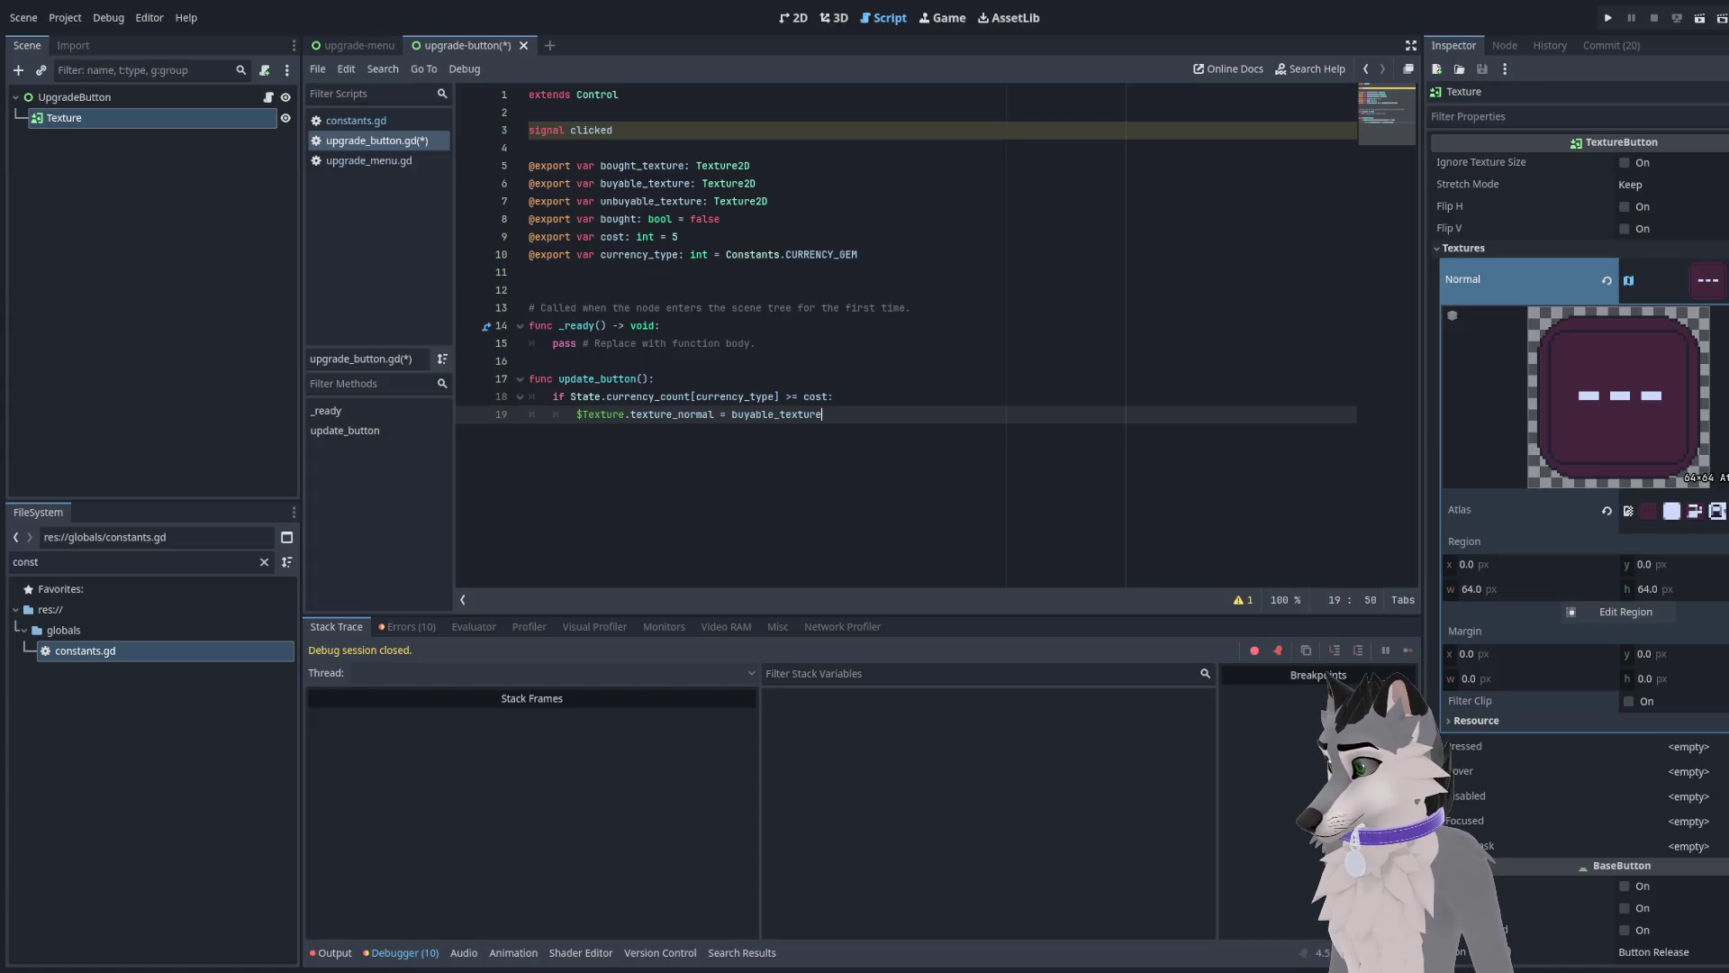
Add a new indented line 20 below the texture_normal assignment in update_button()
key("Return")
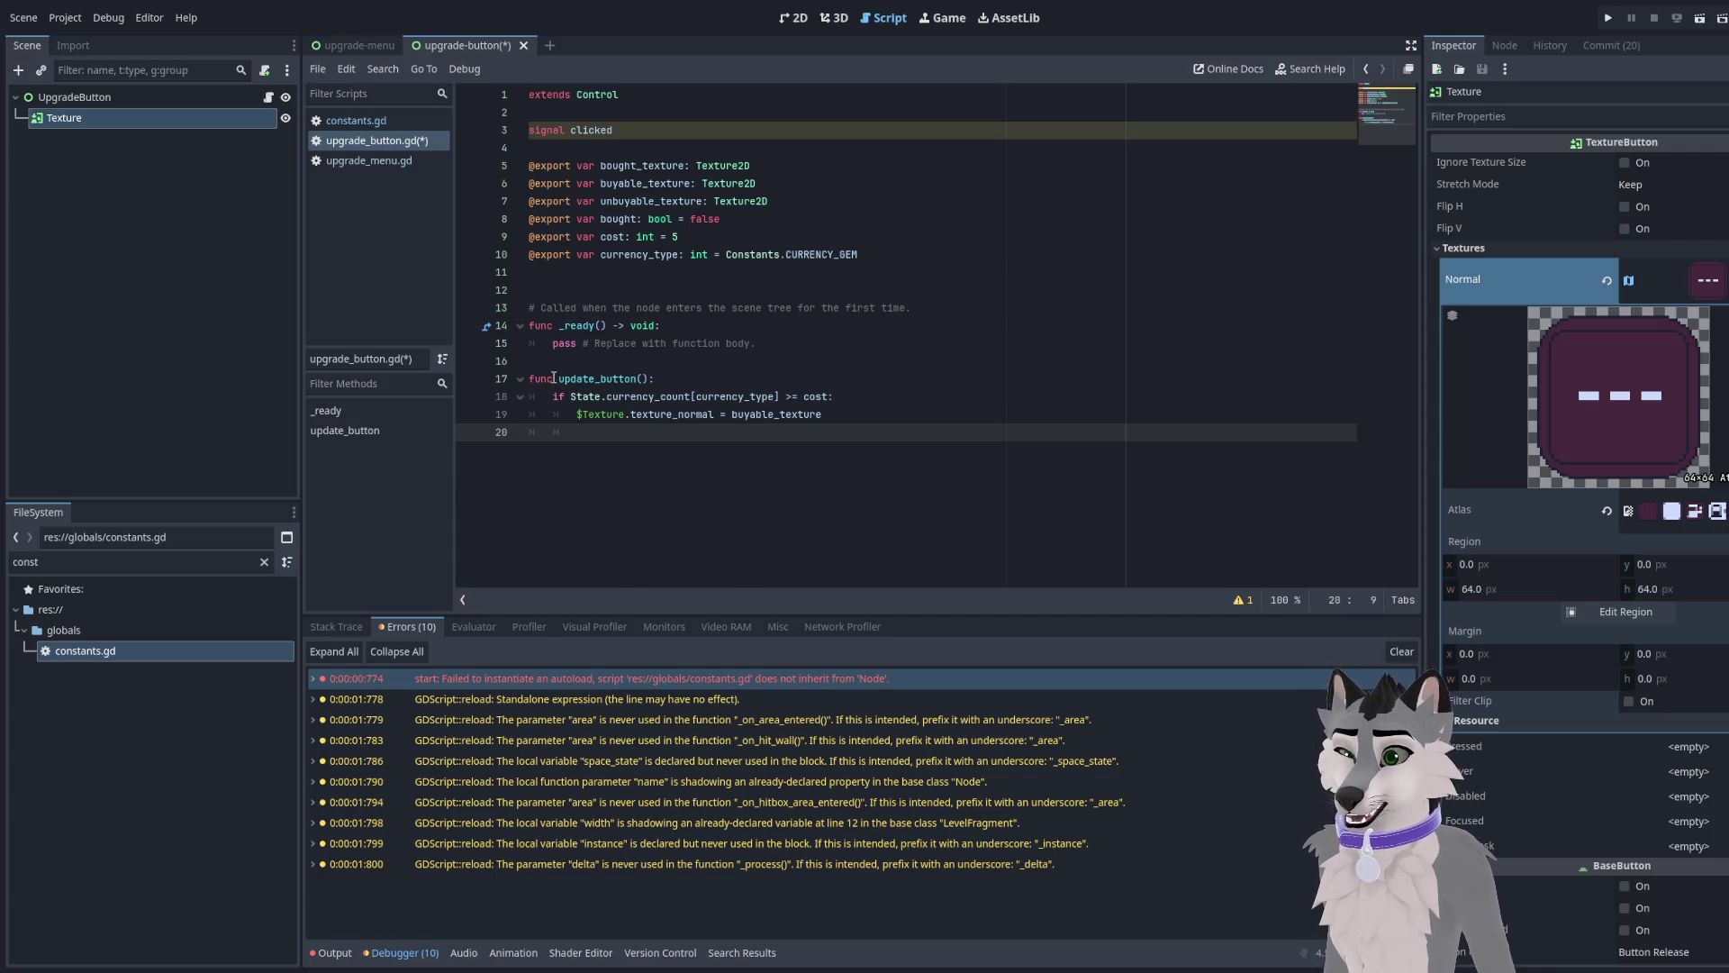
Connect the Texture node's pressed() signal to a new _on_texture_pressed function
left_click(229, 123)
left_click(1505, 45)
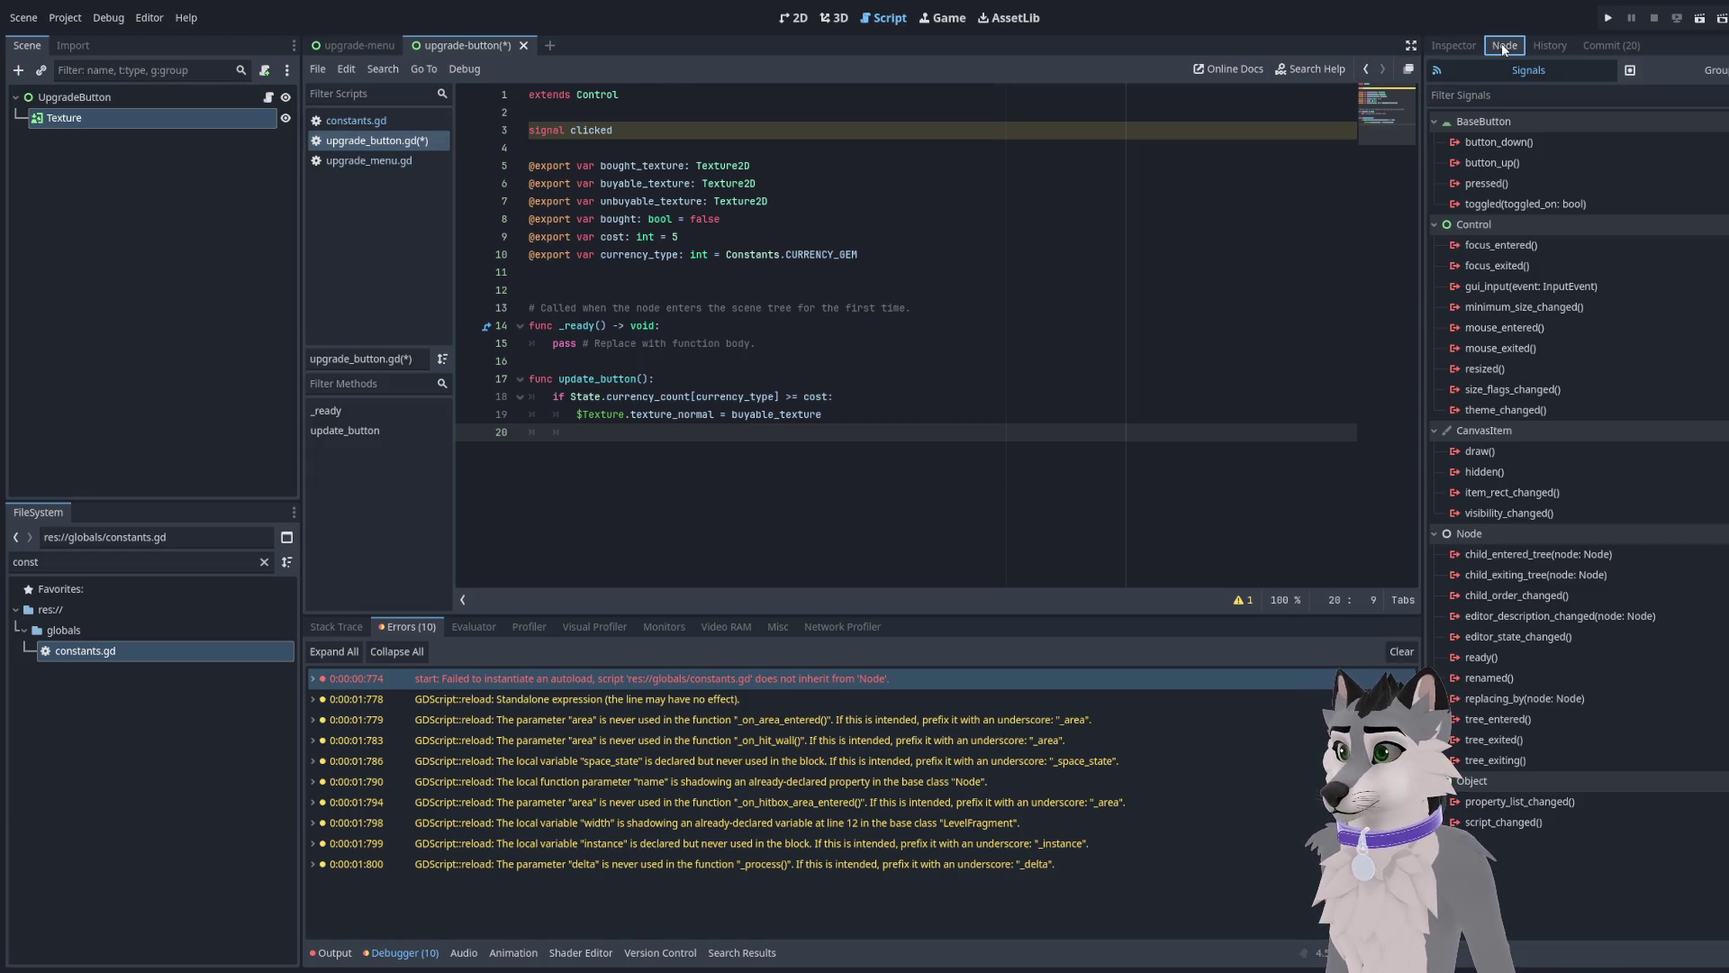
left_click(1542, 184)
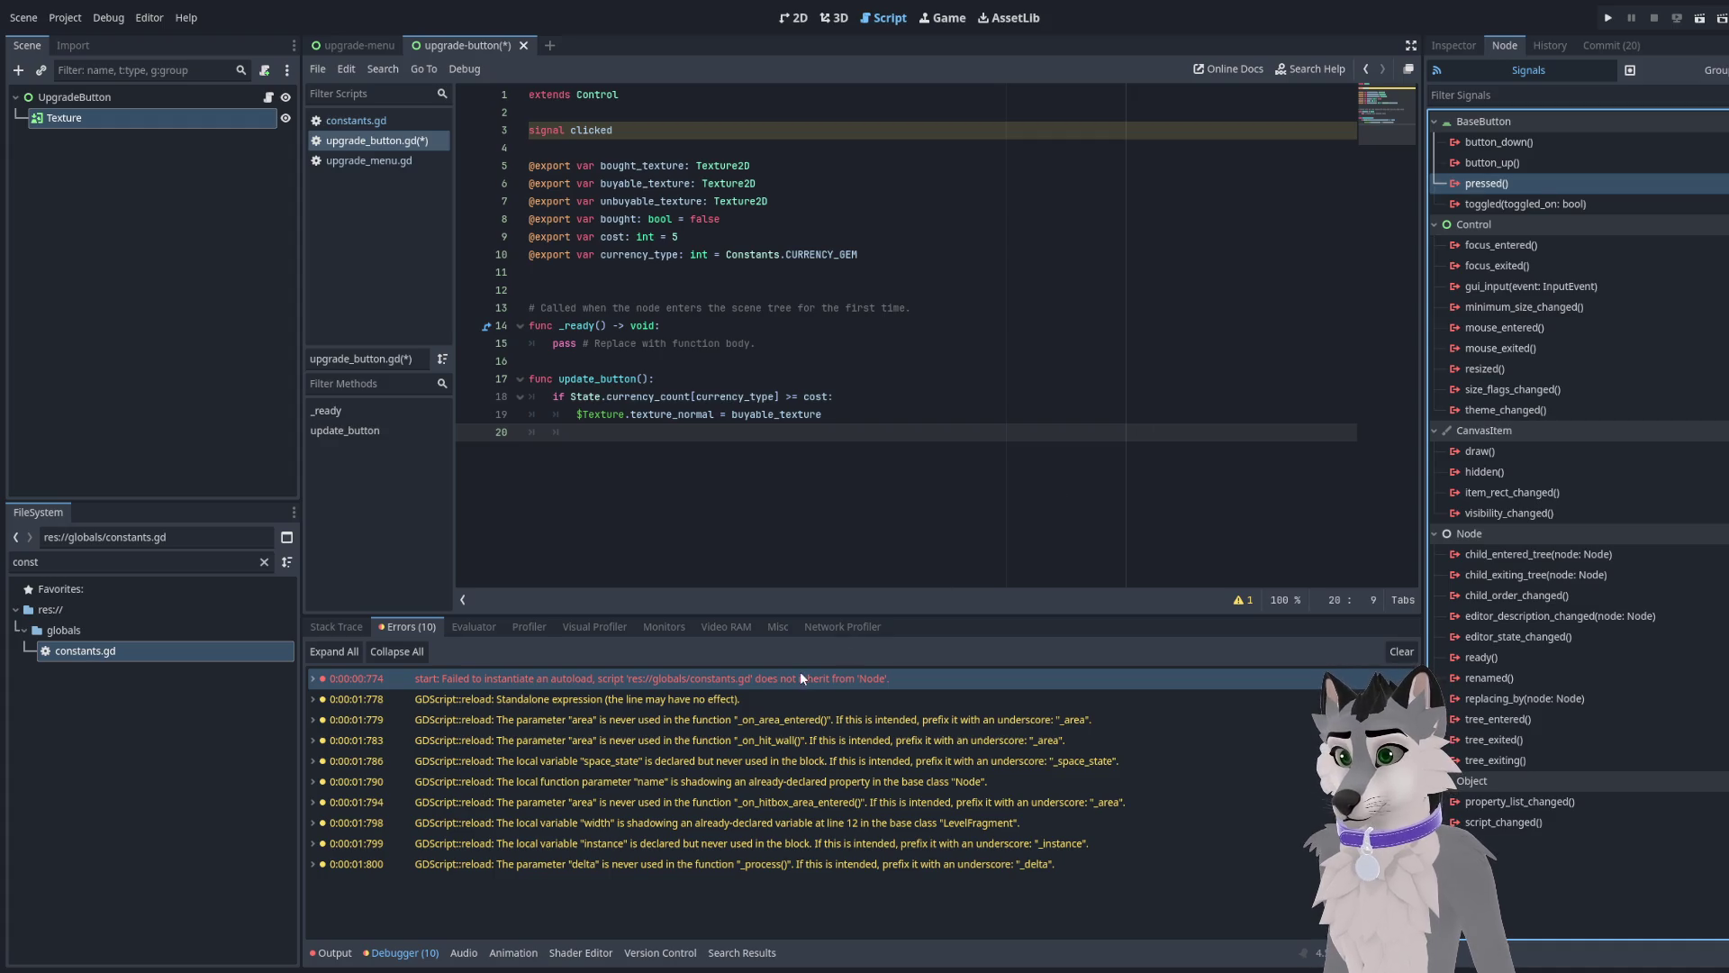
left_click(866, 648)
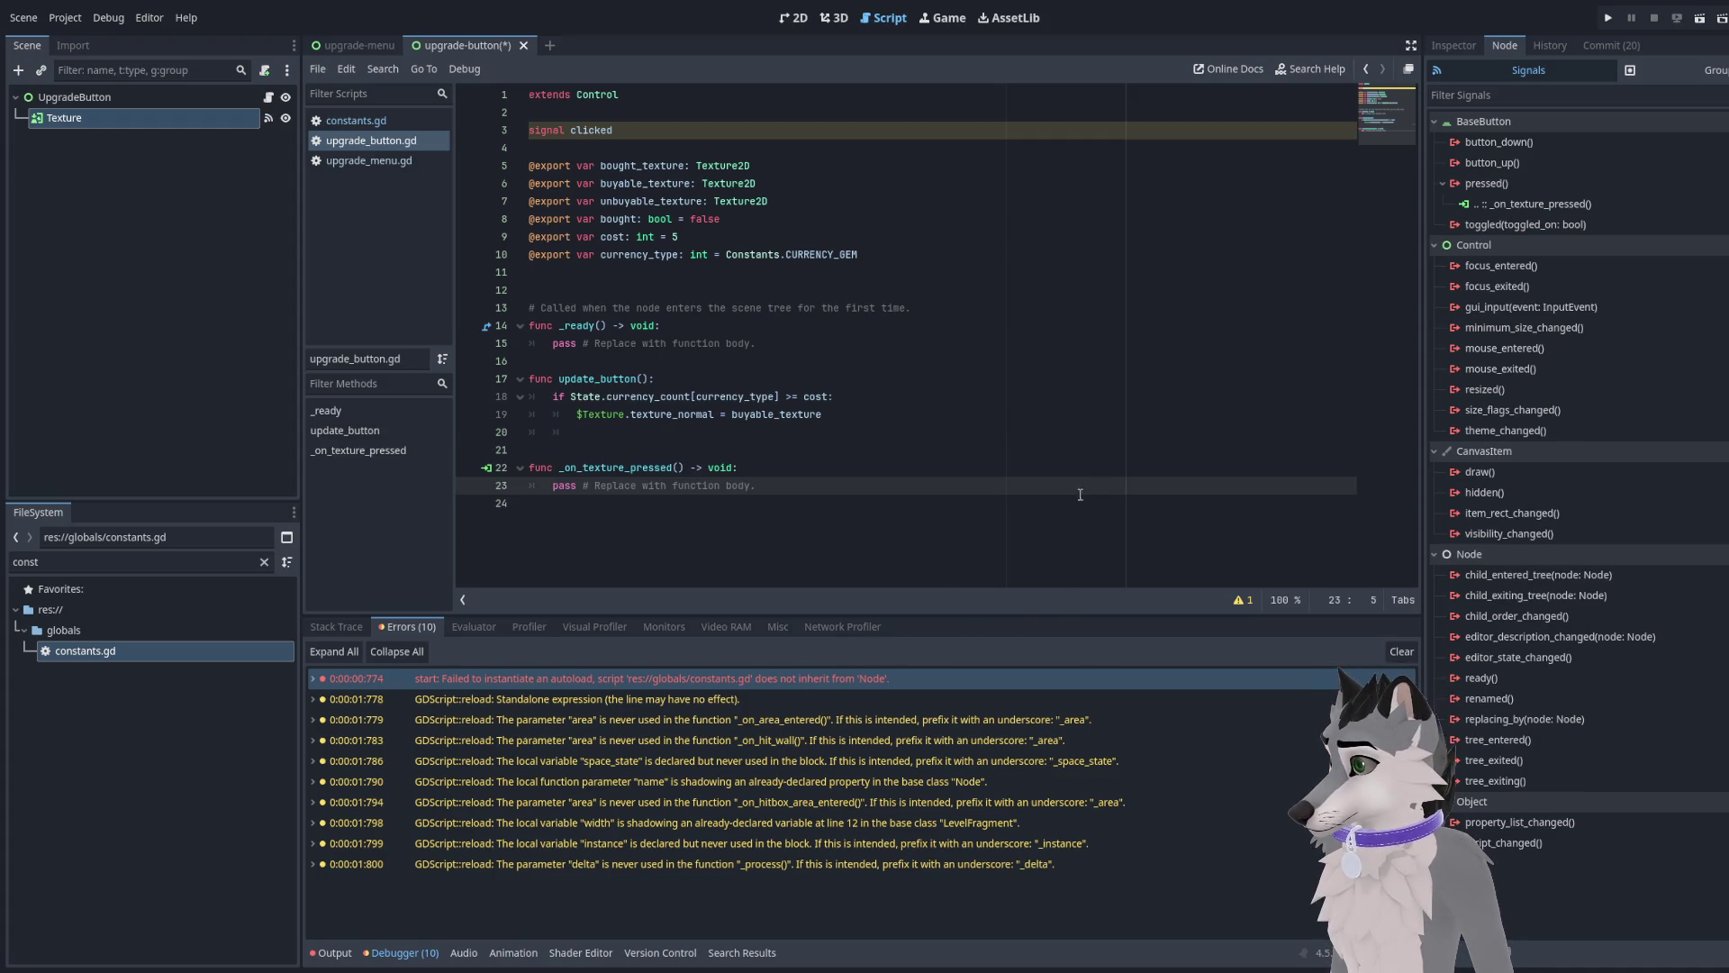
Replace pass with clicked.emit() under a 'Buy the upgrade here' comment and save the script
key("shift+End")
key("Delete")
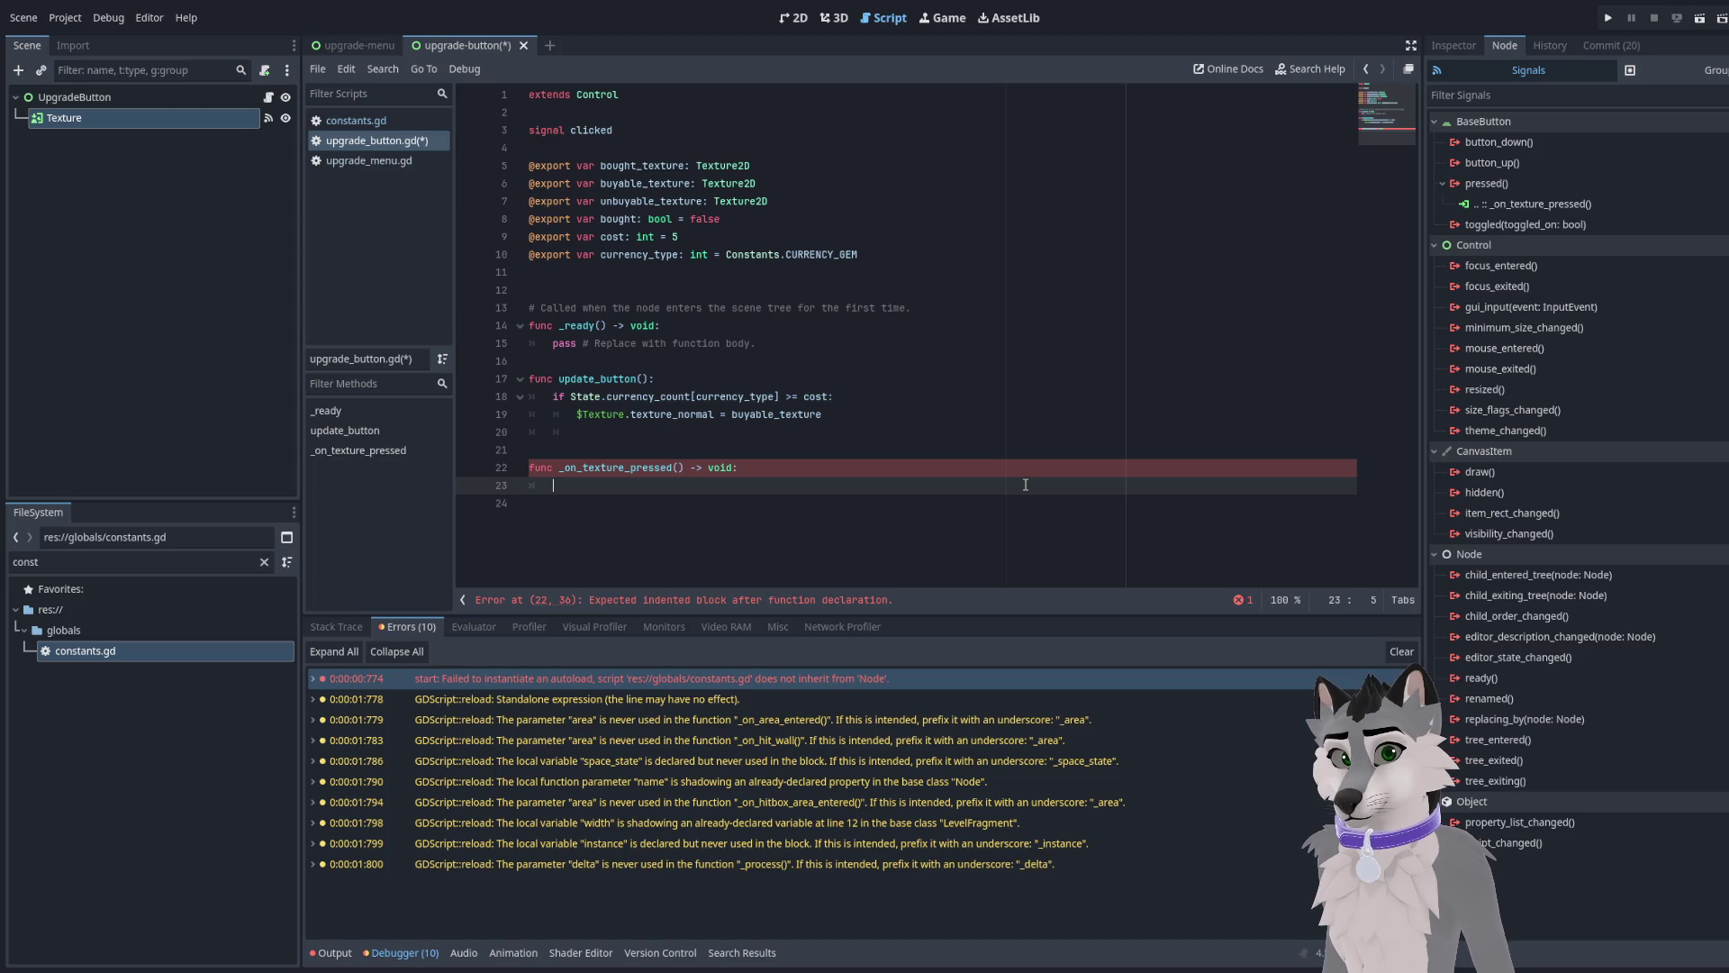
type("clicked(")
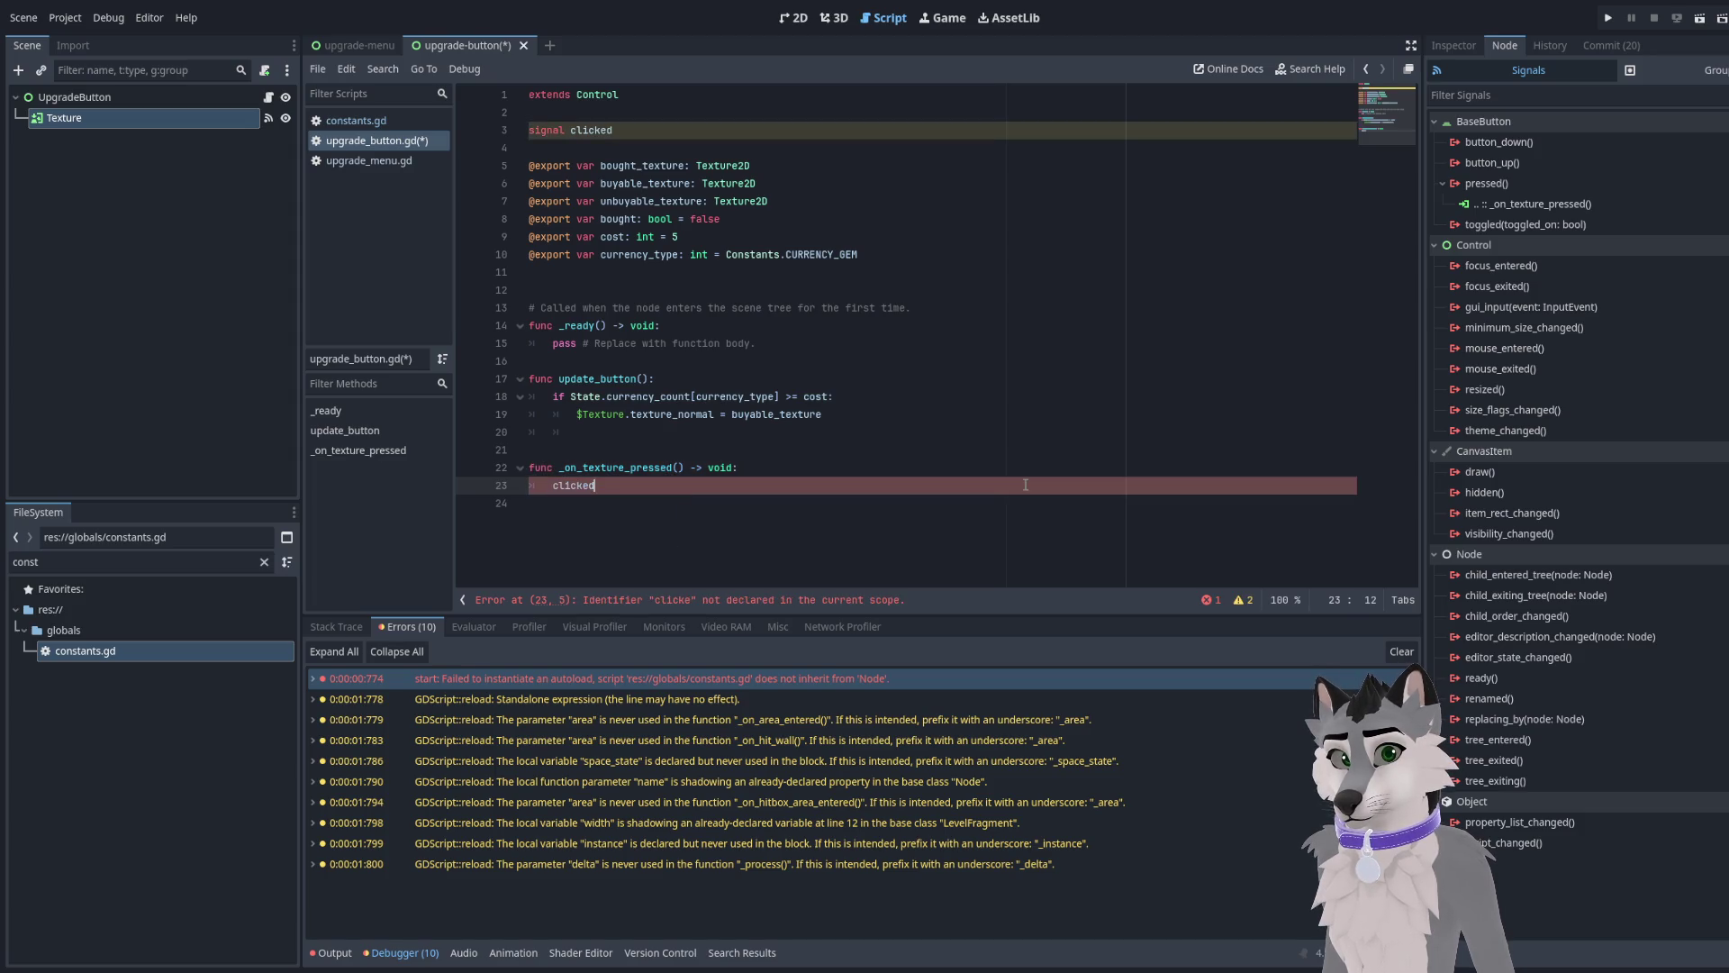
type(")")
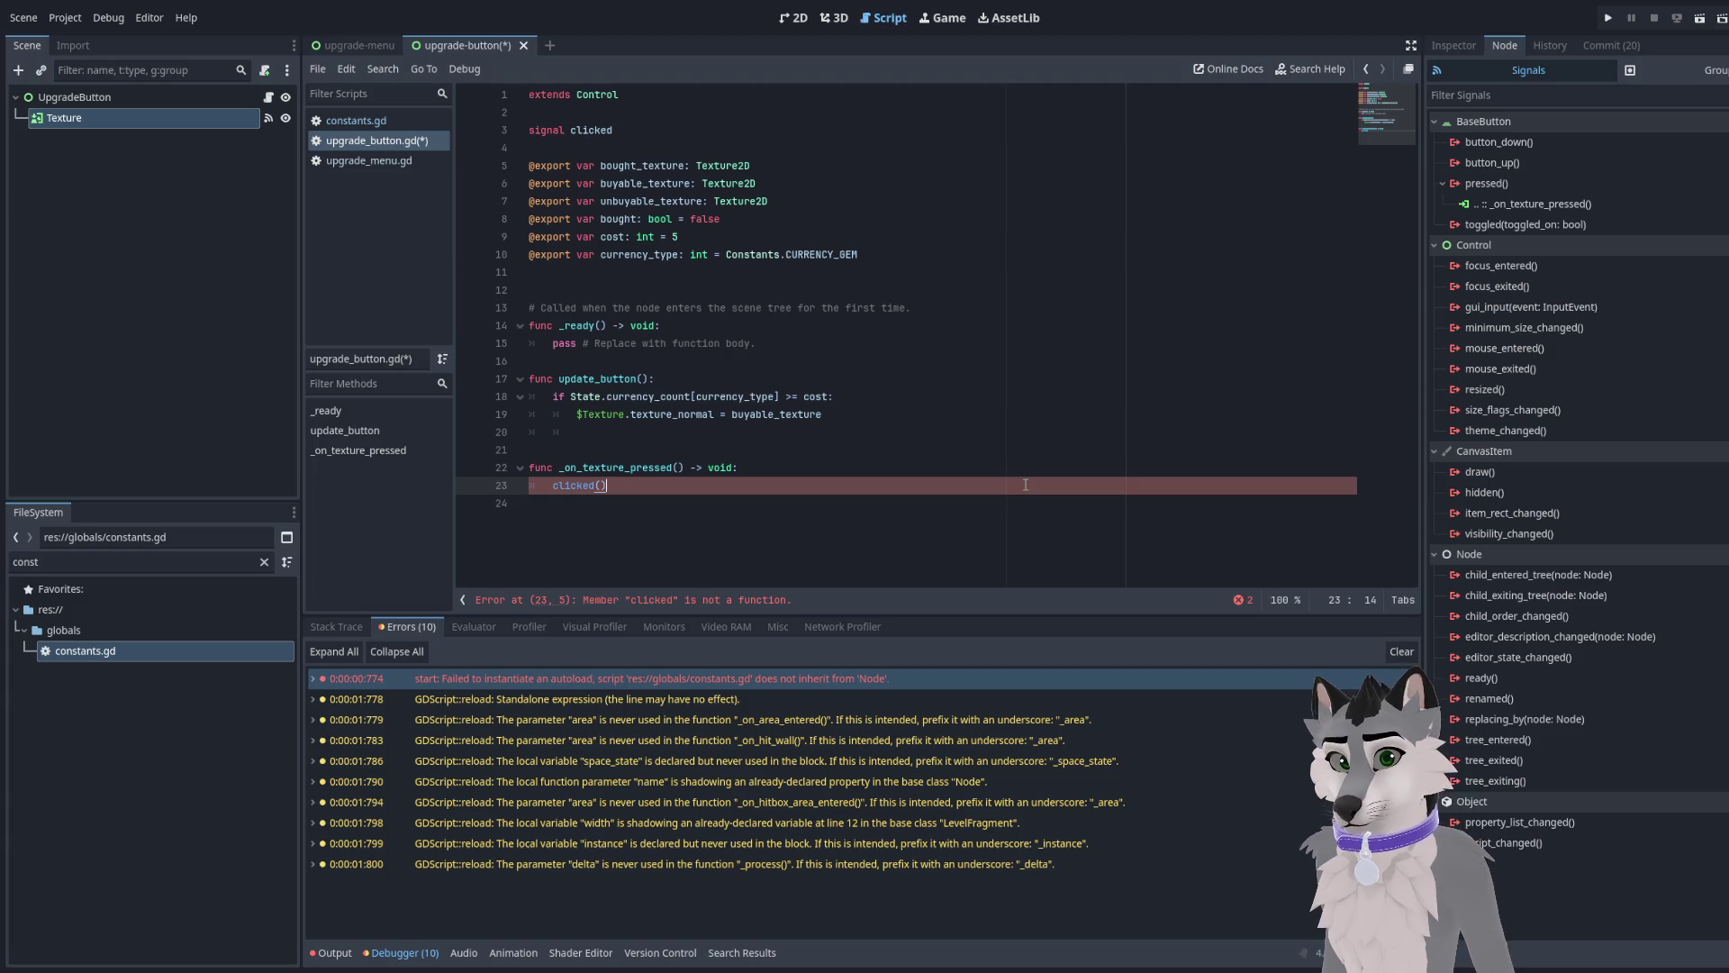
key("BackSpace")
key("BackSpace")
type(".emit()")
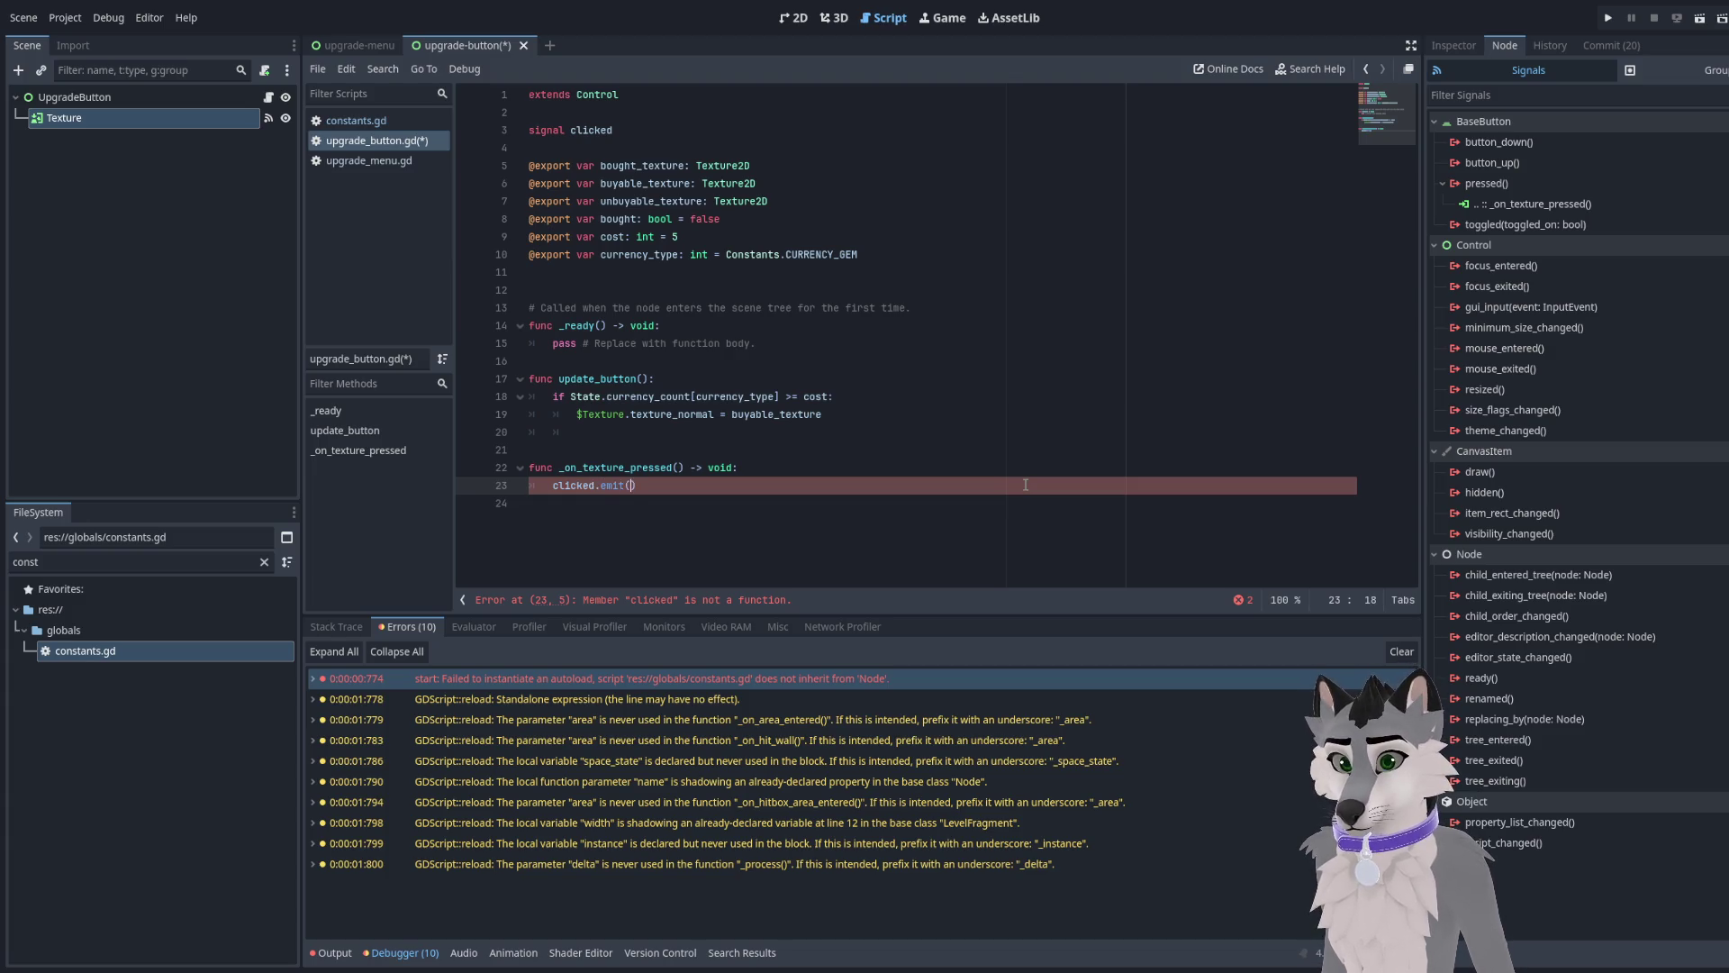
key("Up")
key("End")
key("Return")
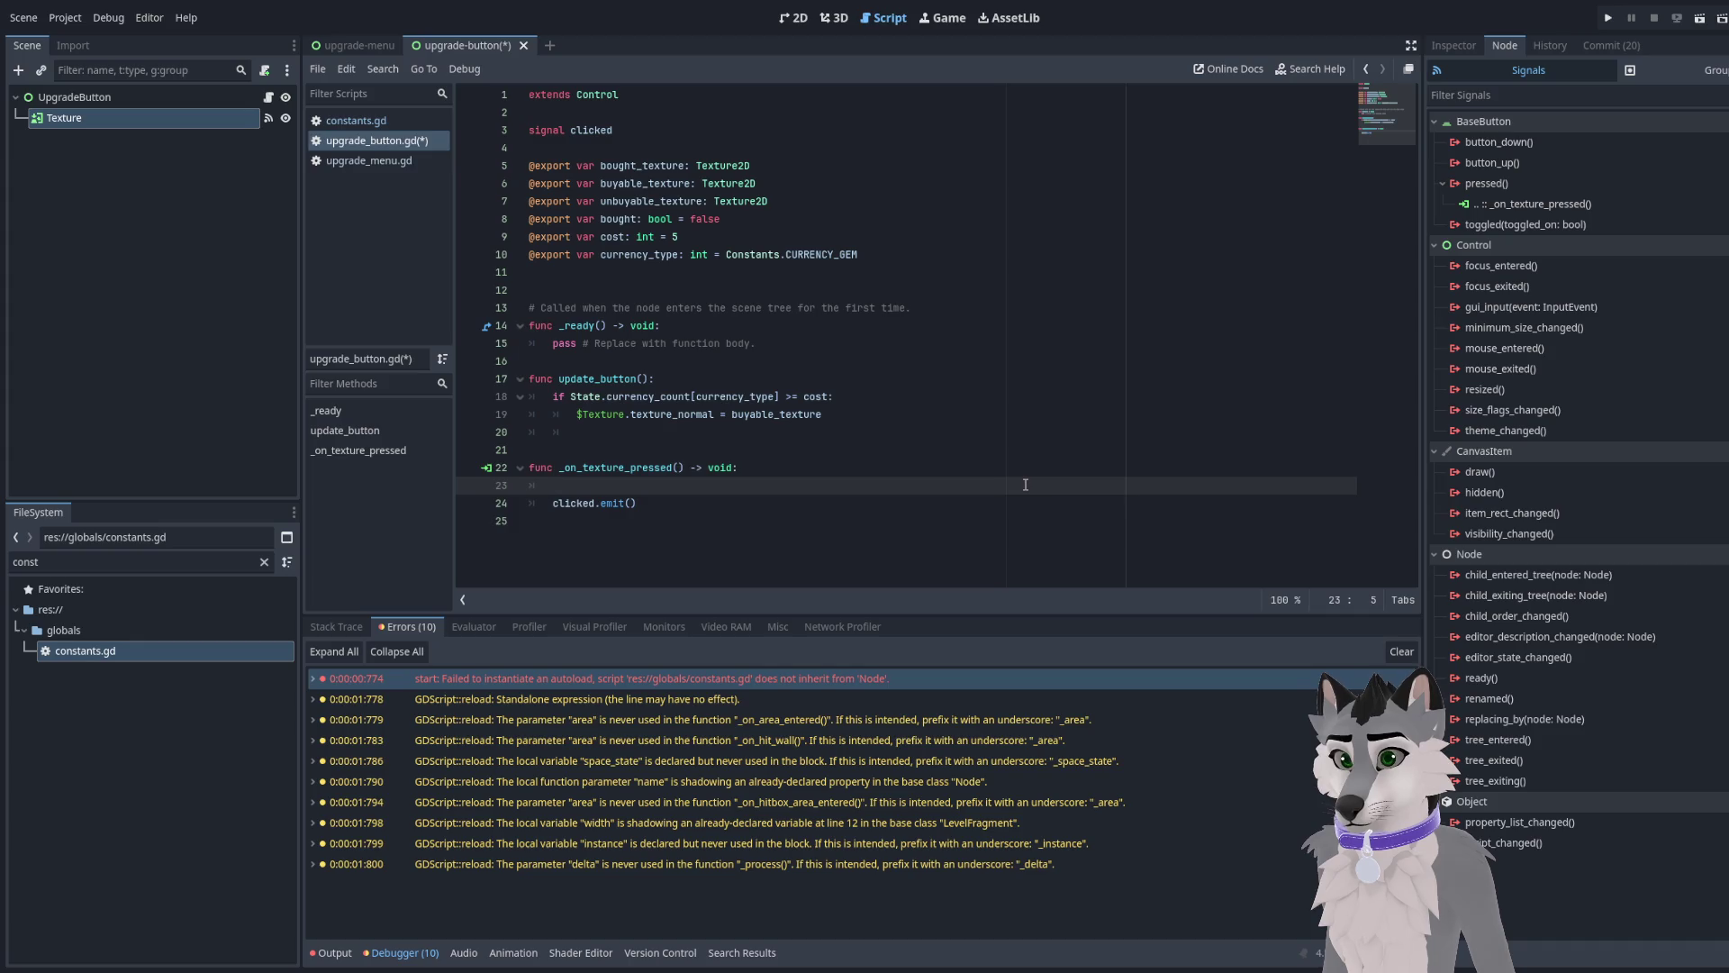
type("Buy the upgrade her")
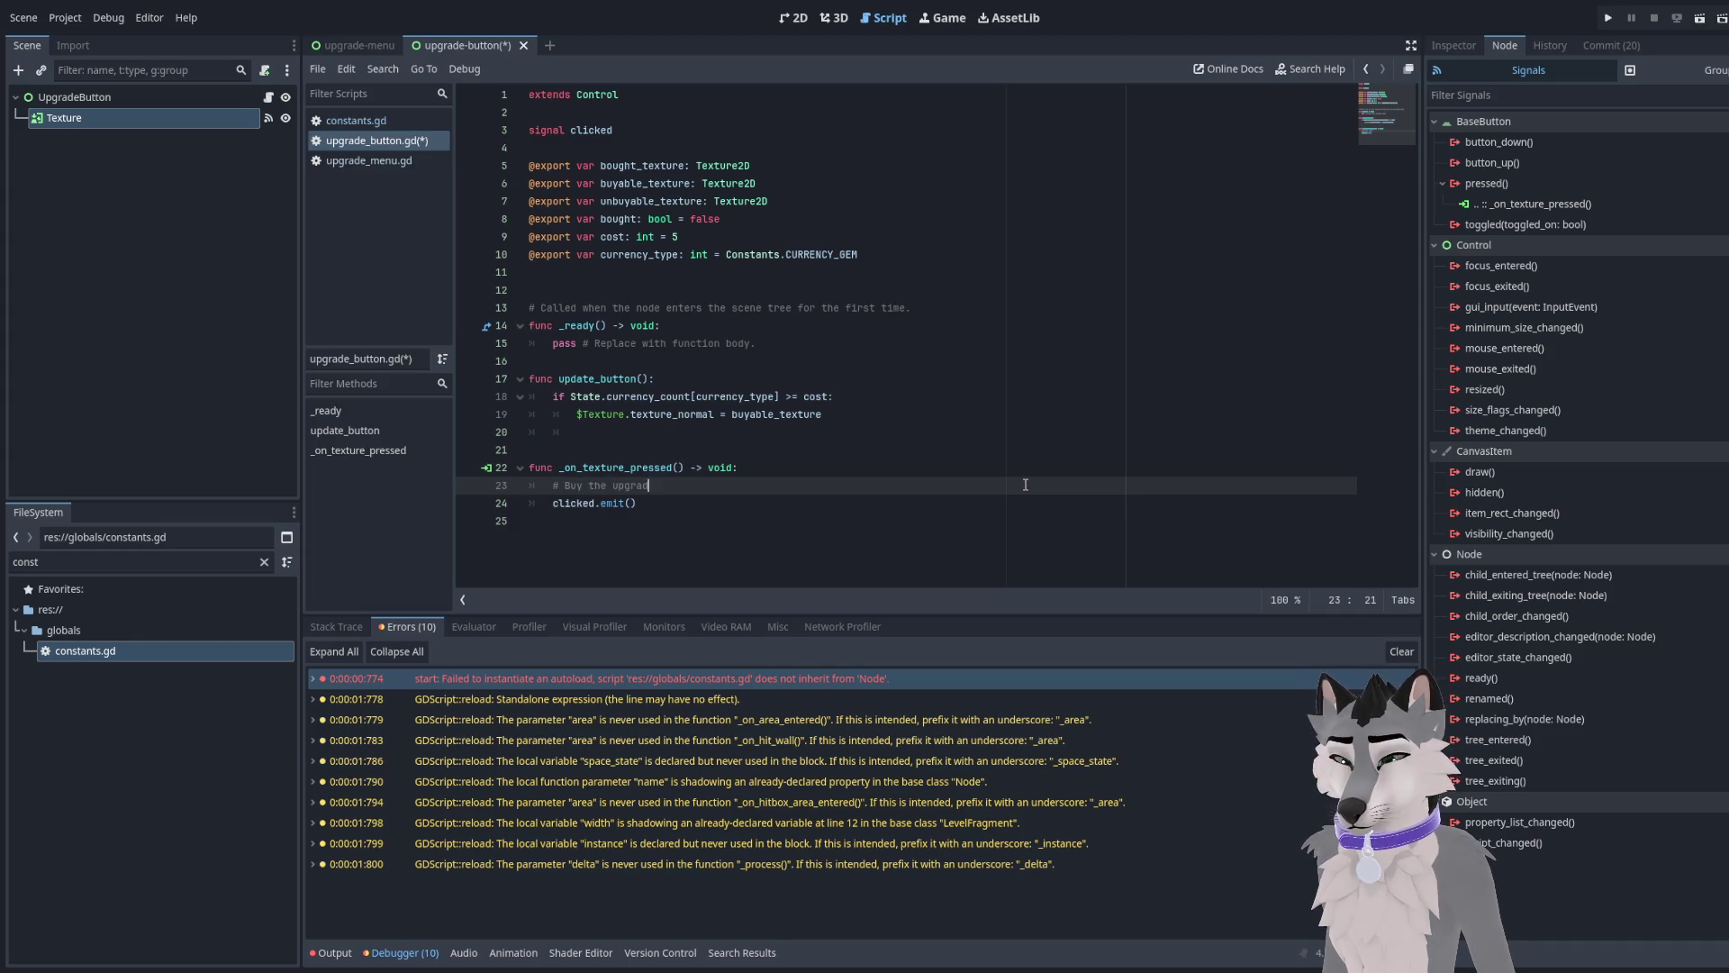
type("e")
key("ctrl+s")
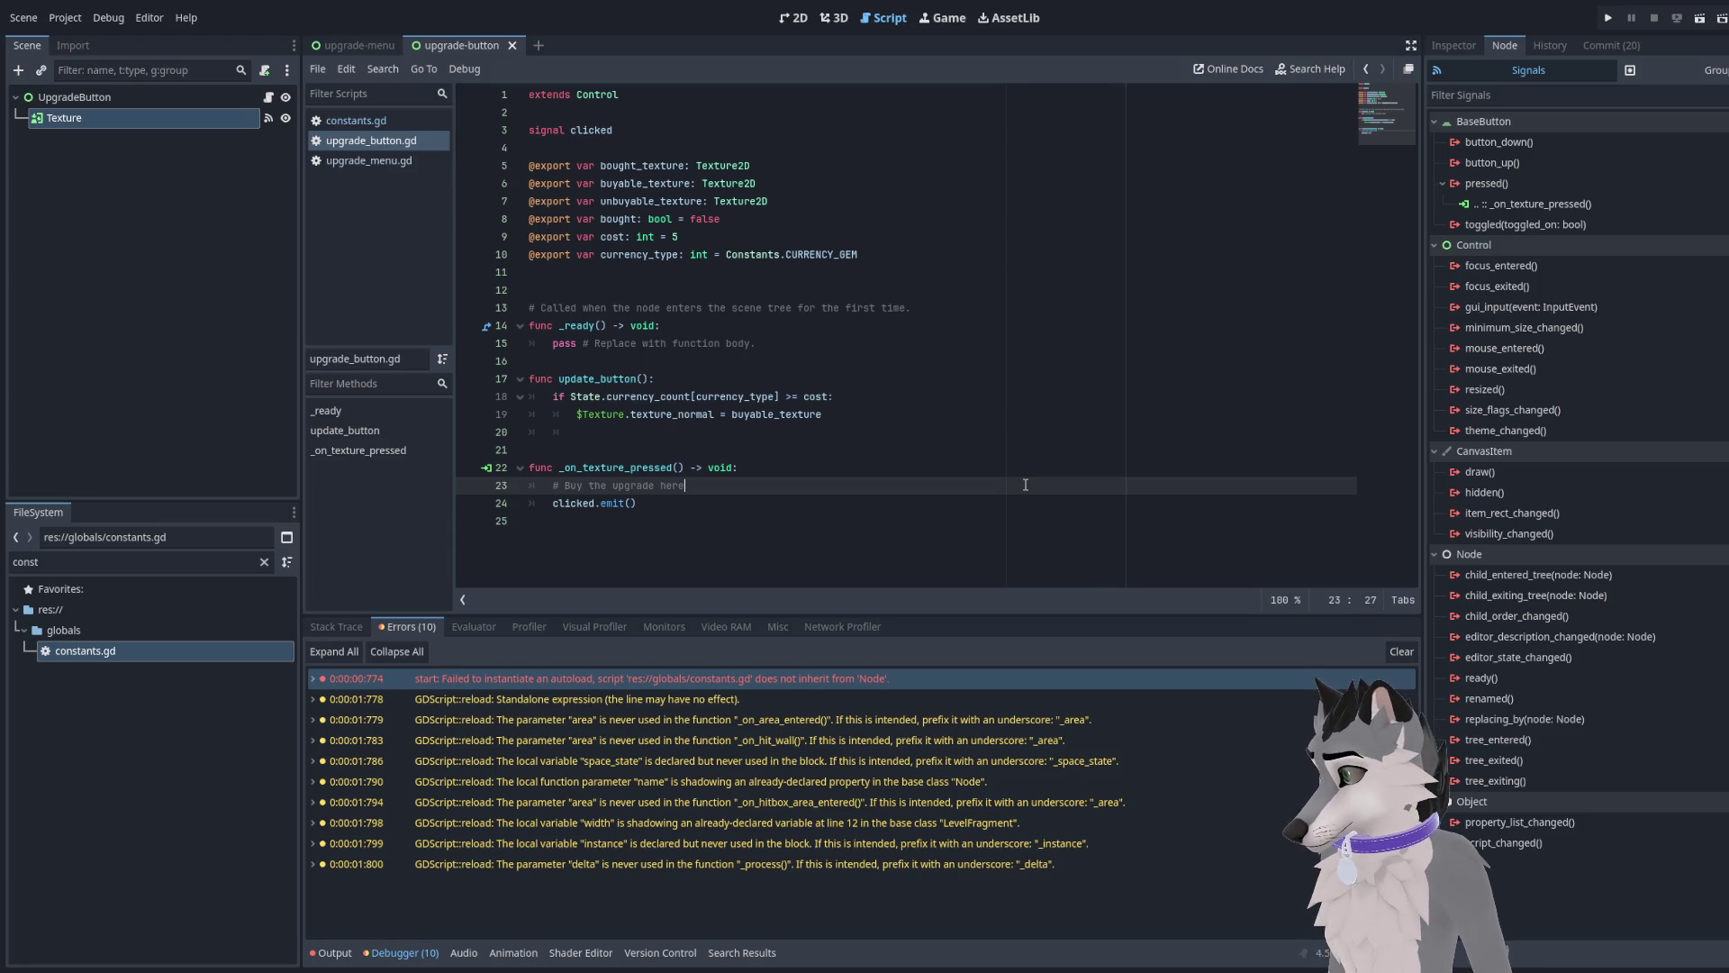
Tidy the line after the comment in upgrade_button.gd and save it again
left_click(625, 276)
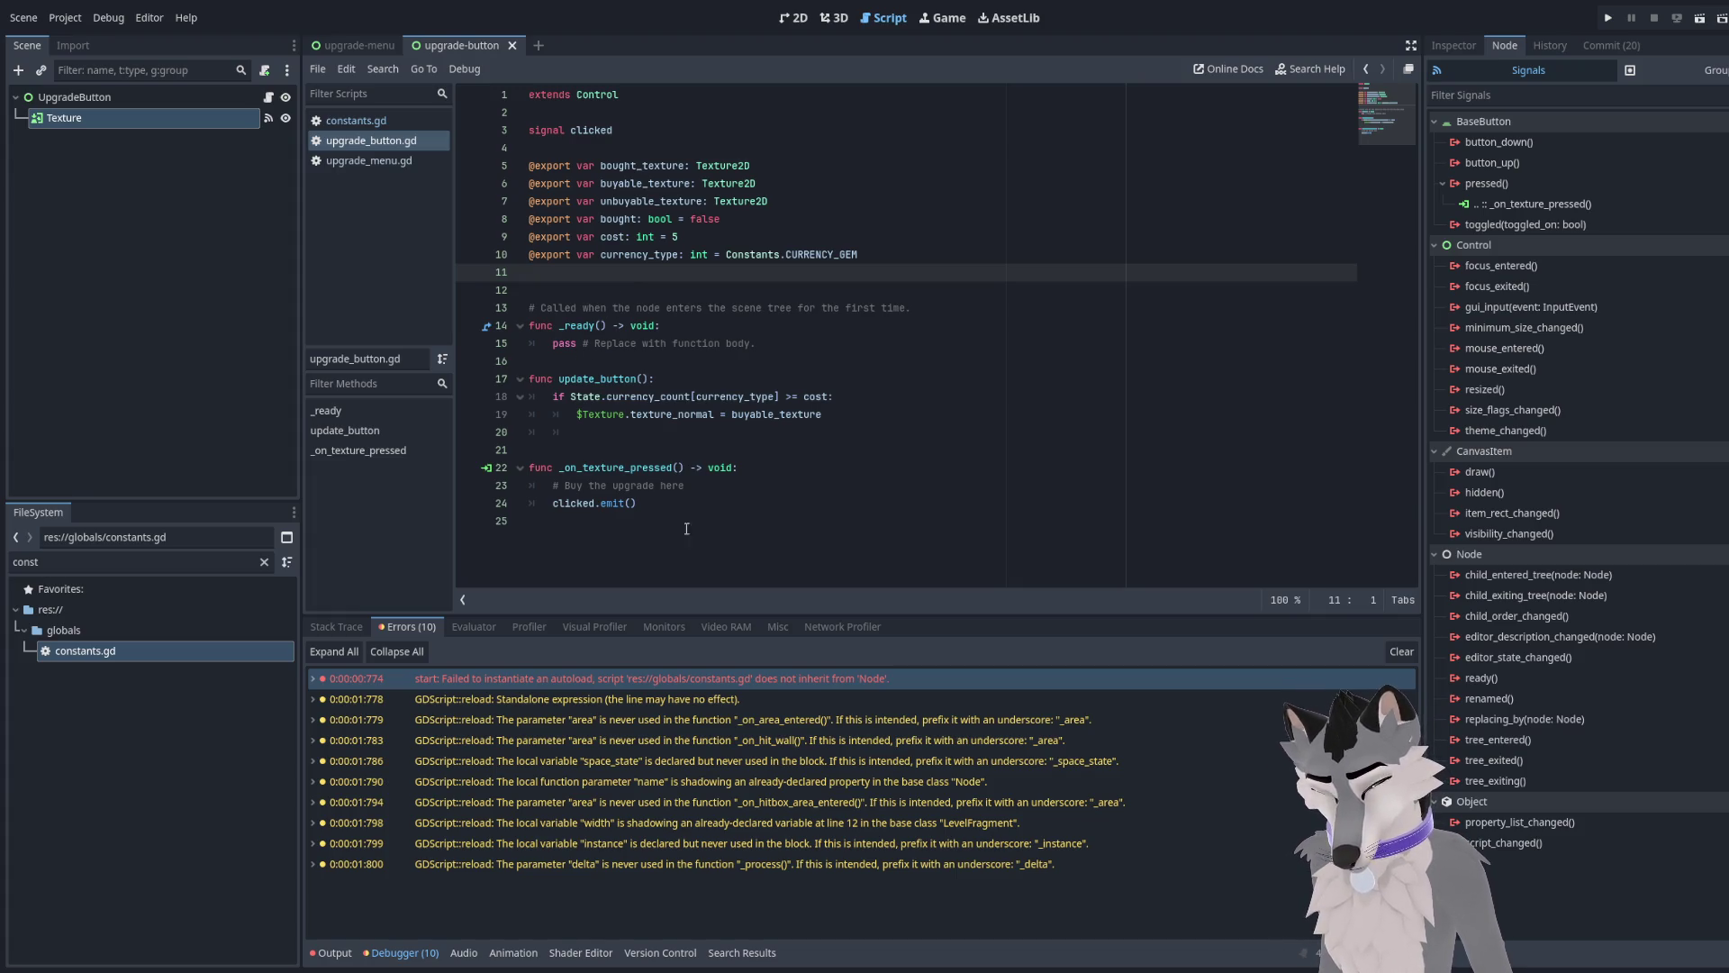
left_click(790, 524)
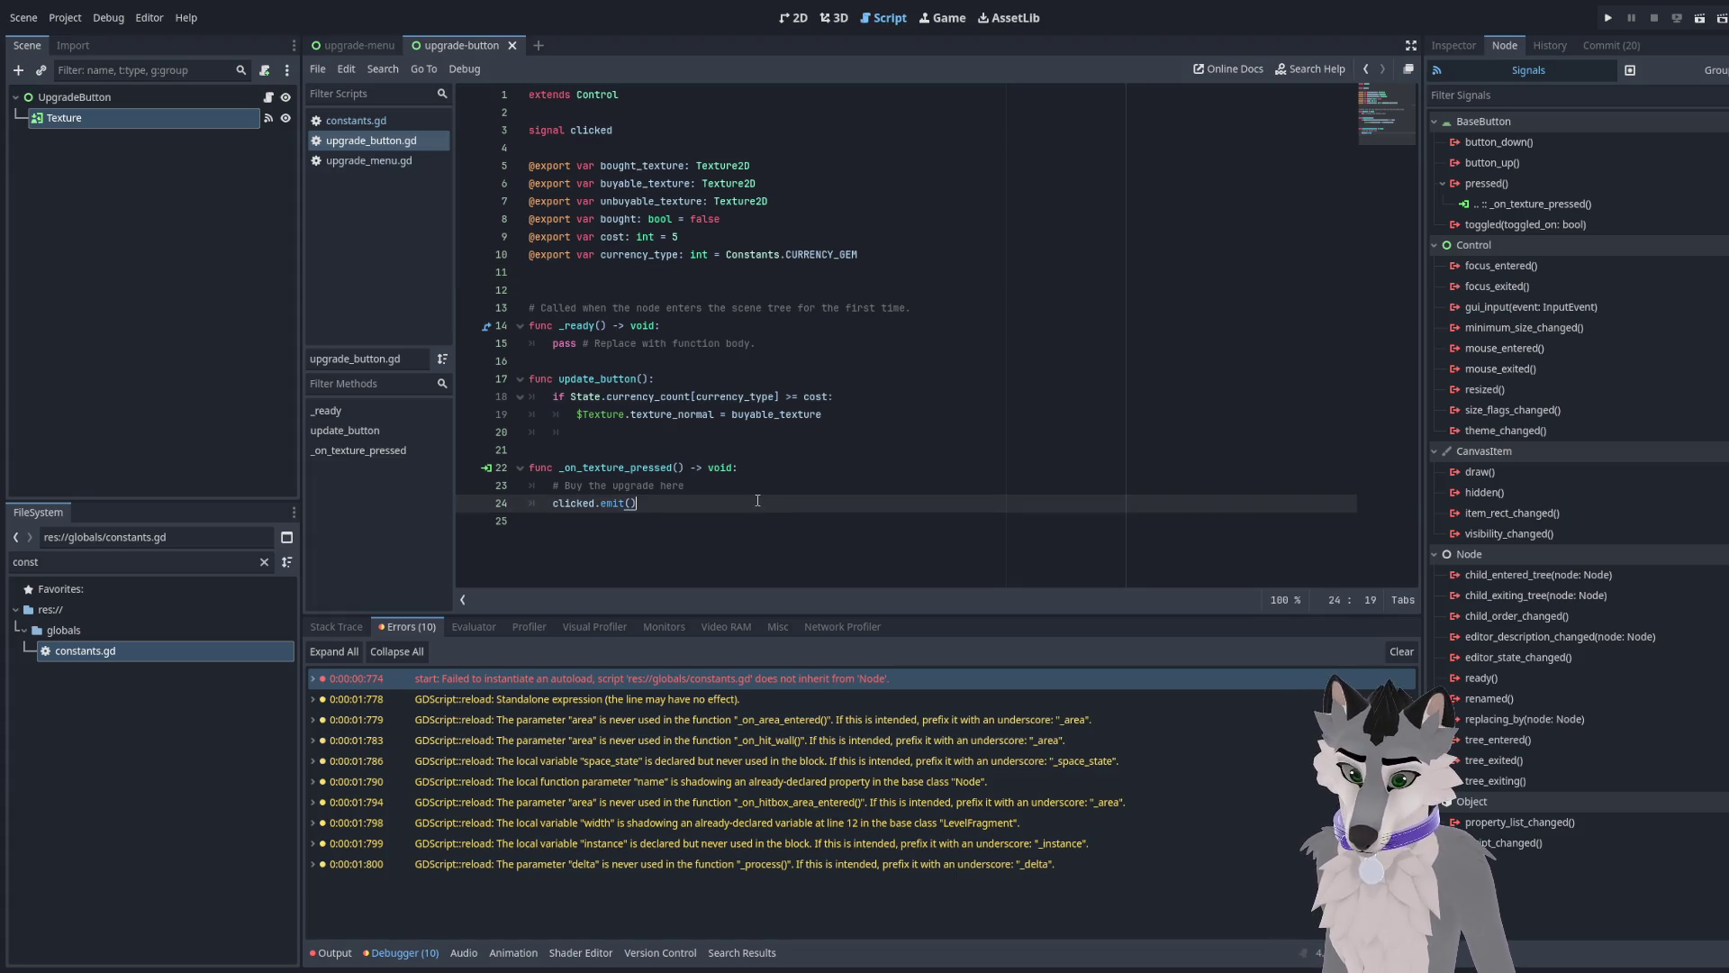
left_click(753, 491)
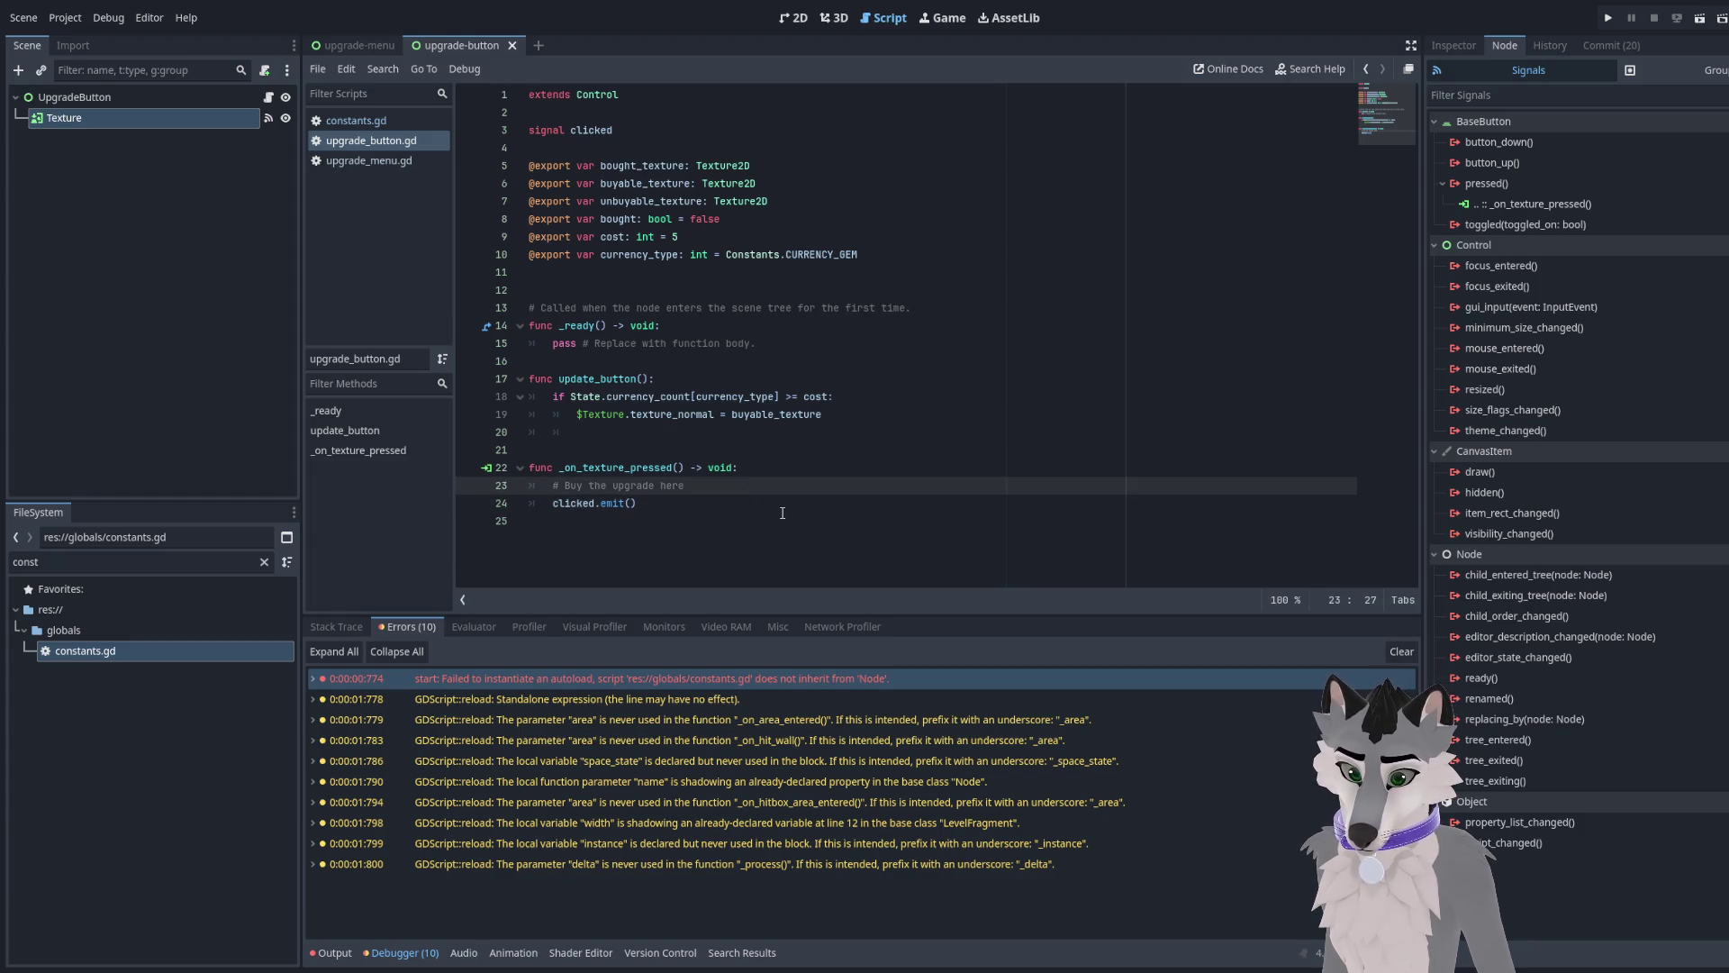
key("Return")
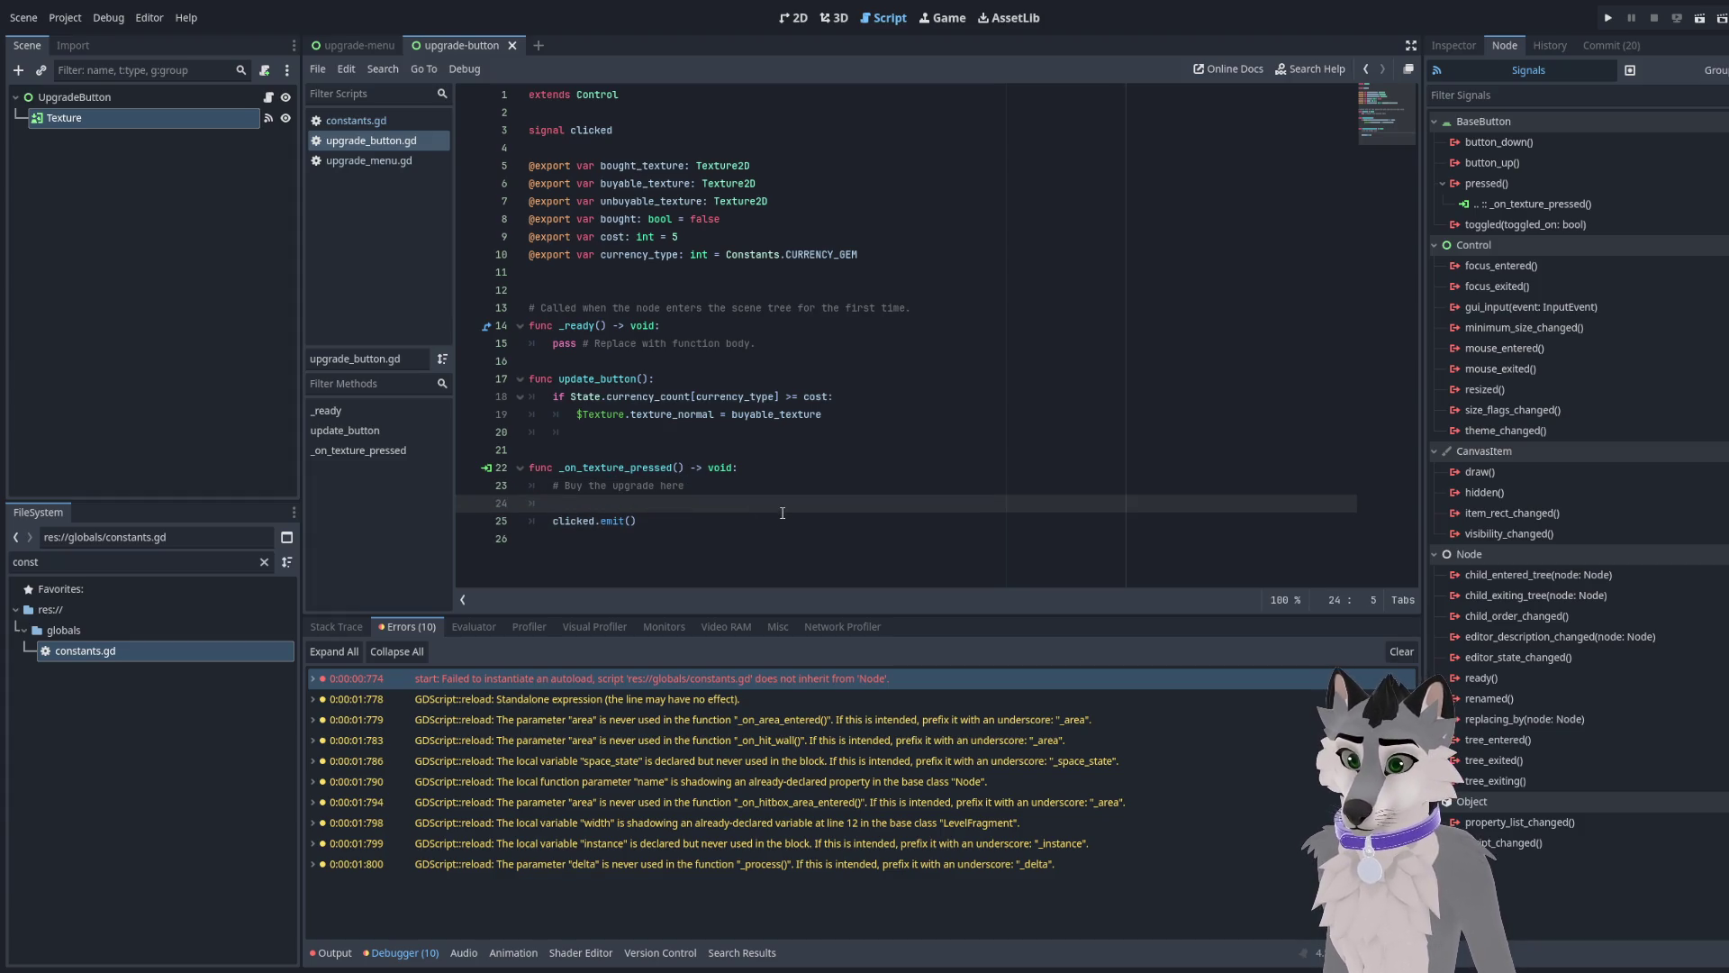
key("BackSpace")
key("BackSpace")
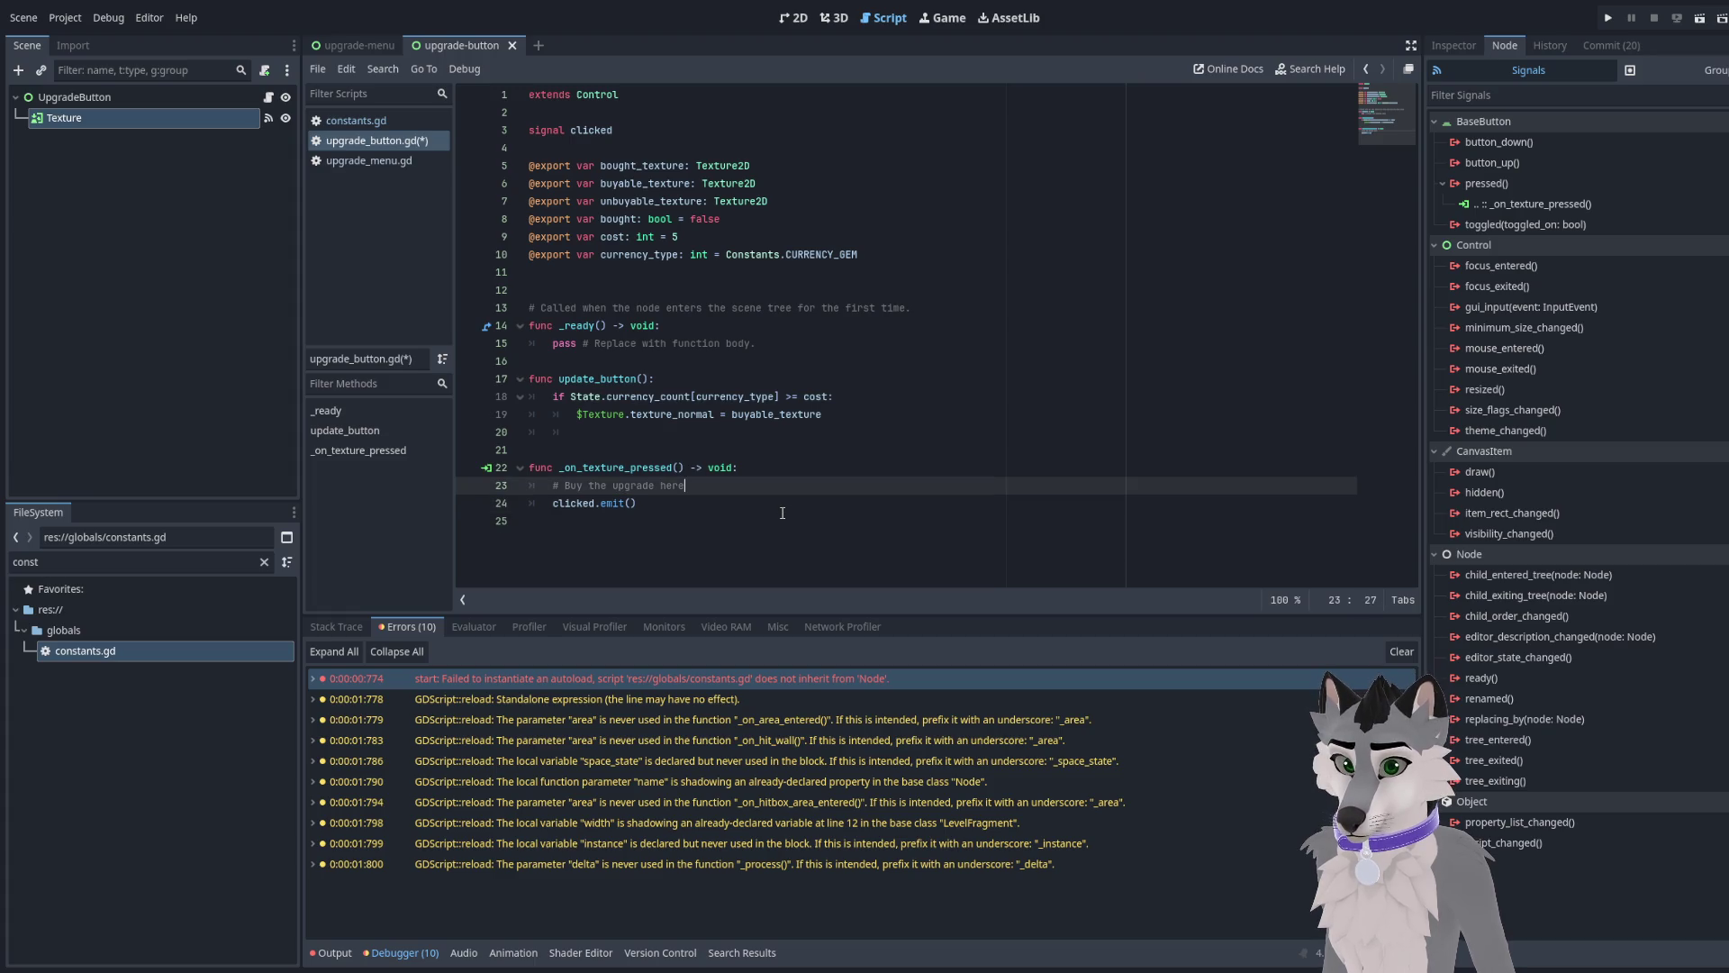
key("ctrl+s")
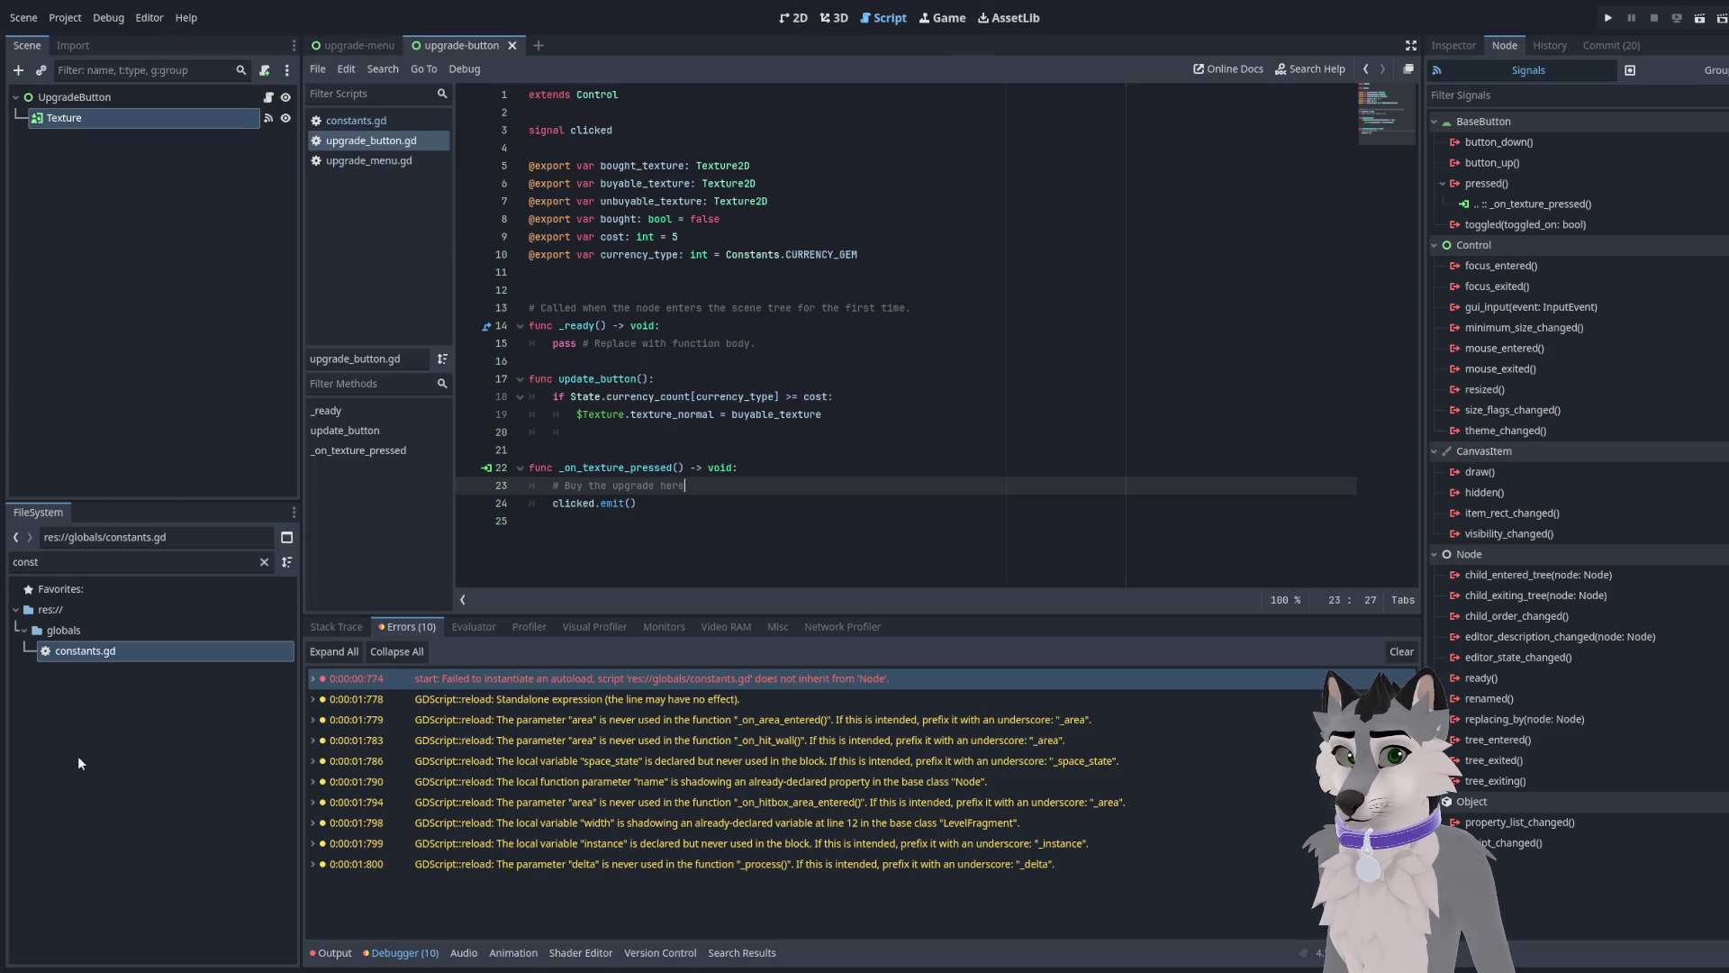
Filter the FileSystem dock for 'state' and select state.gd
left_click(140, 559)
key("ctrl+a")
key("BackSpace")
type("state")
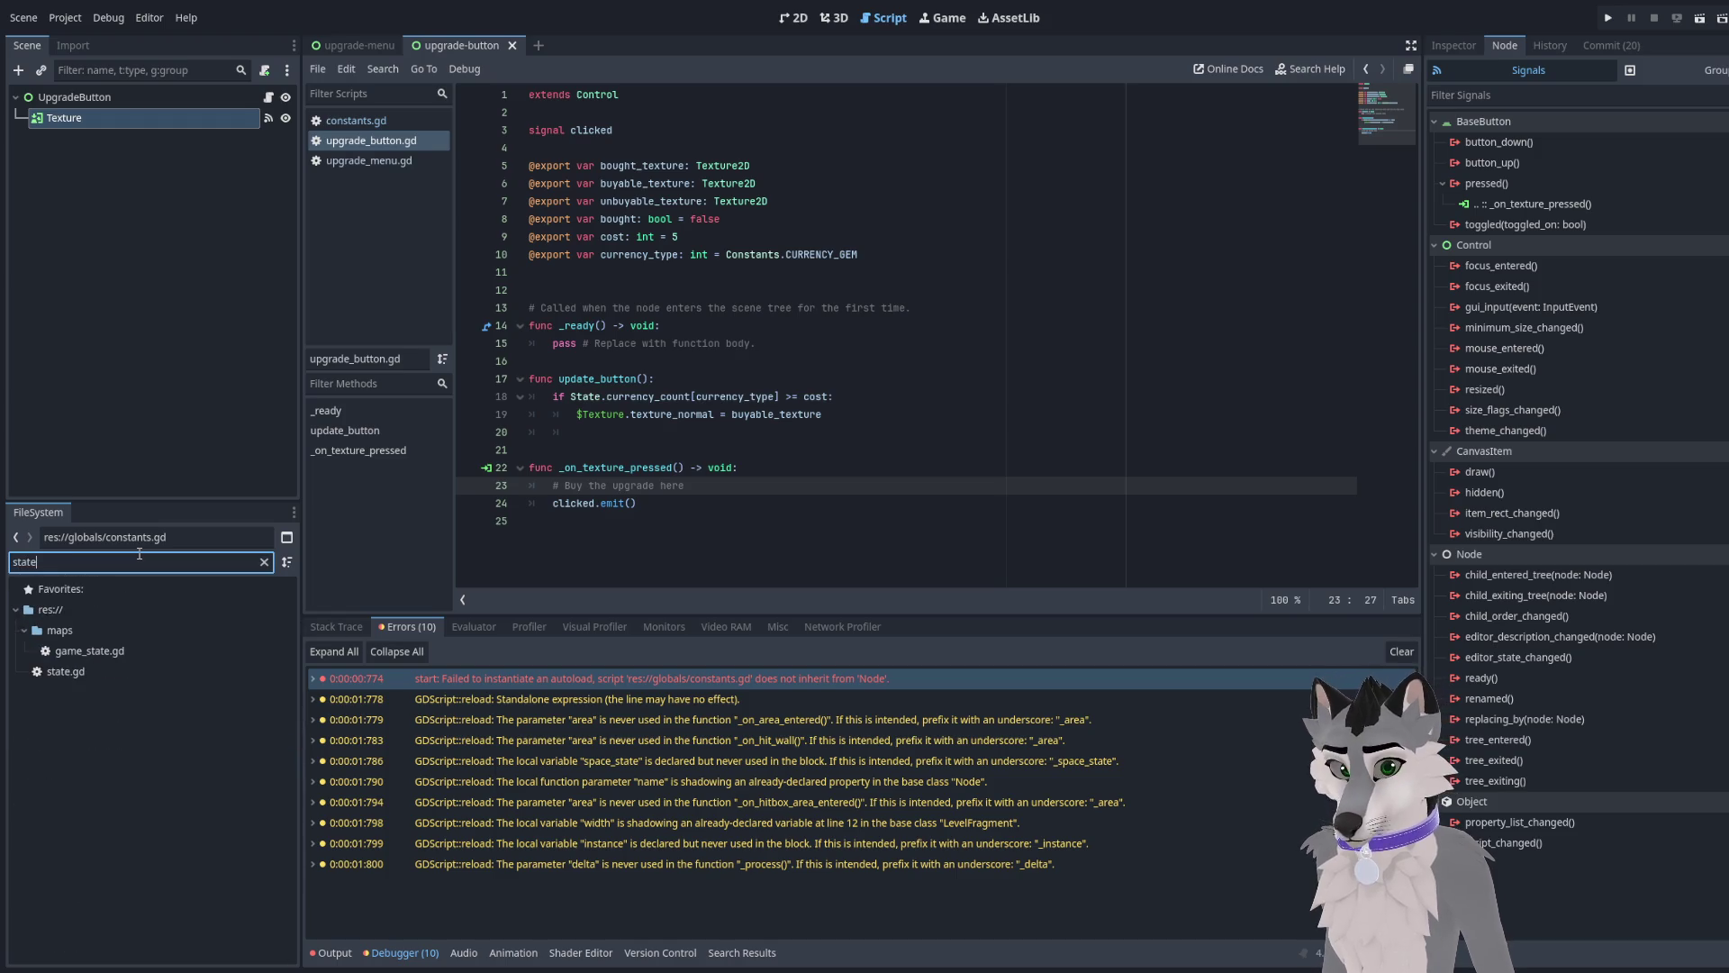
key("BackSpace")
key("BackSpace")
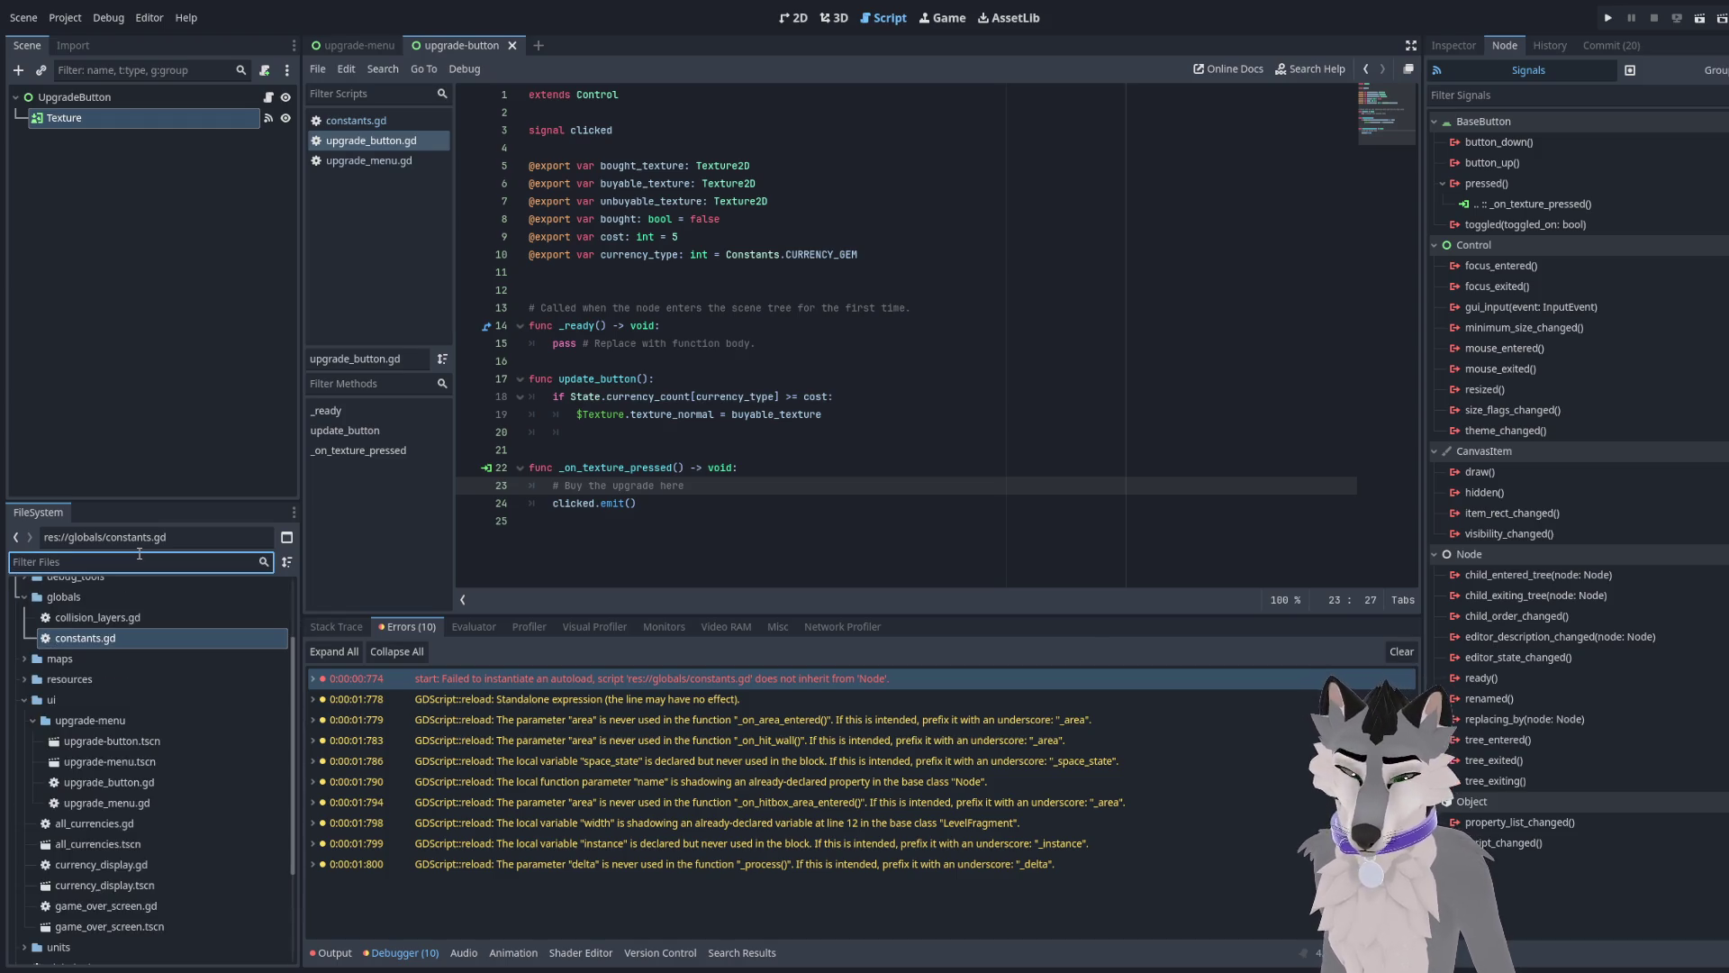
type("e")
key("BackSpace")
type("te")
left_click(99, 668)
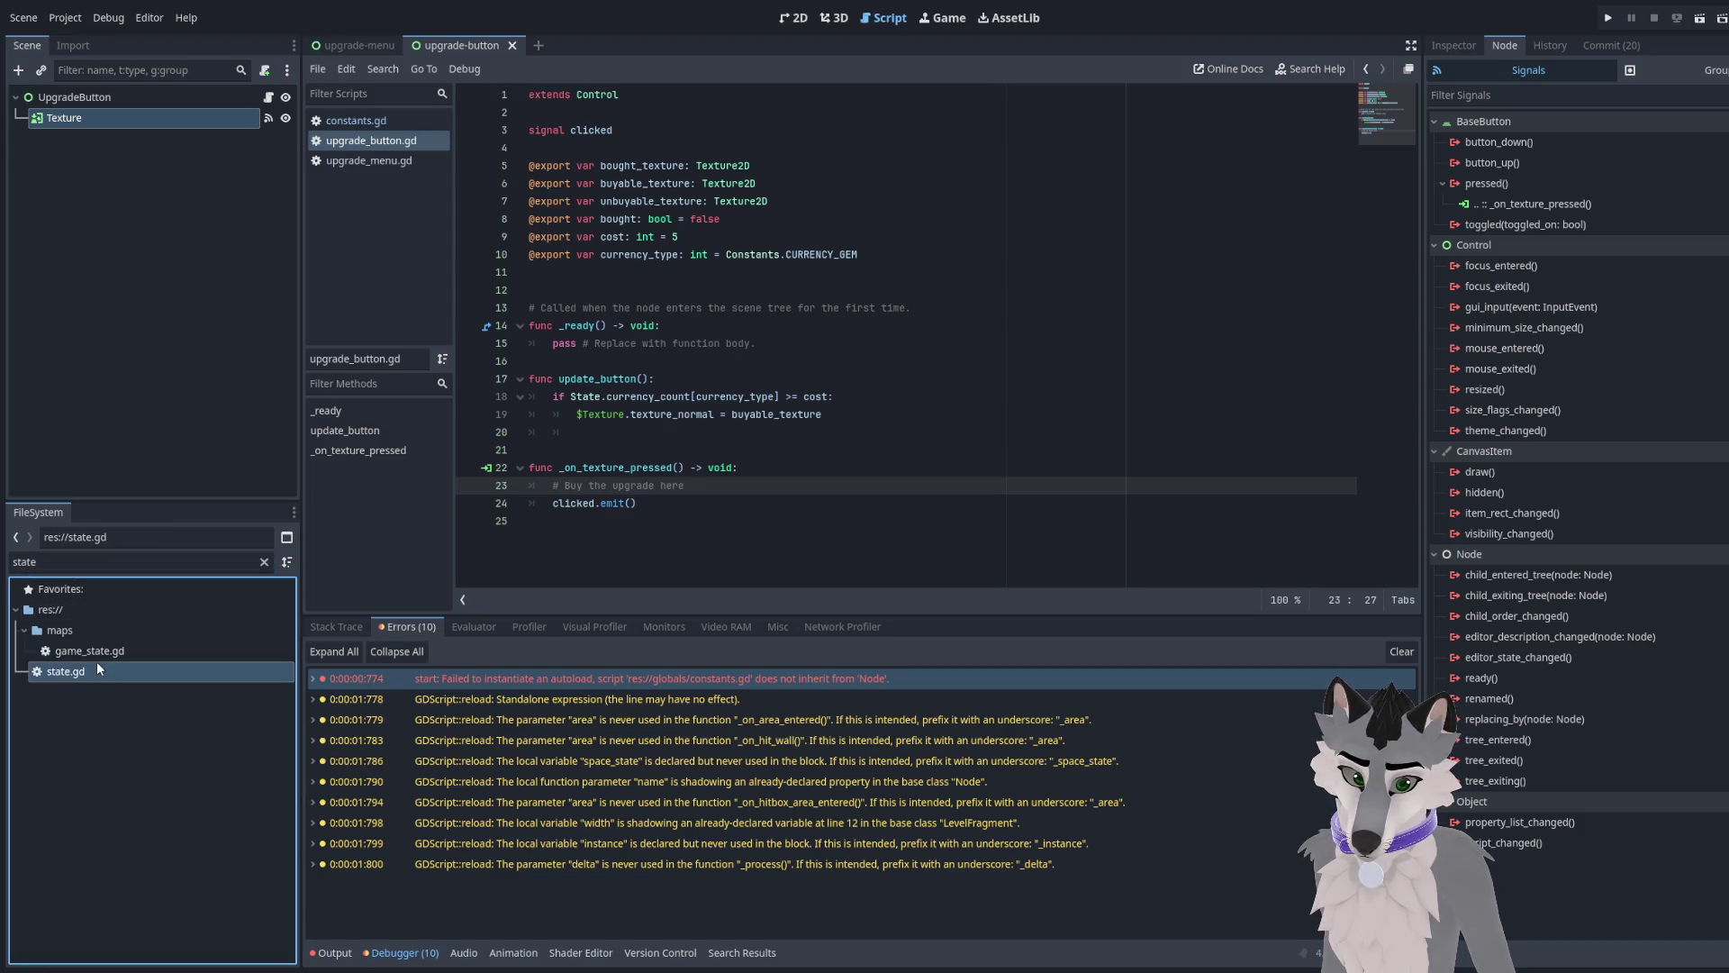
Clear the filter, collapse the ui folder, and select the globals folder holding upgrades.gd
left_click(264, 561)
scroll(126, 802, "up", 2)
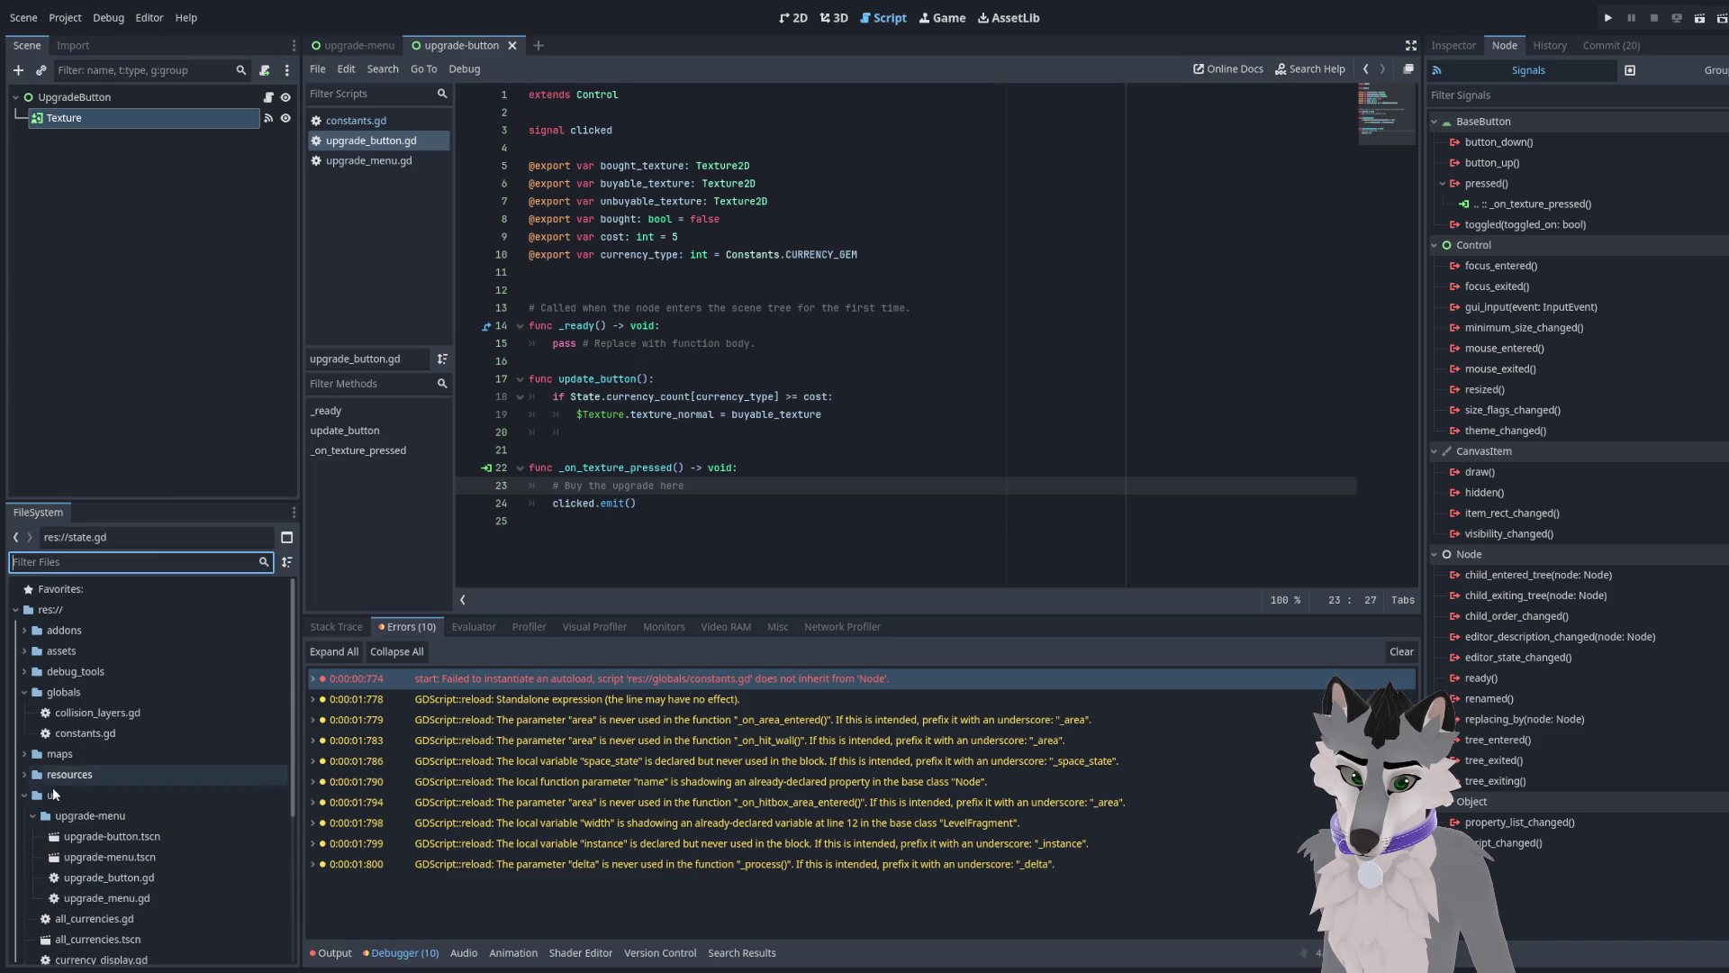
left_click(24, 794)
left_click(55, 691)
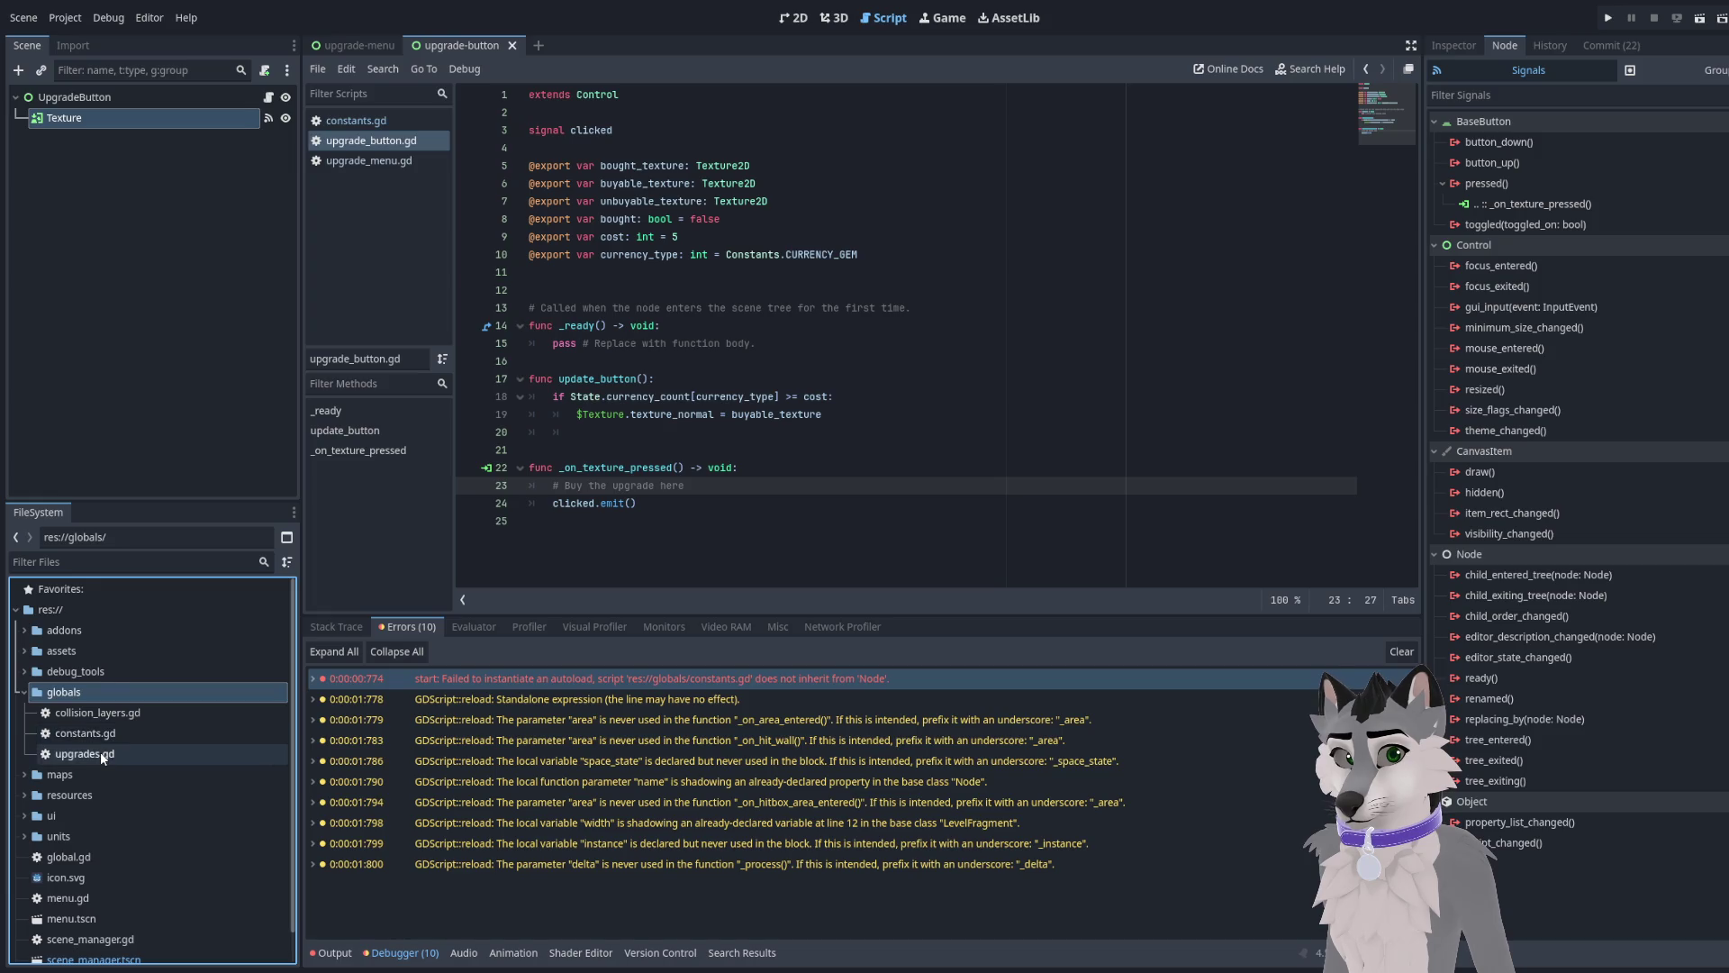
Open upgrades.gd and replace its template text with 'var upgrade_list'
double_click(85, 754)
left_click_drag(576, 290, 529, 94)
key("BackSpace")
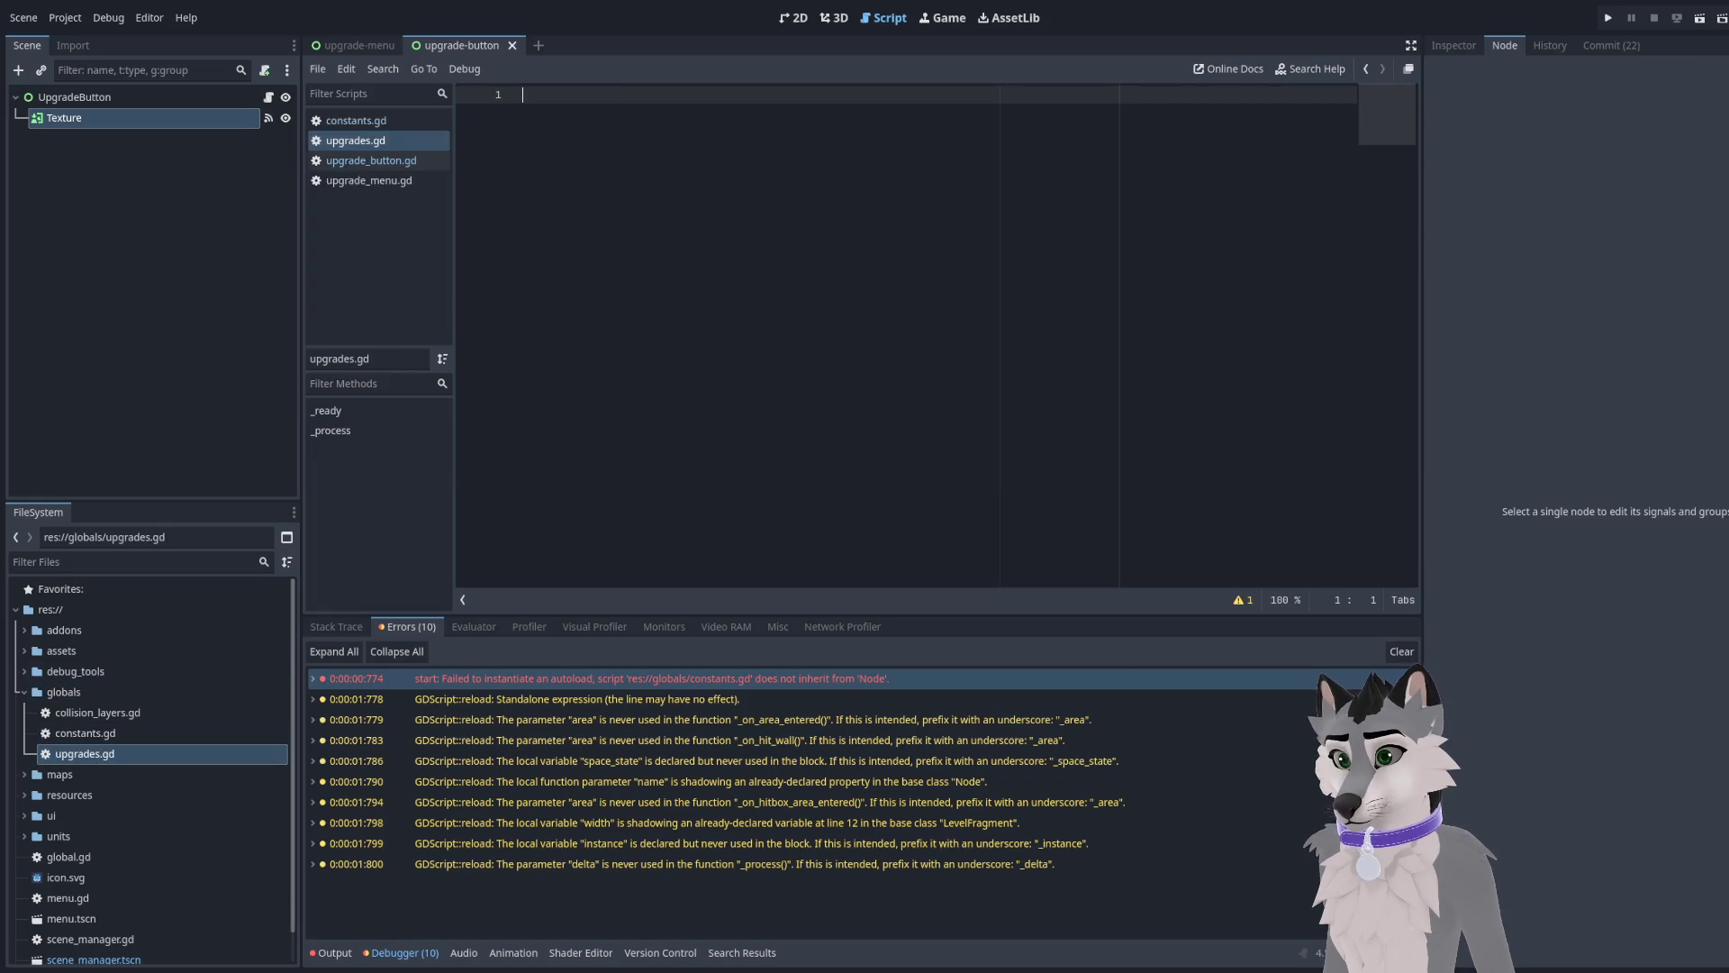
type("var ")
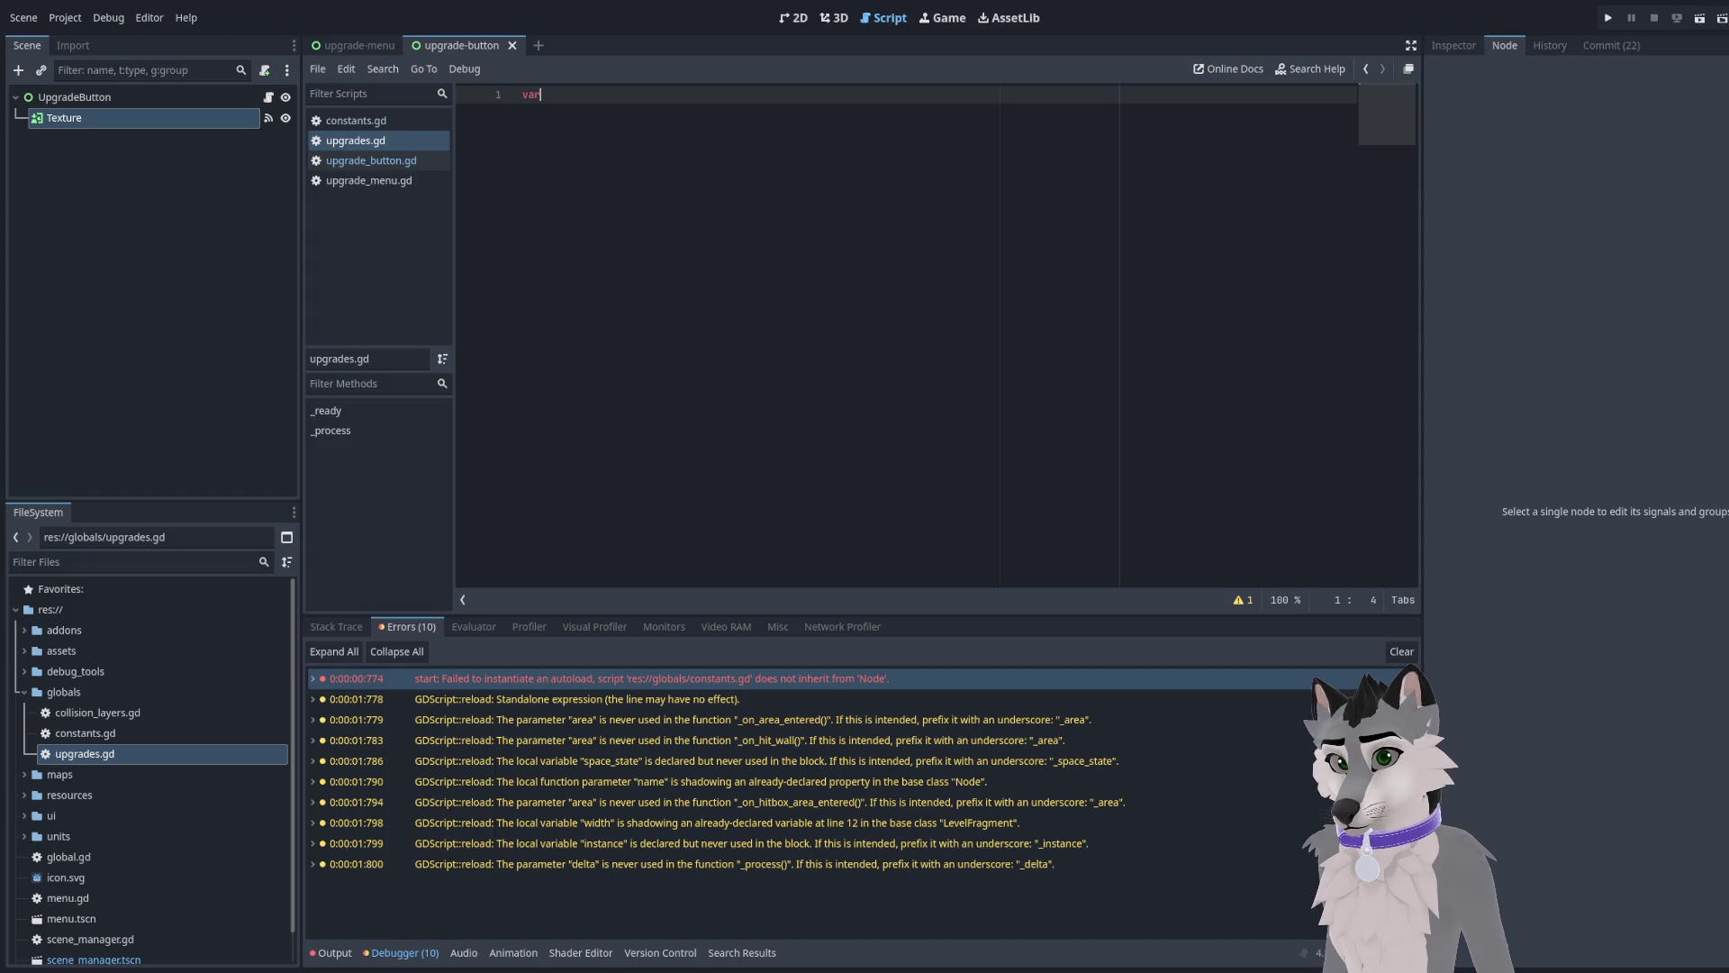
type("upgrade-lis")
key("BackSpace")
key("BackSpace")
key("BackSpace")
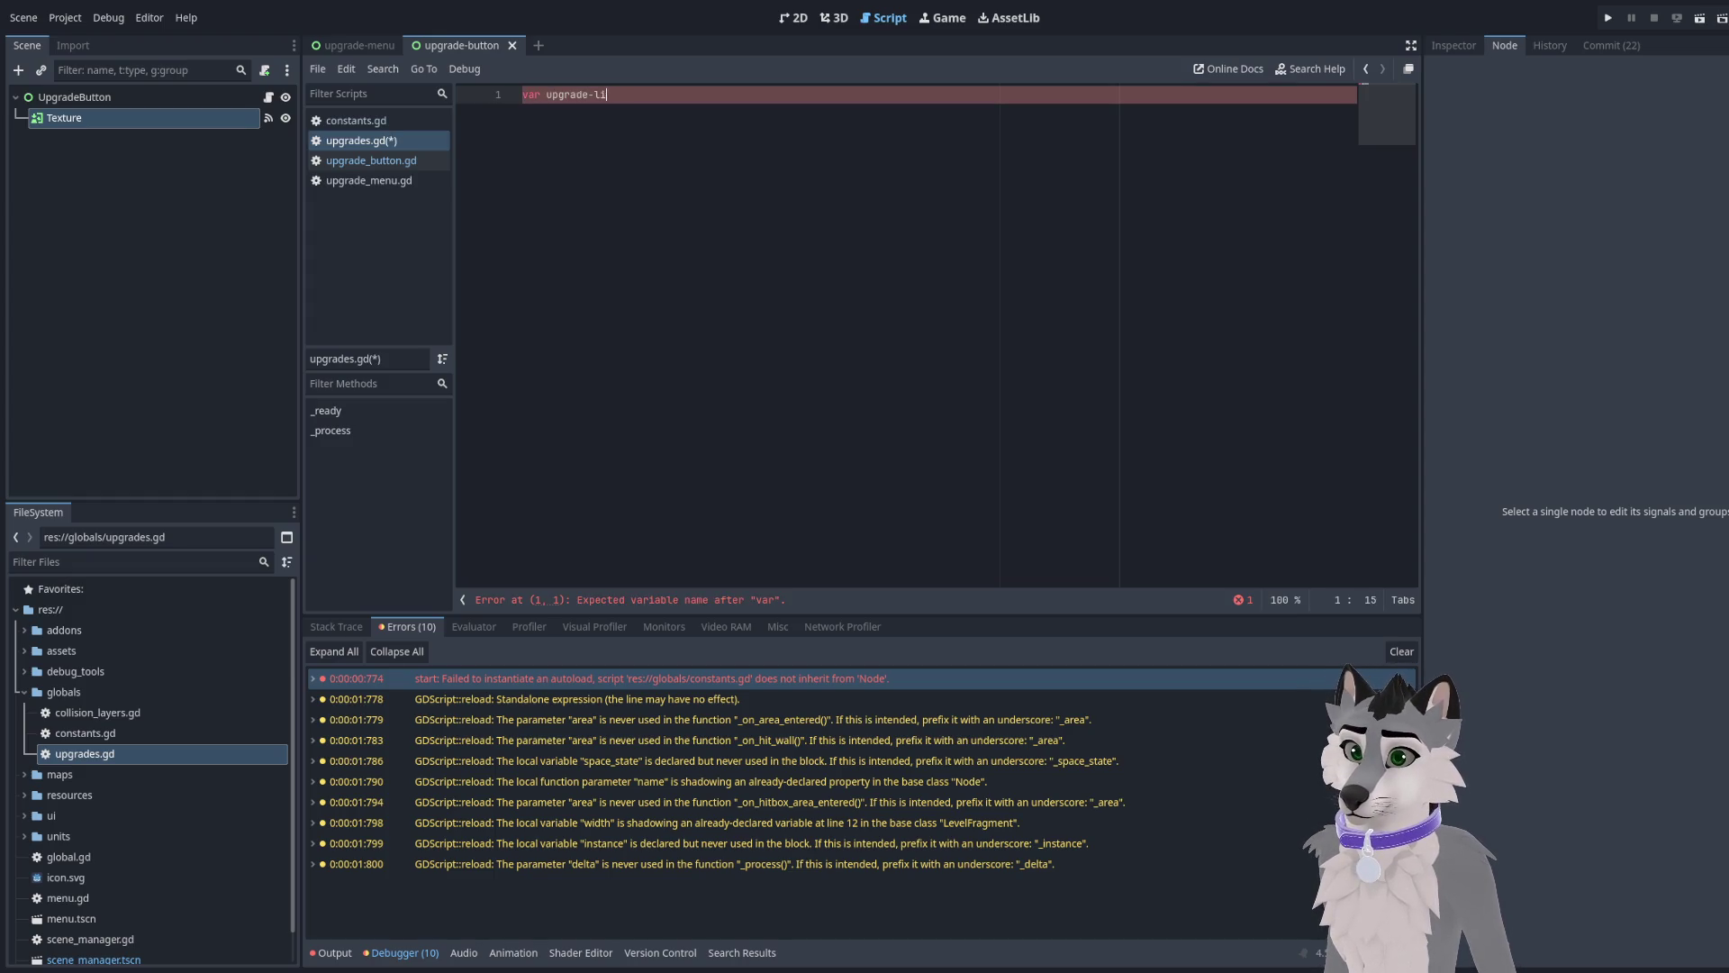
type("_list")
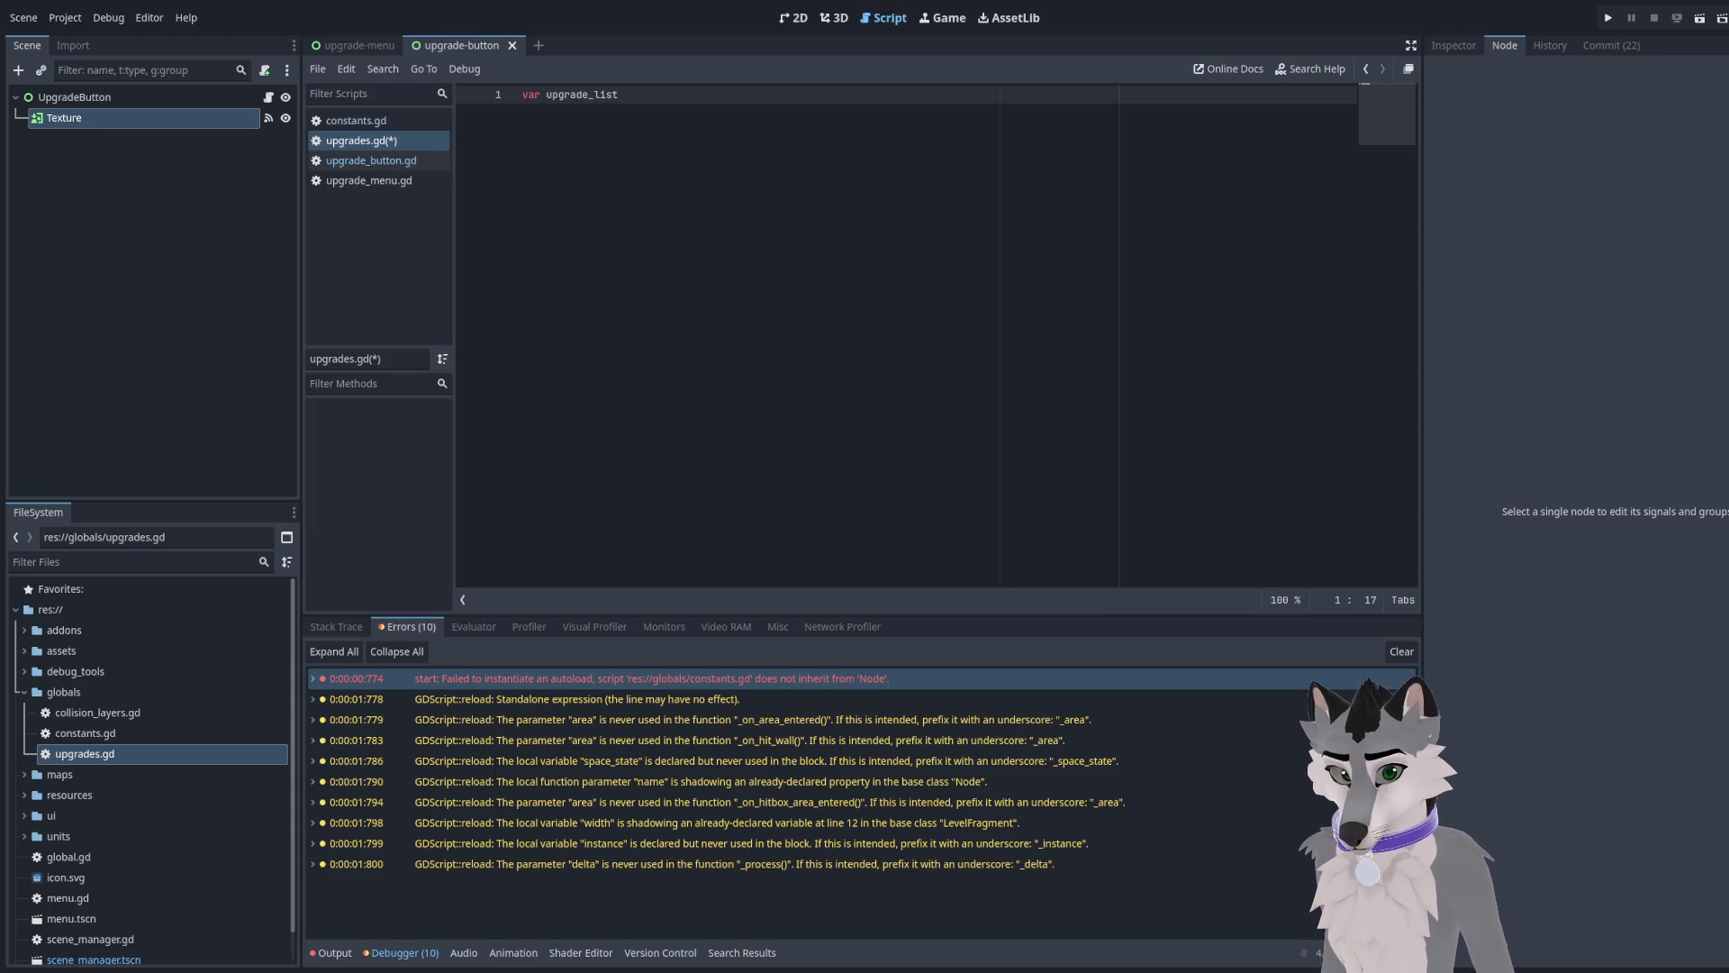
Expand the ui folder and open the upgrade-menu scene
scroll(213, 846, "down", 1)
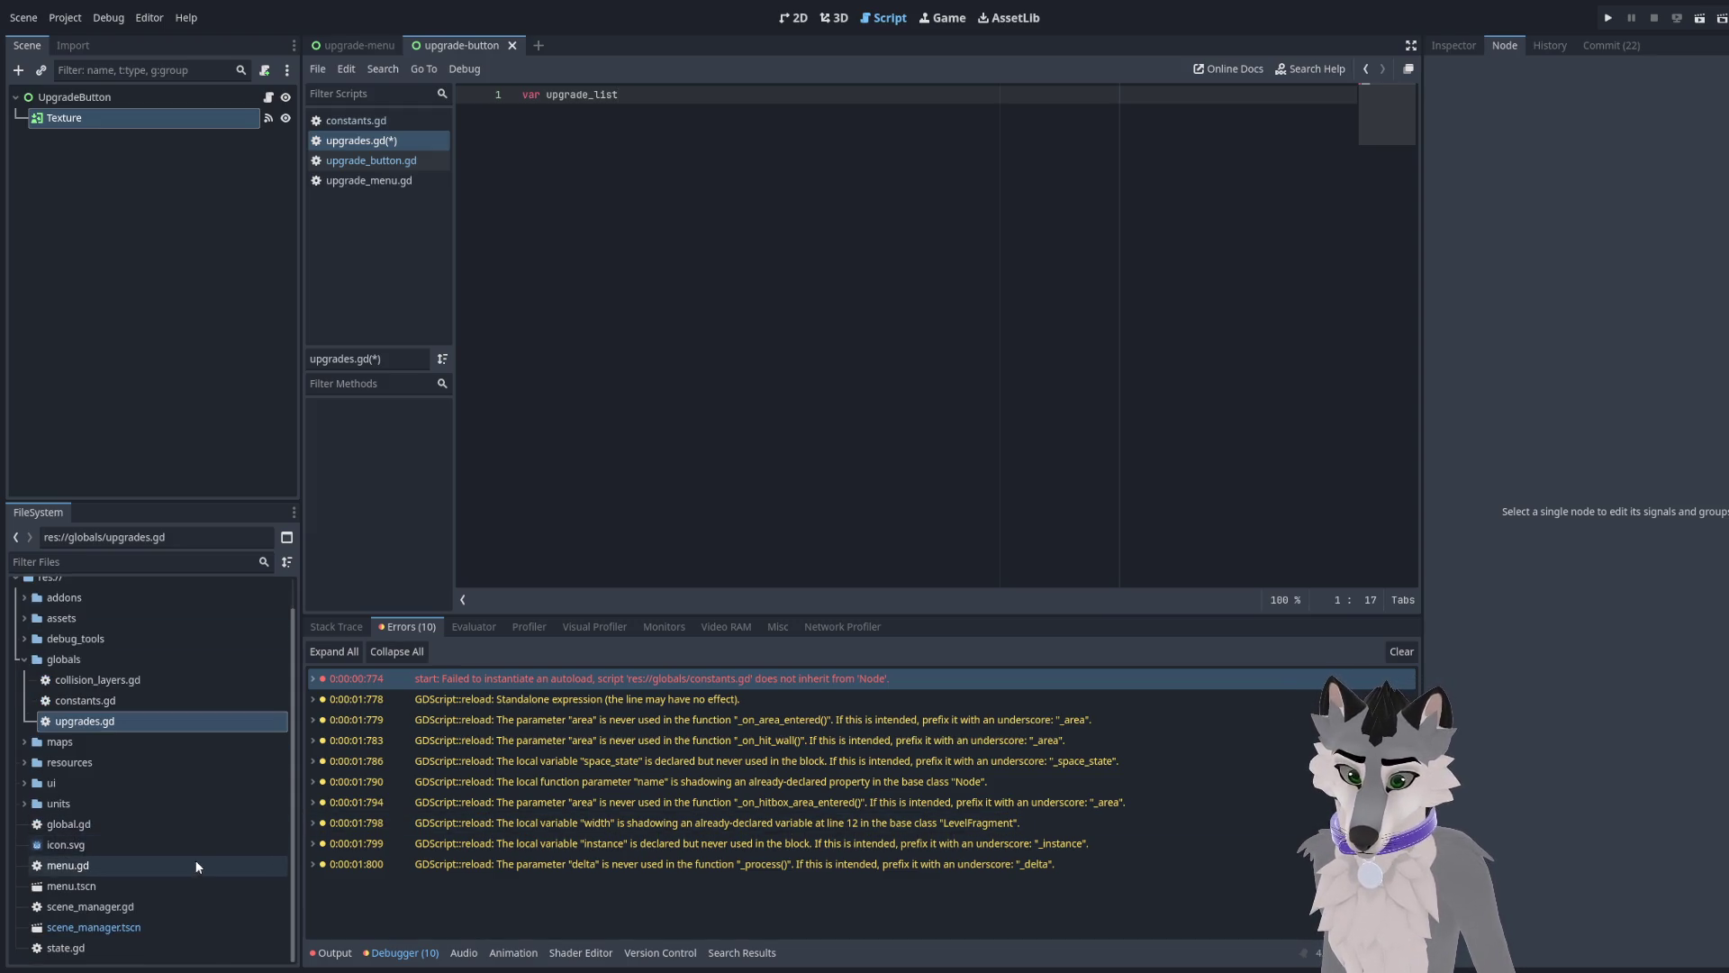
scroll(206, 872, "up", 1)
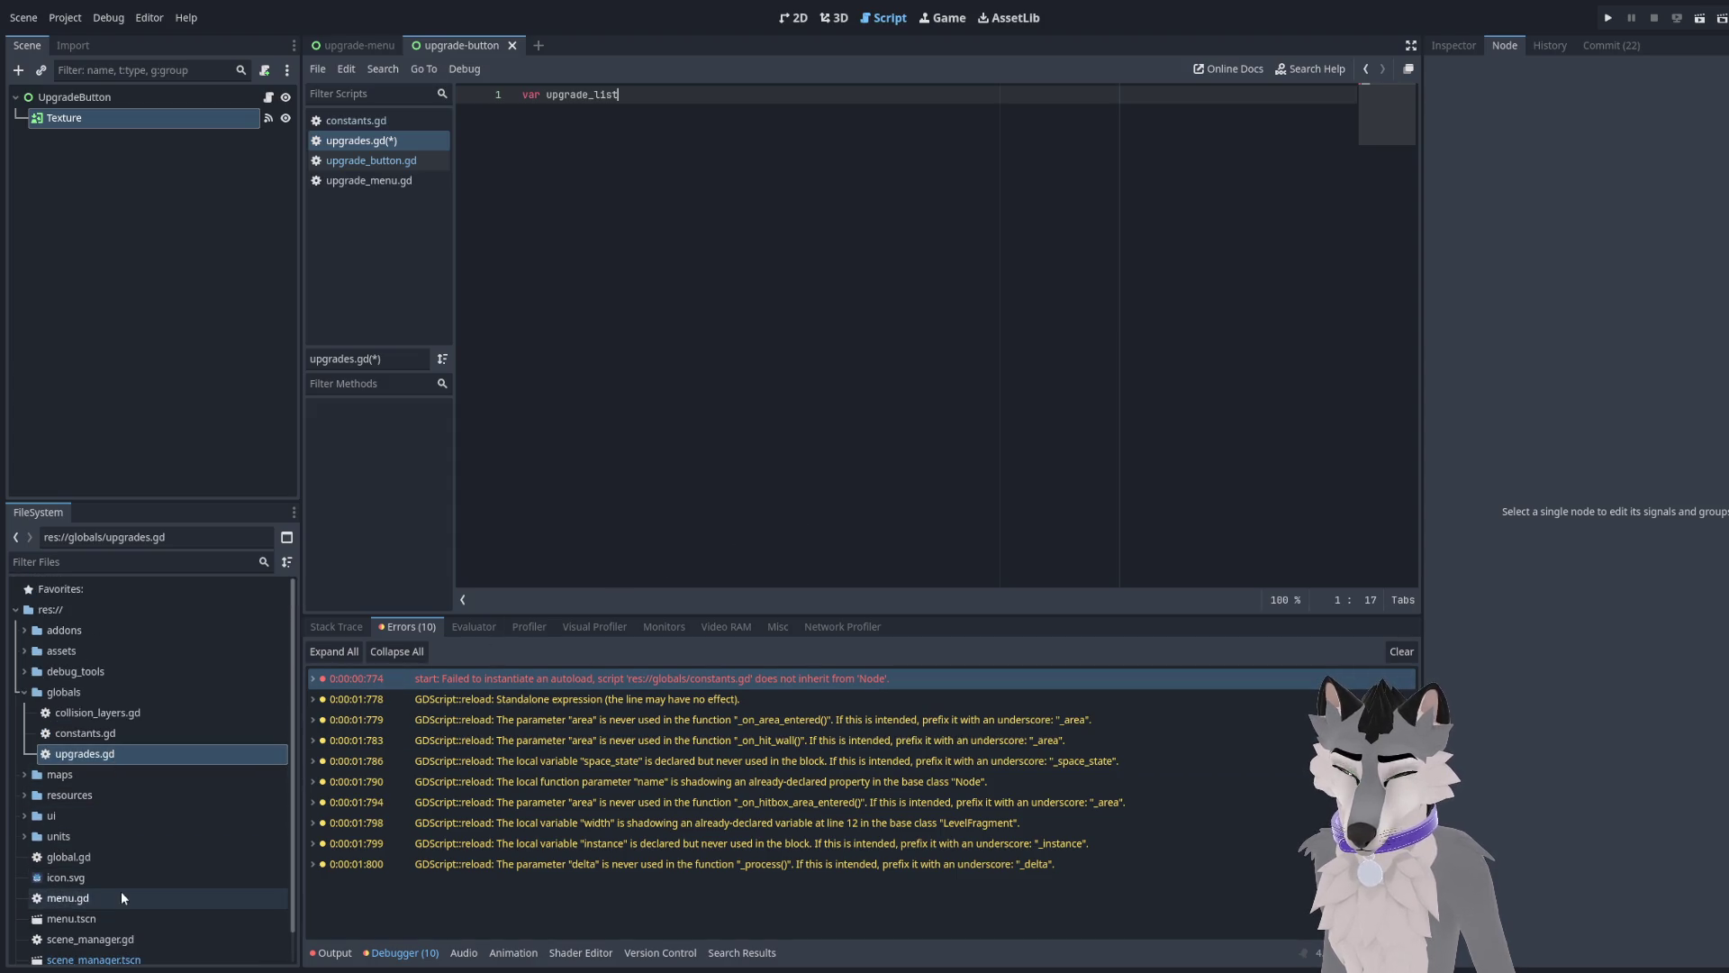
scroll(135, 914, "down", 1)
left_click(24, 783)
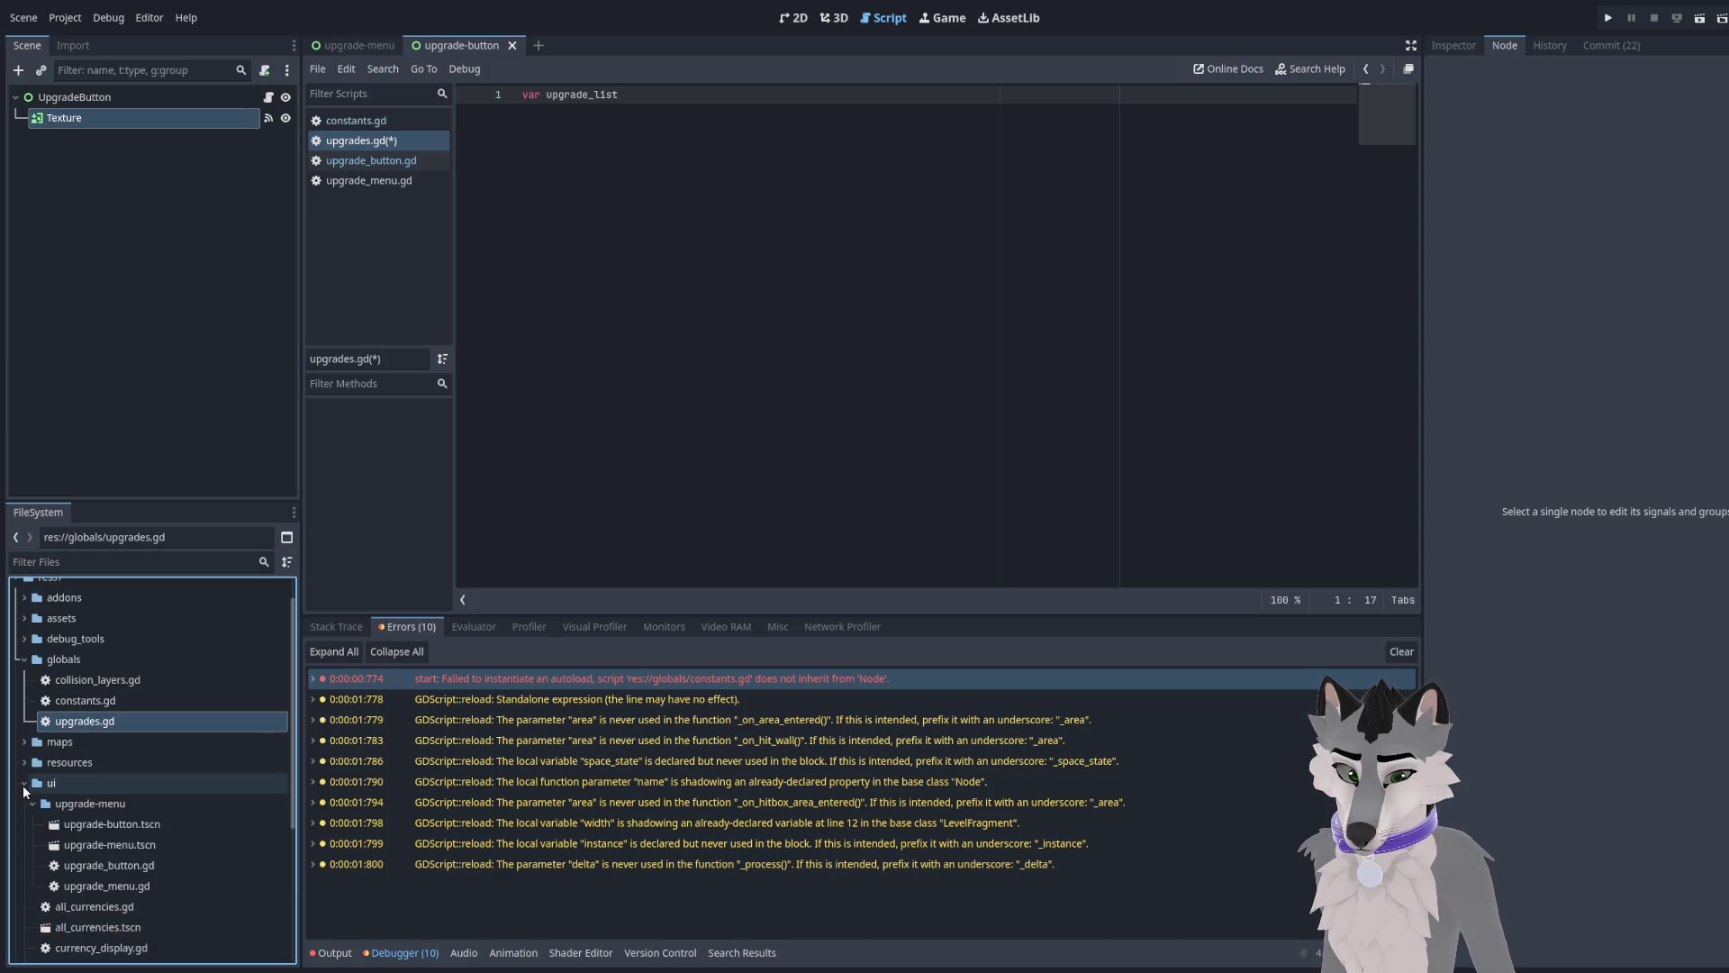
double_click(177, 841)
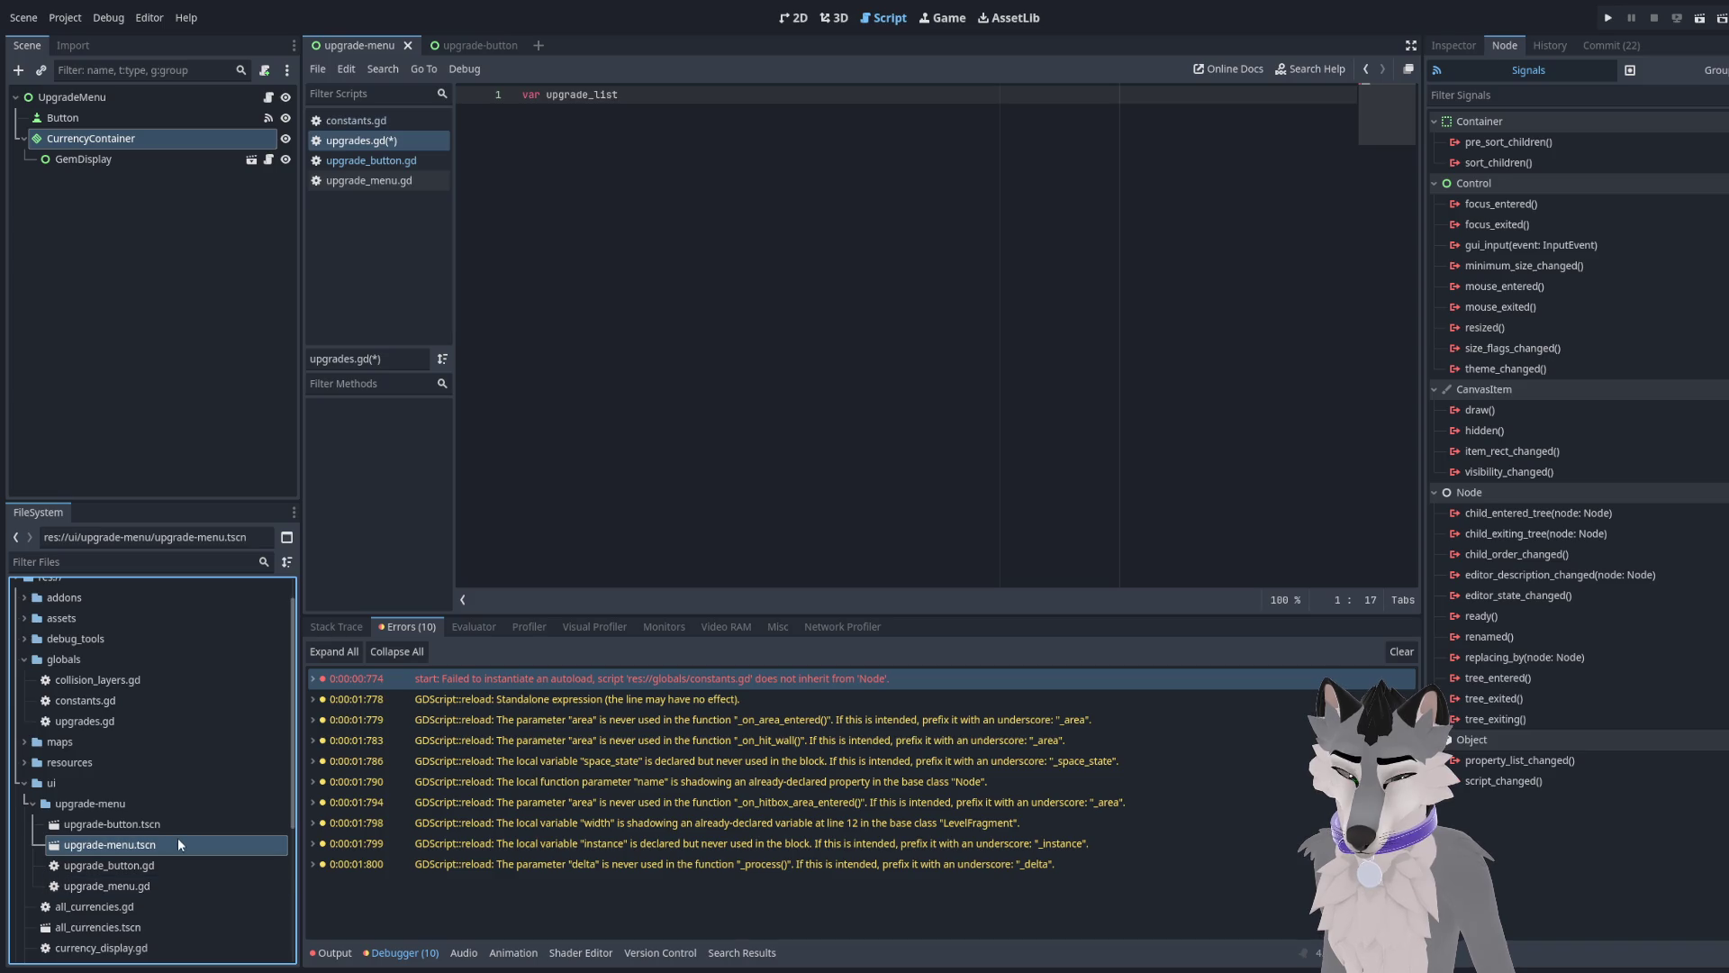
Open upgrade_menu.gd and start a declaration on line 2, then undo it
double_click(173, 887)
left_click(710, 142)
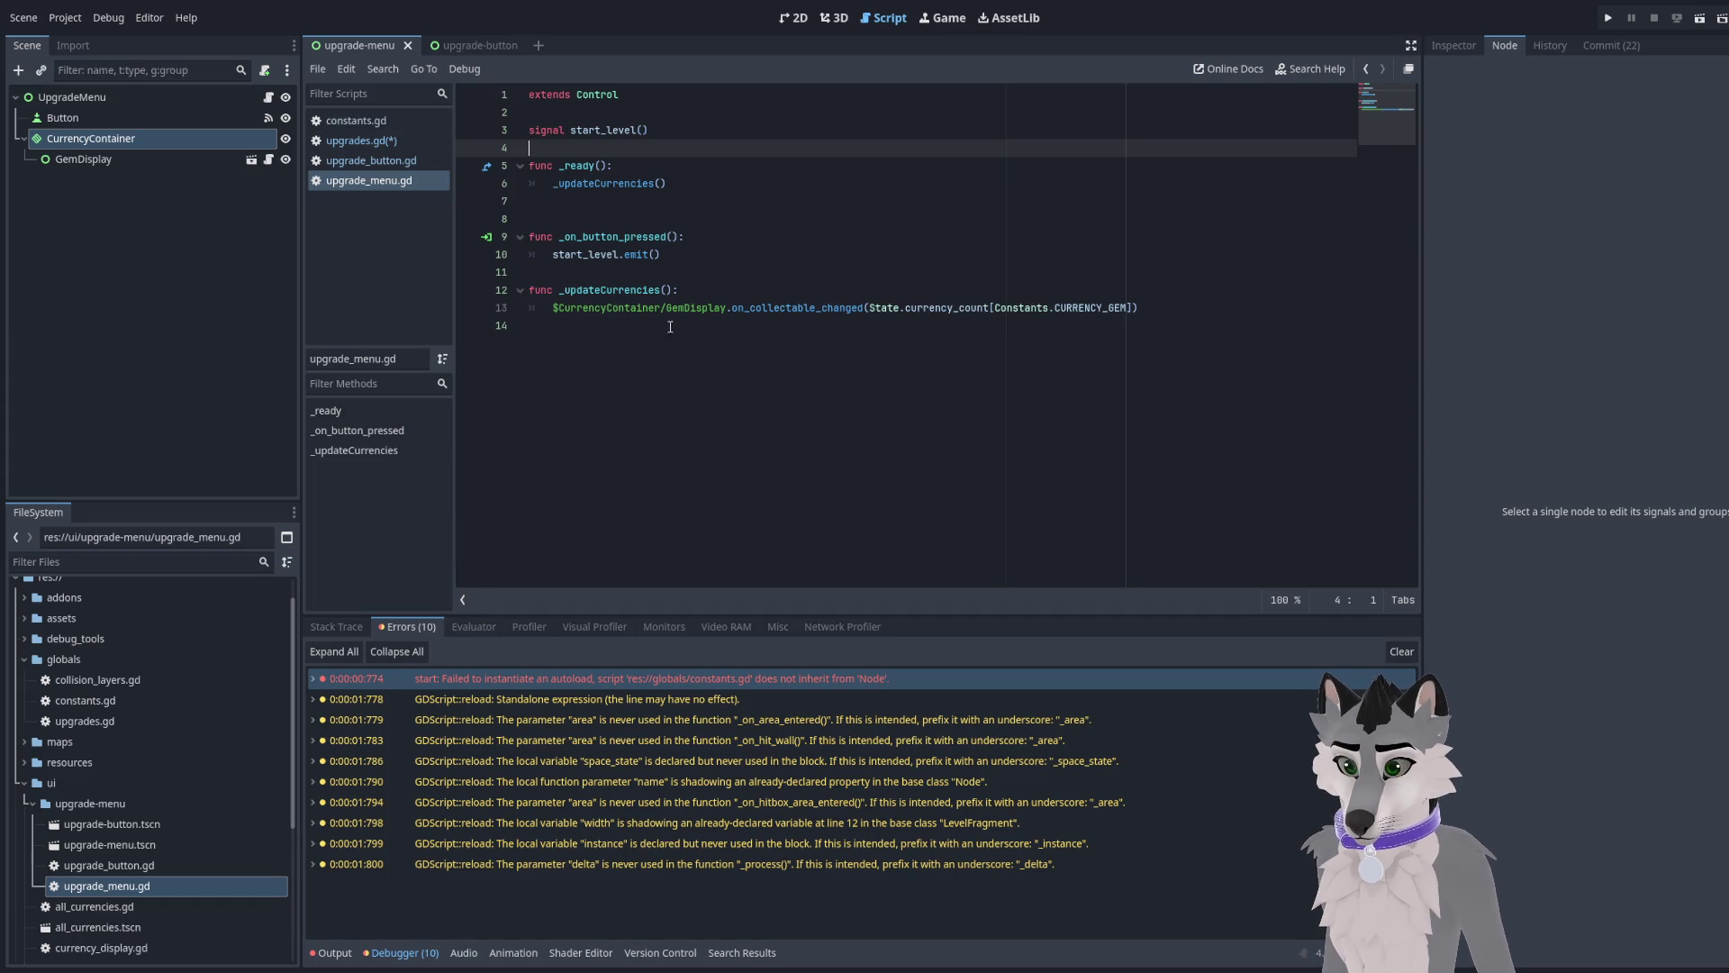
left_click(734, 137)
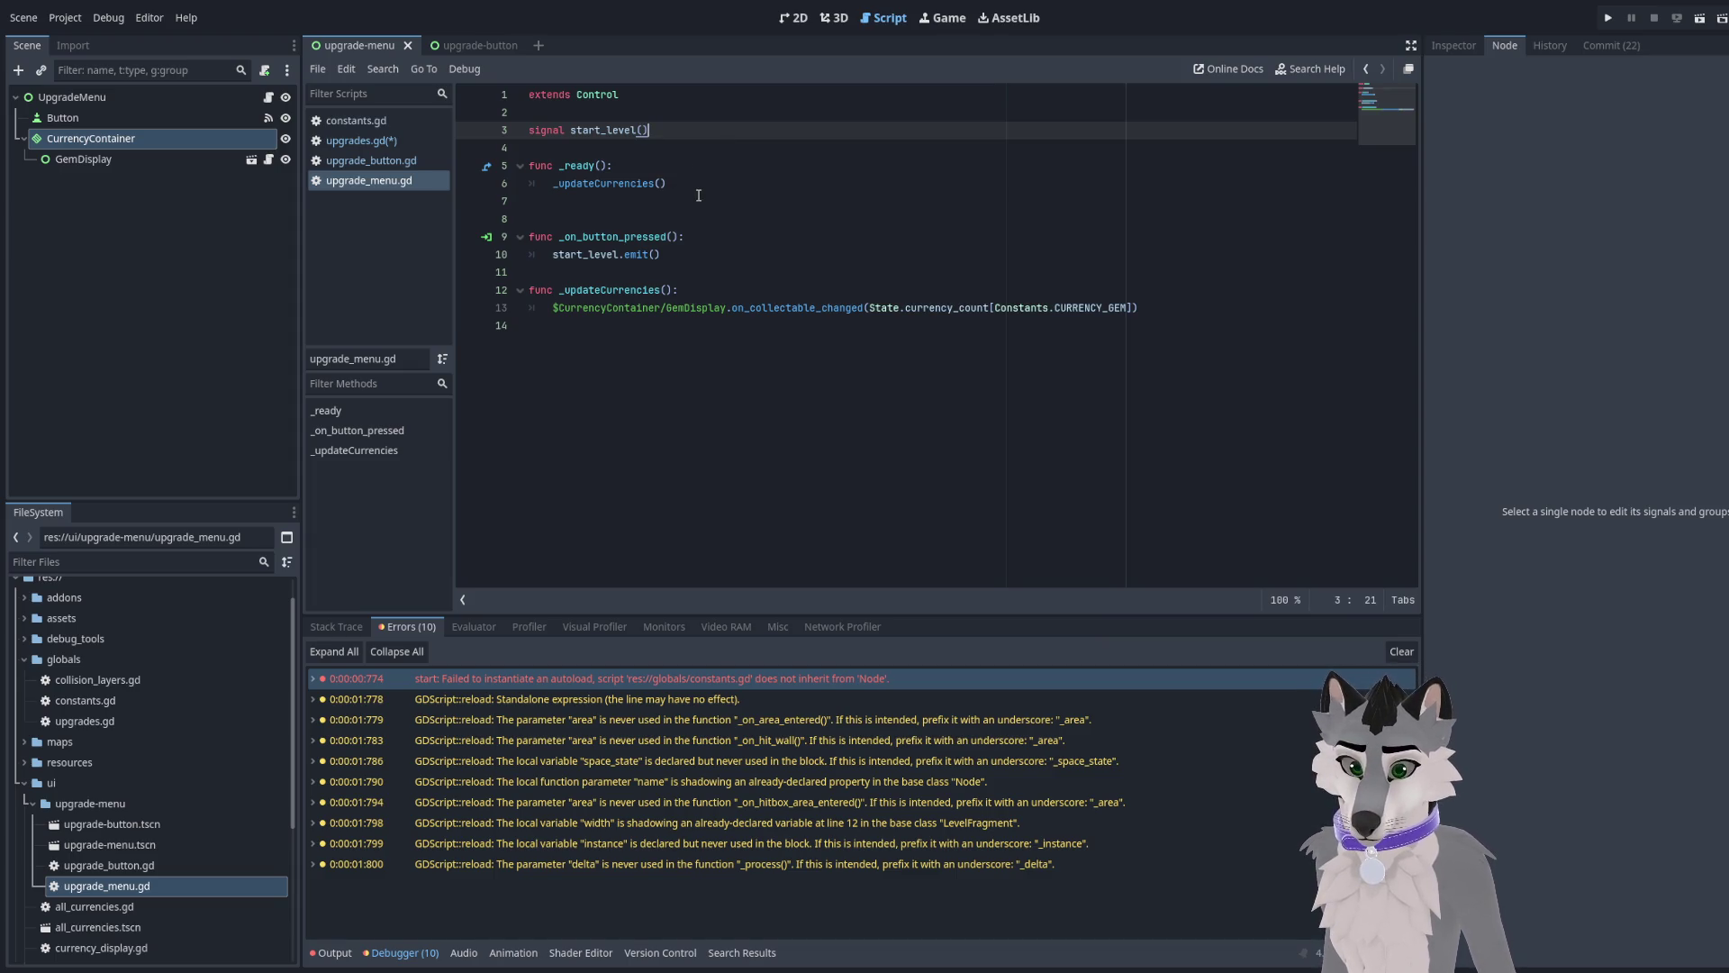
left_click(665, 115)
key("Return")
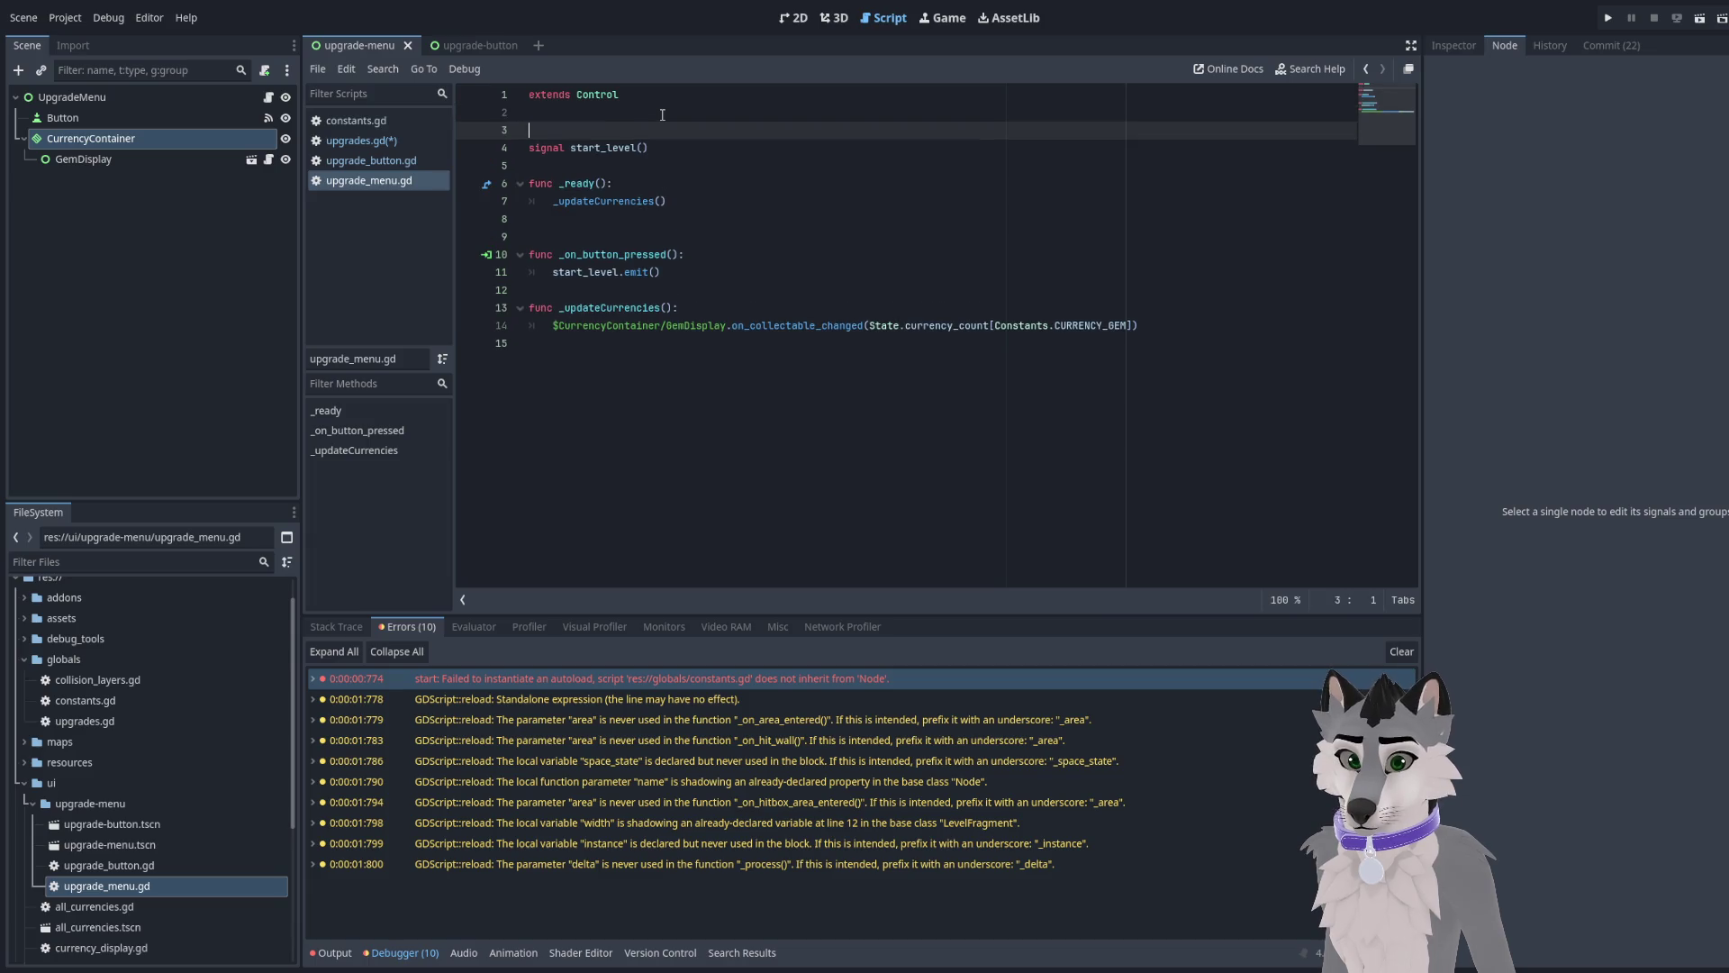
type("@")
key("ctrl+z")
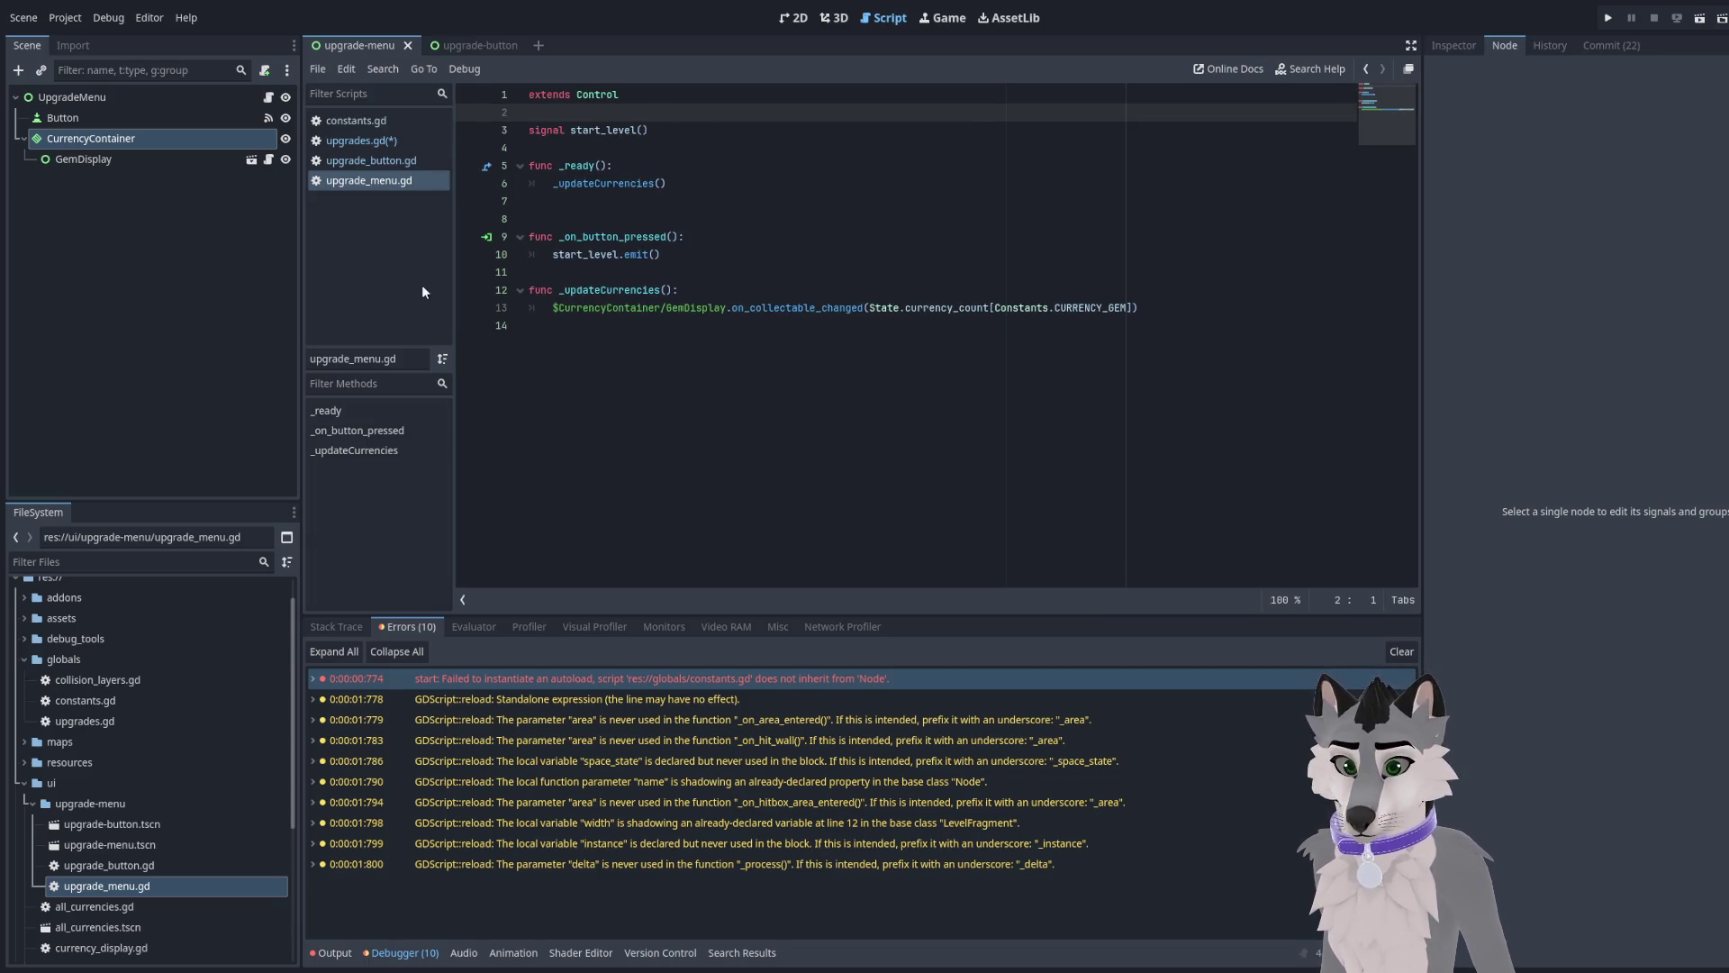
left_click(380, 161)
left_click(986, 250)
key("Return")
type("@export var upgrade_")
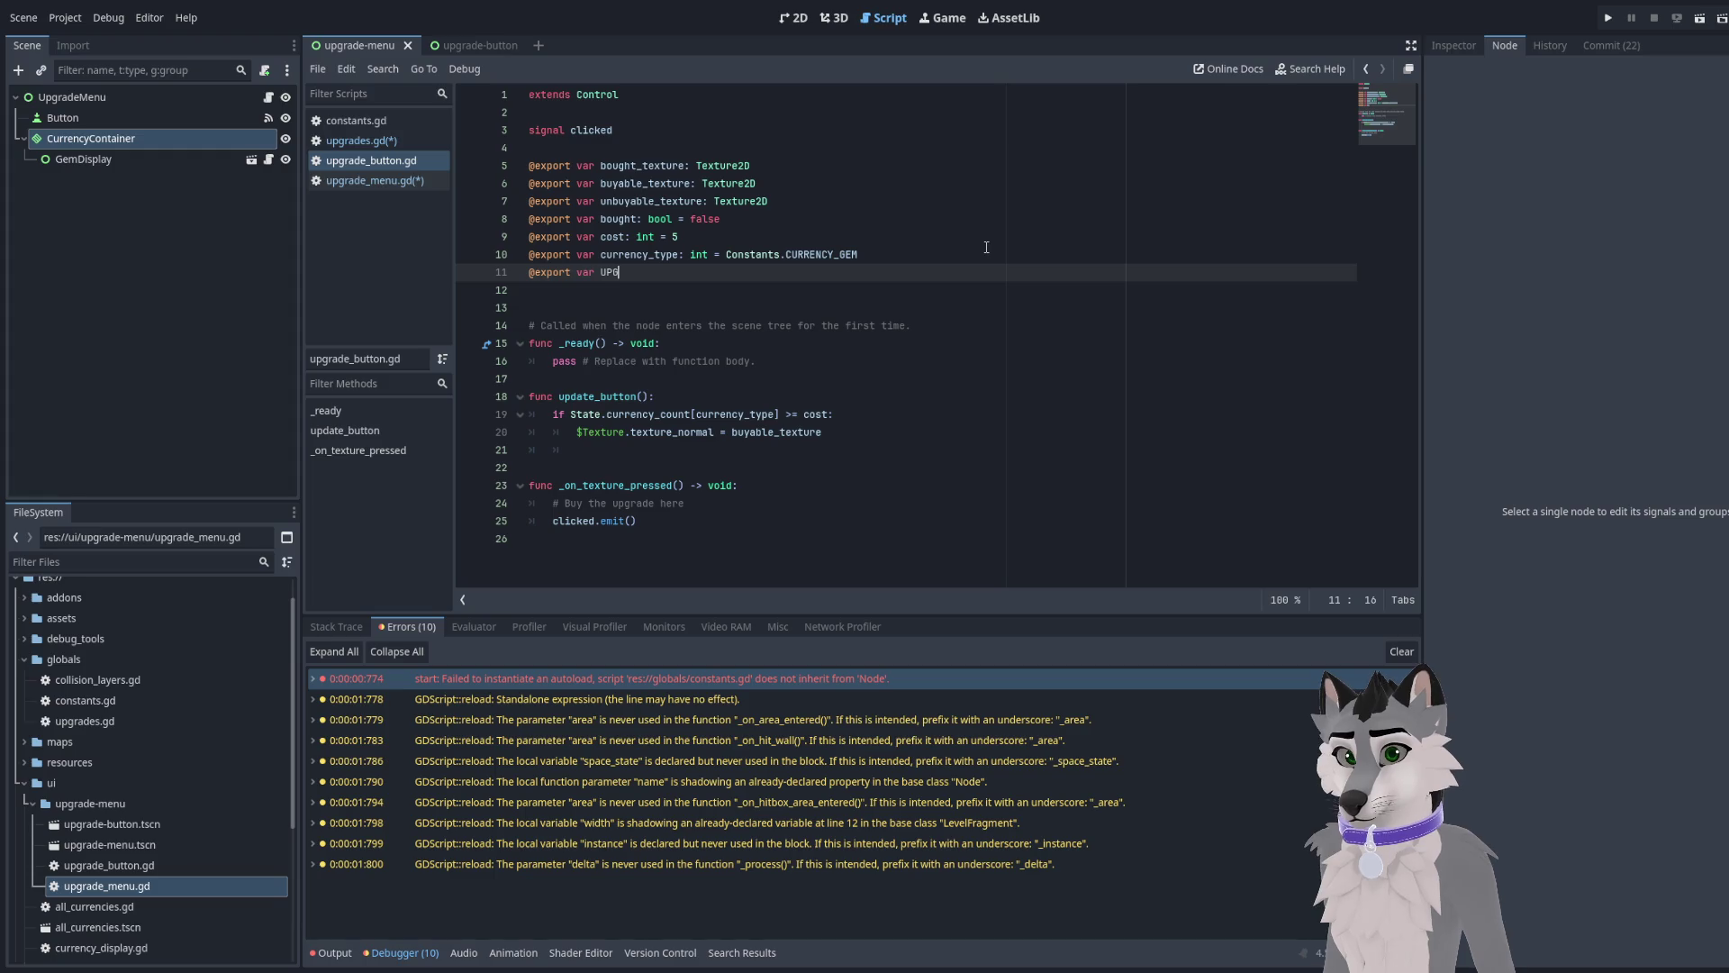
type("id")
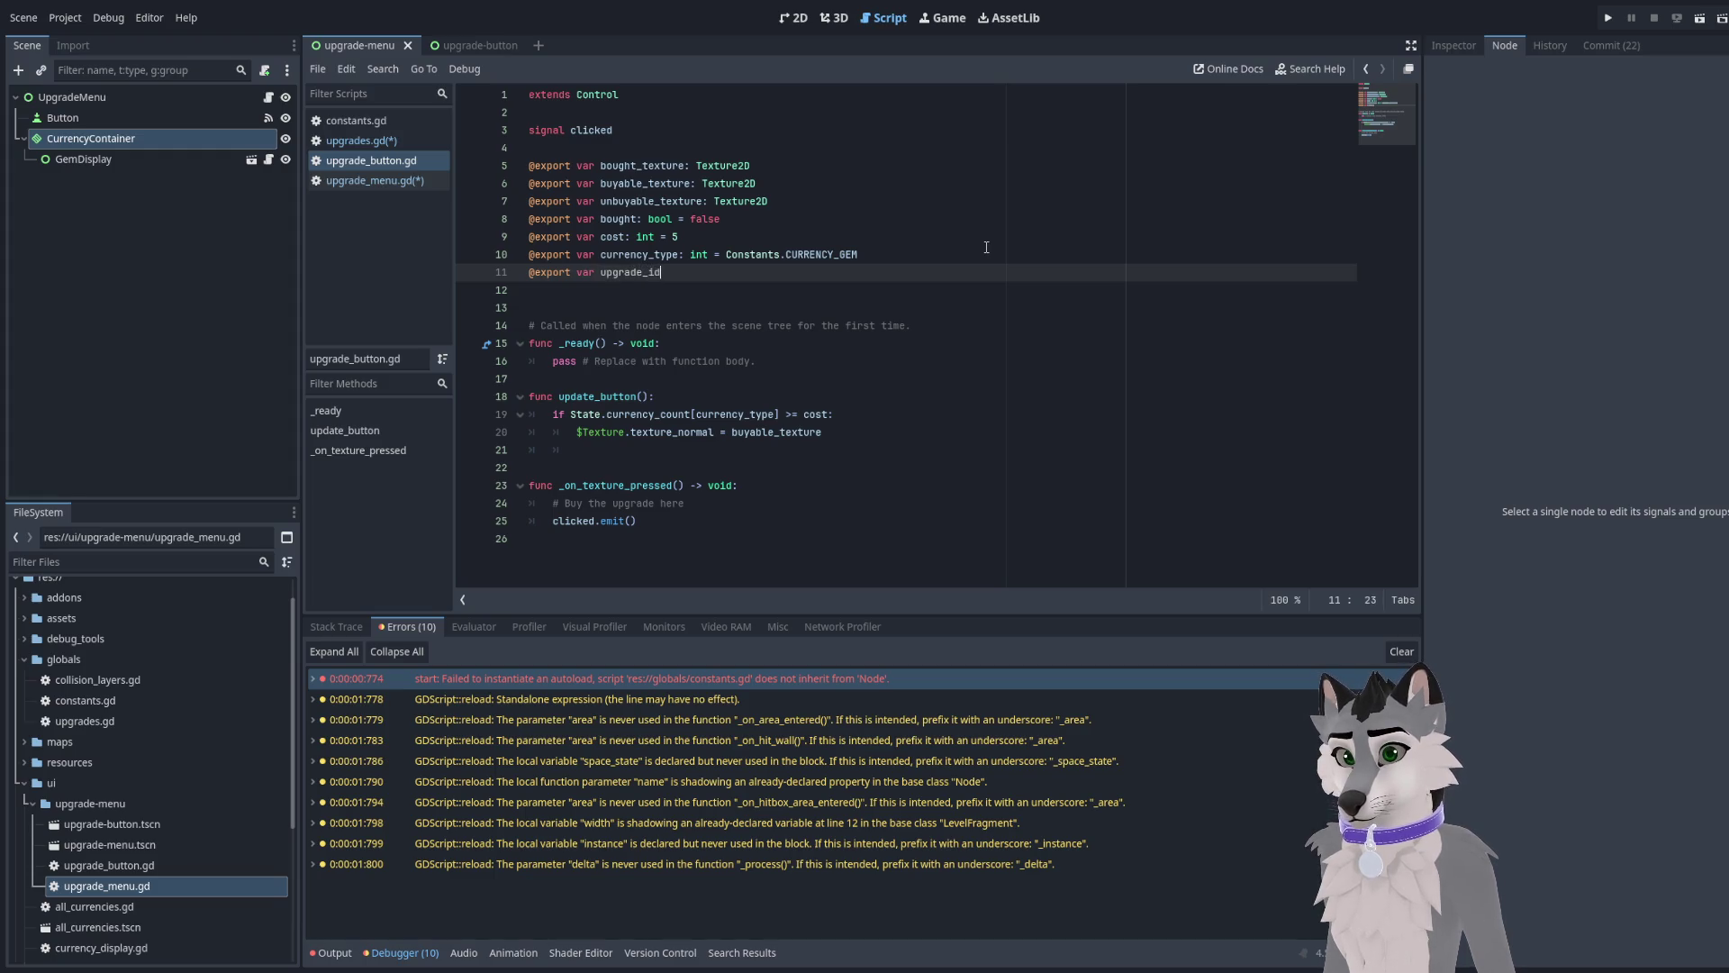
type(": int")
key("ctrl+s")
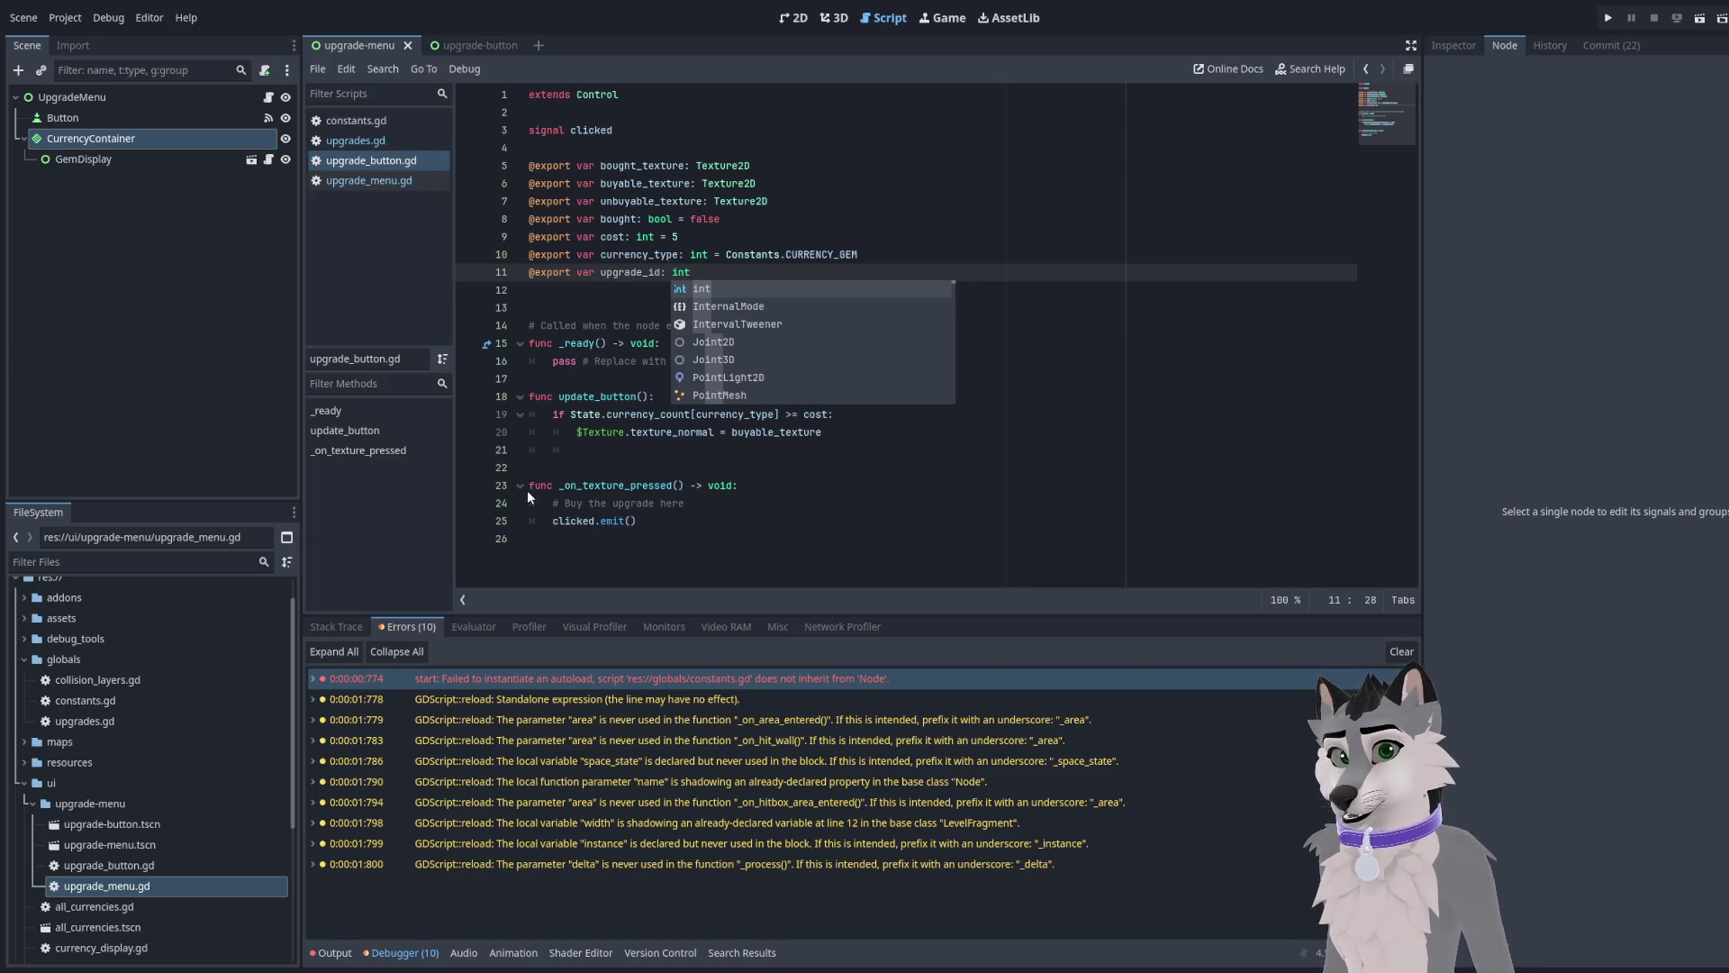
key("Escape")
Give upgrade_id a default of '= 0', save, and open upgrade-menu.tscn
left_click(527, 470)
left_click(693, 271)
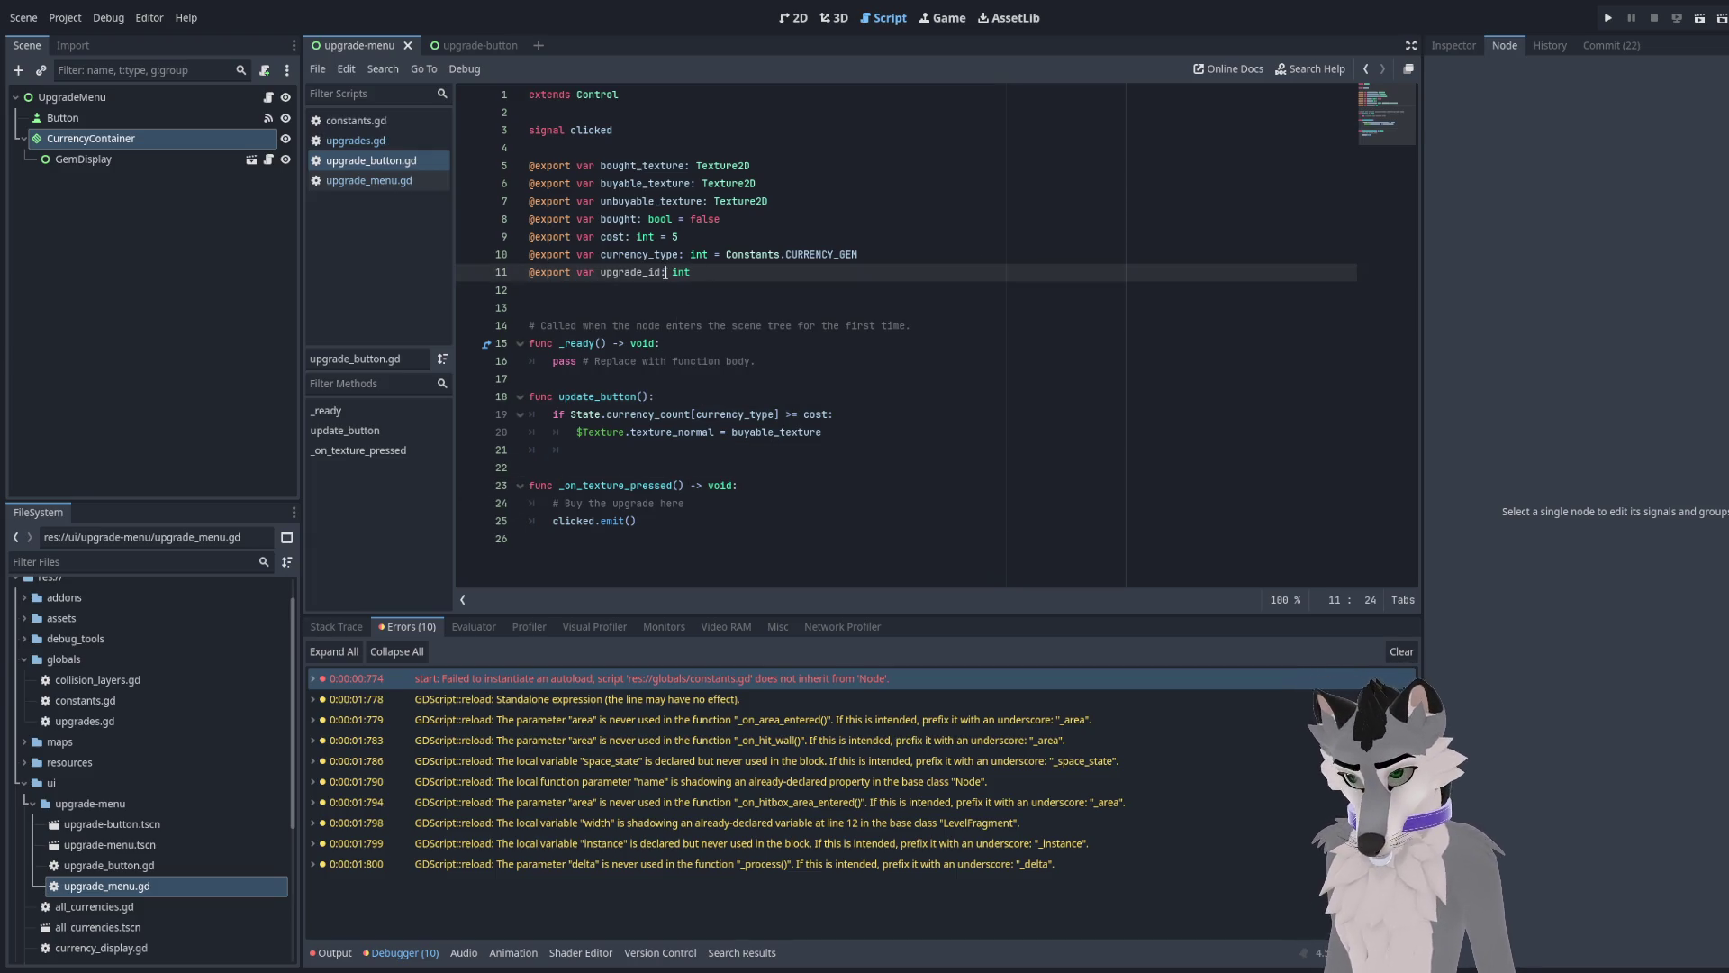
double_click(646, 272)
left_click(673, 272)
left_click(698, 275)
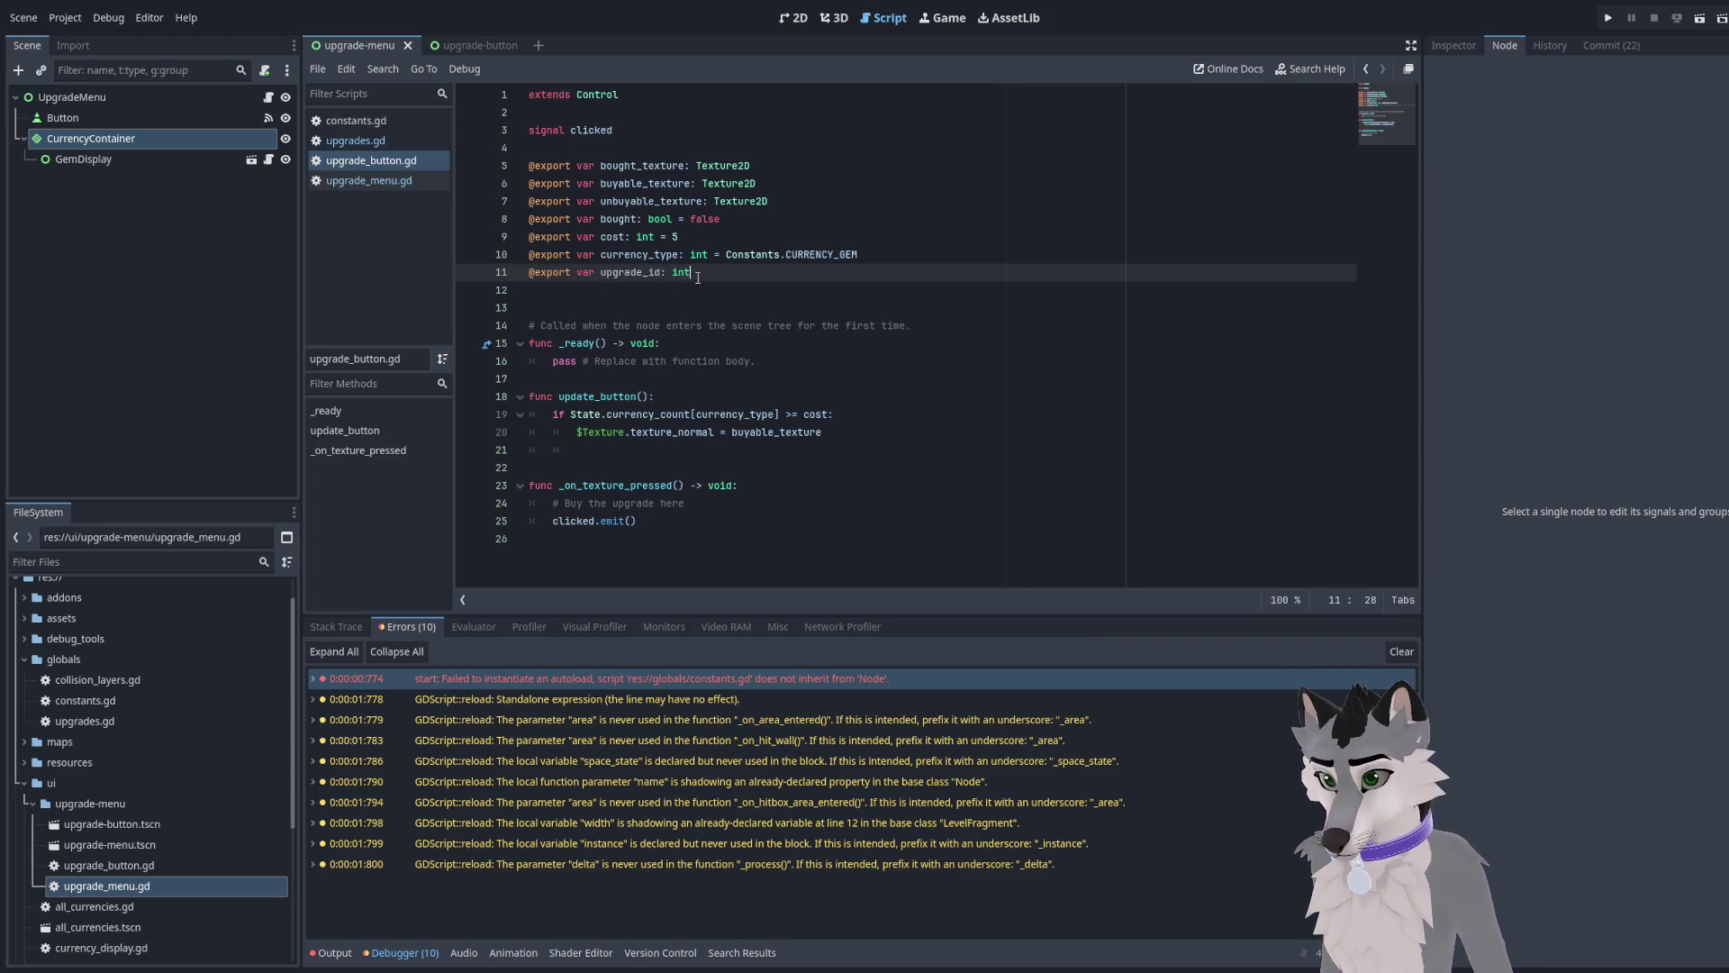
type("= 0")
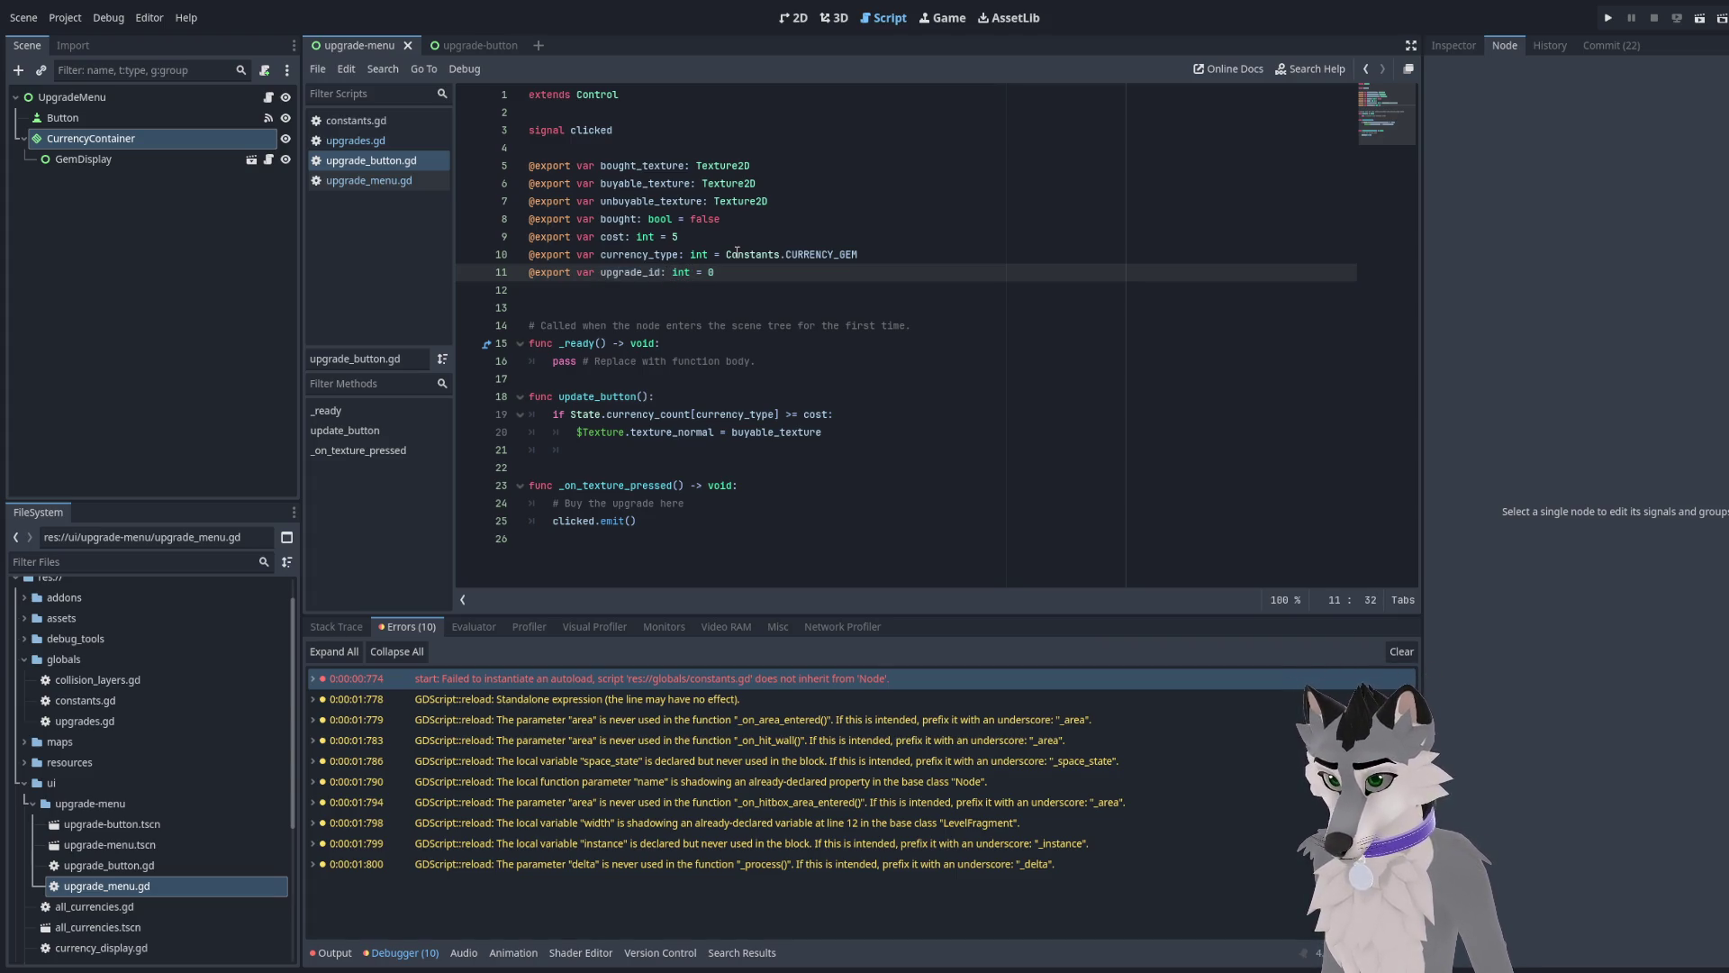
key("ctrl+s")
left_click(108, 847)
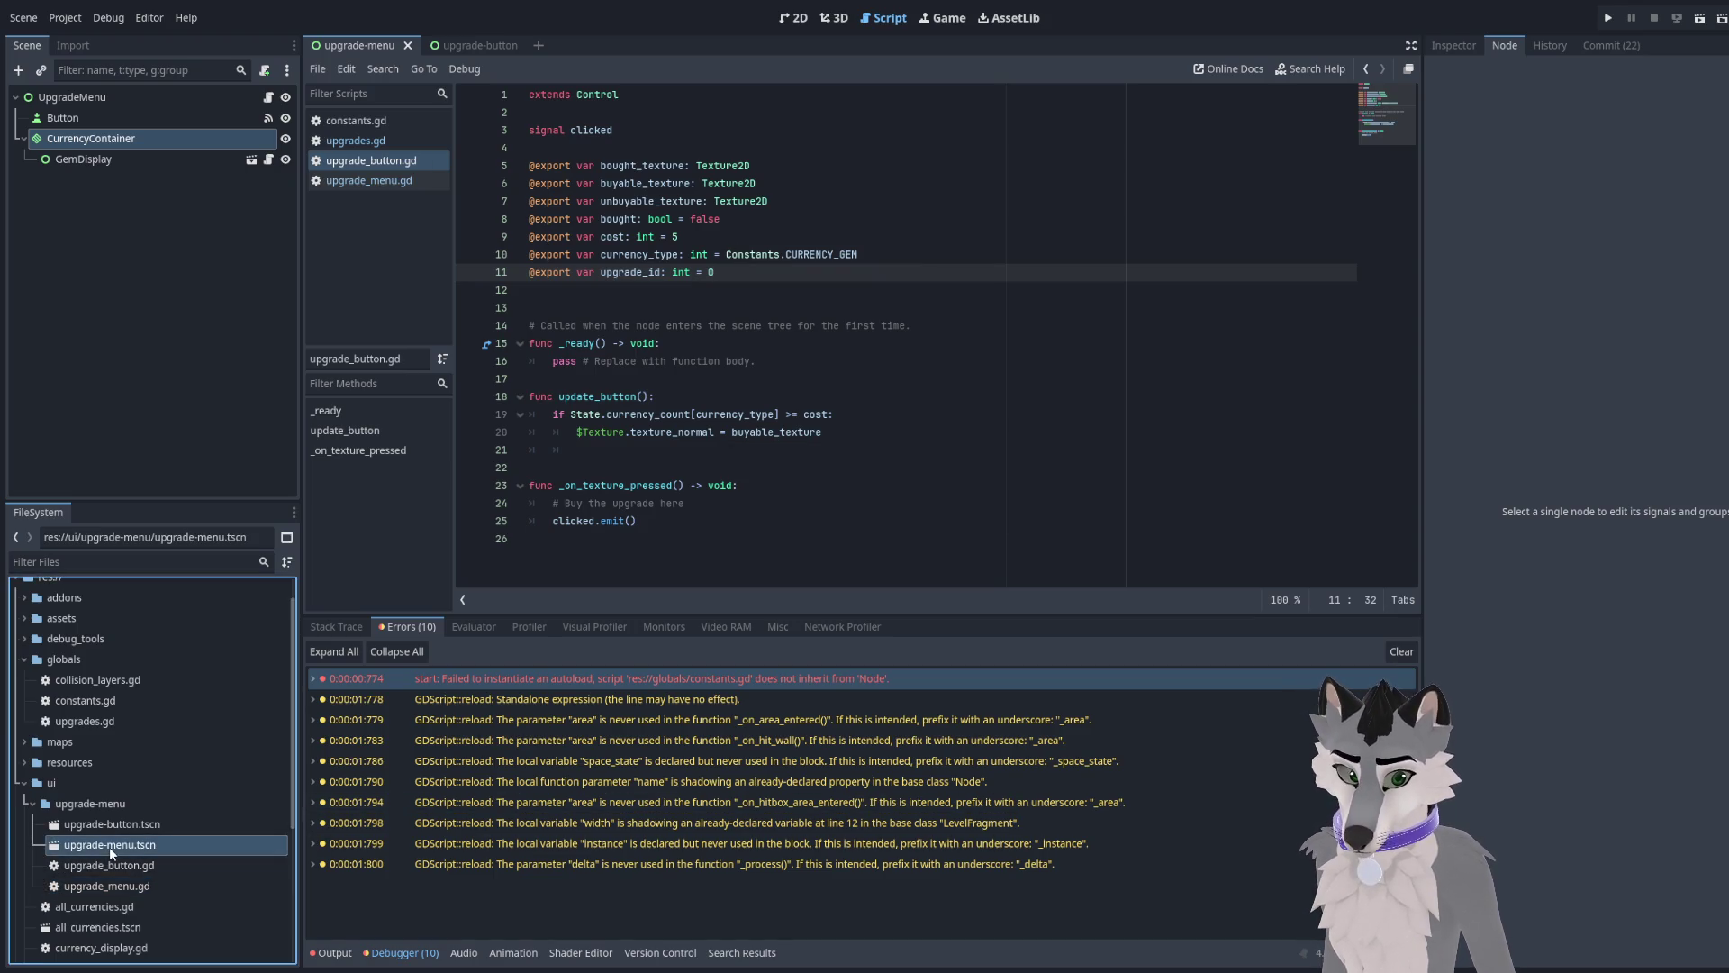
double_click(110, 846)
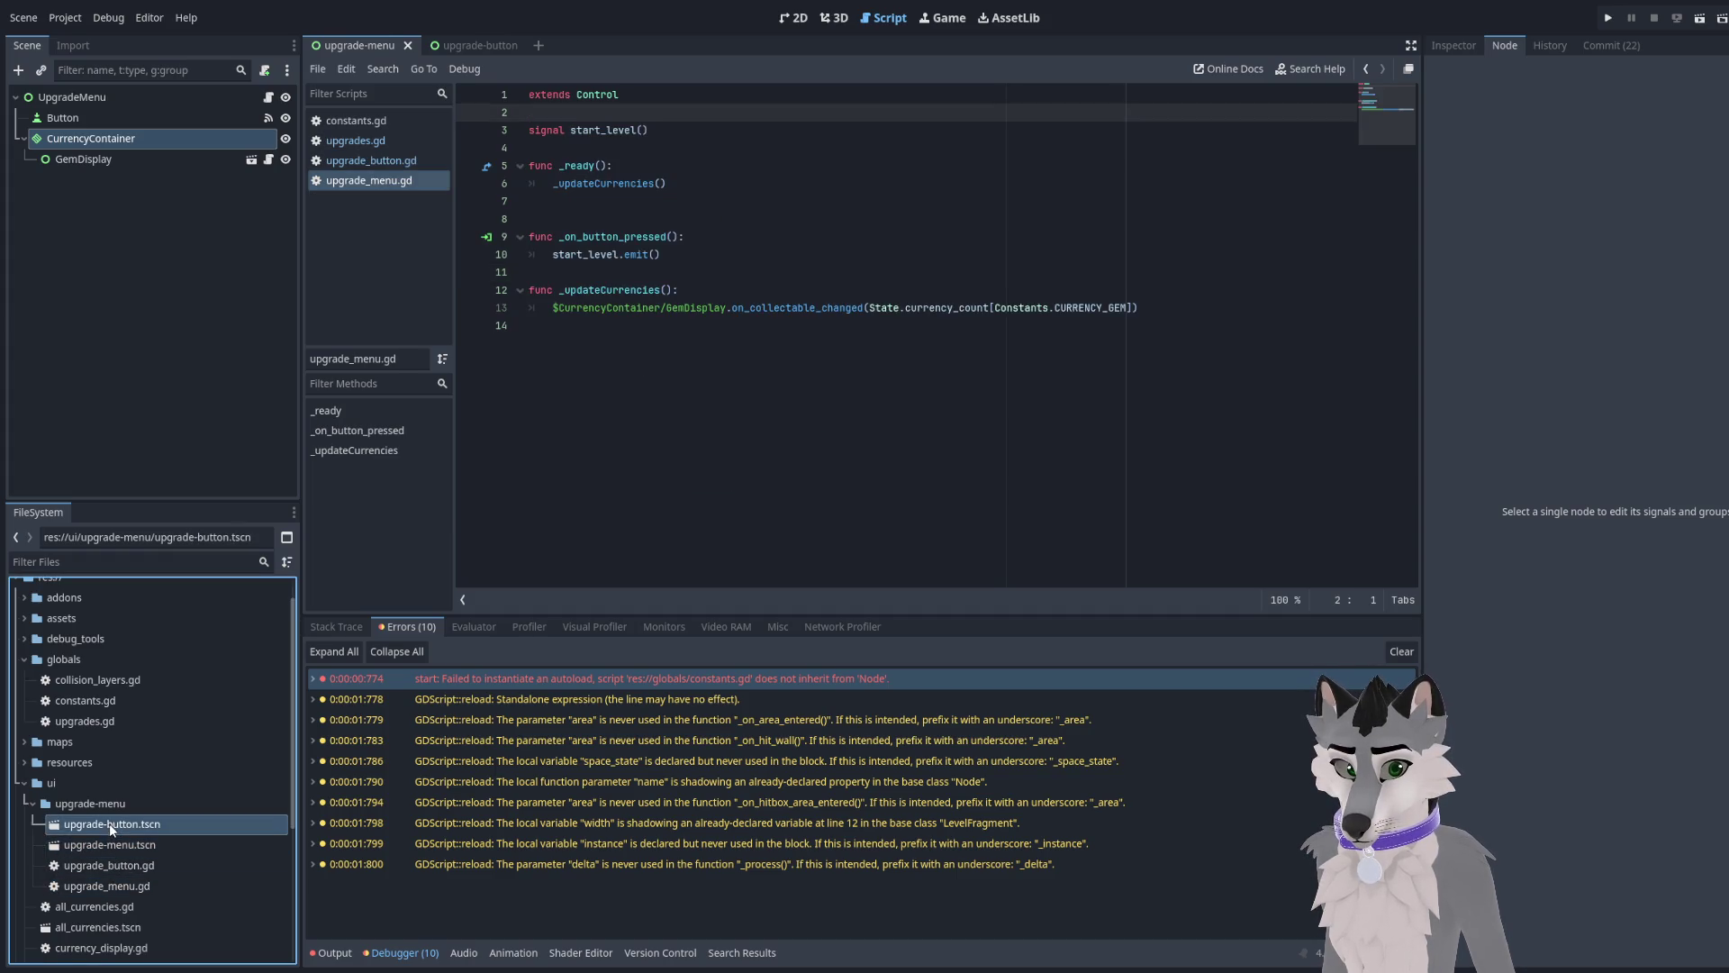
Switch to the 2D view, collapse CurrencyContainer, and select the UpgradeMenu node
left_click(794, 18)
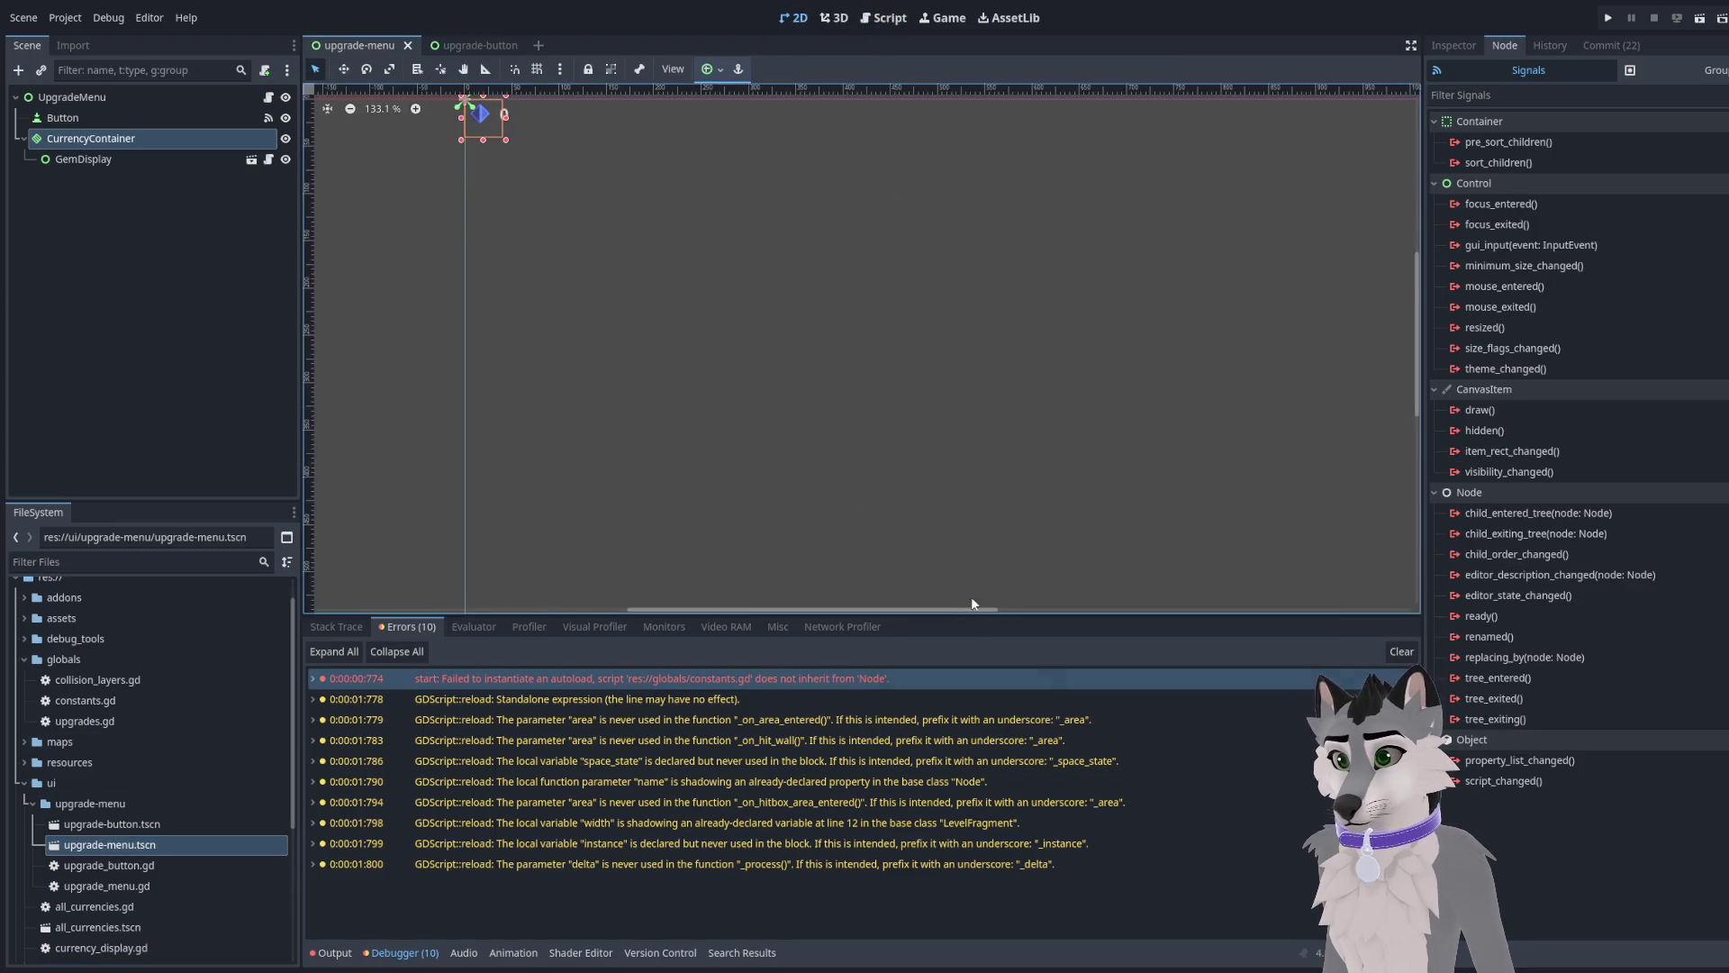
left_click(729, 370)
scroll(928, 432, "down", 1)
scroll(907, 452, "right", 3)
scroll(814, 441, "up", 1)
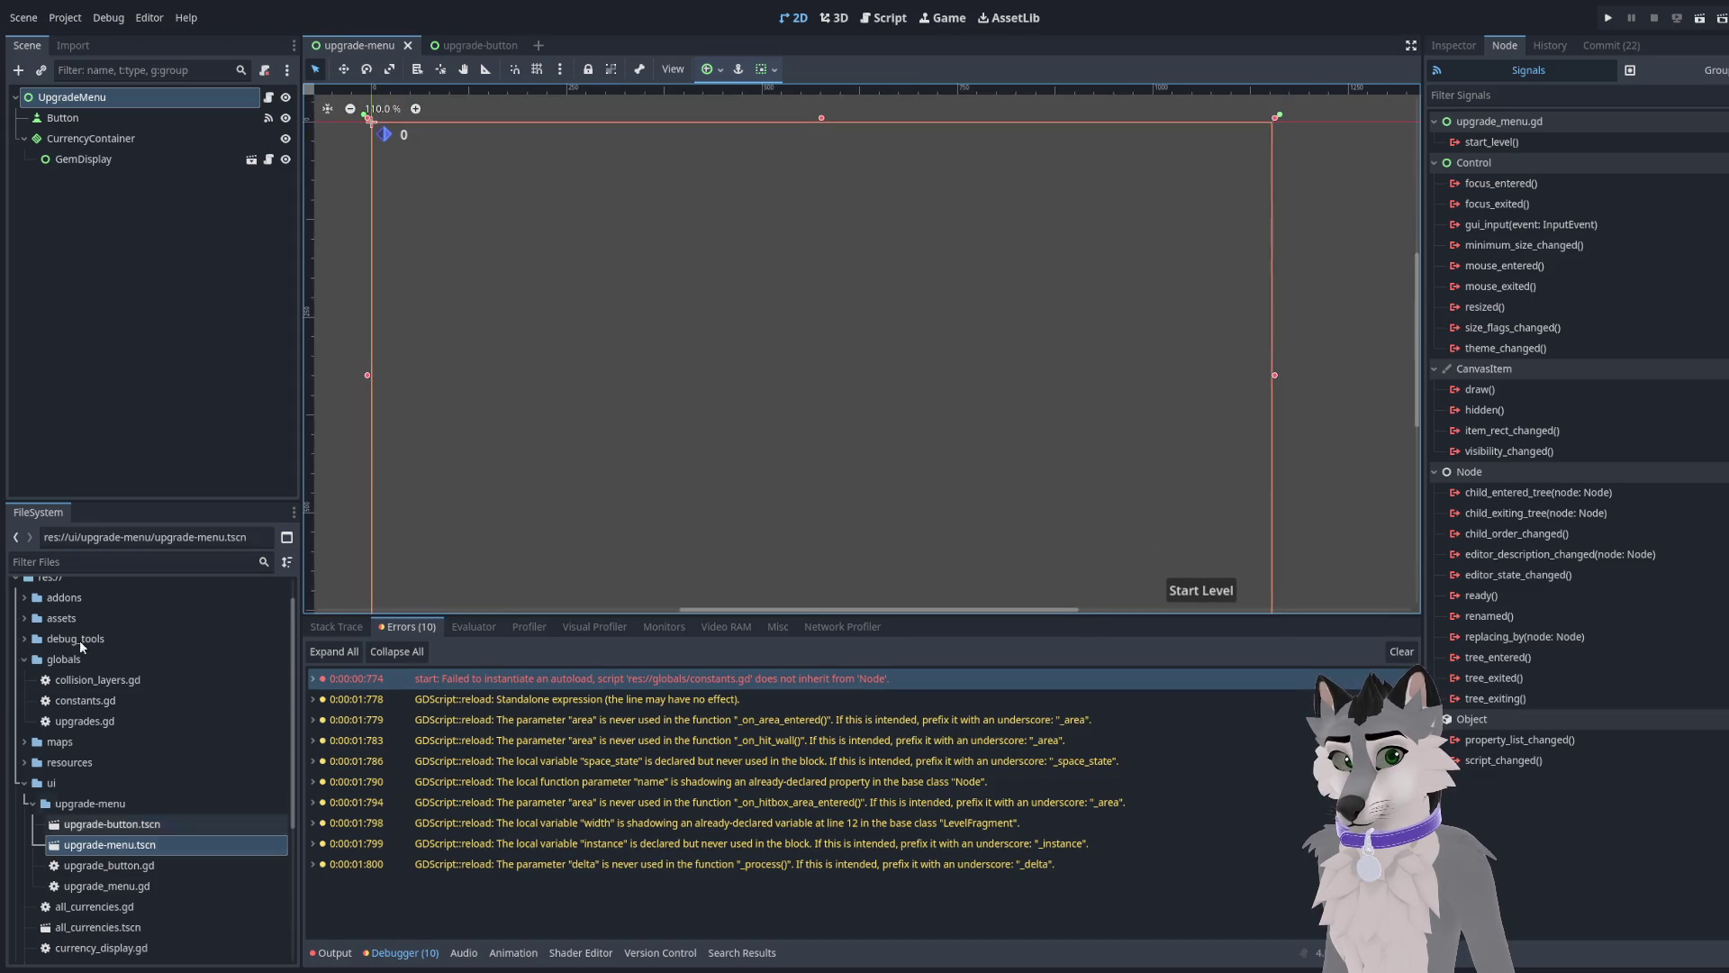
left_click(24, 138)
left_click(227, 287)
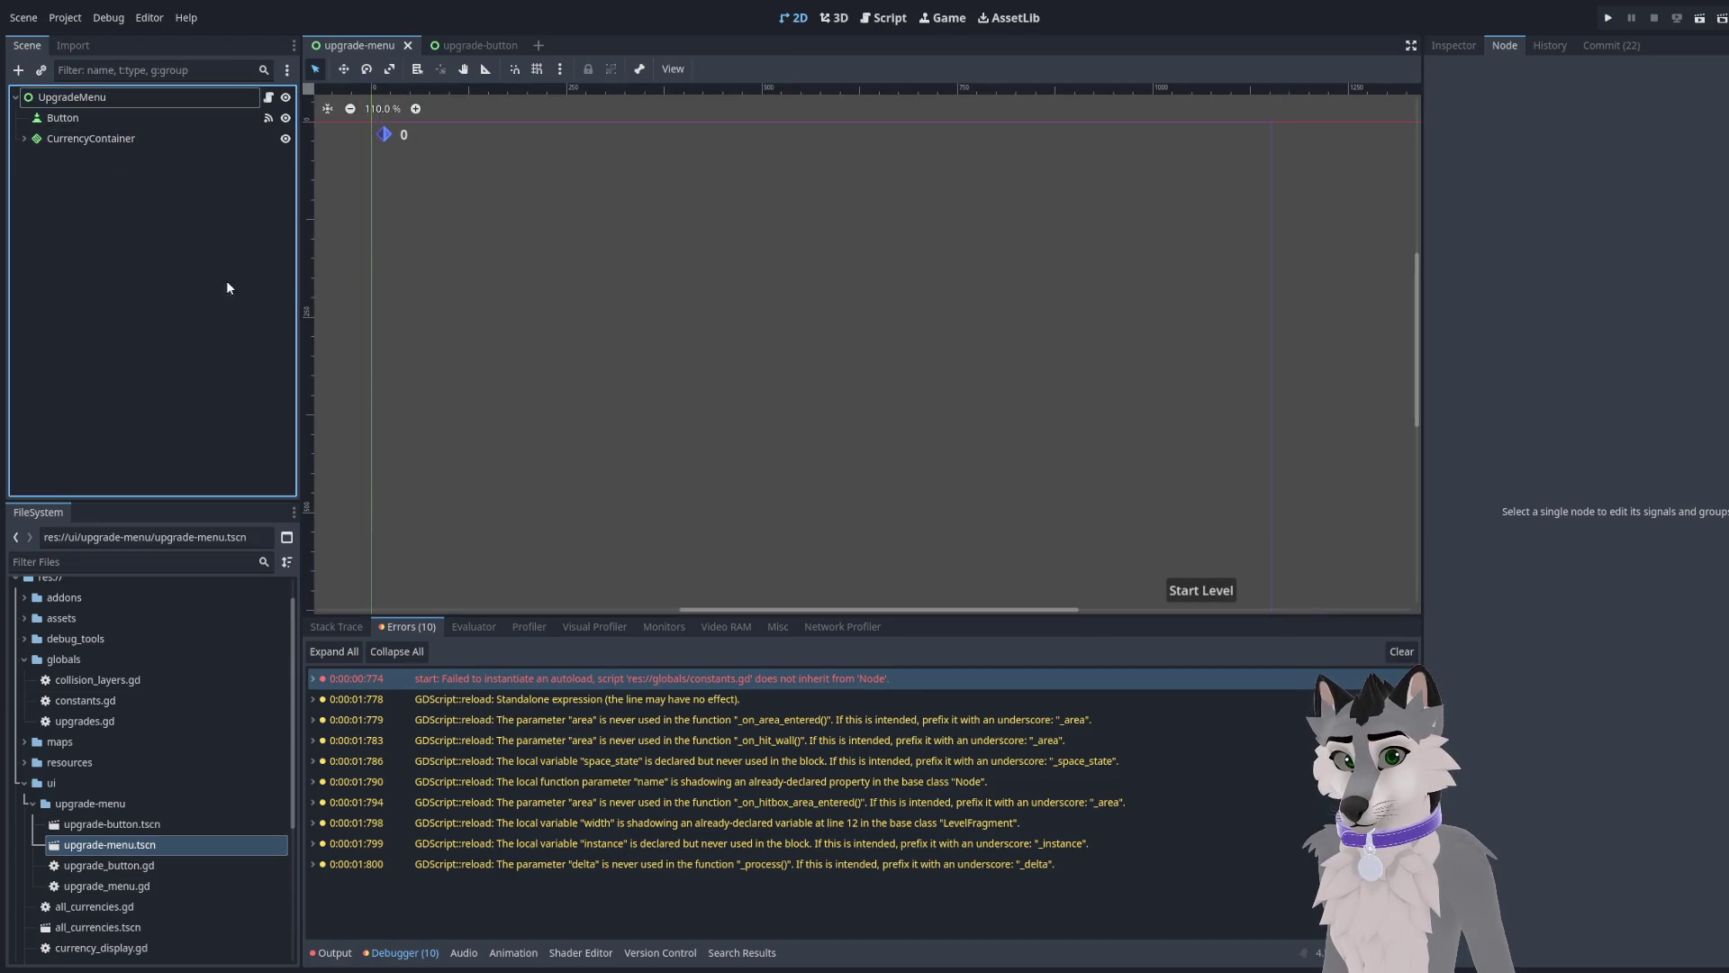
left_click(148, 100)
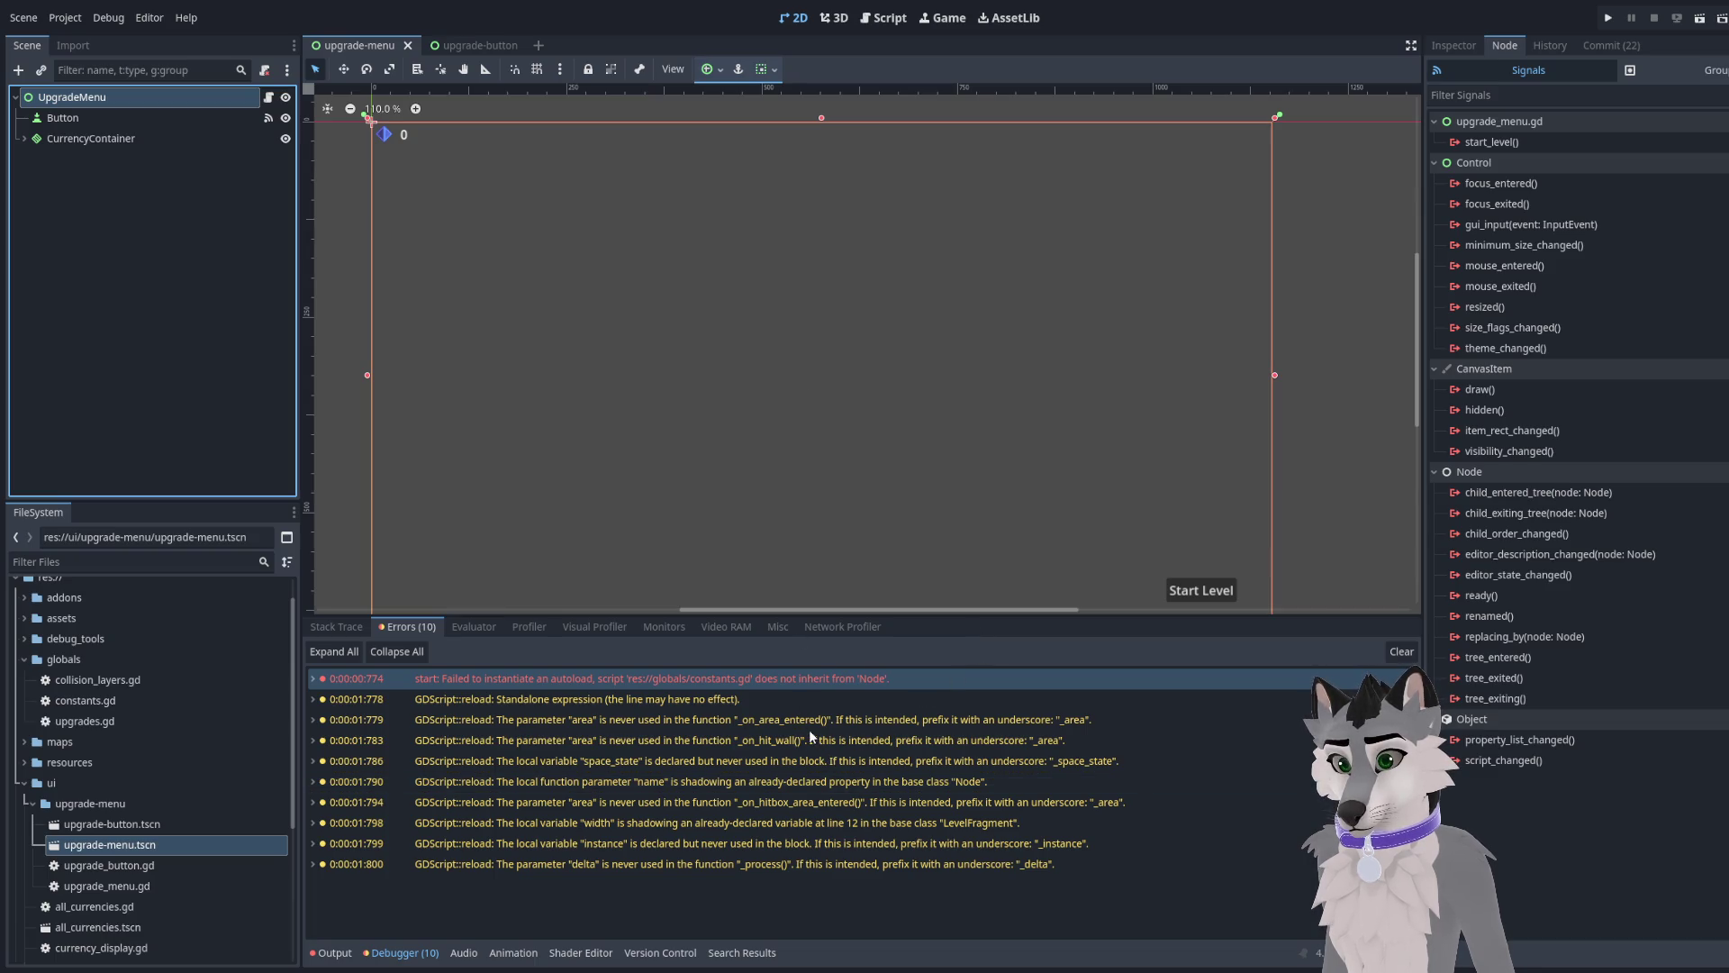
Paste a Container node under UpgradeMenu, then undo it and reselect UpgradeMenu
key("ctrl+v")
left_click(207, 167)
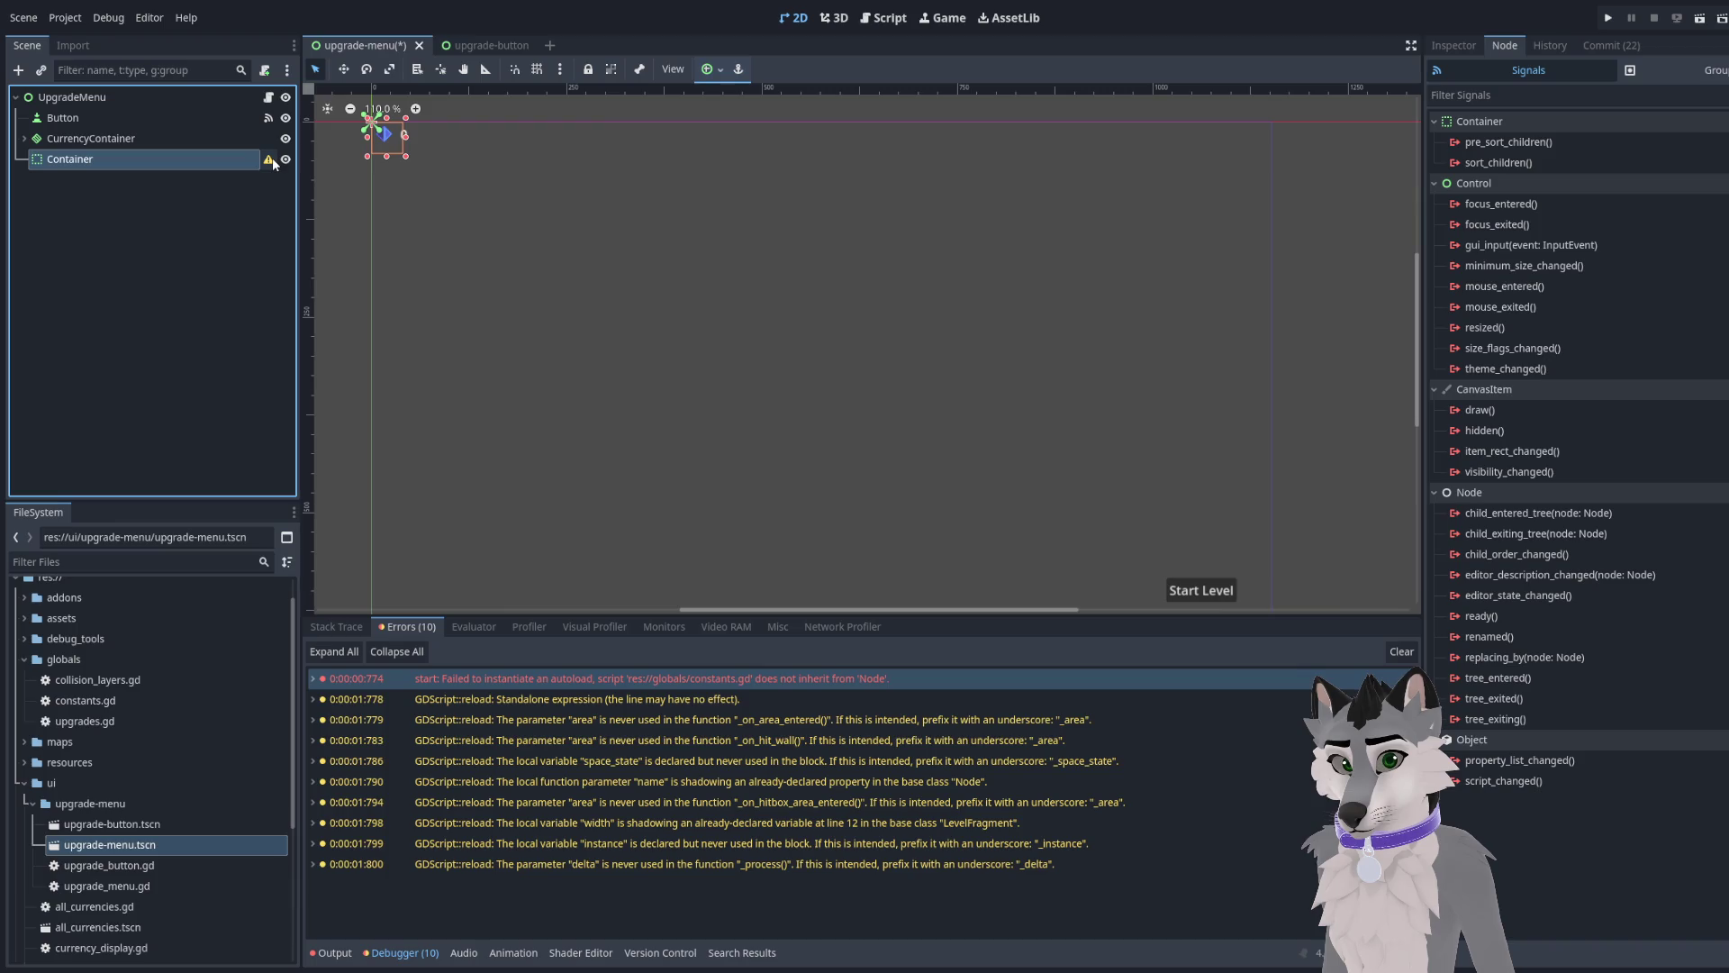
key("ctrl+z")
left_click(122, 97)
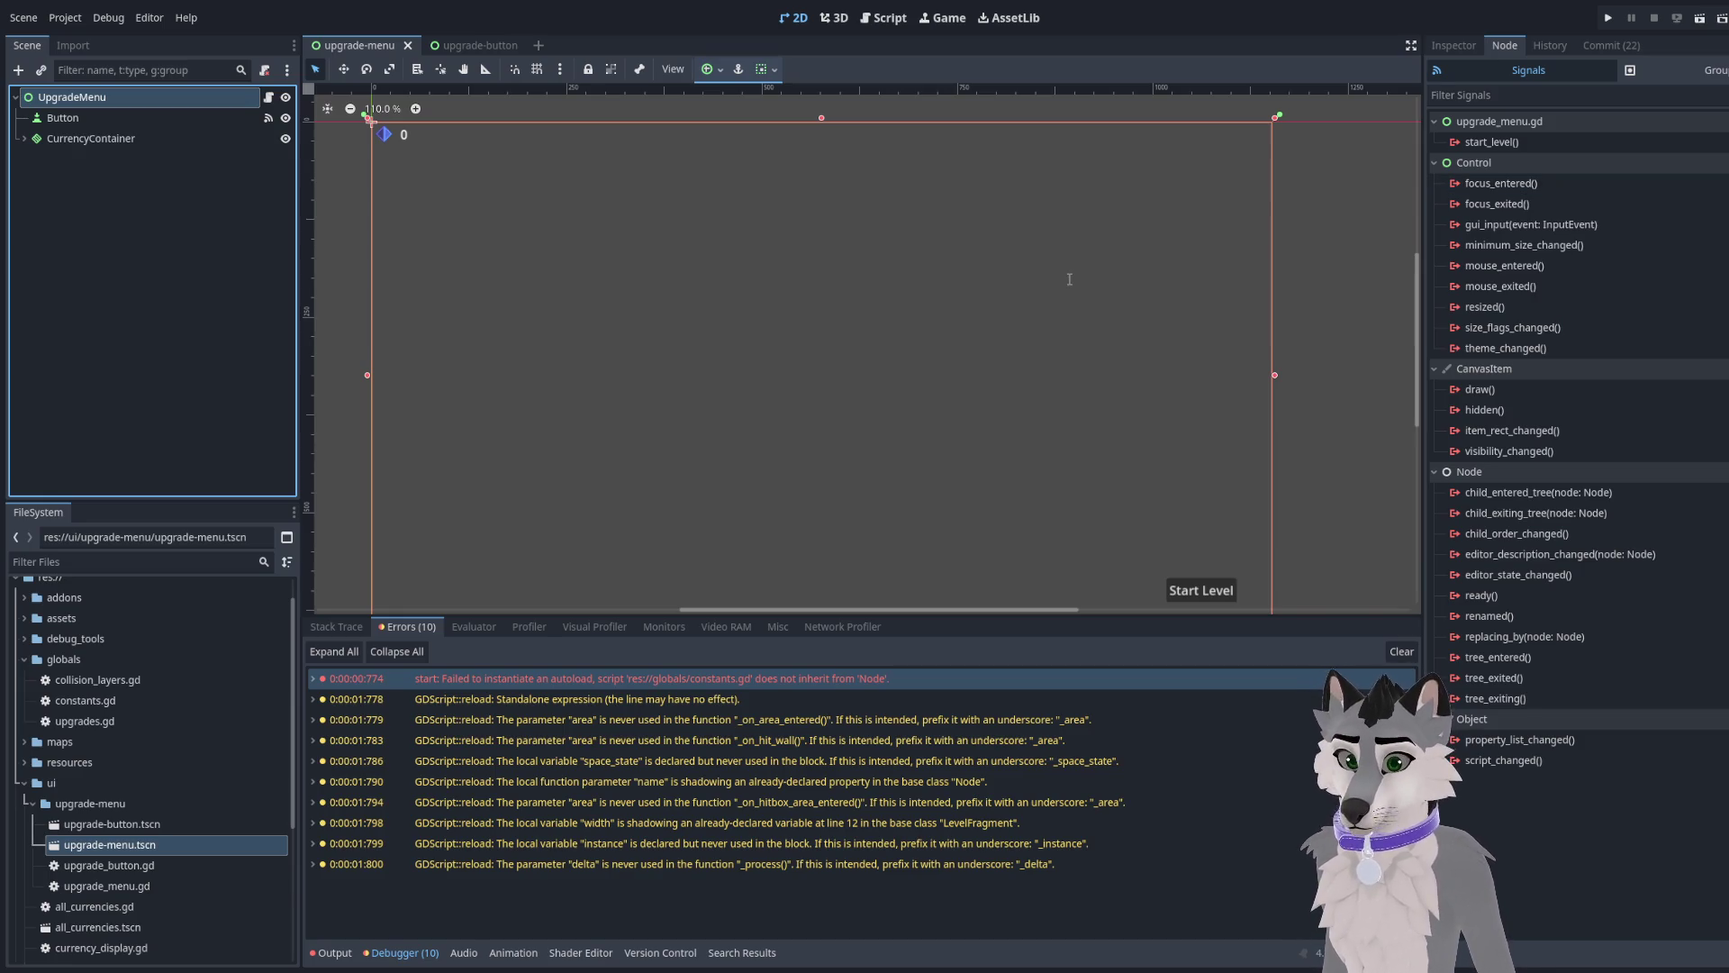
Add a Control child under UpgradeMenu and rename it UpgradeMap
key("ctrl+a")
key("Return")
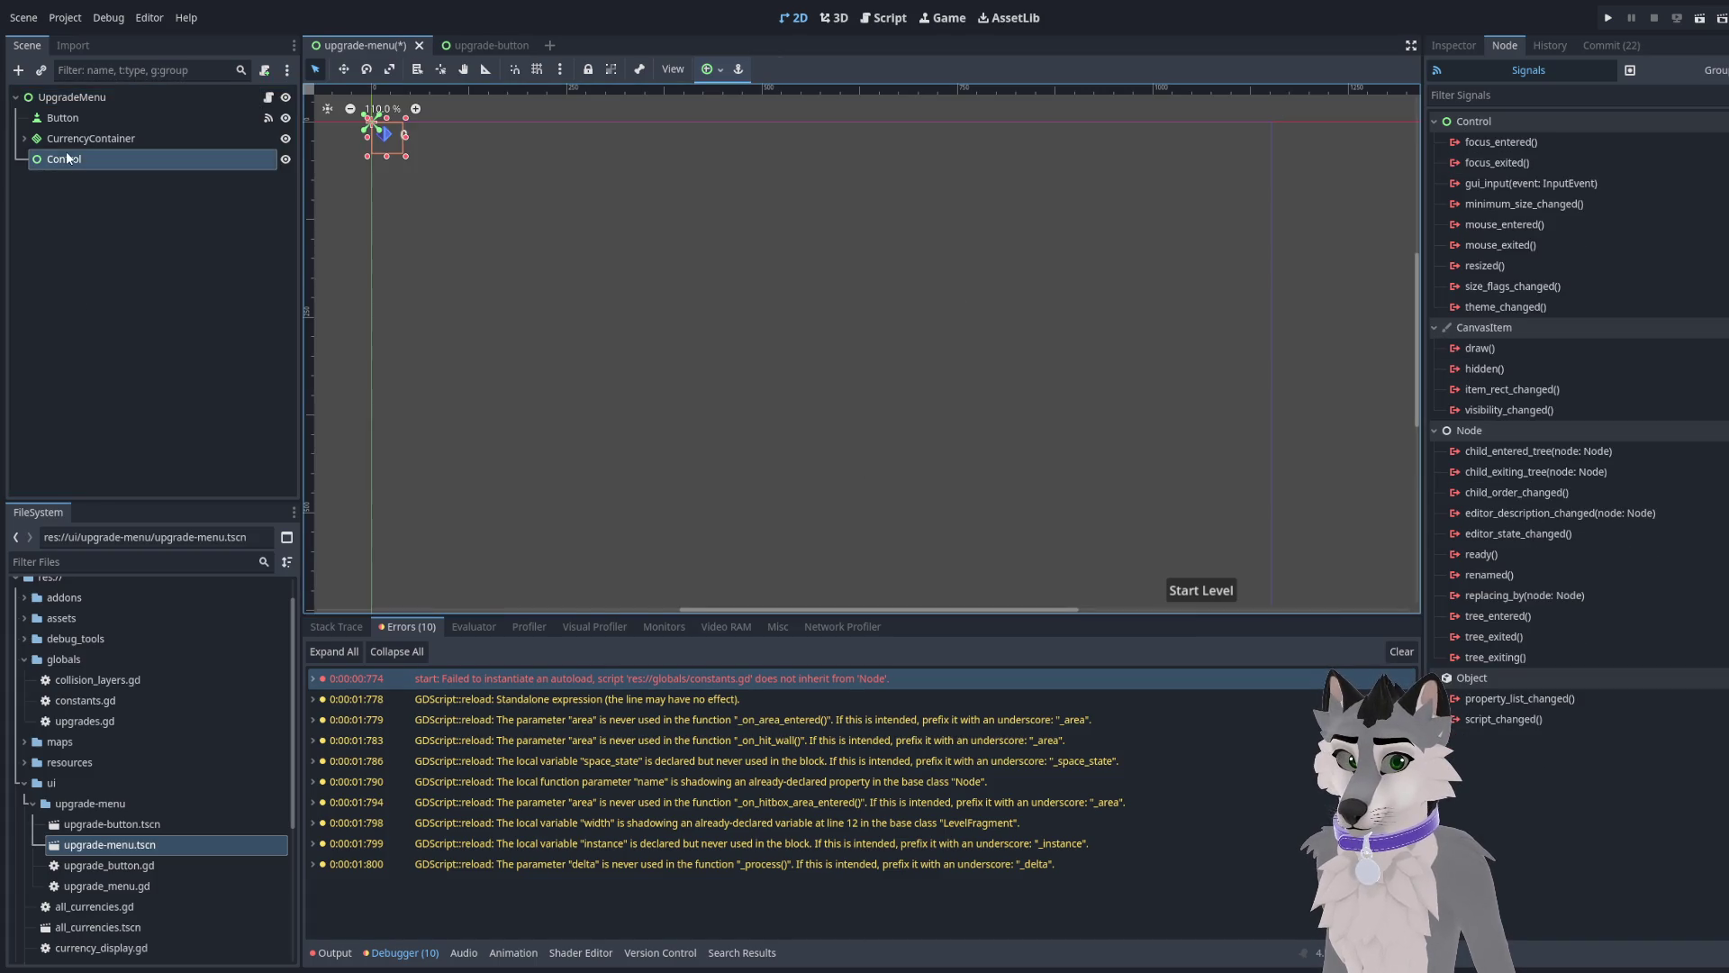
key("F2")
type("UpgradeMap")
key("Return")
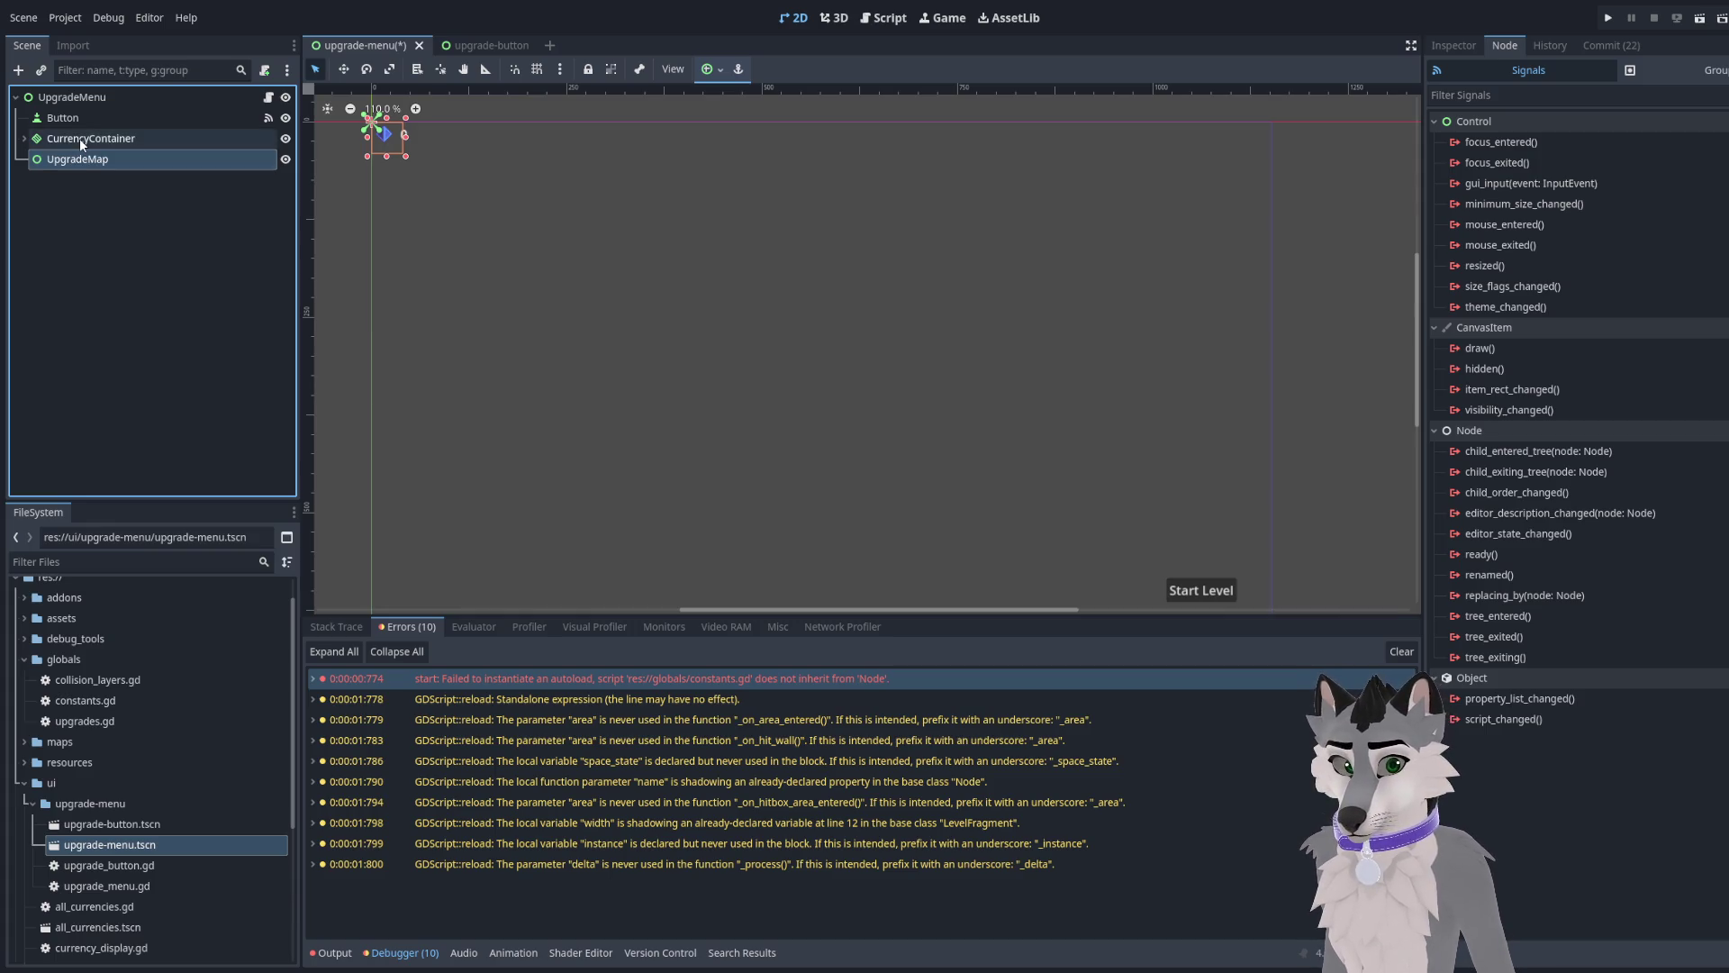
Show UpgradeMap's signals list in the Node dock and focus its filter field
scroll(720, 236, "down", 3)
scroll(554, 232, "up", 1)
scroll(521, 204, "up", 1)
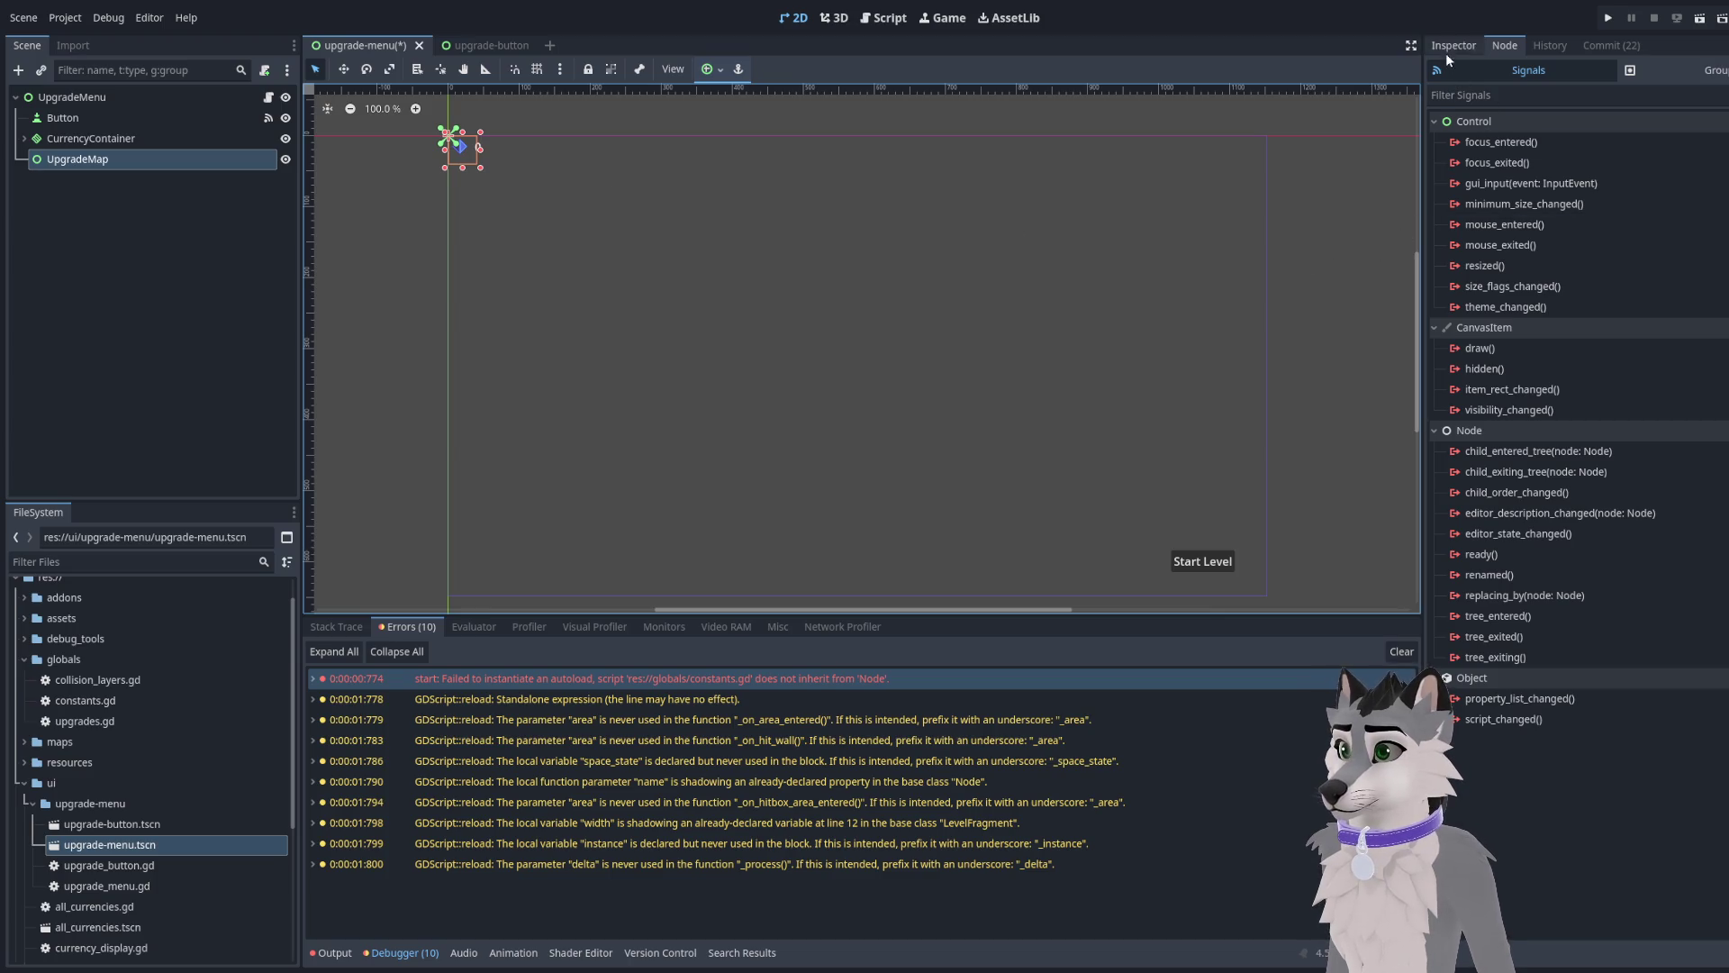
left_click(1490, 46)
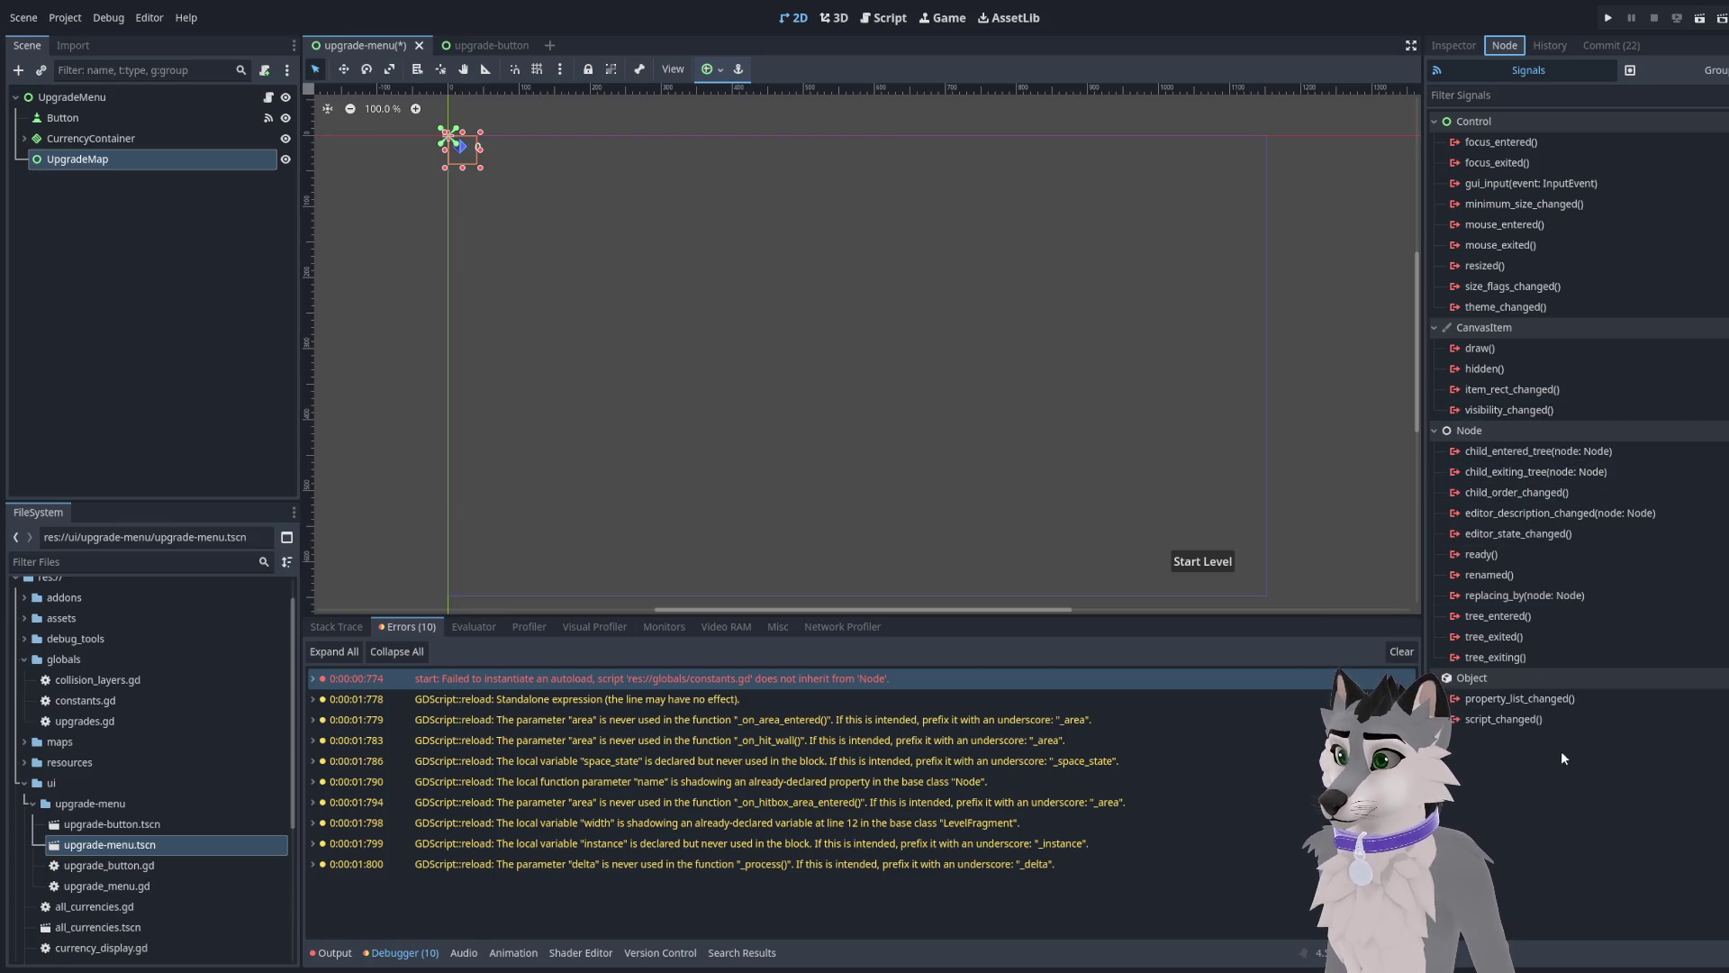
left_click(1612, 95)
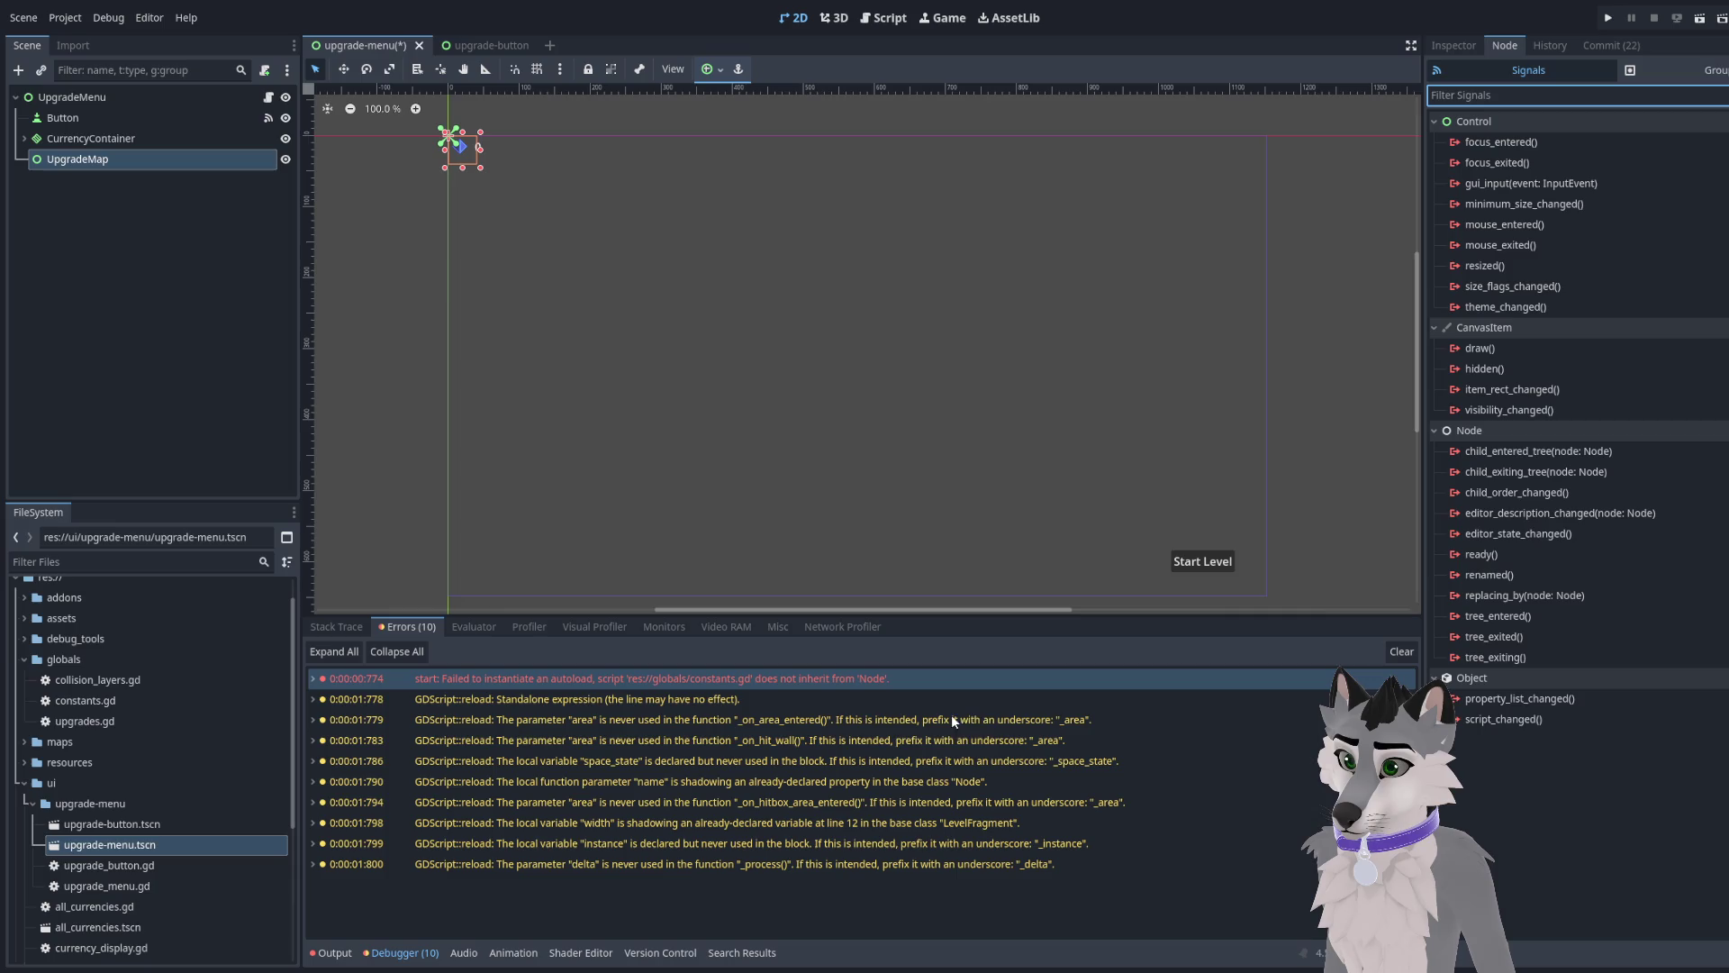
left_click(828, 544)
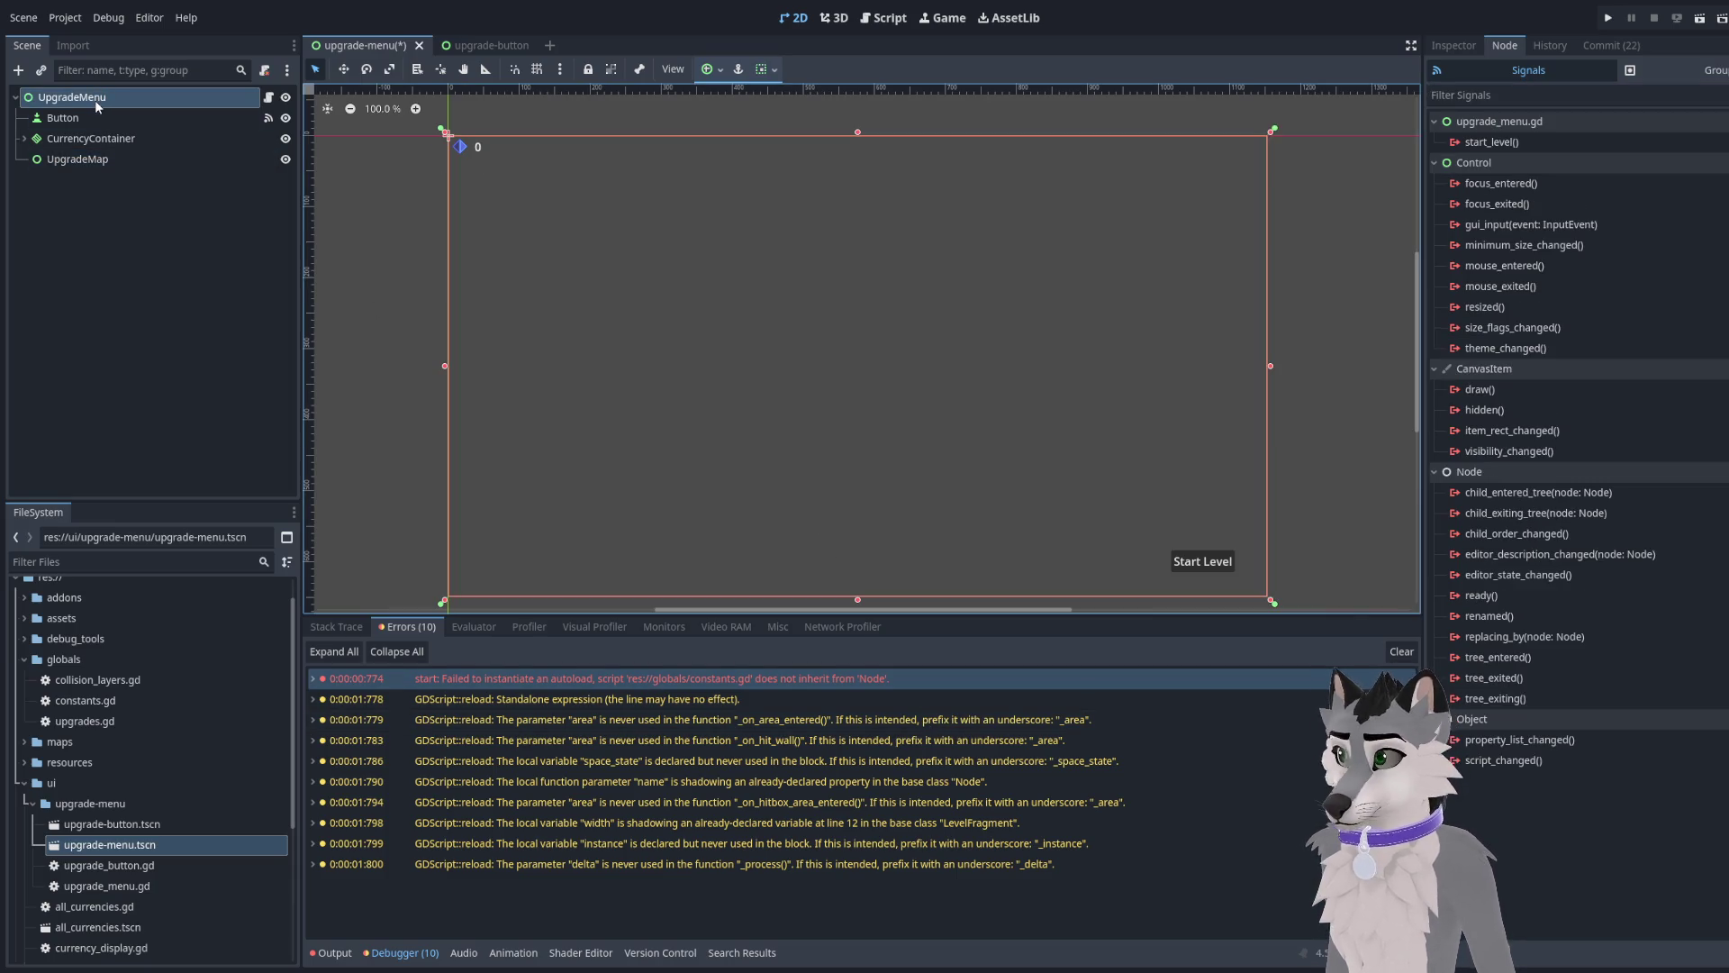
Open UpgradeMenu's script and add an empty 'func _process():' on line 8
left_click(270, 99)
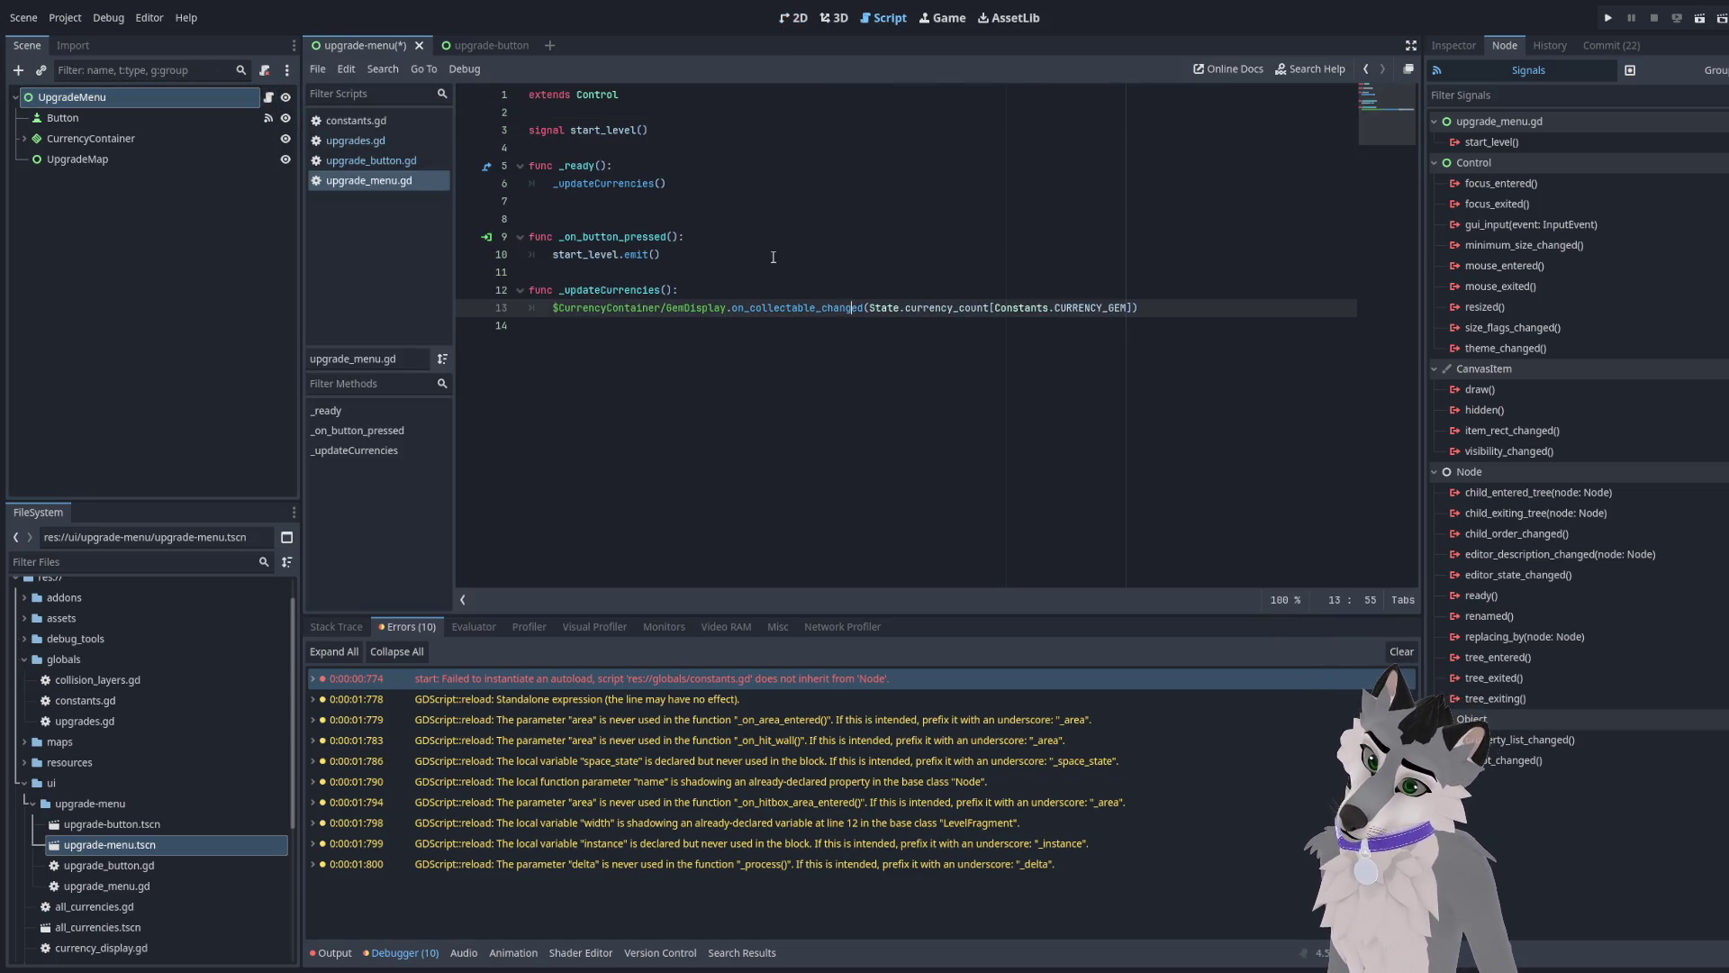
left_click(734, 225)
type("func _pro")
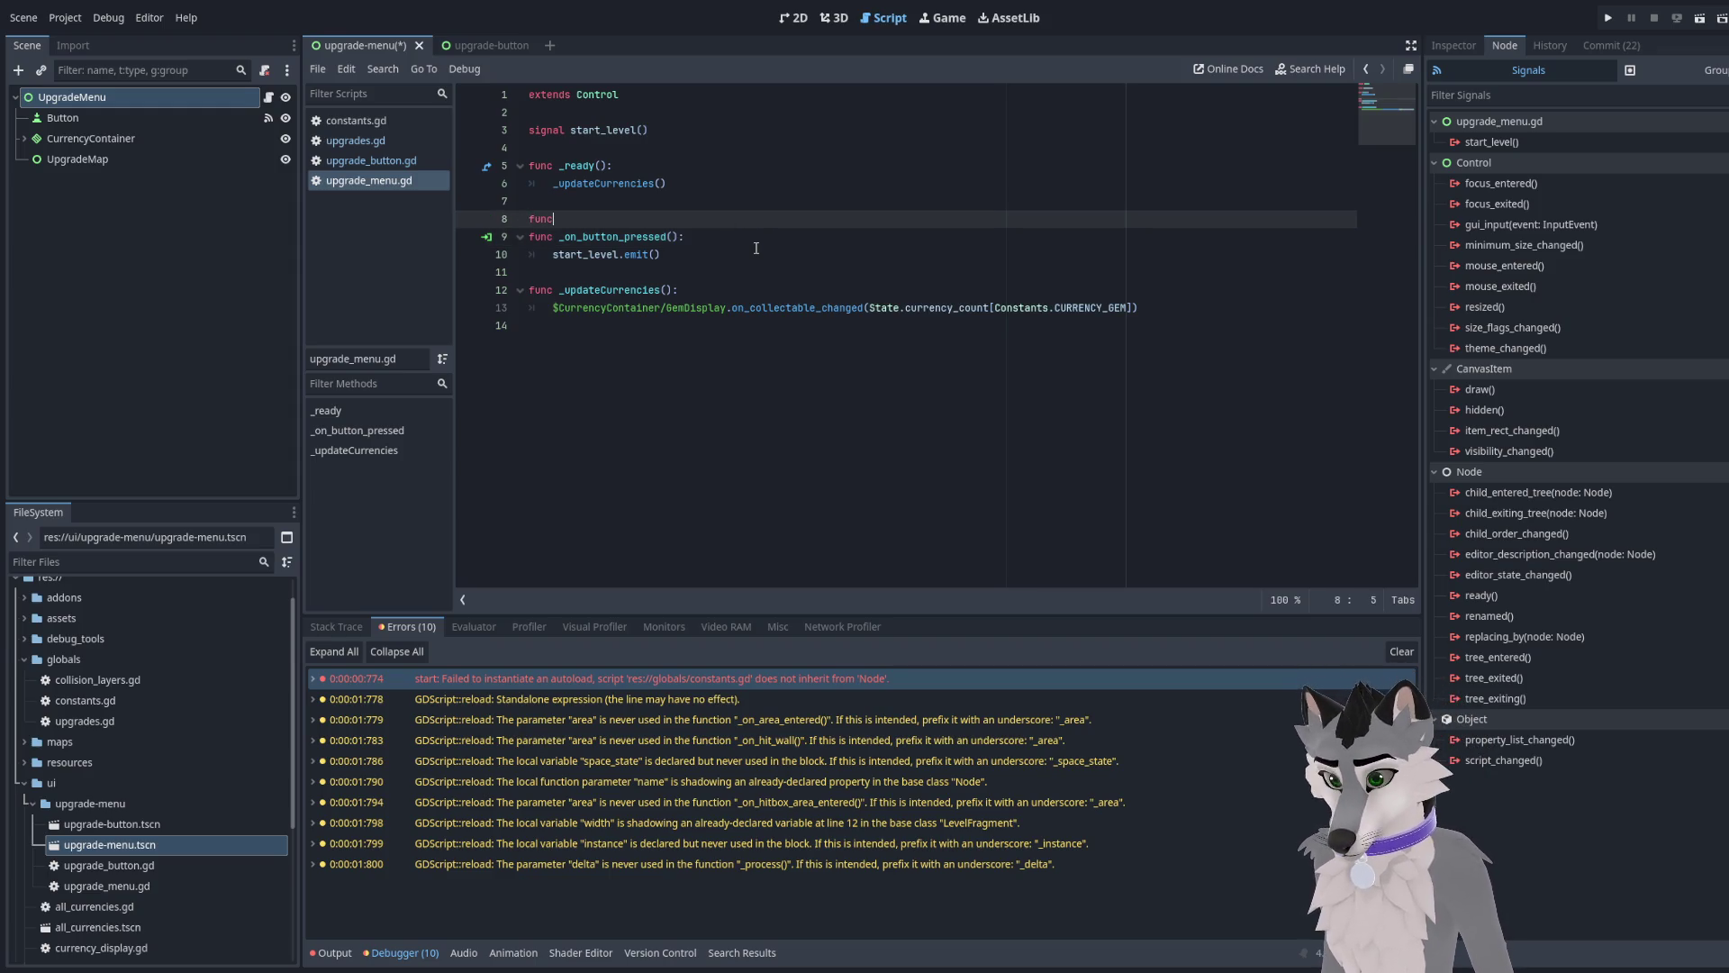
type("cess():")
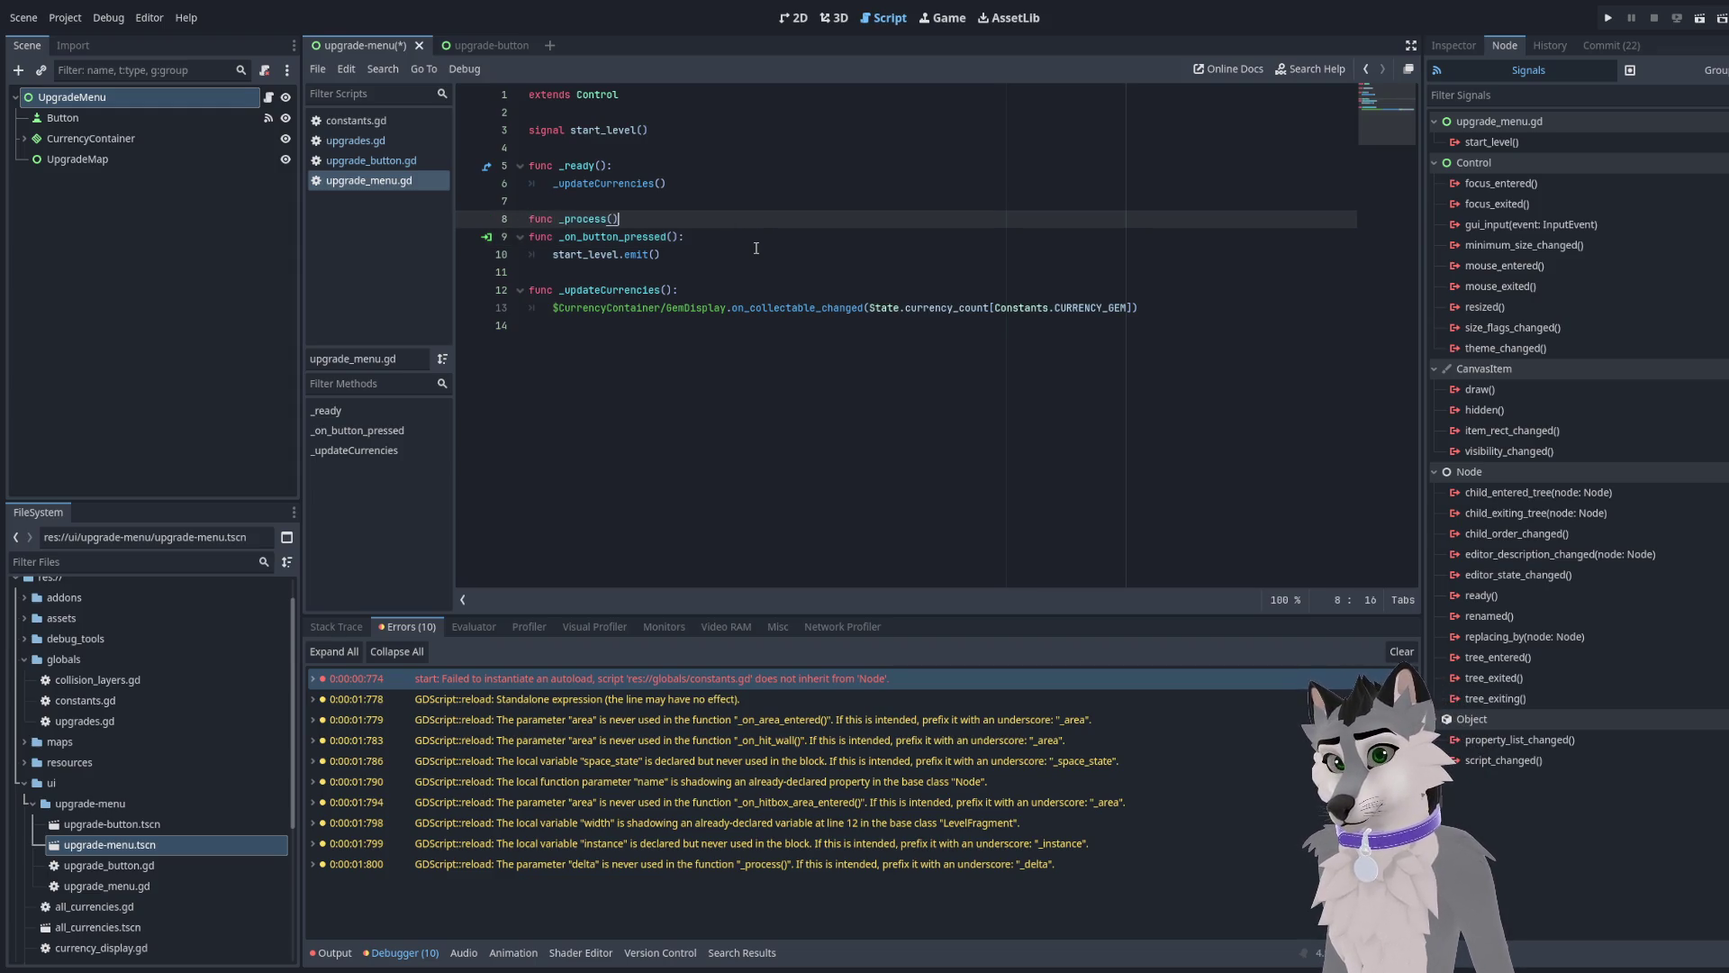
key("Return")
type("if")
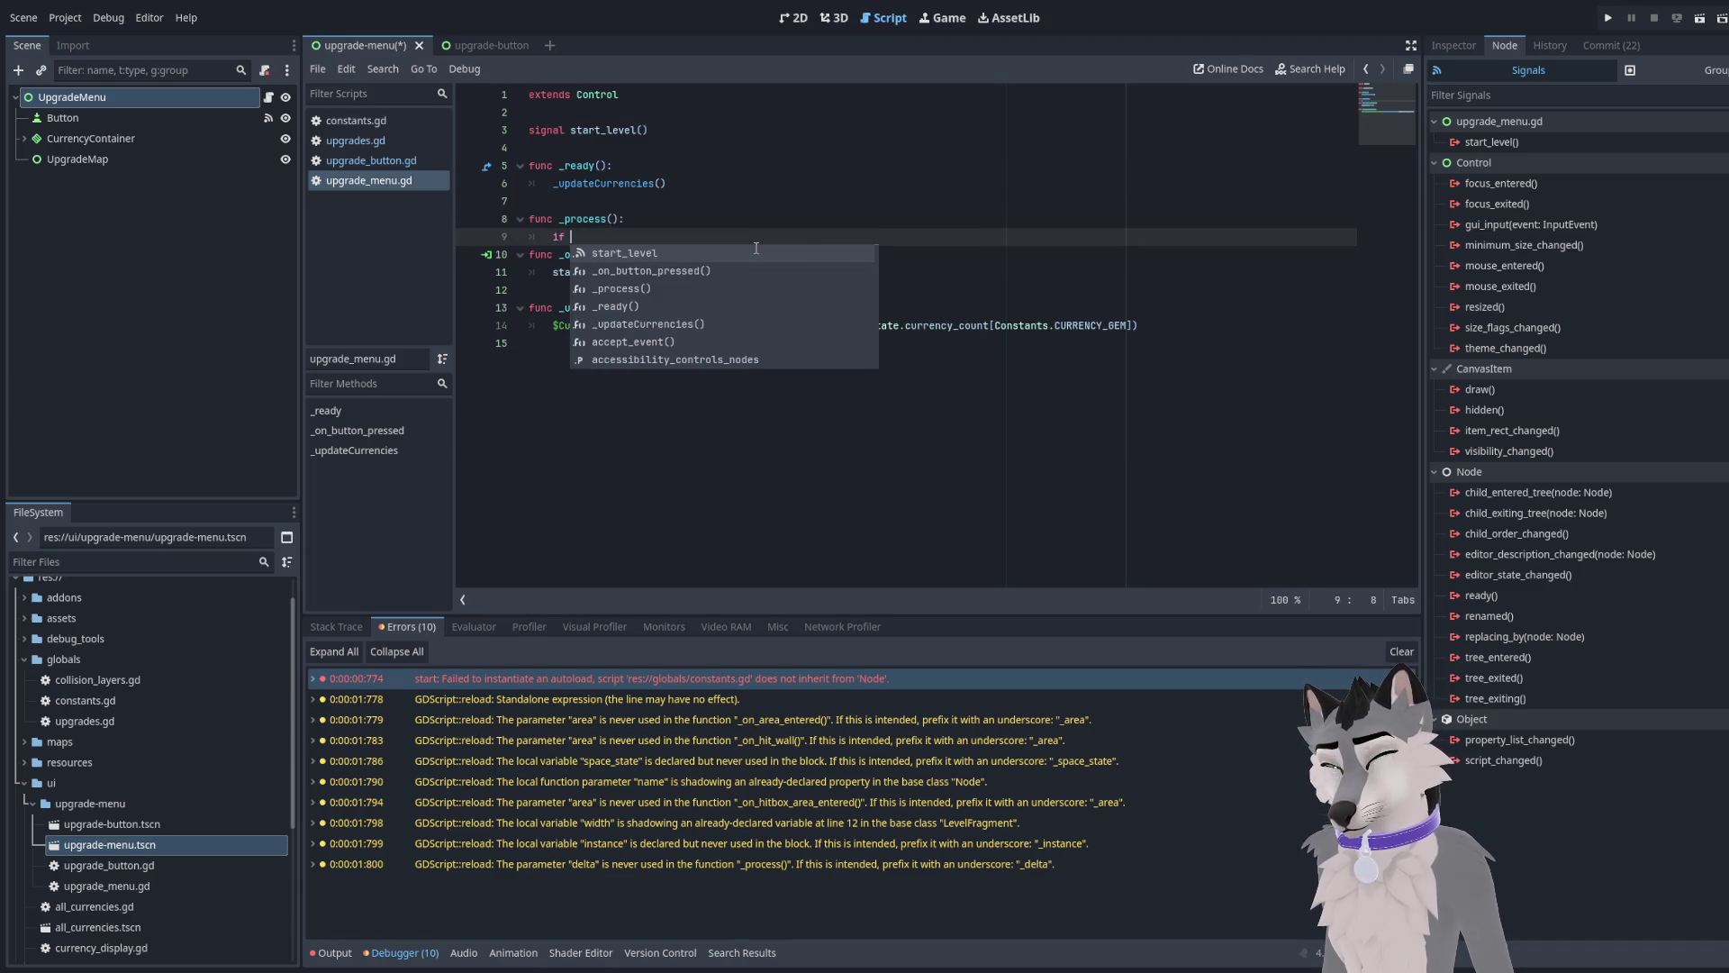
key("BackSpace")
key("BackSpace")
key("BackSpace")
Insert a blank line below extends Control and begin declaring 'var mouse_held = false'
key("Up")
key("Up")
key("Up")
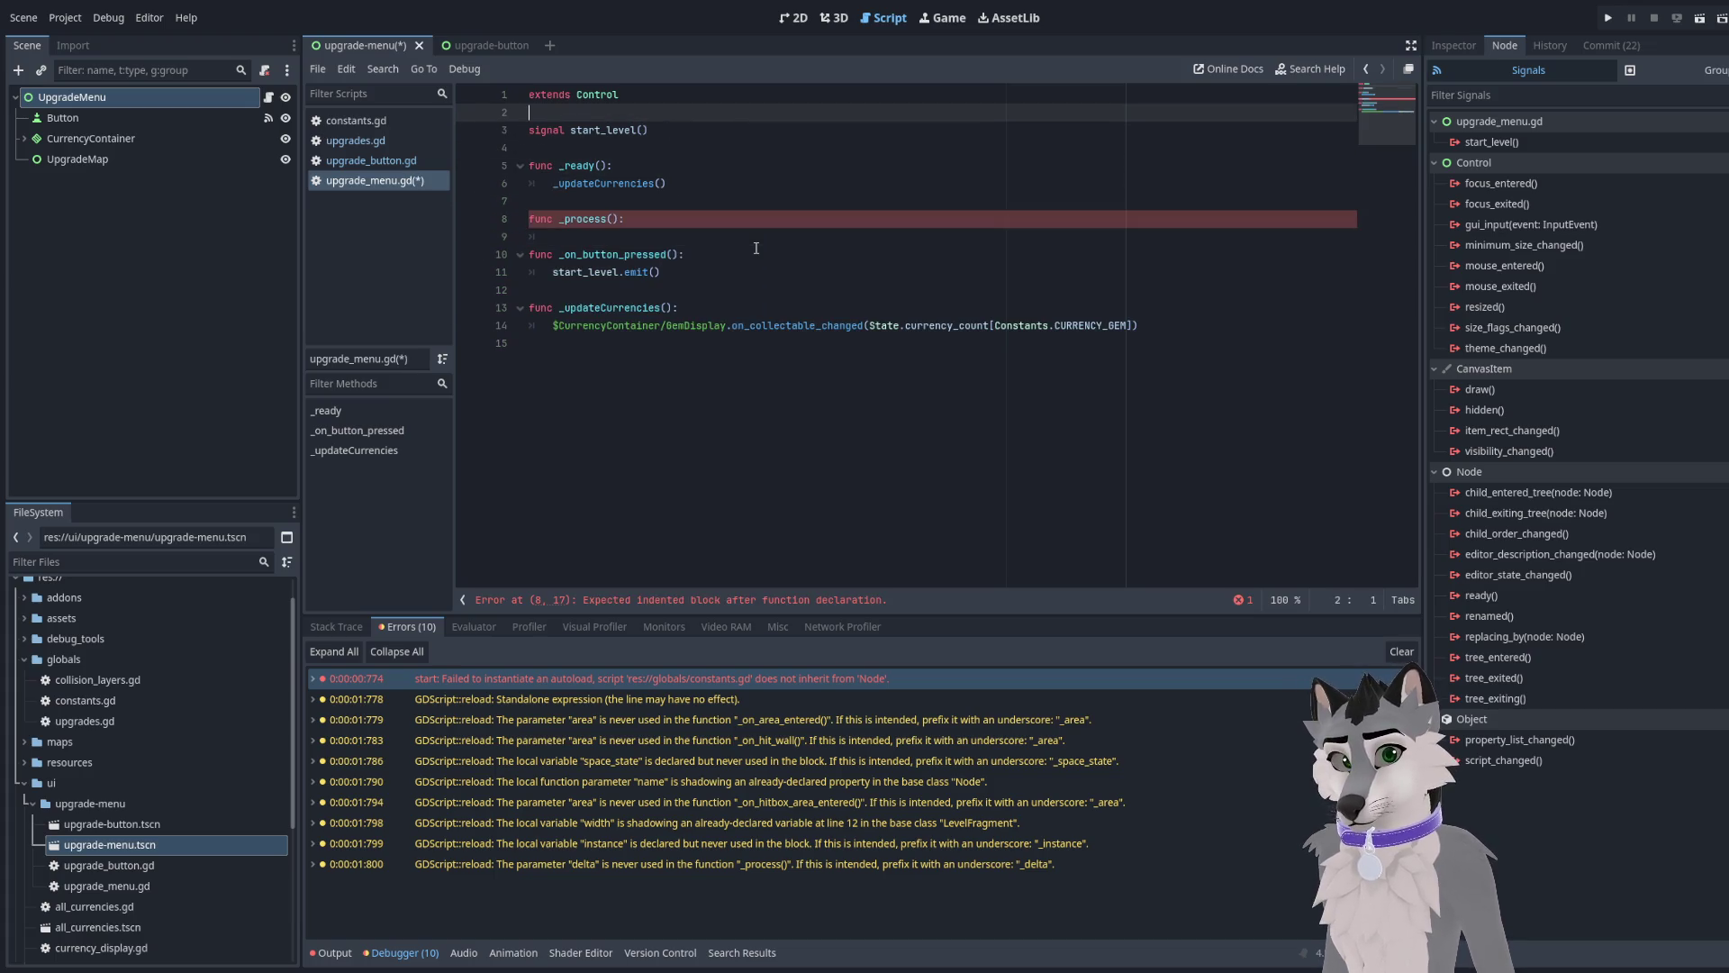
key("Return")
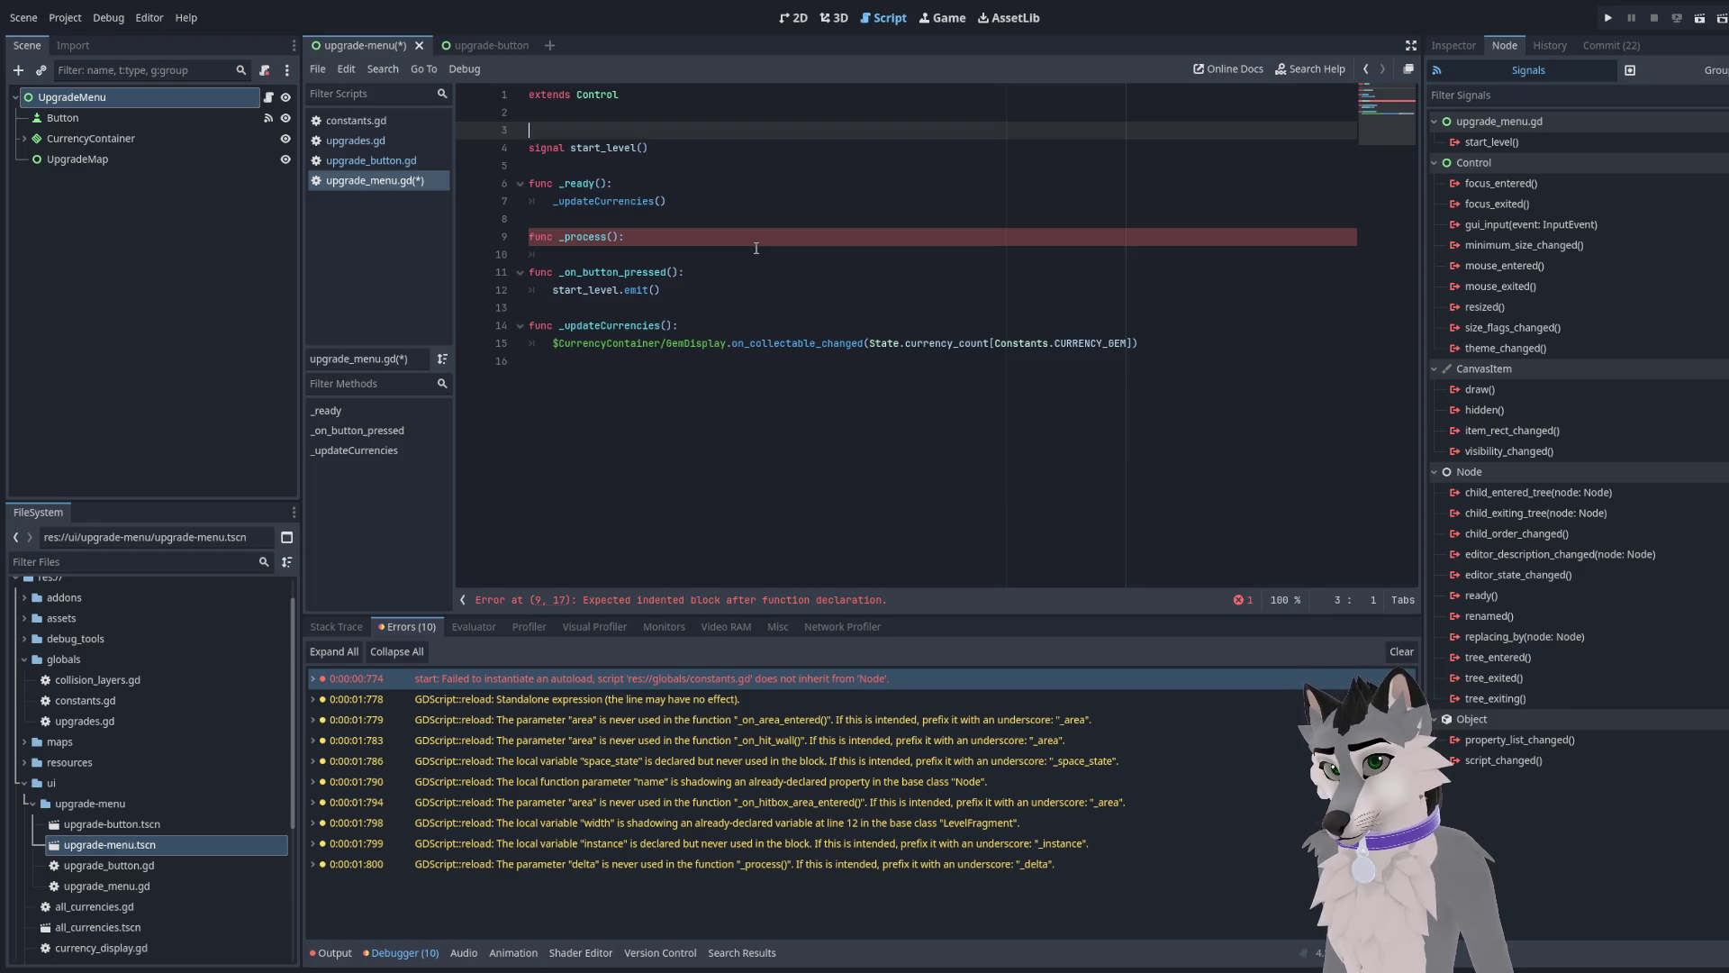
type("var mouse_")
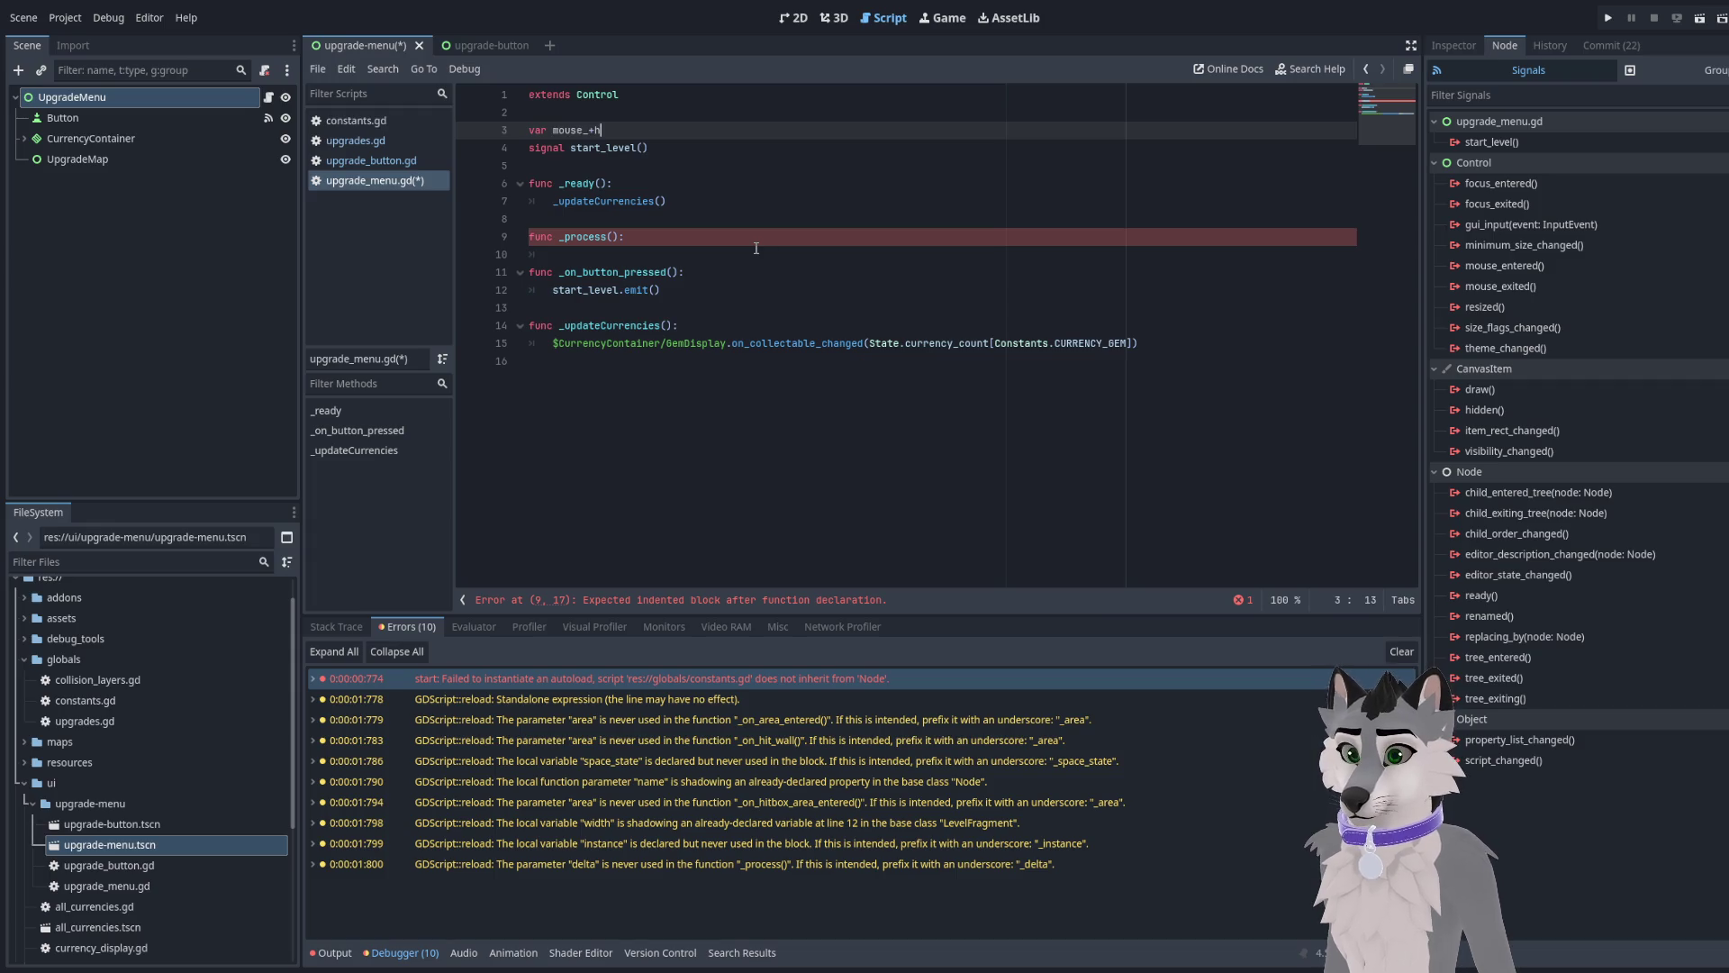
type("held = false")
Start a statement in the _process body, then erase the unfinished attempt
key("Return")
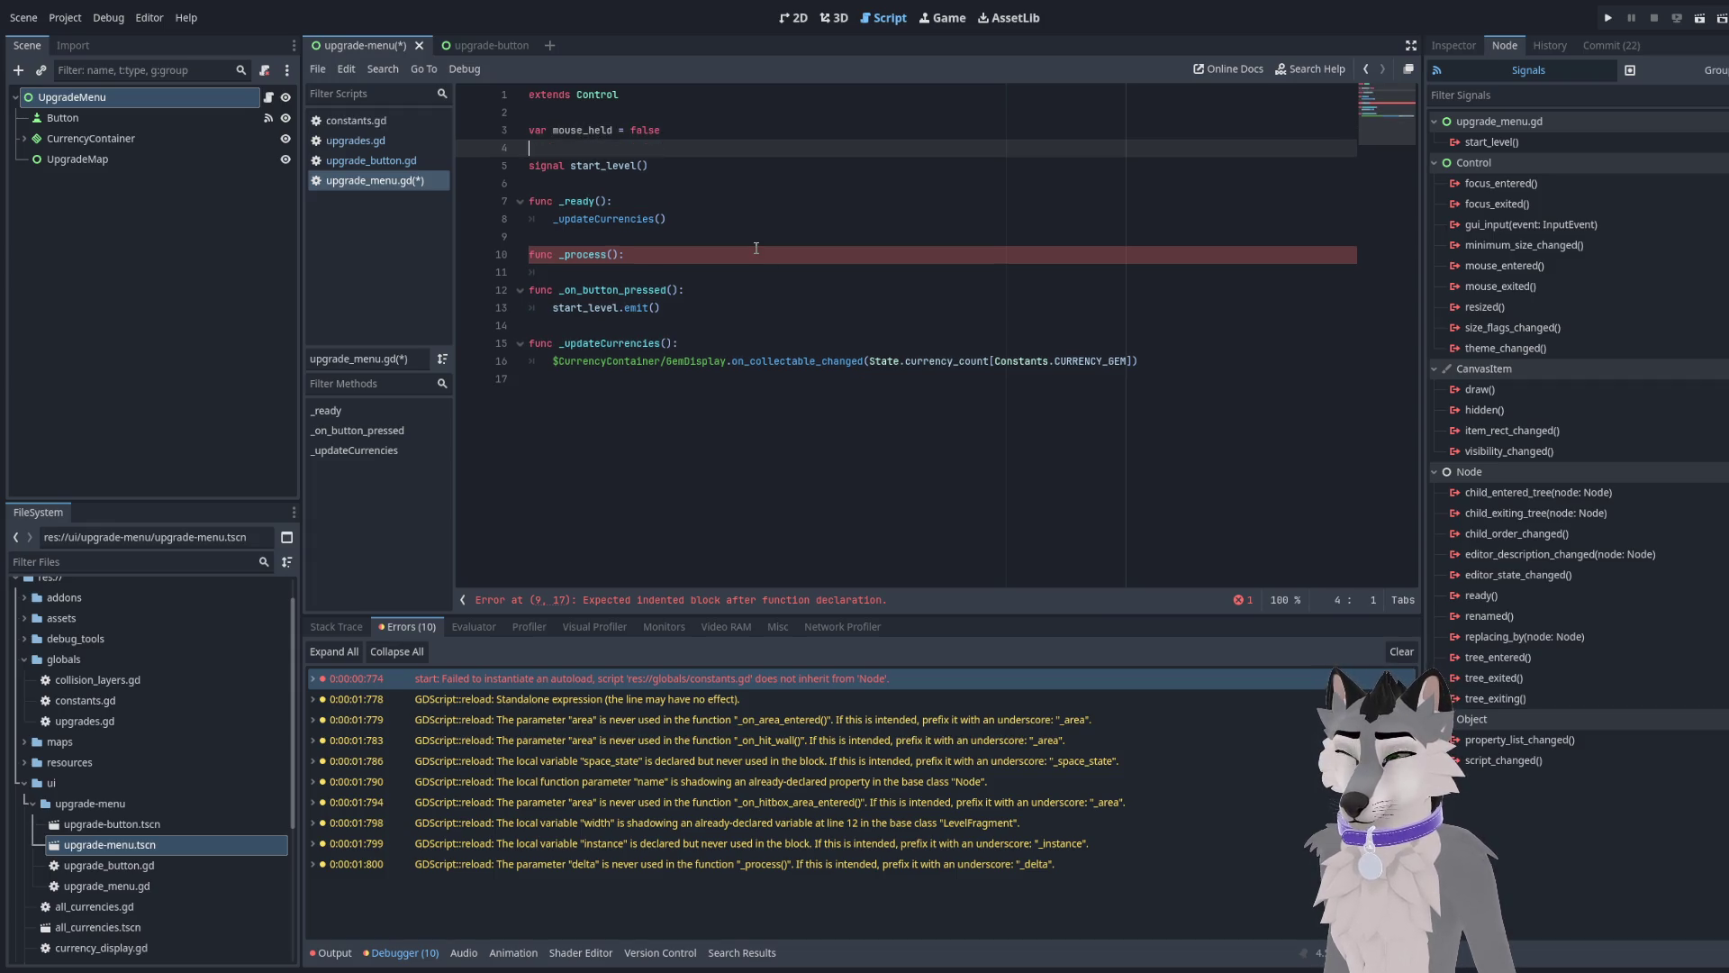
key("Down")
key("Down")
key("Down")
left_click(757, 249)
key("Return")
type("mouse_")
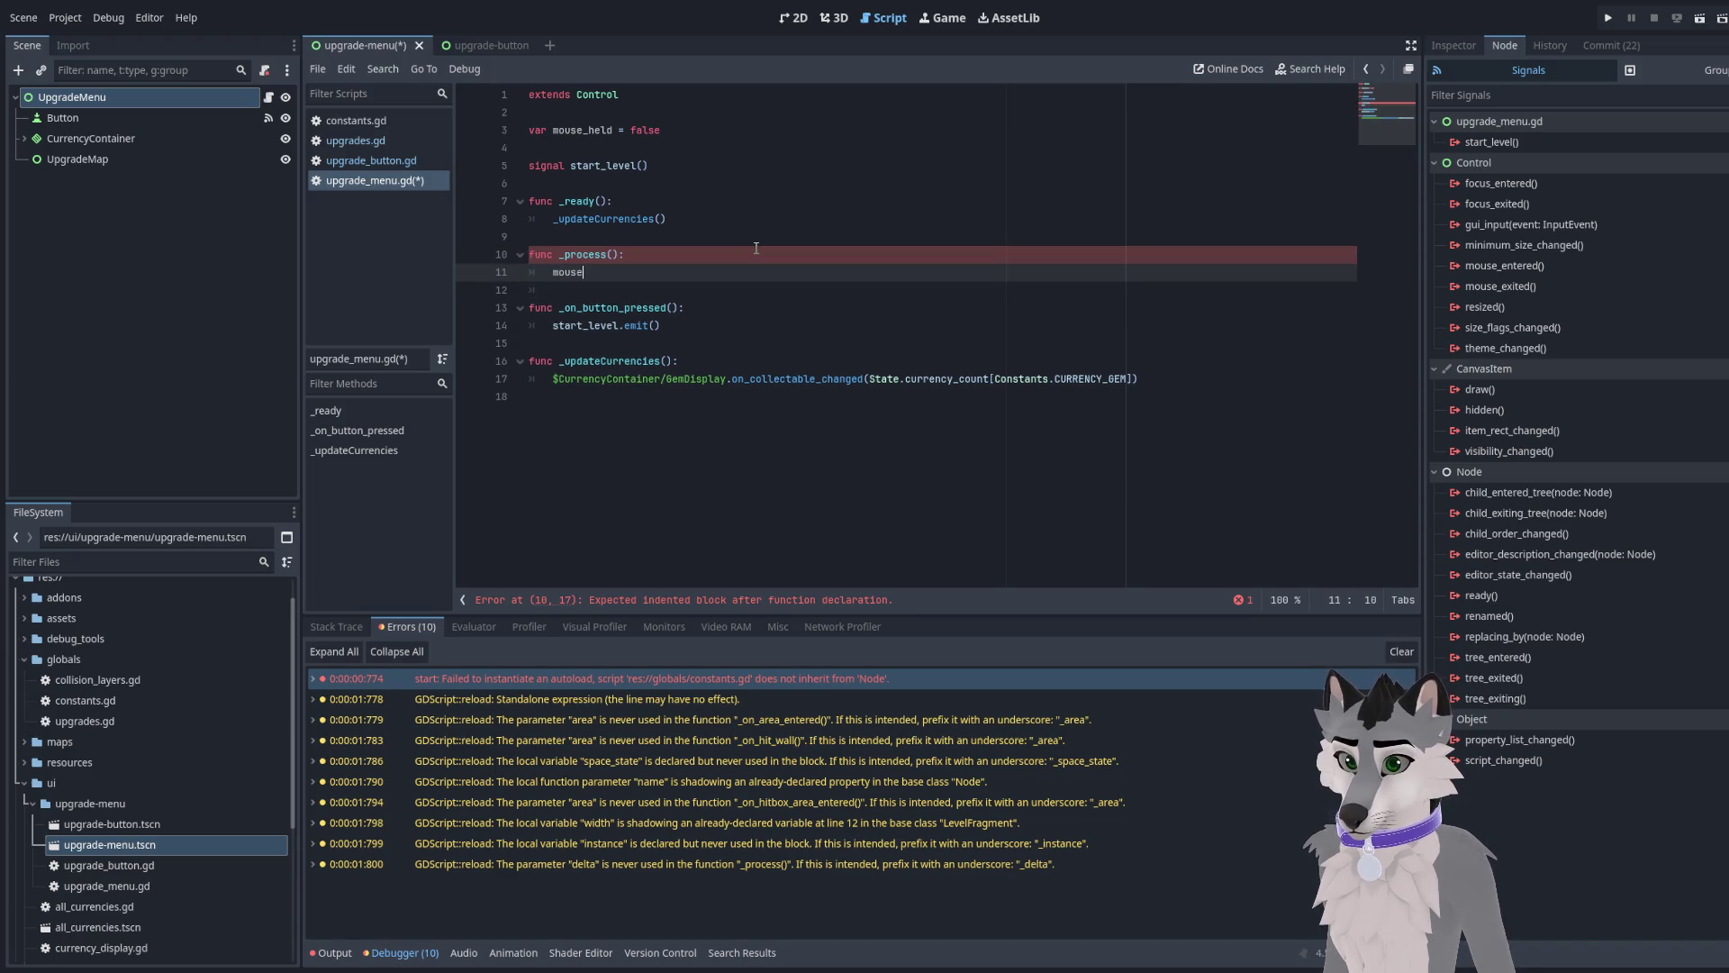
type("(")
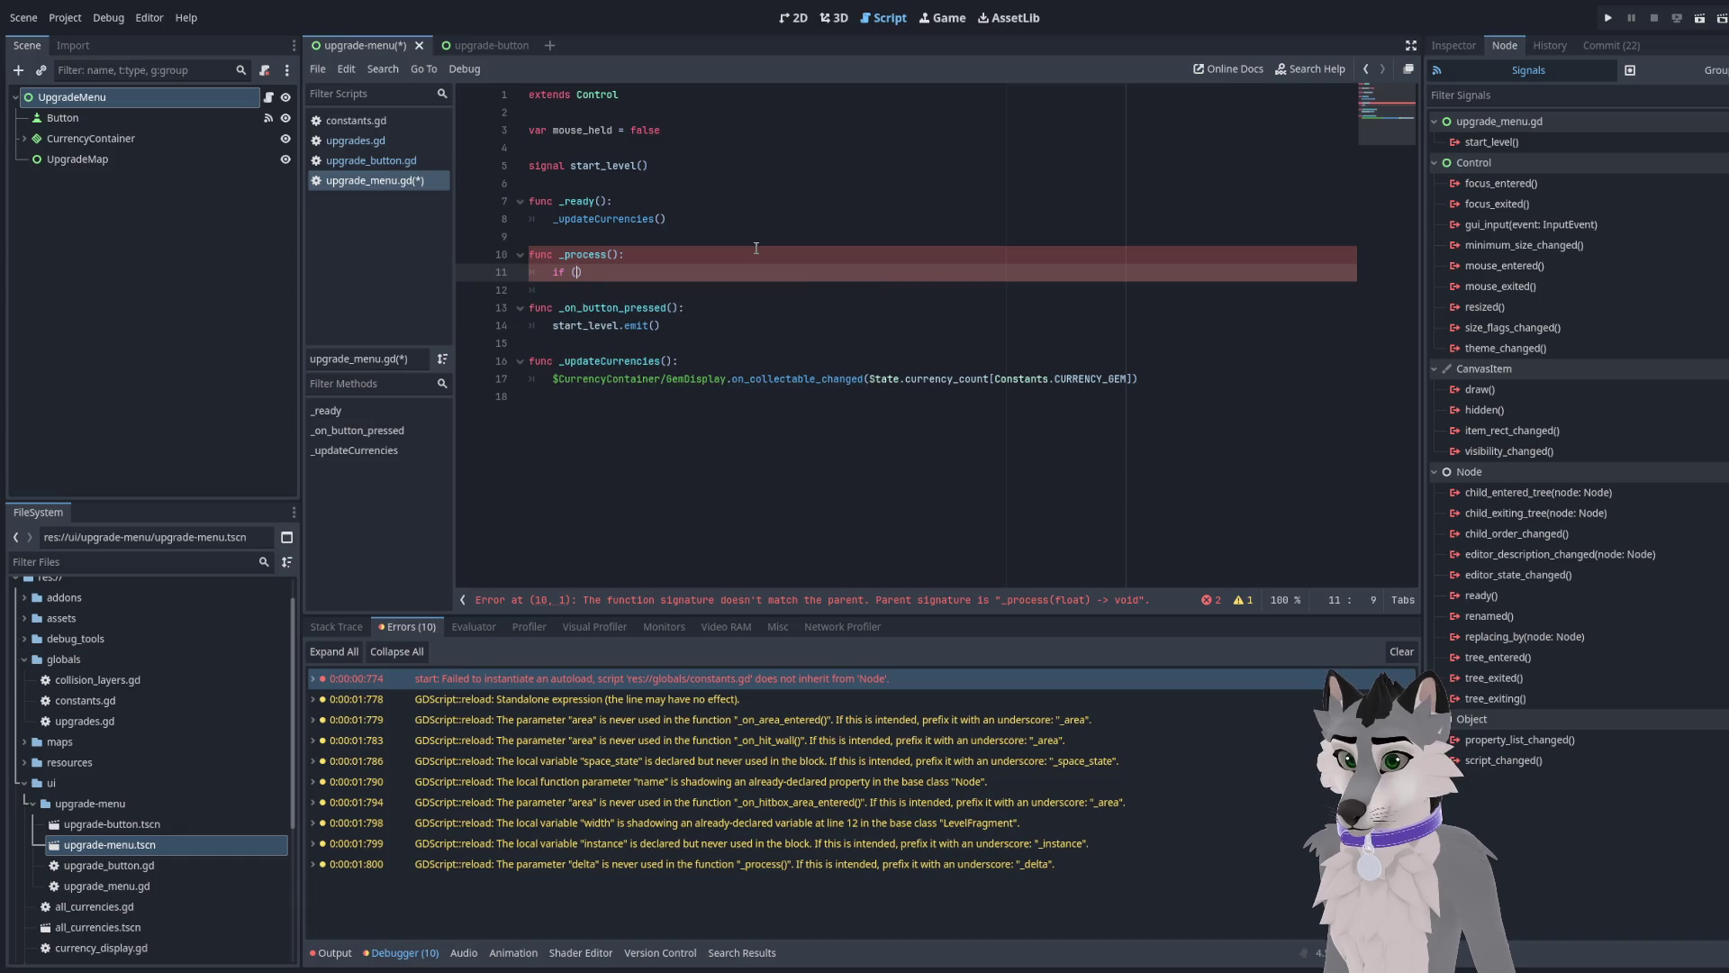
key("BackSpace")
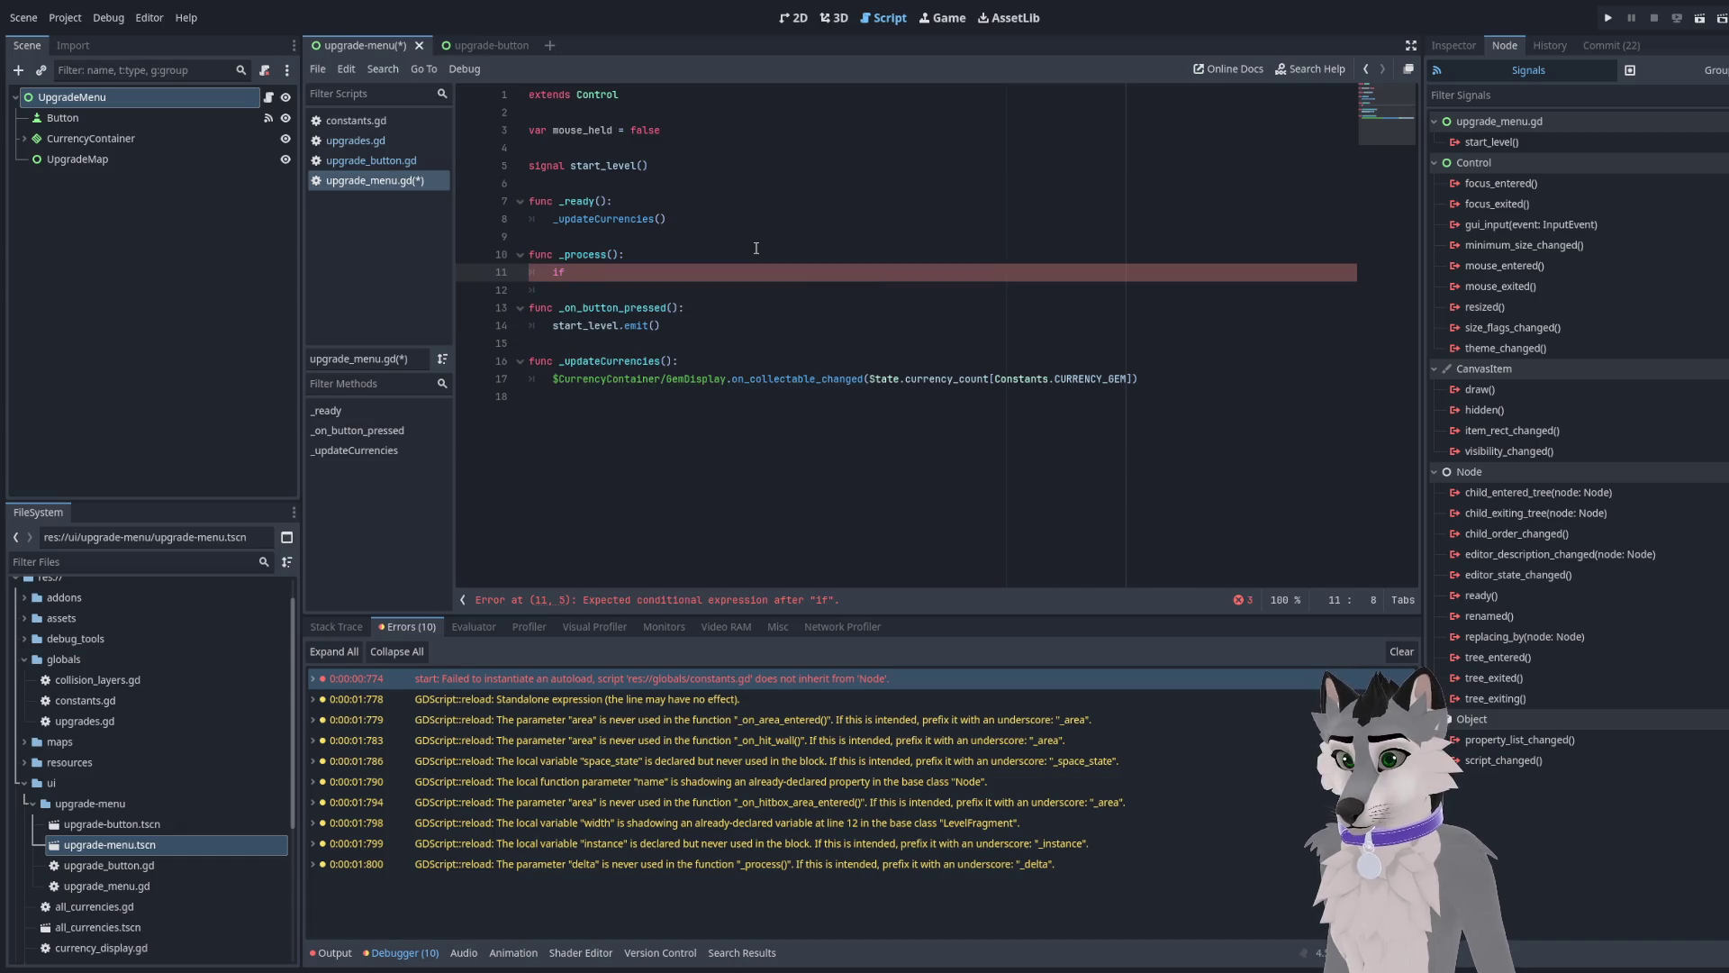
key("BackSpace")
key("BackSpace")
key("BackSpace")
Declare 'var last_mouse_coords : Vector2 = null' below mouse_held
key("Up")
key("Up")
key("Up")
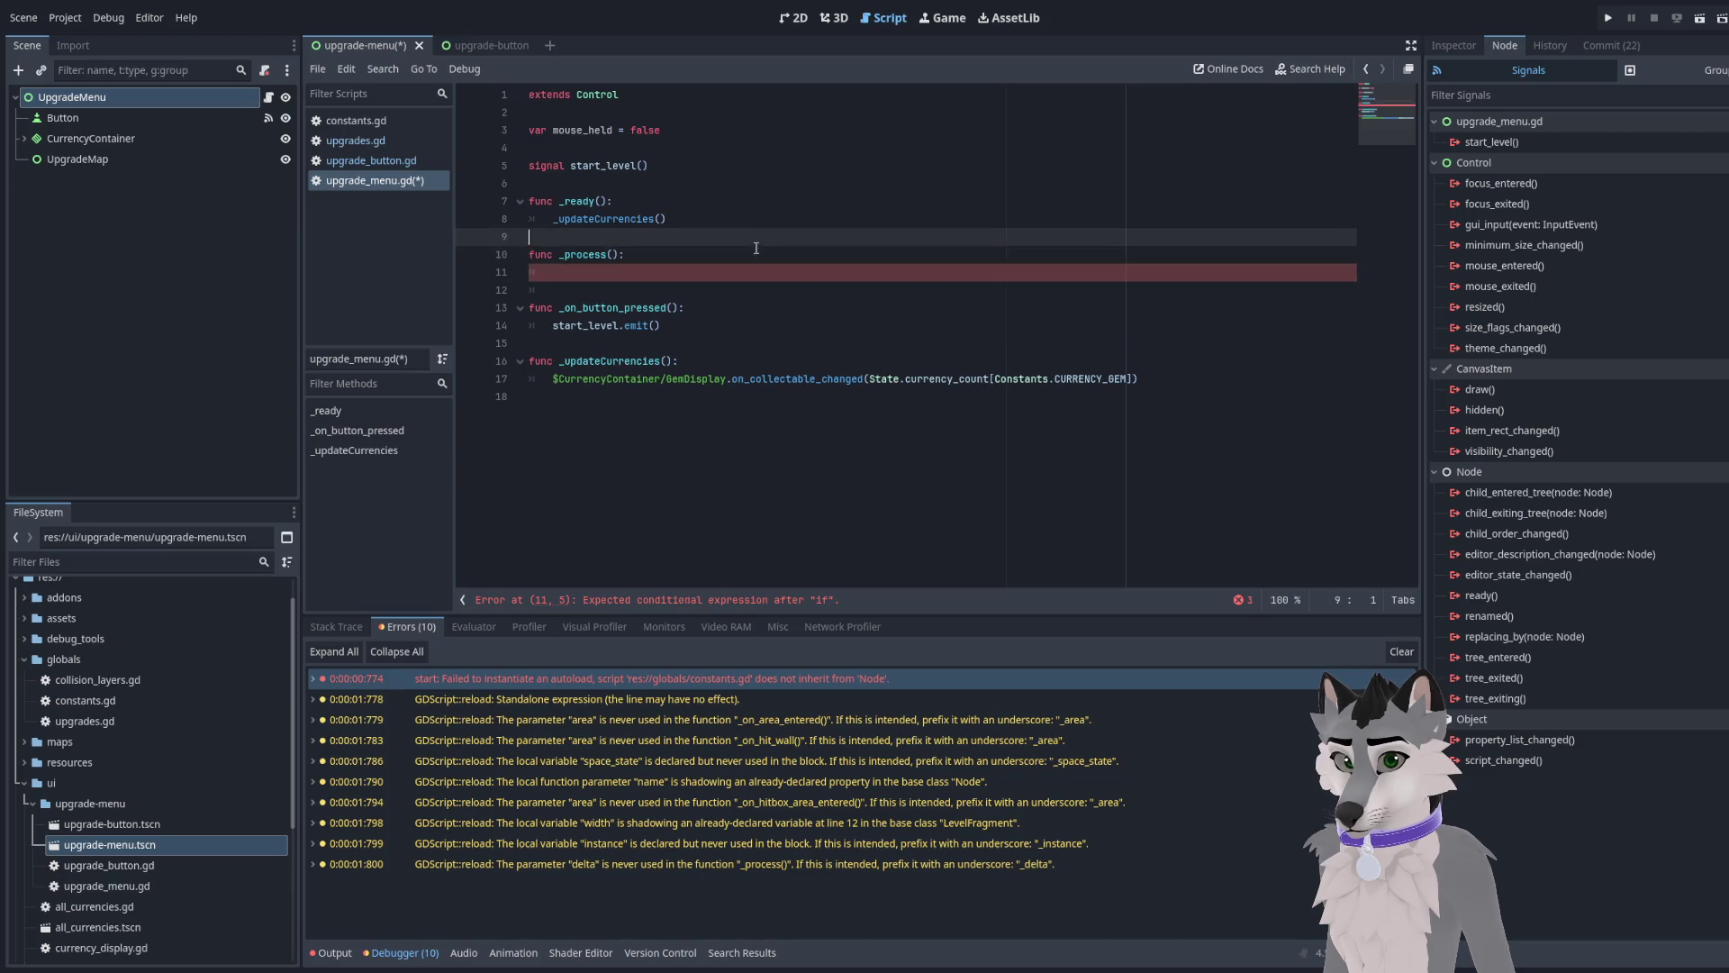
type("var last_coords")
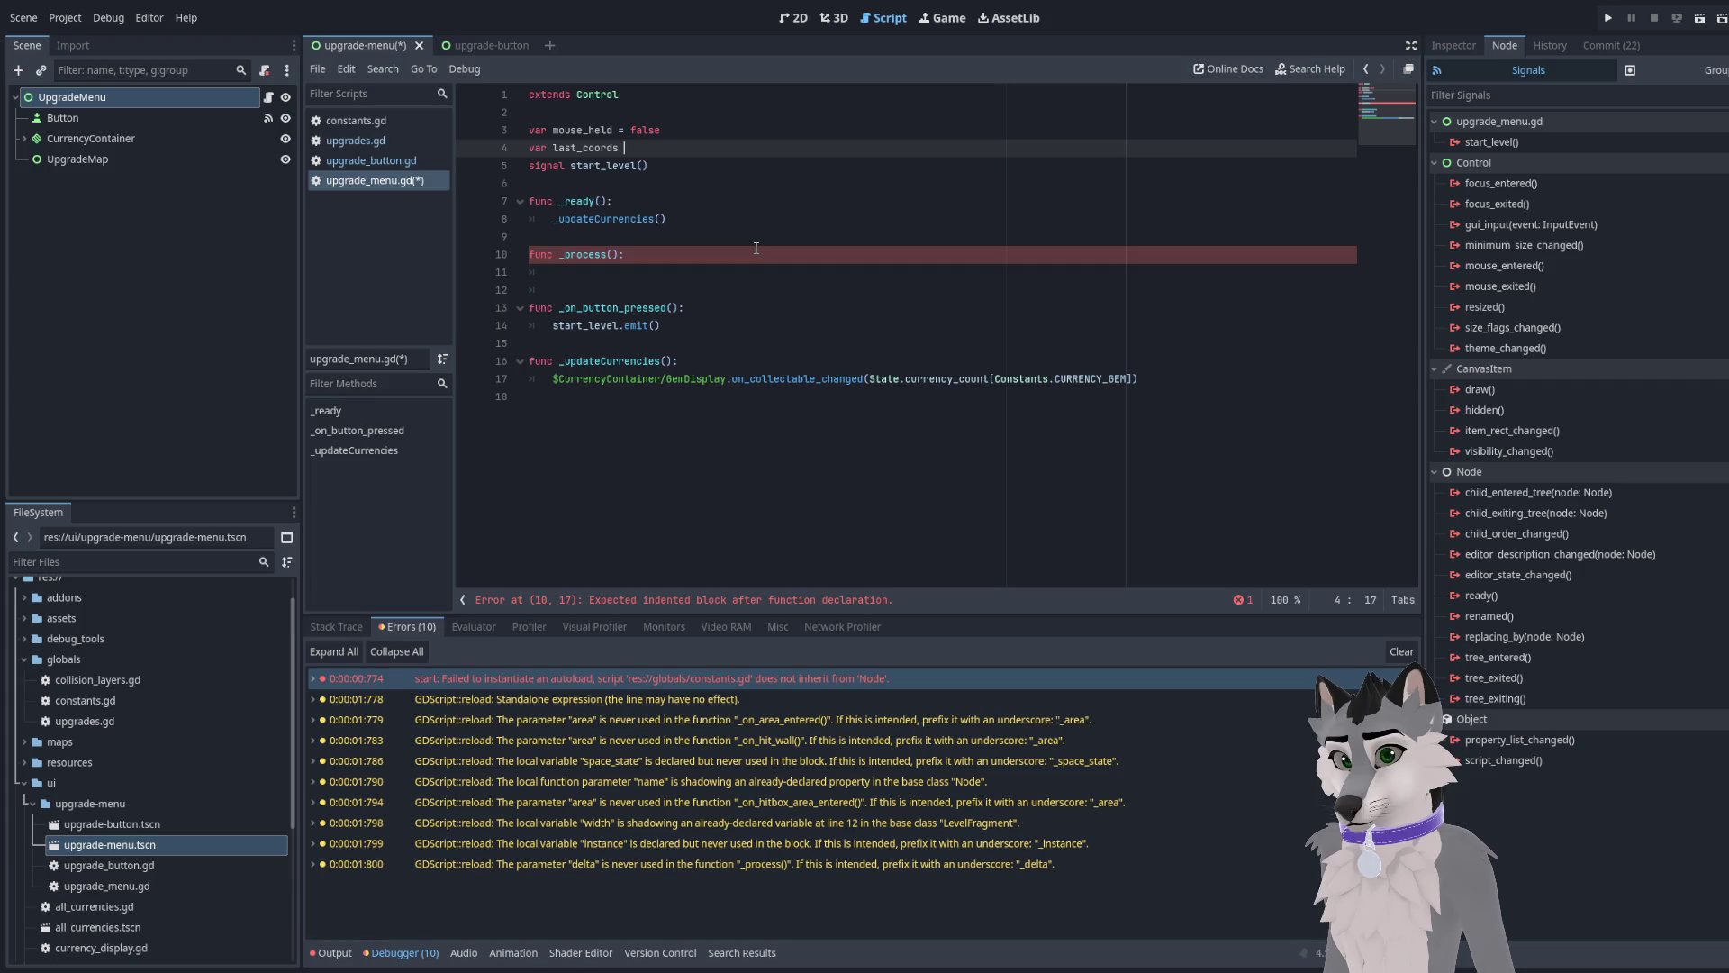
key("BackSpace")
key("BackSpace")
key("BackSpace")
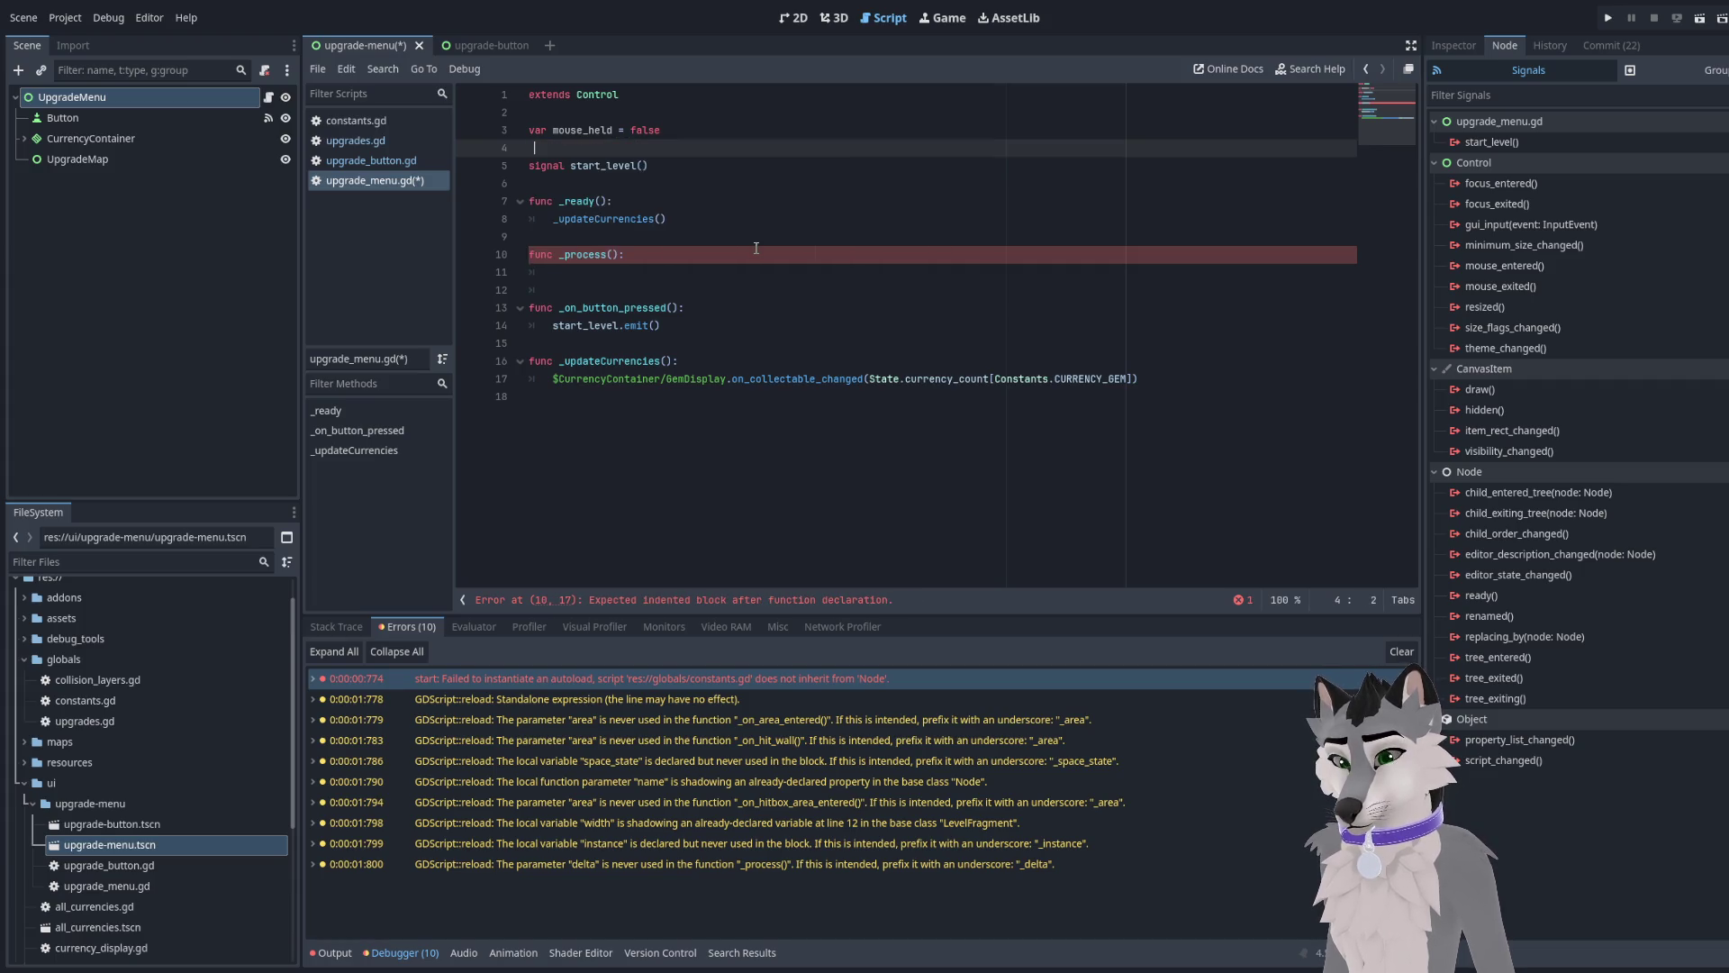
type("last_mouse_coor")
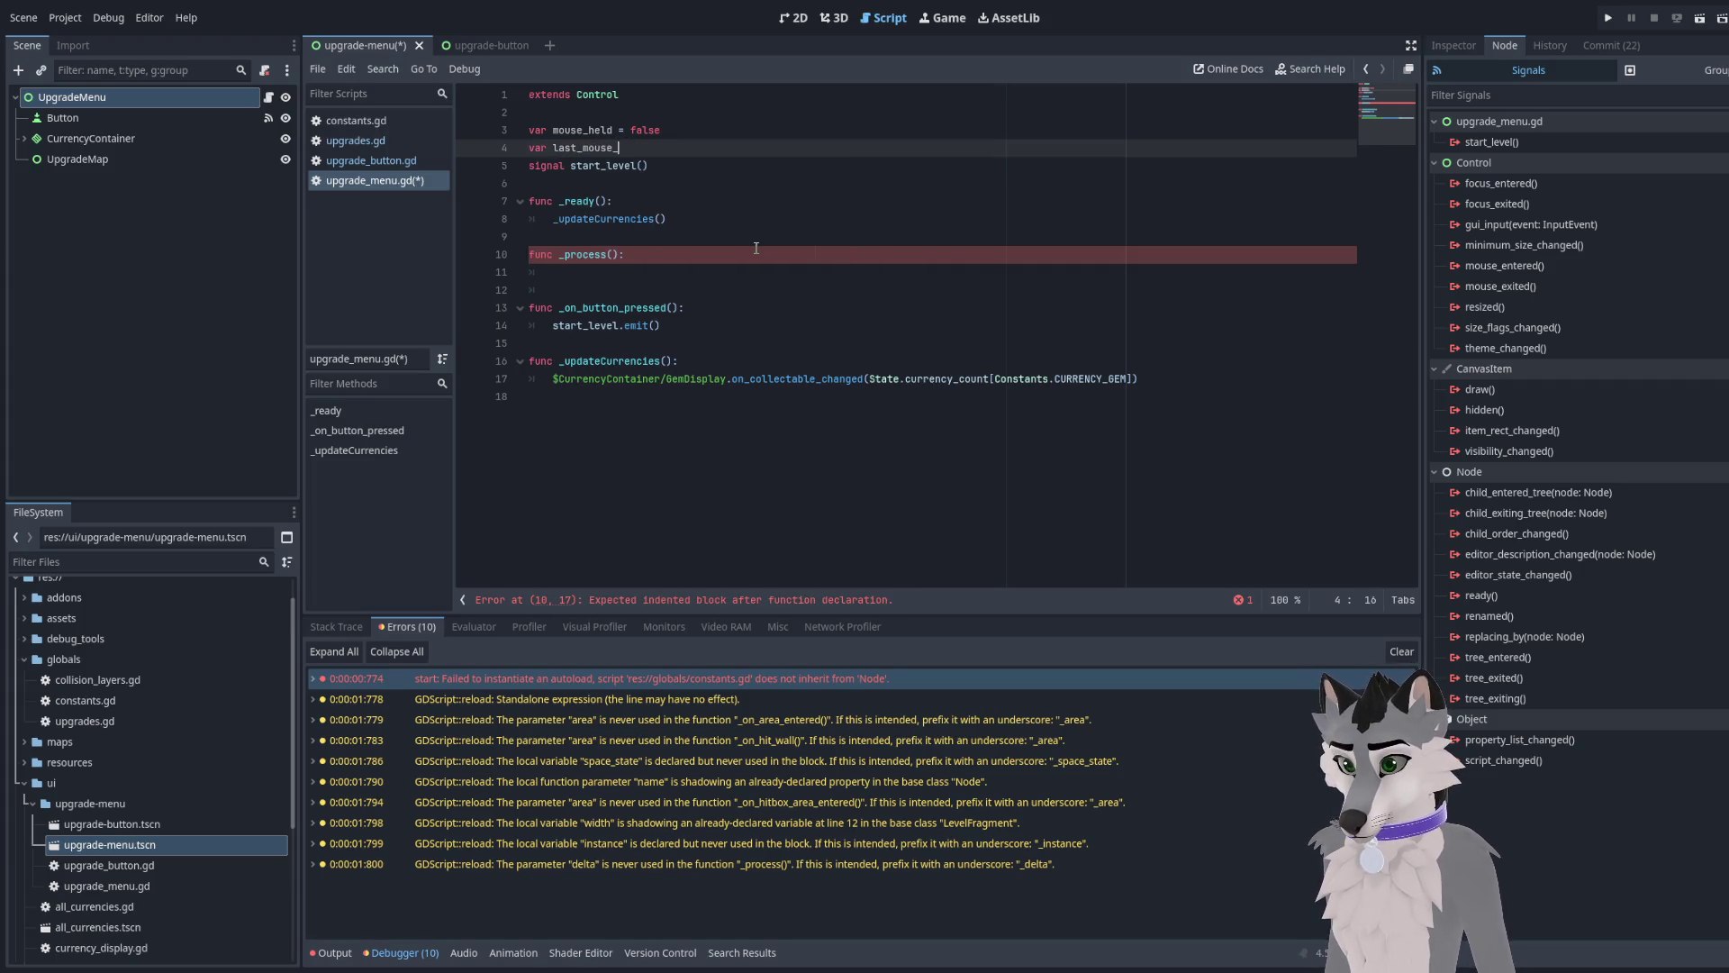
type("ds : Vector2 = n")
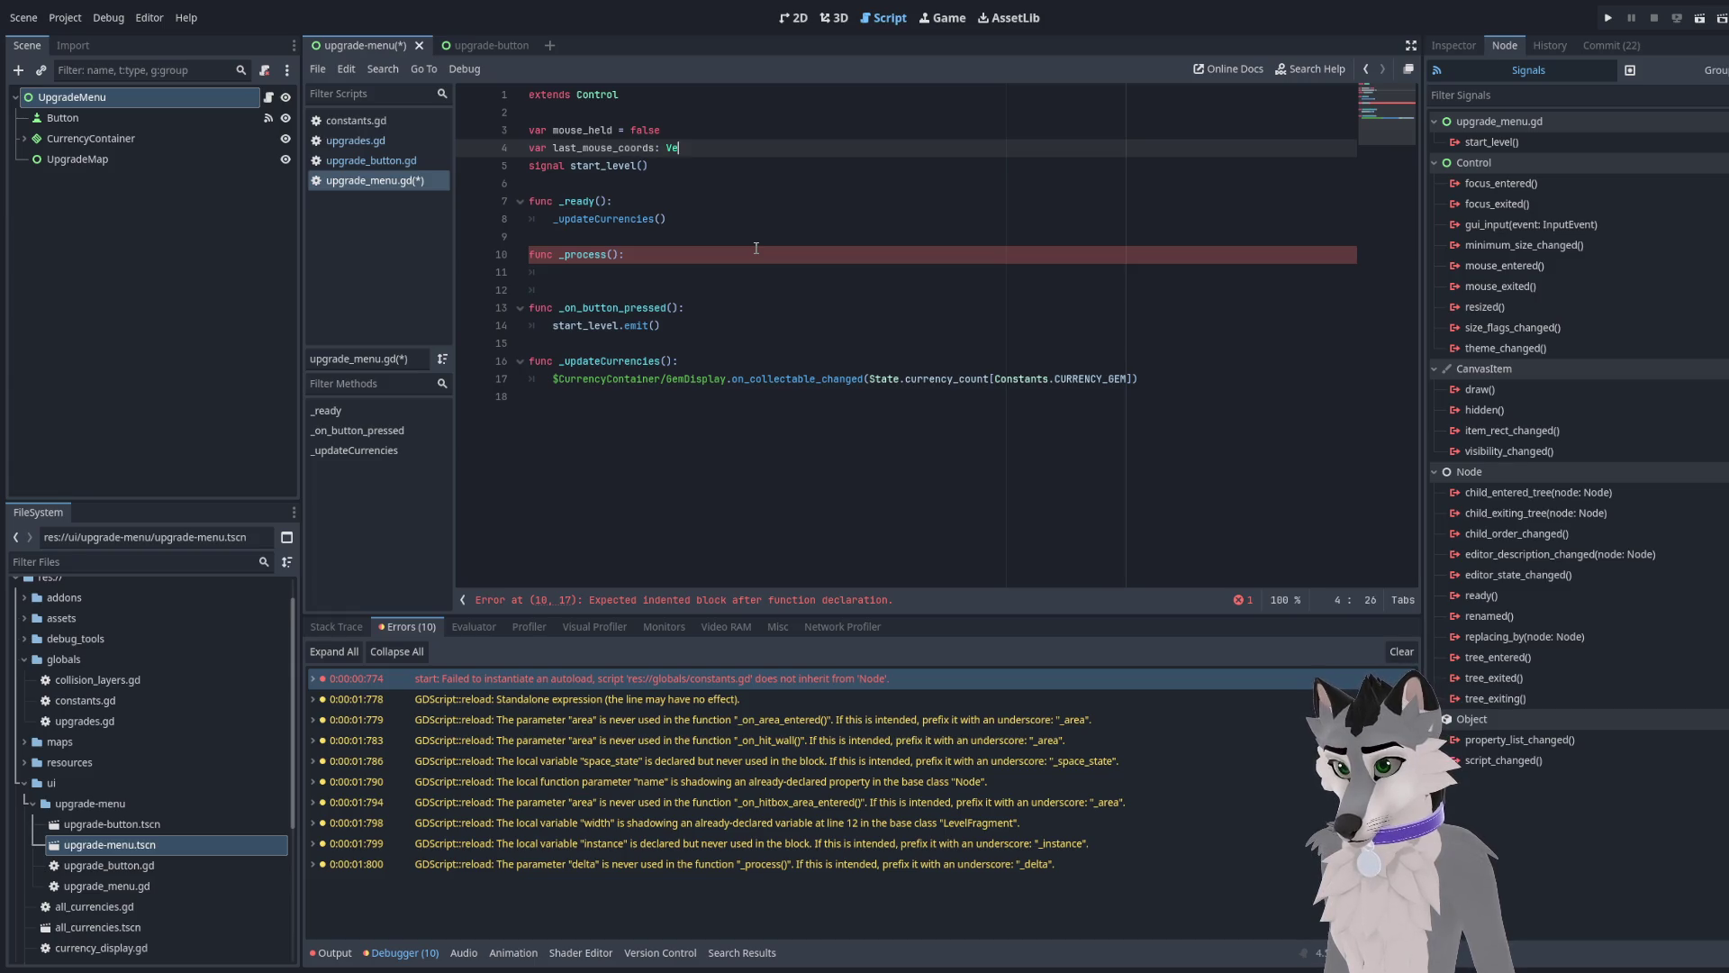
type("ull")
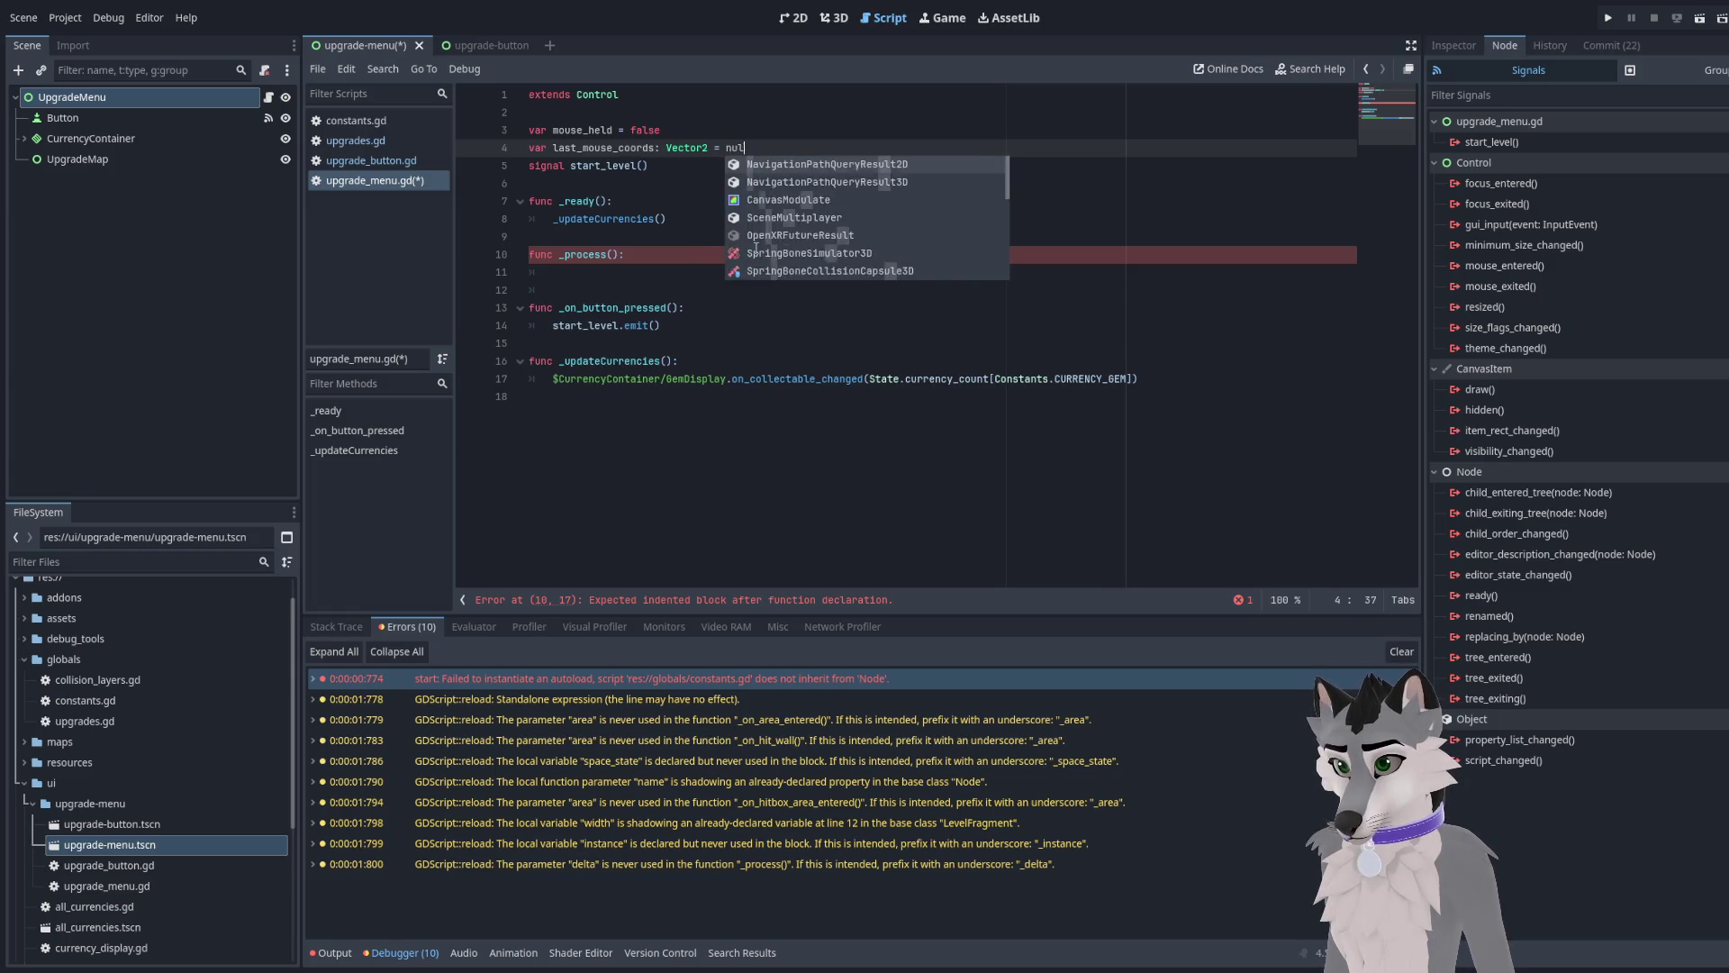
key("Down")
key("Down")
key("Down")
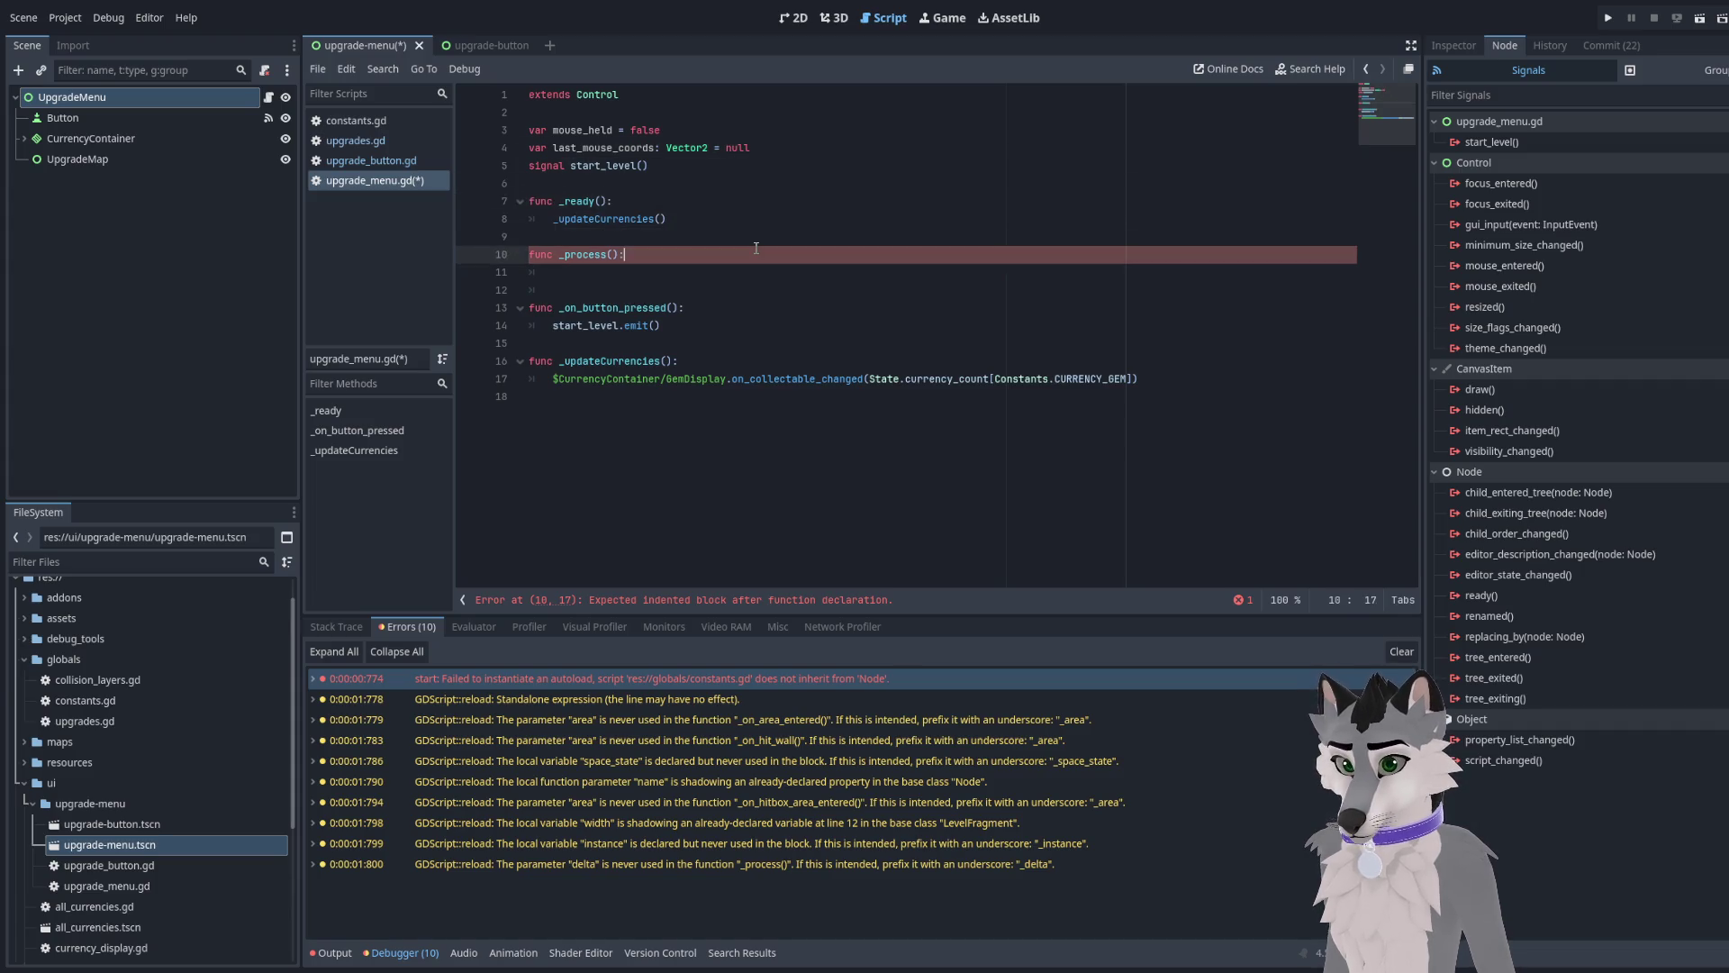
In _process, set mouse_held = true when Input.is_action_just_pressed("pan_mouse")
type("if")
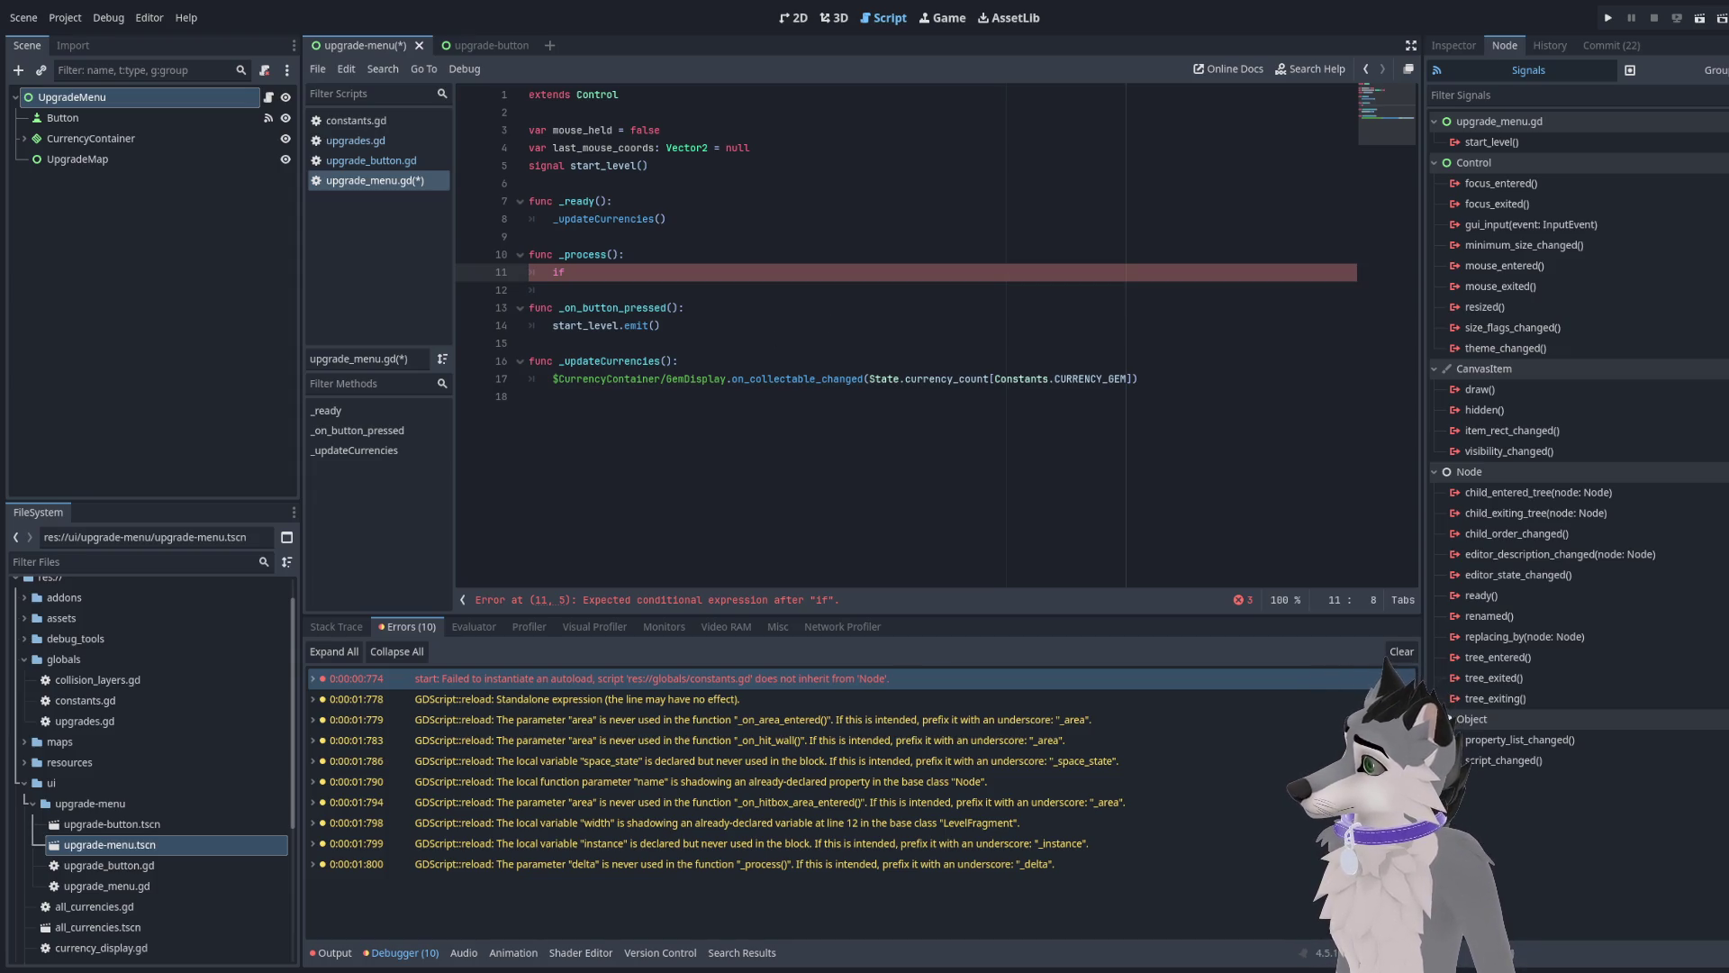
type("Input.is_")
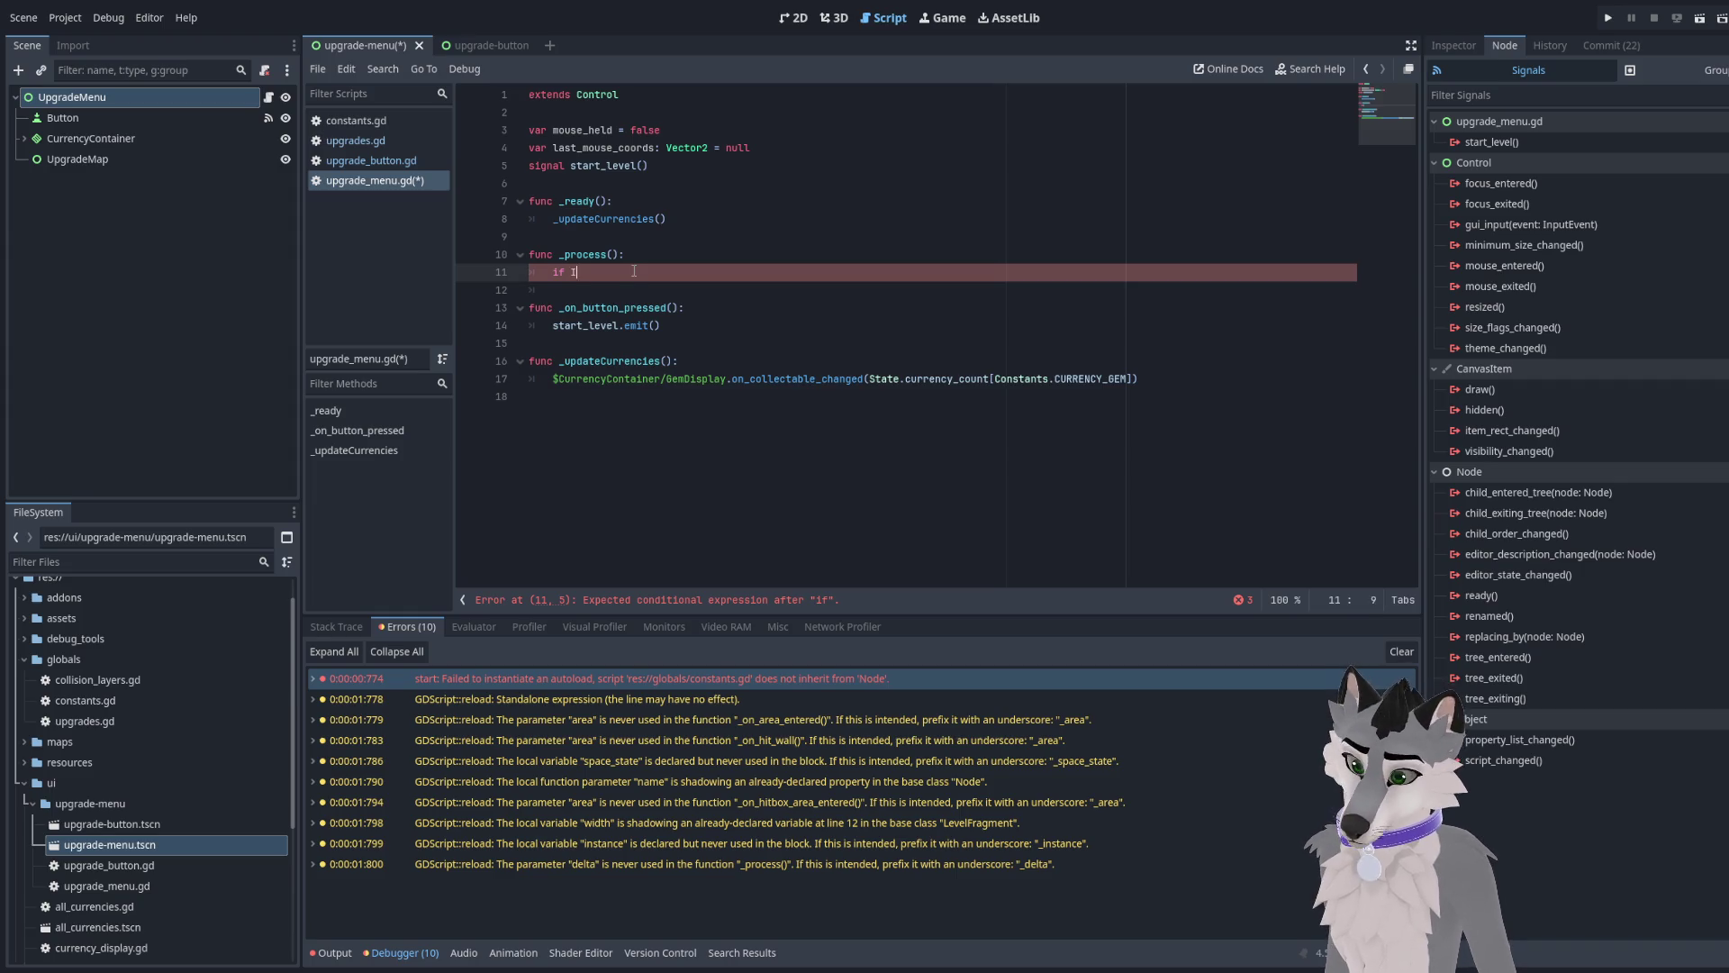
type("action")
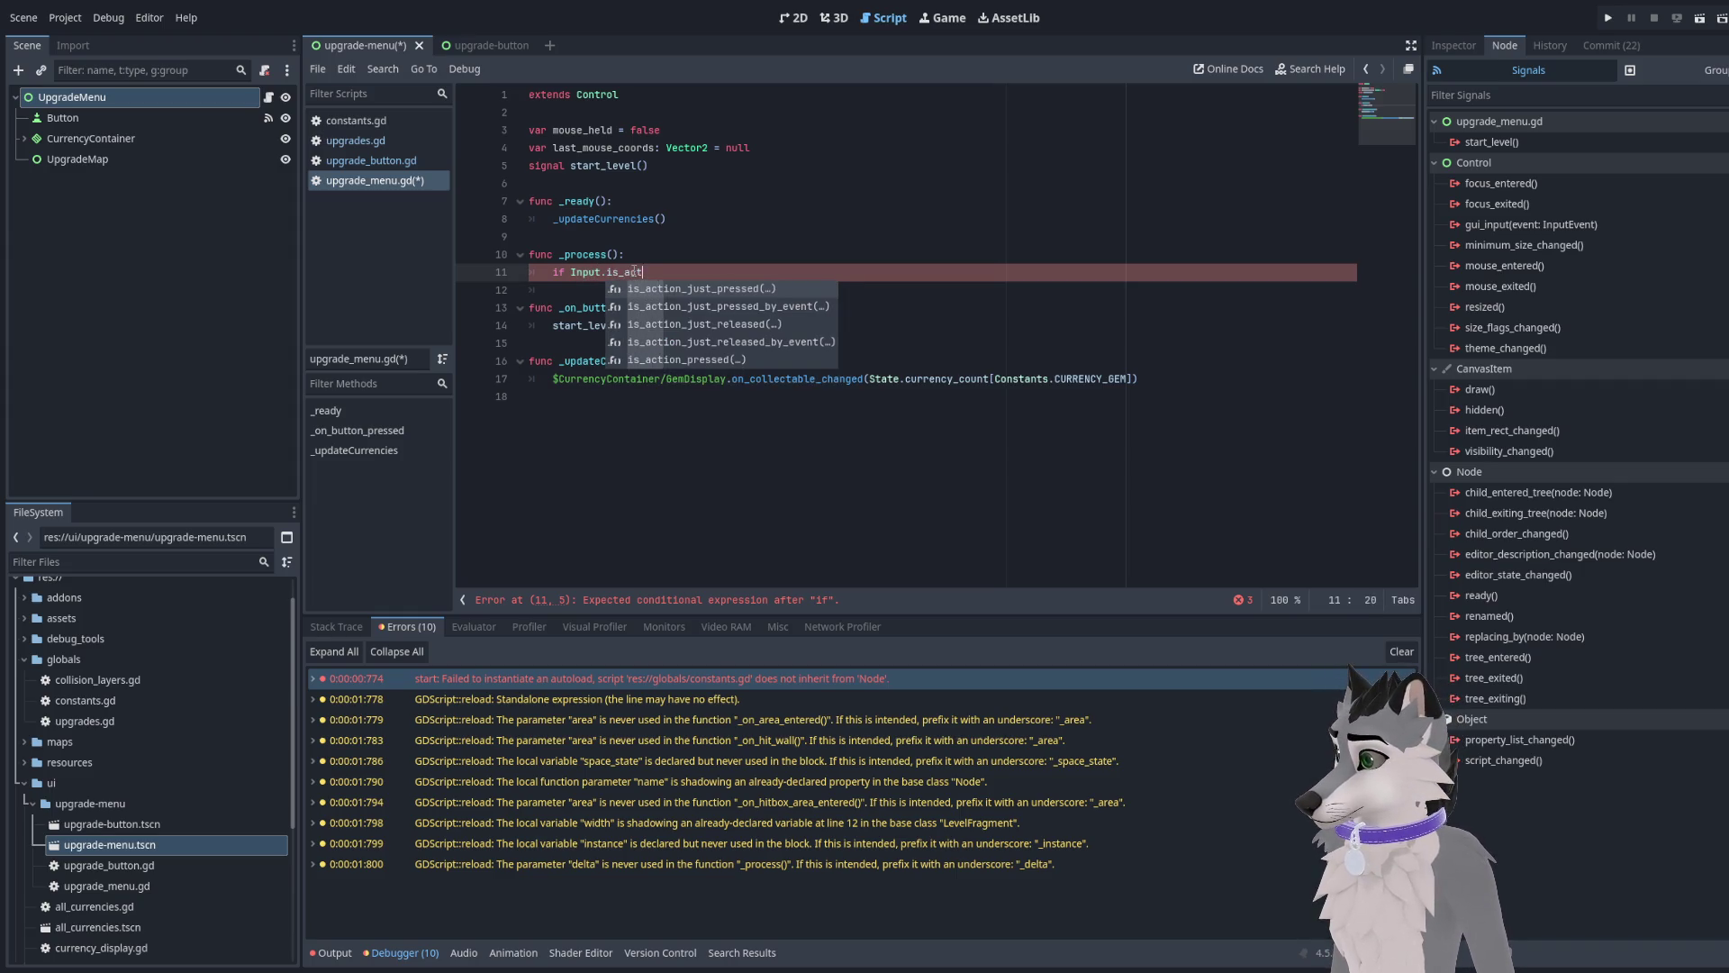
type("_")
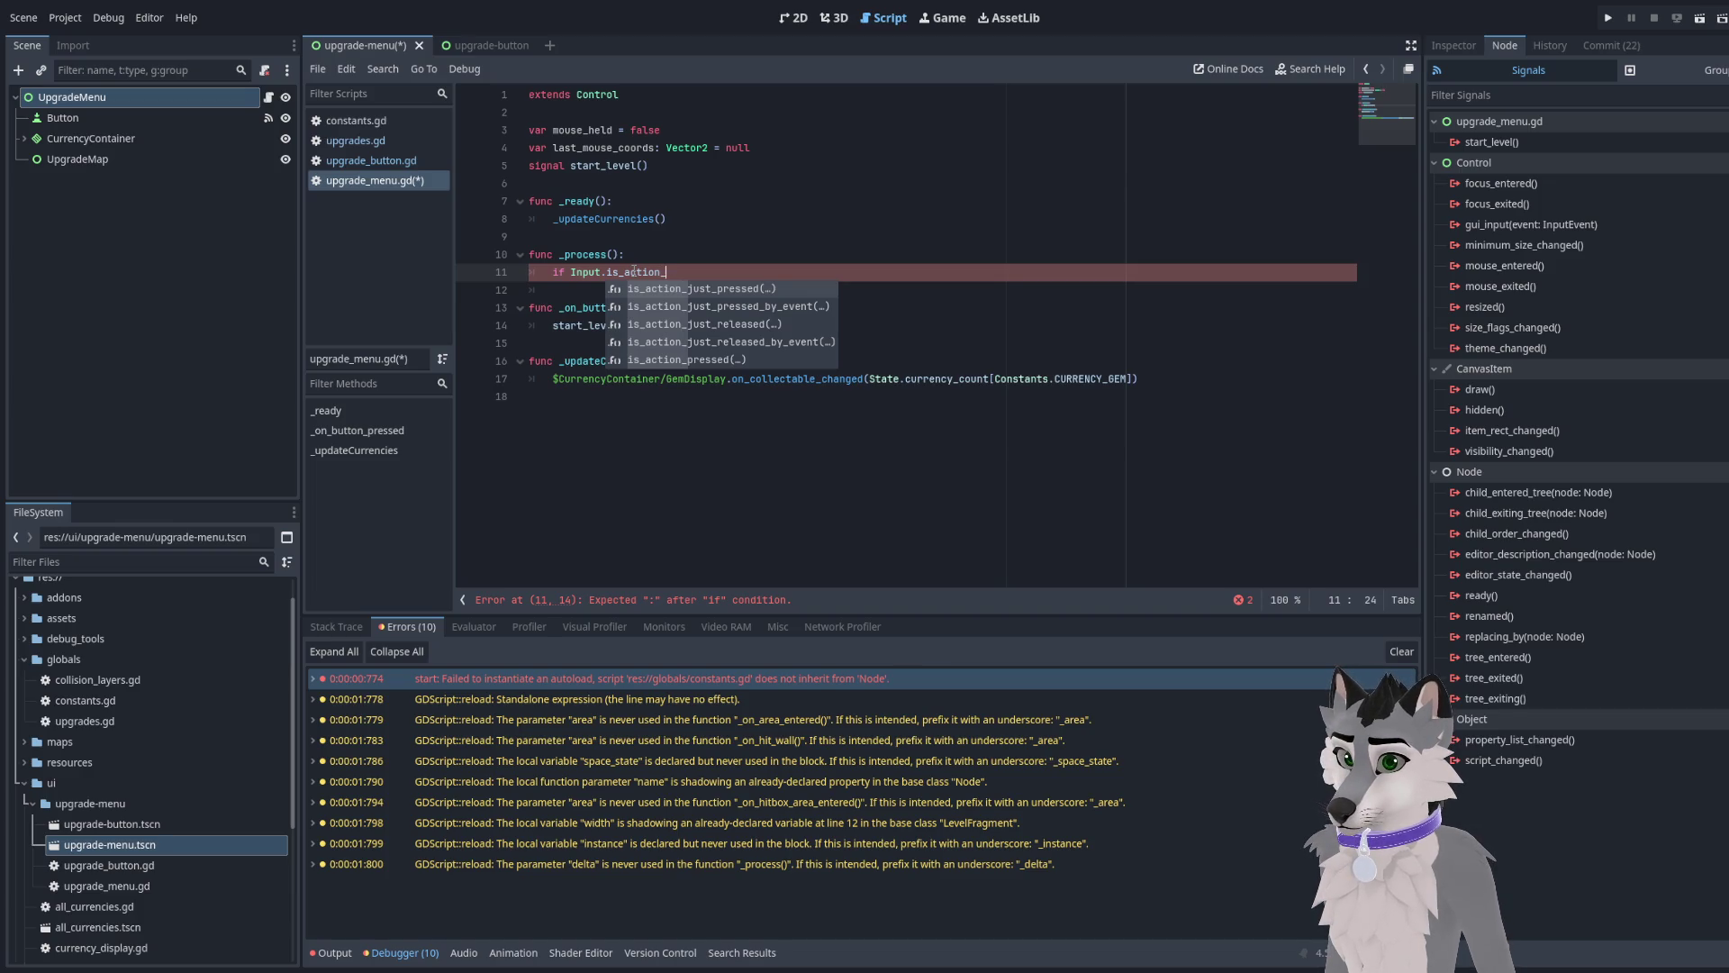
key("Down")
key("Down")
key("Down")
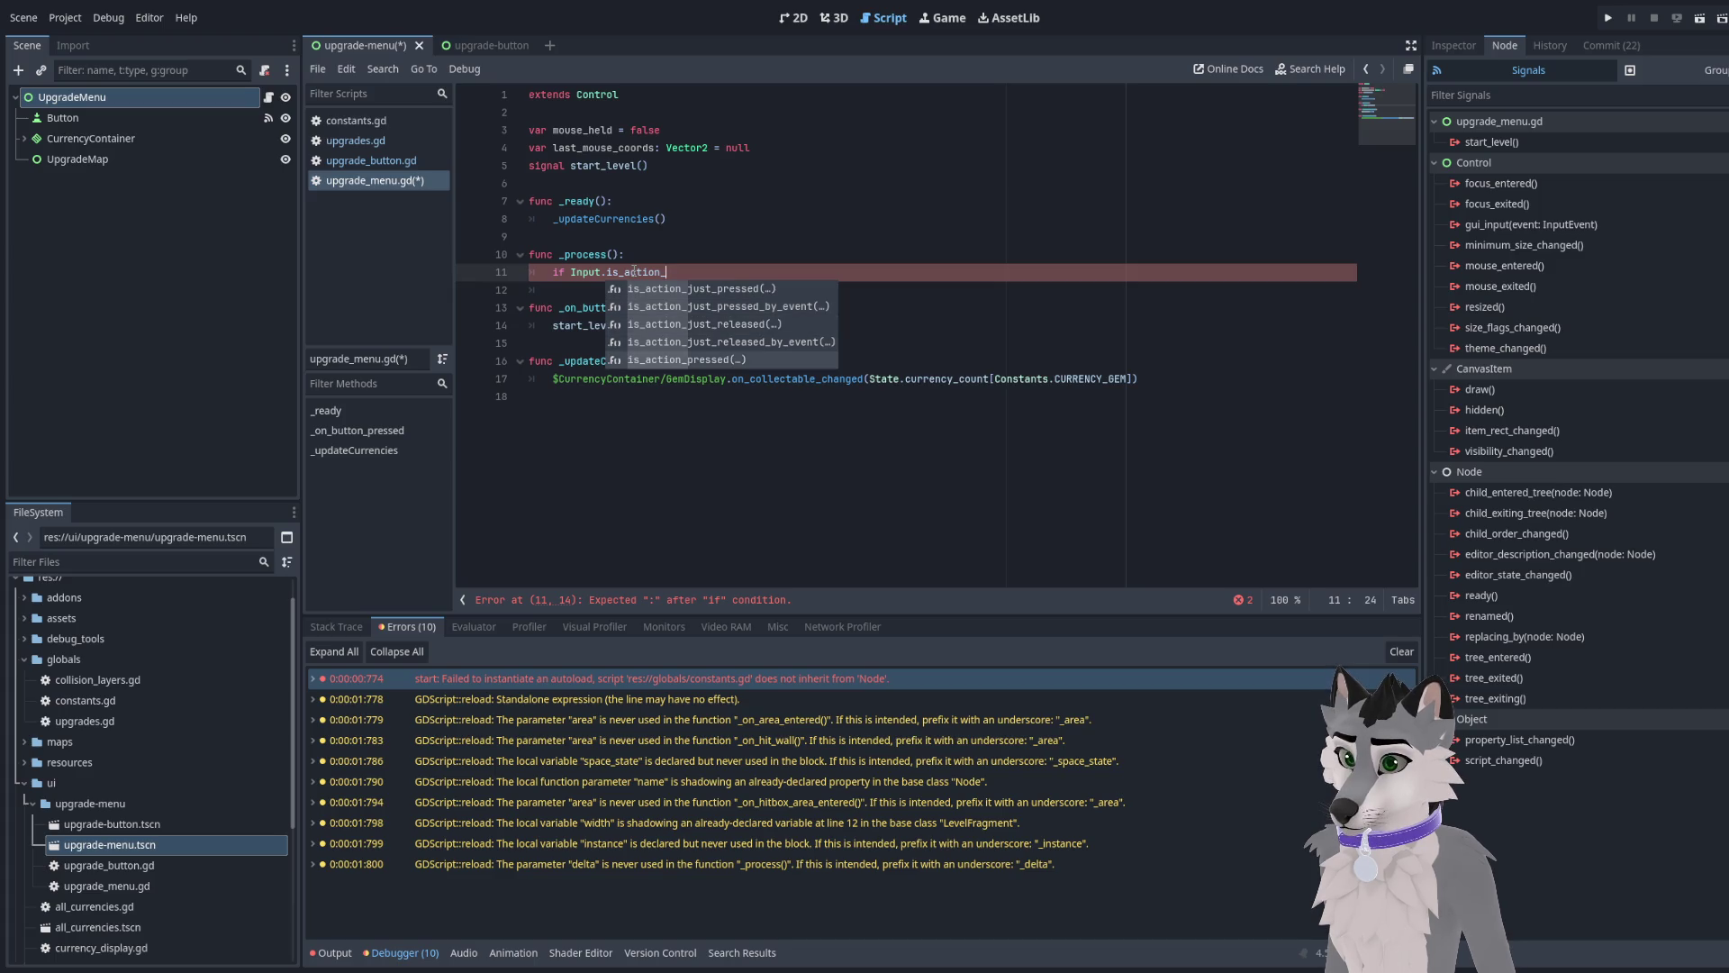
key("Up")
key("Up")
key("Up")
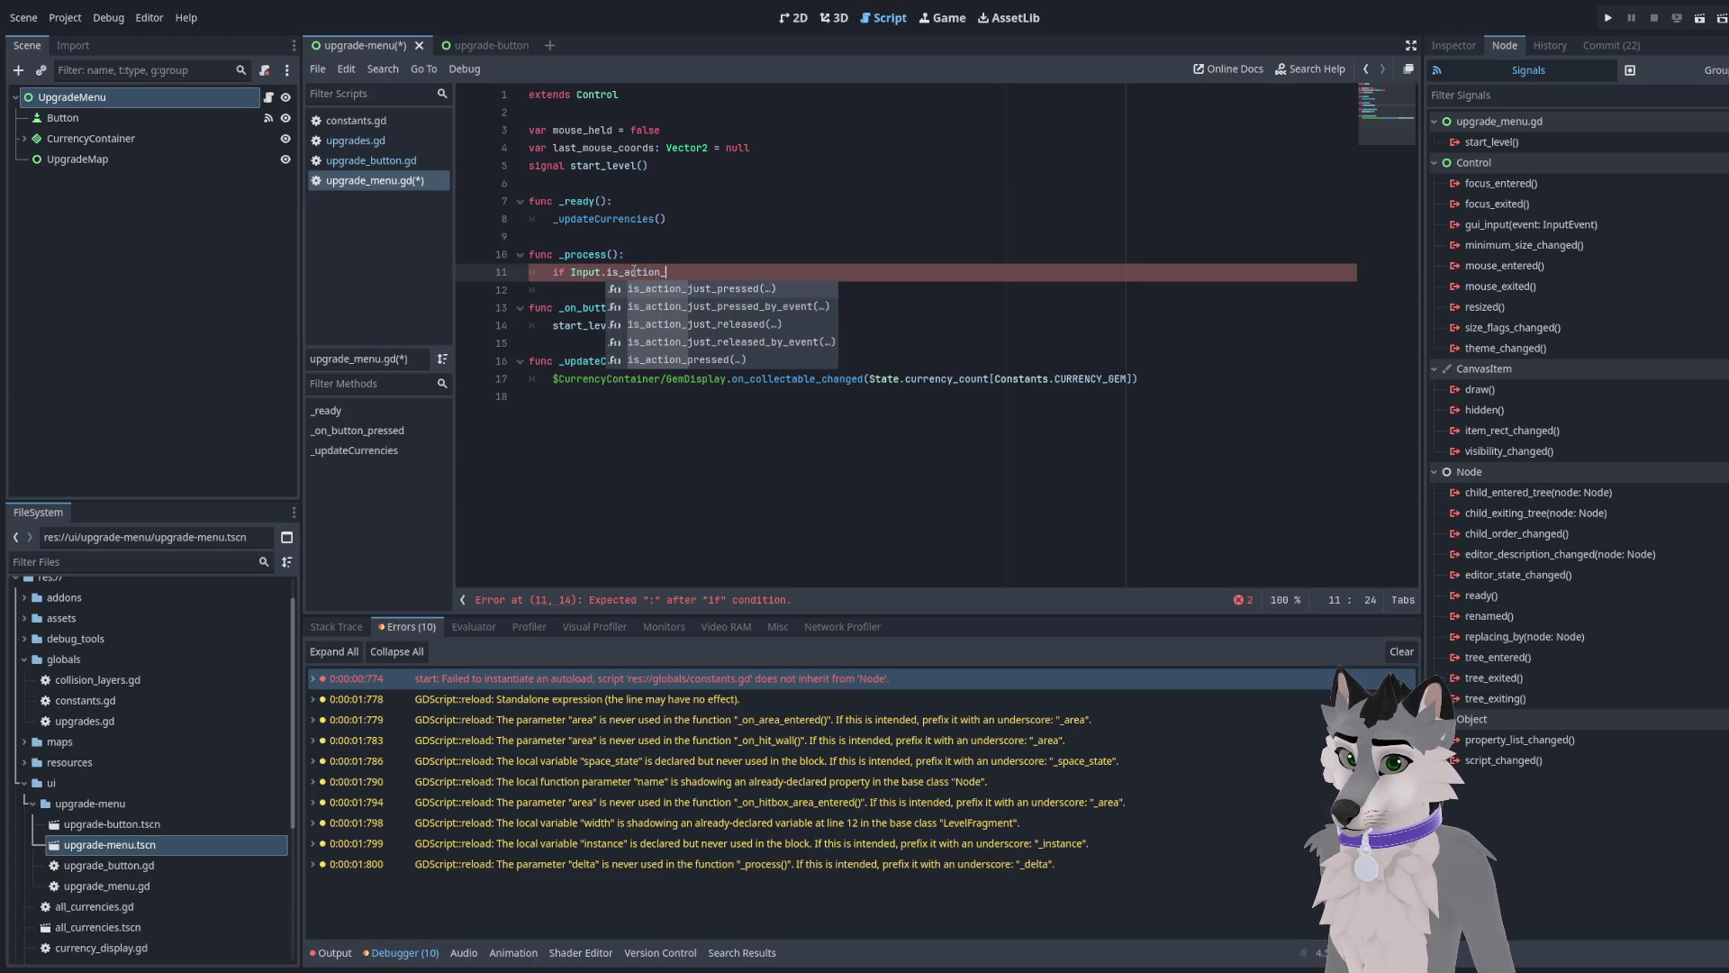
key("Return")
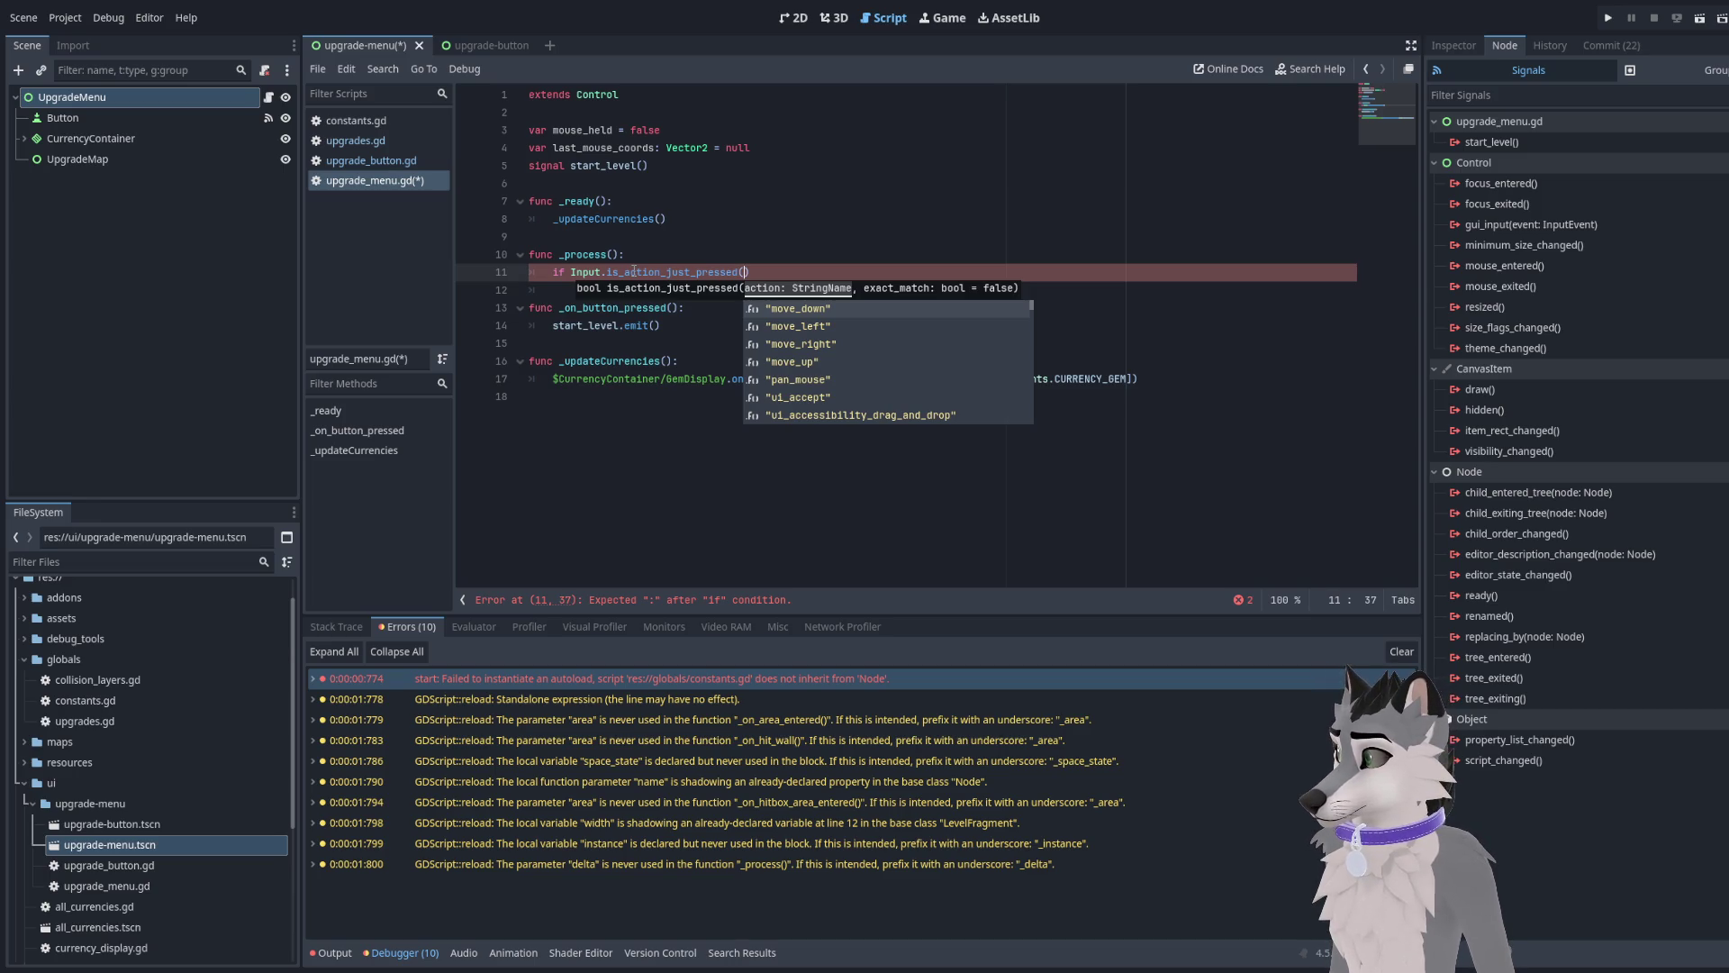
type("\"pan_")
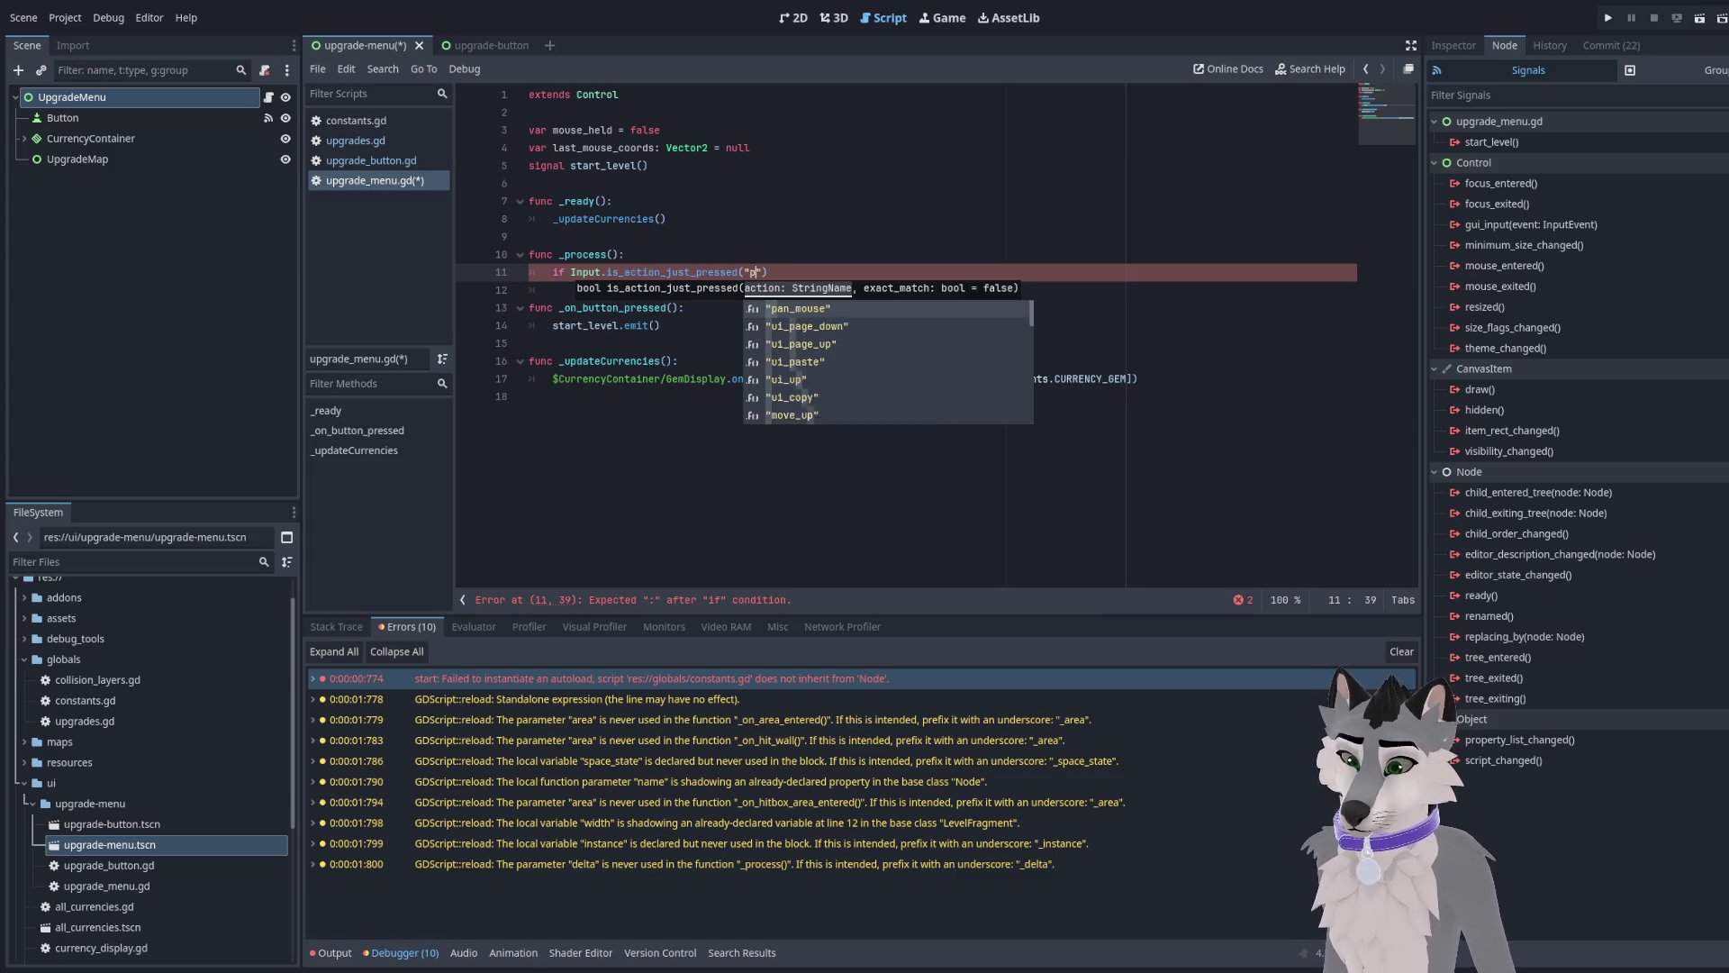
key("Return")
key("Right")
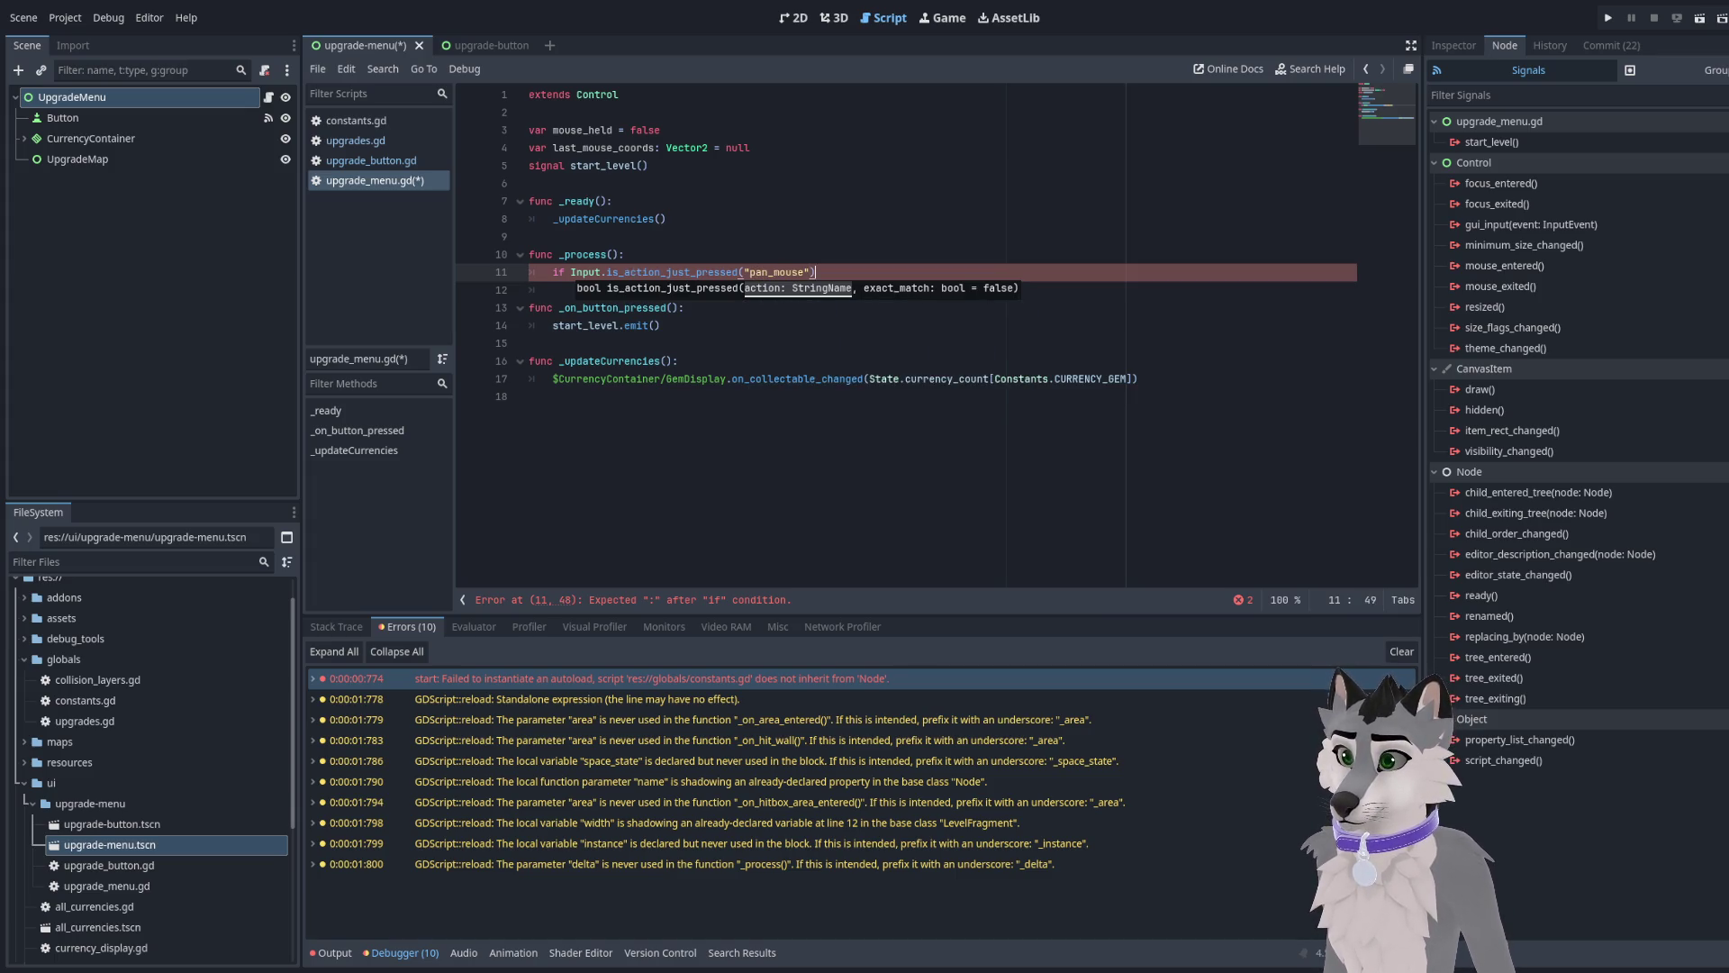
type(":")
key("Return")
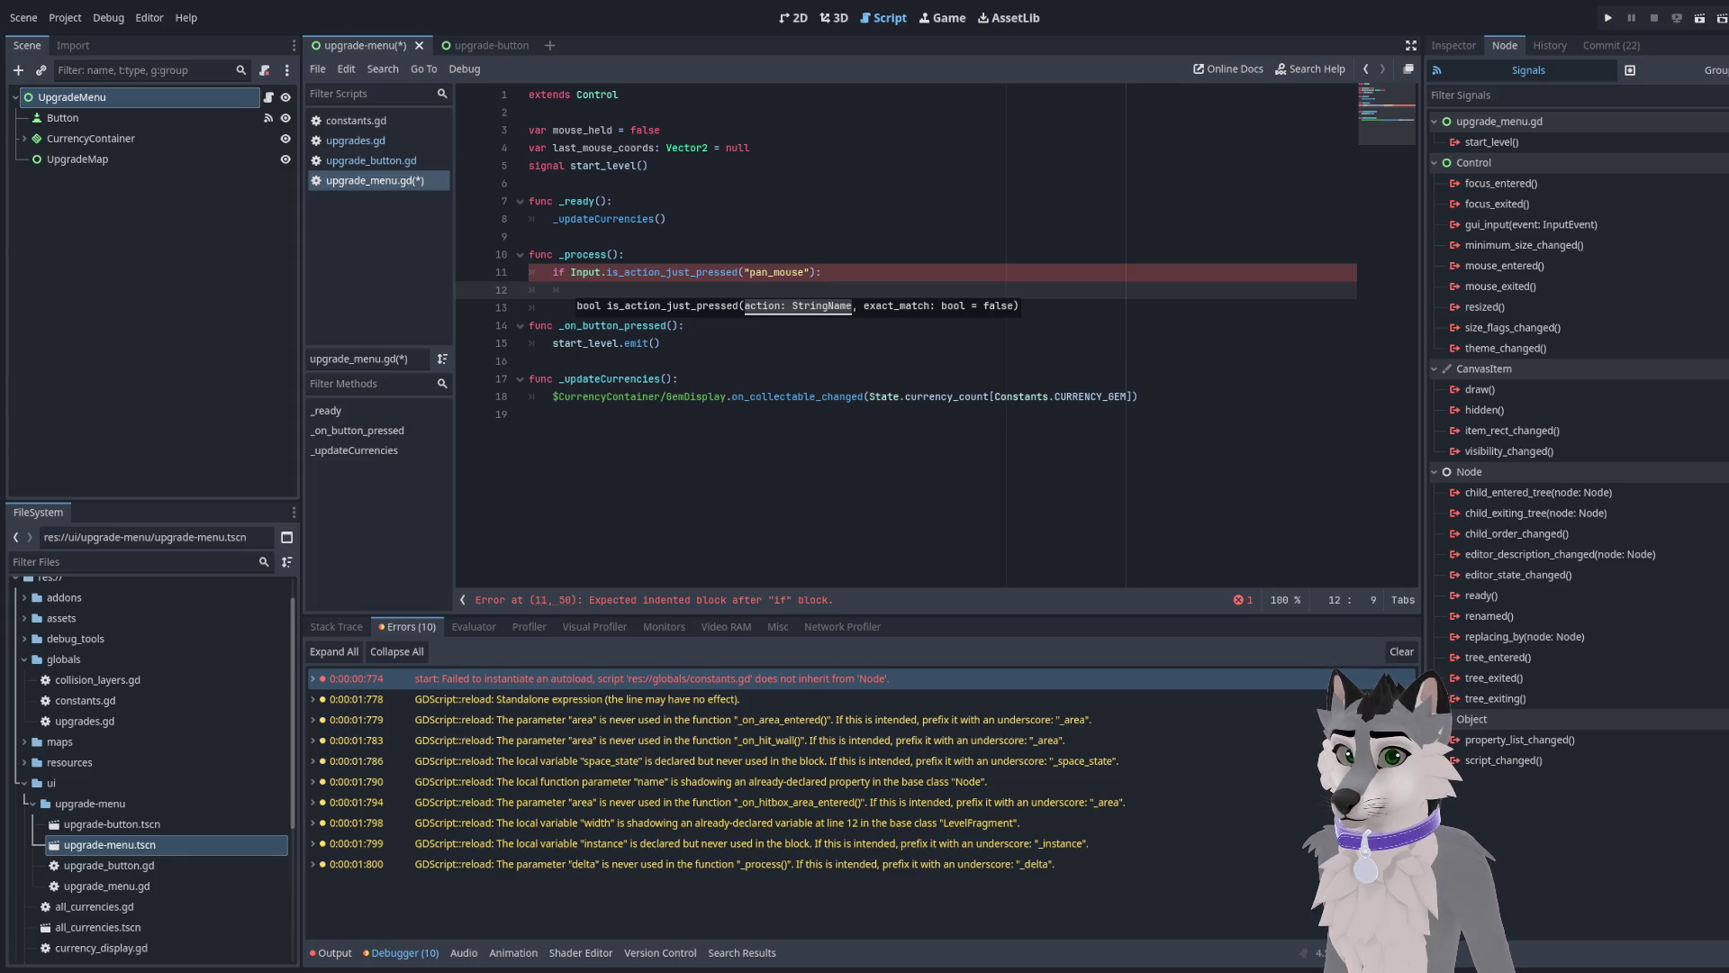
type("mouse_held = true")
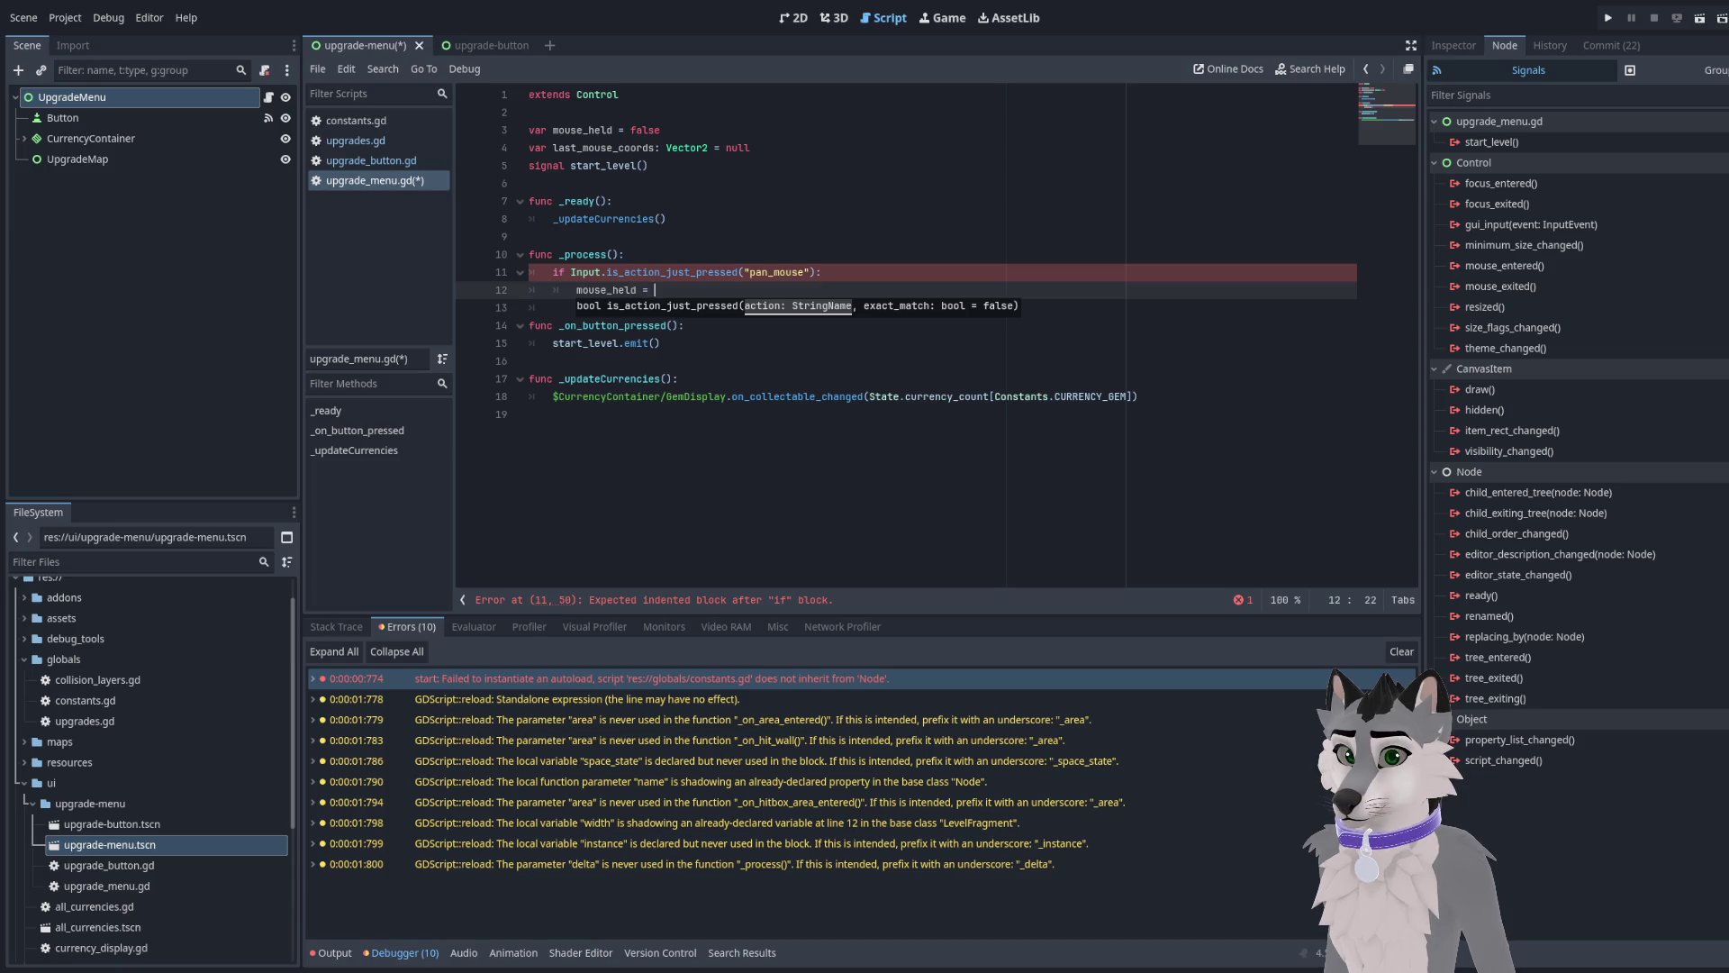
Add 'if !Input.is_action_pressed("pan_mouse"): mouse_held = false' and save upgrade_menu.gd
key("Return")
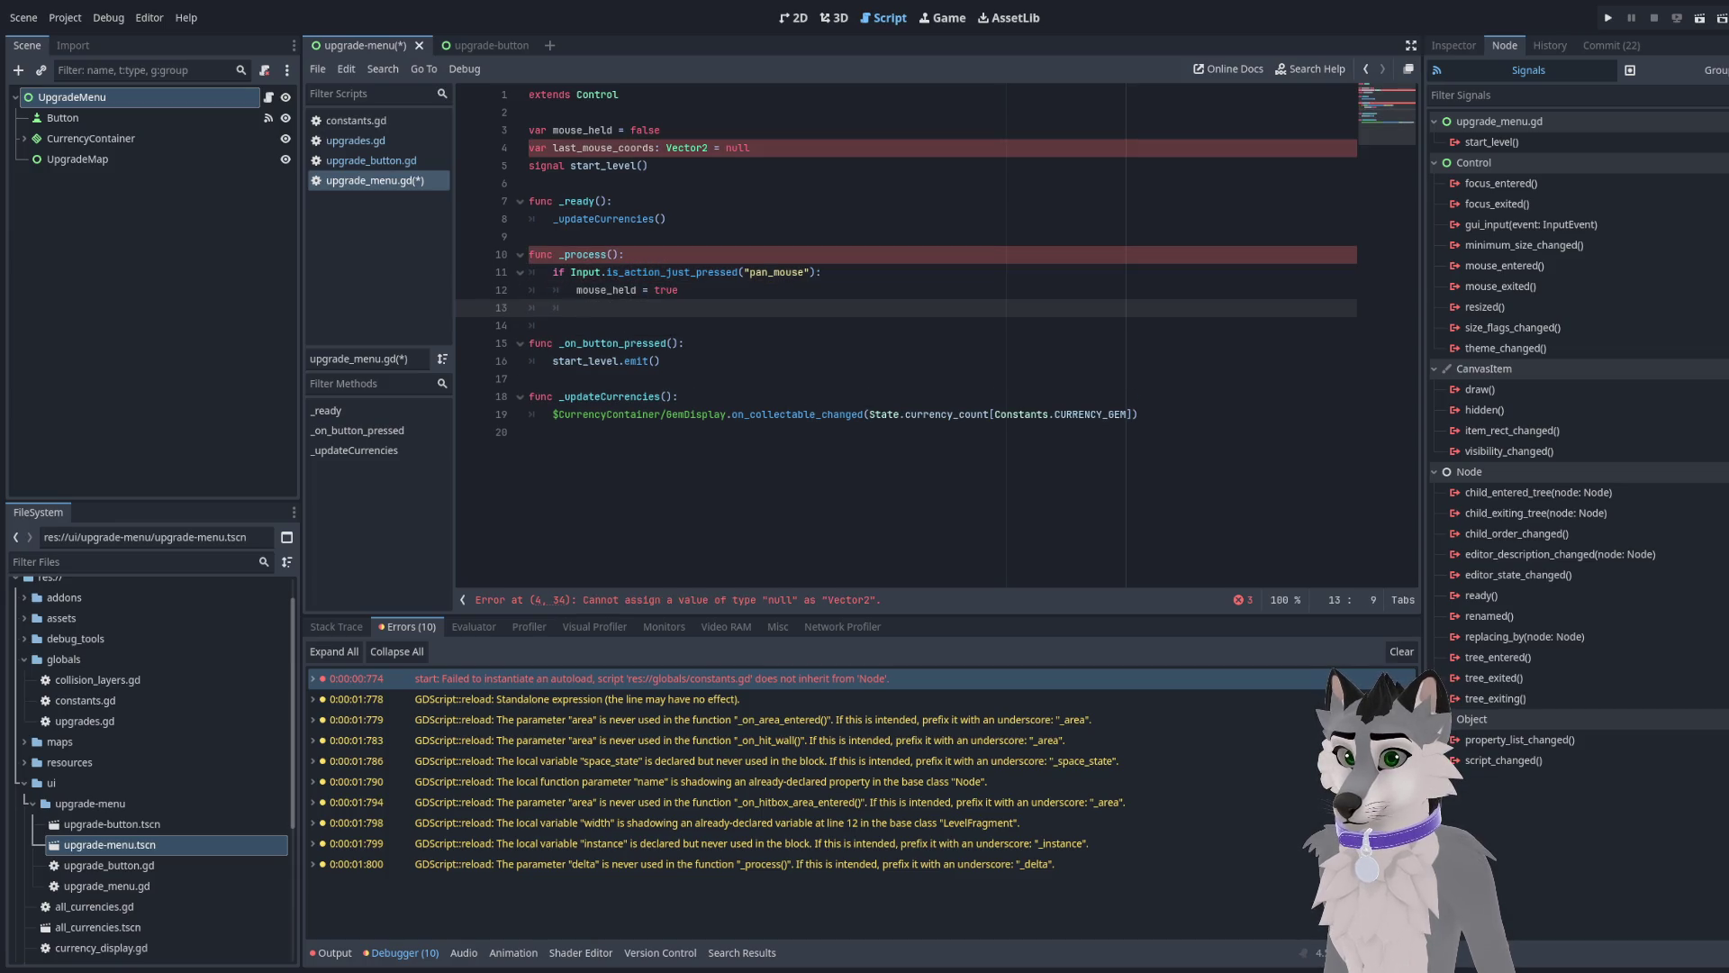
type("if Input")
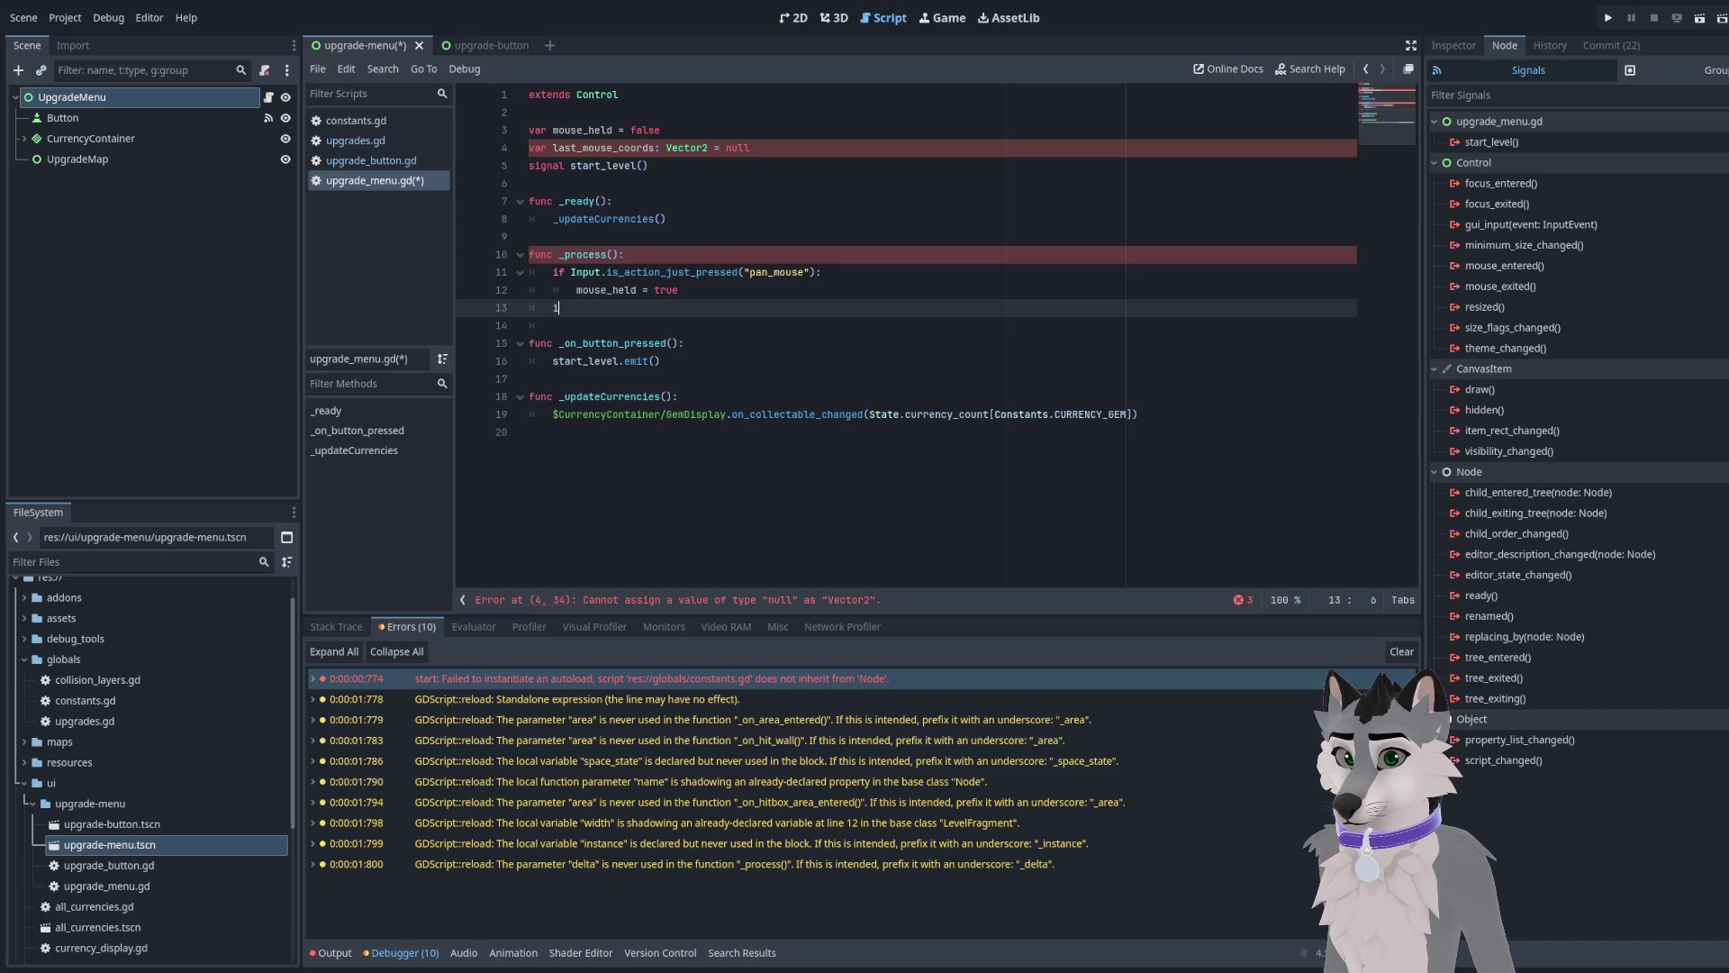
type(".is")
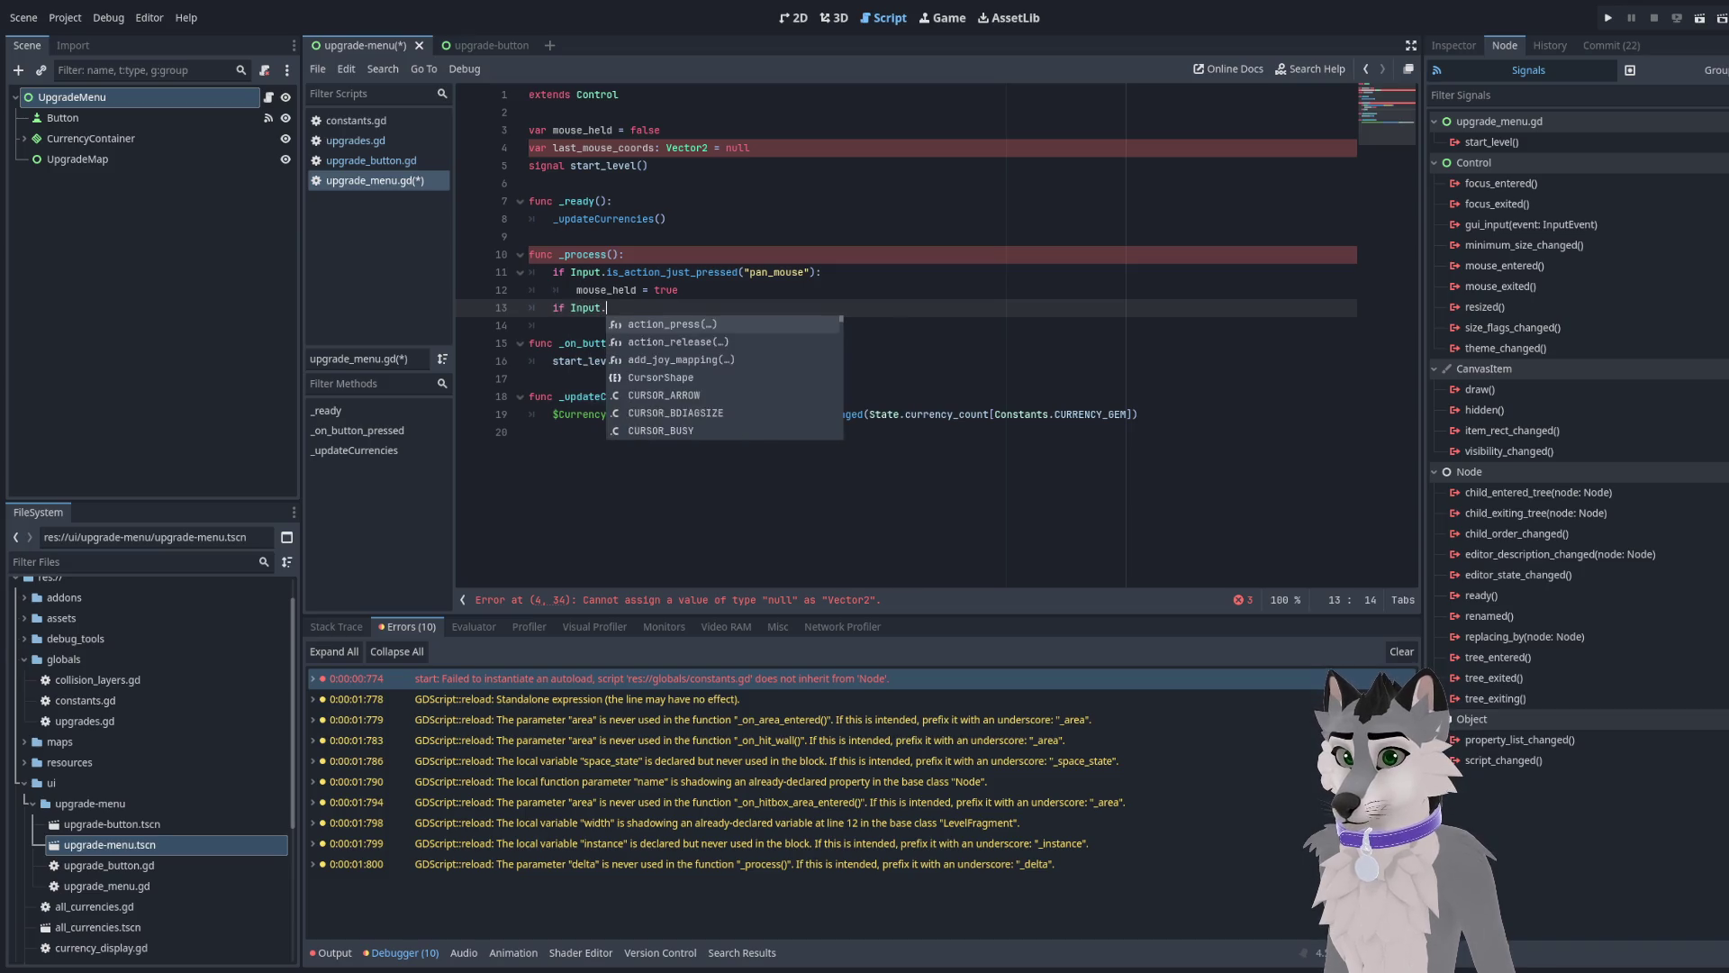
key("Down")
key("Down")
key("Down")
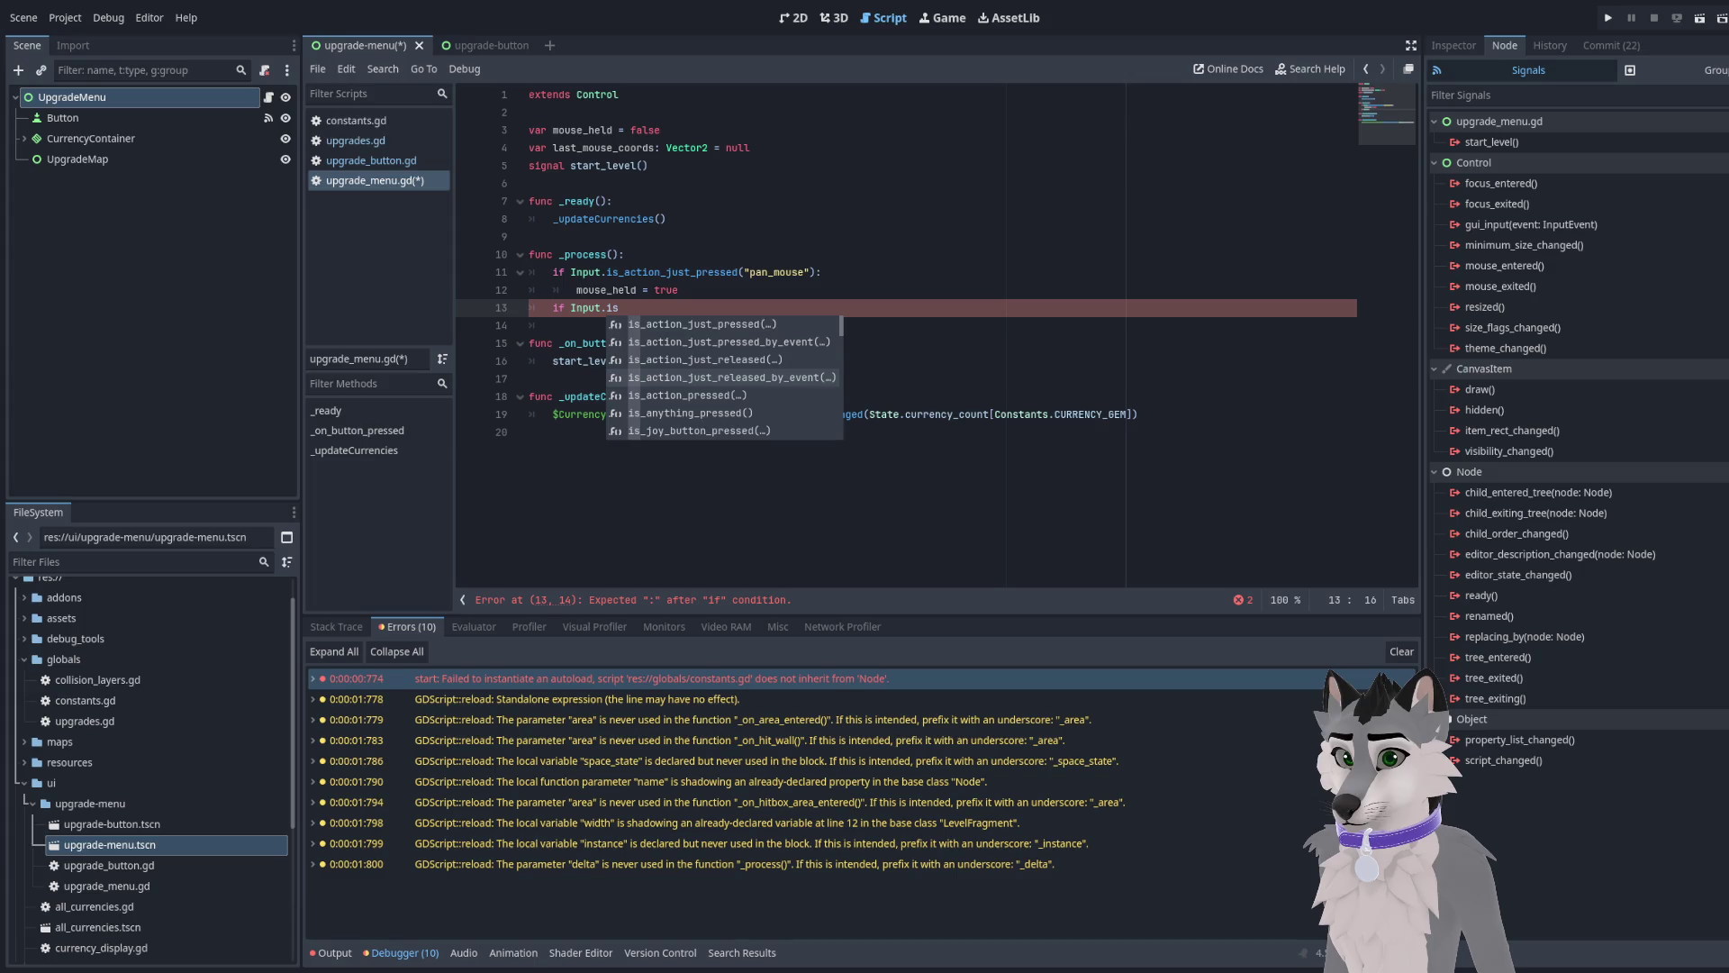
key("Return")
type("\"pan_mouse")
key("Home")
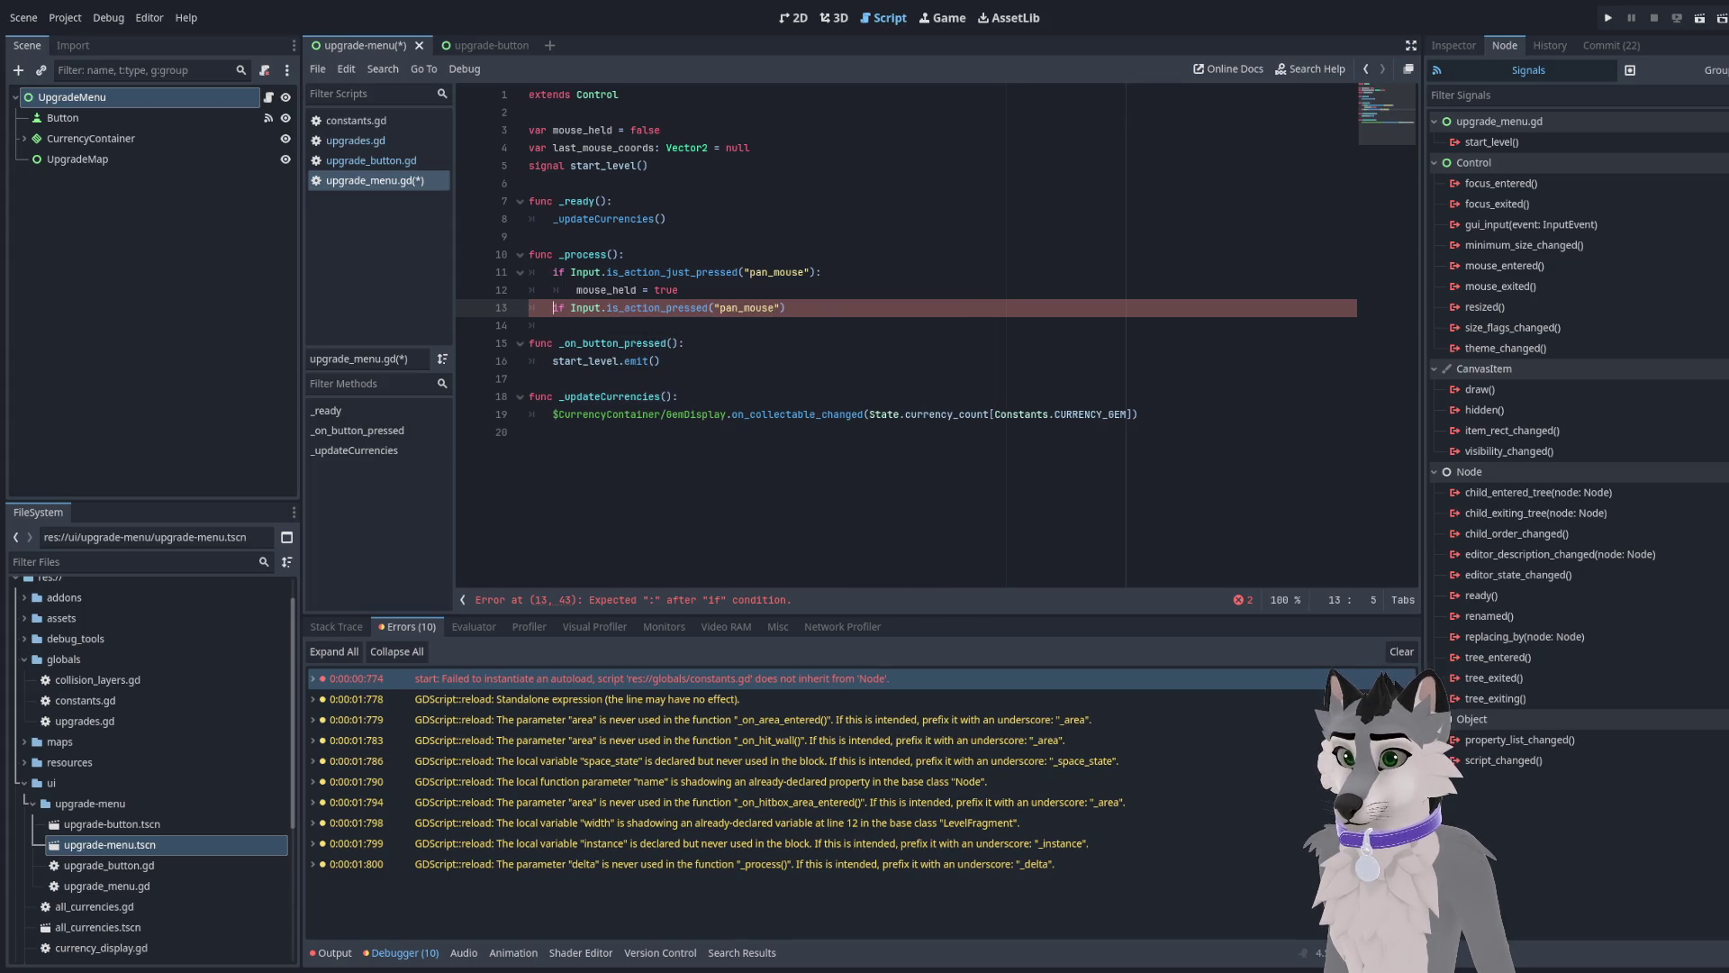
type("!")
key("End")
type(";")
key("BackSpace")
type(":")
key("Return")
type("mouse_held ")
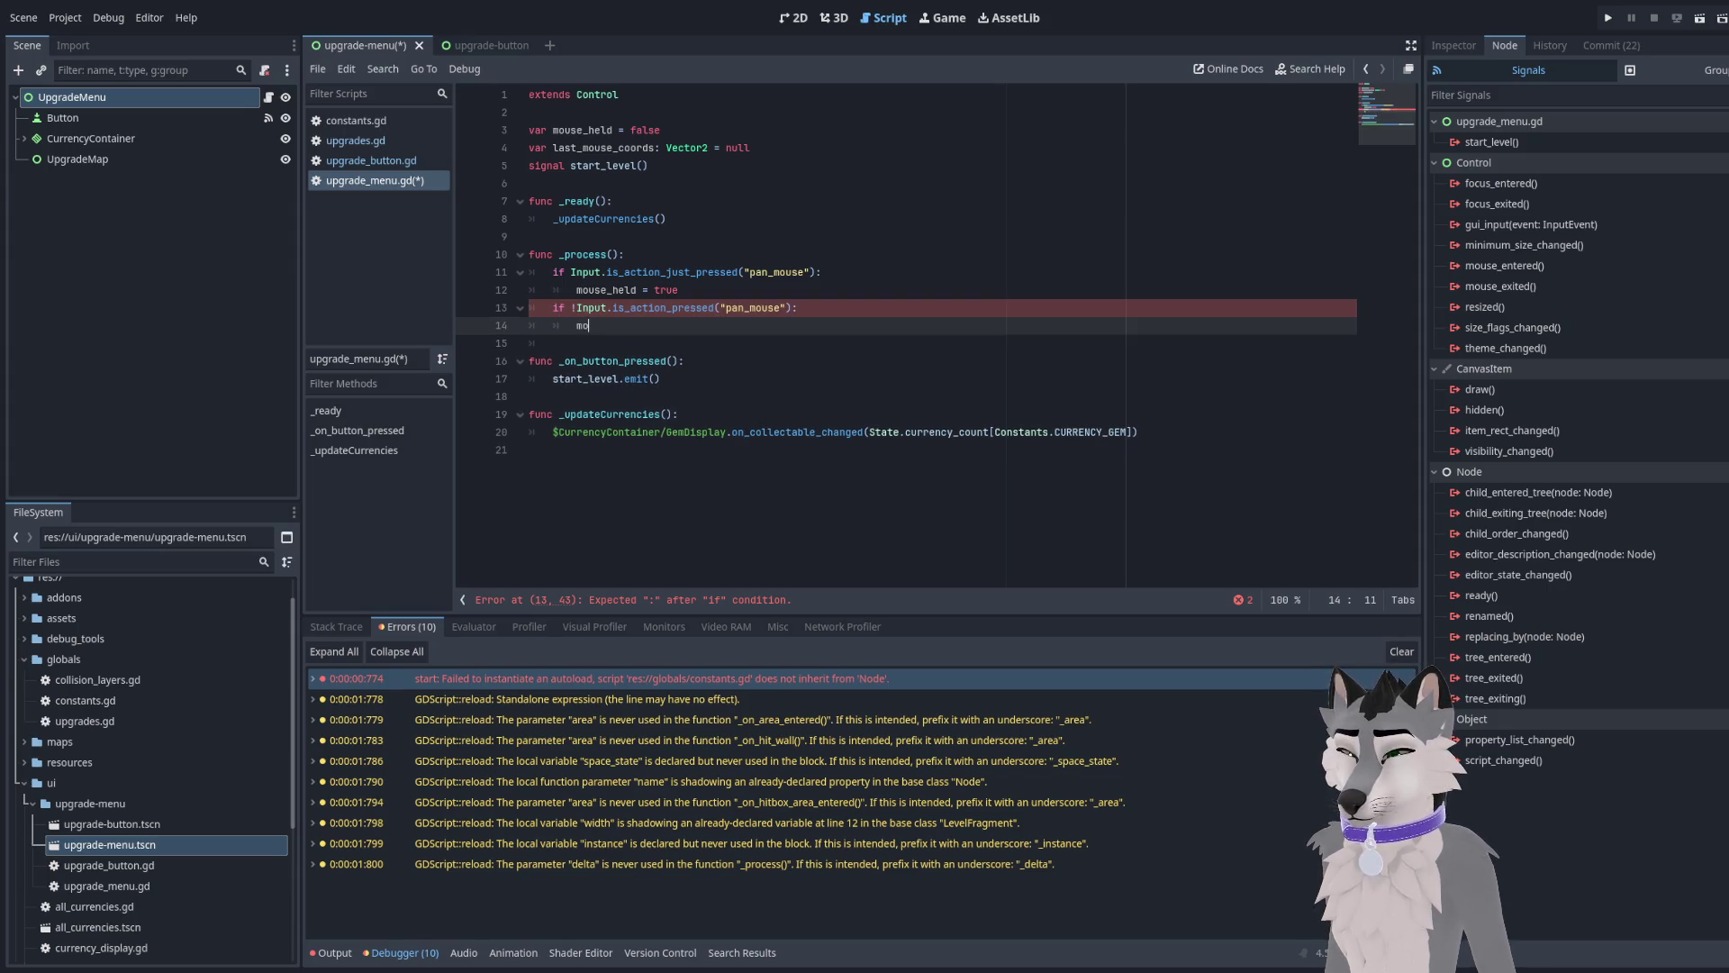
type("= false")
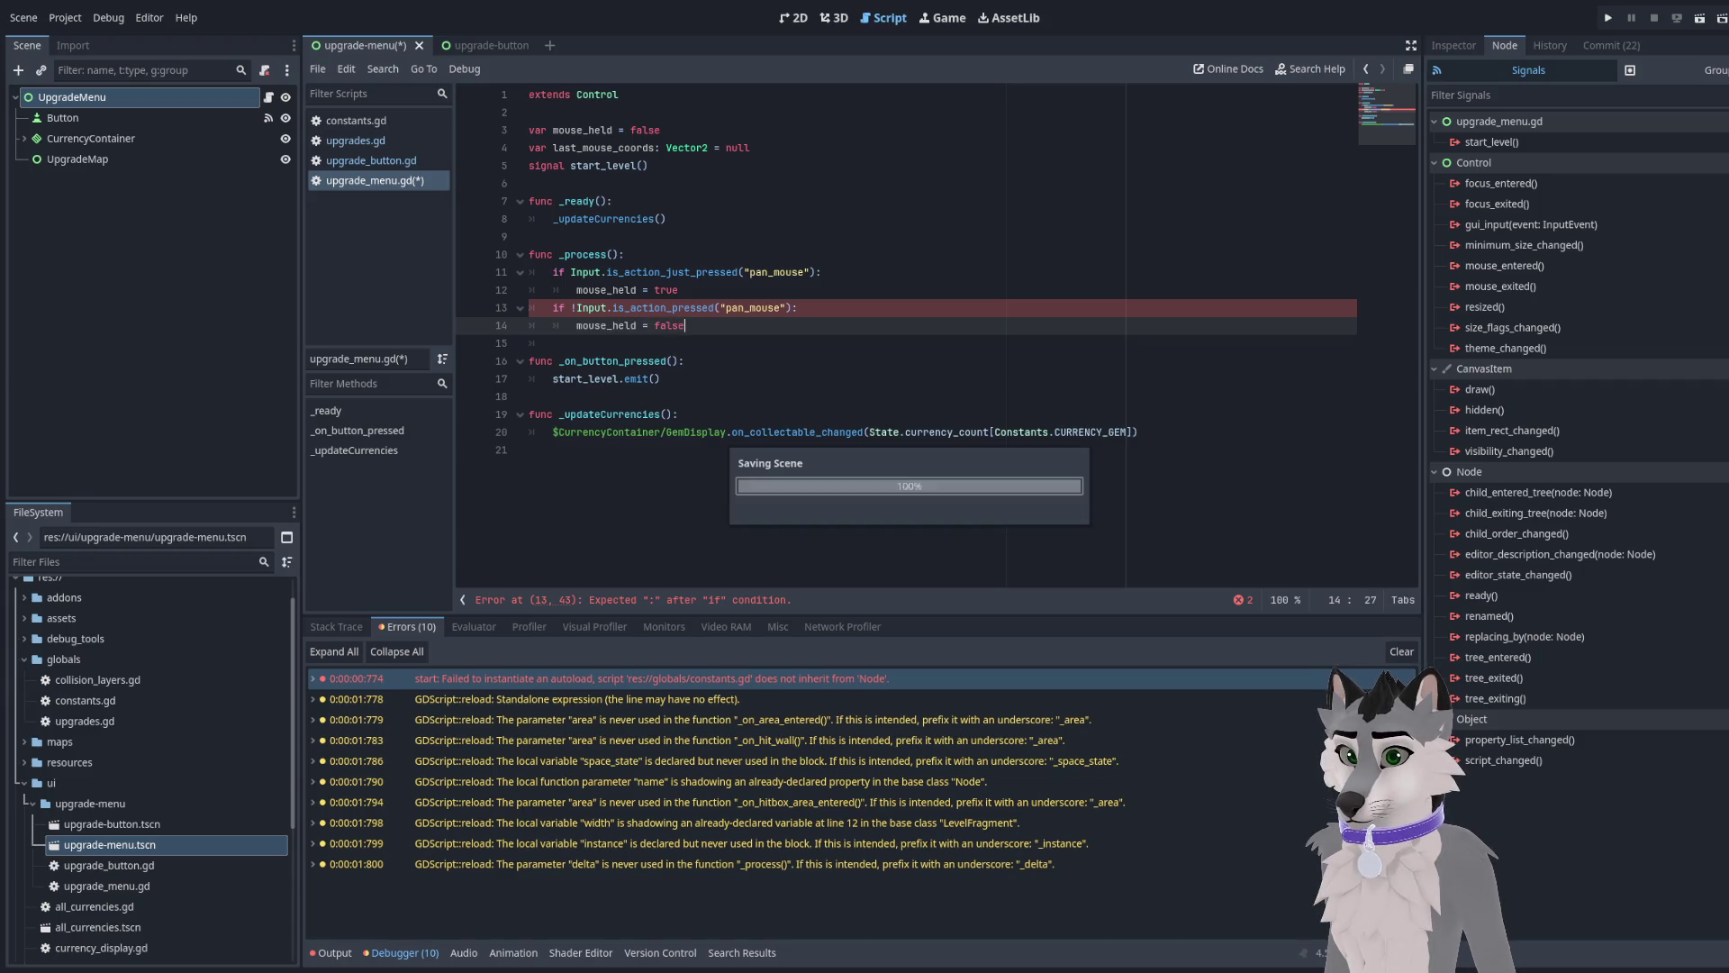
key("ctrl+s")
left_click(571, 254)
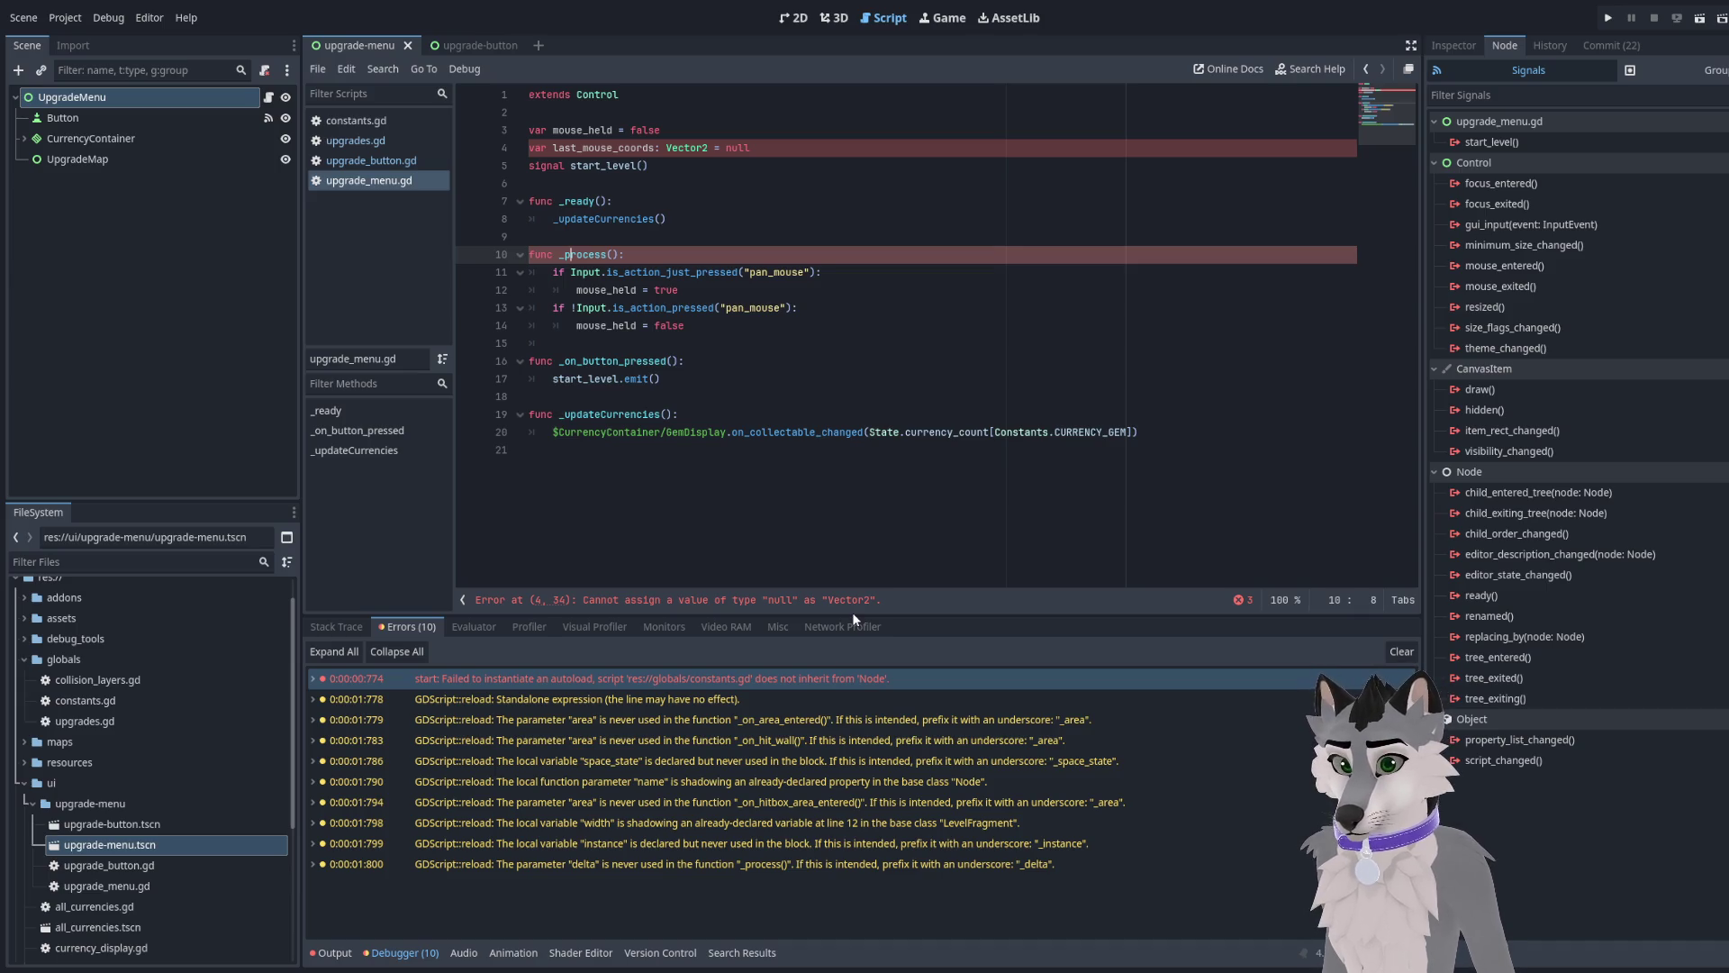
left_click(774, 150)
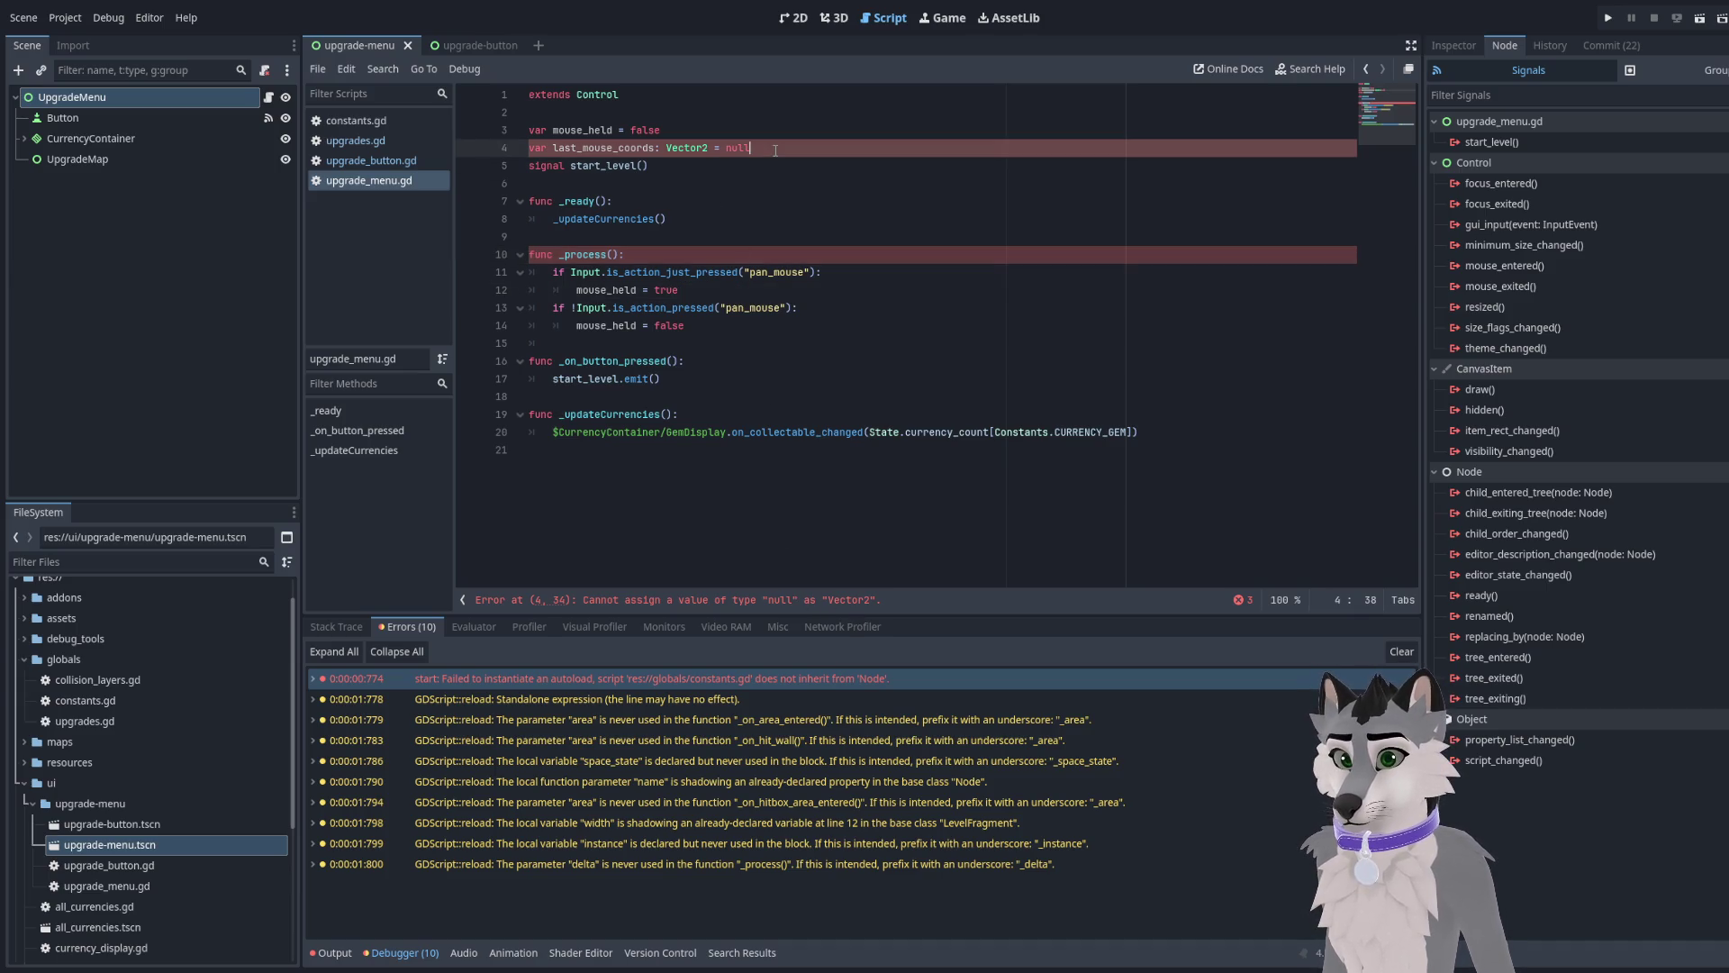
Change the last_mouse_coords default from null to Vector2.ZERO and save the script
key("ctrl+BackSpace")
type("Vector2.ZERO")
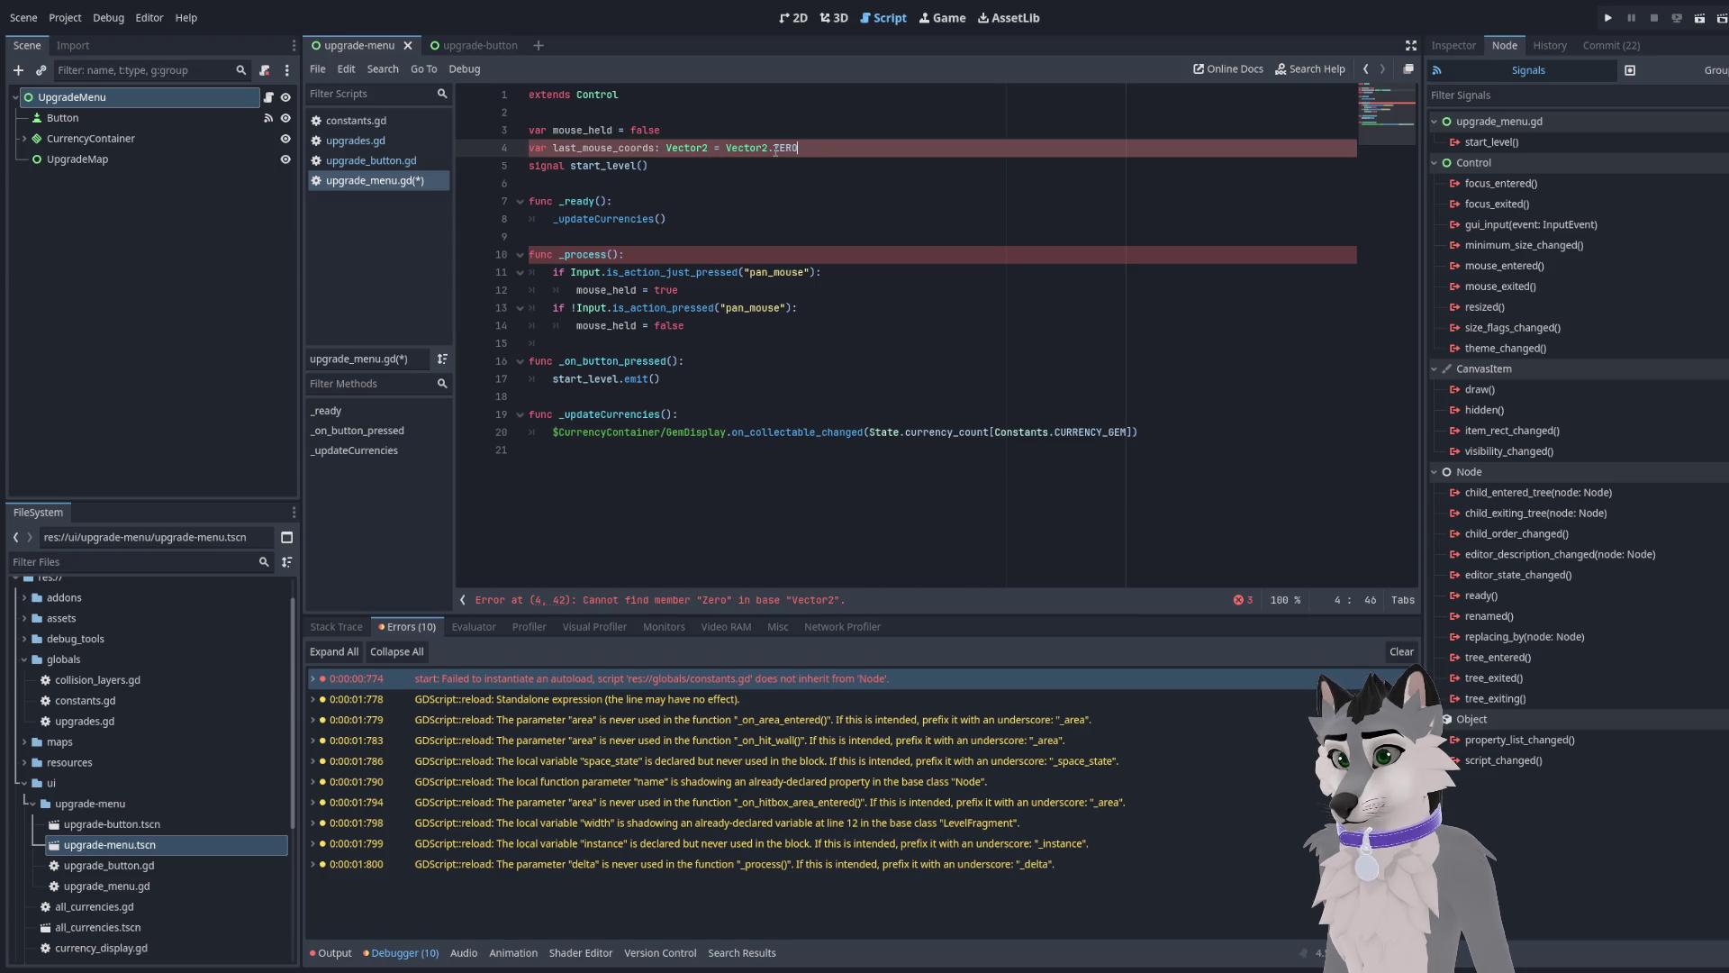
key("ctrl+s")
Give func _process a delta: float parameter
left_click(571, 256)
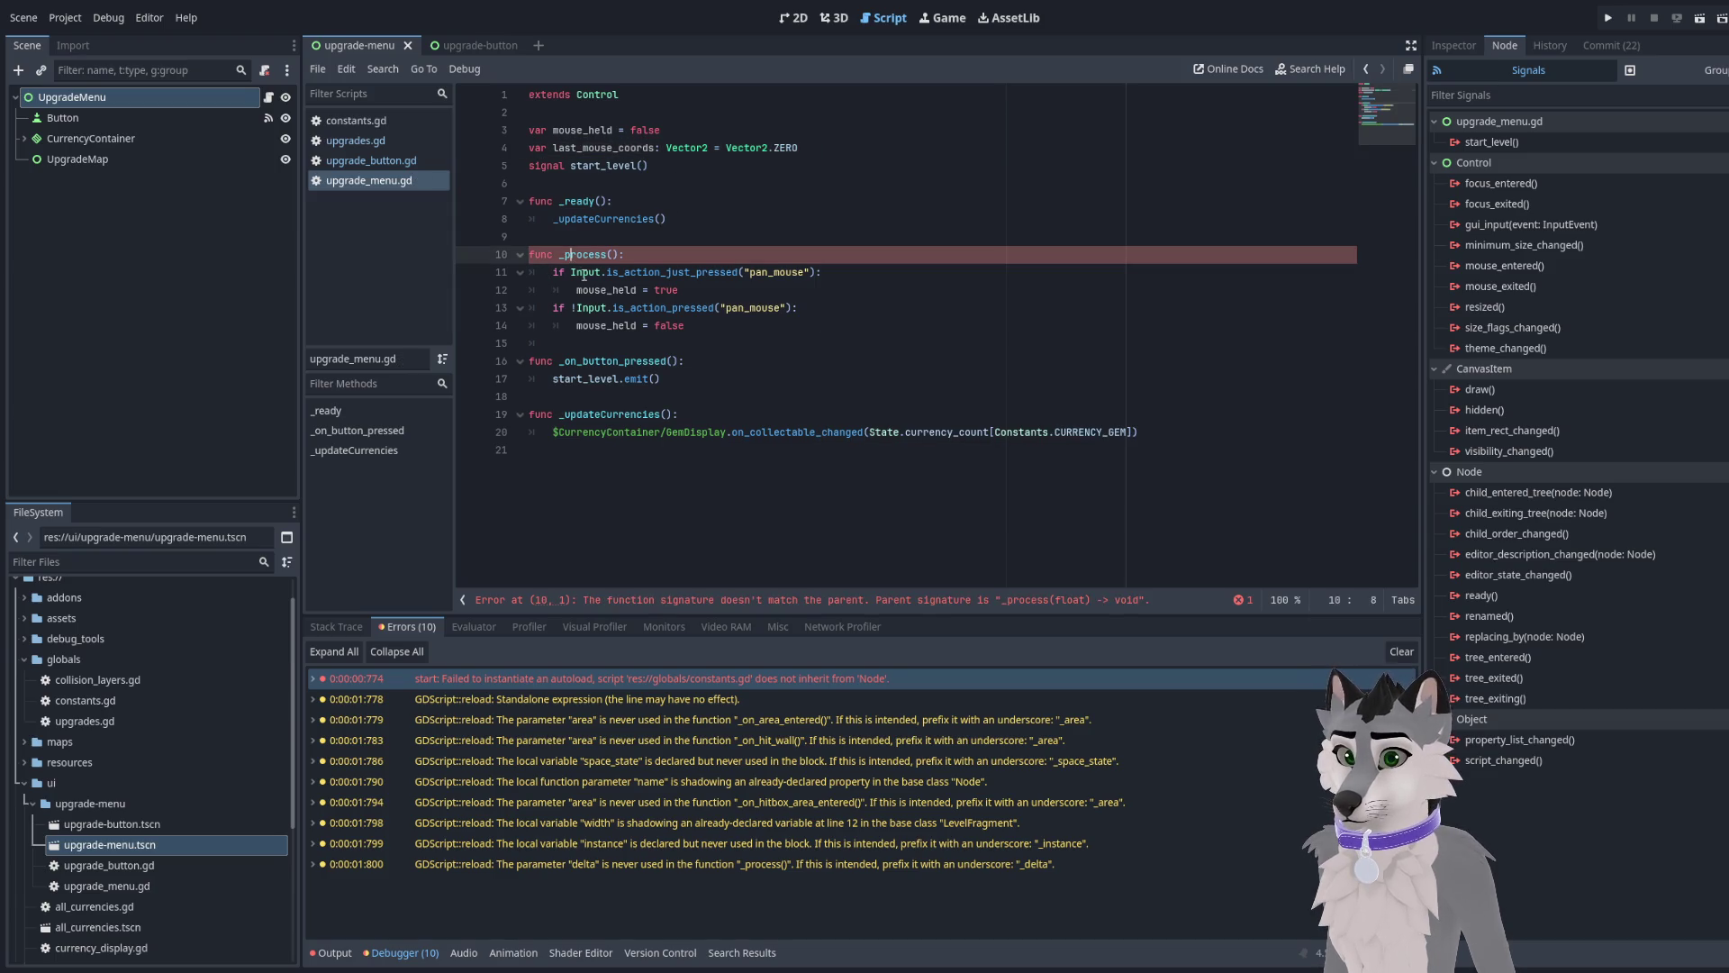
left_click(613, 254)
type("delta: floa")
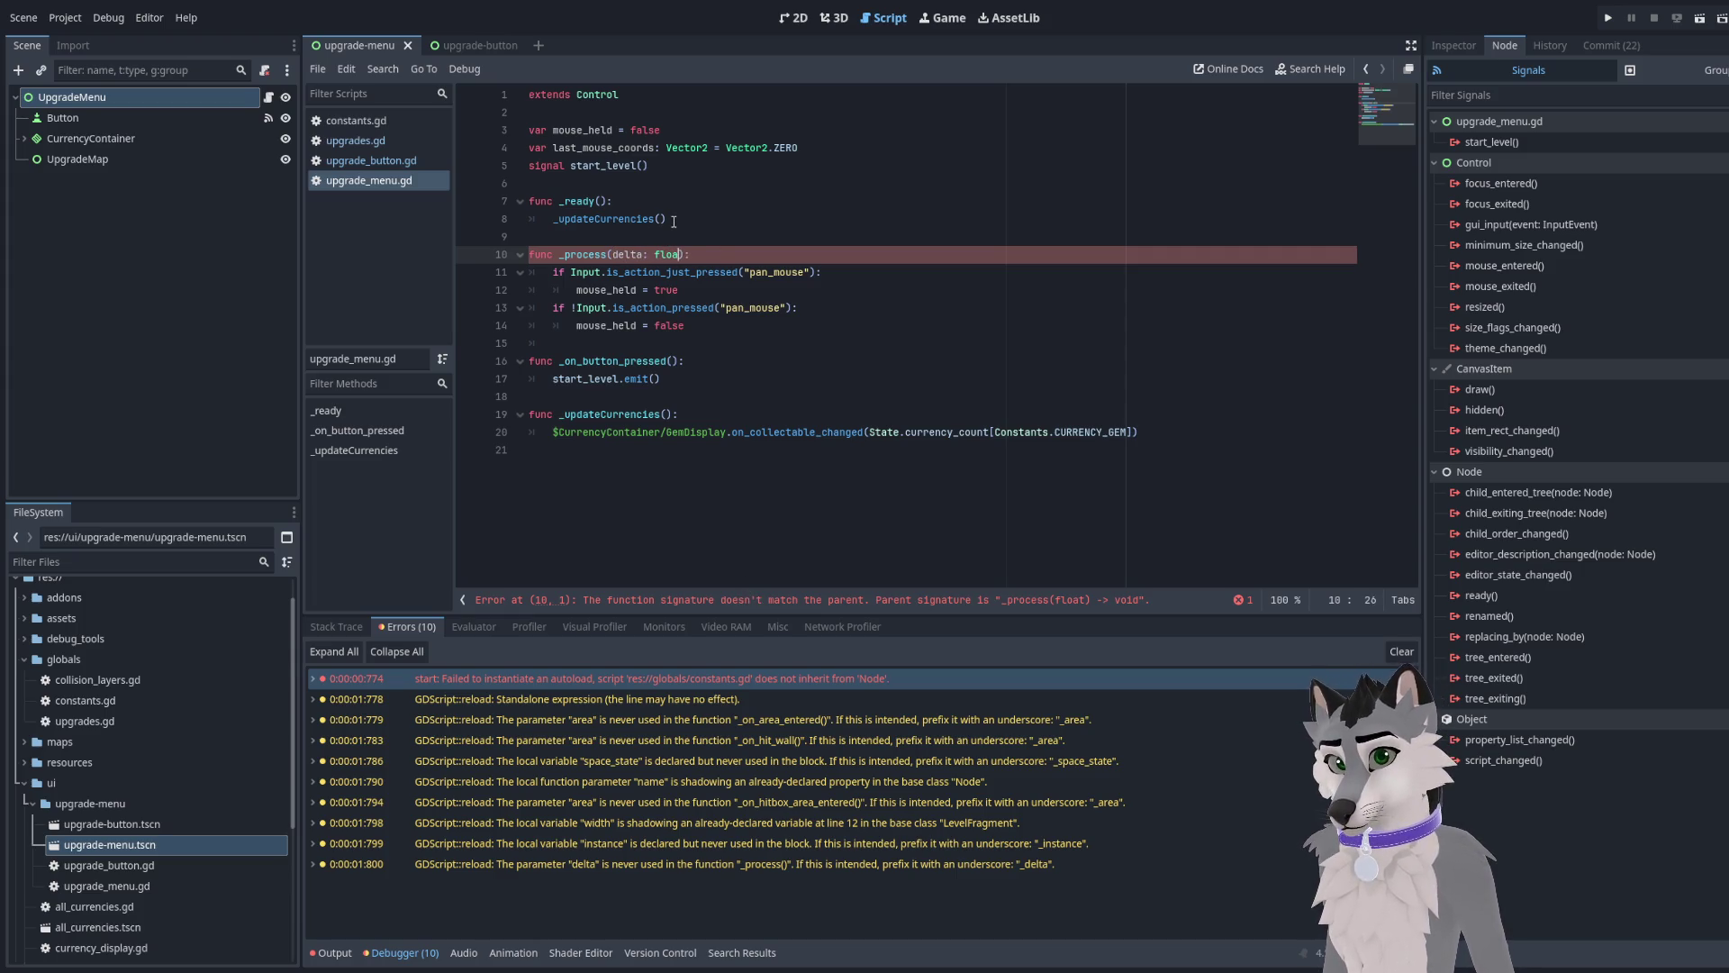
type("t")
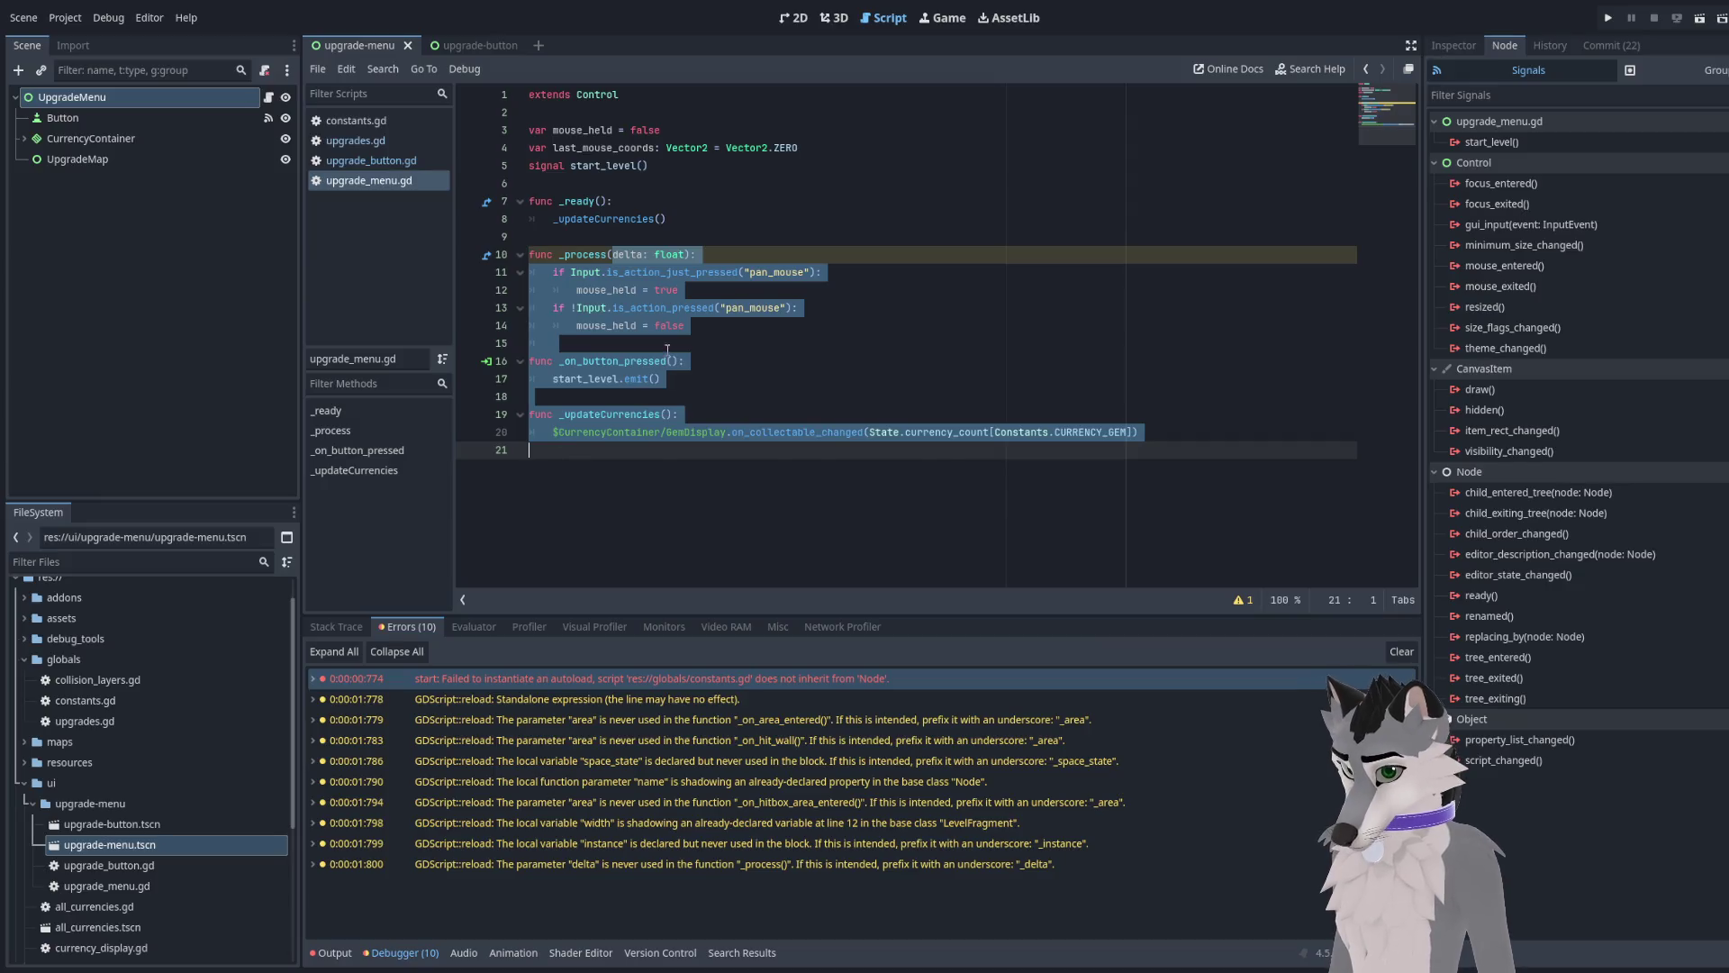
Move the caret through _process's mouse_held lines to the mouse_held = true line
left_click(676, 352)
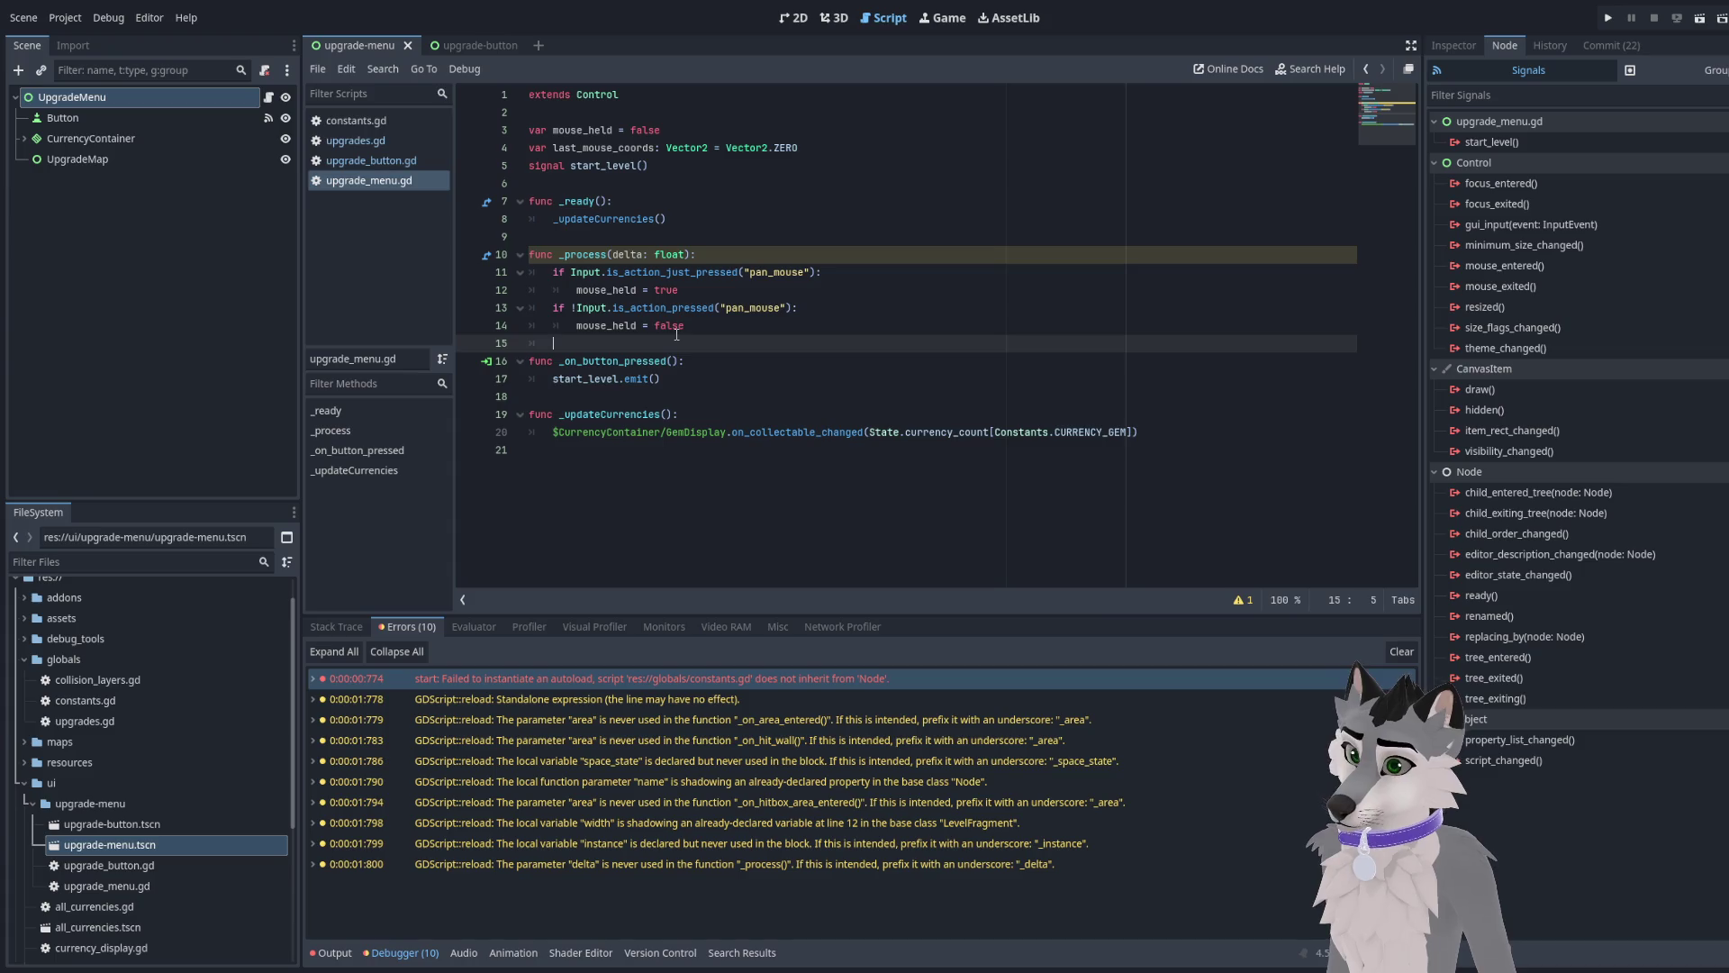
left_click(765, 332)
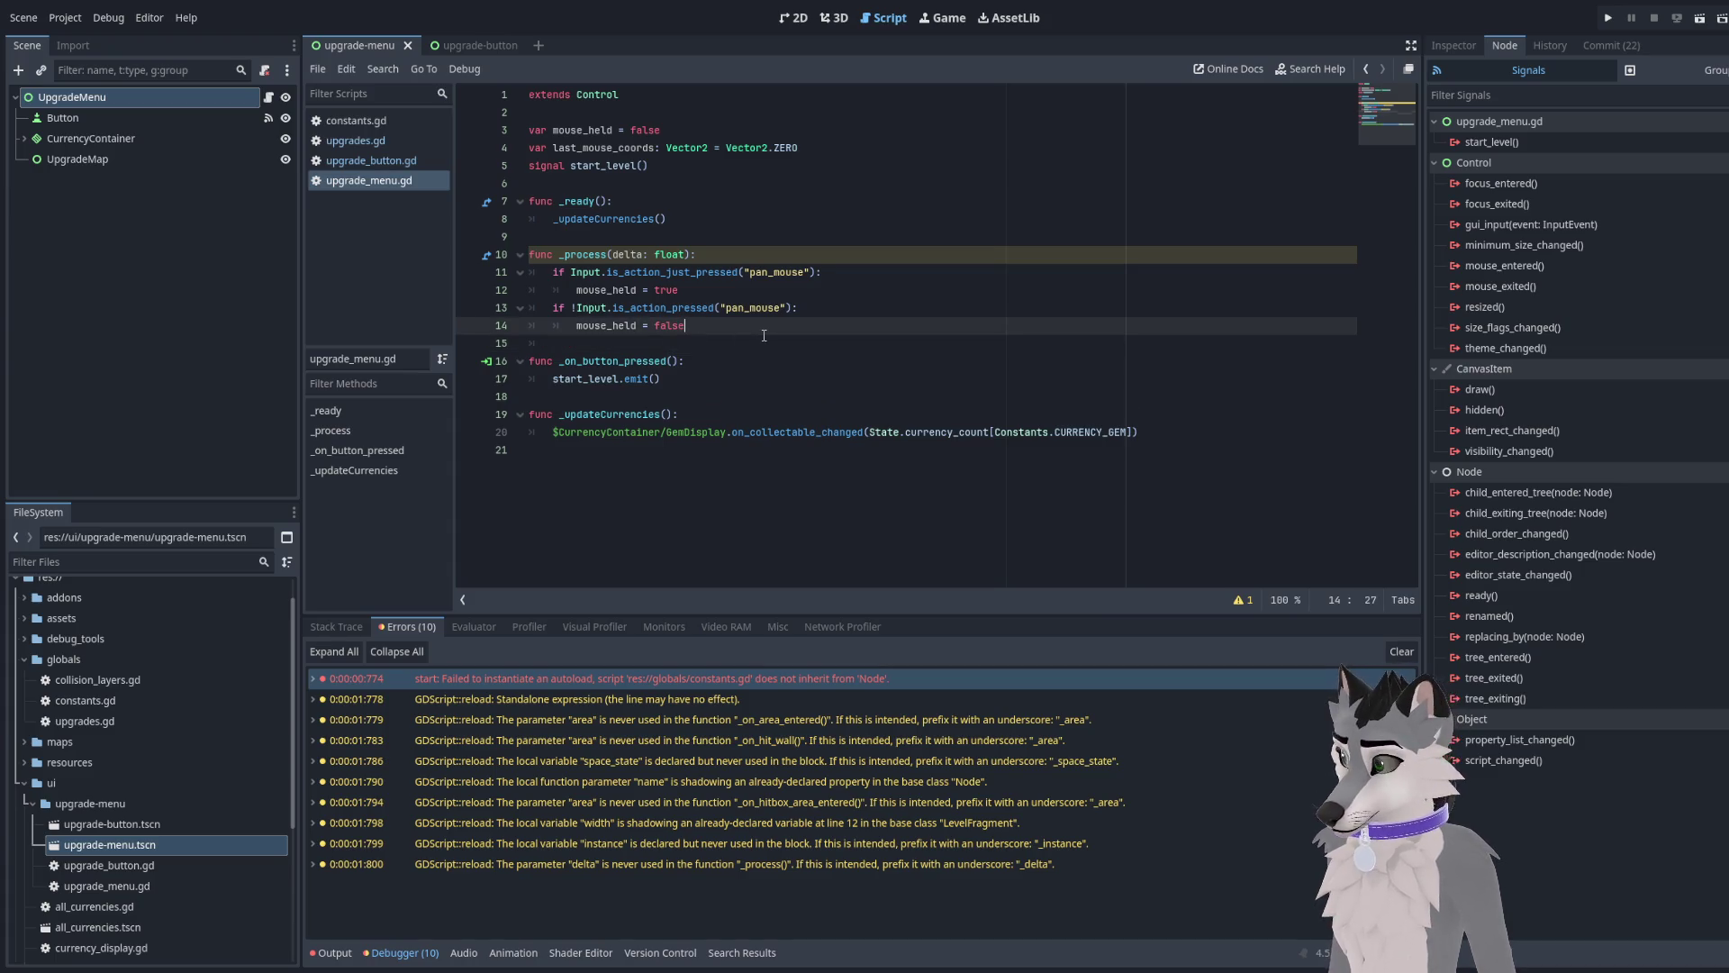
key("Up")
key("End")
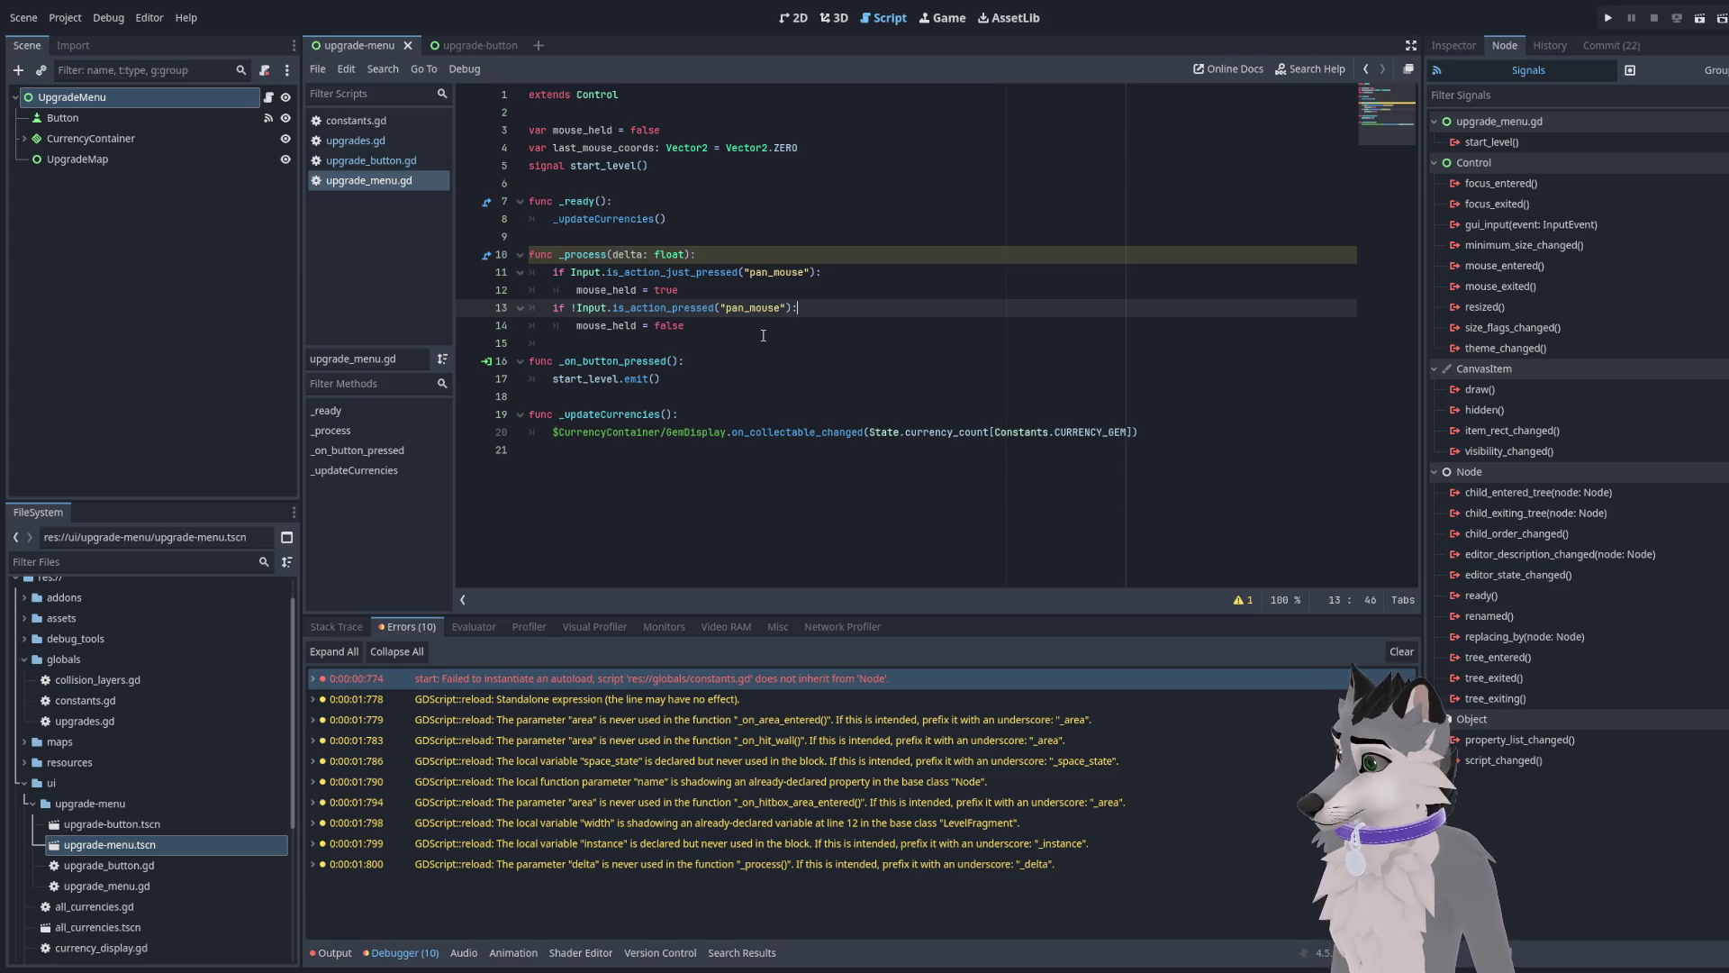
key("Down")
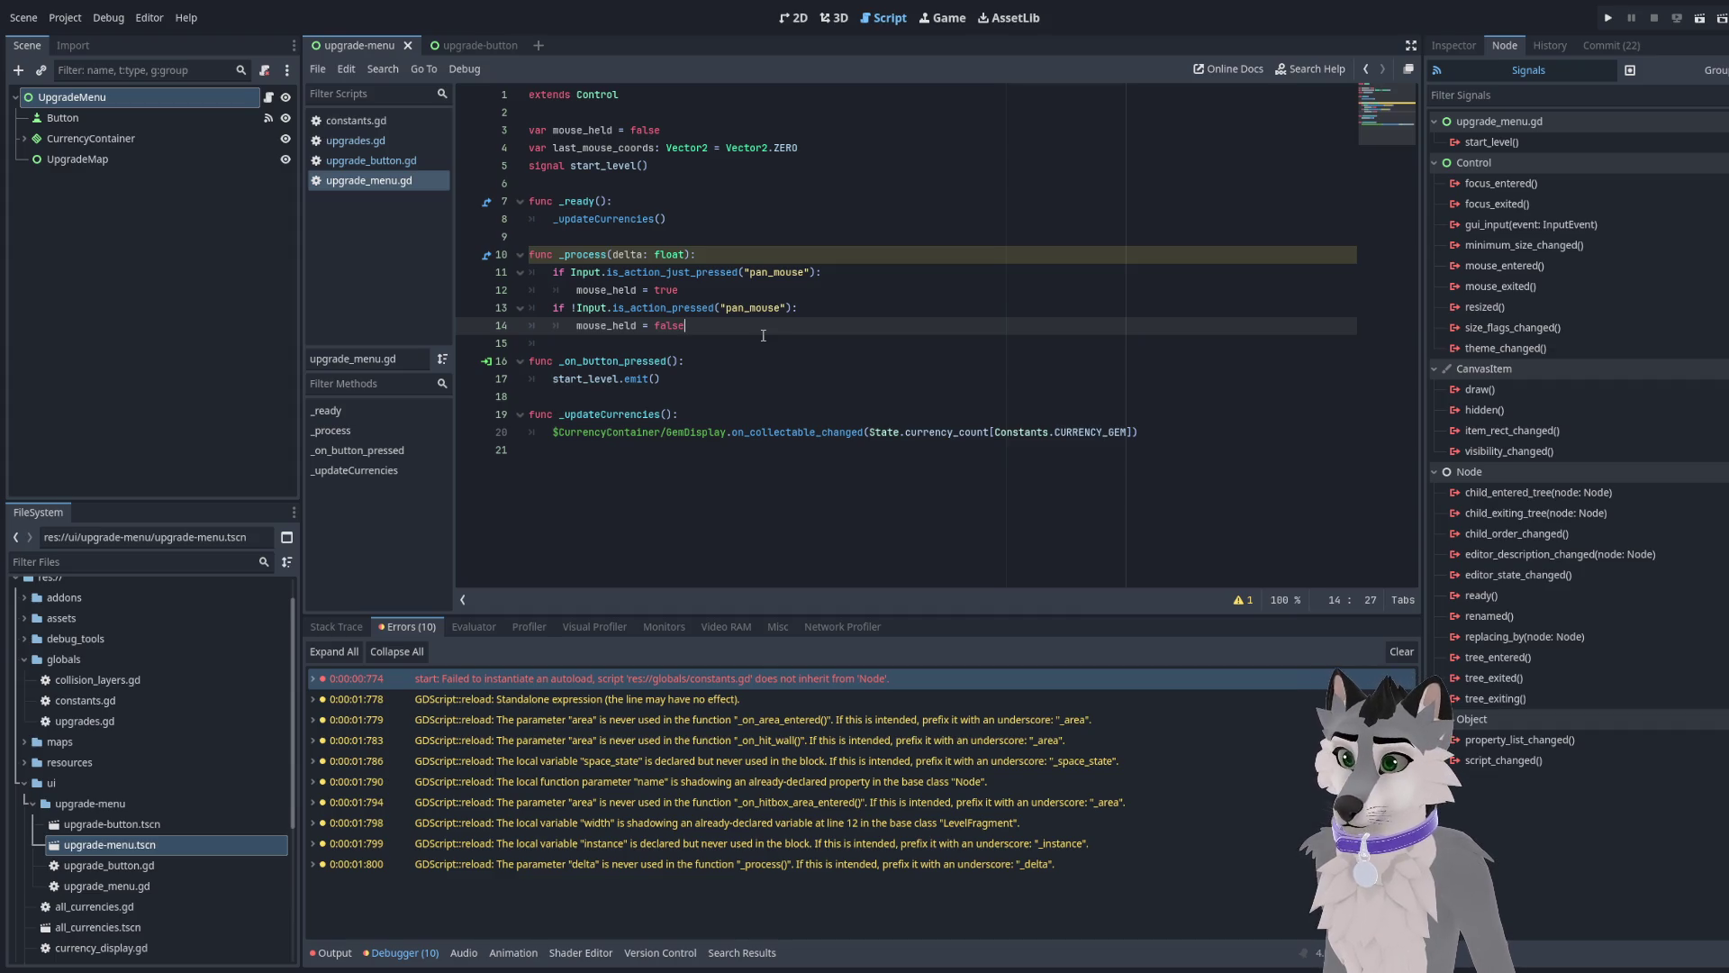
key("Up")
key("Up")
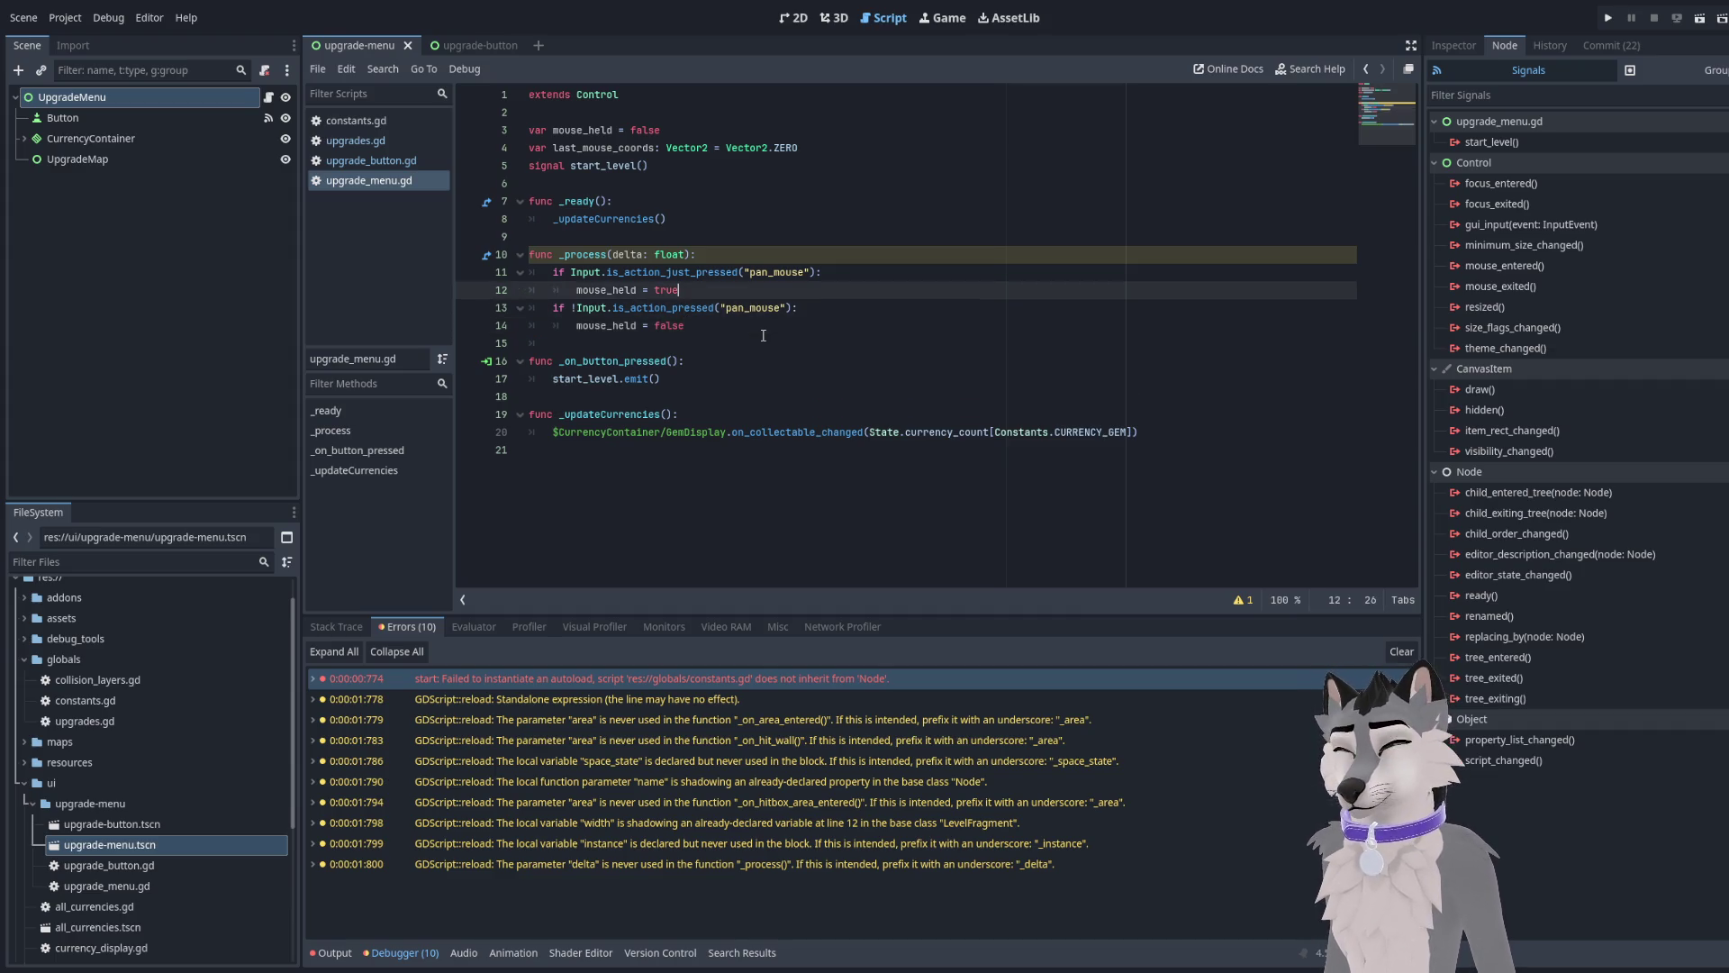
Start a new line after mouse_held = true, then remove it again
key("Return")
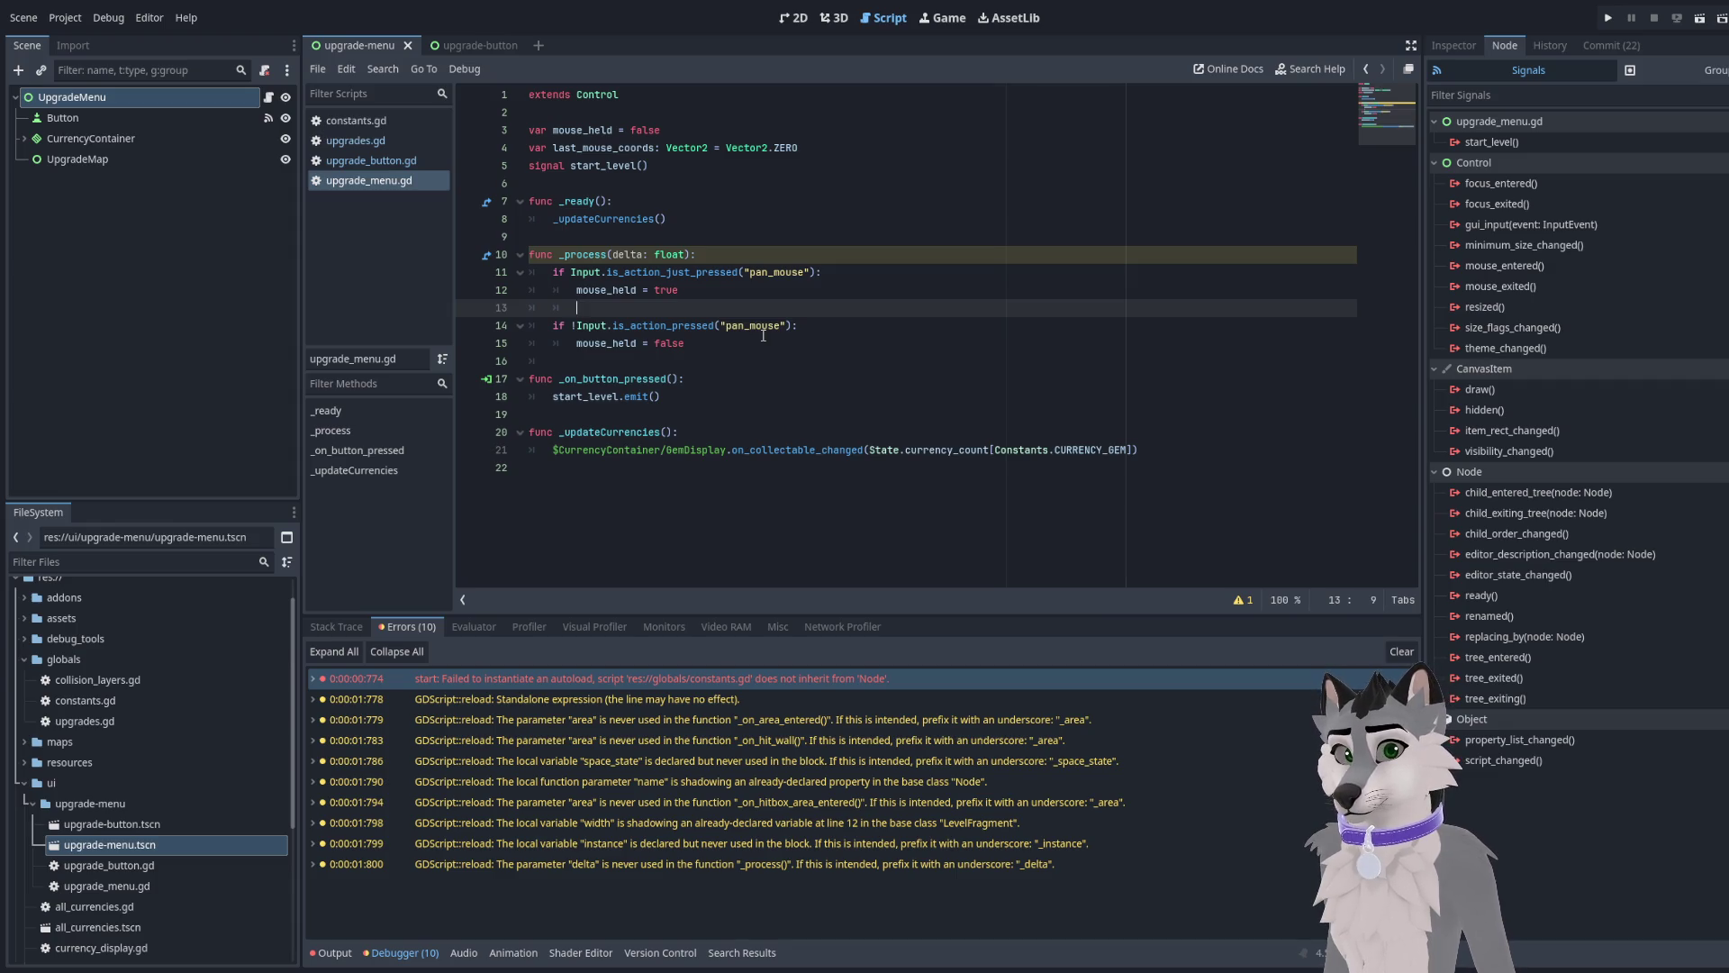
type("la")
key("BackSpace")
key("BackSpace")
key("BackSpace")
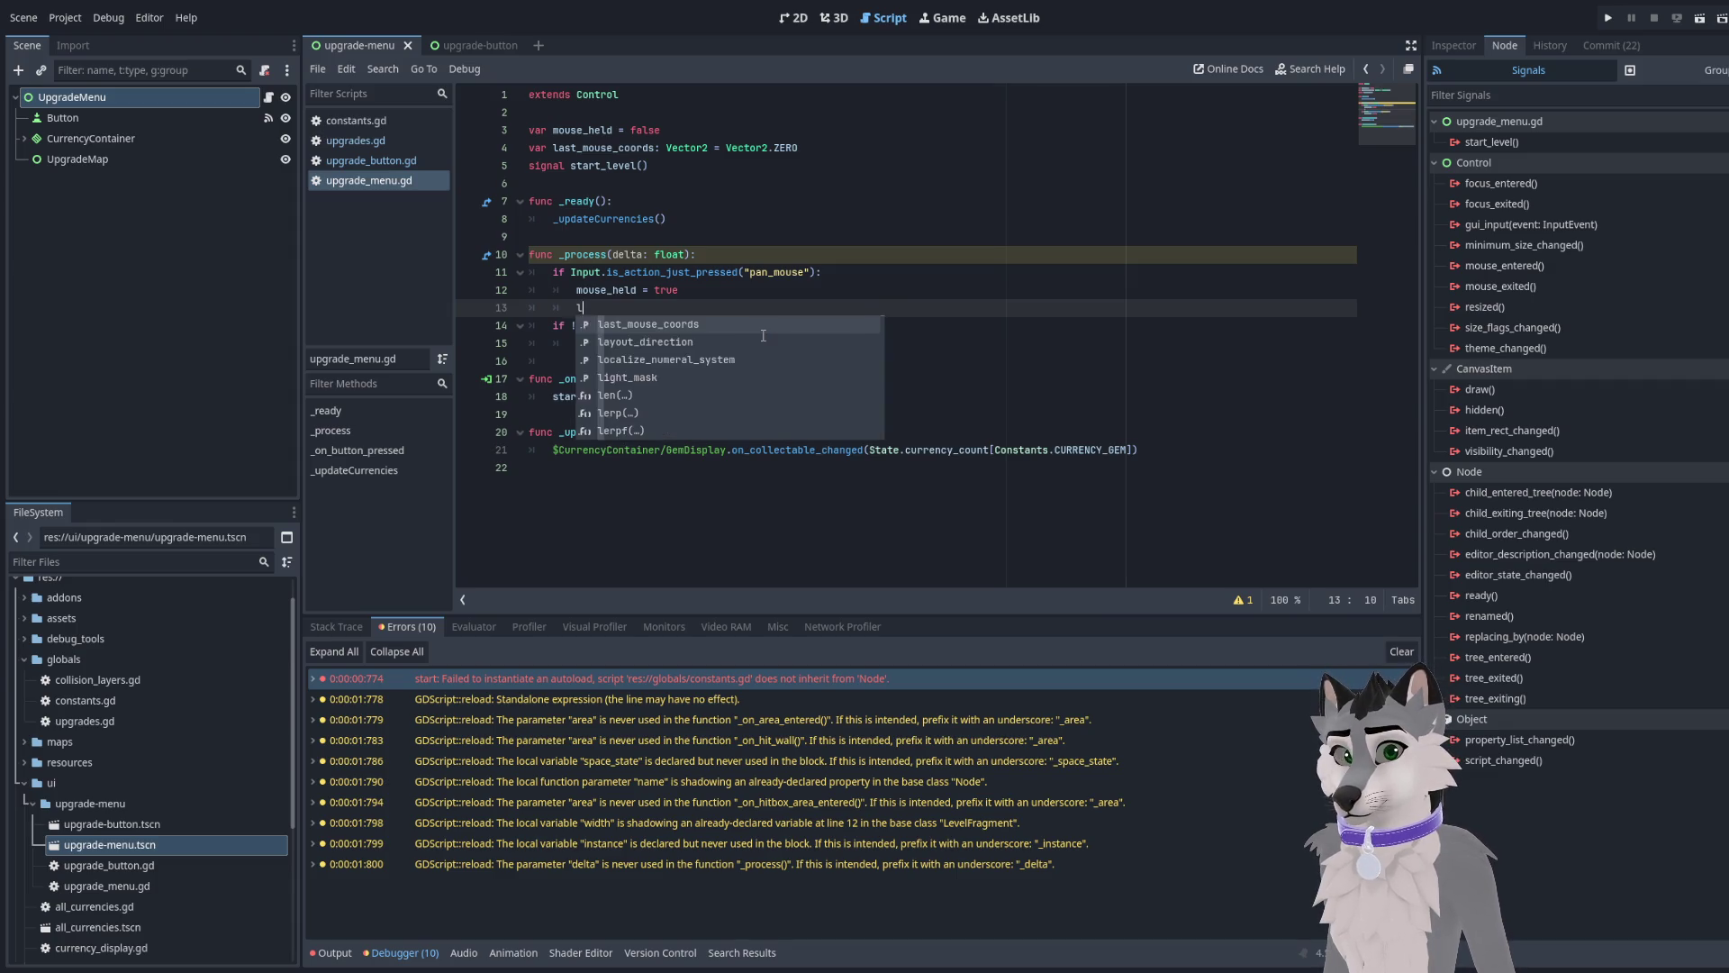
key("BackSpace")
key("Down")
key("Down")
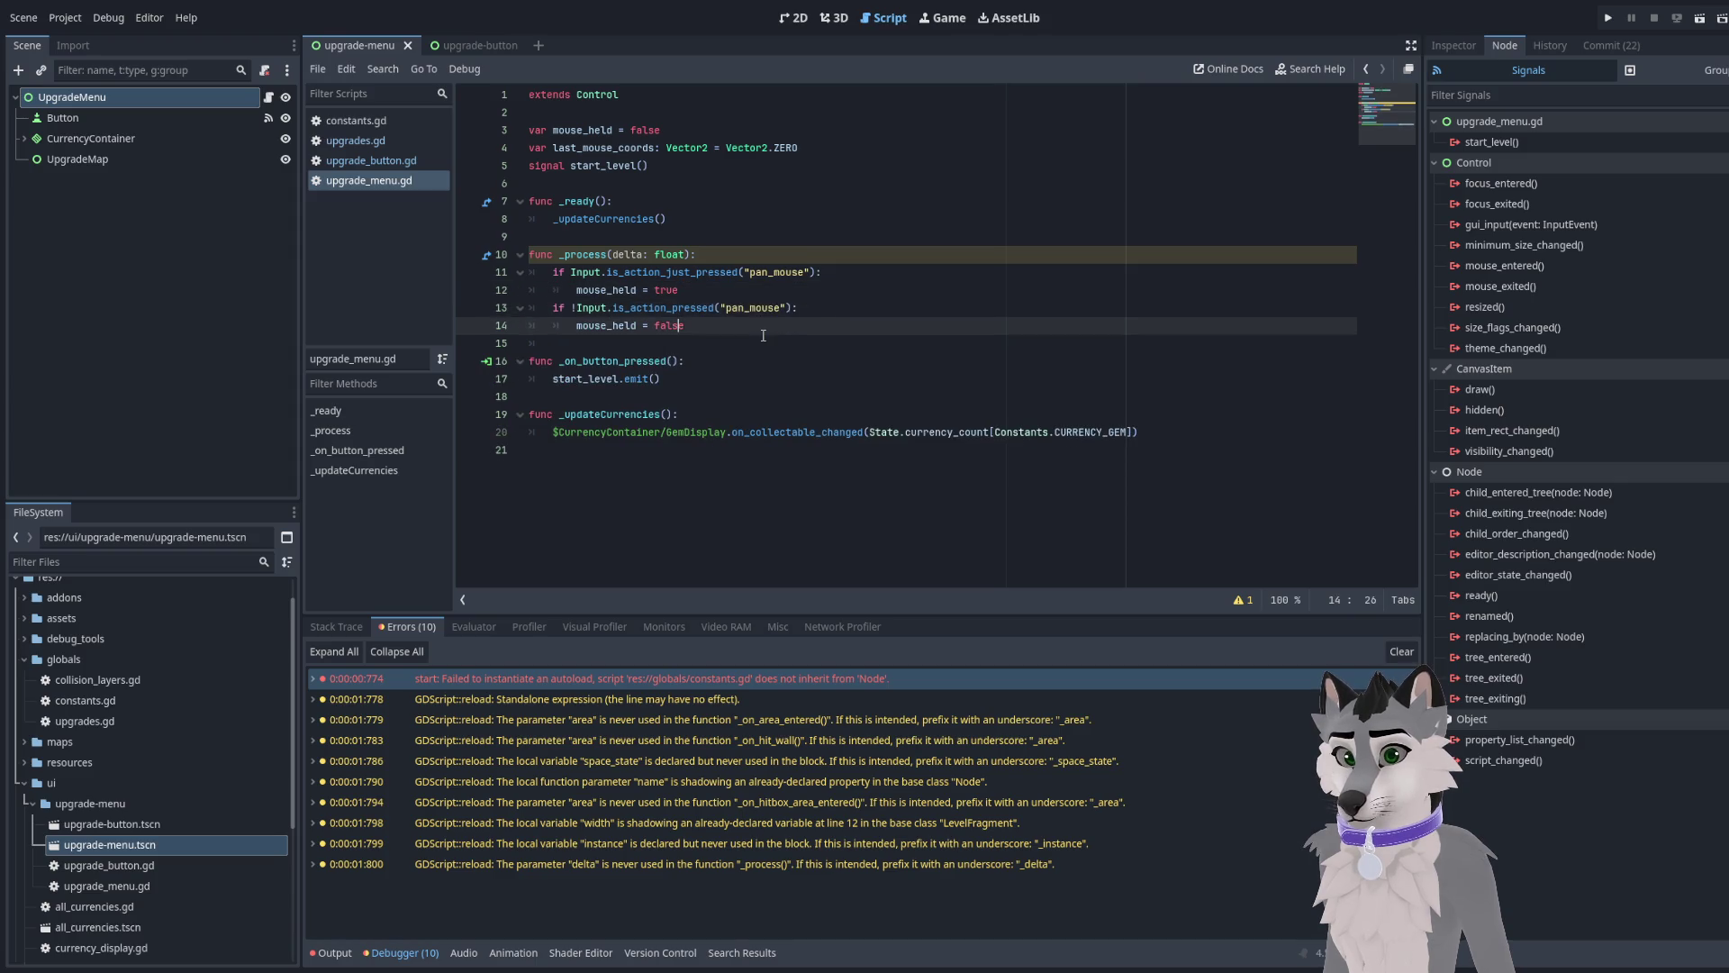
key("Up")
key("Up")
Add a last_mouse_coords line directly under mouse_held = true using autocomplete
key("Return")
type("last")
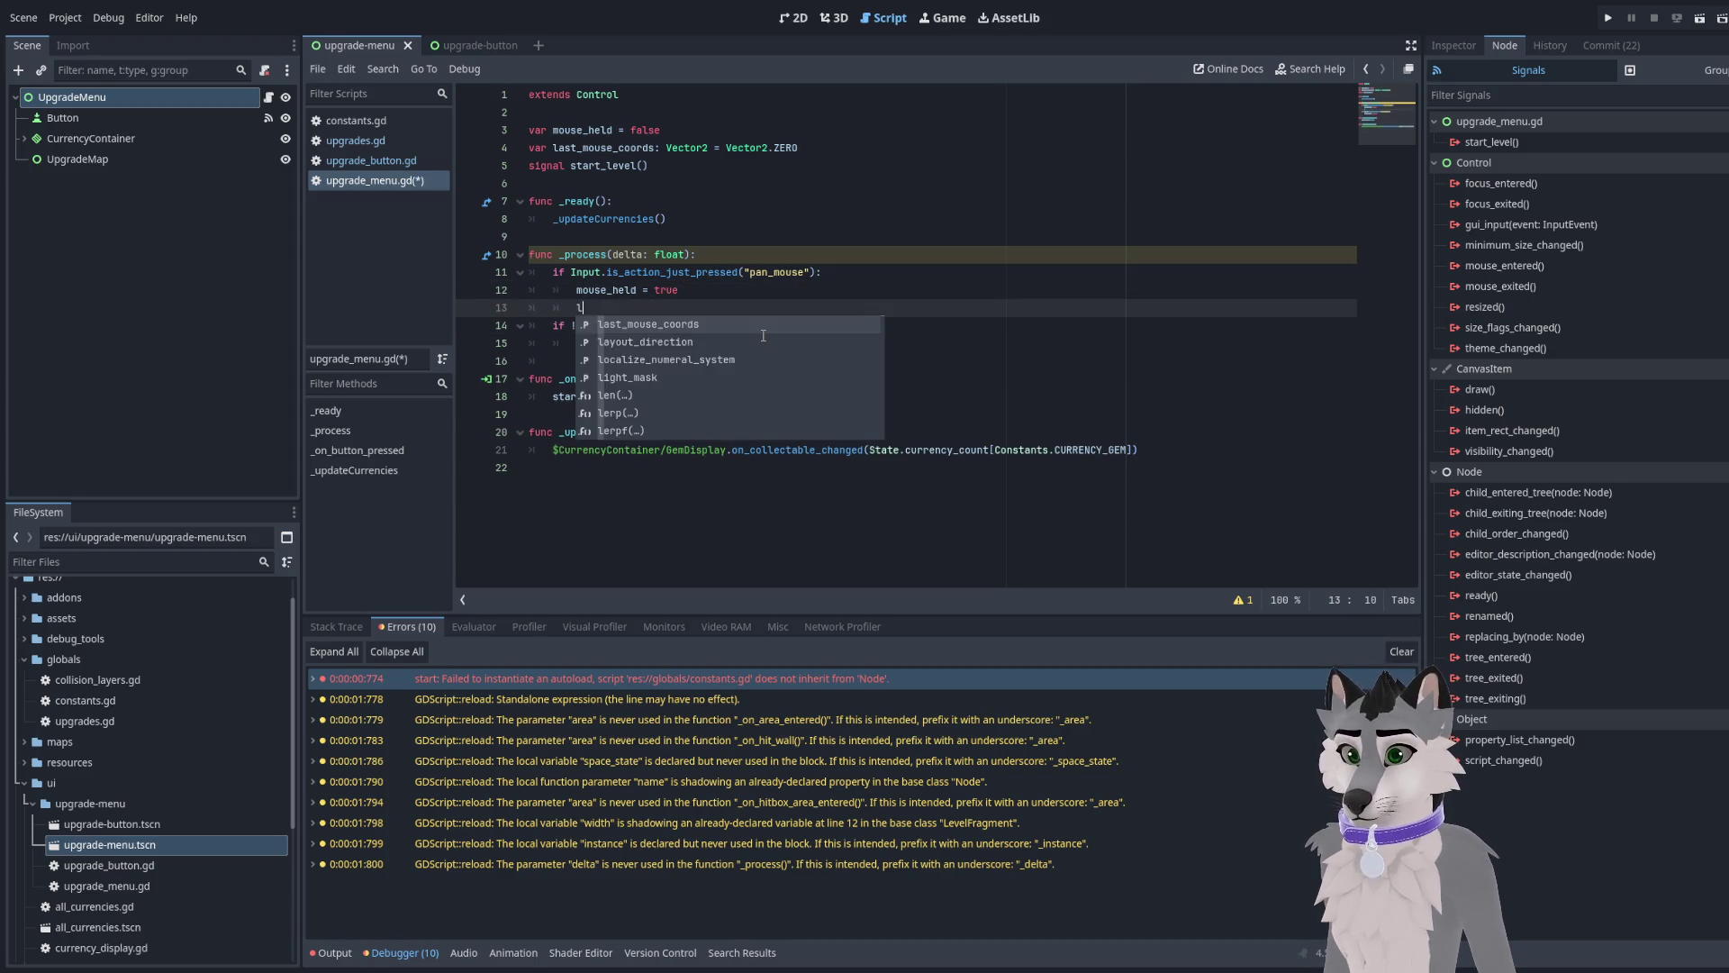
type("_mosue")
key("BackSpace")
key("BackSpace")
type("use_coords")
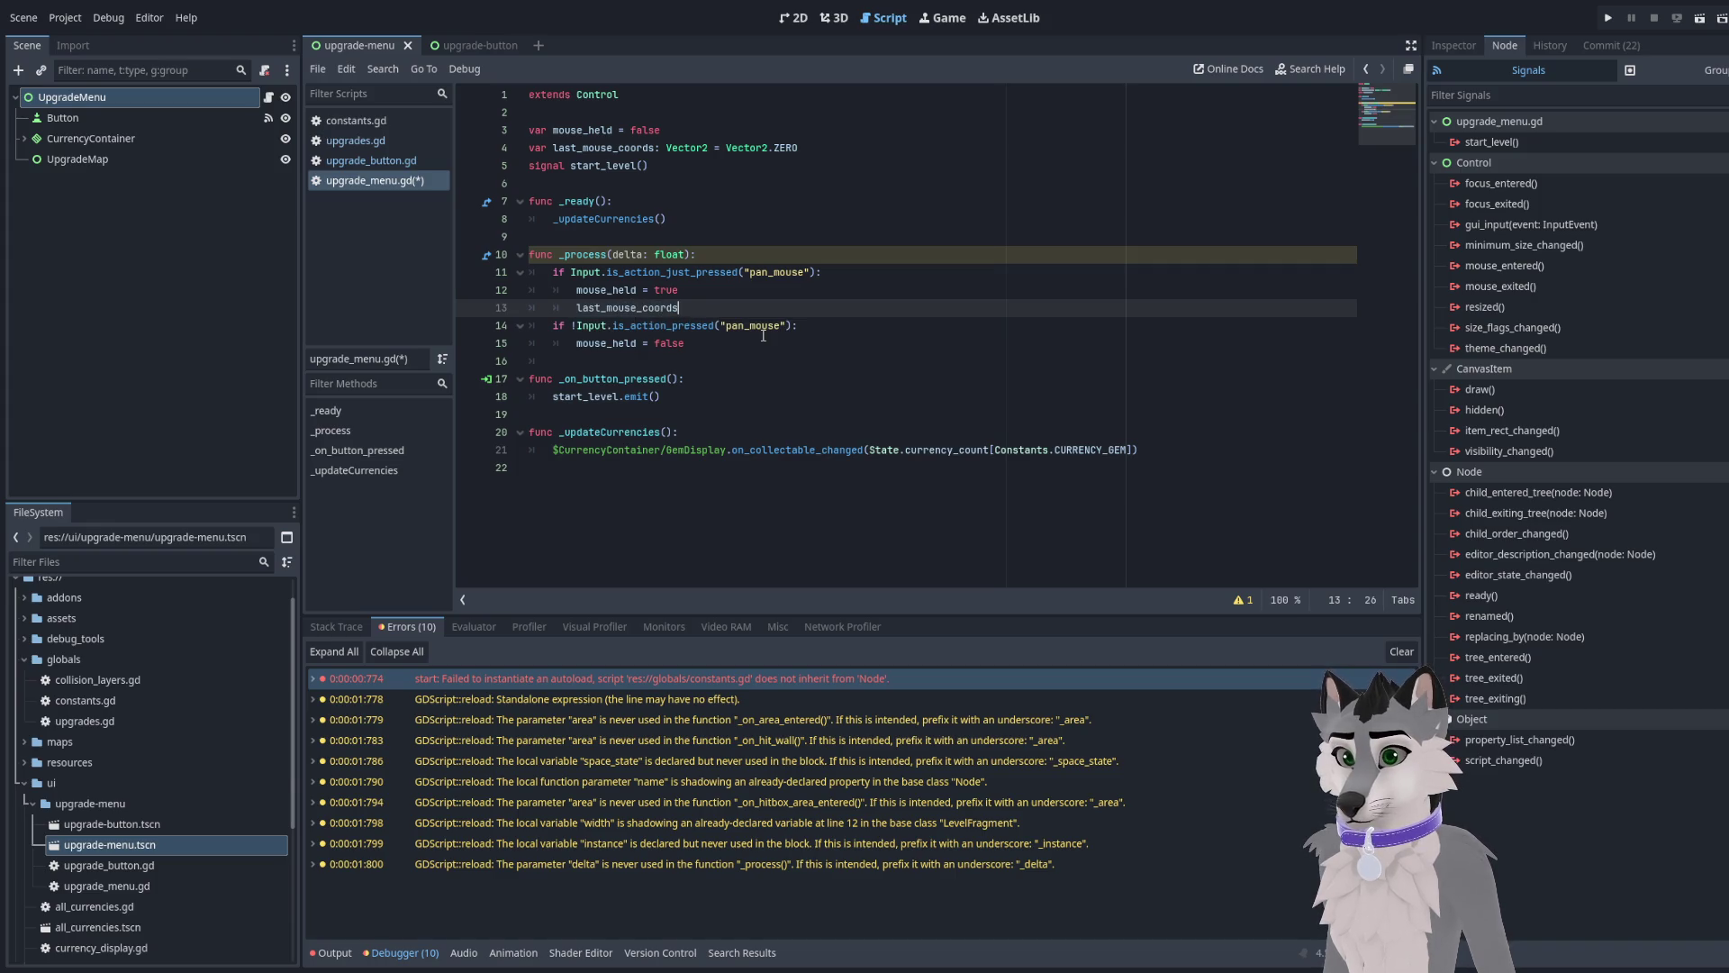
key("Up")
key("Down")
key("Down")
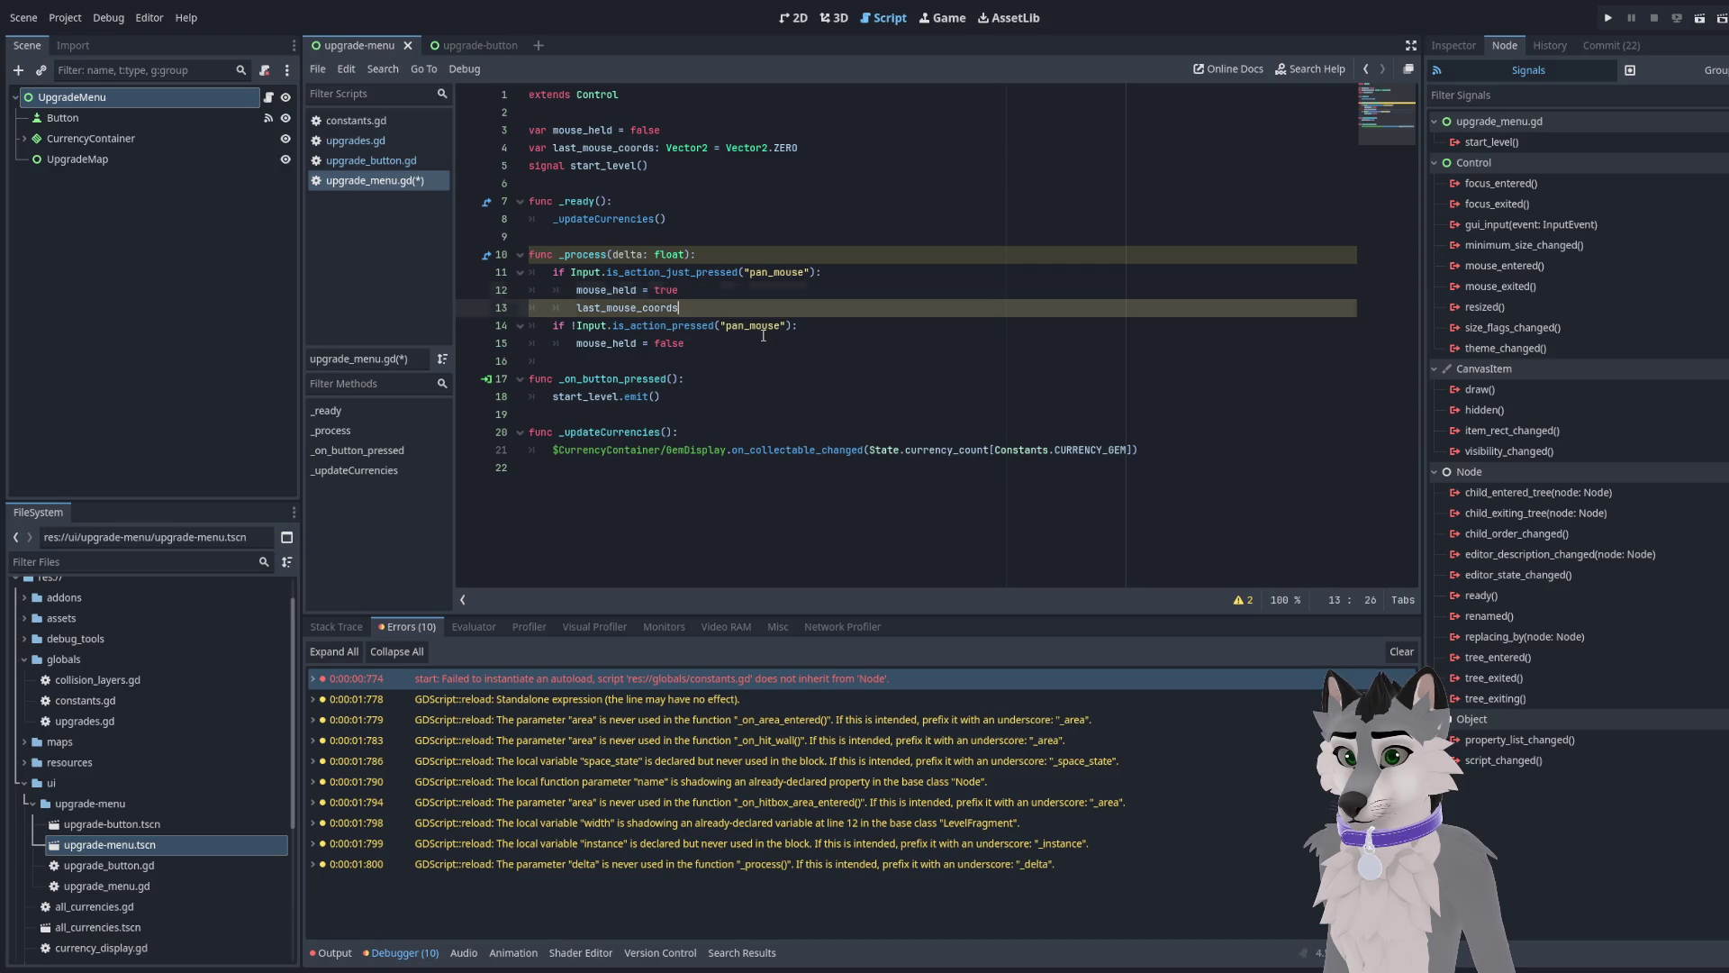
key("Up")
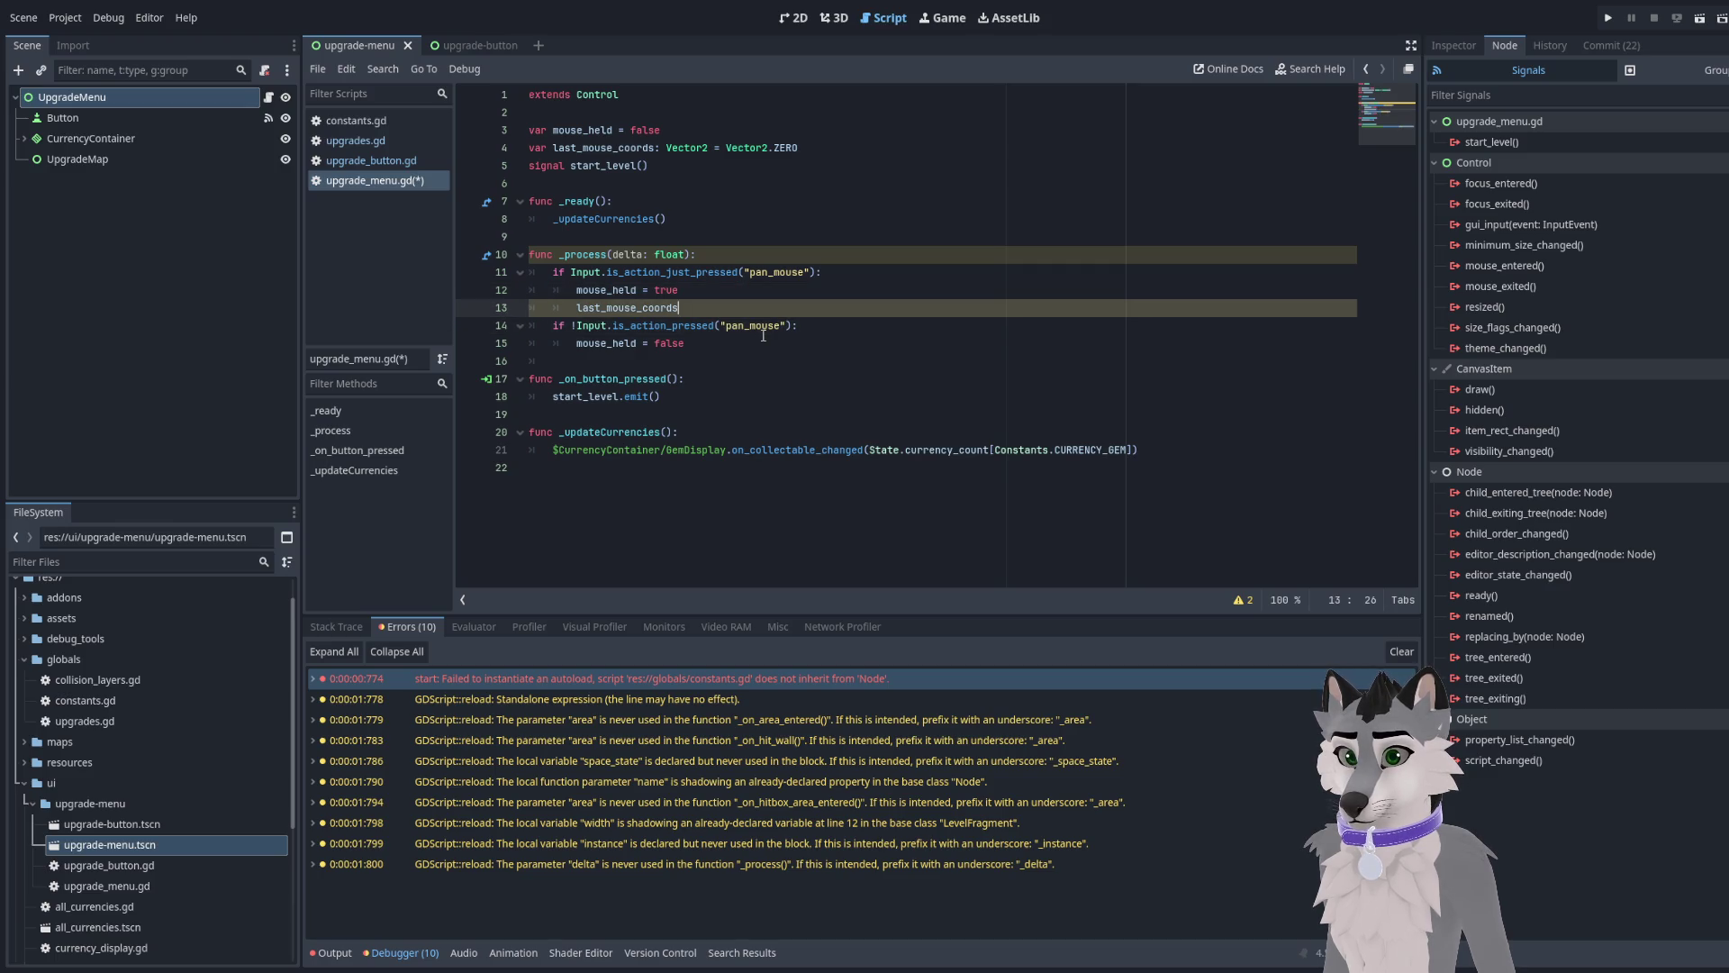
key("Up")
key("Up")
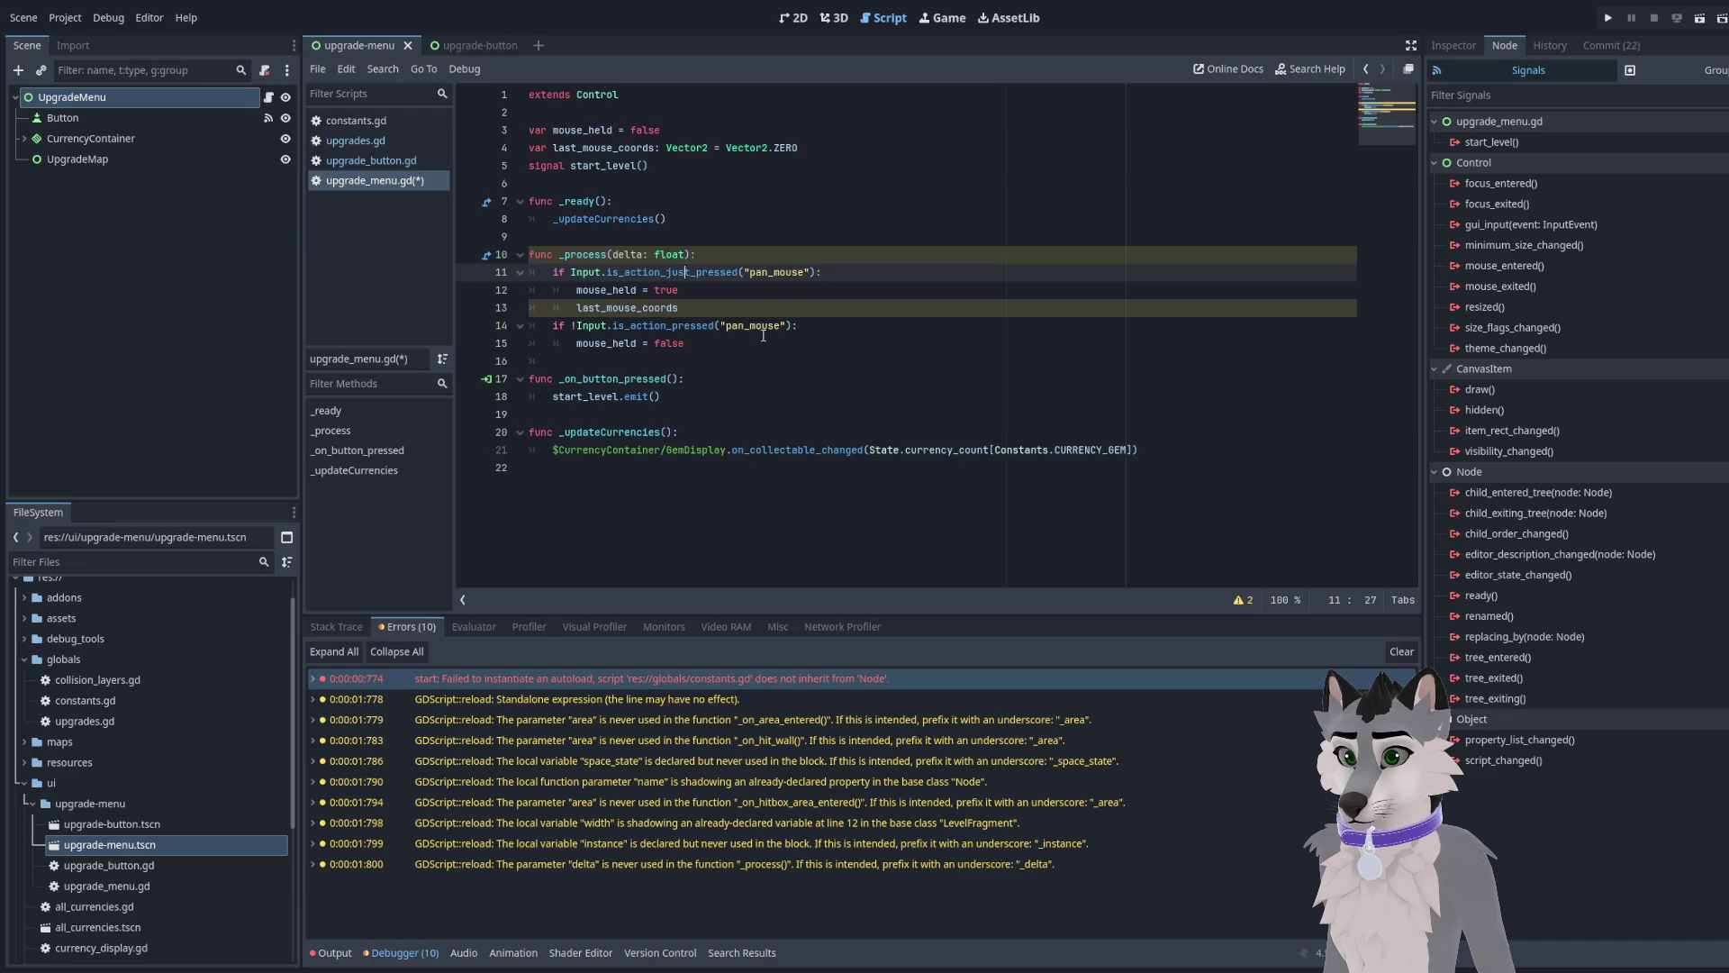
Change is_action_just_pressed to is_action_pressed and replace the release check with else:
key("BackSpace")
key("BackSpace")
key("BackSpace")
type("pres")
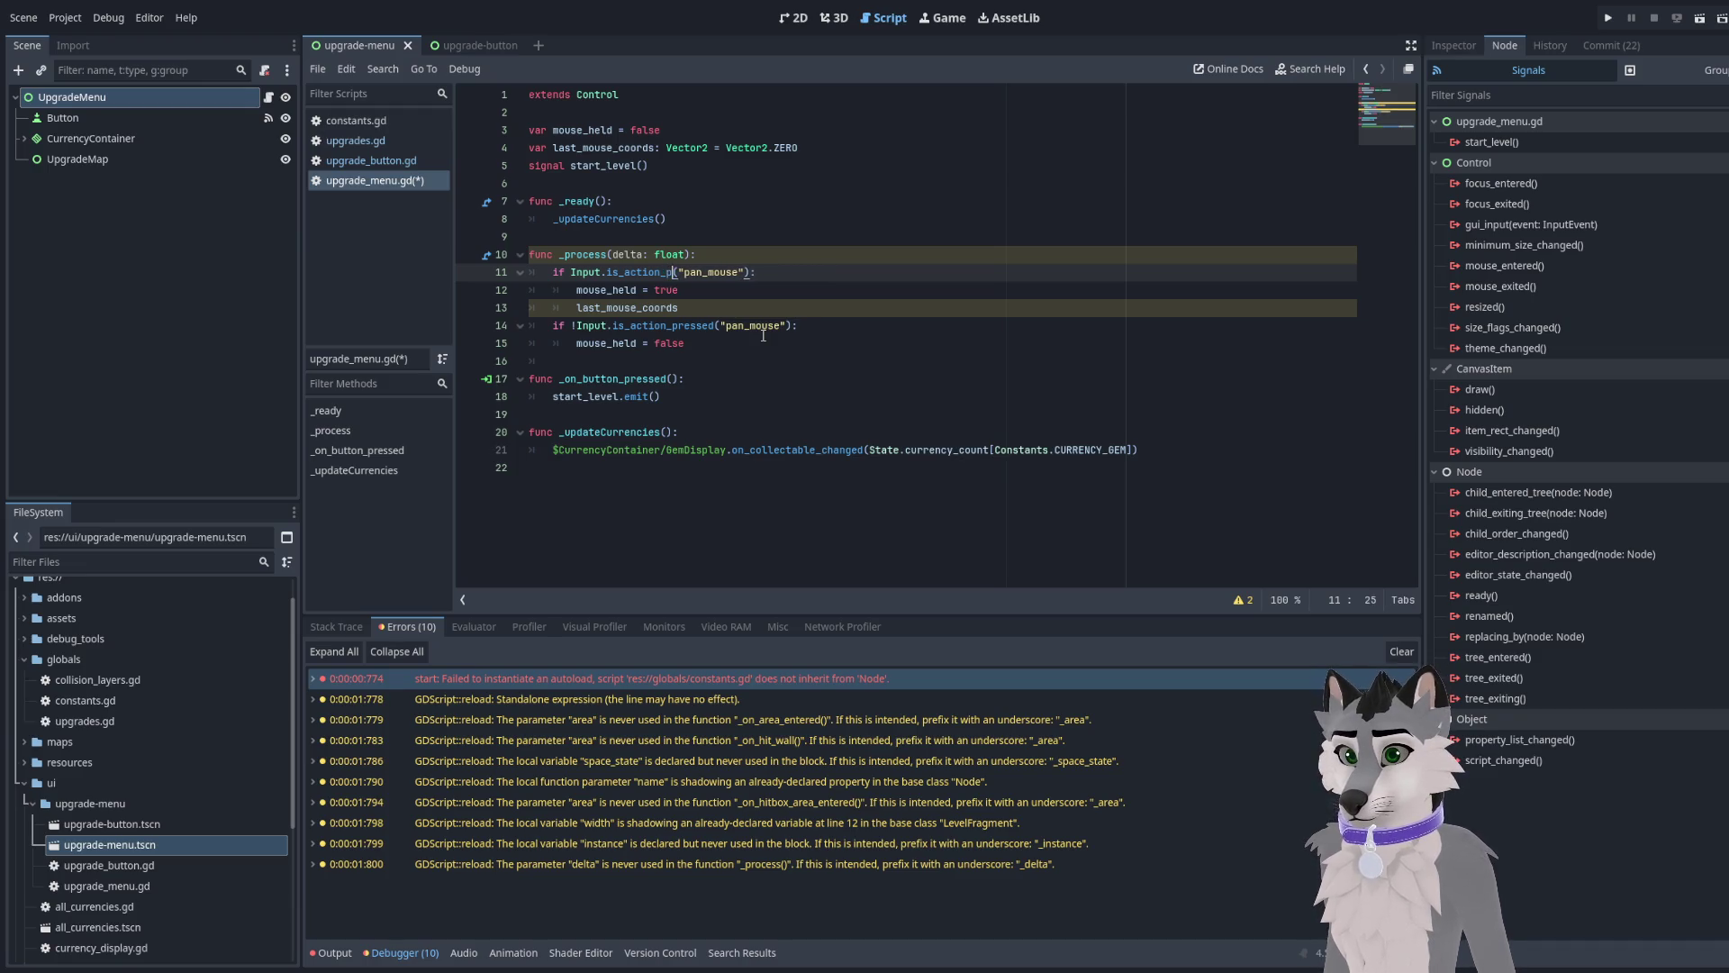
type("sed")
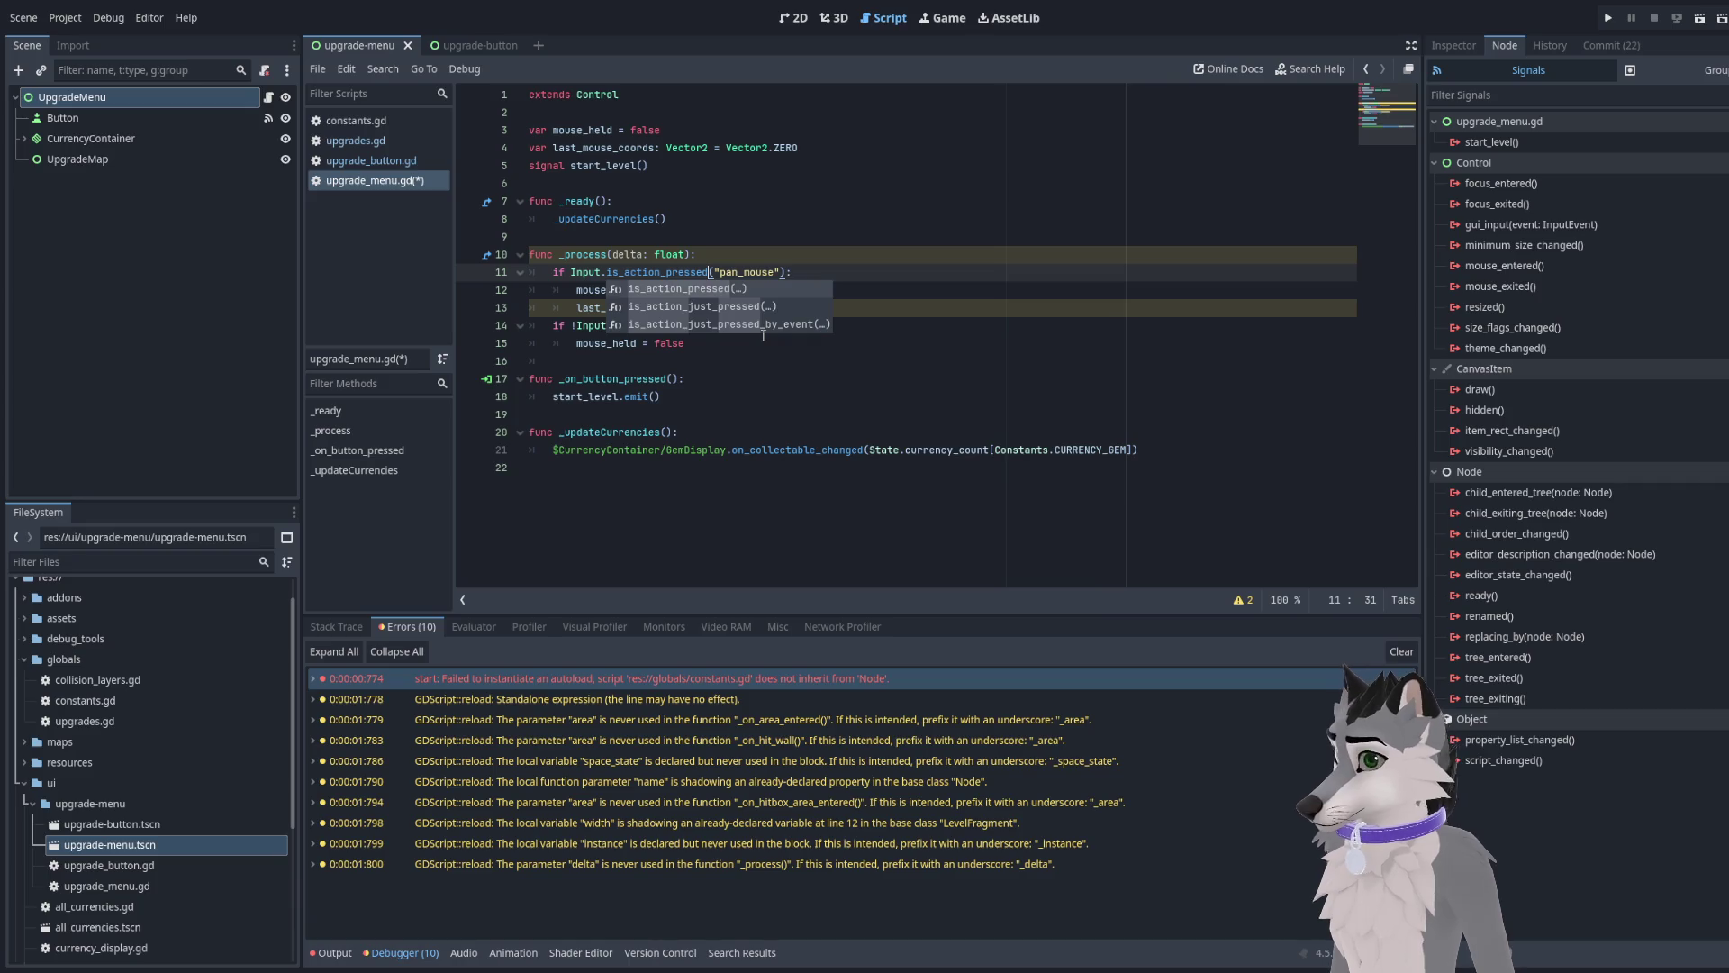
key("Escape")
key("Down")
key("Down")
key("Down")
key("Home")
type("else")
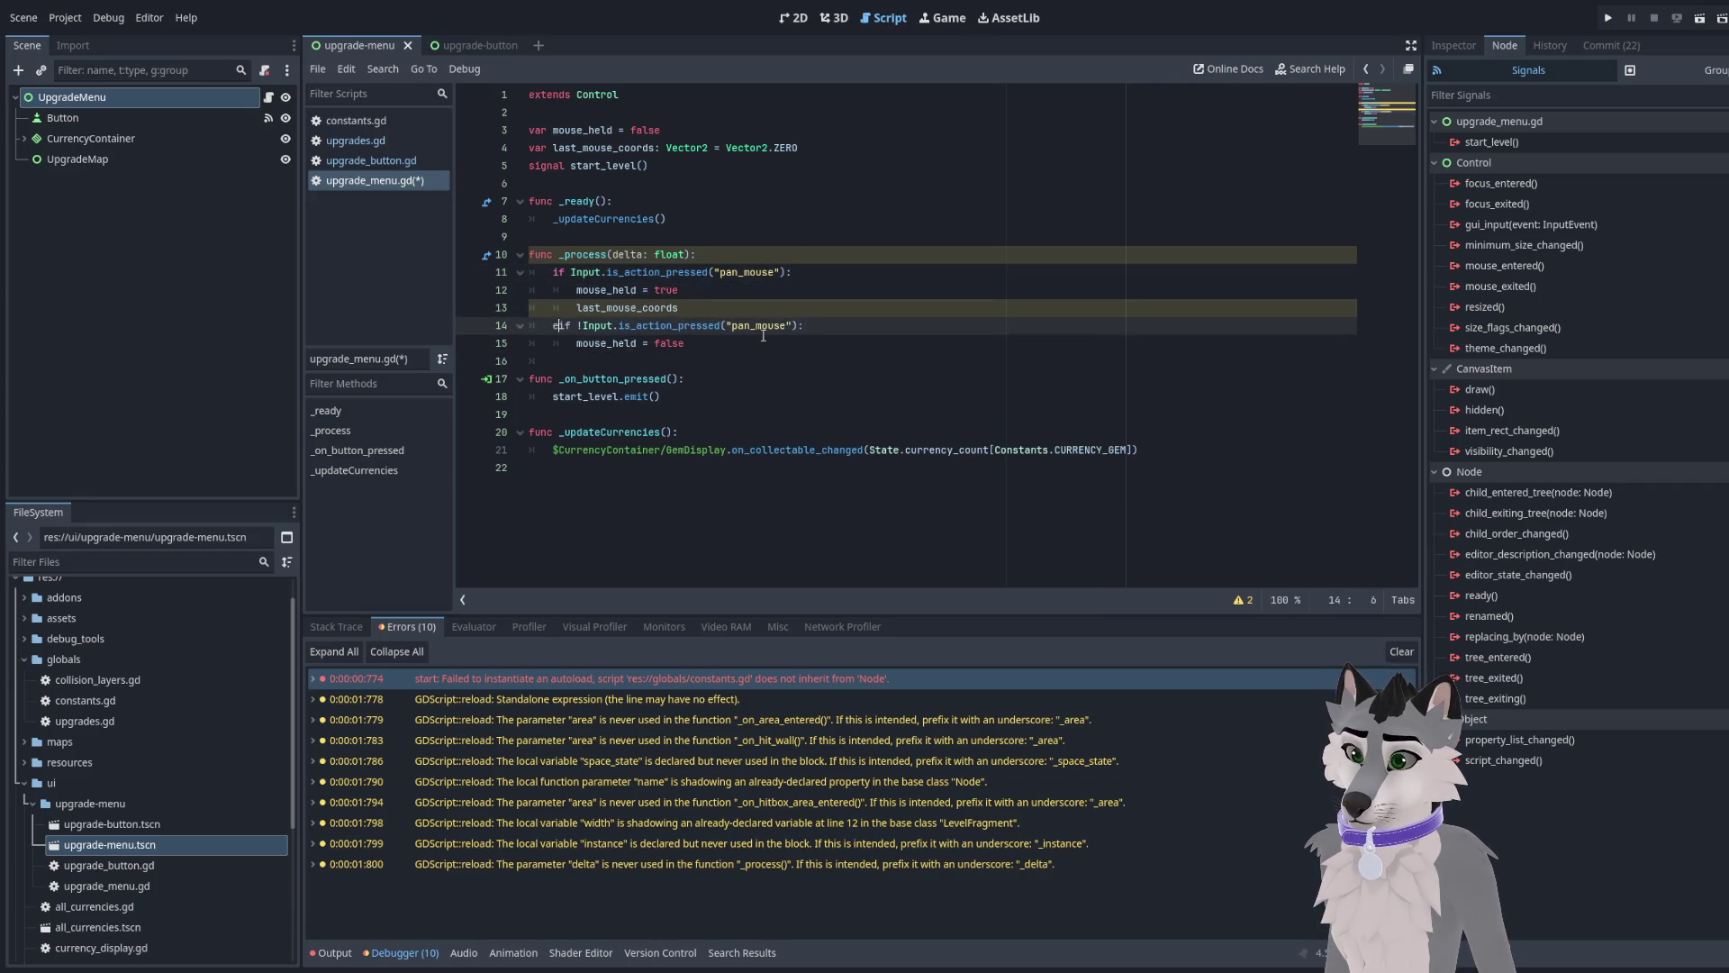
key("shift+End")
type(":")
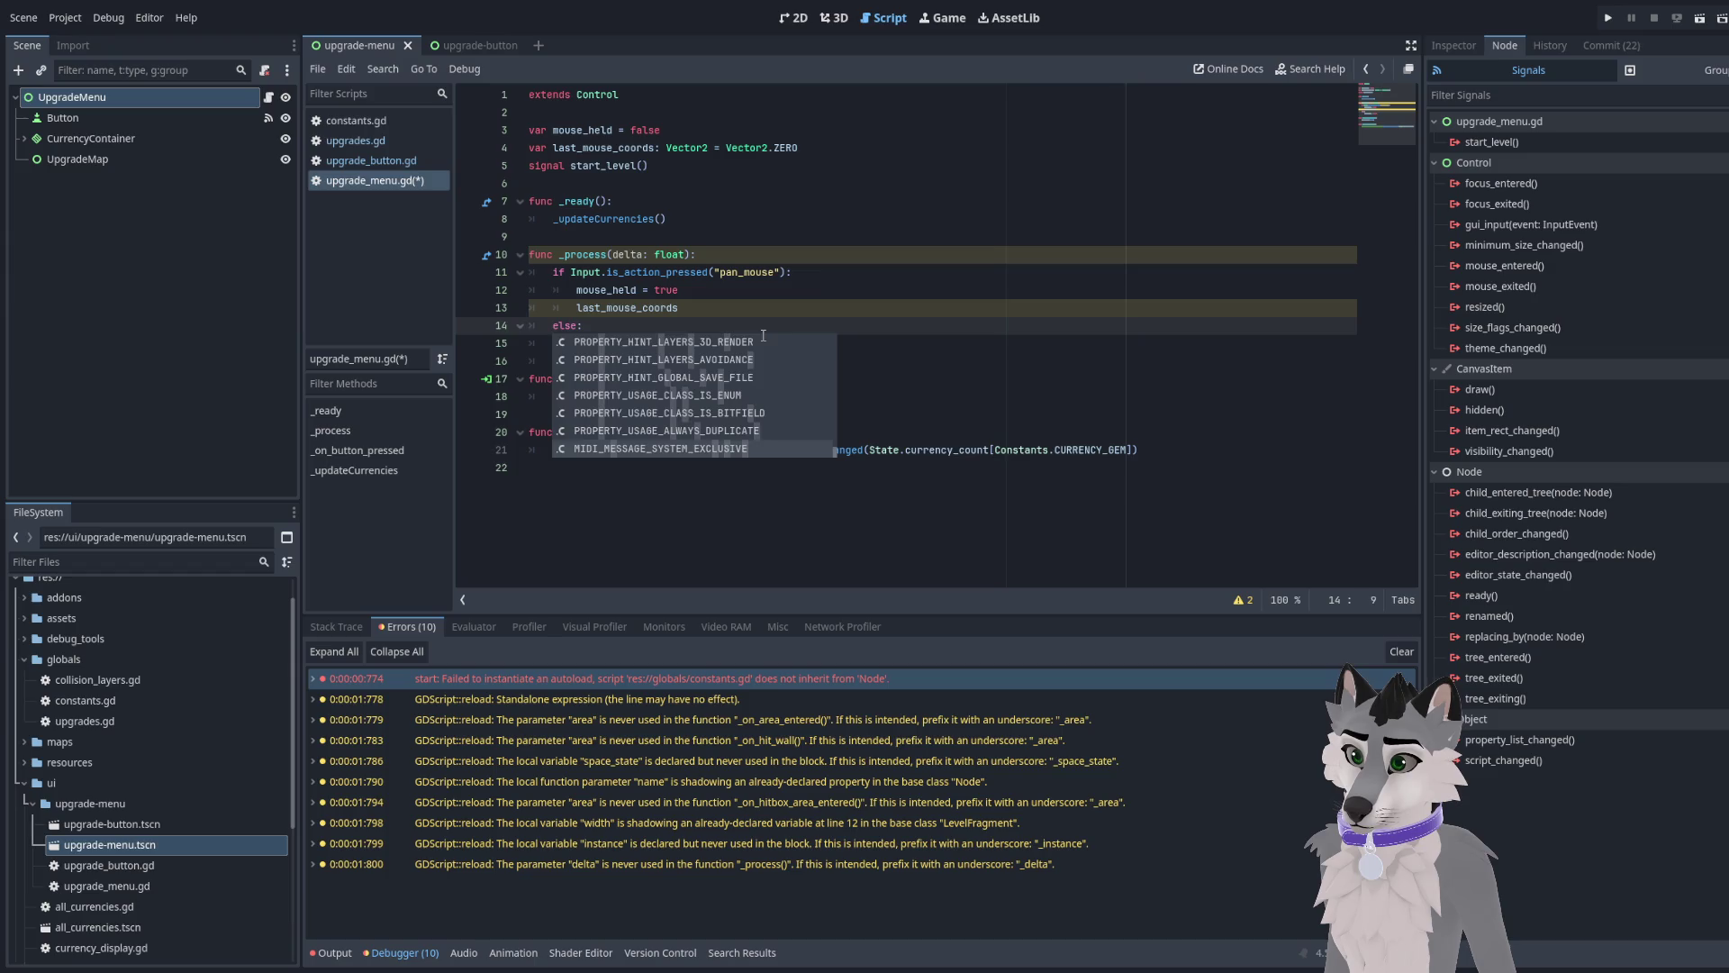
key("Escape")
key("Up")
Rewrite line 13 as if last_mouse_coords != Vector2.ZERO: with a '#Pan the screen' comment below
key("End")
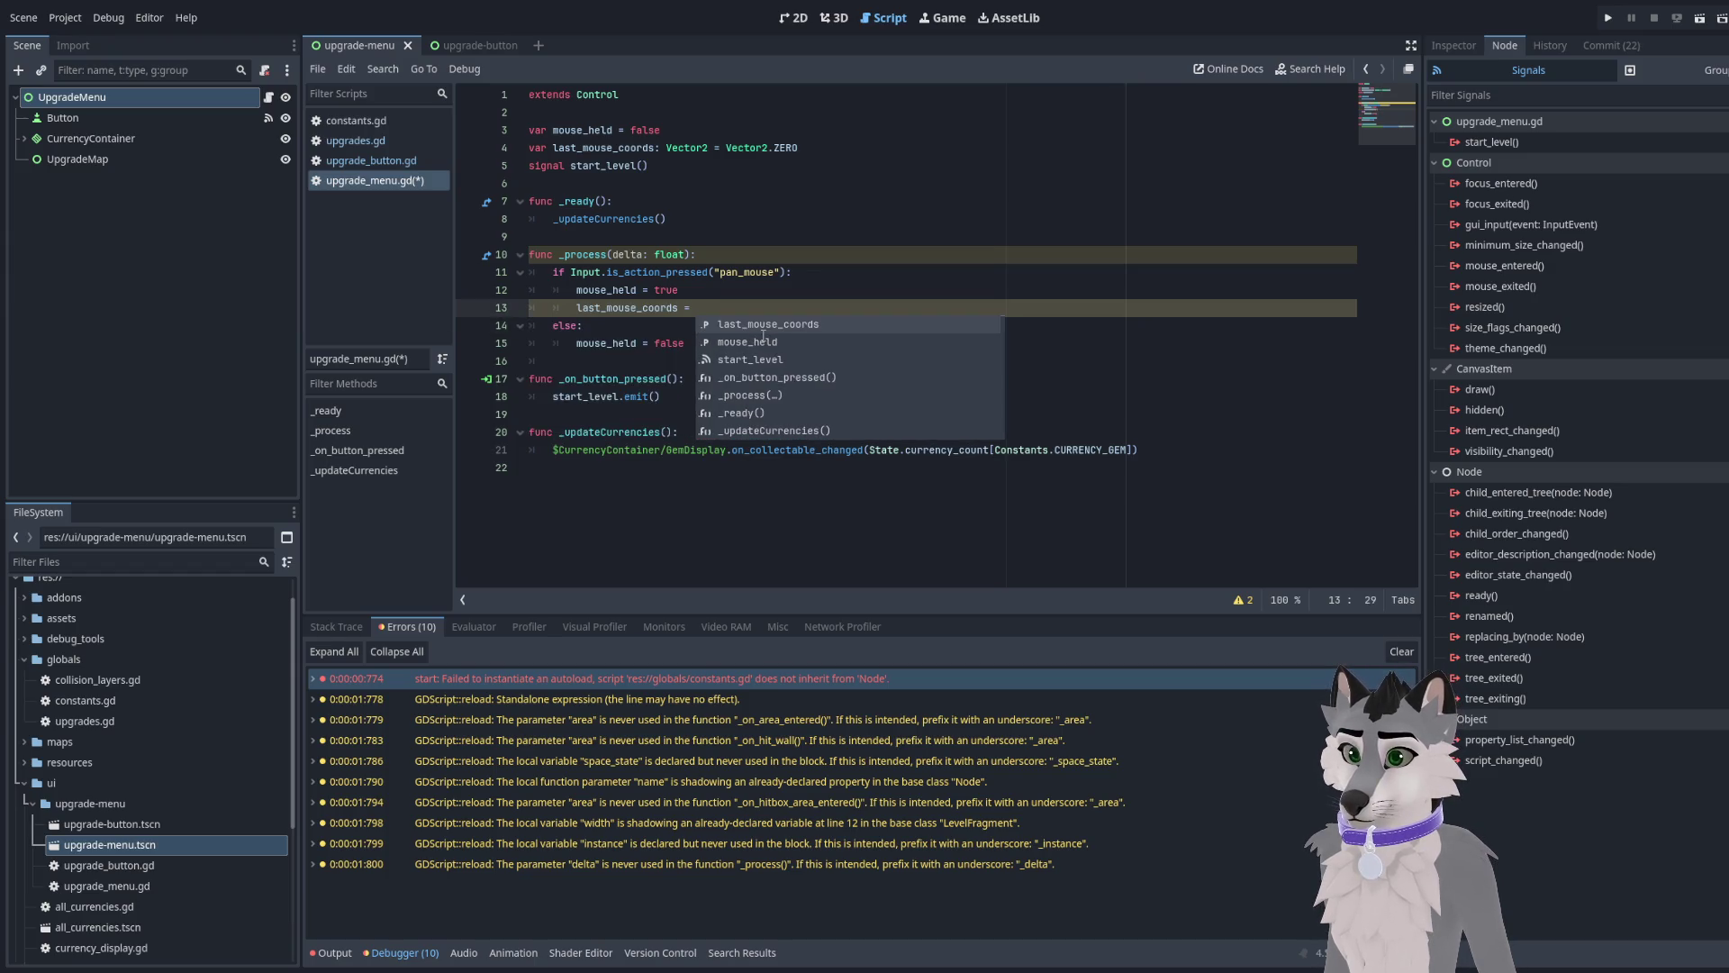
key("ctrl+BackSpace")
key("ctrl+BackSpace")
type("if last_m")
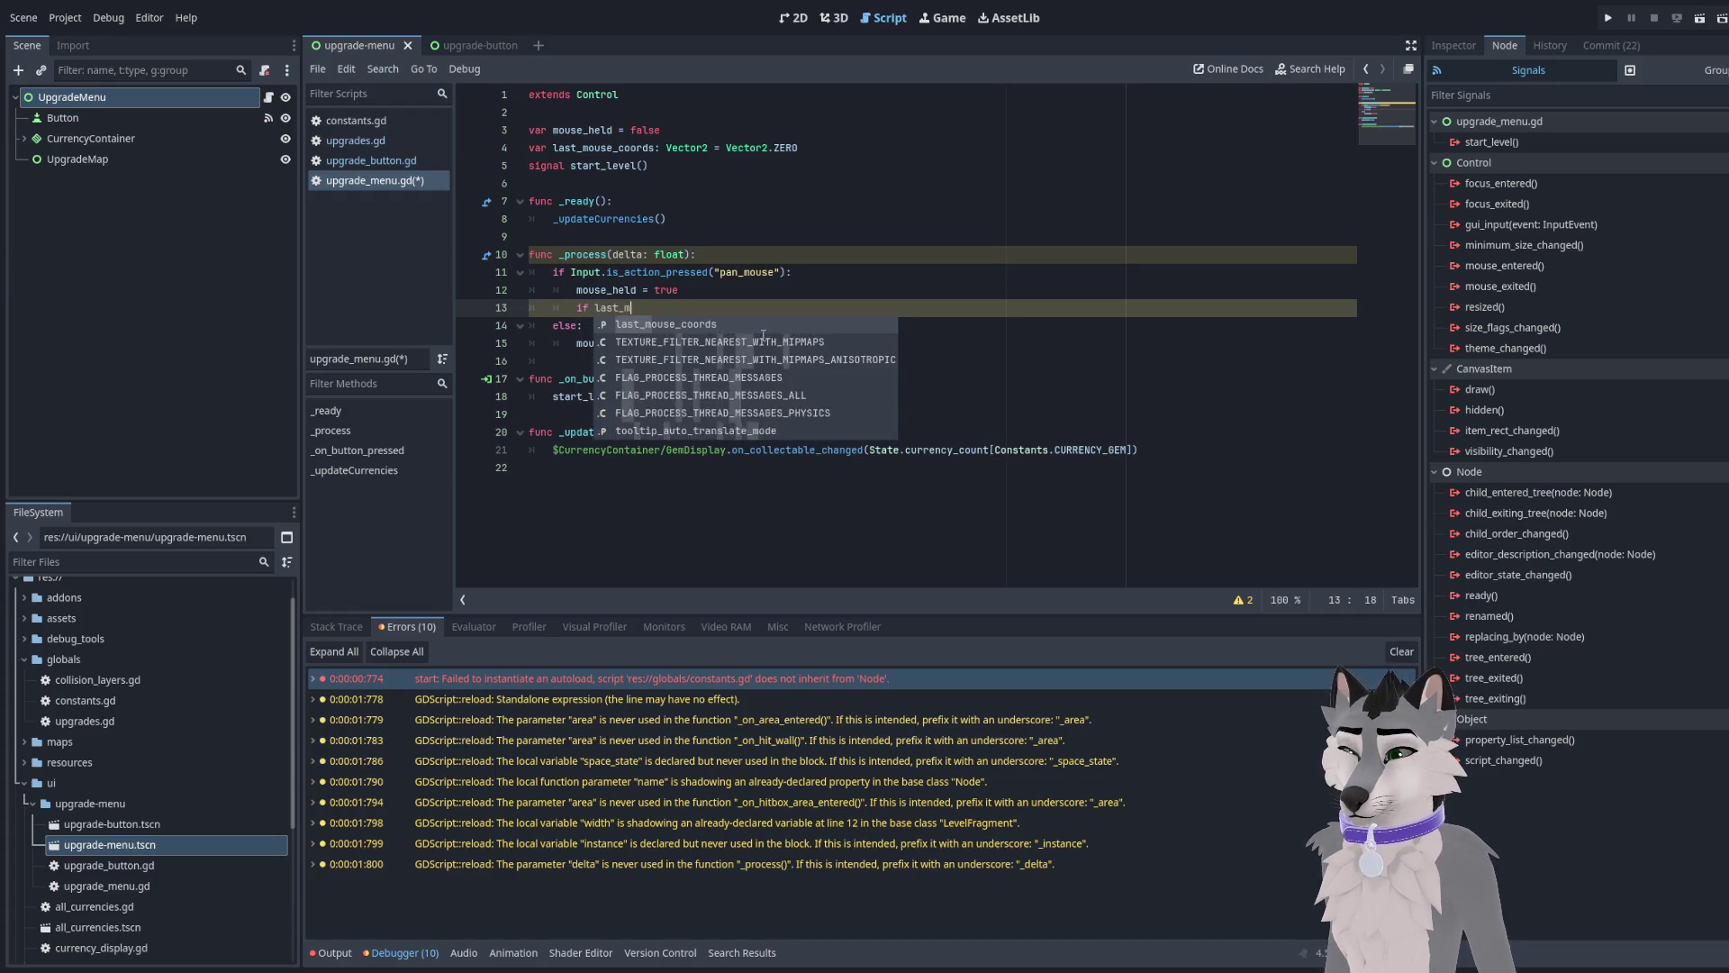
type("ouse_coords != ")
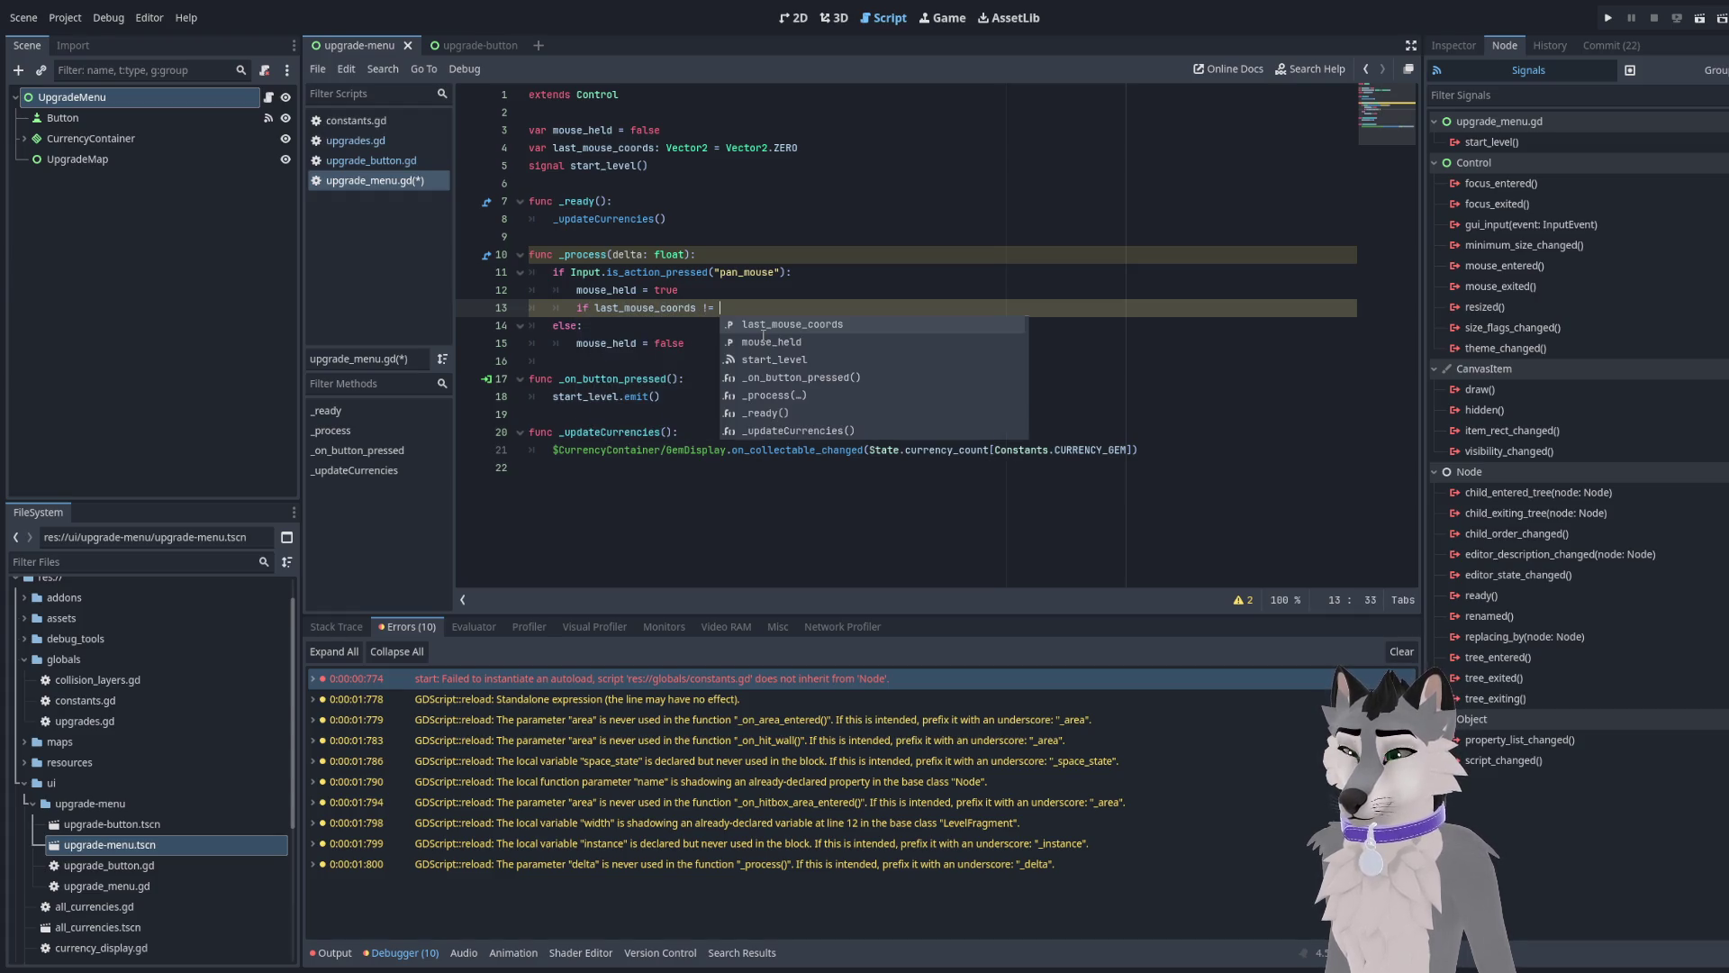
type("Vector2.ZEWR")
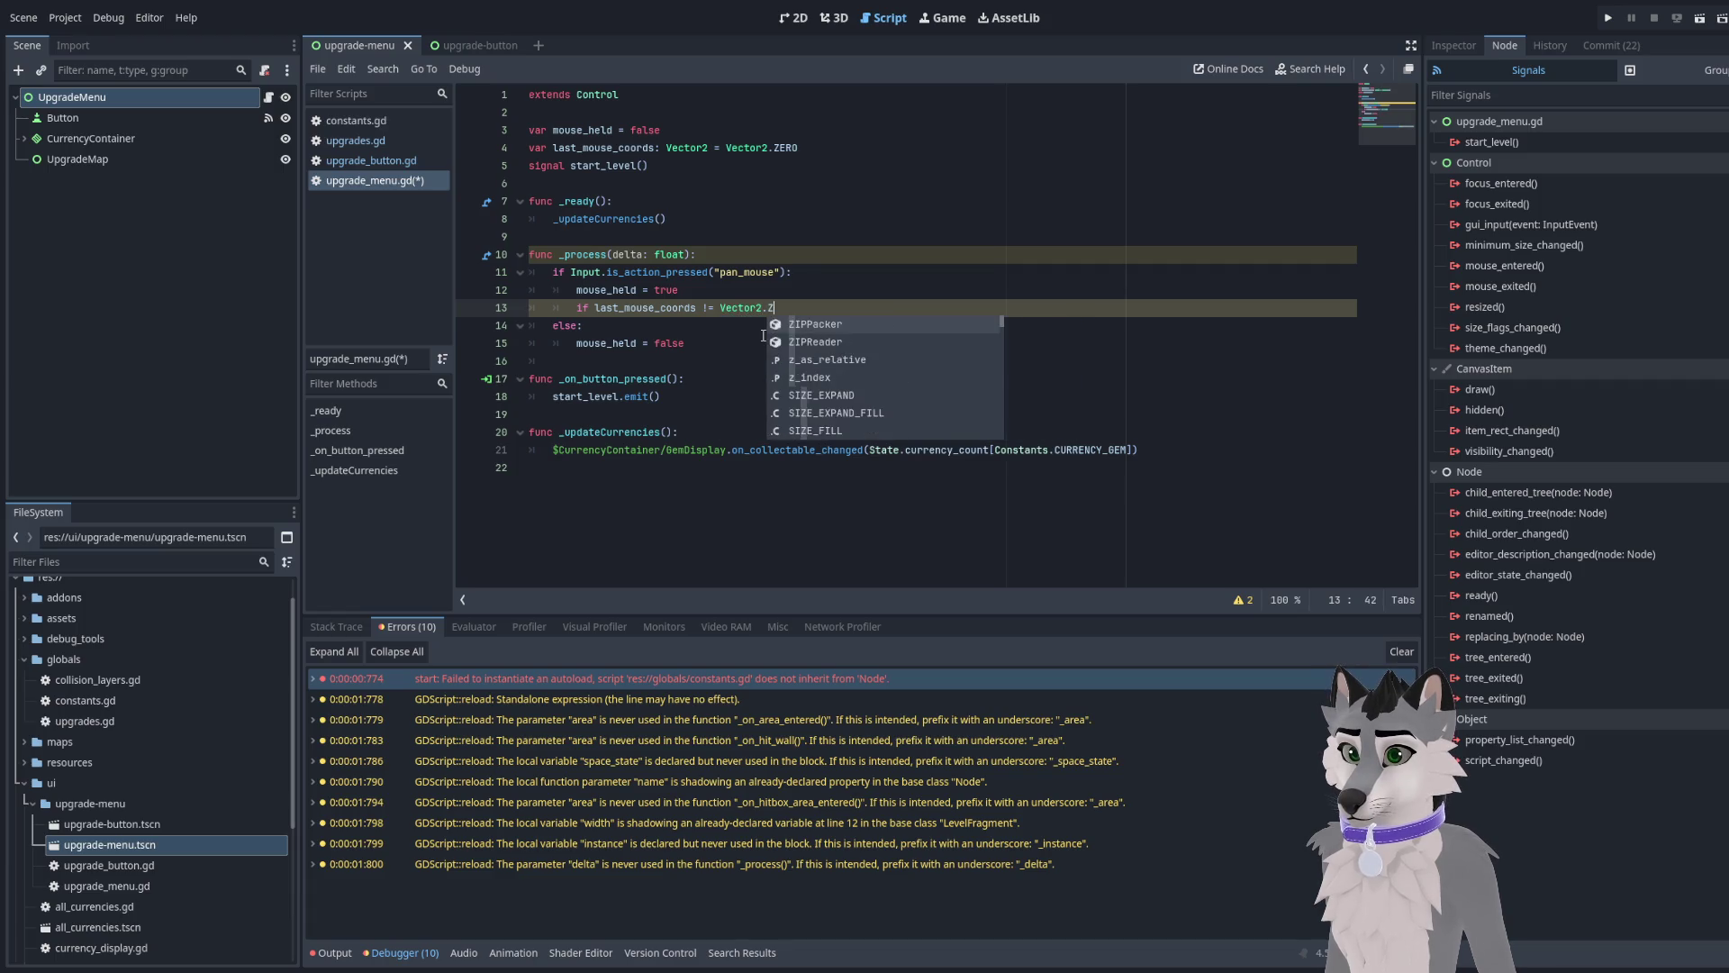
key("BackSpace")
key("BackSpace")
type("RO:")
key("Return")
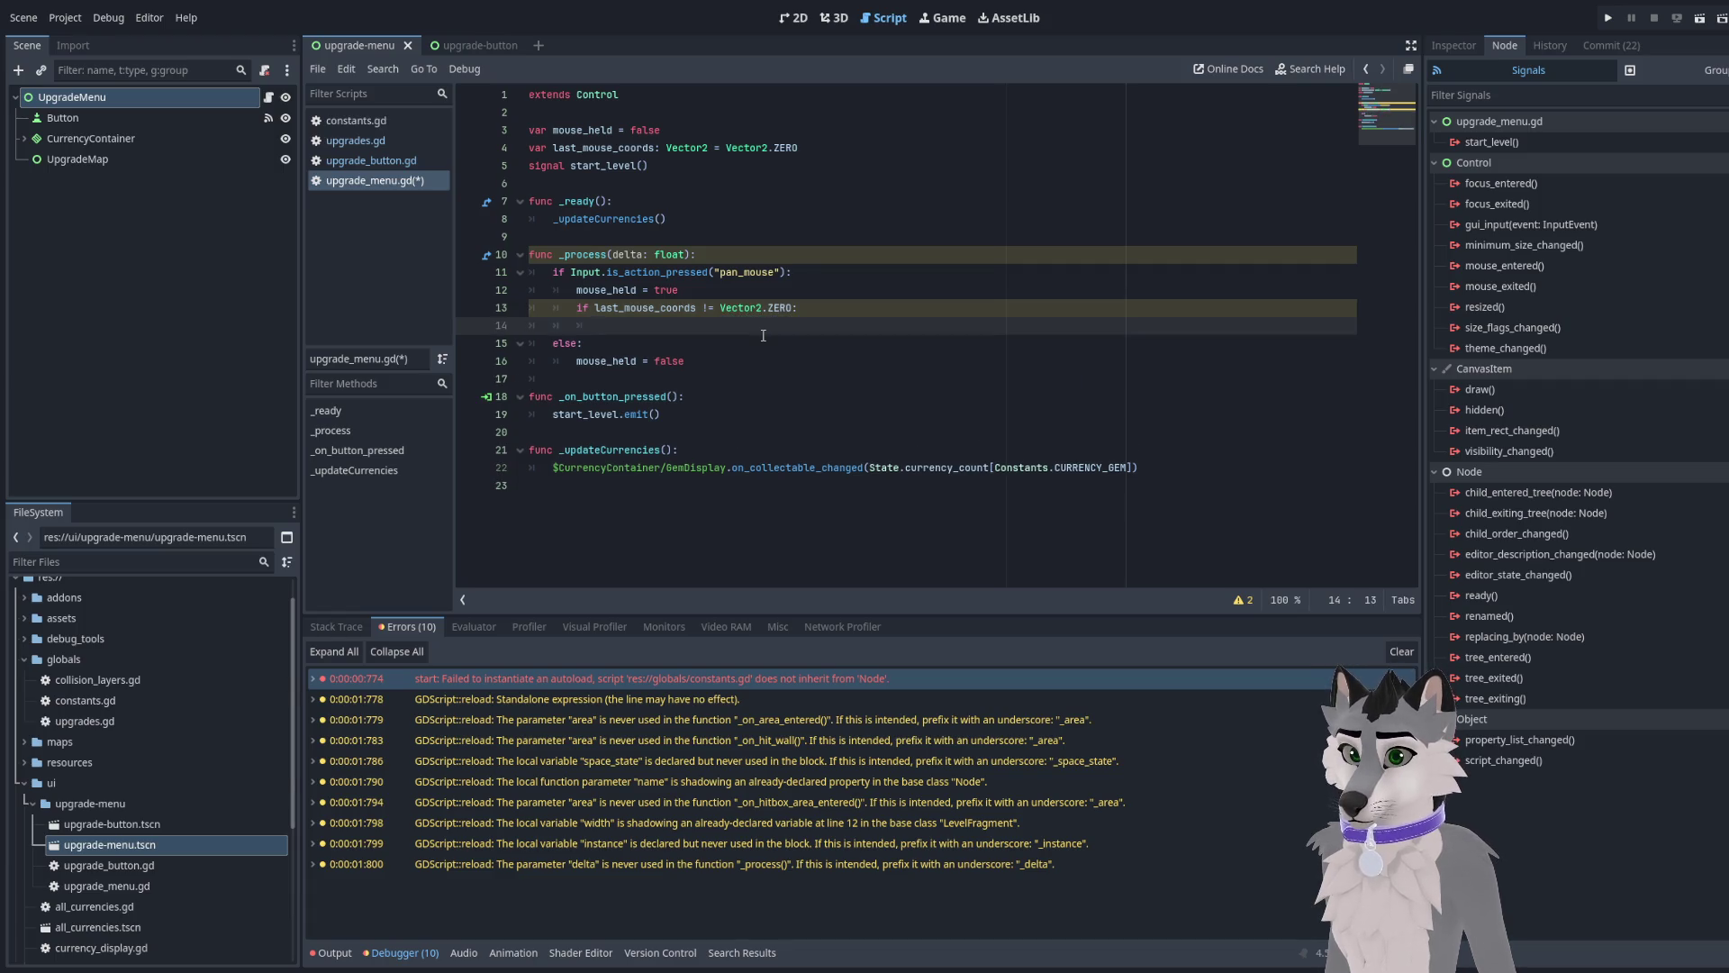
type("#Pan the sc")
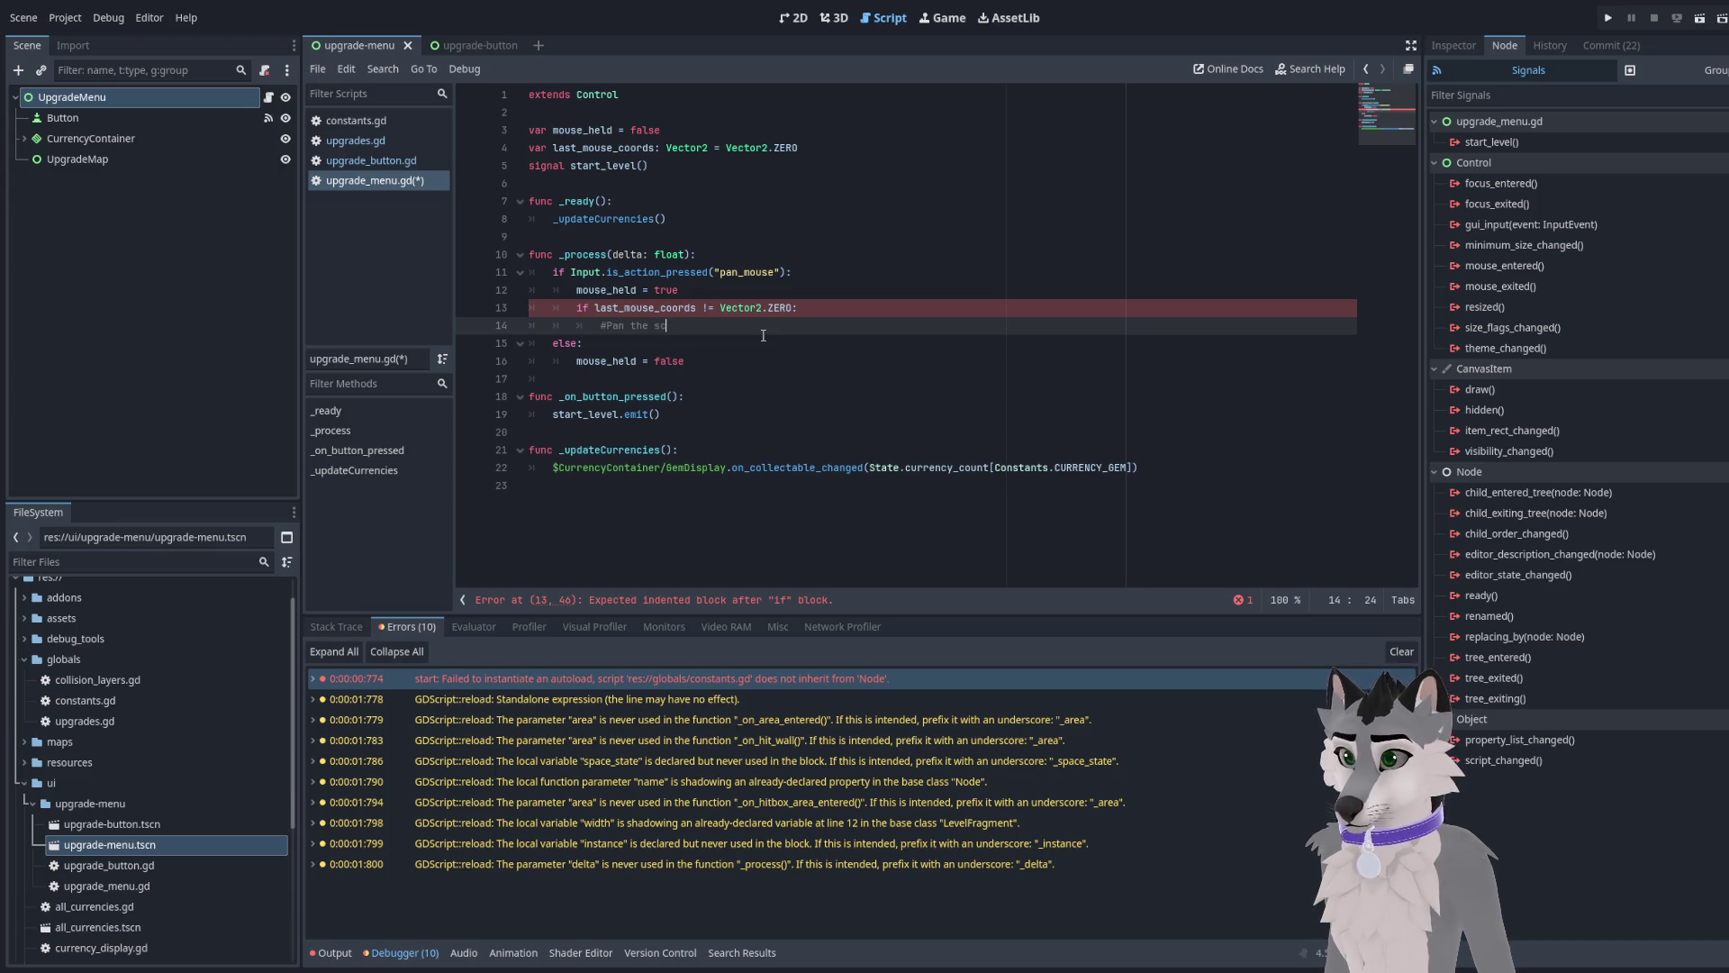
type("reen")
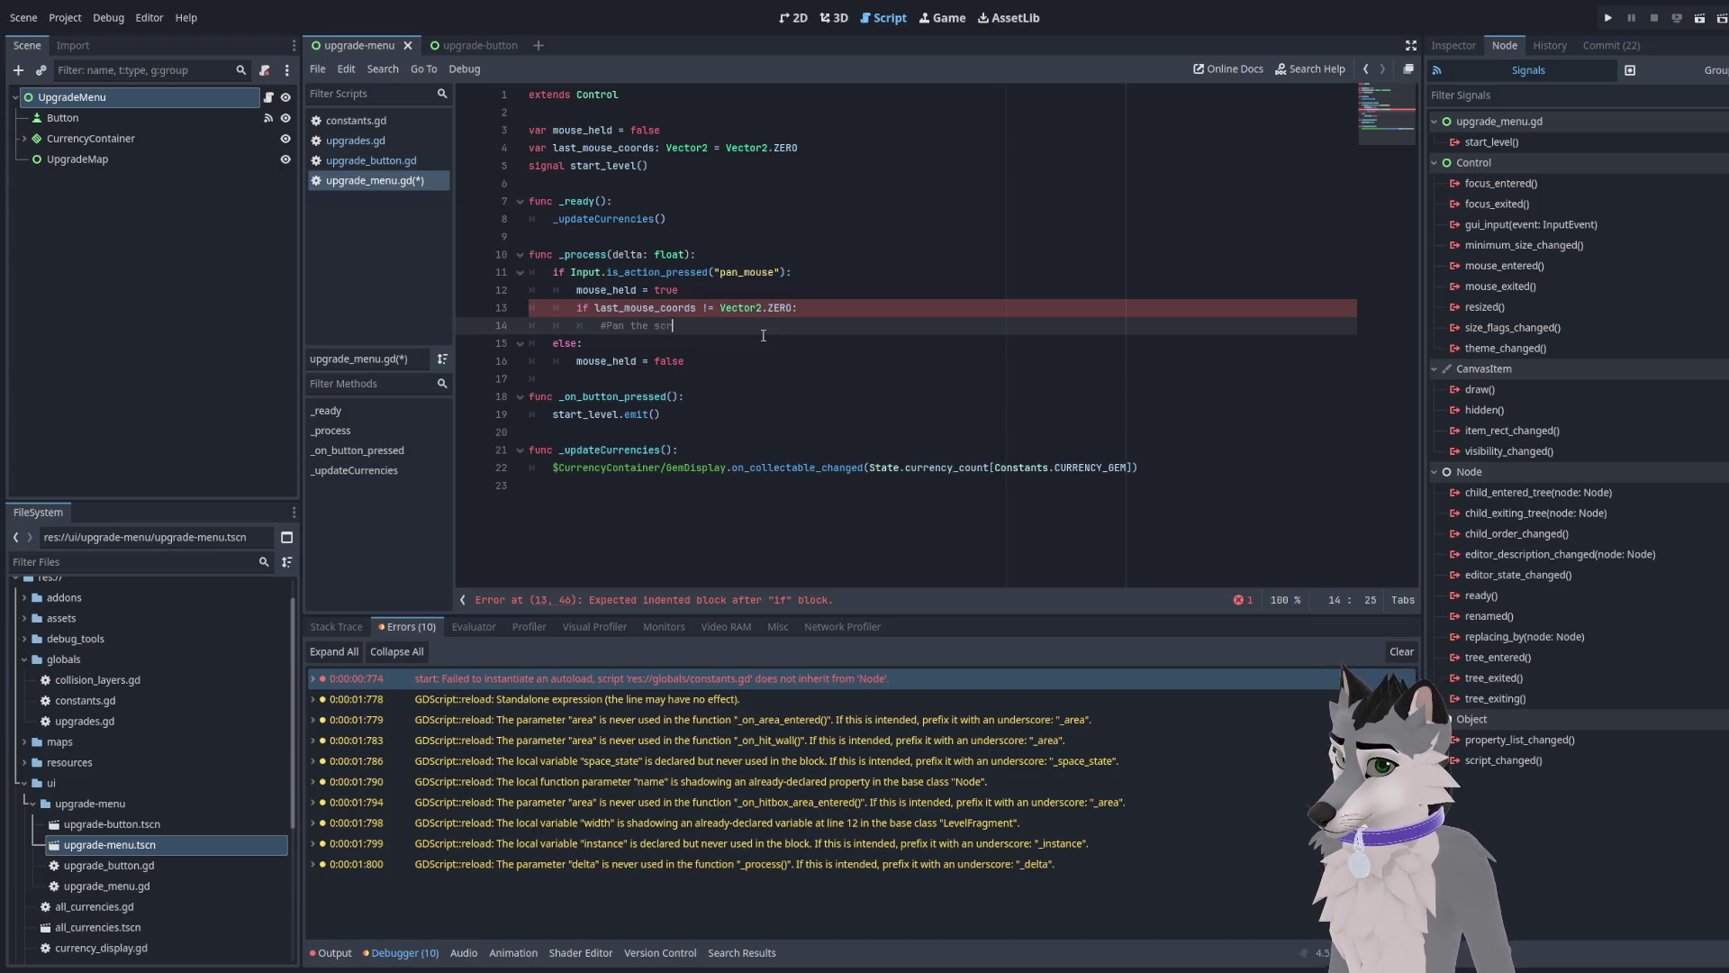
Add a pass placeholder under the #Pan the screen comment
key("Return")
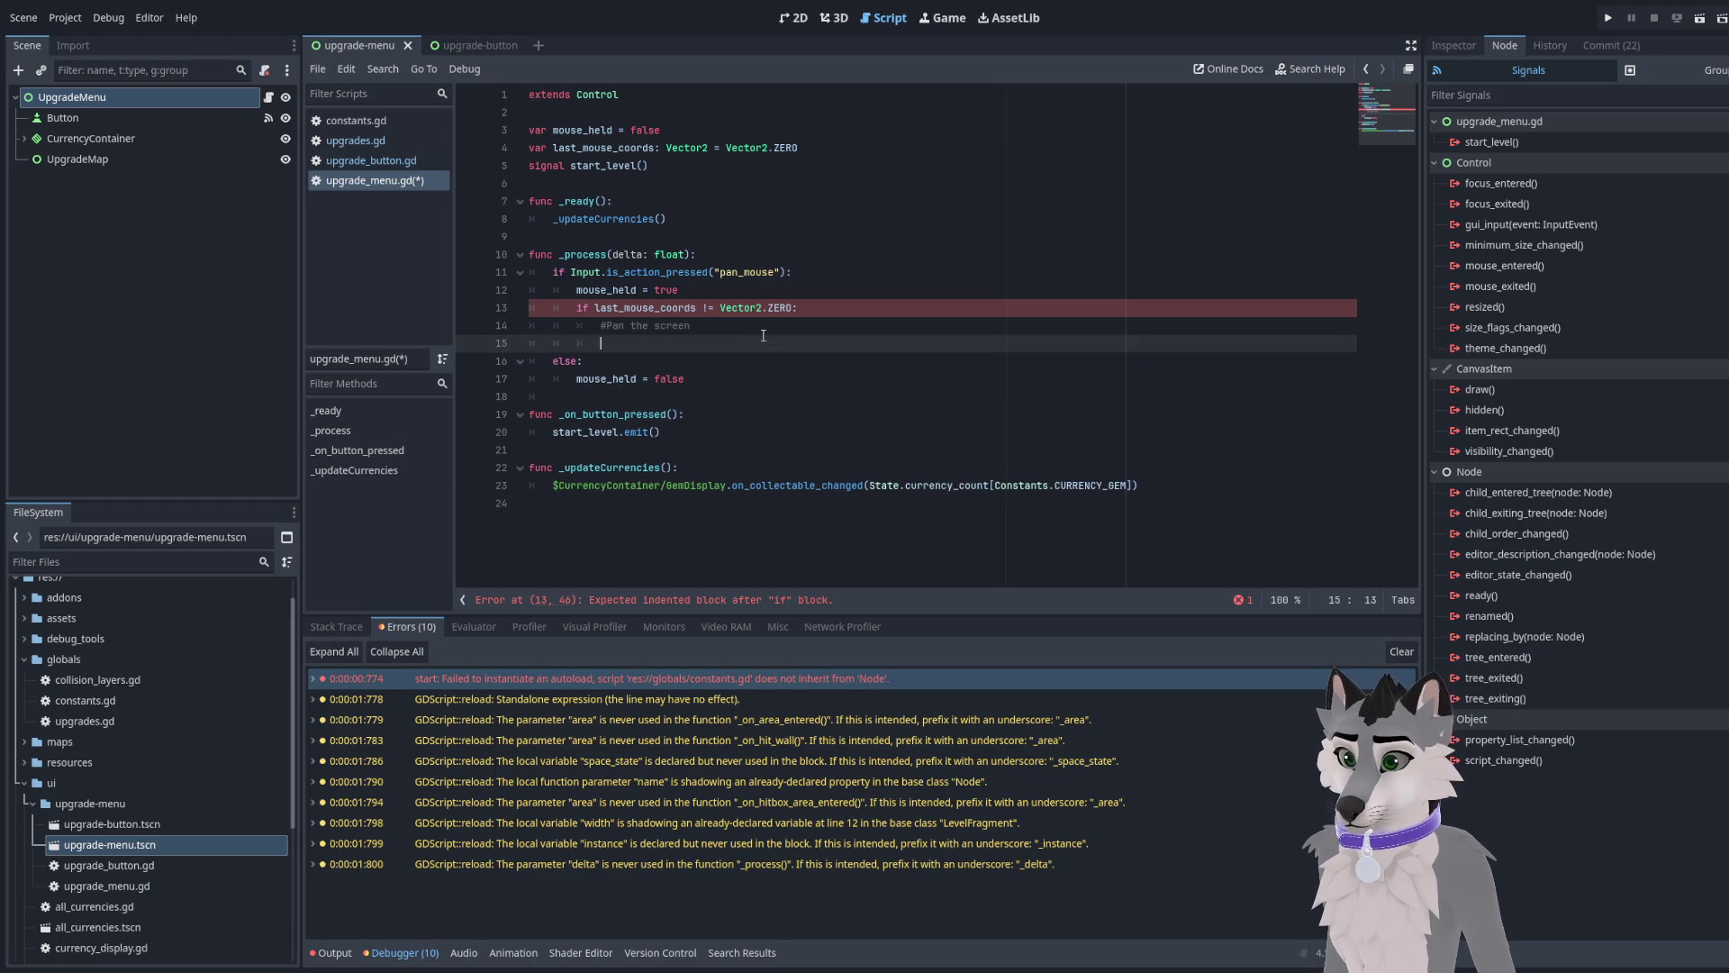
type("pass")
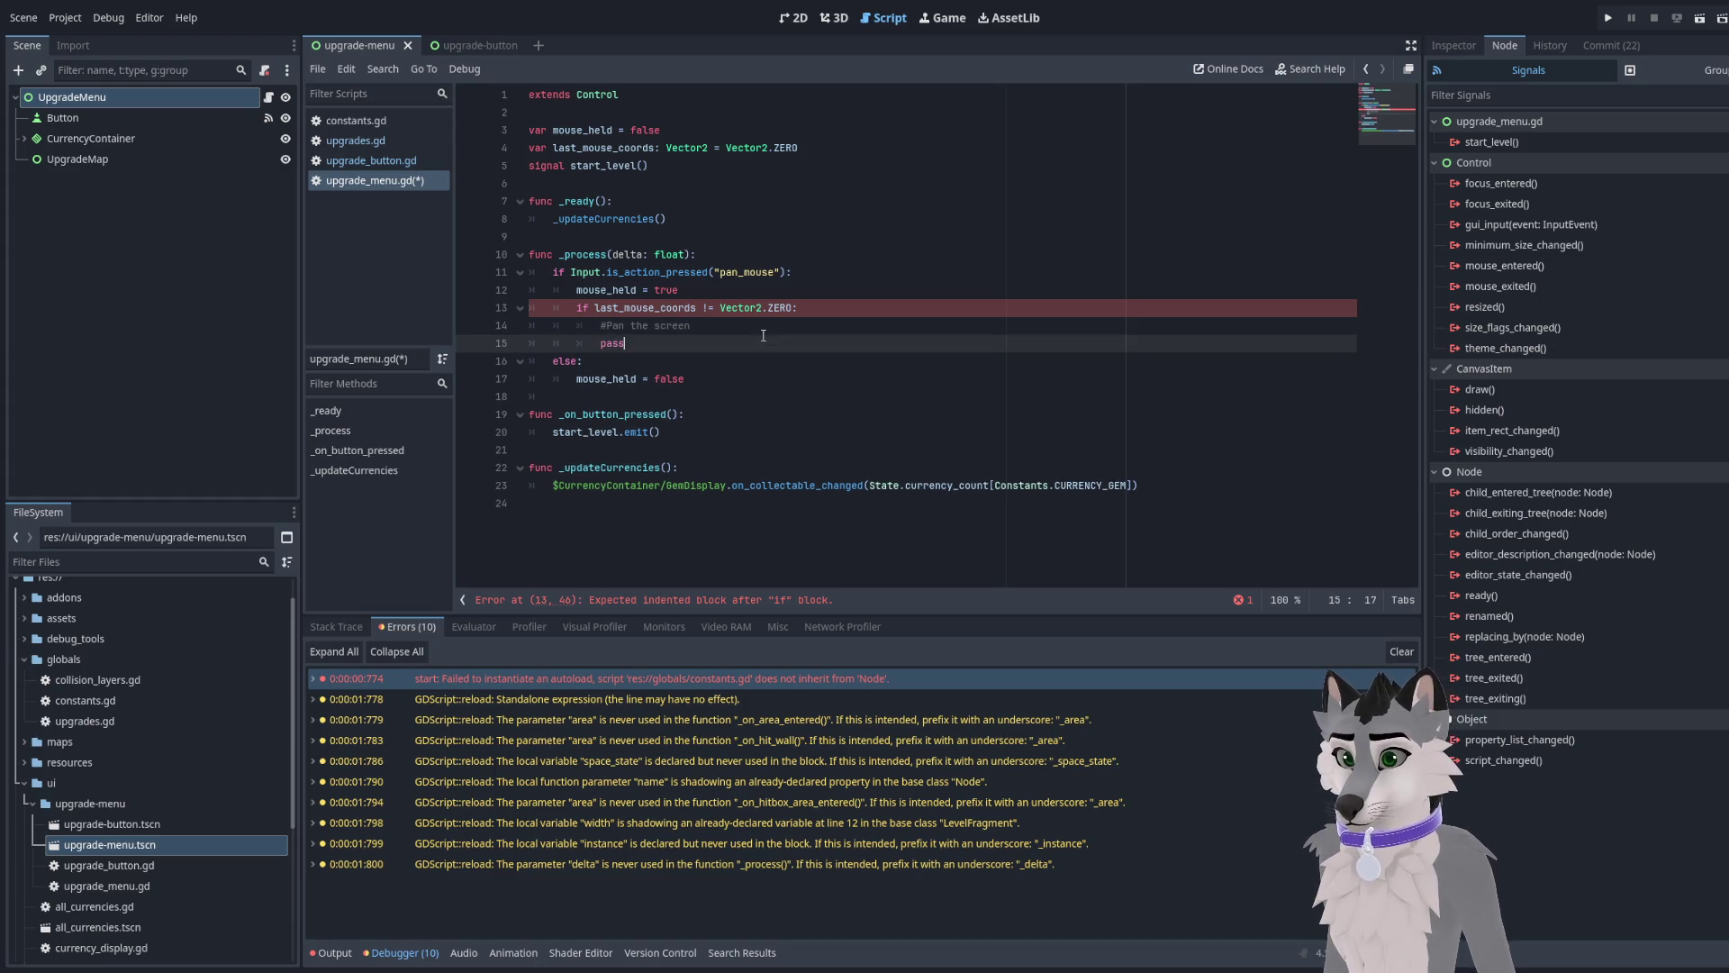
key("Return")
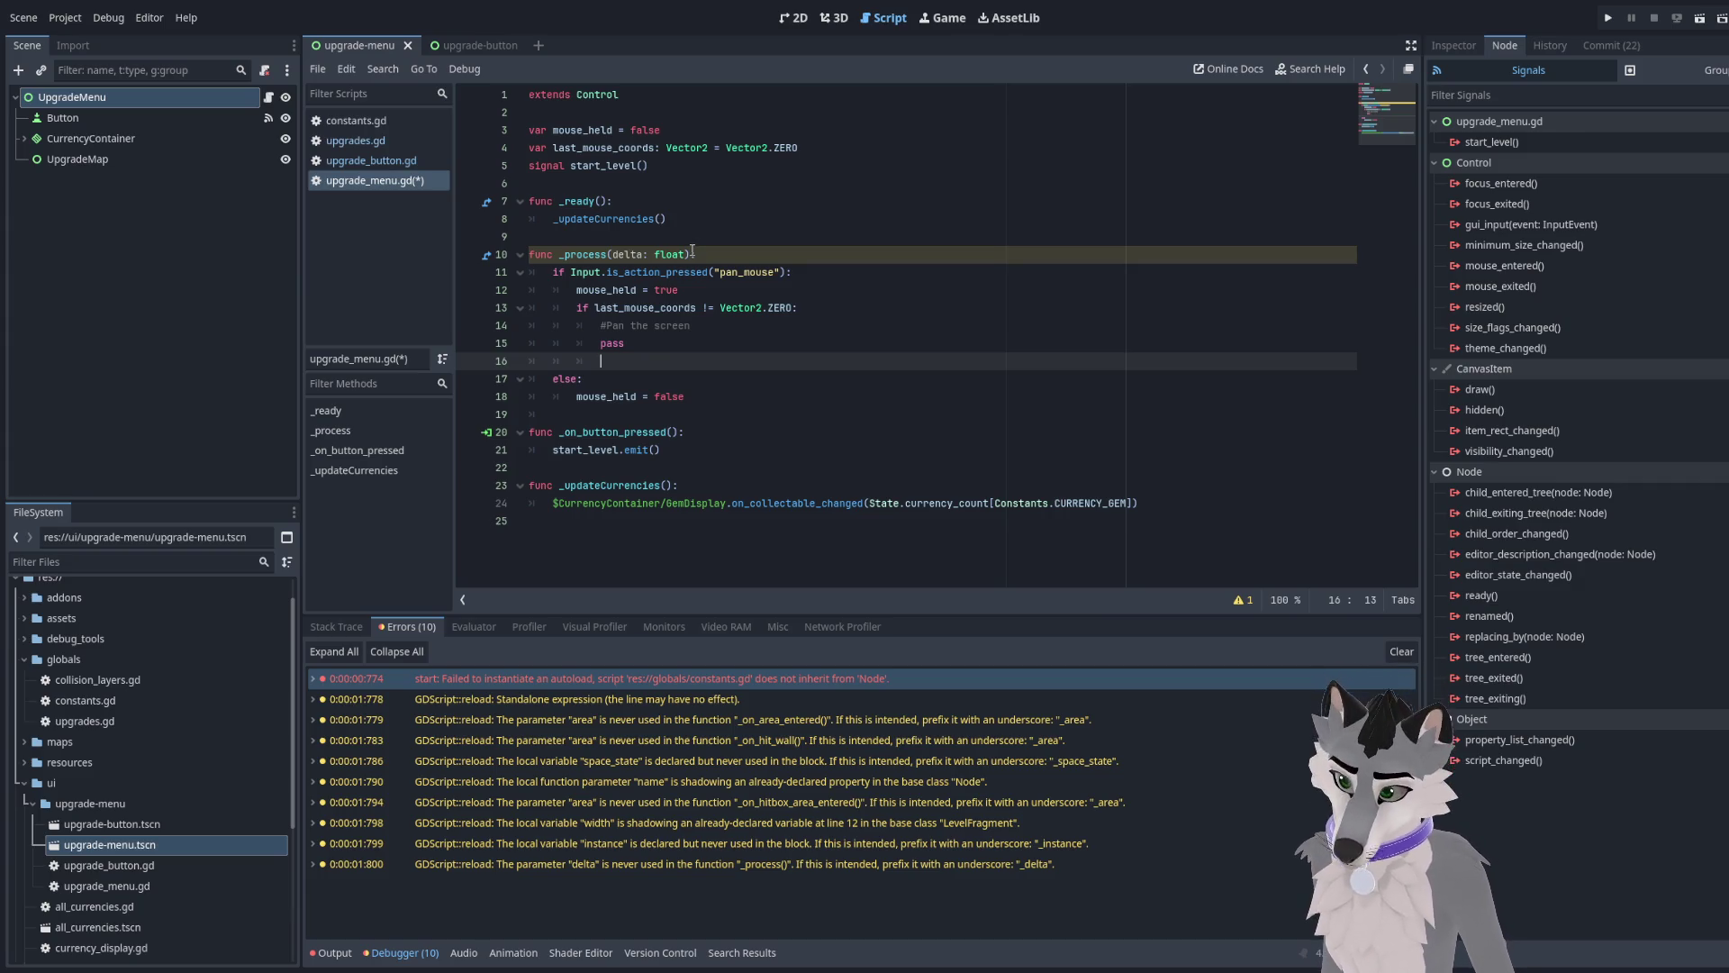
Delete the #Pan the screen comment line's text
left_click(698, 326)
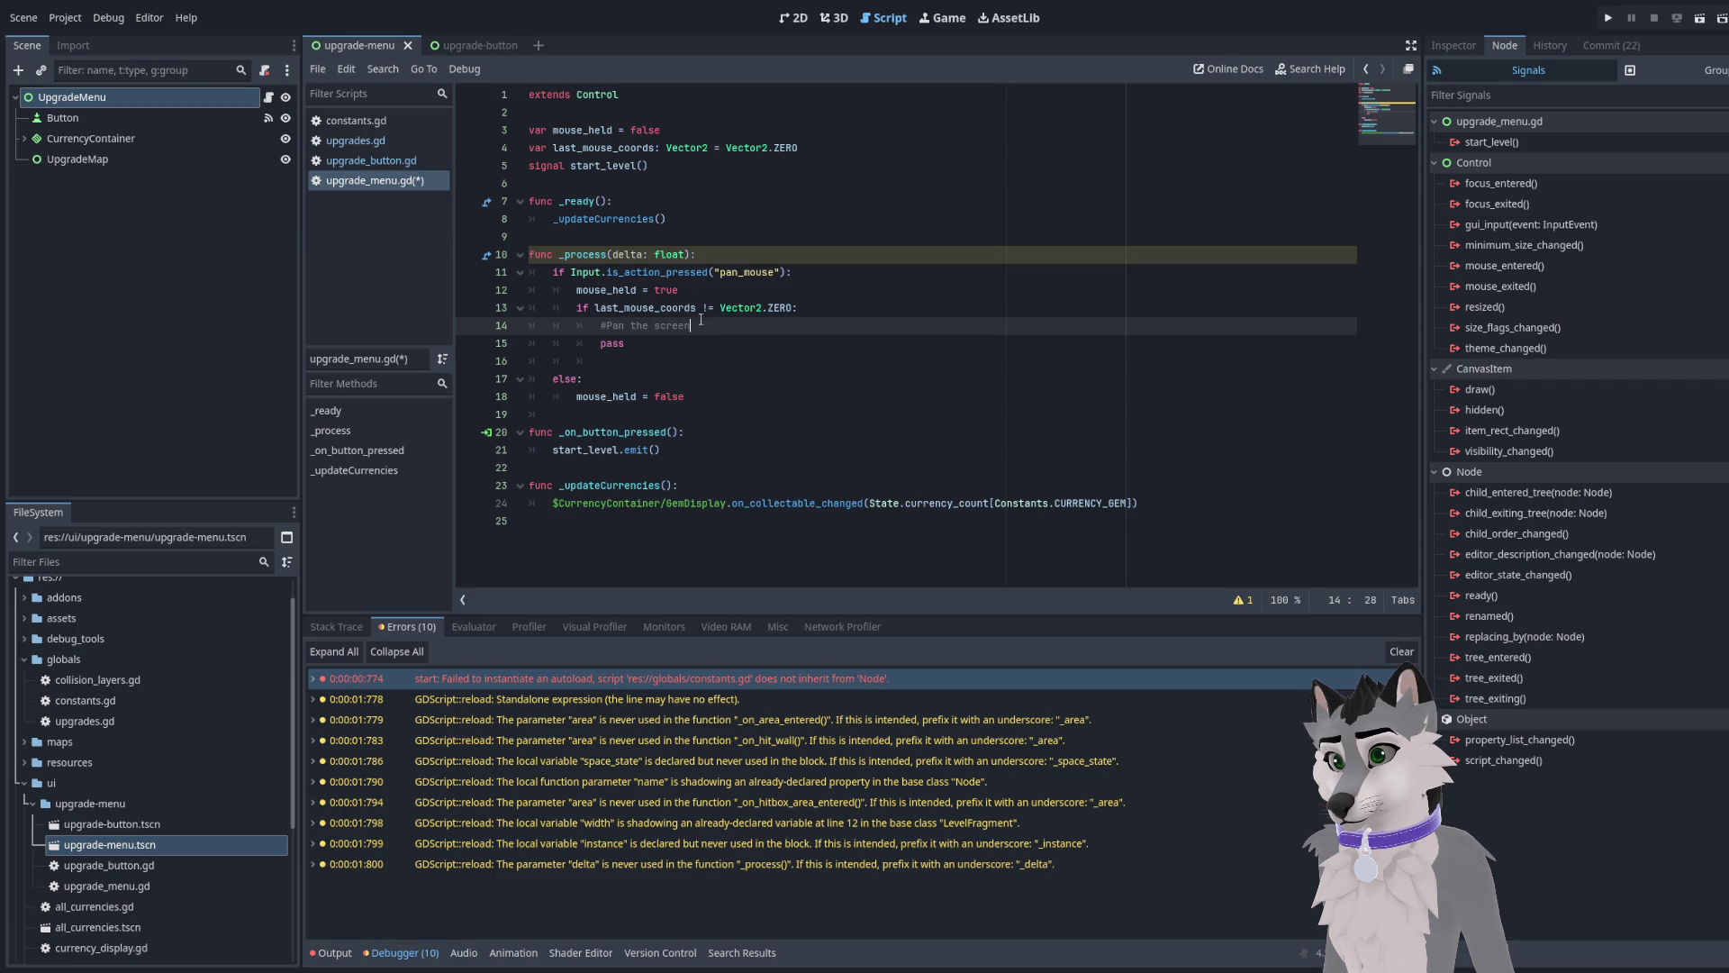
key("shift+Home")
key("BackSpace")
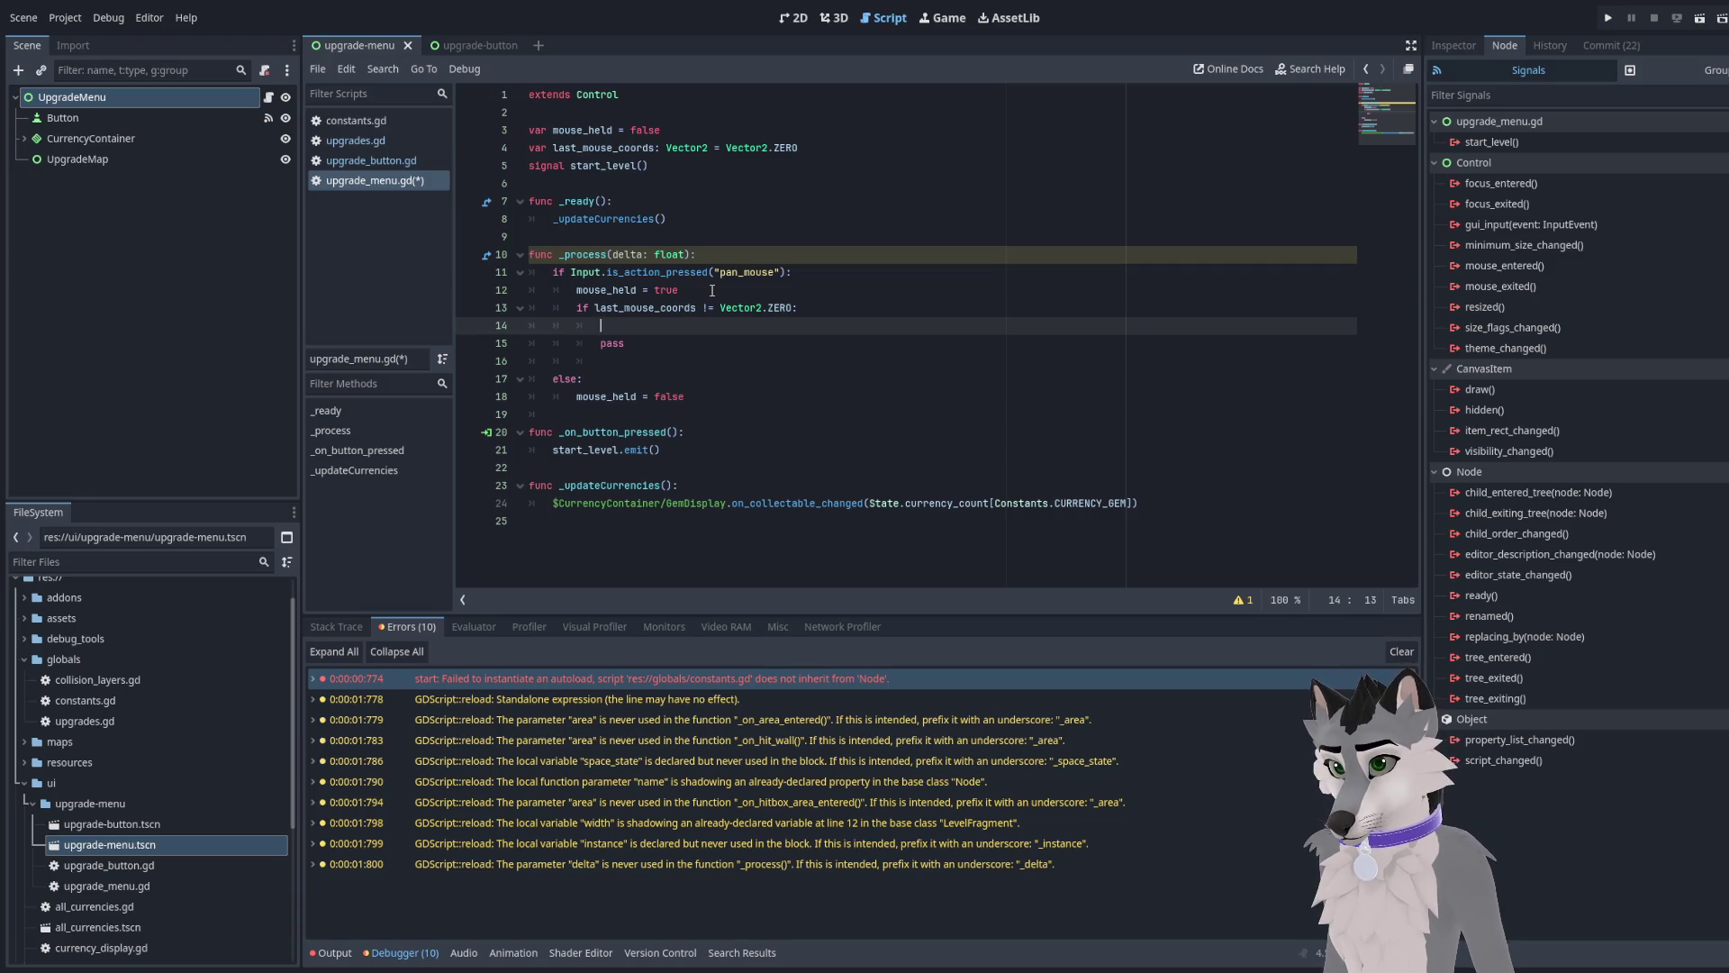
Declare var current_mouse_coords = get_viewport().get_mouse_position() and open a line below it
type("var curr")
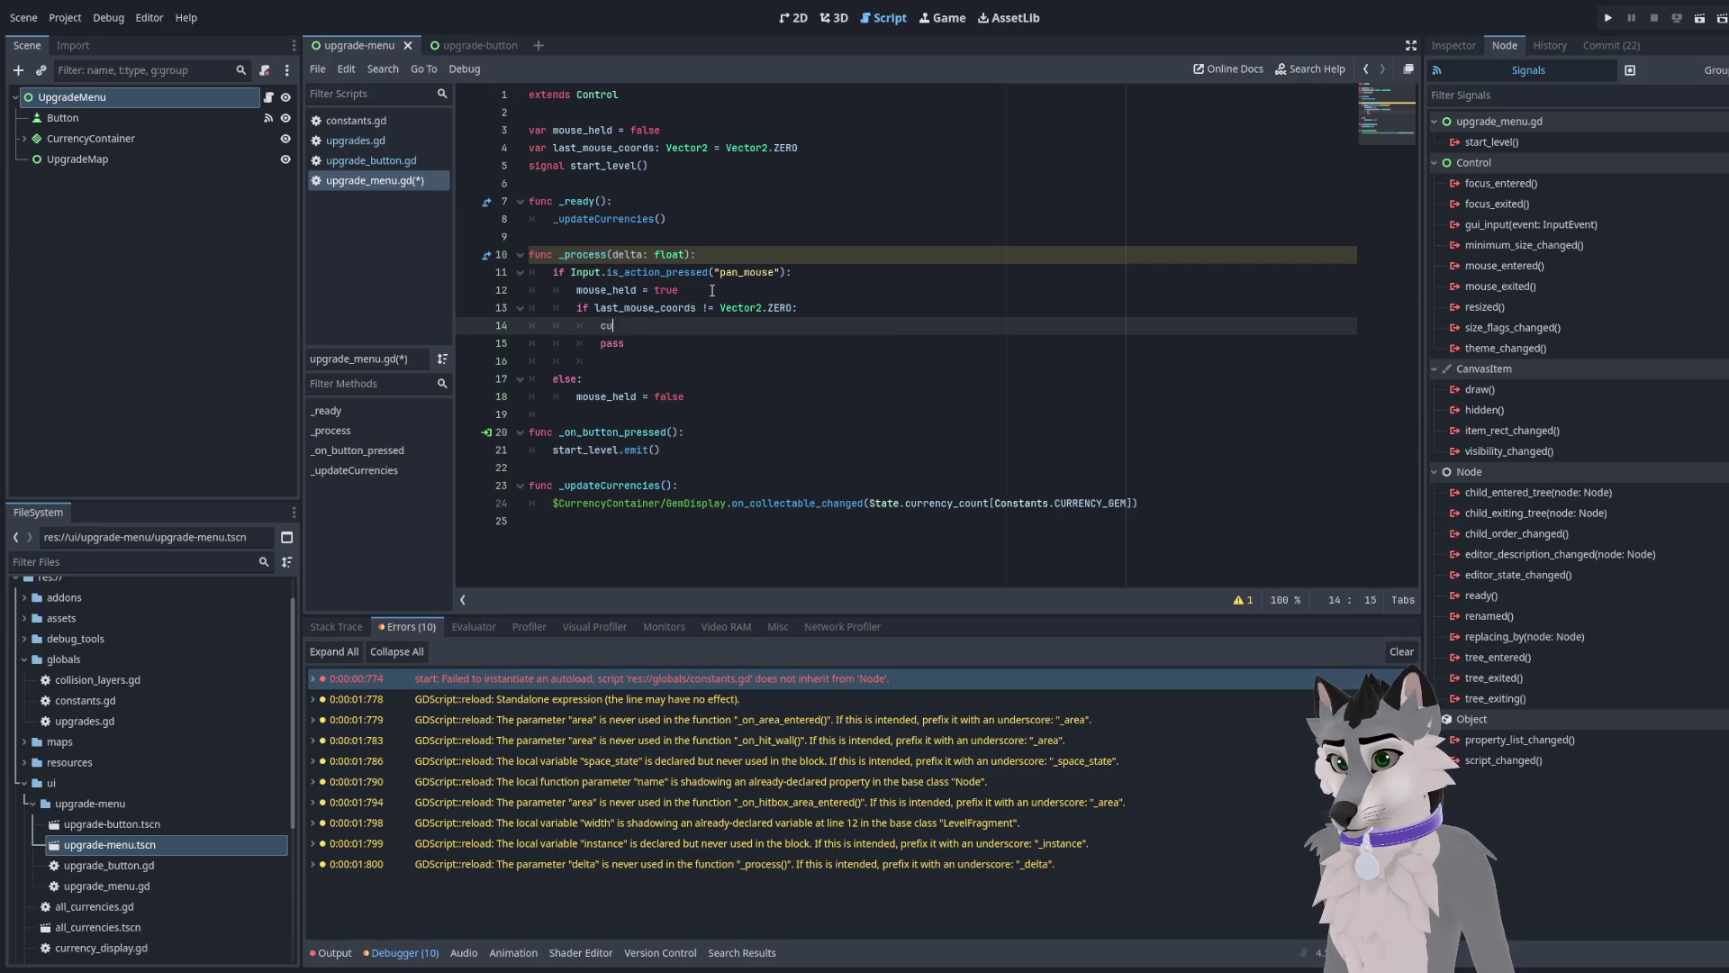
type("ent_mouse_coords =")
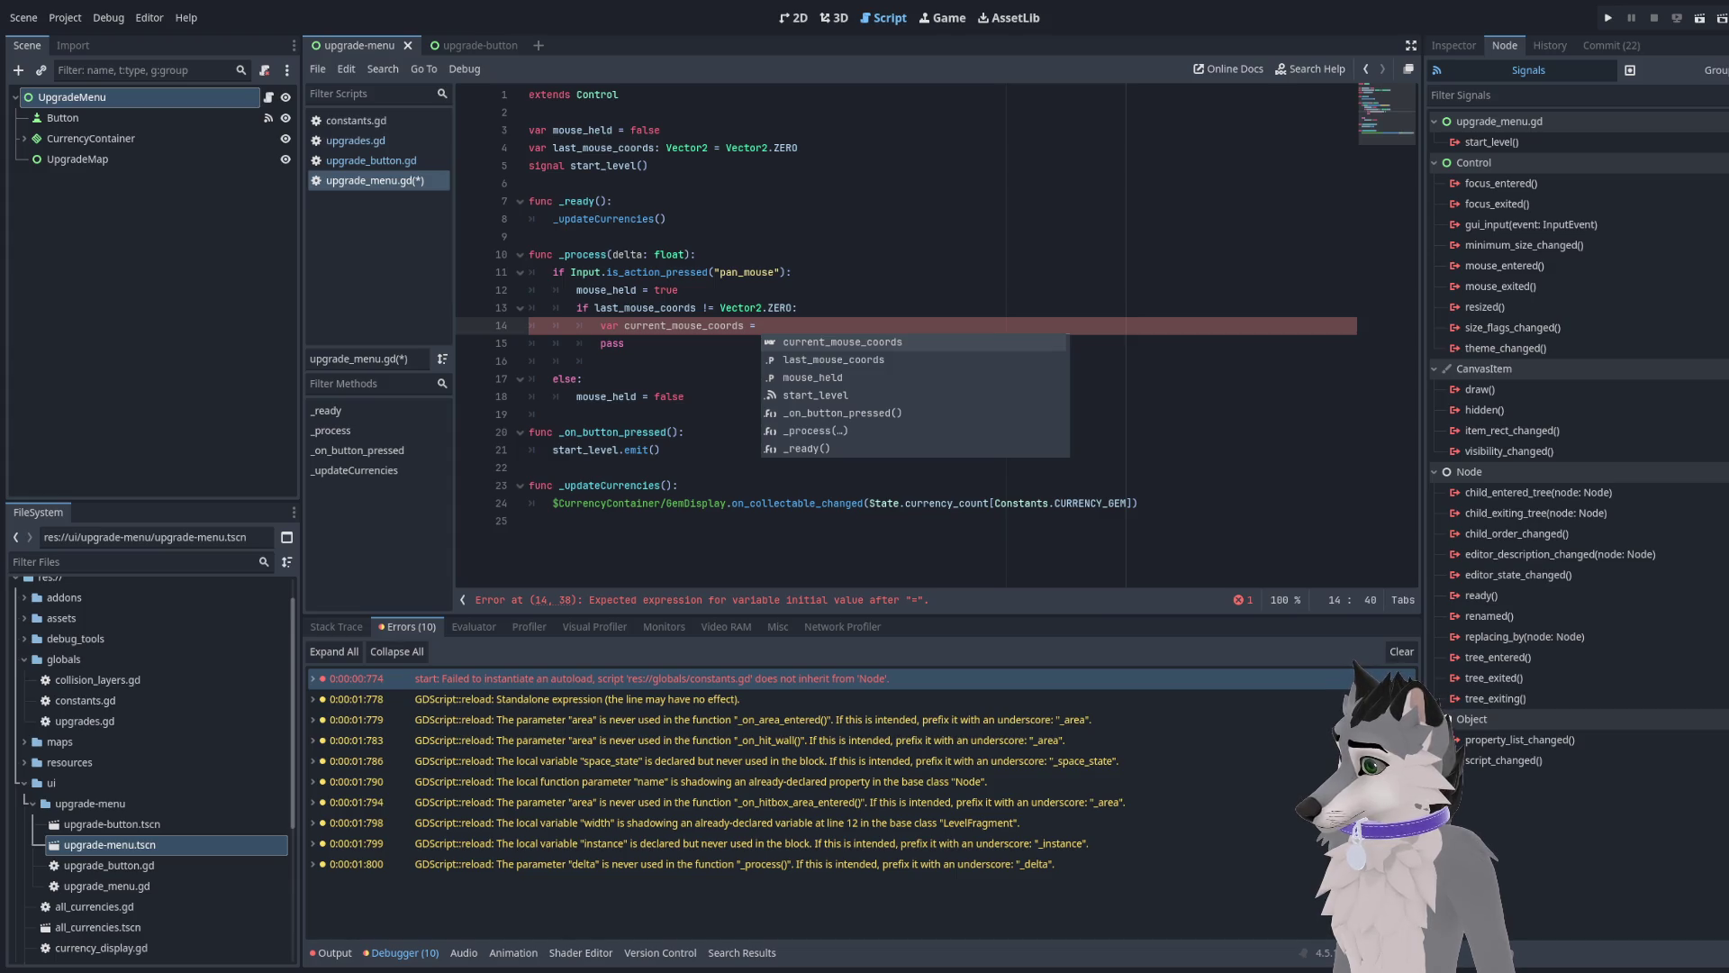
type("get")
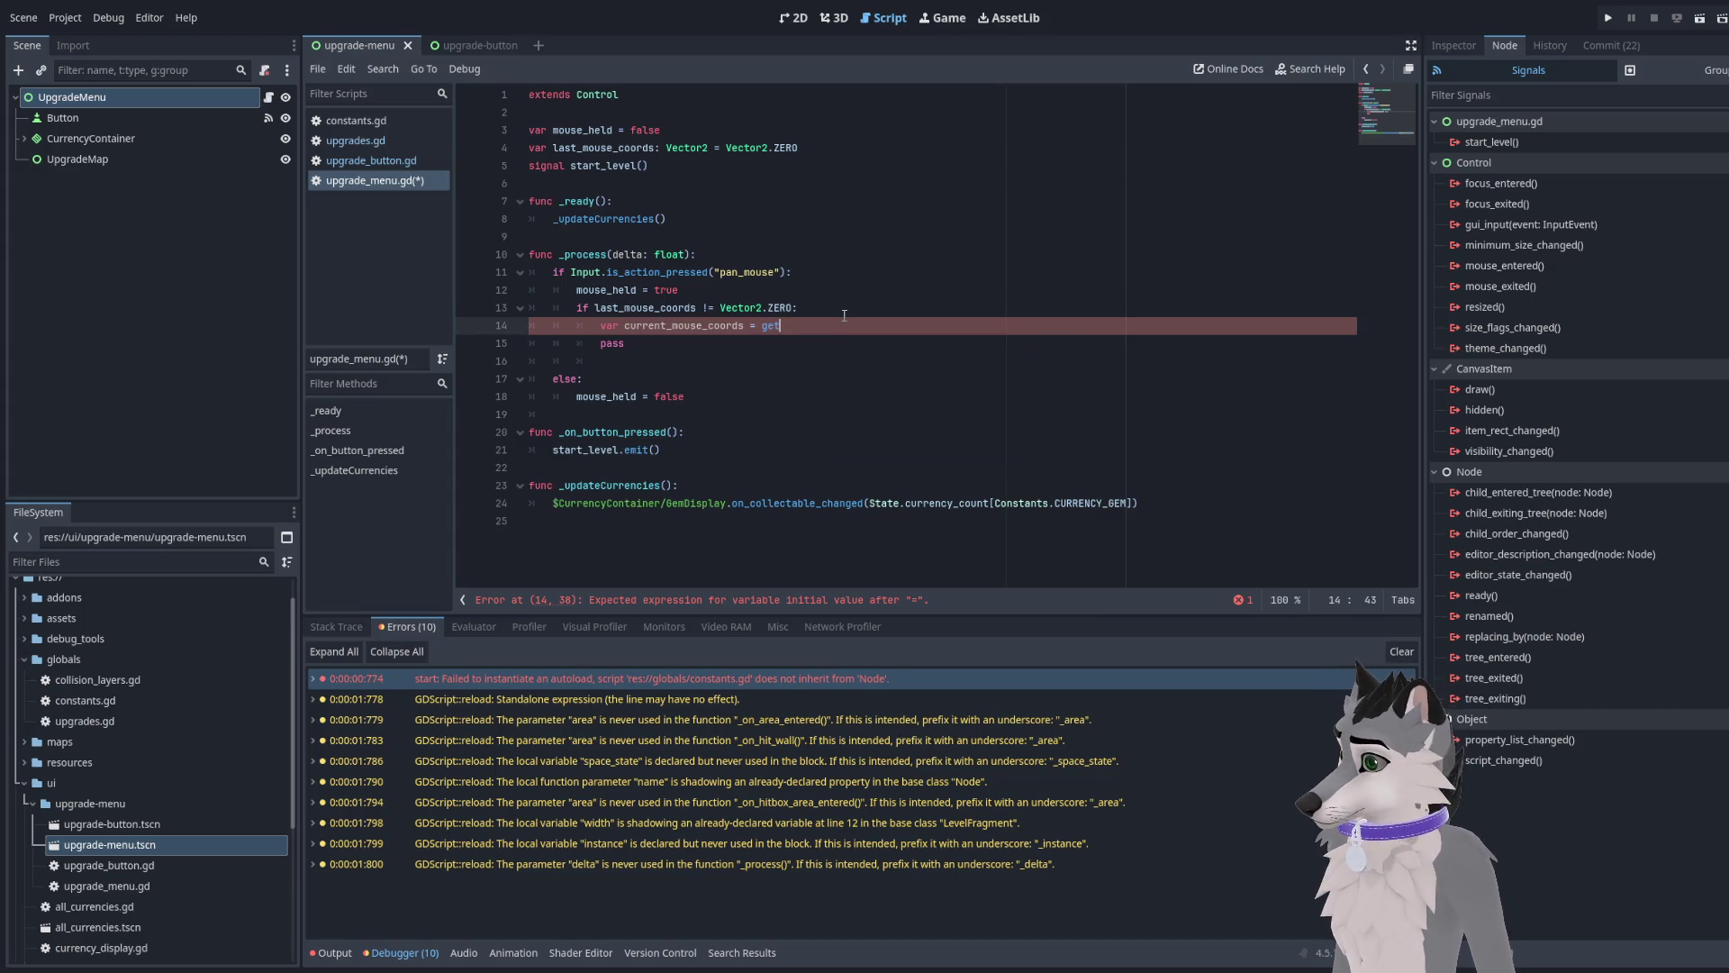
type("_viewport().get_mouse")
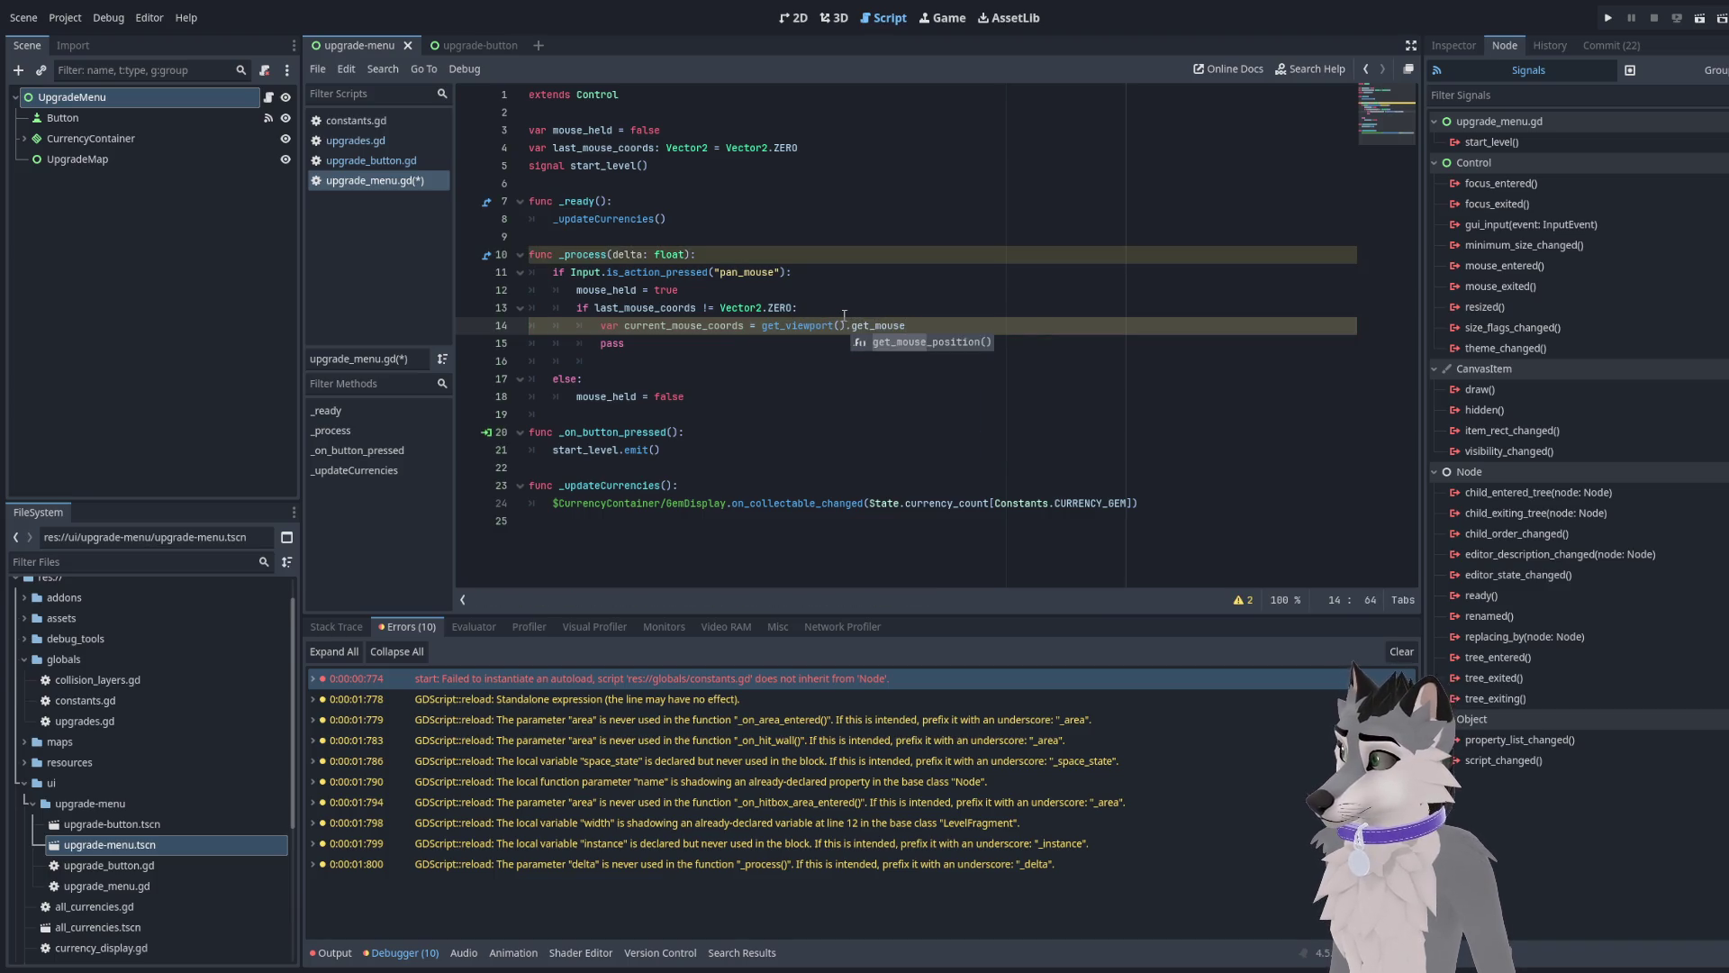
key("Return")
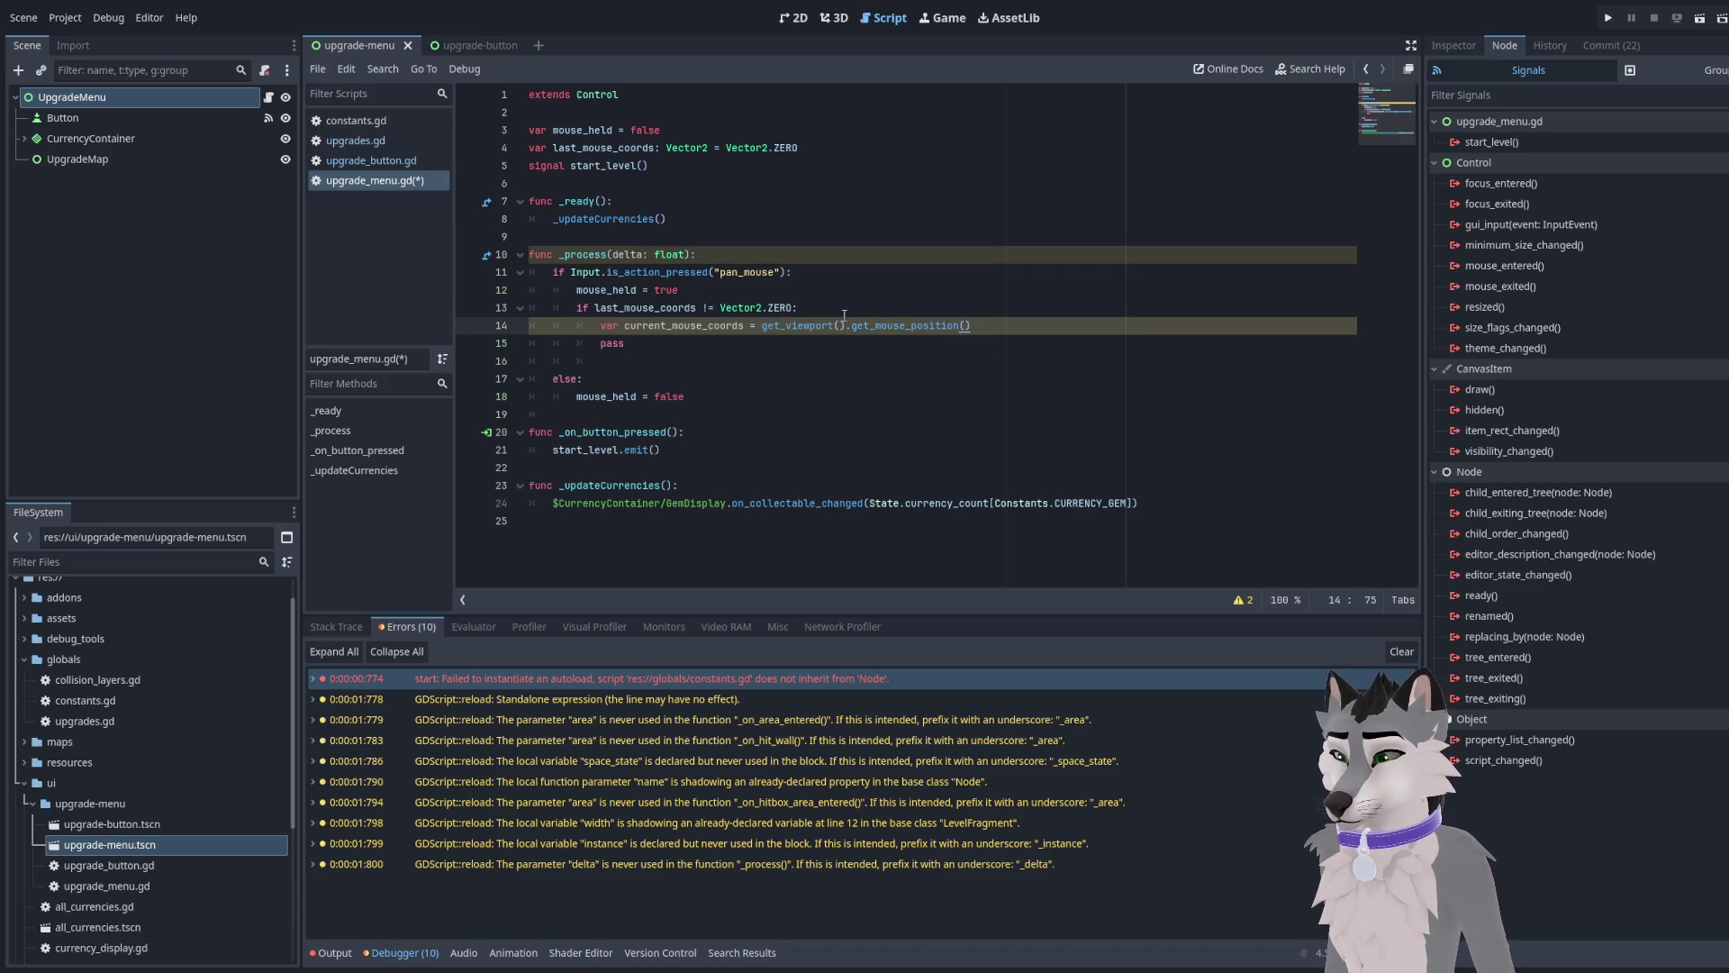
key("Return")
Move the current_mouse_coords line up under mouse_held = true and drop the unfinished if
type("if")
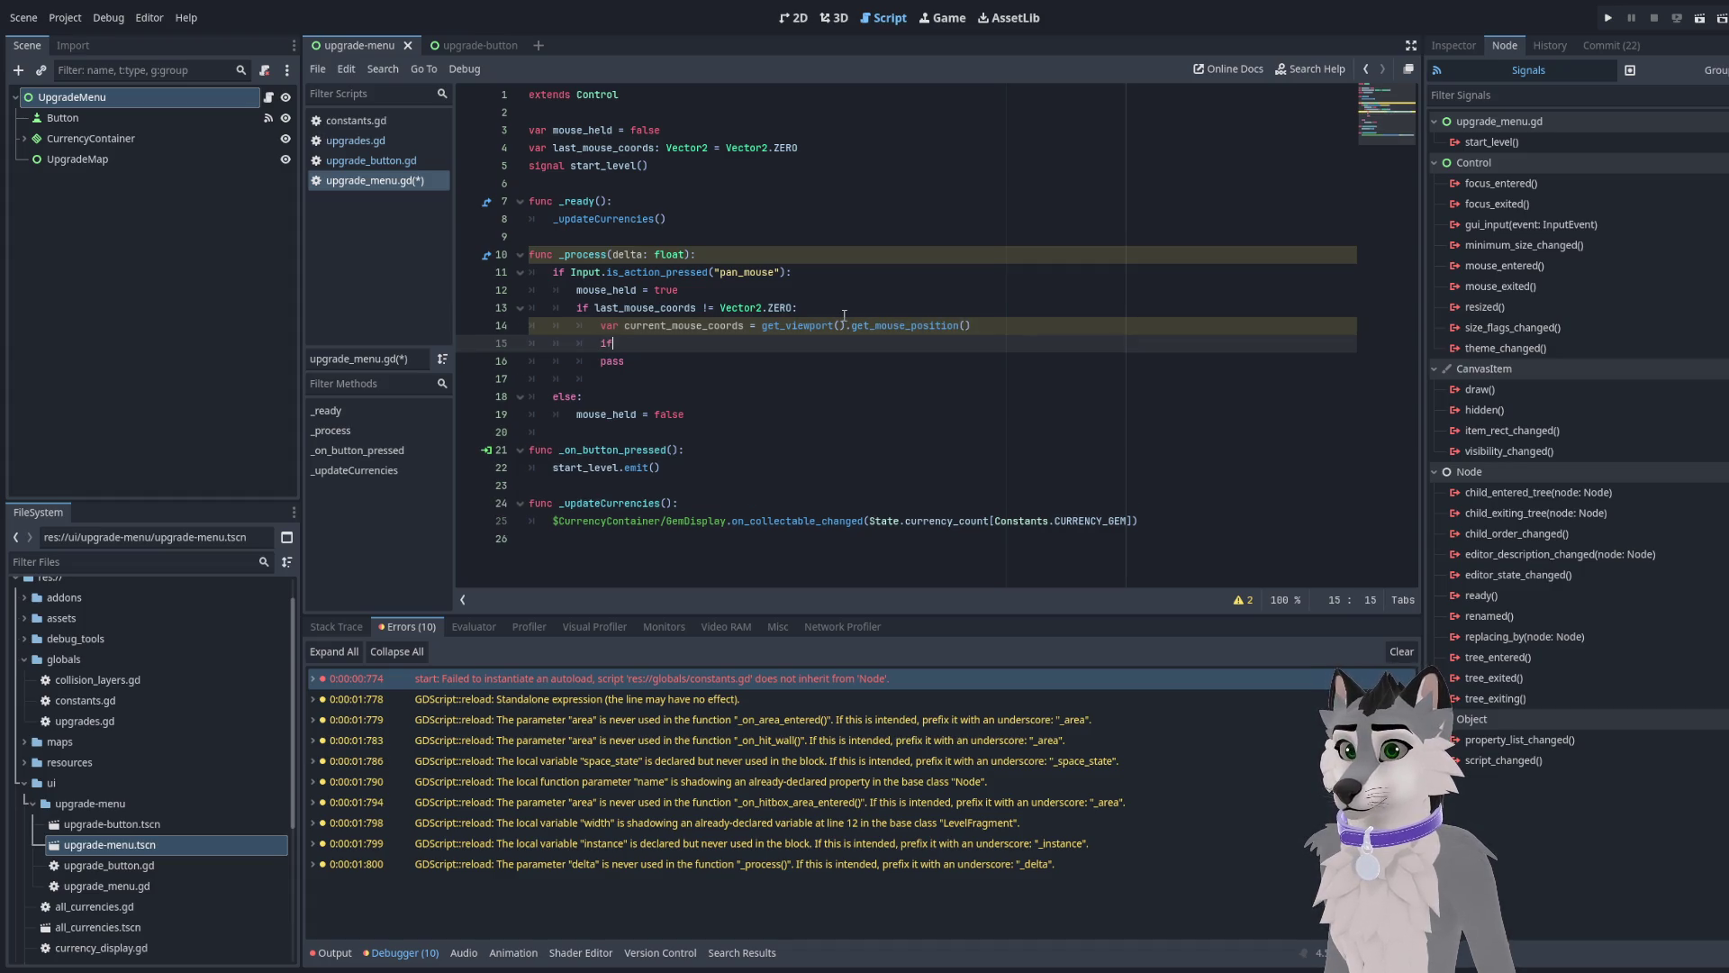
key("Up")
key("shift+End")
key("ctrl+x")
key("Up")
key("Up")
key("End")
key("Return")
key("ctrl+v")
key("Down")
key("Down")
key("Down")
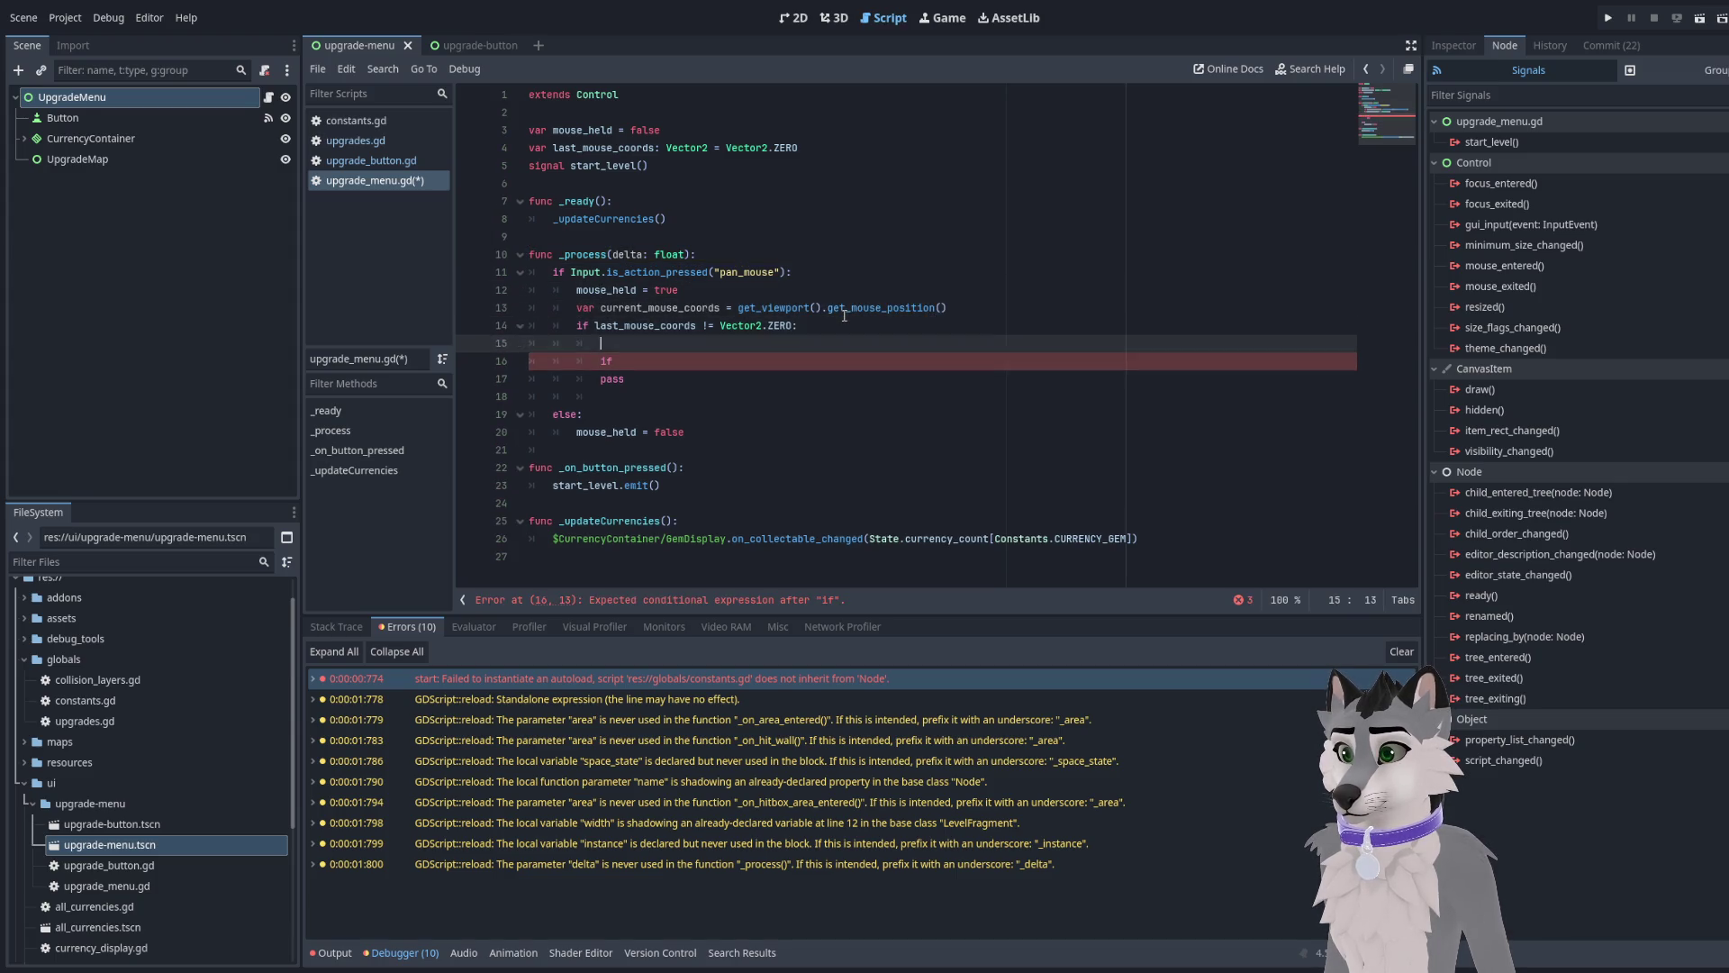
key("BackSpace")
key("BackSpace")
key("BackSpace")
key("BackSpace")
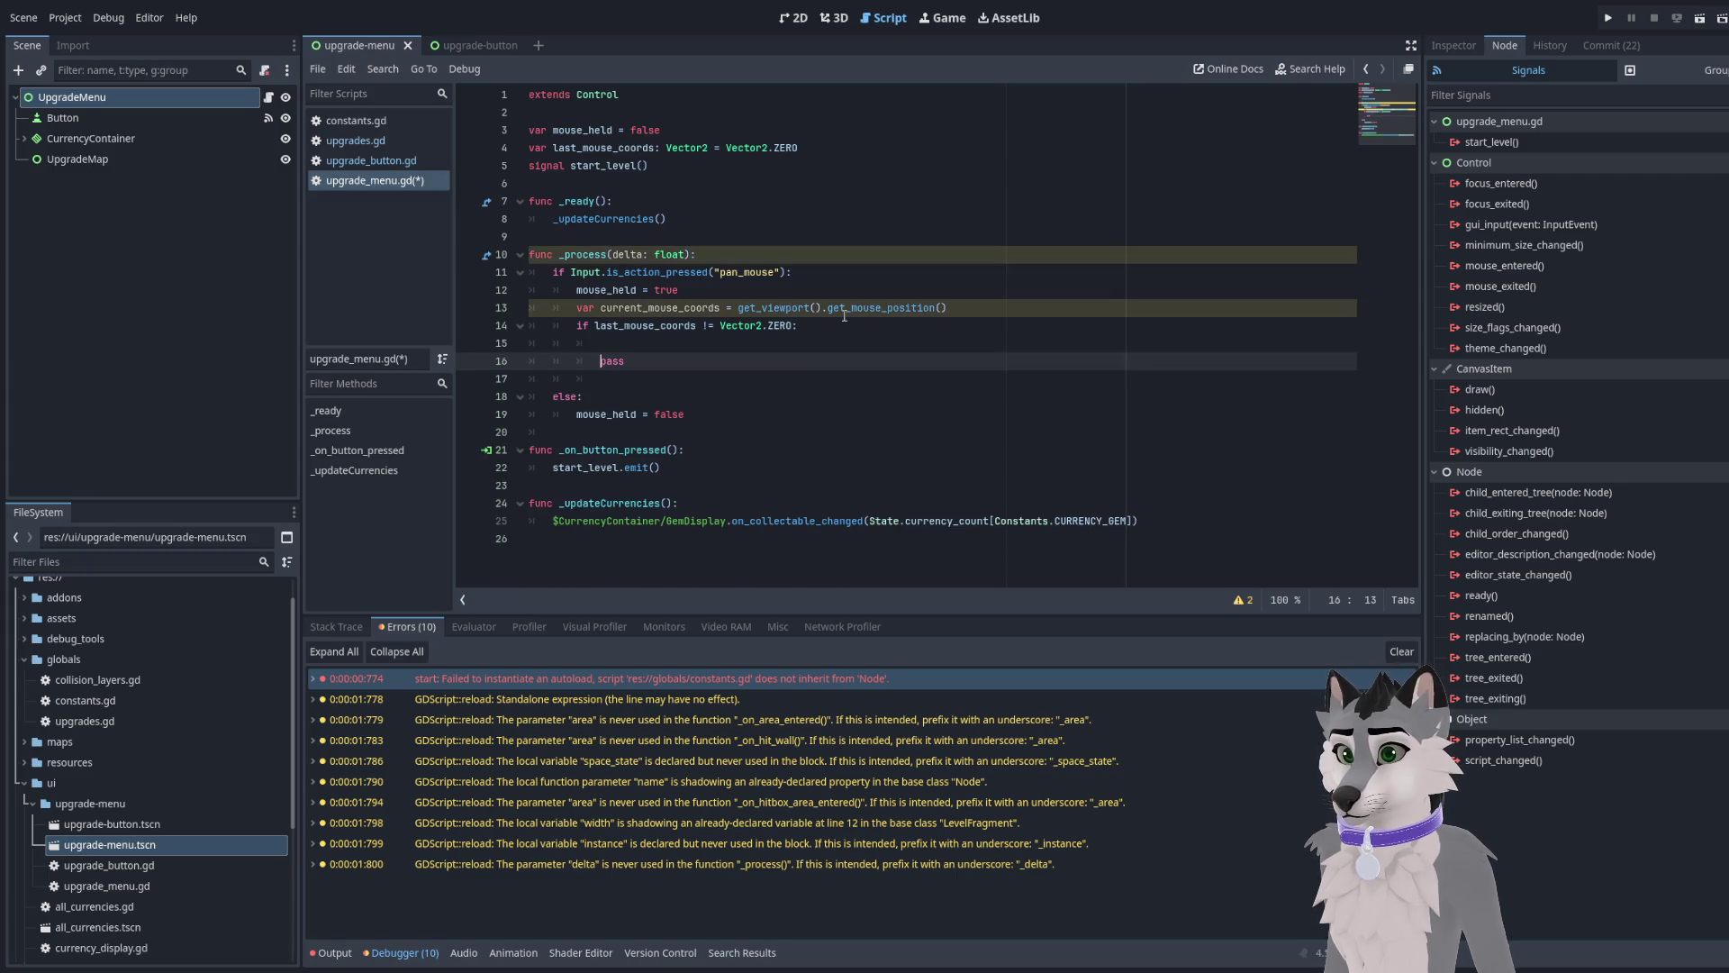
Add a #Pan screen comment above pass and write last_mouse_coords = current_mouse_coords after it
key("Tab")
key("Tab")
key("Tab")
type("#Pan screen")
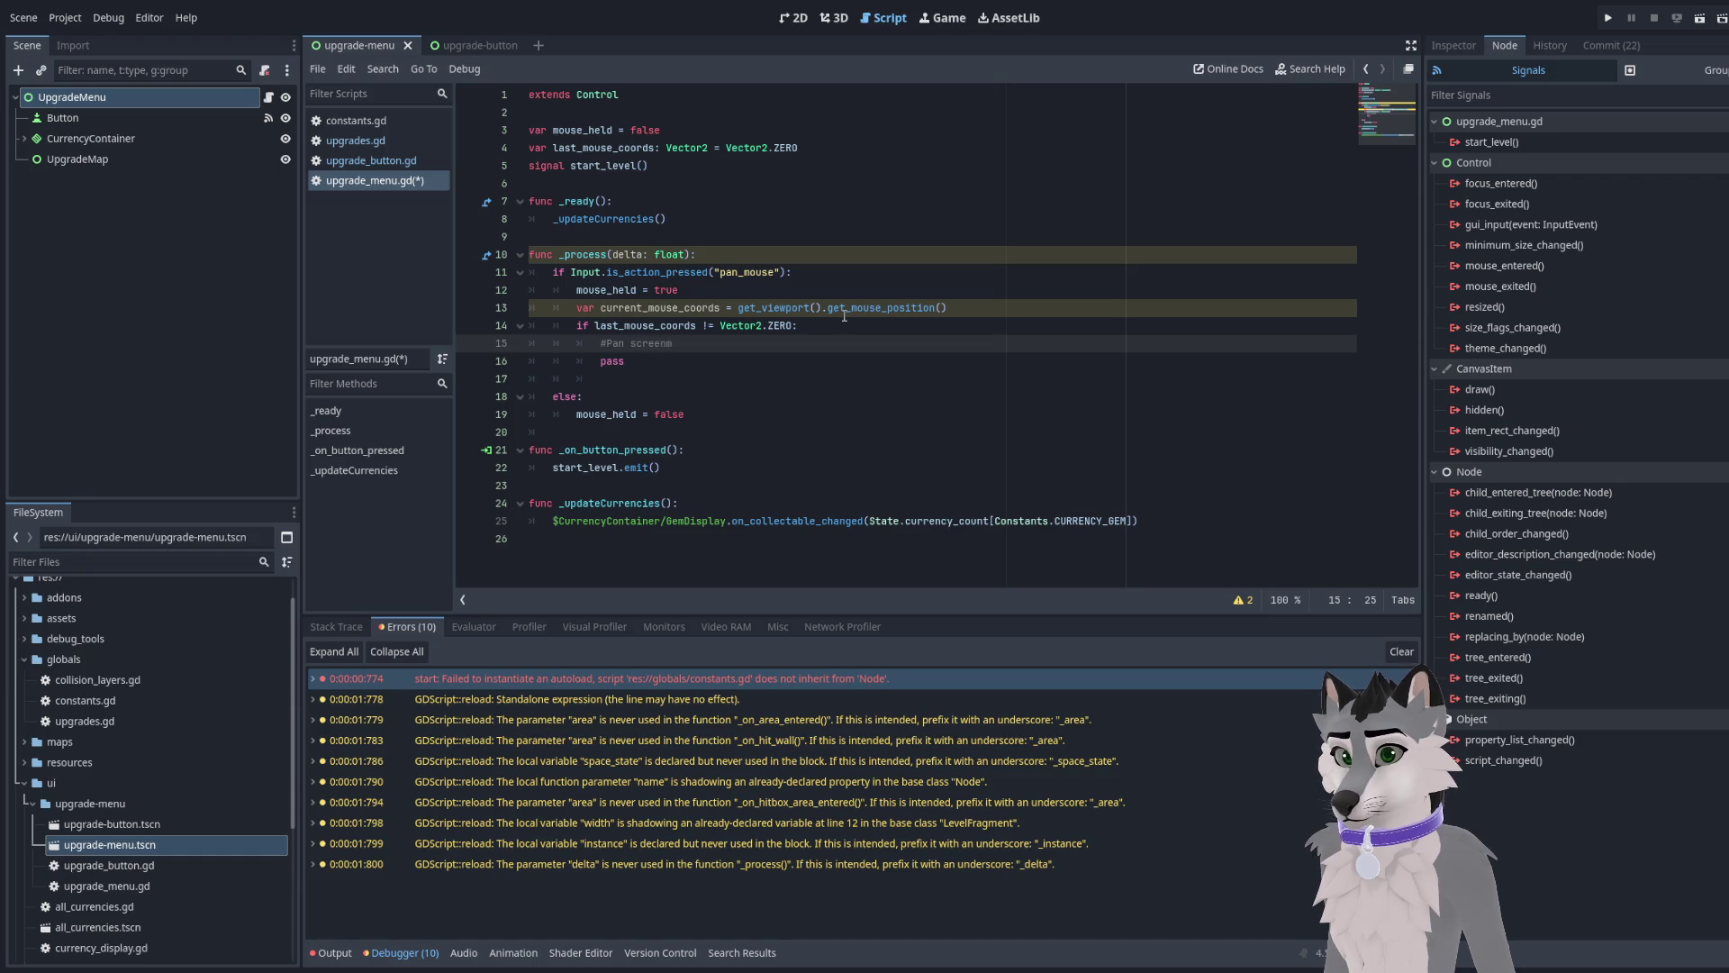
key("Down")
key("Return")
key("BackSpace")
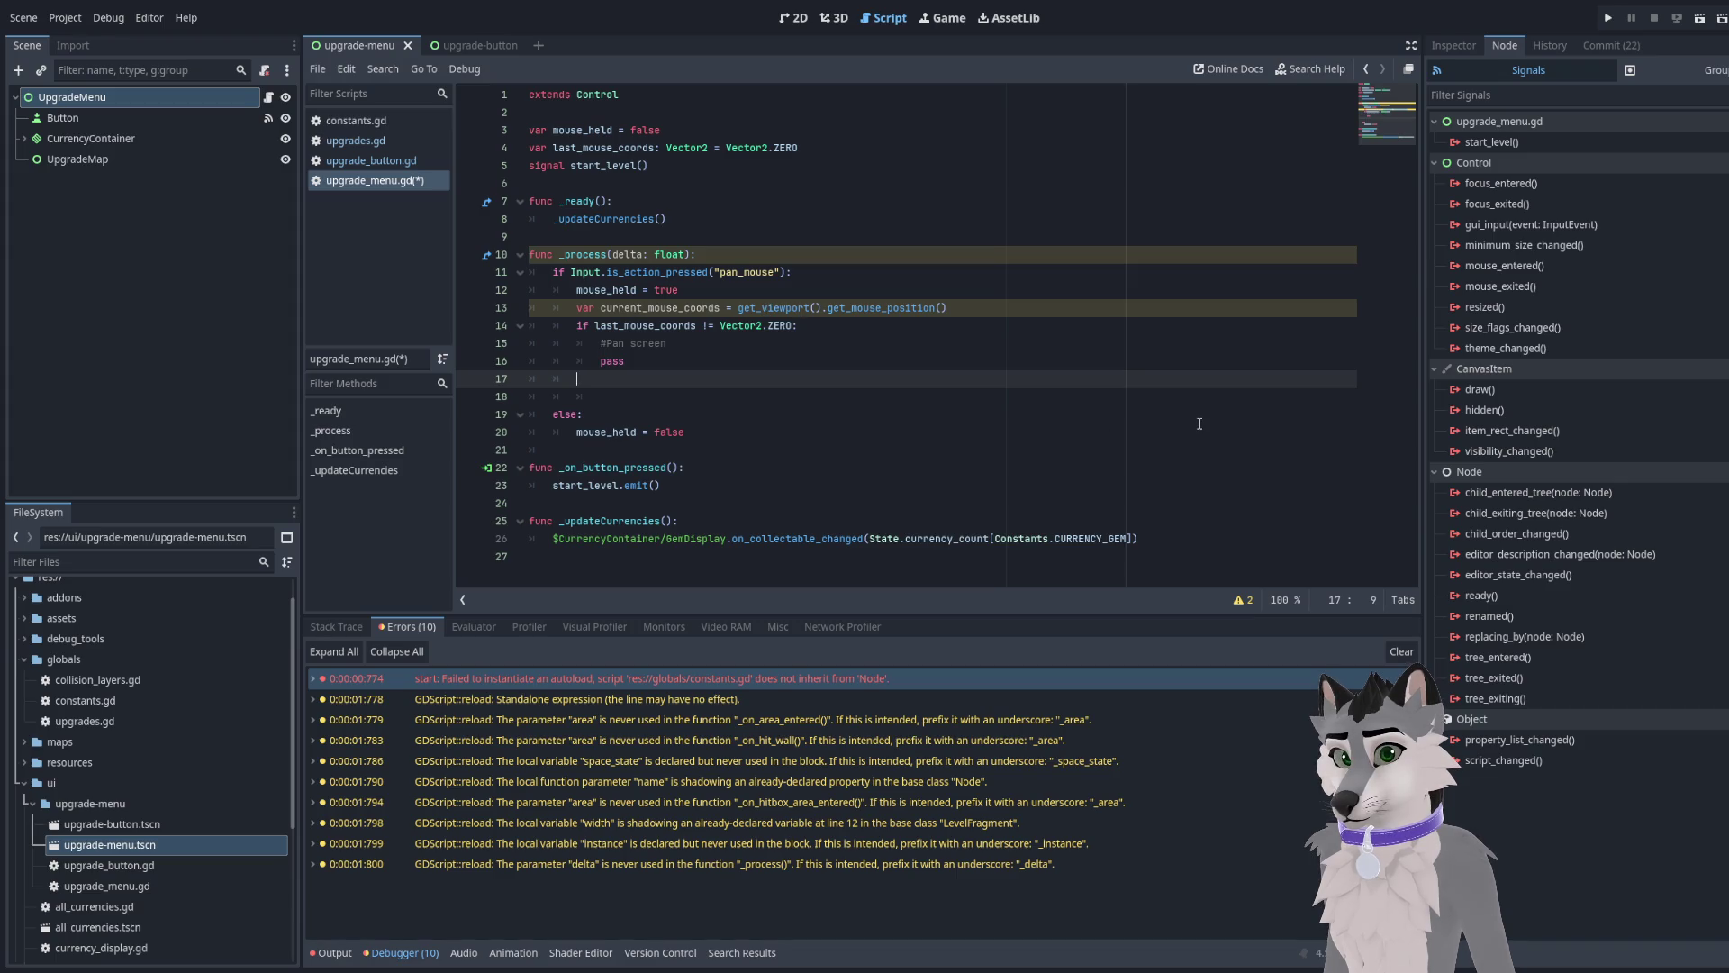
type("var")
key("BackSpace")
key("BackSpace")
key("BackSpace")
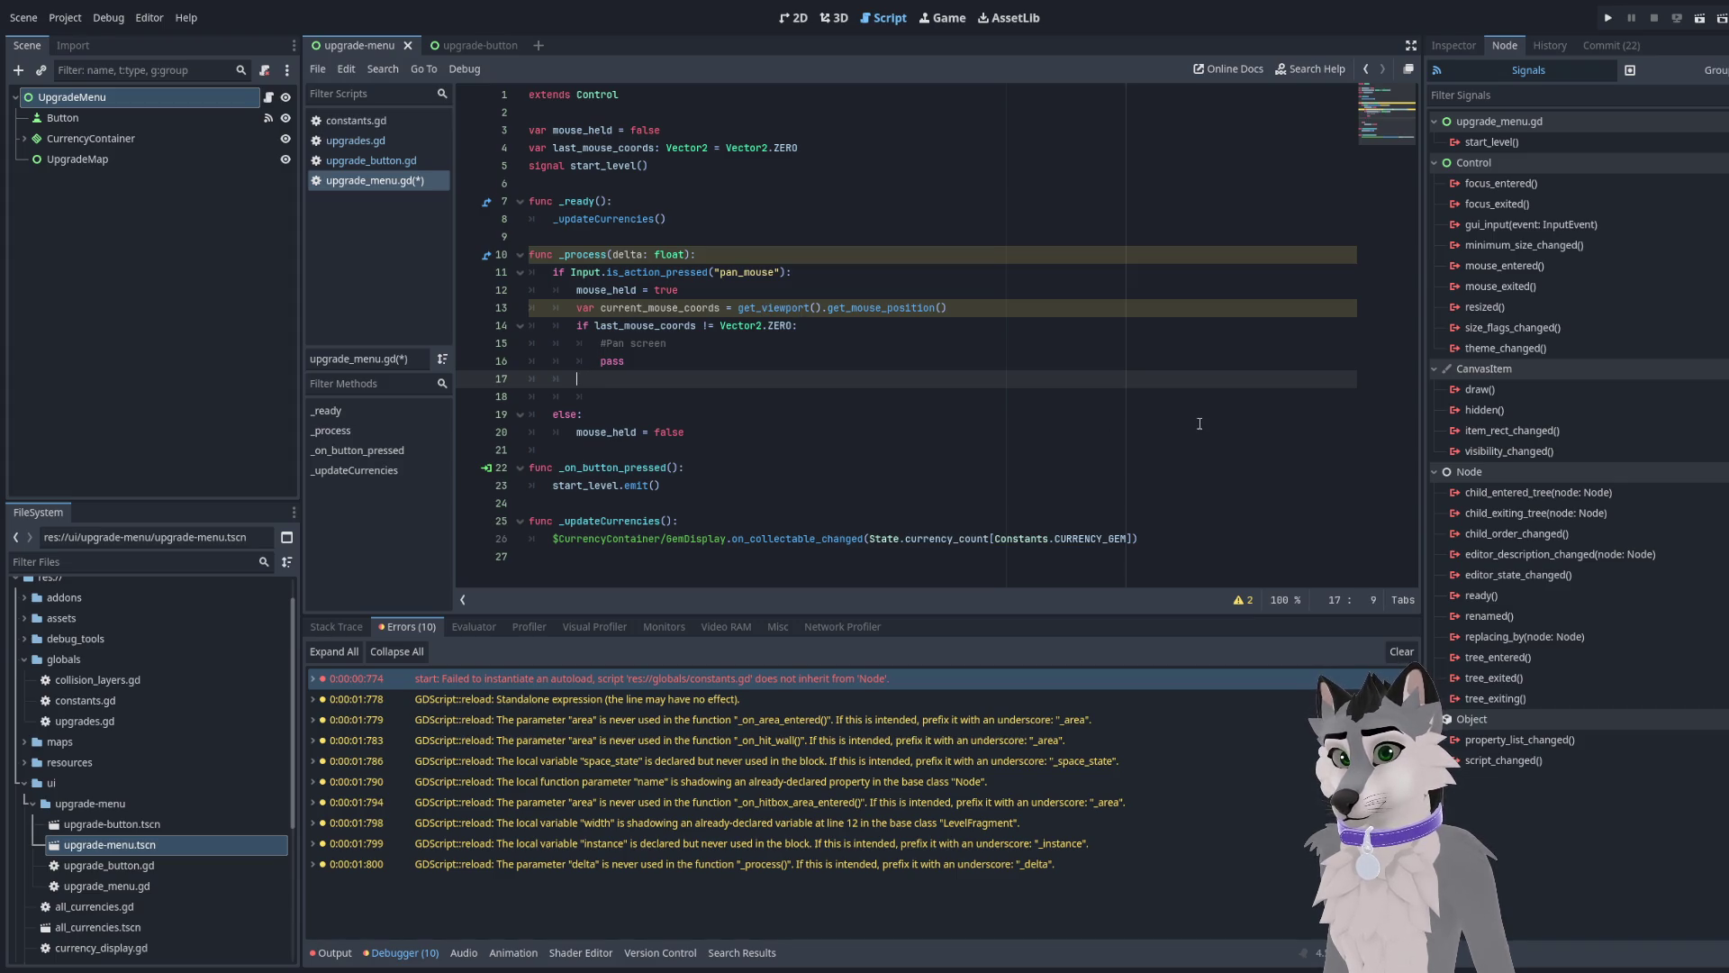
type("last_mouse_coords")
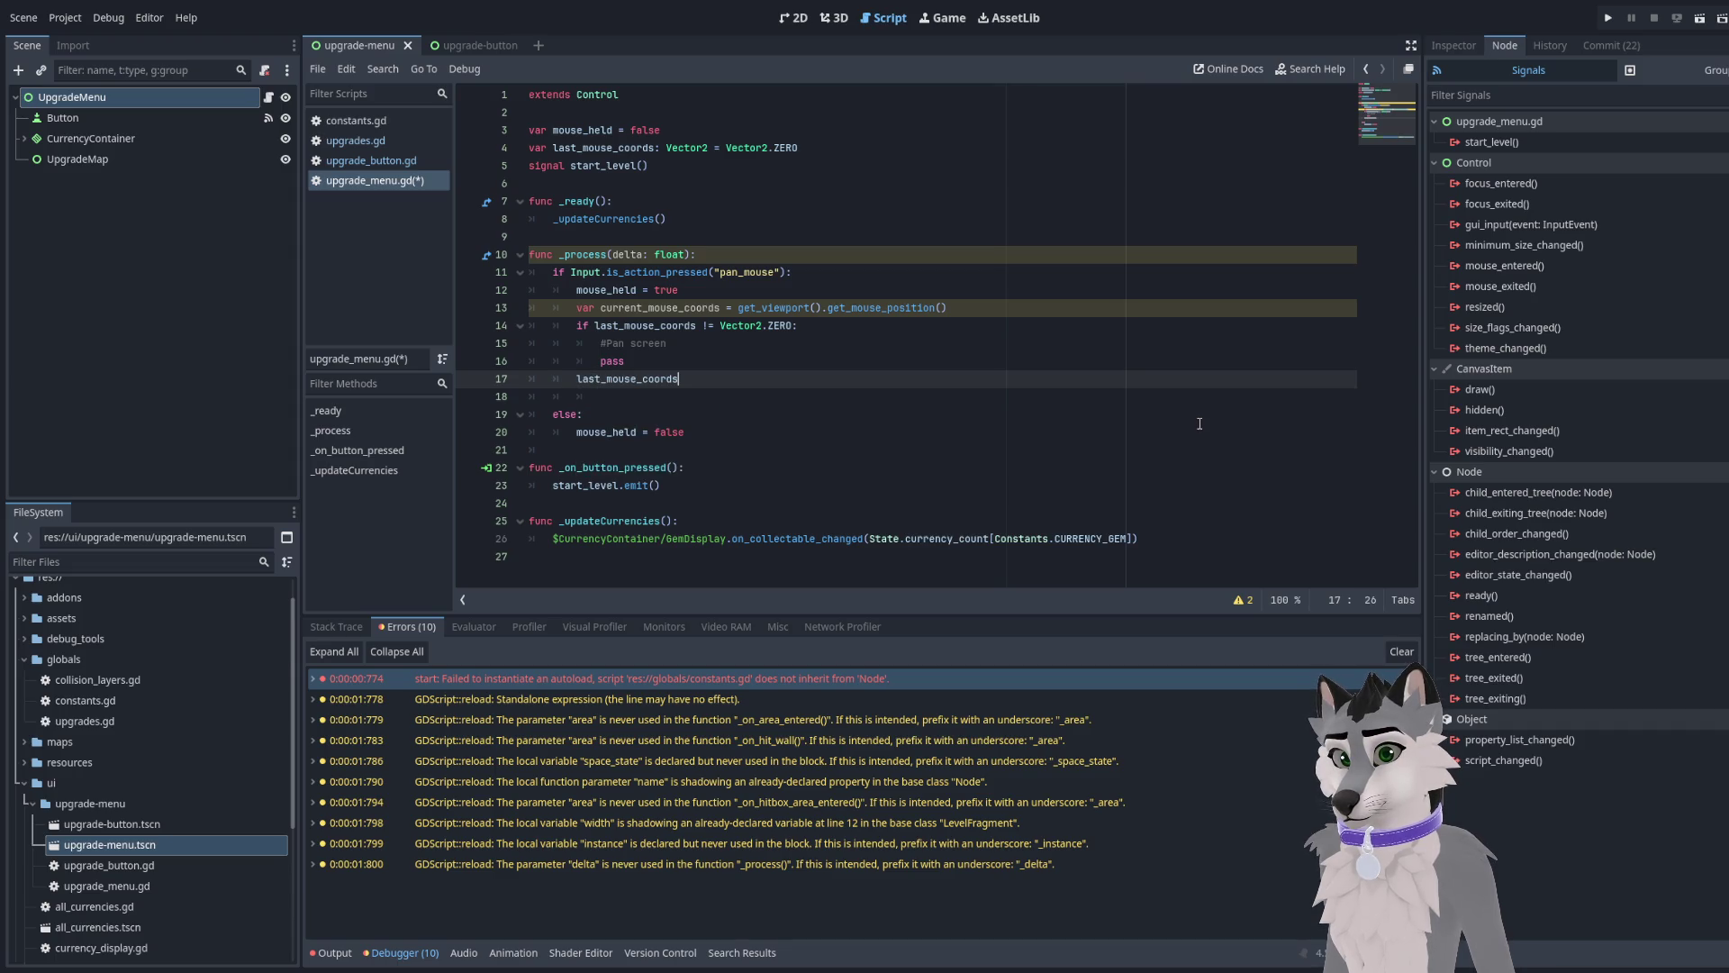
type(" = current_mouse_coords")
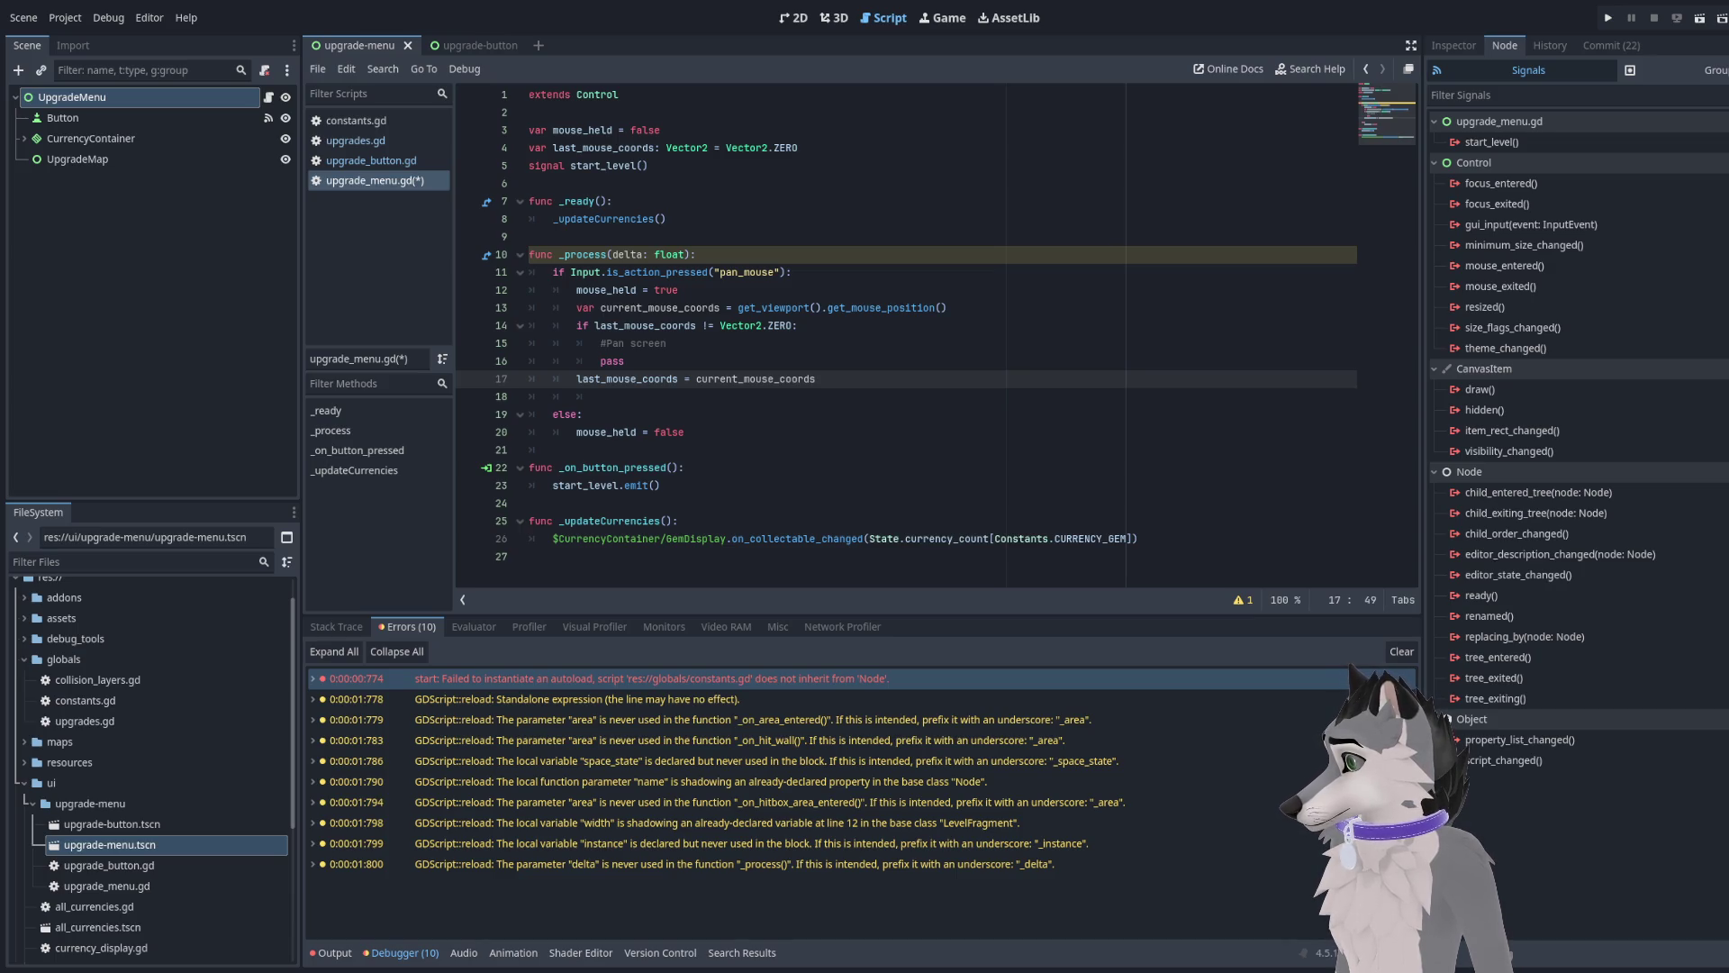
Tidy the lines after the assignment, save, and delete then restore the #Pan screen comment
left_click(875, 390)
key("Tab")
key("ctrl+z")
key("ctrl+s")
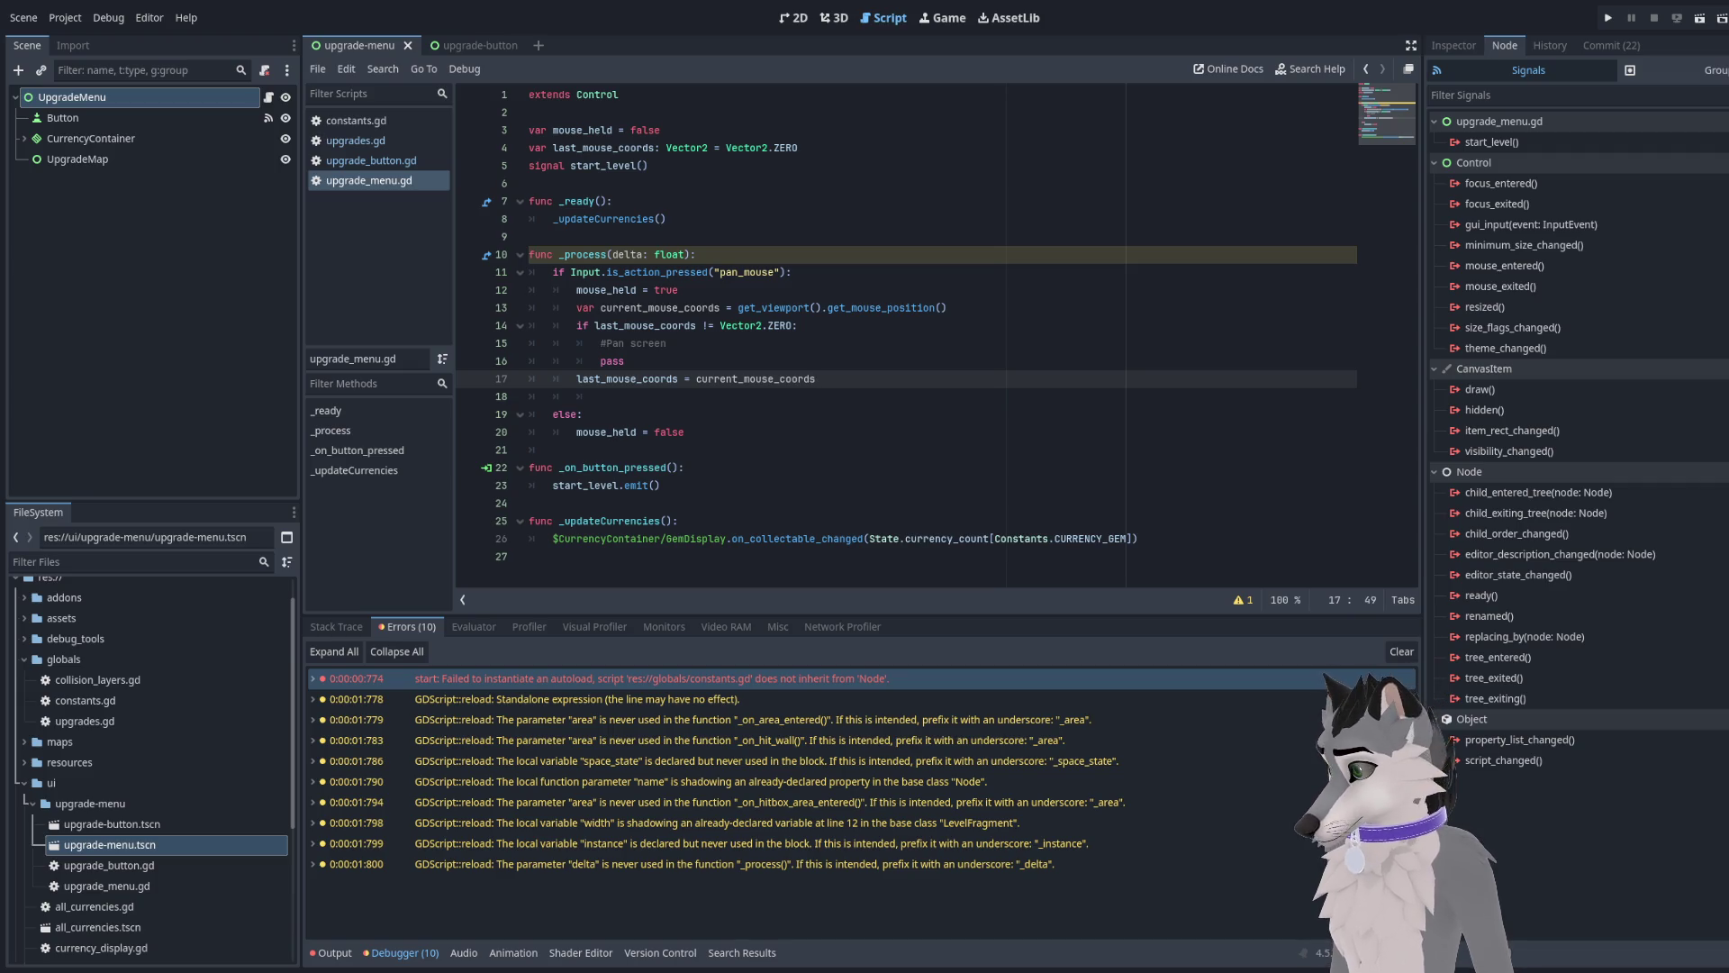
key("Return")
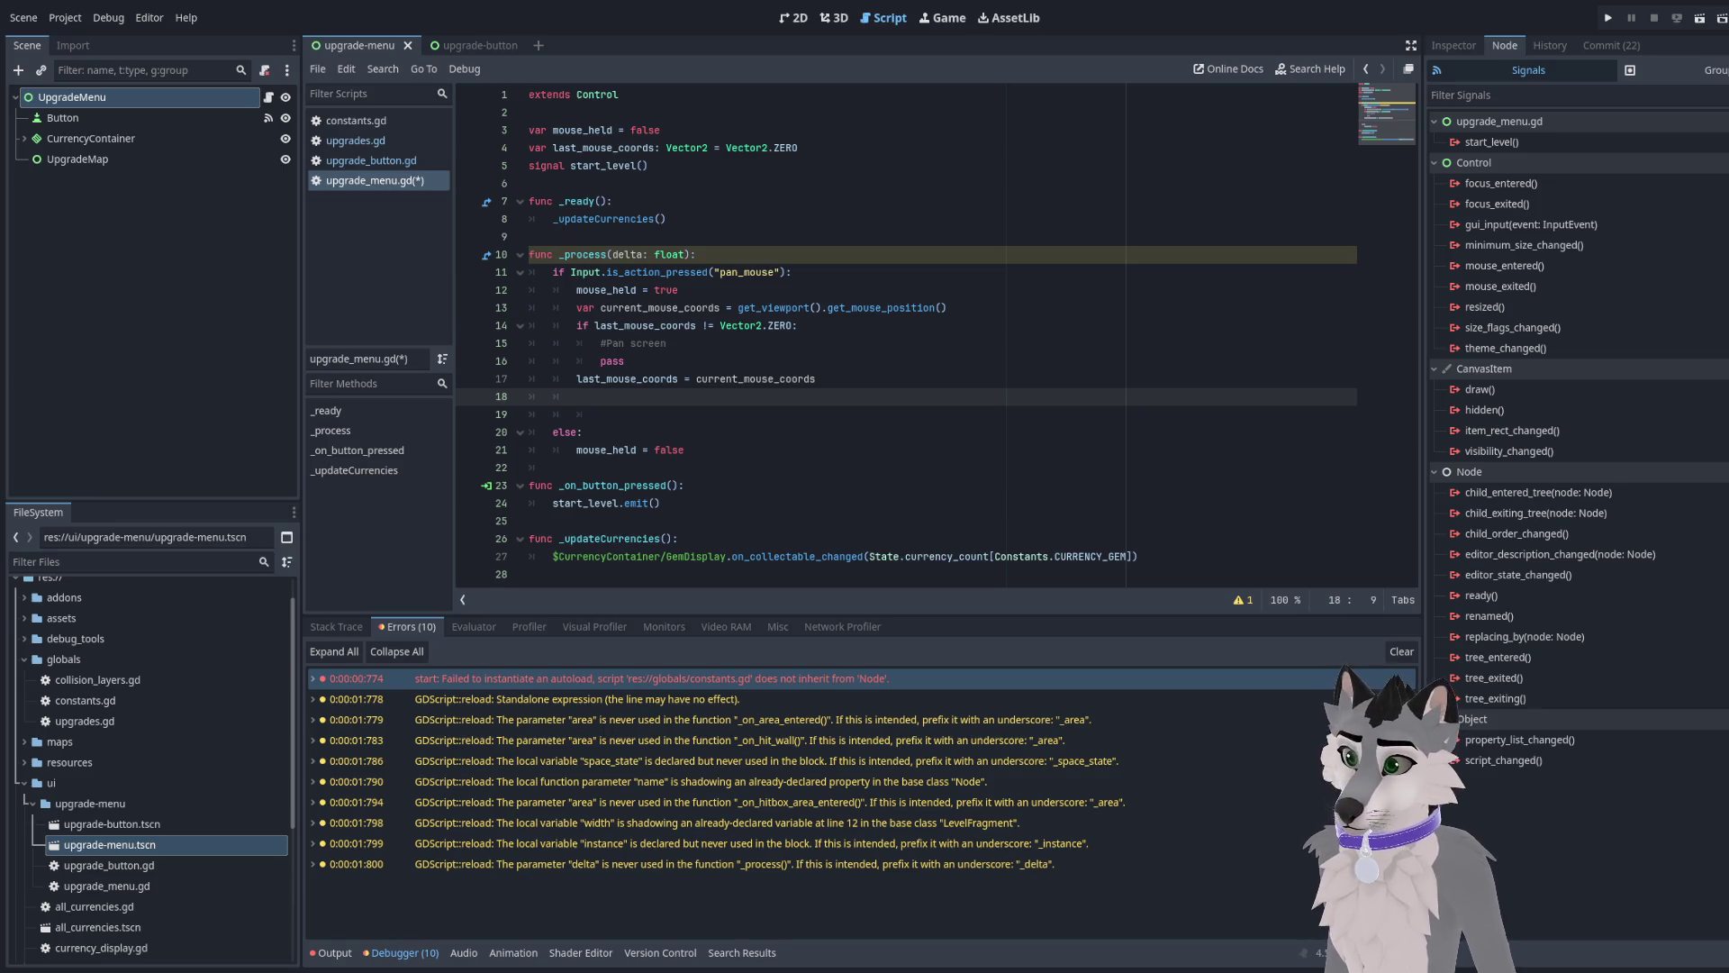
key("BackSpace")
key("BackSpace")
key("BackSpace")
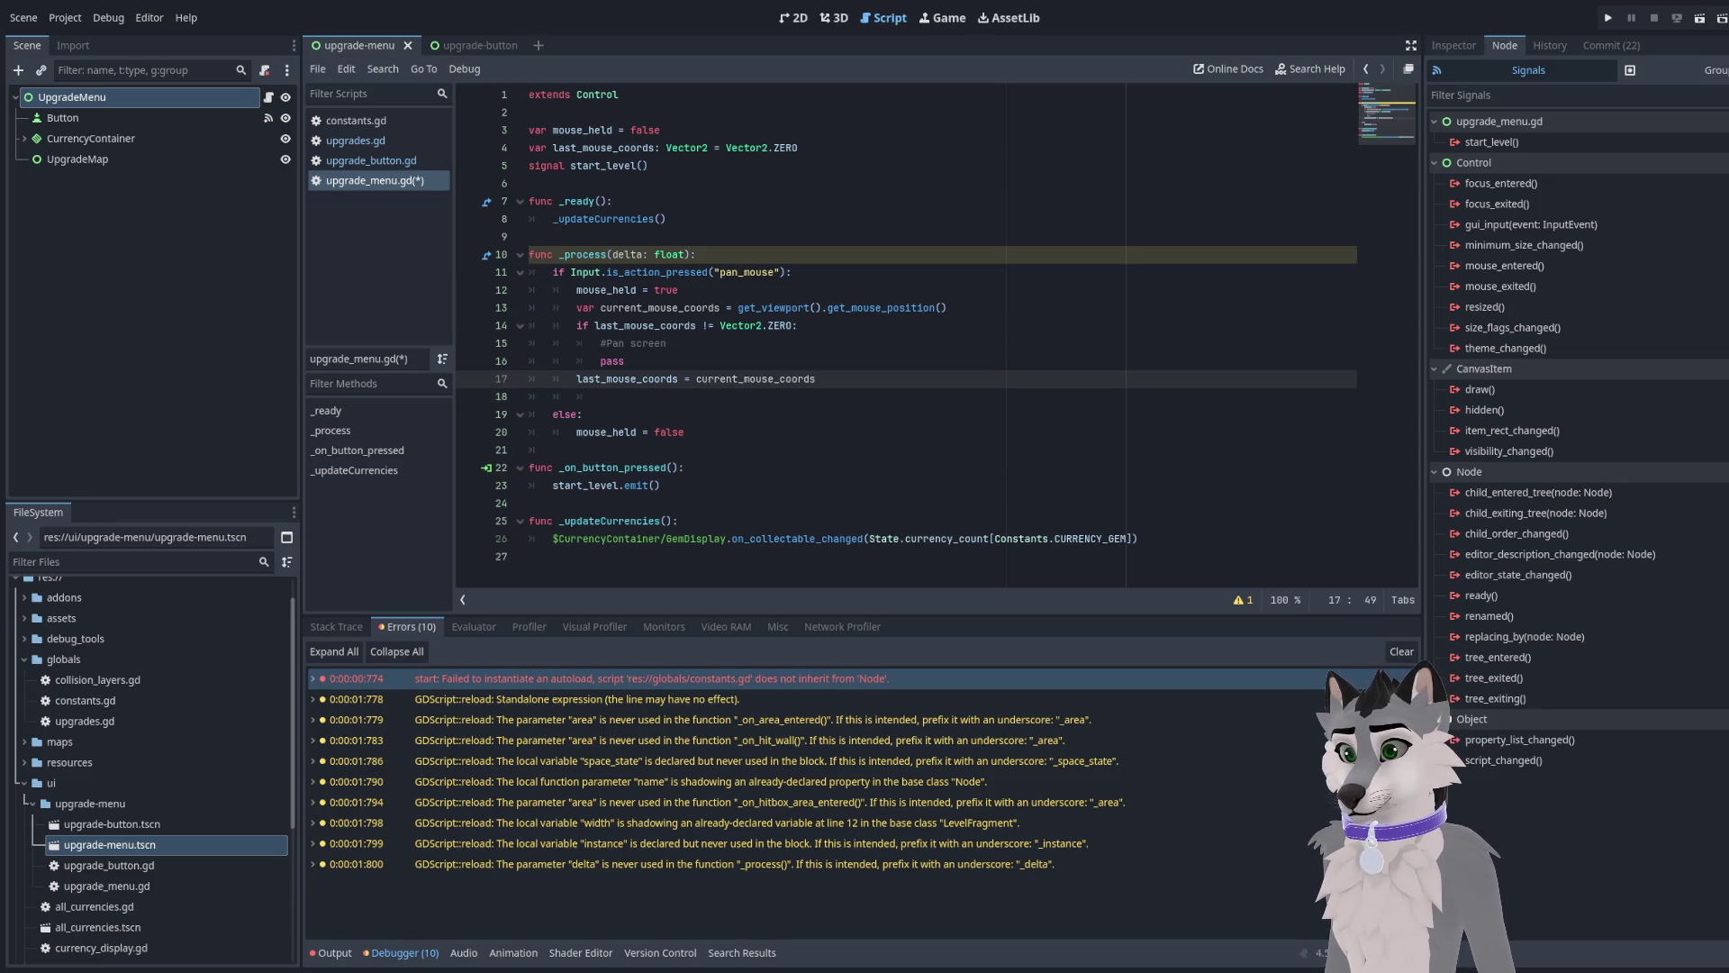
key("Up")
key("Up")
key("ctrl+s")
key("shift+Home")
key("BackSpace")
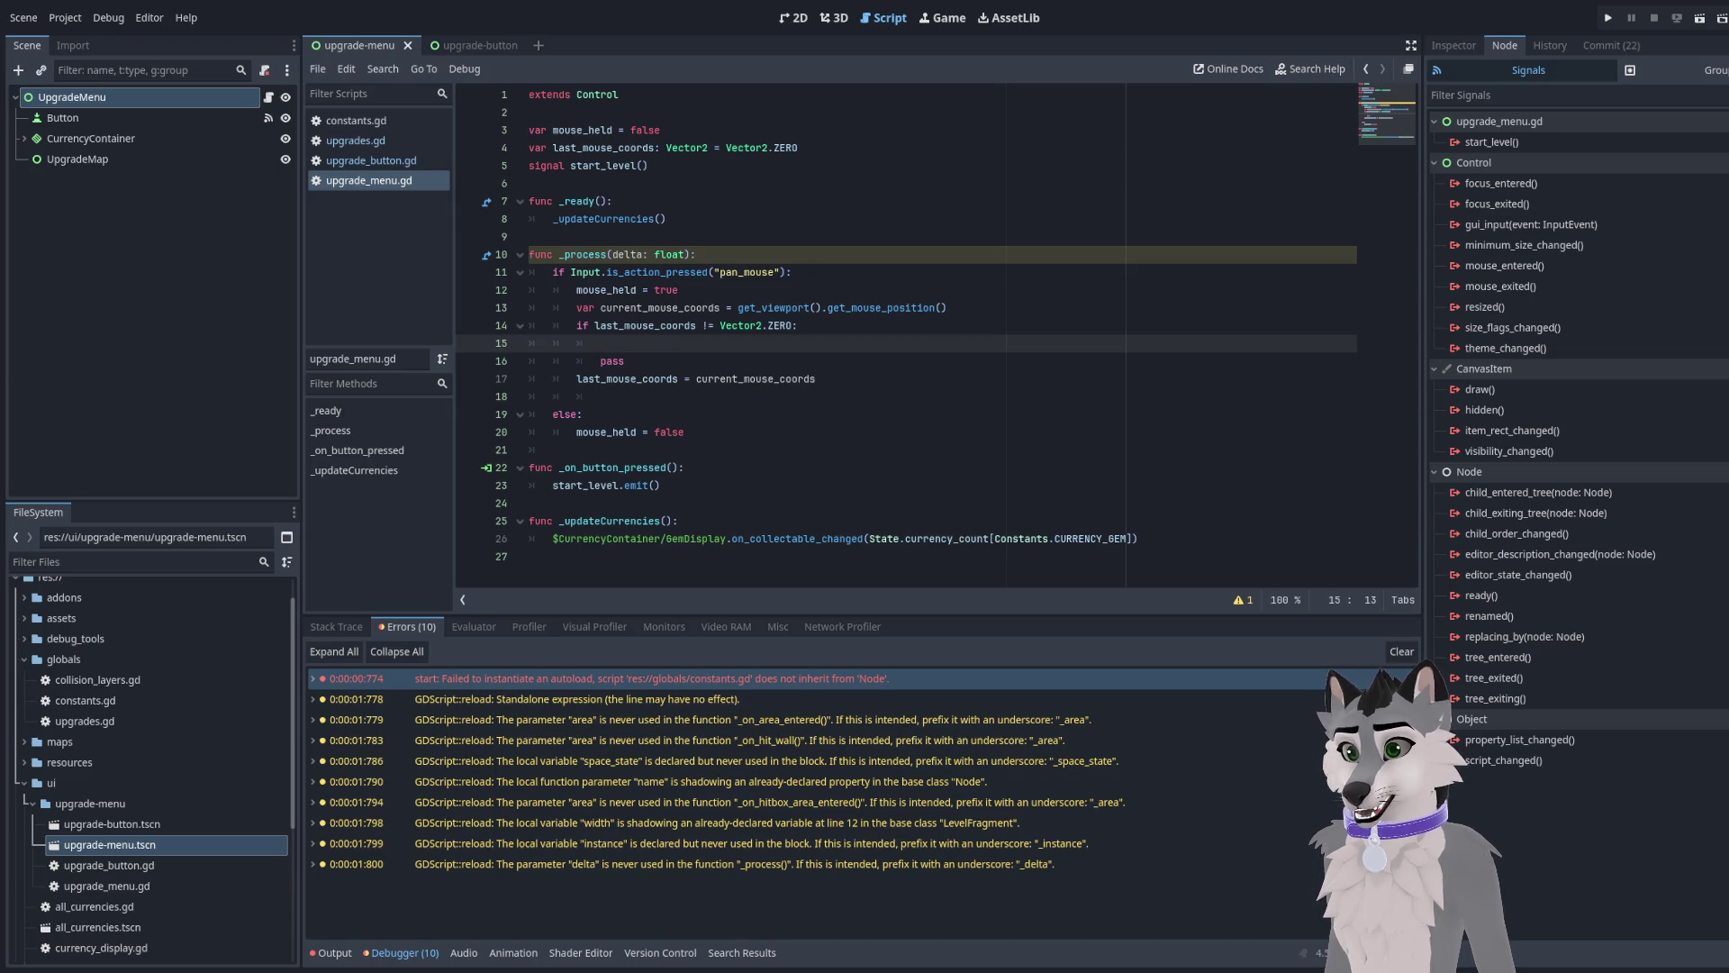
key("ctrl+z")
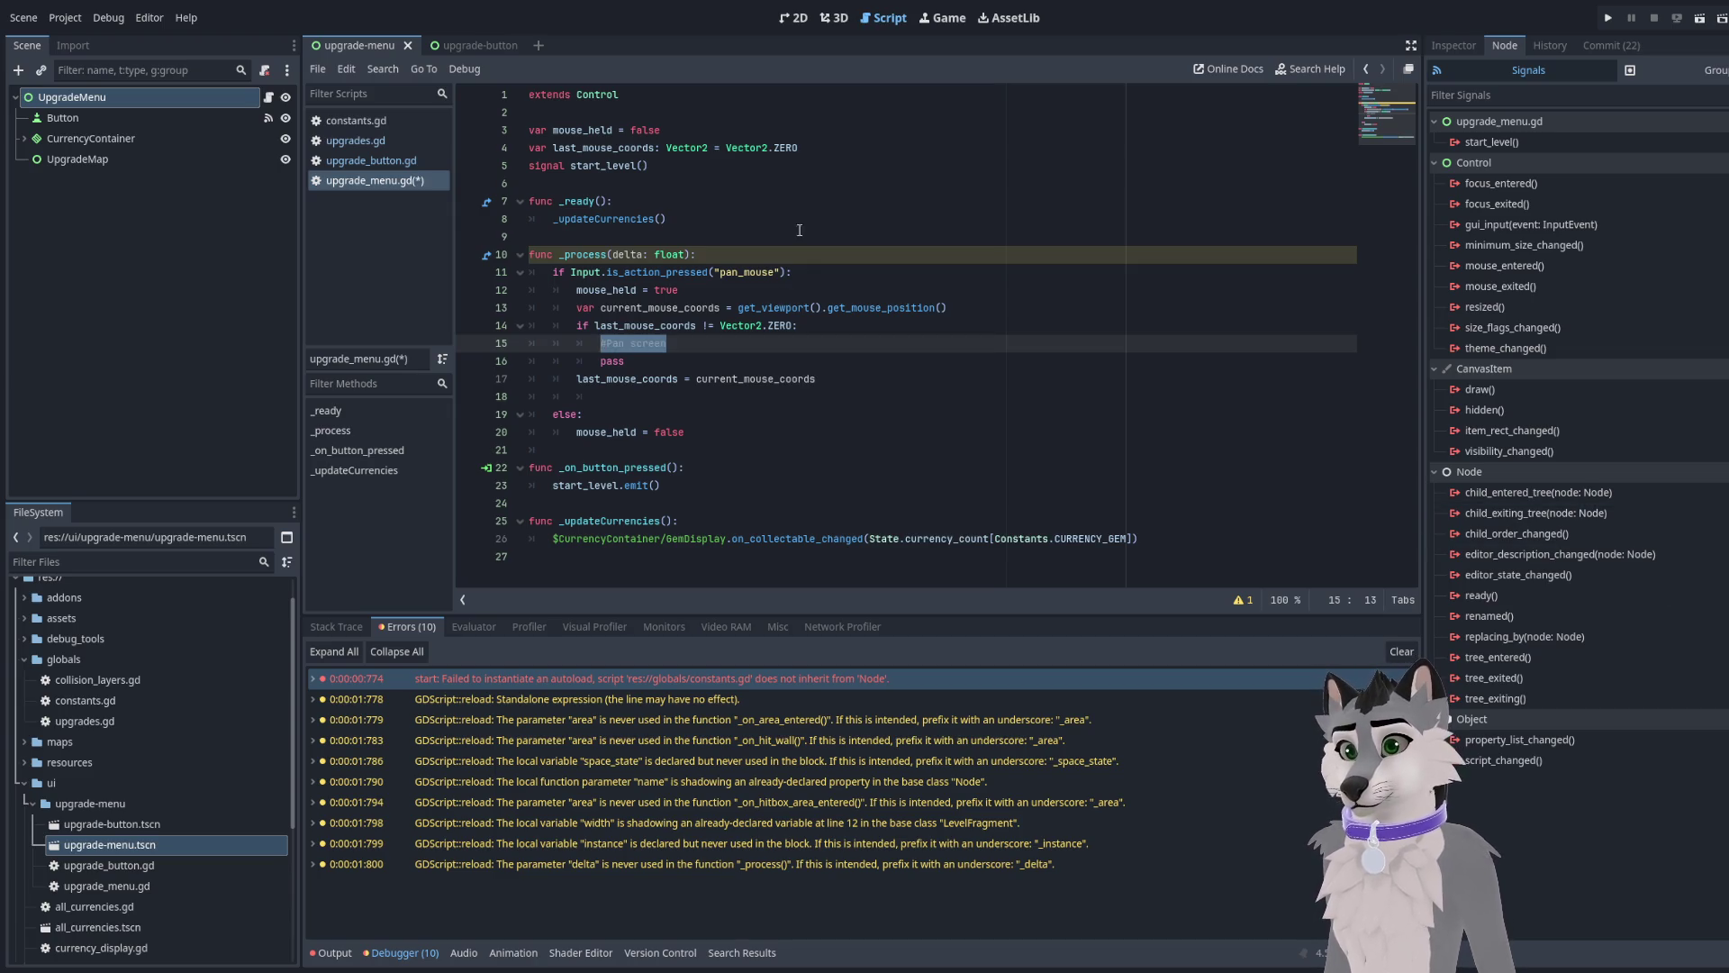
Declare var current_zoom: float = 1.0 below last_mouse_coords and save
left_click(1087, 144)
key("ctrl+s")
key("Return")
type("var current_zo")
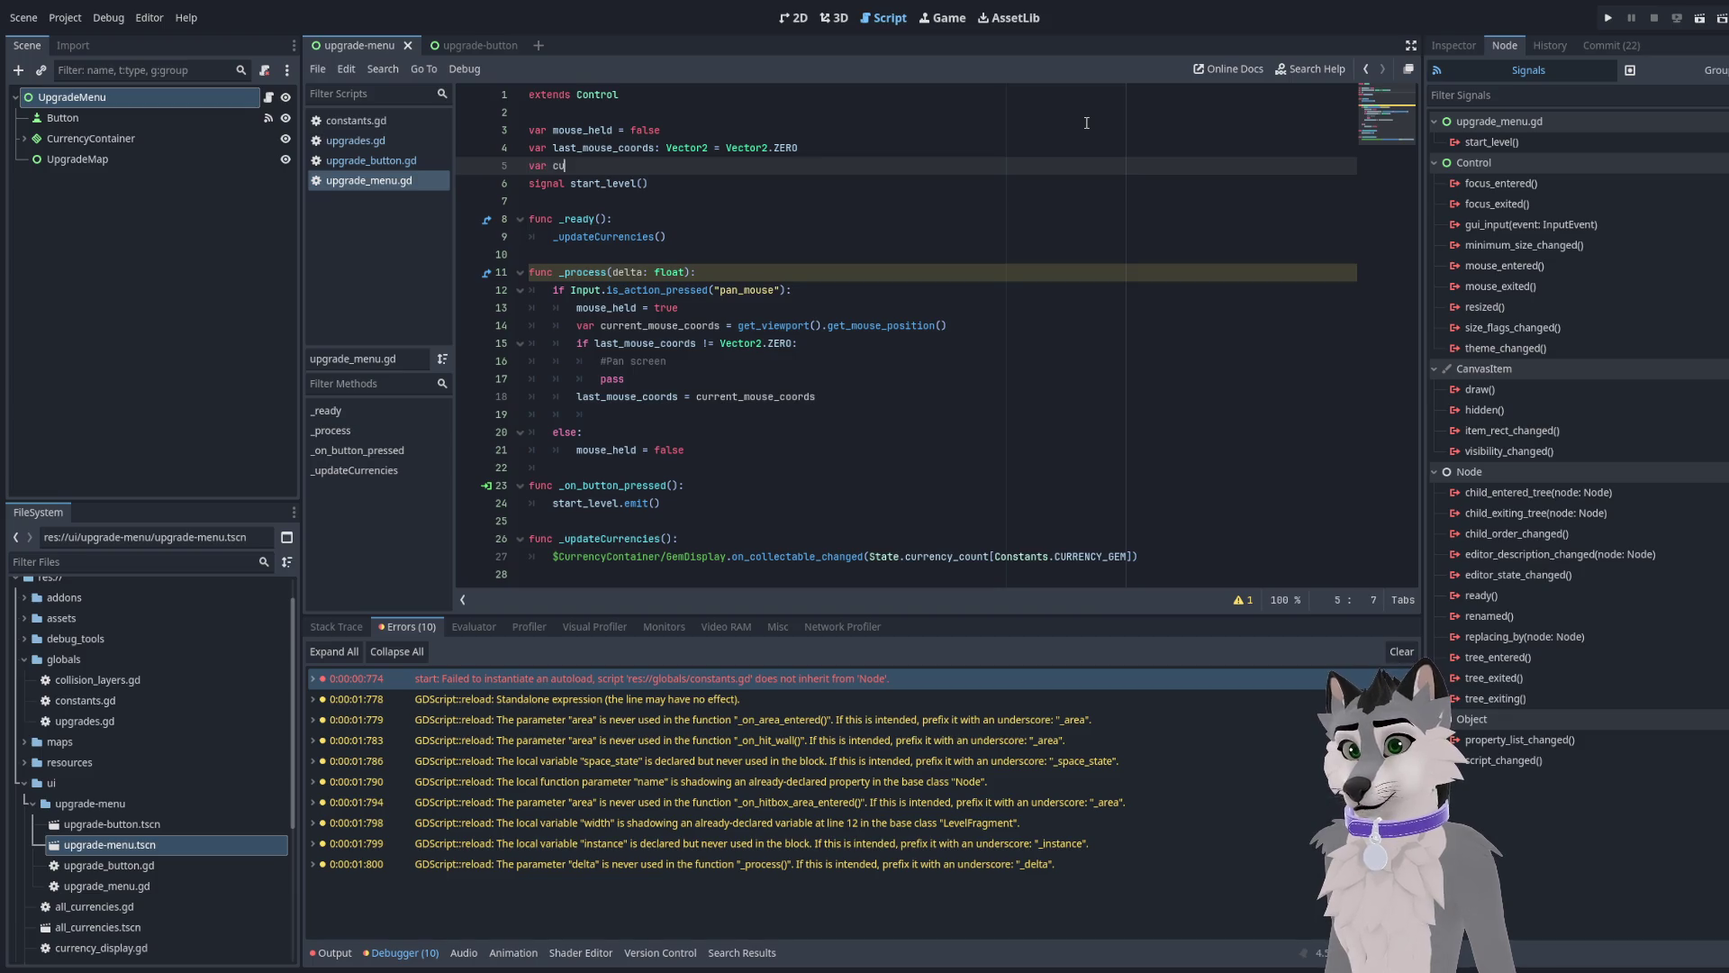
type("om")
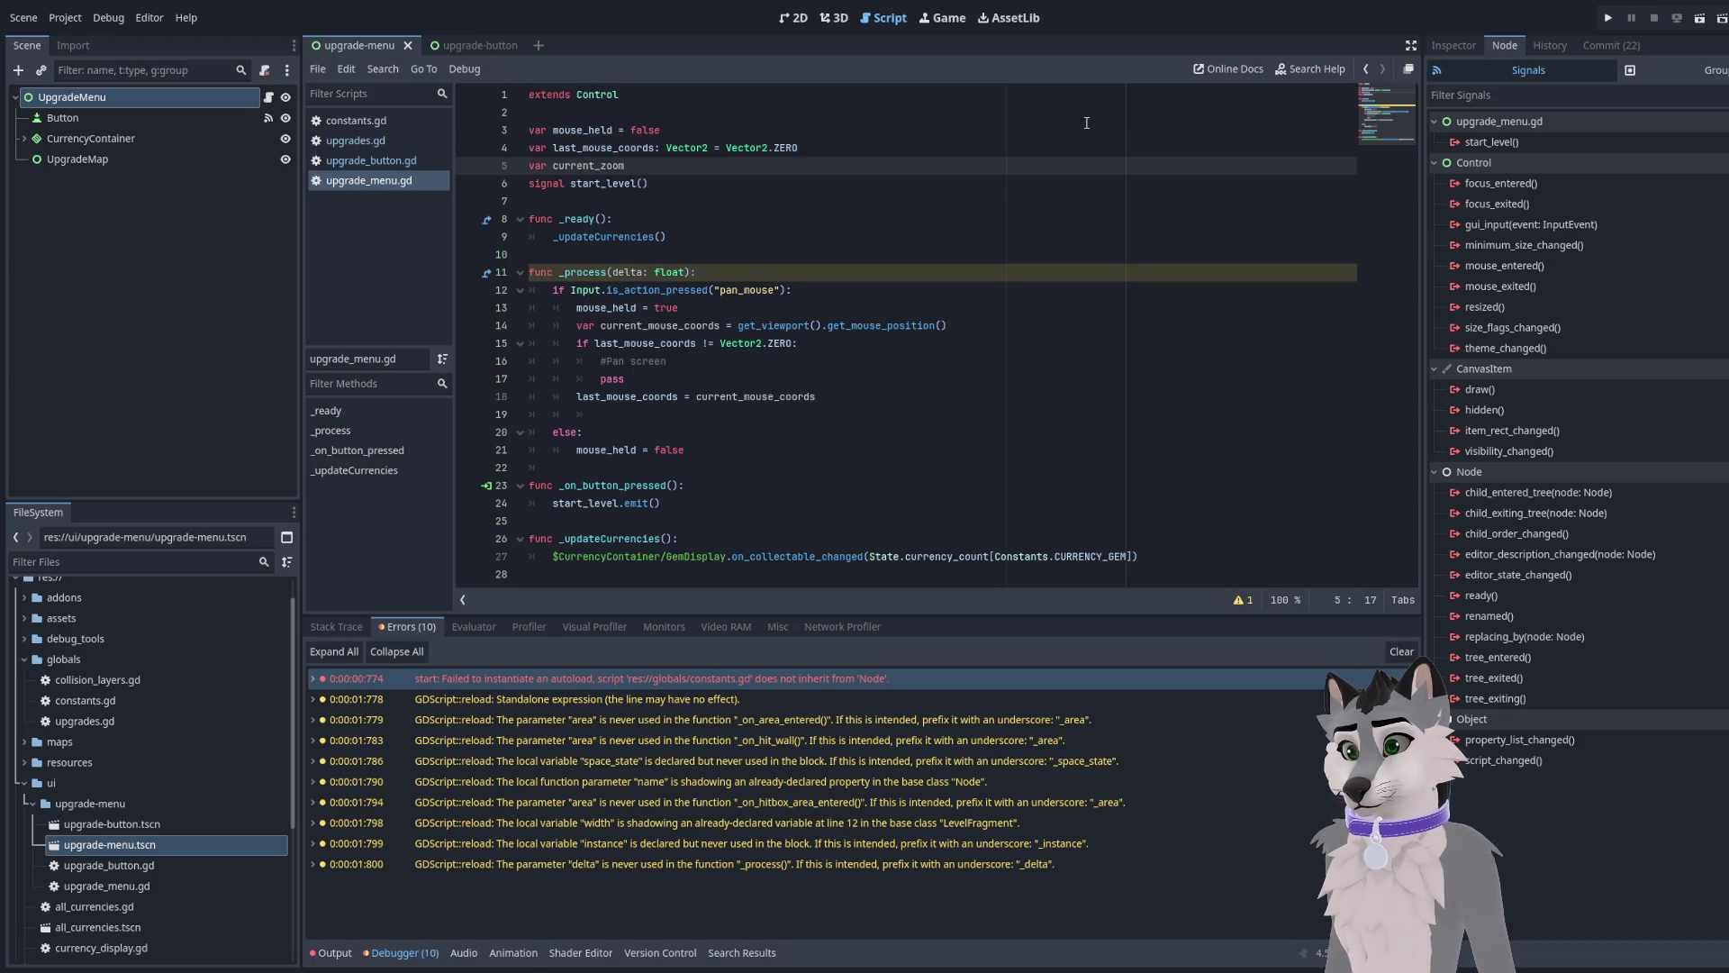
type(": ")
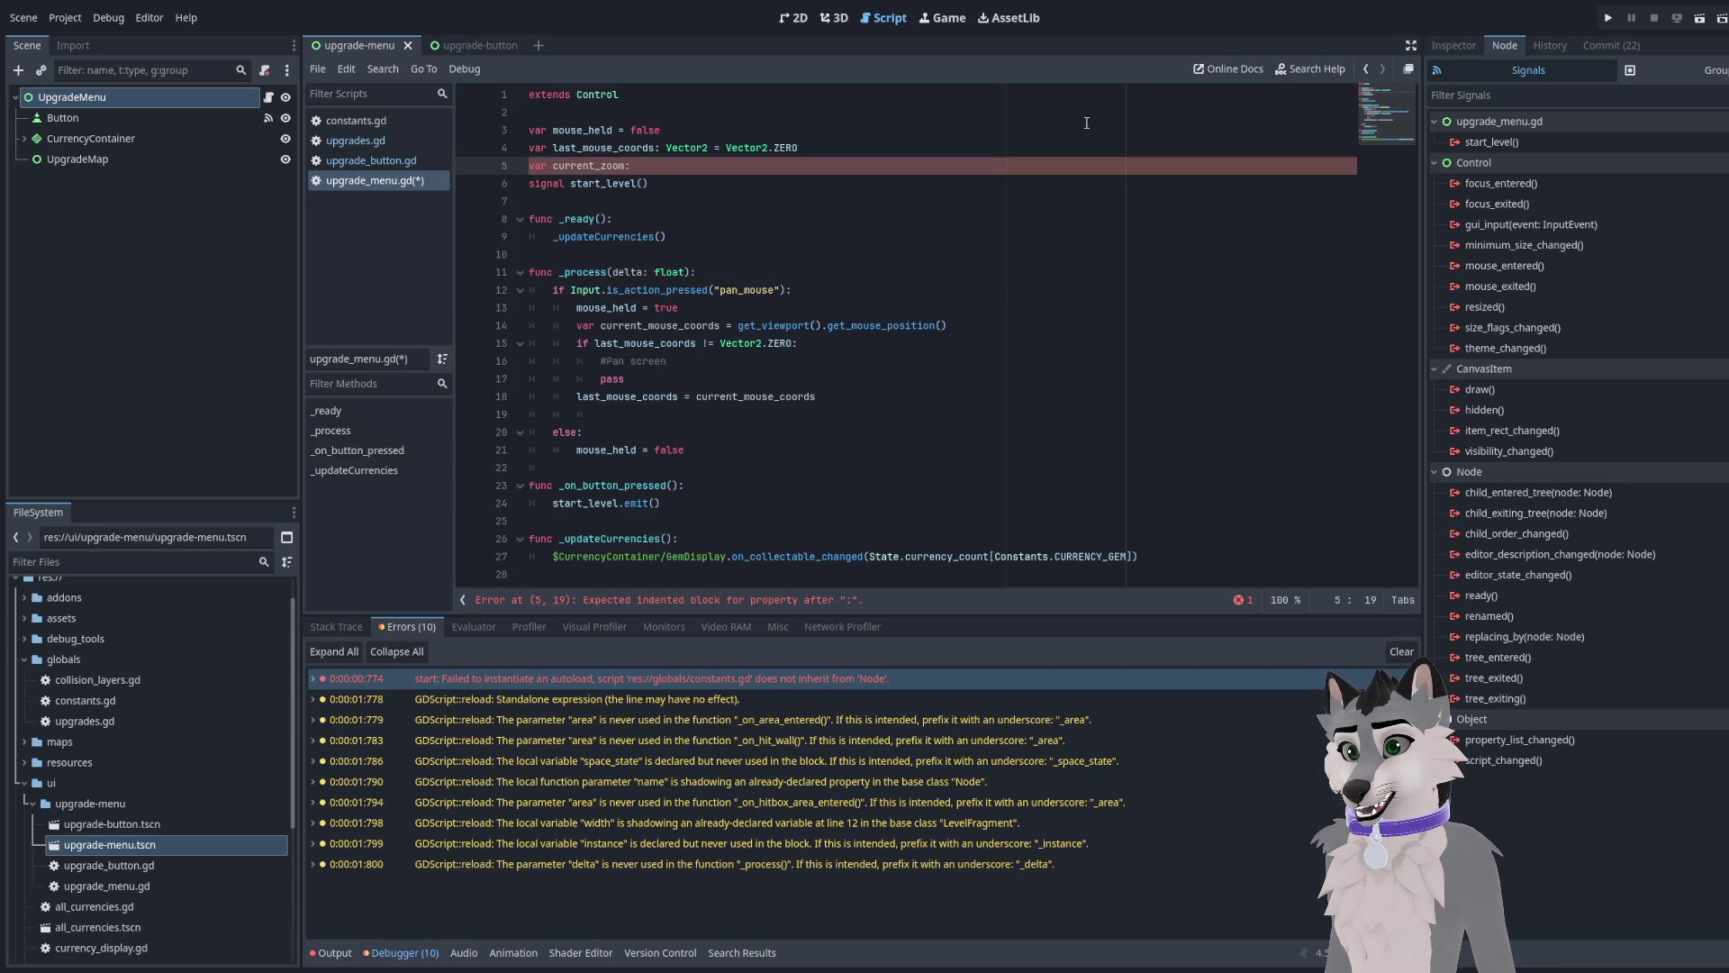
type("float")
key("ctrl+s")
type("= ")
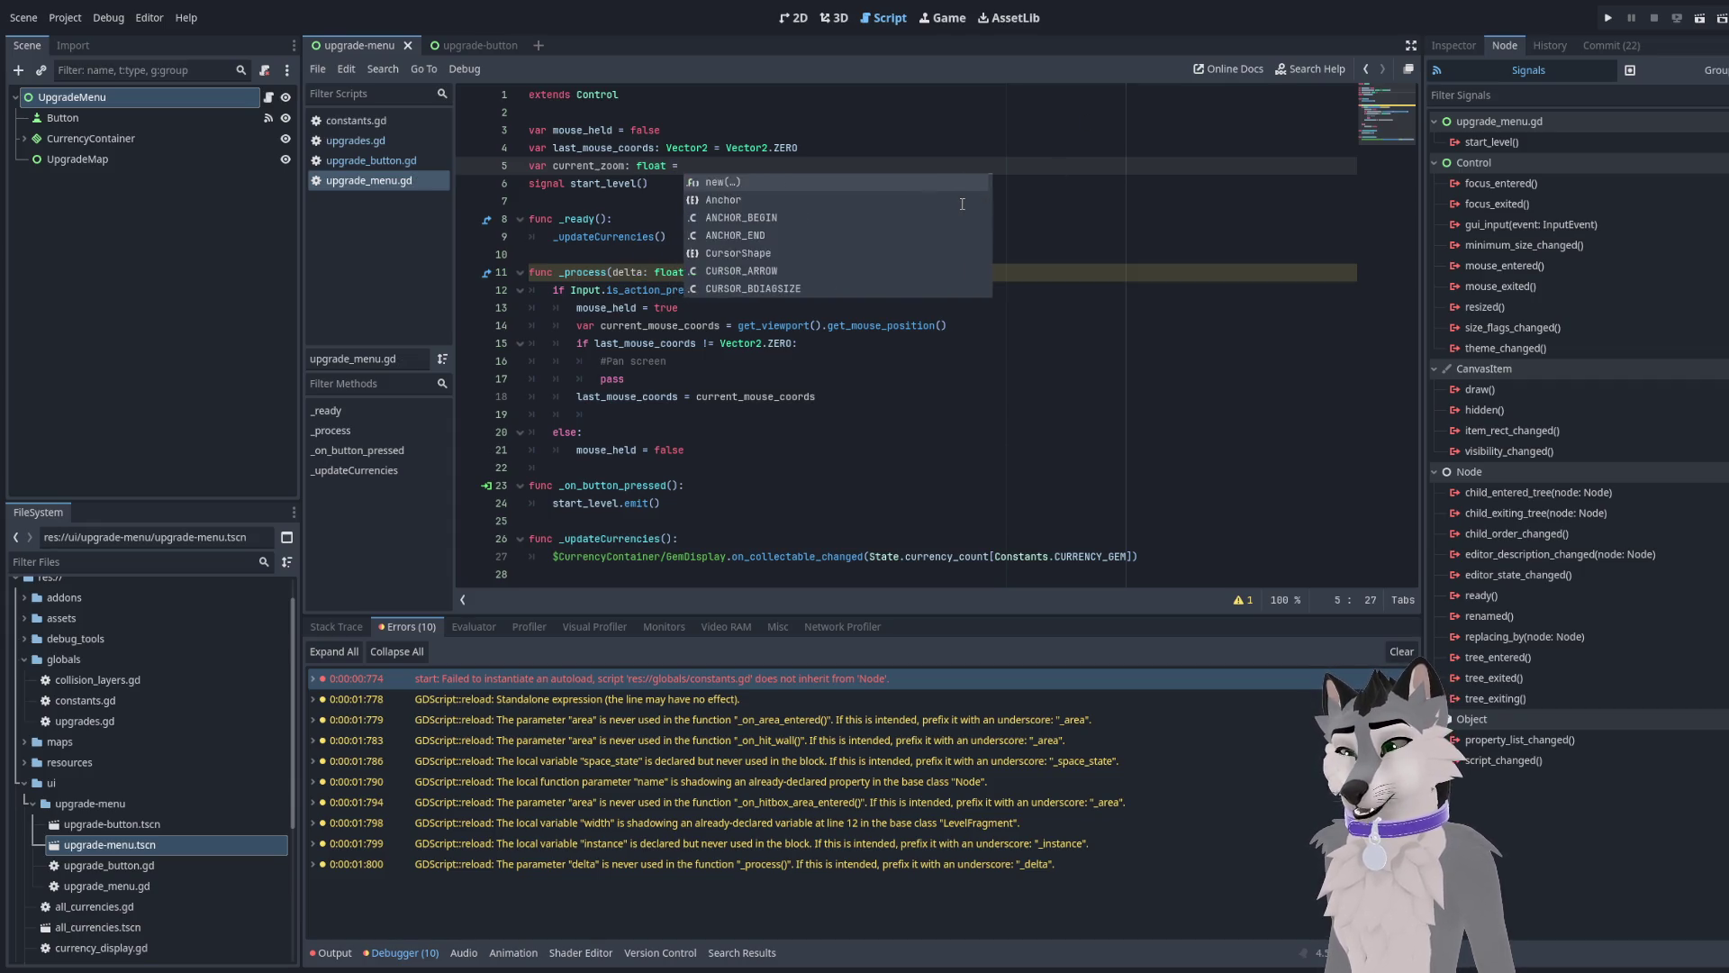
type("1.0")
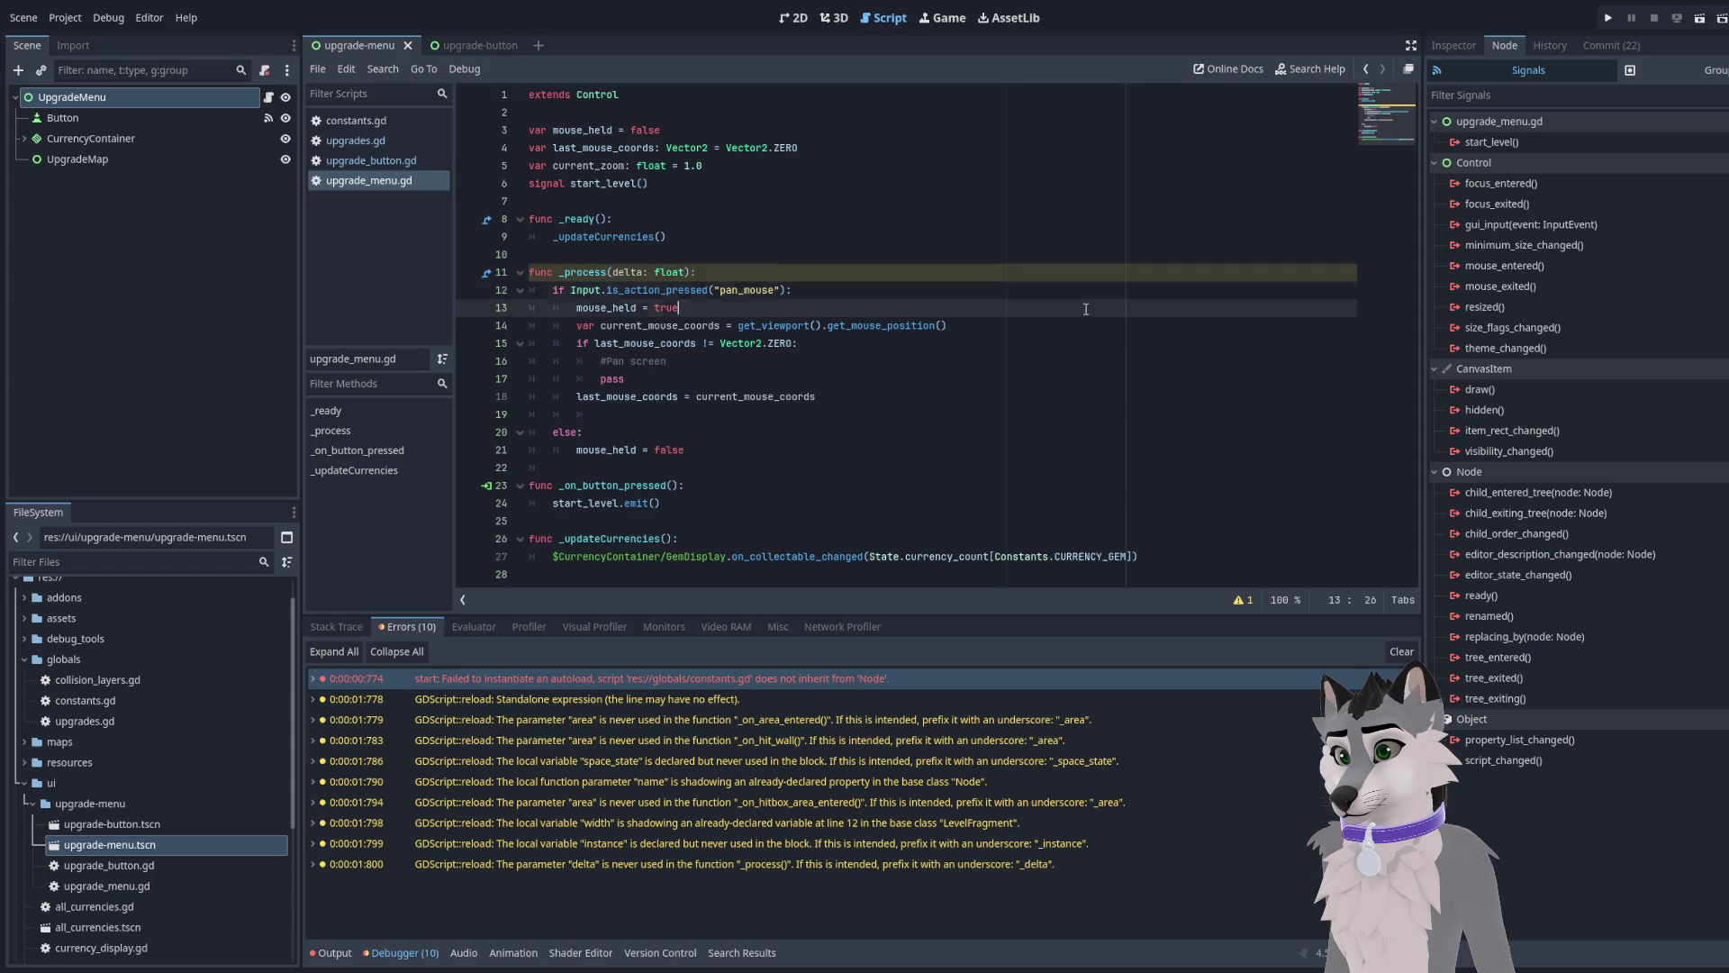
Delete and restore the #Pan screen comment, then select UpgradeMap in the Scene dock
left_click(1072, 343)
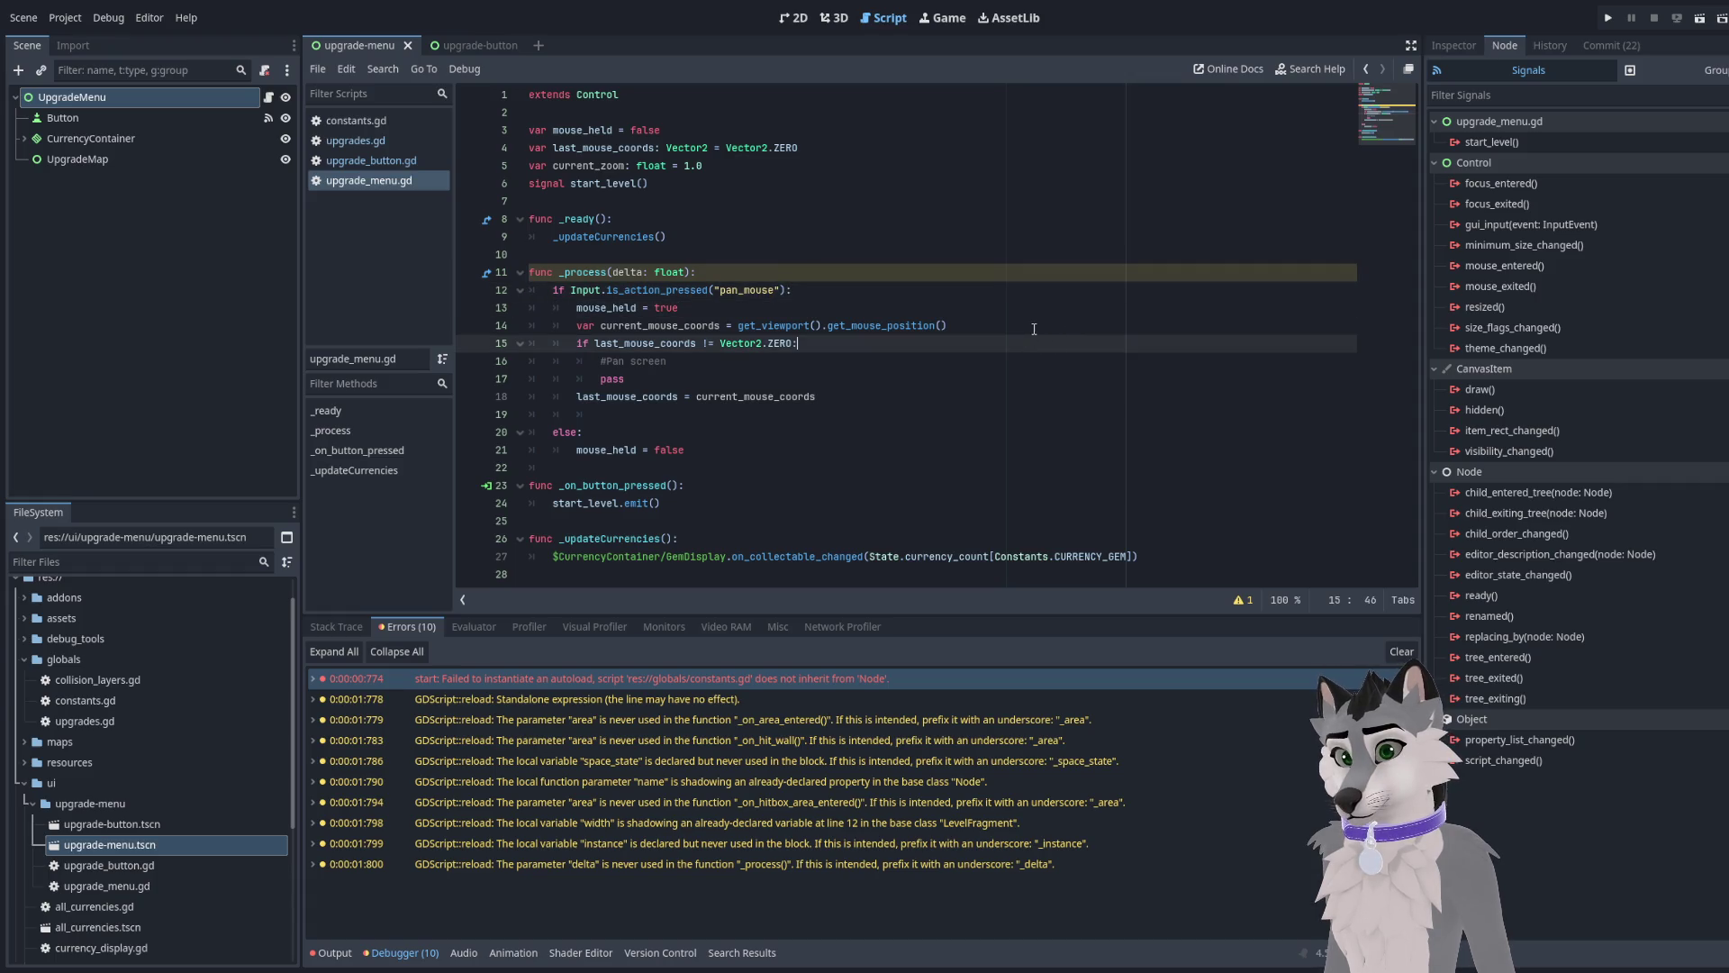
key("Down")
key("shift+Home")
key("BackSpace")
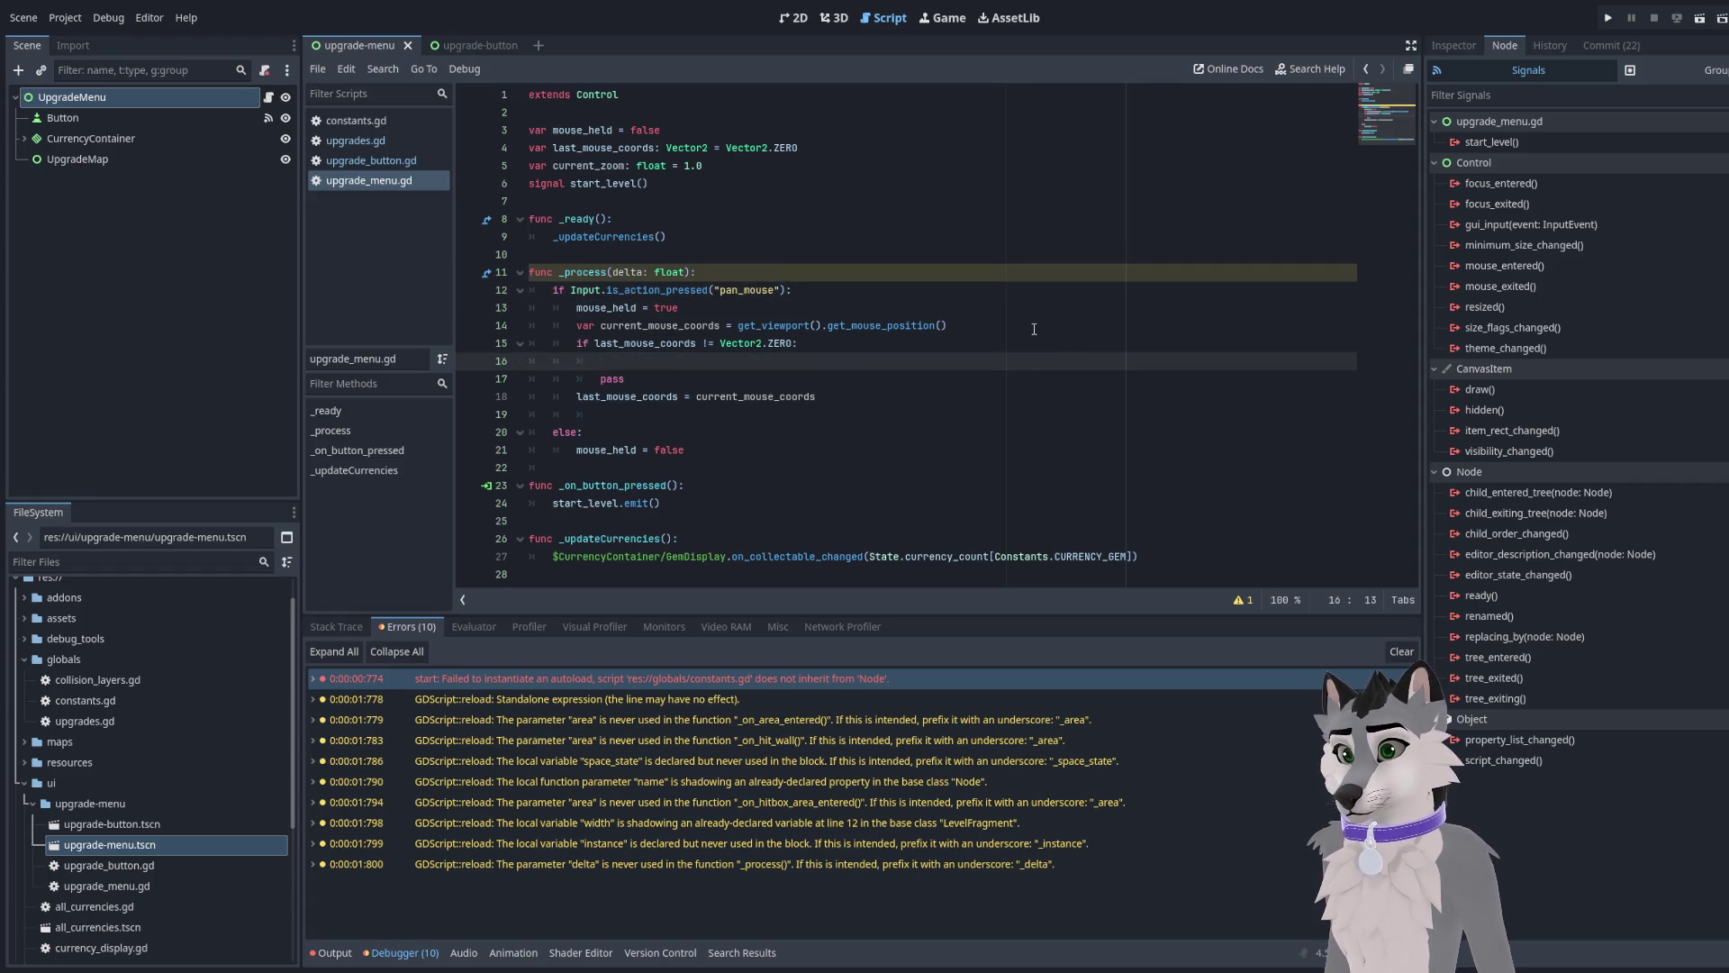
key("ctrl+z")
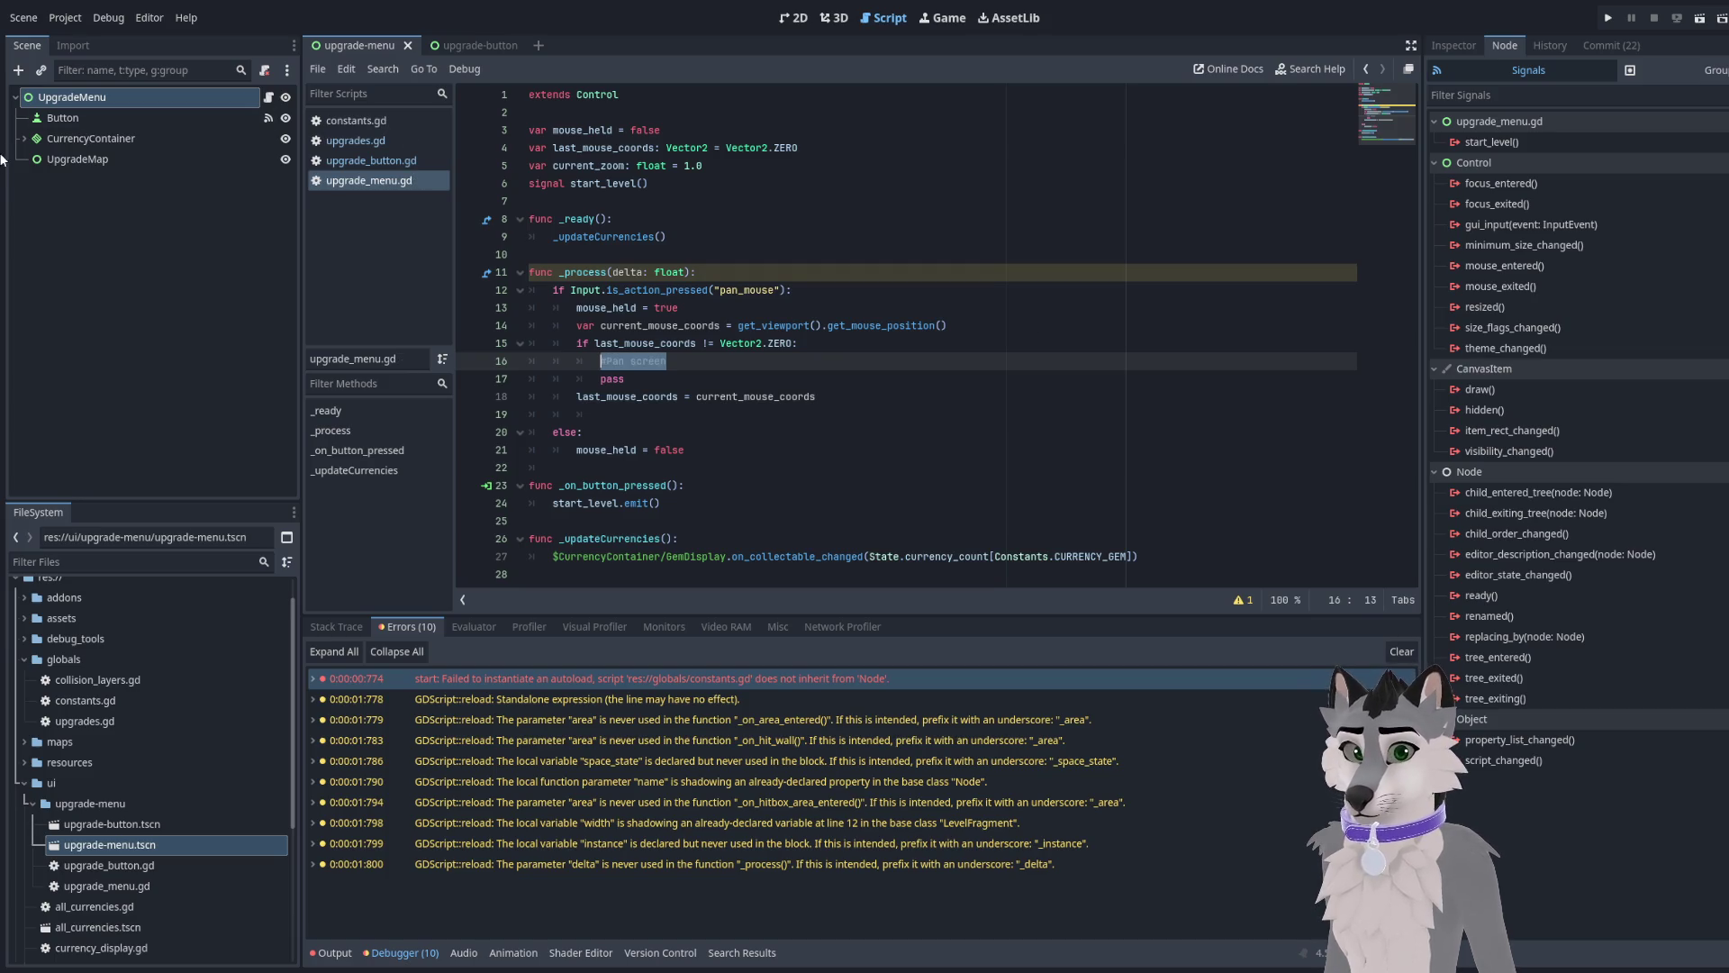
left_click(52, 161)
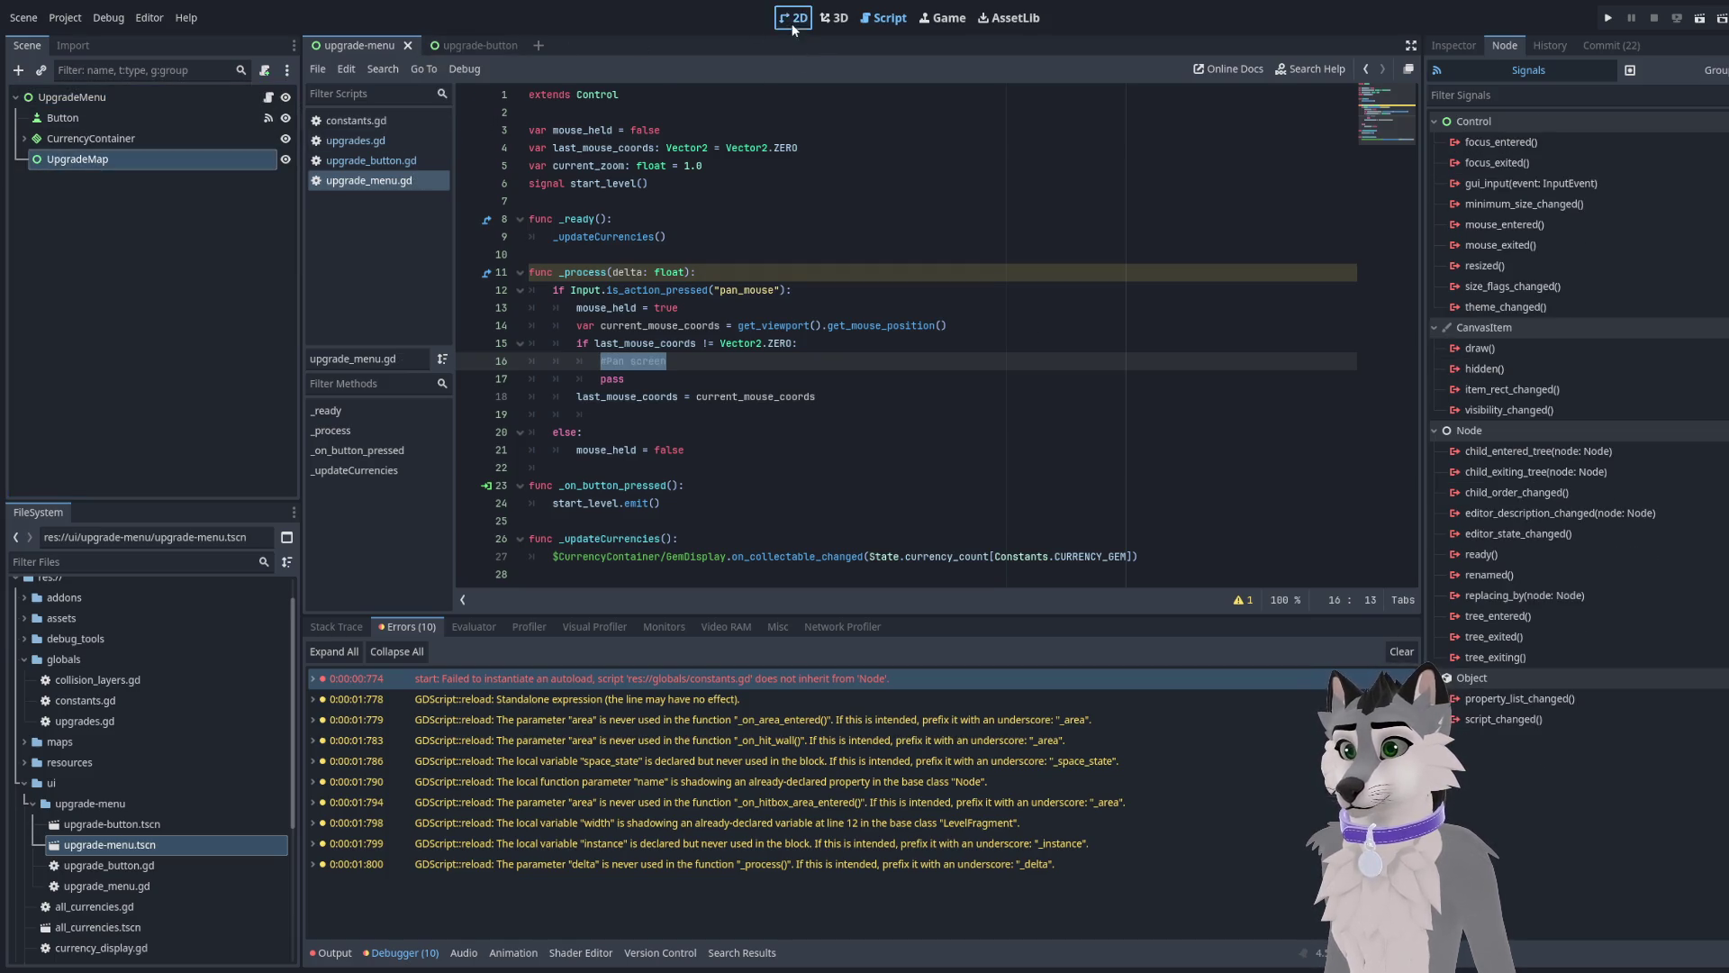
Instance an UpgradeButton under UpgradeMap and move it toward the canvas middle
left_click(793, 17)
scroll(742, 418, "down", 2)
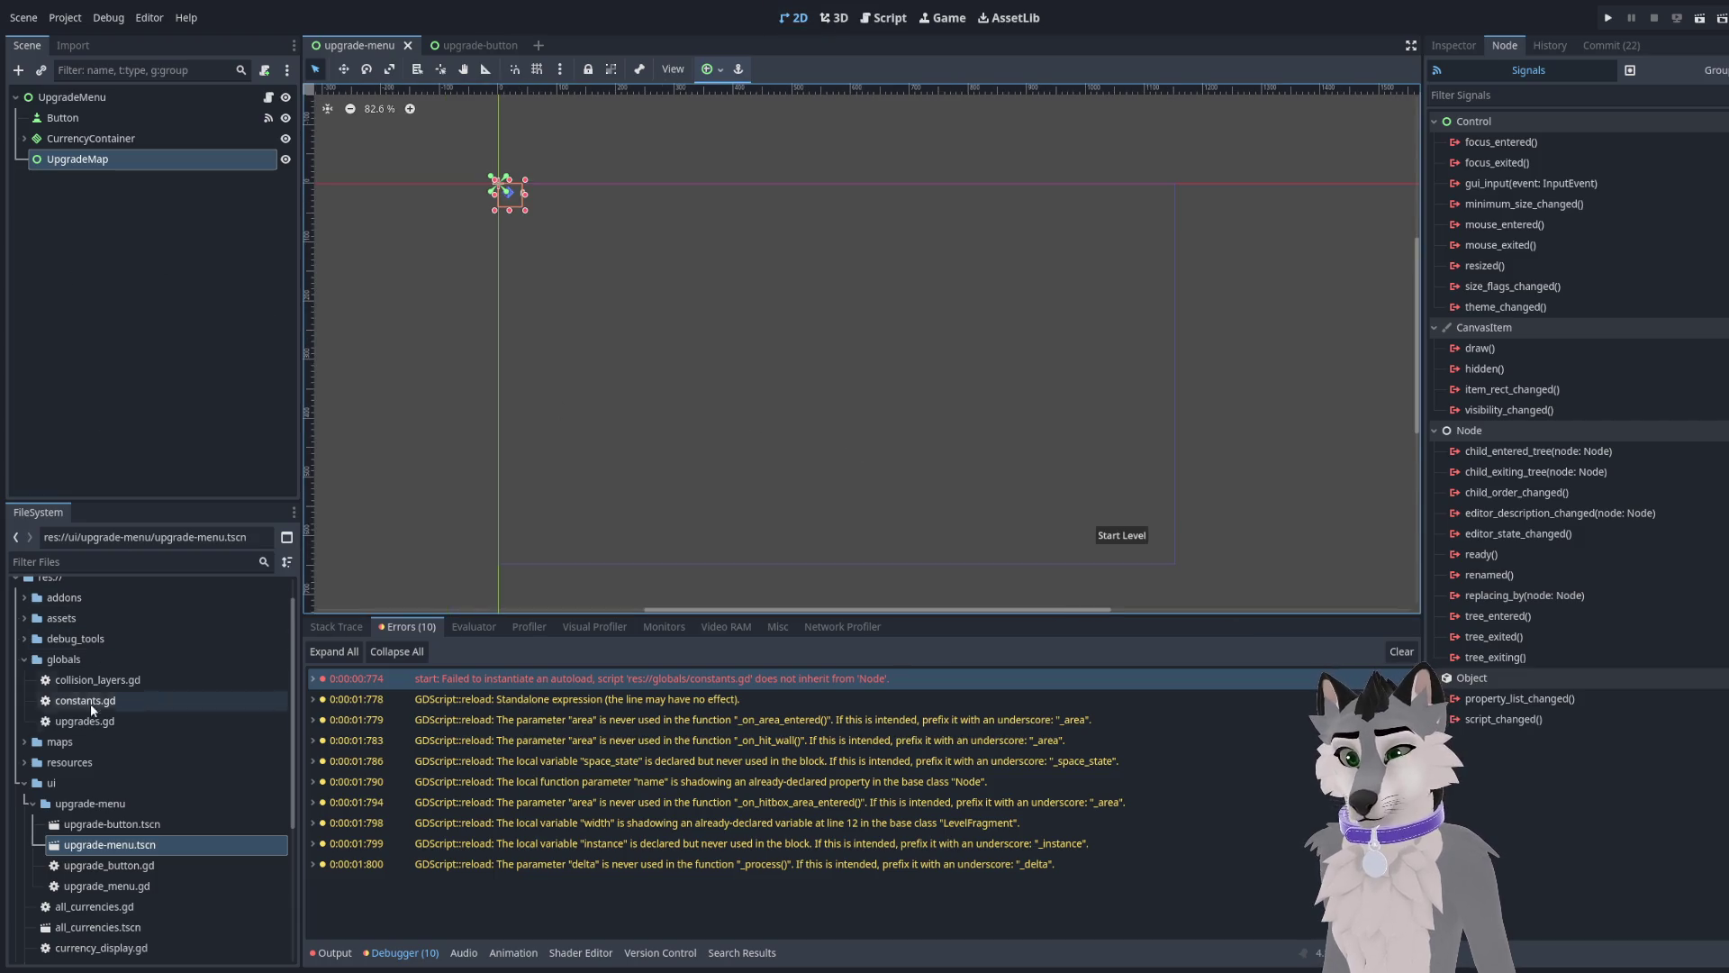
mouse_move(139, 824)
left_mouse_down()
mouse_move(921, 537)
mouse_move(191, 230)
mouse_move(144, 160)
left_mouse_up()
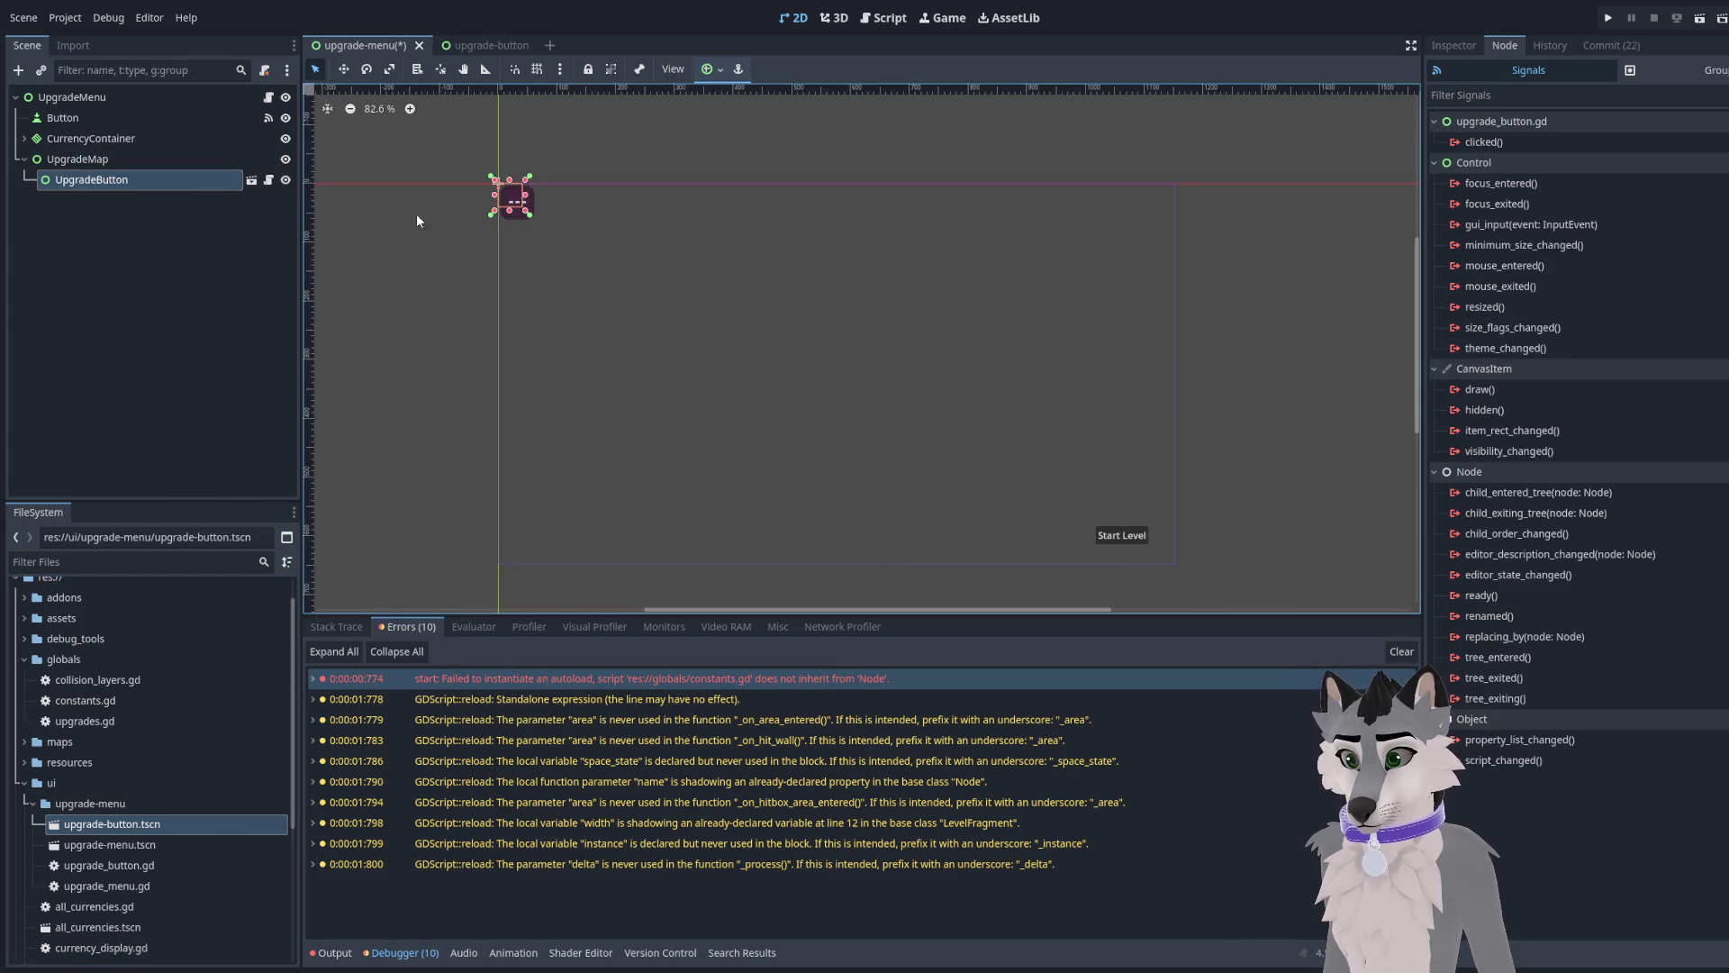
mouse_move(529, 210)
left_mouse_down()
mouse_move(884, 417)
mouse_move(850, 383)
left_mouse_up()
Save the upgrade-menu scene from the UpgradeMenu root and return to upgrade_menu.gd
left_click(1021, 441)
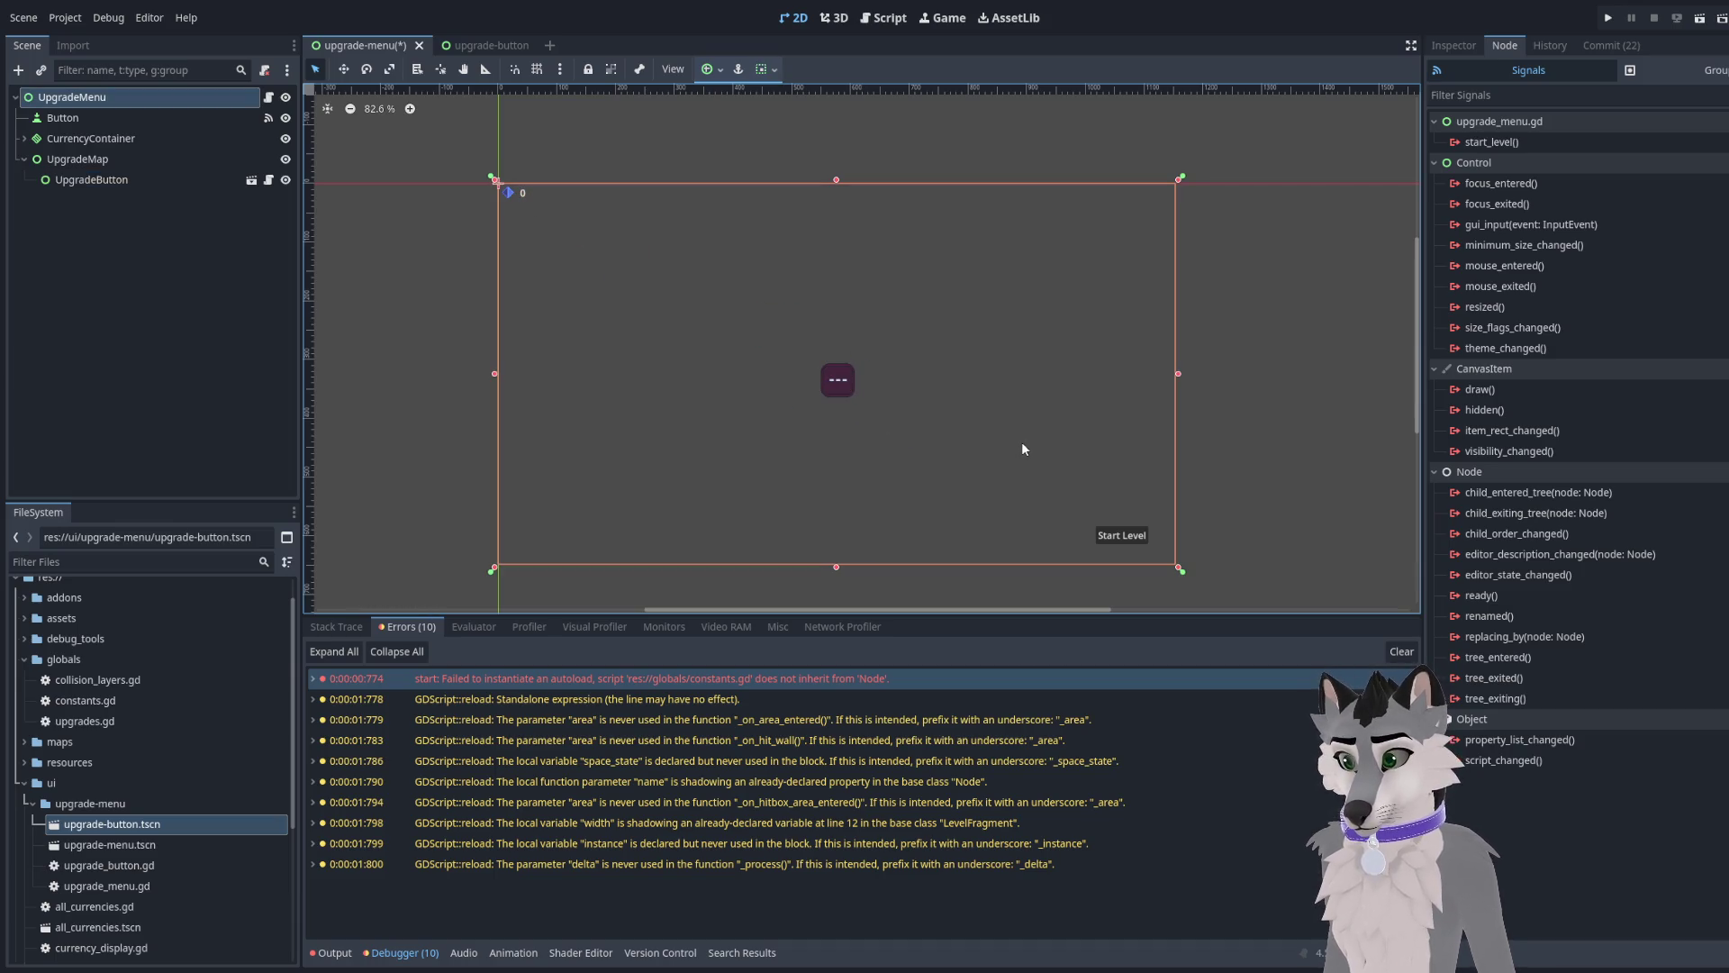
key("ctrl+s")
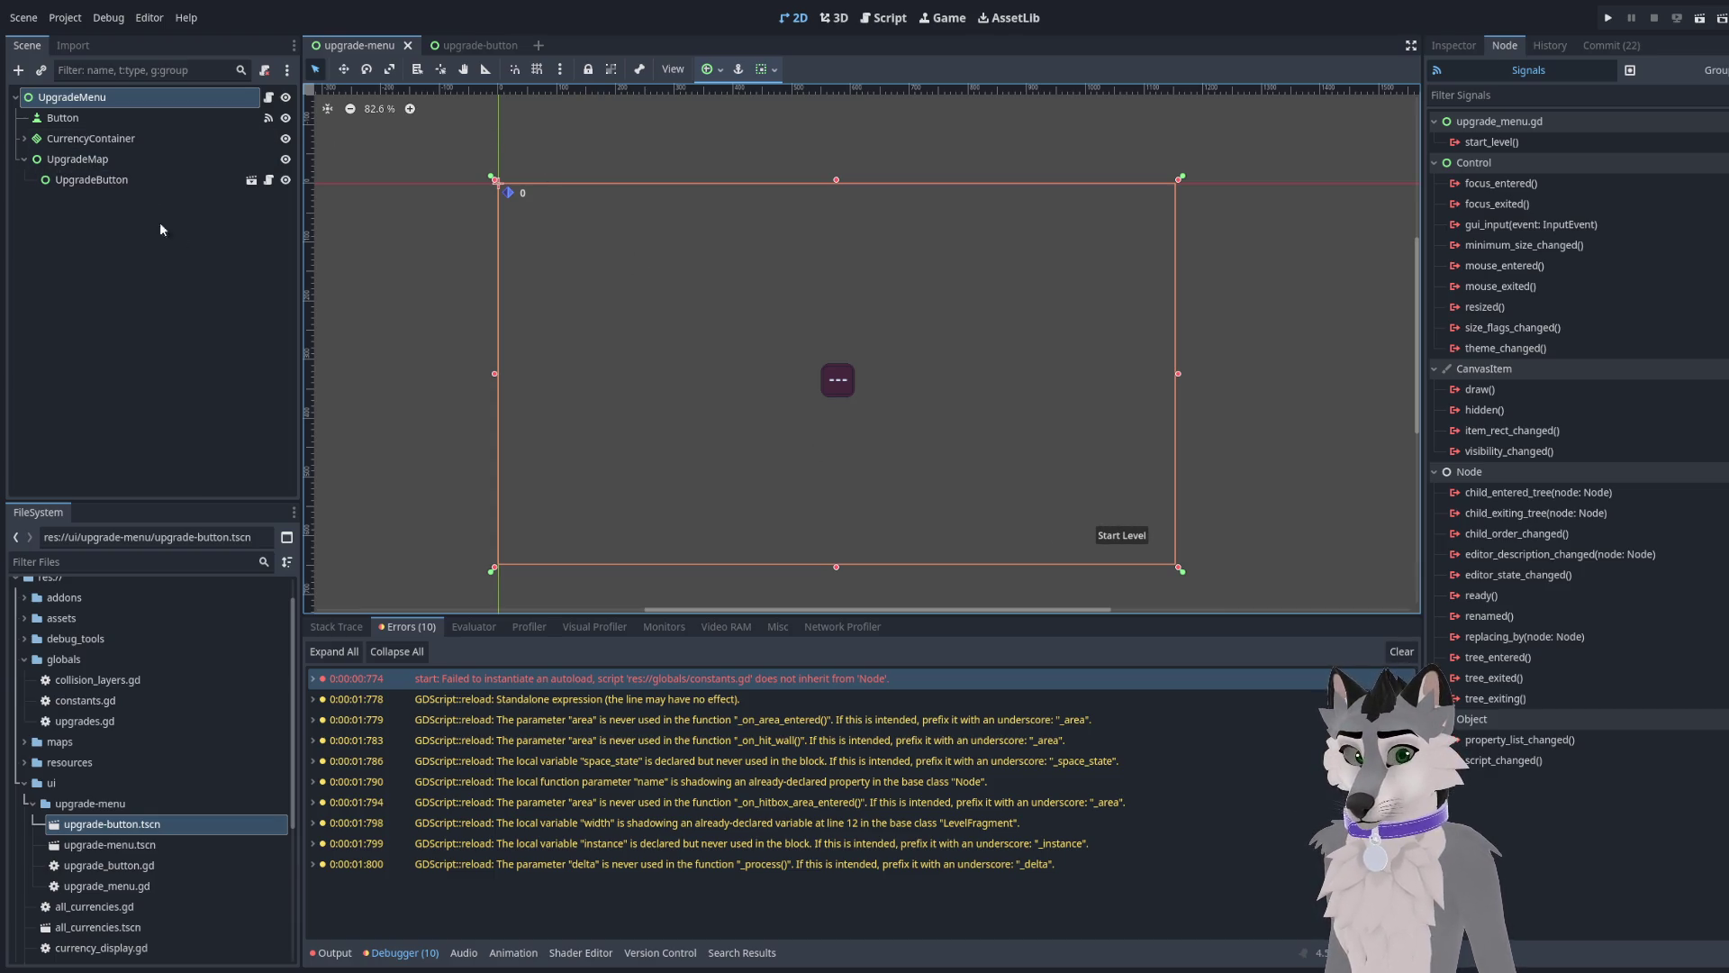
left_click(875, 18)
left_click(806, 347)
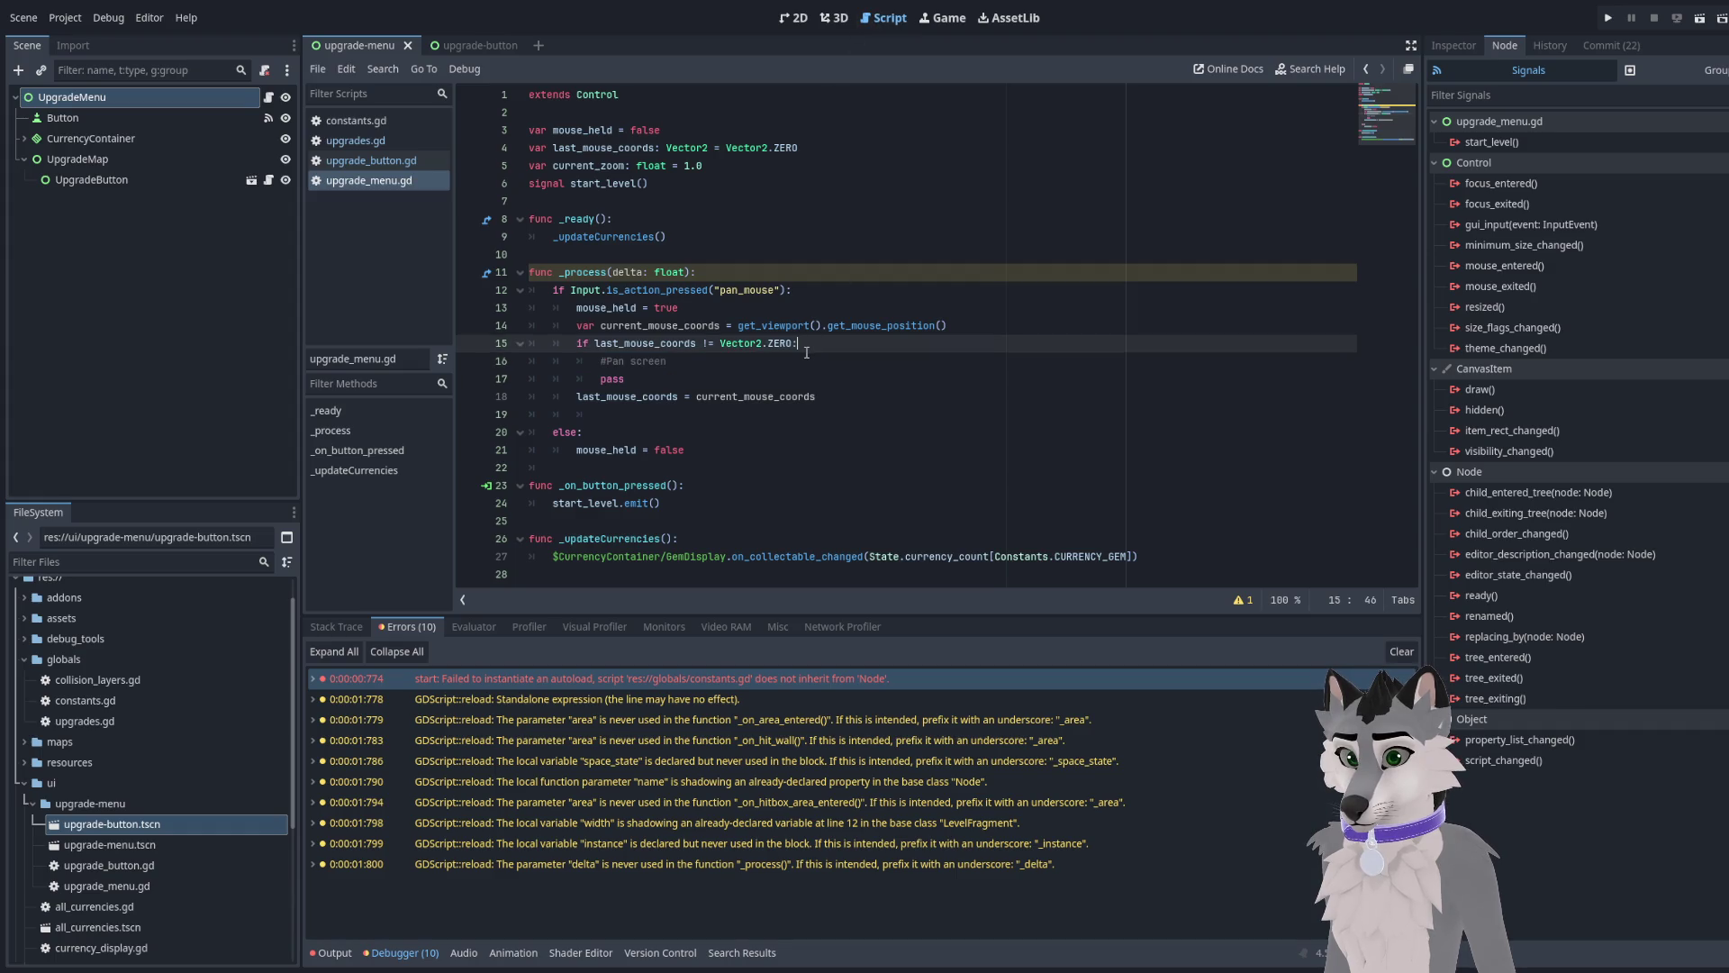
Replace the #Pan screen comment on line 16 with the text UpgradeMap
left_click(793, 360)
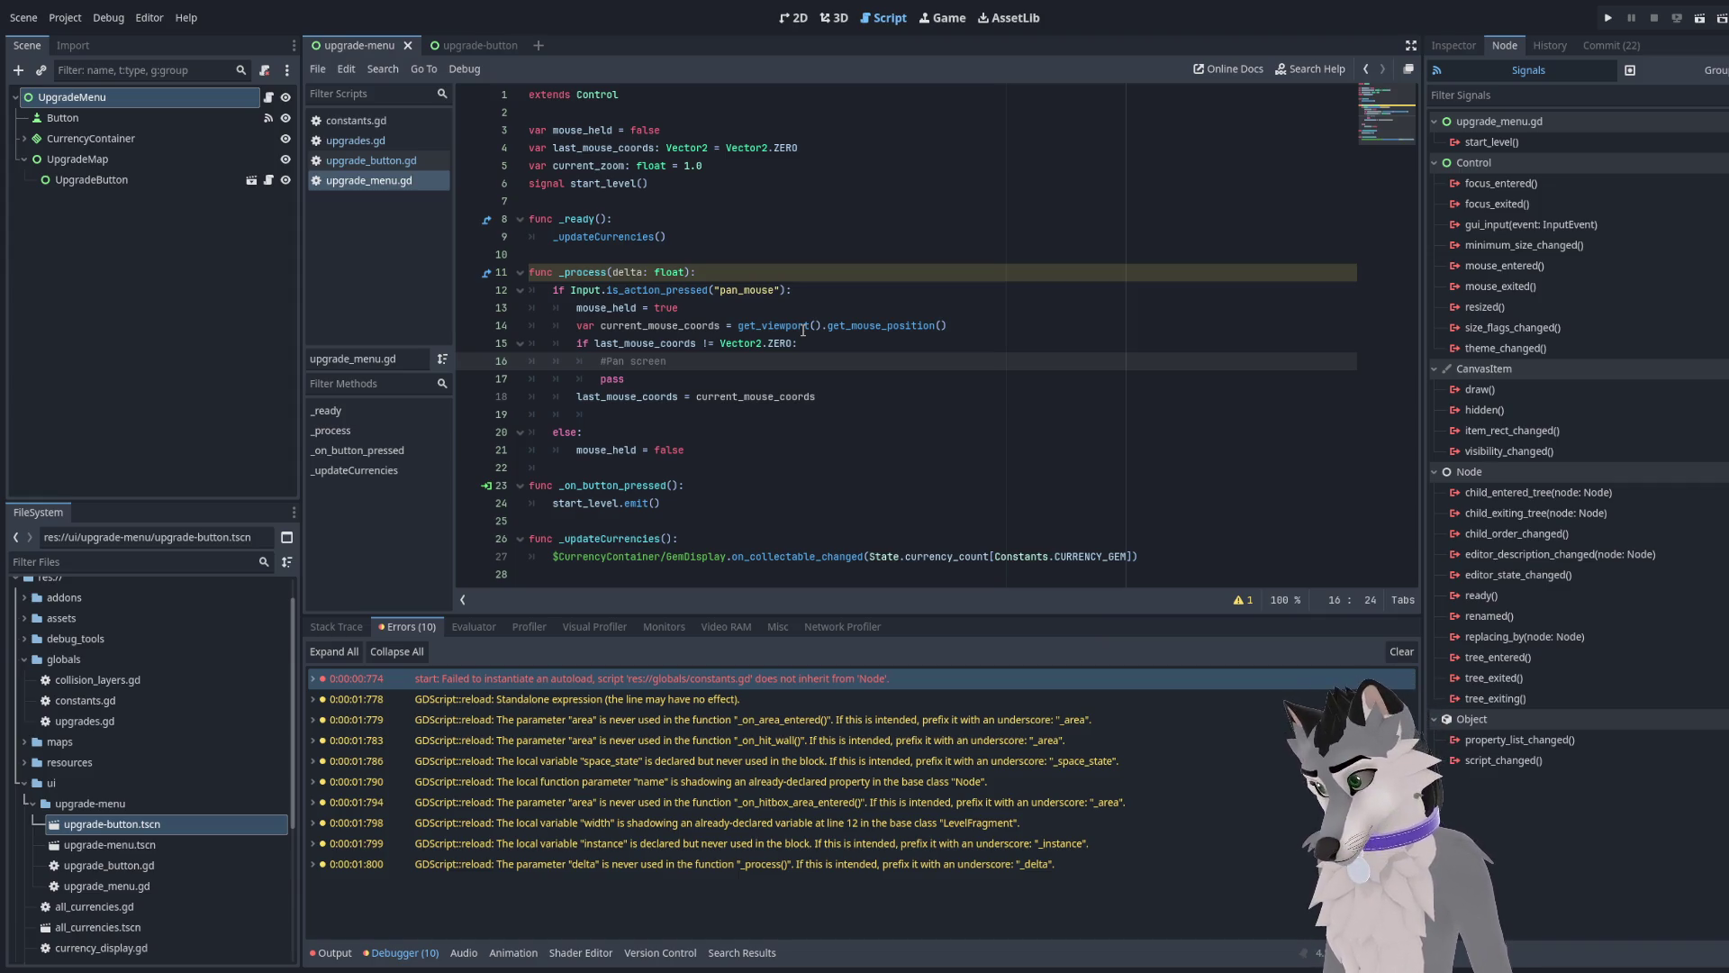
key("shift+Home")
key("End")
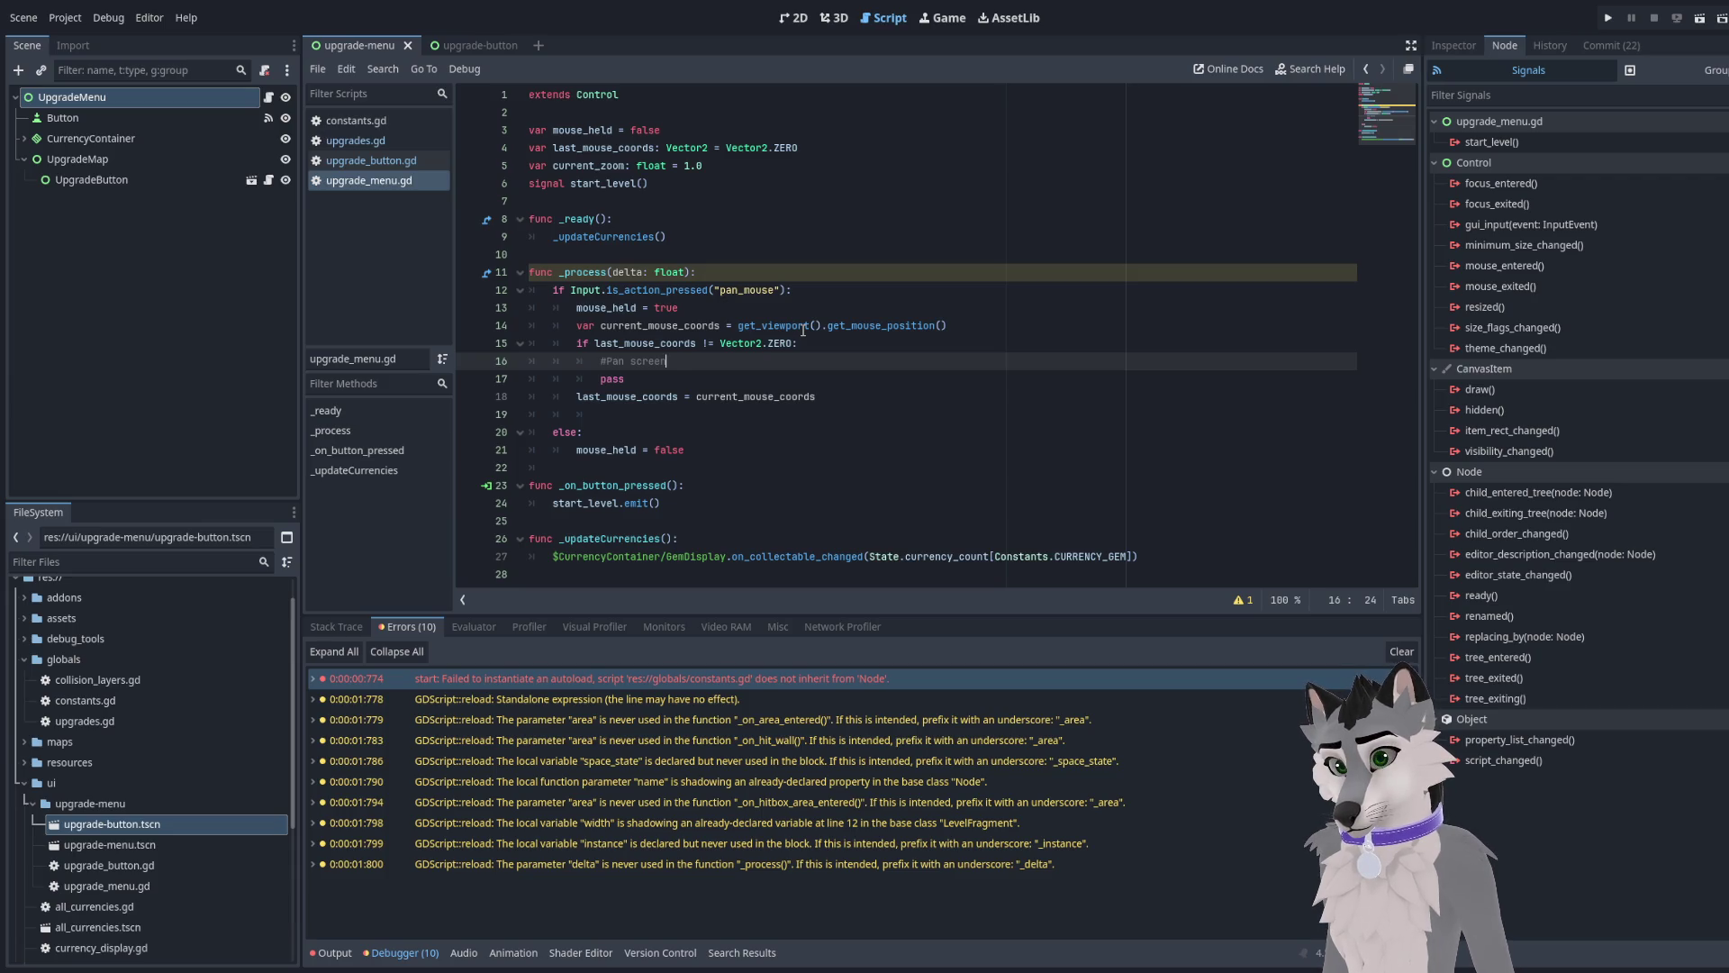
key("shift+Home")
key("BackSpace")
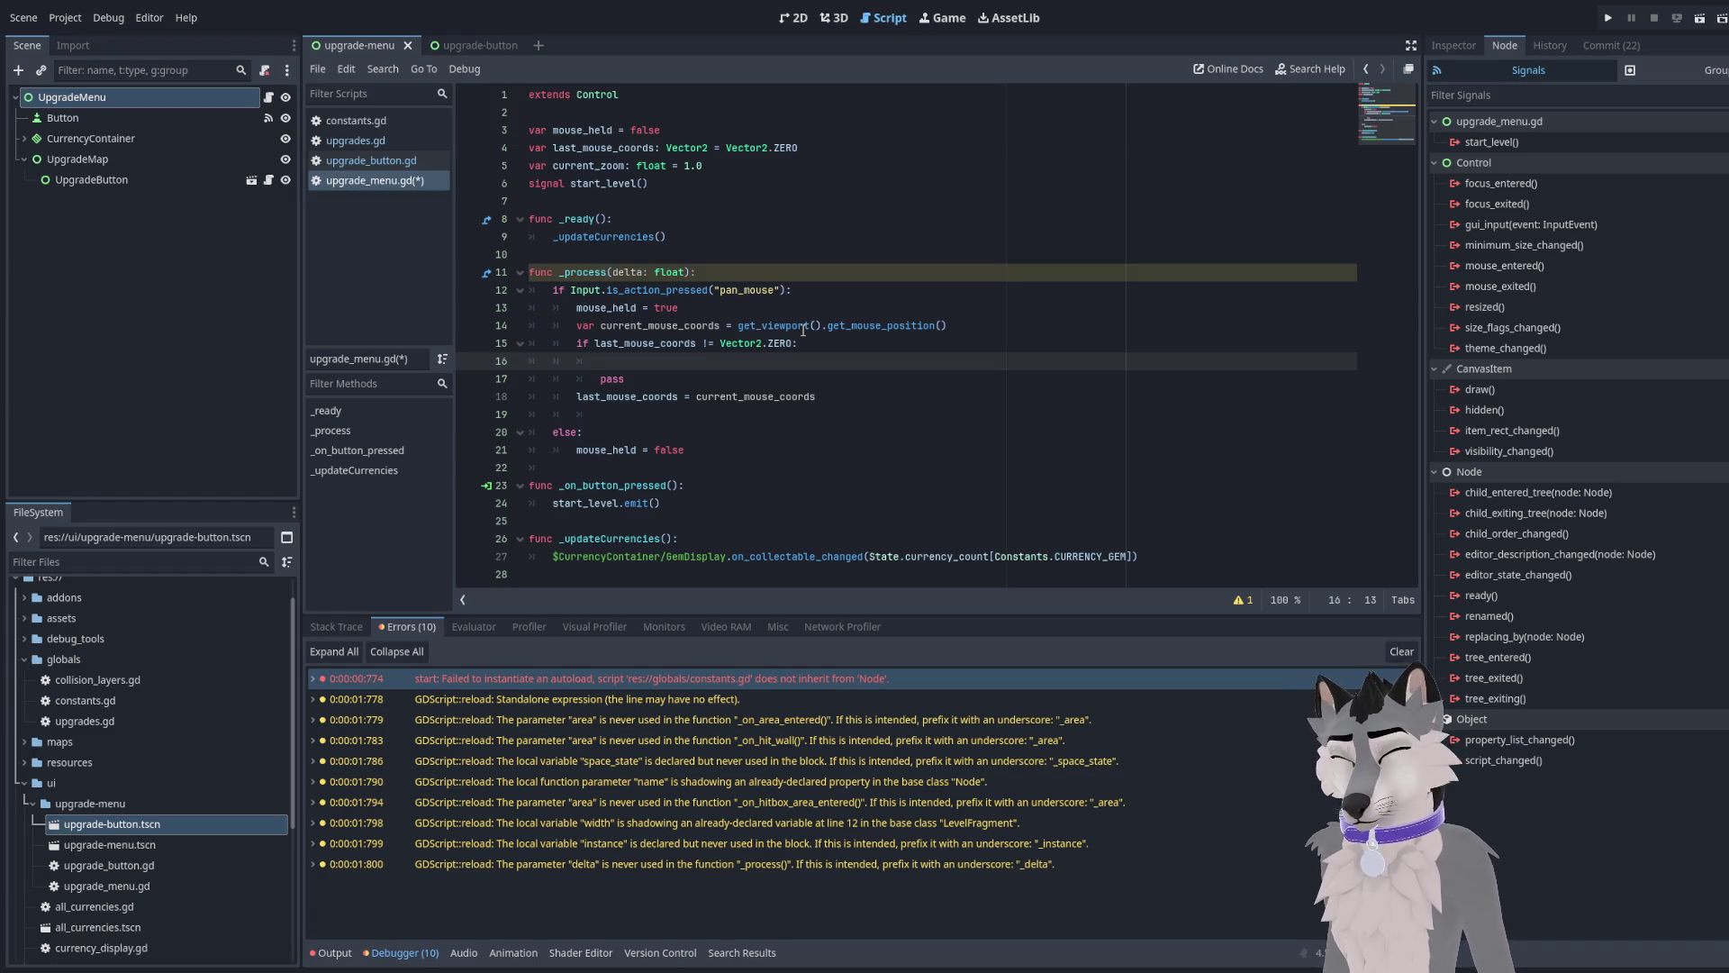
type("UpgradeMap.")
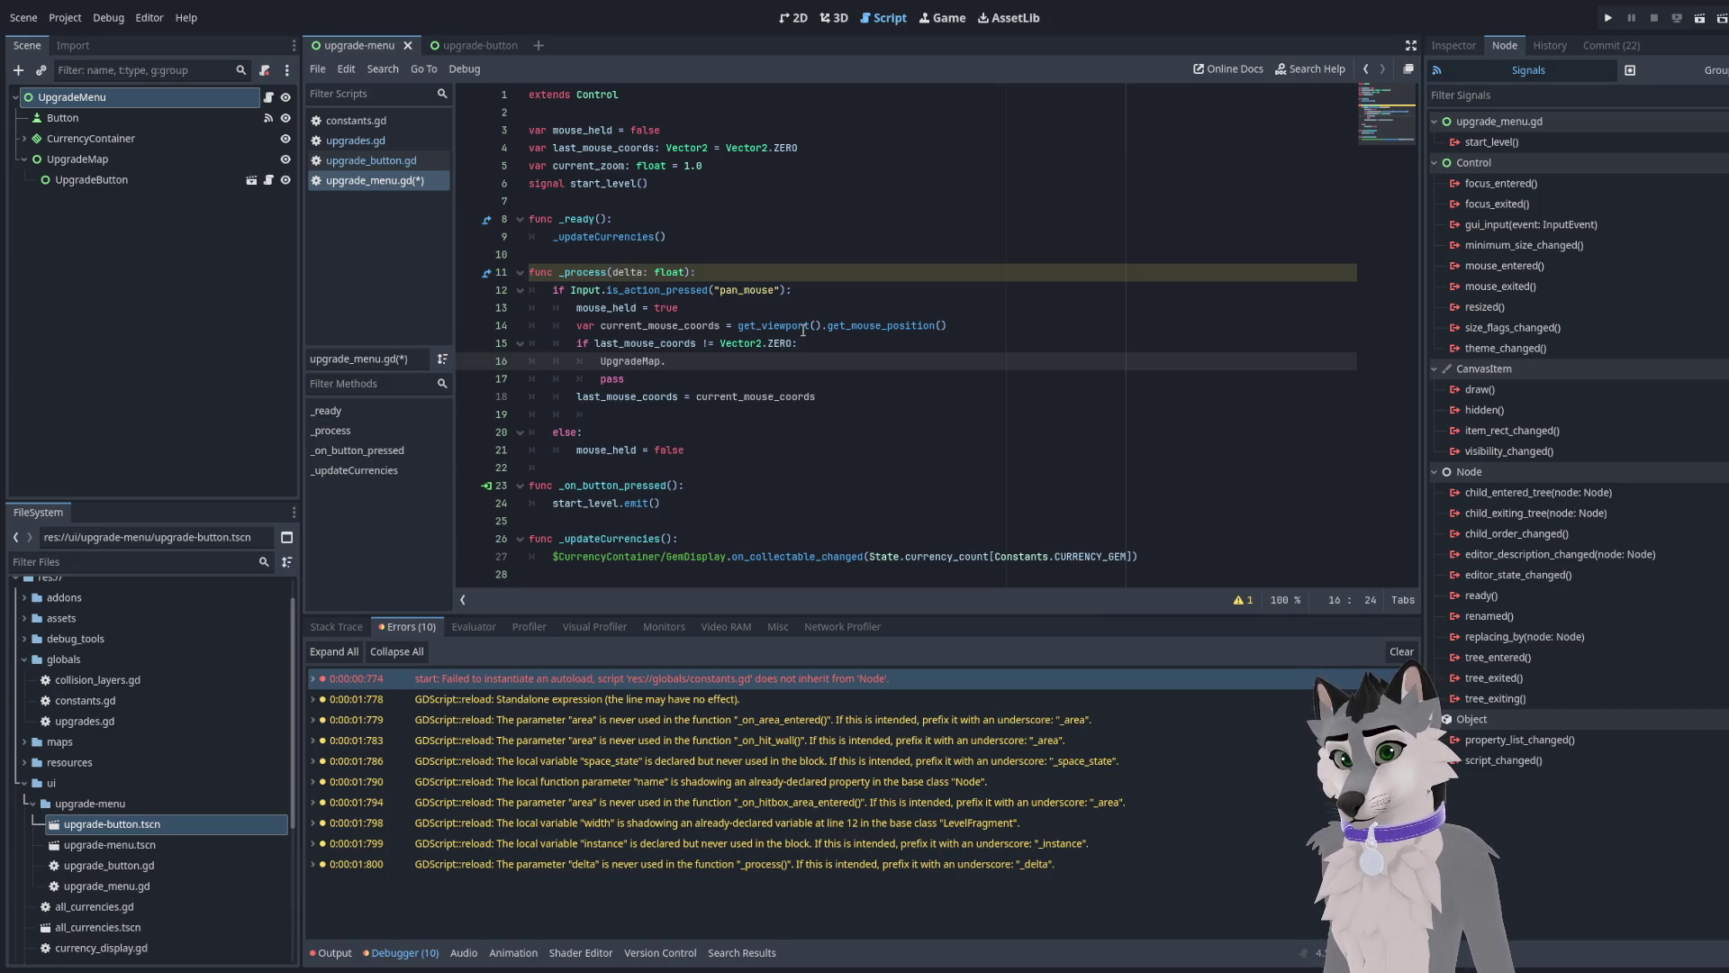
Turn line 16 into a $UpgradeMap.position assignment, removing auto-inserted parentheses and the -= operator
key("Home")
type("$")
key("End")
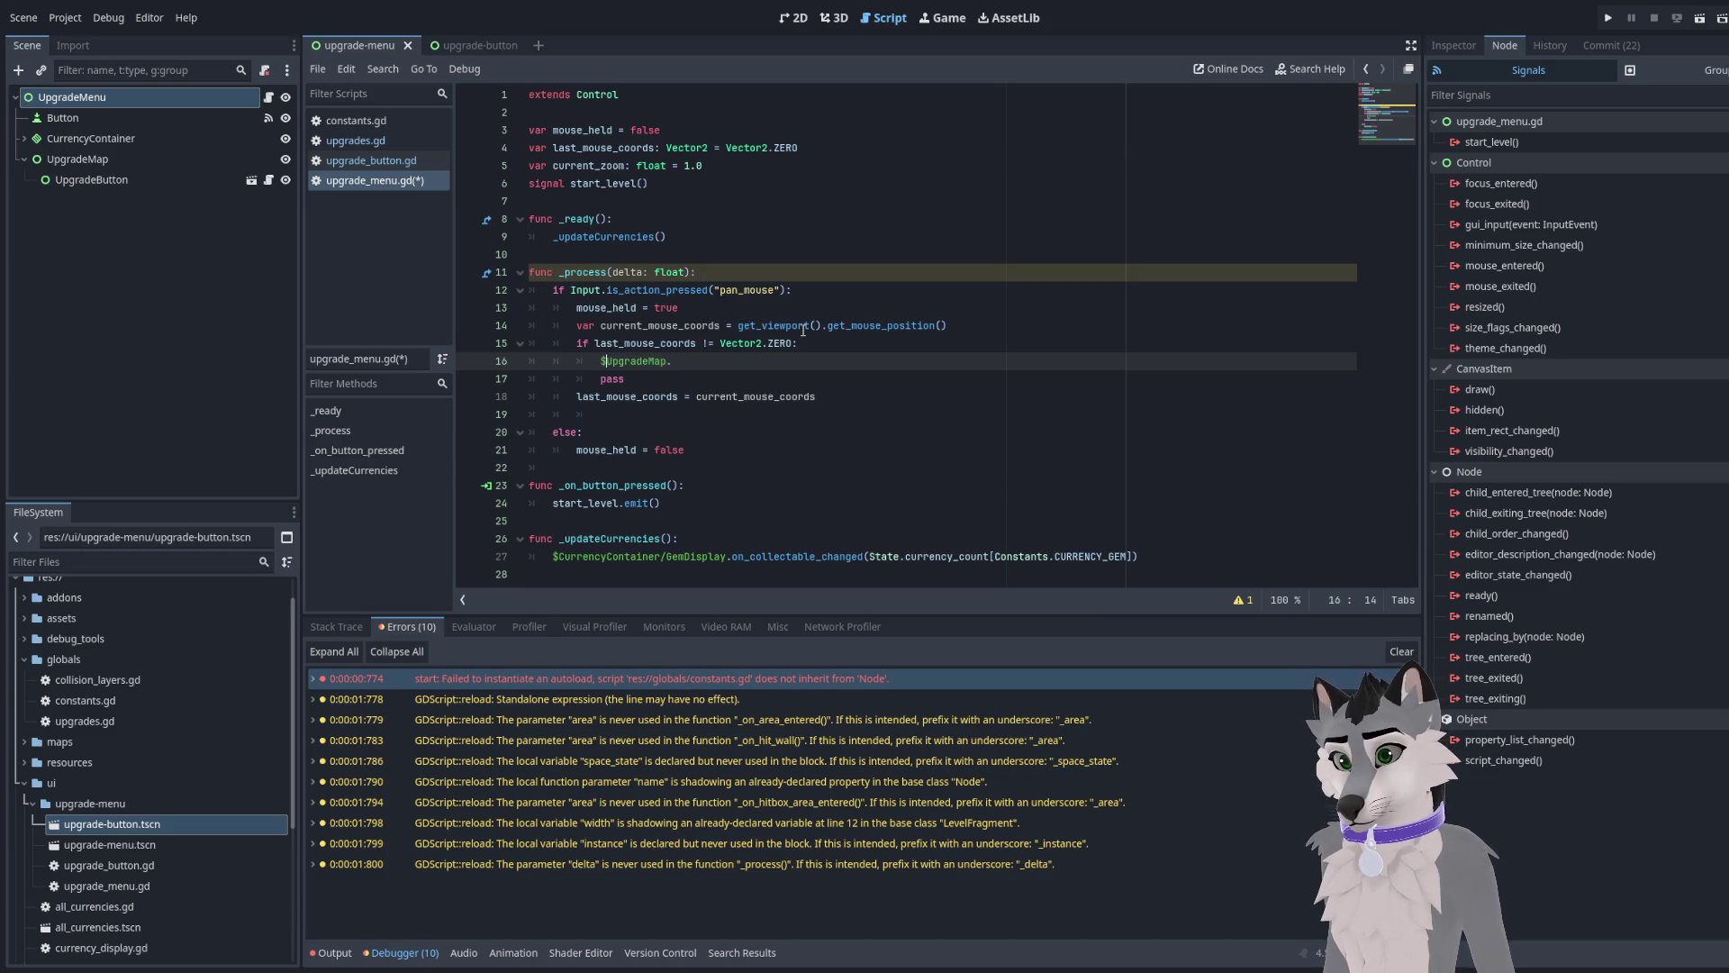
type("position")
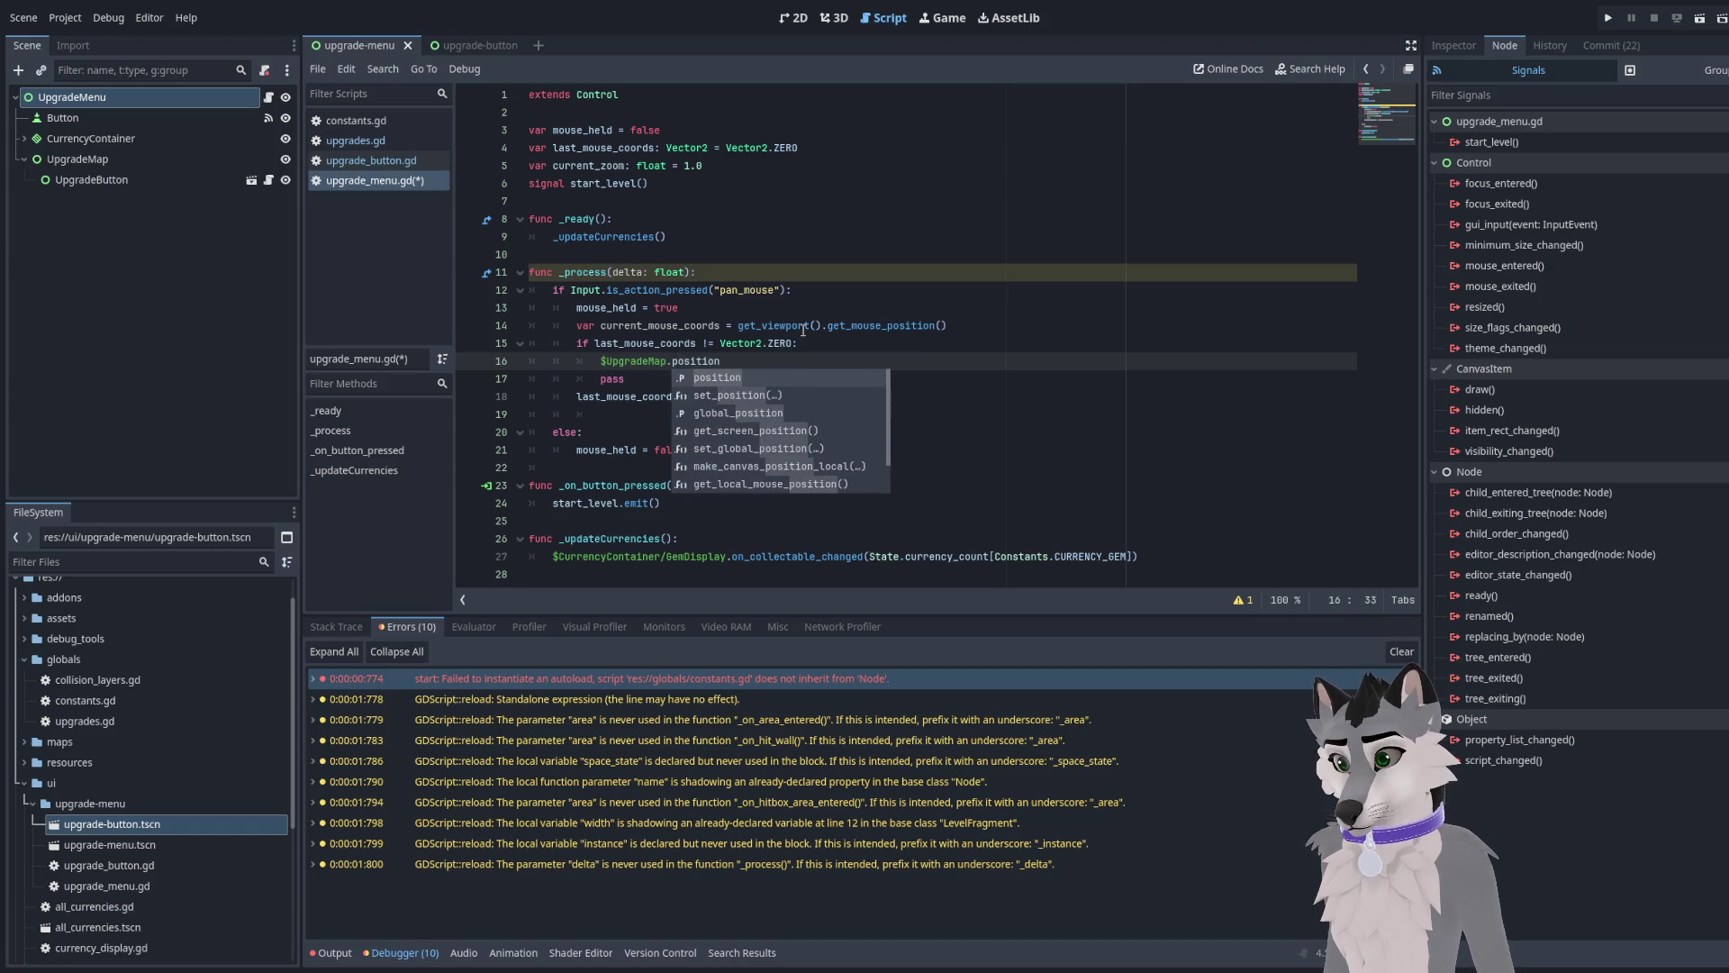
type(" -=")
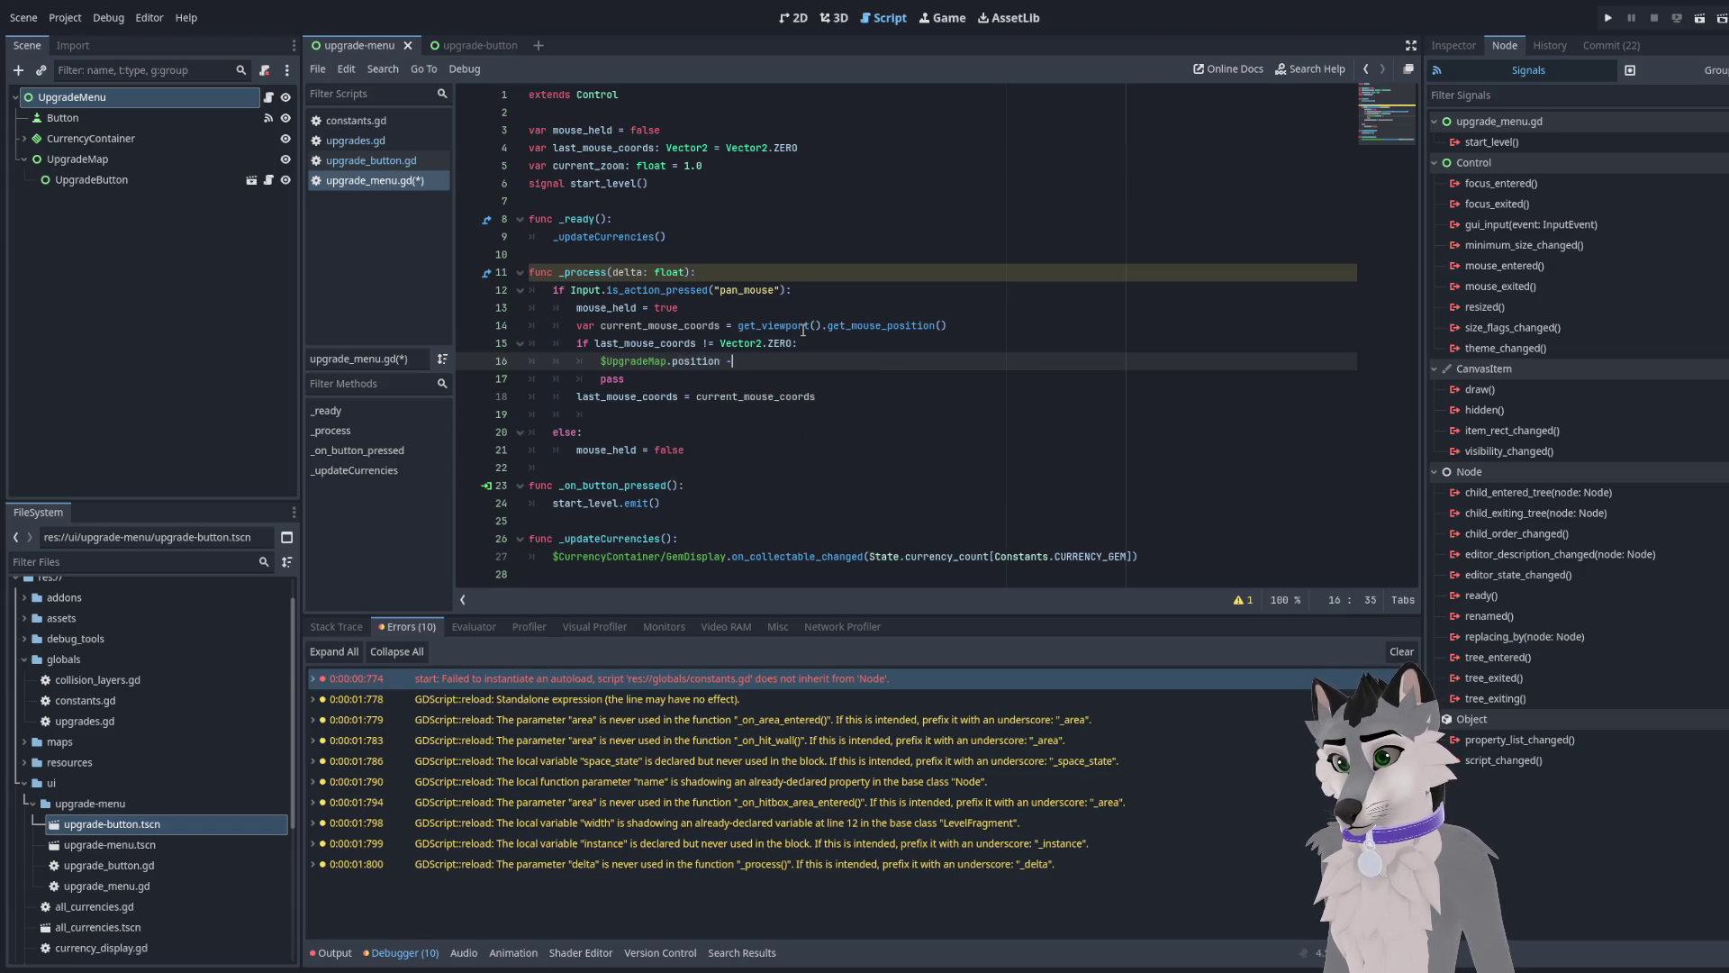
type(" (")
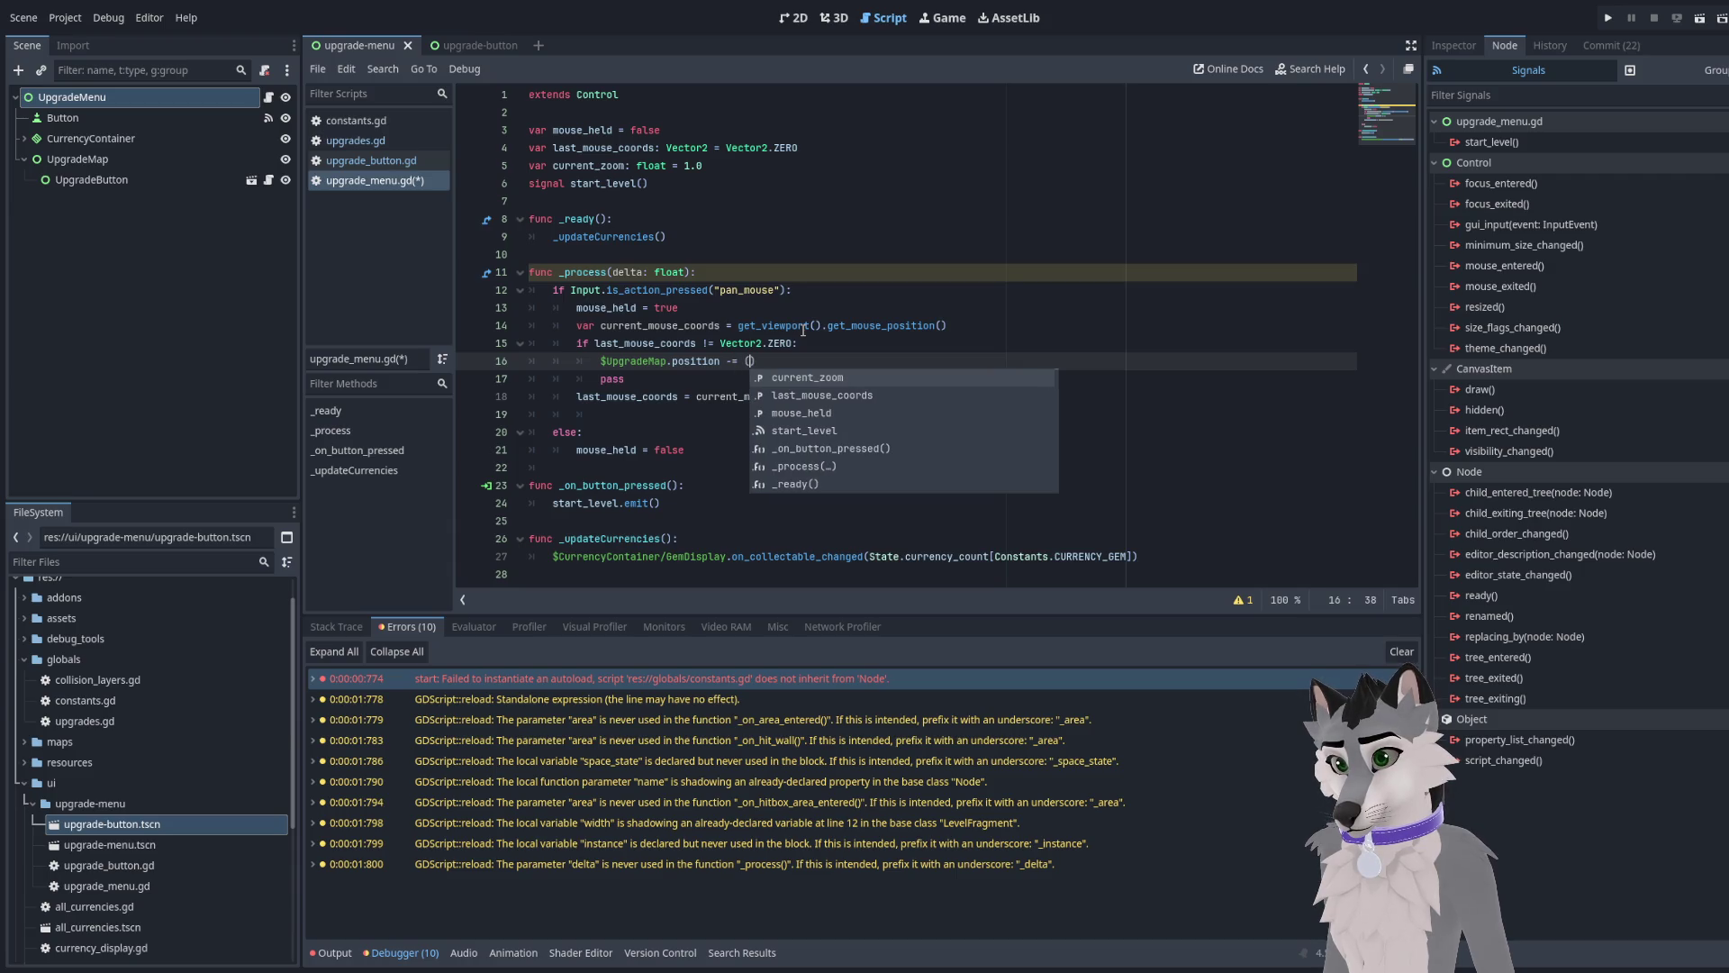
key("BackSpace")
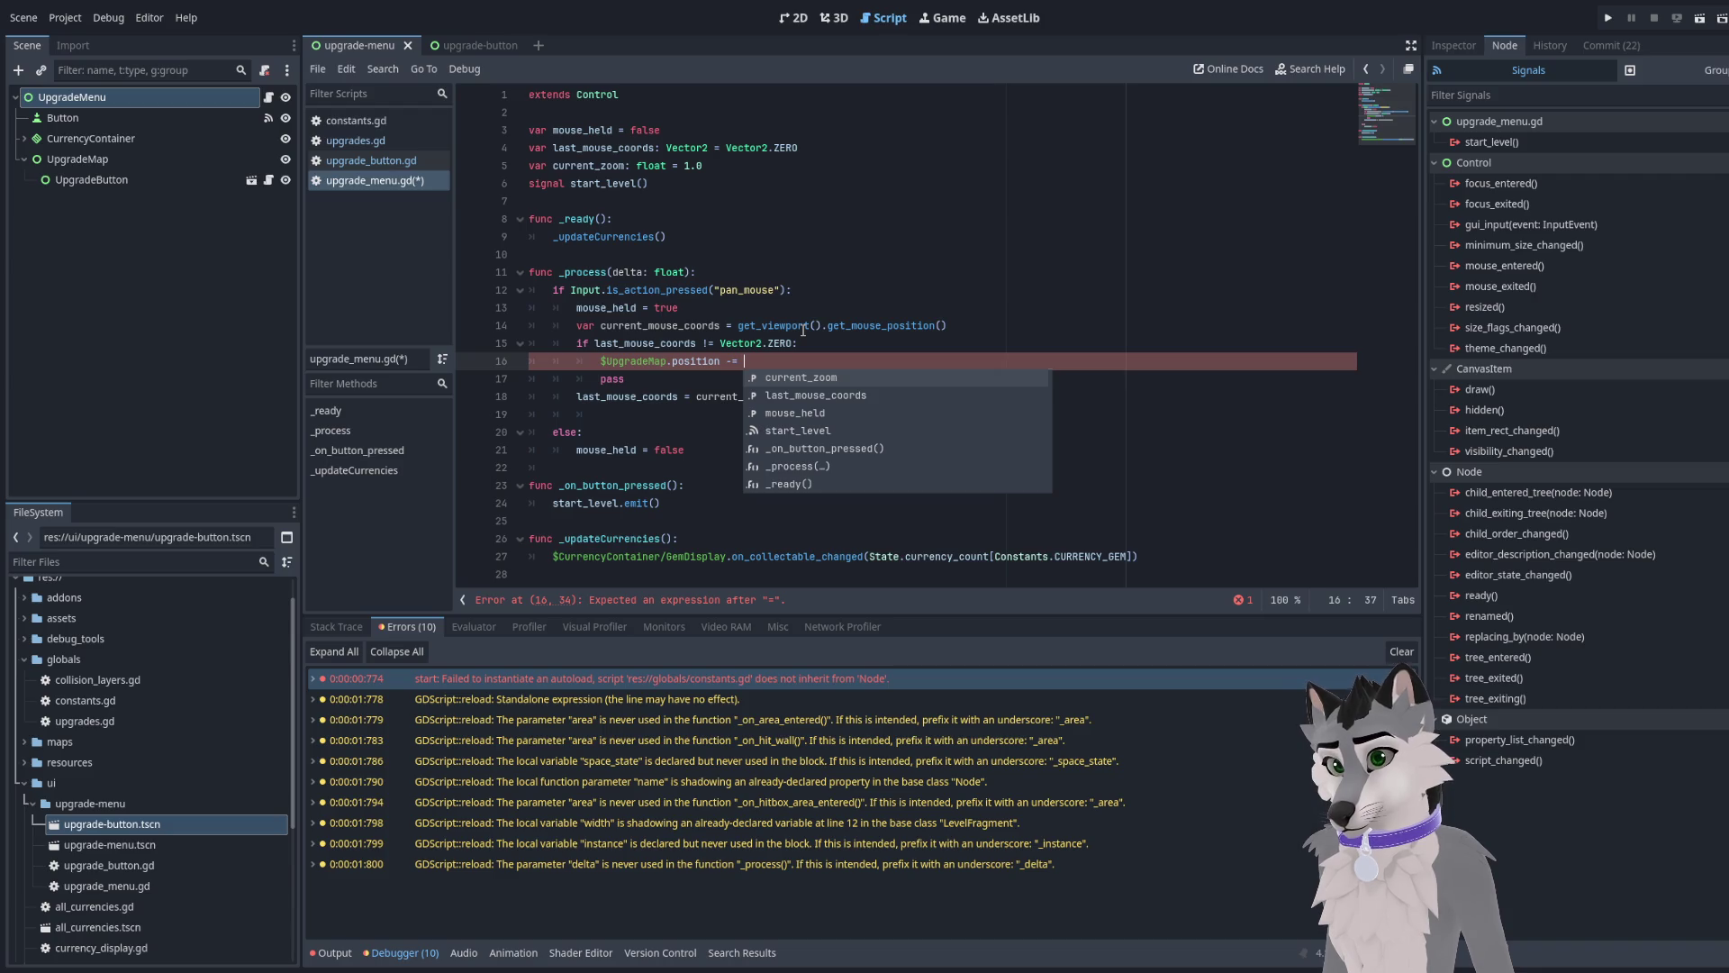
key("BackSpace")
key("BackSpace")
key("BackSpace")
Complete it as += (last_mouse_coords - current_mouse_coords) * current_zoom and save
type("+= ")
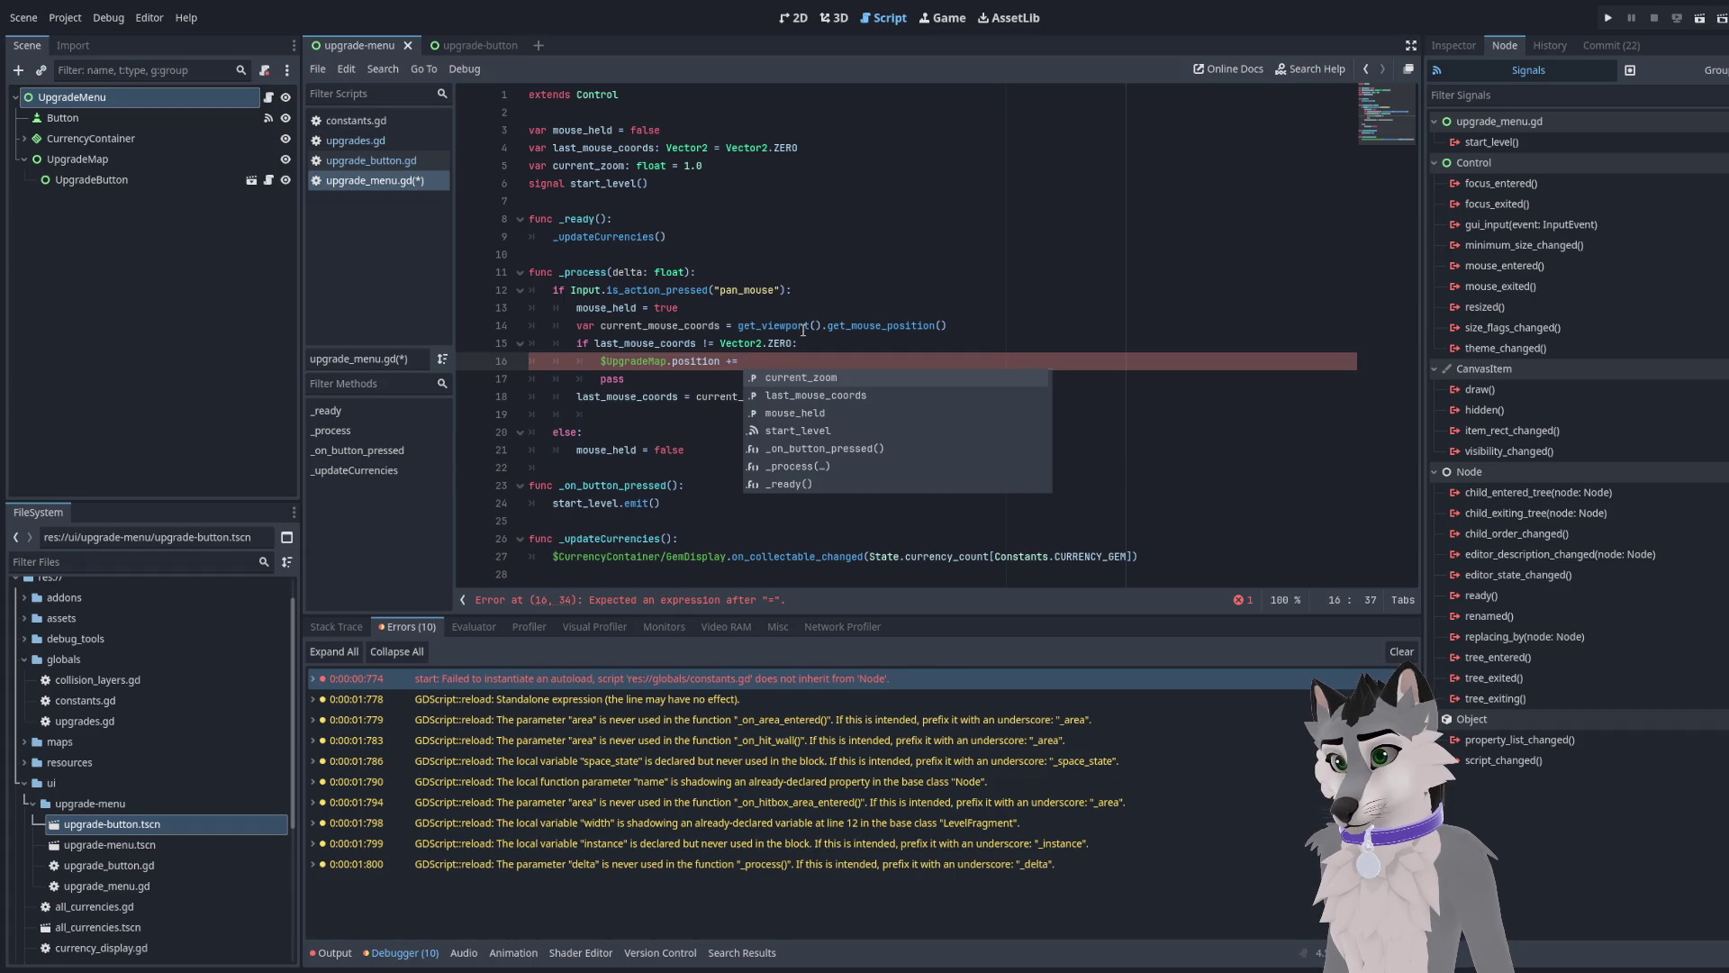
type("las")
key("BackSpace")
key("BackSpace")
key("BackSpace")
type("(last_mouse_coords) +")
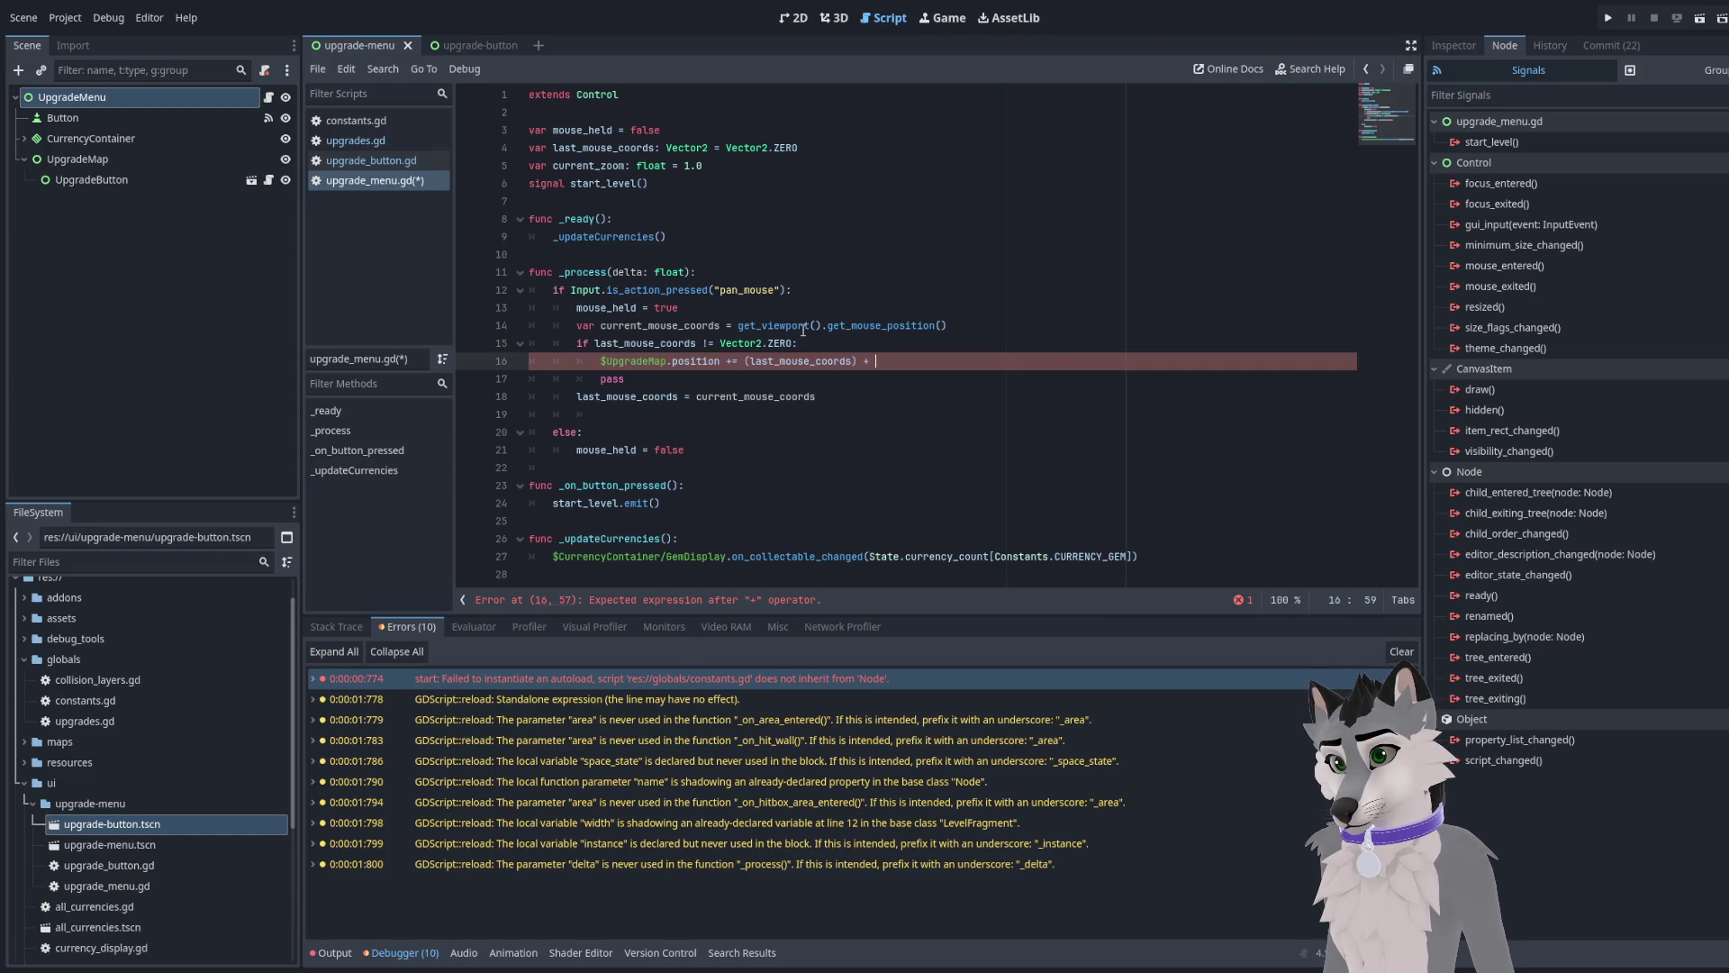
key("BackSpace")
key("BackSpace")
key("BackSpace")
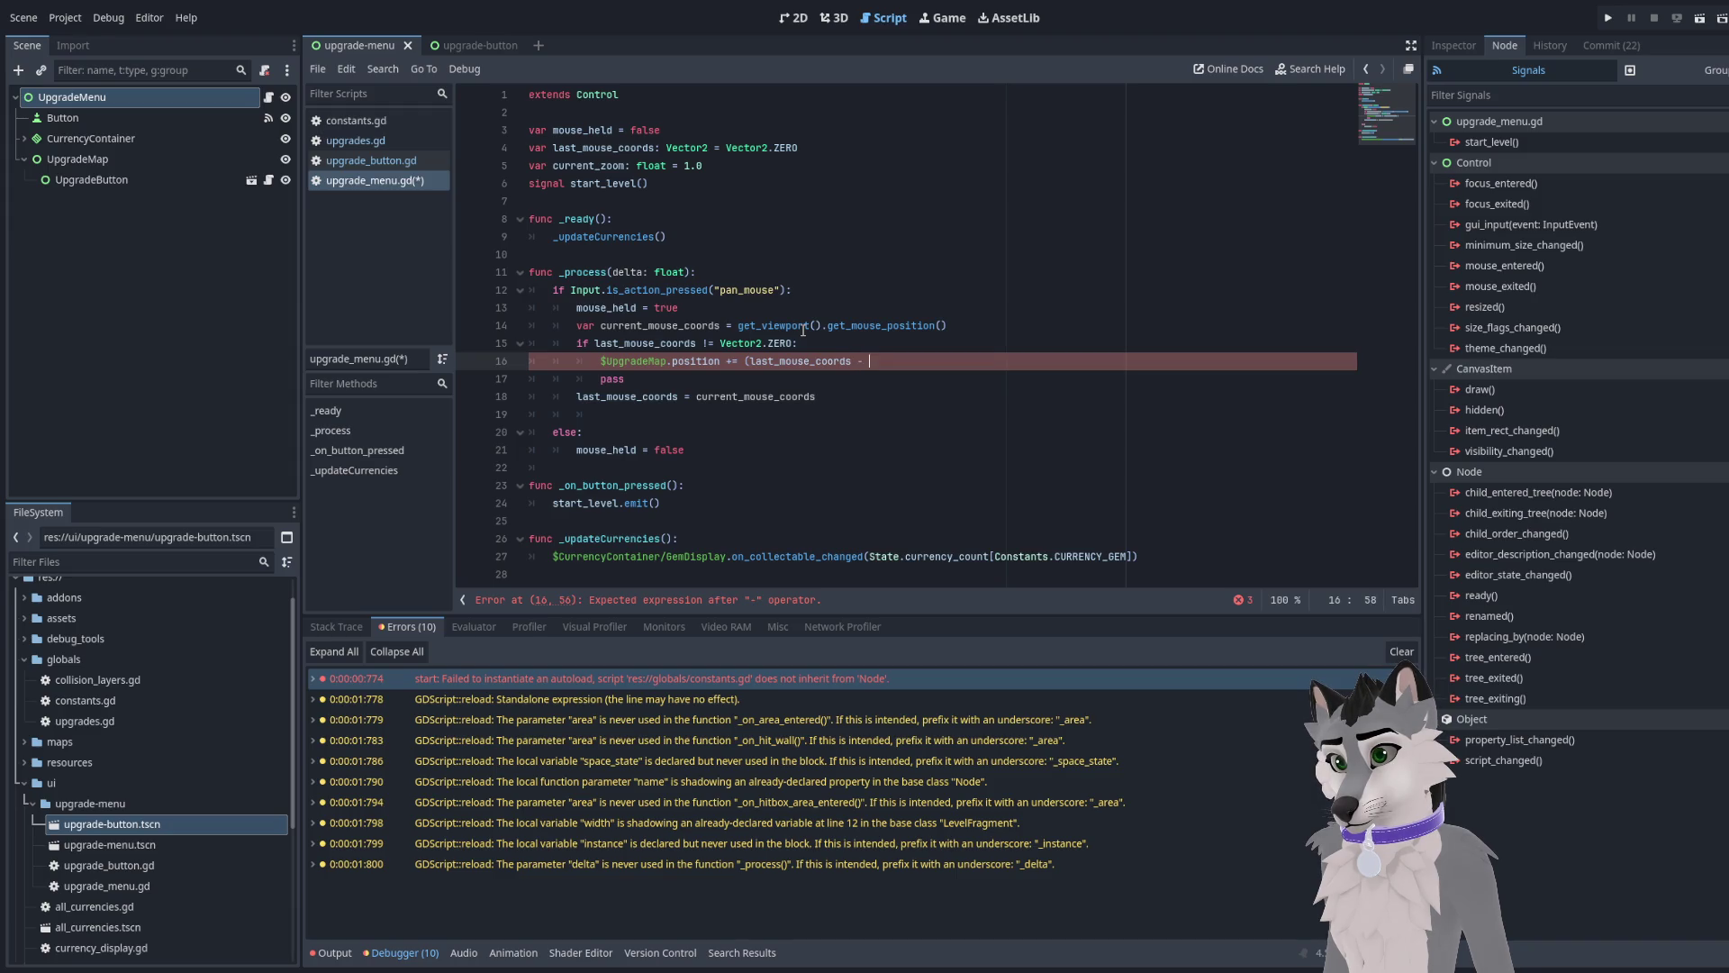
type("current_mouse_co")
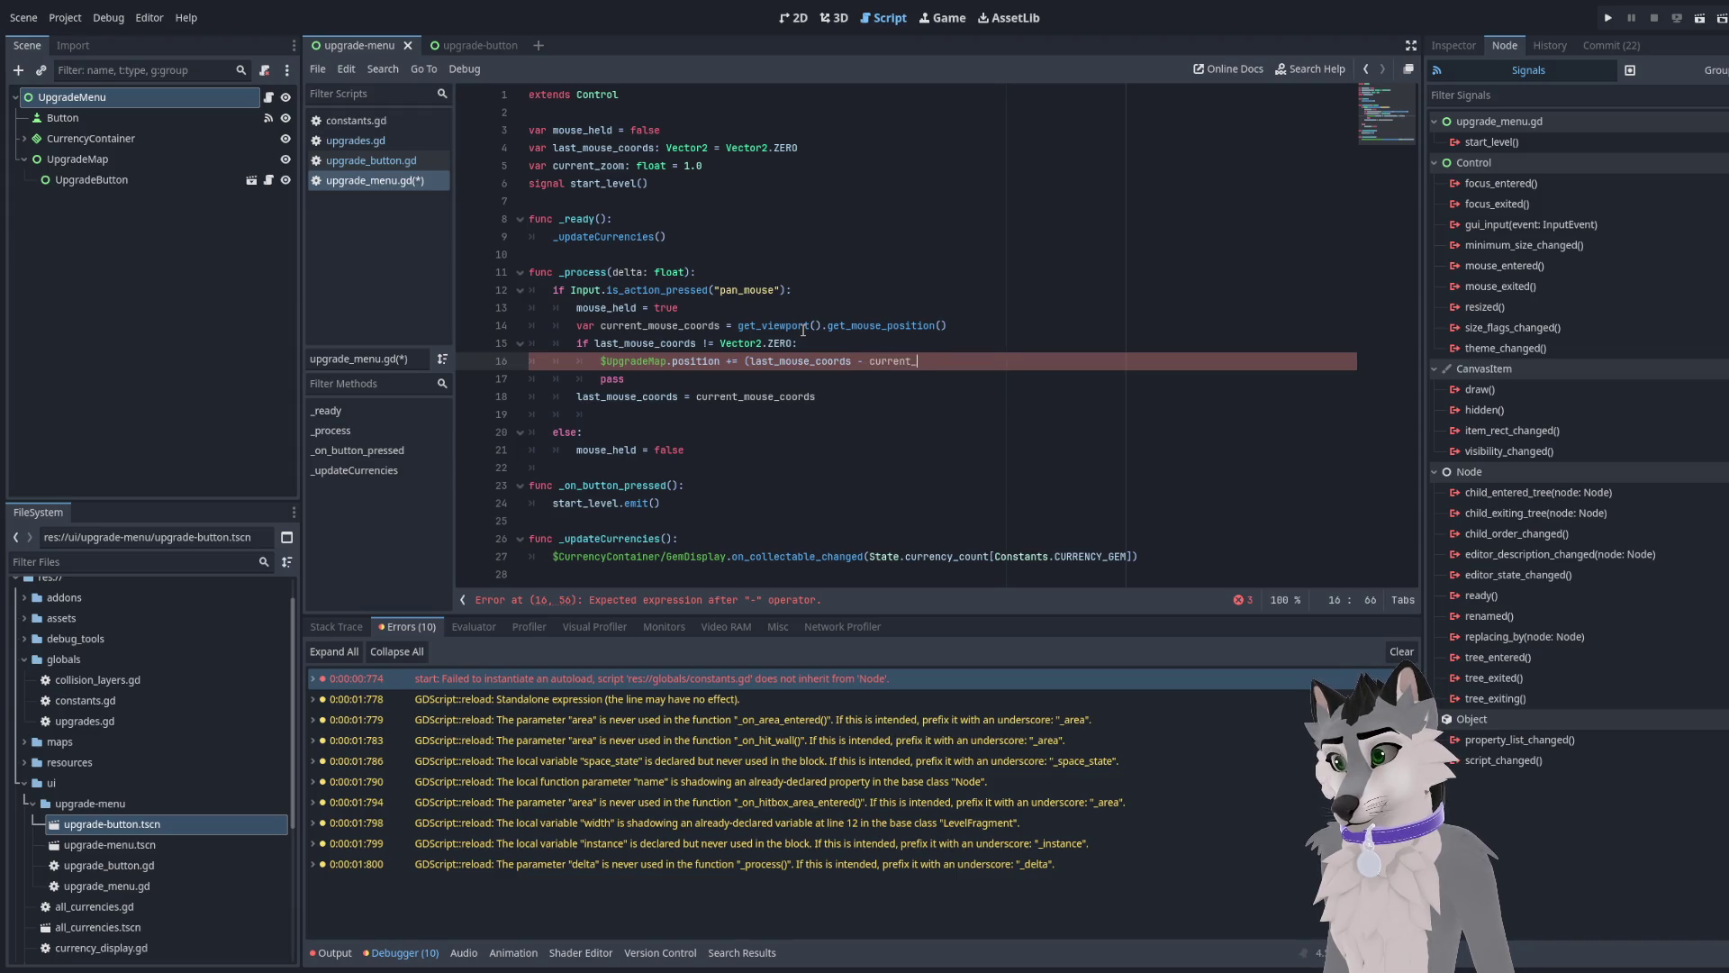
type("ords)")
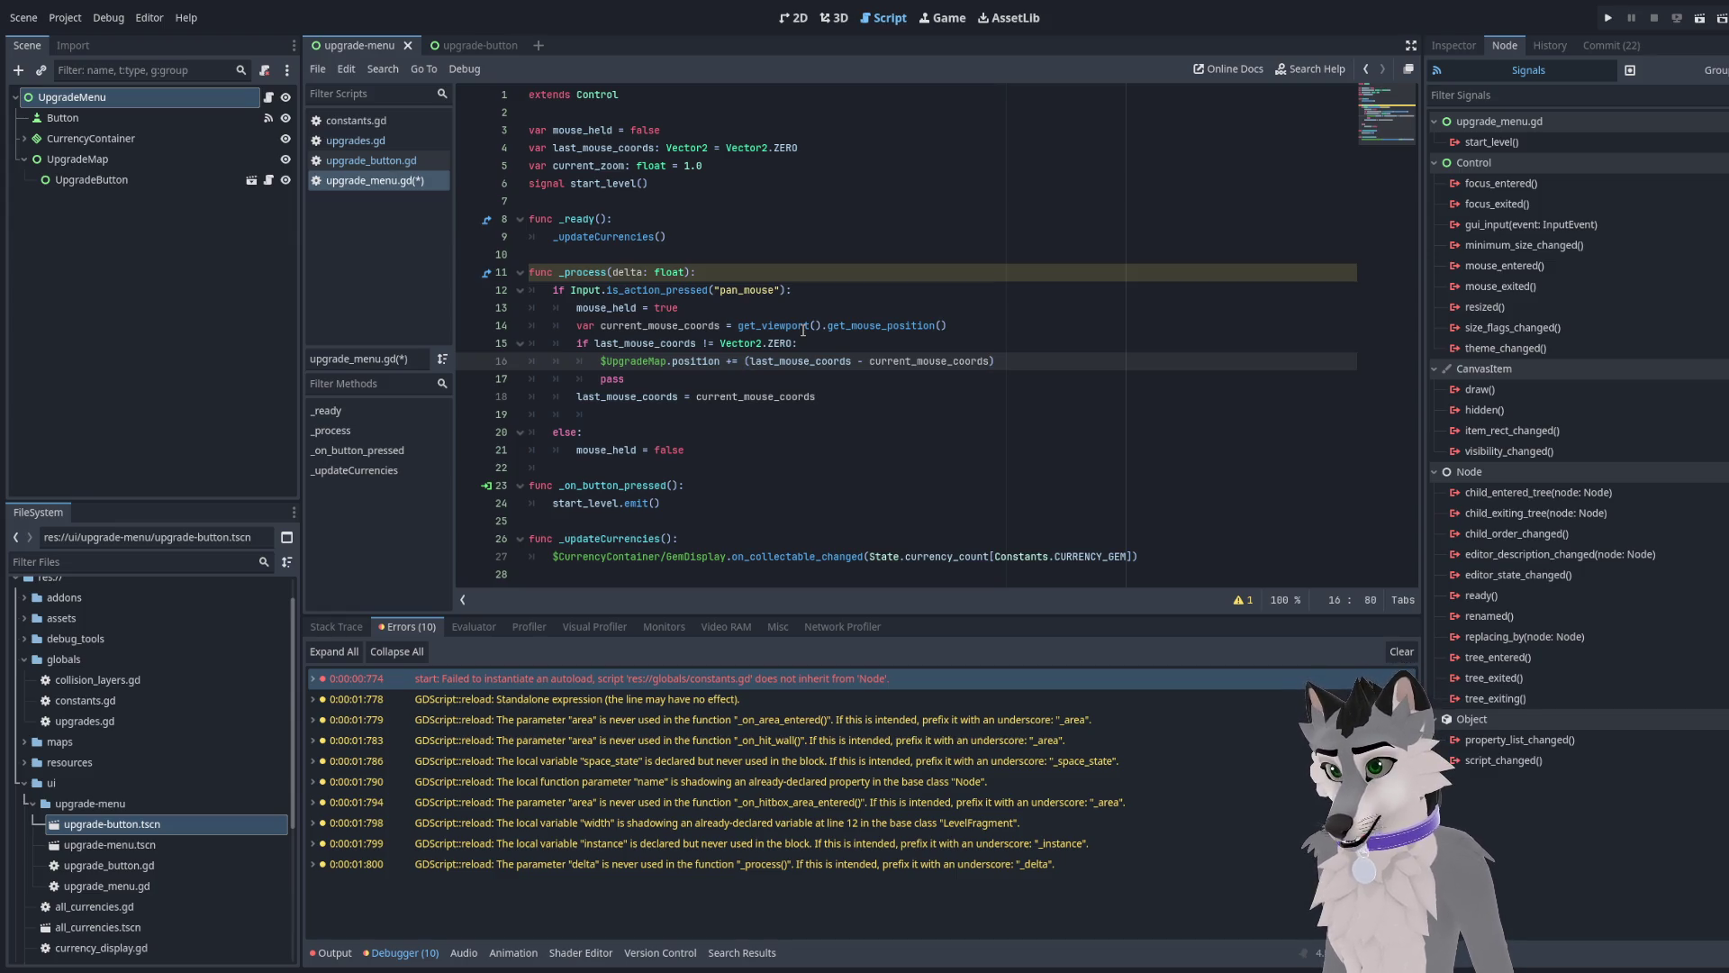
type("current_zoom")
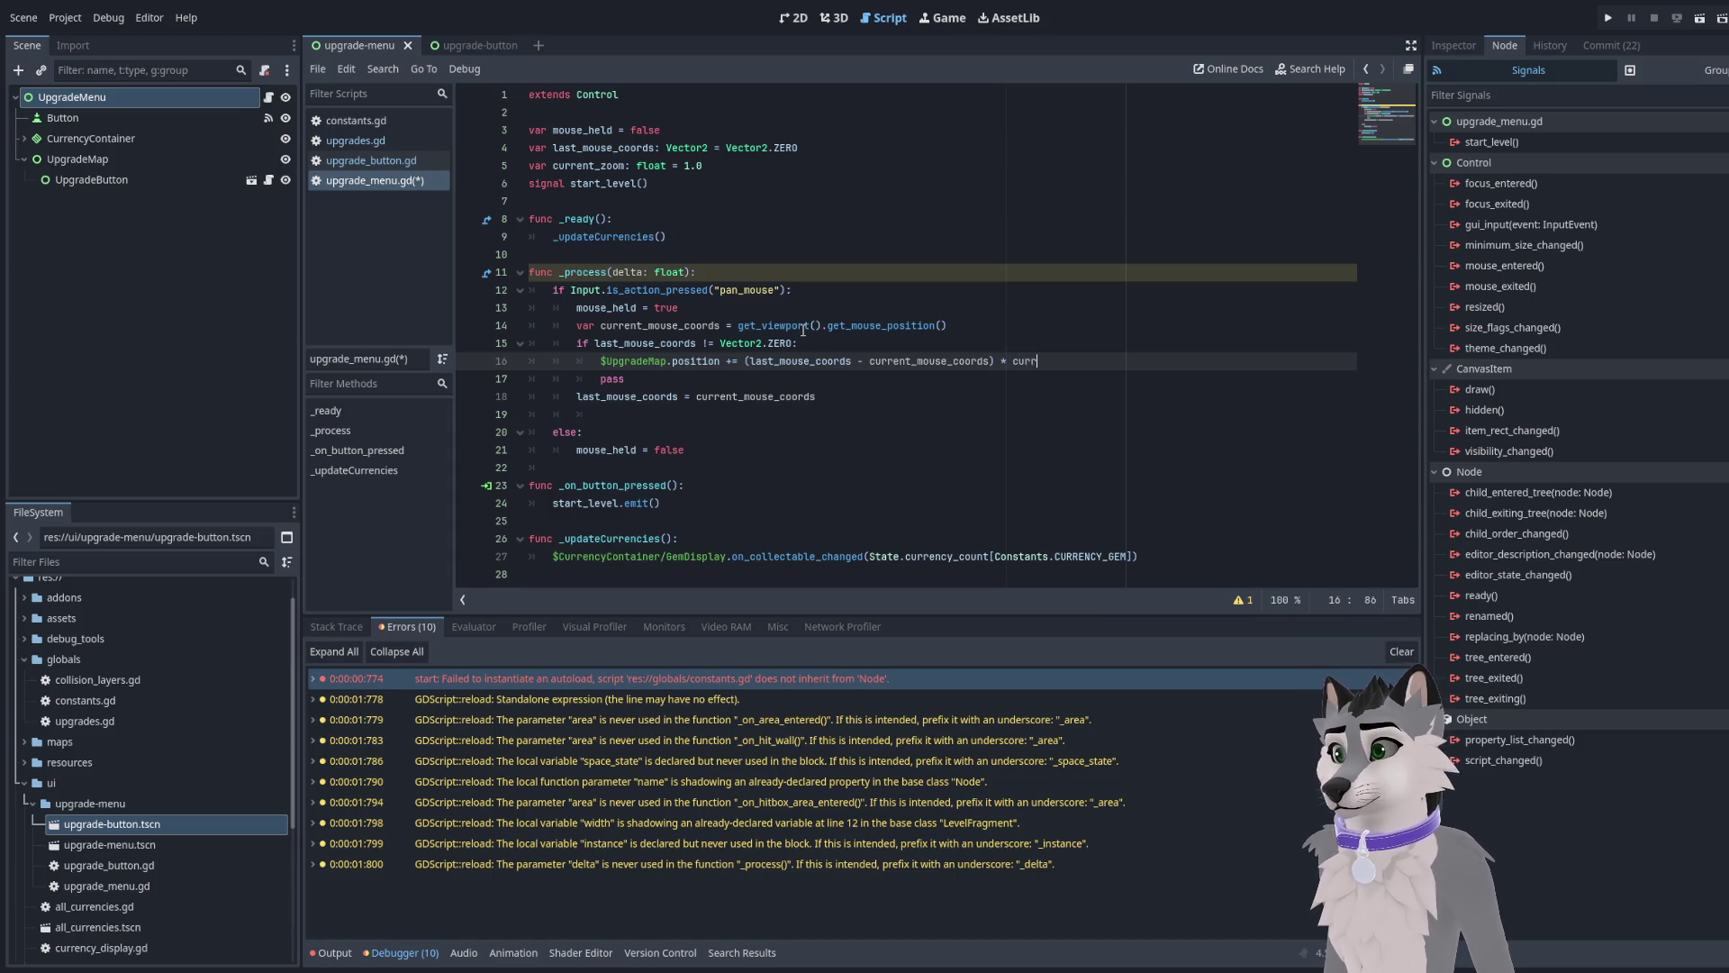
key("ctrl+s")
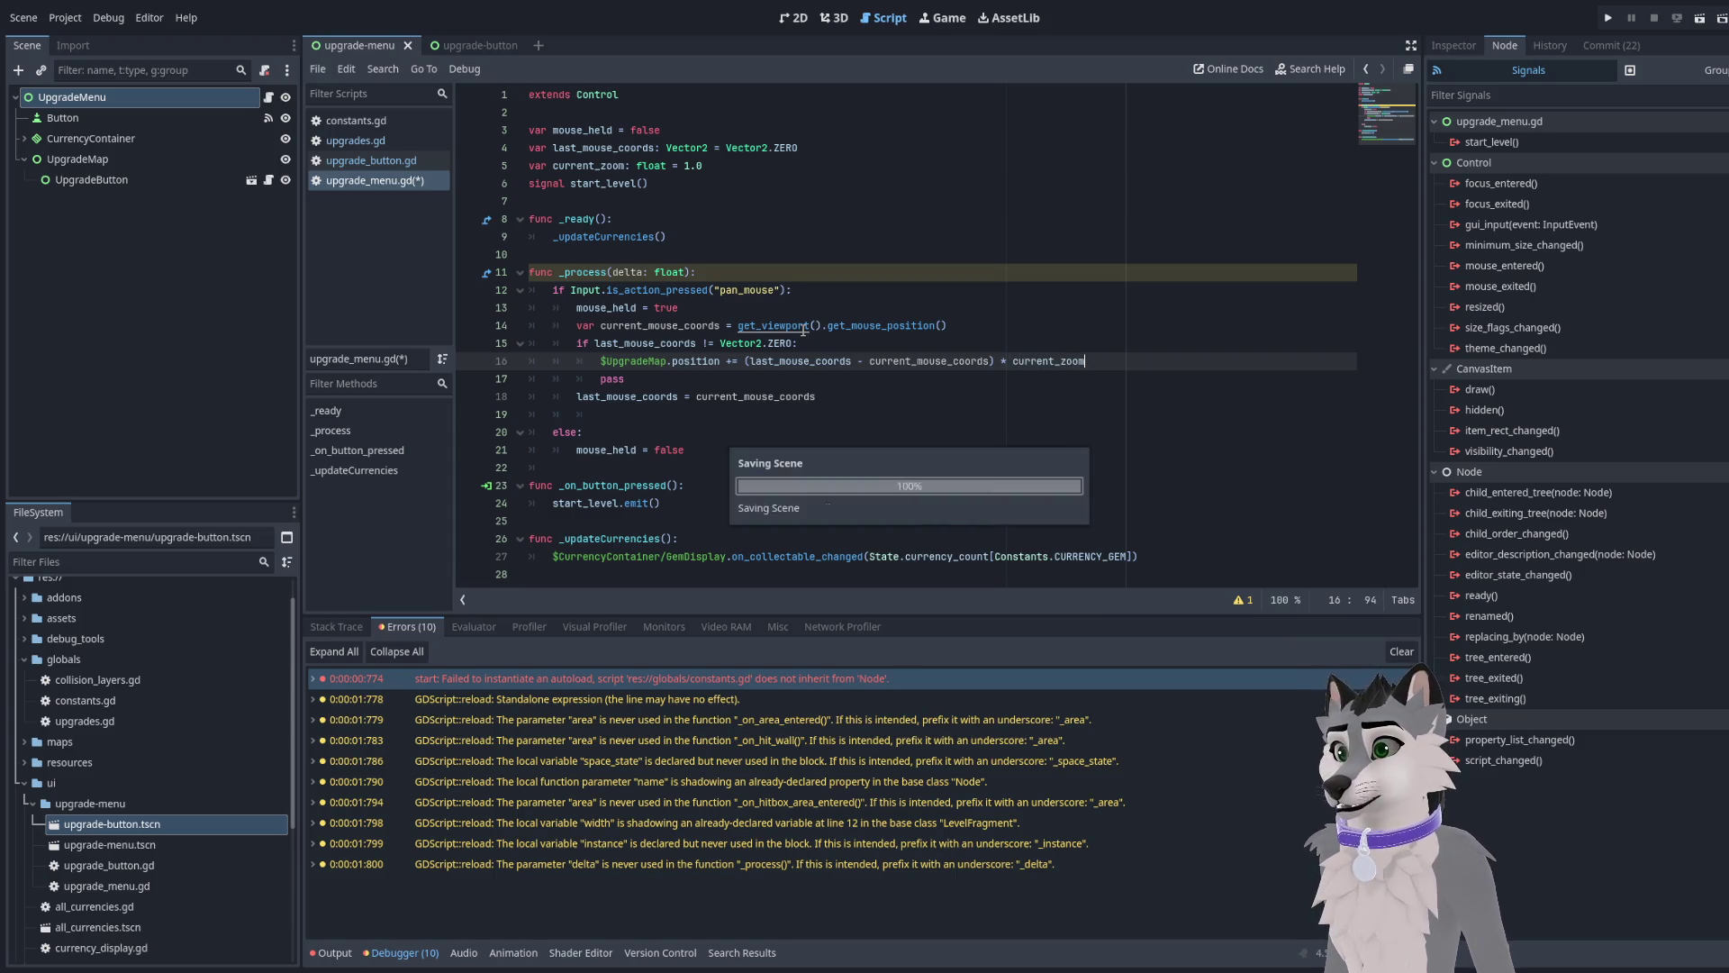
Set a breakpoint on line 14 of the script
left_click(780, 343)
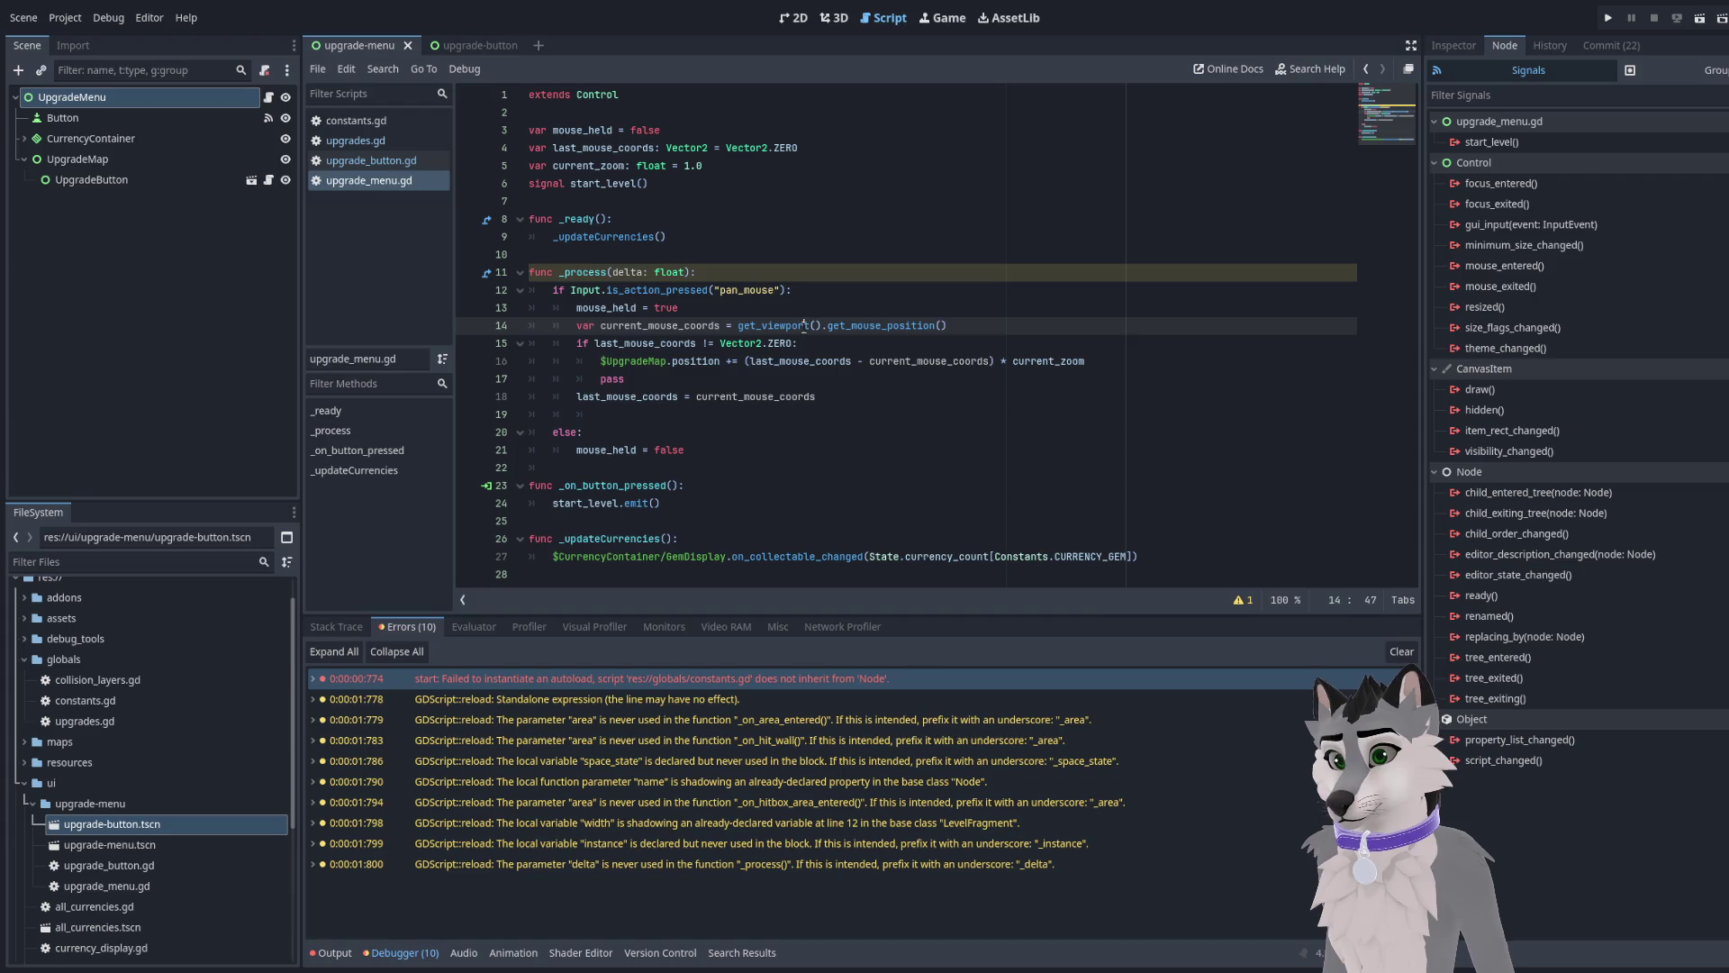
left_click(487, 336)
left_click(468, 325)
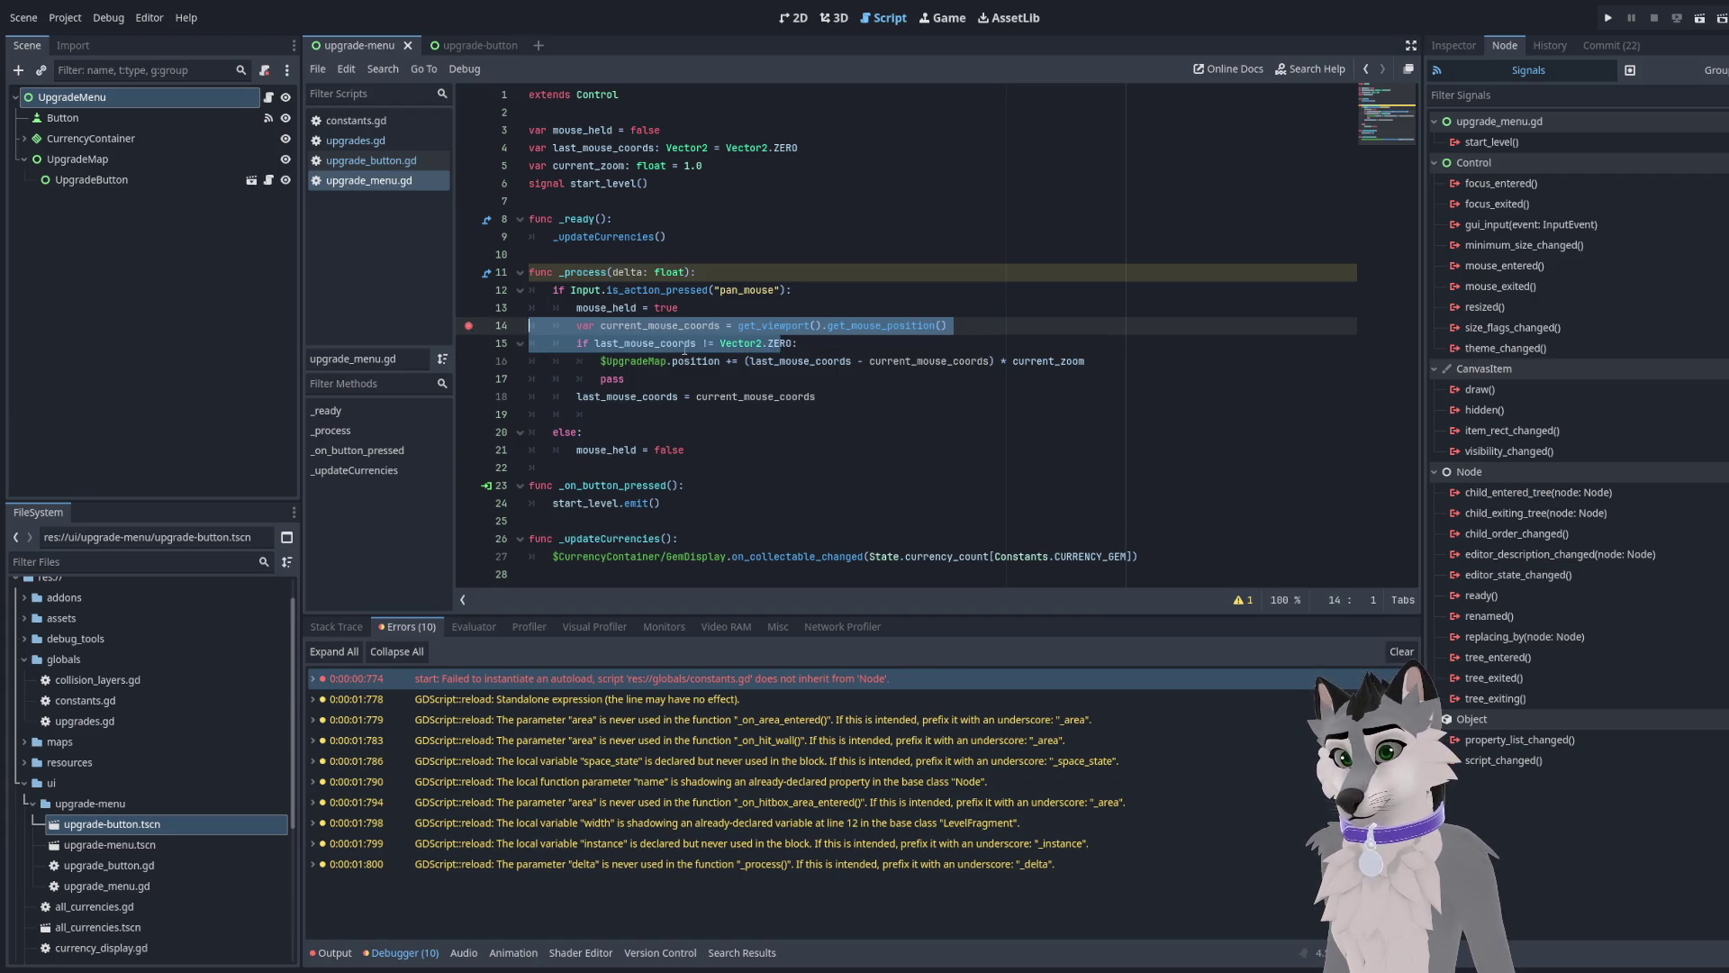
Add current_mouse_coords = Vector2.ZERO in the else branch and save the script
left_click(690, 377)
left_click(854, 393)
left_click(789, 450)
key("Return")
type("current_mouse_coords =Vector2.ZERO")
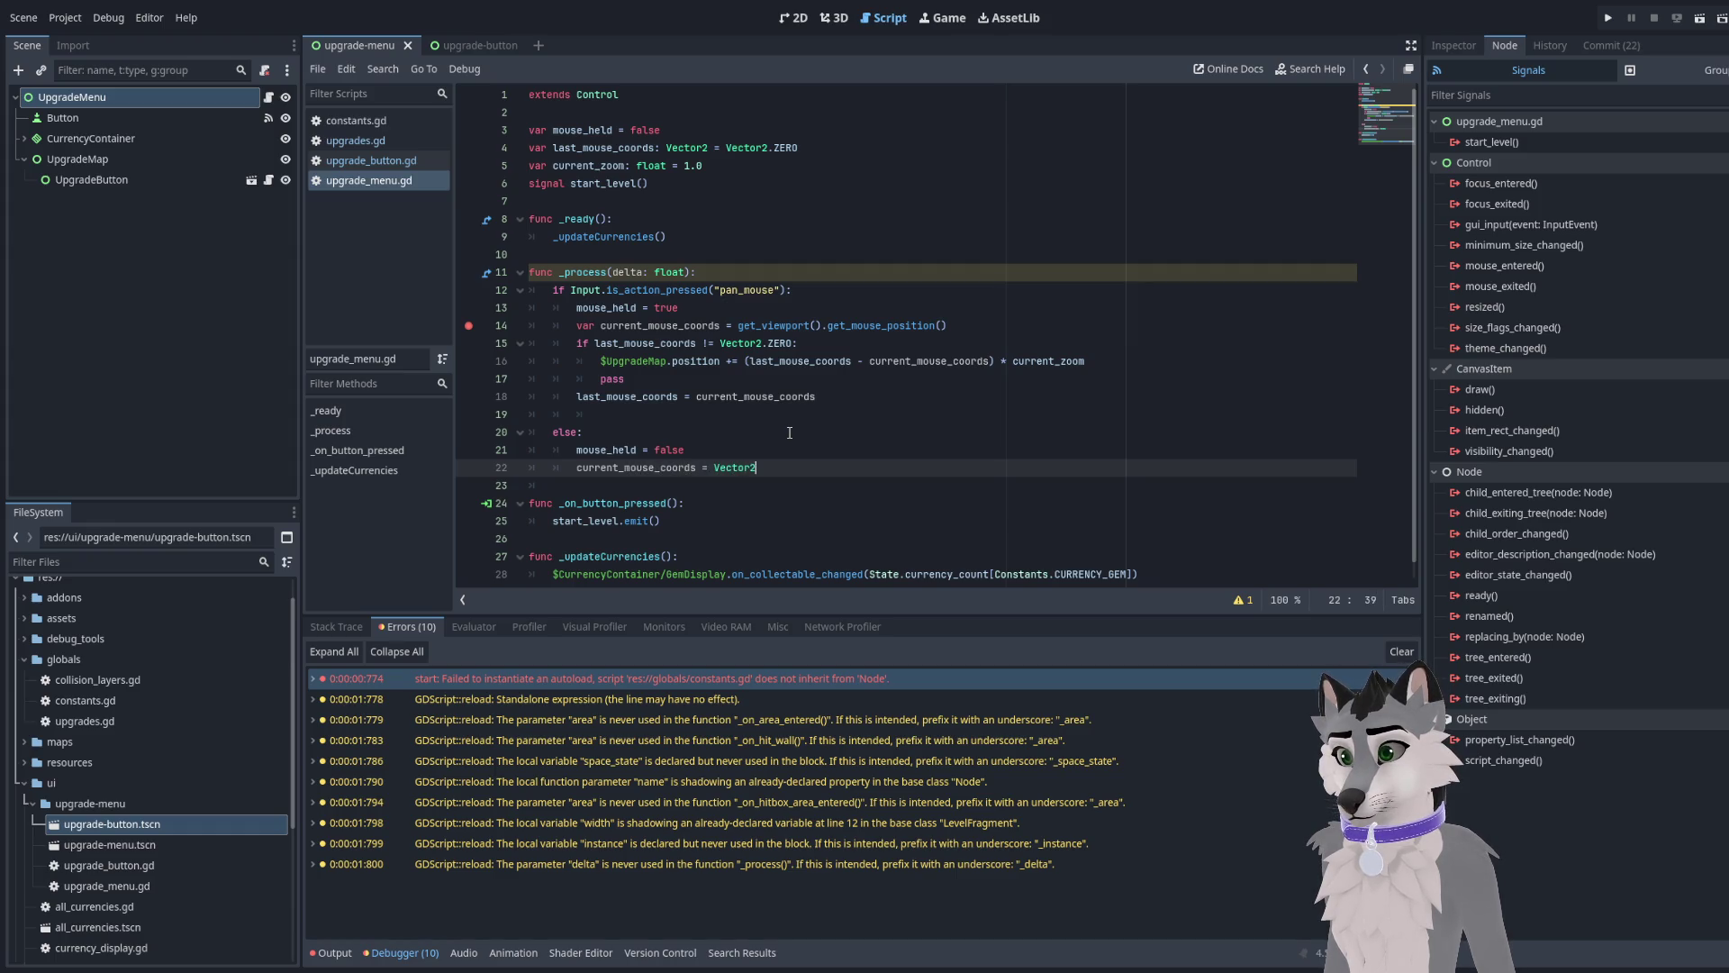
key("ctrl+s")
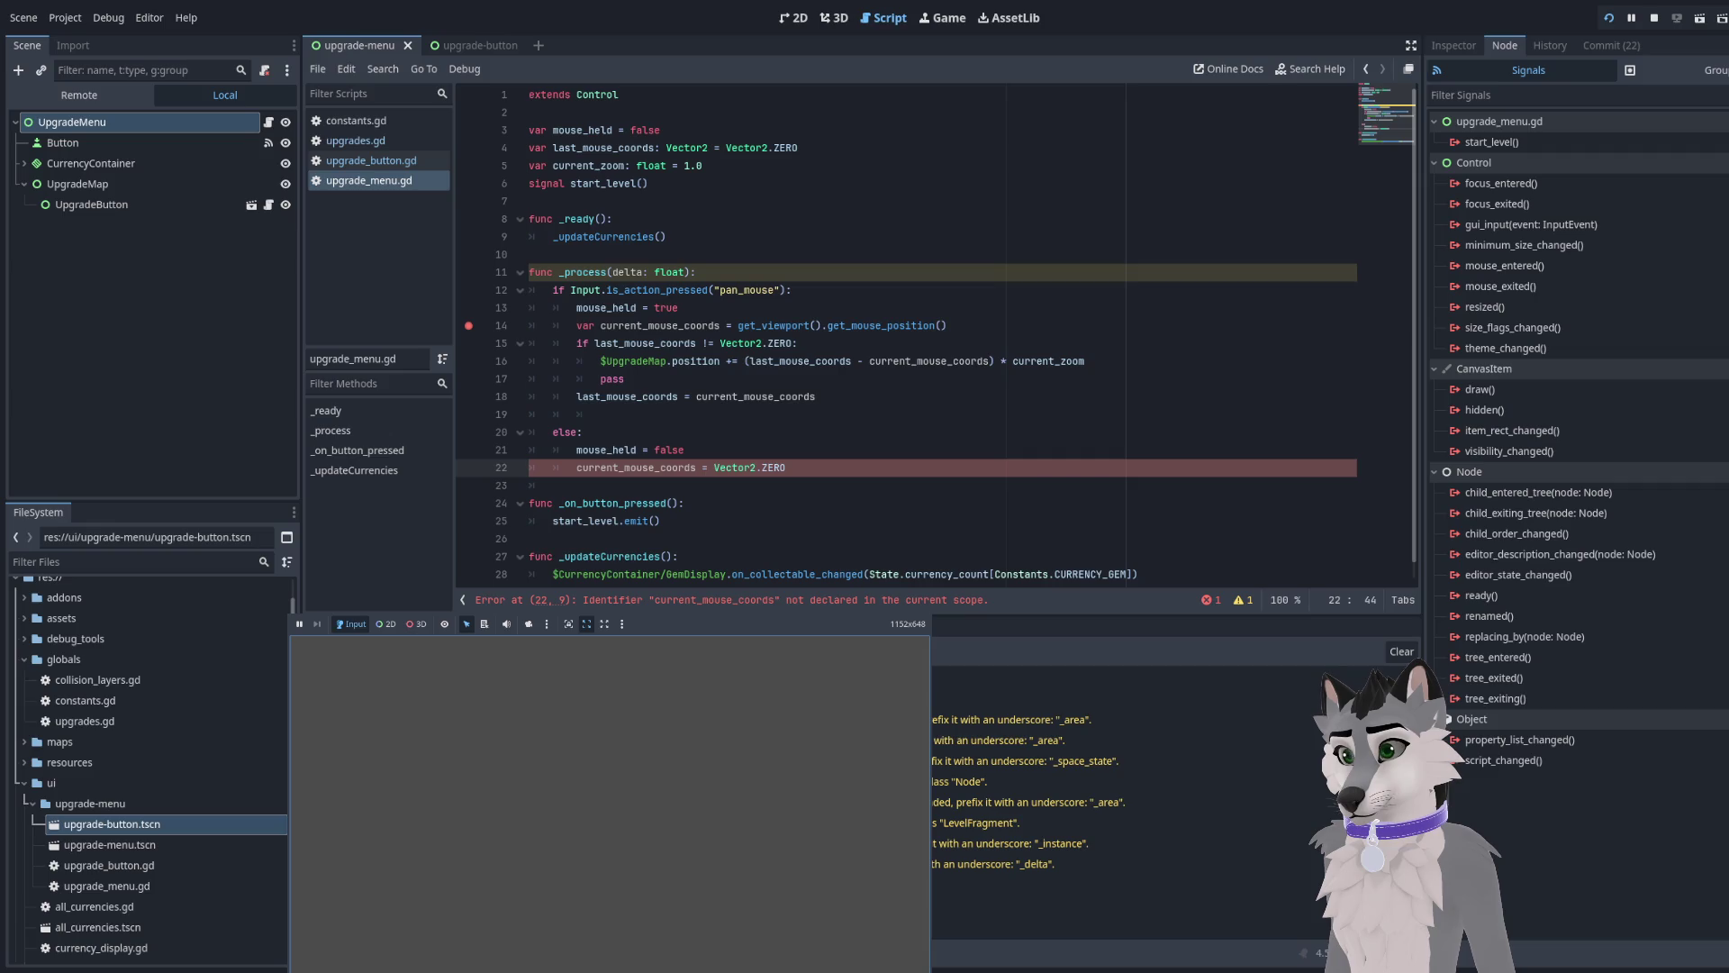
Replace current_mouse_coords with last_mouse_coords on line 22 and save the script
left_click(848, 489)
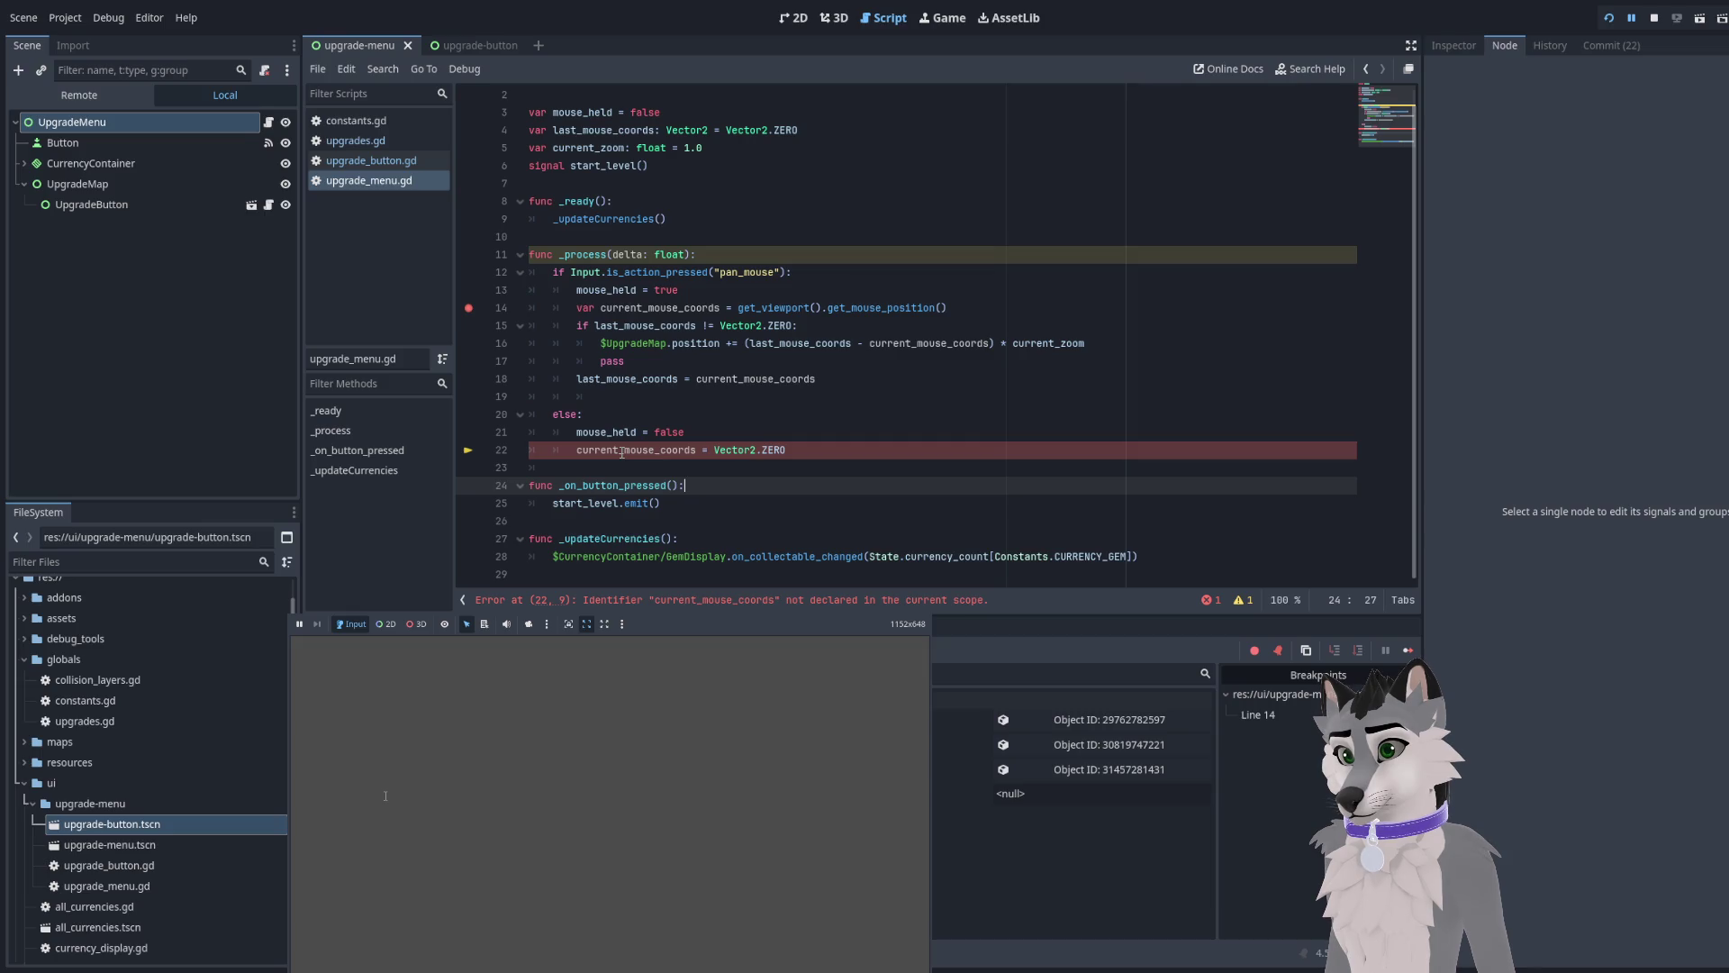
left_click(622, 451)
left_click(631, 450, "ctrl")
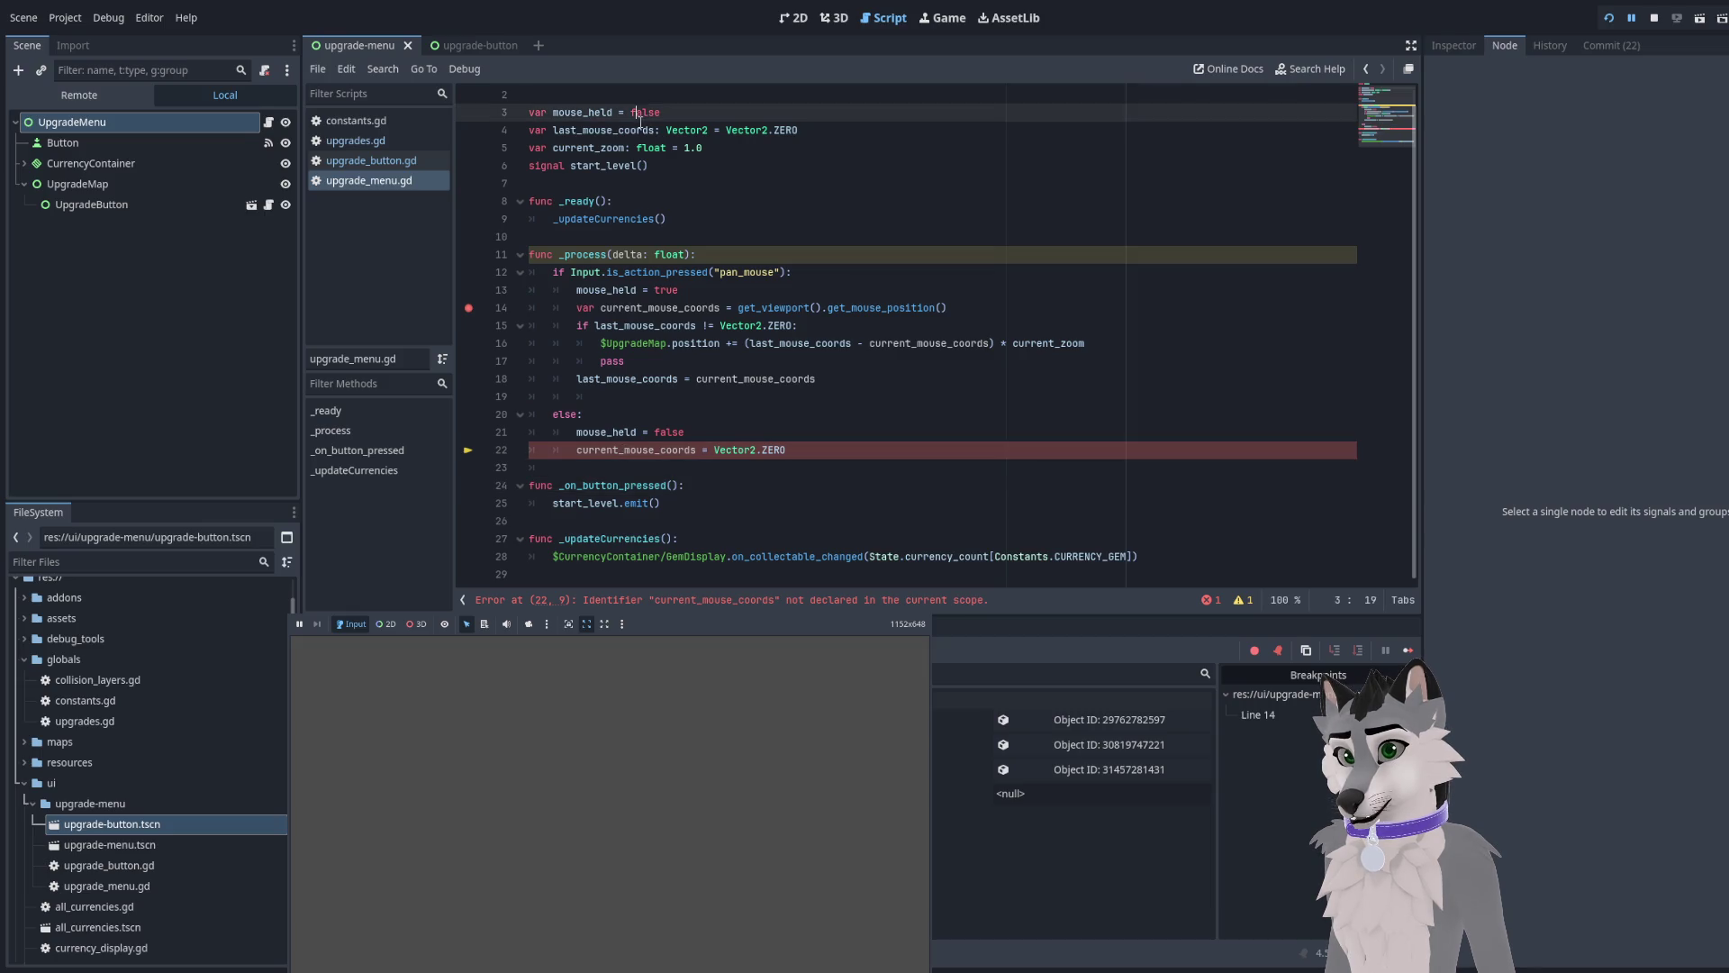
key("ctrl+c")
double_click(660, 448)
key("ctrl+v")
key("ctrl+s")
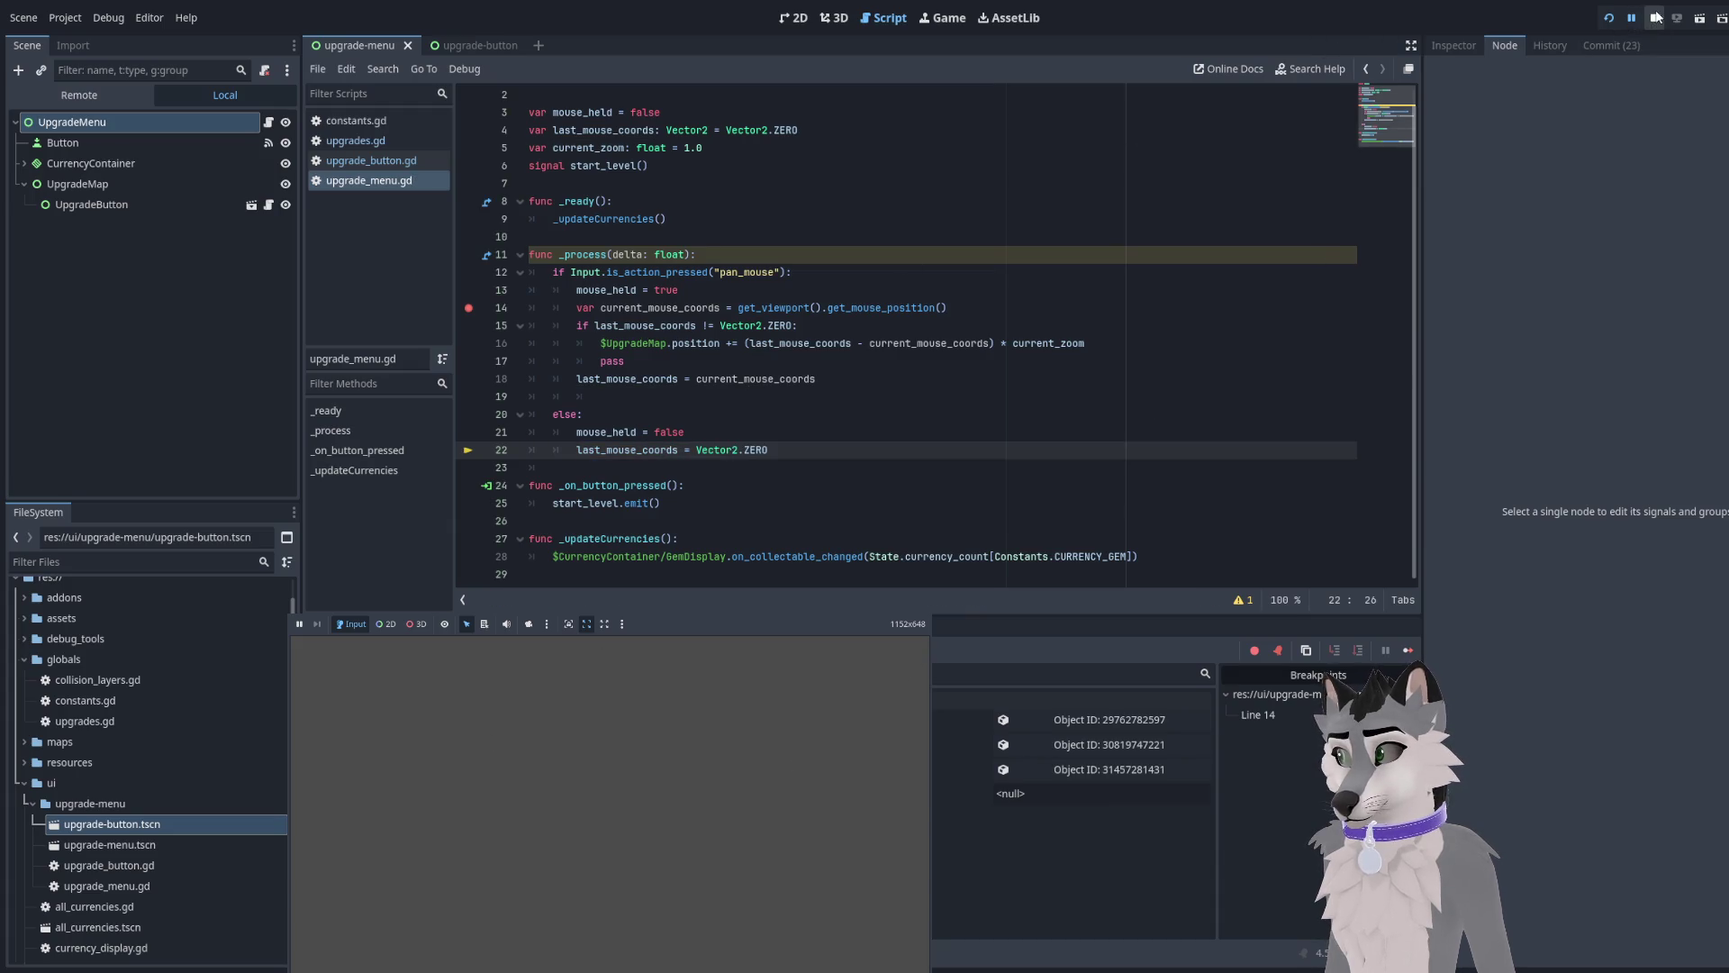
Run the game past the breakpoints, remove the line 14 breakpoint, and stop the game
left_click(1653, 17)
left_click(992, 290)
key("F5")
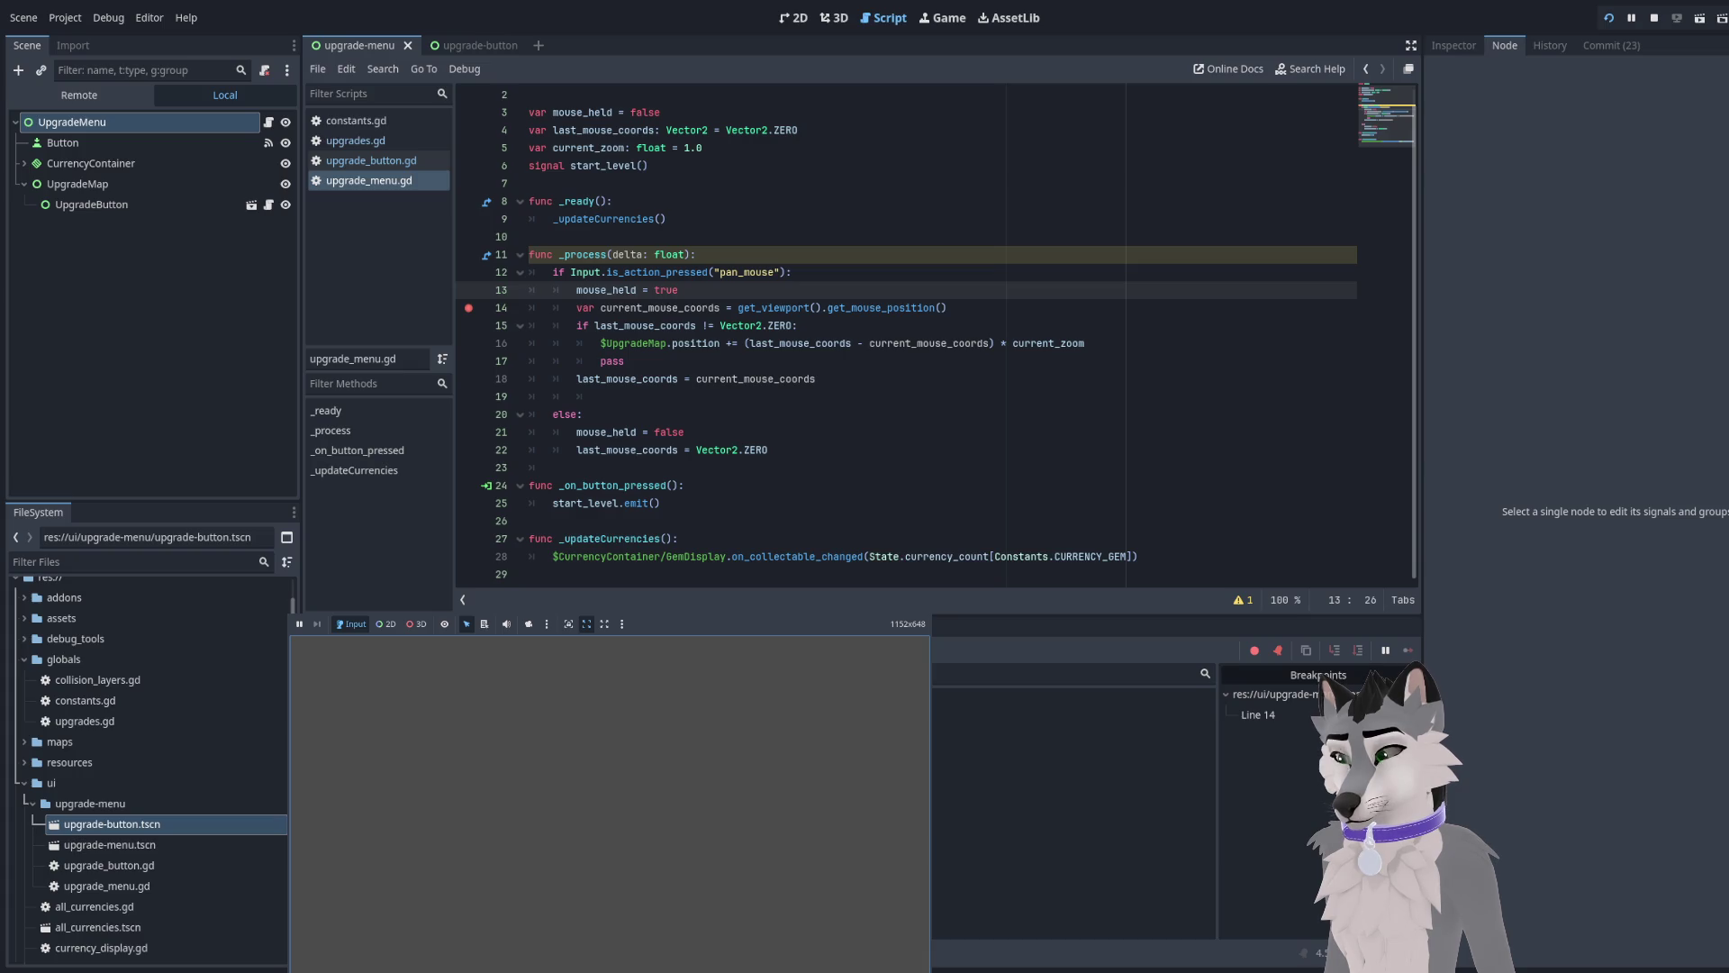
left_click(543, 844)
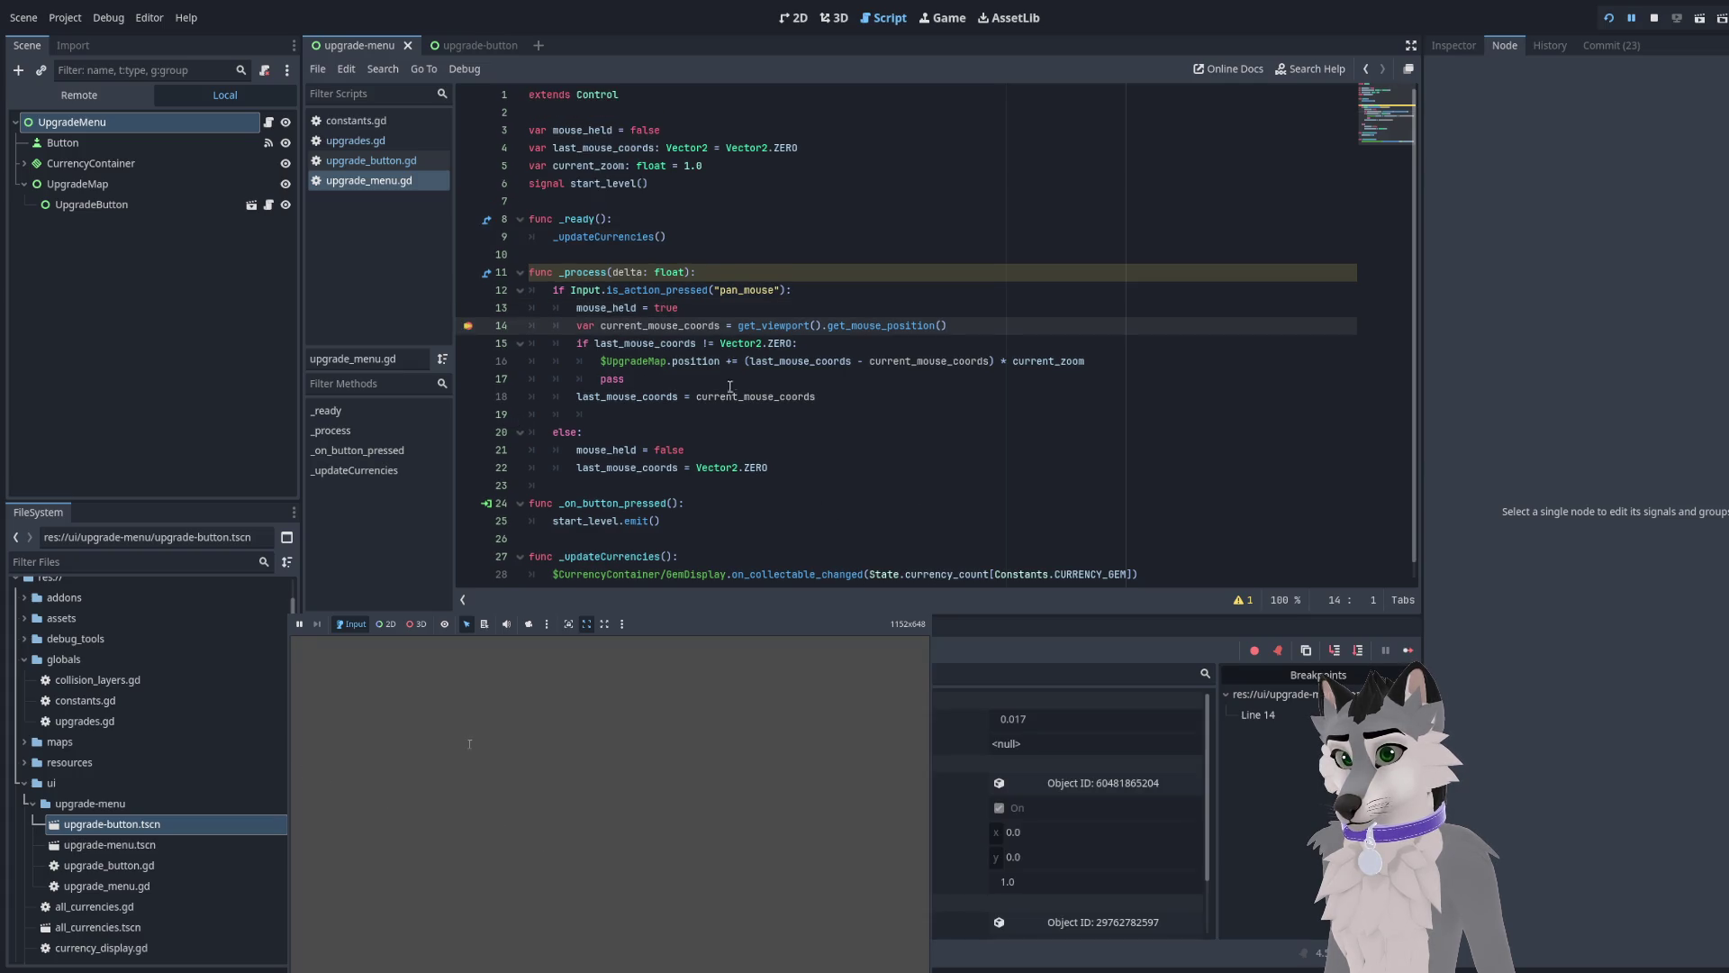
left_click(624, 378)
left_click(469, 325, "shift")
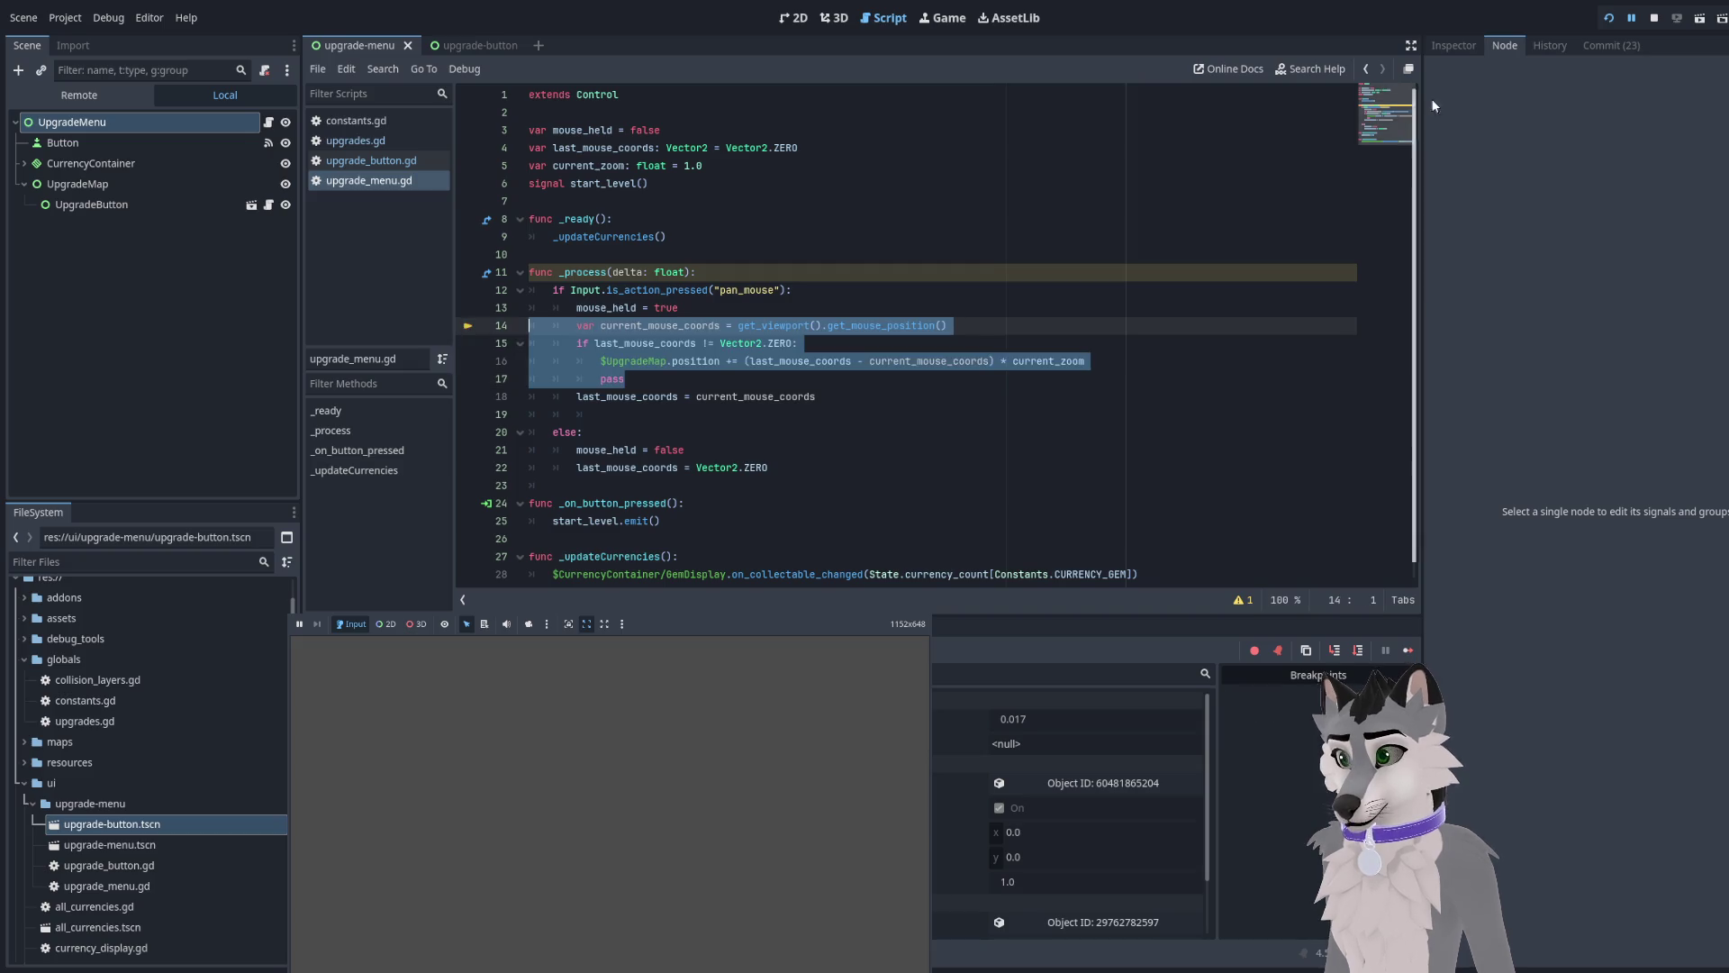
left_click(1631, 18)
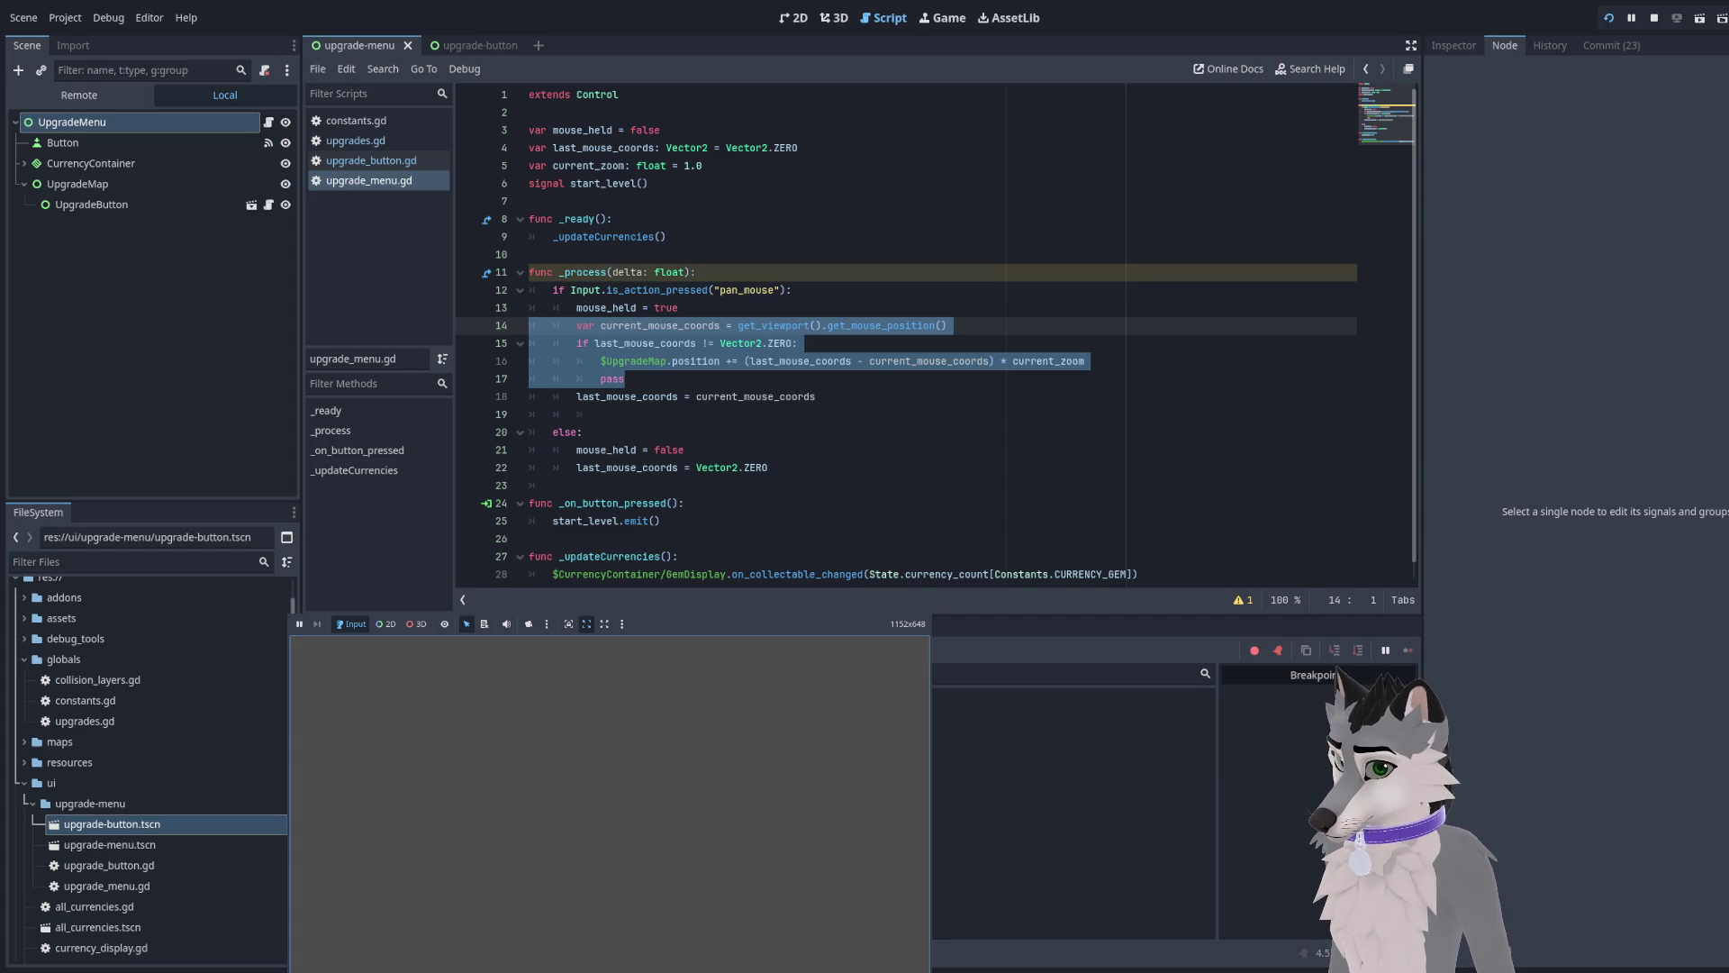
key("F8")
Change line 16 from += to -=, then test panning the map in the running game
left_click(726, 360)
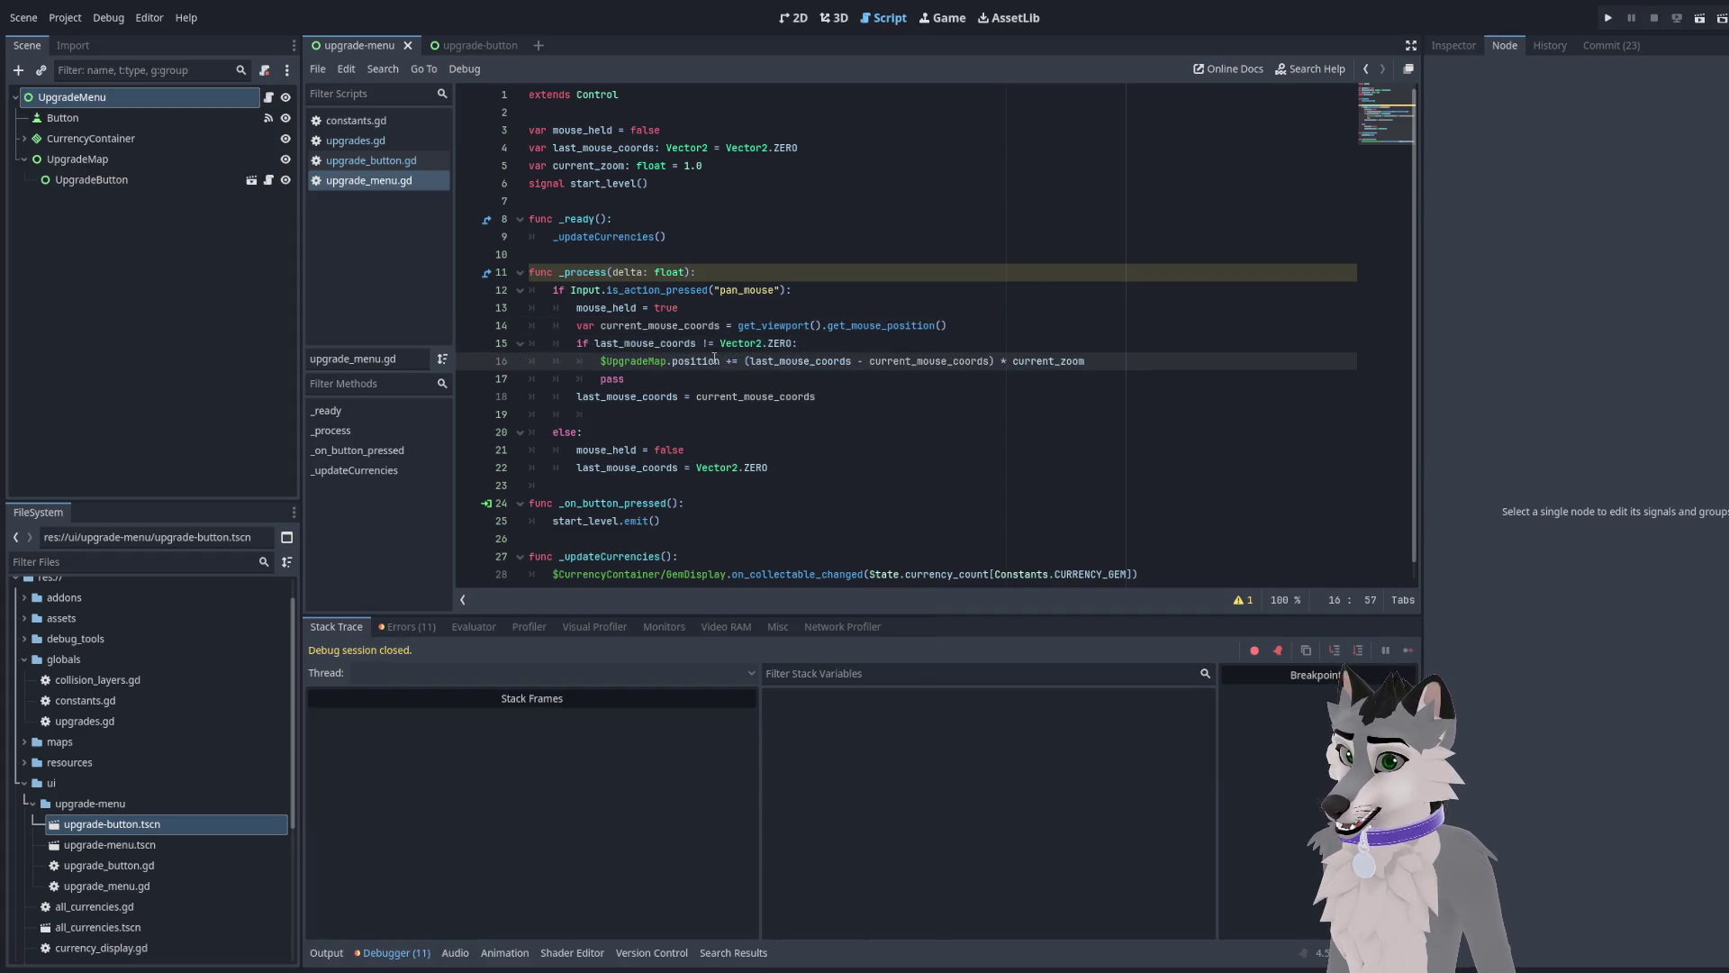
key("Delete")
type("-")
key("F5")
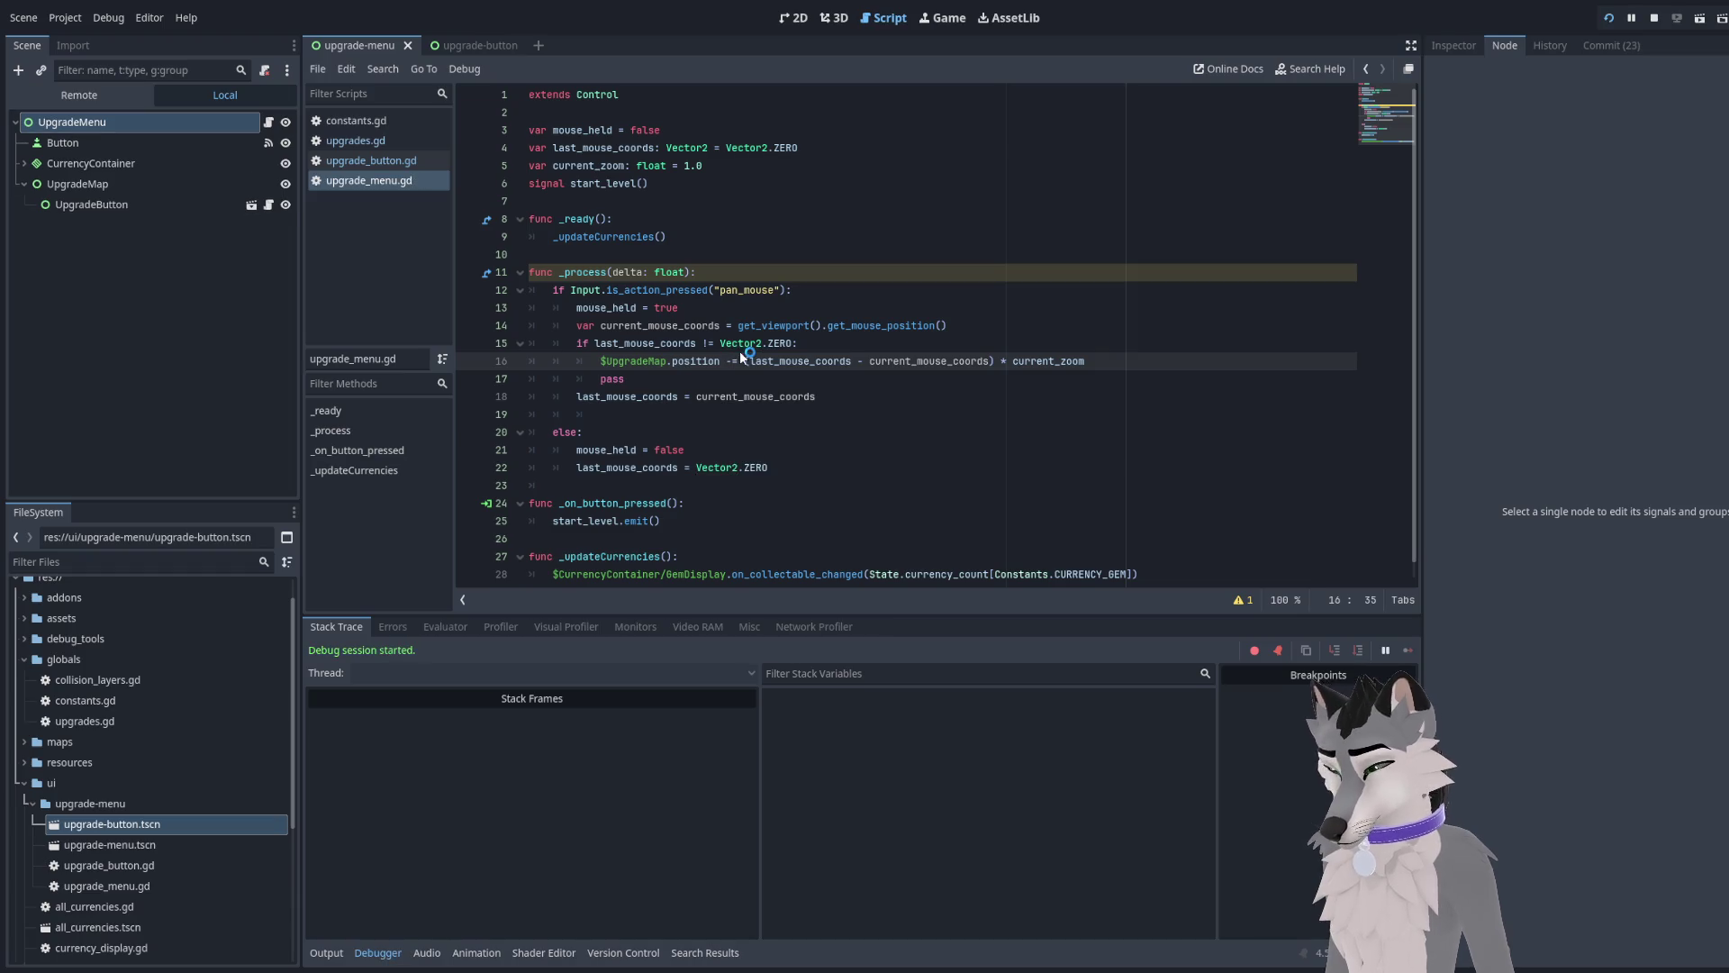
mouse_move(598, 790)
left_mouse_down()
mouse_move(542, 782)
mouse_move(442, 816)
mouse_move(655, 700)
mouse_move(549, 844)
mouse_move(655, 786)
mouse_move(526, 814)
mouse_move(573, 825)
mouse_move(640, 761)
mouse_move(534, 675)
mouse_move(435, 709)
mouse_move(512, 784)
mouse_move(468, 773)
mouse_move(747, 737)
mouse_move(467, 840)
mouse_move(440, 931)
mouse_move(723, 864)
left_mouse_up()
key("F8")
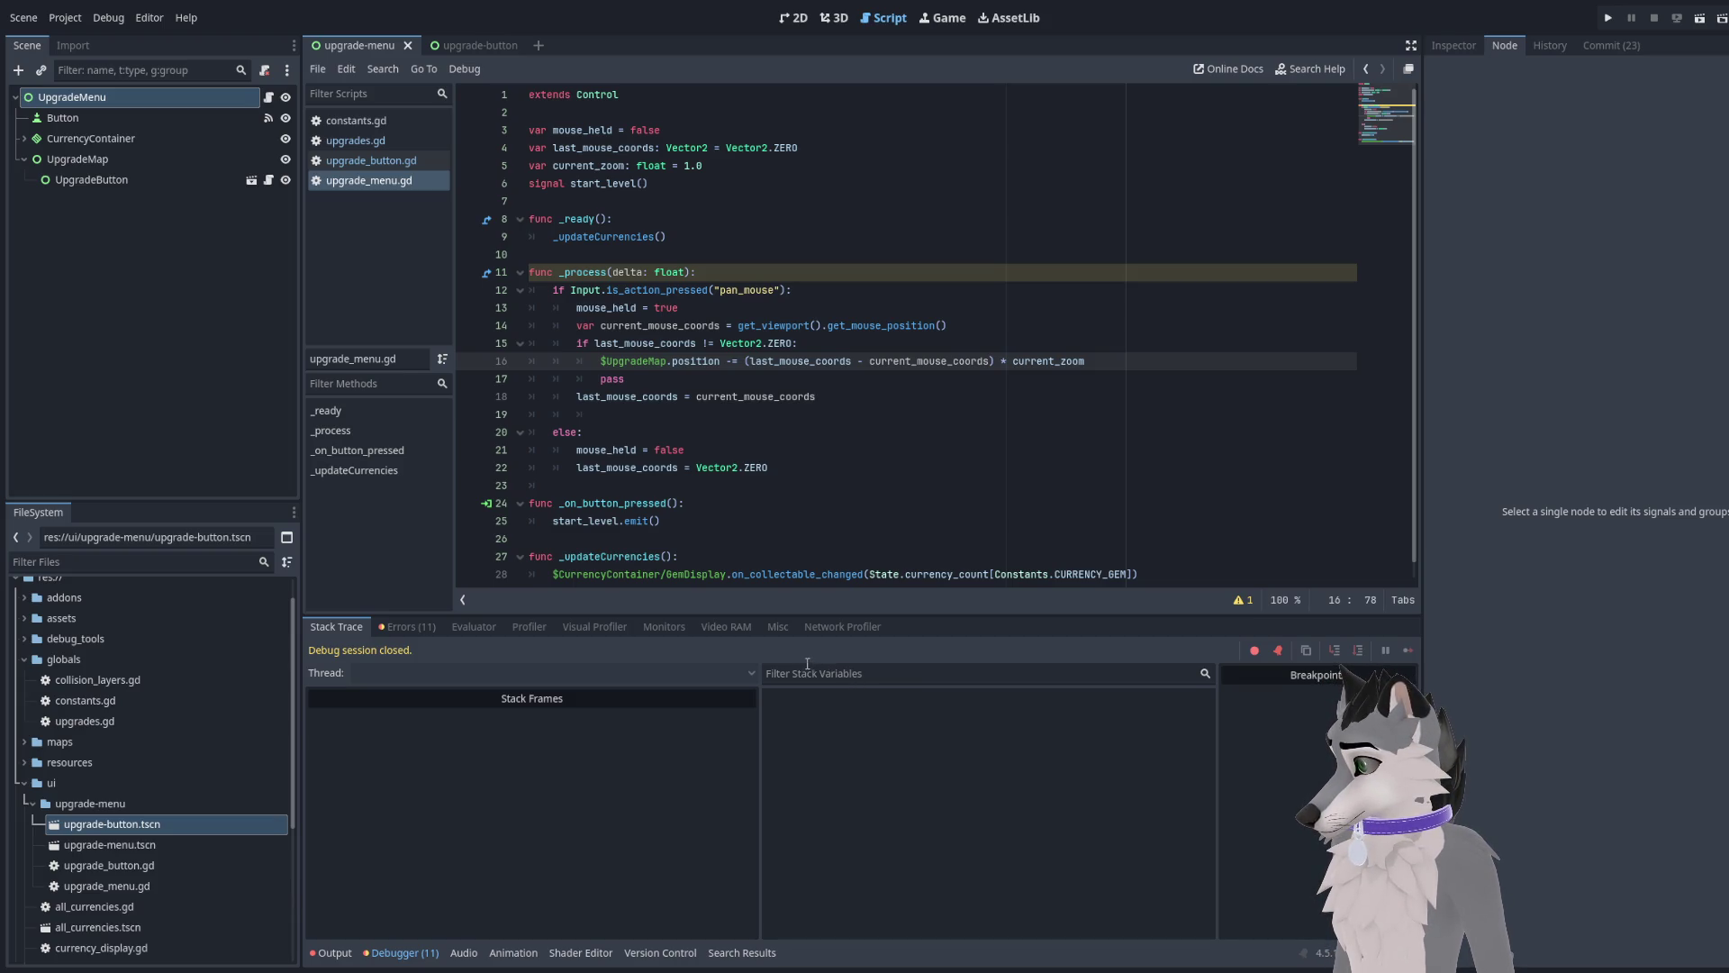
Run the game once more briefly and stop it
left_click(661, 503)
left_click_drag(536, 431, 816, 397)
key("F5")
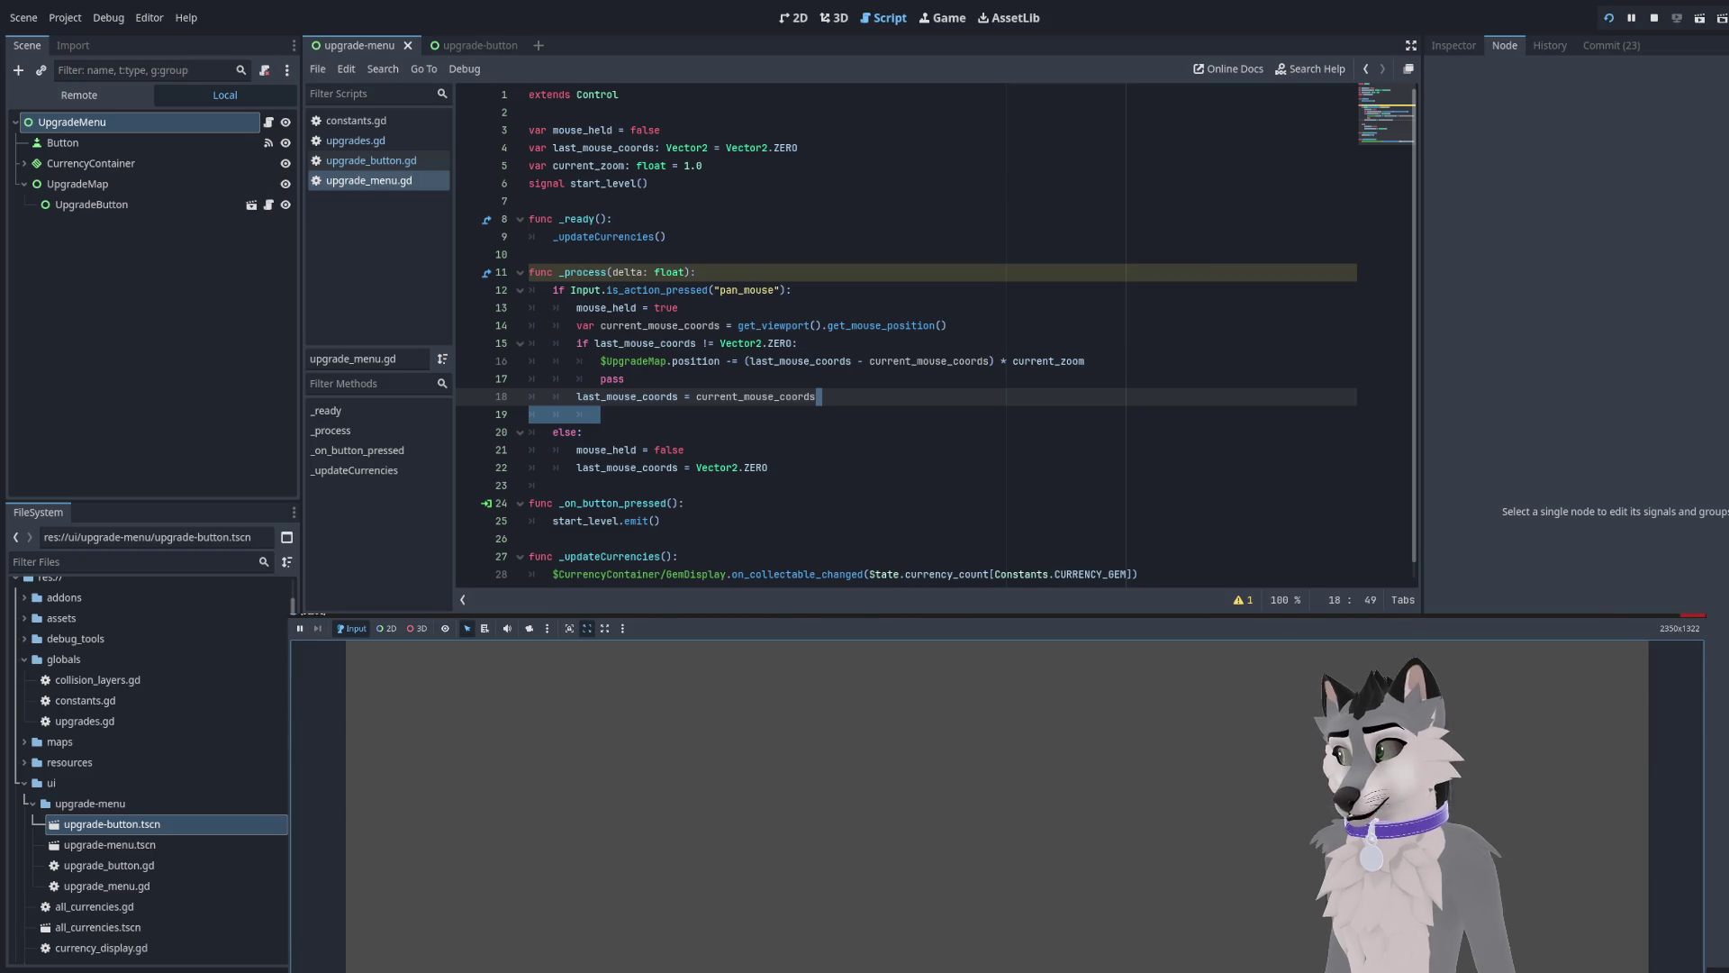
key("F8")
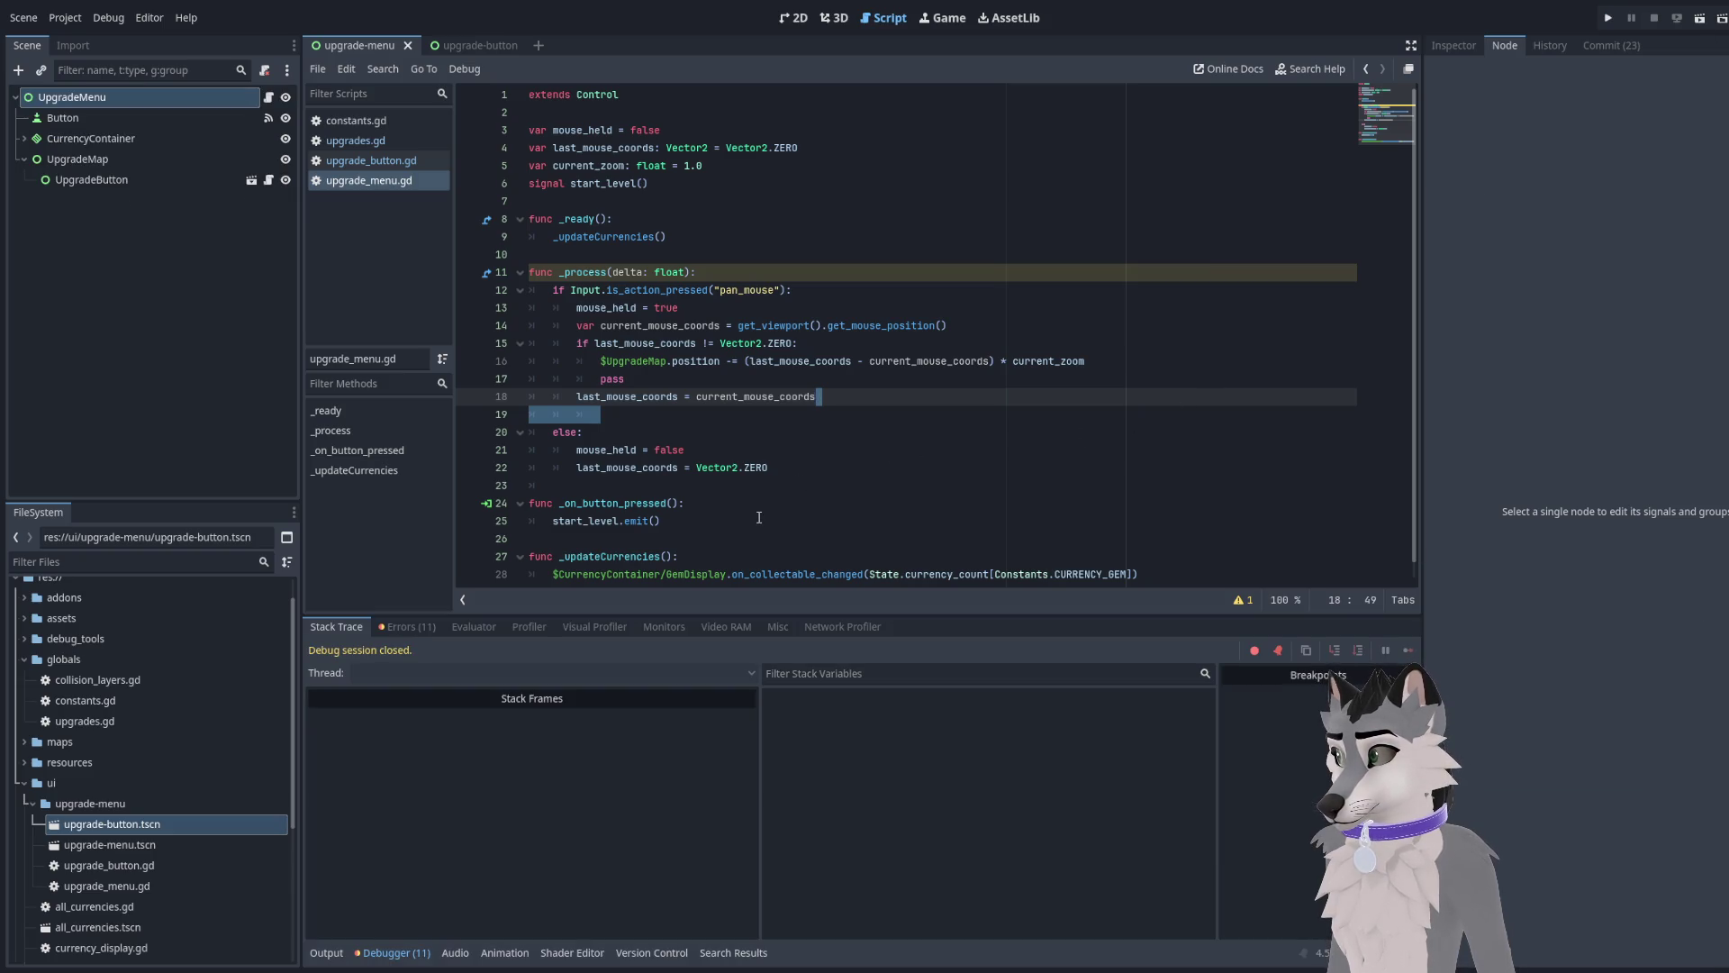
left_click(766, 516)
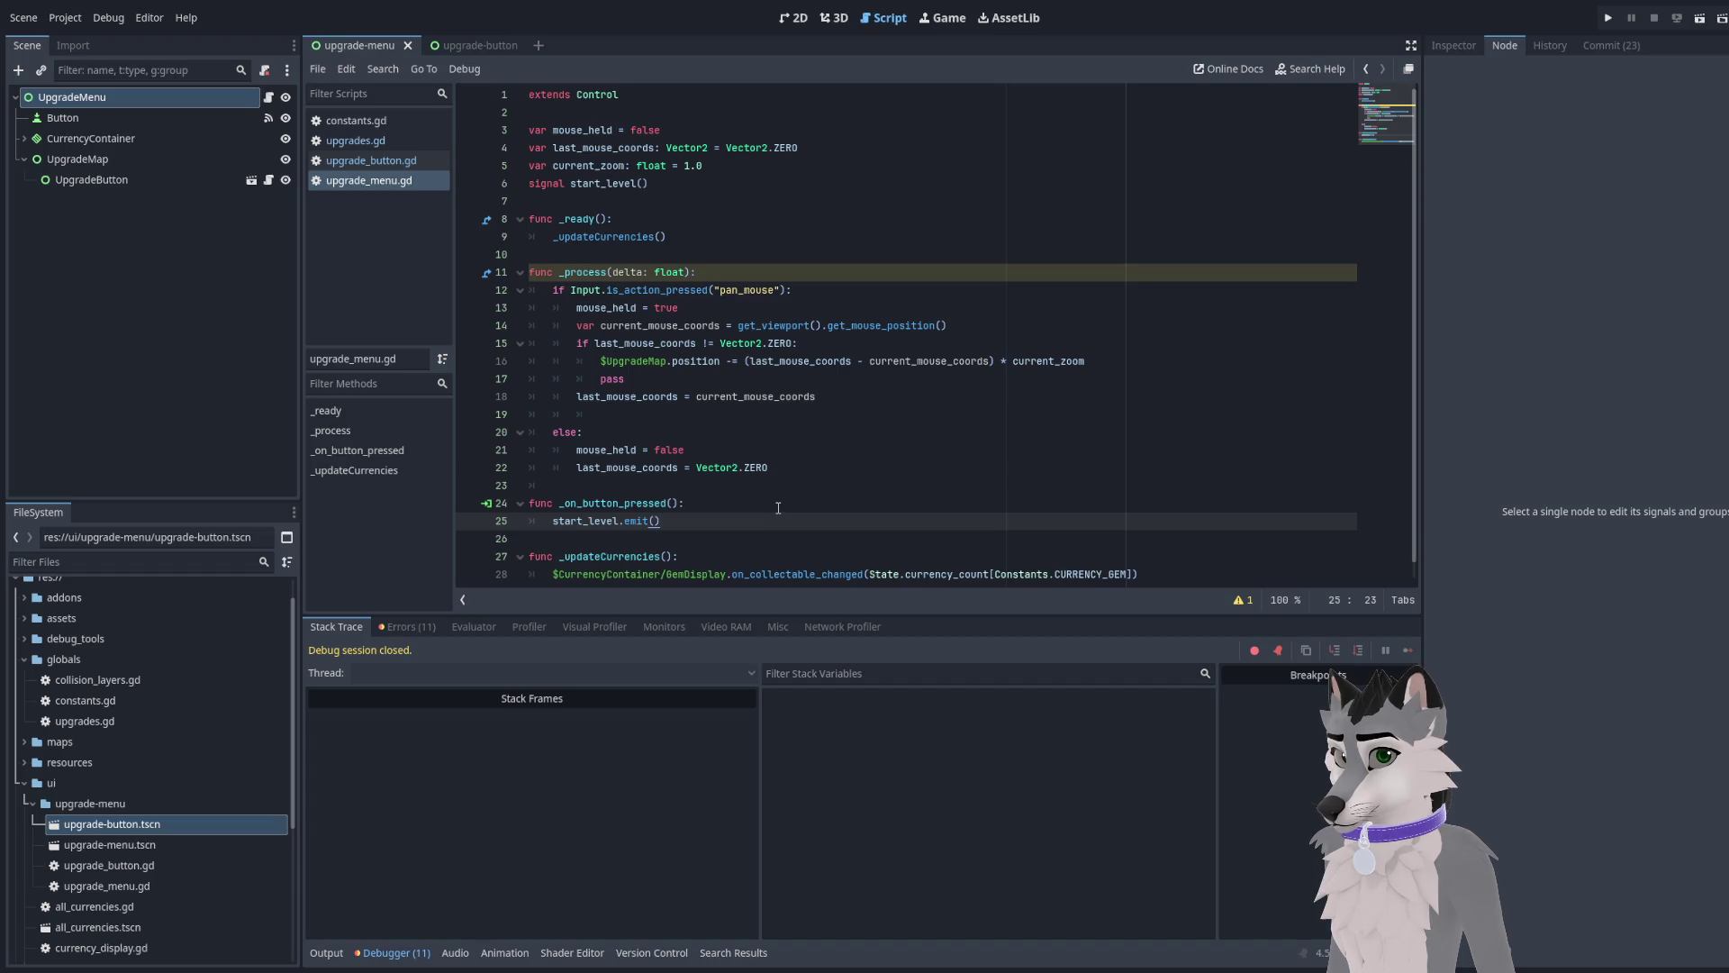
Write if Input.is_action_pressed("pan_mouse"): on line 19
key("Up")
key("Up")
key("Up")
key("End")
left_click(769, 414)
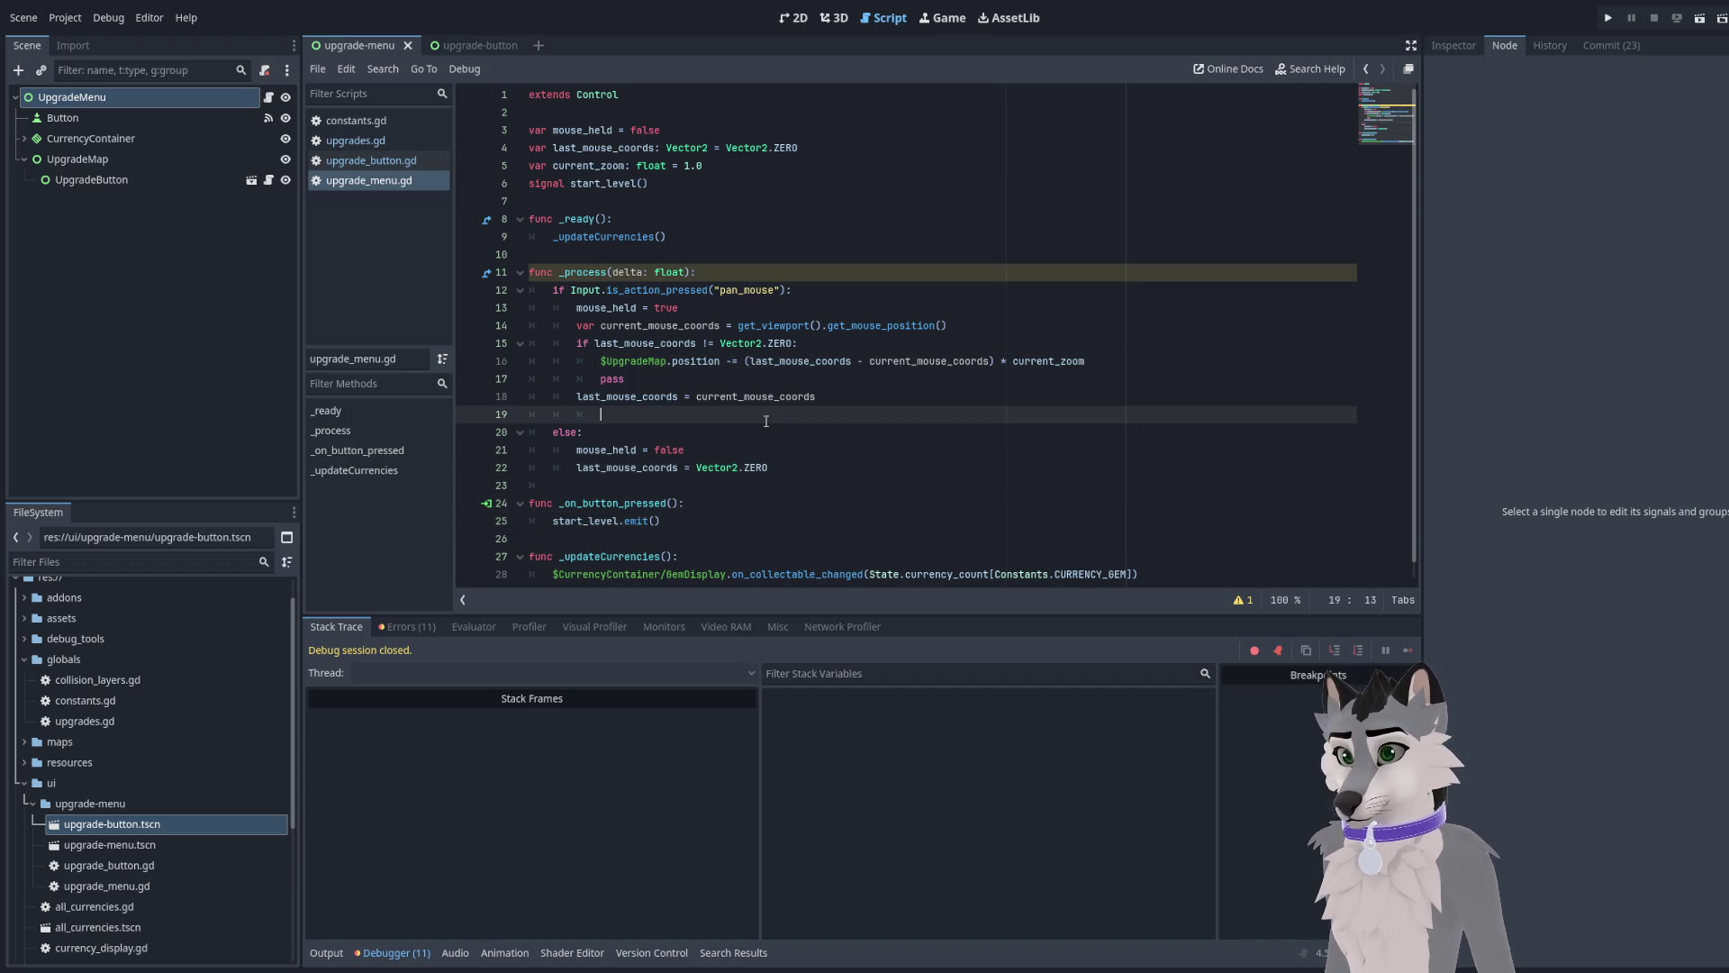
key("BackSpace")
type("o")
key("BackSpace")
type("if Input.is")
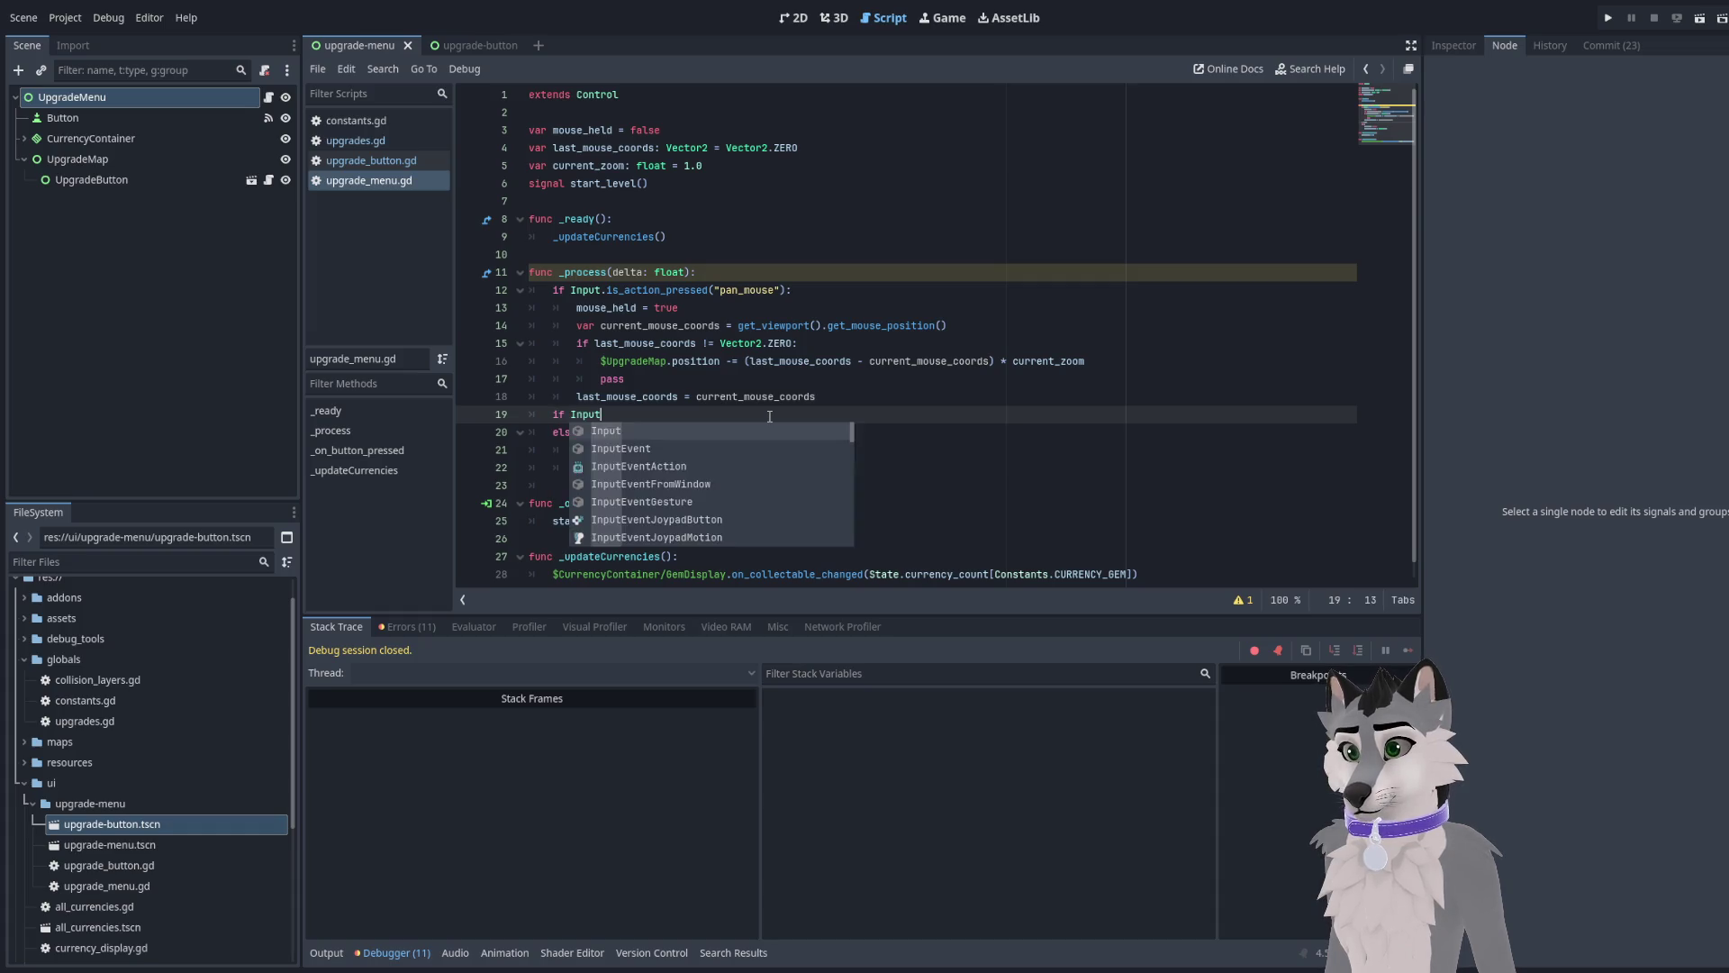
type("_action_pr")
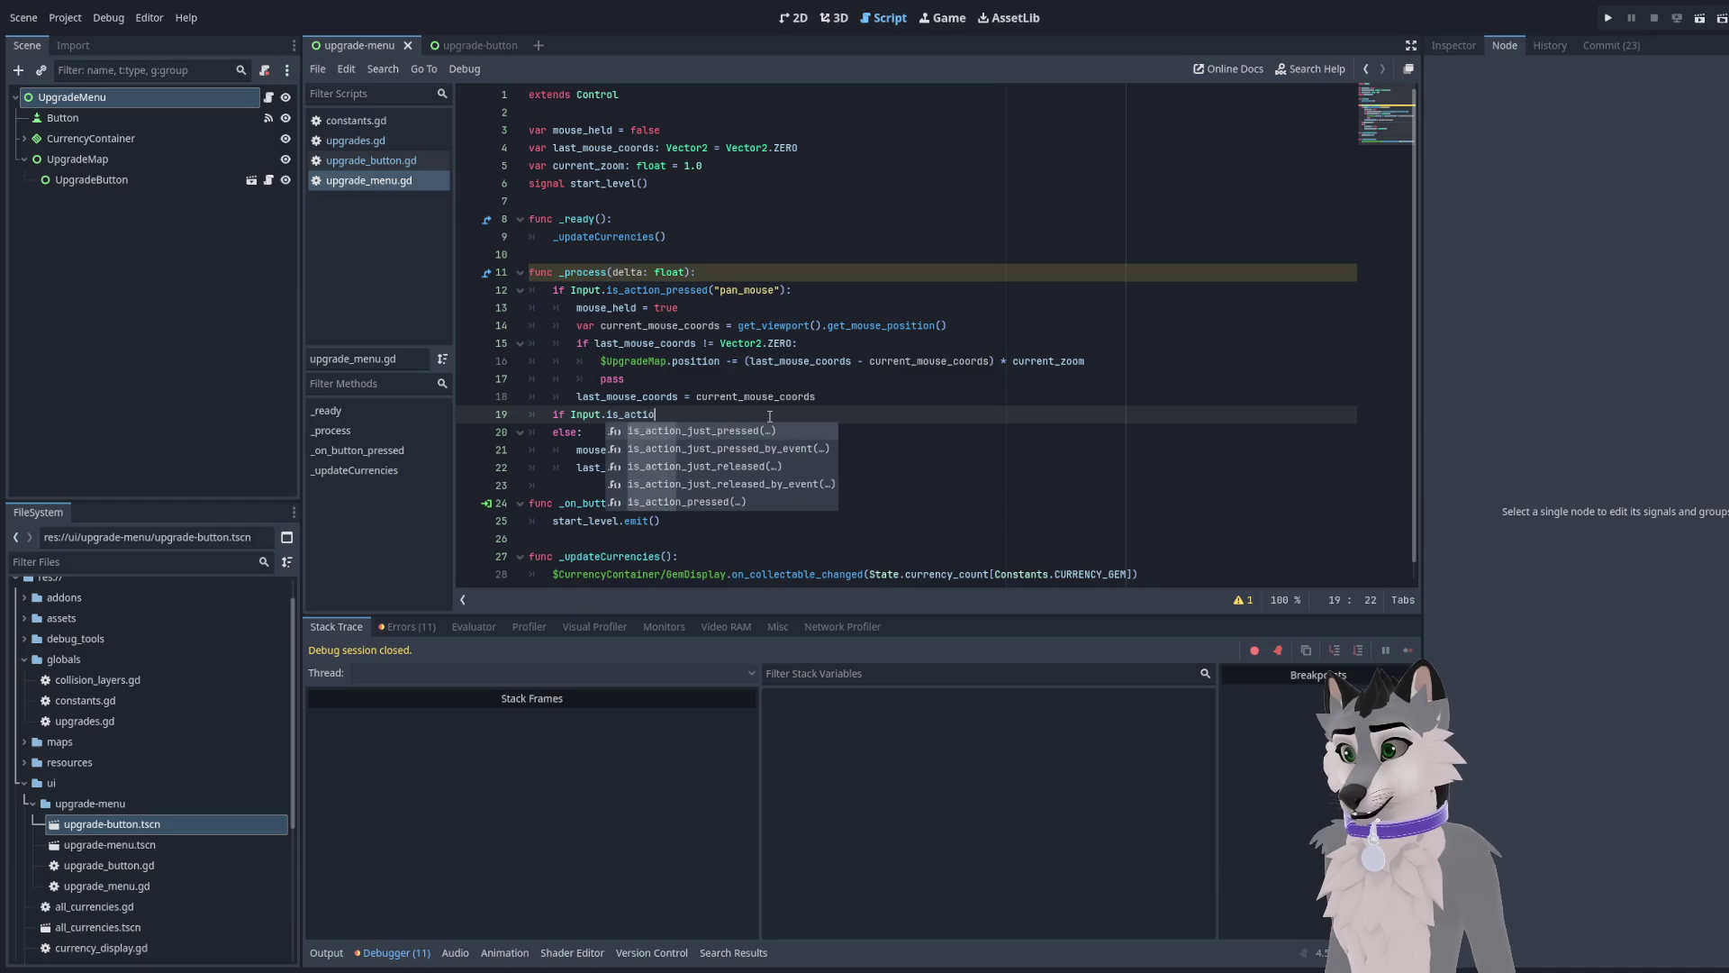
type("essed(")
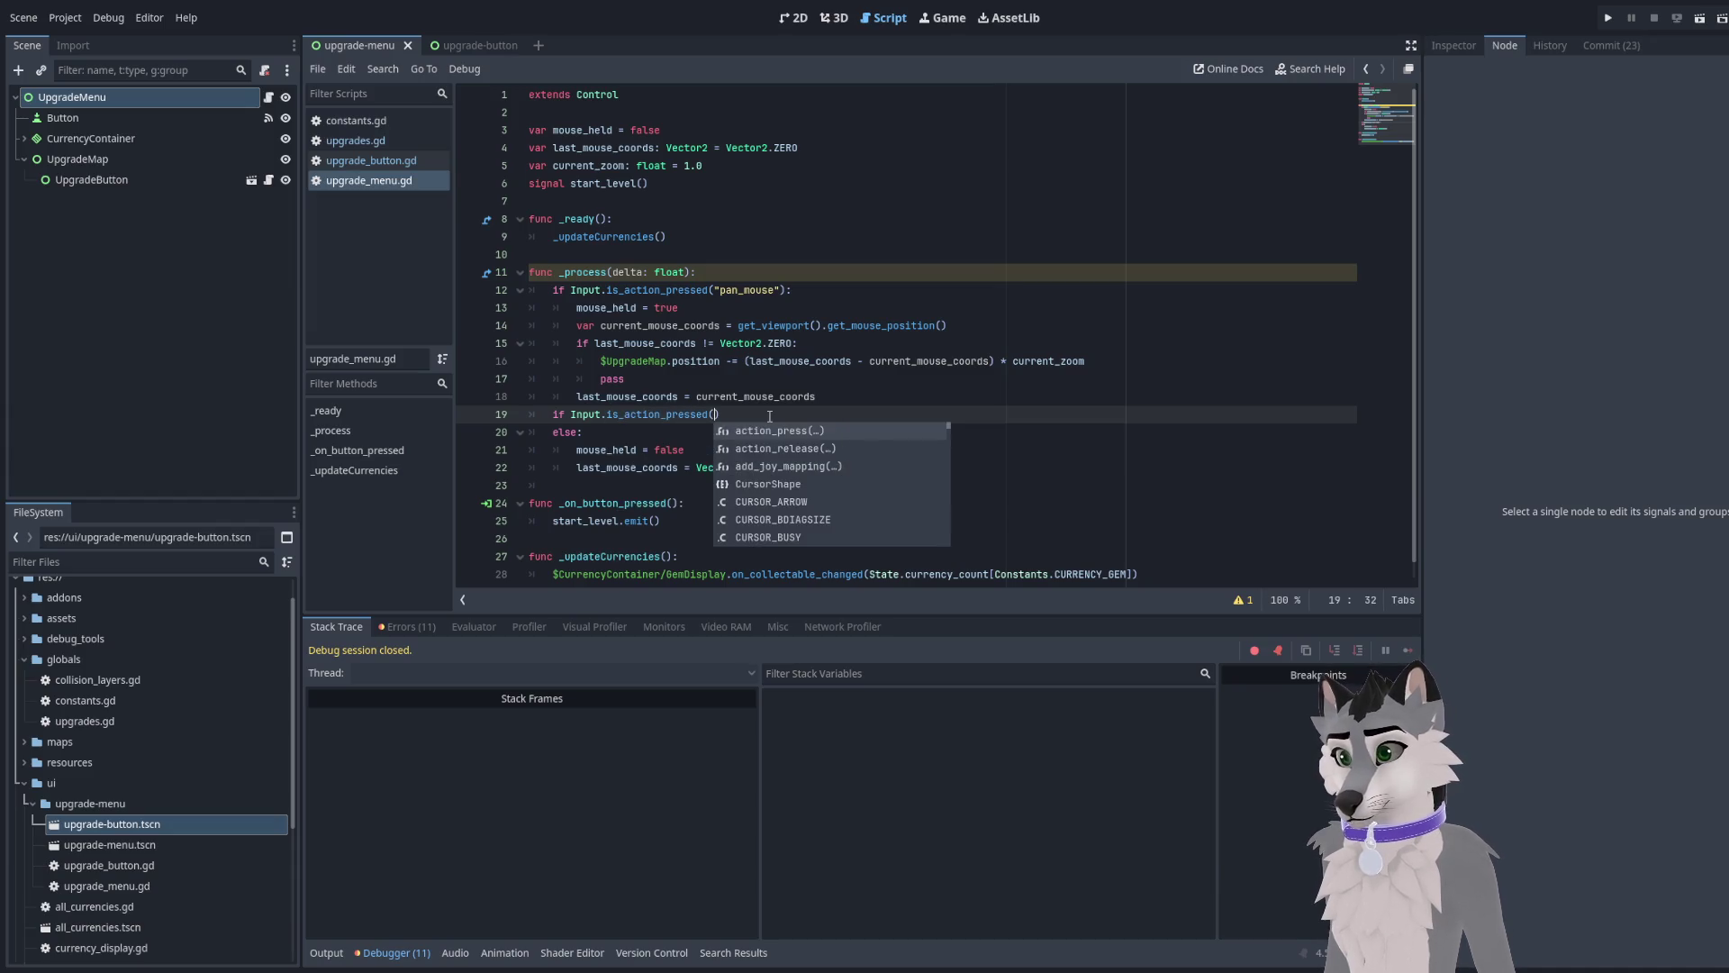
key("Down")
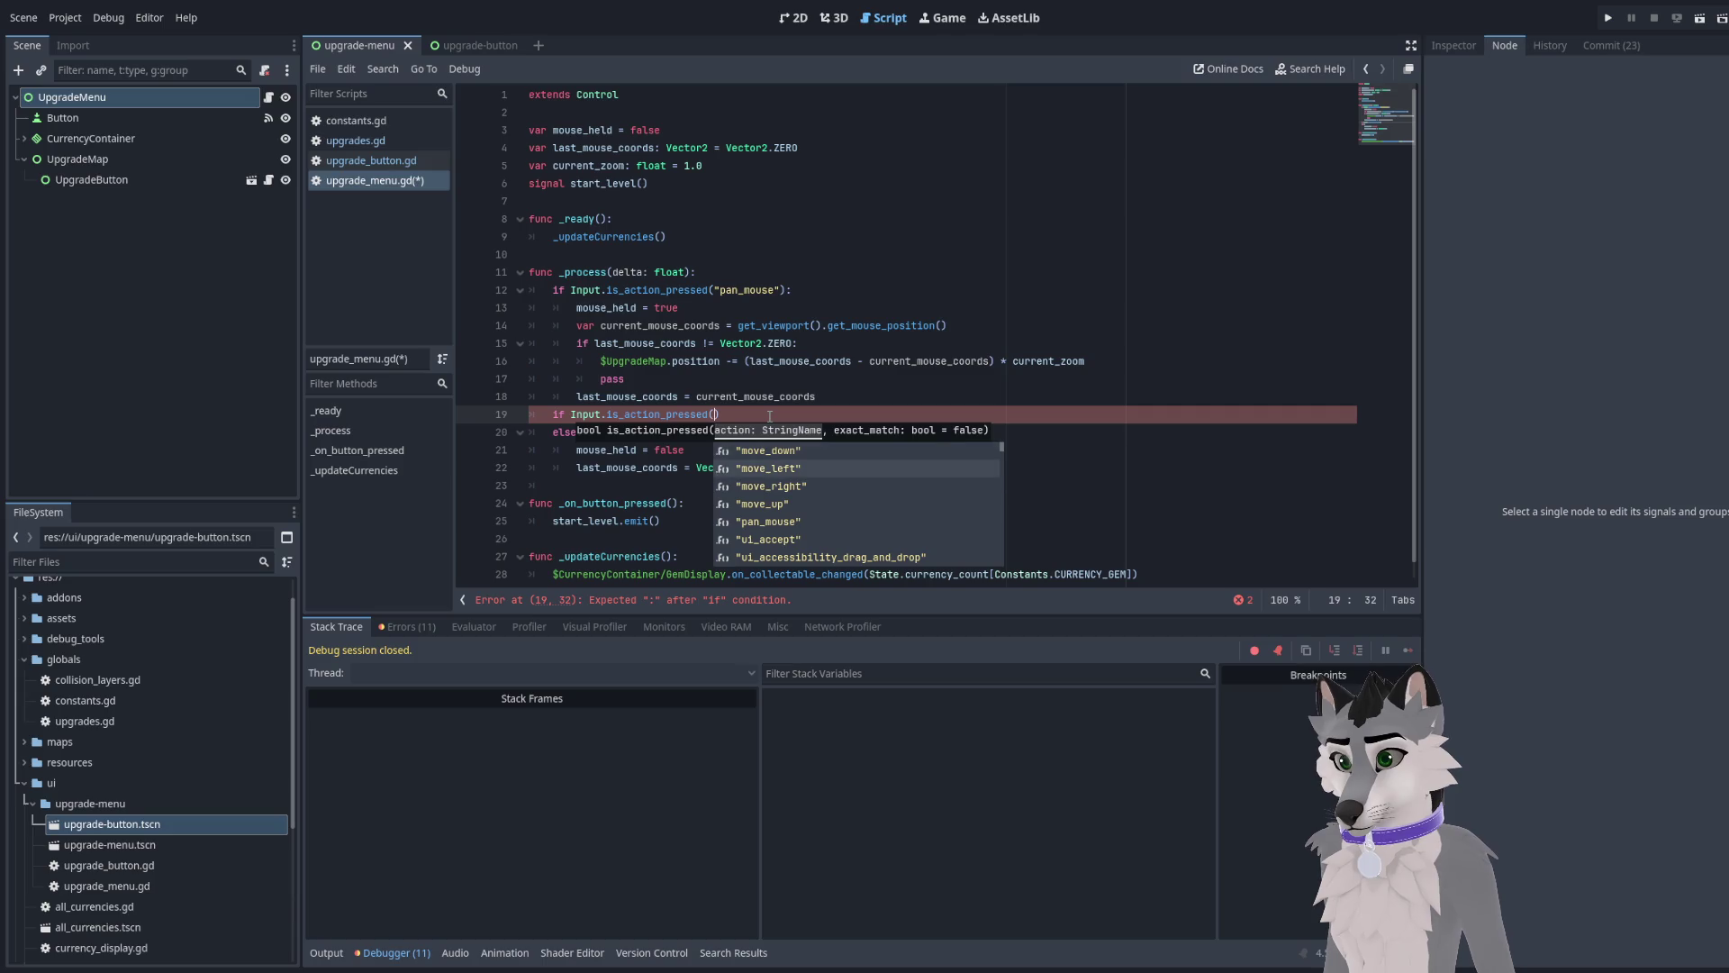
key("Down")
key("Down")
key("Down")
key("Return")
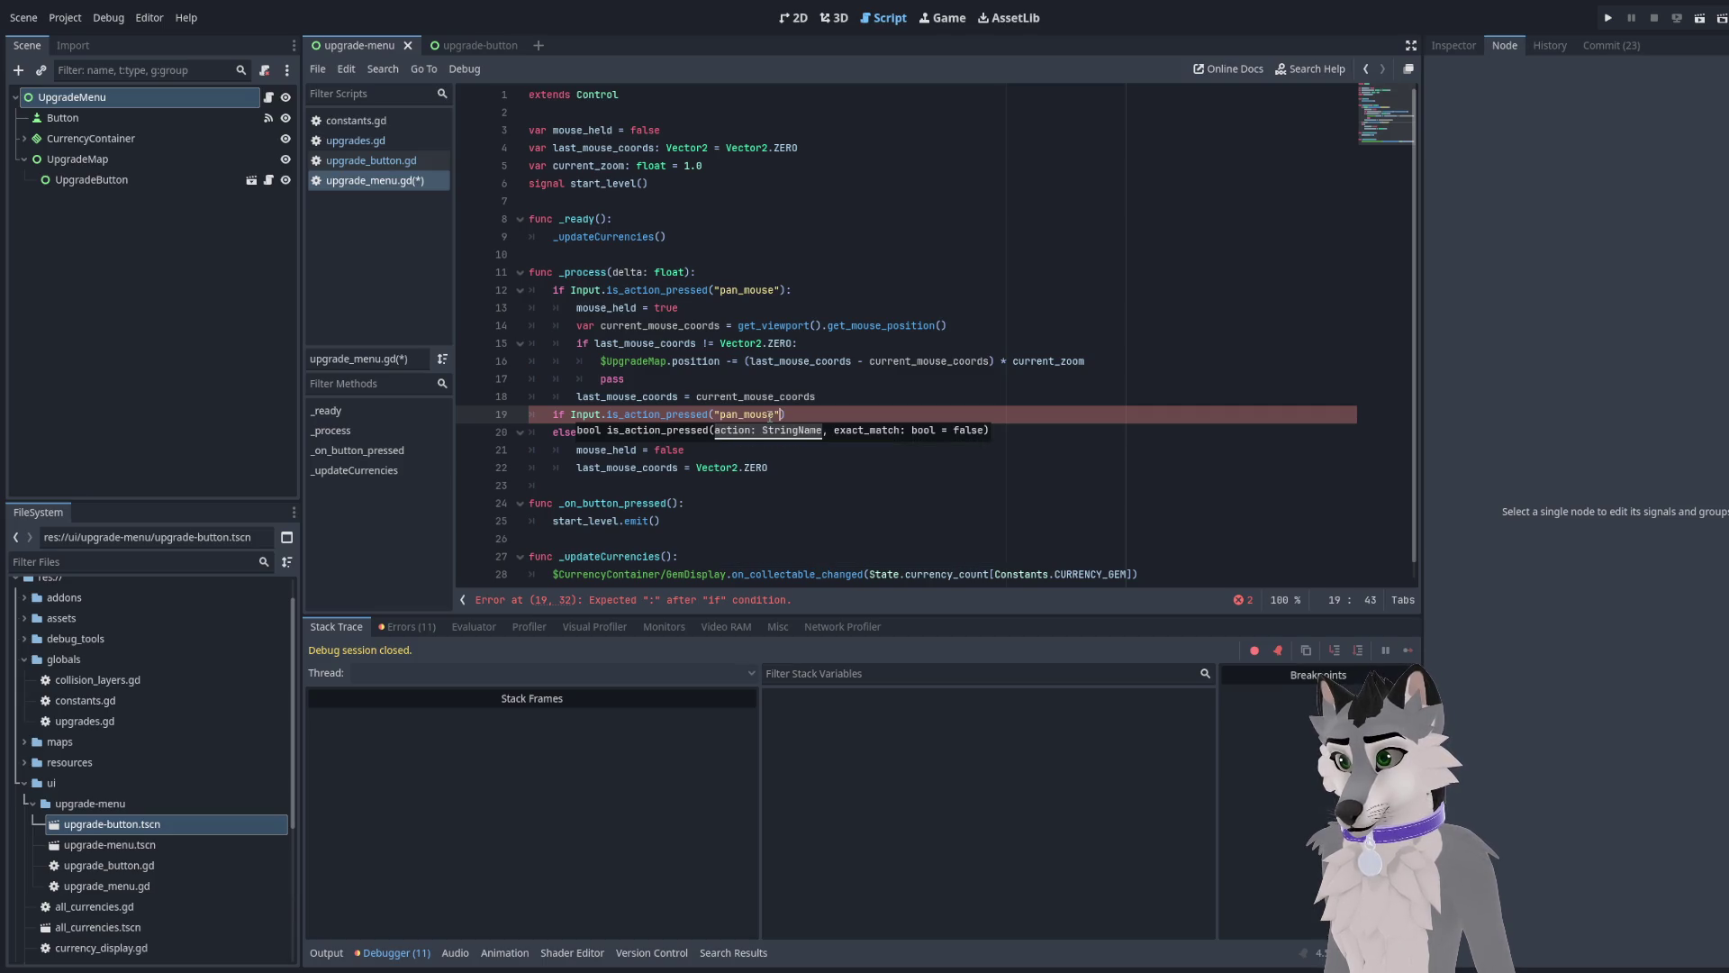
type("):")
key("Return")
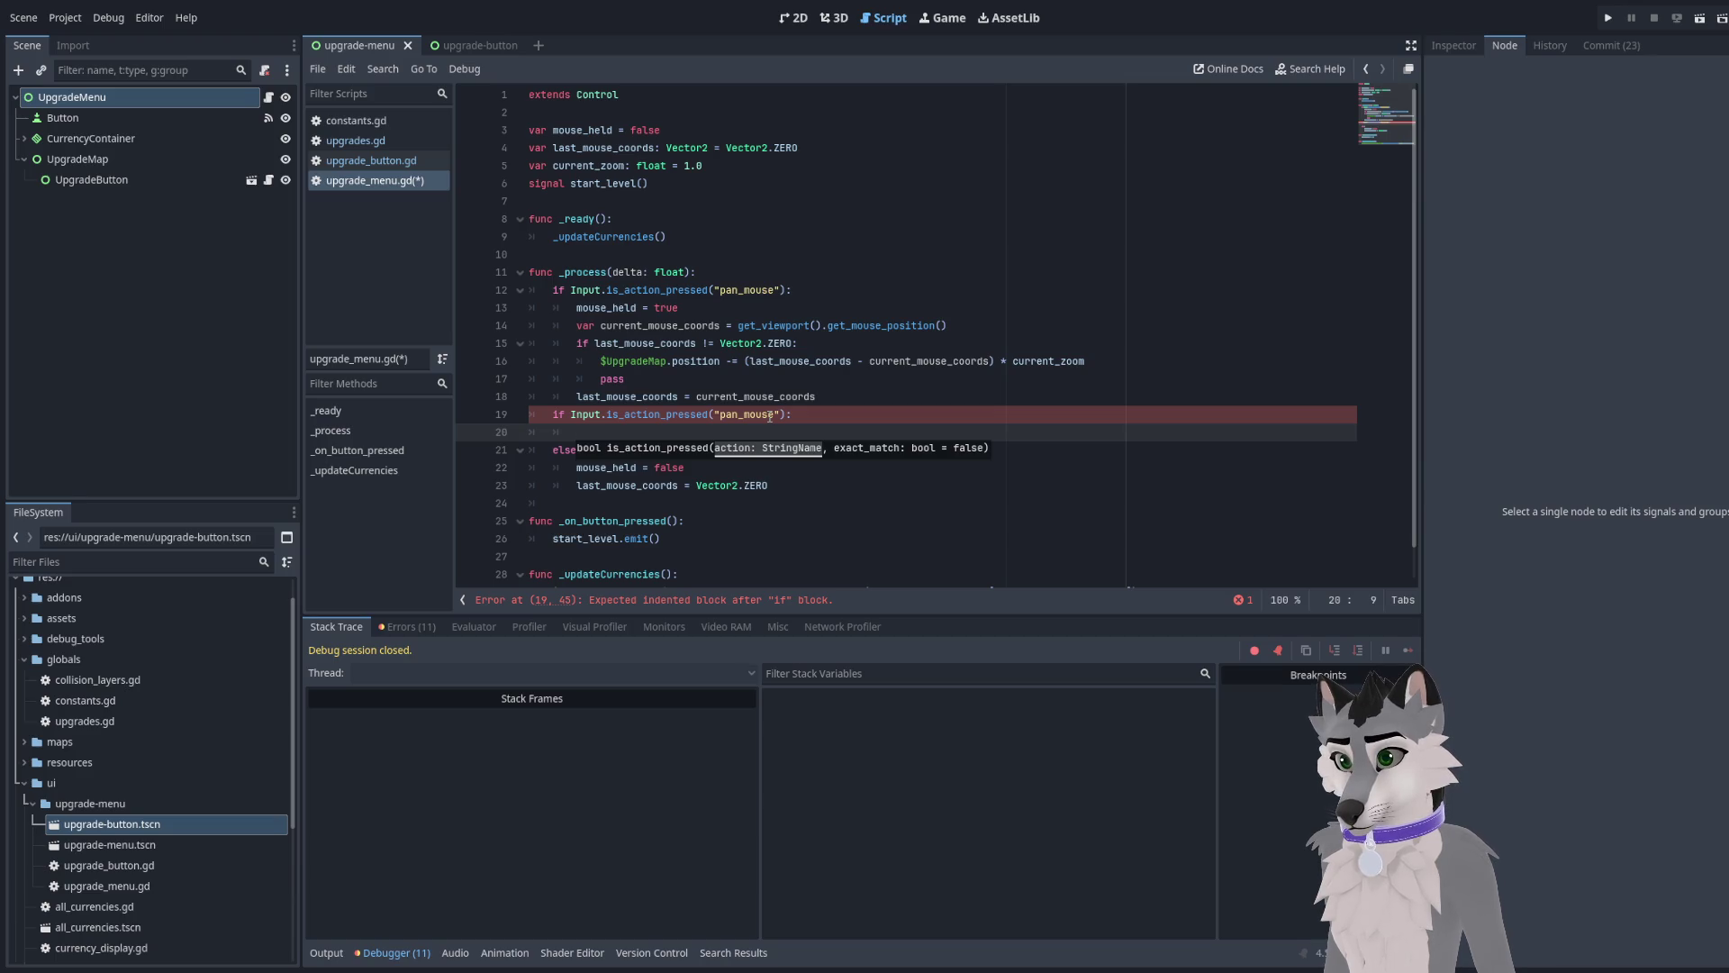
Draft a current_zoom line inside it, then remove the drafted if-block from the pan code
key("ctrl+space")
type("current_zoom:")
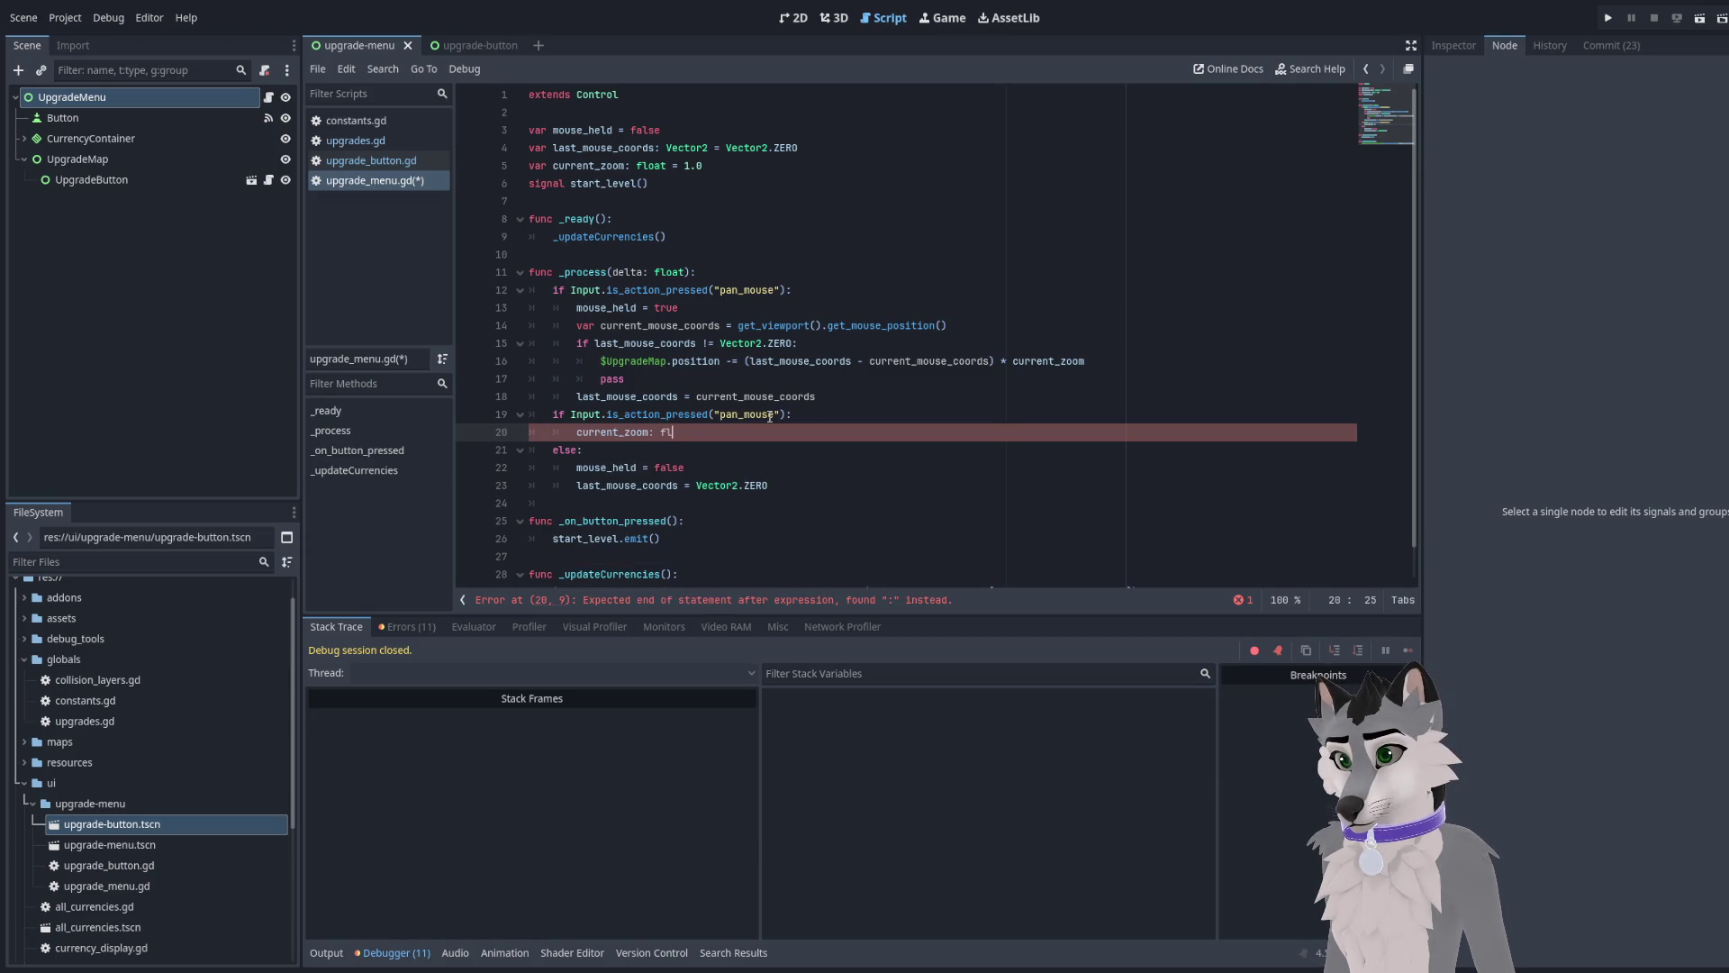
key("Up")
key("ctrl+BackSpace")
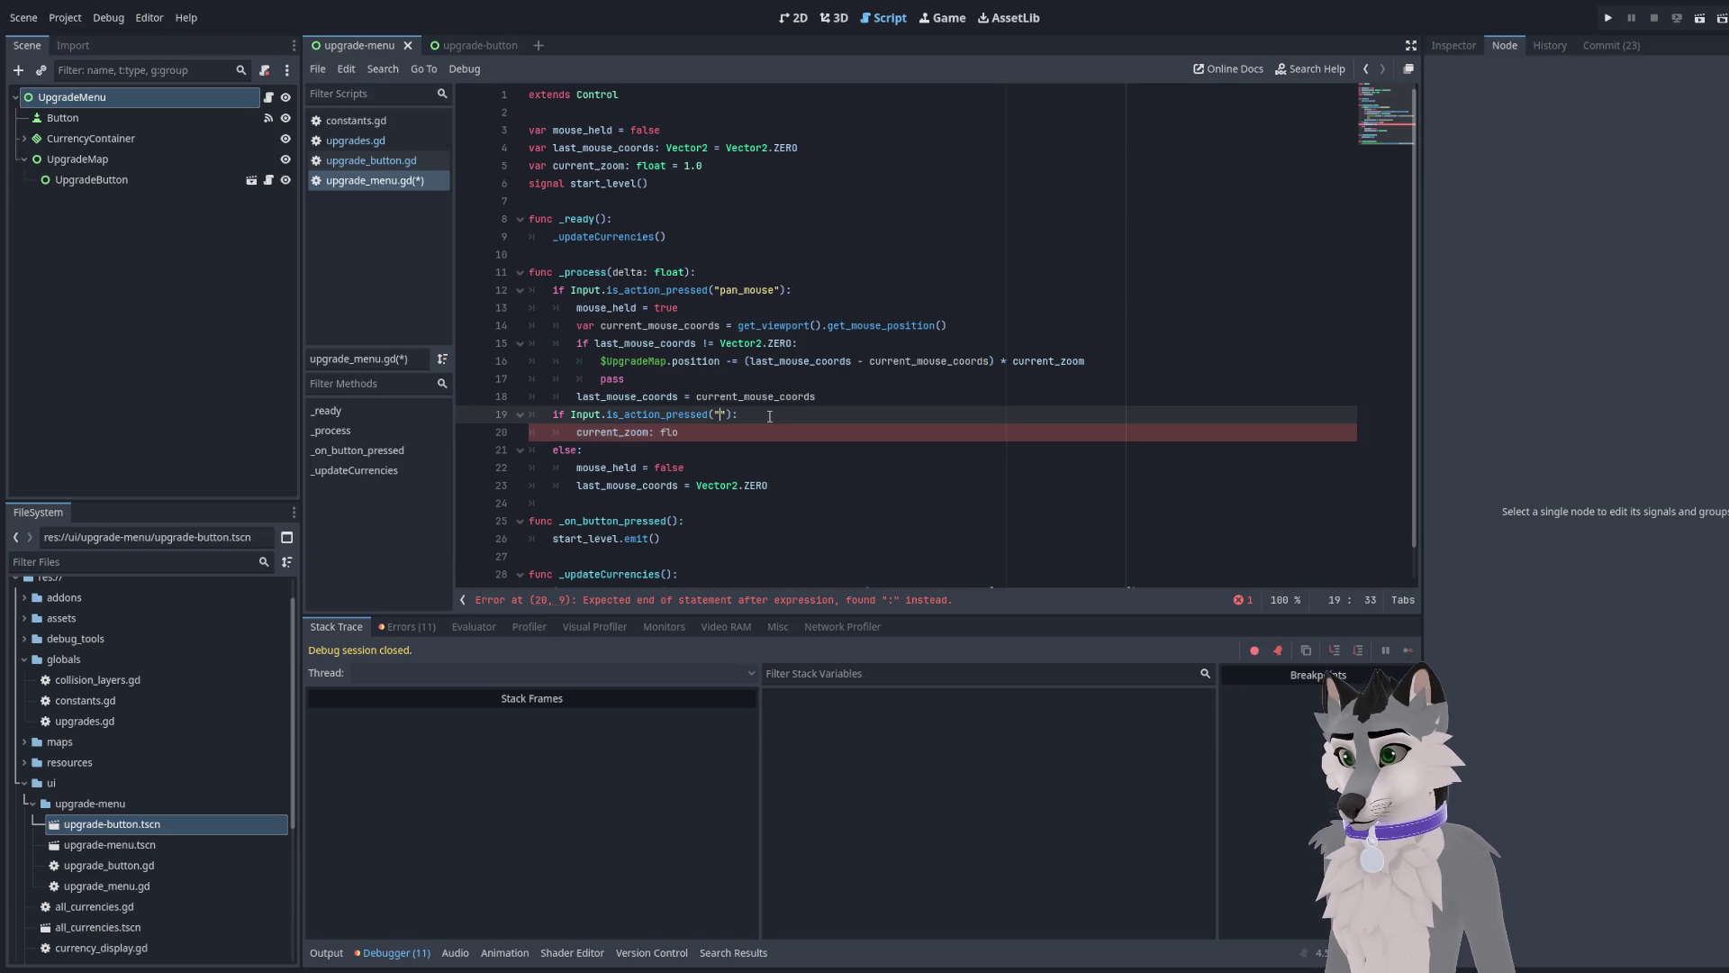
key("Down")
key("shift+Up")
key("shift+Up")
key("shift+Up")
key("shift+Down")
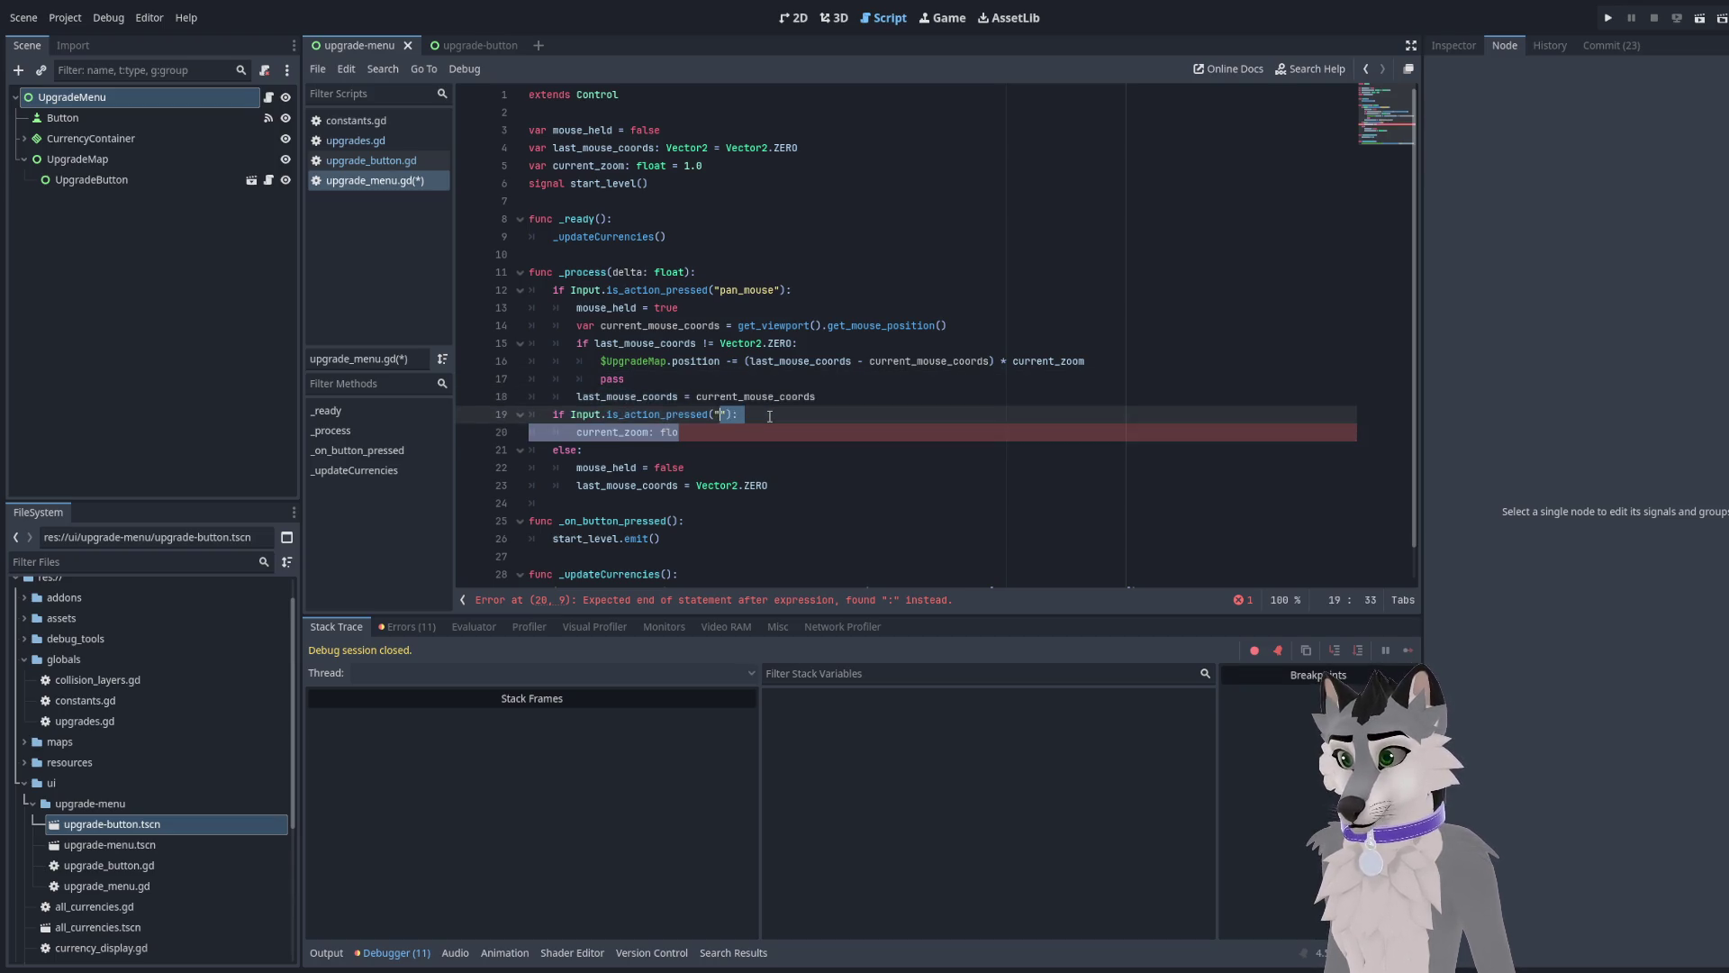
key("BackSpace")
key("Down")
key("Down")
key("Down")
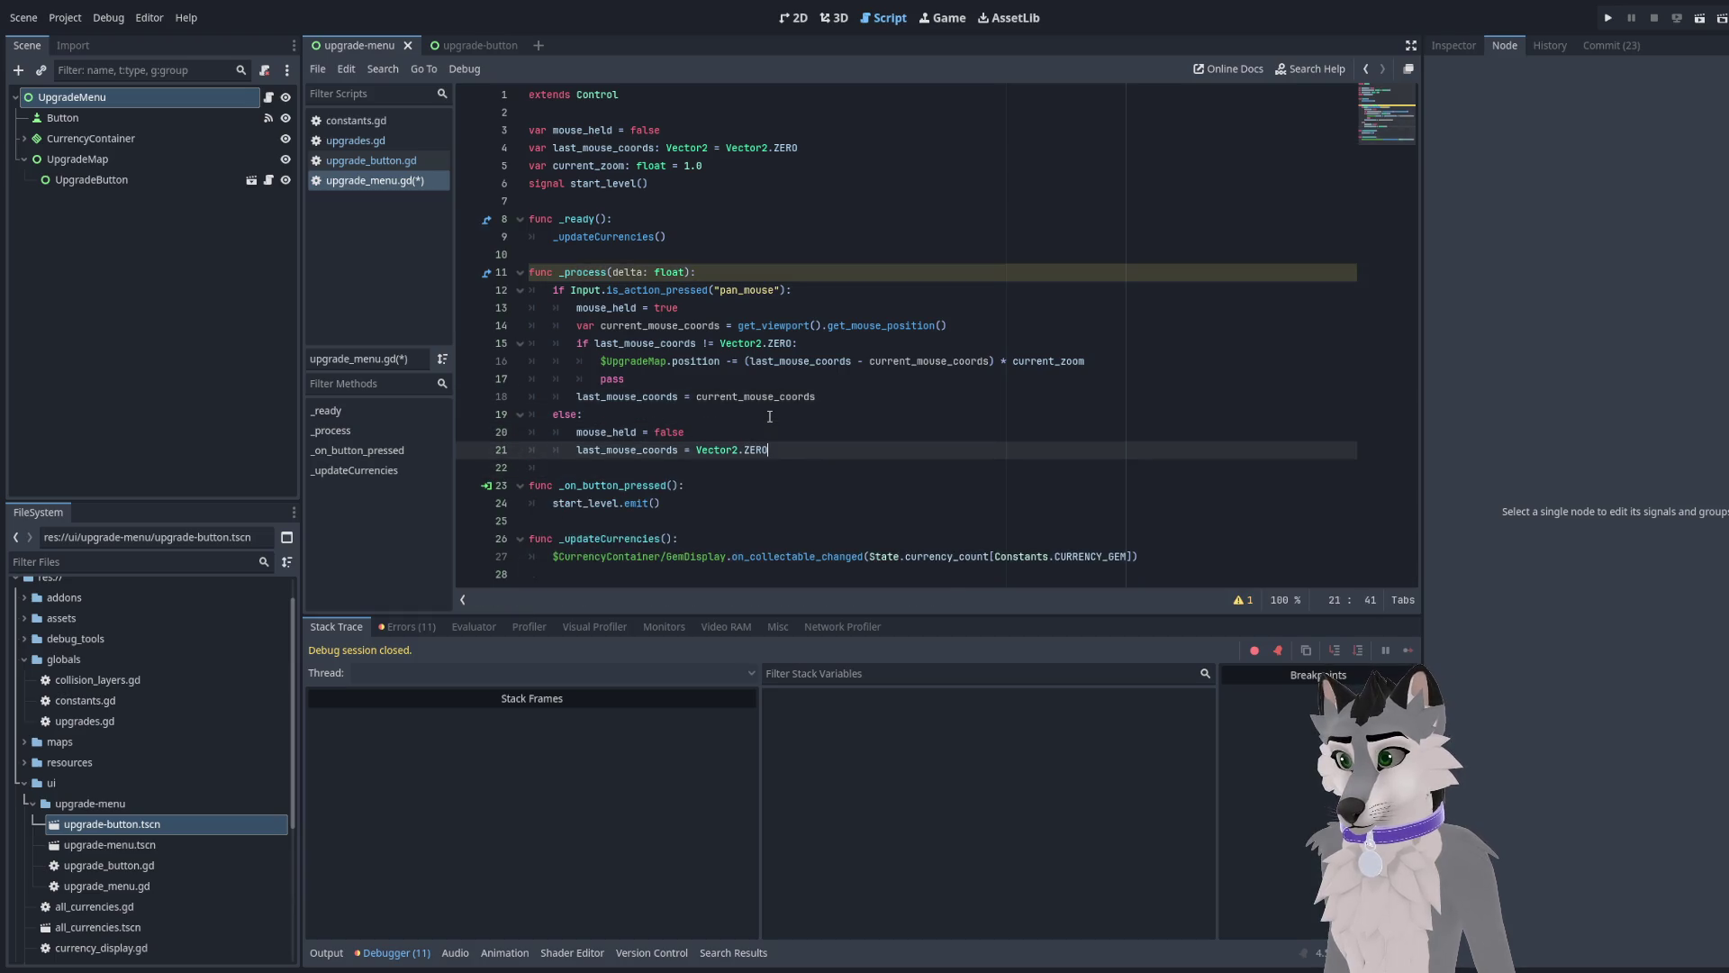
Add the if-block after the else branch as a zoom_in check incrementing current_zoom by a value * delta, and save
key("Return")
key("ctrl+z")
key("ctrl+z")
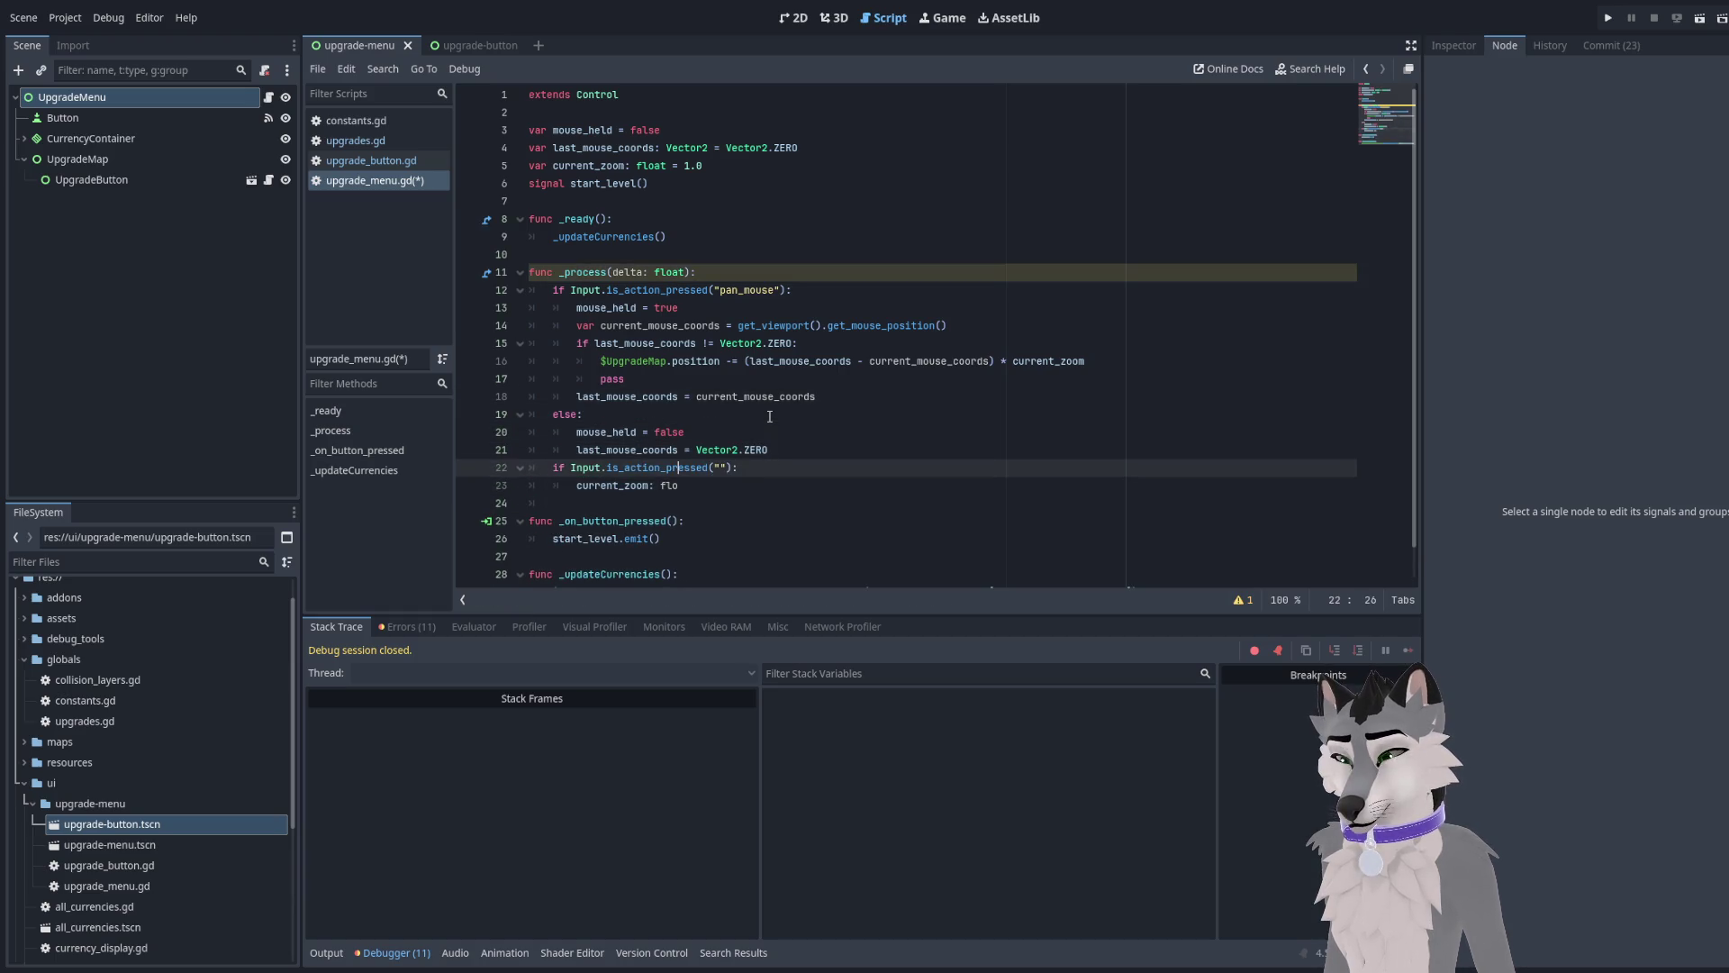
type("zoom_in")
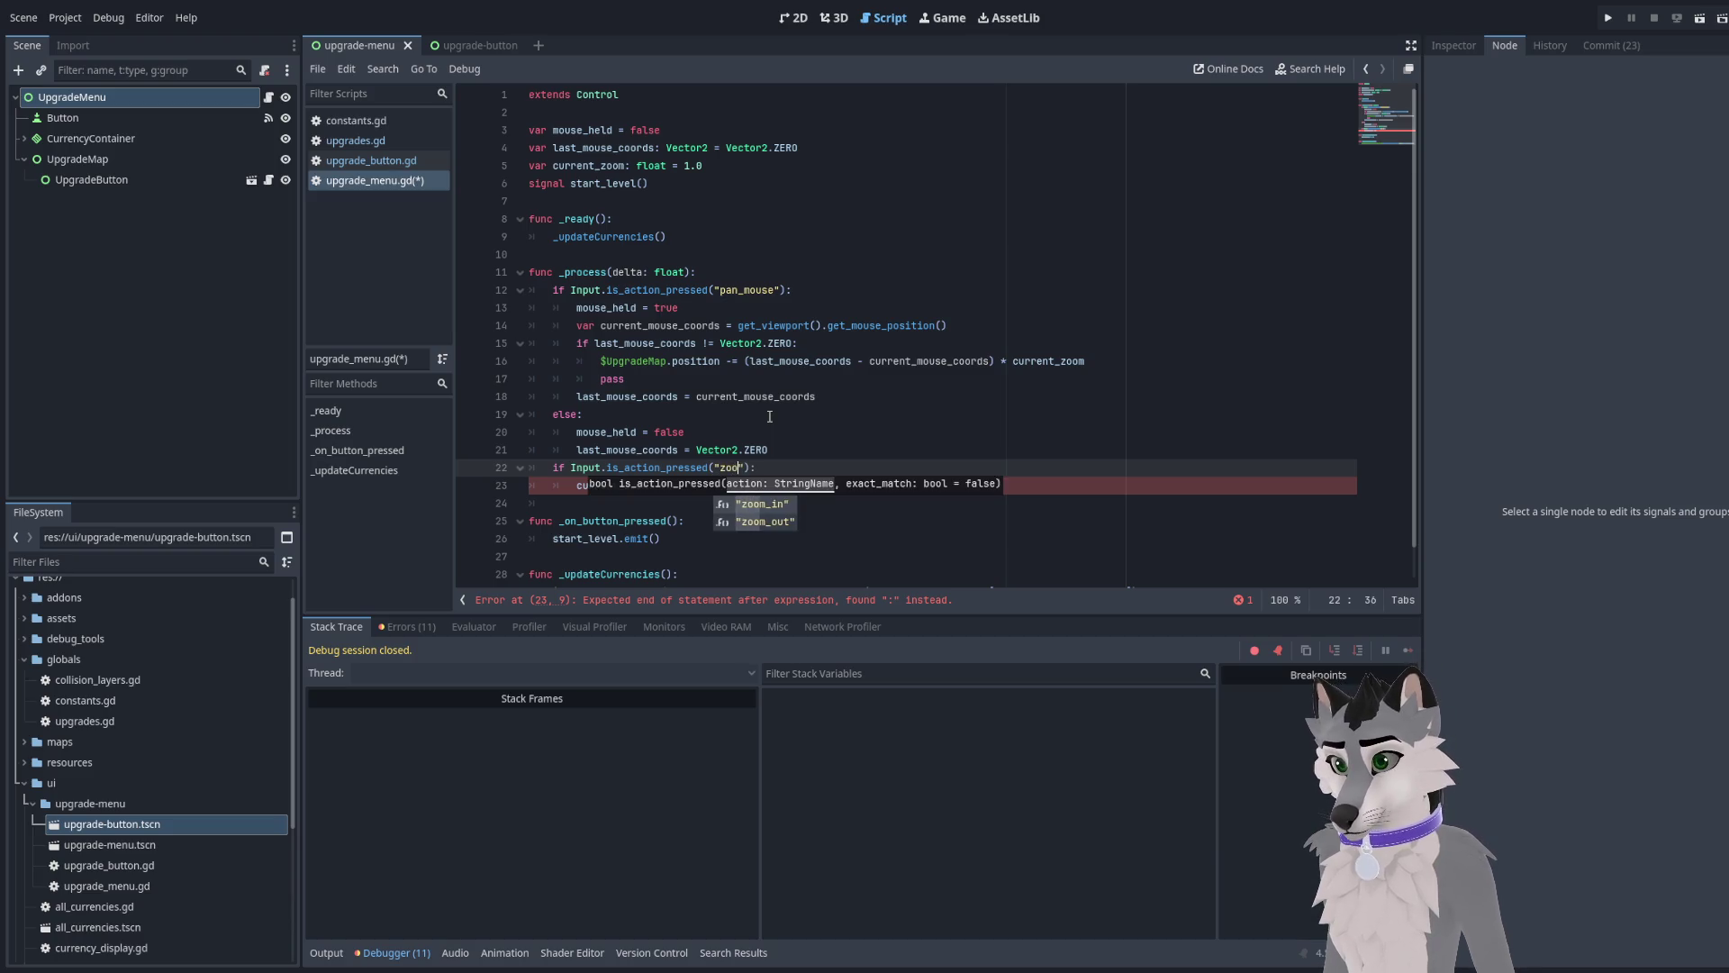
key("Down")
key("Home")
key("Home")
key("End")
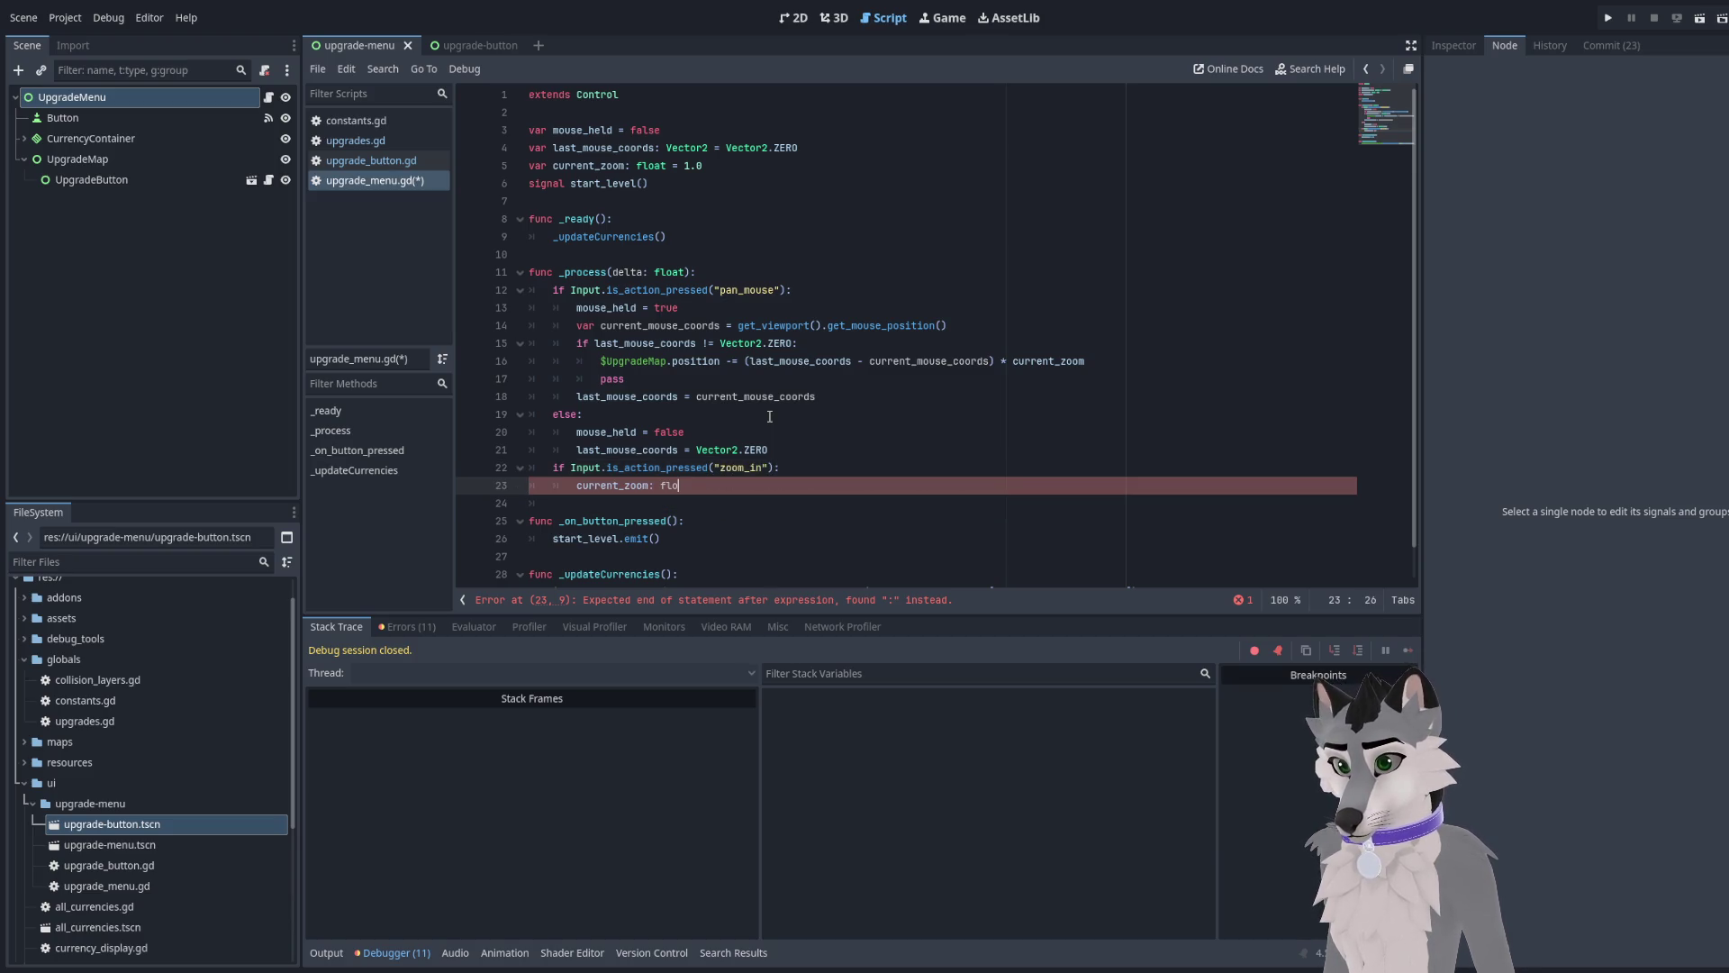
key("BackSpace")
key("BackSpace")
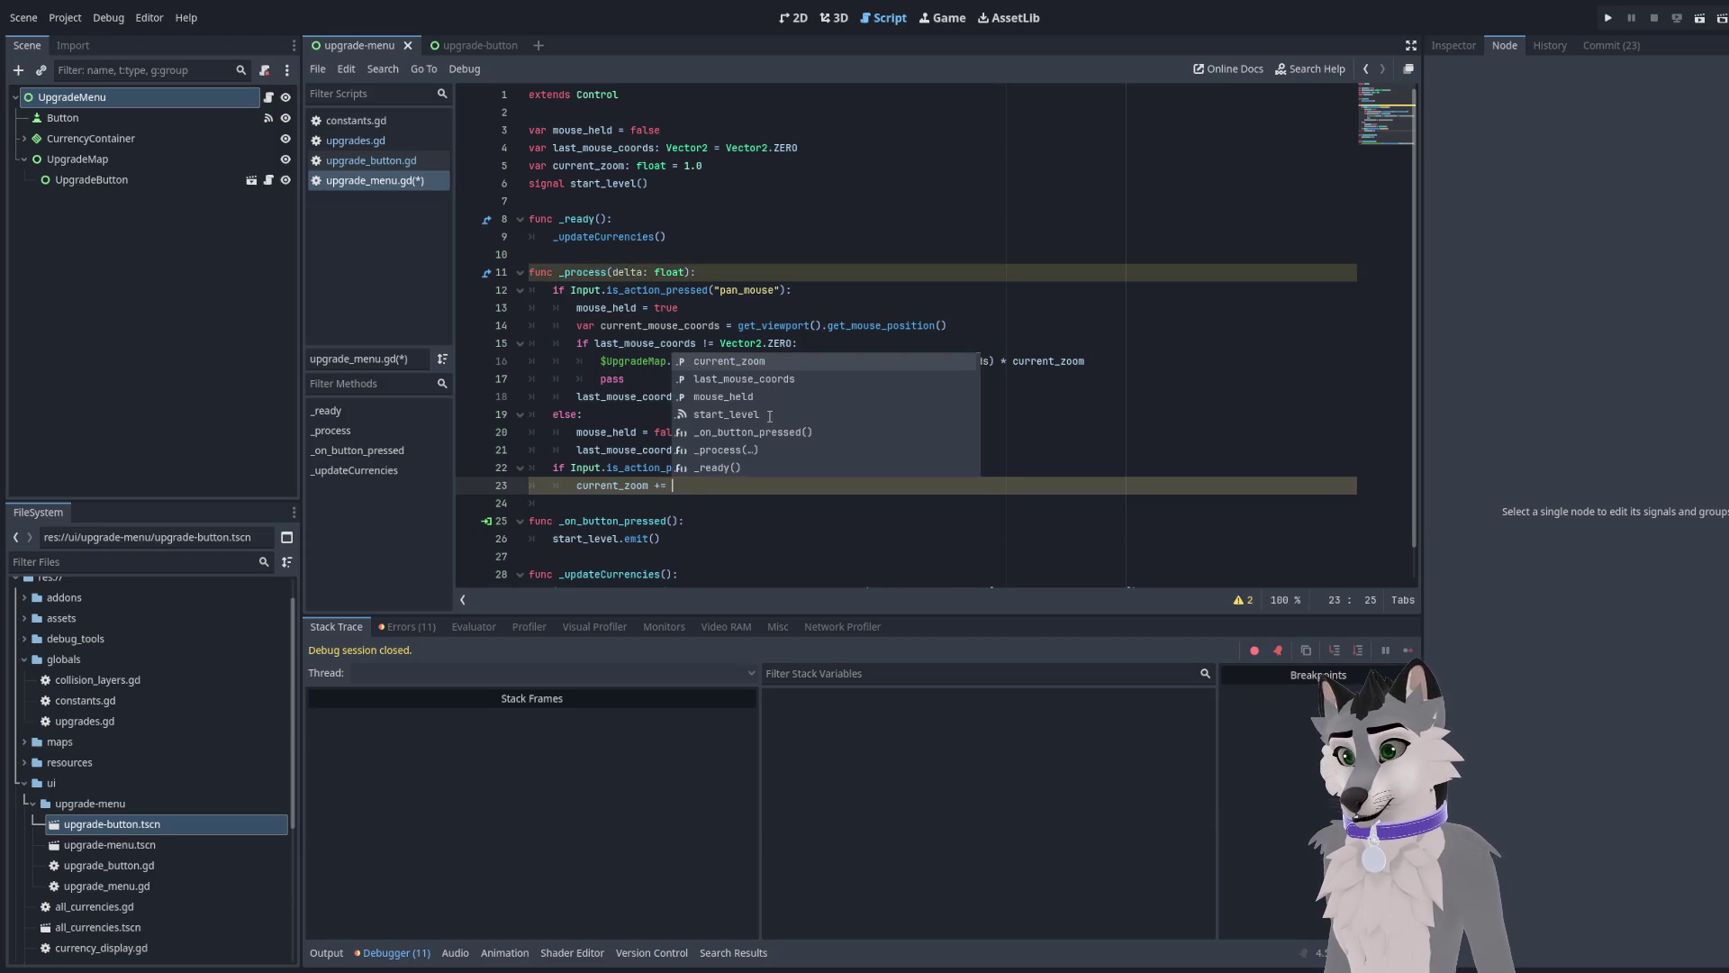
type("-")
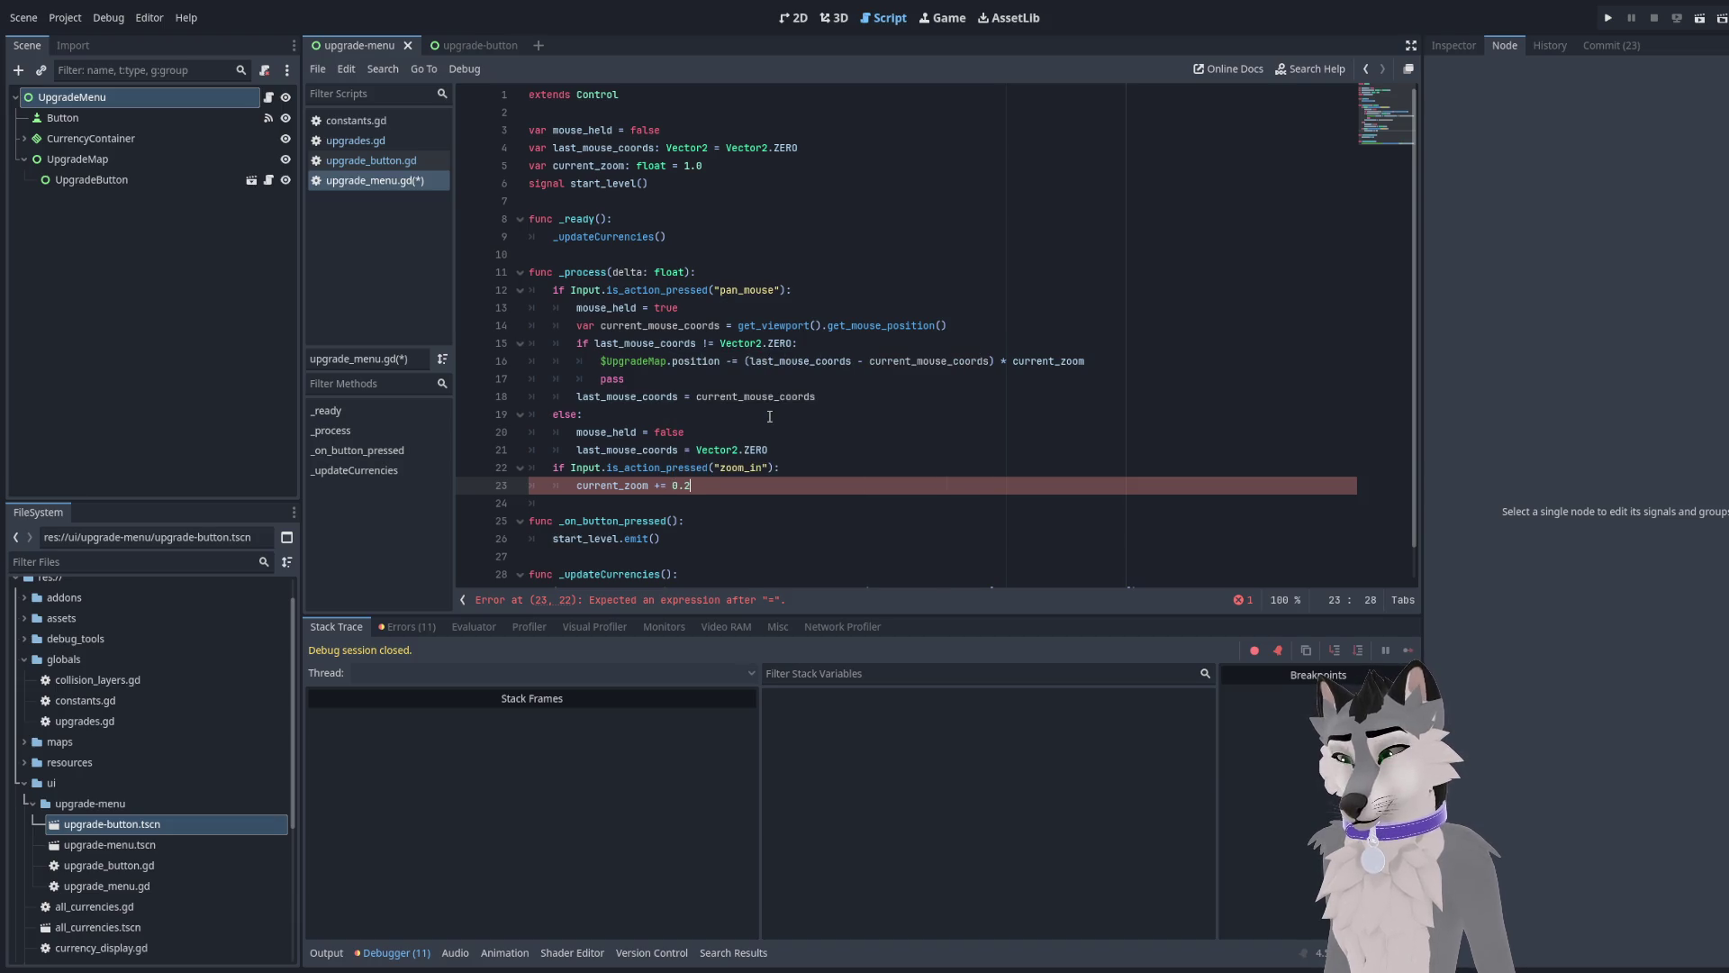
type(" * delta")
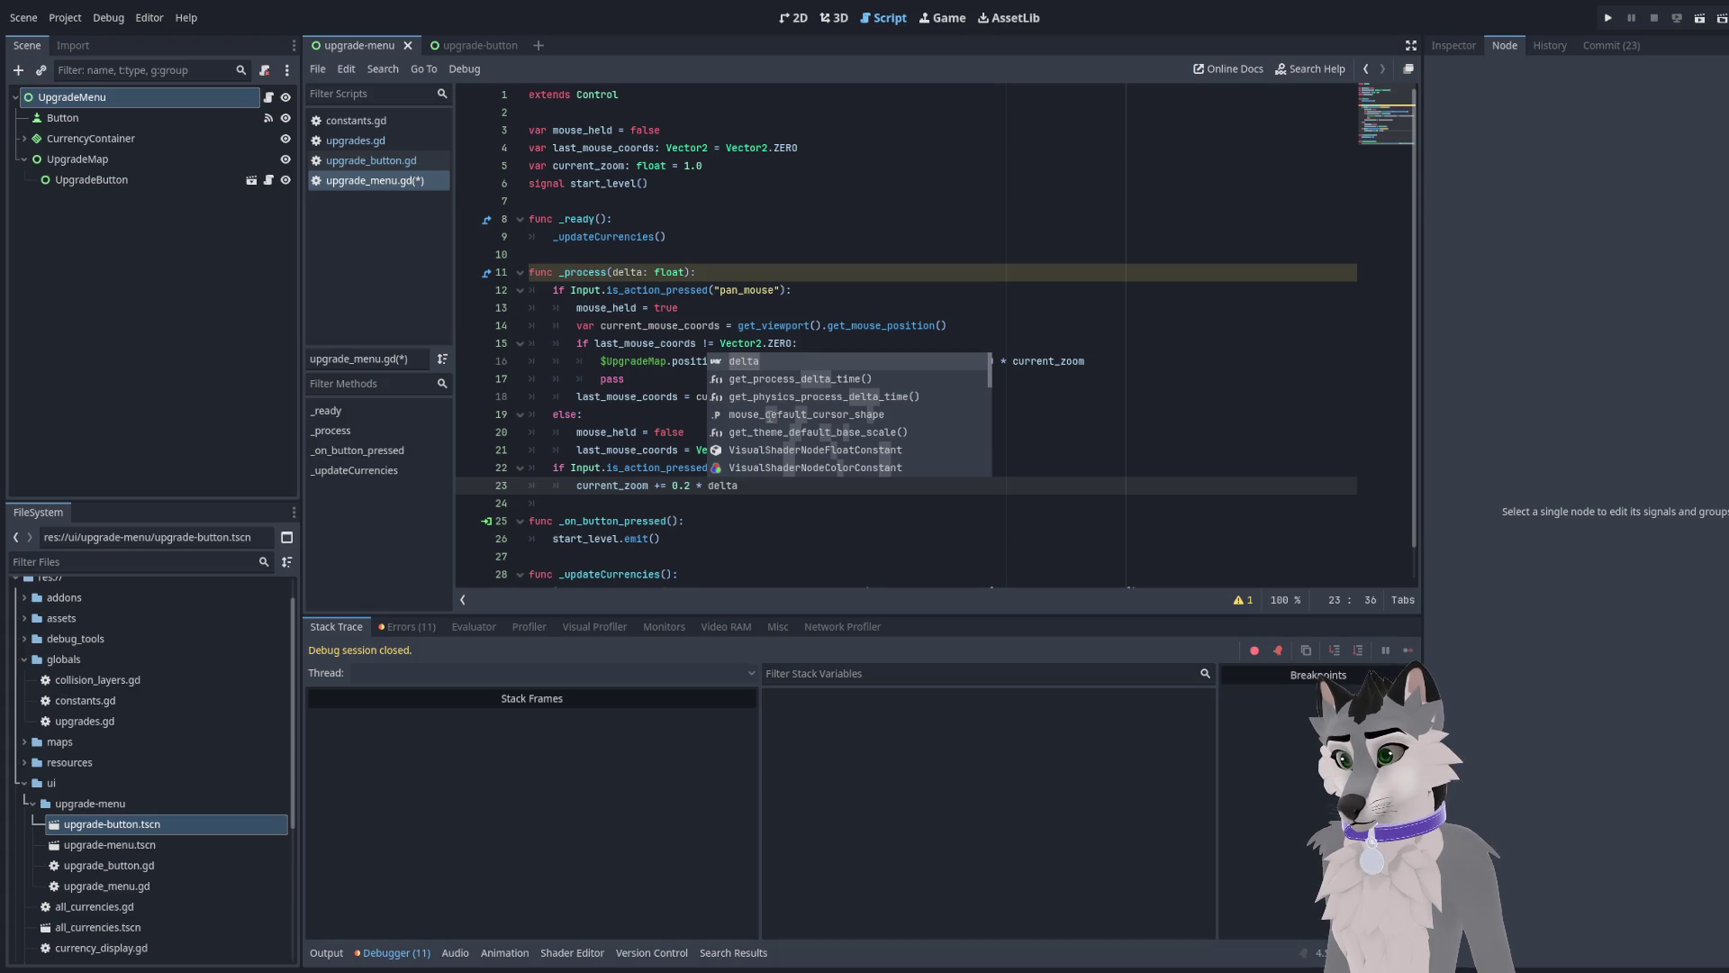
key("ctrl+s")
Change the zoom_in increment from 0.2 to 0.4 and save
key("Left")
key("Left")
key("Left")
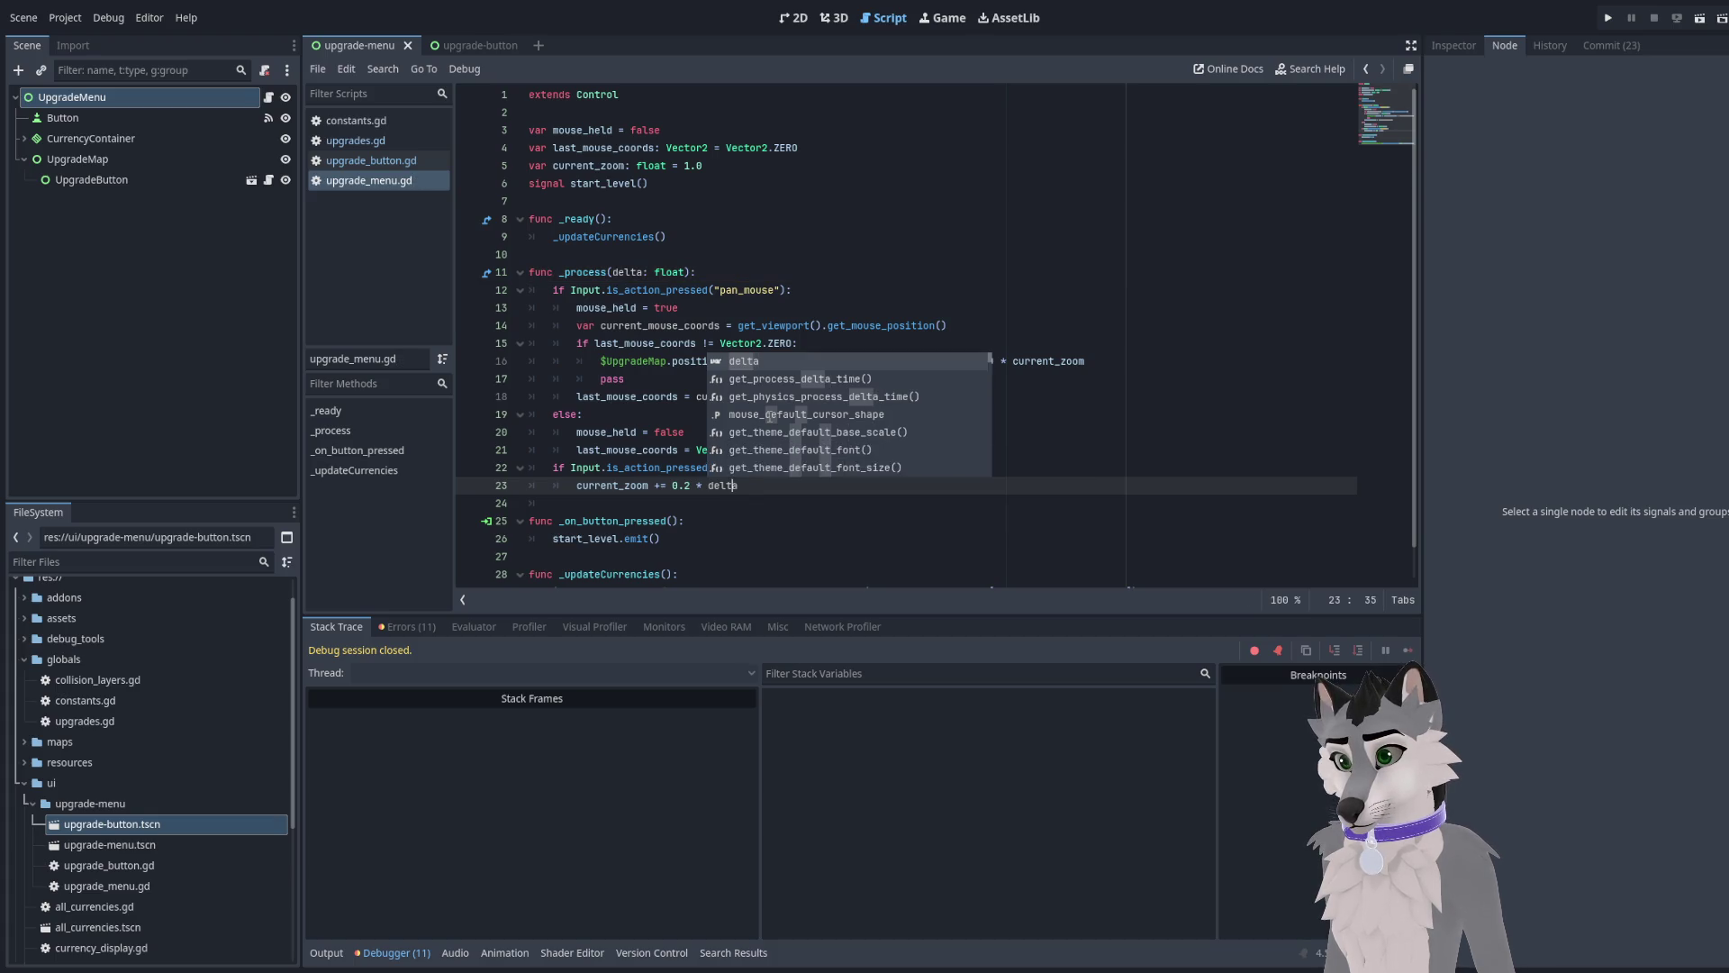
key("Left")
key("Left")
key("Left")
key("BackSpace")
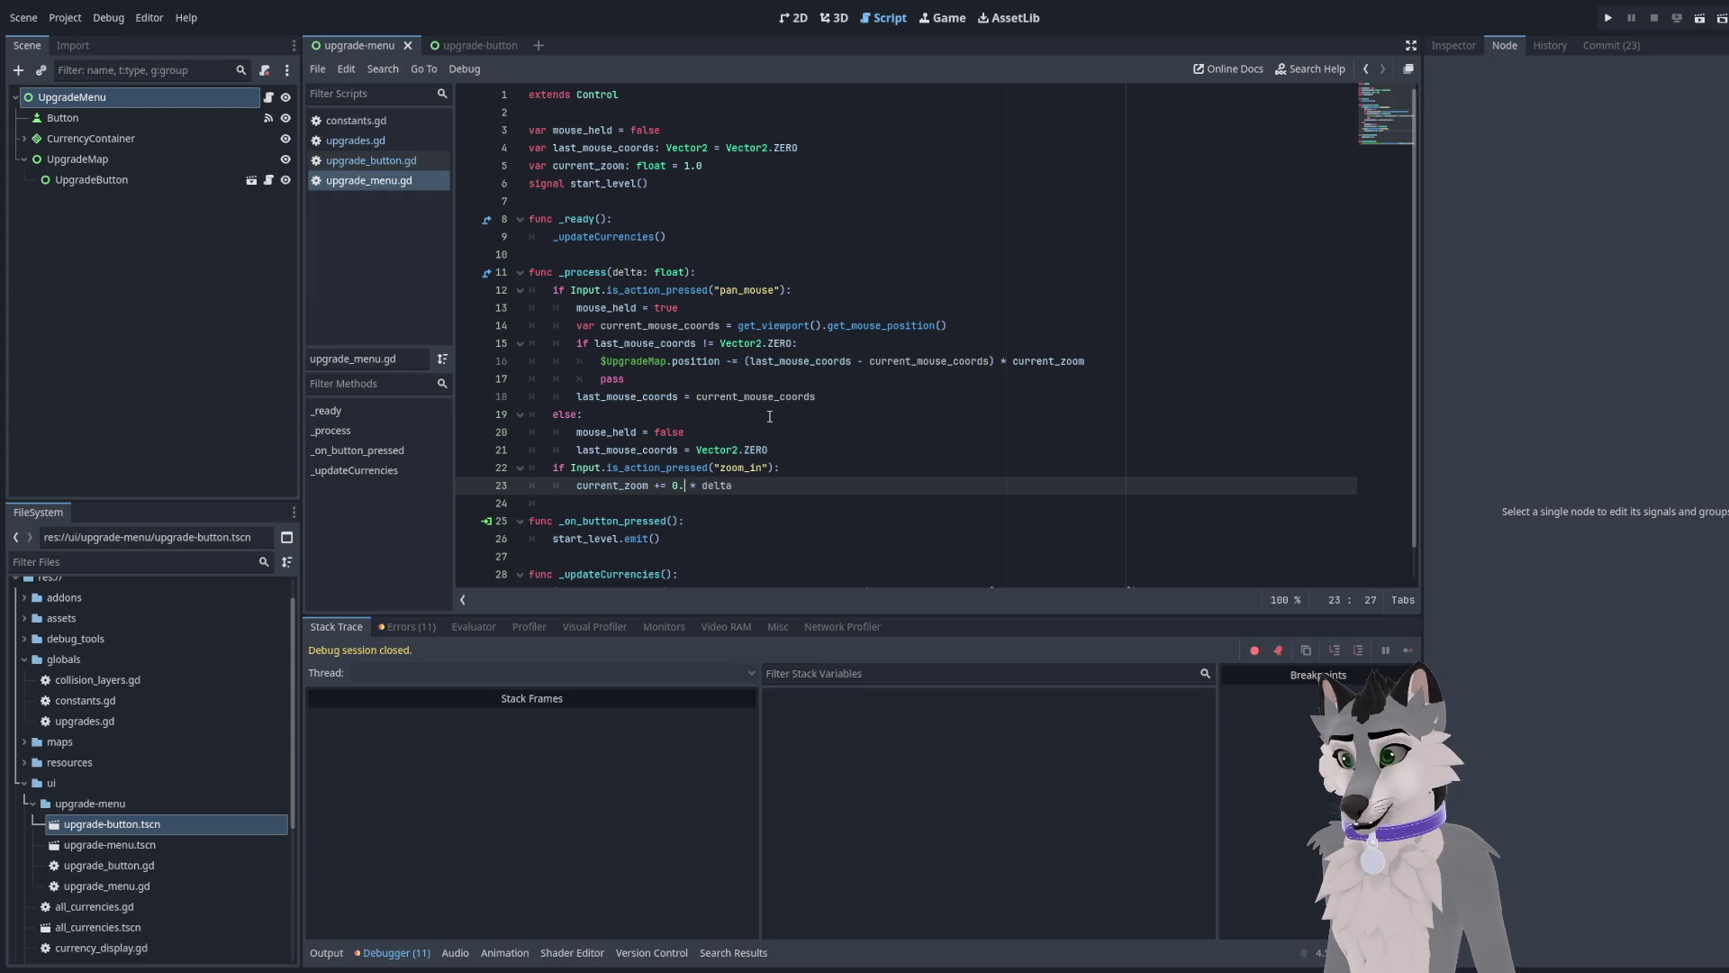
type("4")
key("ctrl+s")
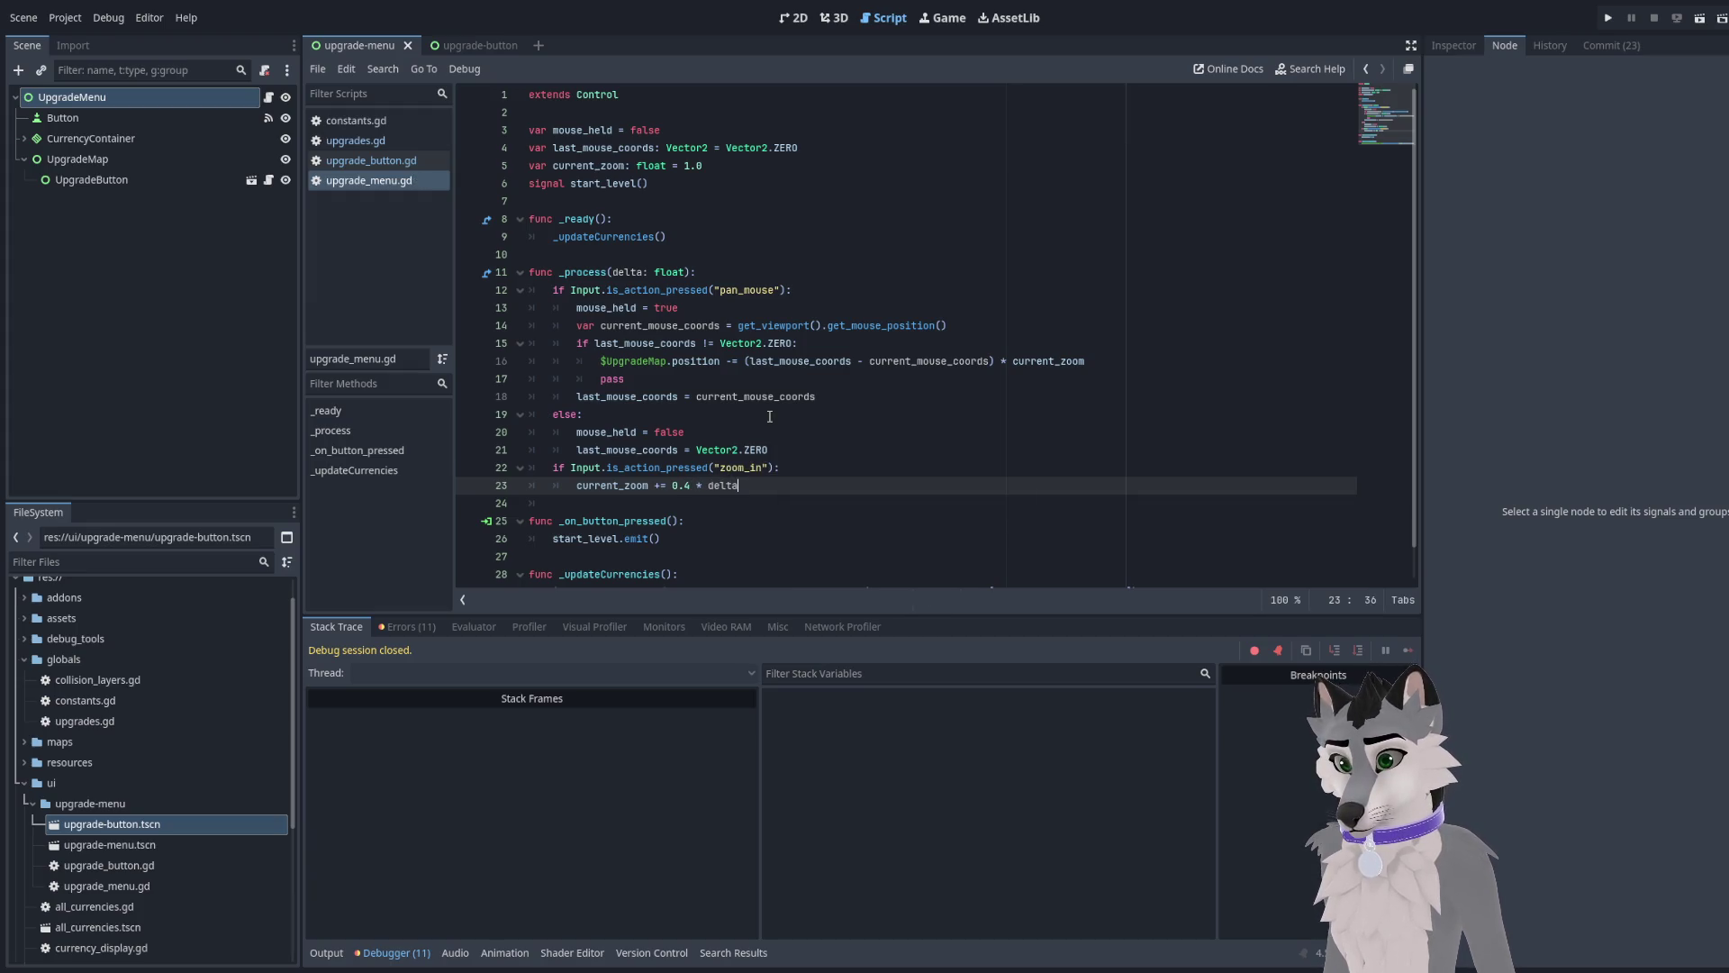
Duplicate the zoom_in block below it as a zoom_out check
key("End")
key("shift+Up")
key("shift+Home")
key("ctrl+c")
key("Down")
key("ctrl+v")
key("Up")
key("End")
key("ctrl+Right")
key("BackSpace")
key("BackSpace")
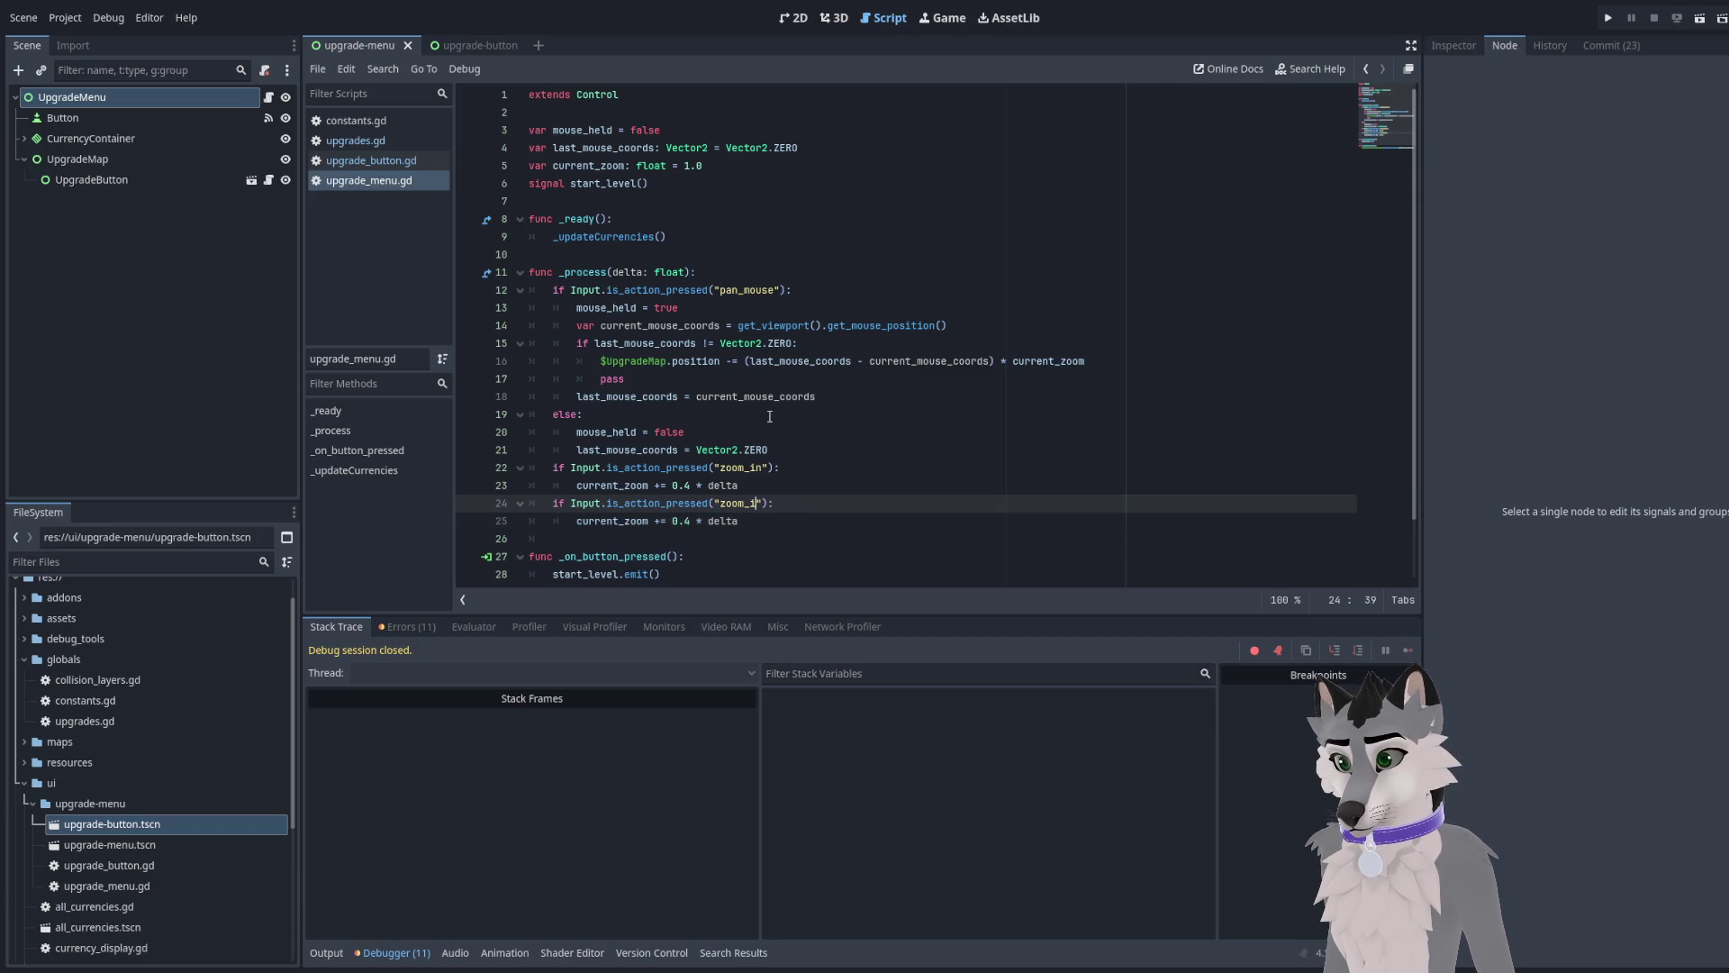
type("out")
key("Right")
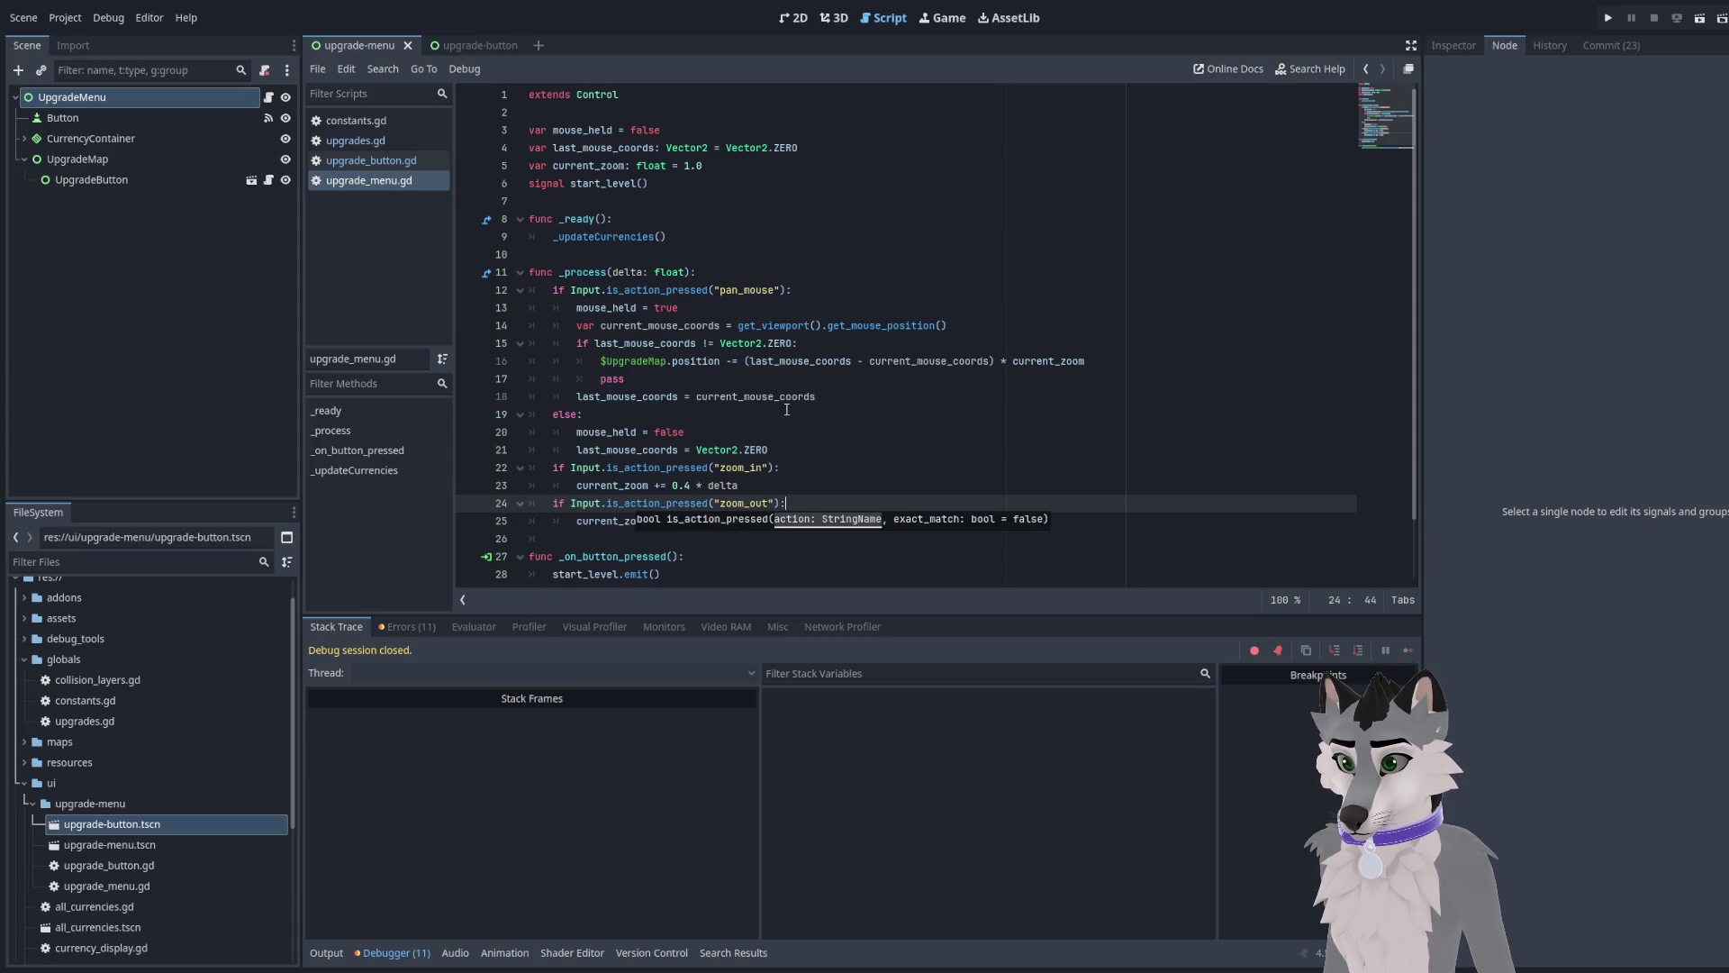
Review the new zoom blocks around lines 26-27
left_click(773, 398)
left_click(726, 626)
left_click(726, 556)
scroll(726, 550, "down", 2)
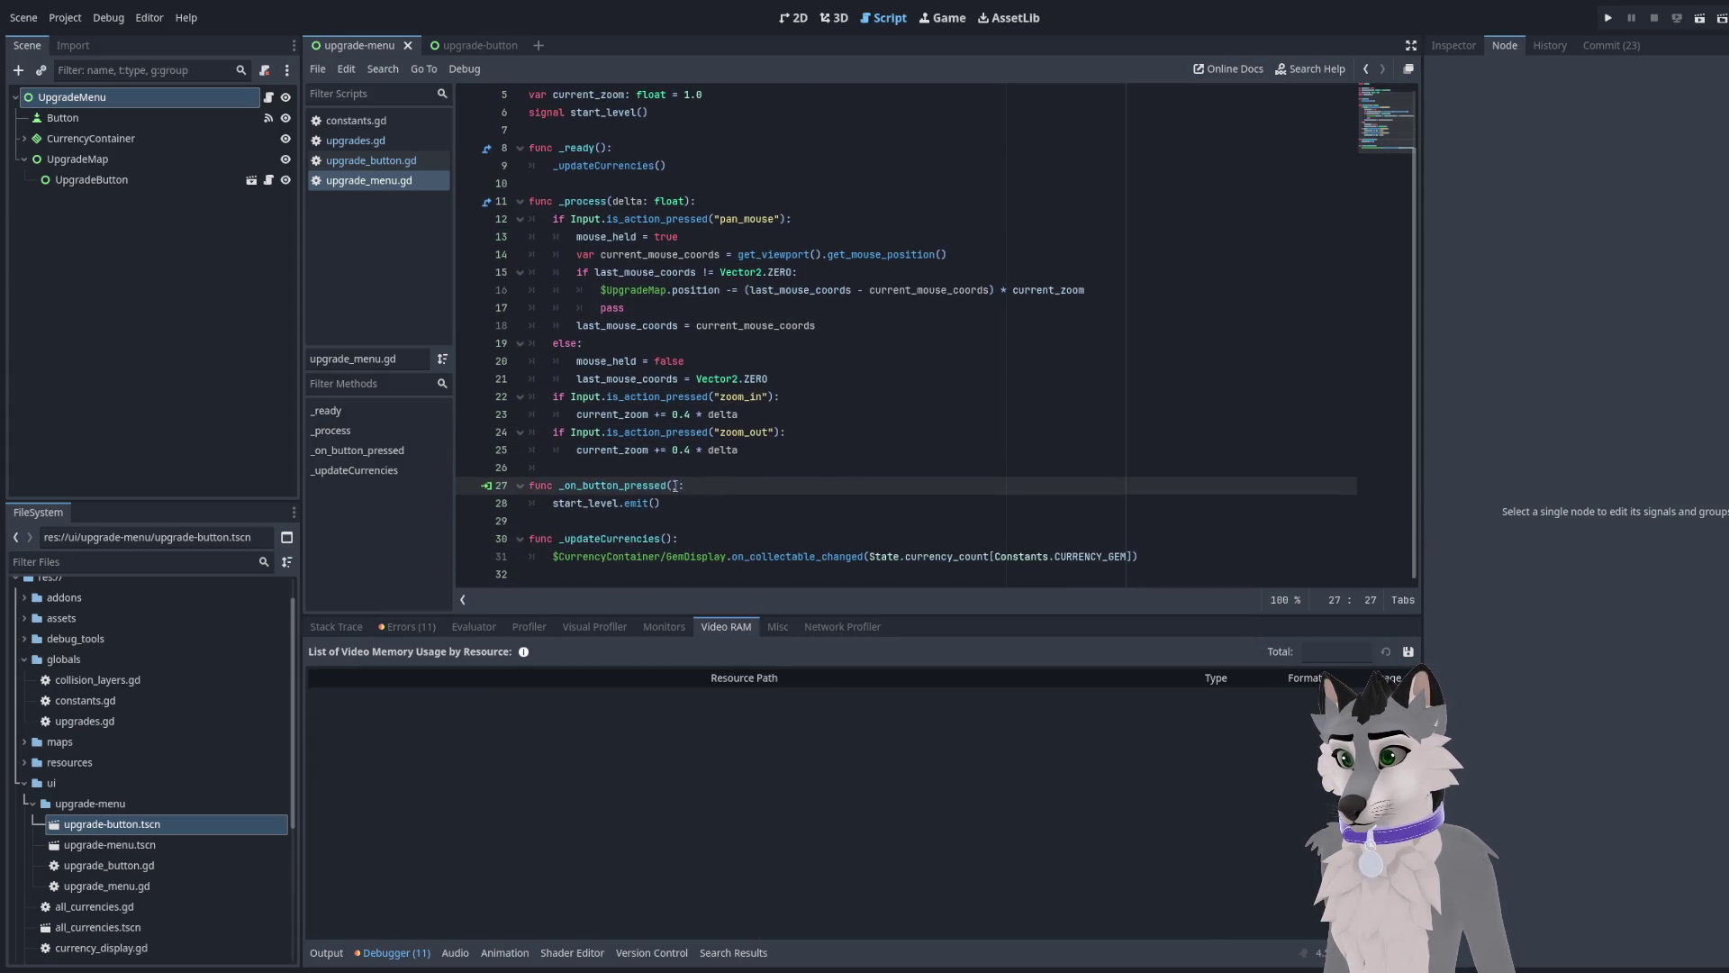
left_click(777, 466)
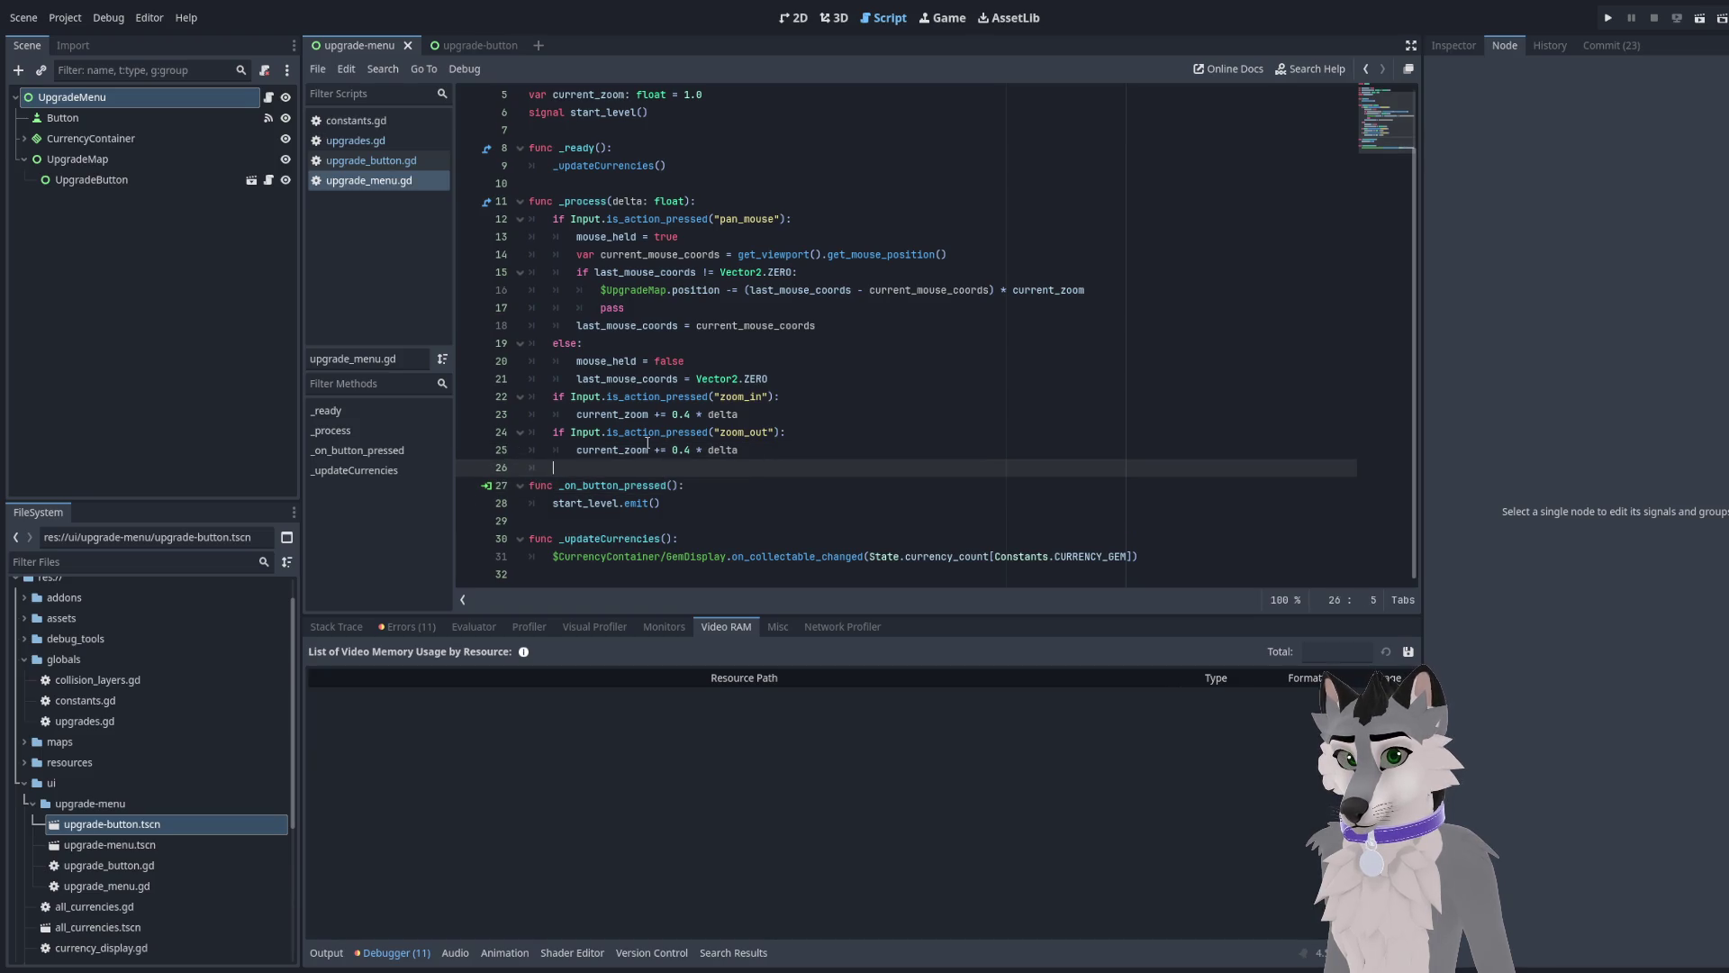
scroll(645, 463, "up", 2)
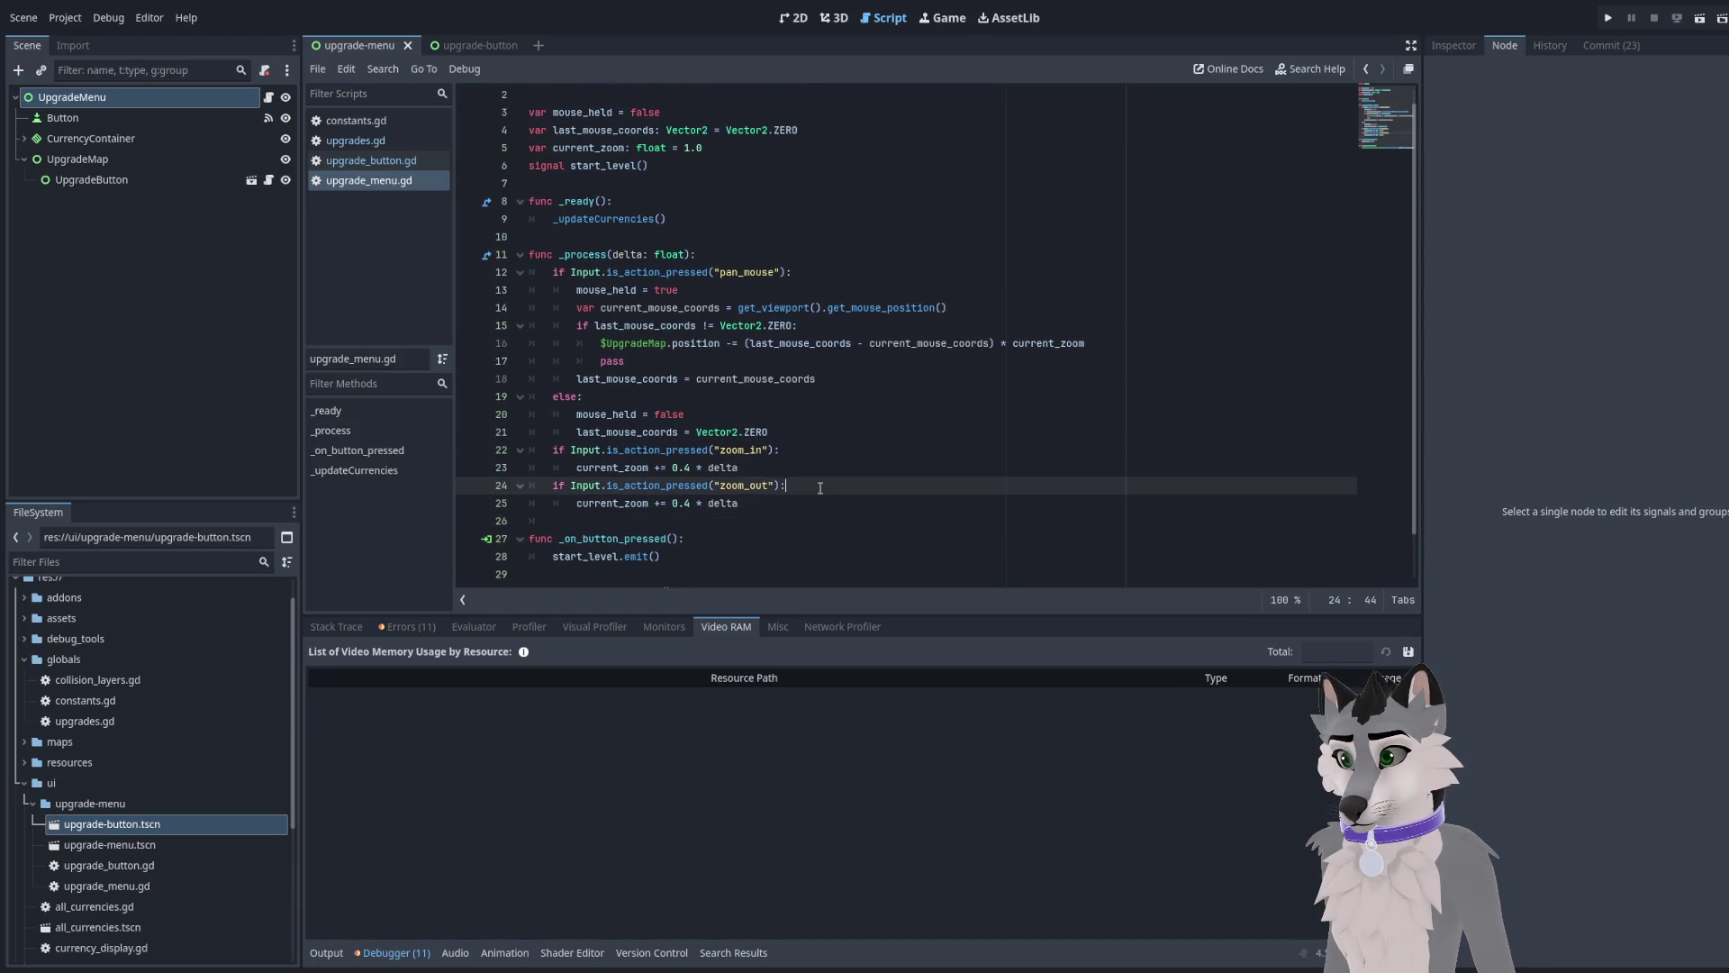
Add an update_zoom() call to both the zoom_in and zoom_out branches and save
left_click(878, 470)
key("Return")
type("update_zoom()")
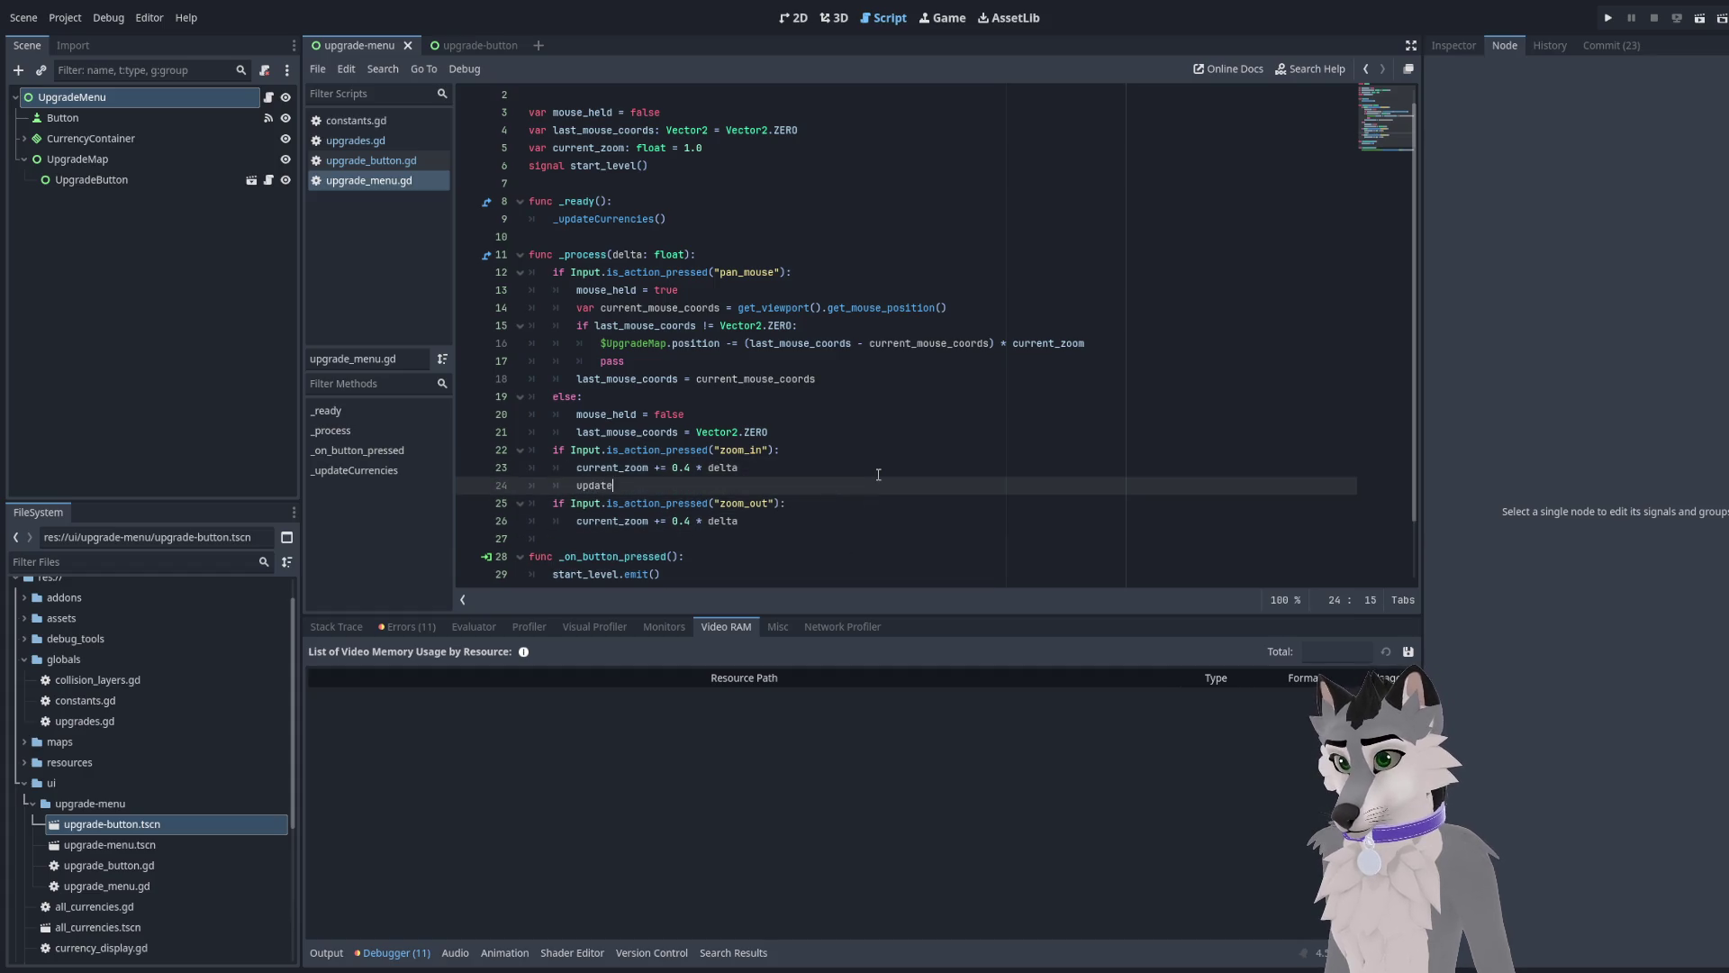
key("ctrl+c")
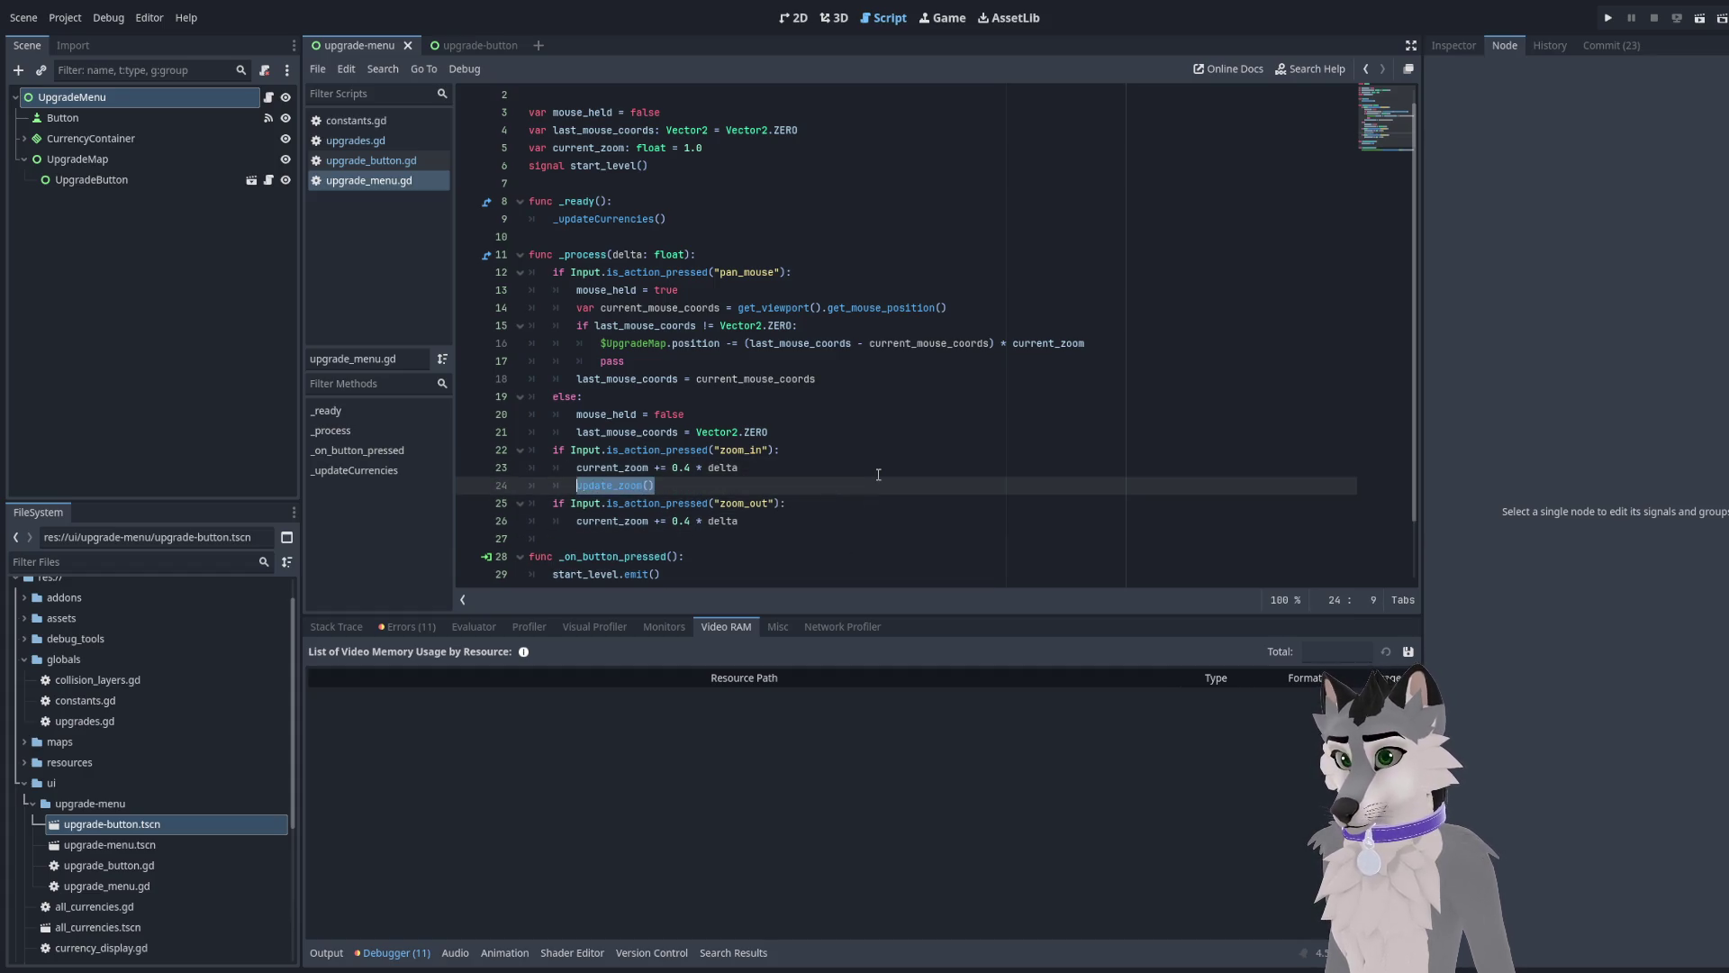
key("Down")
key("Down")
key("Down")
key("ctrl+v")
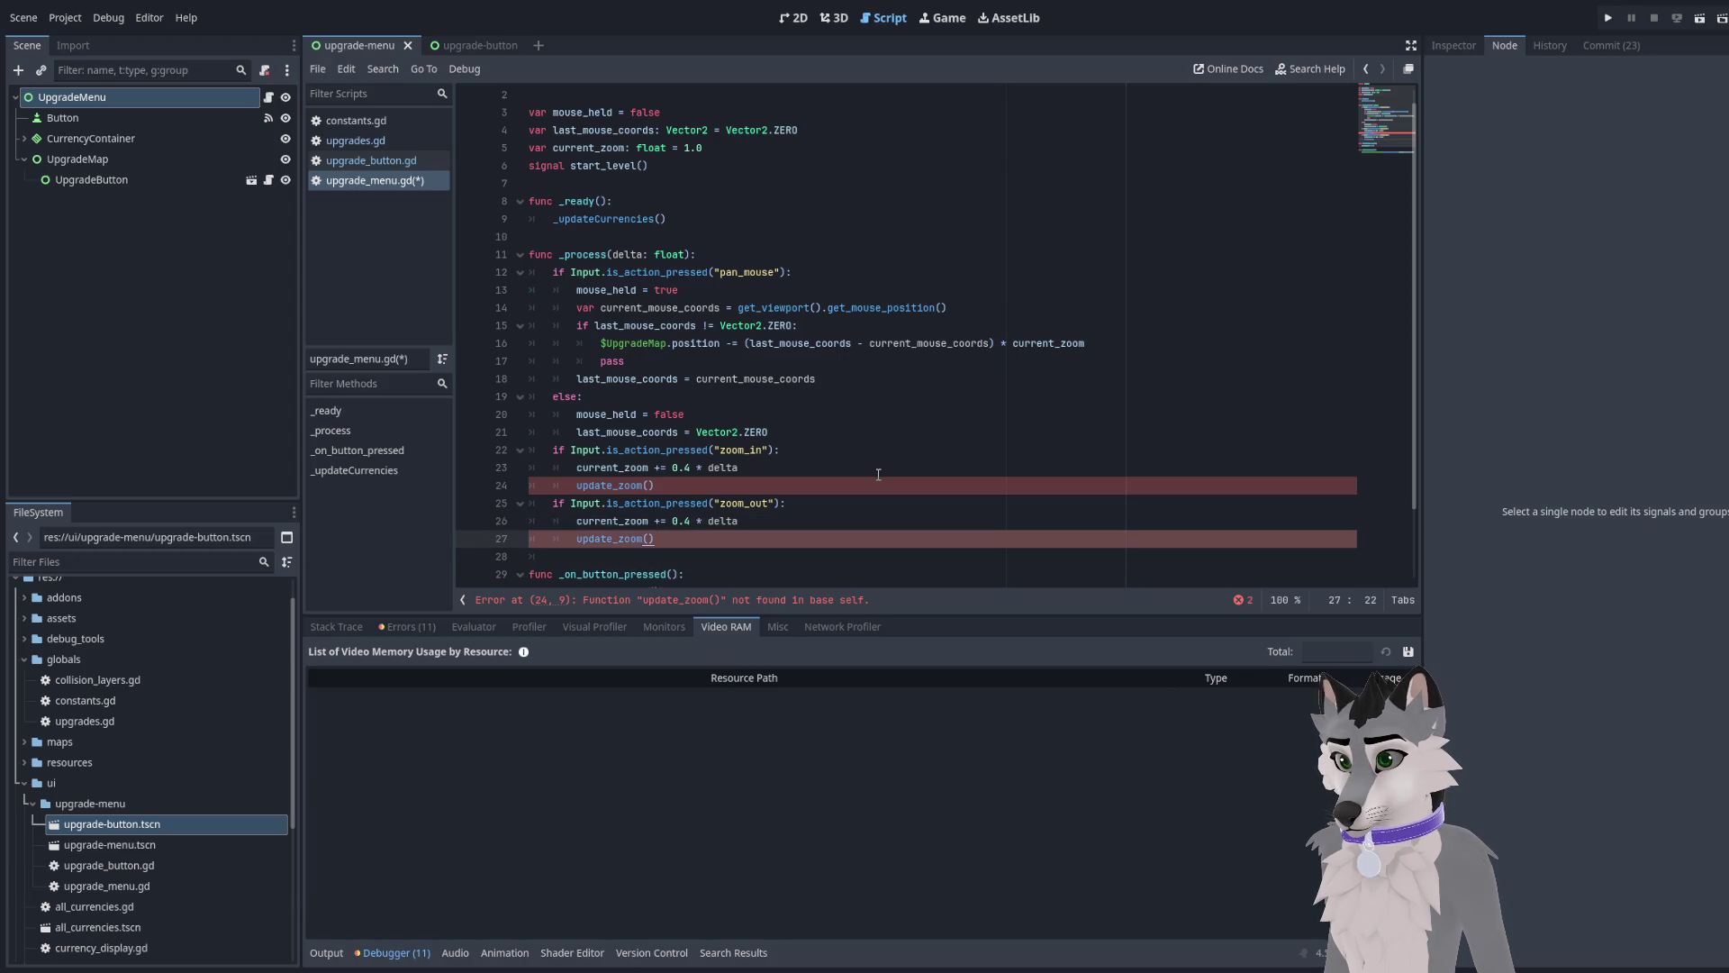
key("ctrl+s")
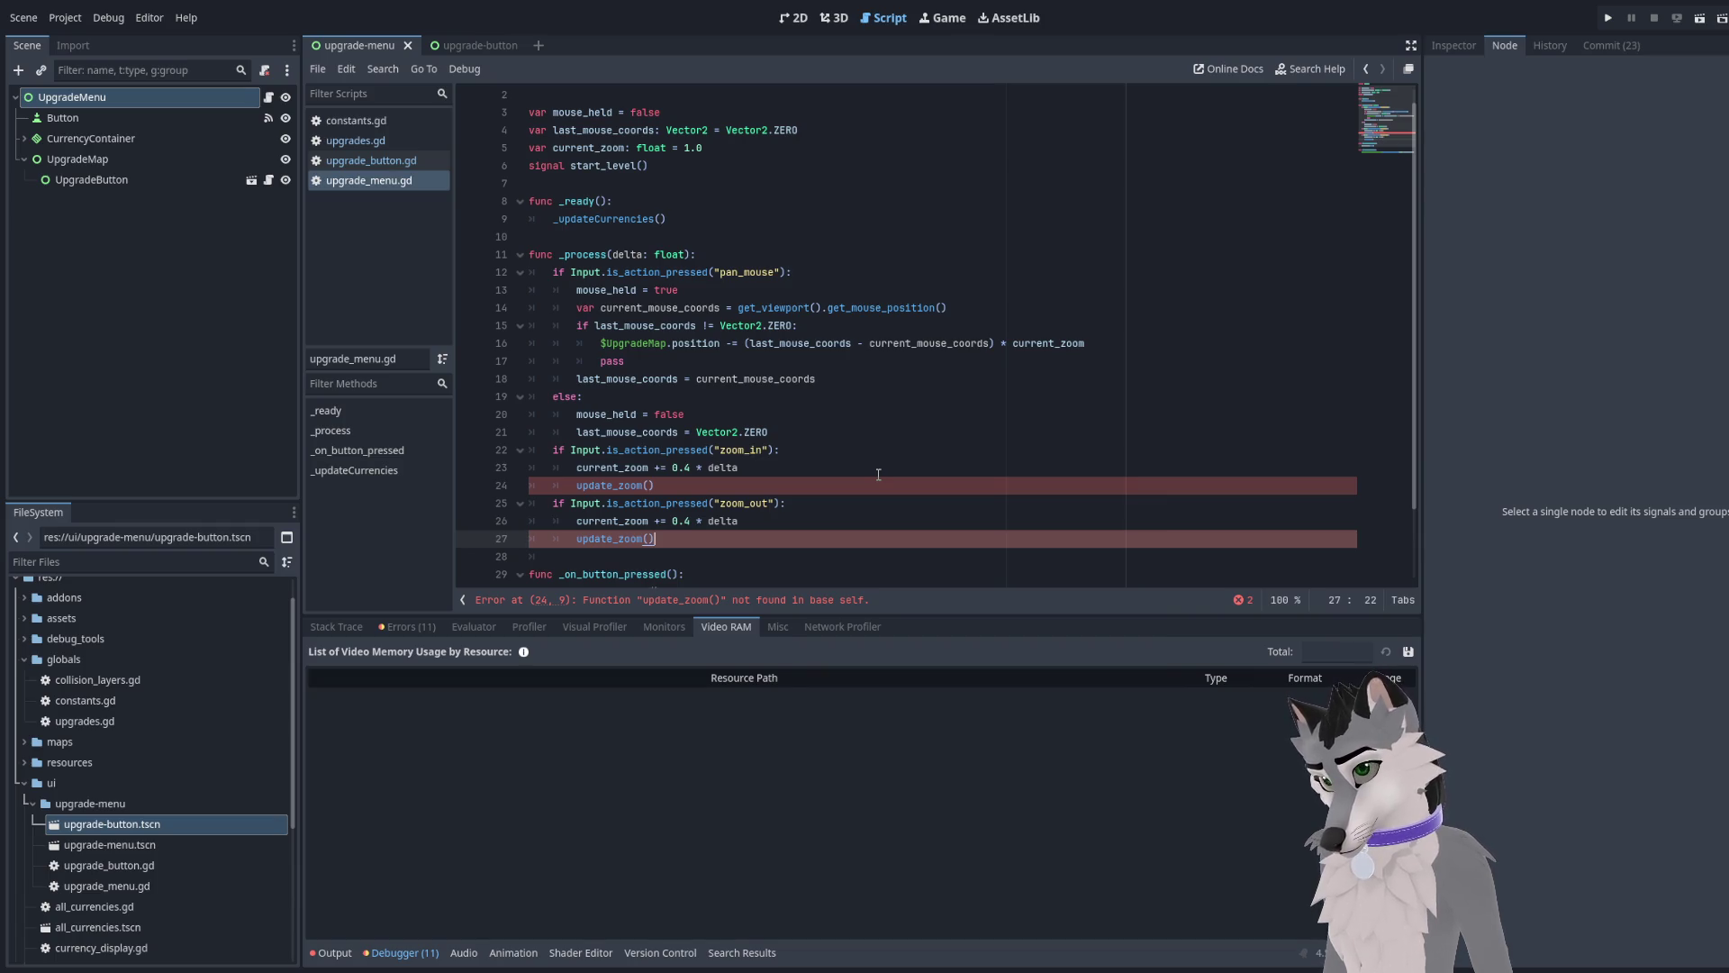
Prefix both calls with an underscore so they read _update_zoom()
left_click(678, 483)
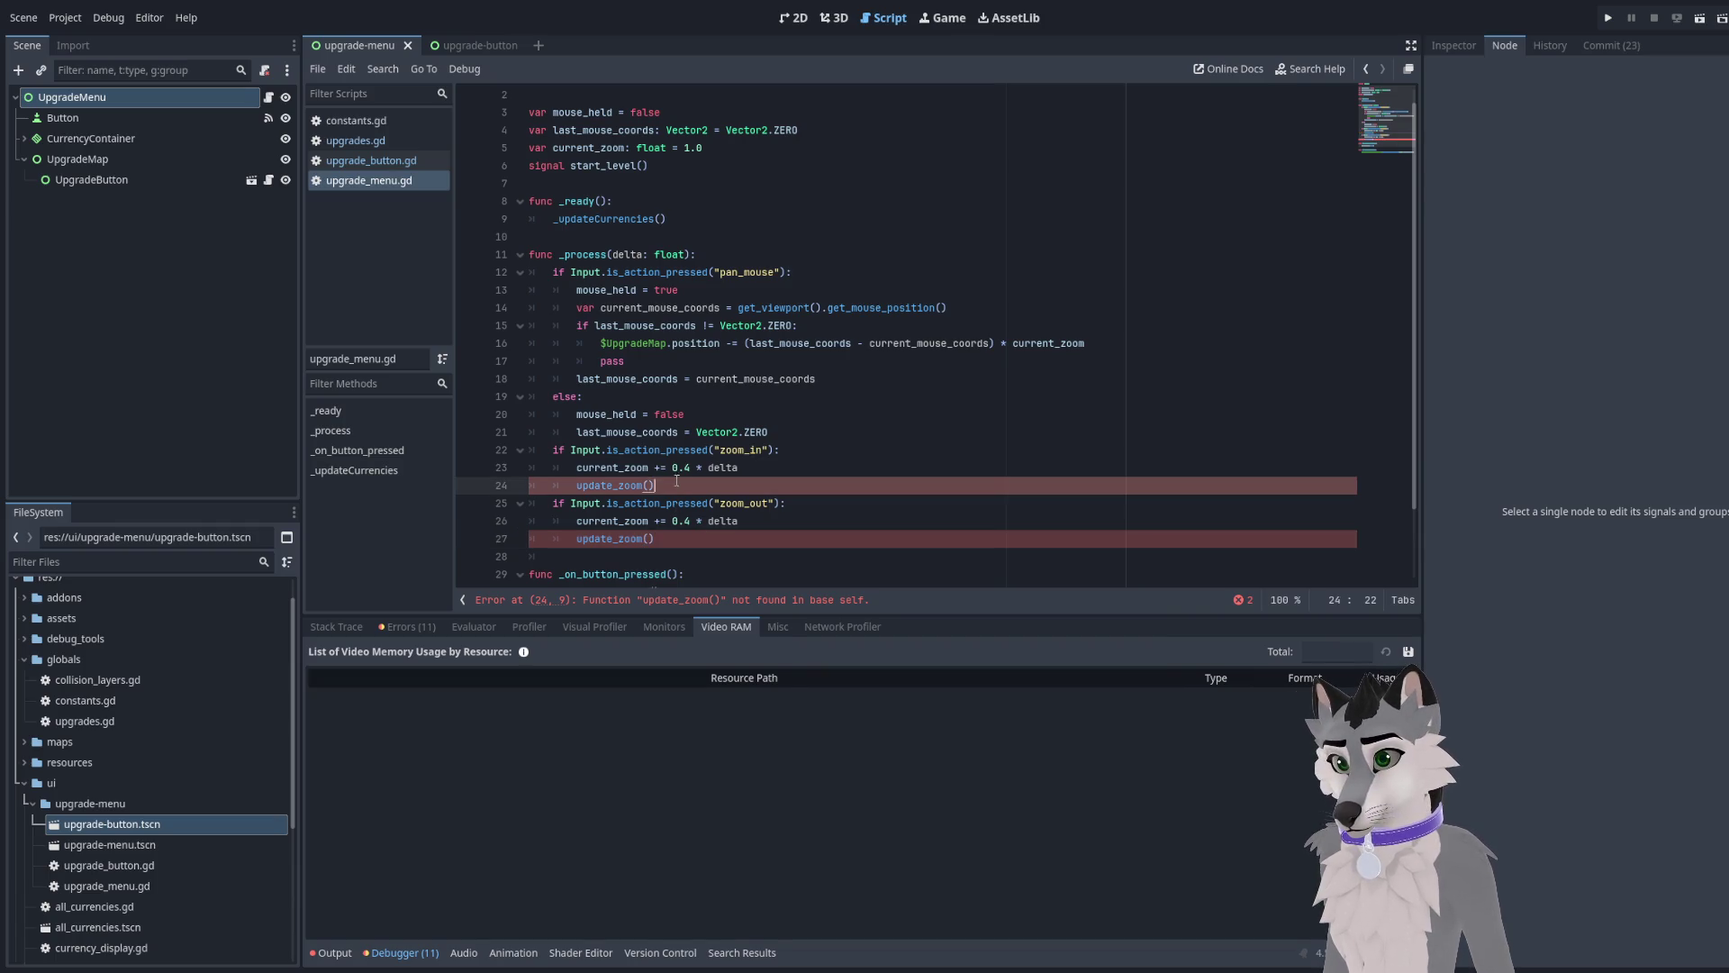
scroll(897, 419, "down", 2)
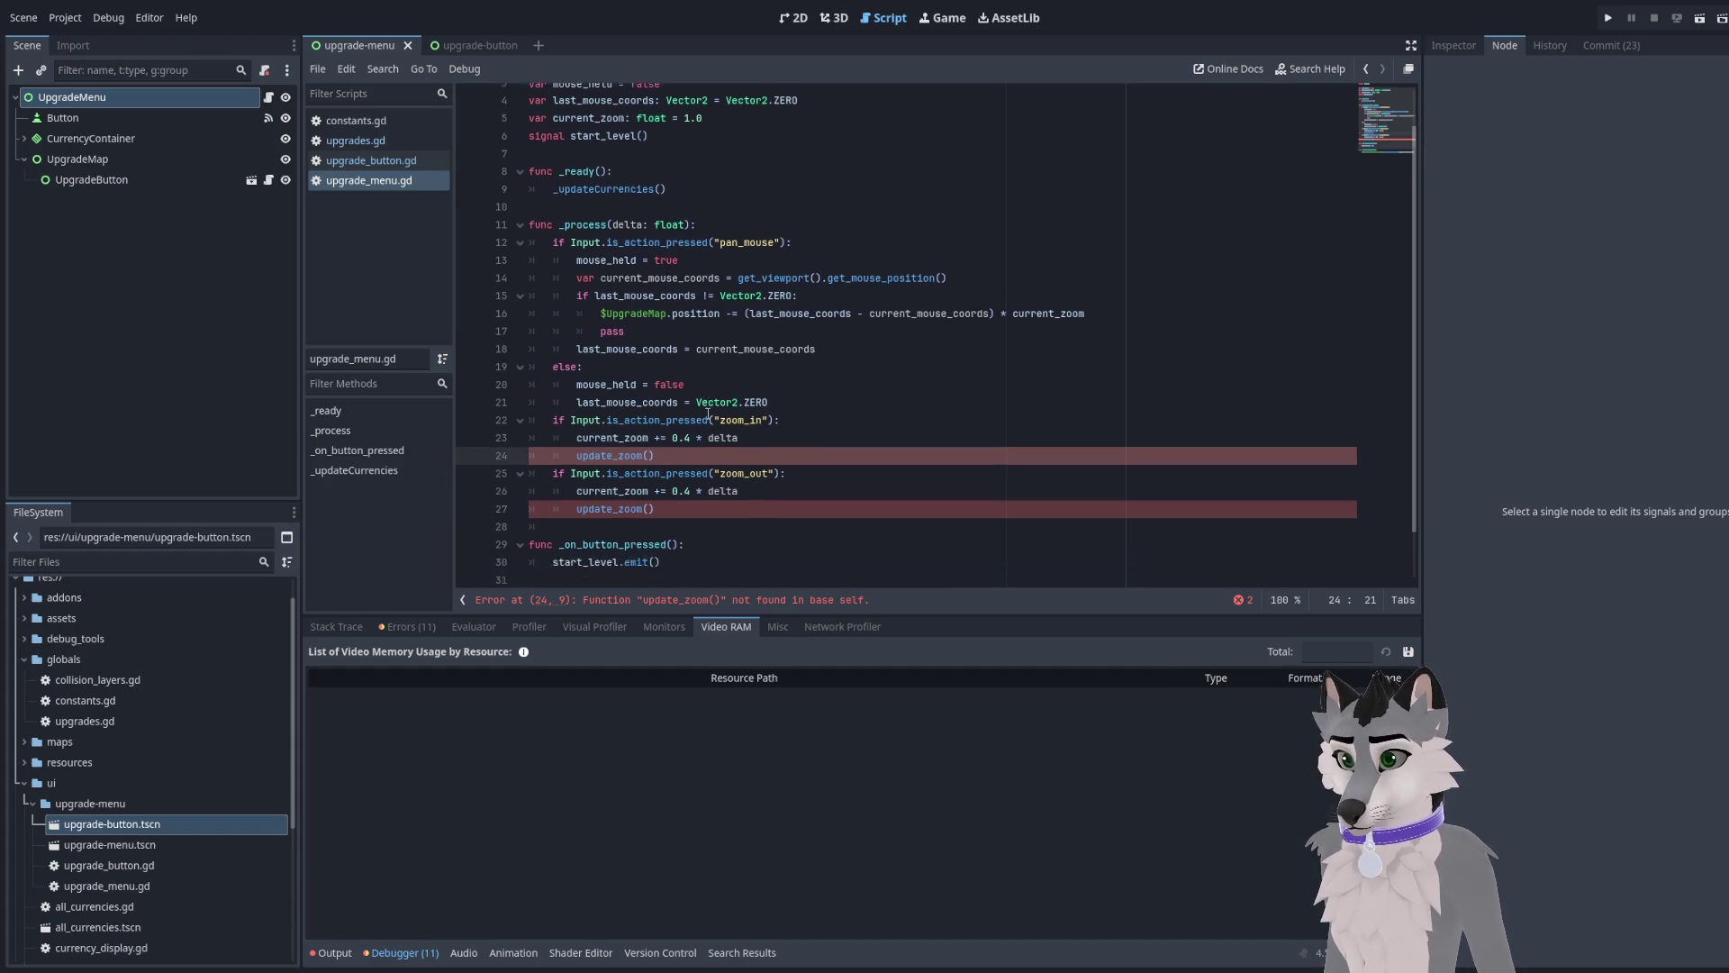
left_click(671, 528)
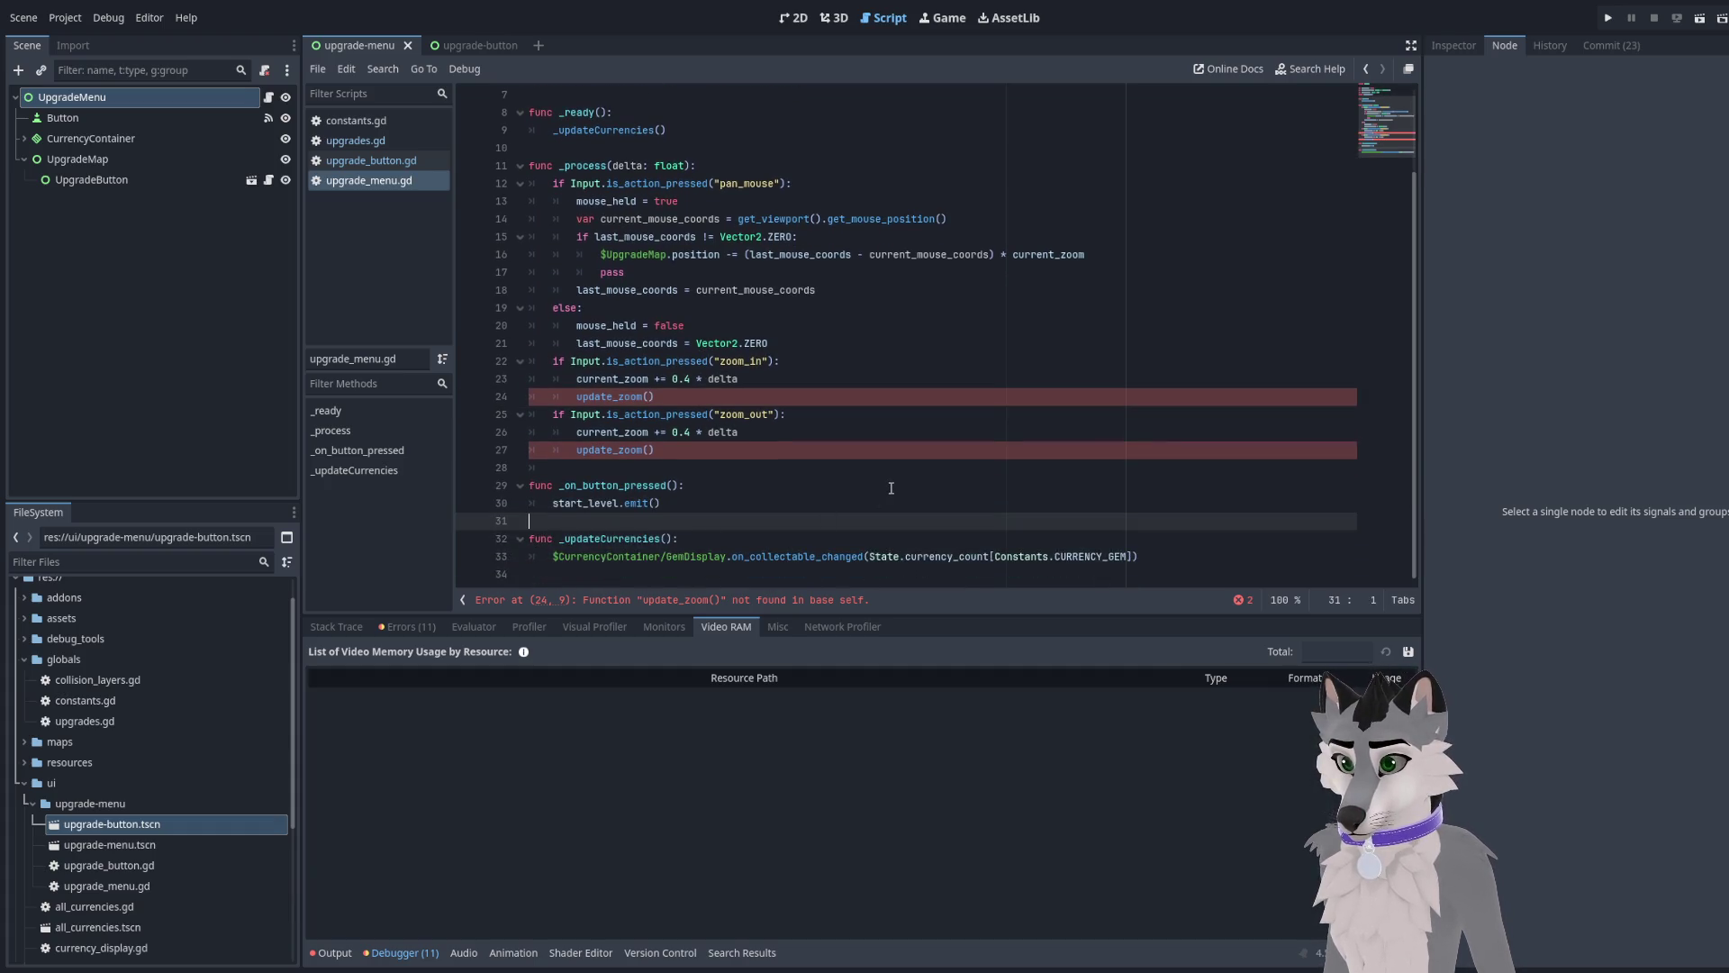
key("Up")
key("Up")
key("Up")
key("Home")
type("_")
key("Escape")
key("Up")
key("Up")
key("Up")
type("_")
key("ctrl+End")
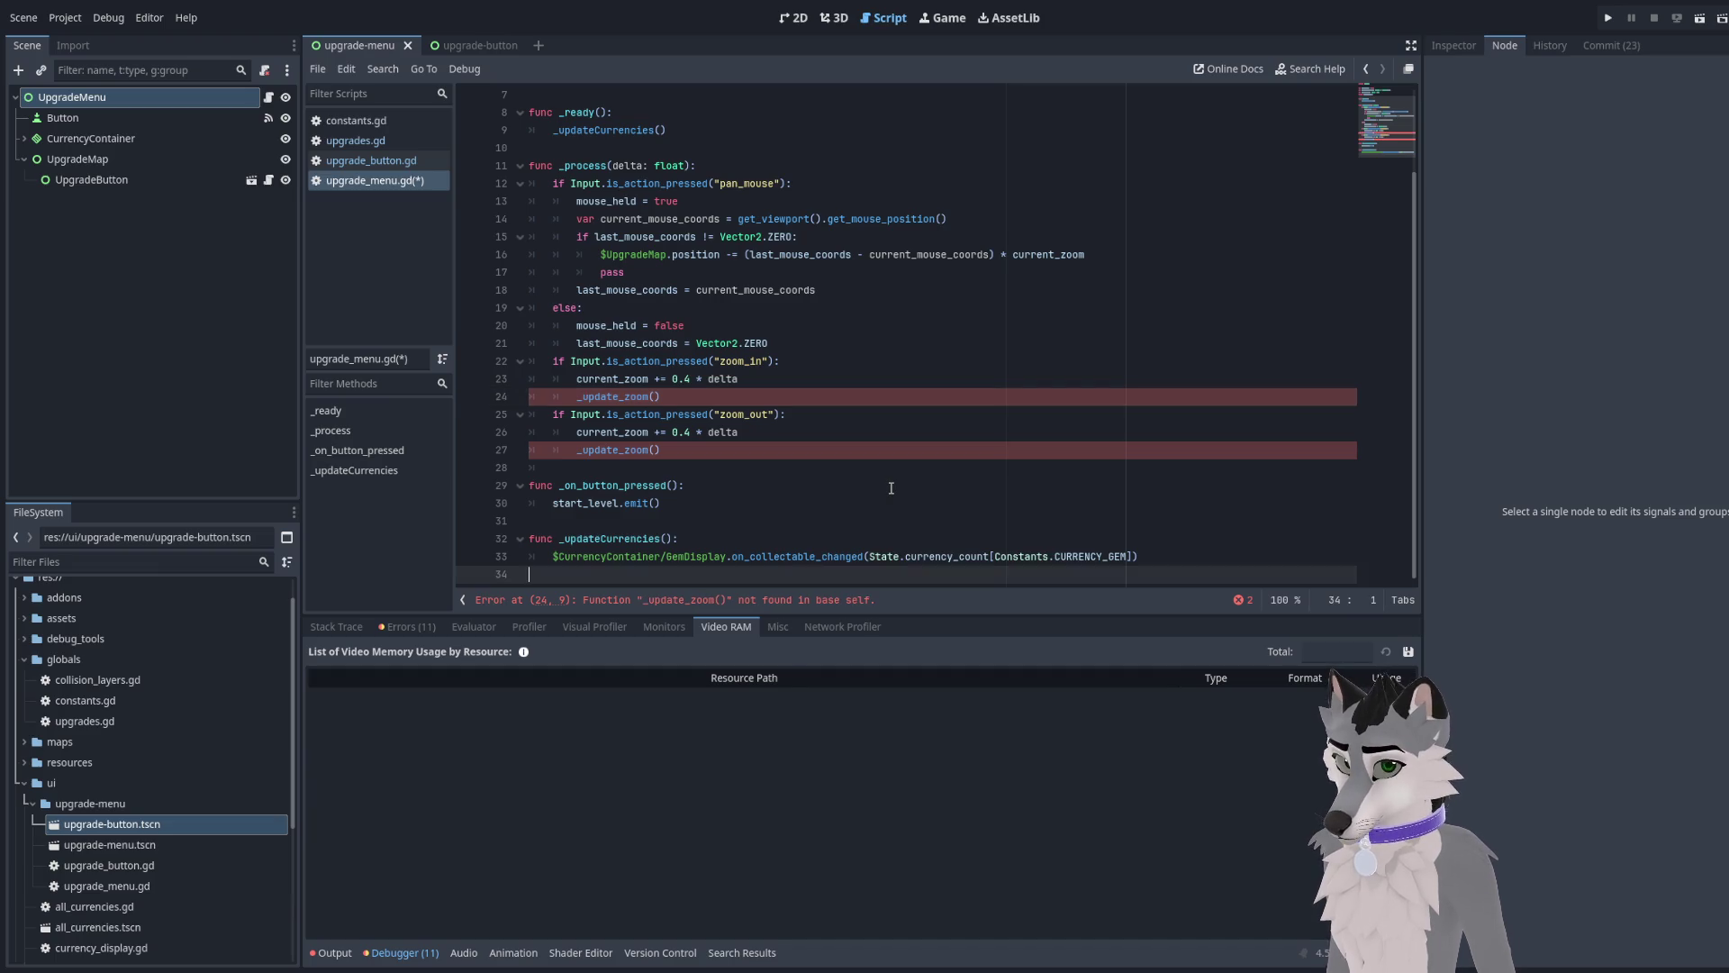
Add func _updateZoom at the end of the script with a body starting $UpgradeMap
key("Return")
type("func _upd")
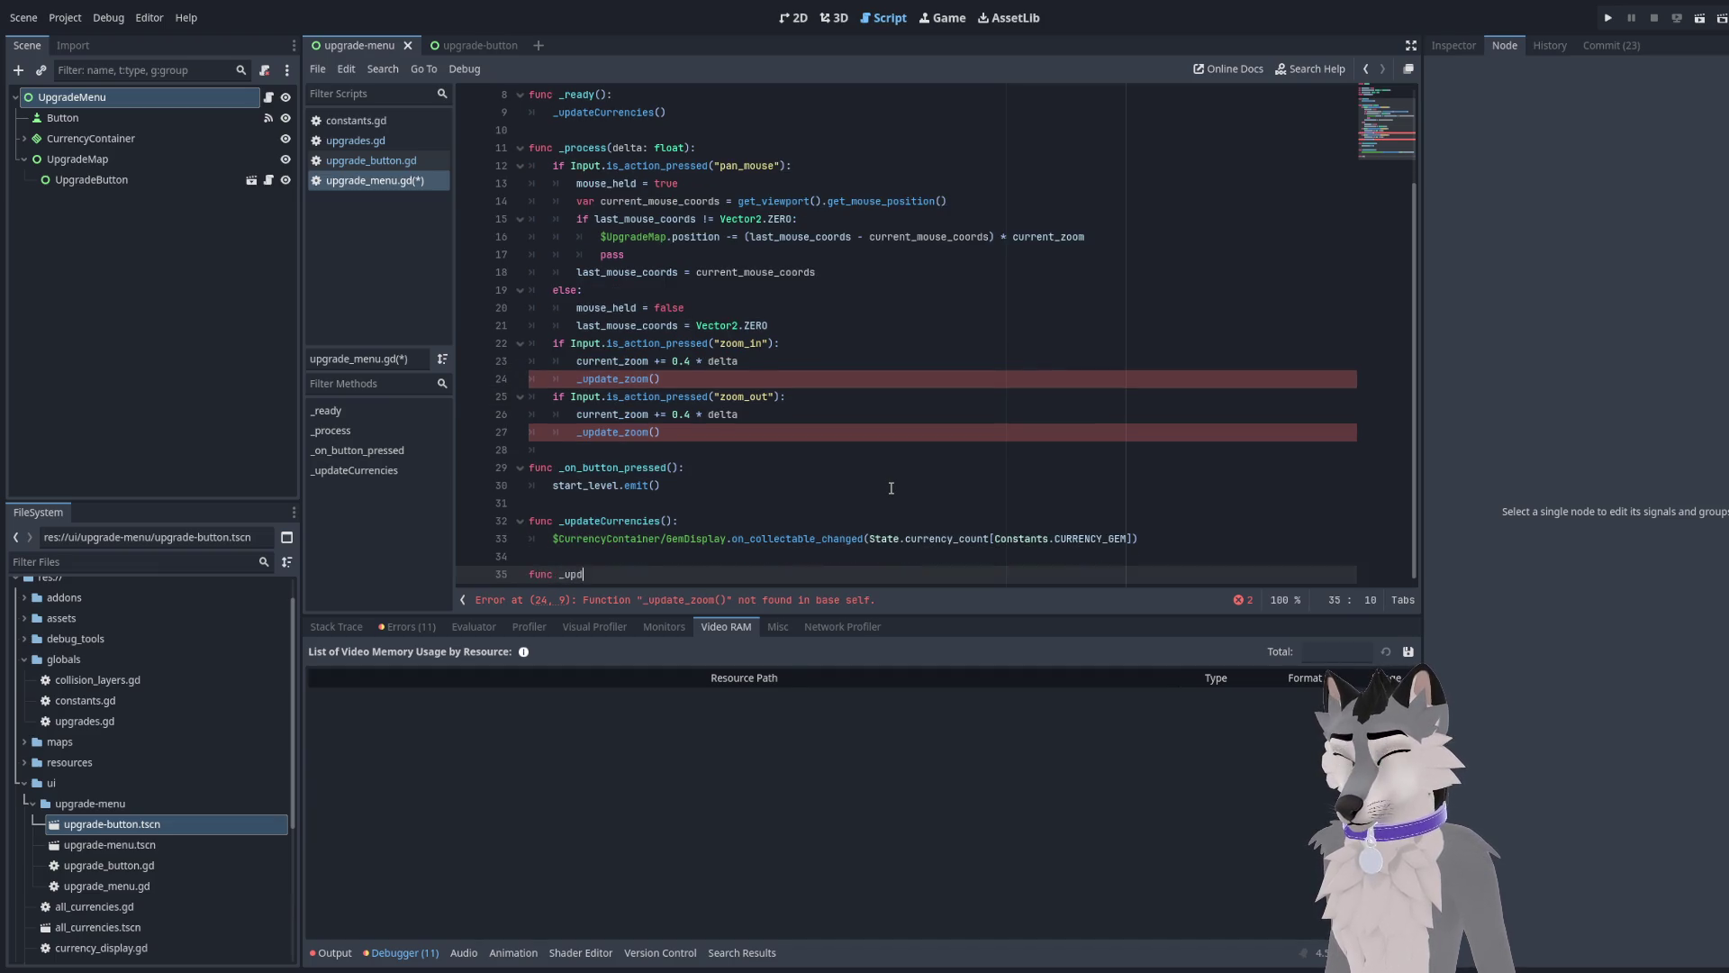
type("ateZoom():")
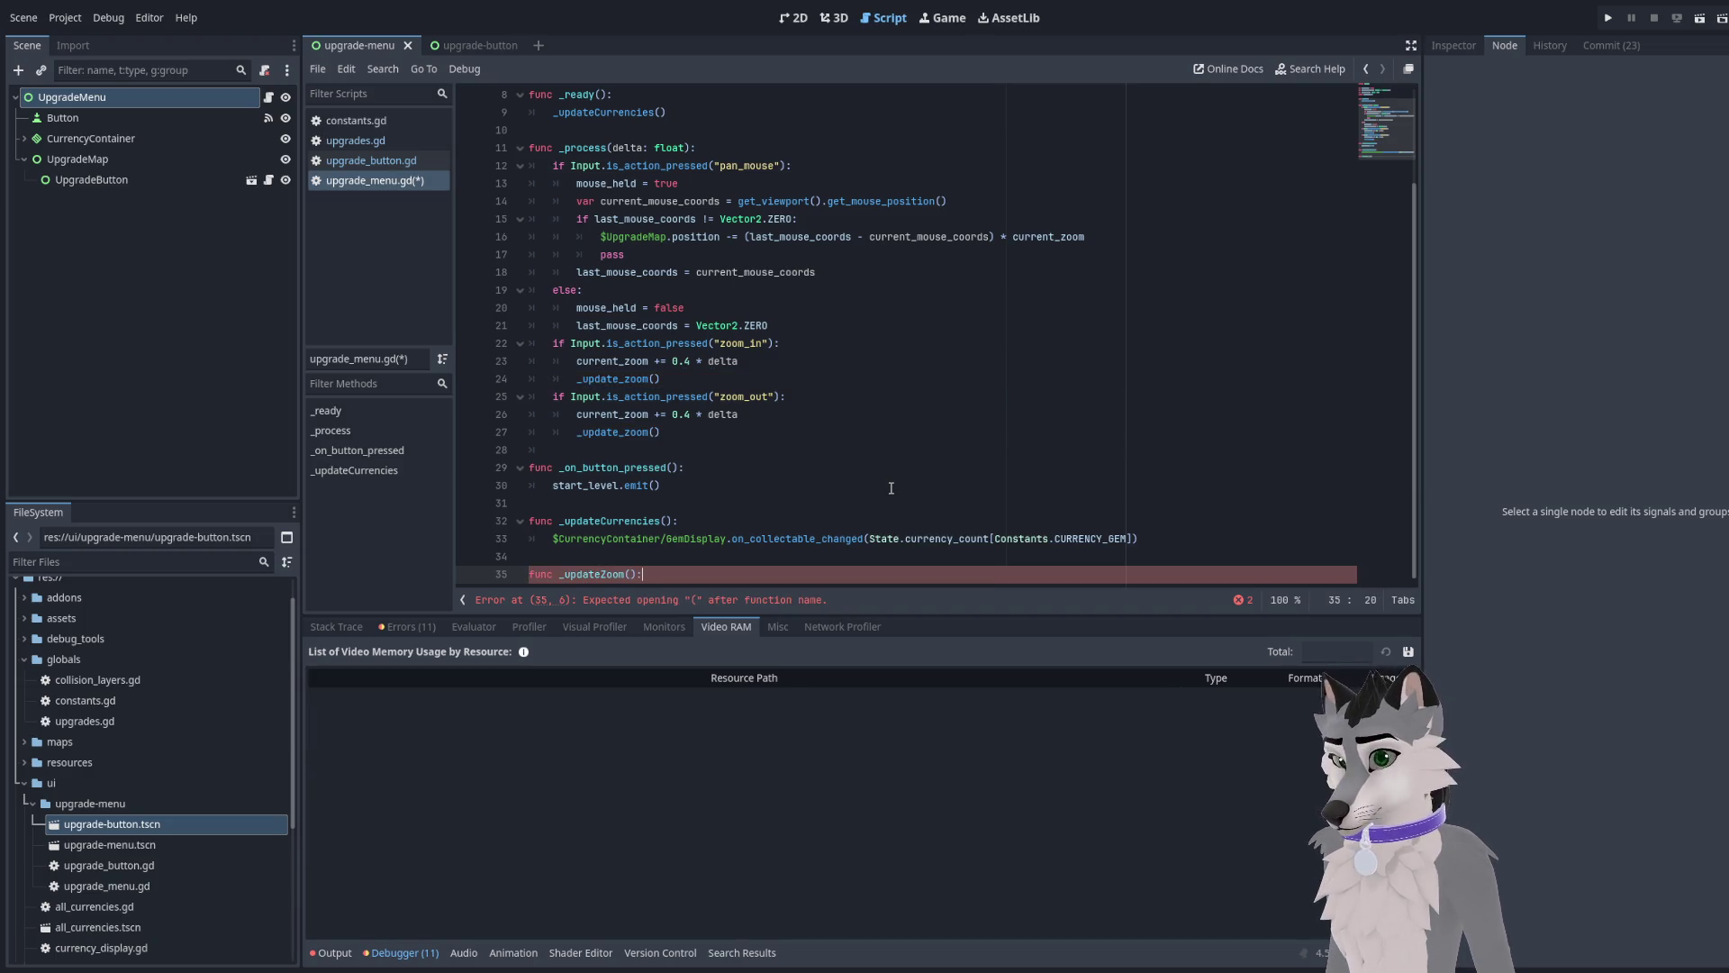
key("Return")
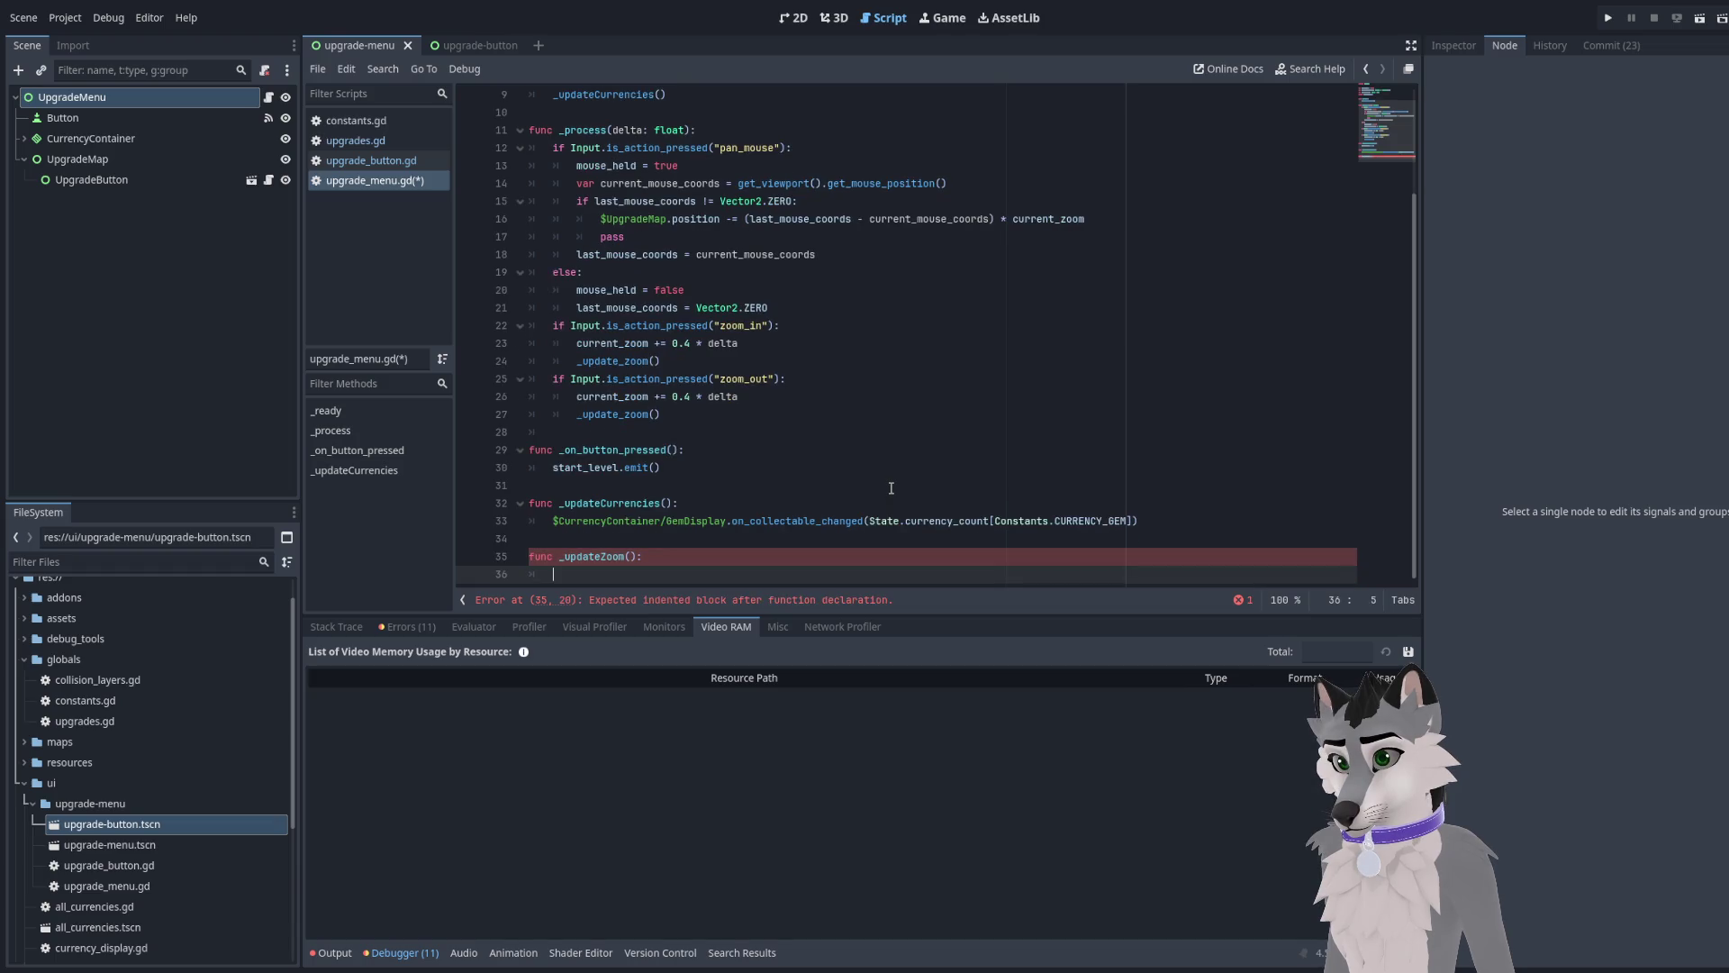
type("$UpgradeMap.")
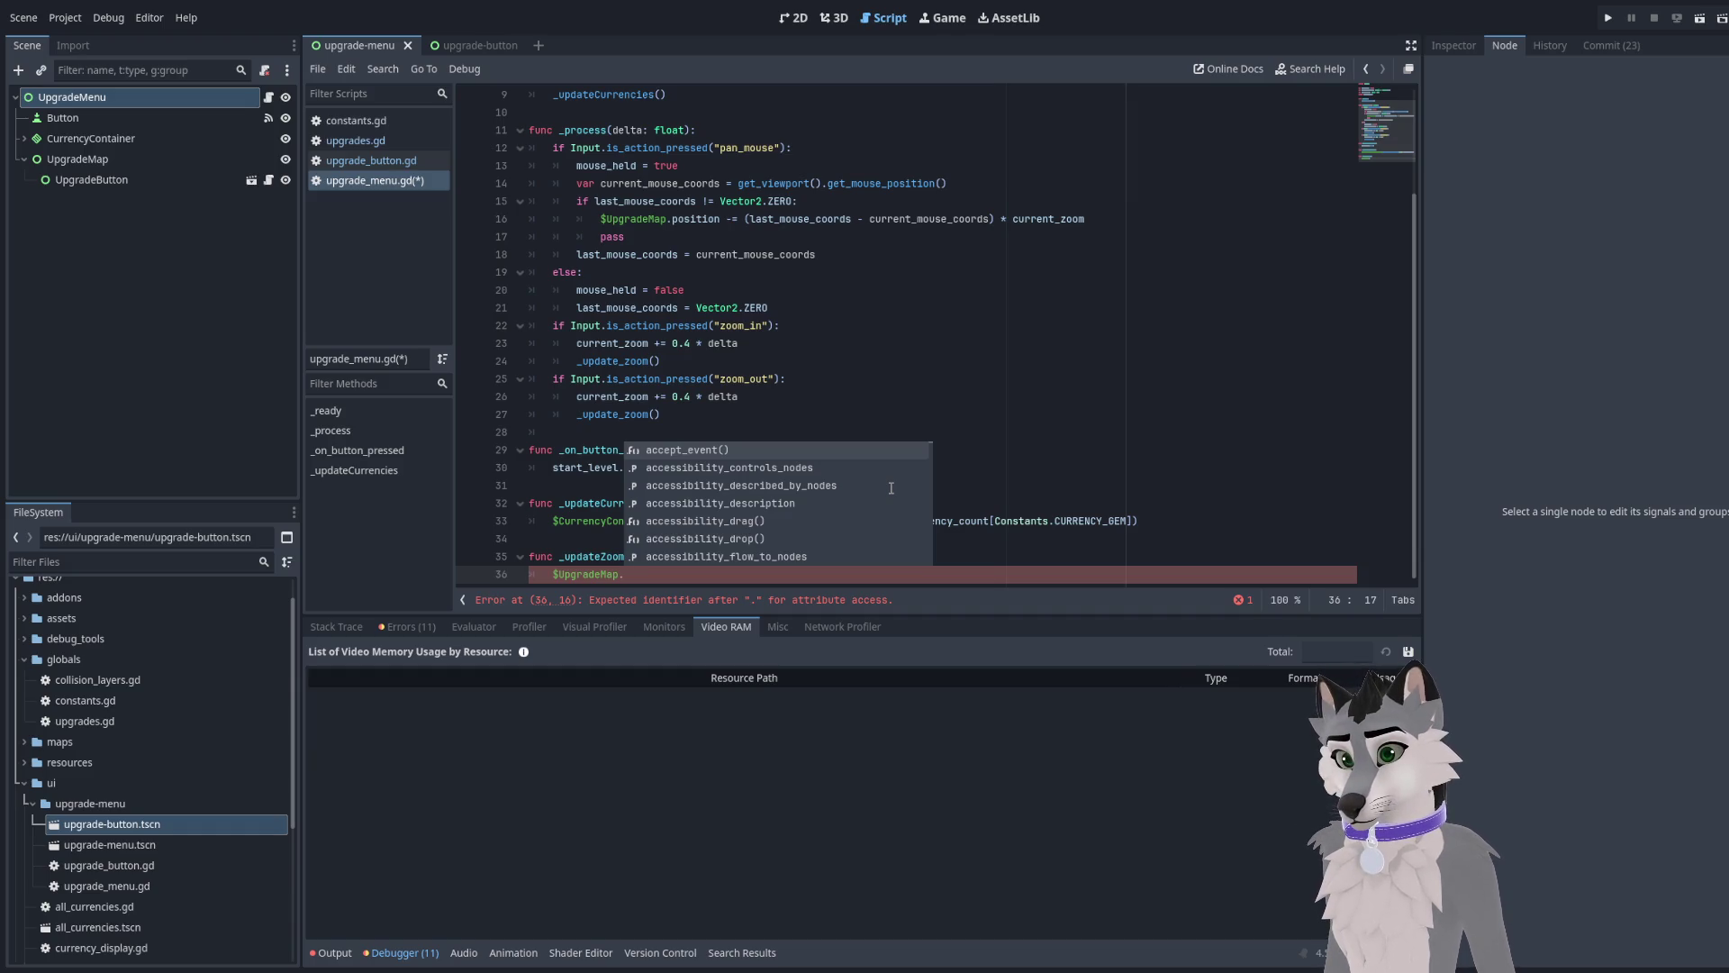
Select UpgradeMap in the Scene dock and show its properties in the Inspector
left_click(76, 177)
left_click(73, 164)
left_click(68, 178)
left_click(61, 164)
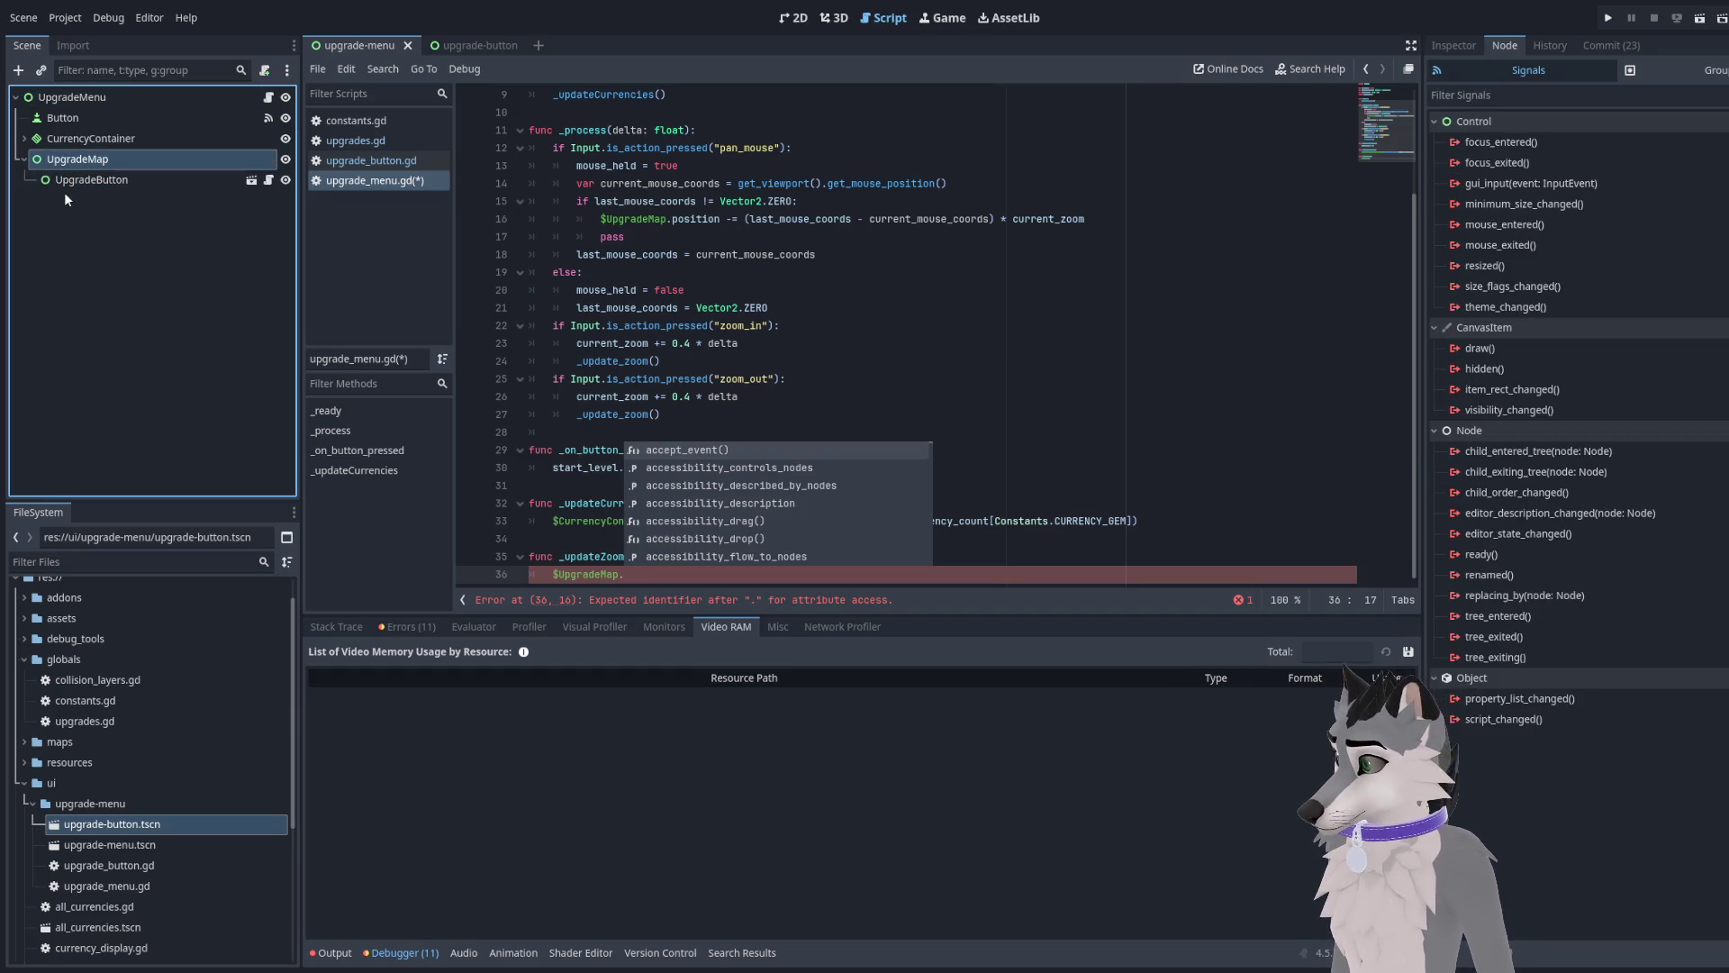
left_click(169, 183)
left_click(170, 162)
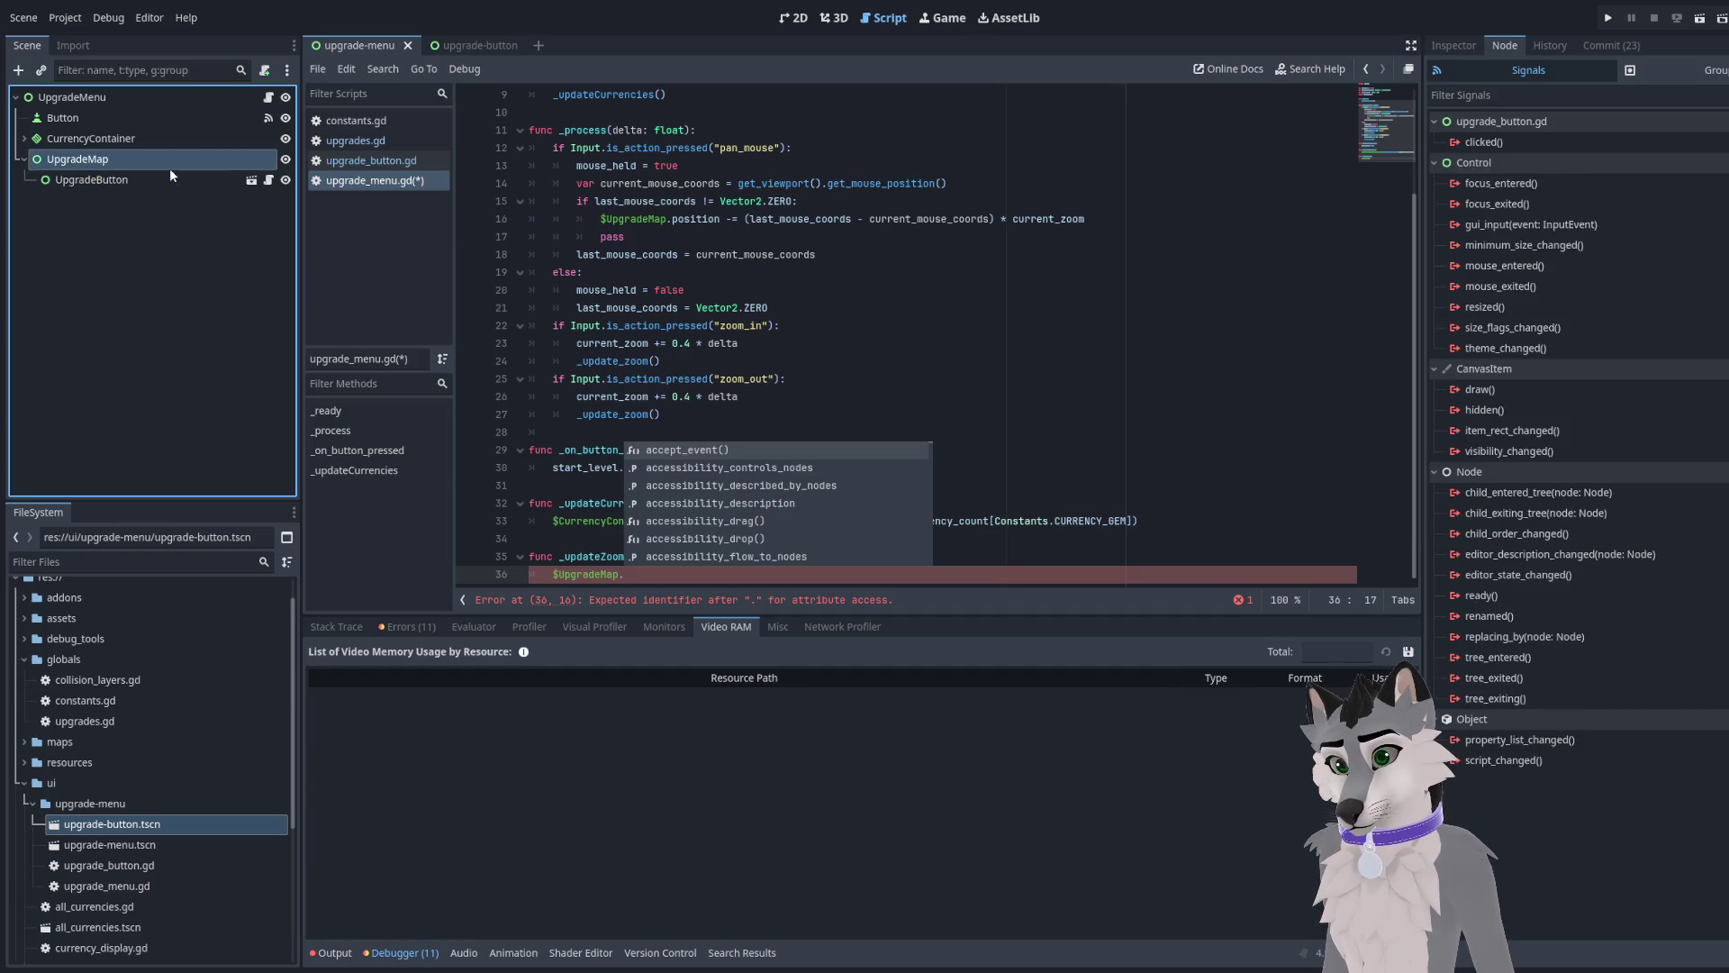
left_click(164, 179)
key("BackSpace")
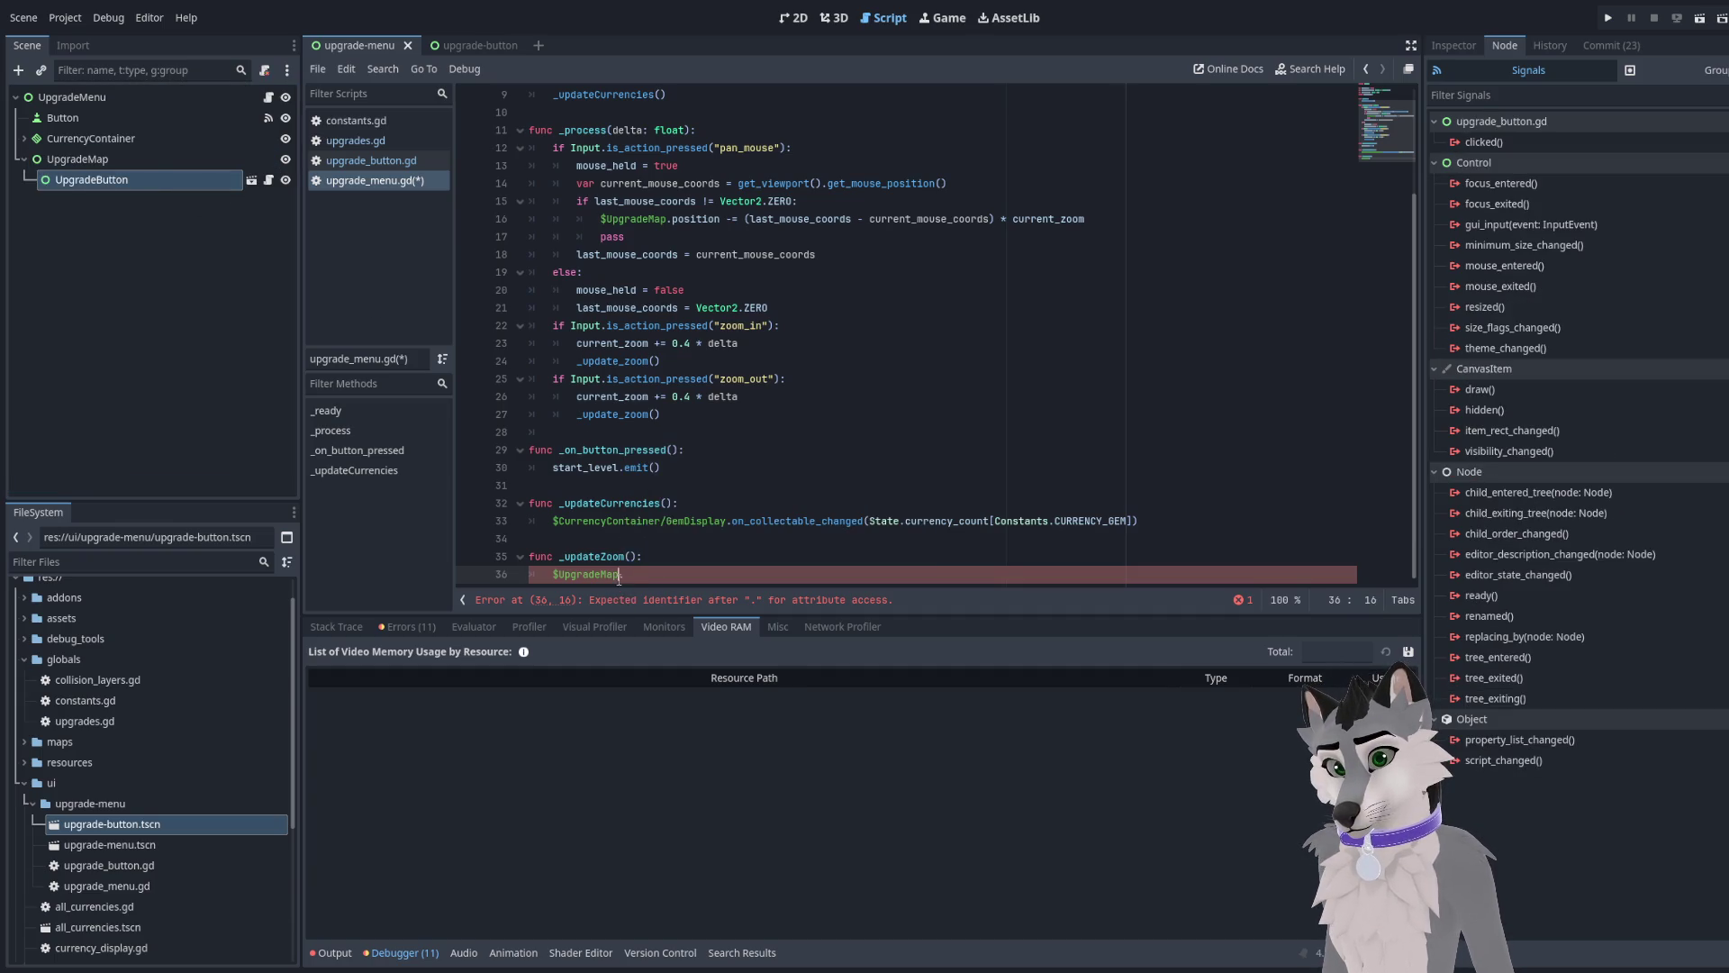
left_click(148, 159)
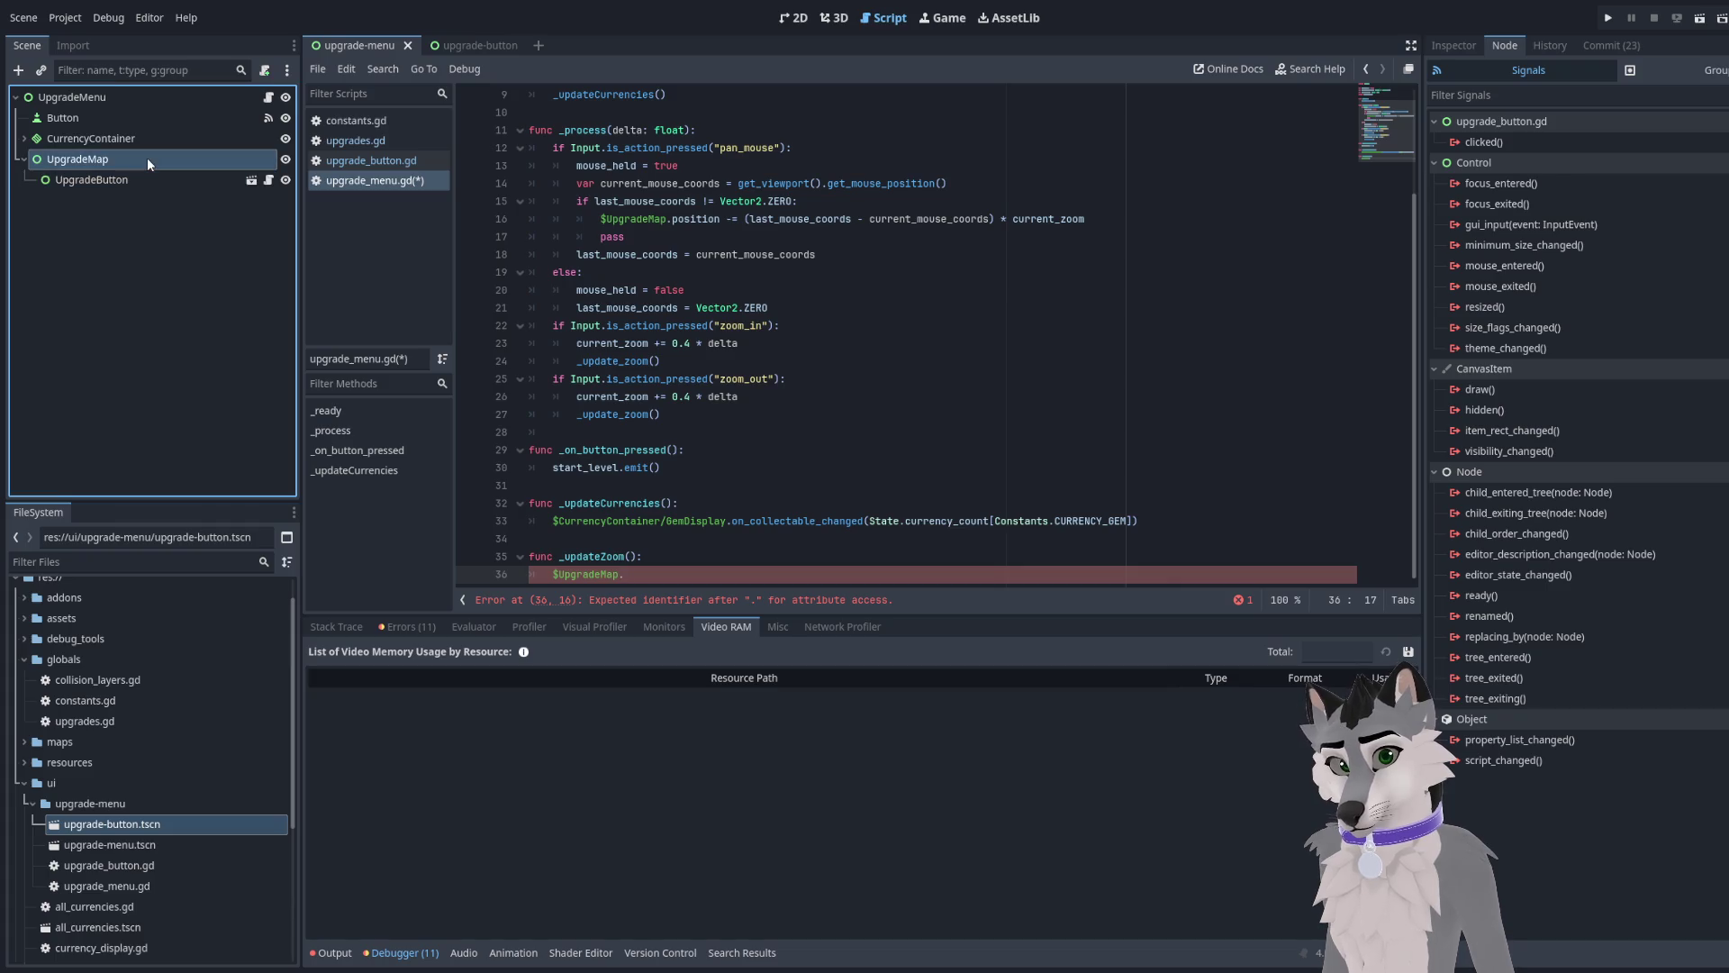
left_click(1457, 45)
Return to line 36 and compare the UpgradeButton and UpgradeMap node properties
left_click(759, 573)
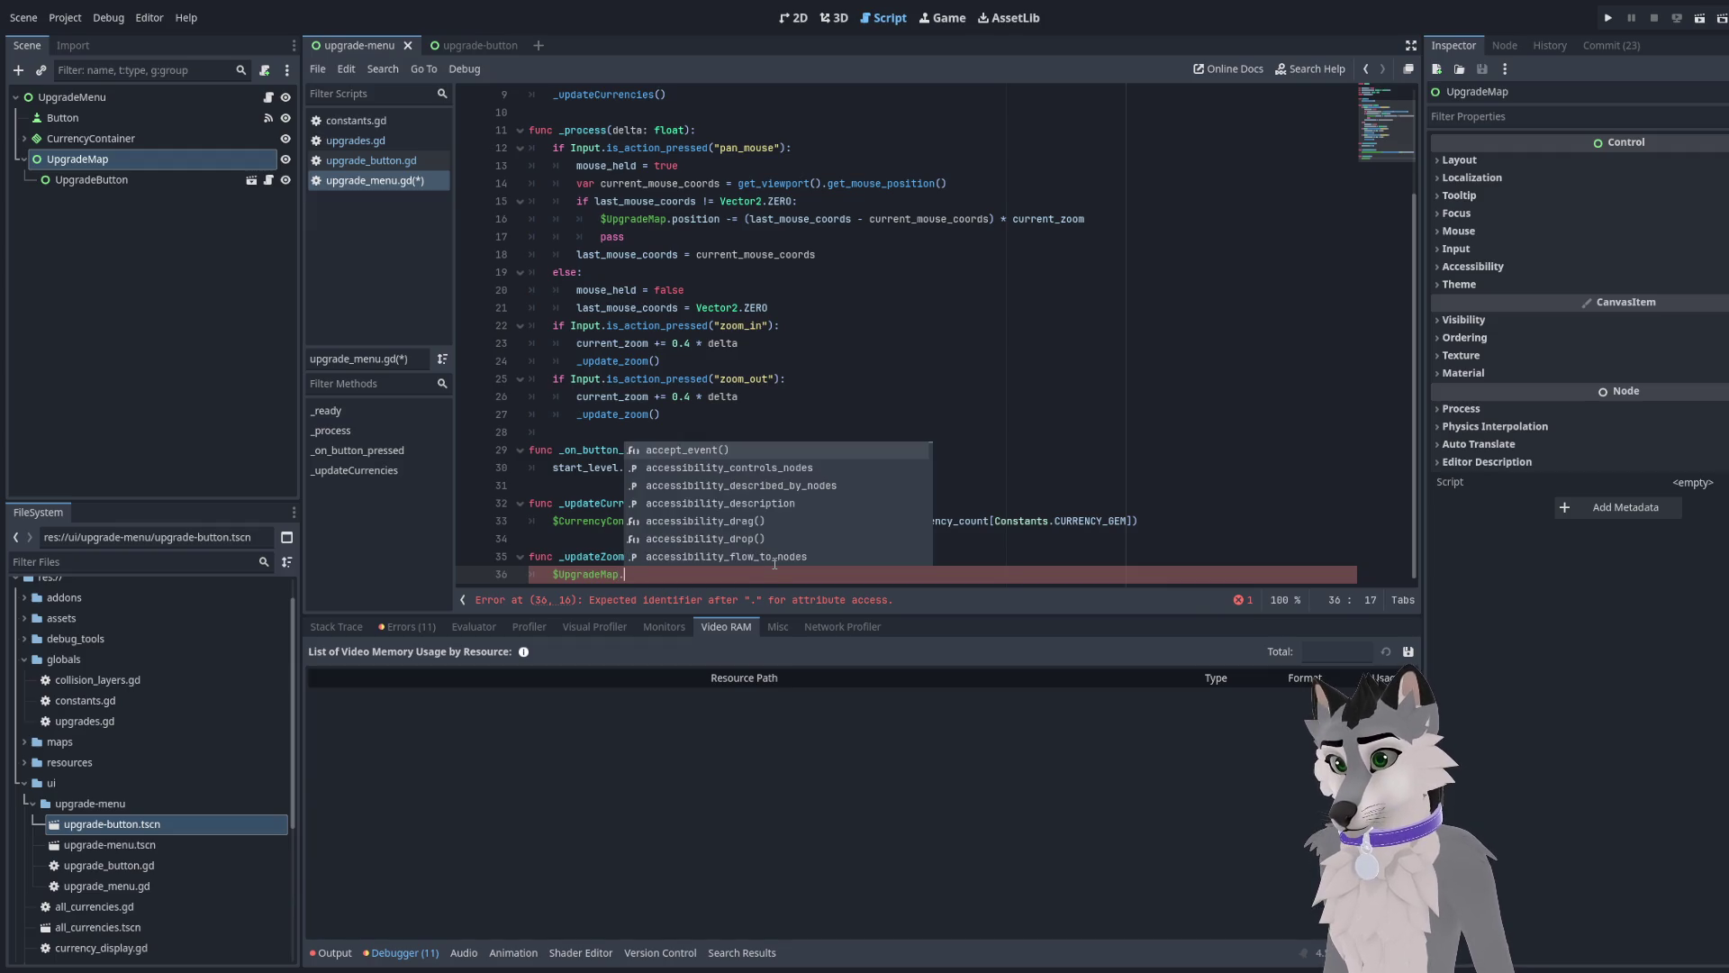
scroll(802, 528, "down", 6)
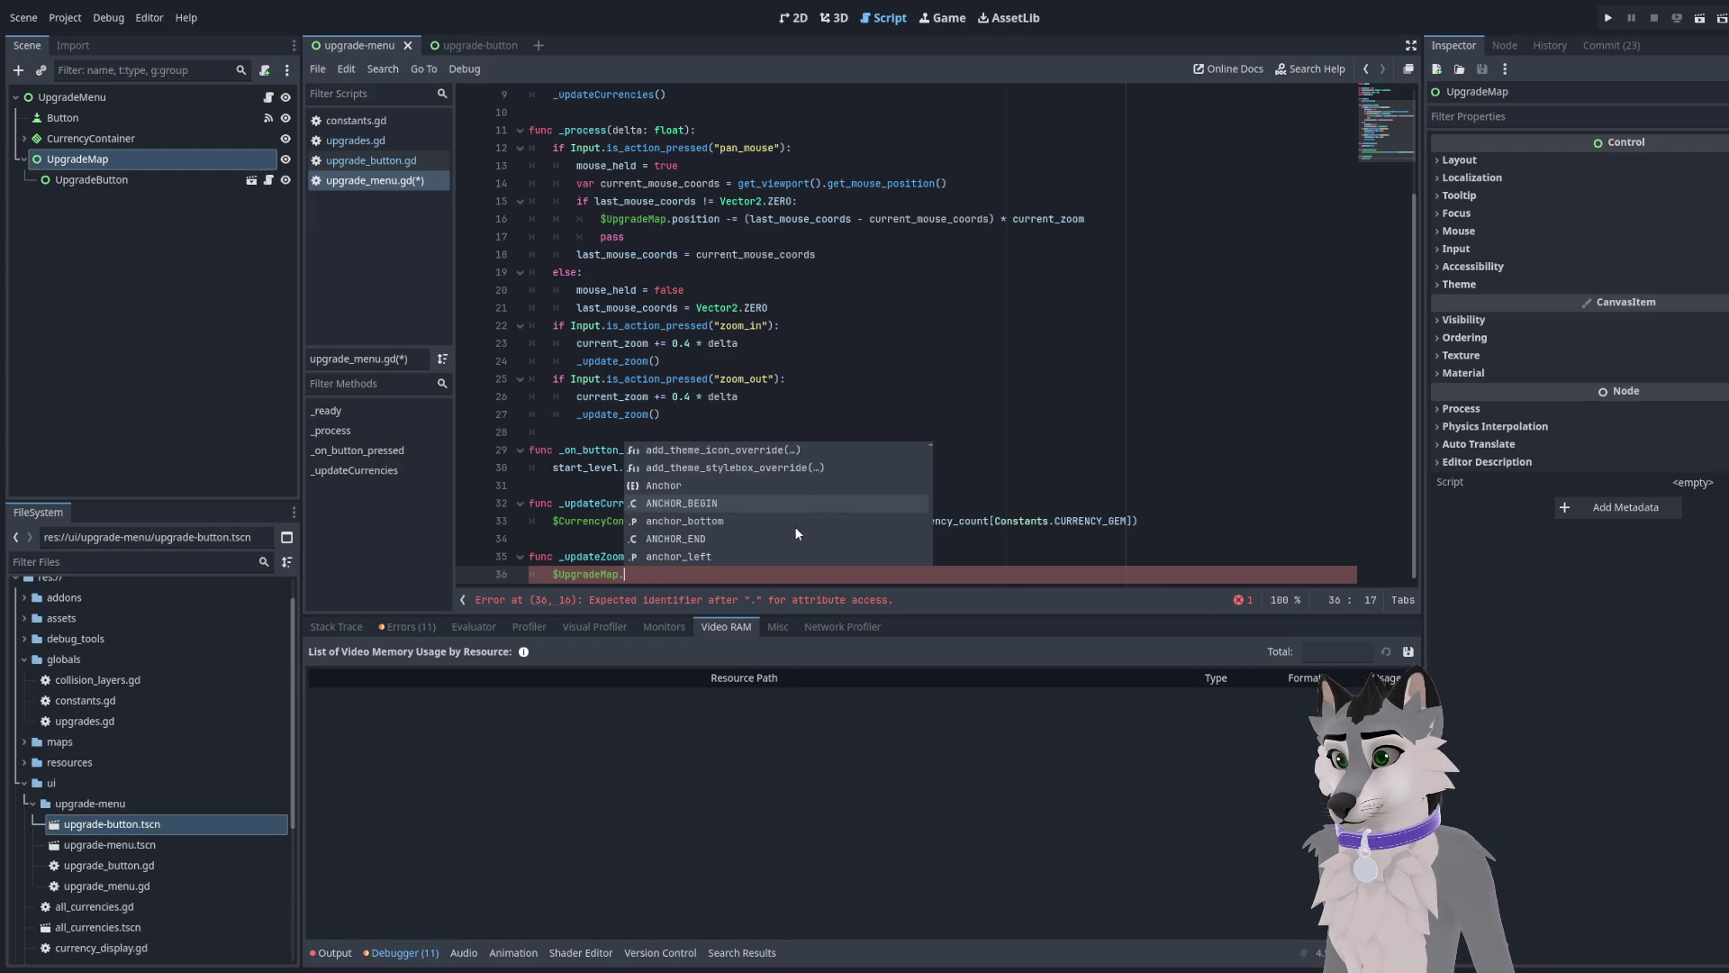
scroll(783, 524, "up", 2)
scroll(765, 526, "down", 4)
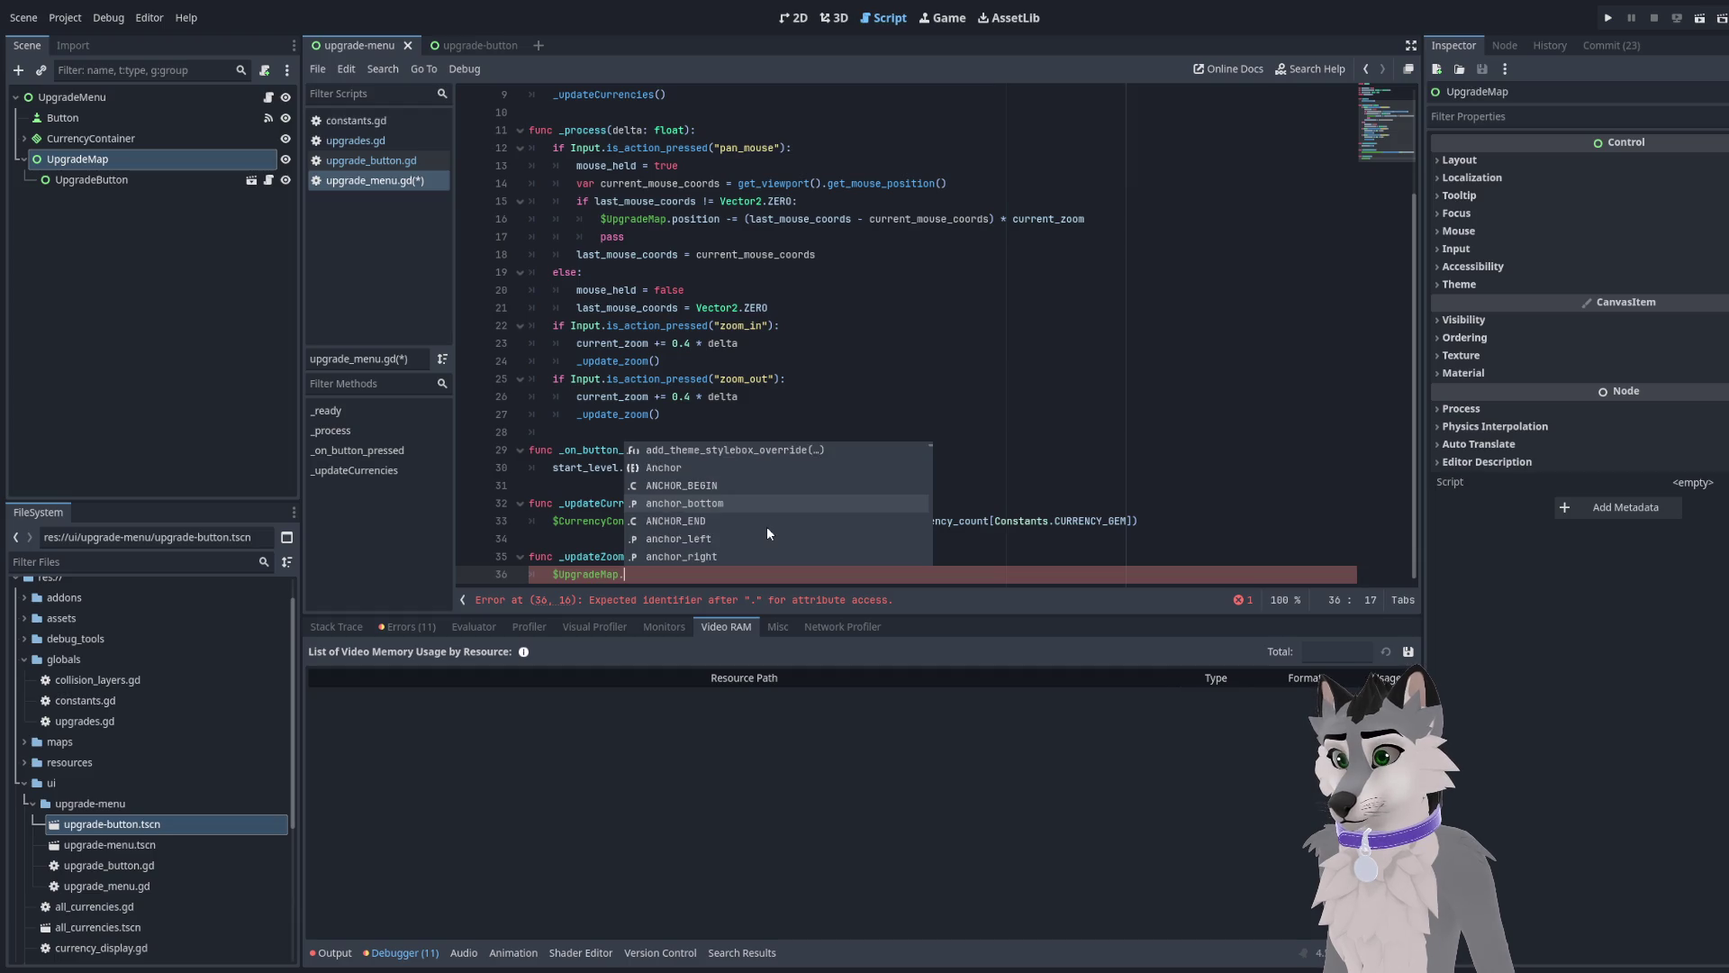
scroll(757, 540, "down", 6)
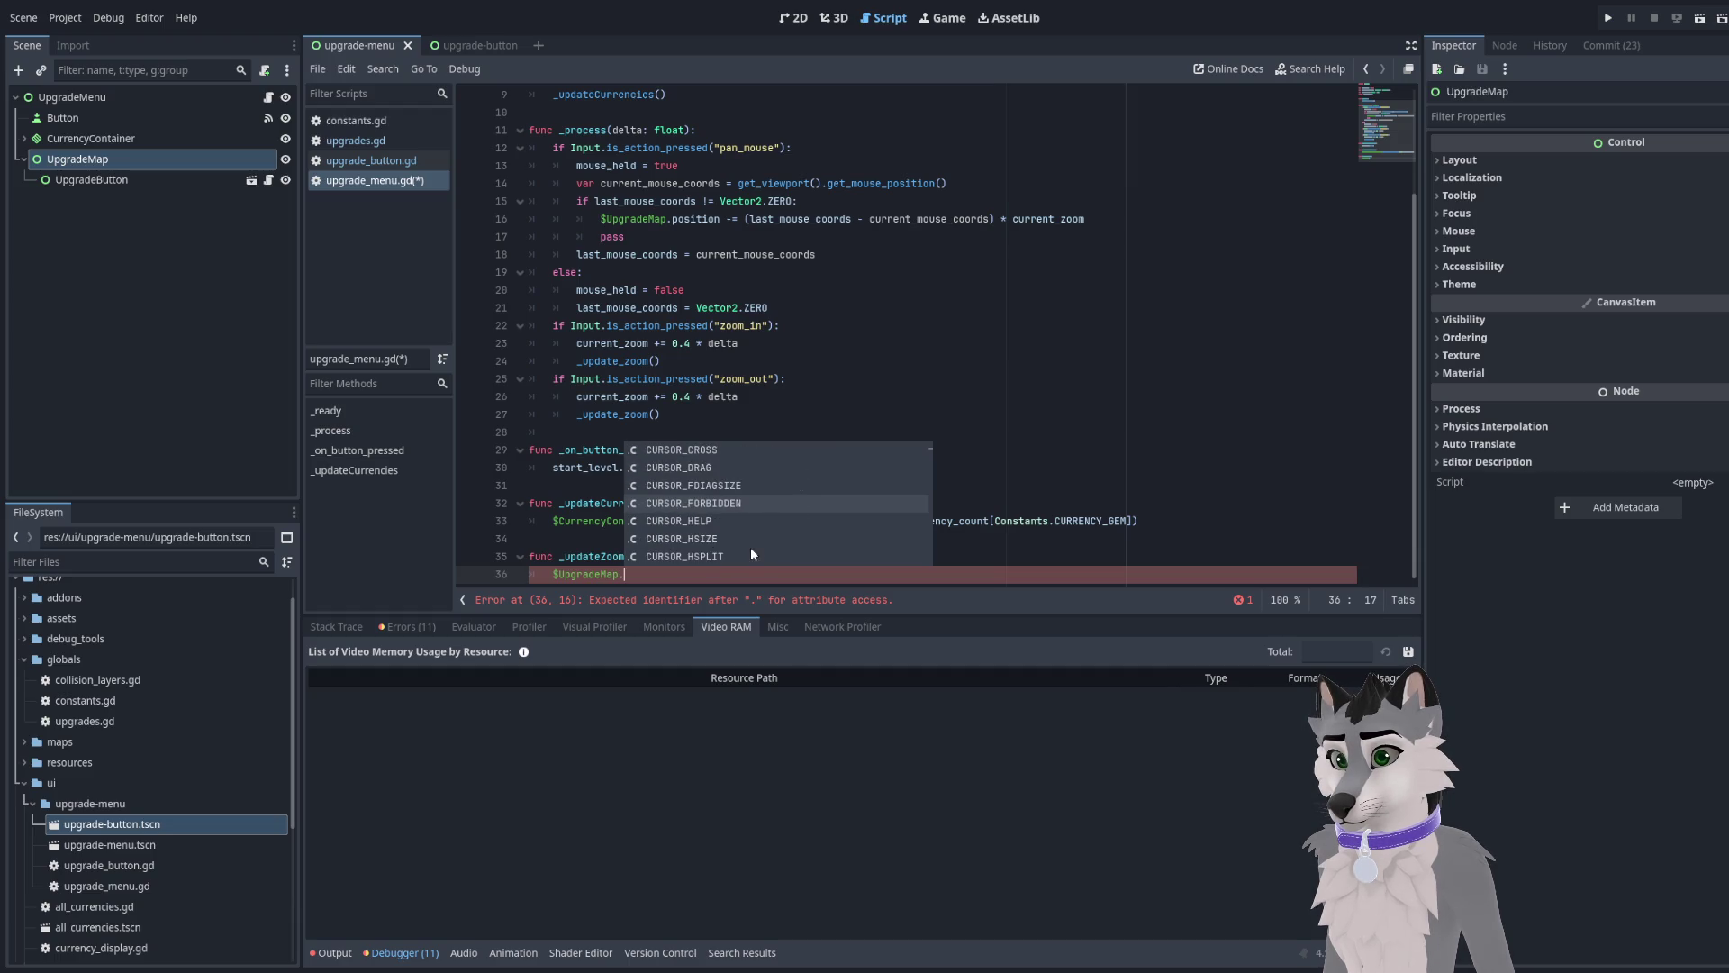
key("Escape")
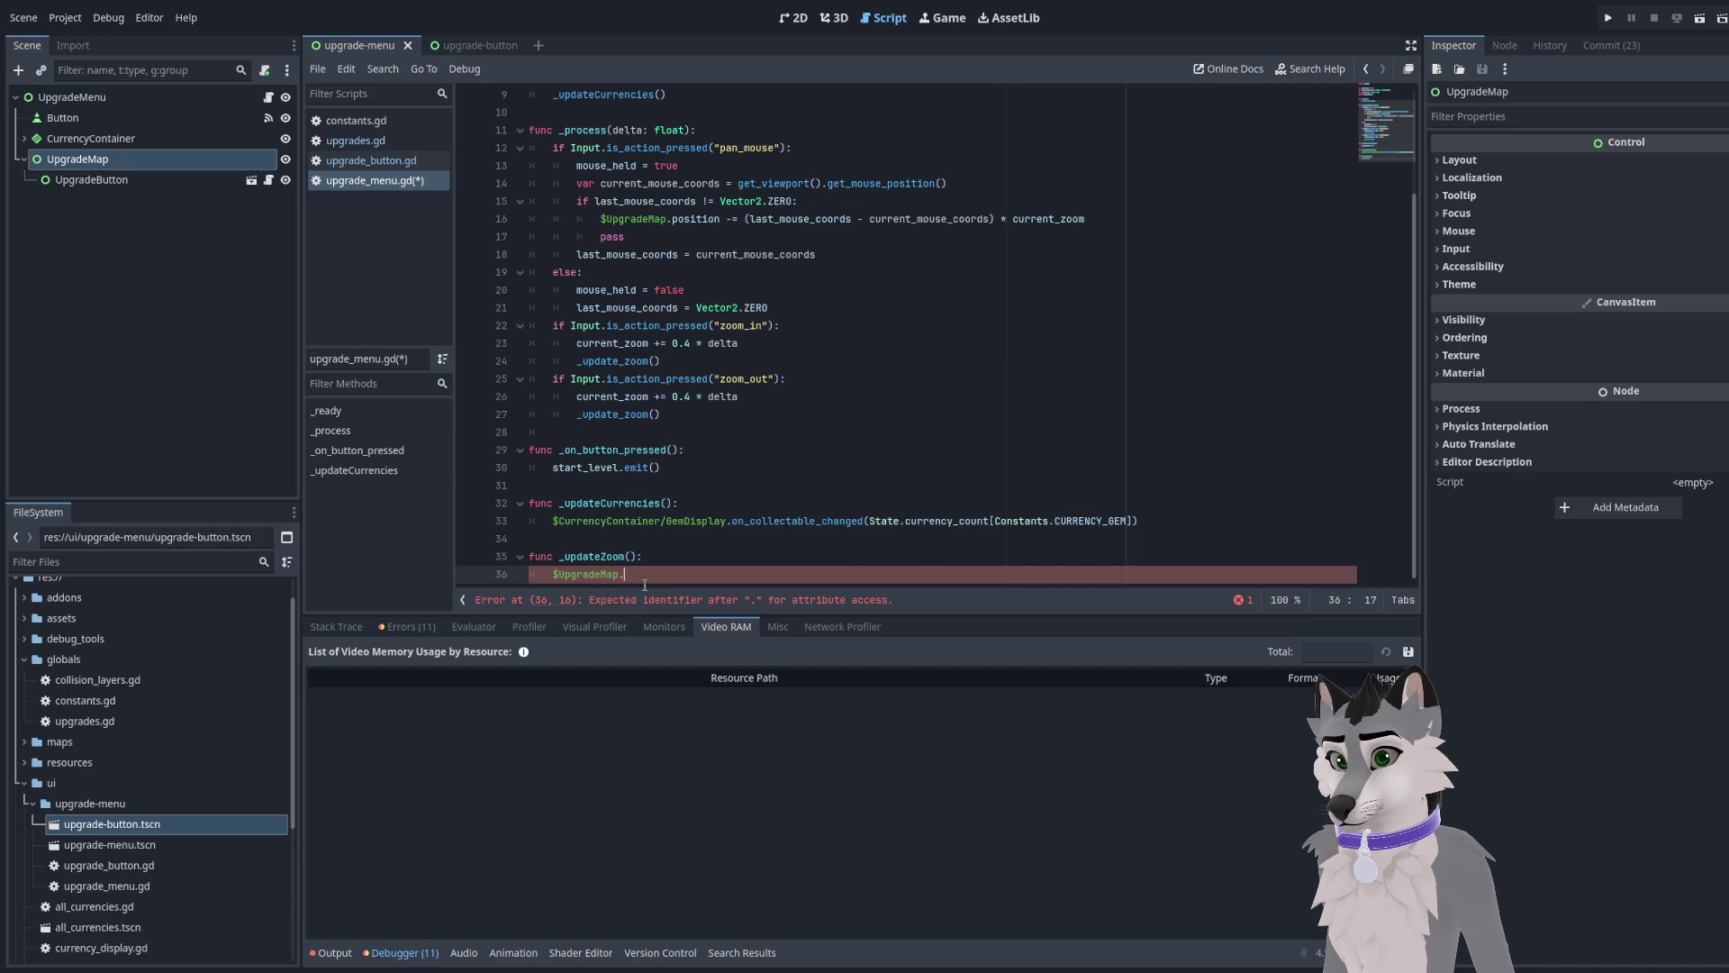
left_click(137, 183)
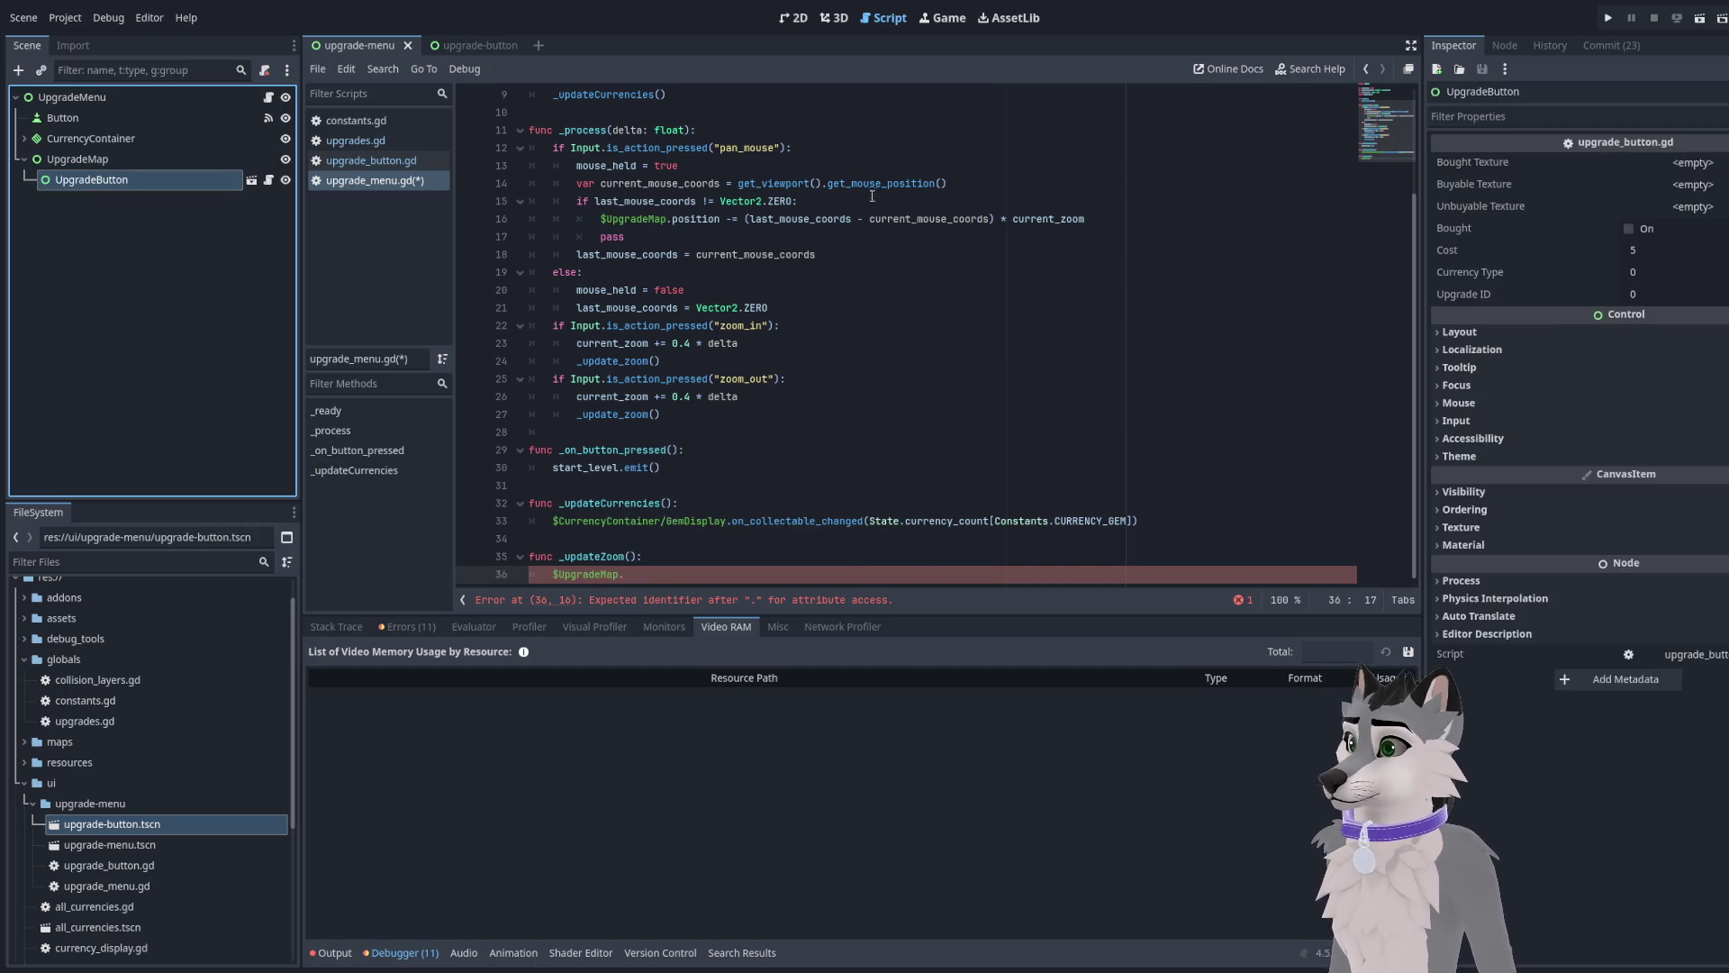
left_click(119, 161)
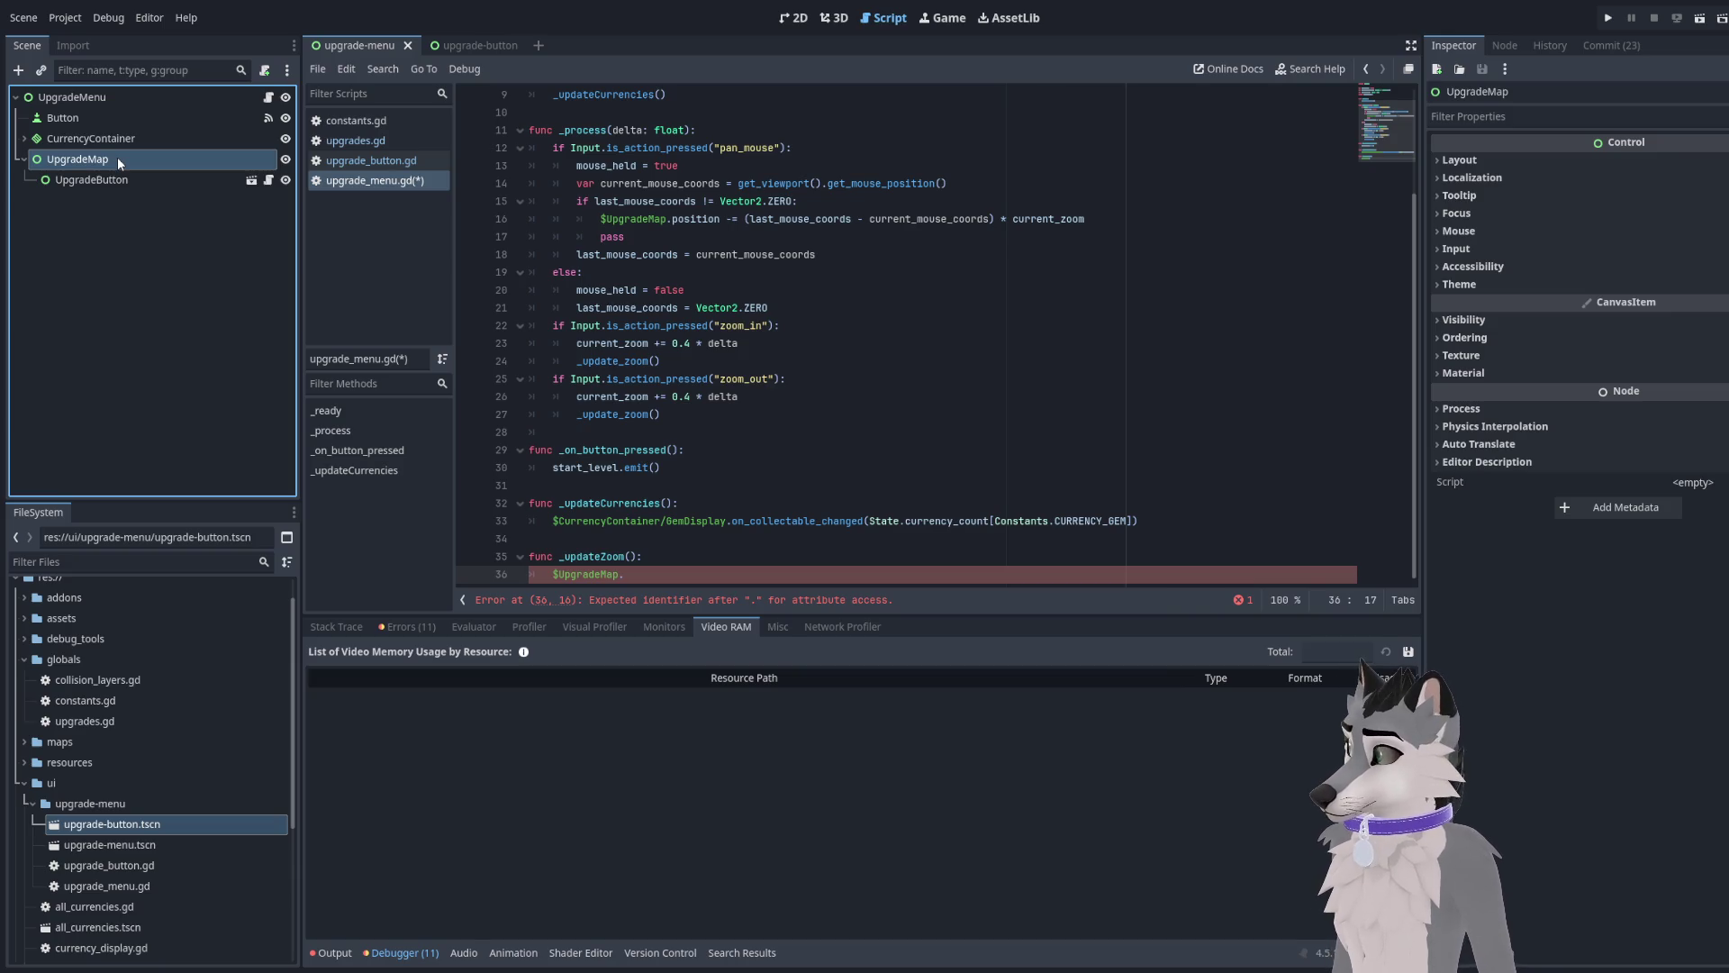
Inspect UpgradeMap's Scale property under Layout > Transform in the Inspector
left_click(708, 579)
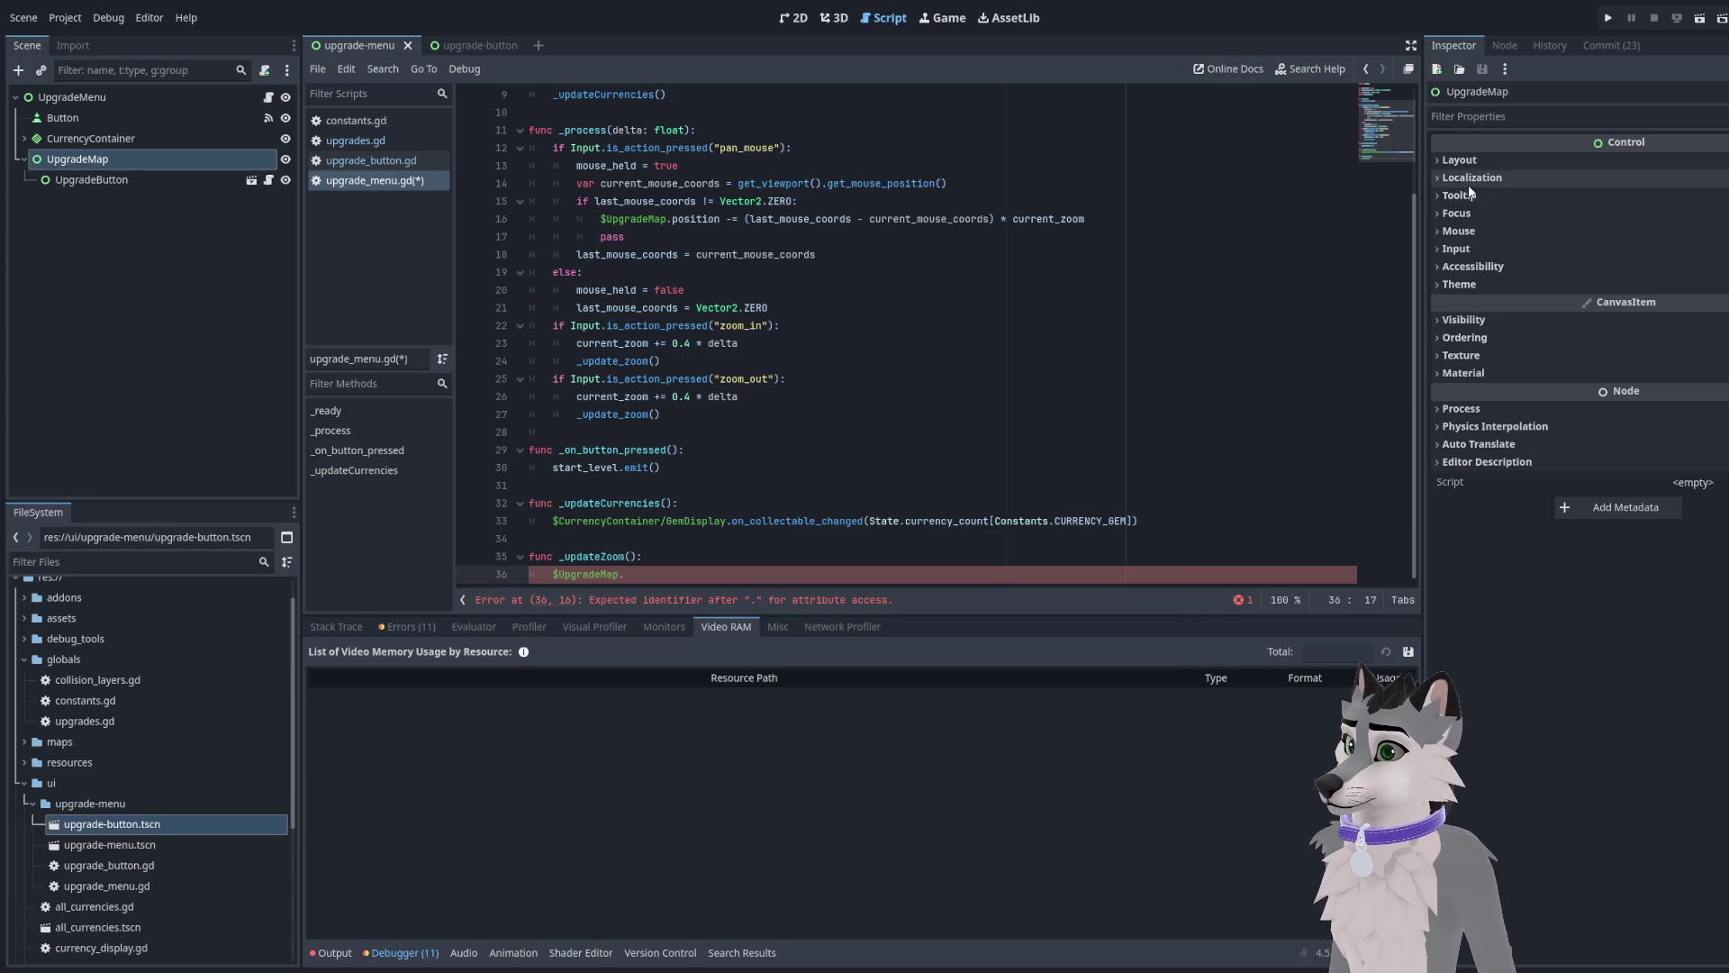
left_click(1440, 159)
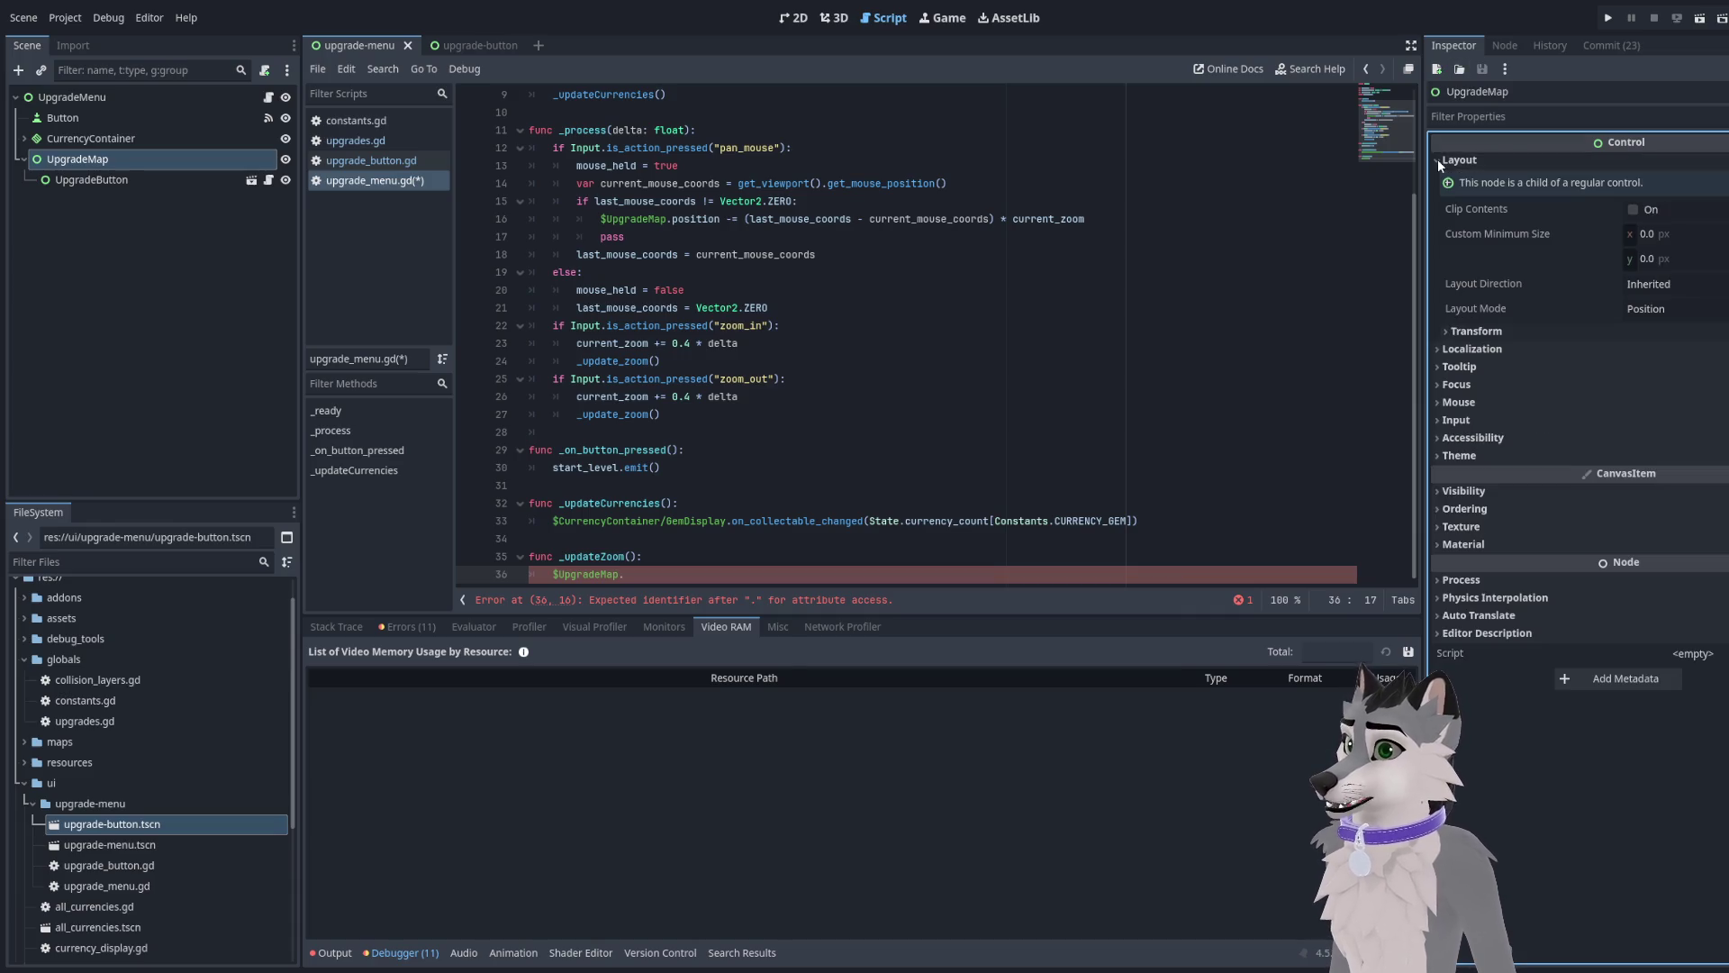
left_click(1465, 335)
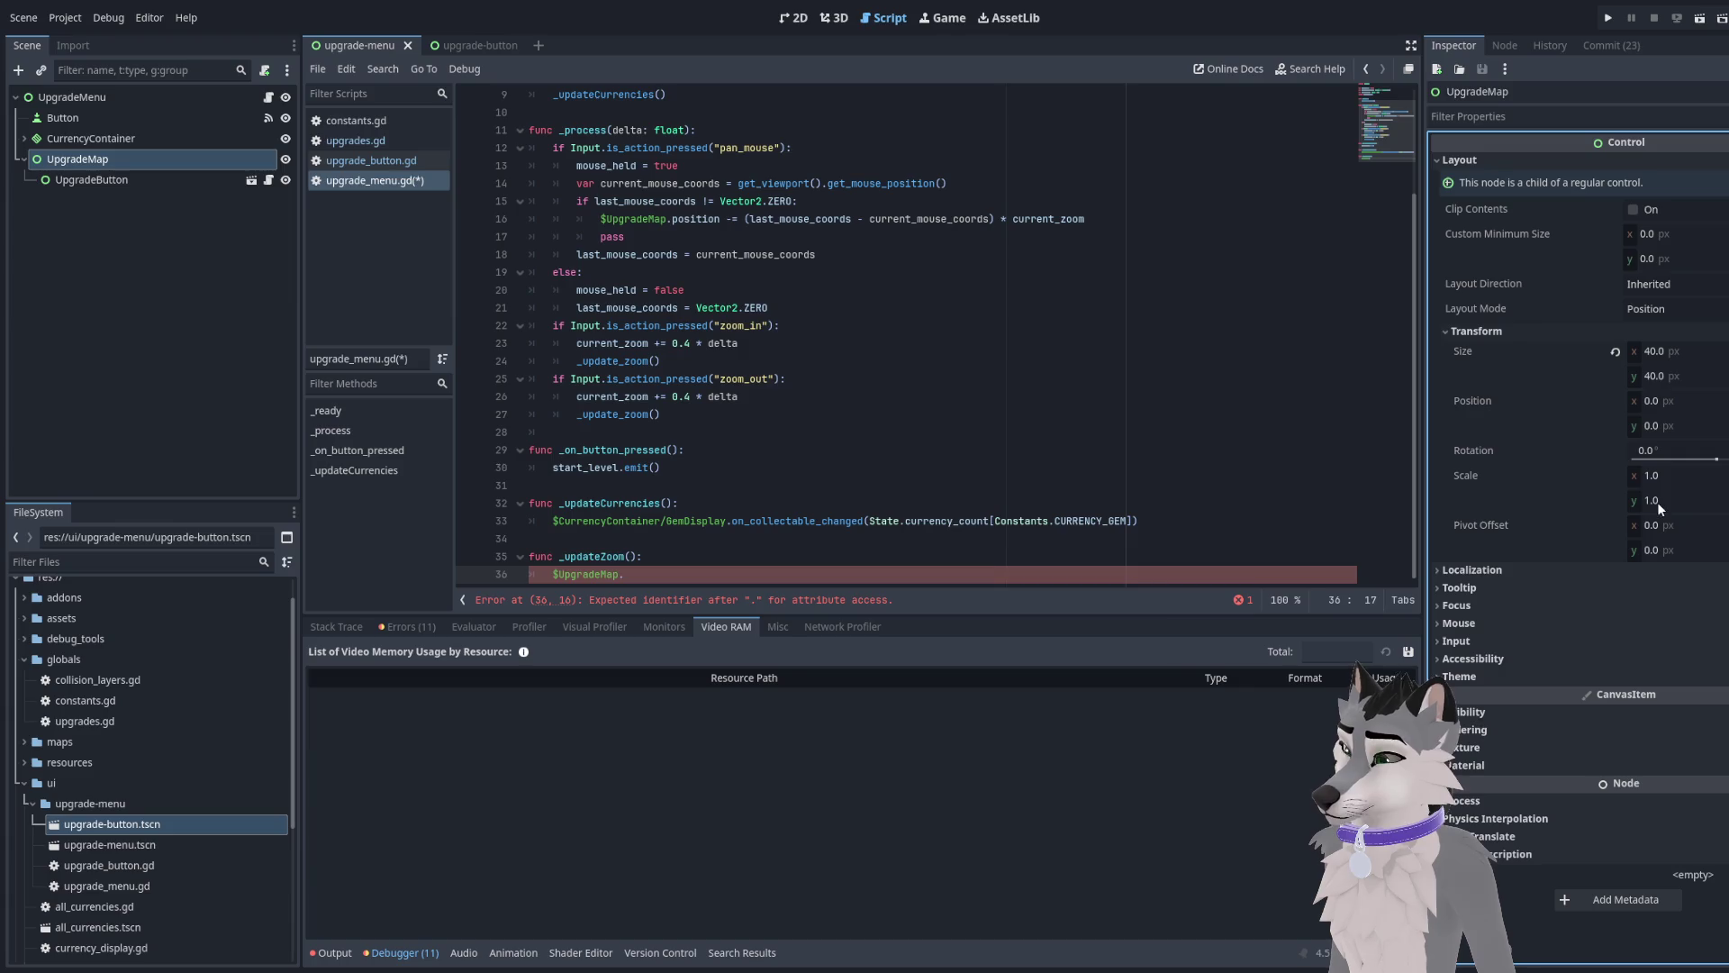
Complete line 36 as $UpgradeMap.Scale = Vector2(current_zoom, current_zoom) and save the script
left_click(728, 581)
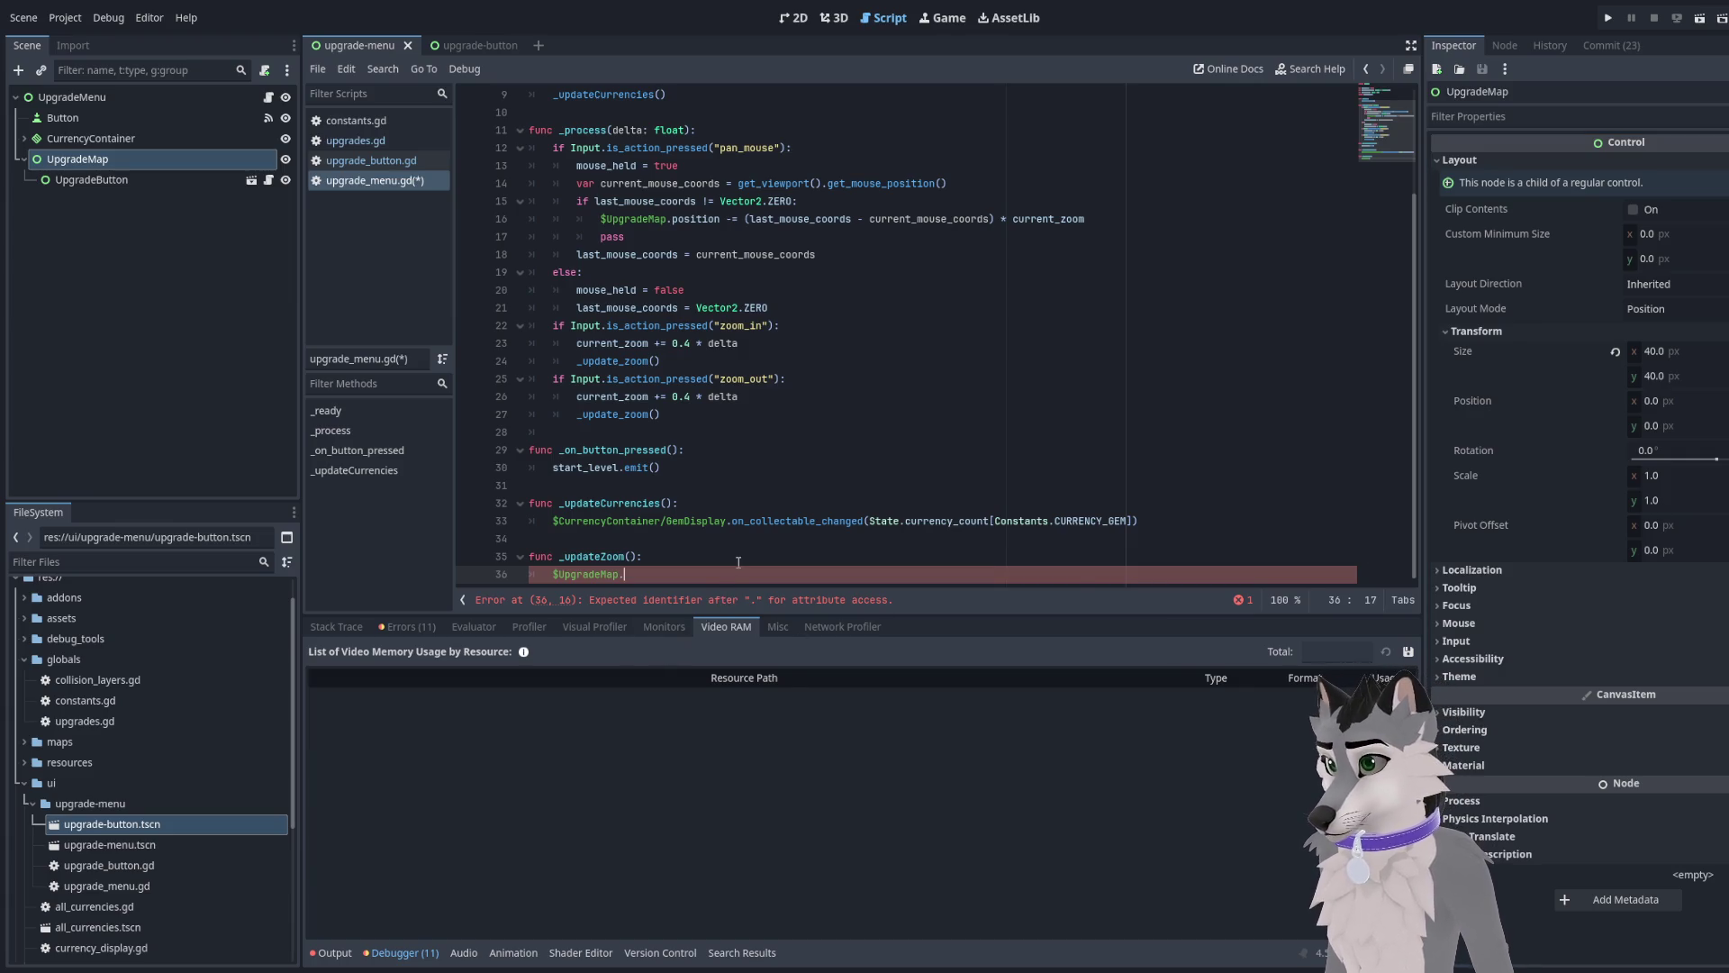
type("cale *")
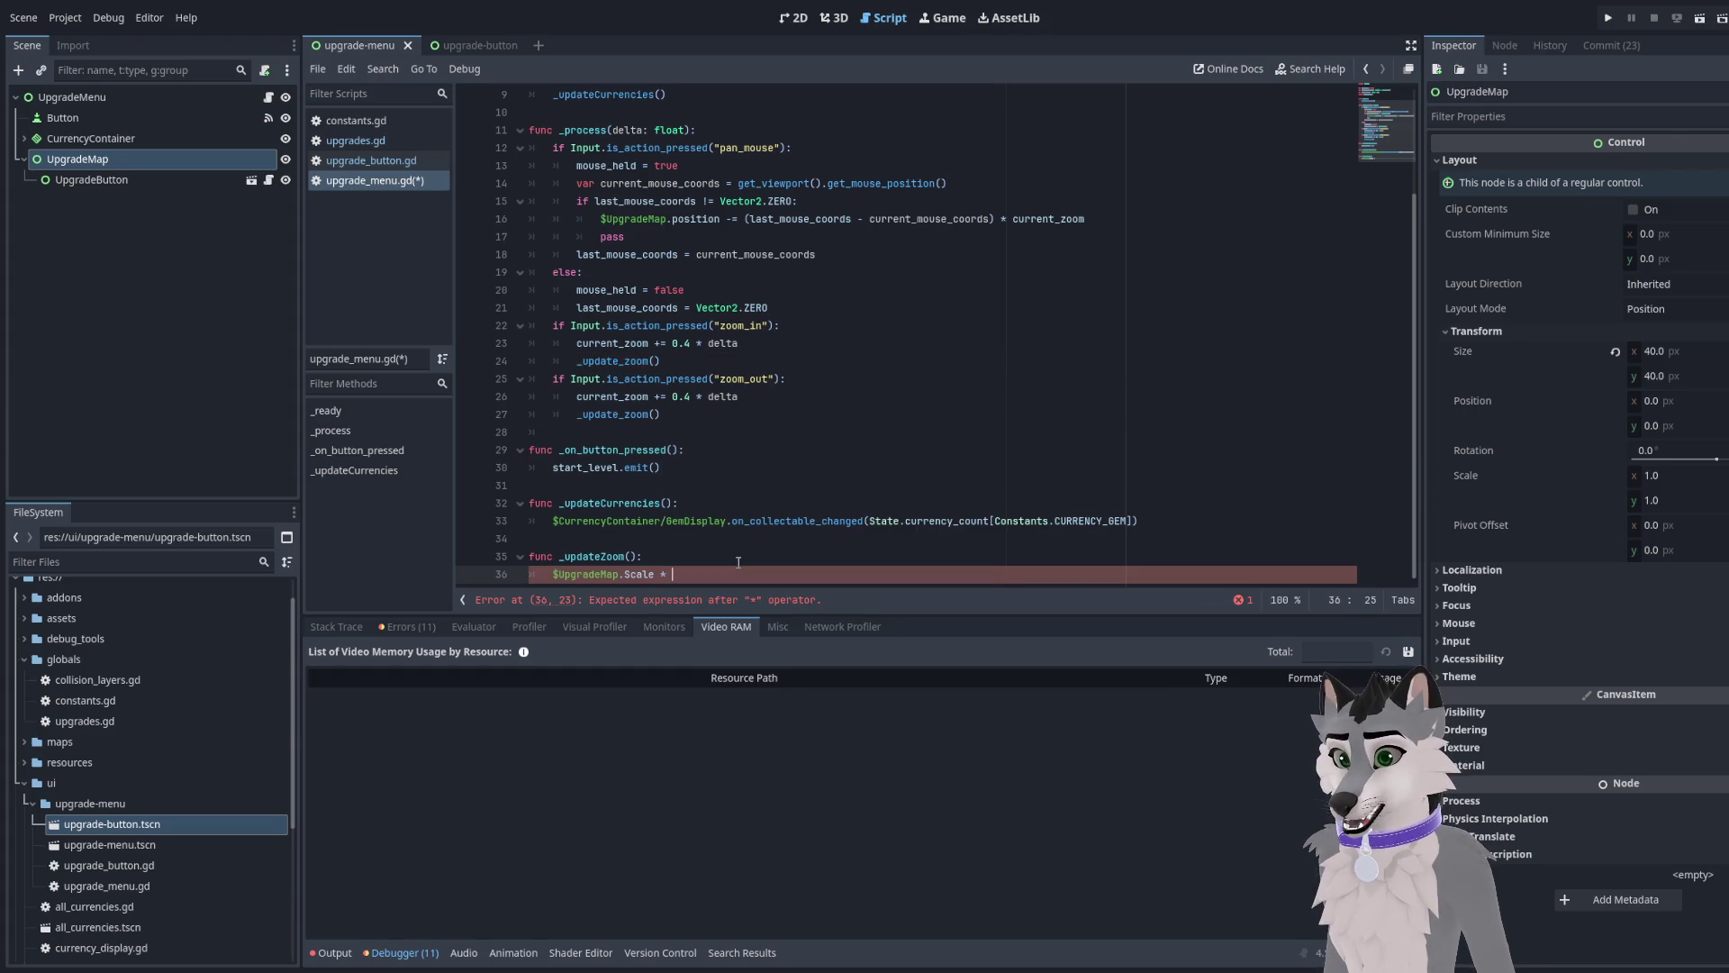
key("BackSpace")
key("BackSpace")
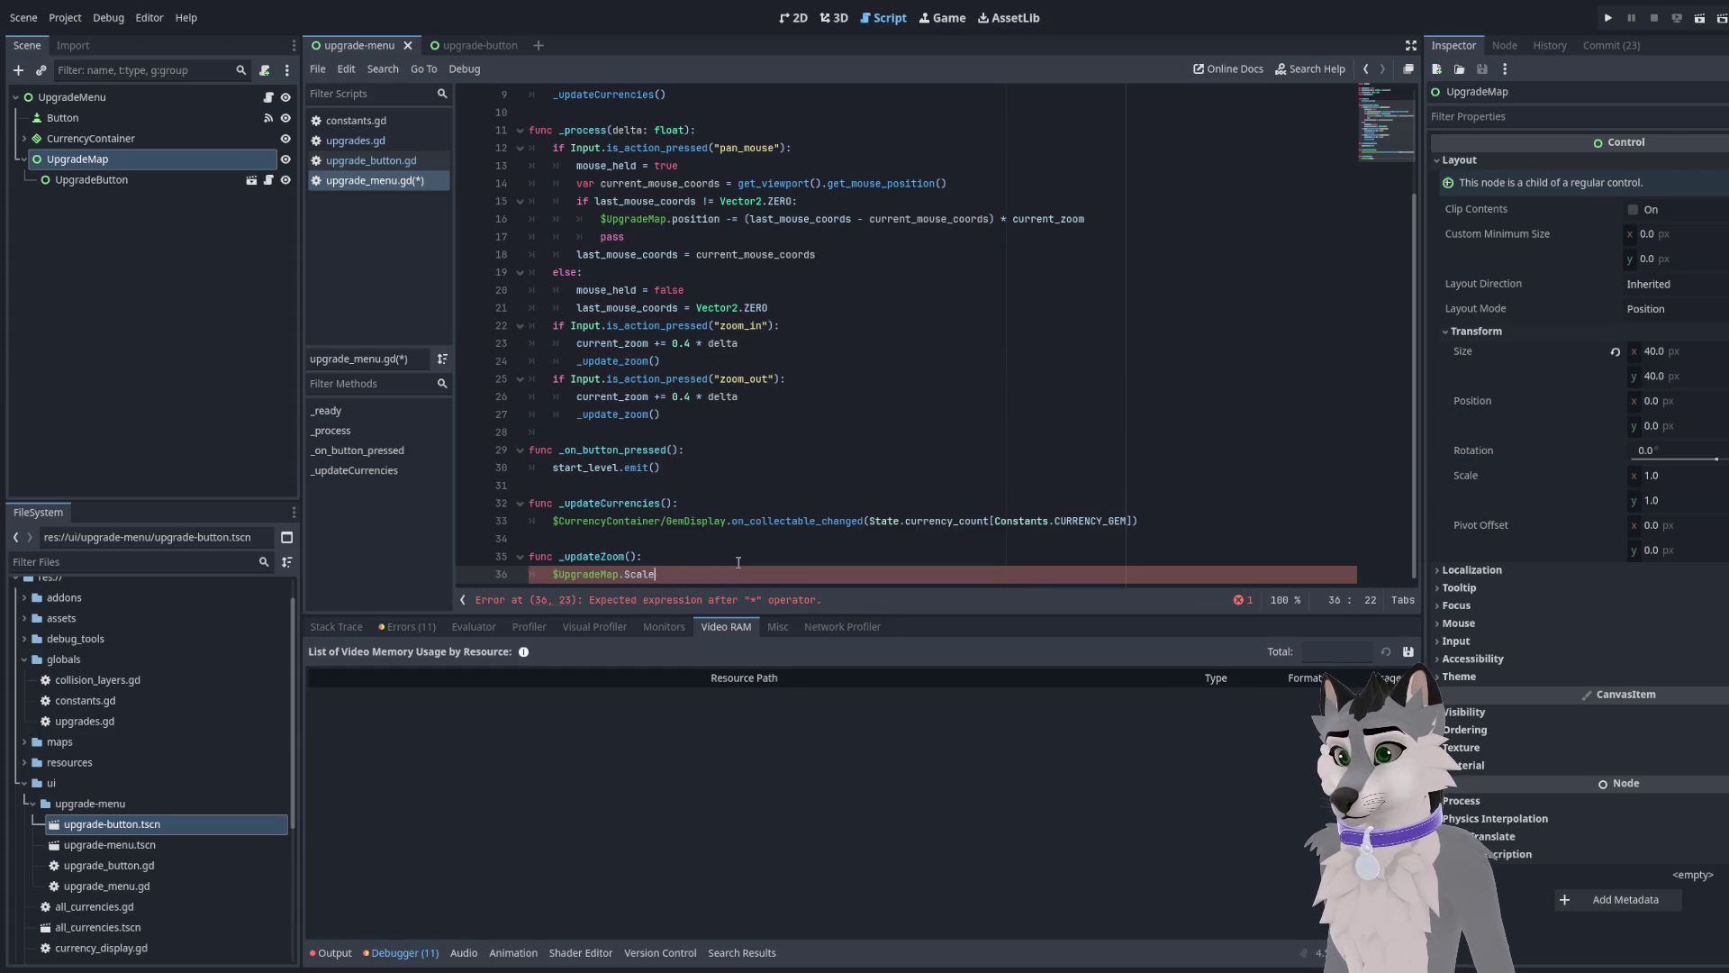
type("= Vector2")
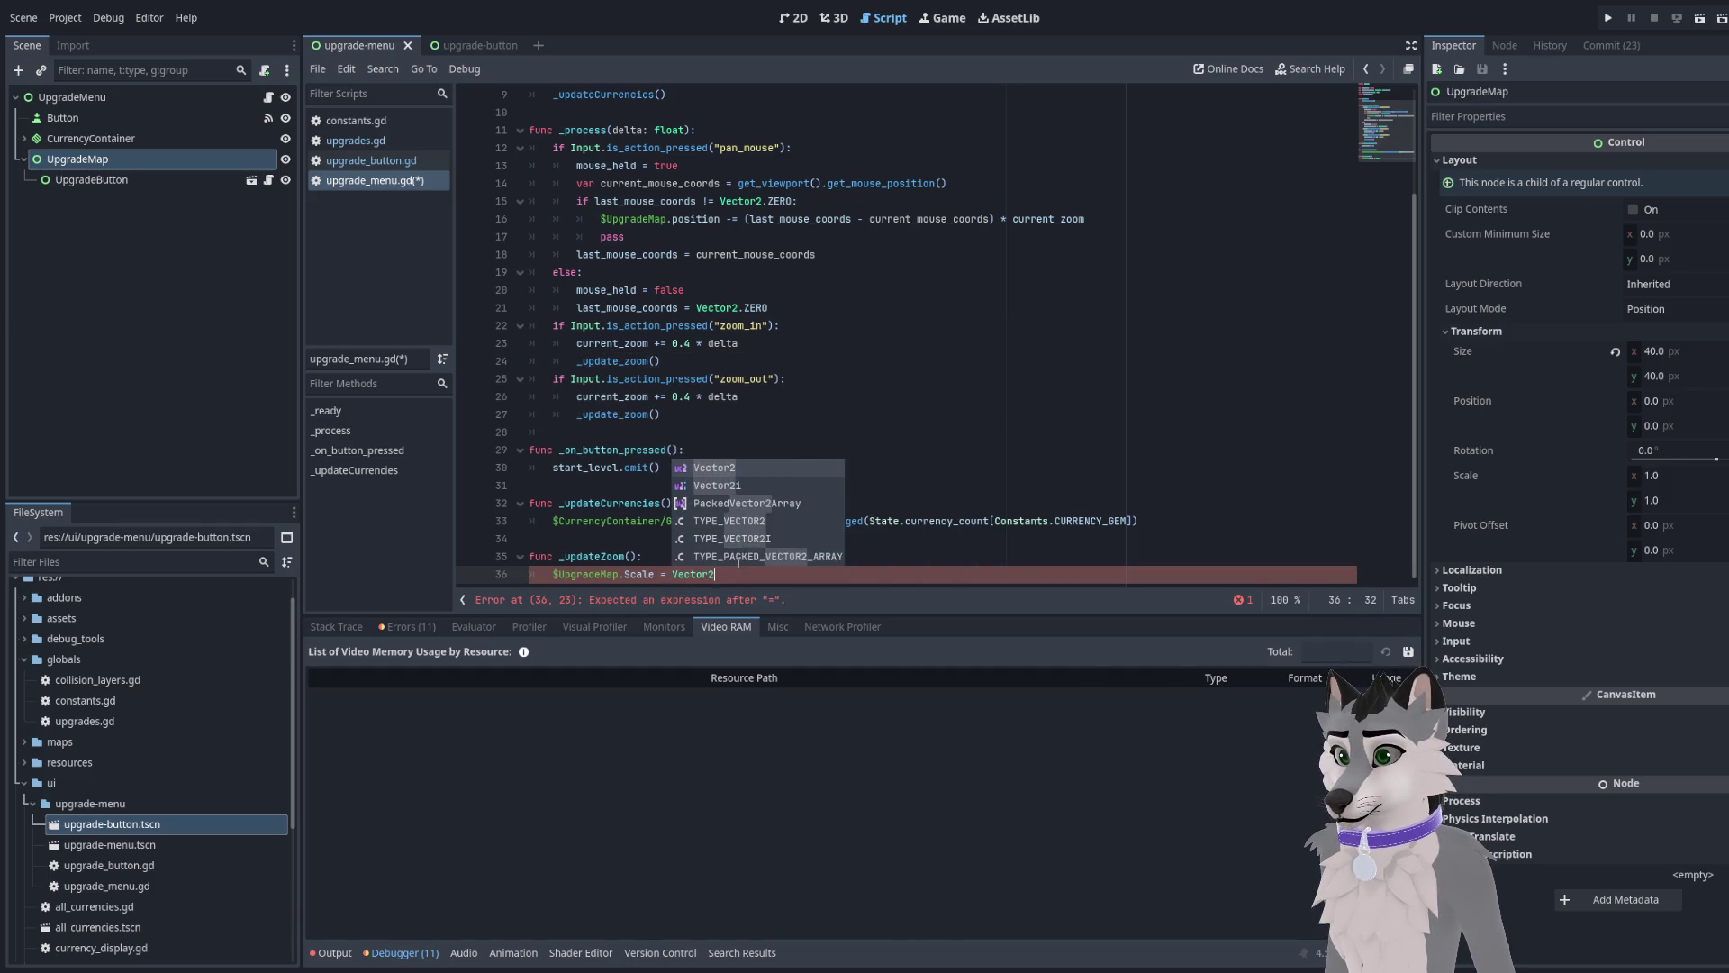
key("Return")
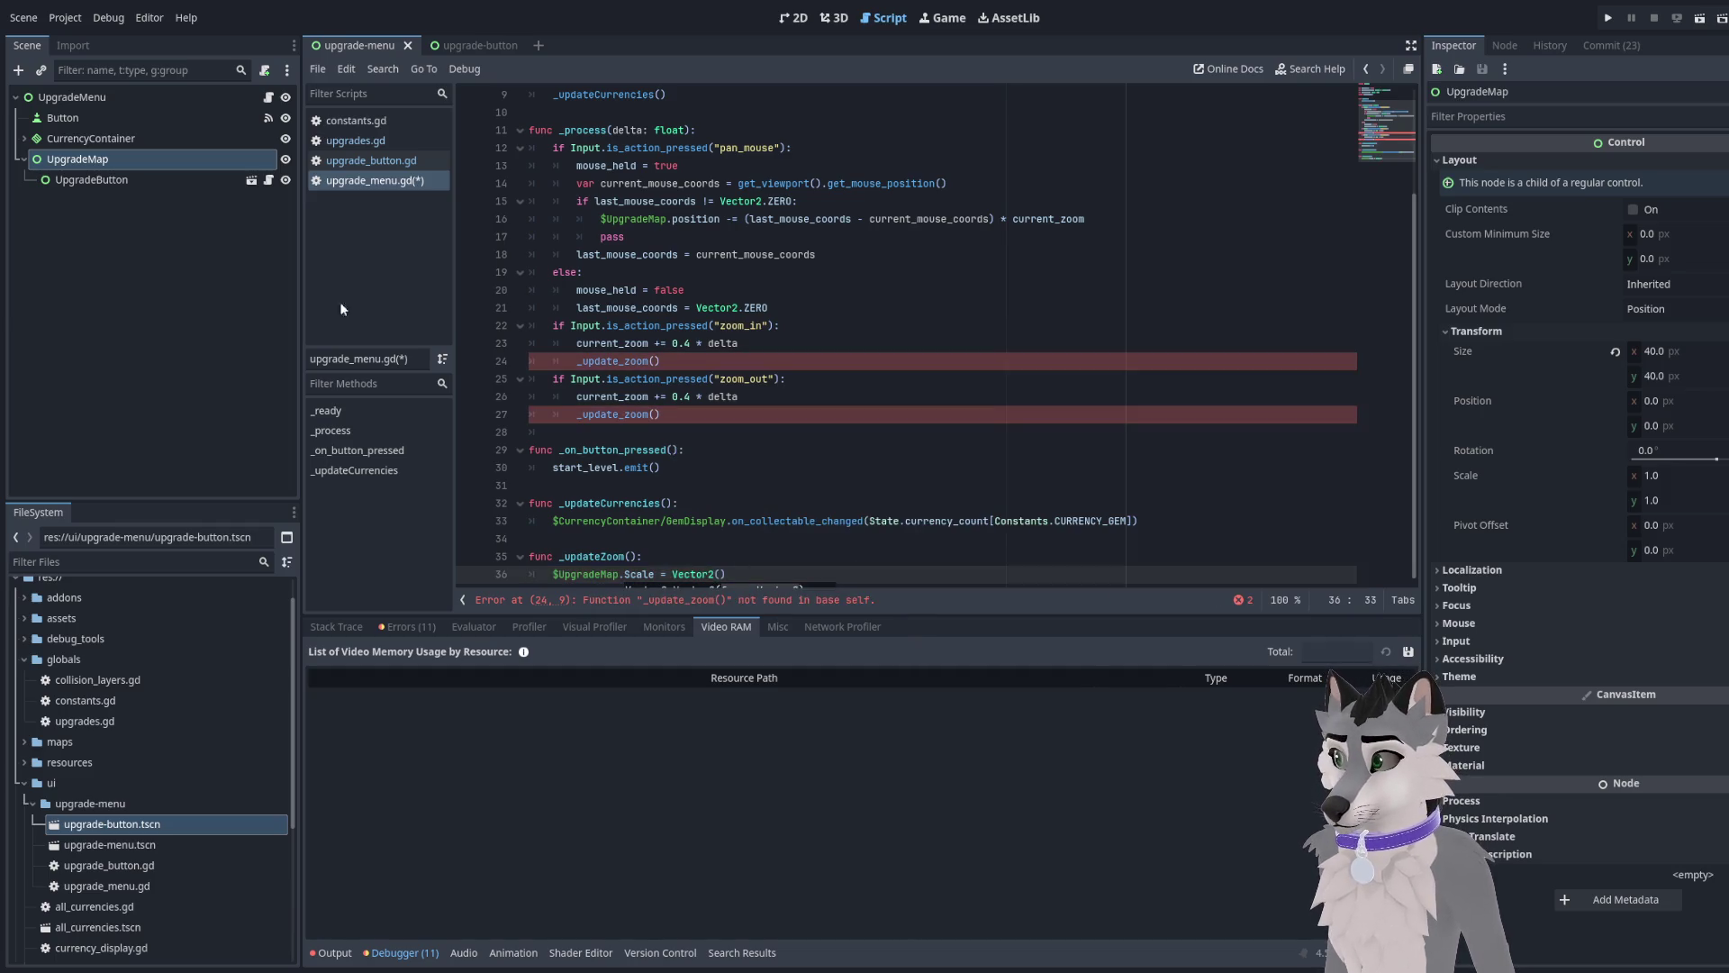
scroll(734, 312, "up", 3)
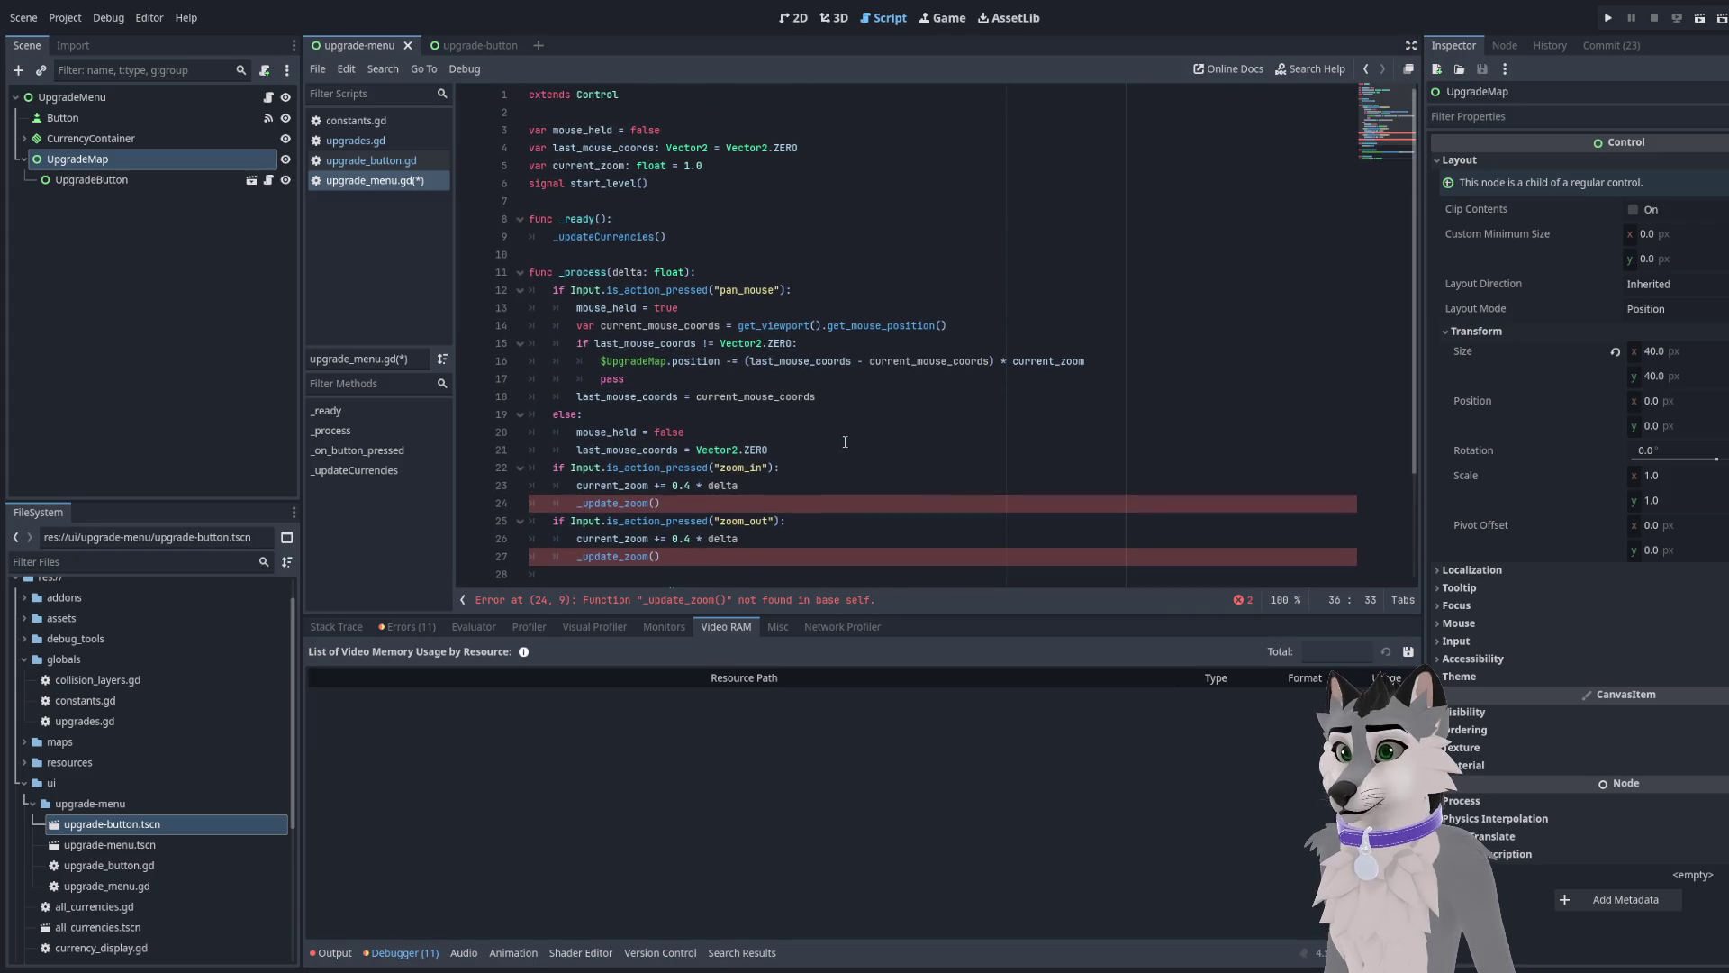
type("current_zoom")
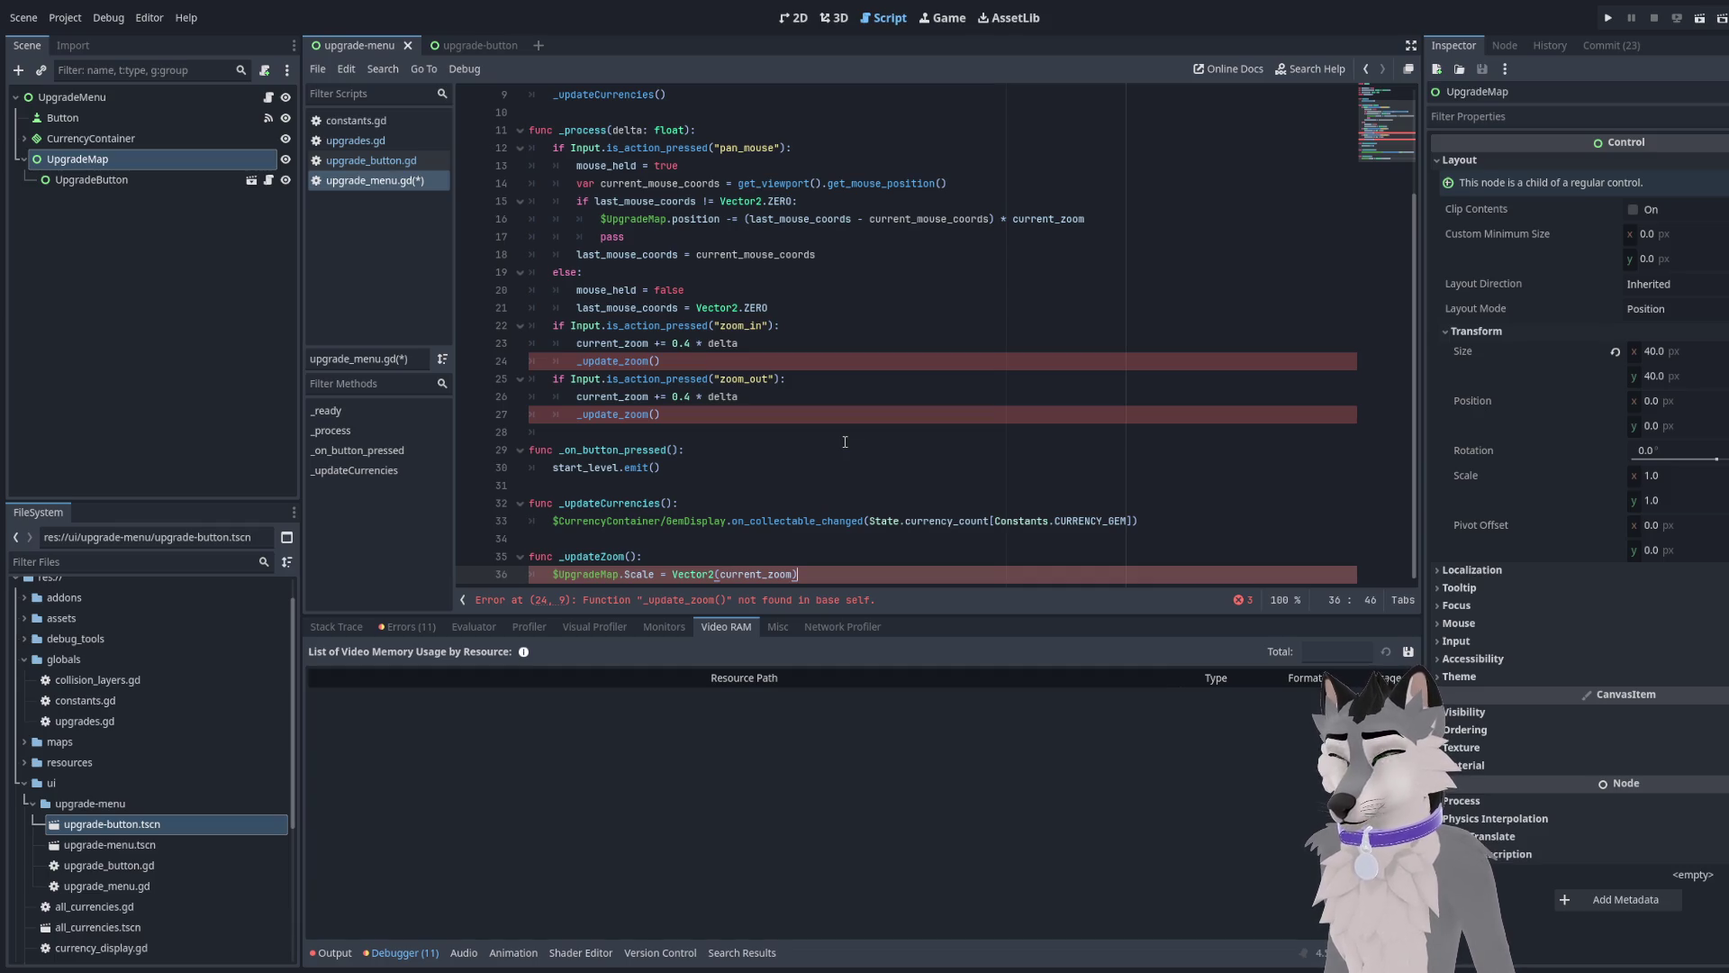
type(", current_zoom")
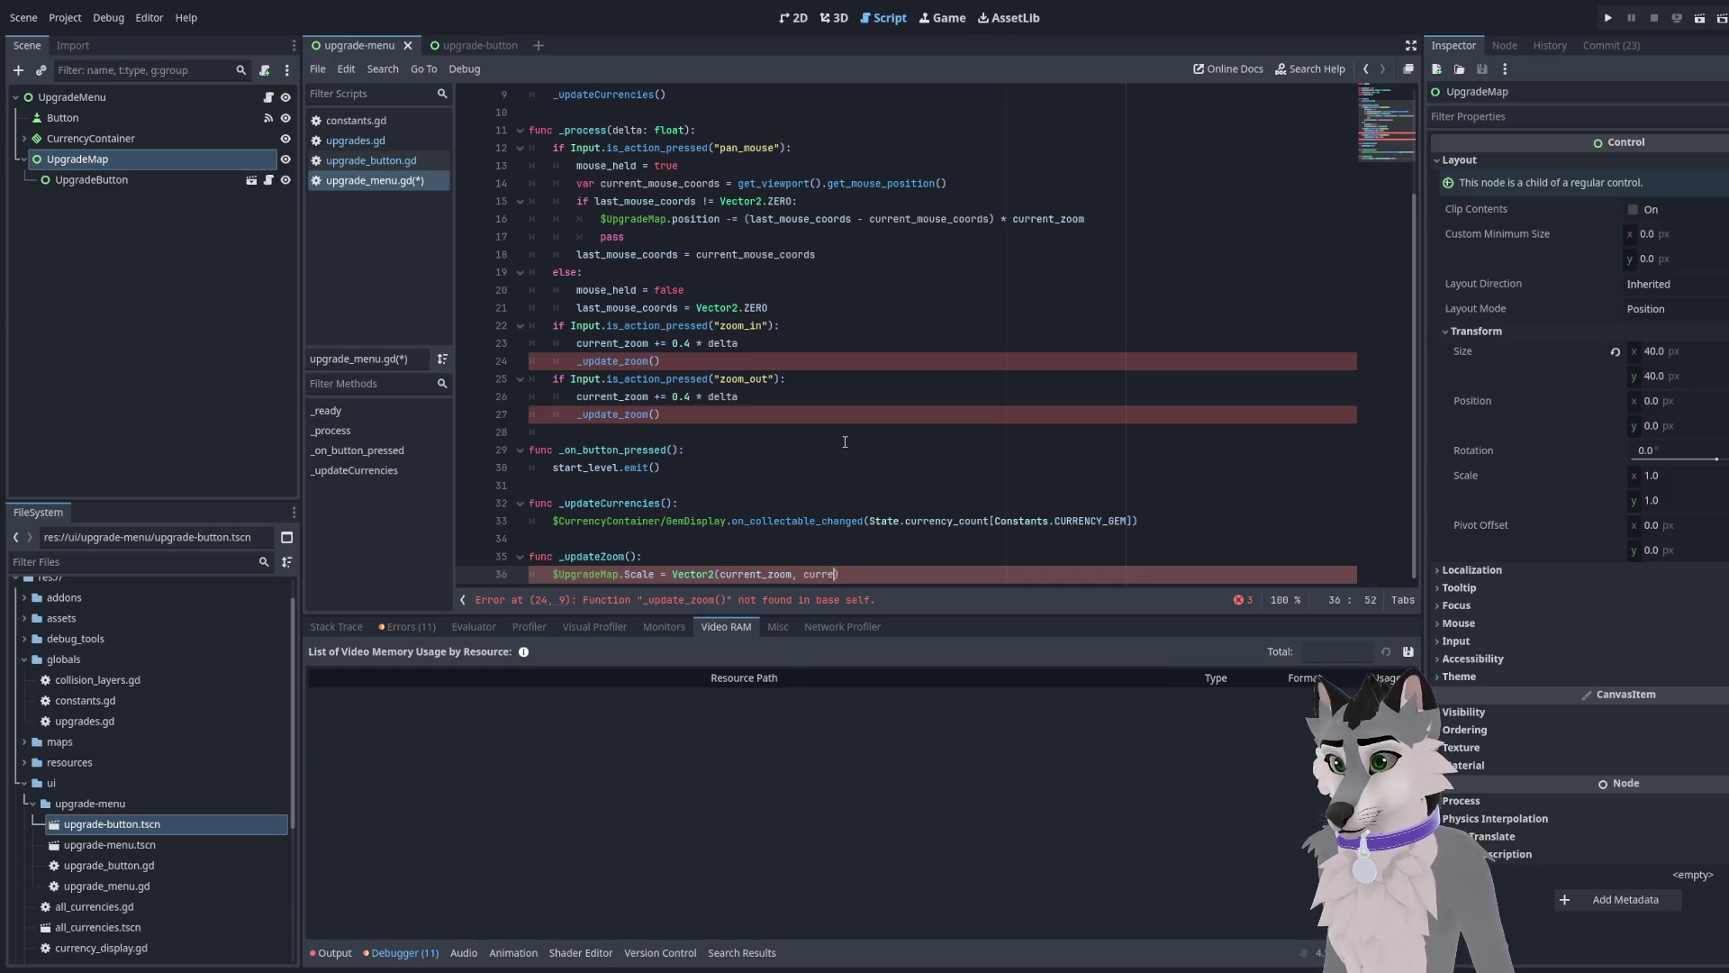
key("ctrl+s")
Compare the _updateZoom declaration with the _update_zoom call on line 24
left_click(875, 562)
left_click(628, 432)
left_click(625, 362)
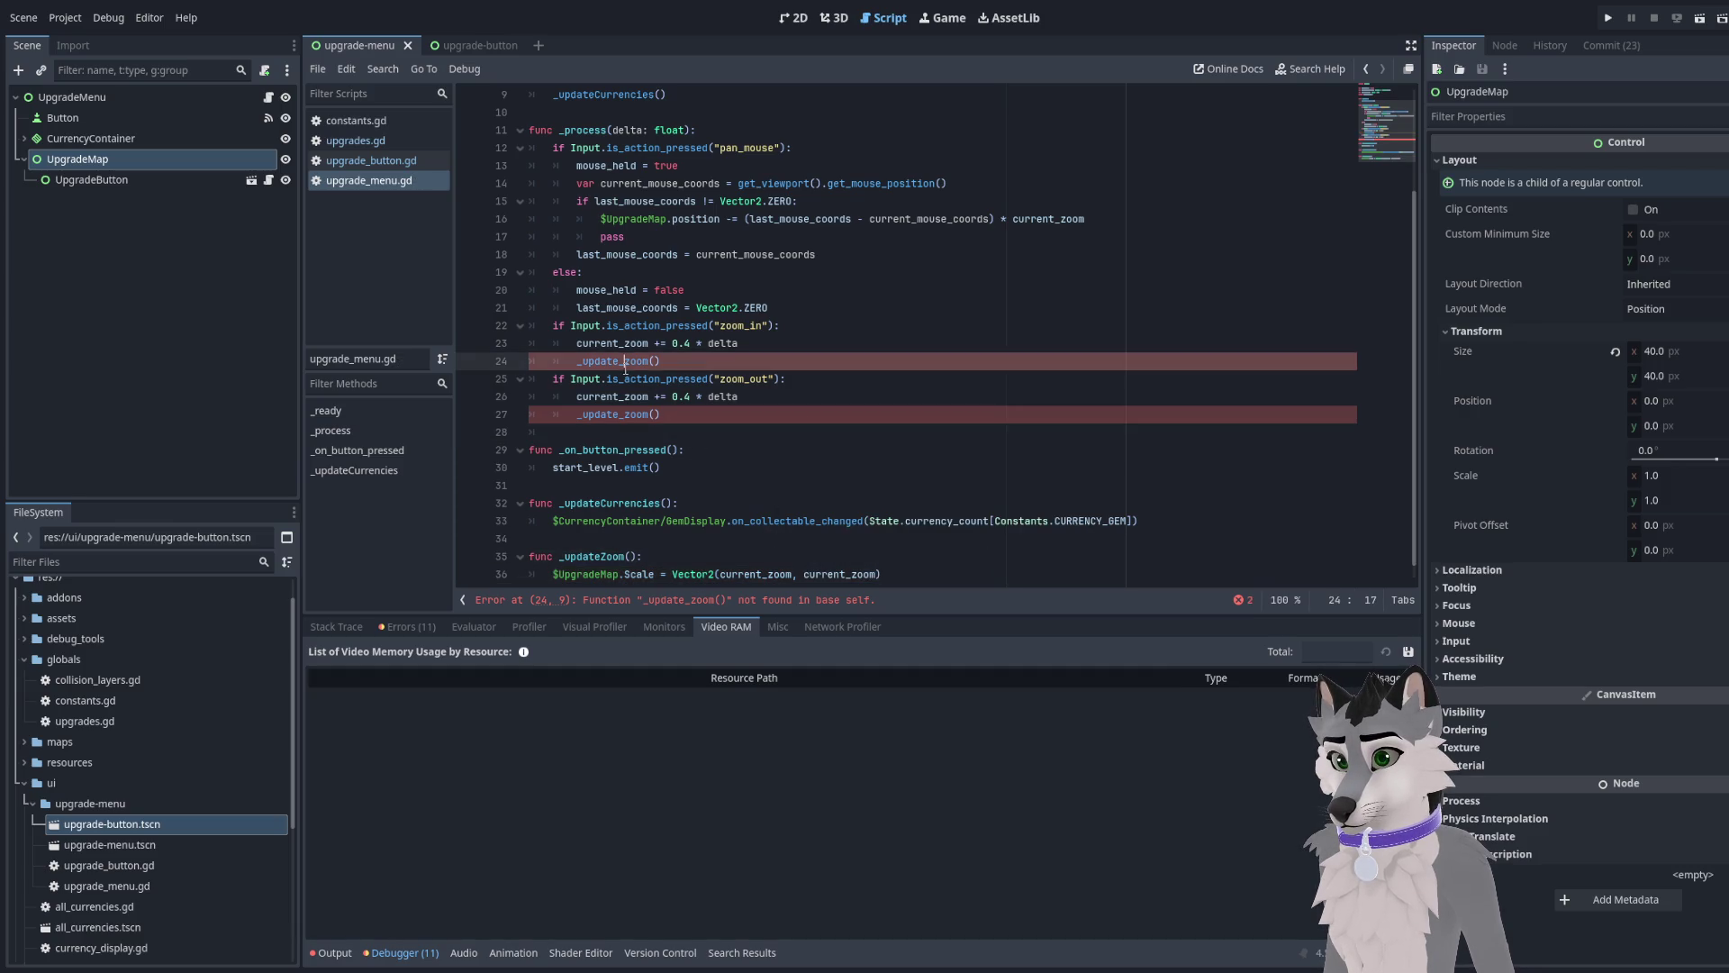
left_click(599, 555)
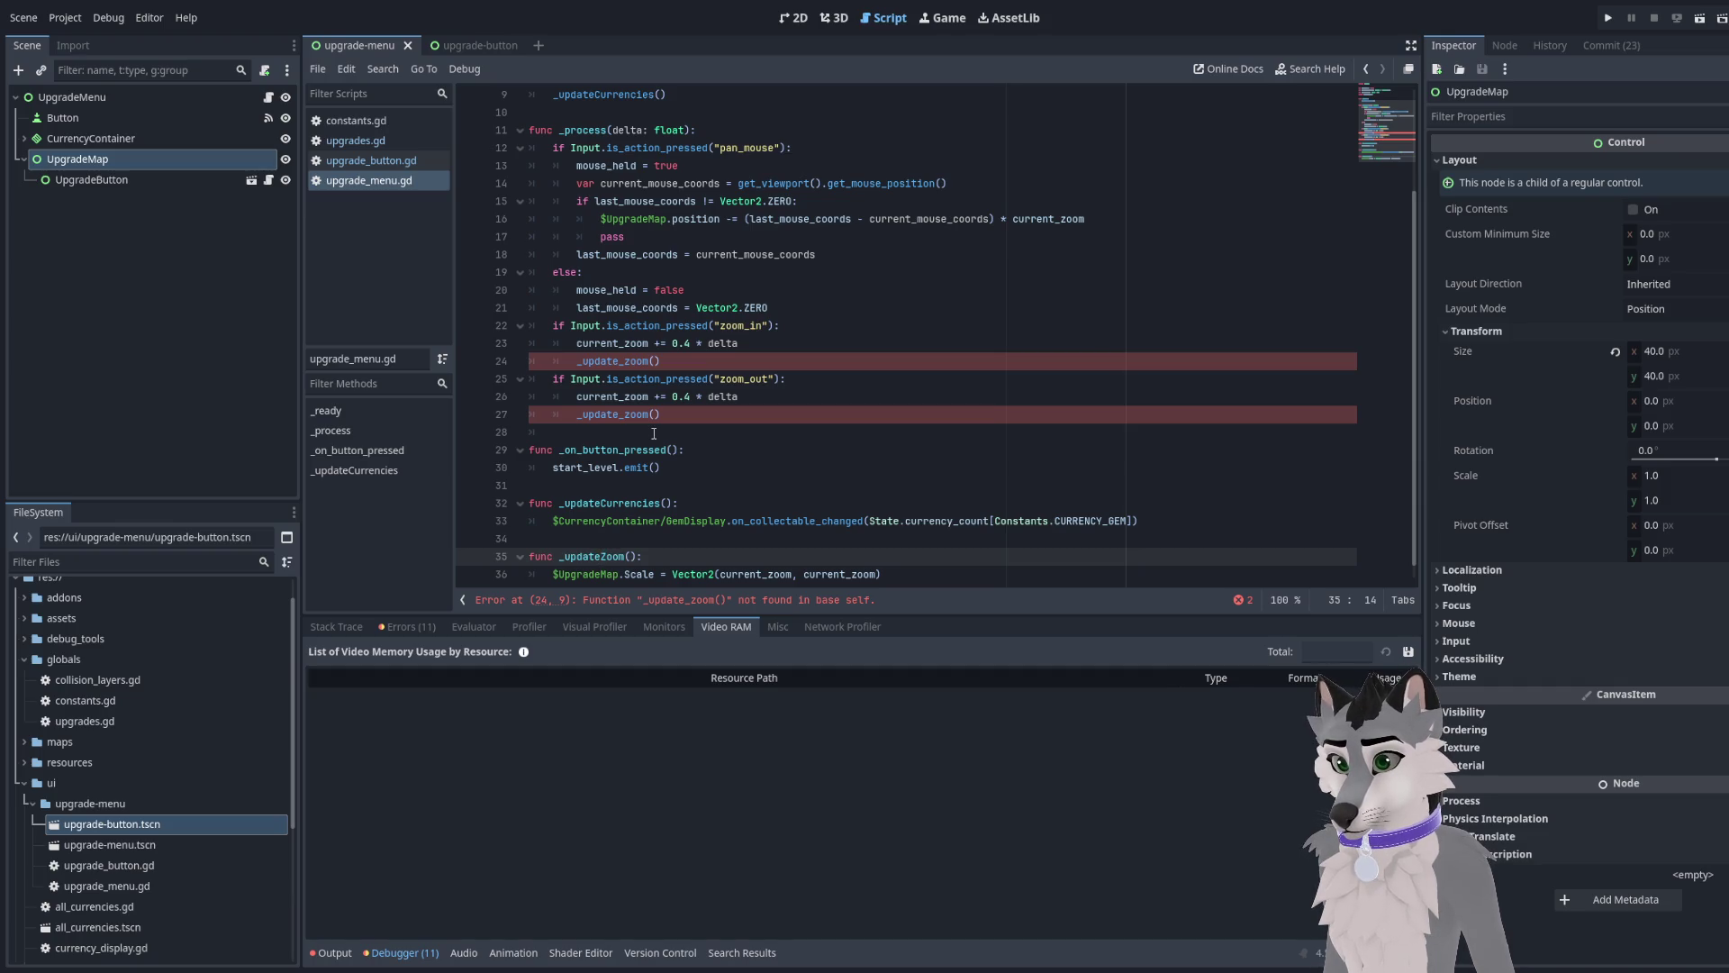
Rename the function declarations to _update_currencies and _update_zoom
key("Up")
key("Up")
key("BackSpace")
type("_c")
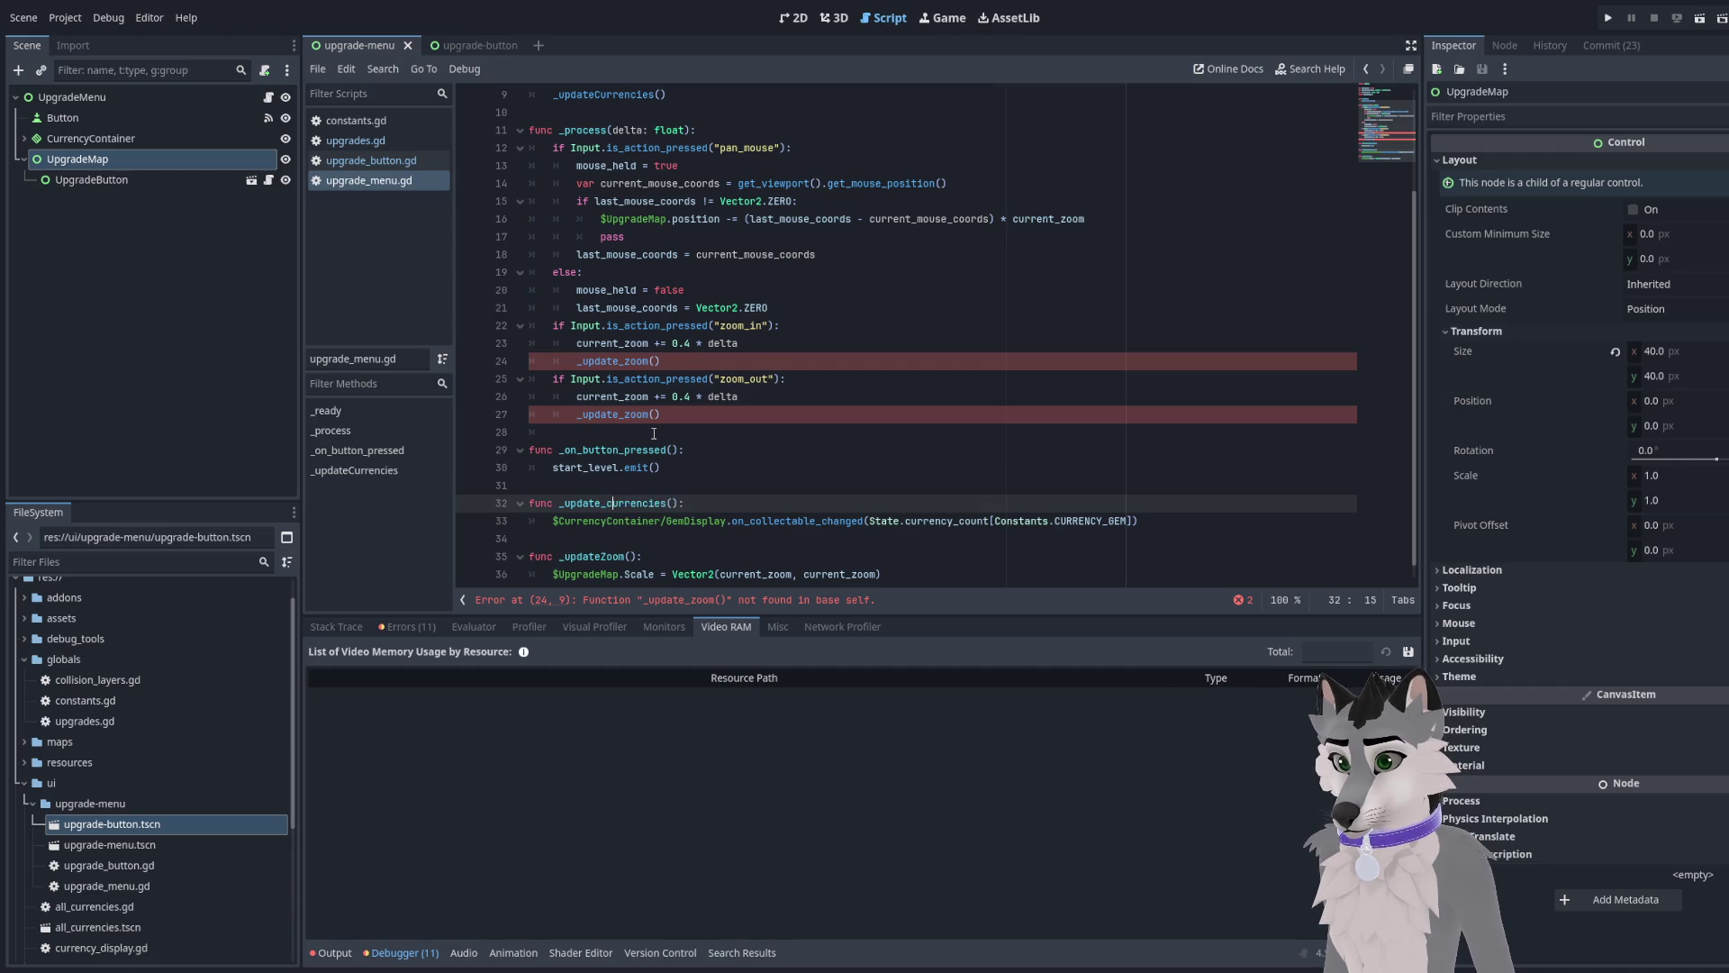
key("Down")
key("Down")
key("Down")
key("Left")
key("BackSpace")
type("_z")
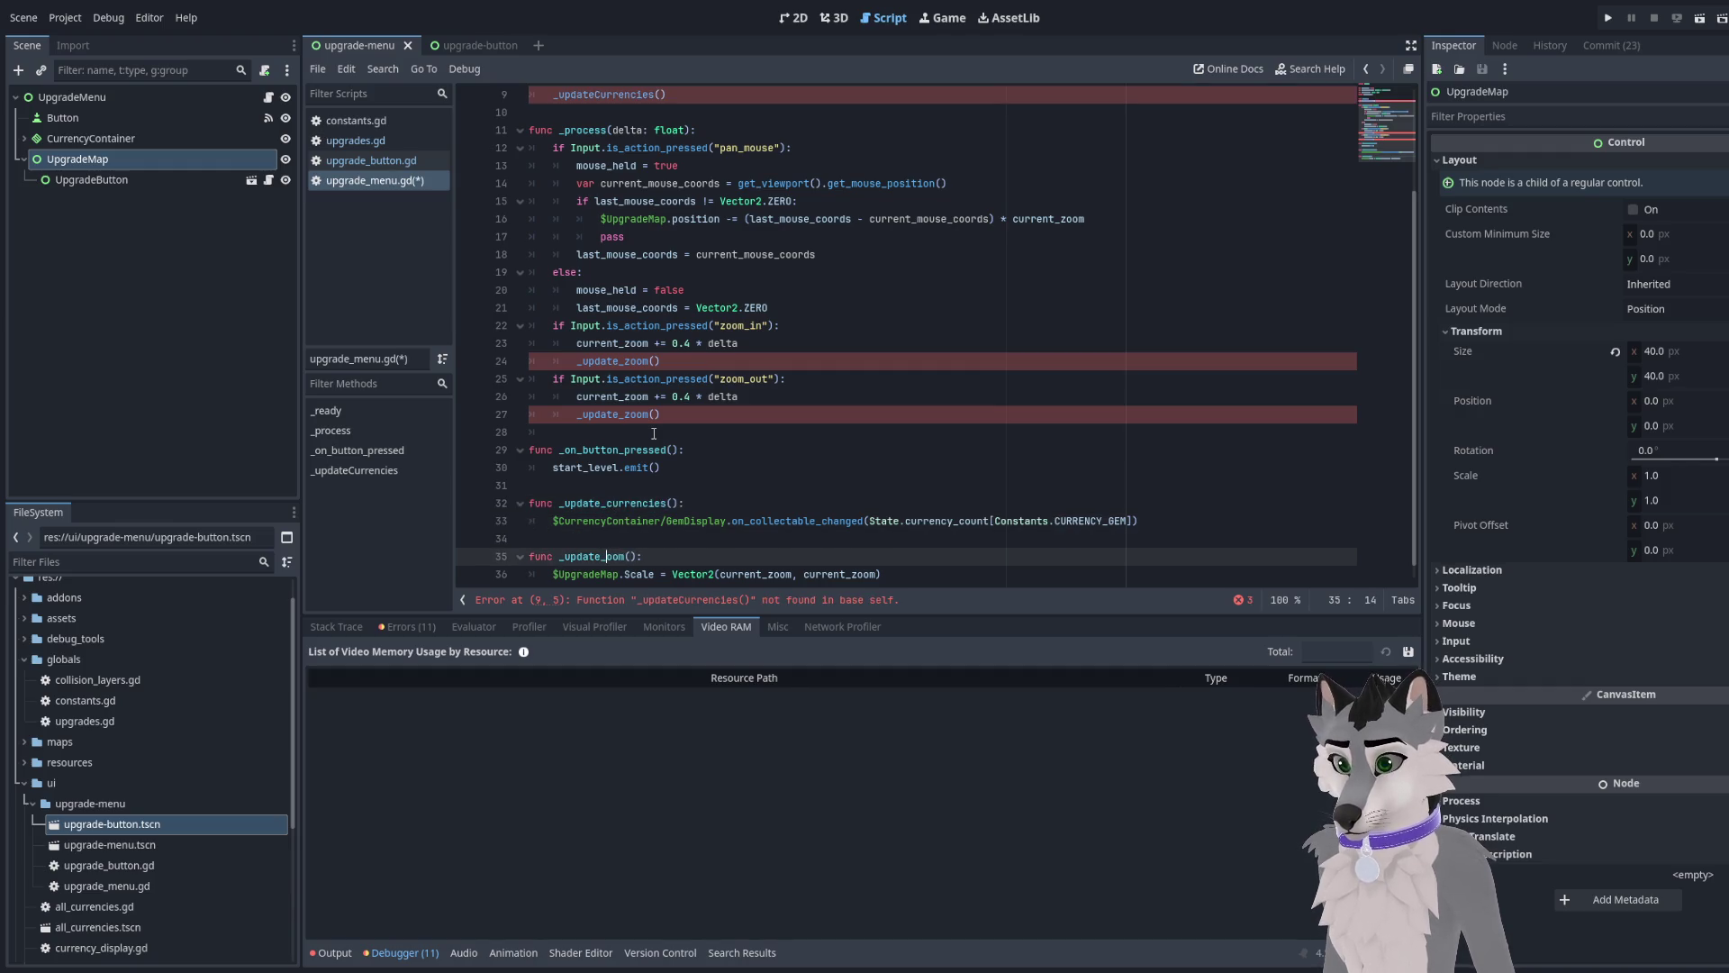
Change the line 9 call to _update_currencies, save, and run the project with F5
scroll(595, 179, "up", 2)
left_click(602, 200)
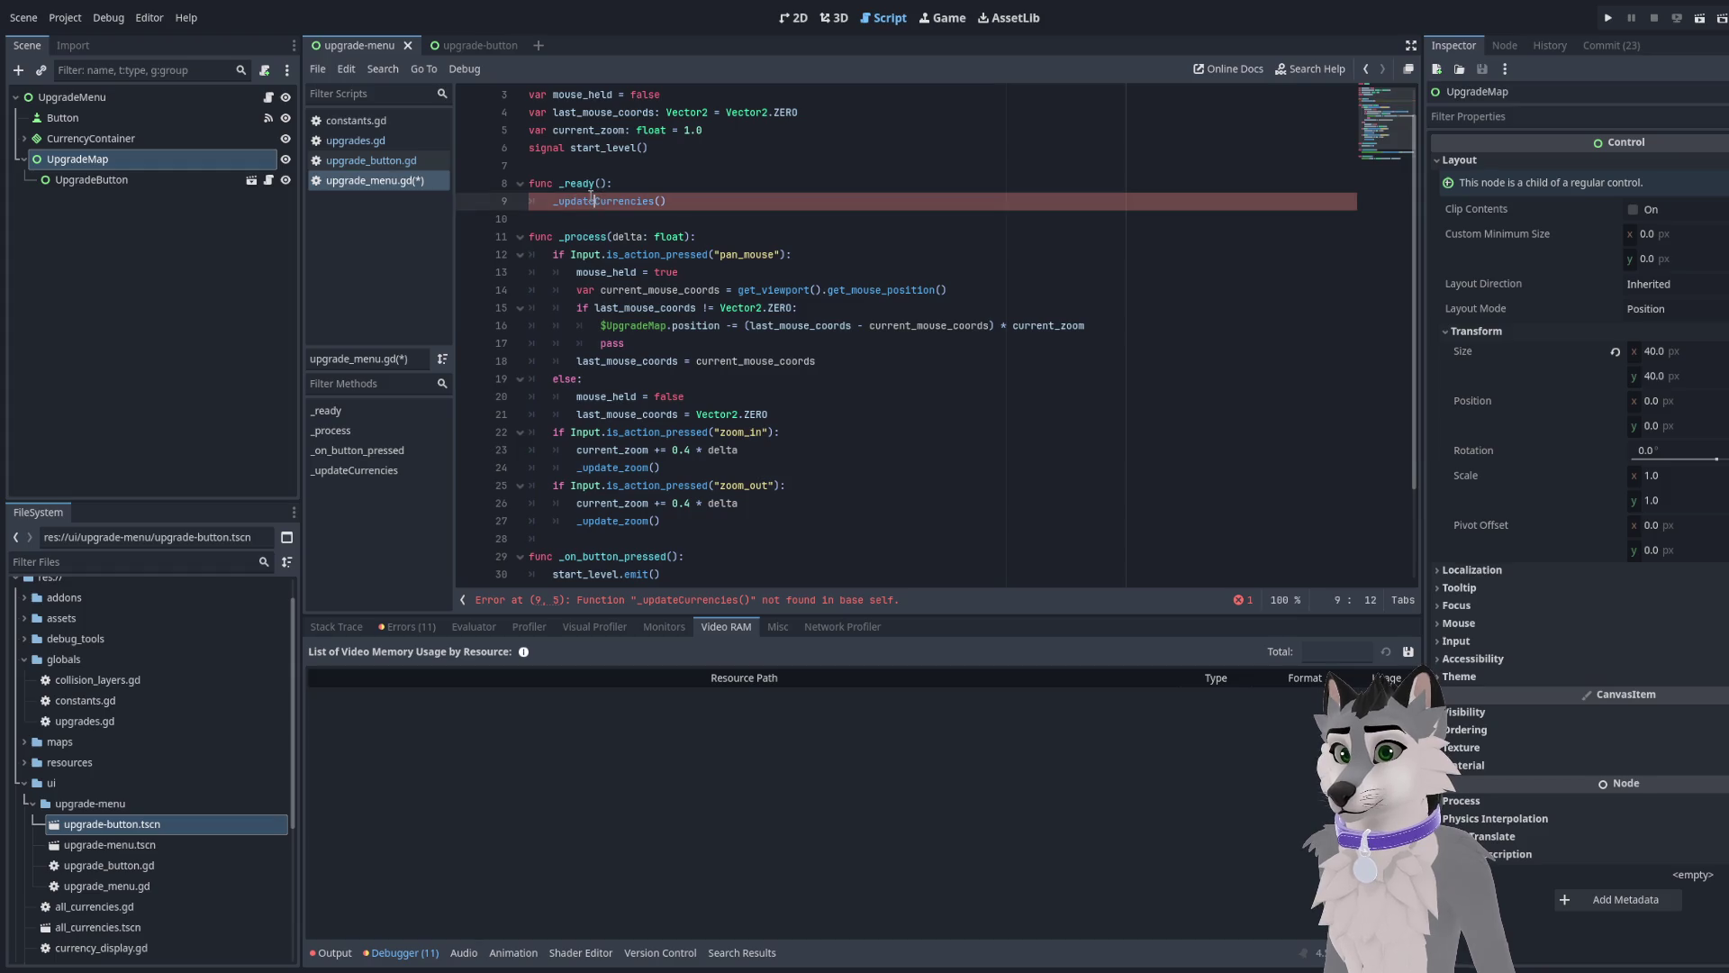
key("BackSpace")
type("_c")
key("ctrl+s")
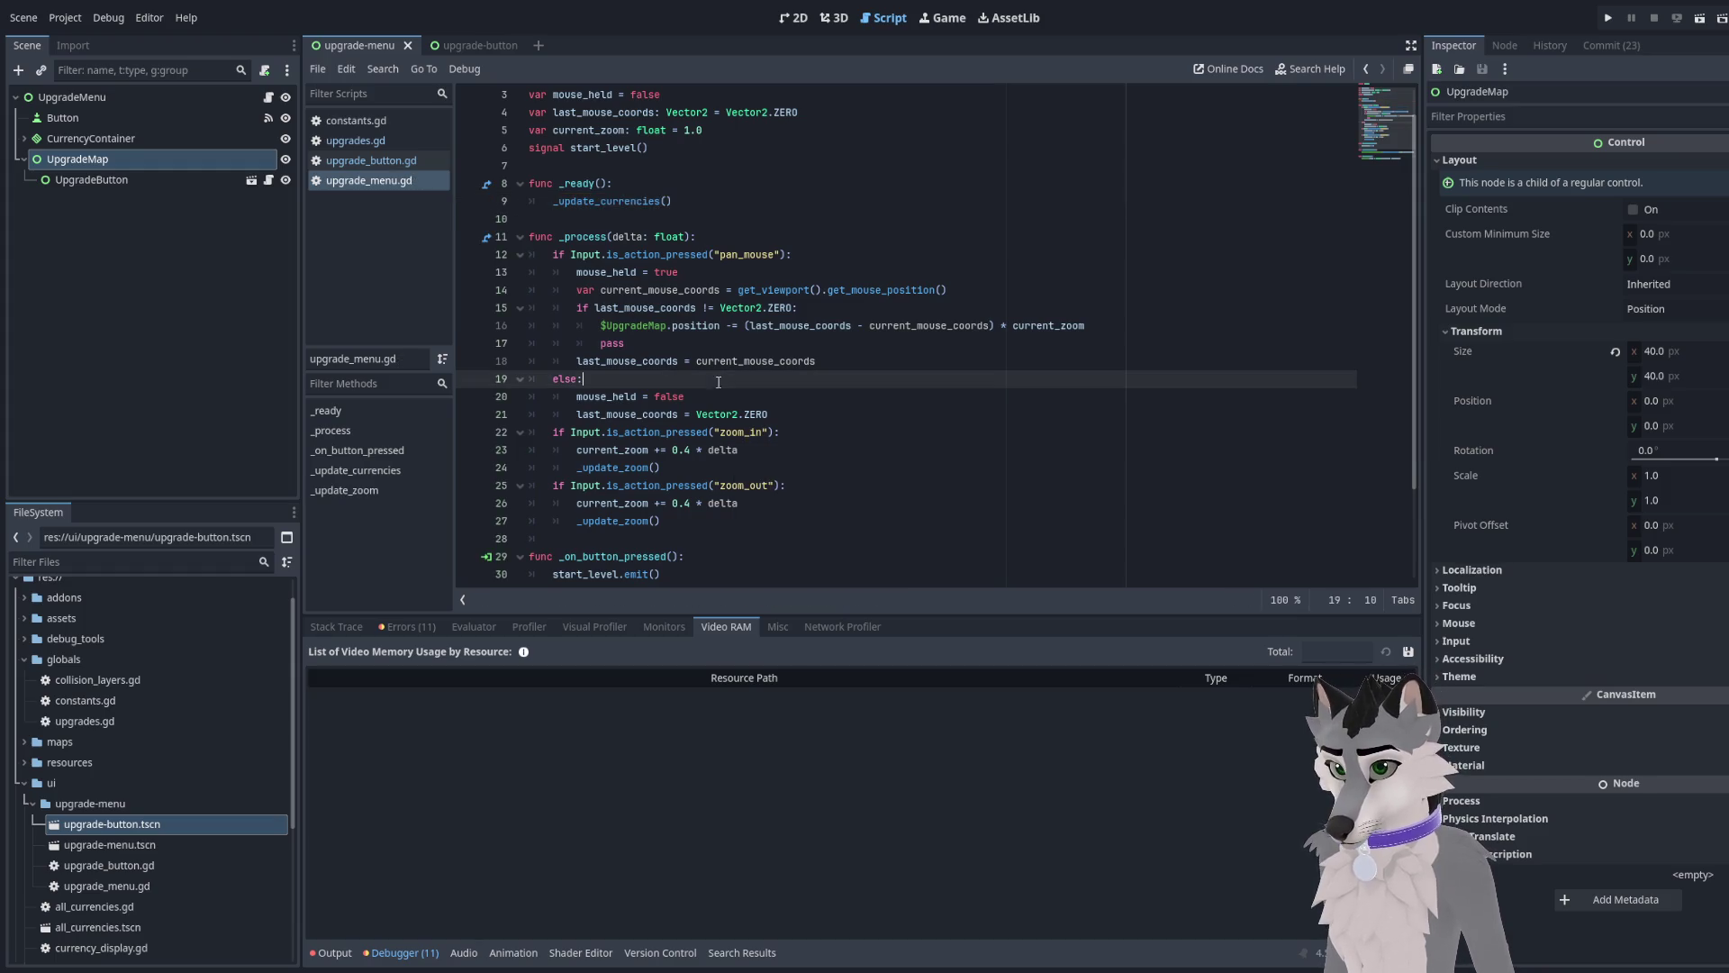
left_click(559, 379)
key("F5")
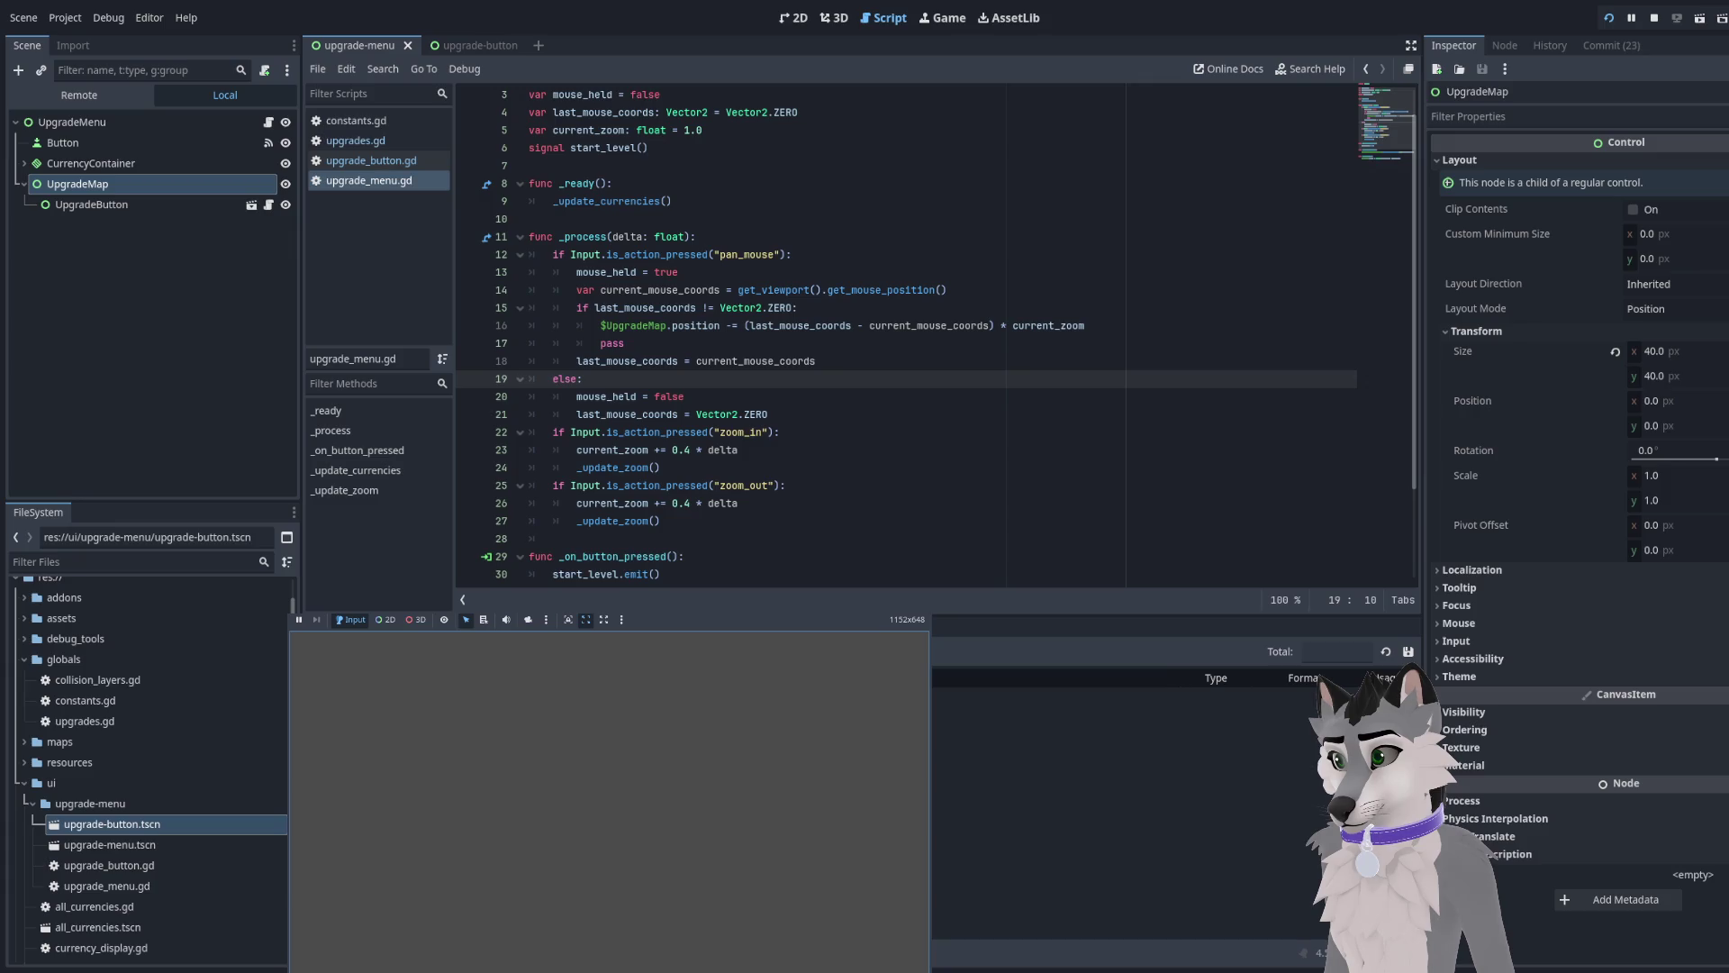
Add a breakpoint on line 23, the zoom_in increment
key("Up")
key("Up")
key("End")
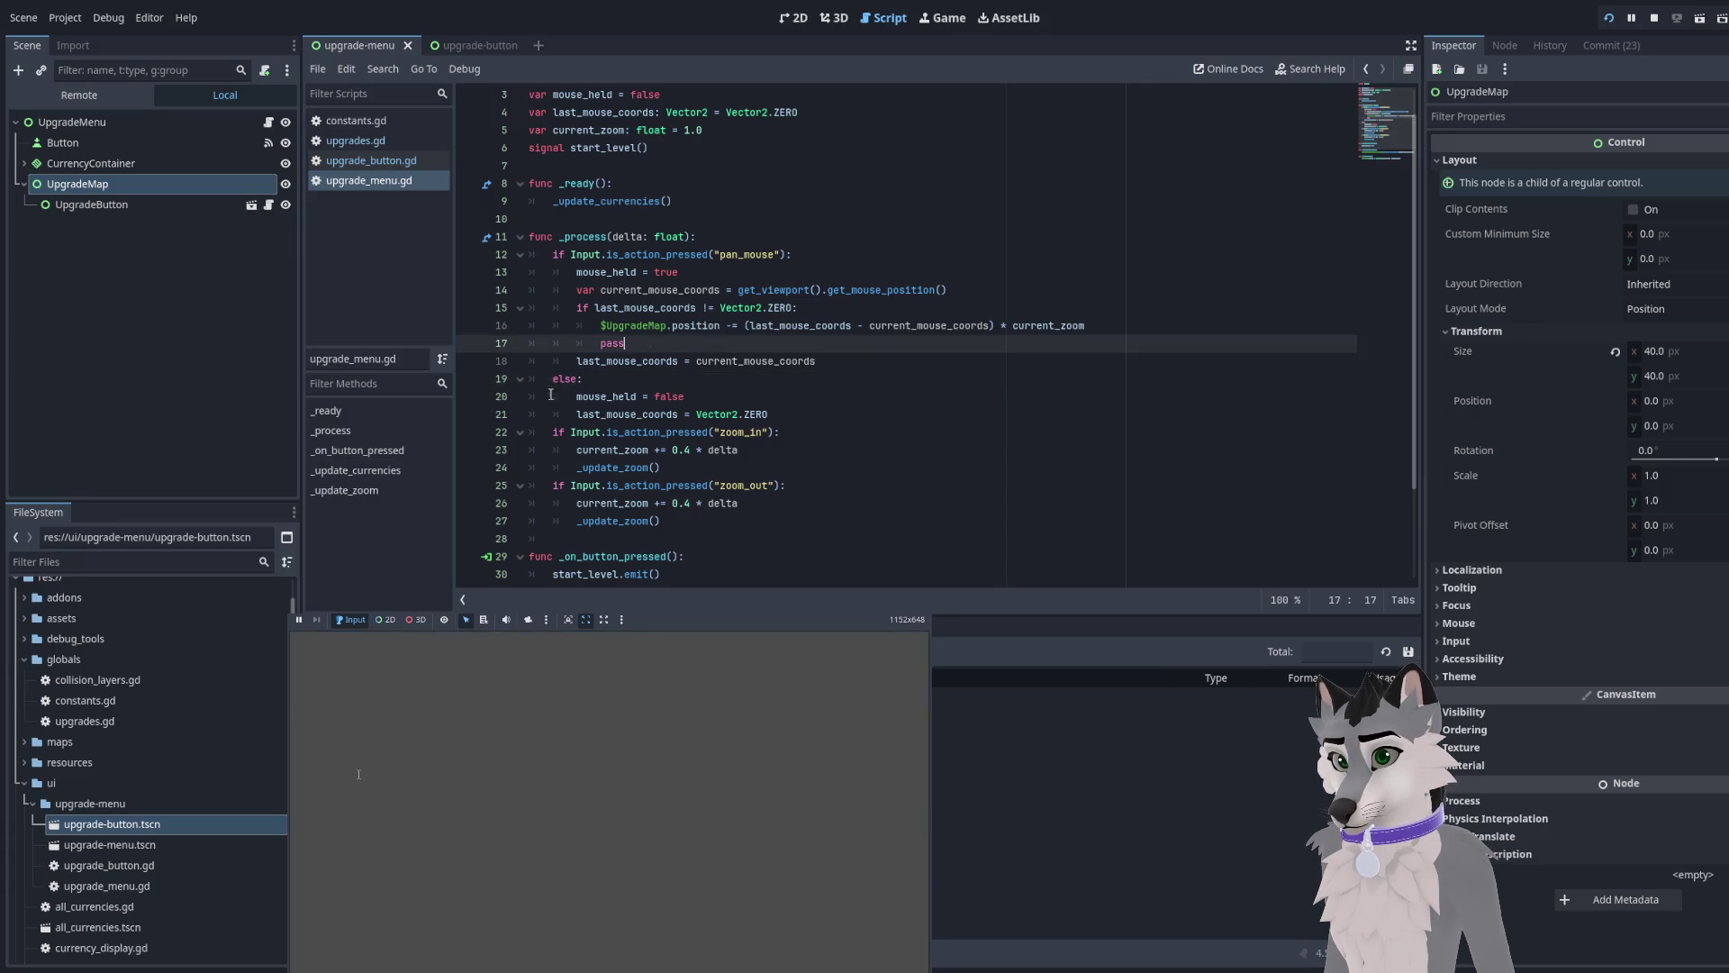
left_click(469, 449)
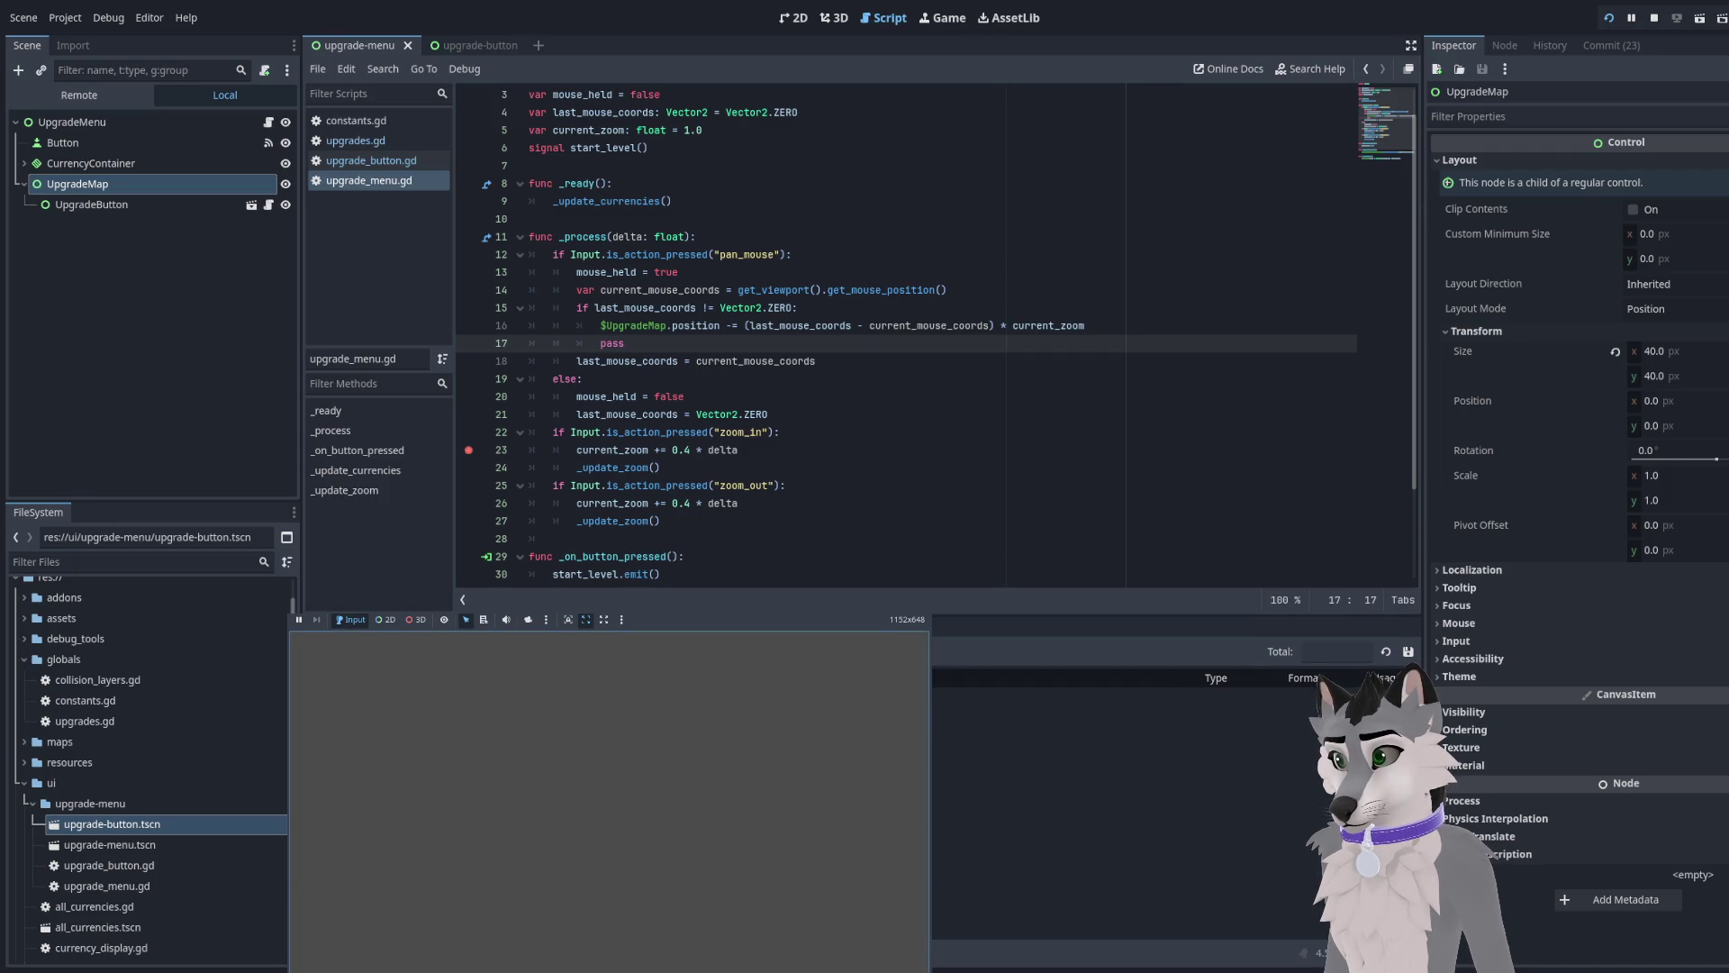
Examine the is_action_pressed zoom_in check on line 22
left_click(789, 386)
double_click(658, 433)
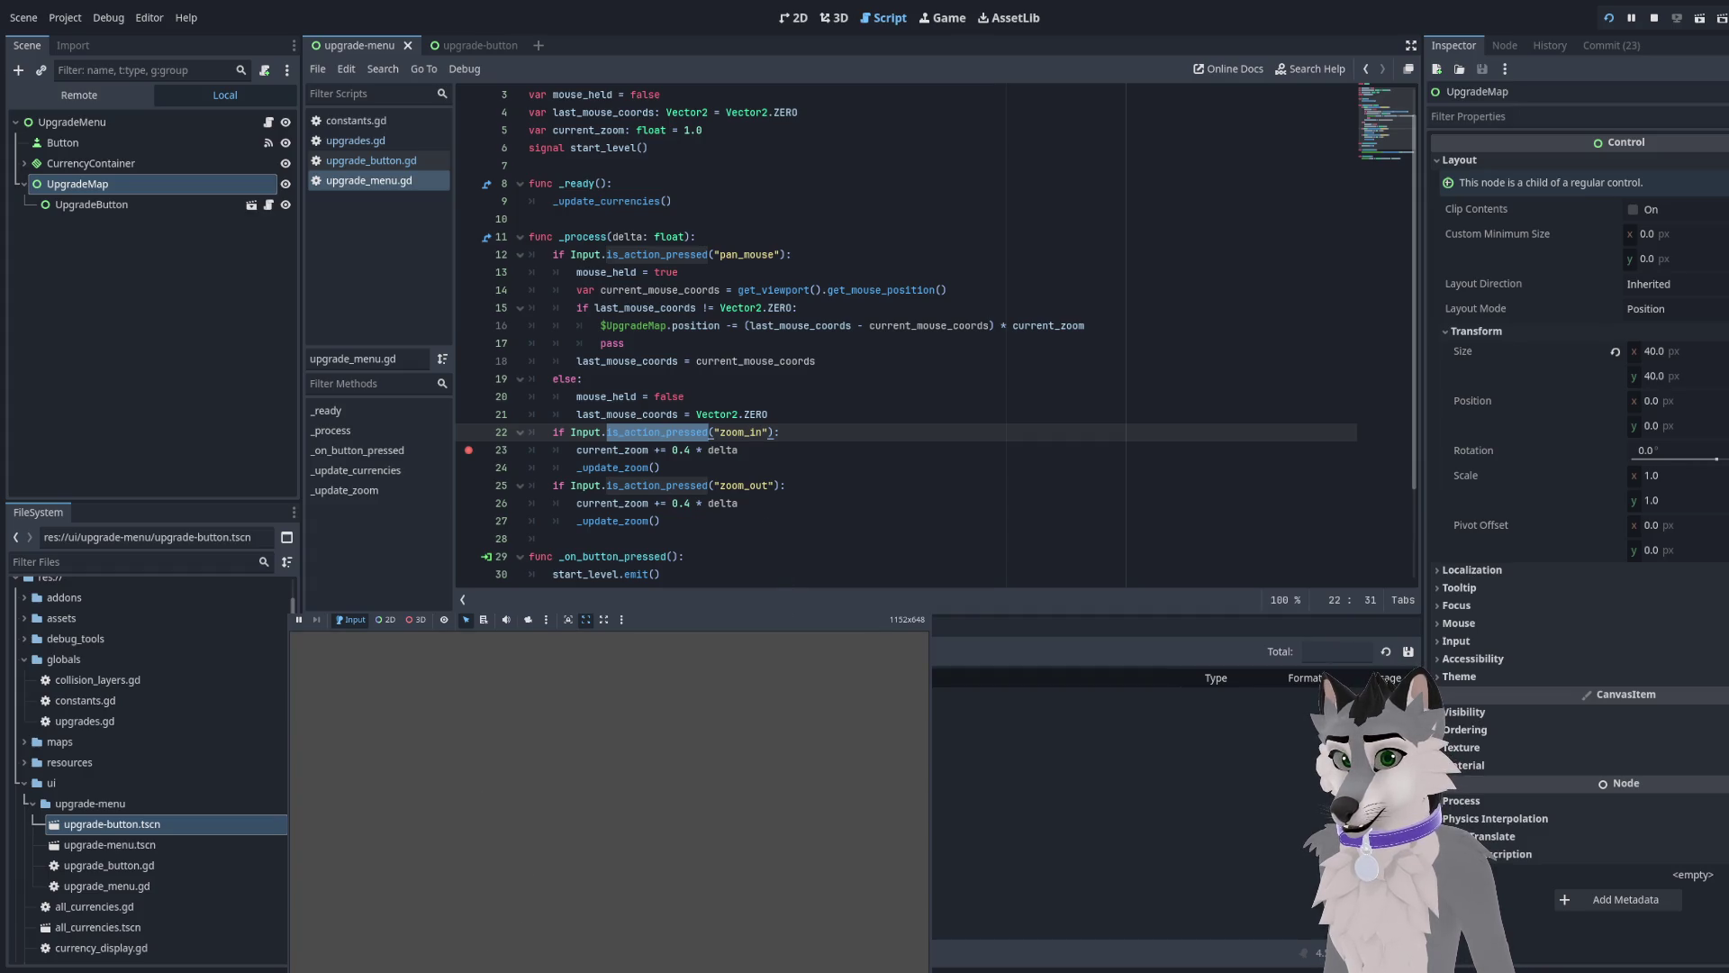
key("ctrl+End")
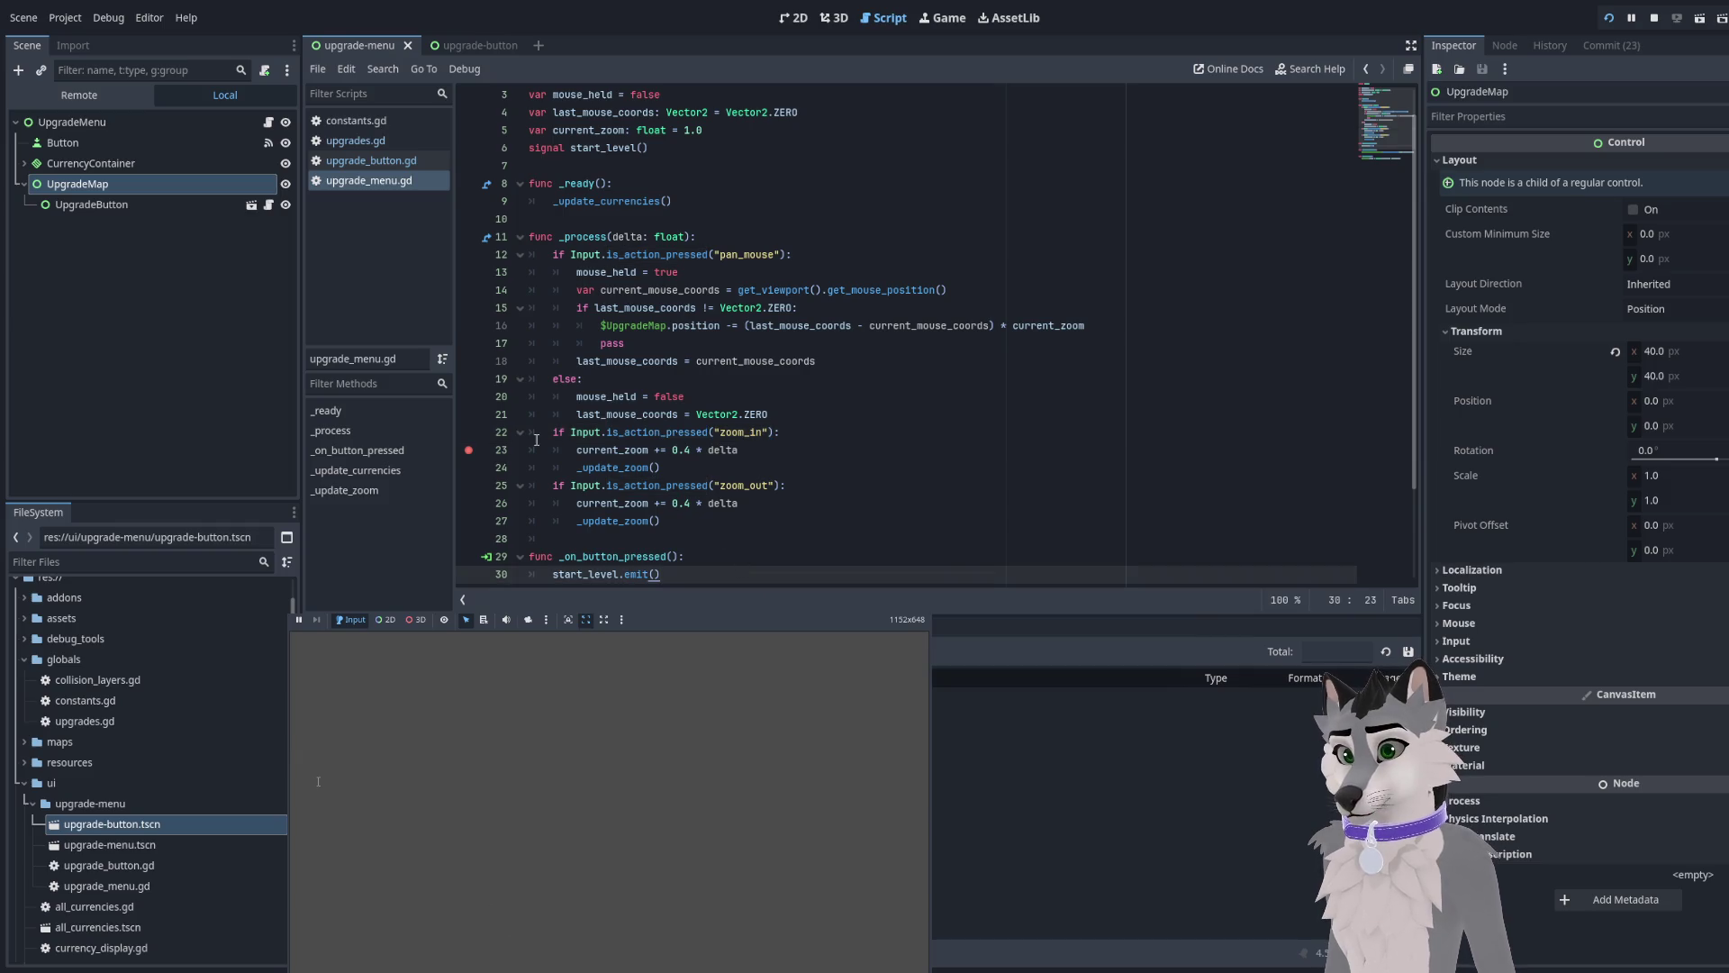
left_click(674, 436)
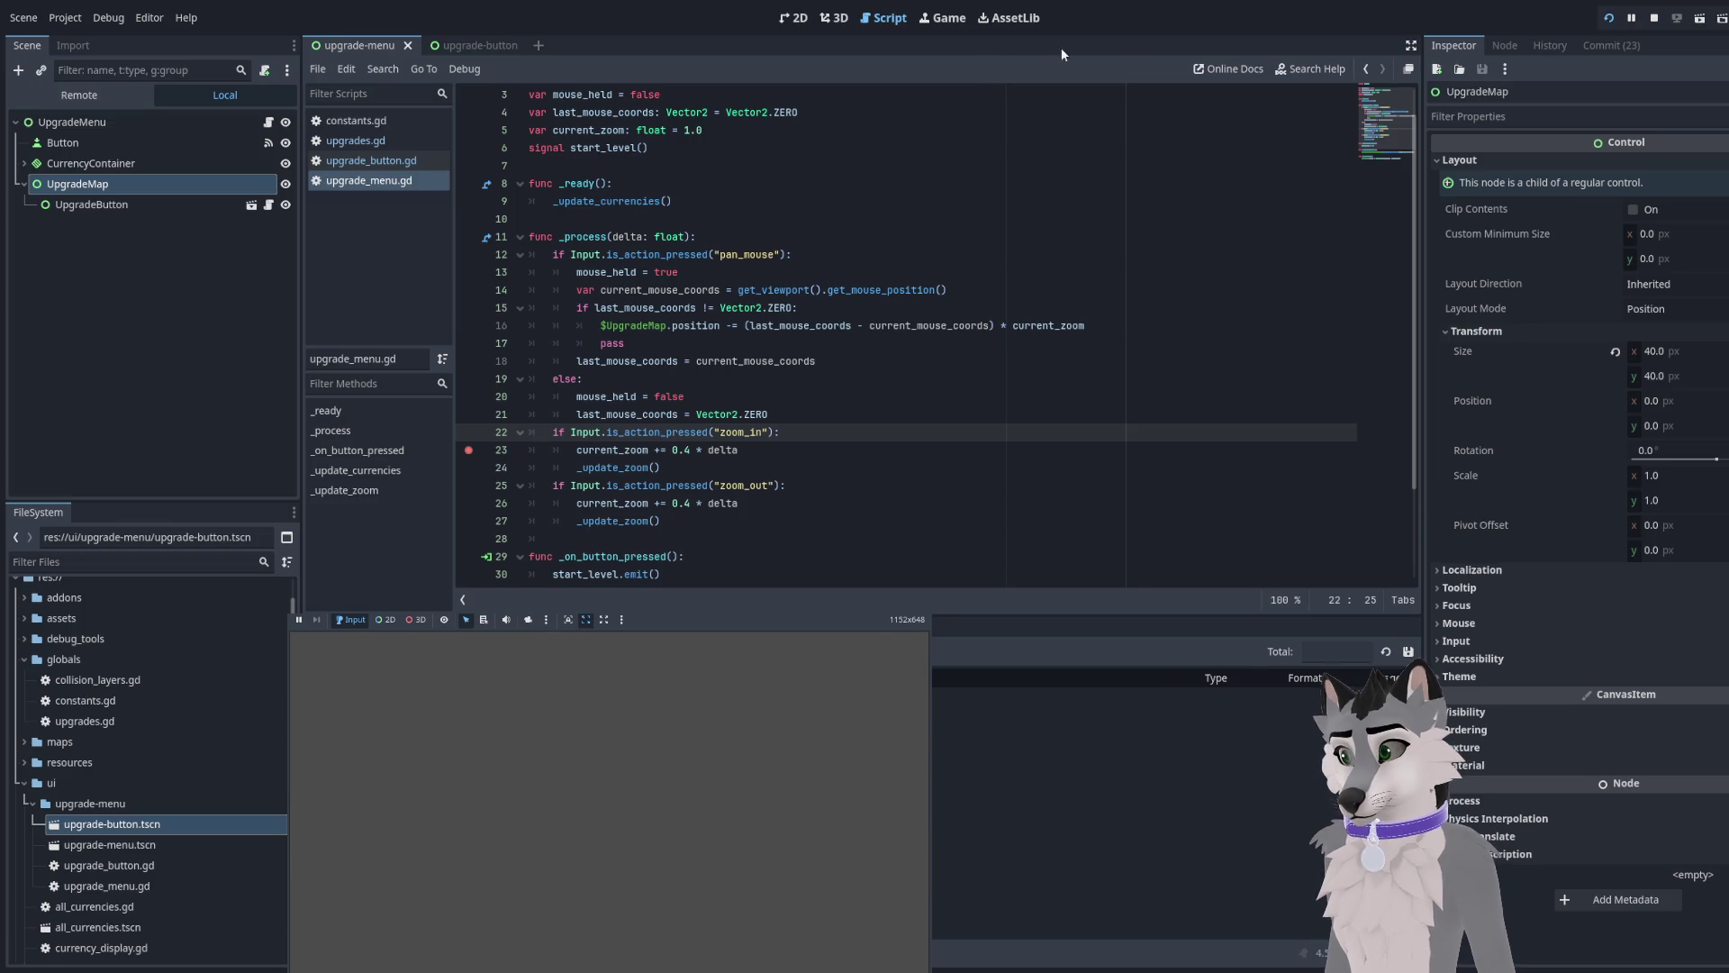
Stop the running game, run it again, then stop it once more
left_click(1653, 18)
left_click(1608, 18)
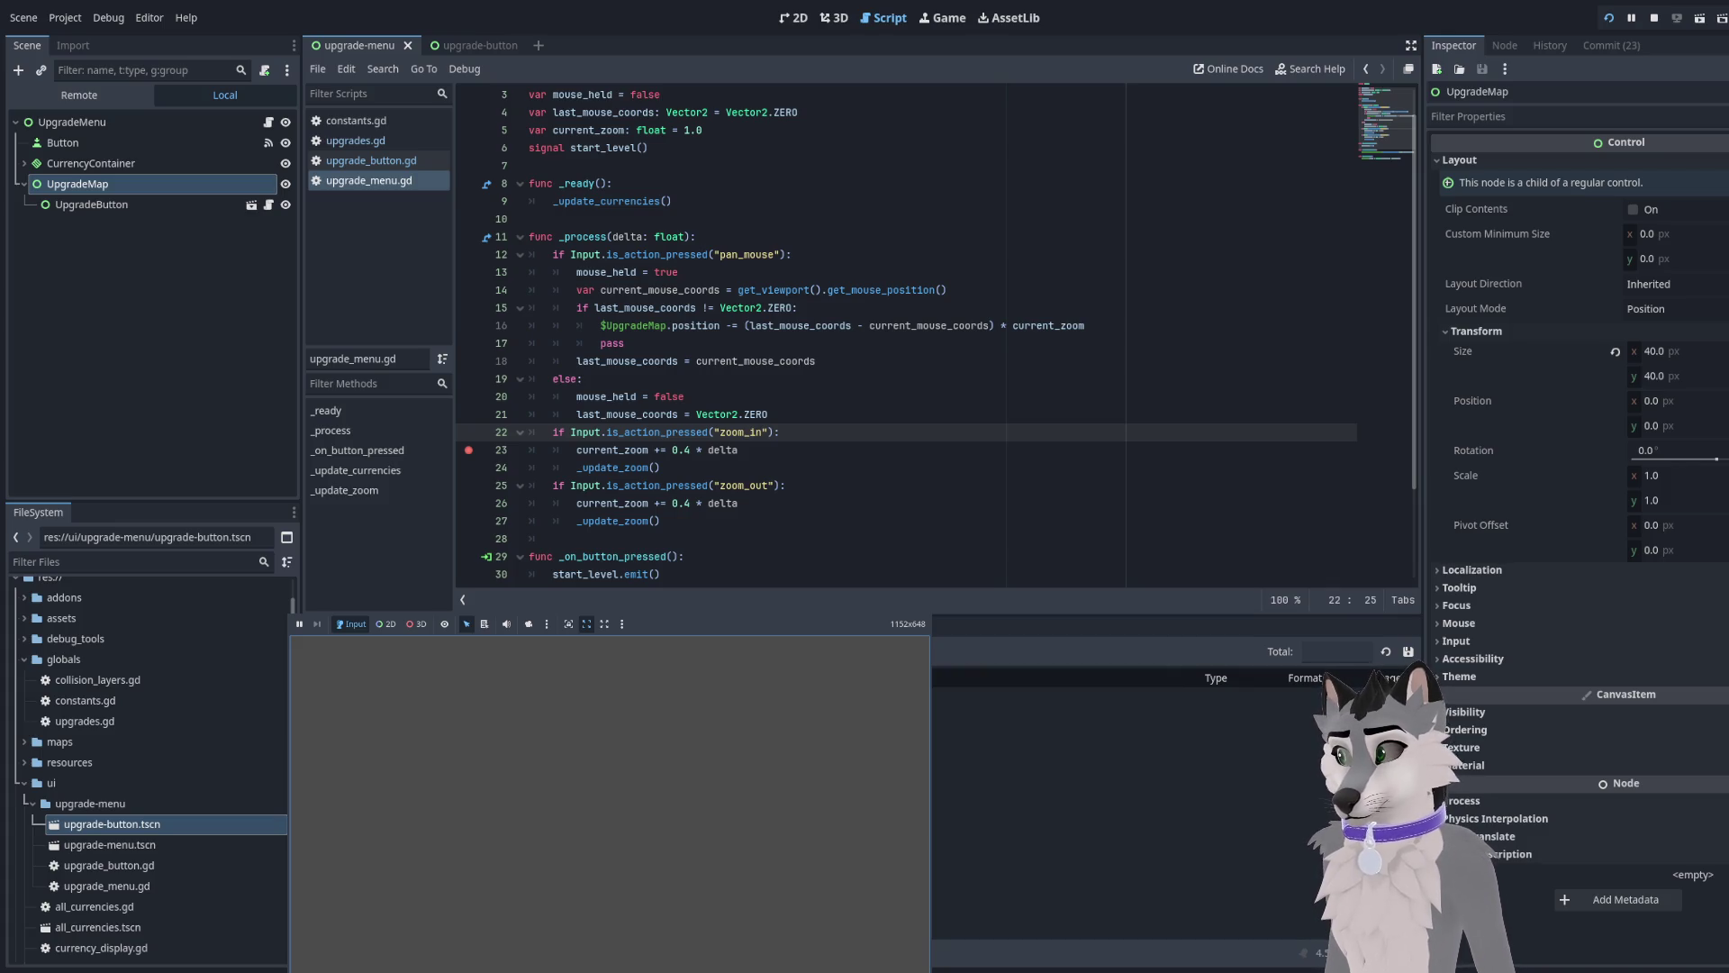
left_click(1653, 18)
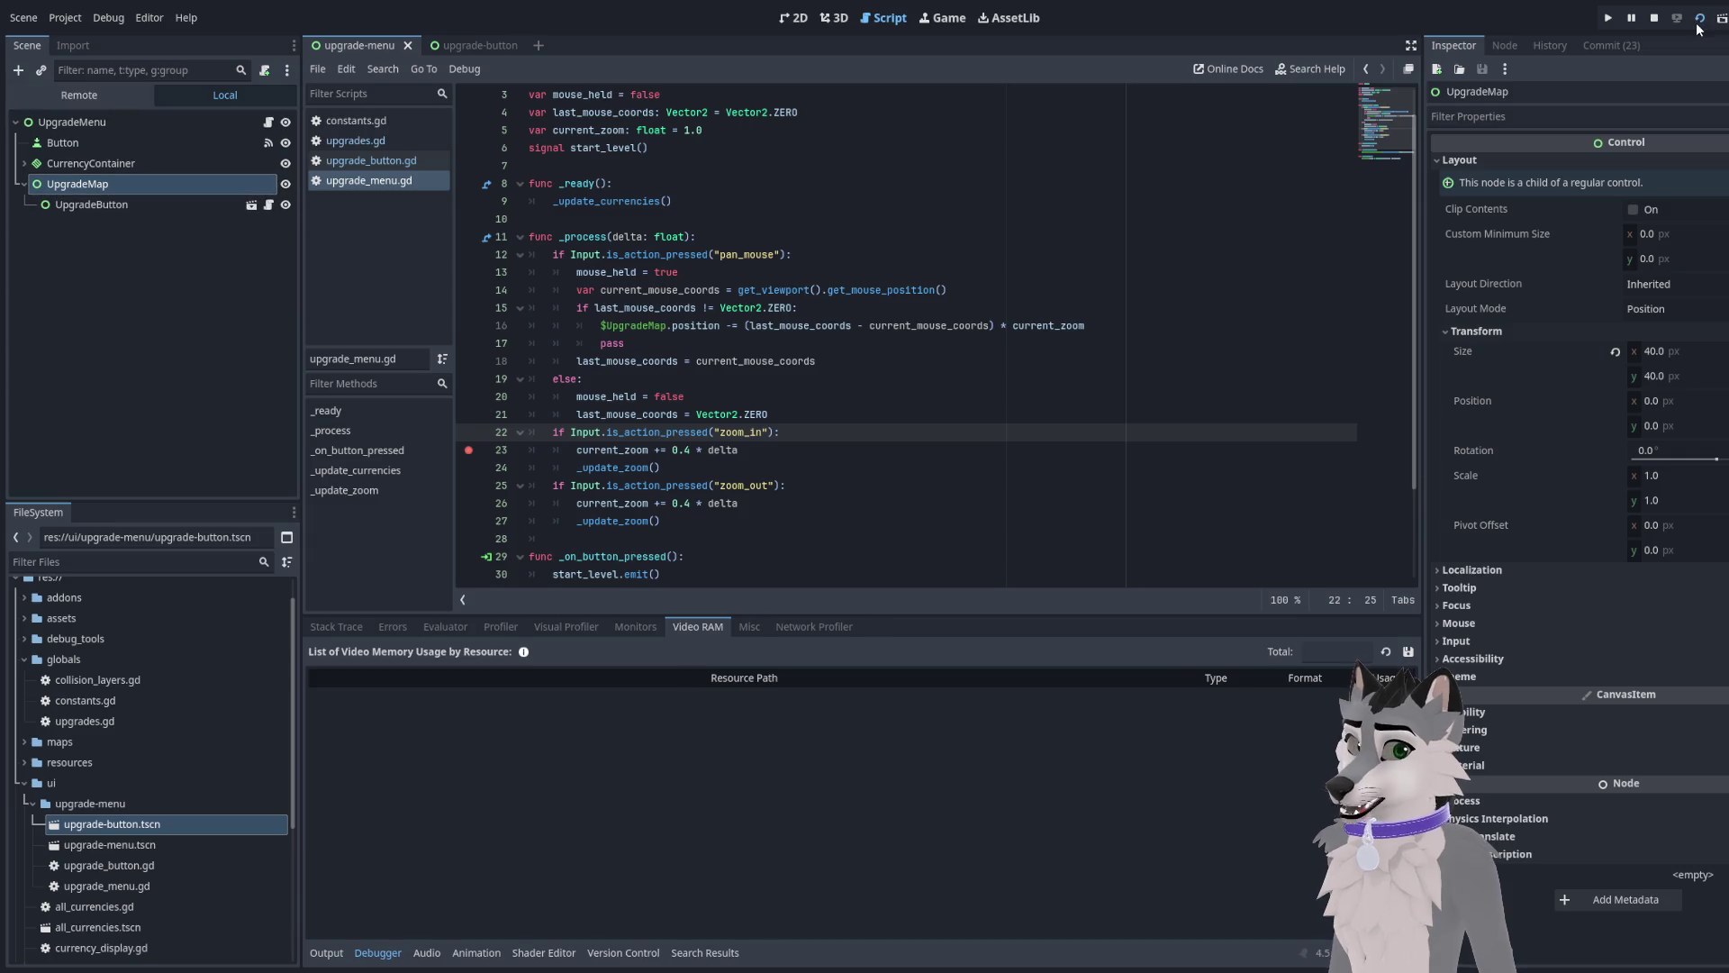
Run the project again and return to the zoom_in code around lines 21–24
left_click(1699, 22)
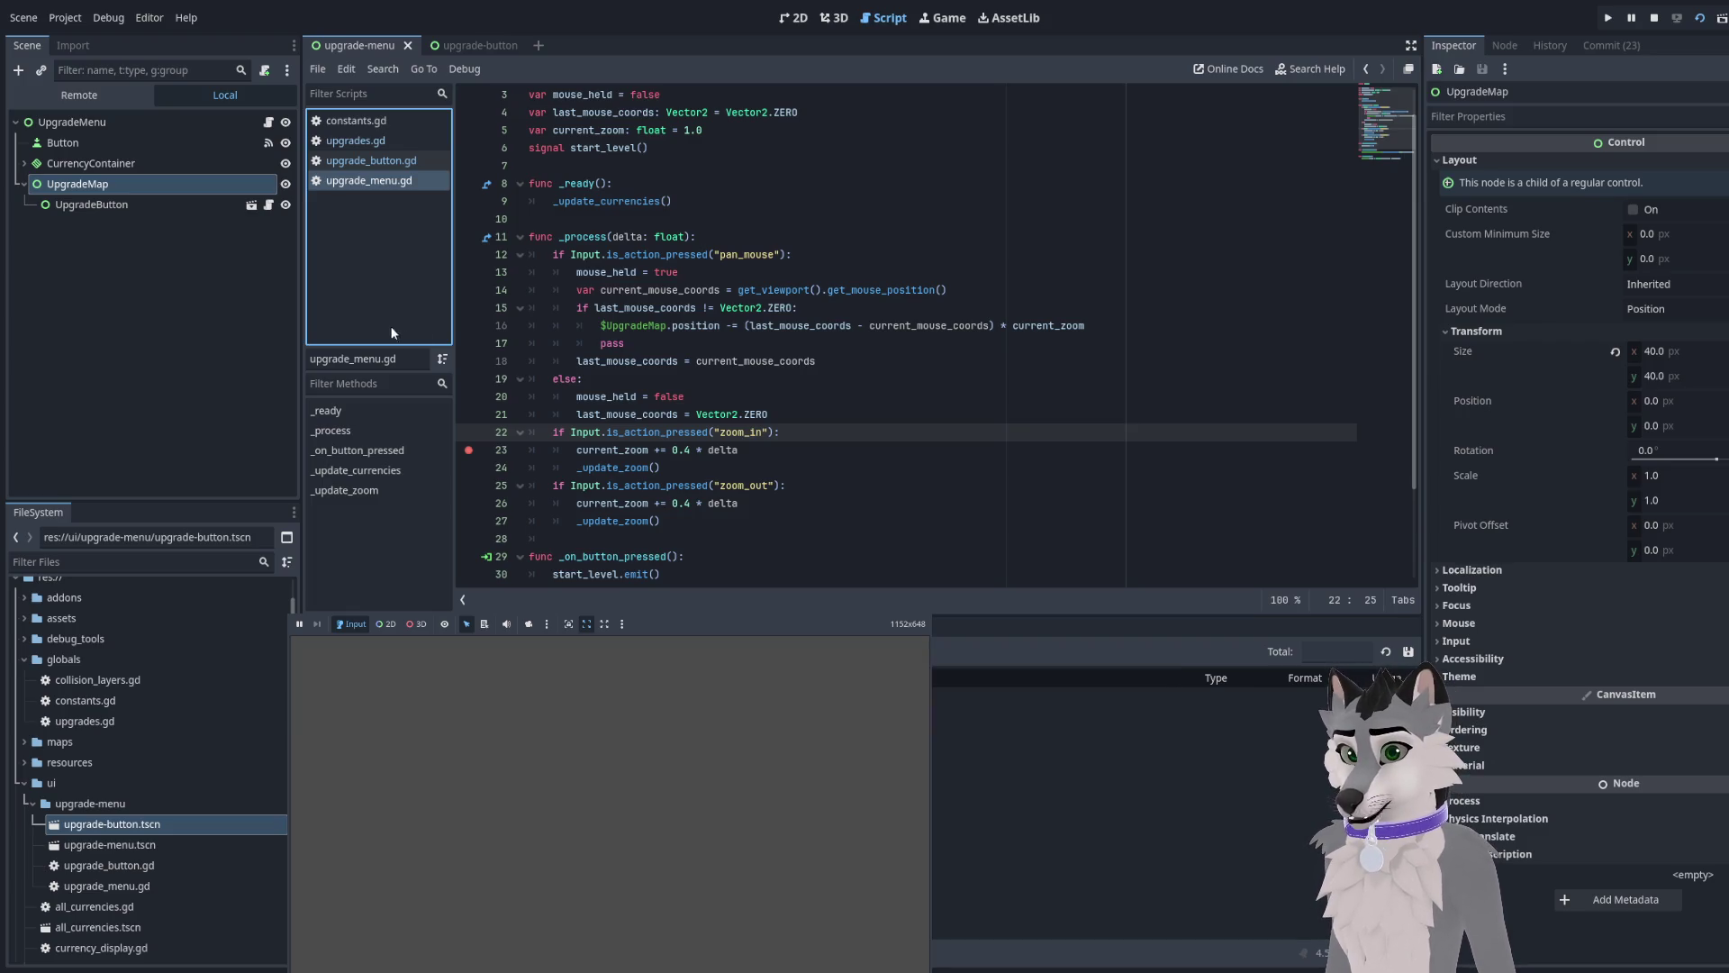
left_click(539, 416)
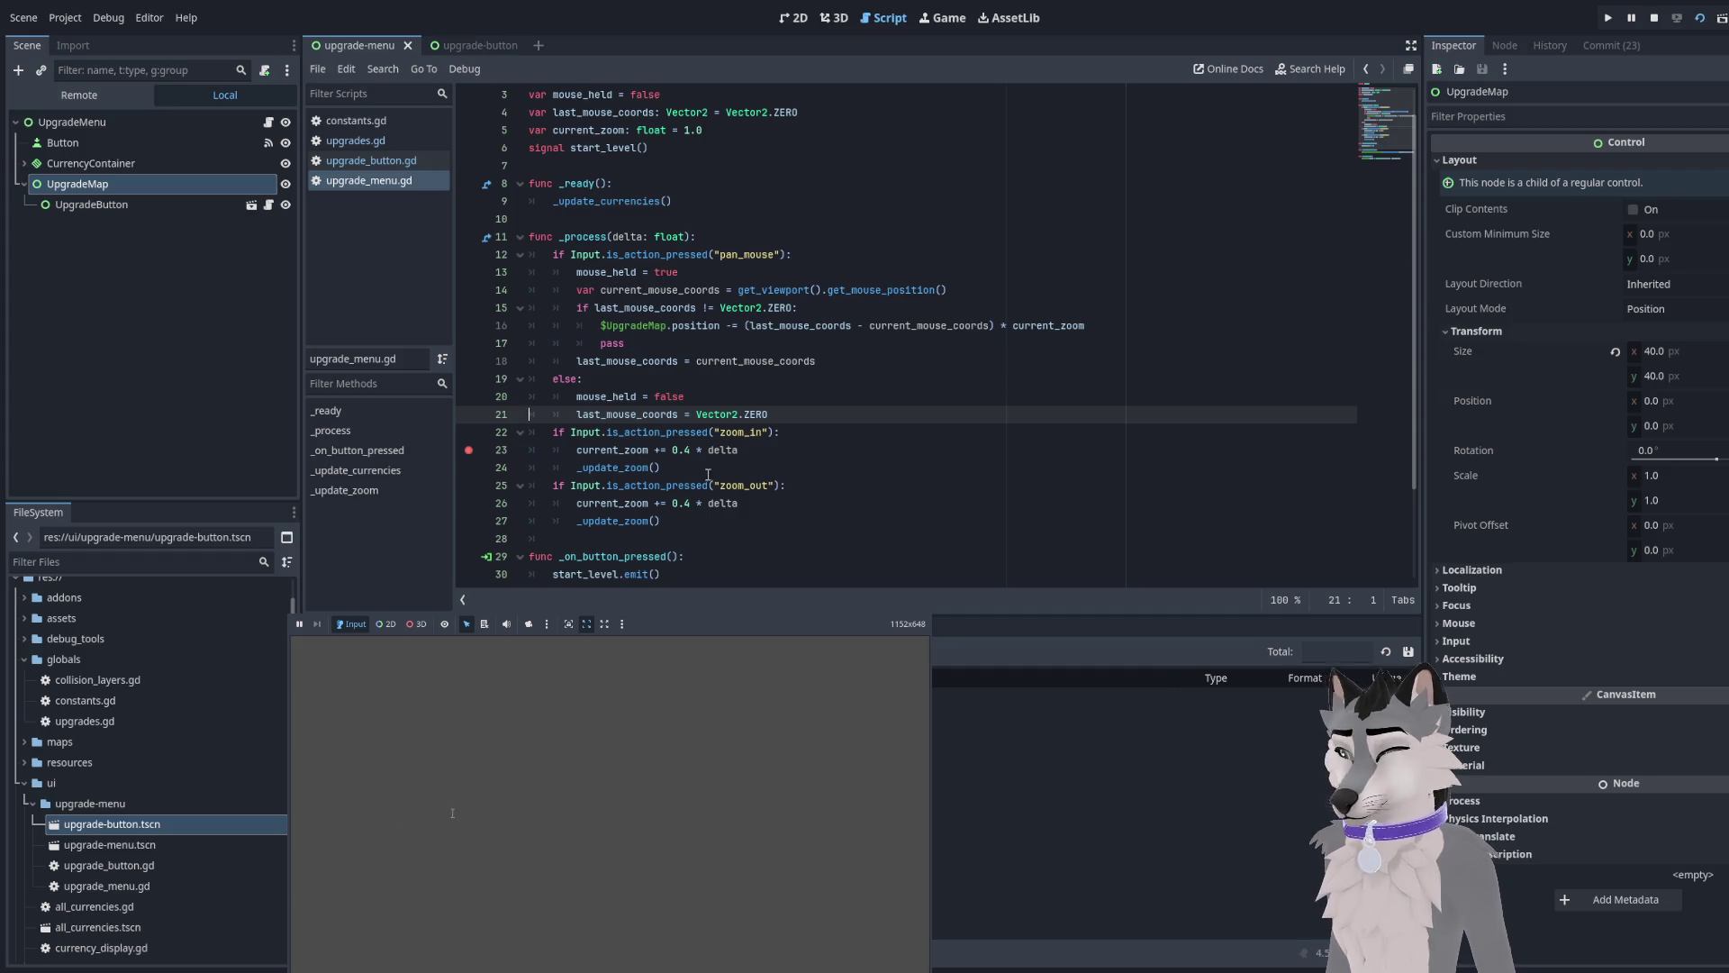
left_click(546, 468)
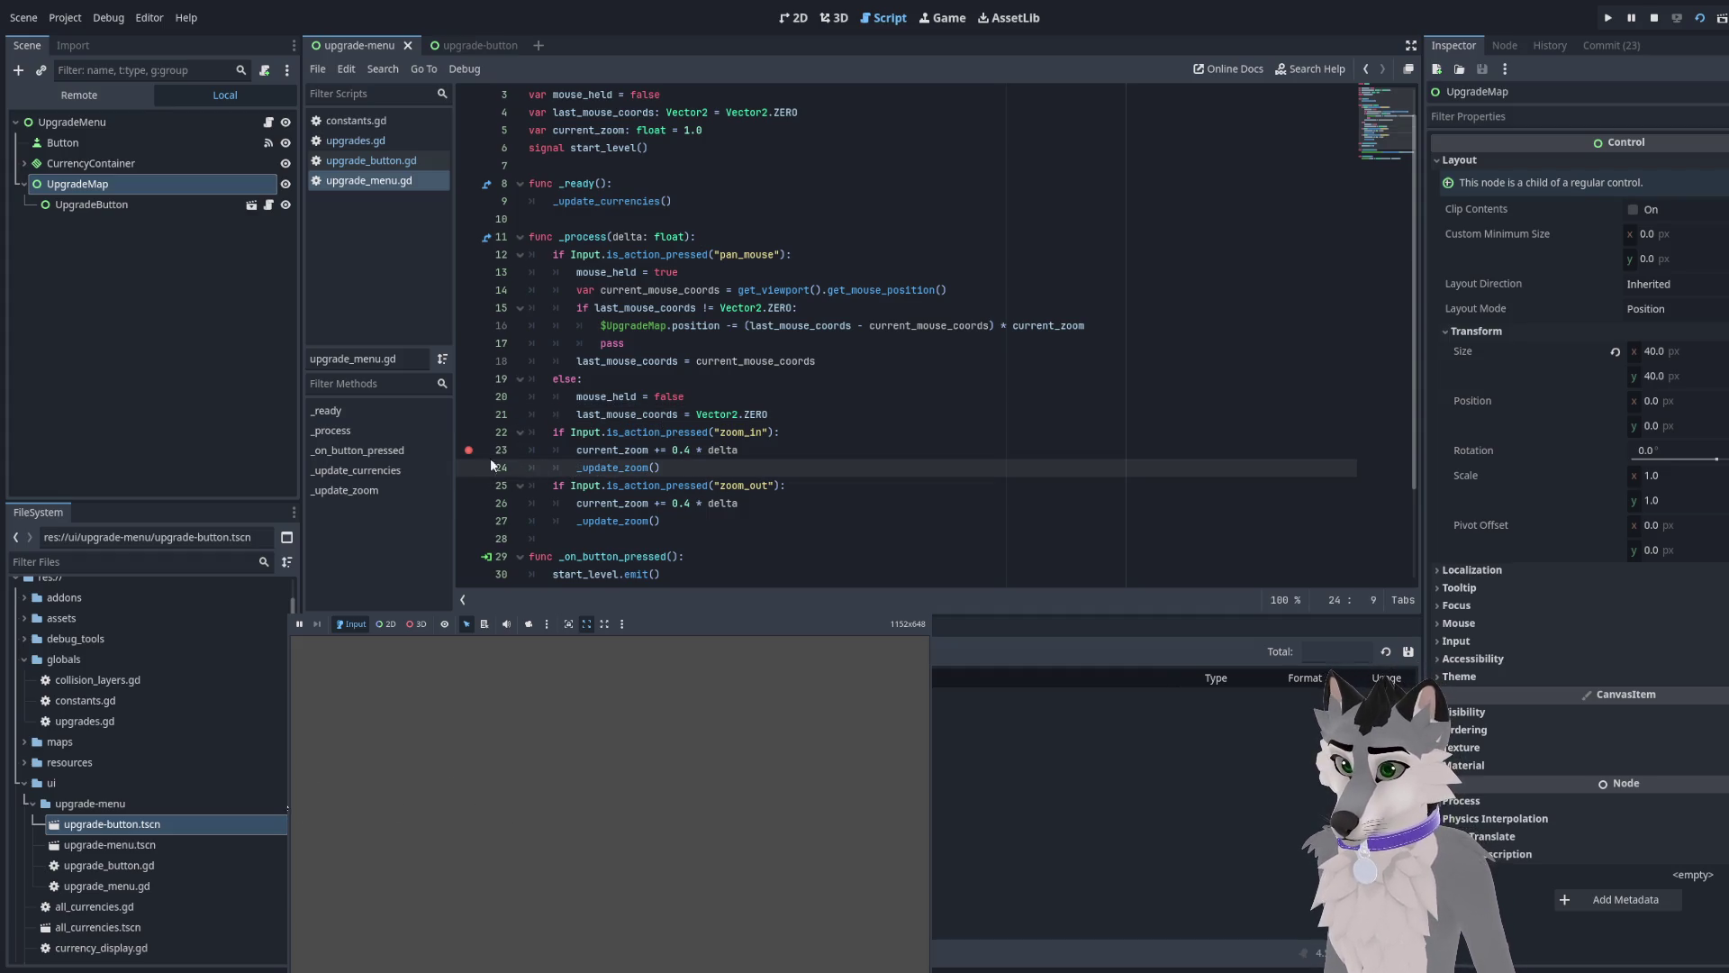
scroll(549, 466, "up", 1)
left_click(594, 450)
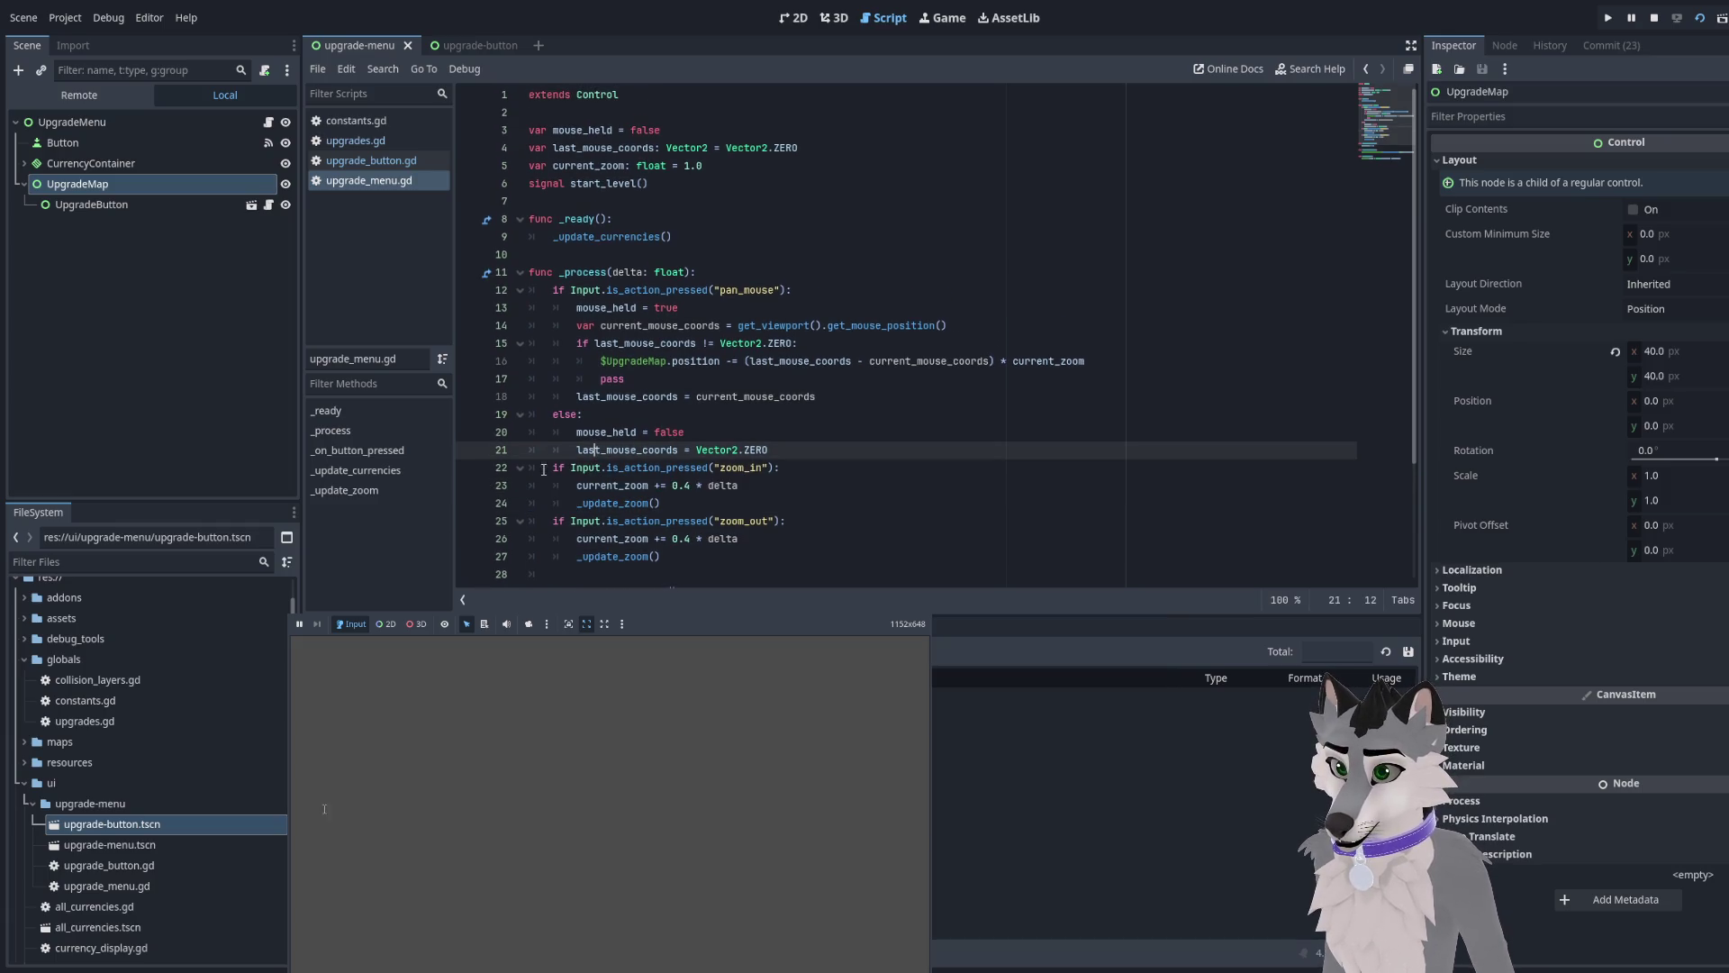
Break on line 22's zoom_in check, remove that breakpoint, and resume the game
left_click(468, 468)
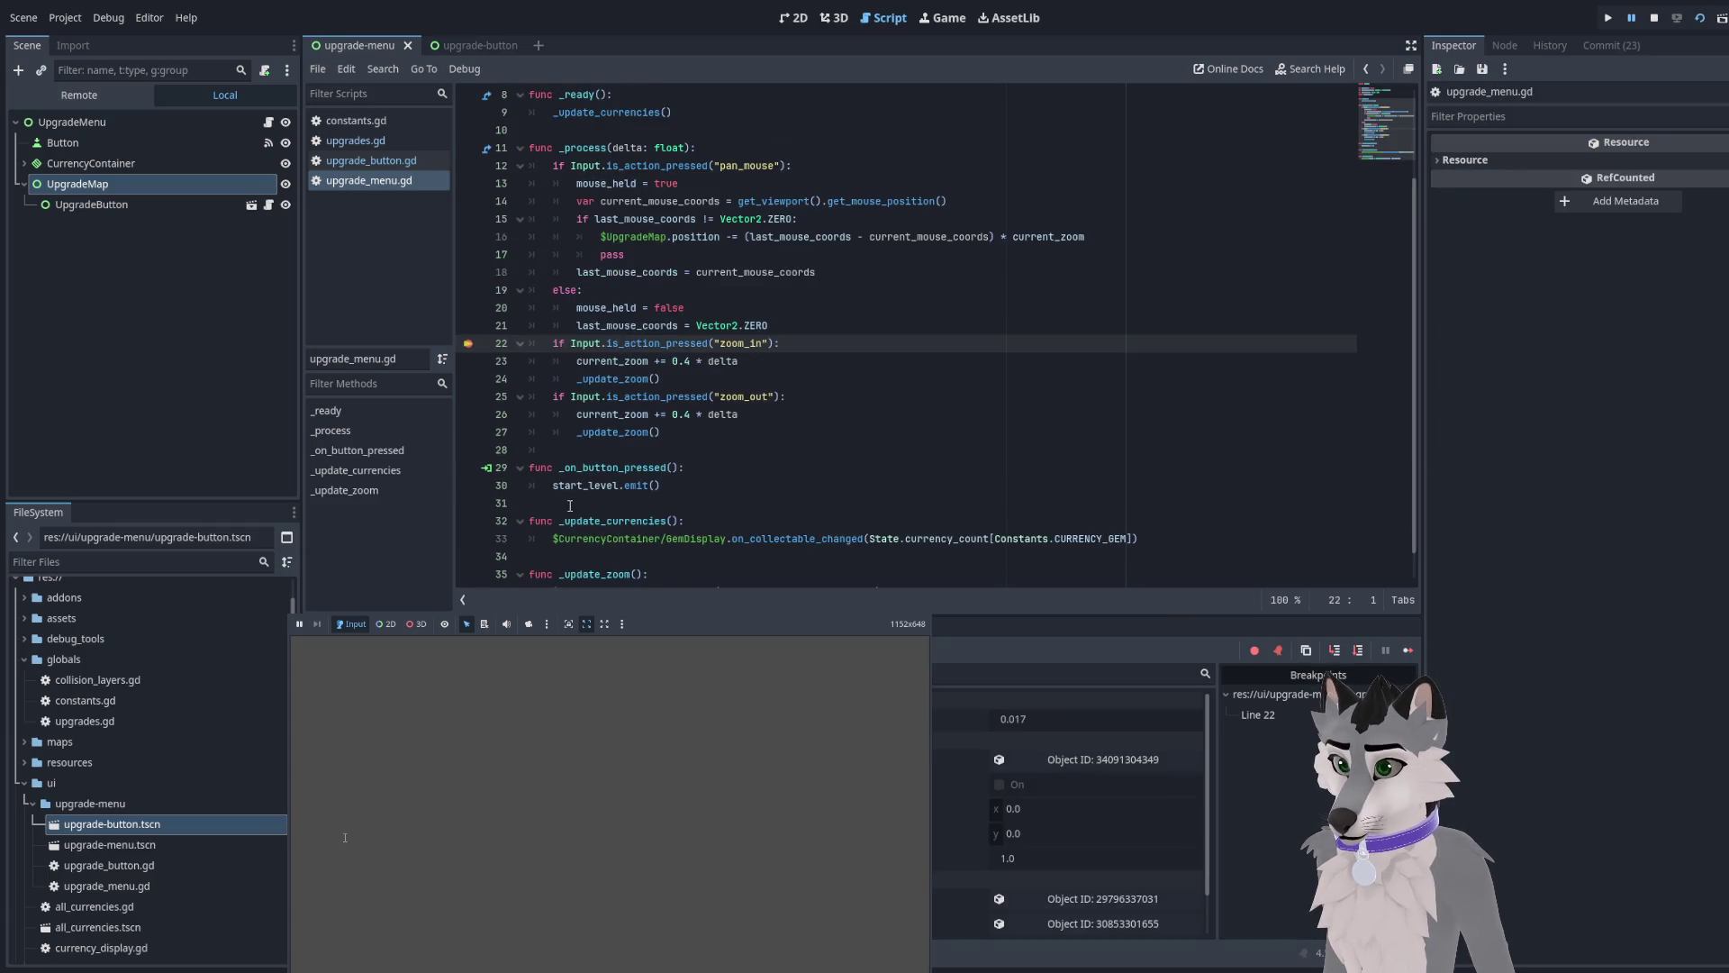
left_click(469, 351)
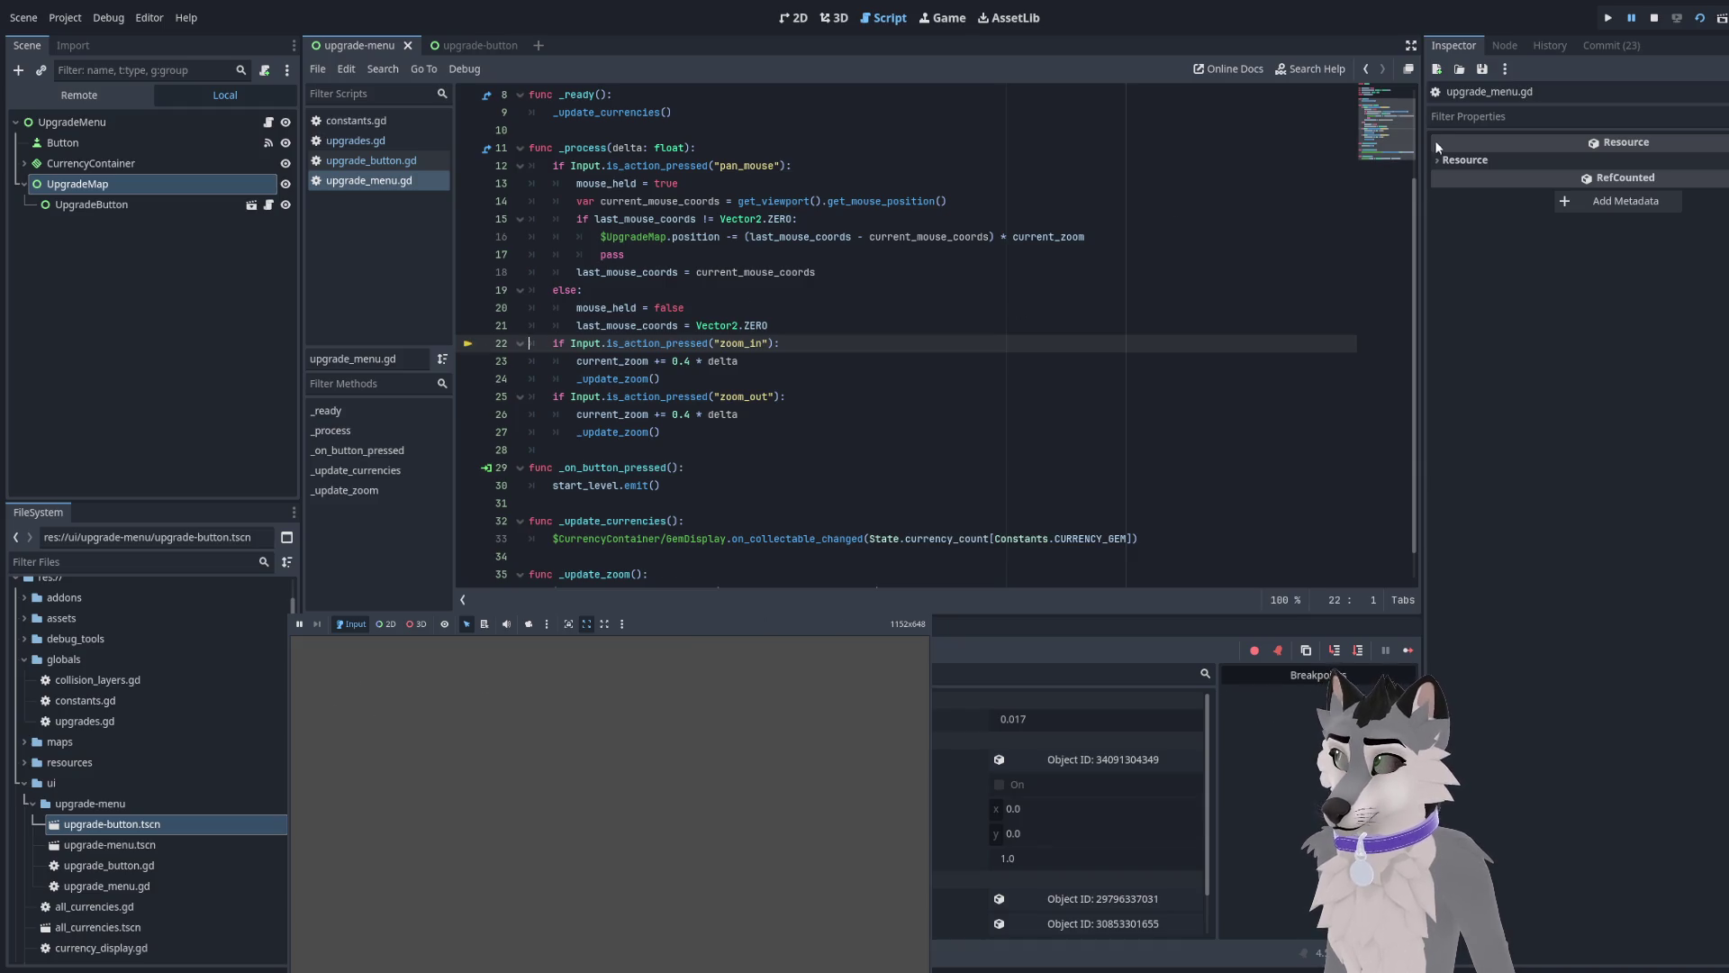
left_click(1631, 20)
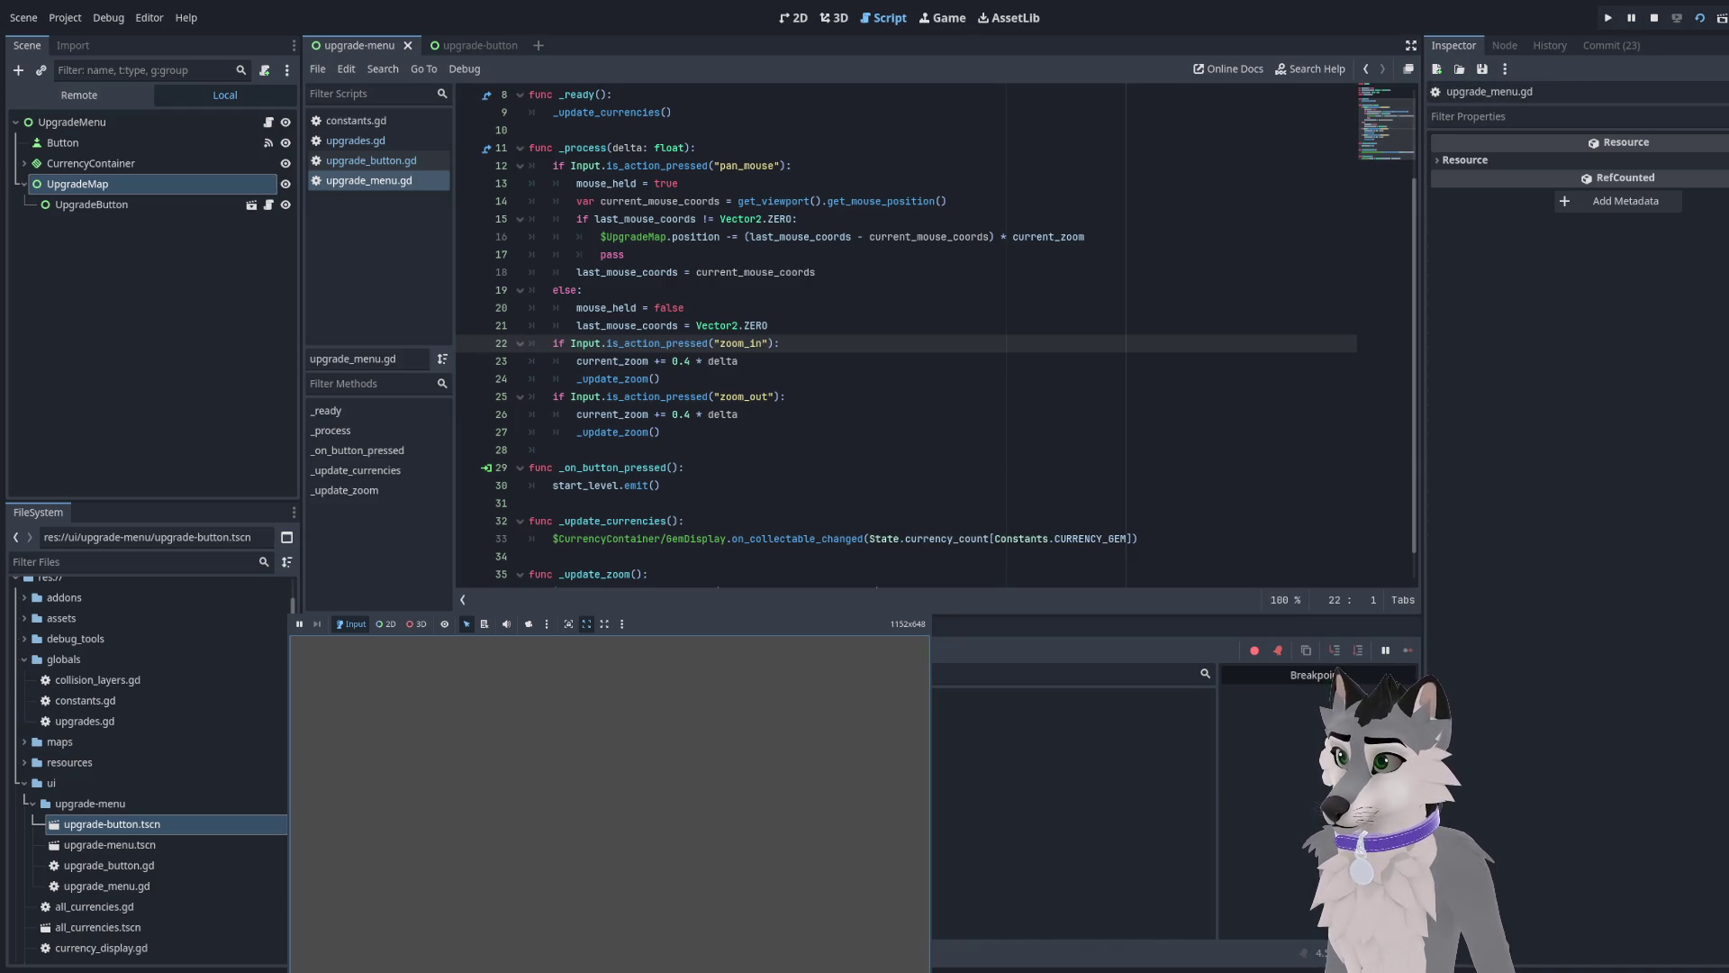
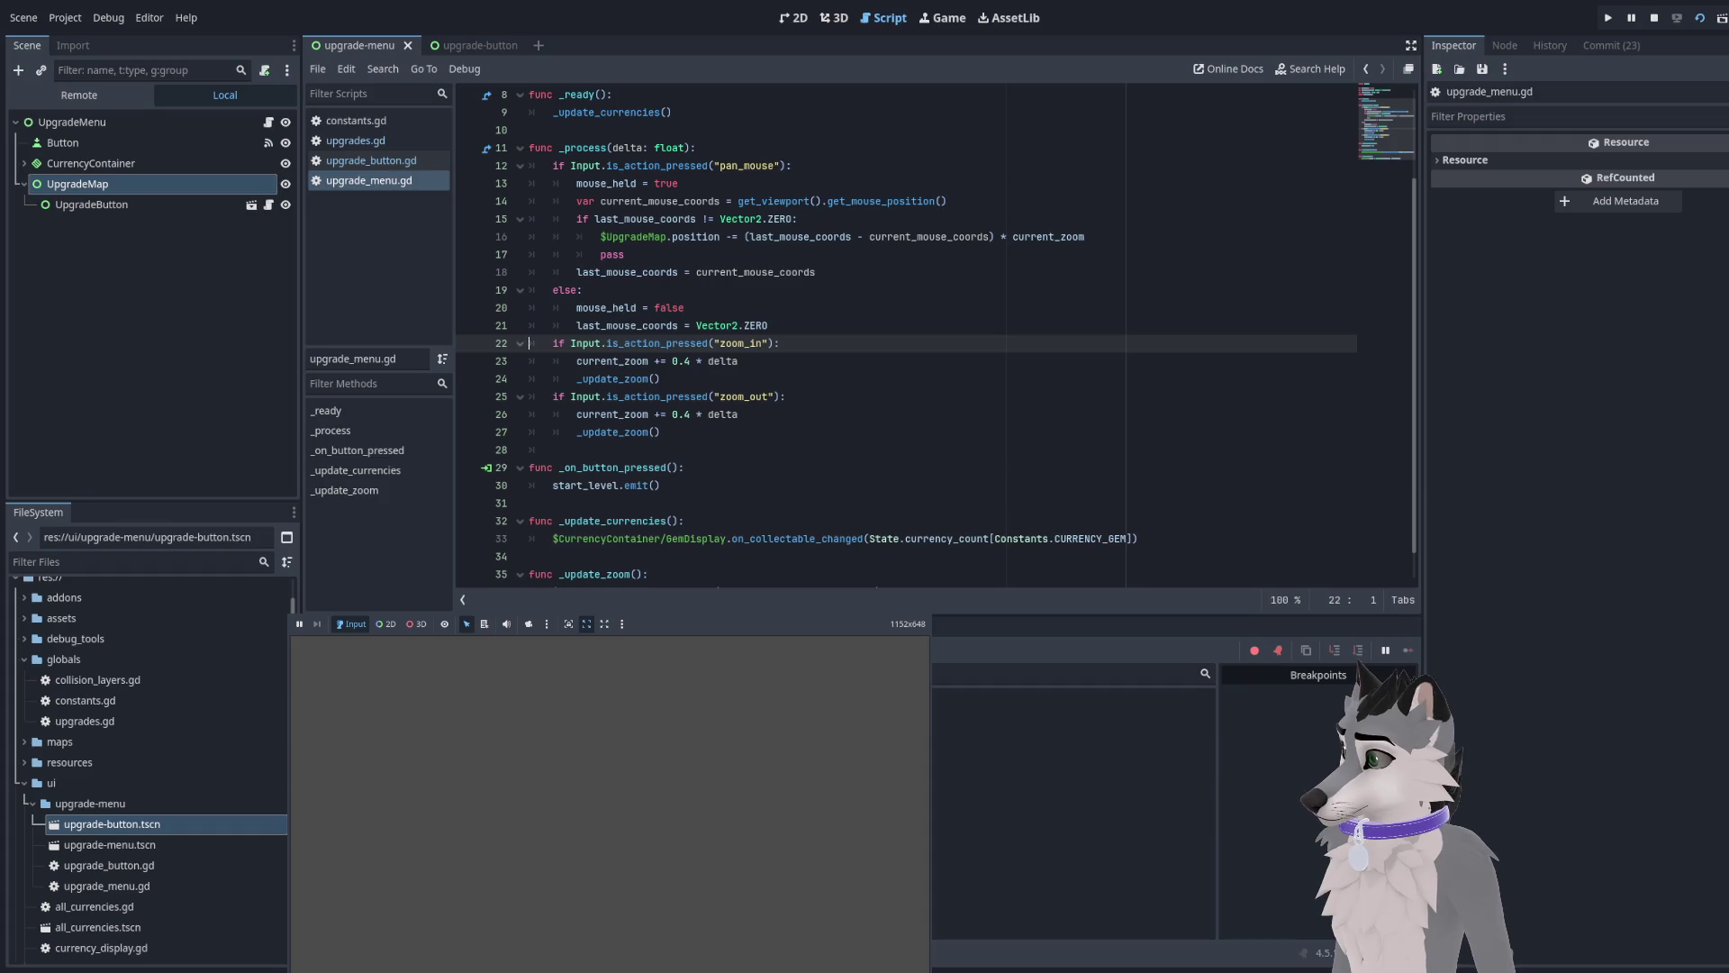
Switch the zoom_in and zoom_out checks from is_action_pressed to is_action_just_released
double_click(684, 343)
type("is_action_release")
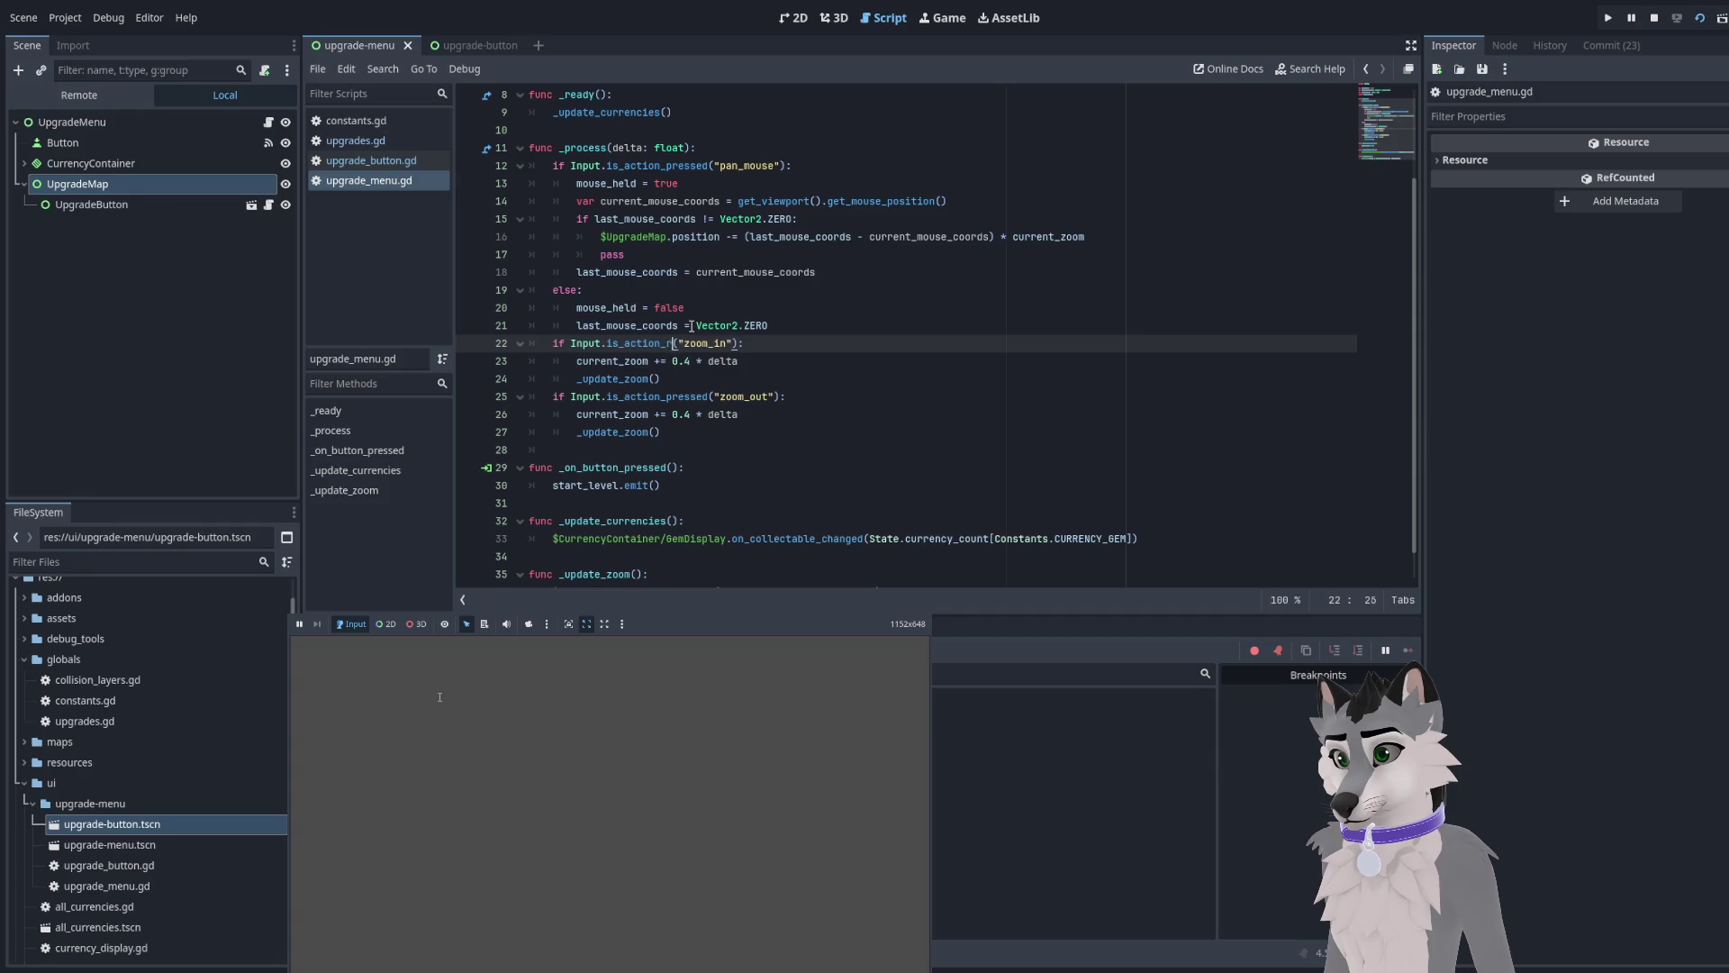
type("d")
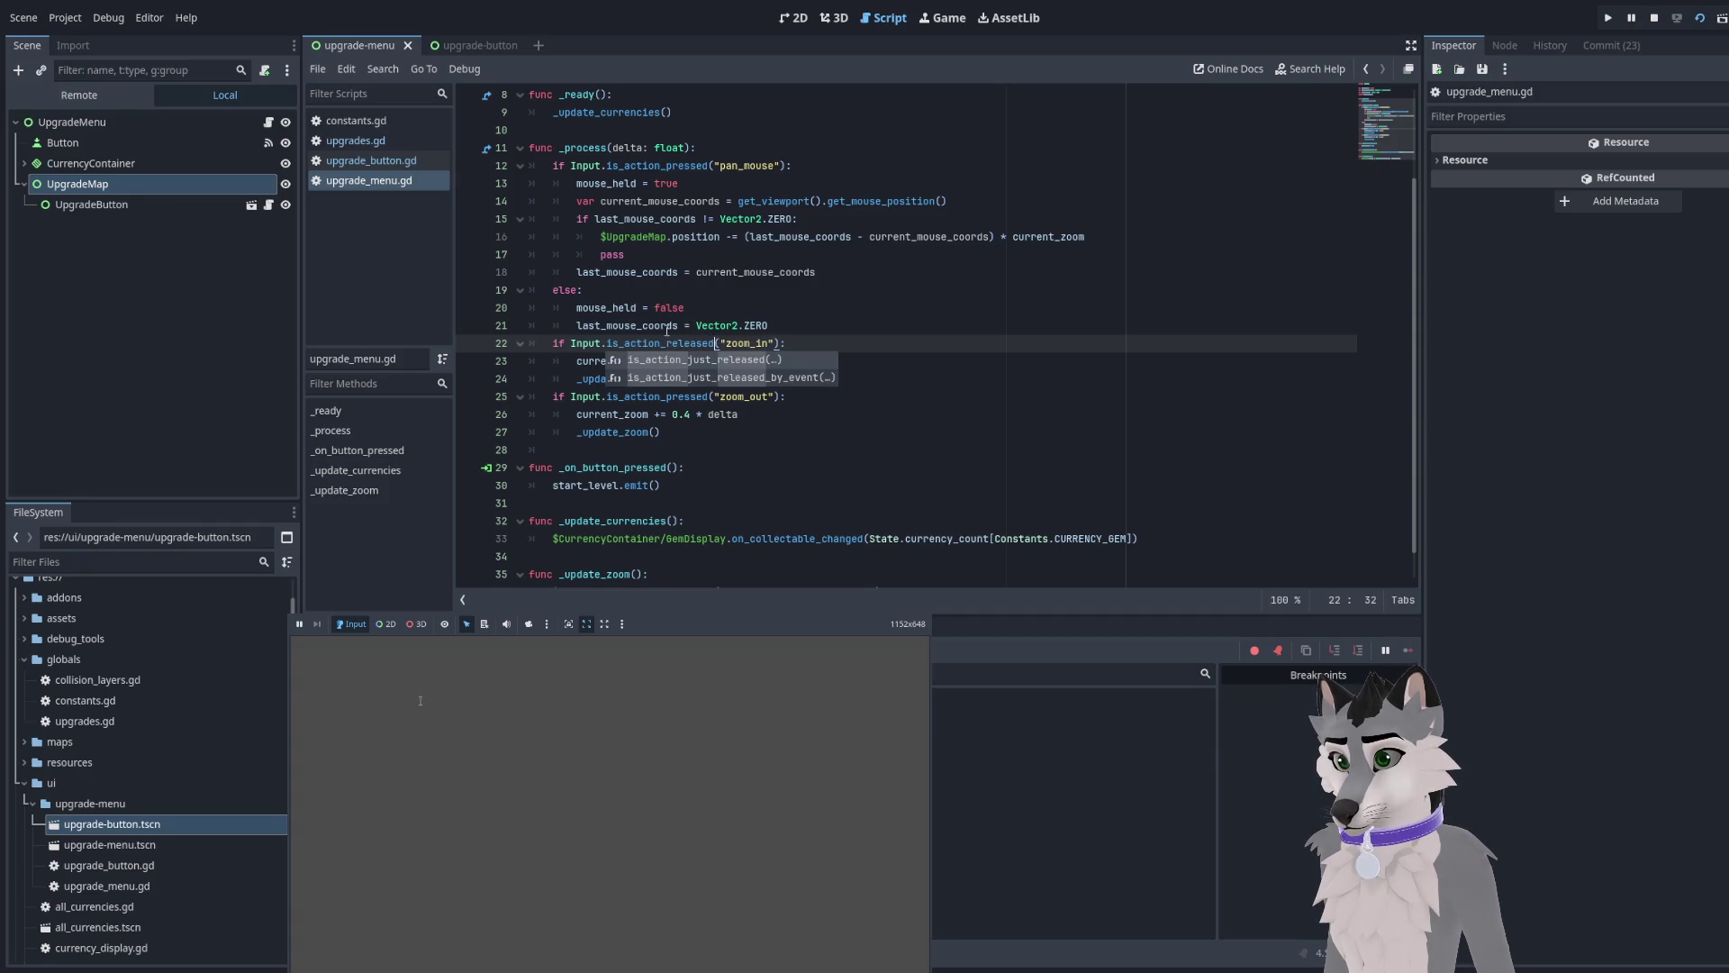
double_click(653, 359)
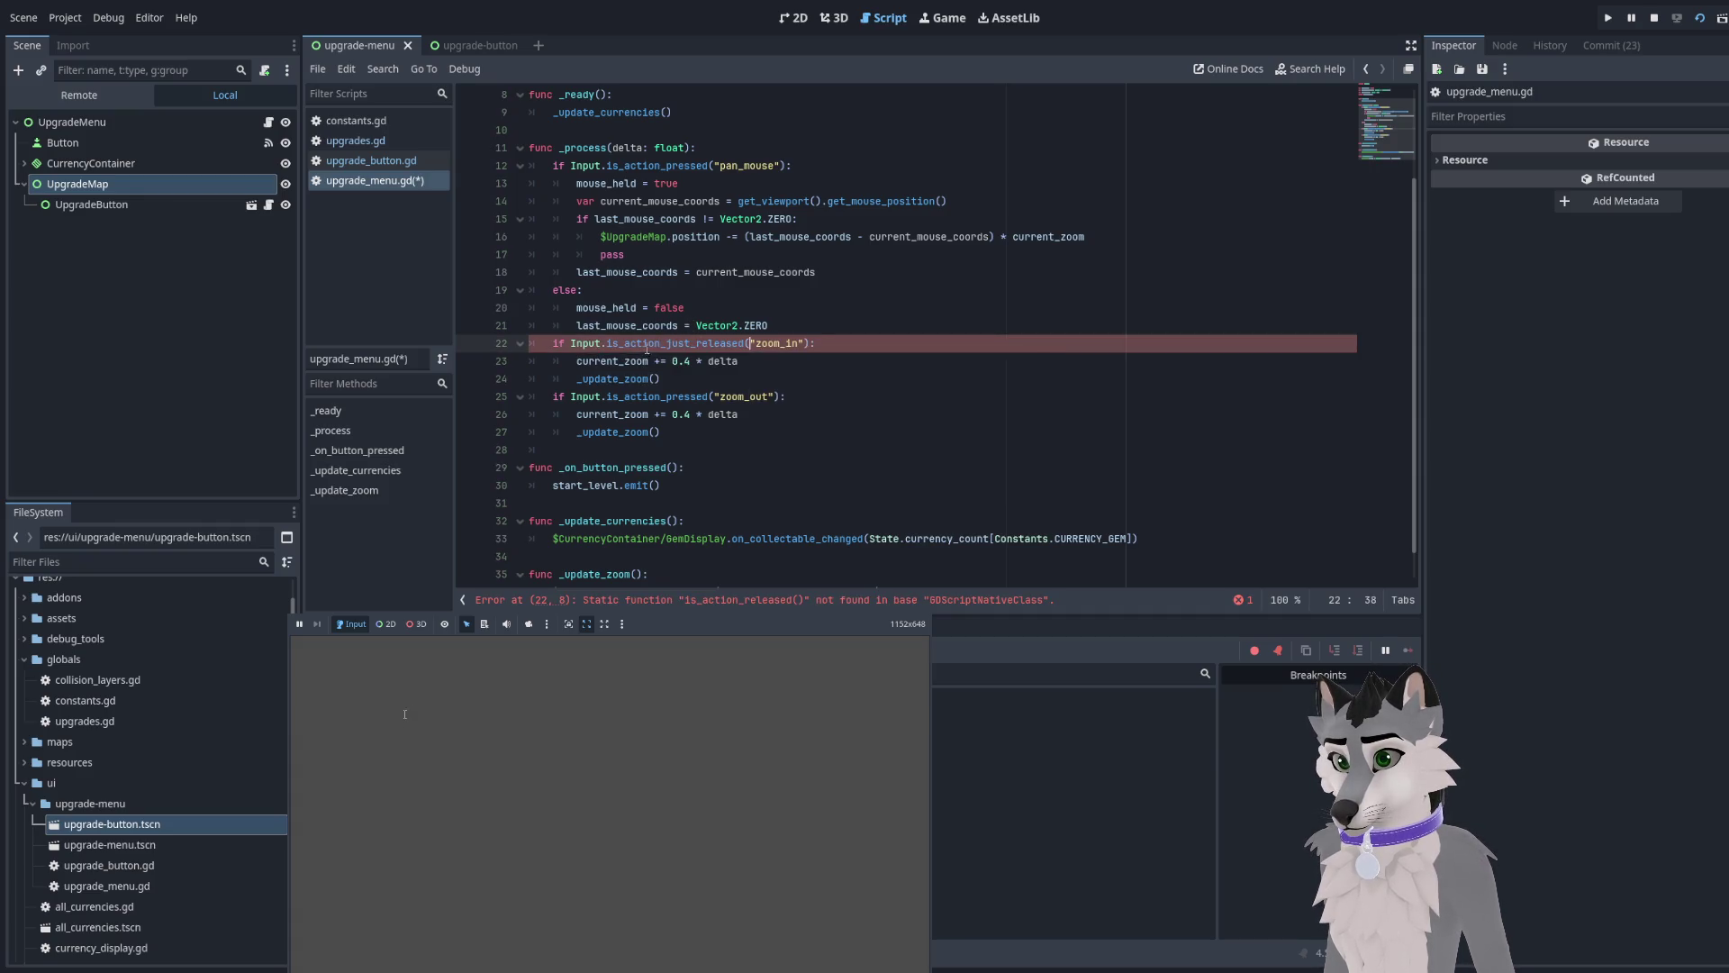
key("ctrl+c")
double_click(644, 396)
key("ctrl+v")
left_click(923, 415)
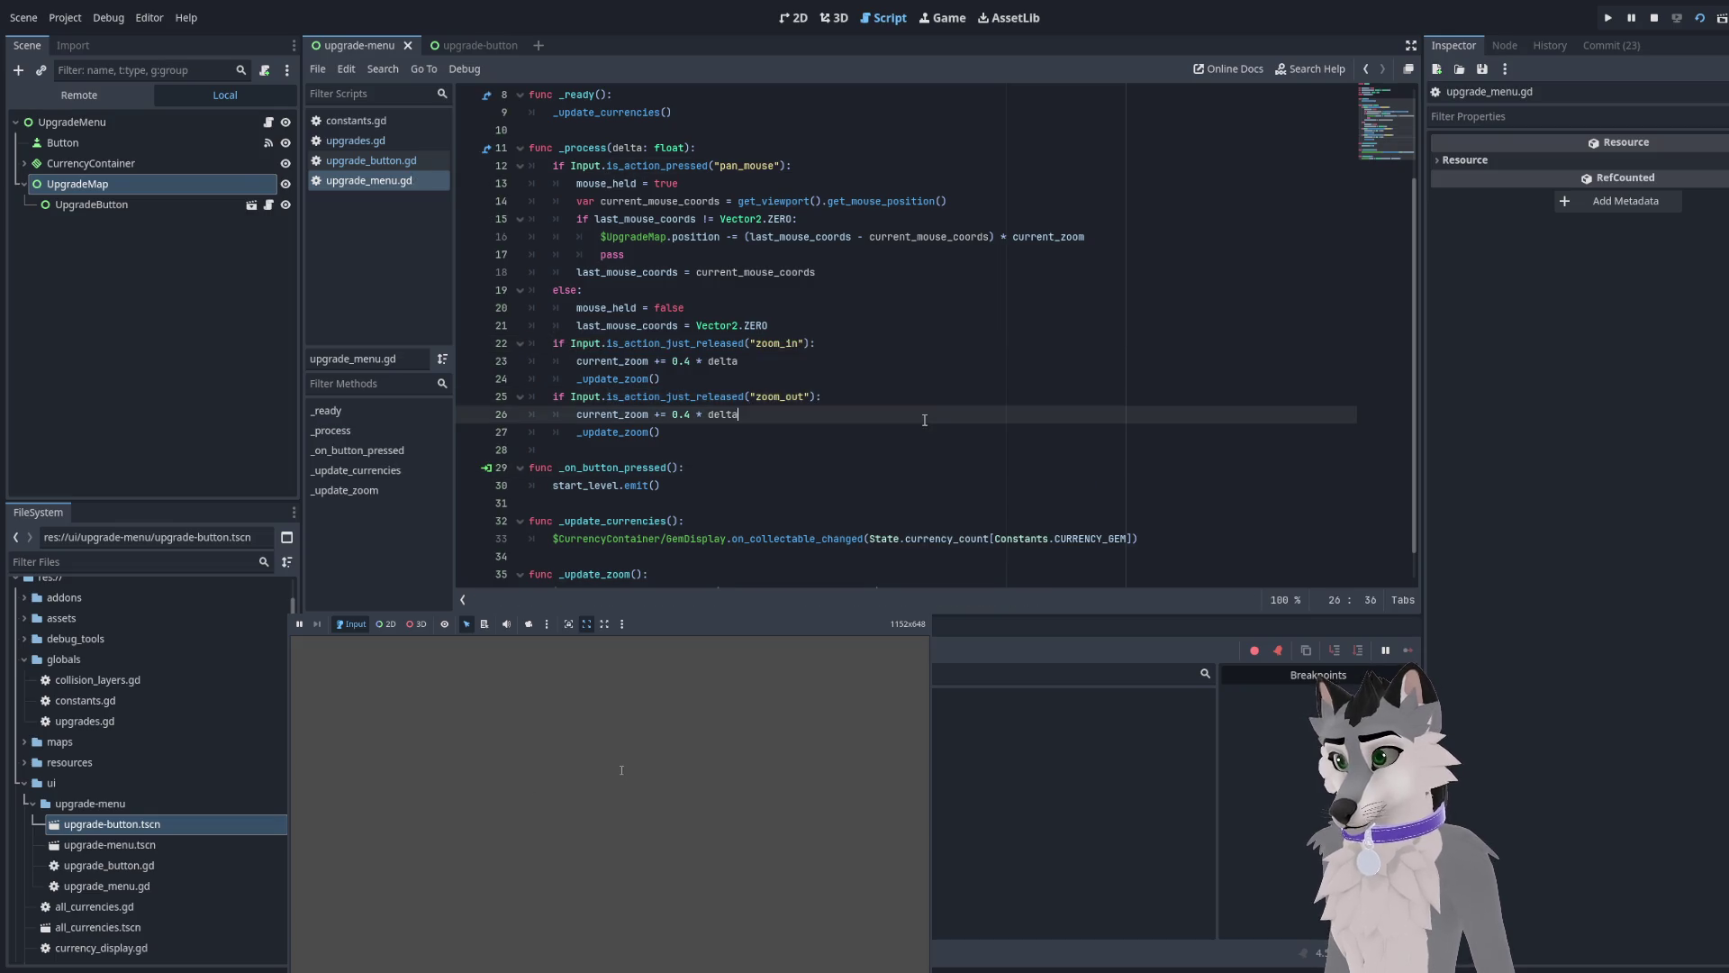
Launch the game with F5 and play a level to test the zoom
key("F5")
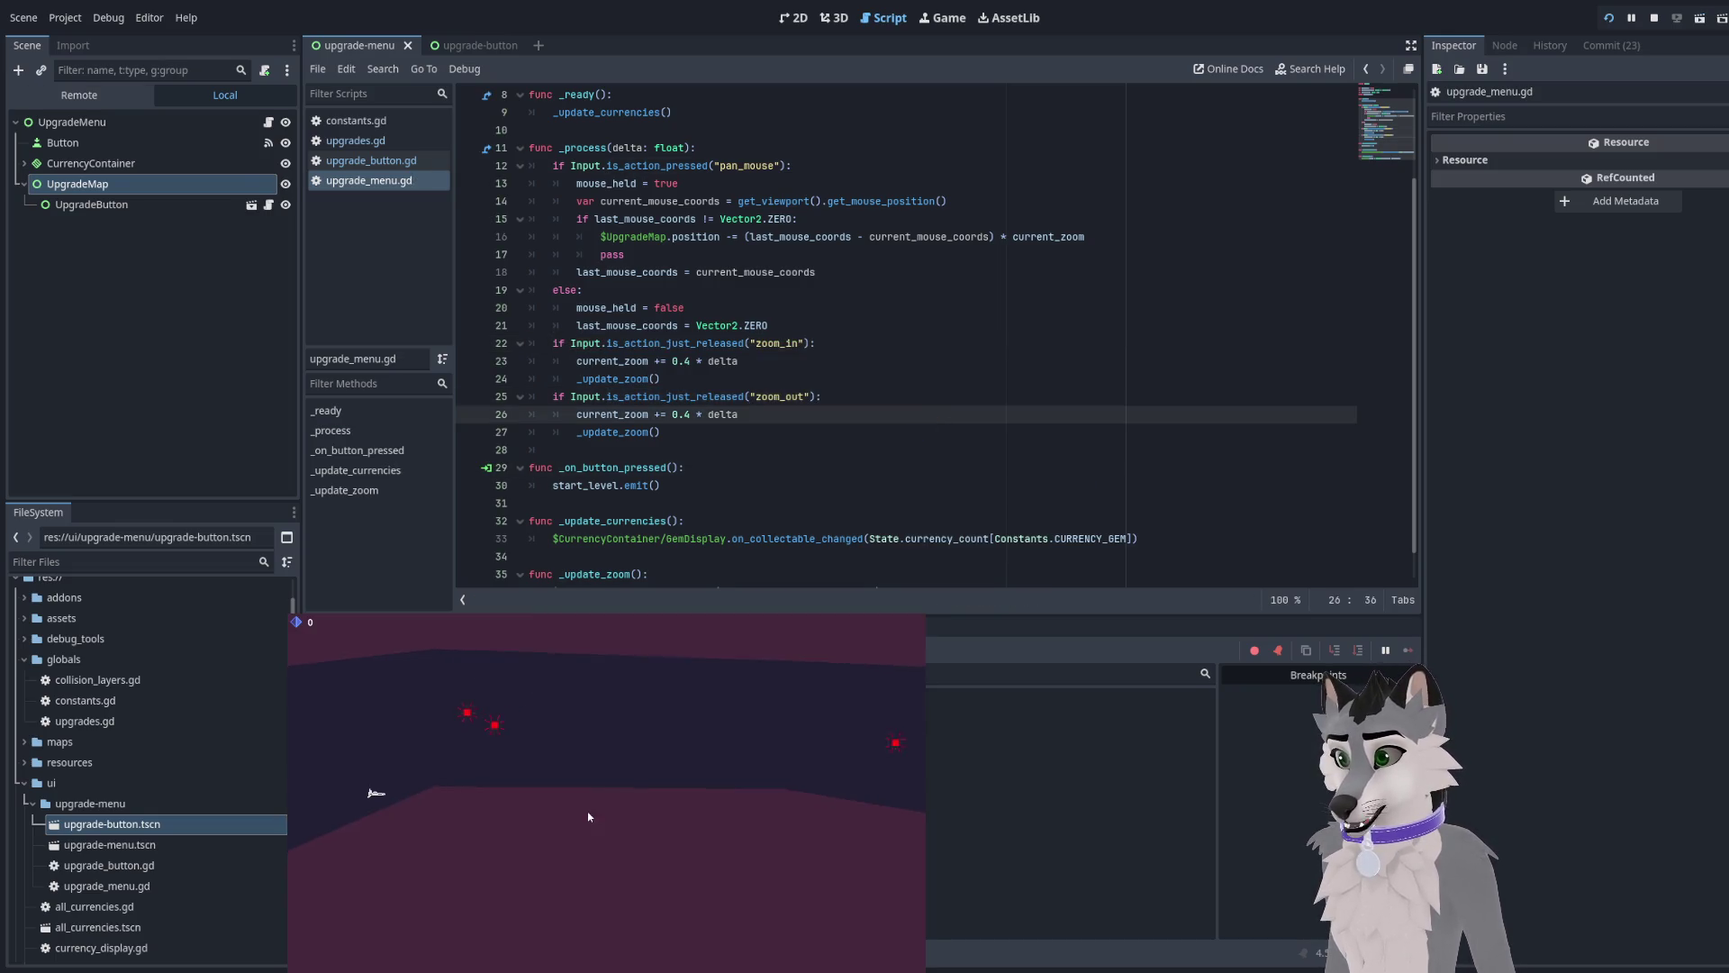
left_click(581, 794)
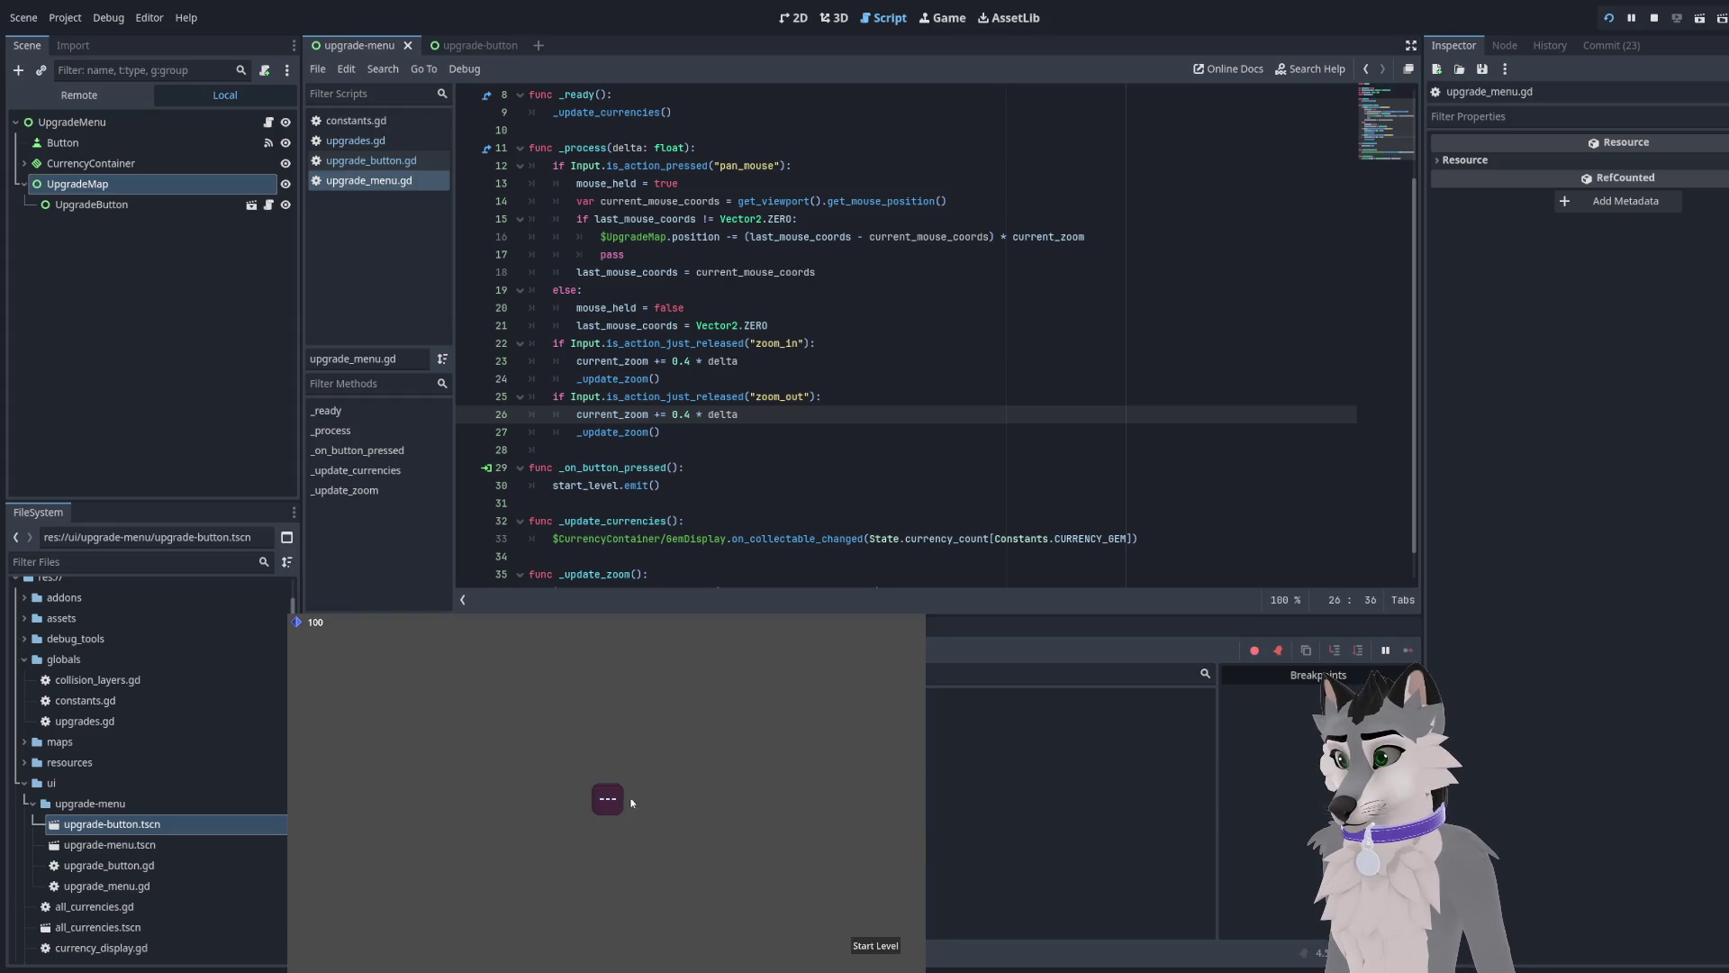
left_click(607, 798)
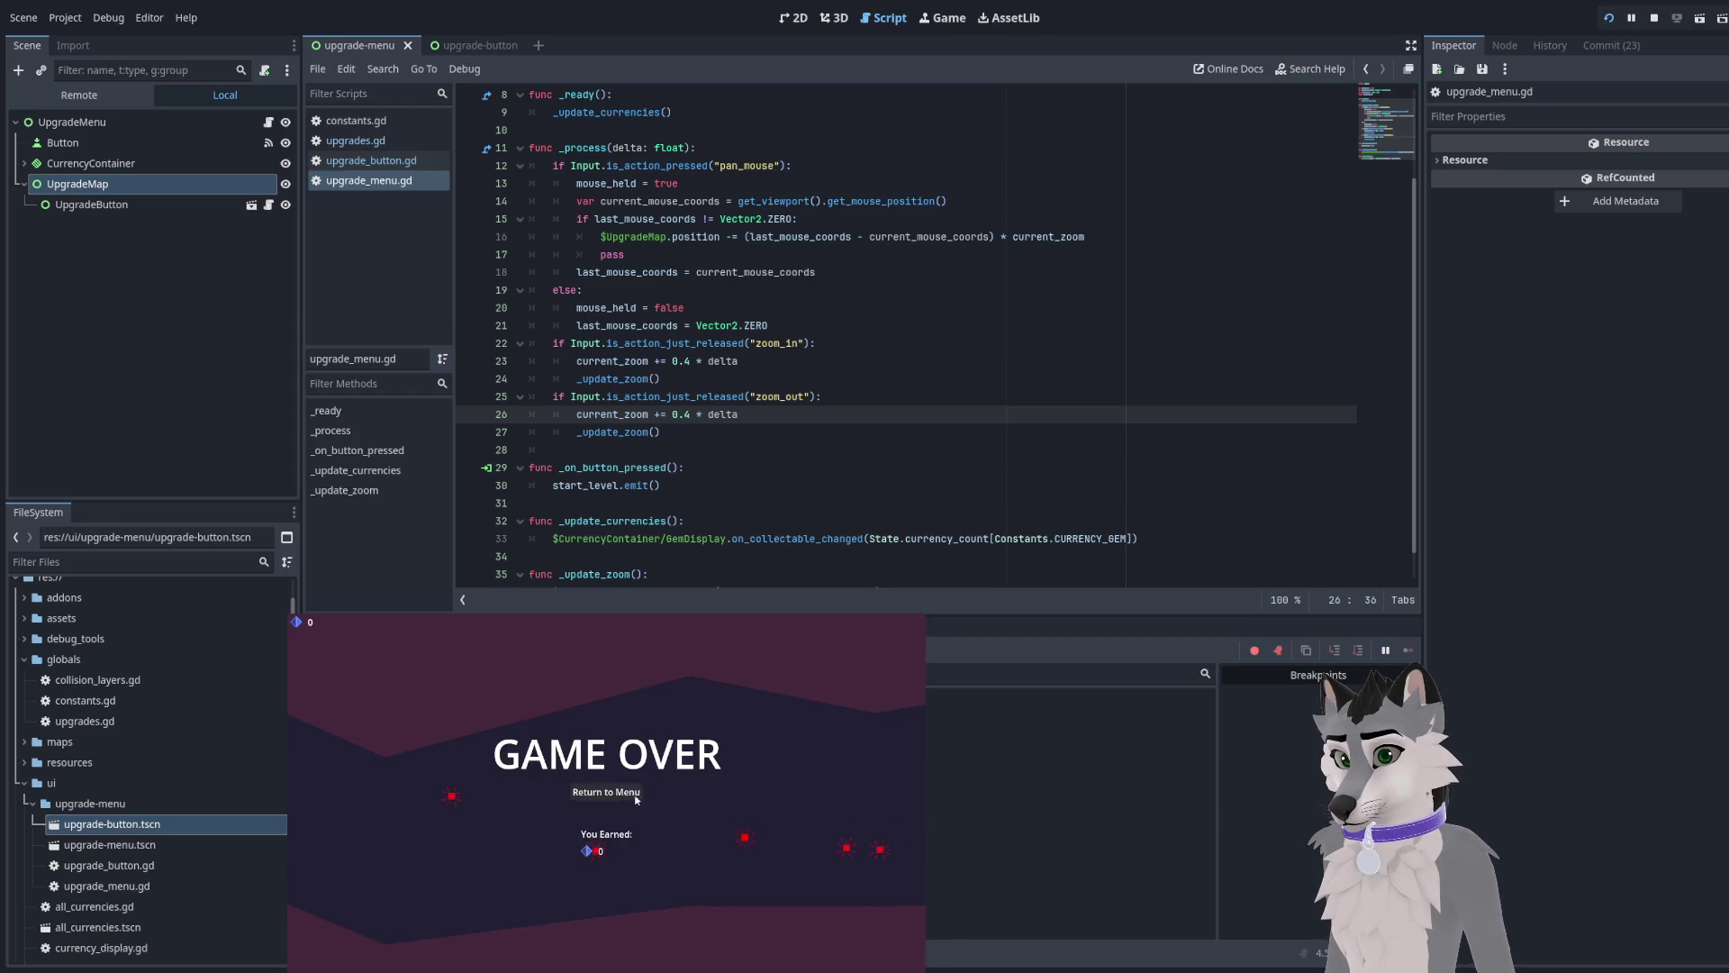
left_click(615, 798)
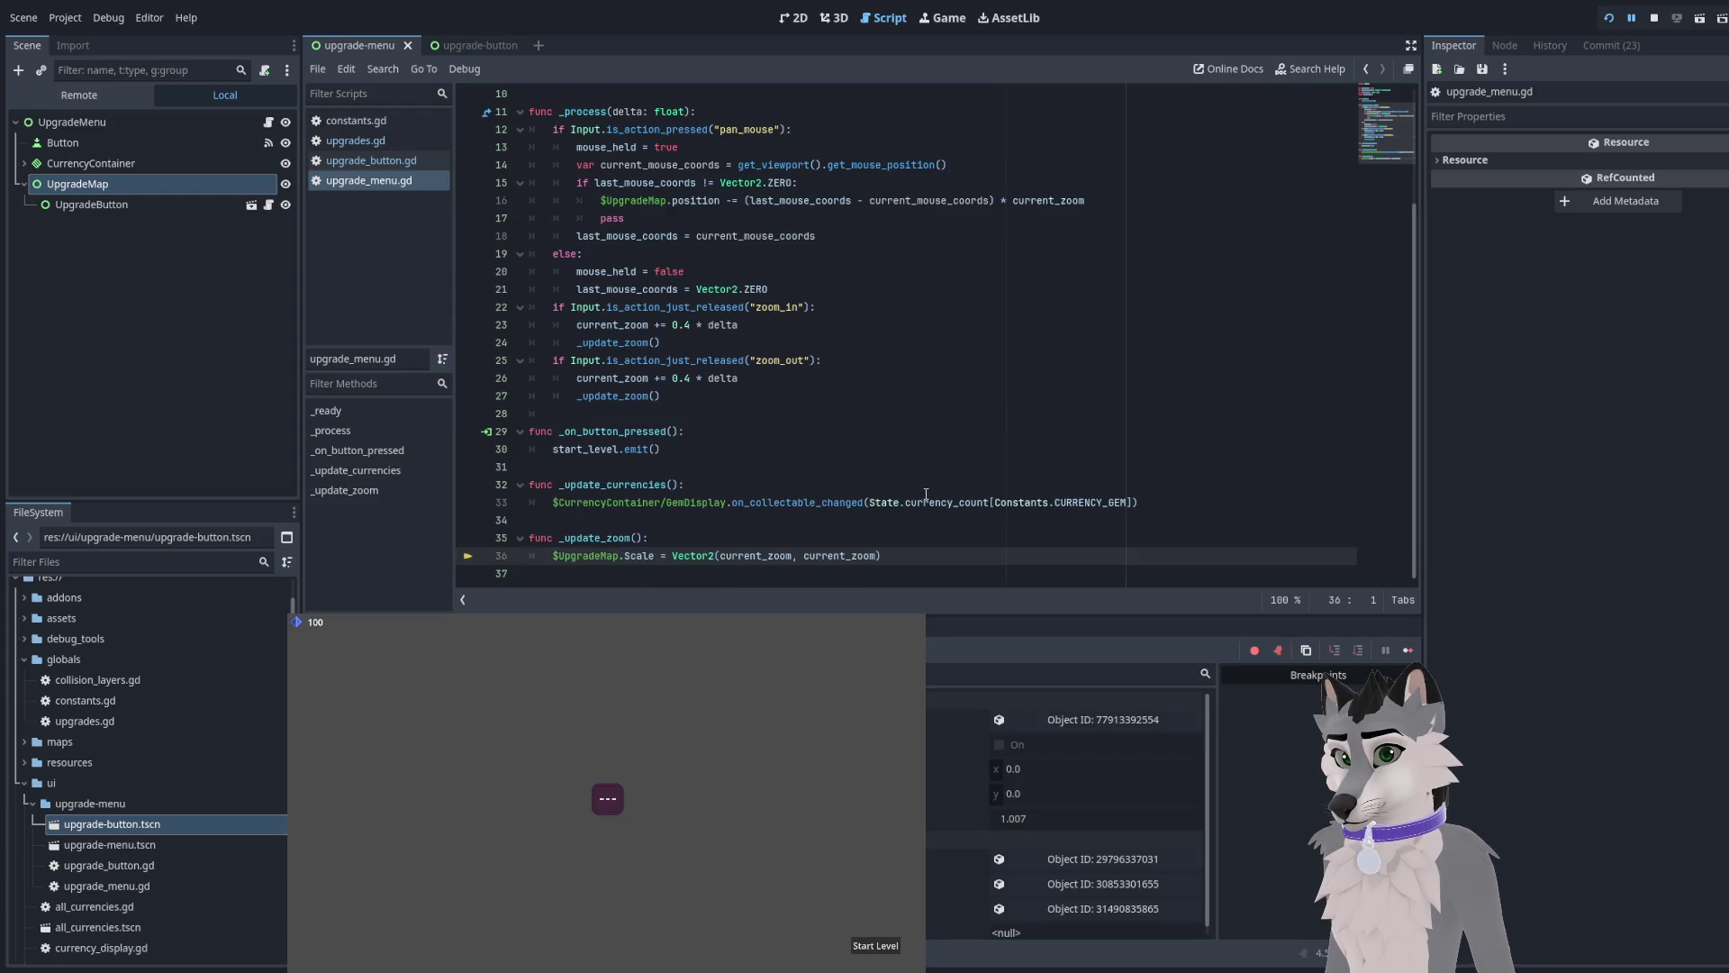
Delete '* delta' from both zoom lines so each step is a flat 0.4, then rerun the game
left_click(647, 538)
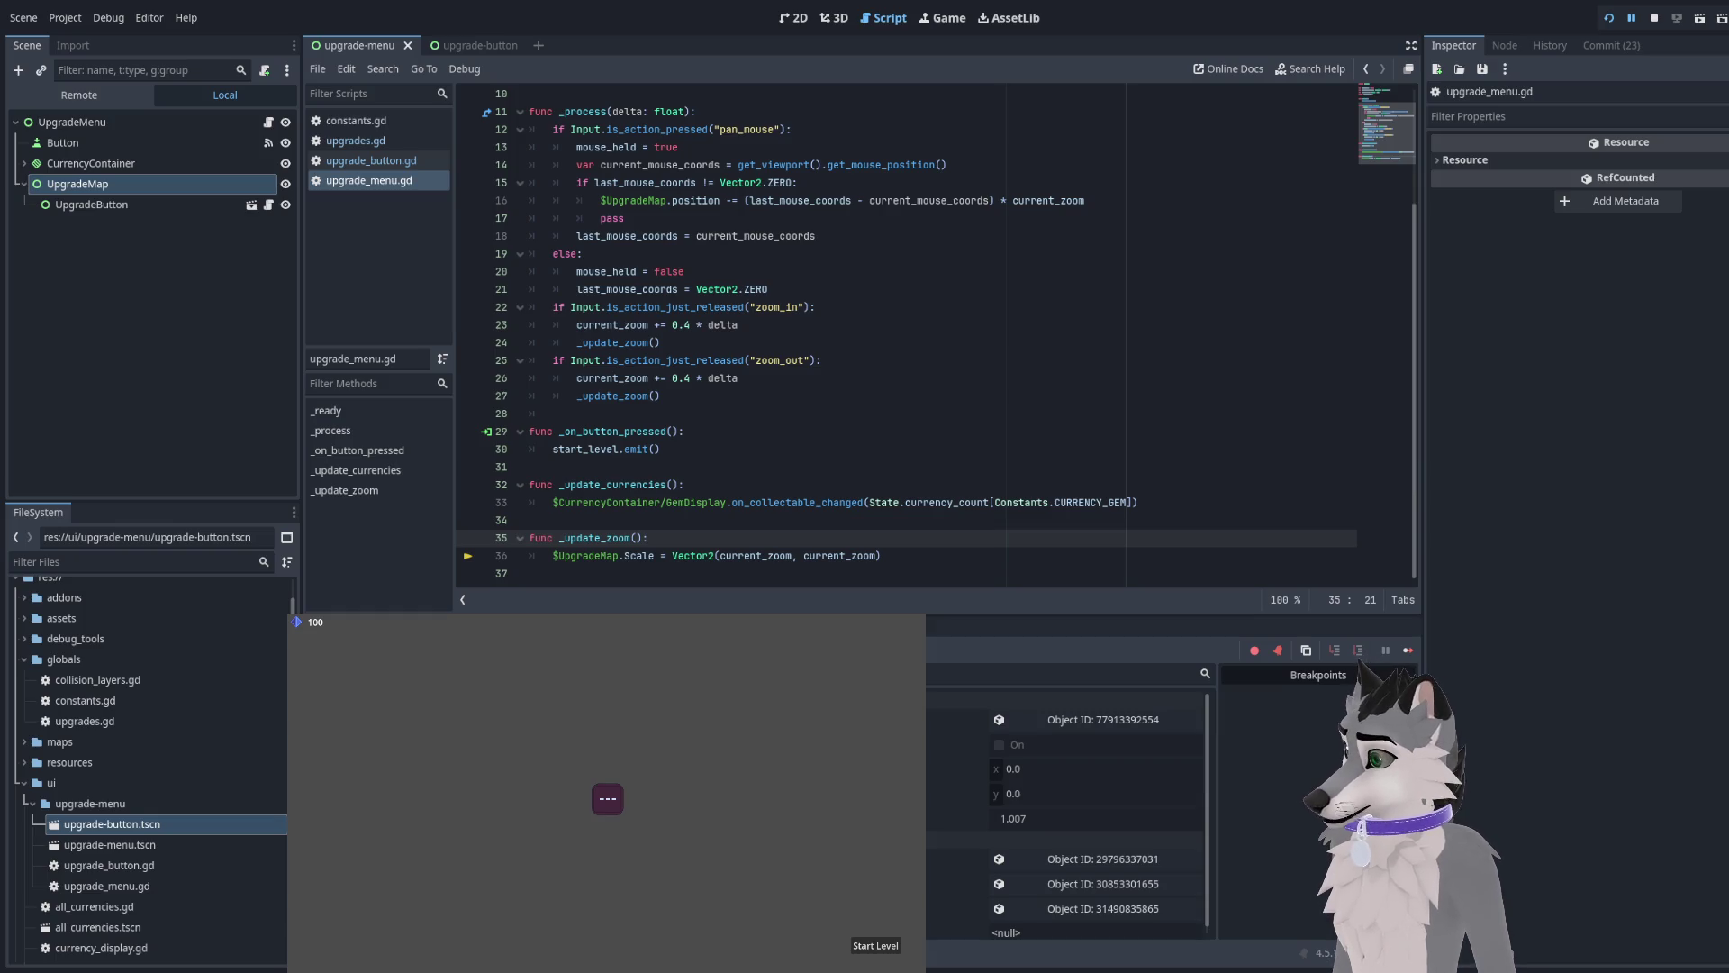
left_click(908, 448)
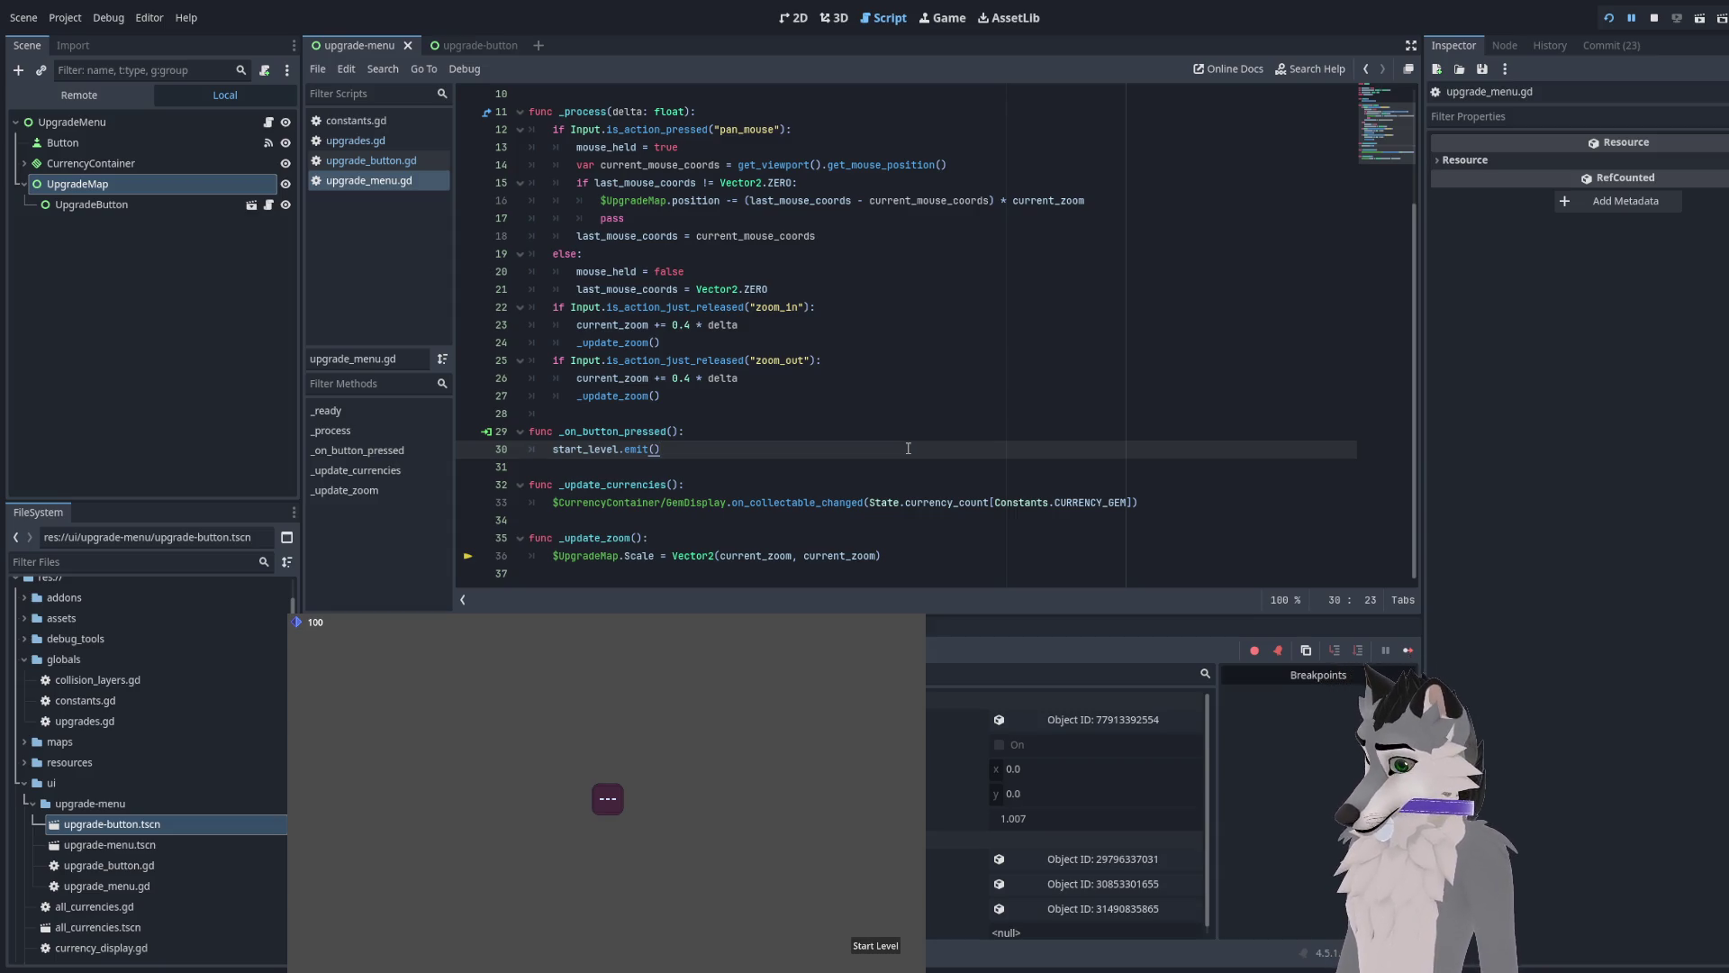
left_click_drag(696, 325, 740, 325)
key("BackSpace")
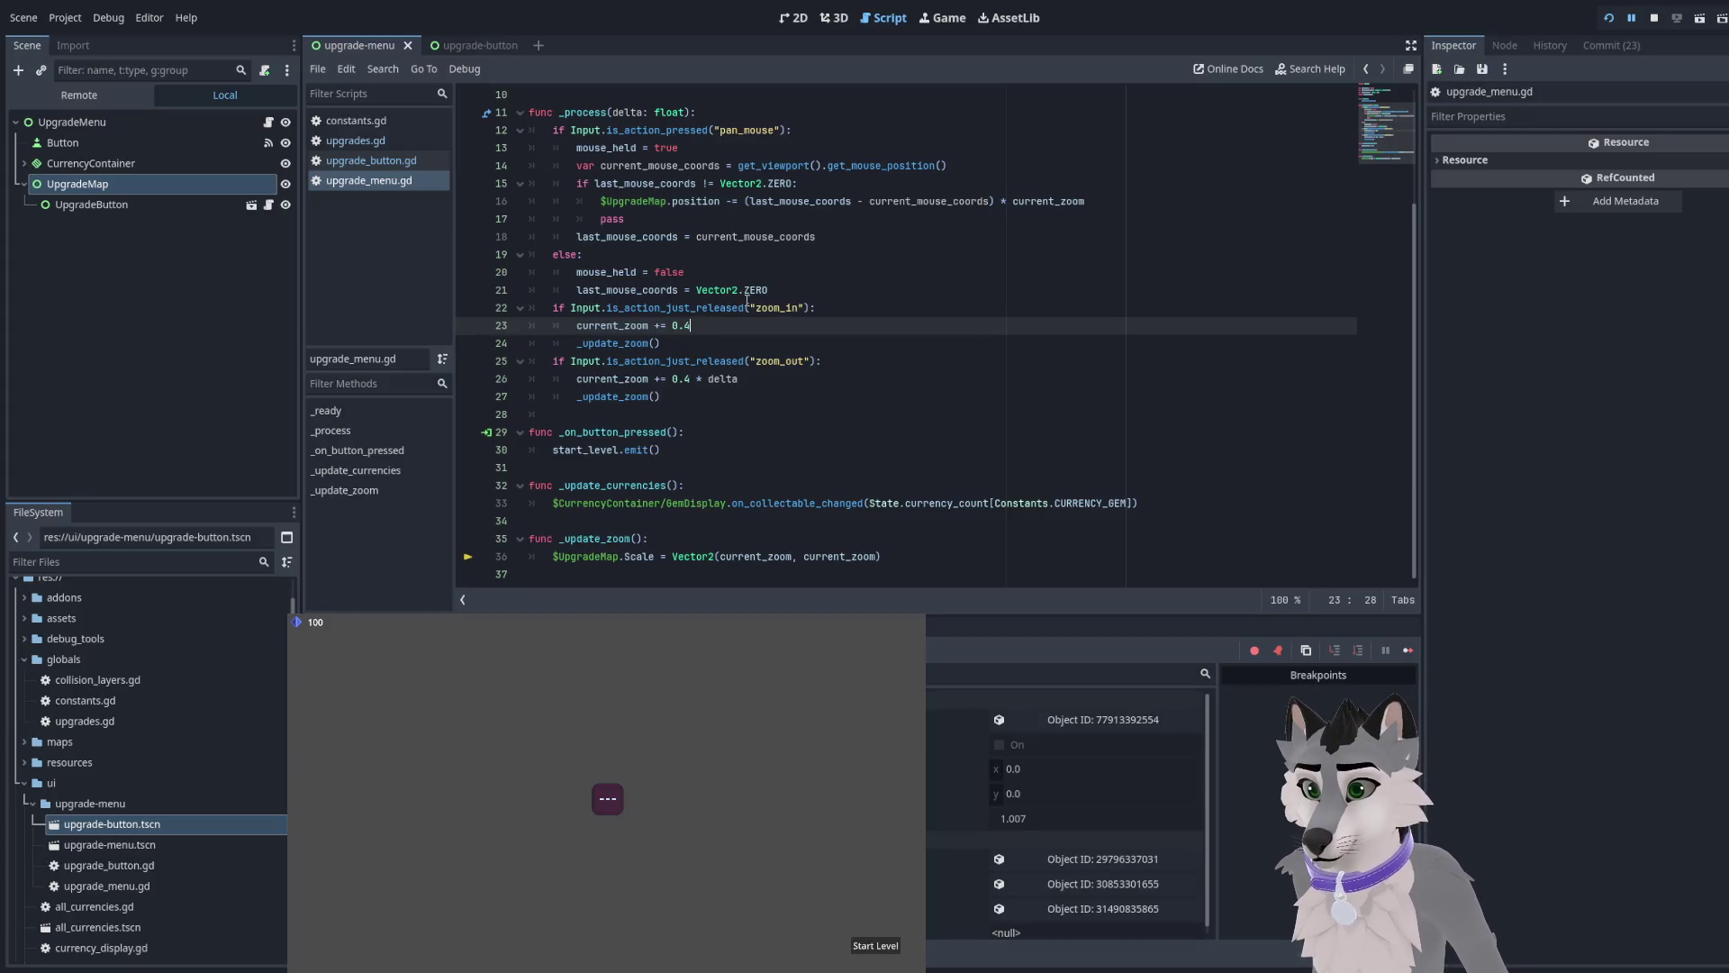
key("Down")
key("Down")
key("Down")
key("shift+End")
key("BackSpace")
key("Escape")
left_click(746, 293)
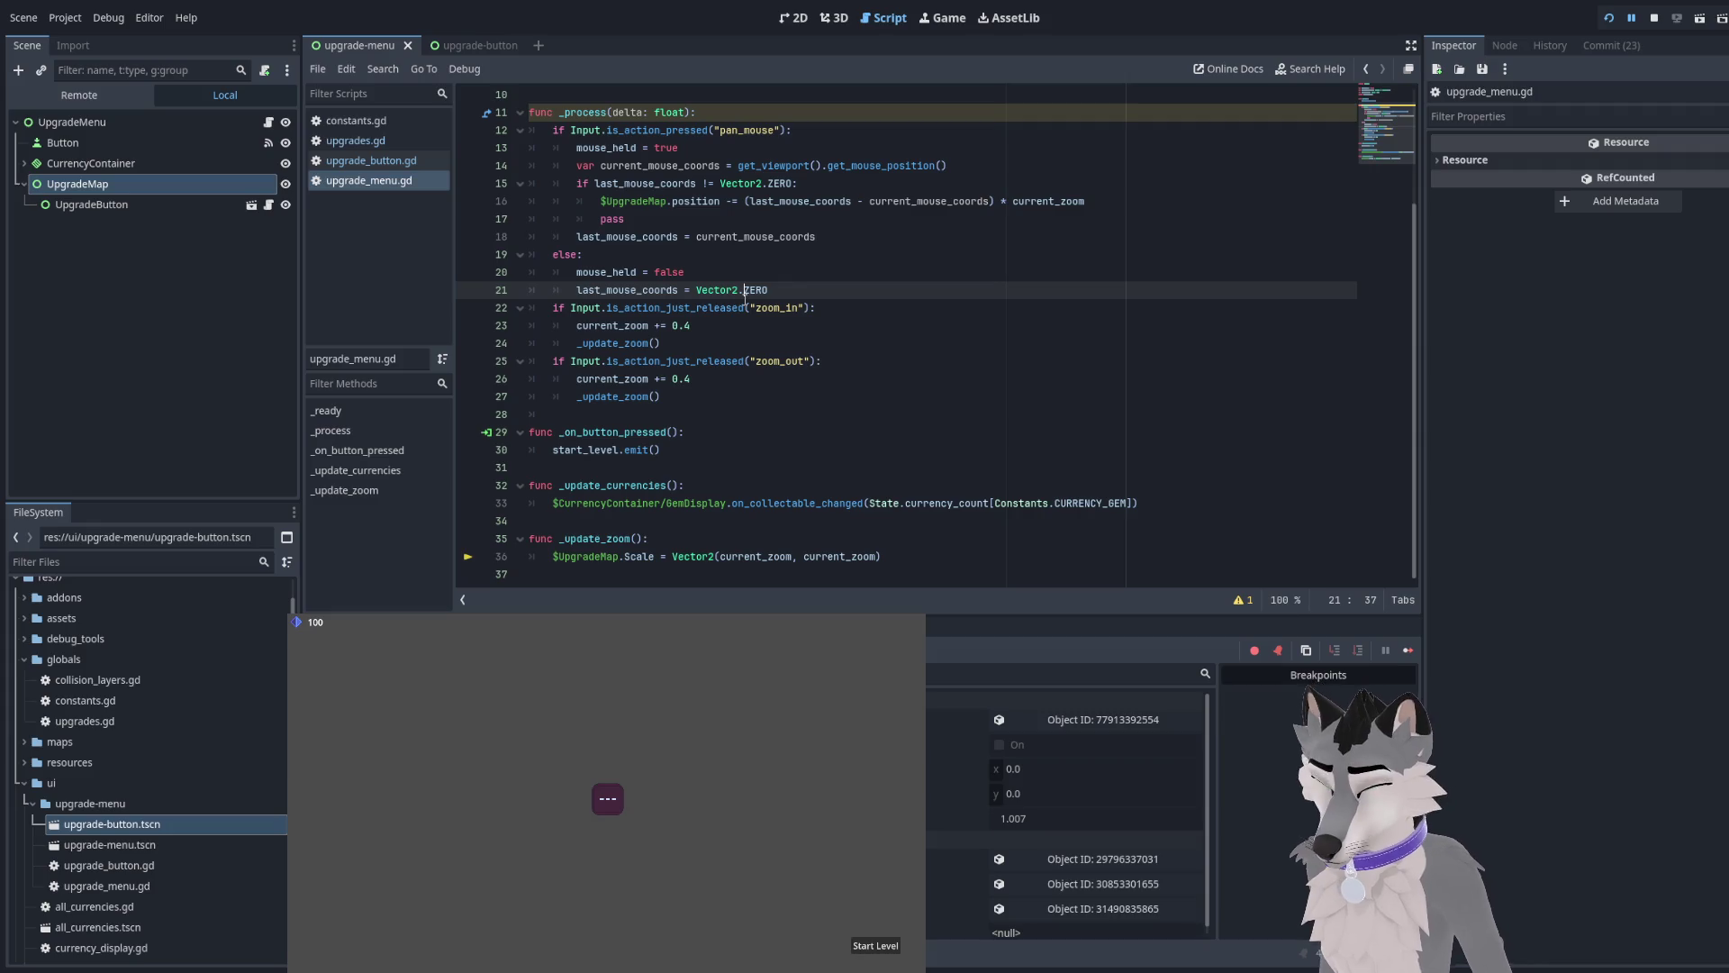
key("F5")
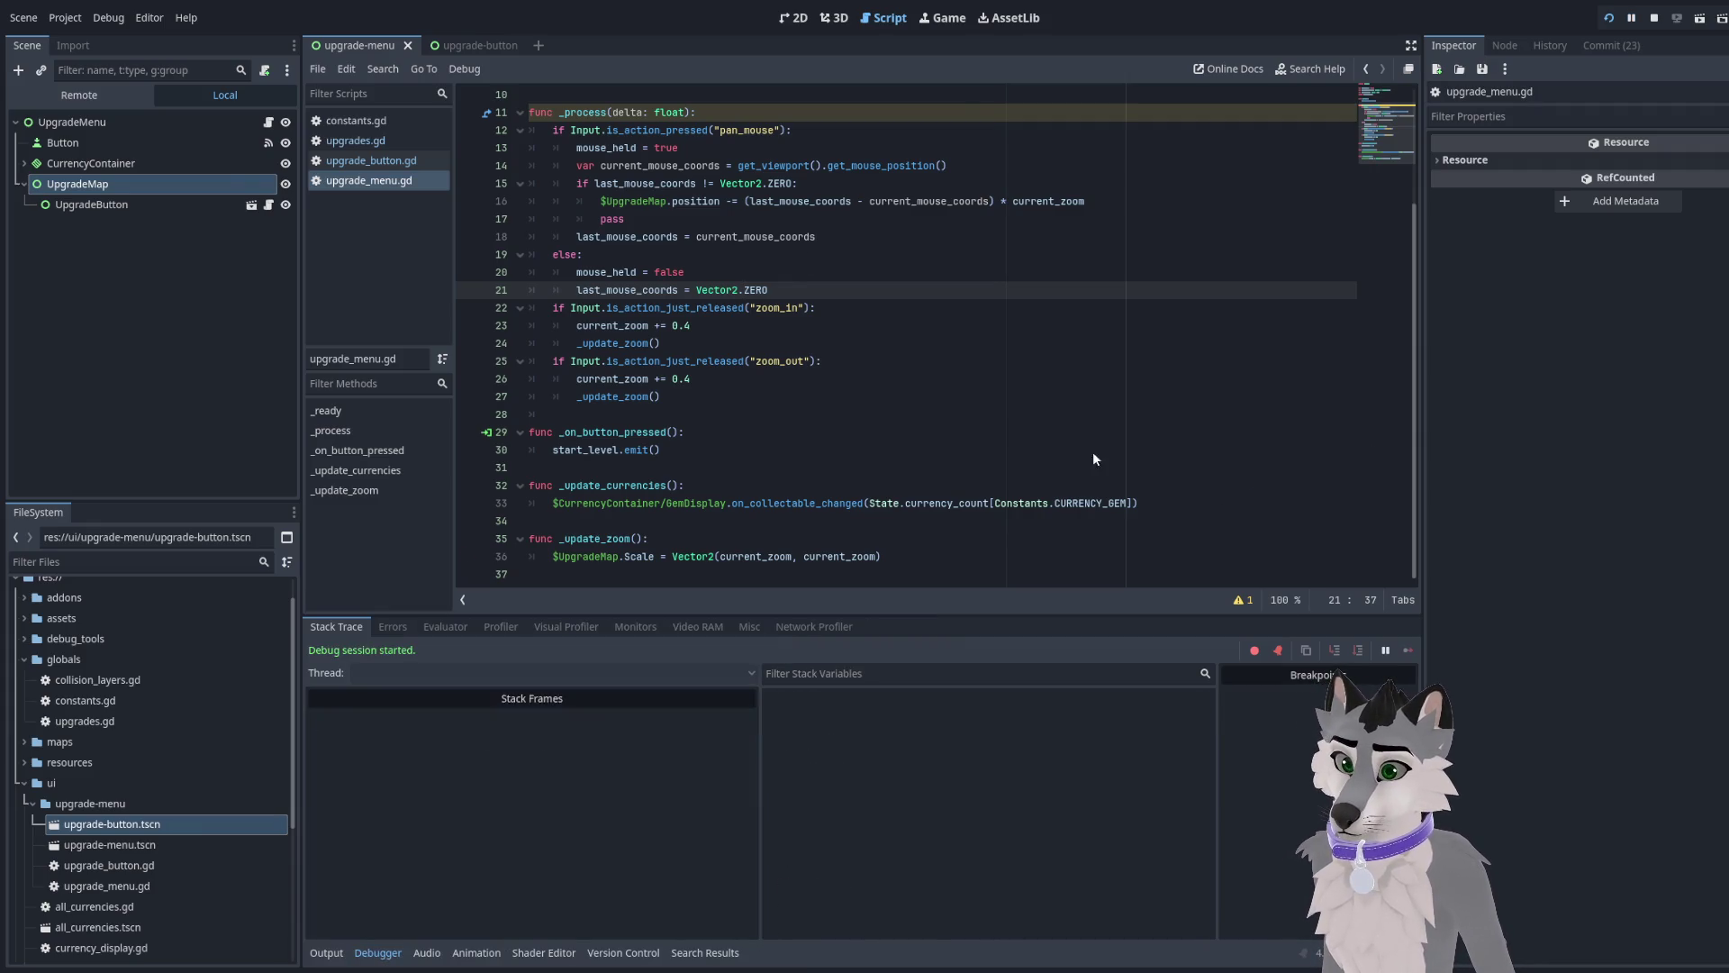
Play a level, then inspect the UpgradeButton and UpgradeMap node properties
left_click(618, 796)
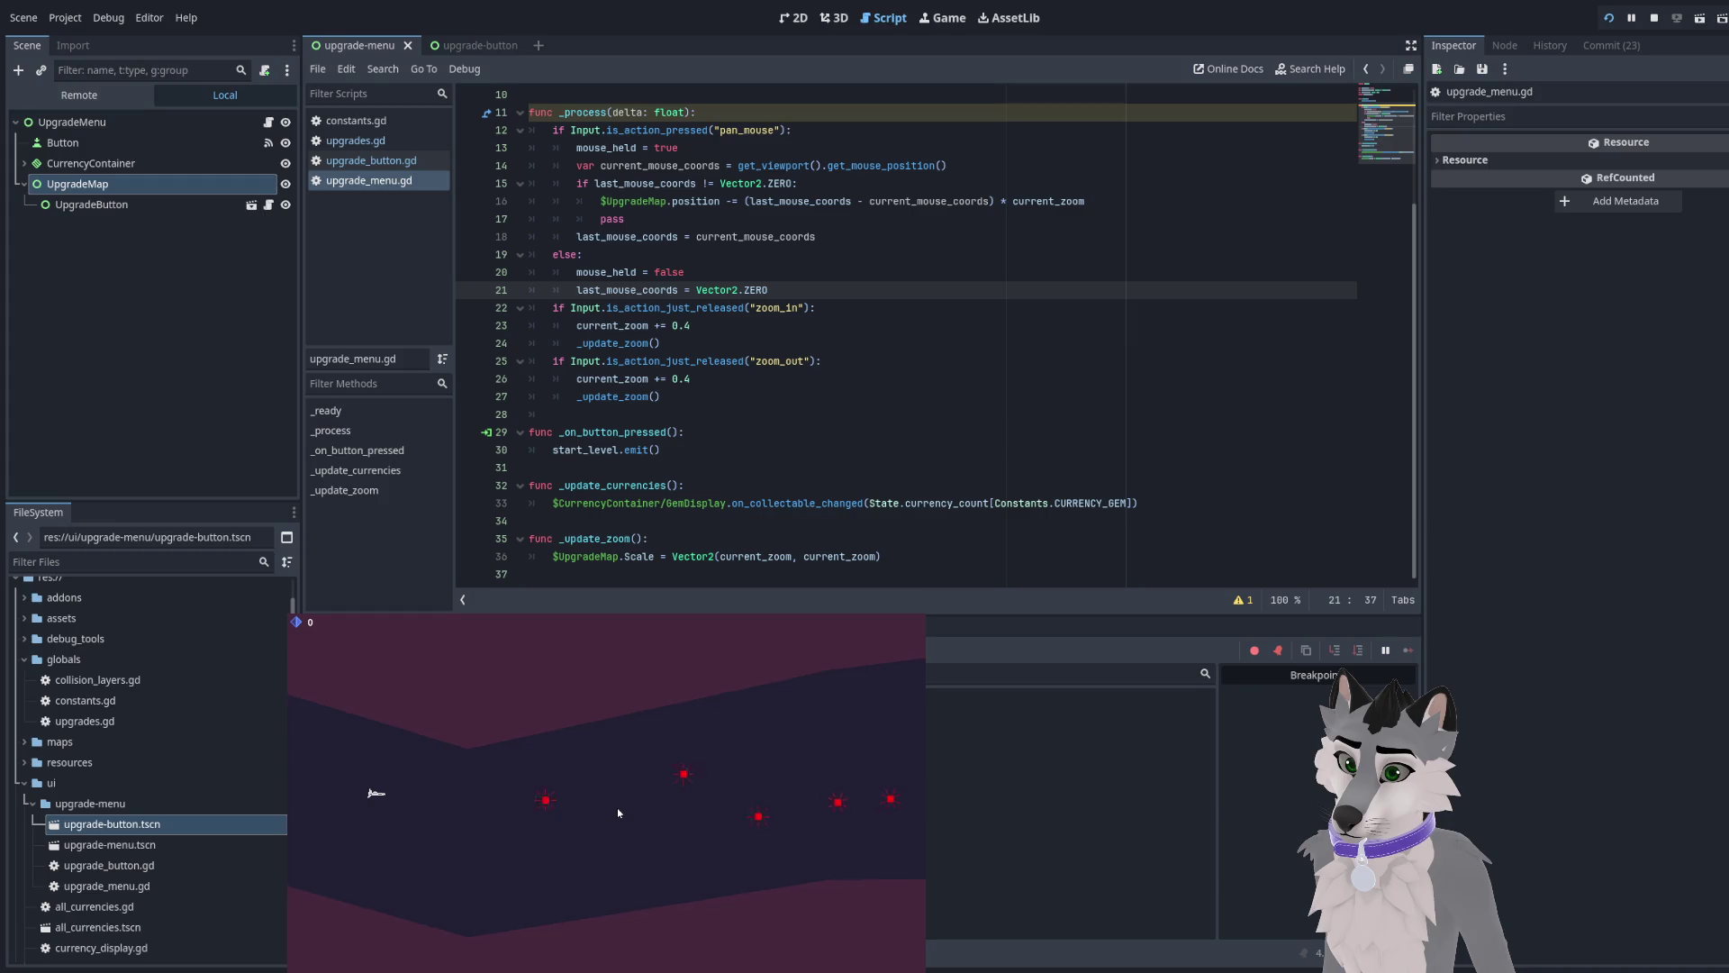
left_click(594, 799)
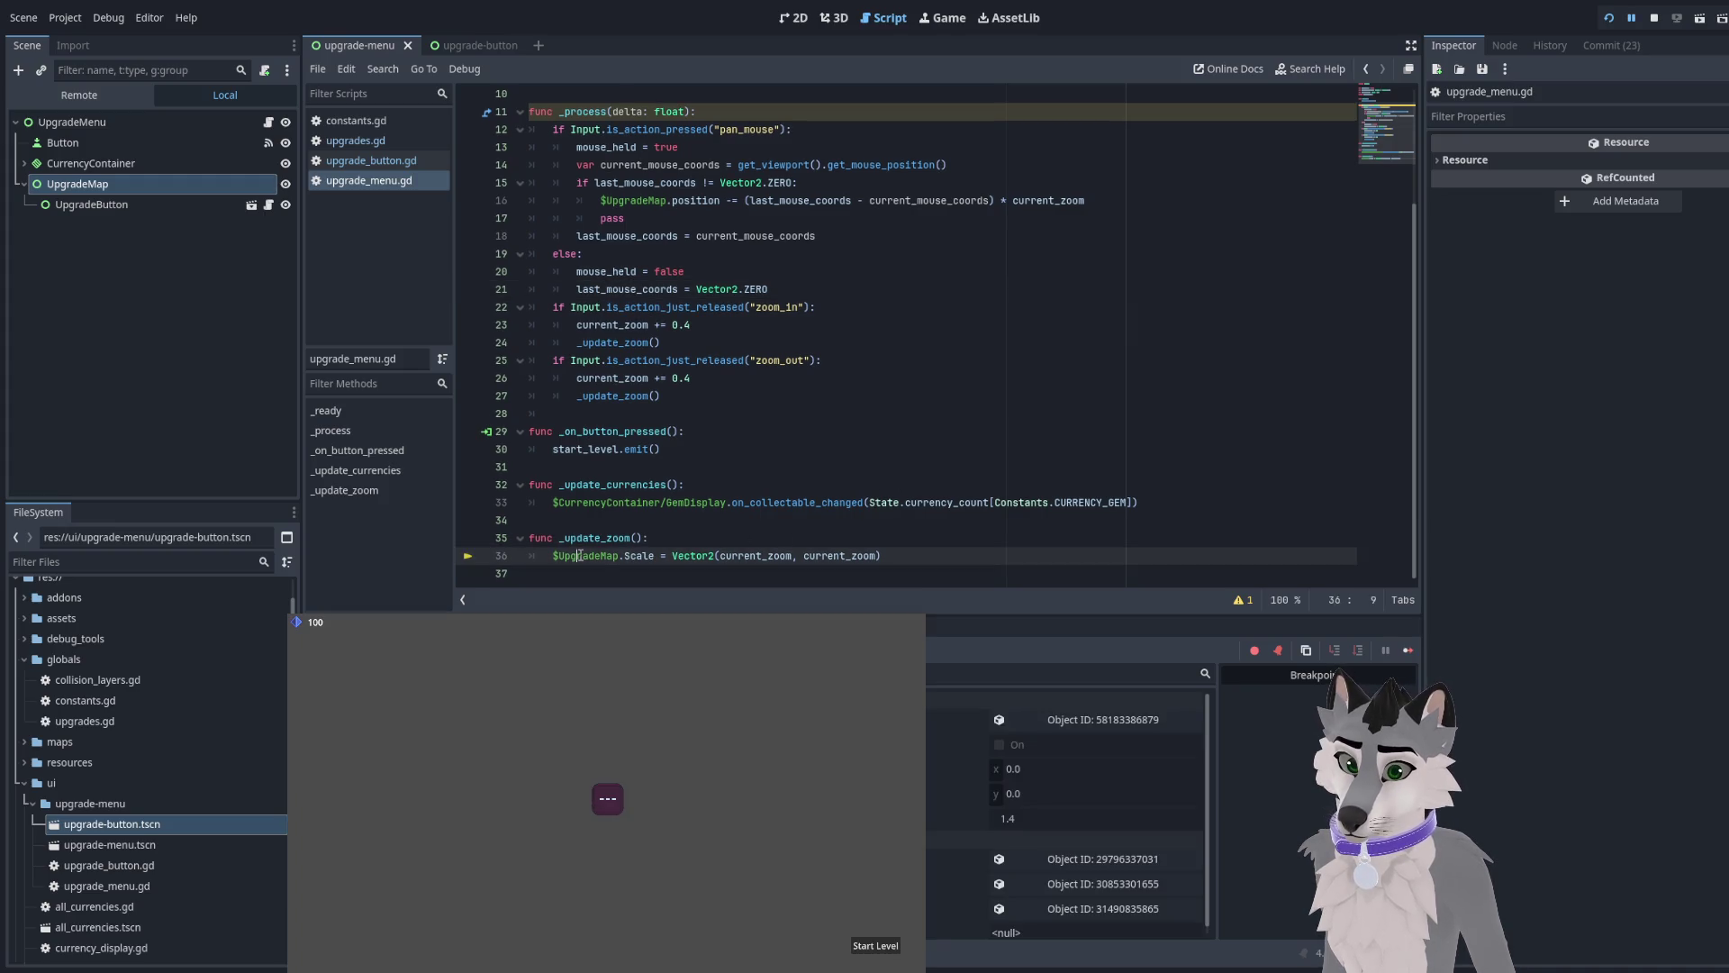
double_click(639, 556)
left_click(747, 556)
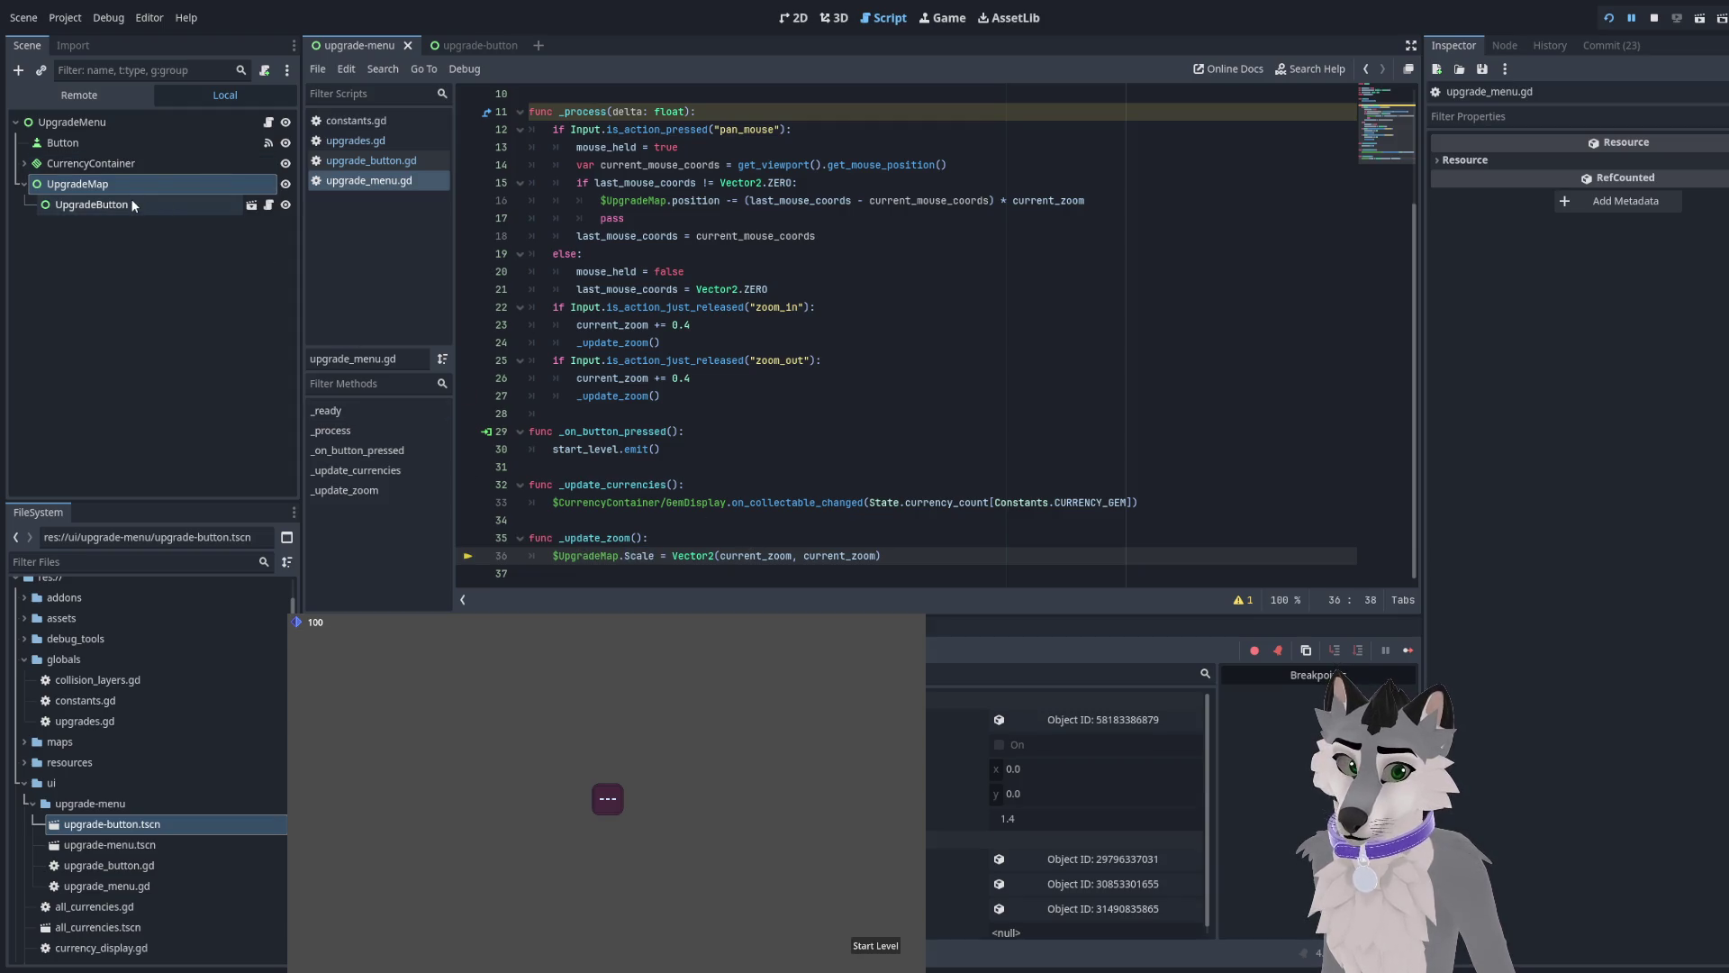
left_click(131, 203)
left_click(1434, 331)
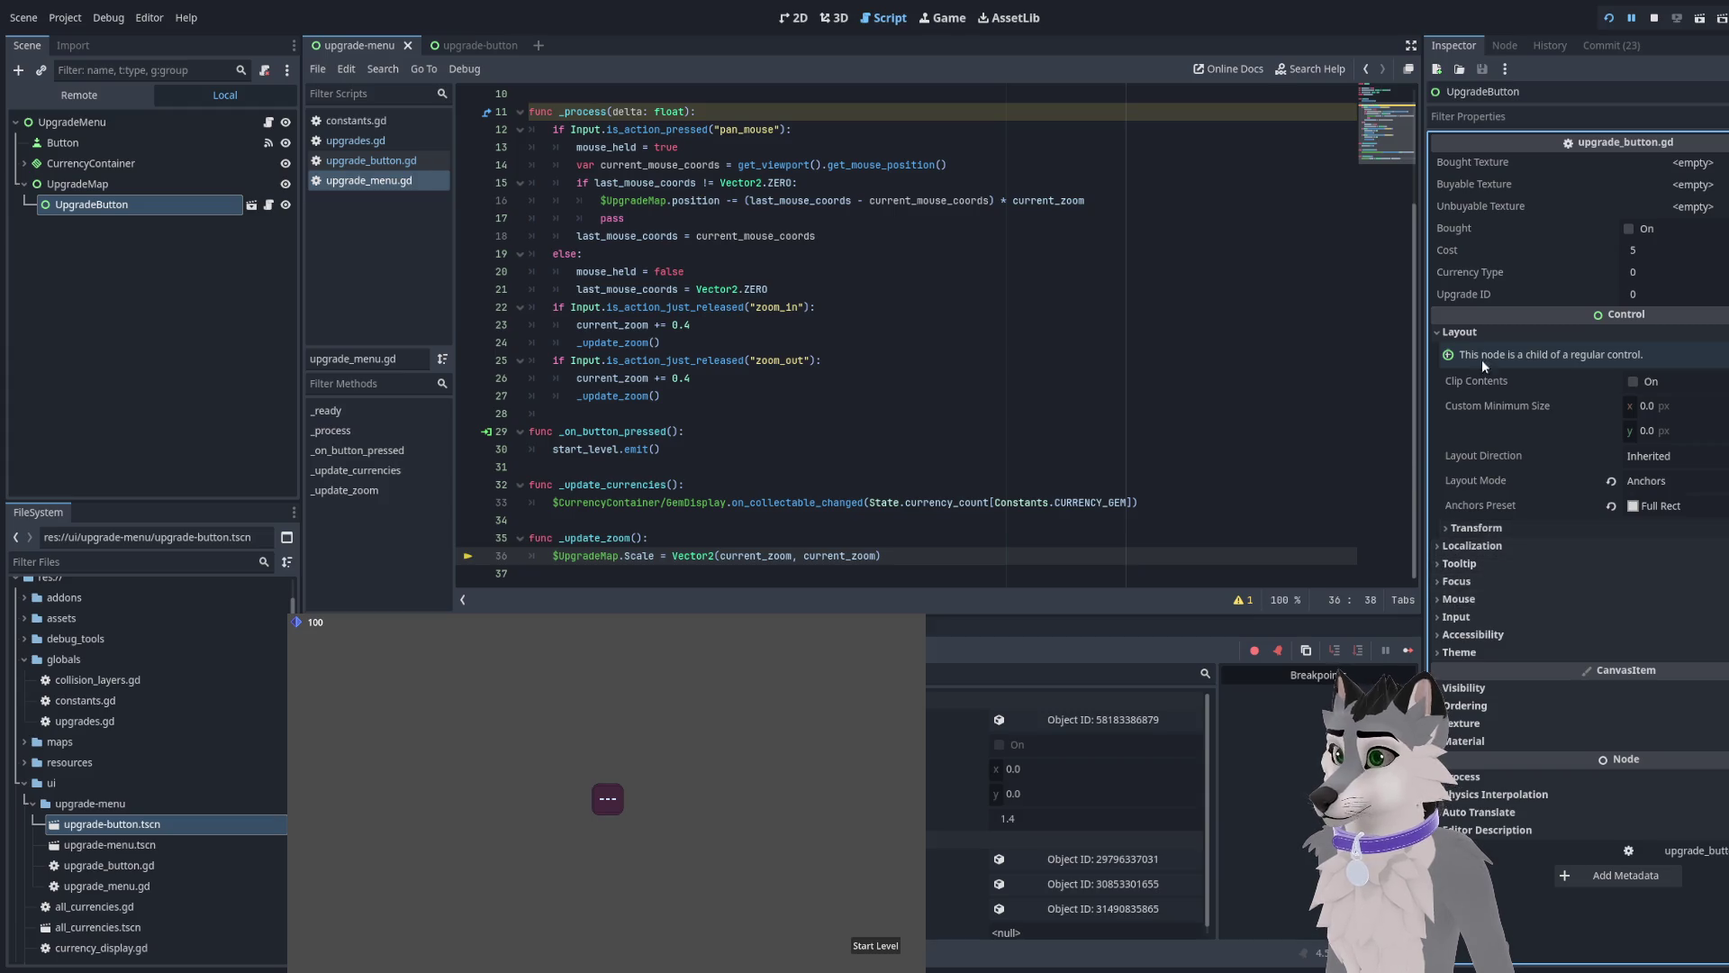
left_click(1584, 115)
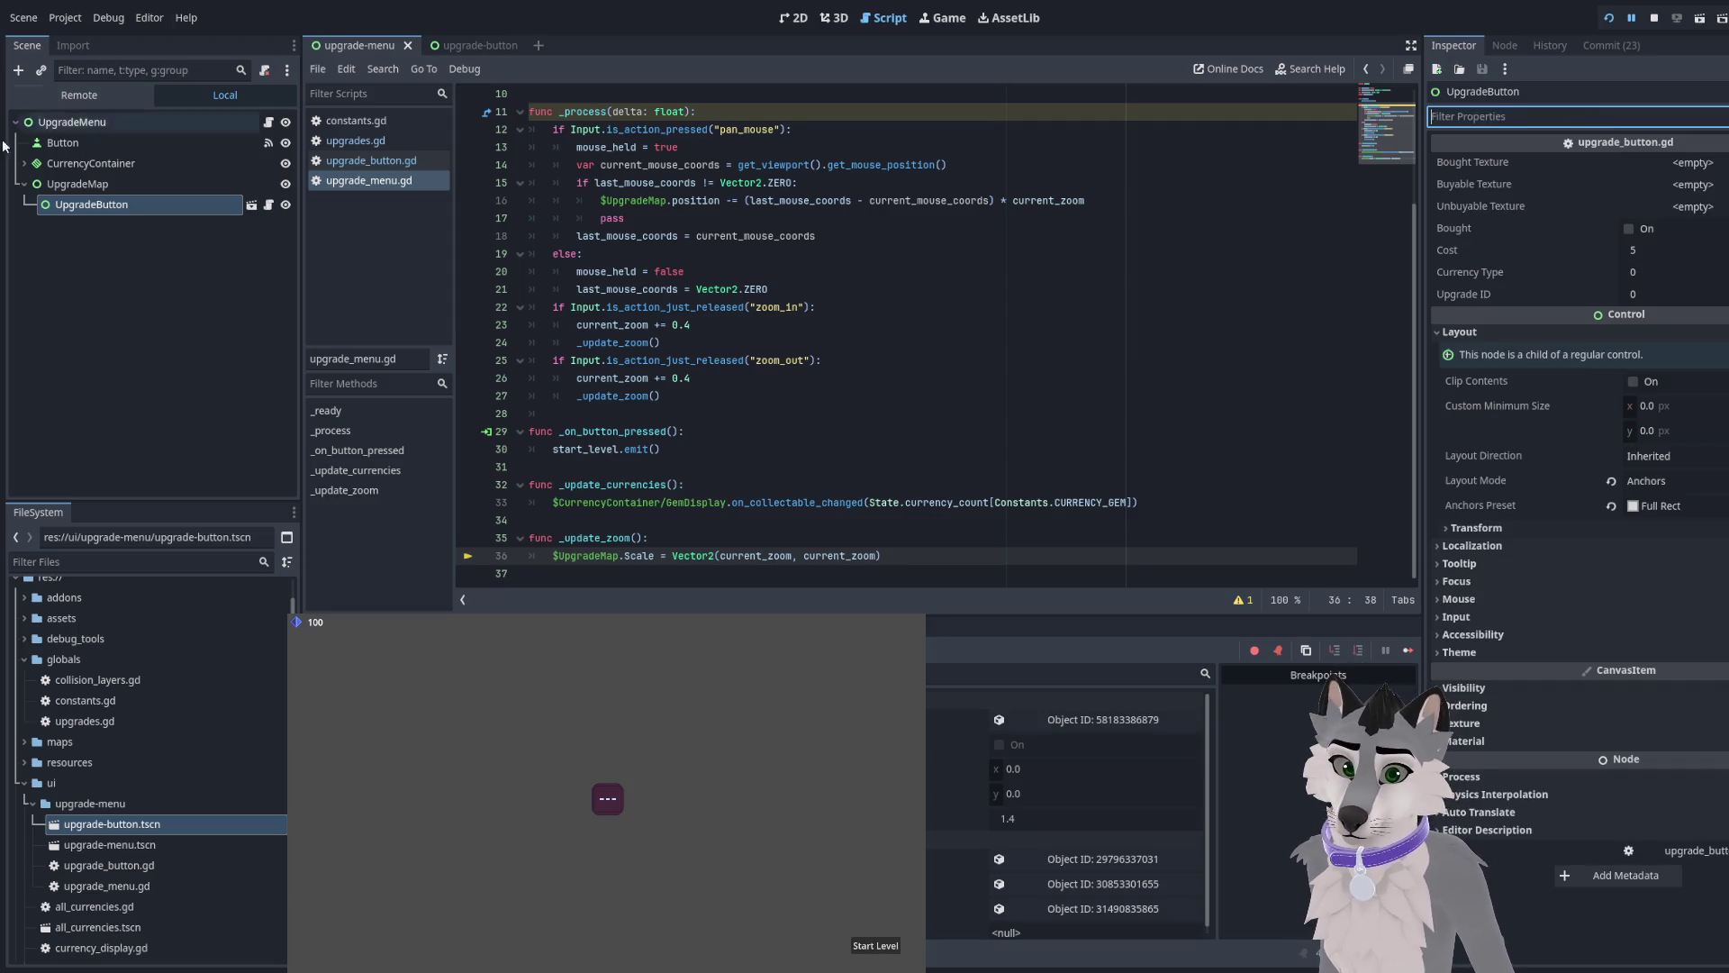
left_click(44, 183)
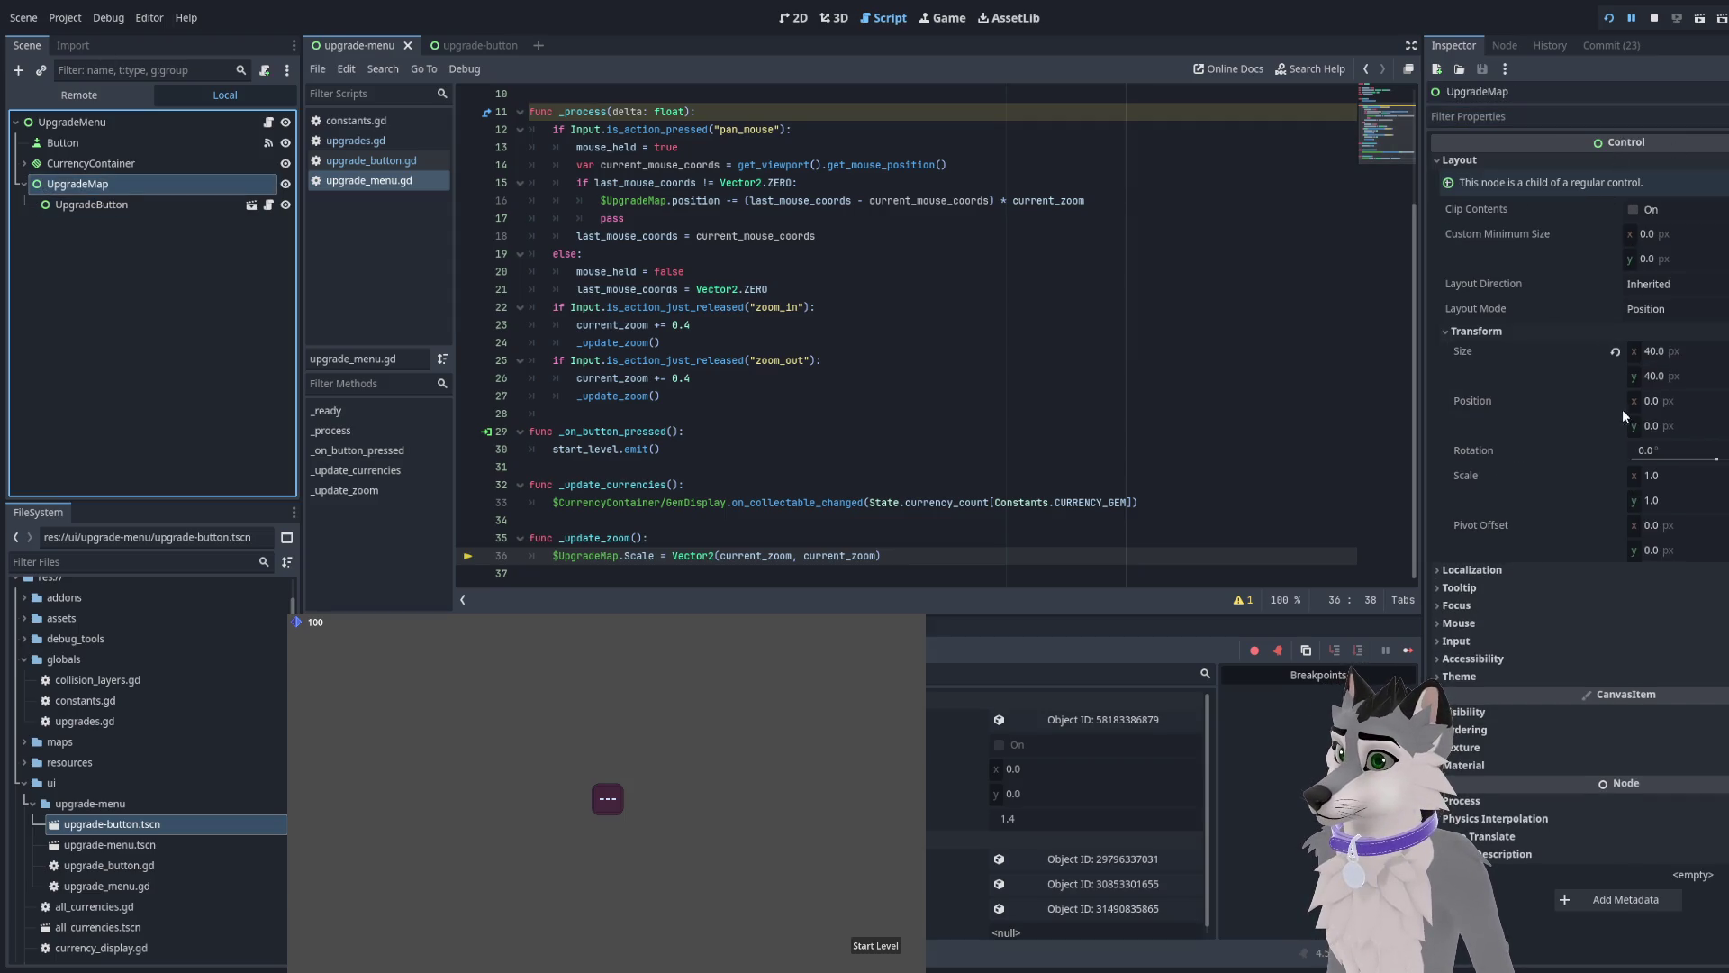
Change 'Scale' to lowercase 'scale' on line 36 and stop the running game
left_click(624, 556)
key("Delete")
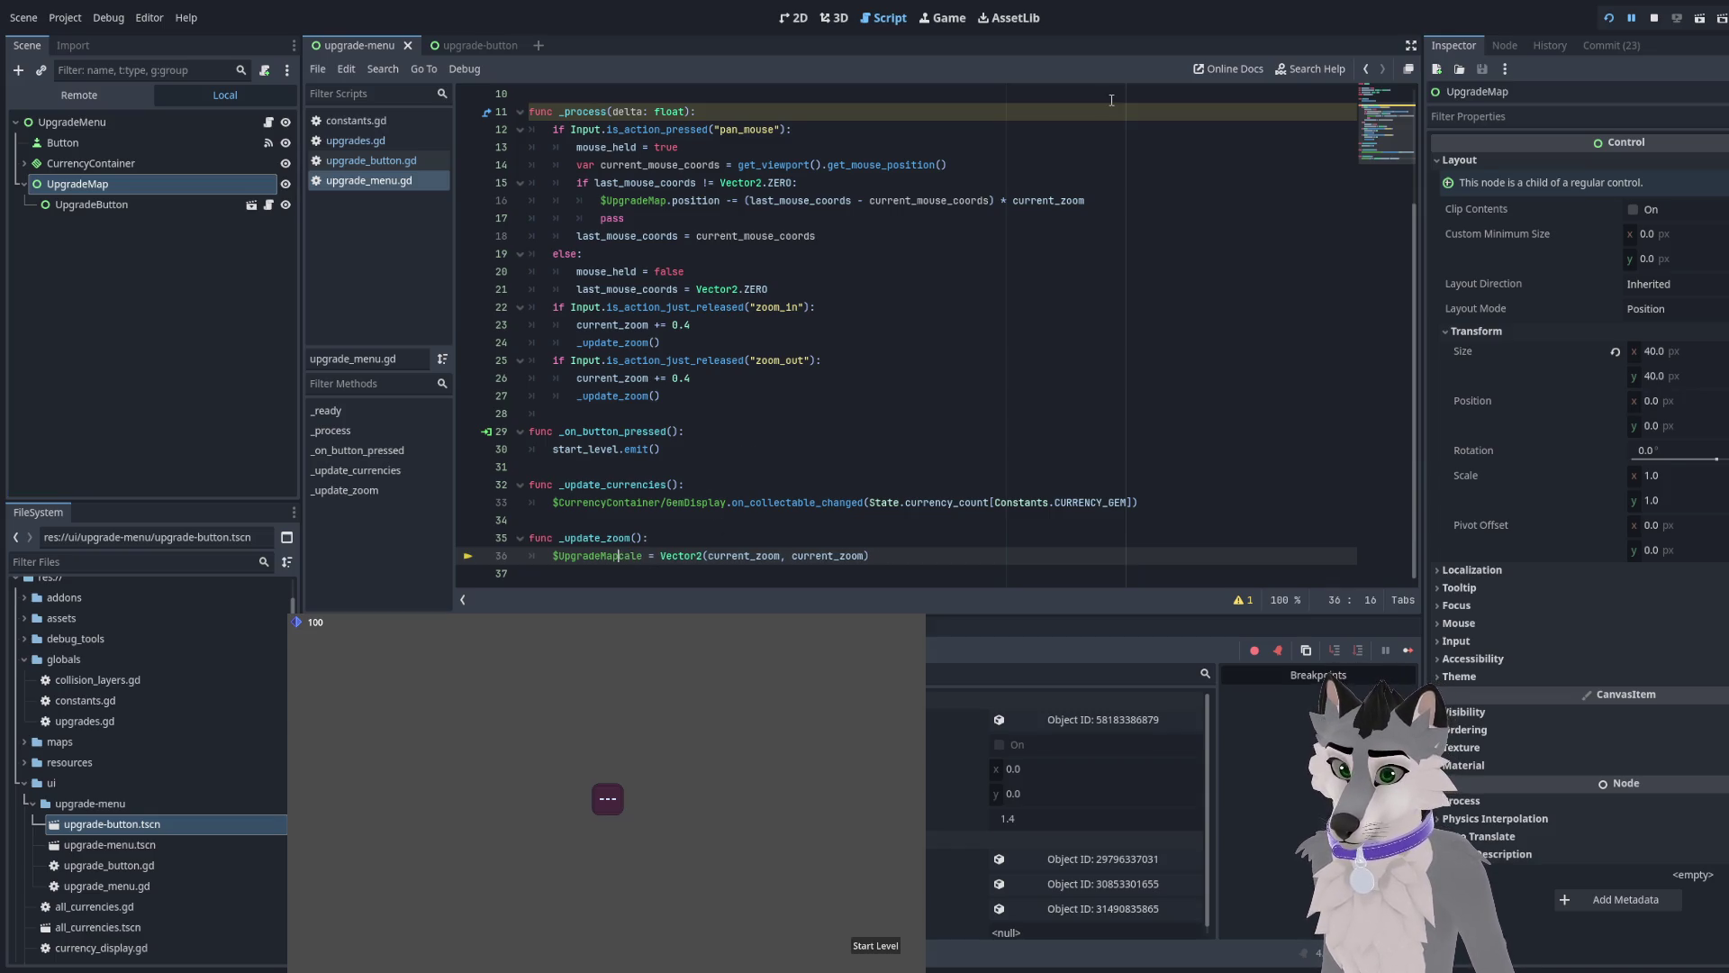
type("s")
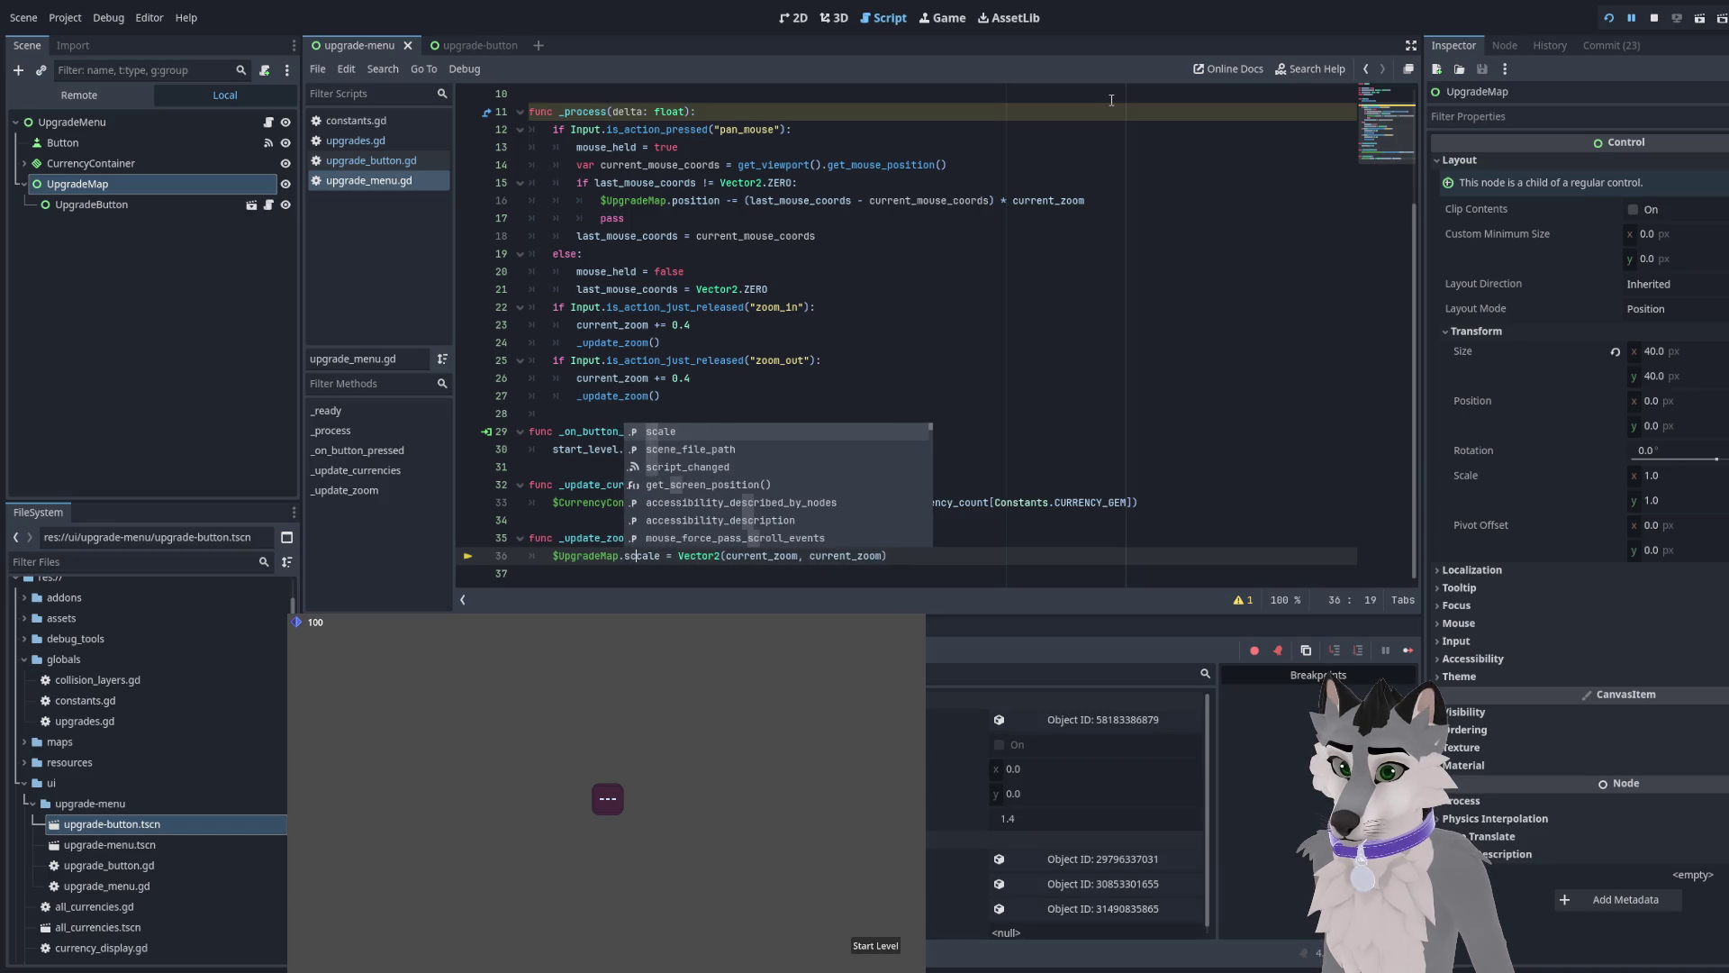
key("Escape")
left_click(1102, 378)
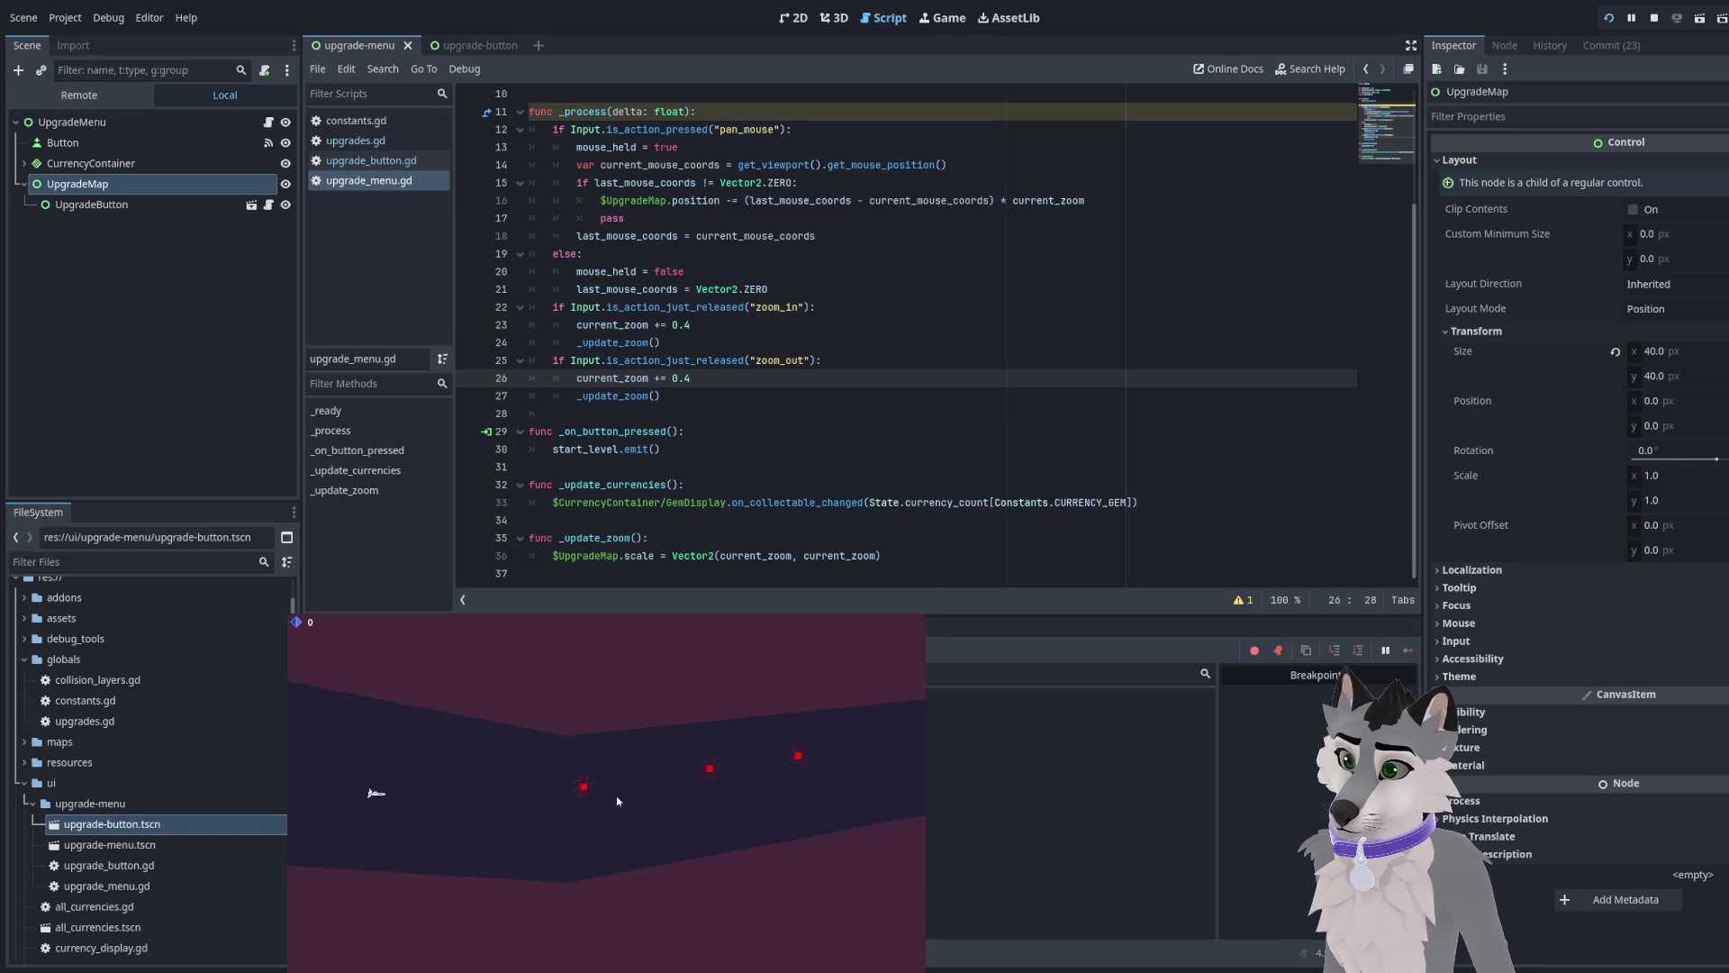
scroll(584, 799, "up", 3)
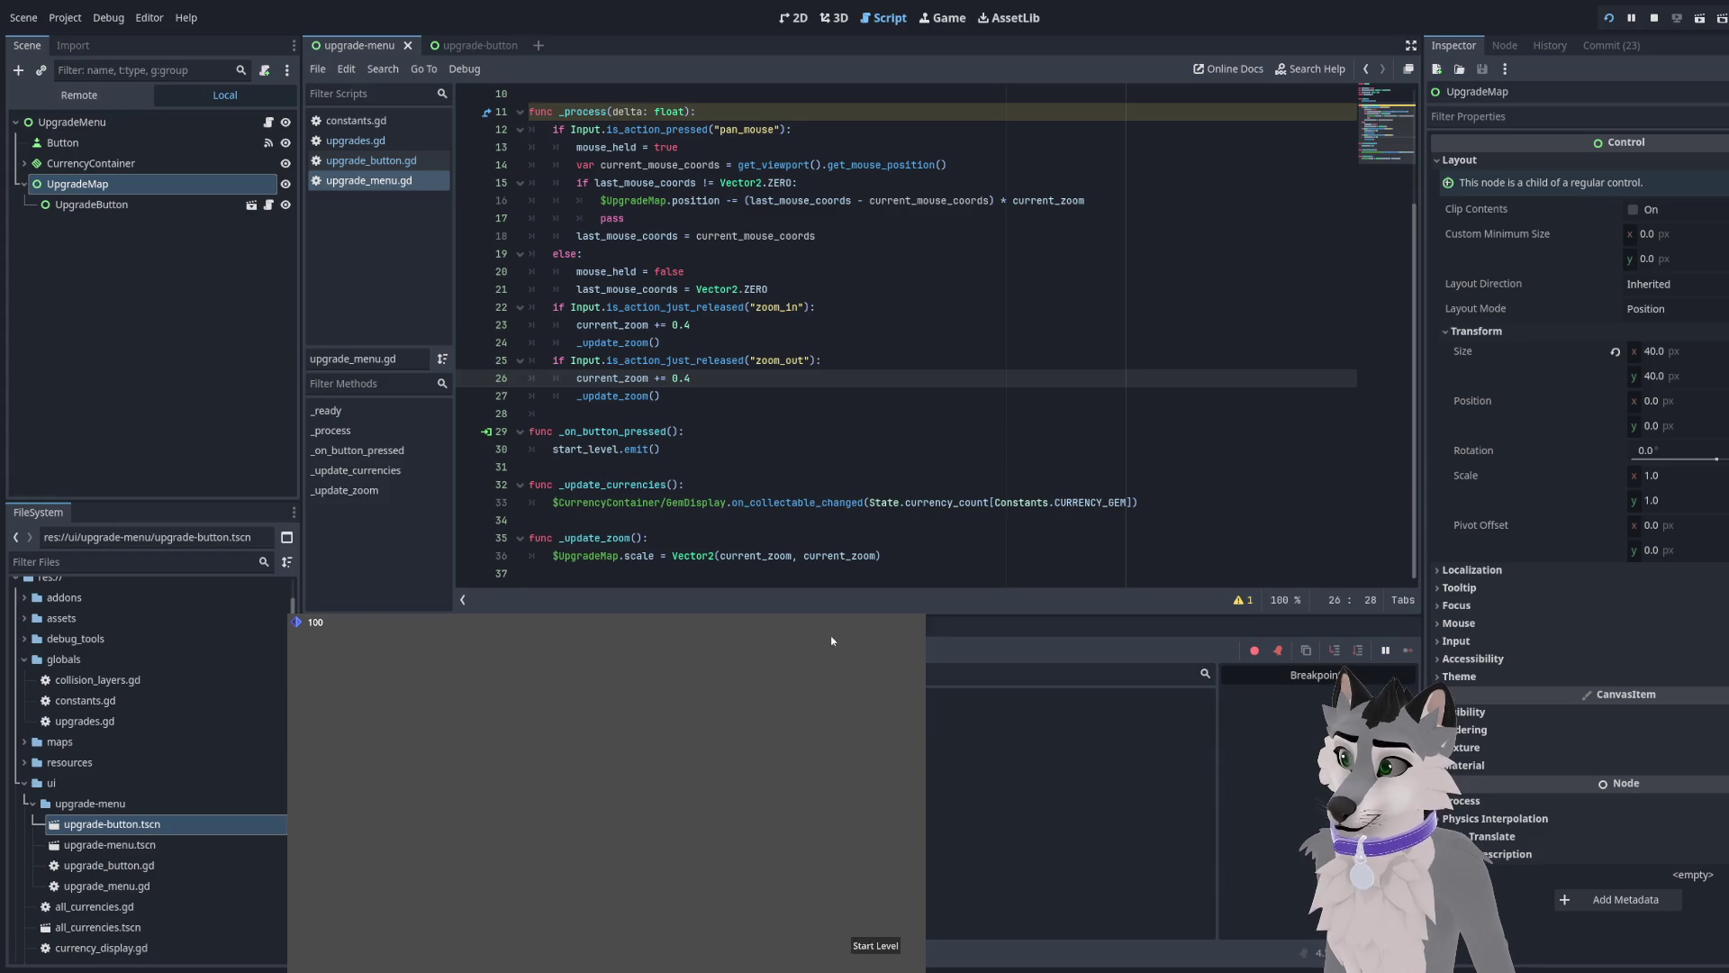
key("F8")
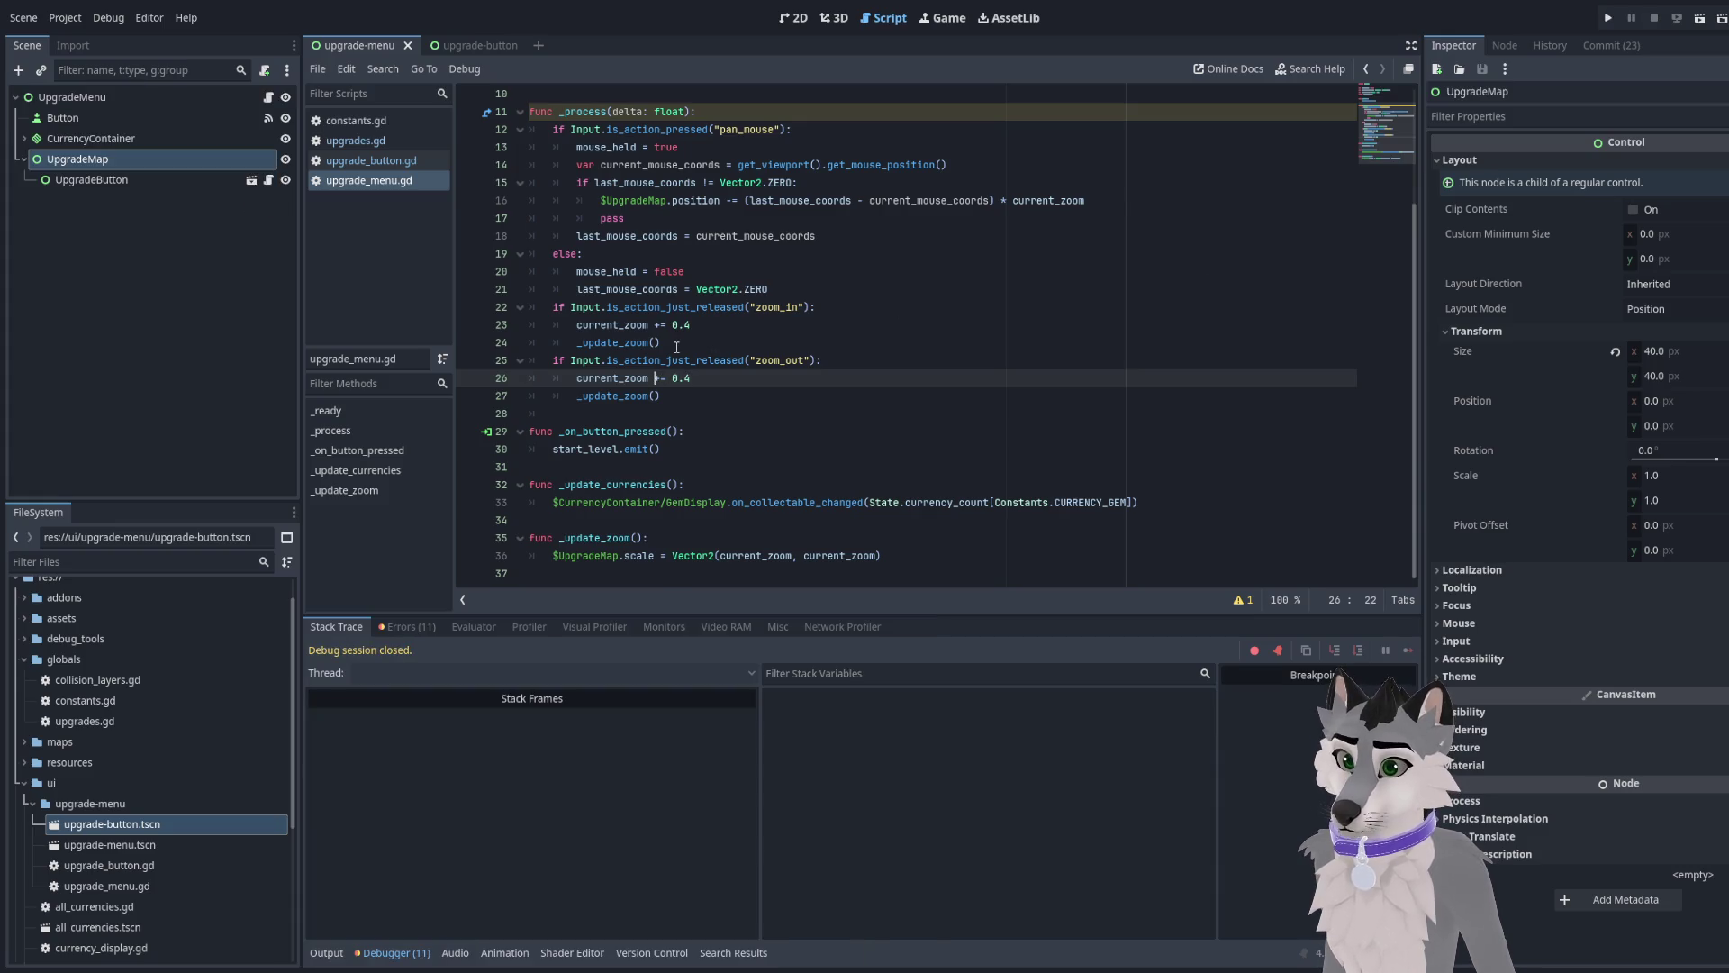
Make the zoom_out branch subtract 0.4 with '-=' and test it in the running game
type("-")
key("Delete")
key("F5")
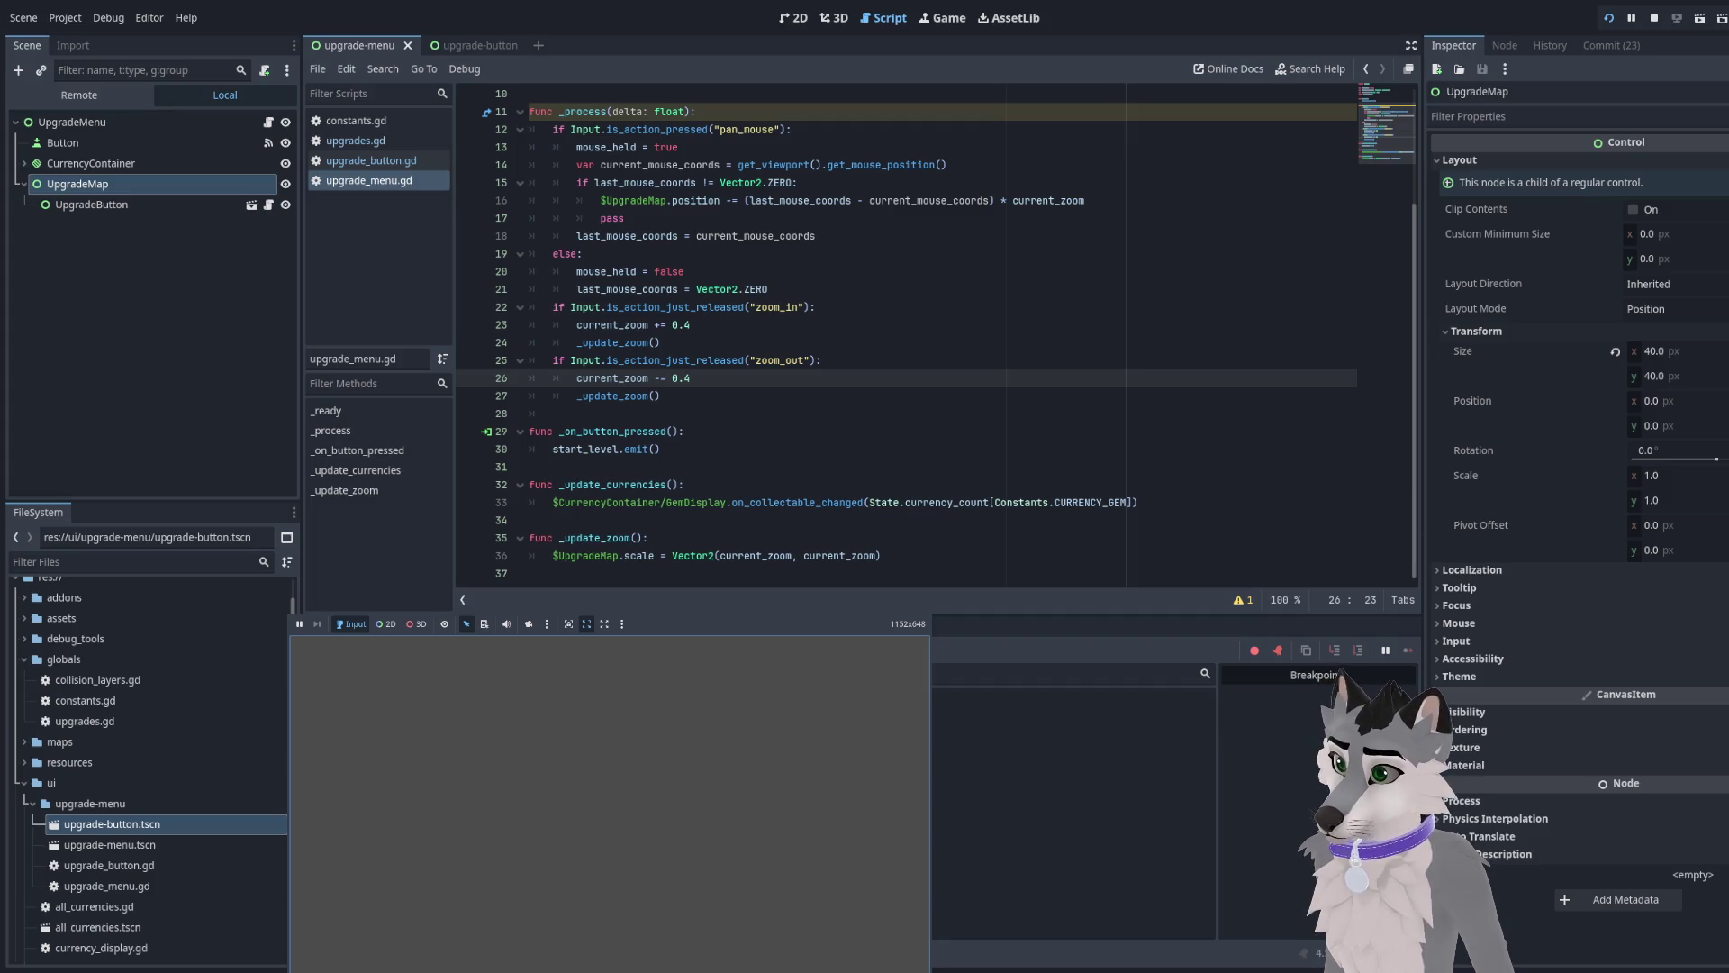
left_click(889, 503)
Insert a blank line at the top of _update_zoom, above the scale assignment
left_click(998, 545)
left_click(991, 554)
key("Return")
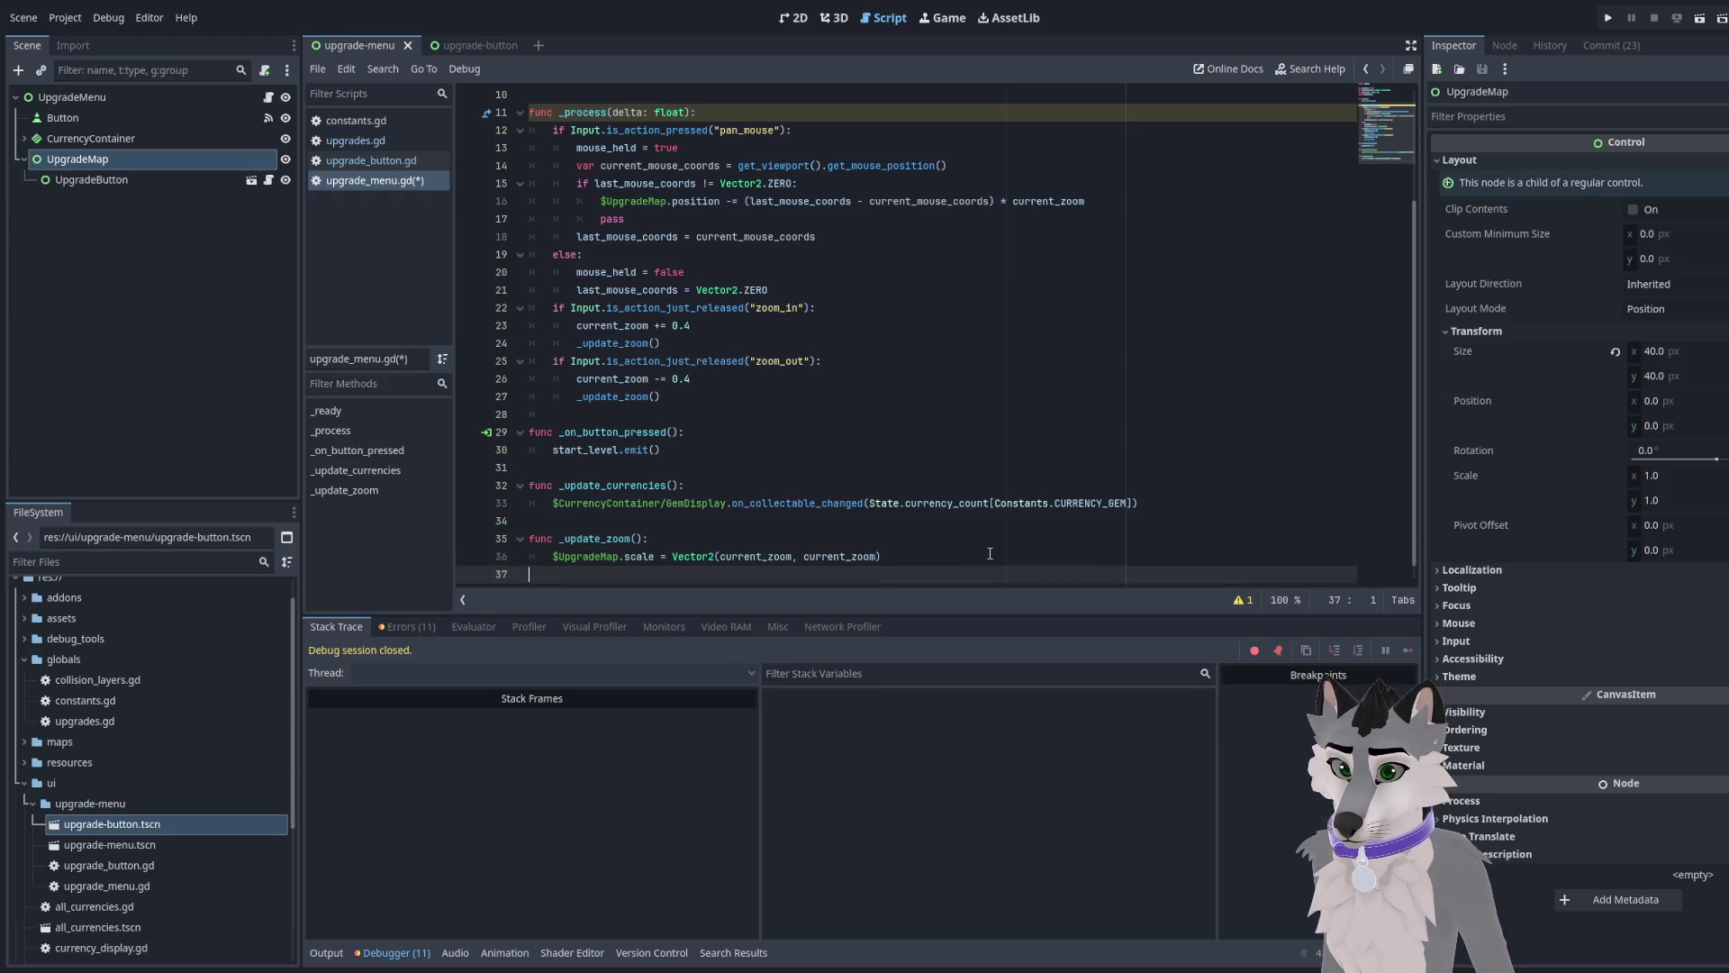
key("BackSpace")
key("Home")
key("Return")
key("Up")
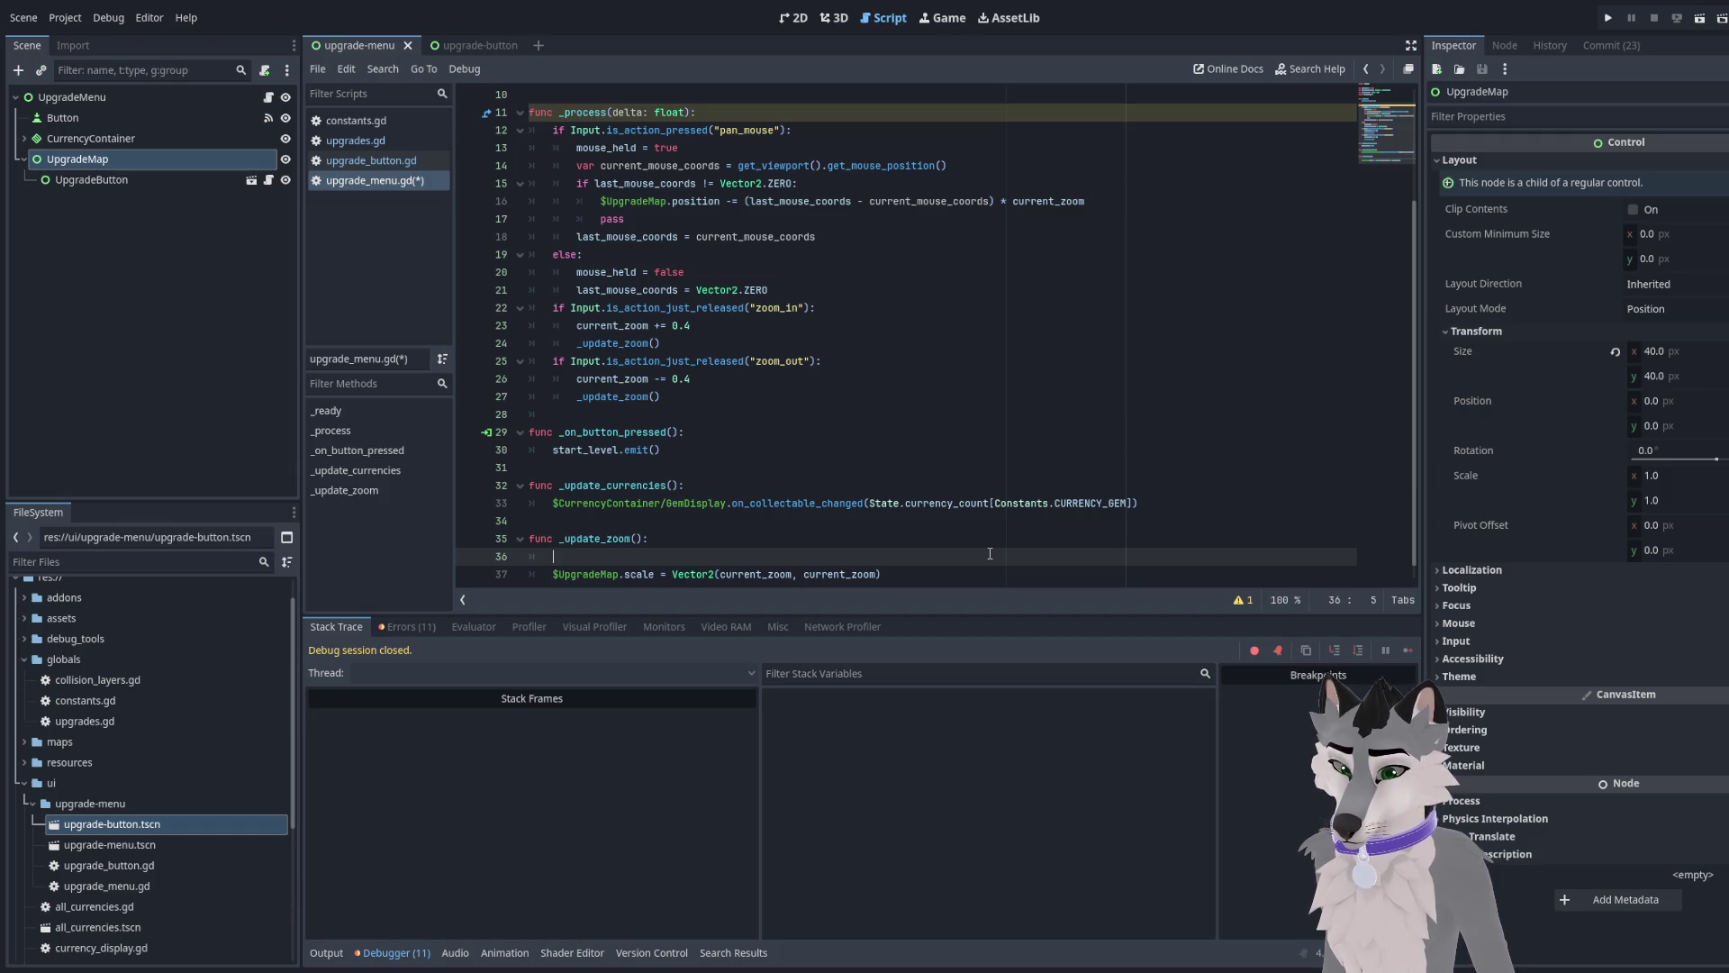
Discard a translated_position draft and write $UpgradeMap.get_local_mouse_position() in _update_zoom
type("var translated")
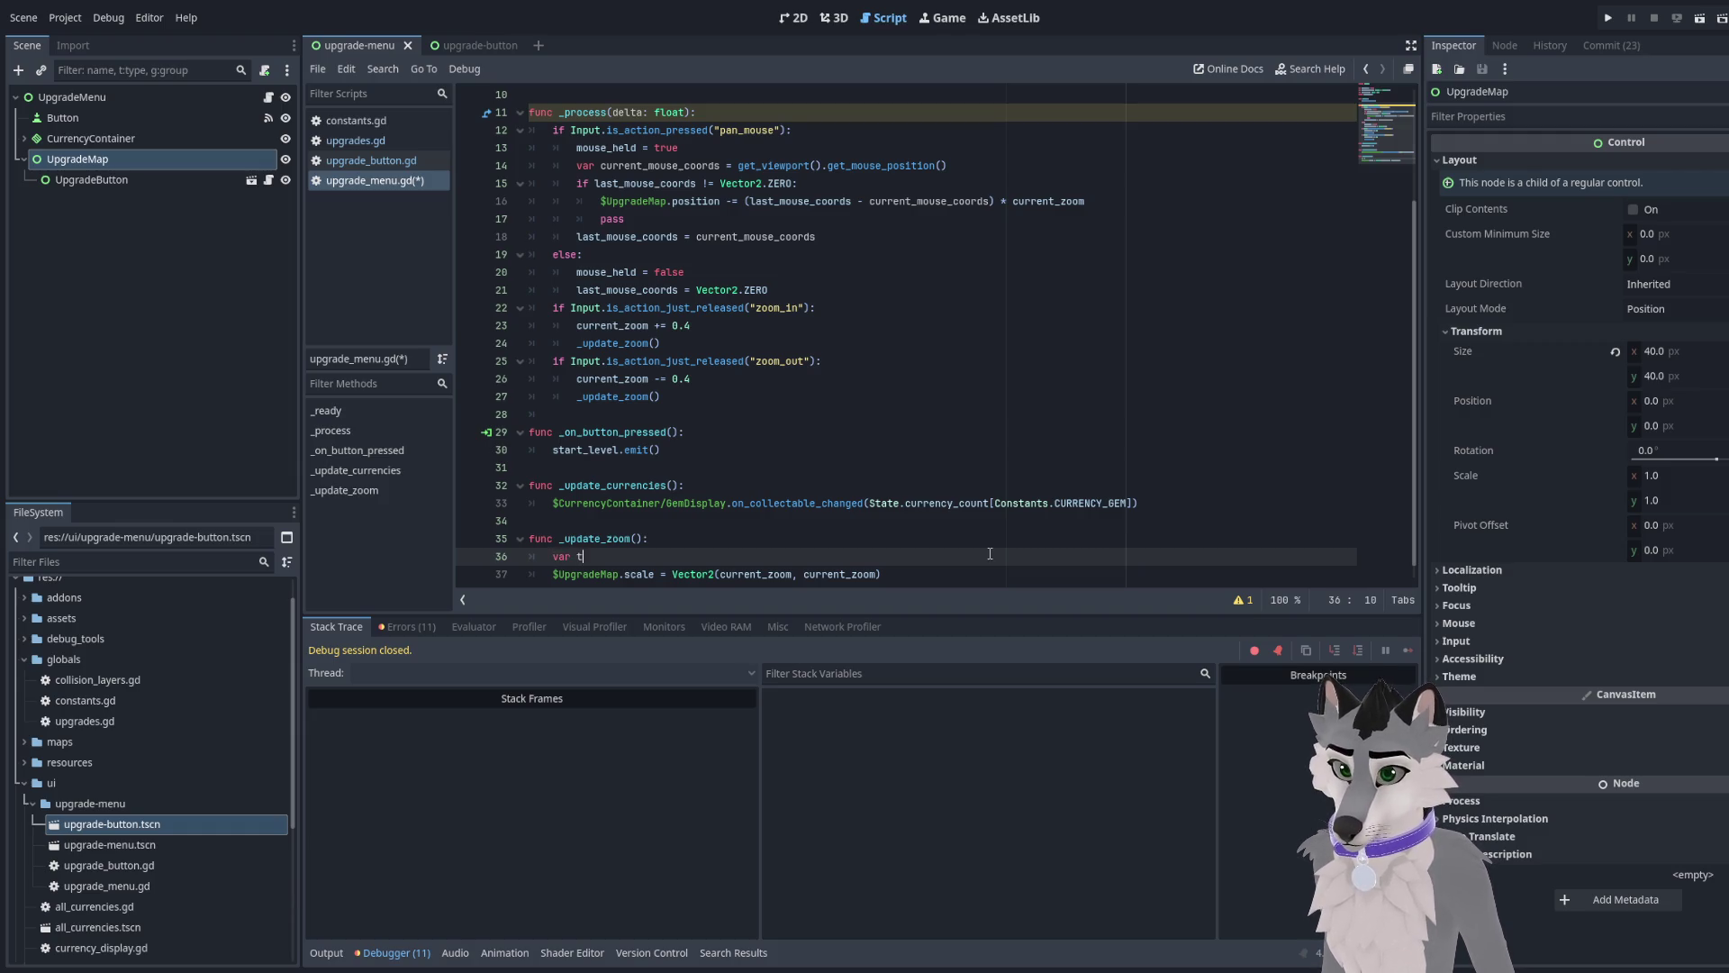
type("_position")
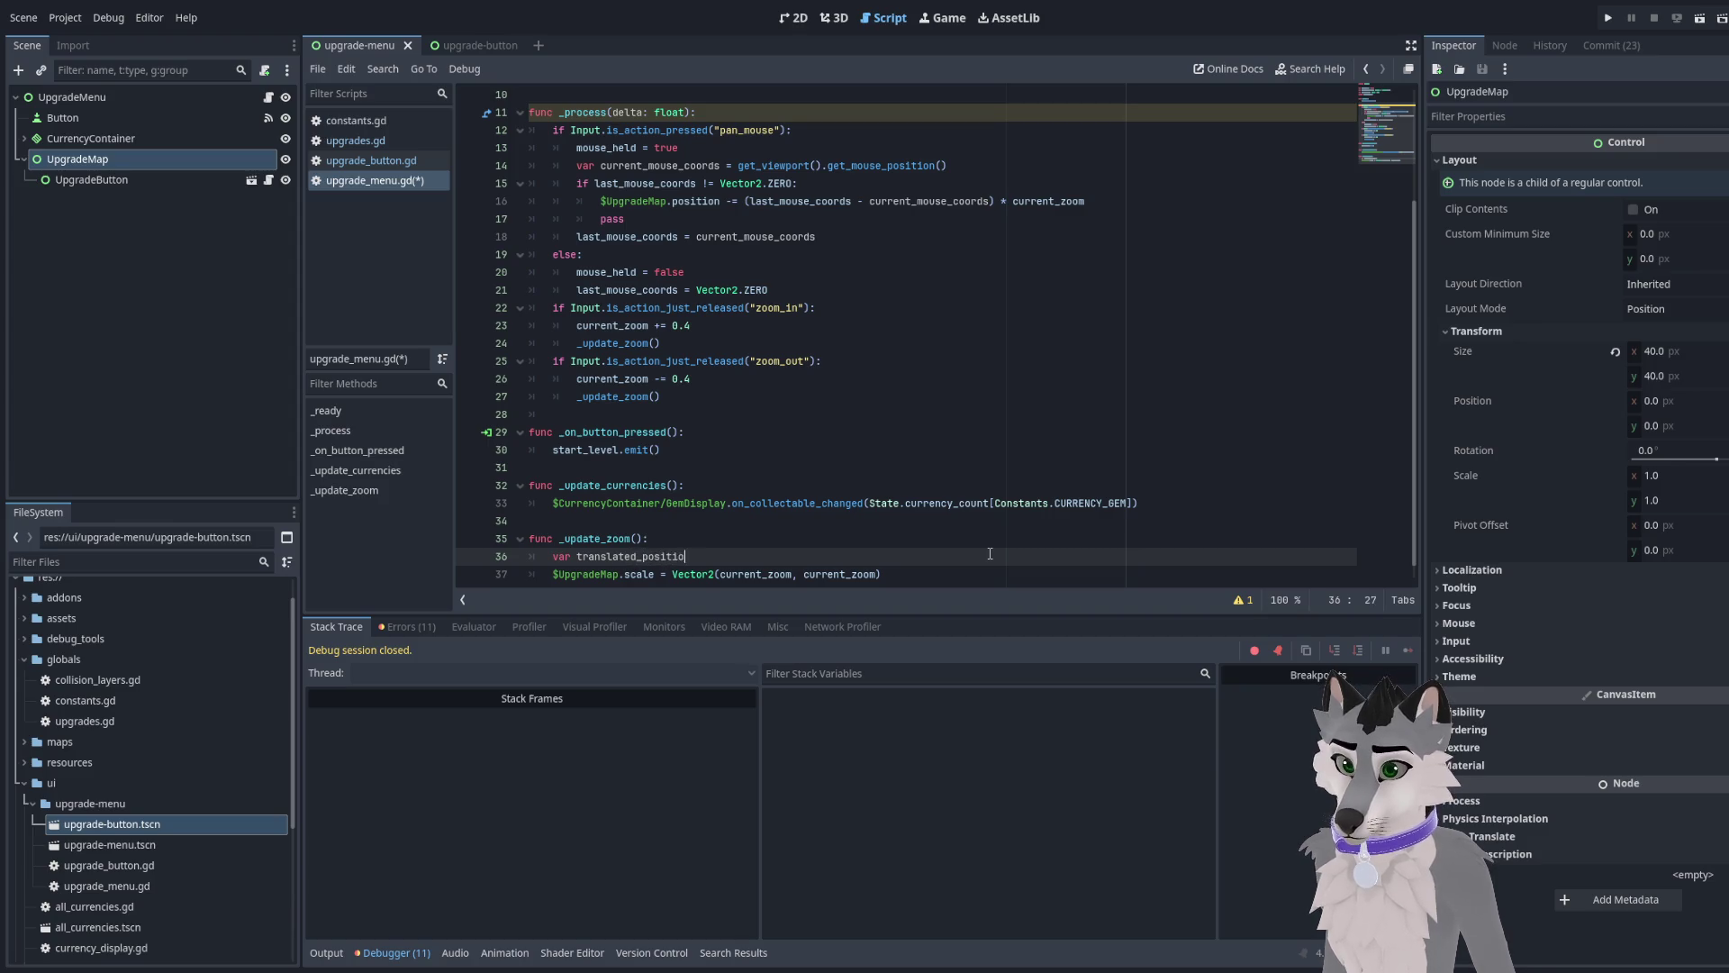
key("ctrl+z")
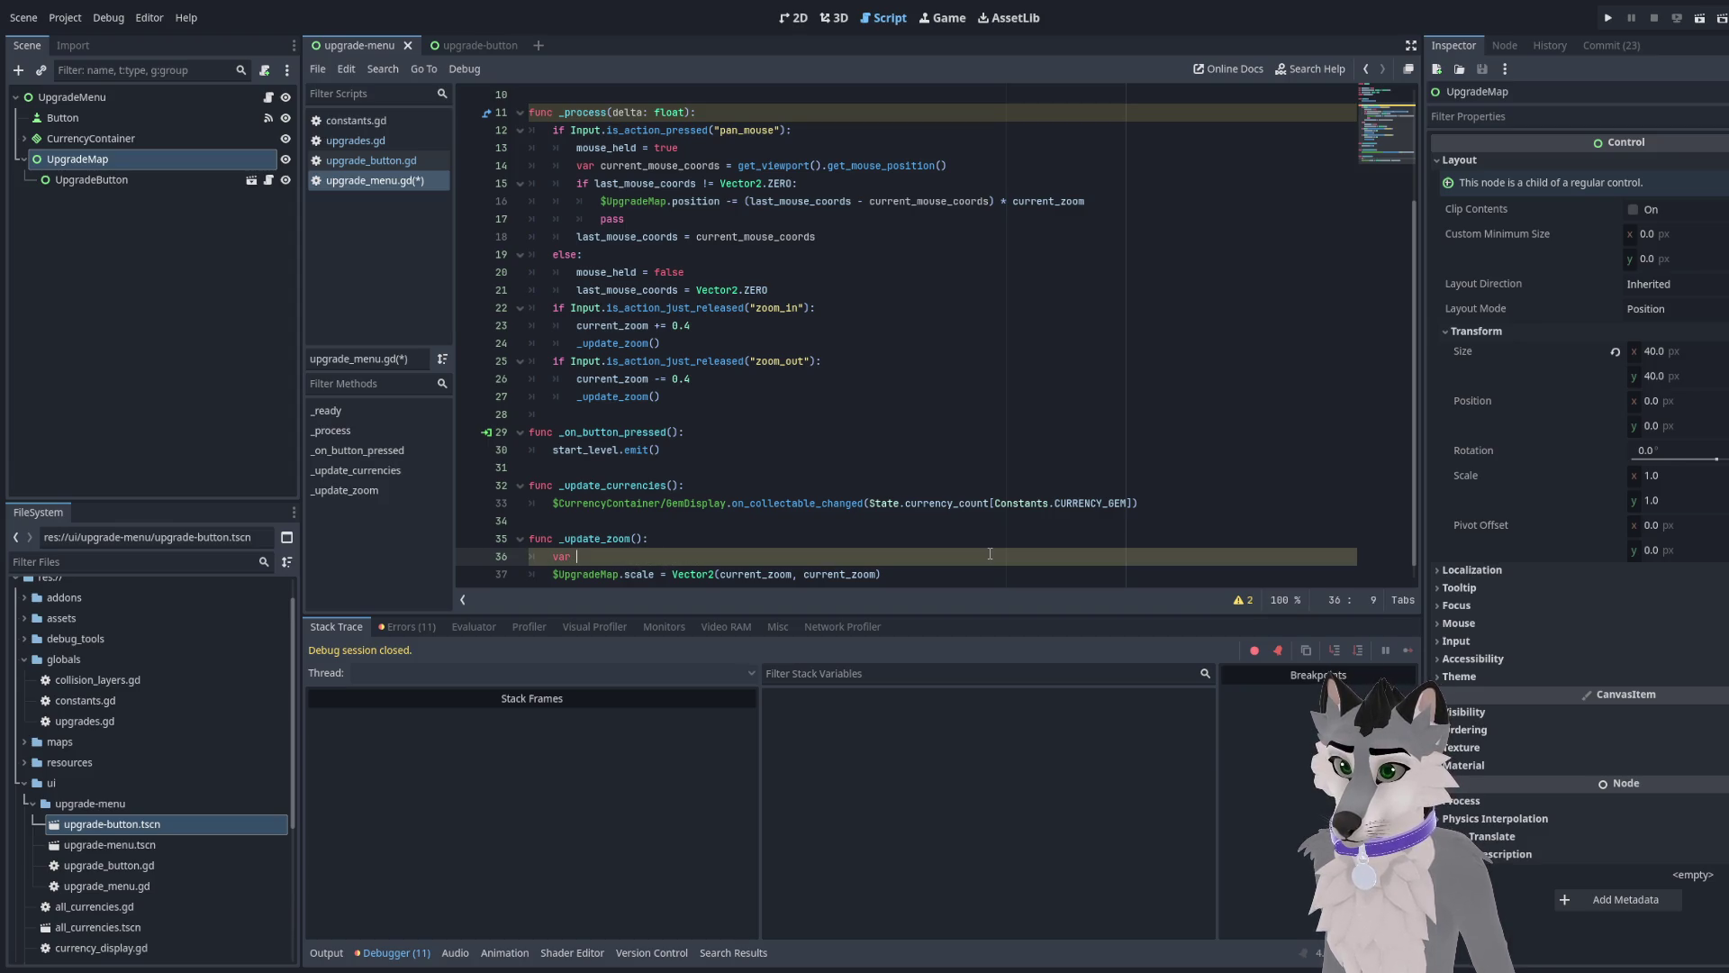
key("BackSpace")
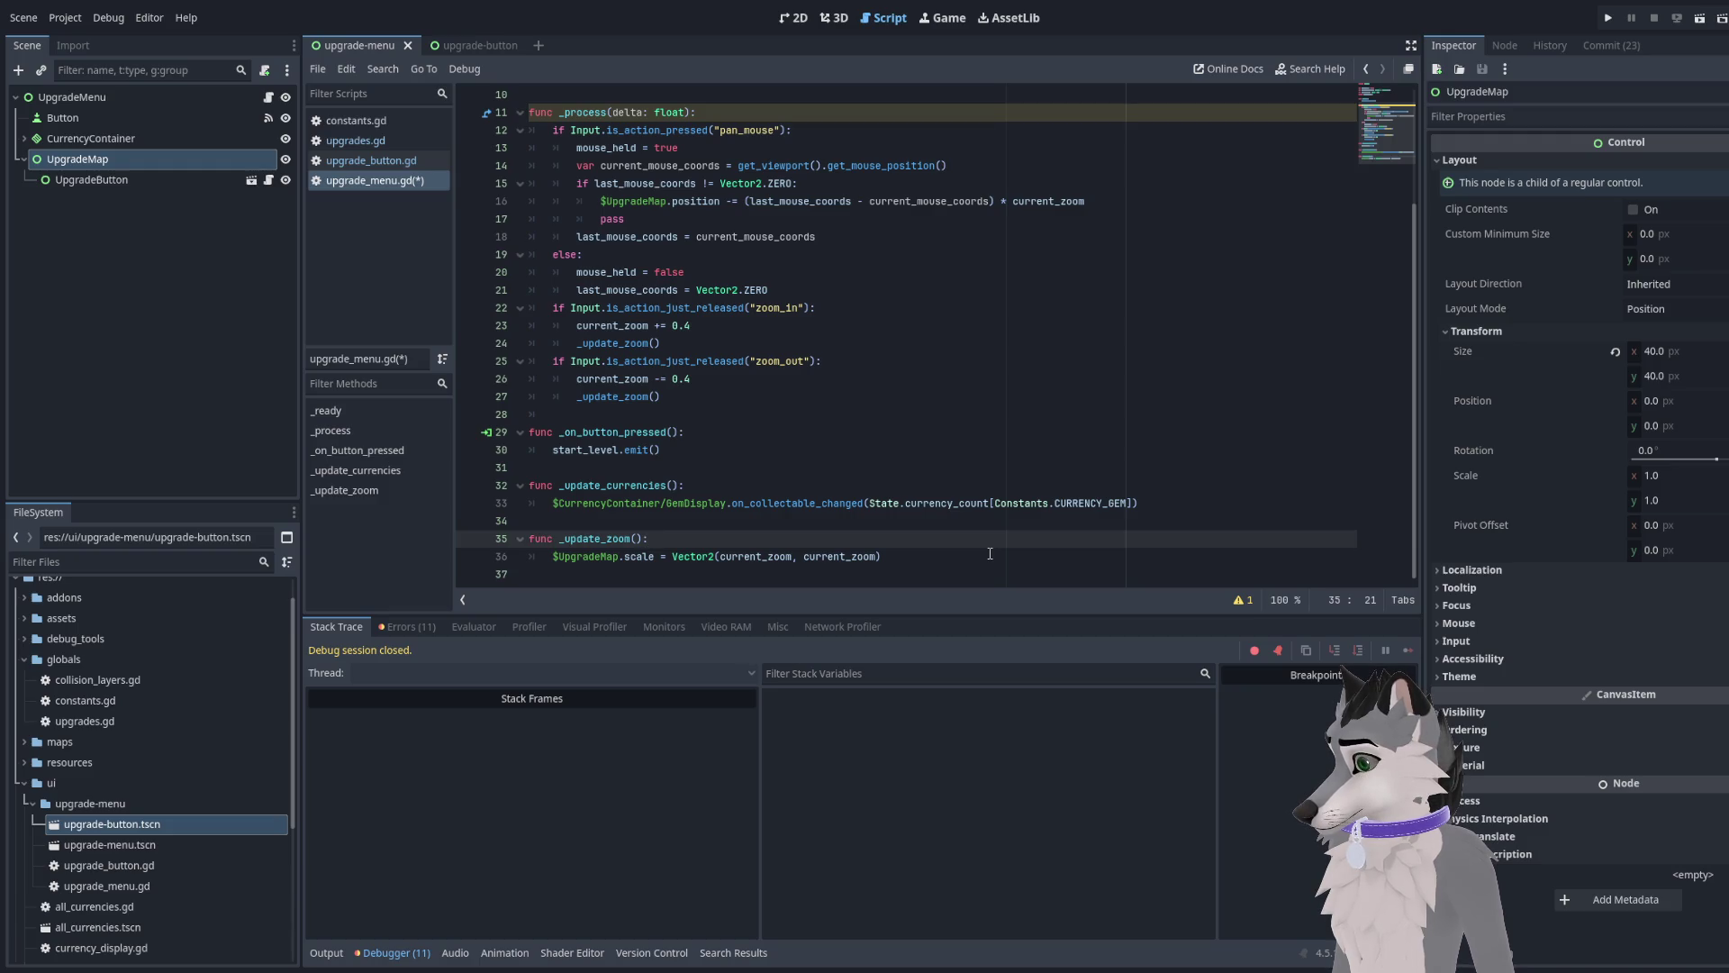
key("Return")
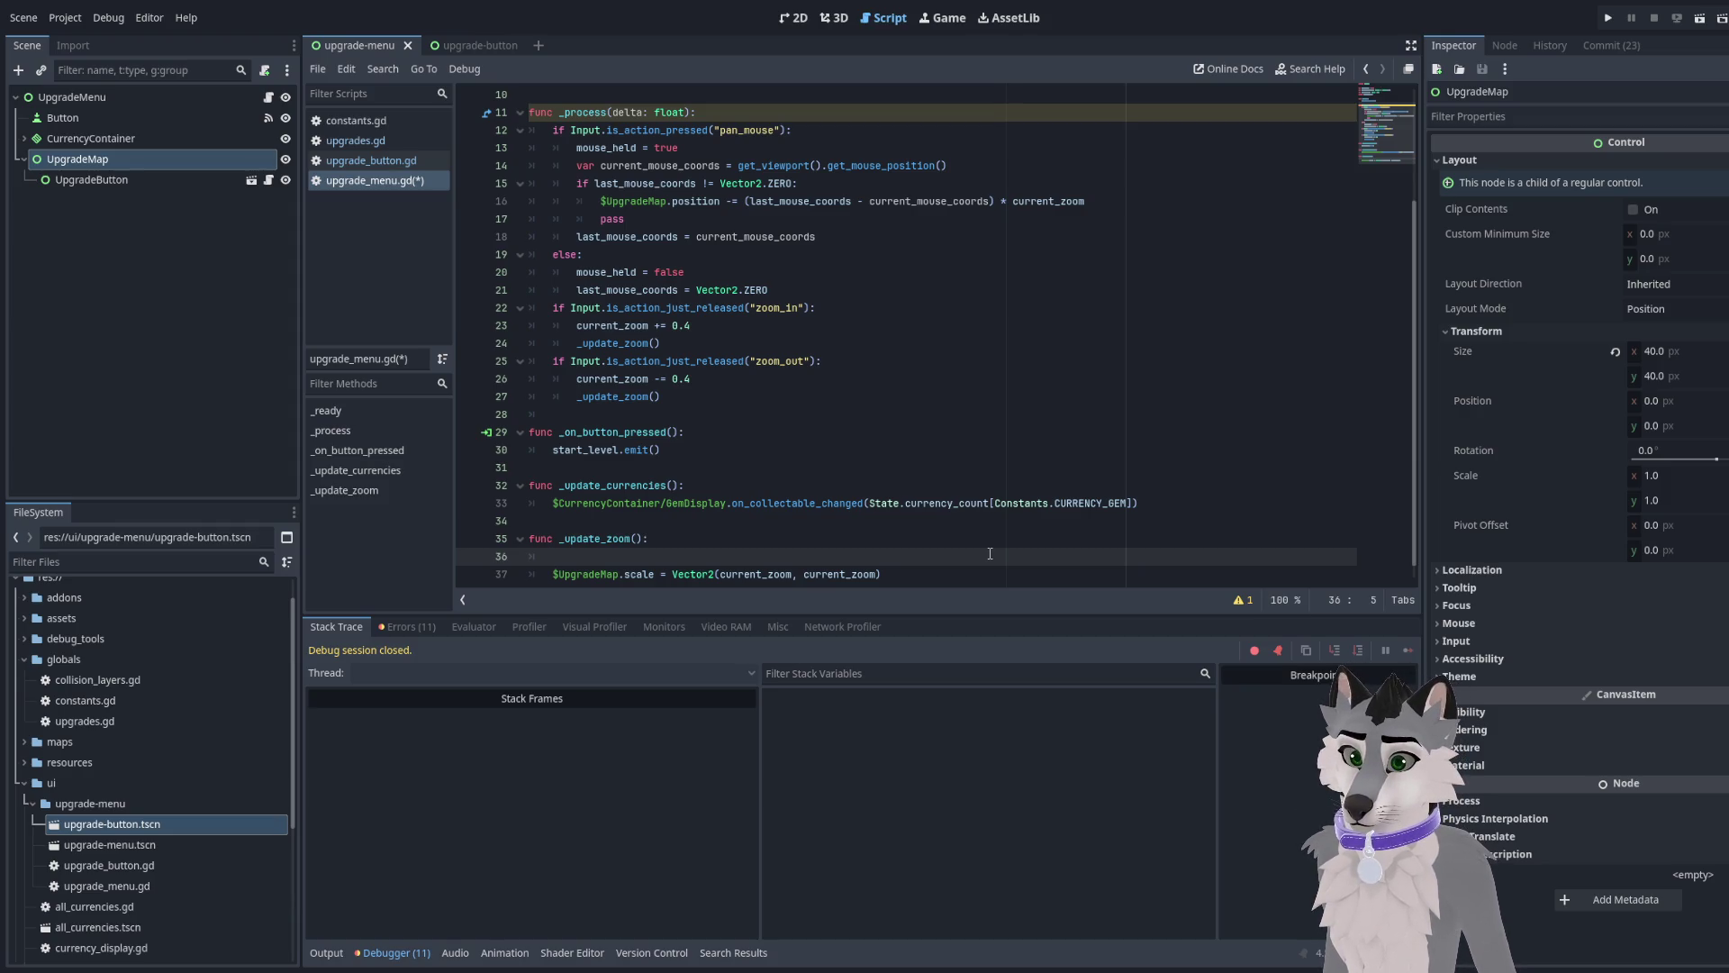
type("$")
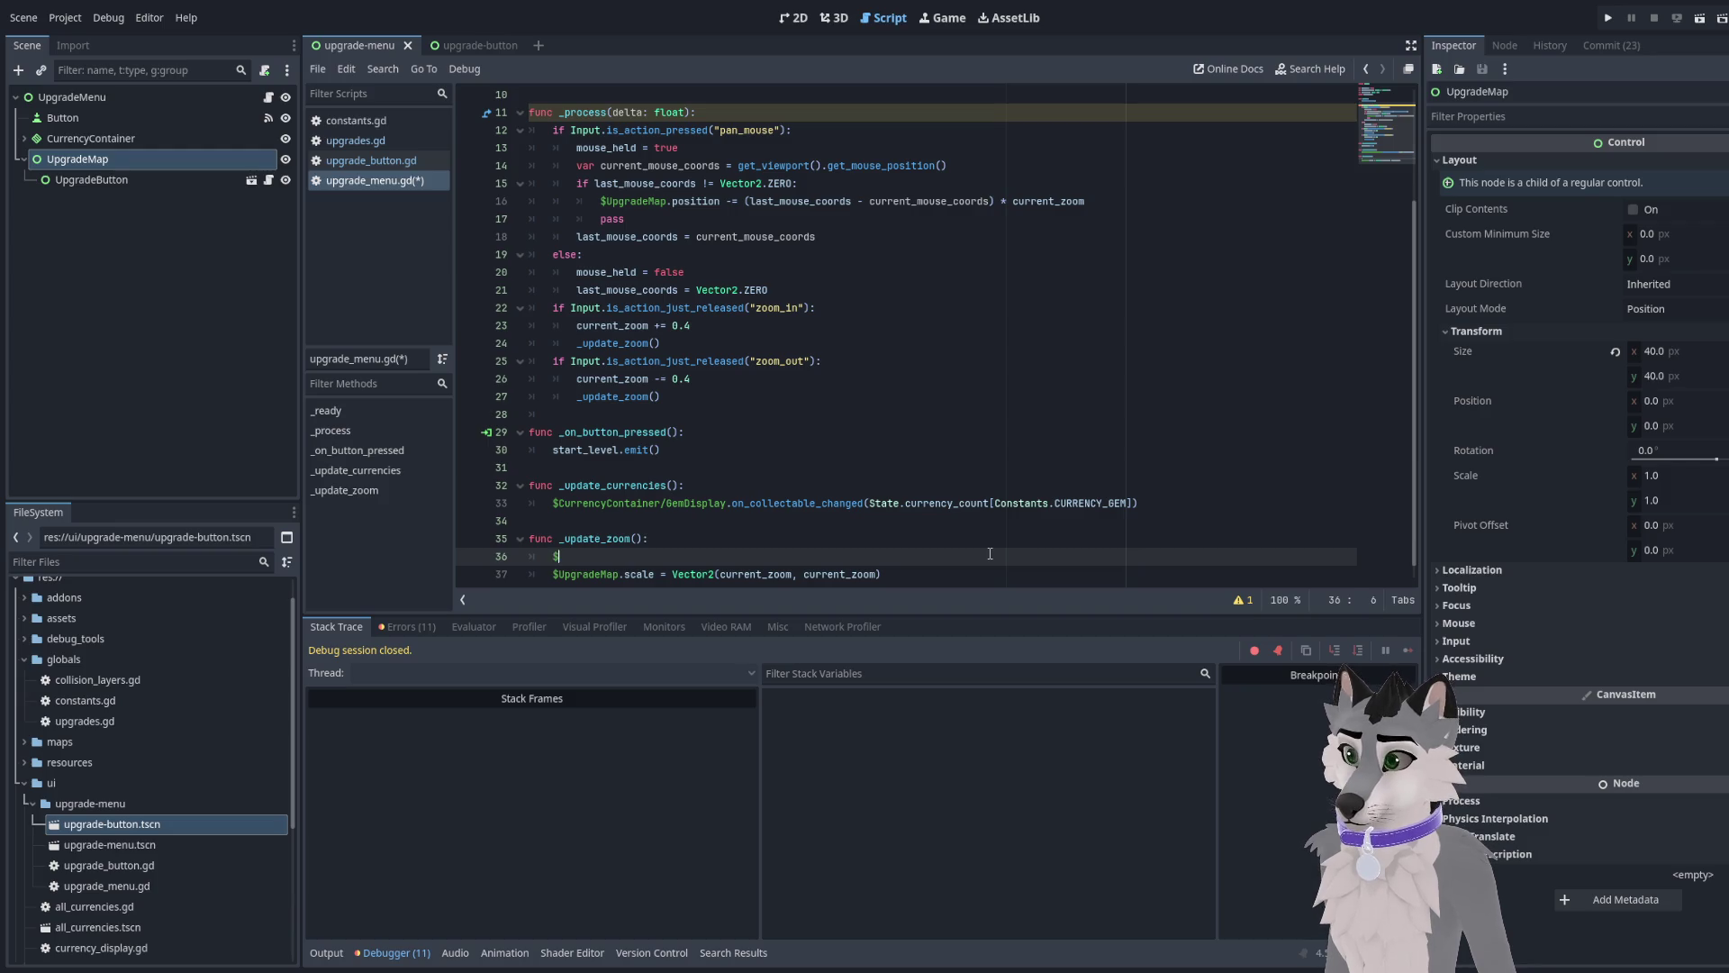
key("BackSpace")
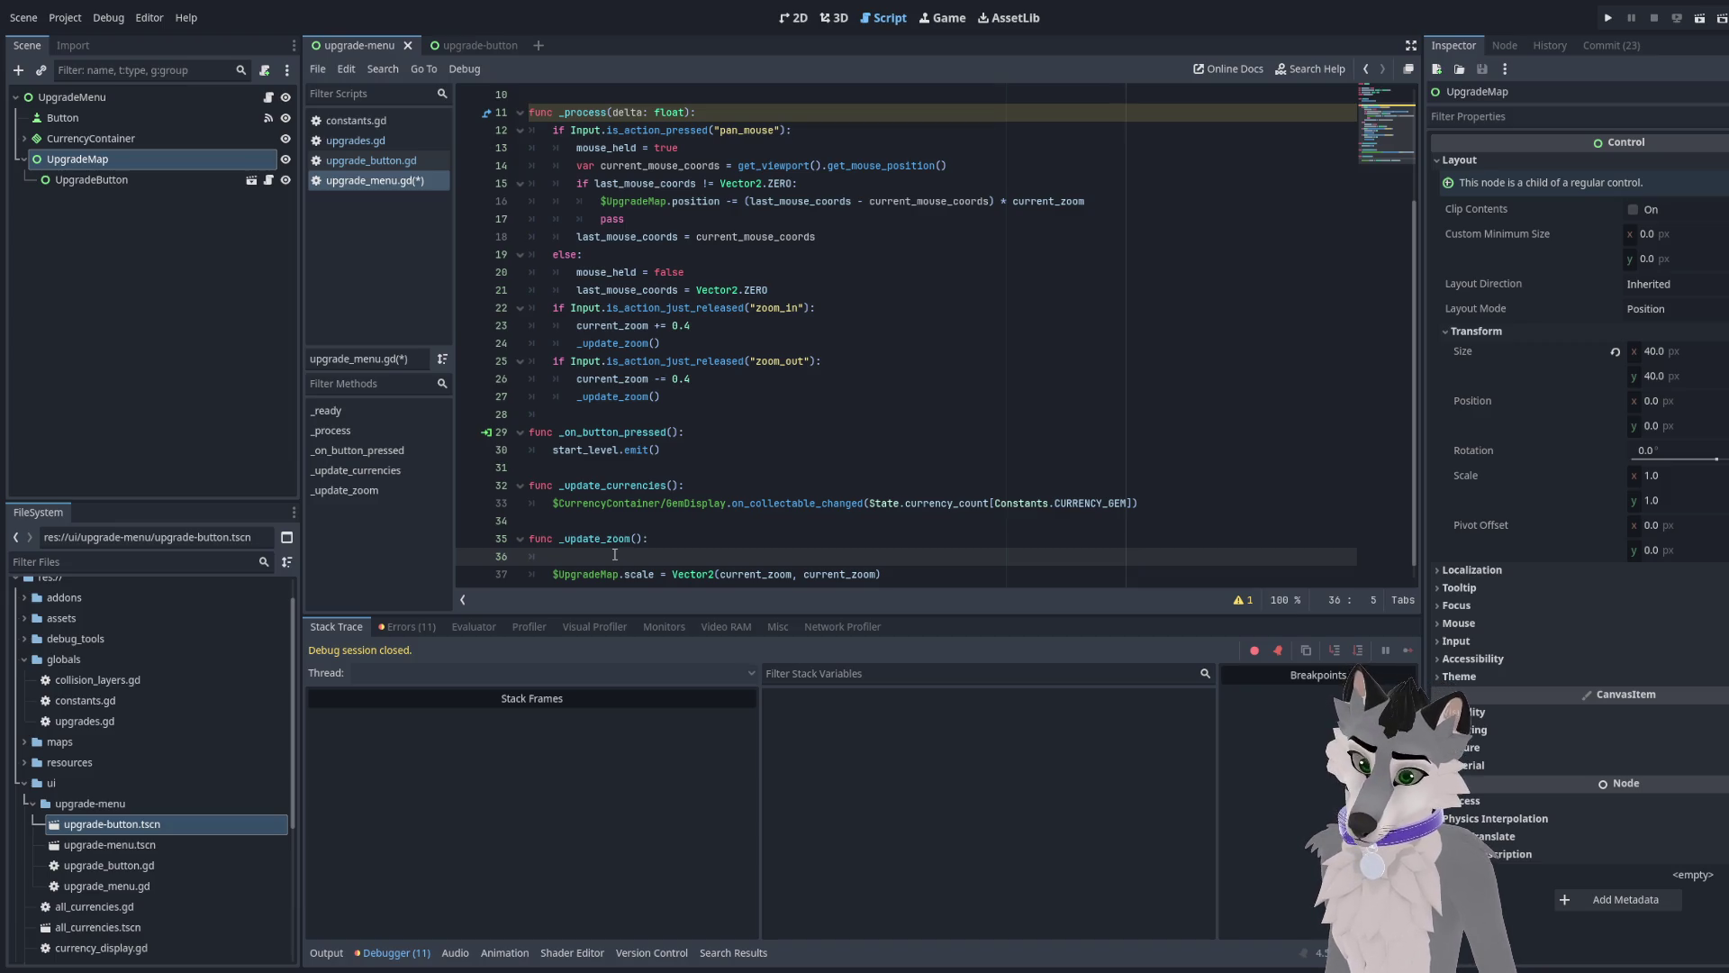
type("$UpgradeM")
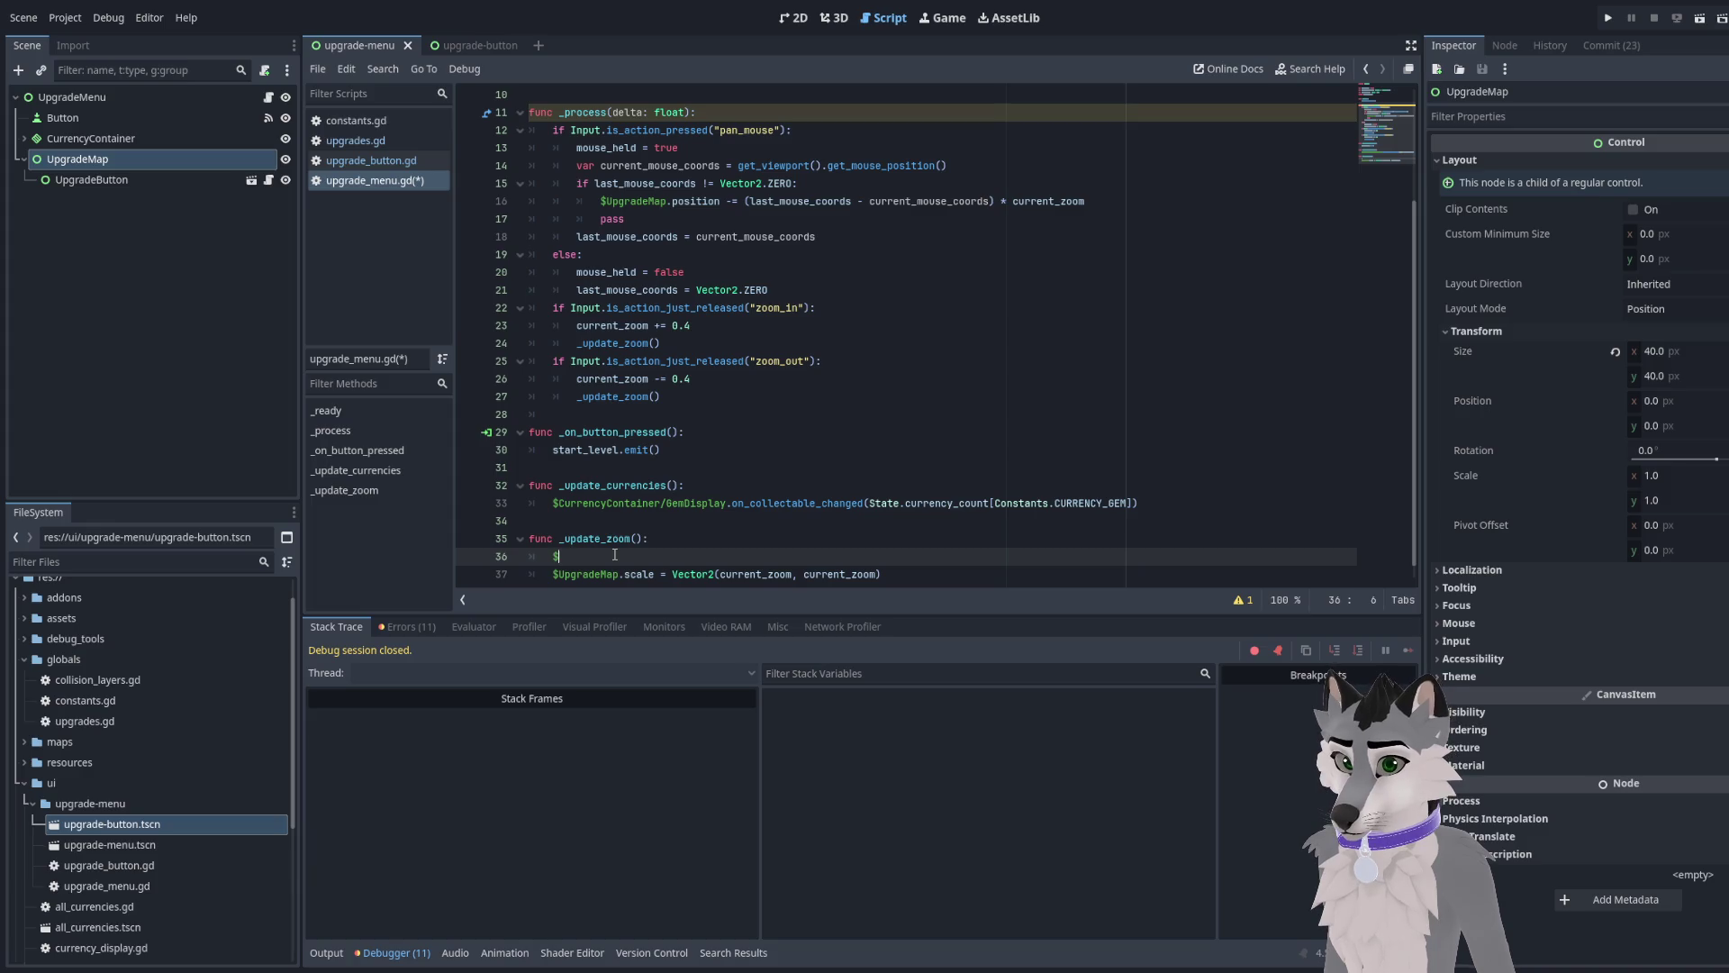
type("ap.get_scene_instance_l")
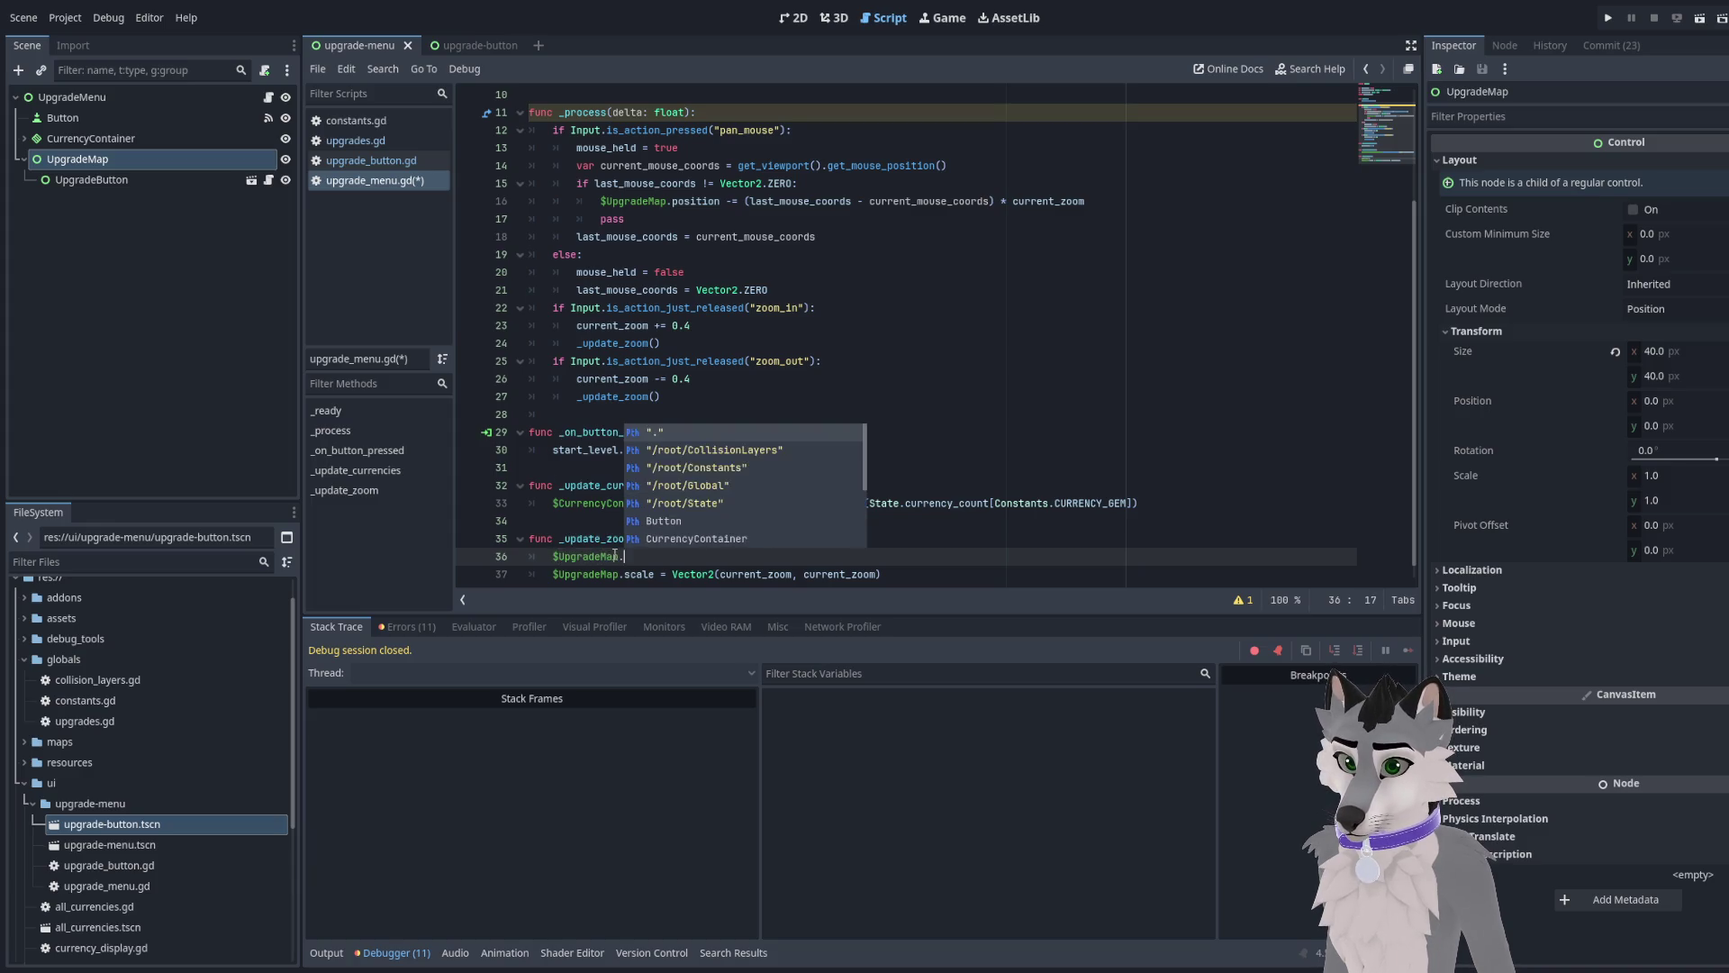
type("oad")
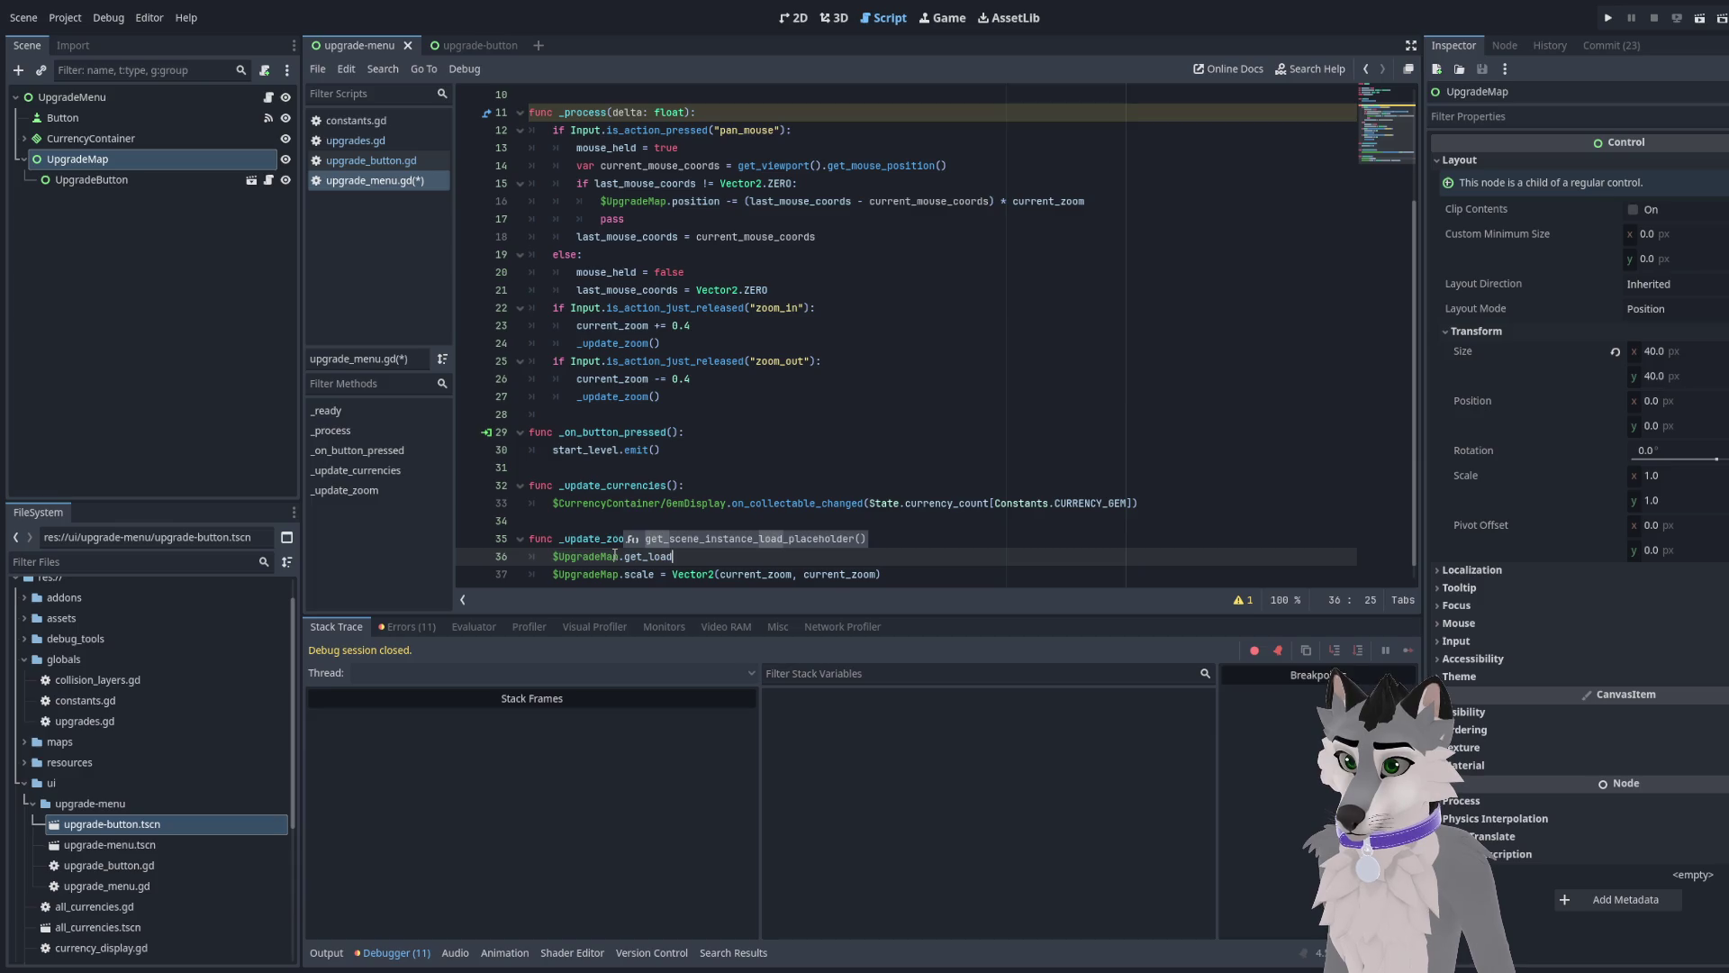
key("Return")
key("ctrl+BackSpace")
type("local")
key("Return")
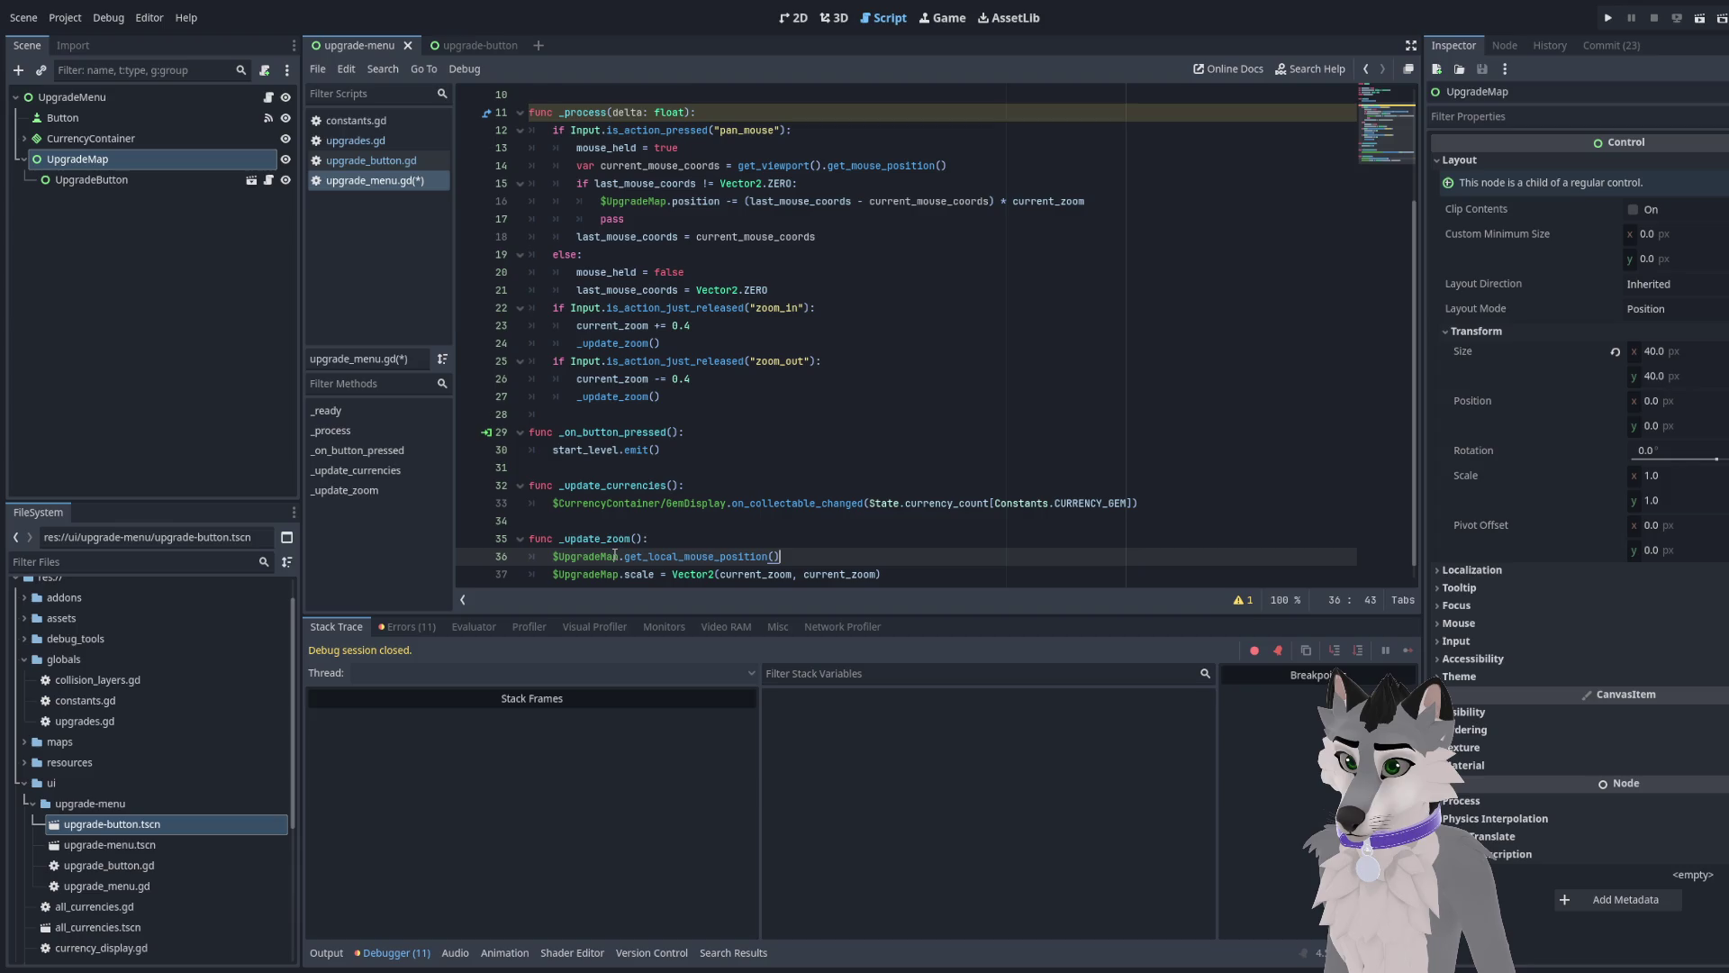
key("Down")
key("Up")
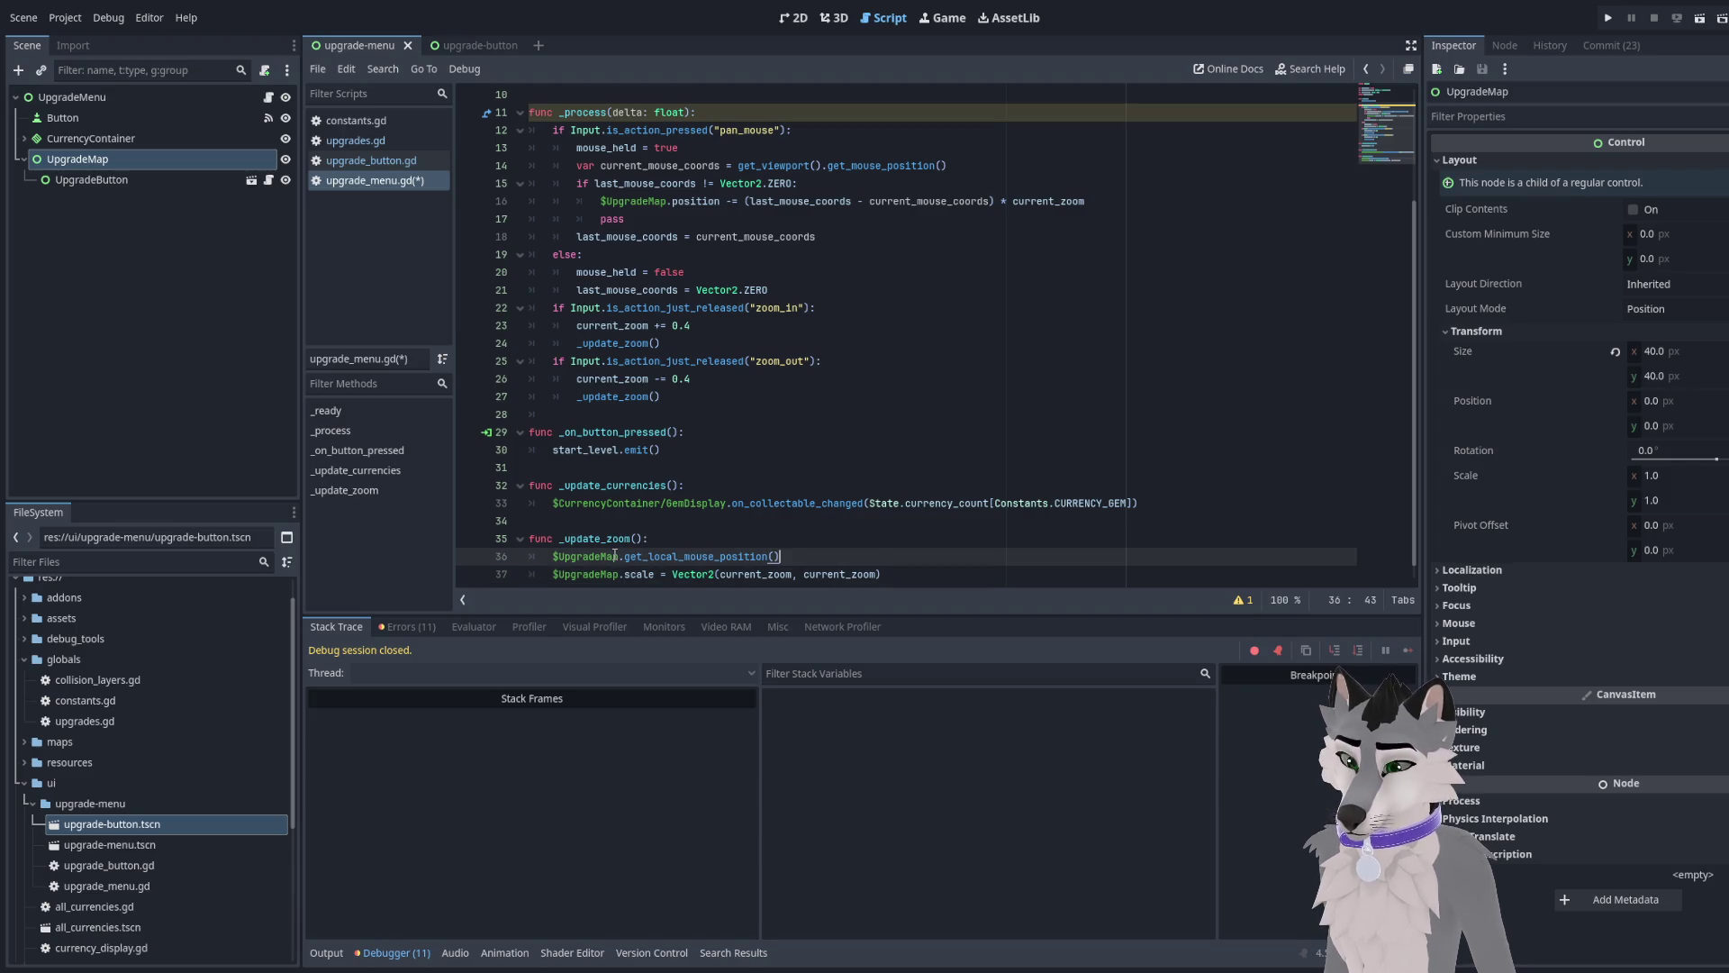
scroll(829, 538, "down", 1)
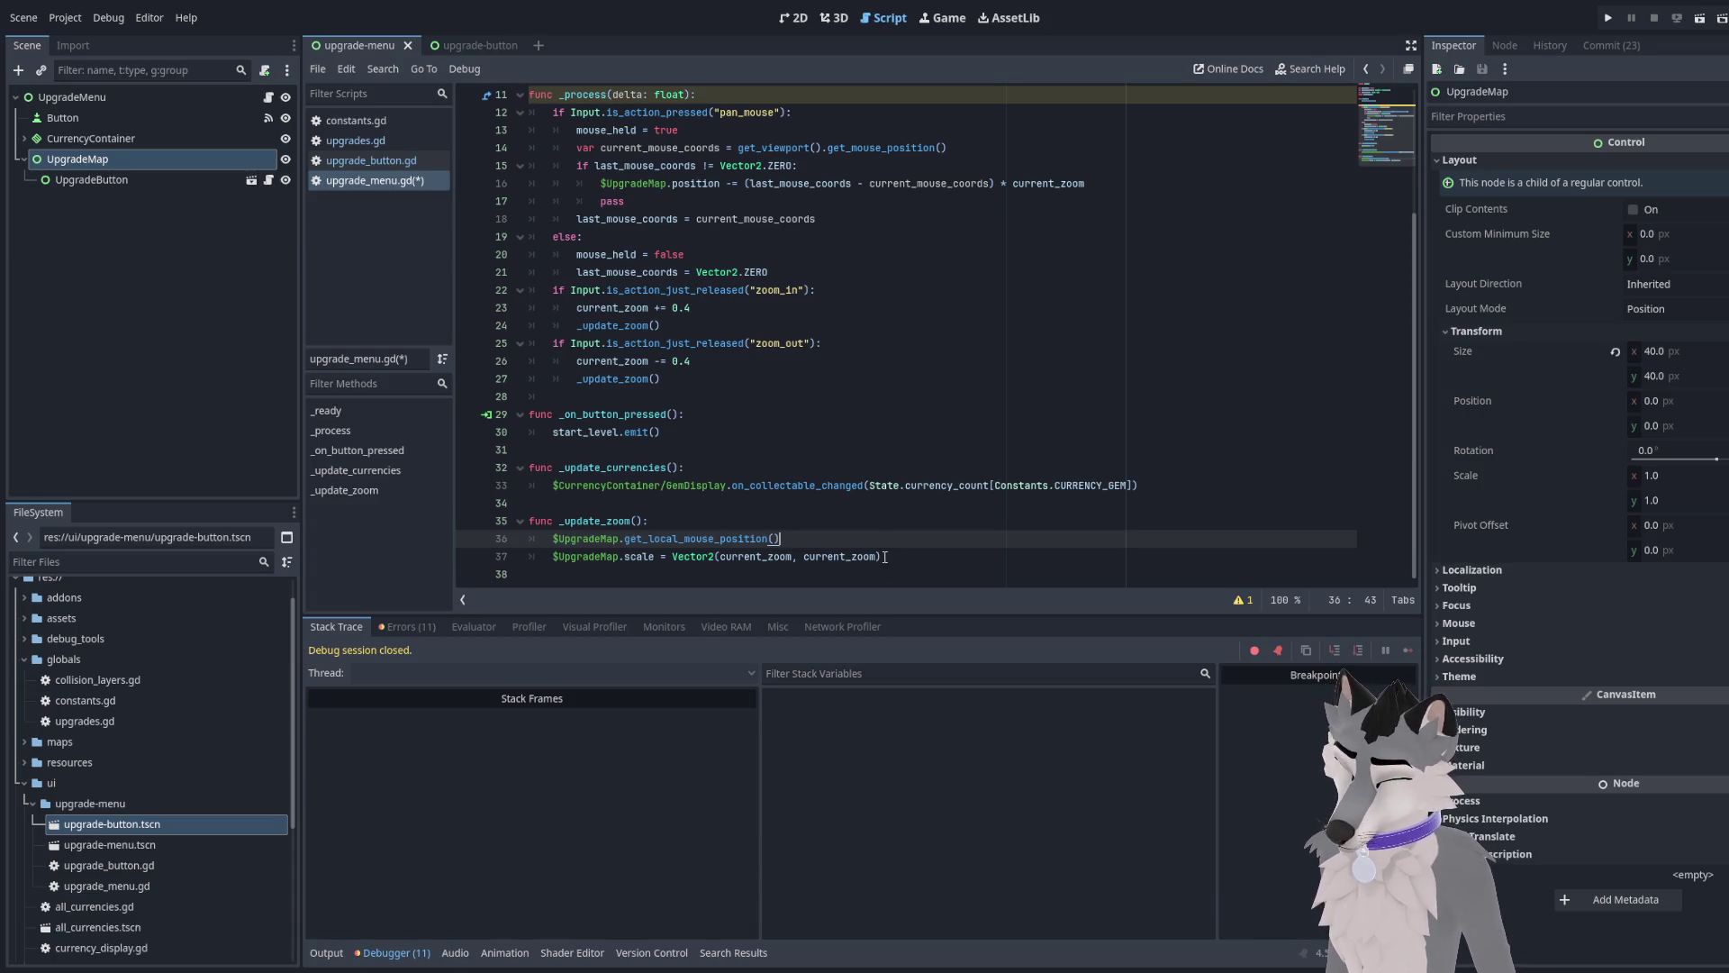
Store that call in var current_mouse_position and save the script
key("Home")
type("var current")
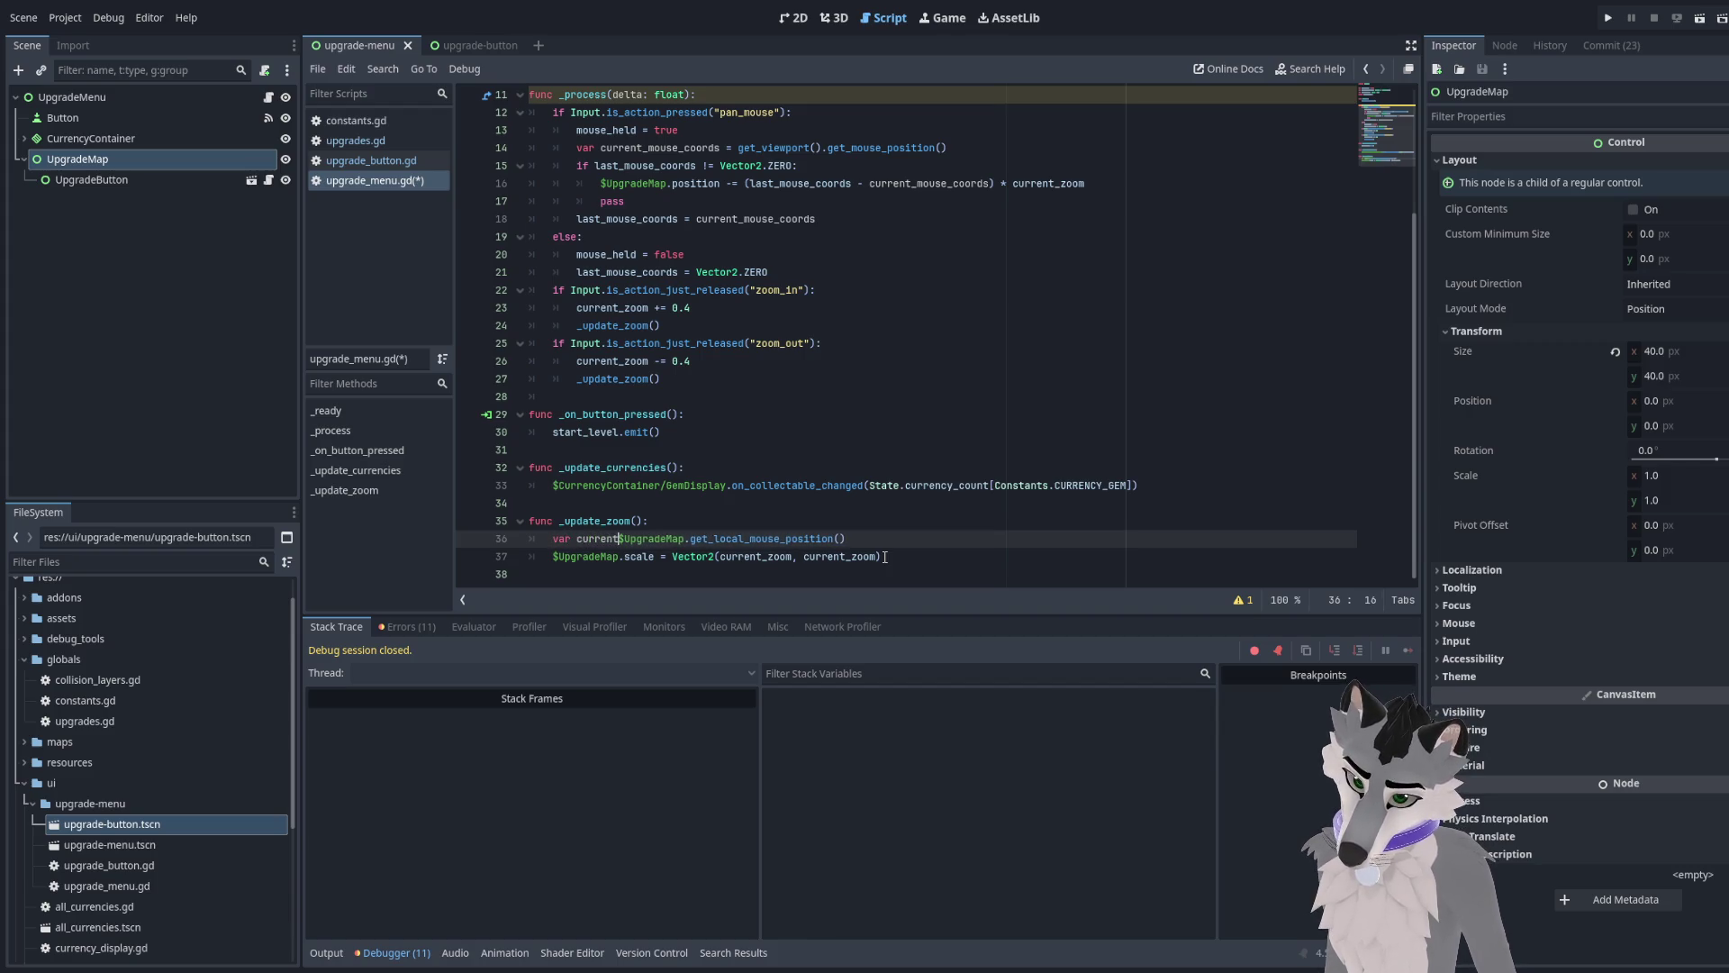
type("_mouse_position")
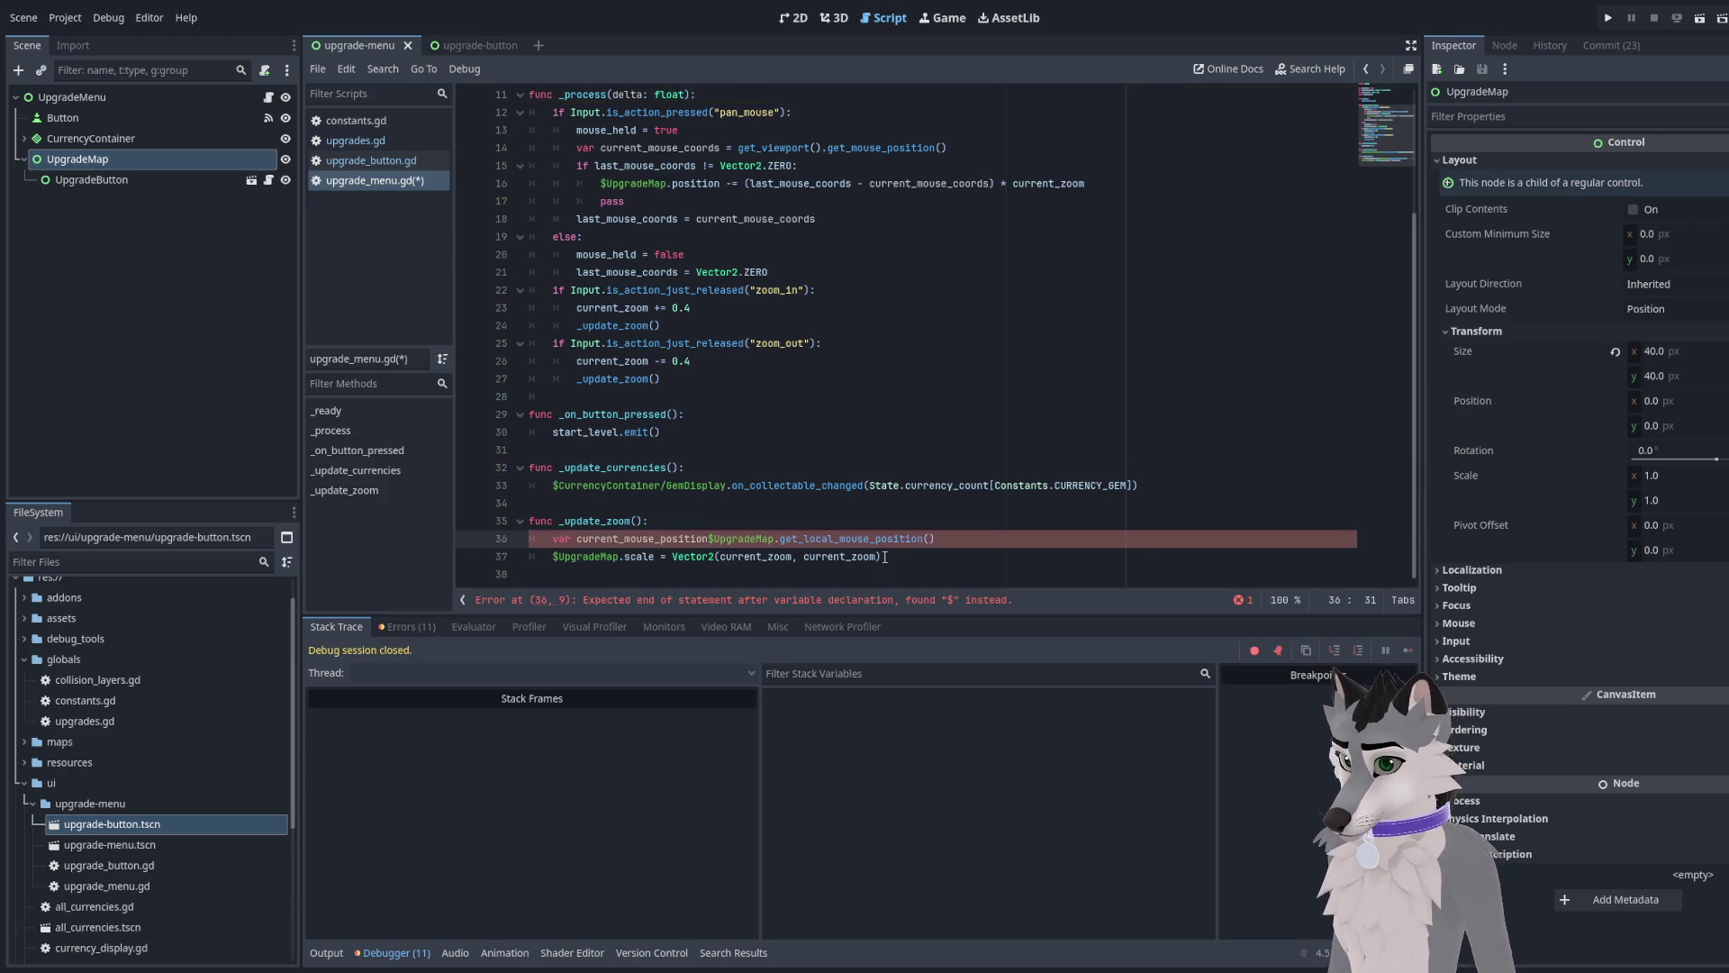
type("=")
key("End")
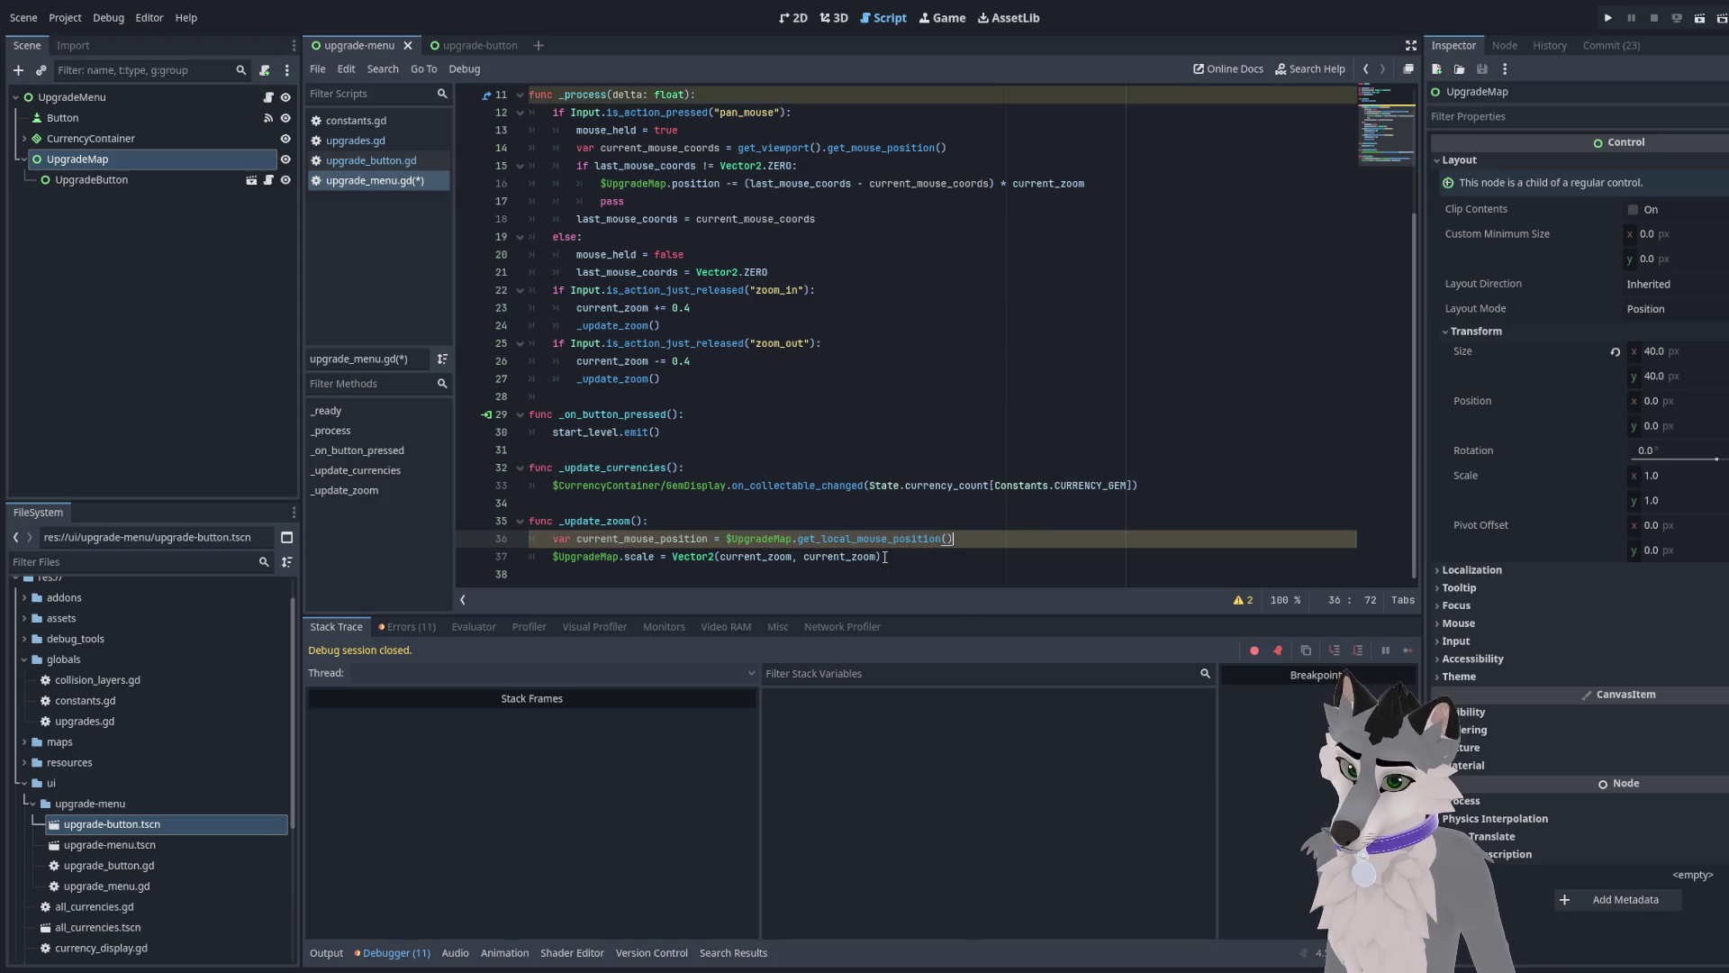
key("Return")
key("ctrl+s")
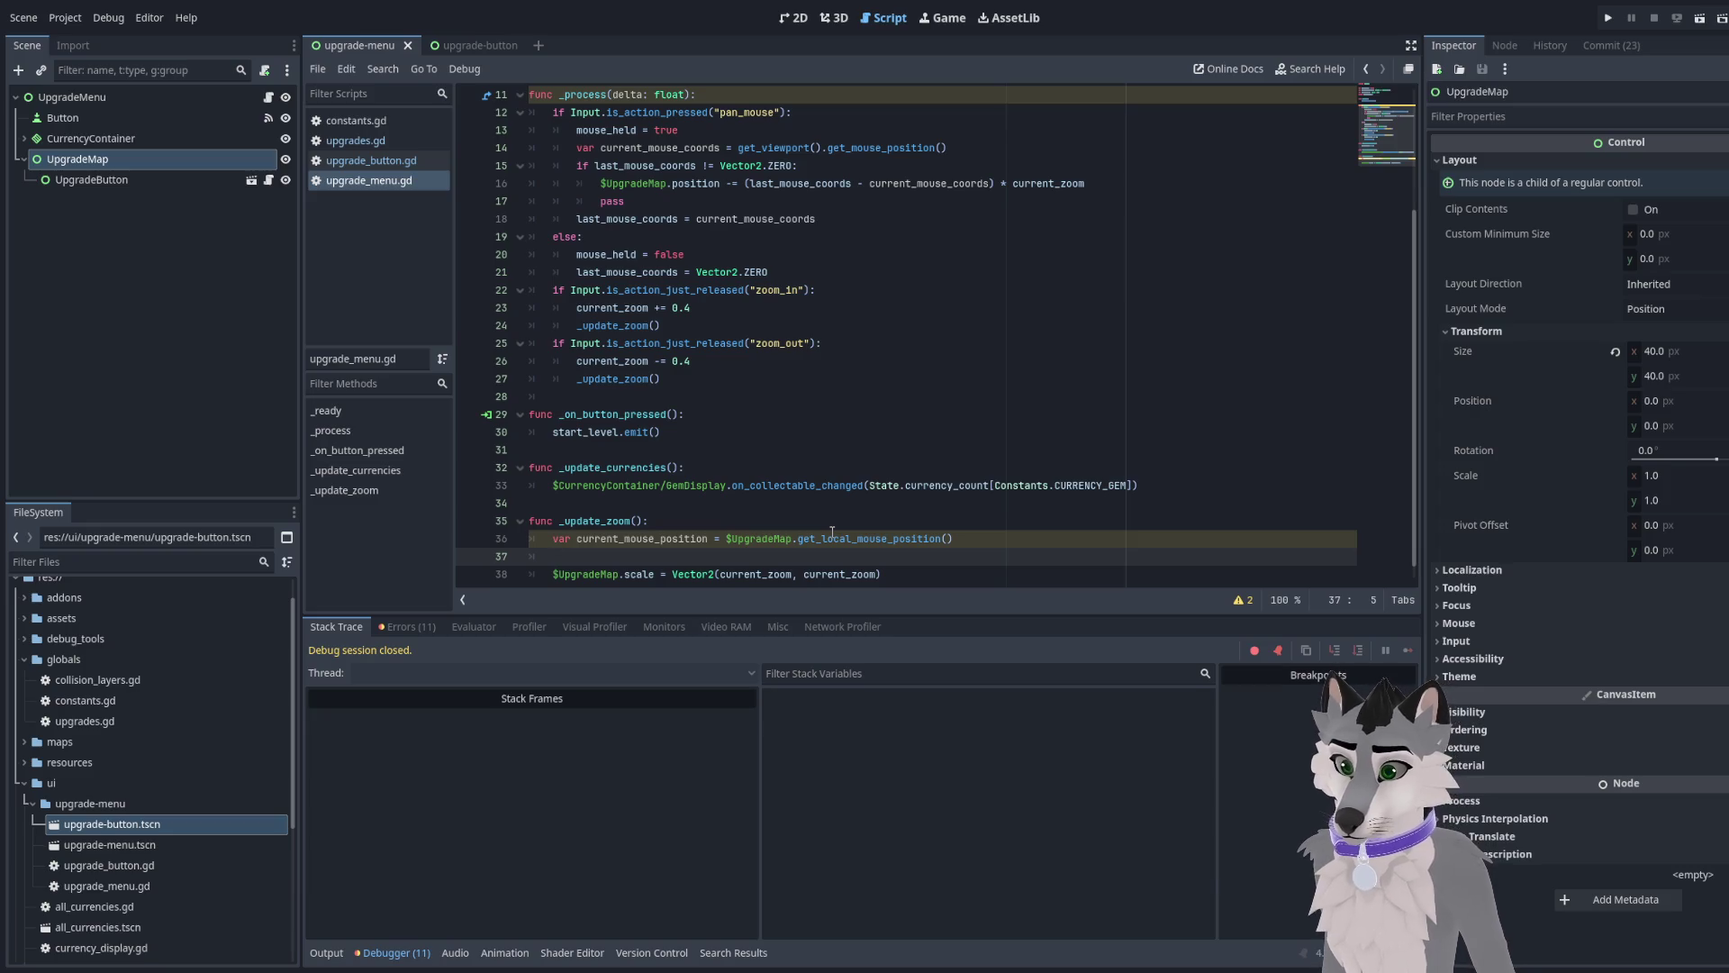
Start a current_mouse_position assignment on the next line, then erase it, leaving it empty
type("current_o")
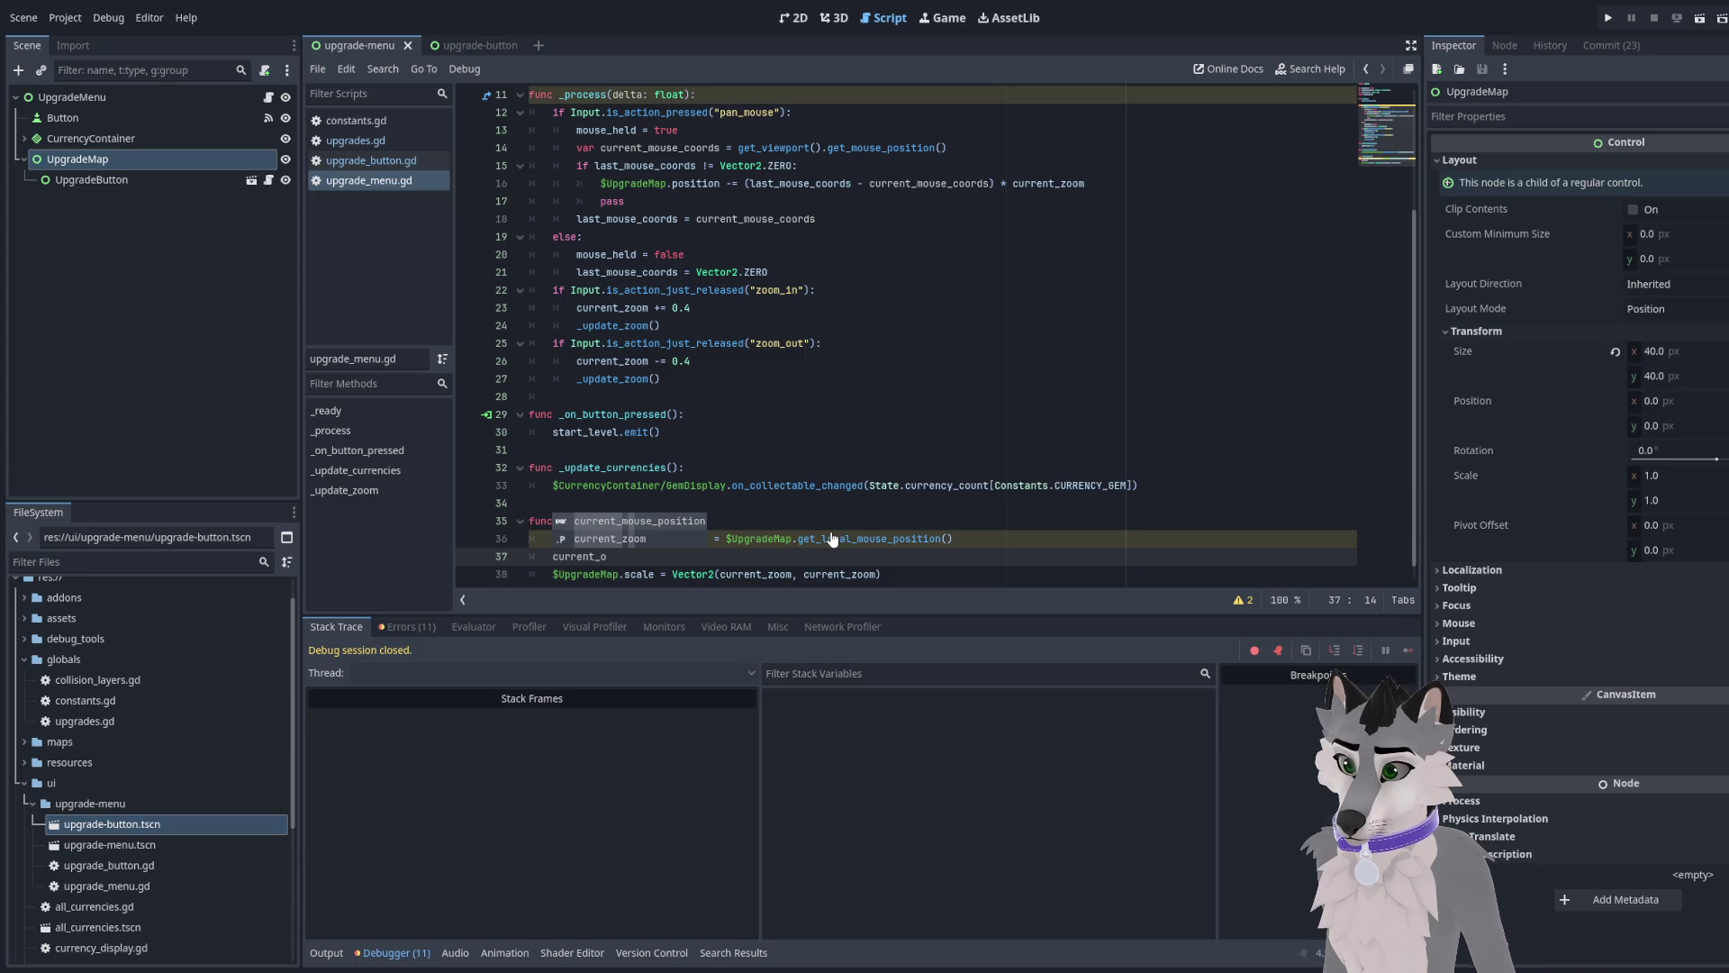
key("Return")
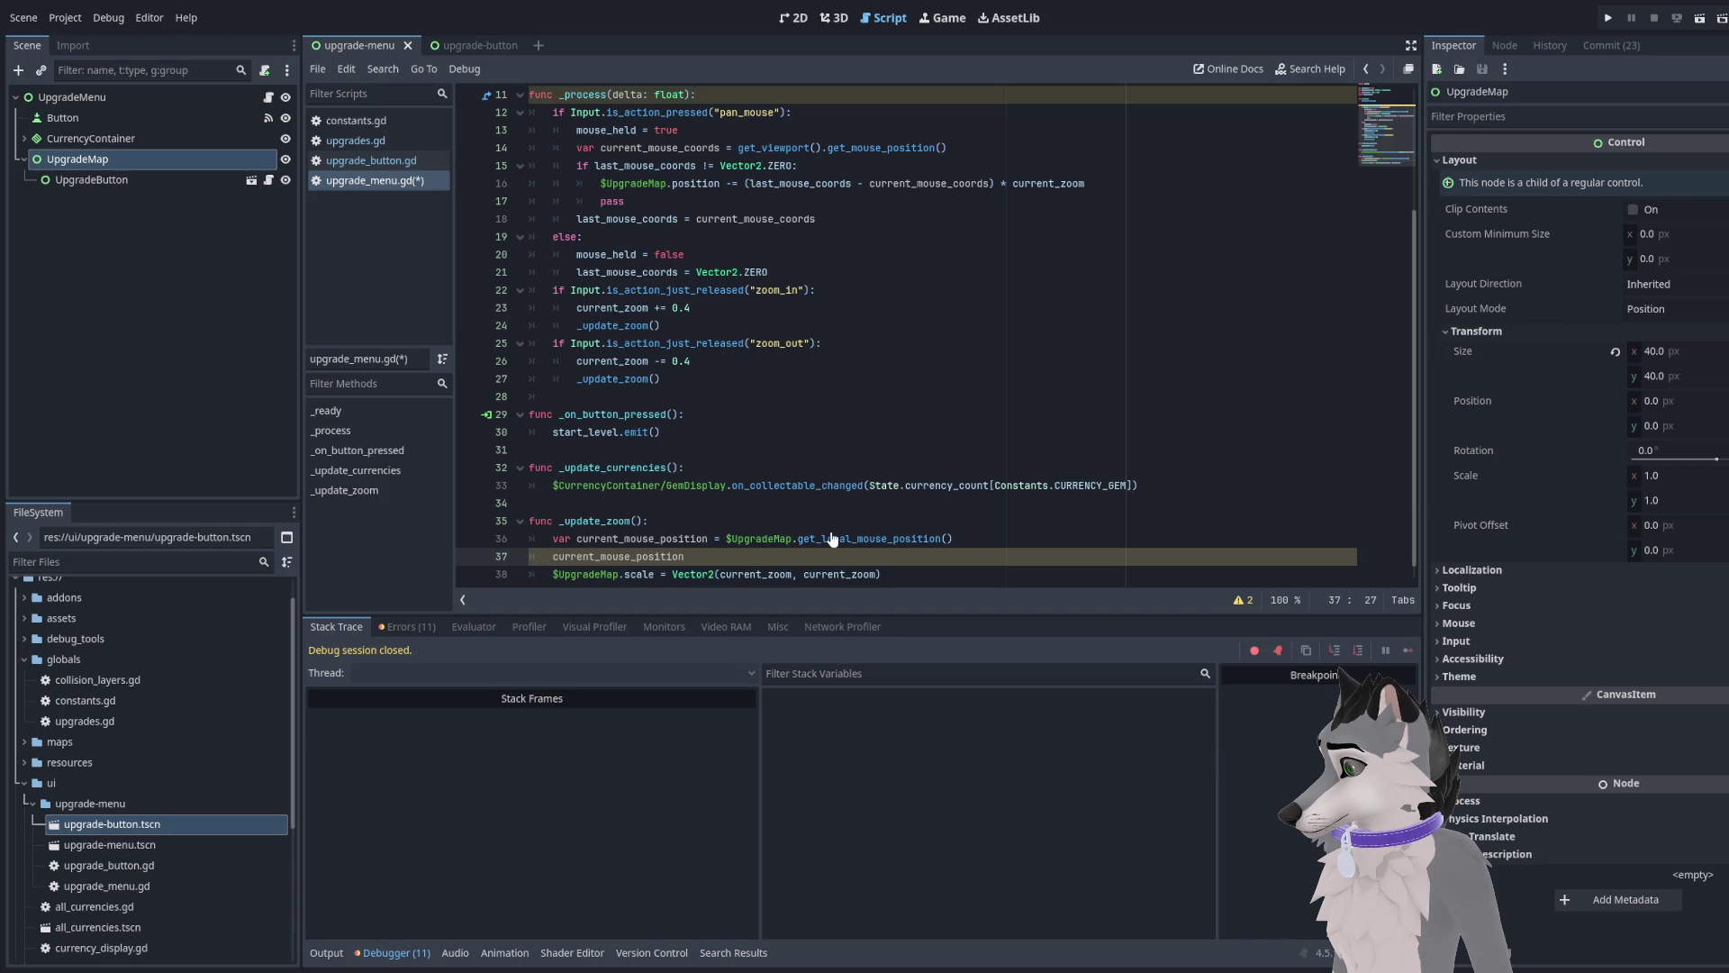
type("=")
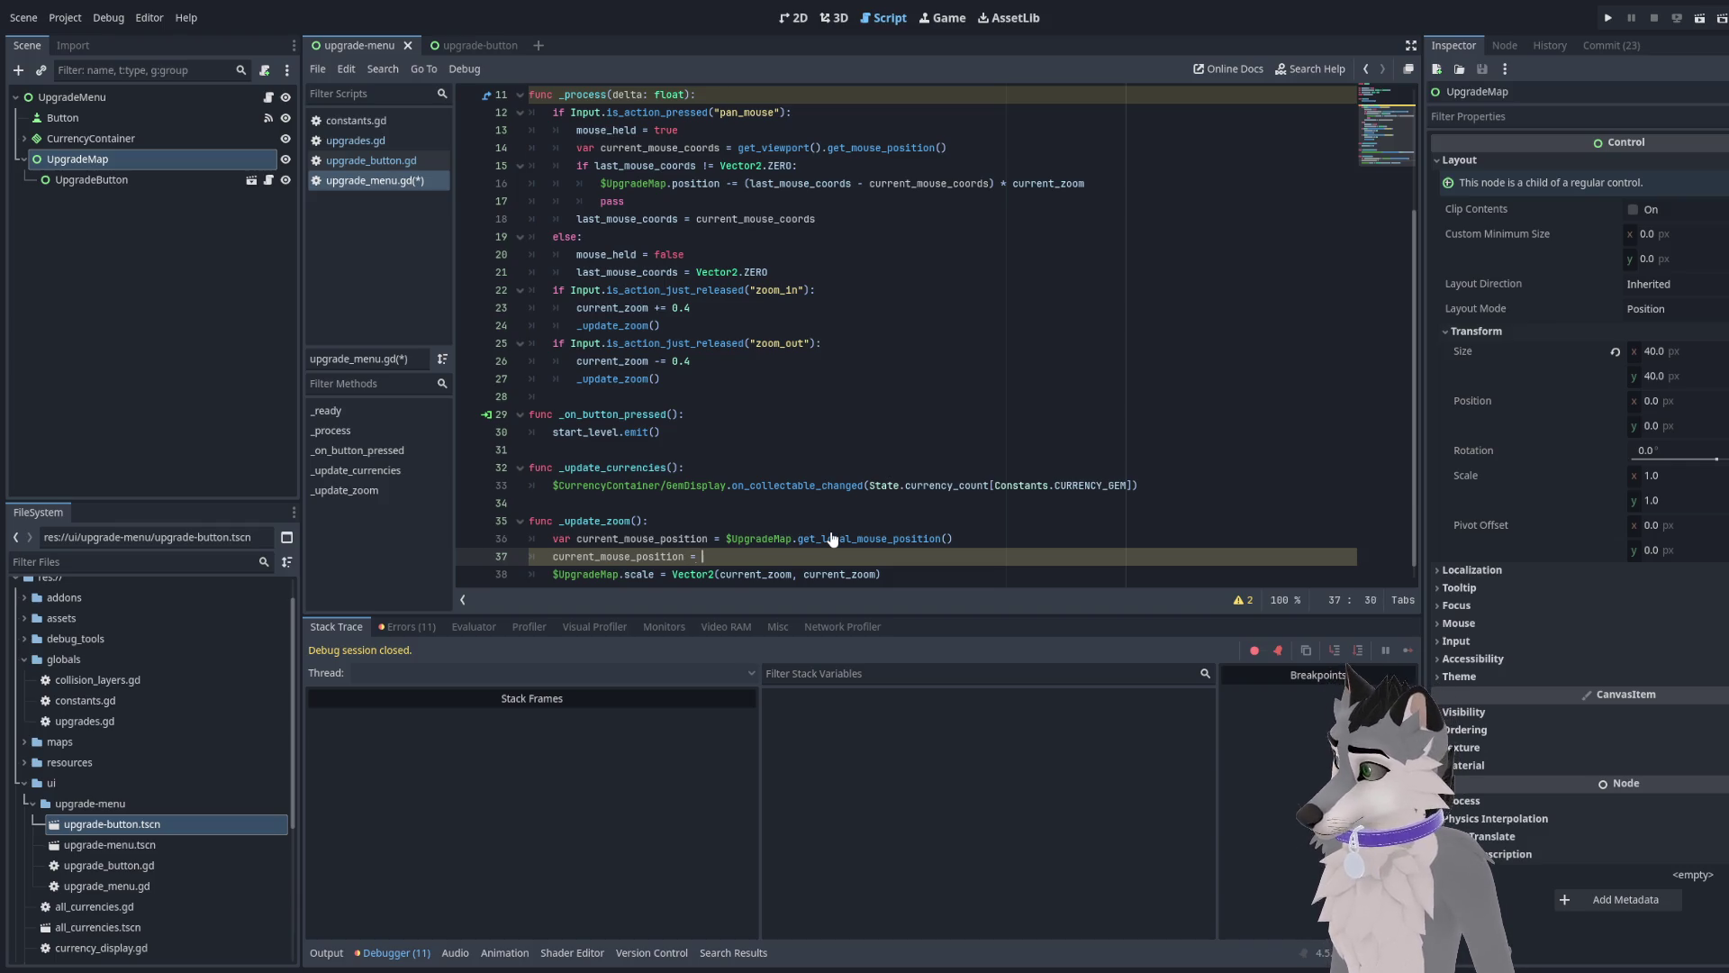
key("Escape")
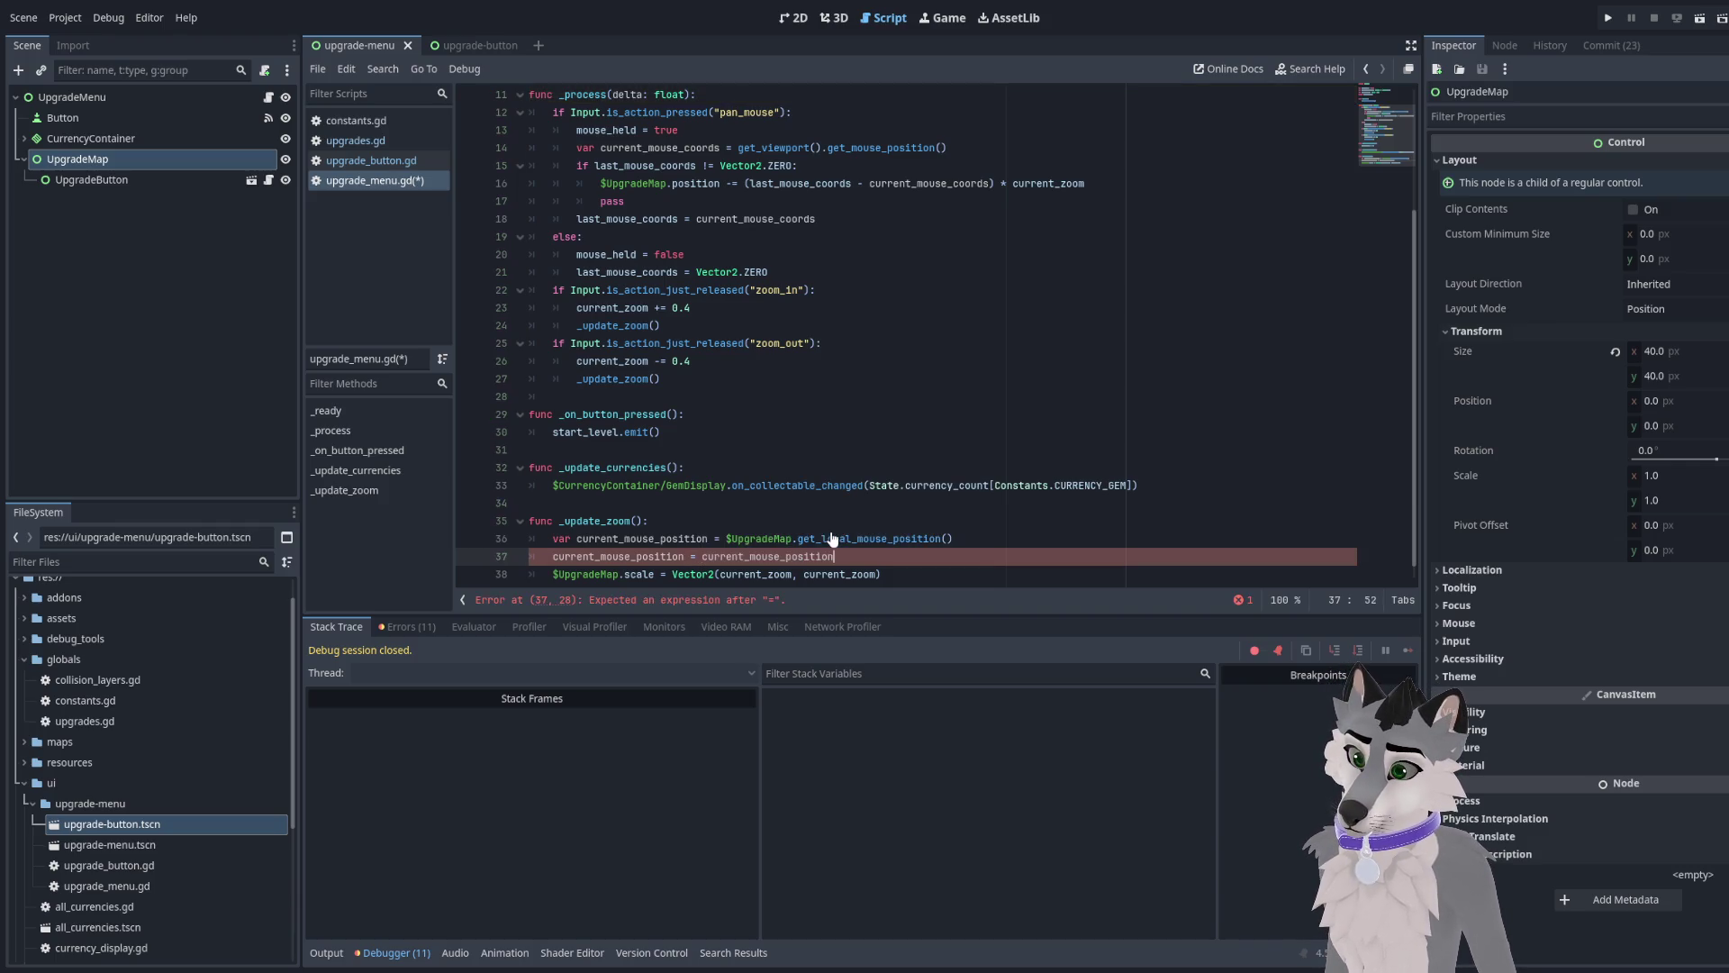
key("BackSpace")
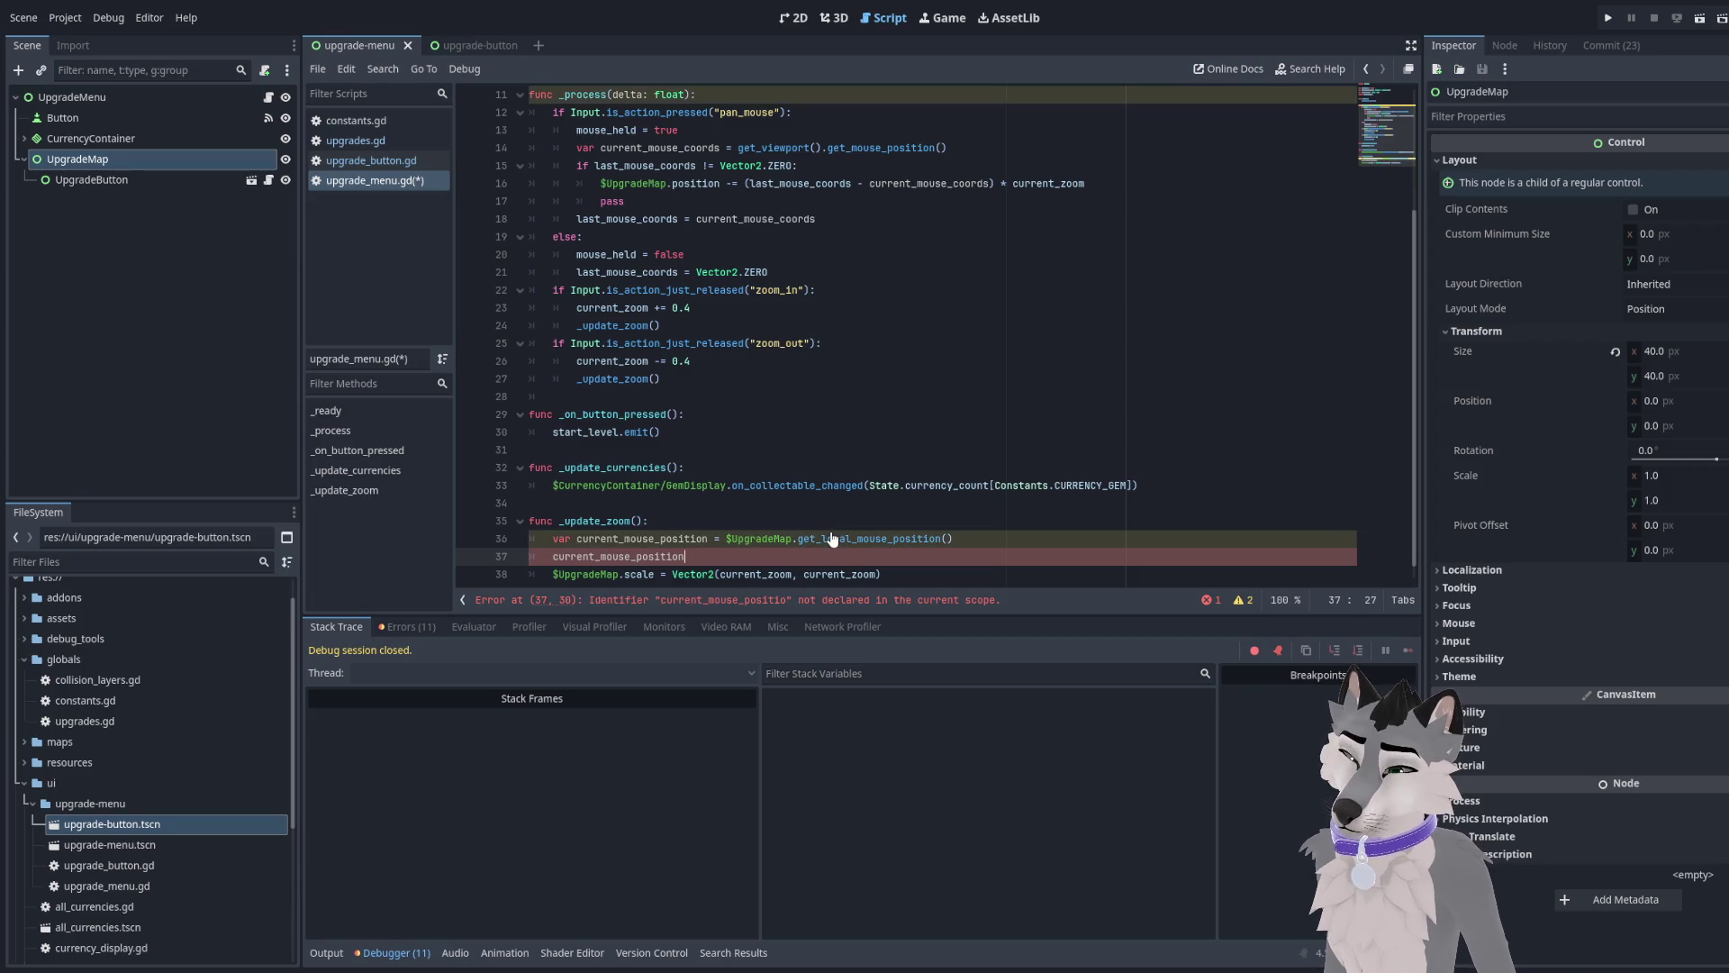
key("BackSpace")
key("BackSpace")
key("BackSpace")
key("BackSpace")
key("BackSpace")
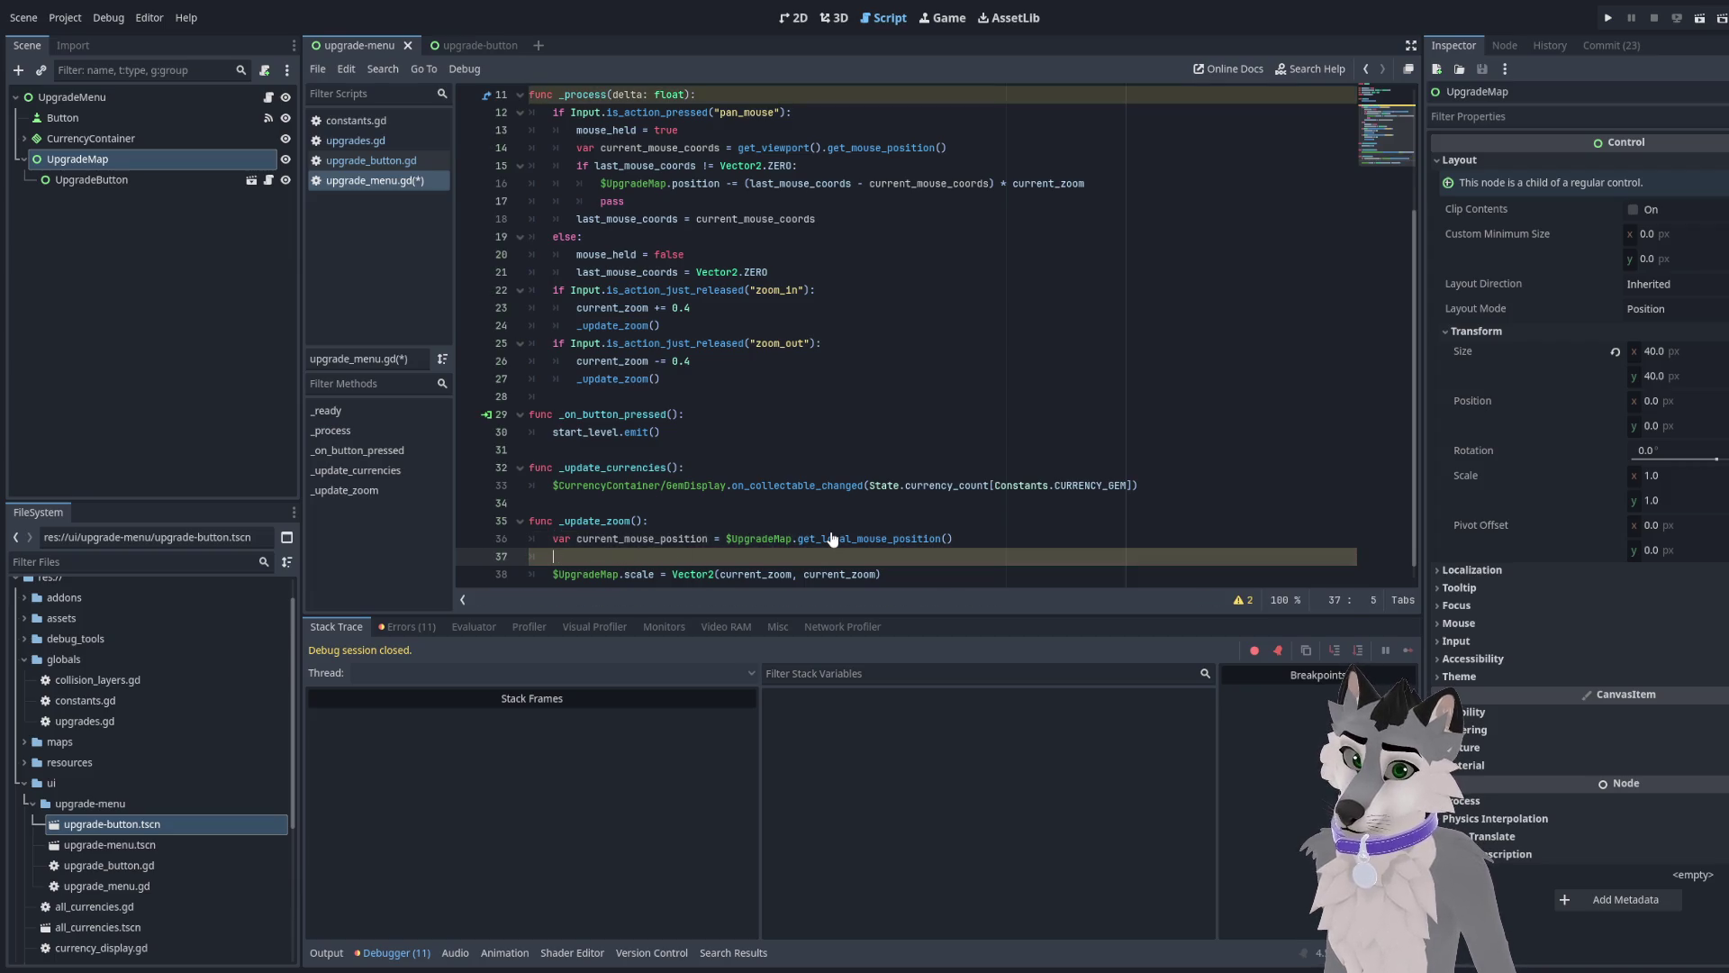
left_click(832, 539)
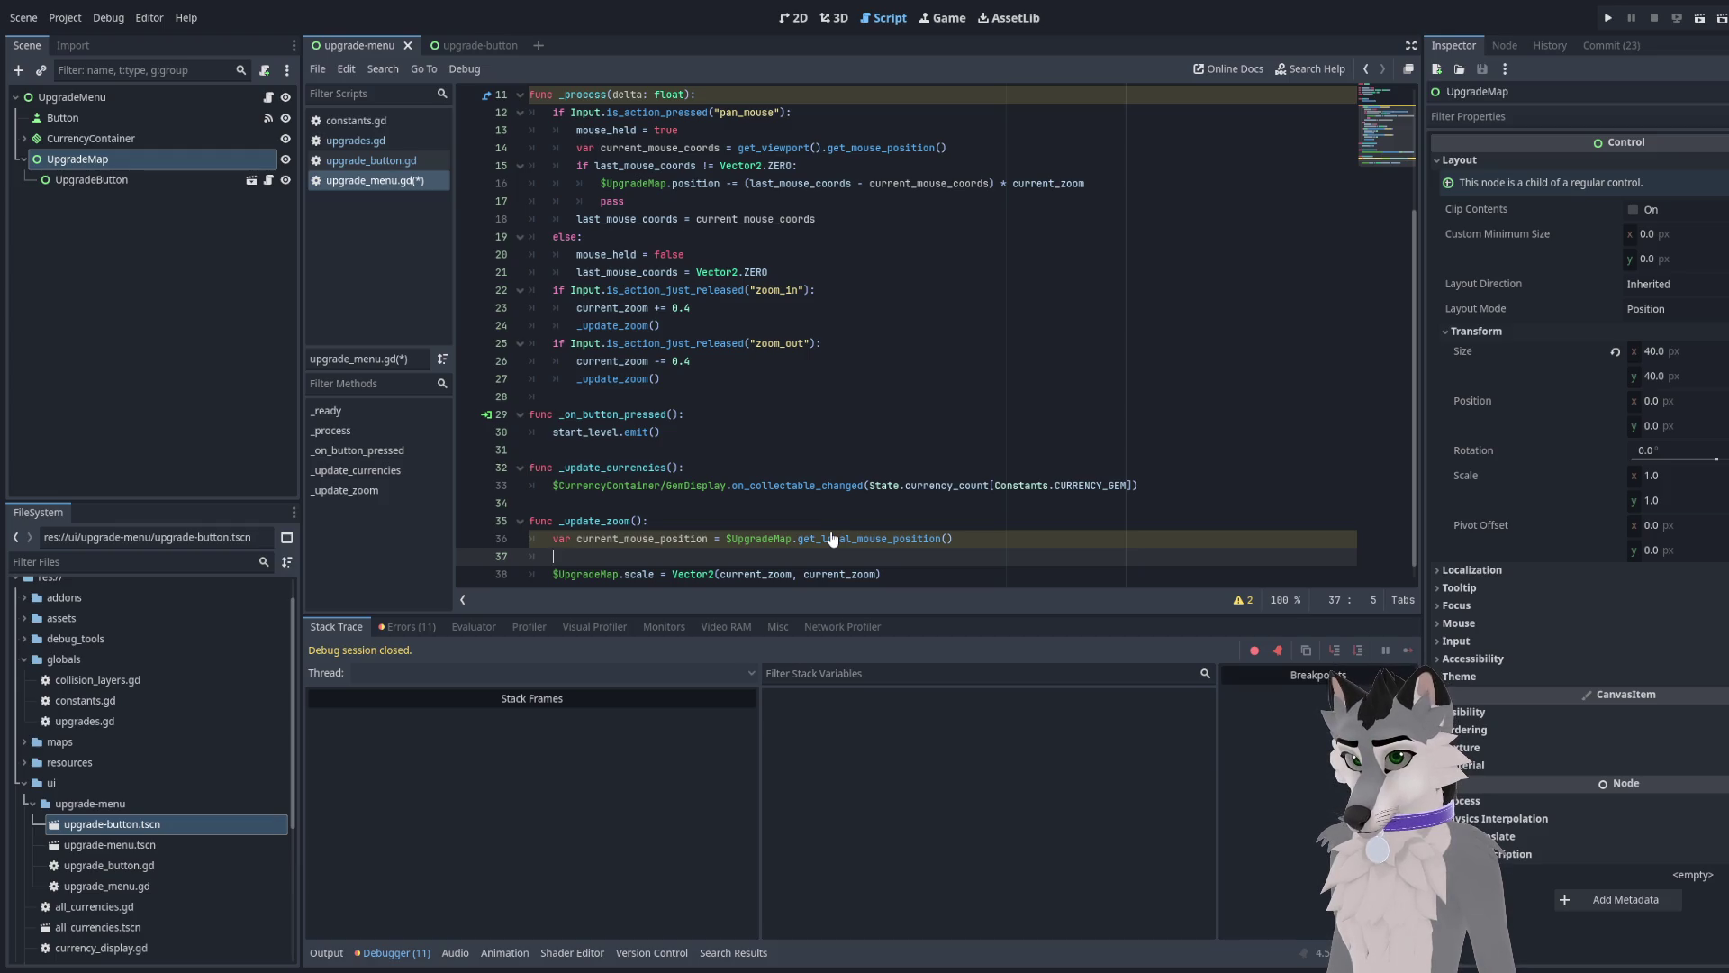
Declare var current_map_position = $UpgradeMap.position and check UpgradeMap's Pivot Offset in the Inspector
type("var curren")
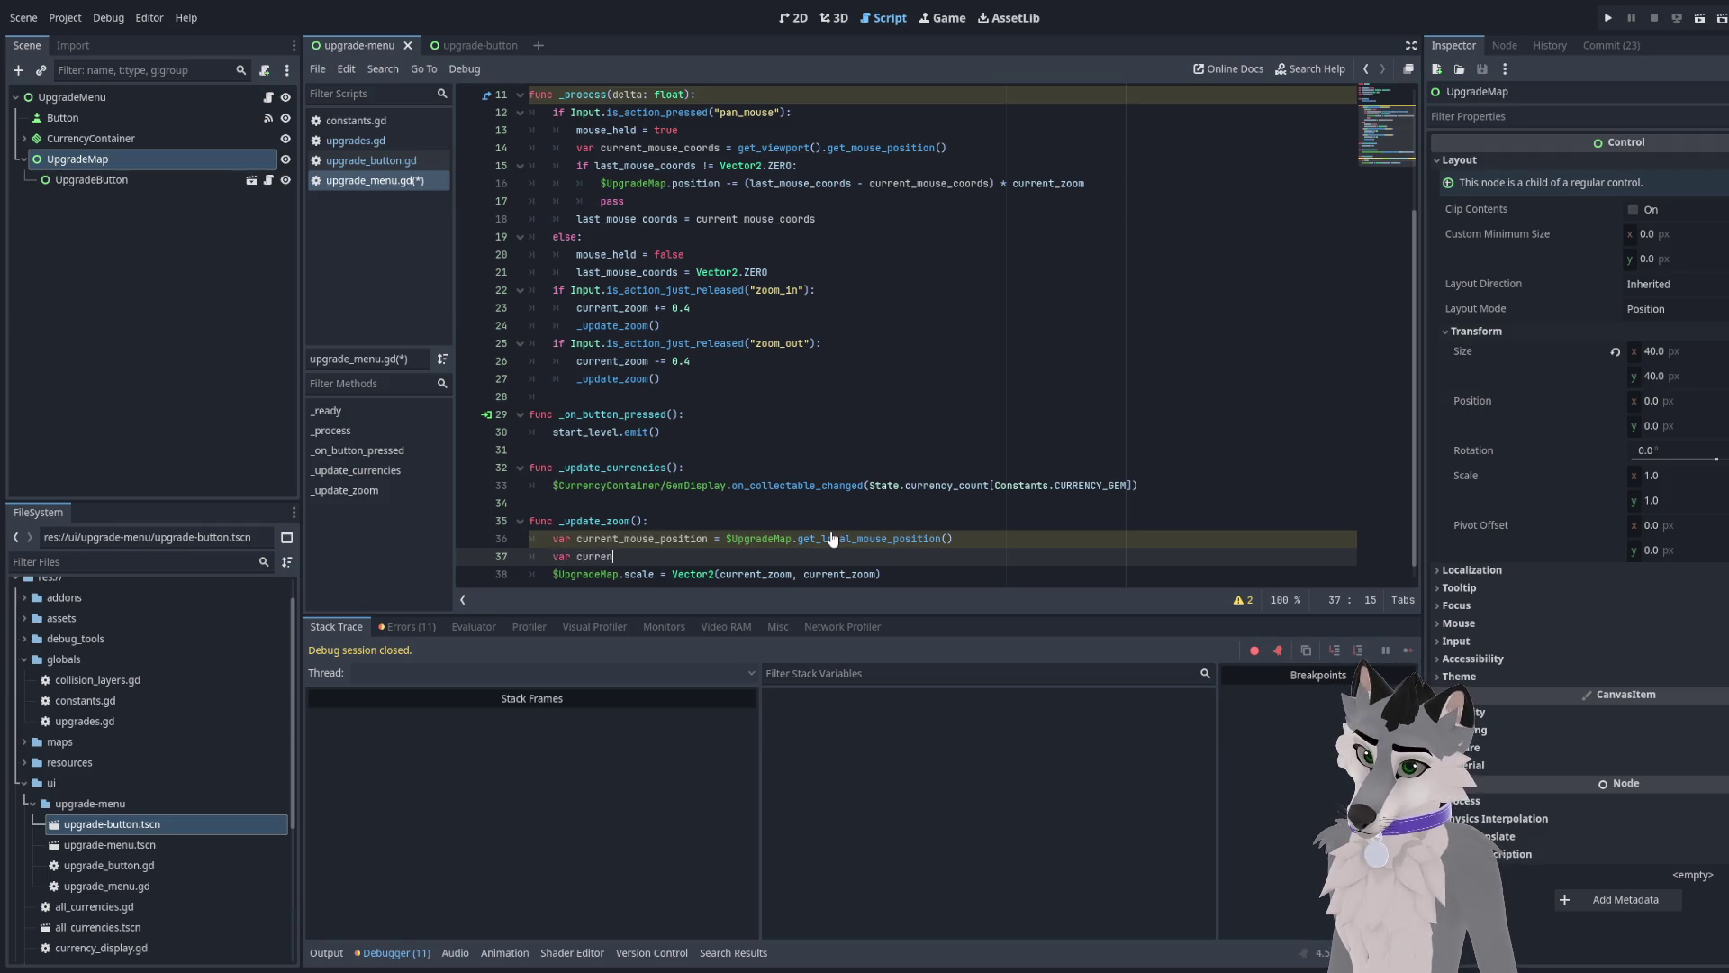
type("t_map_position =")
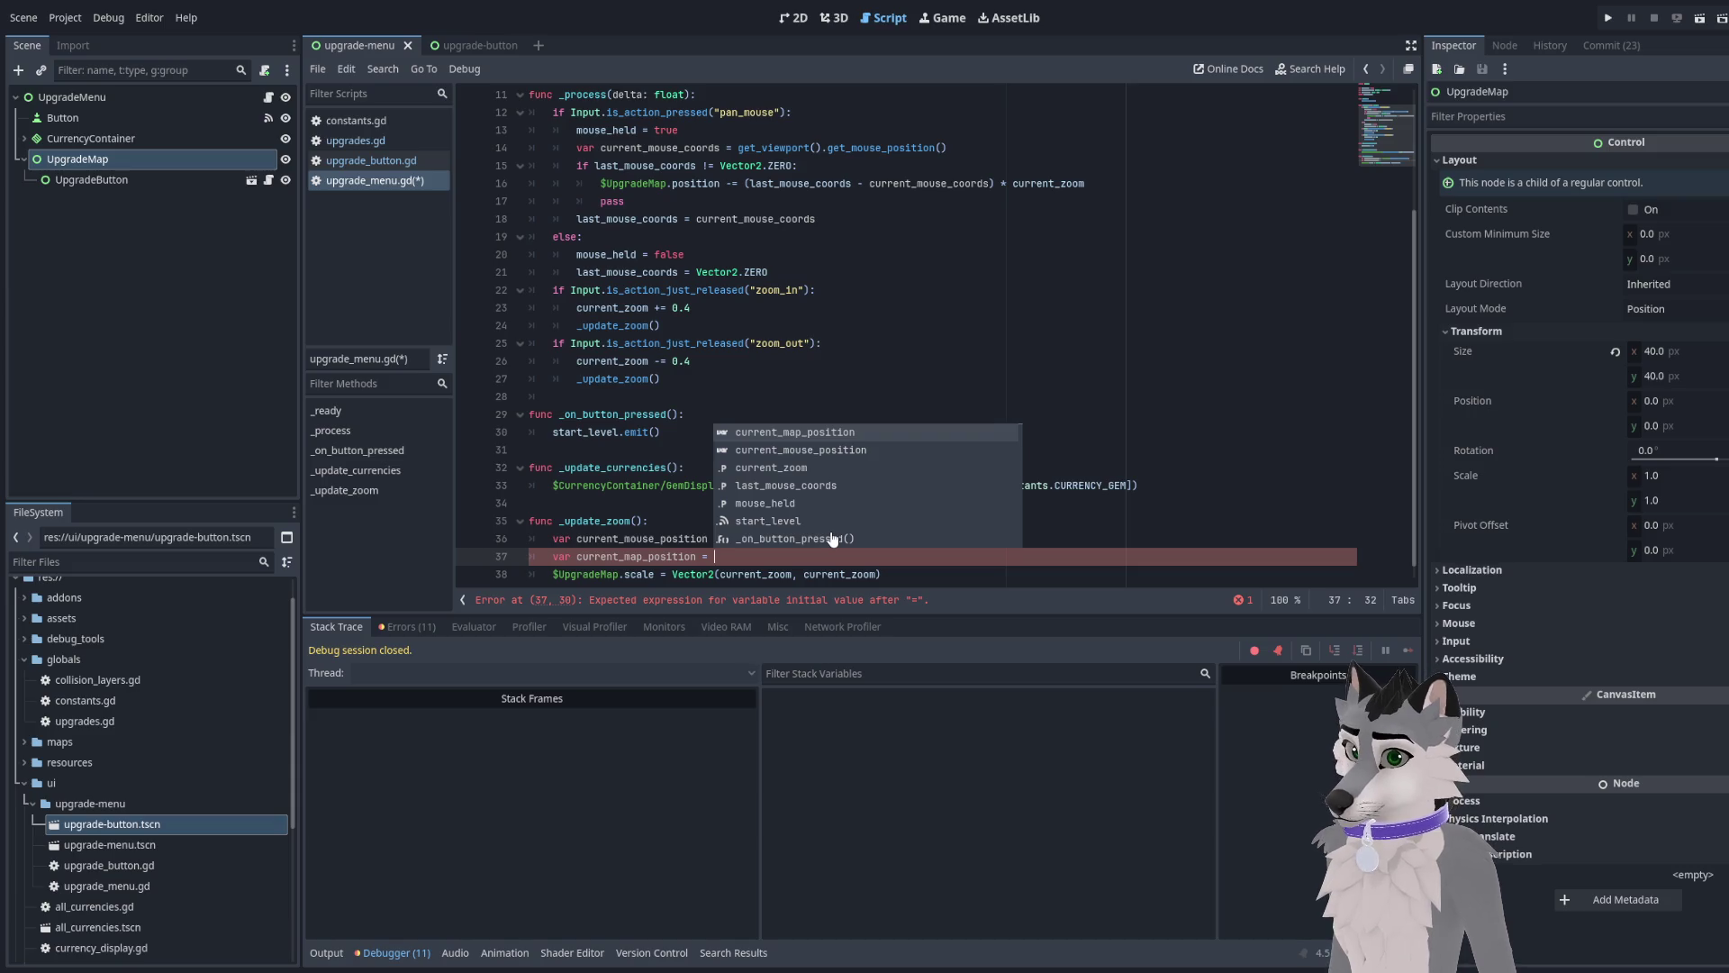
key("Escape")
type("$UpgradeMa")
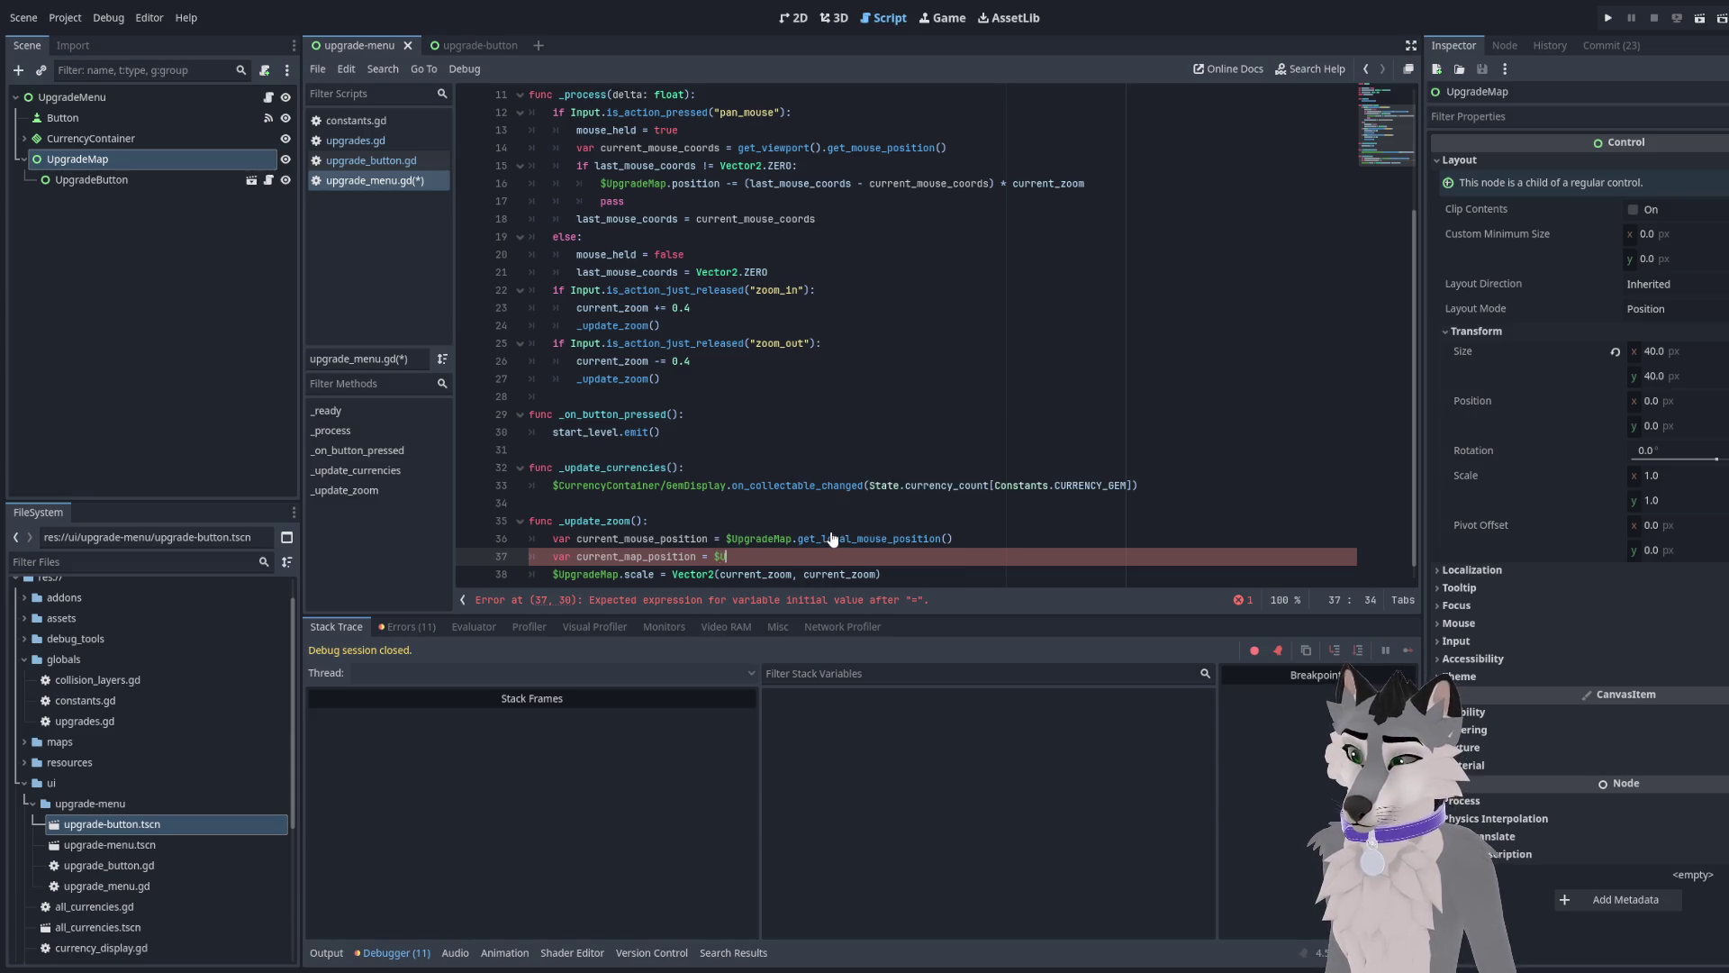
type("p.")
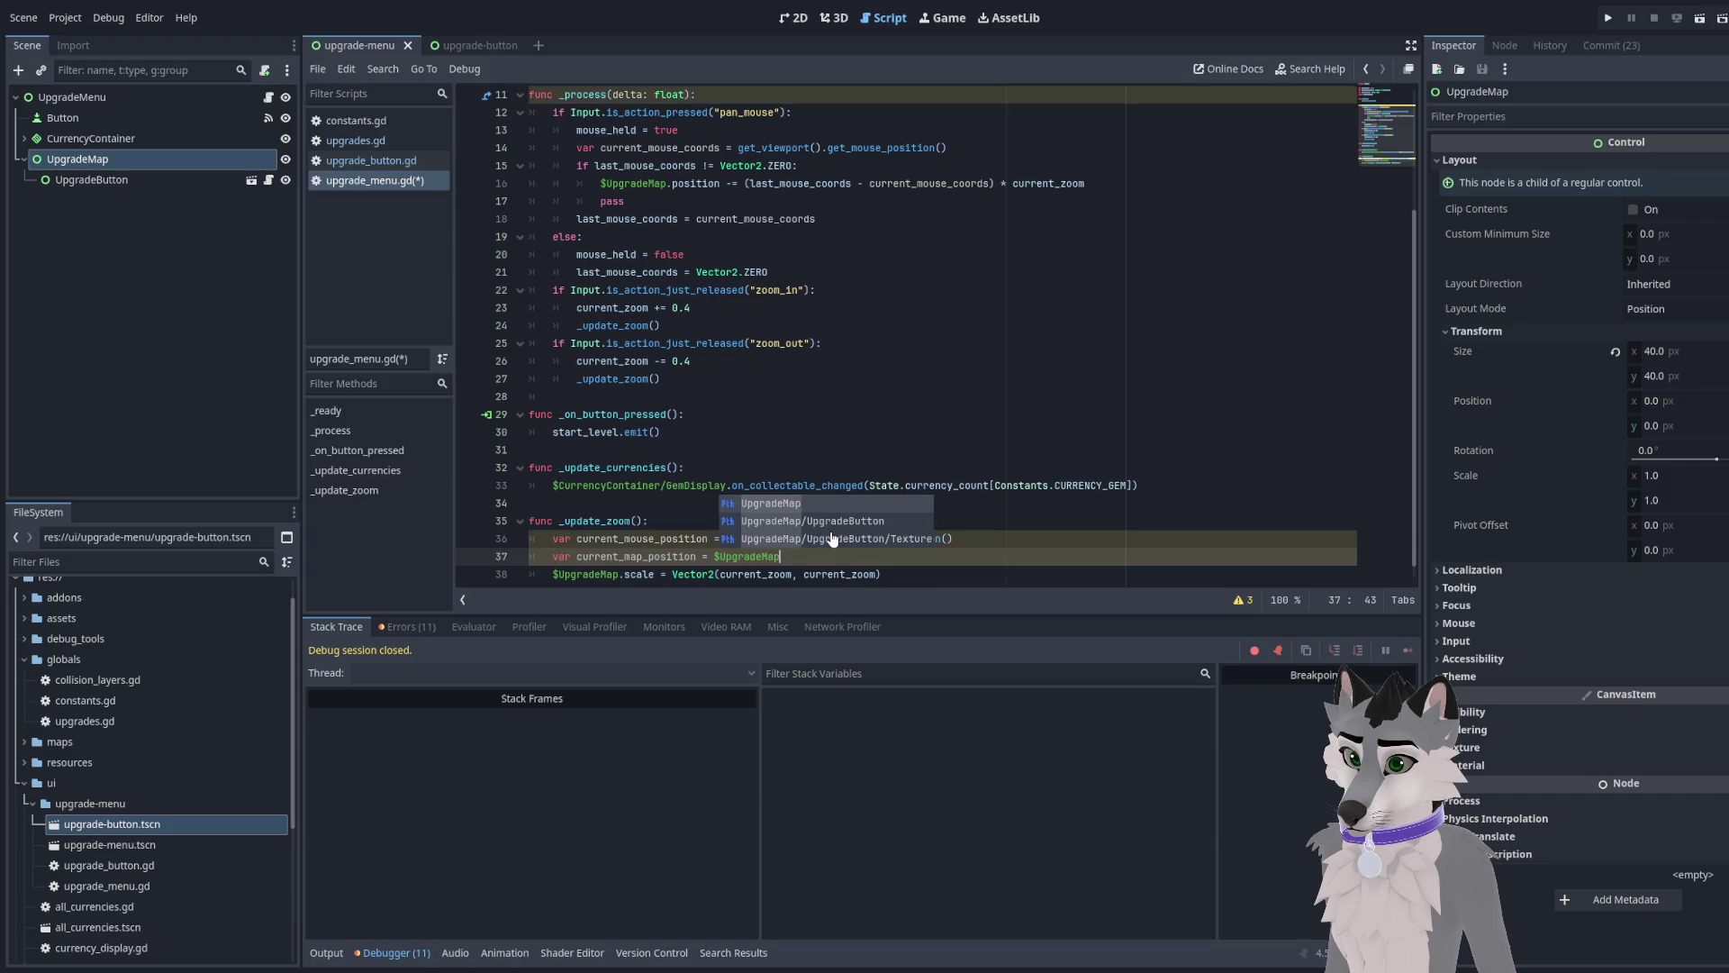
key("BackSpace")
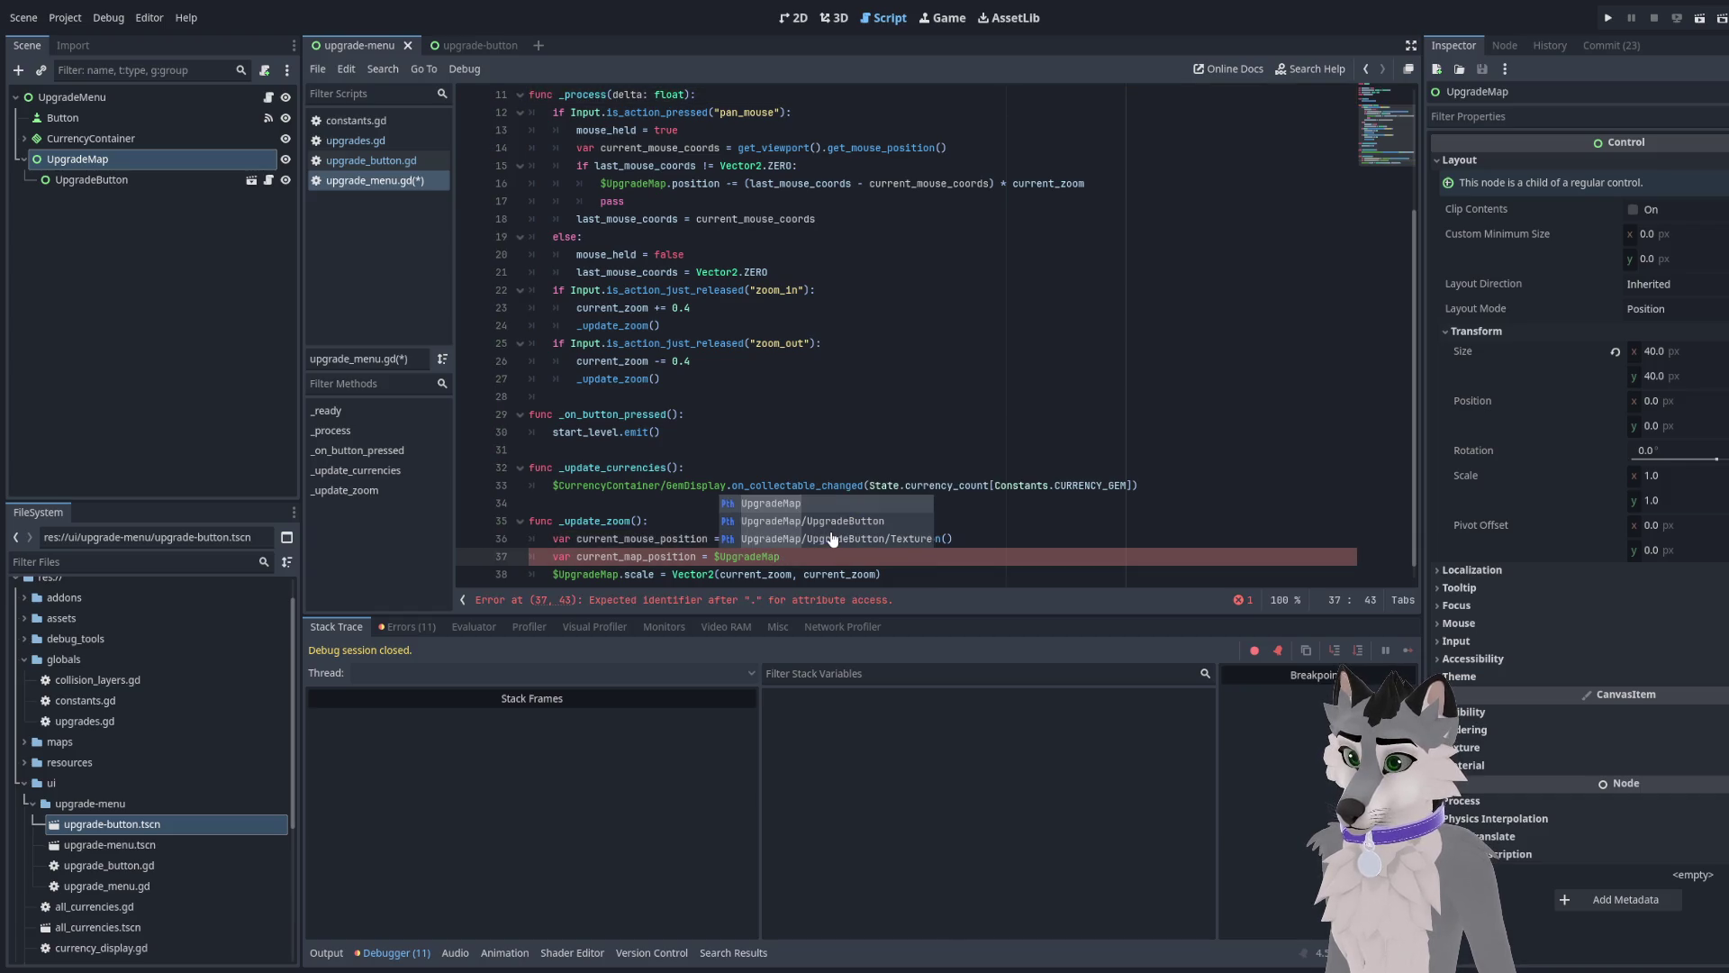
key("Escape")
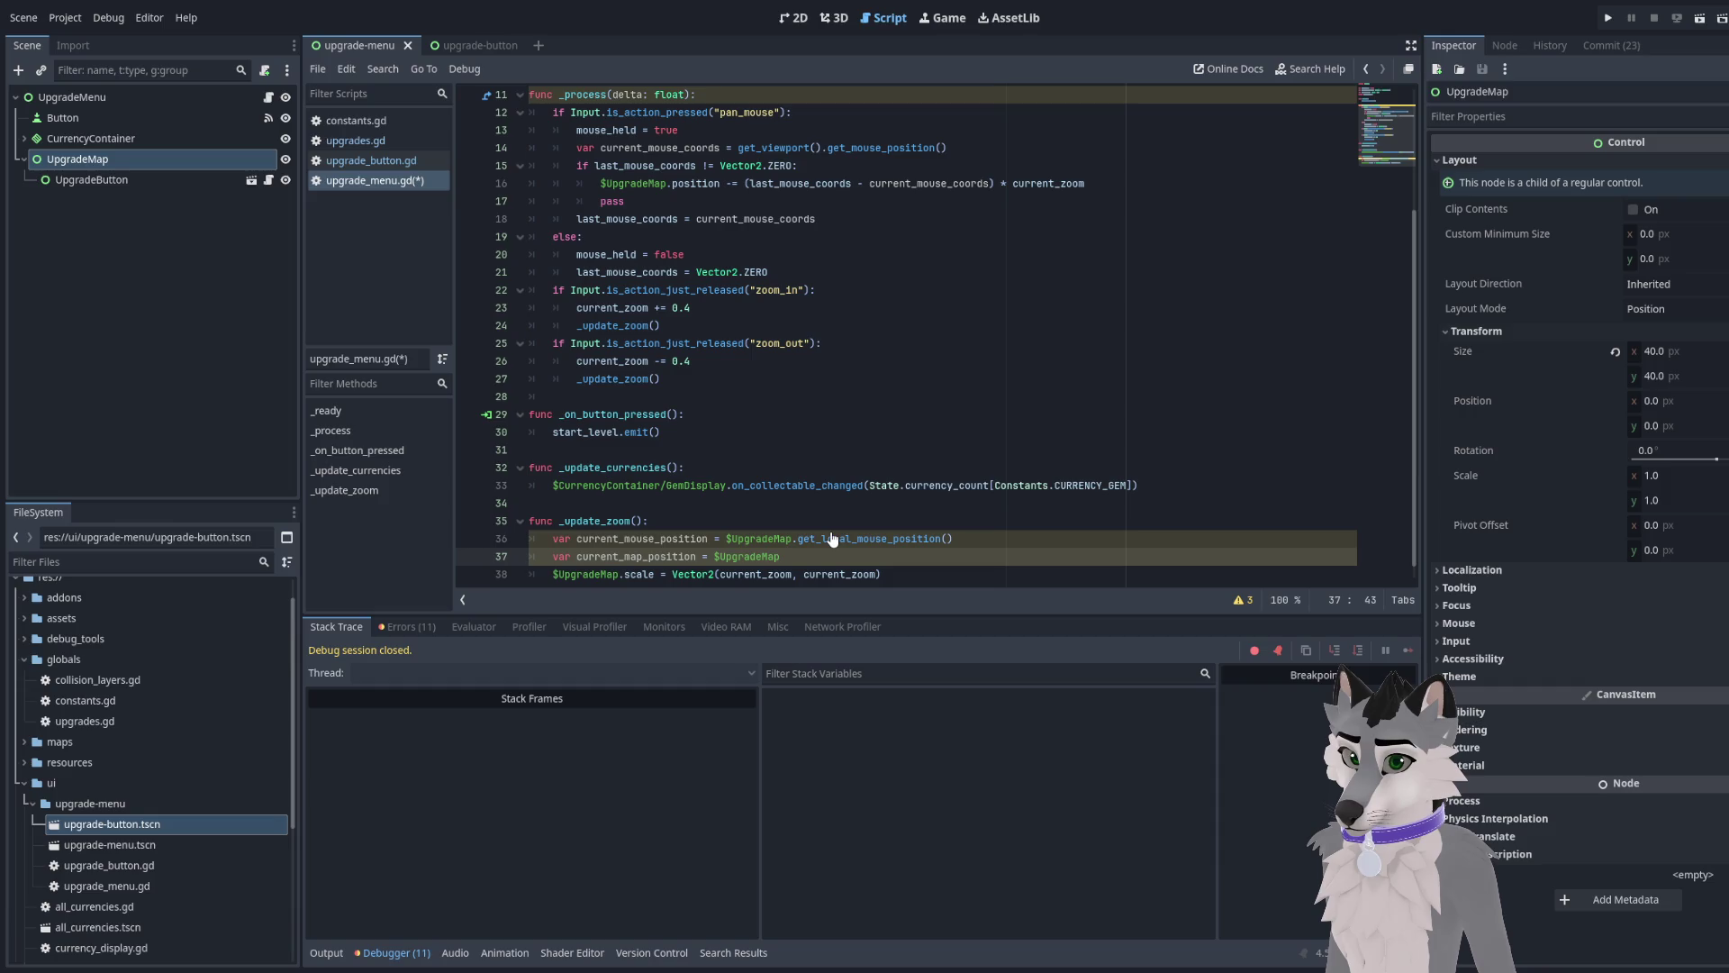
type("position")
key("Escape")
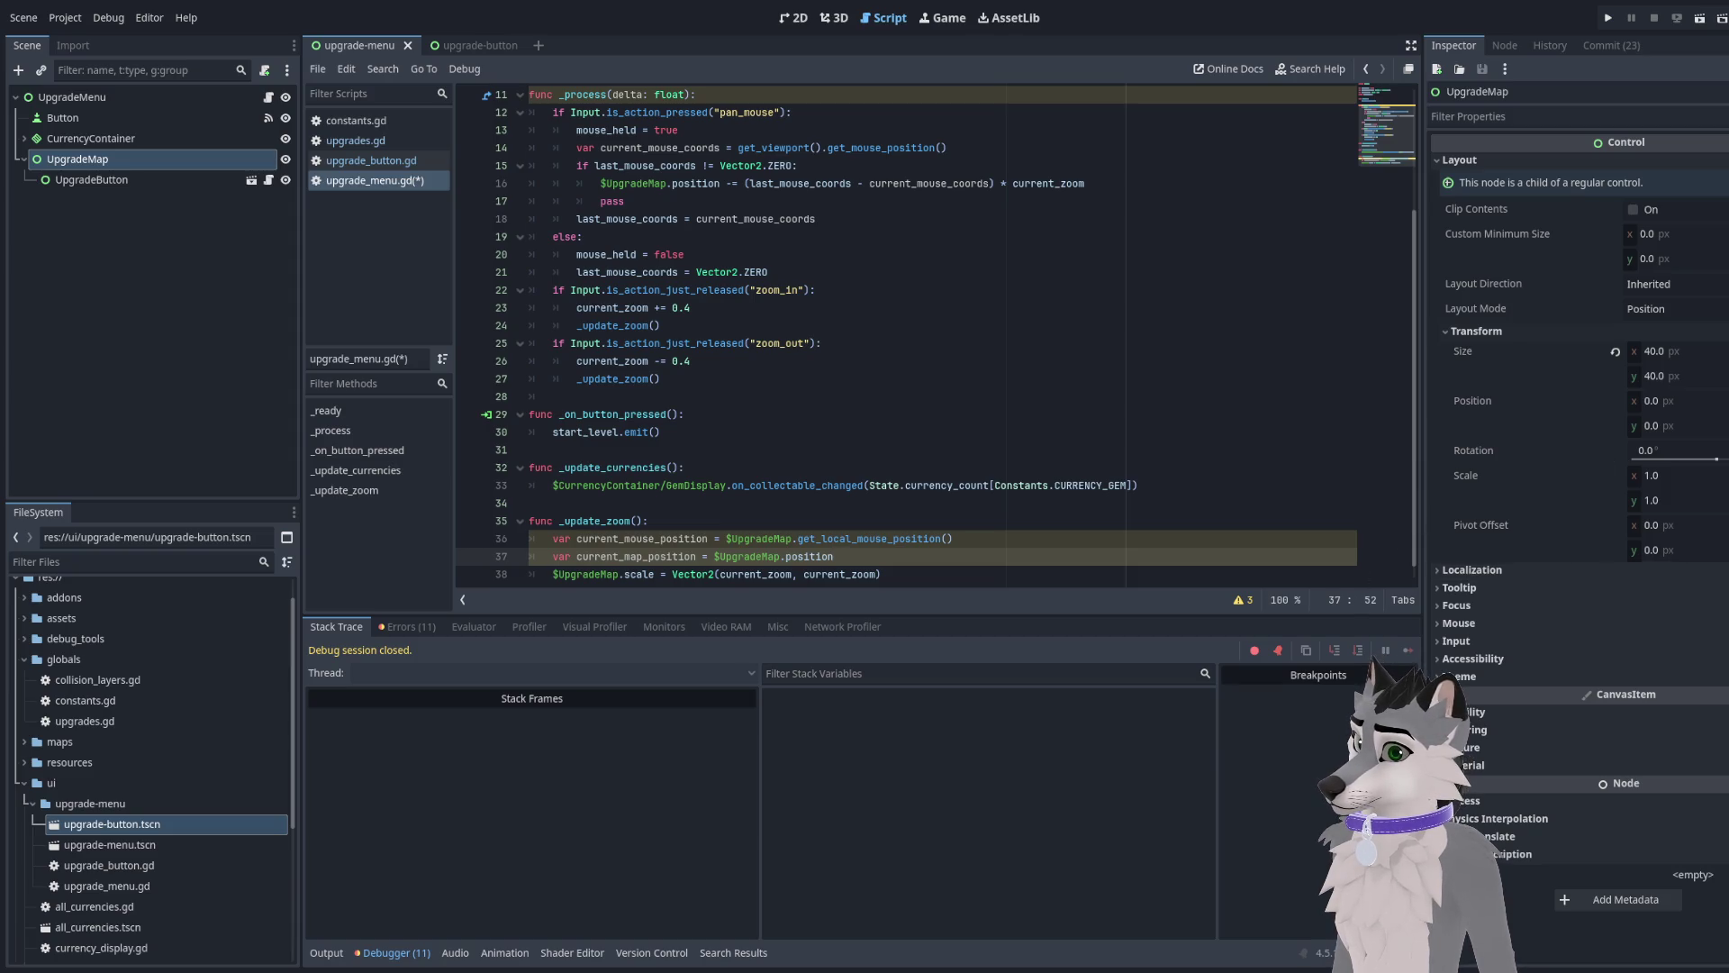
left_click(1527, 528)
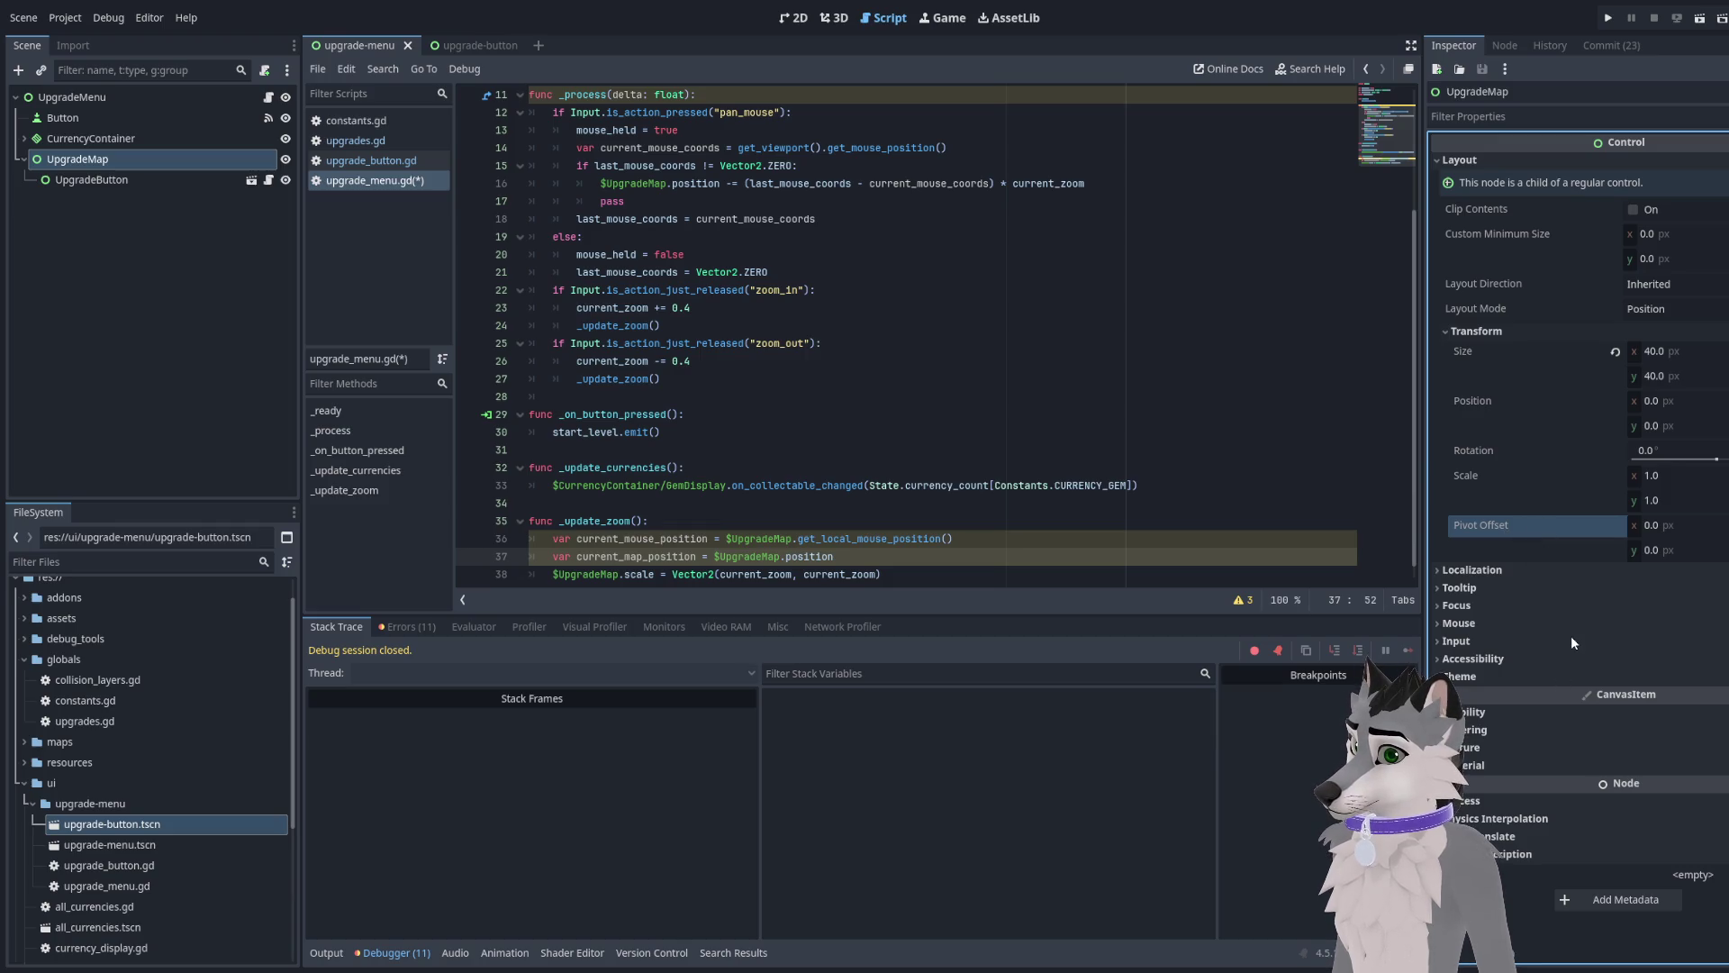
Read the Control pivot offset docs, then delete the current_map_position line
key("alt+F1")
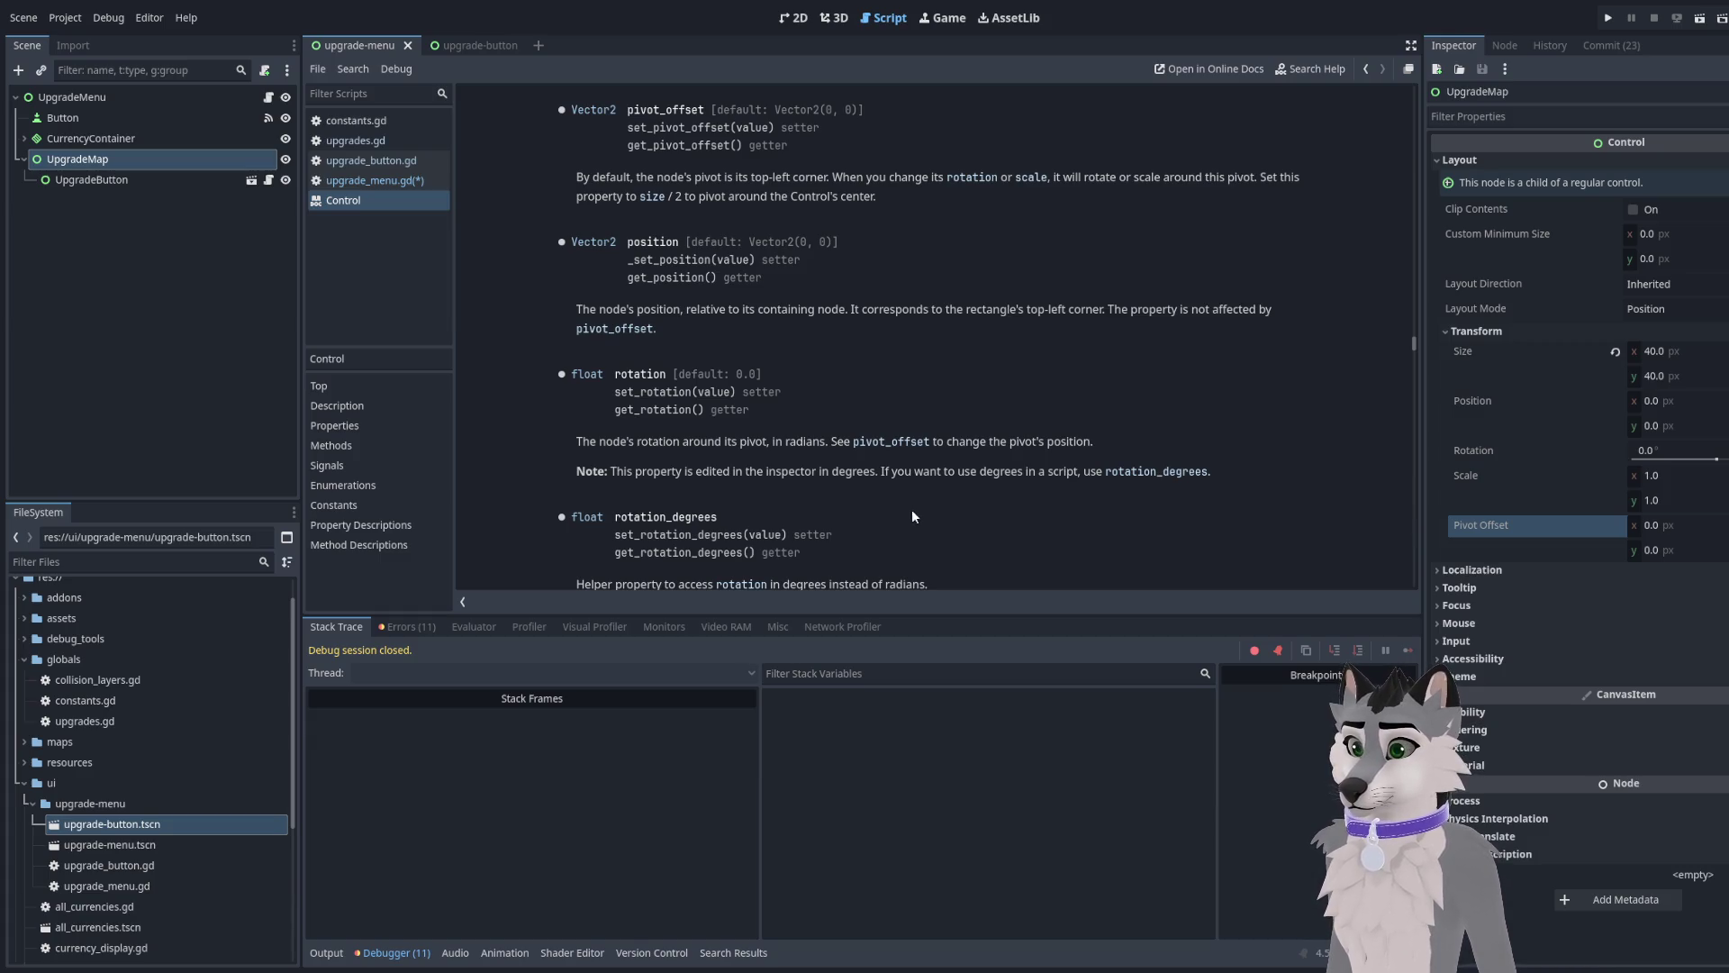
key("alt+Left")
left_click(920, 539)
key("Down")
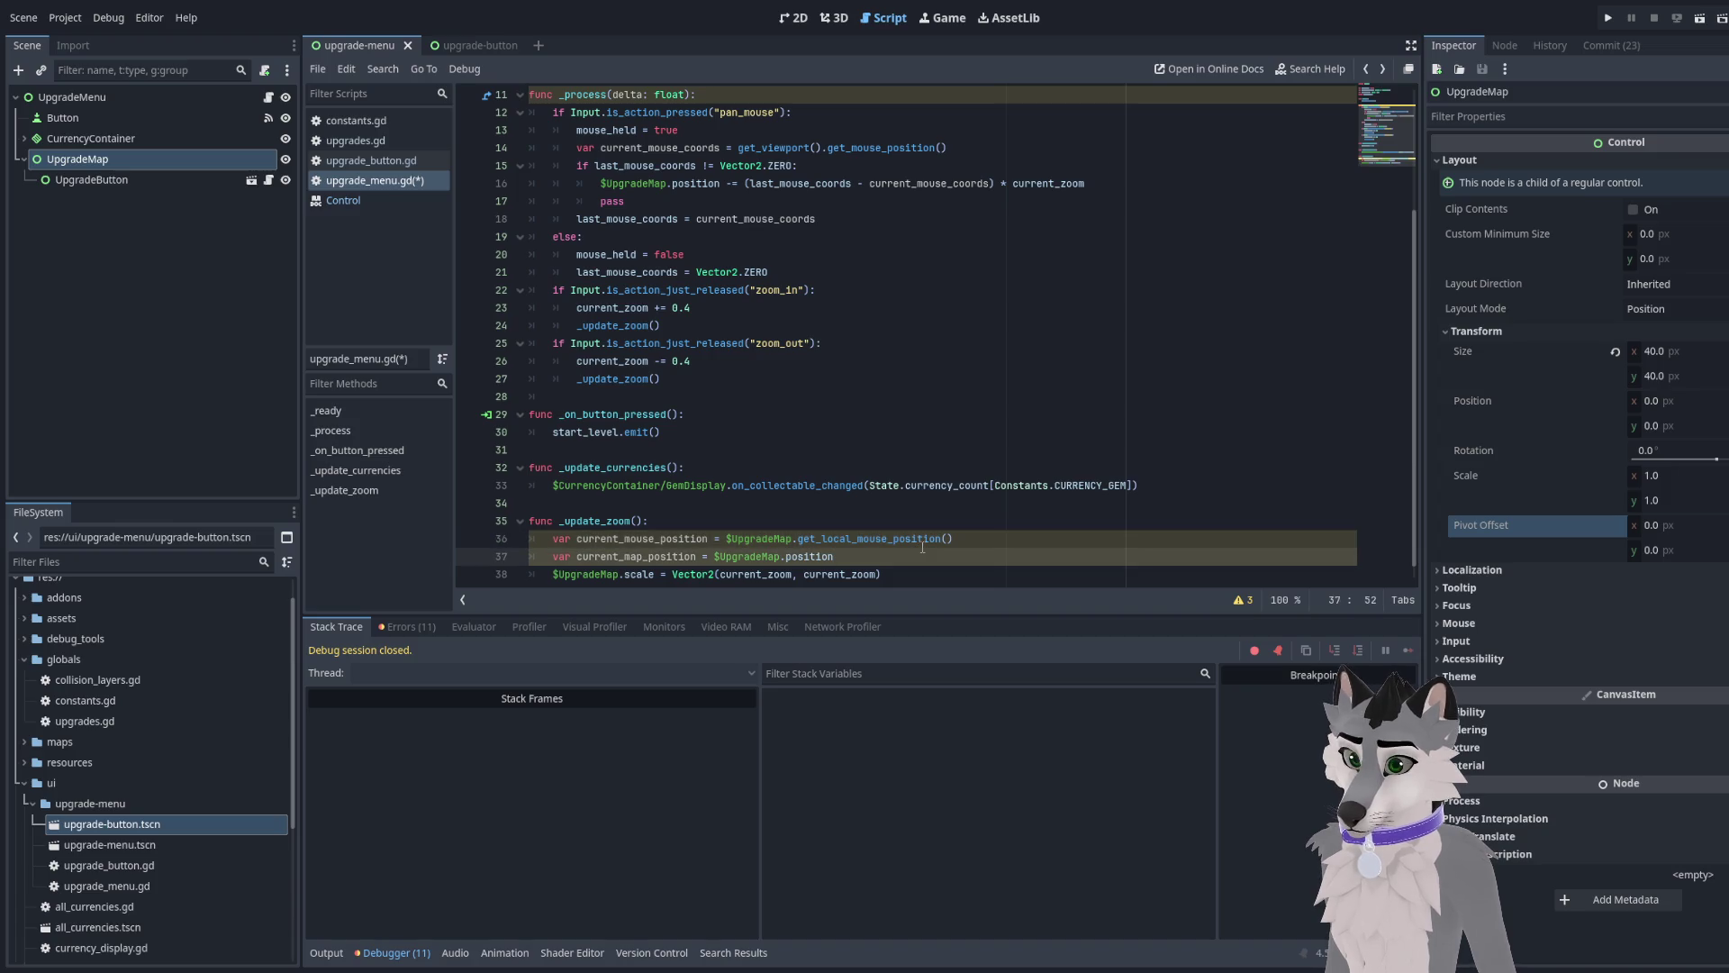
key("shift+Home")
key("BackSpace")
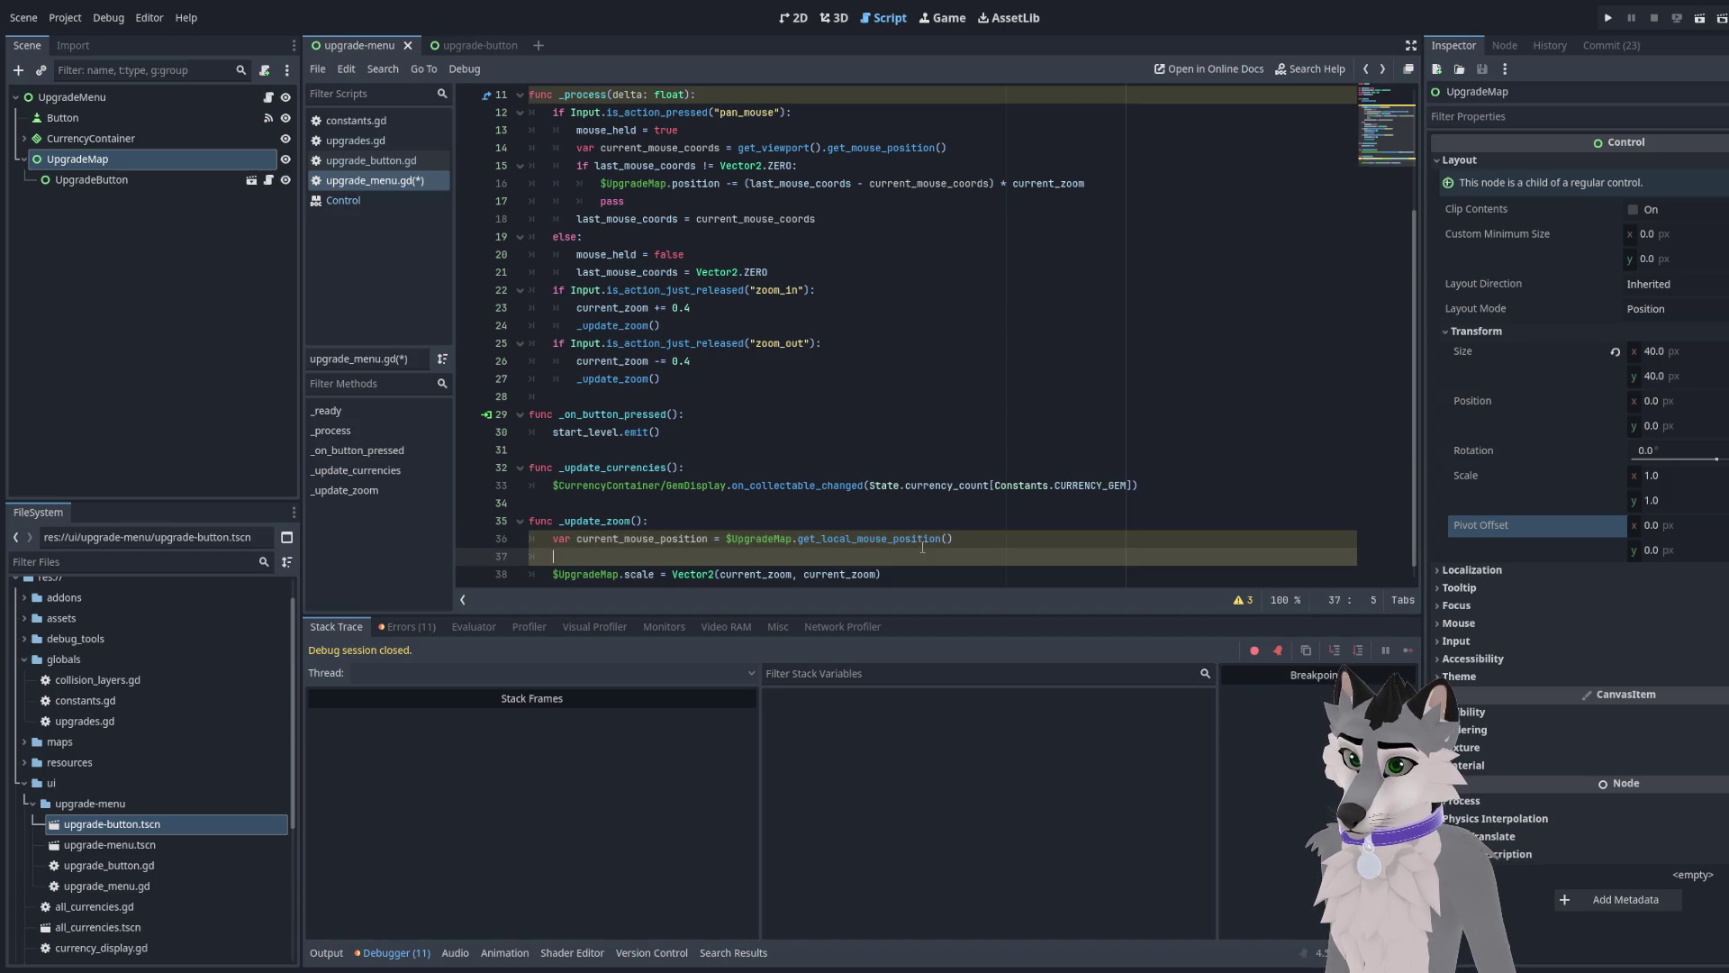
key("Up")
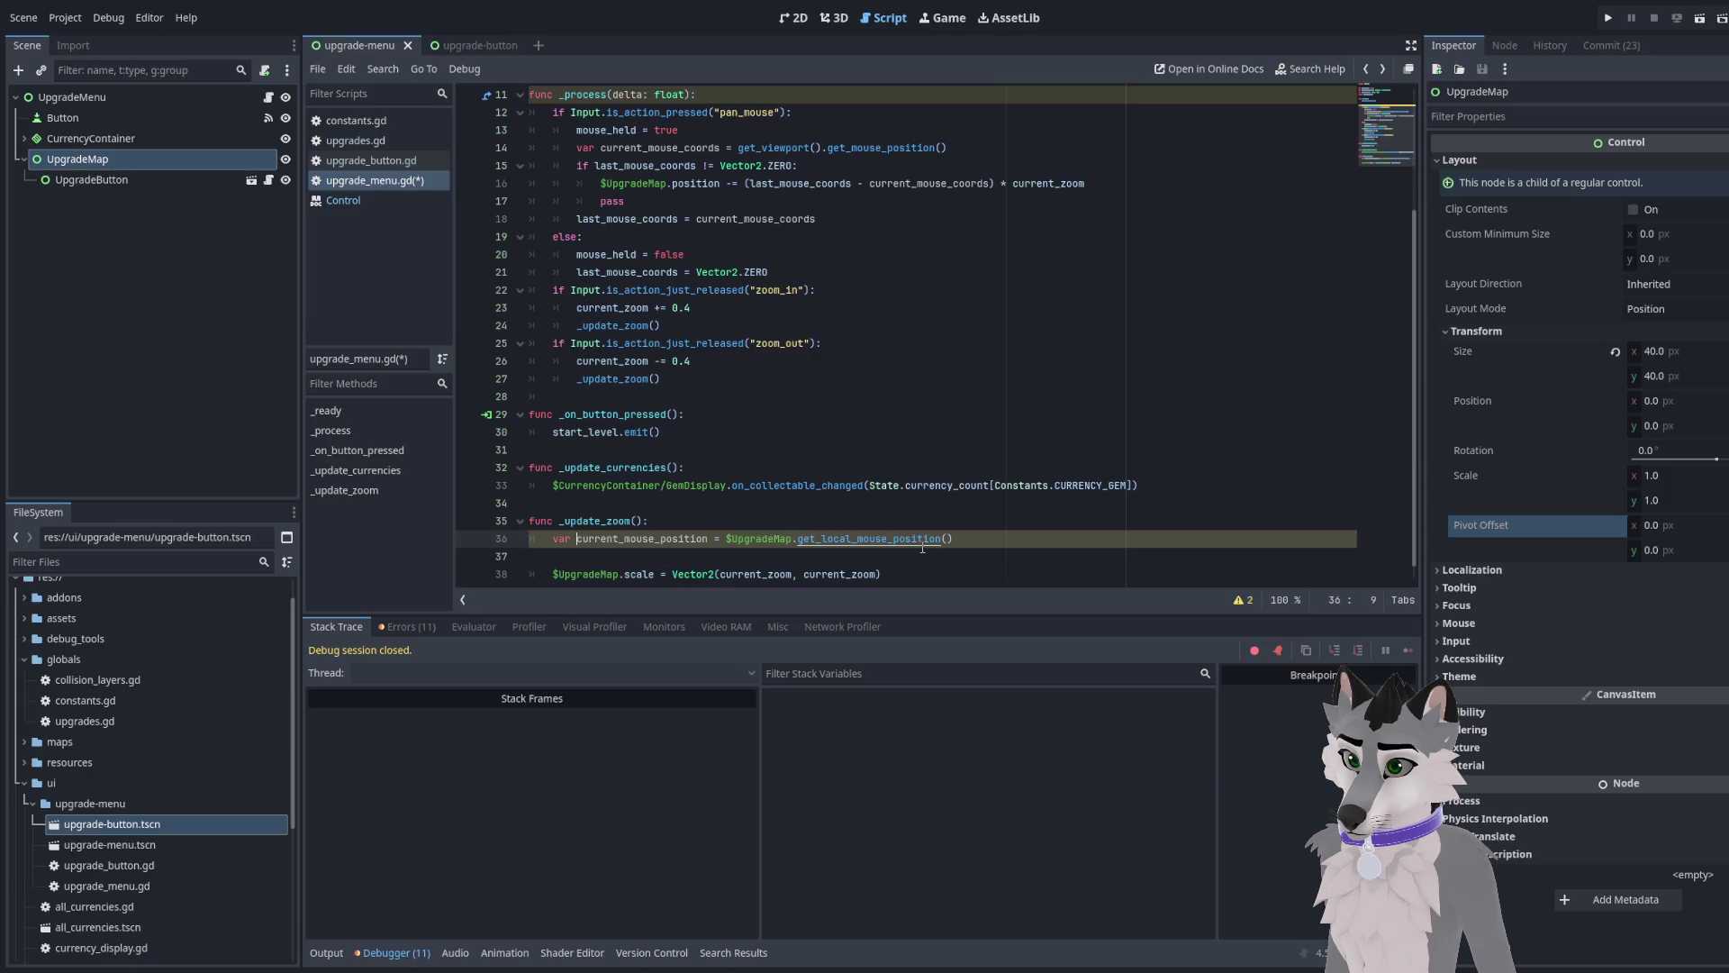
Replace the current_mouse_position declaration with a $UpgradeMap.transform.pivot_offset assignment and save
key("shift+Home")
key("BackSpace")
type("$UpgradeMap.")
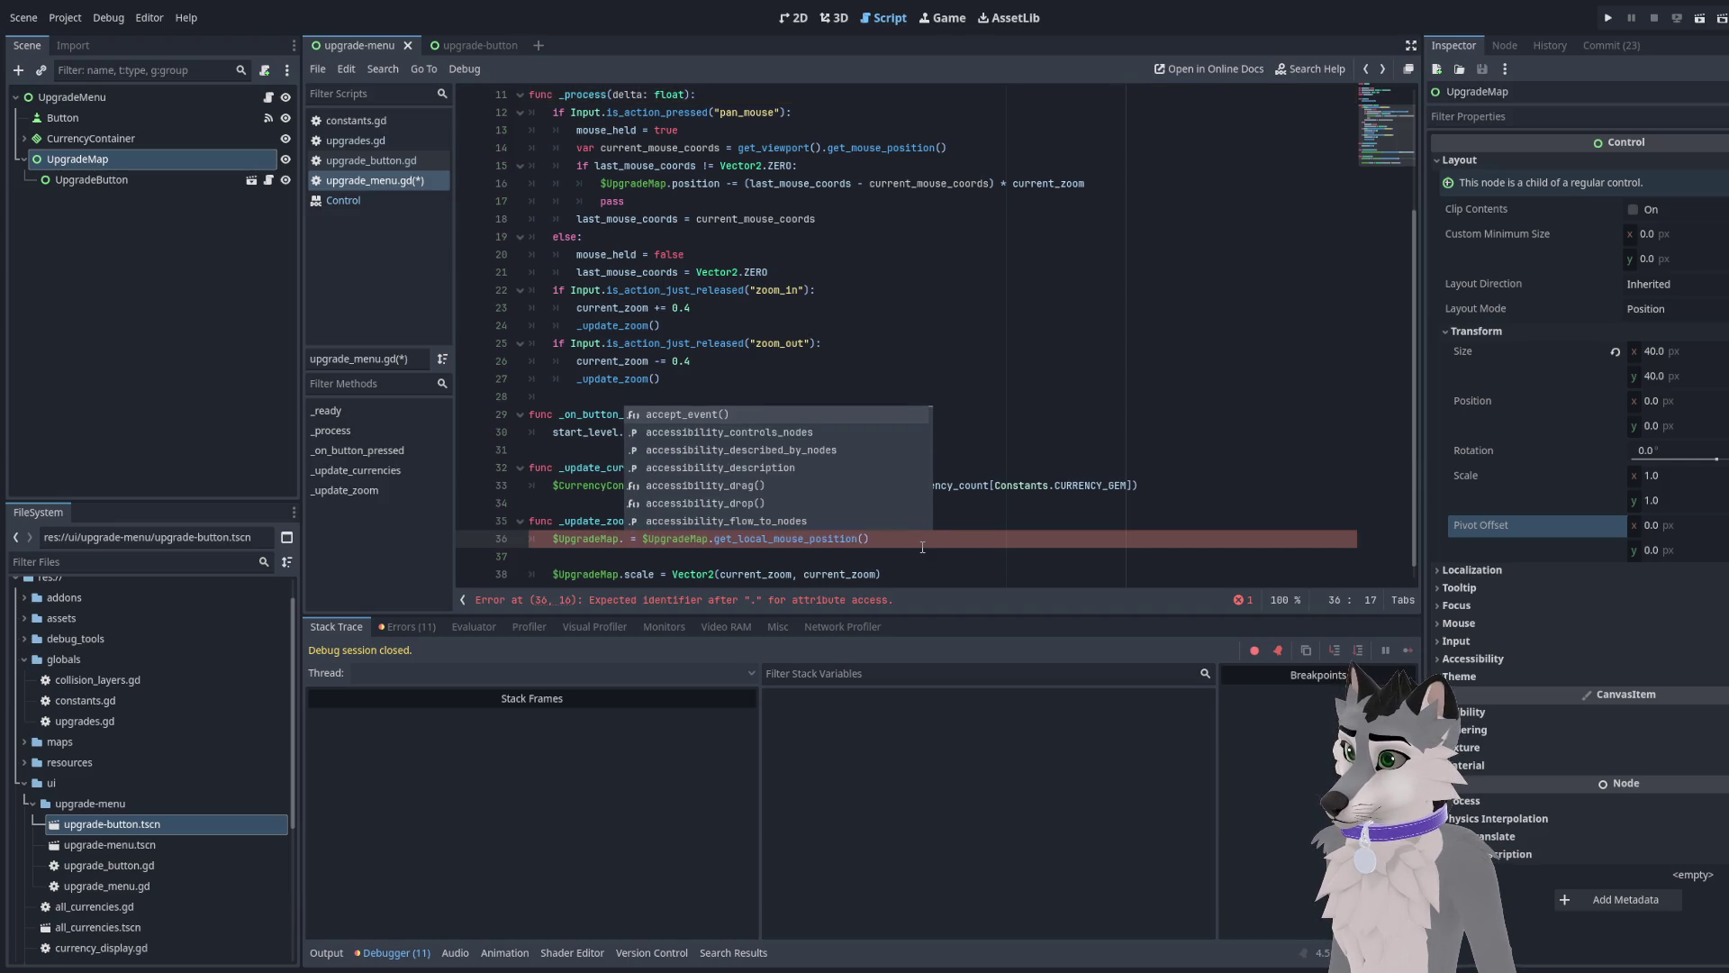
type("transform.")
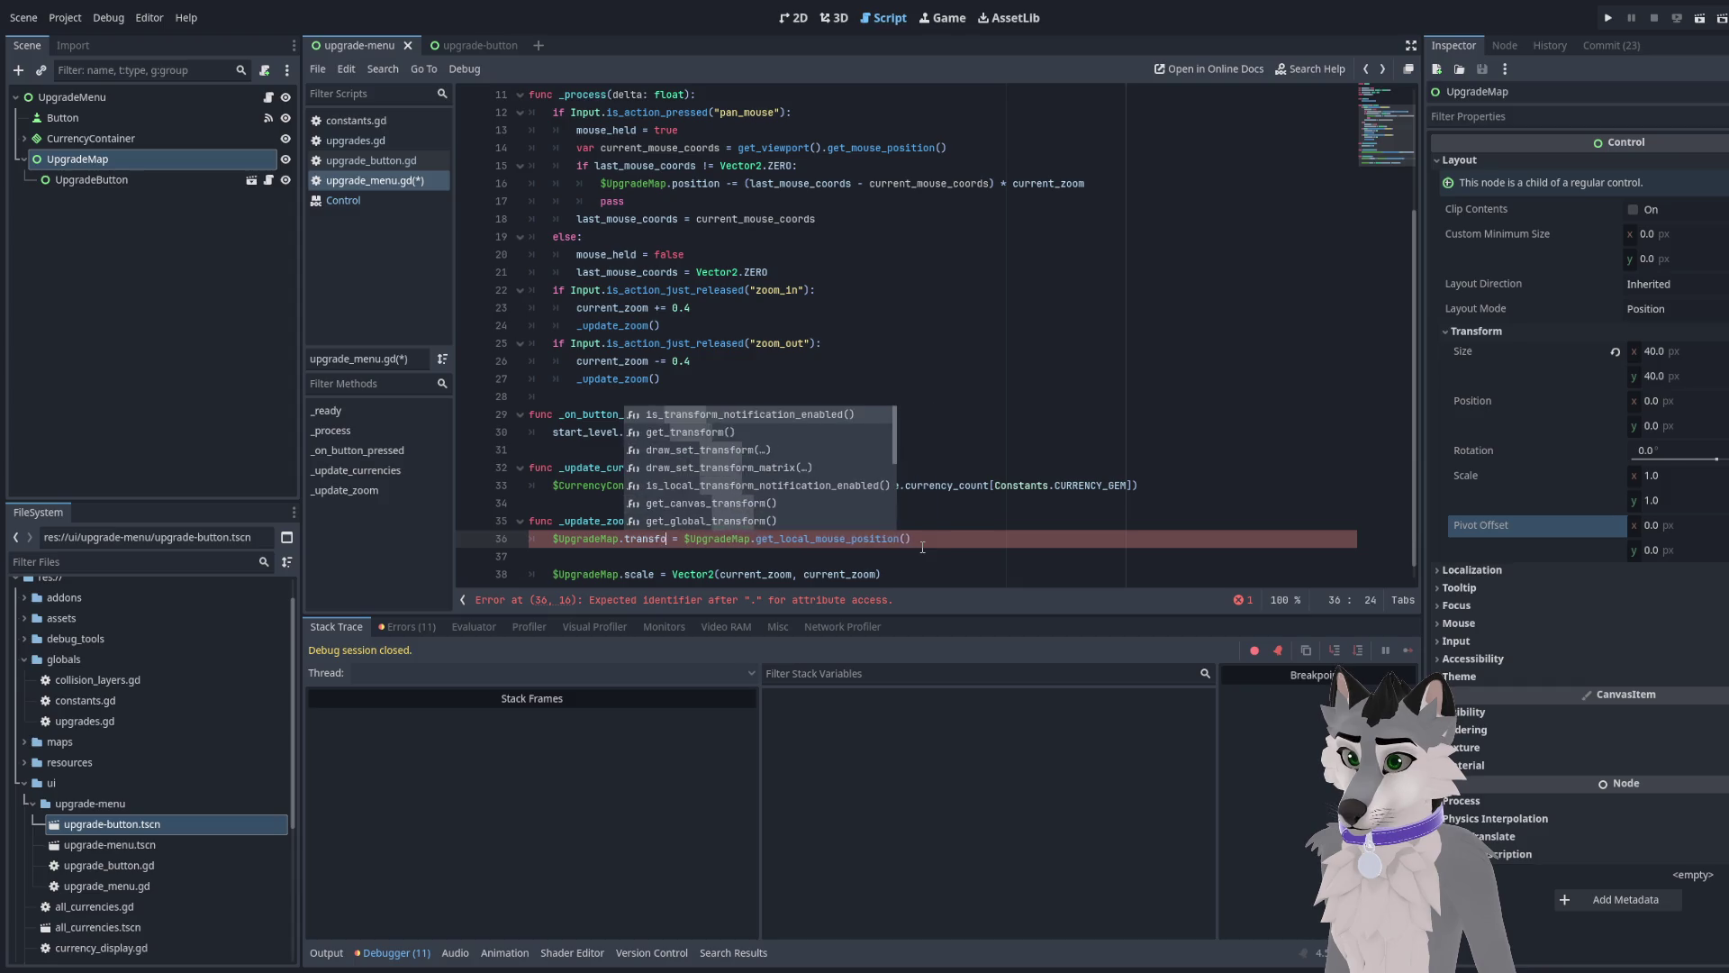
type("pivot_of")
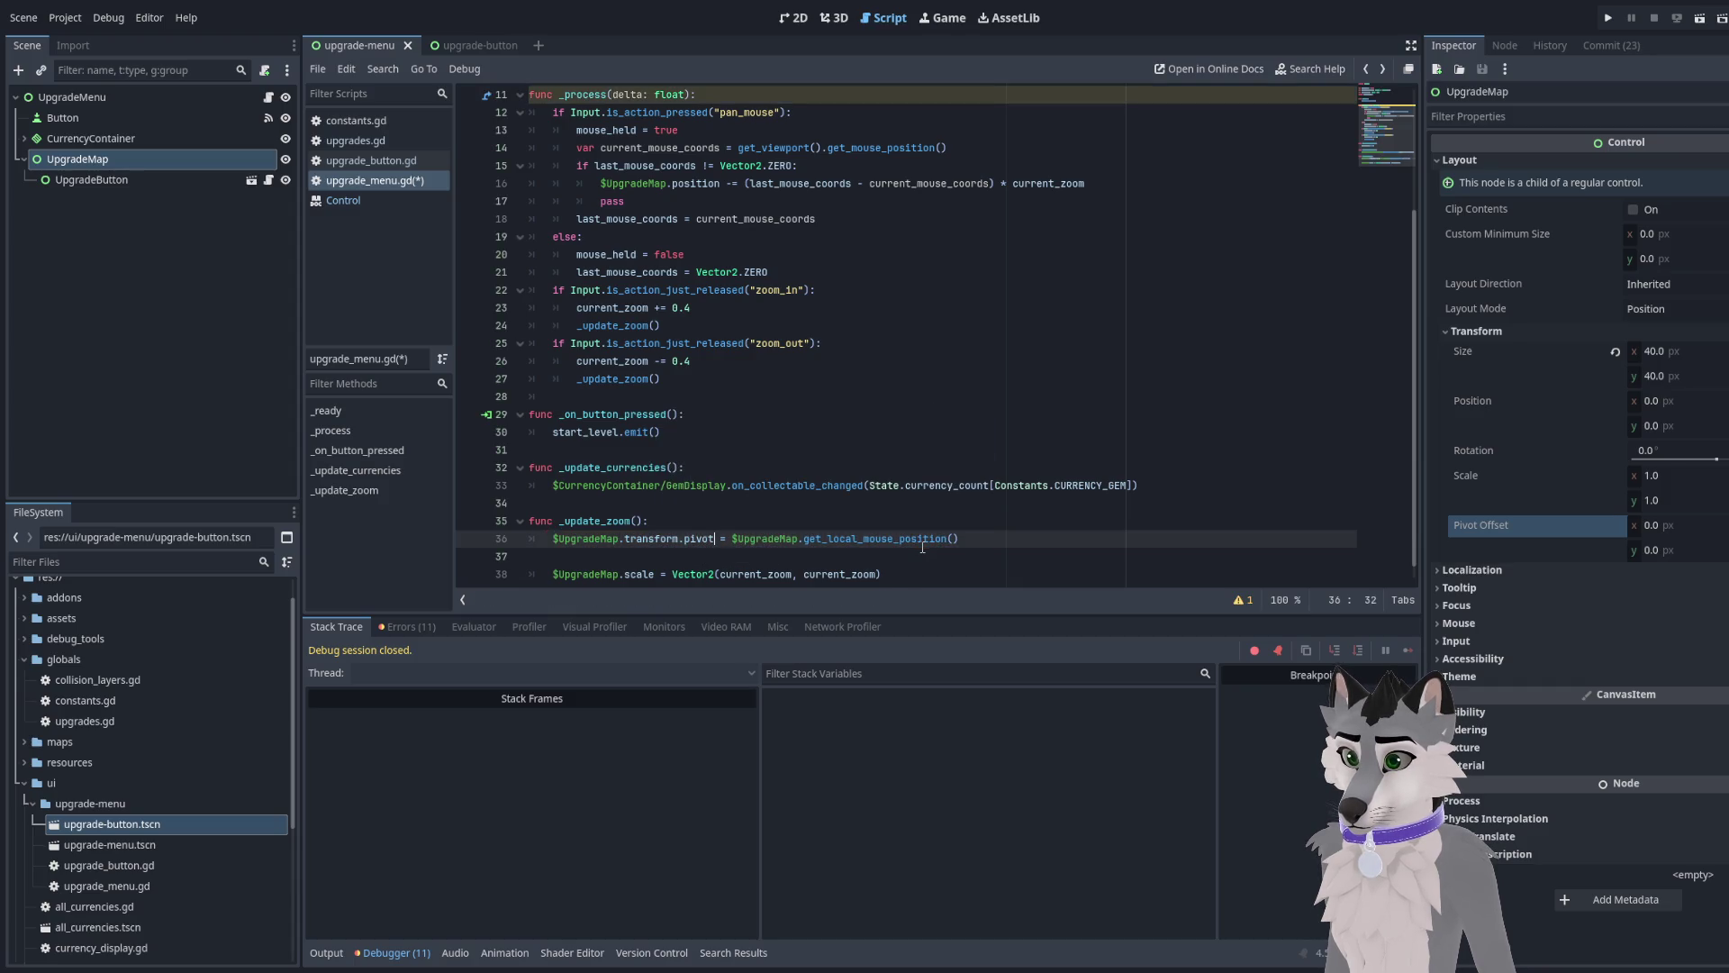
type("fset")
key("ctrl+s")
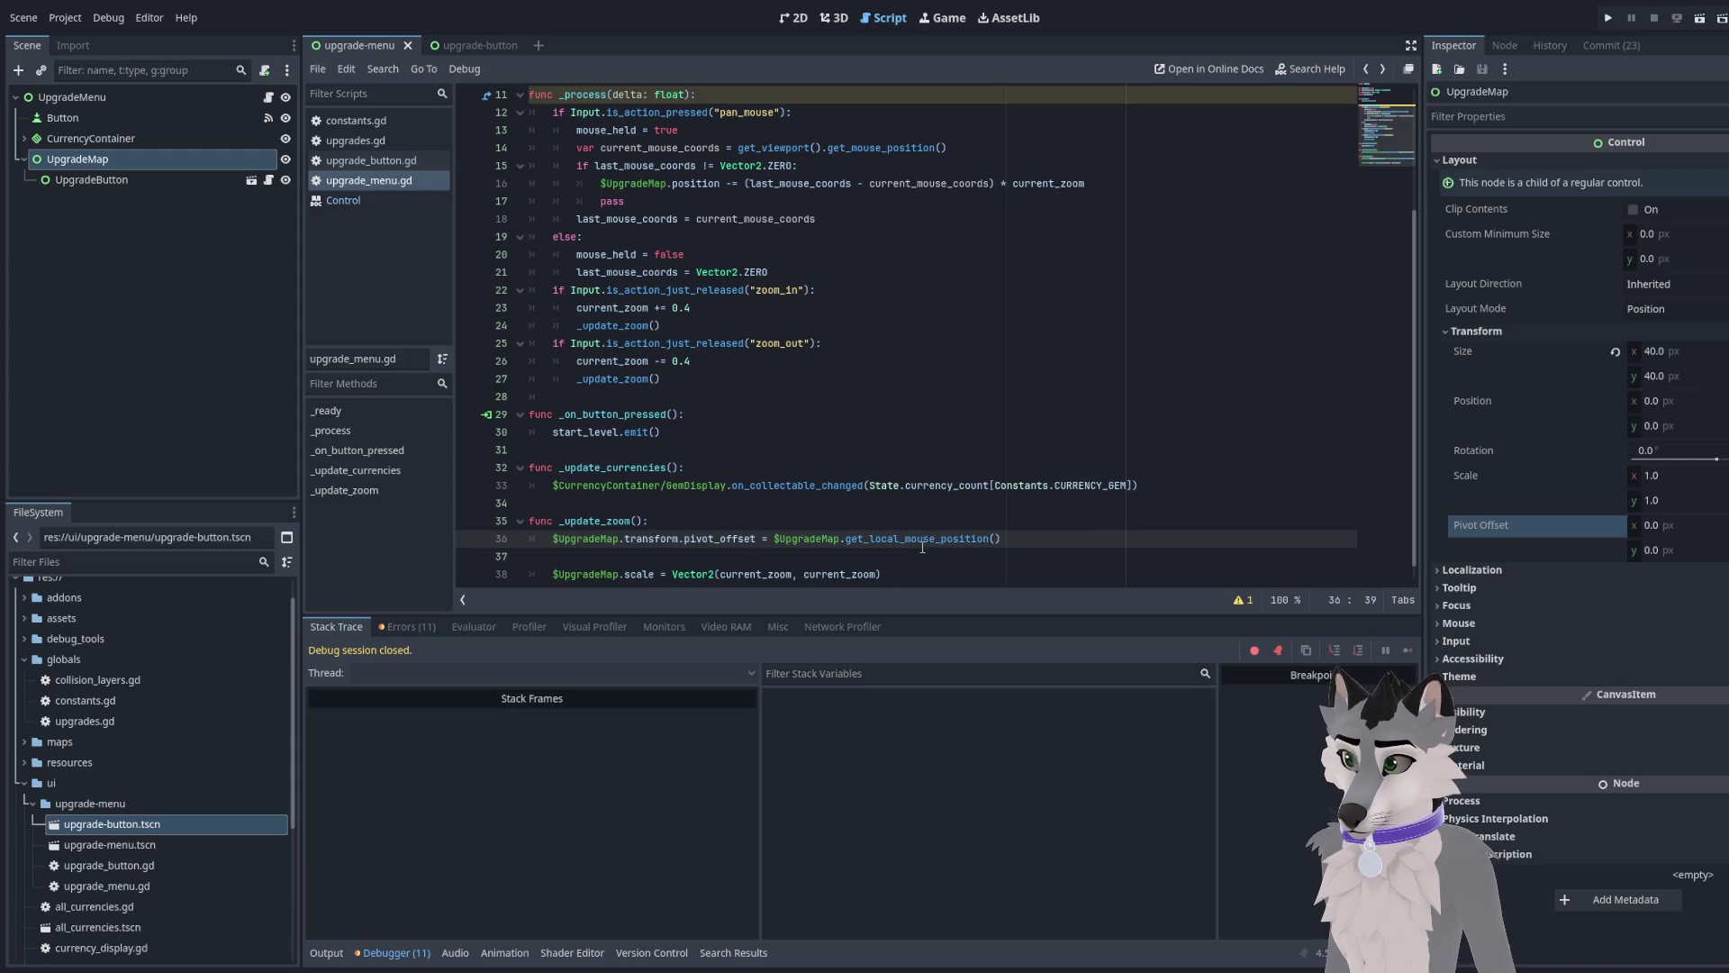
left_click(922, 539)
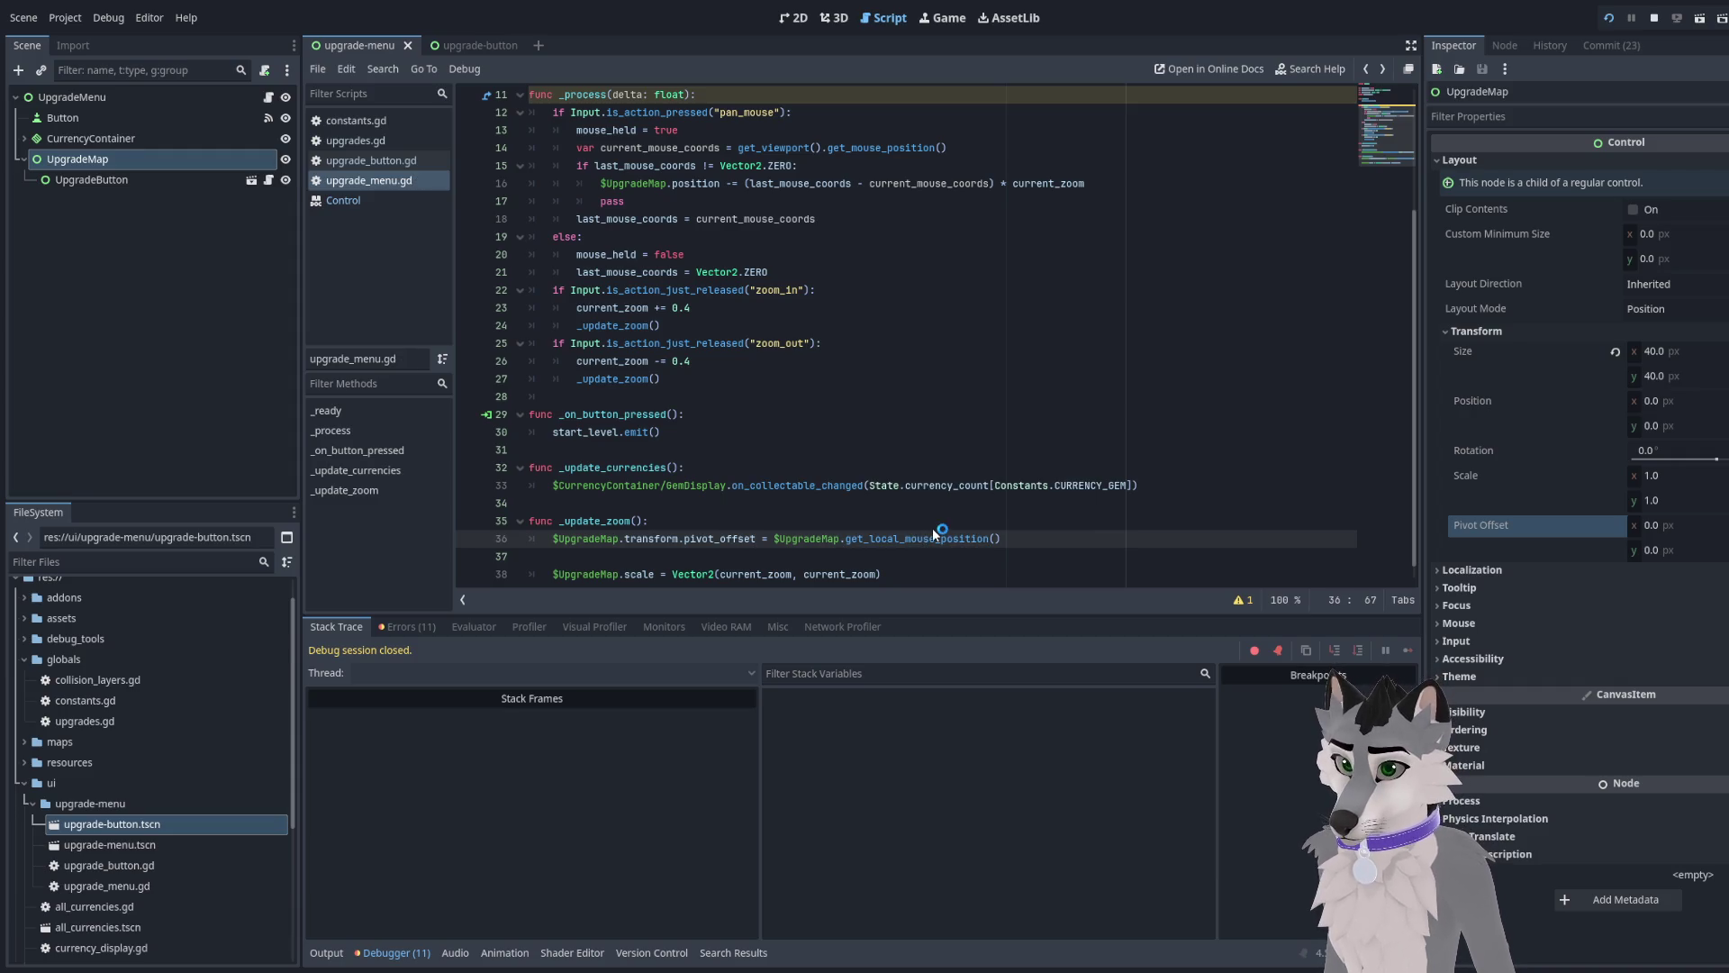
Test zooming in the running project, examine 'transform' on line 36, then stop the debug session
key("F5")
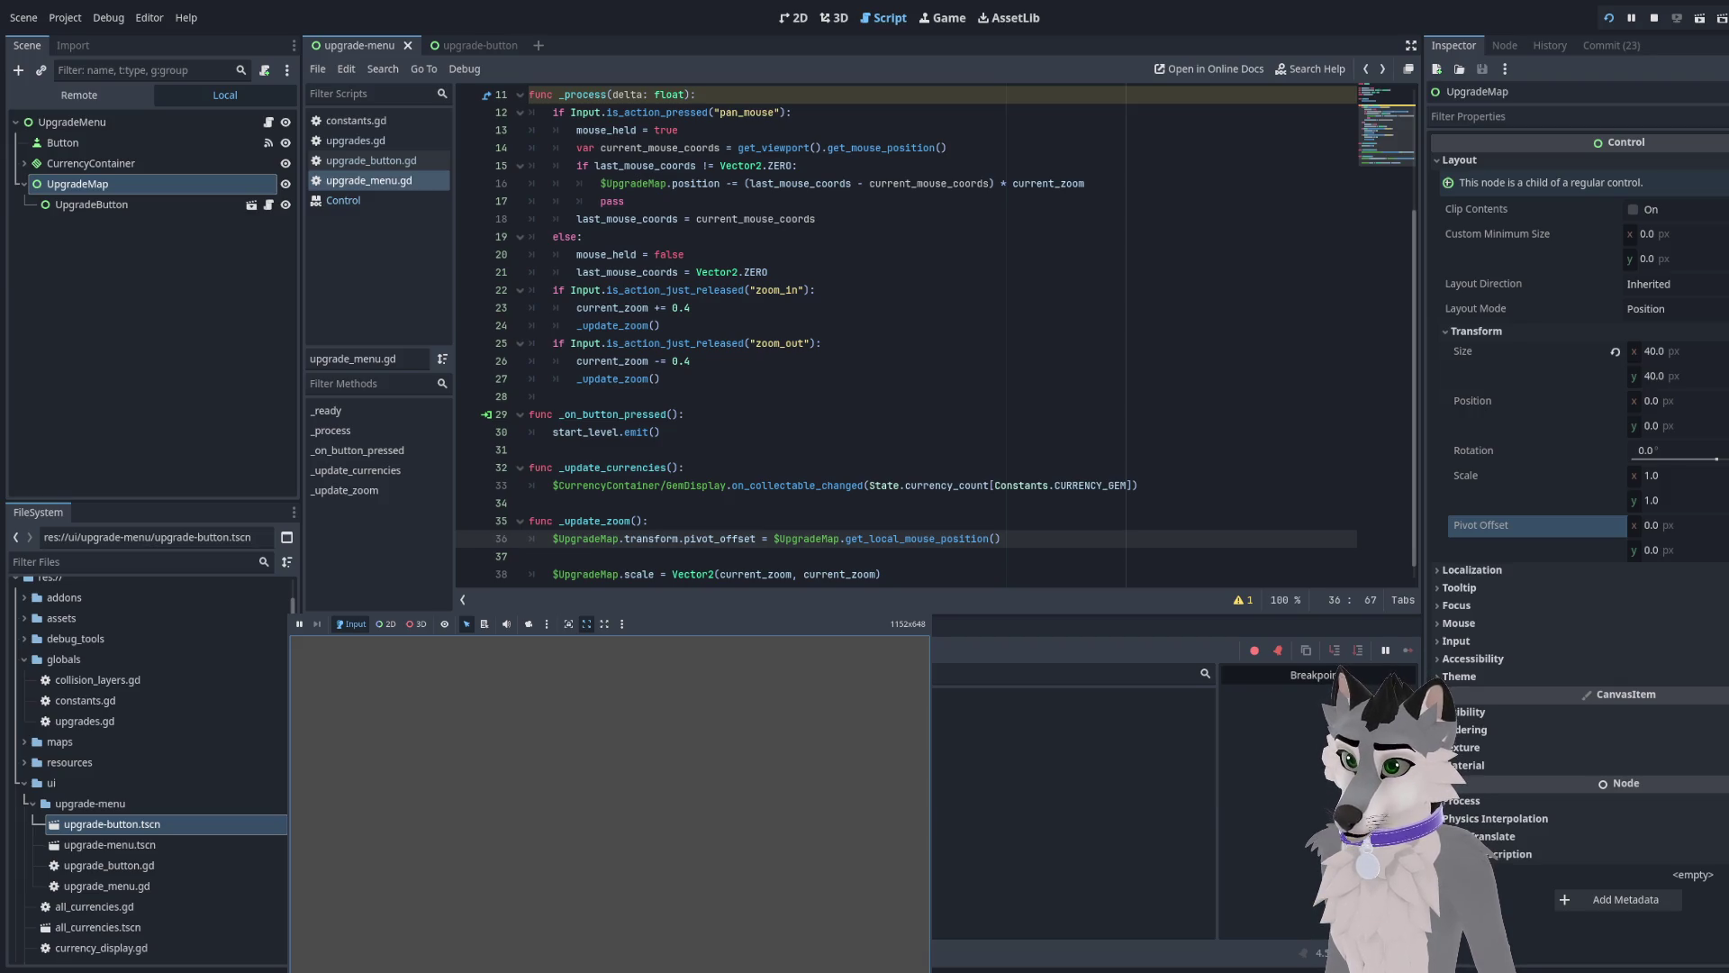
left_click(686, 521)
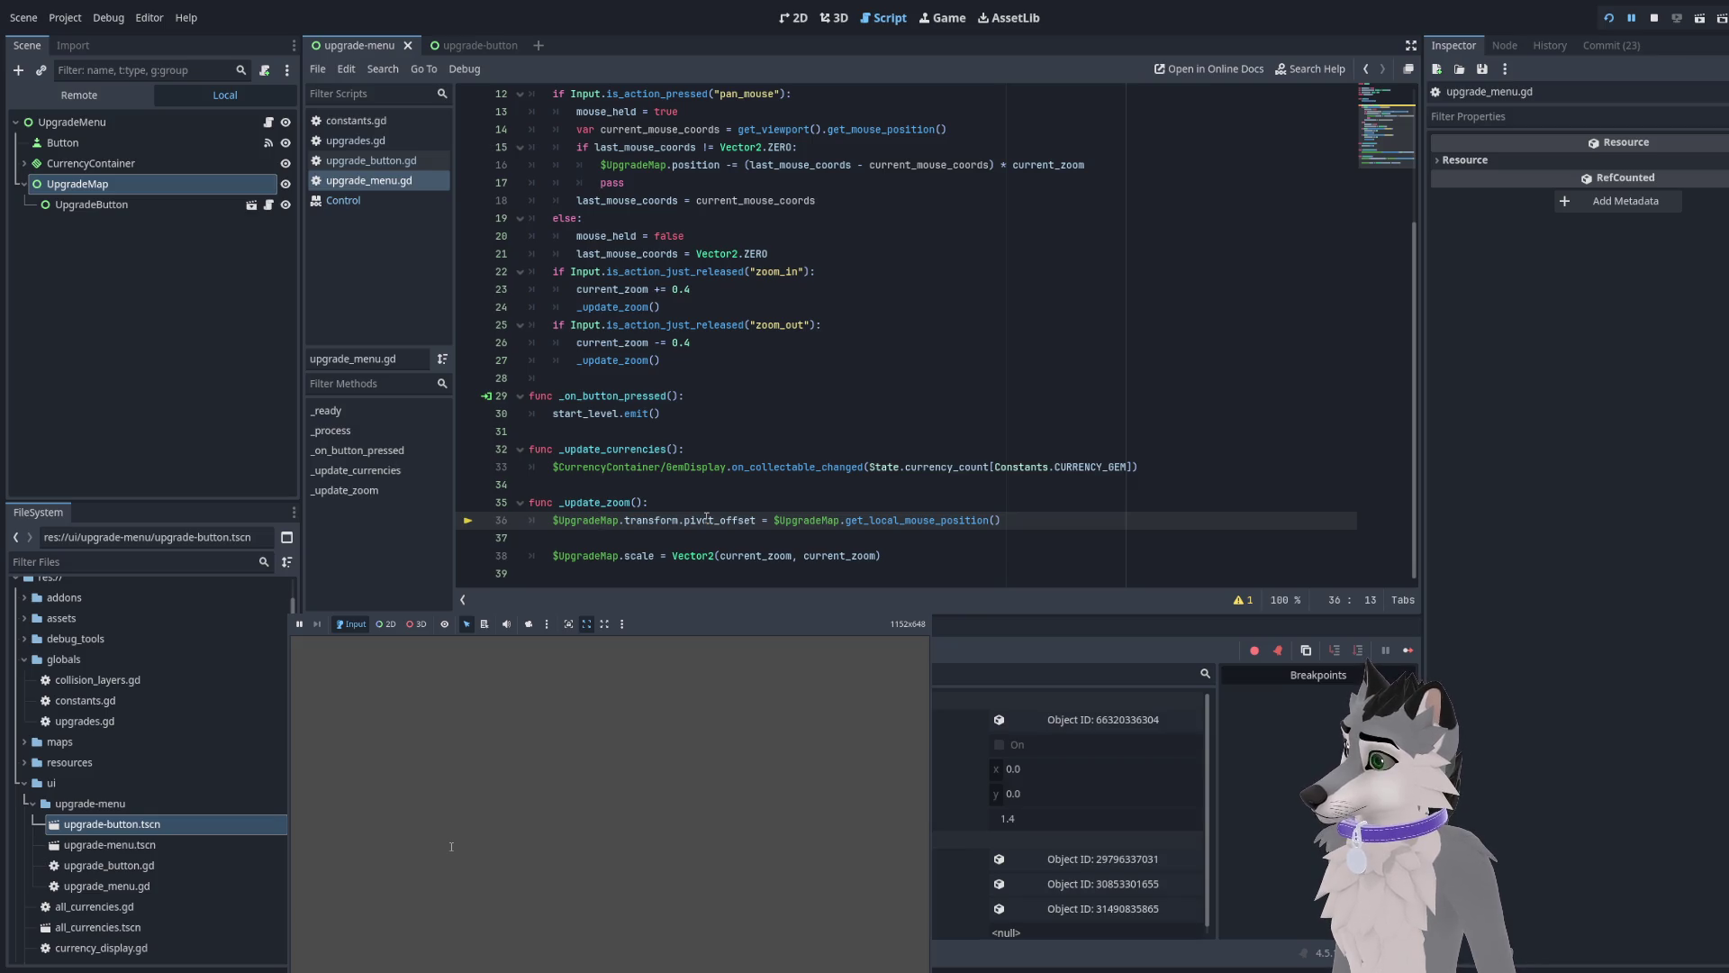
left_click(684, 521)
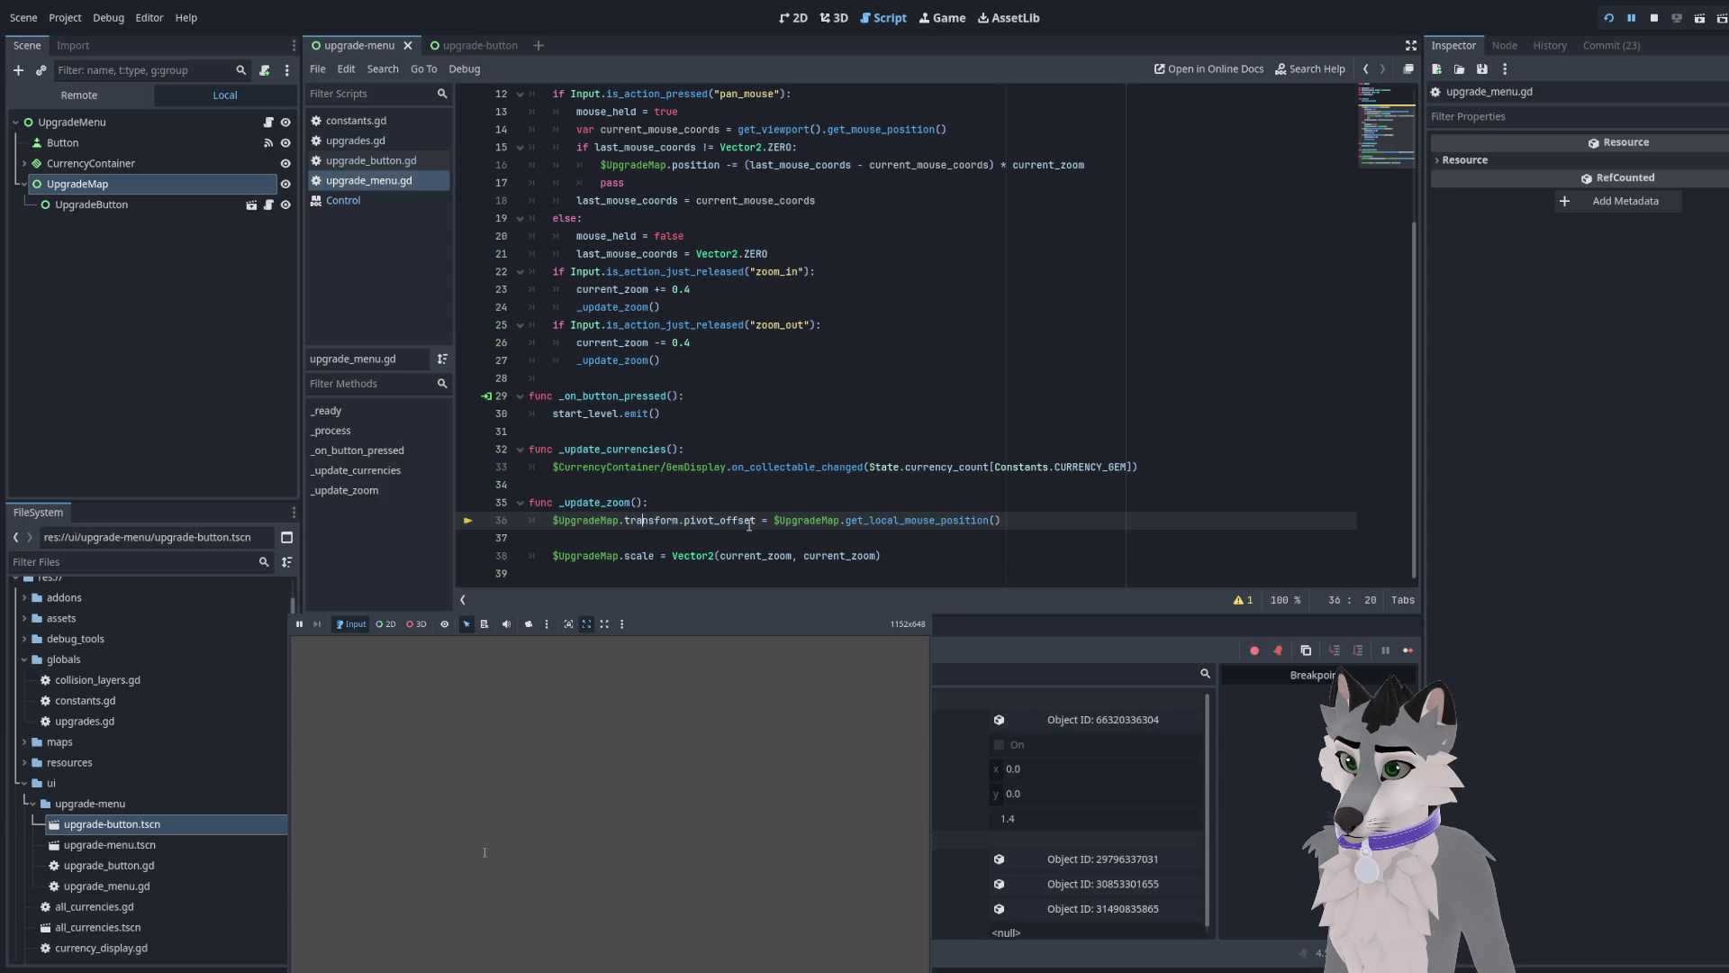
double_click(652, 521)
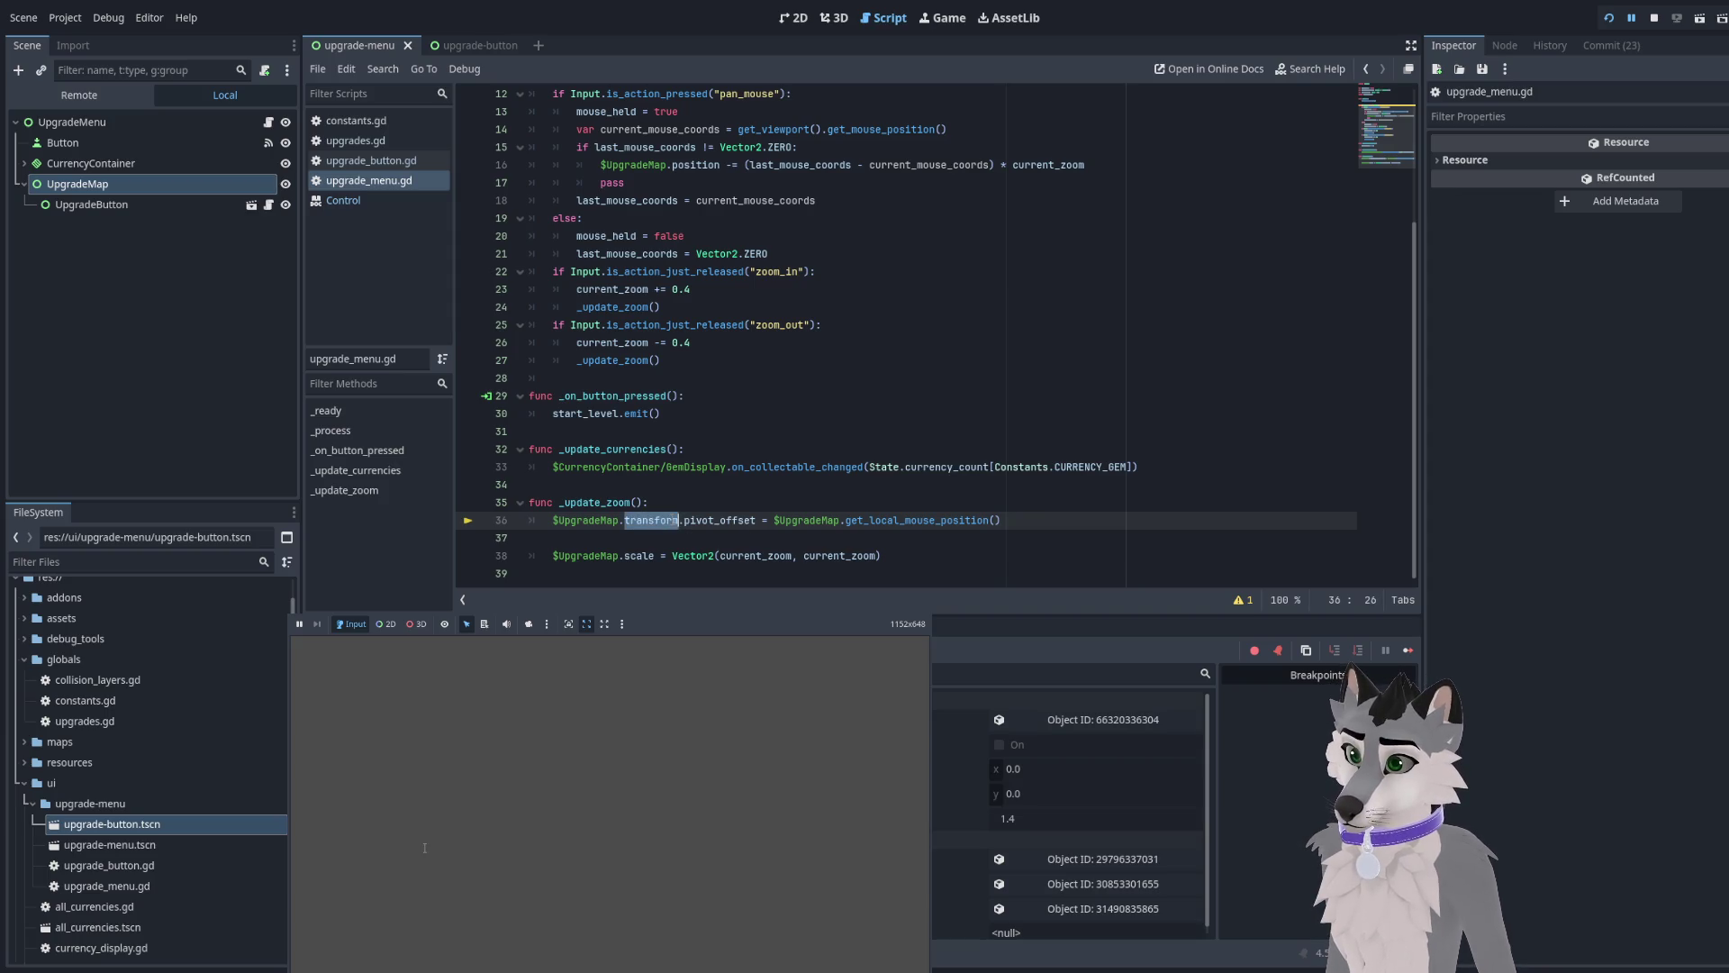
key("Left")
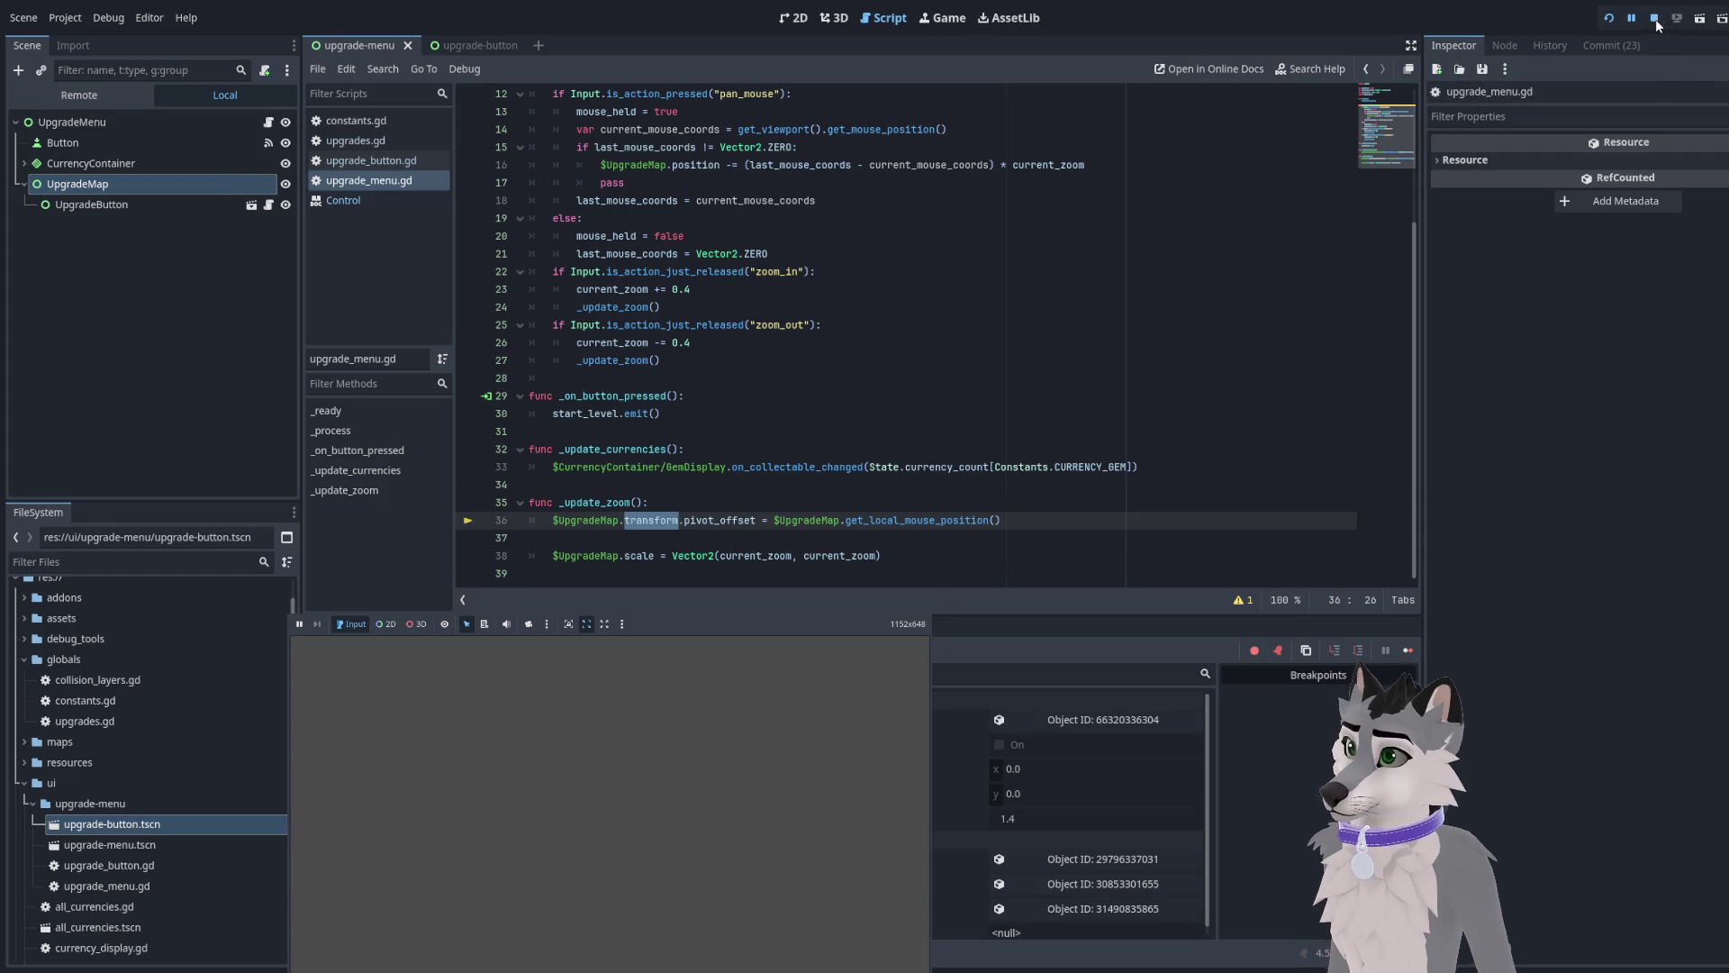
key("F8")
left_click(608, 529)
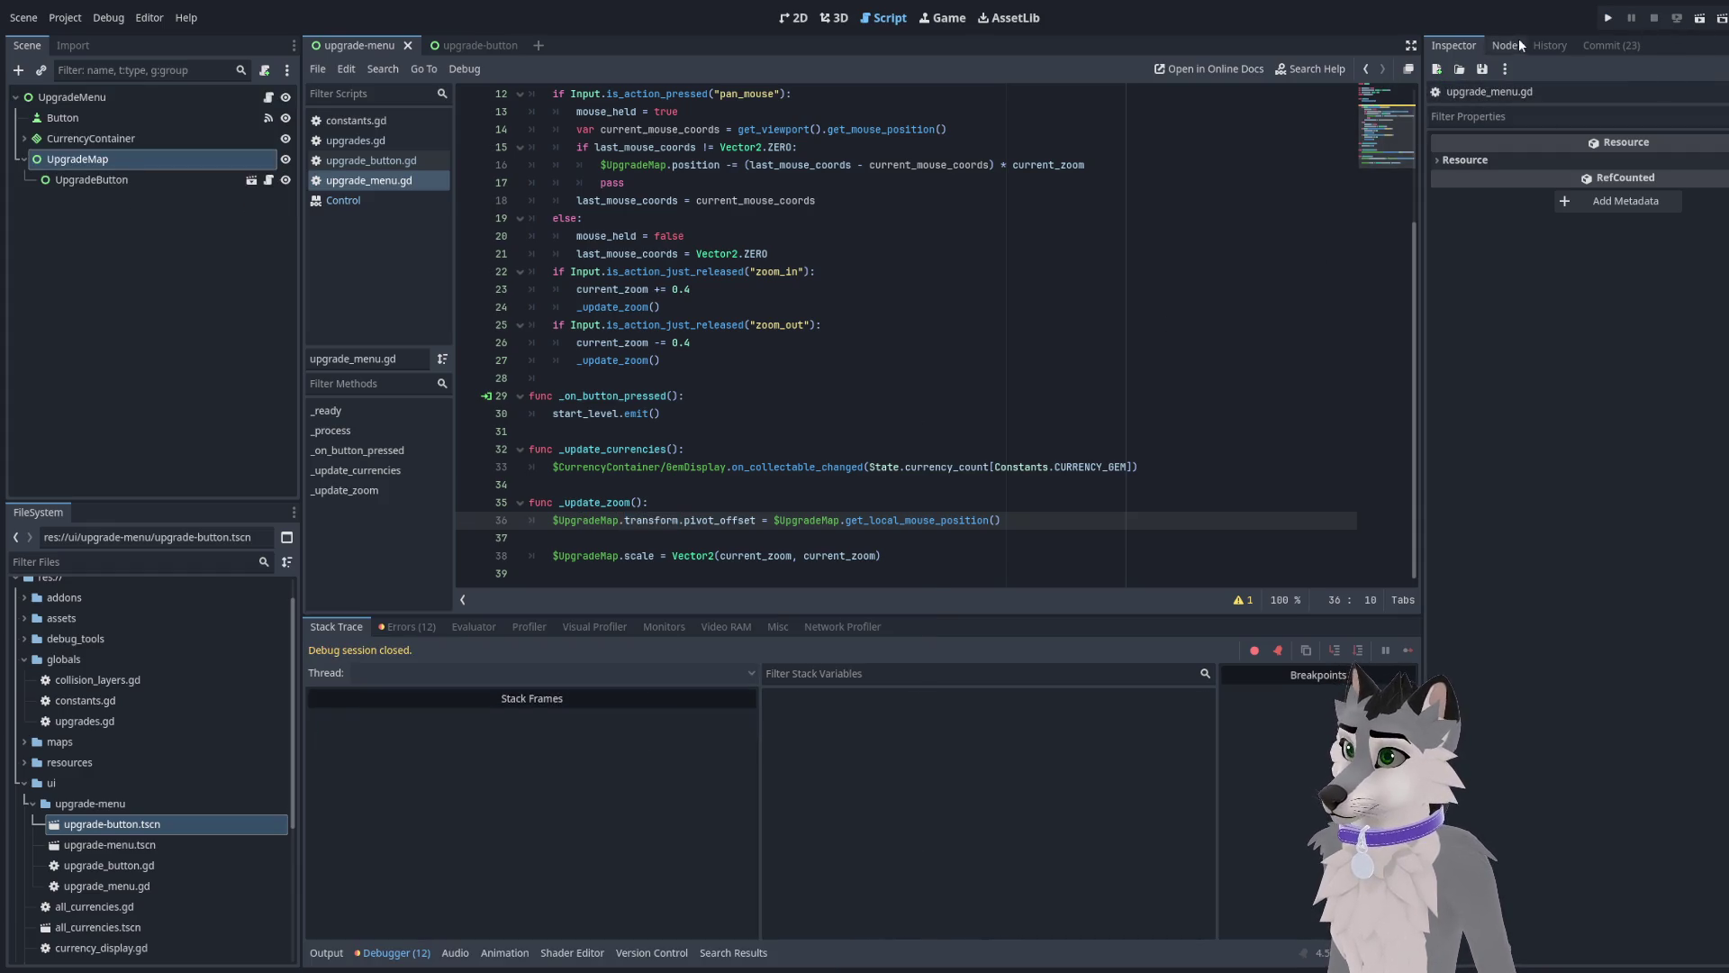
Replace 'transform.pivot_offset' with 'pivot_offset' on line 36, then test-run and stop the project
double_click(640, 519)
key("BackSpace")
type("pi")
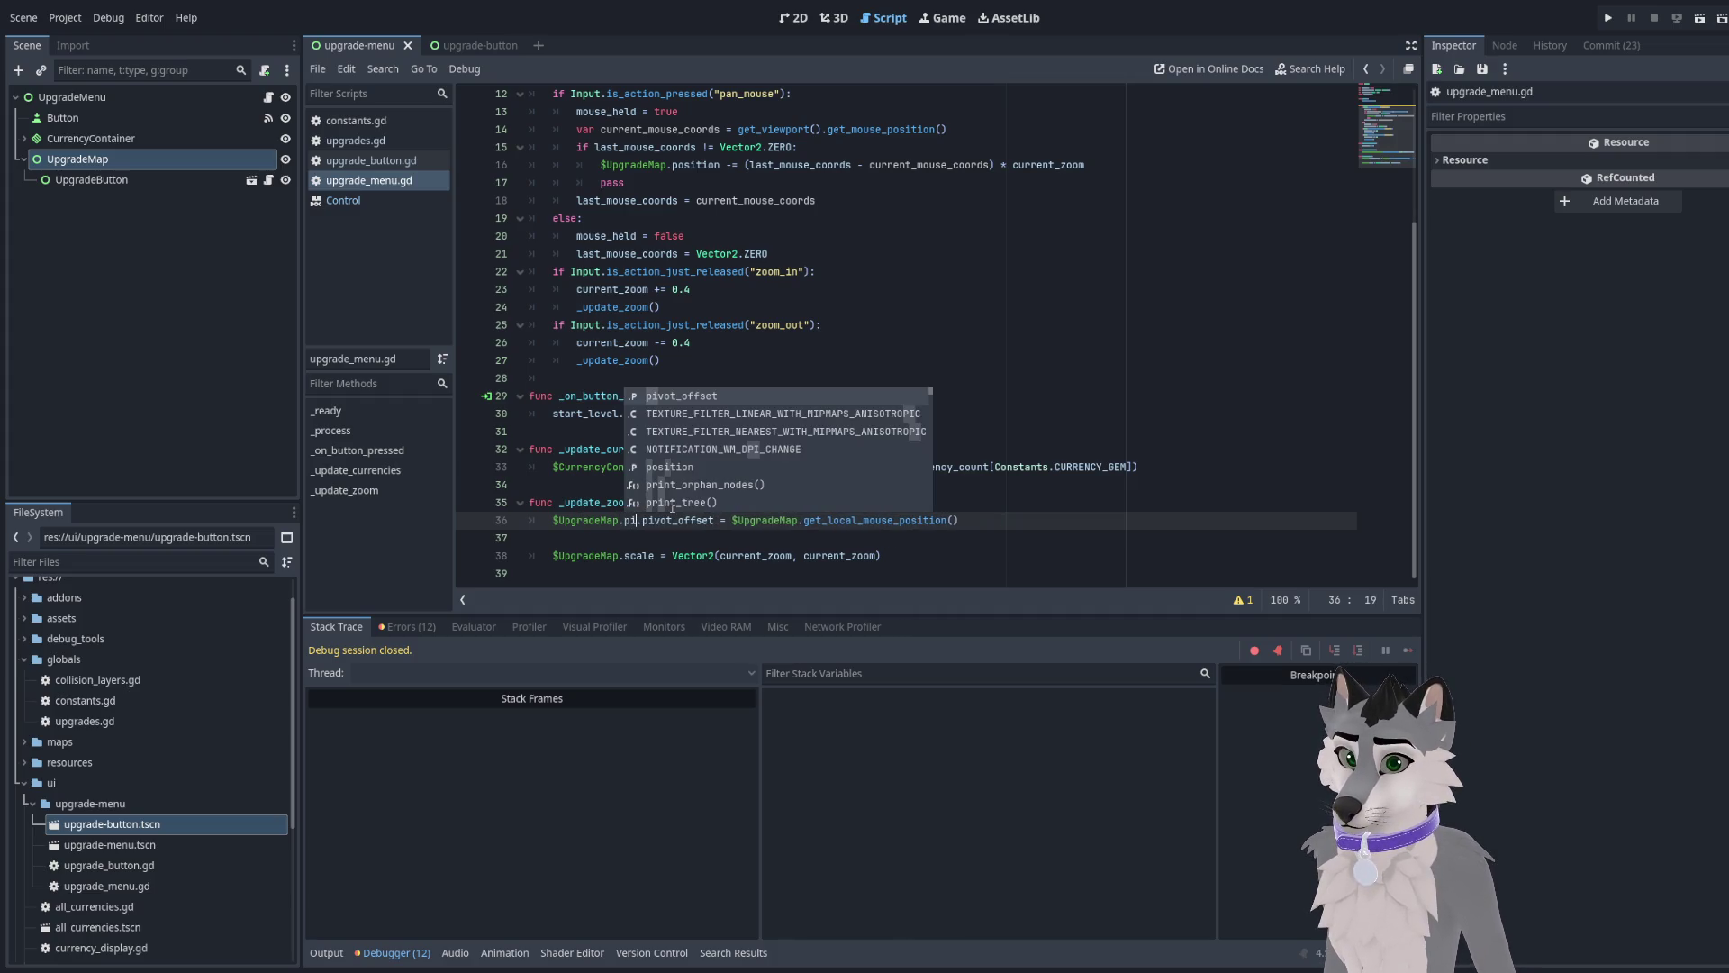
key("Return")
key("ctrl+Delete")
key("ctrl+Delete")
key("ctrl+Delete")
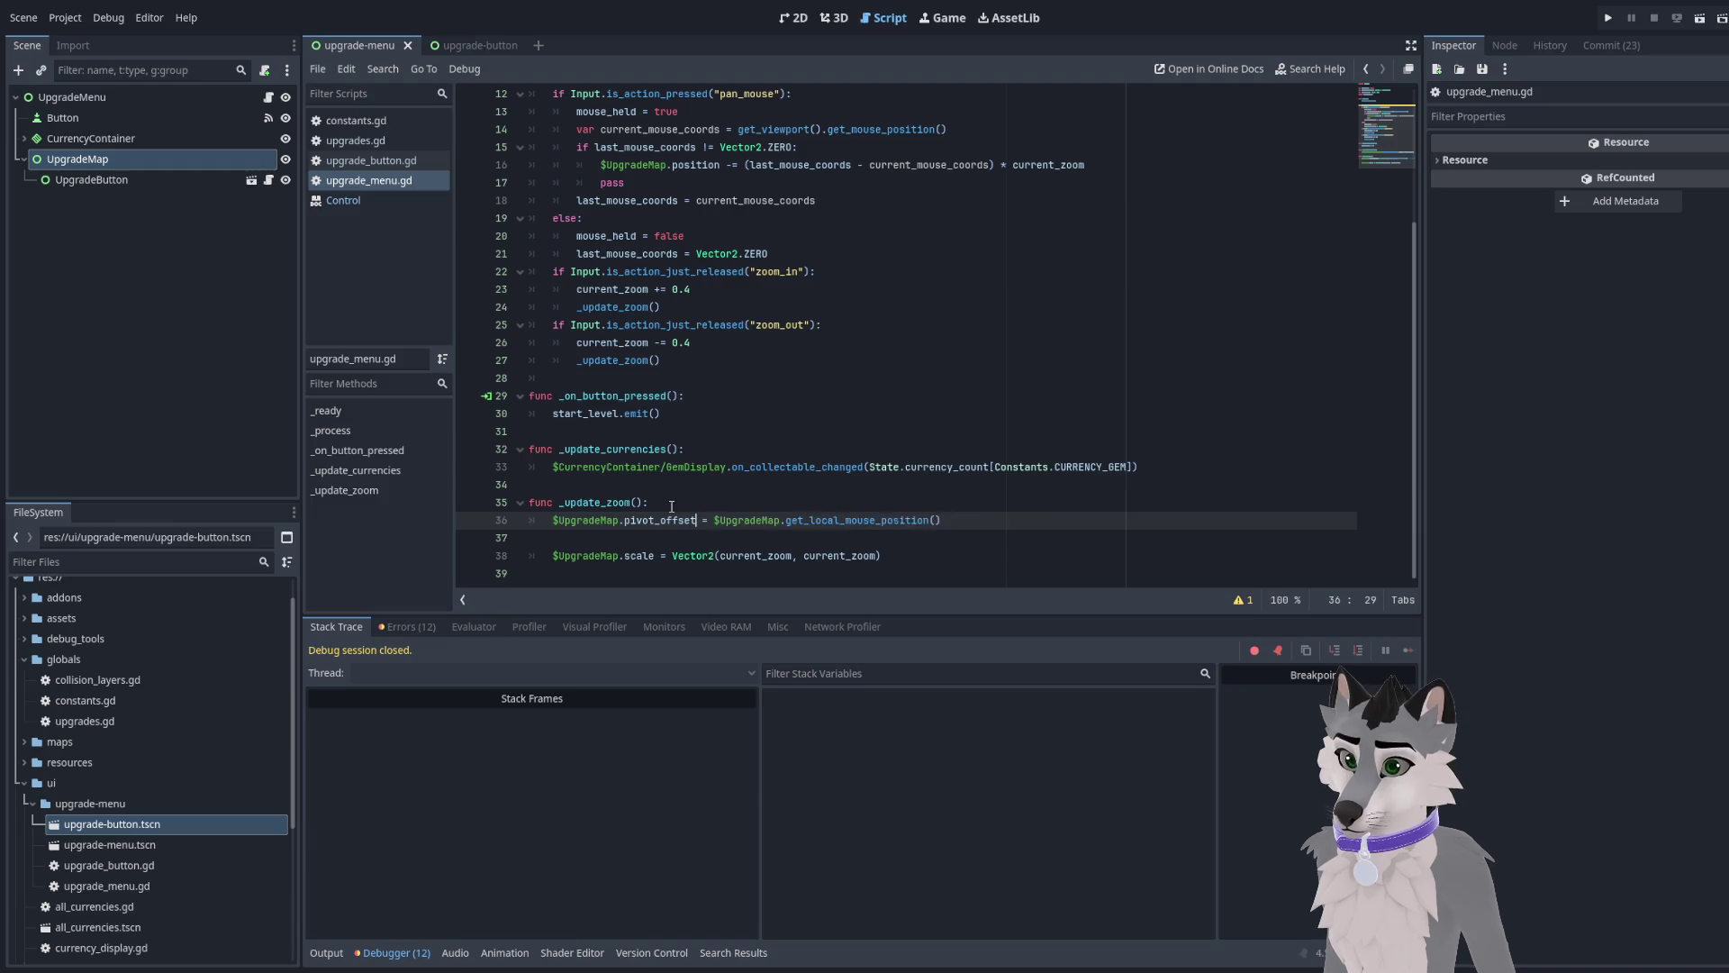
key("ctrl+z")
key("ctrl+Delete")
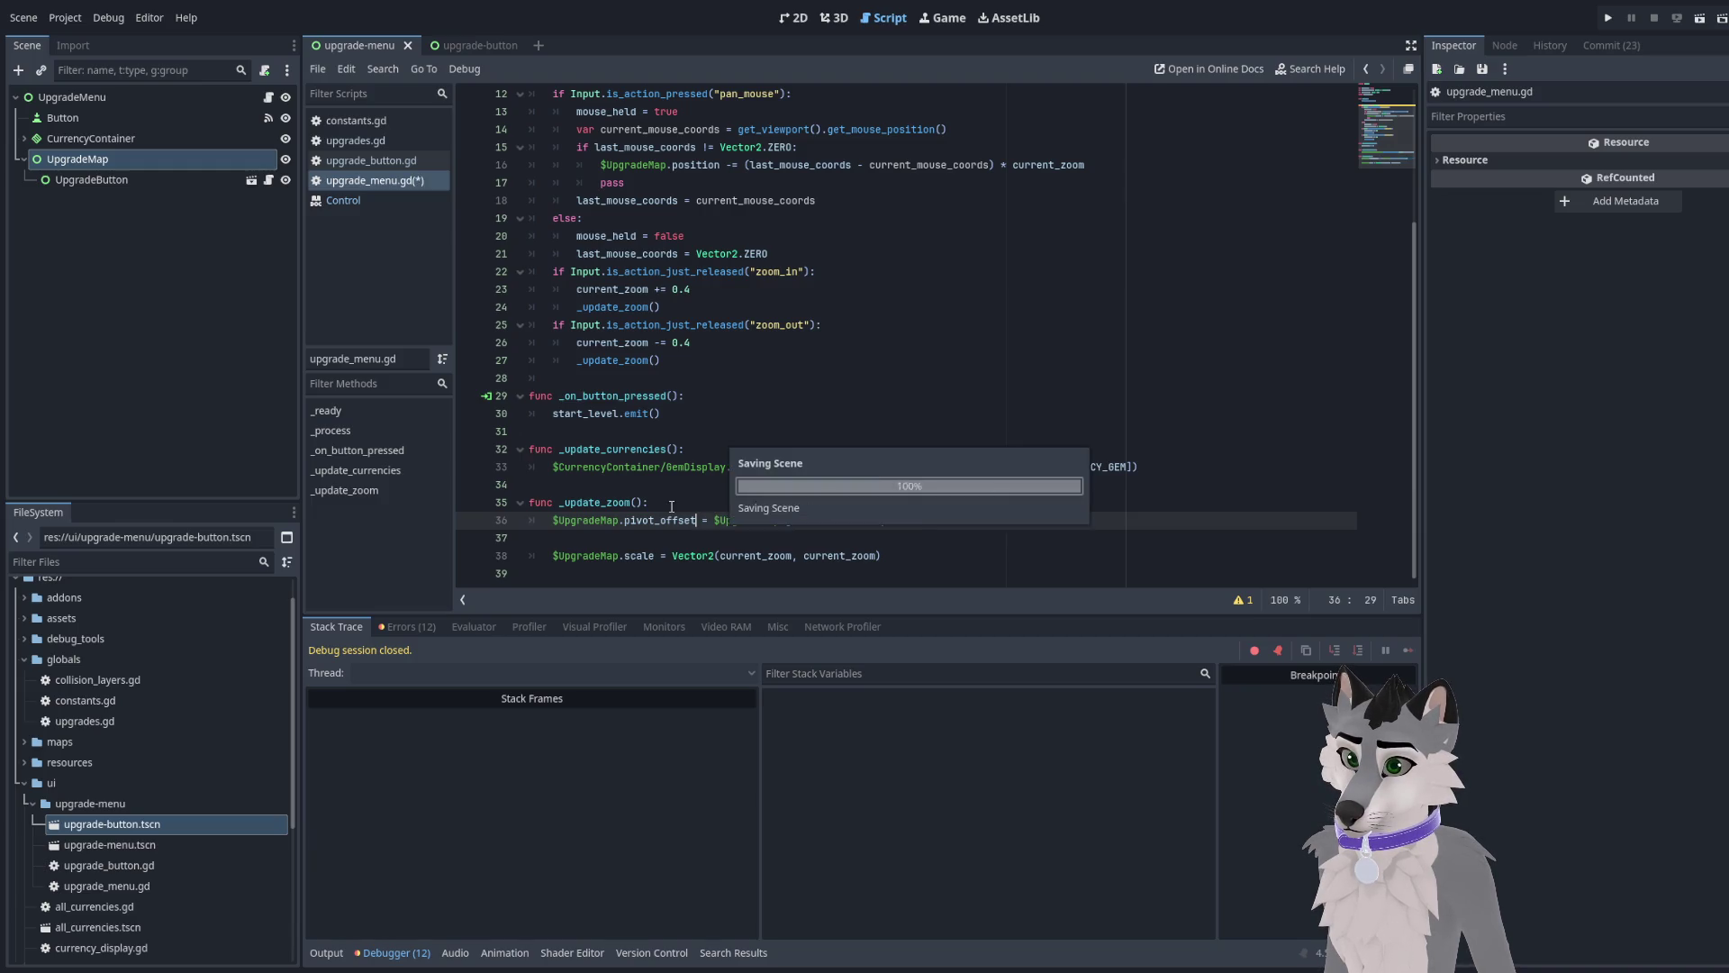
key("F5")
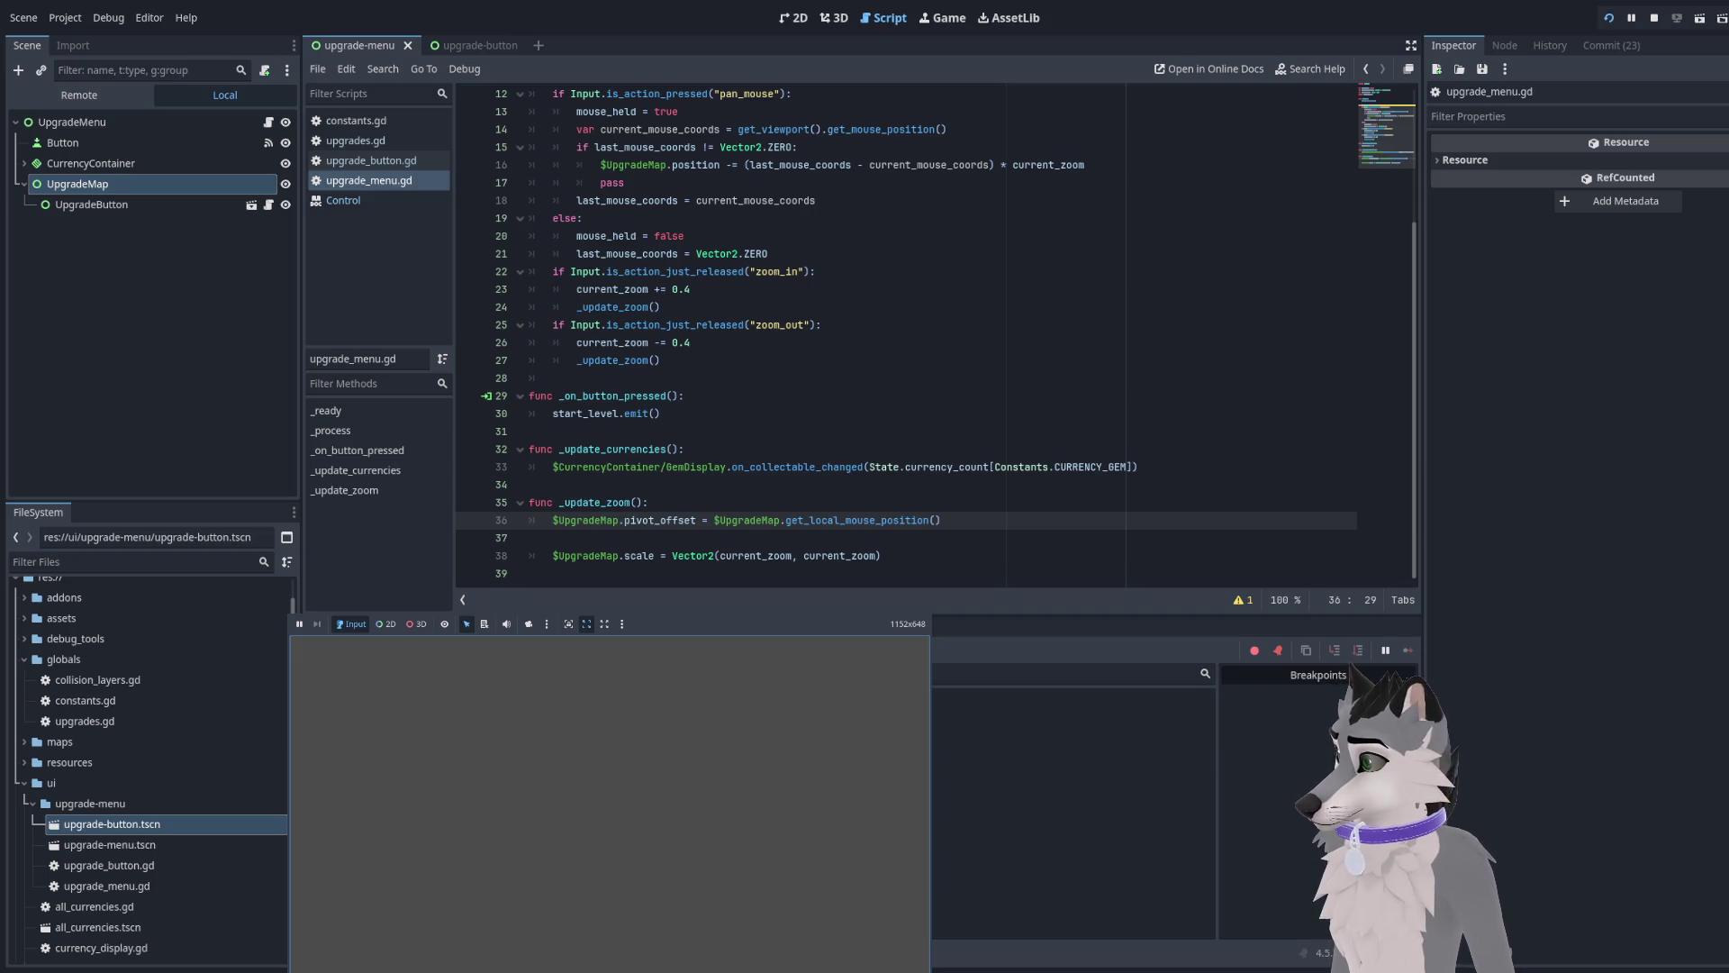
key("F8")
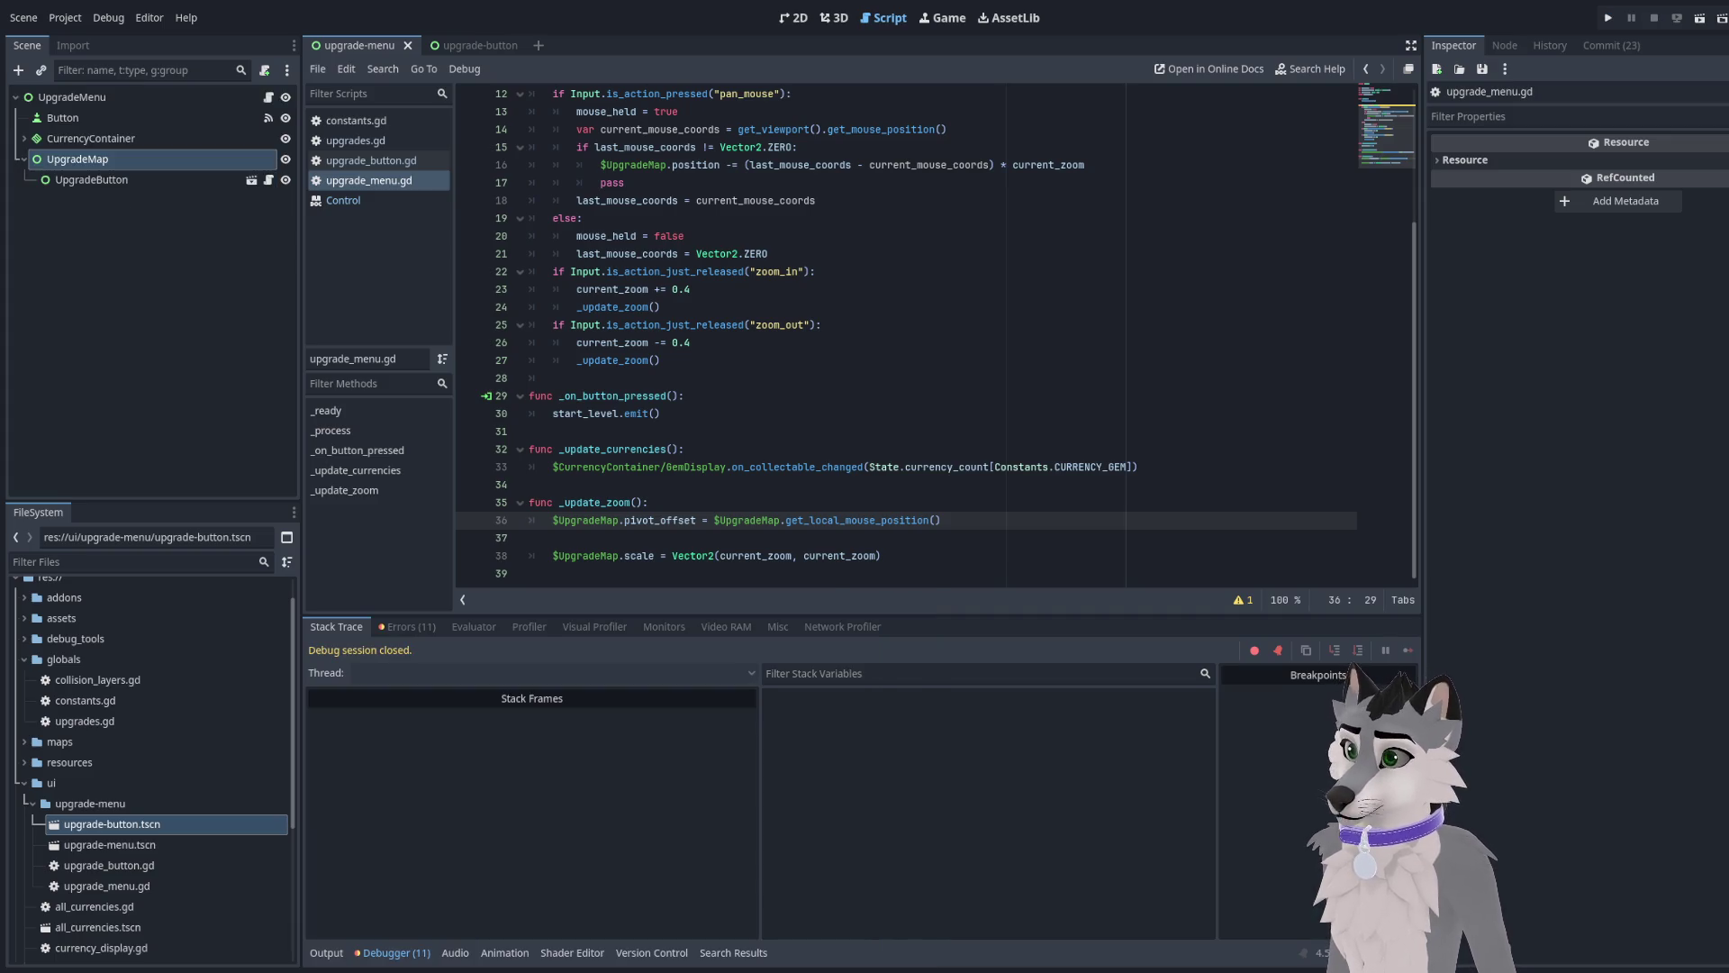
Try a min( wrapper and extra lines near the zoom-in increment, then undo them
left_click(807, 148)
key("Down")
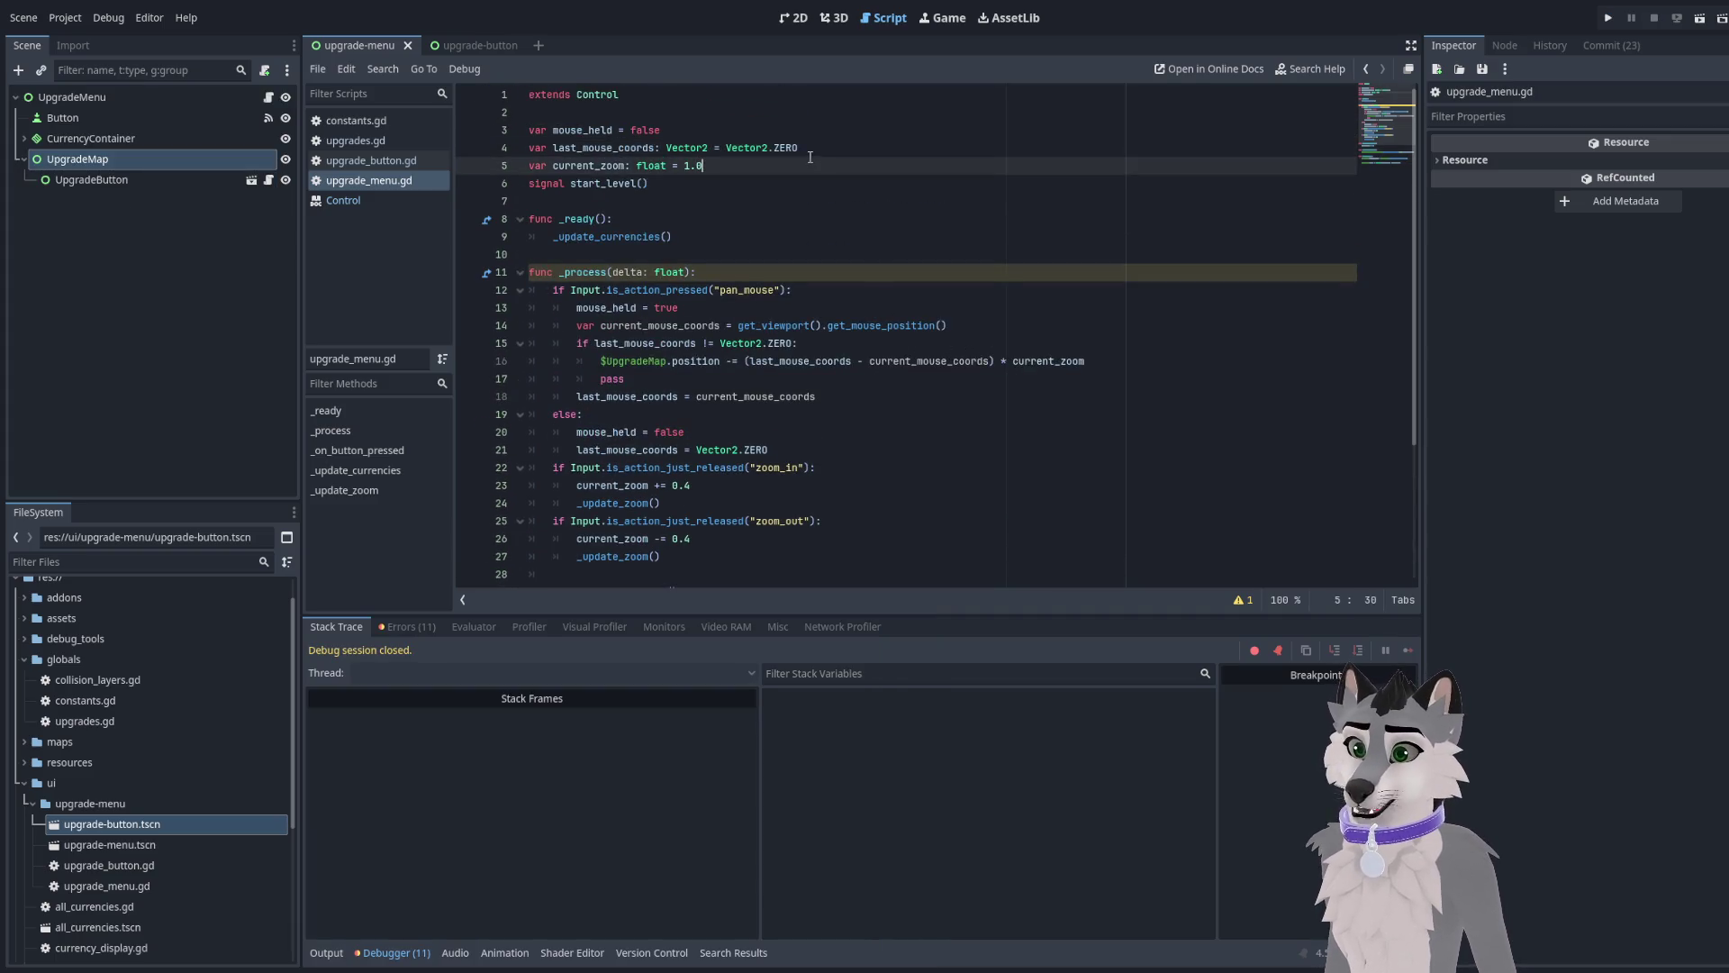
key("Return")
key("BackSpace")
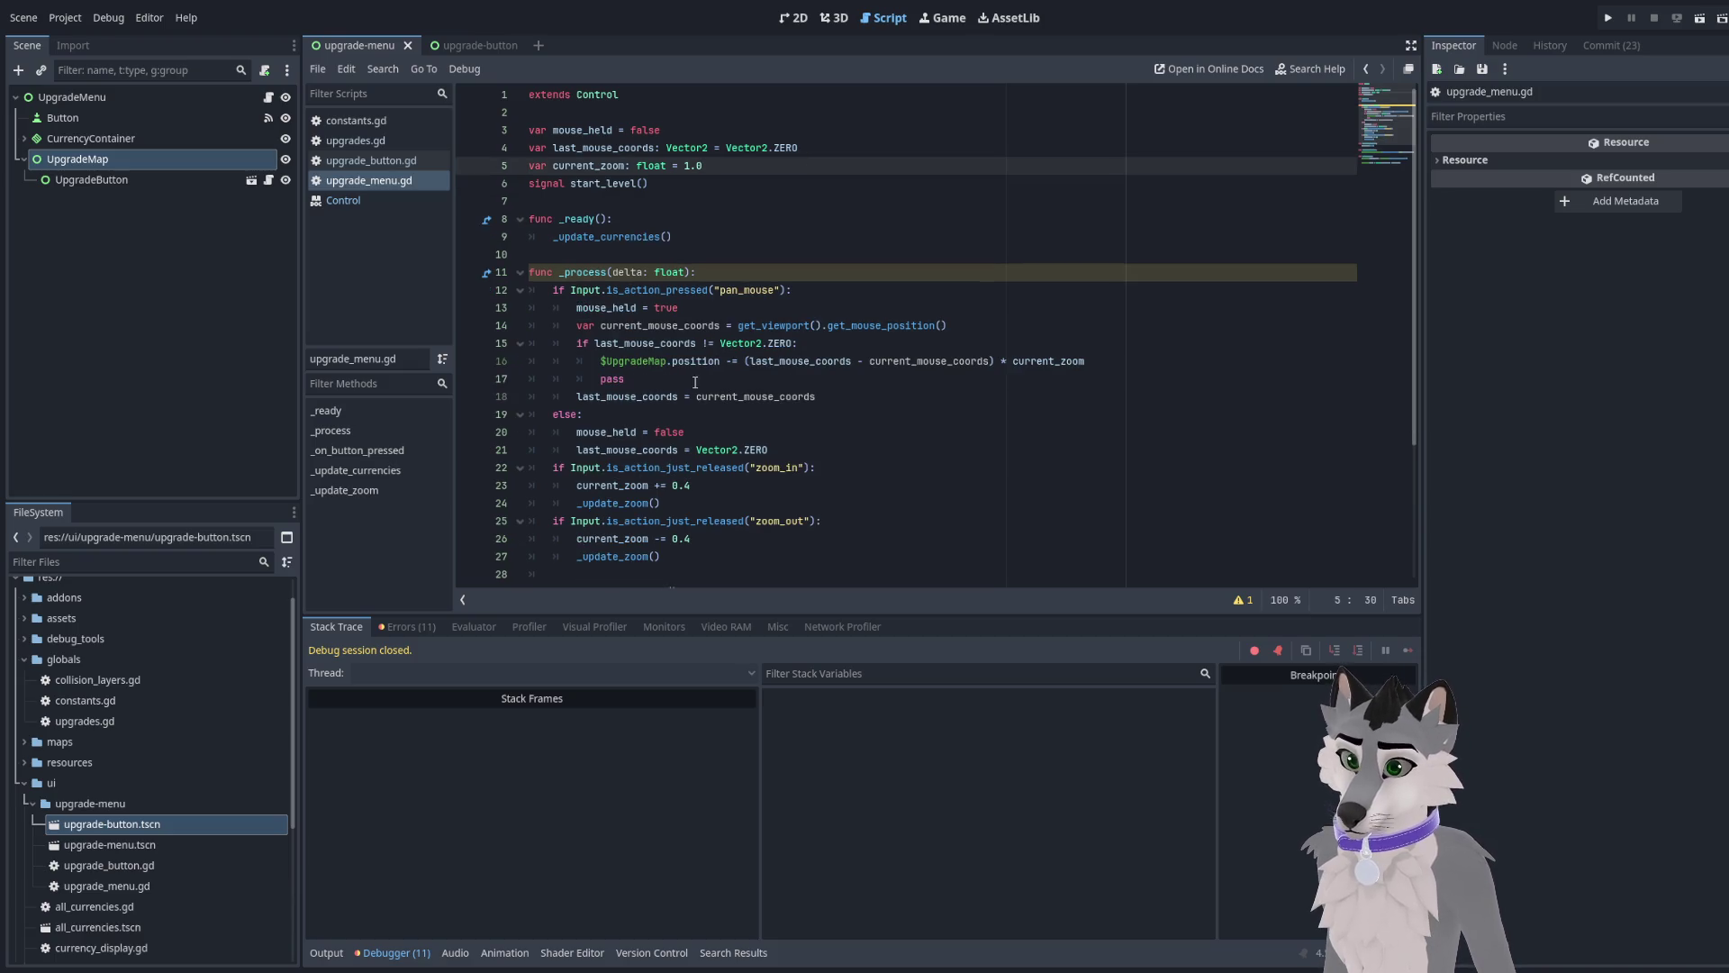
left_click(674, 486)
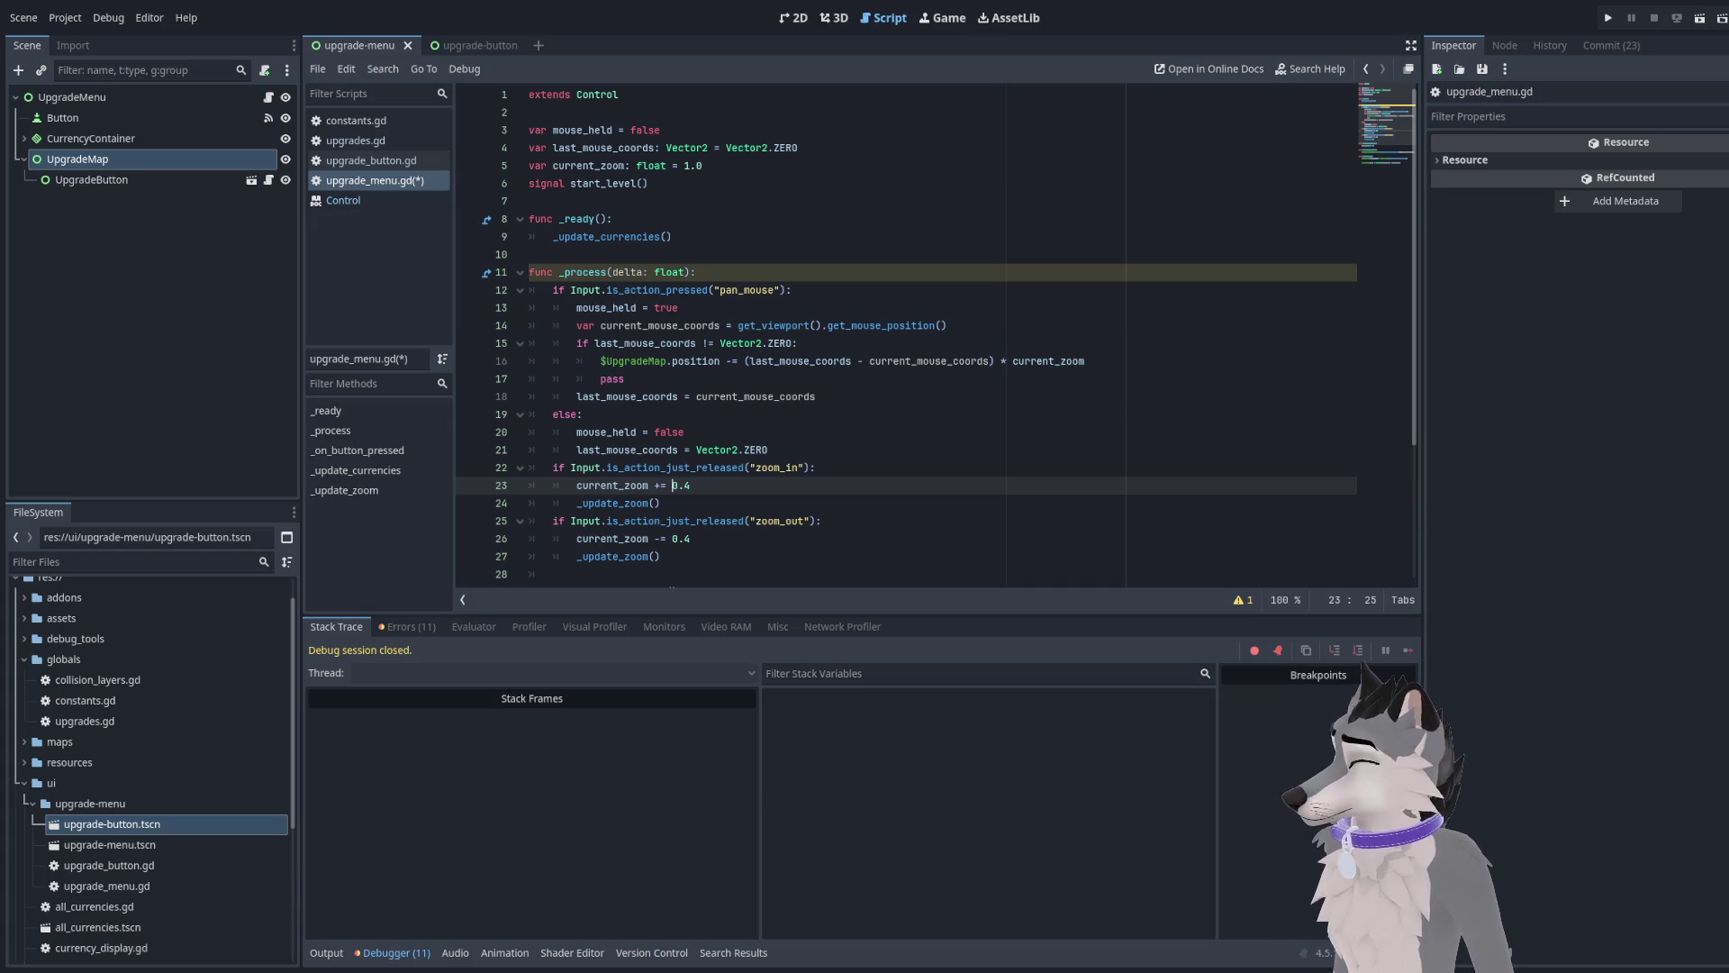
type("min(")
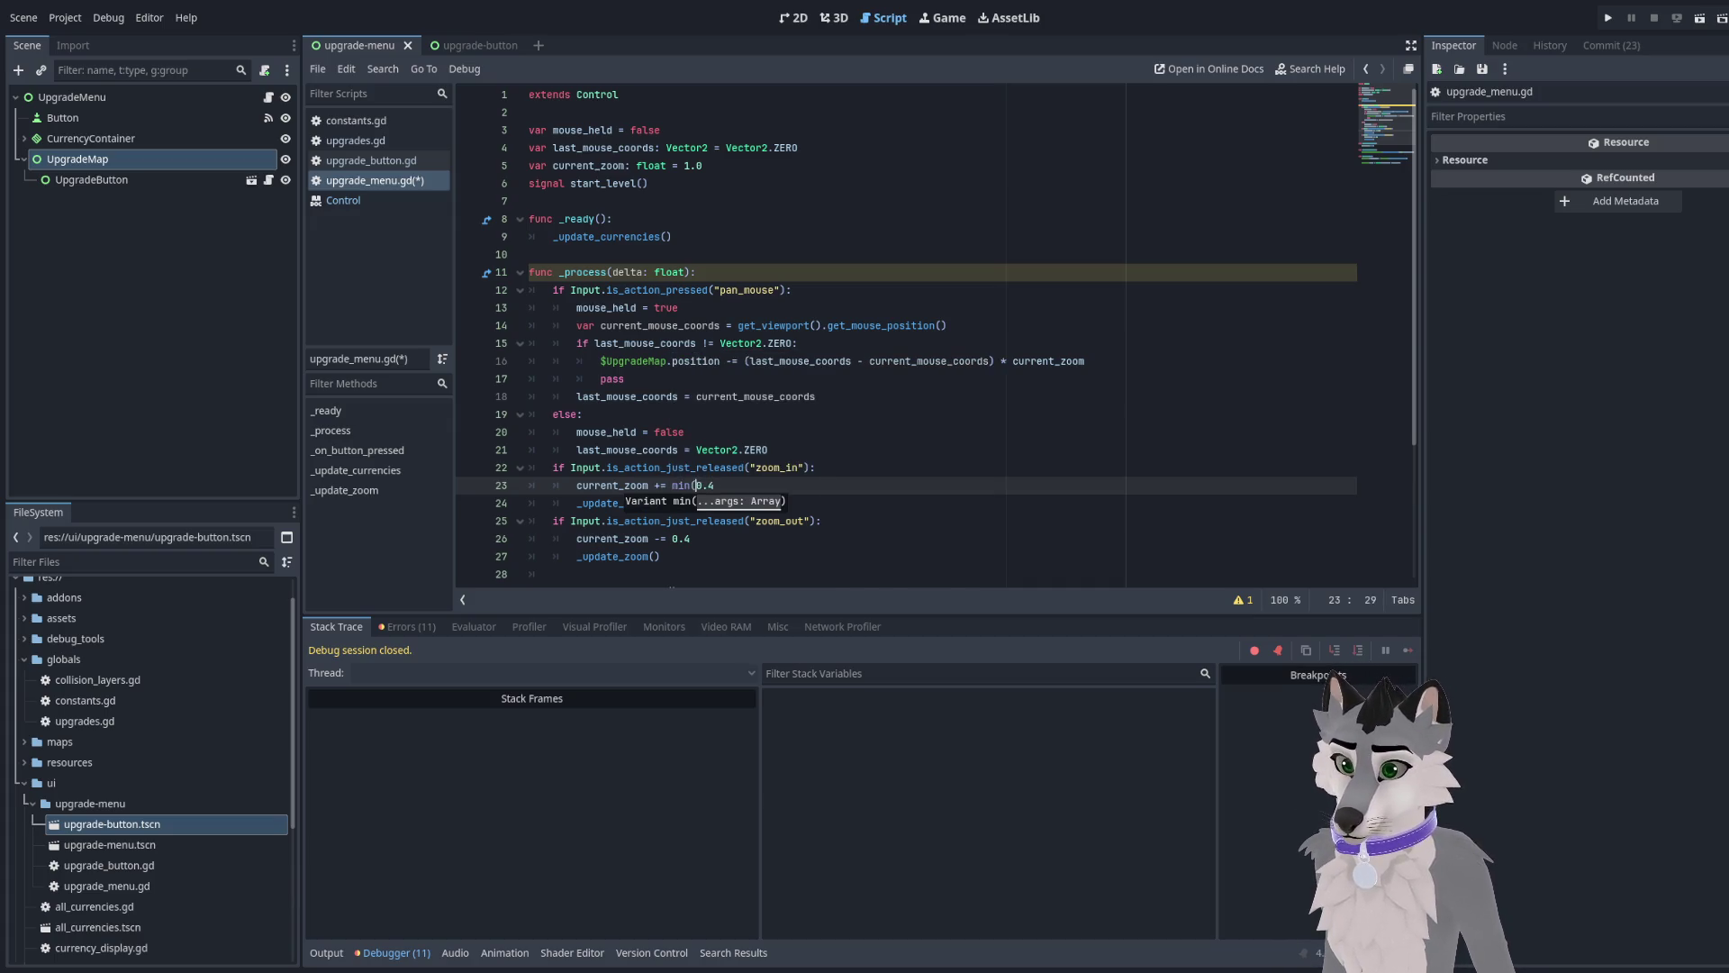
key("ctrl+z")
key("Return")
type("current_zoom")
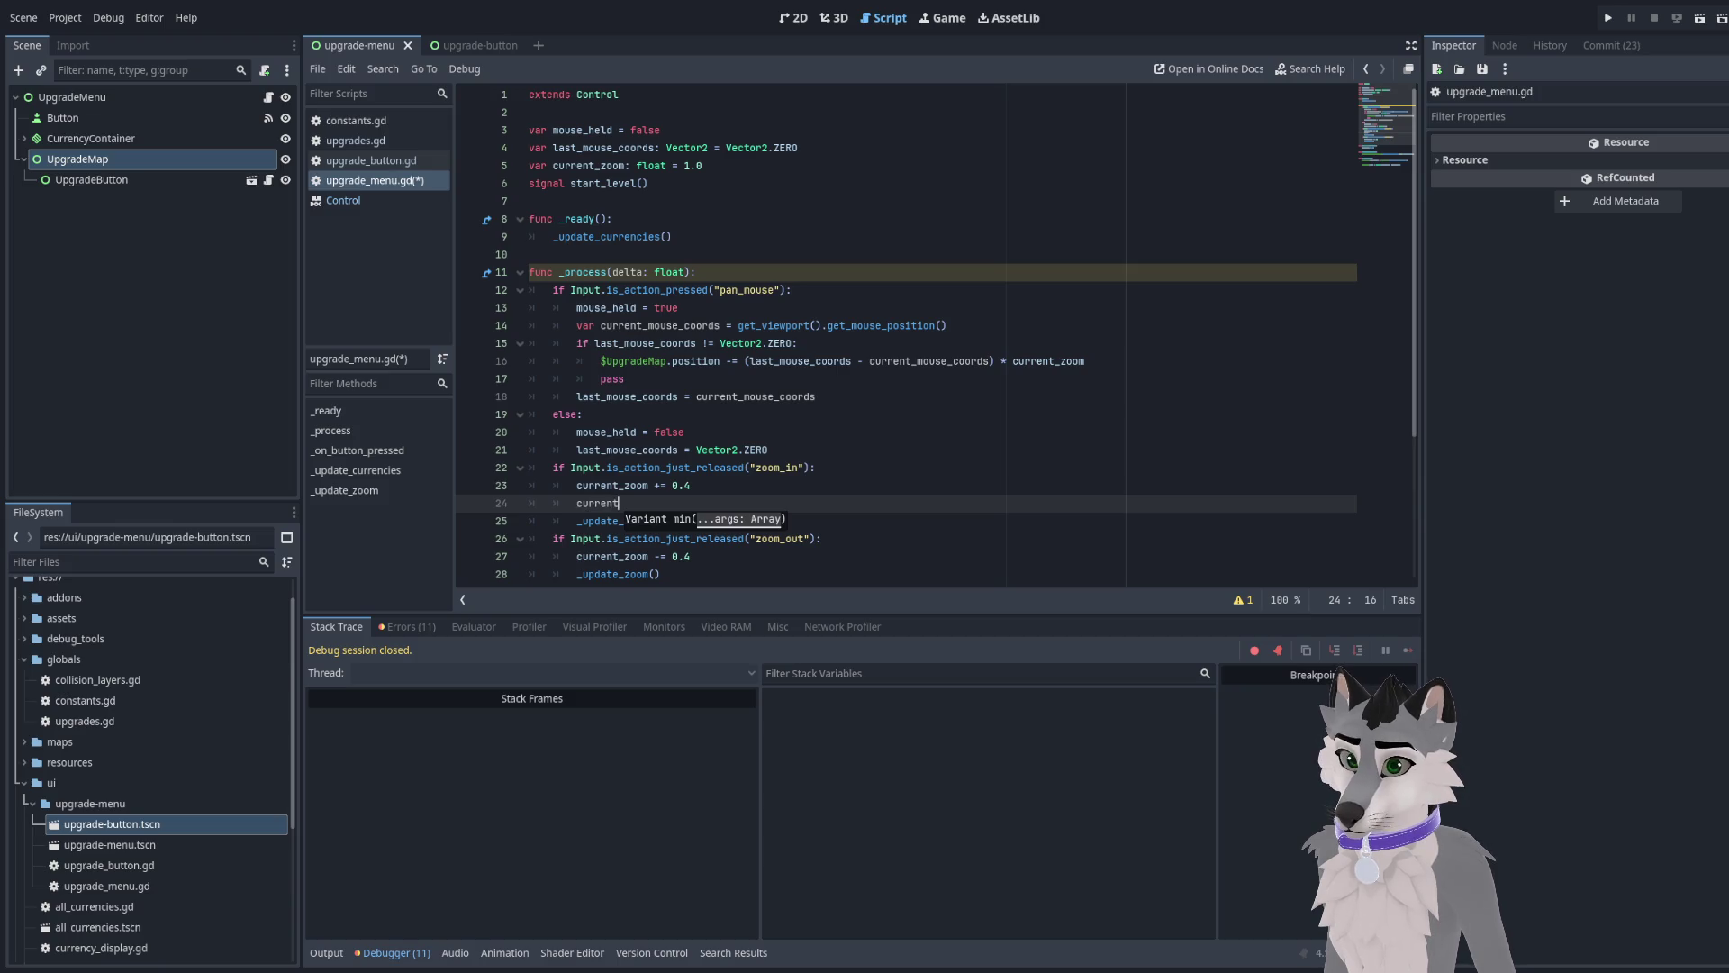
key("ctrl+BackSpace")
key("ctrl+BackSpace")
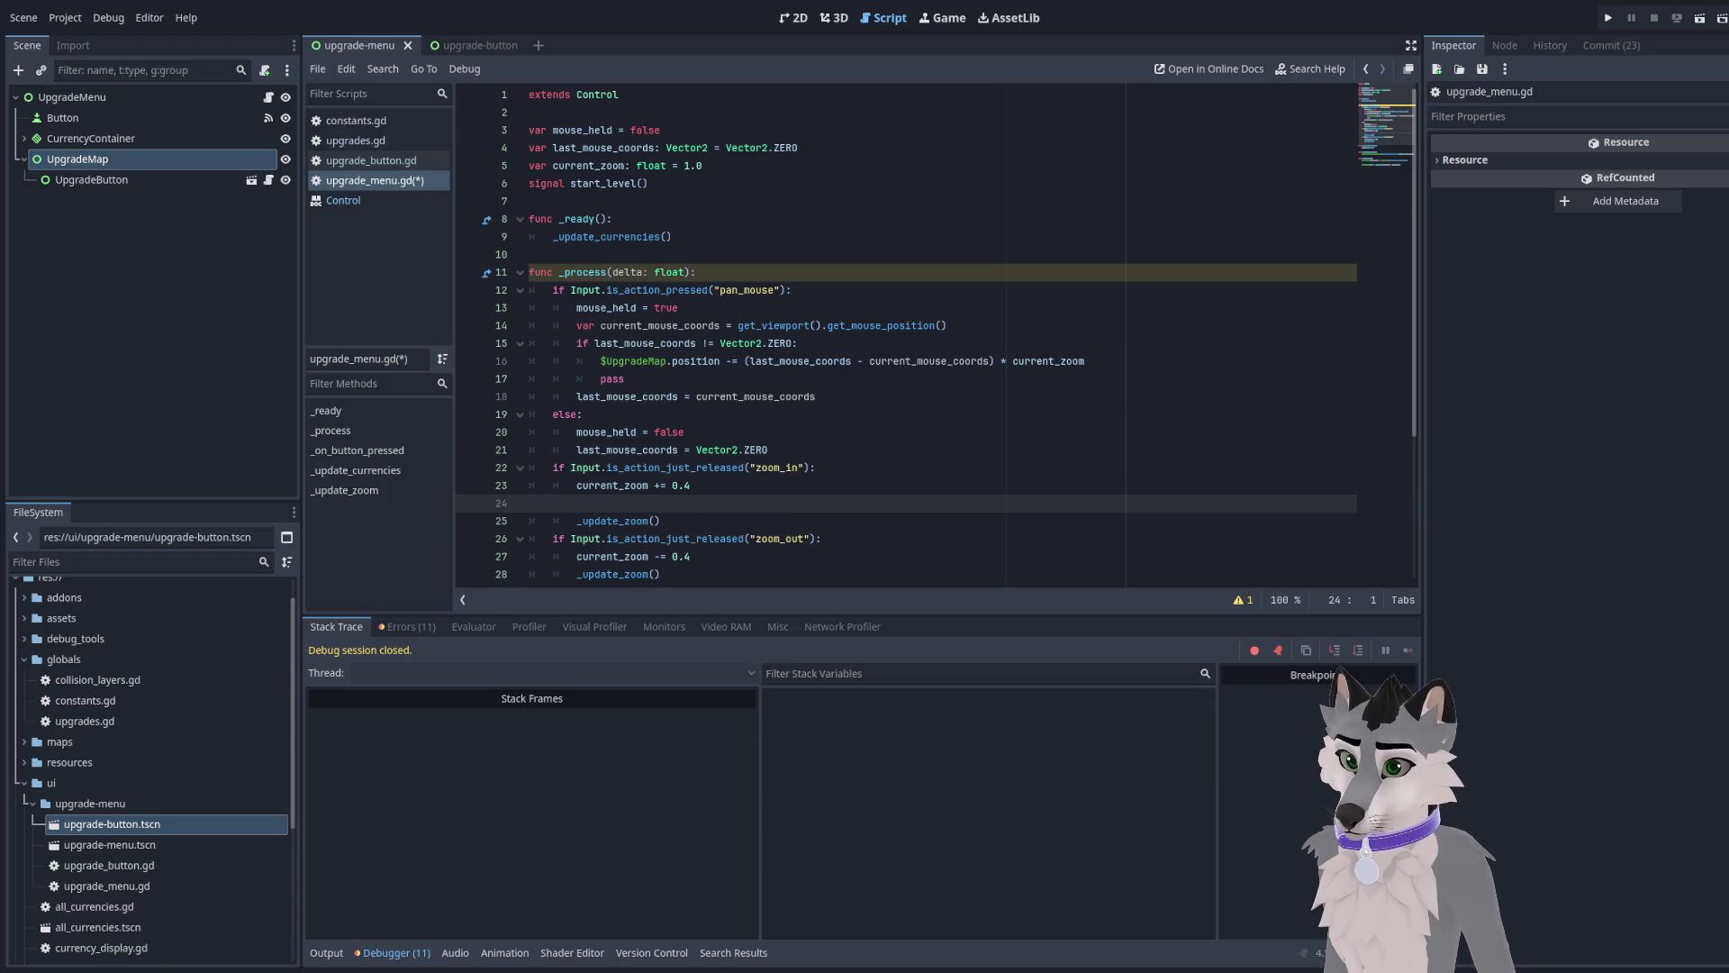
key("BackSpace")
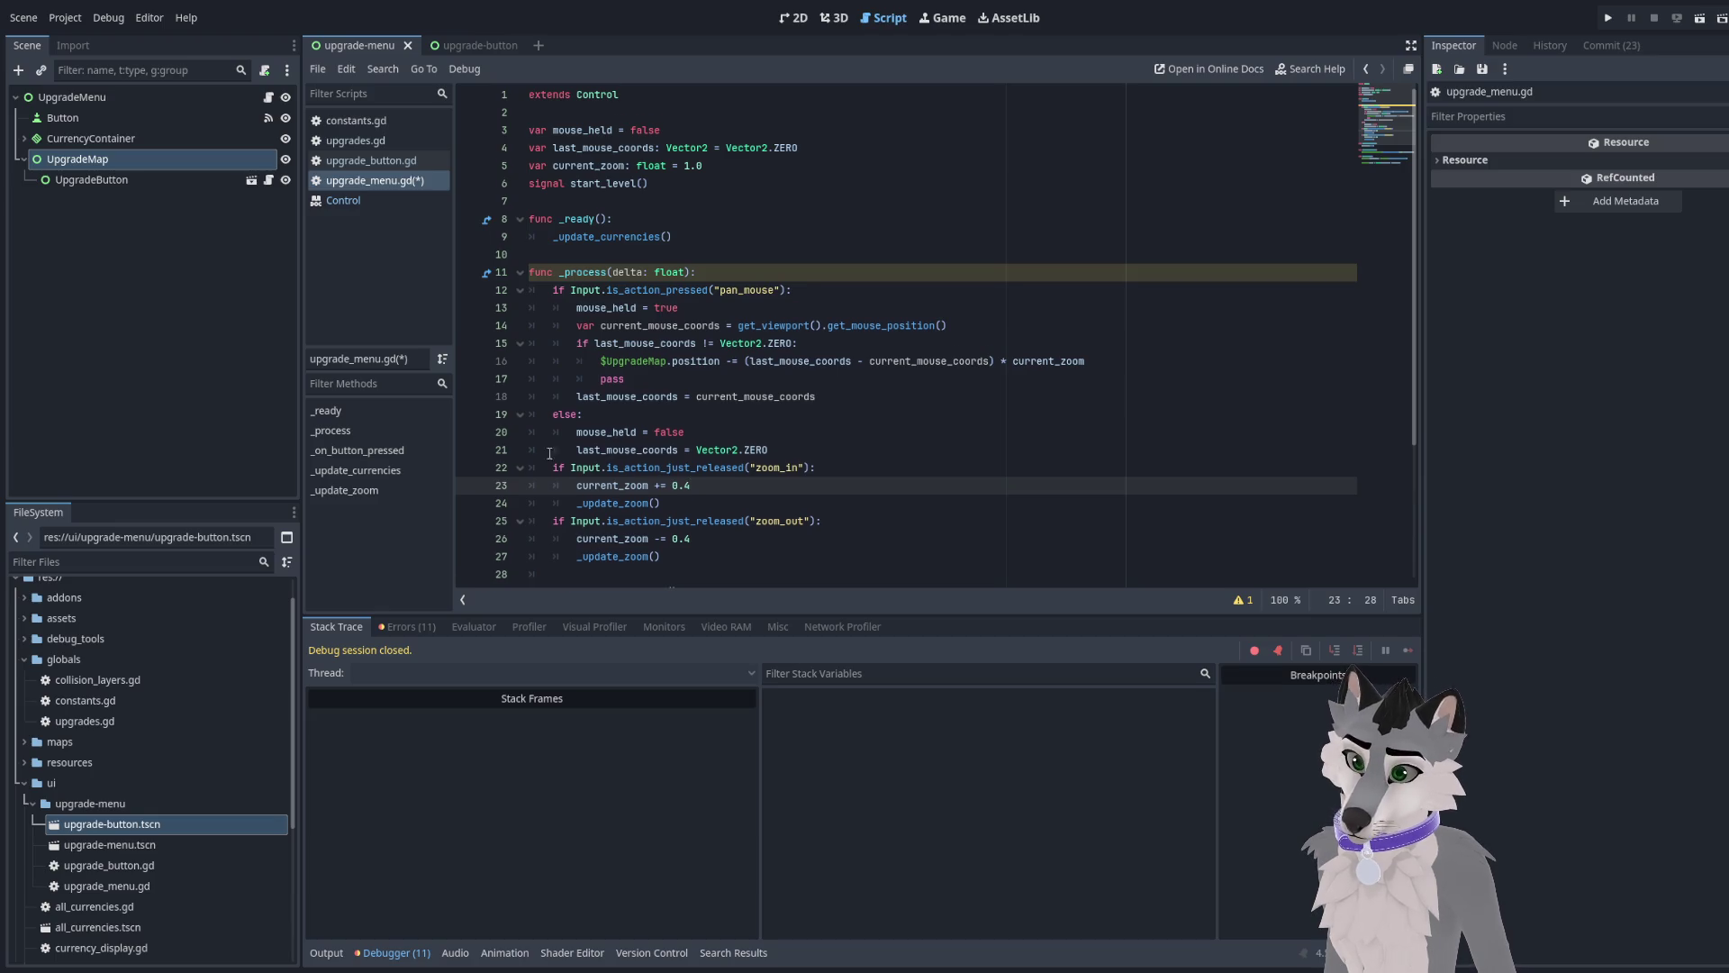
Start _update_zoom's body with a new line 'current_zoom = current_zoom'
scroll(549, 453, "down", 3)
left_click(558, 557)
type("current_zoom = current_zoom")
scroll(913, 525, "up", 1)
key("Left")
key("Left")
key("Left")
Wrap it in clamp(current_zoom, 0.2, 5.0) on line 36 and save the script
type("lamp(")
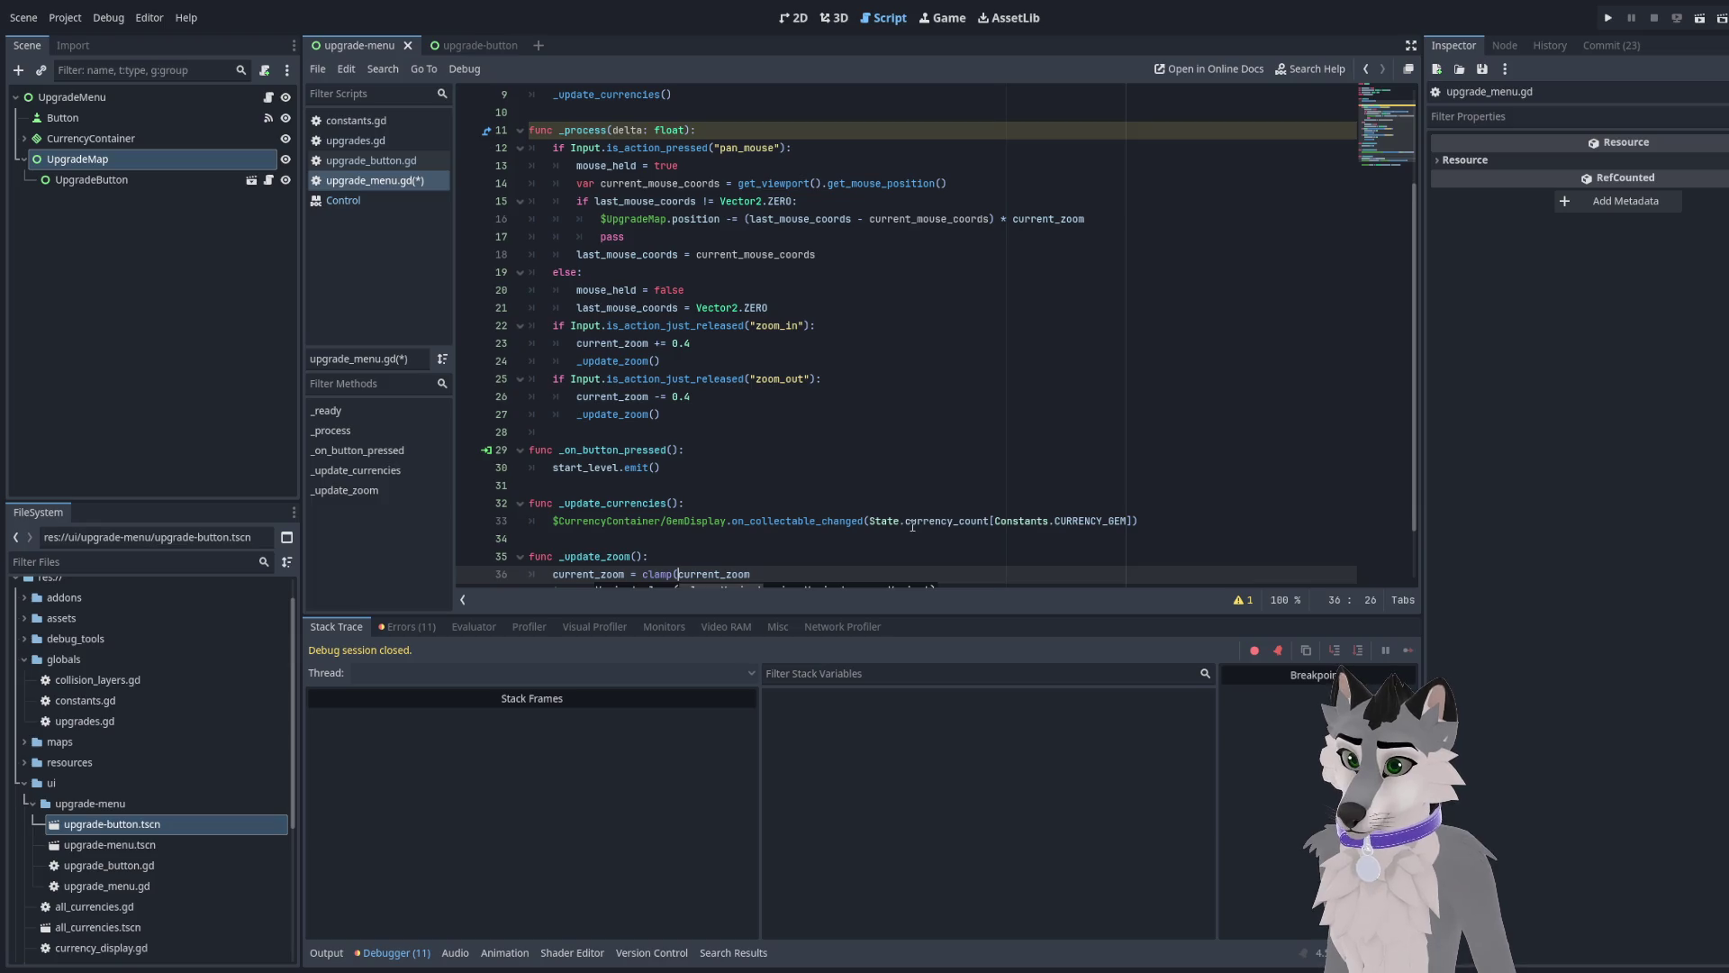
scroll(913, 526, "down", 1)
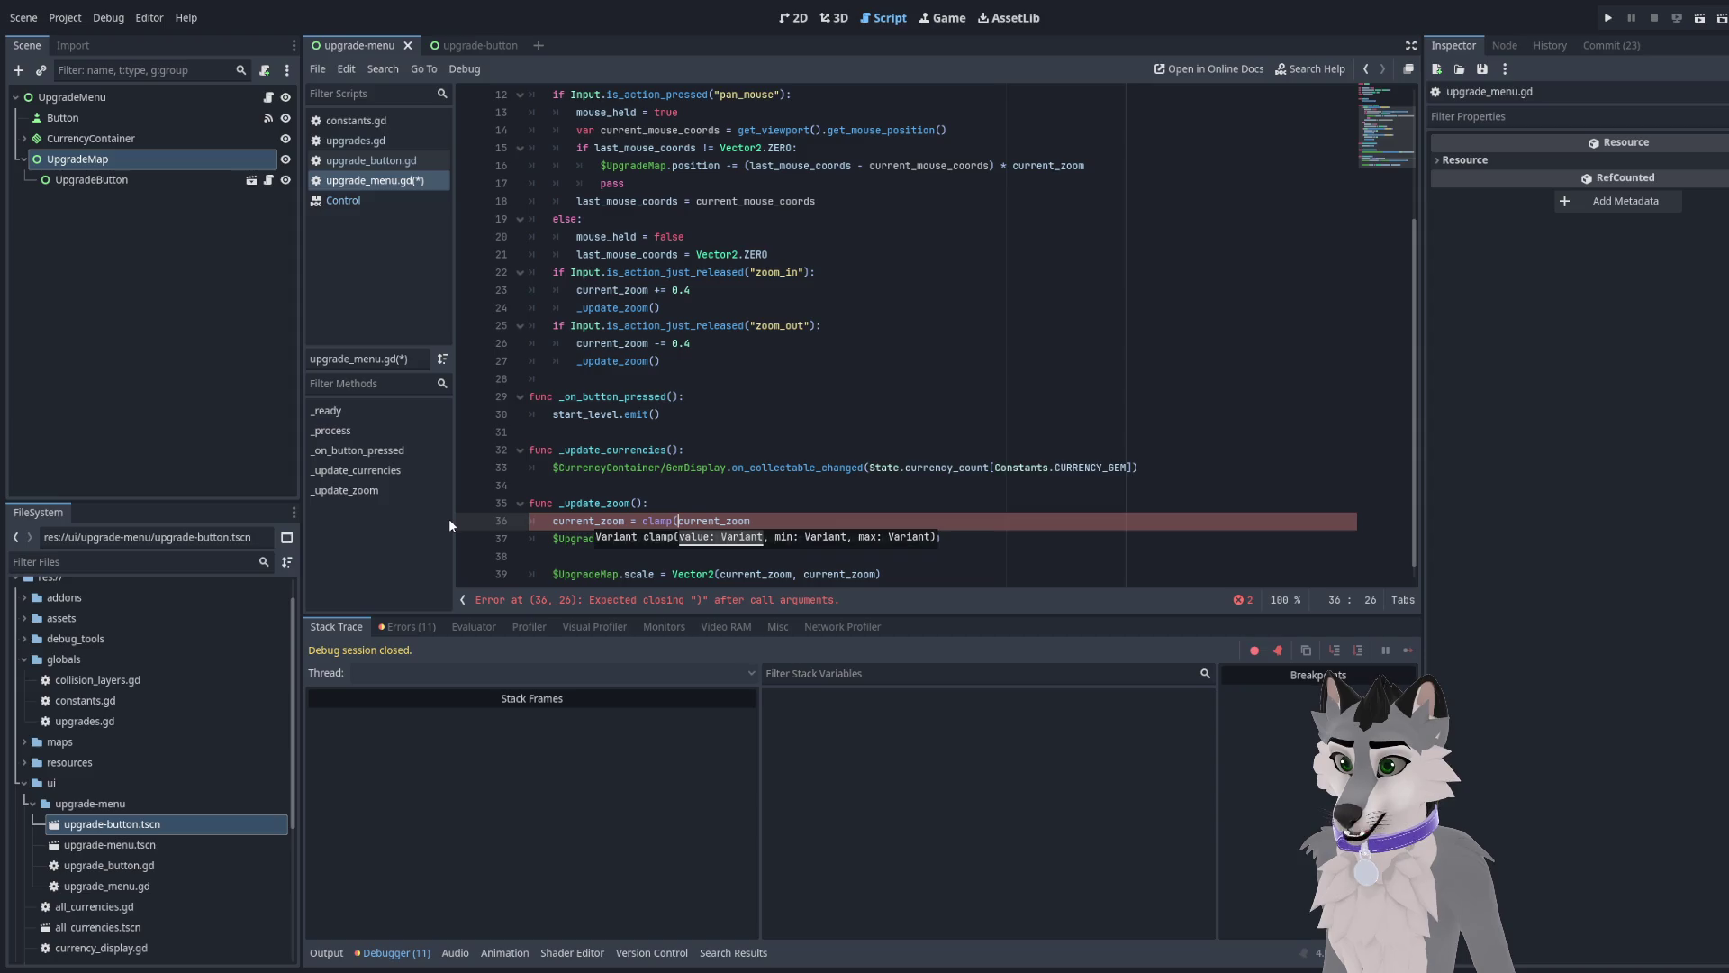
key("End")
type("0.")
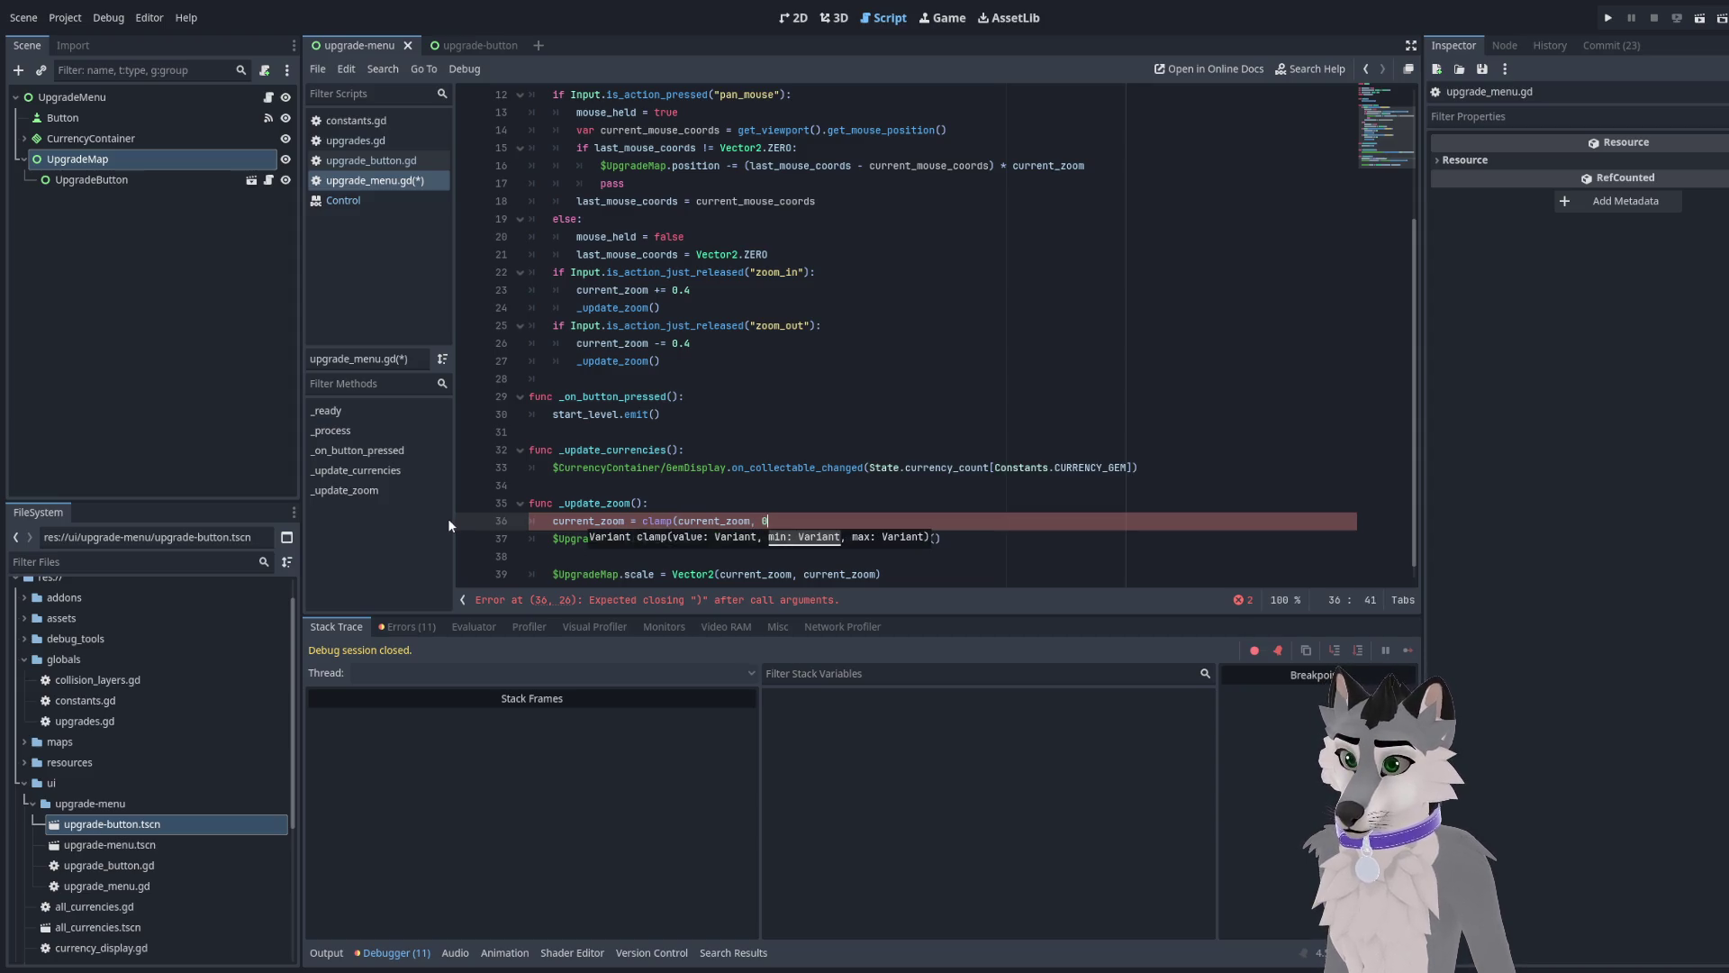
type("25")
key("BackSpace")
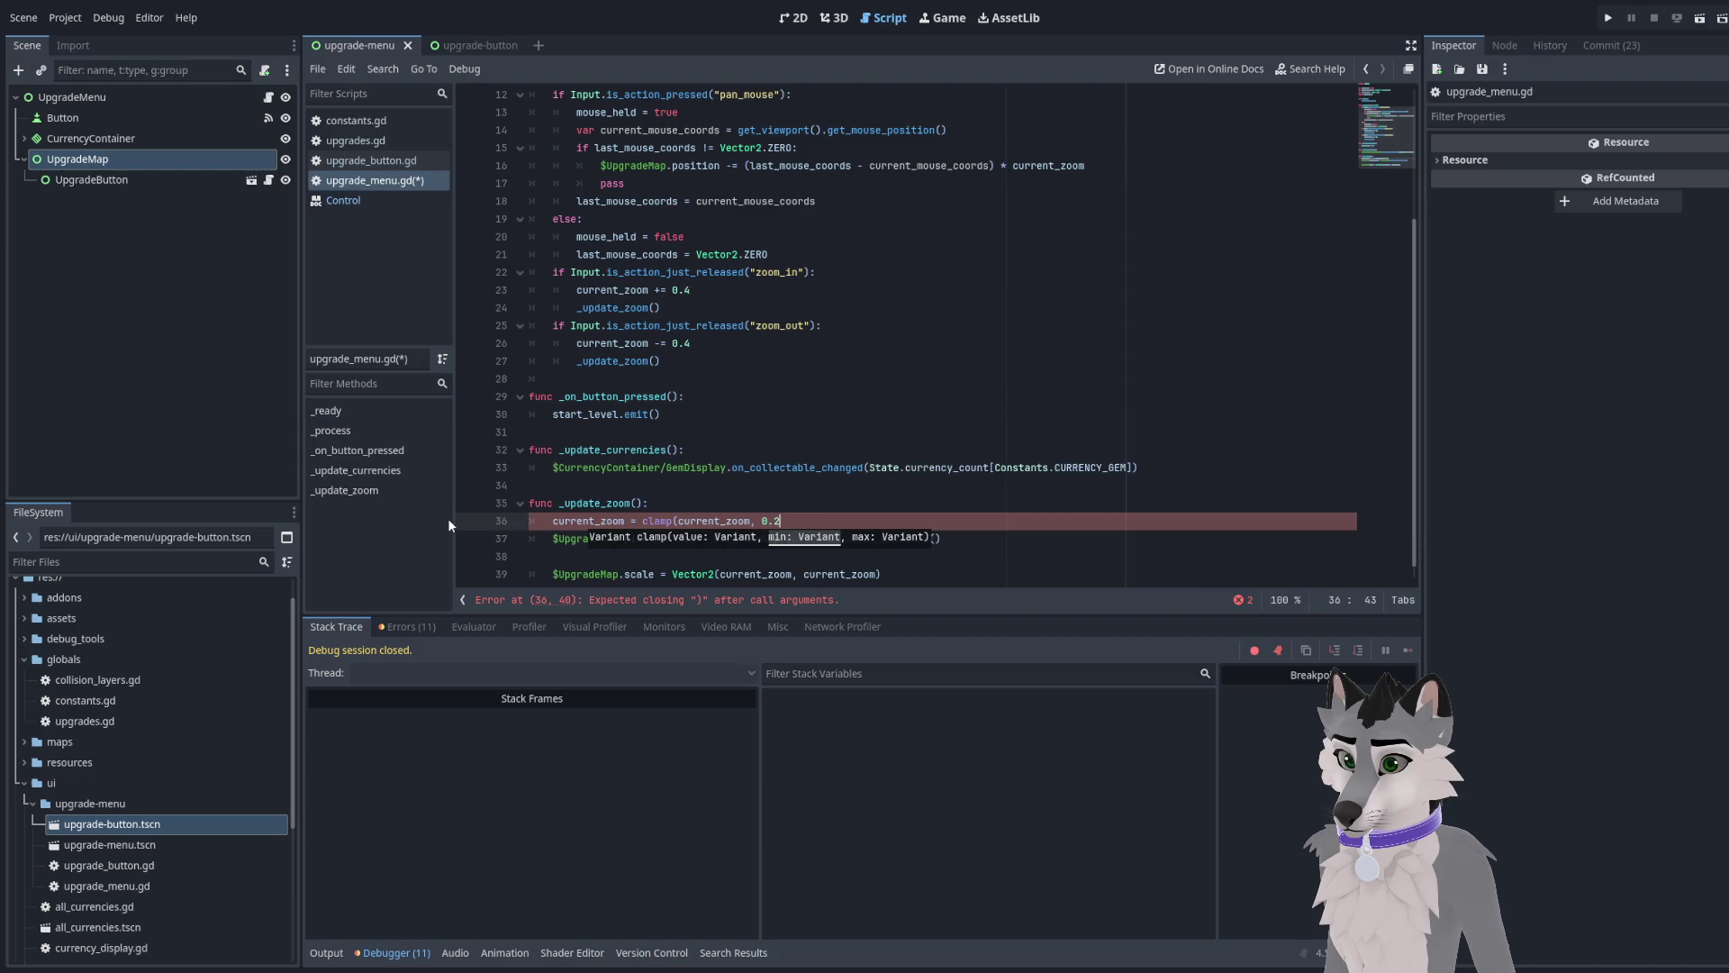
type(", ")
type("5.0")
key("ctrl+s")
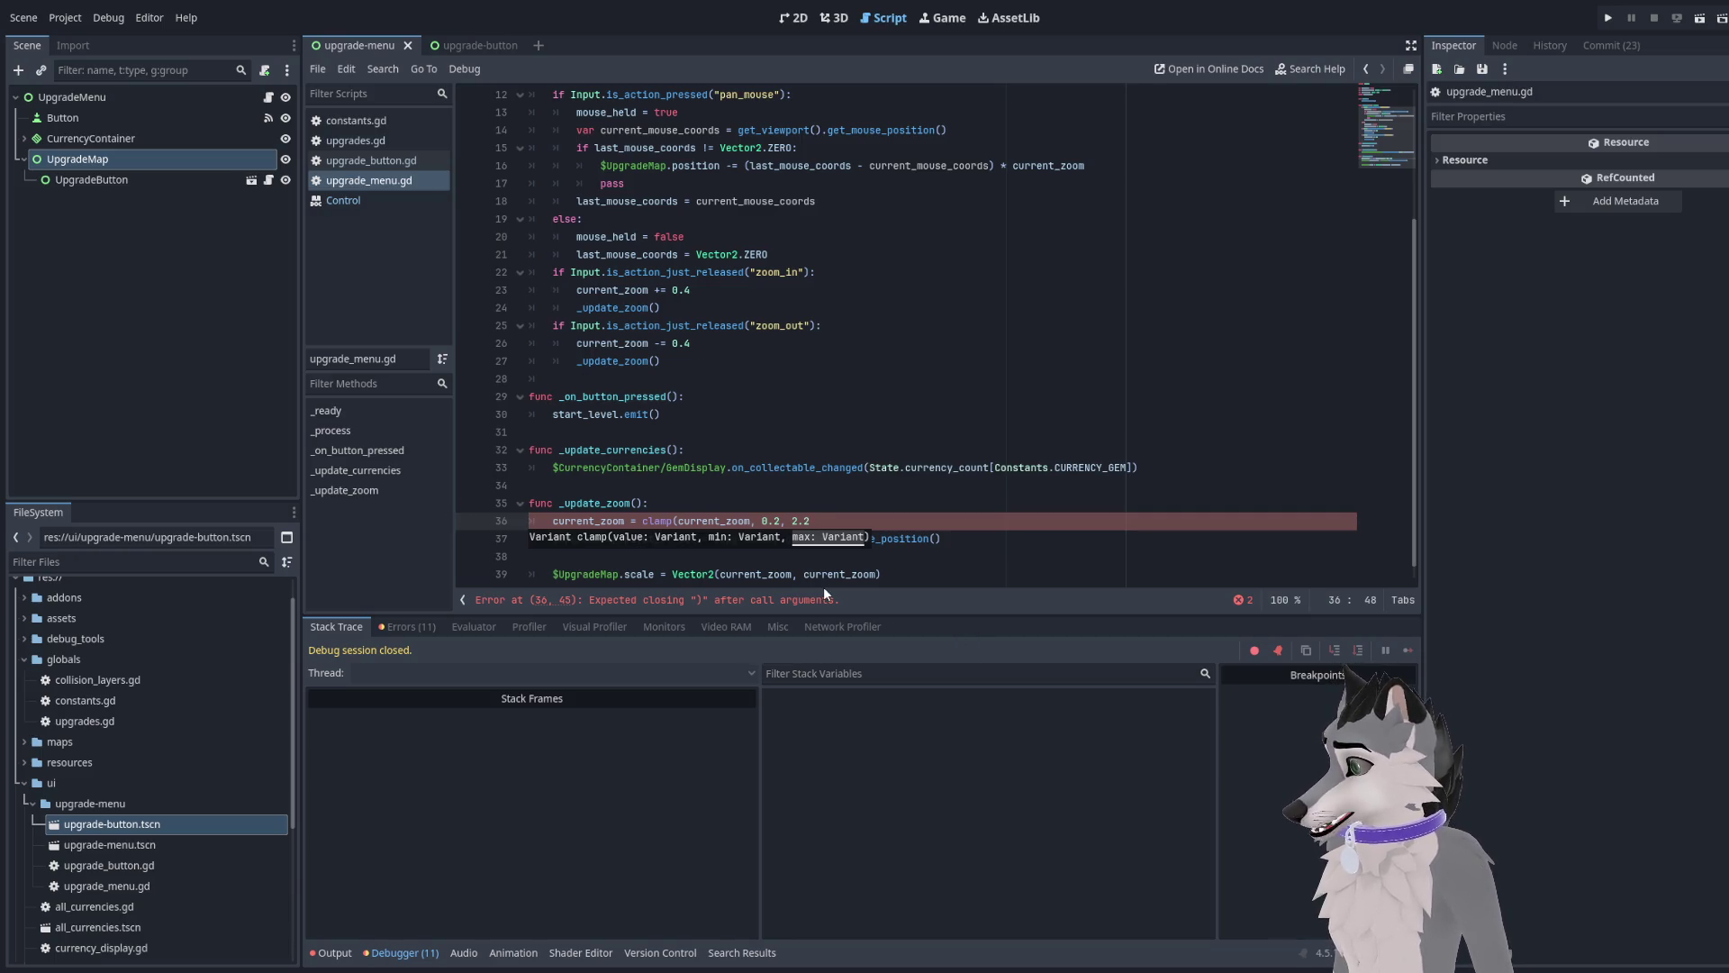
left_click(721, 450)
scroll(722, 495, "down", 1)
Close the clamp(current_zoom, 0.2, 2.2) call, then test panning and zooming the upgrade map
left_click(891, 504)
type(")")
key("F6")
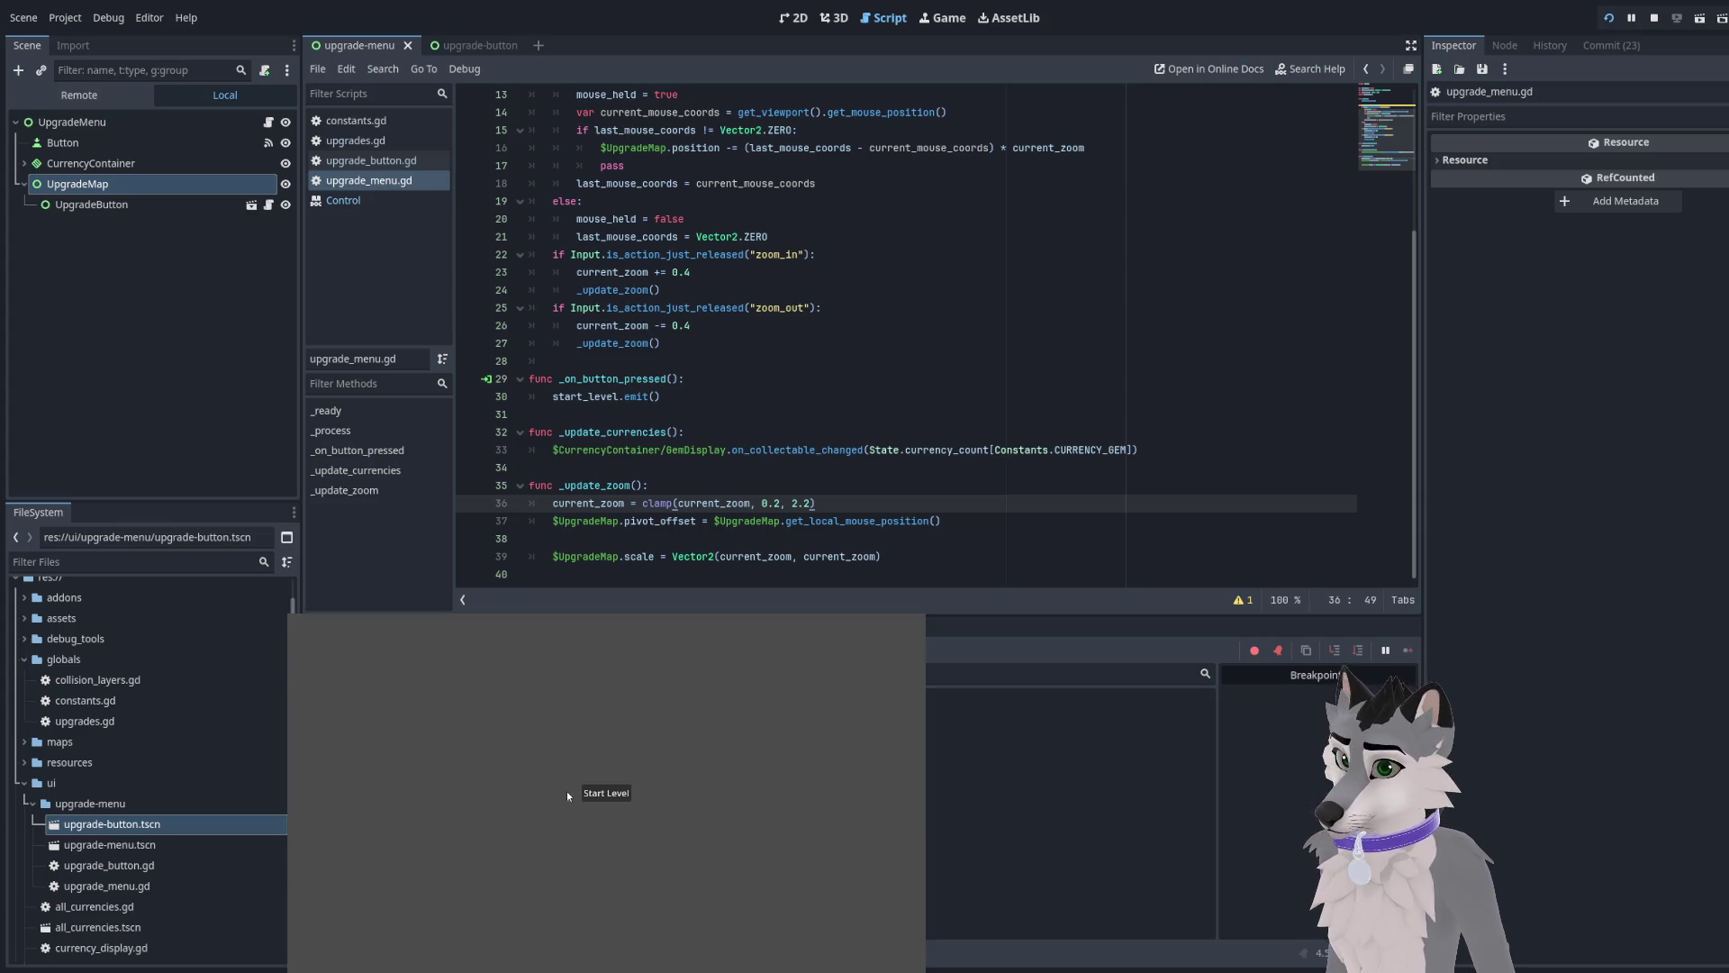
left_click(594, 793)
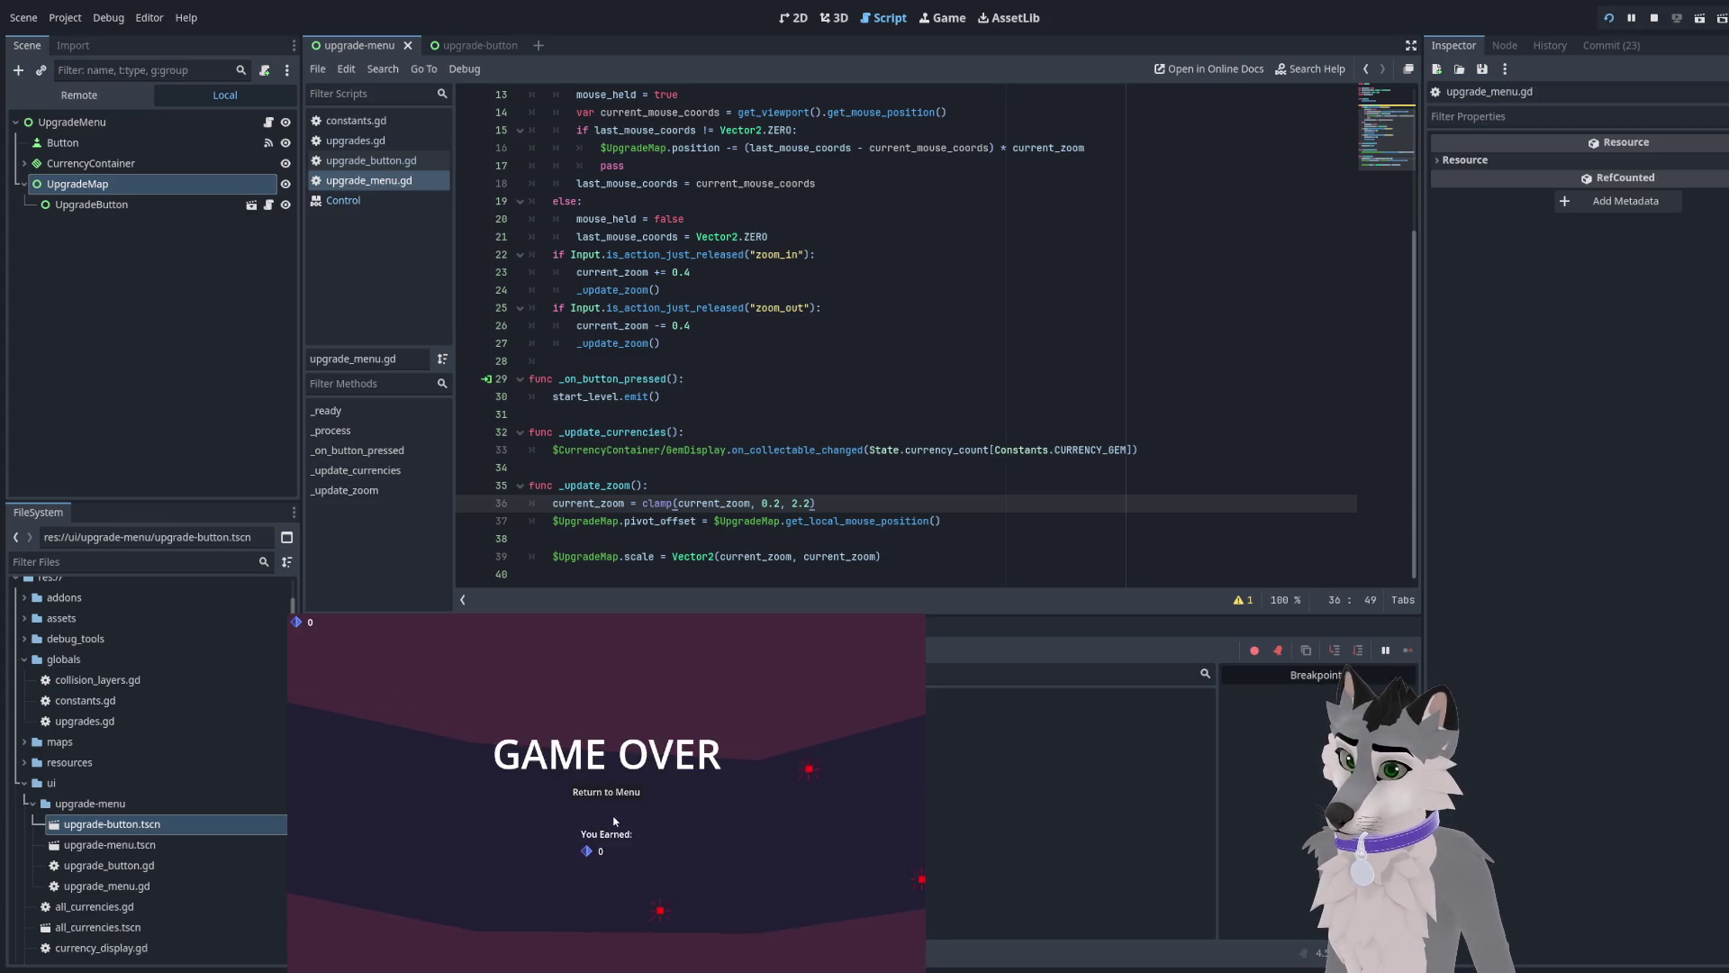
left_click(607, 792)
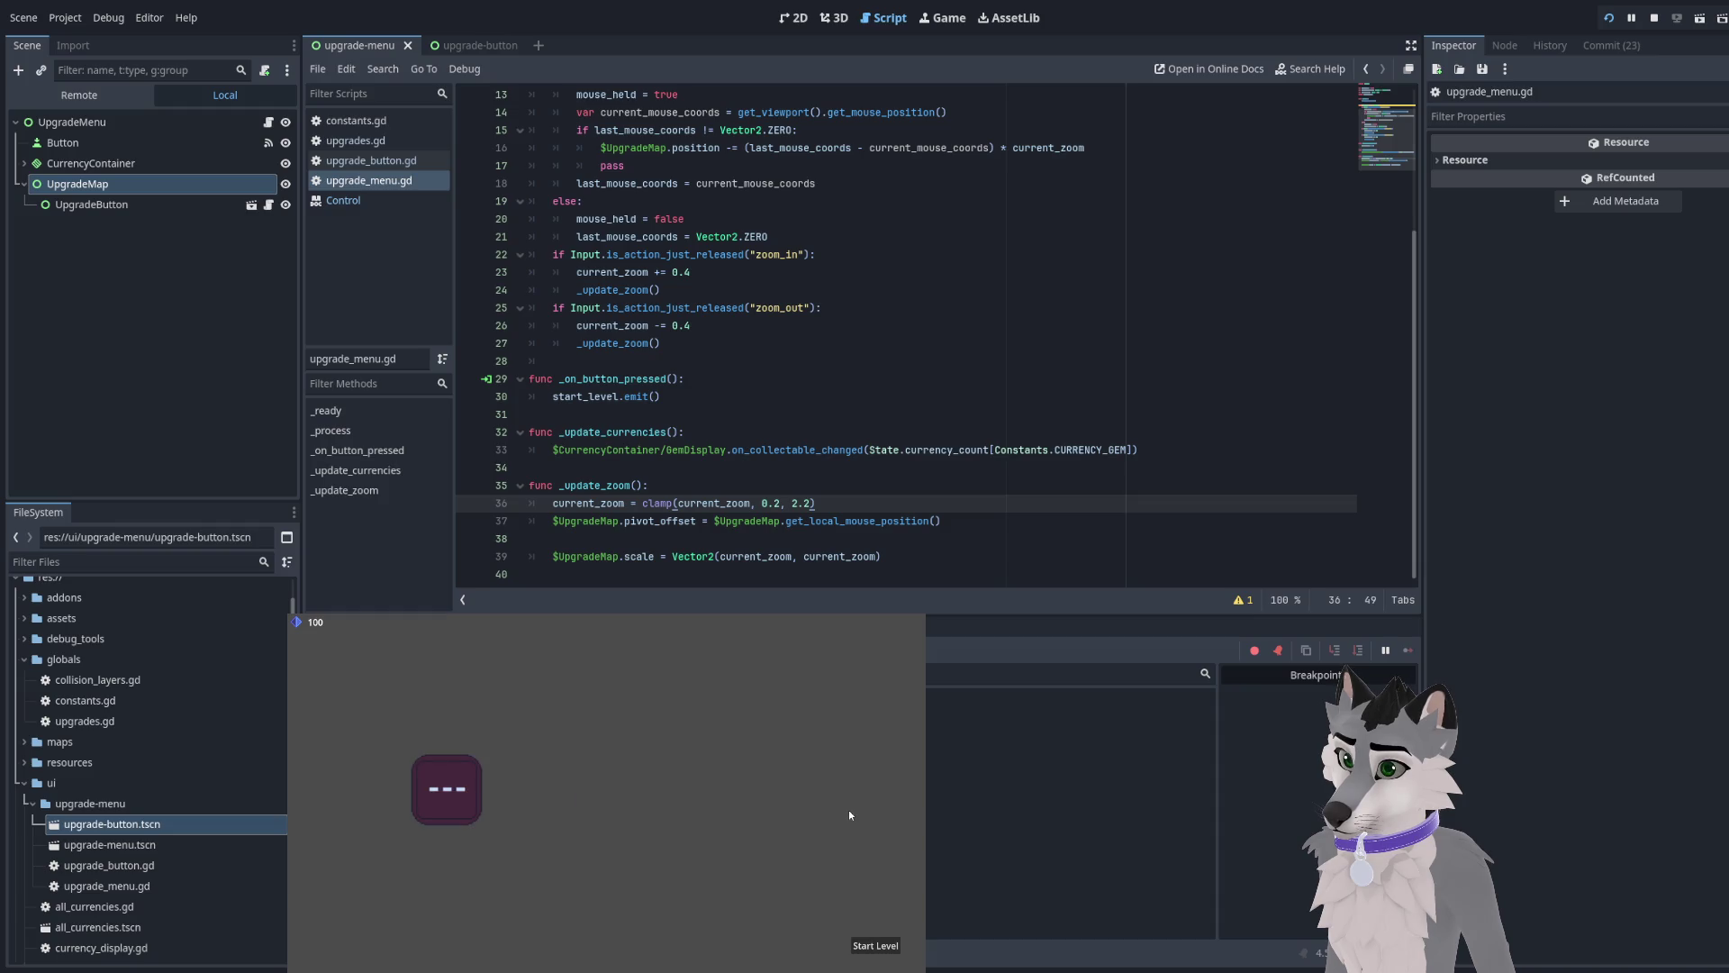
left_click_drag(405, 798, 599, 804)
scroll(602, 806, "down", 3)
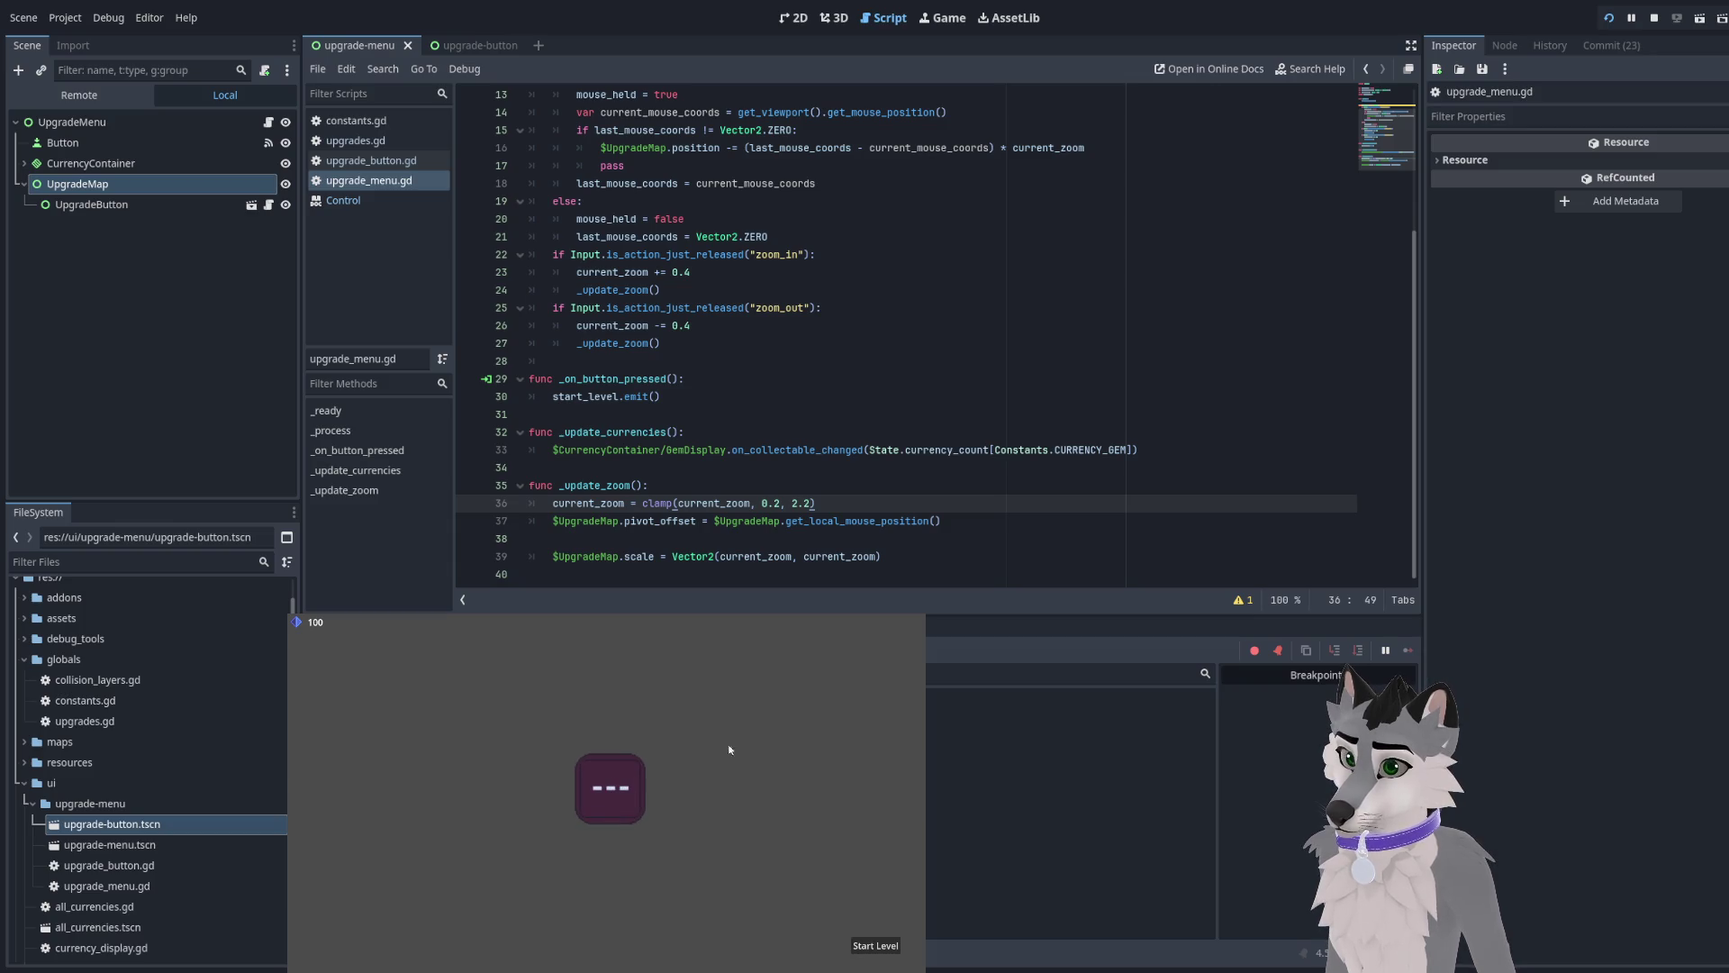
key("F8")
left_click(764, 502)
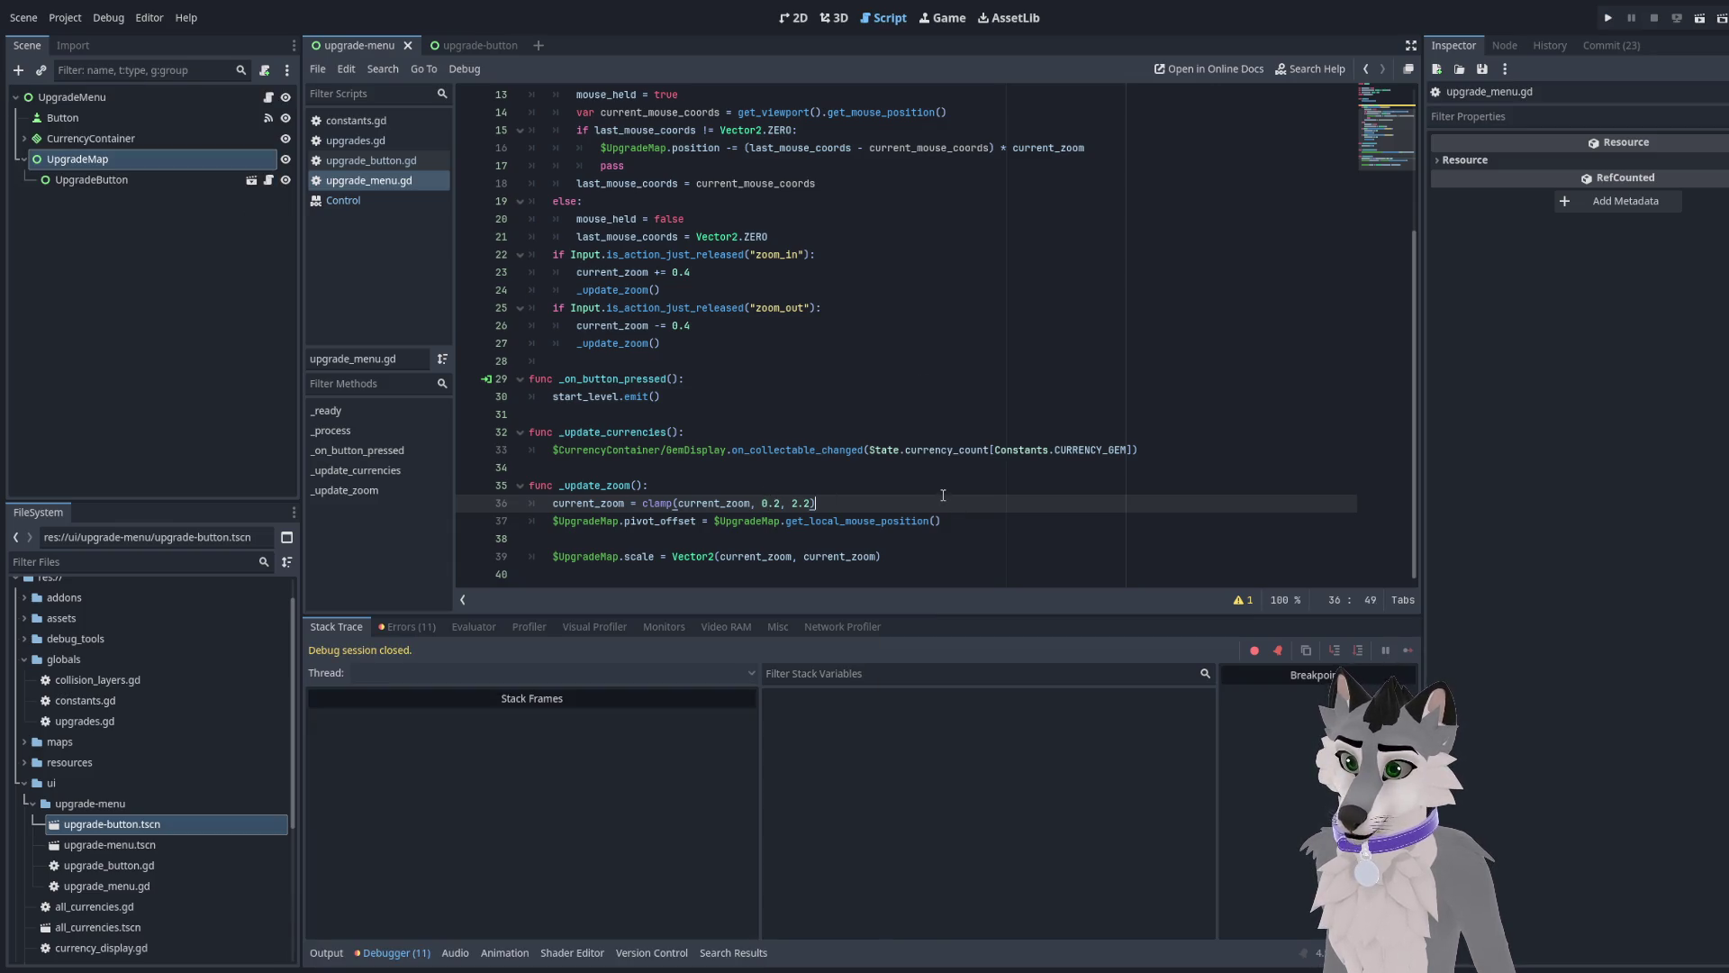
Declare var old_zoom: float = 1.0 below last_mouse_coords and save upgrade_menu.gd
scroll(943, 493, "up", 4)
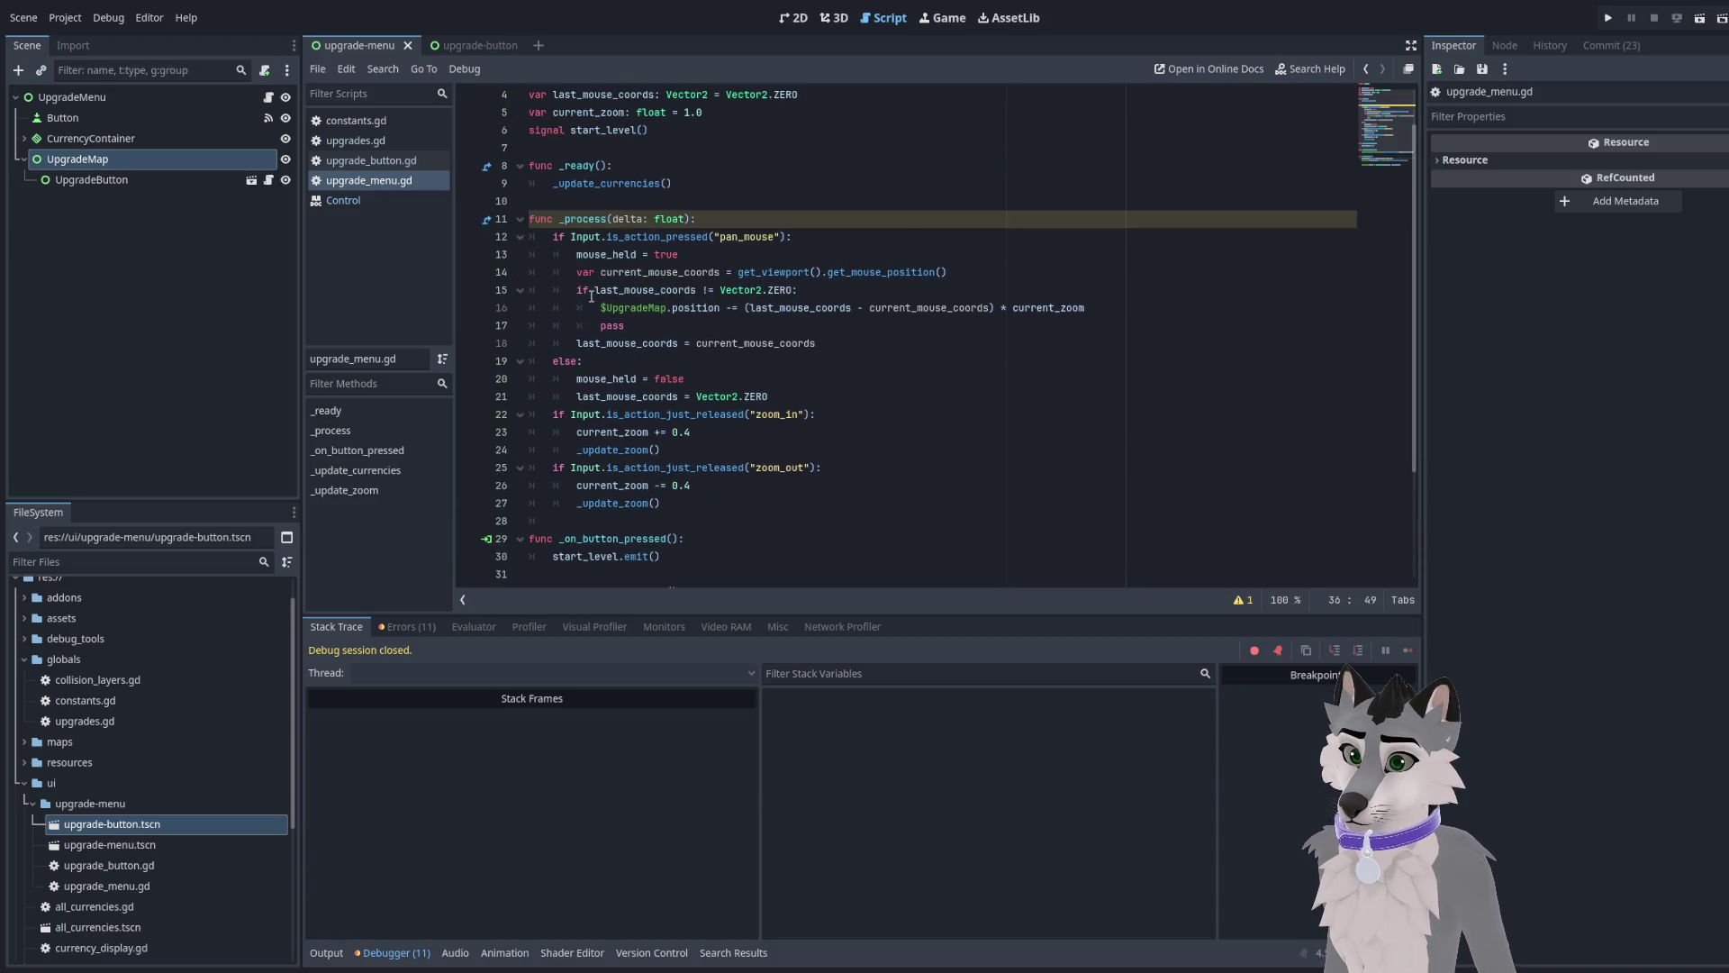
left_click(886, 157)
key("Return")
type("var old_zoom")
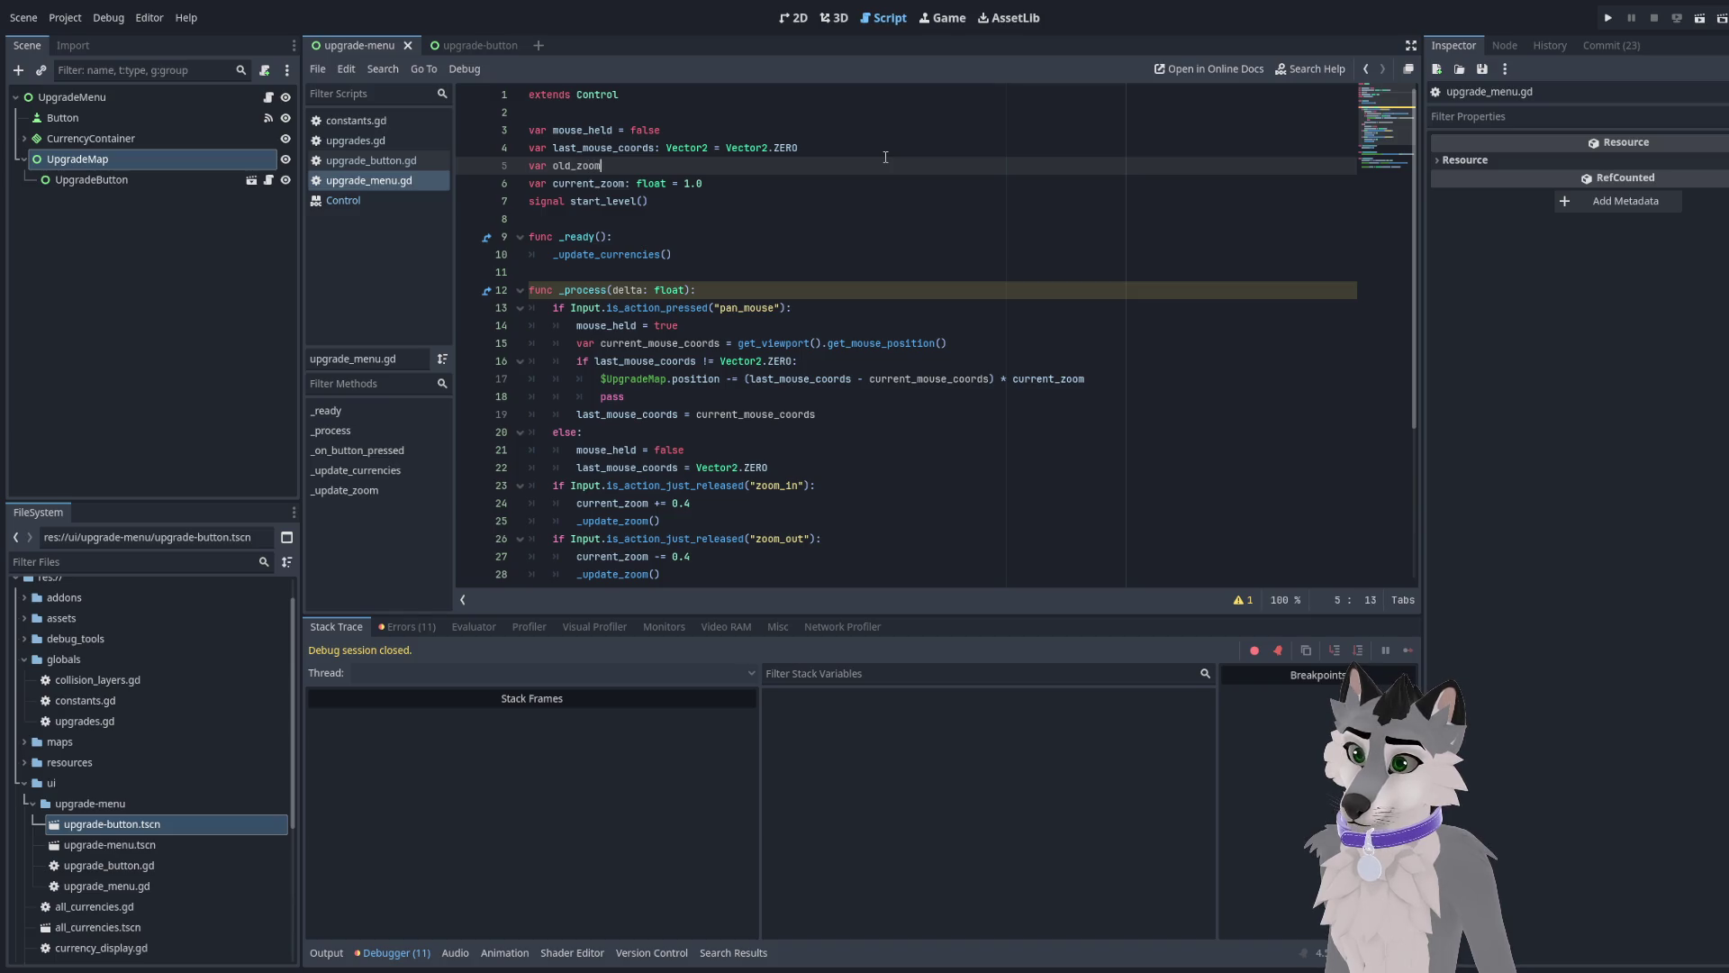
type(" = flo")
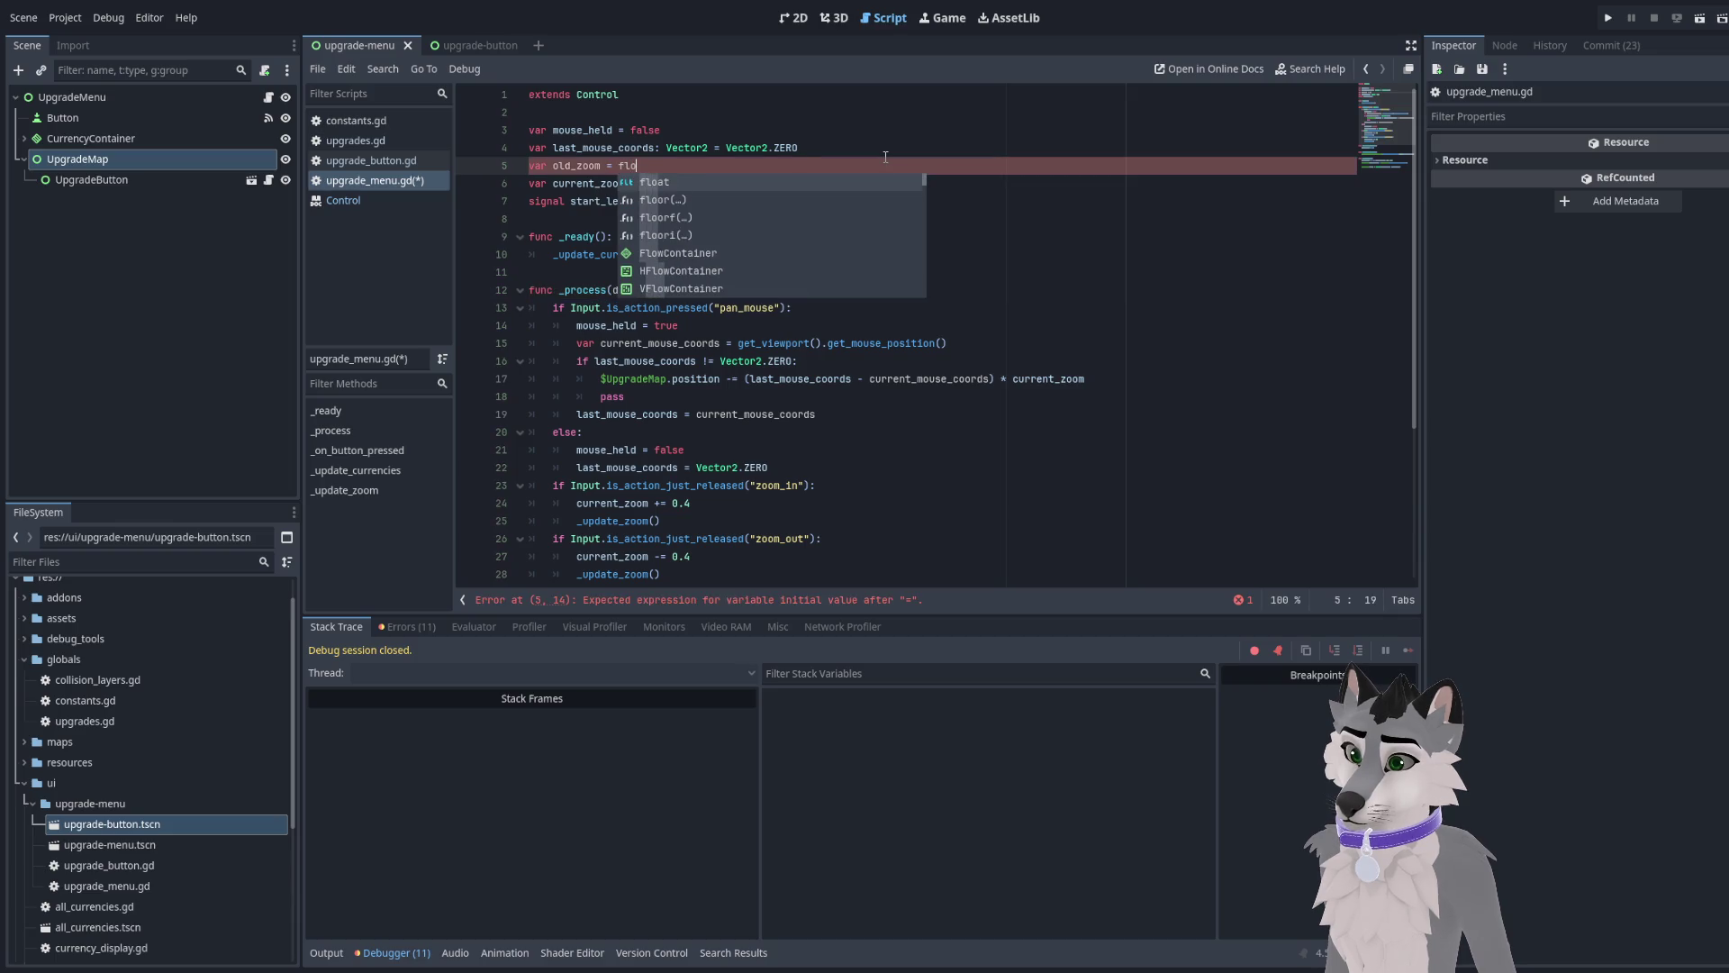
key("BackSpace")
key("BackSpace")
key("BackSpace")
key("BackSpace")
type(": float = 1.0")
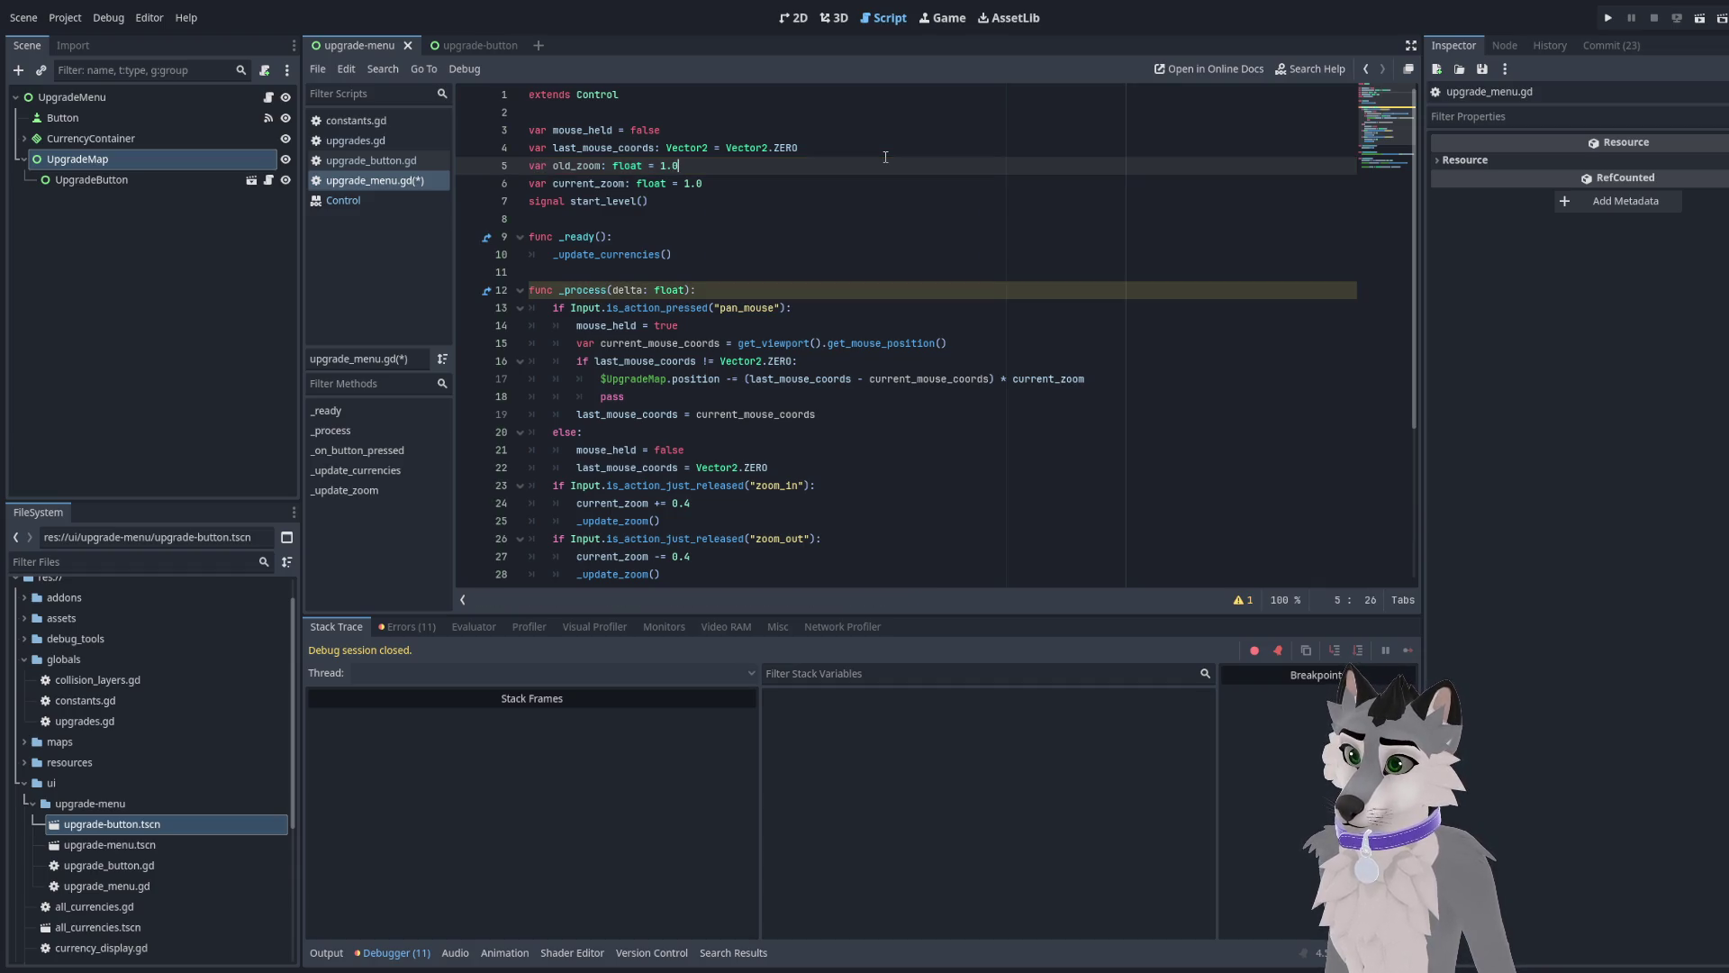
key("ctrl+s")
scroll(954, 215, "down", 3)
left_click(916, 414)
scroll(916, 414, "down", 1)
Add an 'if current_zoom != old_zoom:' check below the clamp line
left_click(916, 498)
key("Return")
type("if (current_zoom")
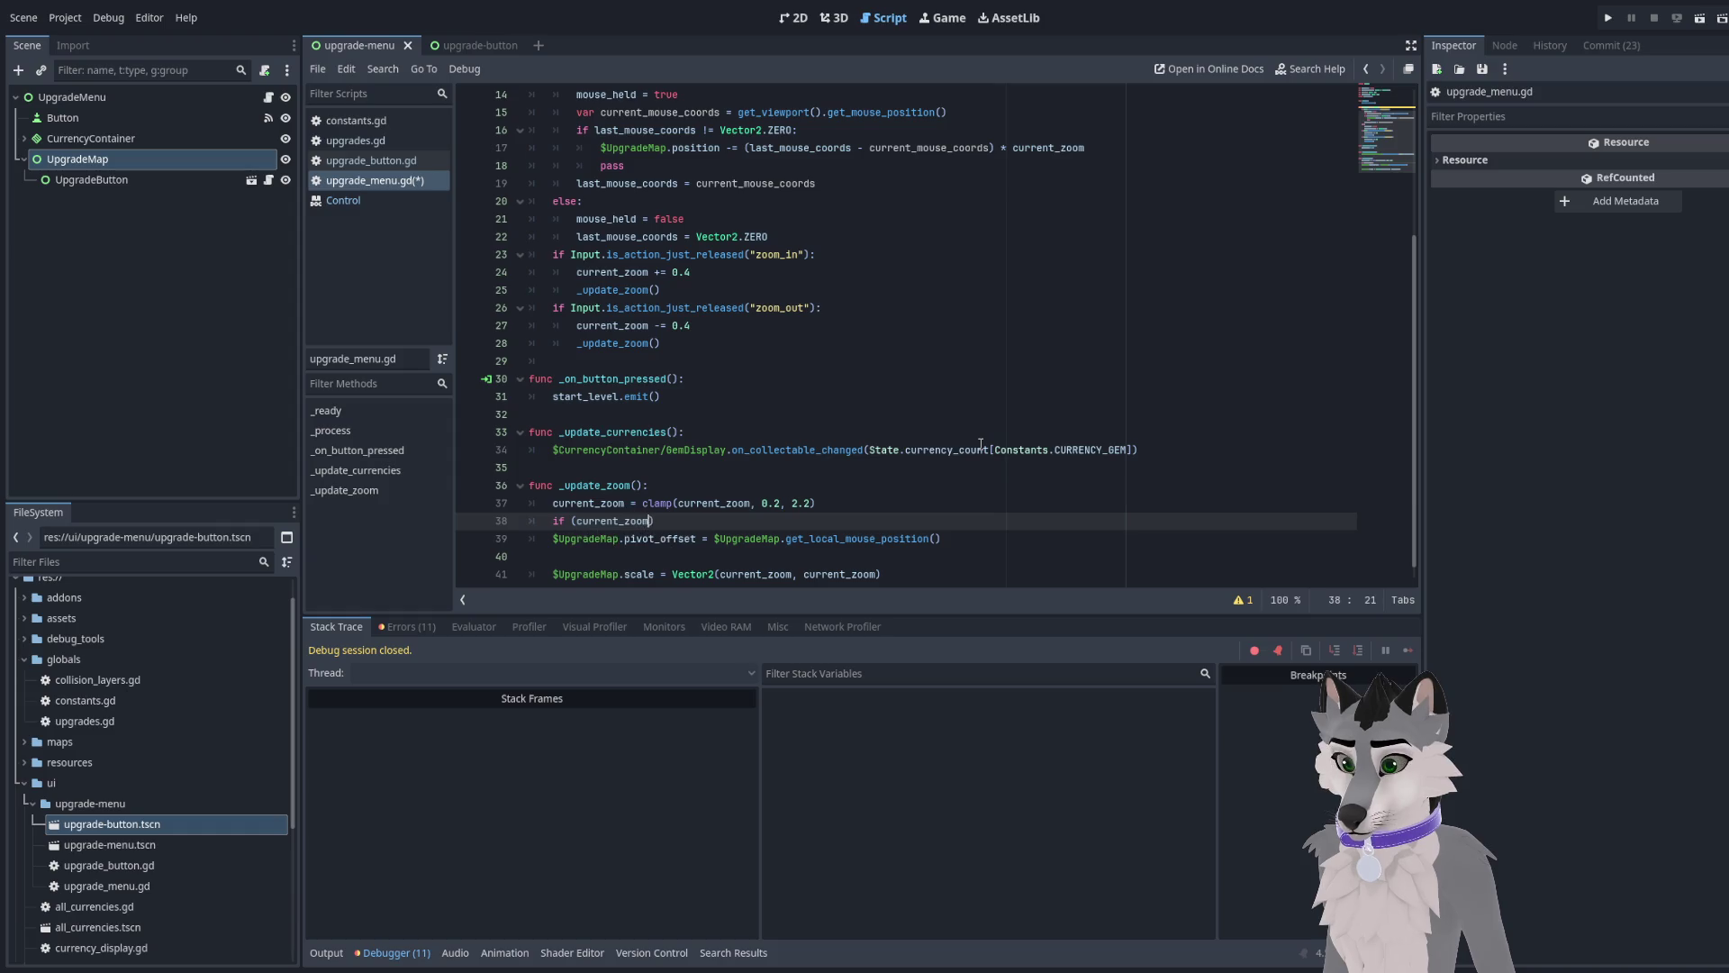
key("Delete")
key("BackSpace")
key("Home")
key("Delete")
key("End")
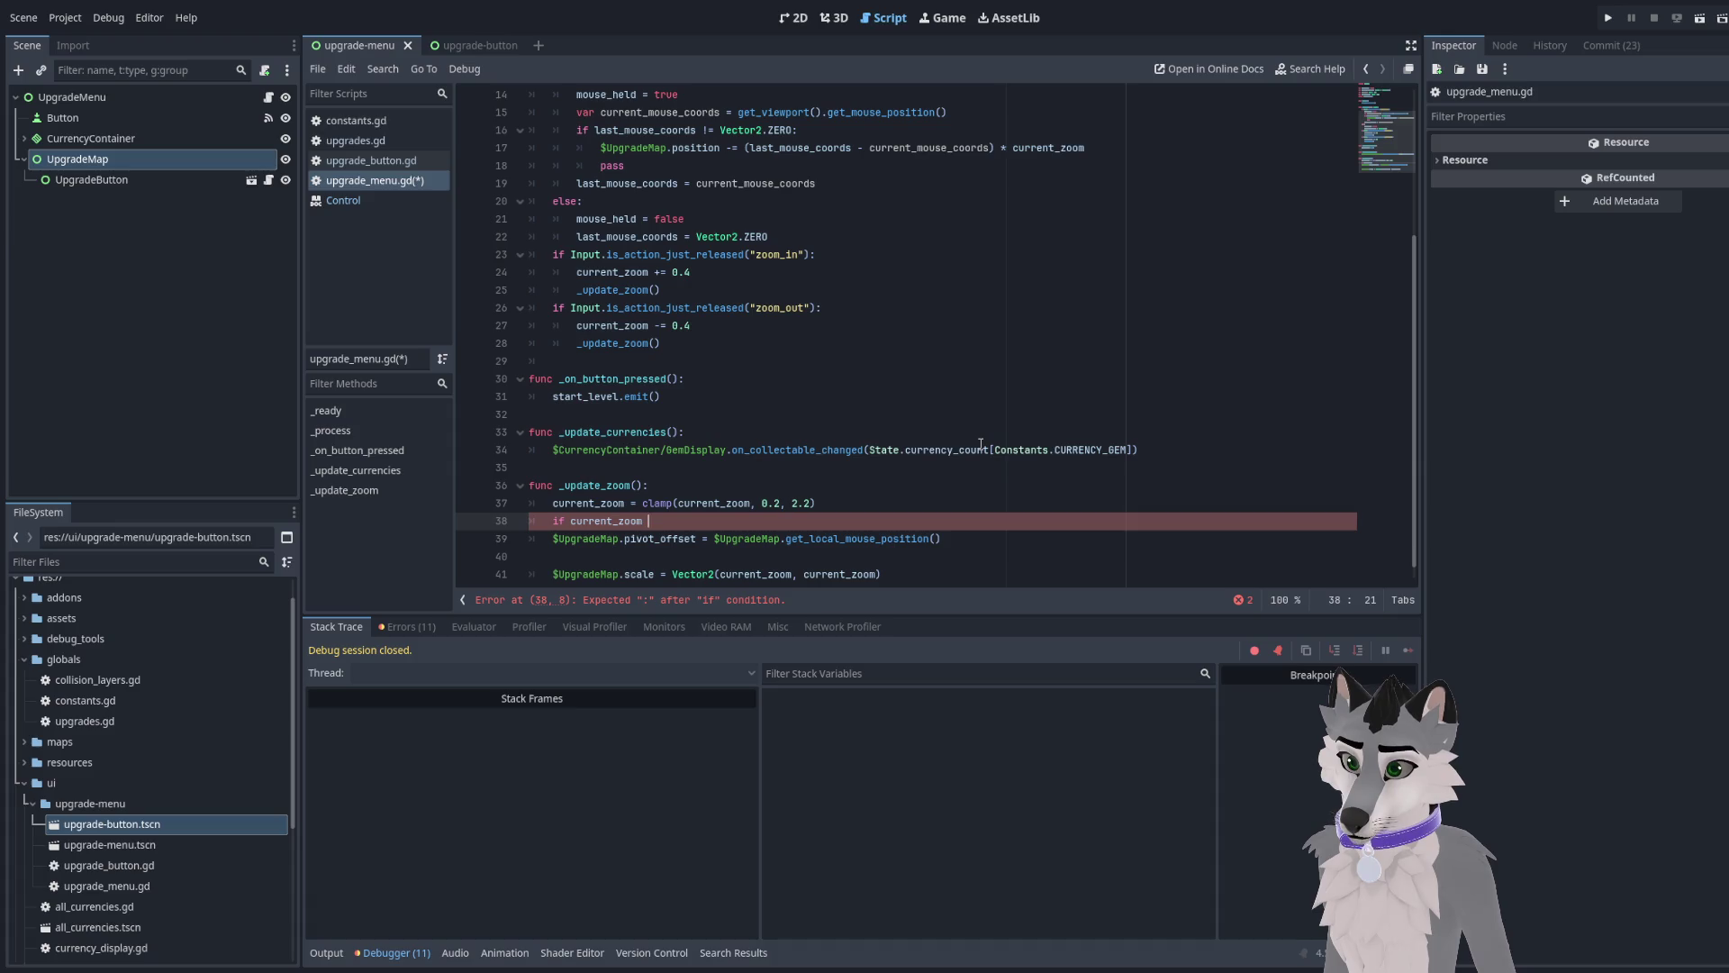
type("!= old_zoom:")
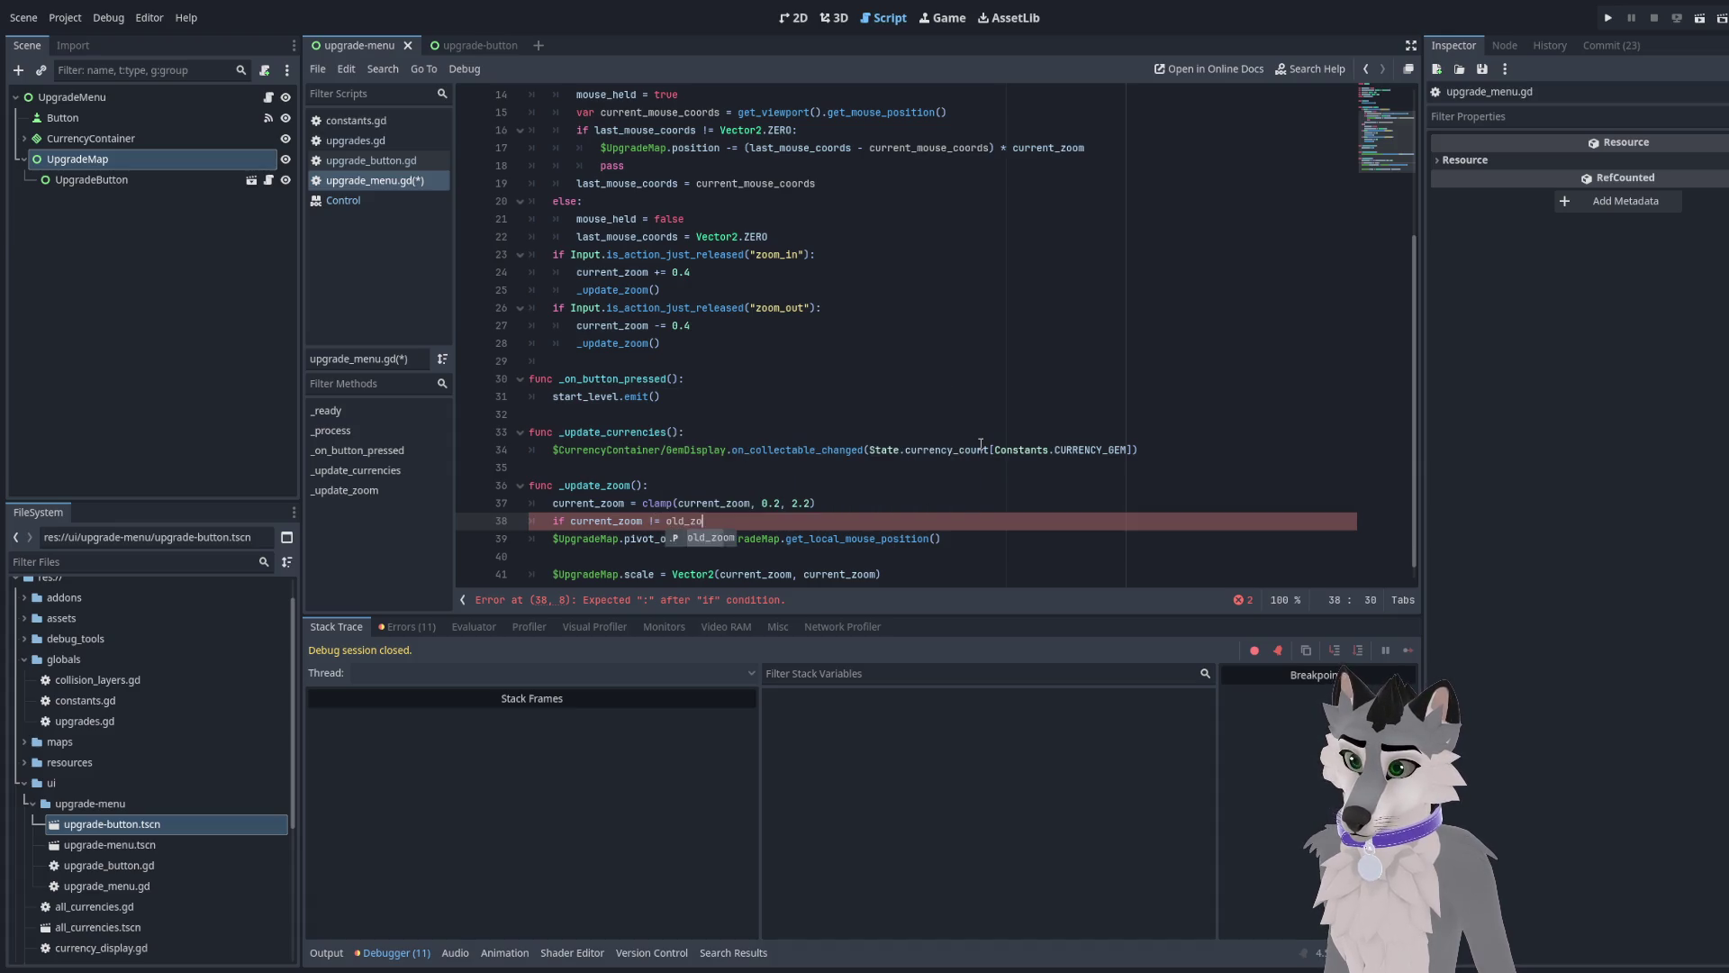
key("Return")
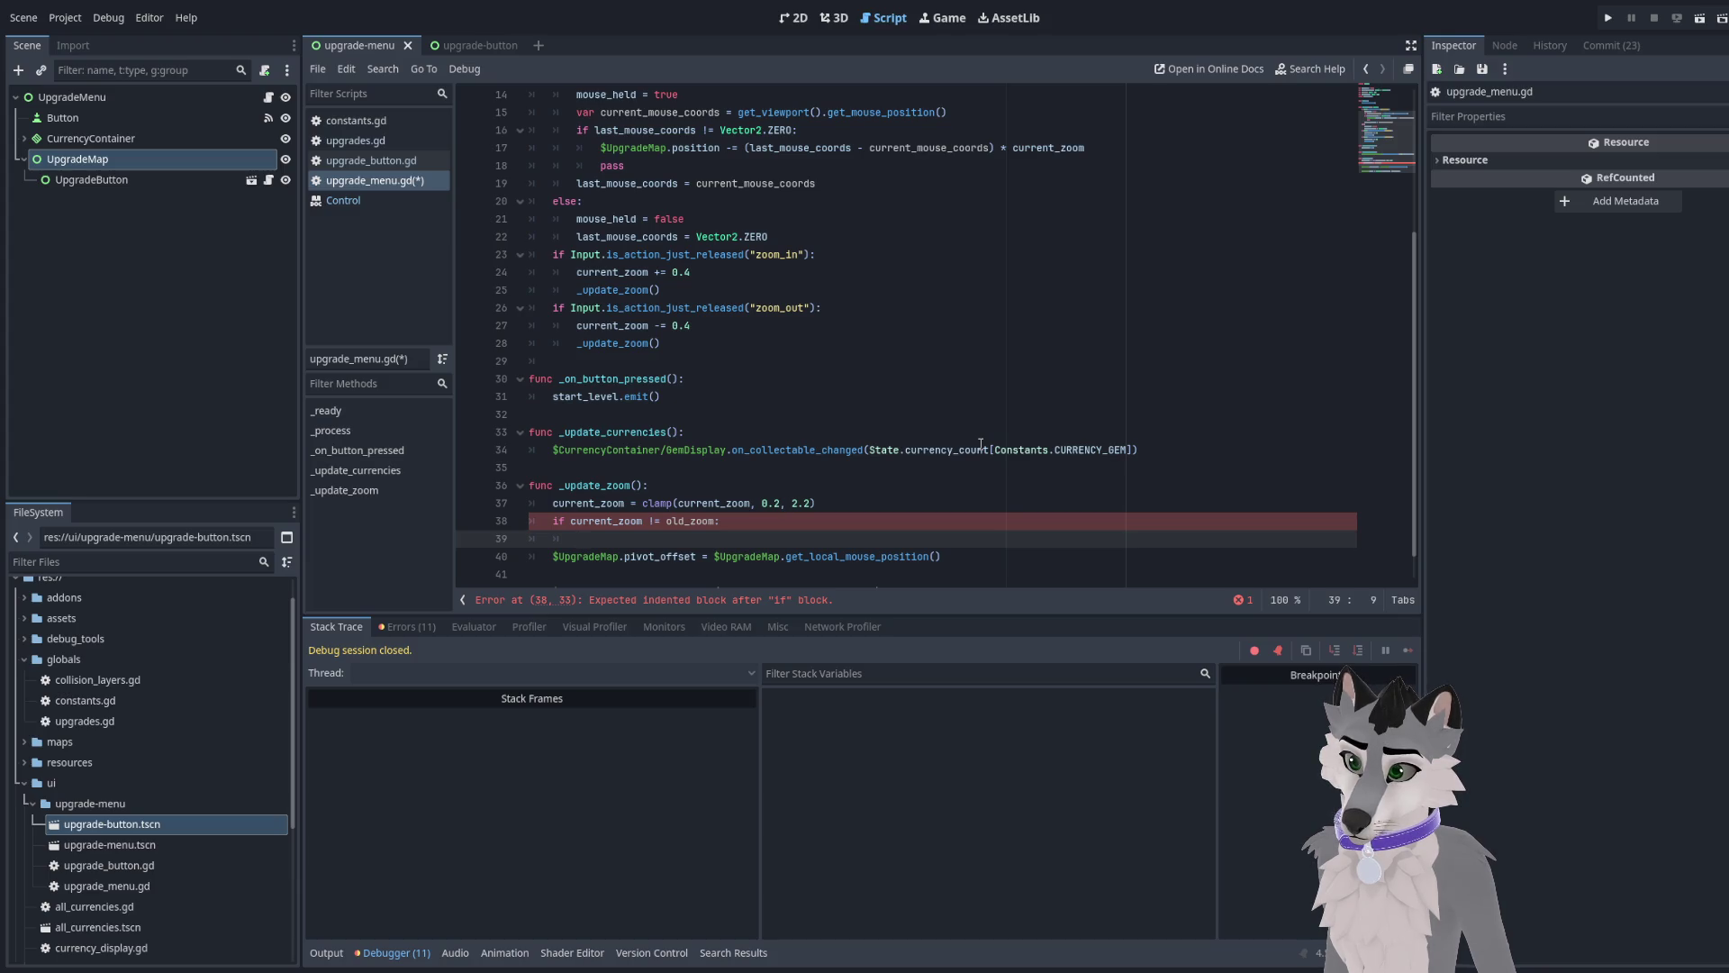
Indent the pivot_offset and scale lines under the if and remove the blank lines
key("Down")
key("shift+Down")
key("shift+Down")
key("Tab")
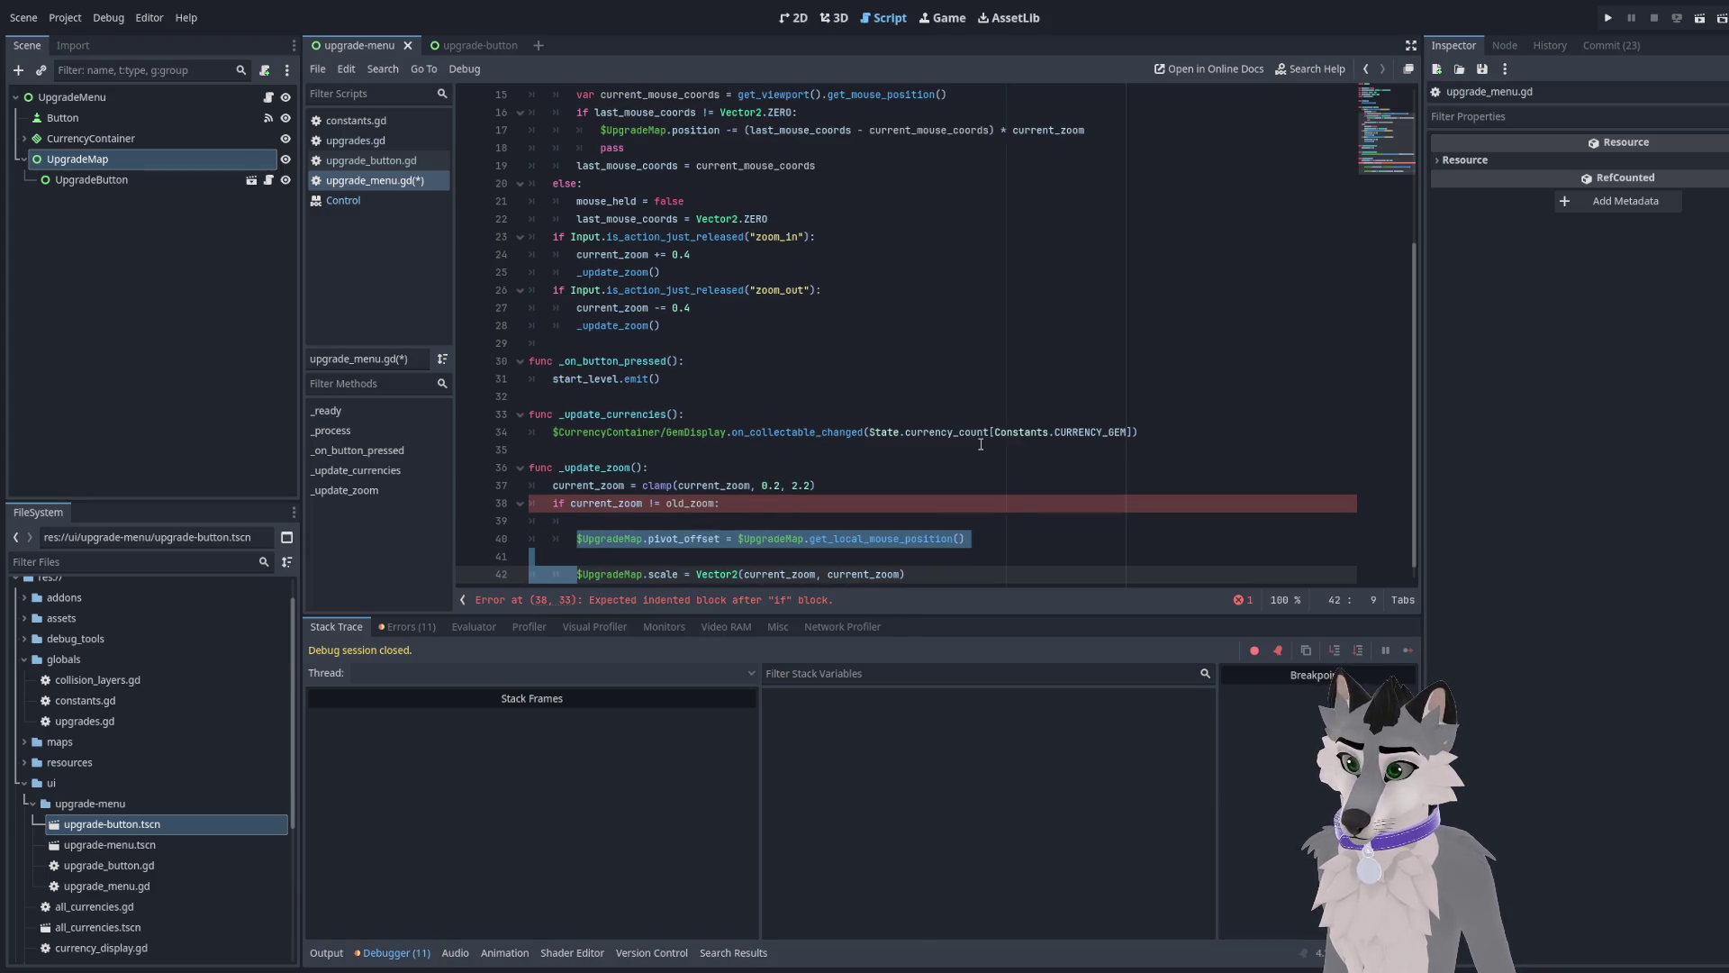
key("Left")
key("BackSpace")
key("BackSpace")
key("BackSpace")
key("Down")
key("Delete")
Add old_zoom = current_zoom inside the if block and save the script
key("End")
key("Return")
type("old_zoom = curren")
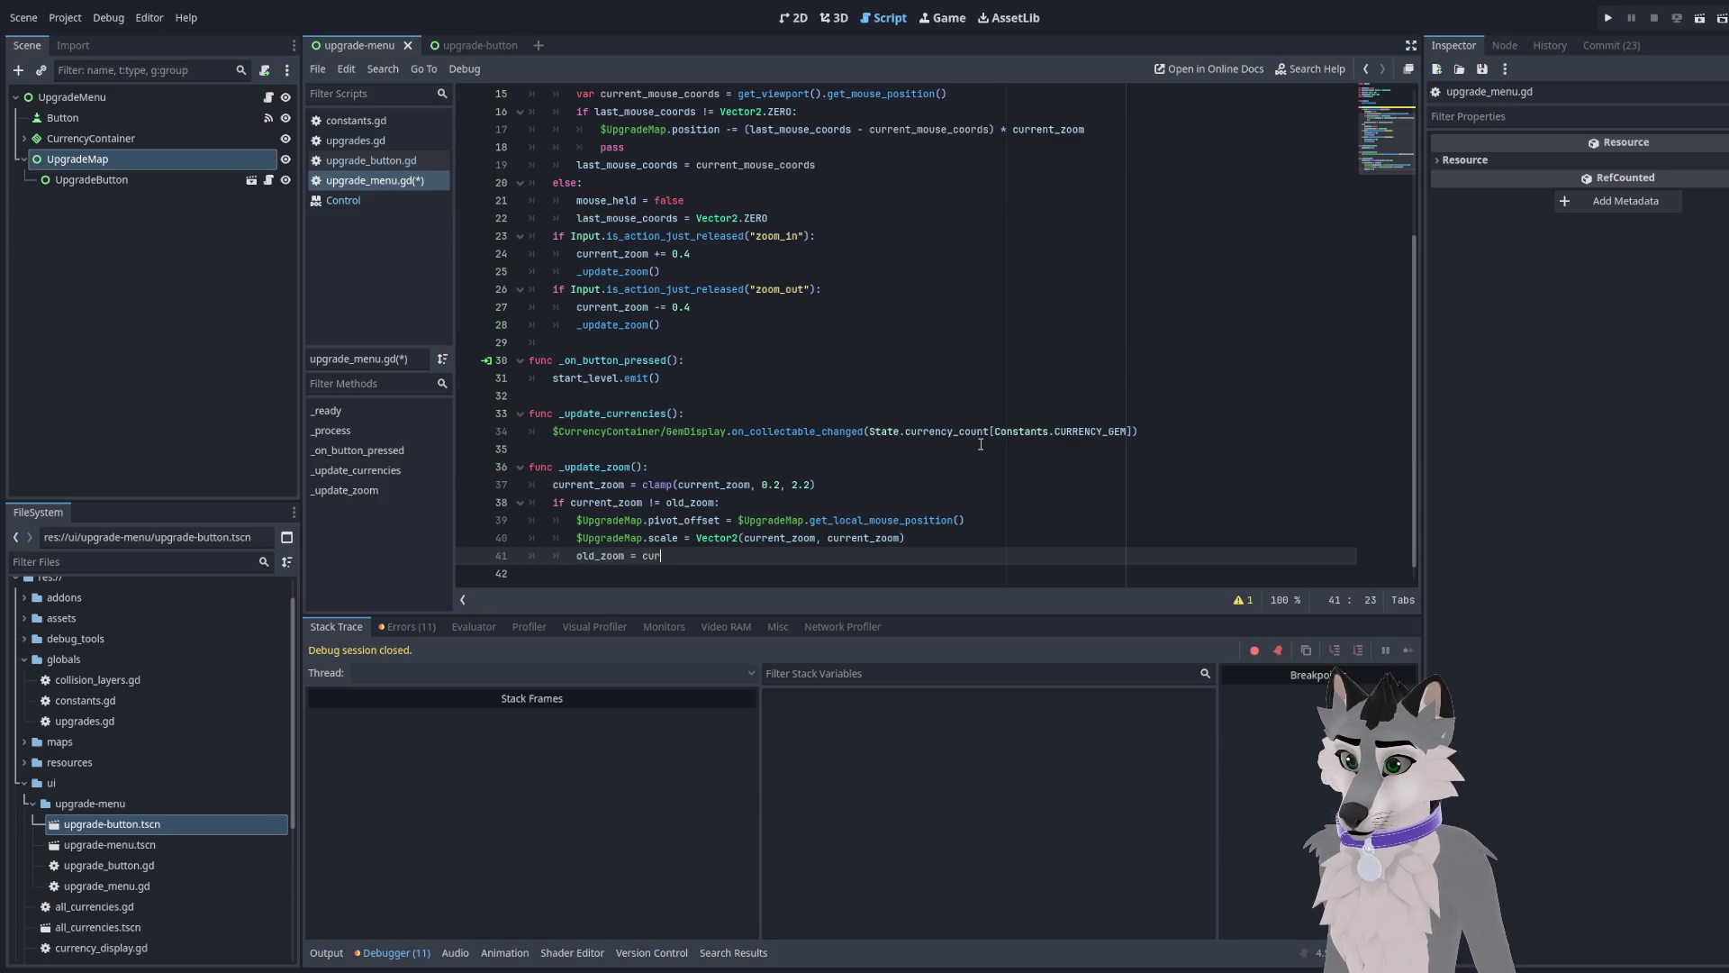
key("Return")
key("ctrl+s")
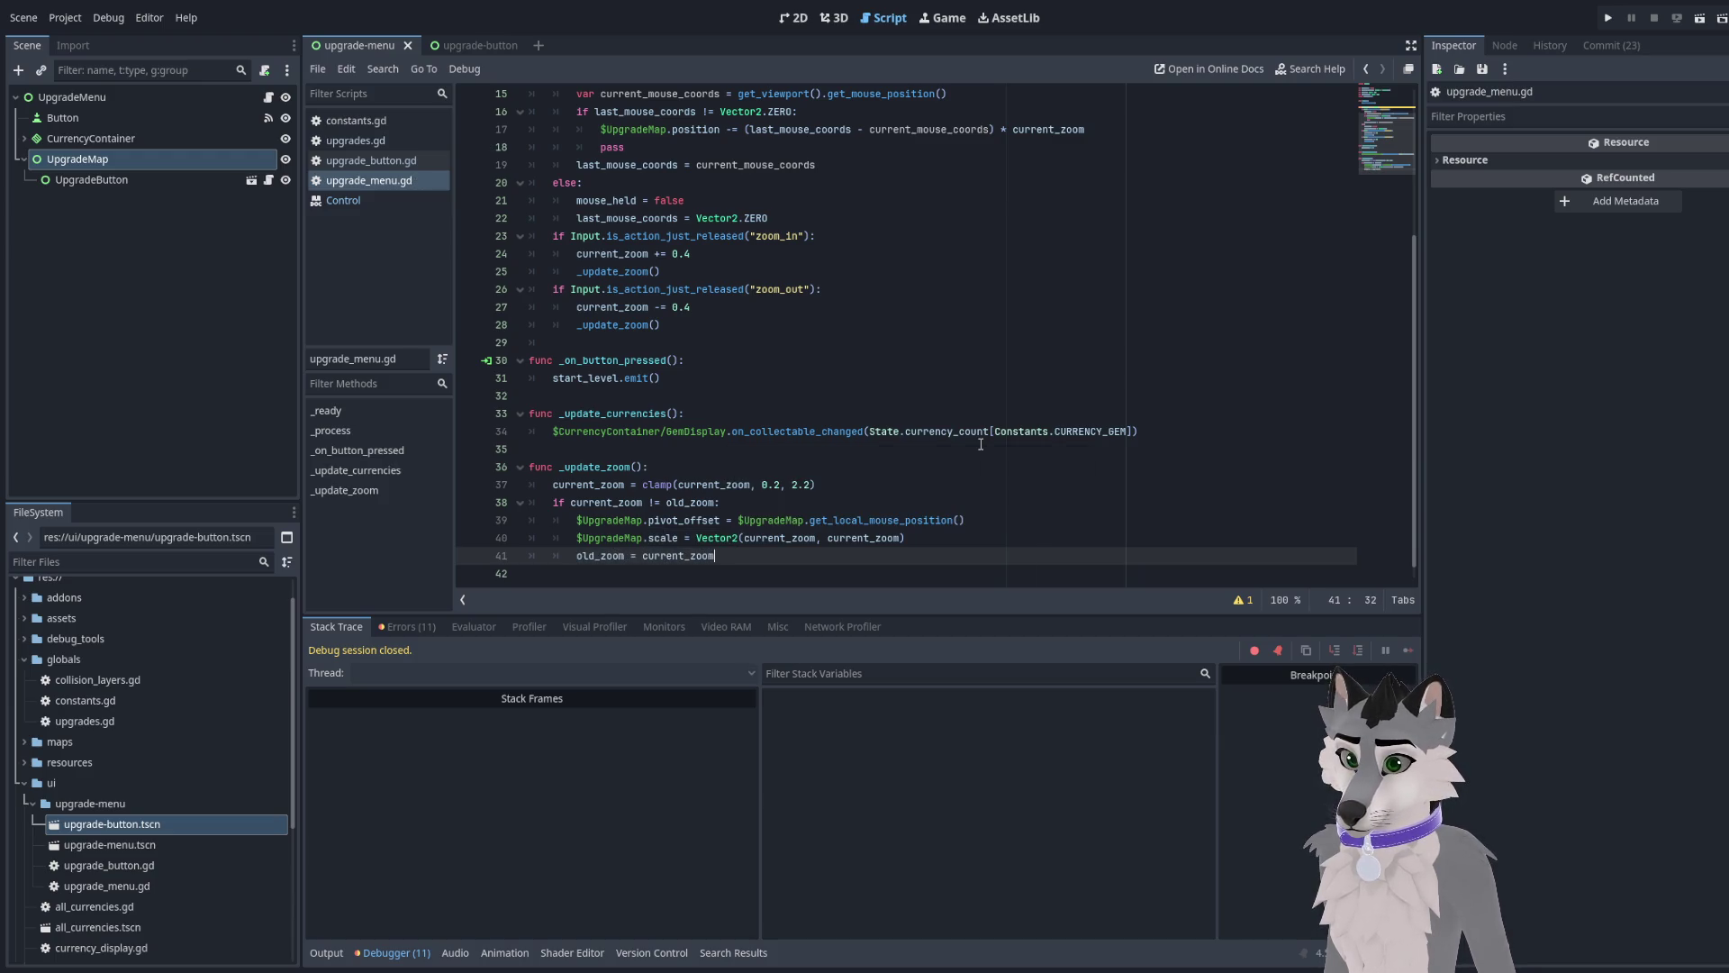
Test-run the zoom changes, review the zoom_in lines, then switch to upgrade_button.gd
key("F5")
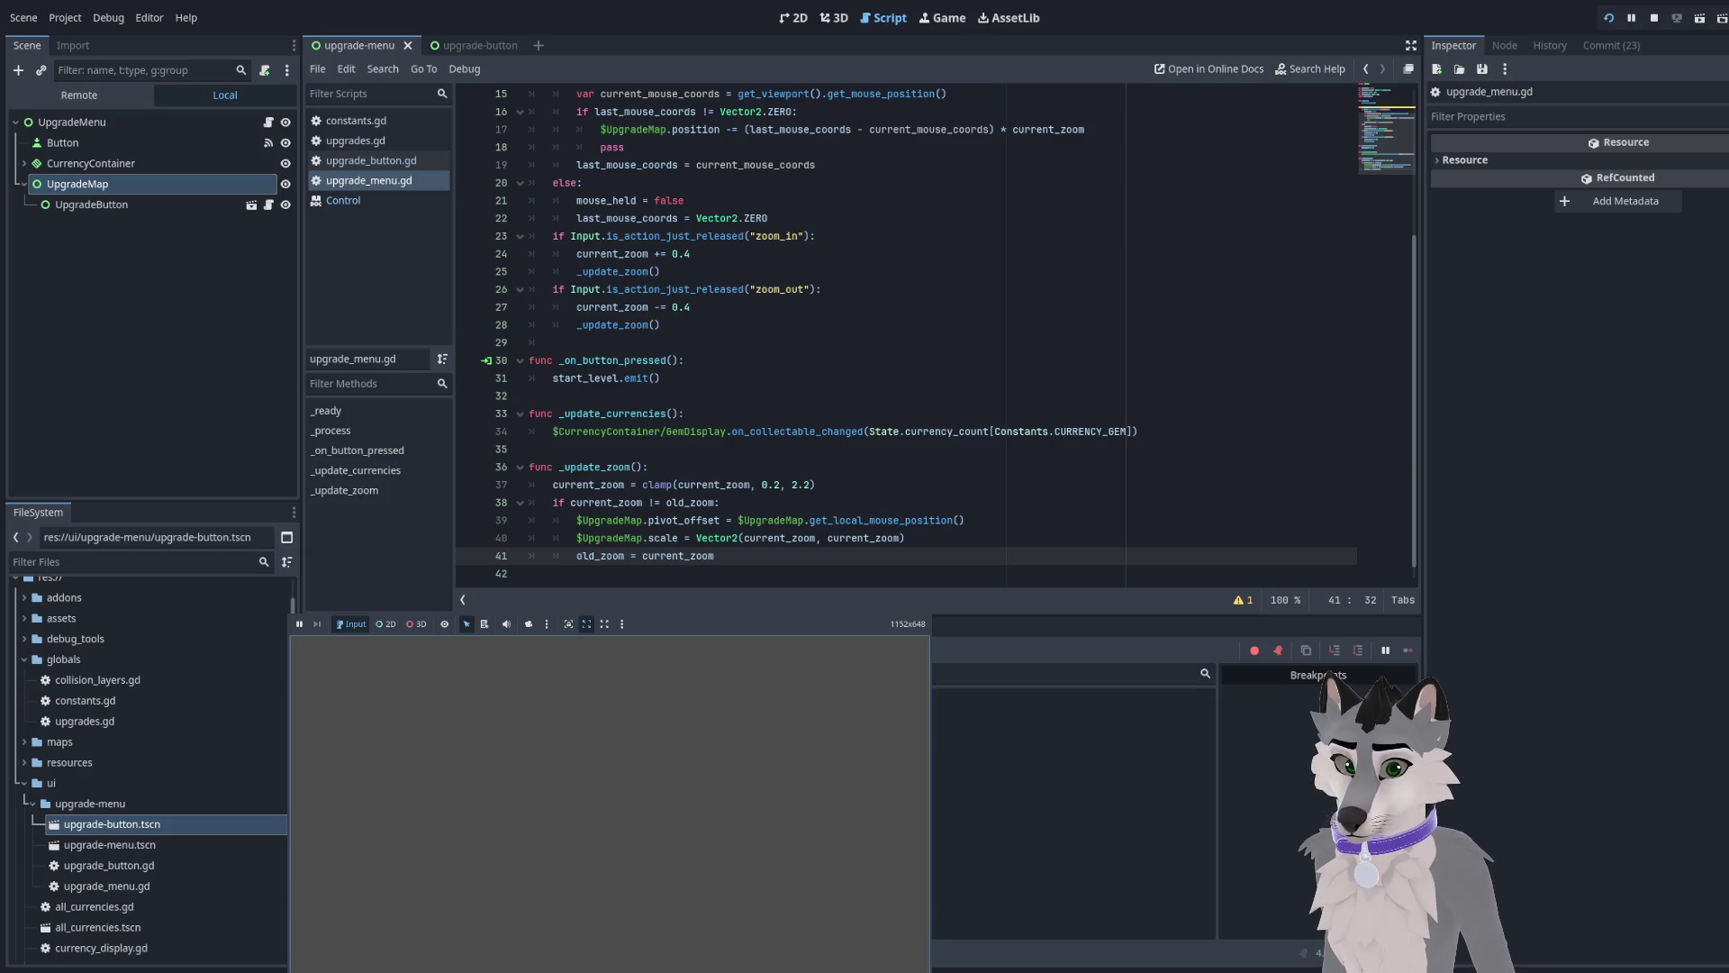
left_click(827, 307)
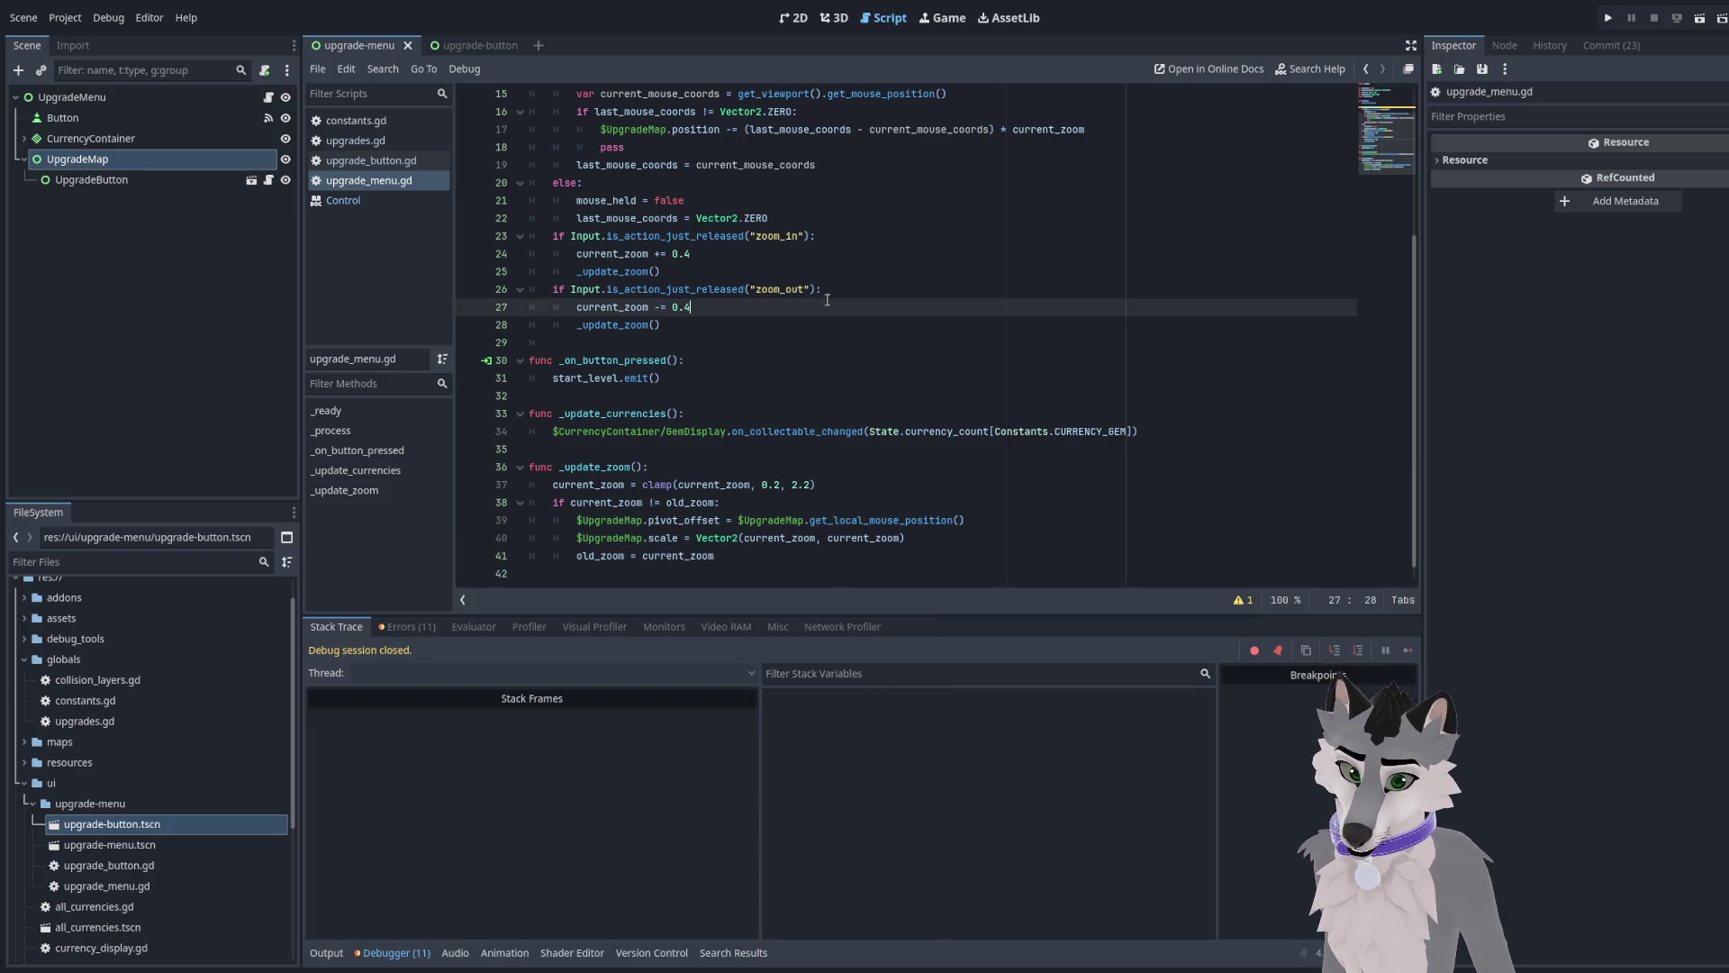
left_click(997, 249)
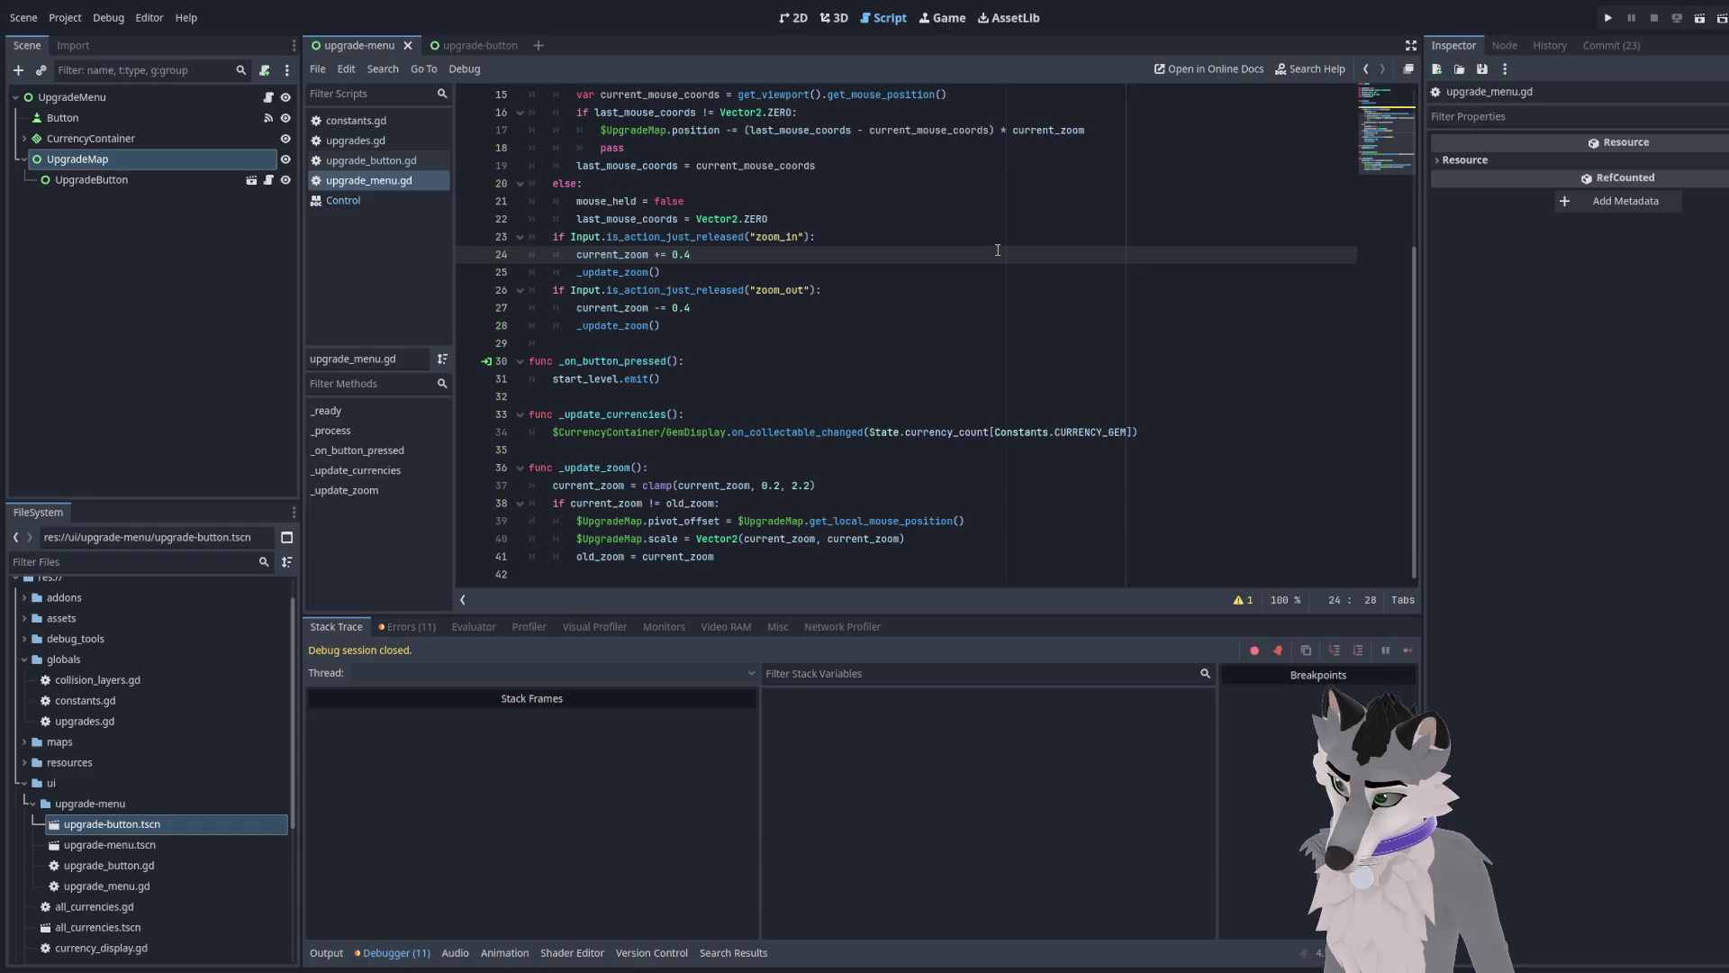
left_click(991, 236)
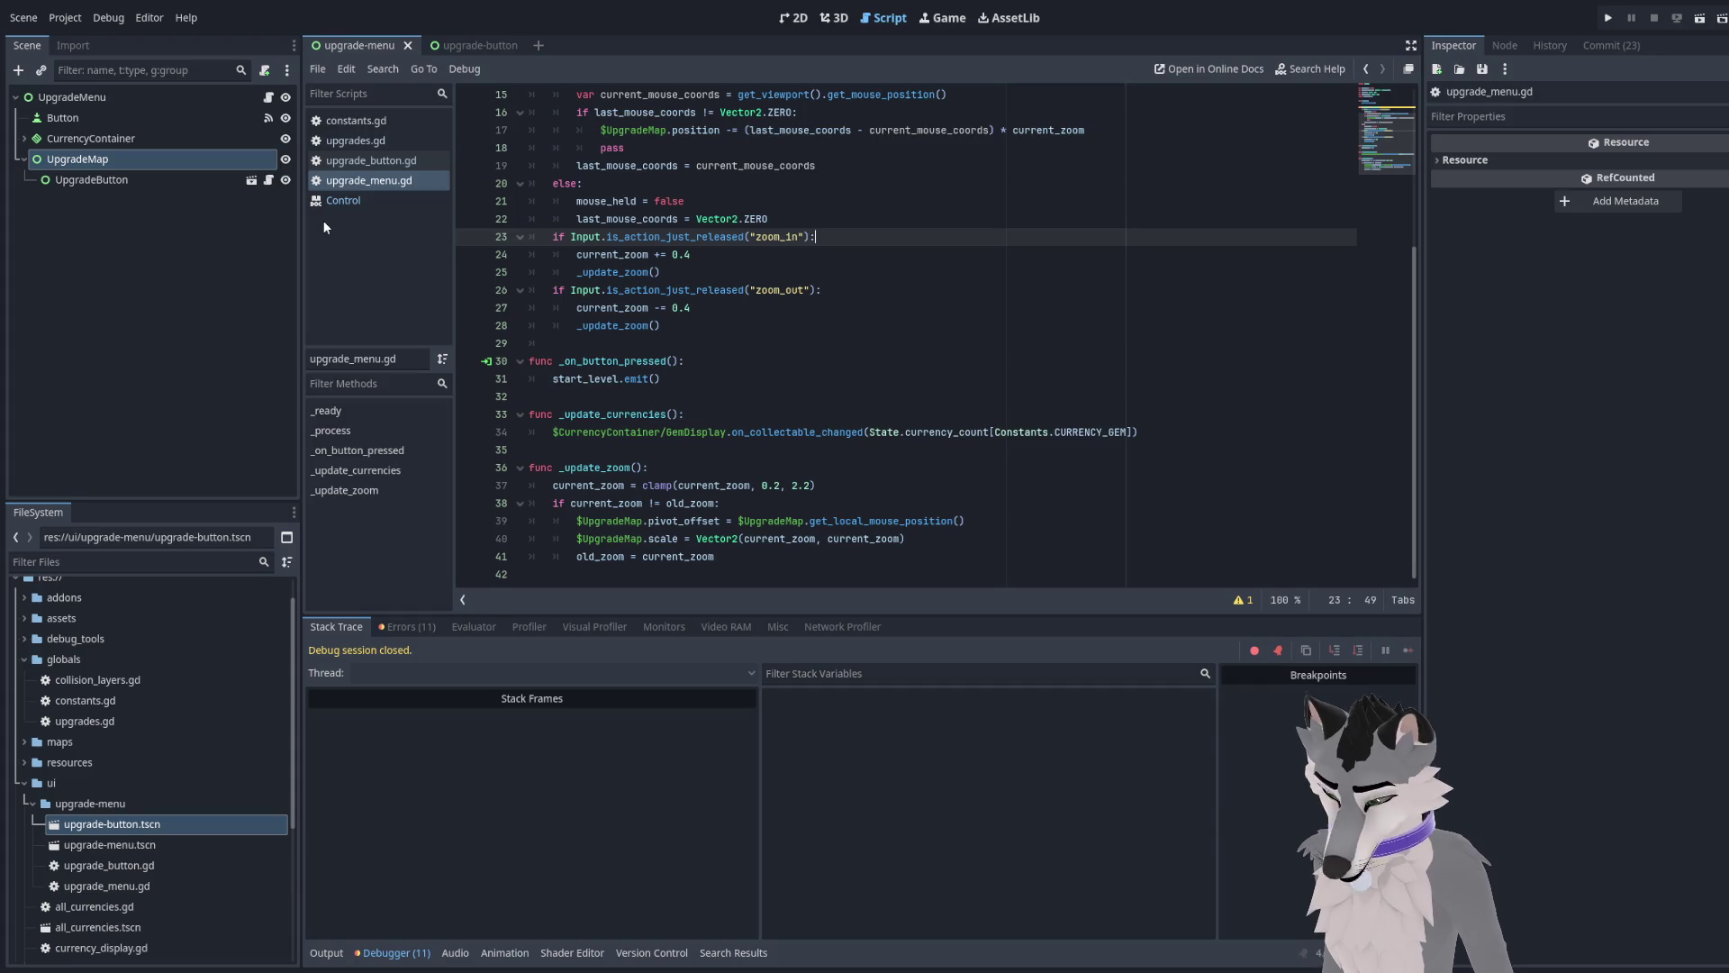
left_click(369, 160)
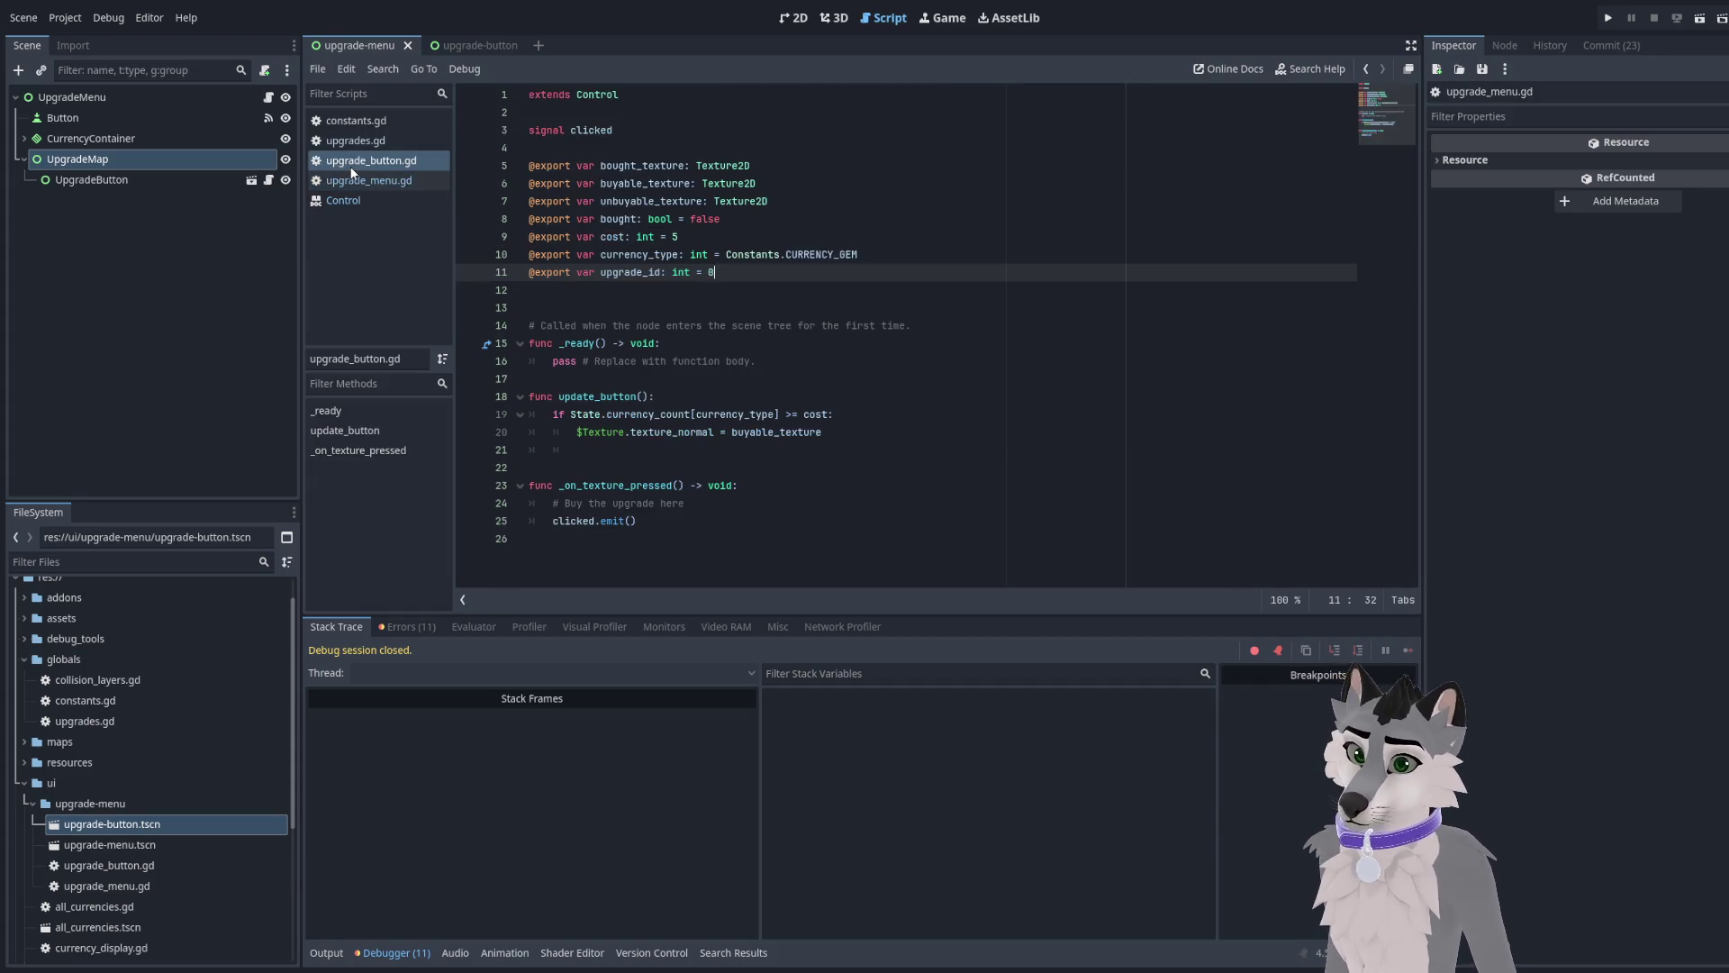
Return to upgrade_menu.gd and select pivot_offset in the _update_zoom function
left_click(532, 254)
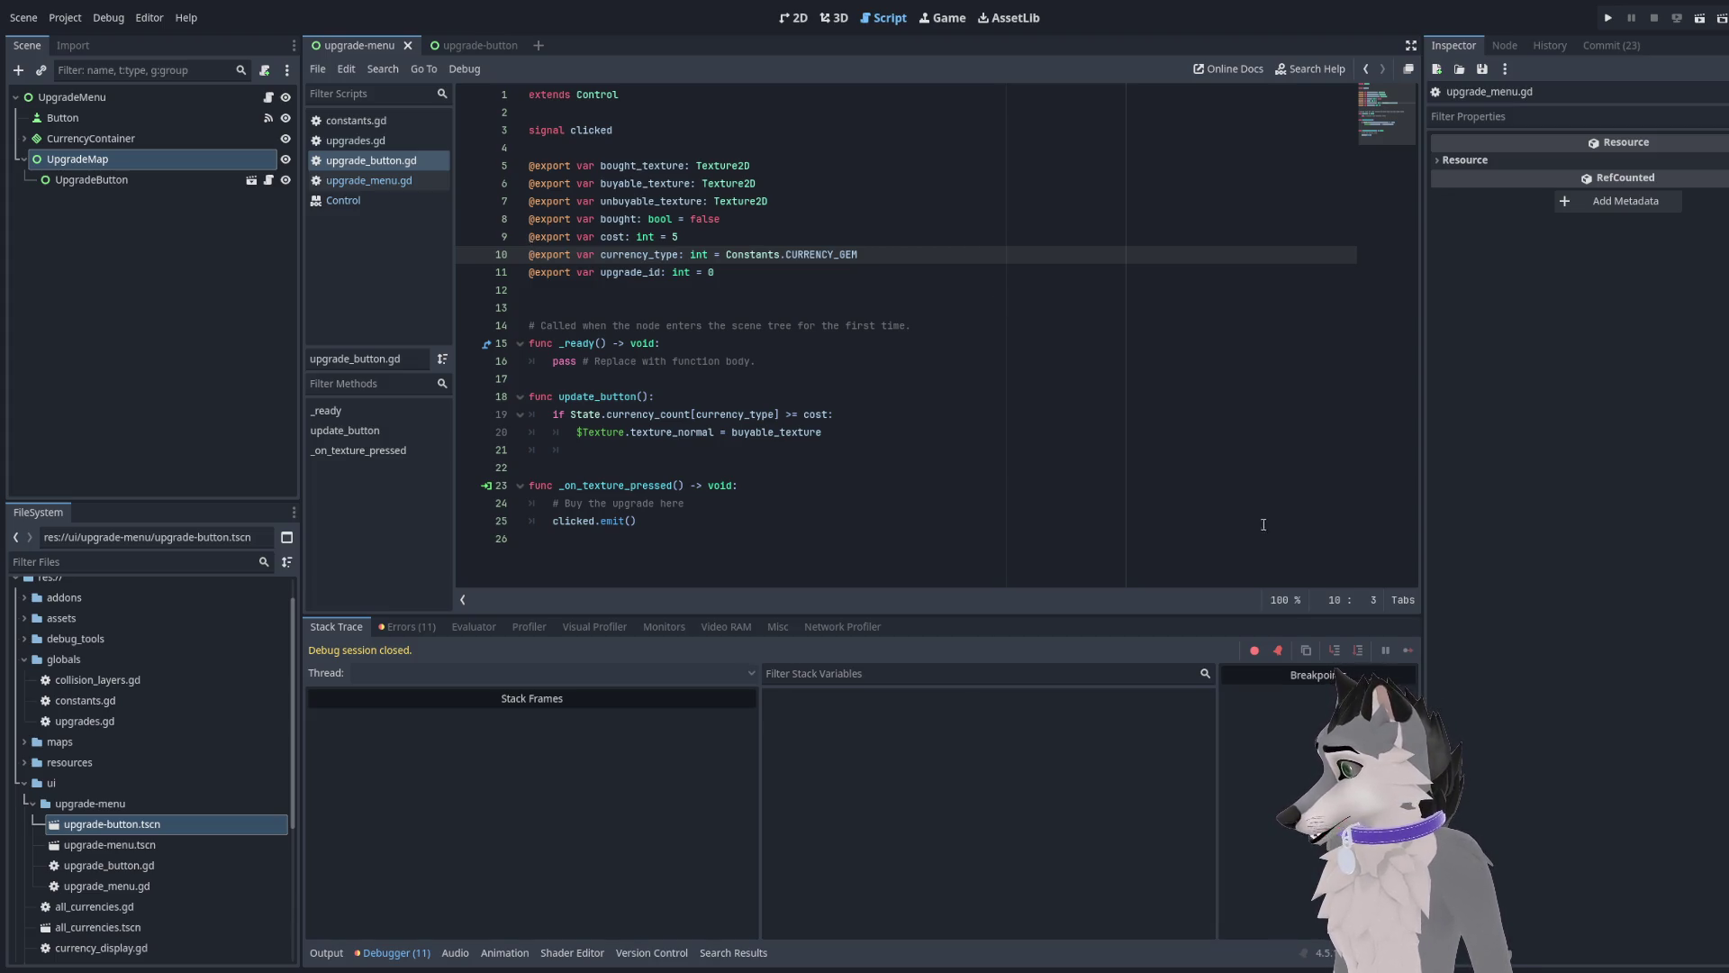
left_click(368, 181)
left_click(692, 522)
double_click(691, 521)
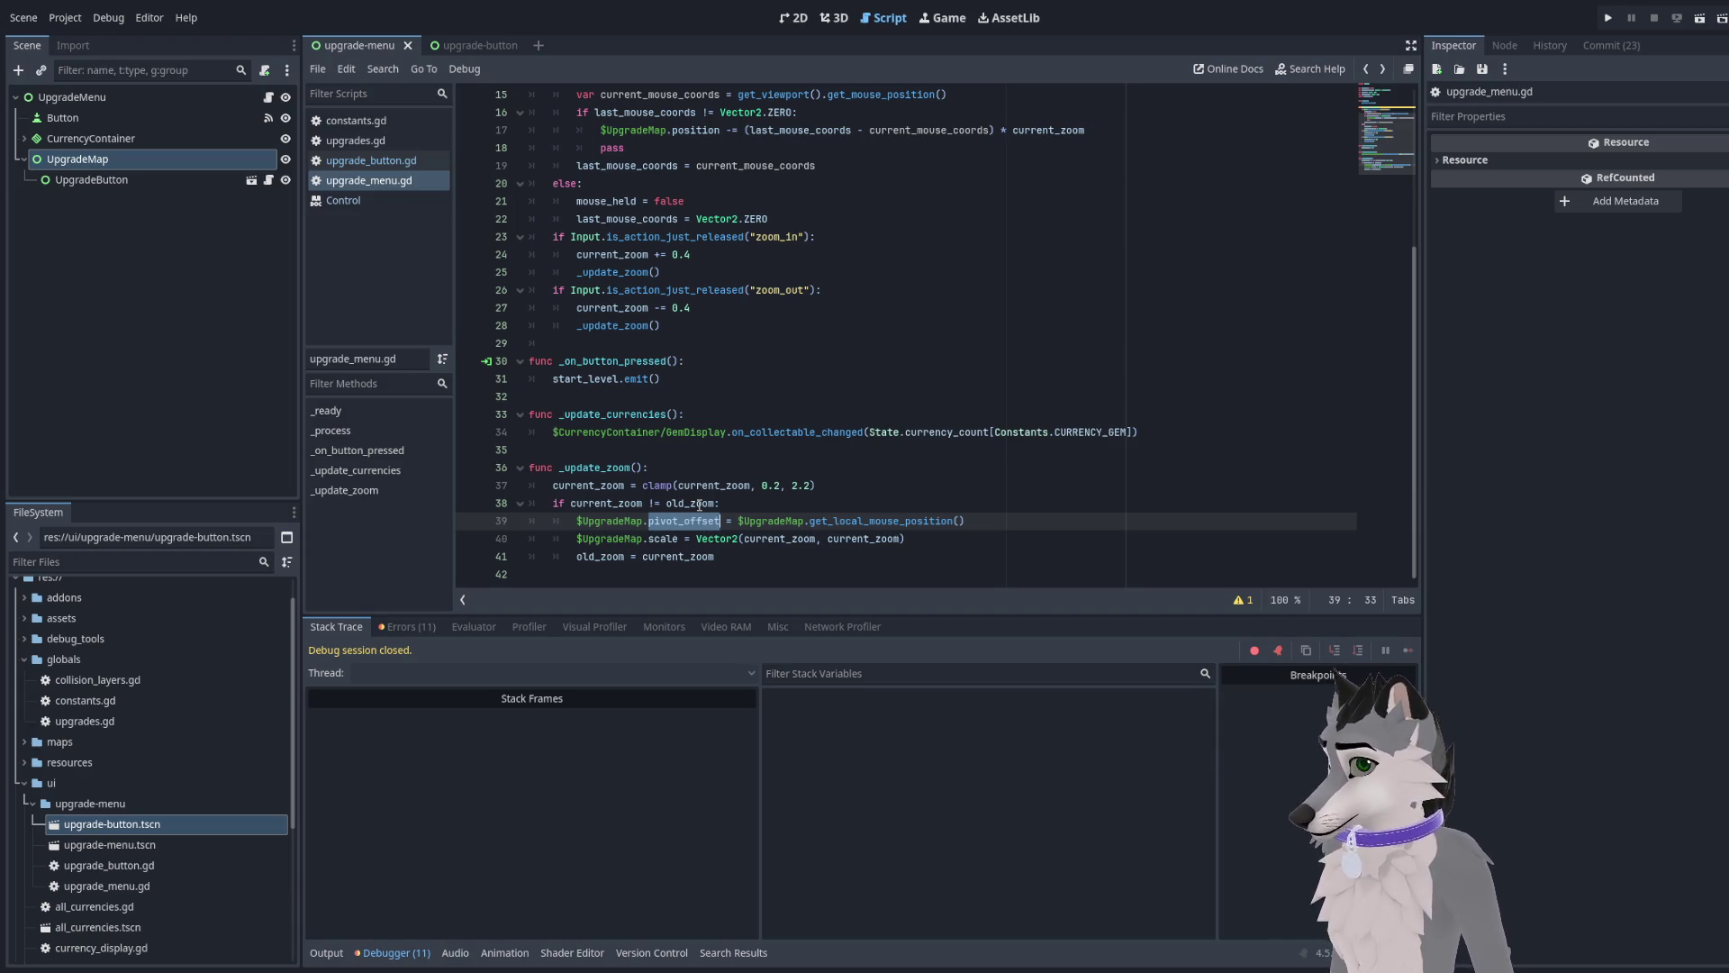
Inspect the old_zoom comparison, then run the project once more to test zooming
left_click(697, 503)
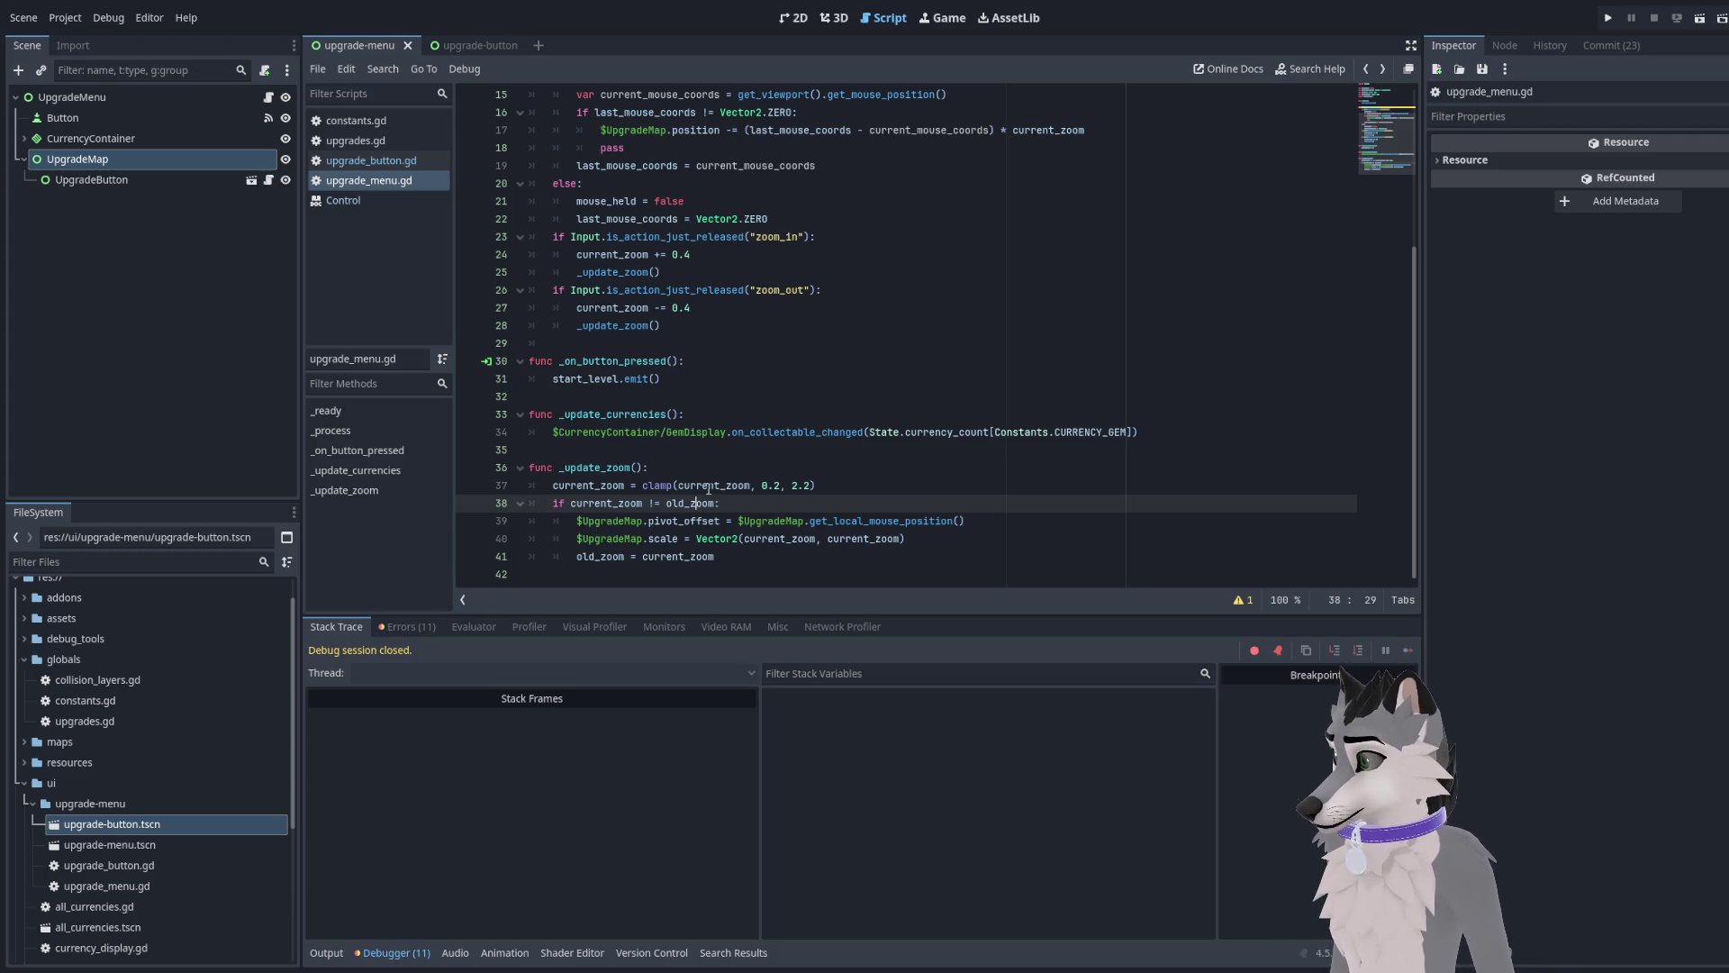
left_click_drag(709, 520, 720, 520)
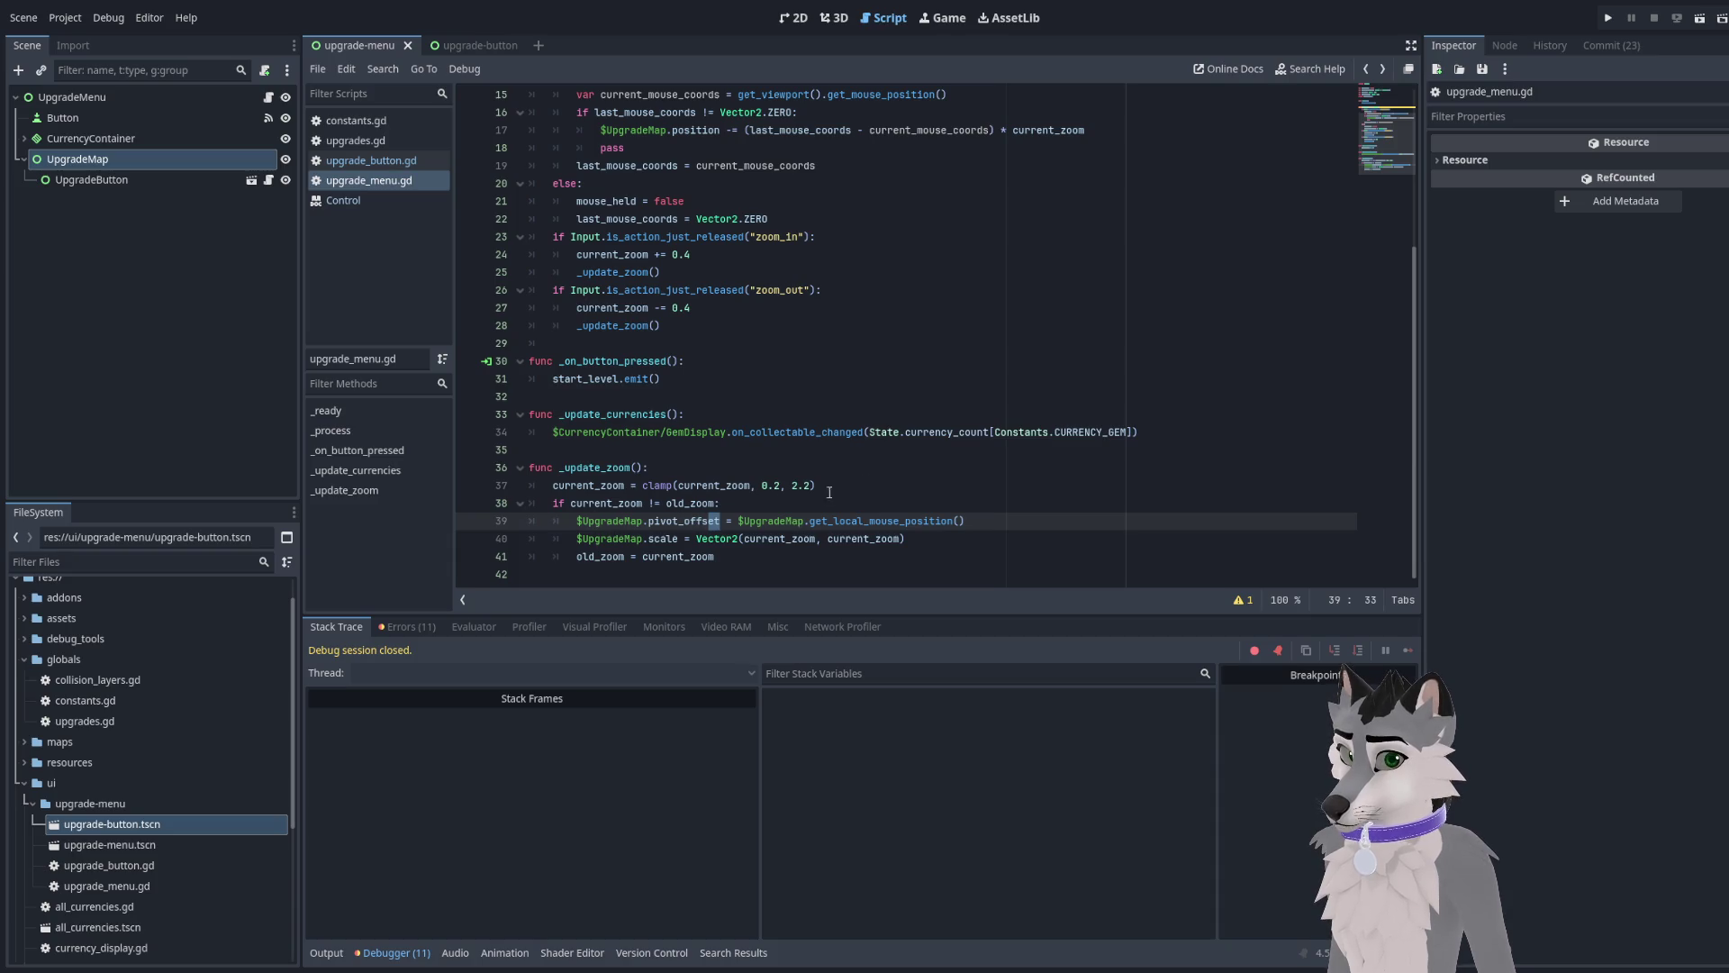
left_click(1093, 486)
key("F5")
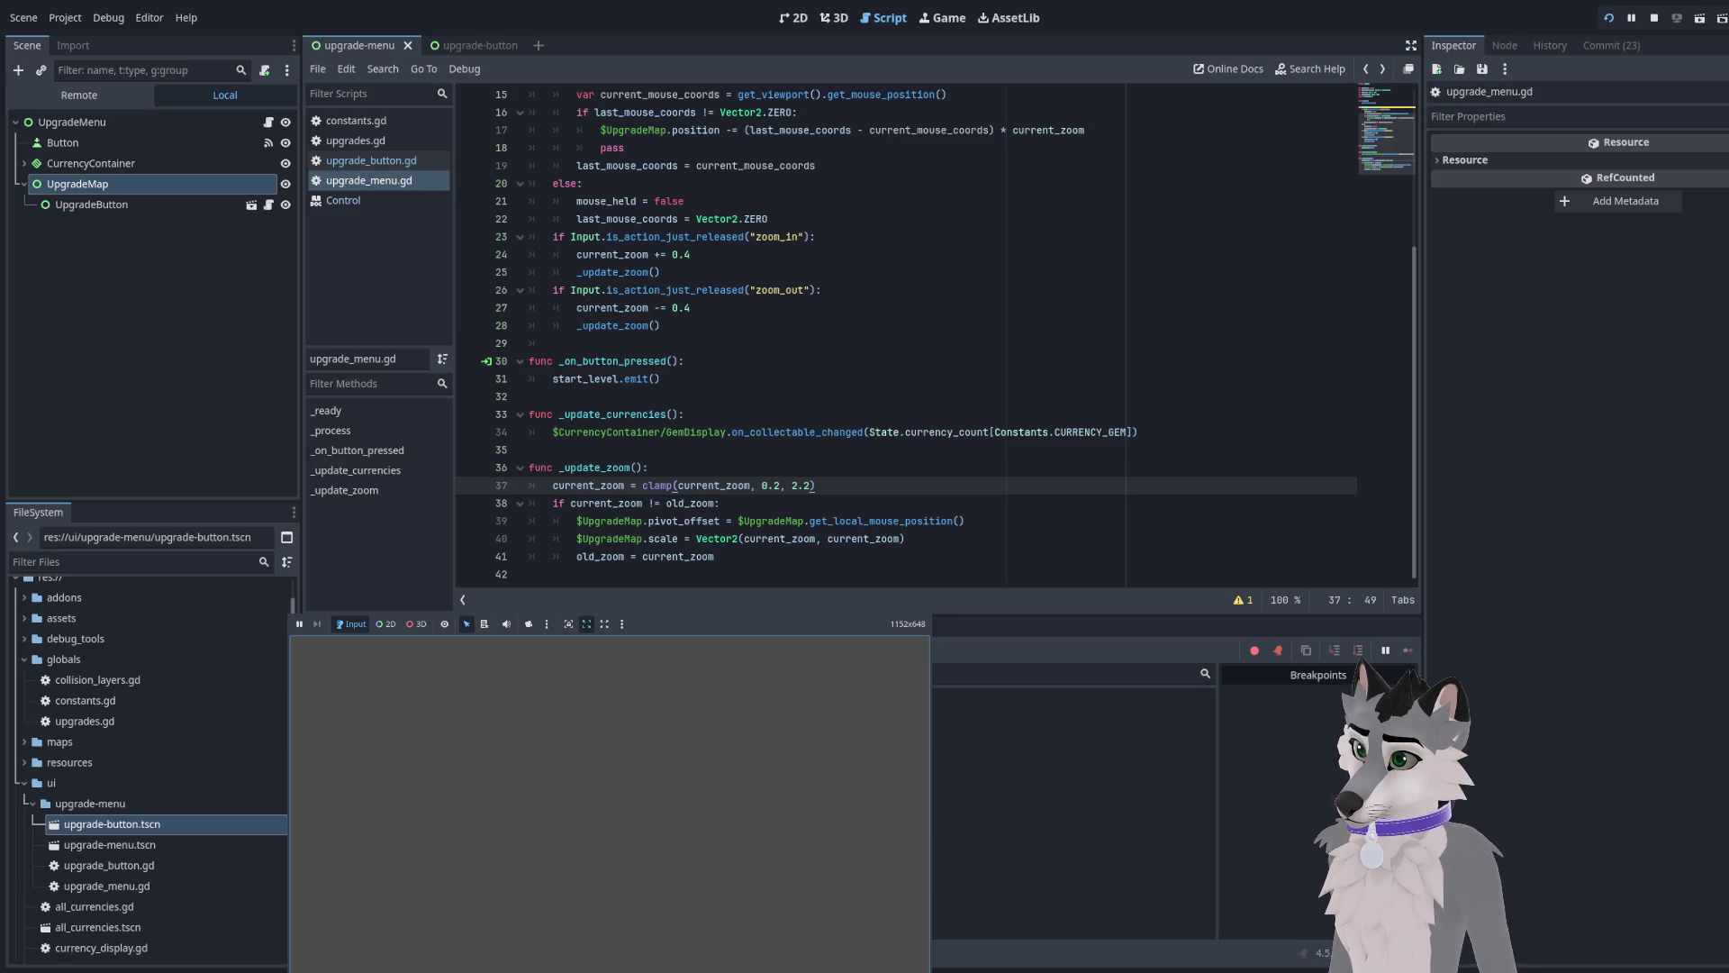
left_click(972, 327)
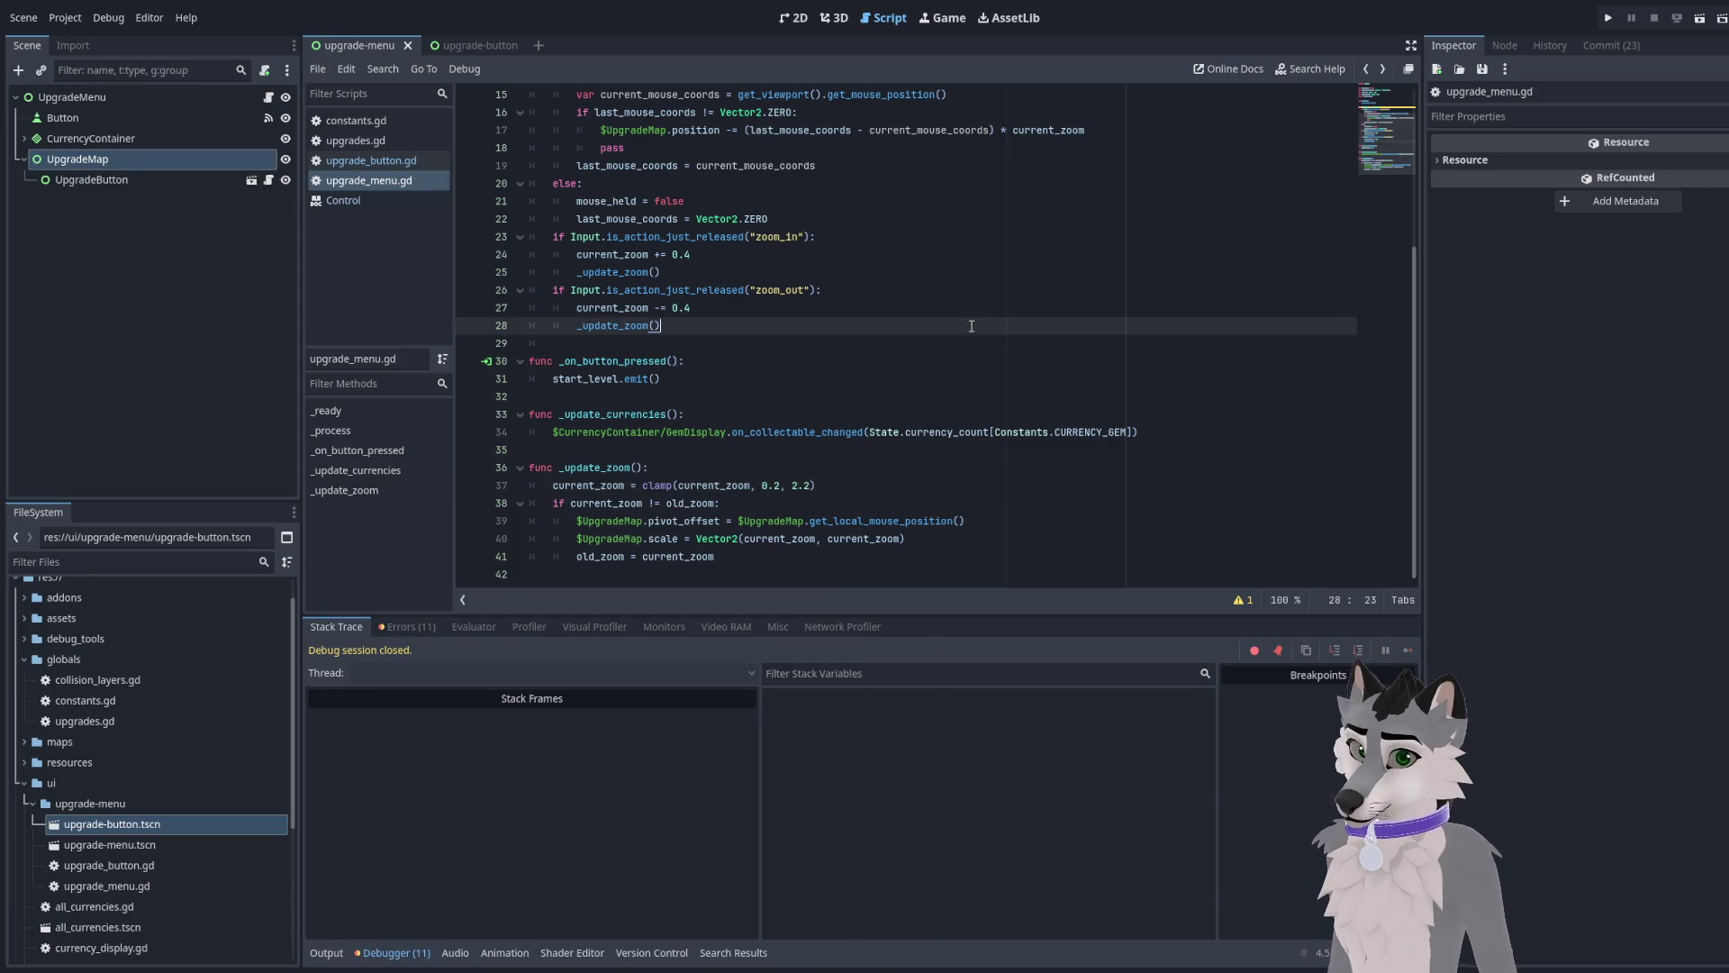
Open upgrade_button.gd from the FileSystem dock
left_click(1065, 467)
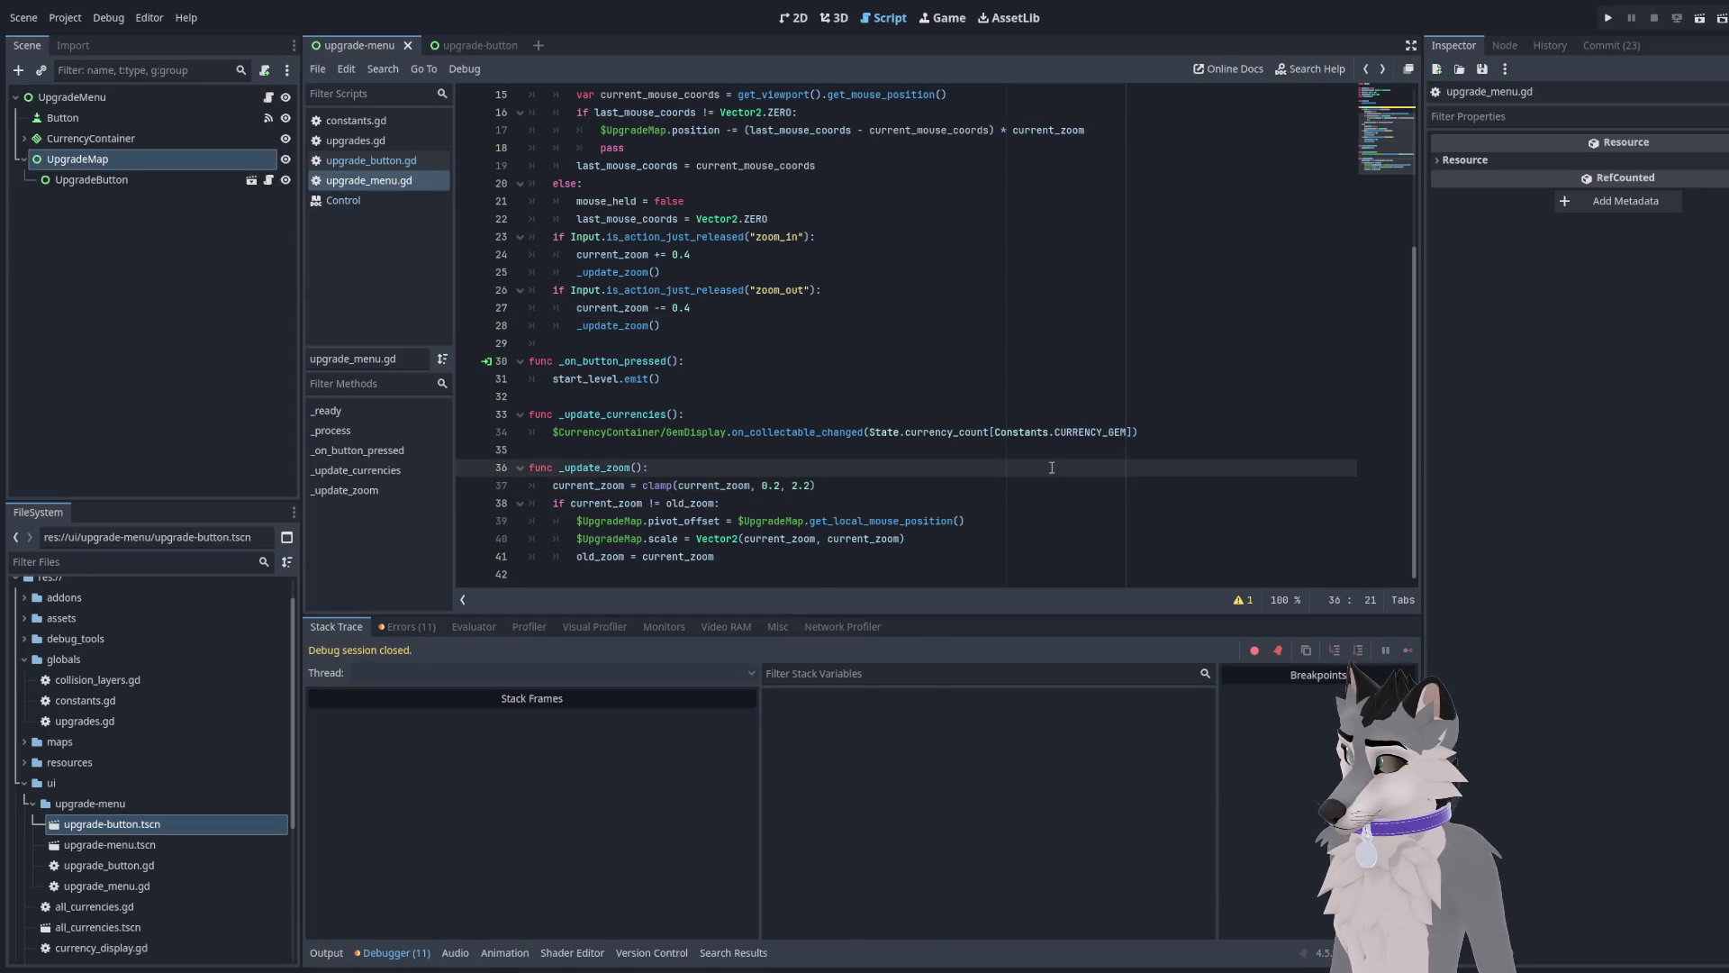
left_click(932, 450)
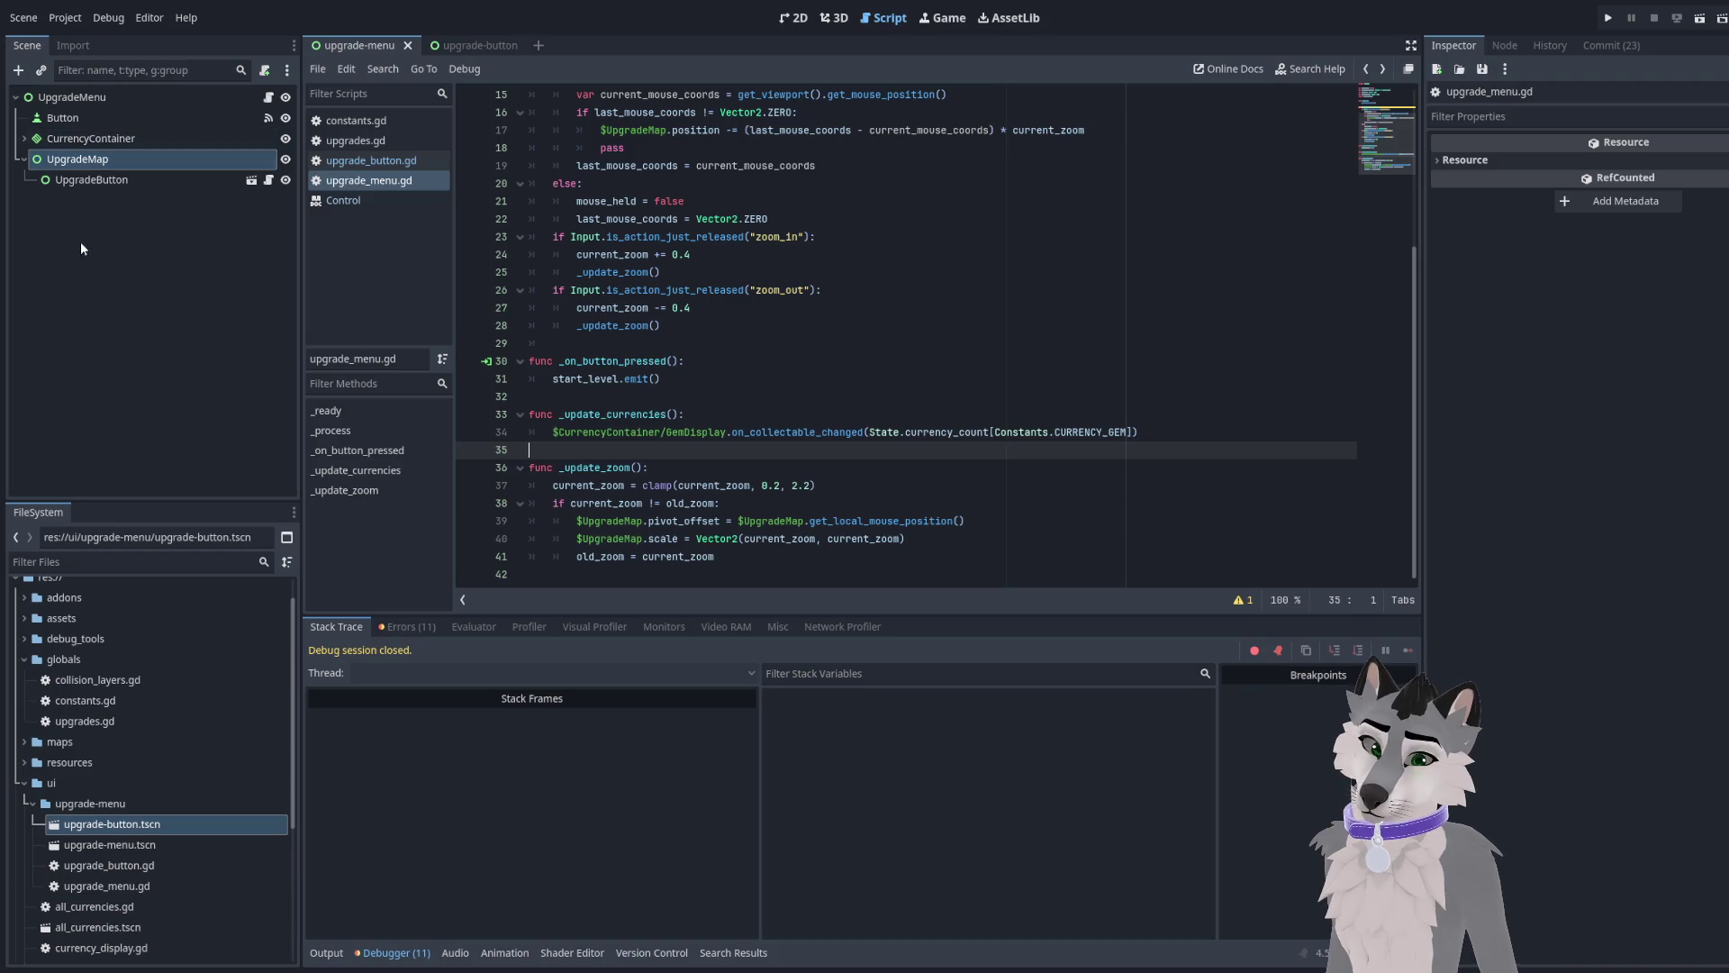
left_click(114, 322)
double_click(117, 866)
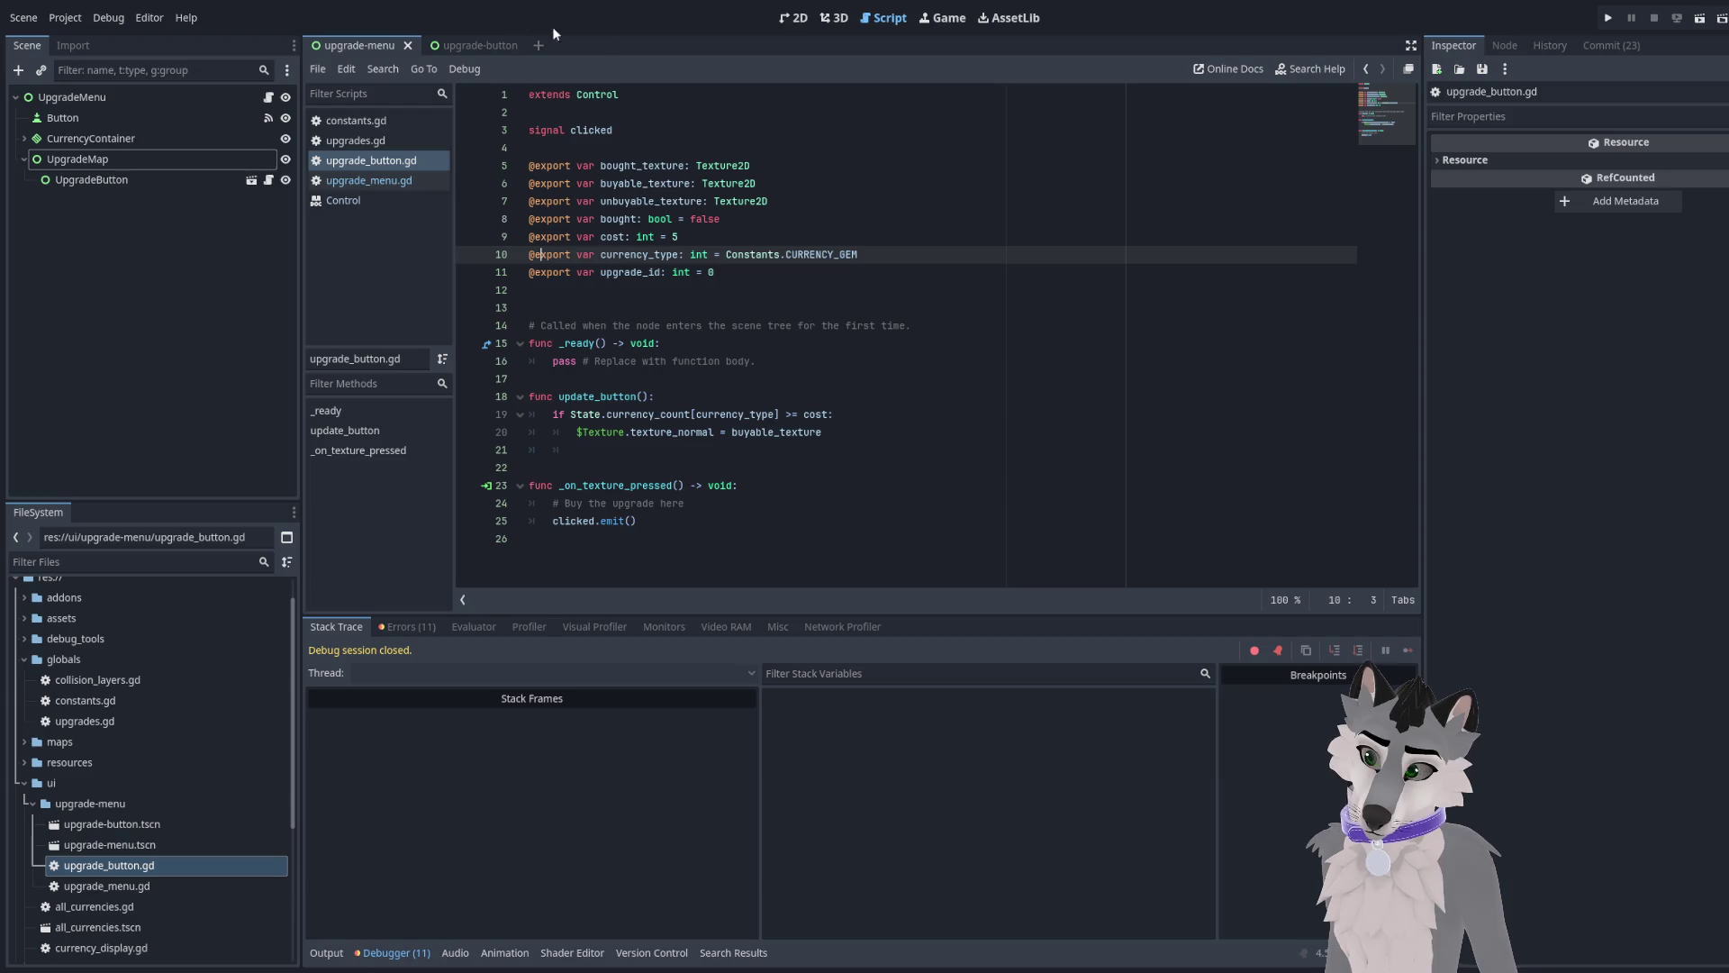
left_click(801, 18)
scroll(816, 393, "up", 6)
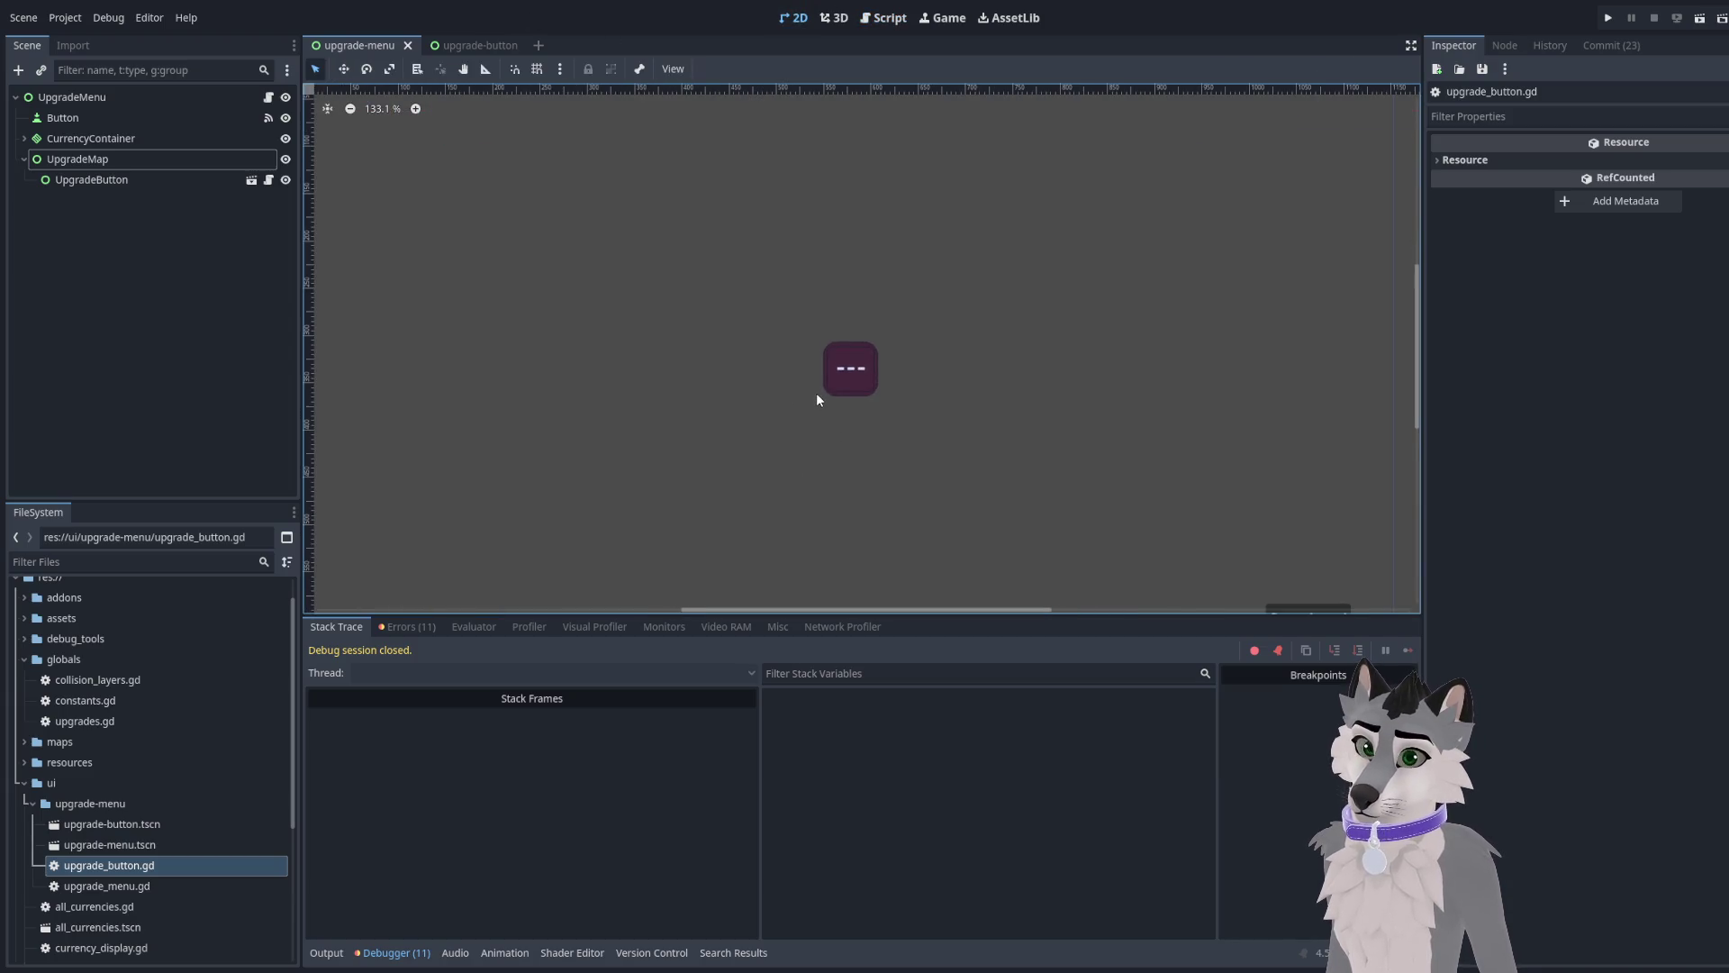
double_click(82, 886)
left_click(754, 342)
scroll(755, 339, "up", 5)
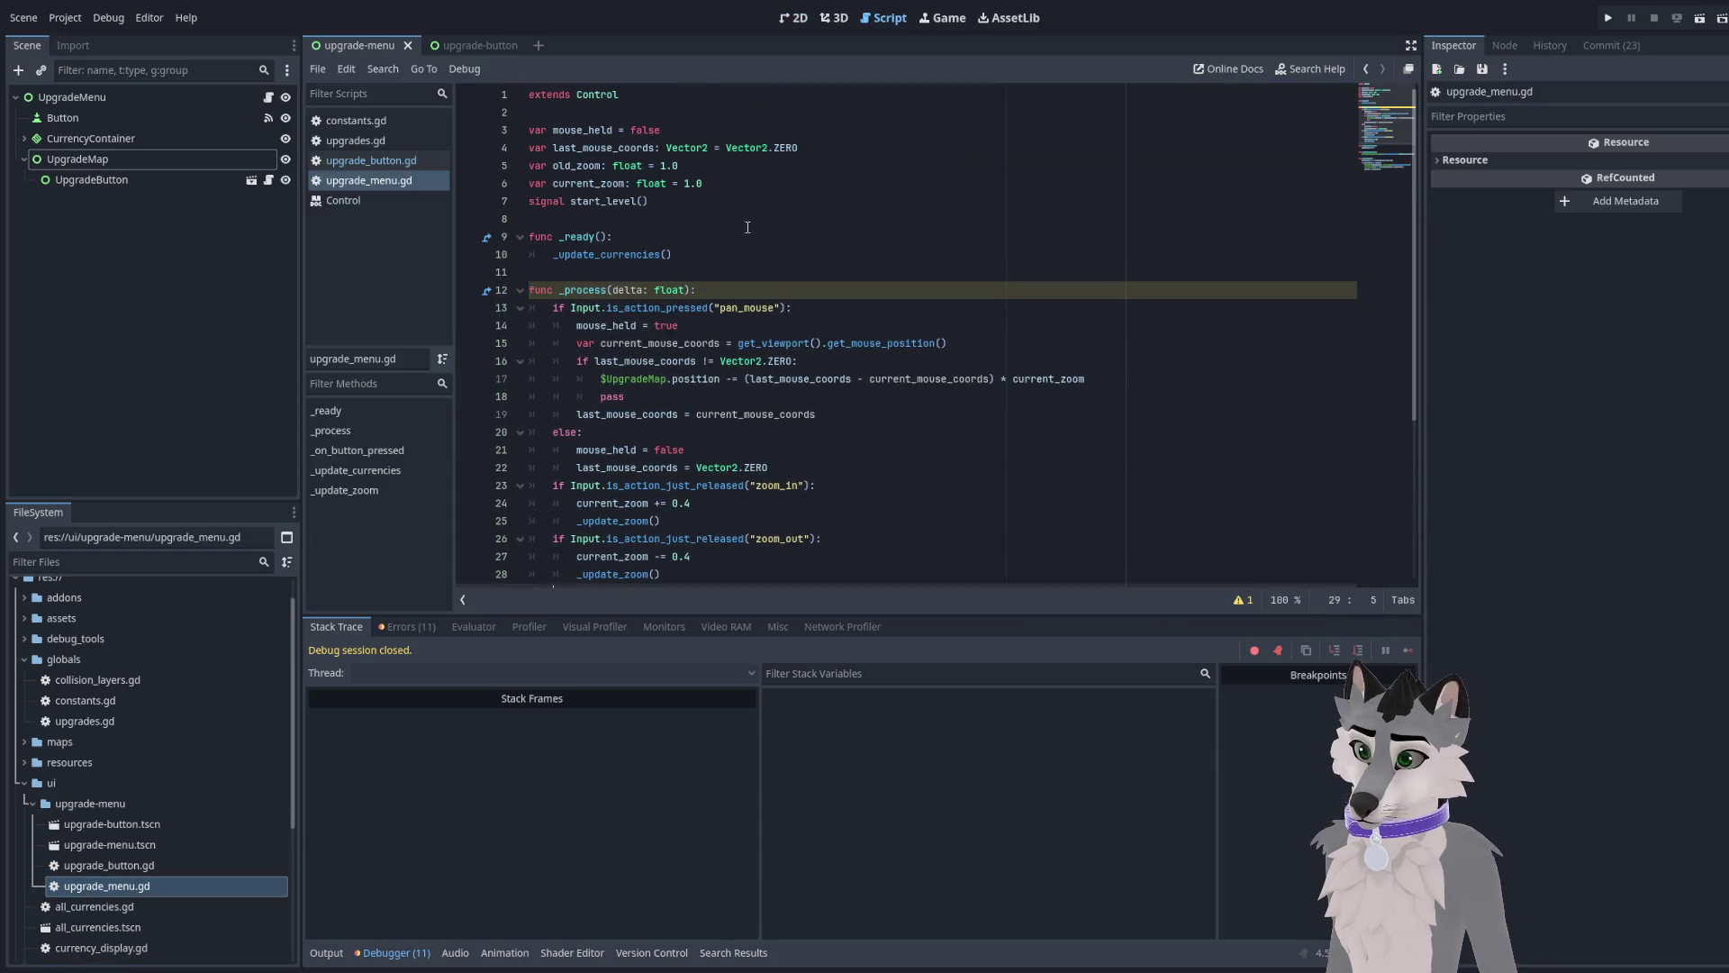
left_click(759, 182)
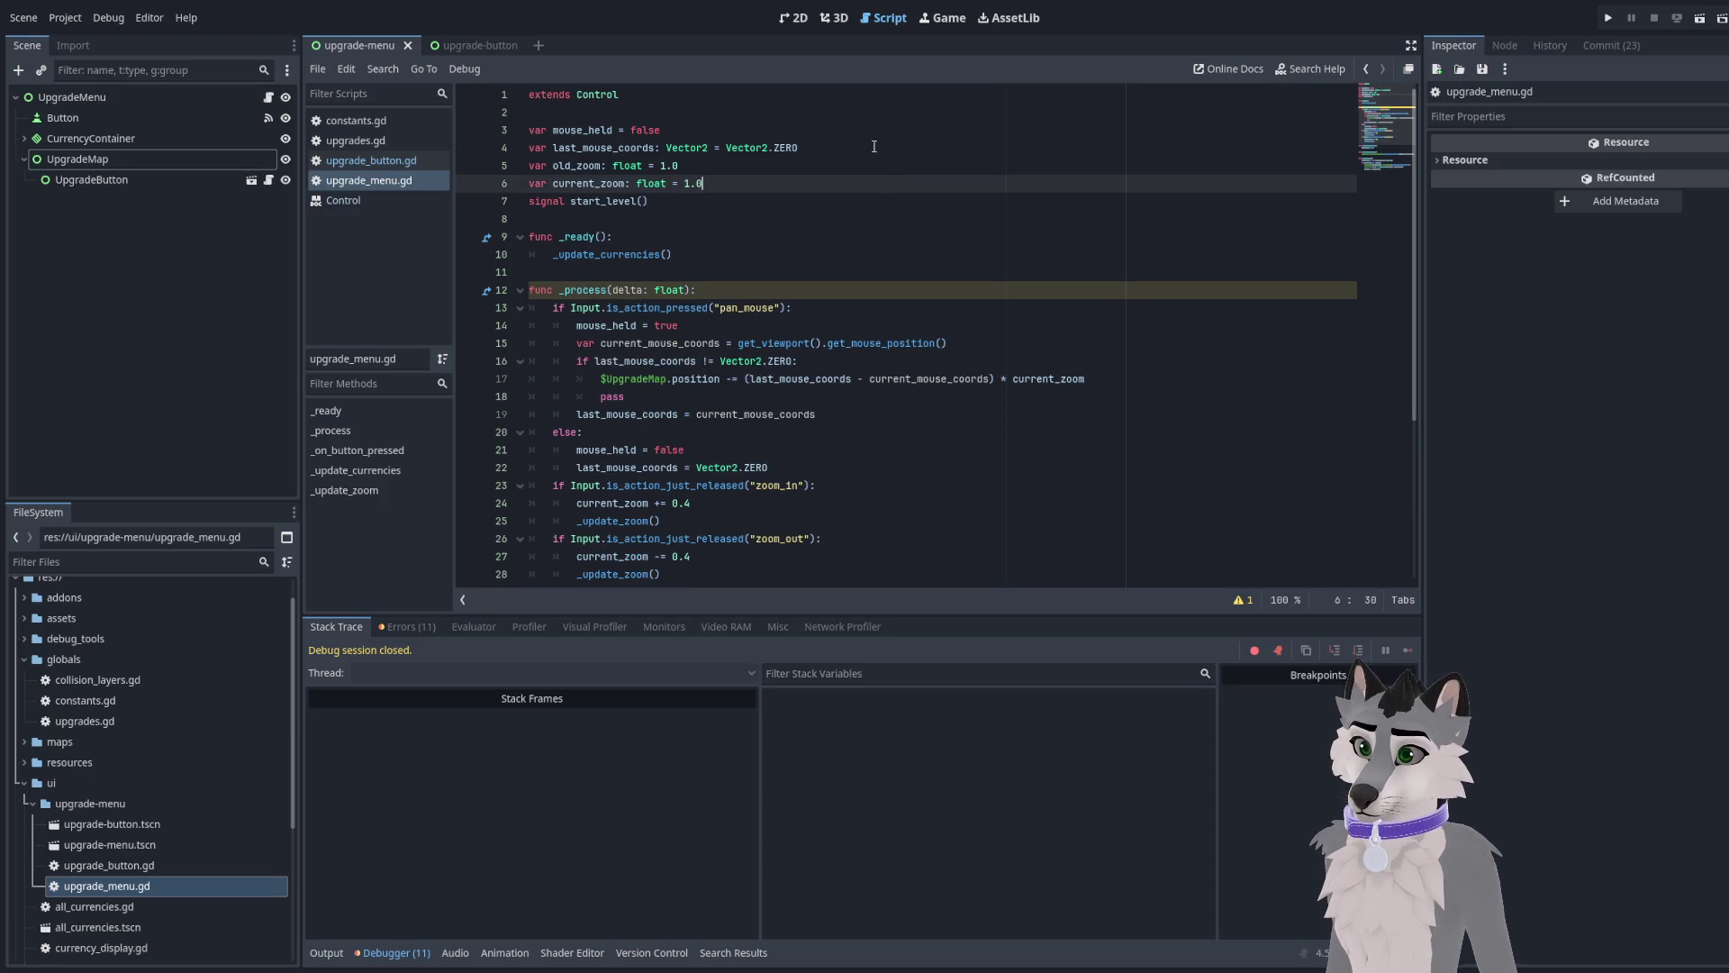
scroll(873, 270, "down", 5)
left_click(860, 538)
left_click(333, 430)
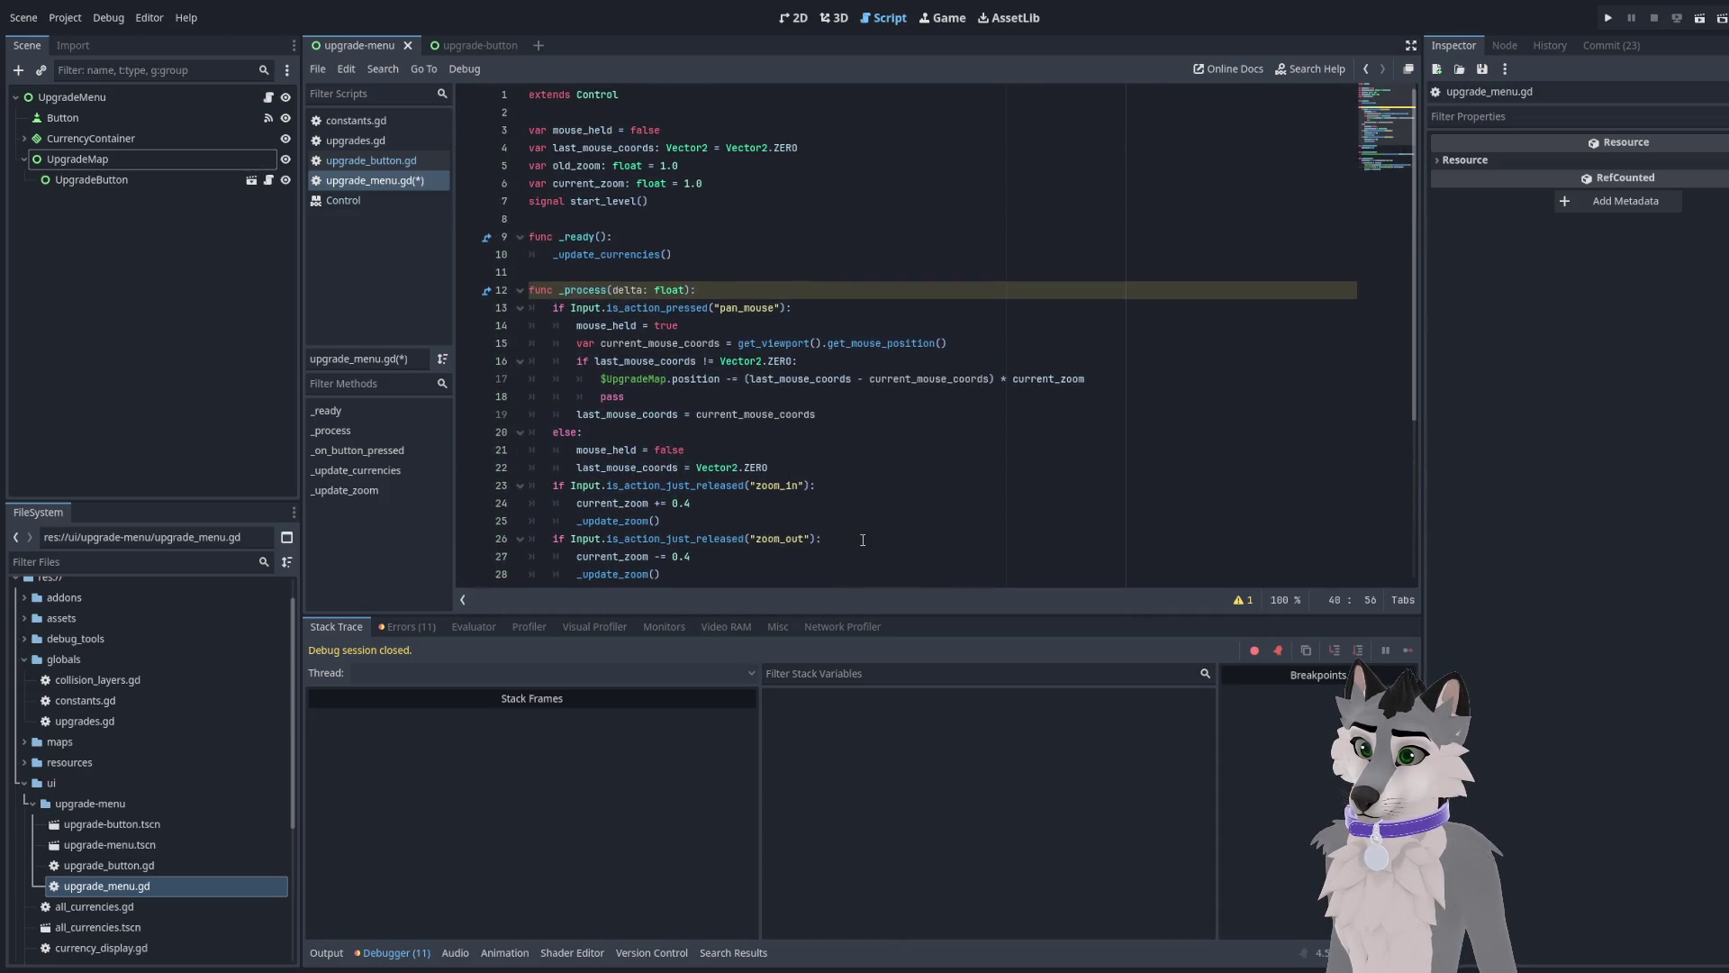
left_click(630, 432)
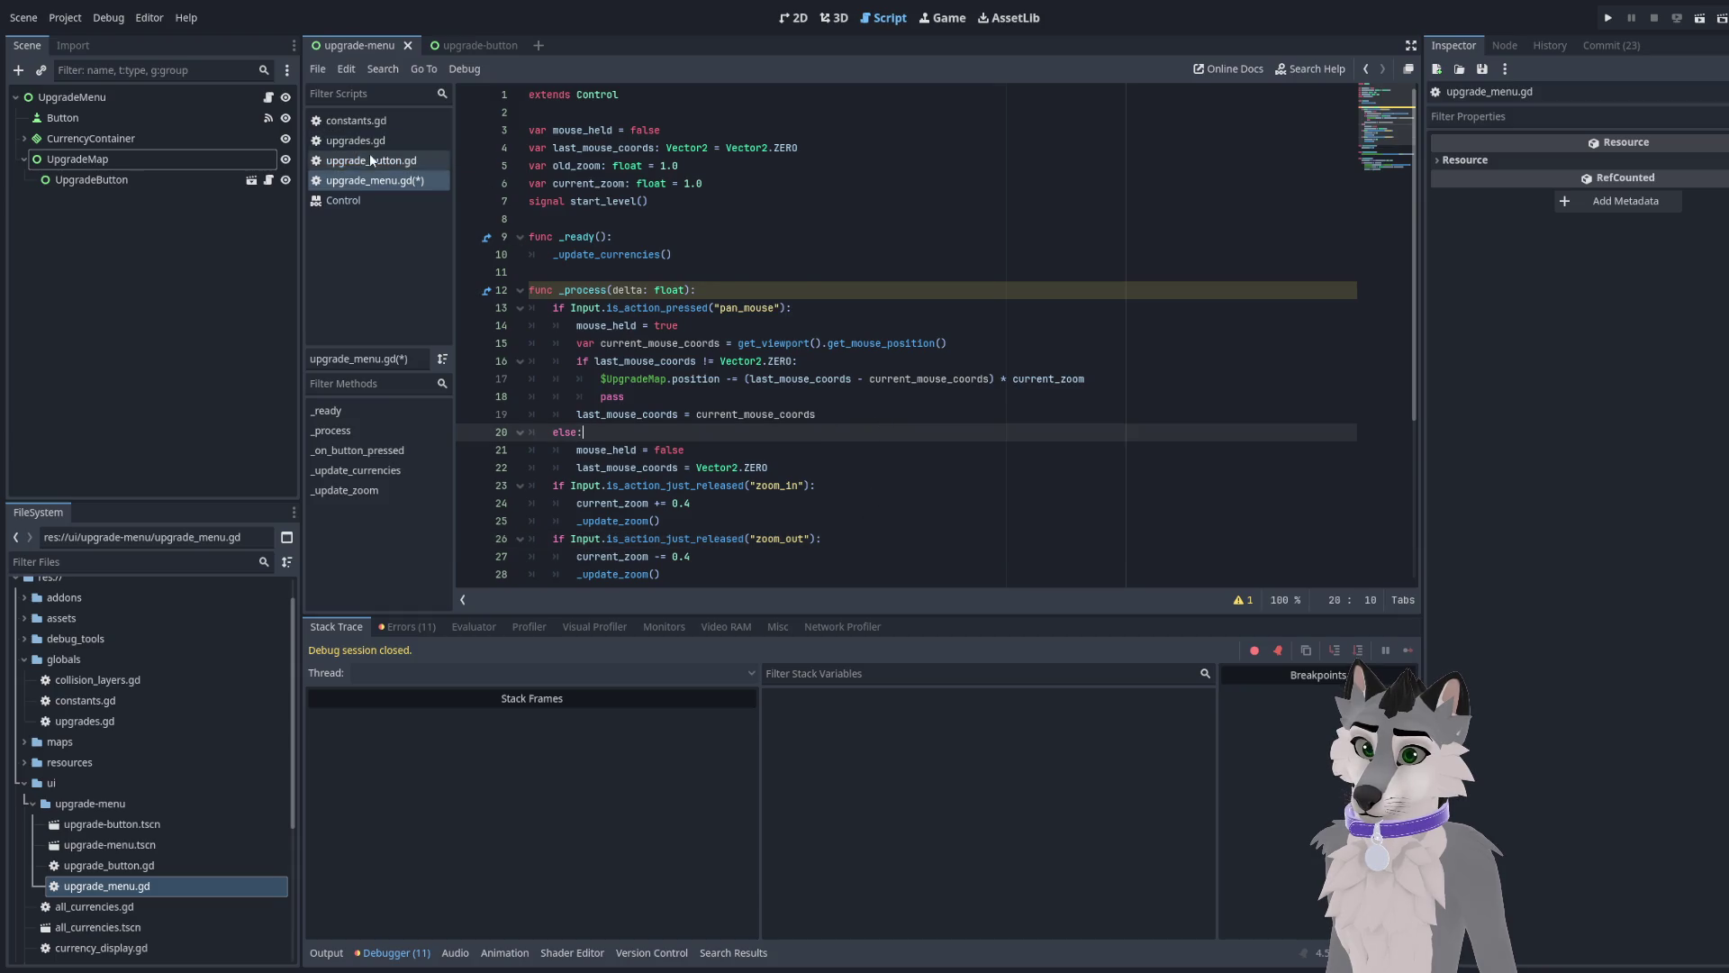
left_click(408, 160)
left_click(859, 280)
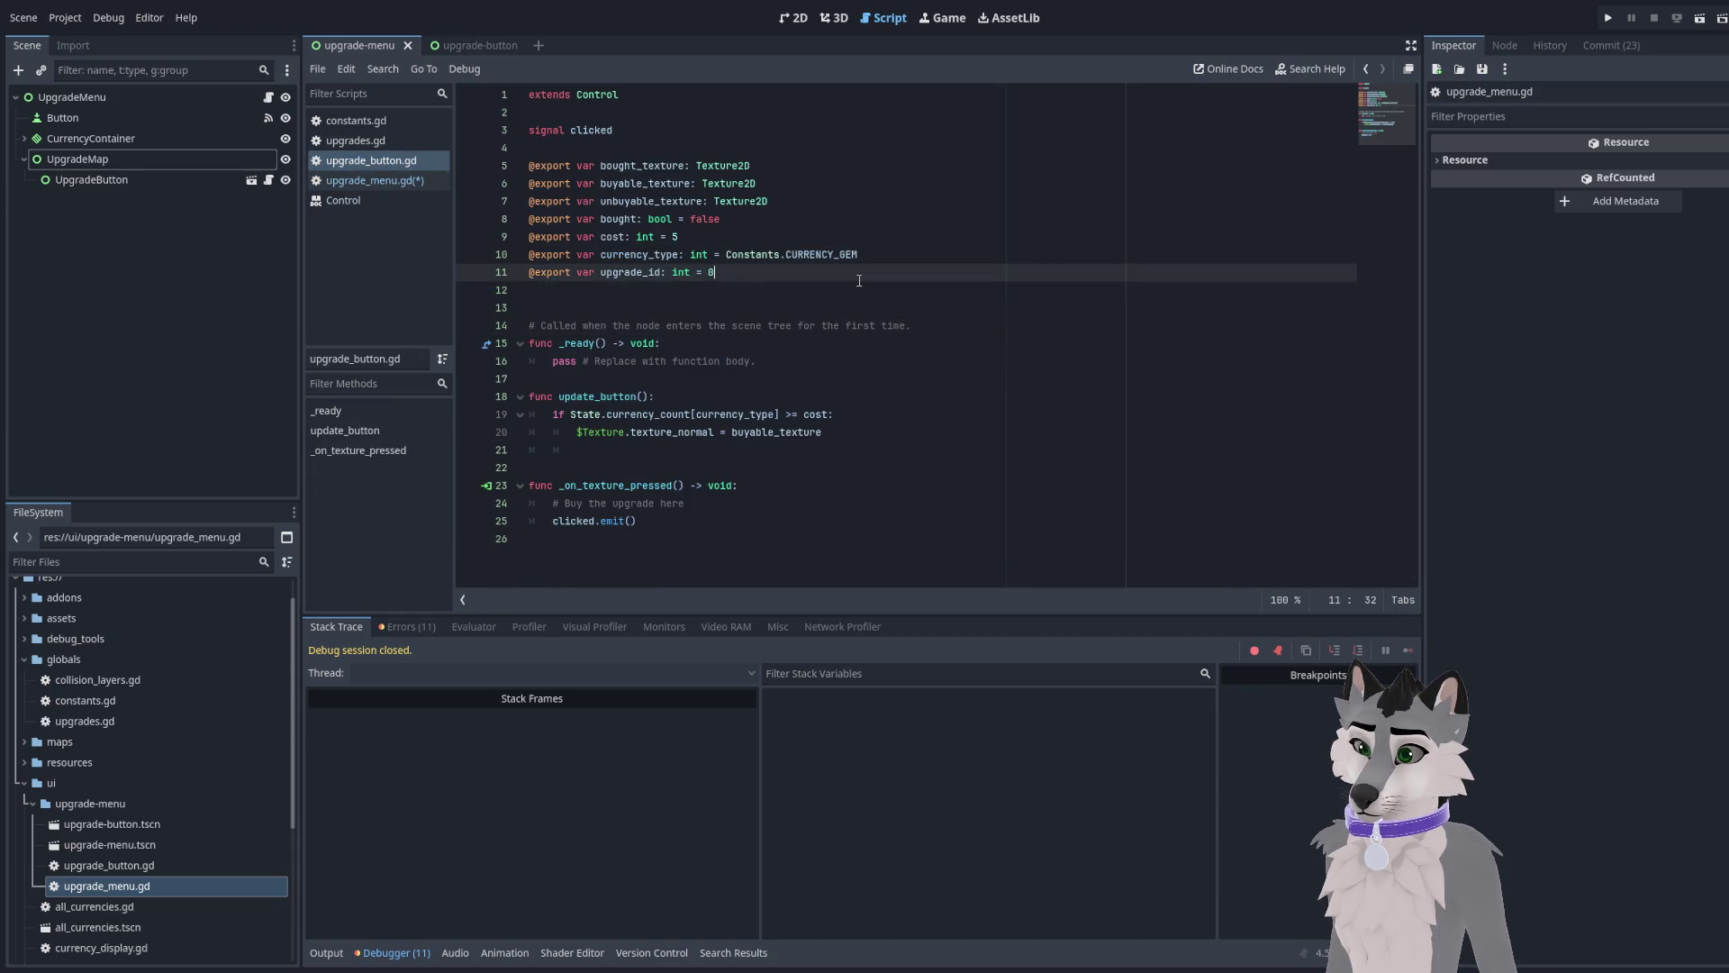
left_click(796, 236)
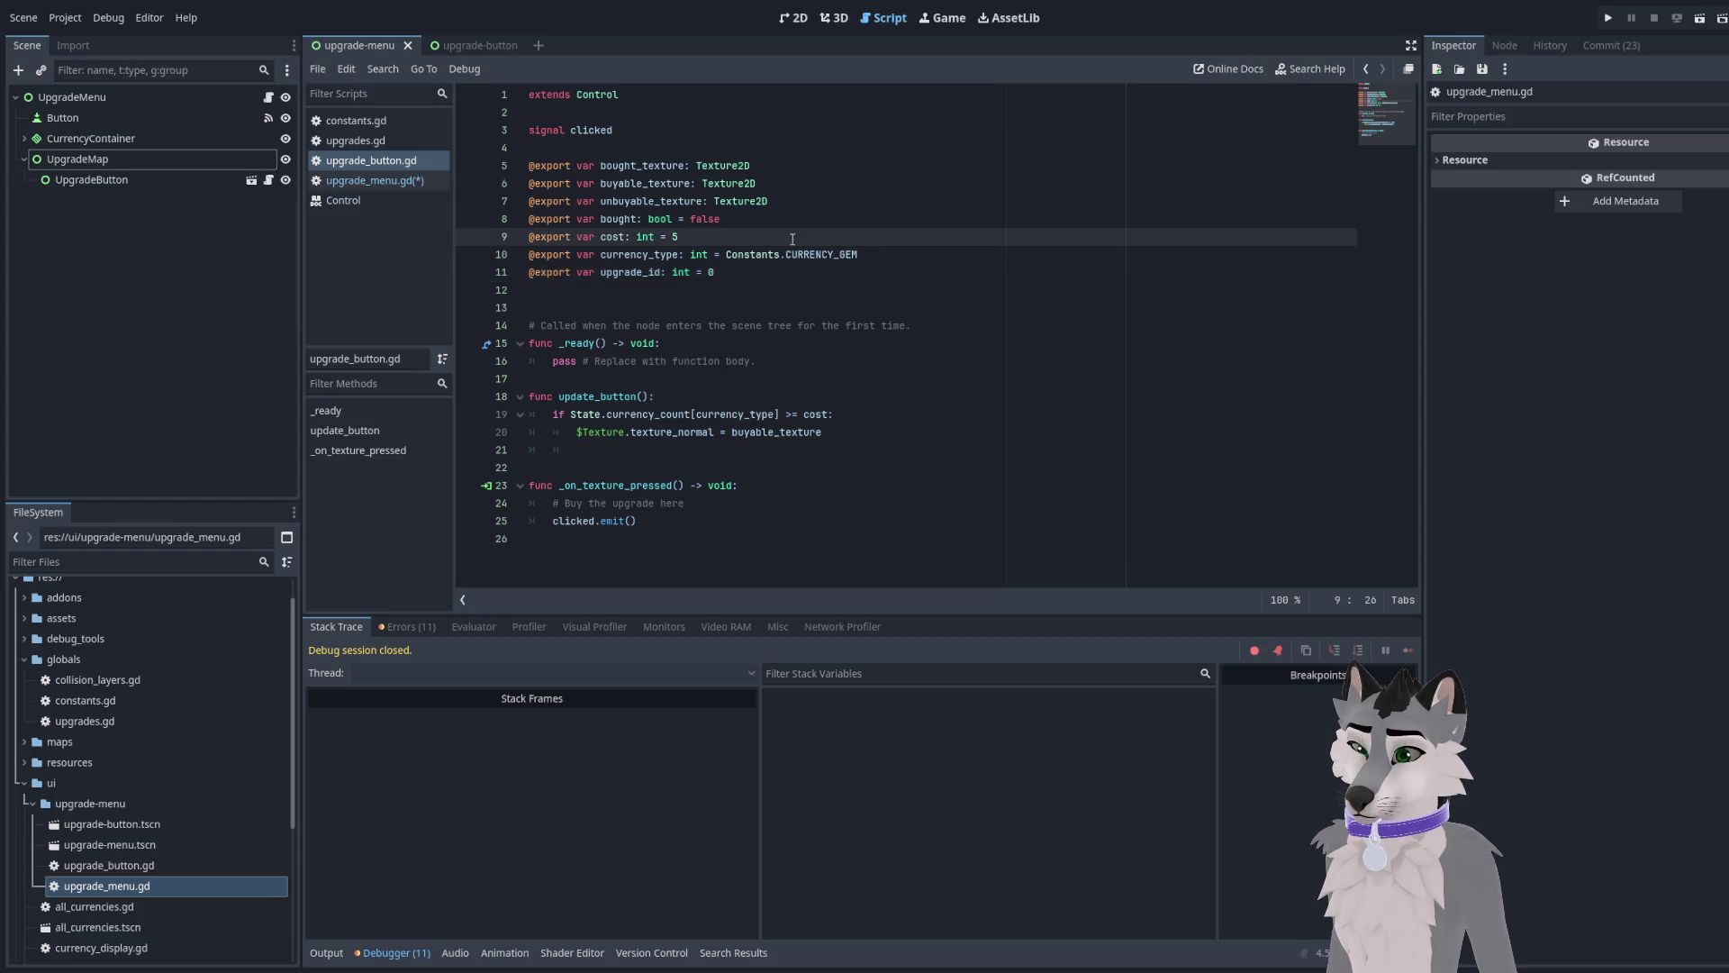
left_click(621, 236)
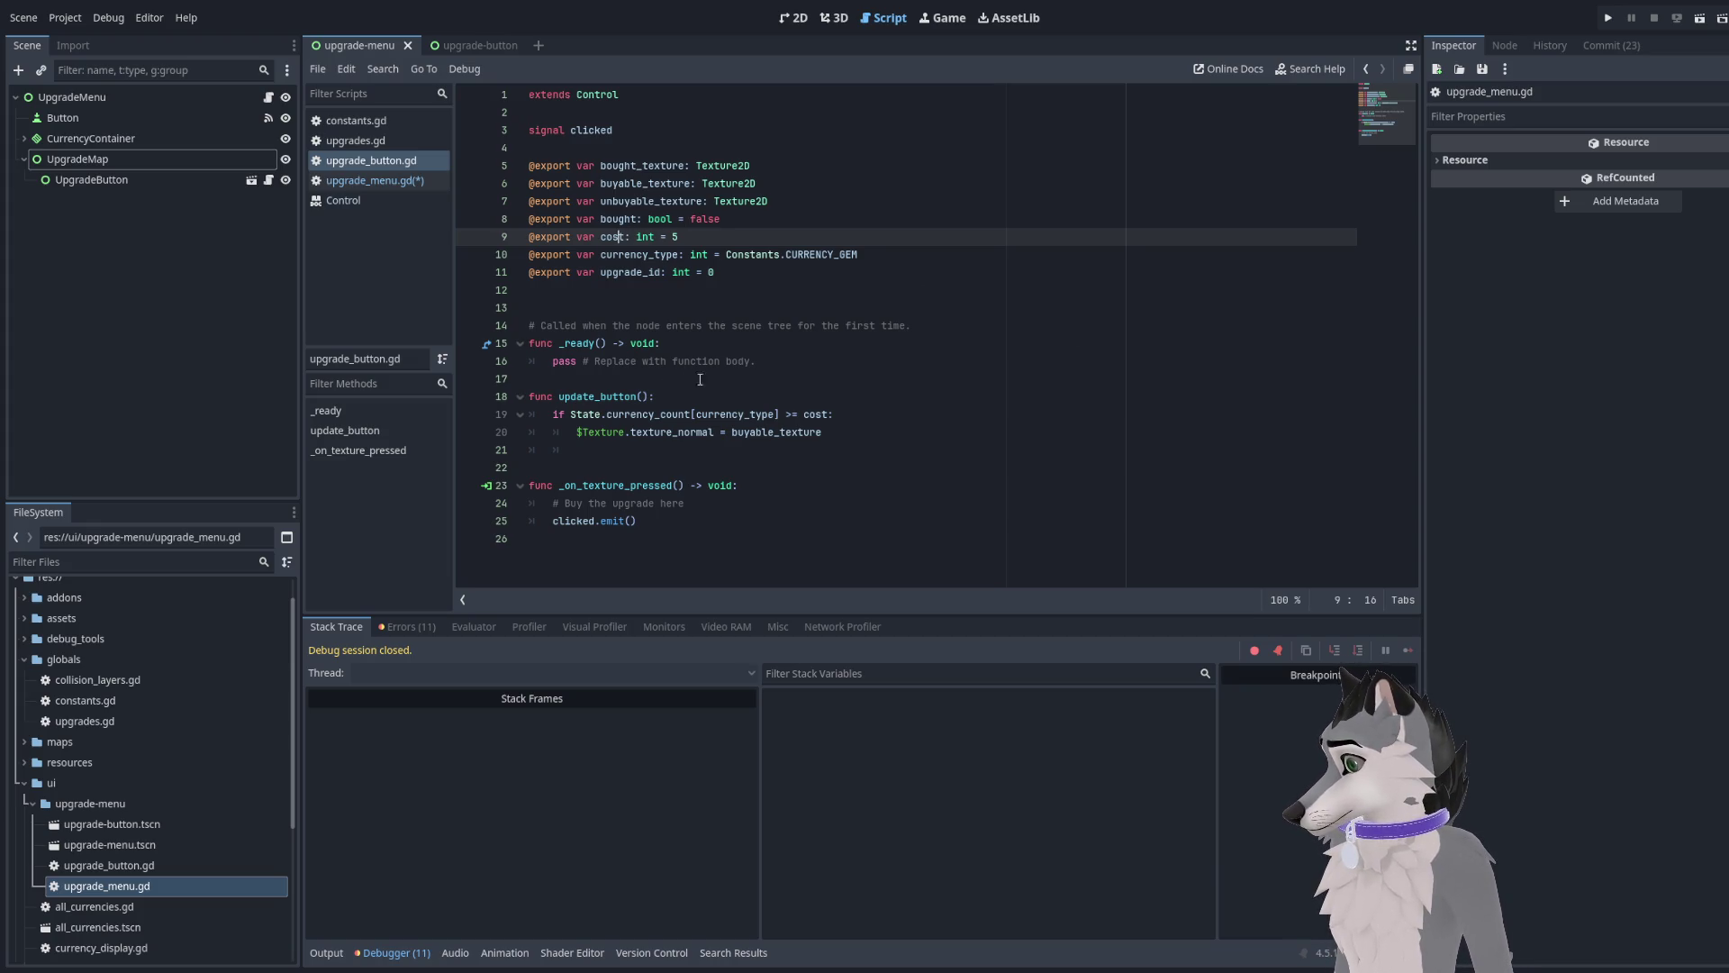
left_click(760, 232)
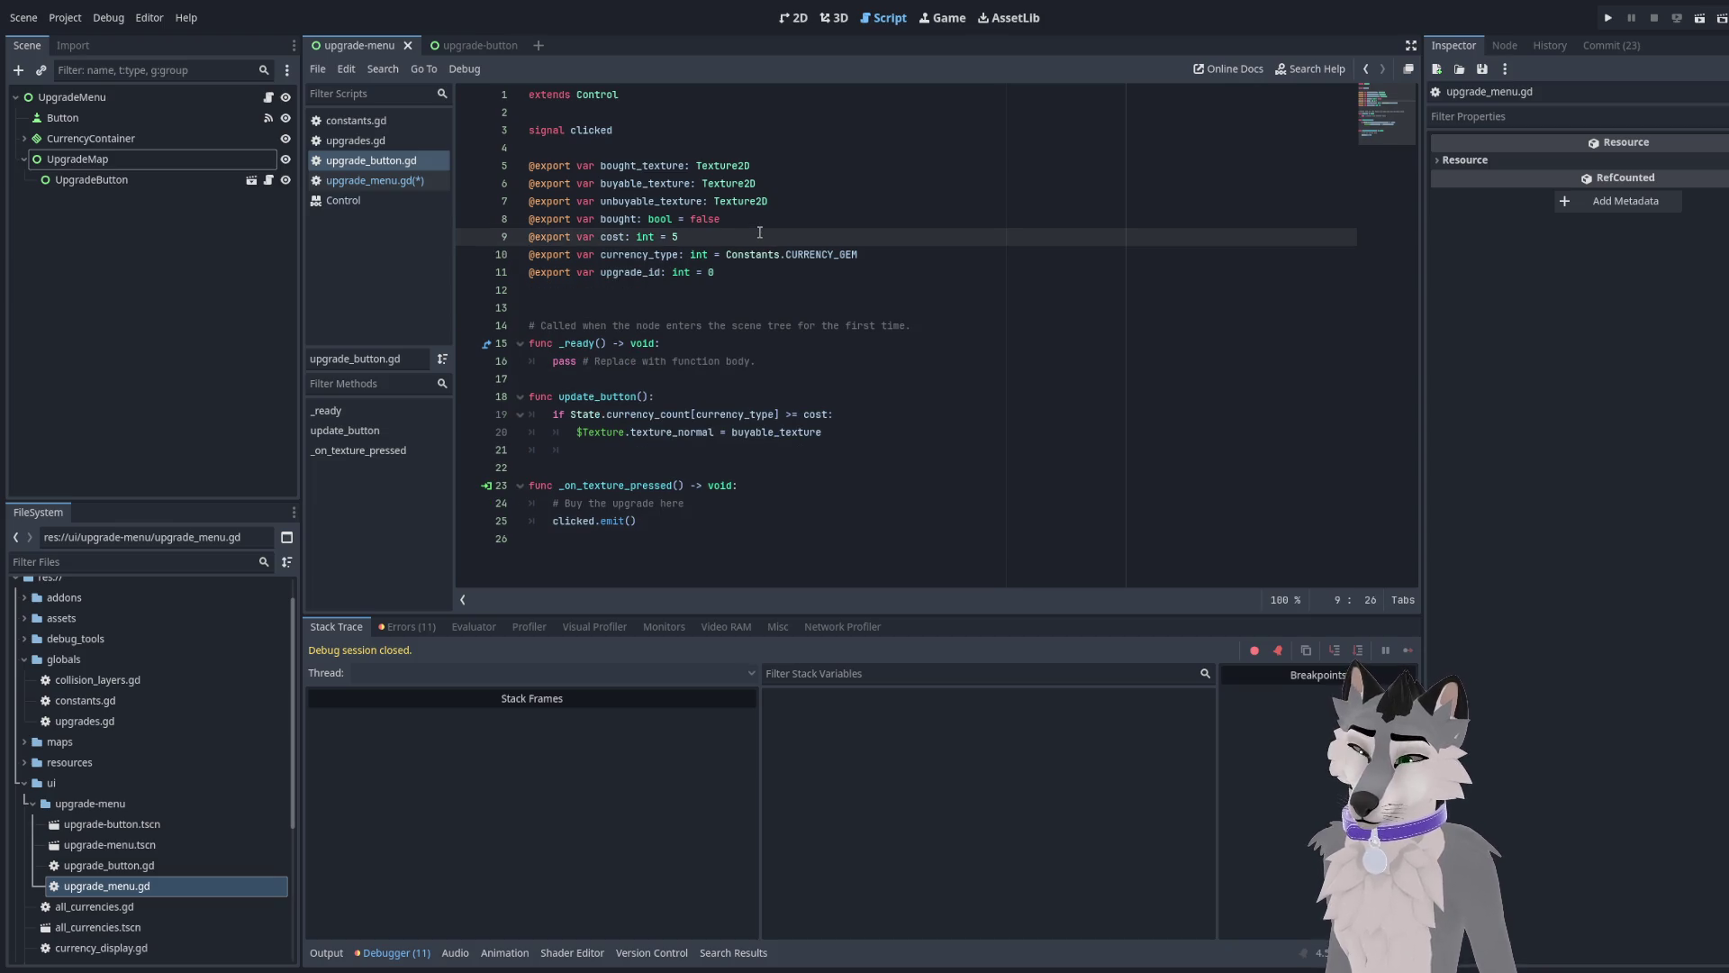
key("ctrl+z")
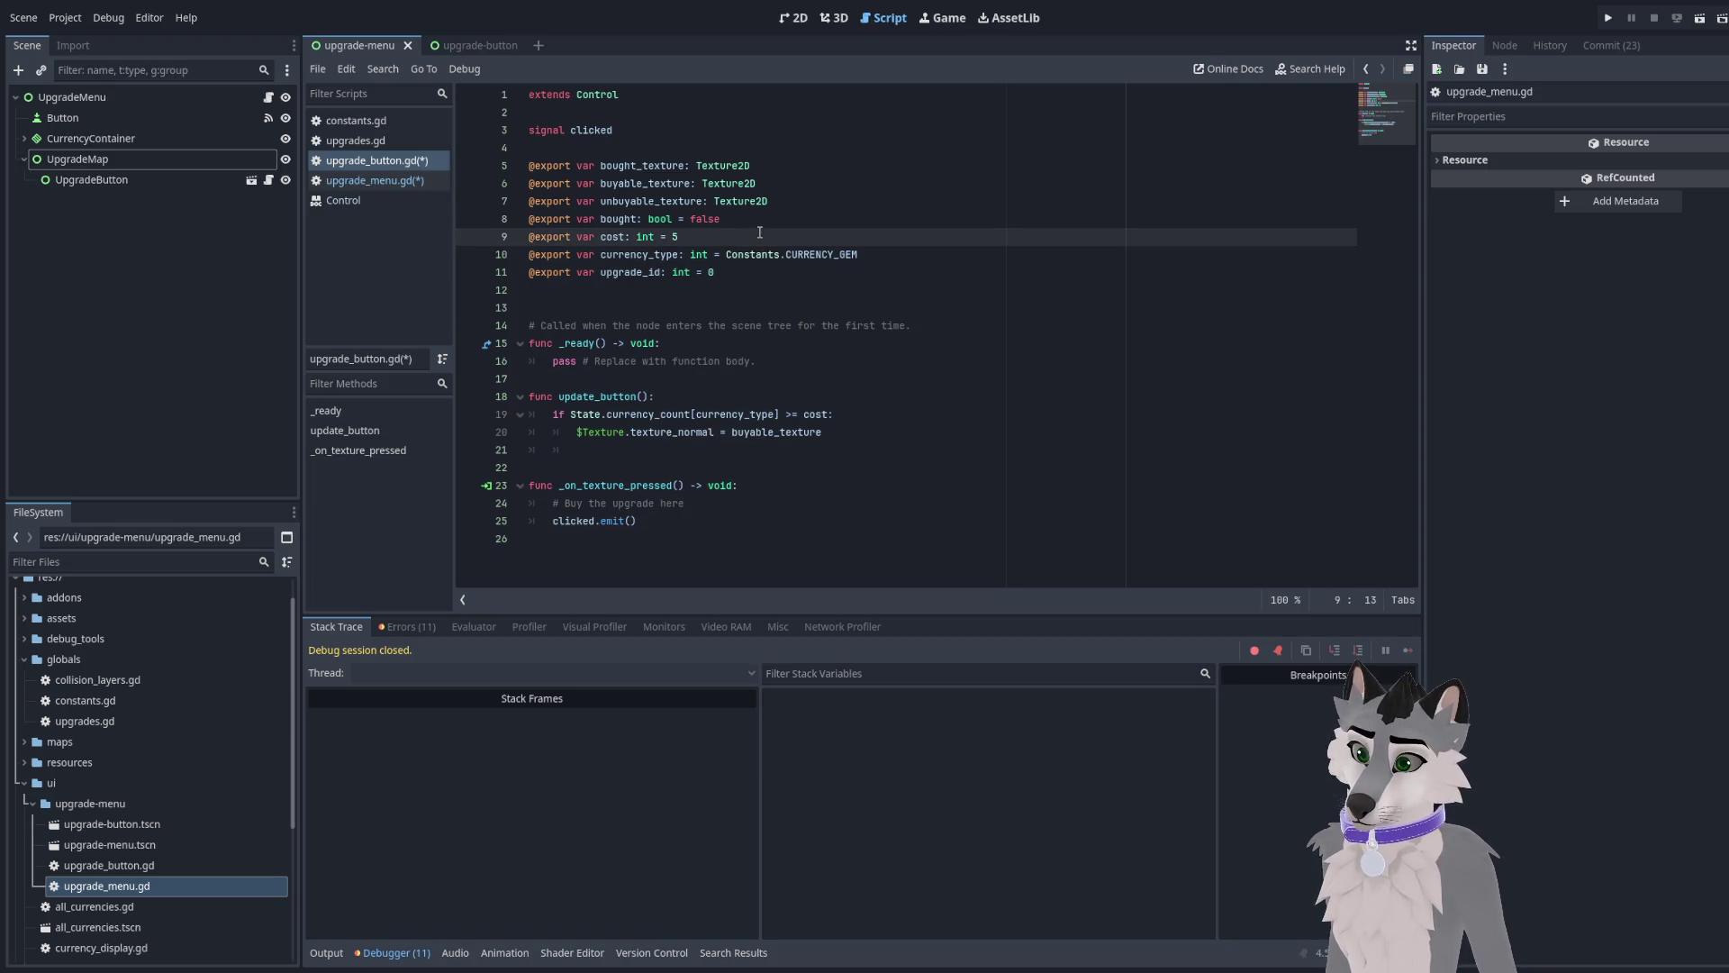
left_click(760, 232)
key("Return")
type("@export var cost")
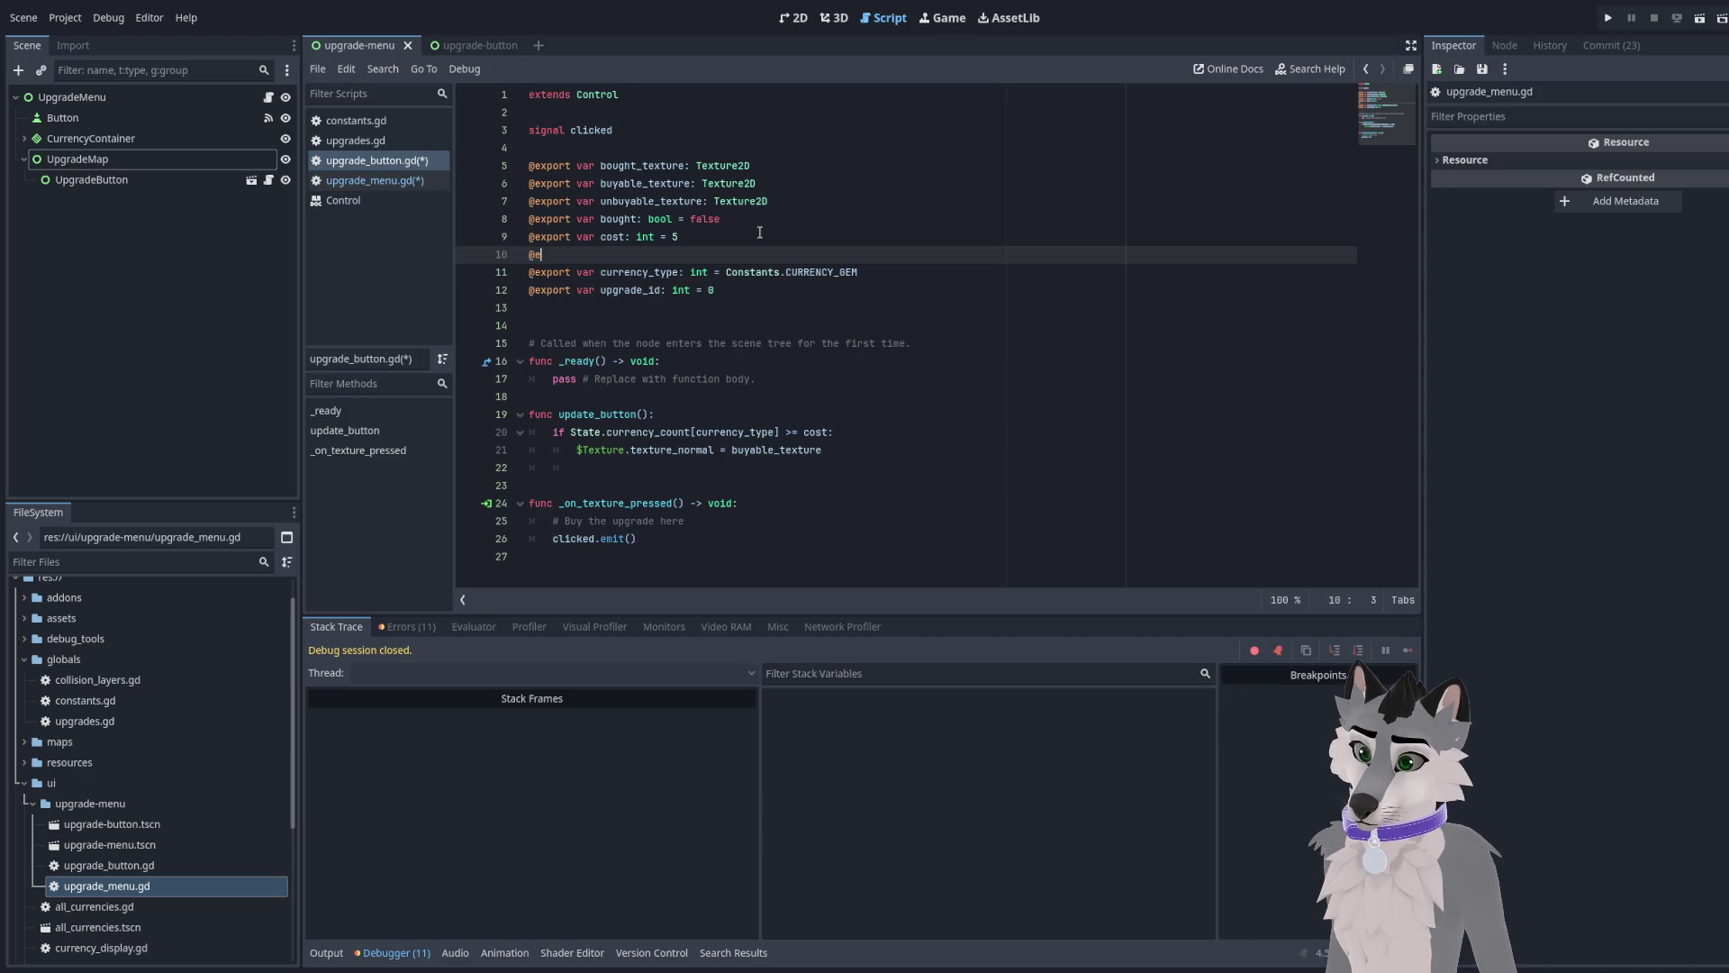
type("Scaling = ")
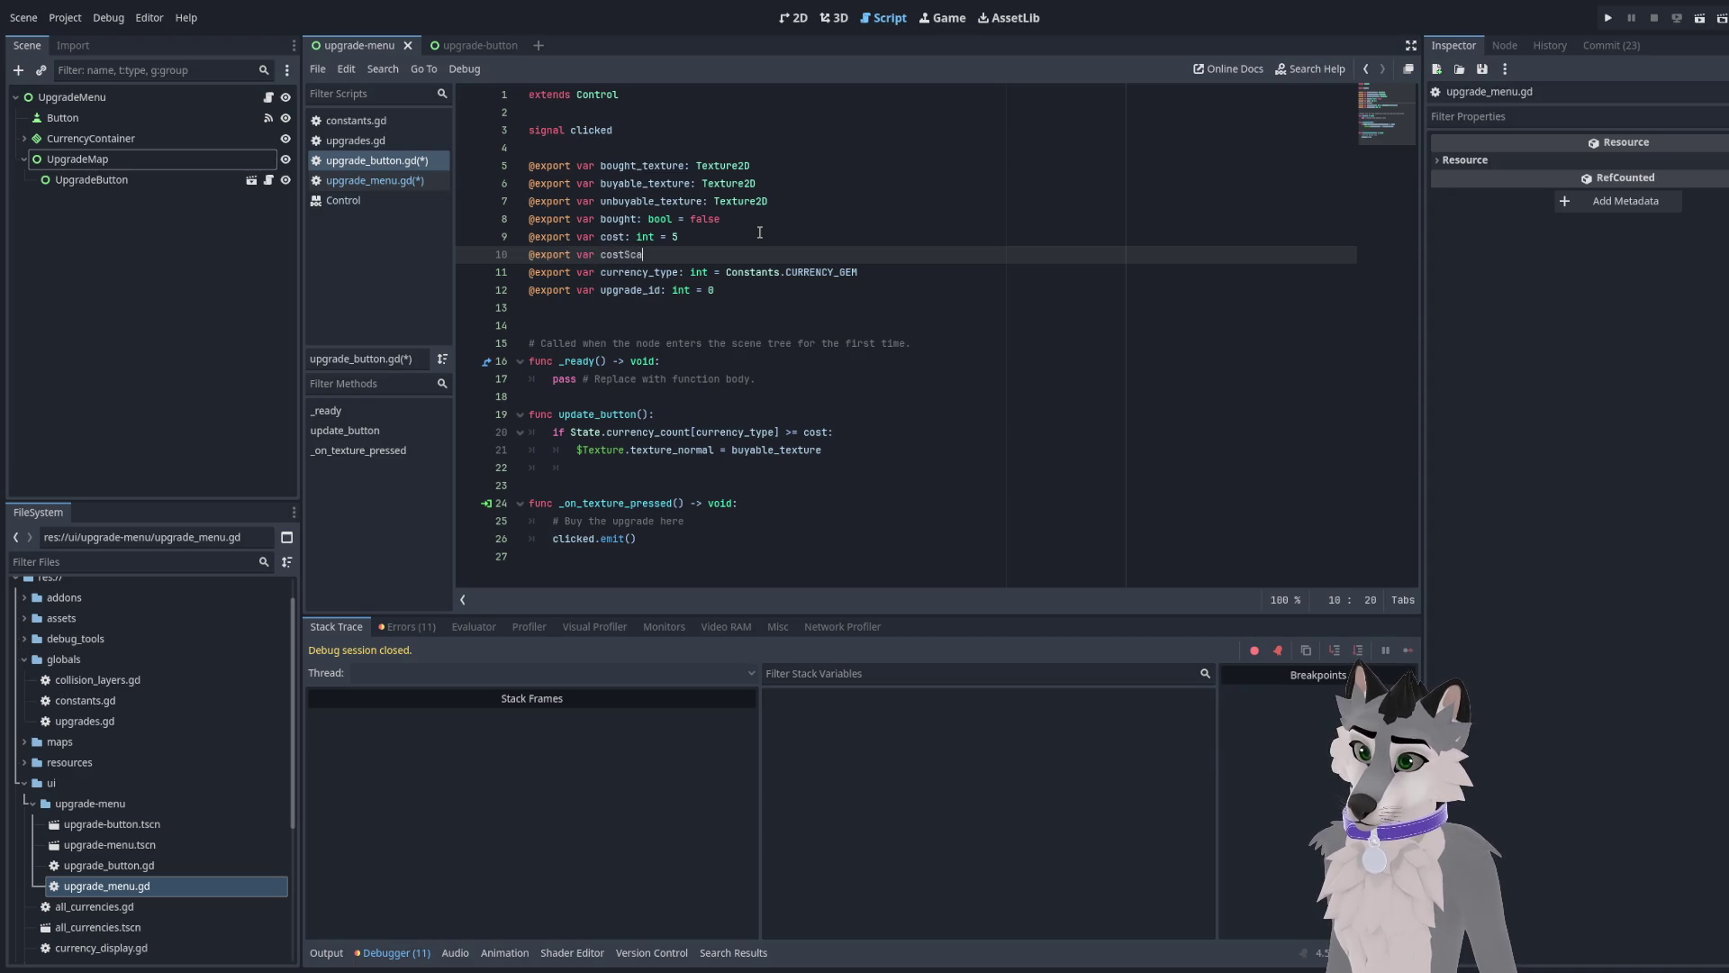
type("2")
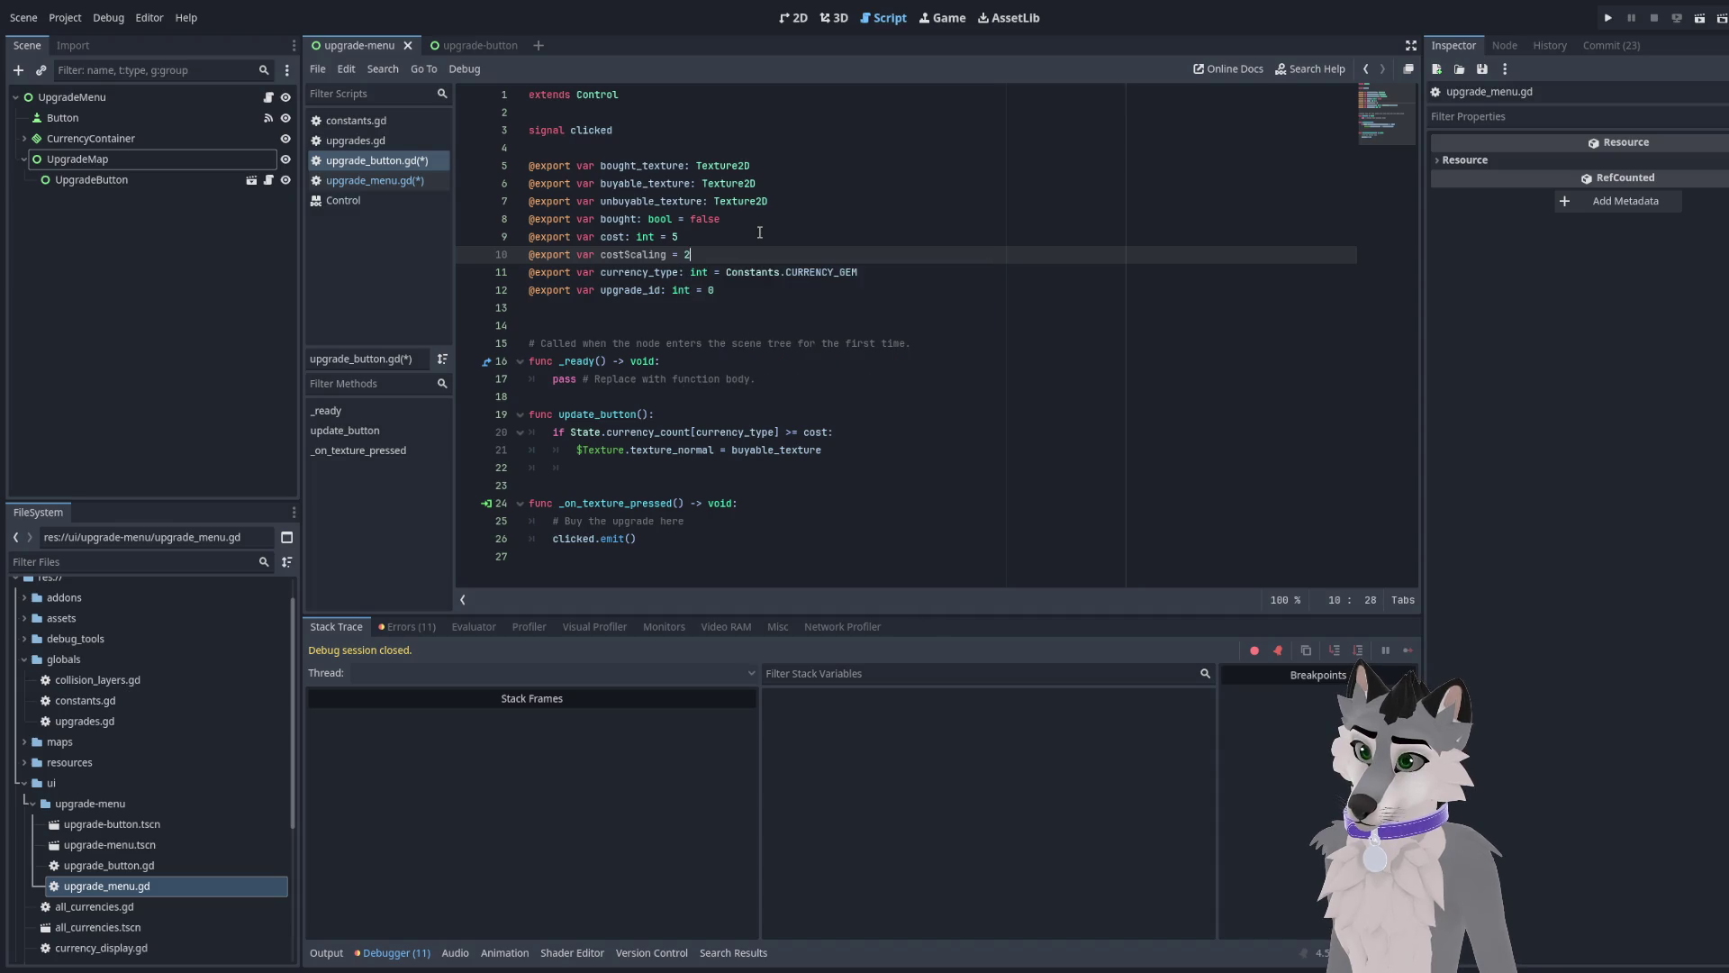
key("Left")
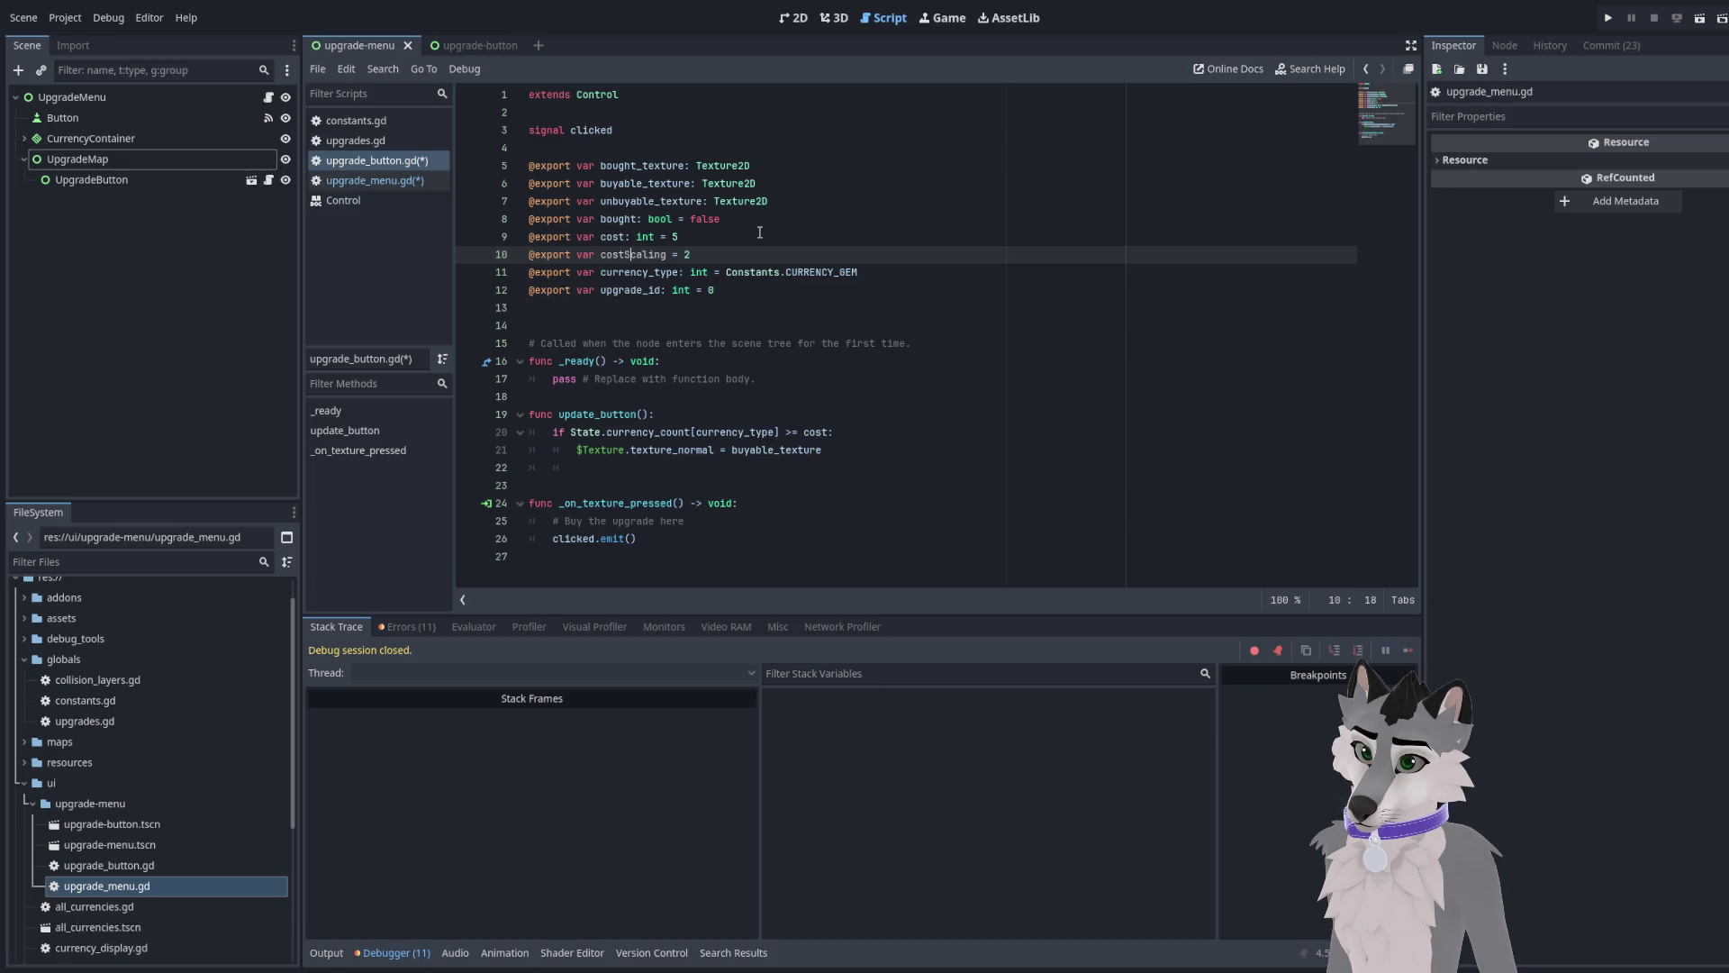
key("End")
key("Return")
type("@expor")
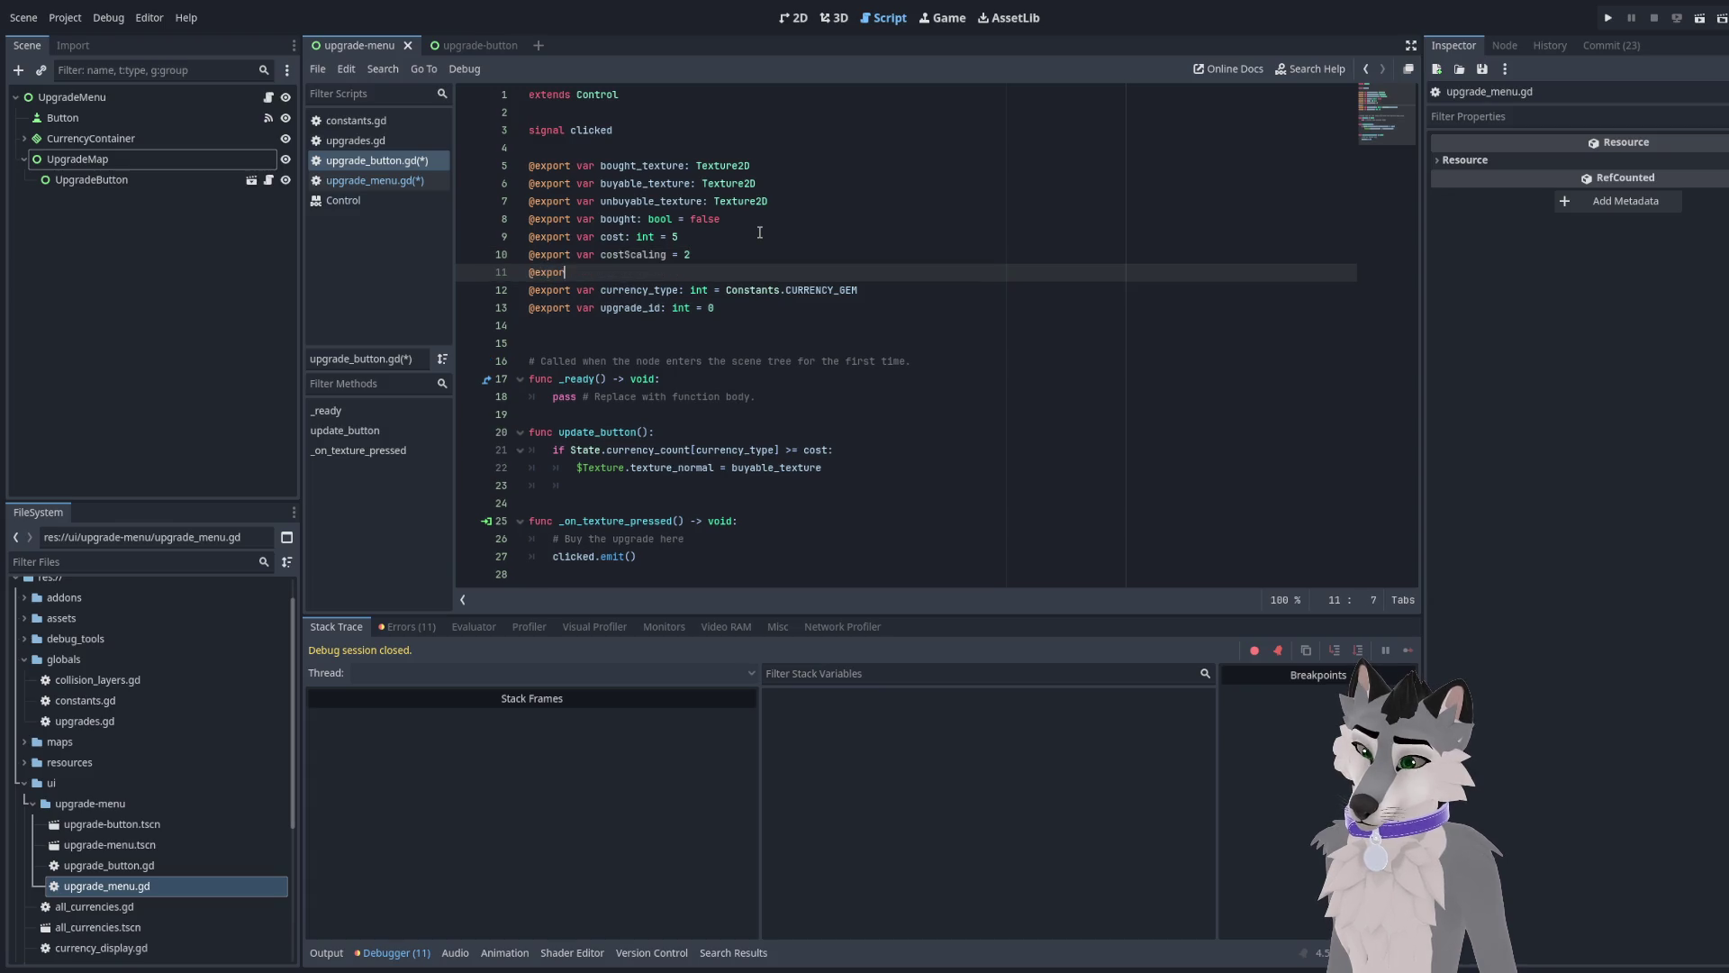
key("BackSpace")
key("BackSpace")
key("BackSpace")
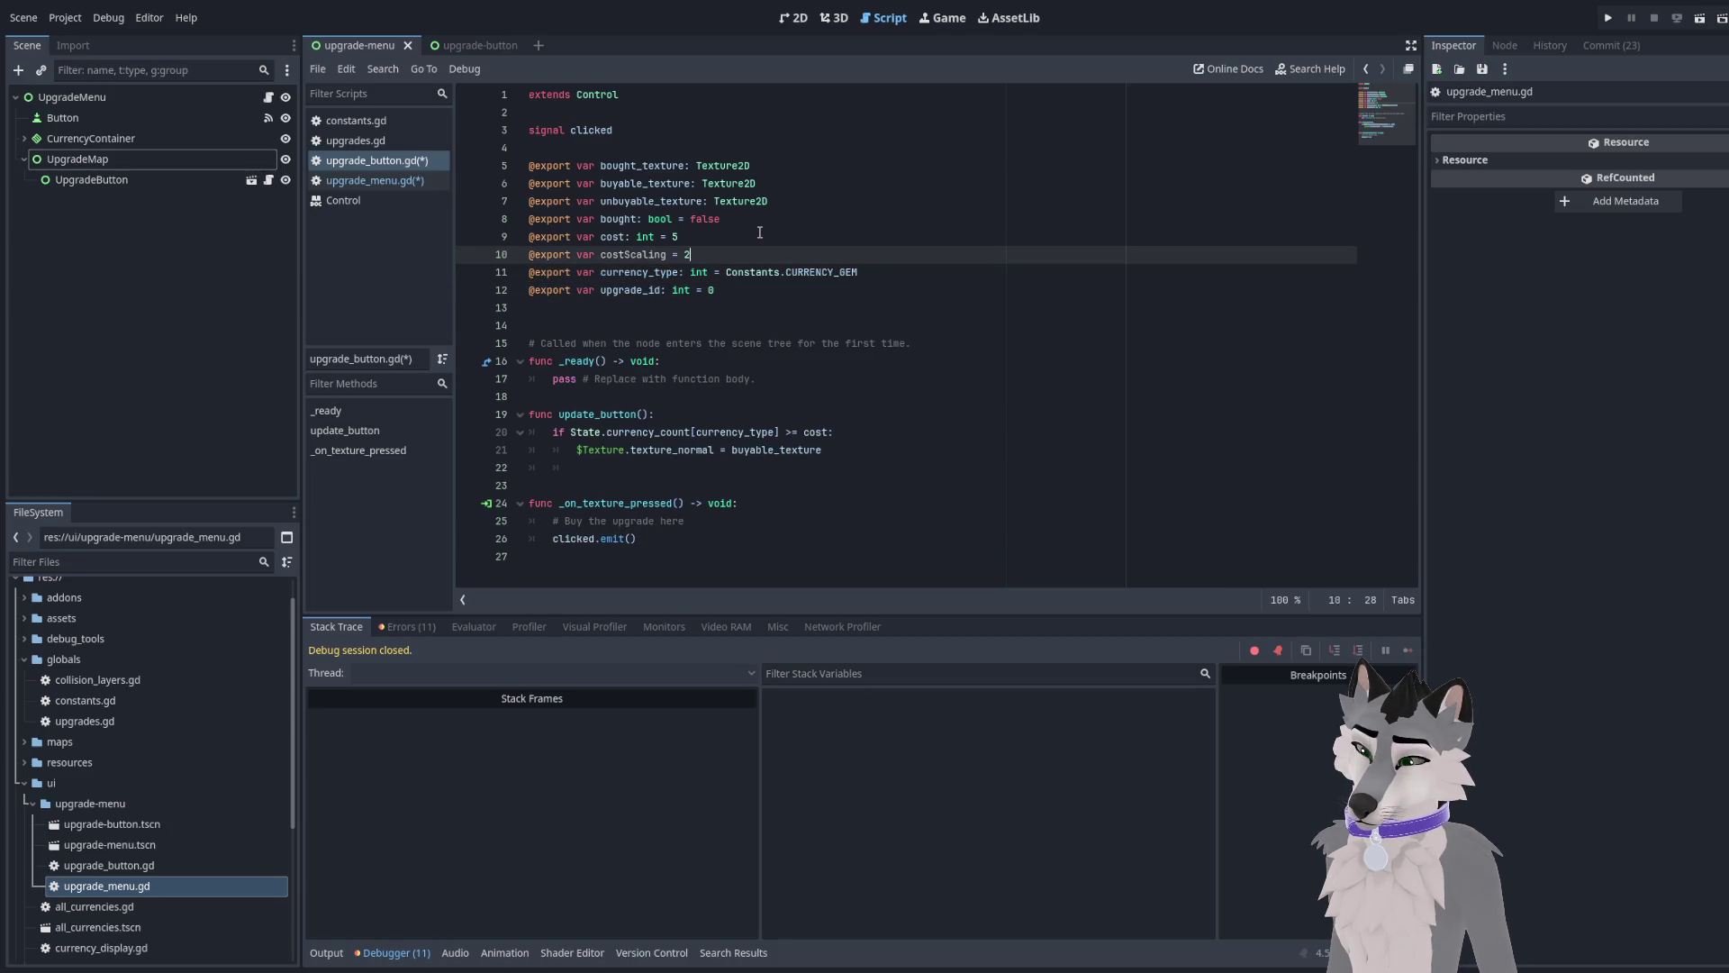
key("Return")
type("@export var costScalingT")
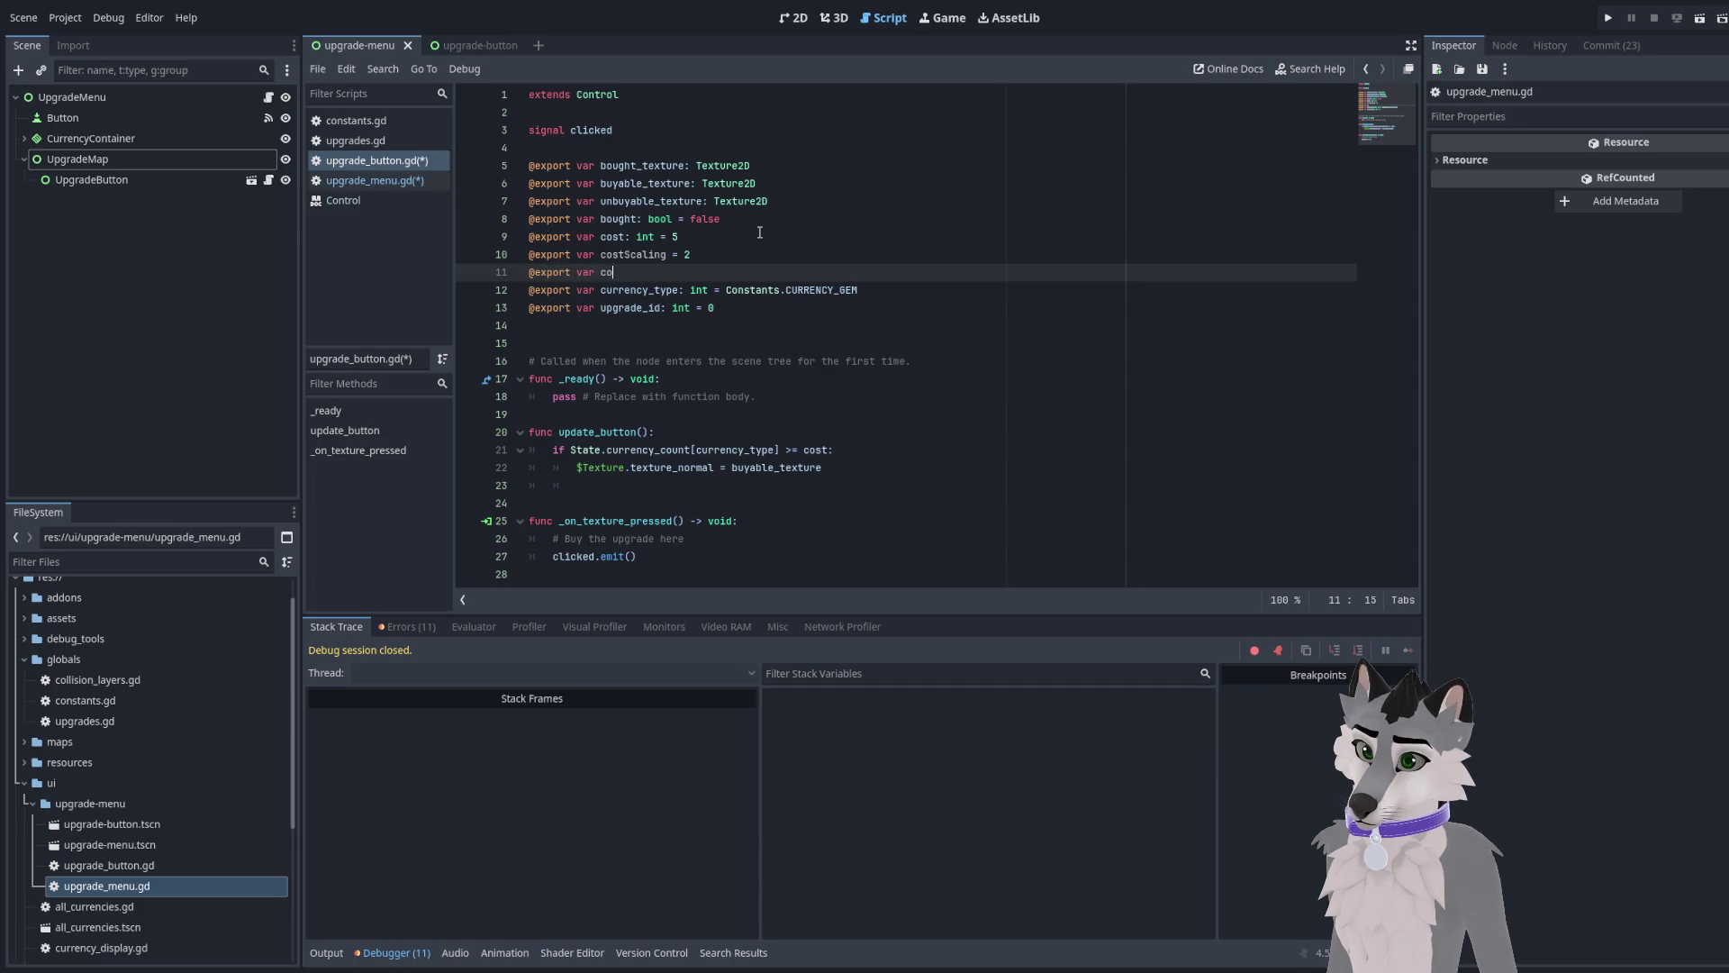
type("ype = ")
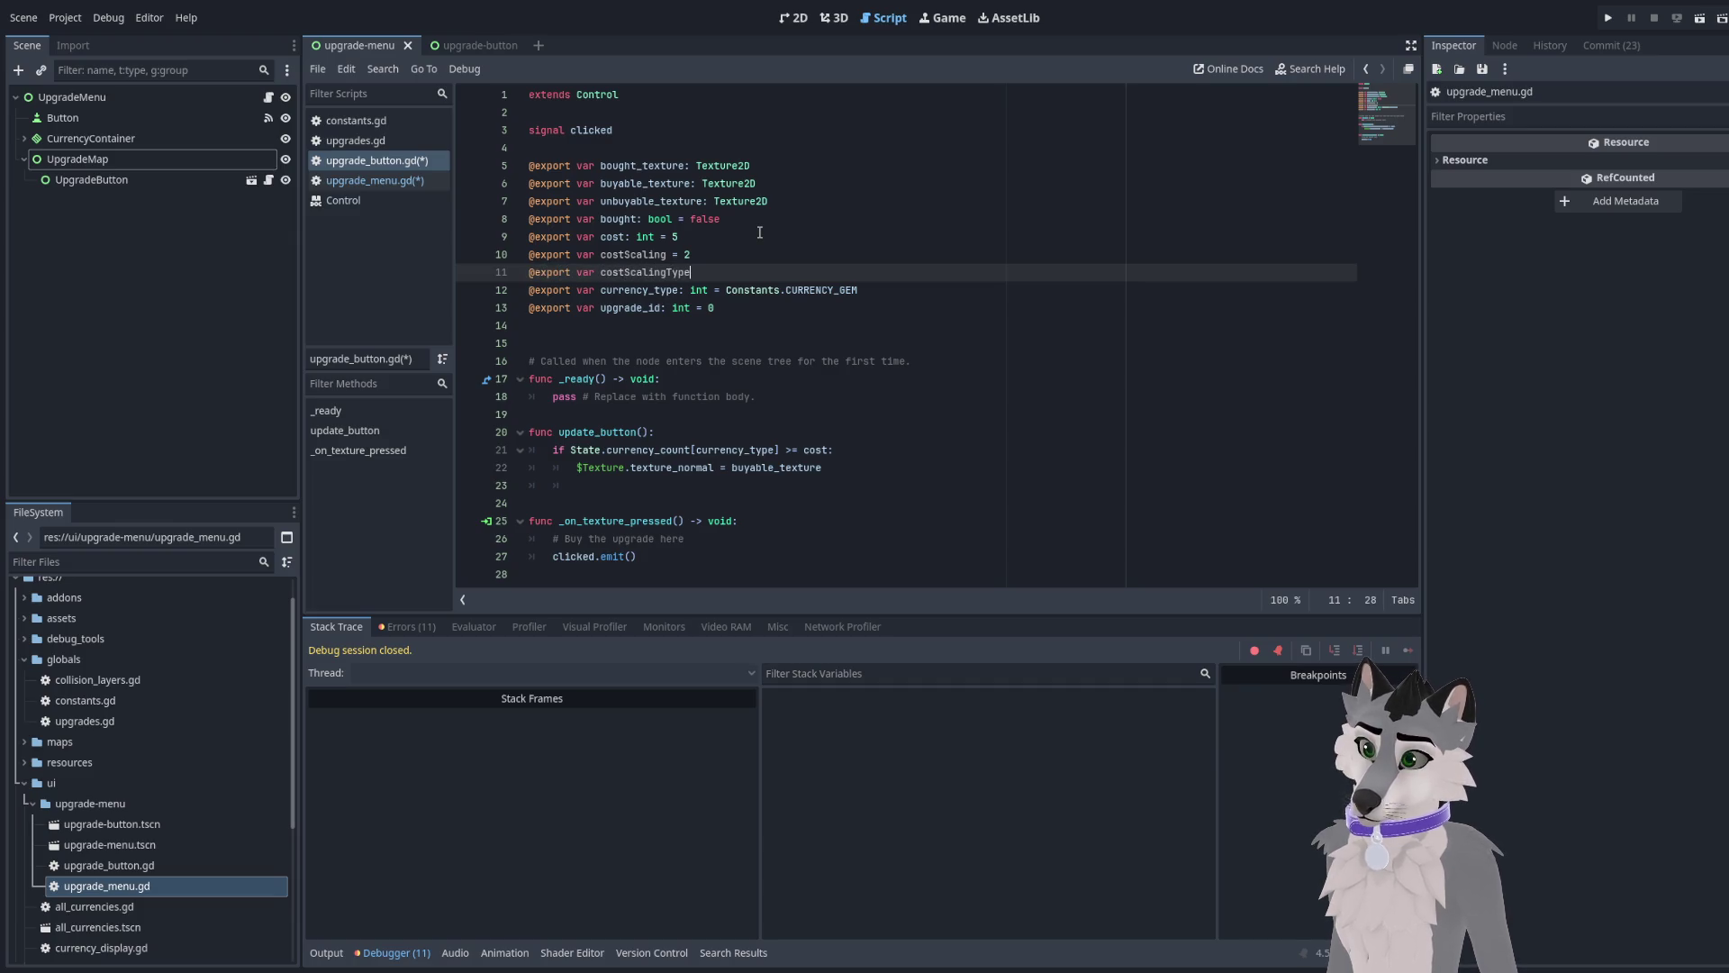
type("\"")
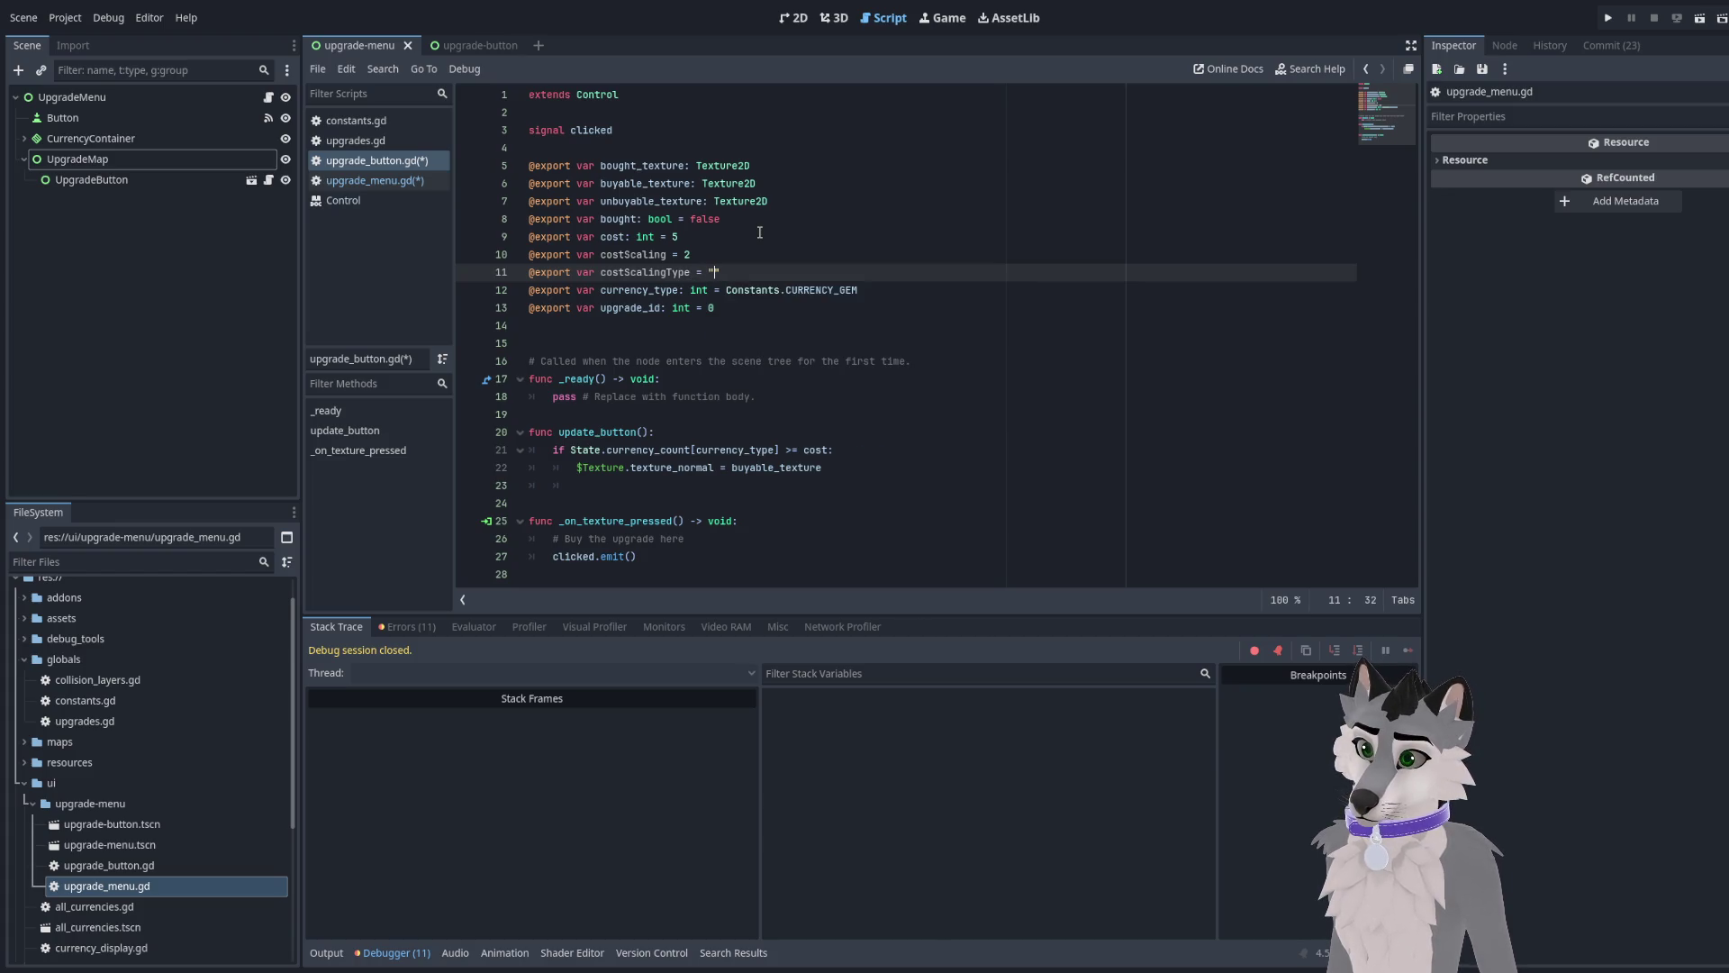
key("shift+Left")
type("\"")
key("ctrl+s")
key("Down")
key("Down")
key("Up")
key("Up")
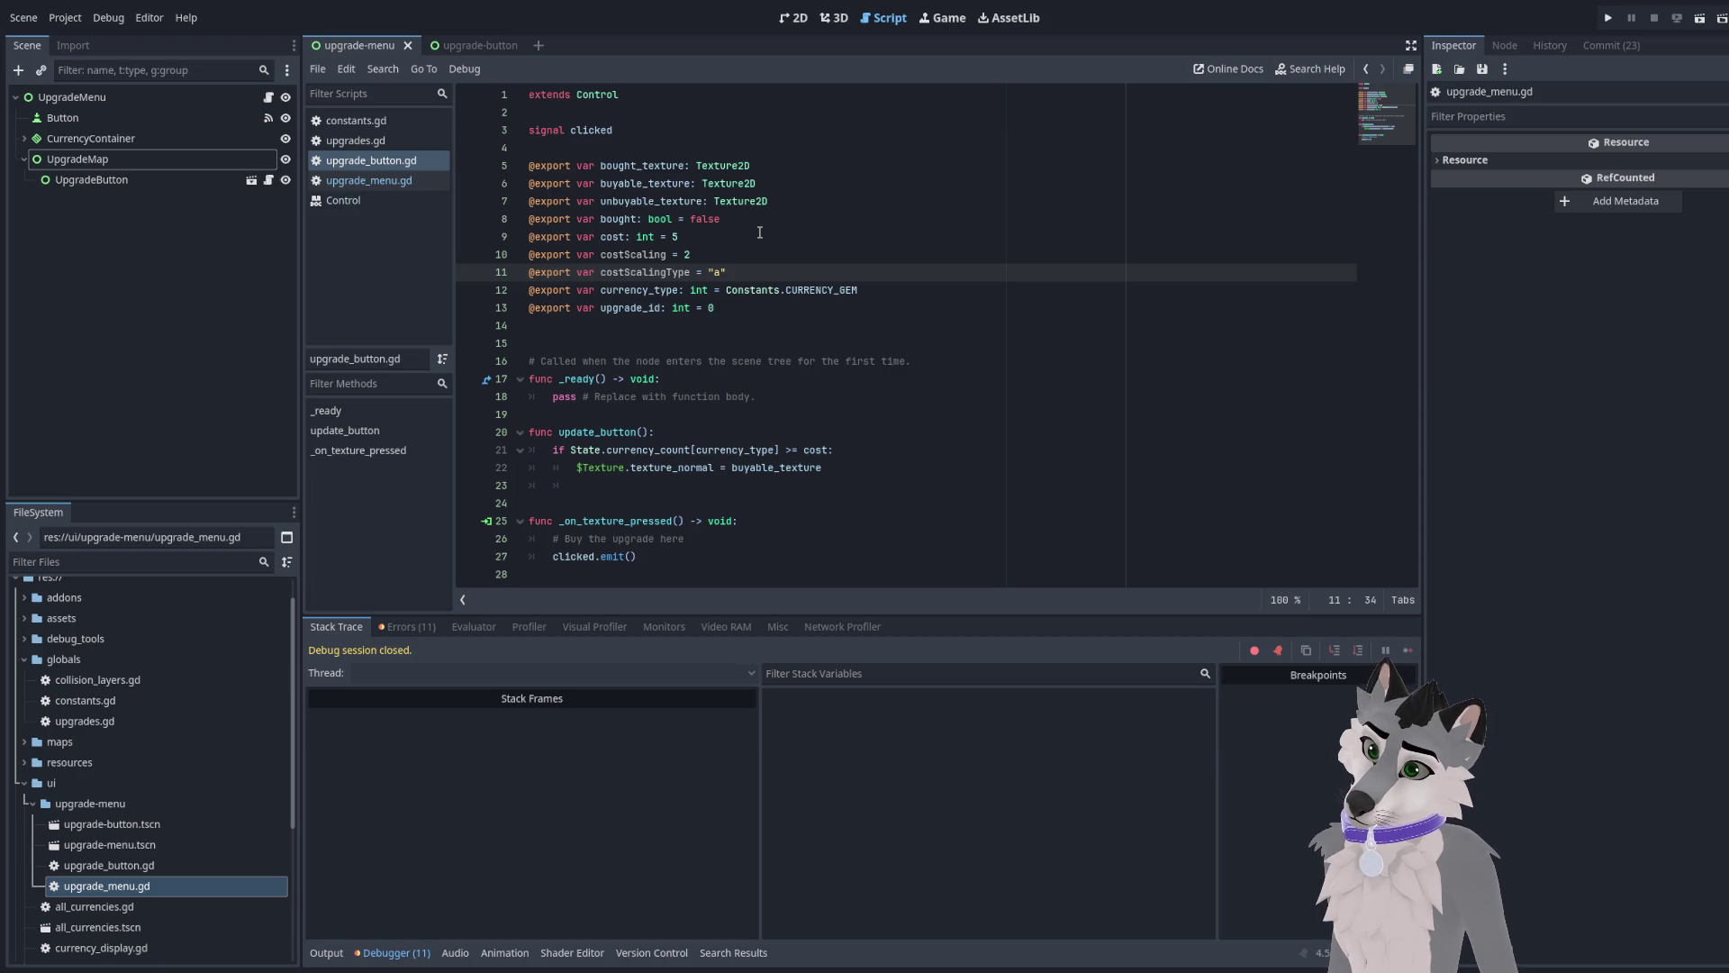
type("#")
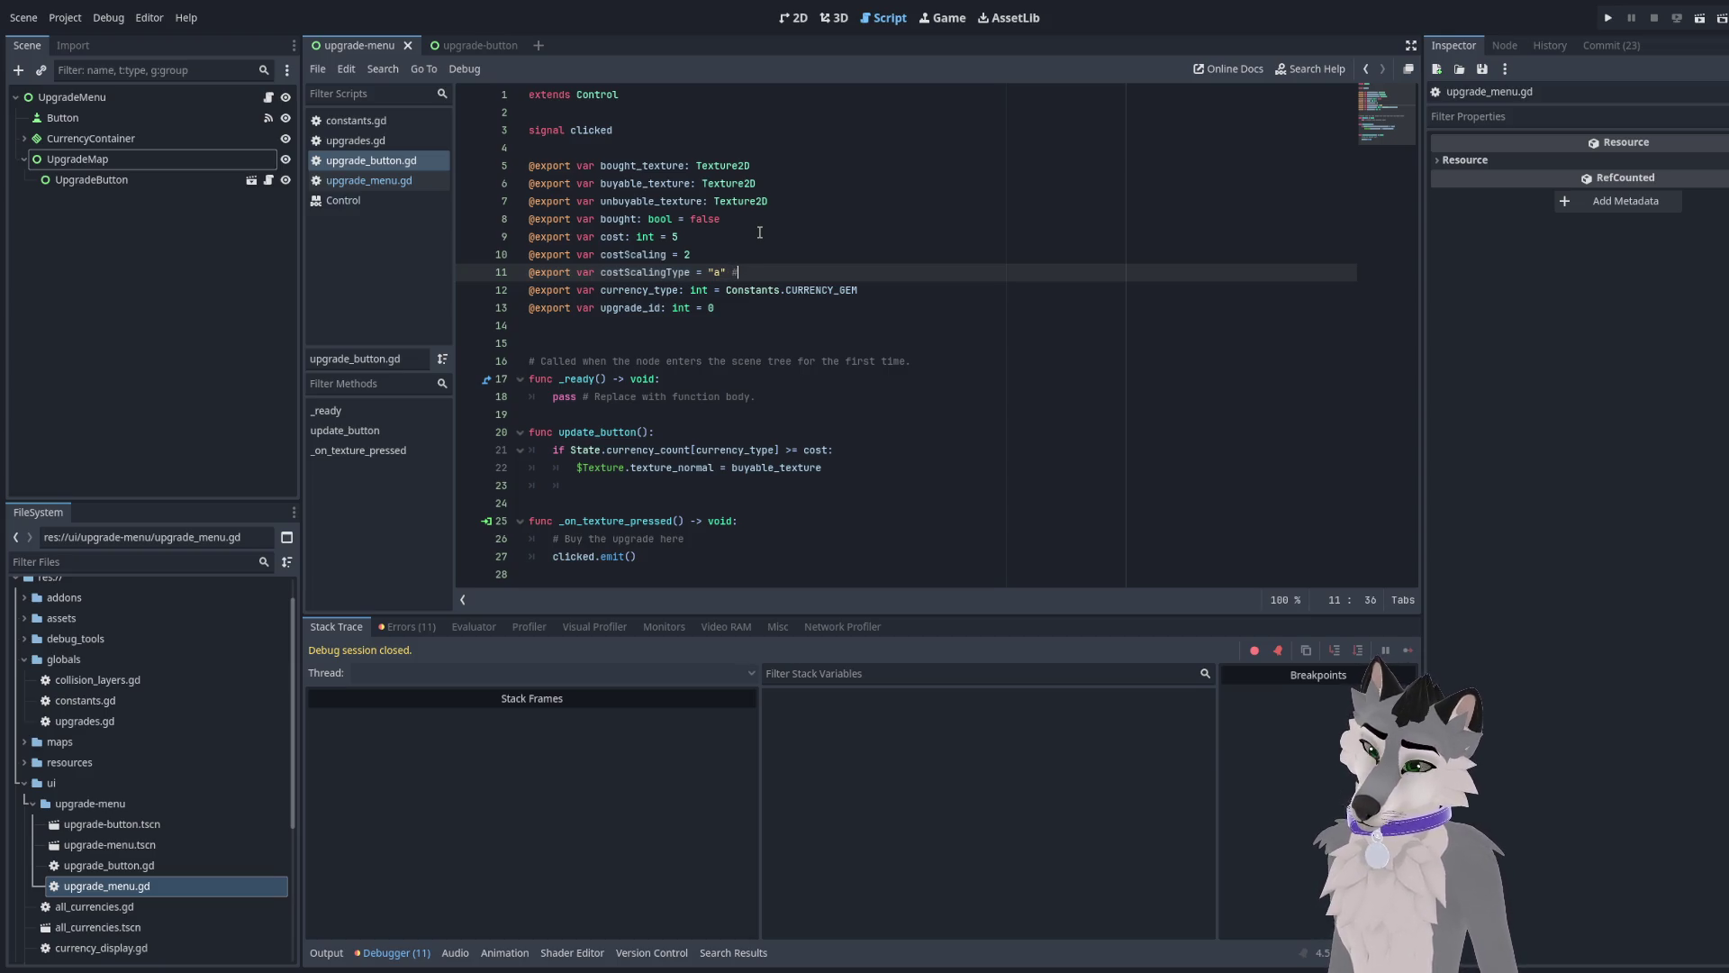
key("BackSpace")
key("BackSpace")
key("Up")
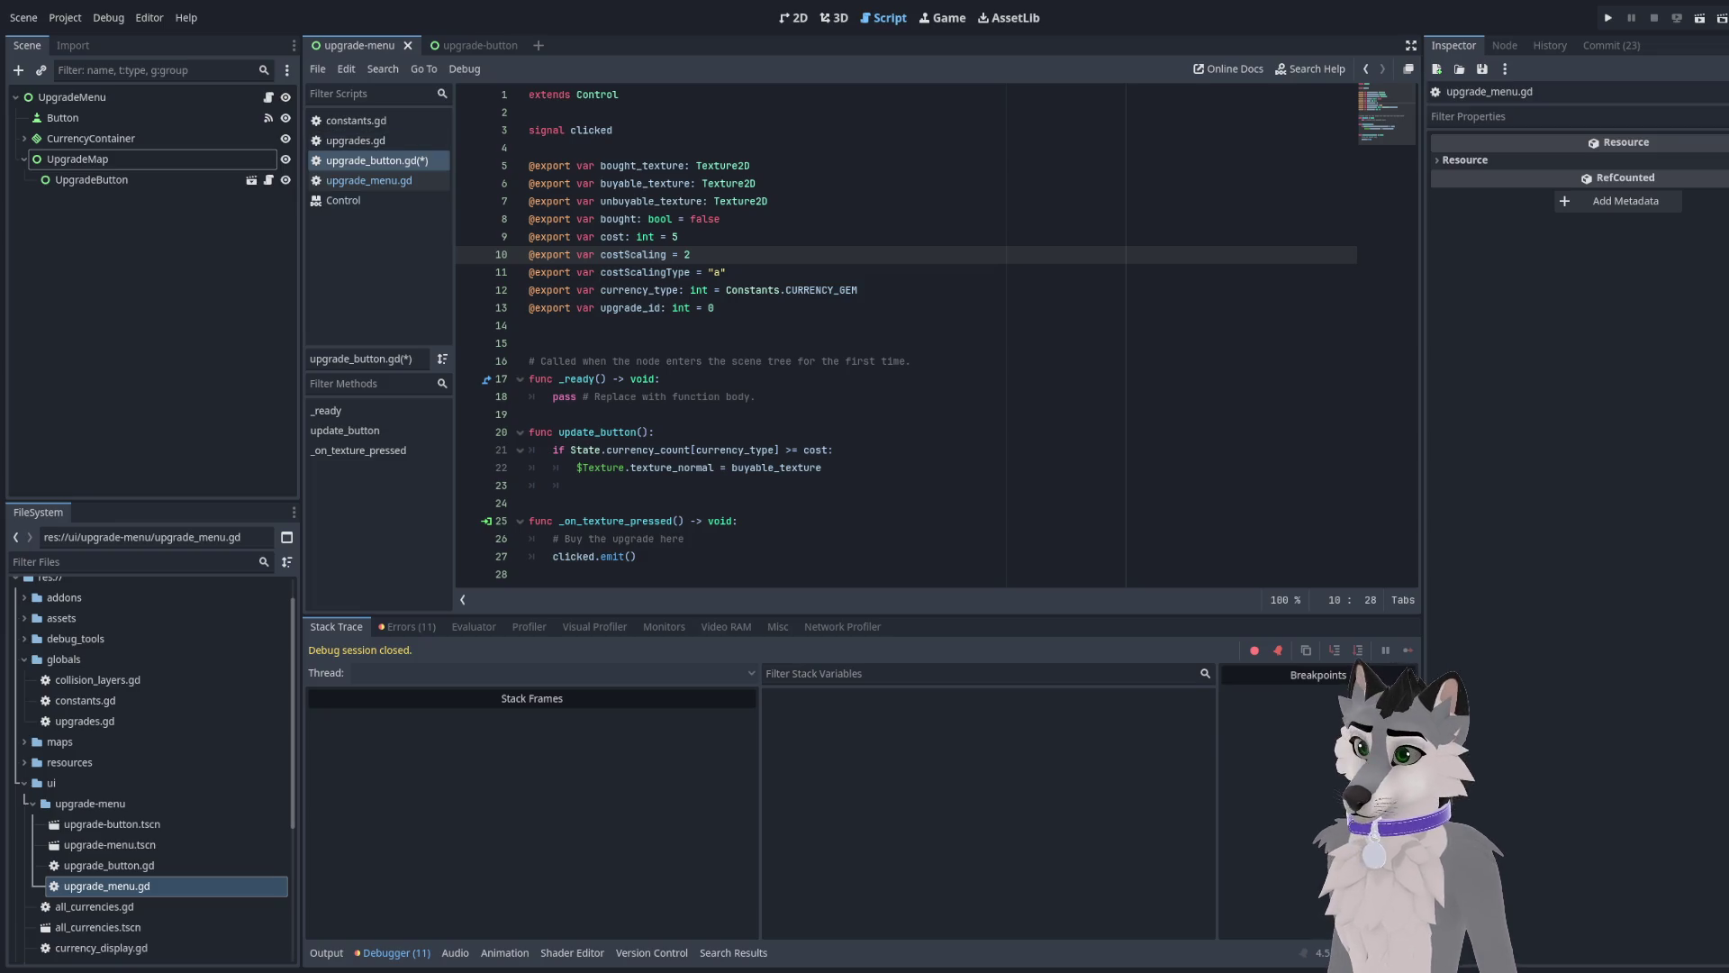
key("Return")
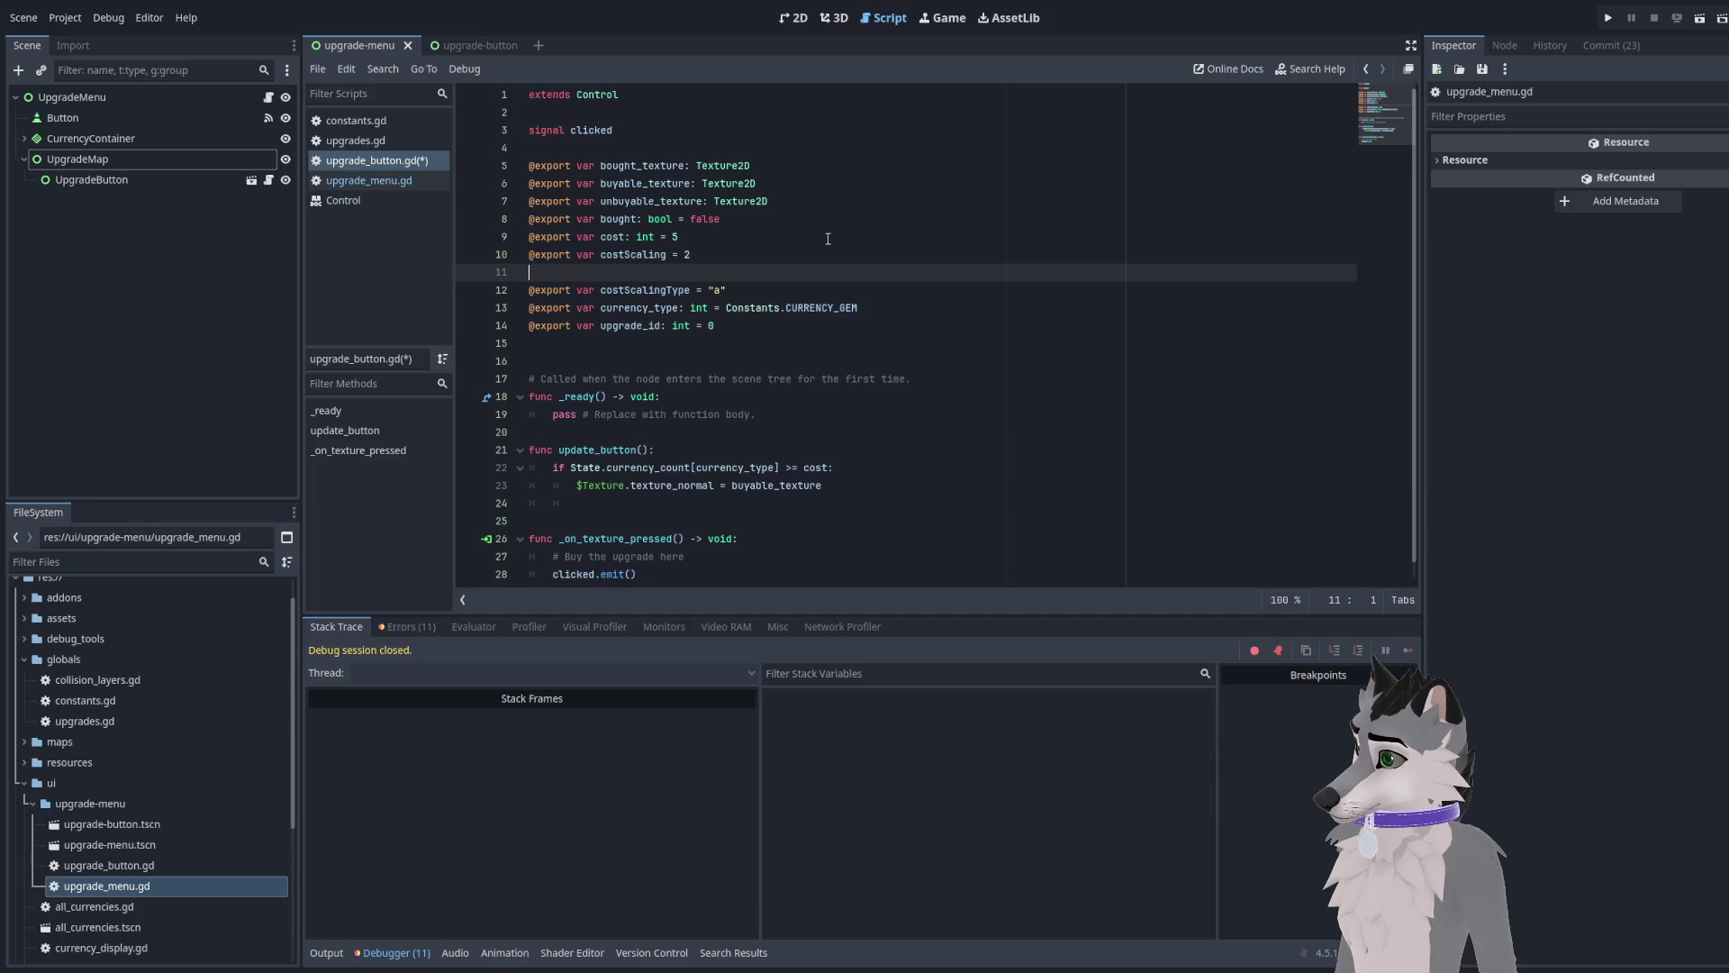
Write the comment #Either "a" for additive or "e" for exponential and save
type("#Either \"A\" or")
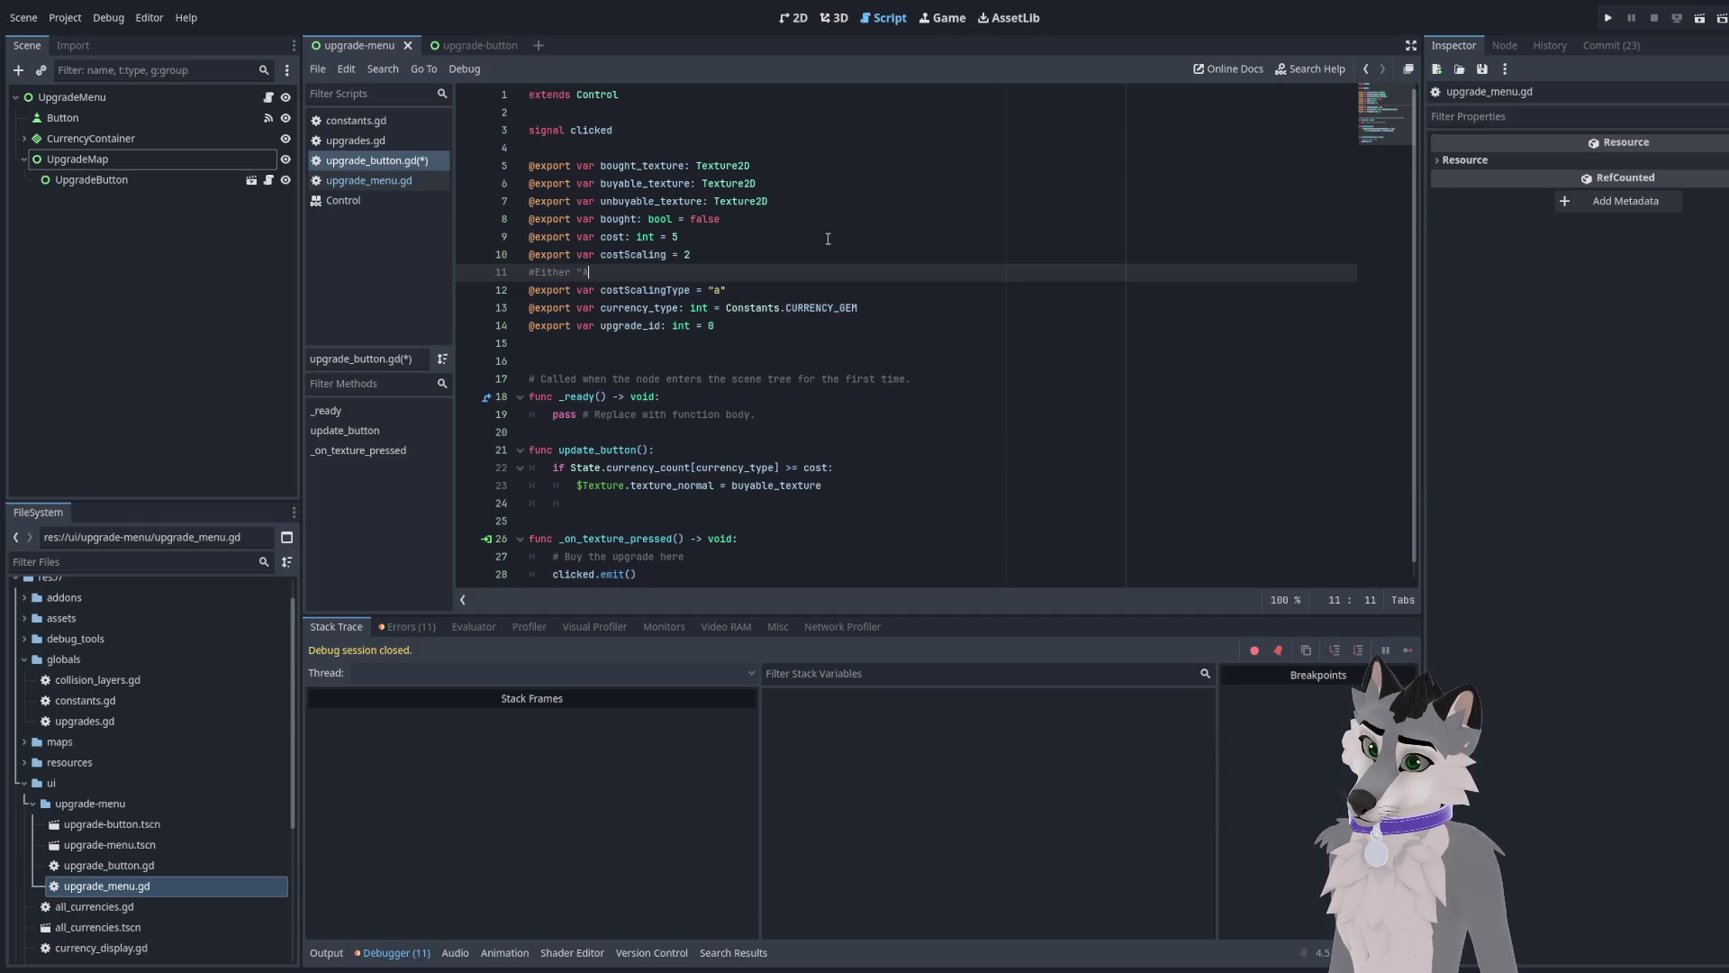
key("Delete")
type("a\" for additive")
key("End")
type("e\" for exponentio")
key("BackSpace")
type("al")
key("ctrl+s")
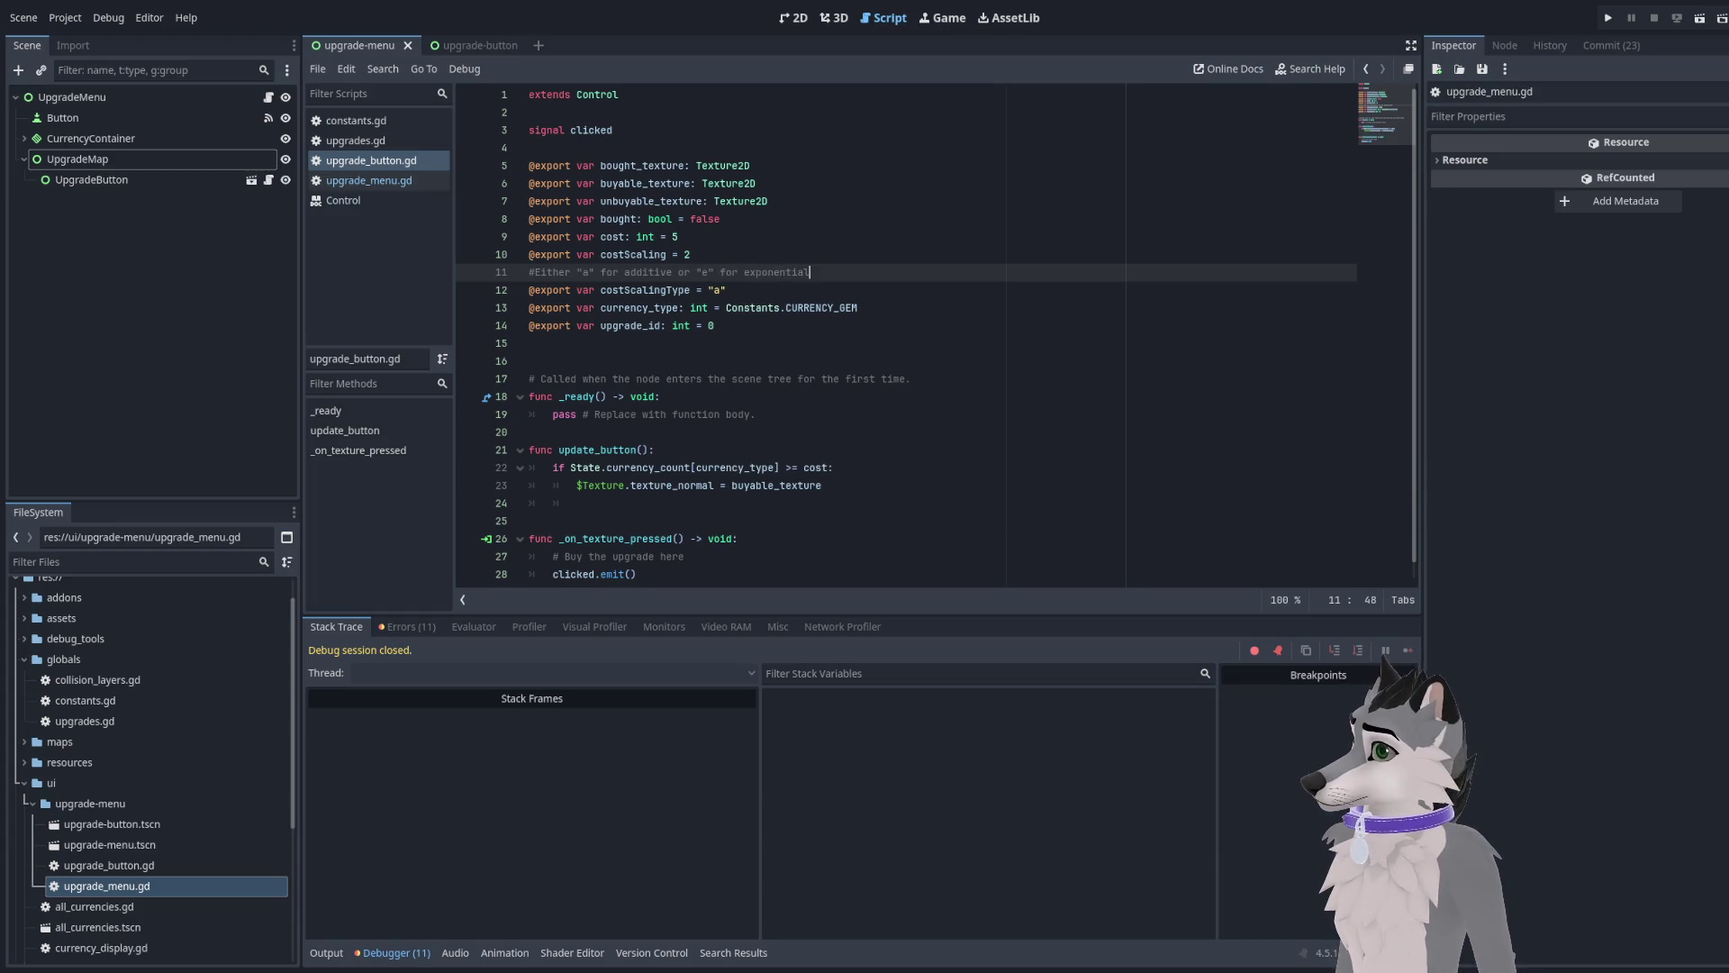
Review the cost check in update_button and place the caret at the end of line 14
left_click(842, 468)
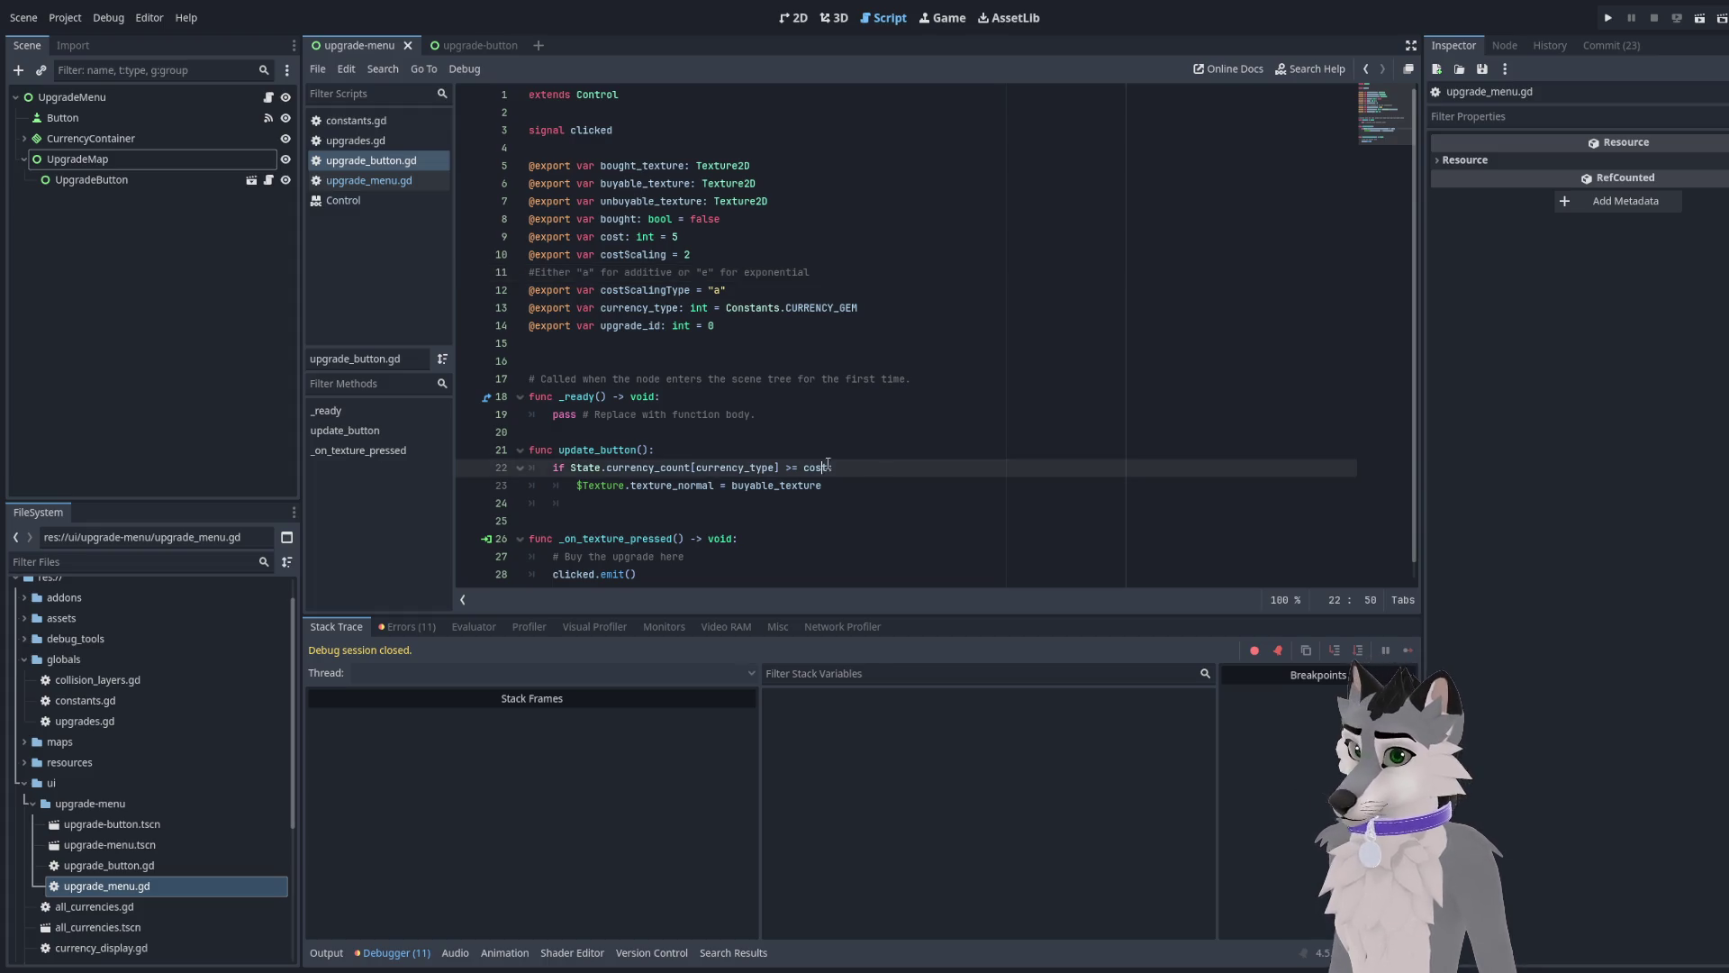
scroll(811, 469, "down", 1)
left_click(765, 539)
left_click(765, 576)
left_click(761, 539)
left_click(752, 415)
left_click(743, 486)
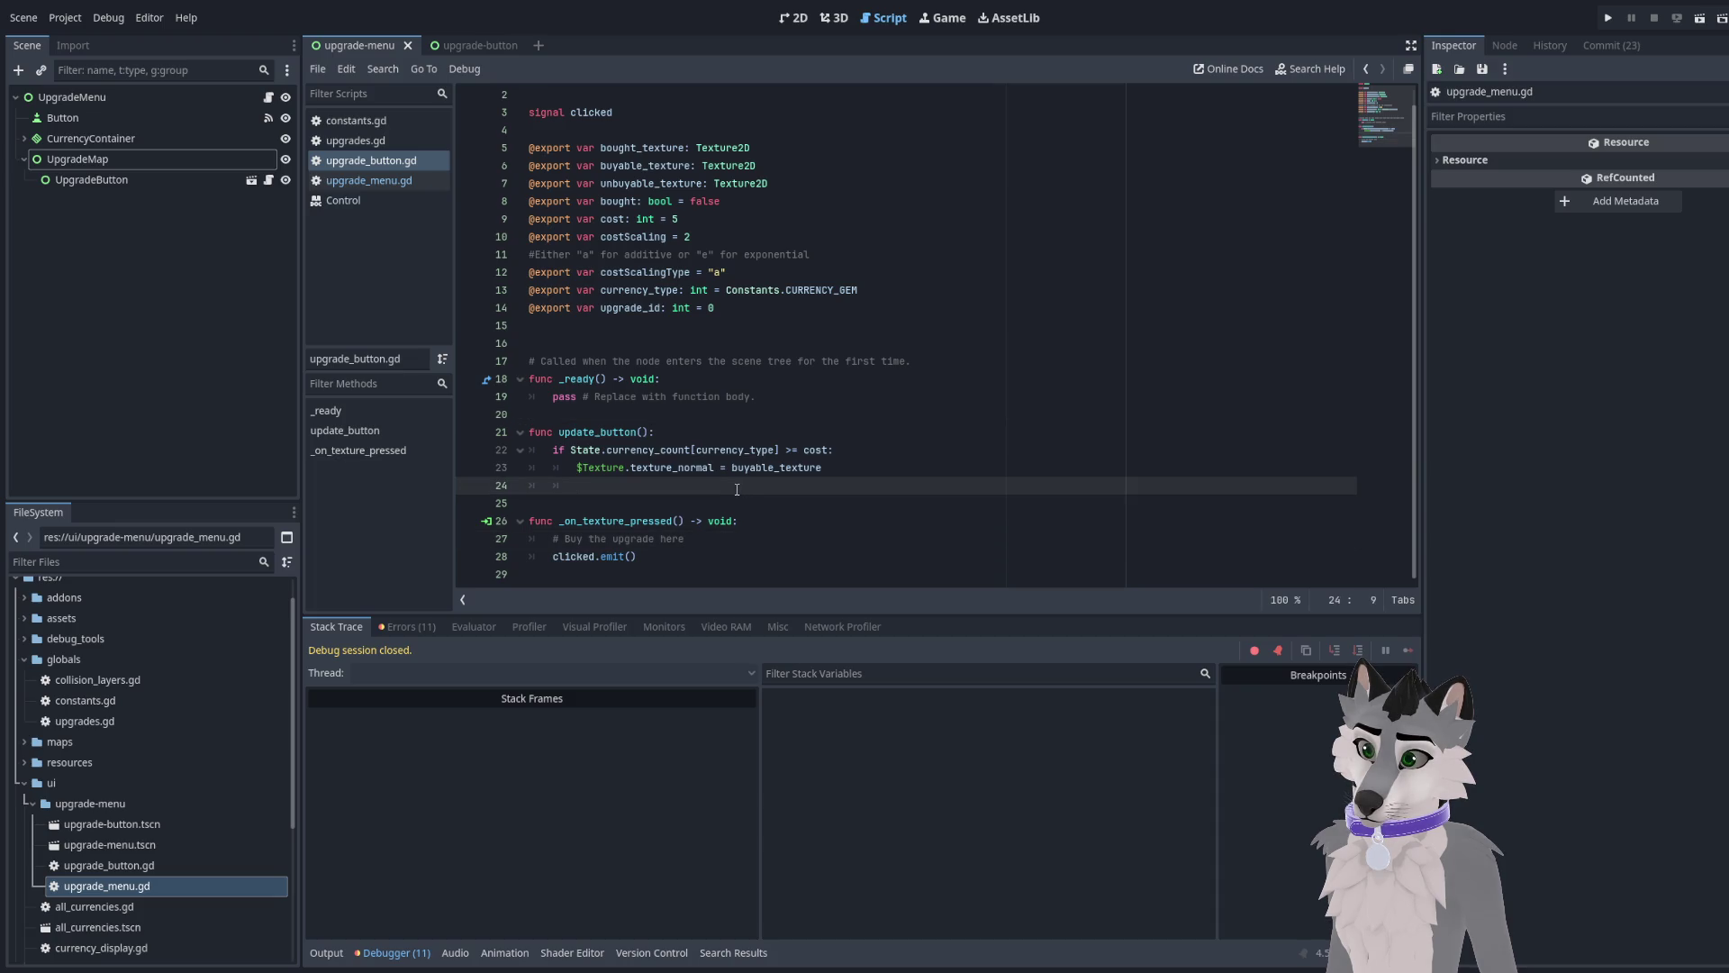
scroll(619, 441, "up", 1)
left_click(620, 439)
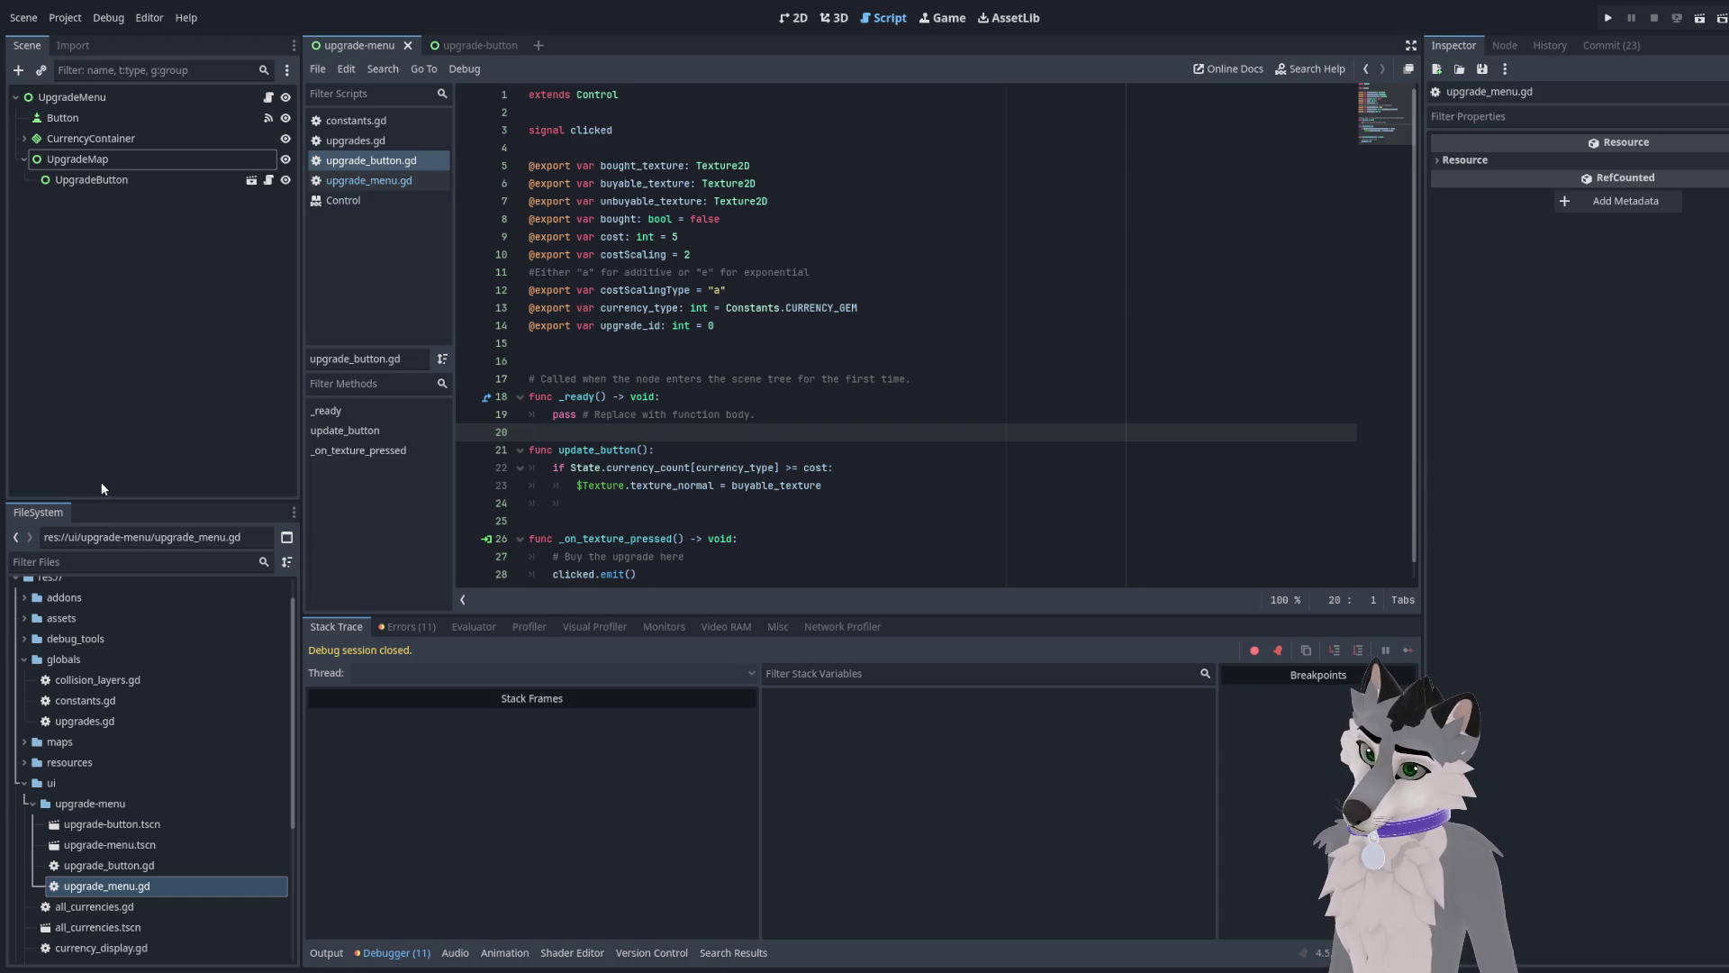
left_click(905, 330)
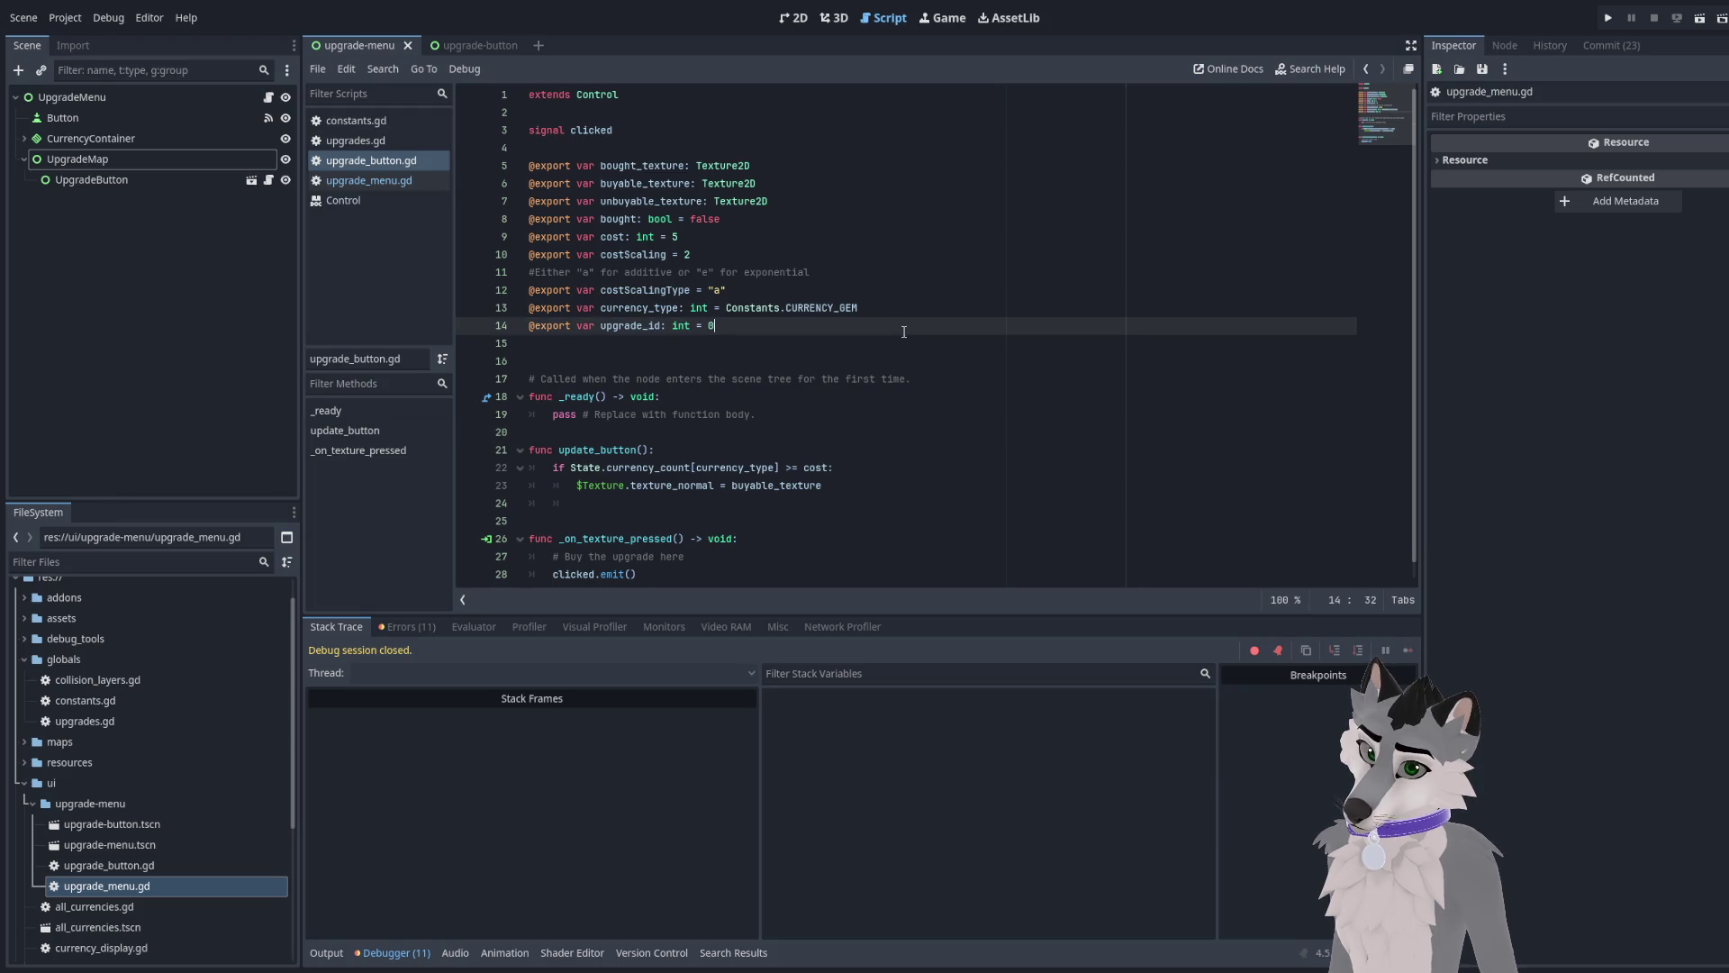
key("Return")
type("@E")
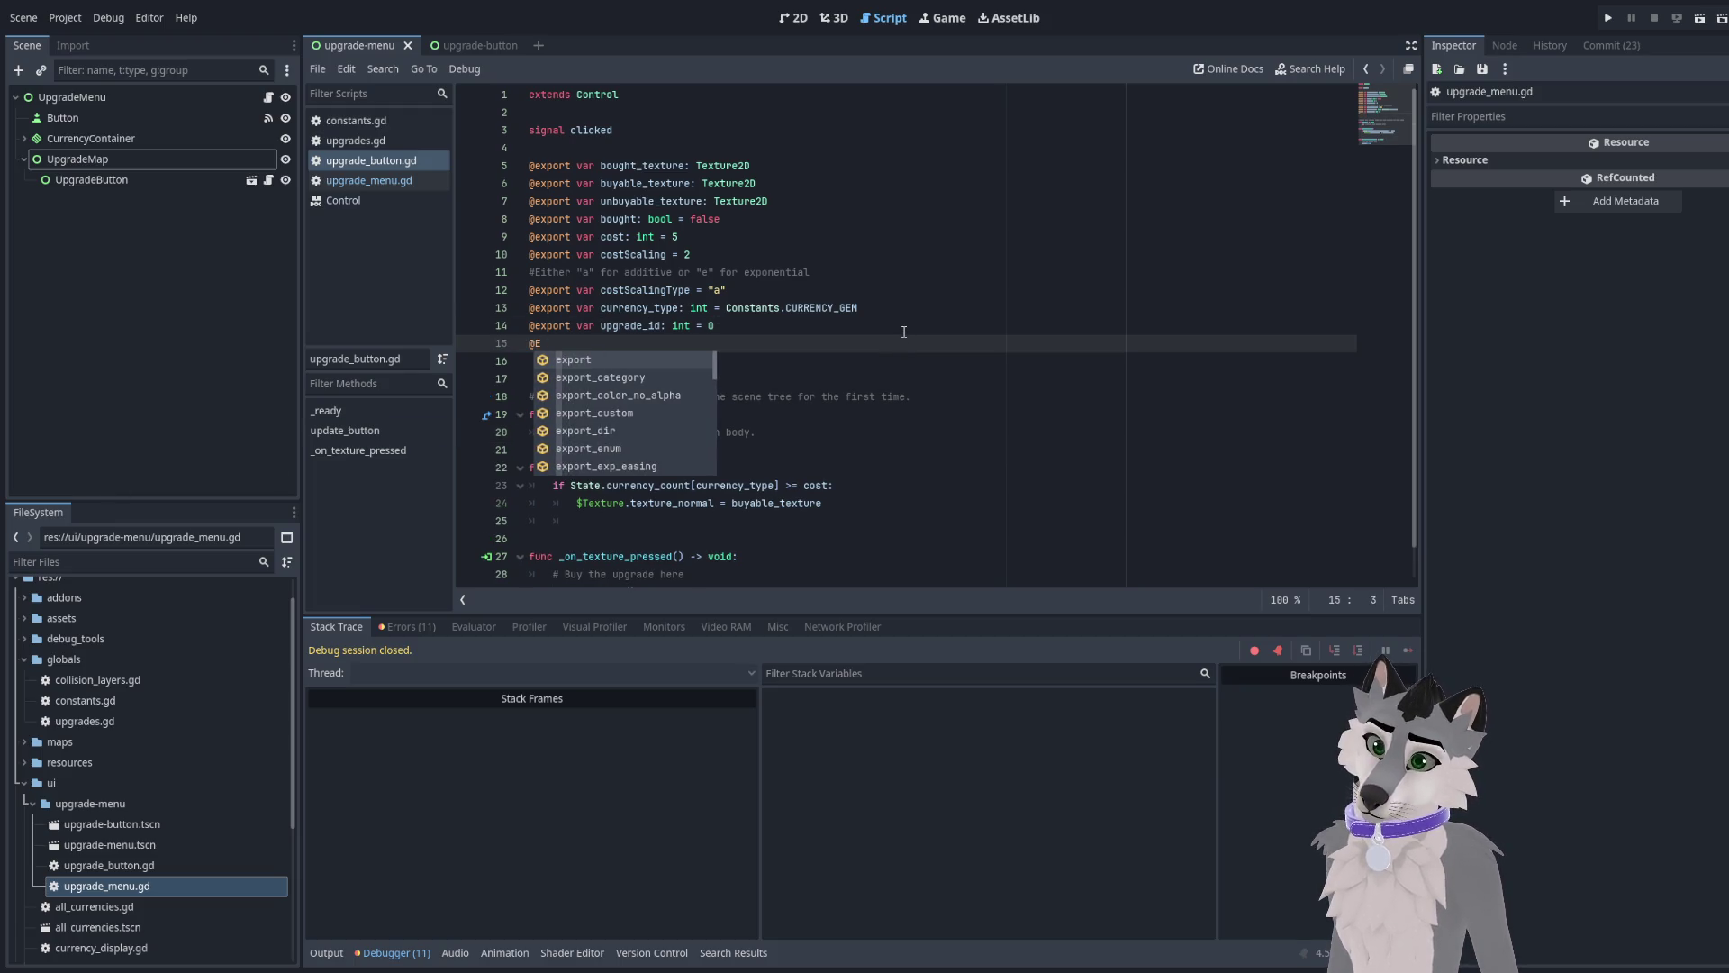
type("xpo")
key("Return")
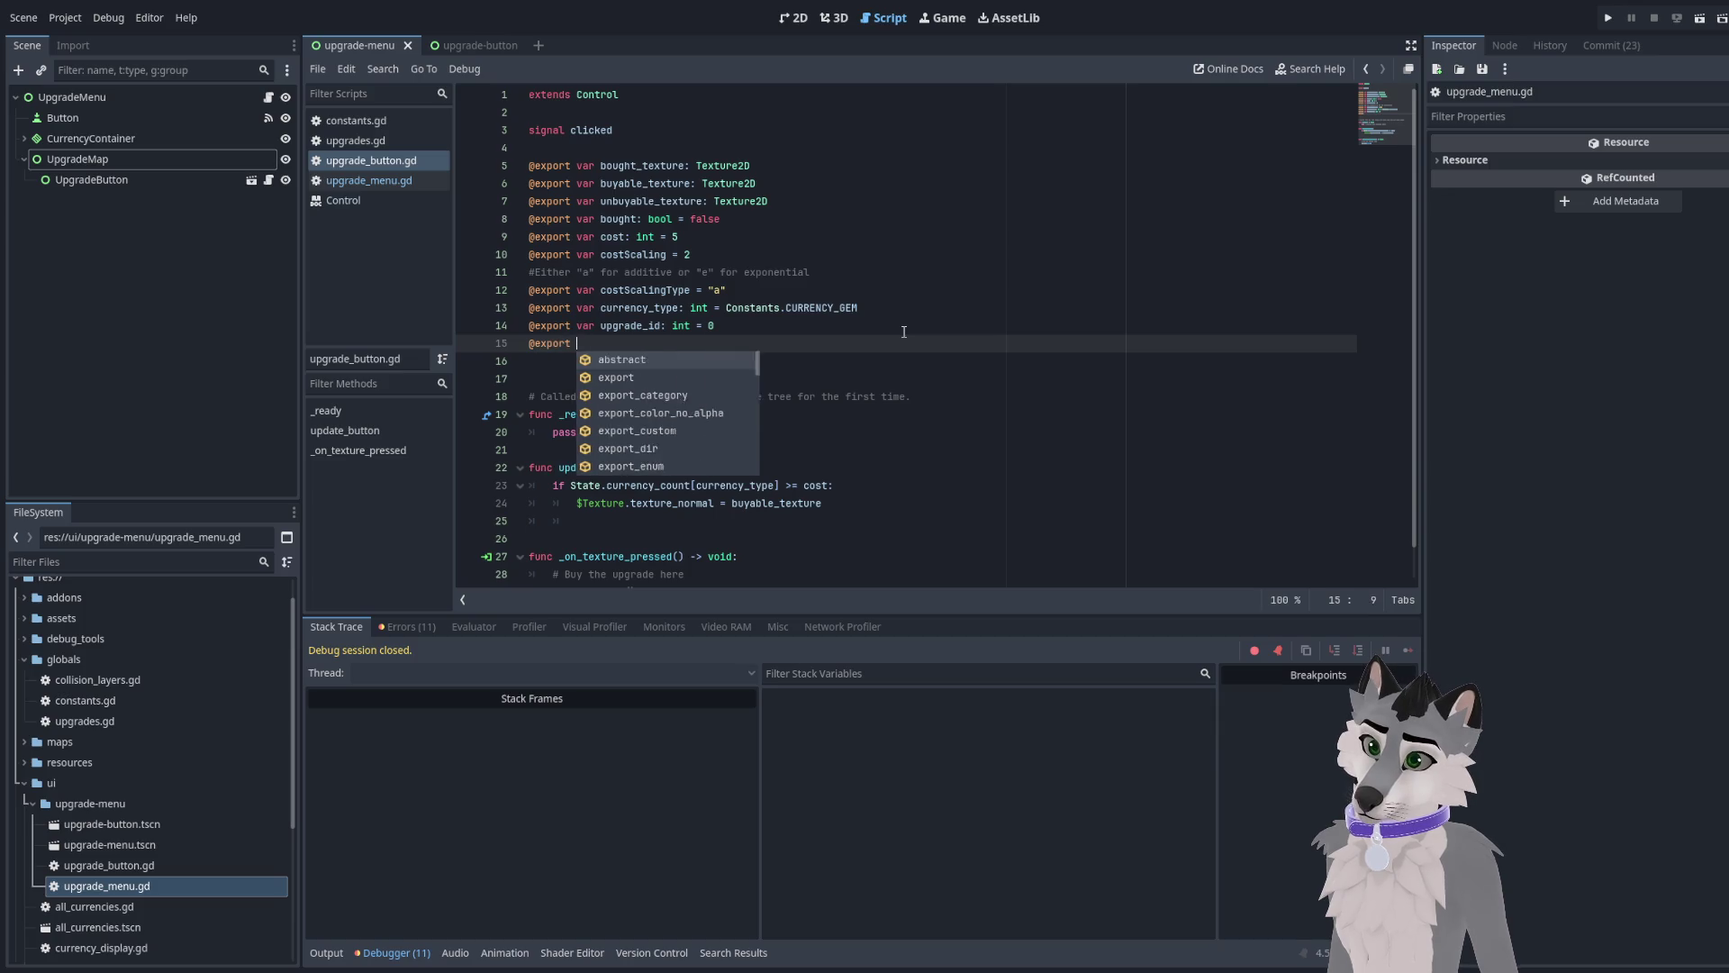
type("var parent: UpgradeButton")
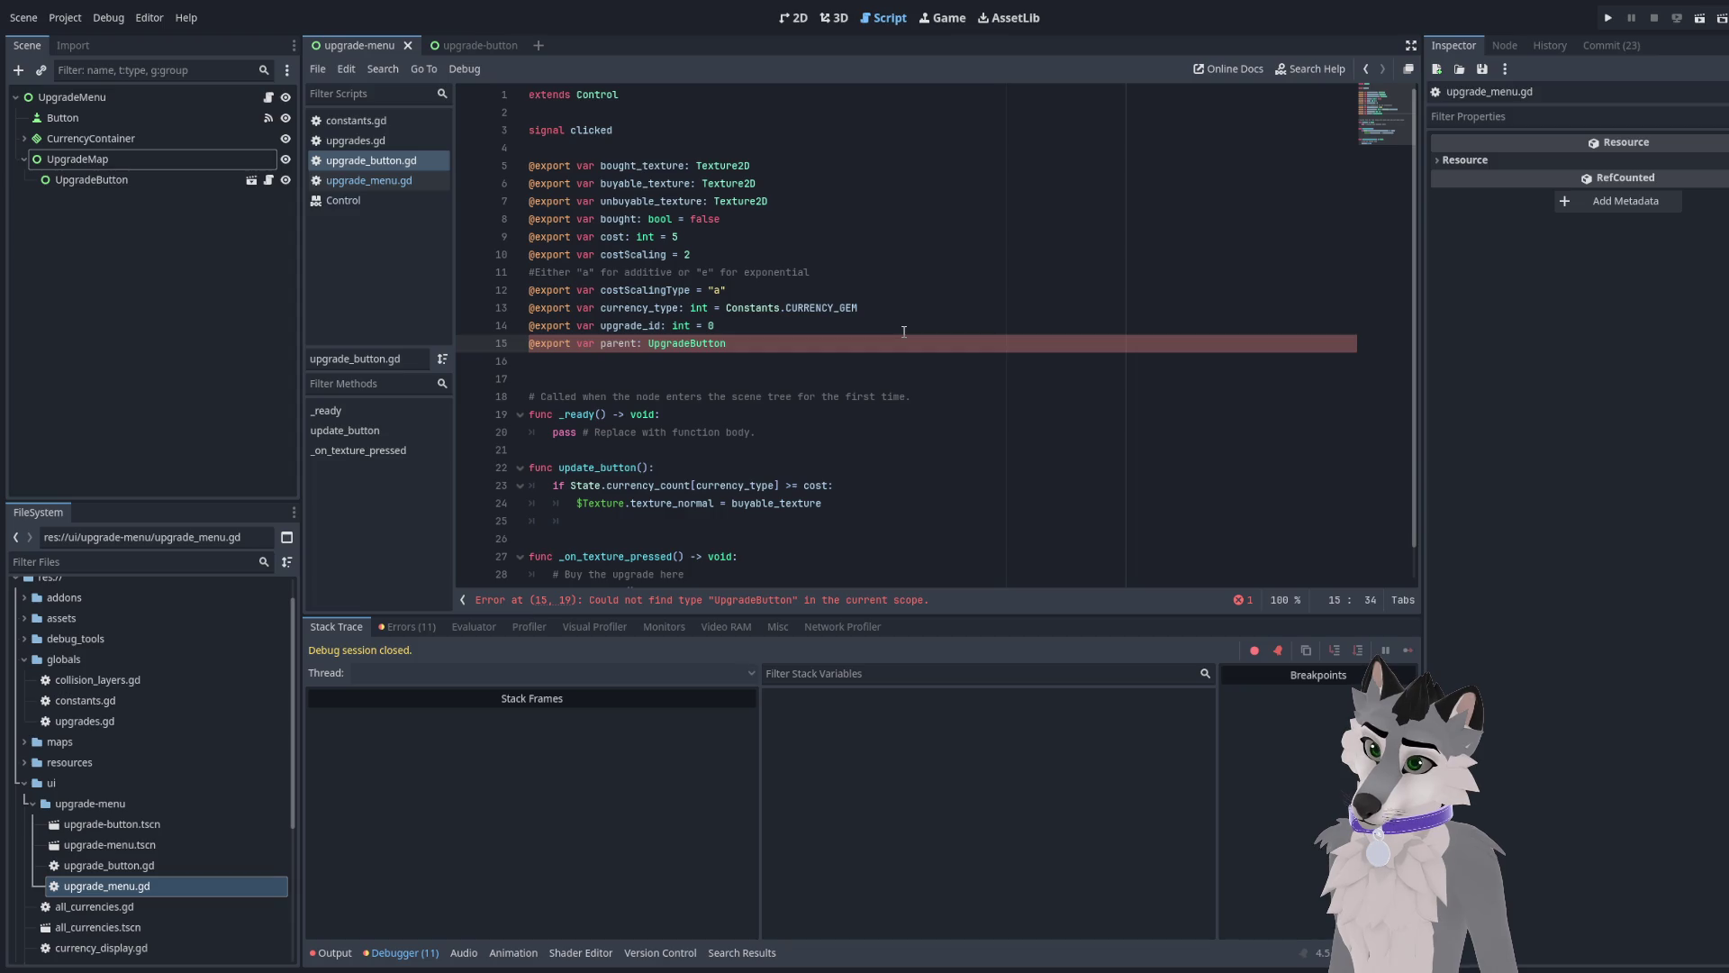
Make the first line read 'class UpgradeButton : extends Control' and save
key("ctrl+Home")
key("Return")
key("Up")
type("class UpgradeButton")
key("ctrl+s")
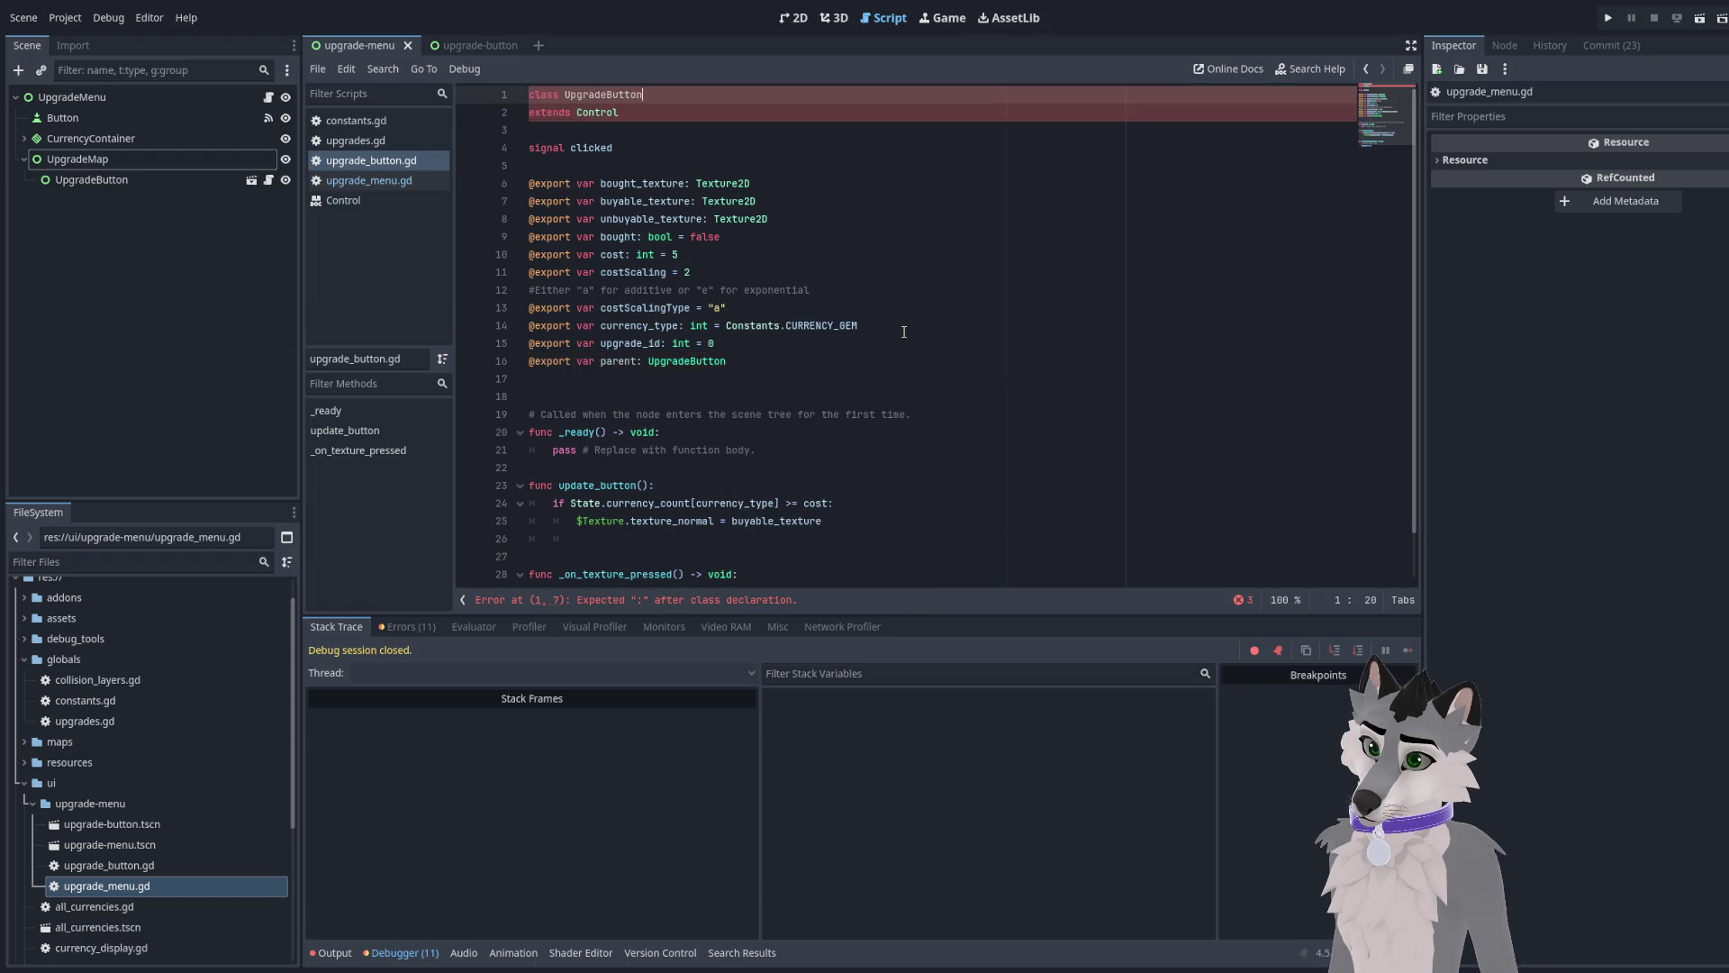
key("Down")
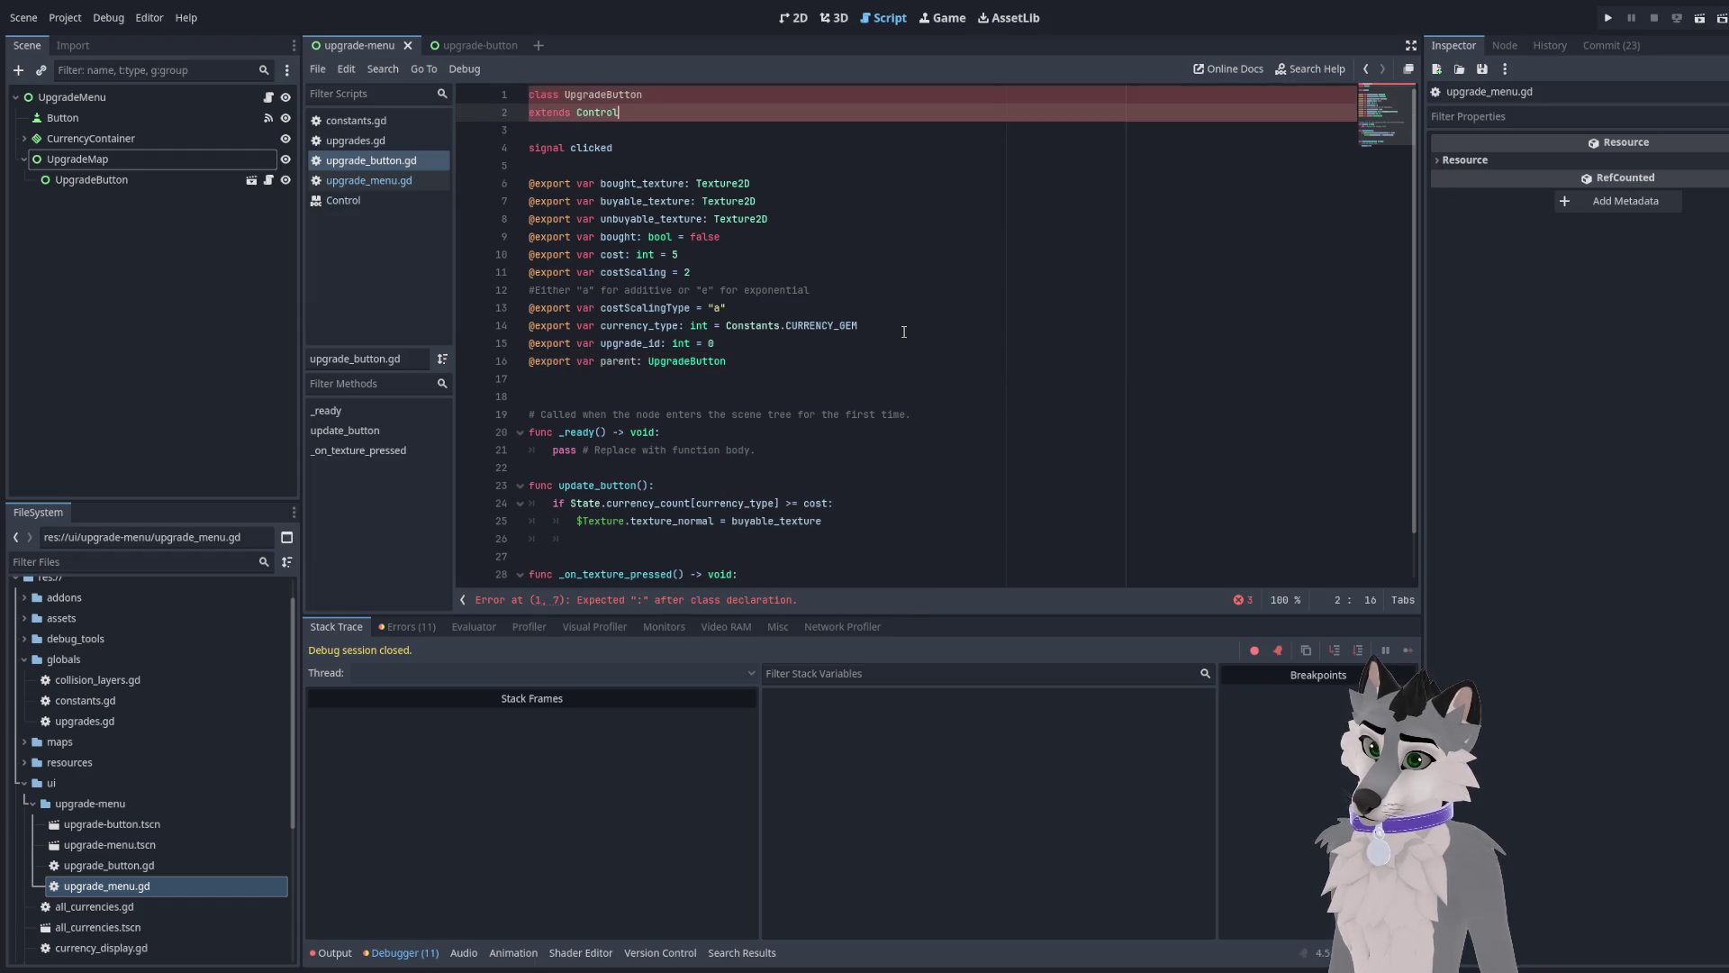
key("Up")
type(":")
key("Delete")
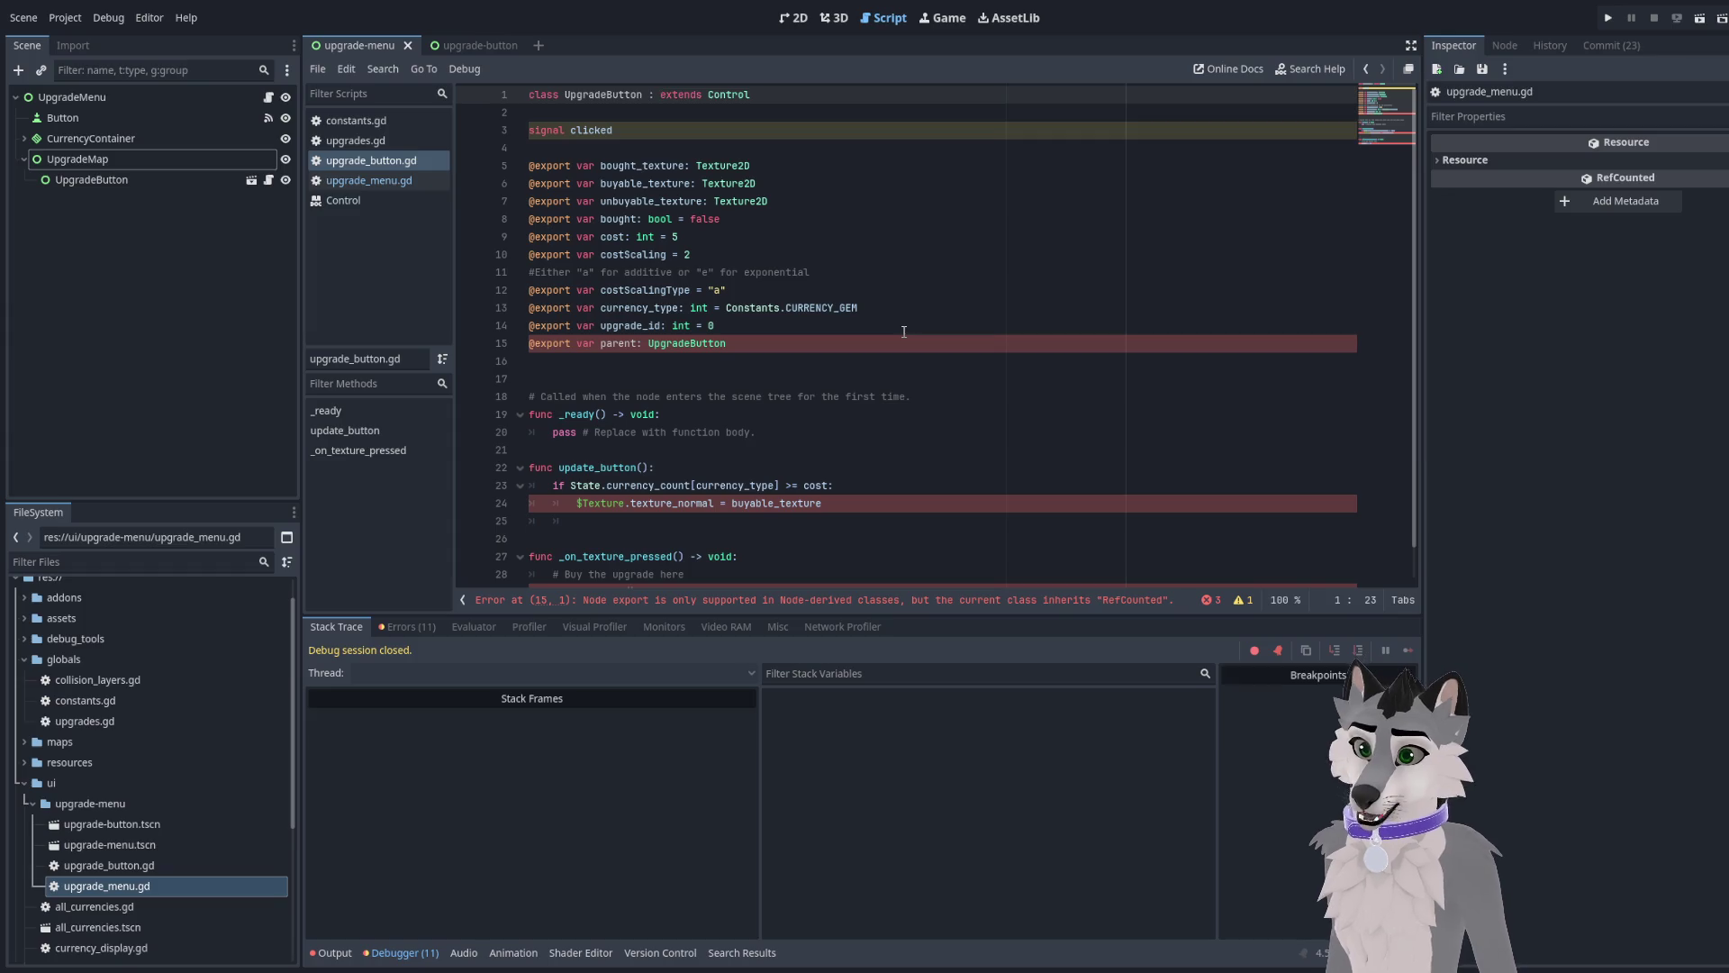
left_click(697, 361)
key("ctrl+s")
Inspect the UpgradeButton type and Control on line 1 and jump to the error line
left_click(697, 489)
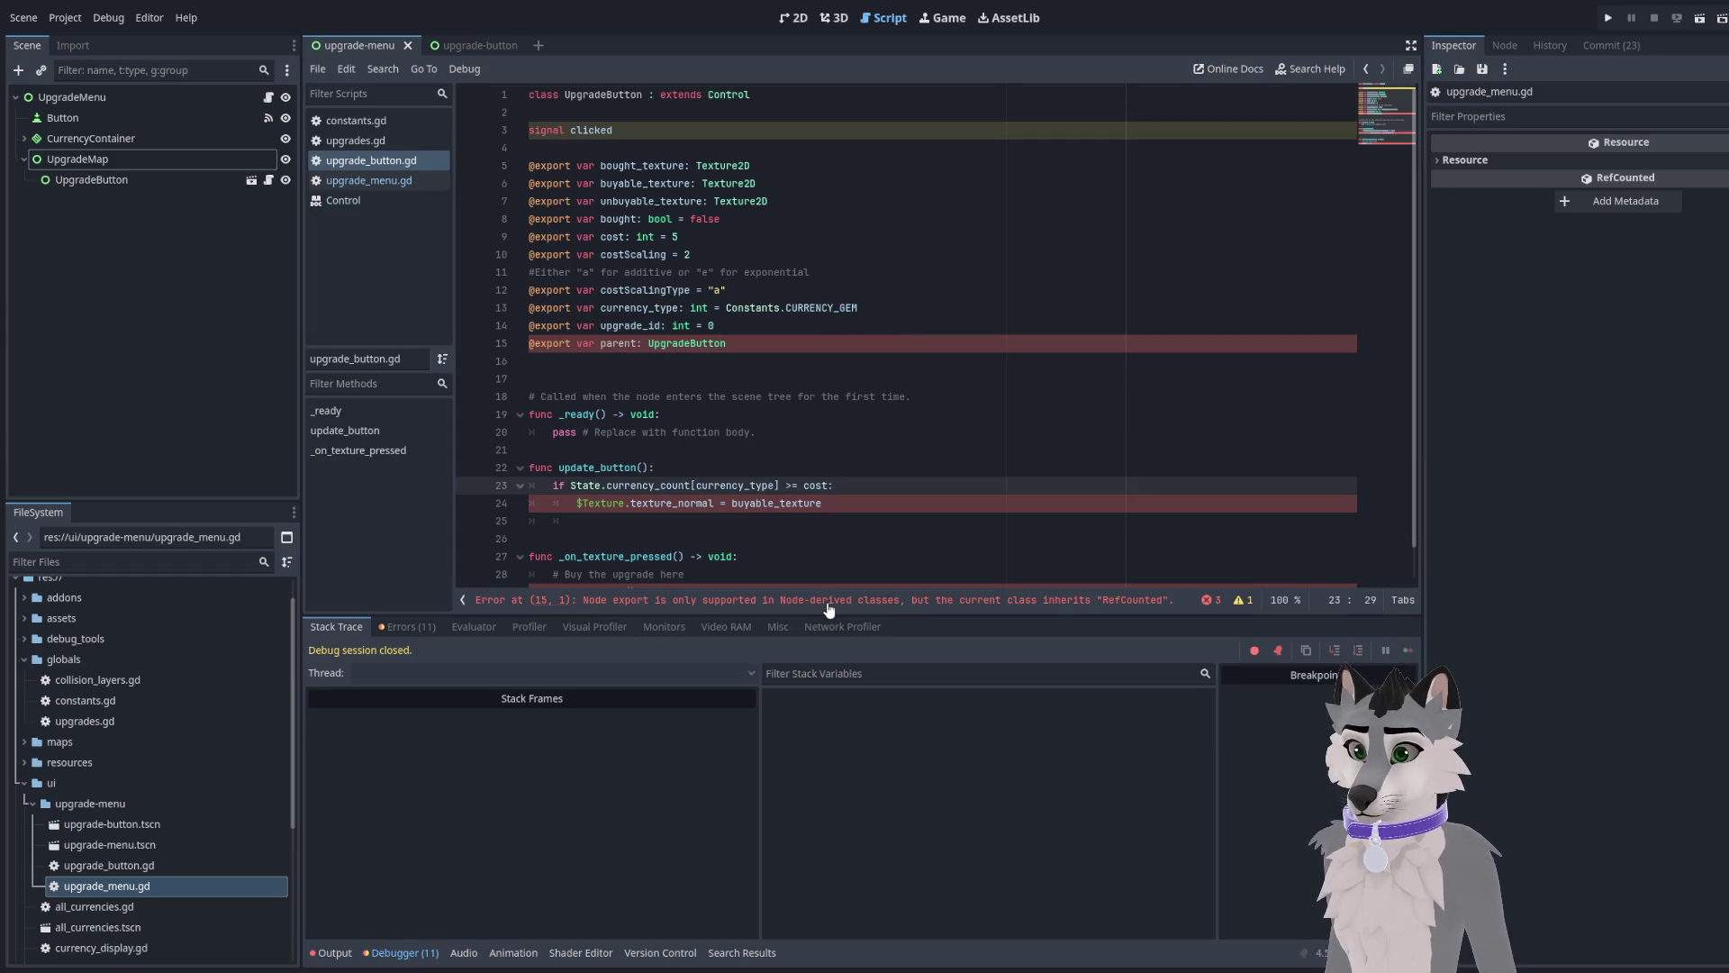
left_click(643, 455)
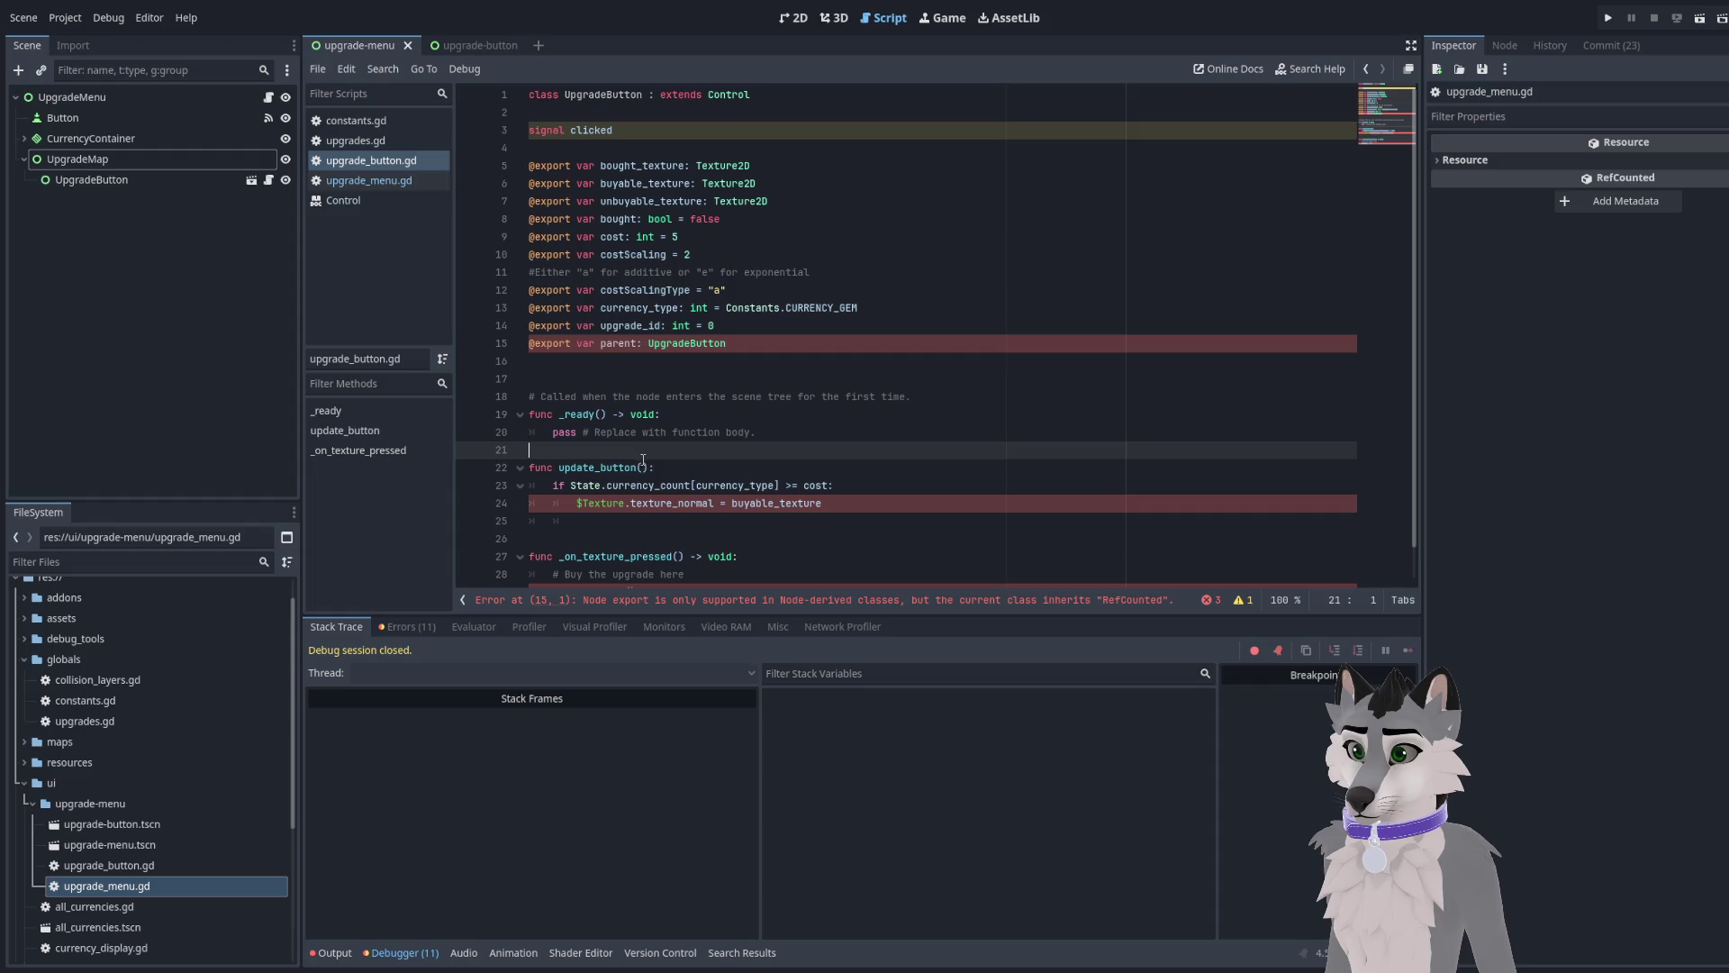
left_click(660, 348)
double_click(659, 348)
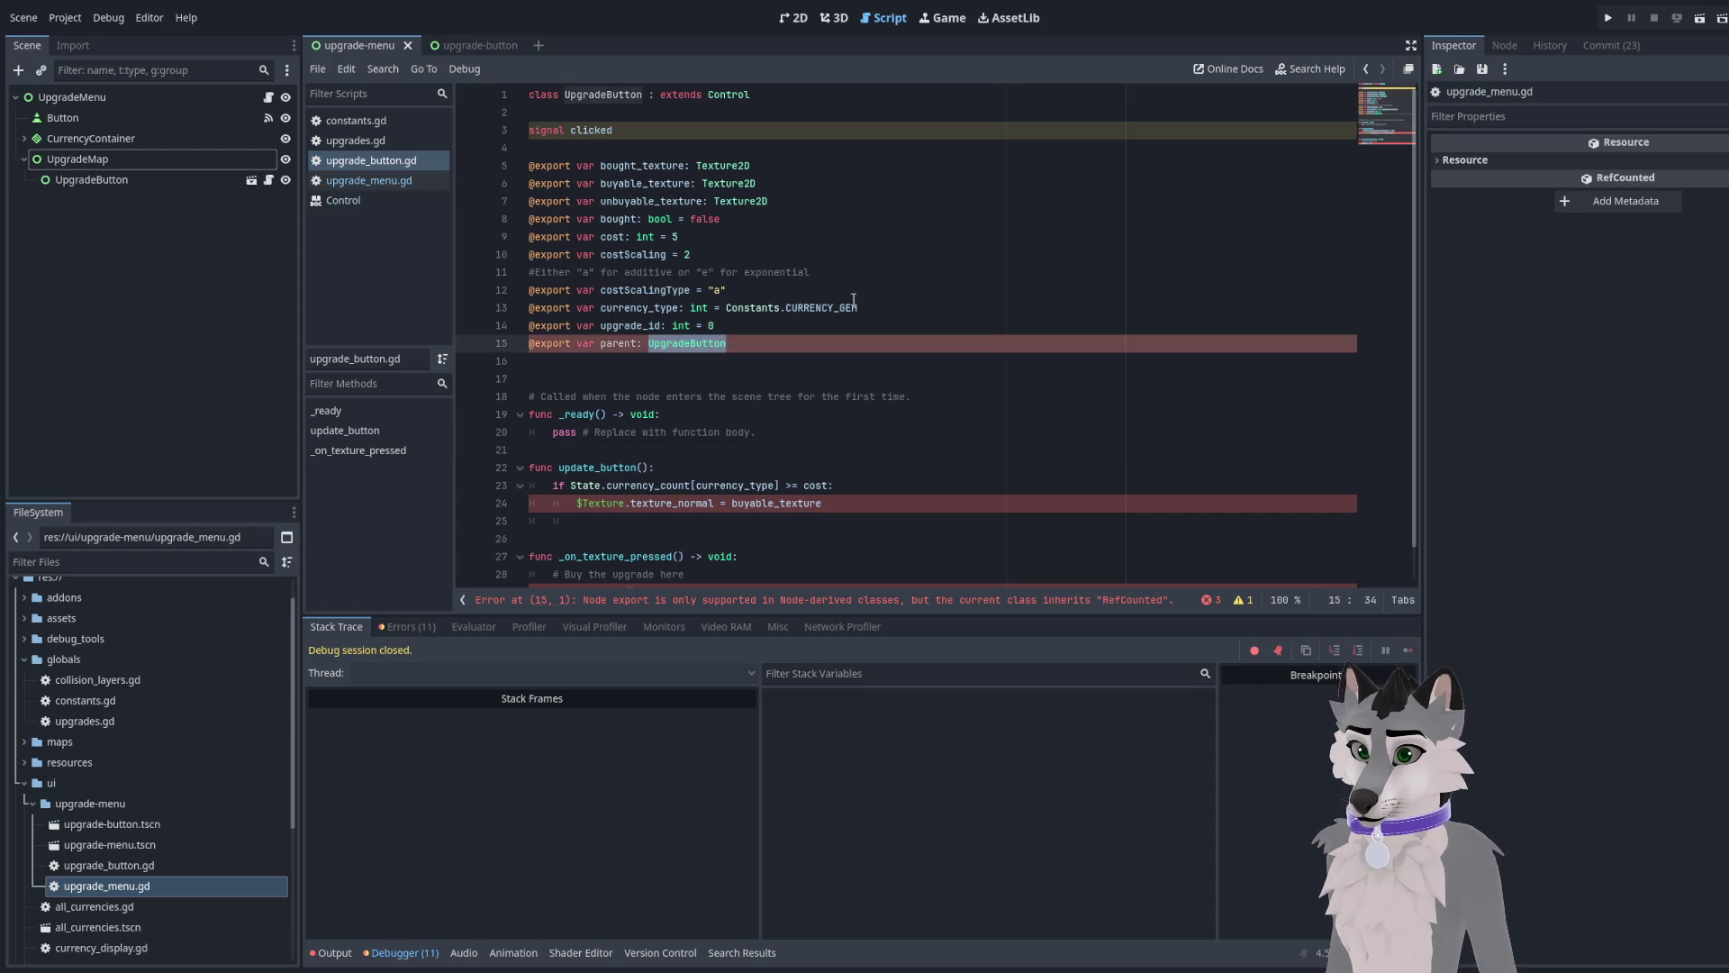
left_click(673, 185)
double_click(726, 95)
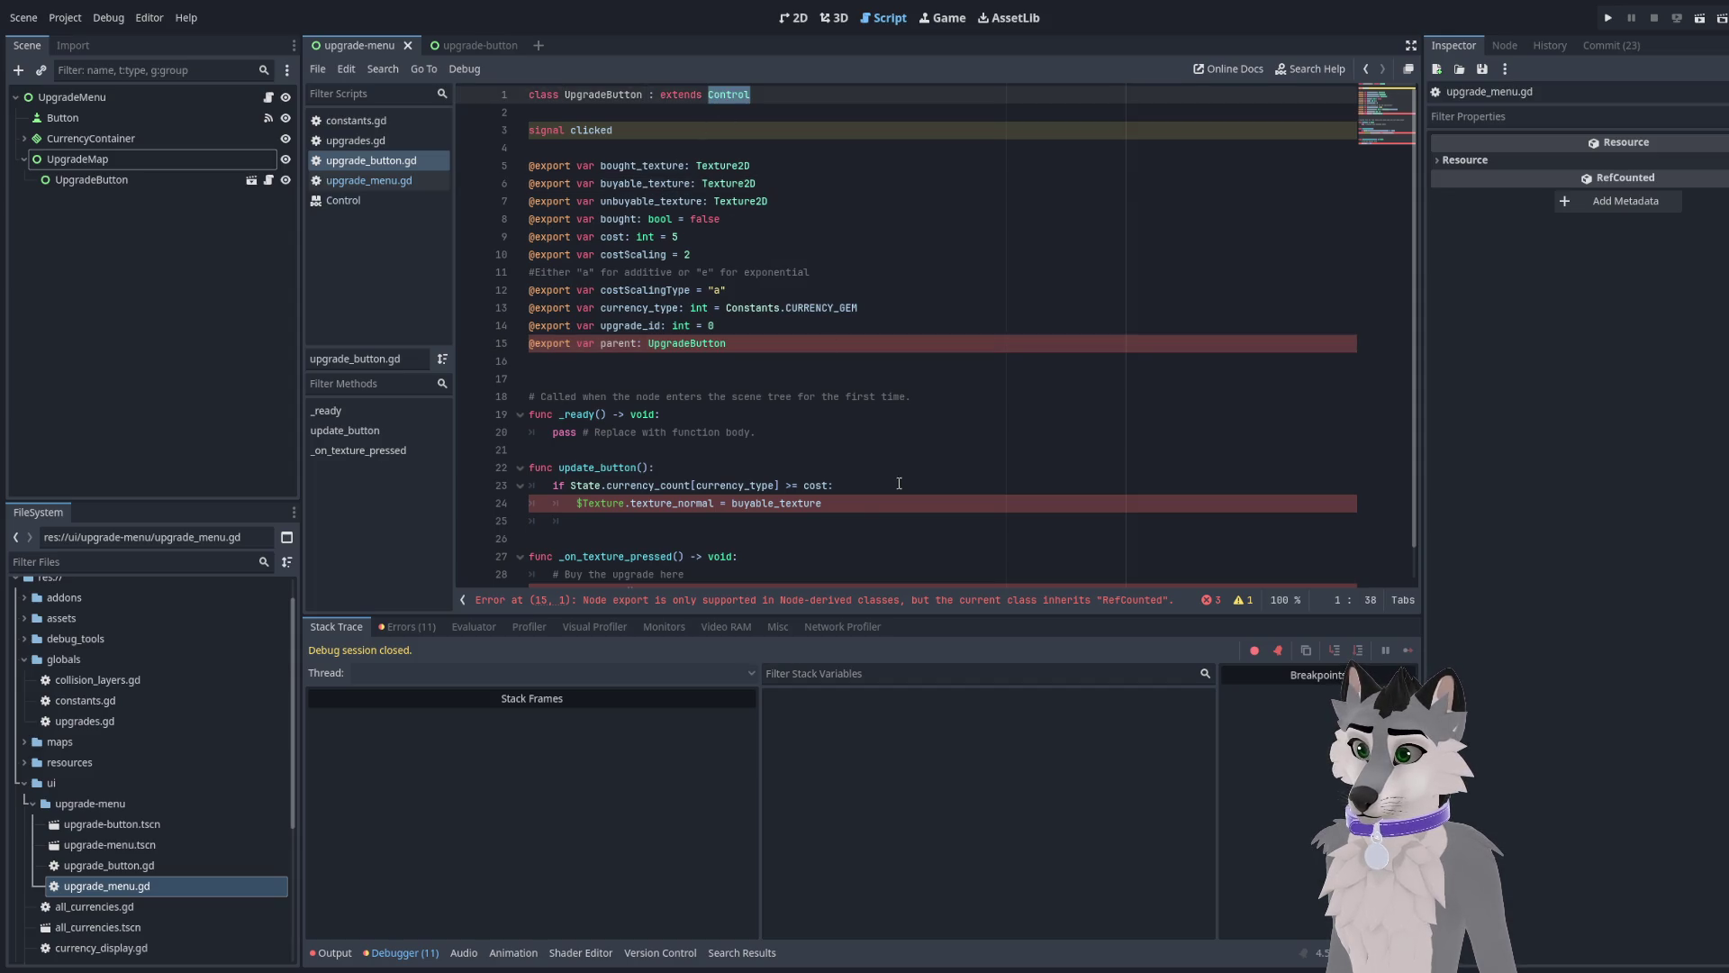
left_click(1126, 600)
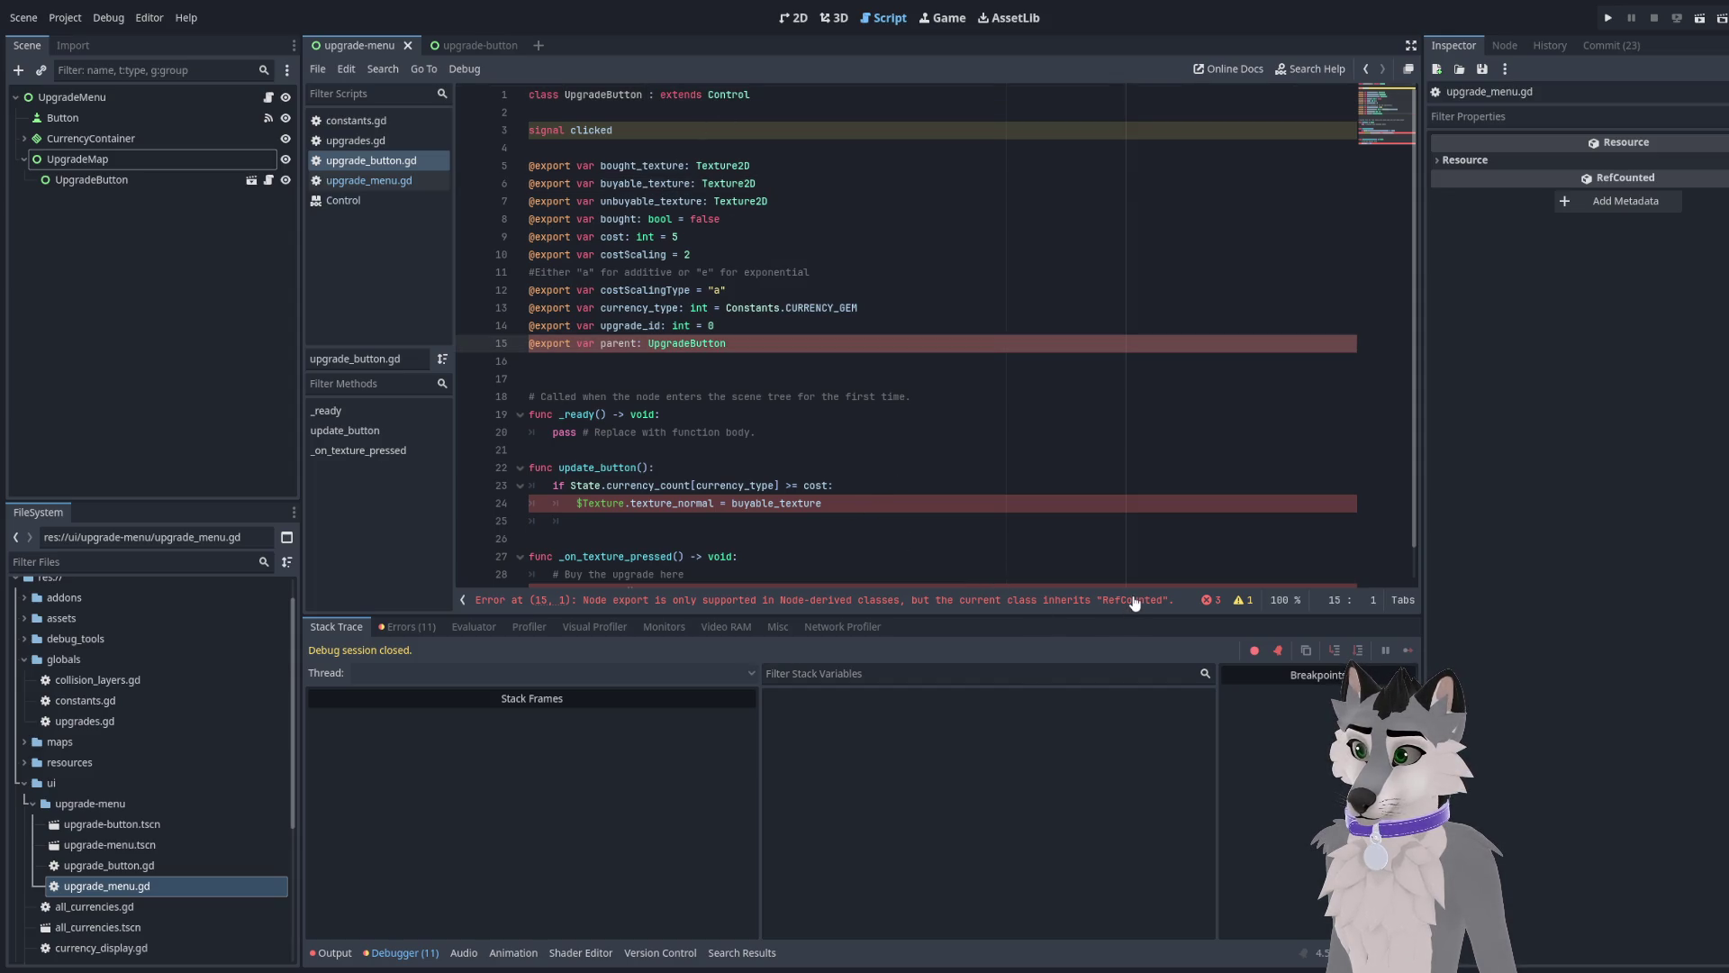
Read the Control class documentation, then open menu.gd from the FileSystem dock
left_click(731, 97)
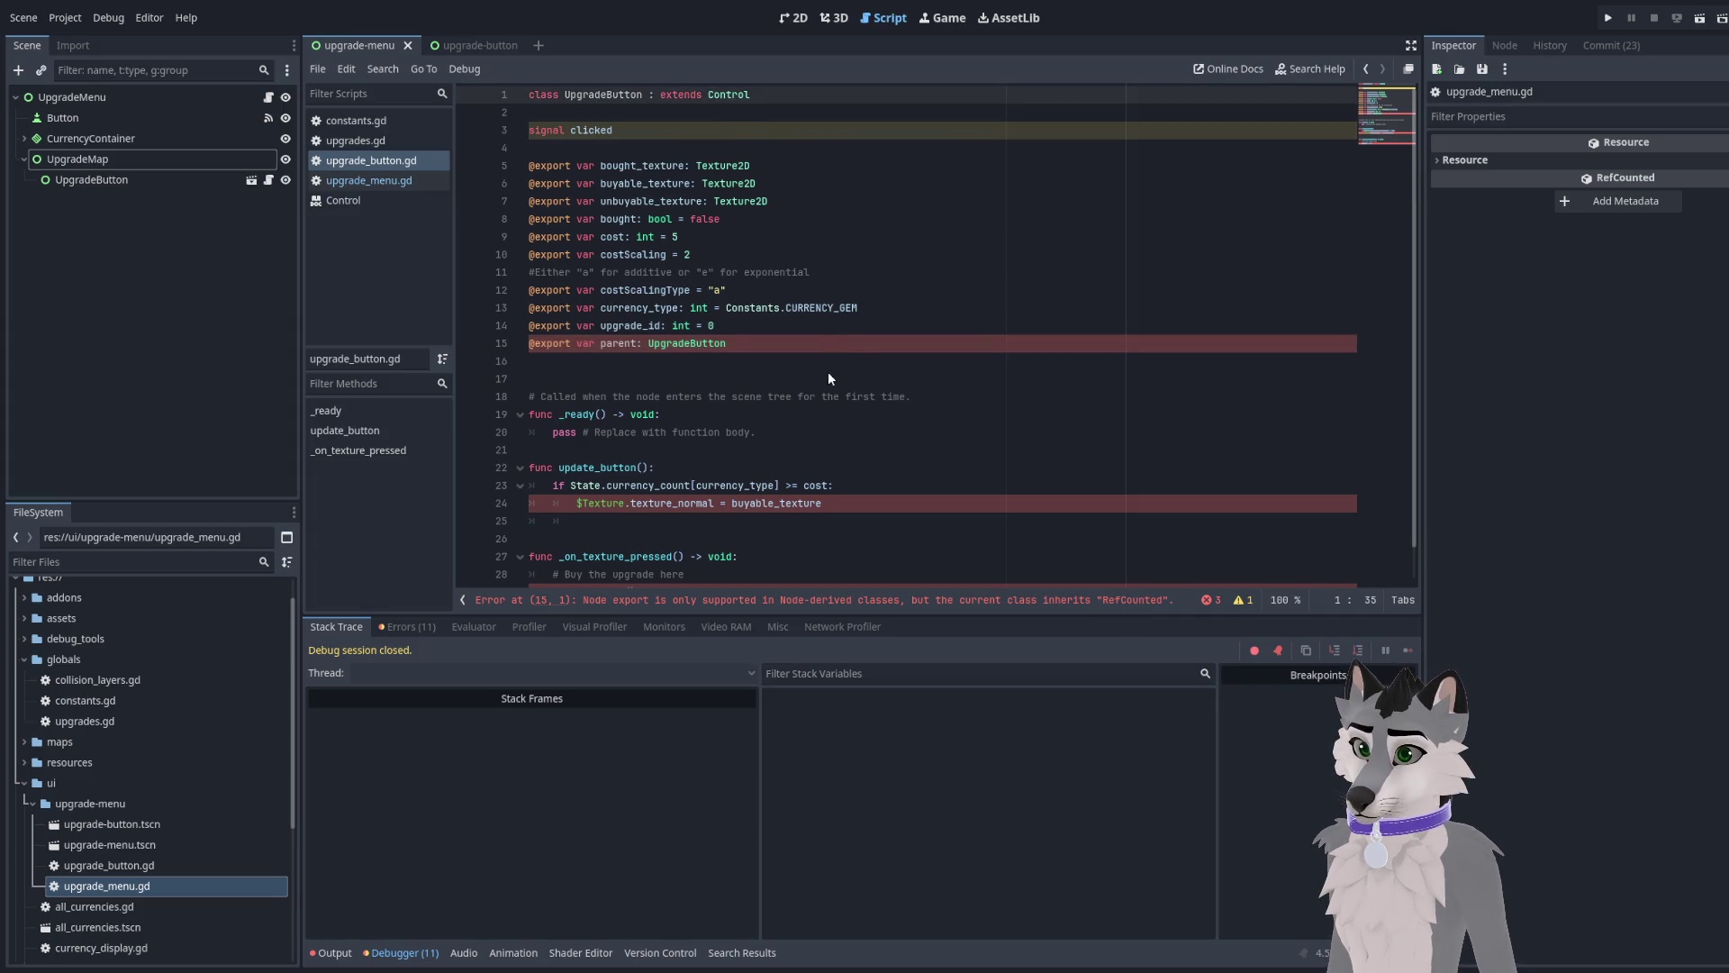
key("alt+F1")
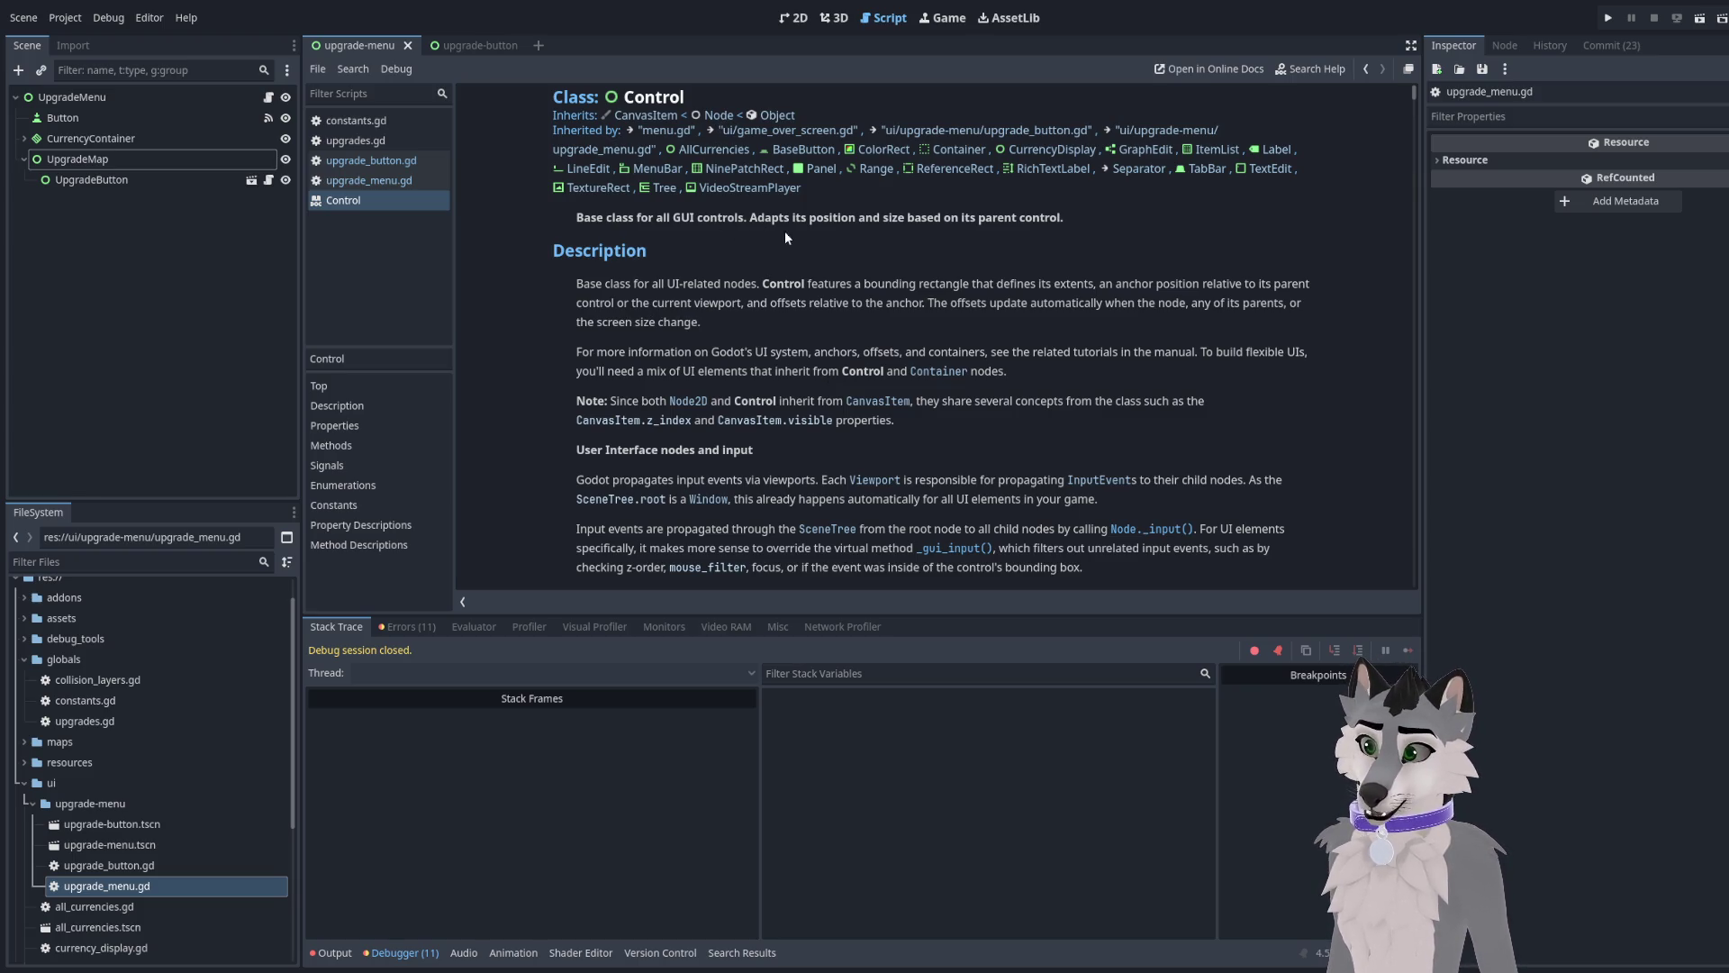
key("alt+Left")
key("alt+Left")
key("alt+Left")
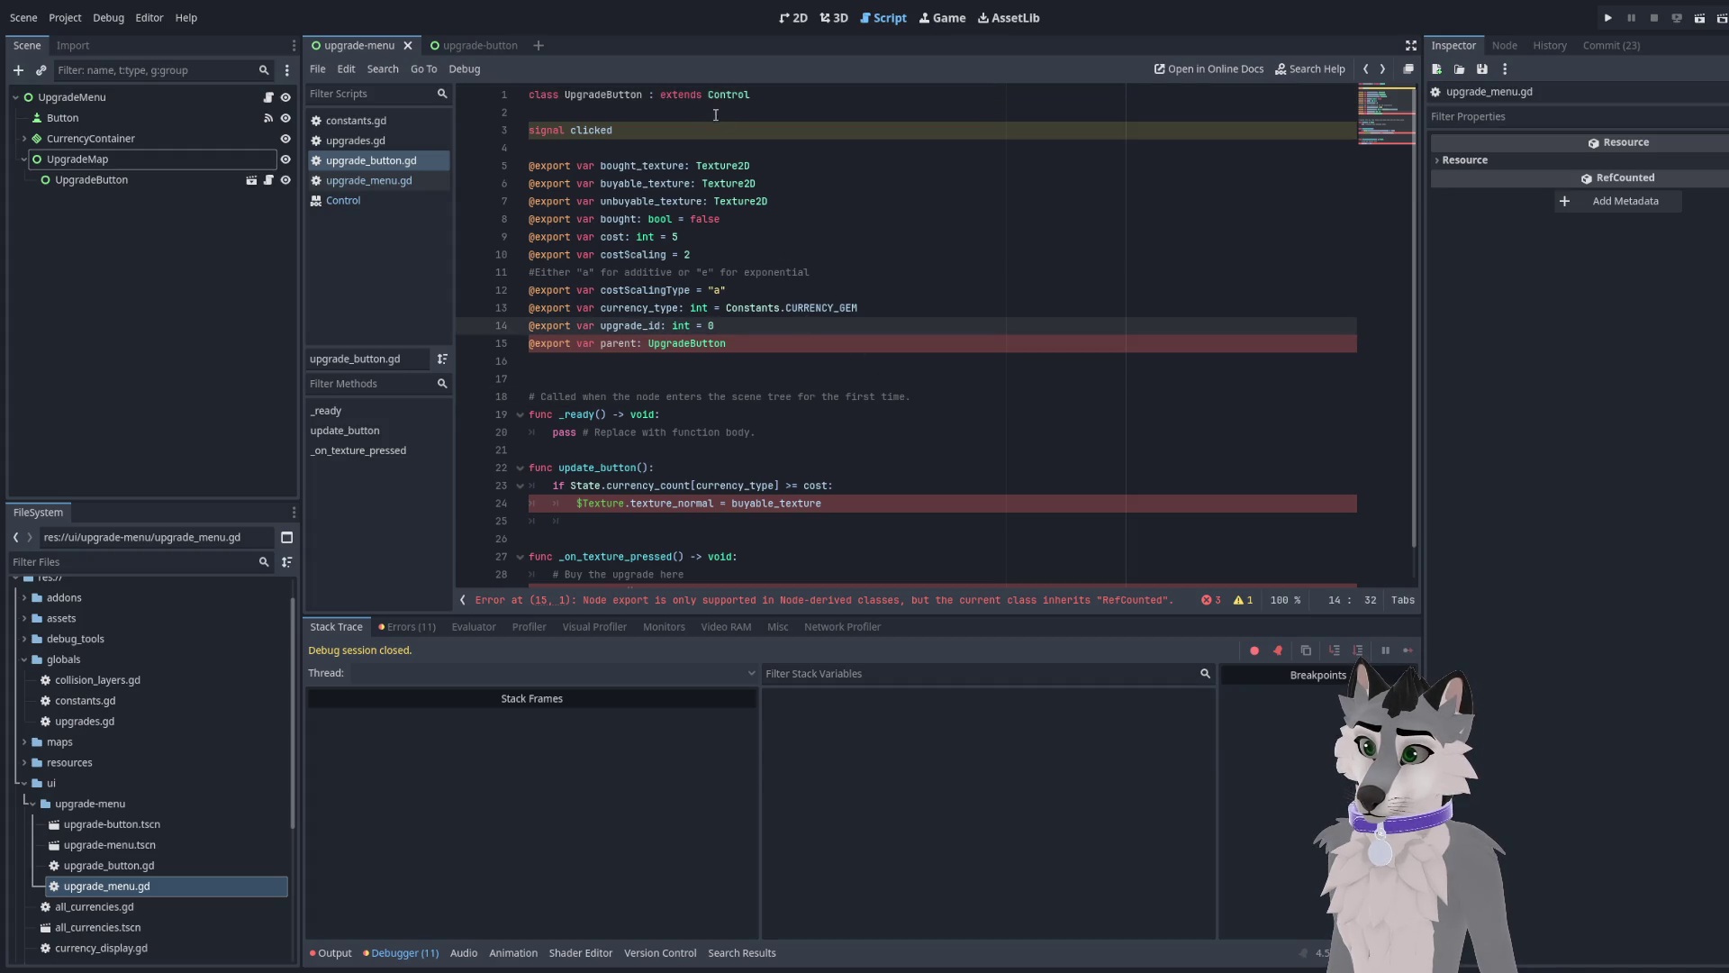
left_click(669, 95)
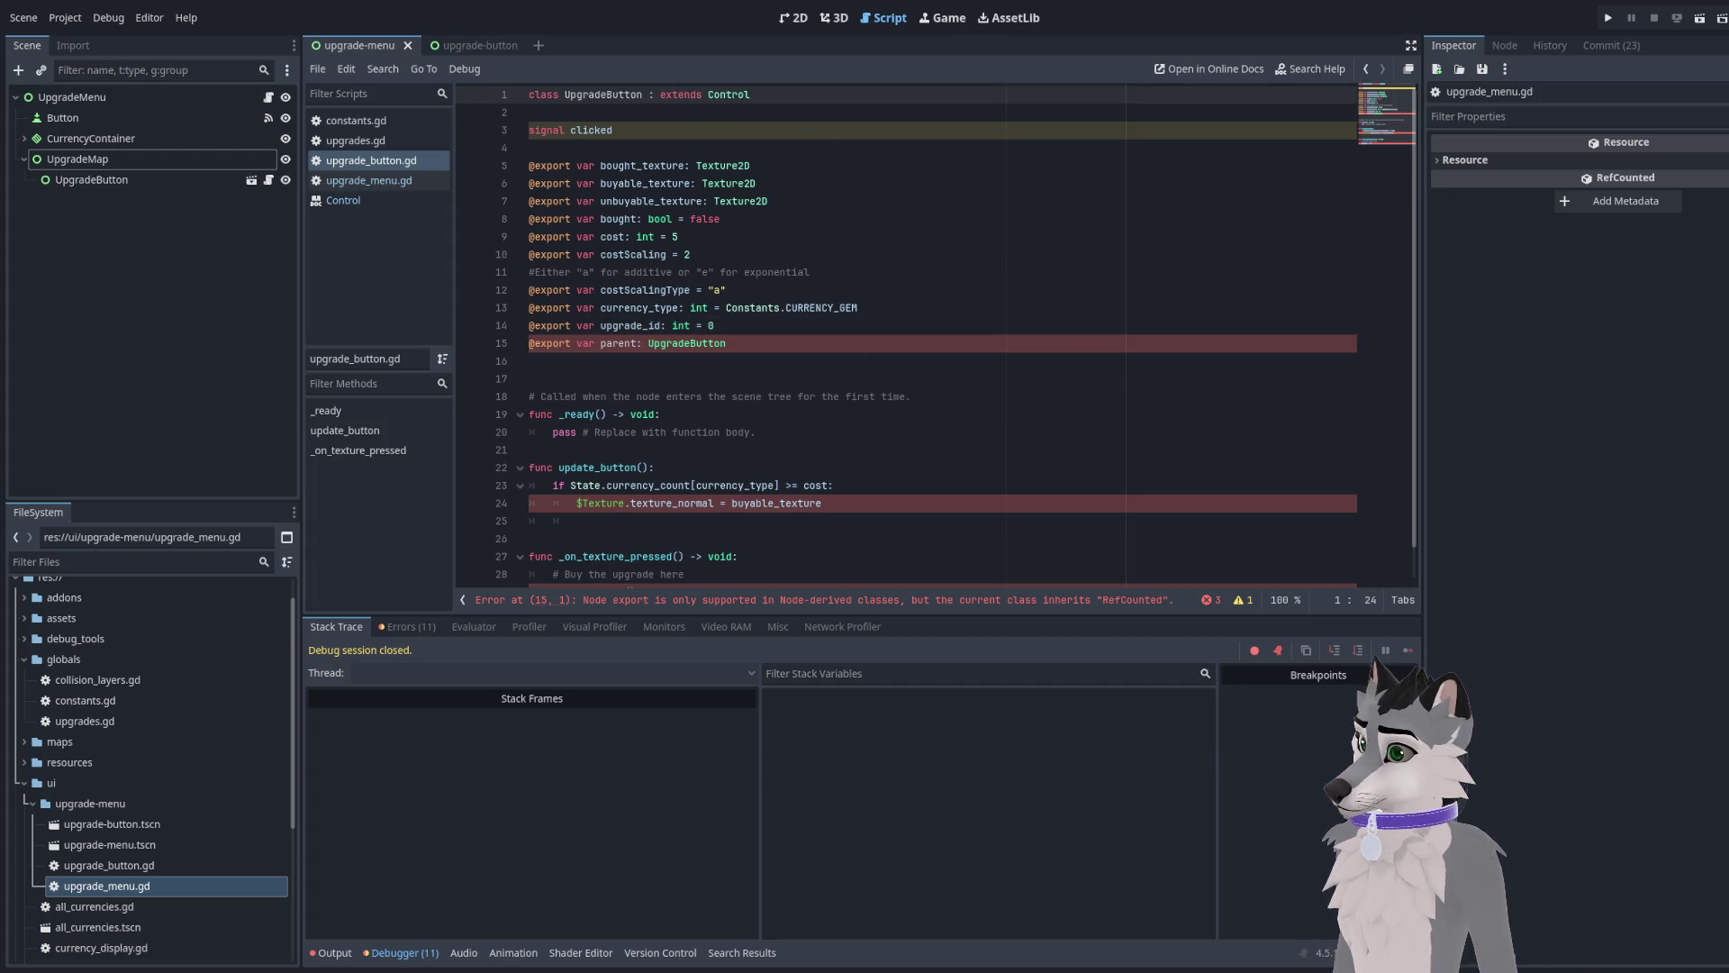
scroll(228, 873, "down", 4)
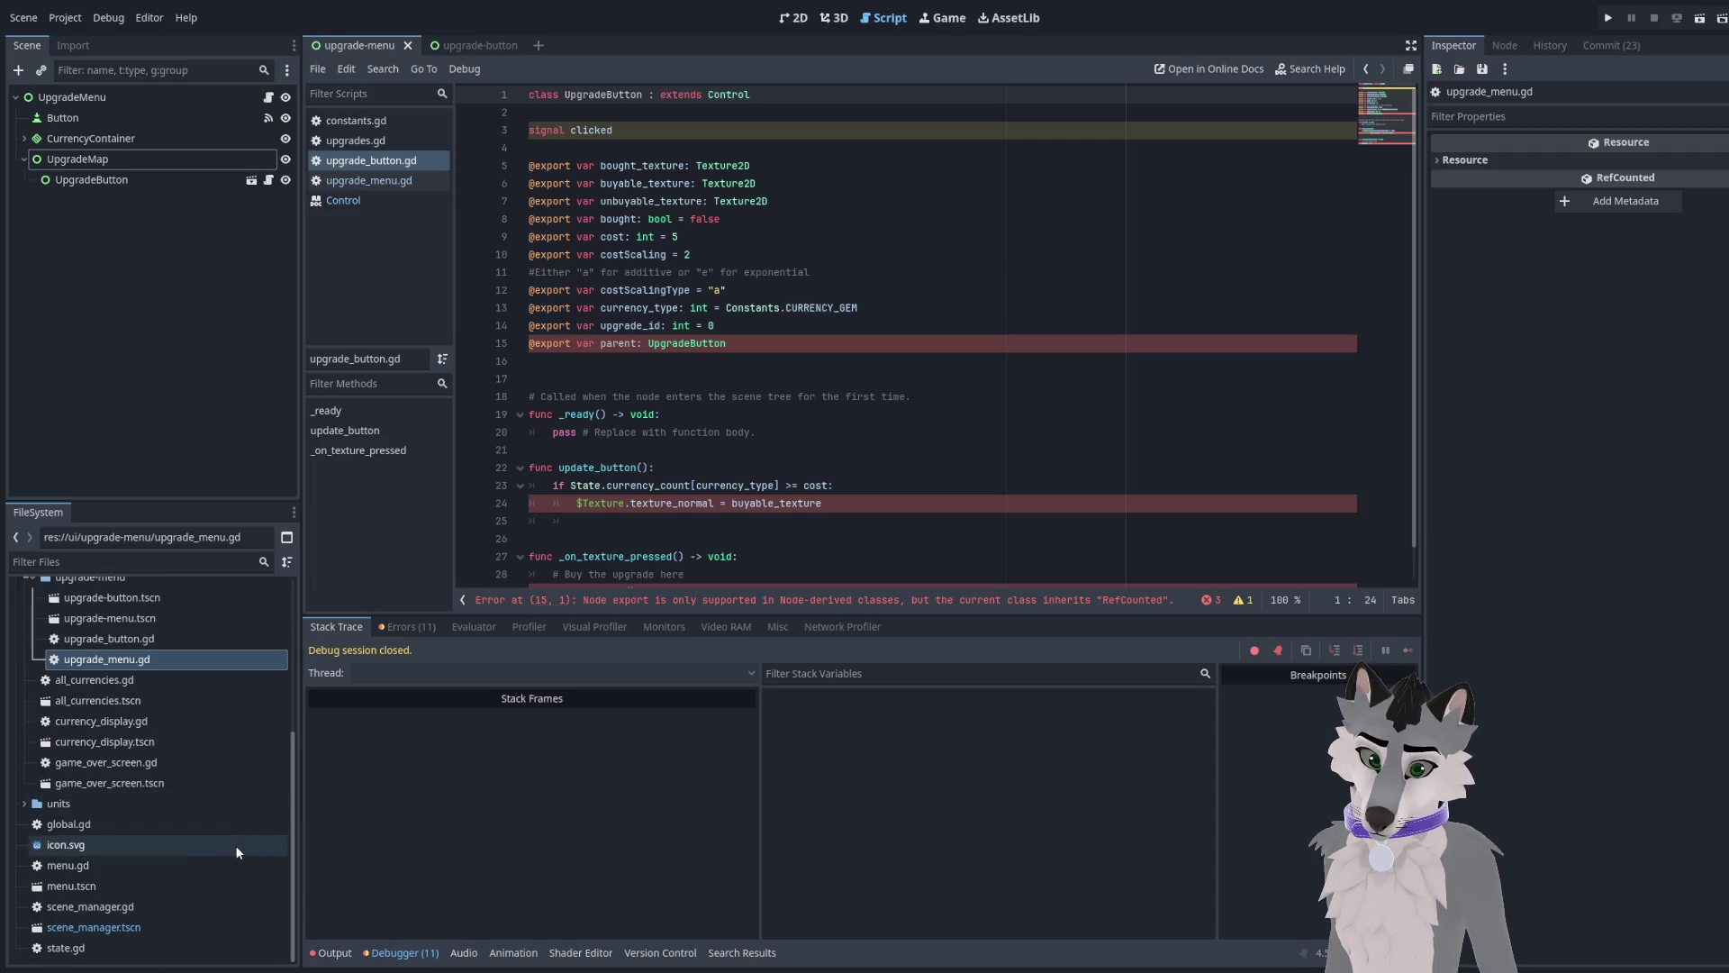
double_click(160, 865)
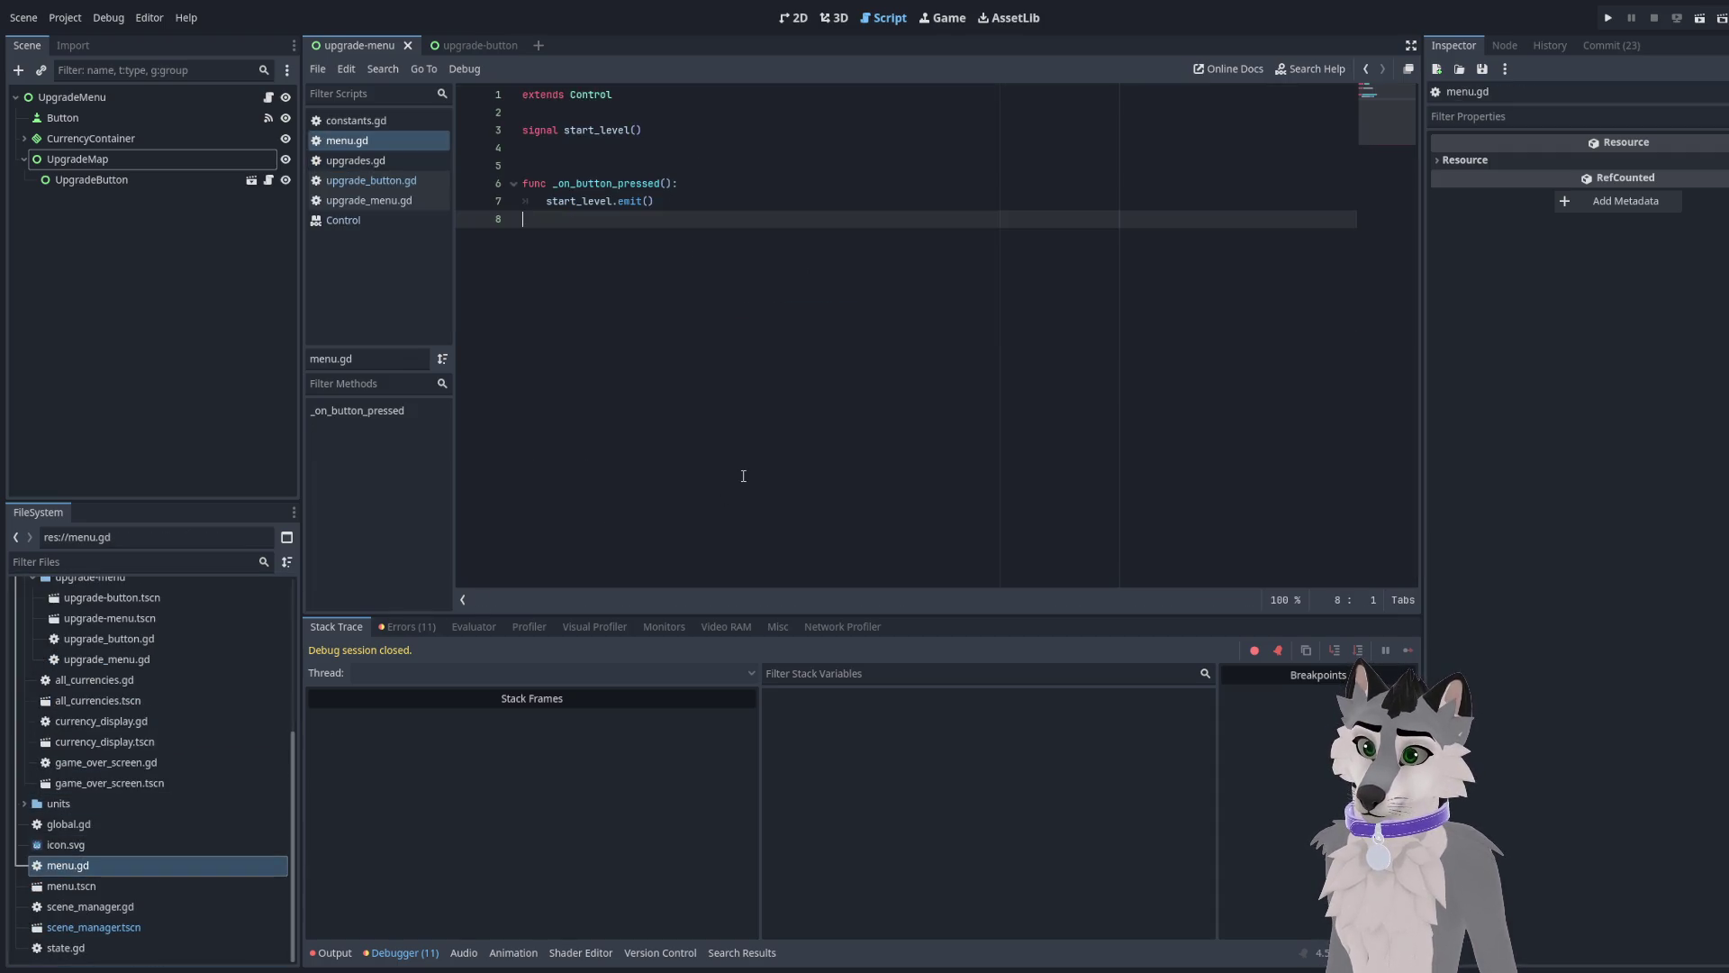
key("alt+Left")
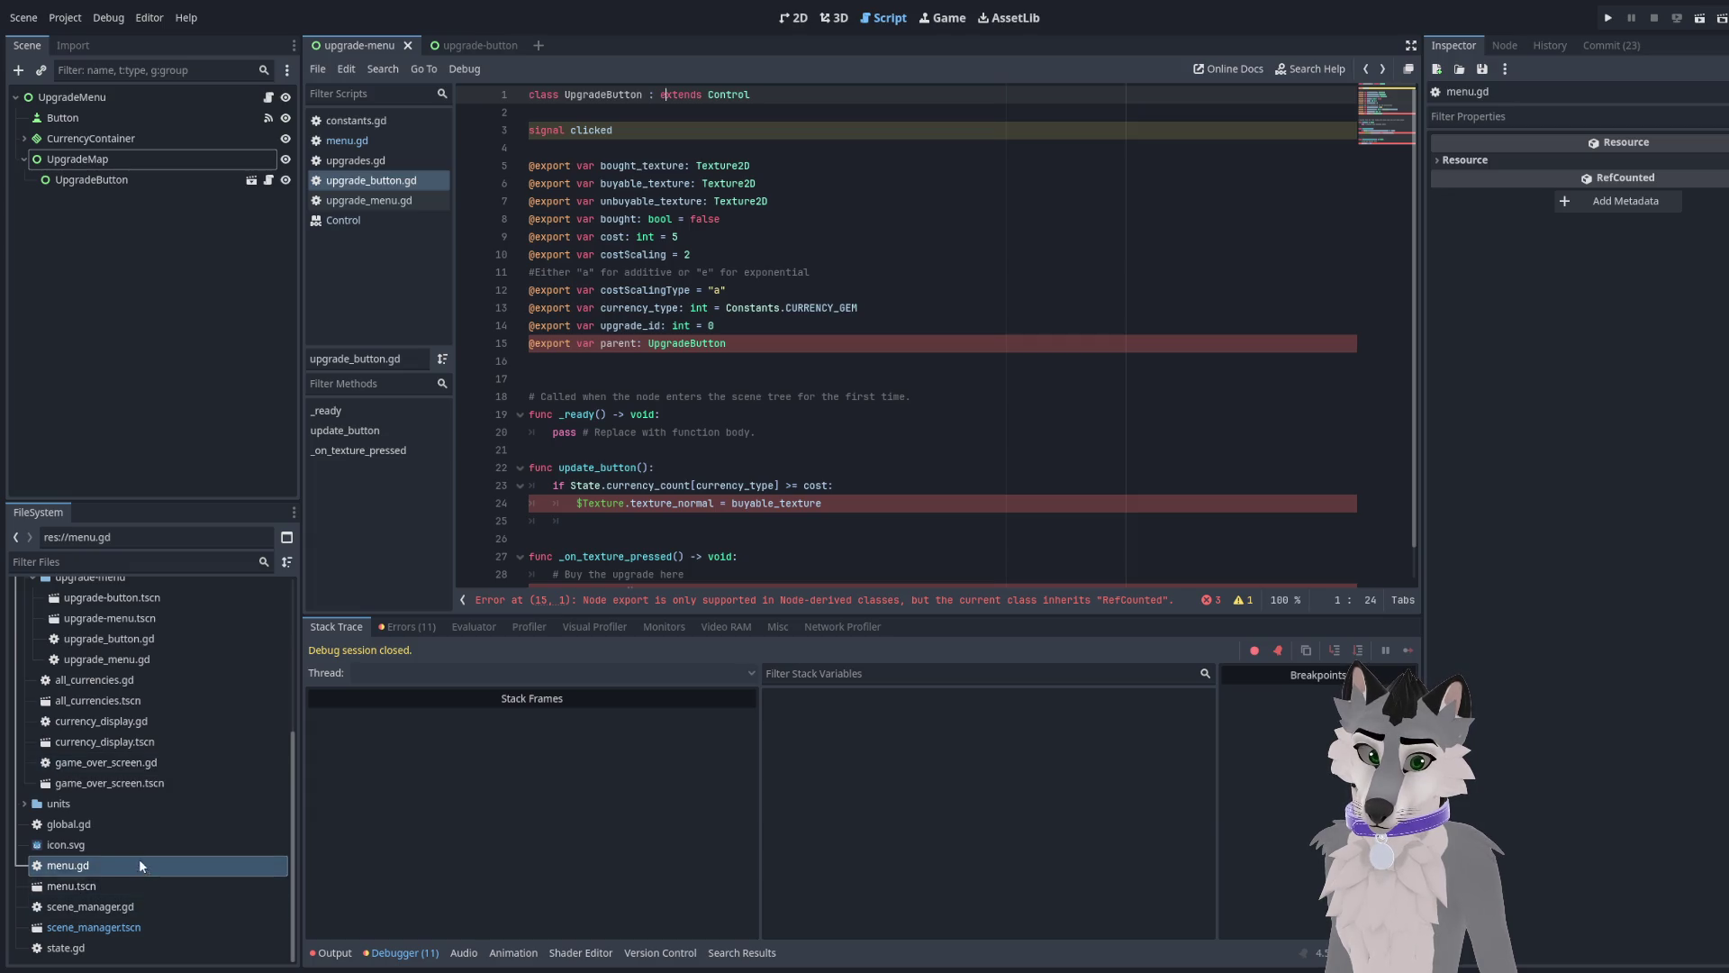
scroll(126, 828, "up", 5)
scroll(87, 775, "down", 2)
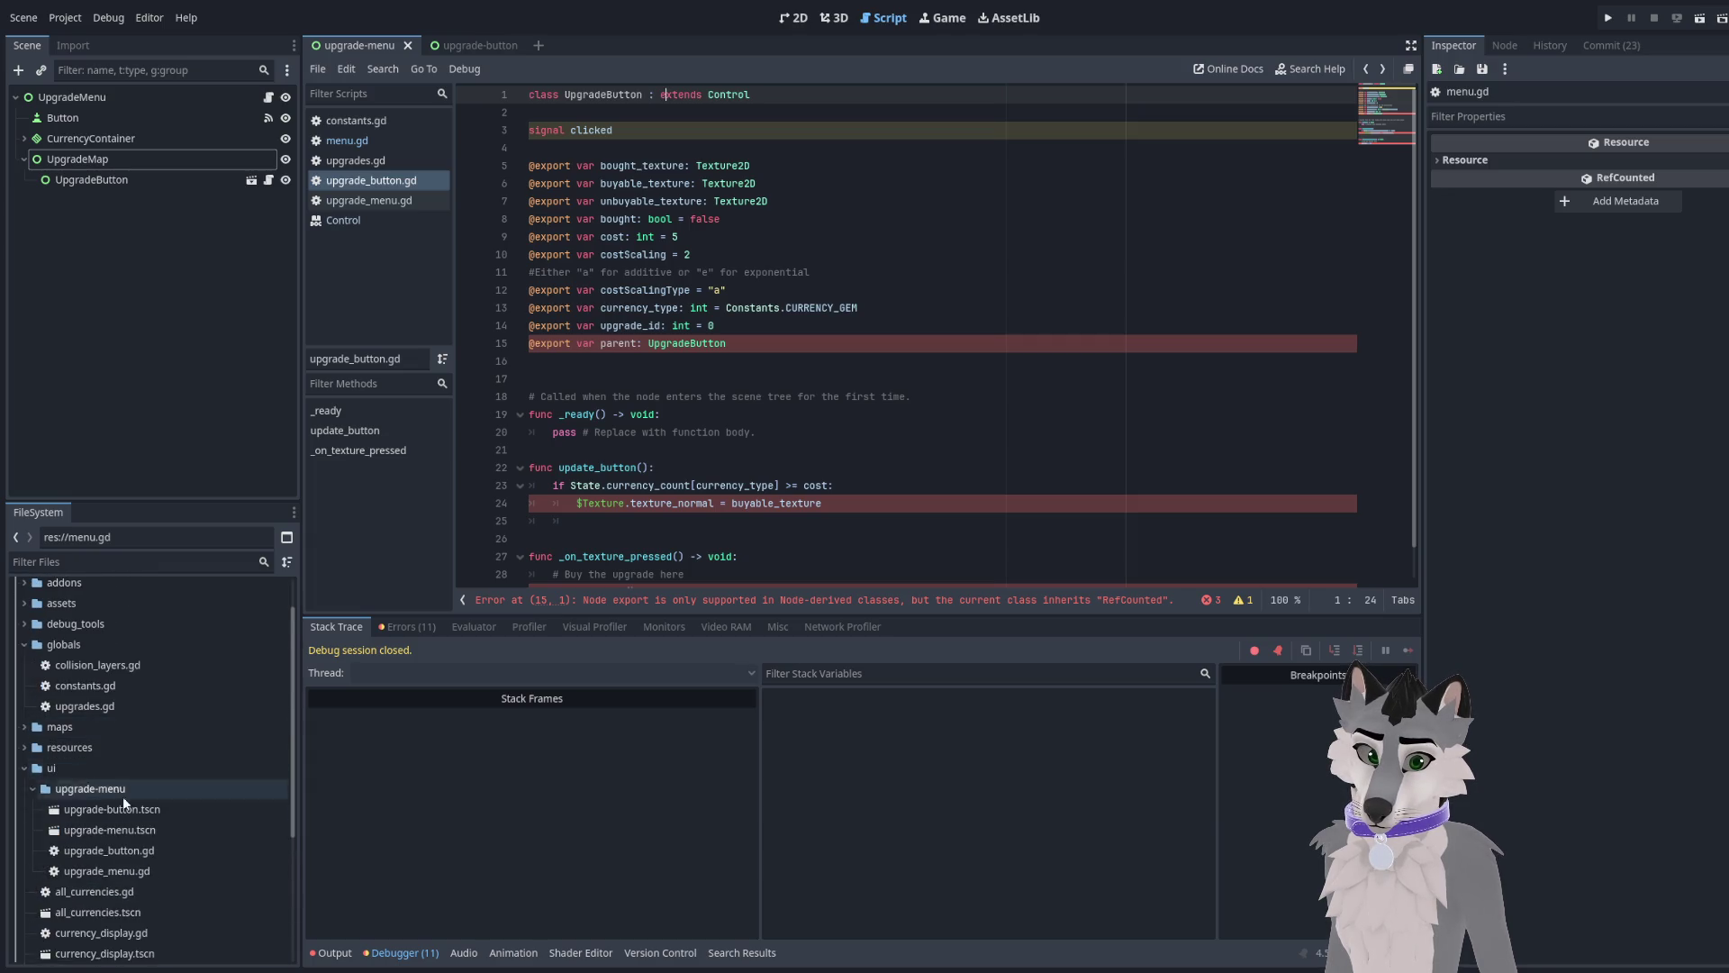
double_click(135, 843)
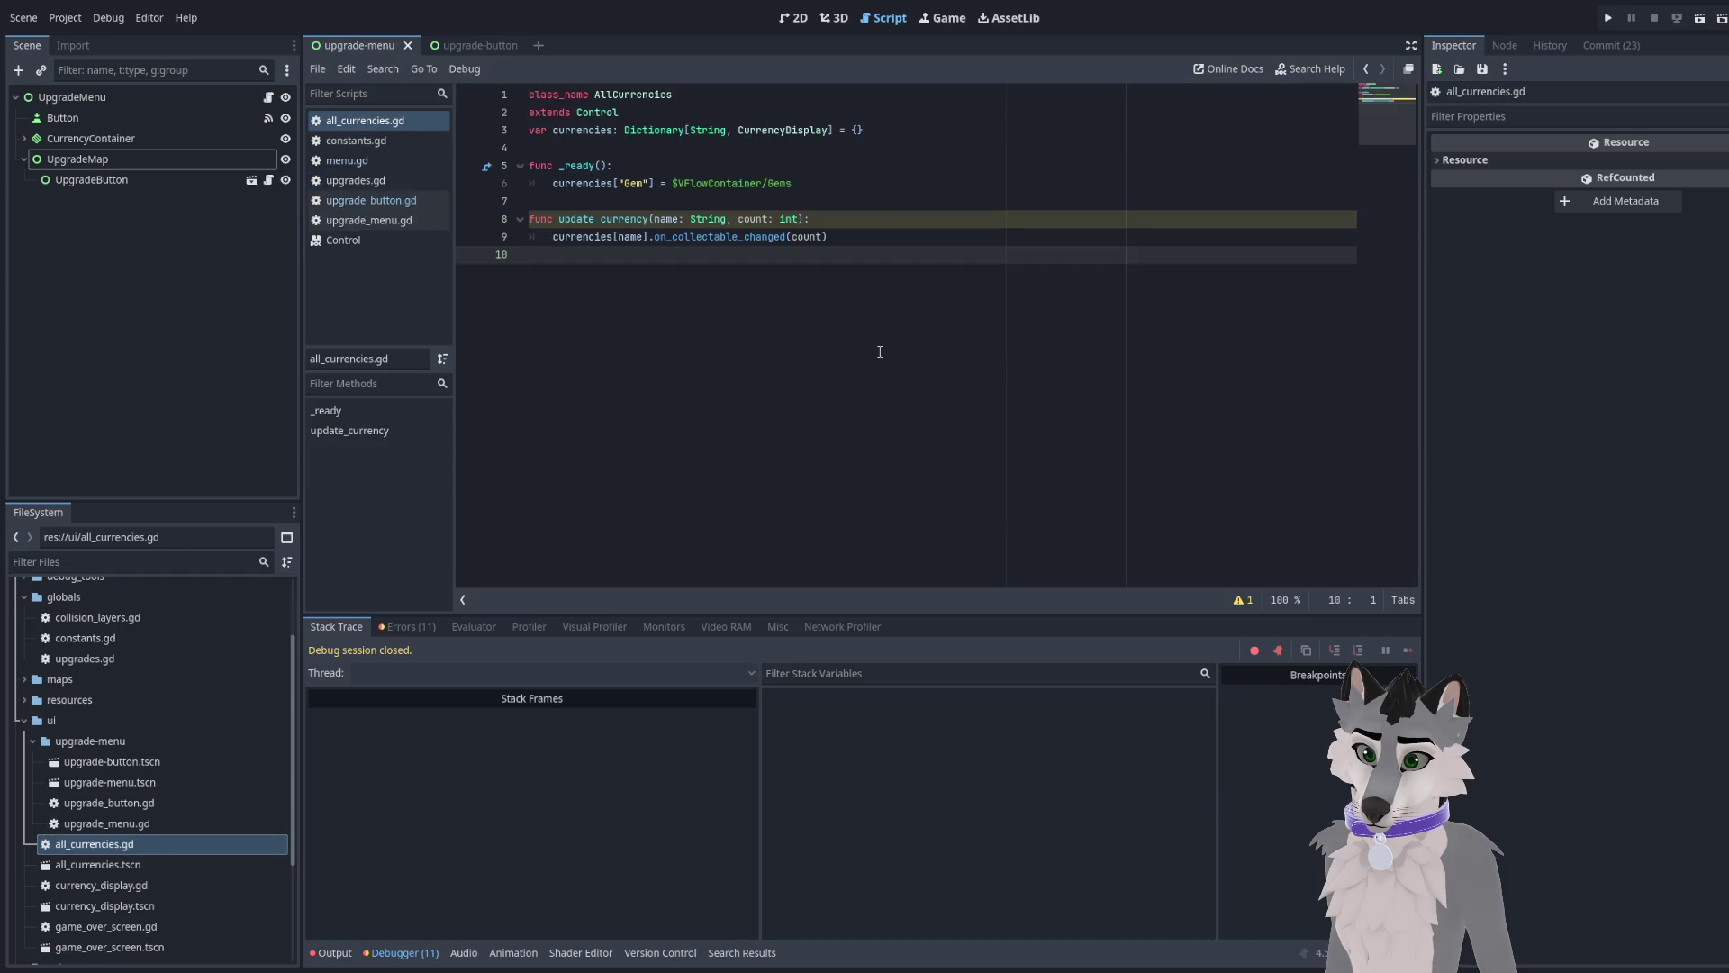
key("alt+Left")
left_click(559, 94)
type("_)nam")
type("e")
key("ctrl+Right")
key("ctrl+Right")
key("ctrl+Right")
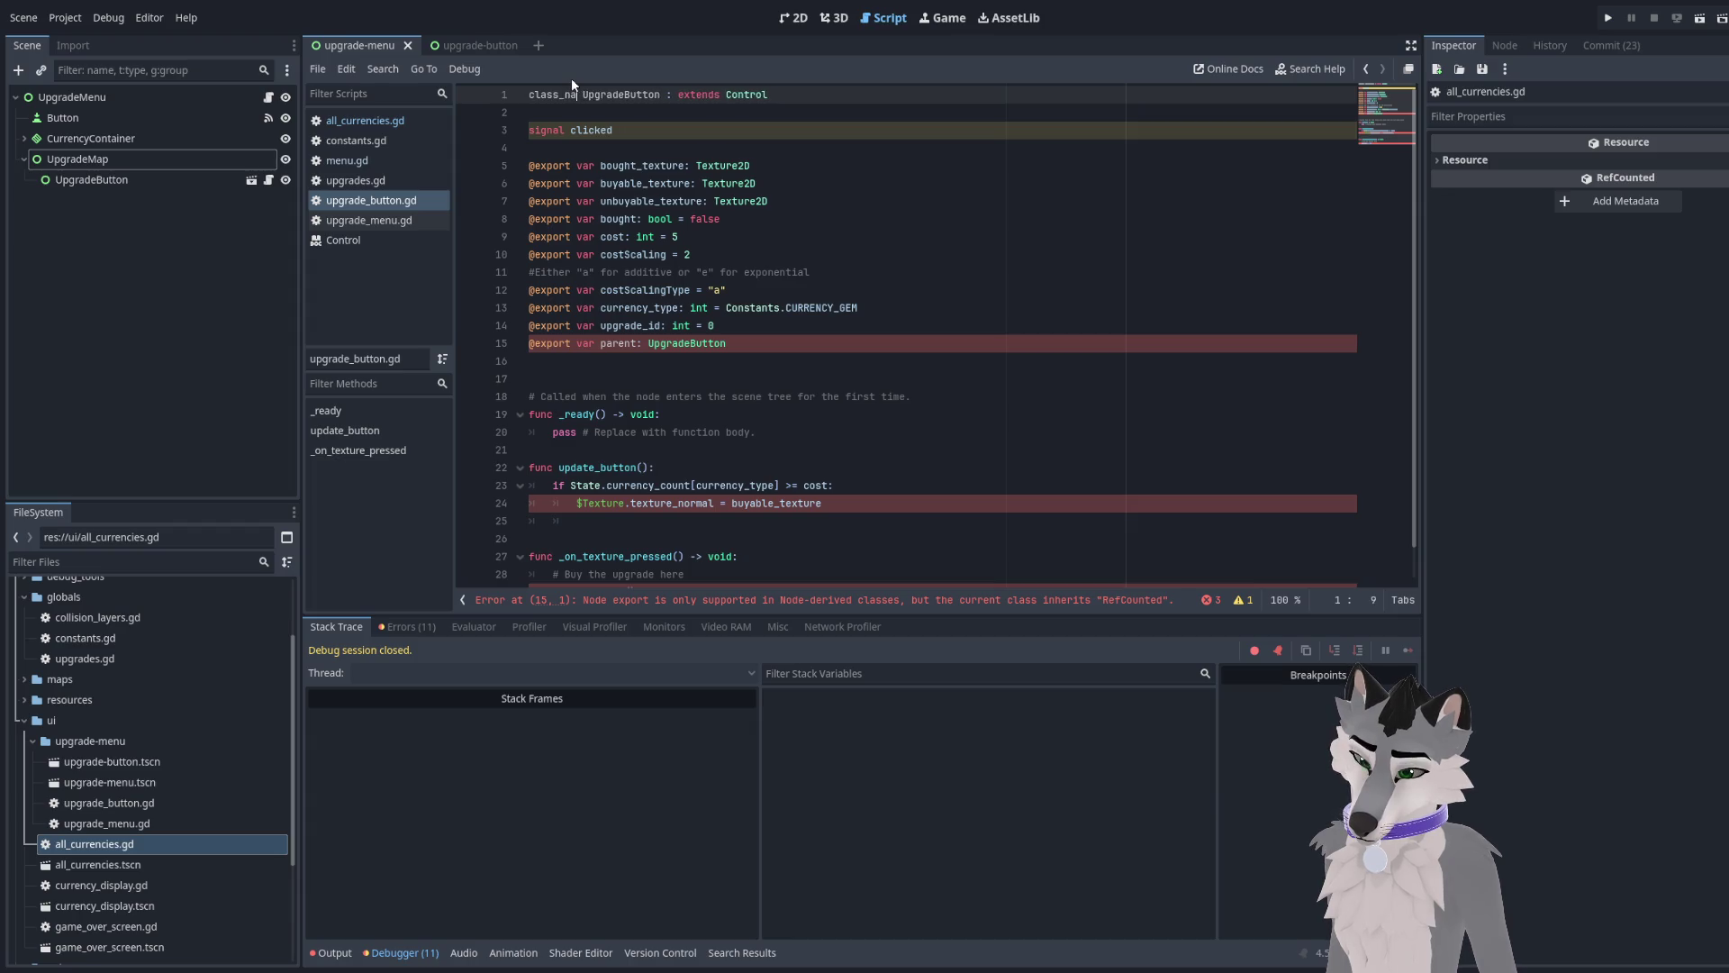
key("ctrl+Left")
key("BackSpace")
key("BackSpace")
key("ctrl+s")
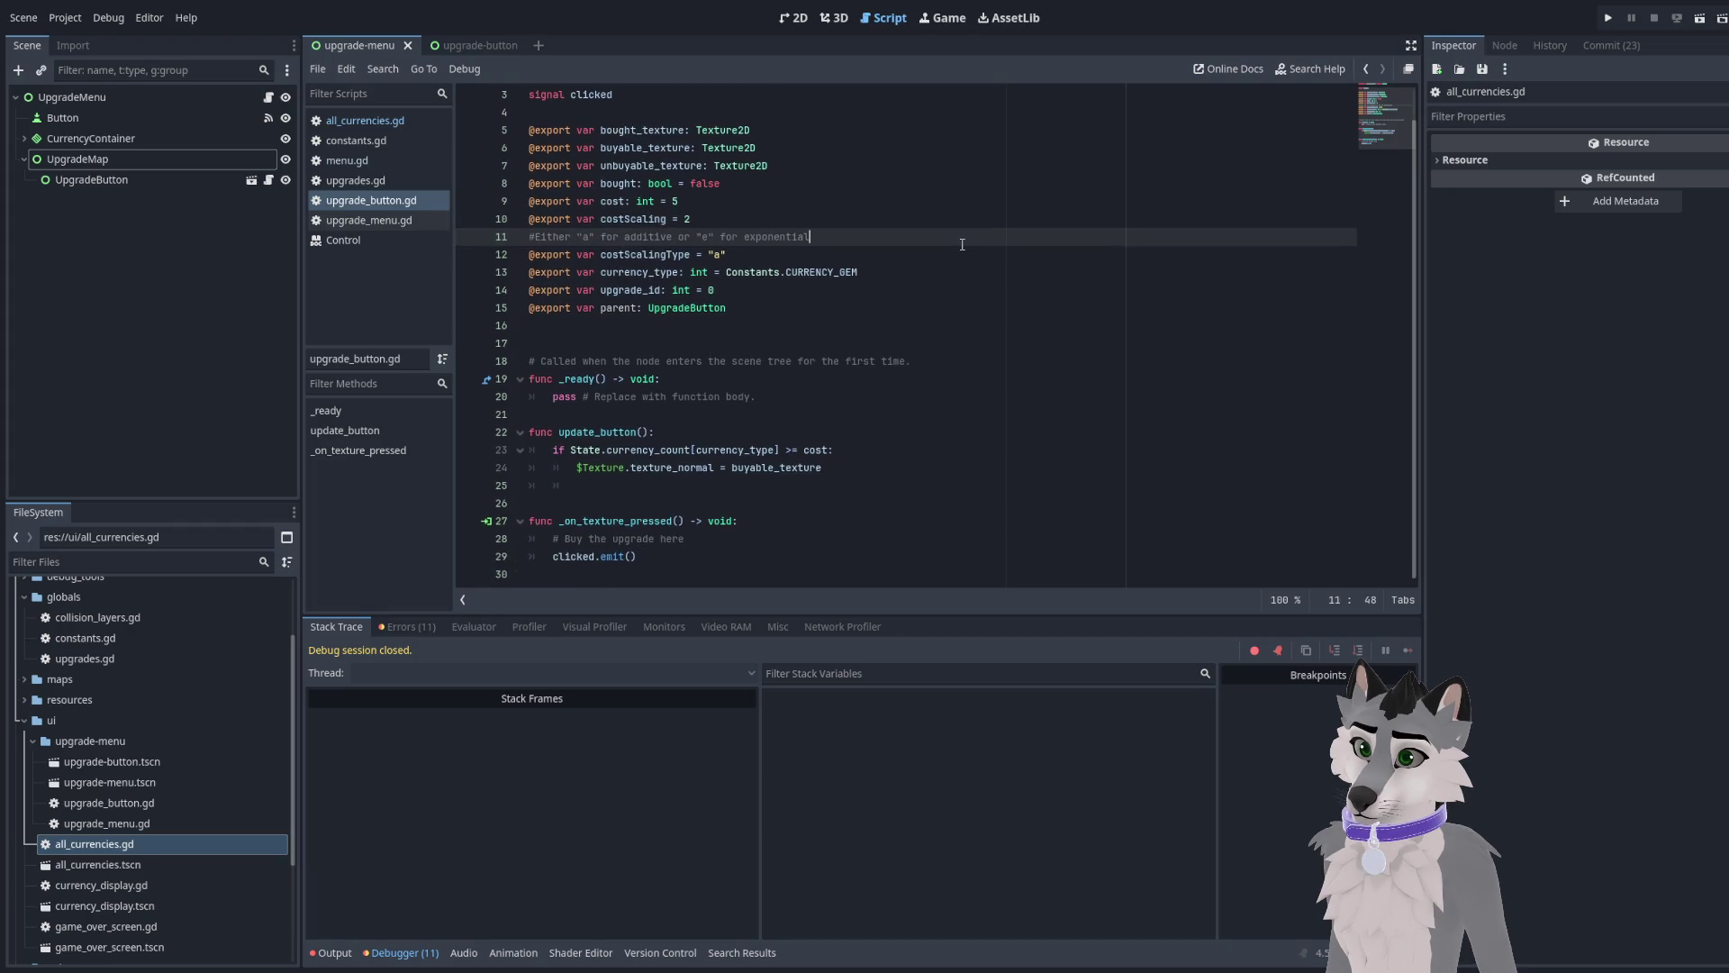
left_click(690, 219)
left_click(700, 99)
left_click(932, 323)
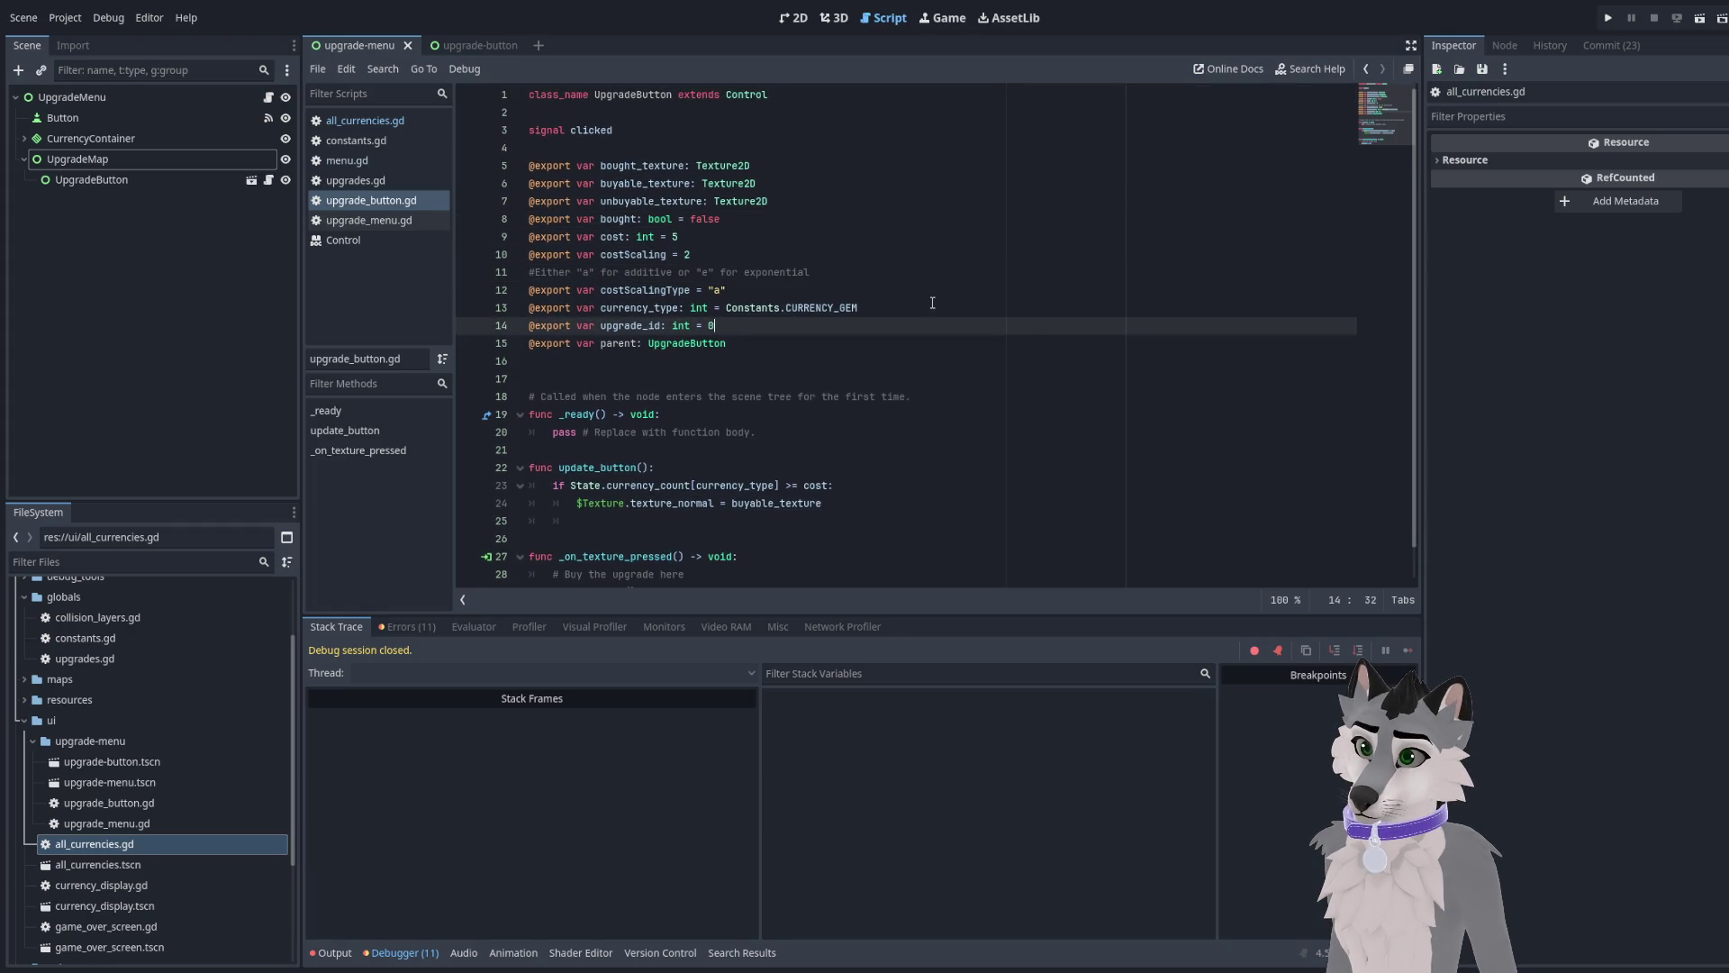
key("Up")
key("Up")
key("Up")
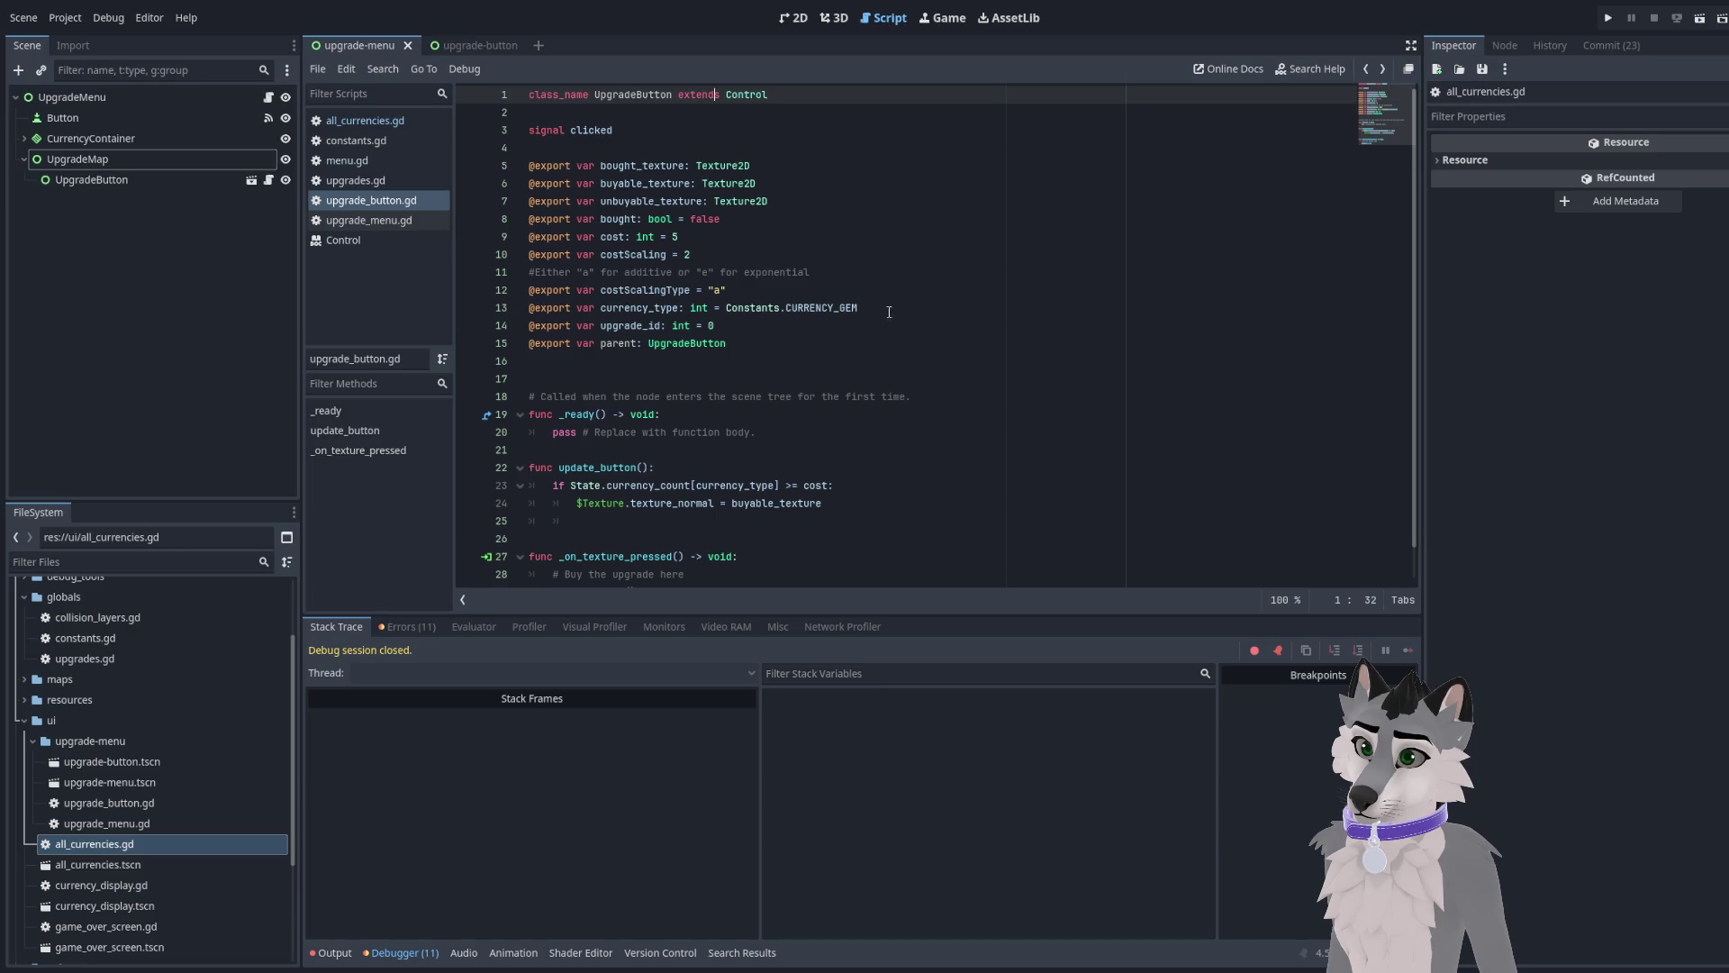
left_click(887, 343)
left_click(838, 414)
left_click(783, 486)
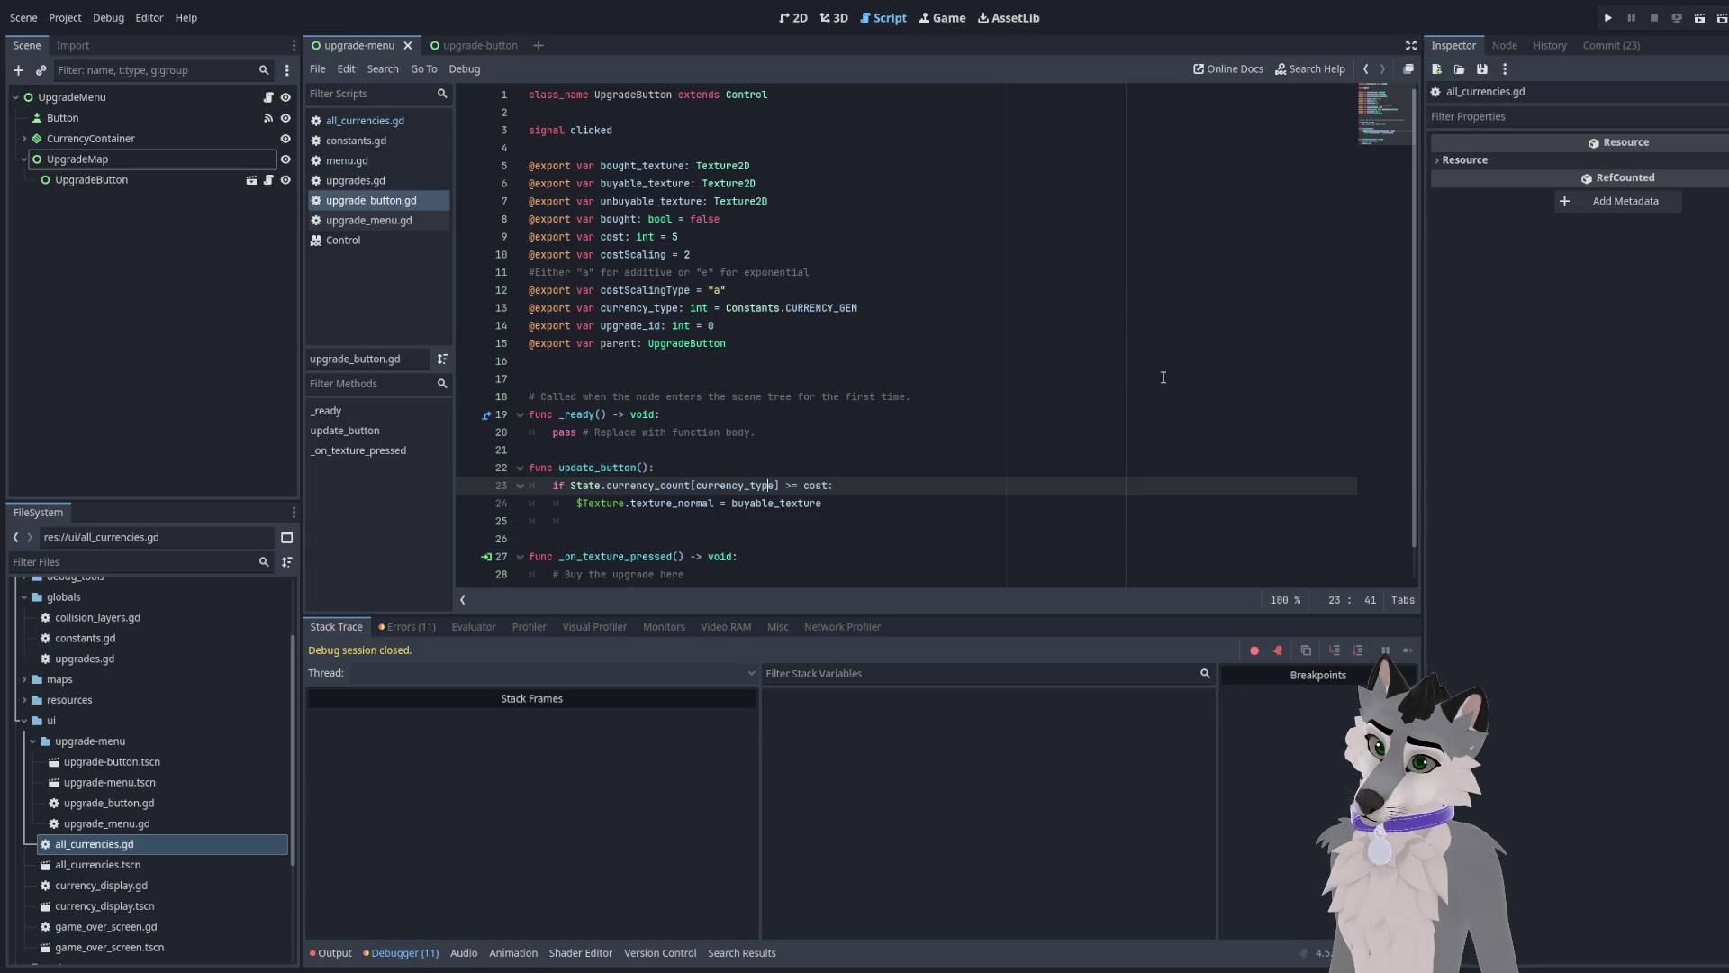
left_click(948, 269)
Rename the parent export variable to prerequisite
left_click(890, 360)
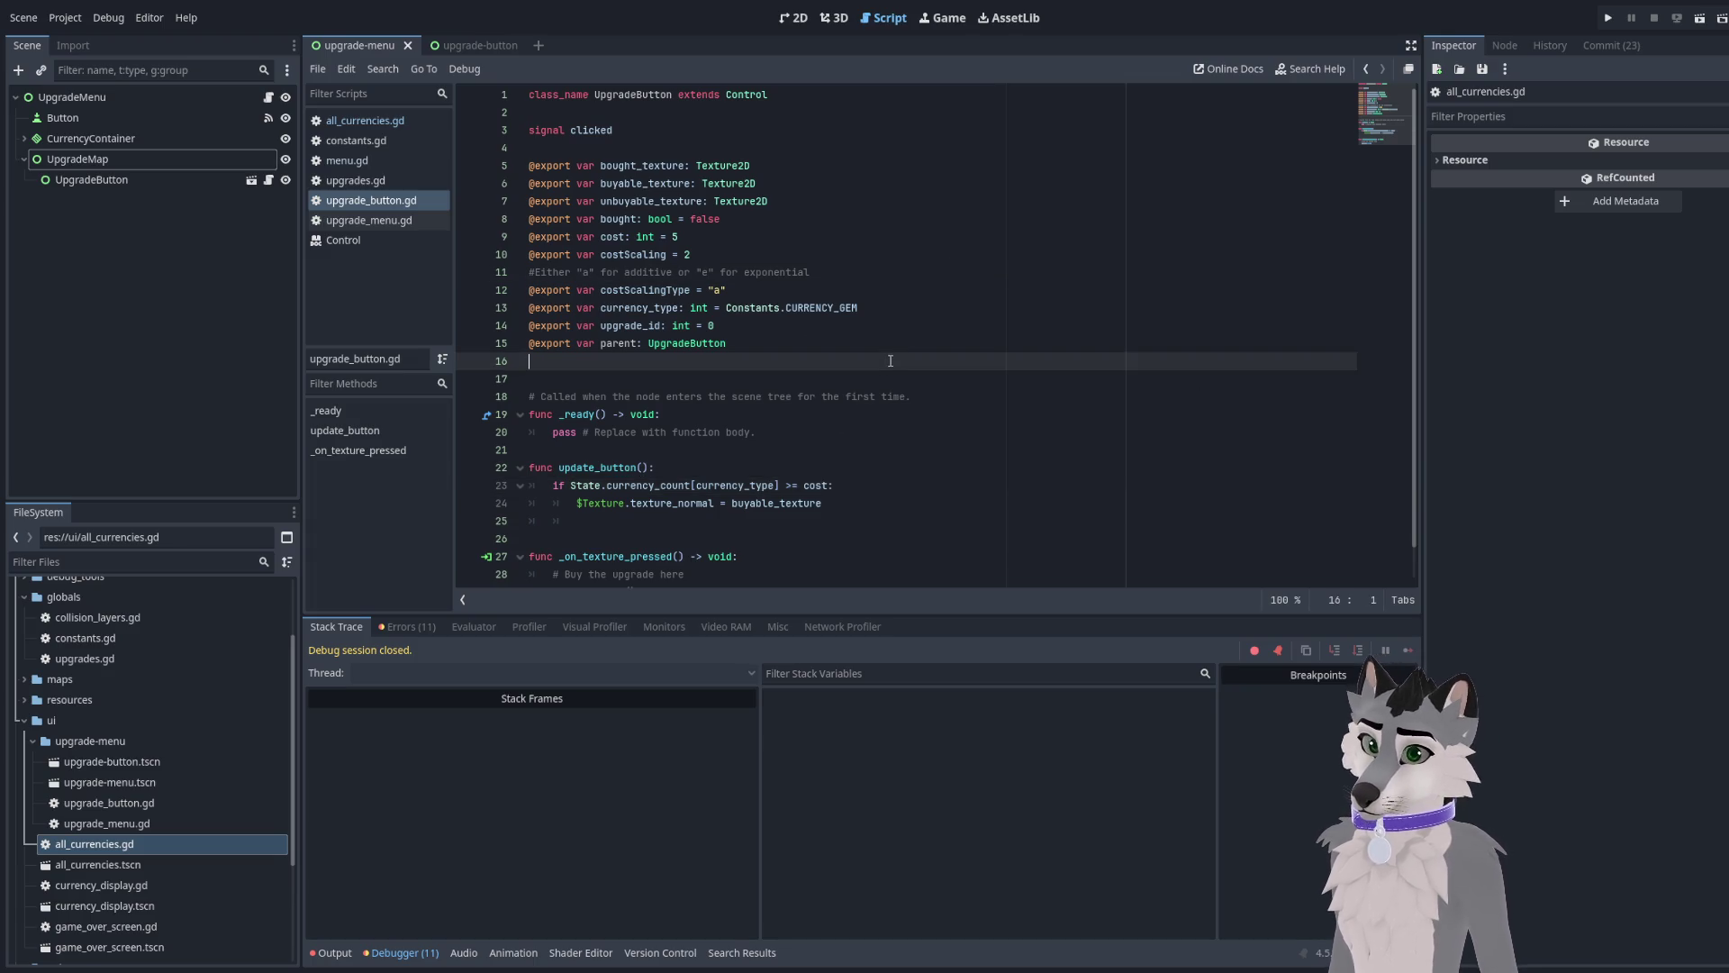
left_click(835, 350)
key("Home")
key("ctrl+BackSpace")
type("prereq")
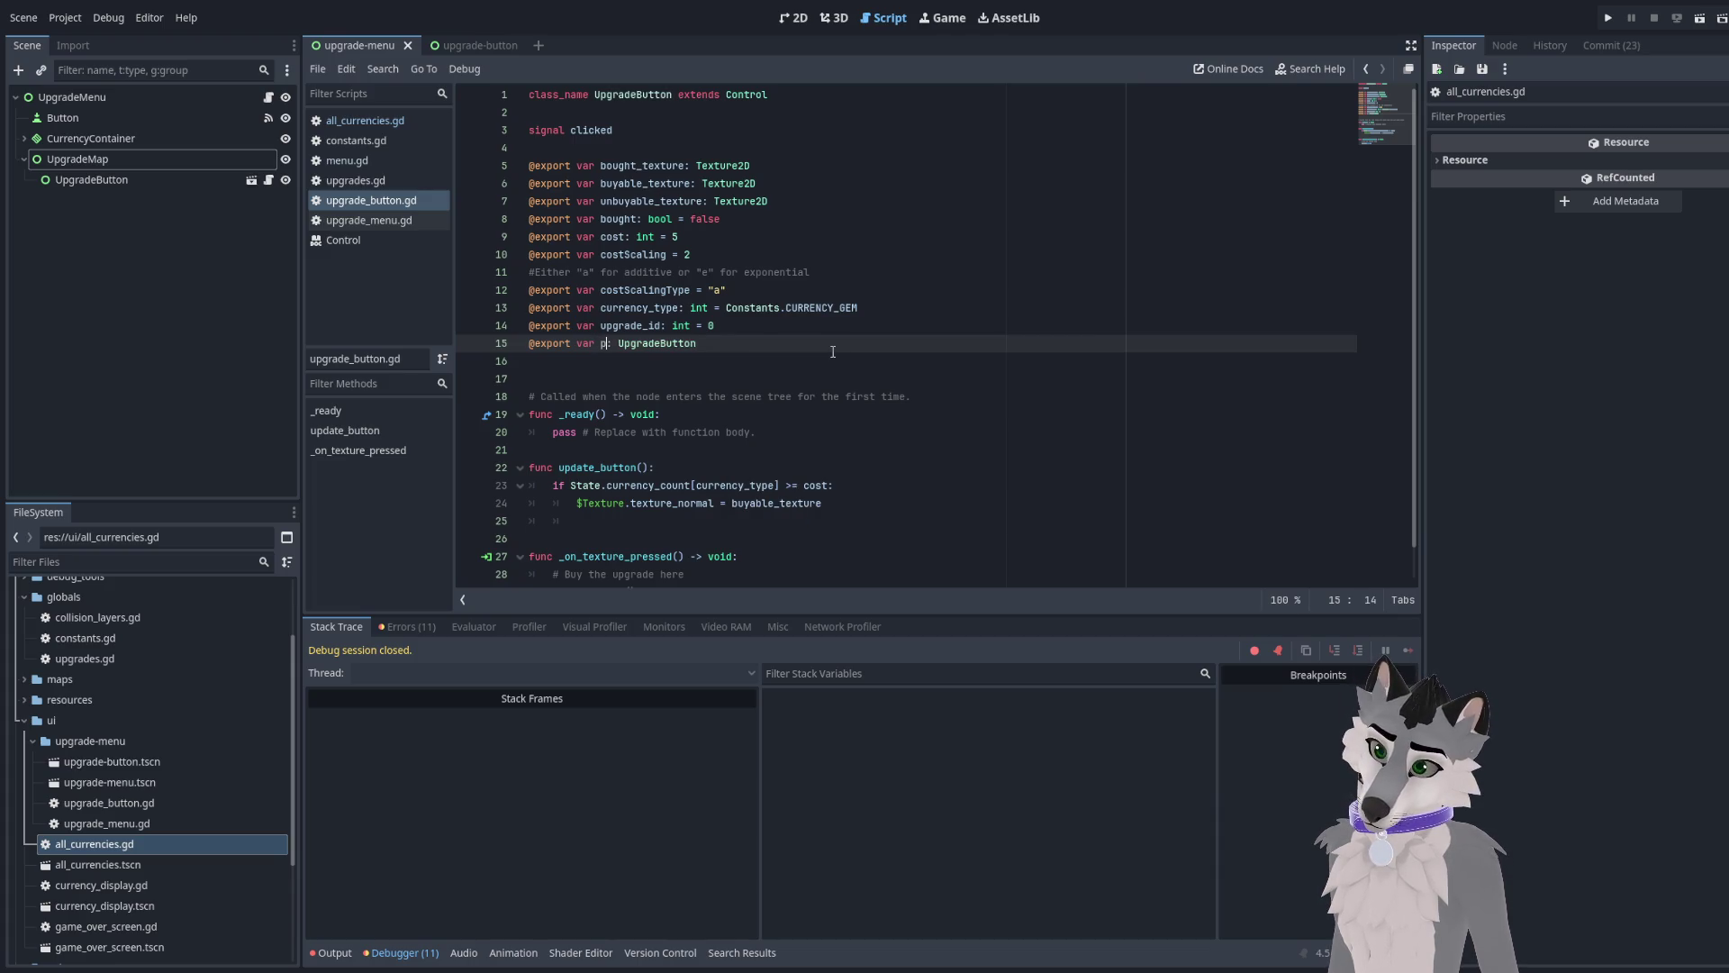
key("Return")
type("@export")
key("Up")
key("ctrl+Right")
key("ctrl+Right")
type("uisite")
key("Down")
type("var prerequisi")
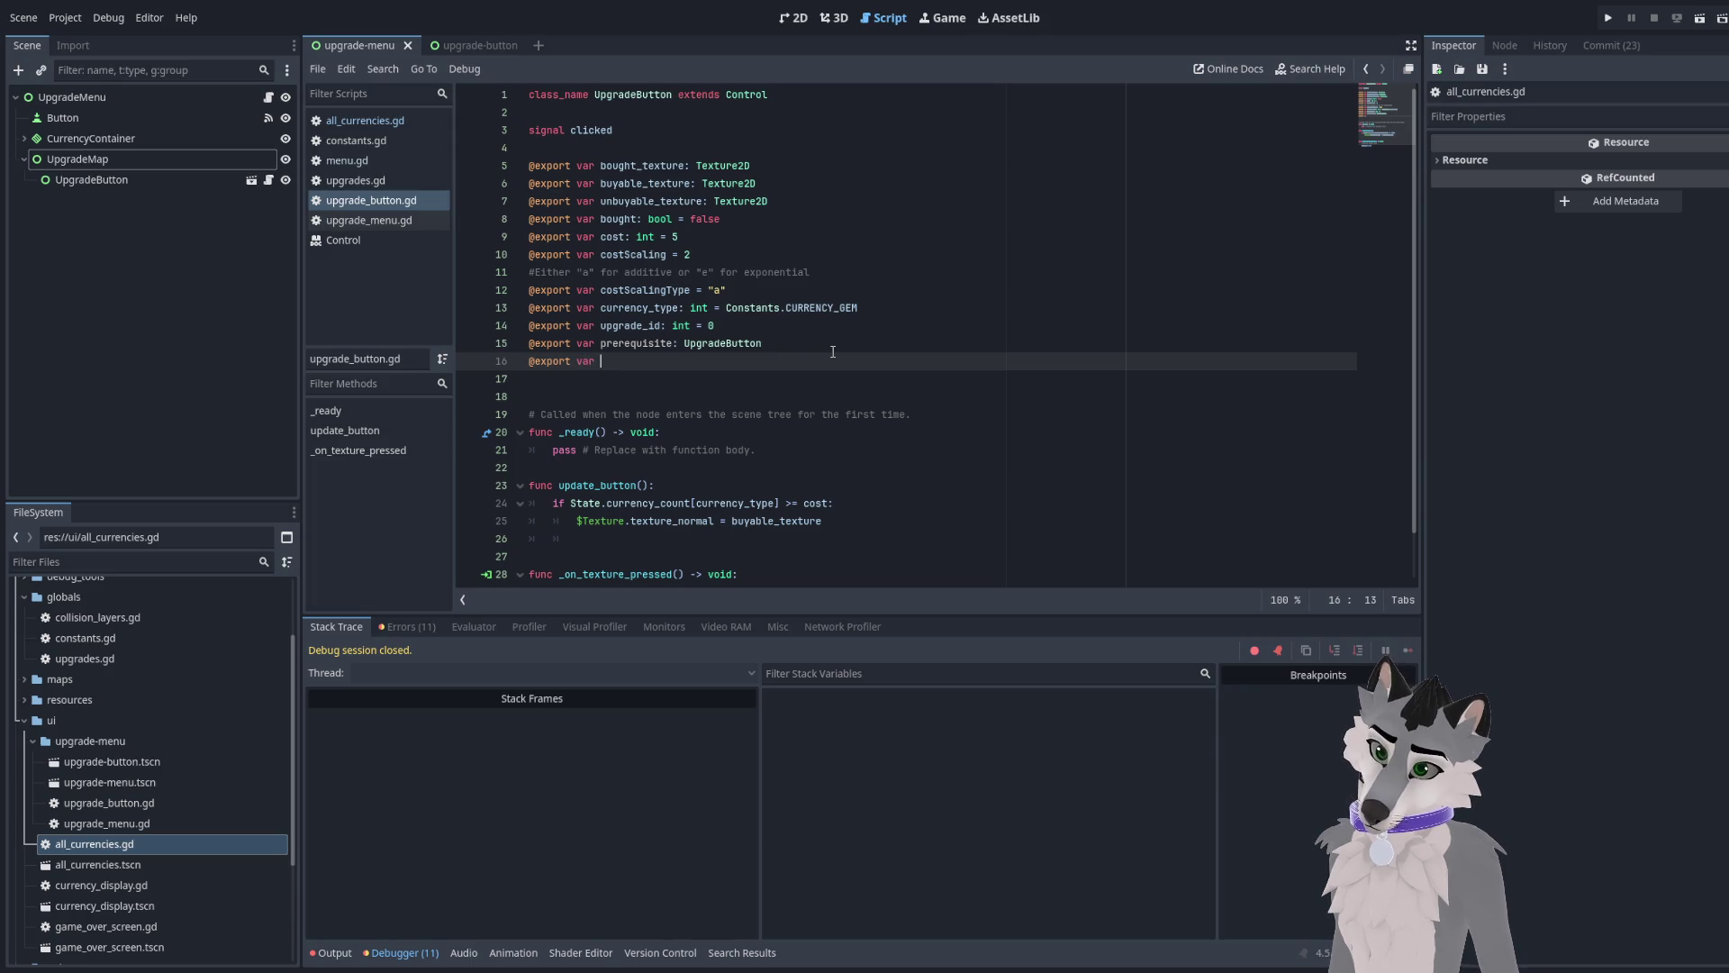
type("te_ranks:")
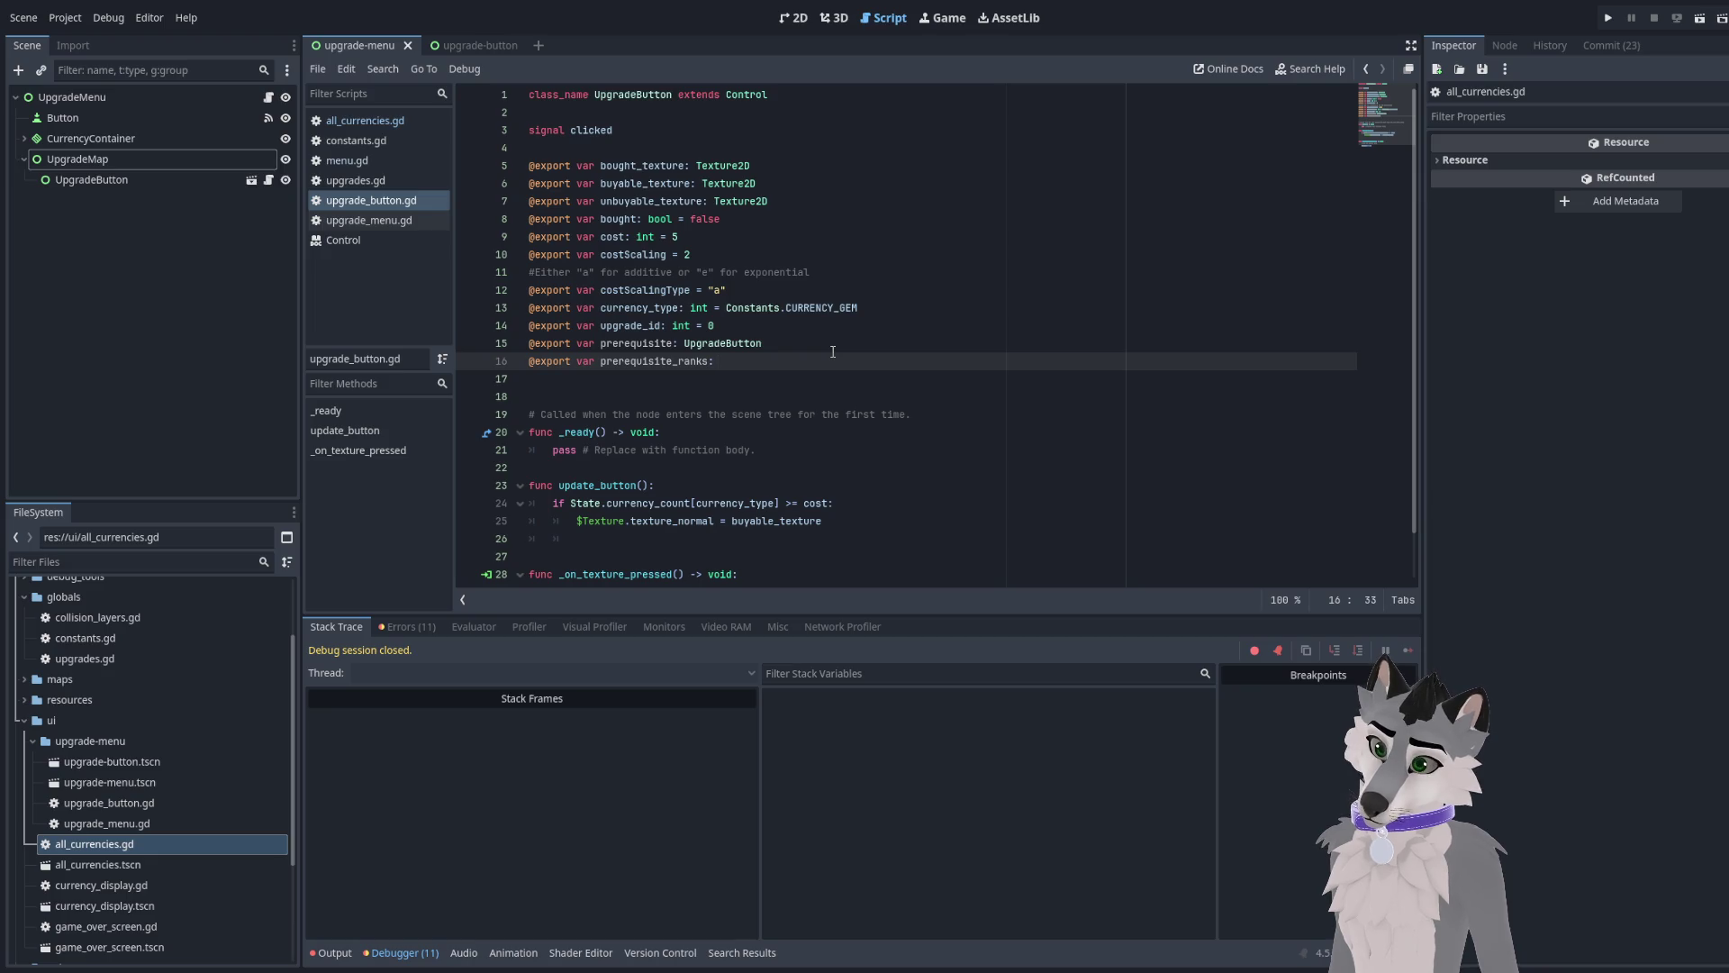
key("BackSpace")
type("_visible")
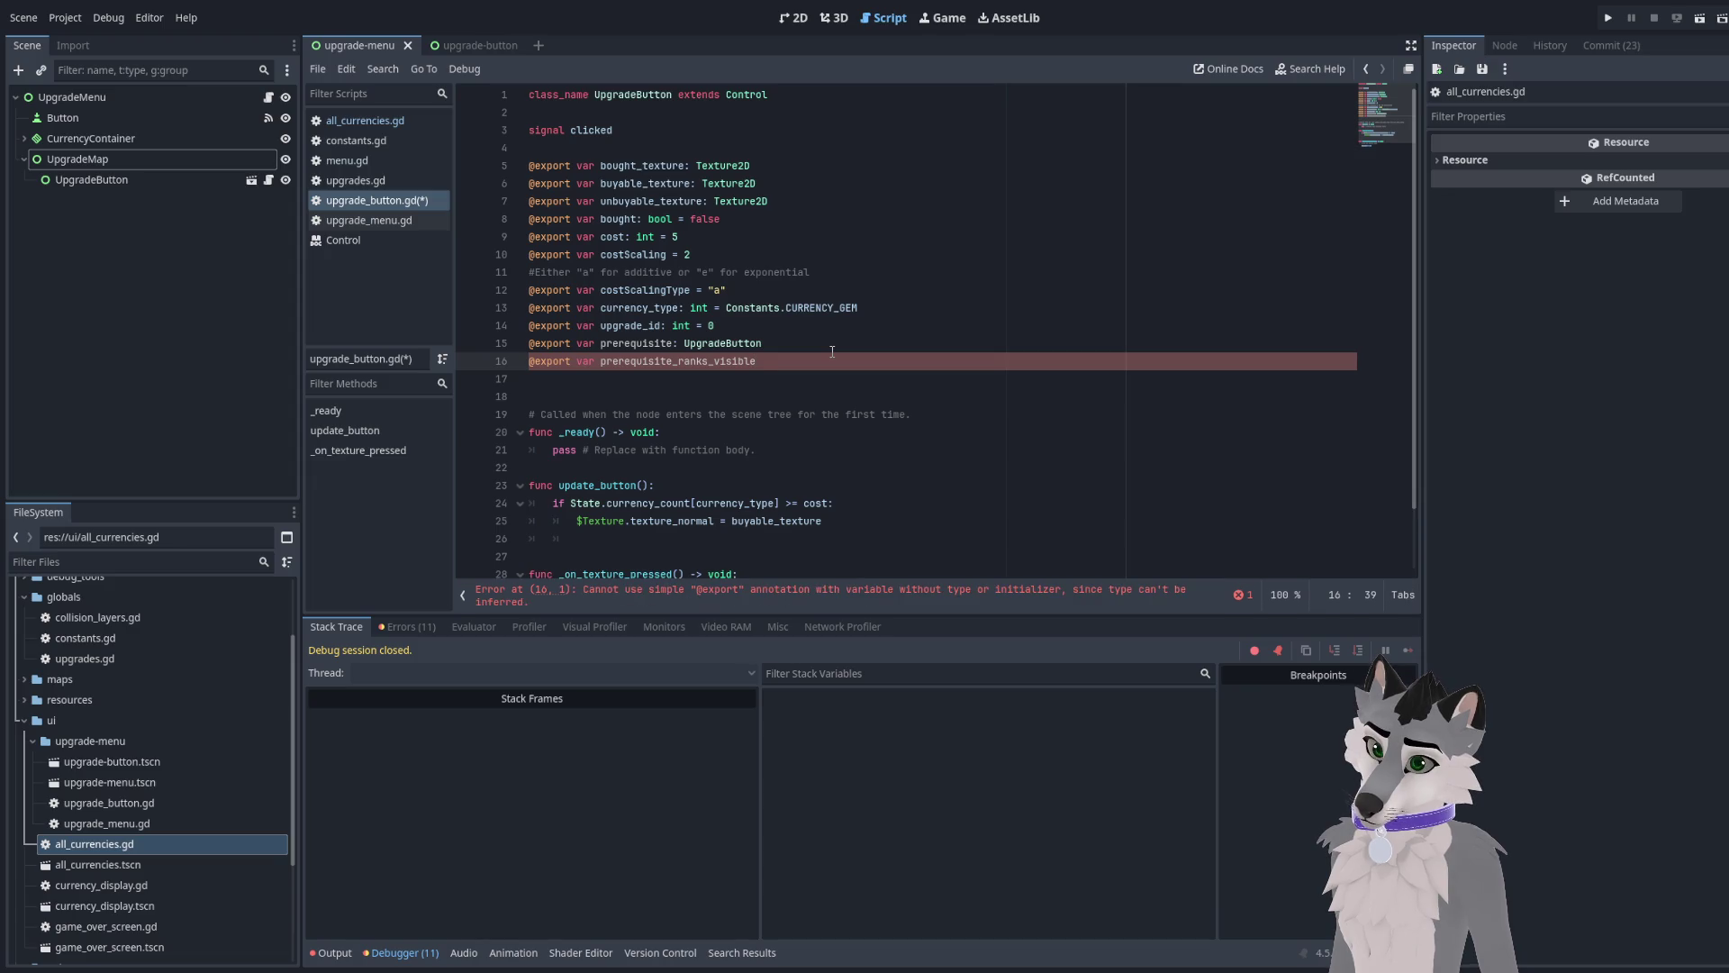
key("ctrl+BackSpace")
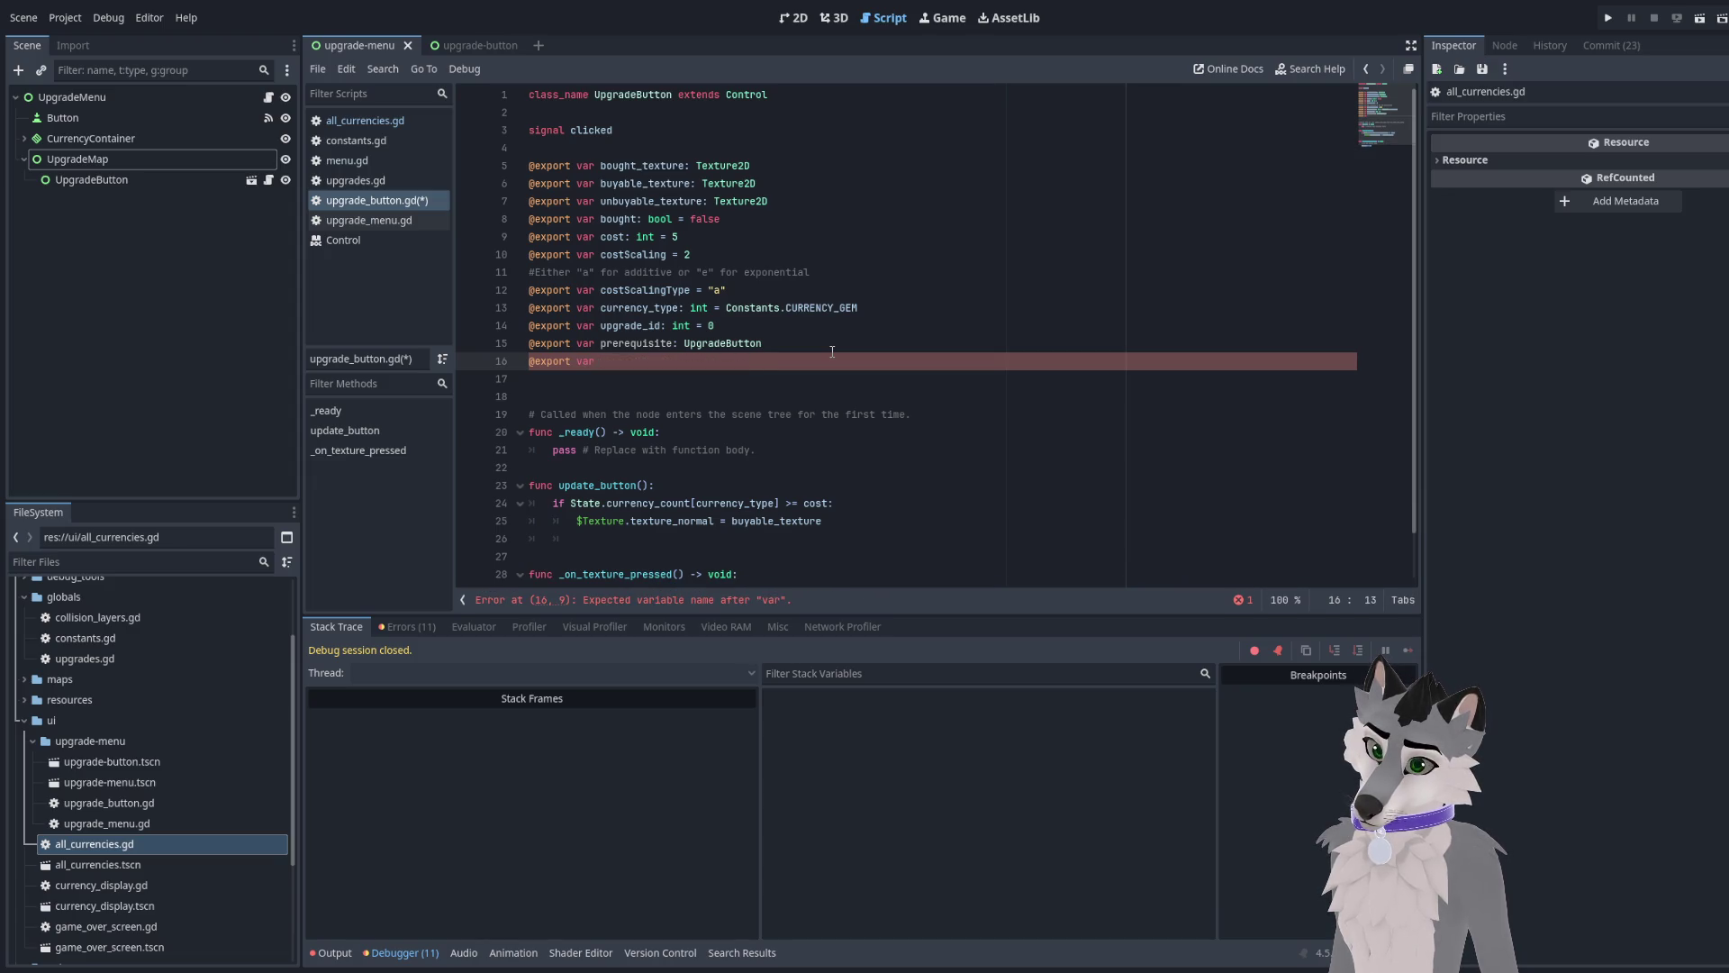
type("visibility_pre")
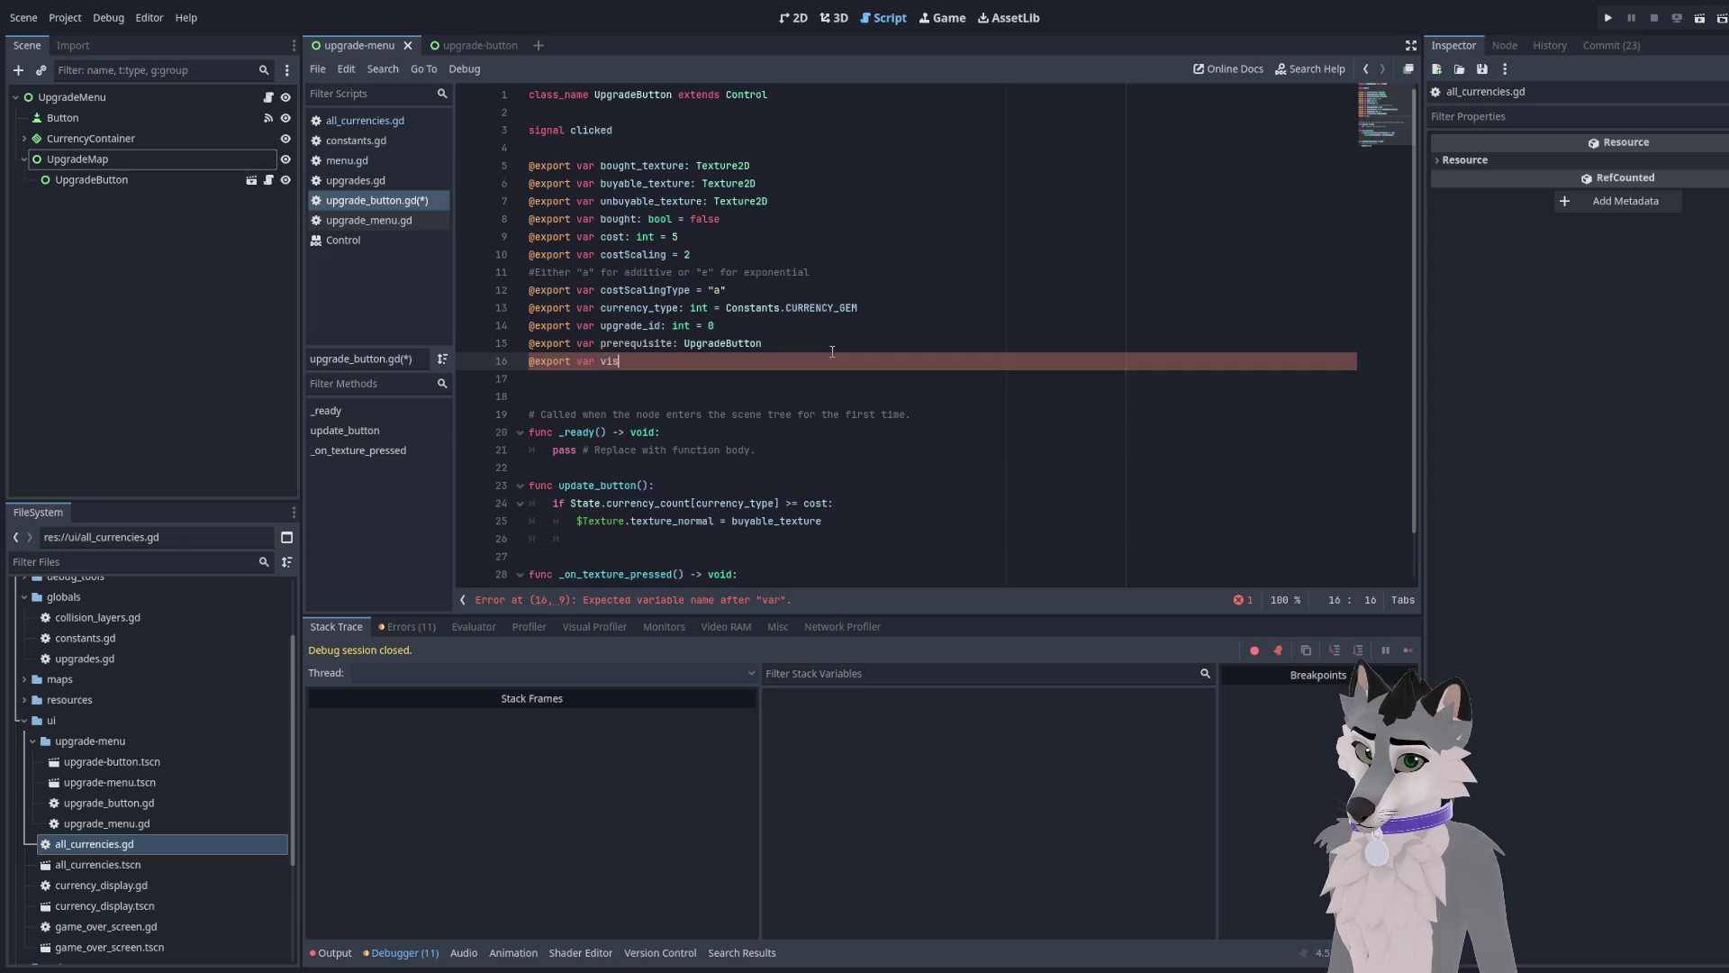
type("requisite: U")
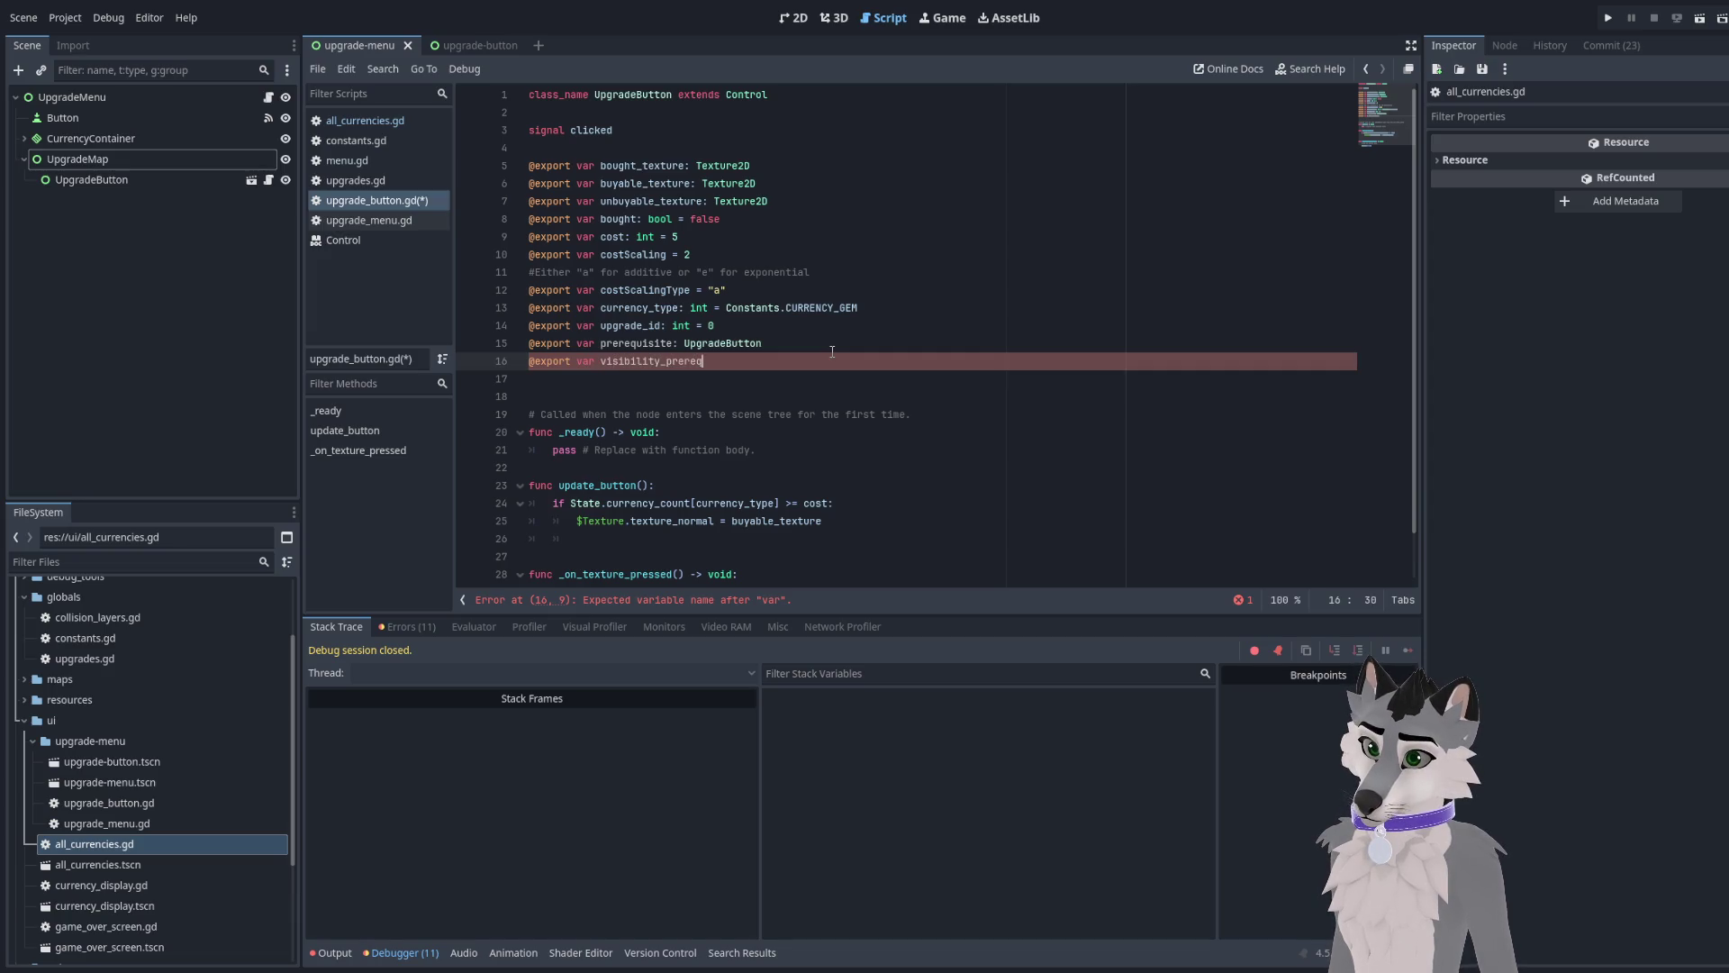
type("pgradeButton")
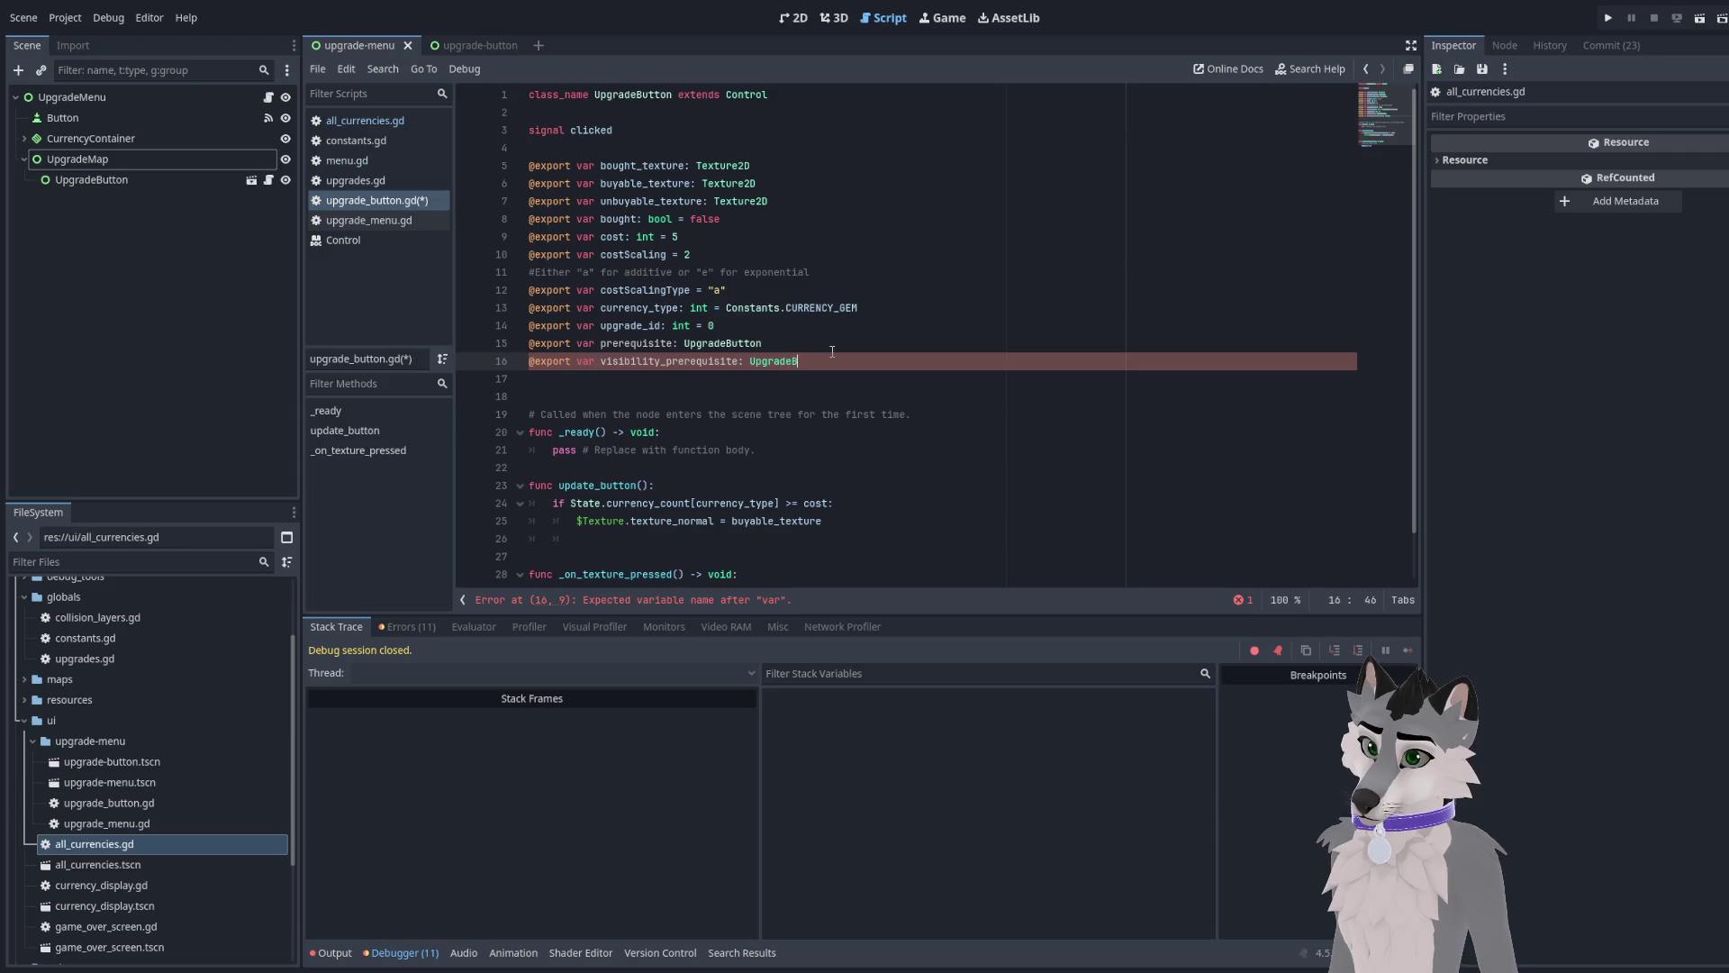
key("Return")
type("@export v")
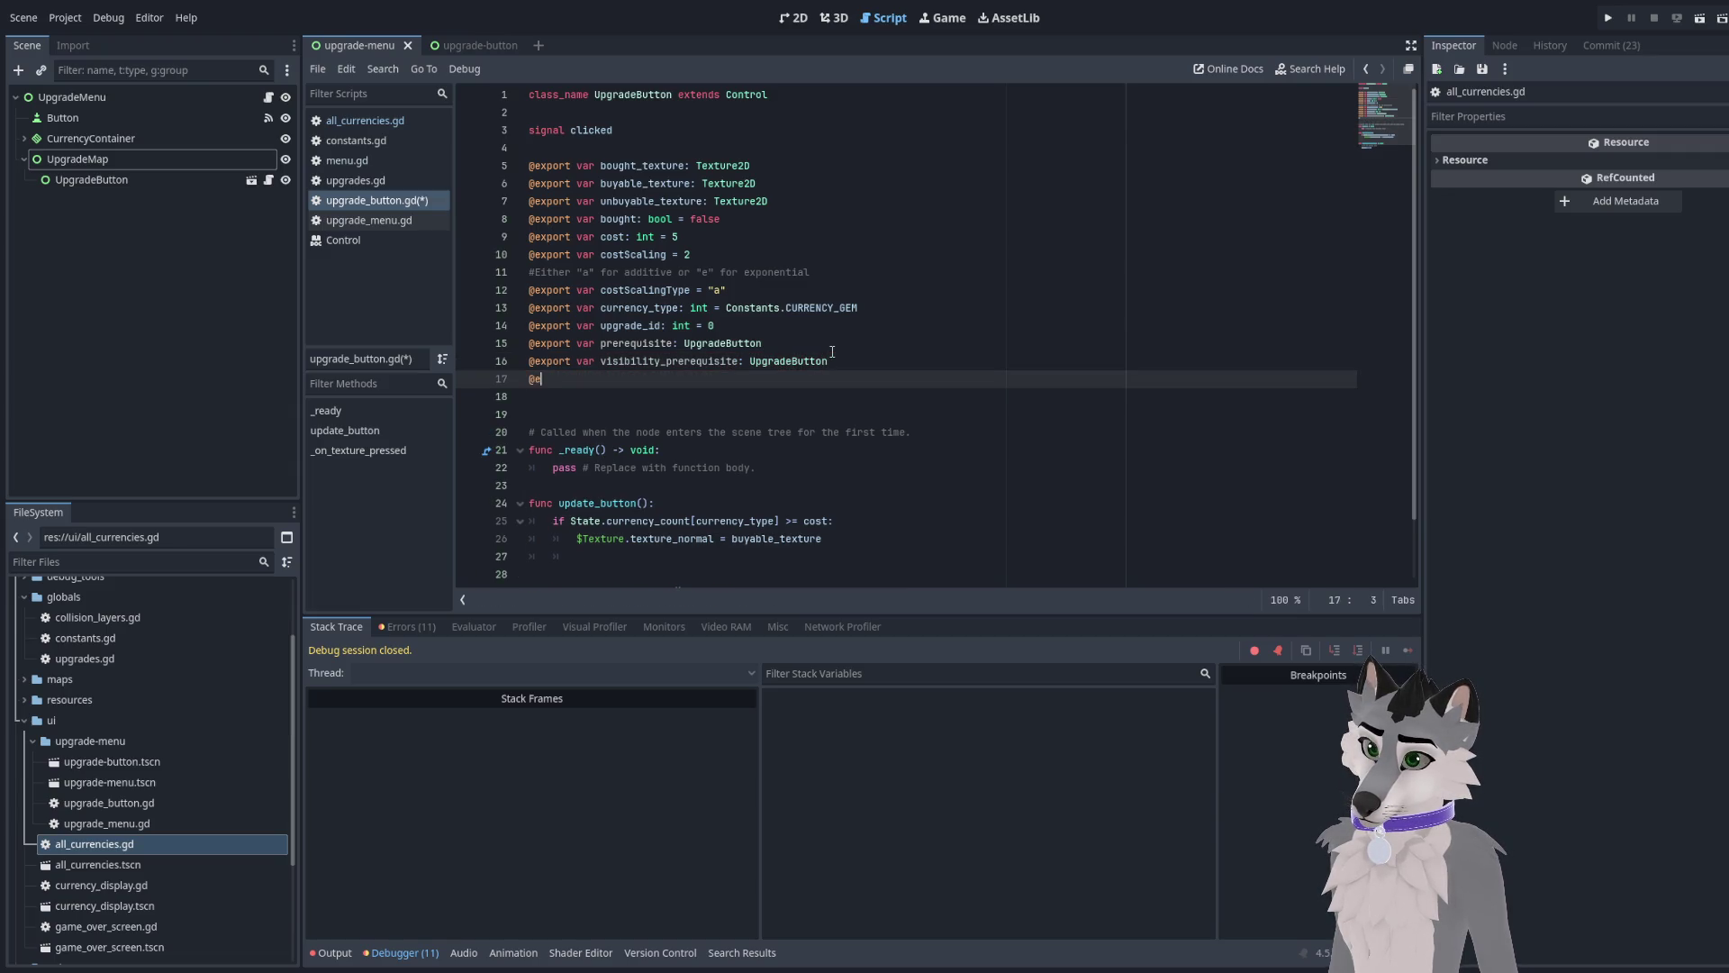
type("ar")
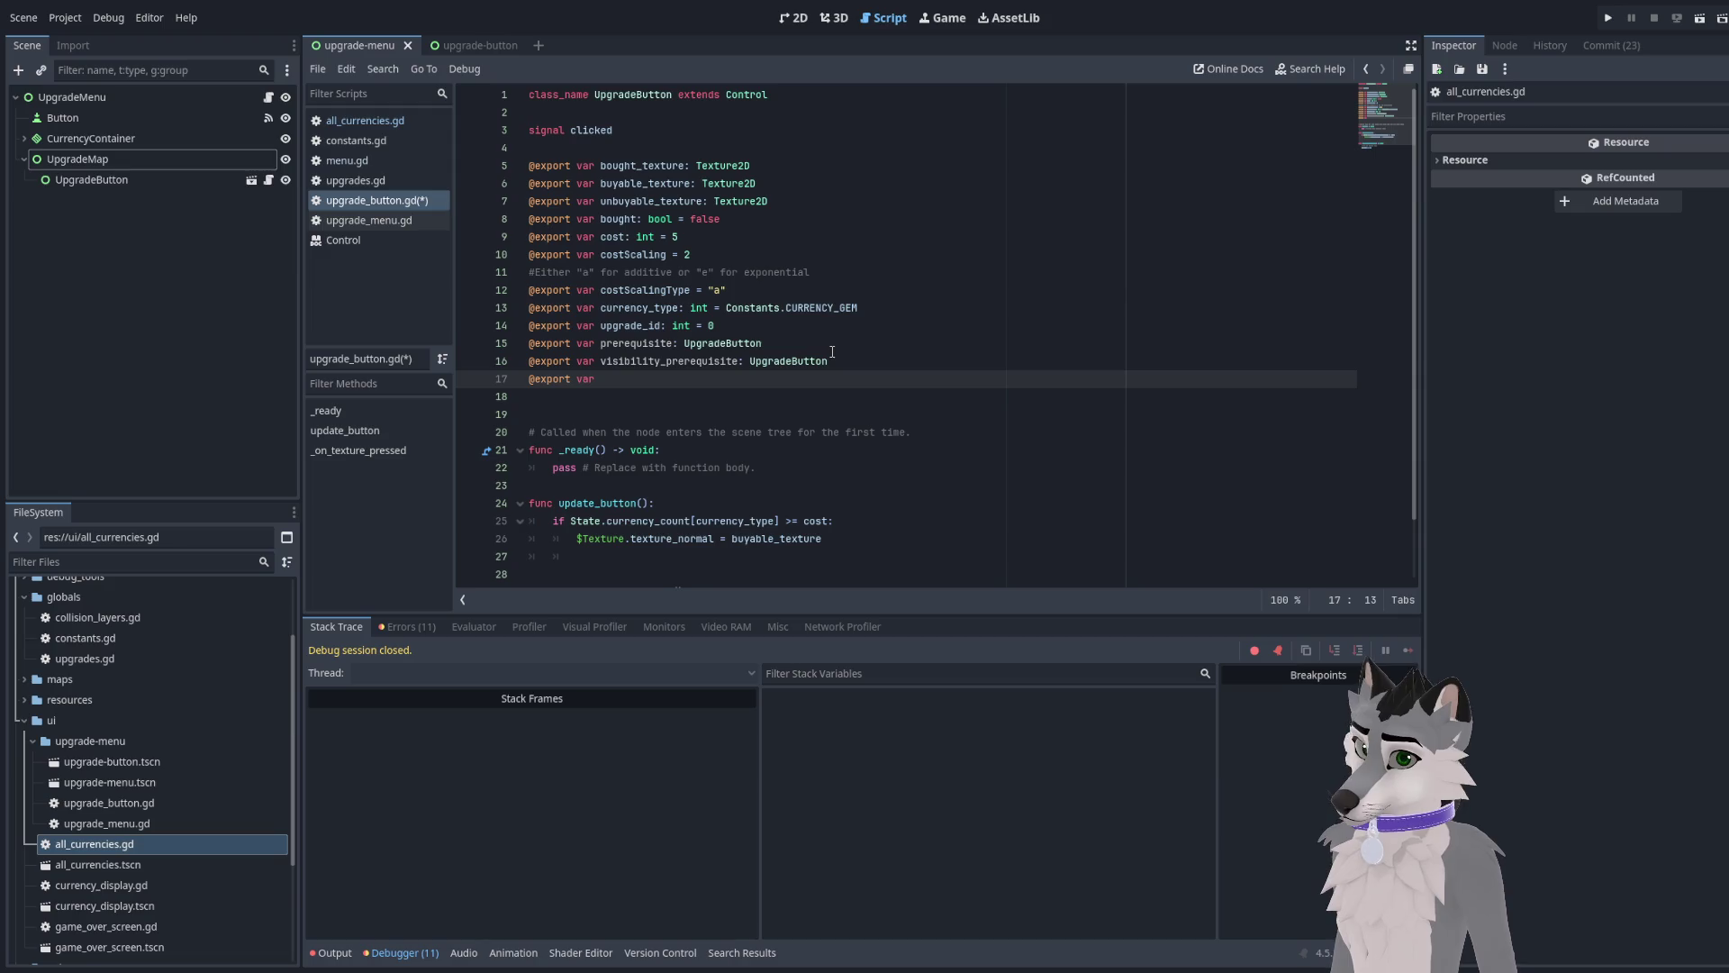
key("ctrl+BackSpace")
key("ctrl+BackSpace")
key("ctrl+BackSpace")
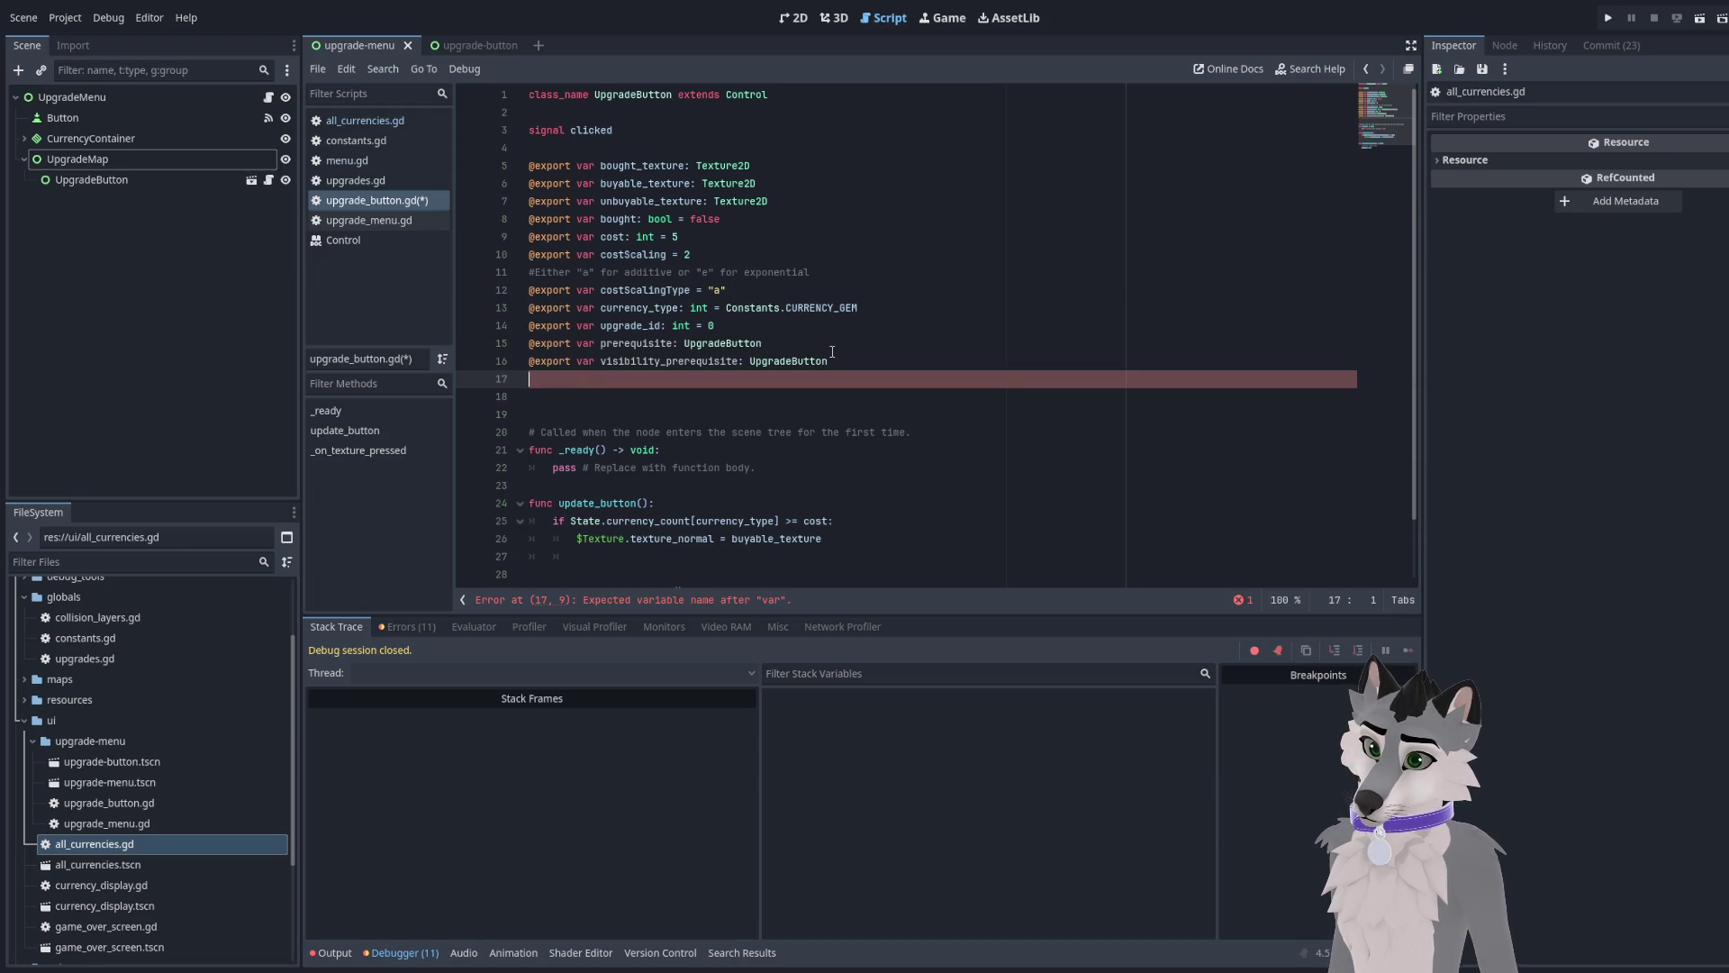
key("Up")
key("Up")
key("Return")
type("@export var ")
type("prequi")
type("_ranks: ")
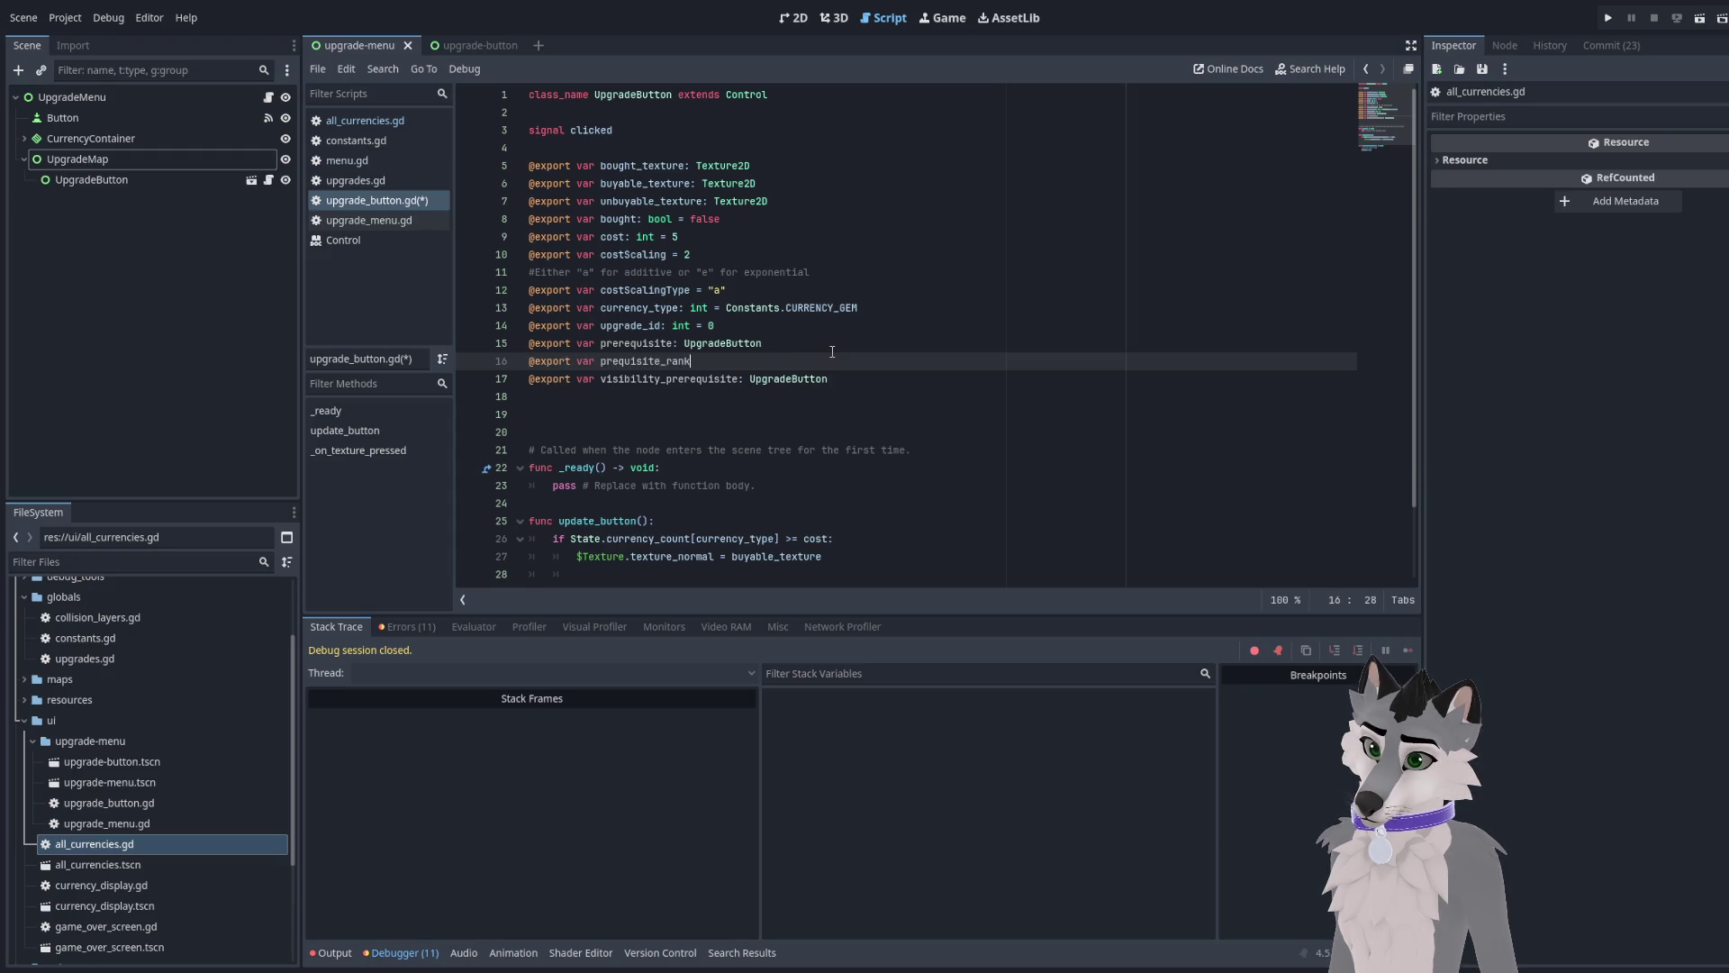
type("pgrade")
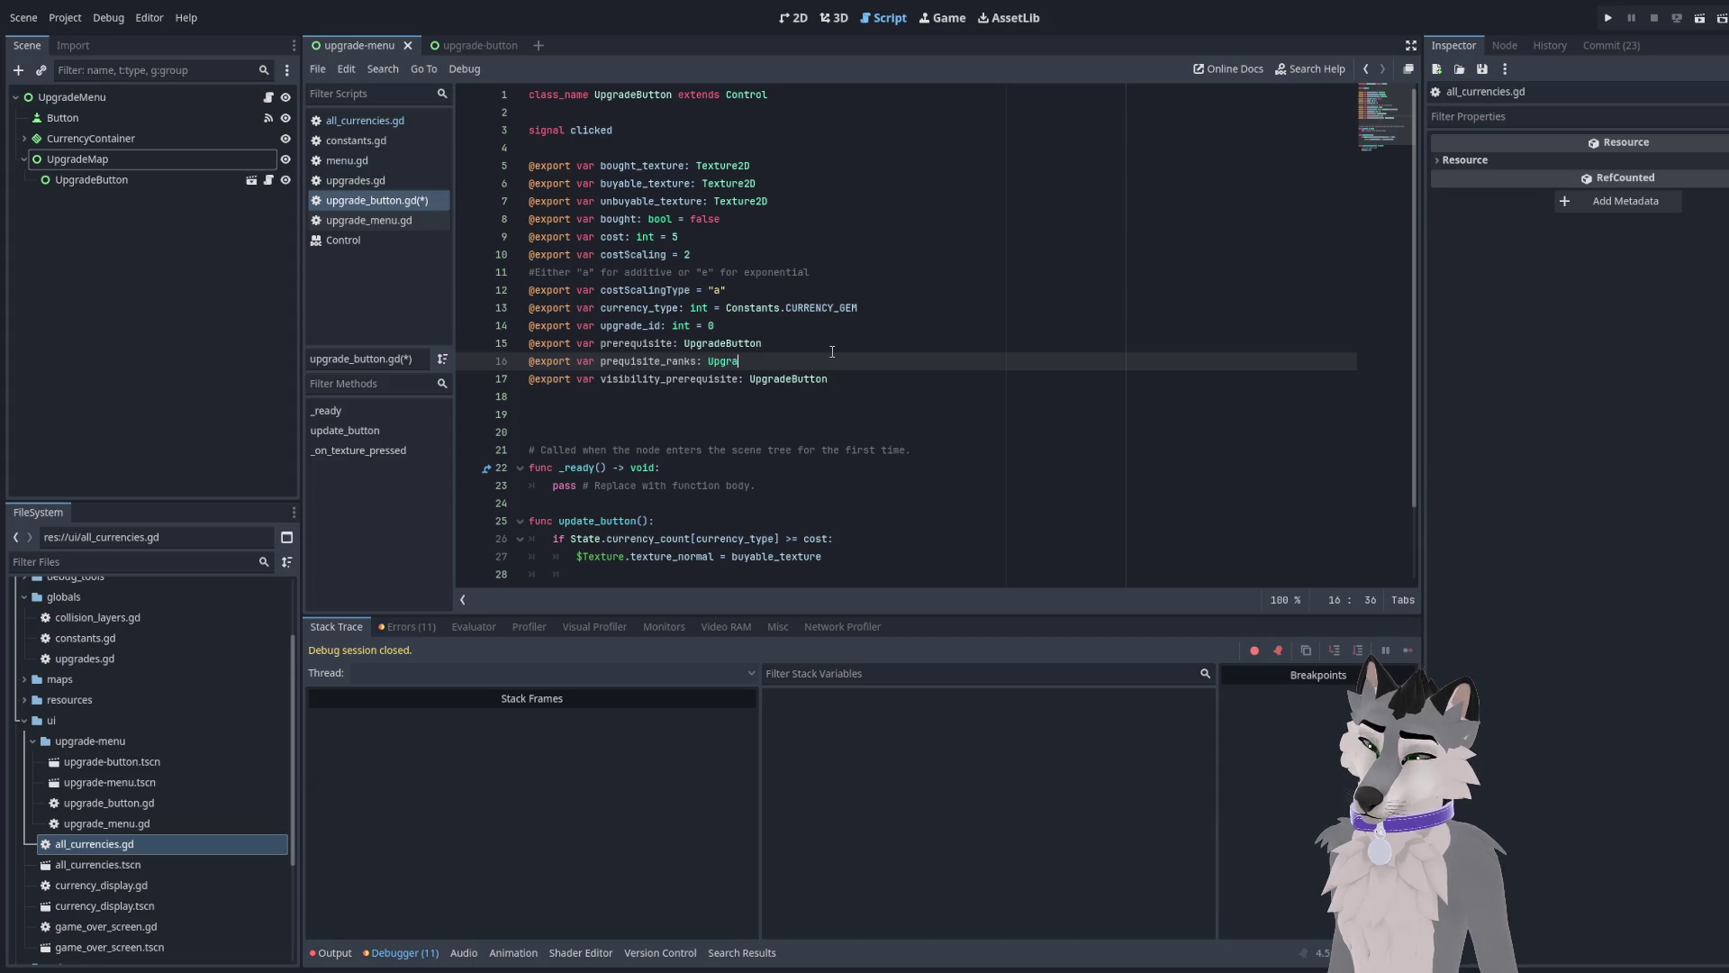
key("ctrl+BackSpace")
type("int")
key("Up")
key("Up")
key("Up")
key("Up")
key("Return")
type("@export var max_ranks")
key("ctrl+s")
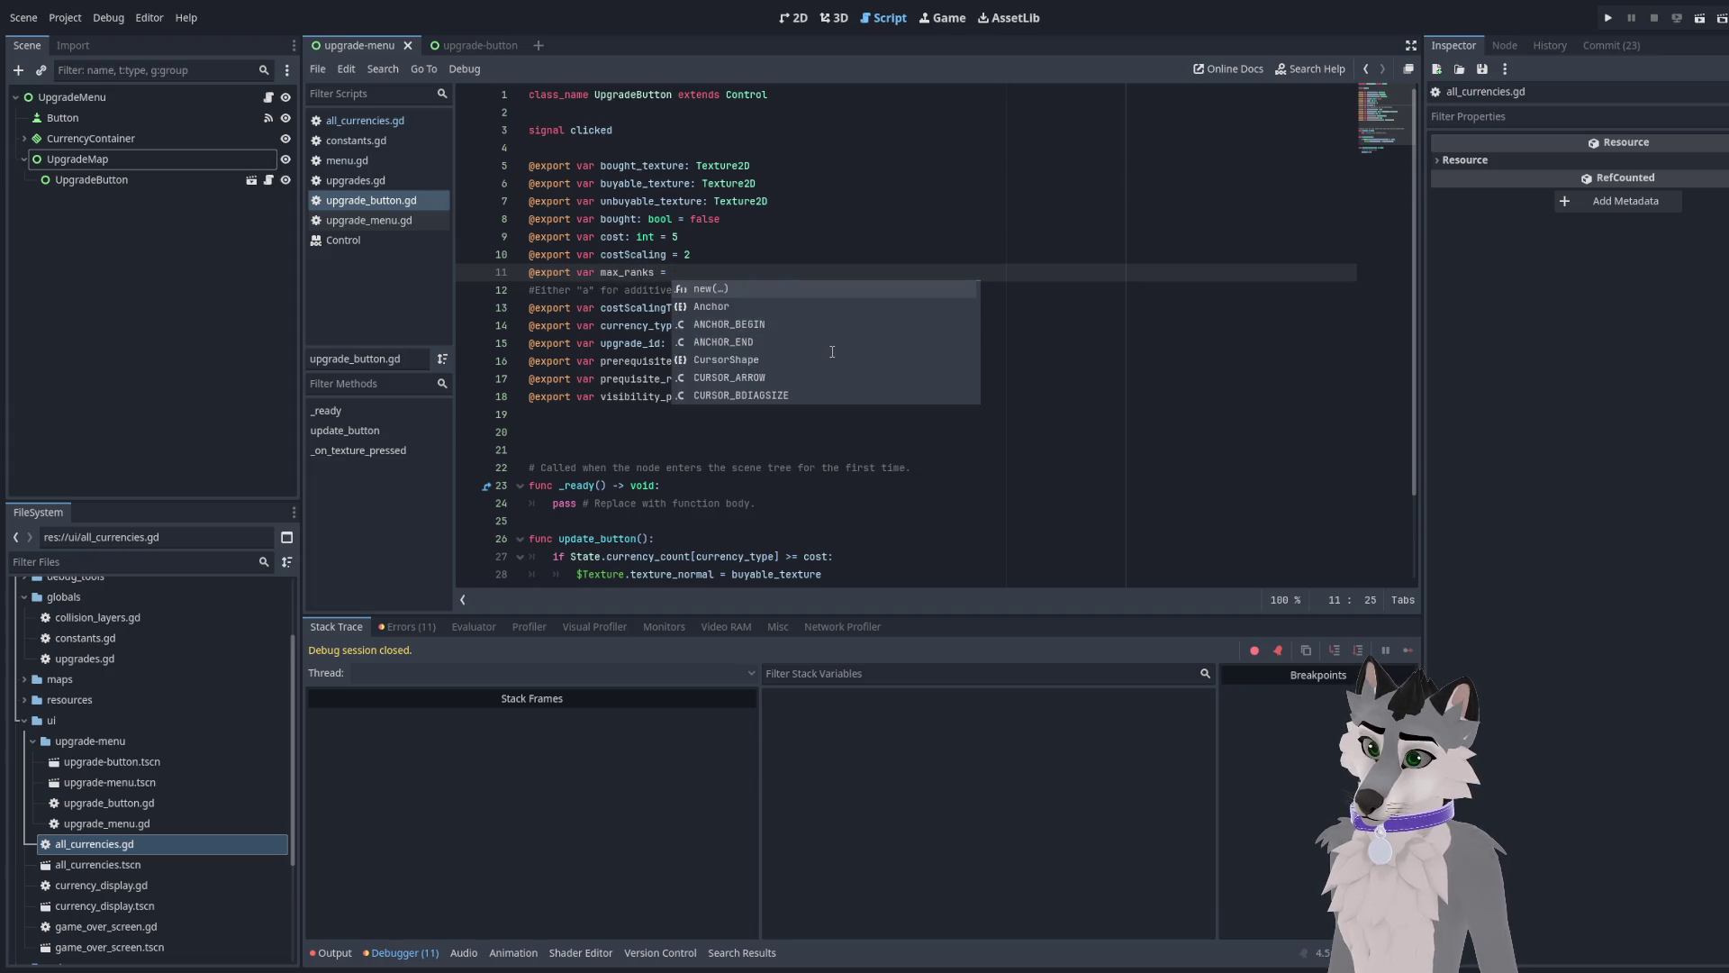
type("3")
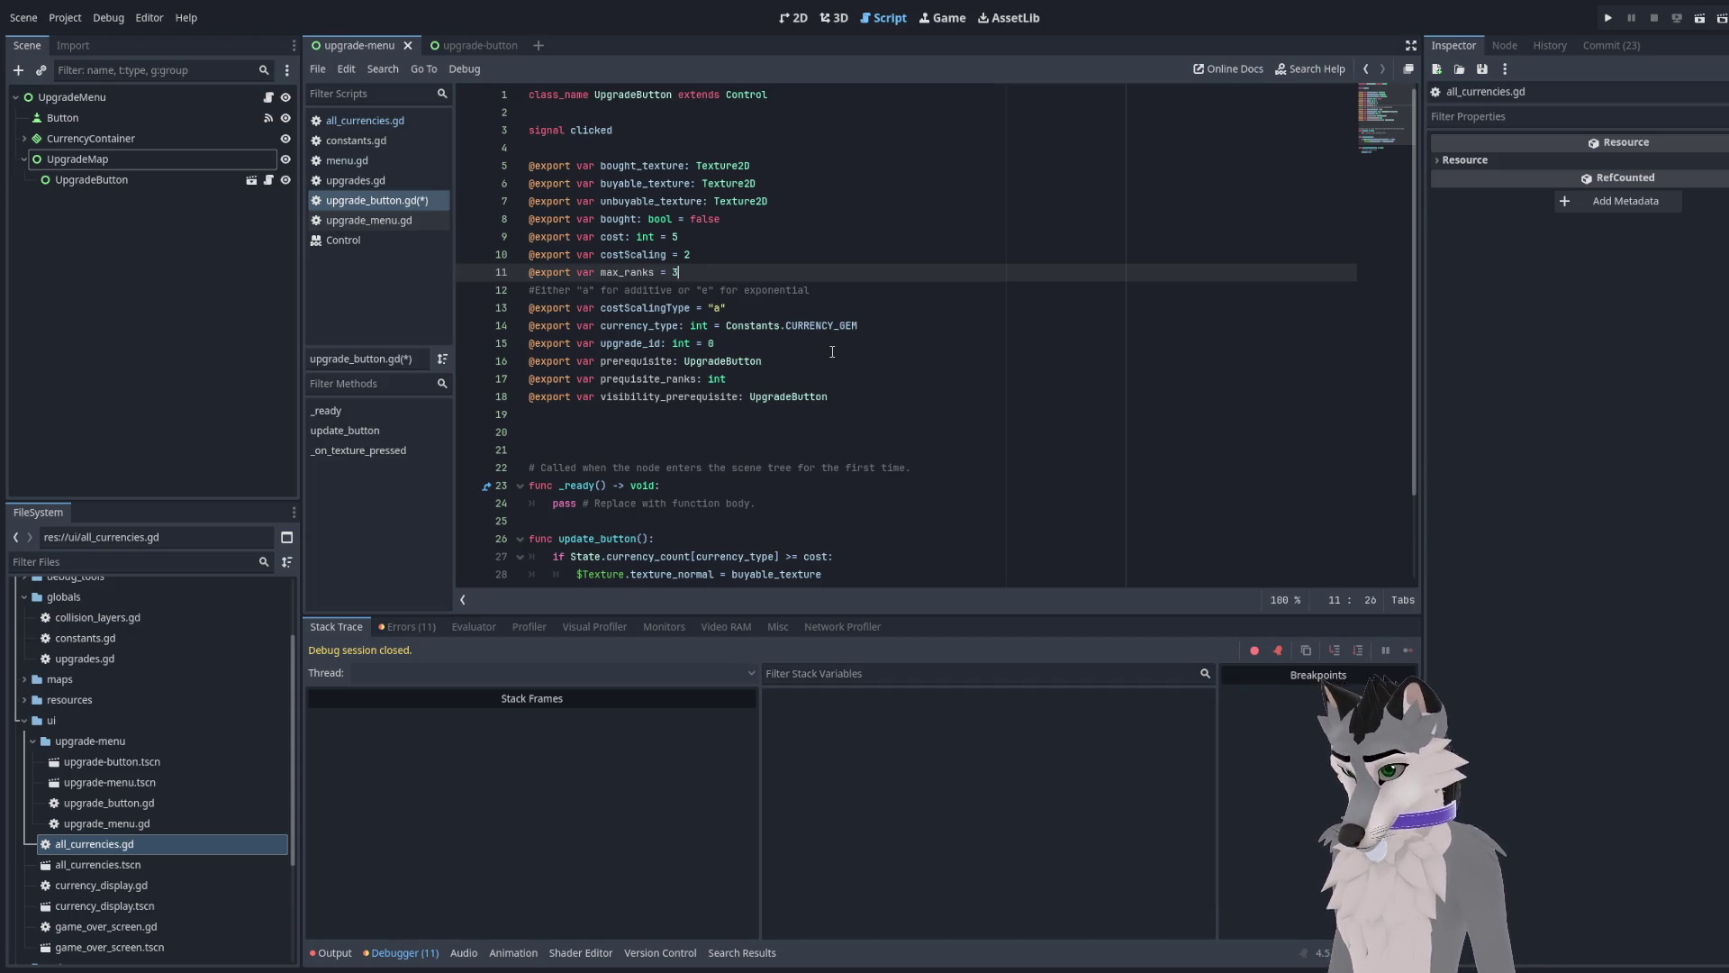
key("ctrl+s")
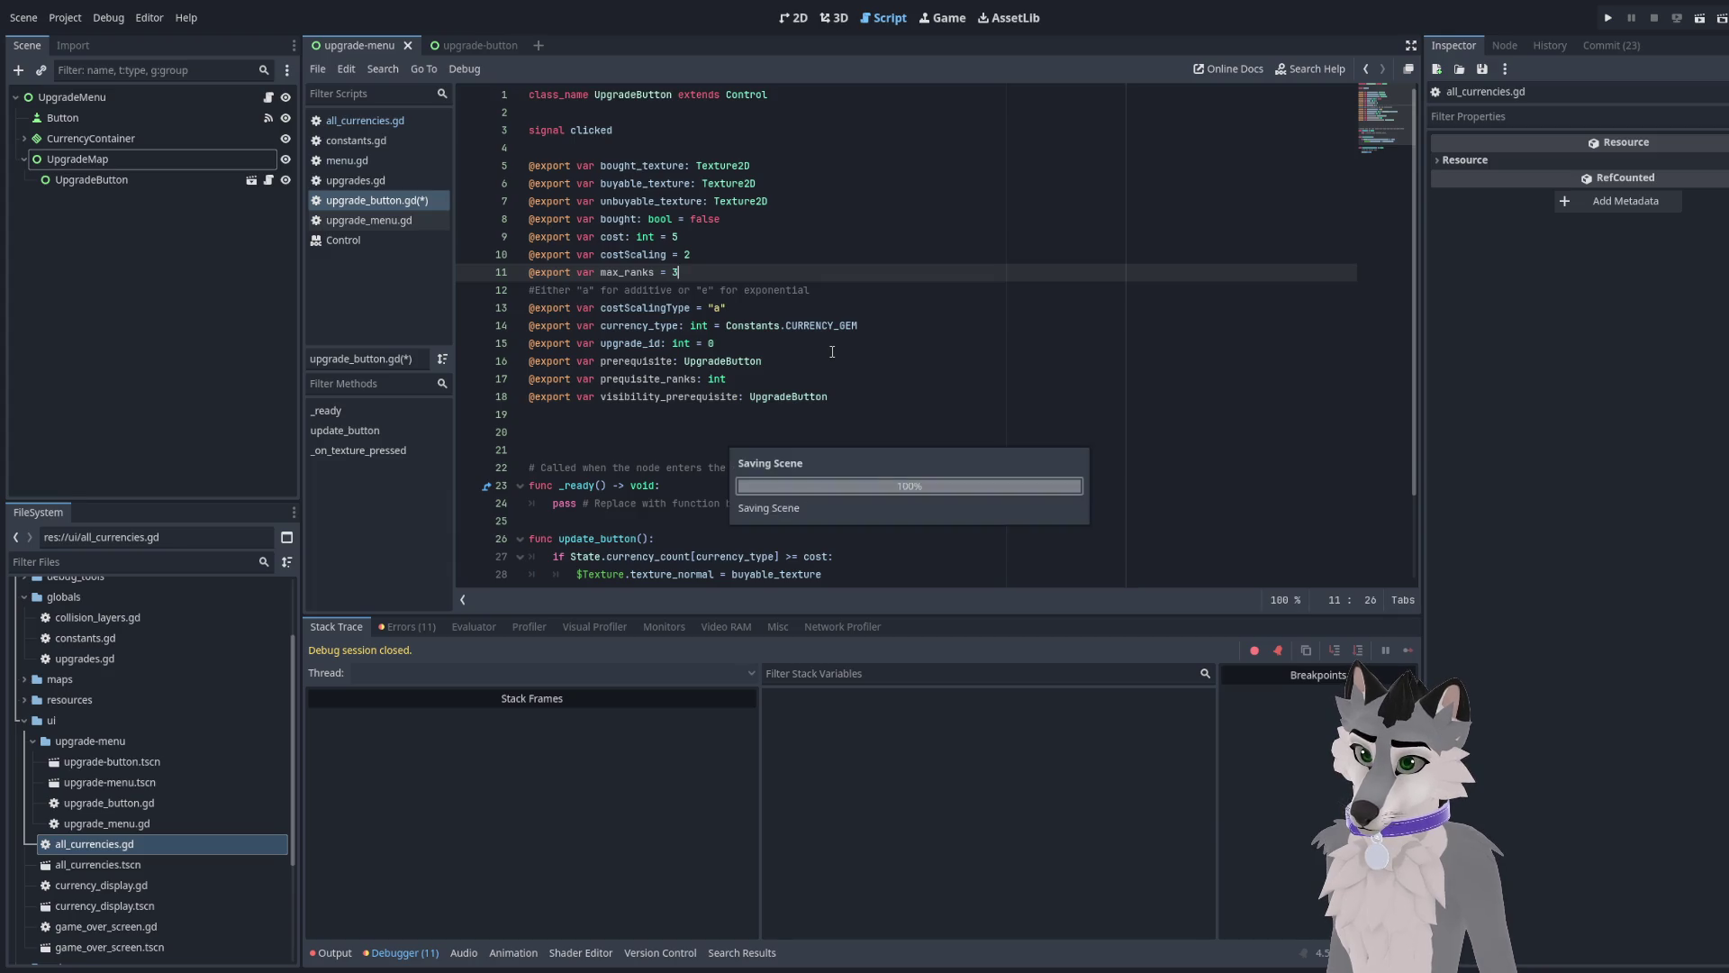
key("Down")
key("Down")
key("Down")
key("Down")
key("Up")
key("Down")
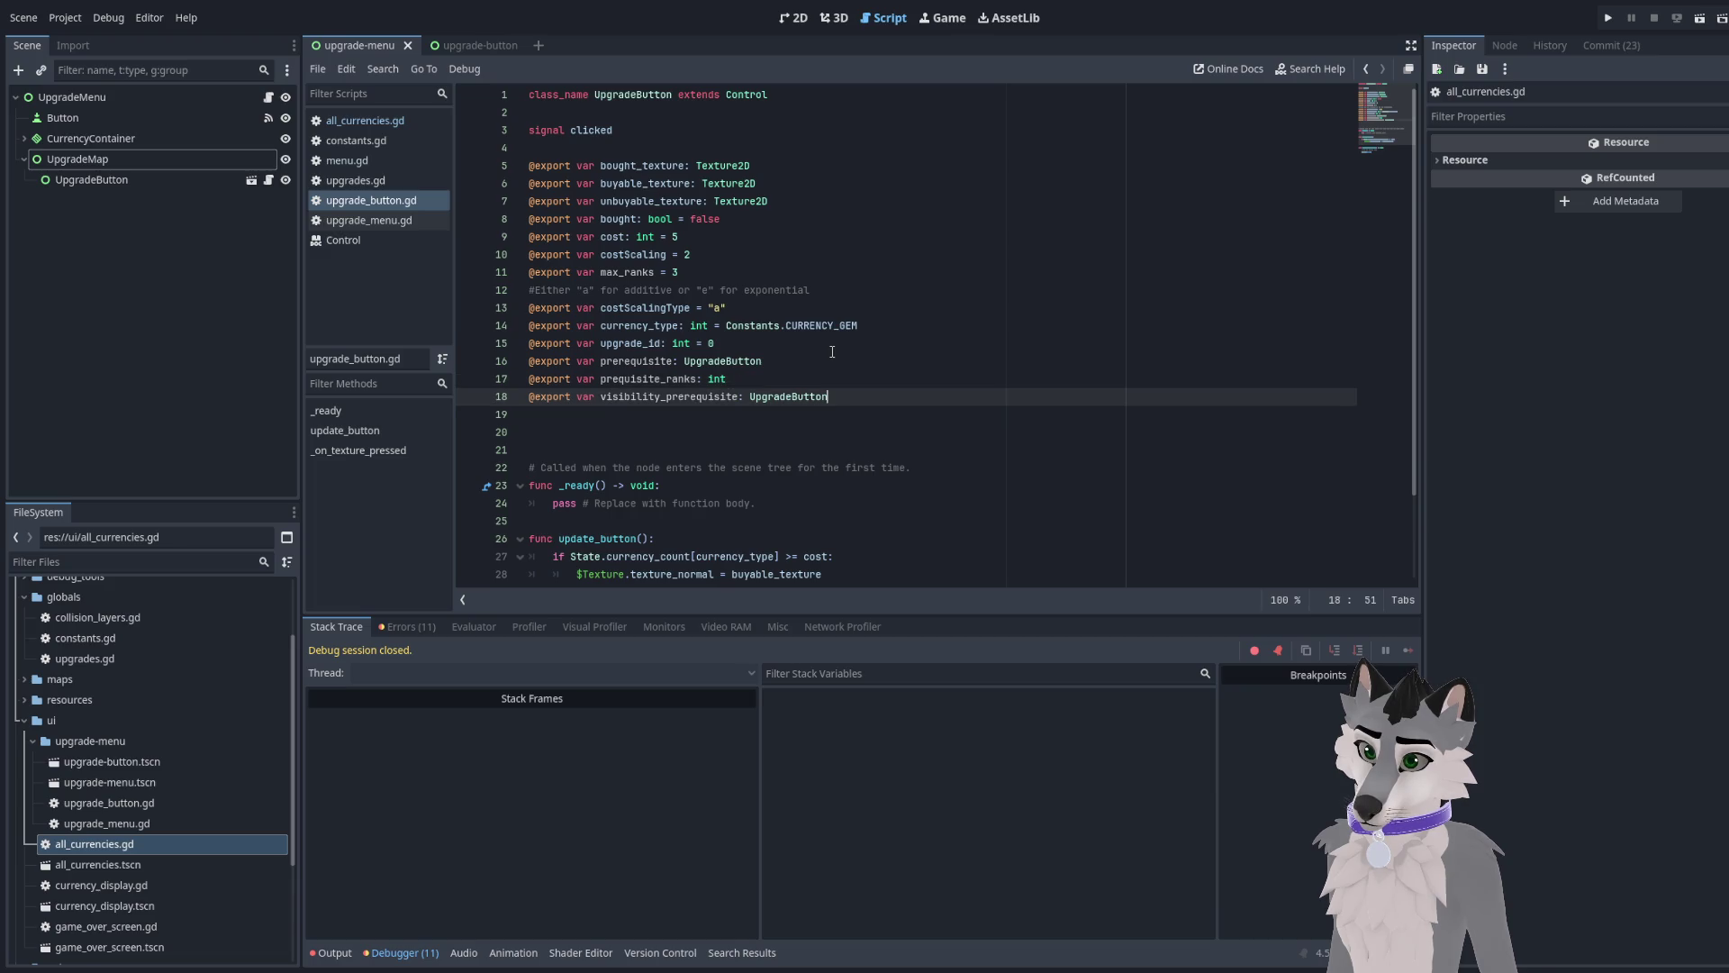
key("Return")
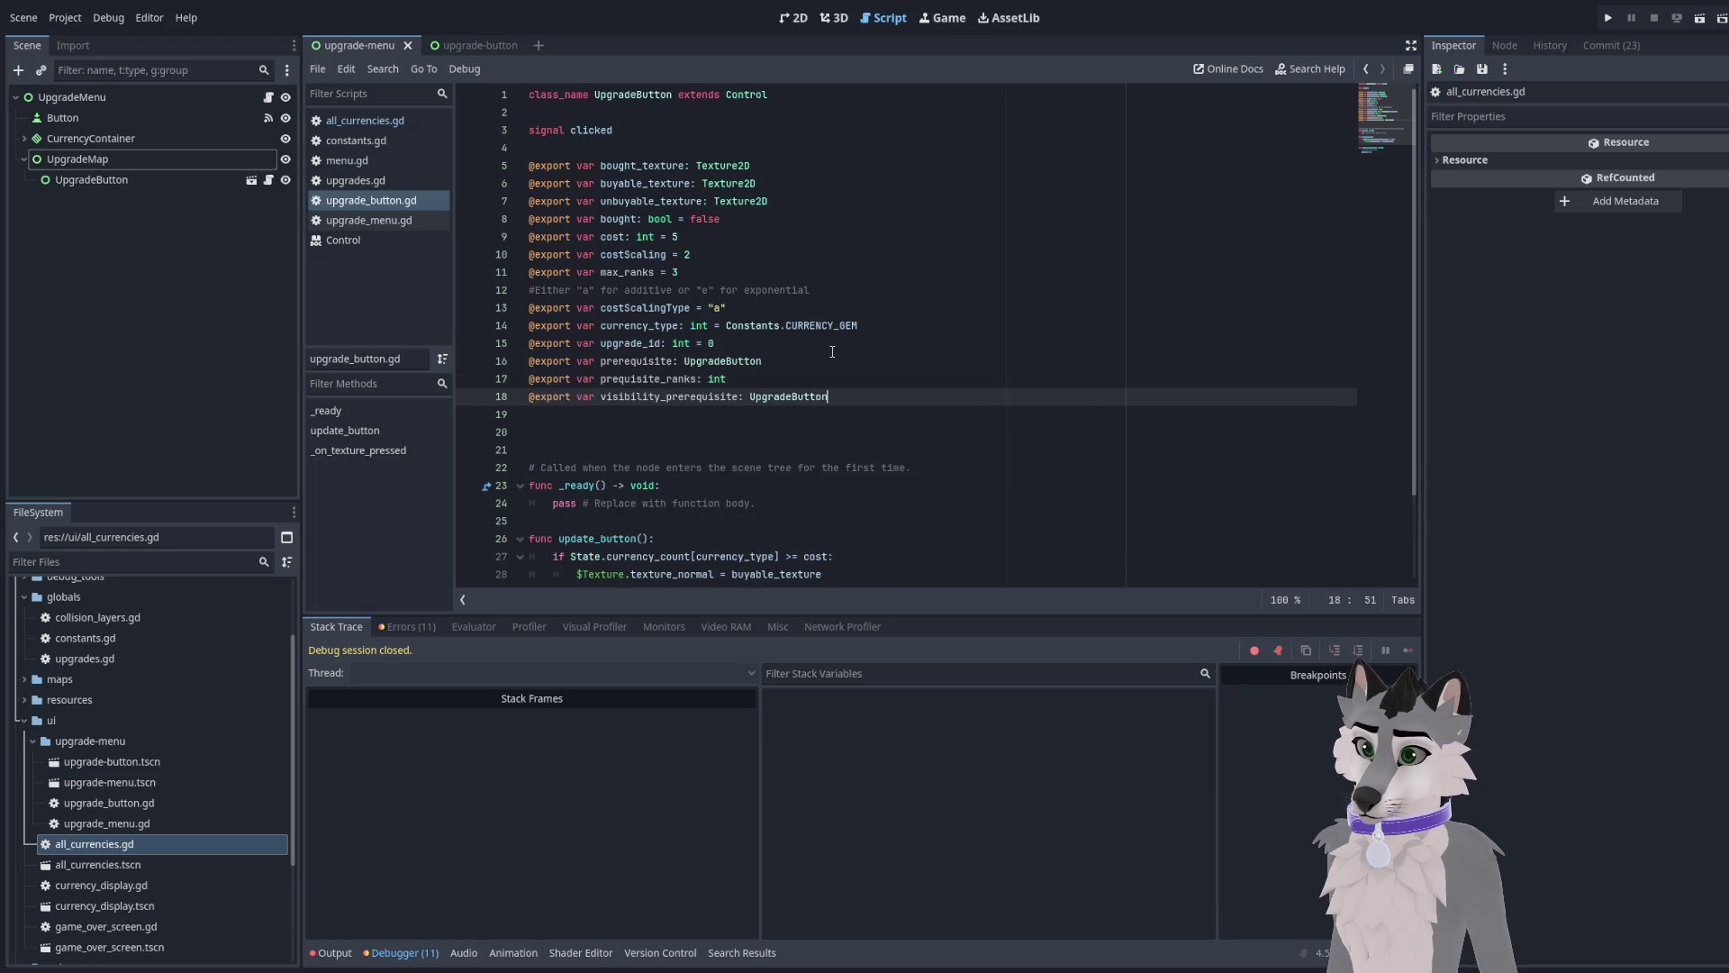
type("@export var ")
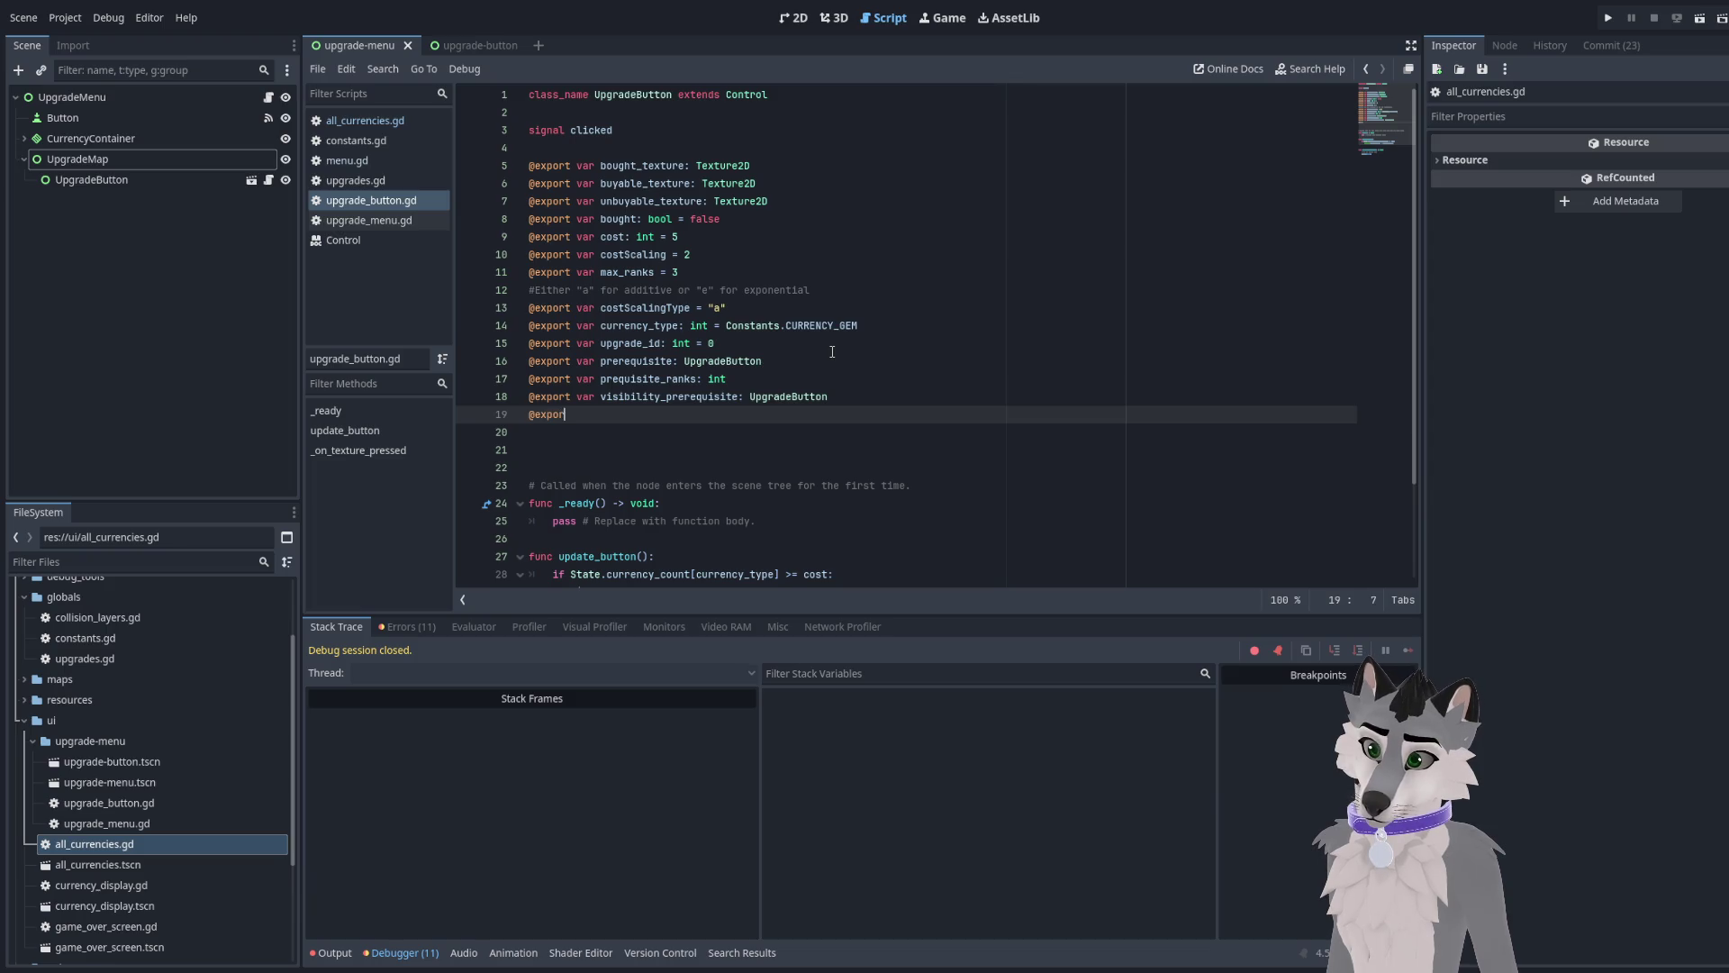
type("visibi")
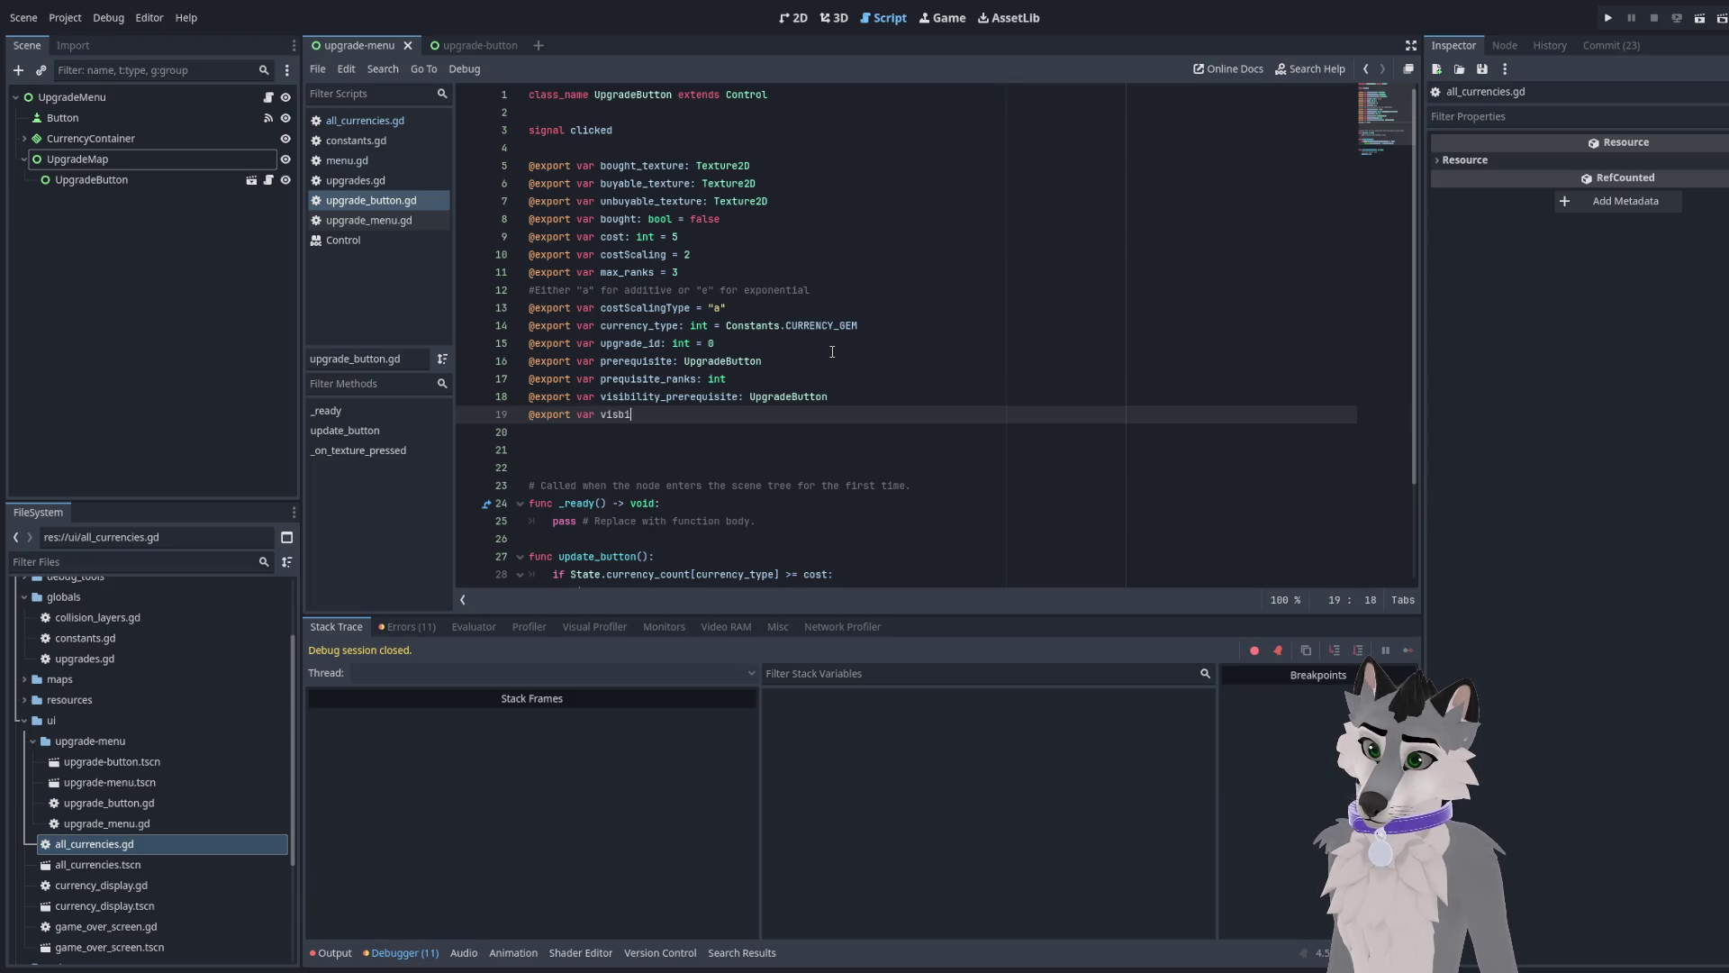
type("lity_prerequi")
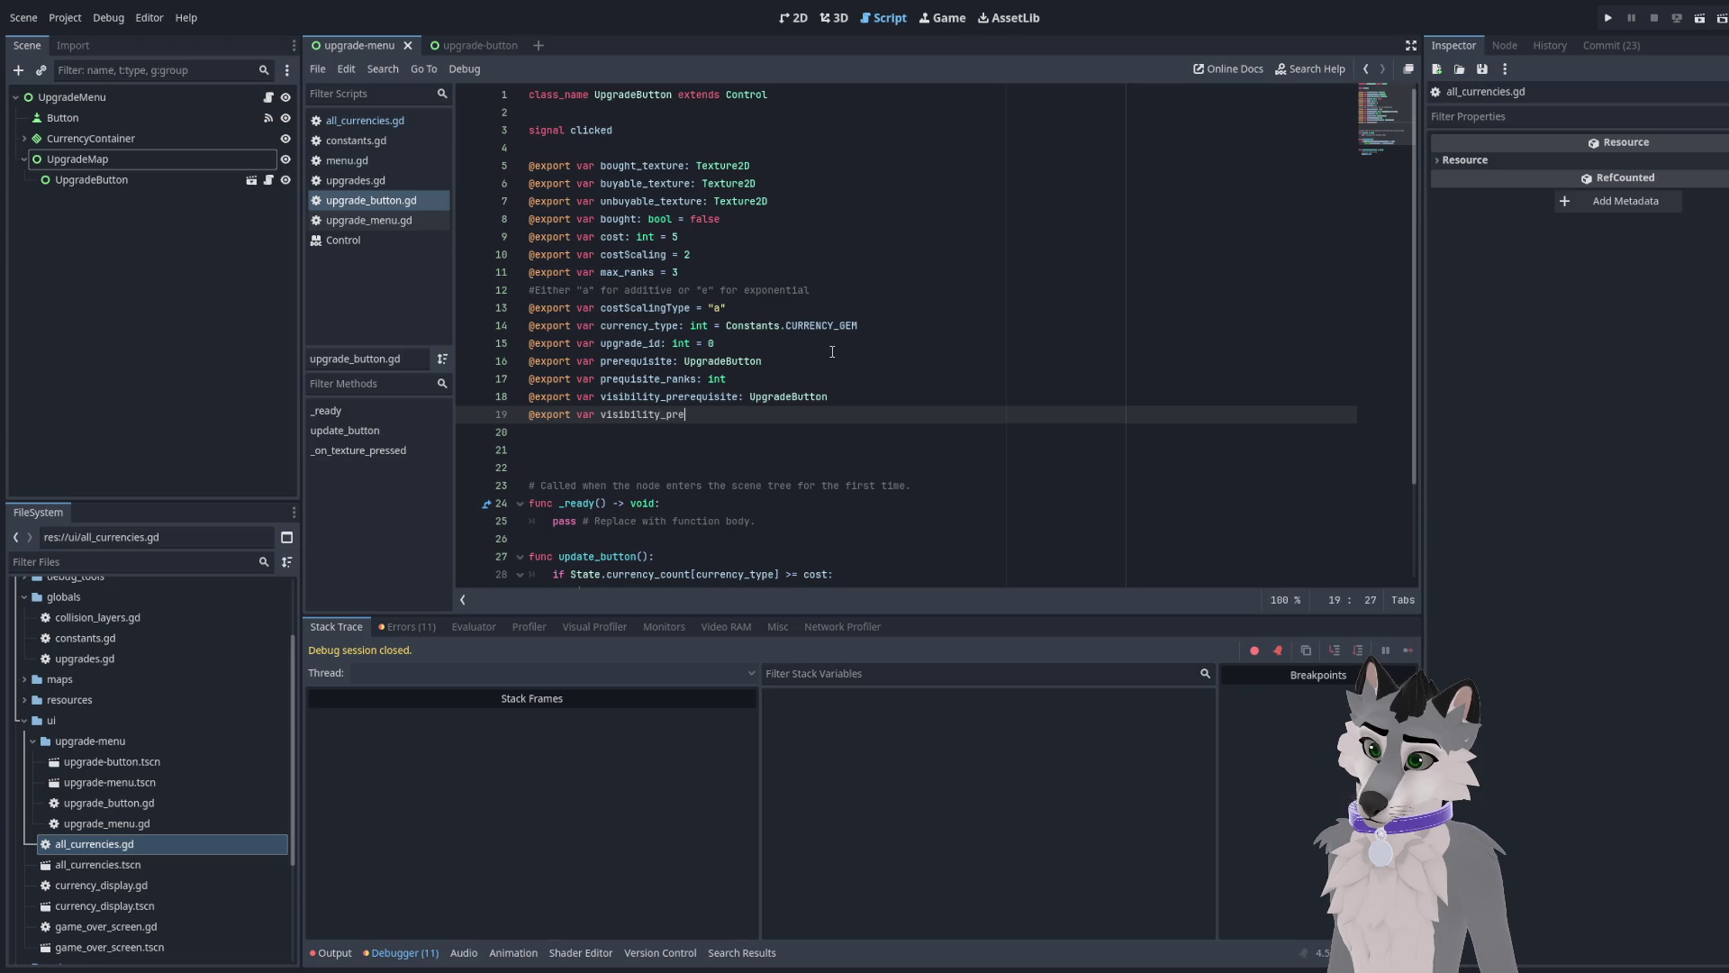
type("site_ranks: ")
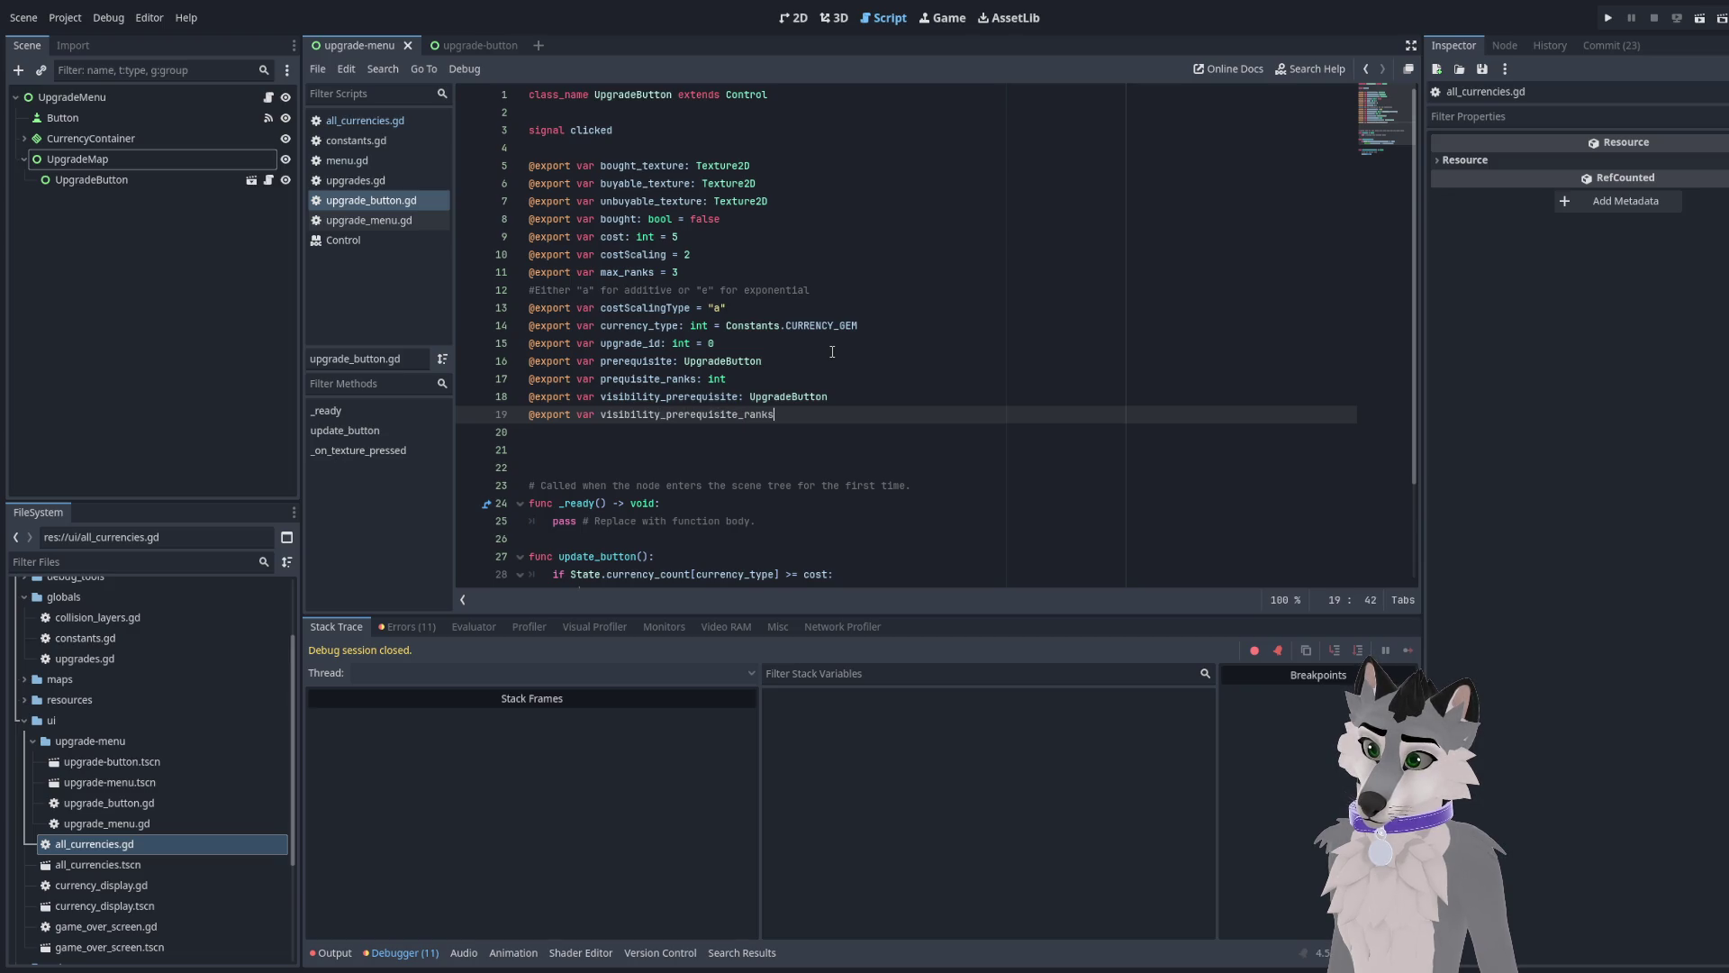
type("Upg")
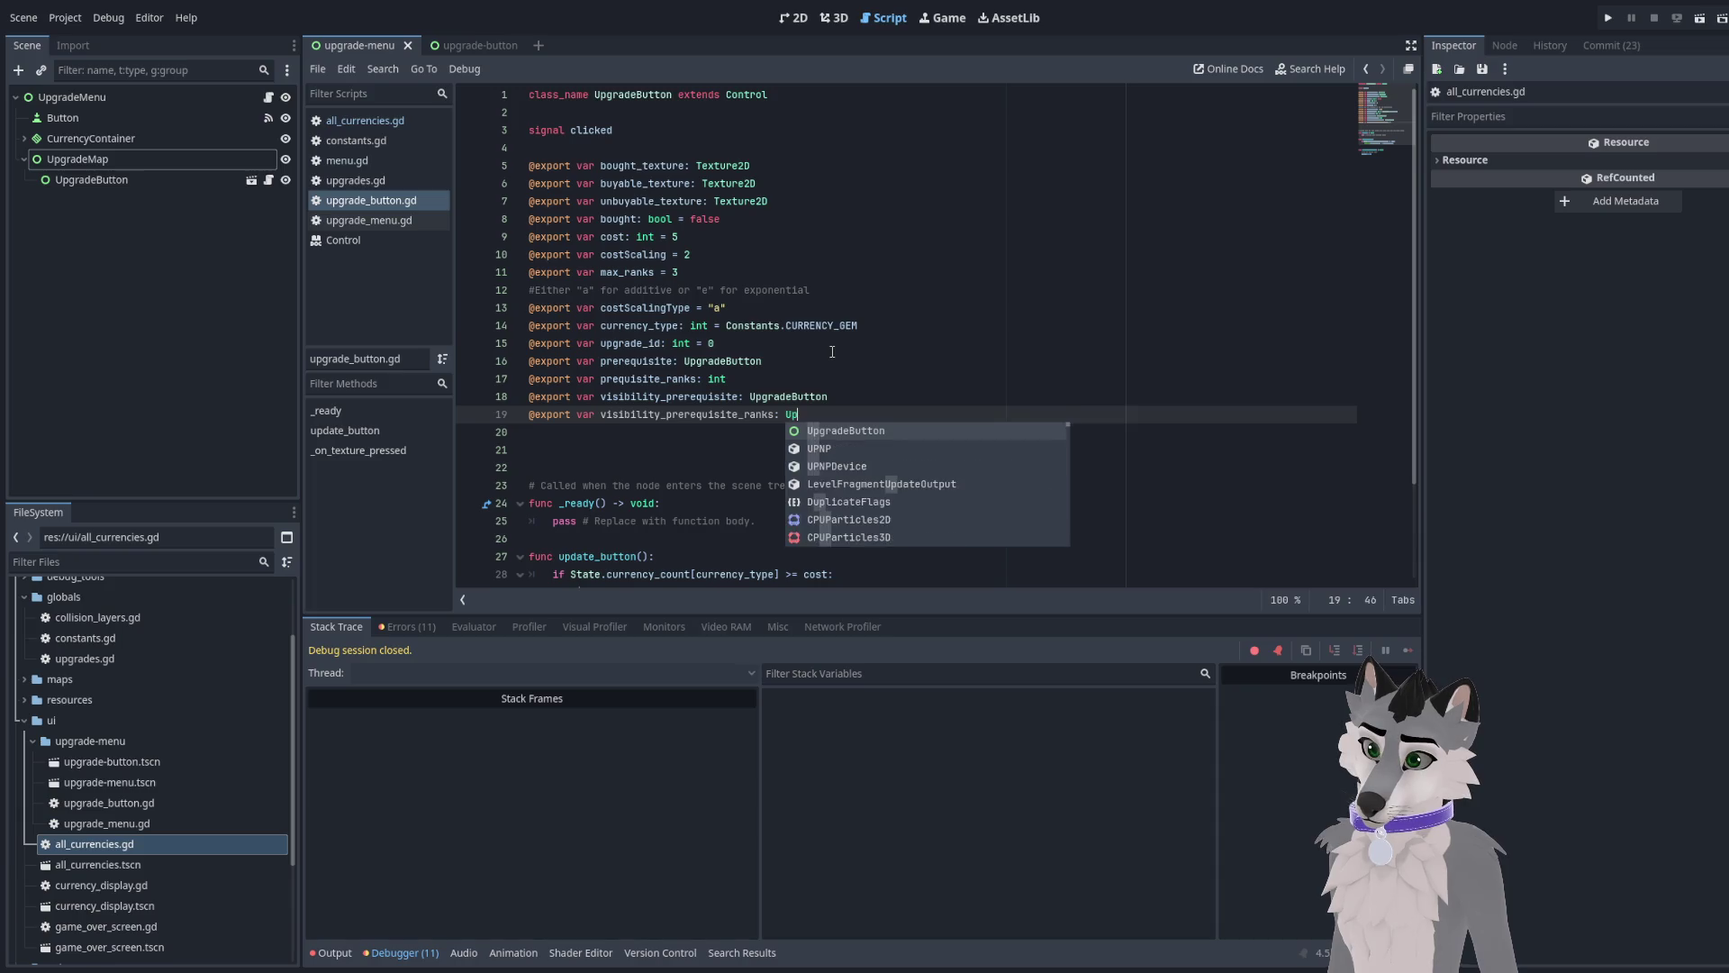
key("Return")
key("ctrl+BackSpace")
type("int")
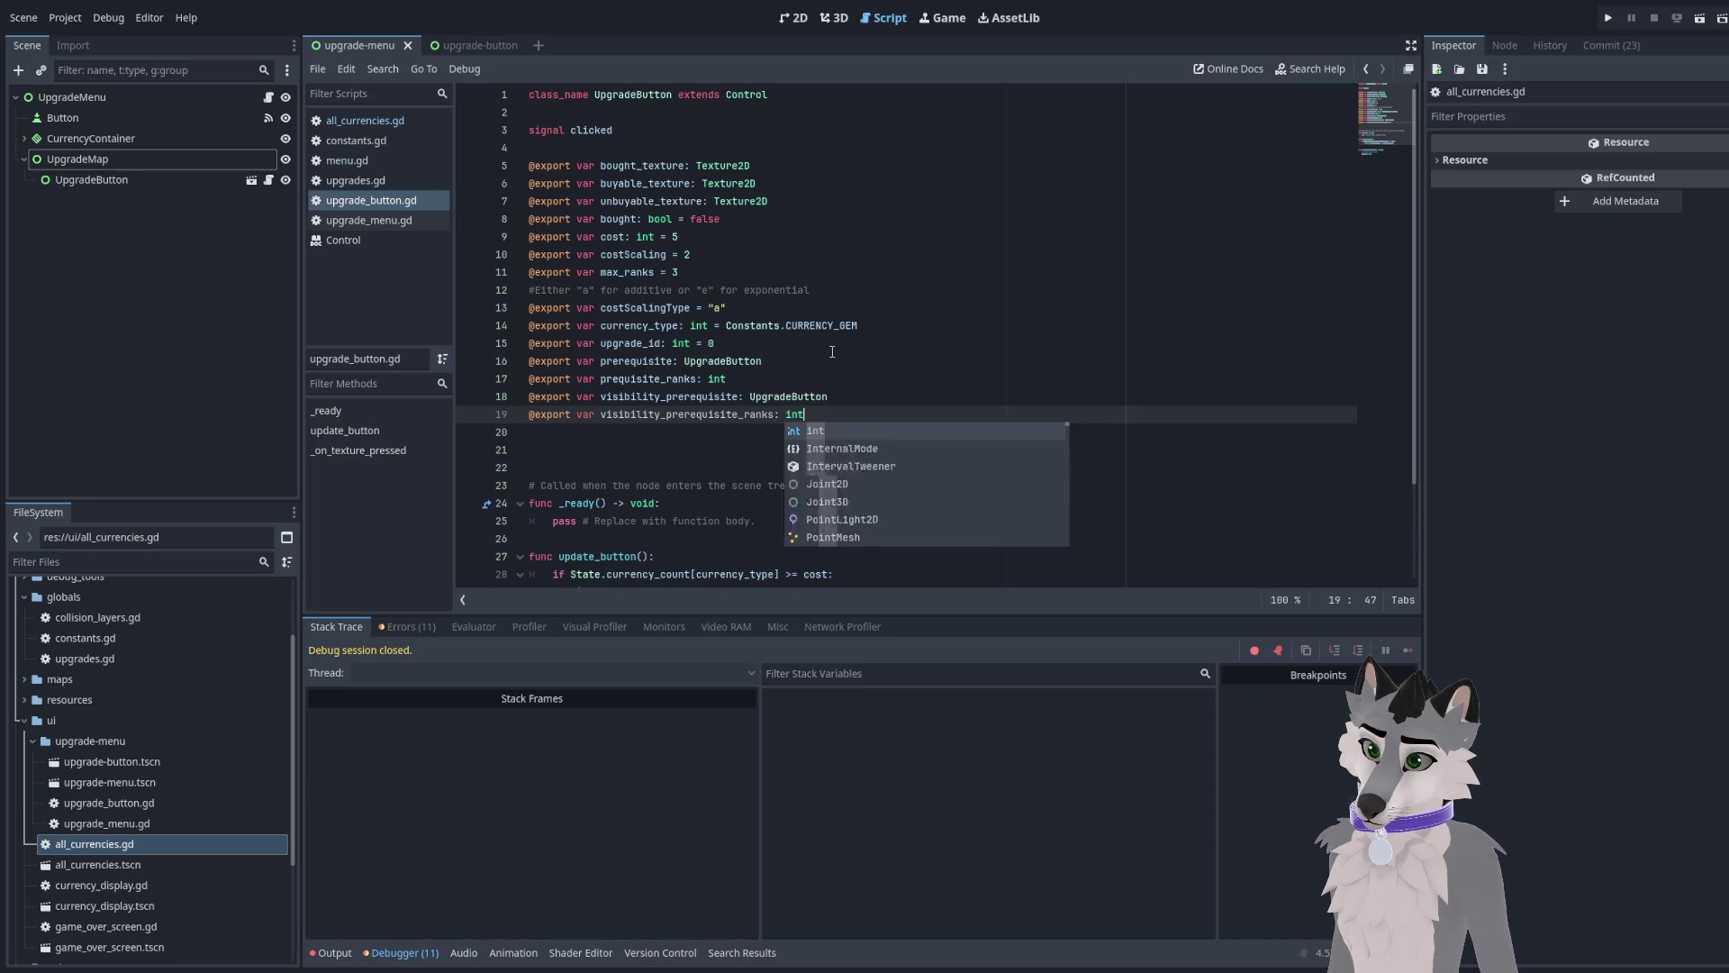
key("Return")
key("Down")
scroll(832, 351, "down", 3)
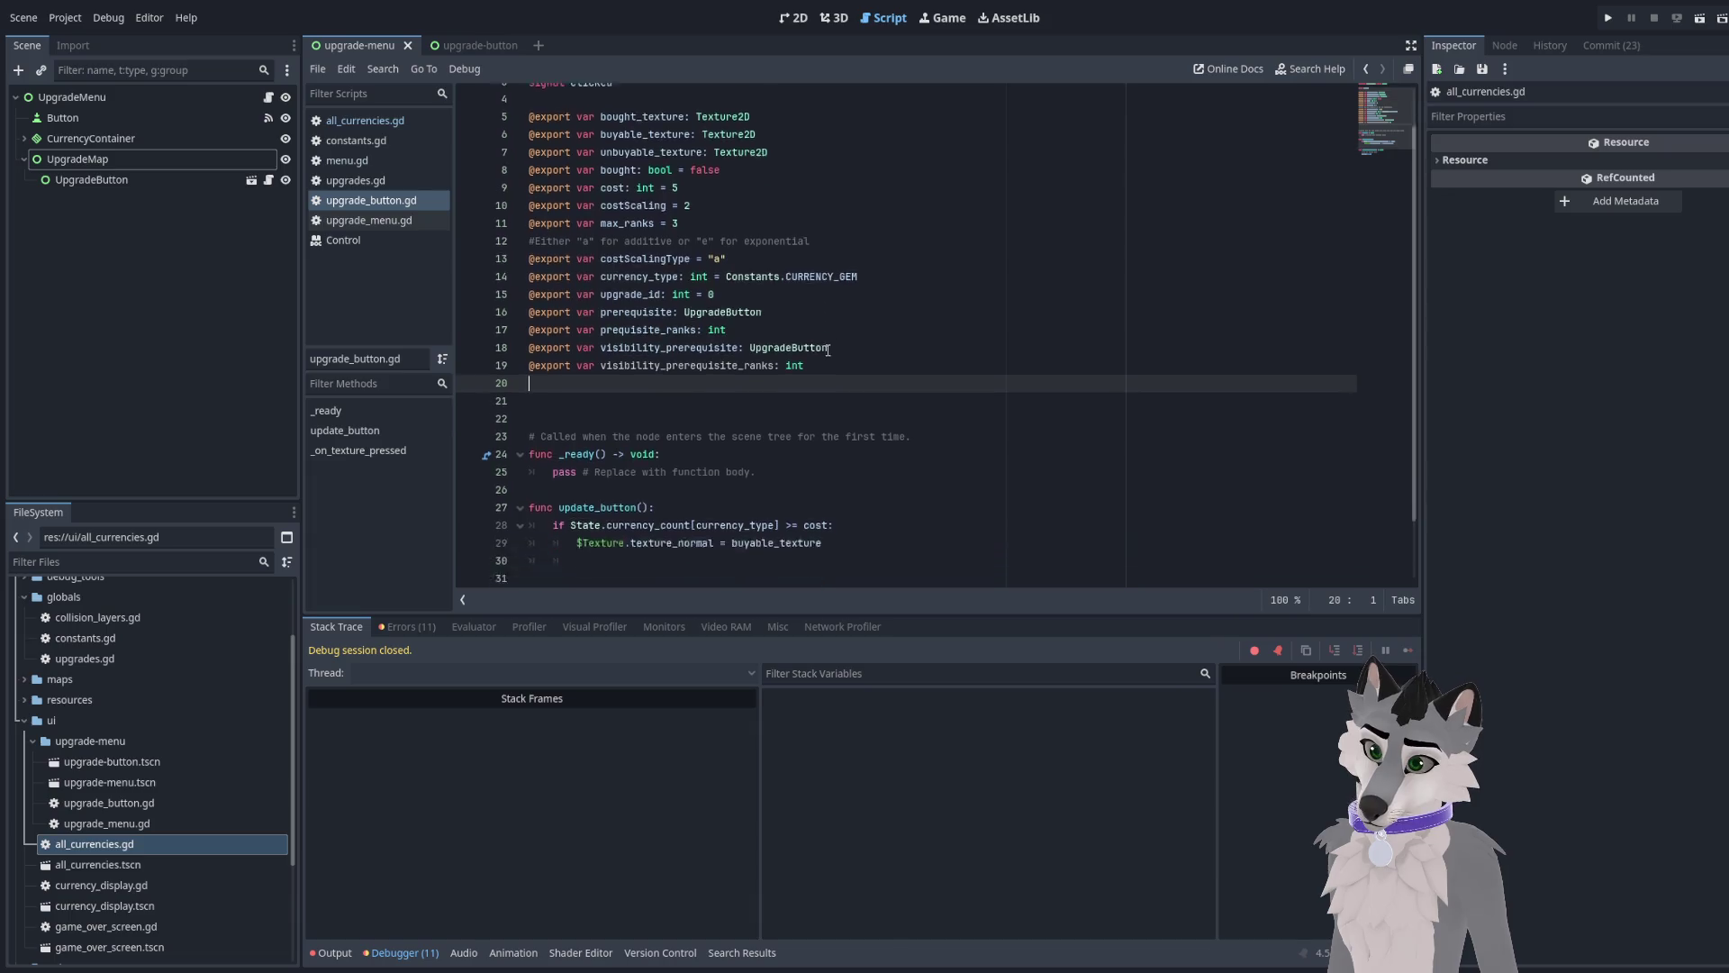
left_click(721, 439)
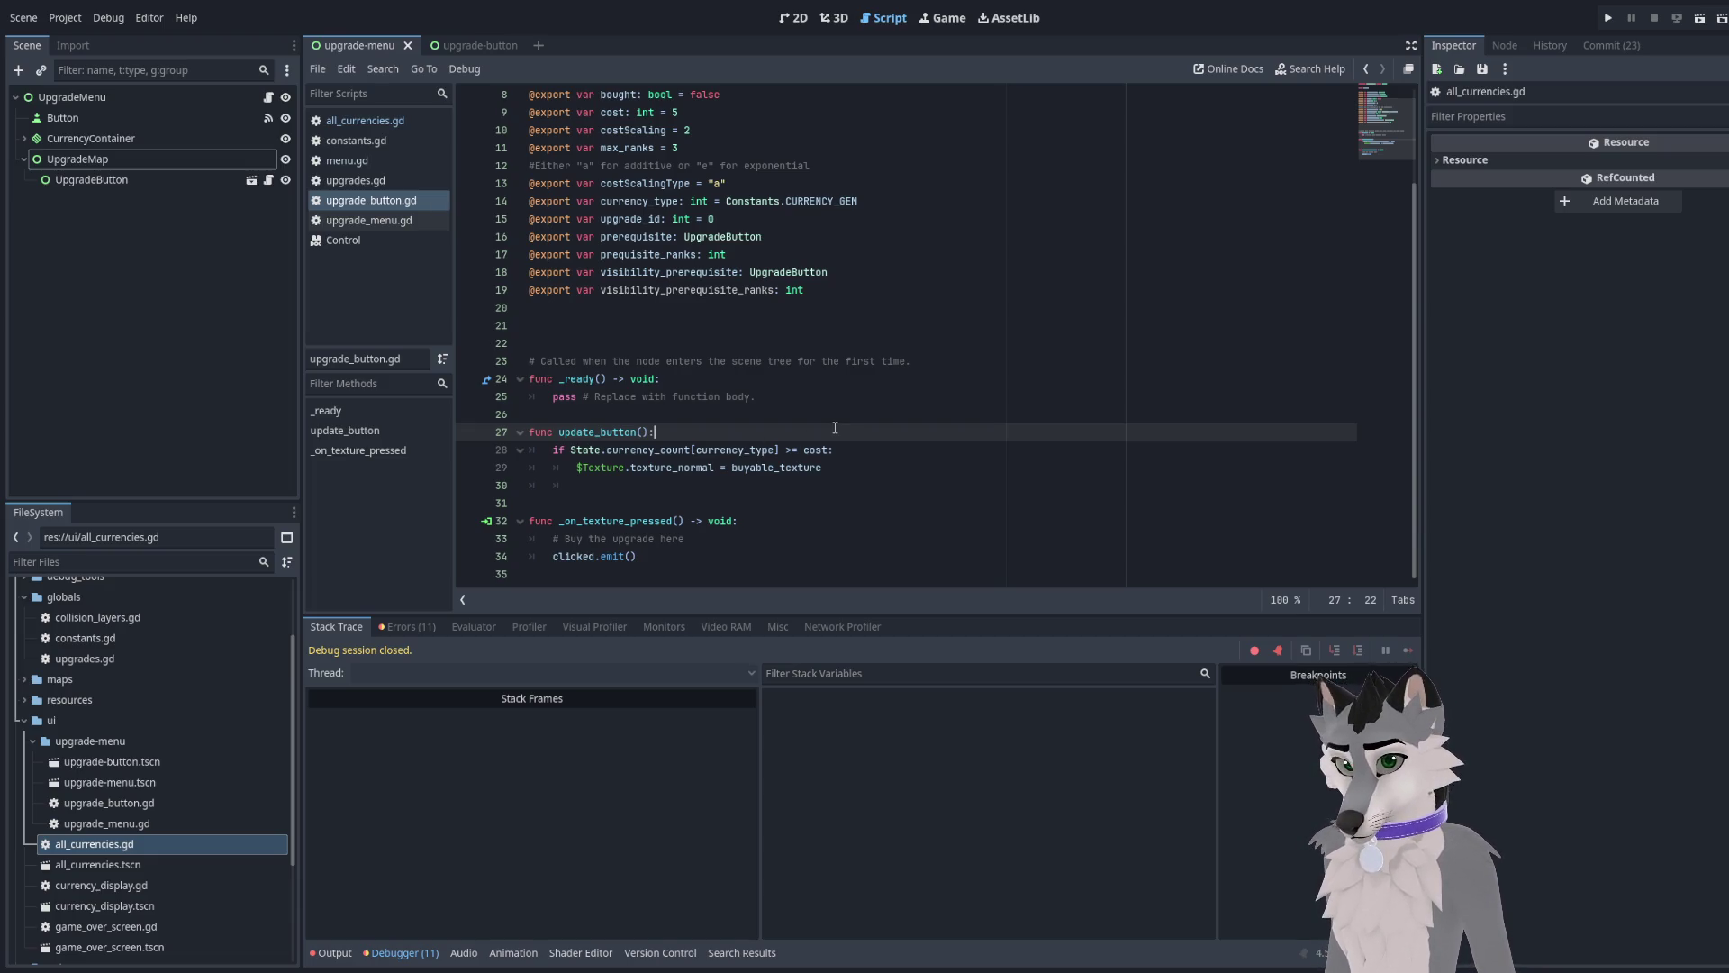
Draft a visibility_prerequisite != null check in update_button, then delete it and save
key("Return")
type("if (visib")
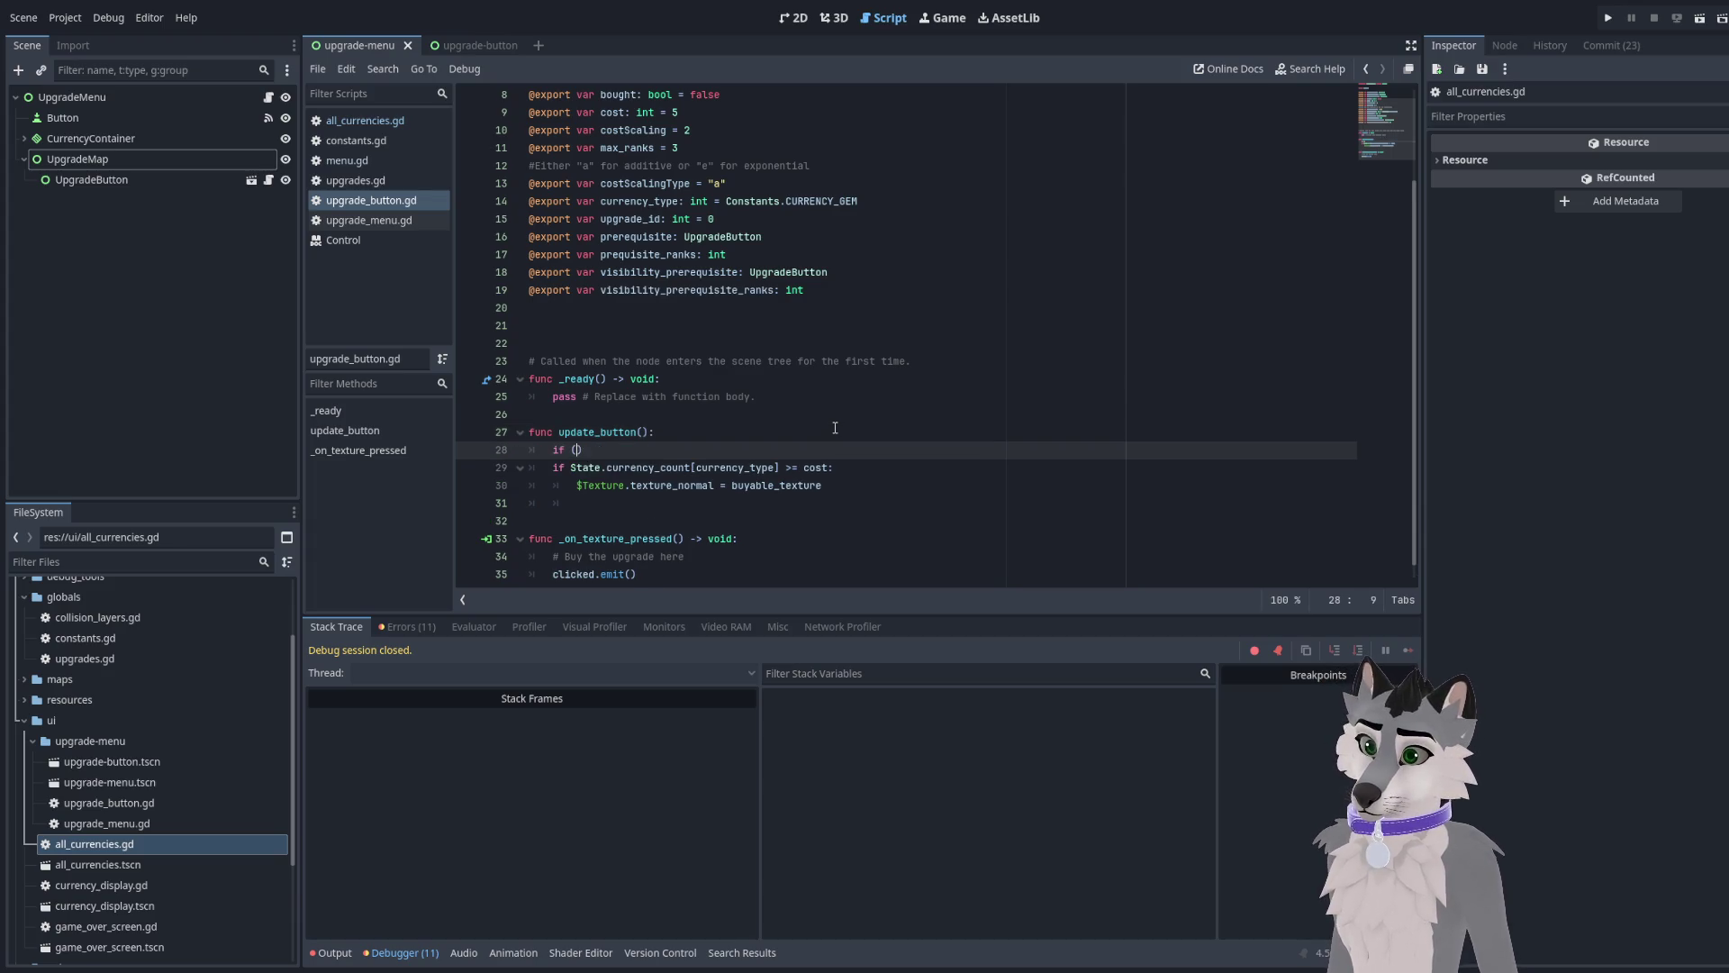
key("Return")
type("!= null):")
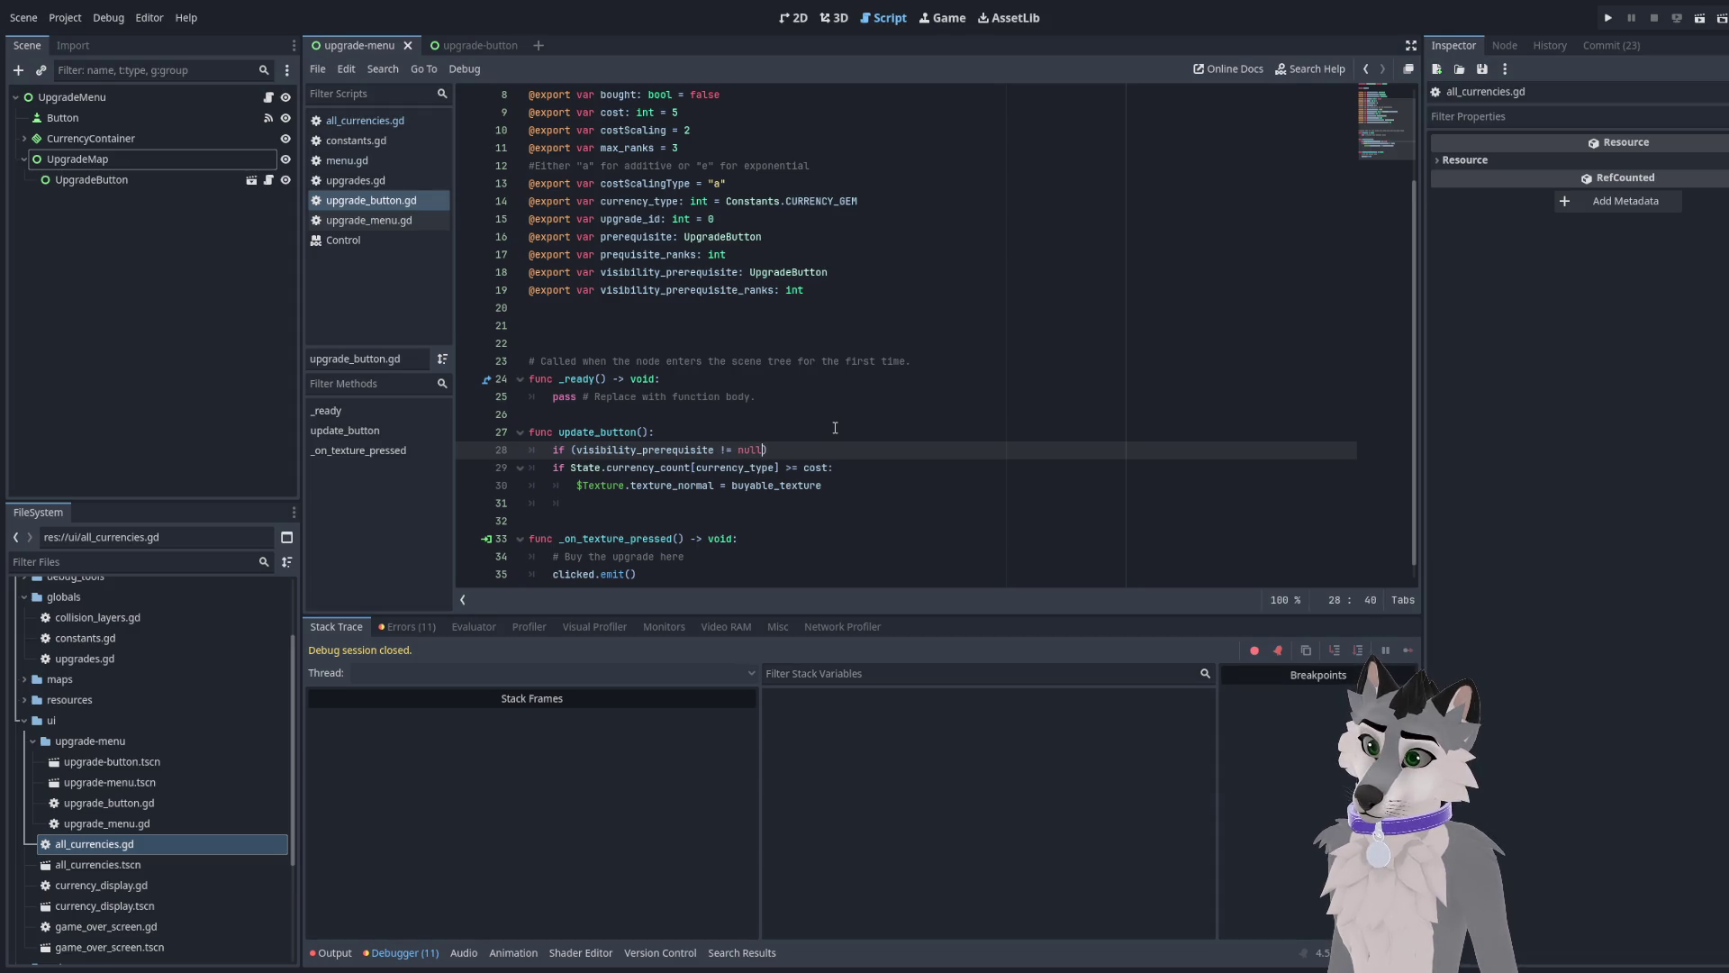
key("Return")
type("if ")
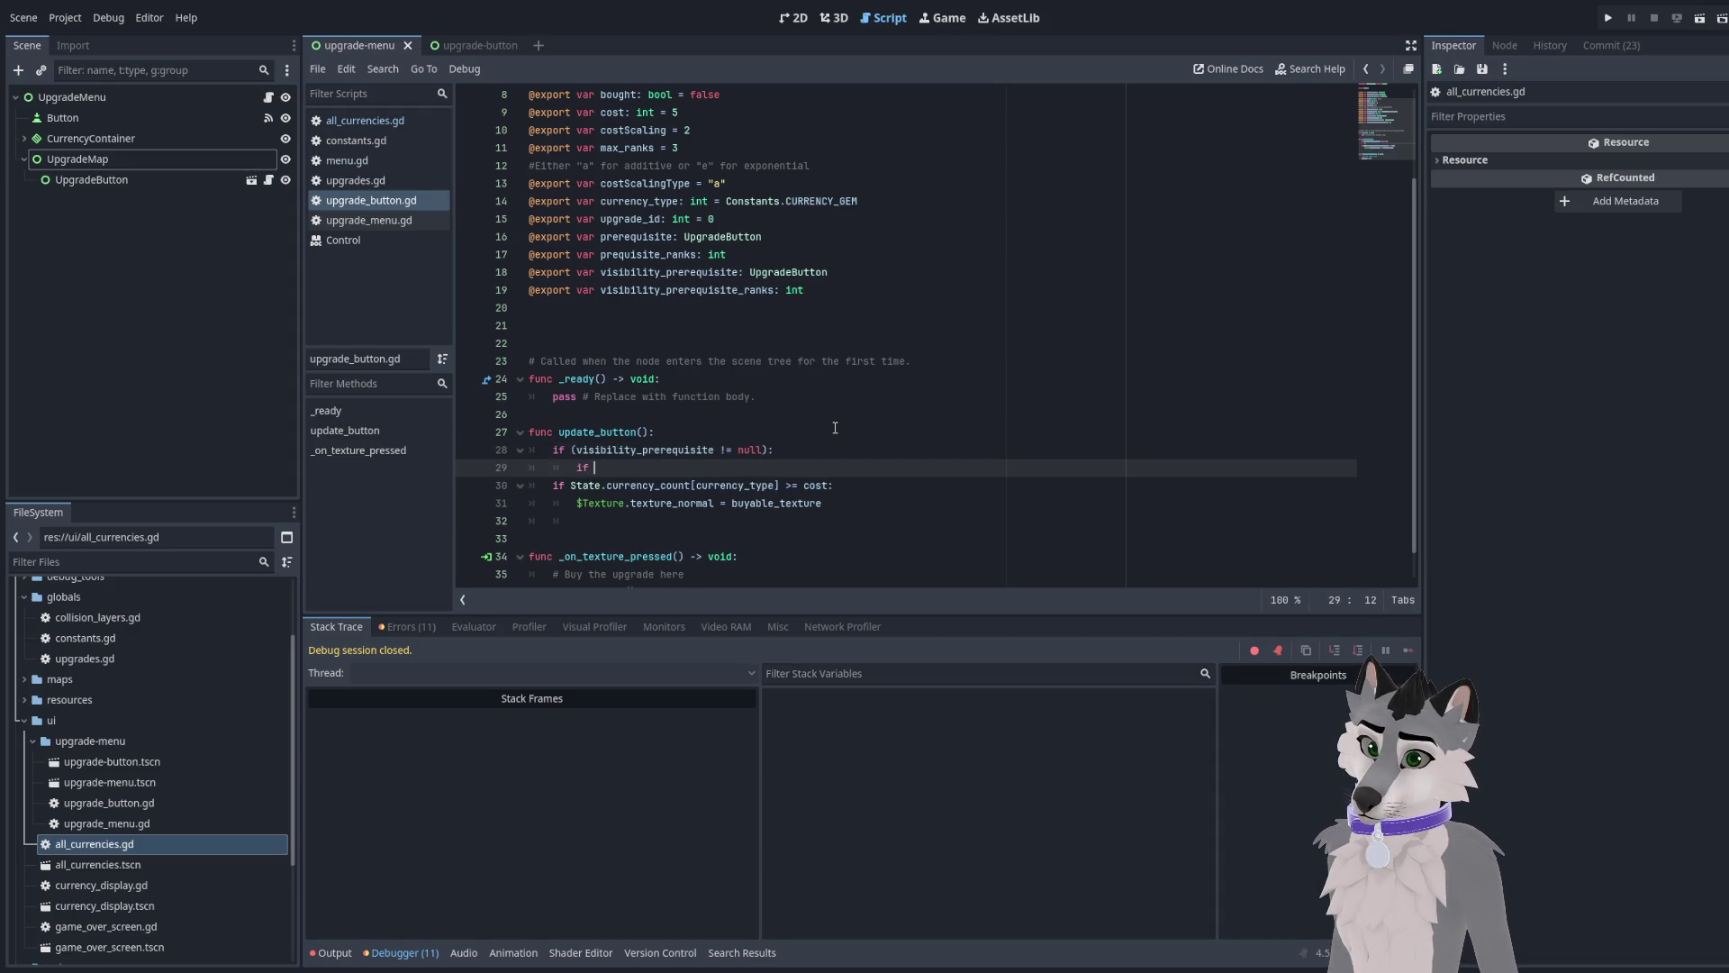
type("visib")
key("Return")
key("Return")
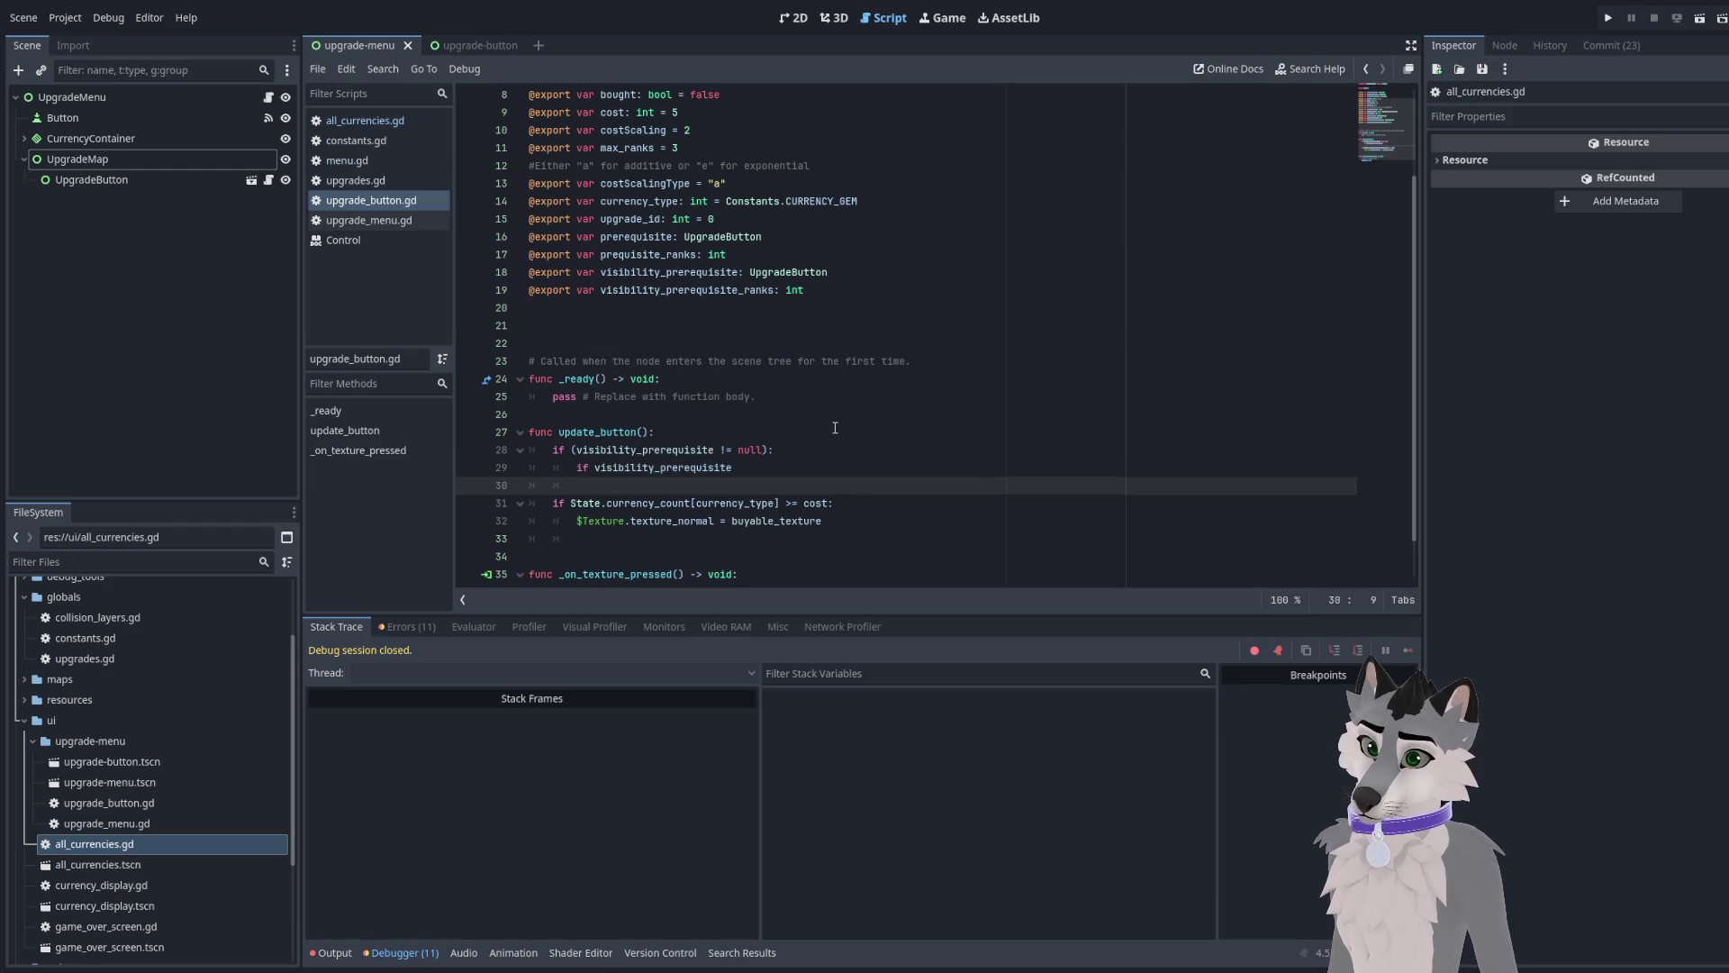
key("BackSpace")
type(".")
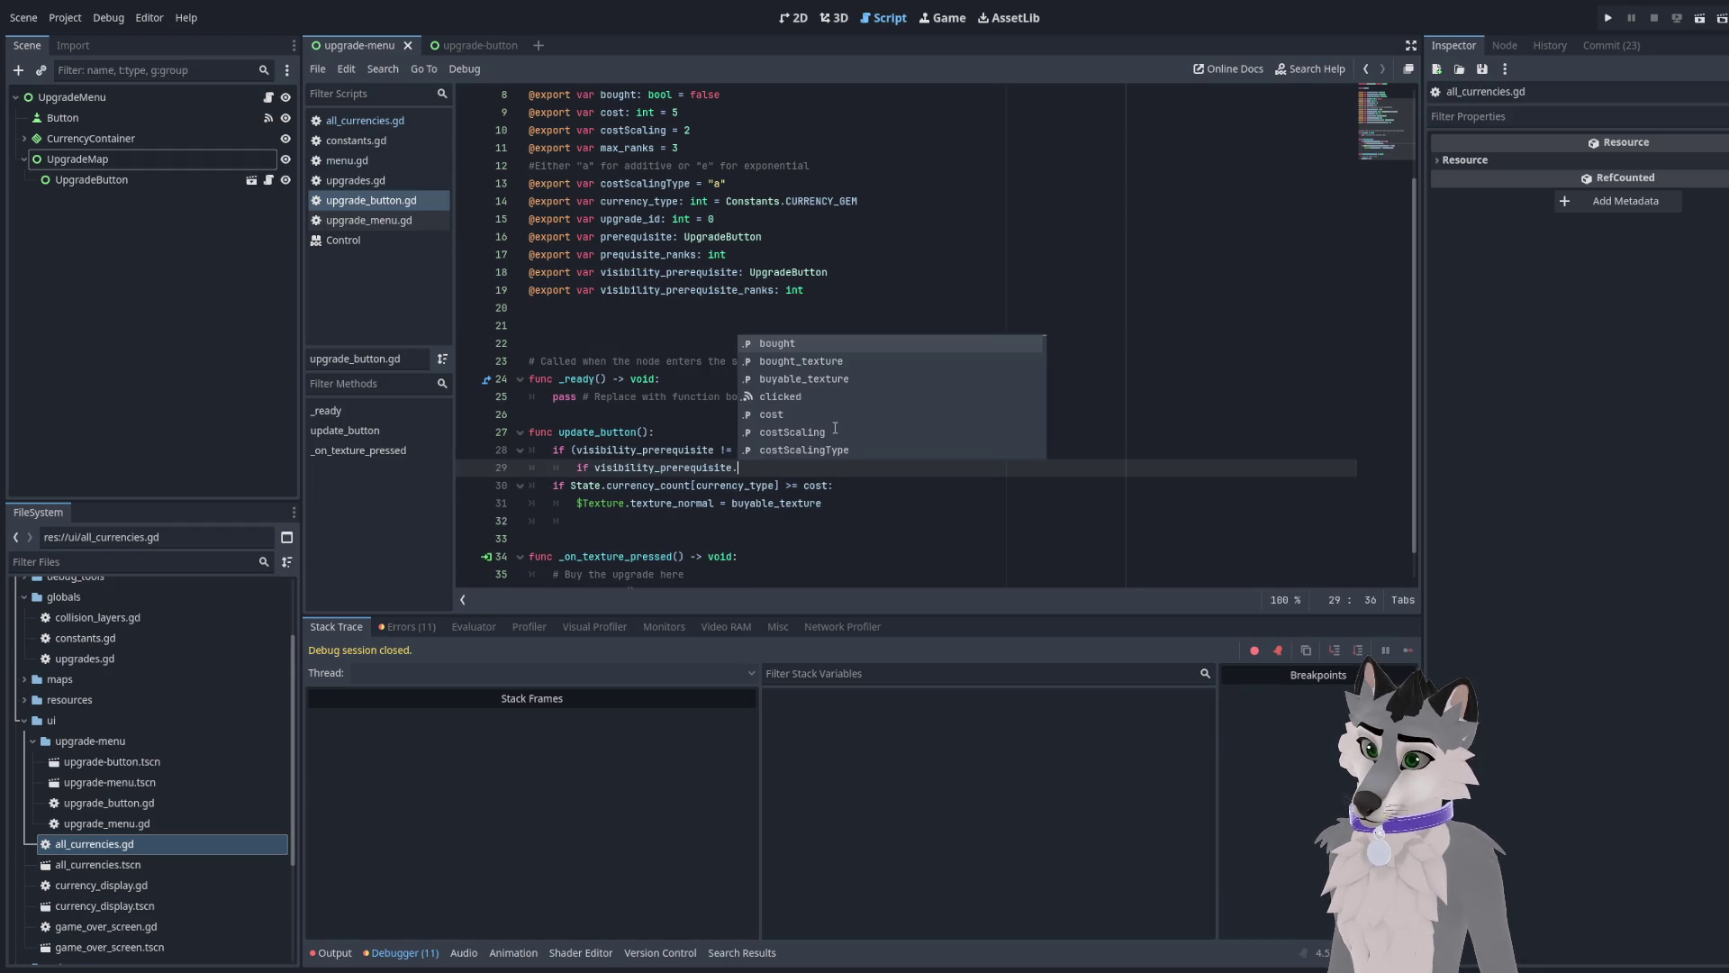
key("Escape")
key("shift+Up")
key("shift+Home")
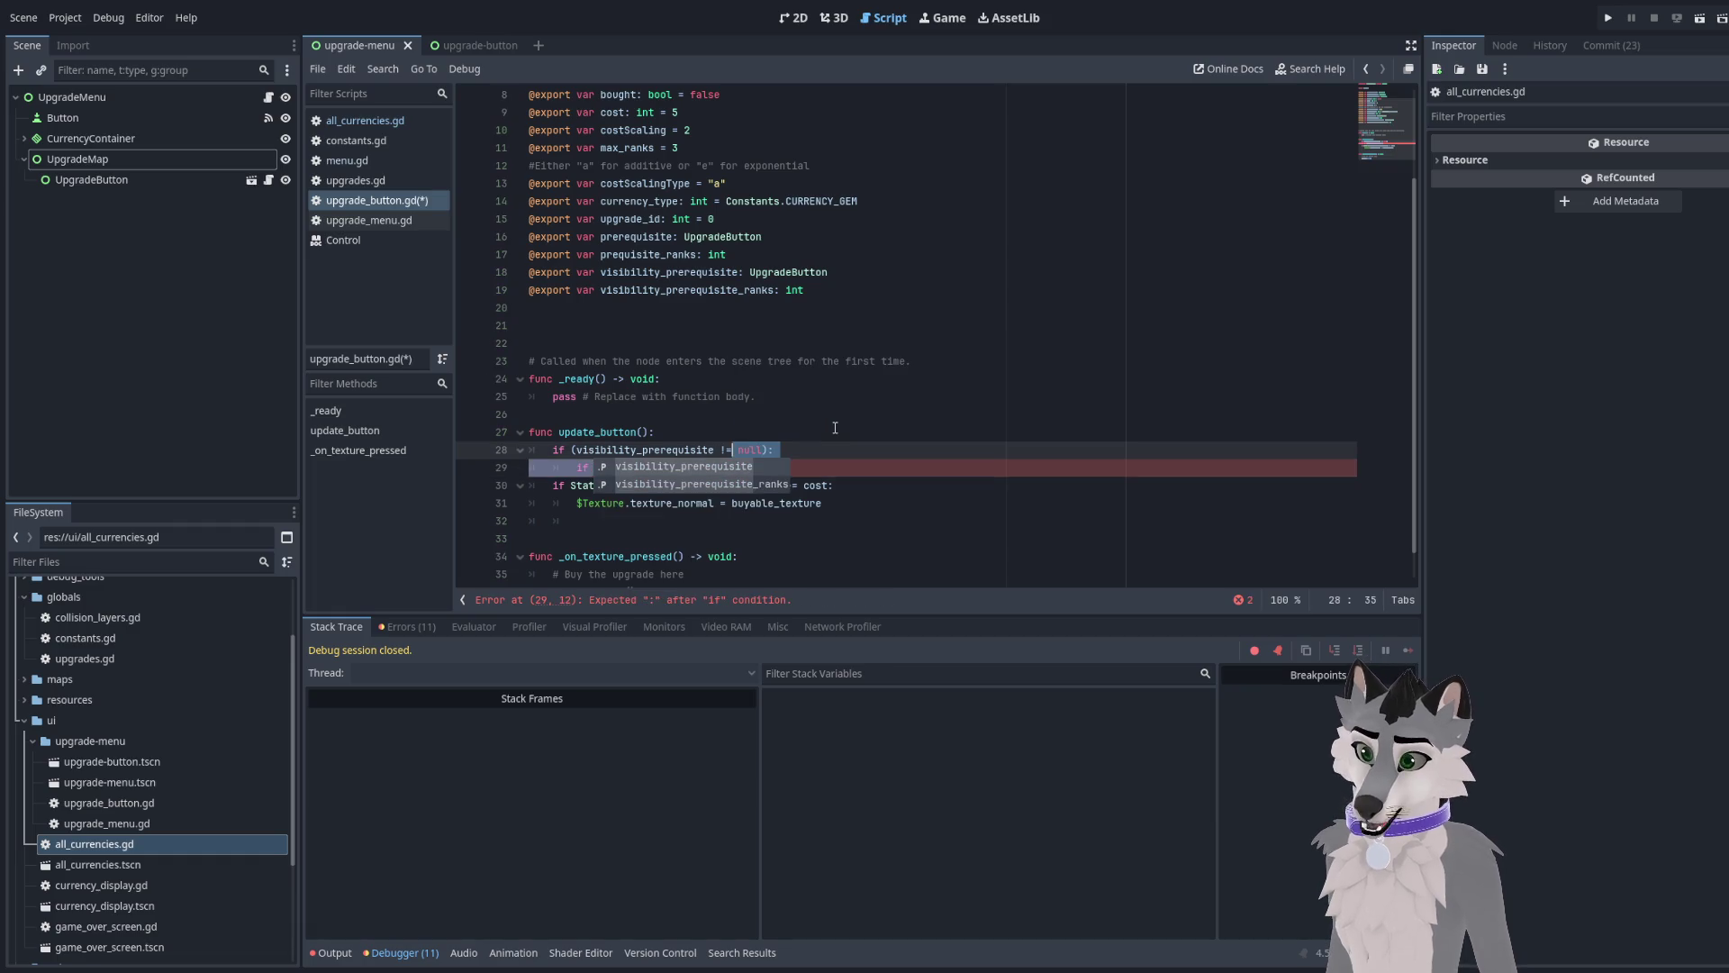
key("BackSpace")
key("ctrl+s")
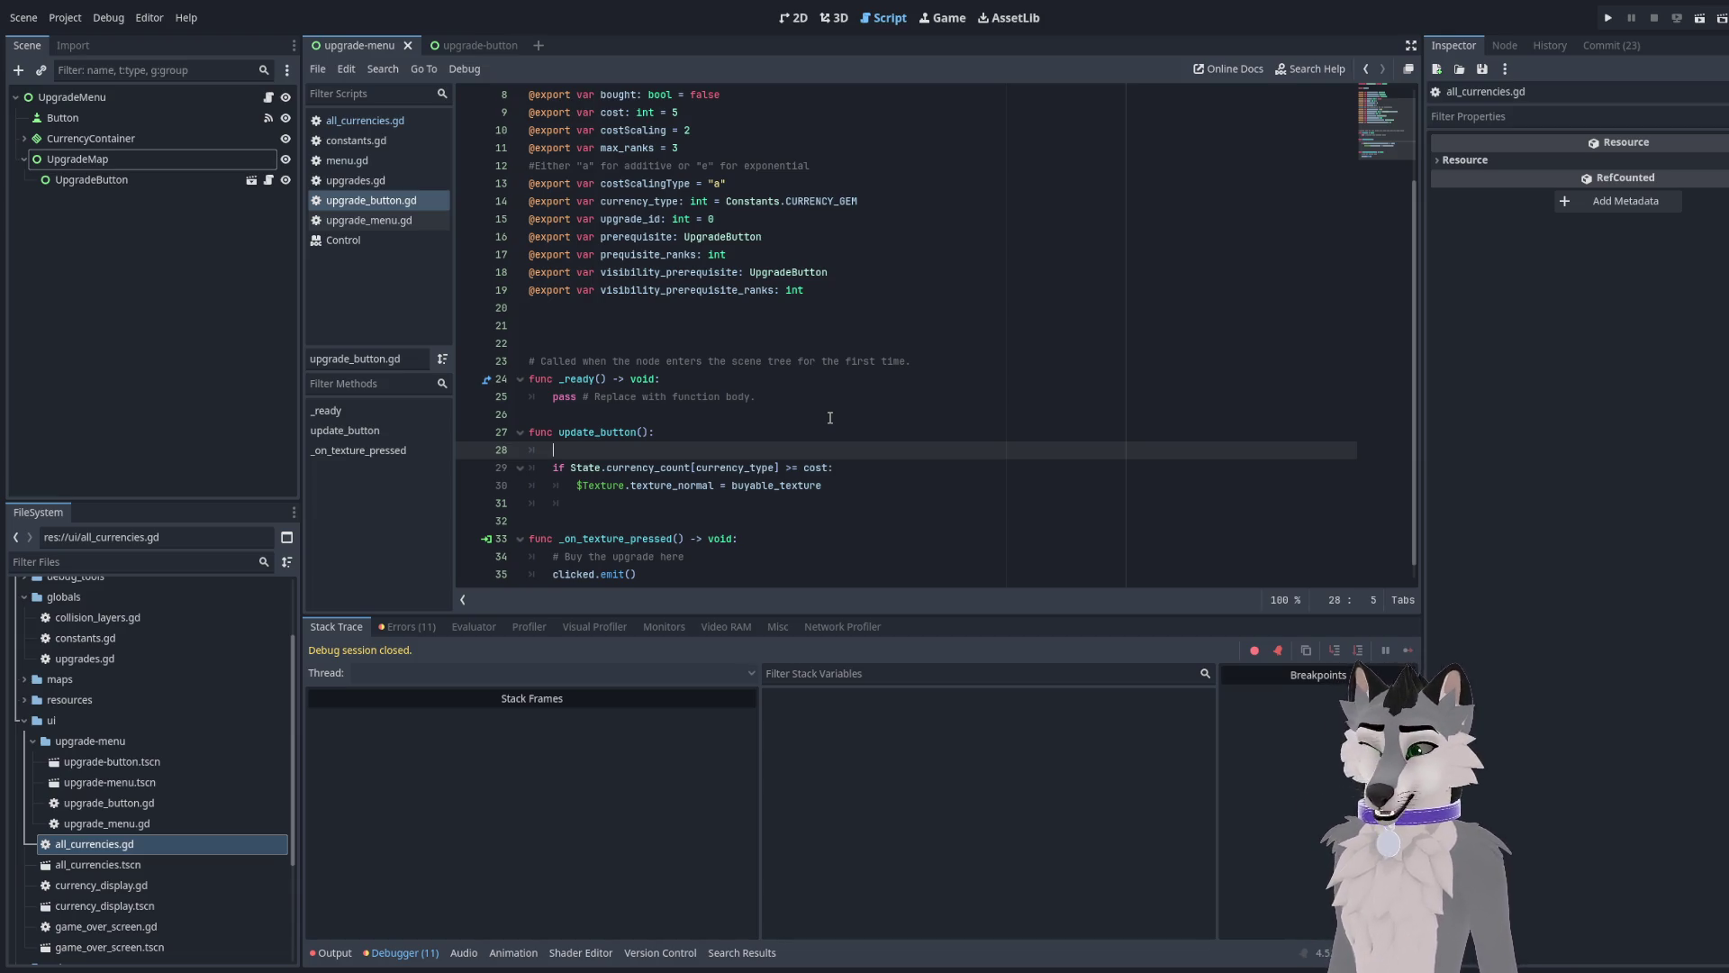
Remove the empty line 28 inside update_button
scroll(824, 411, "down", 1)
left_click(775, 290)
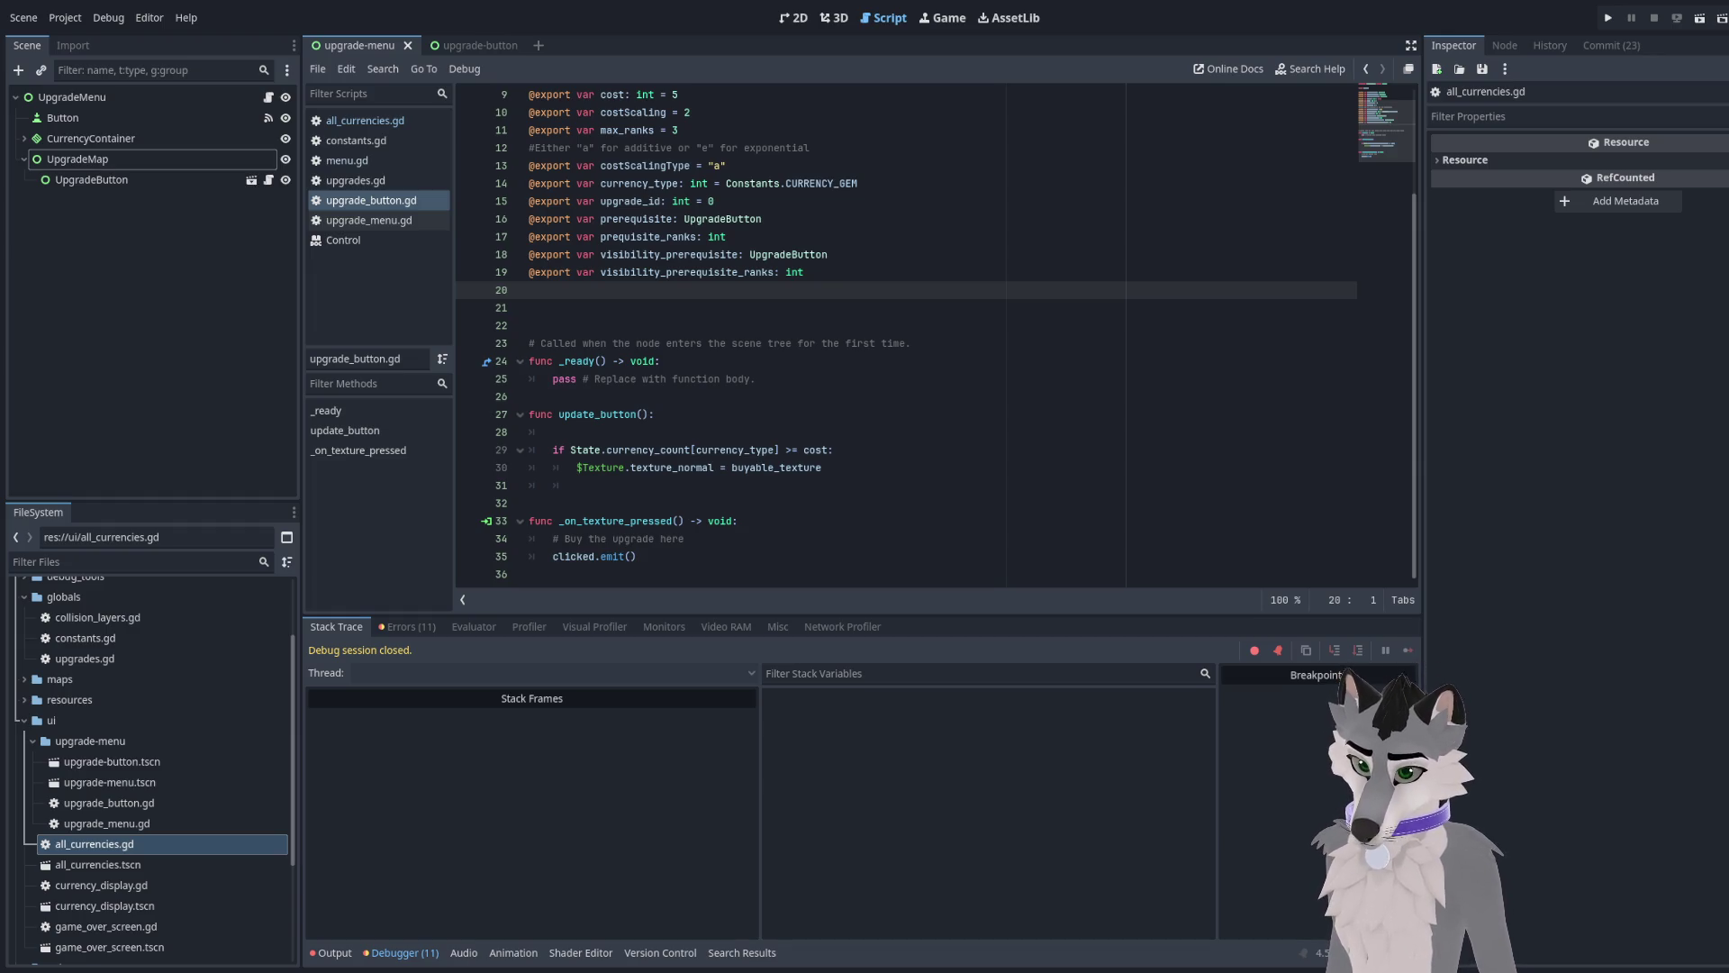
left_click(730, 487)
left_click(730, 506)
scroll(901, 460, "up", 3)
scroll(918, 453, "down", 3)
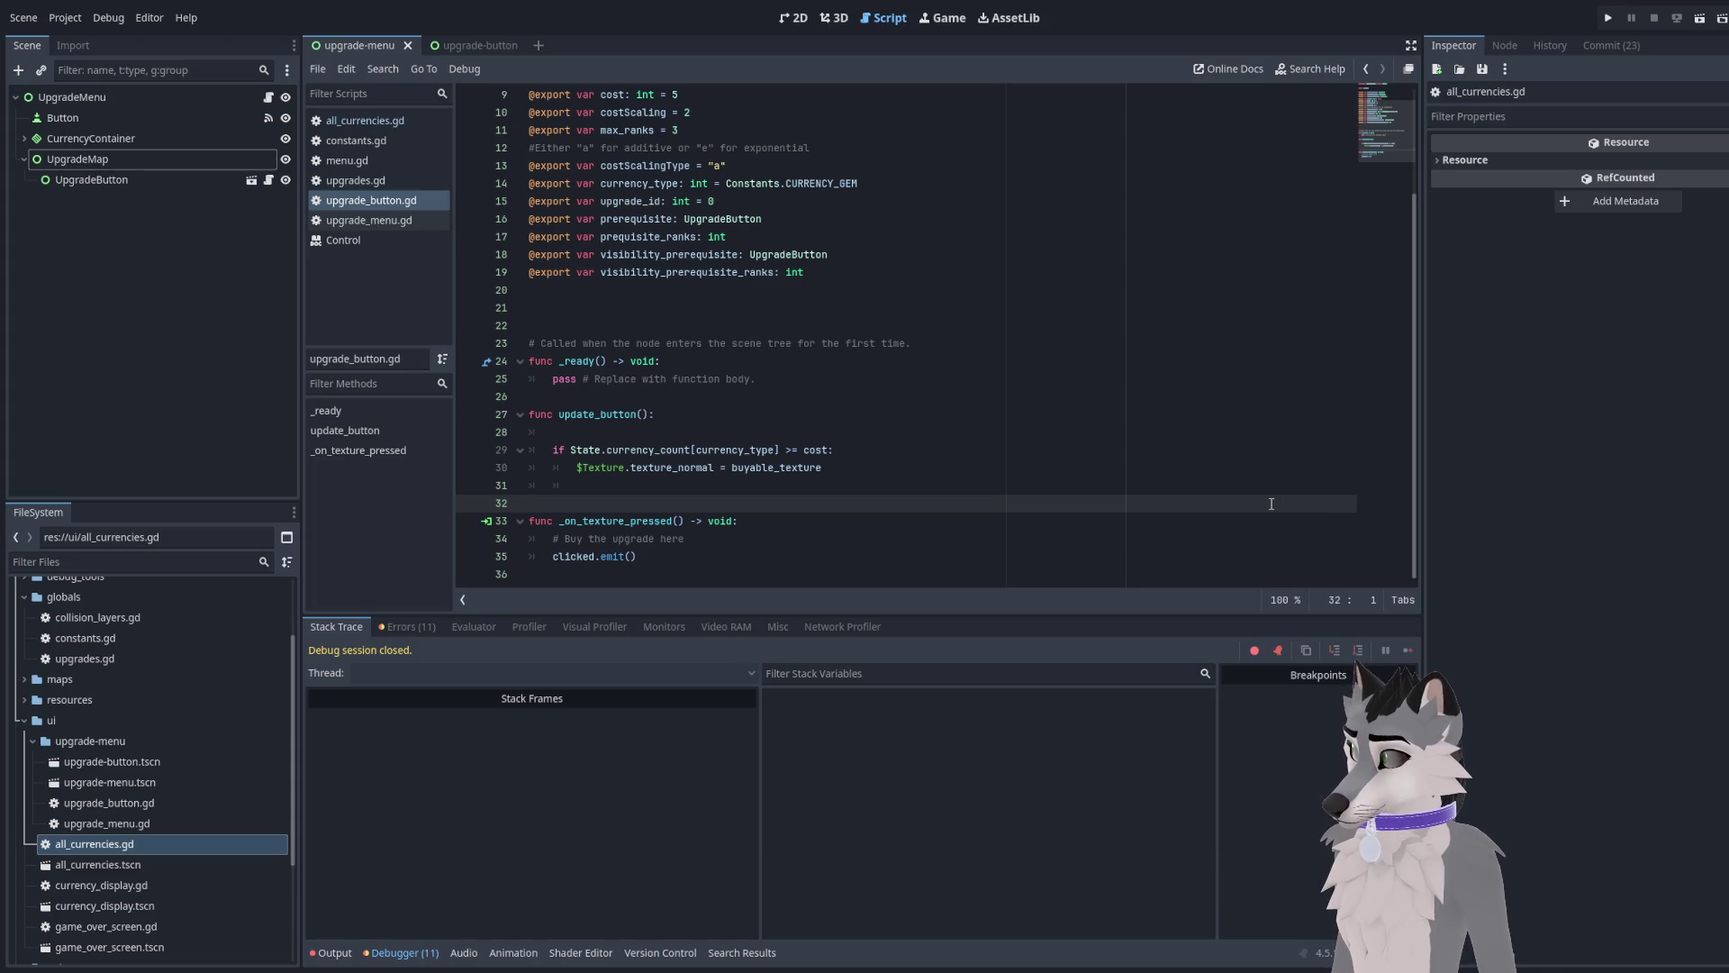
left_click(820, 485)
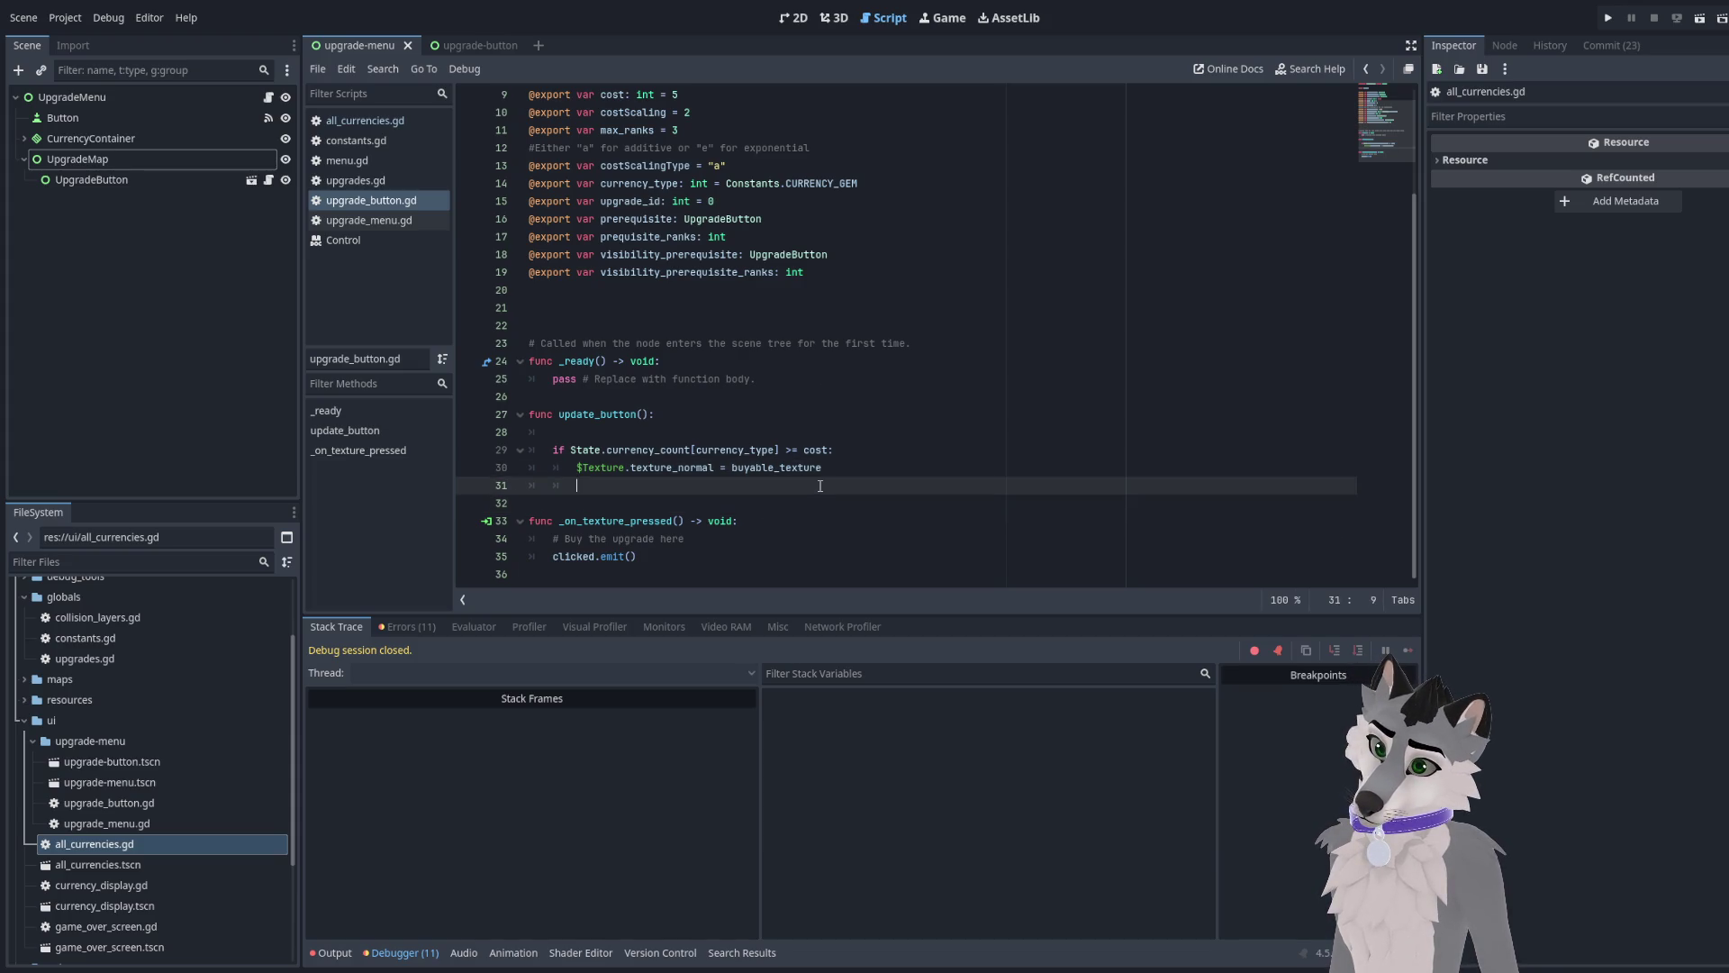
left_click(943, 471)
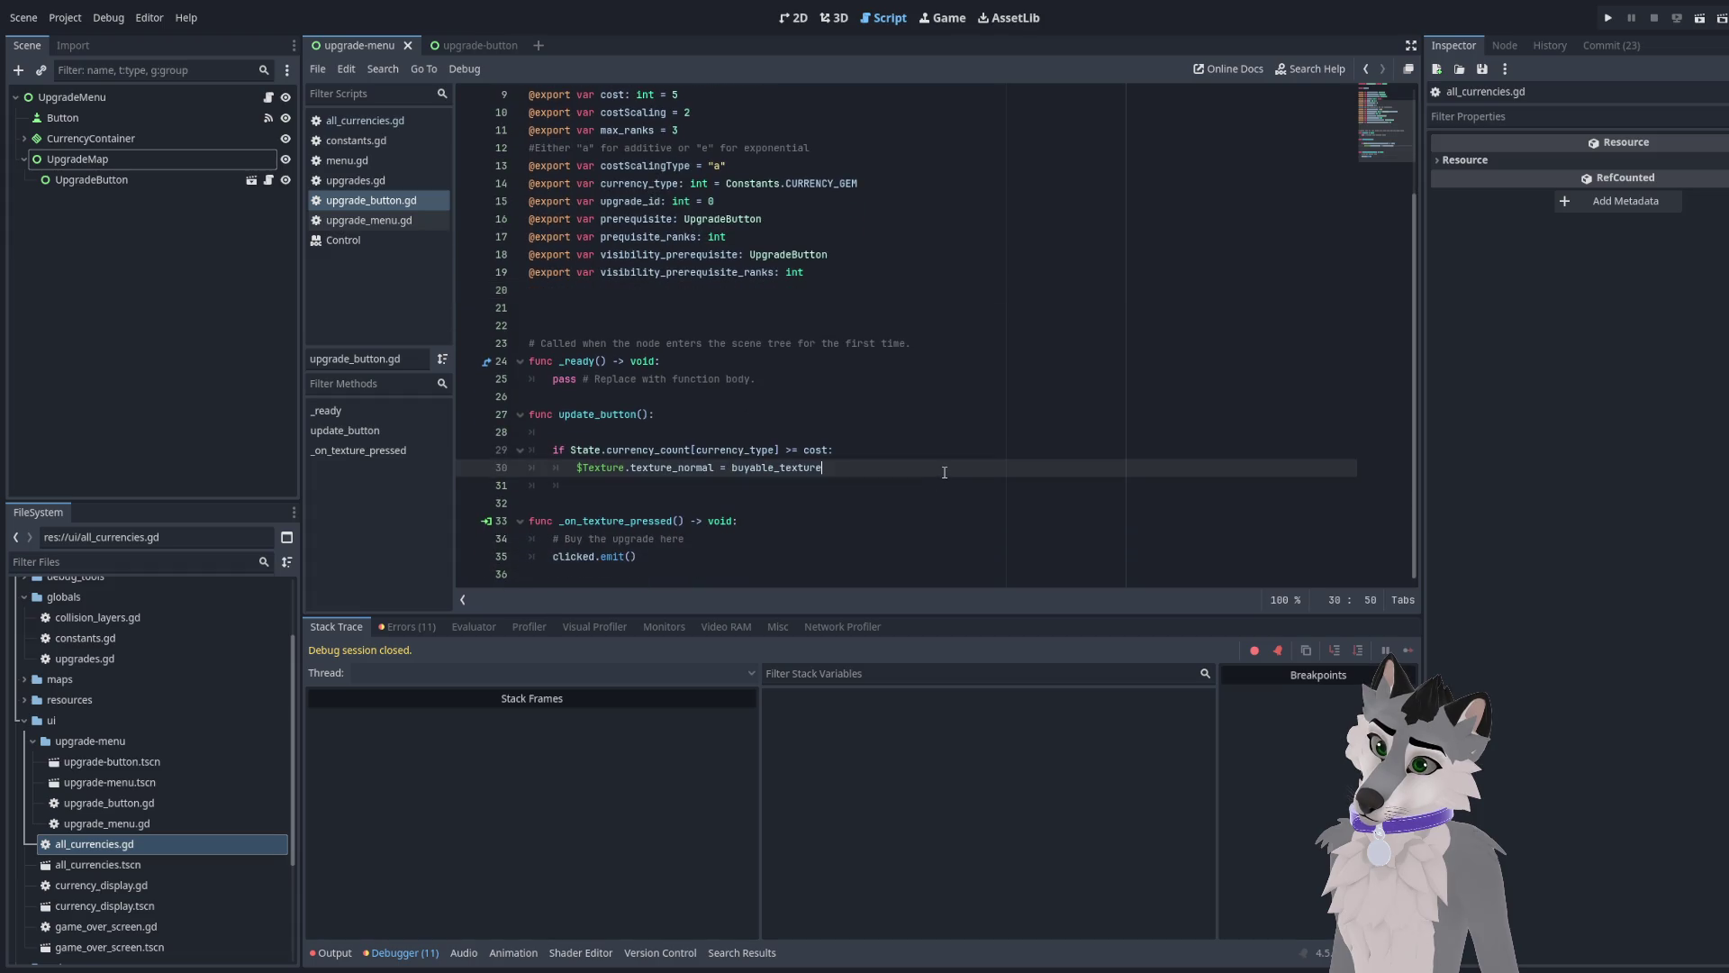
left_click(869, 416)
left_click(858, 433)
key("BackSpace")
key("BackSpace")
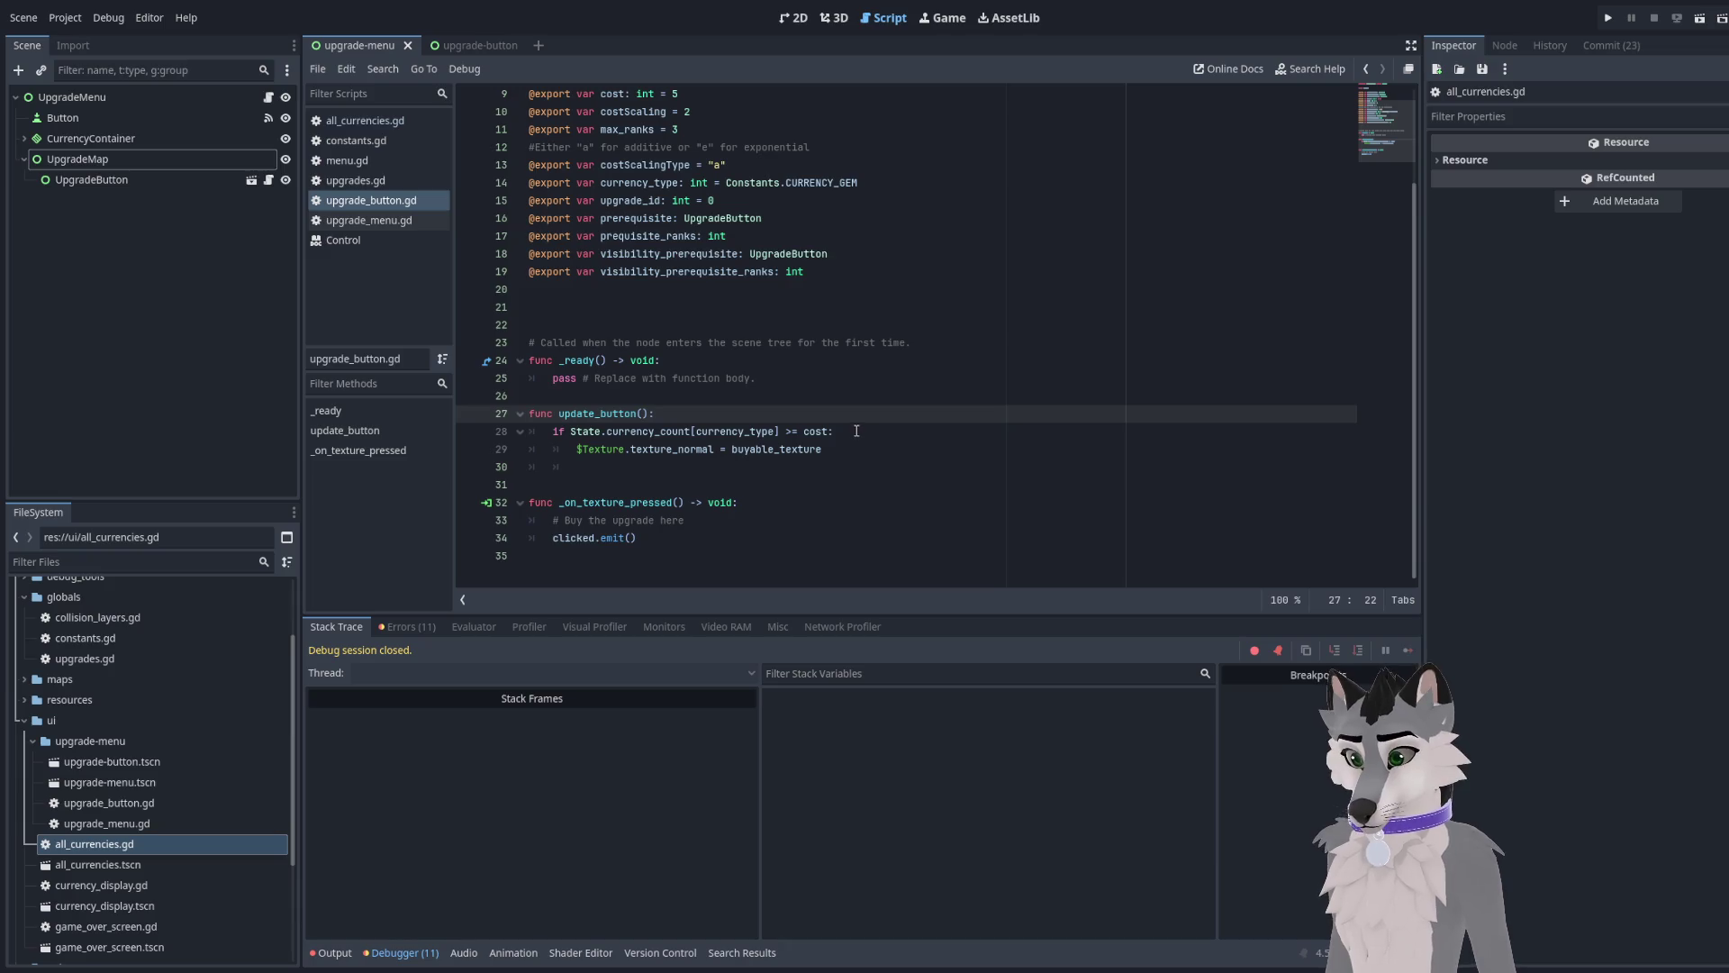
Start an if State.currency_count check in update_button, then discard it and its empty line
key("Return")
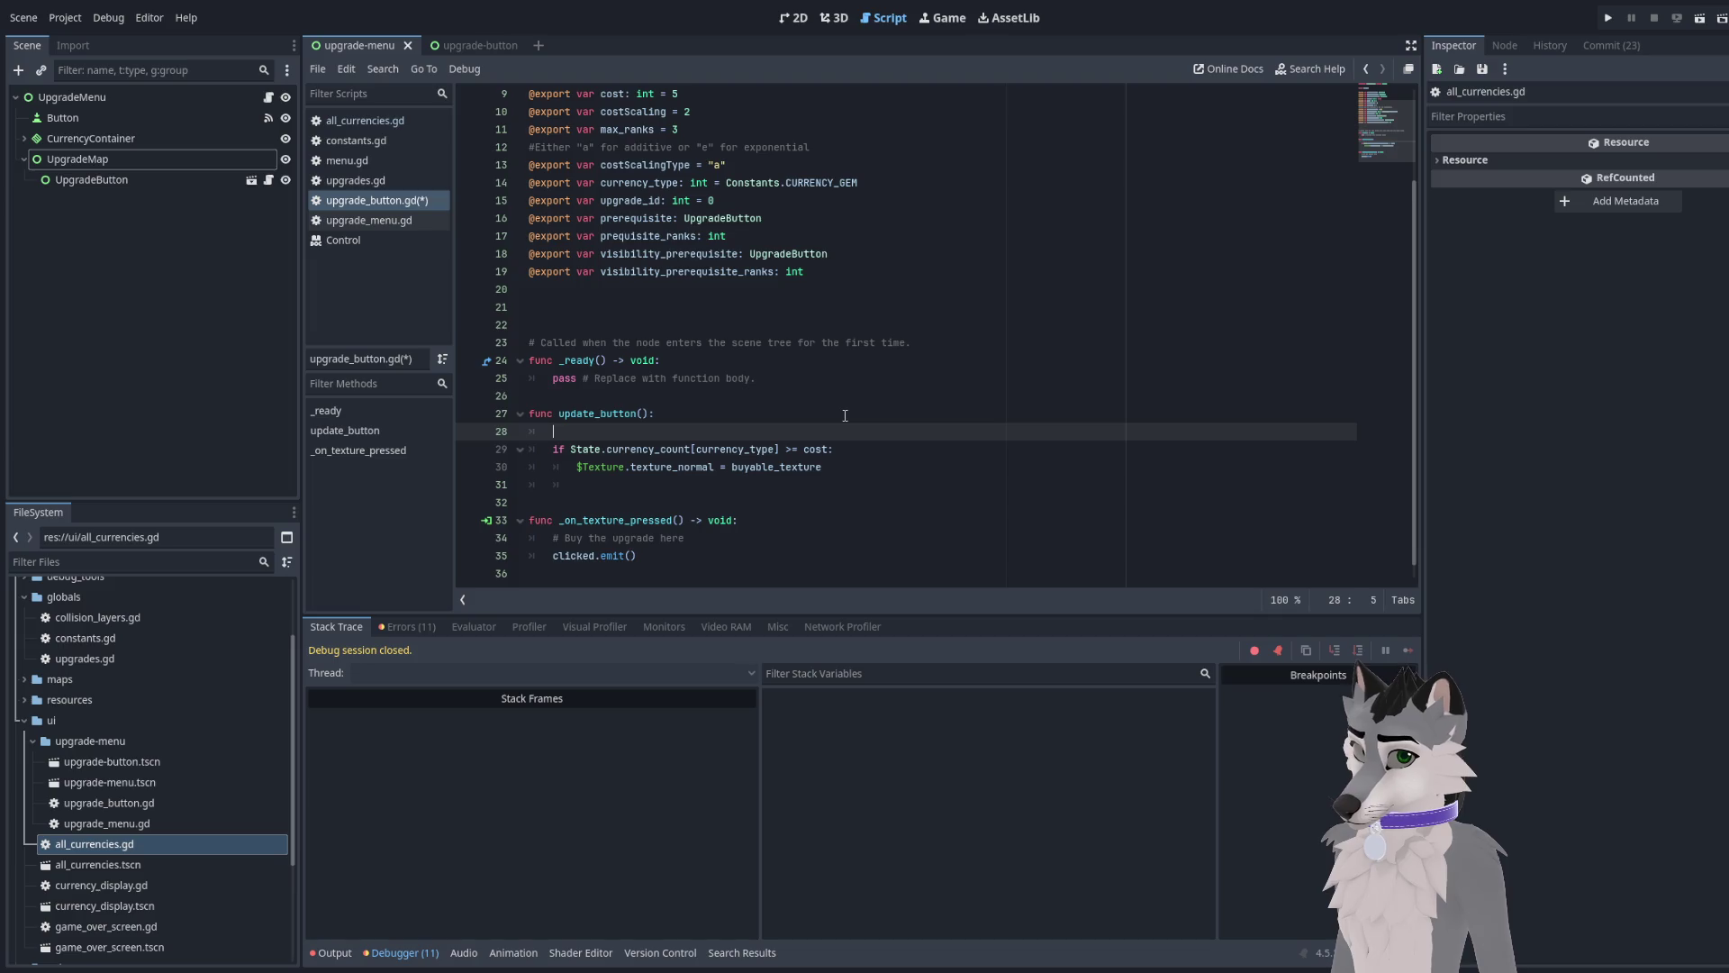
type("if State.cu")
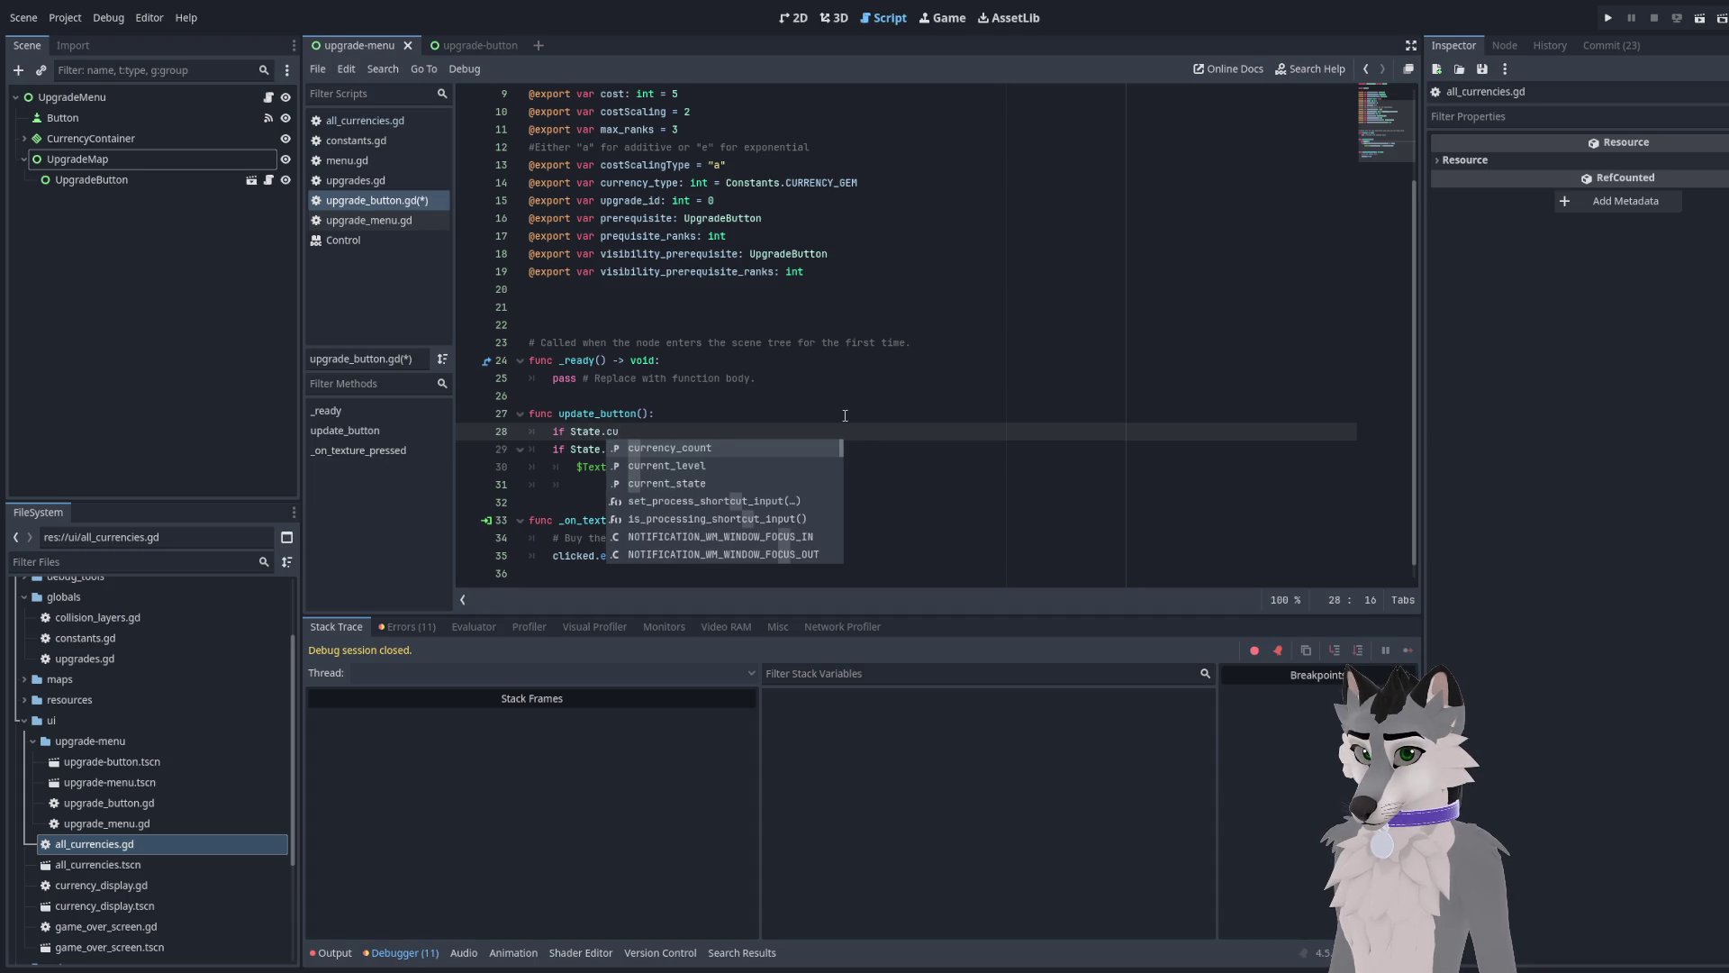
key("Return")
key("ctrl+BackSpace")
key("ctrl+BackSpace")
key("ctrl+BackSpace")
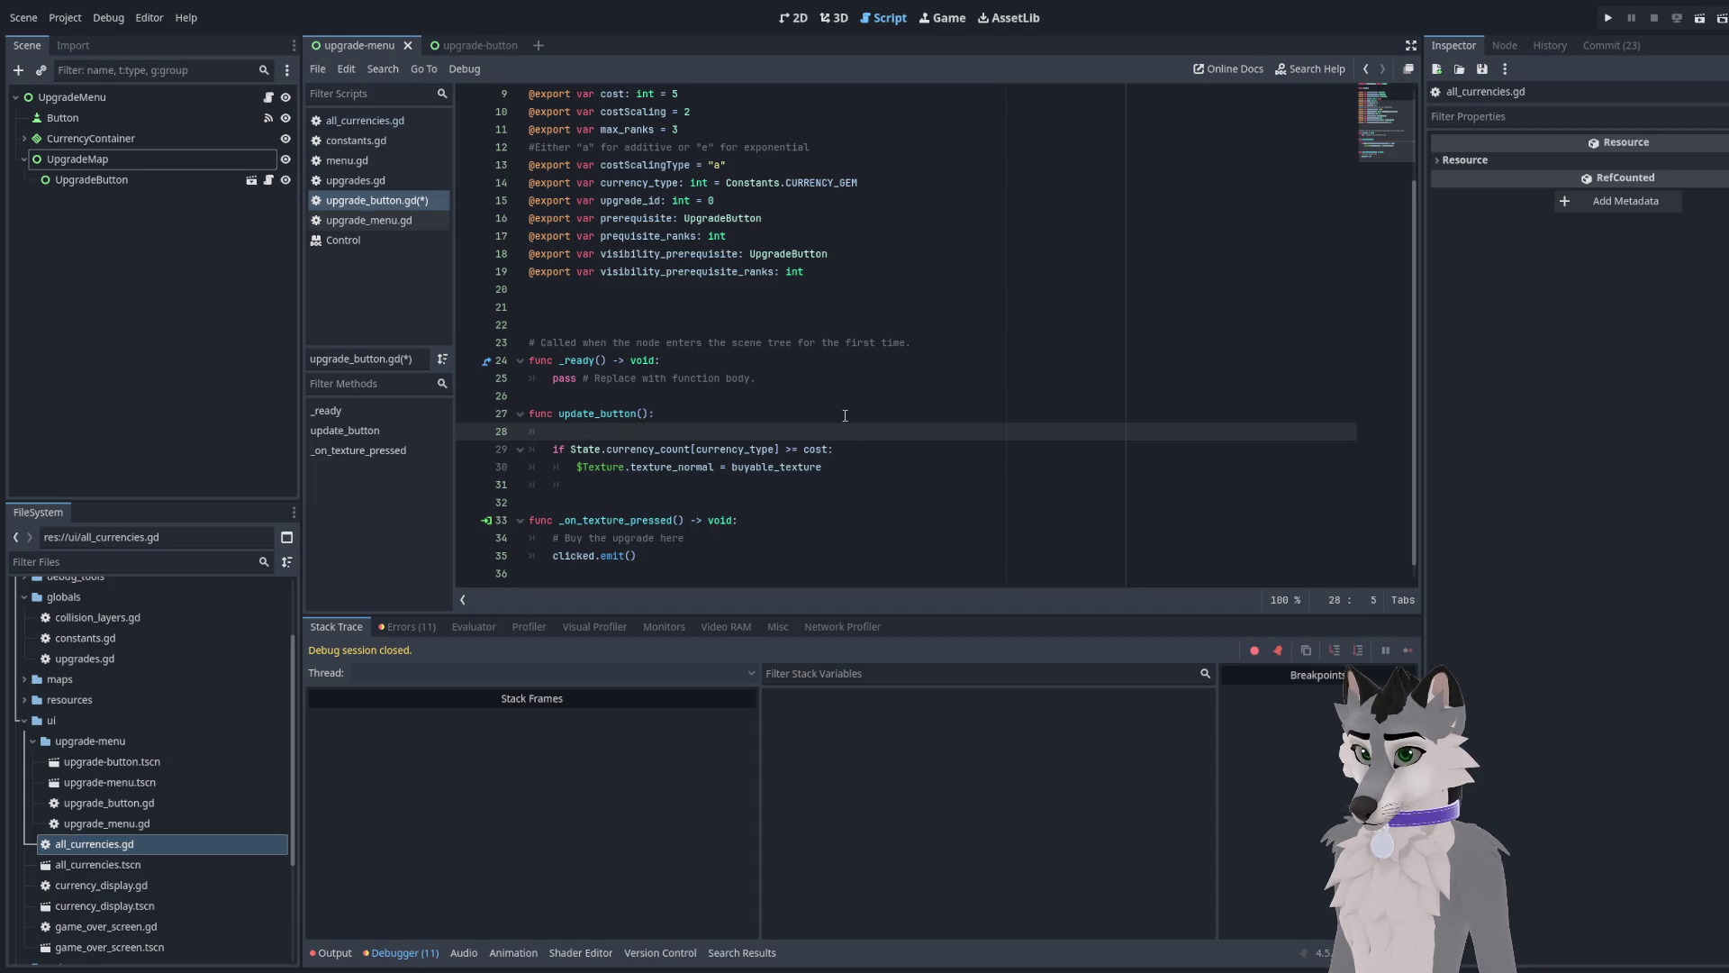
type("if")
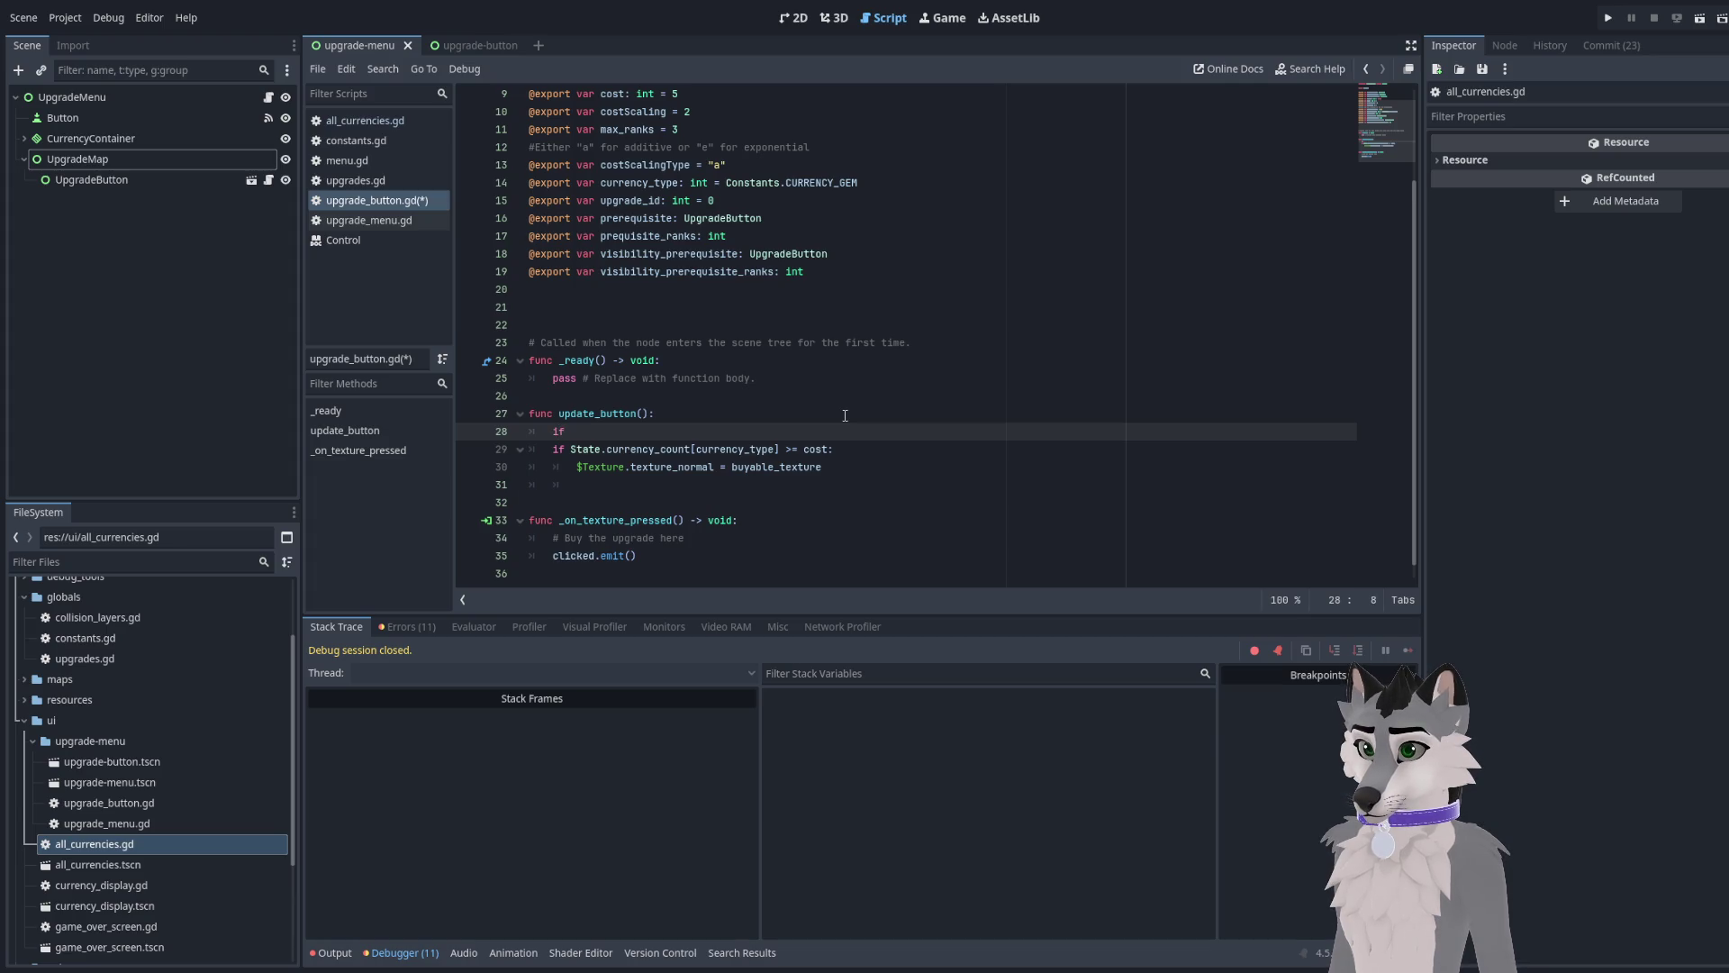
key("ctrl+BackSpace")
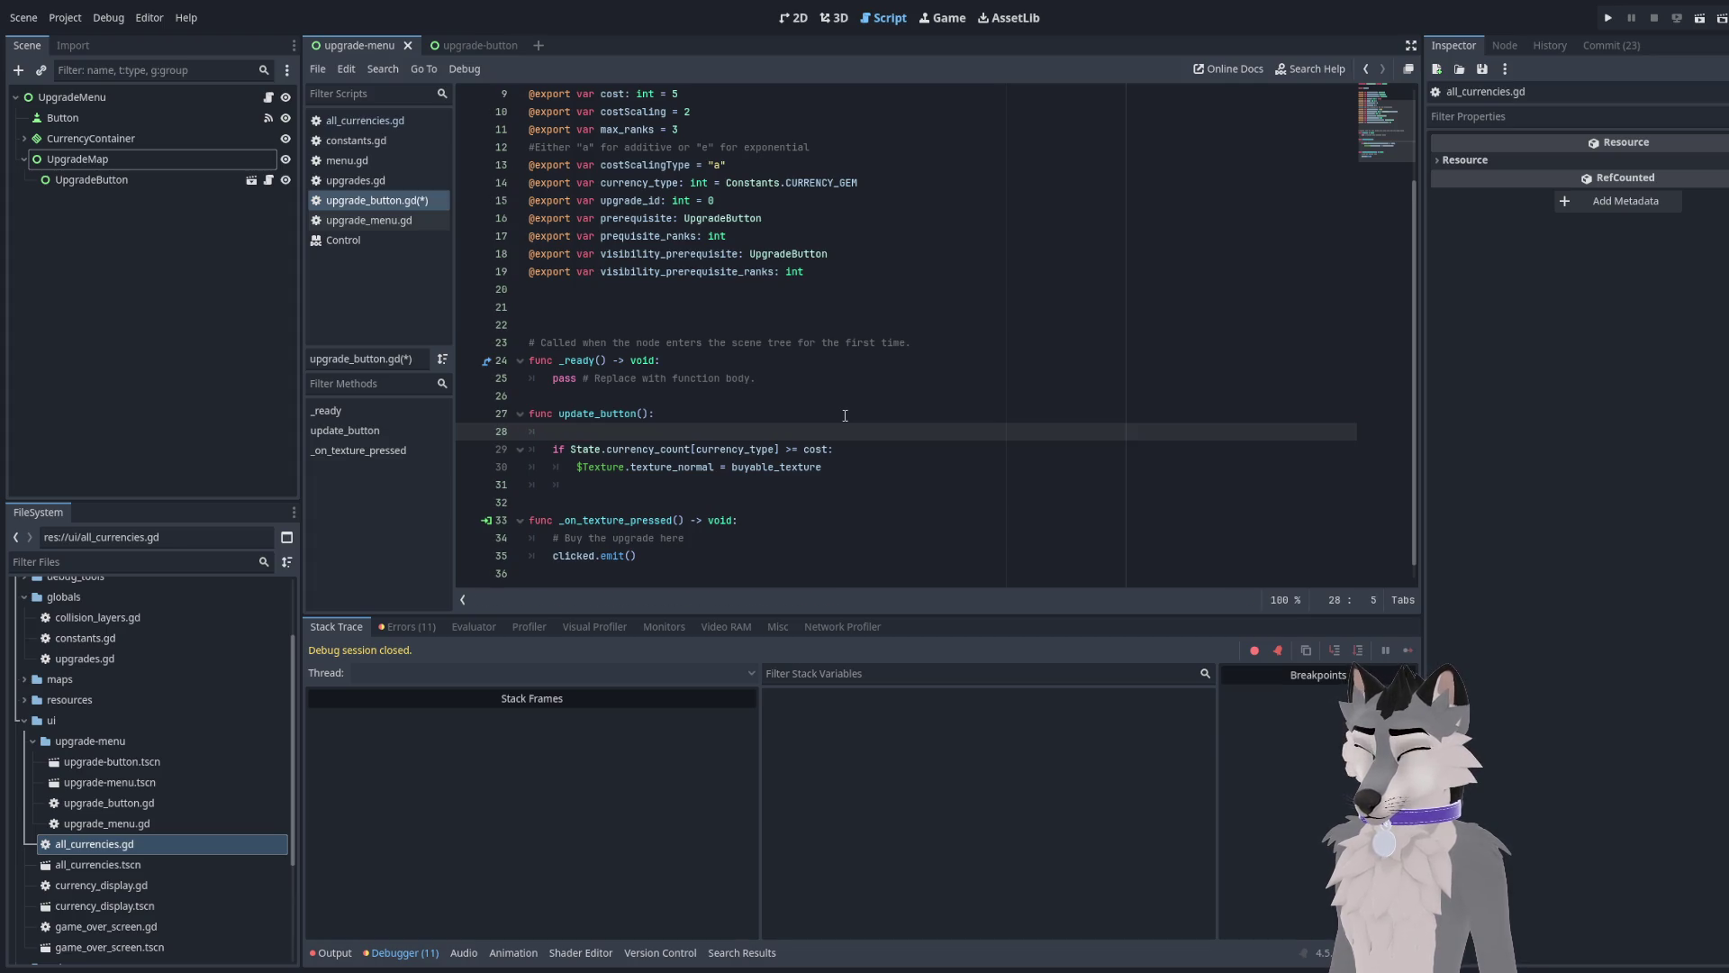
key("BackSpace")
key("BackSpace")
key("Down")
key("Down")
key("Down")
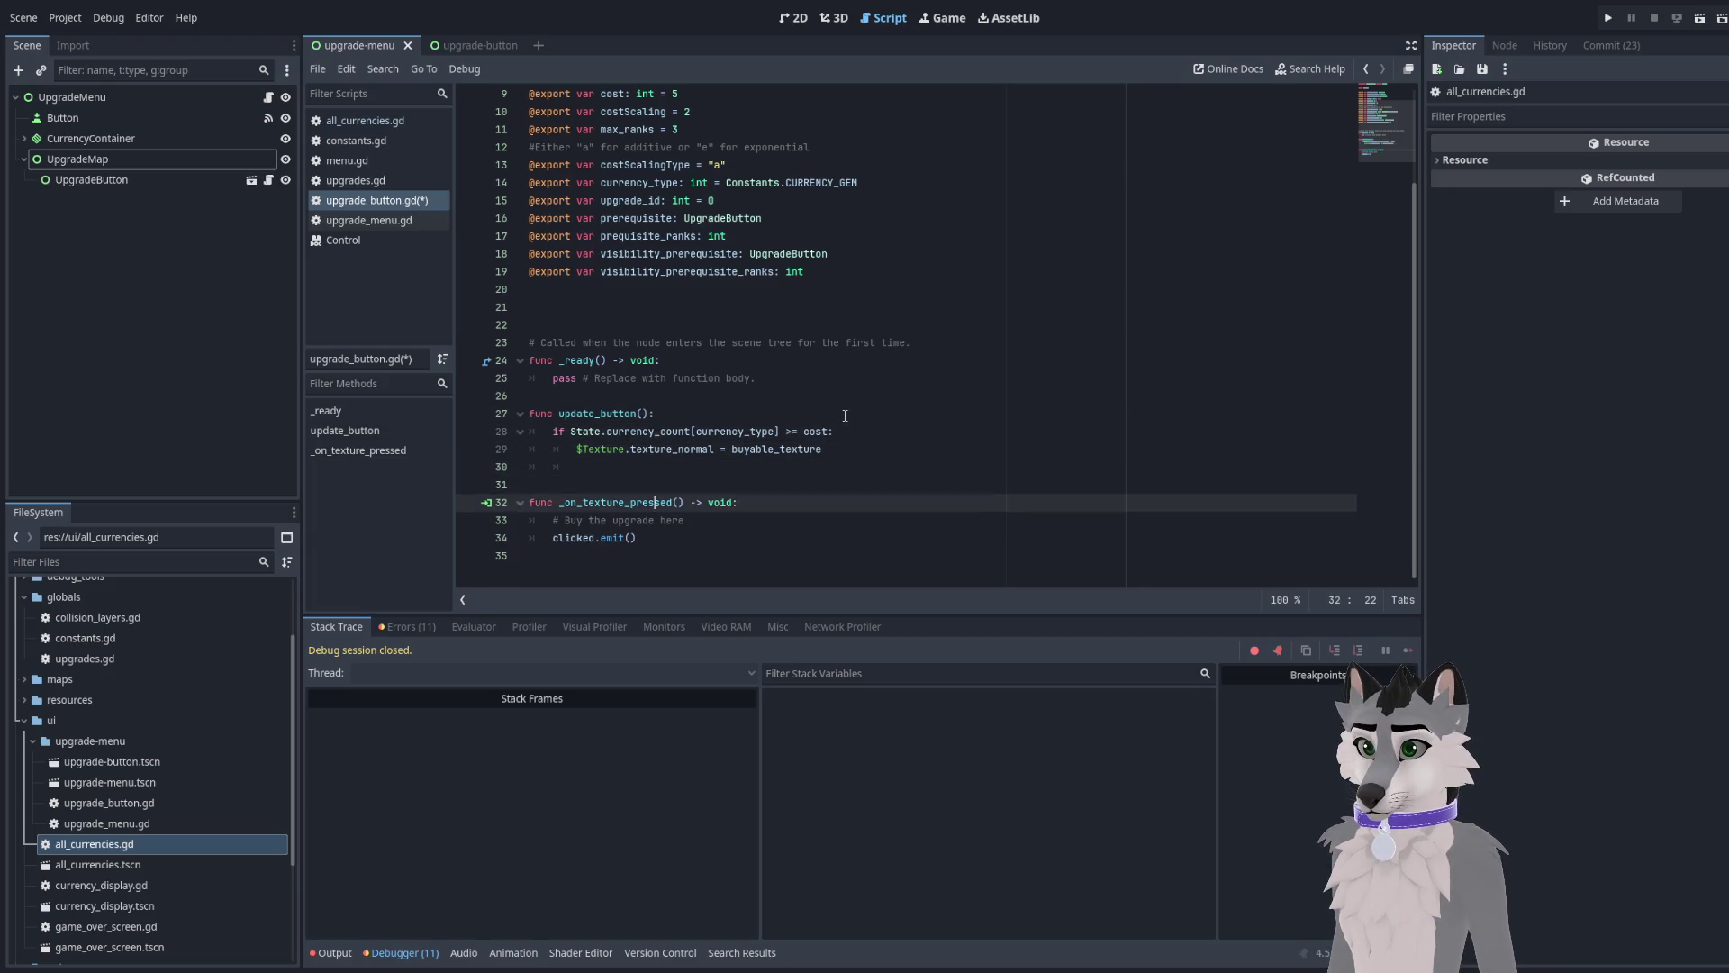
Replace the '# Buy the upgrade here' comment with 'if' and remove the stray multiplication after cost
key("shift+Home")
key("BackSpace")
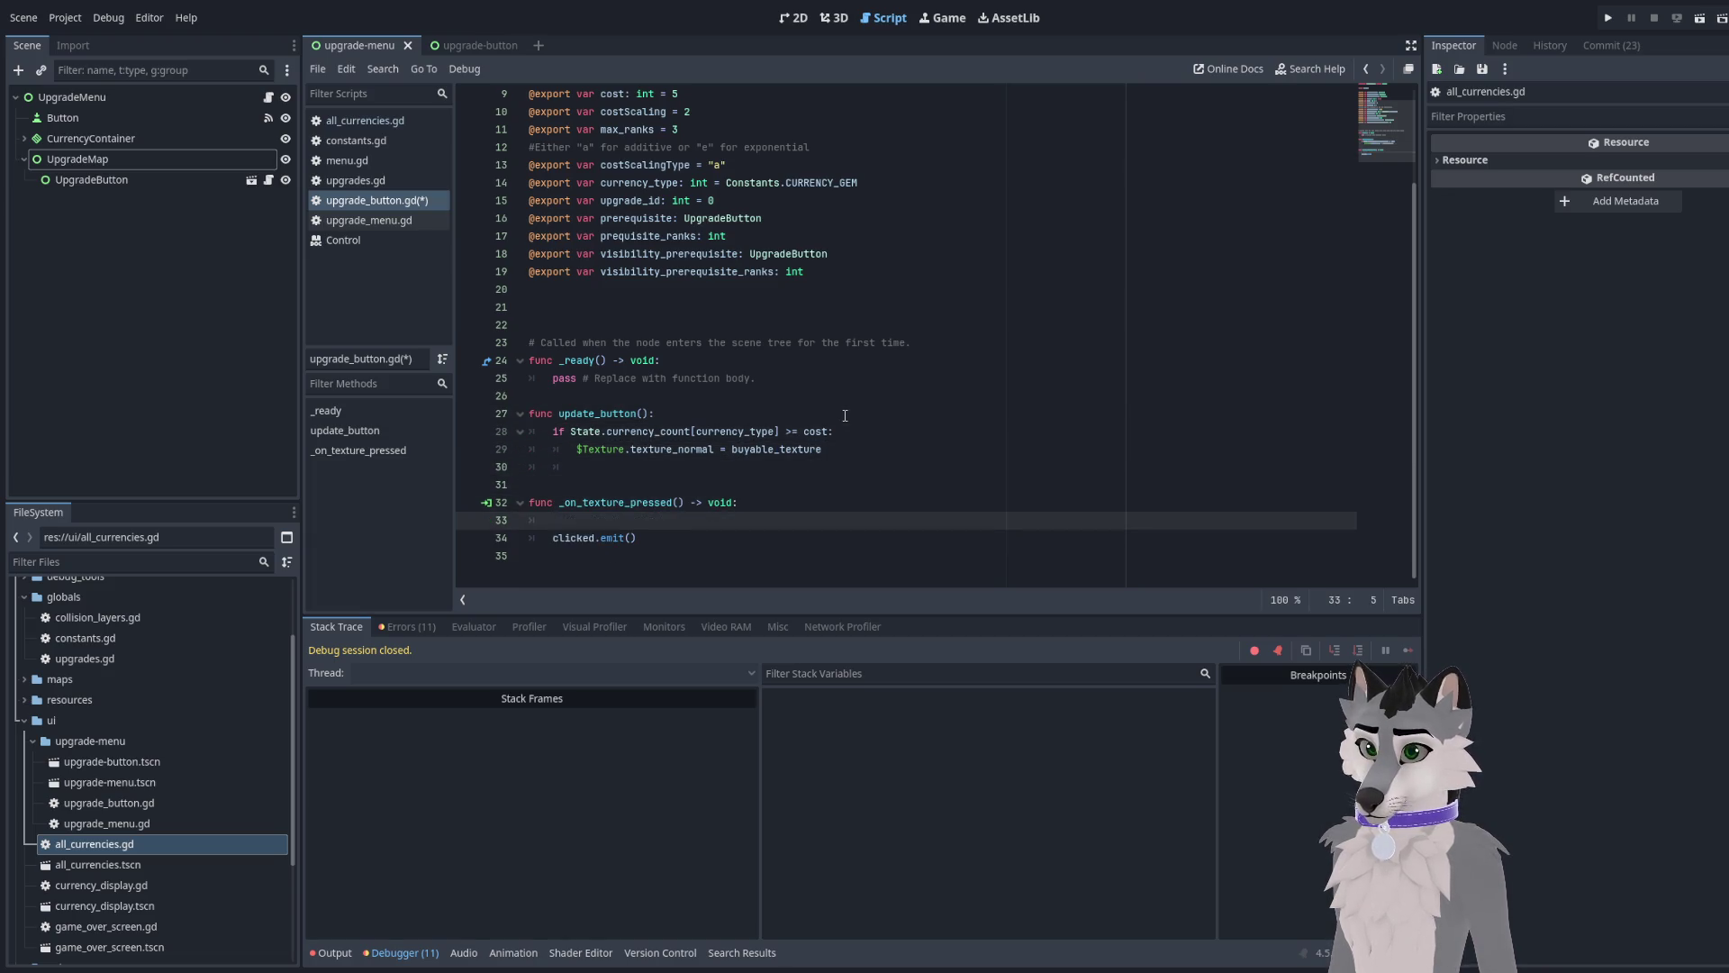
type("if")
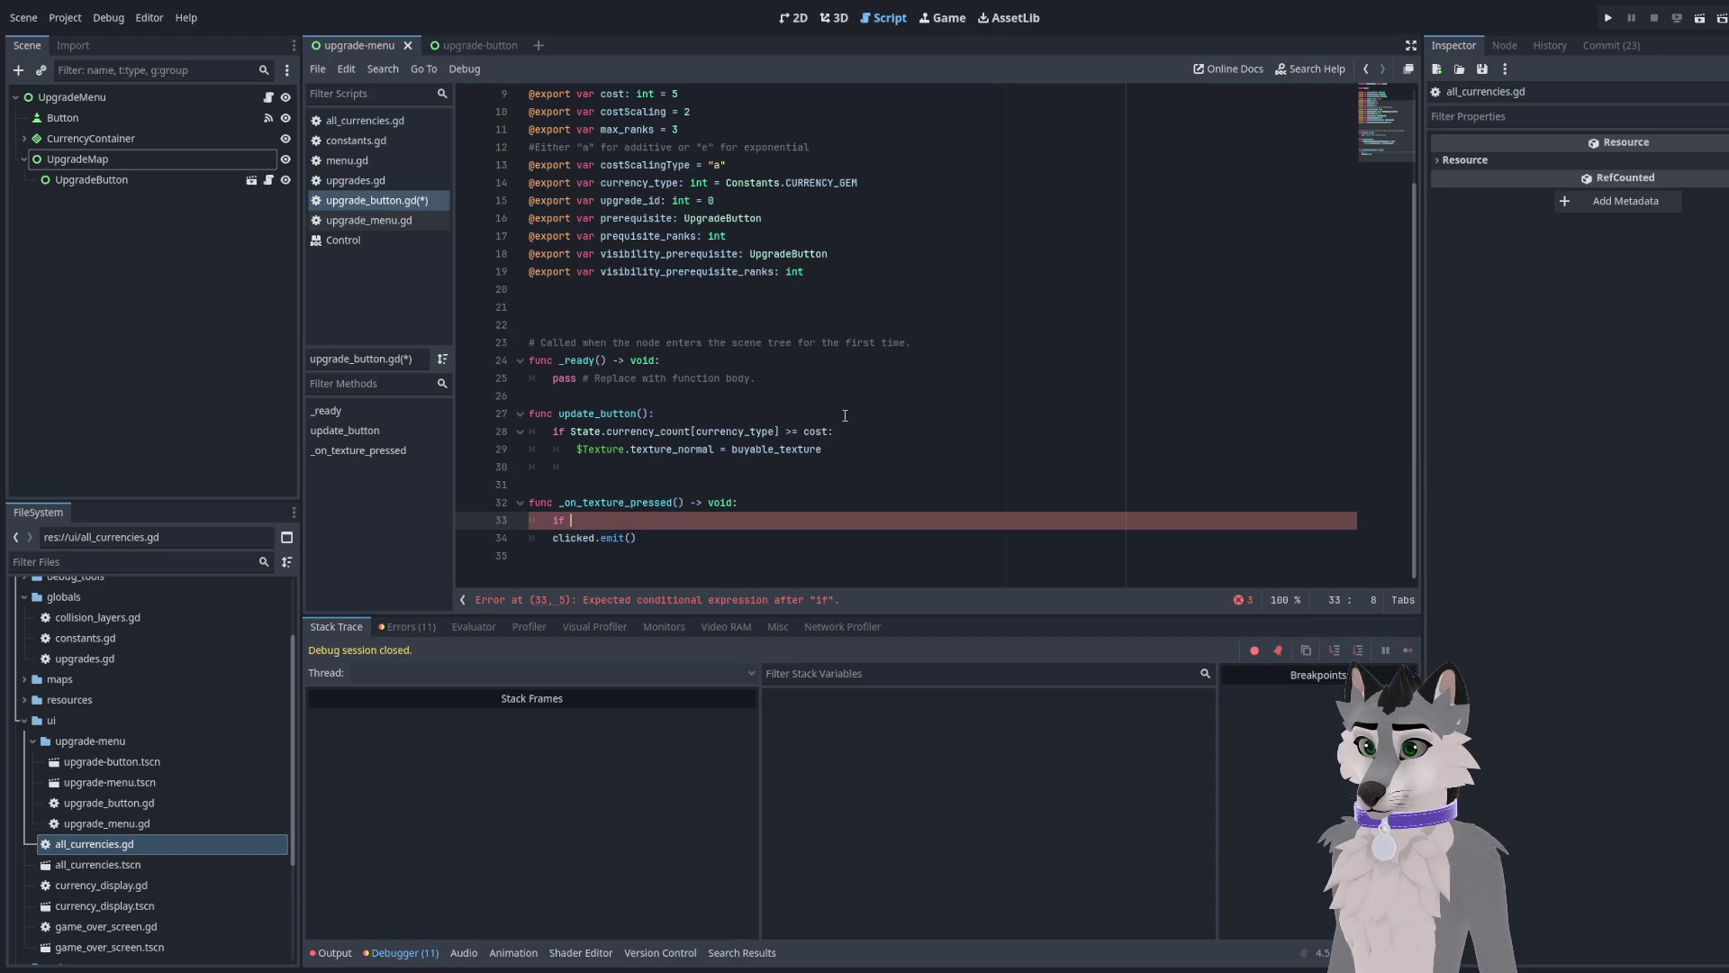
left_click(830, 431)
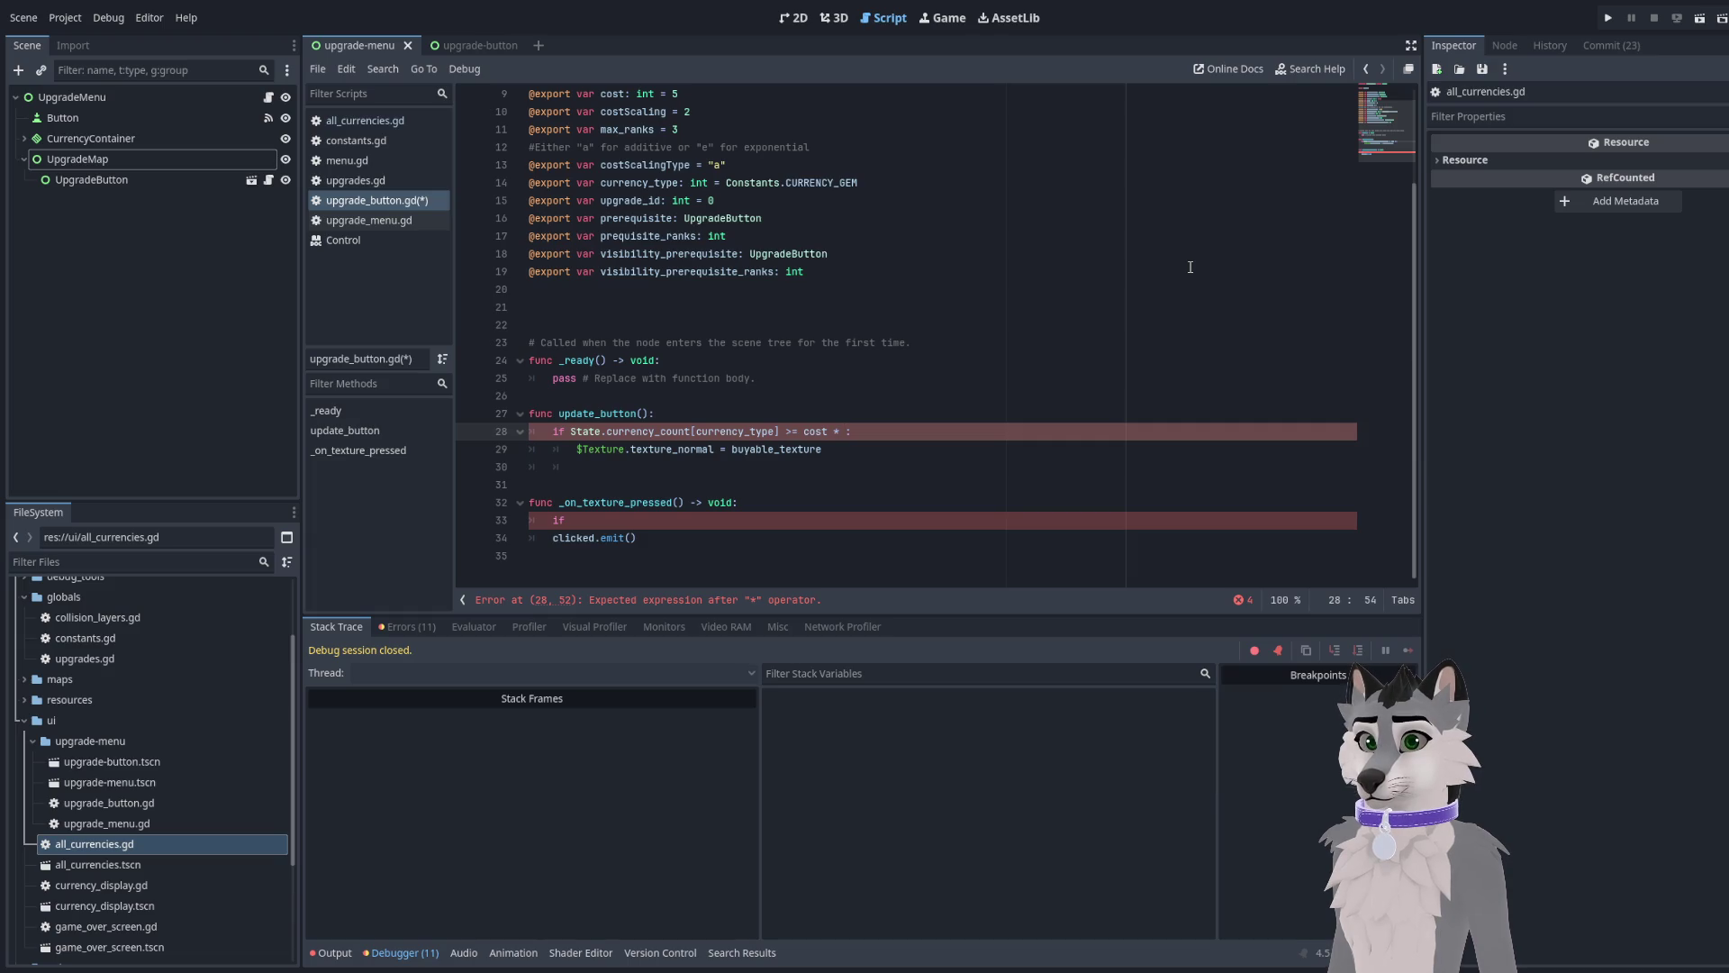
scroll(1189, 267, "up", 2)
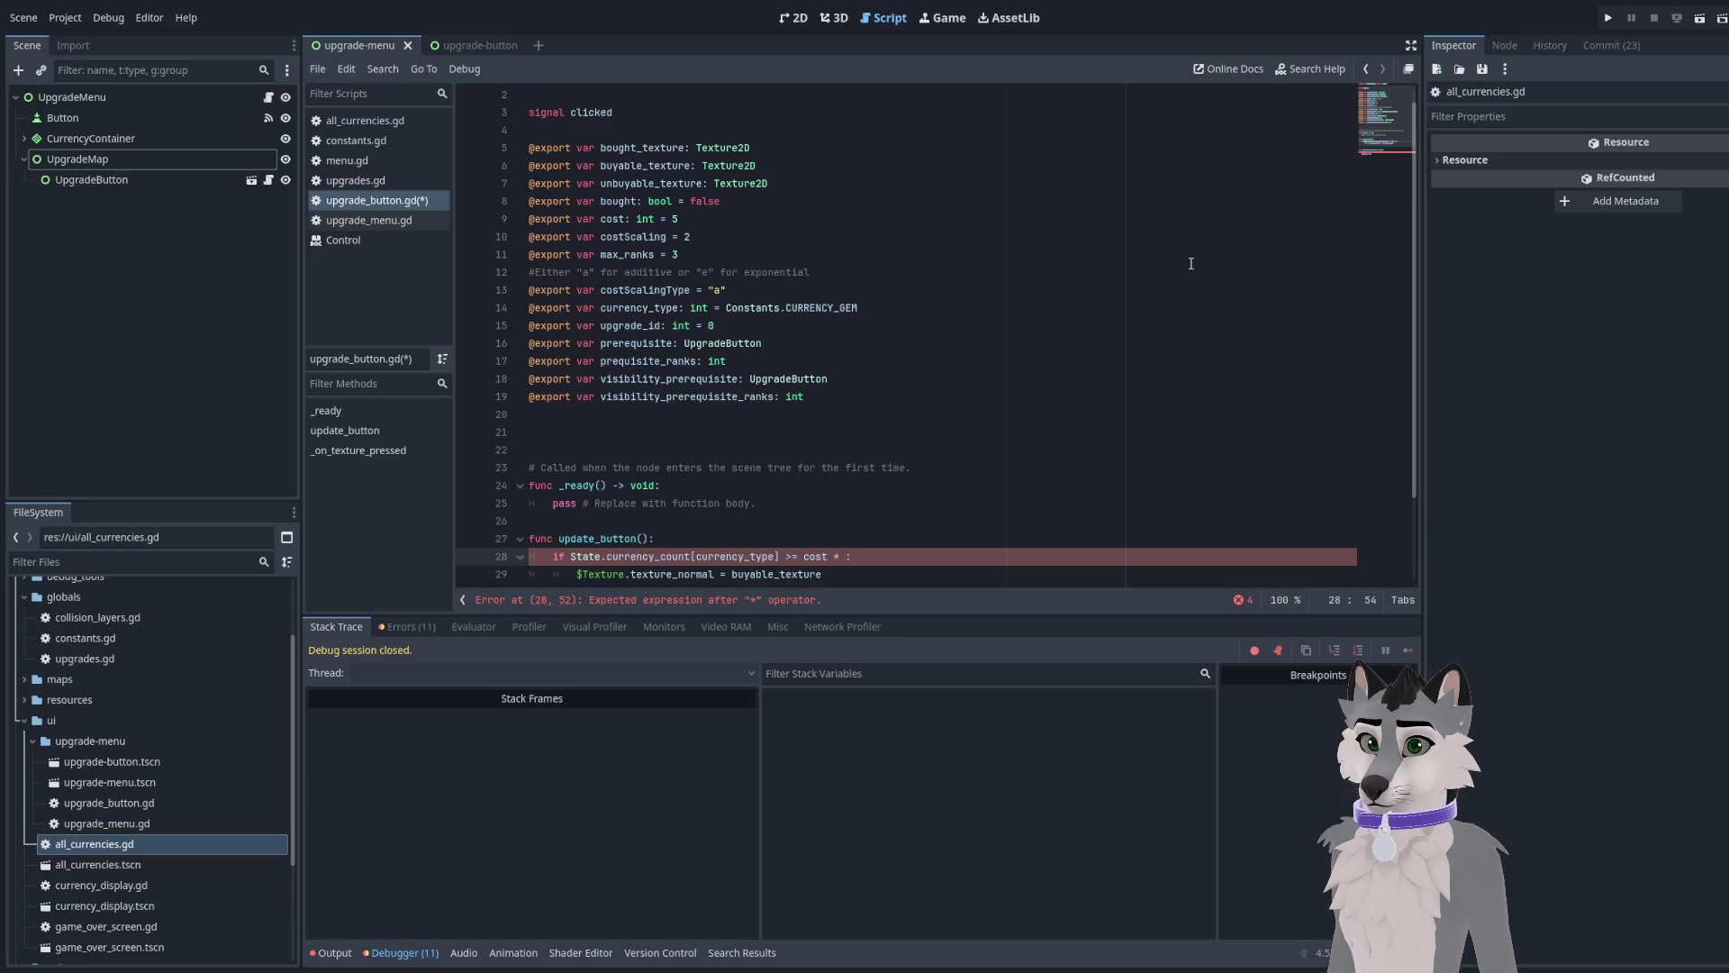
key("BackSpace")
key("BackSpace")
key("BackSpace")
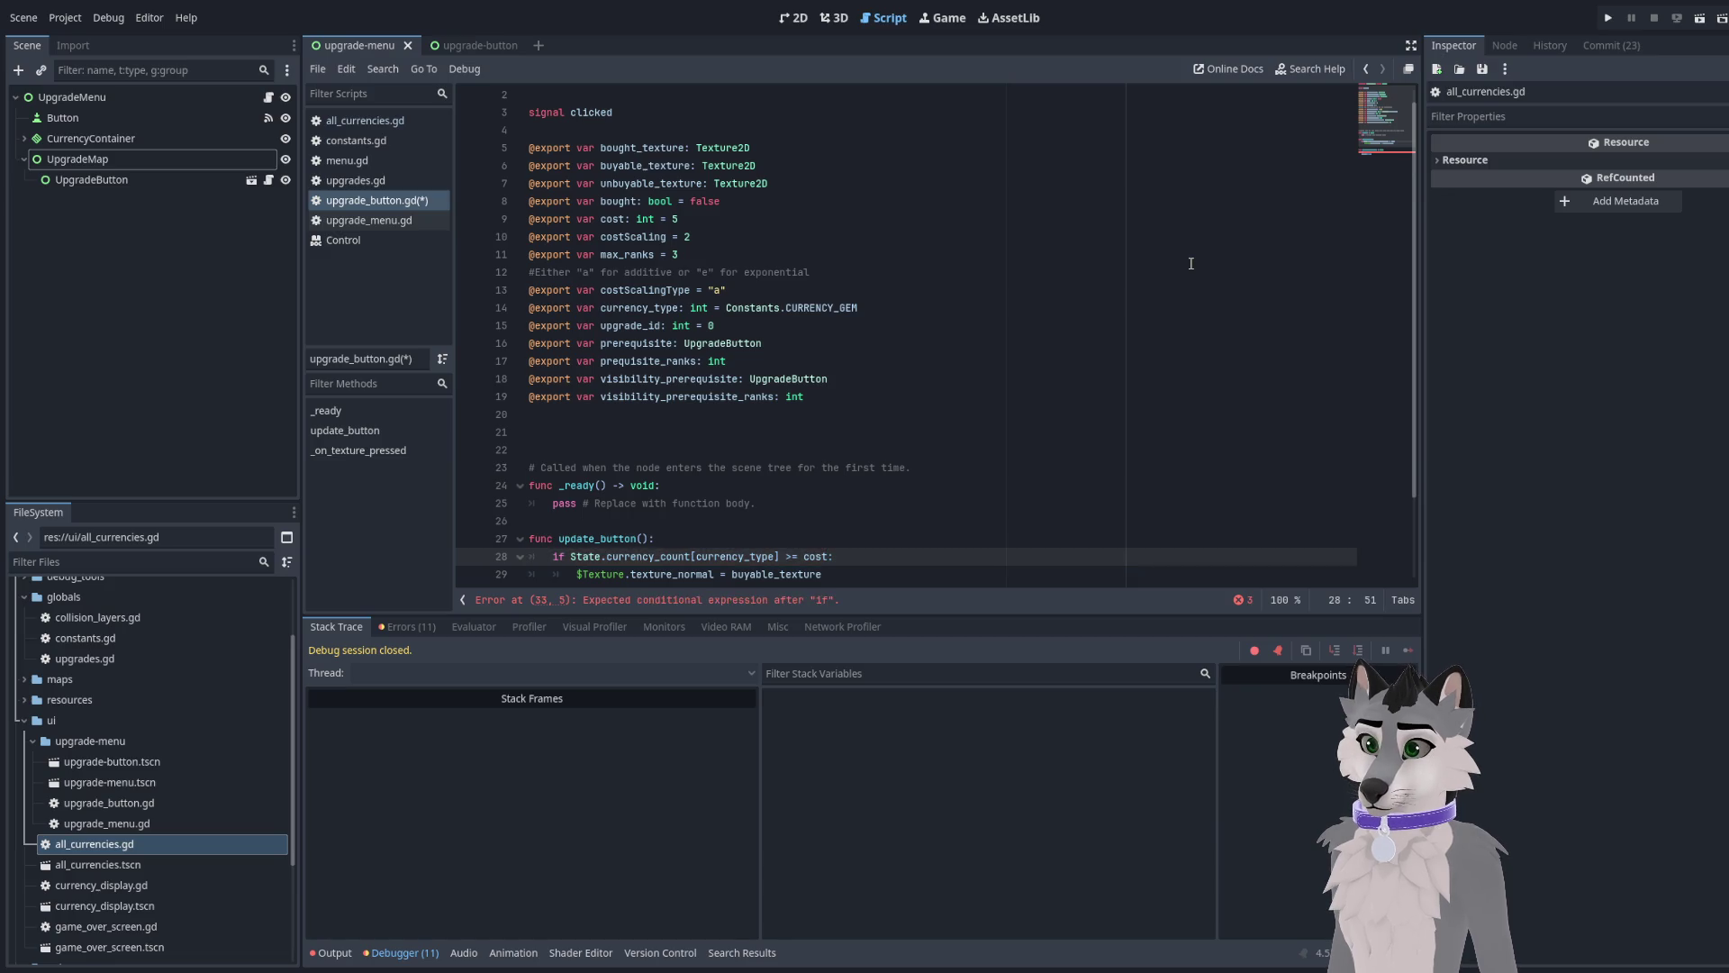
left_click(577, 505)
Add a func get_cost() -> int after _ready and start its if statement
key("Return")
key("Return")
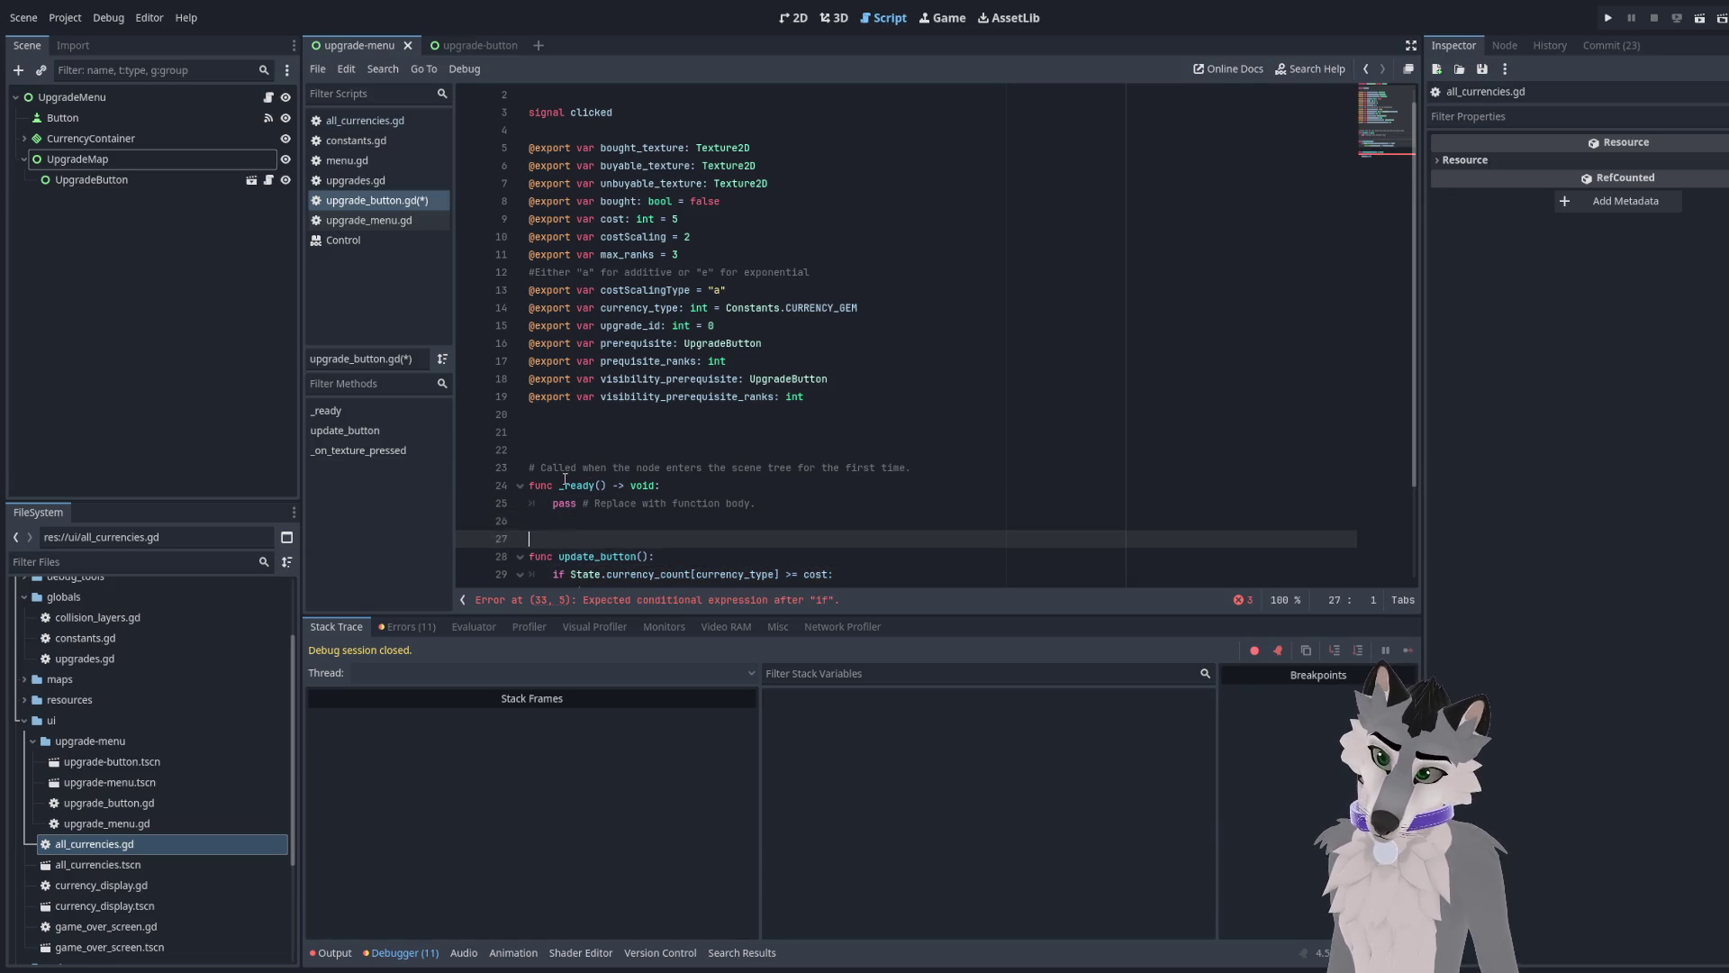
type("func _get_cost() -")
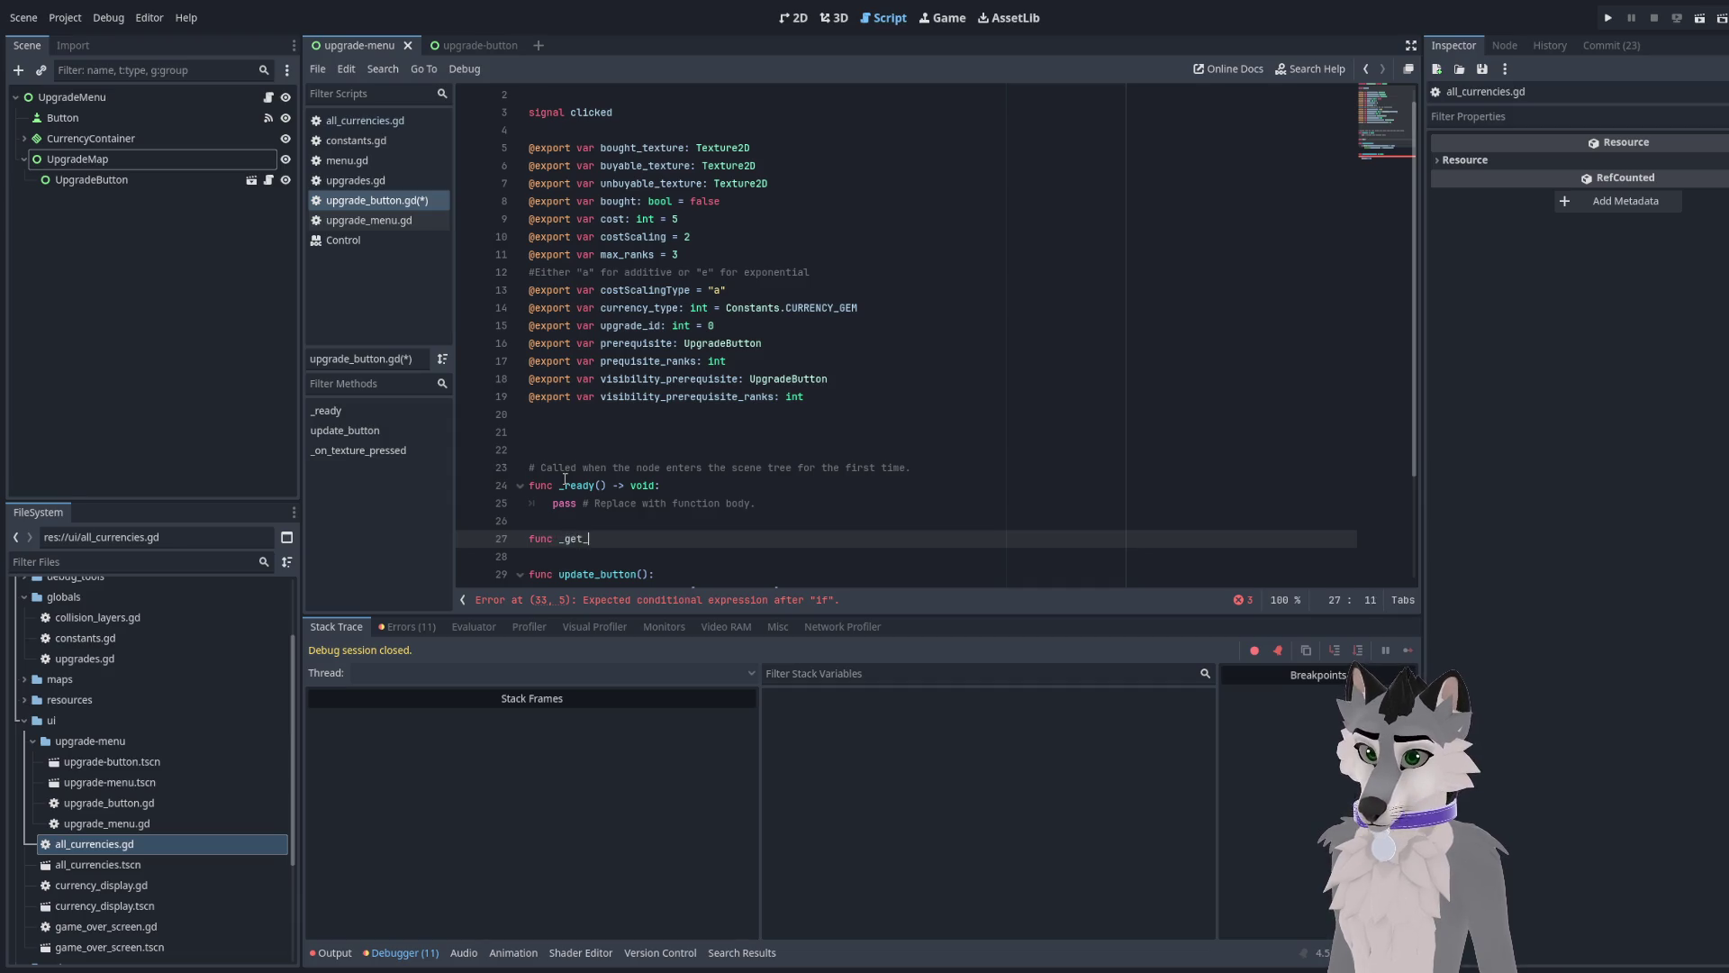
type("> ")
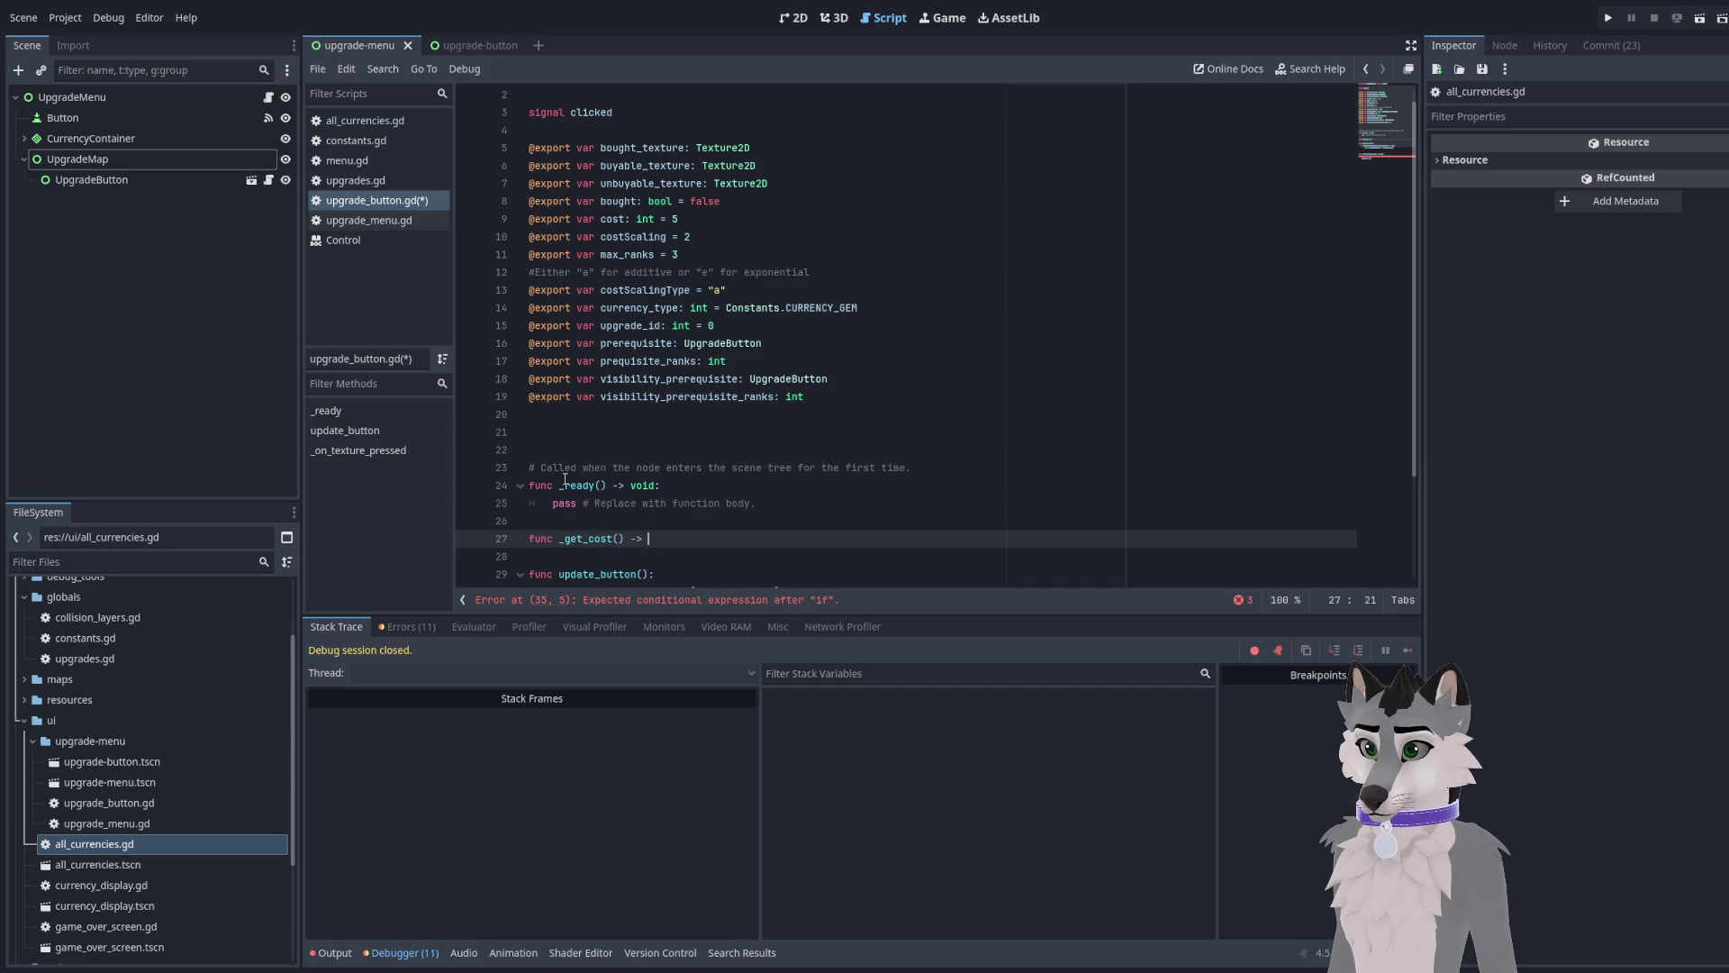
type("int")
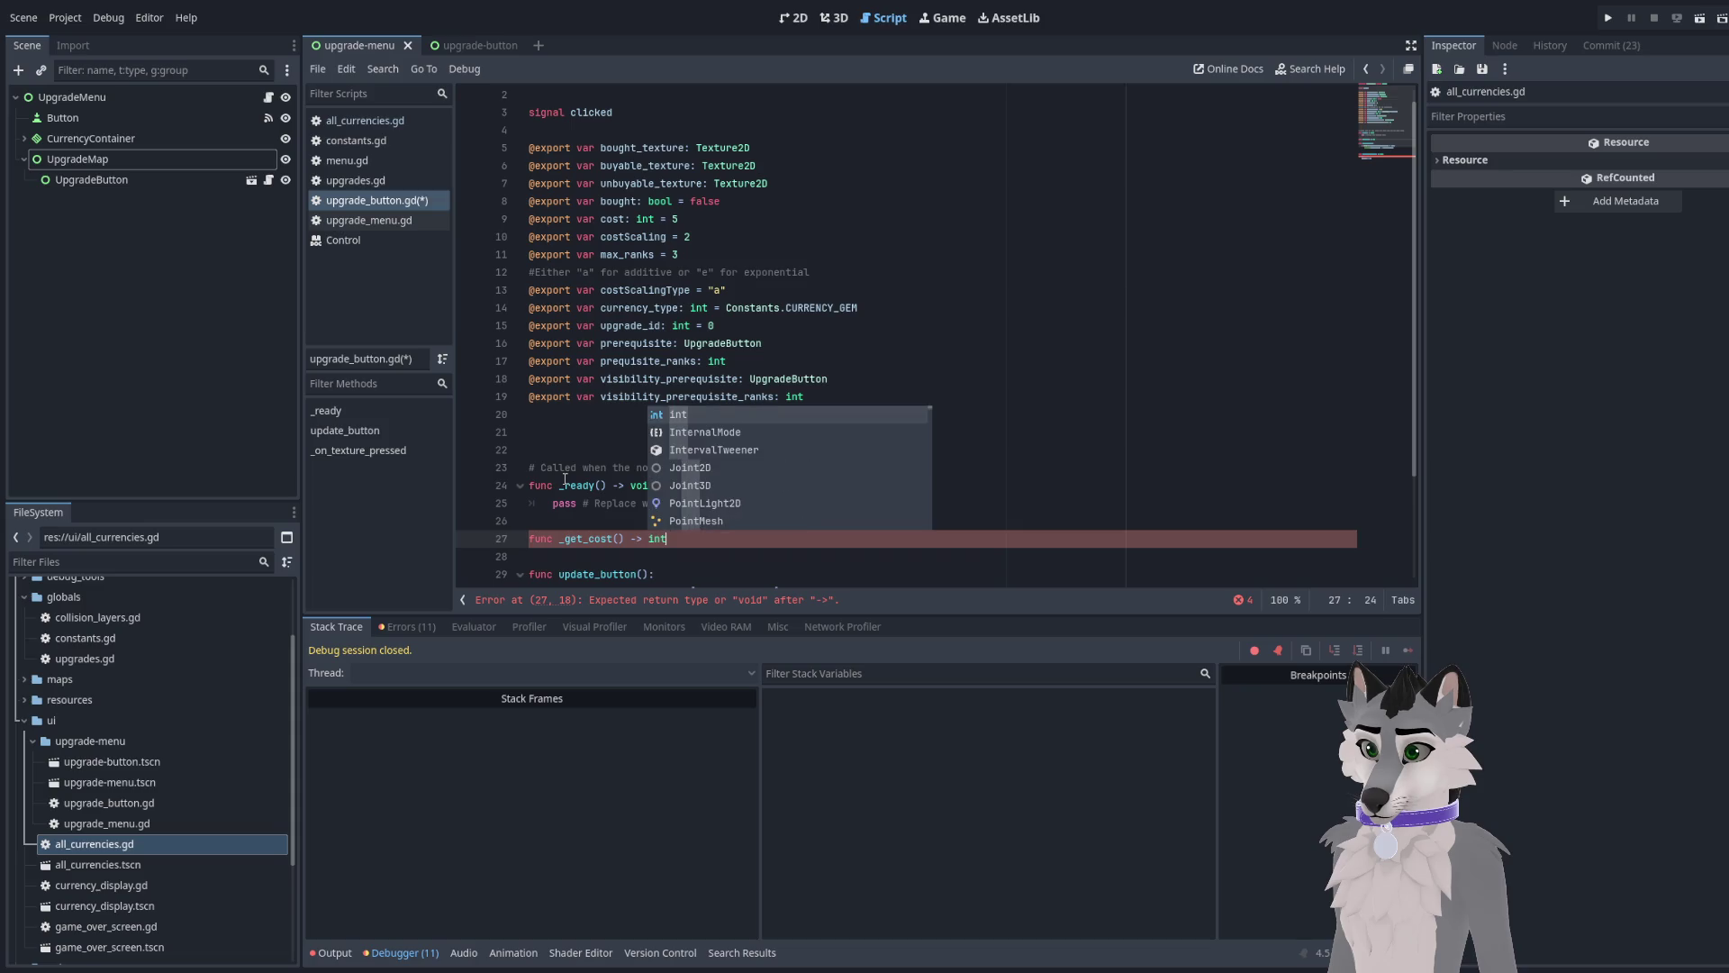
type(":")
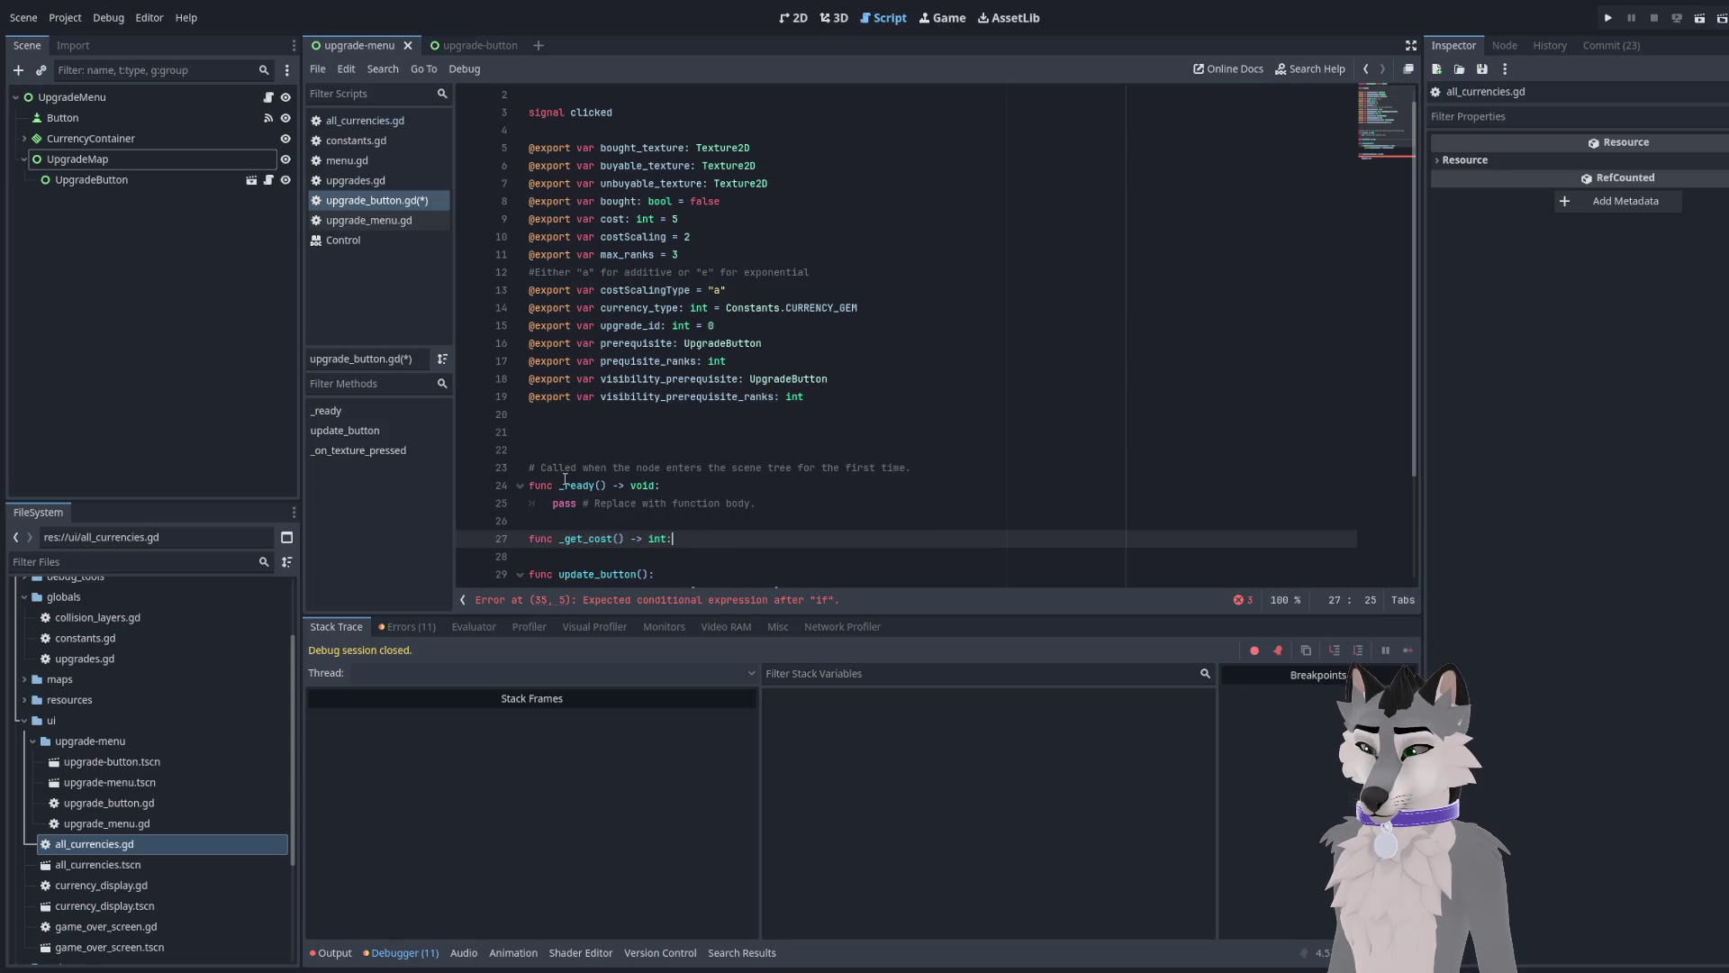
key("Home")
key("Right")
key("Right")
key("Right")
key("BackSpace")
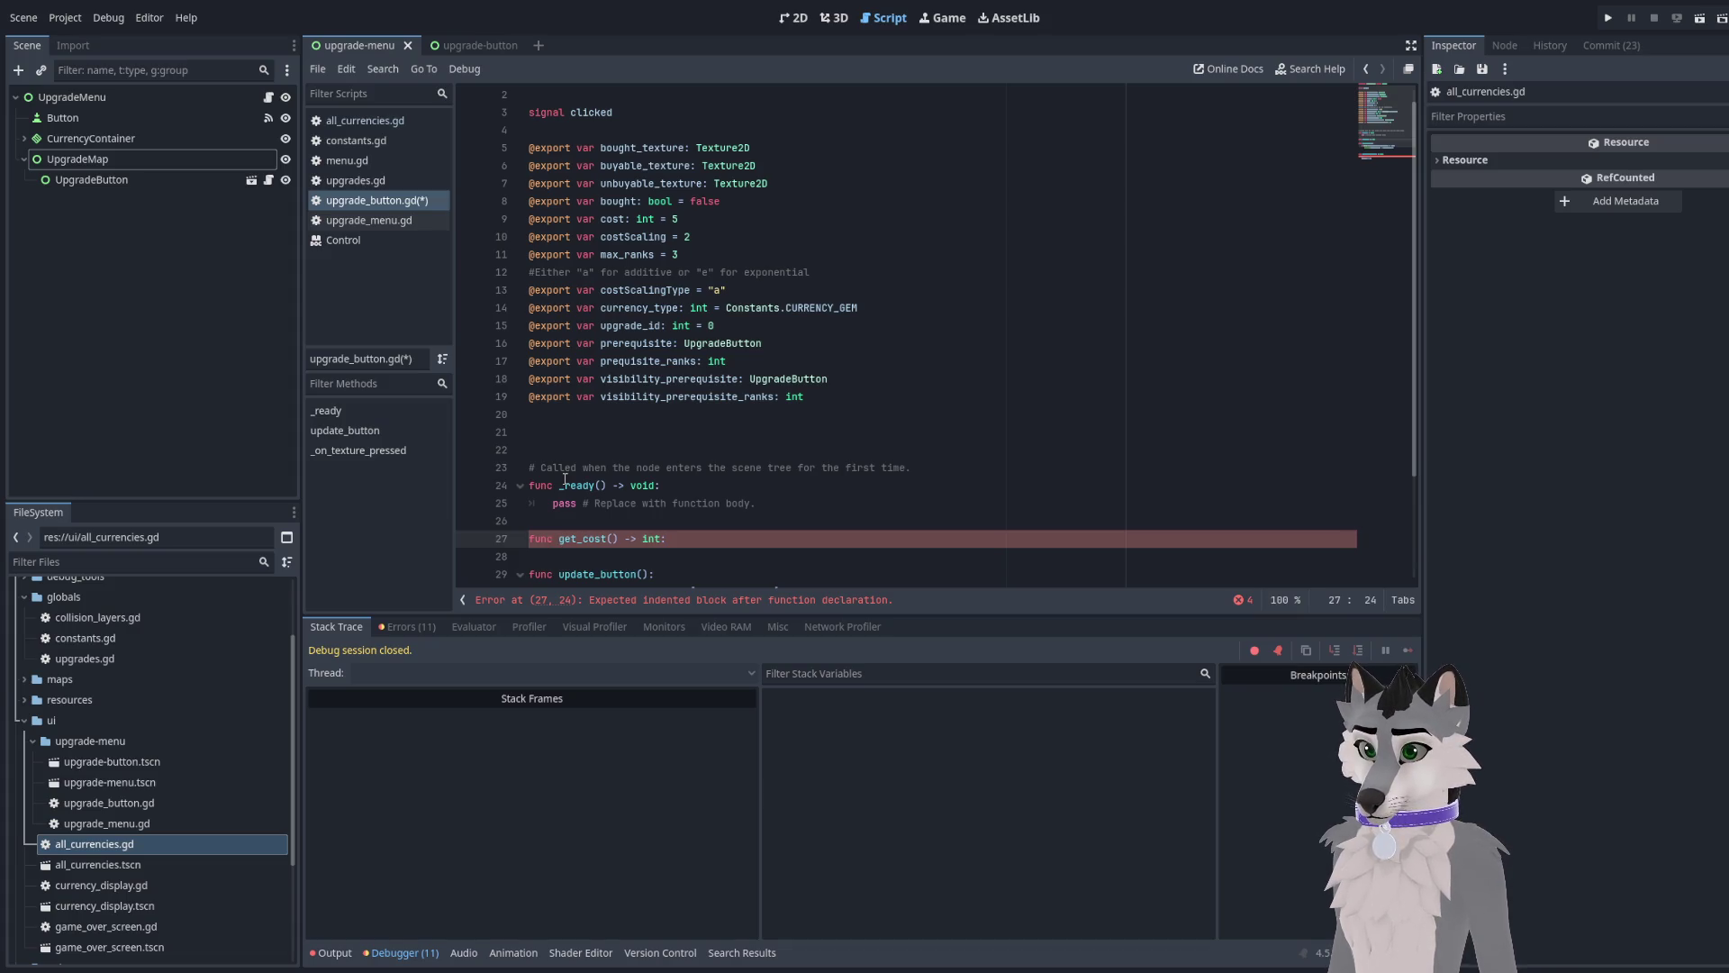
key("Return")
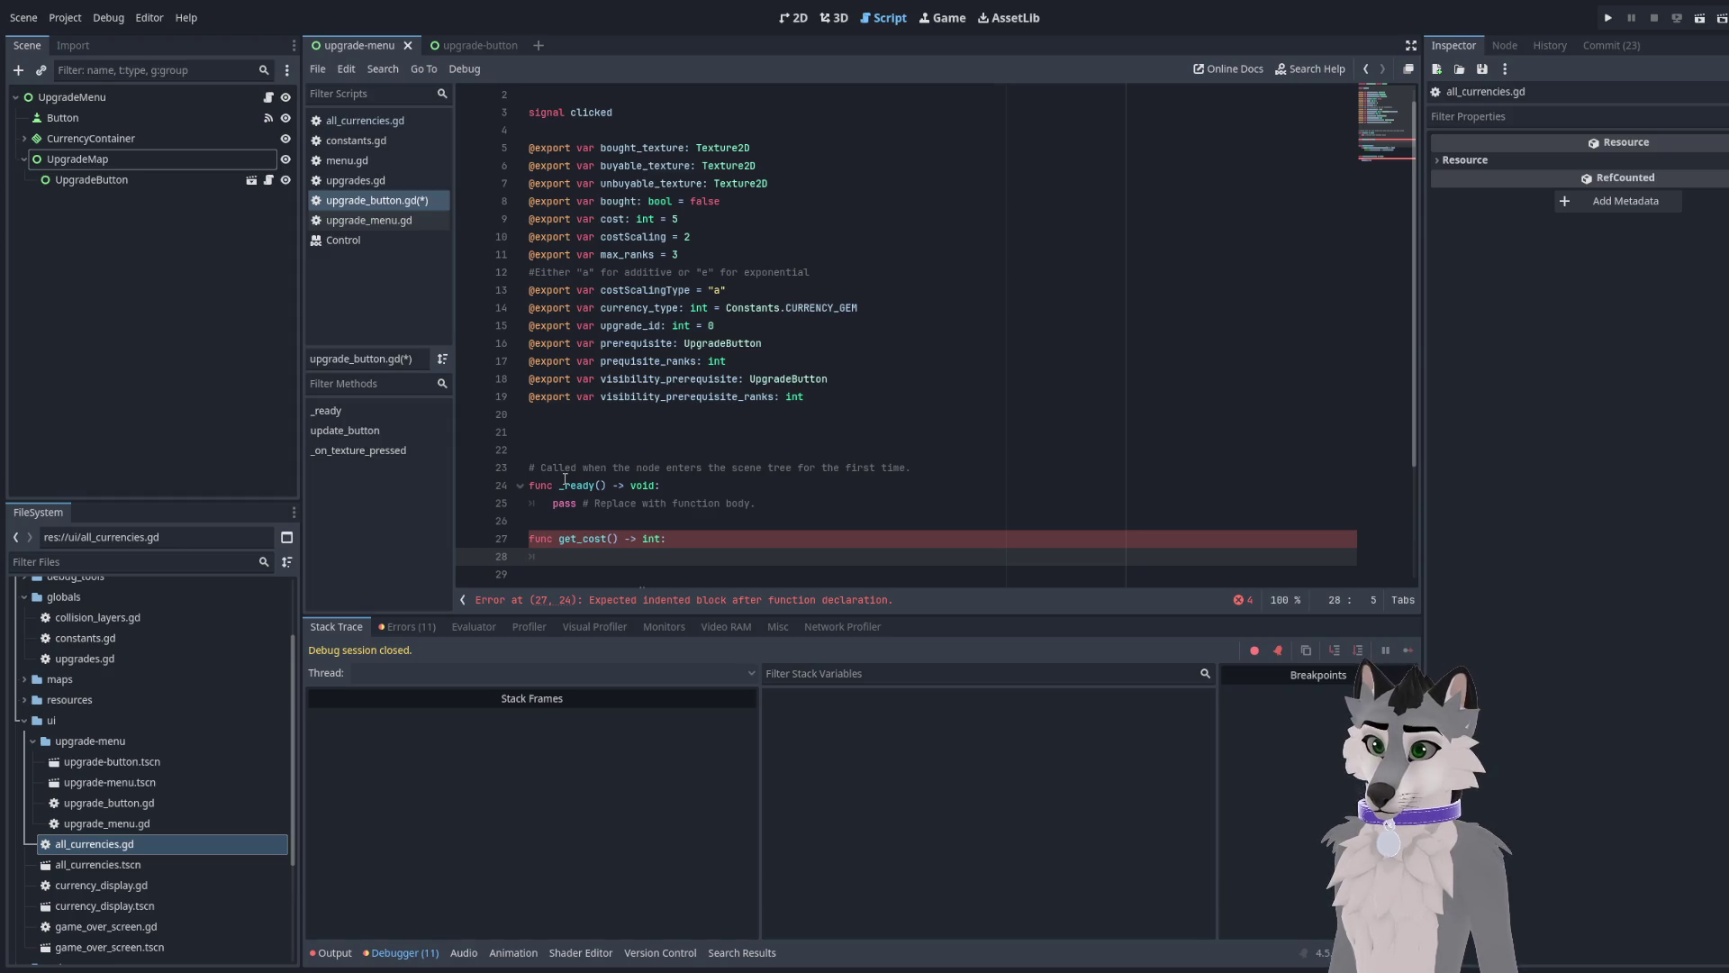
type("if co")
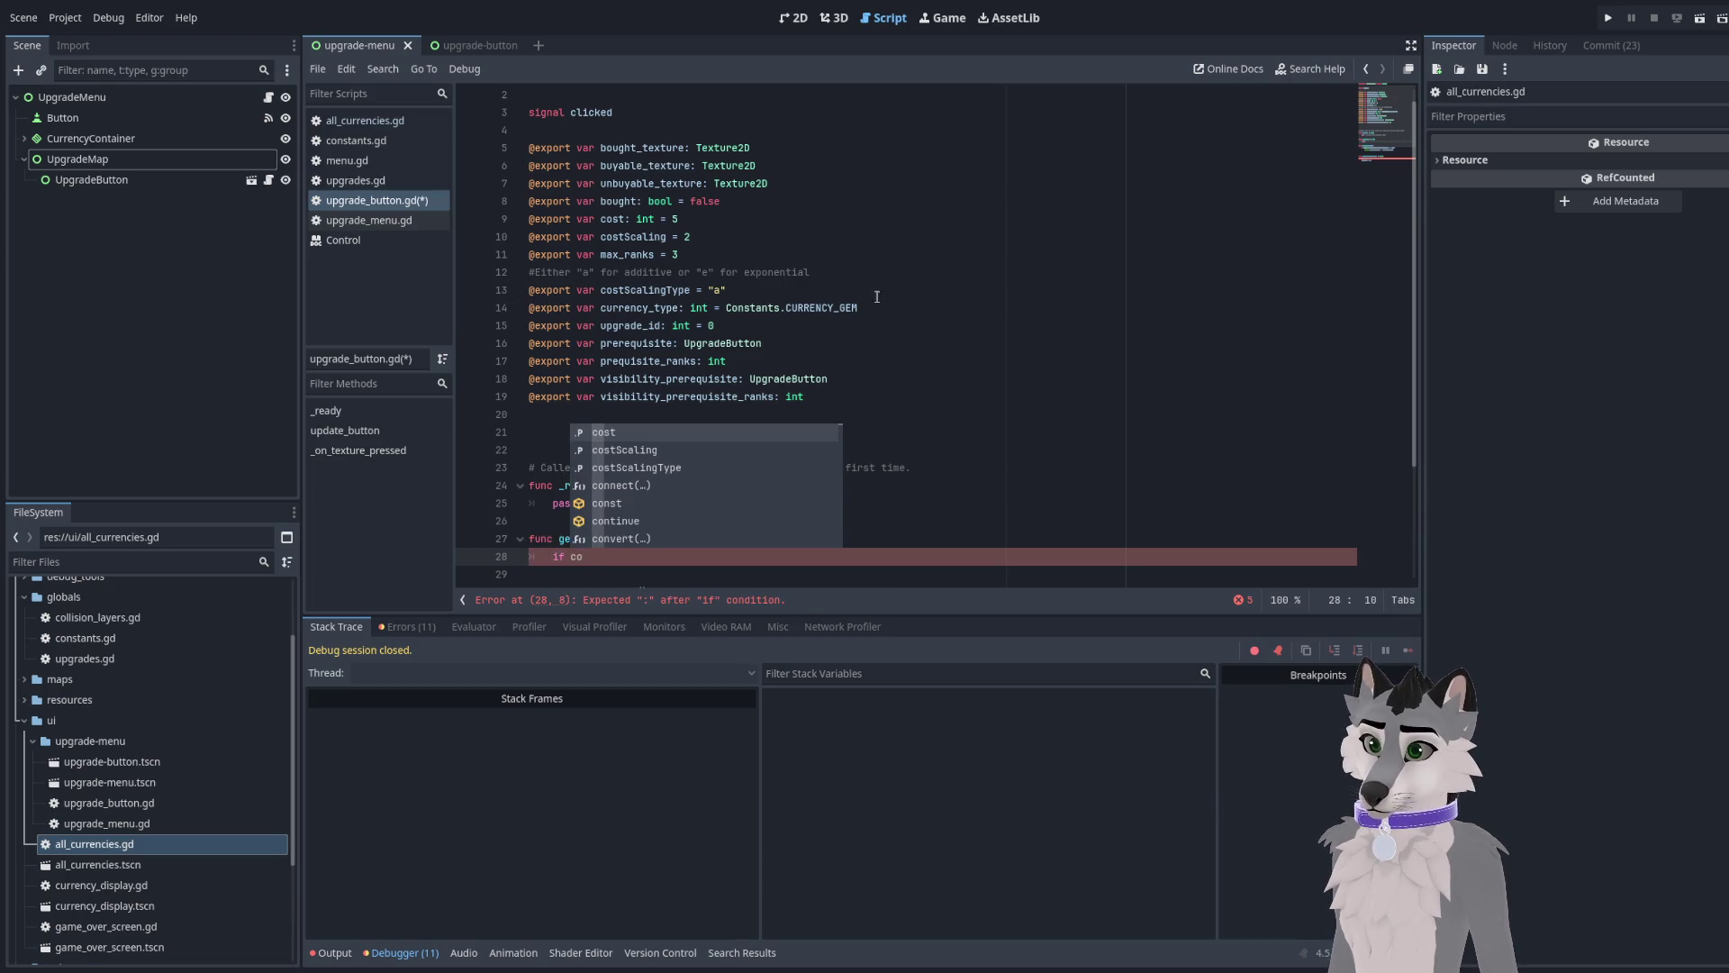
Change the cost-scaling comment to list "m" for multiplicative and save
double_click(776, 272)
left_click(703, 272)
key("Delete")
type("m")
key("End")
key("ctrl+BackSpace")
type("multiplicativ")
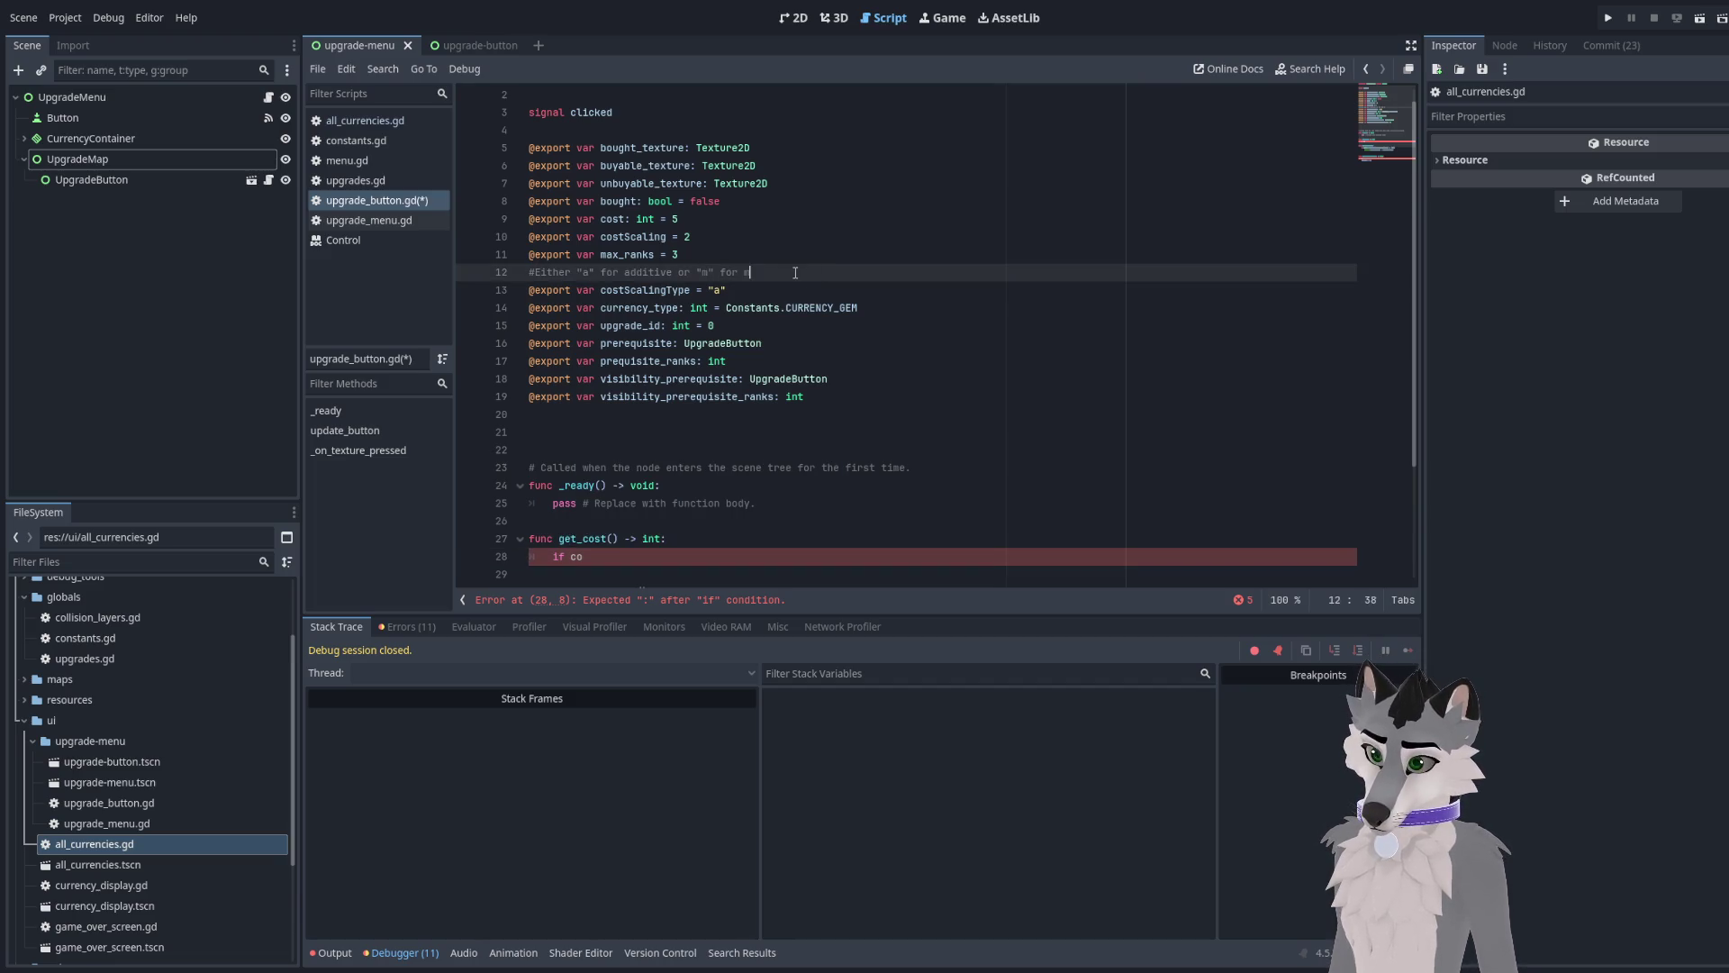
key("ctrl+s")
Write the get_cost condition if costScalingType == "a":
left_click(608, 554)
type("st_s")
key("Escape")
key("ctrl+BackSpace")
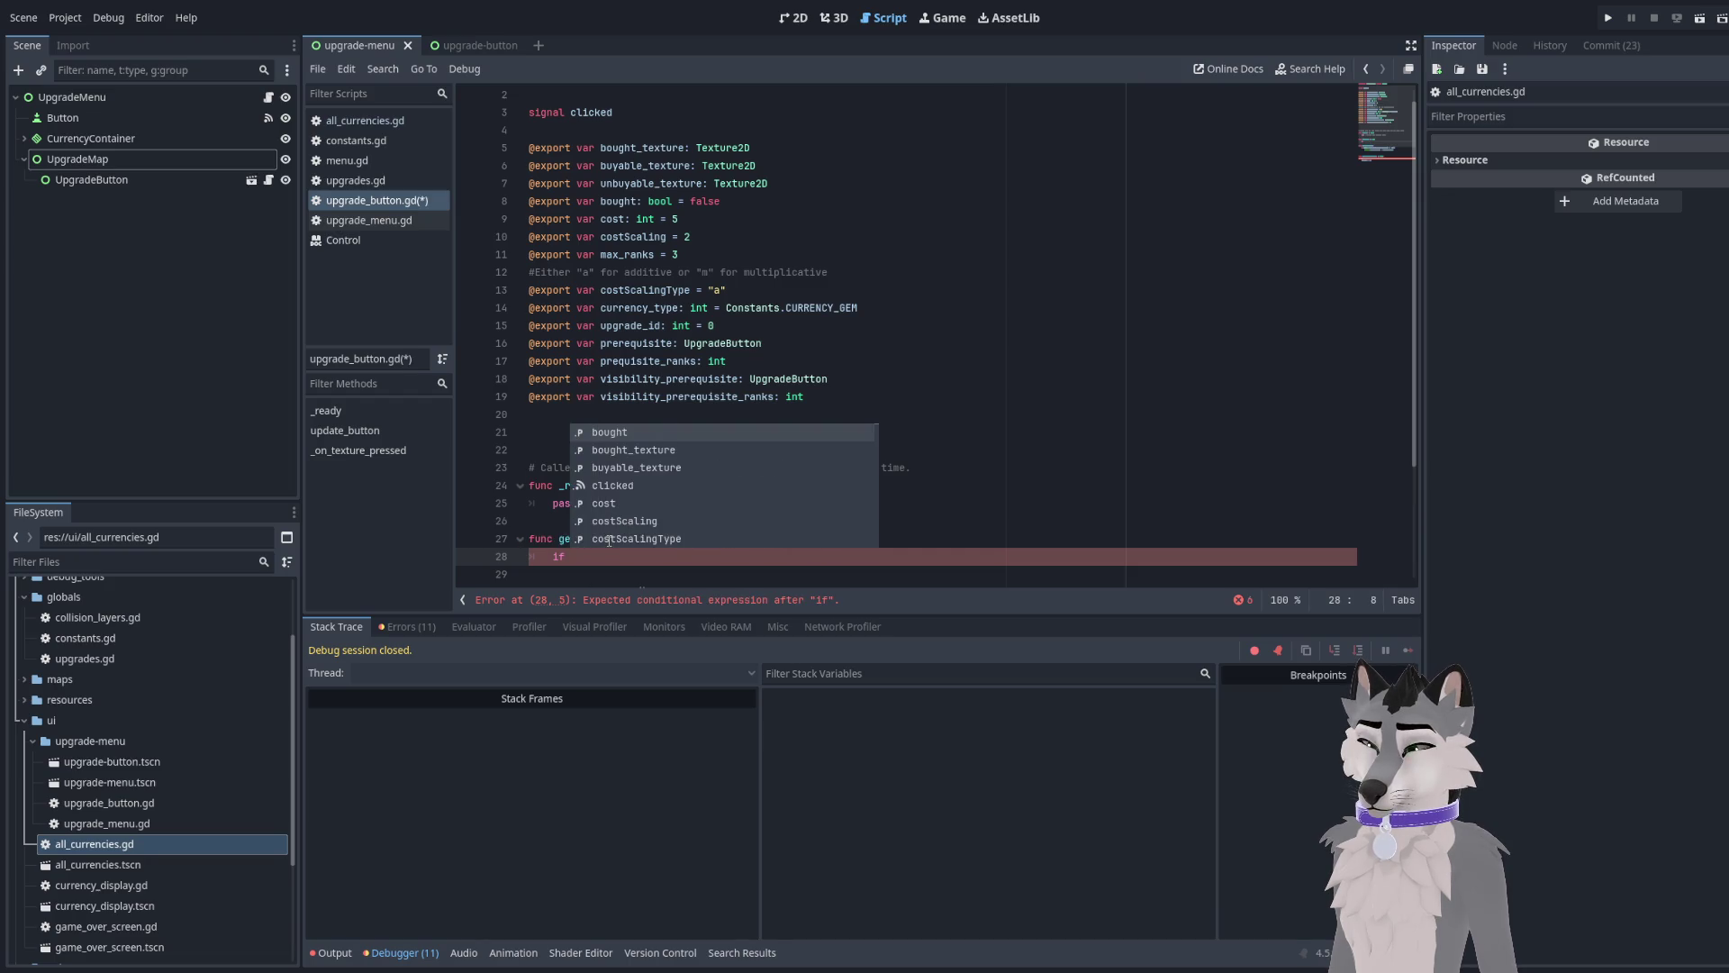
type("costSca")
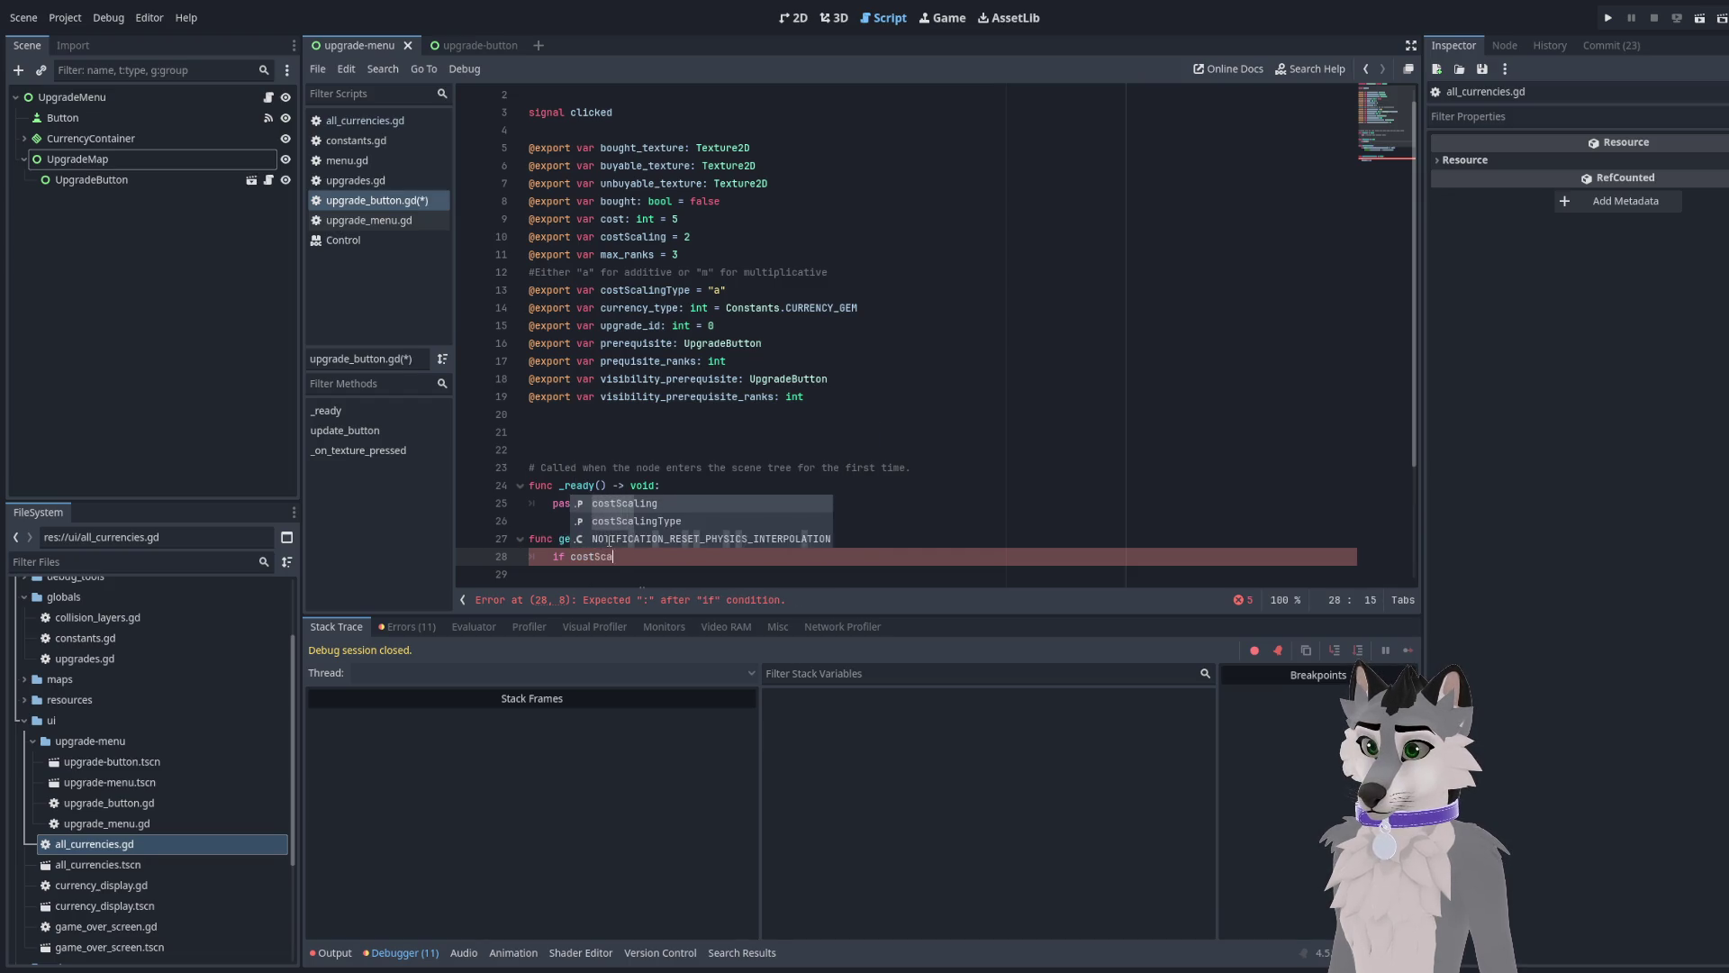
type("lingT")
key("Return")
type("=")
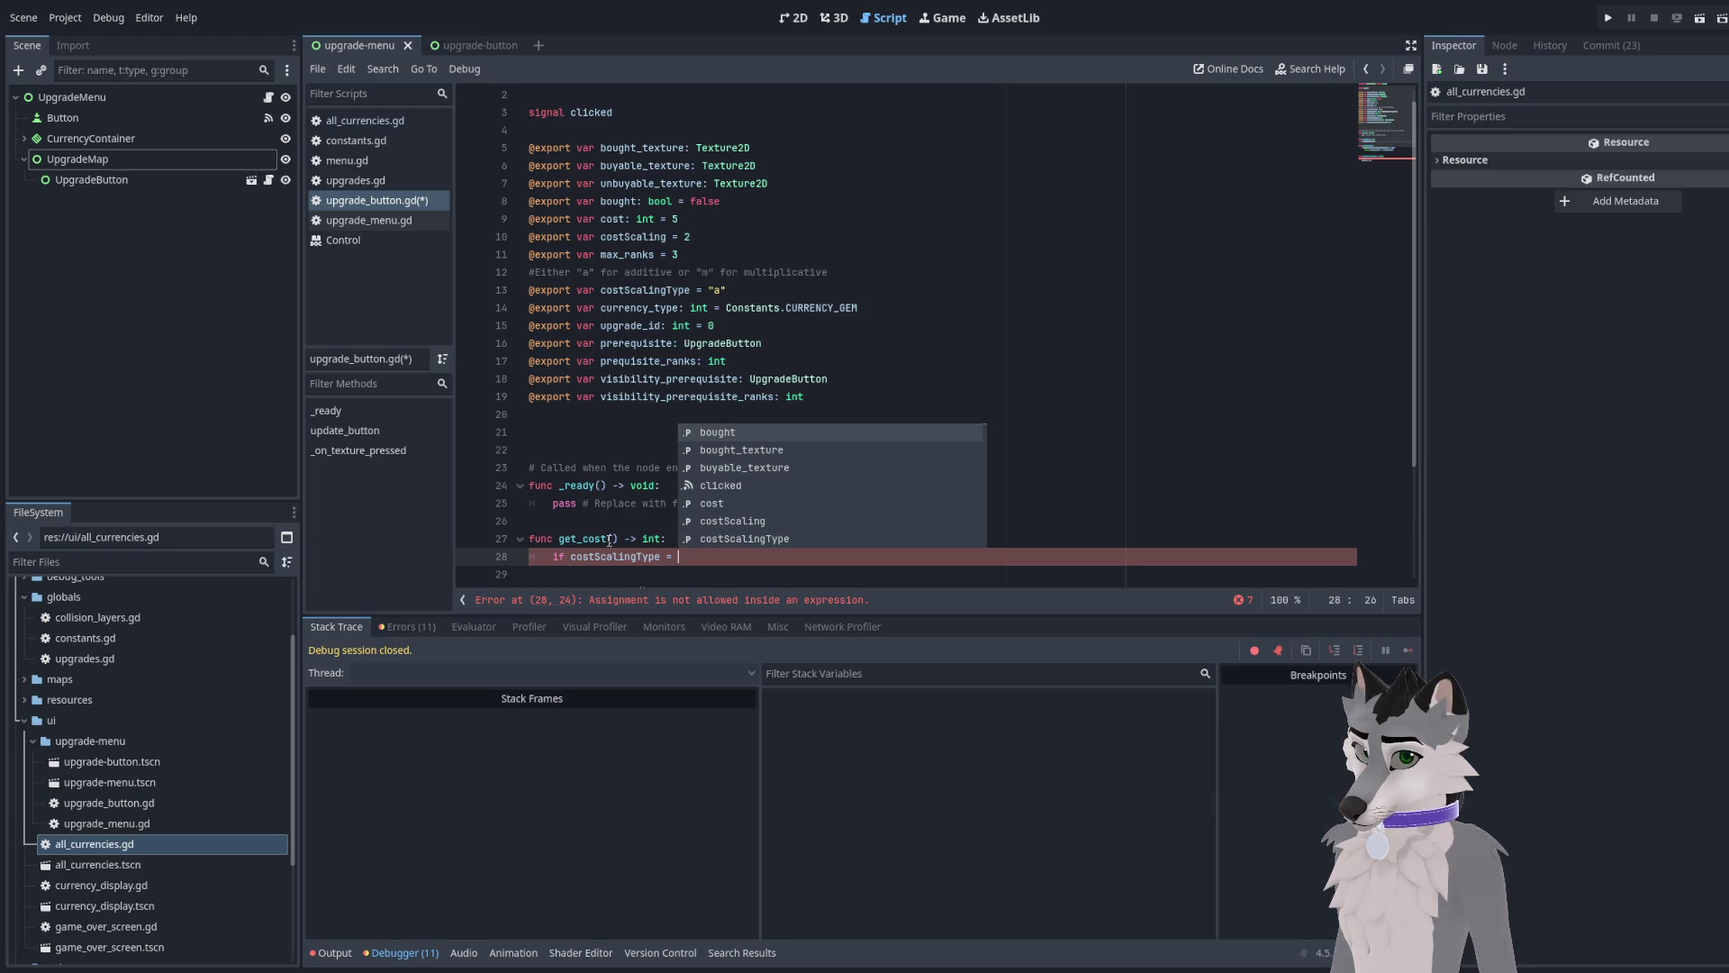
type("\"a\"")
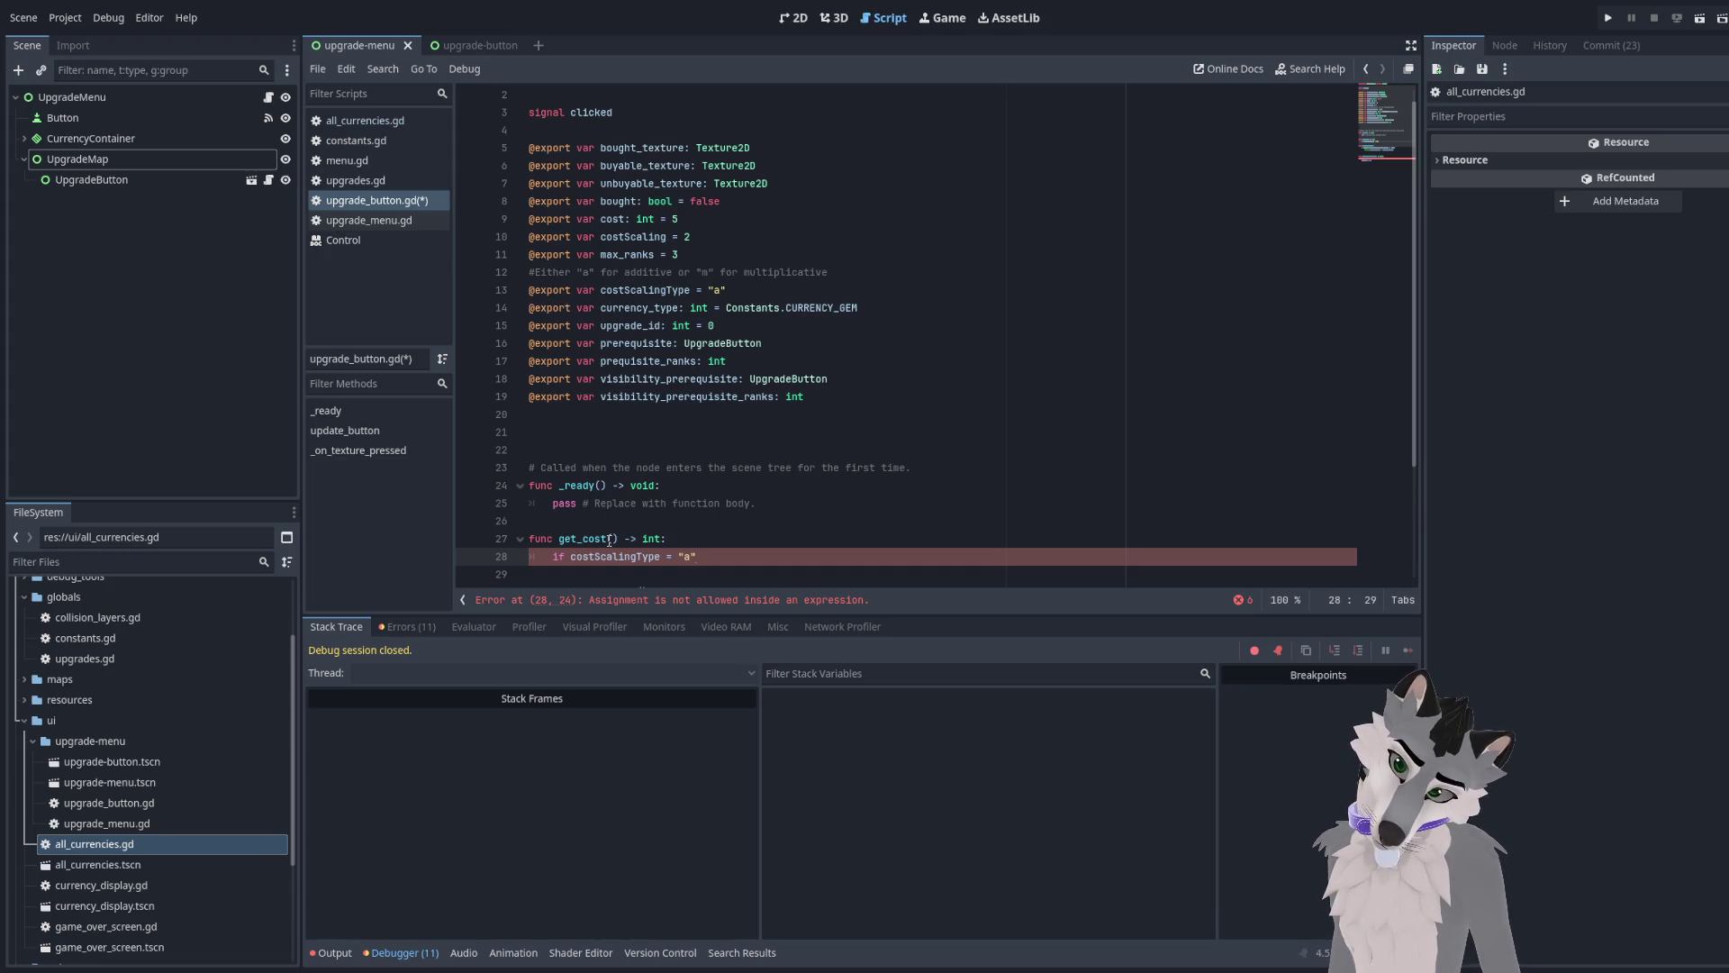
type(":")
Start the additive branch body with return cost * and fix the == comparison
key("Return")
type("return")
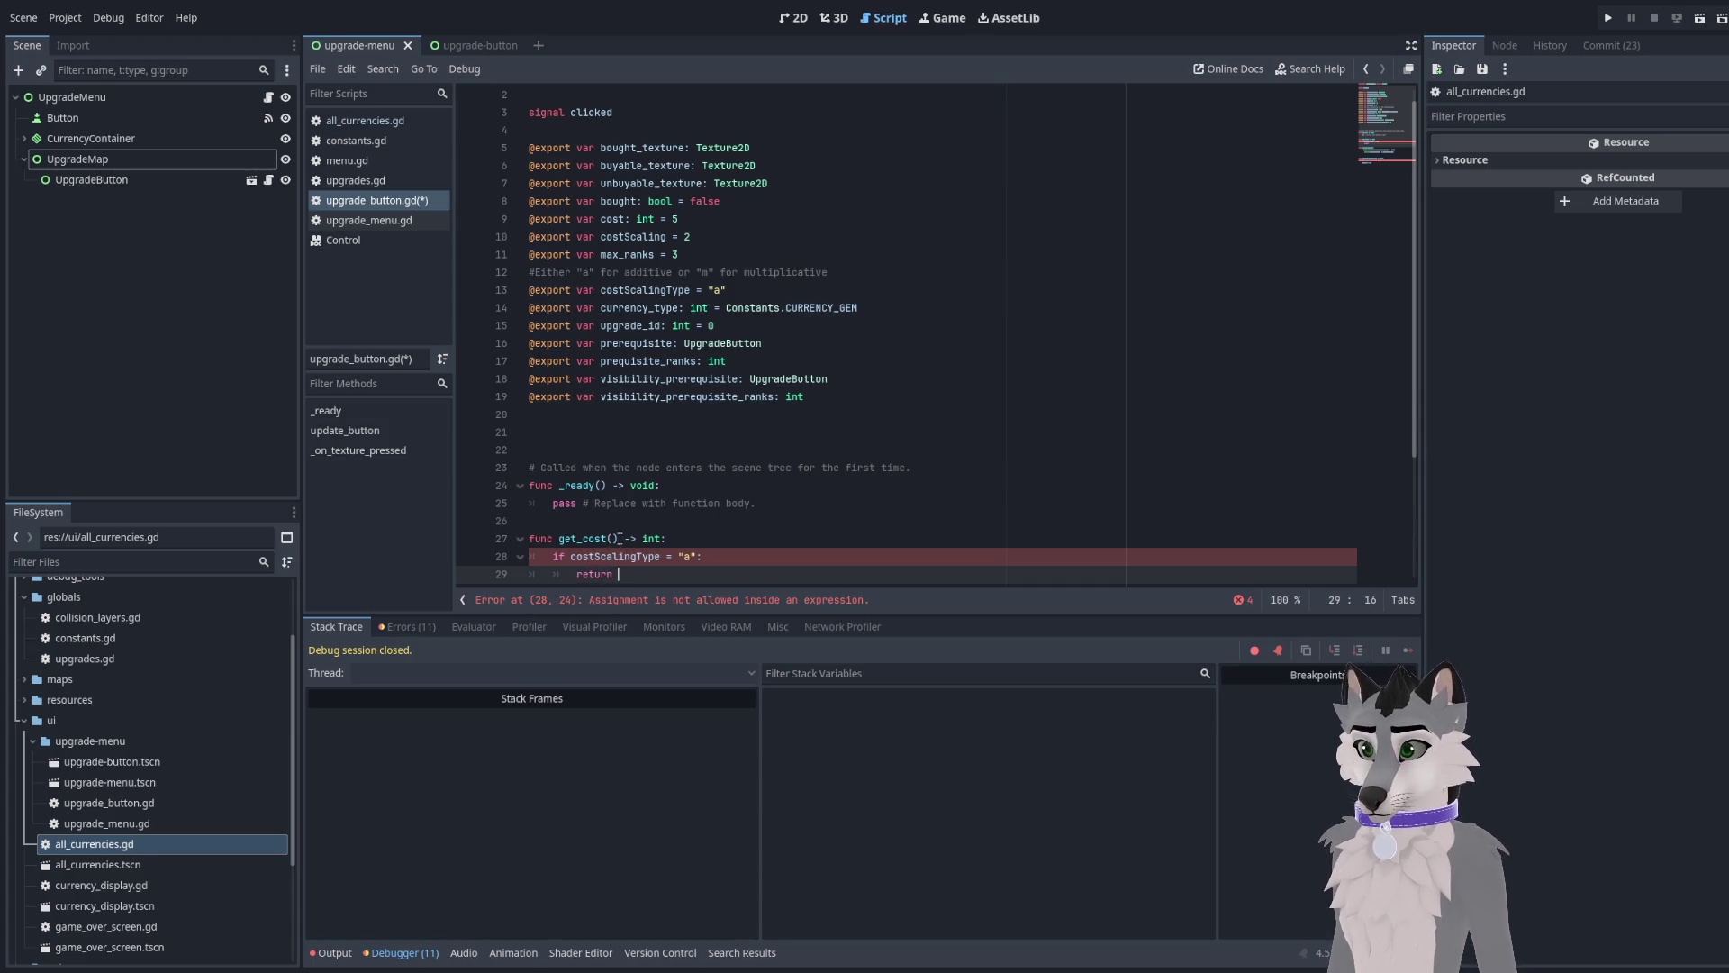
left_click(676, 556)
type("=")
key("Down")
type("cost ")
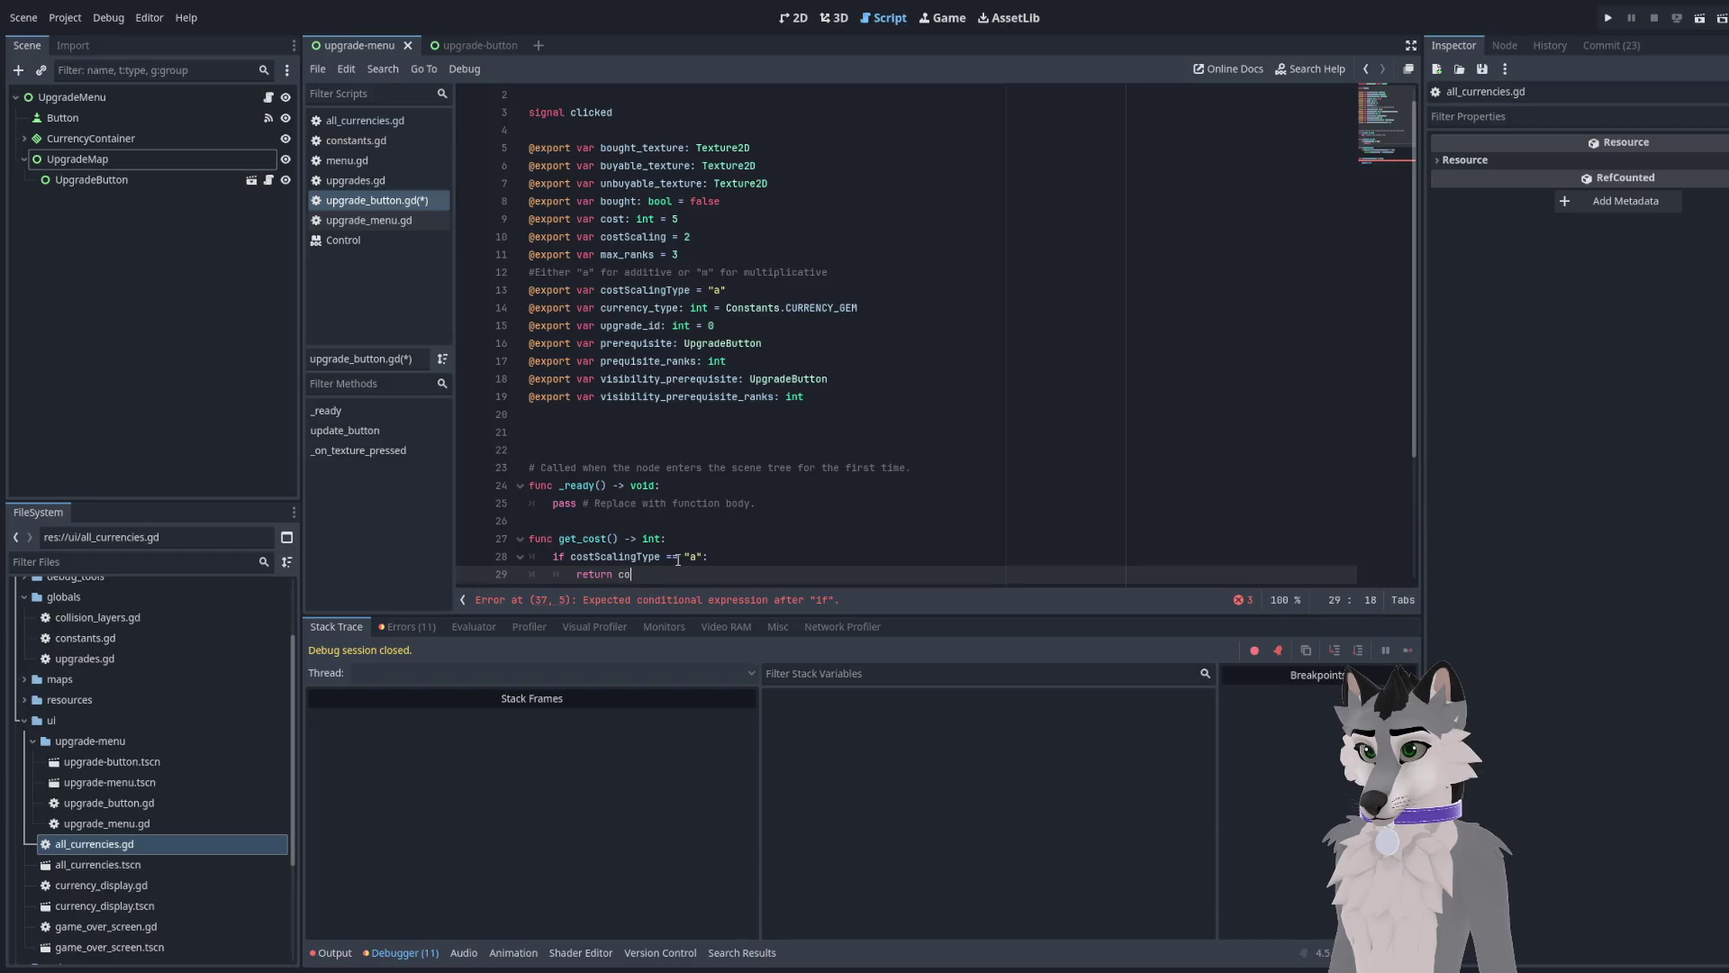
type("*")
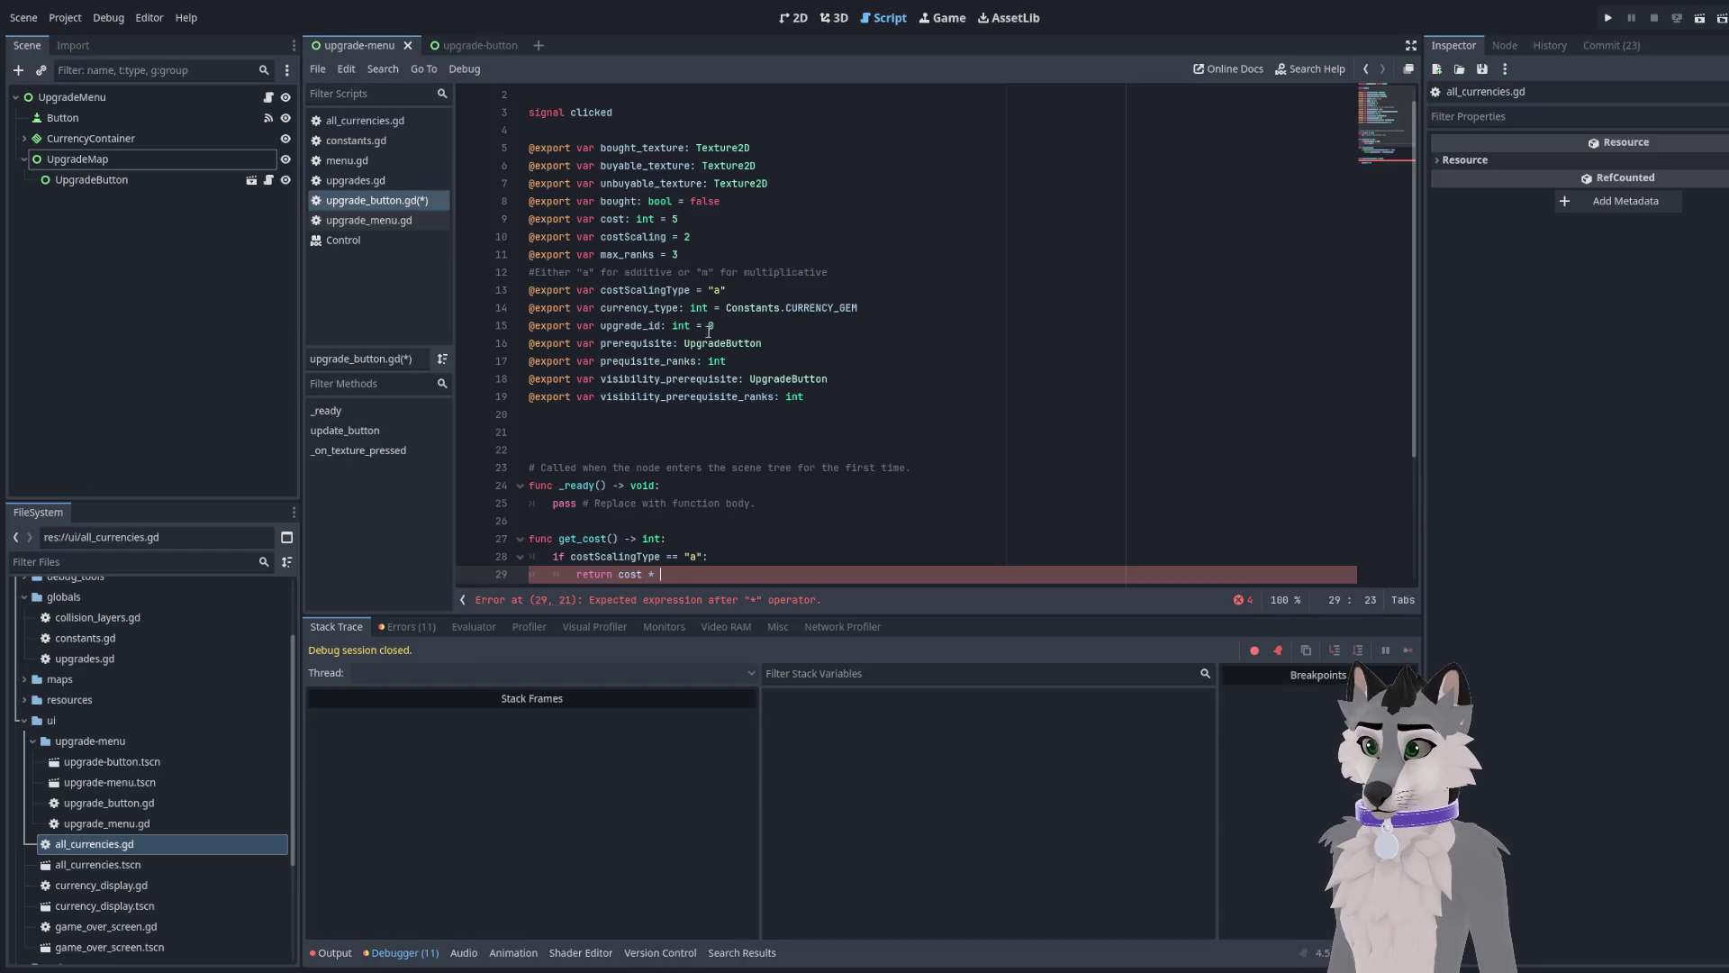
left_click(713, 272)
left_click(717, 245)
key("Down")
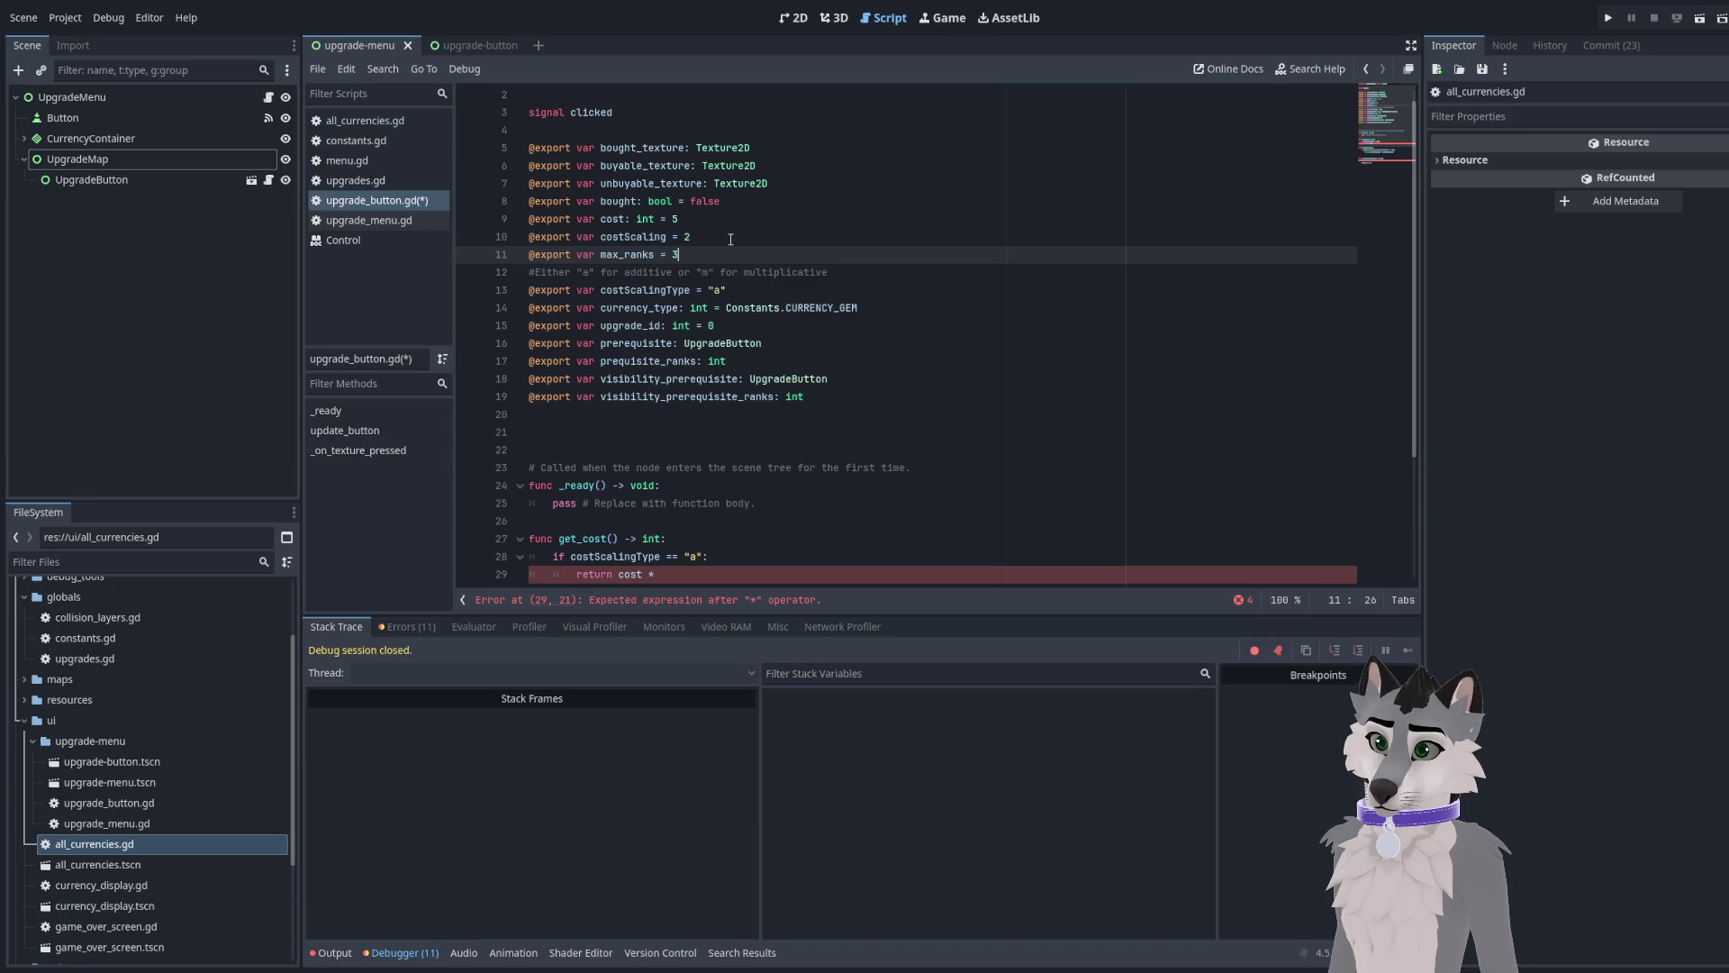
key("Return")
type("@export var current_ranks = 0")
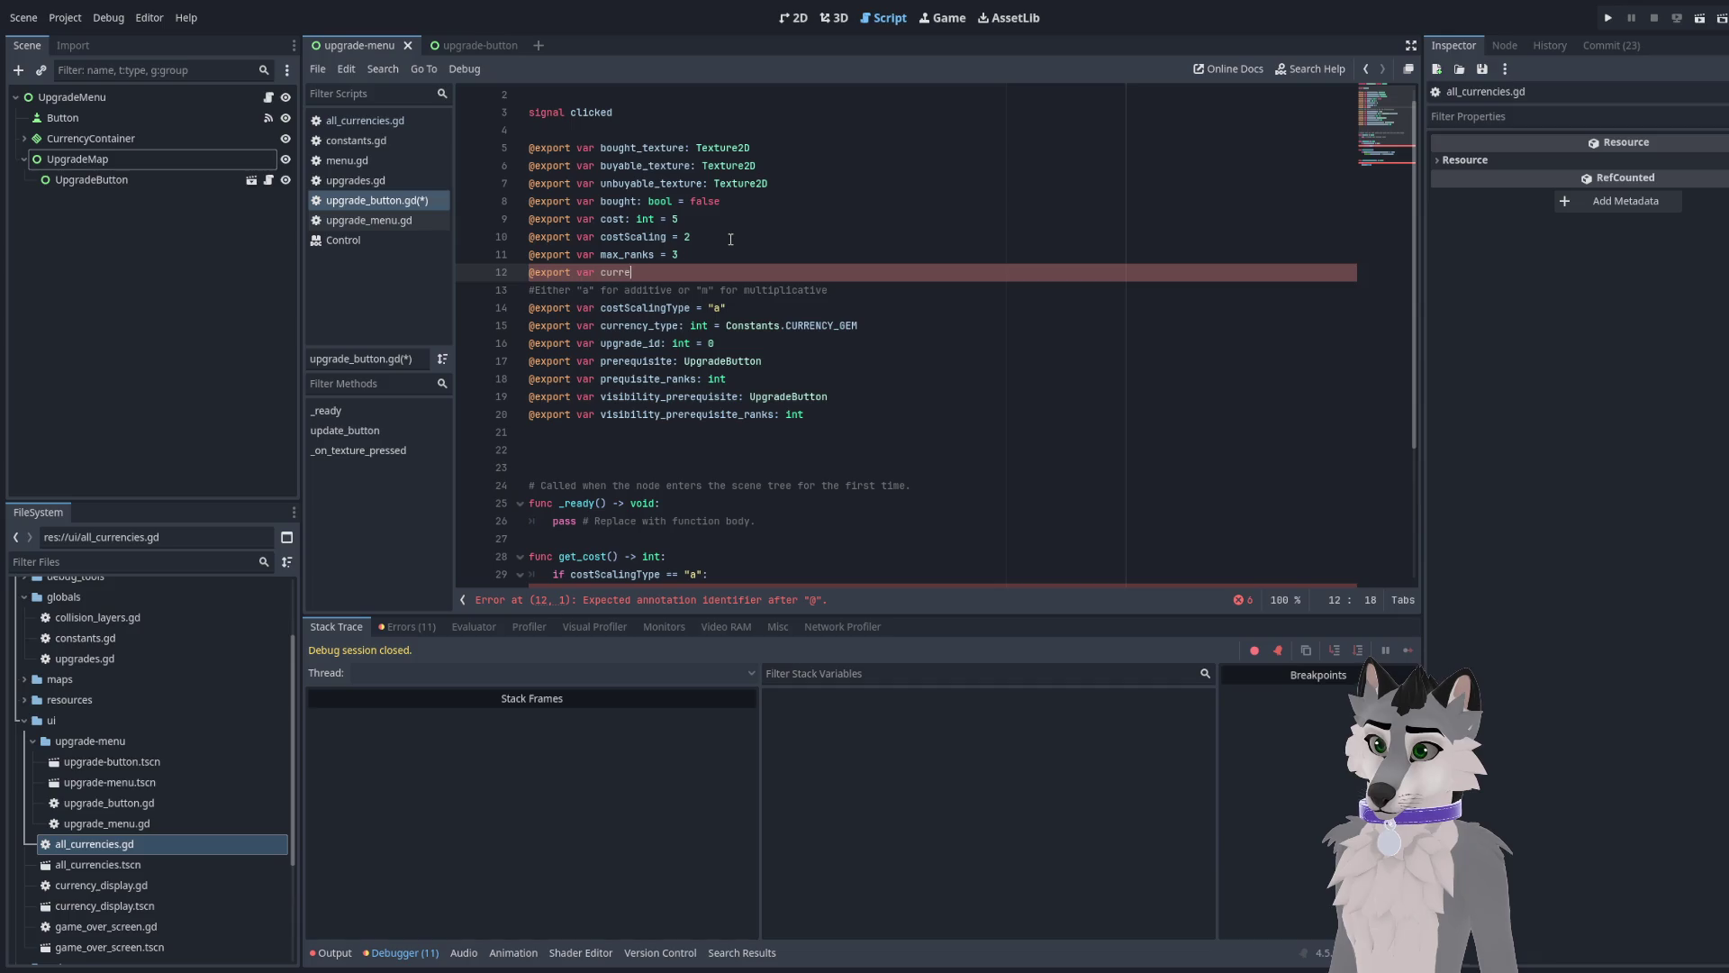
key("ctrl+s")
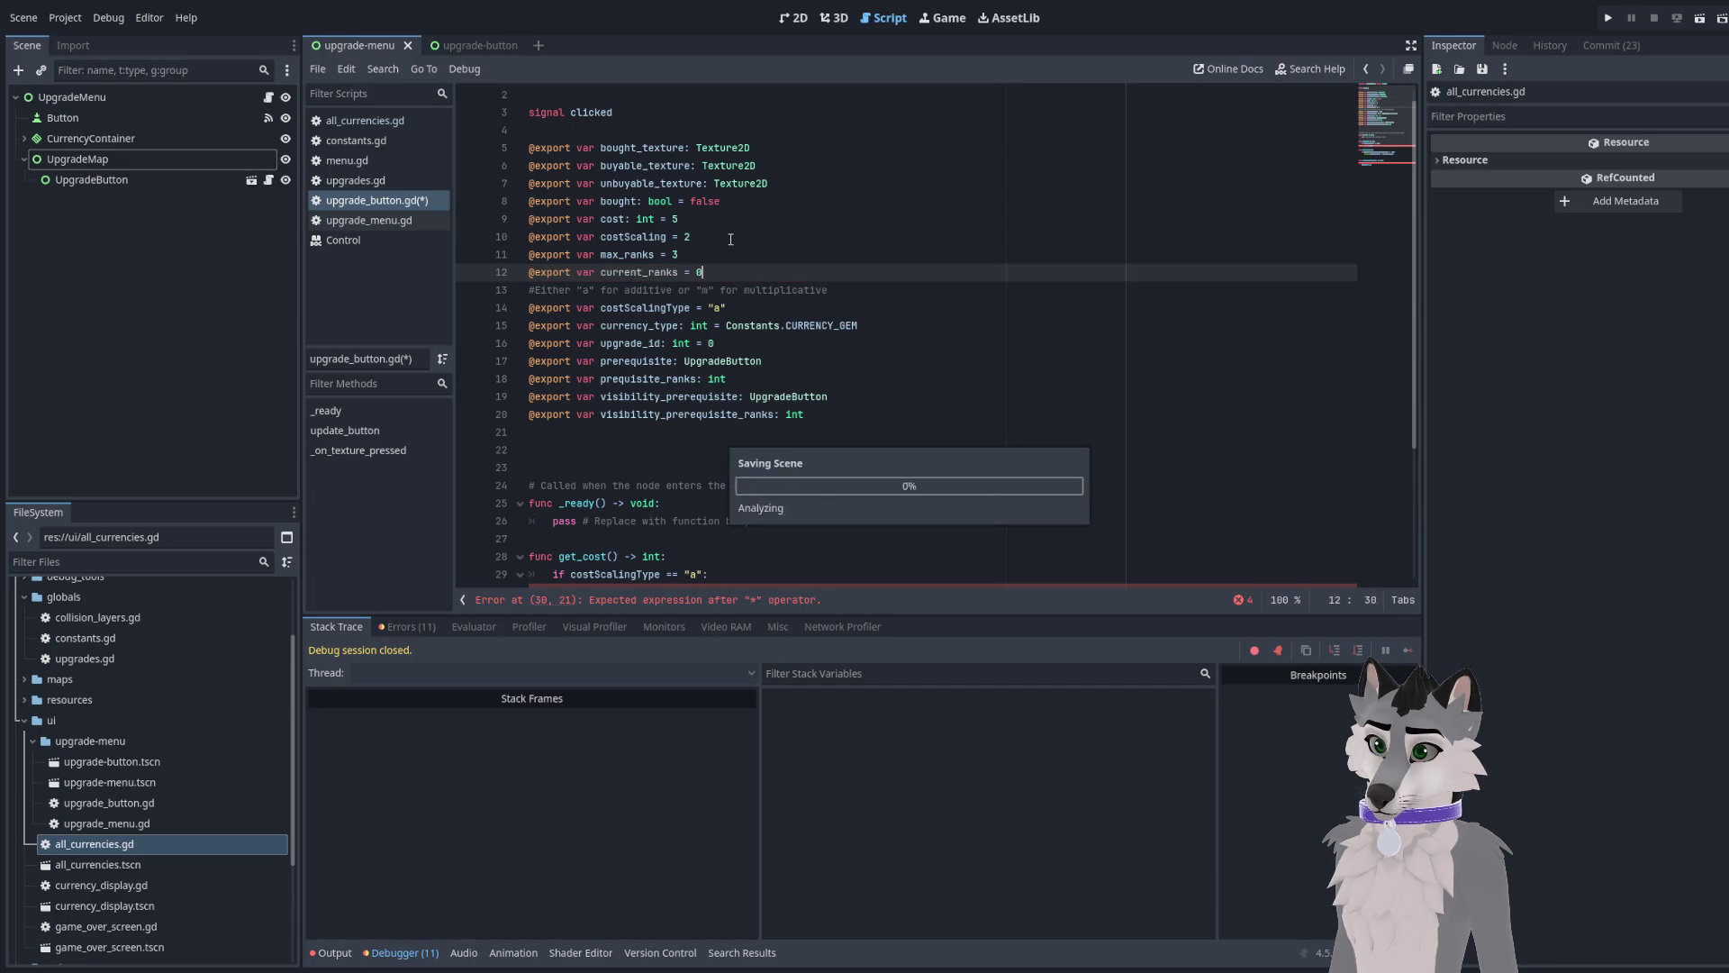
Append (current_ranks + 1) to the additive return line in get_cost
key("Down")
key("Down")
key("Down")
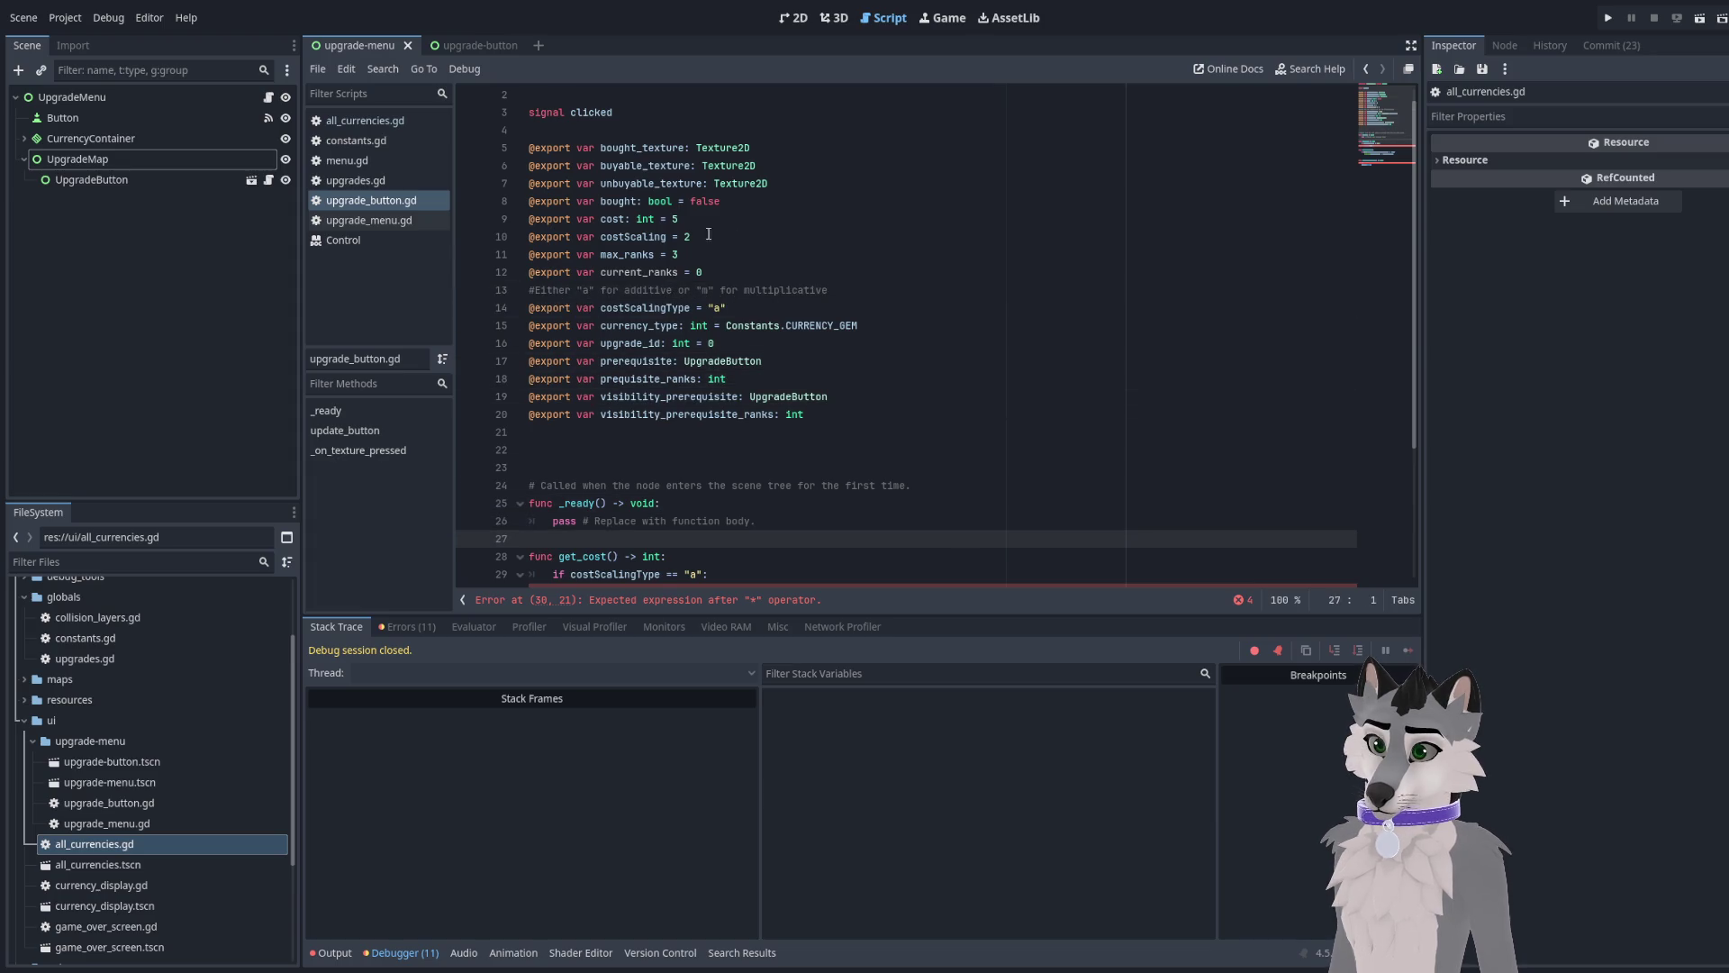
scroll(711, 405, "down", 1)
left_click(702, 538)
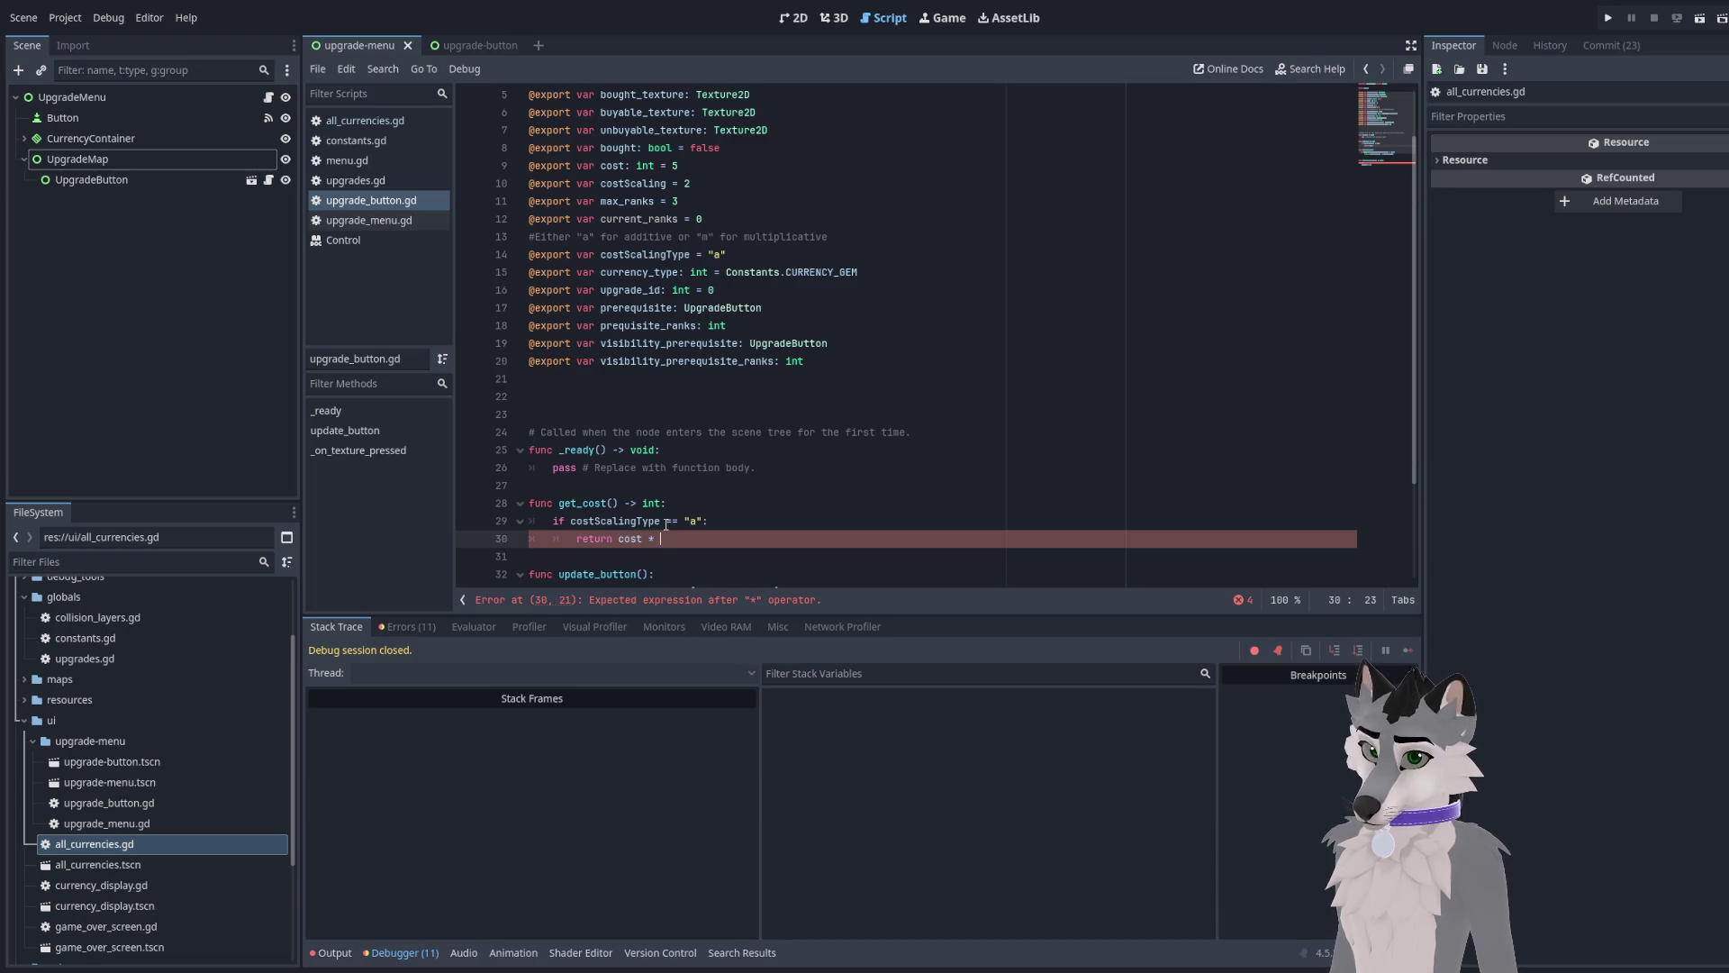
type("current_rank")
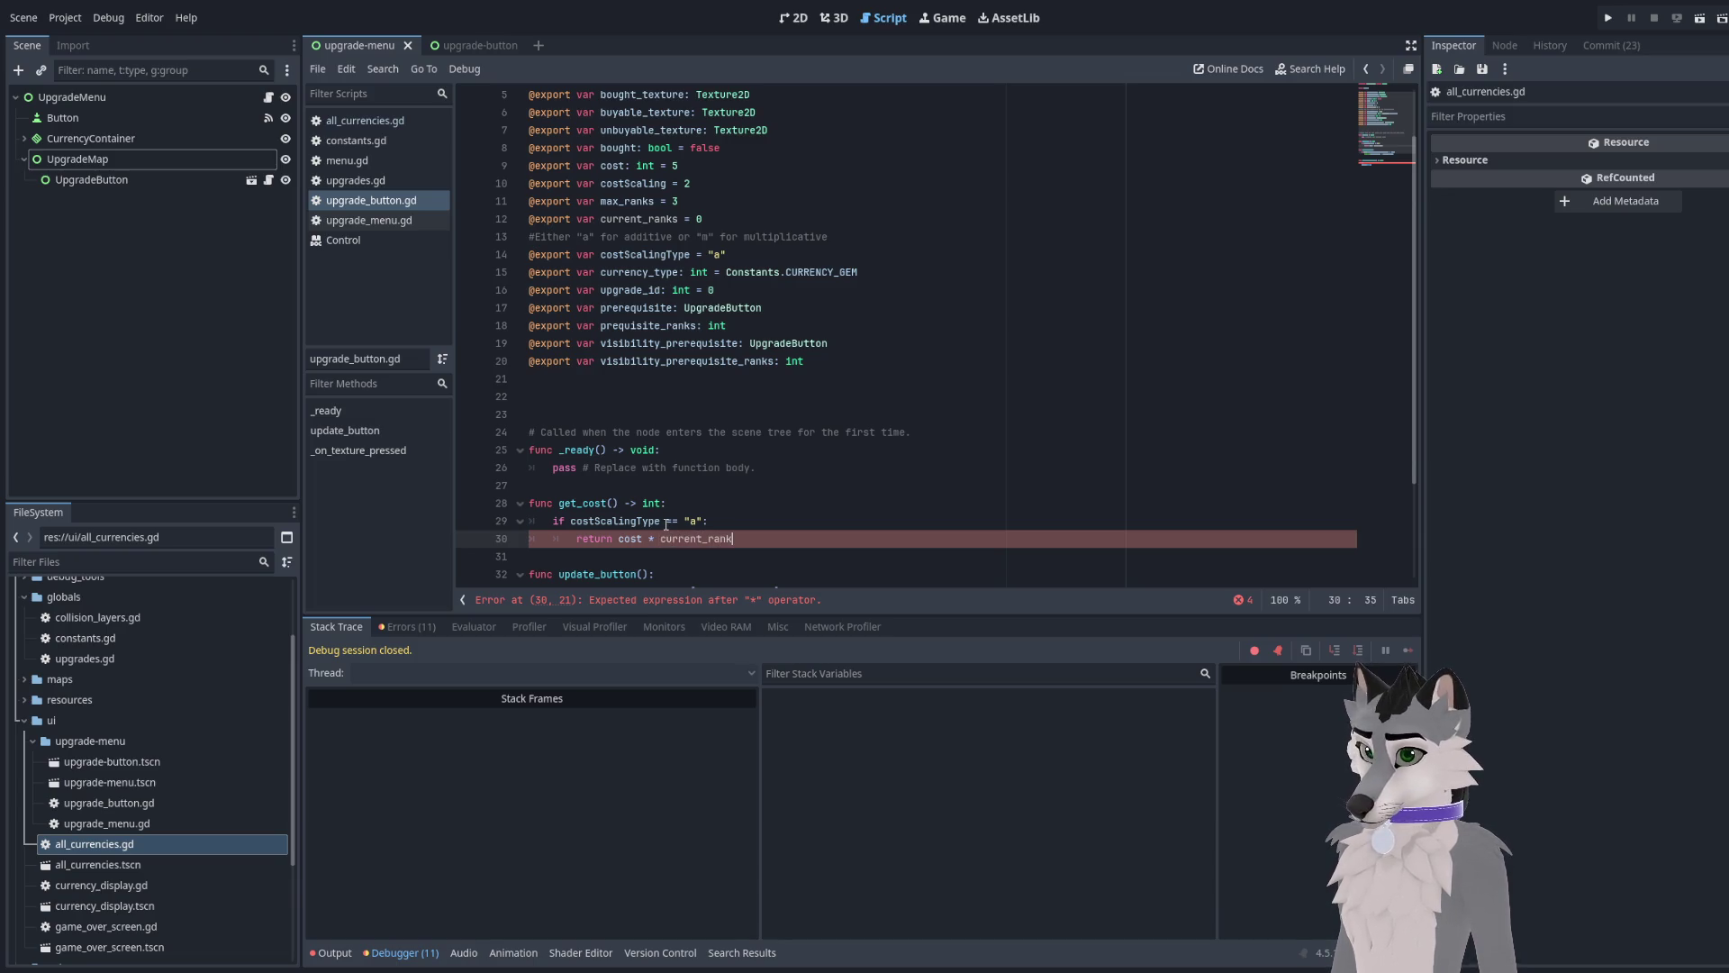
type("s")
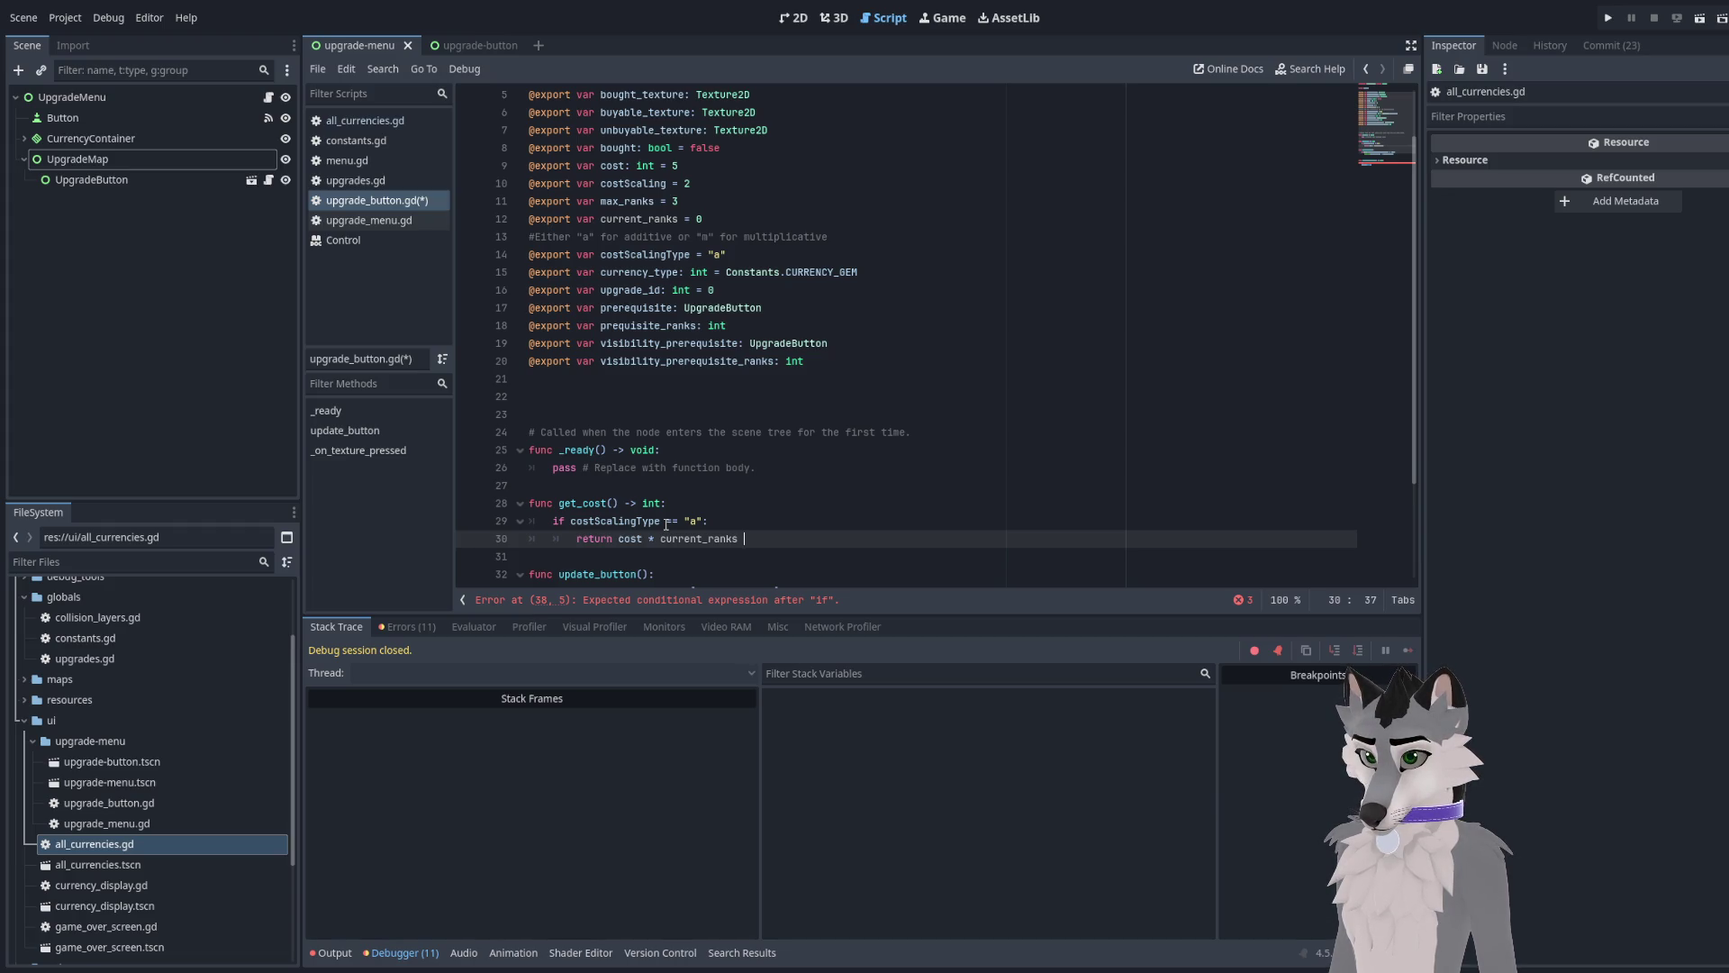
type("+ 1)")
key("ctrl+Left")
key("ctrl+Left")
key("ctrl+Left")
type("(")
key("End")
key("ctrl+Left")
key("ctrl+Left")
key("ctrl+Left")
key("Left")
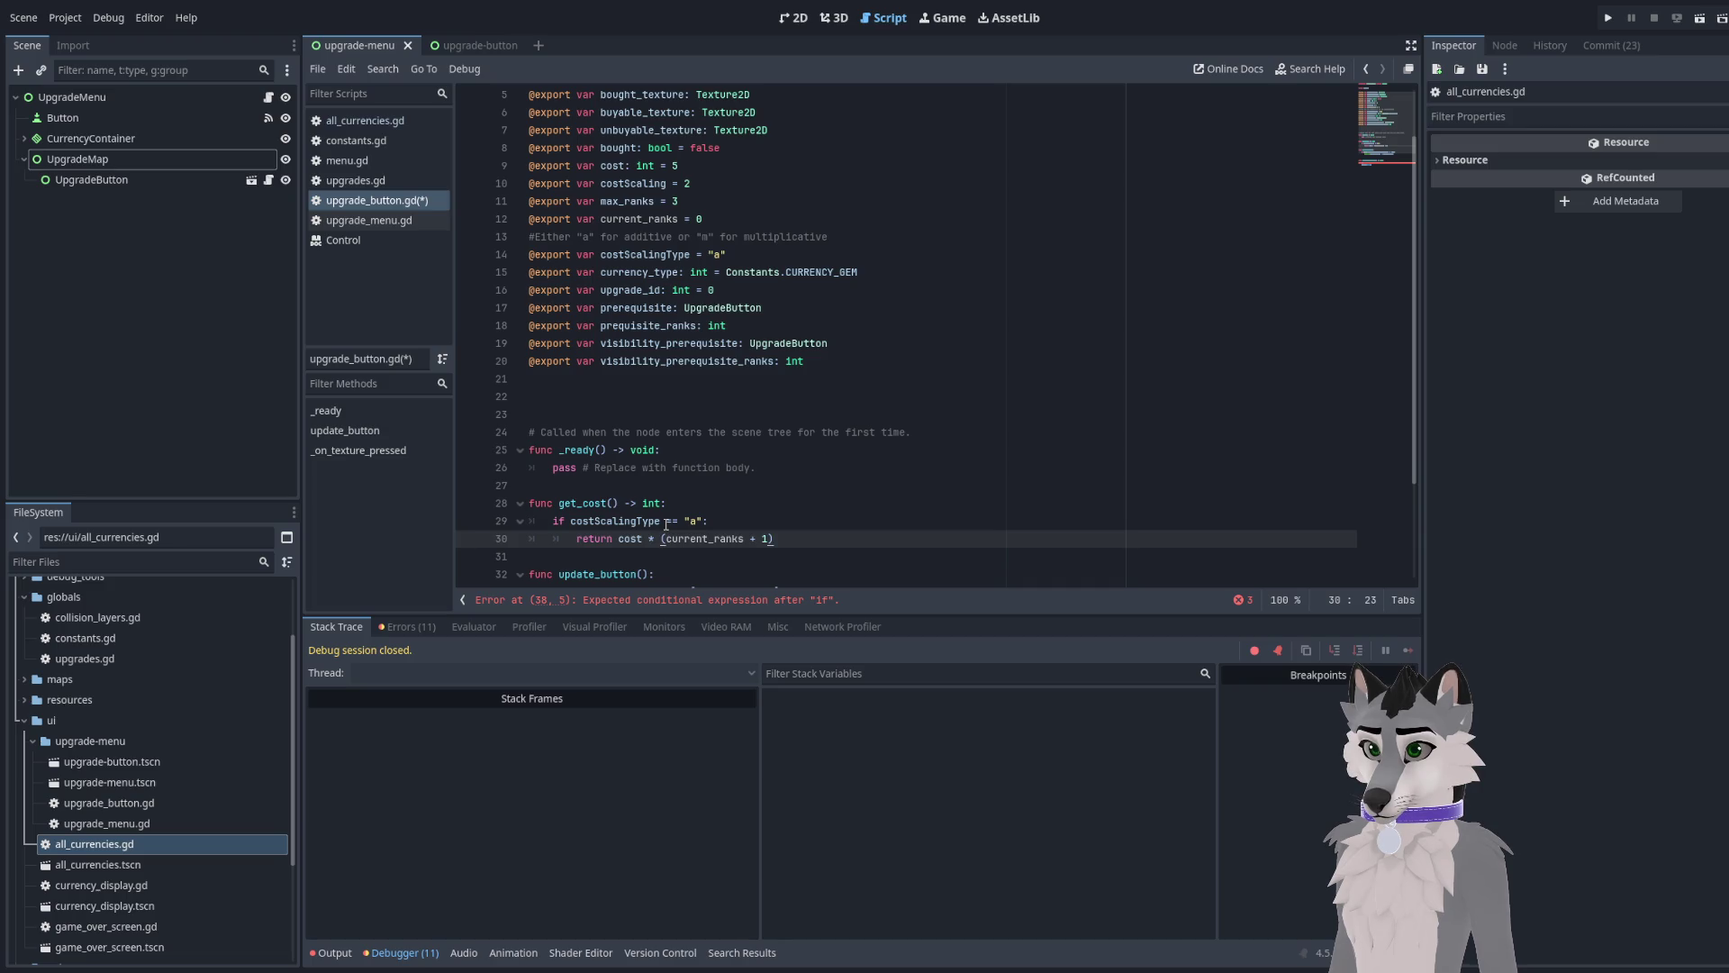
key("End")
Finish the additive return as cost + (current_ranks + 1) * cost_scaling
type("* (")
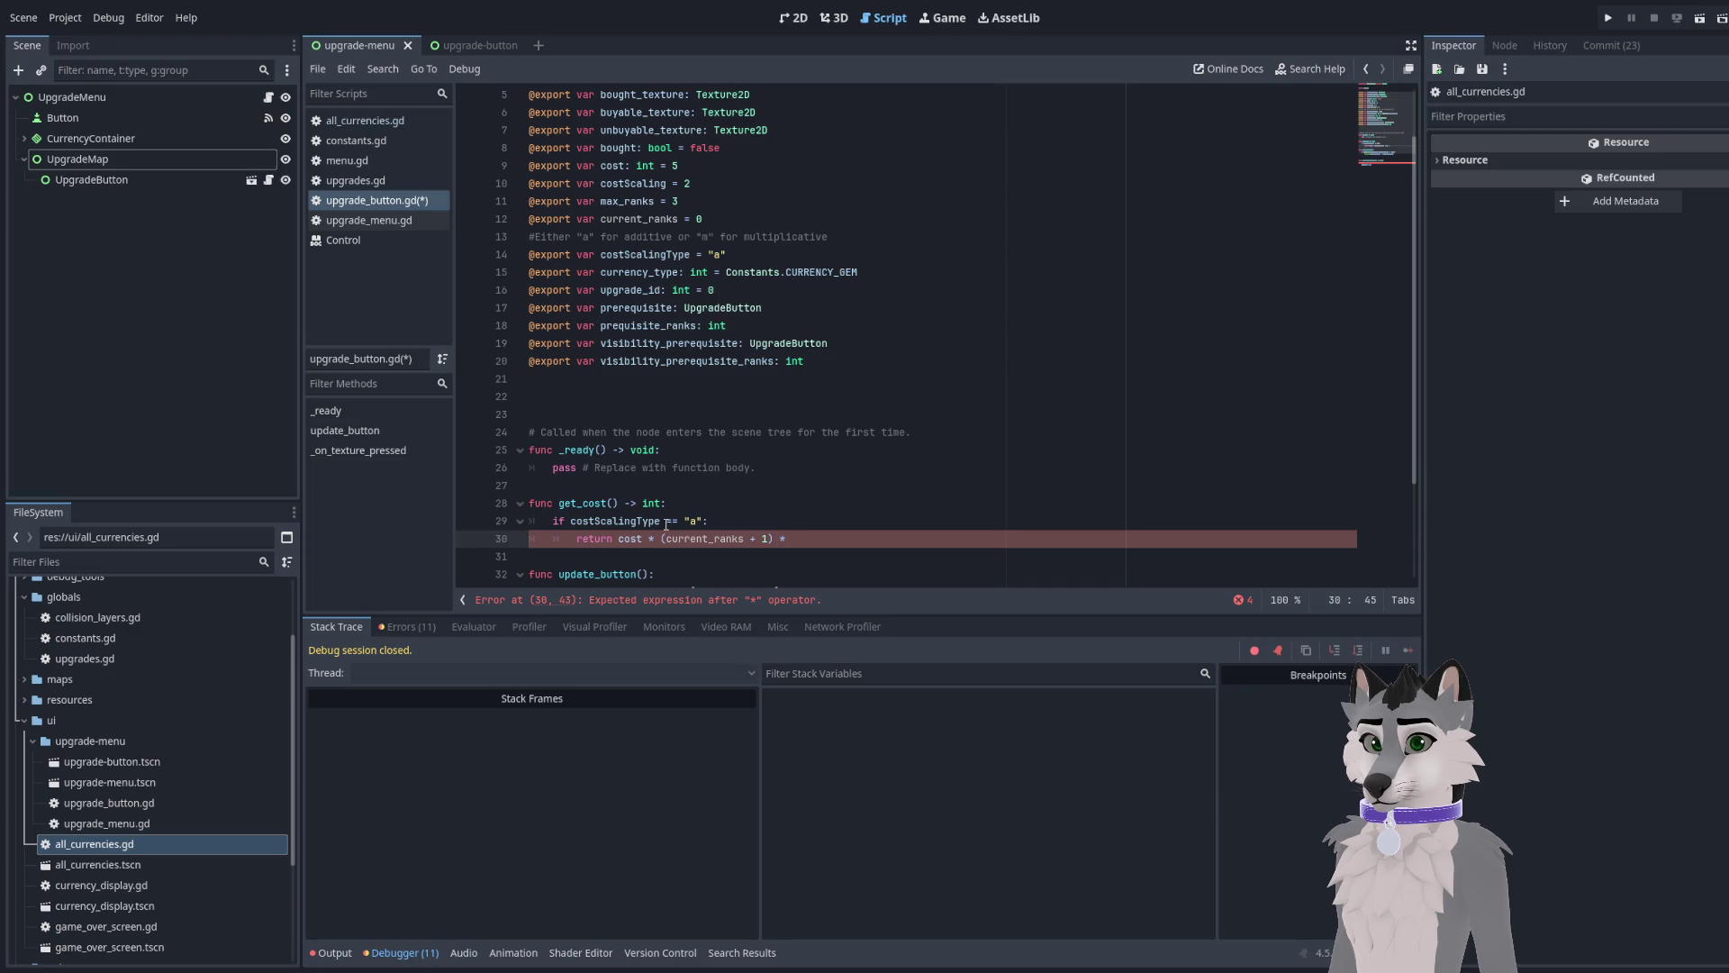
type("curr")
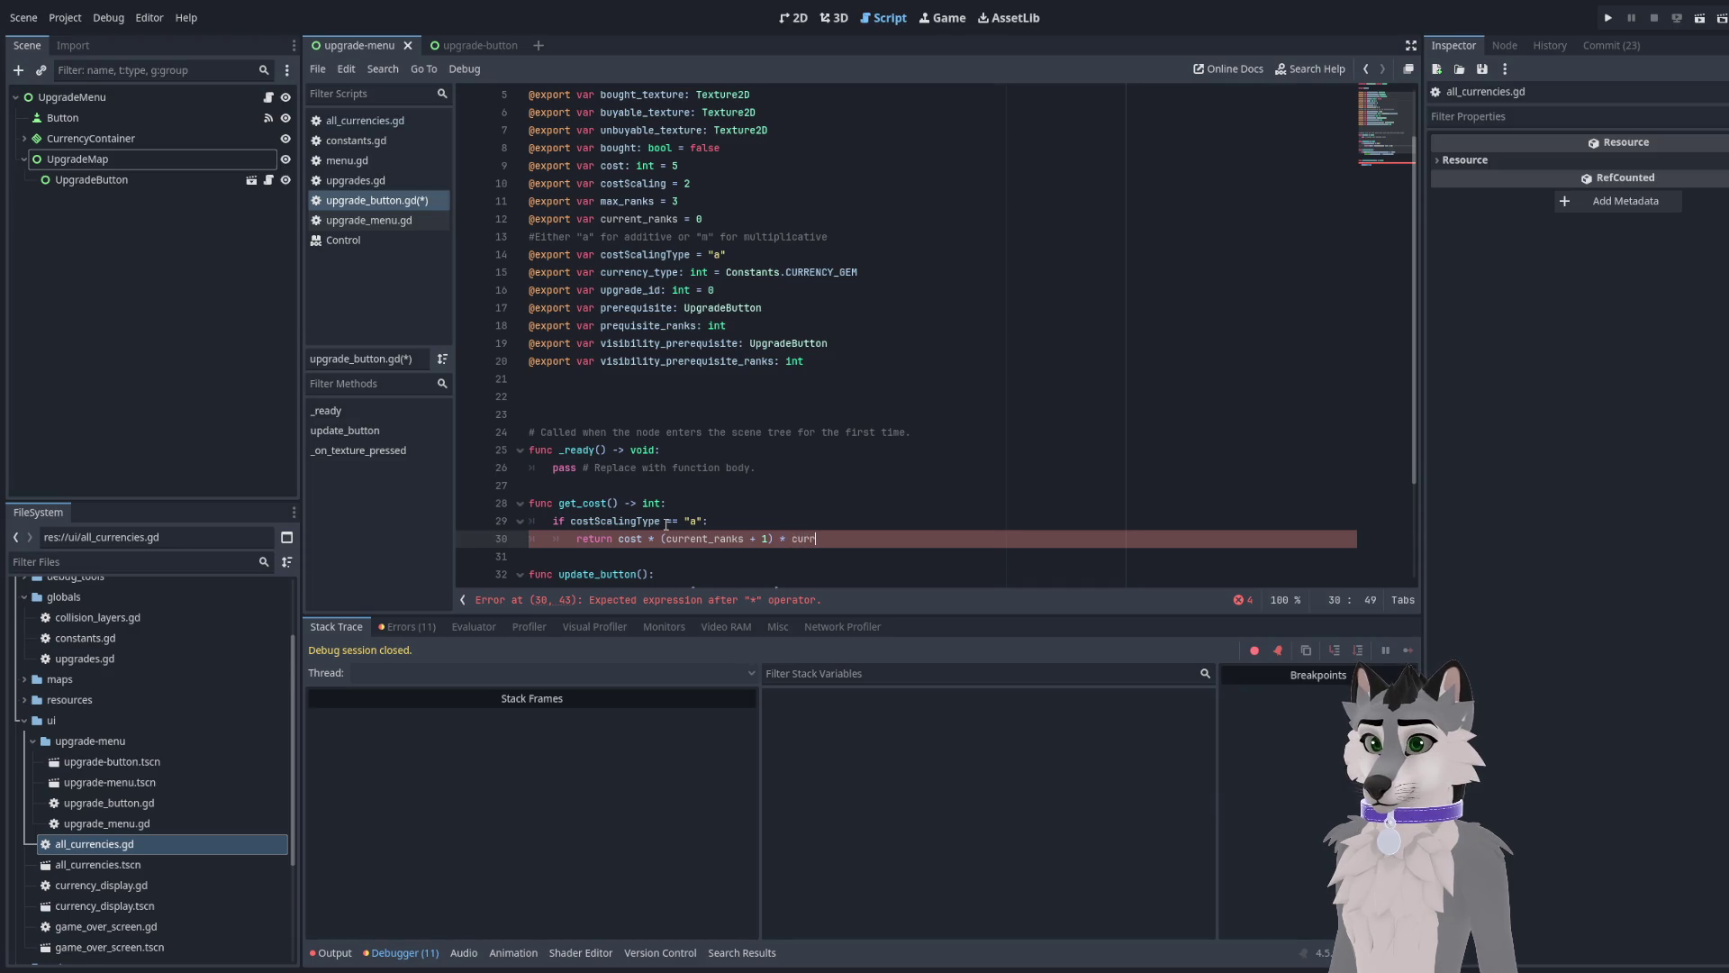
key("BackSpace")
key("BackSpace")
type("cost")
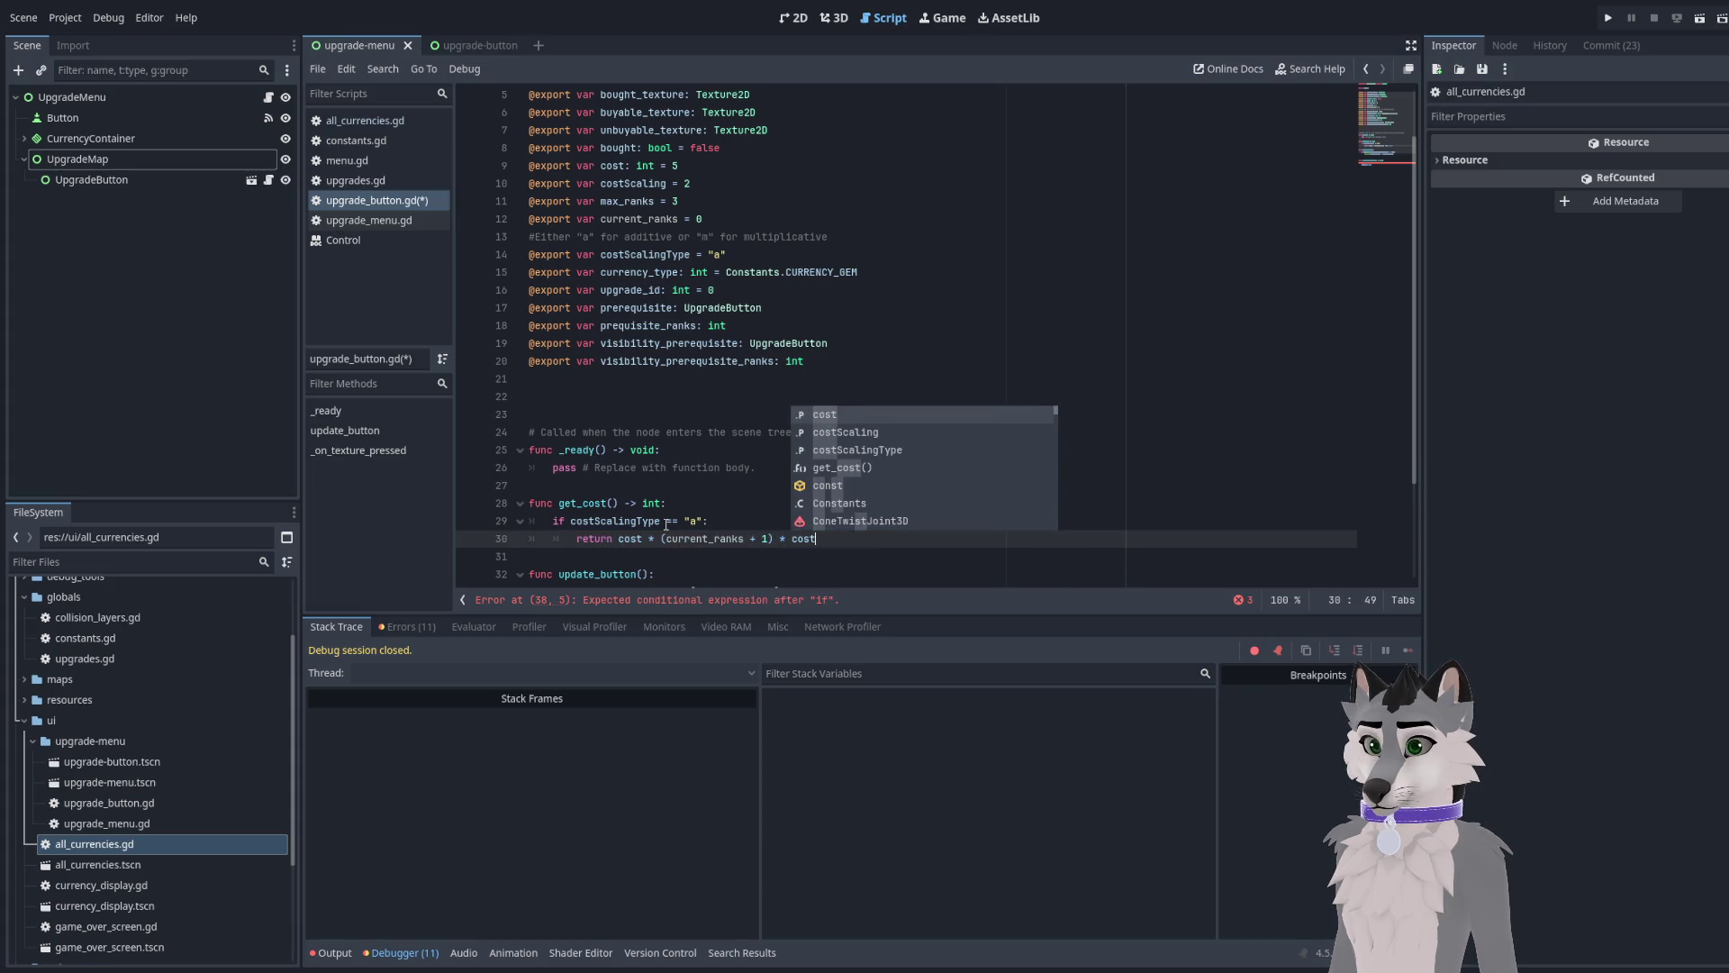
key("BackSpace")
key("BackSpace")
key("BackSpace")
left_click(666, 530)
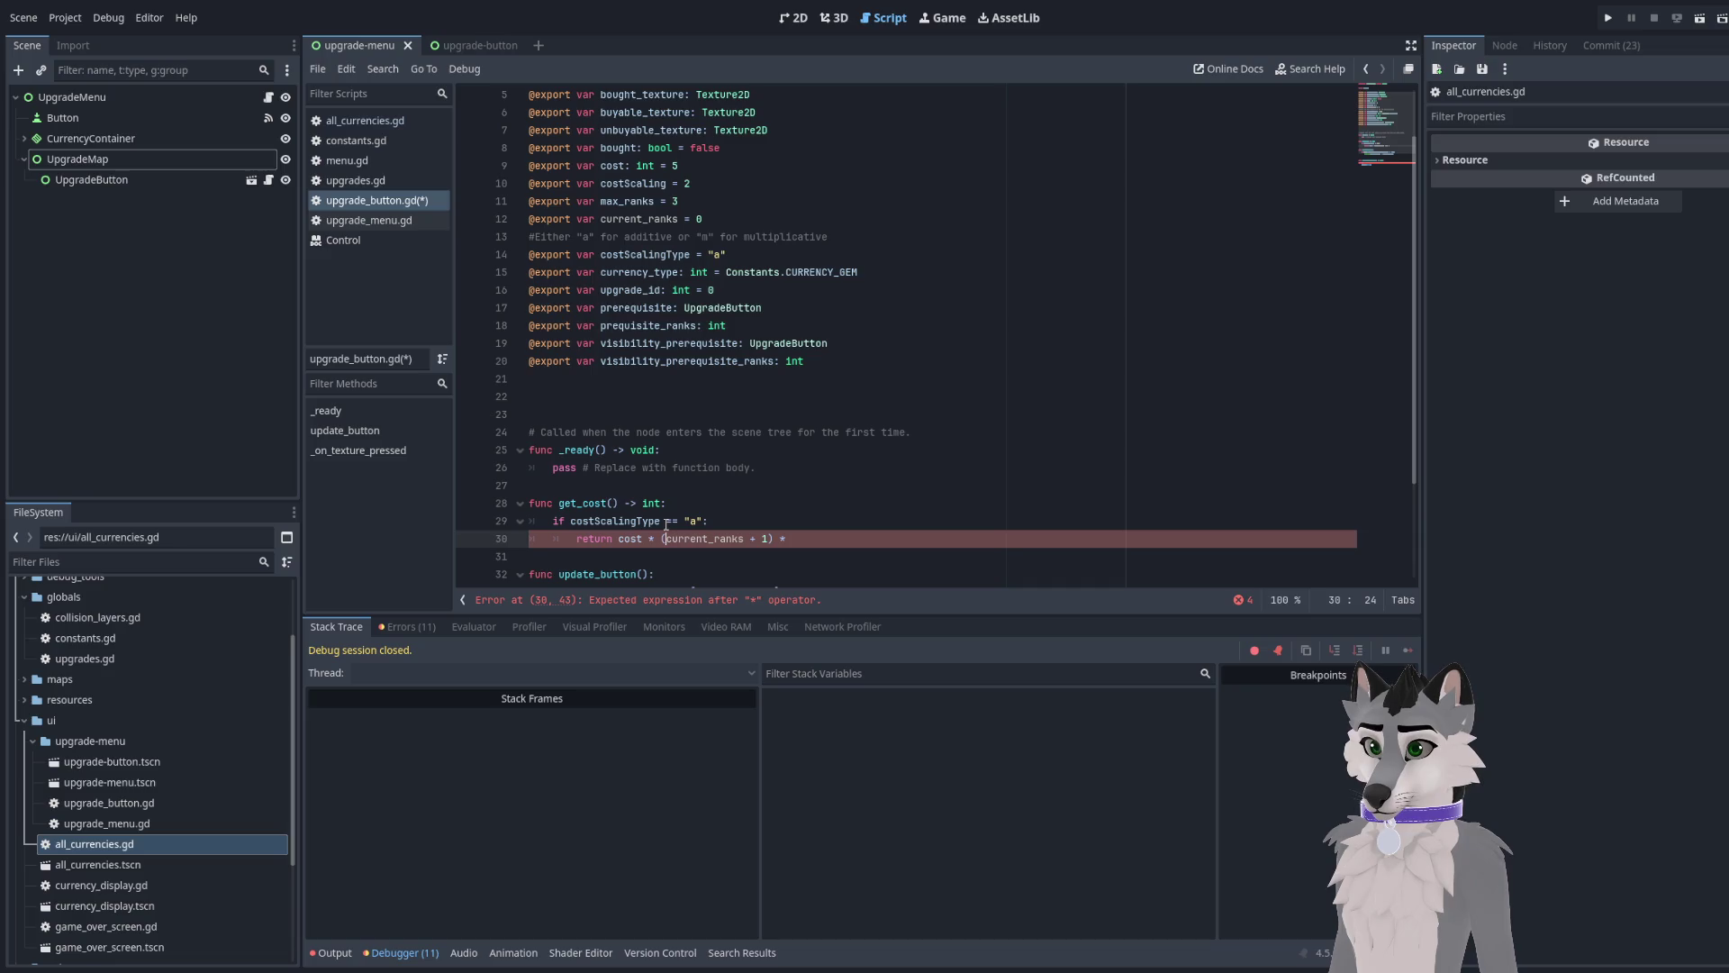
key("BackSpace")
type("+")
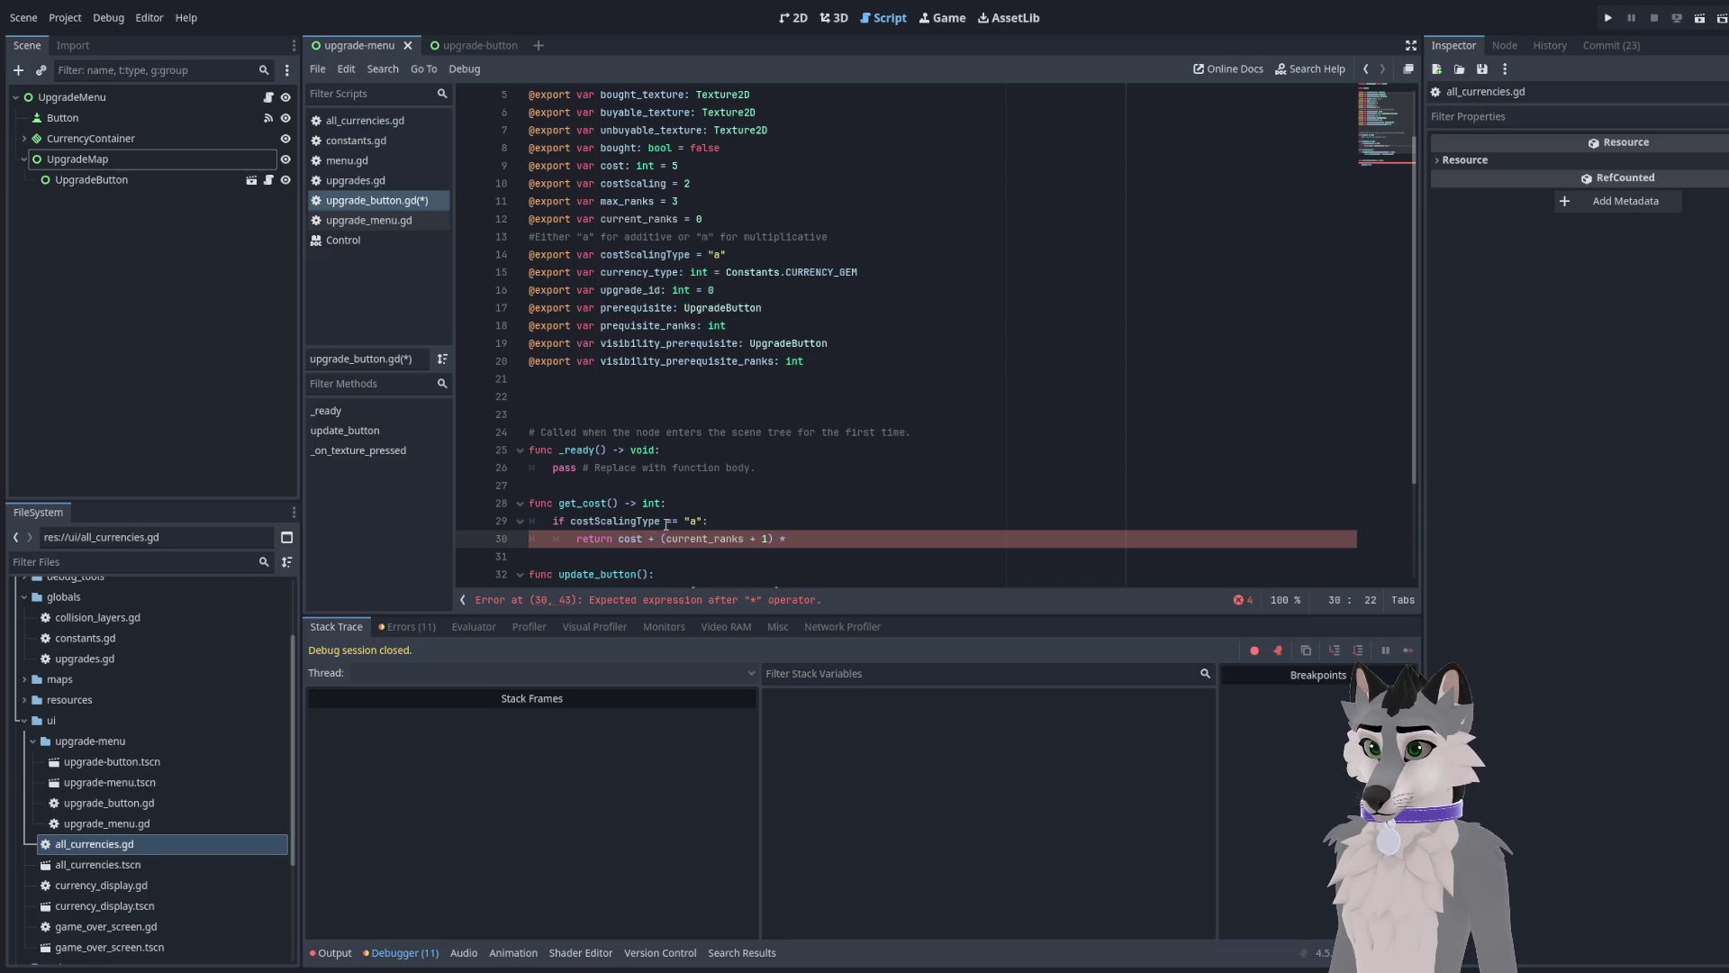
key("End")
type("cost_scaling")
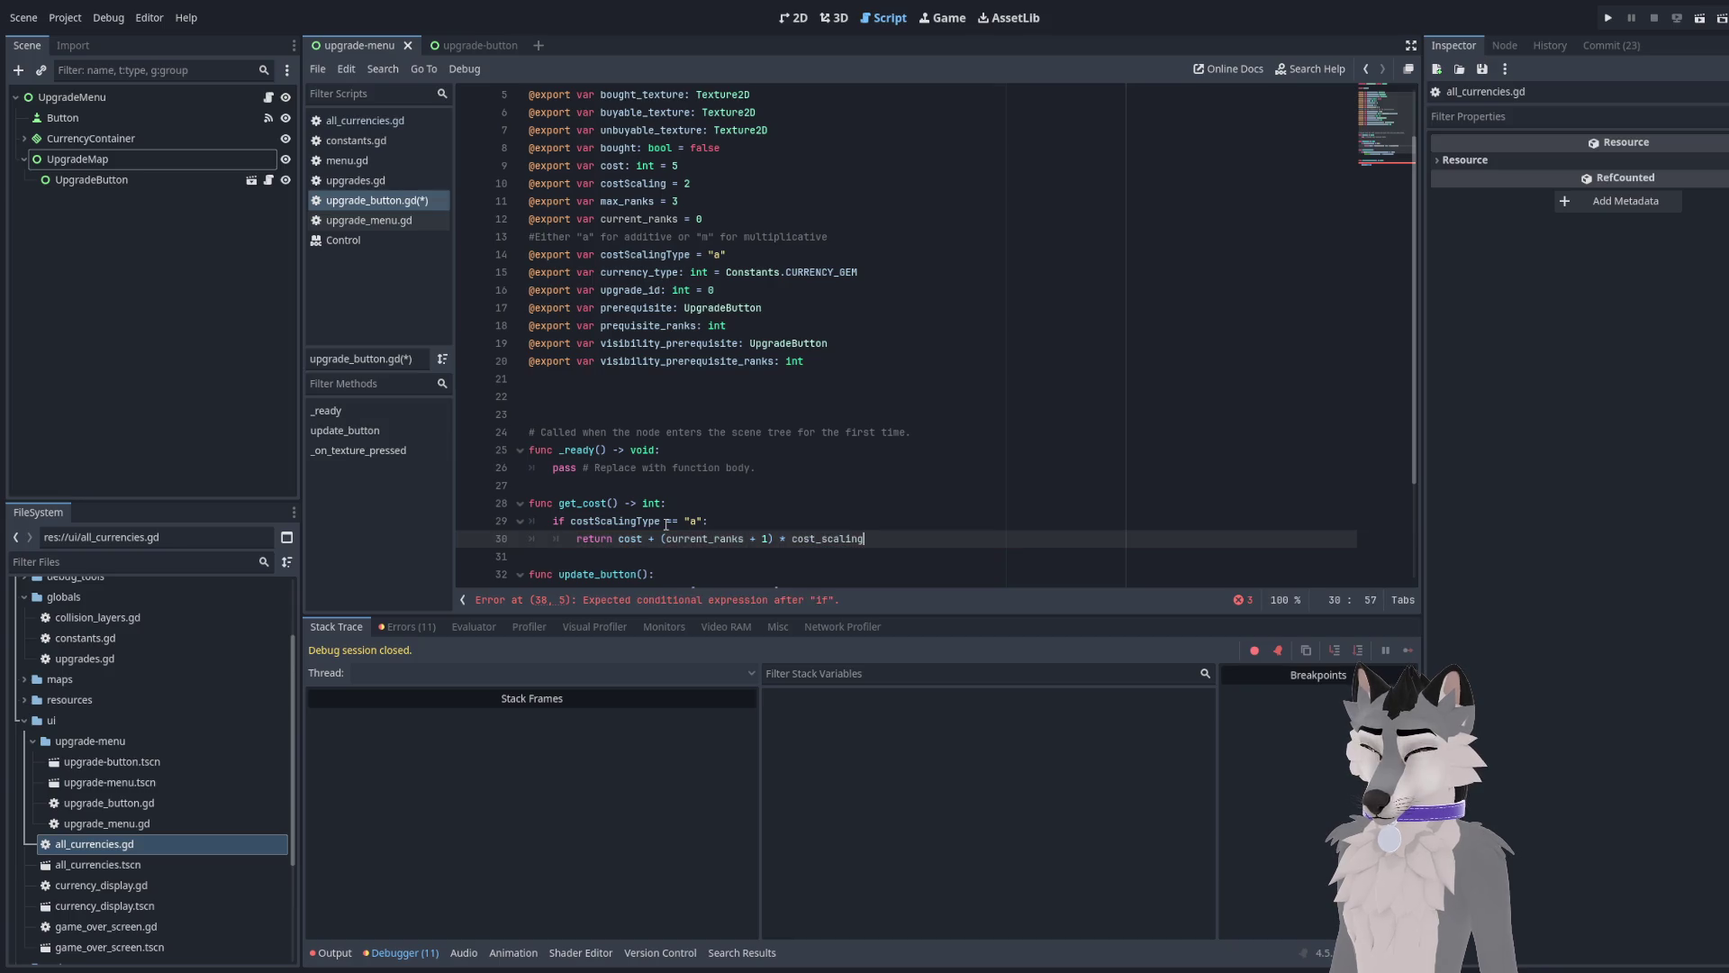
Rename the costScalingType declaration toward snake case cost_scaling_type
key("Return")
type("else if costS")
key("BackSpace")
key("BackSpace")
key("BackSpace")
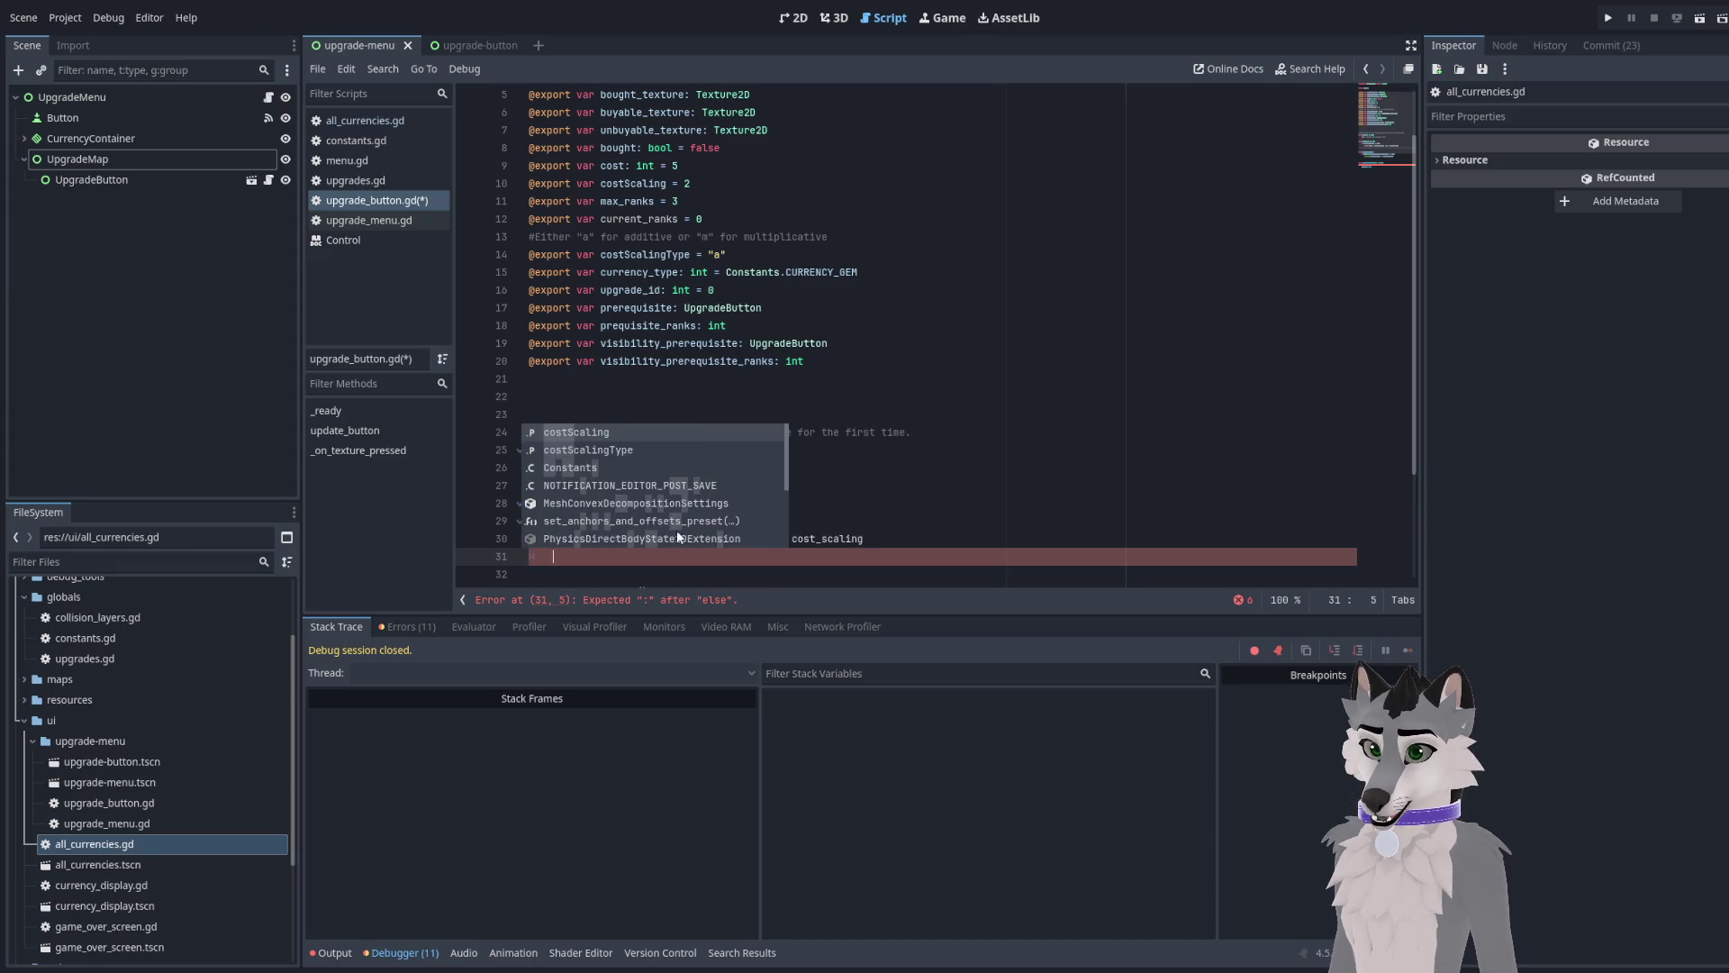
left_click(624, 254)
type("_")
key("Delete")
type("st_")
key("Delete")
Finish the cost_scaling_type rename and use cost_scaling_type in the get_cost if condition
type("t")
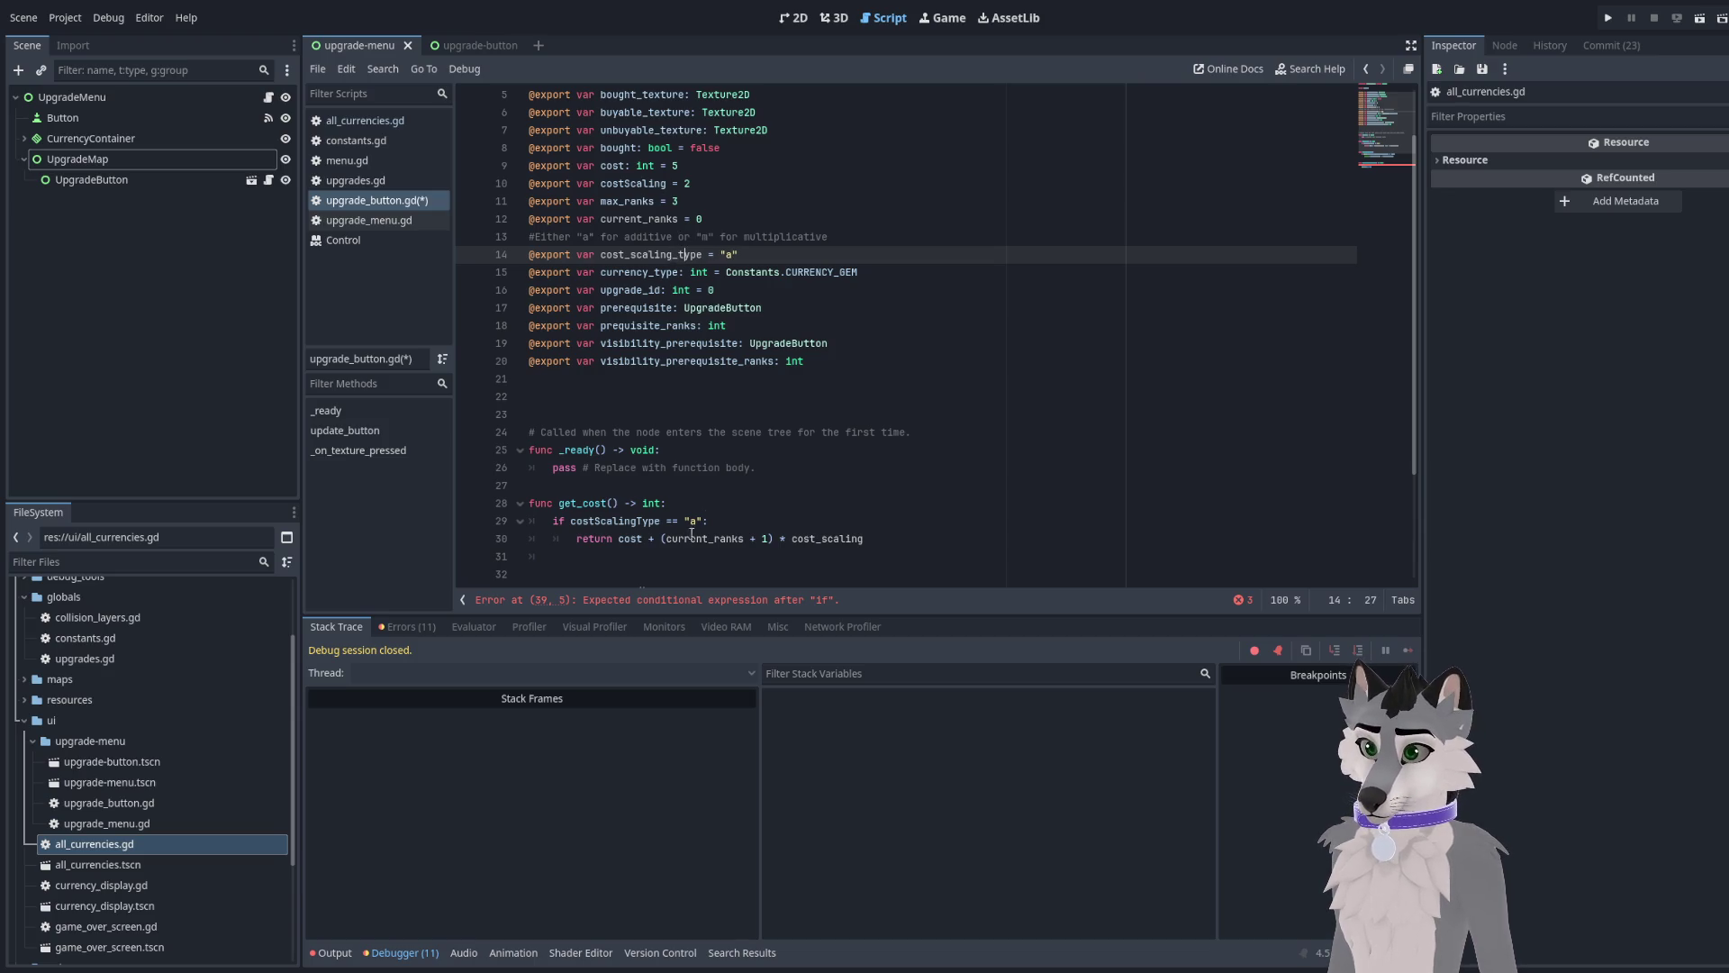
left_click(653, 506)
double_click(599, 521)
type("cost_scali")
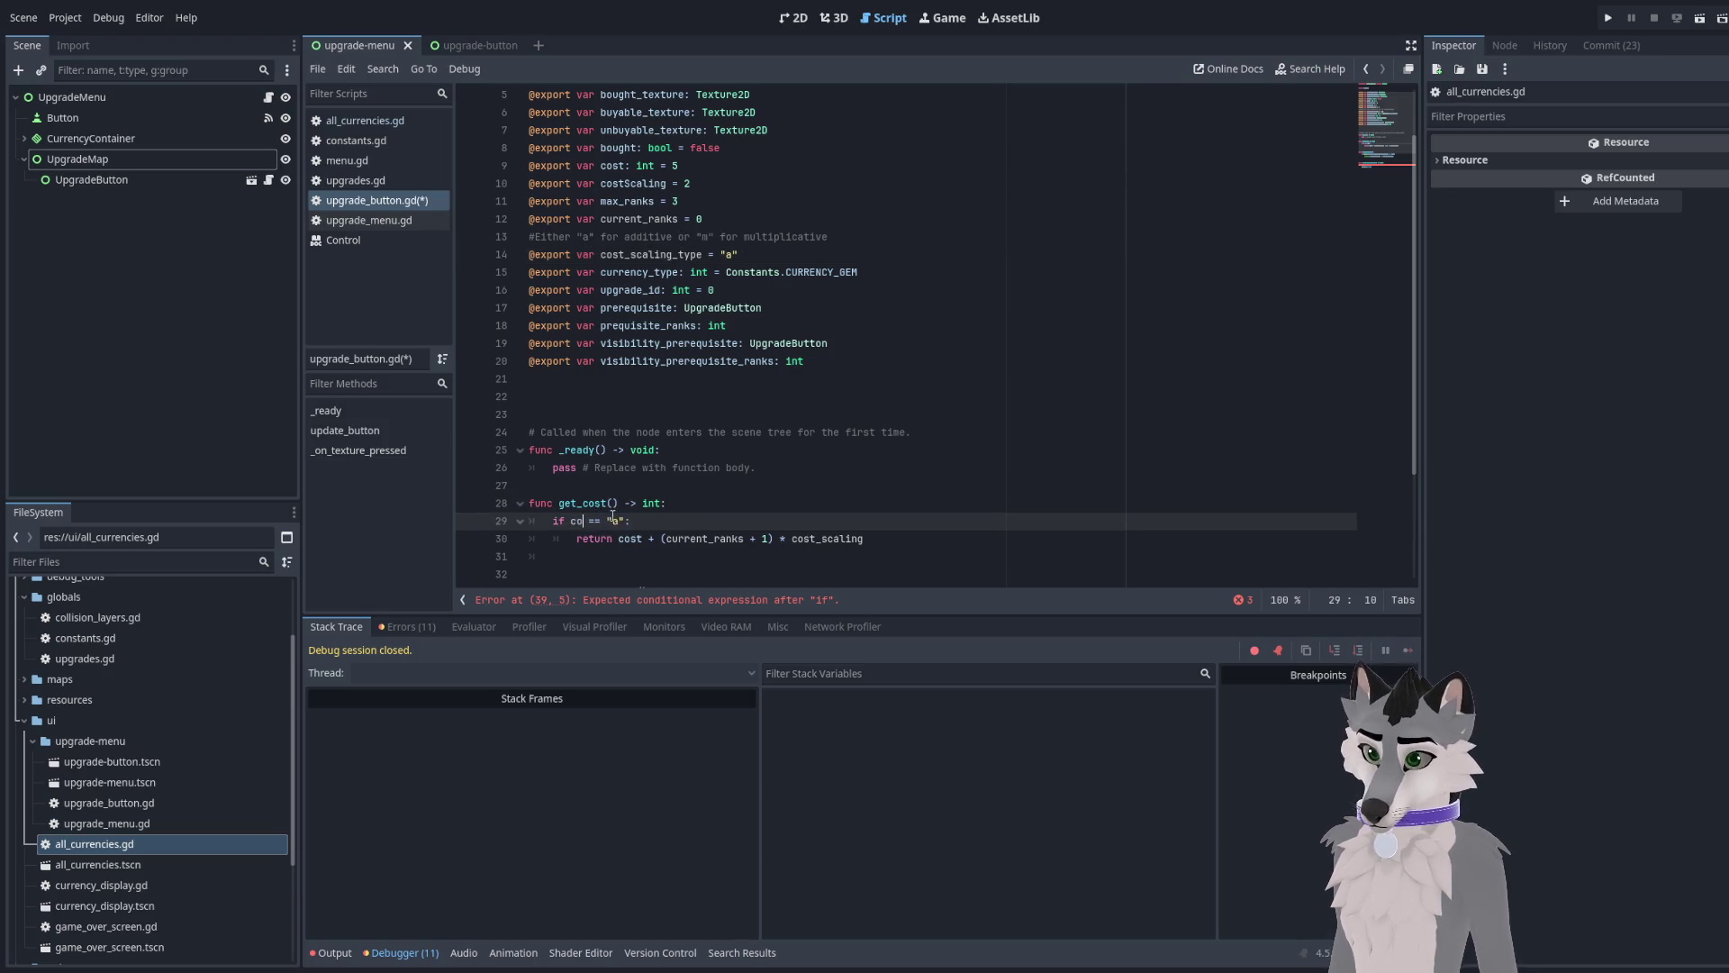
type("ng_type")
key("ctrl+s")
Change the return to use cost_scaling_type and begin an else if cost_scaling_type == " line
left_click(968, 543)
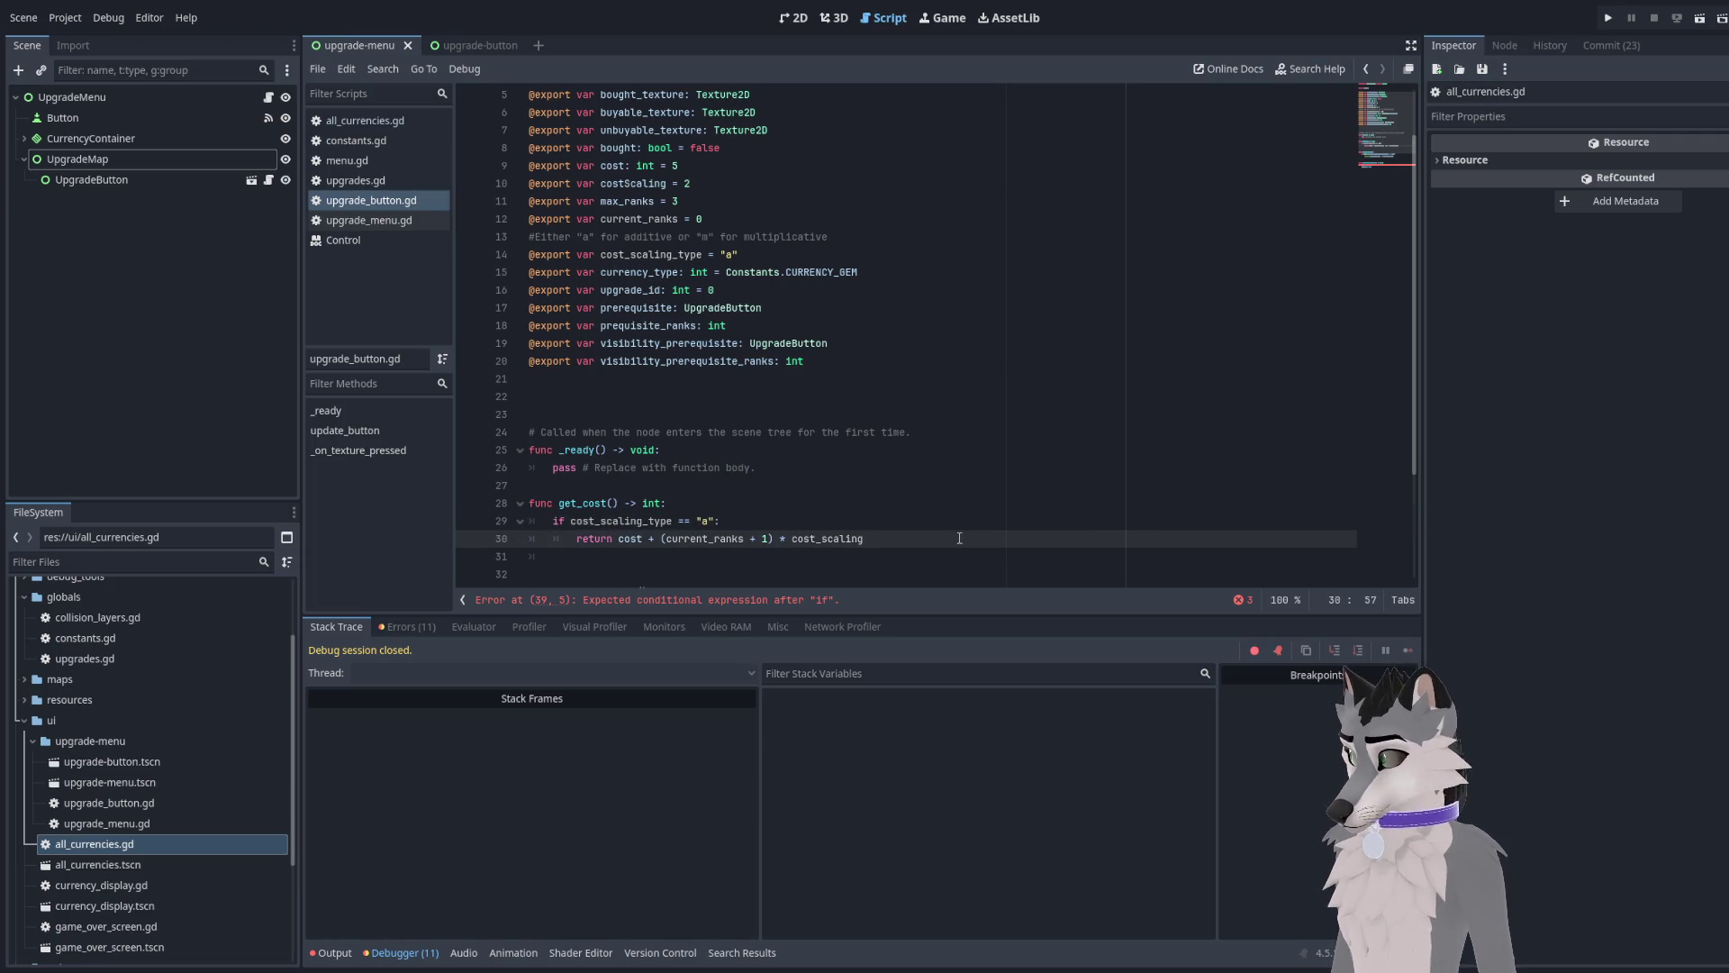
type("_type")
key("Return")
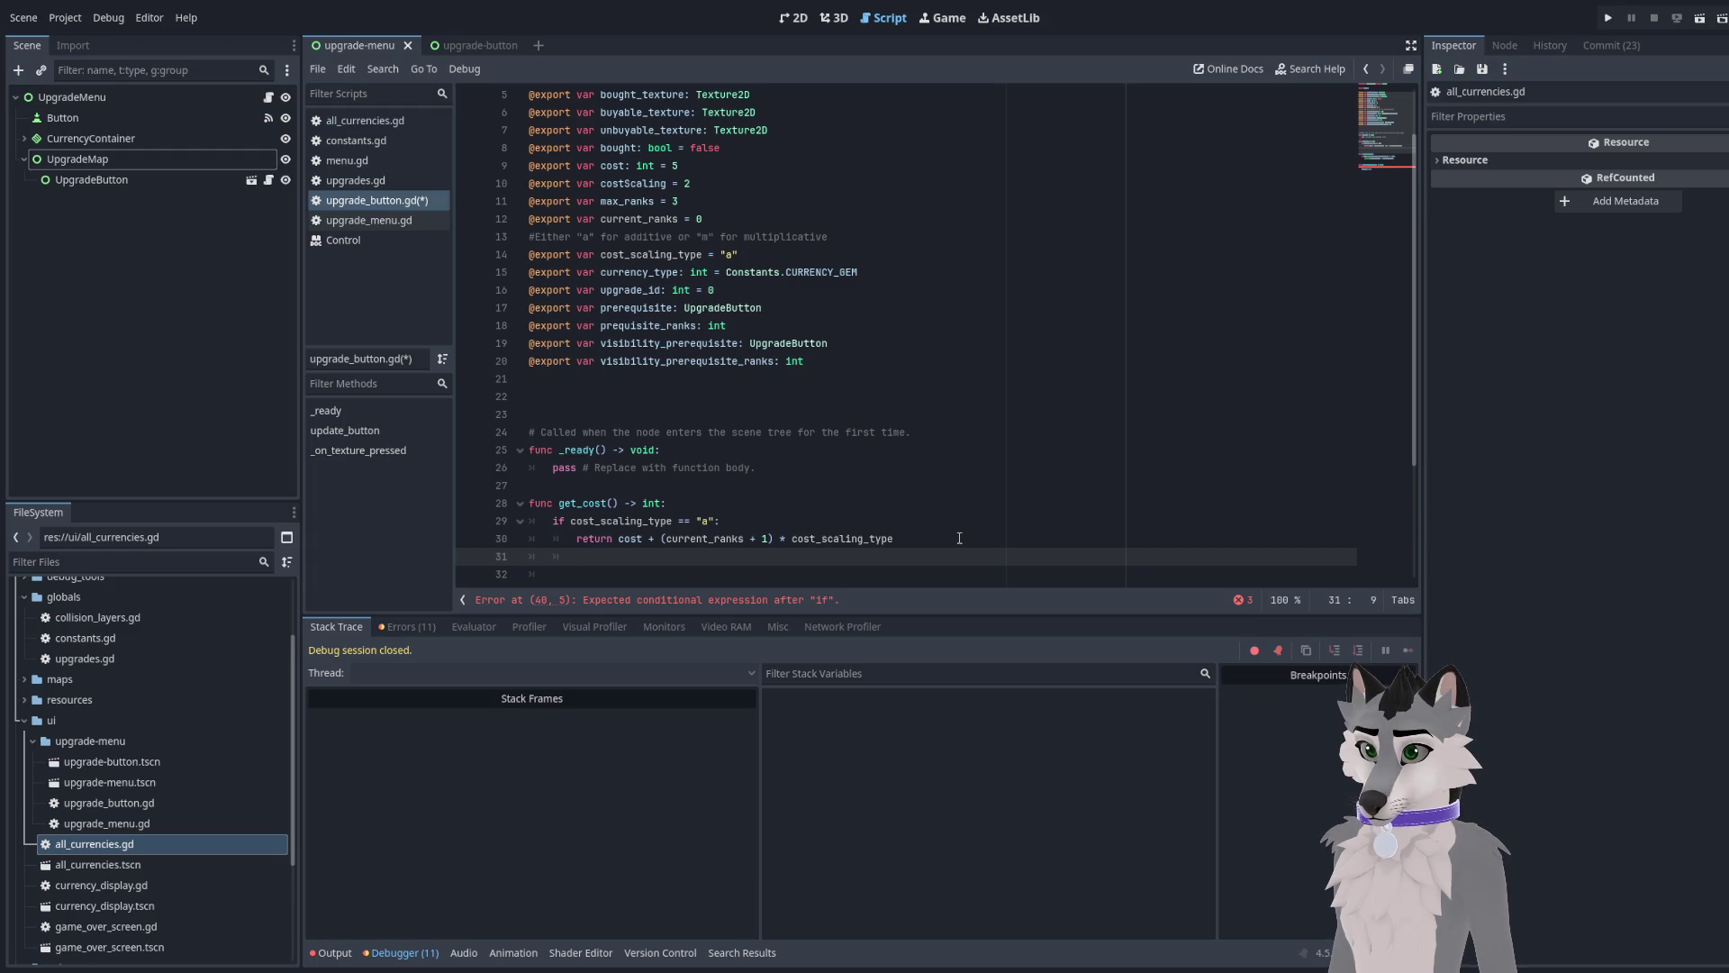
type("else if cost_sca")
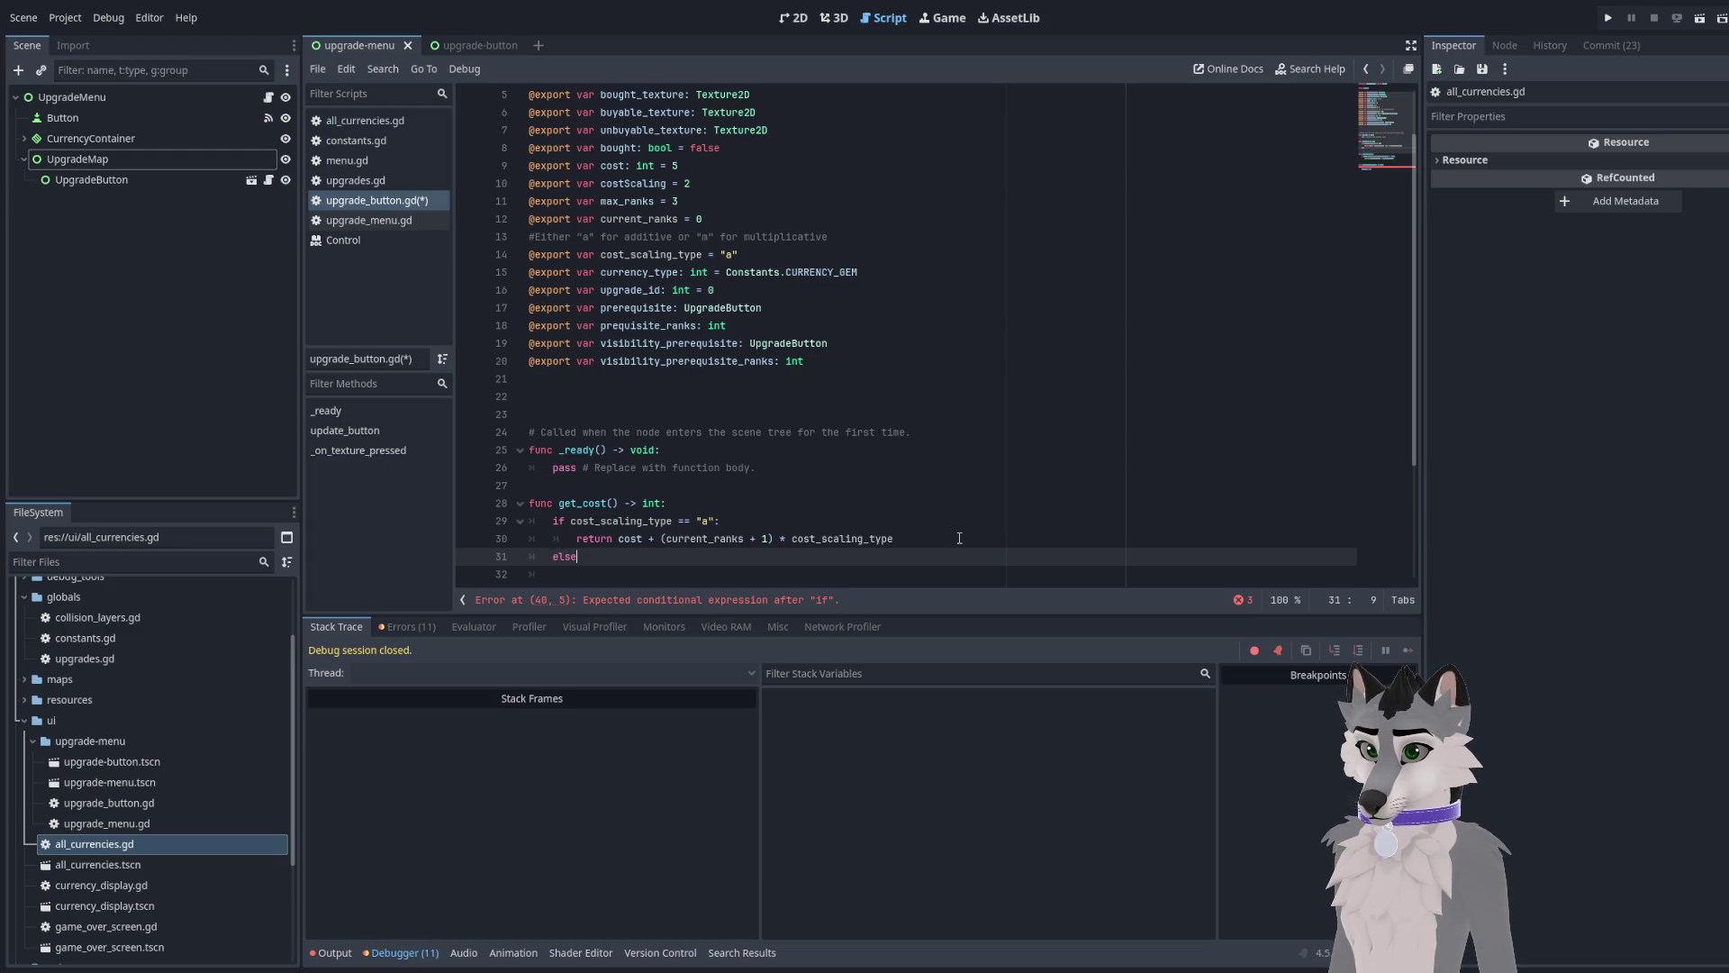
type("ling_type == ")
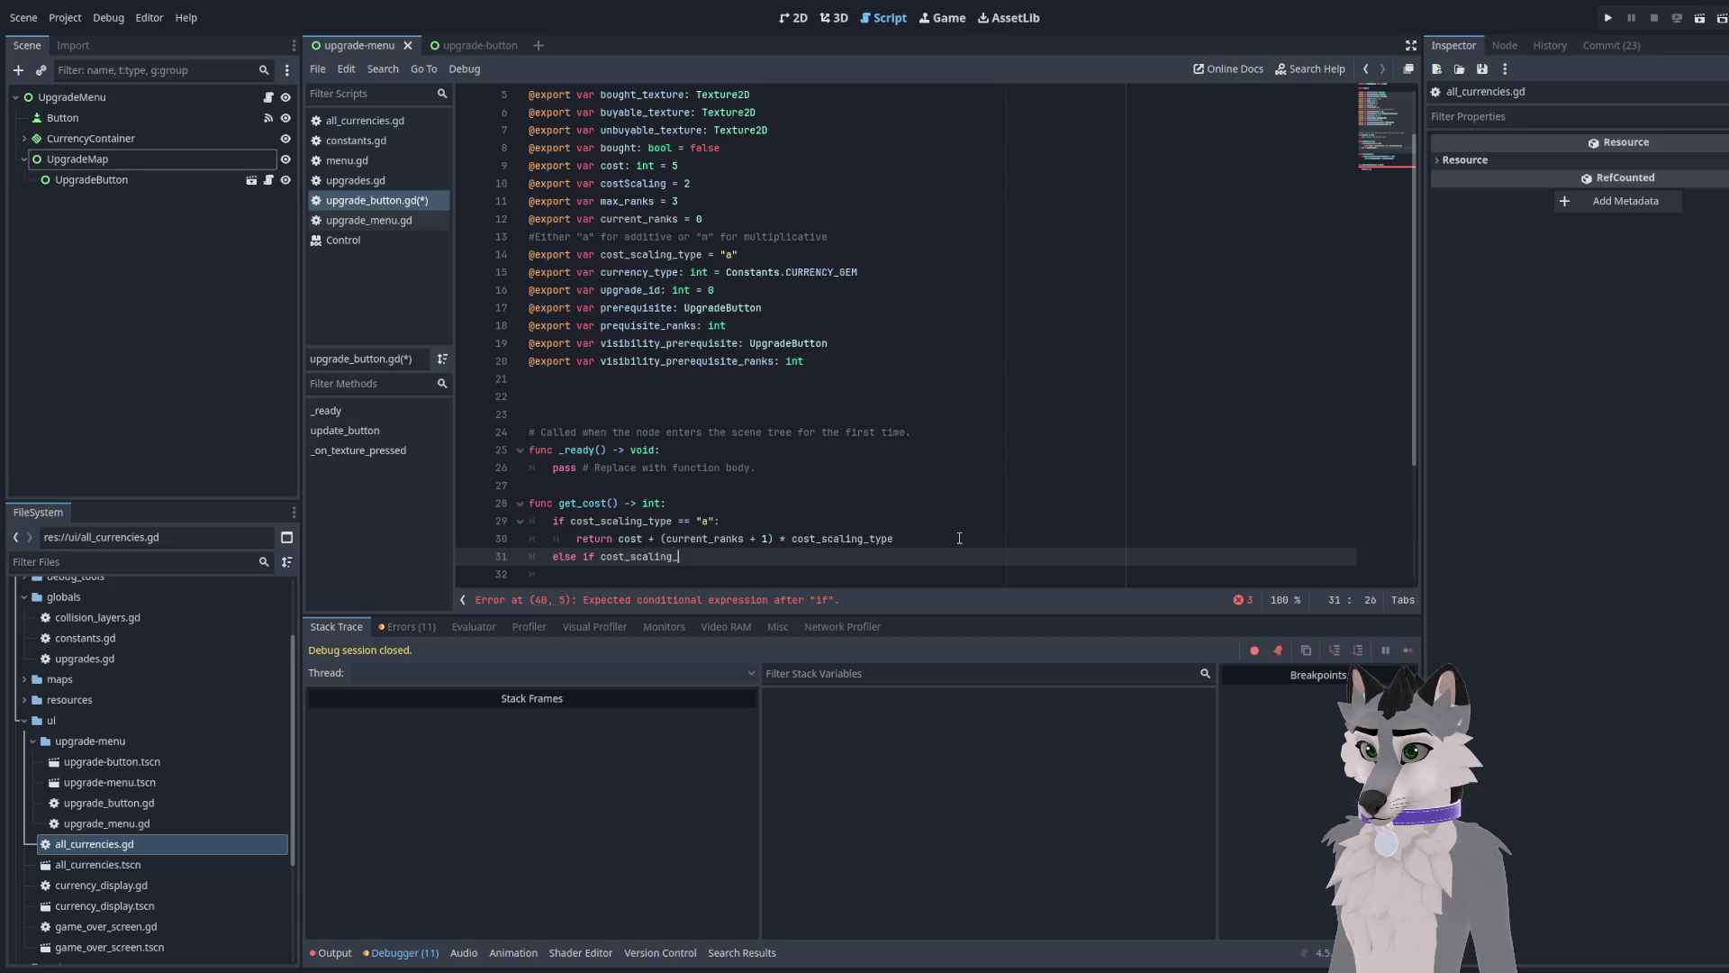
type("\"")
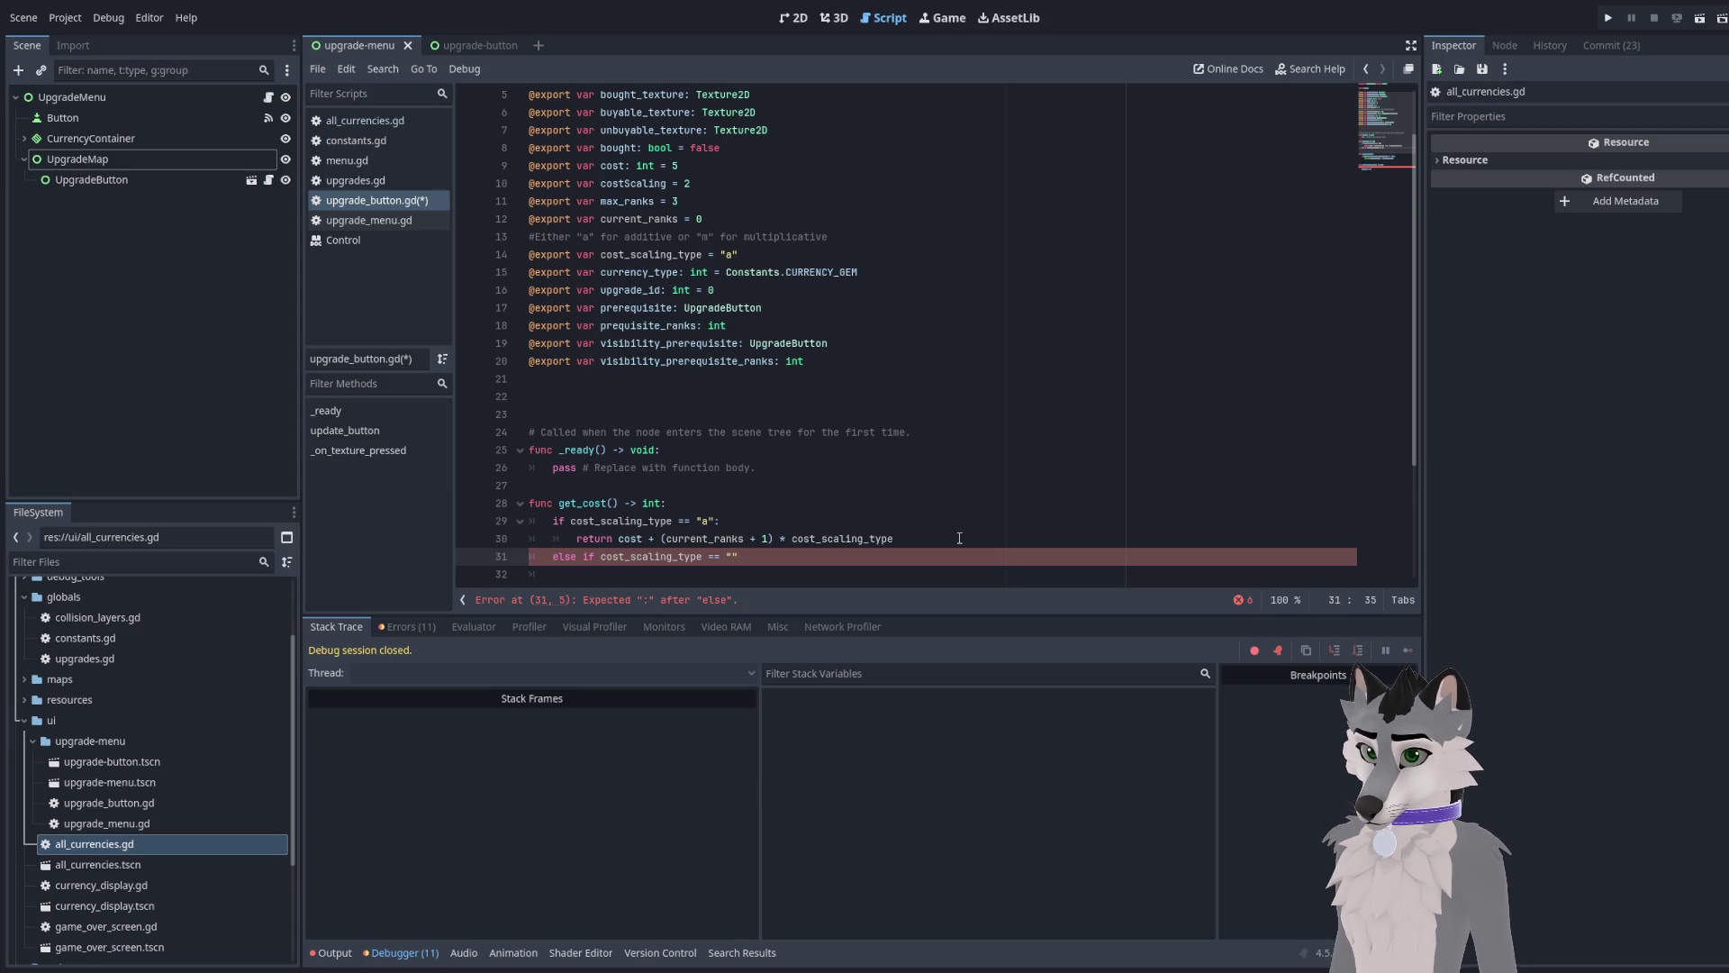
Complete the condition with "e": and a pass body, turning else if into elif
type("e\"")
type(":")
key("Return")
type("pass")
key("Up")
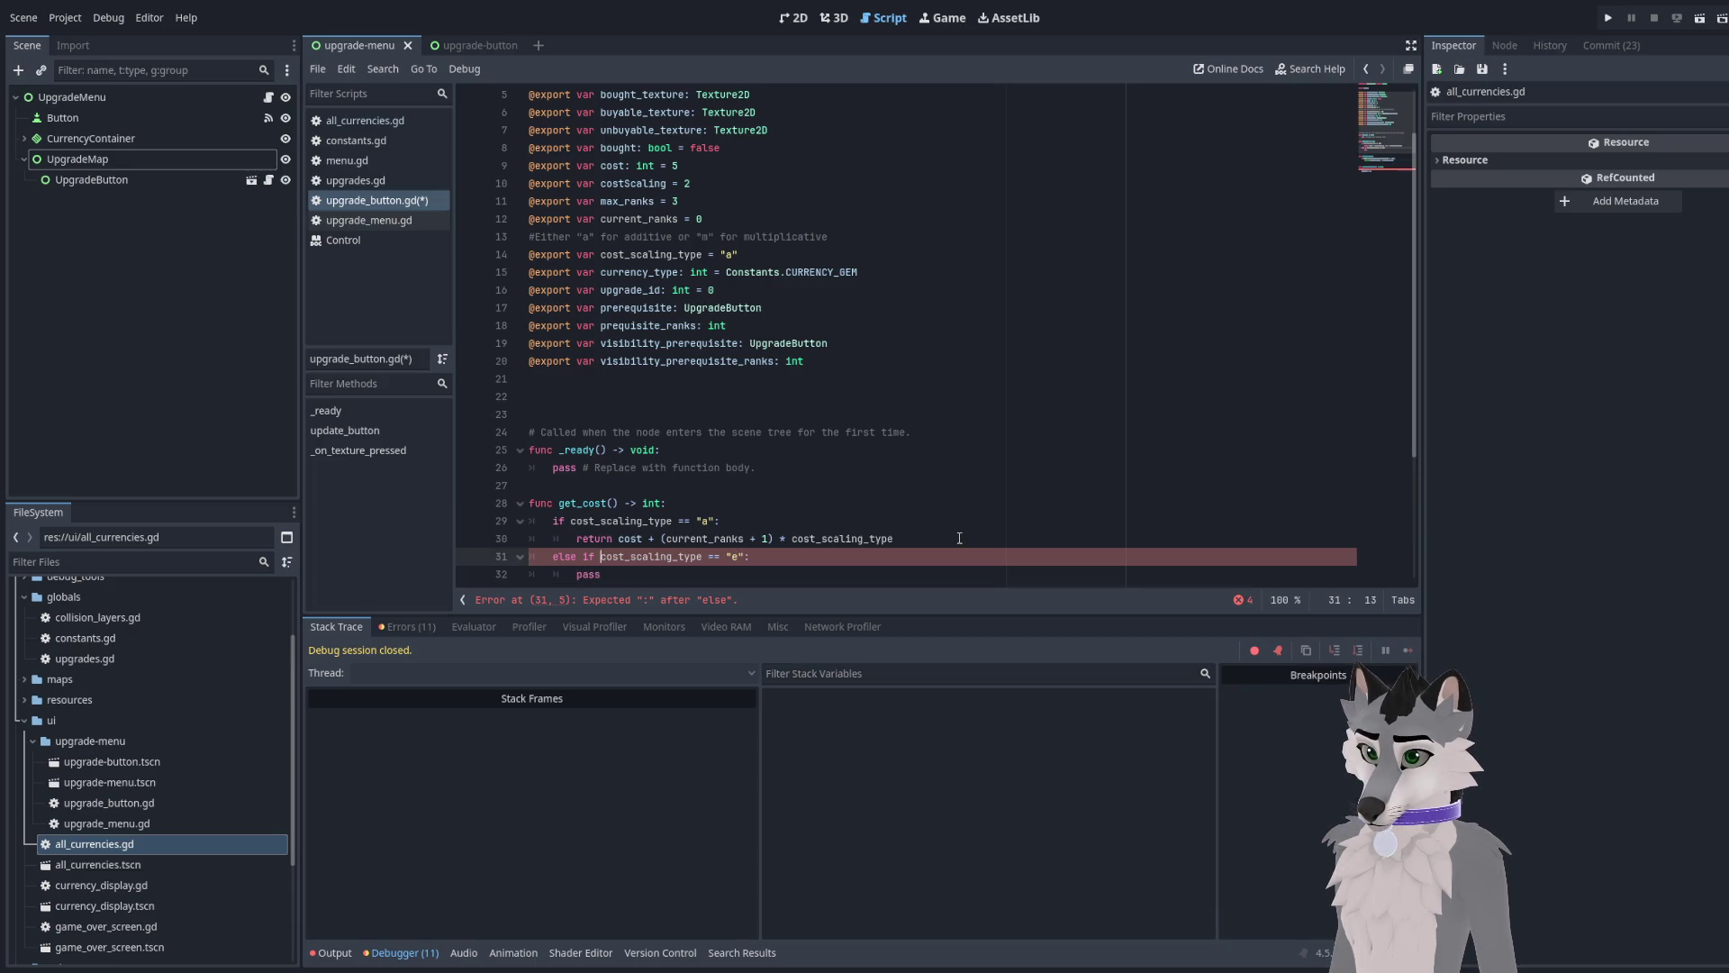
key("Return")
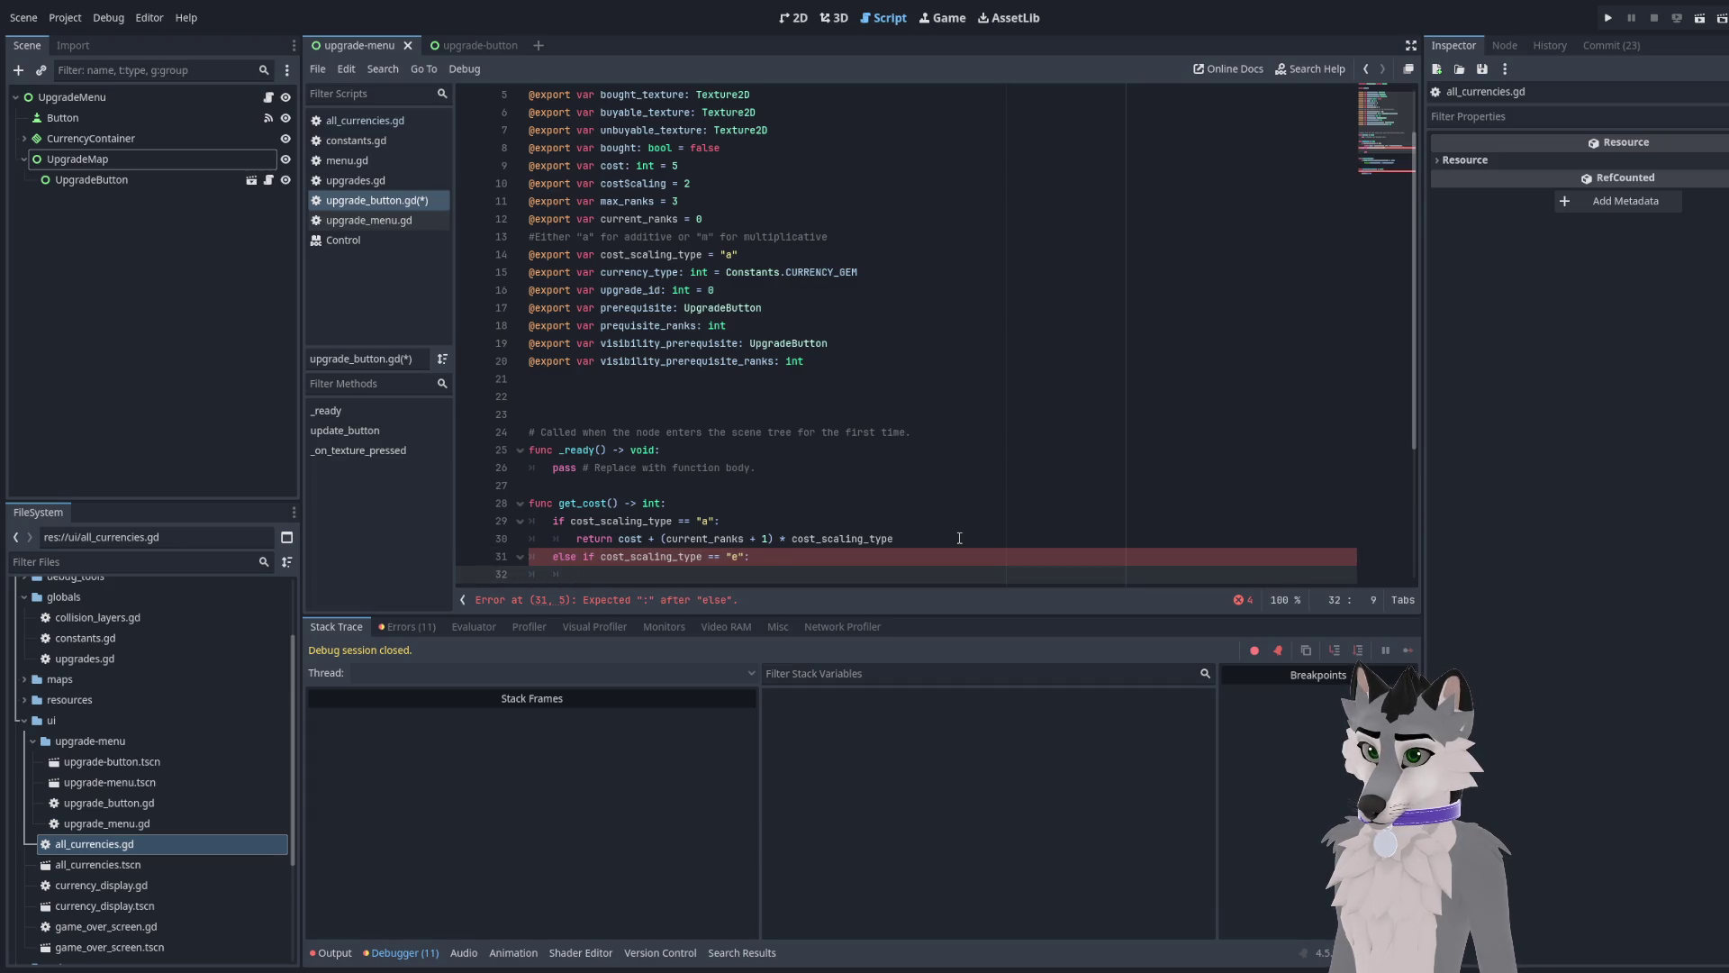
key("Up")
key("Right")
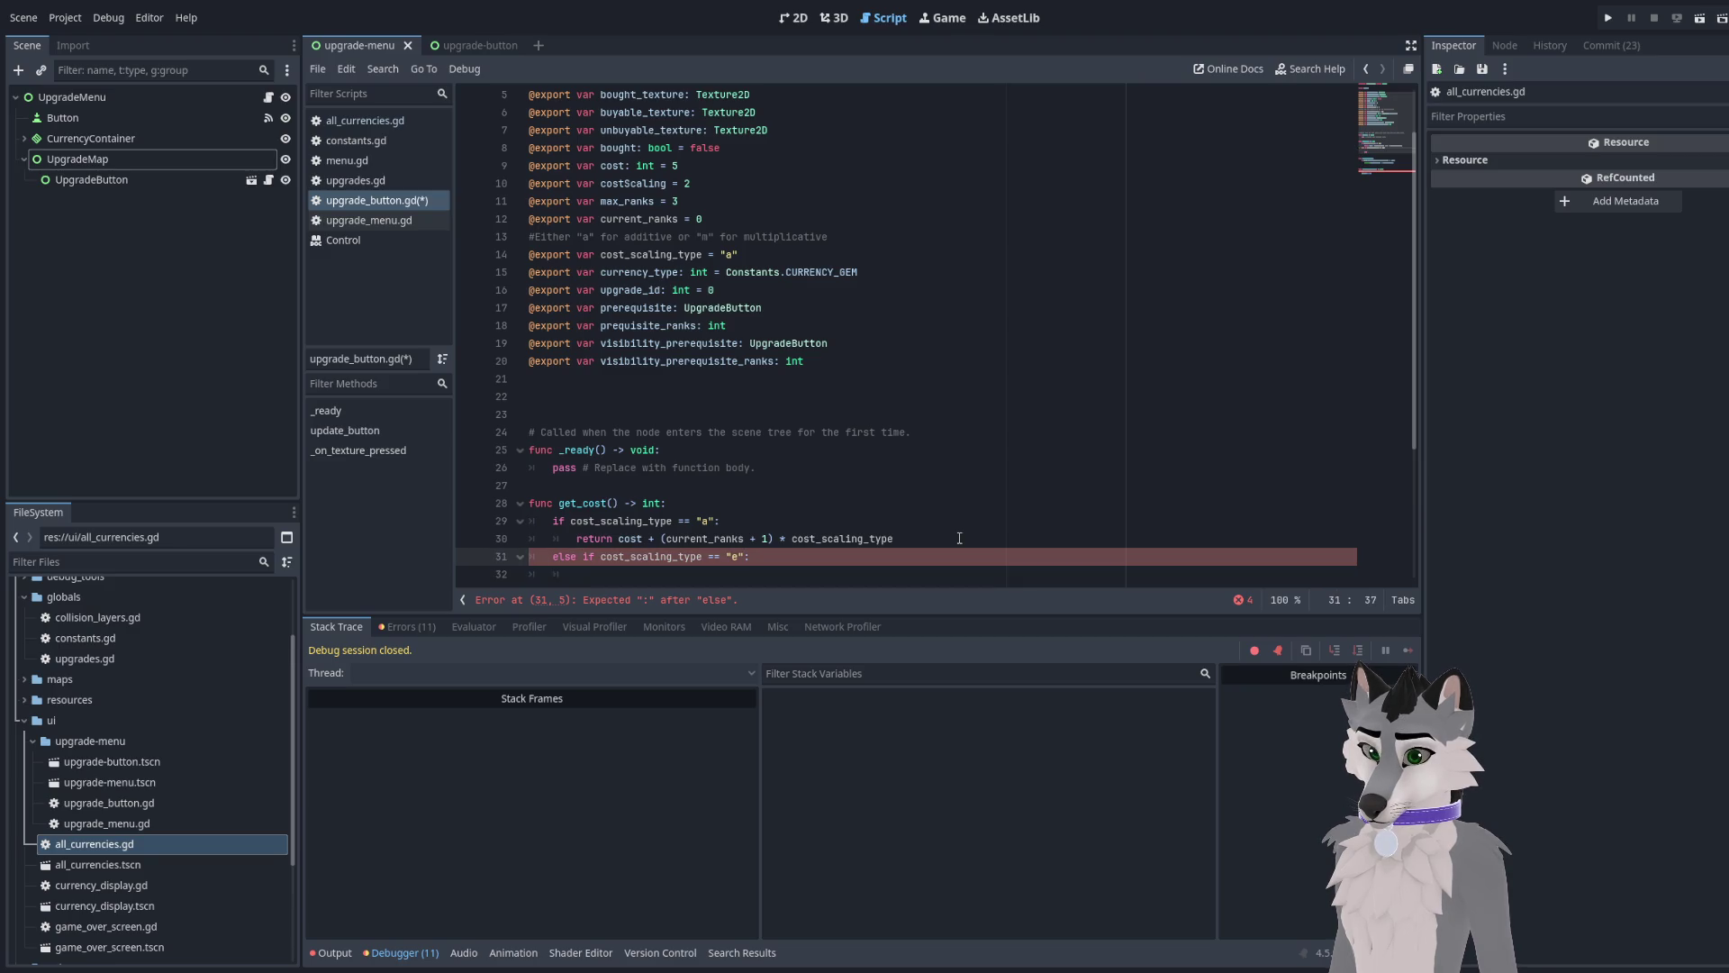
key("BackSpace")
key("BackSpace")
key("BackSpace")
key("Down")
key("Down")
key("Up")
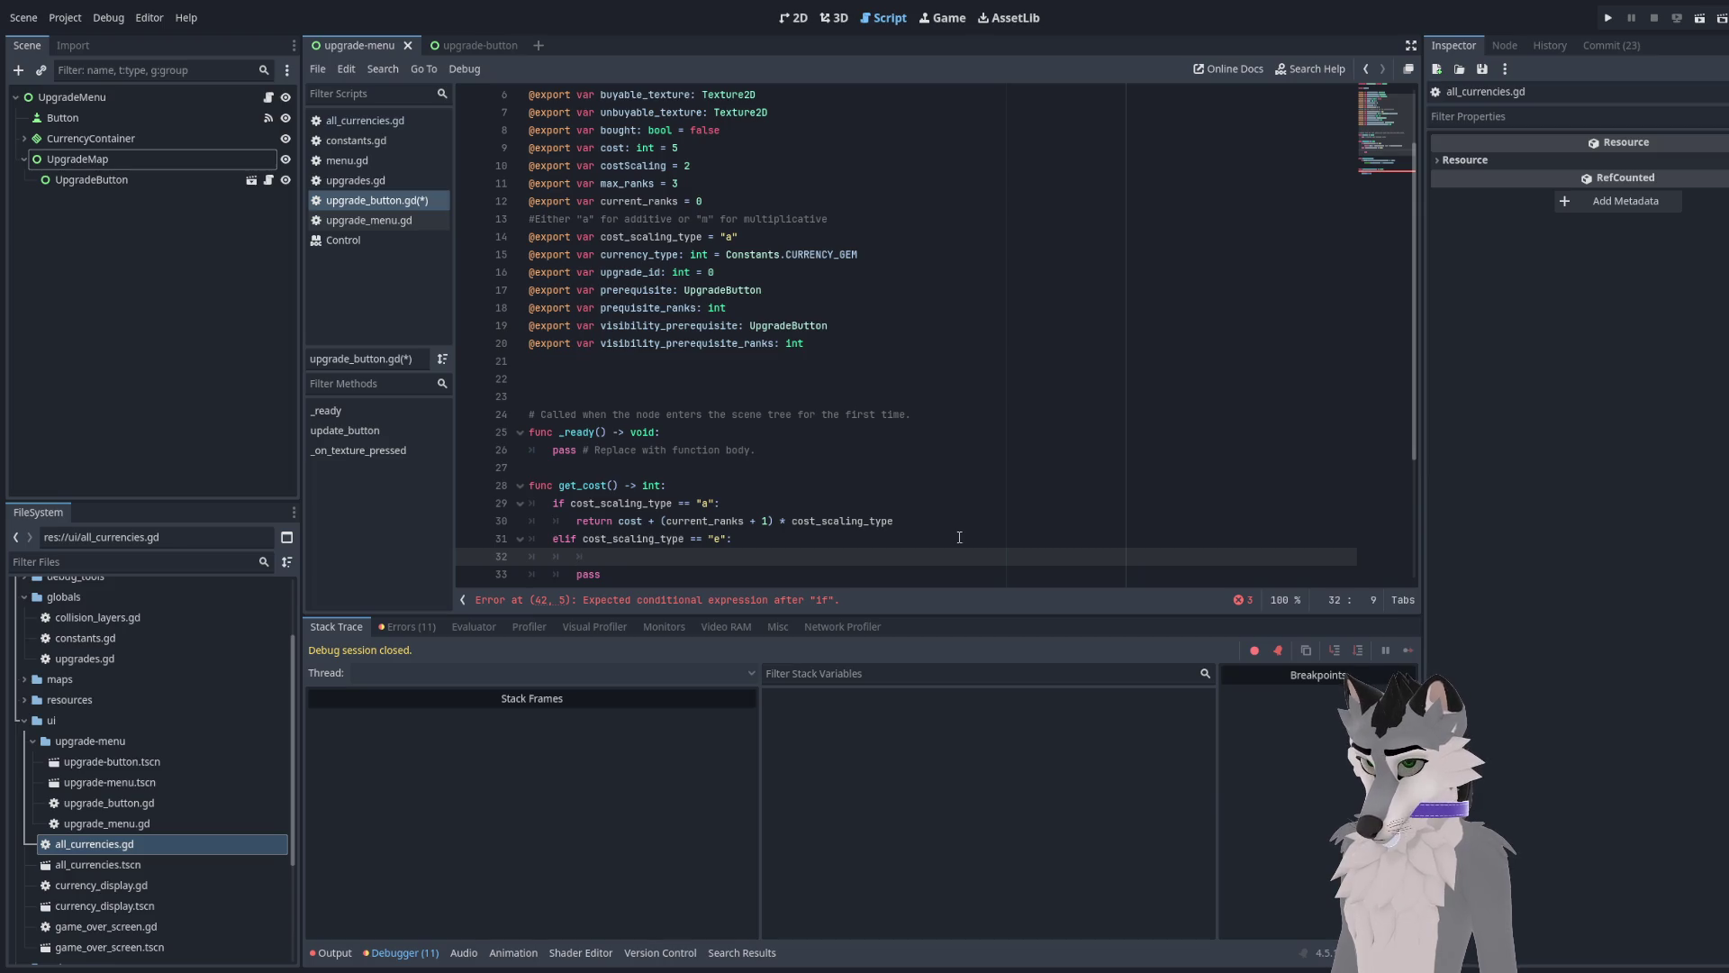
Remove the + 1 from the additive cost formula and save
left_click(763, 520)
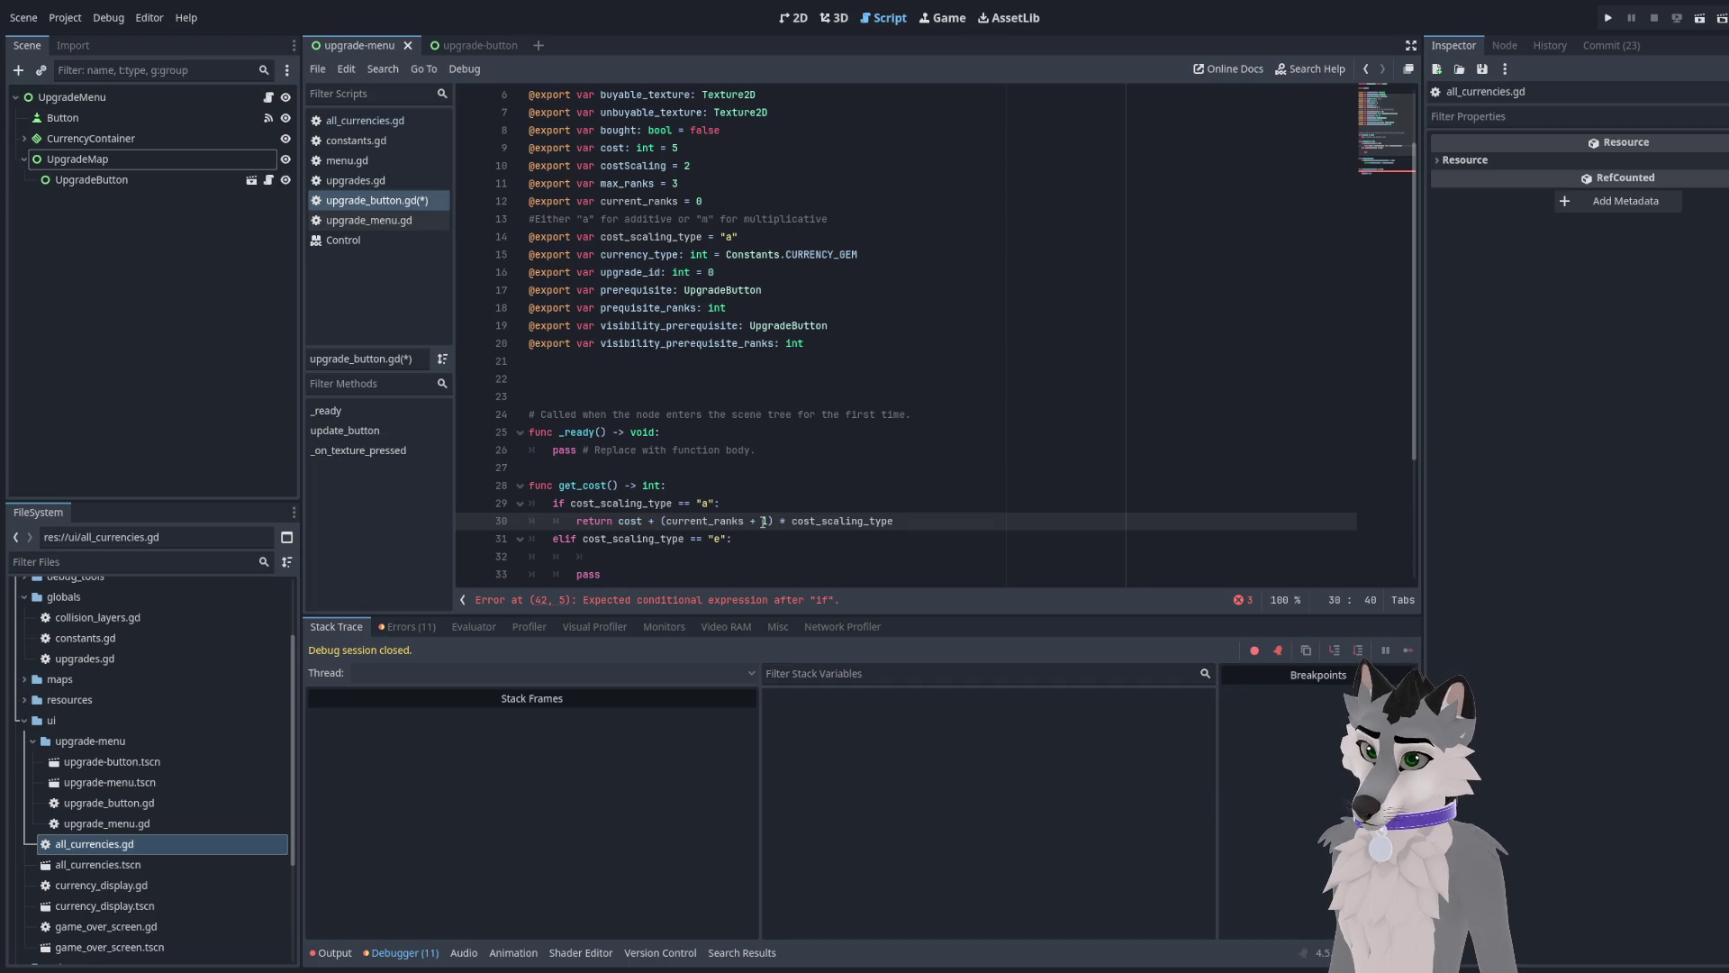
key("Down")
key("Down")
key("ctrl+s")
key("Up")
key("Up")
key("Right")
key("BackSpace")
key("BackSpace")
key("BackSpace")
key("ctrl+s")
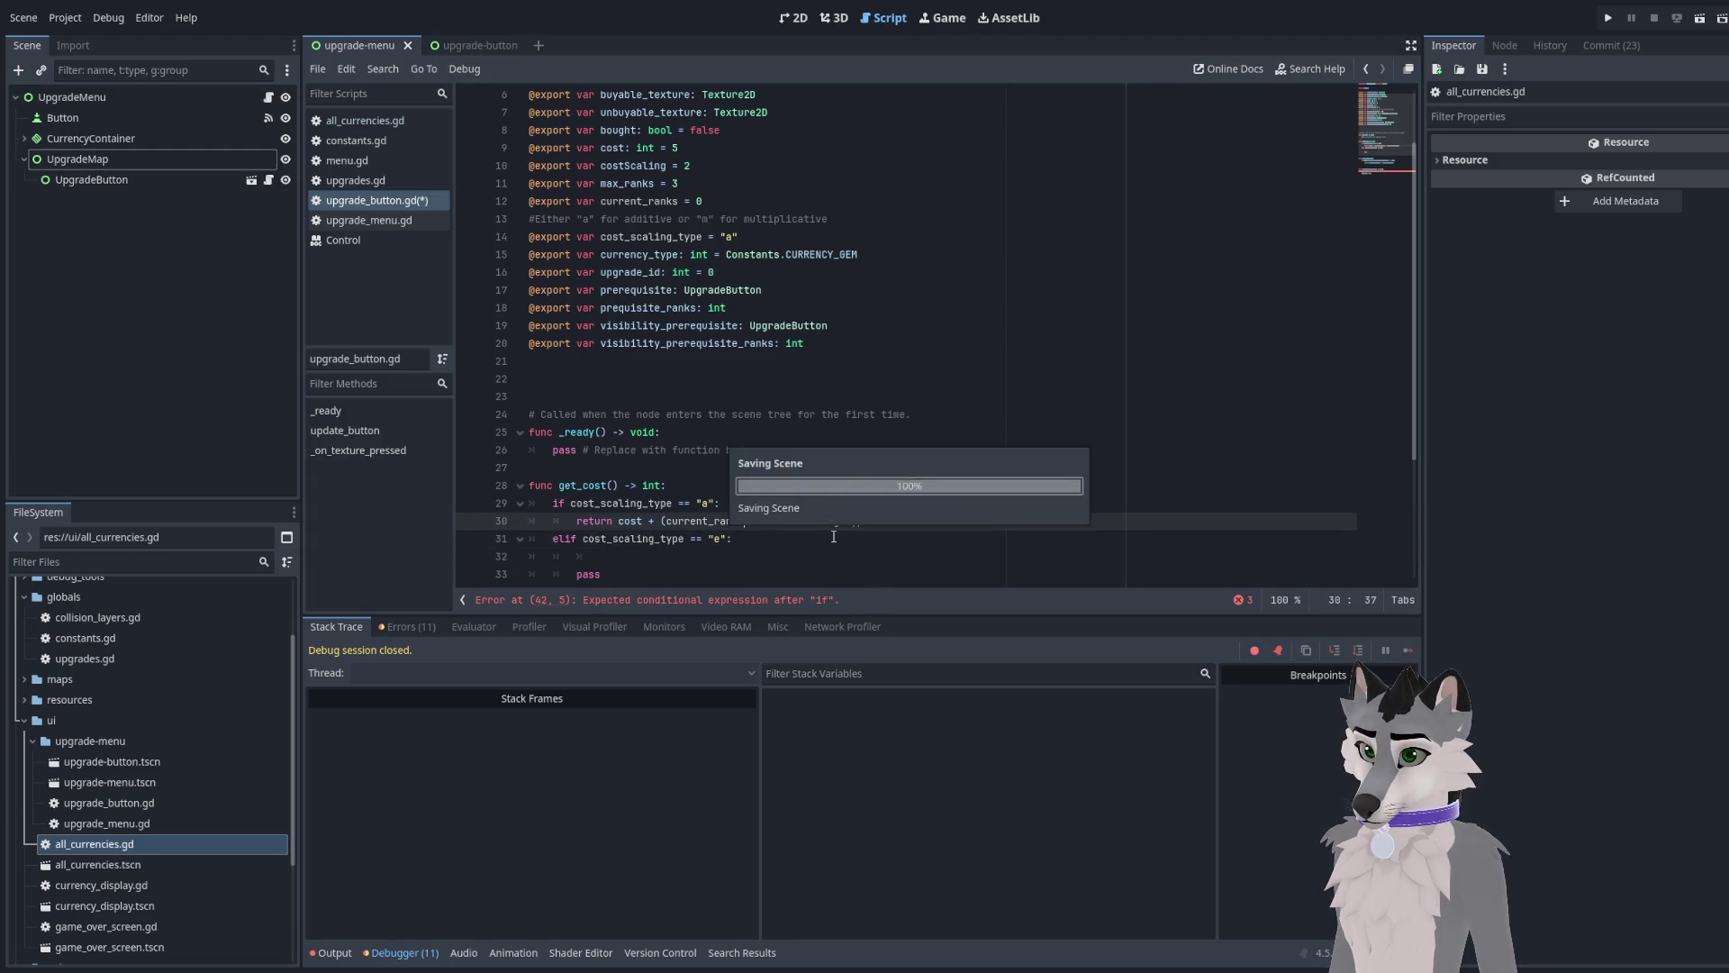
Make the elif branch return cost * (current_ranks + 1) * cost_scaling_type, drop pass, and save
key("Down")
key("Down")
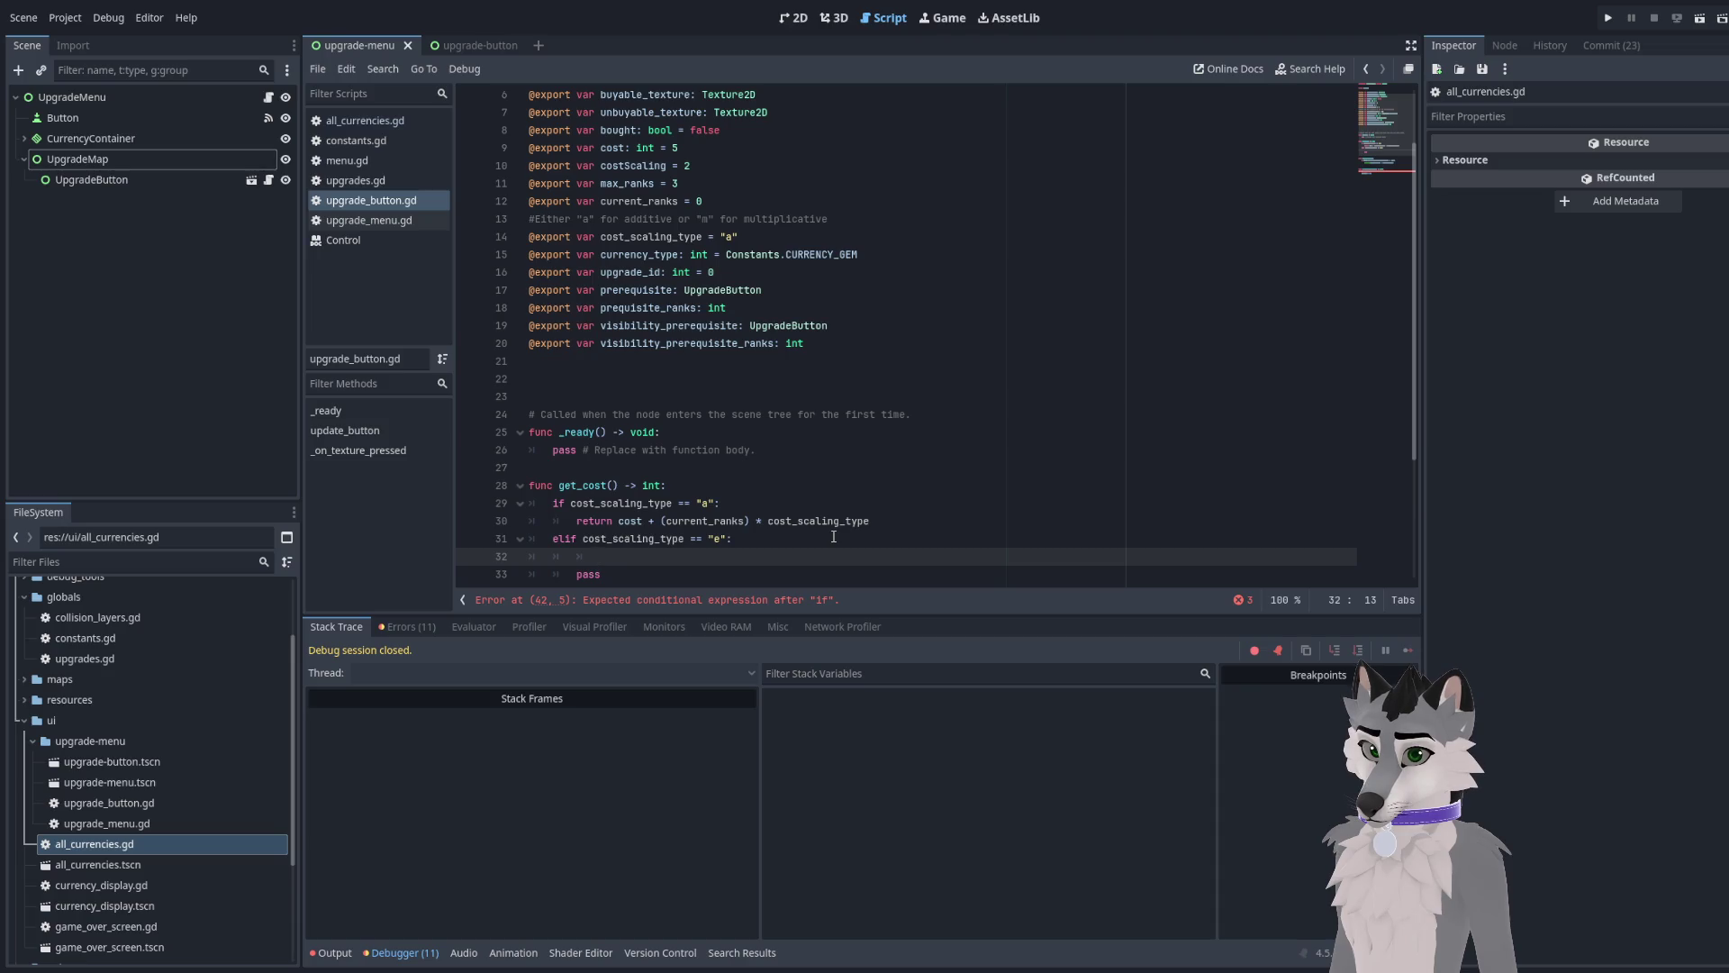
type("return co")
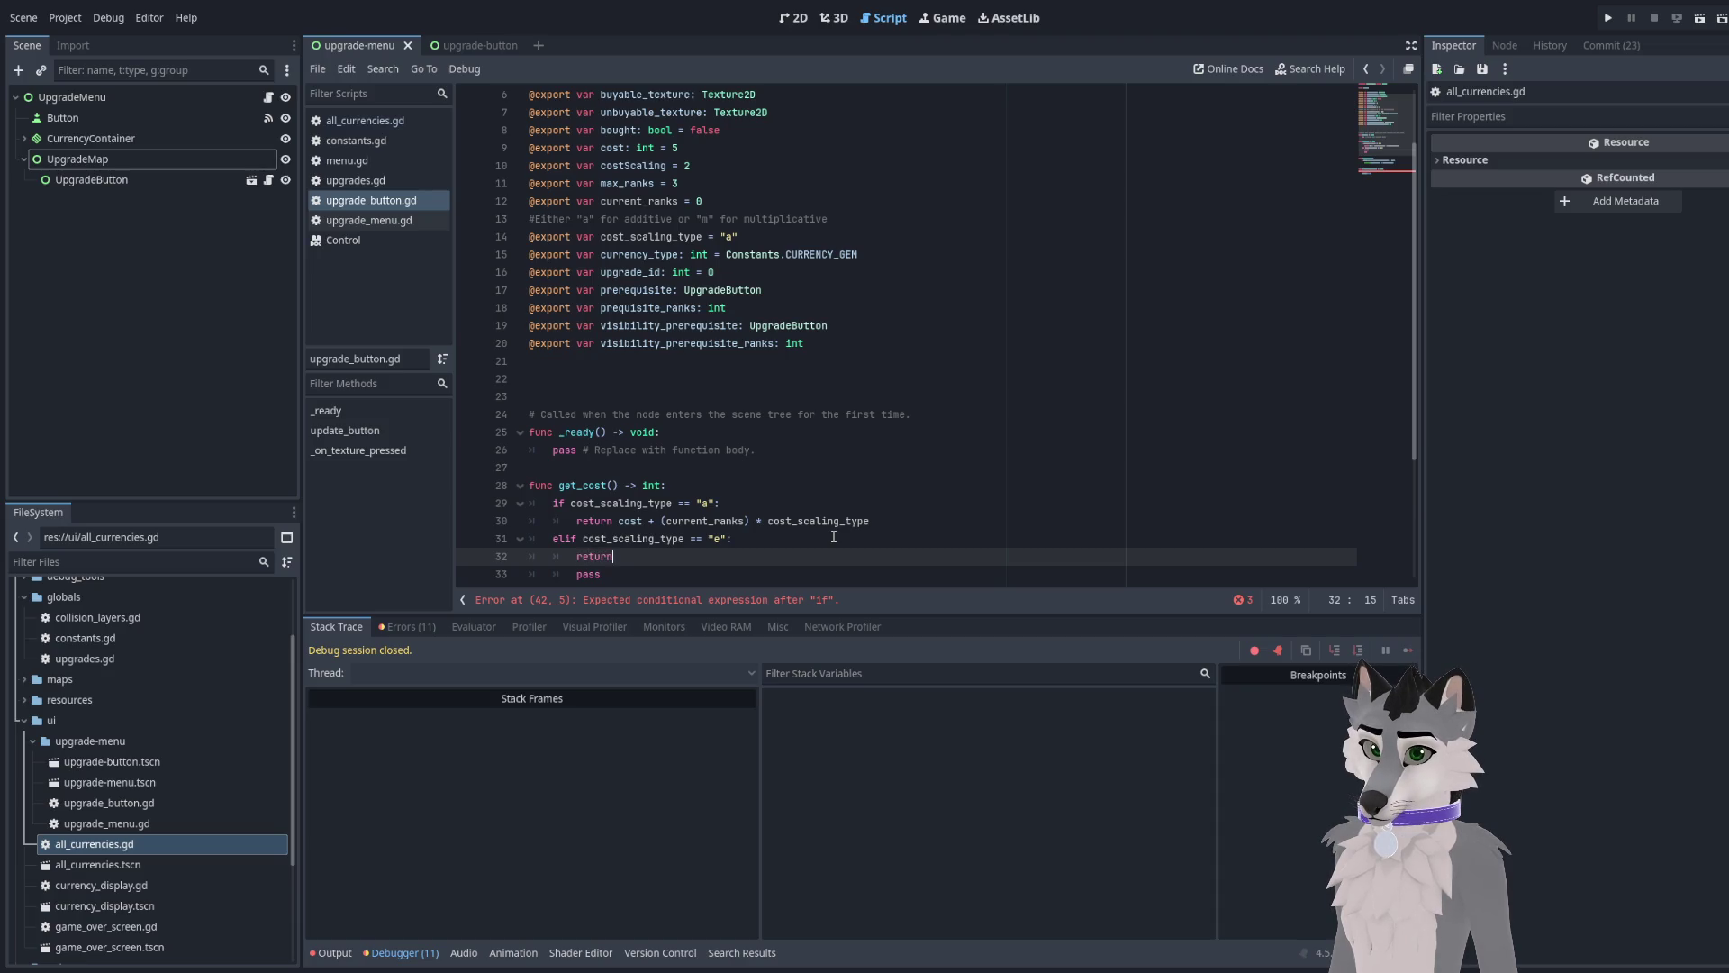
type("st * ")
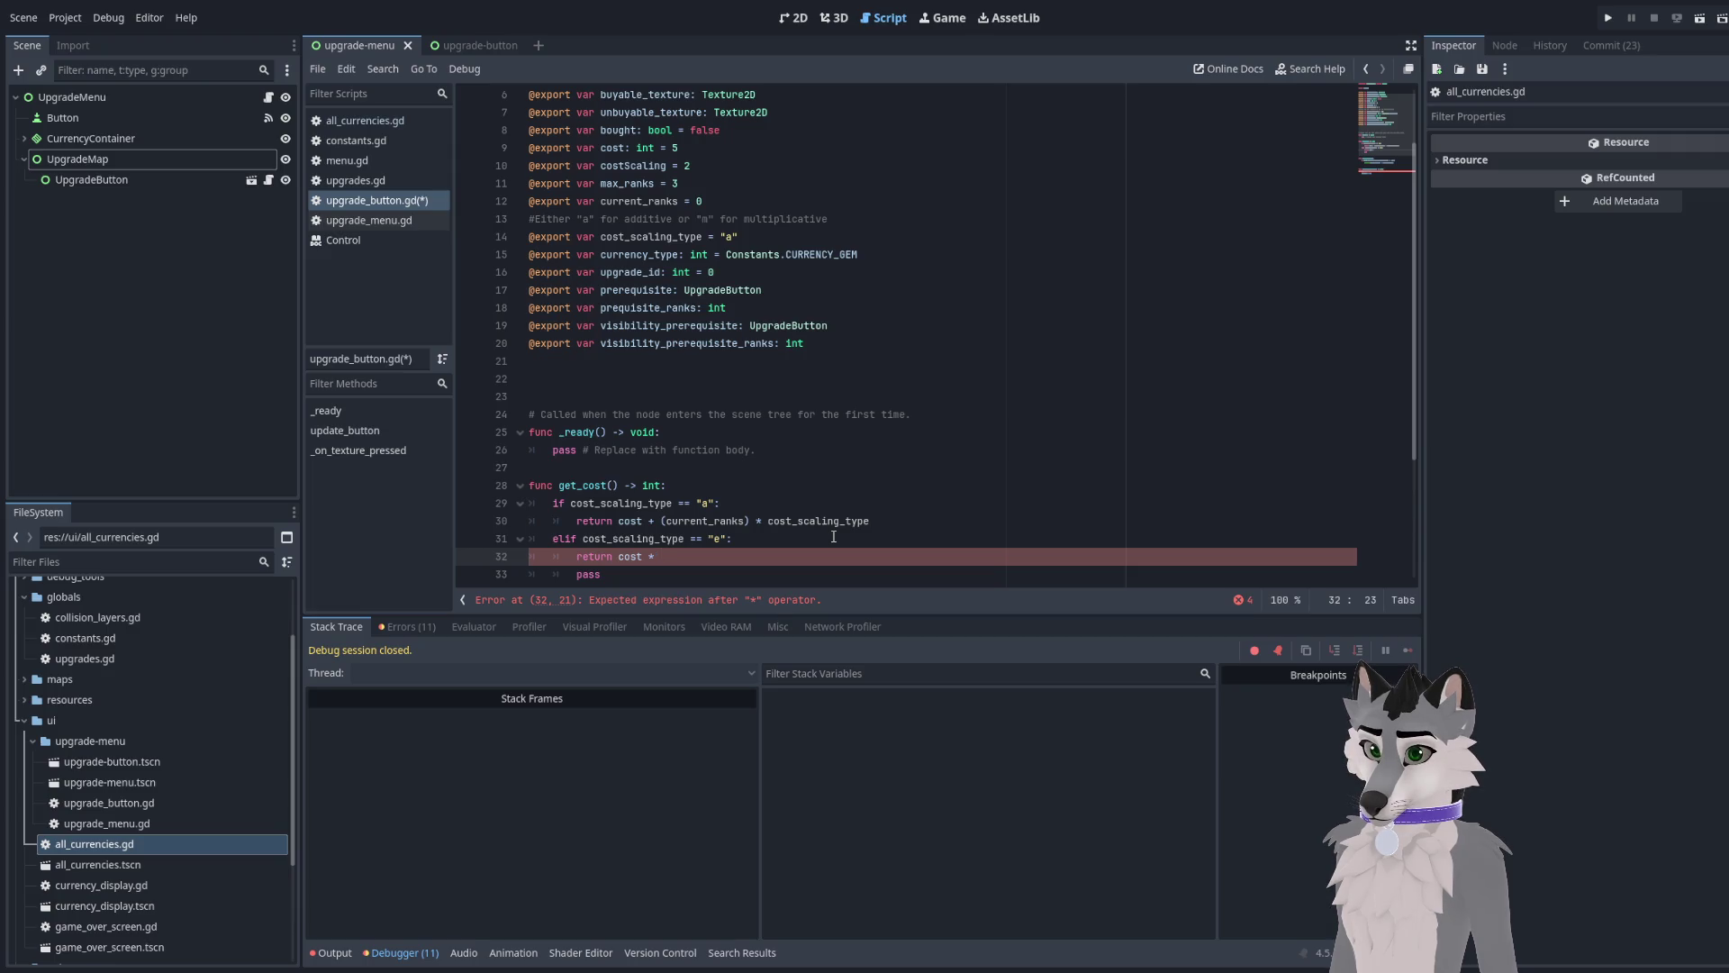
type("(current_ranks +")
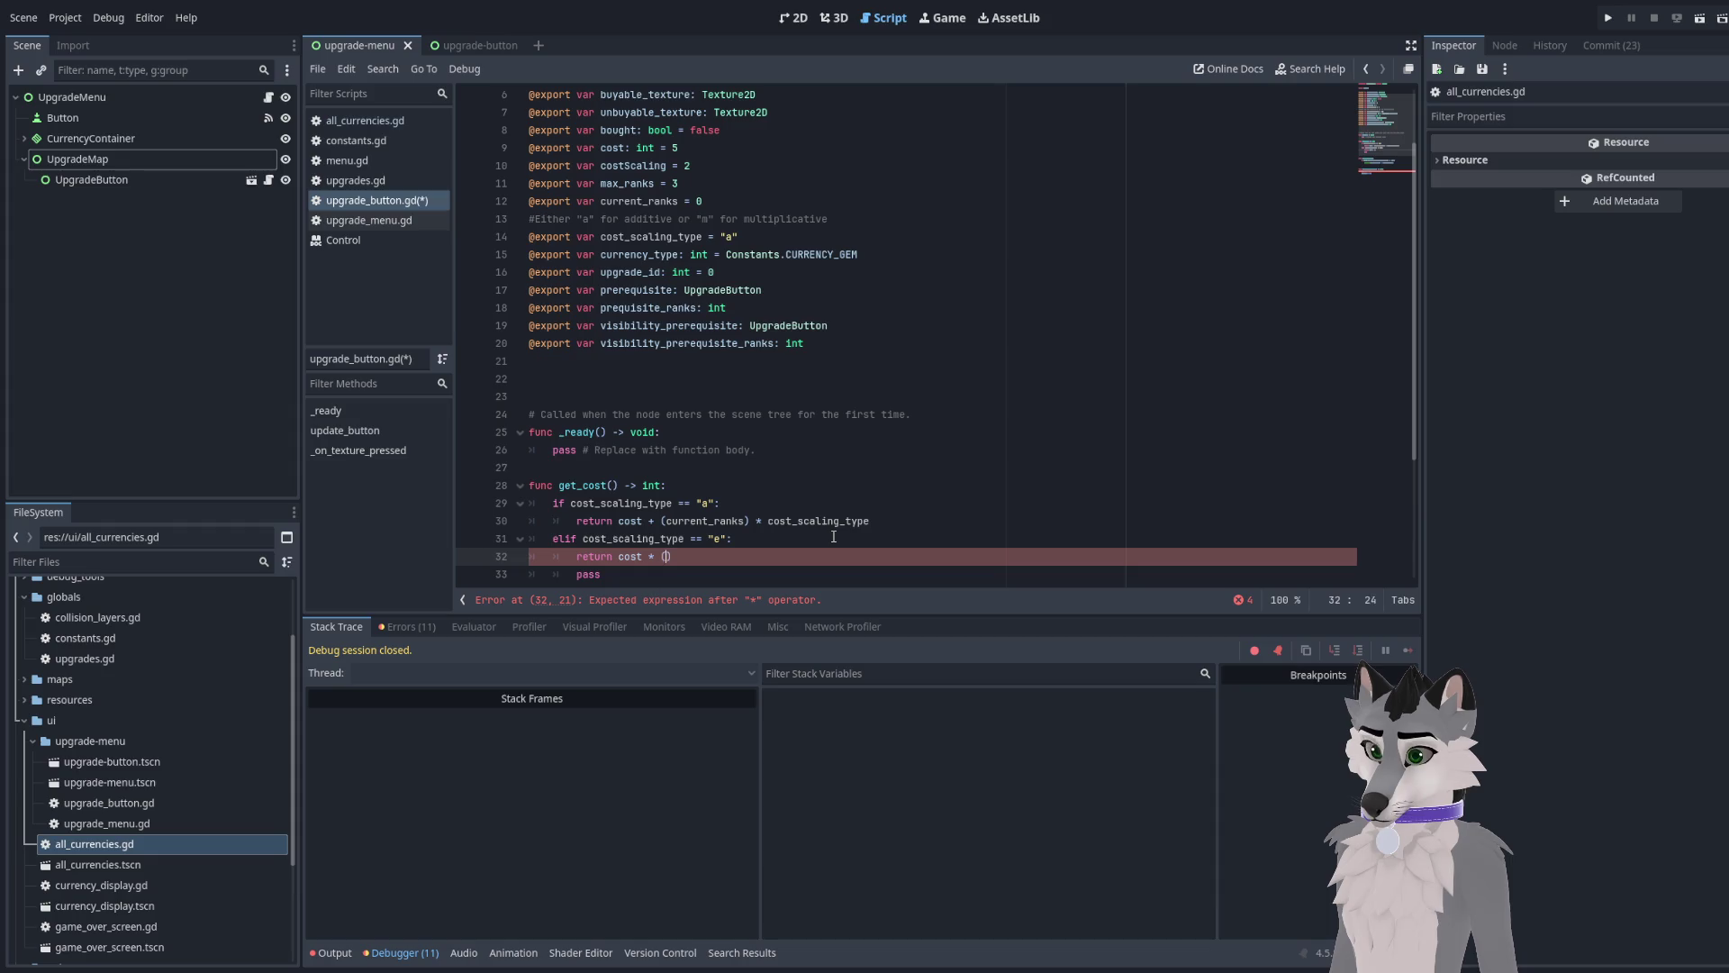
type(" 1) ")
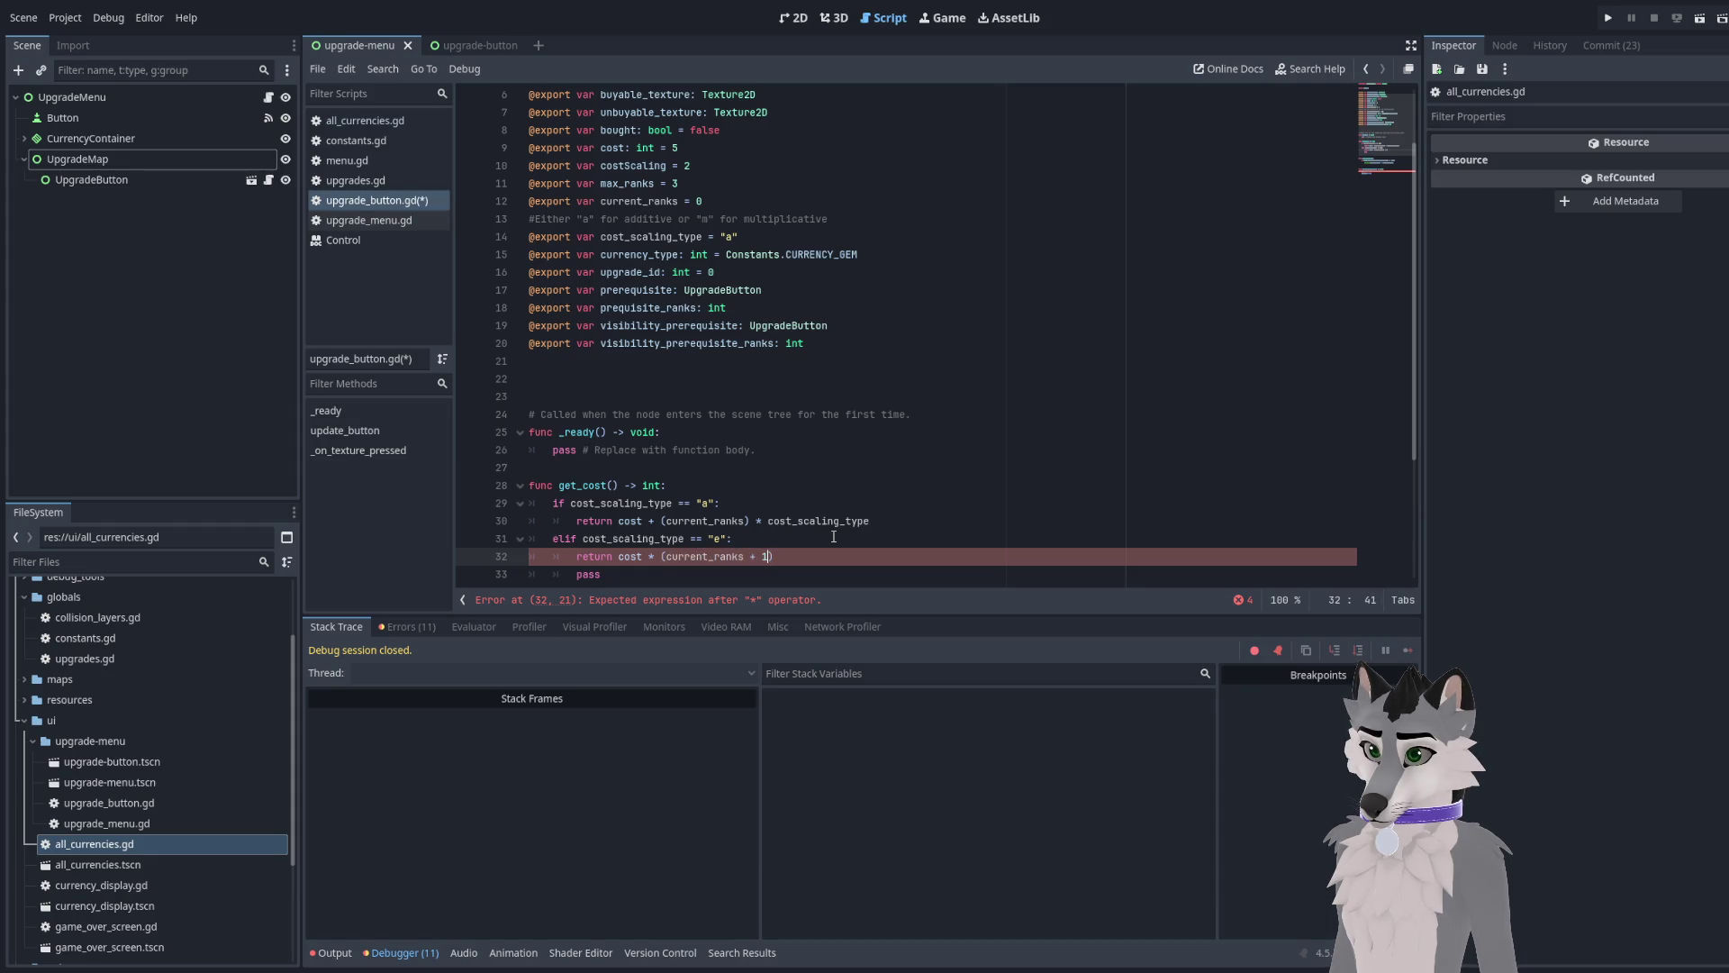
type("* cost_scaling")
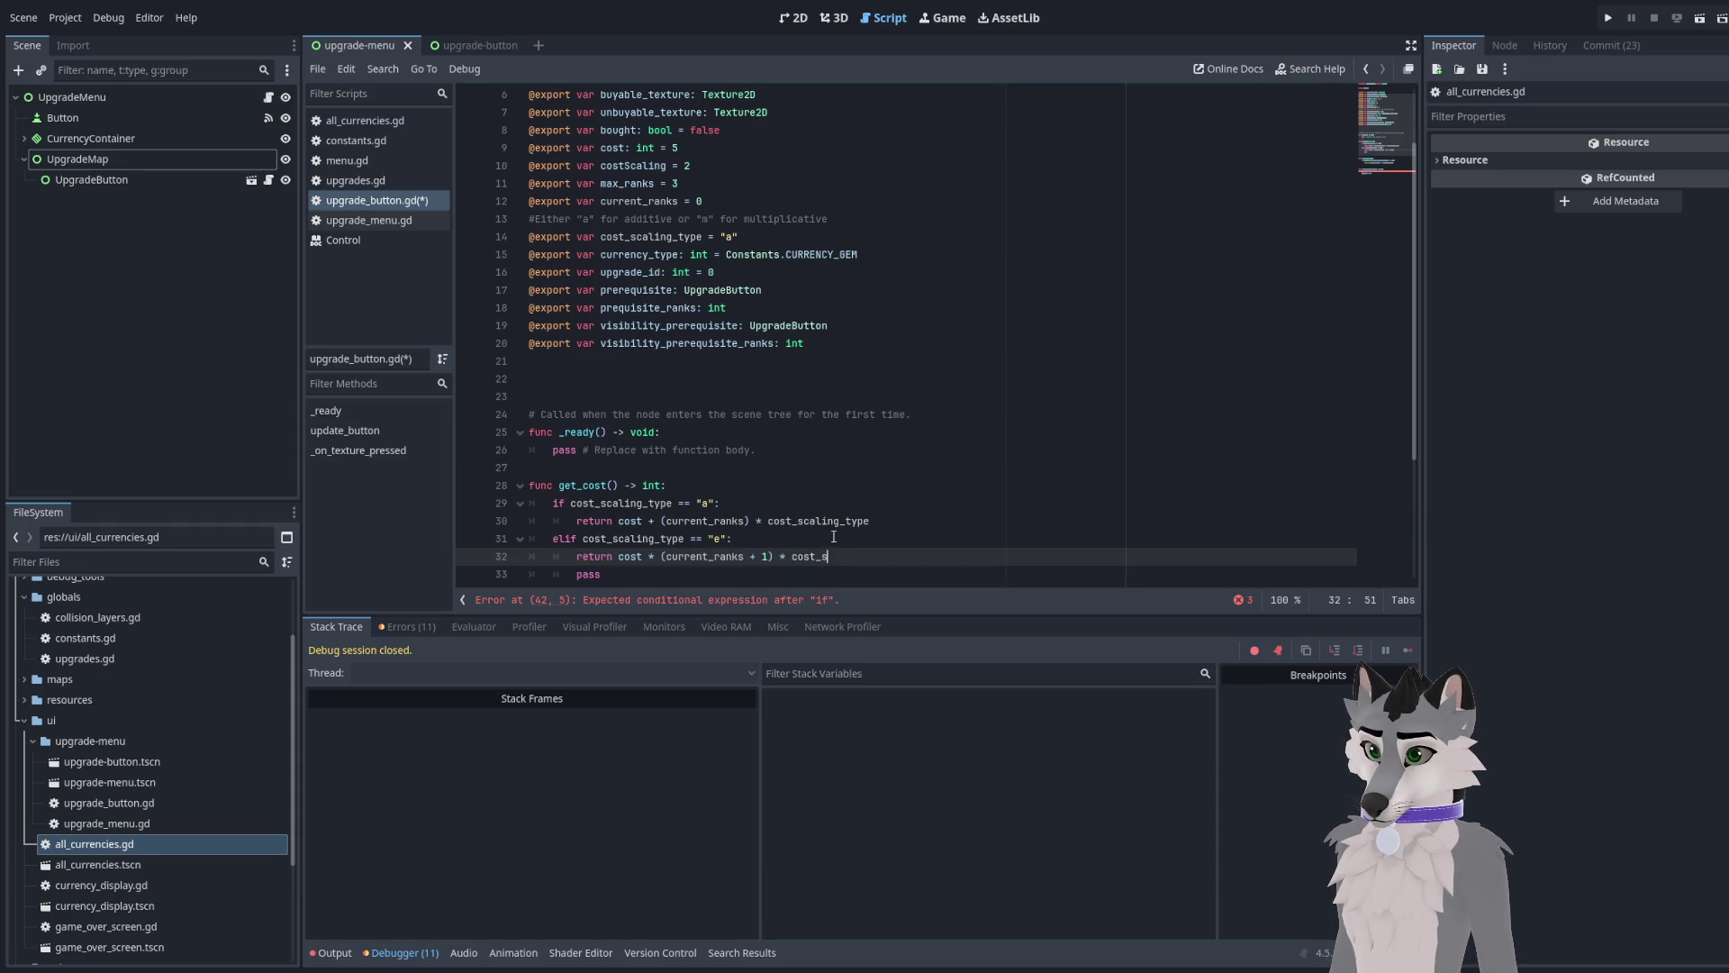
type("_type")
key("Down")
key("ctrl+shift+k")
key("Up")
key("ctrl+s")
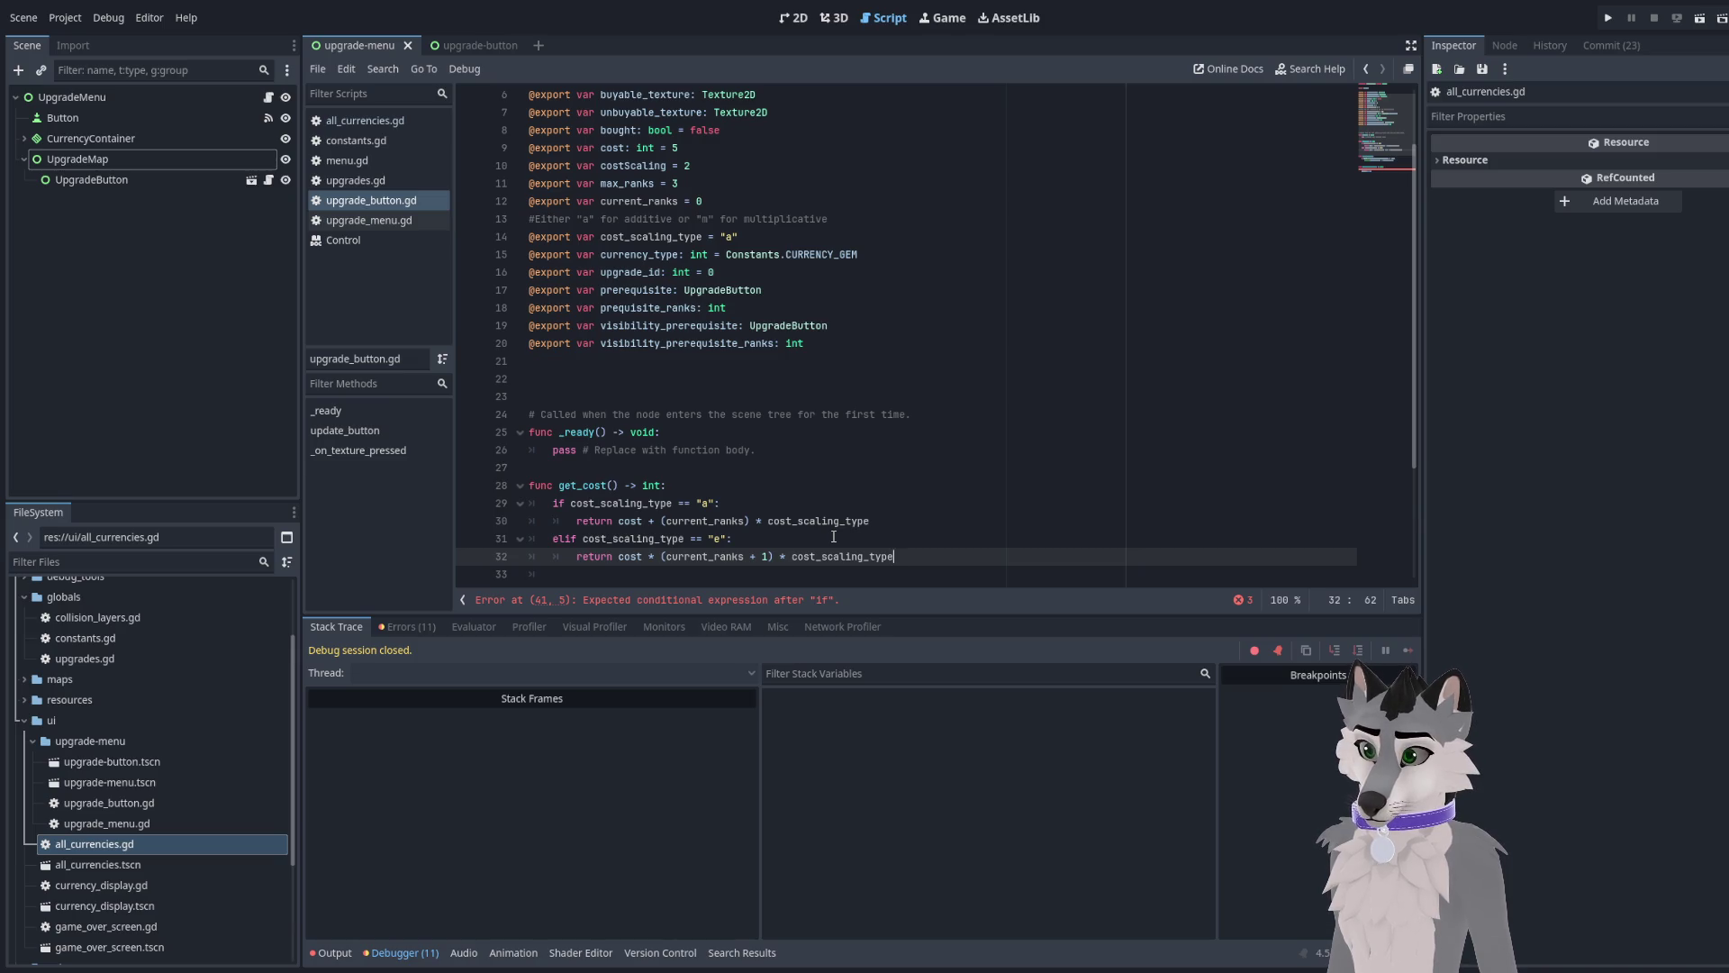
Trim the additive multiplier to cost_scaling and rename costScaling to cost_scaling on line 10
key("Up")
key("Up")
key("BackSpace")
key("BackSpace")
key("BackSpace")
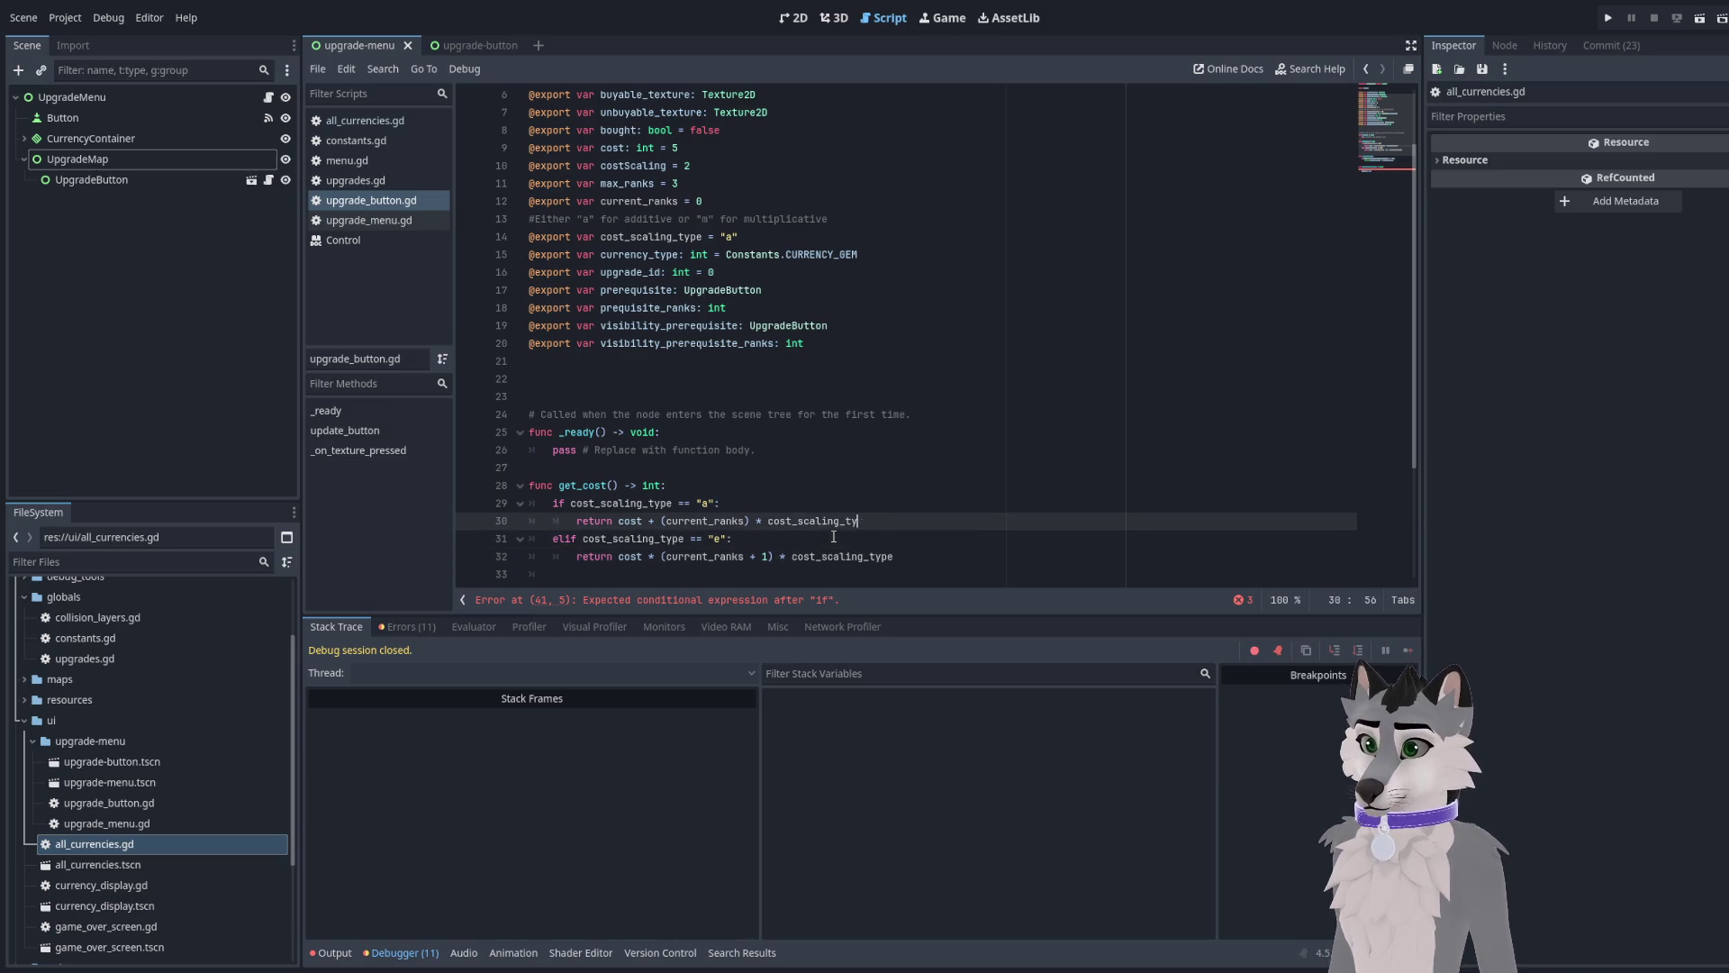
key("BackSpace")
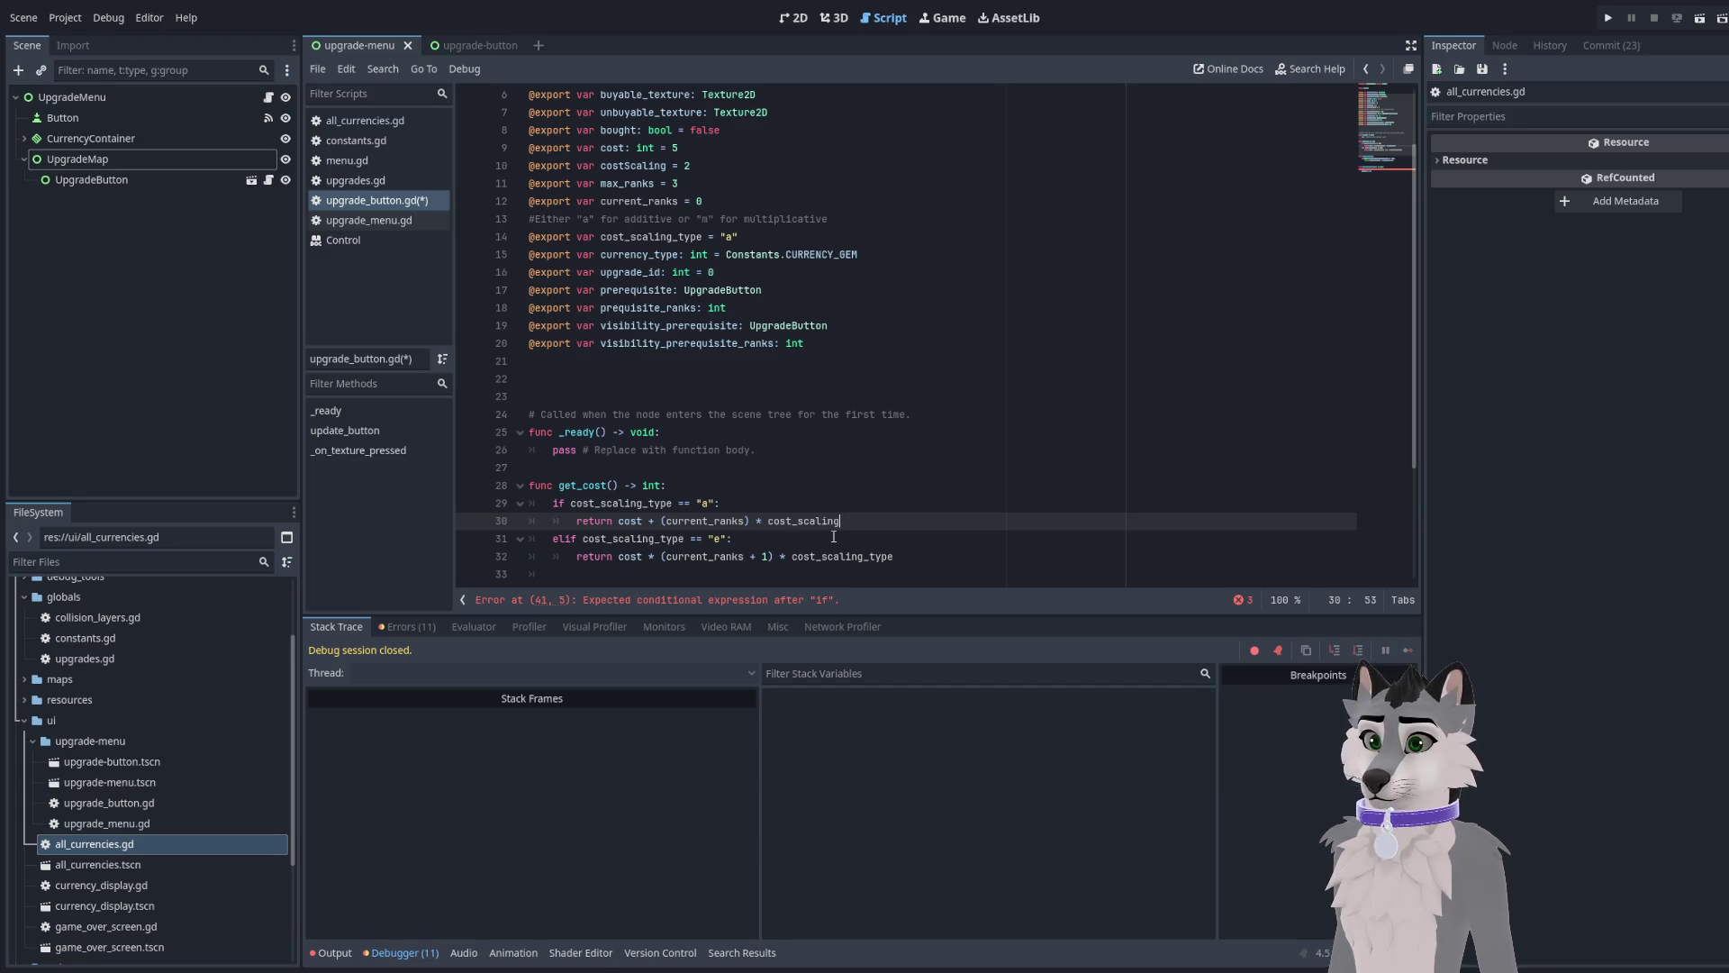
left_click(628, 164)
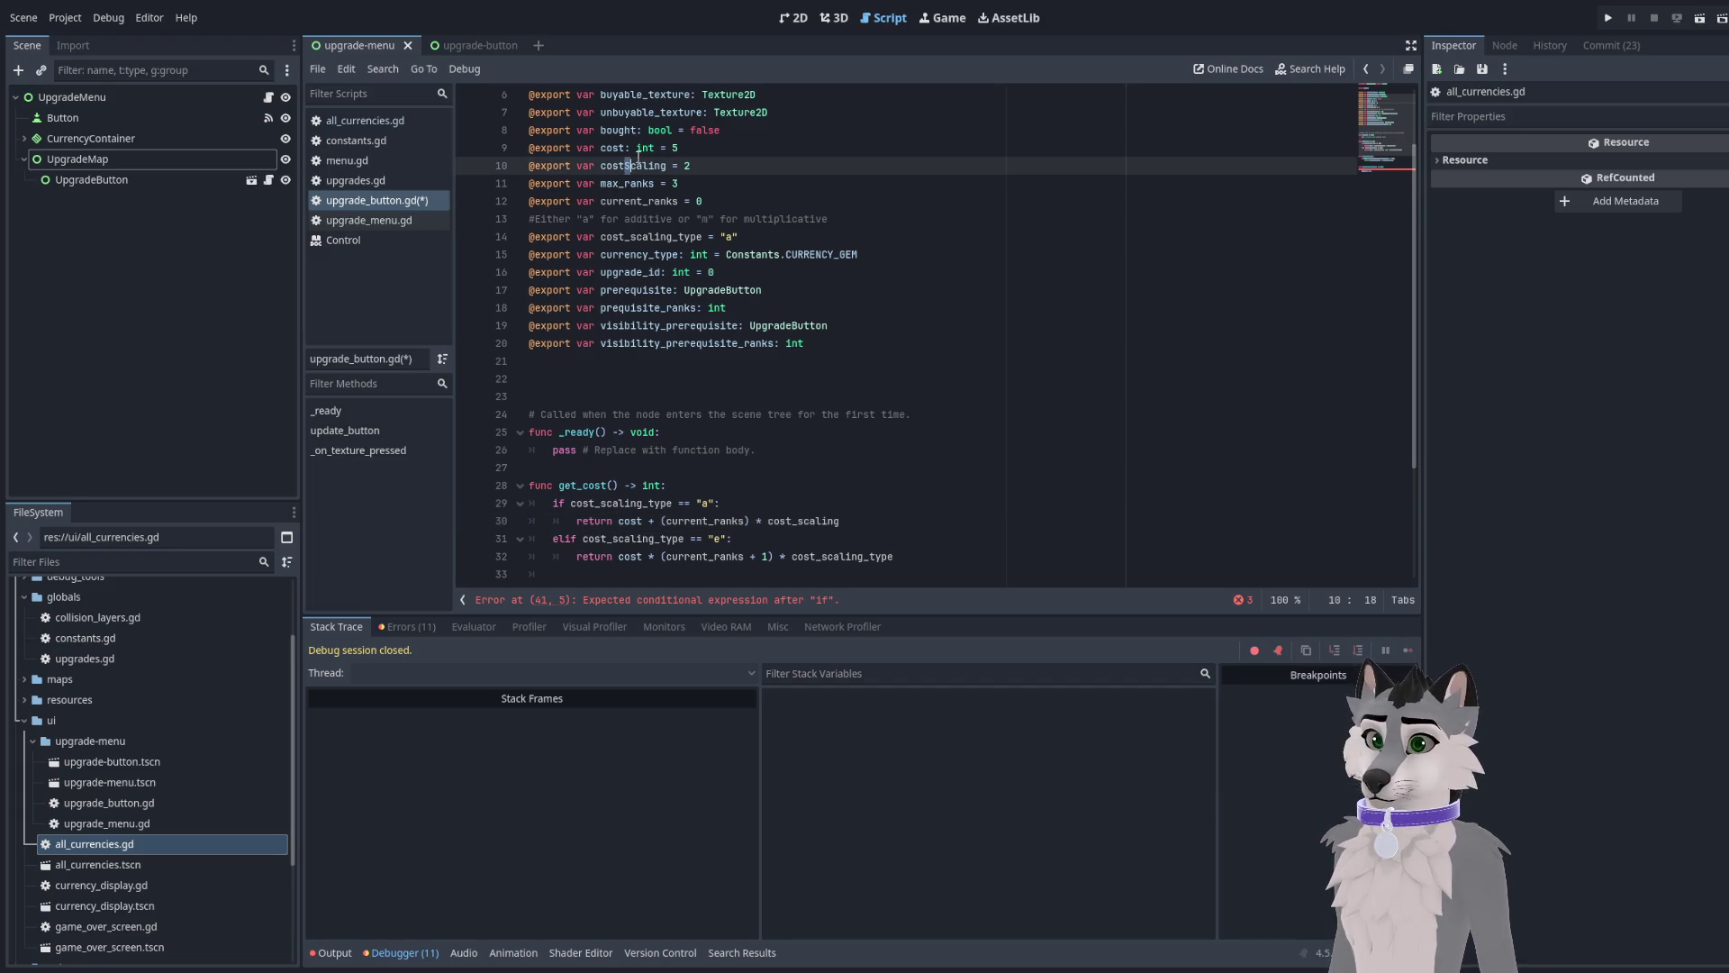
key("BackSpace")
type("_s")
double_click(656, 167)
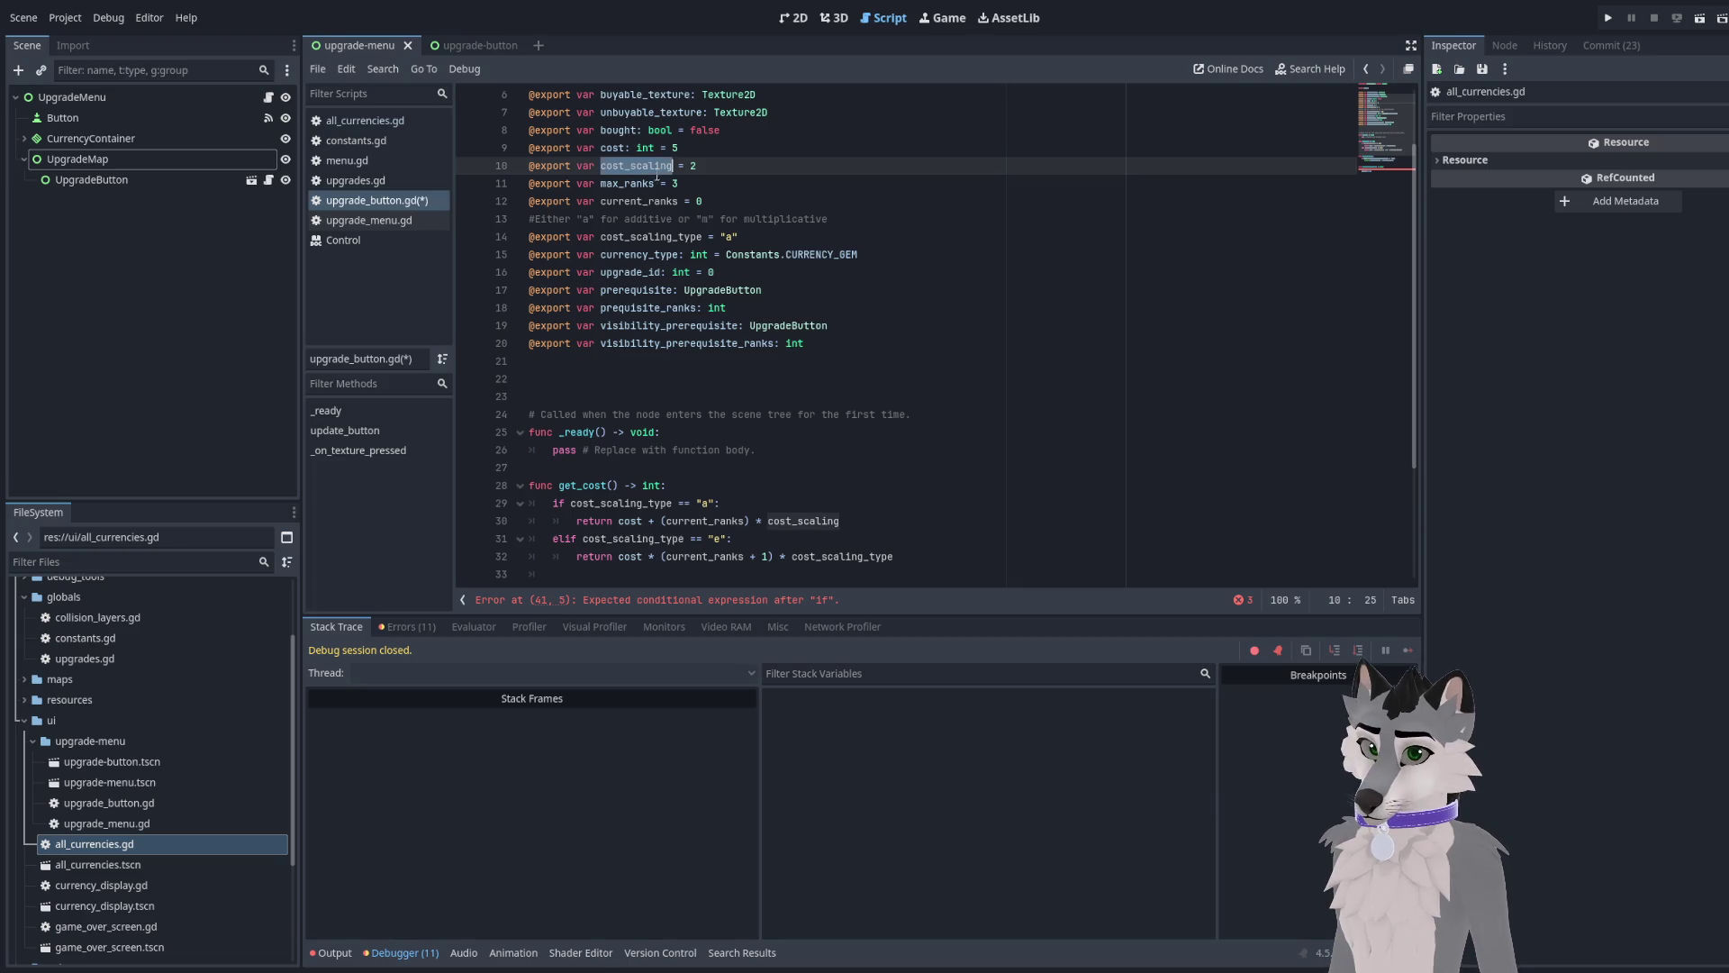
Replace cost_scaling_type with cost_scaling in the multiplicative return and save
double_click(828, 520)
key("ctrl+c")
double_click(825, 557)
key("ctrl+v")
key("ctrl+s")
left_click(915, 532)
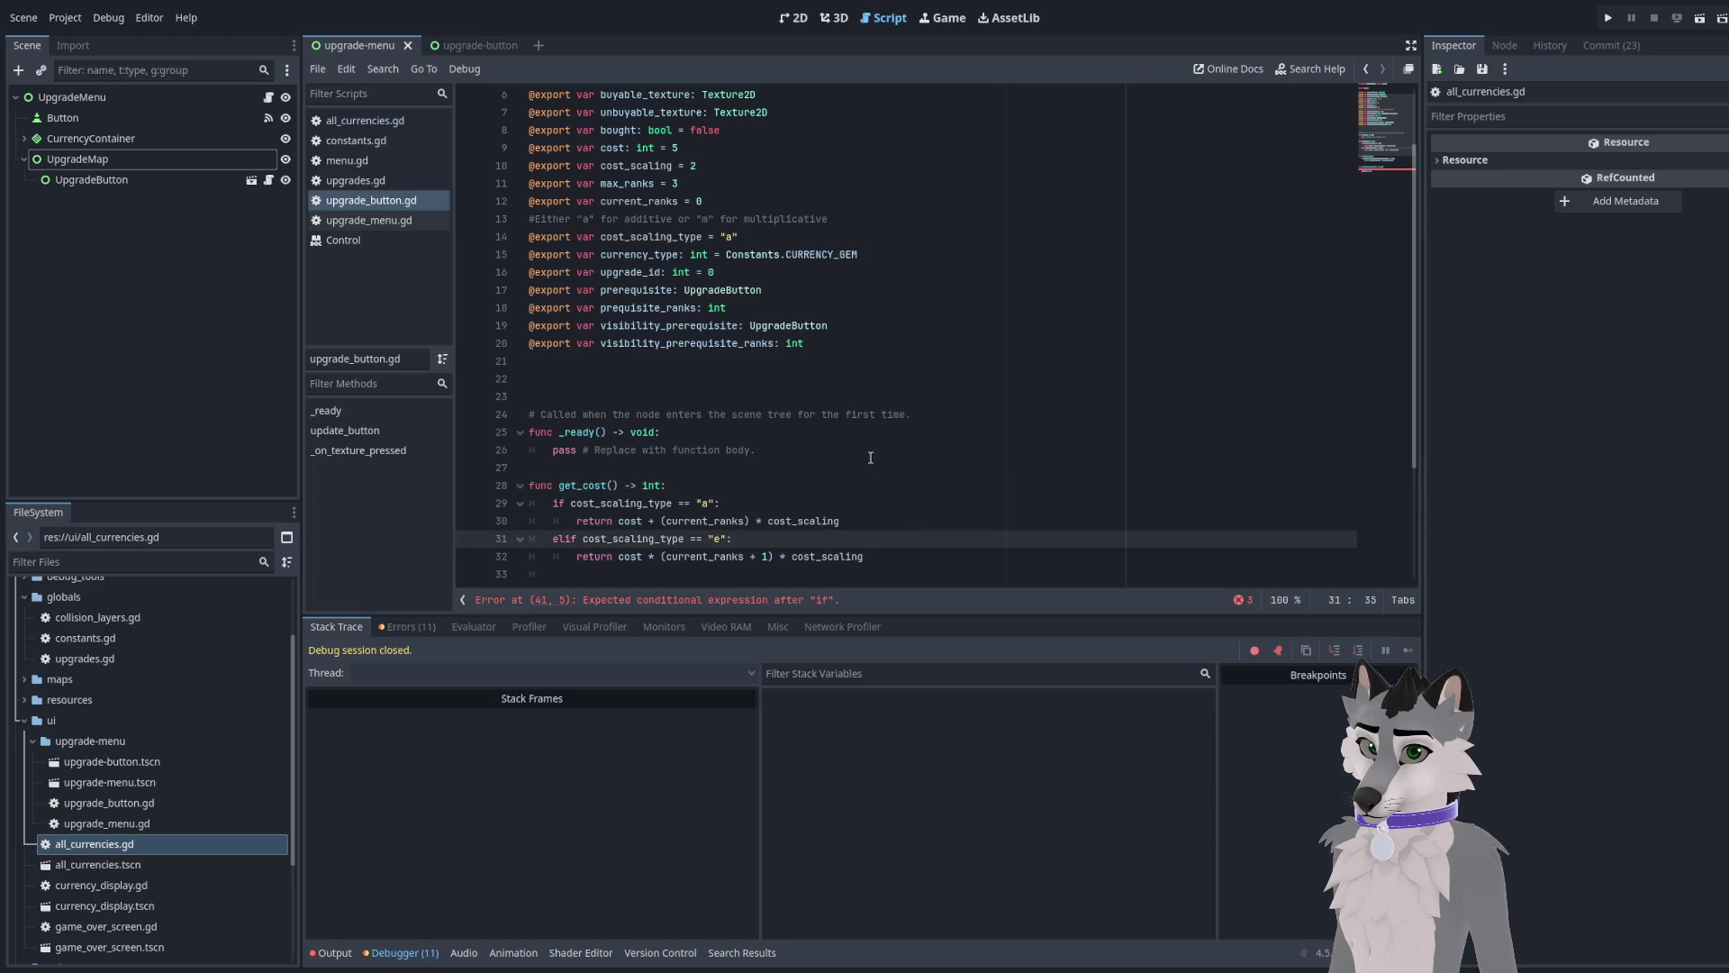
Add : int type hints to cost_scaling, max_ranks and current_ranks
left_click(670, 165)
type(": int")
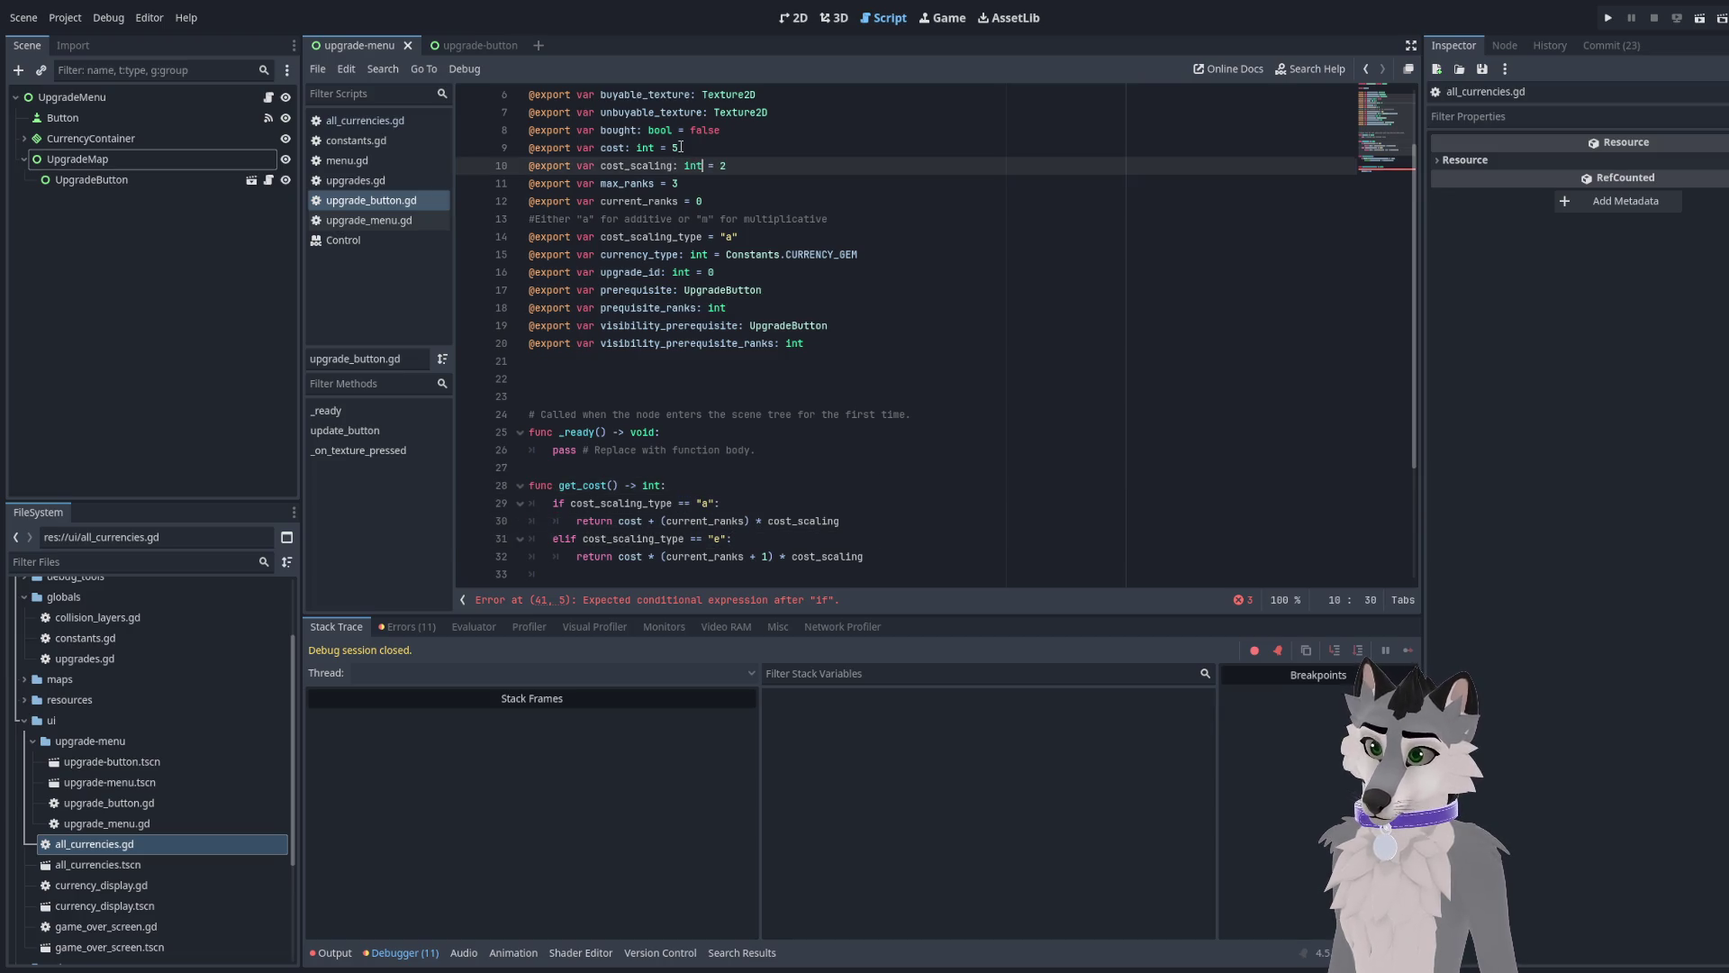
key("Escape")
key("Down")
key("ctrl+Left")
key("ctrl+Left")
key("ctrl+Left")
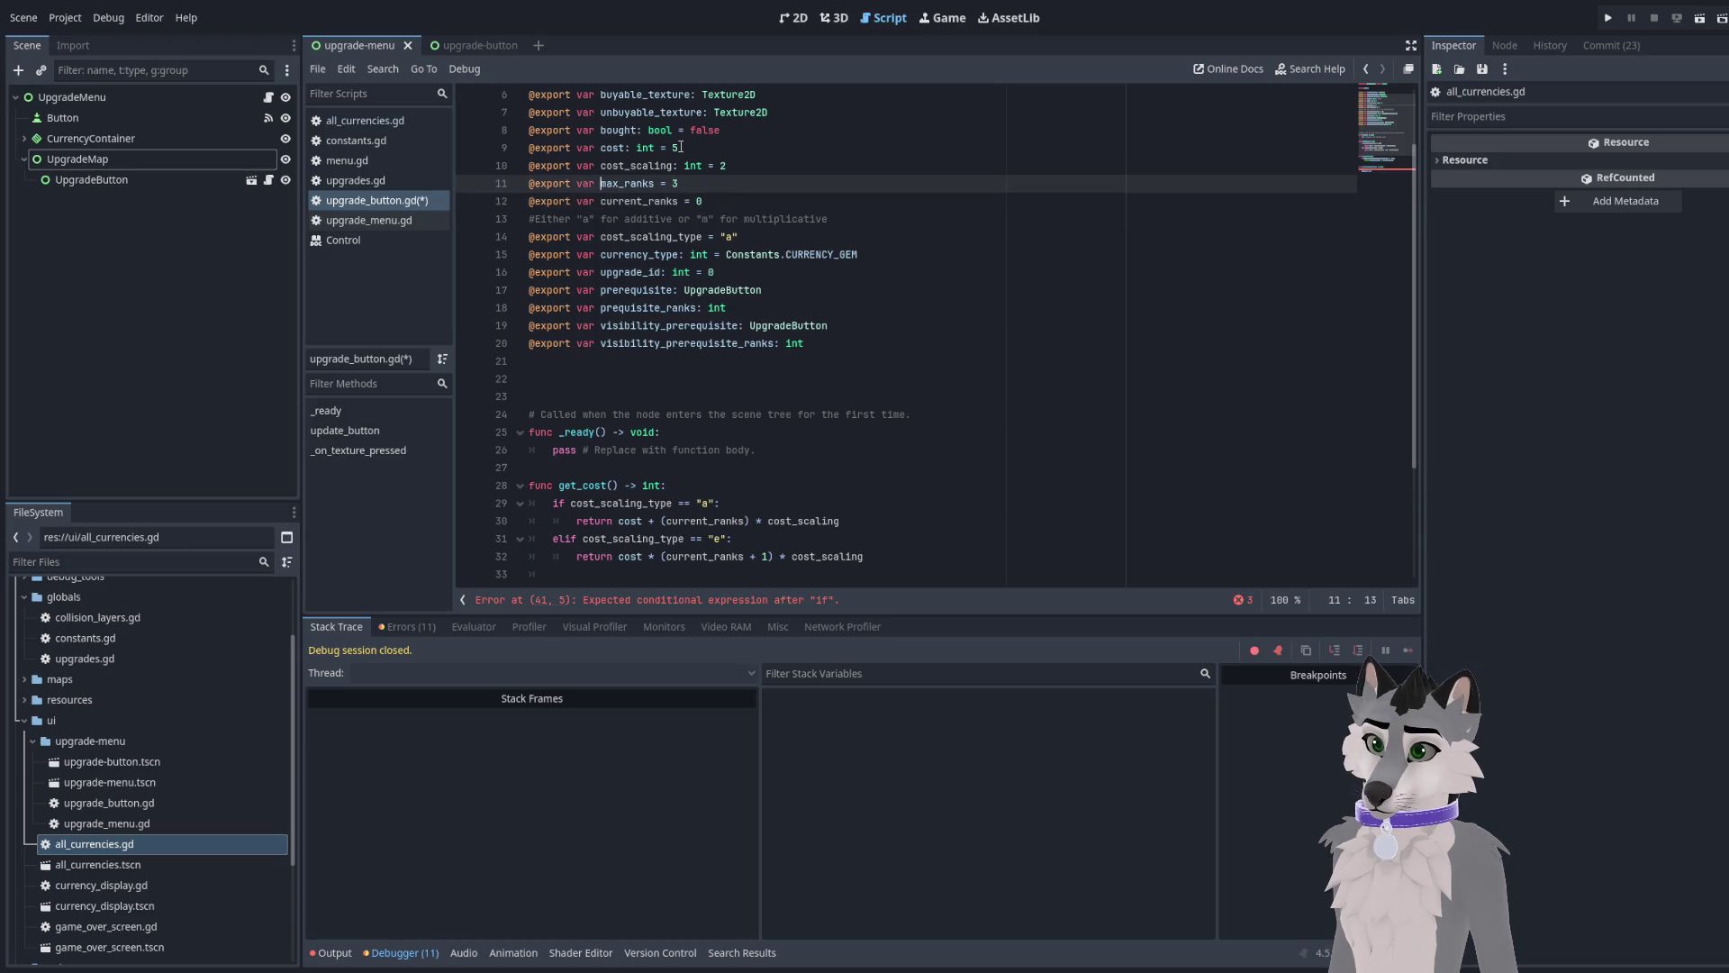
type(": int")
key("Escape")
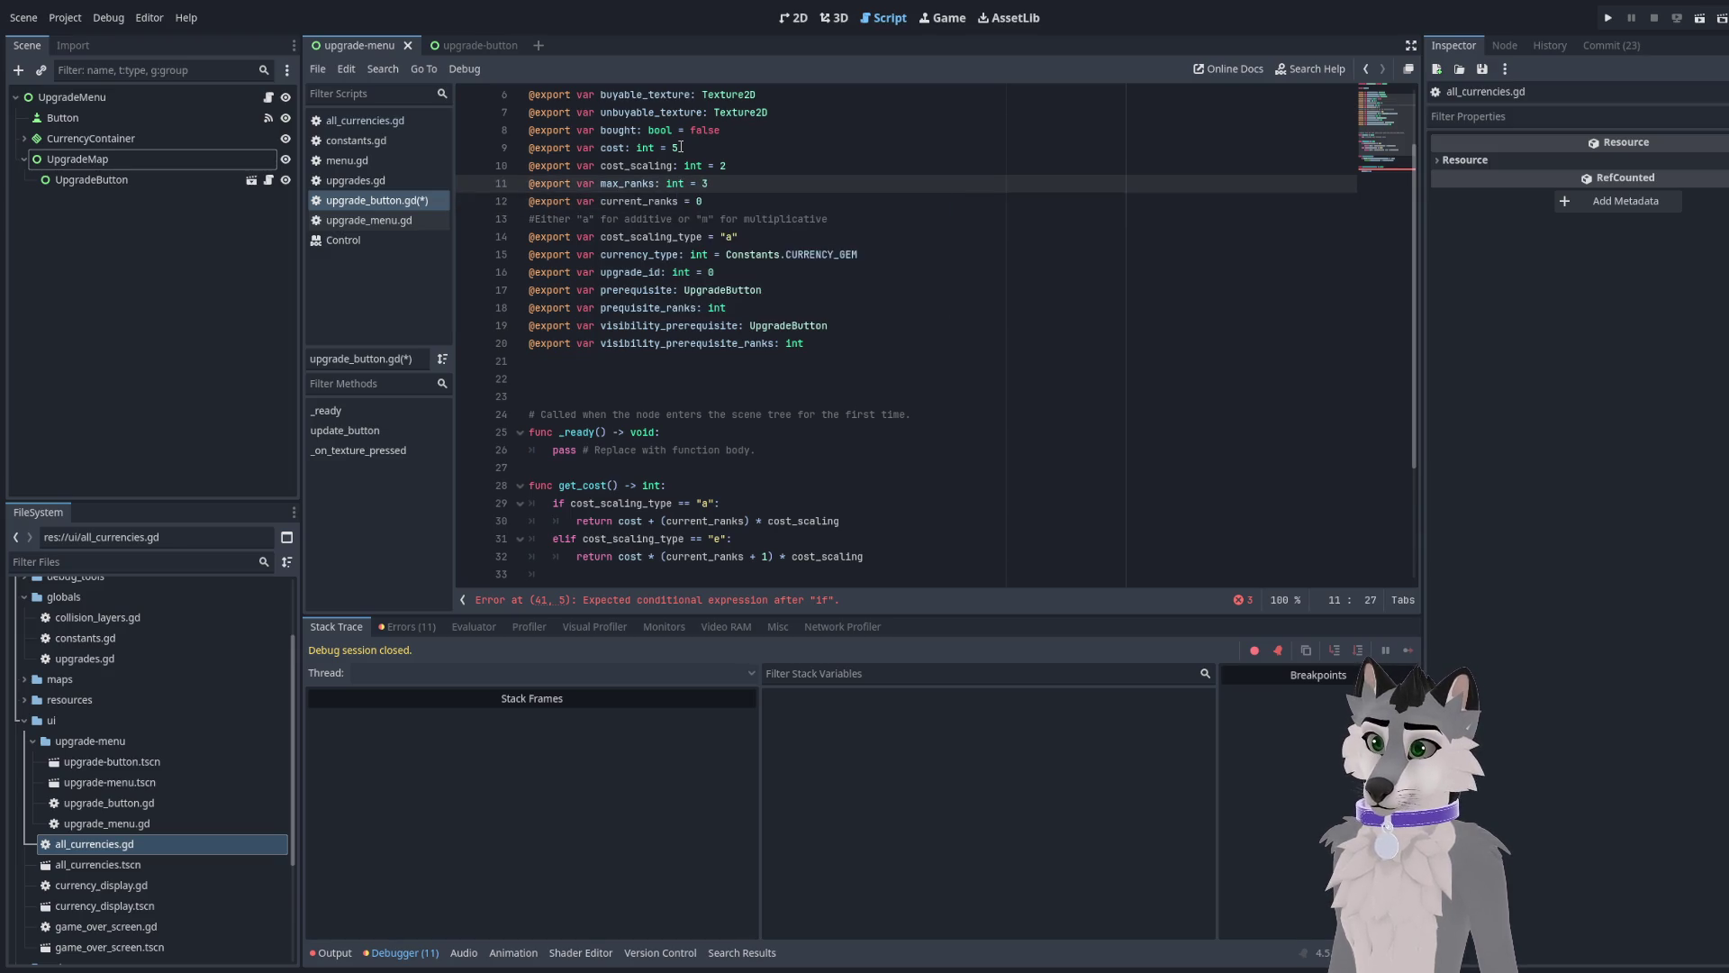
key("Down")
key("Left")
type(": int")
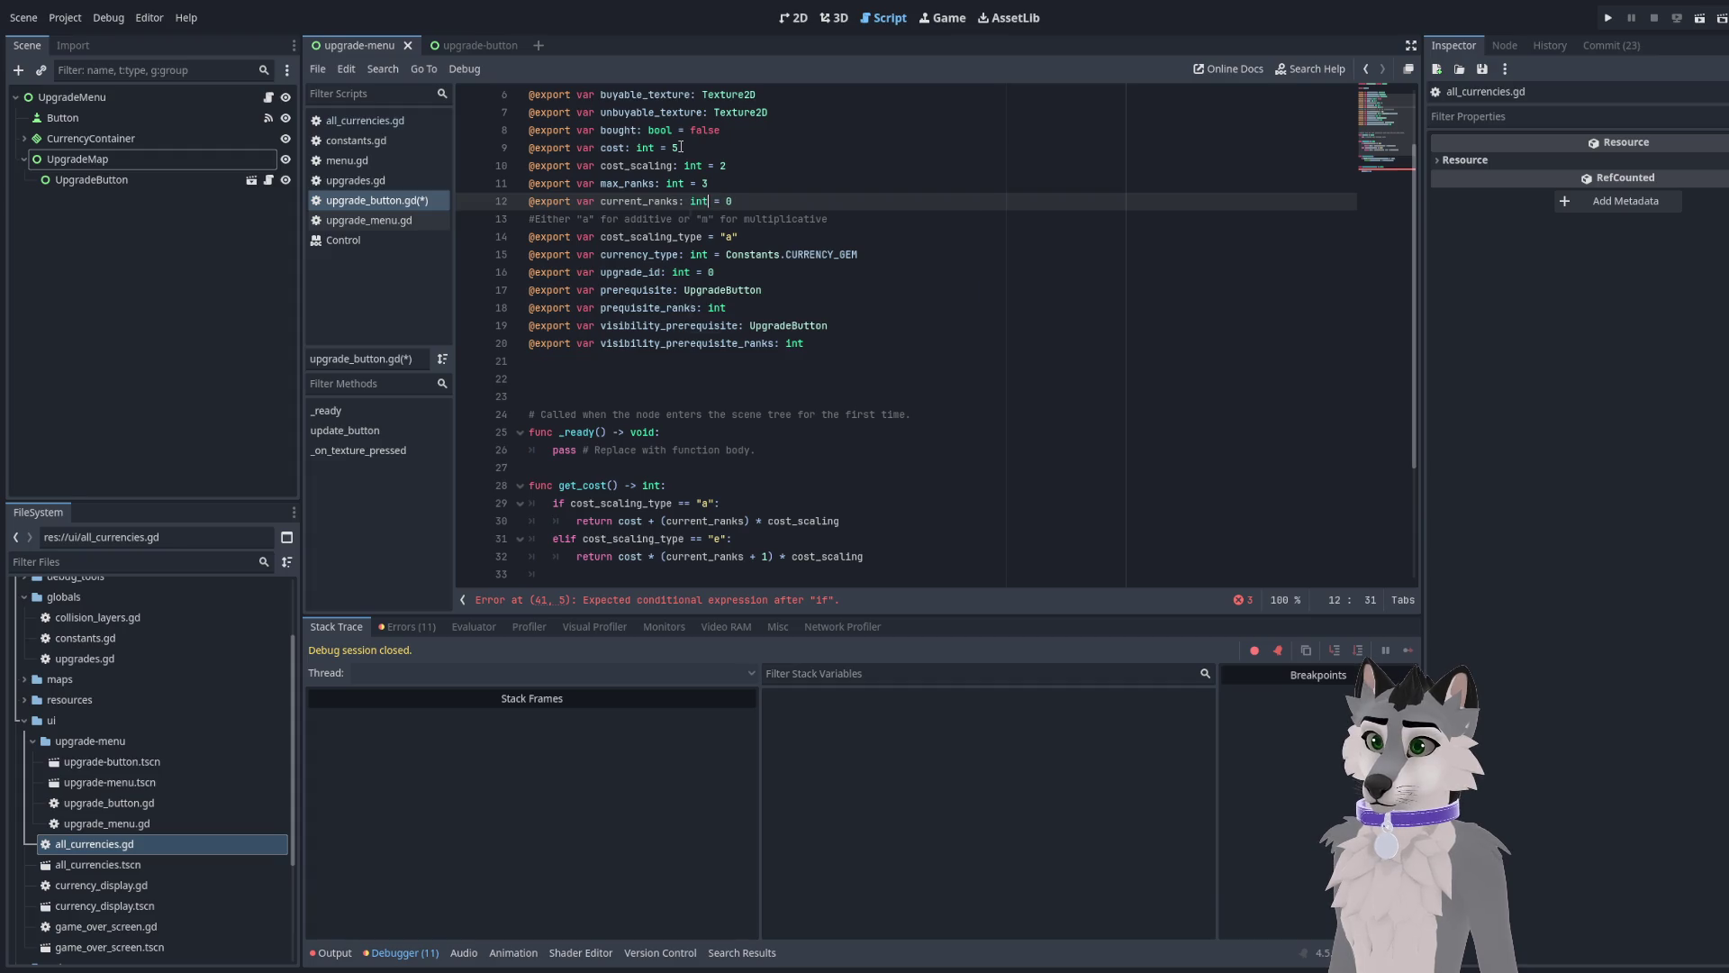
Give cost_scaling_type a : String type hint
key("Escape")
key("Down")
key("Down")
type(": string")
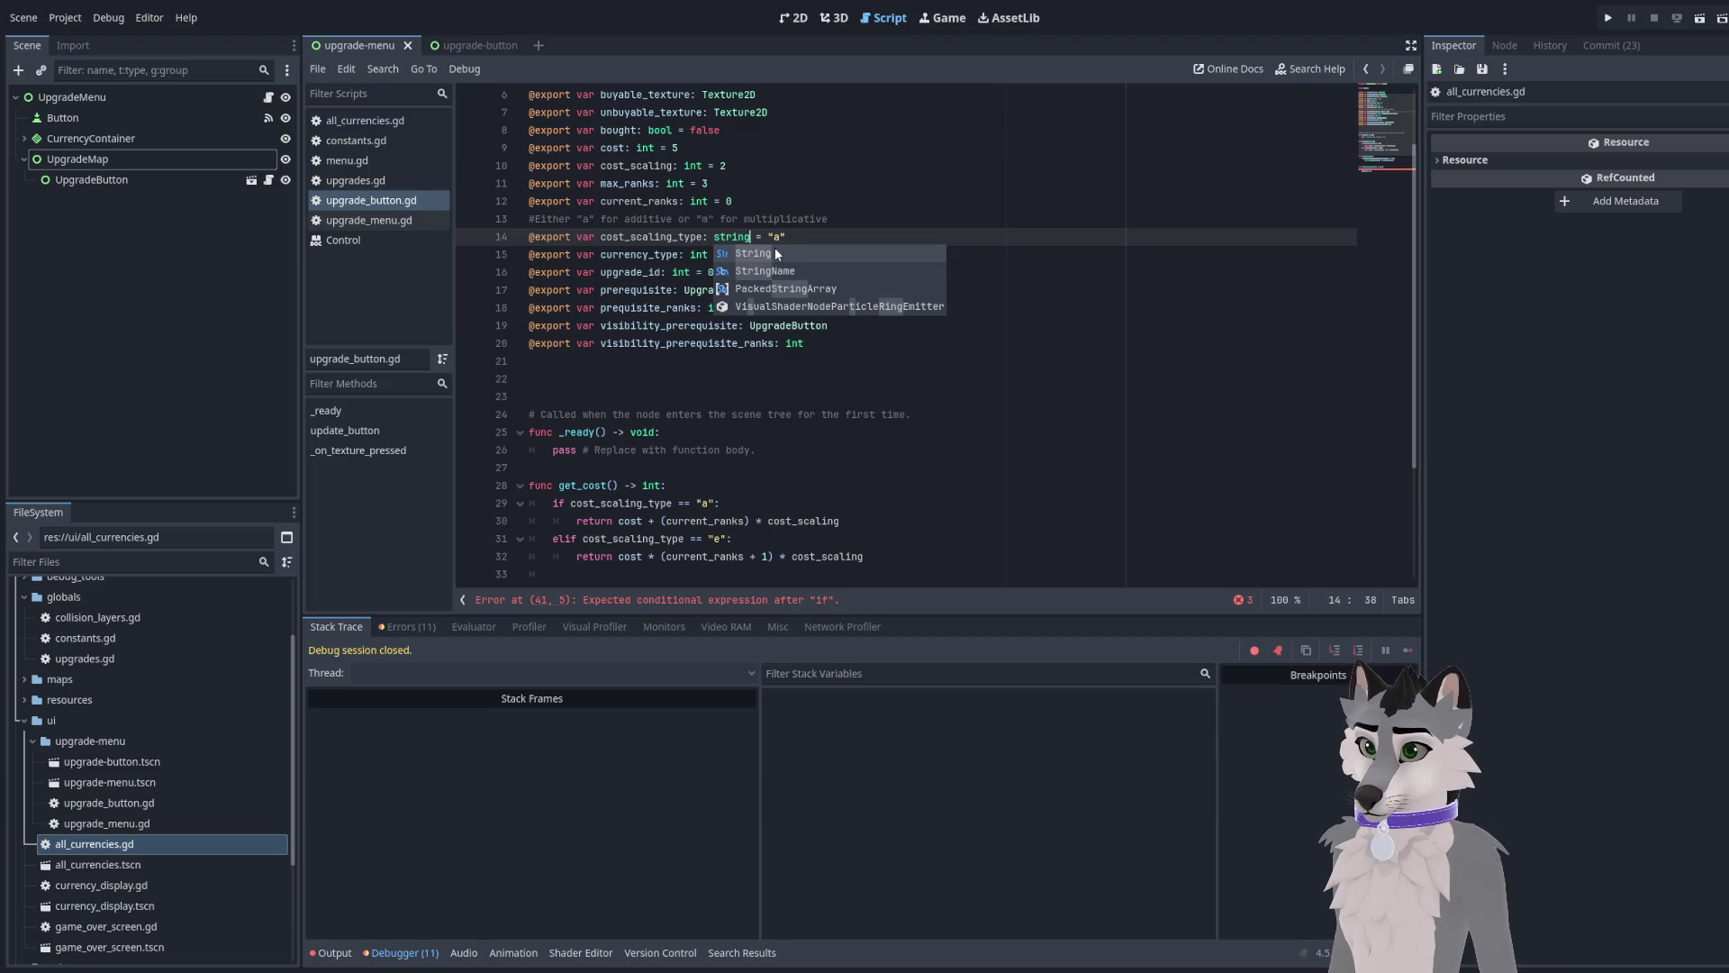
left_click(775, 252)
left_click(883, 464)
left_click(917, 555)
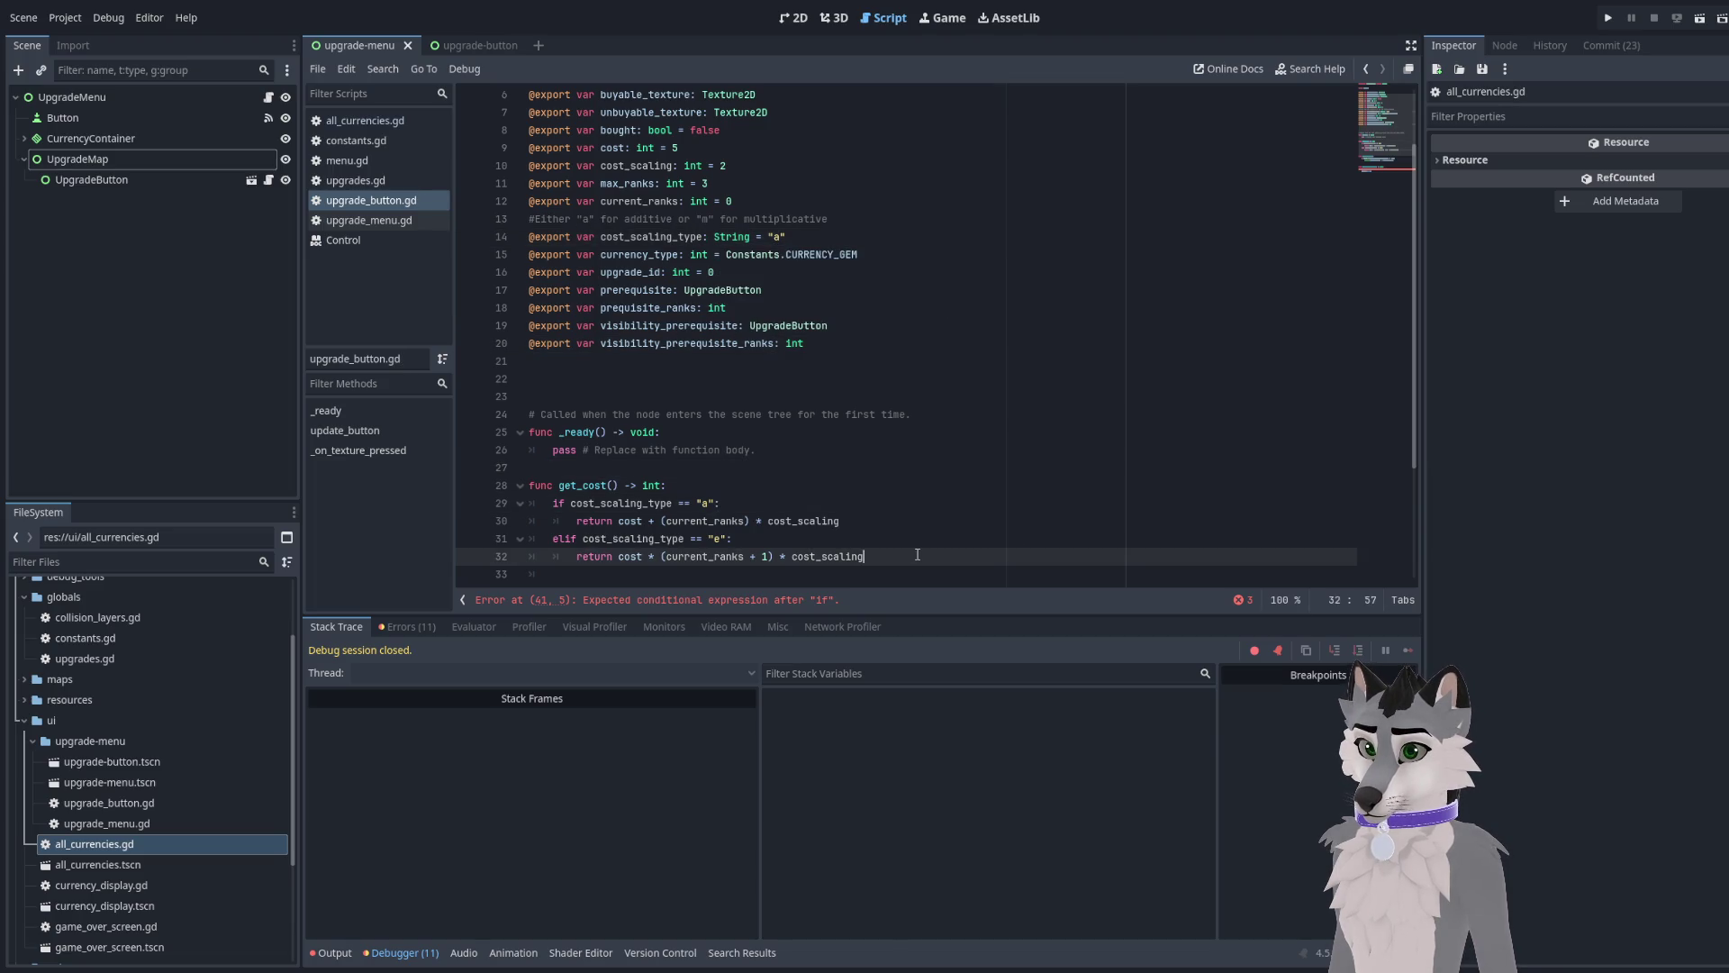
scroll(928, 522, "down", 2)
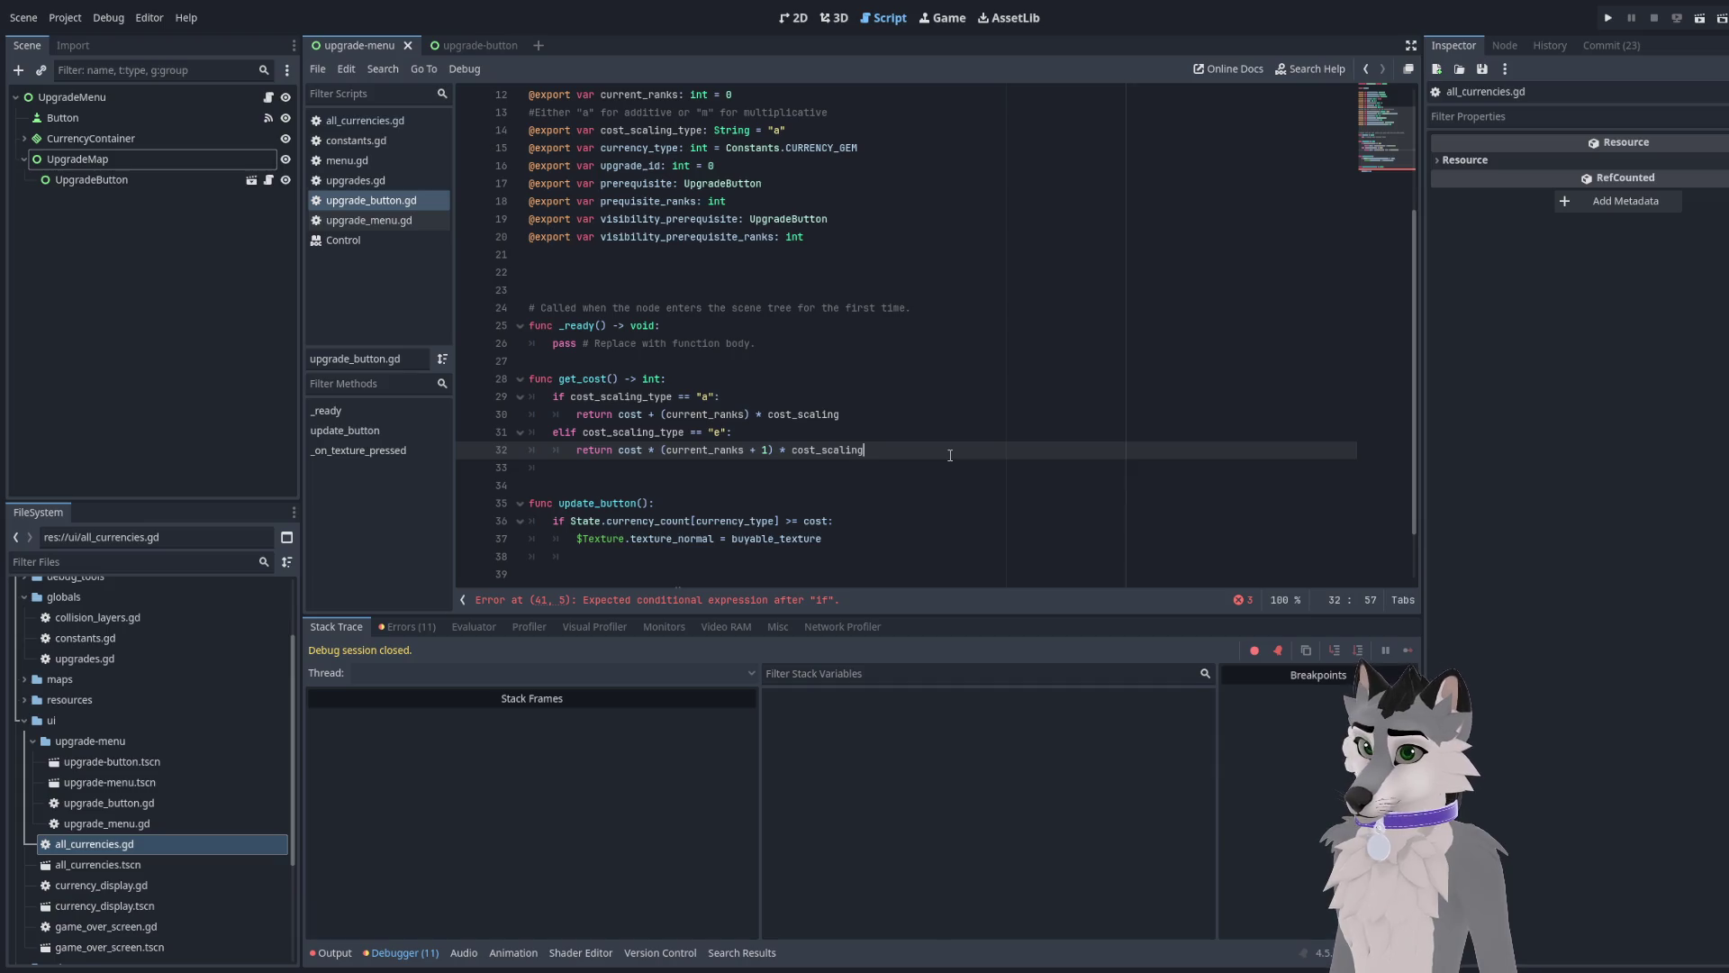
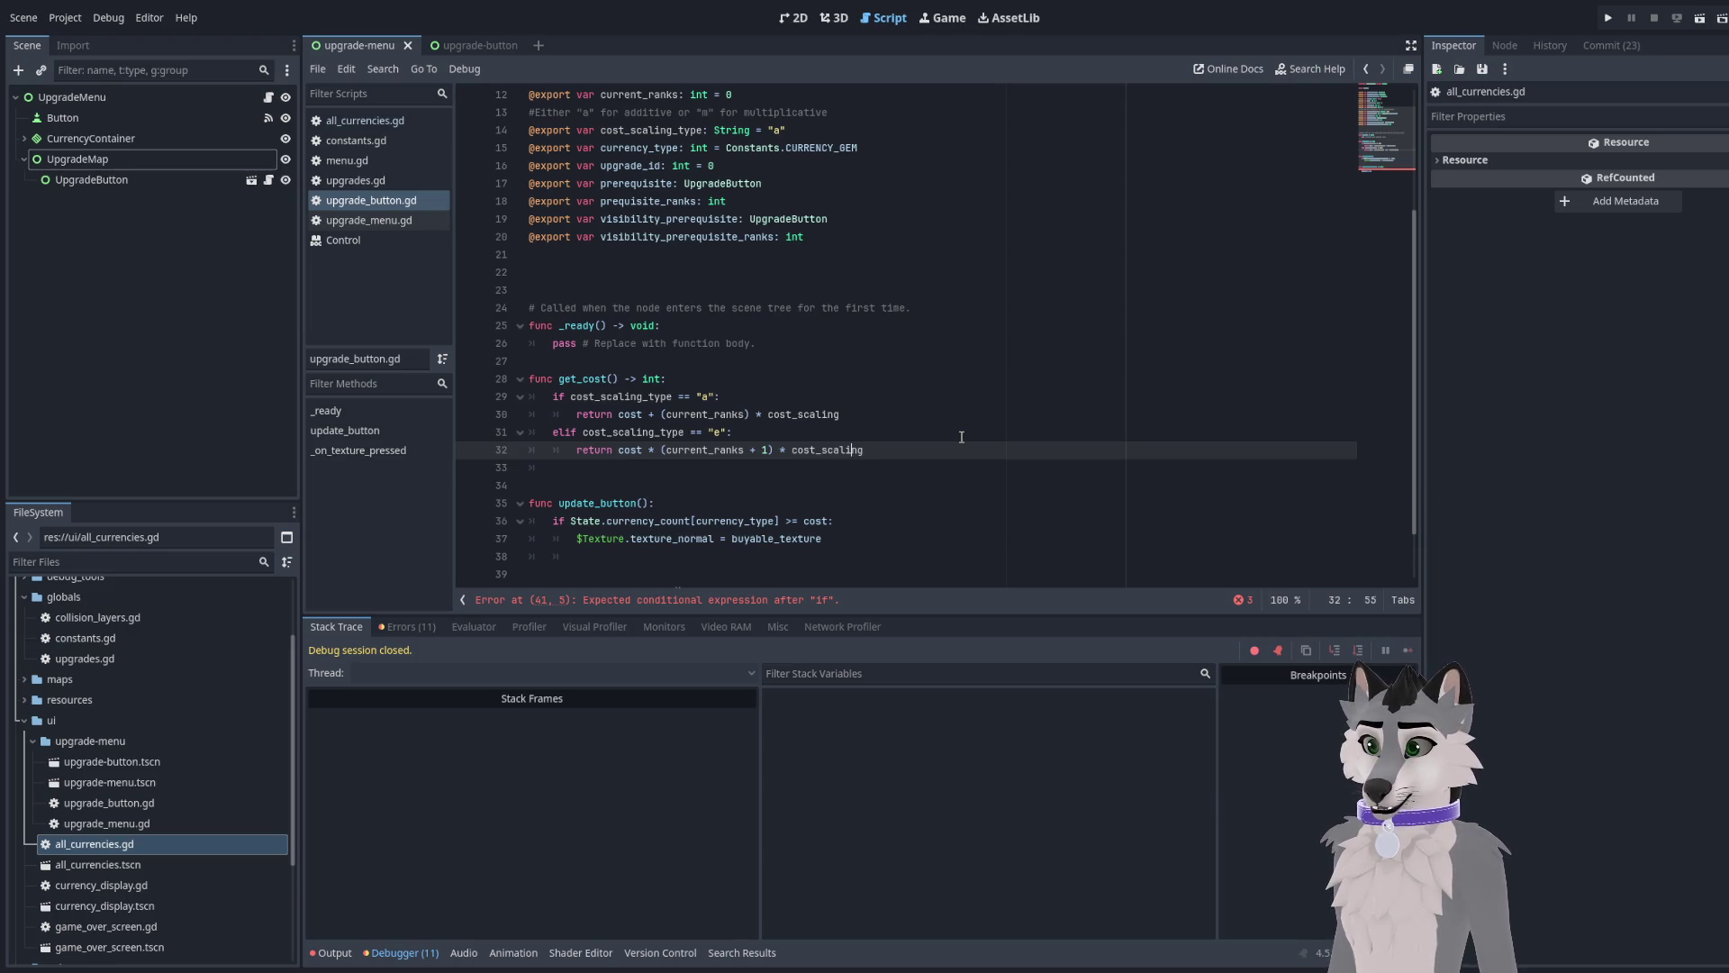
On line 32, insert a pow() call in place of the (current_ranks + 1) rank term
key("Left")
key("Left")
key("Left")
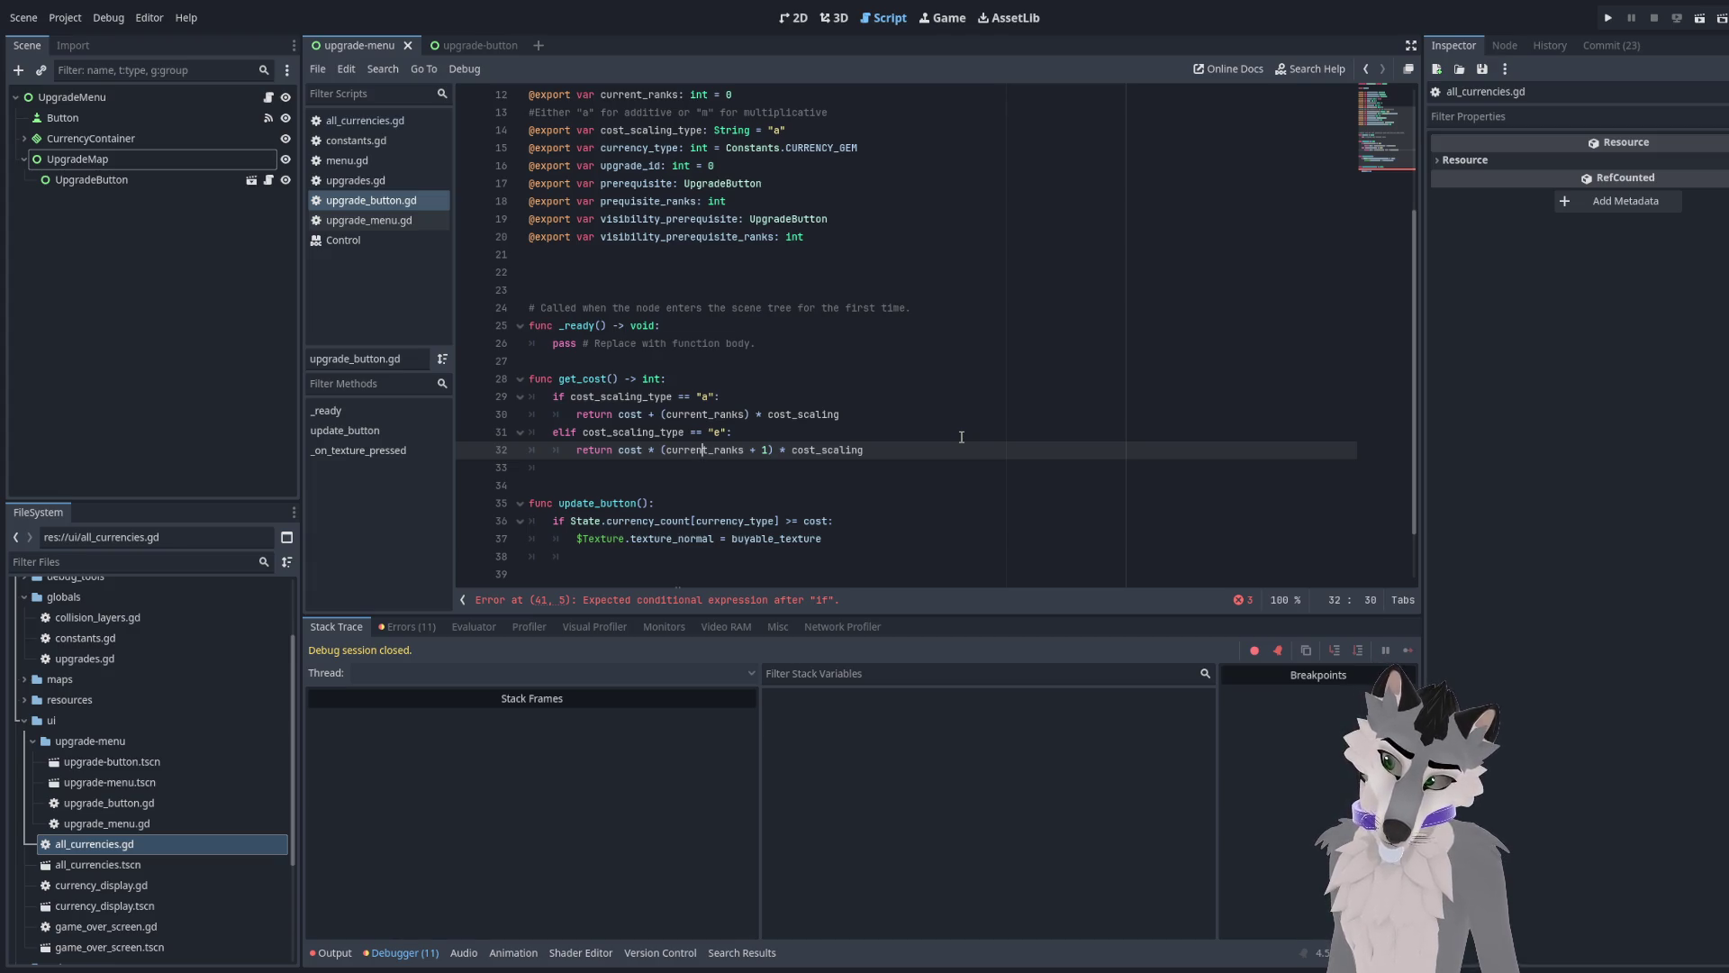
scroll(961, 437, "up", 2)
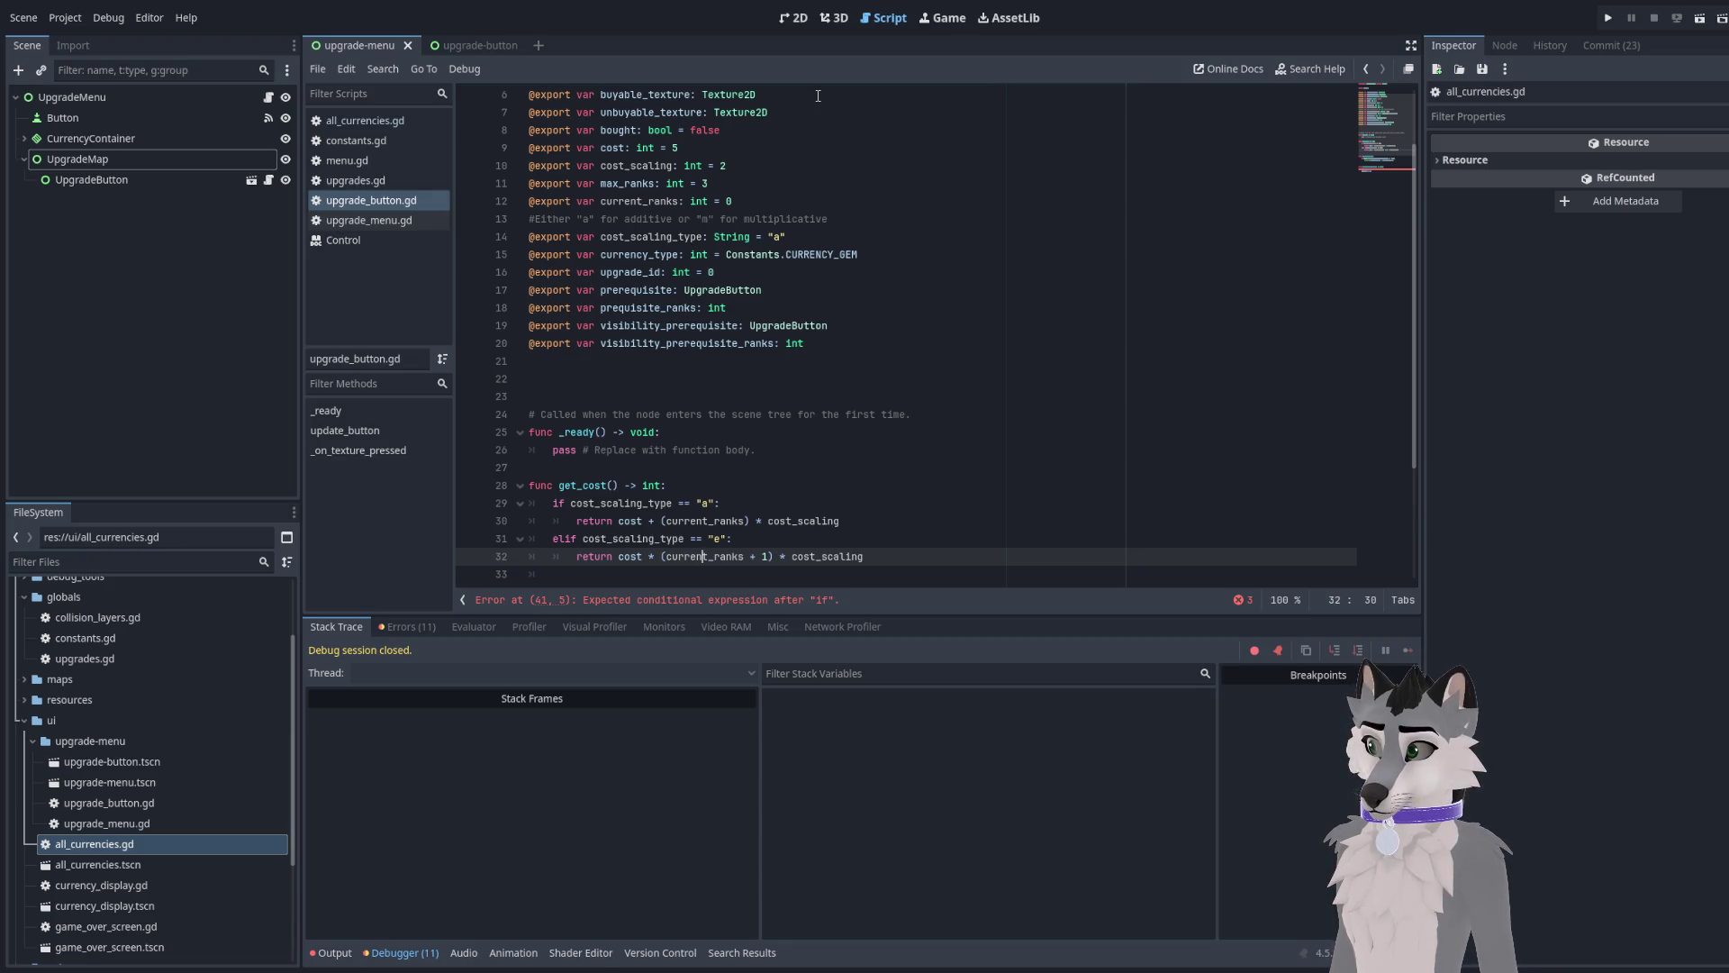
scroll(837, 450, "down", 1)
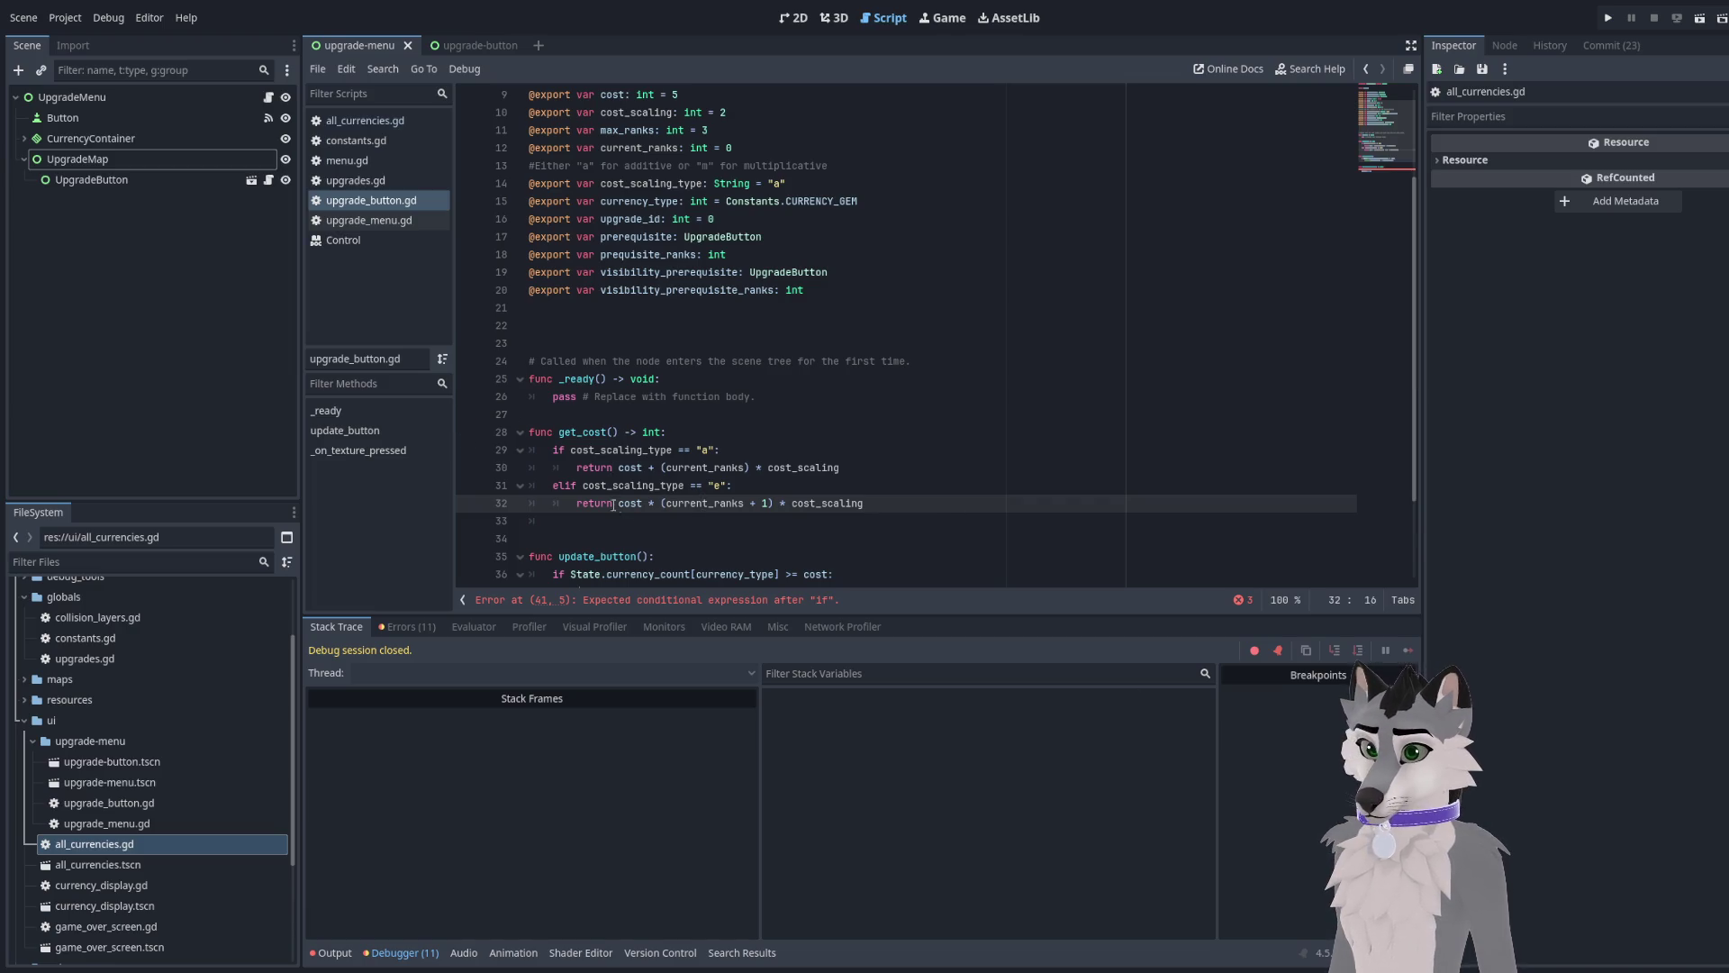
key("Right")
key("Right")
key("Right")
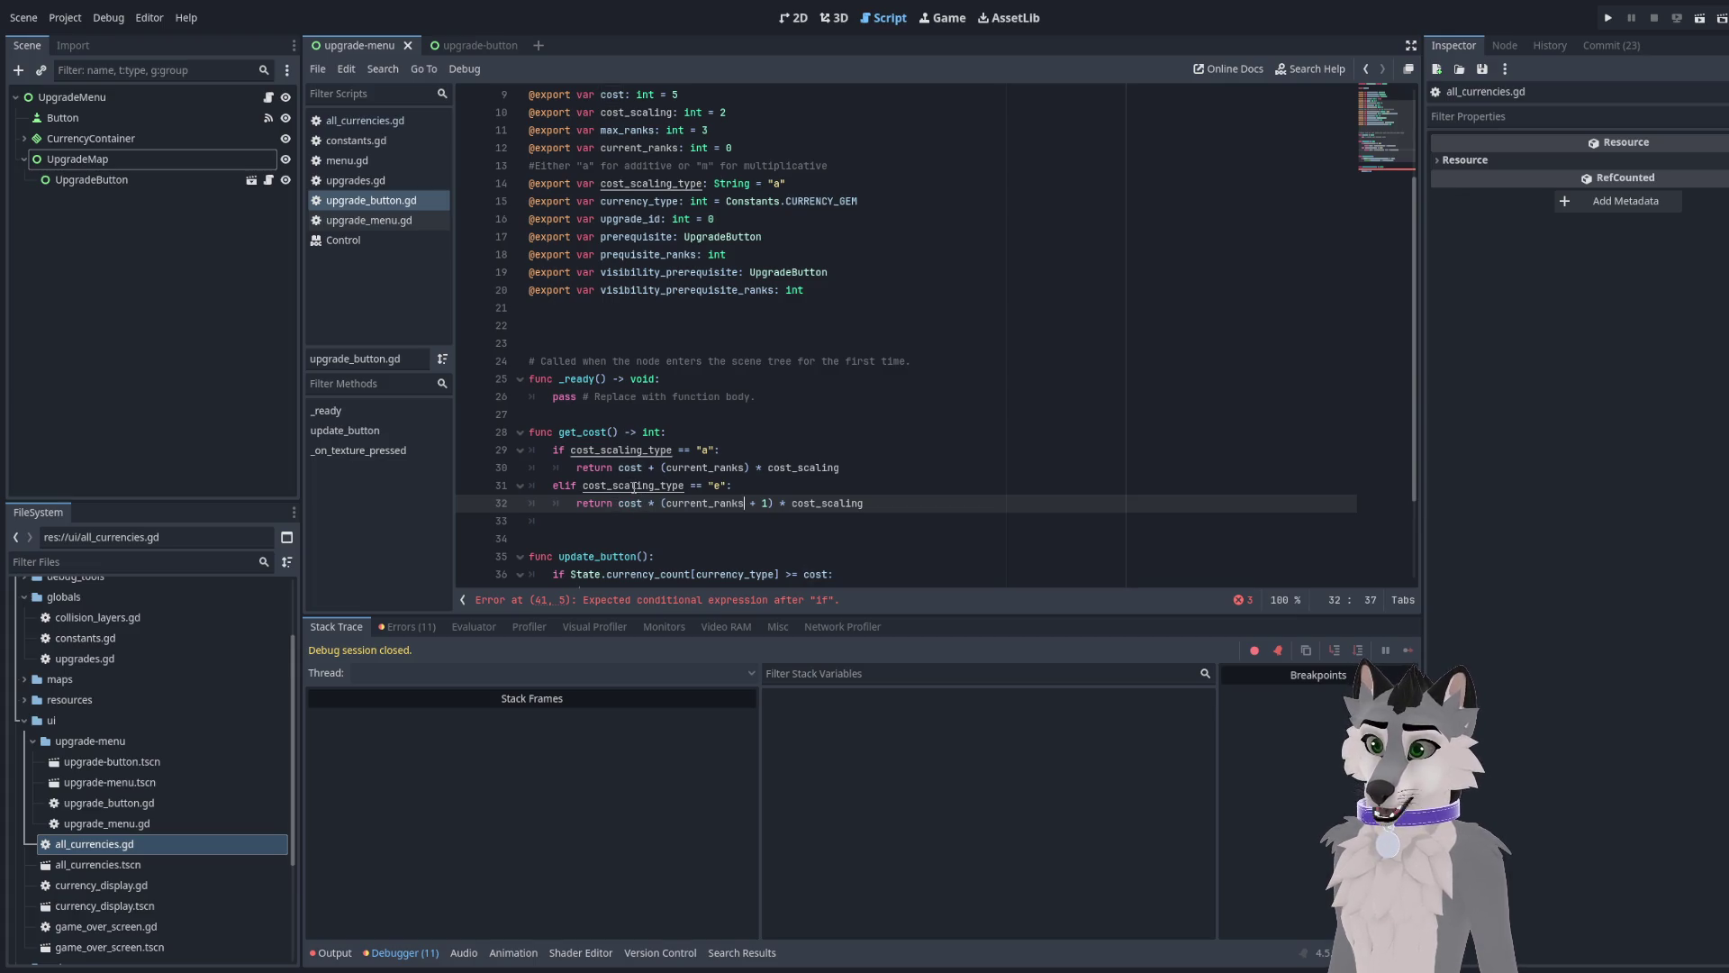
key("Left")
type("Pow")
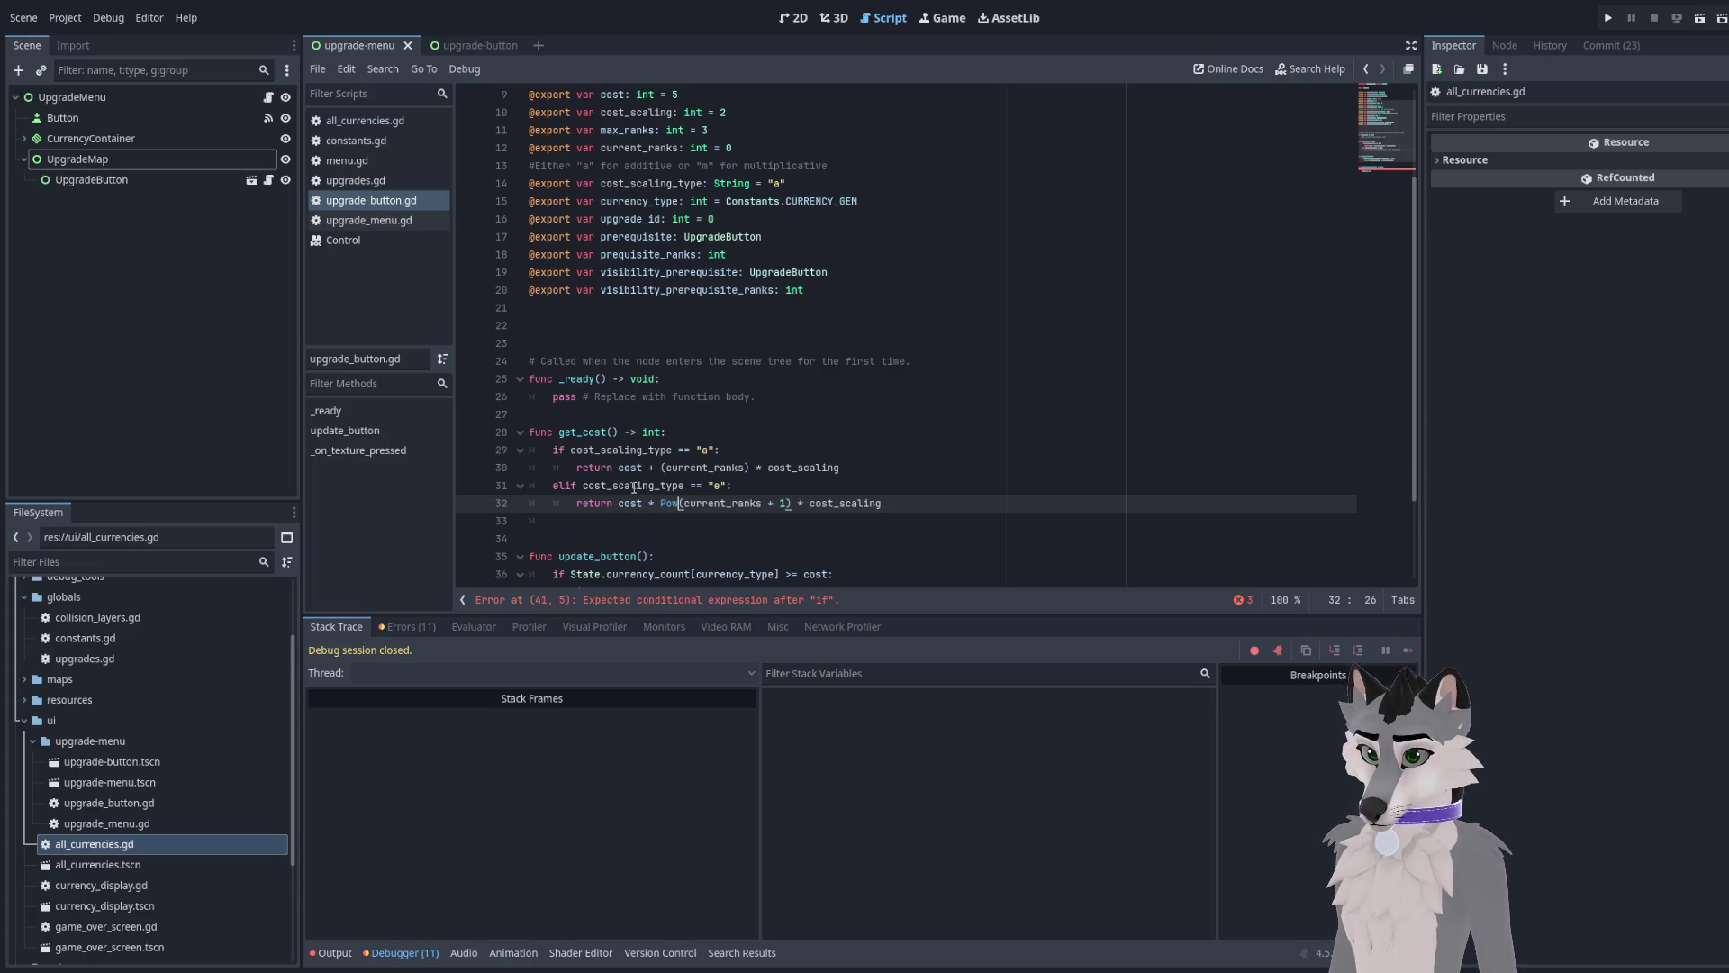
key("Return")
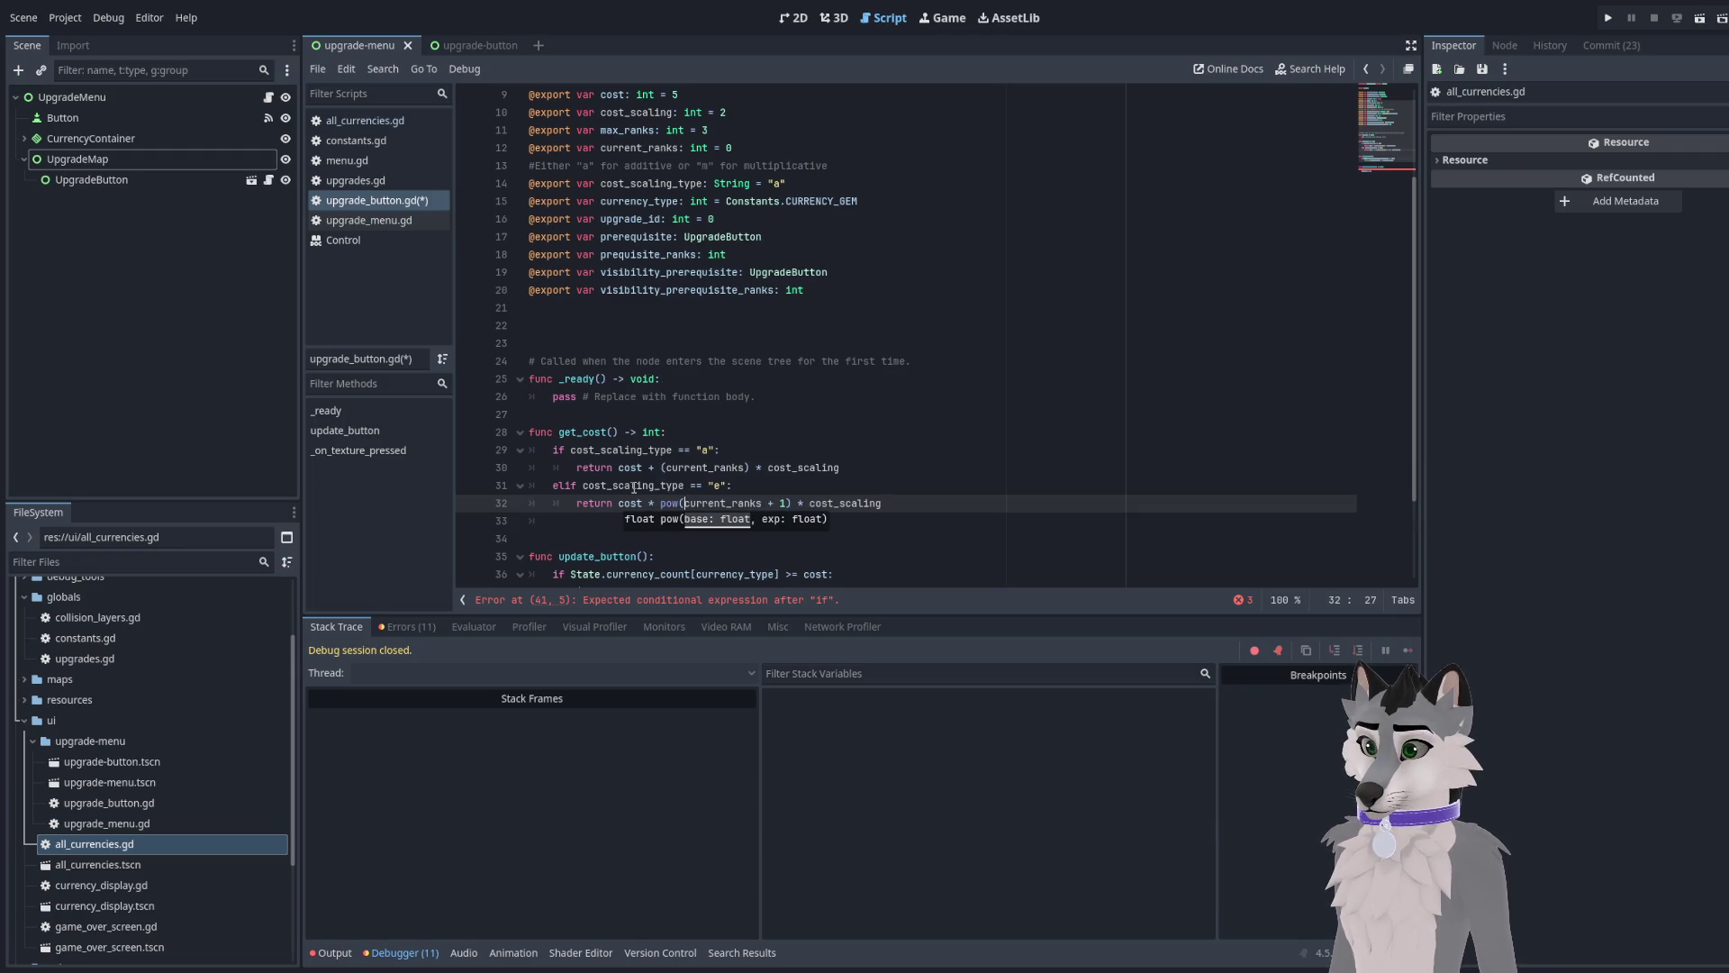
Fill pow with cost_scaling and current_ranks so it returns cost * pow(cost_scaling, current_ranks), then save
key("Delete")
key("Delete")
key("Delete")
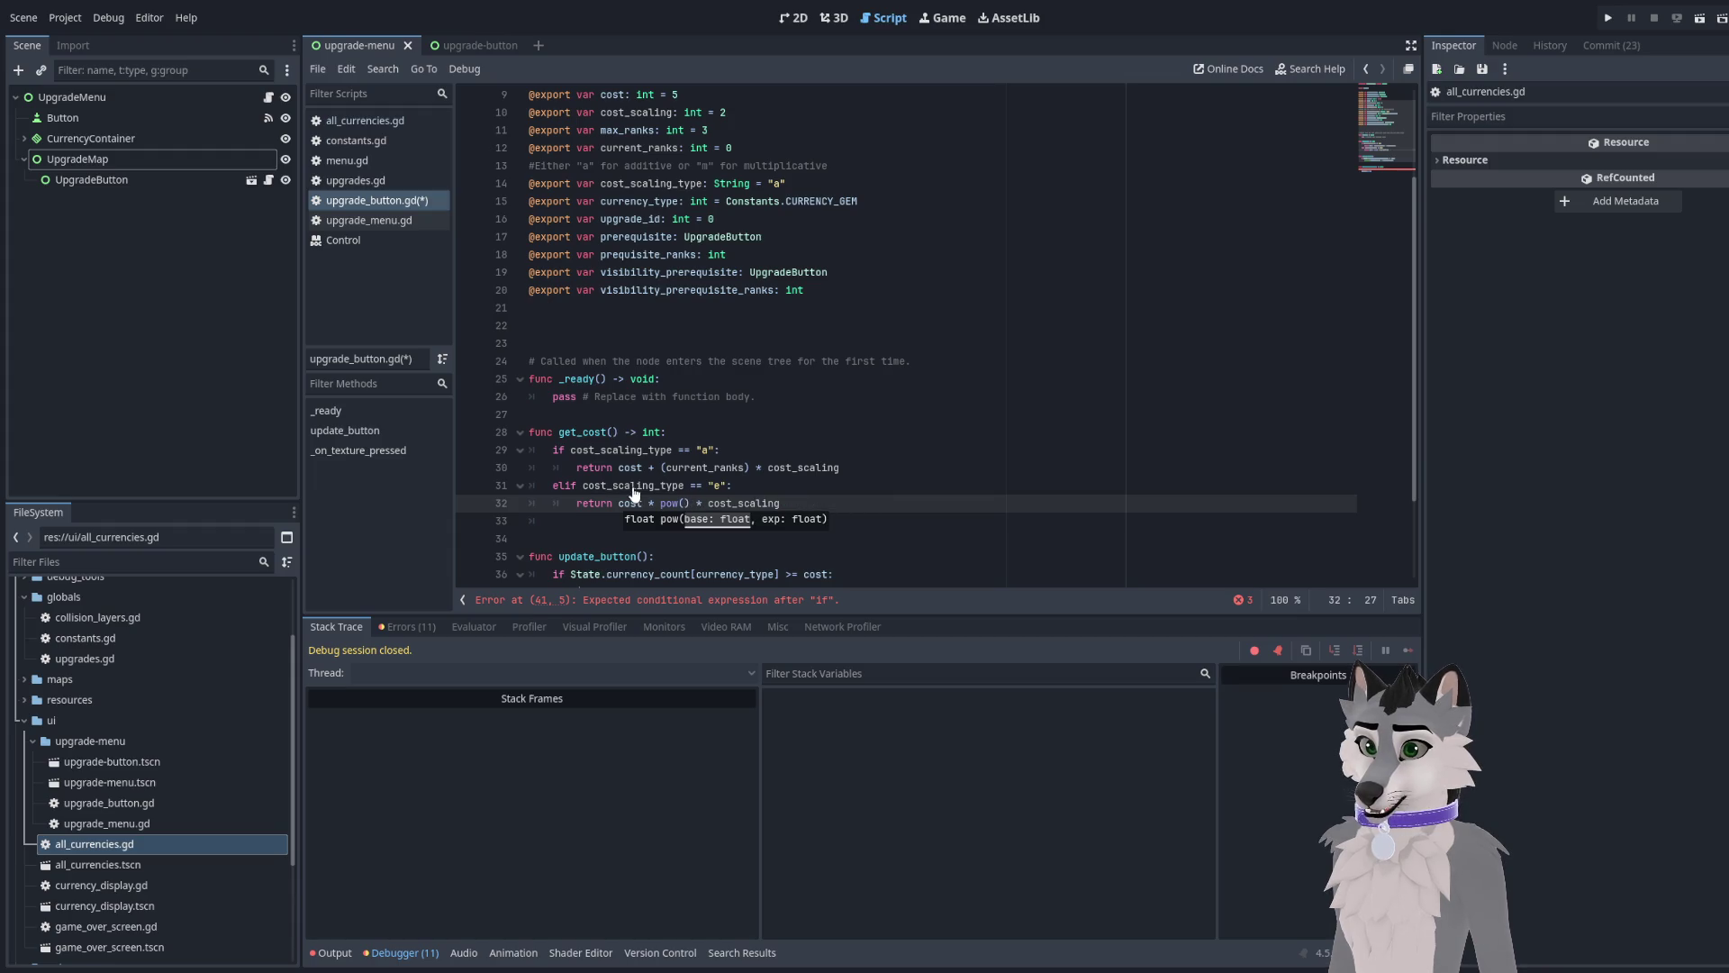
type("co")
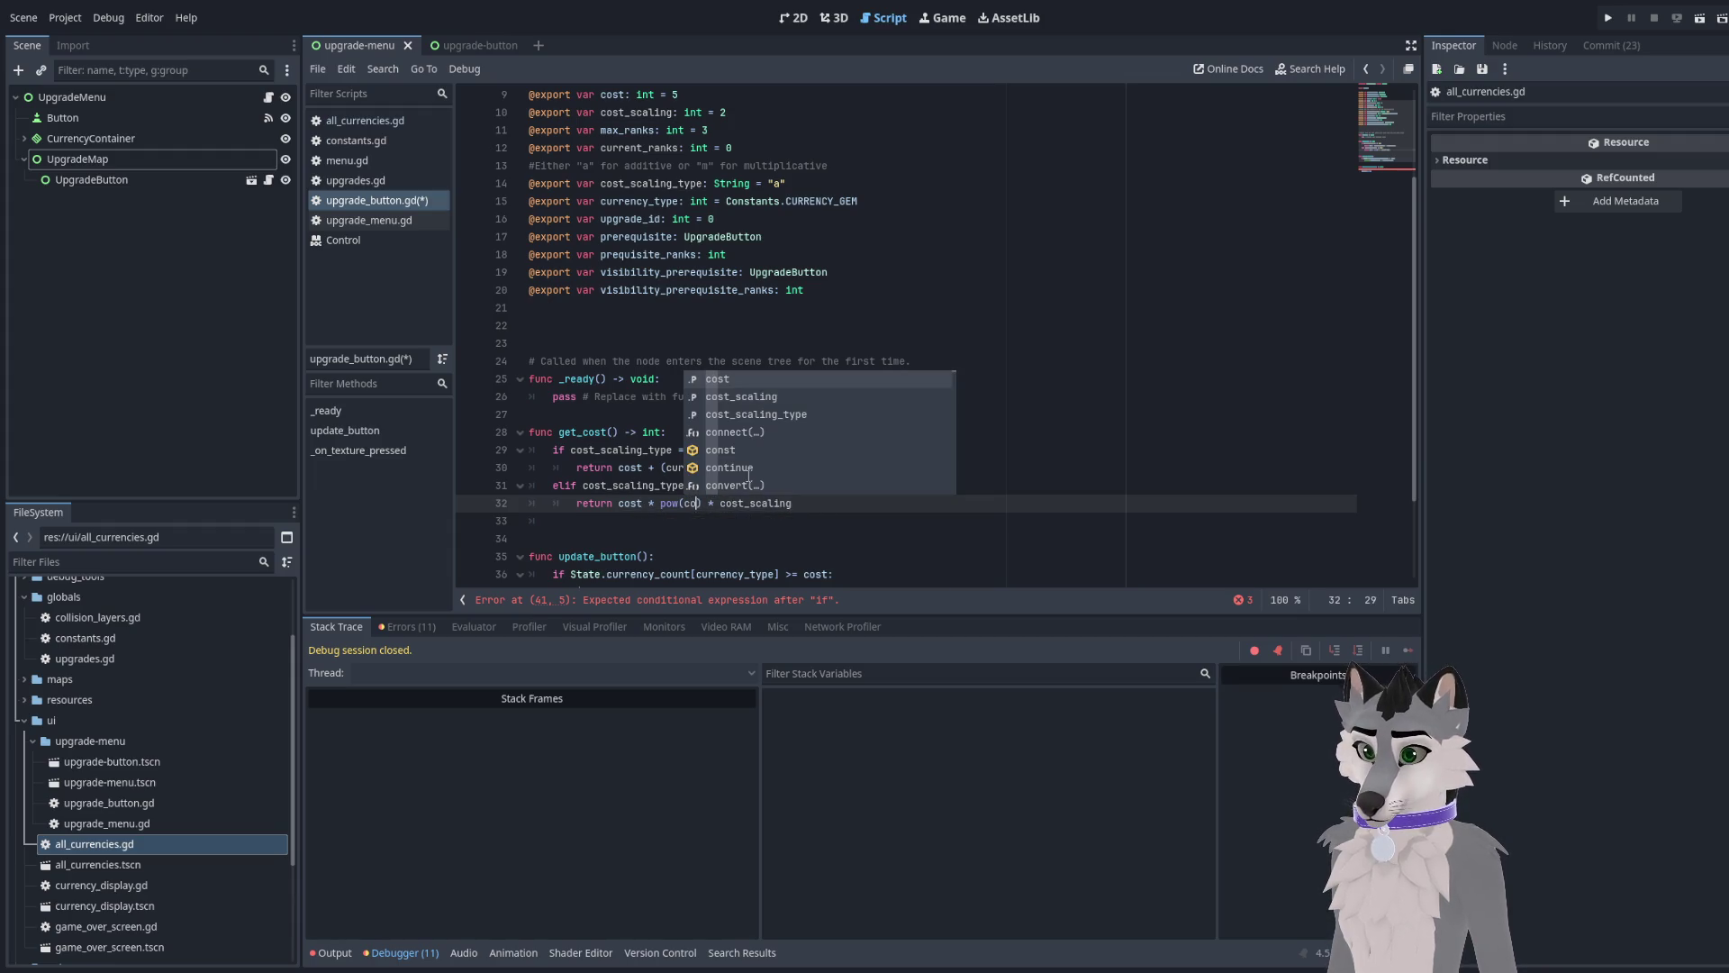
key("Down")
key("Return")
type(",")
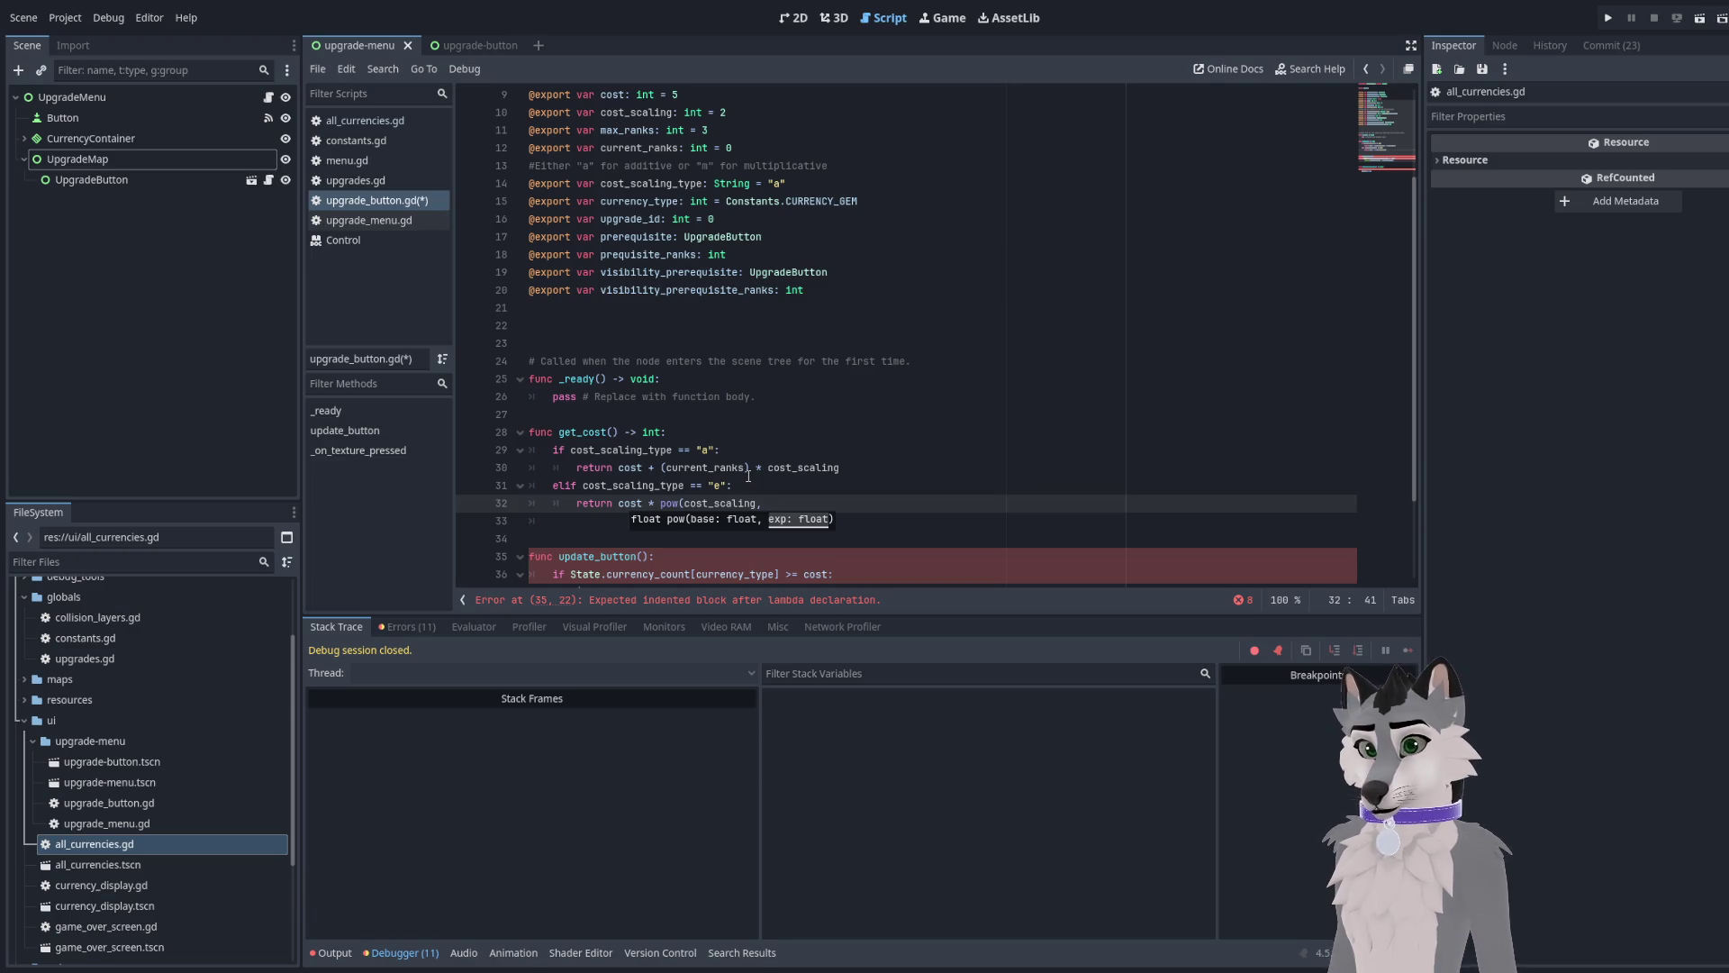
type("current_ranks)")
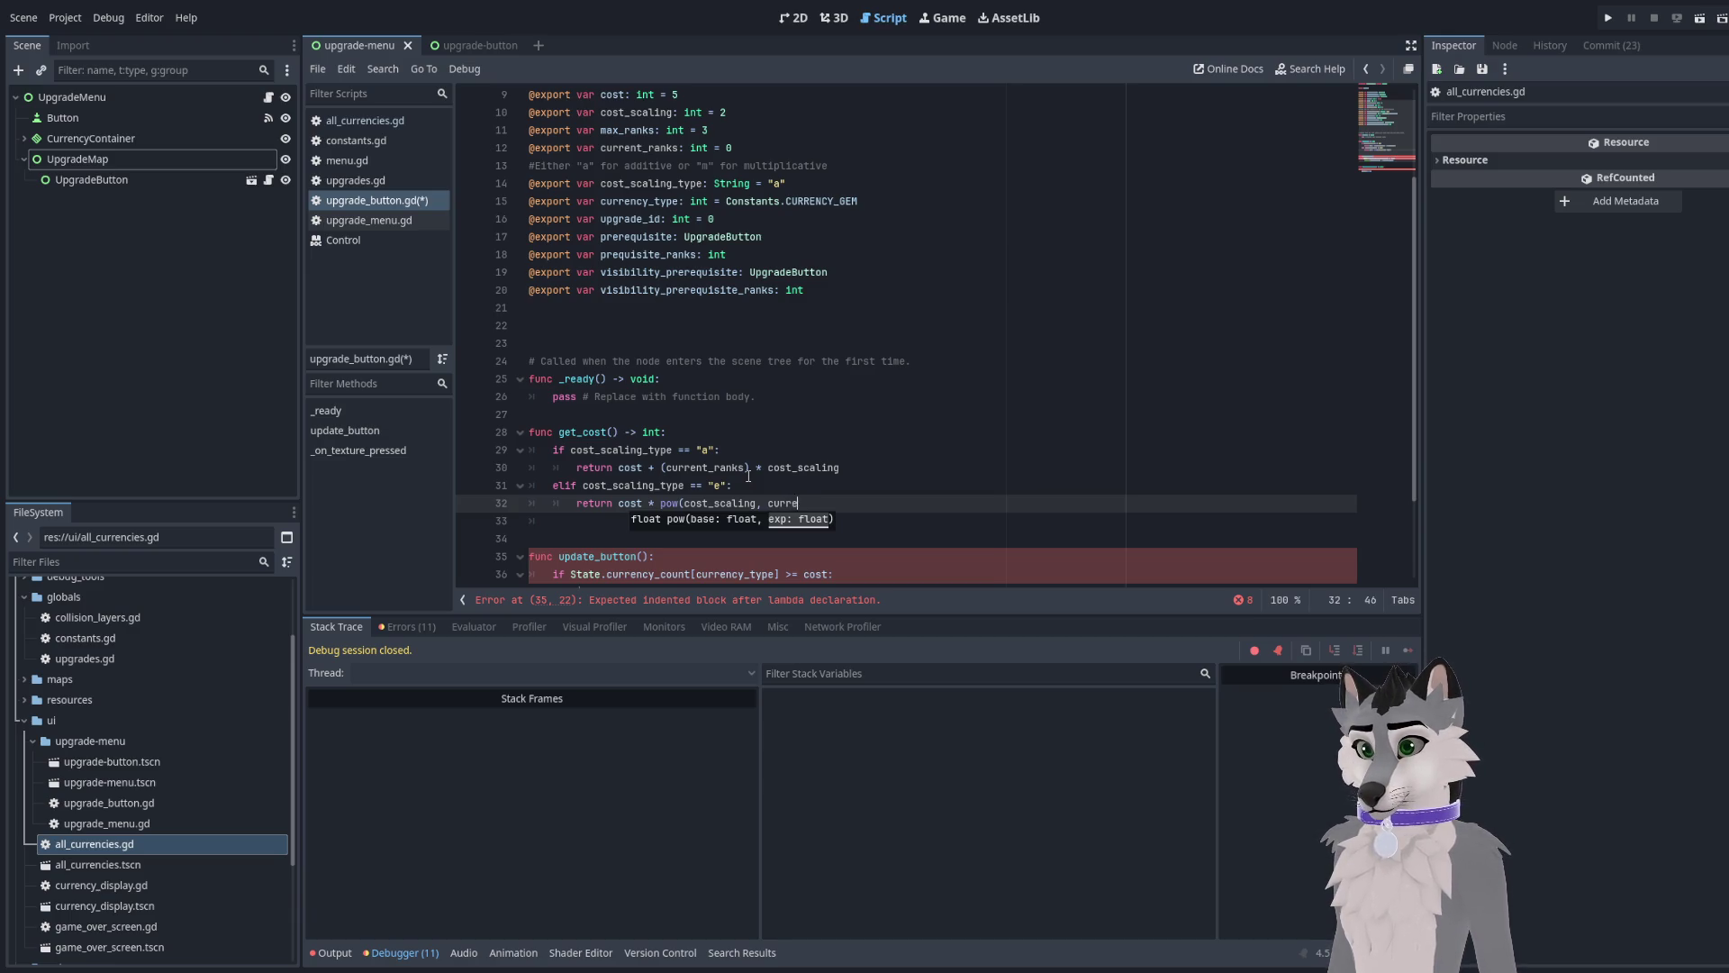
key("ctrl+s")
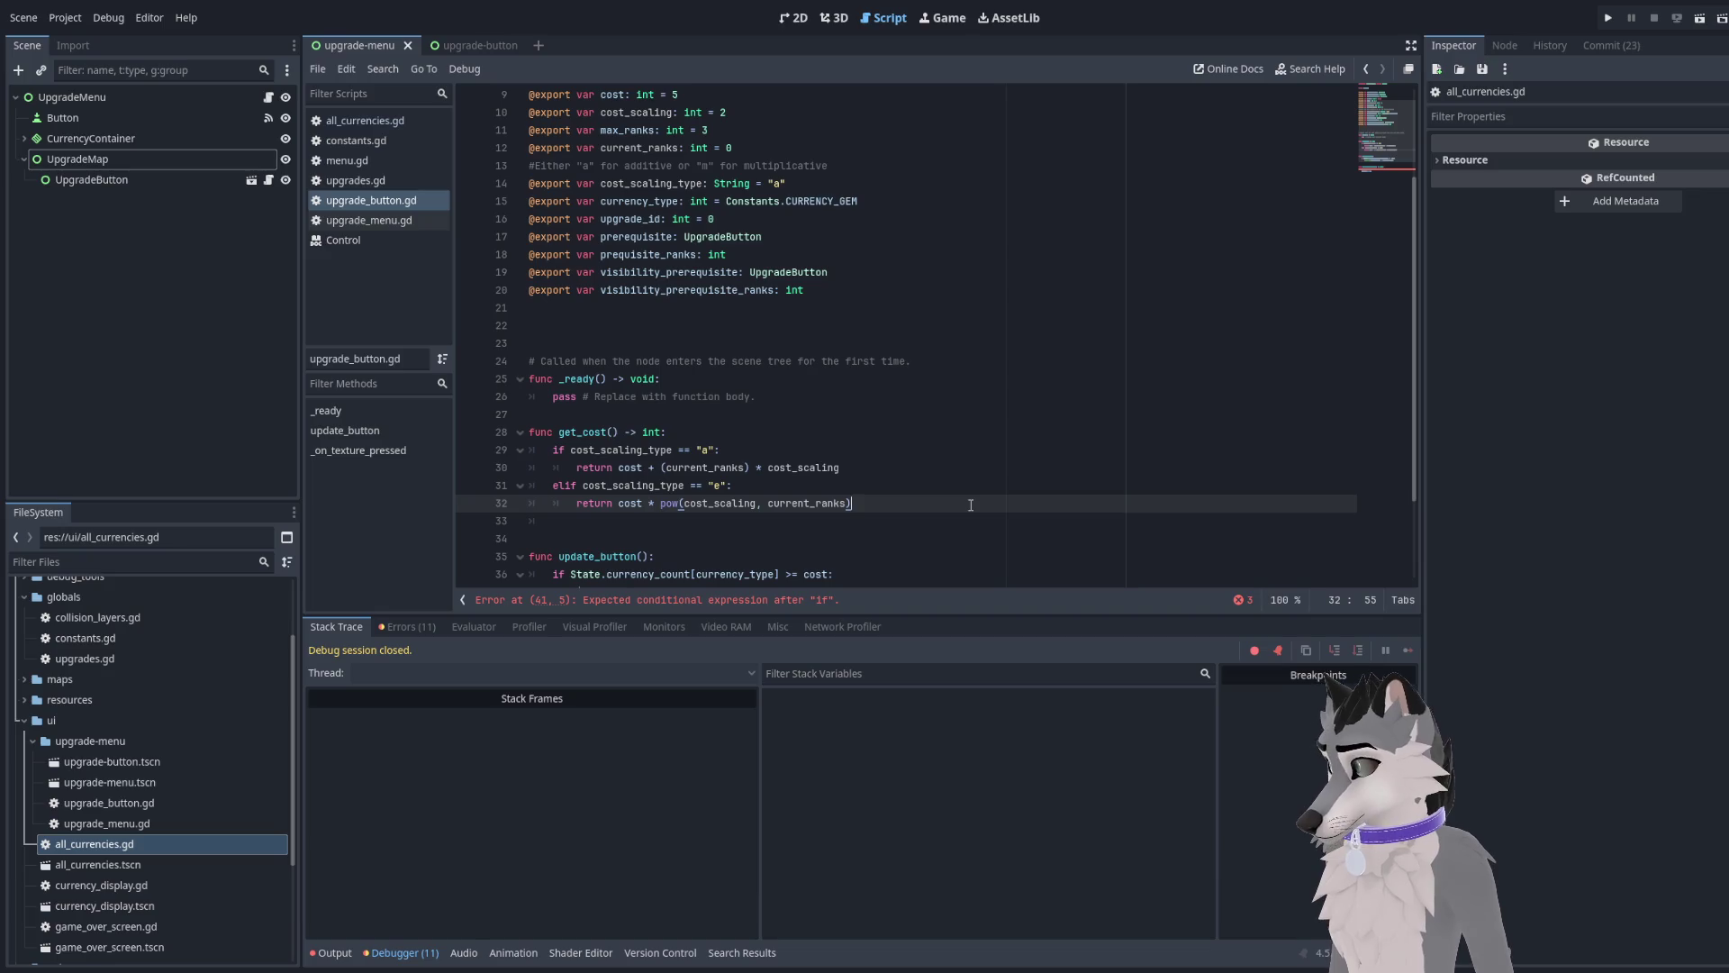
scroll(940, 498, "up", 3)
Change the line 31 scaling-type check from "e" to "m" and save the script
left_click(941, 497)
scroll(699, 421, "down", 2)
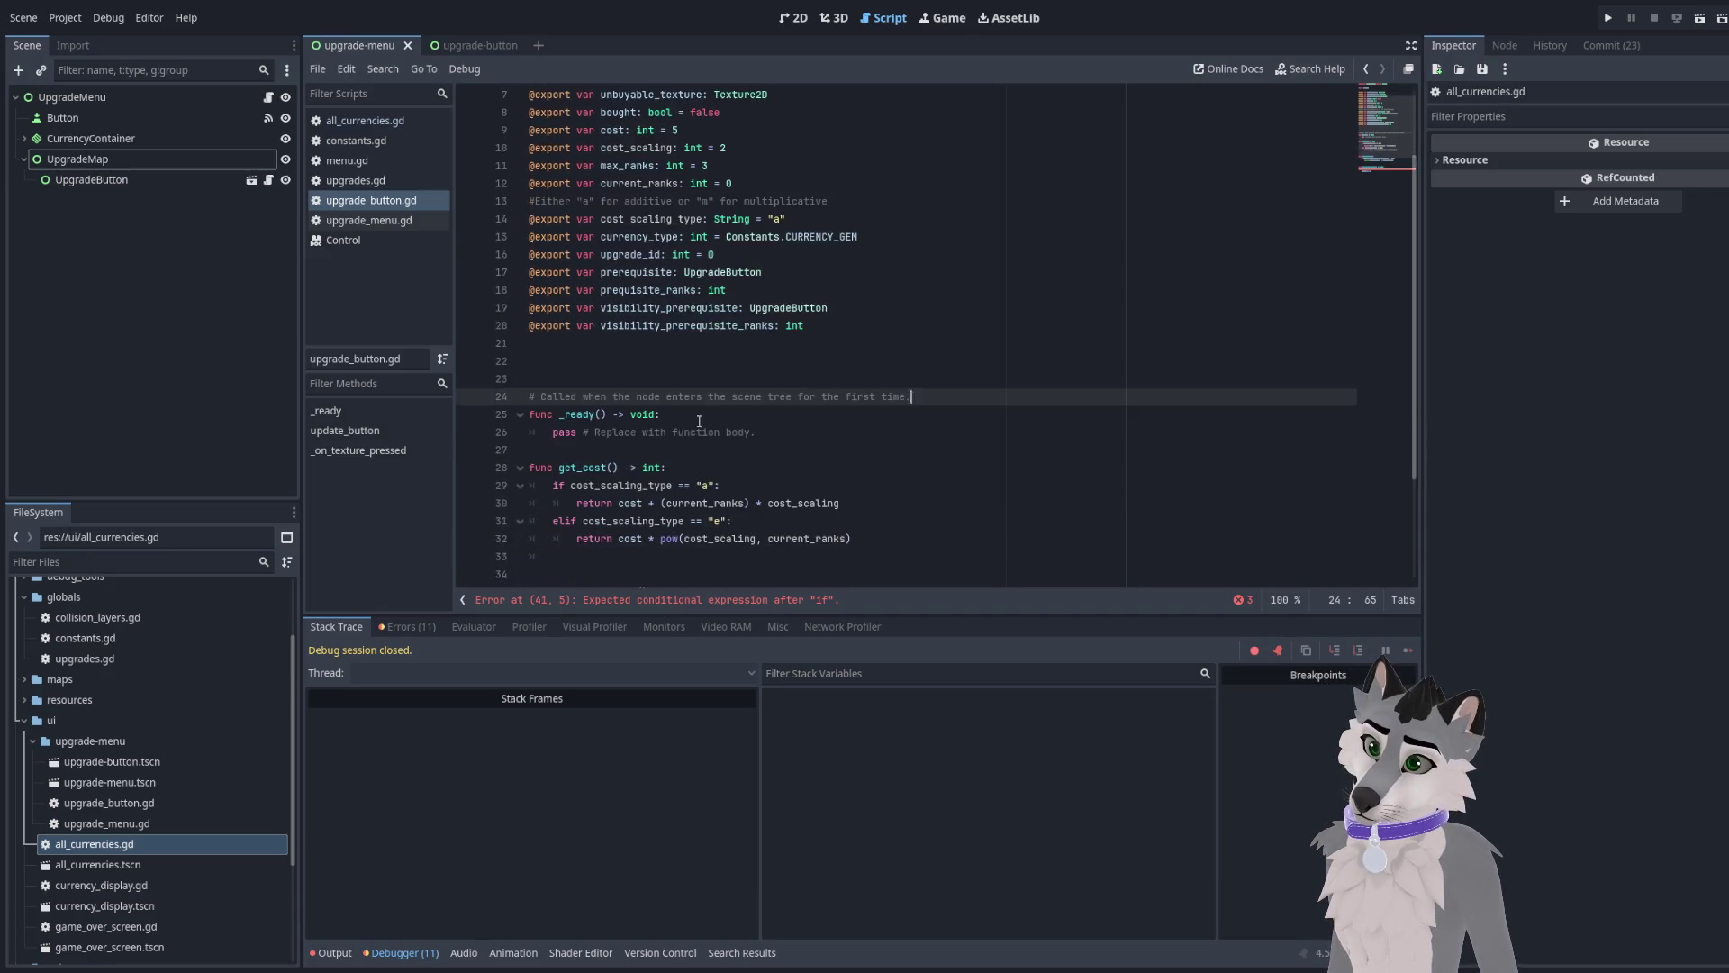
double_click(718, 520)
type("m")
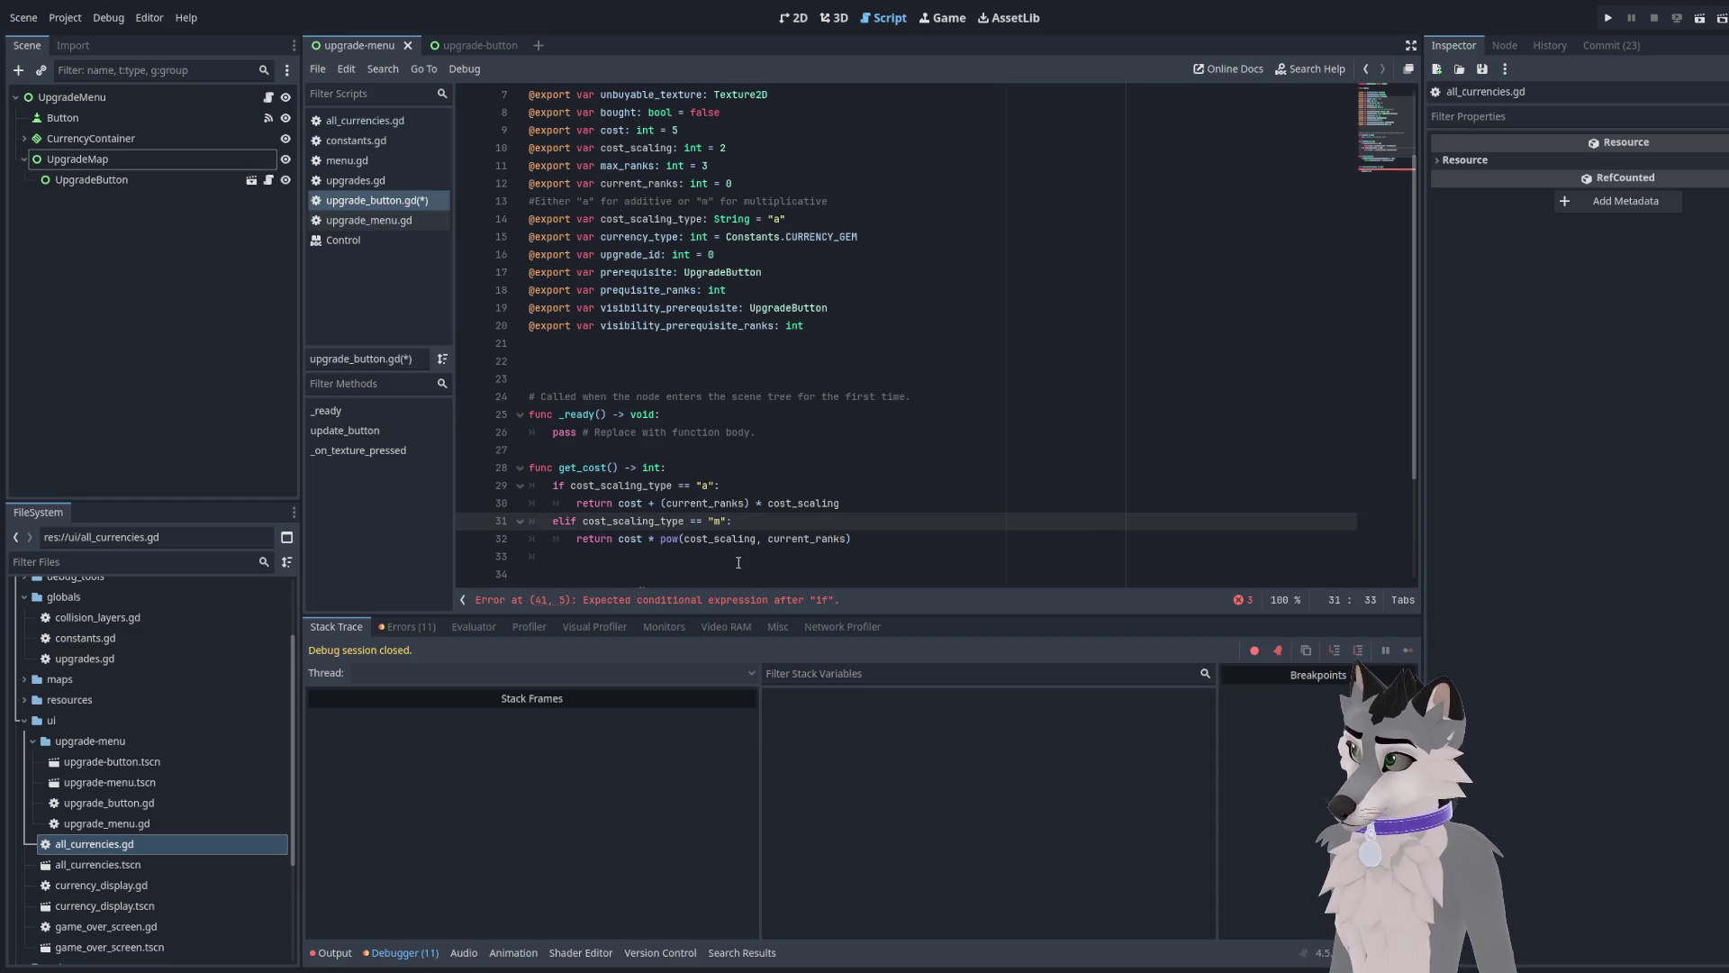
scroll(738, 563, "down", 3)
left_click(663, 539)
key("ctrl+s")
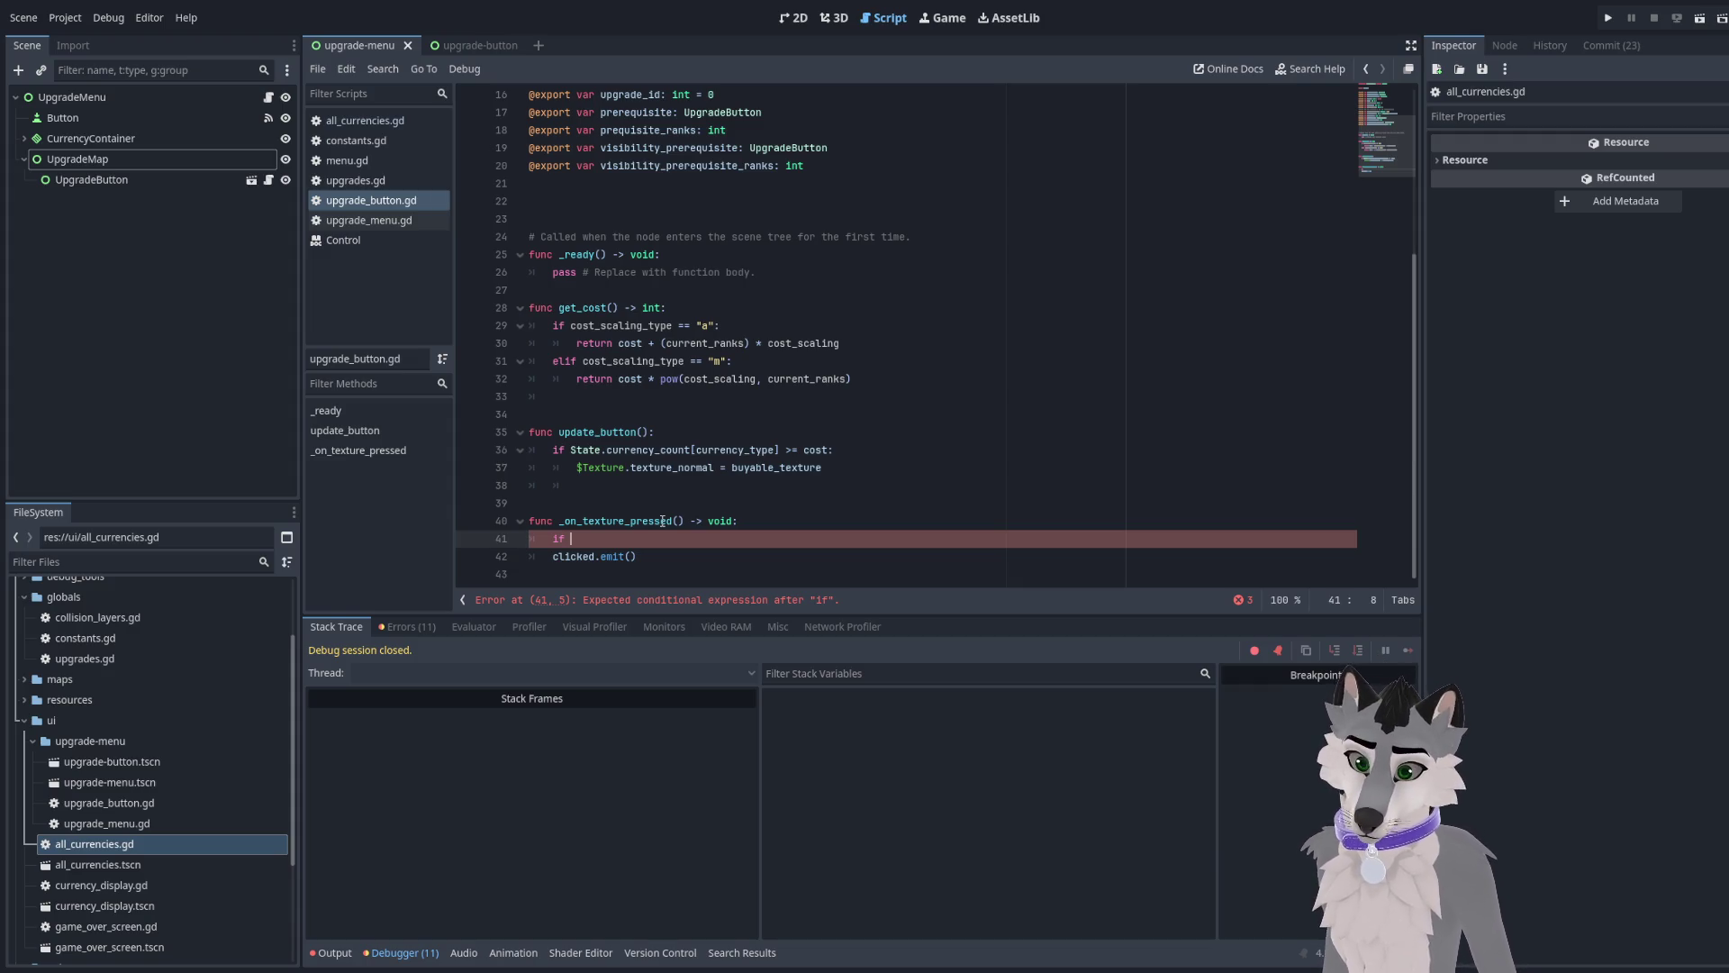
Delete the stray 'if' on line 41 and leave an empty line after the pow return
key("BackSpace")
key("BackSpace")
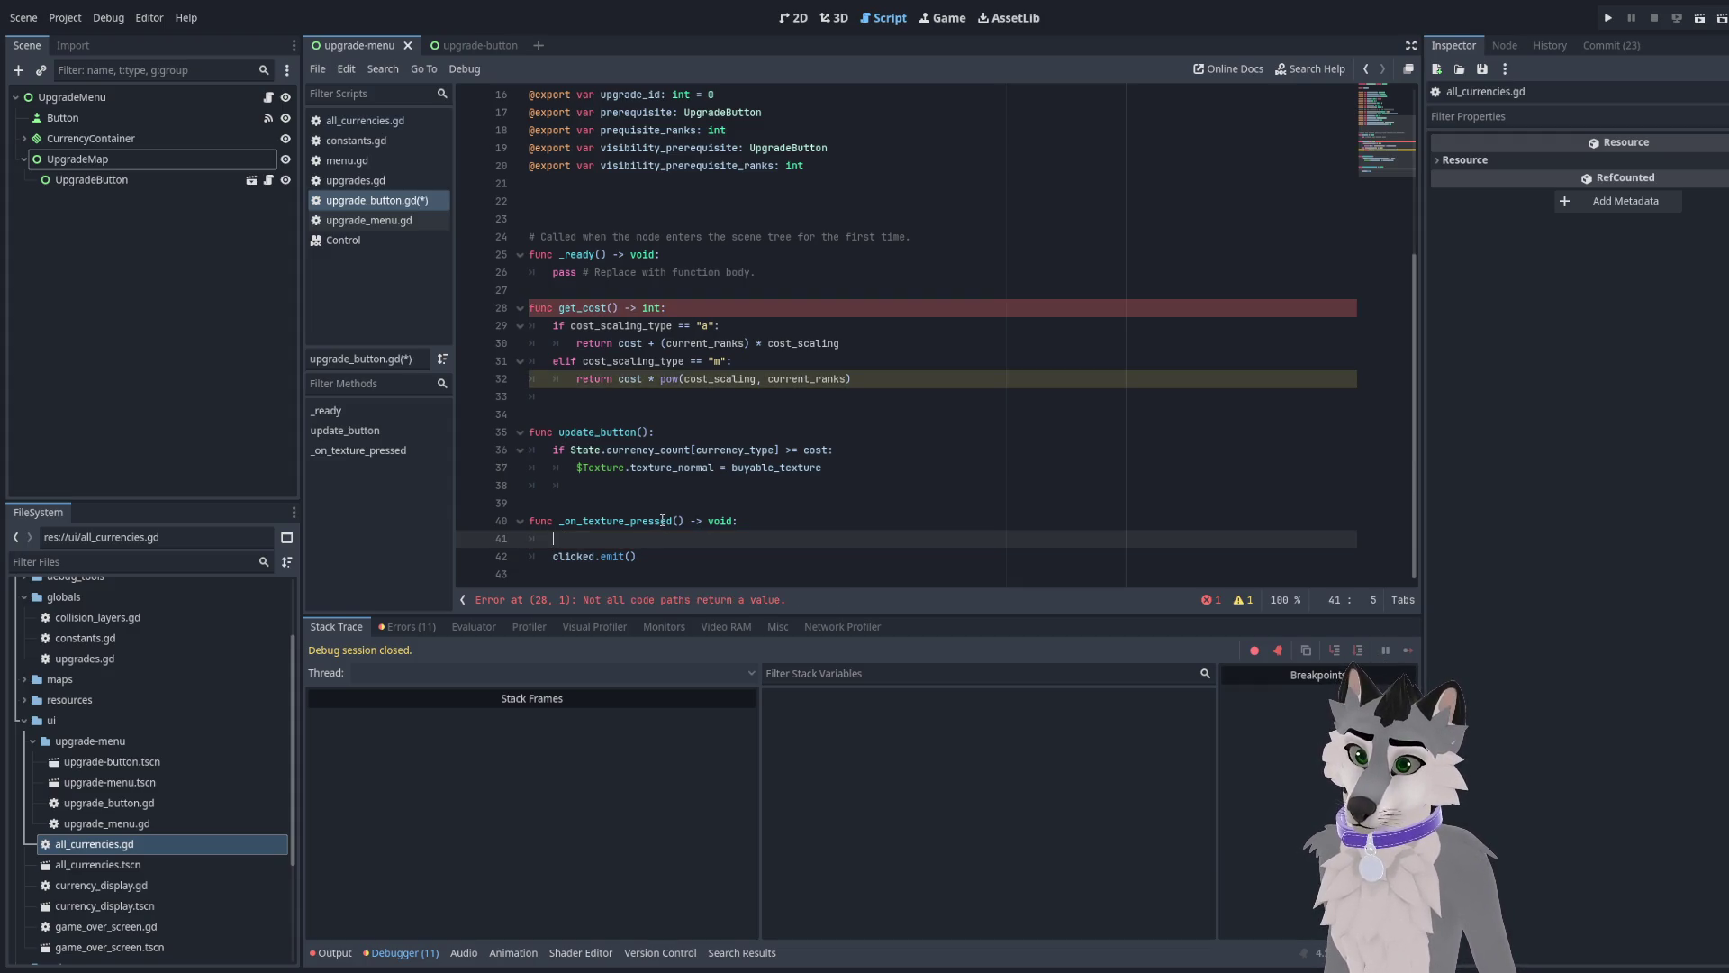
left_click(852, 379)
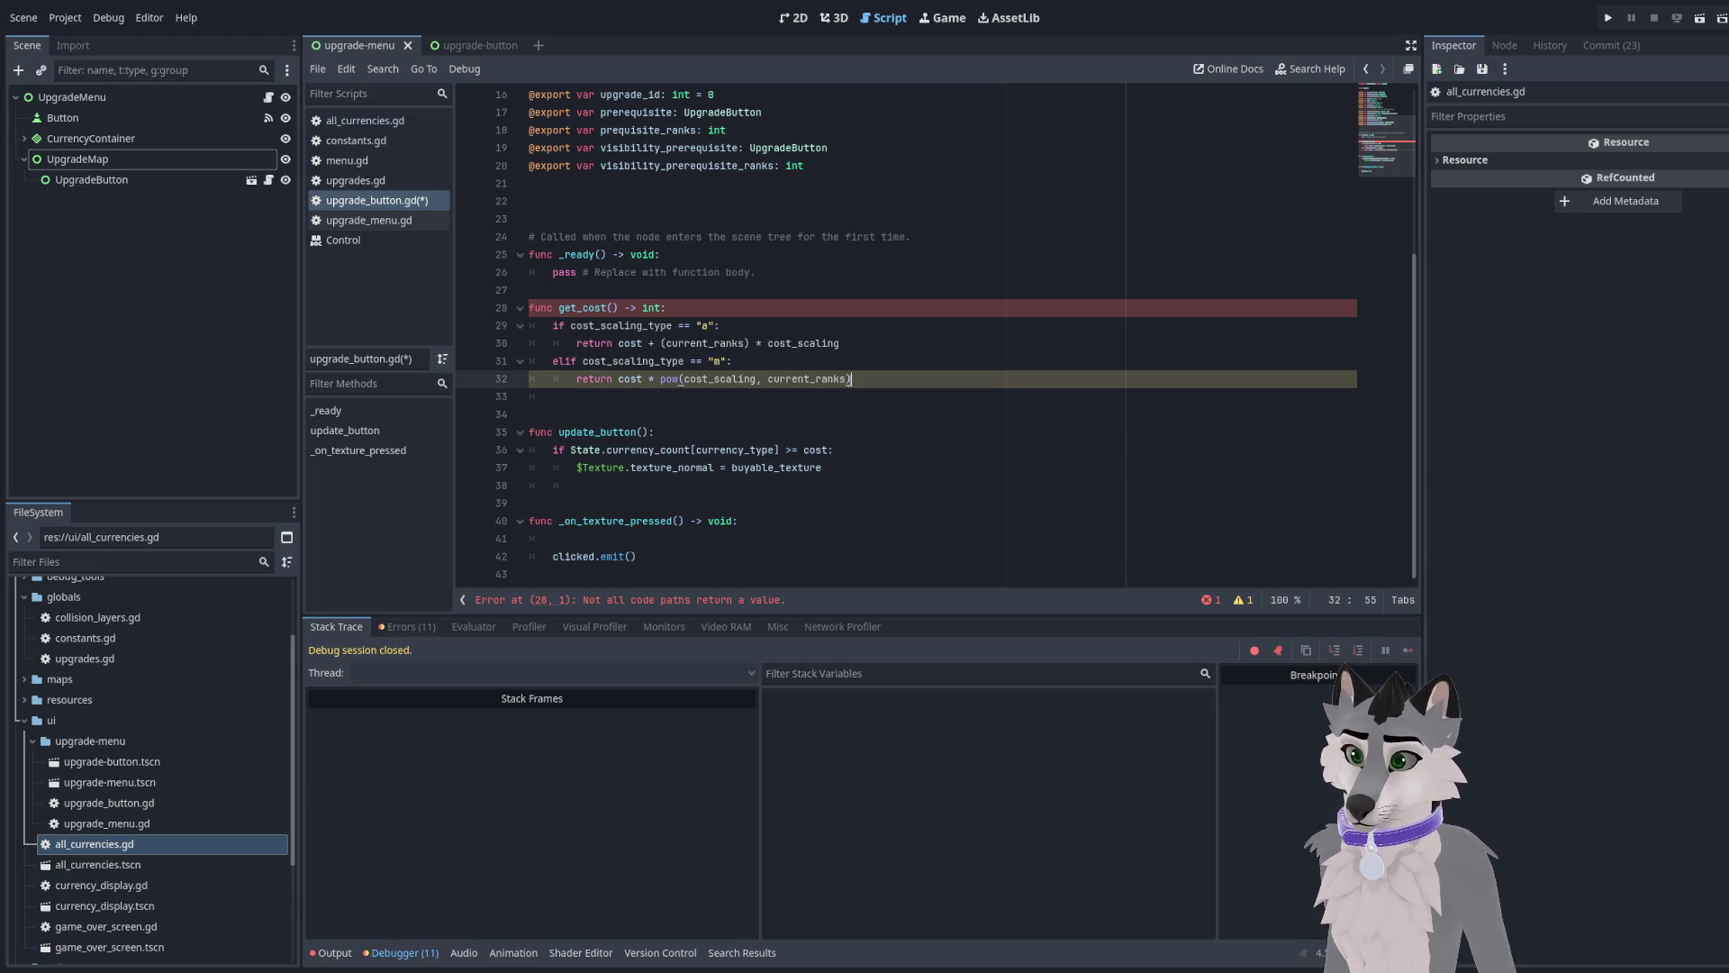
key("Return")
type("return")
key("BackSpace")
key("BackSpace")
key("BackSpace")
type("throw")
key("BackSpace")
key("BackSpace")
key("BackSpace")
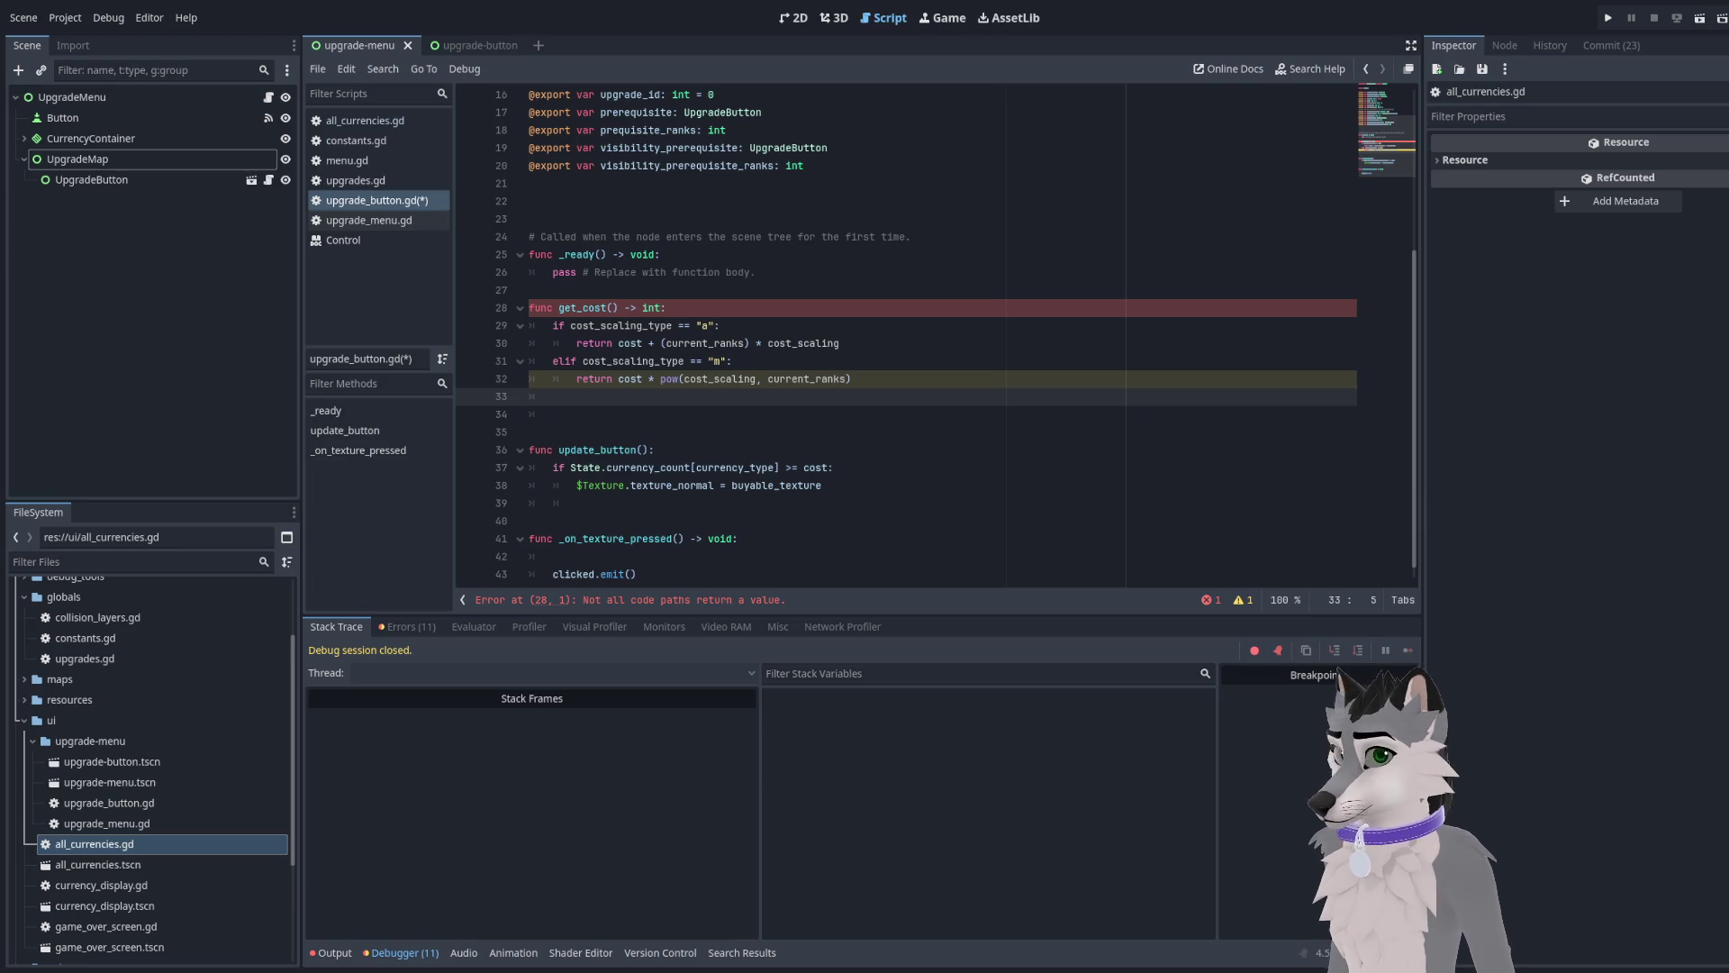
left_click(766, 330)
Add assert(cost_scaling_type == "a" or cost_scaling_type == "m") at the top of get_cost
left_click(764, 307)
key("Return")
type("assert cost_scaling_type == \"a\" or cost_s")
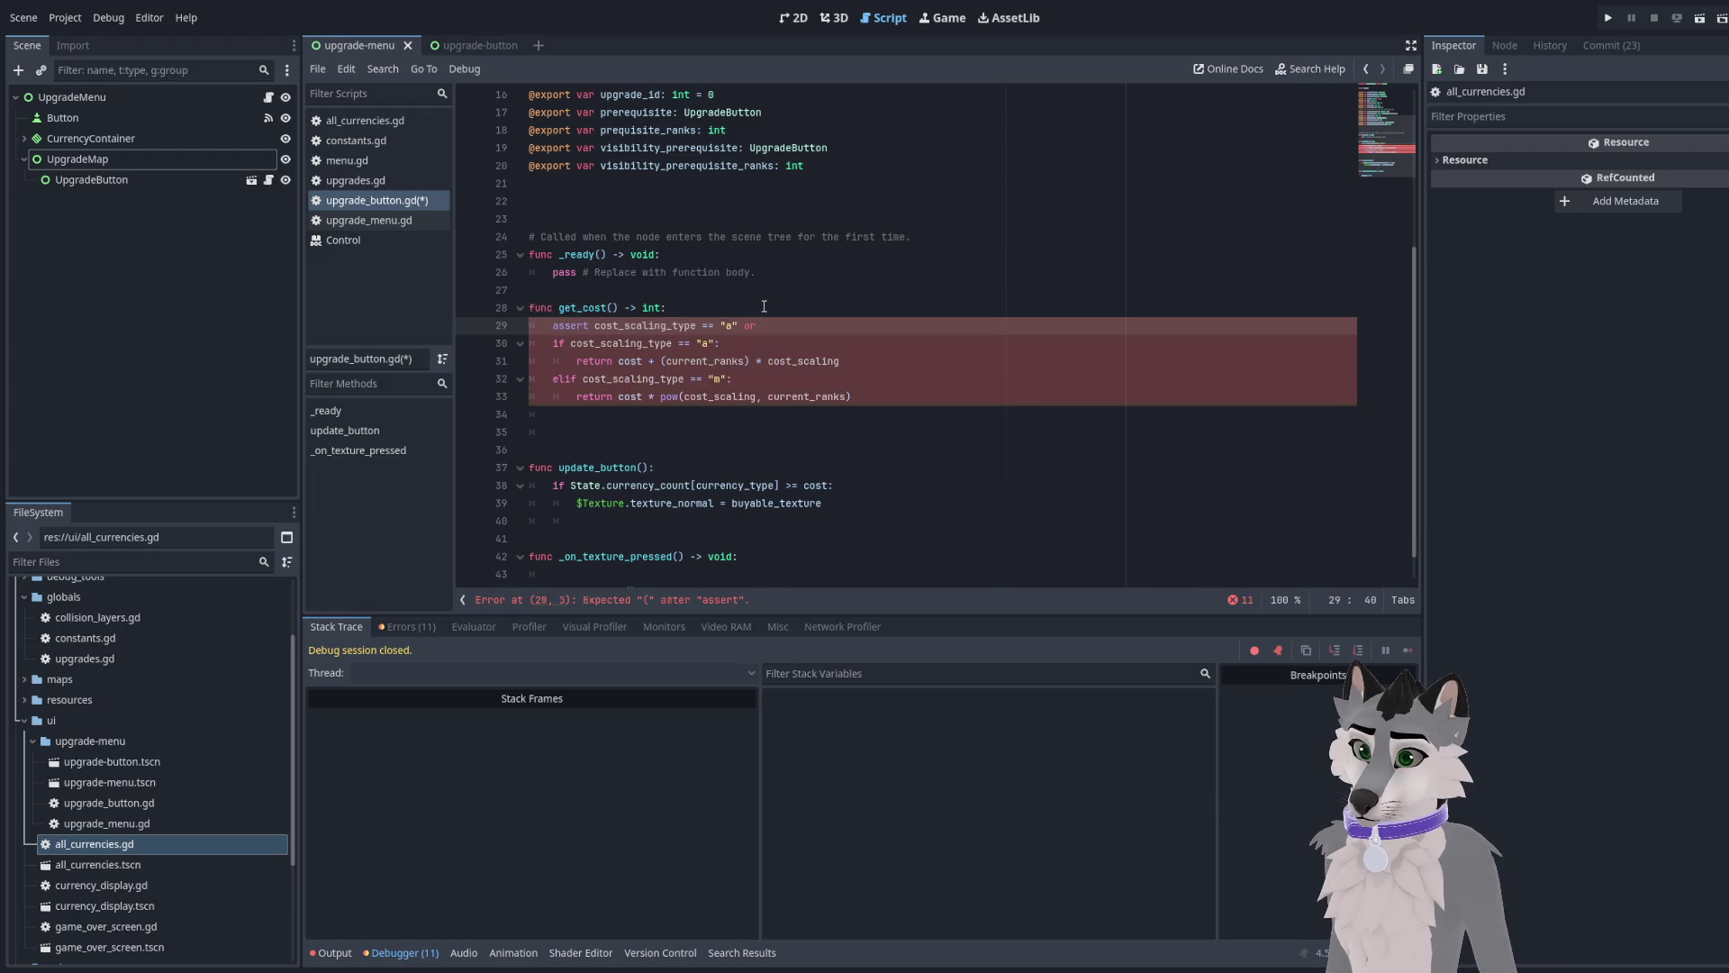
type("caling_type == \"m")
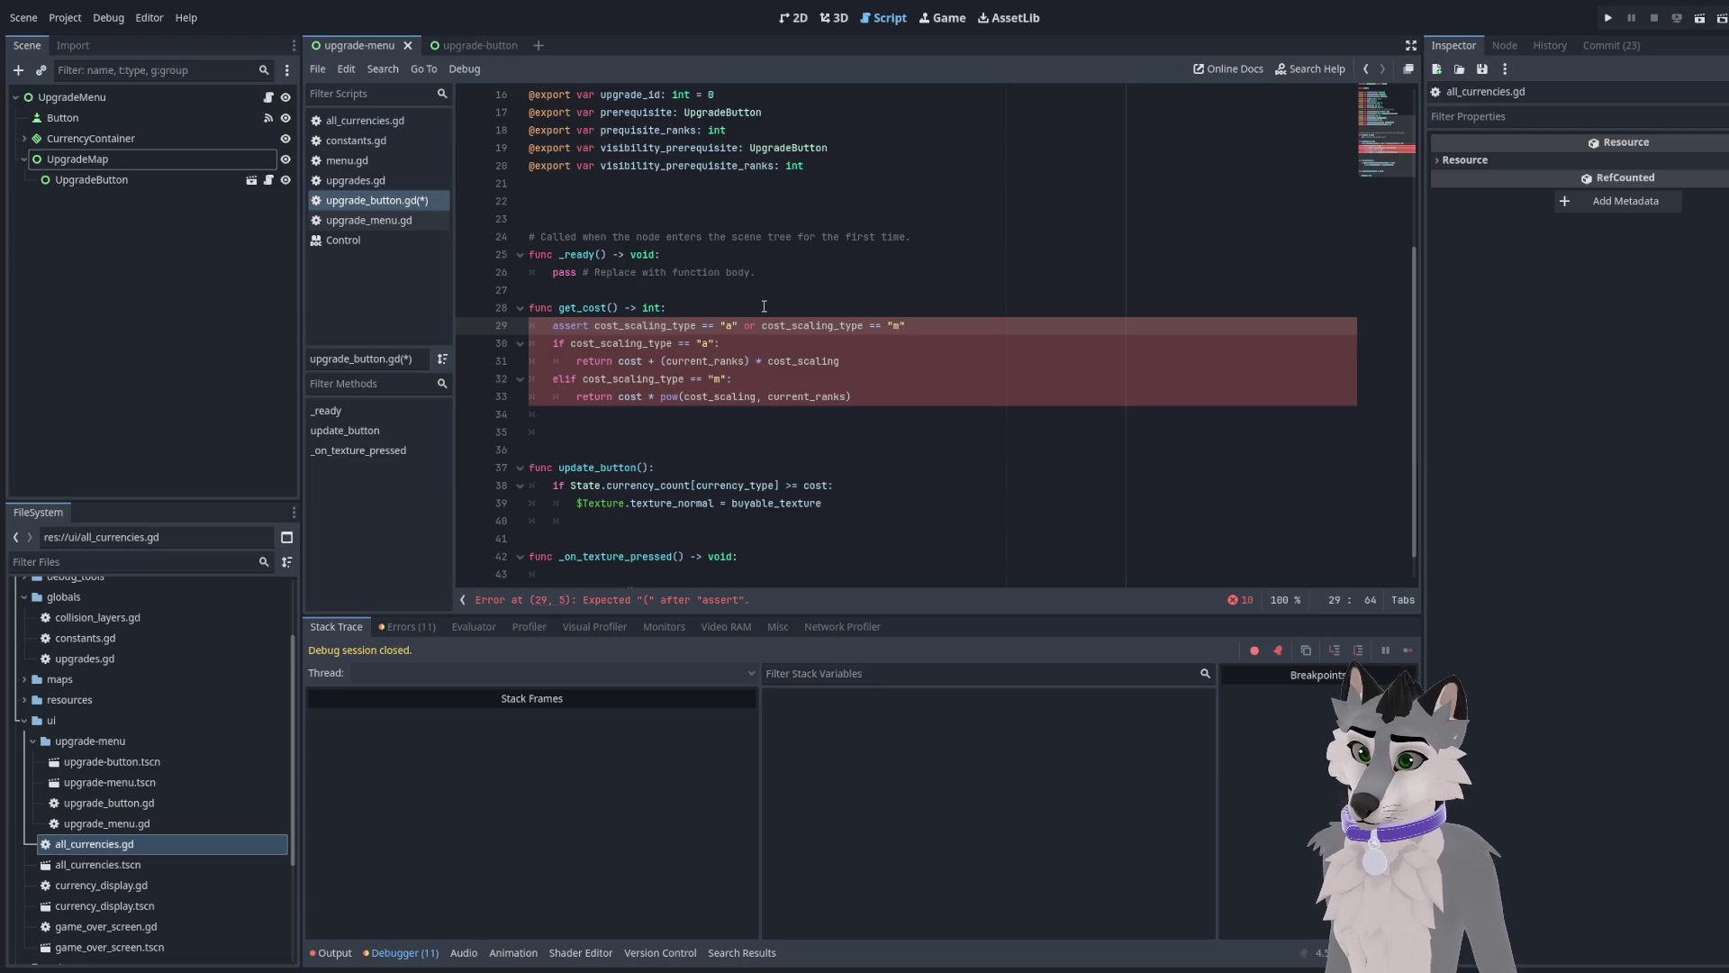
key("Home")
key("ctrl+Right")
type("(")
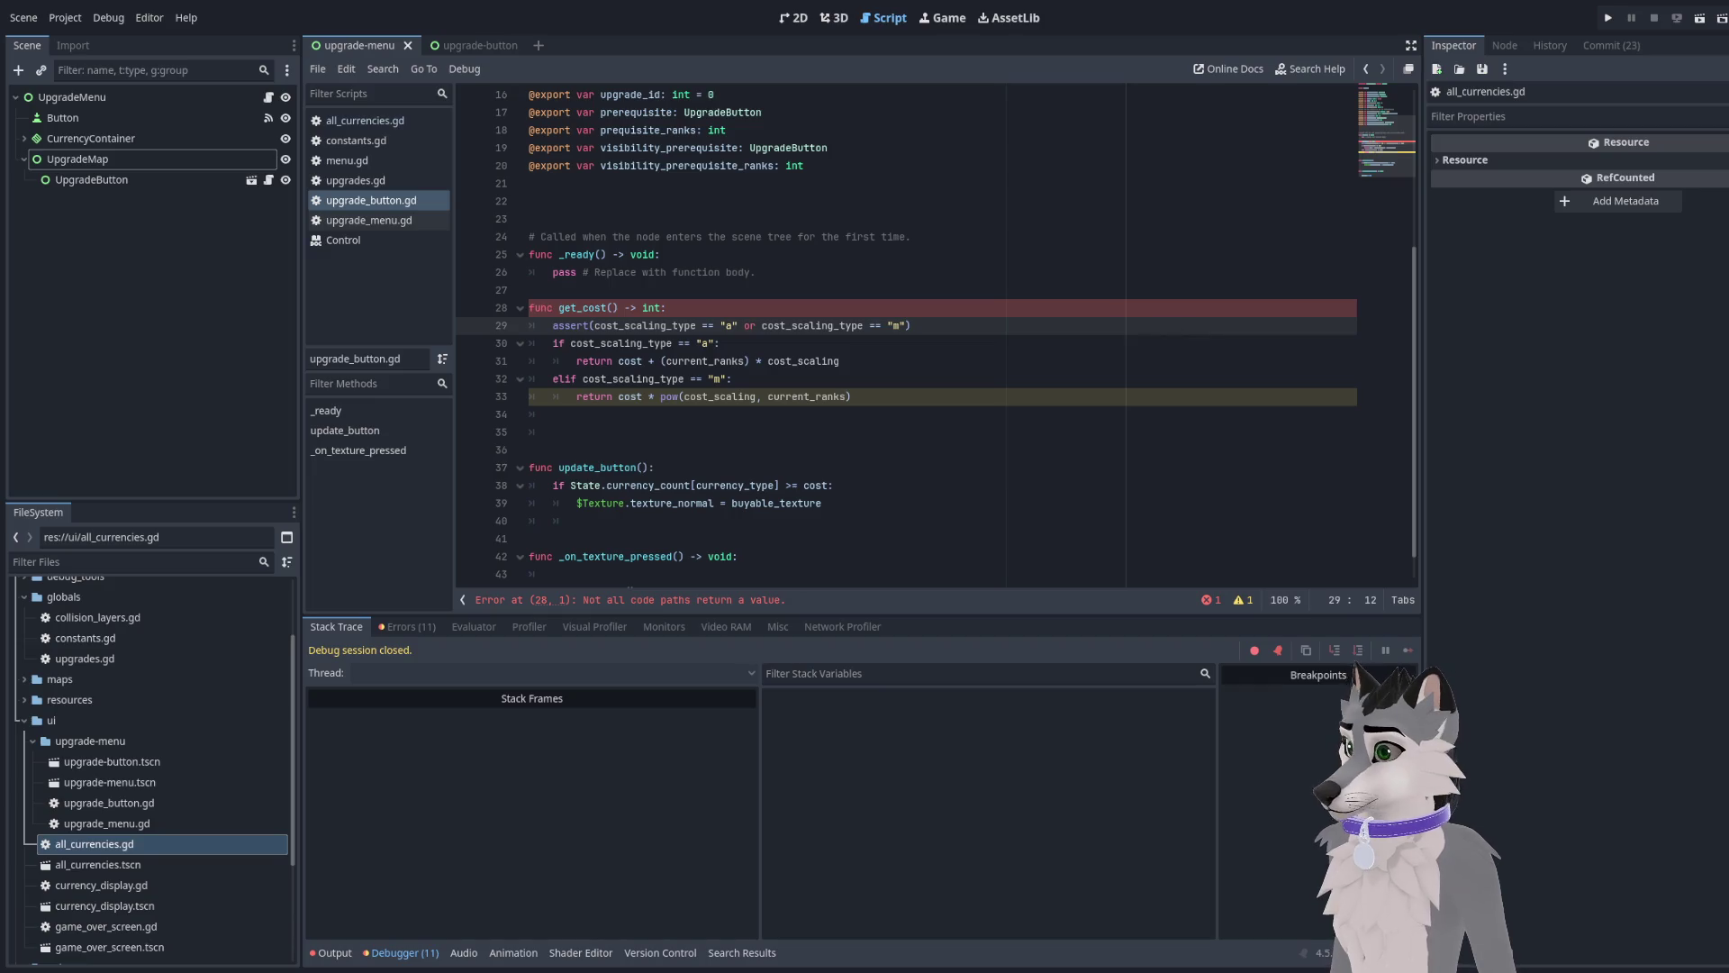
Turn the multiplicative elif branch of get_cost into a plain else:
left_click(826, 503)
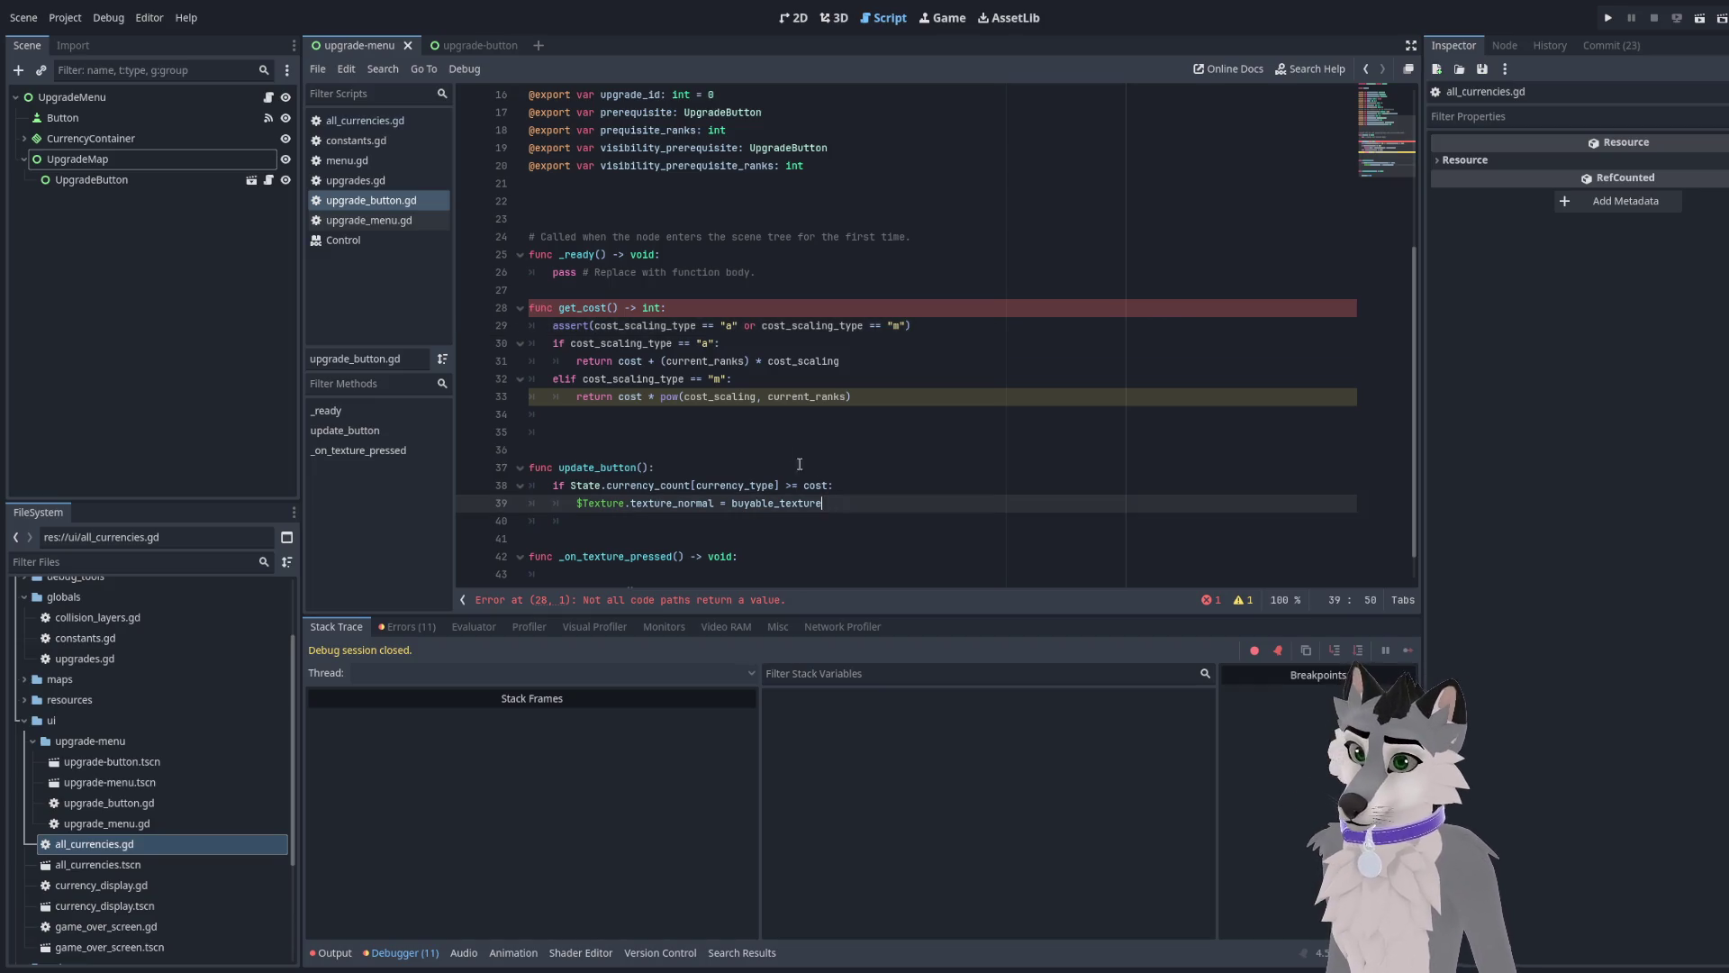
left_click(659, 416)
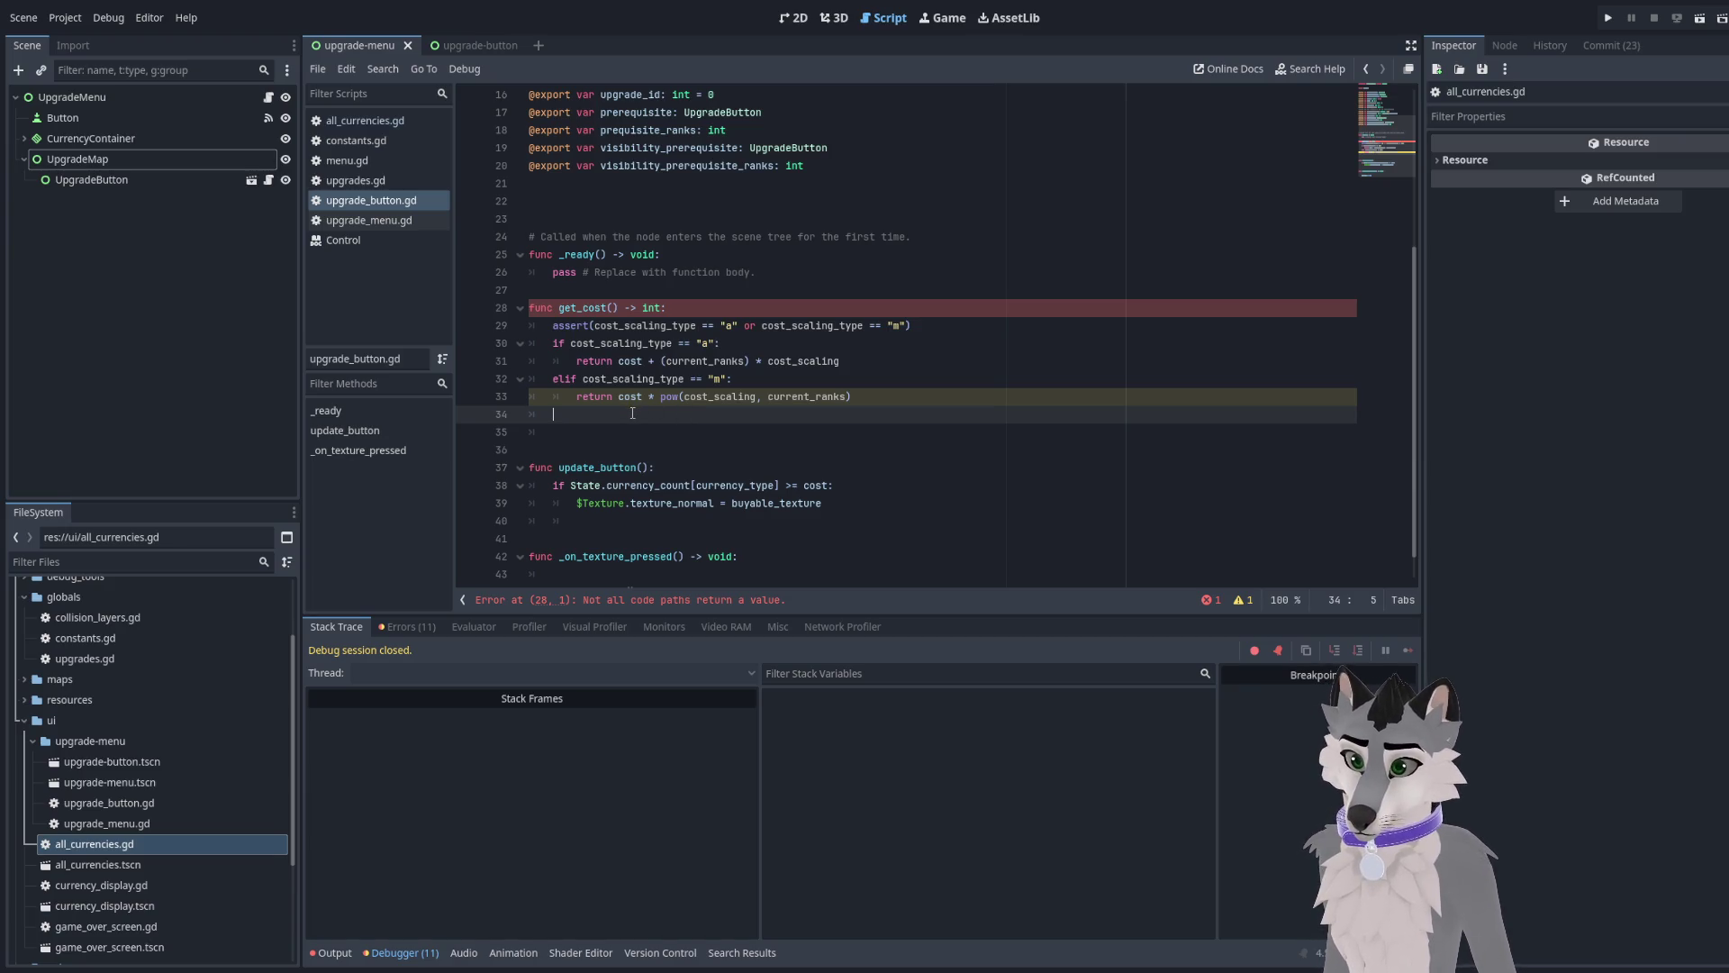
key("Up")
key("Up")
key("Right")
key("Delete")
key("Delete")
key("Delete")
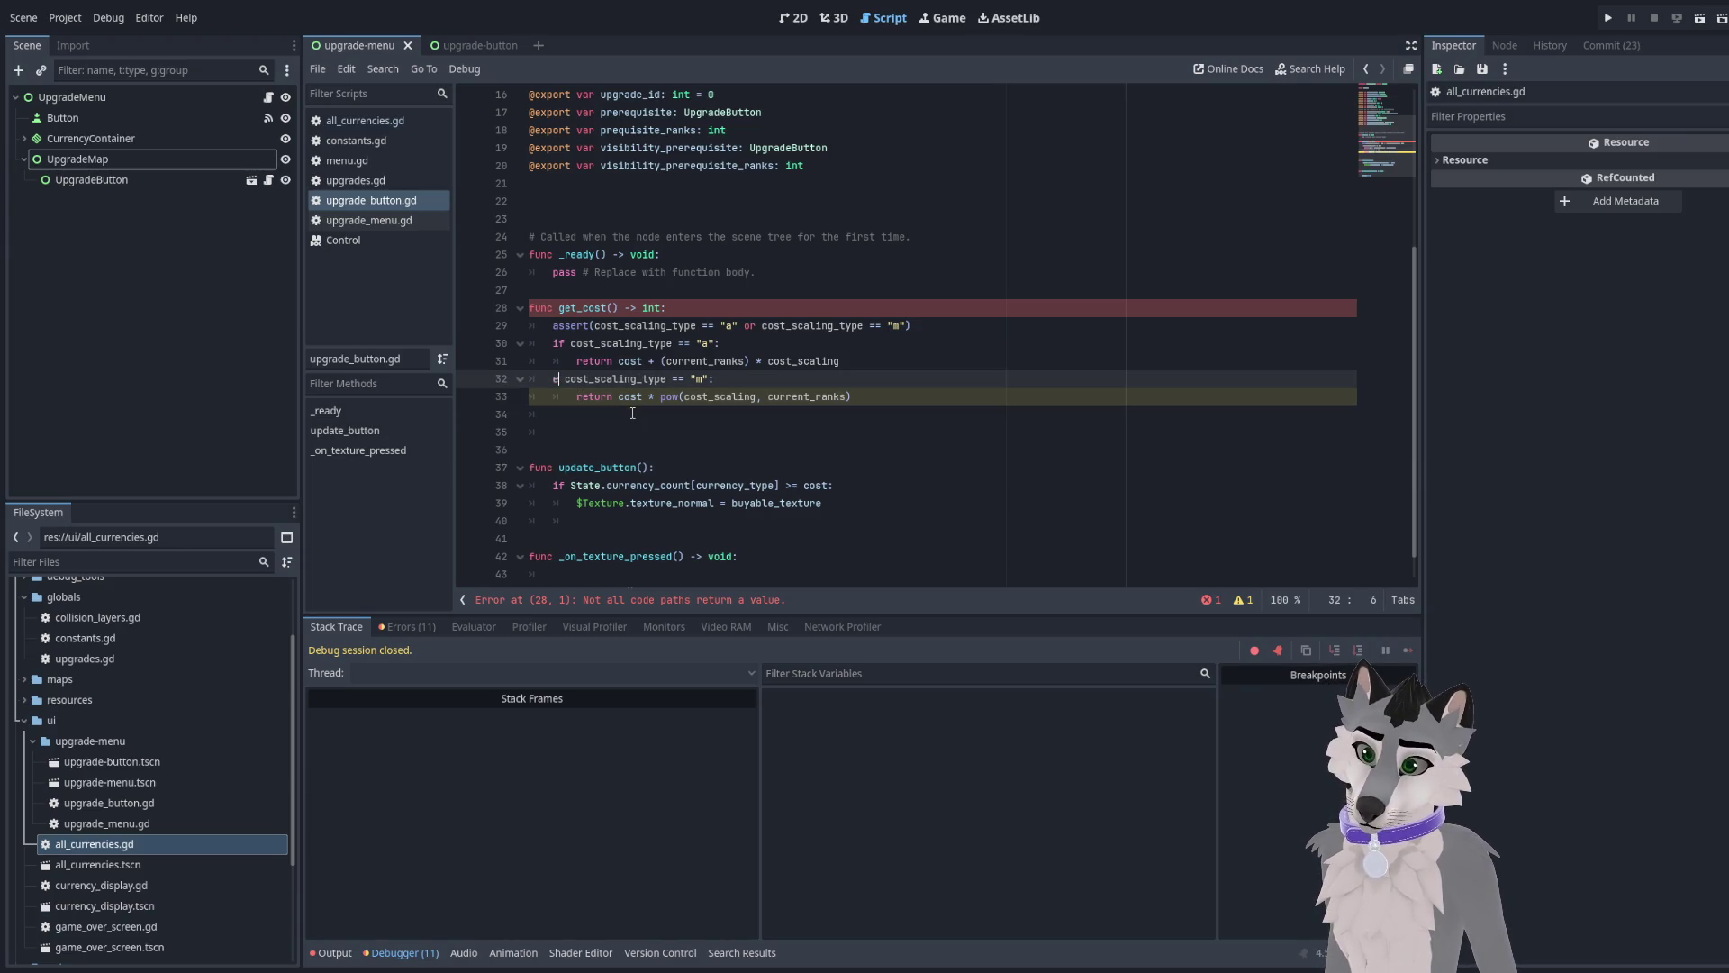
key("shift+End")
type("lse")
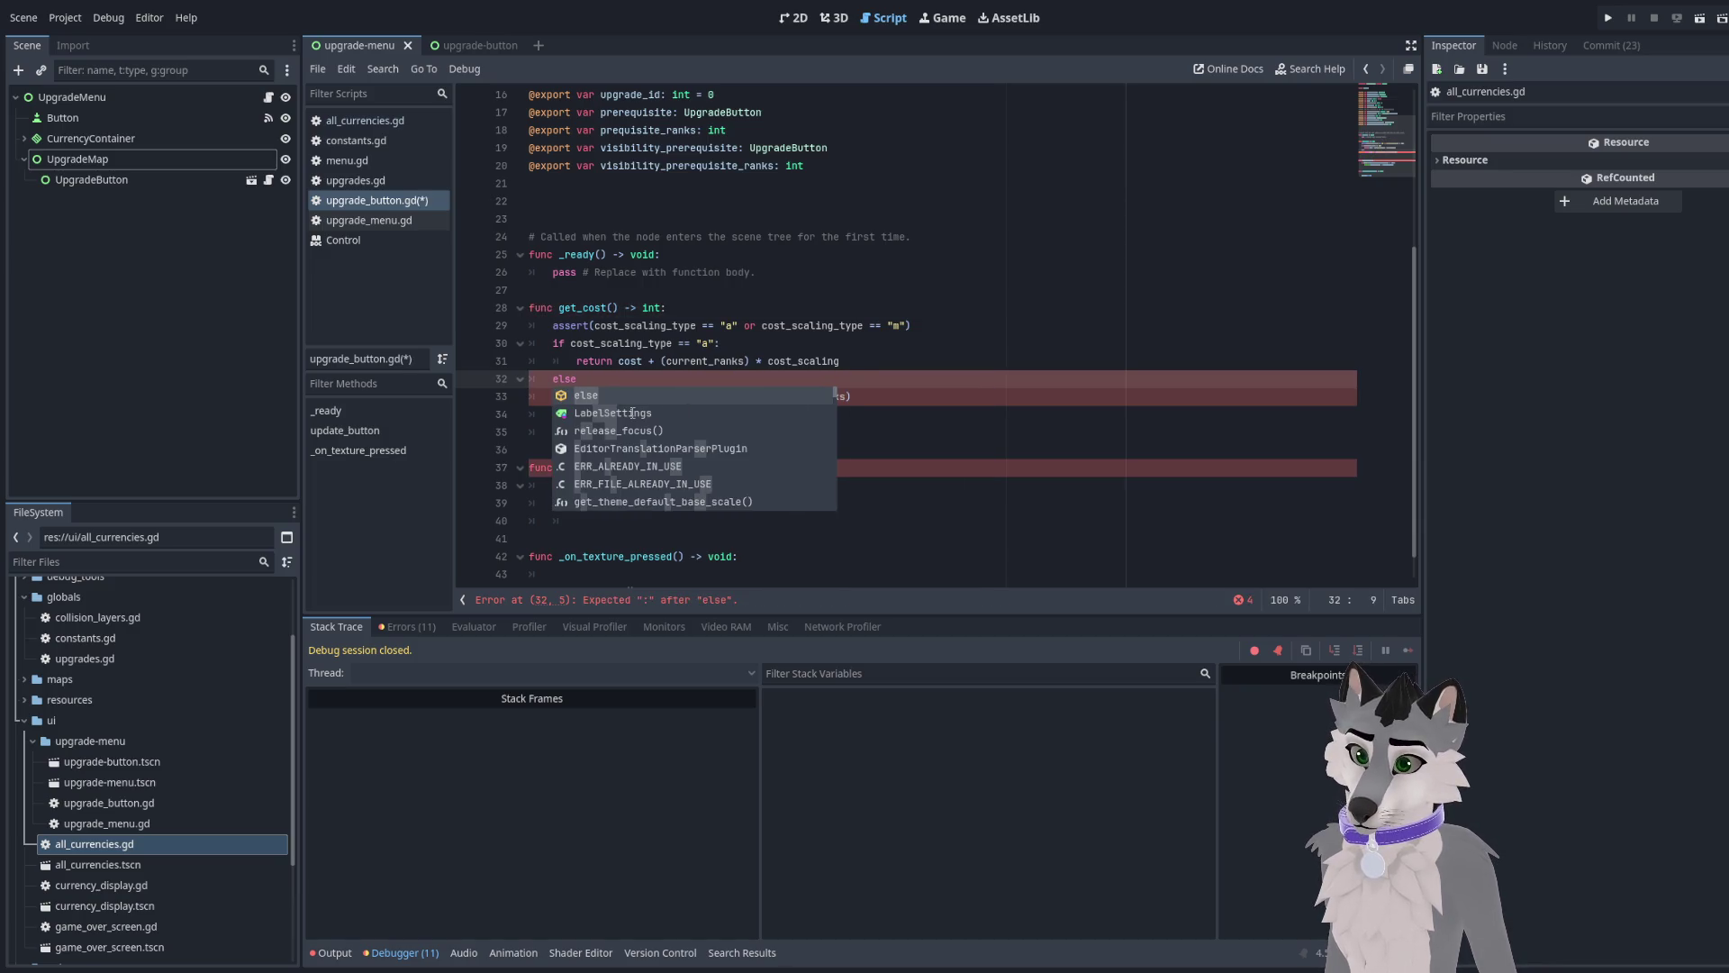
type(":")
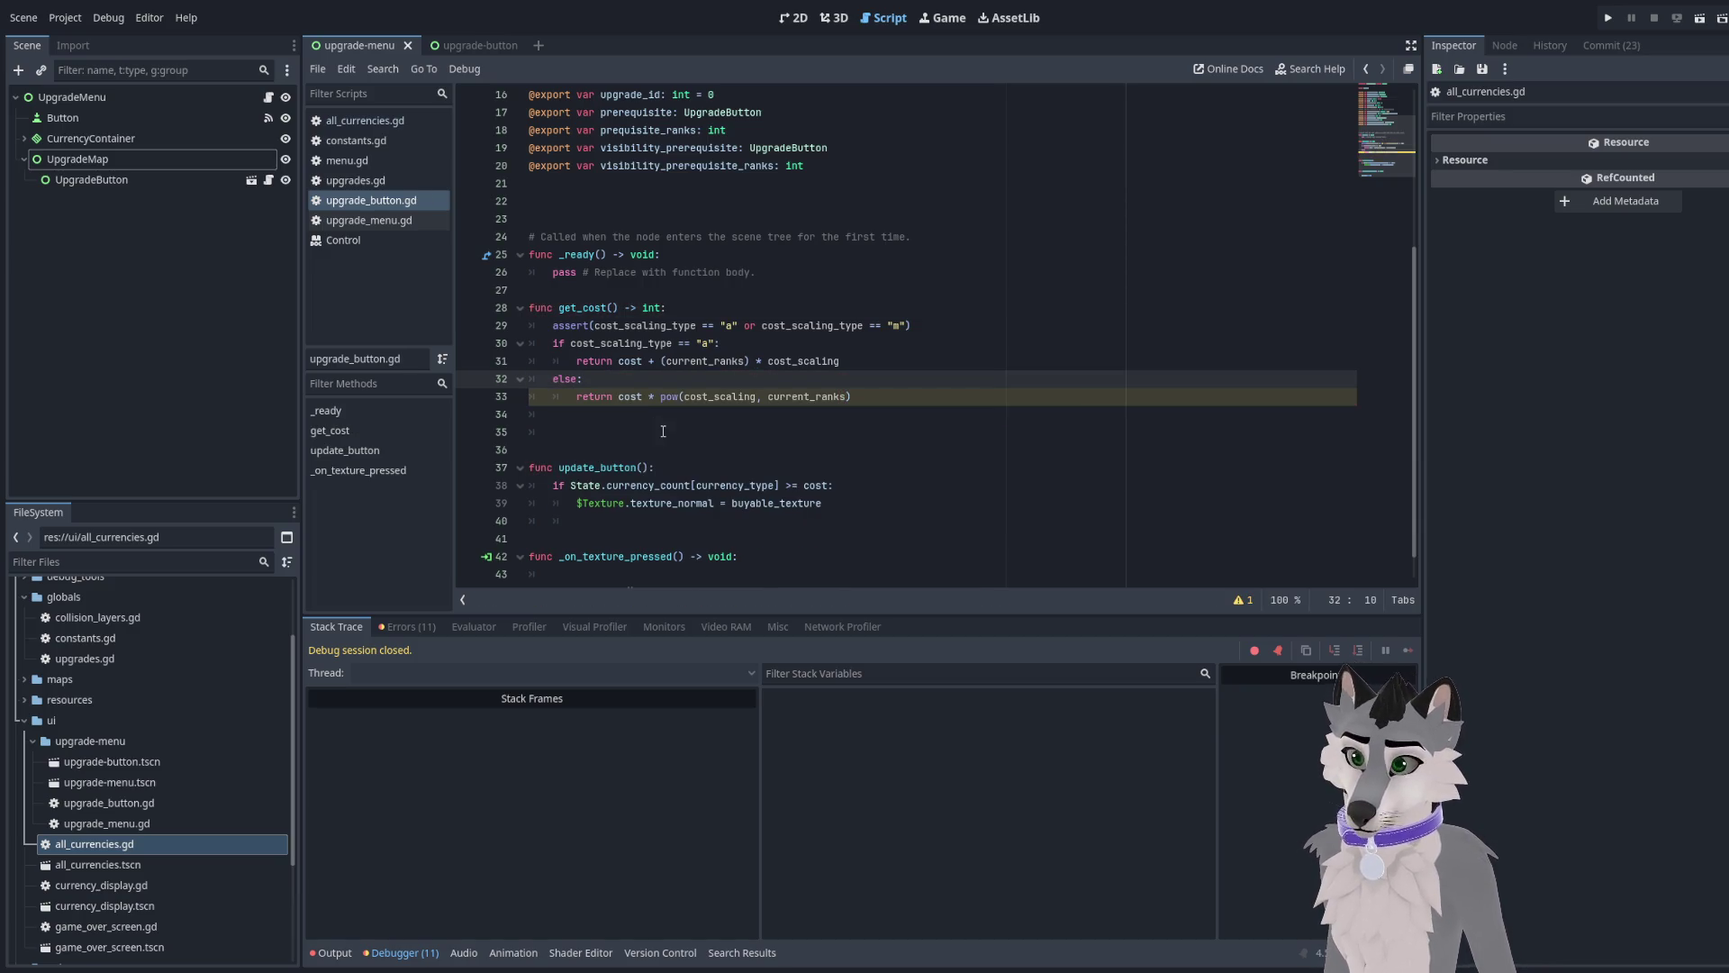
Look over the update_button condition and the _on_texture_pressed body
left_click(816, 396)
scroll(969, 468, "down", 1)
left_click(969, 451)
key("shift+Up")
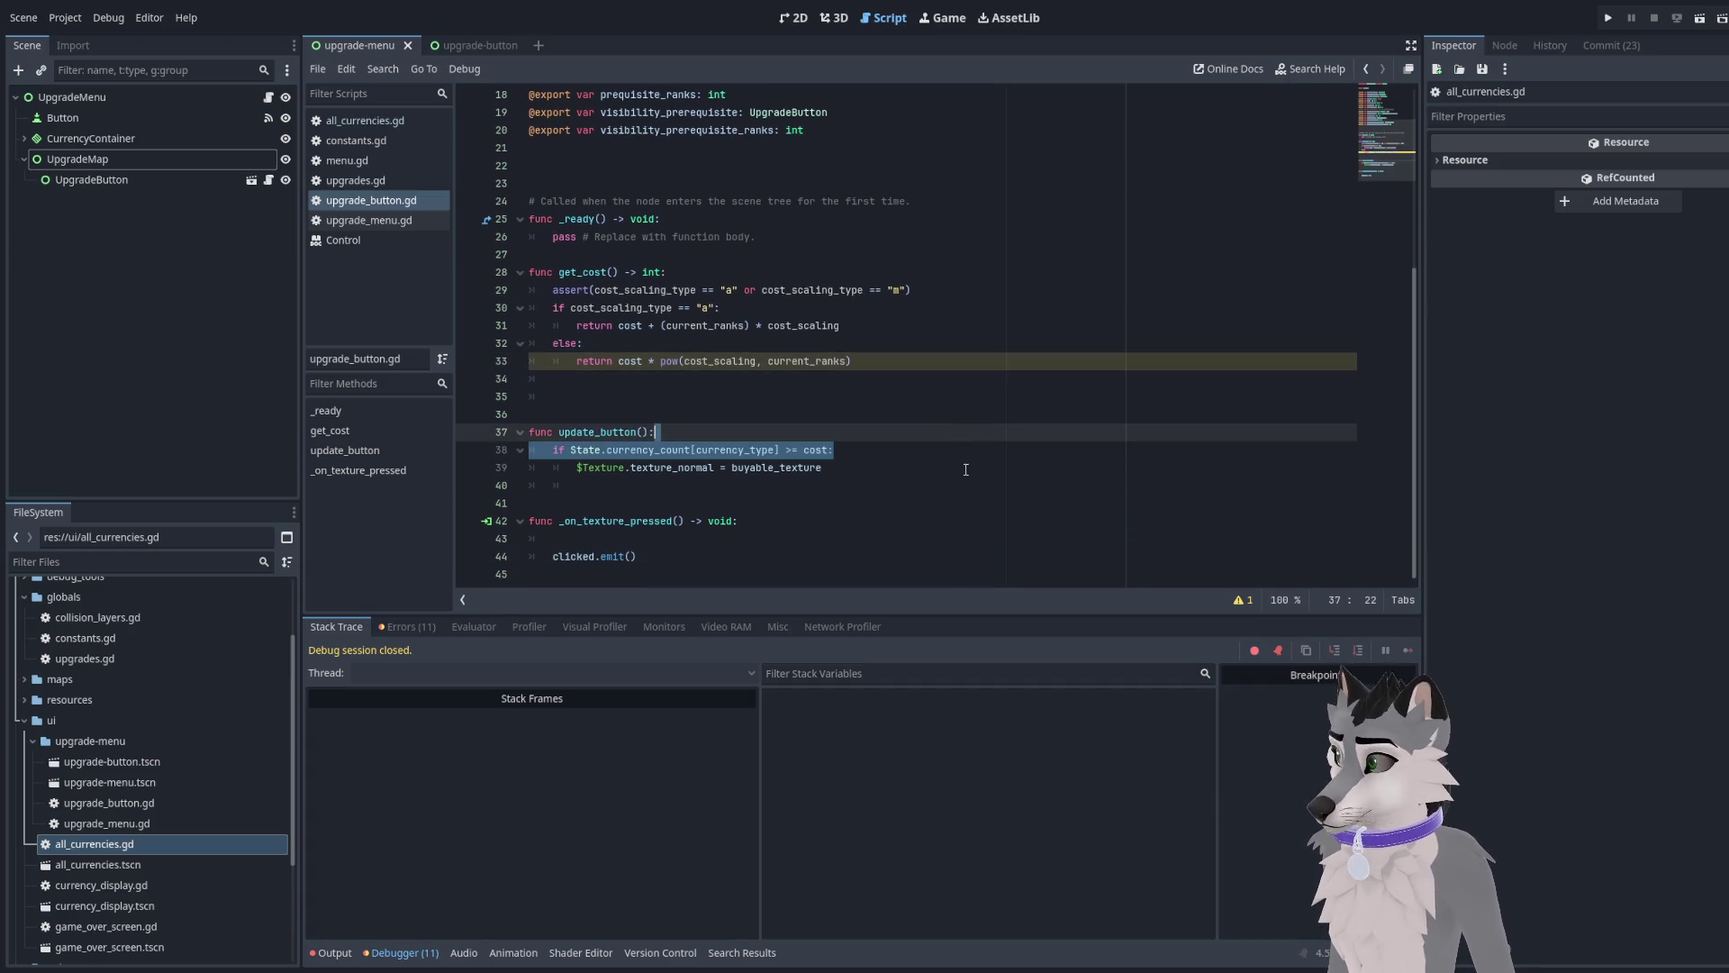
left_click(888, 522)
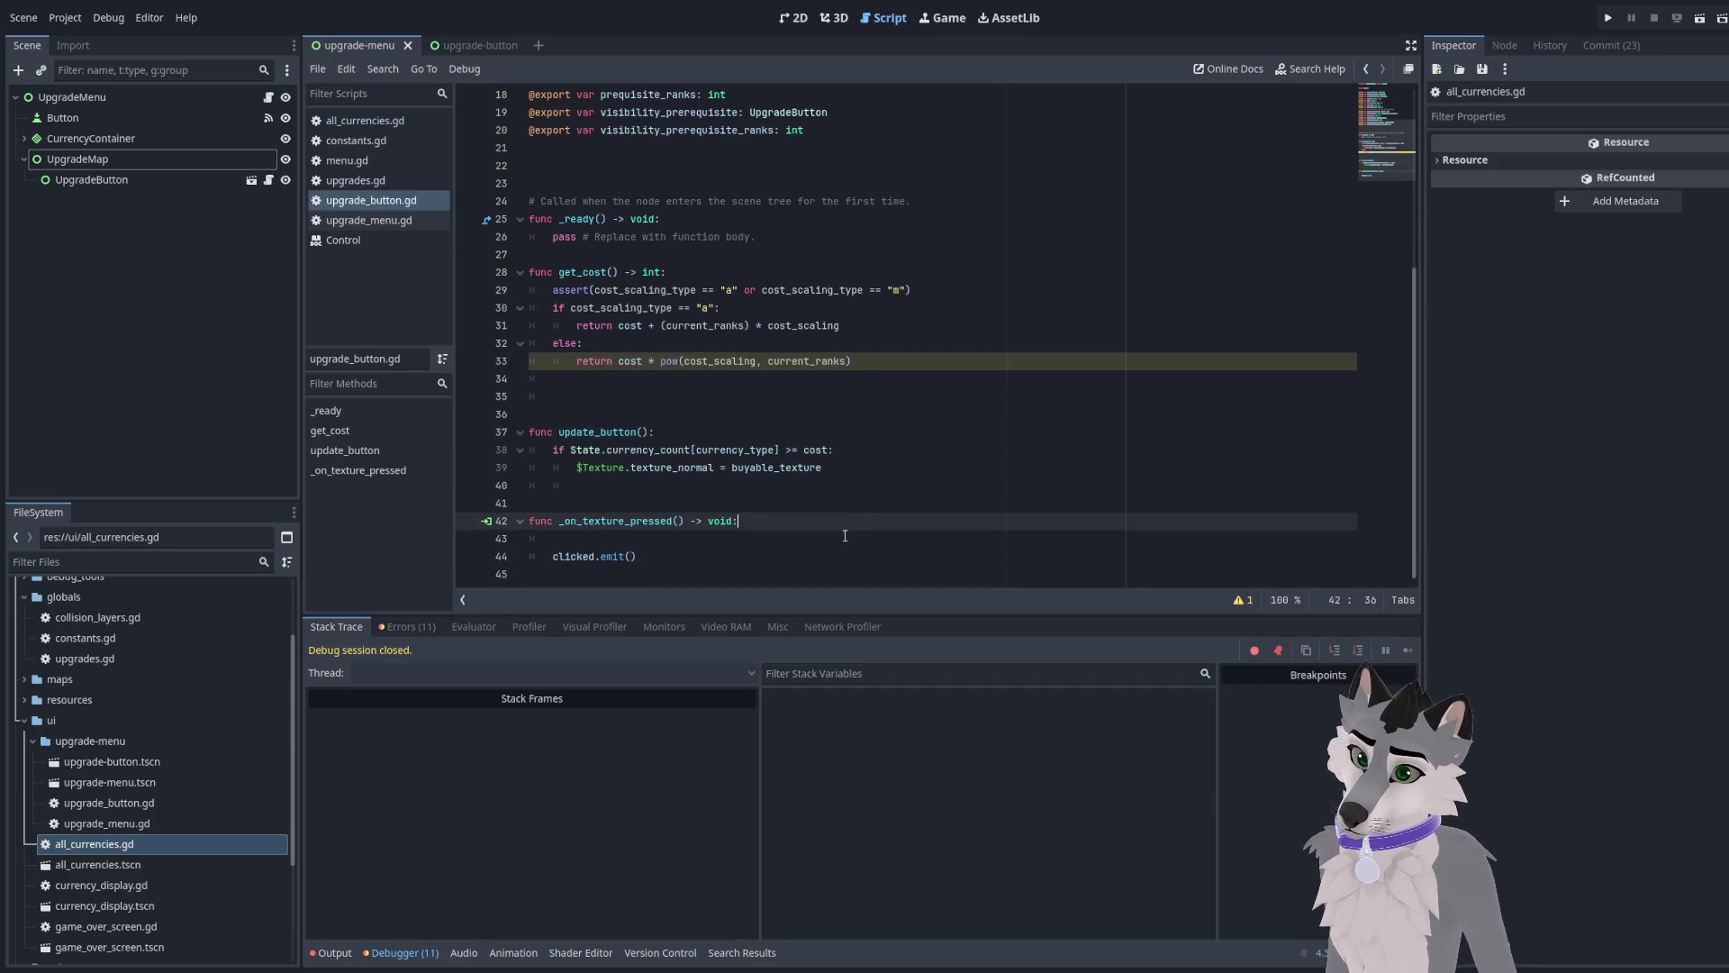
left_click(842, 538)
scroll(831, 561, "up", 4)
scroll(847, 334, "down", 4)
Show the Debugger's Errors tab listing the 11 errors and warnings
left_click(738, 362)
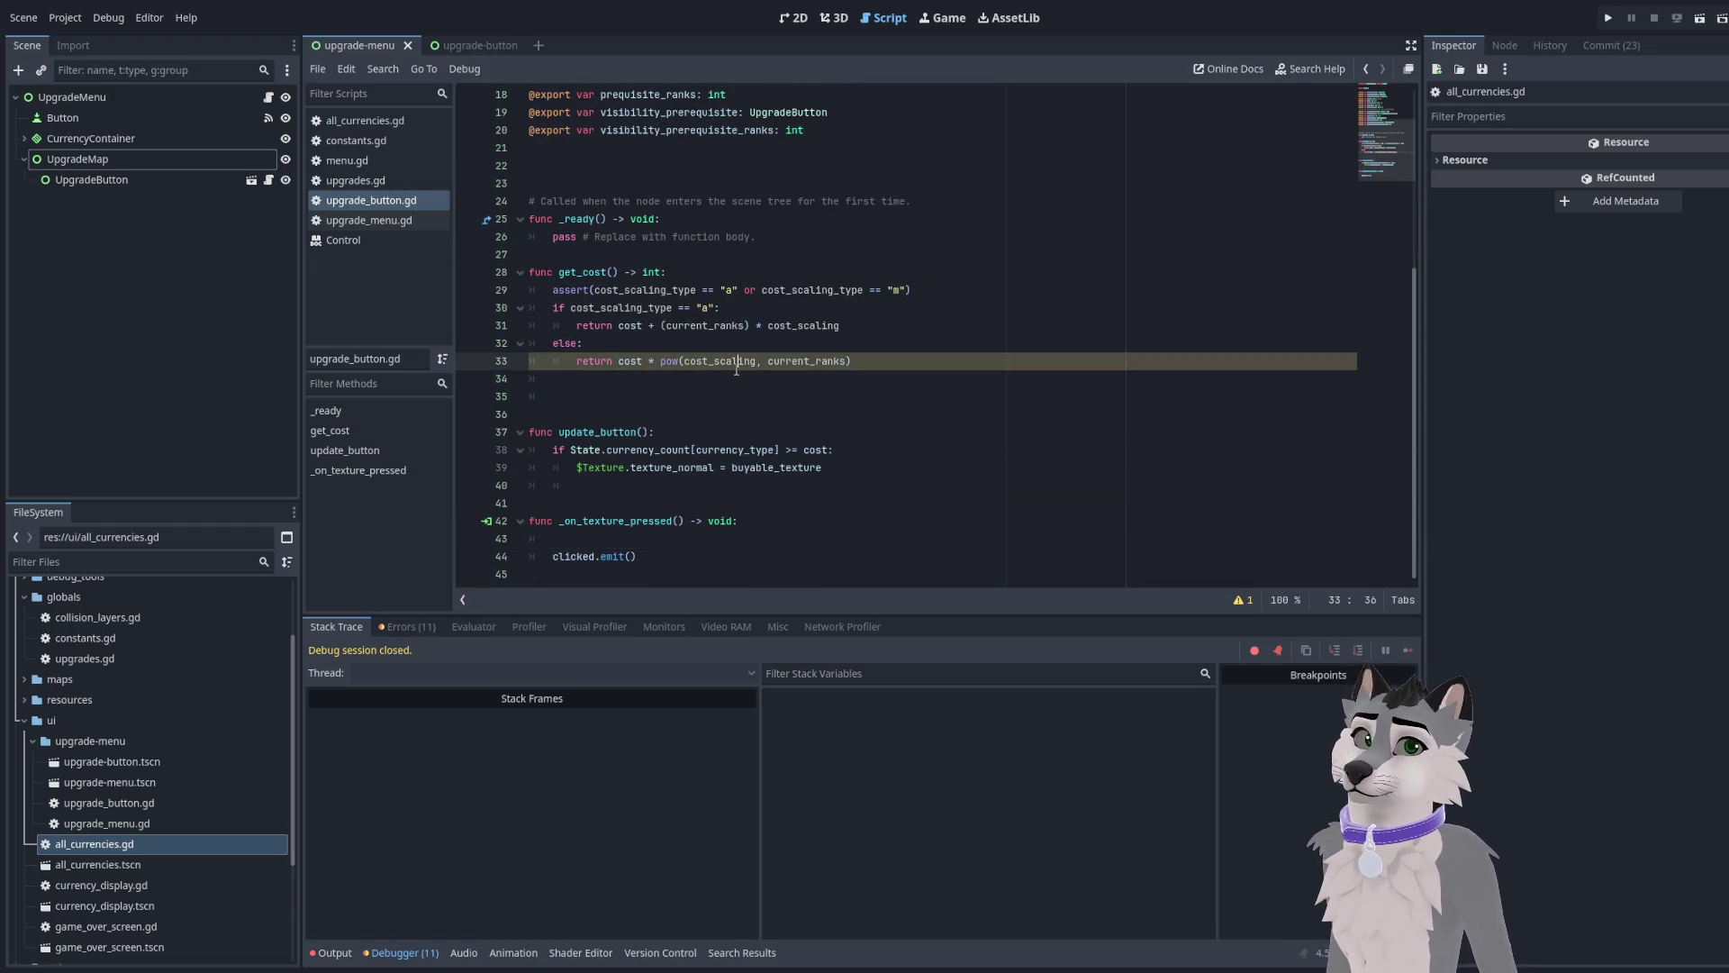
left_click(702, 414)
left_click(782, 557)
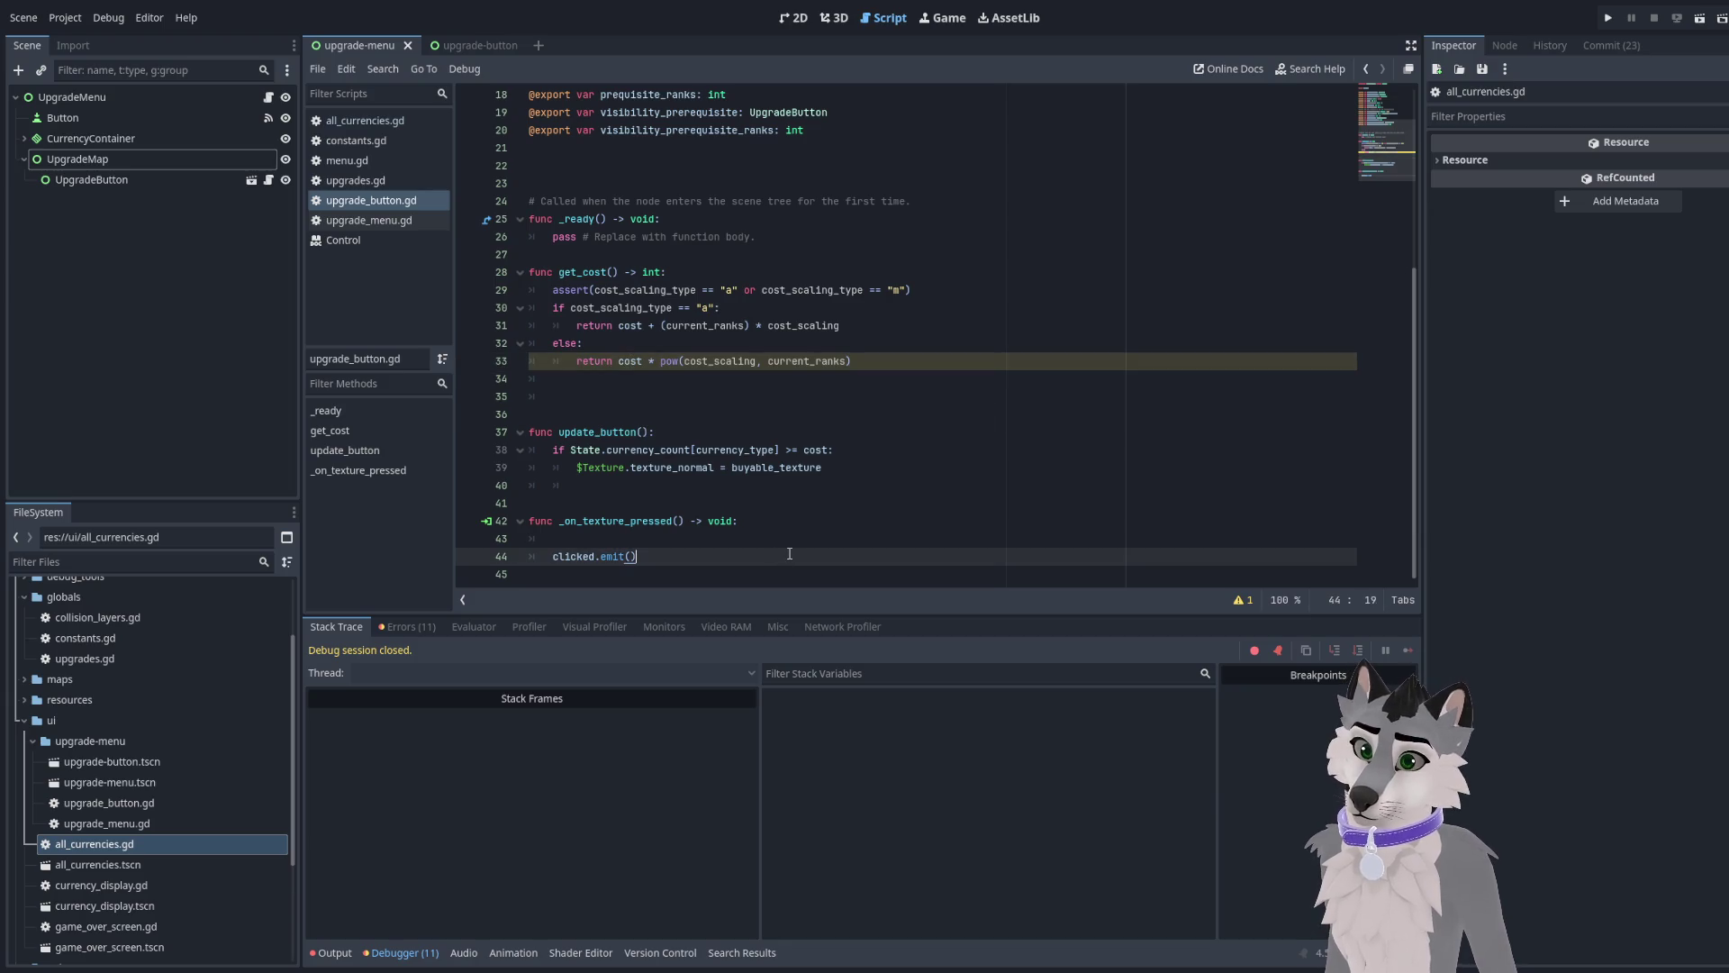
left_click(790, 540)
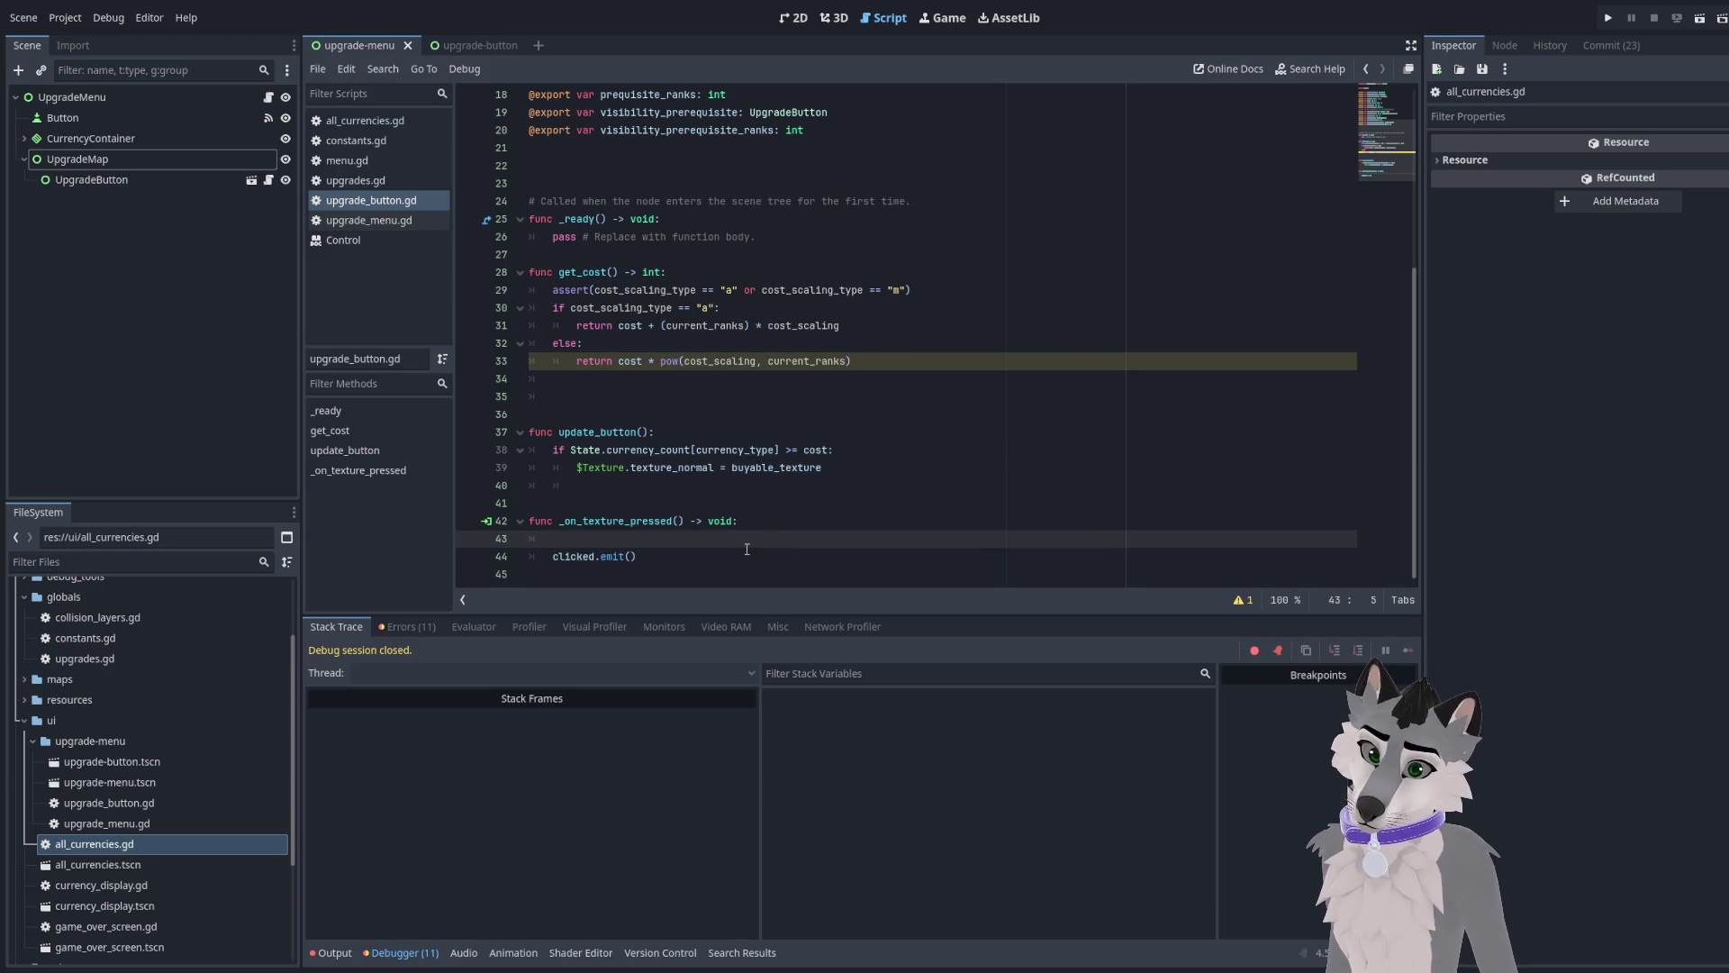
left_click(418, 628)
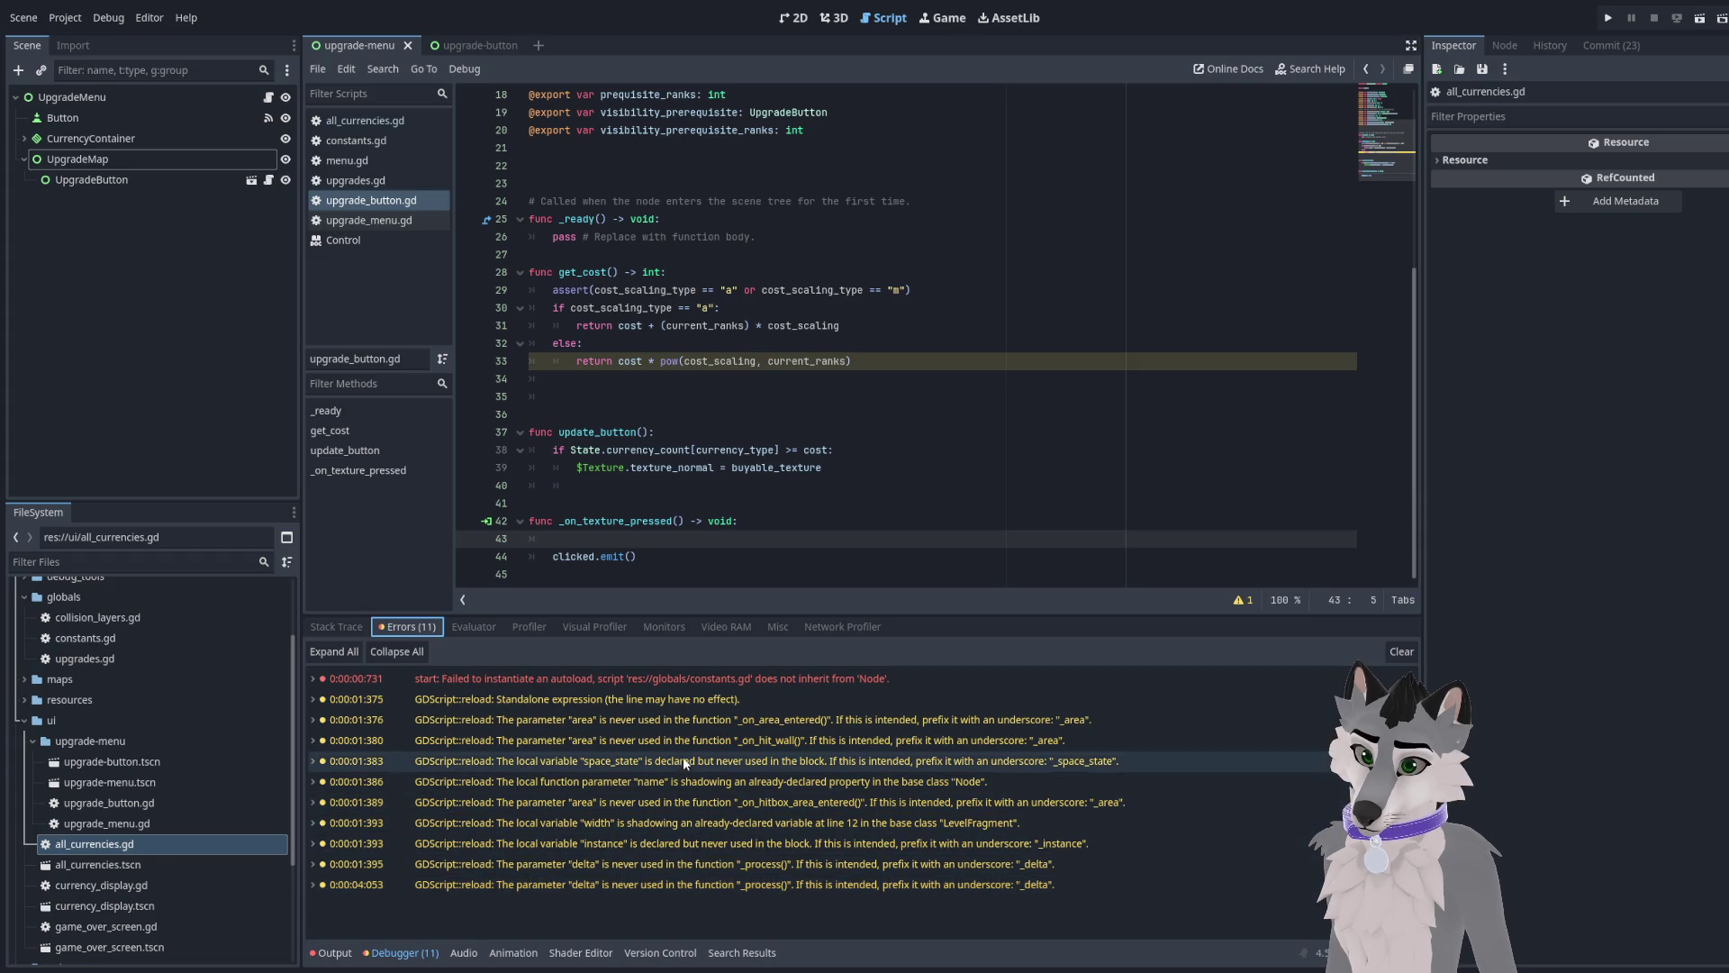
Expand the standalone-expression and unused area parameter entries, jumping to game_level.gd and collectable_object.gd
left_click(472, 700)
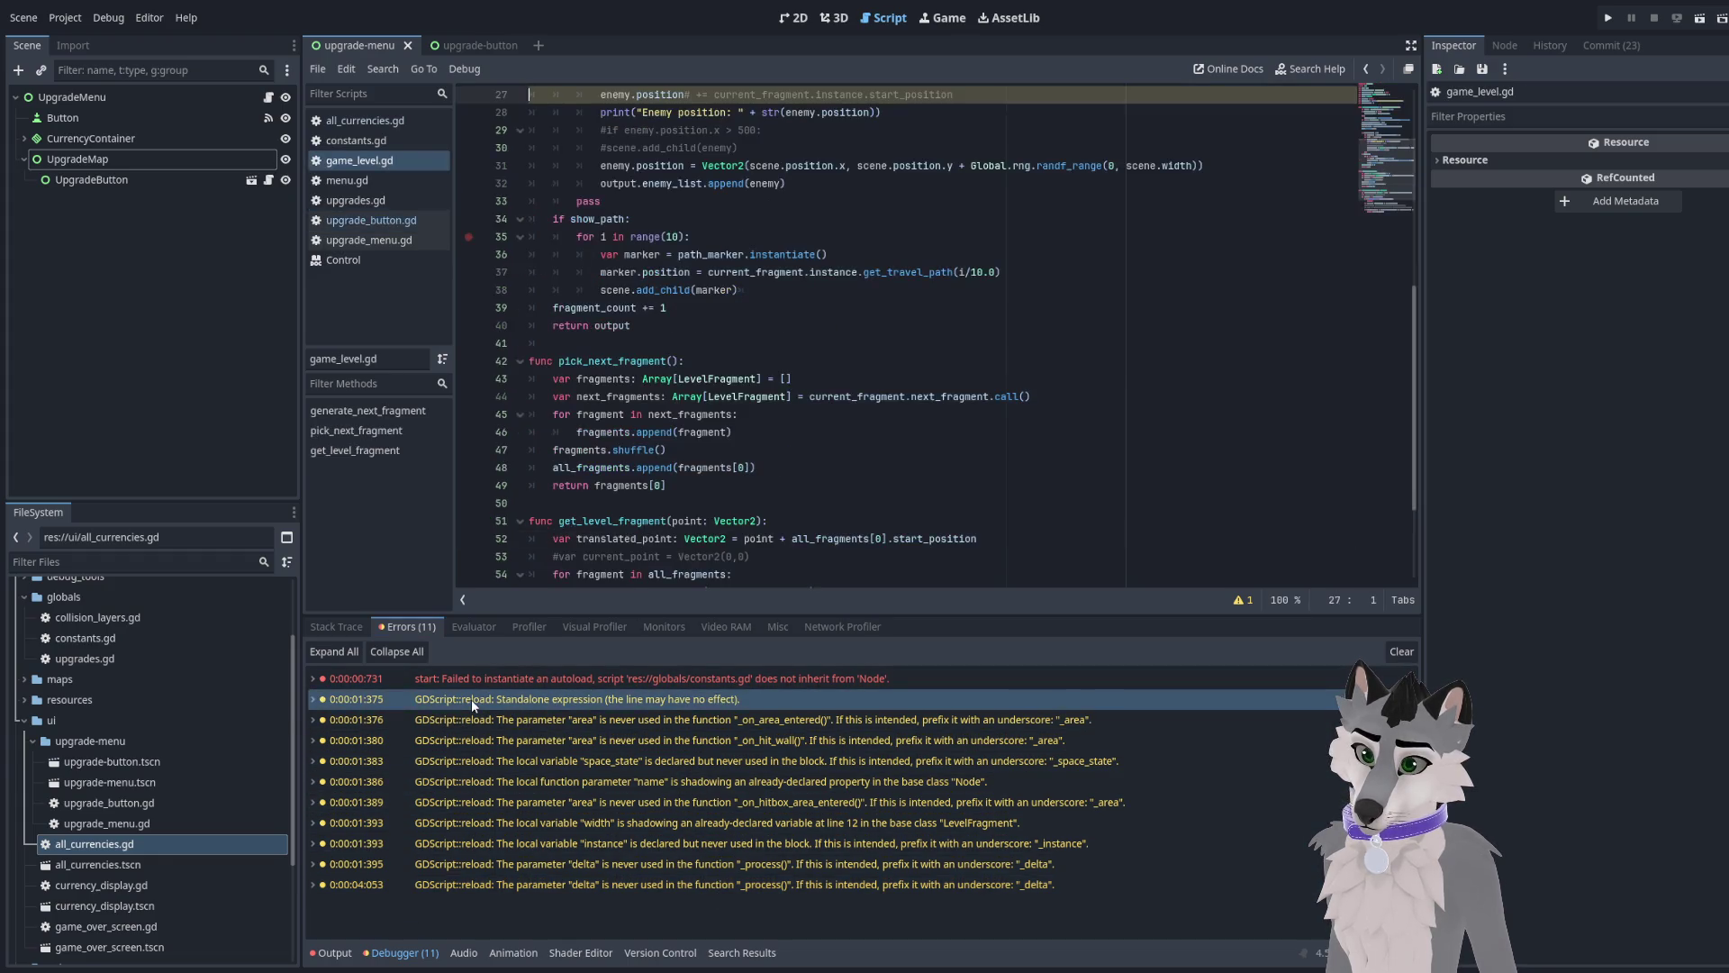
double_click(449, 715)
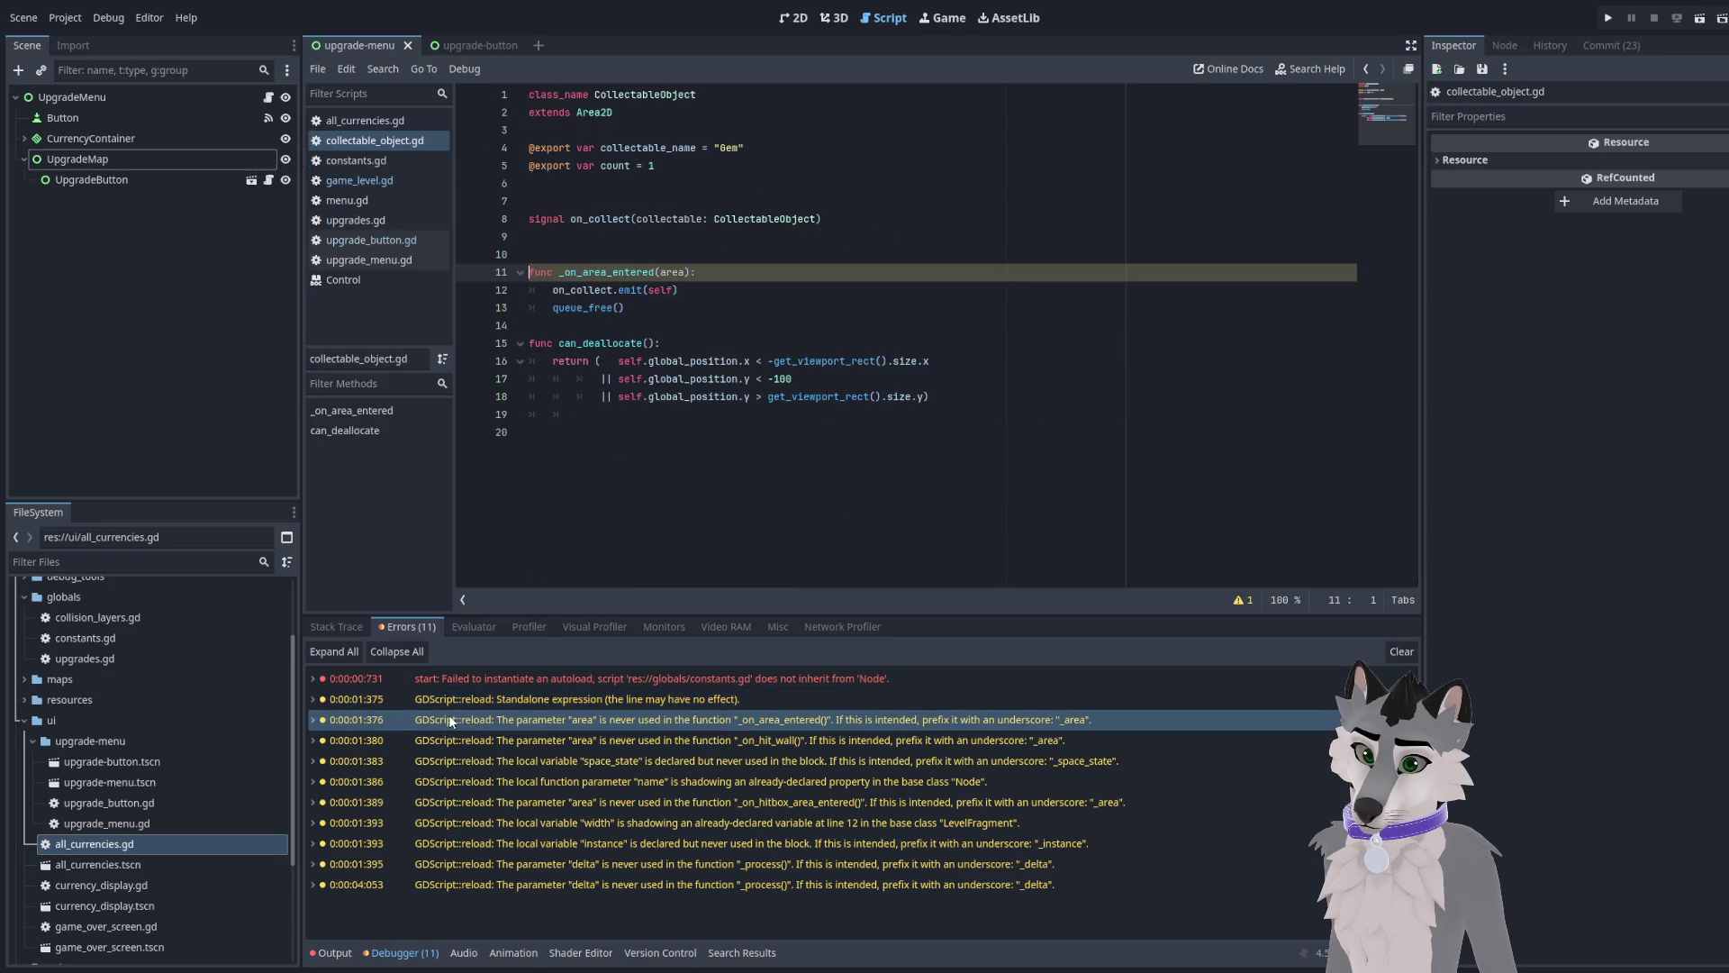
left_click(450, 697)
double_click(450, 697)
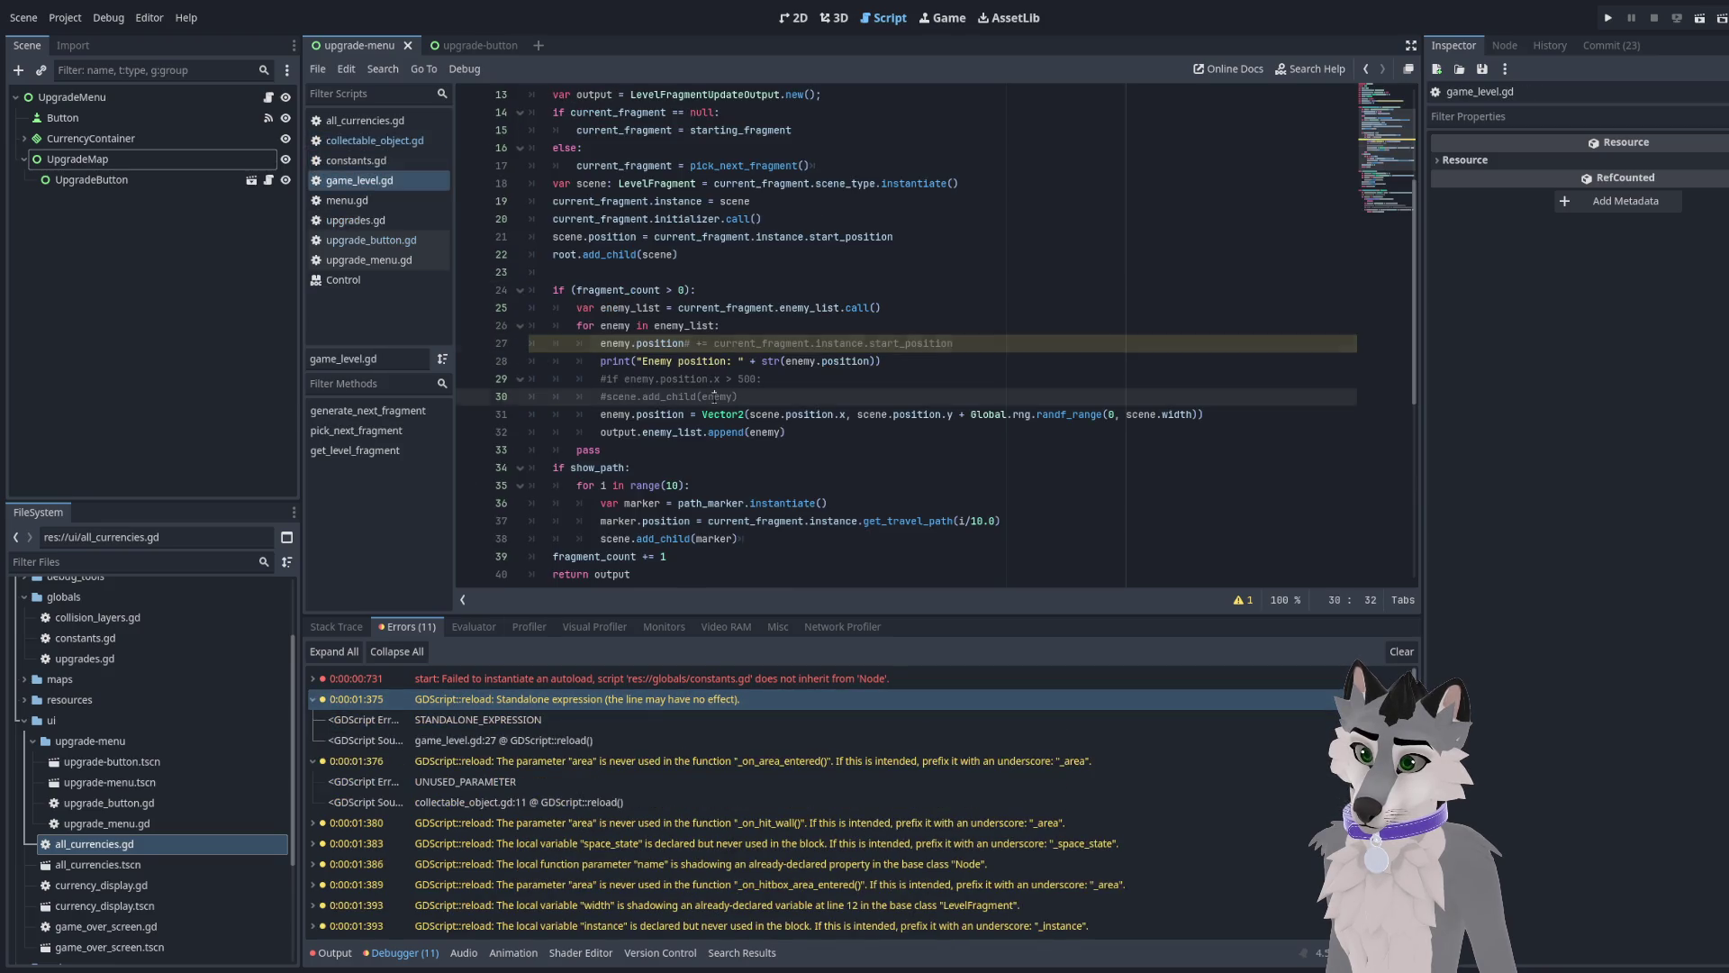
double_click(662, 343)
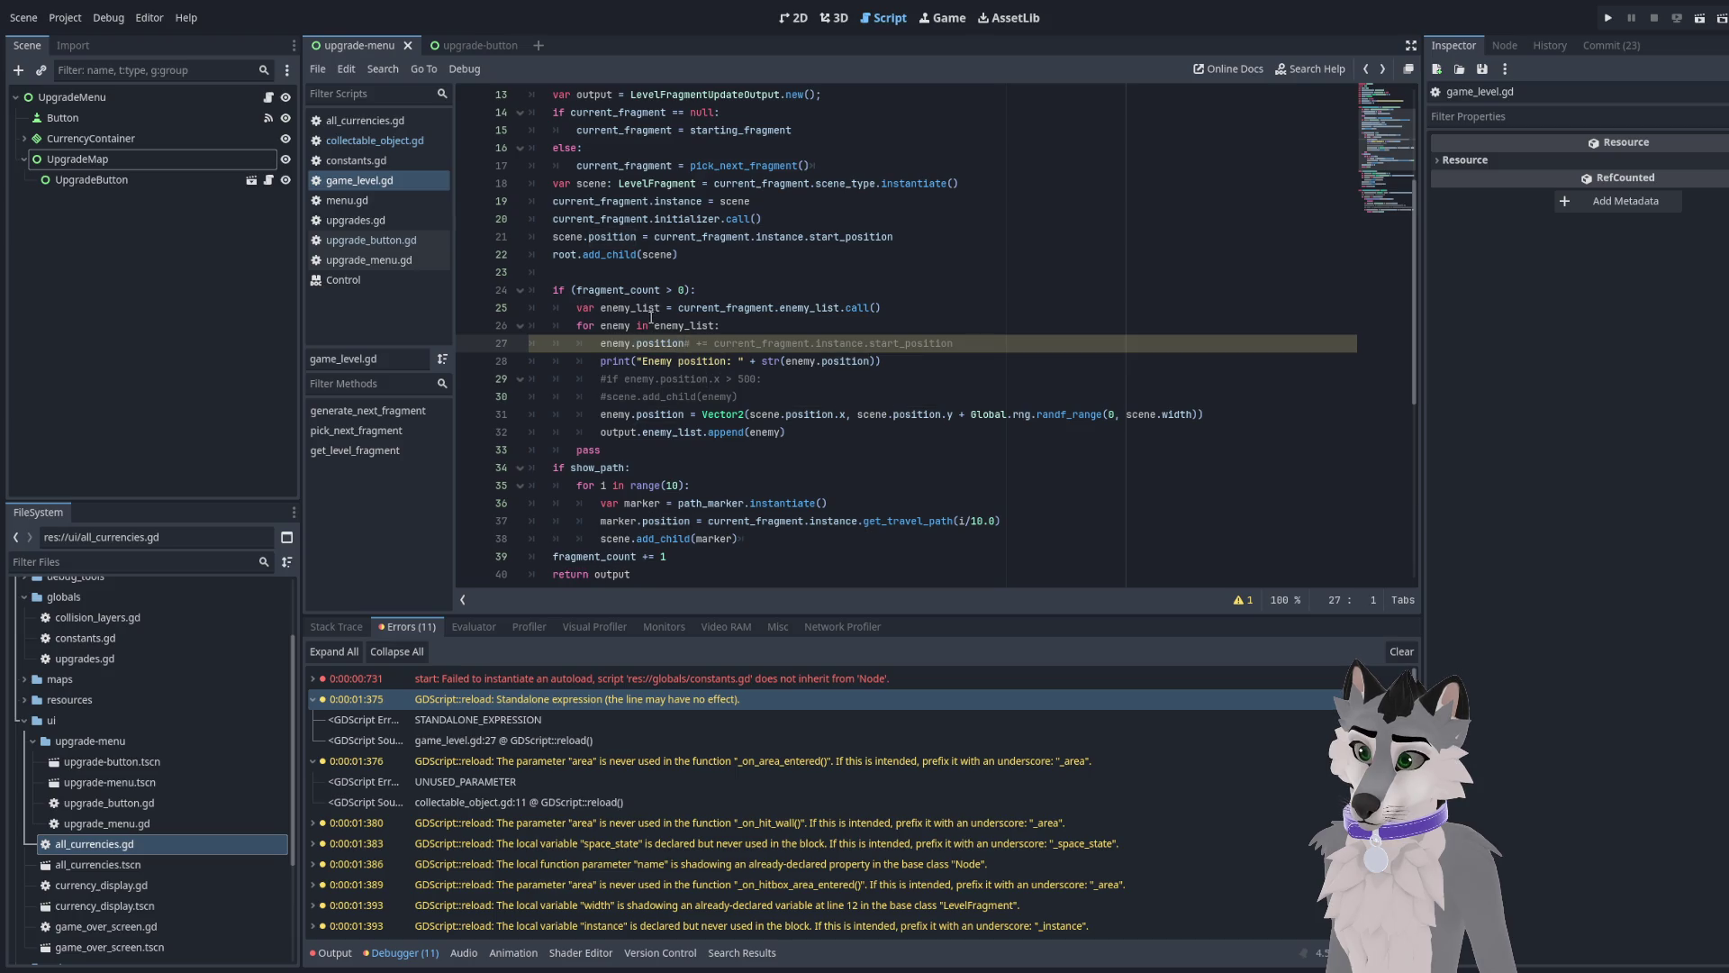
key("alt+Left")
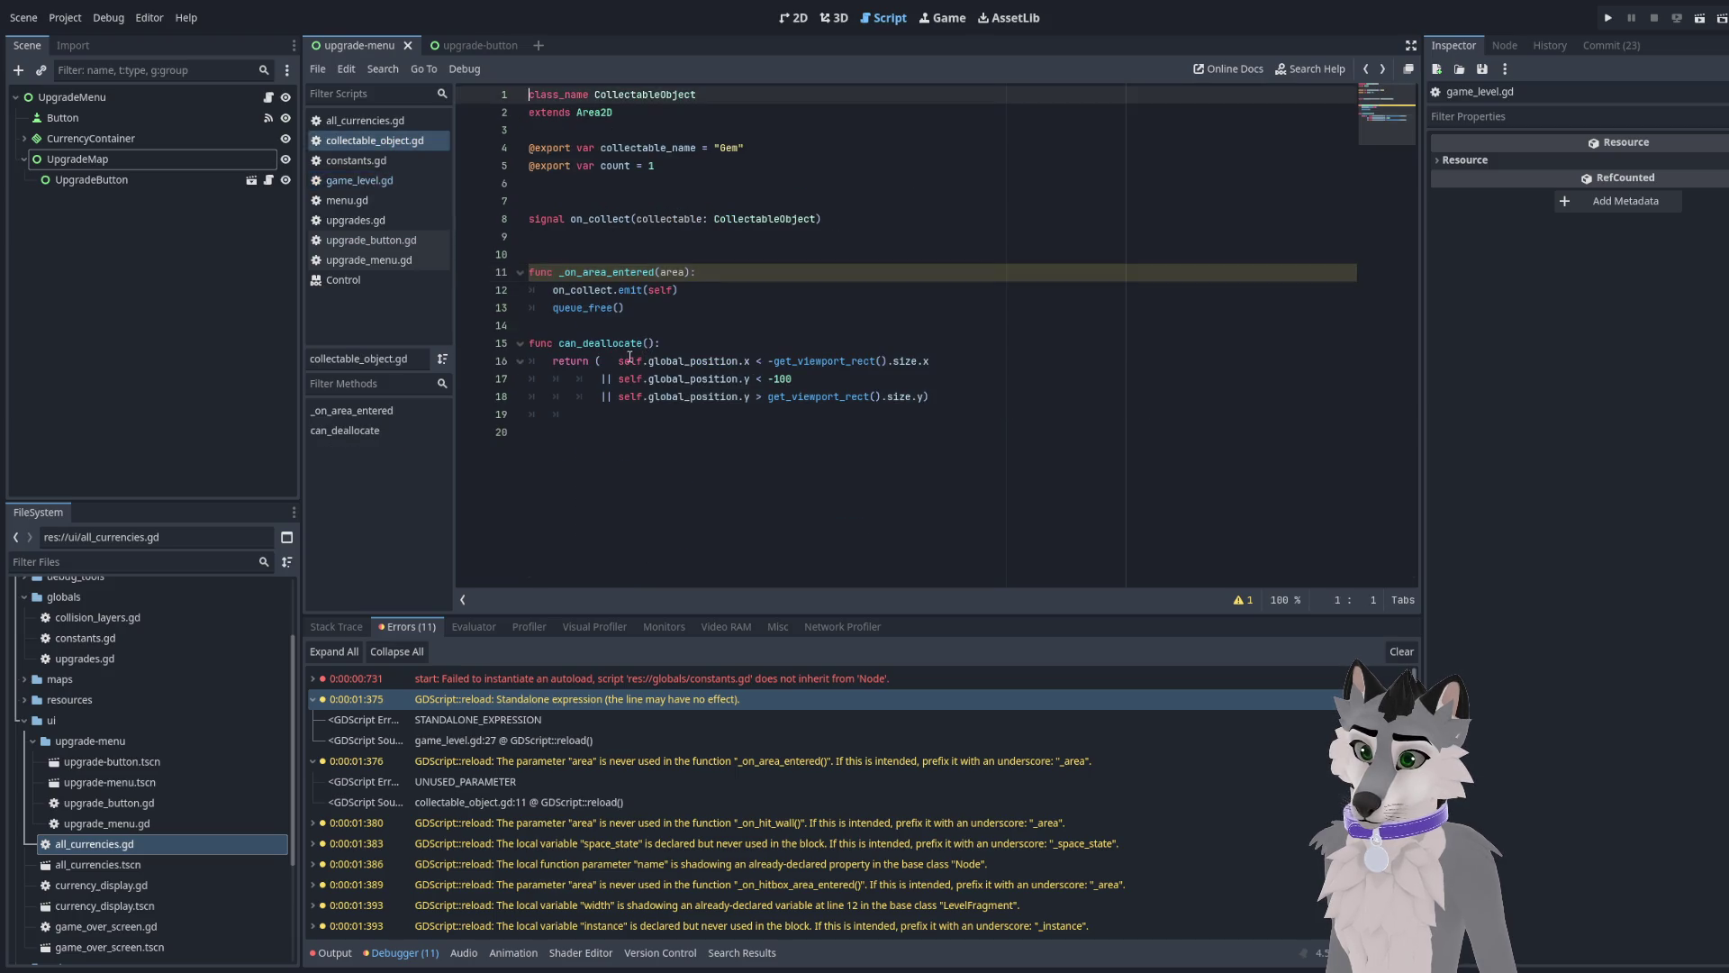
left_click(335, 625)
Open upgrade_button.gd and place the caret on line 43 in _on_texture_pressed
left_click(381, 241)
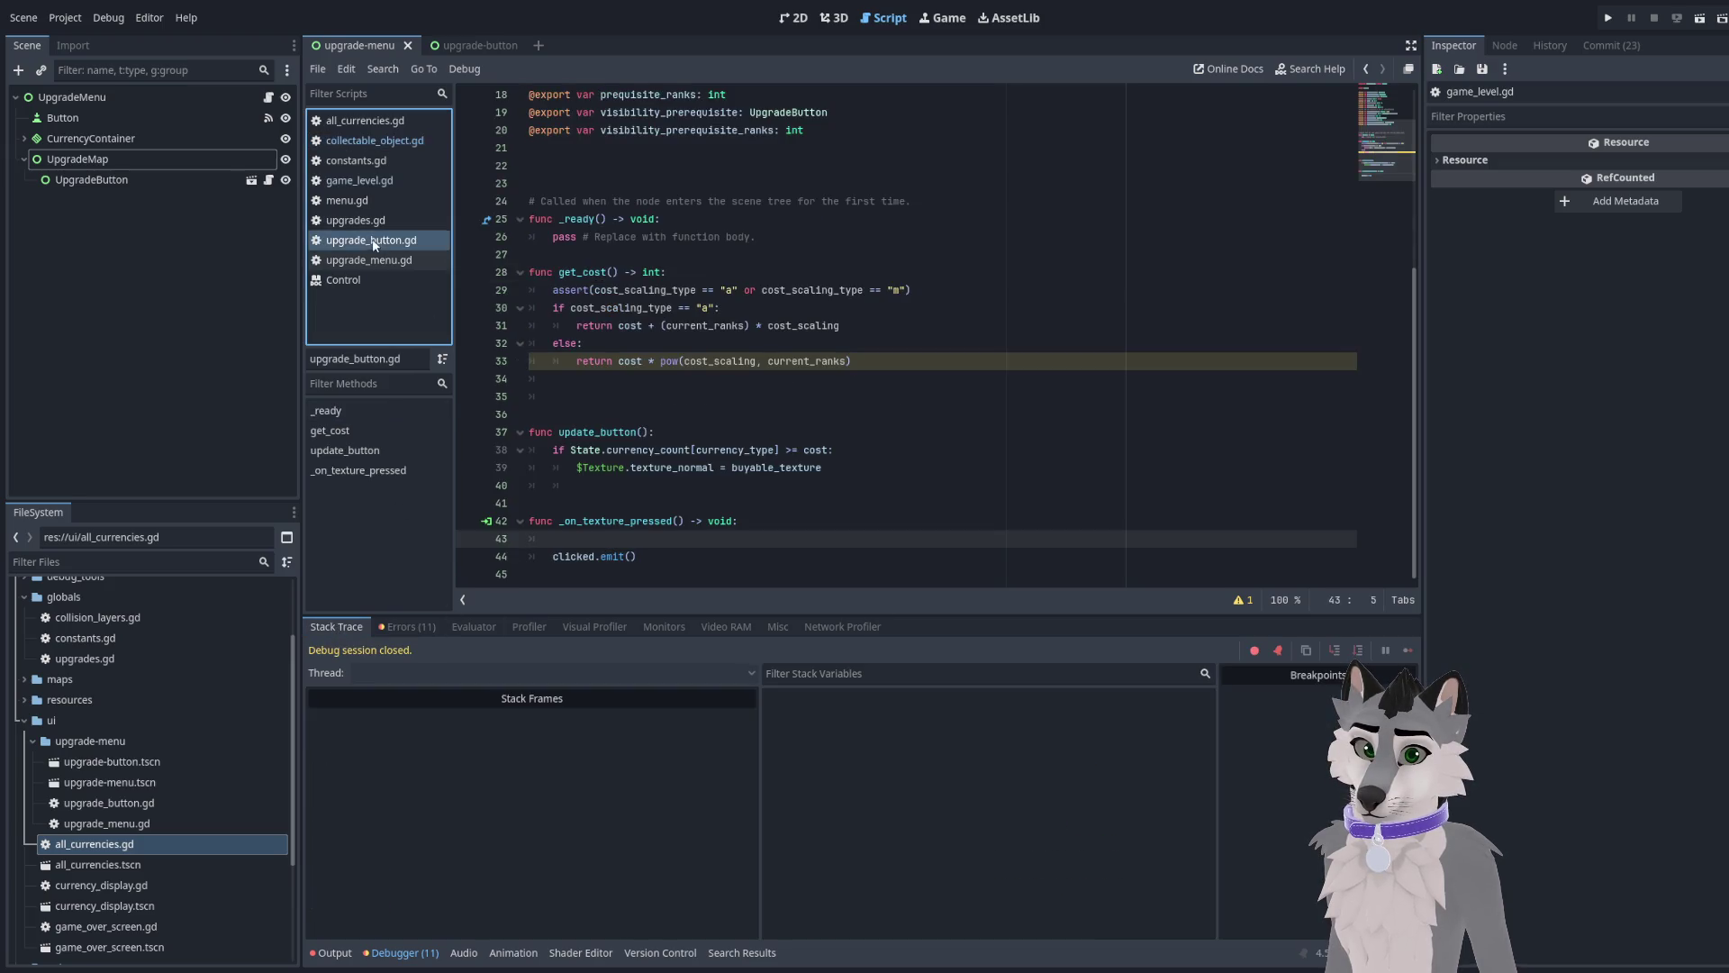
left_click(665, 543)
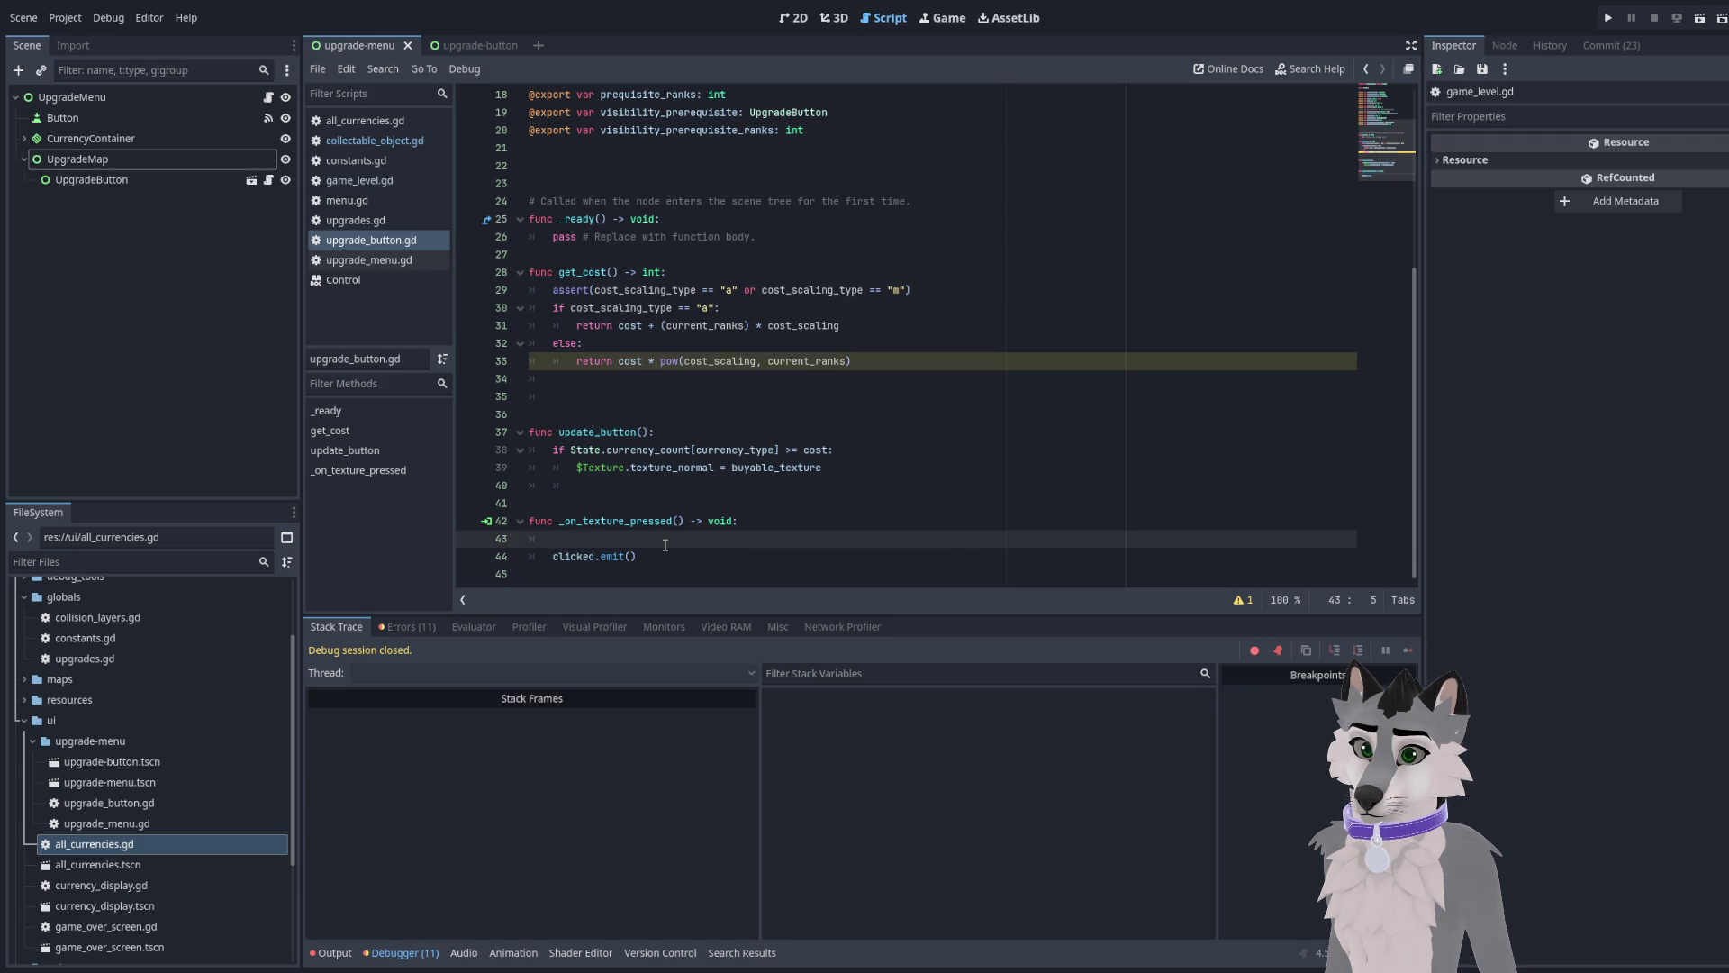
scroll(665, 545, "up", 4)
scroll(665, 545, "down", 4)
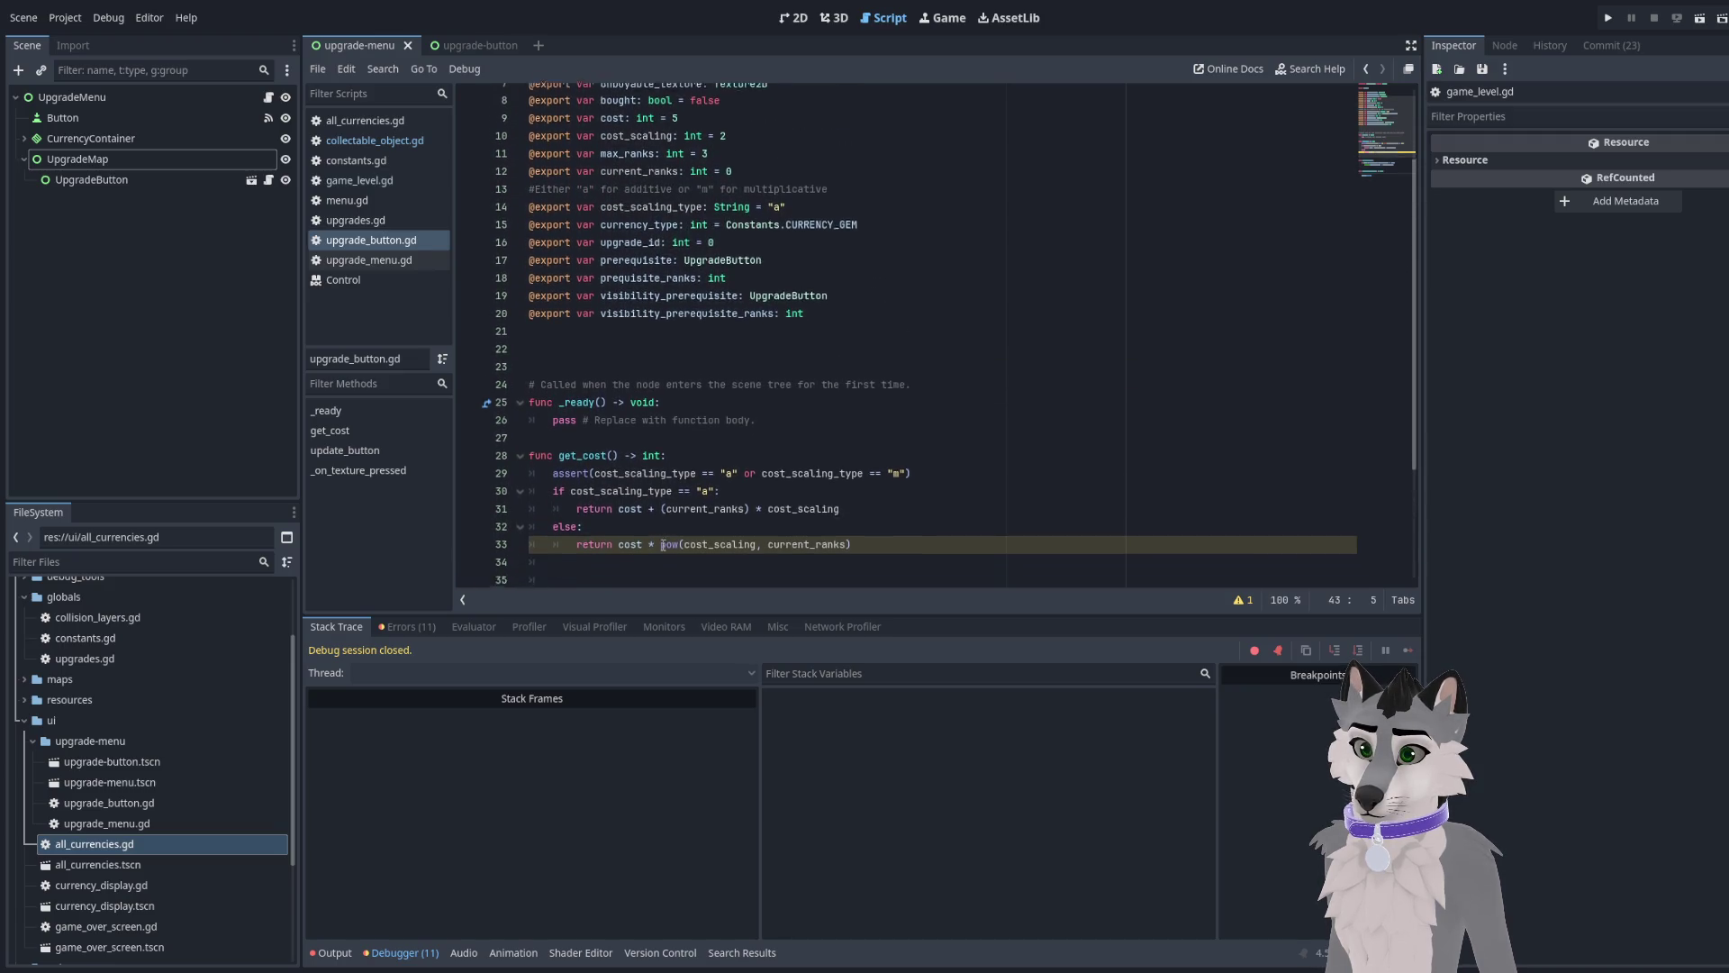
scroll(650, 549, "up", 4)
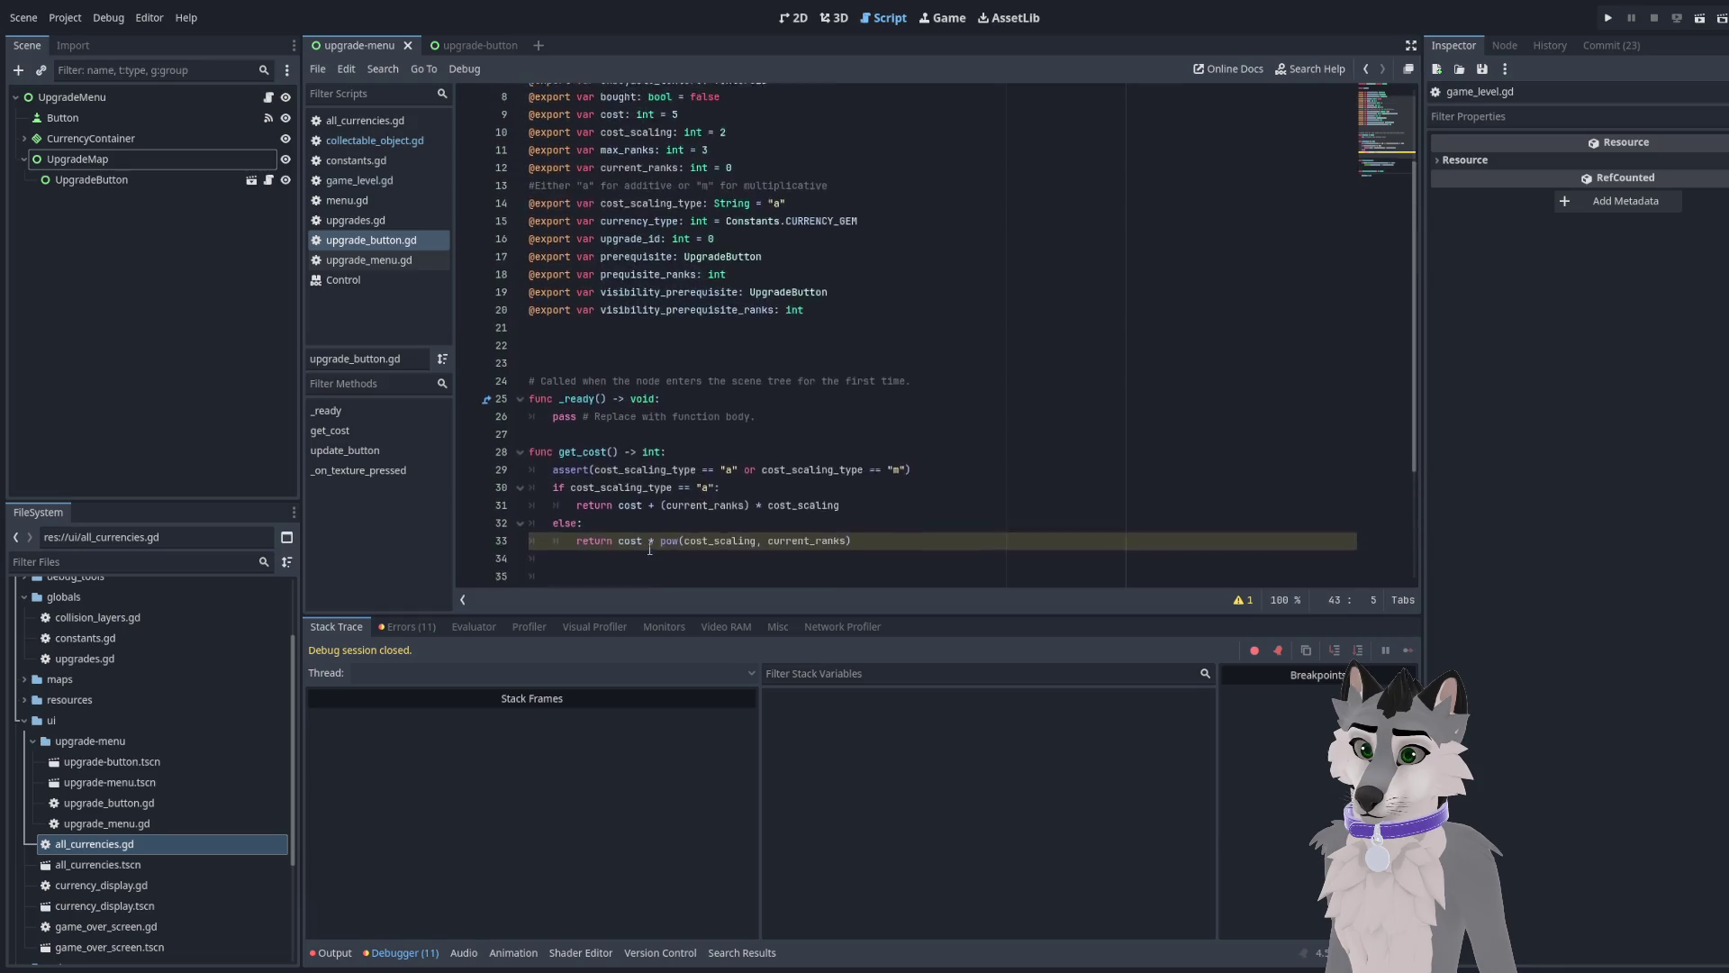
scroll(669, 300, "up", 2)
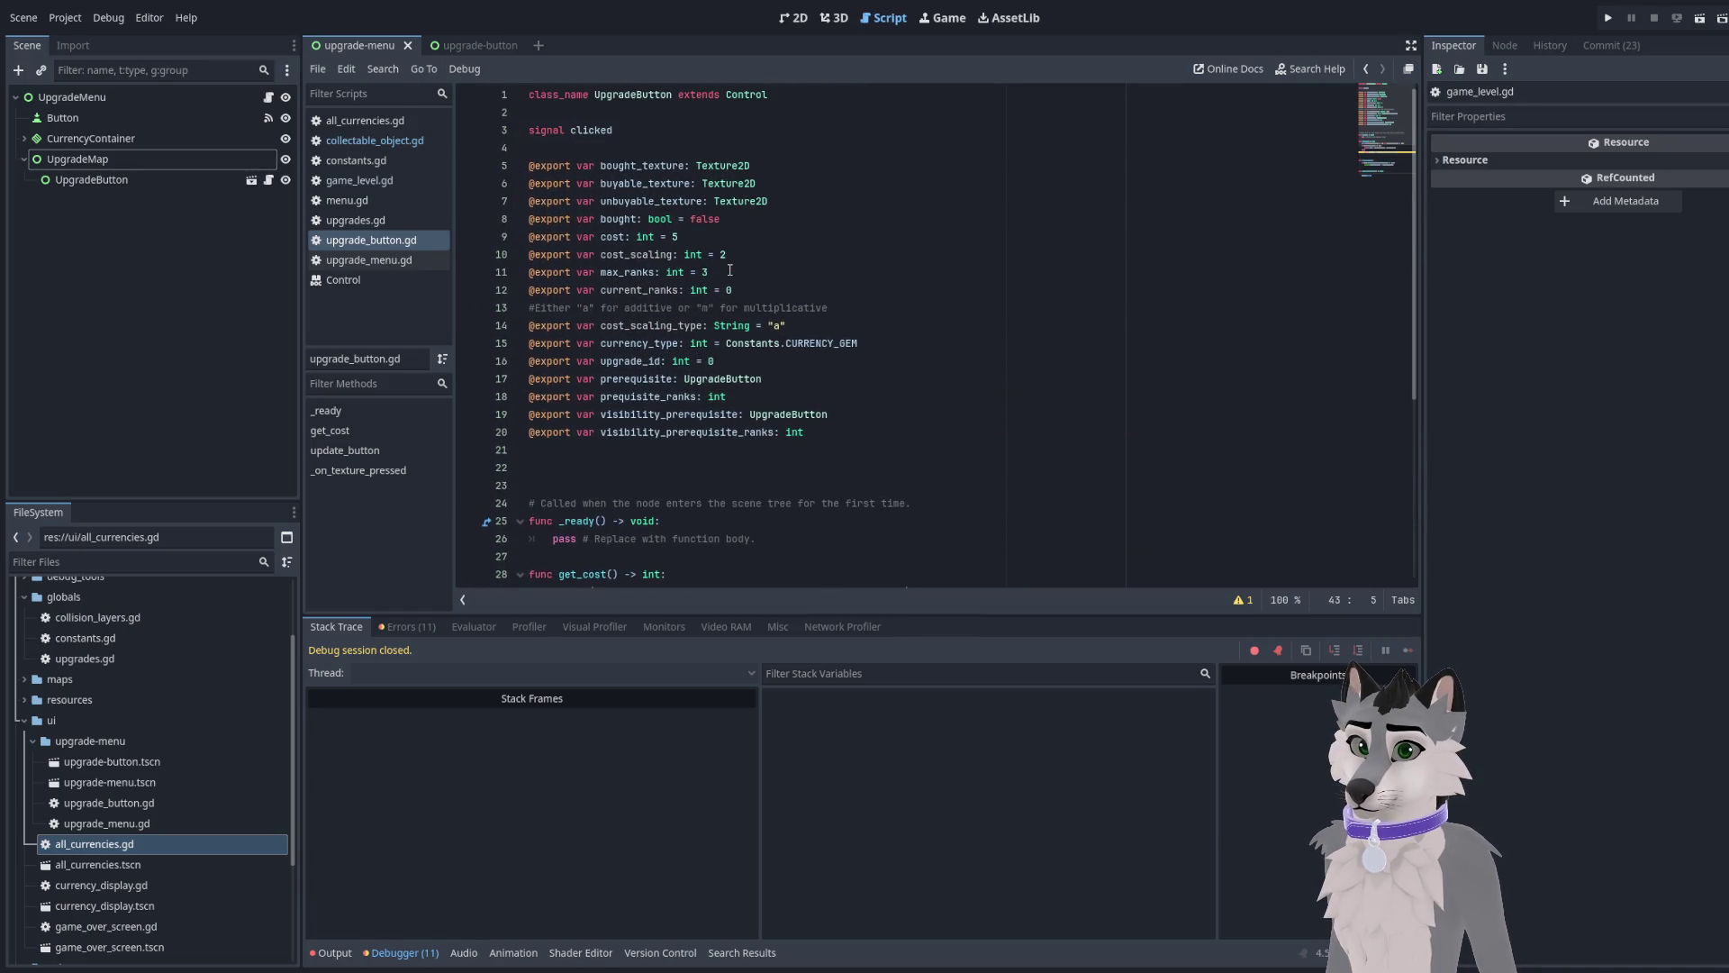
scroll(669, 300, "down", 5)
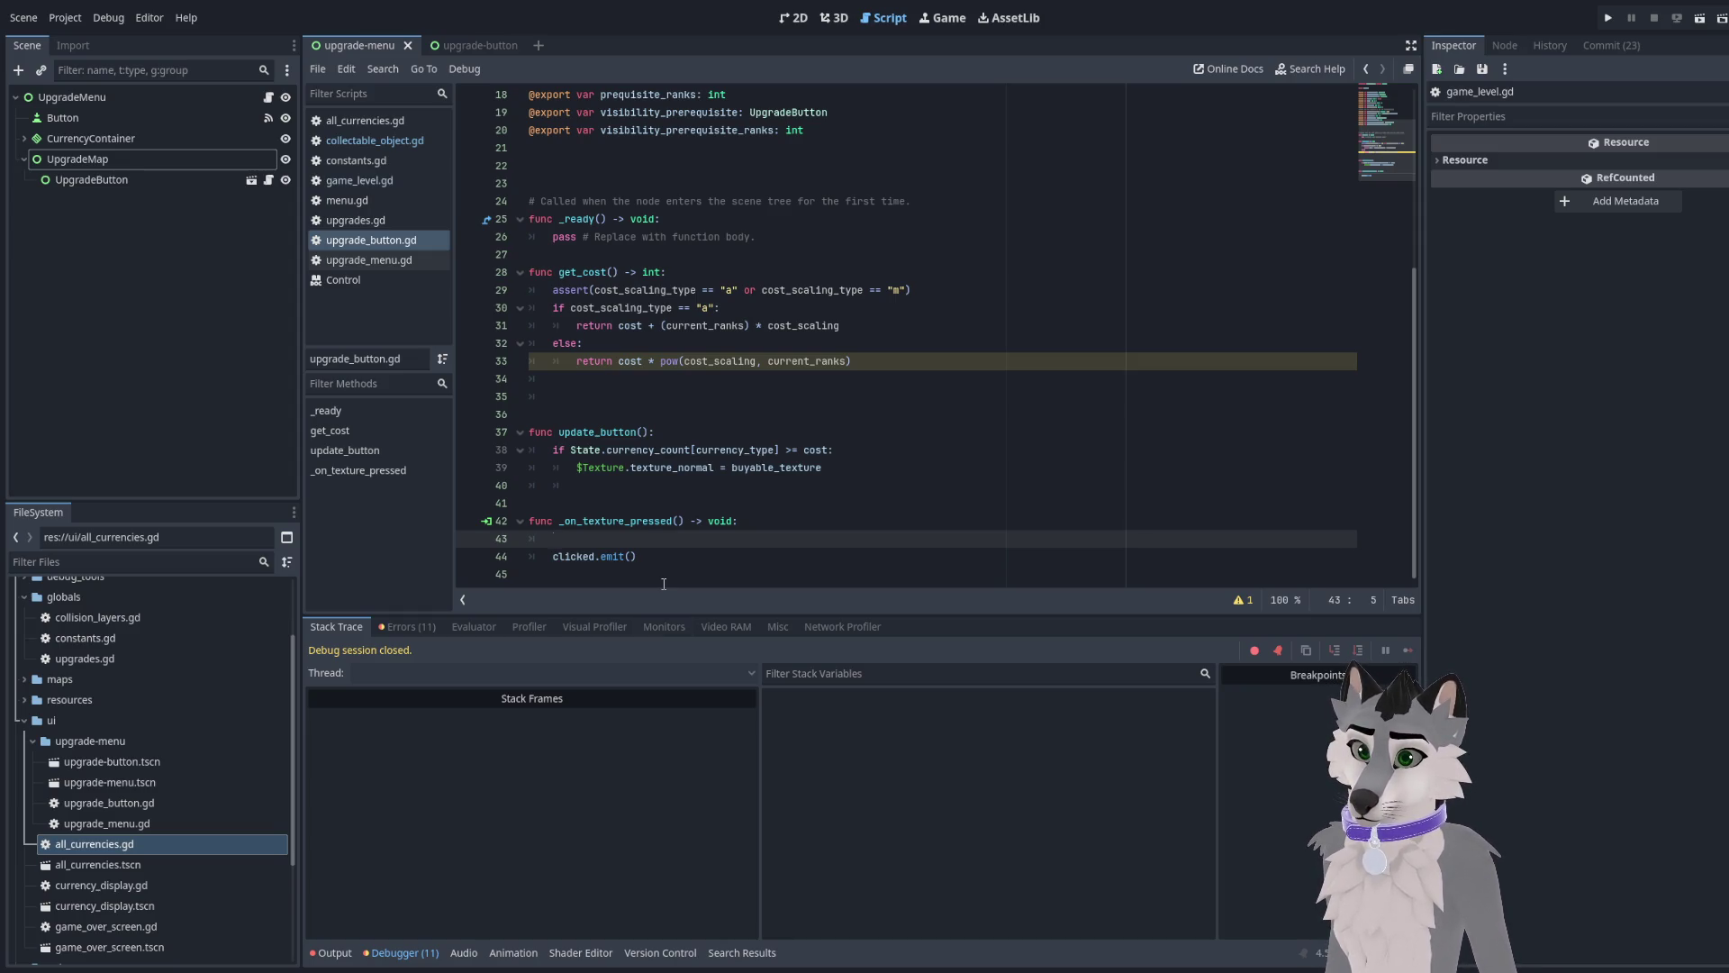
scroll(754, 367, "up", 5)
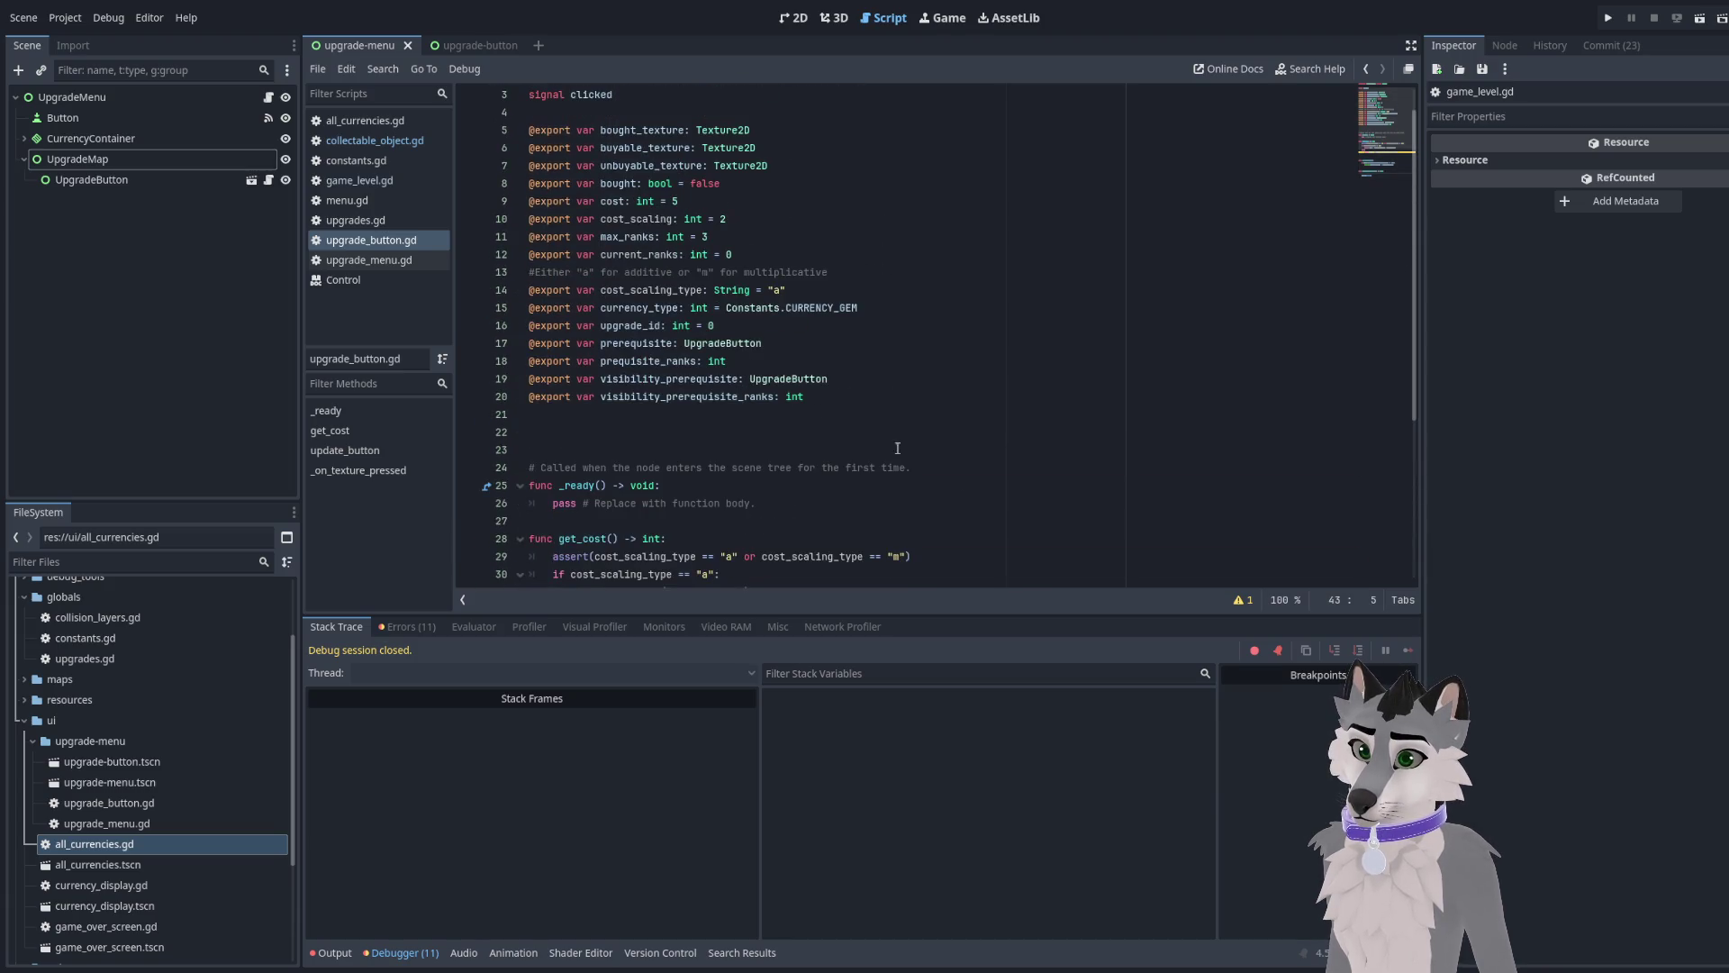
Write State.currency_count[currency_type] -= get_cost() in _on_texture_pressed
type("State.")
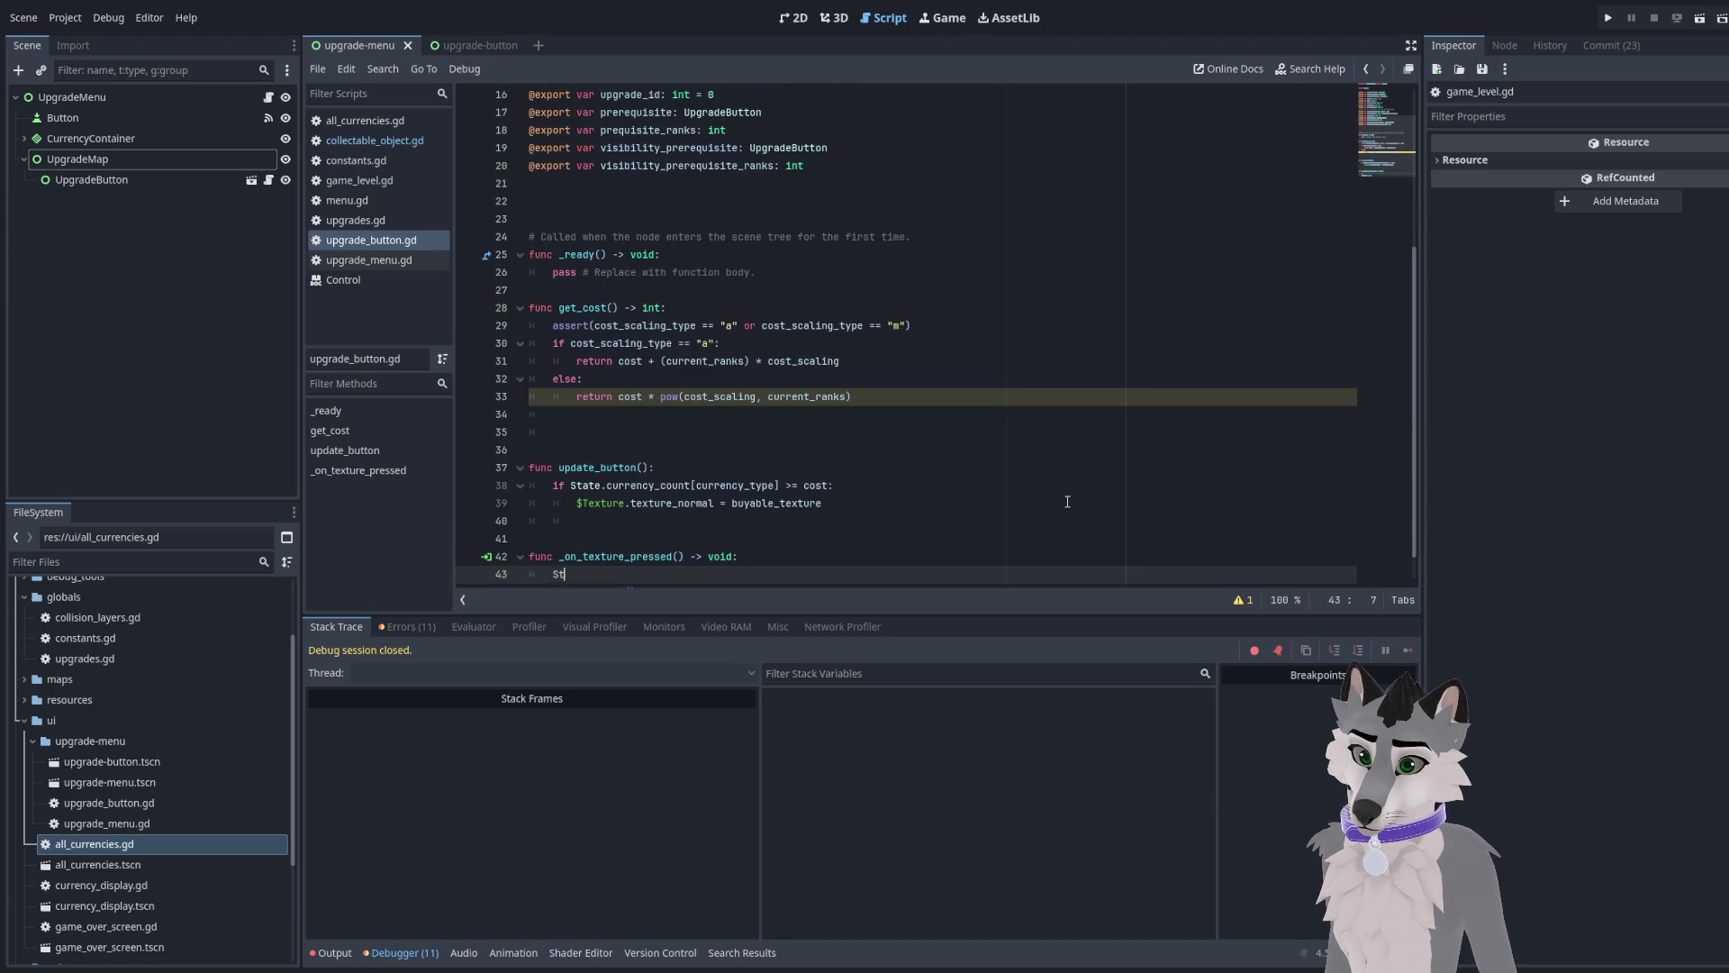
key("Return")
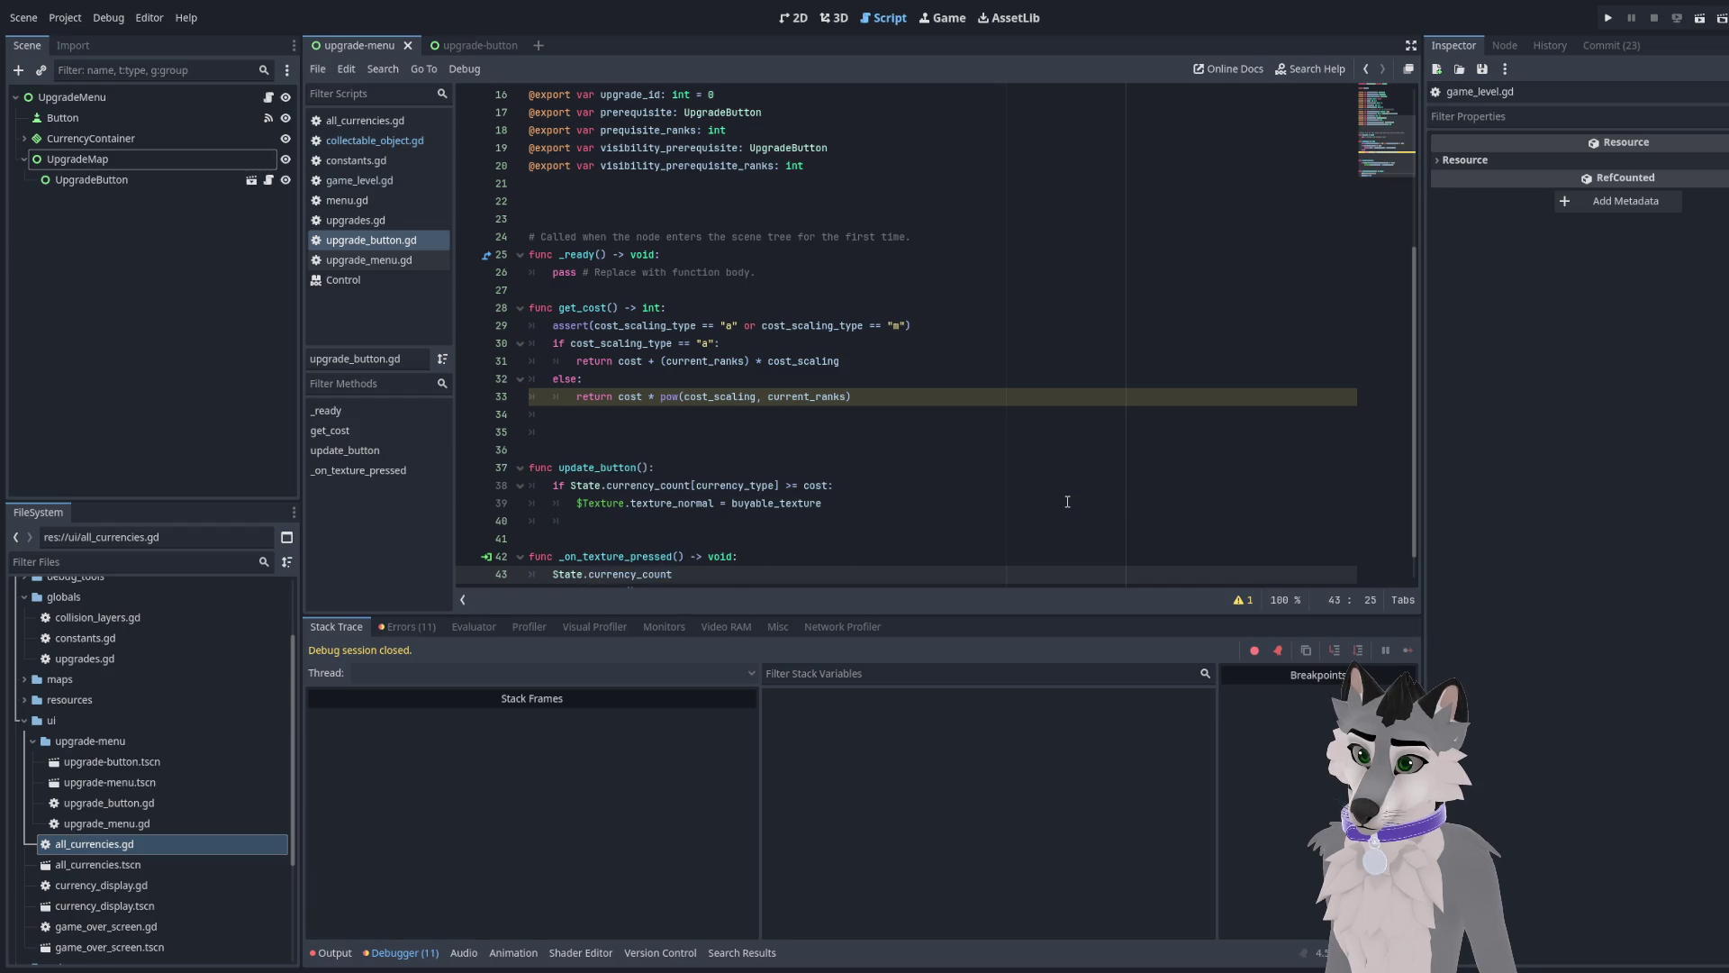
type("[")
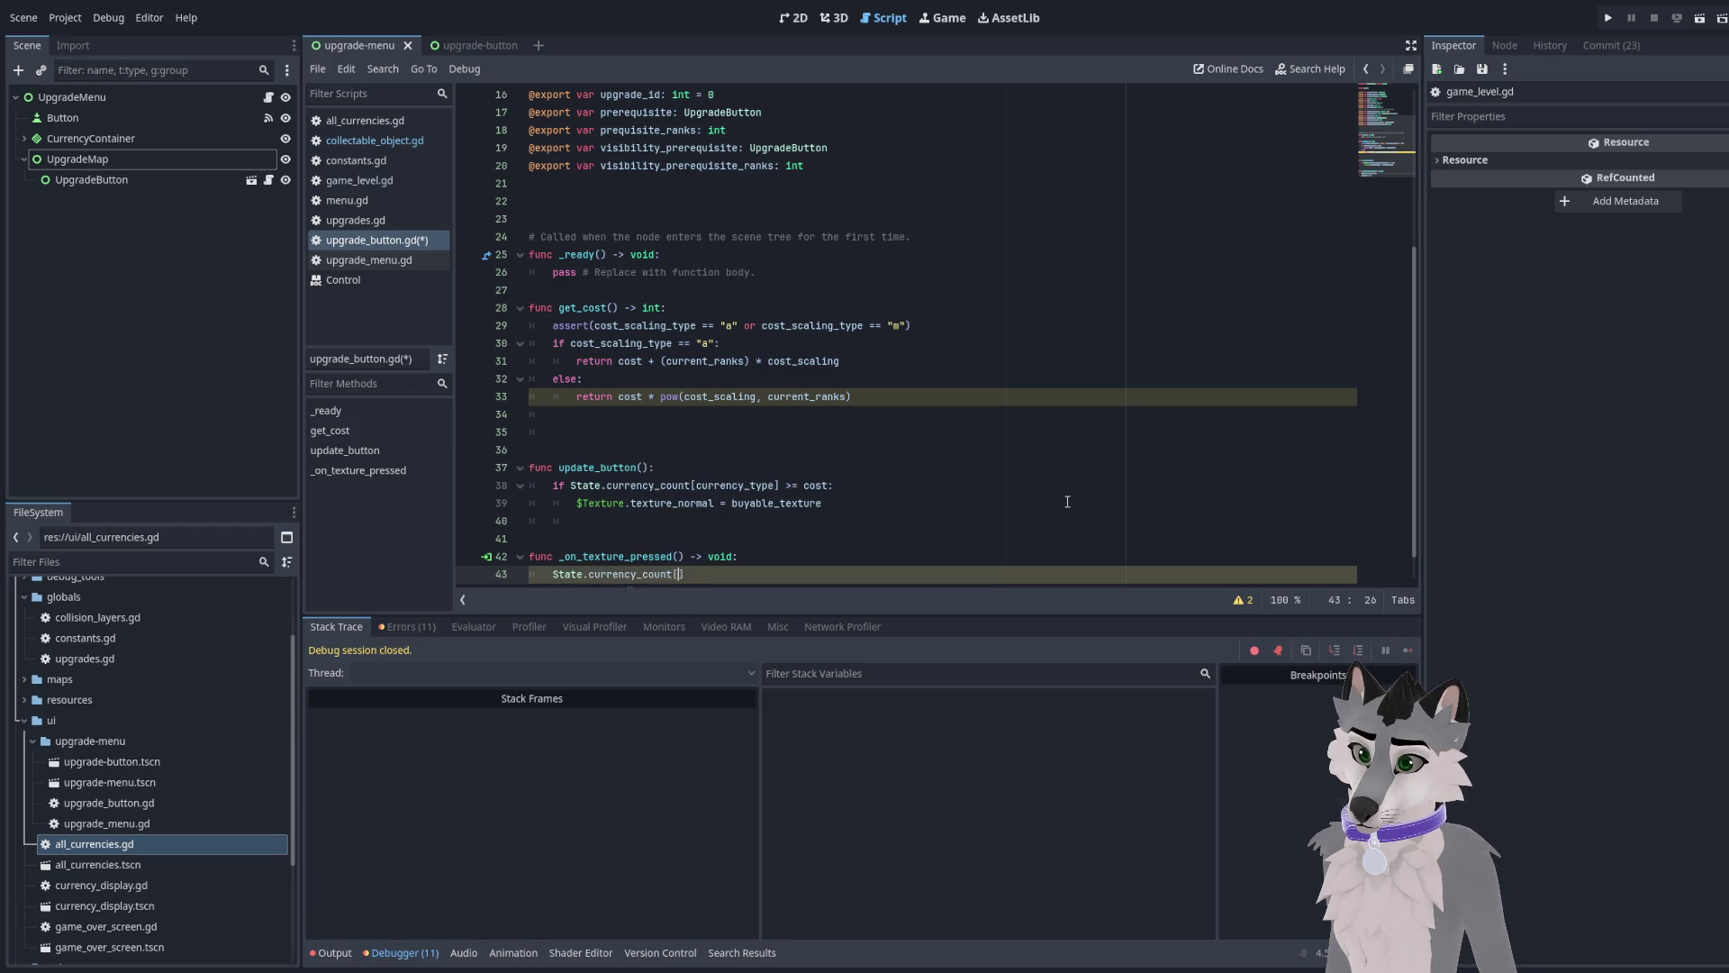
type("State.")
key("BackSpace")
key("BackSpace")
key("BackSpace")
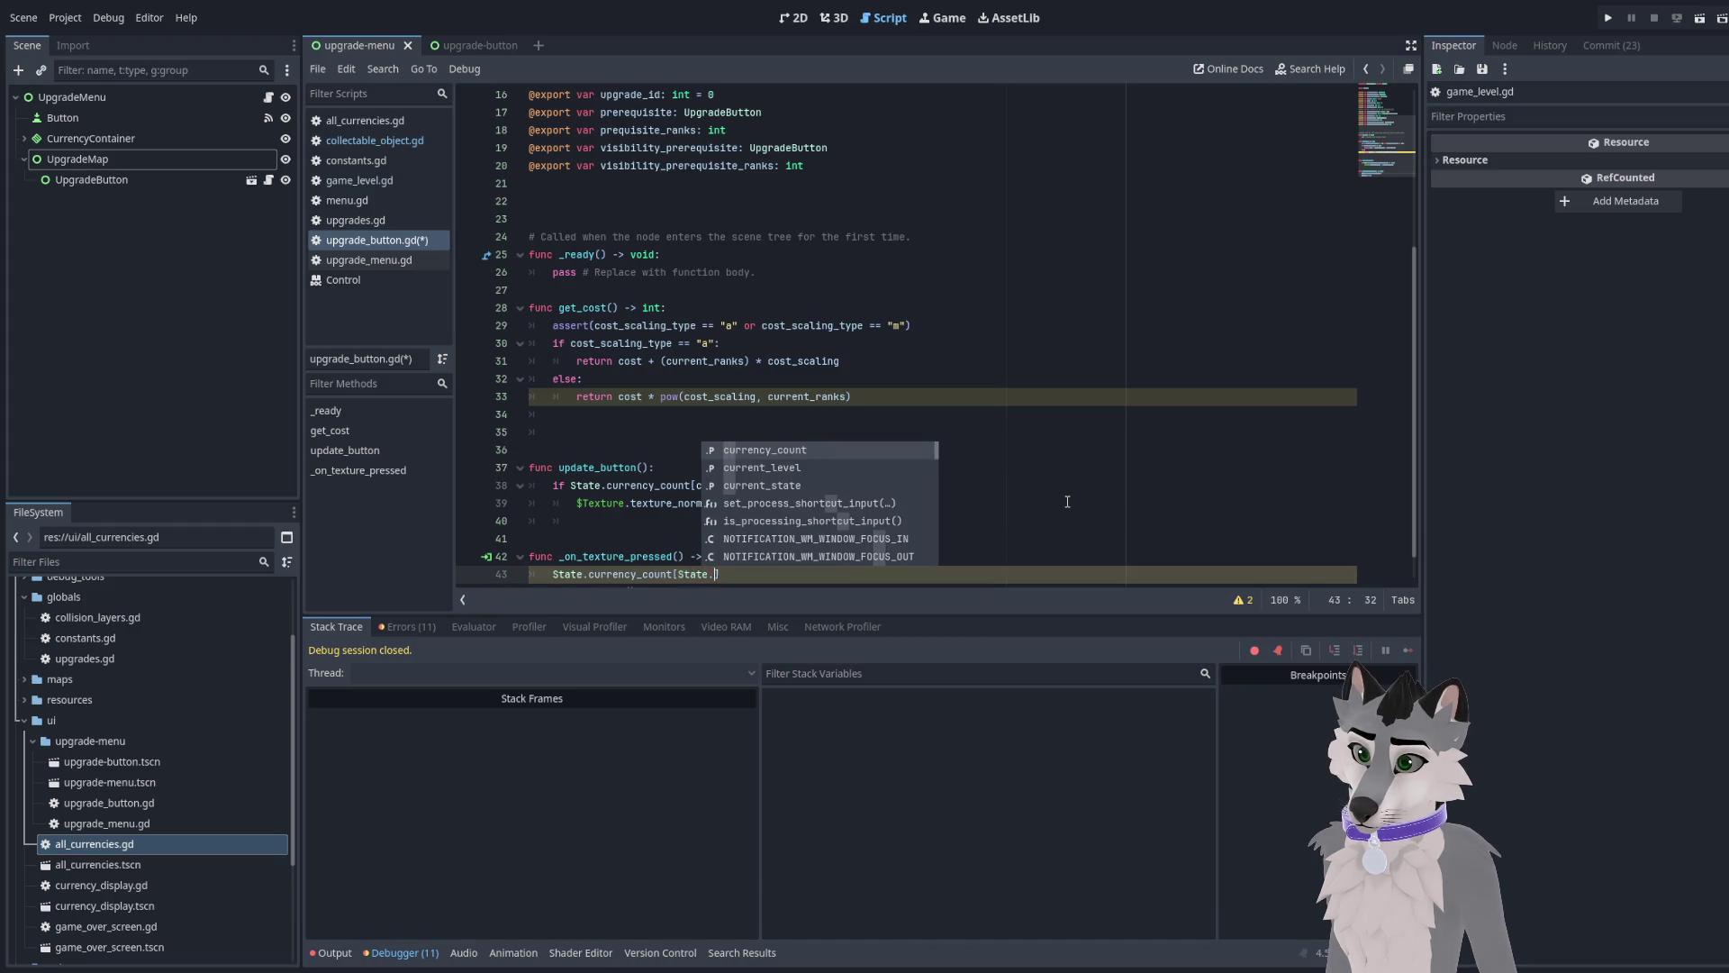
type("Constants.")
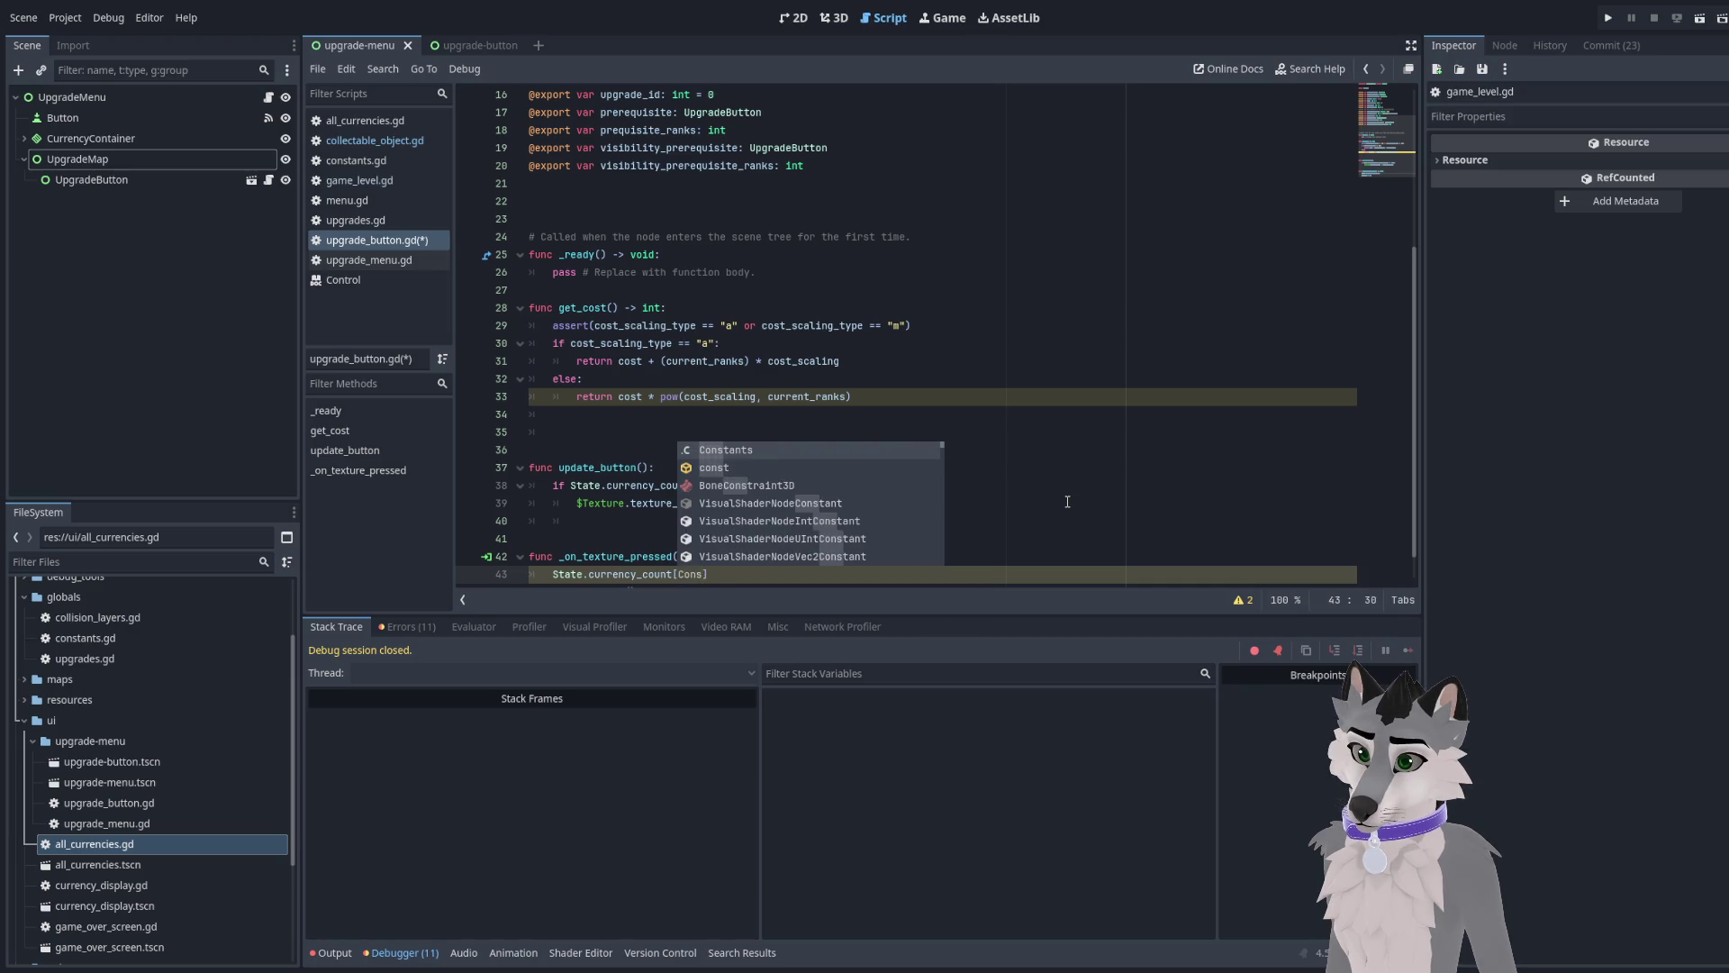
key("Return")
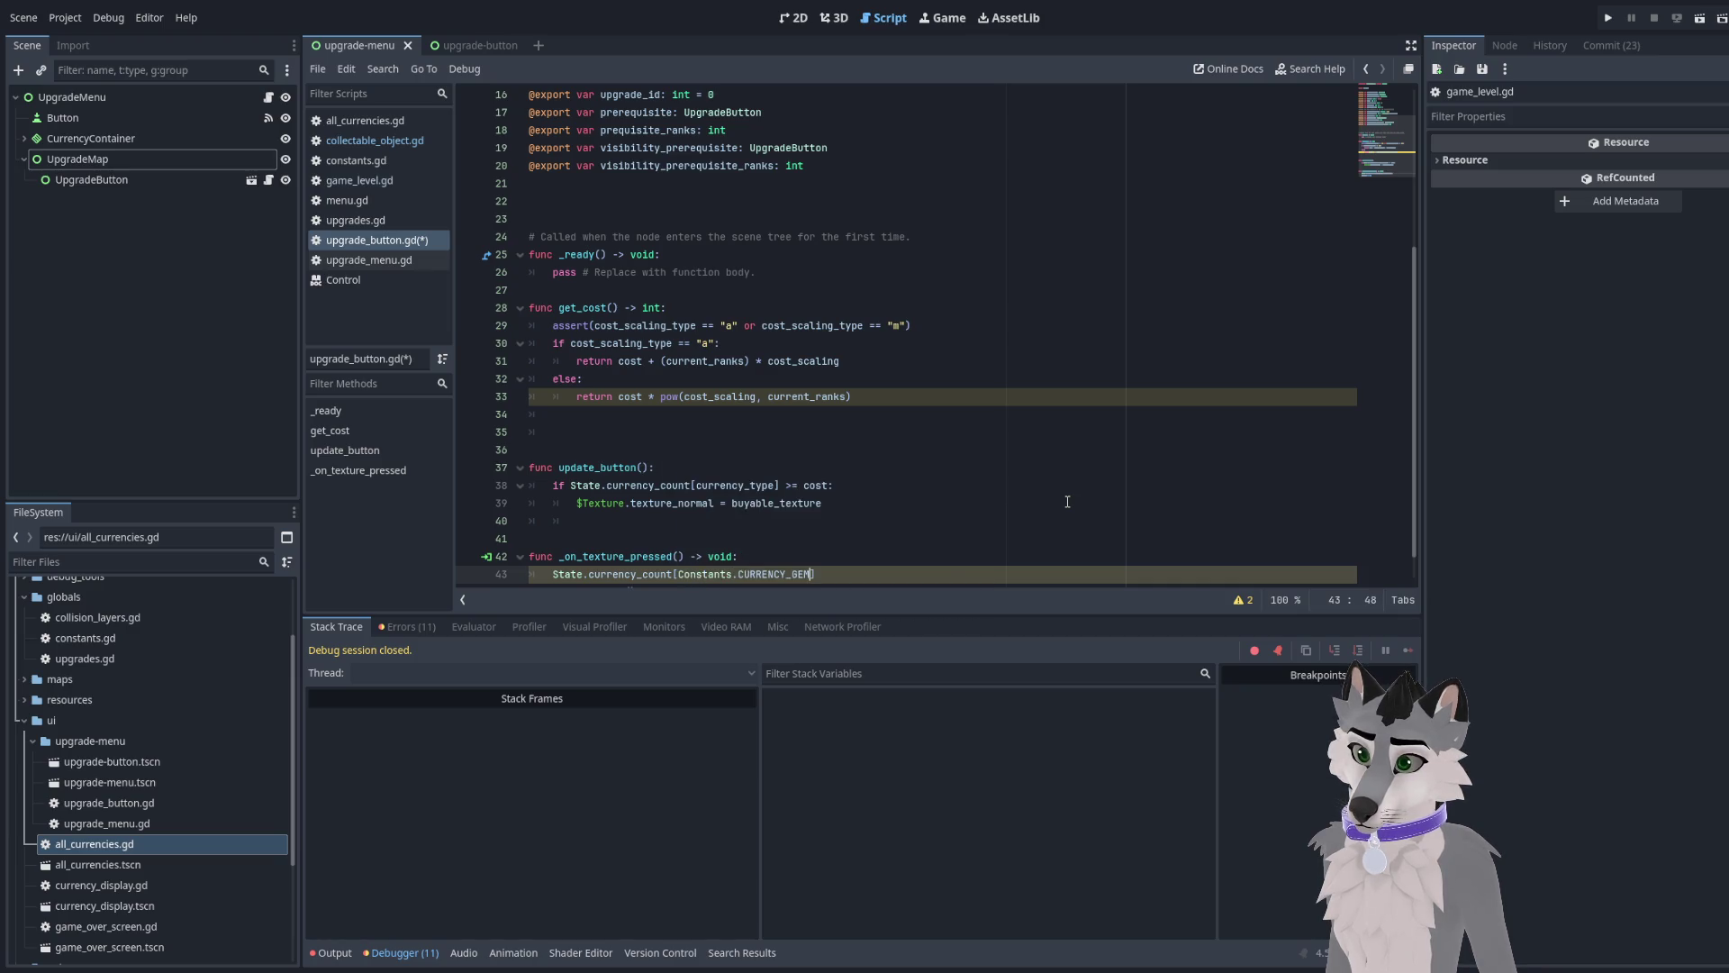
key("End")
key("ctrl+BackSpace")
key("ctrl+BackSpace")
key("ctrl+BackSpace")
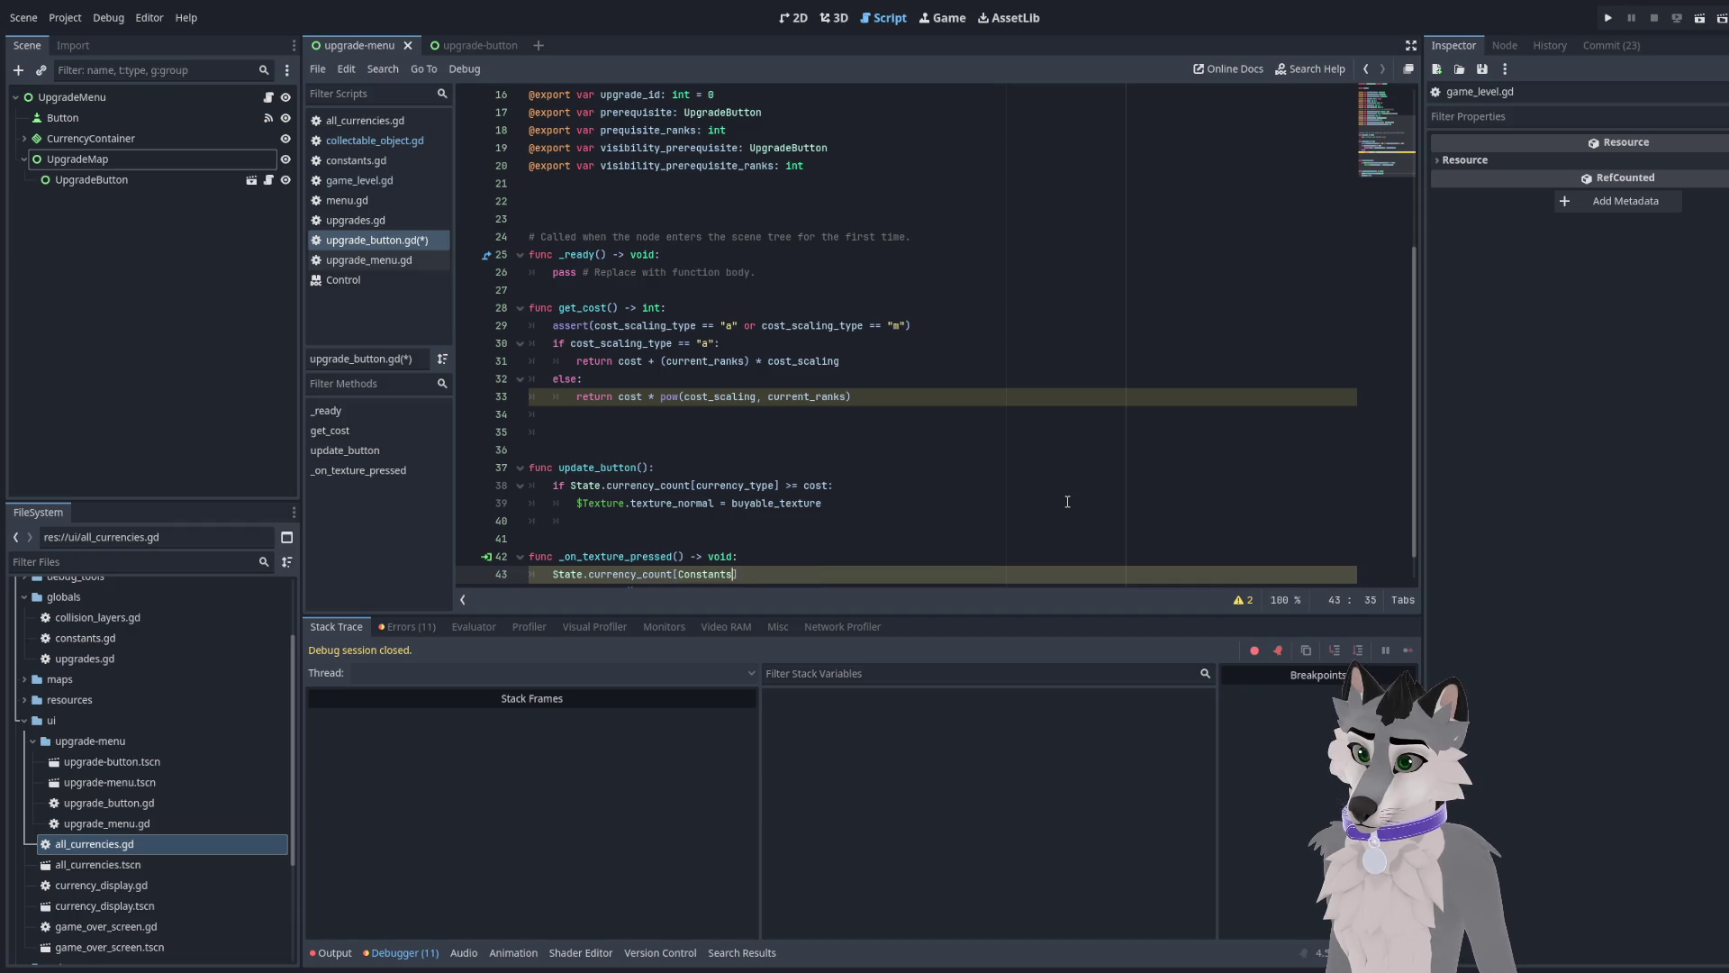
type("current")
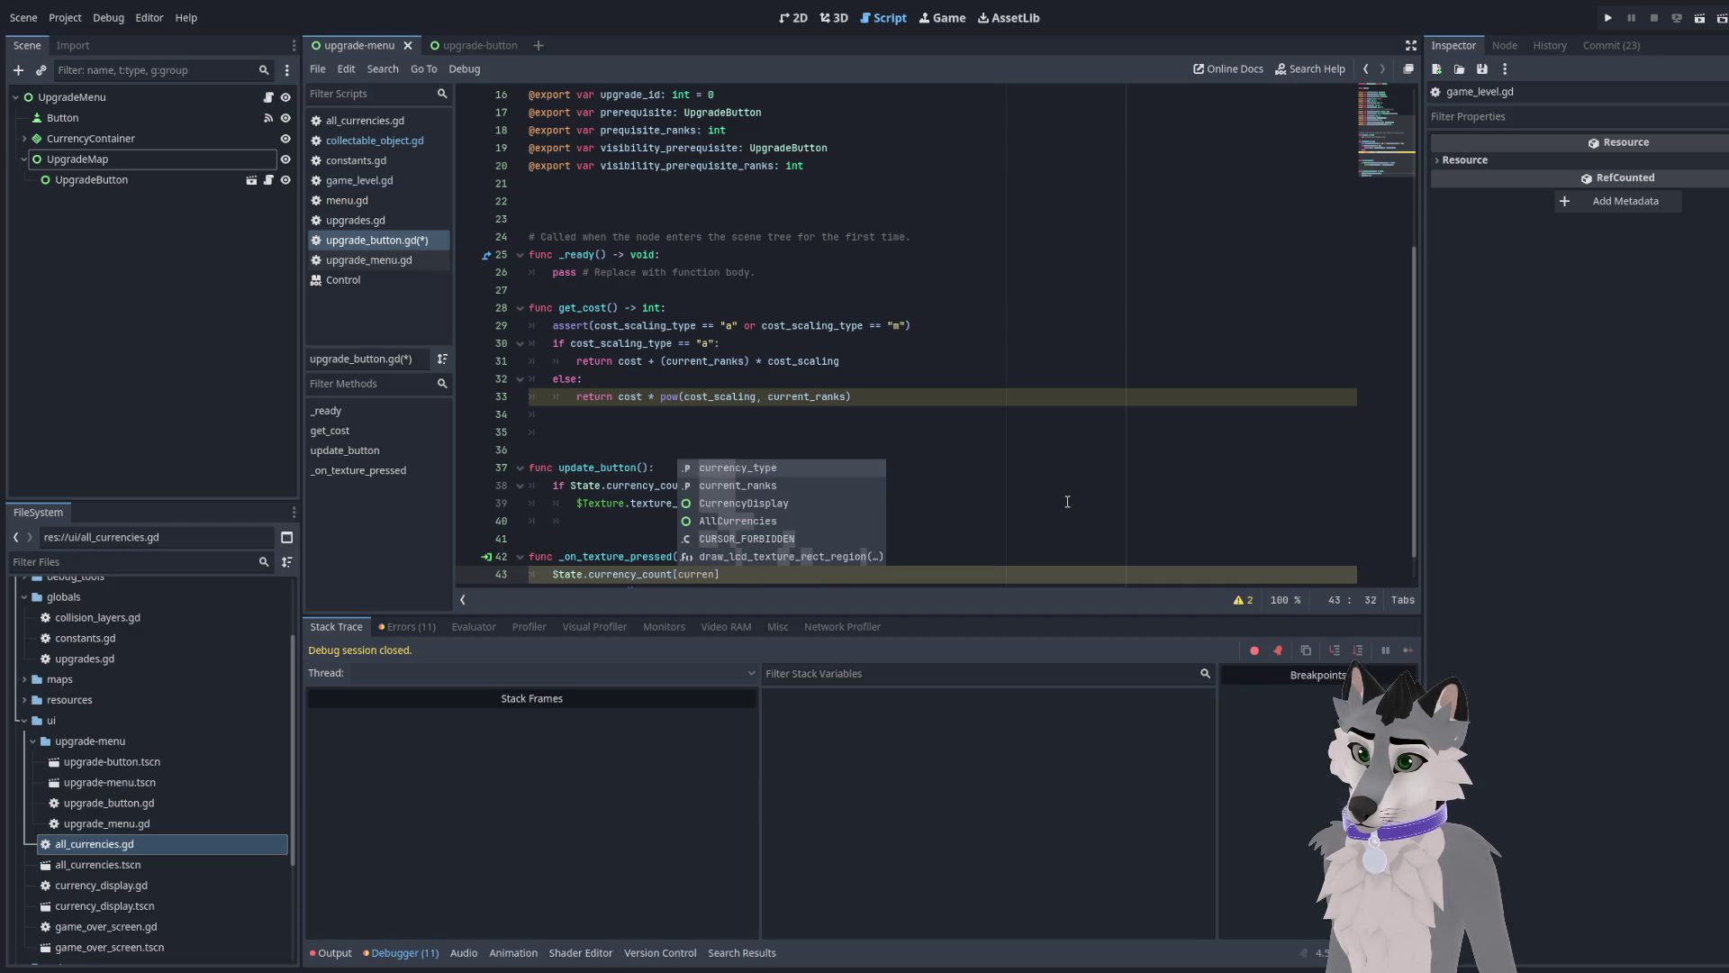
key("Return")
key("End")
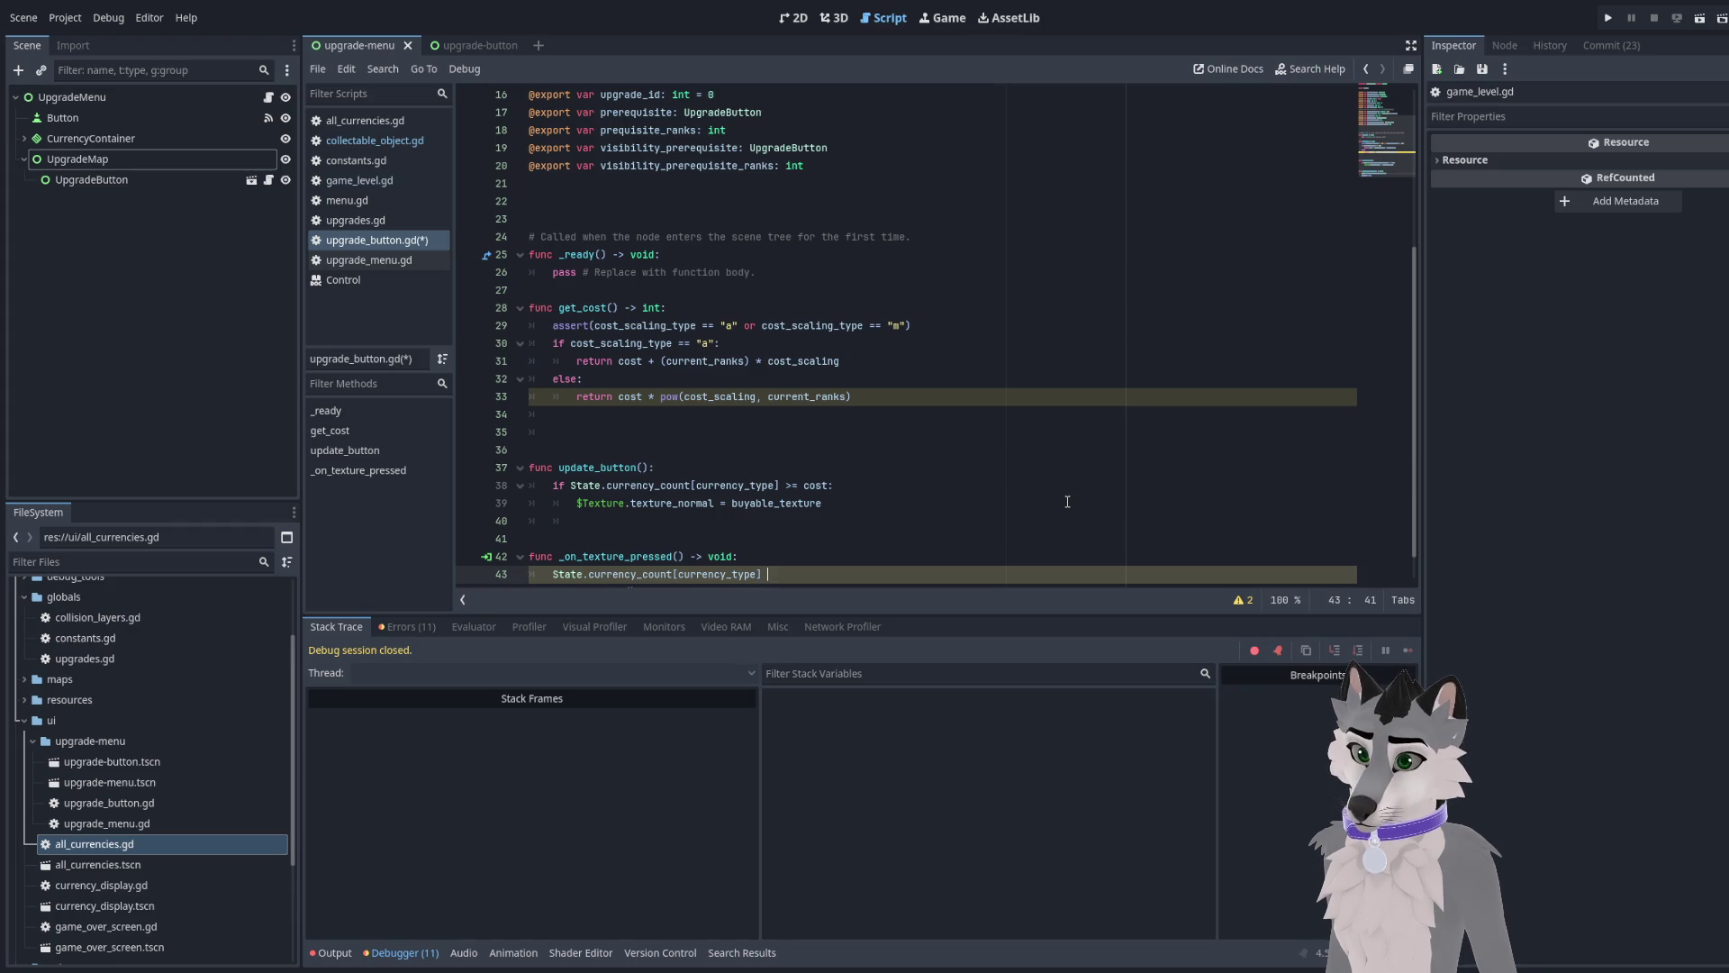
type("get_cost()")
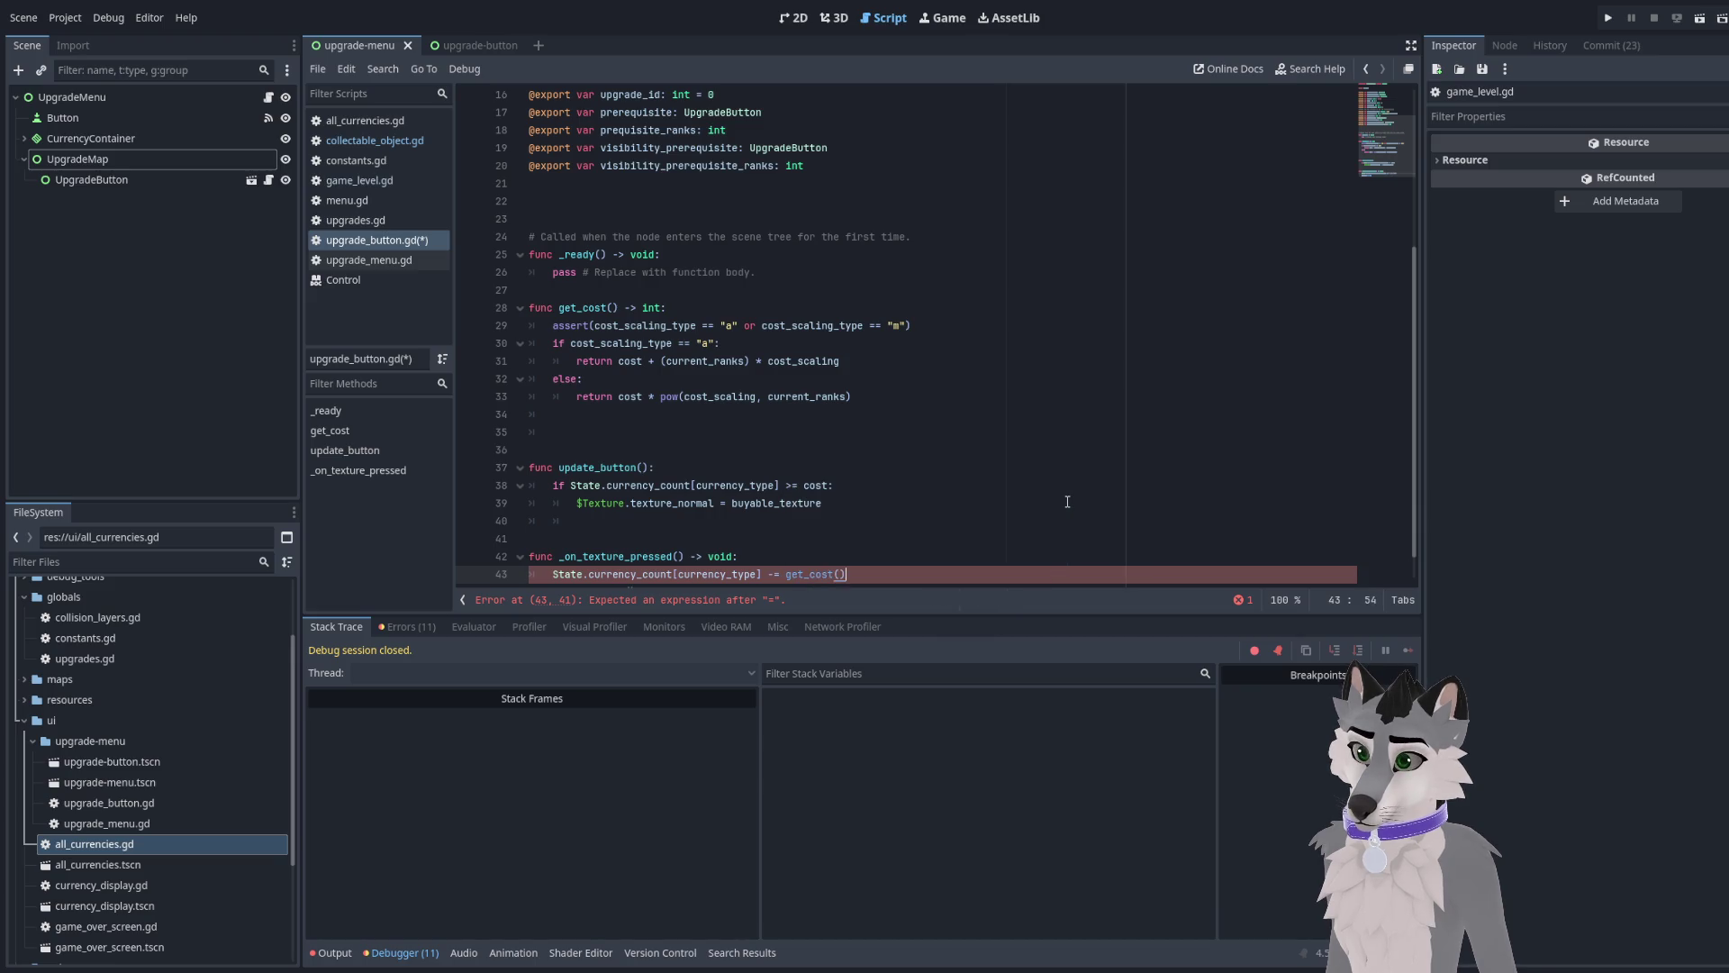
Add clicked.emit() after the cost deduction and save upgrade_button.gd
key("Return")
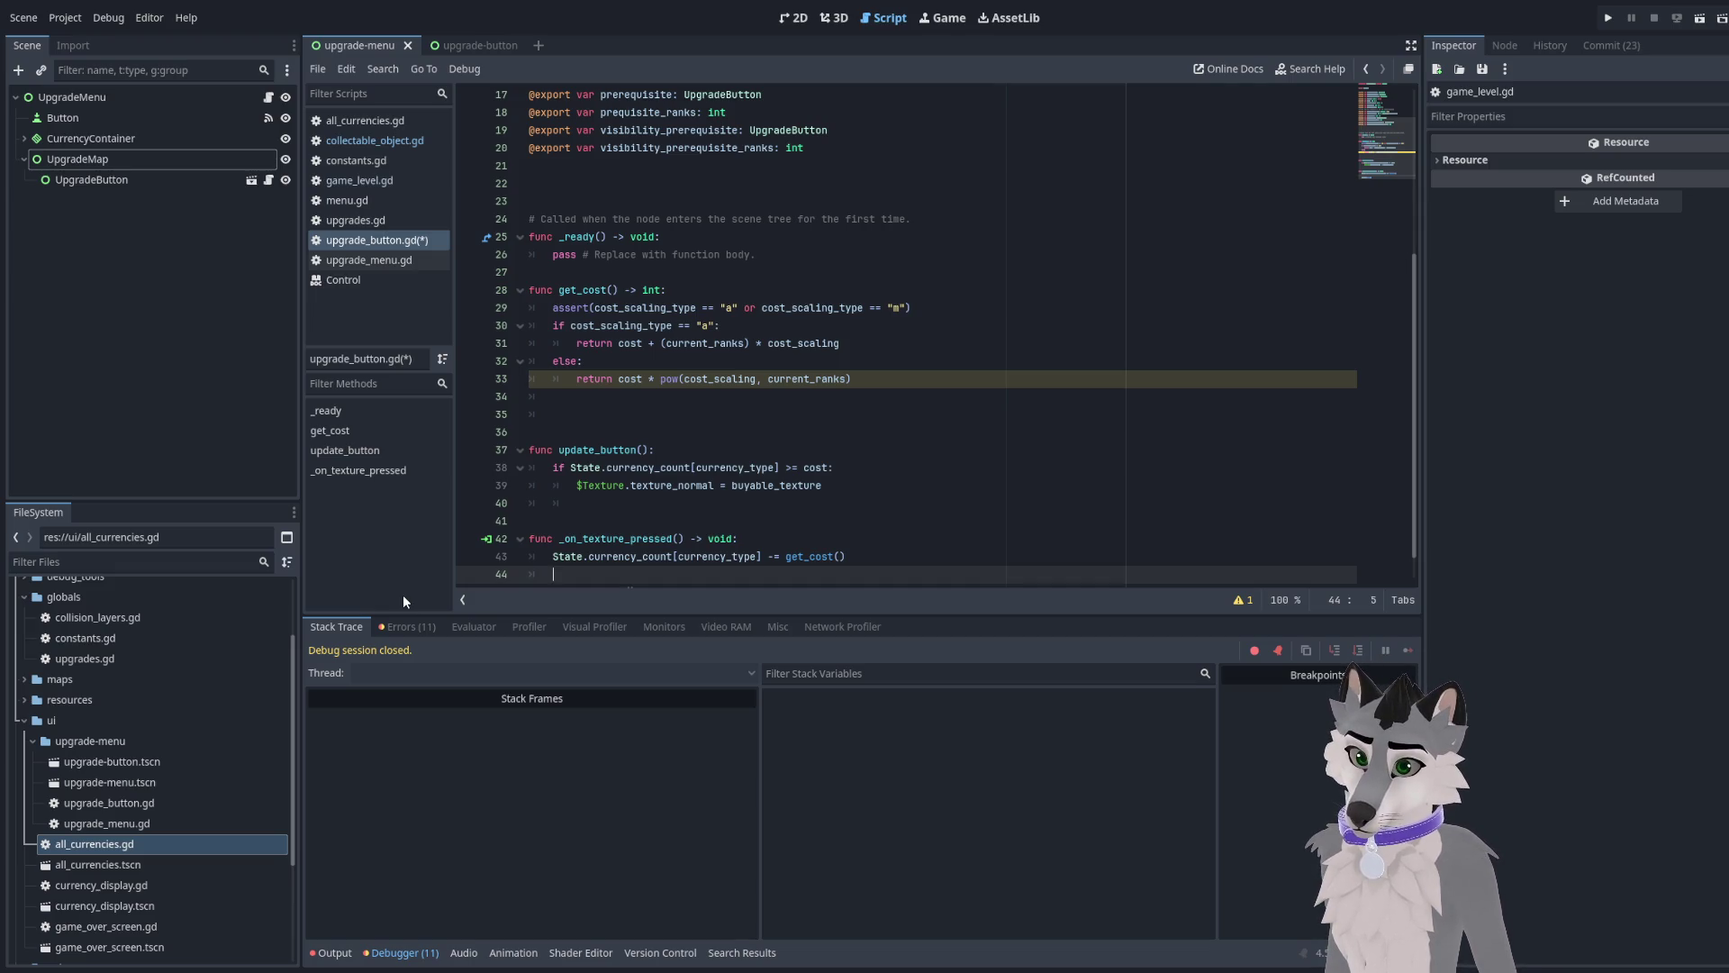
key("Return")
type("clicked.emit()")
key("Return")
key("Up")
key("Up")
key("End")
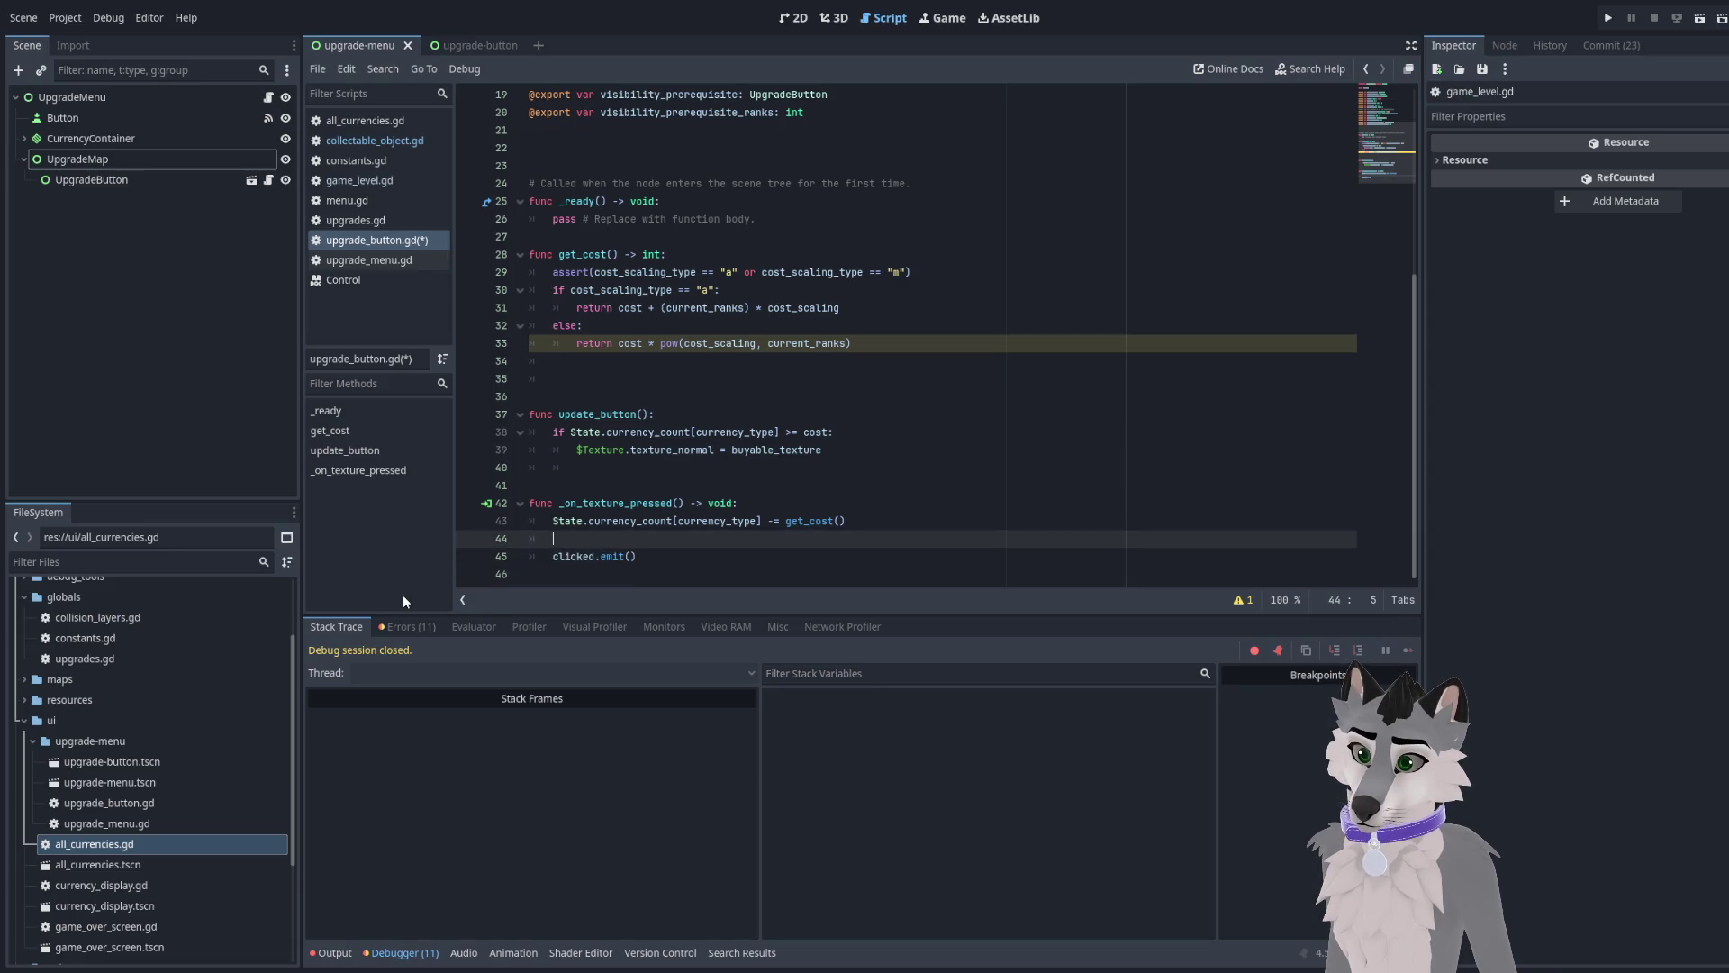
key("ctrl+s")
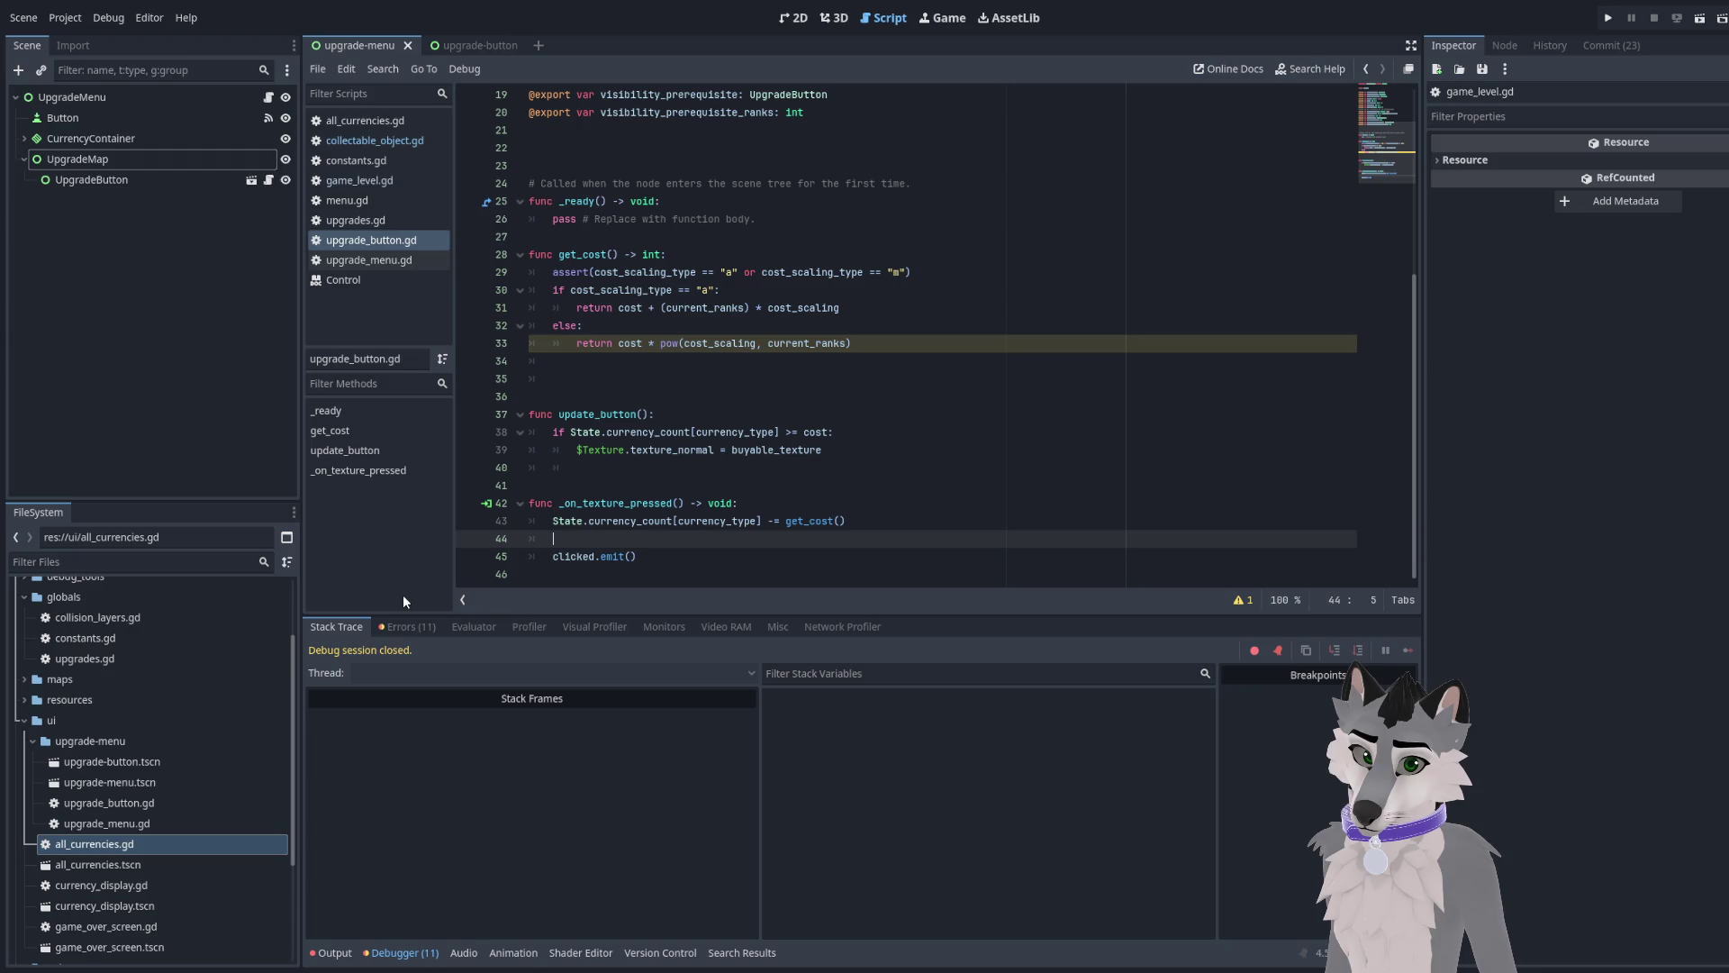
Replace the unfinished State. line with current_ranks += 1
type("State.")
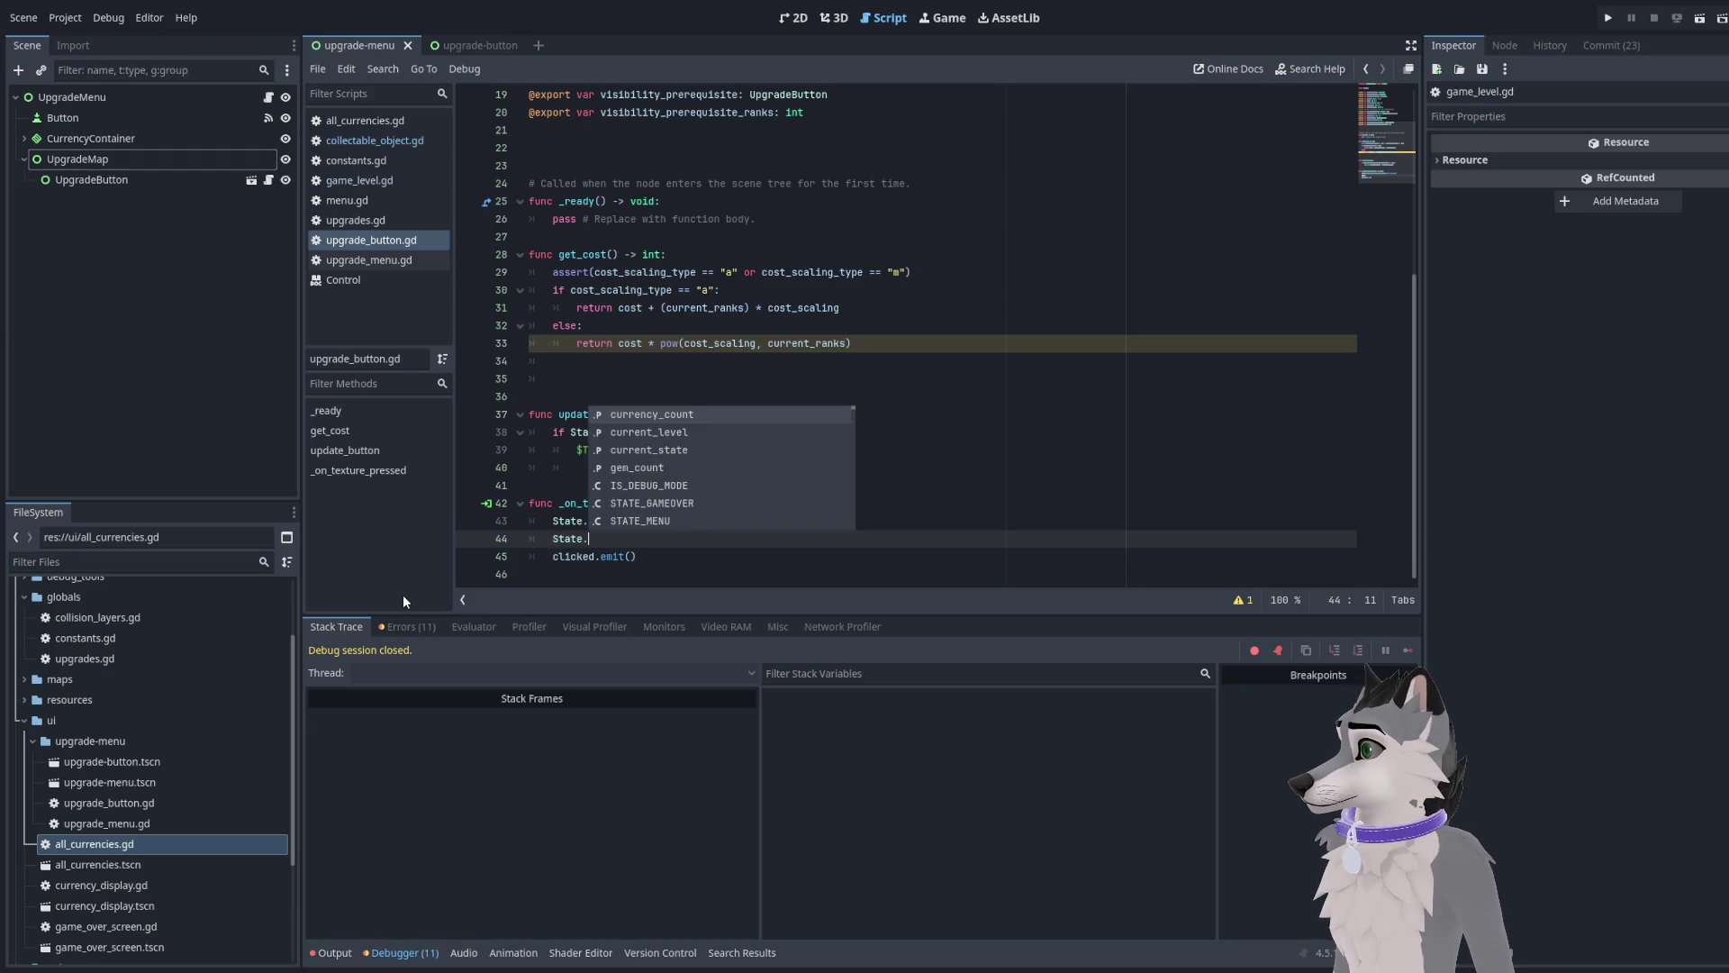
key("Down")
key("Down")
key("Escape")
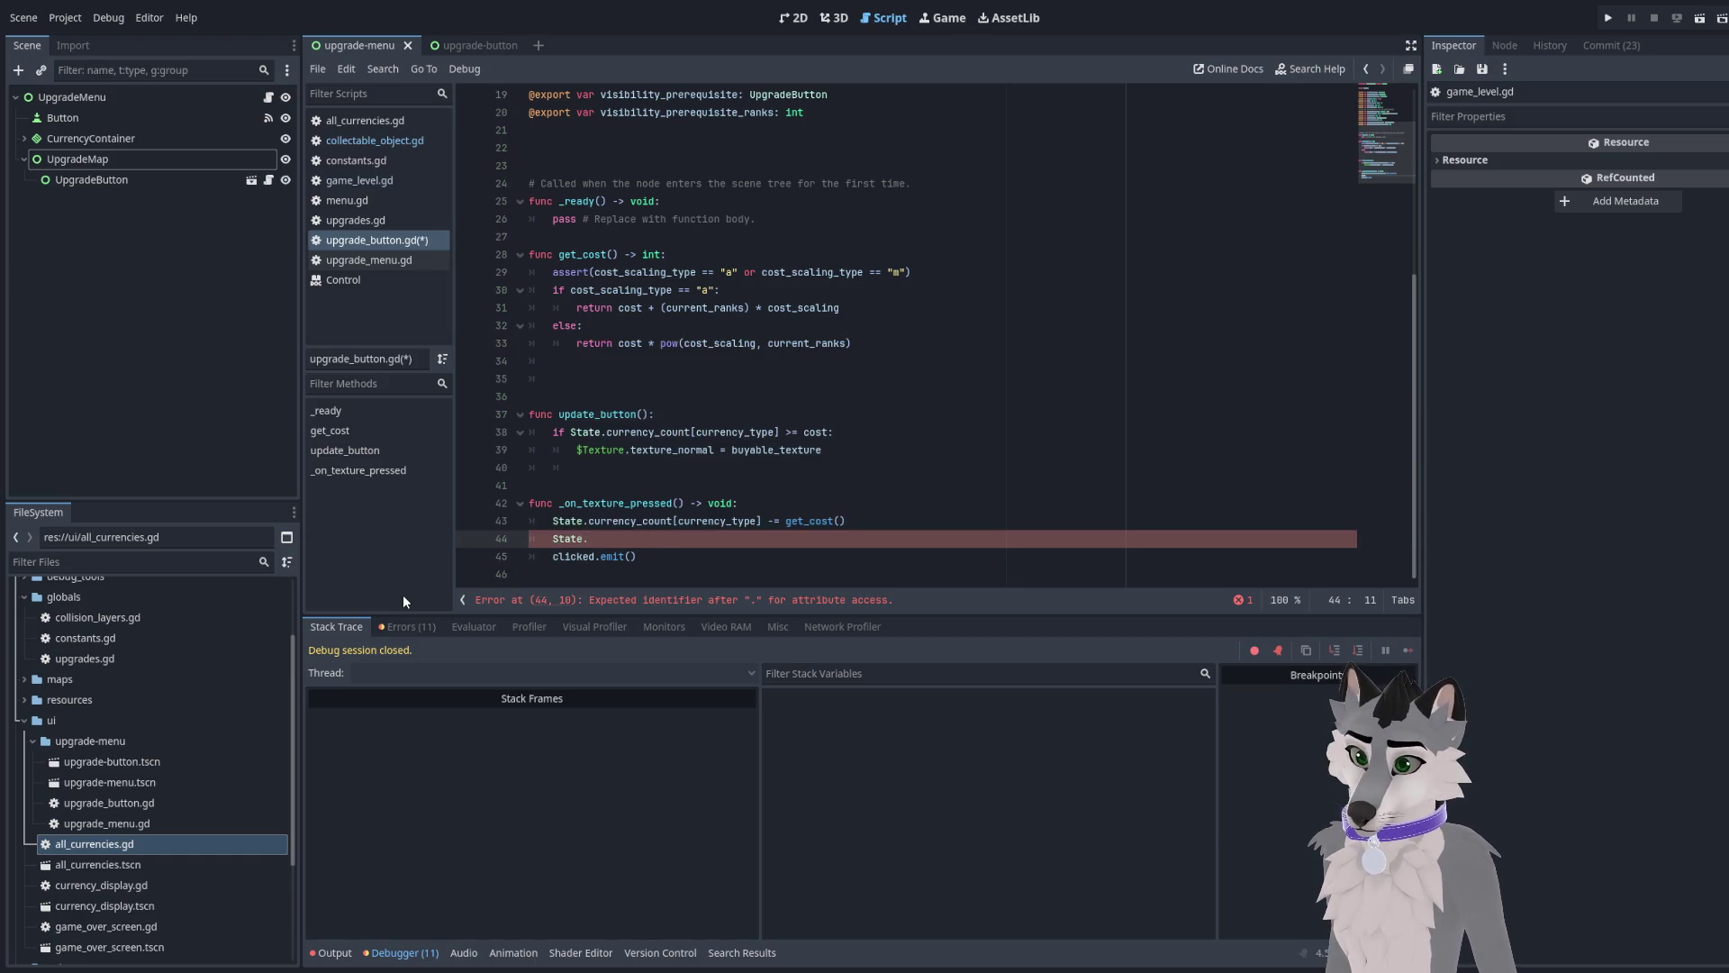
key("BackSpace")
key("BackSpace")
key("BackSpace")
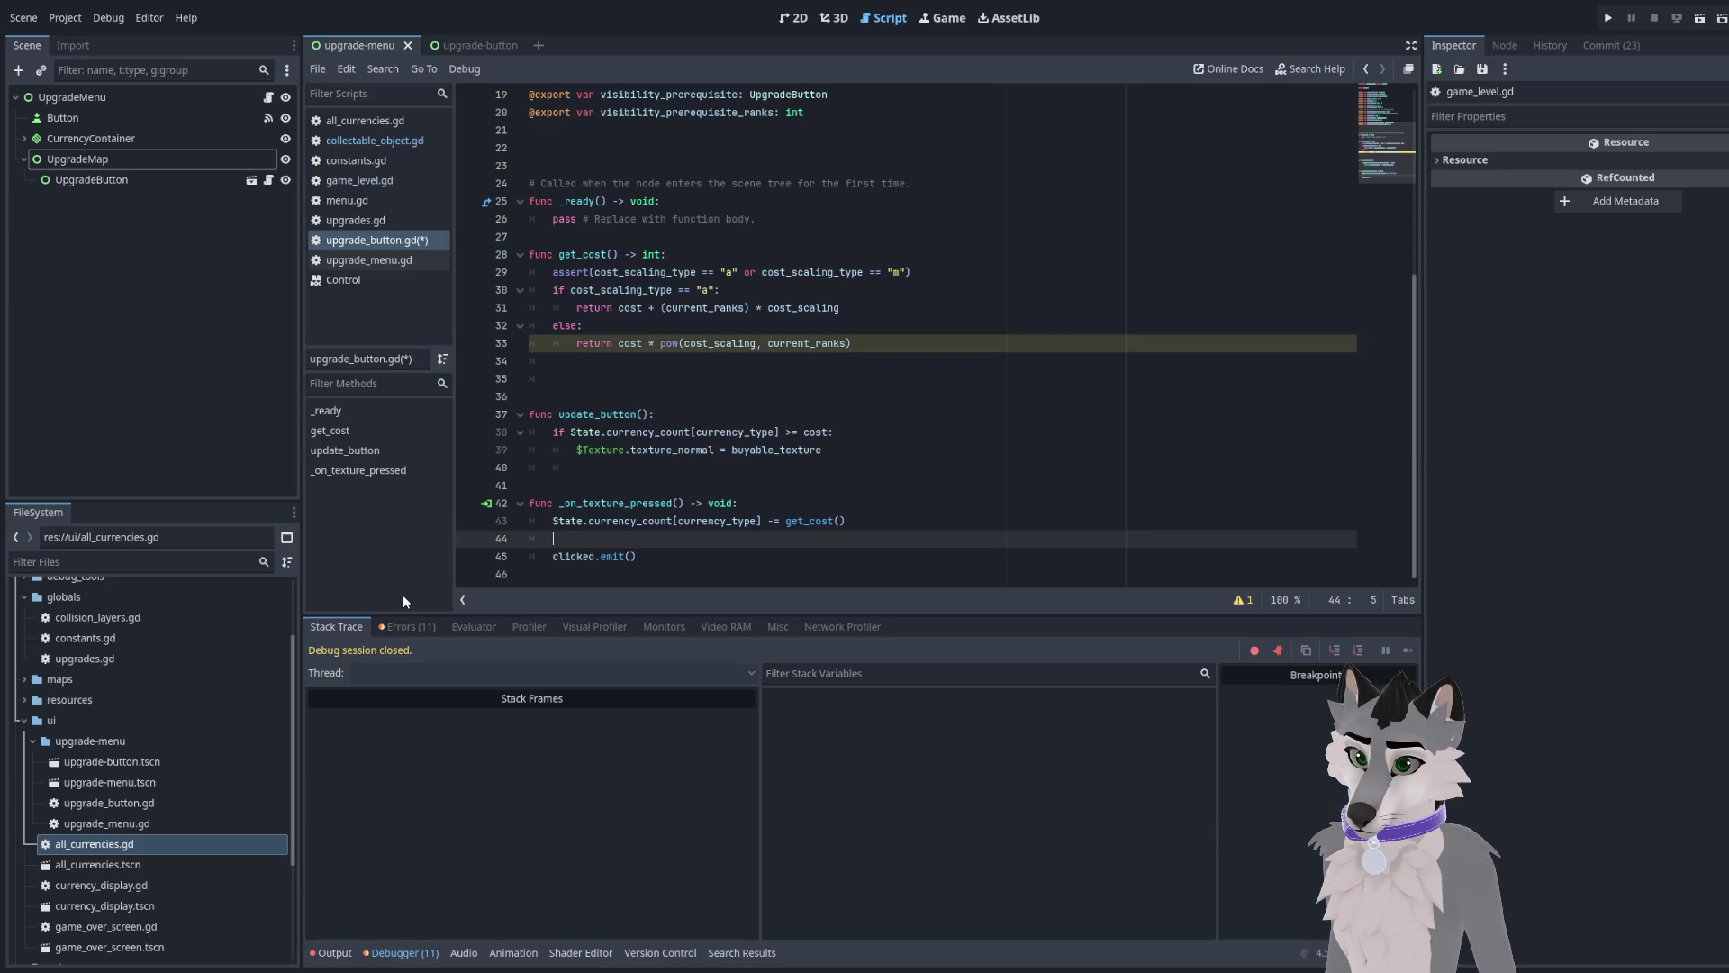
type("ranks")
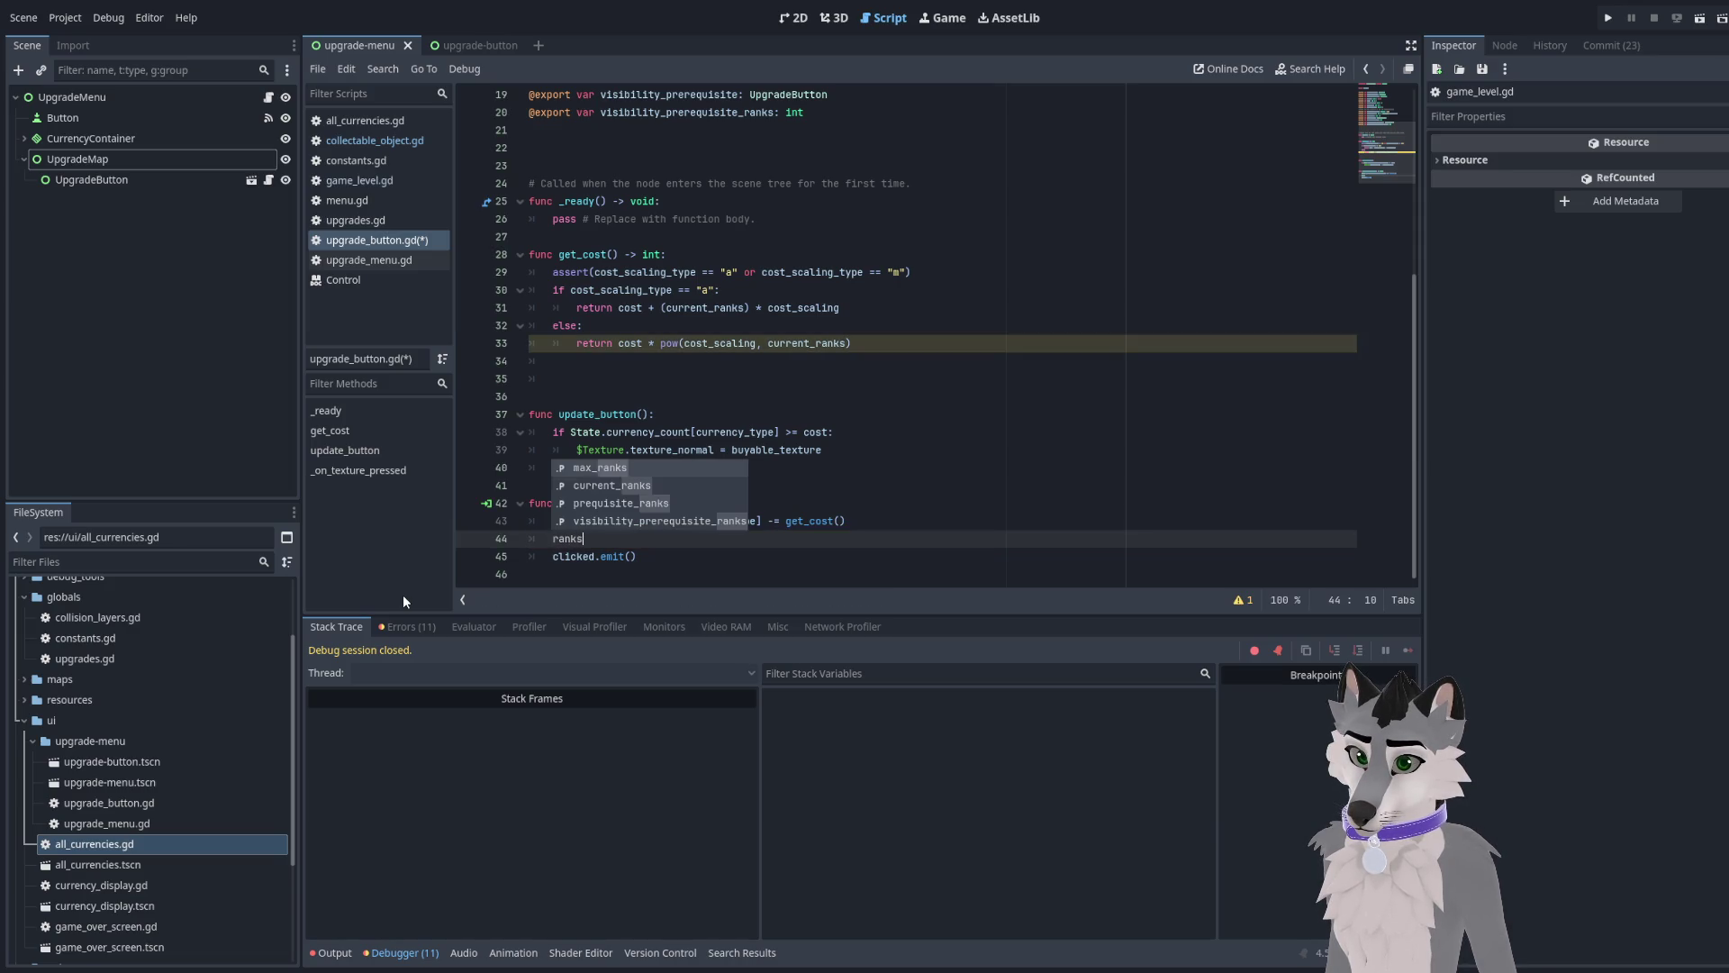
key("Down")
key("Return")
type("+= c")
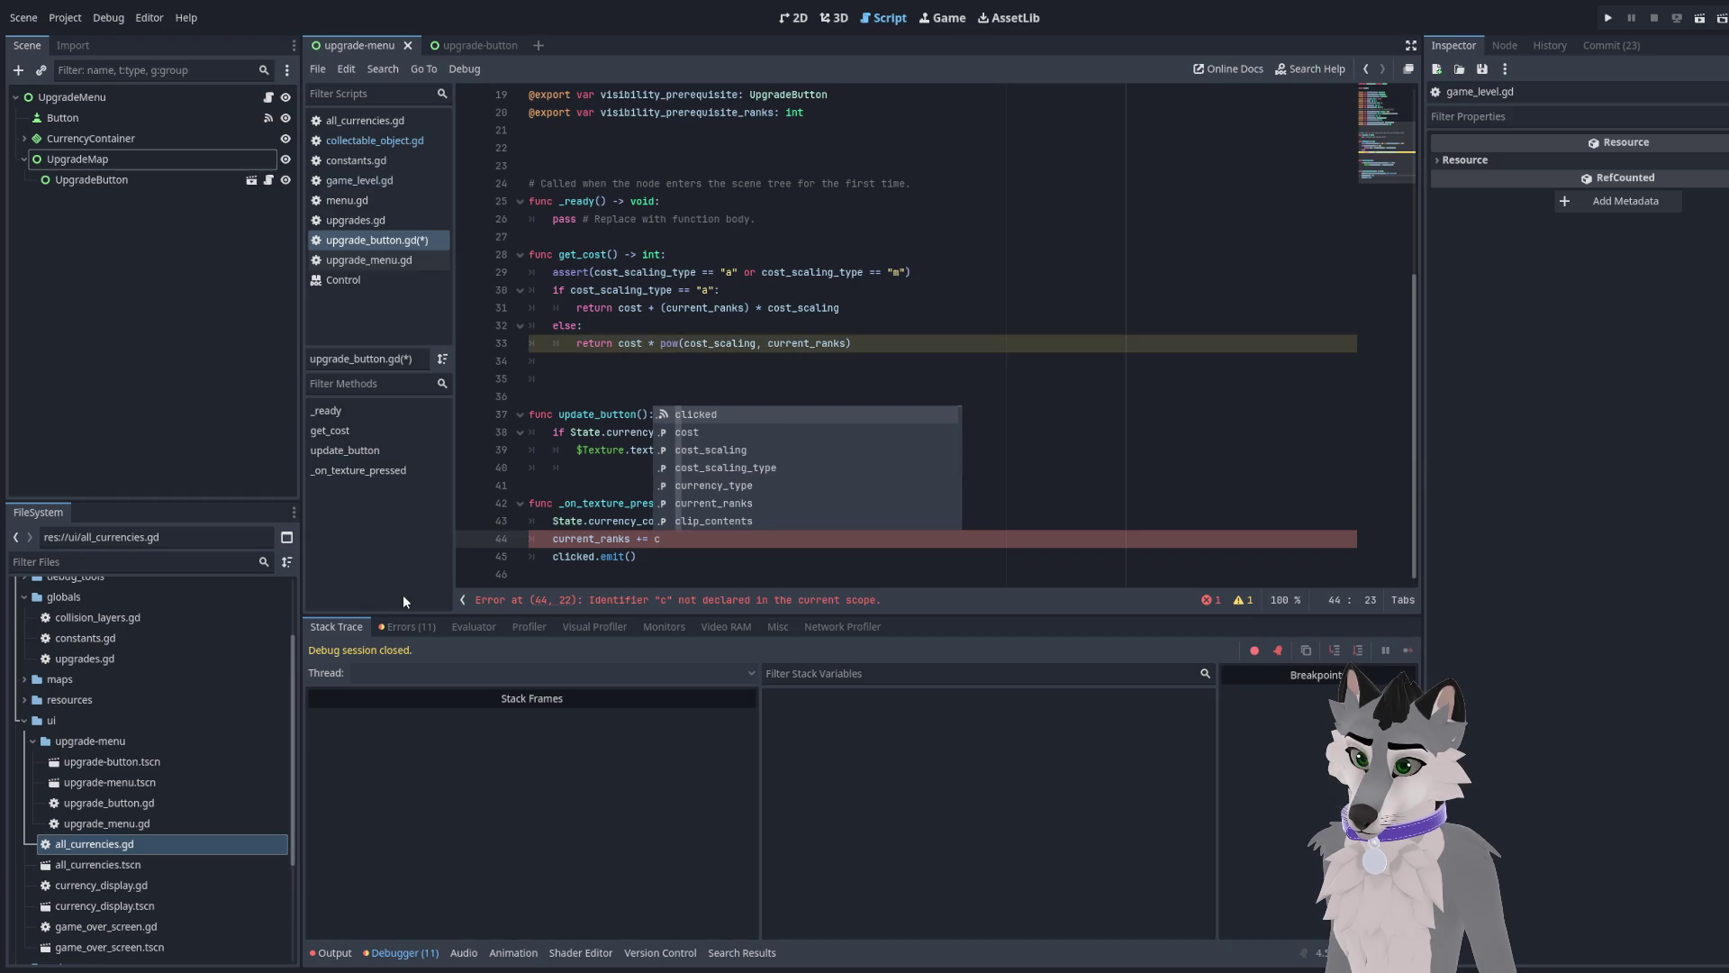
type("1")
Save the script, then write and delete a trial func _update line at the end
key("Return")
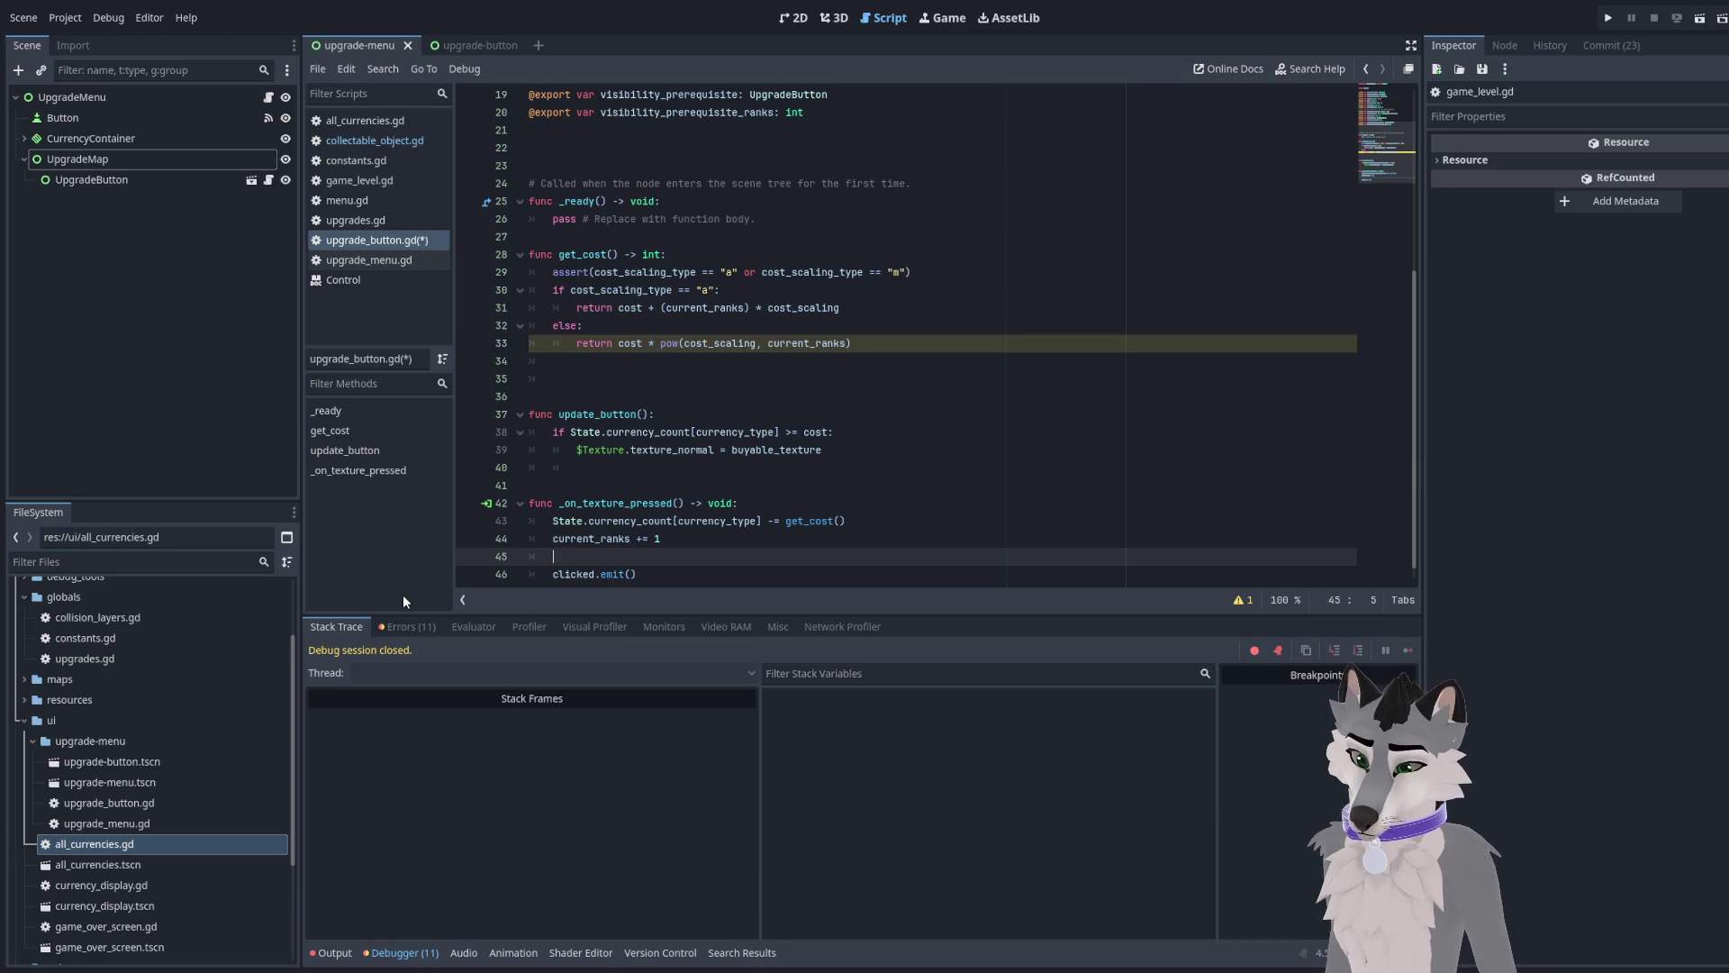
key("BackSpace")
key("BackSpace")
key("ctrl+s")
key("Down")
key("Down")
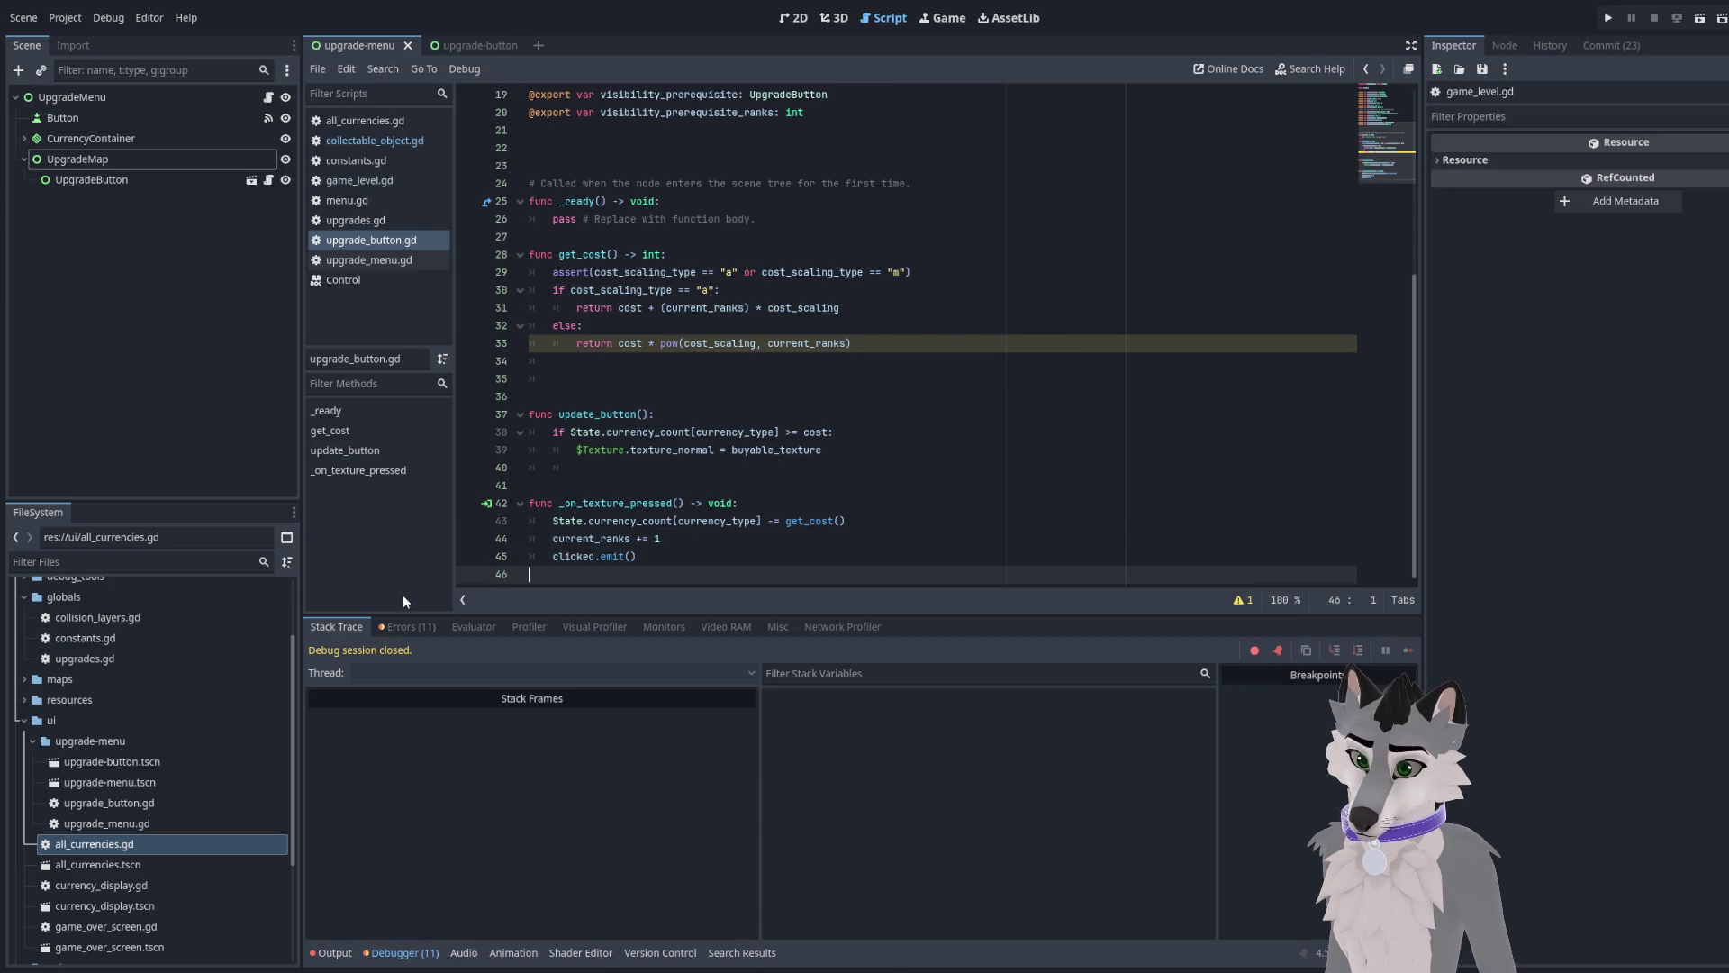
key("Return")
type("func _update")
key("ctrl+BackSpace")
type("_update")
key("ctrl+BackSpace")
key("ctrl+BackSpace")
key("BackSpace")
key("BackSpace")
Discard a trial update line after current_ranks += 1, tidy blank lines, and save
key("Up")
key("Up")
key("Down")
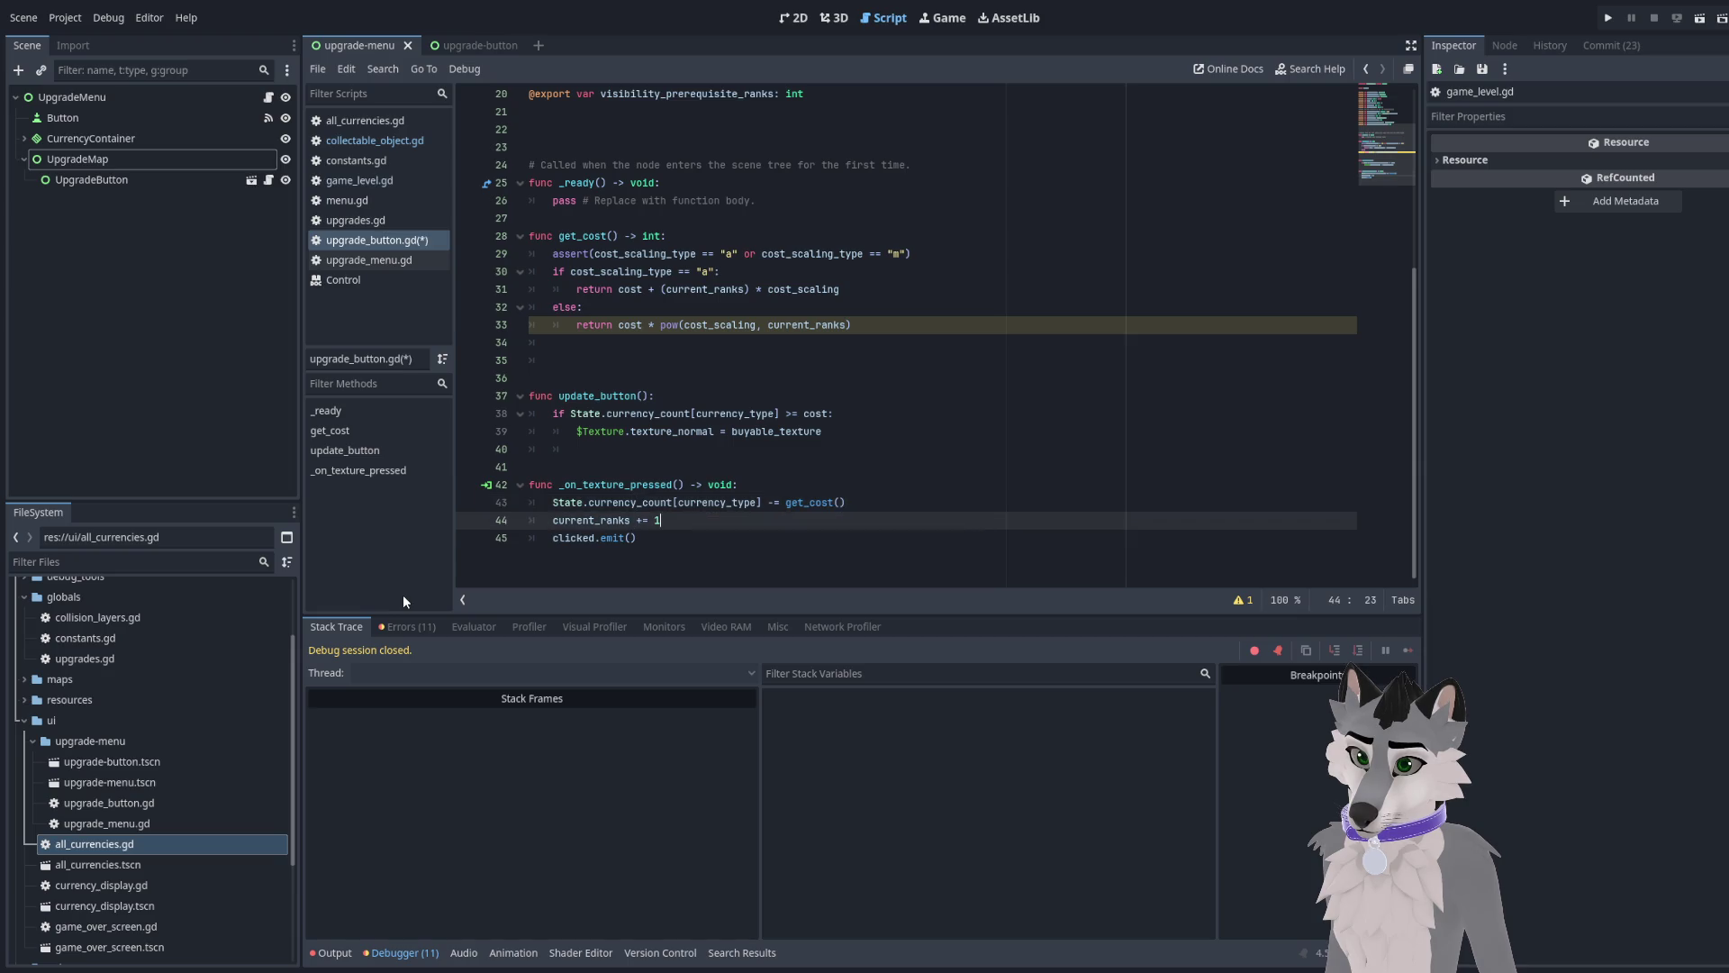
key("Return")
type("update")
key("ctrl+BackSpace")
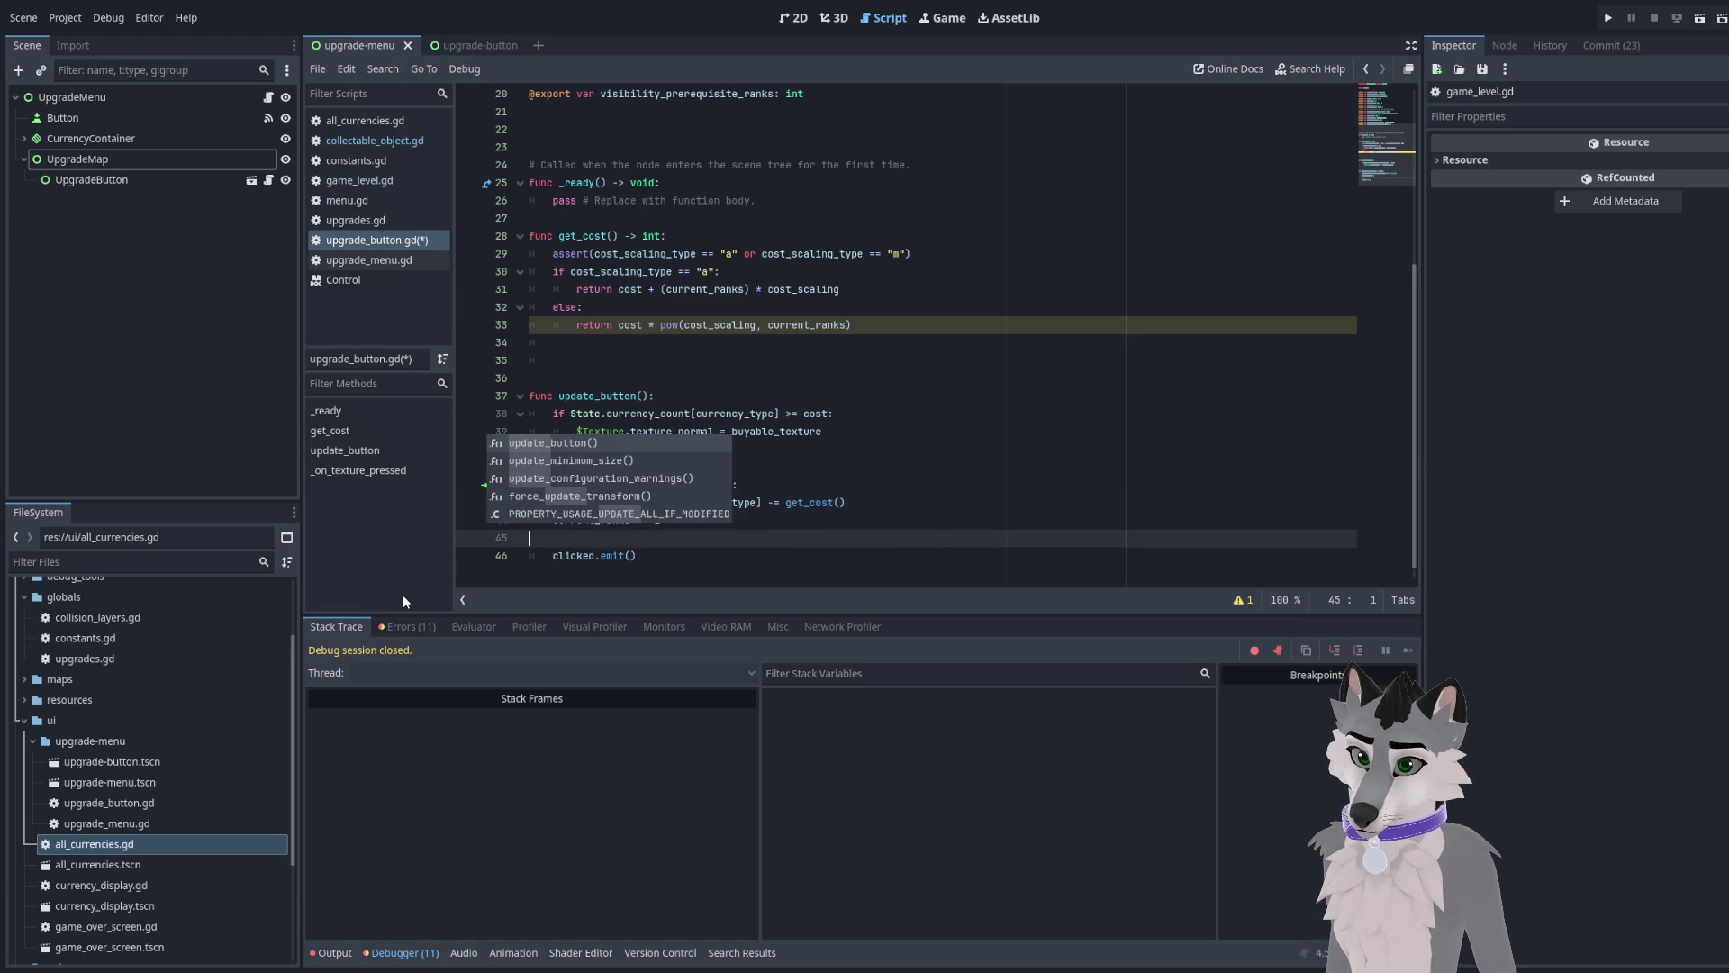
key("Delete")
key("End")
key("ctrl+s")
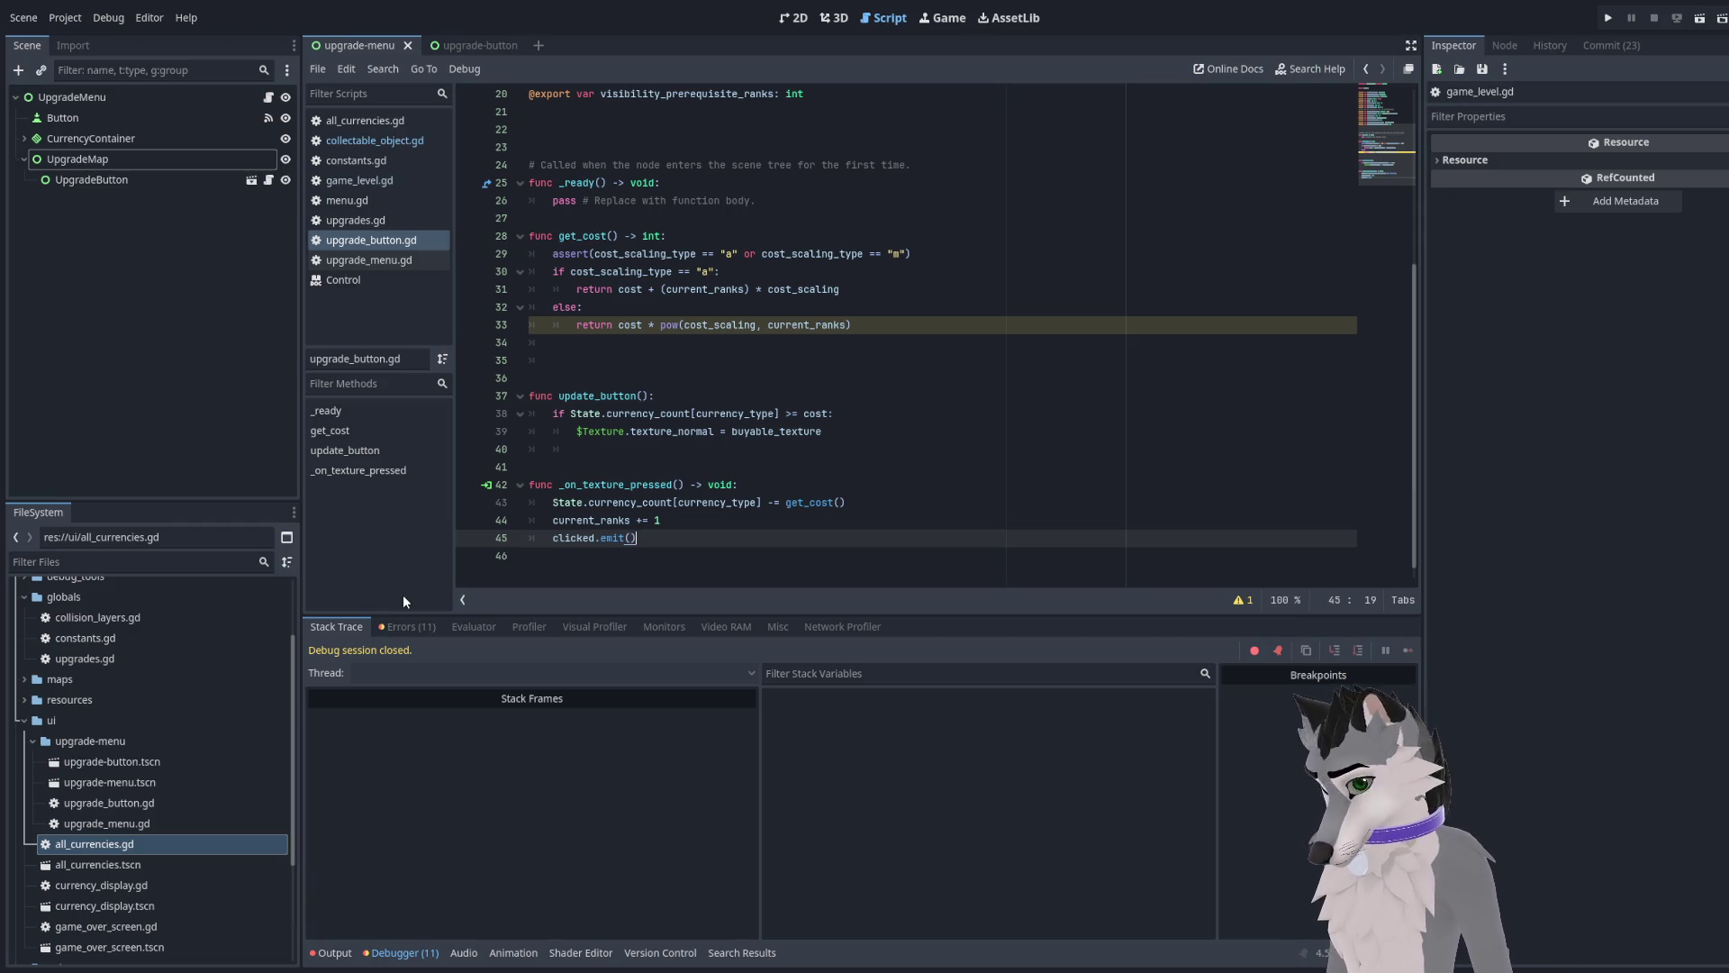
In the upgrade-menu scene, rename the UpgradeButton node under UpgradeMap to WeaponSpeed1
left_click(683, 569)
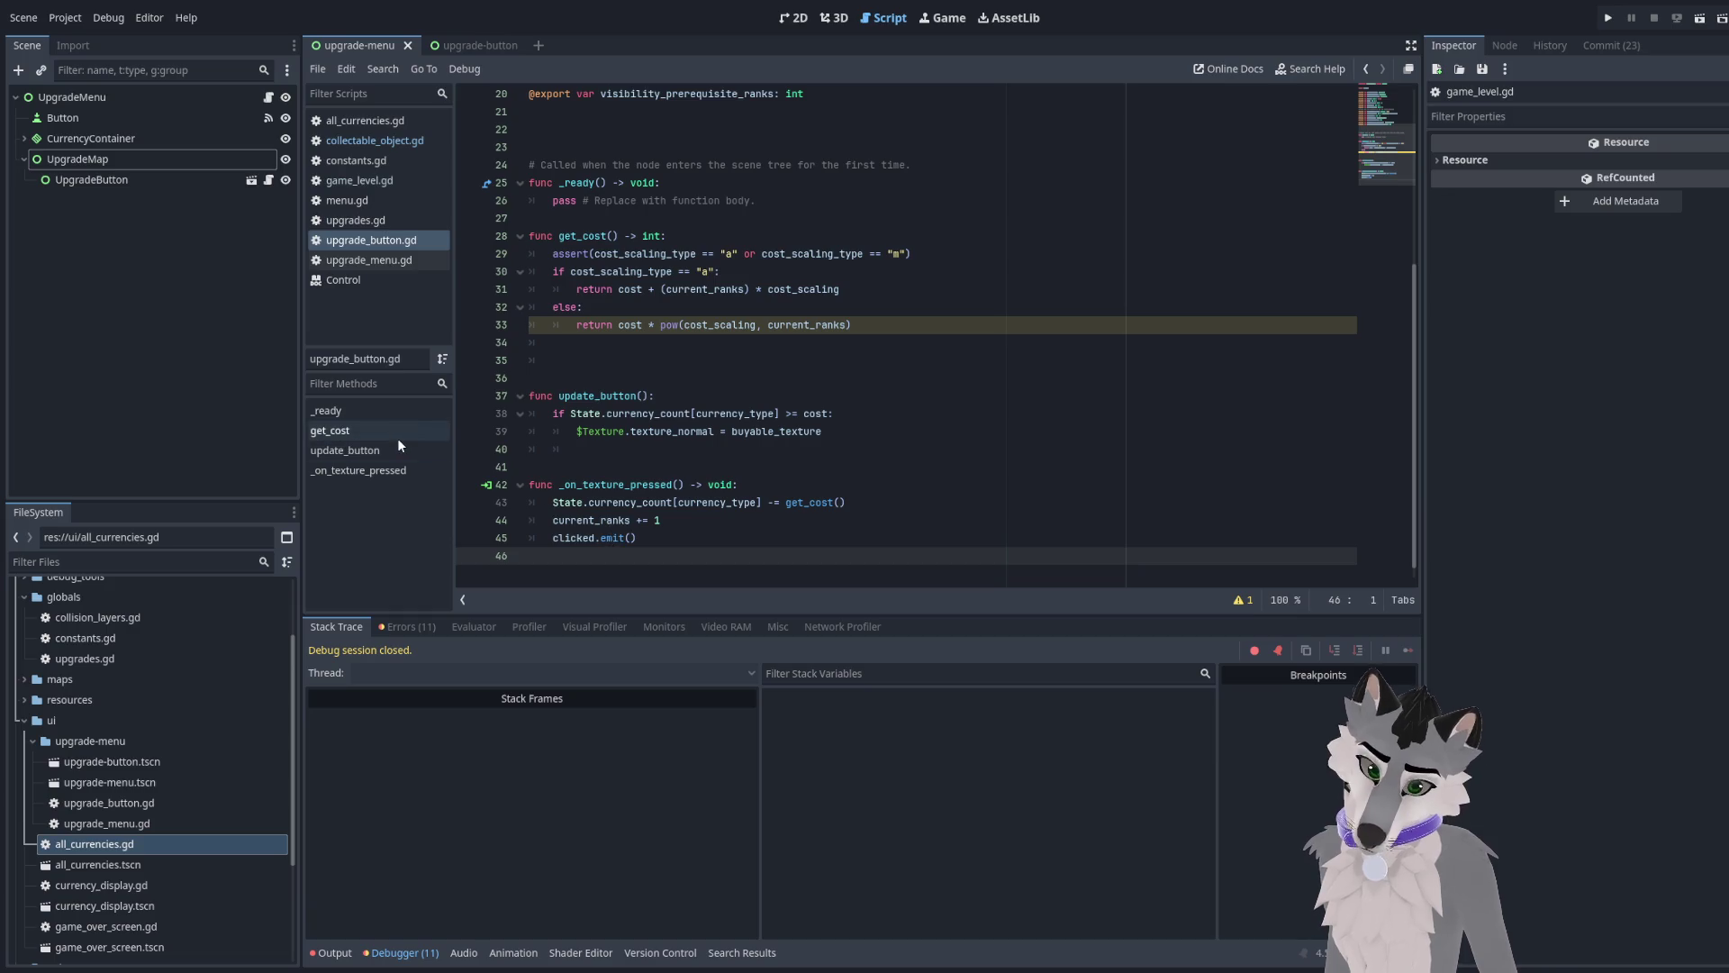
left_click(128, 353)
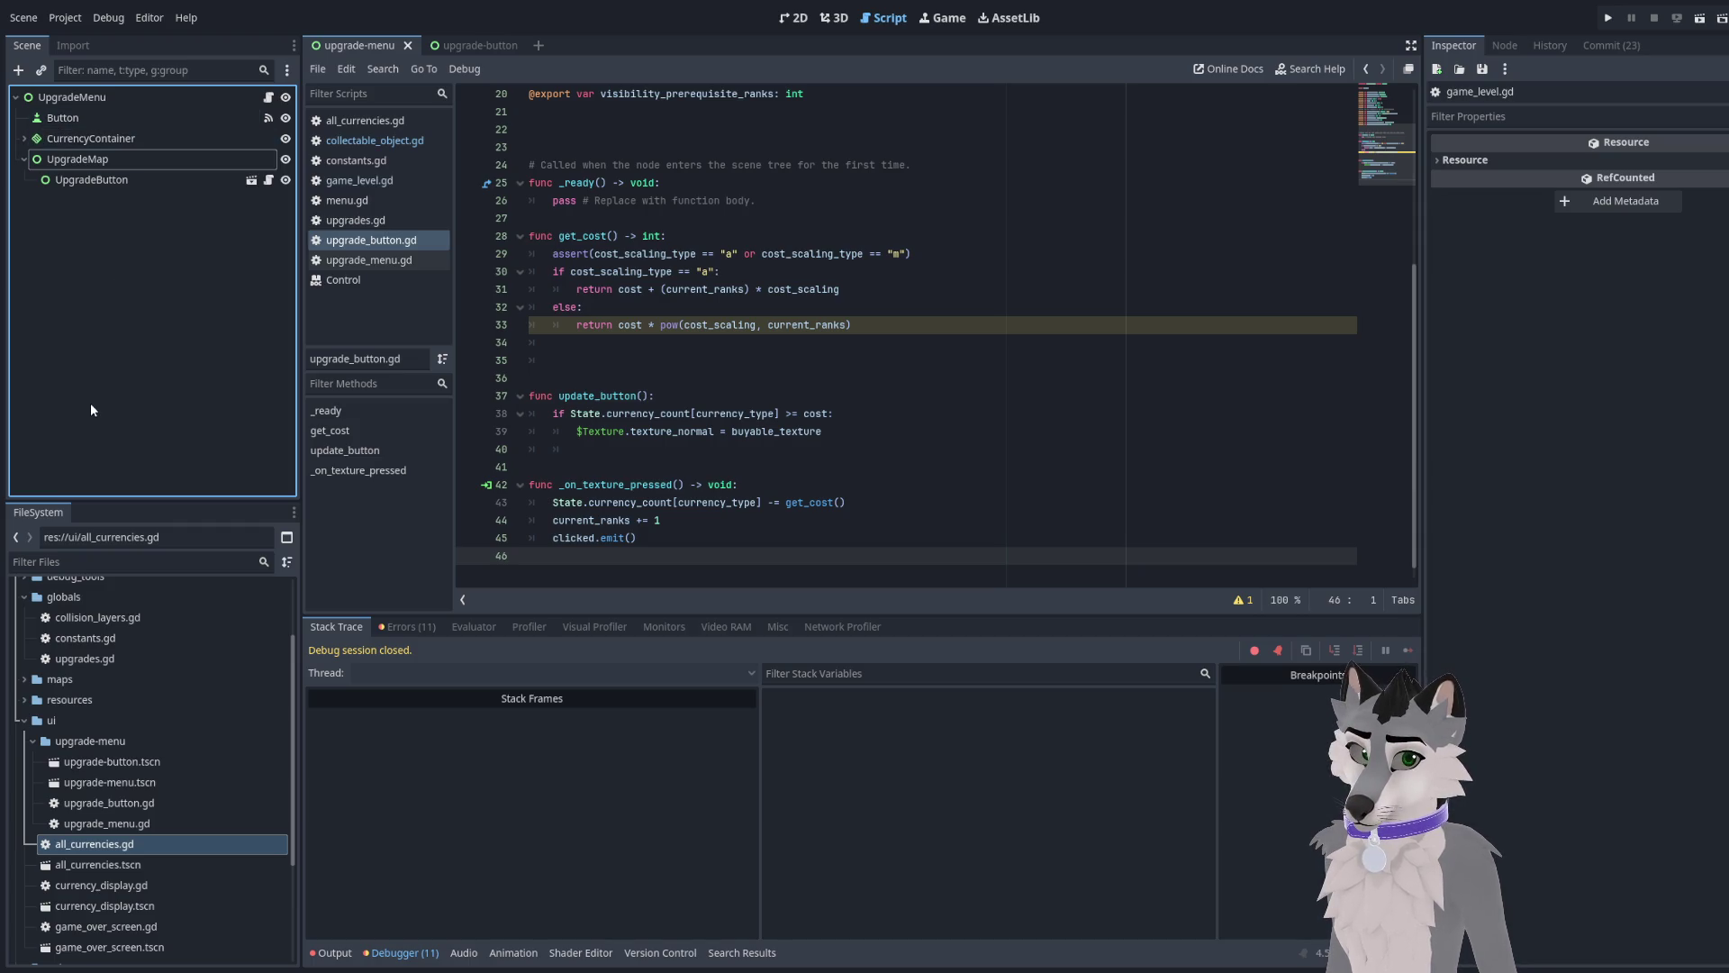
left_click(770, 555)
left_click(869, 502)
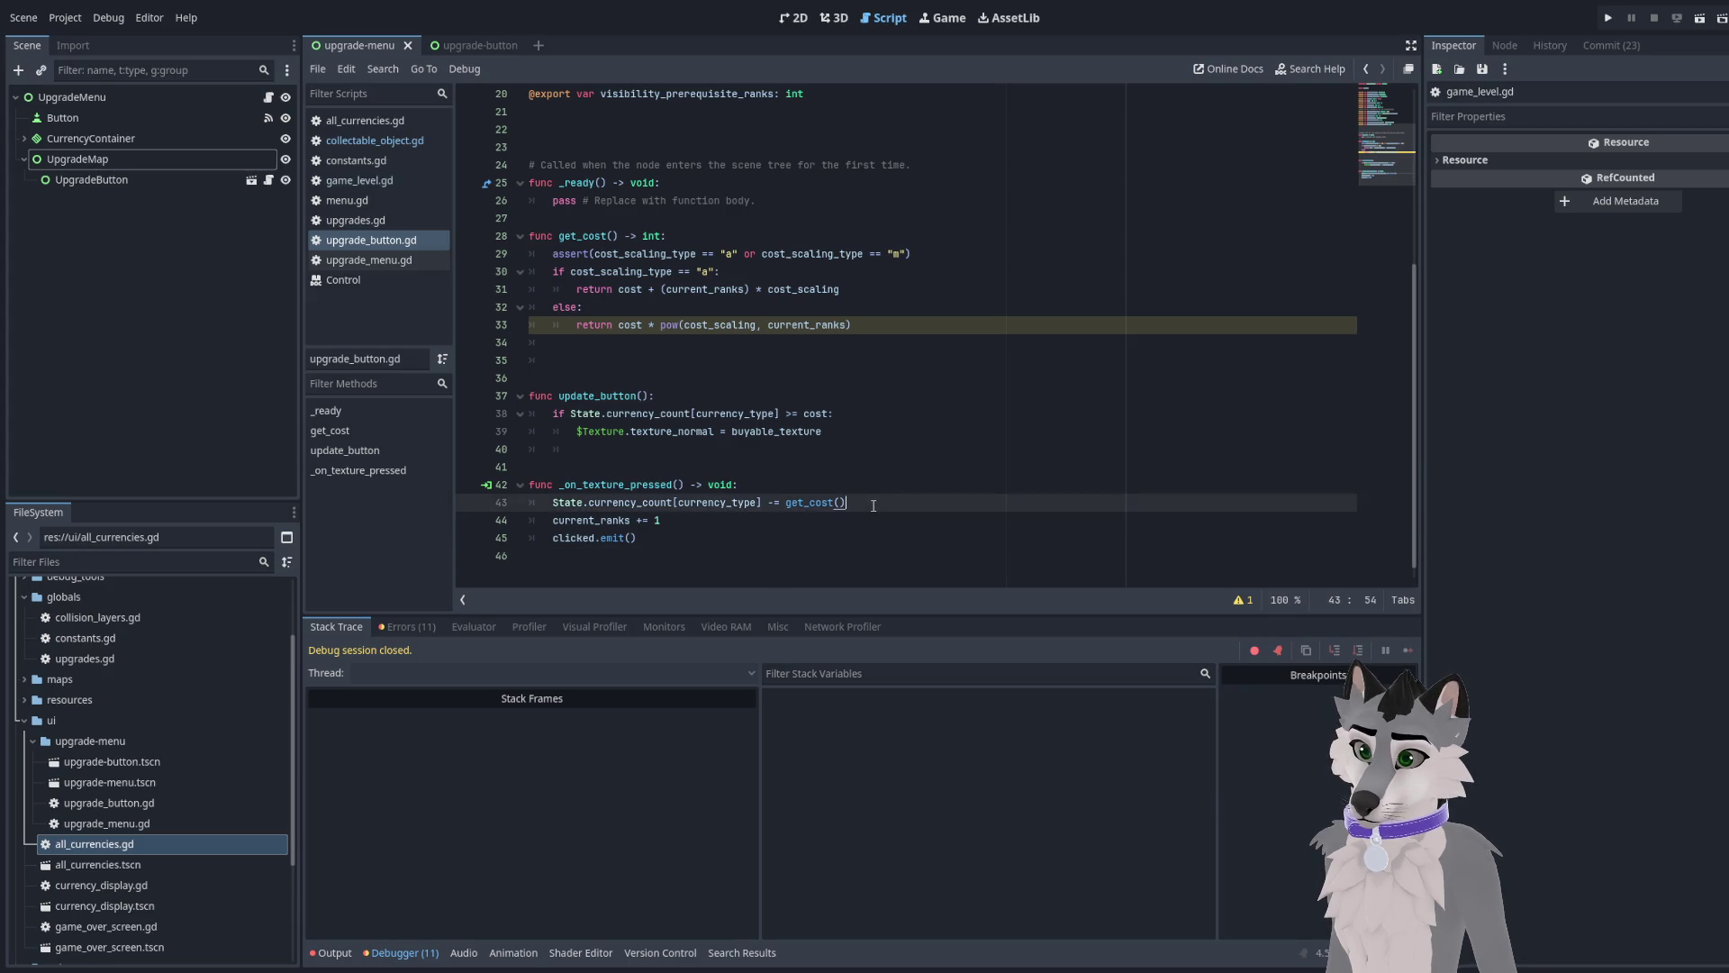
left_click(477, 47)
left_click(356, 46)
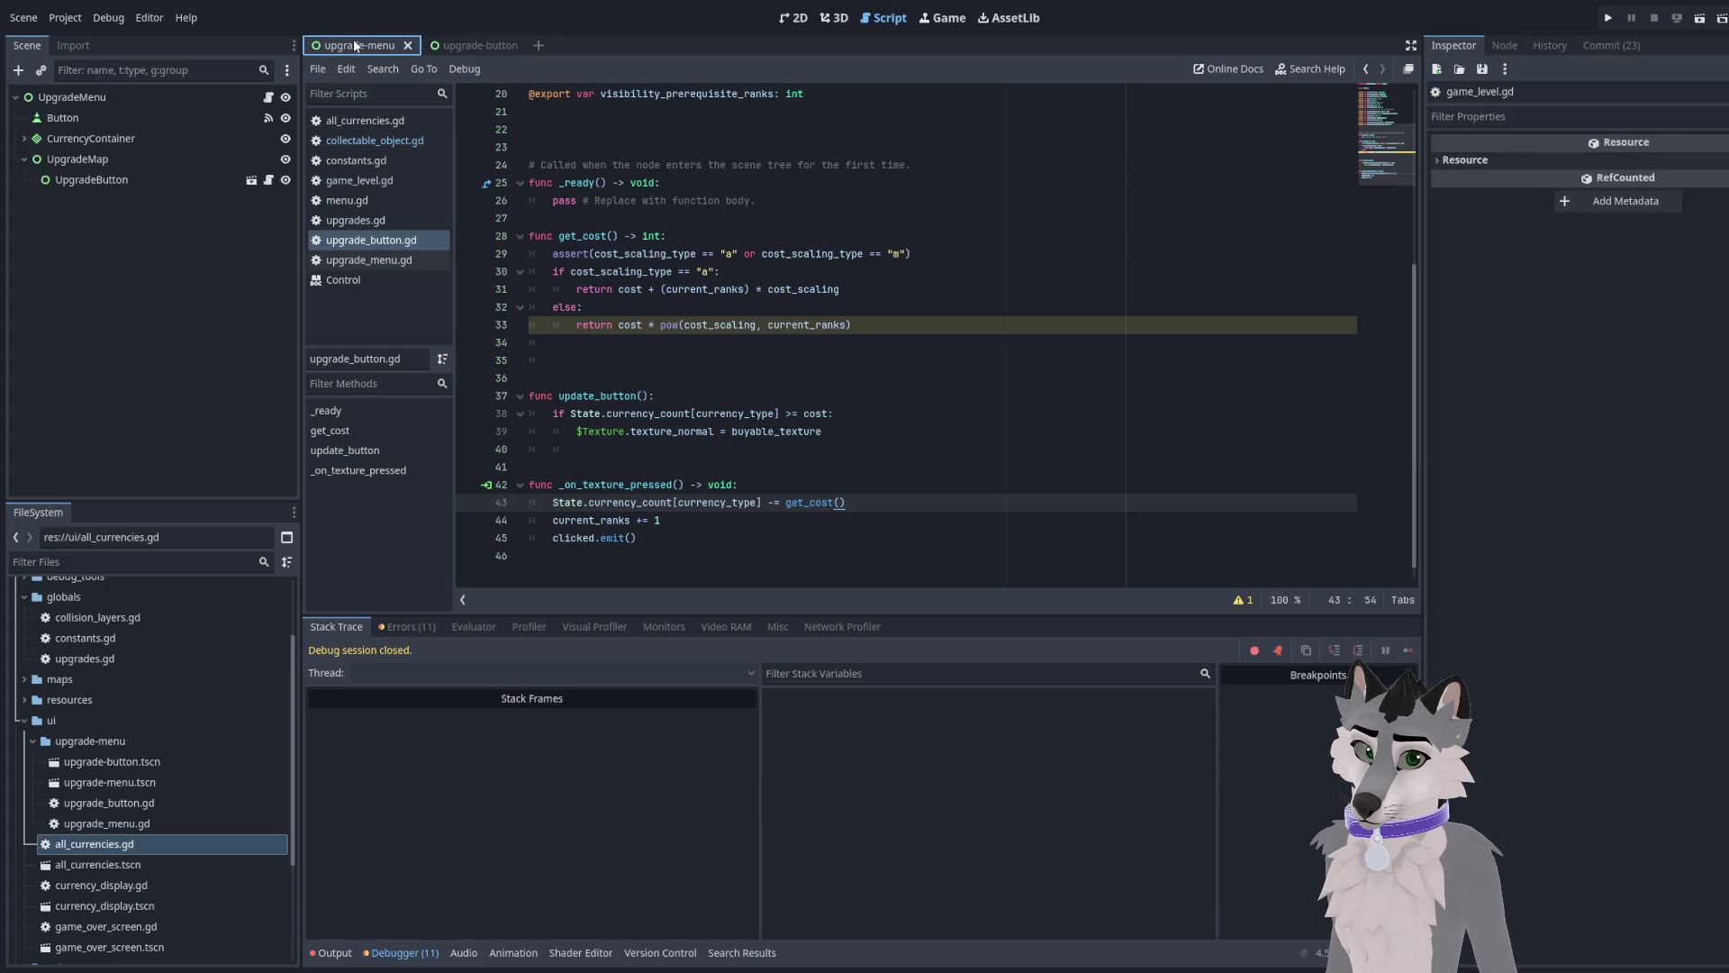
left_click(116, 180)
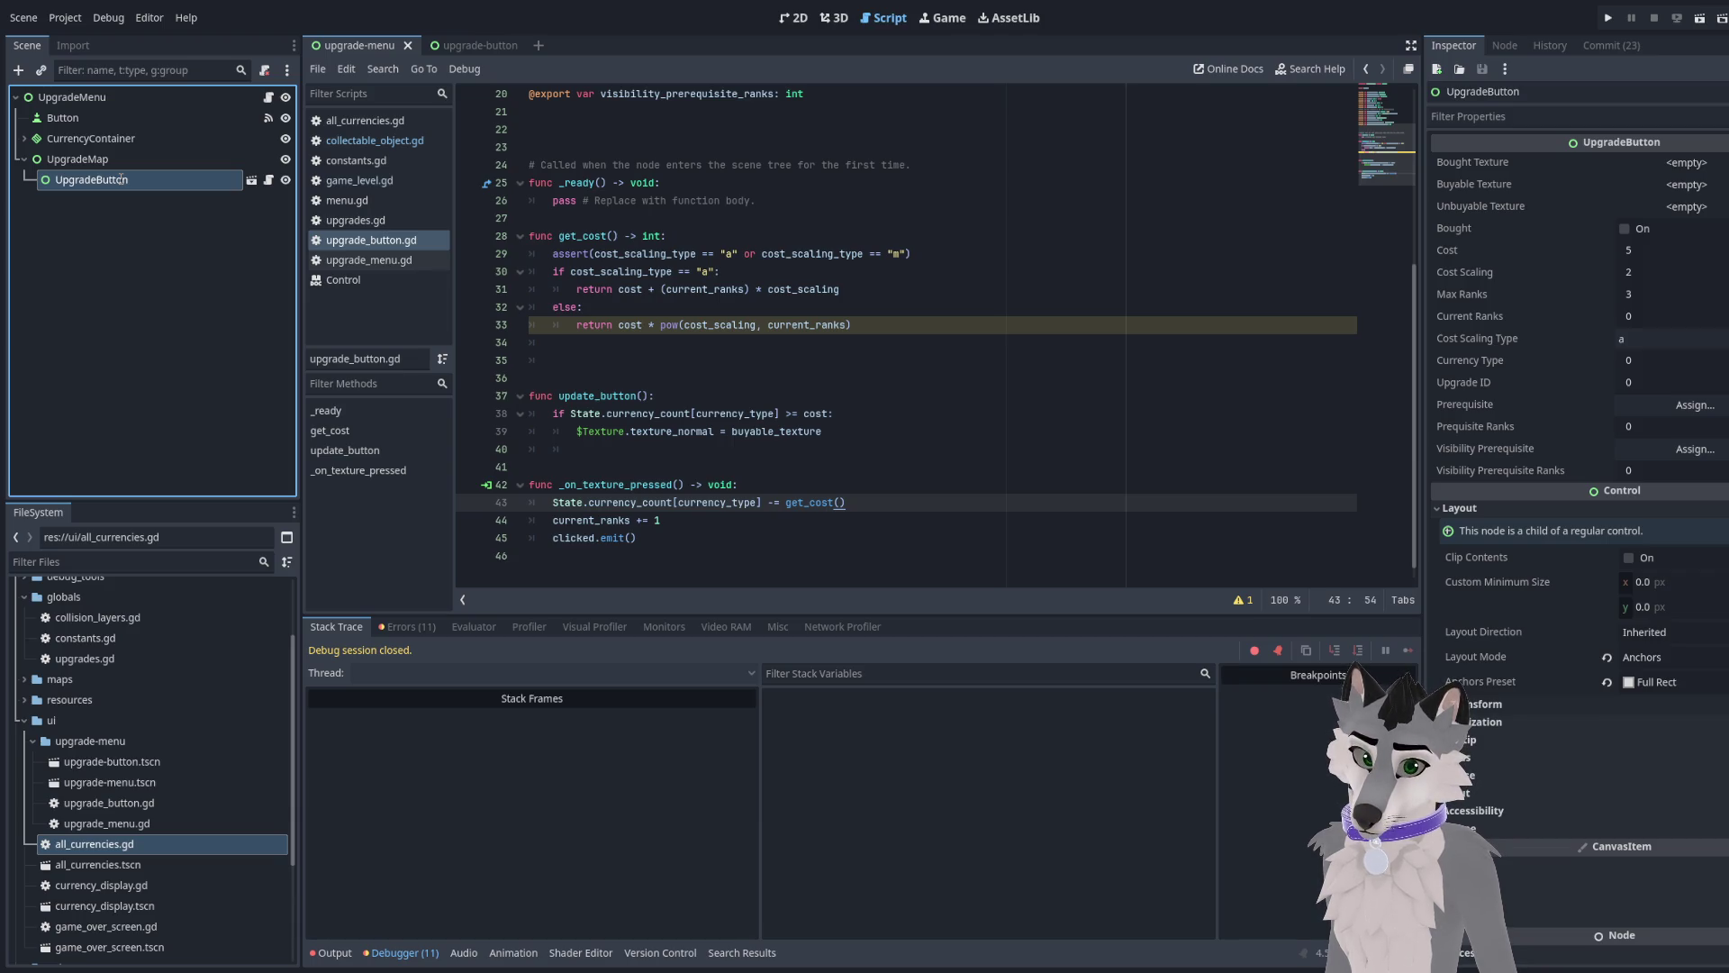
type("WeaponSpeed1")
key("Return")
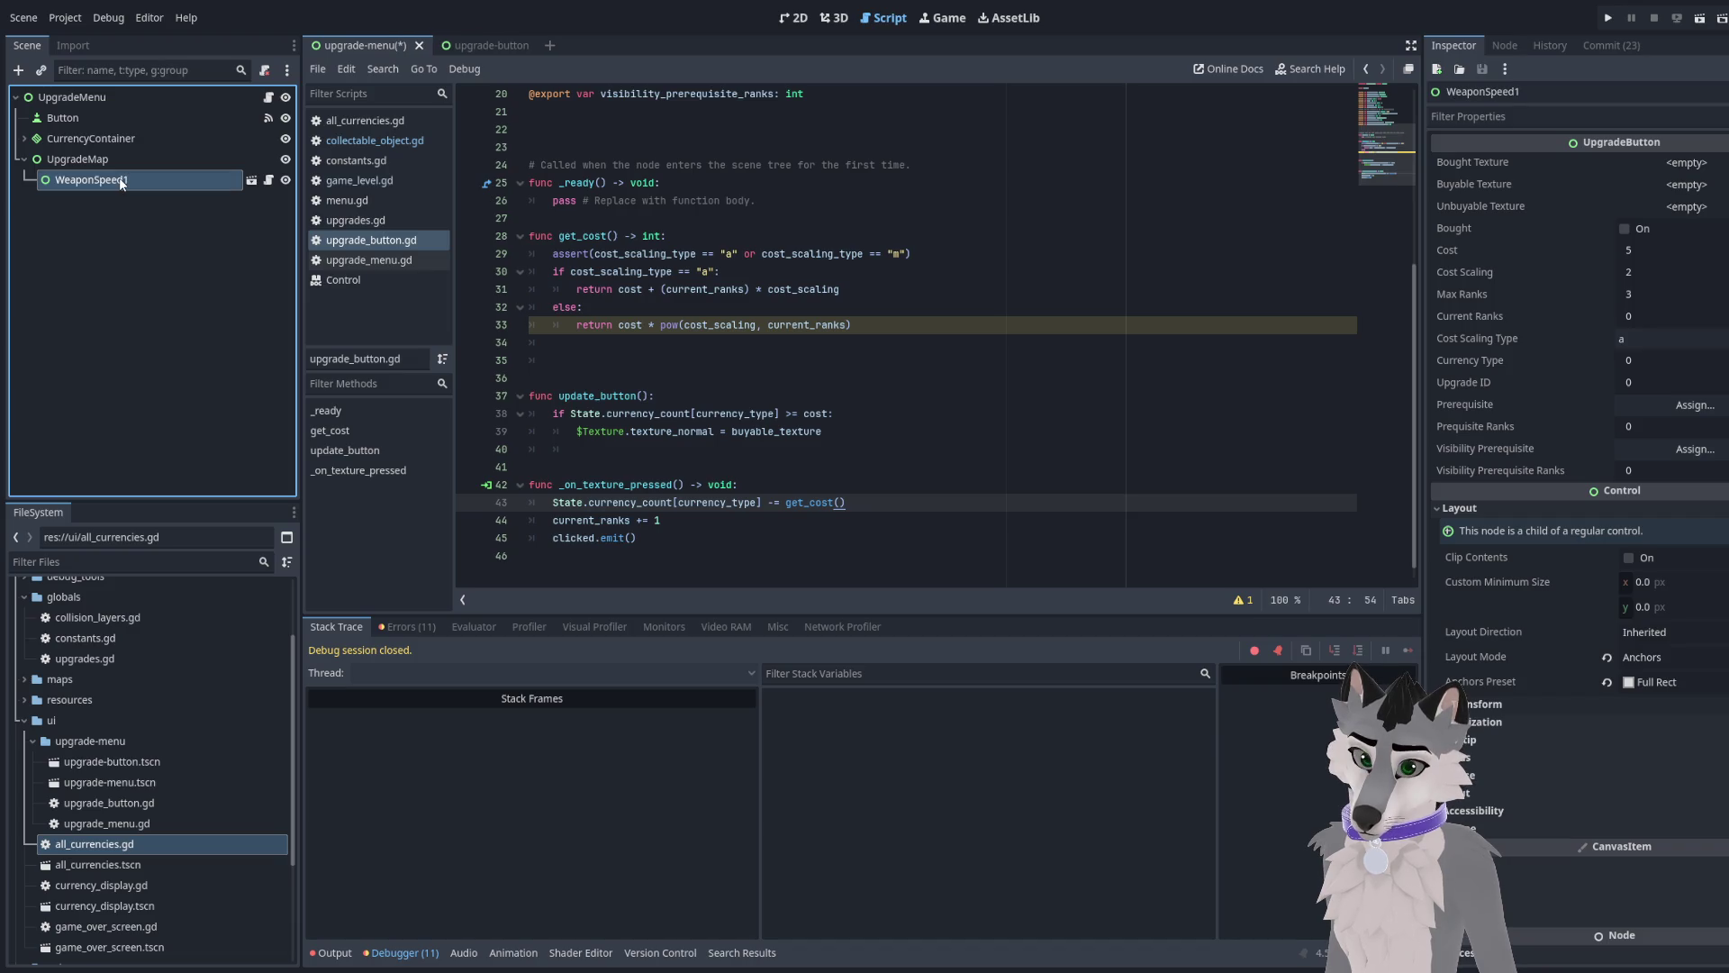
Review the exported Current Ranks, Cost Scaling and Currency Type values in the Inspector
left_click(886, 559)
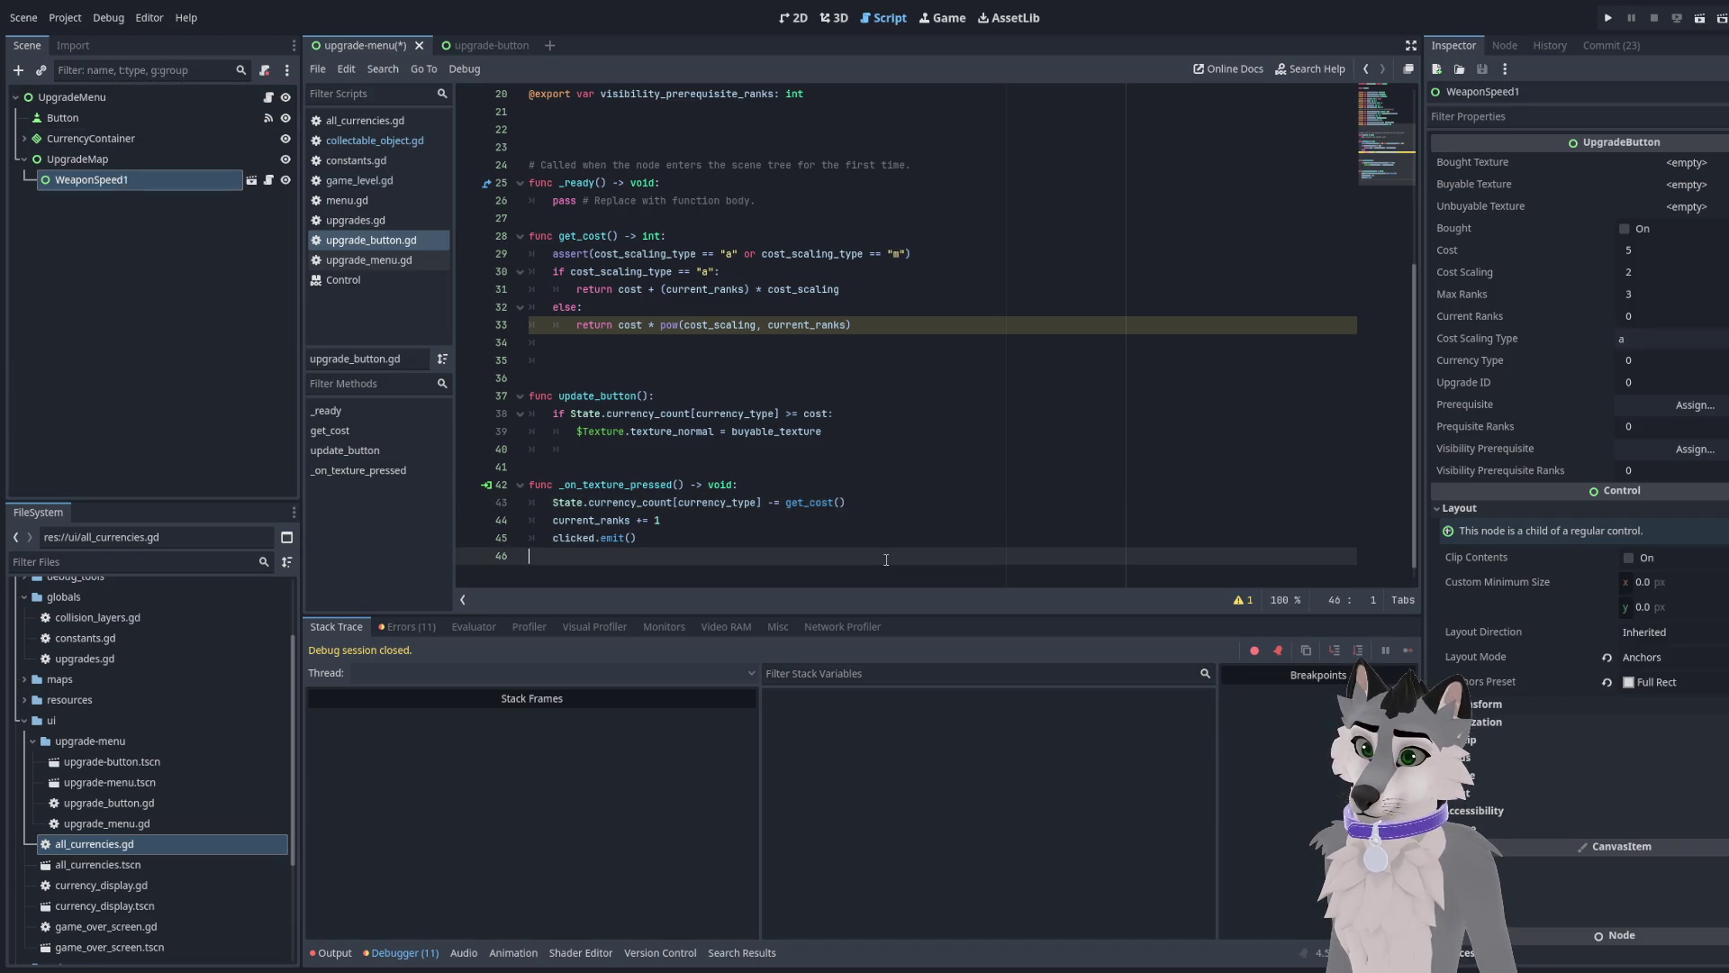
scroll(886, 559, "up", 6)
left_click(811, 468)
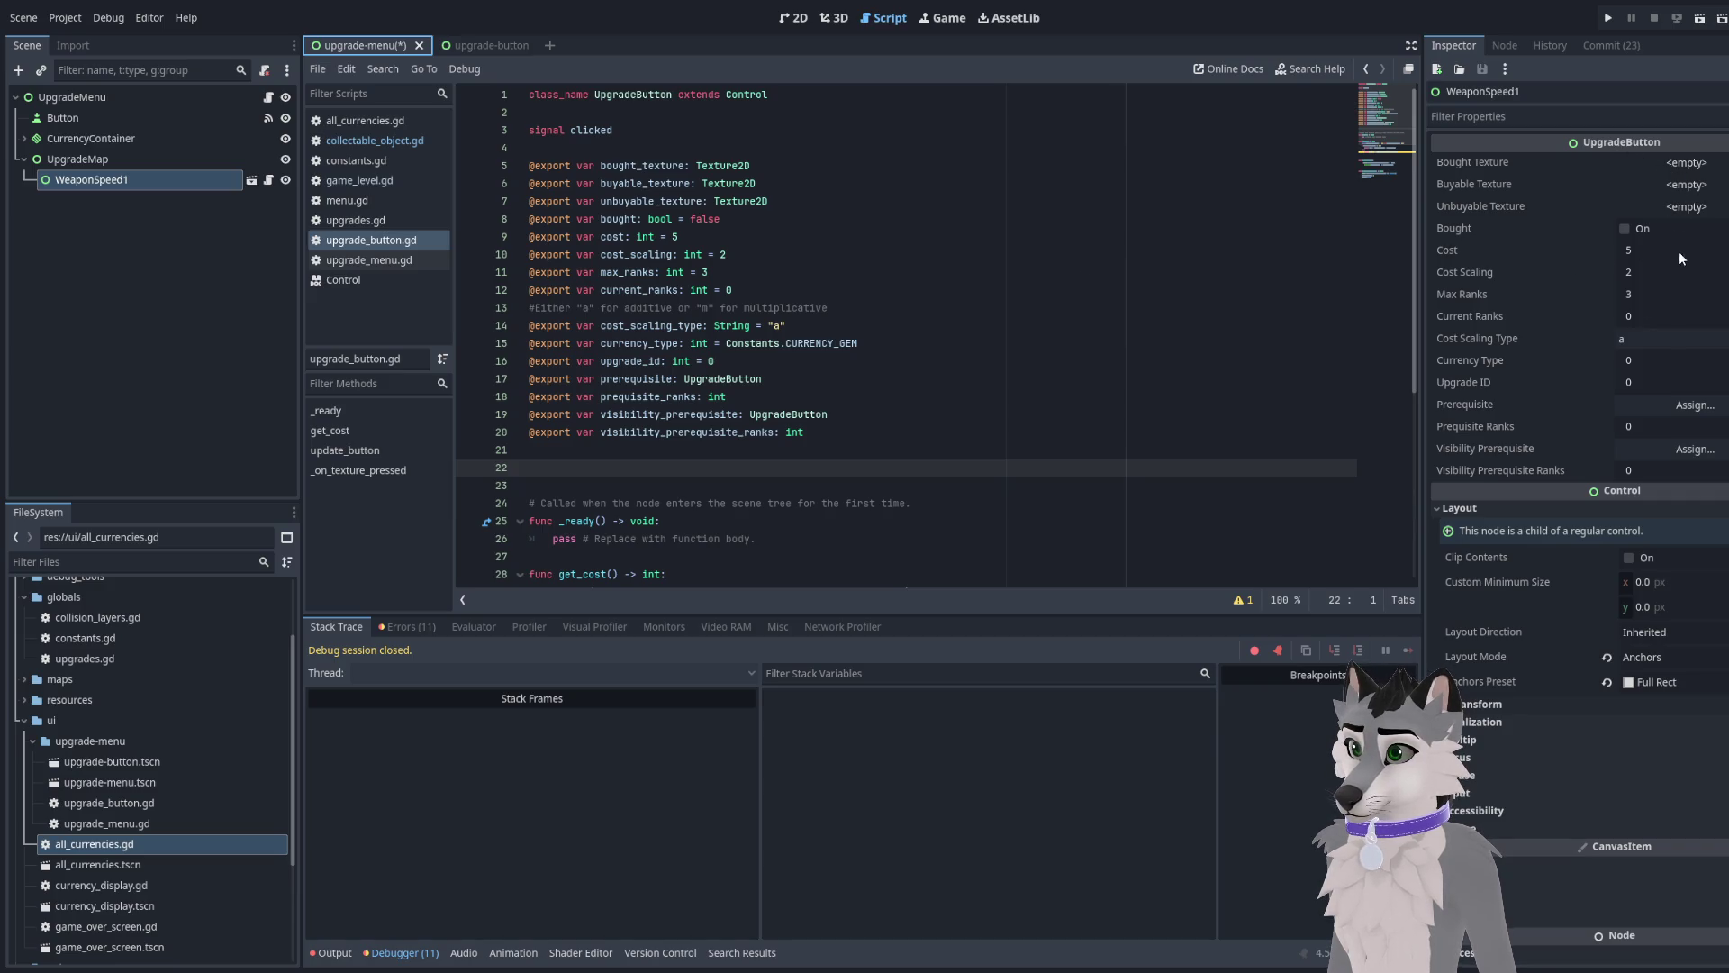
left_click(1662, 314)
left_click(1655, 315)
left_click(1657, 271)
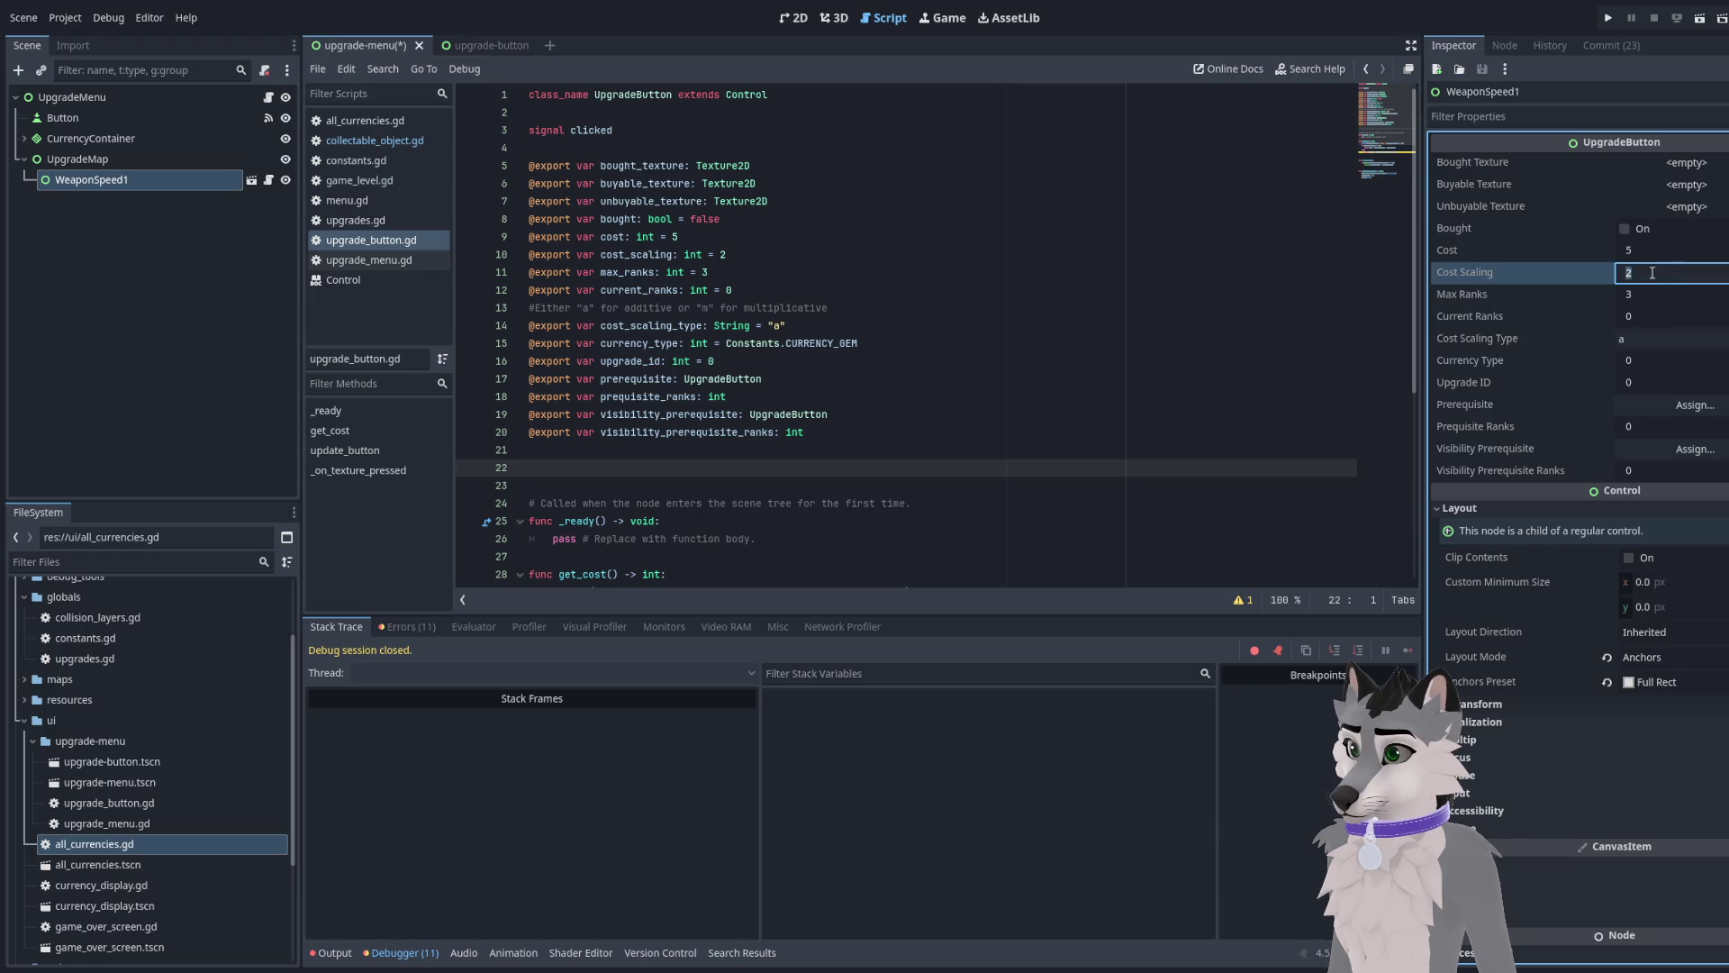
left_click(1652, 363)
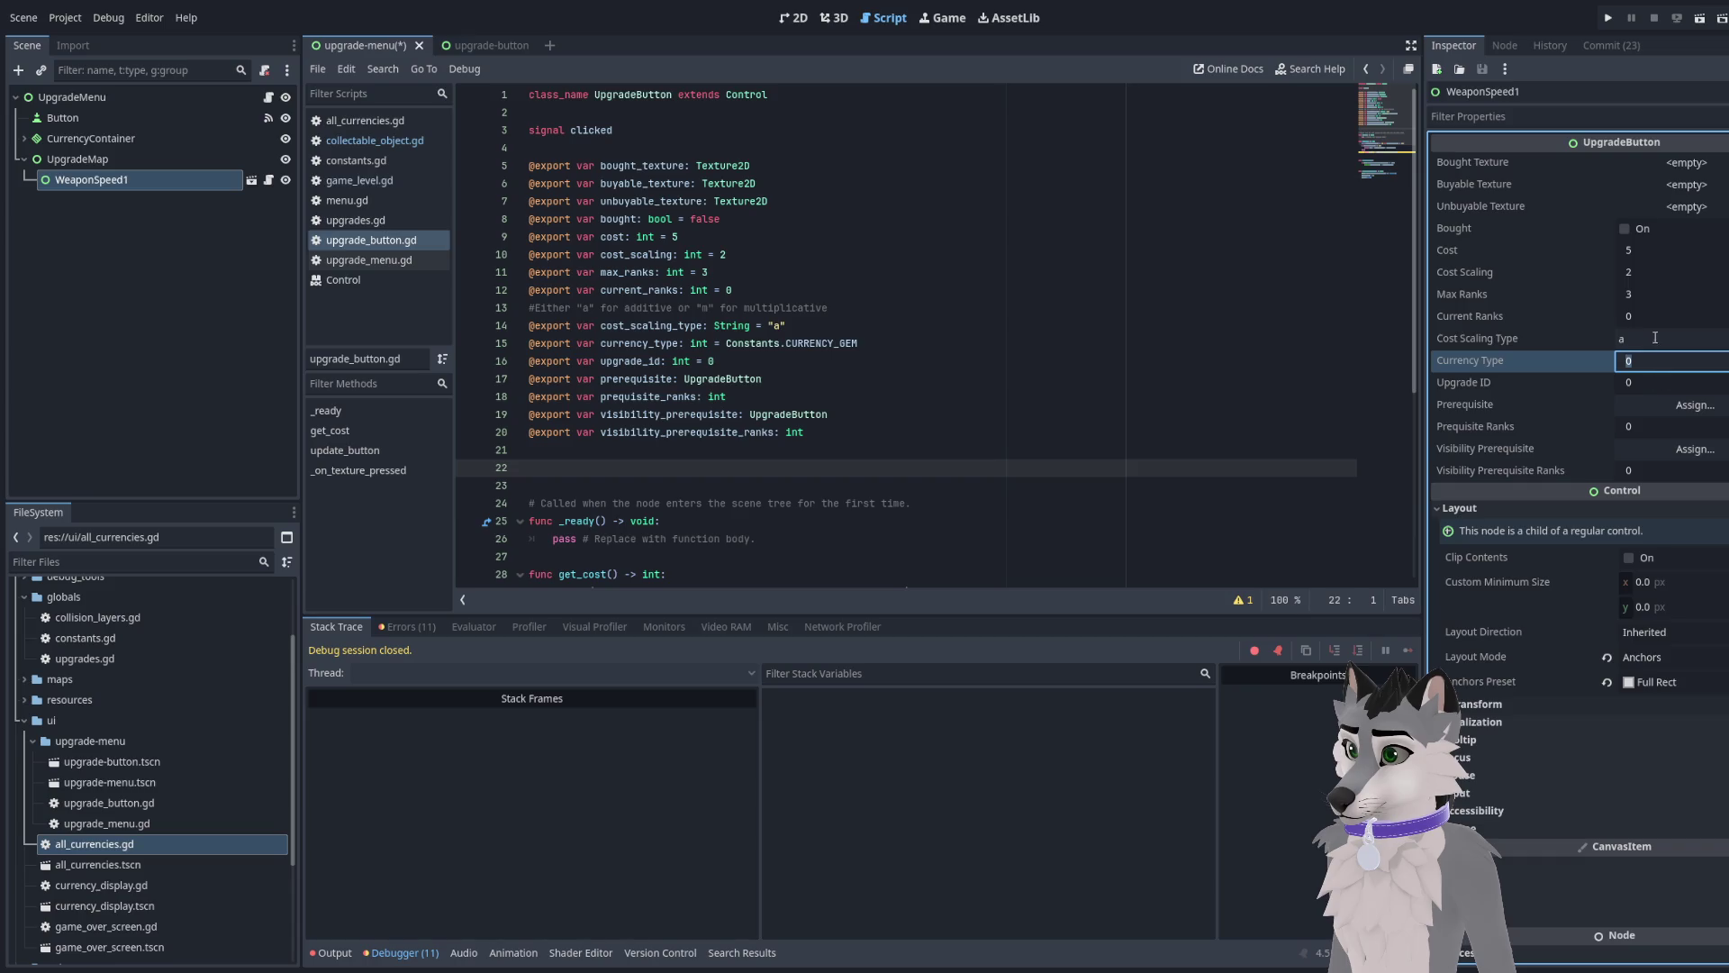
left_click(1487, 337)
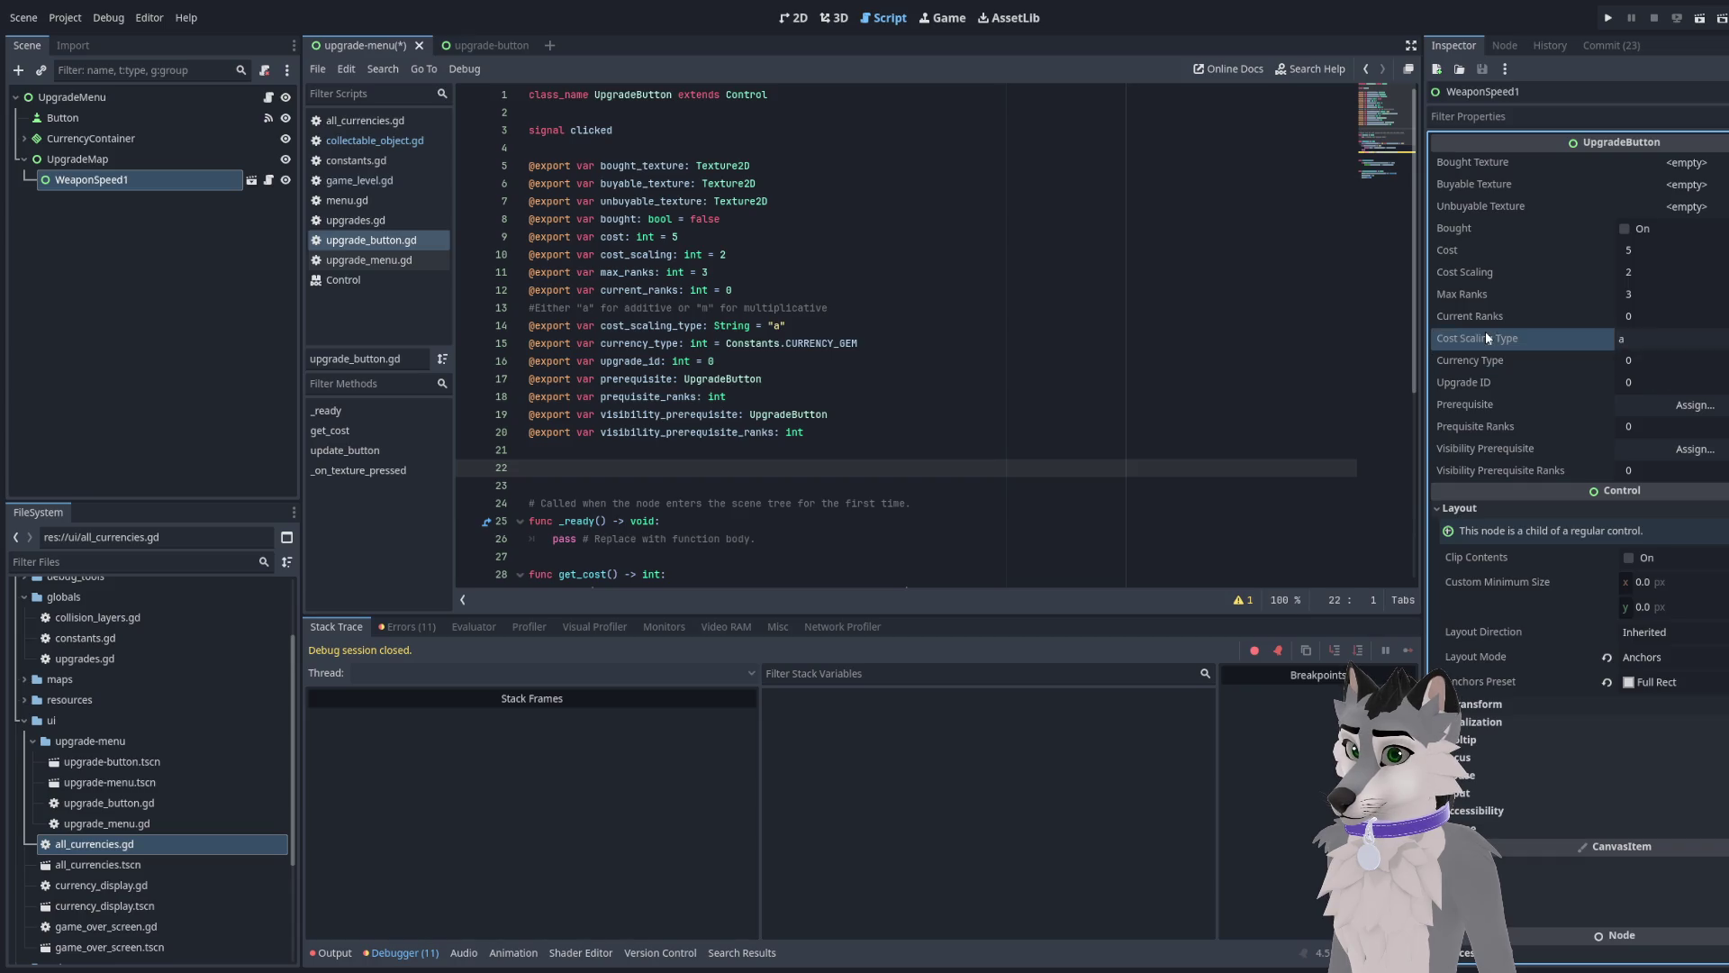
Move the additive-or-multiplicative comment inline after the cost_scaling_type declaration on line 13
triple_click(902, 312)
key("ctrl+c")
key("ctrl+shift+k")
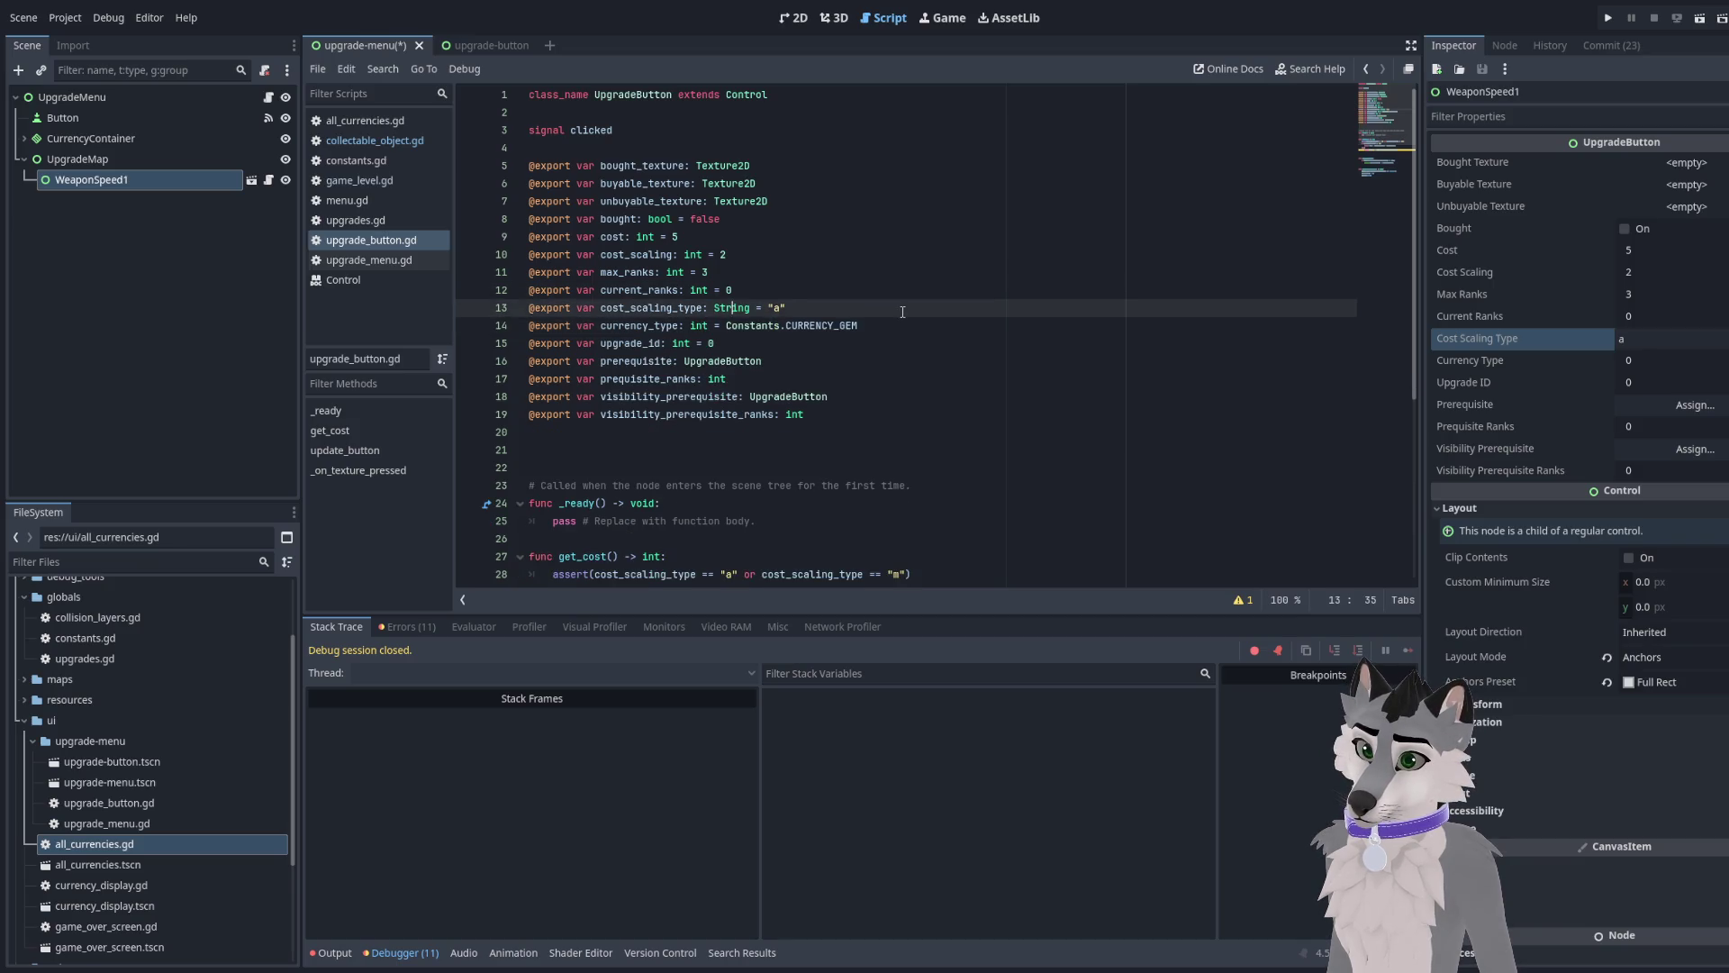
key("ctrl+v")
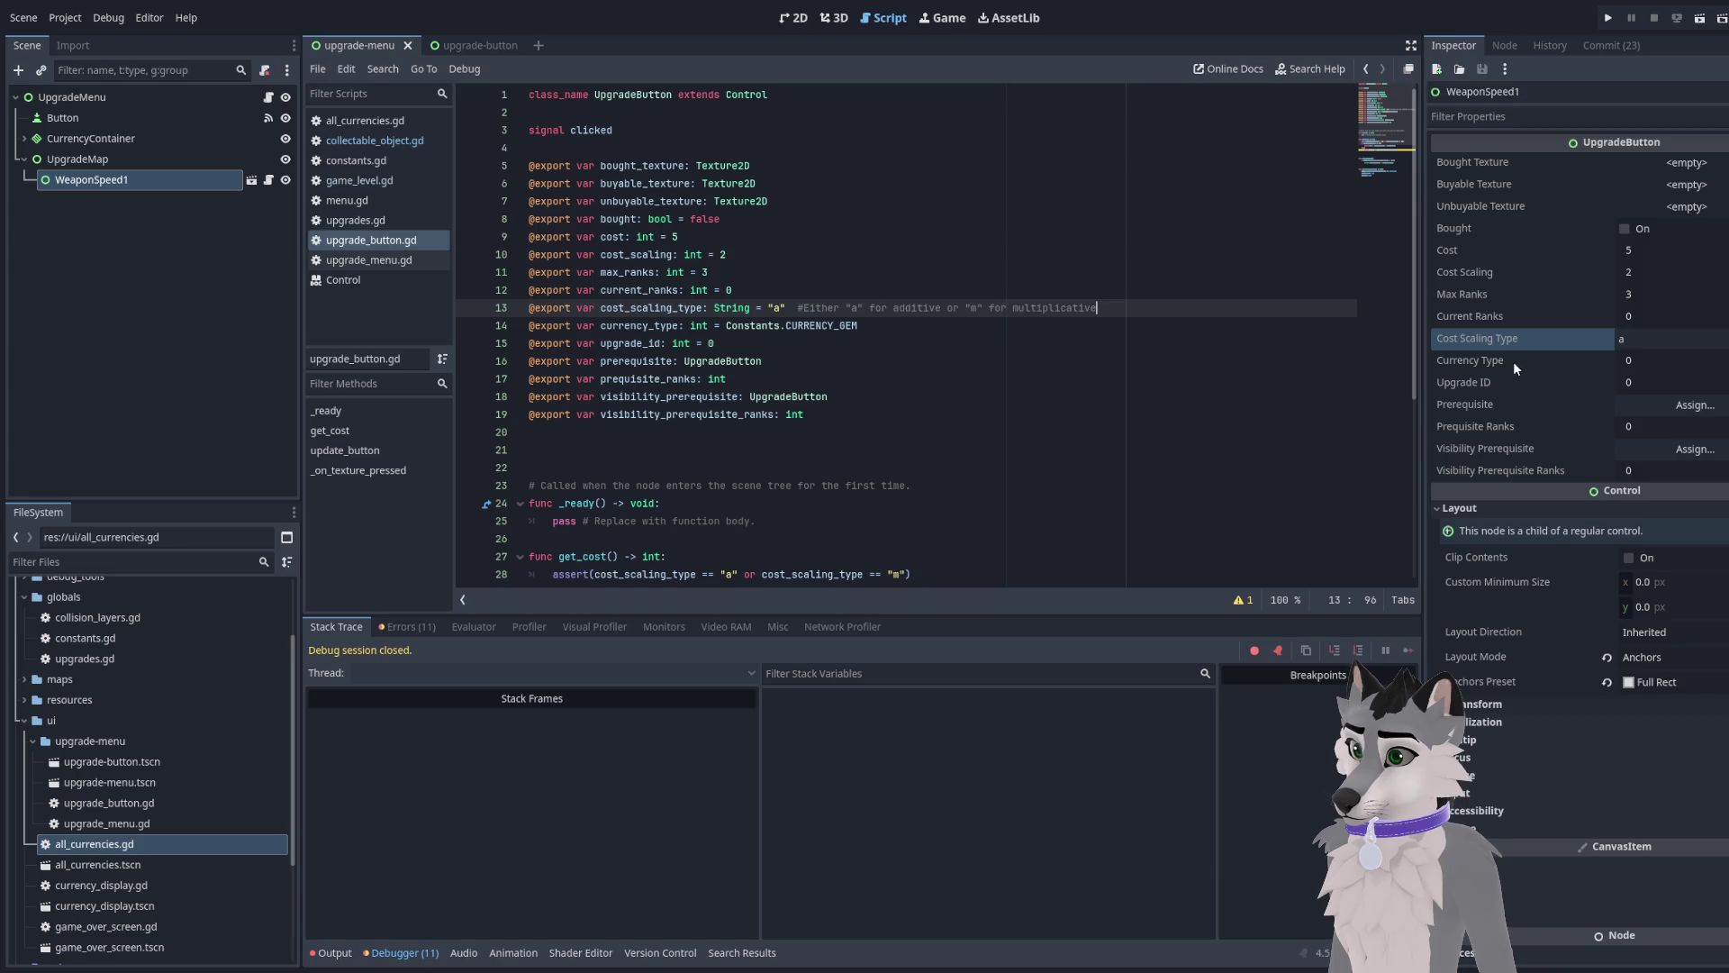
left_click(1483, 360)
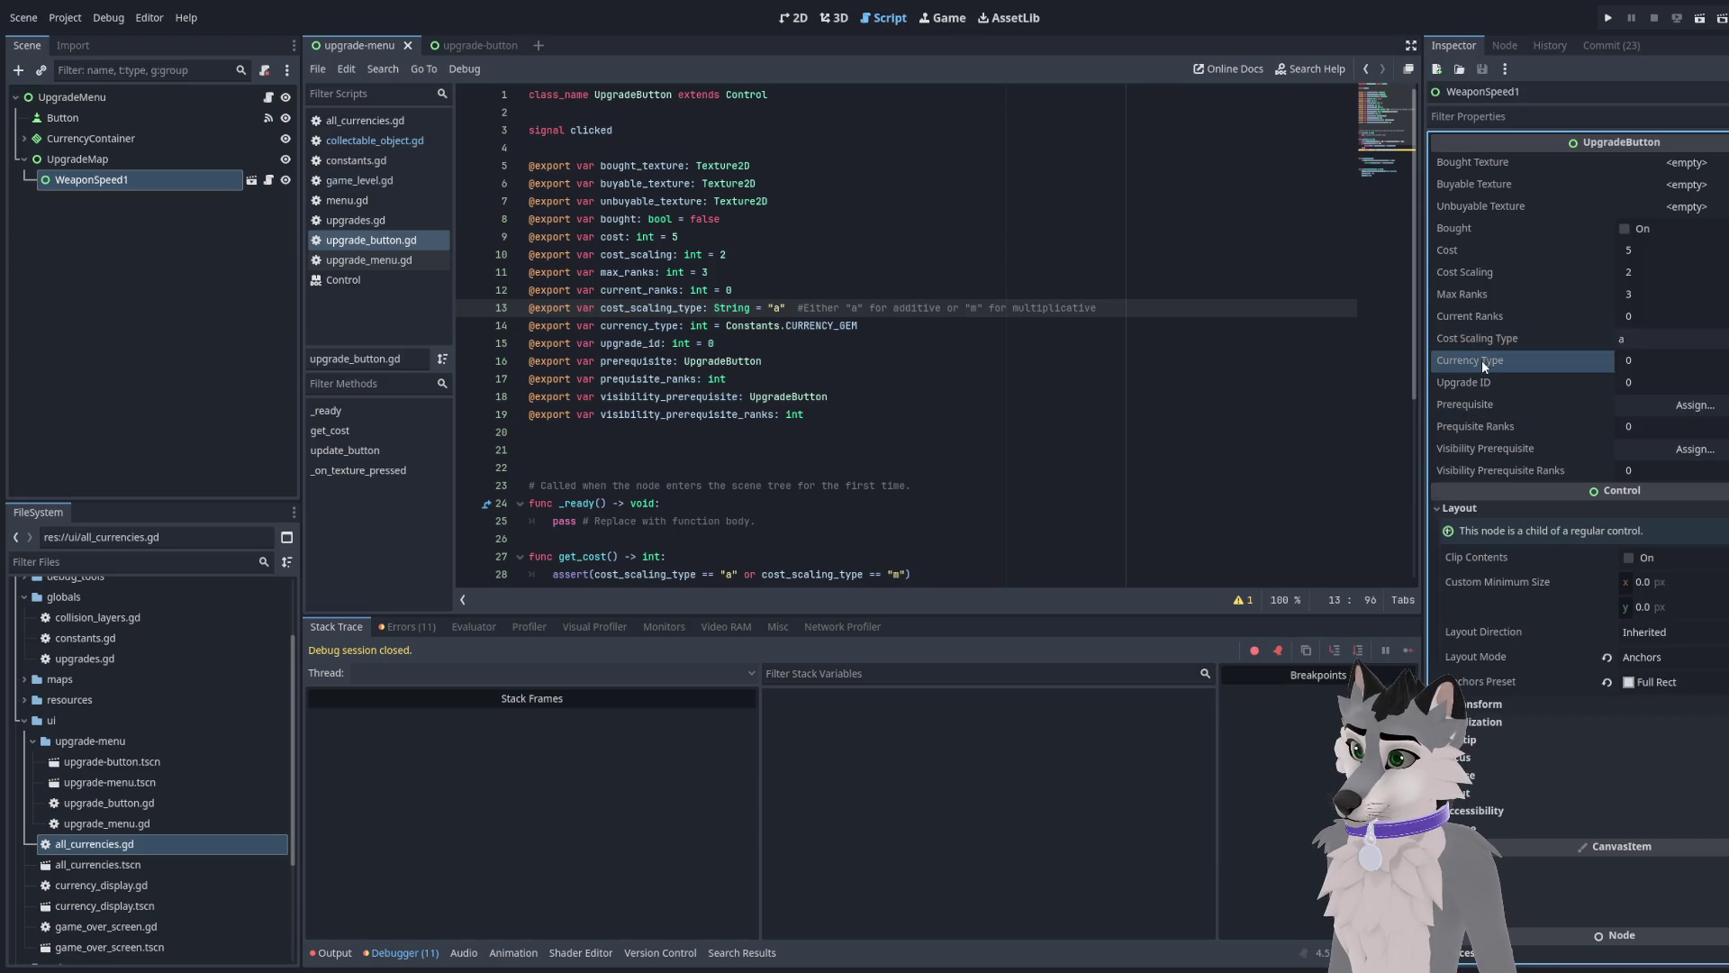
left_click(1661, 365)
left_click(1576, 386)
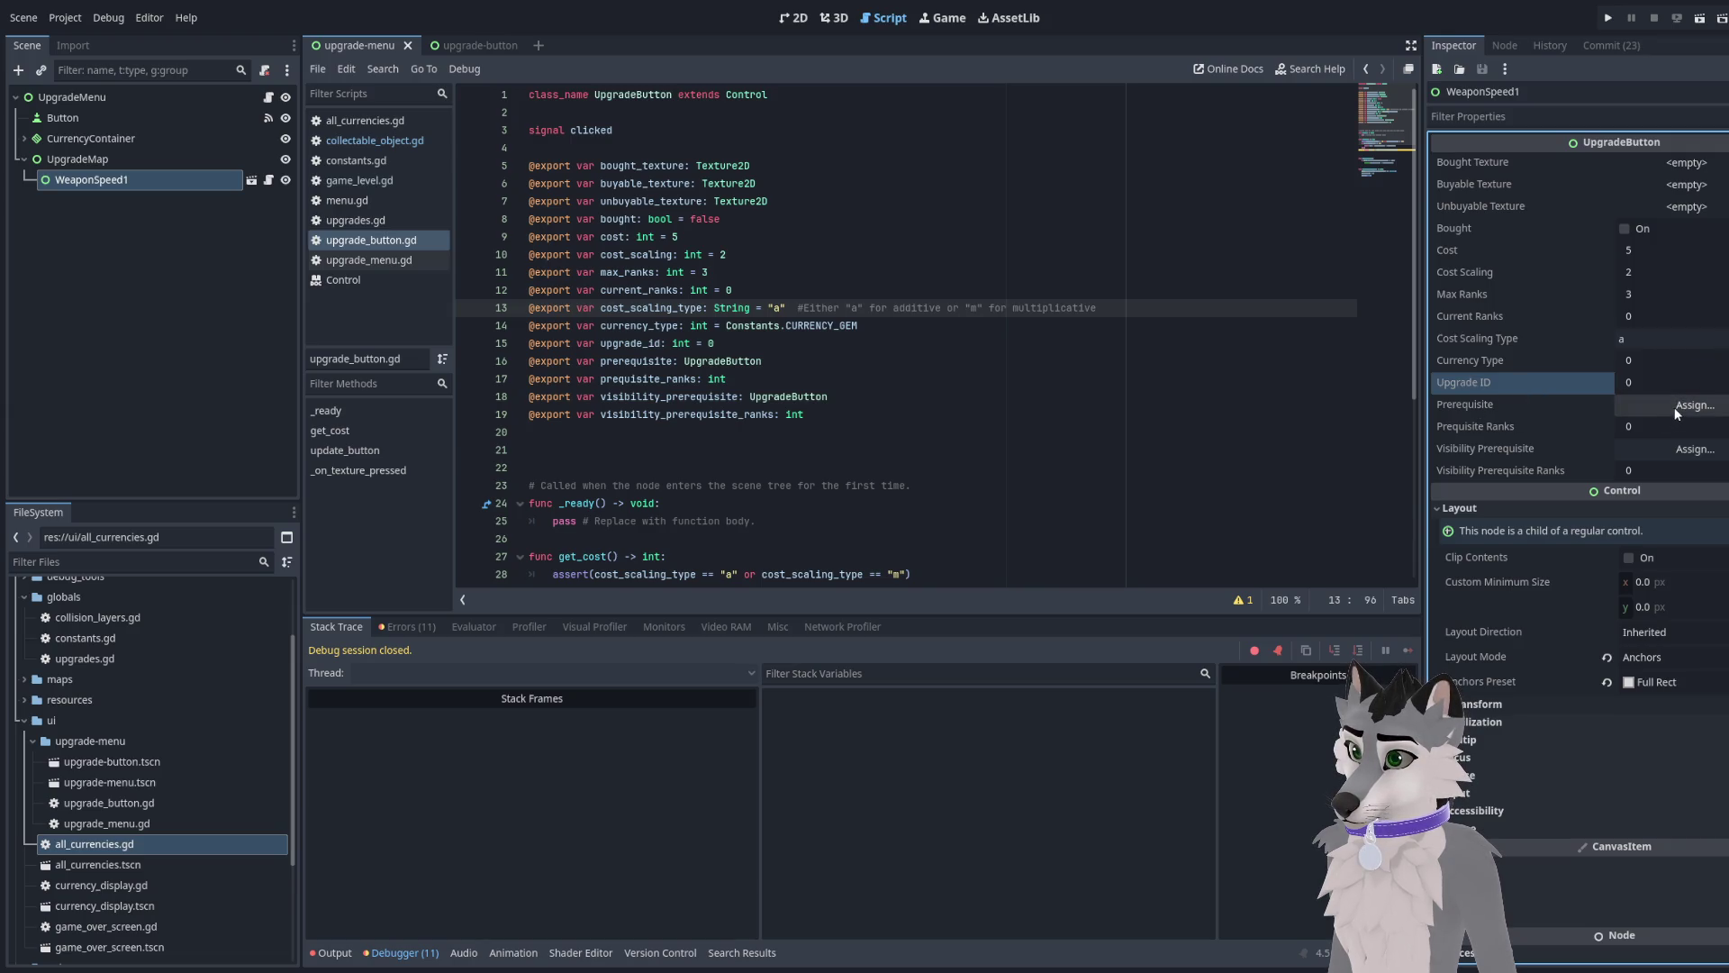
Run the project with F5 to test the upgrade button
key("Down")
key("Down")
key("Down")
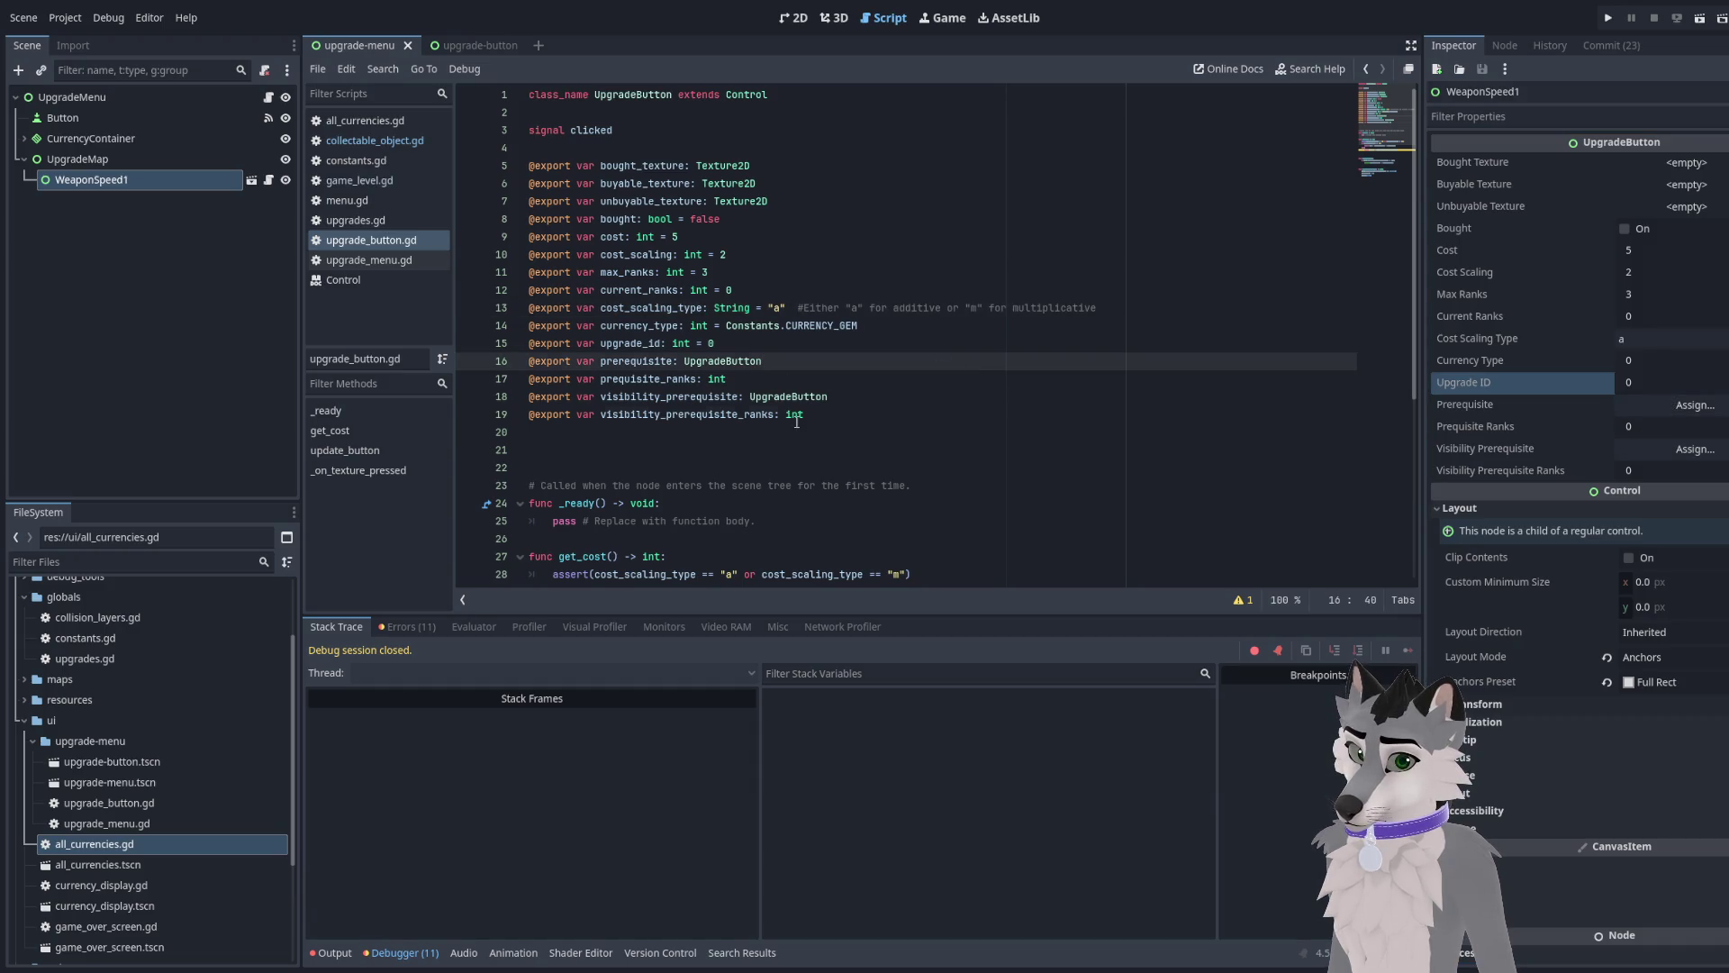
scroll(783, 400, "down", 3)
scroll(782, 401, "up", 3)
left_click(780, 396)
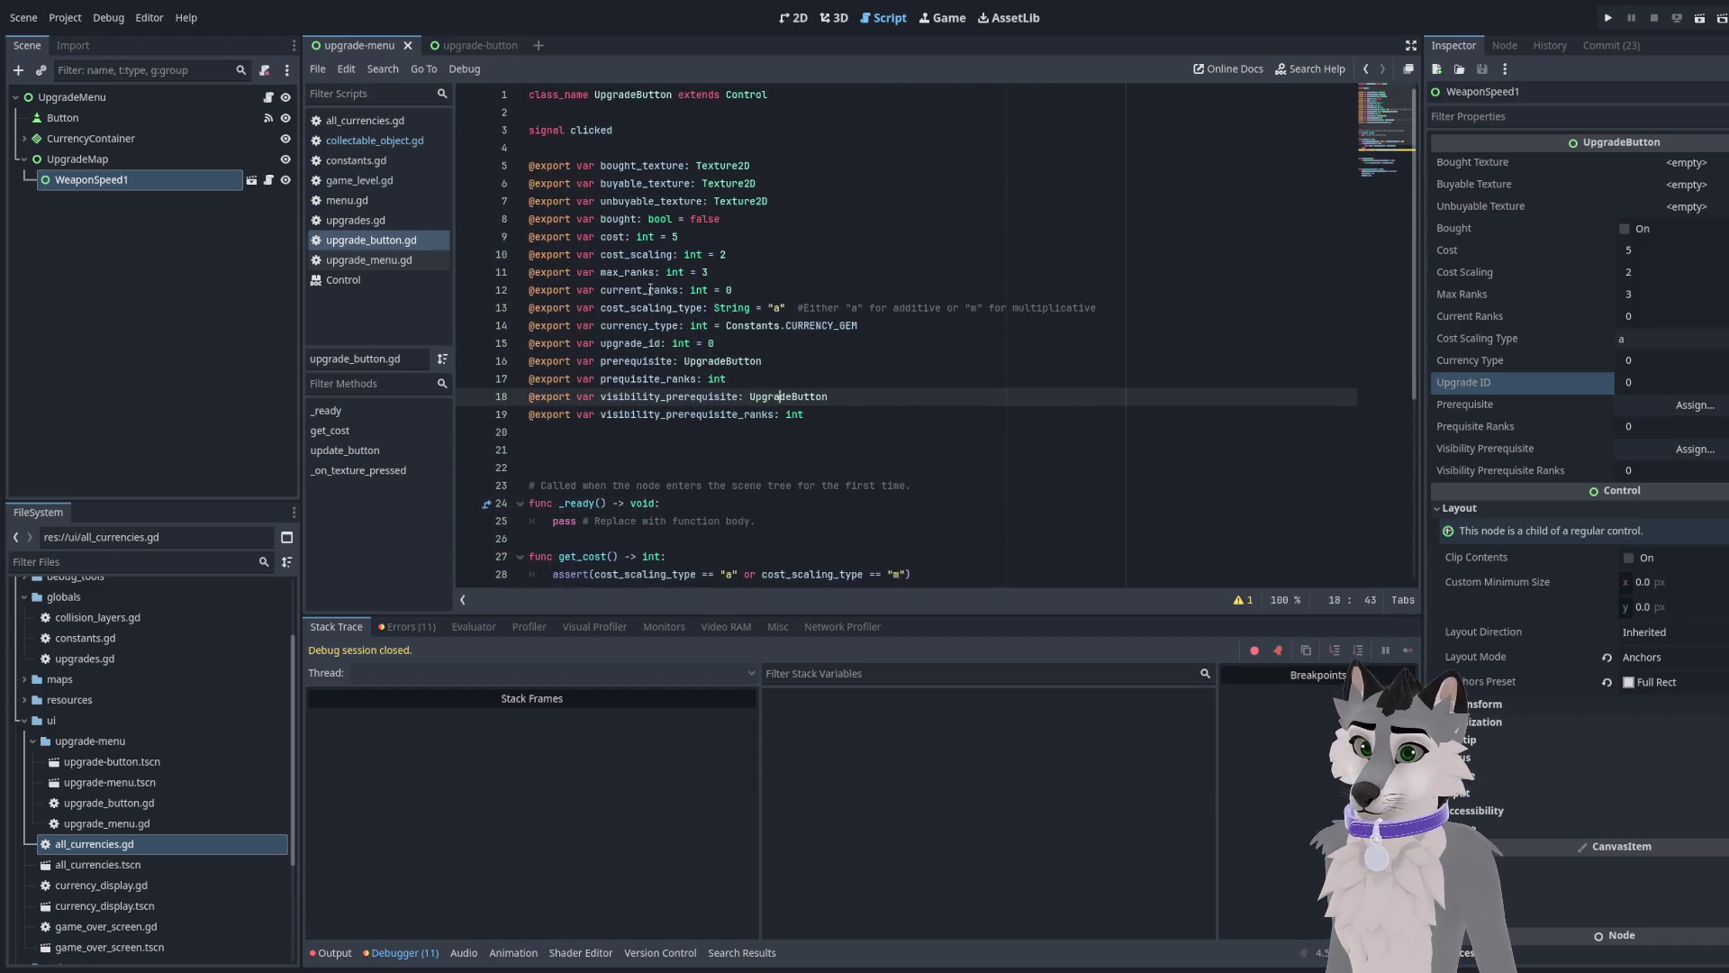
left_click(731, 293)
key("F5")
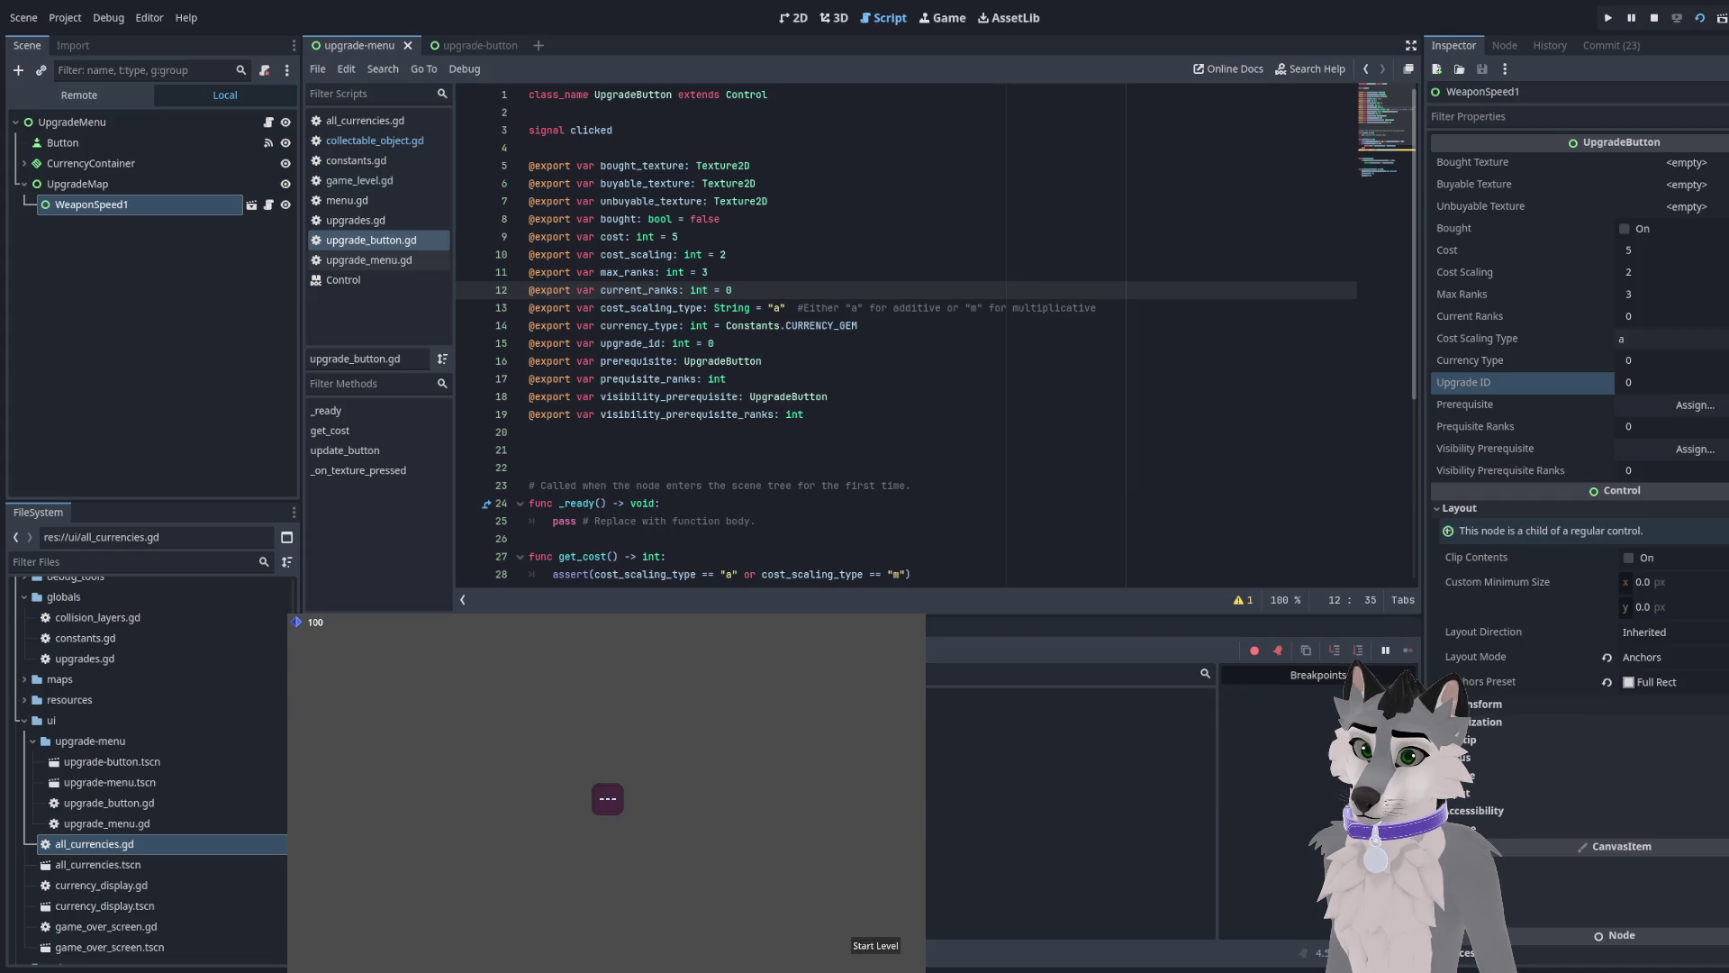
Add a breakpoint on line 42, press the in-game upgrade button, then stop the game
left_click(465, 528)
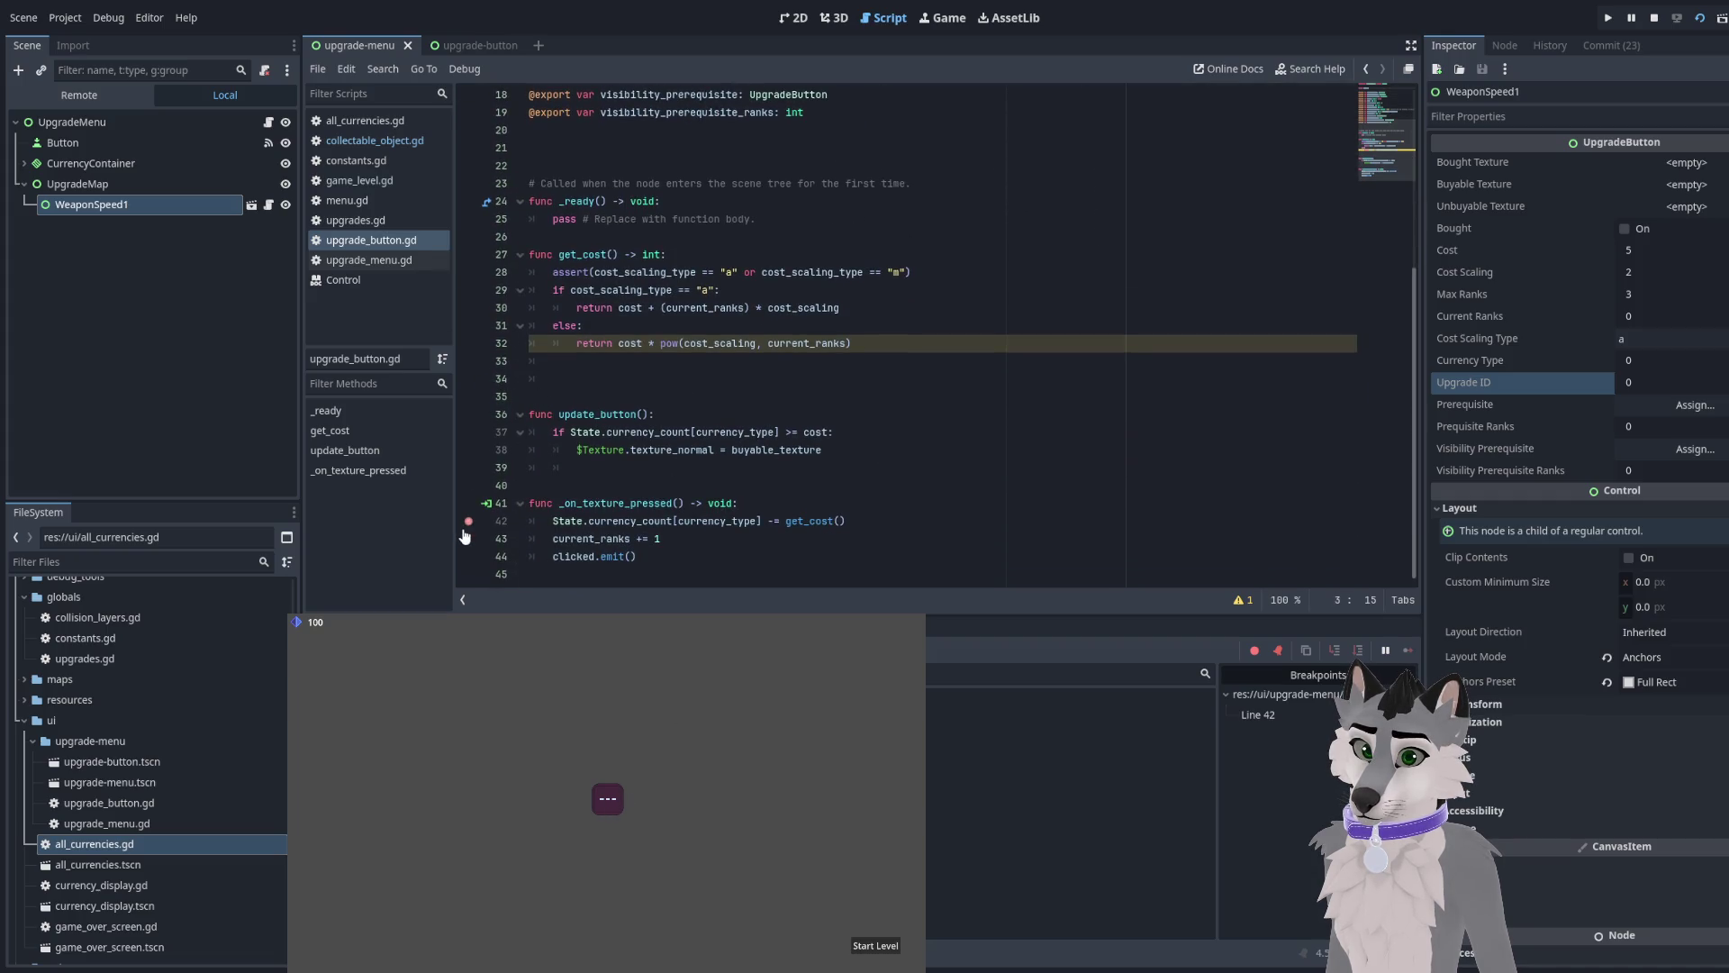
left_click(608, 798)
left_click(810, 472)
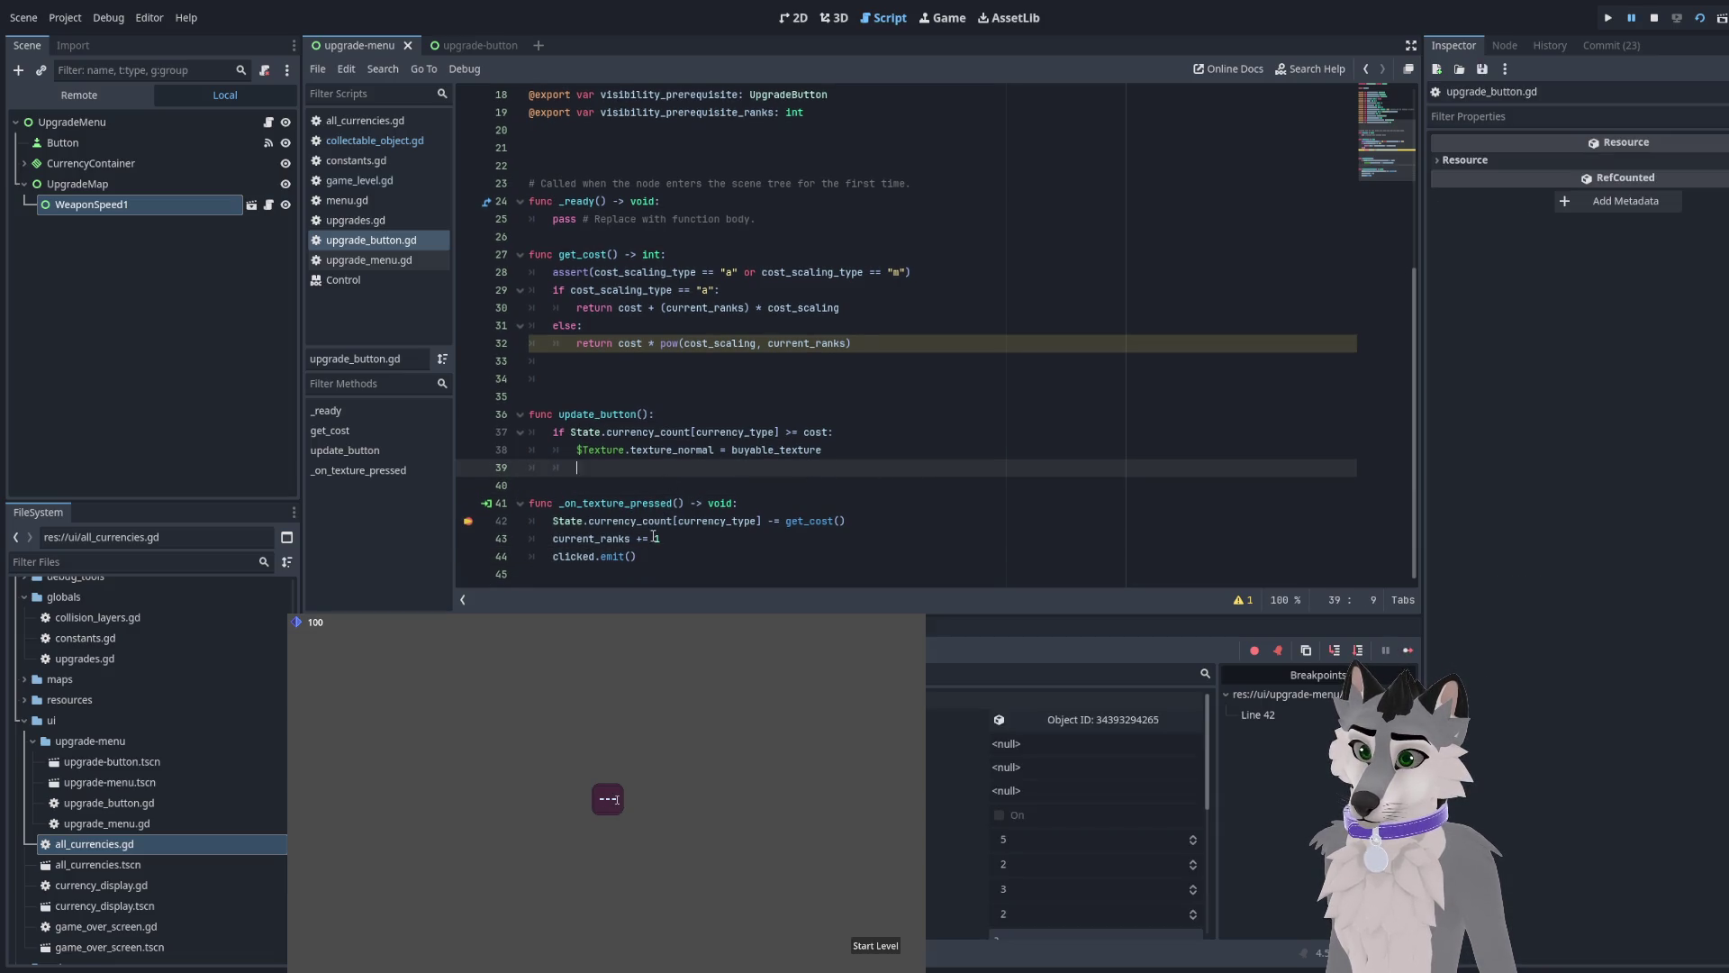
left_click(614, 539)
left_click(1654, 18)
left_click(909, 378)
Review the get_cost cost checks and the _on_texture_pressed header
scroll(909, 482, "up", 3)
scroll(908, 482, "up", 3)
scroll(901, 484, "down", 4)
left_click(896, 484)
scroll(887, 487, "down", 3)
left_click(884, 488)
scroll(829, 497, "down", 2)
left_click(774, 507)
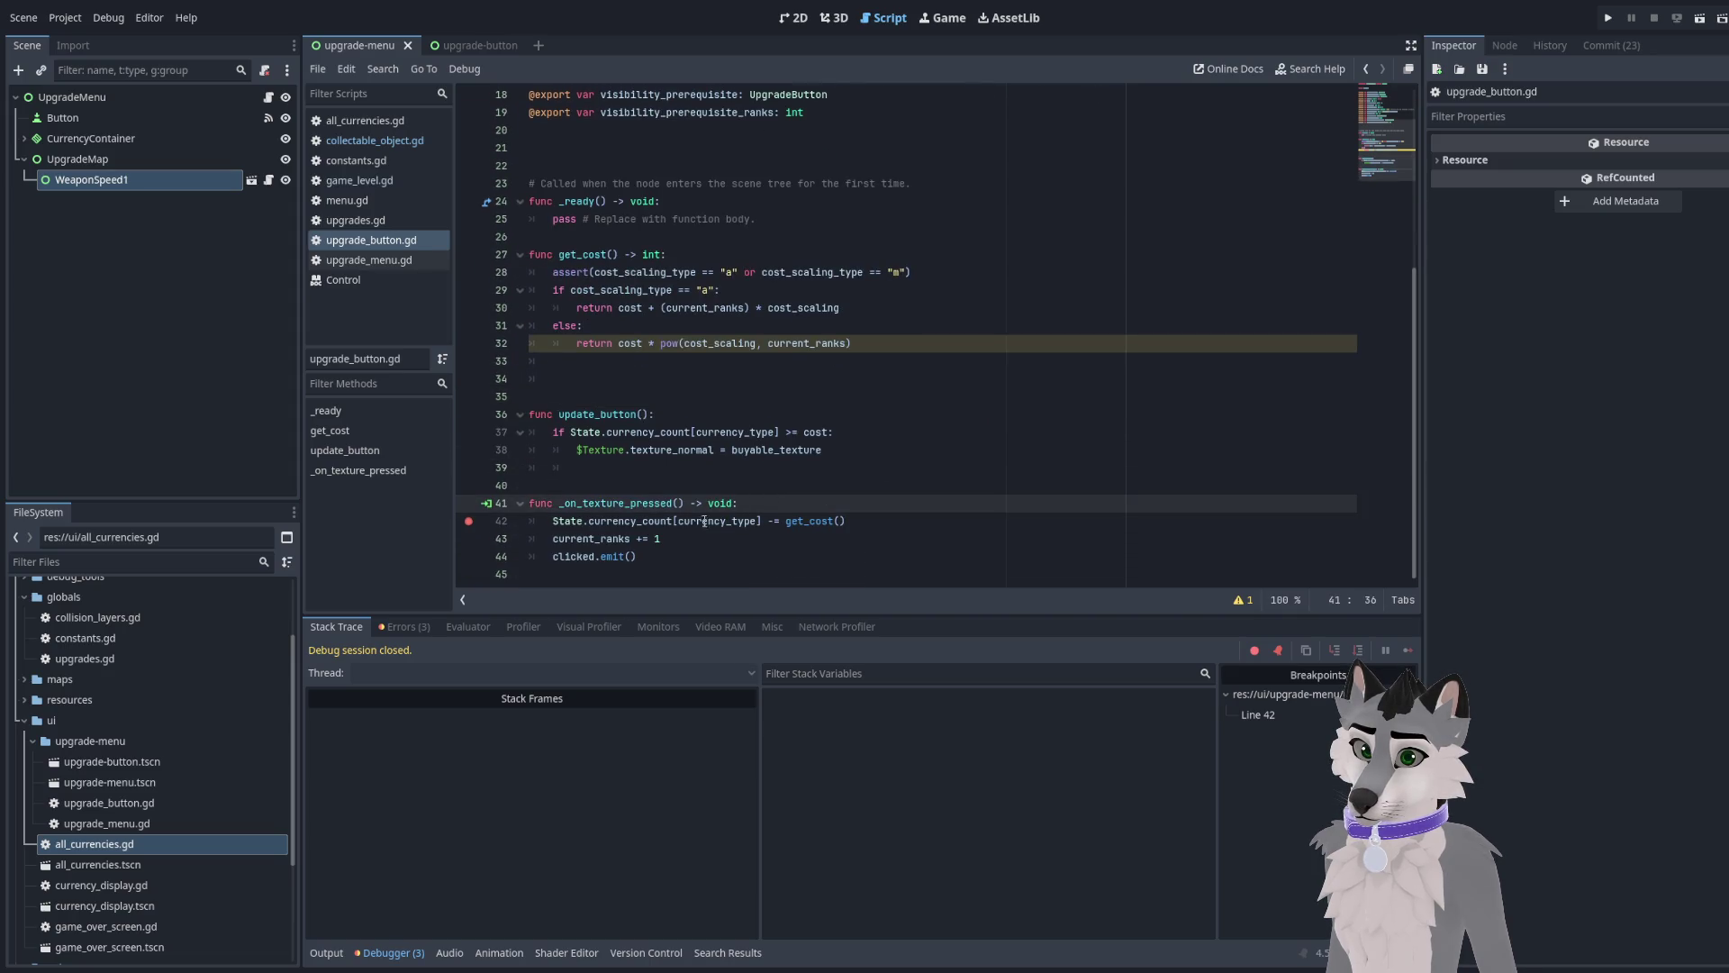
left_click(755, 296)
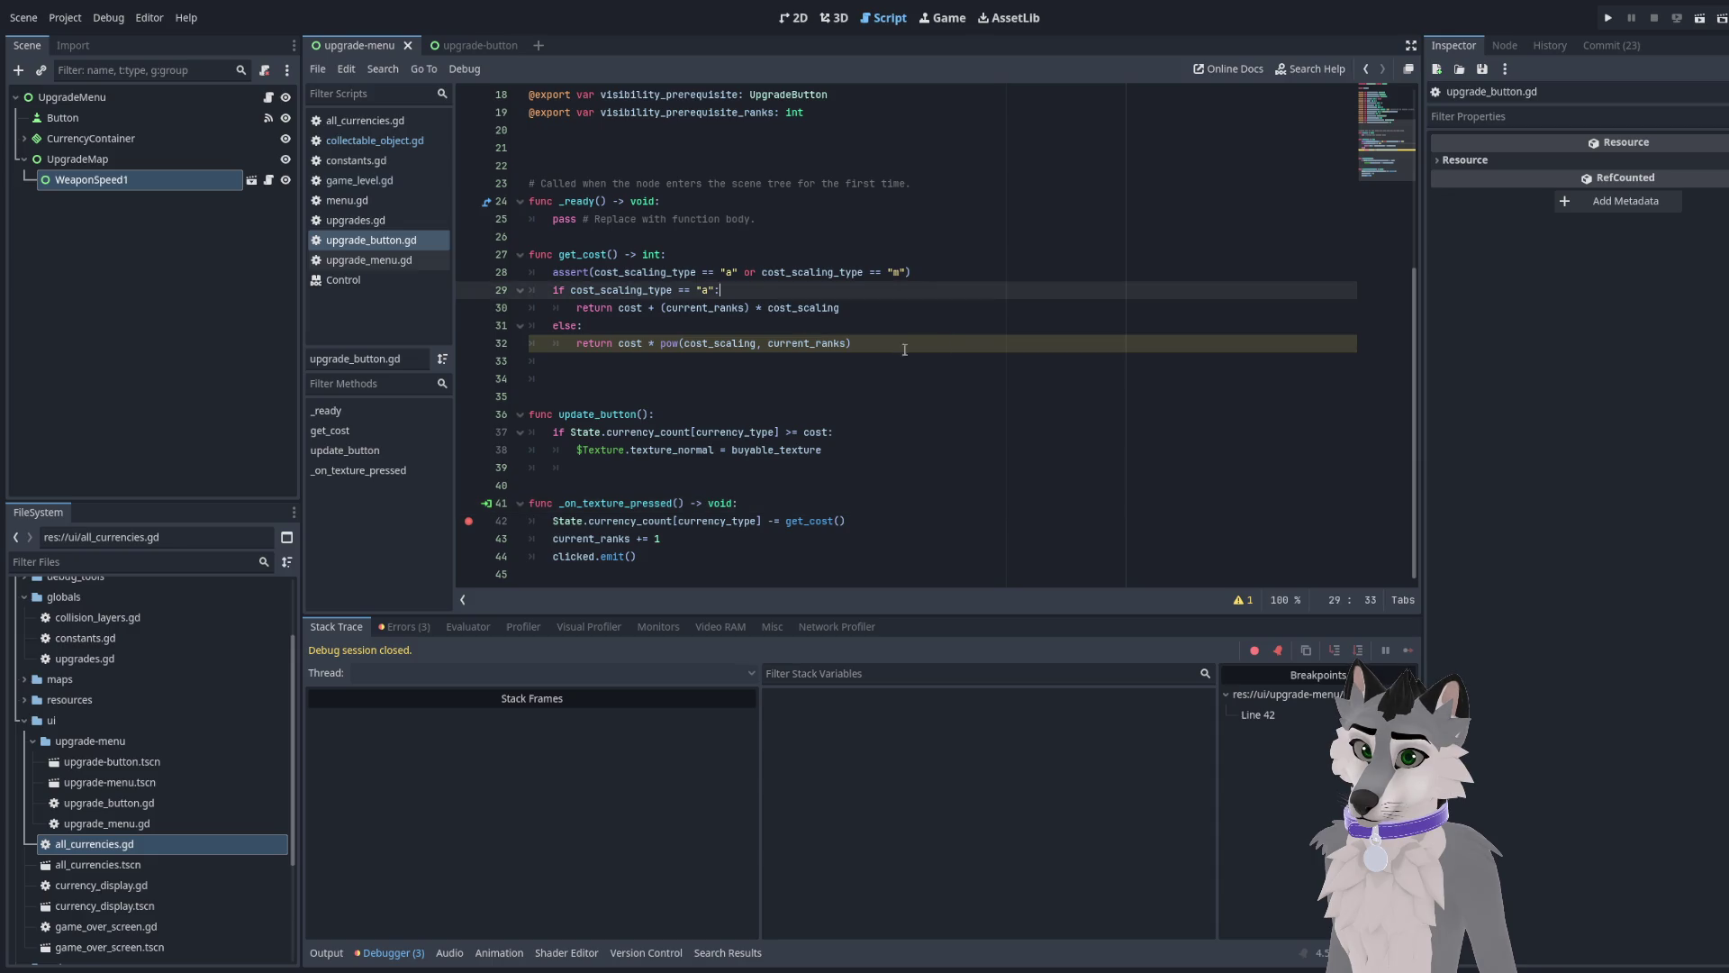
left_click(950, 344)
left_click(758, 272)
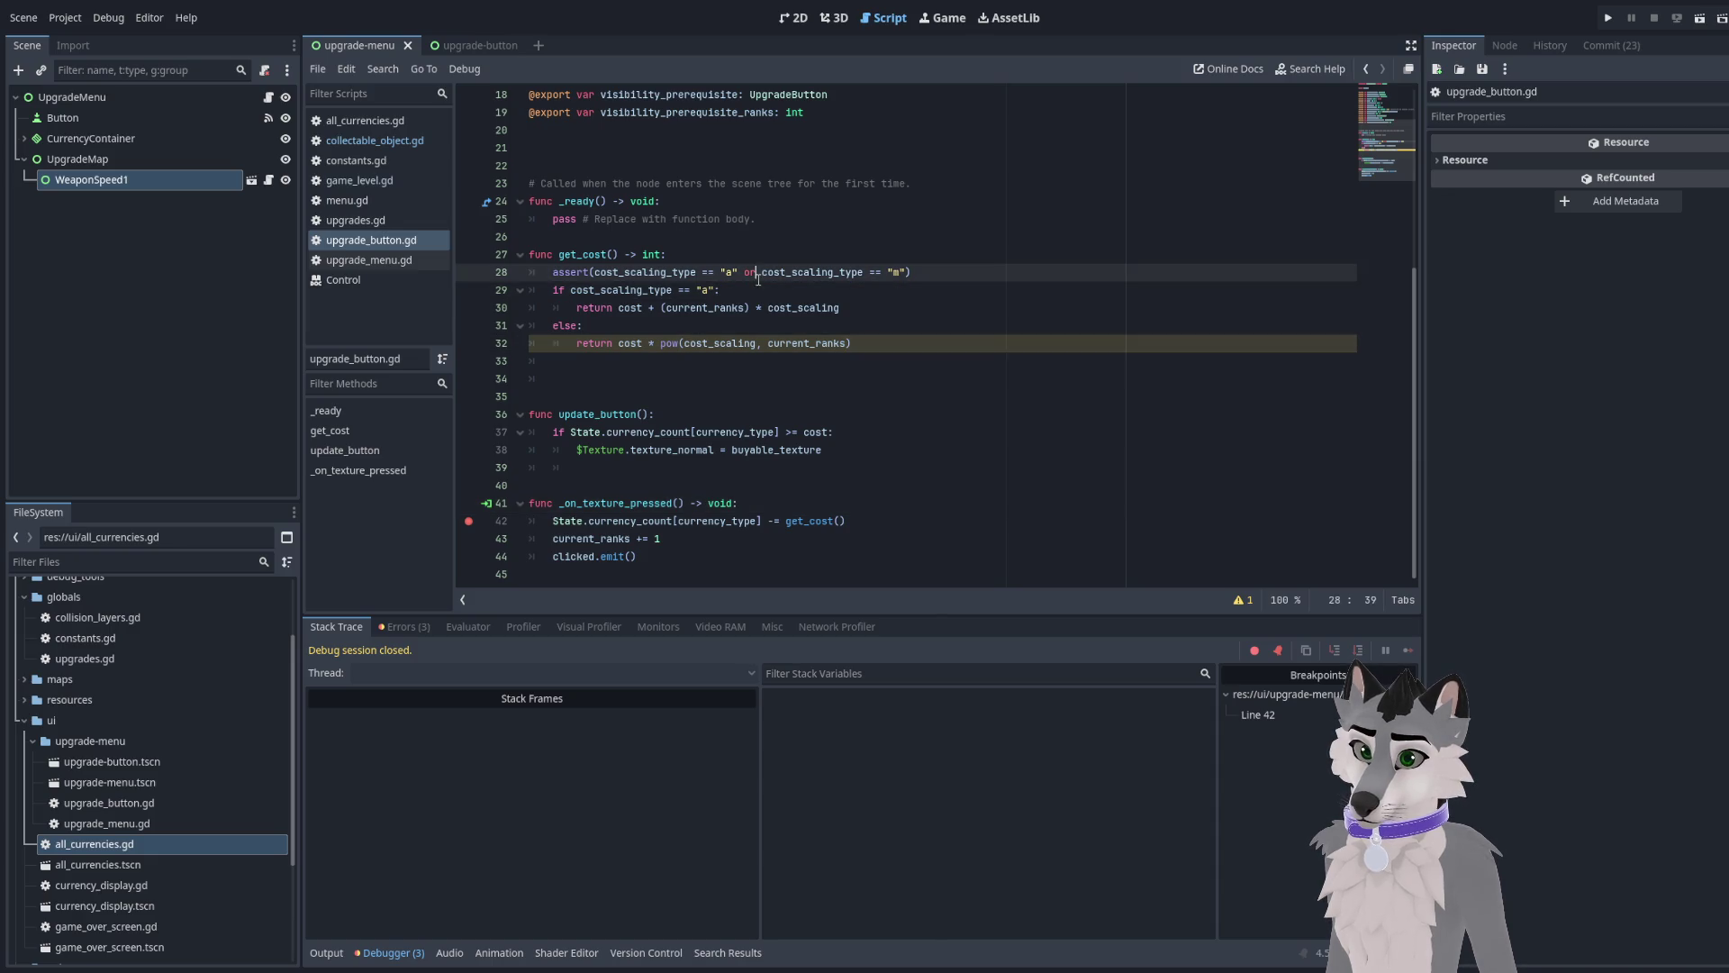
scroll(726, 439, "up", 6)
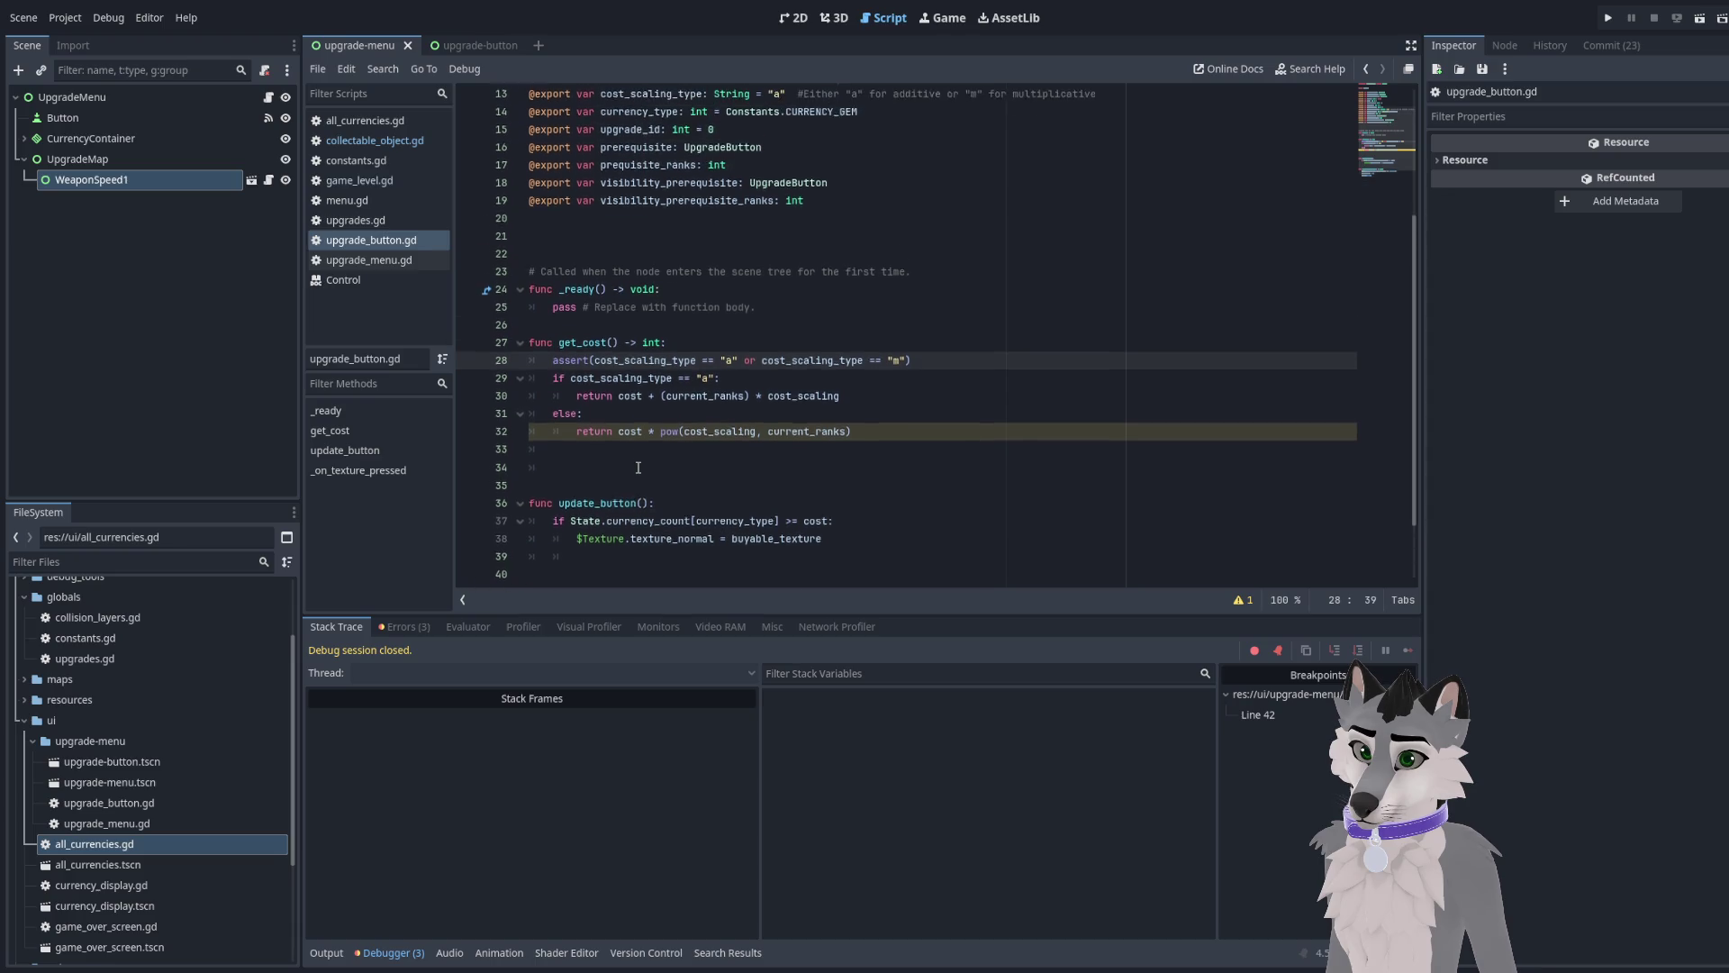
scroll(666, 441, "down", 5)
scroll(666, 440, "down", 1)
Start a new 'if (' line at the top of _on_texture_pressed
left_click(798, 495)
key("Return")
type("if (")
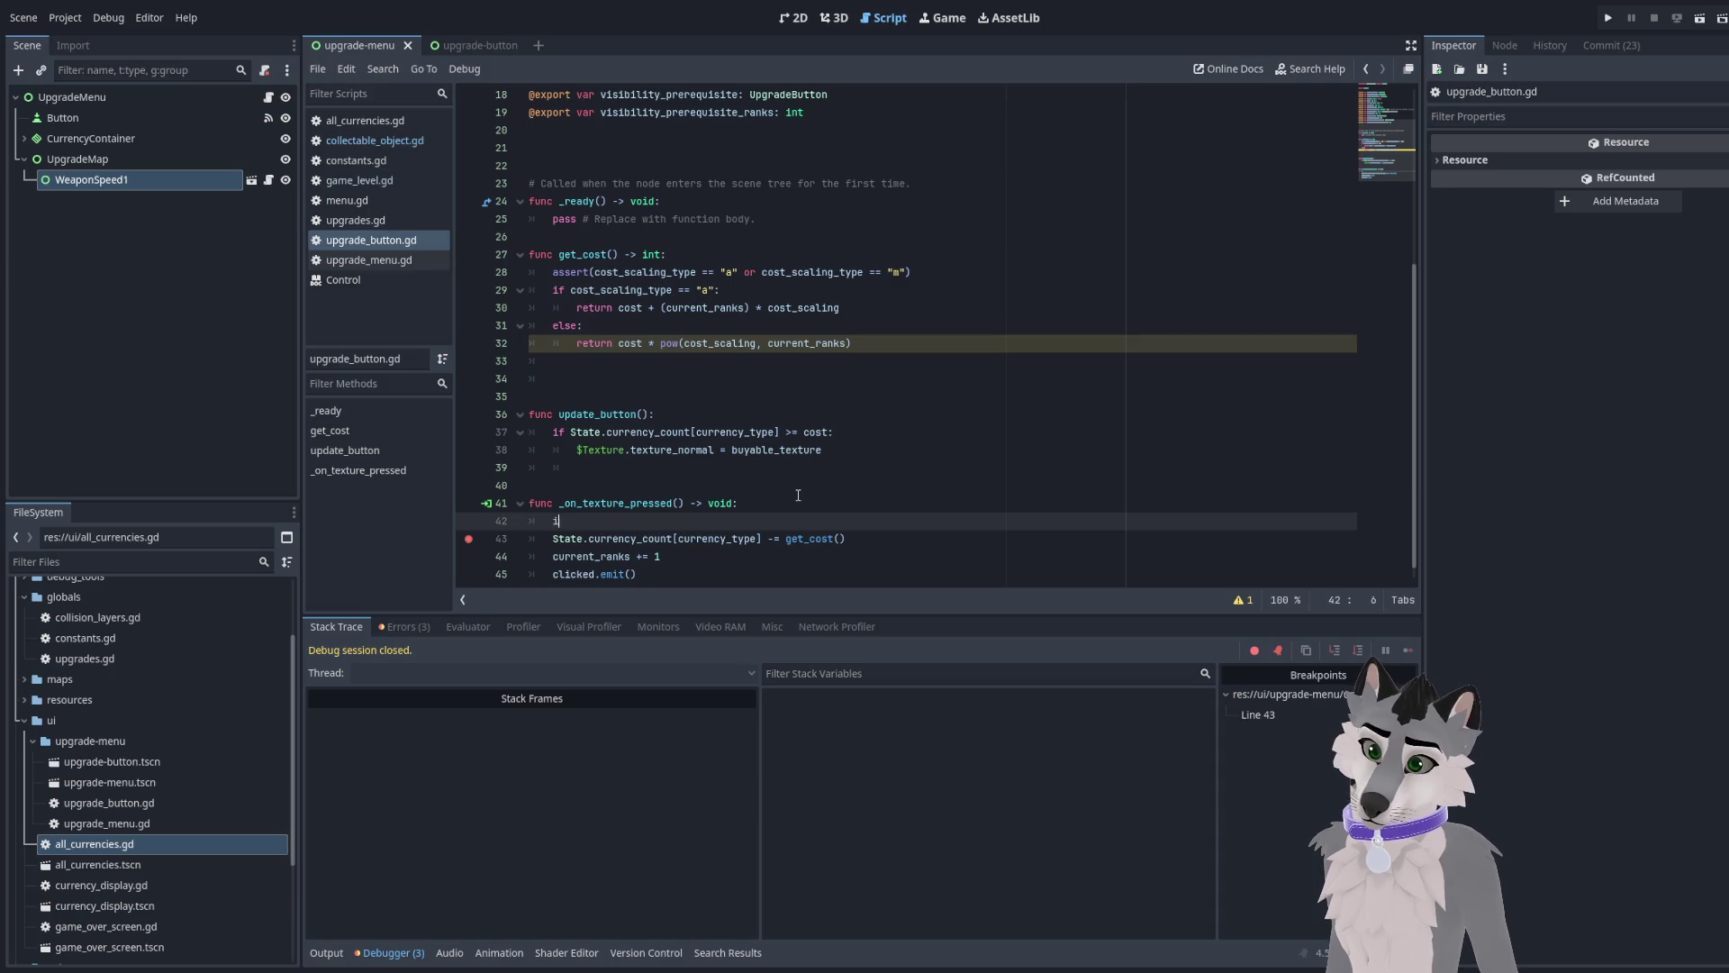
Delete the unfinished if line in _on_texture_pressed and discard a trial else line
key("BackSpace")
key("BackSpace")
key("BackSpace")
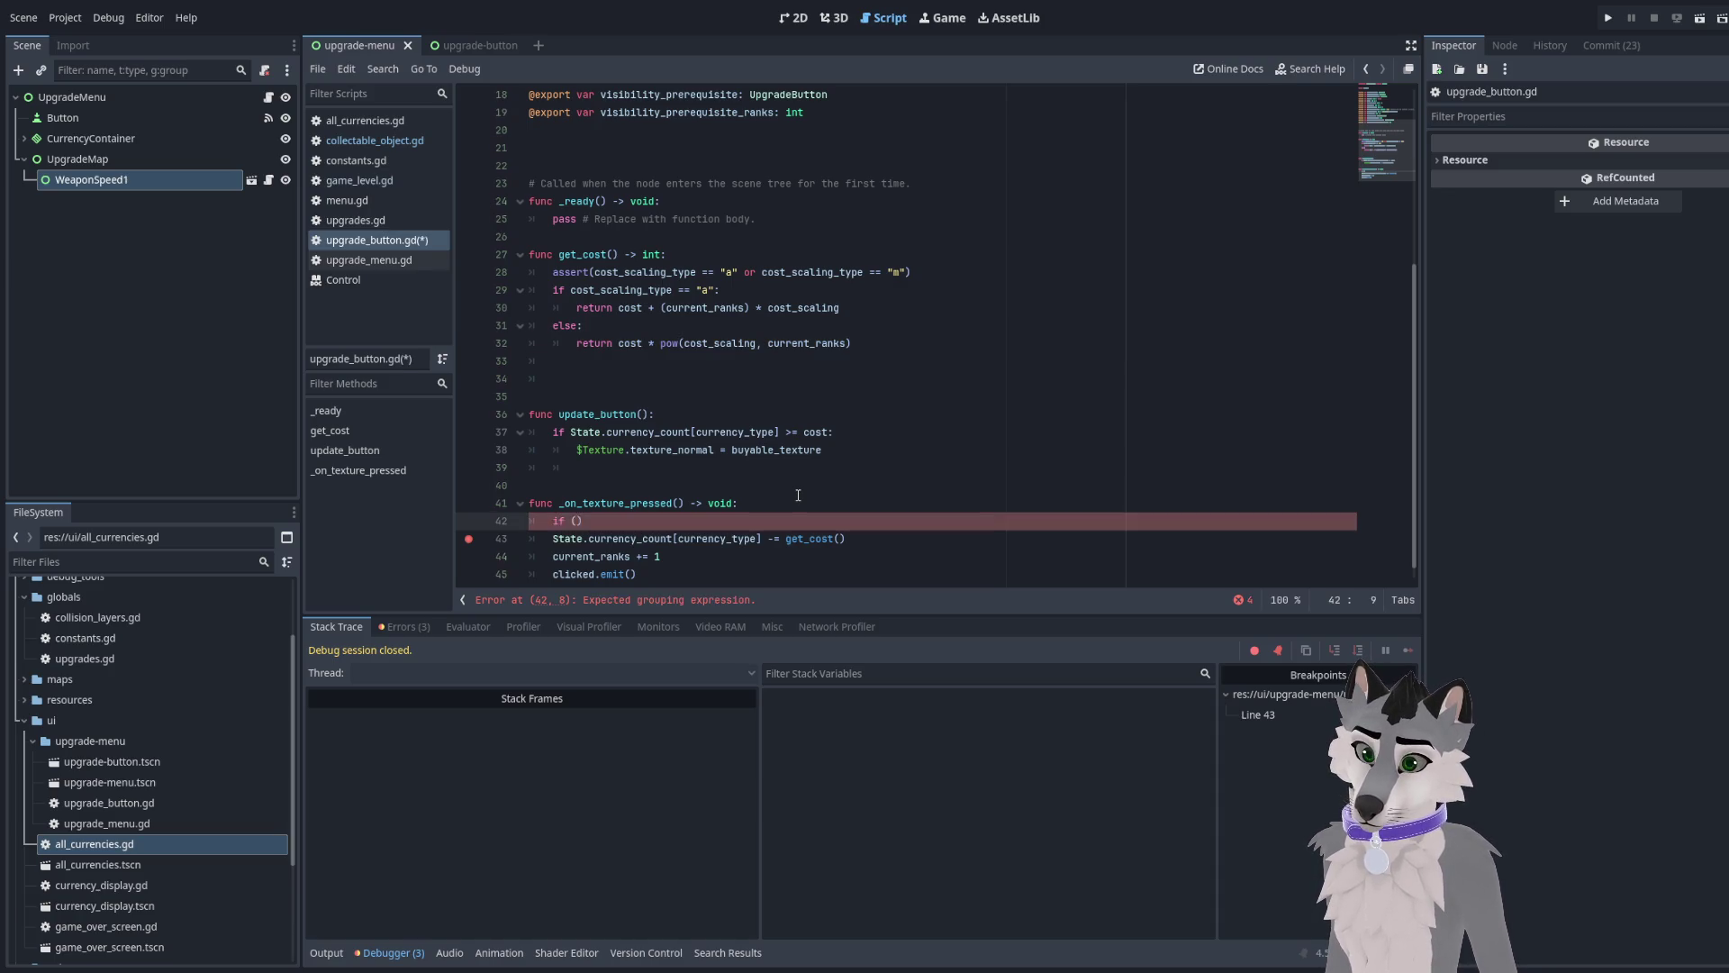
key("ctrl+z")
key("ctrl+z")
key("Down")
key("Down")
key("Down")
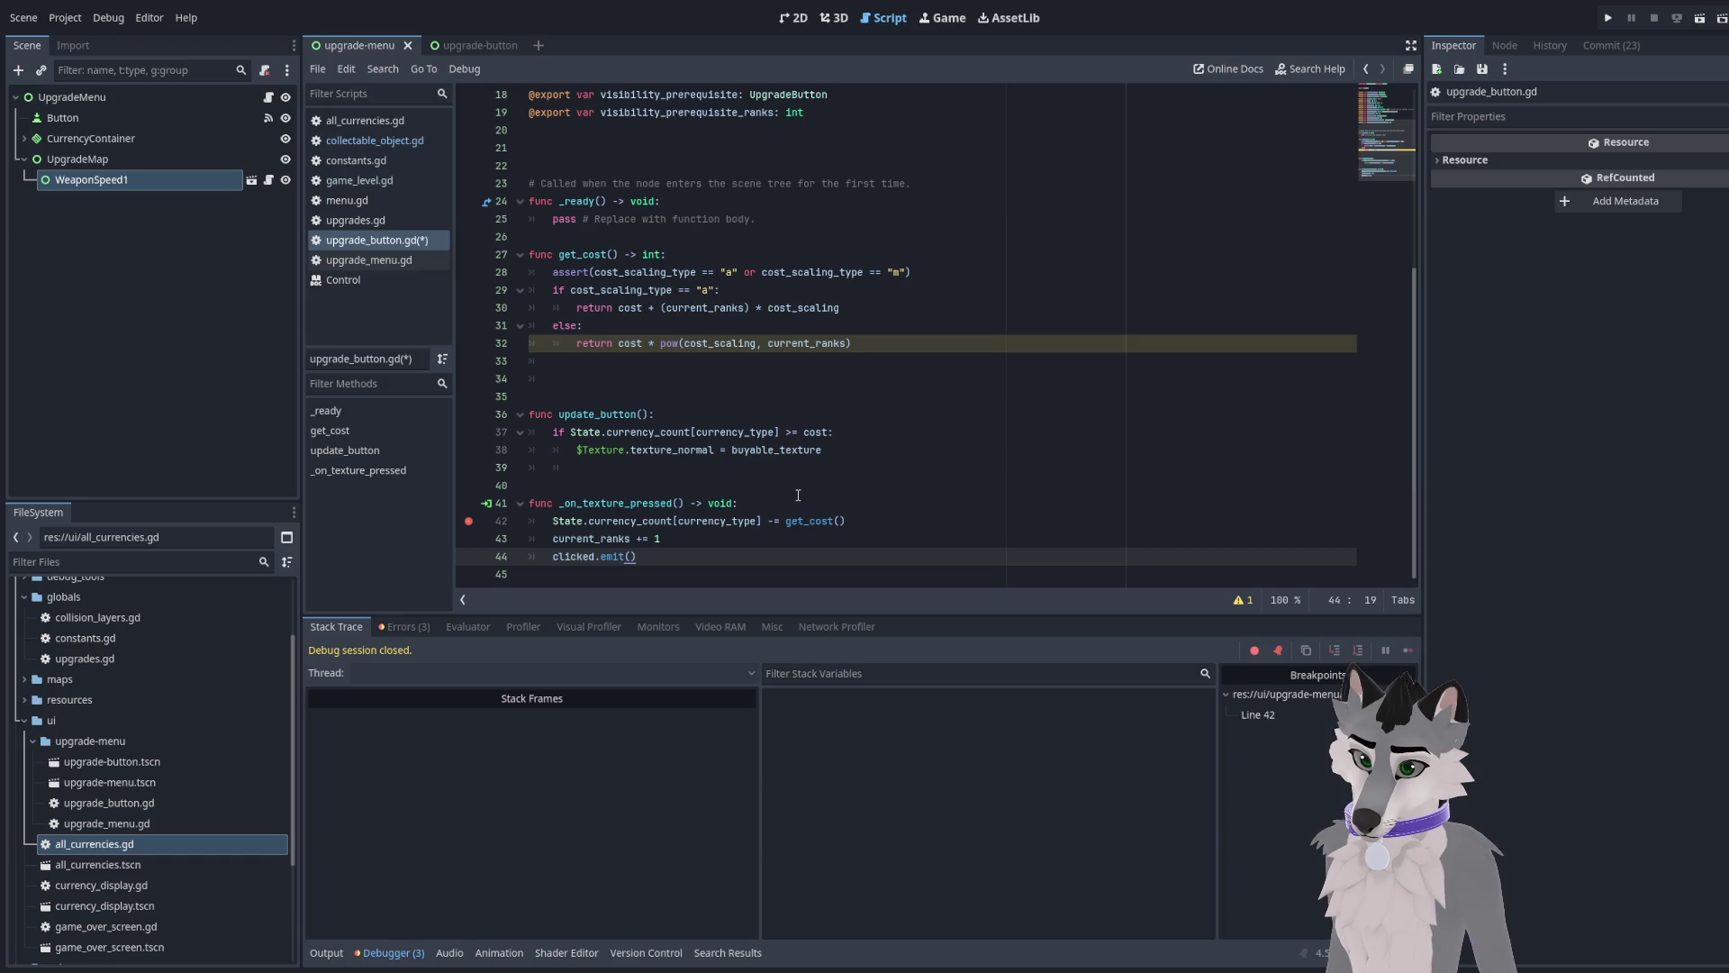
key("Up")
key("Up")
key("Up")
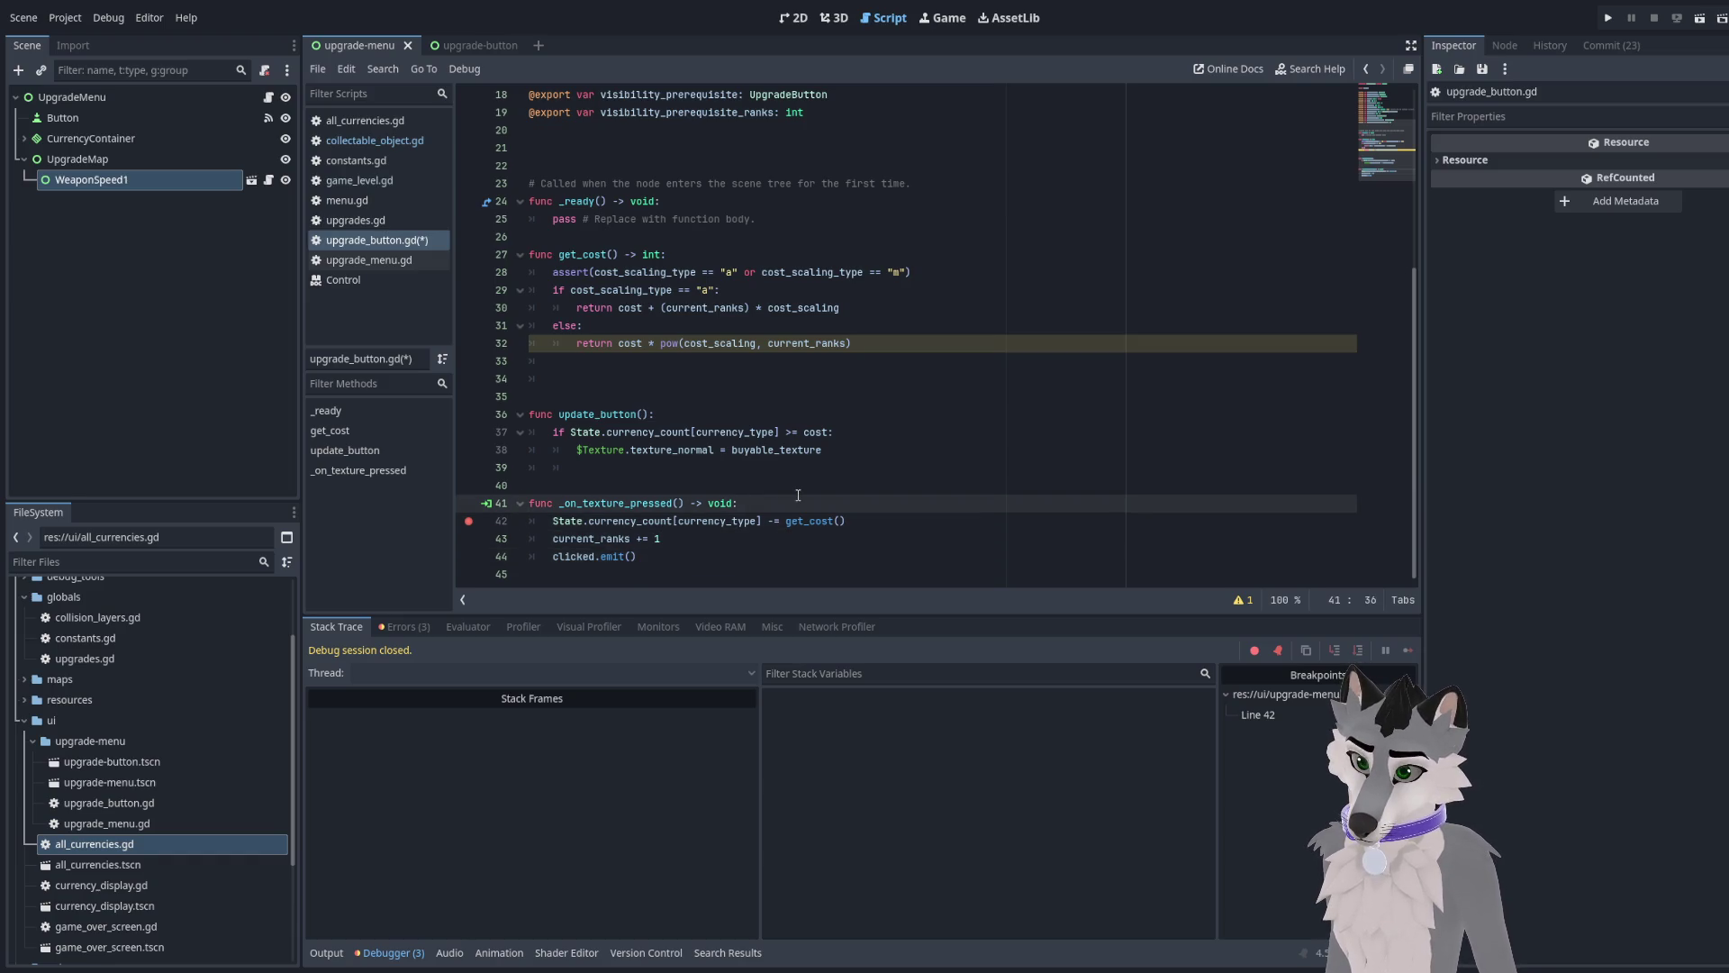
key("Up")
key("Up")
key("Up")
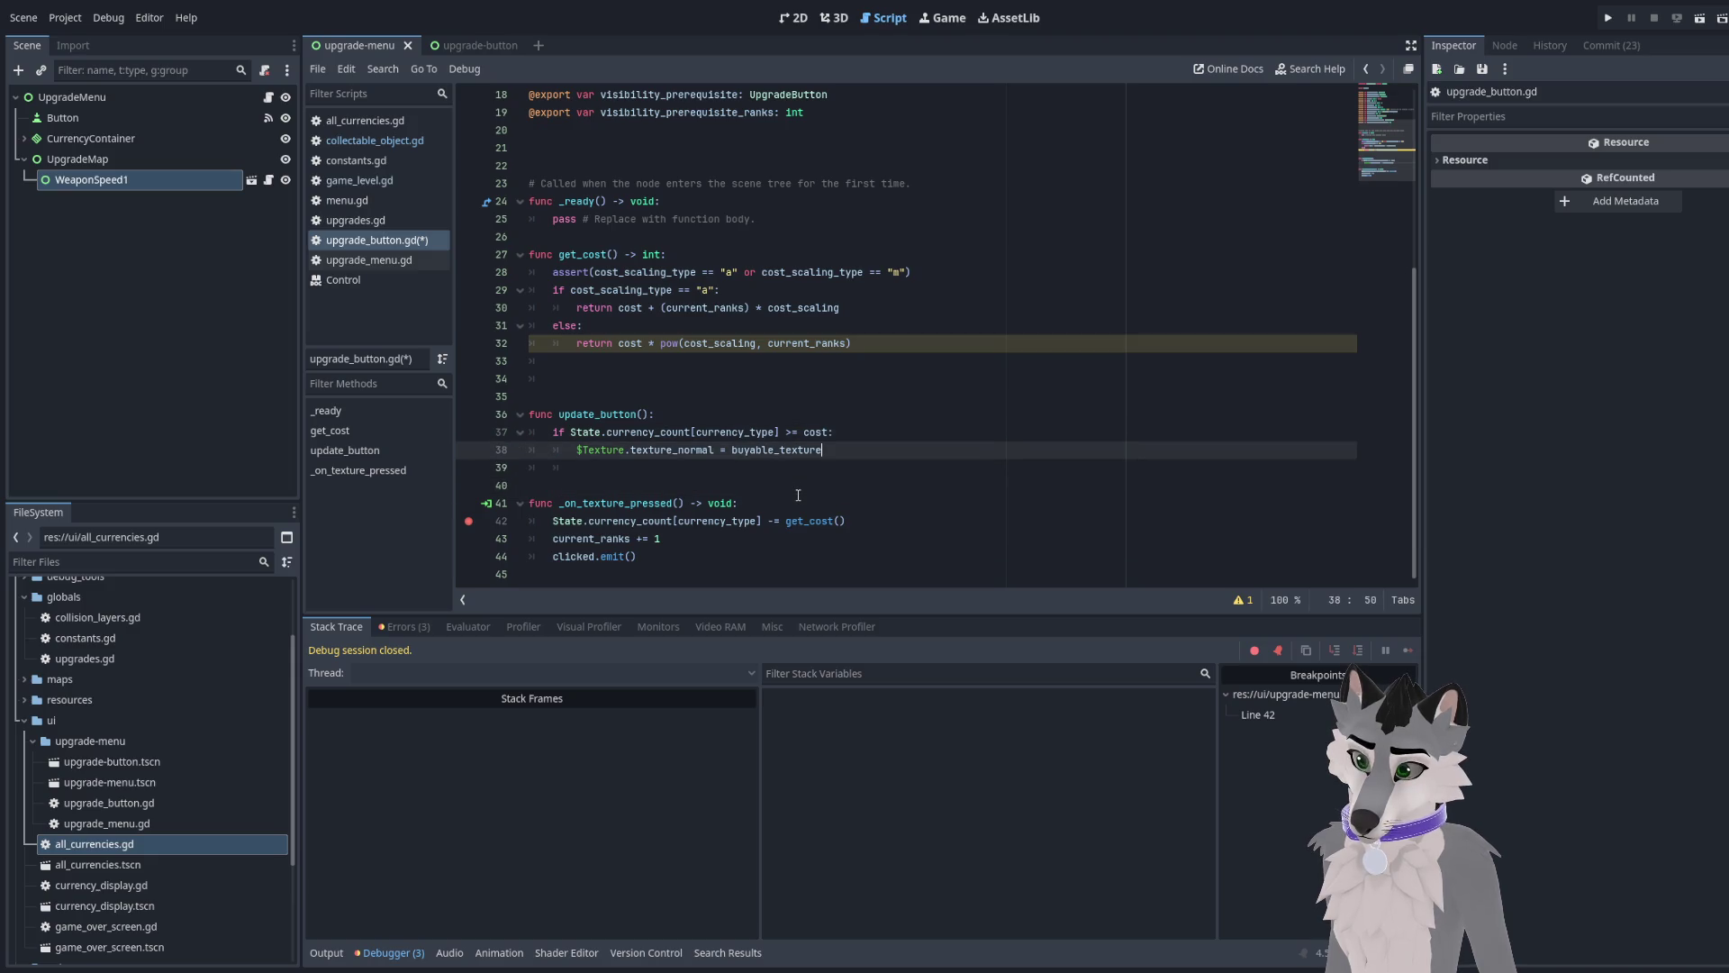
key("Return")
type("else")
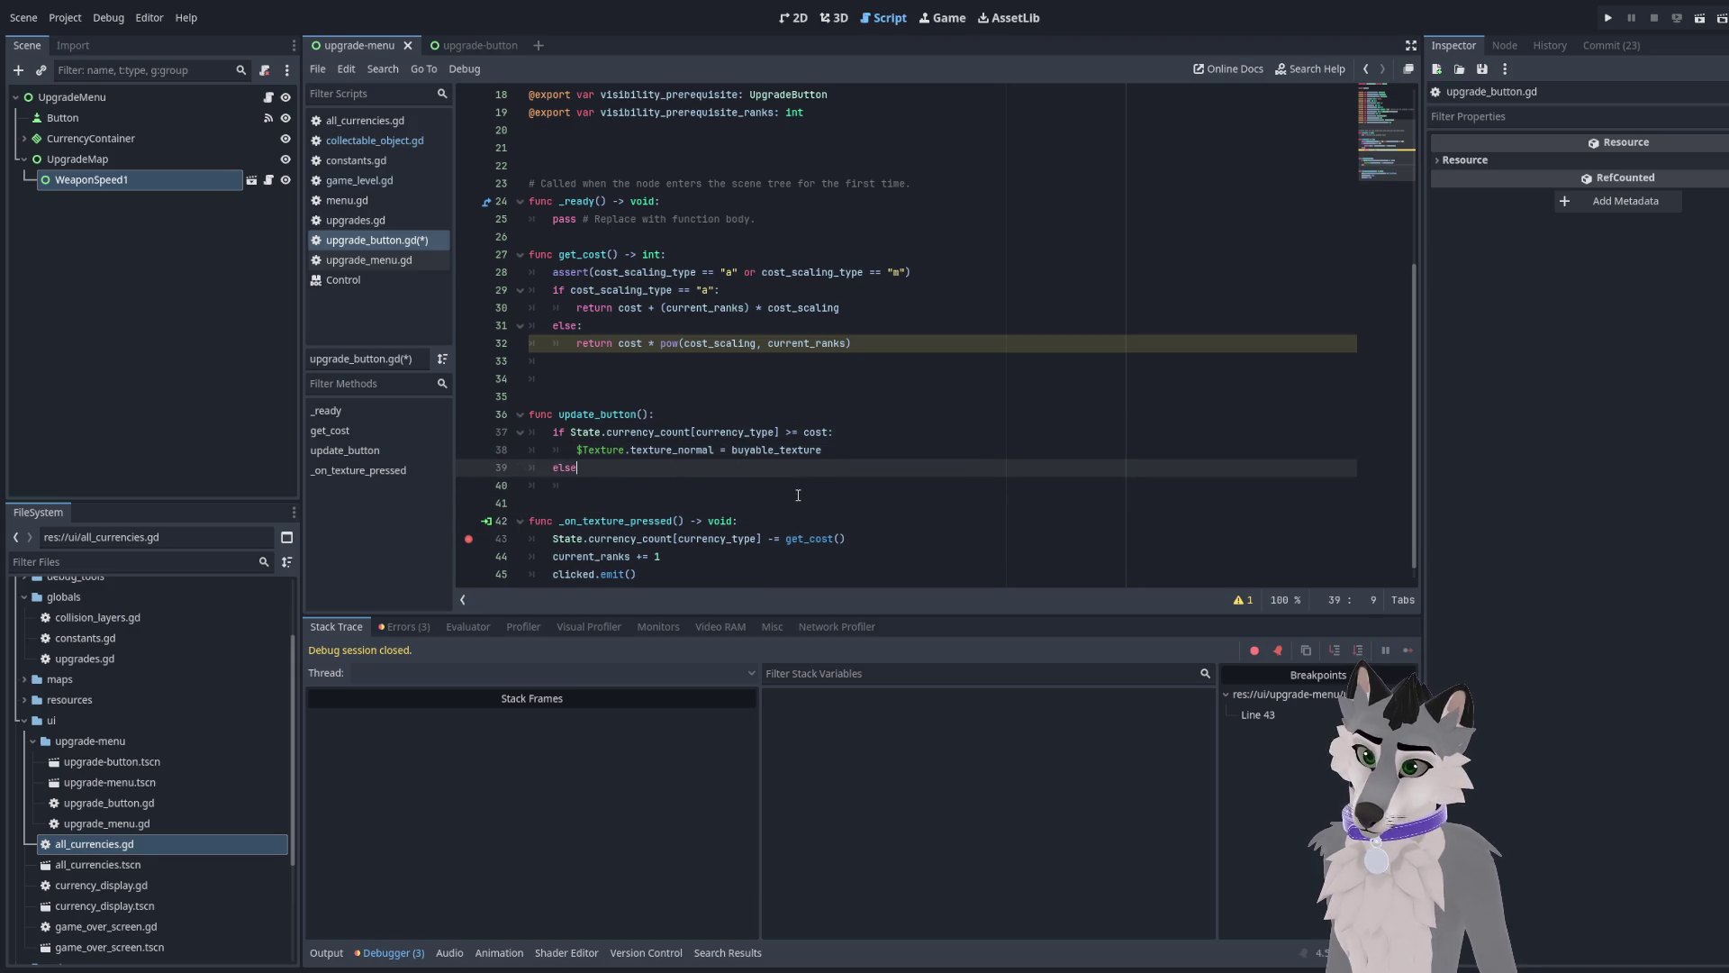
key("BackSpace")
key("BackSpace")
key("BackSpace")
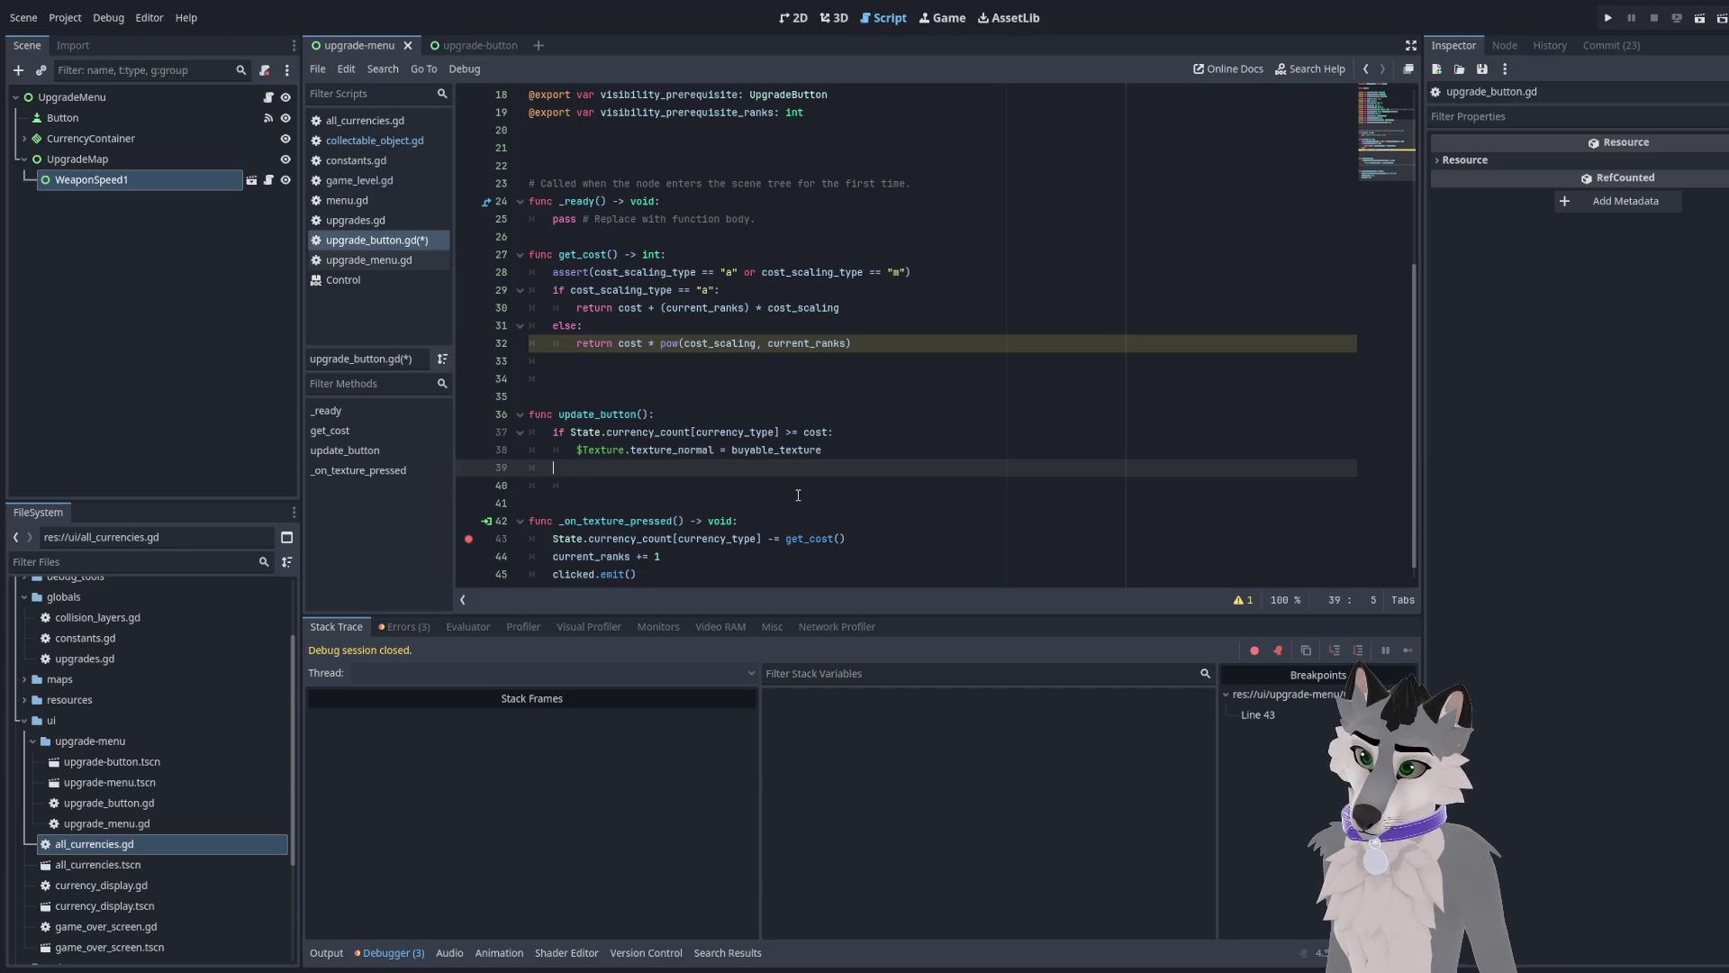
Insert a new 'if' line above the currency check in update_button
key("Up")
key("Up")
key("End")
key("ctrl+shift+Return")
type("if bou")
key("ctrl+BackSpace")
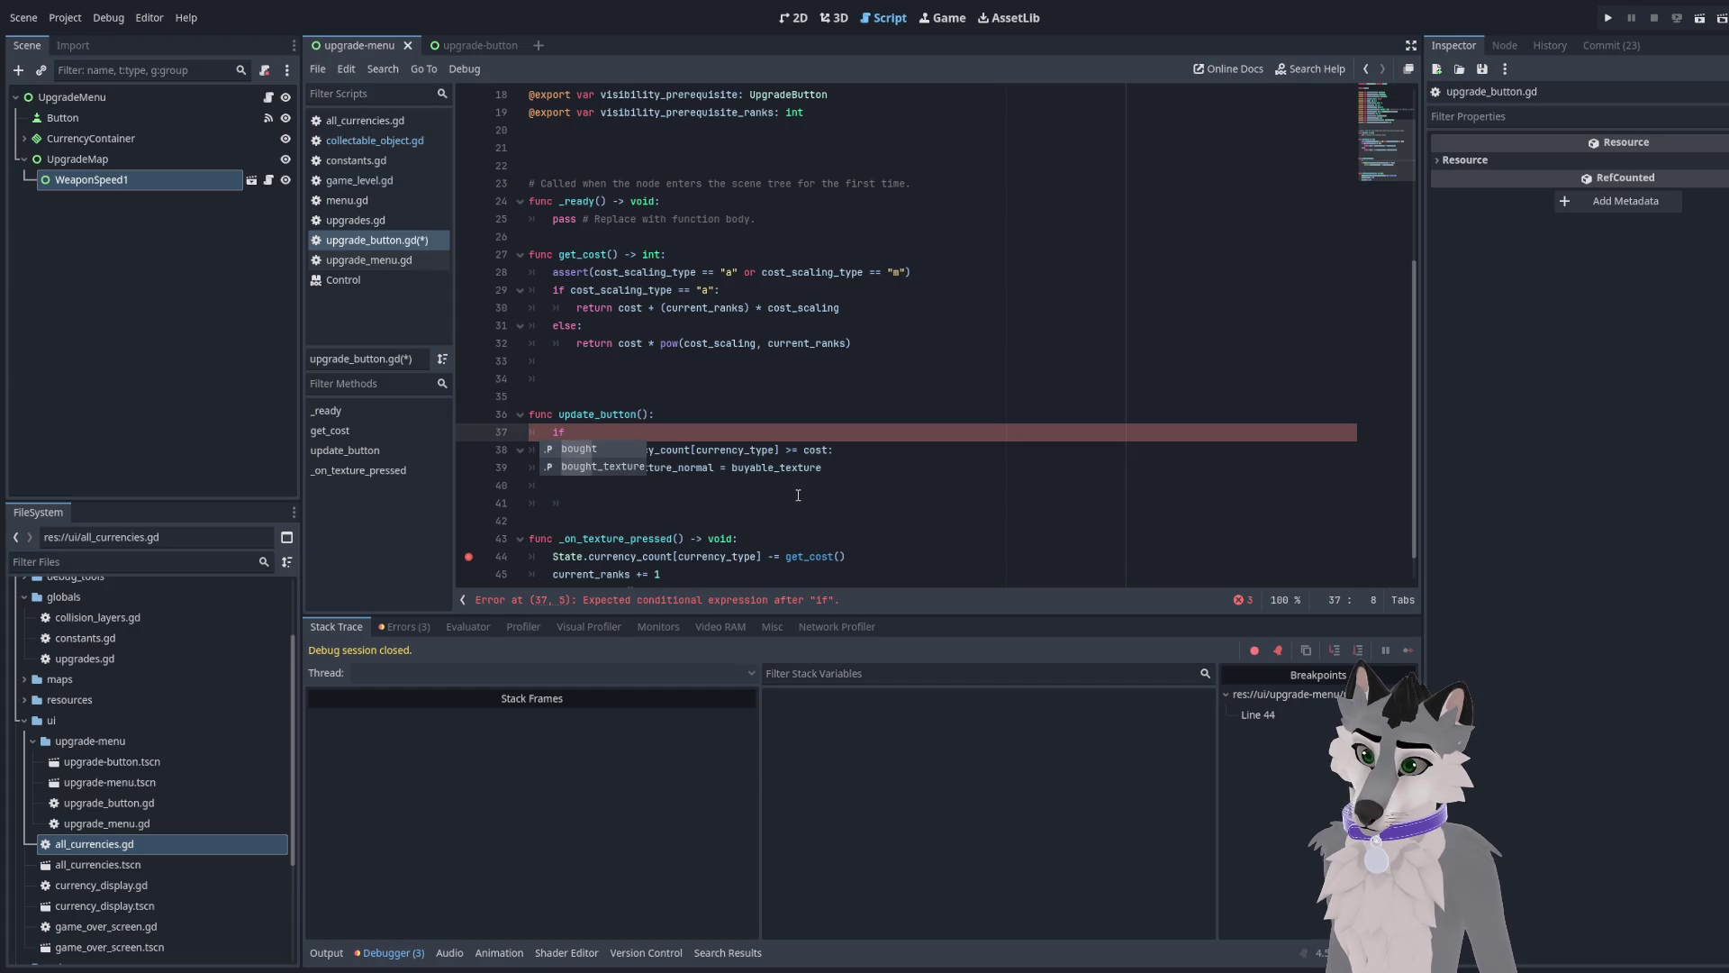
scroll(798, 494, "up", 5)
left_click(750, 222)
left_click_drag(751, 222, 785, 200)
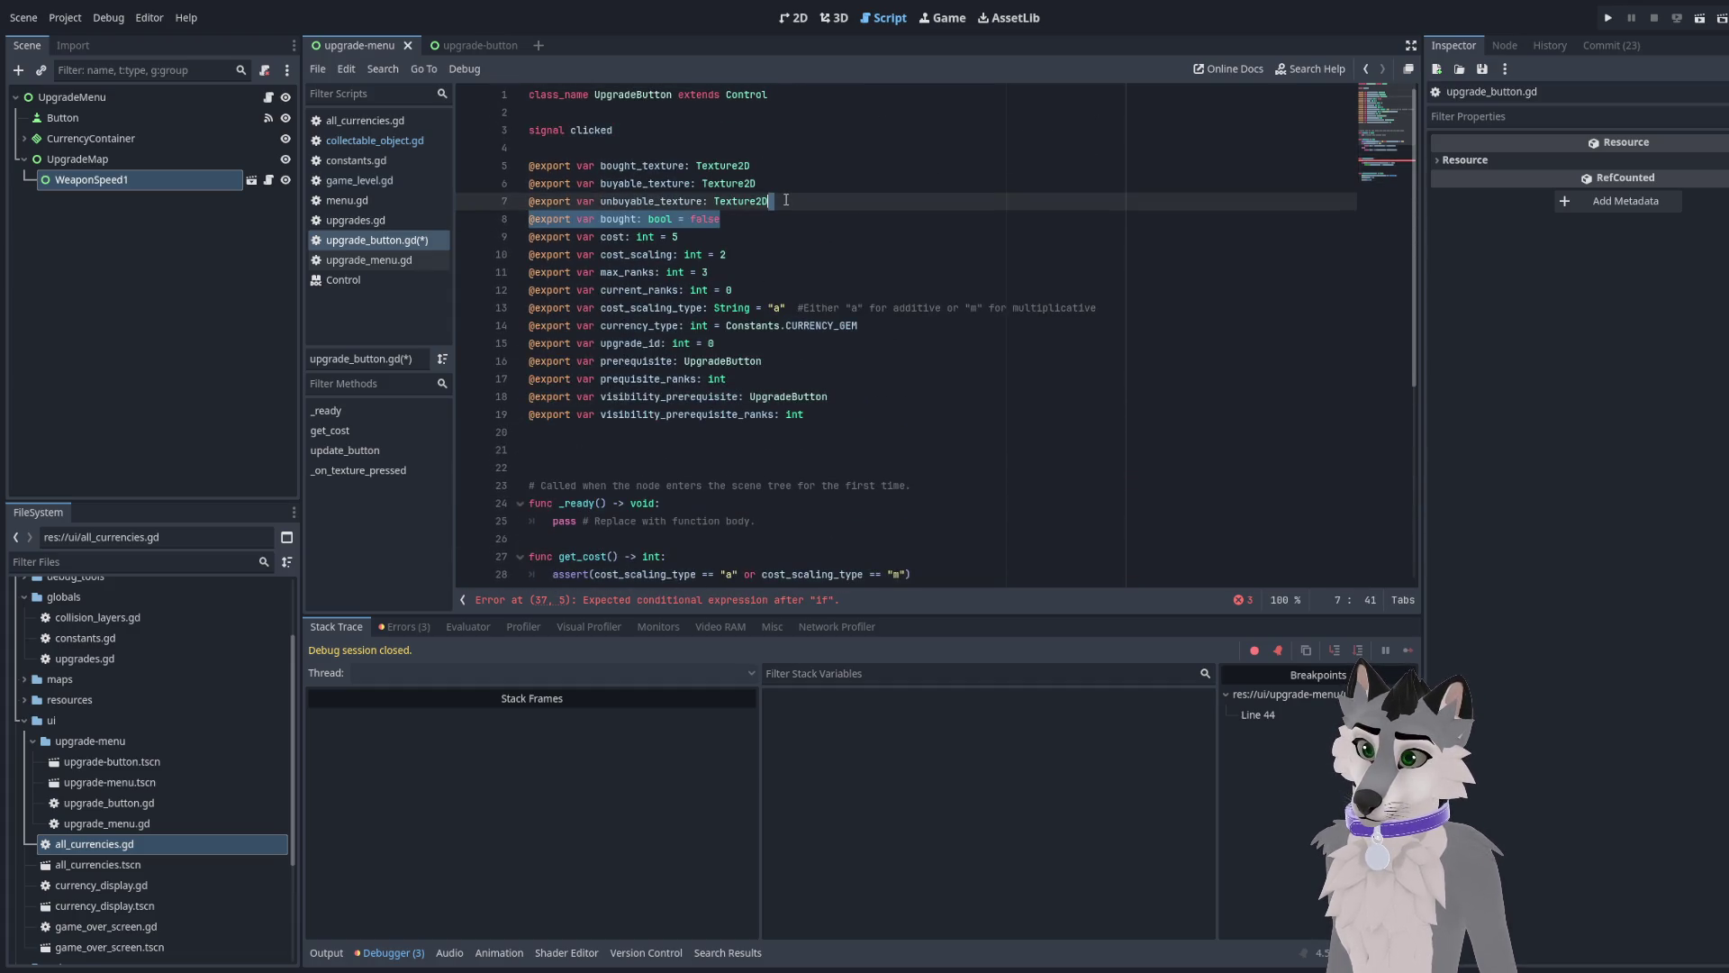
key("BackSpace")
key("ctrl+s")
scroll(745, 427, "down", 5)
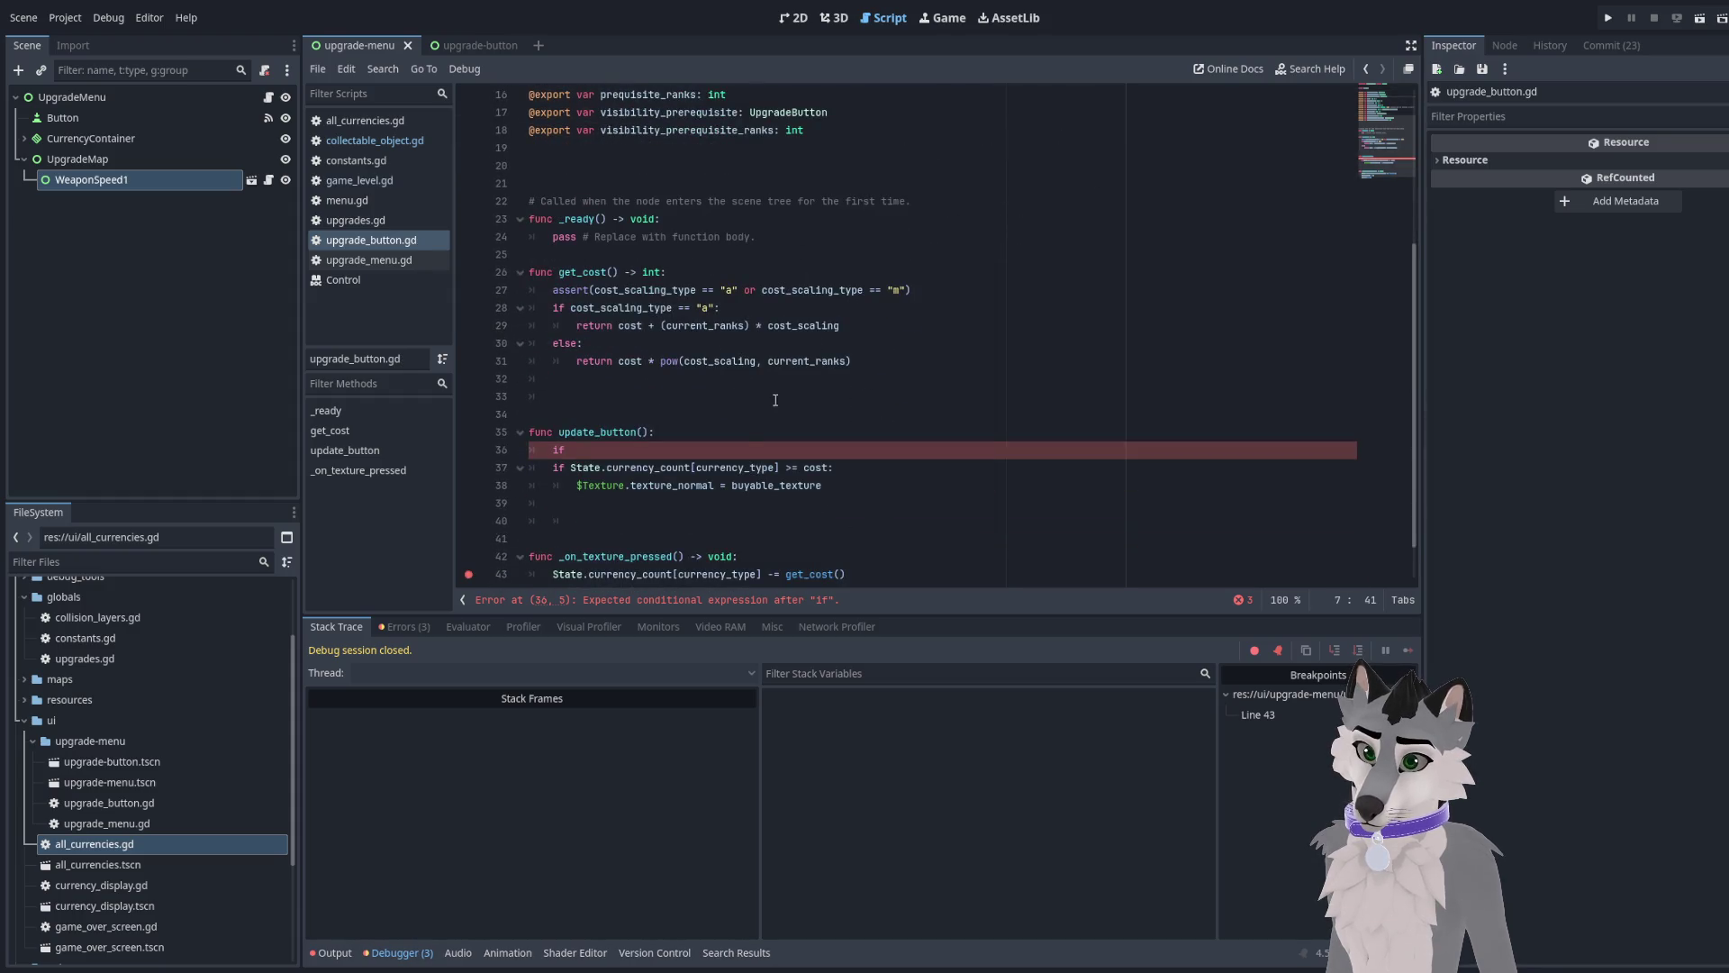
Complete the condition as 'if current_ranks >= max_ranks:' and start its body
left_click(738, 397)
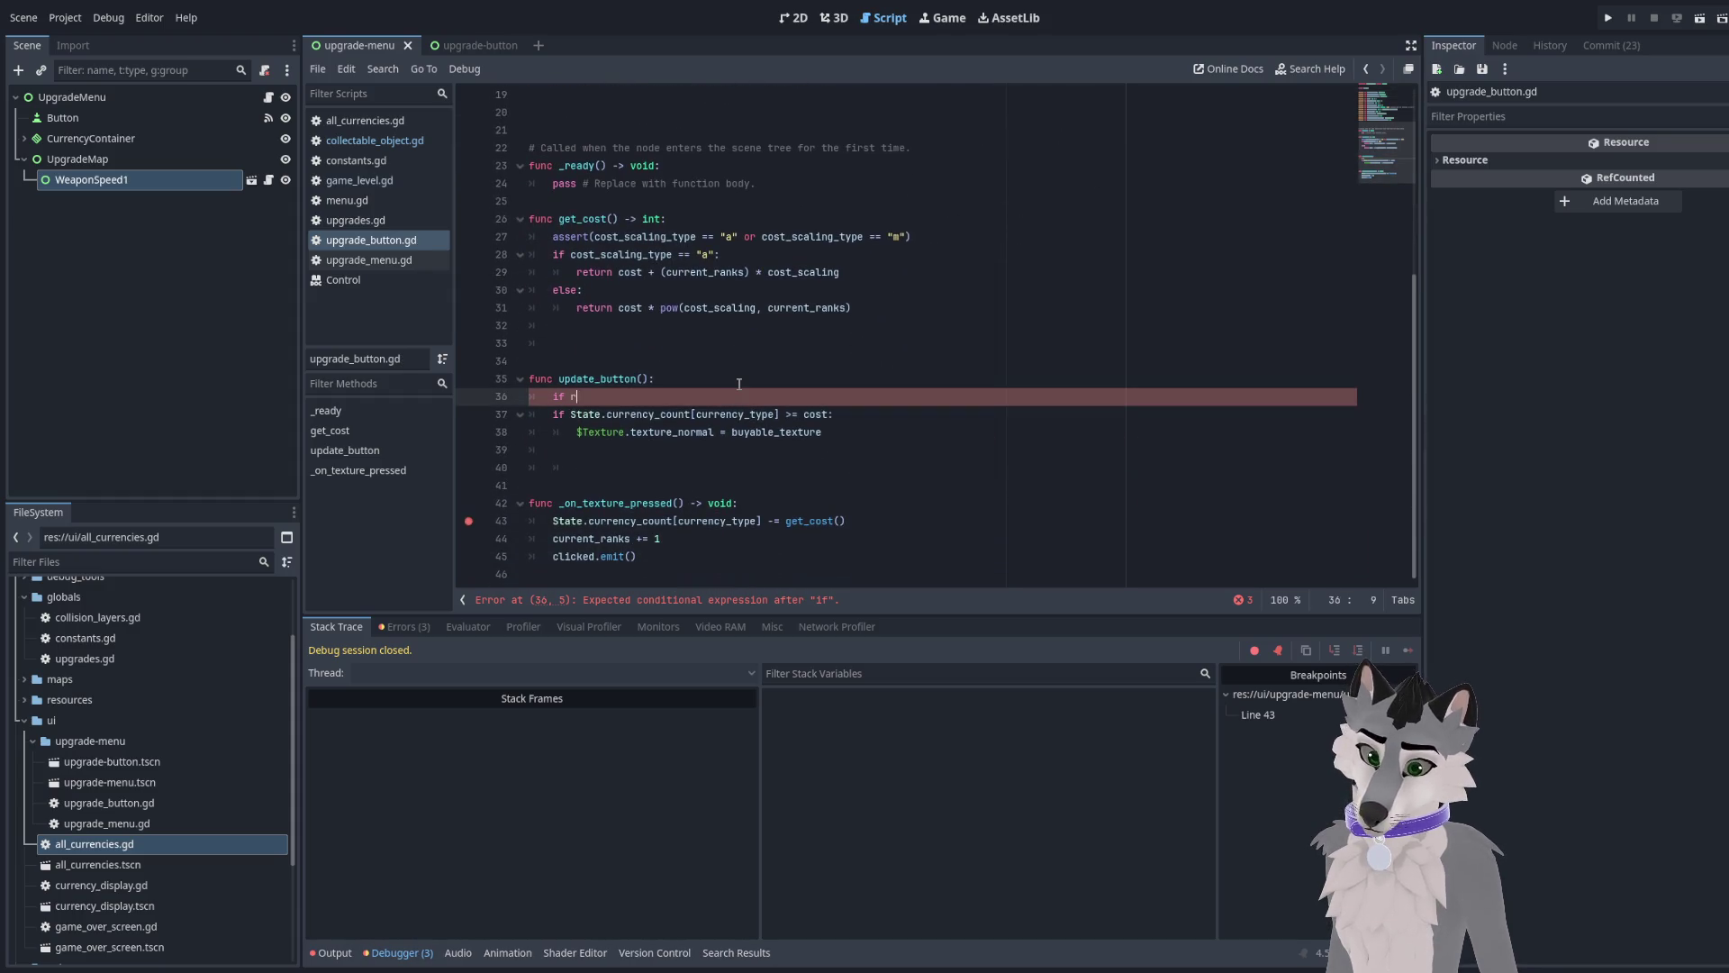
type("ks")
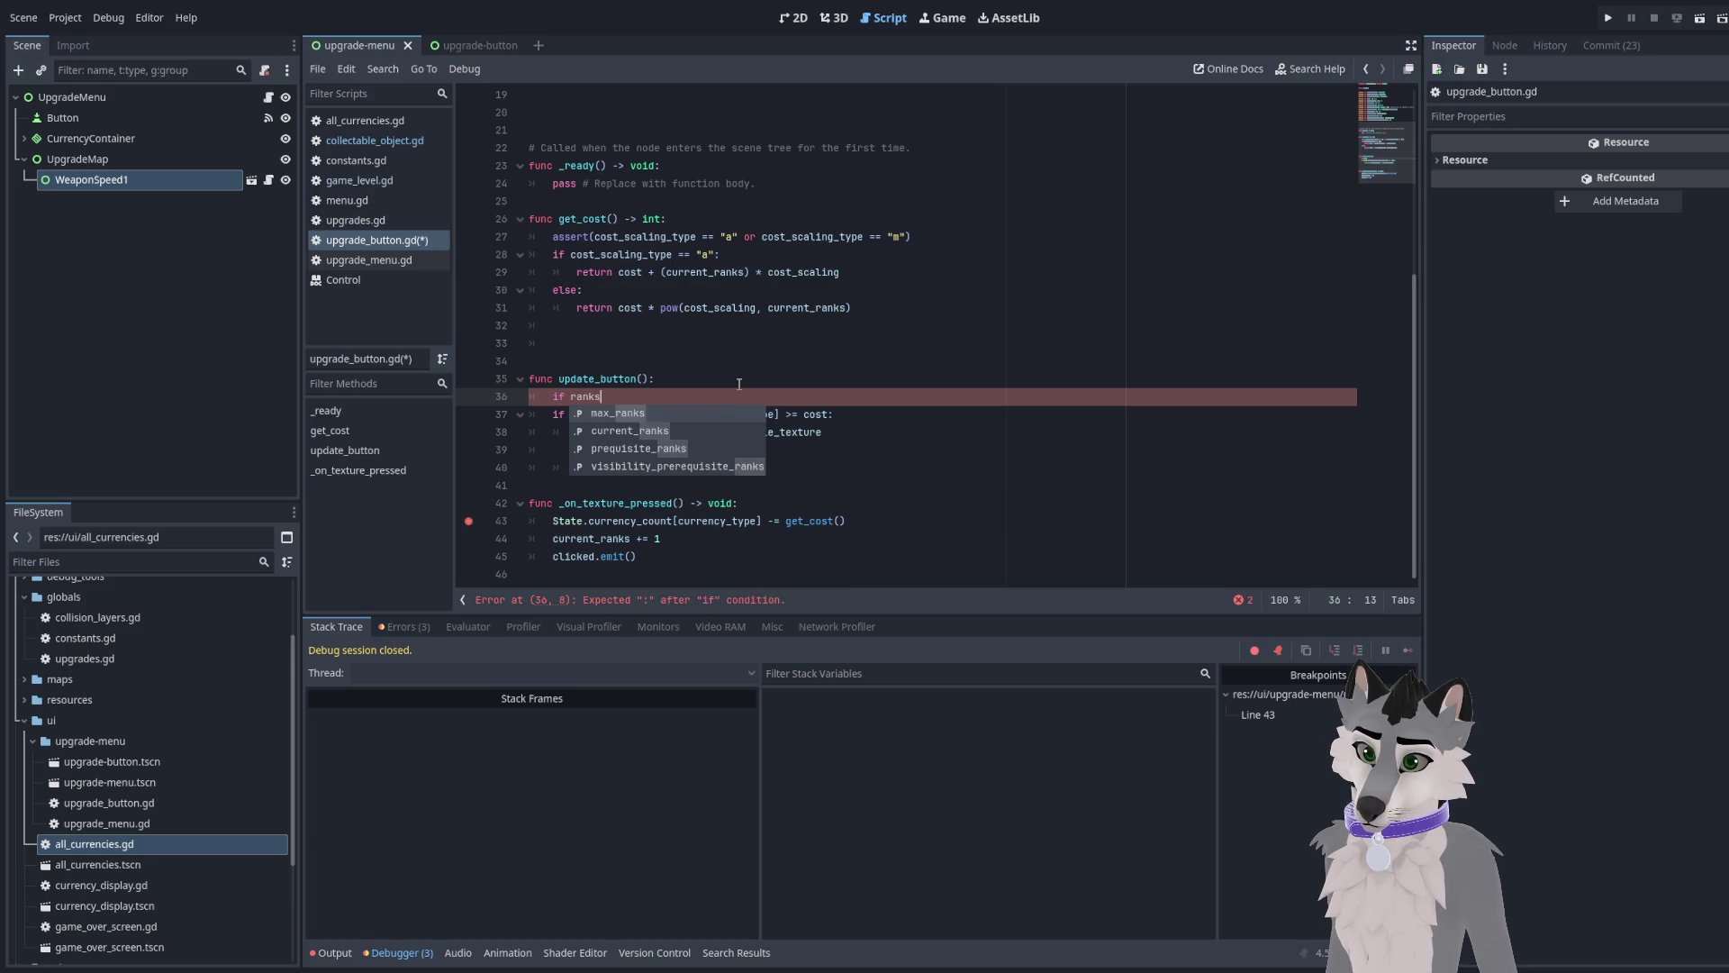
key("Down")
key("Return")
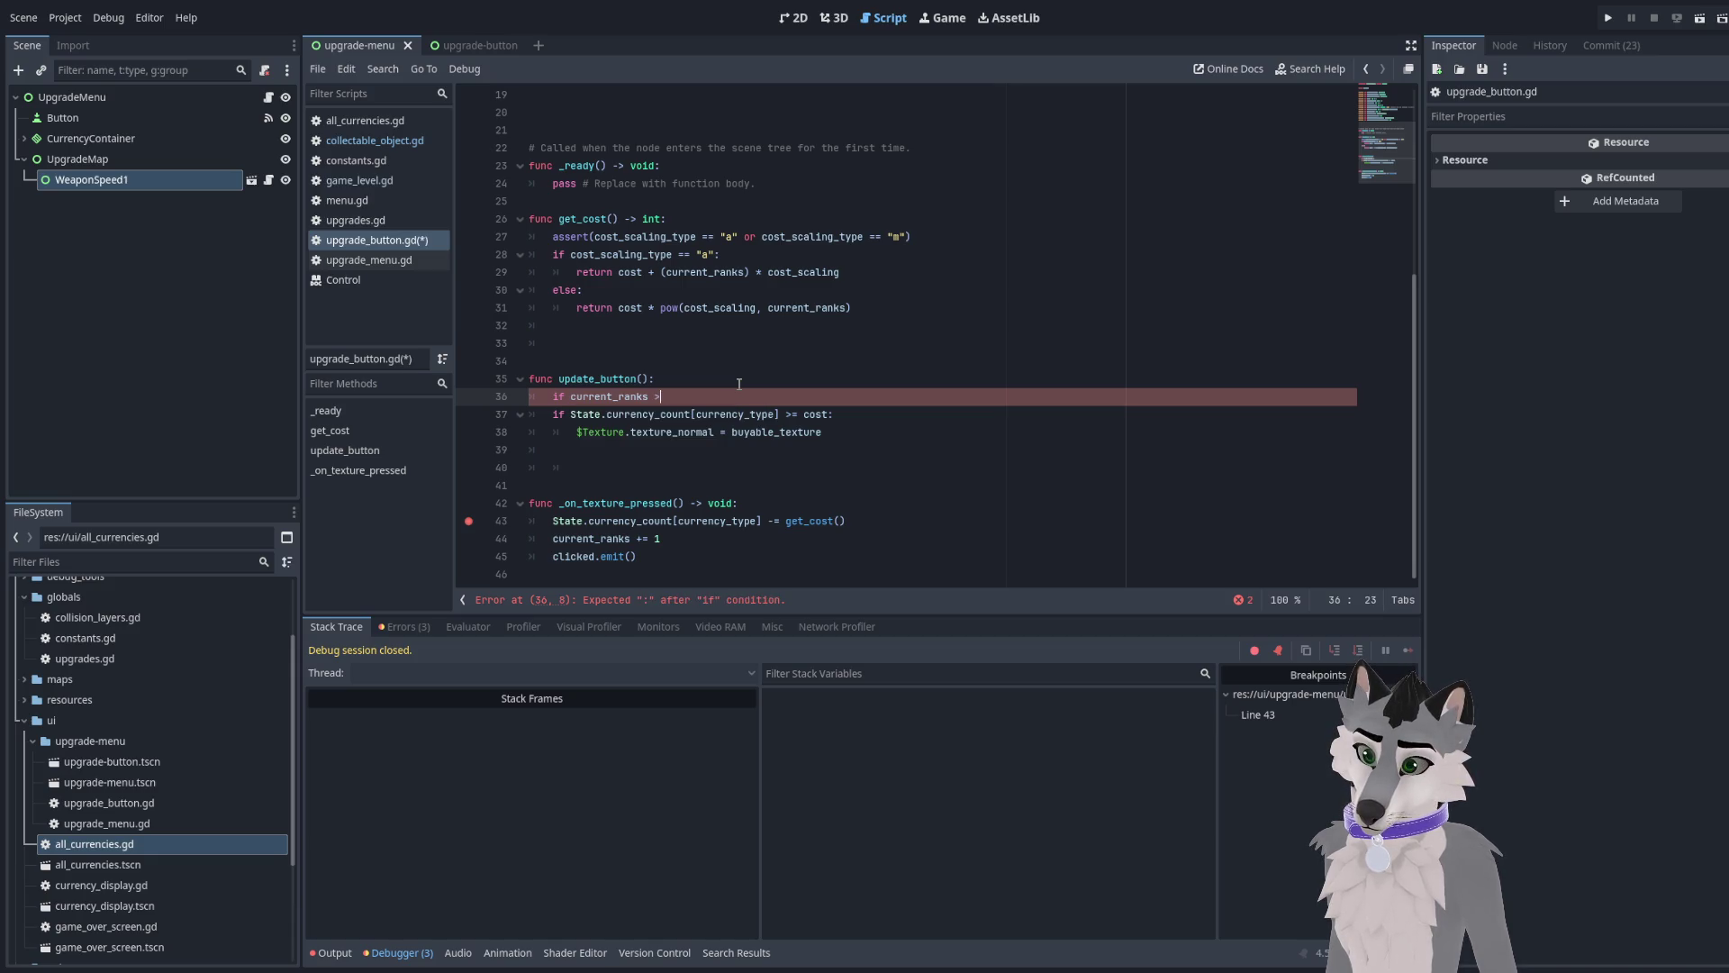
key("BackSpace")
key("BackSpace")
key("BackSpace")
type("== max")
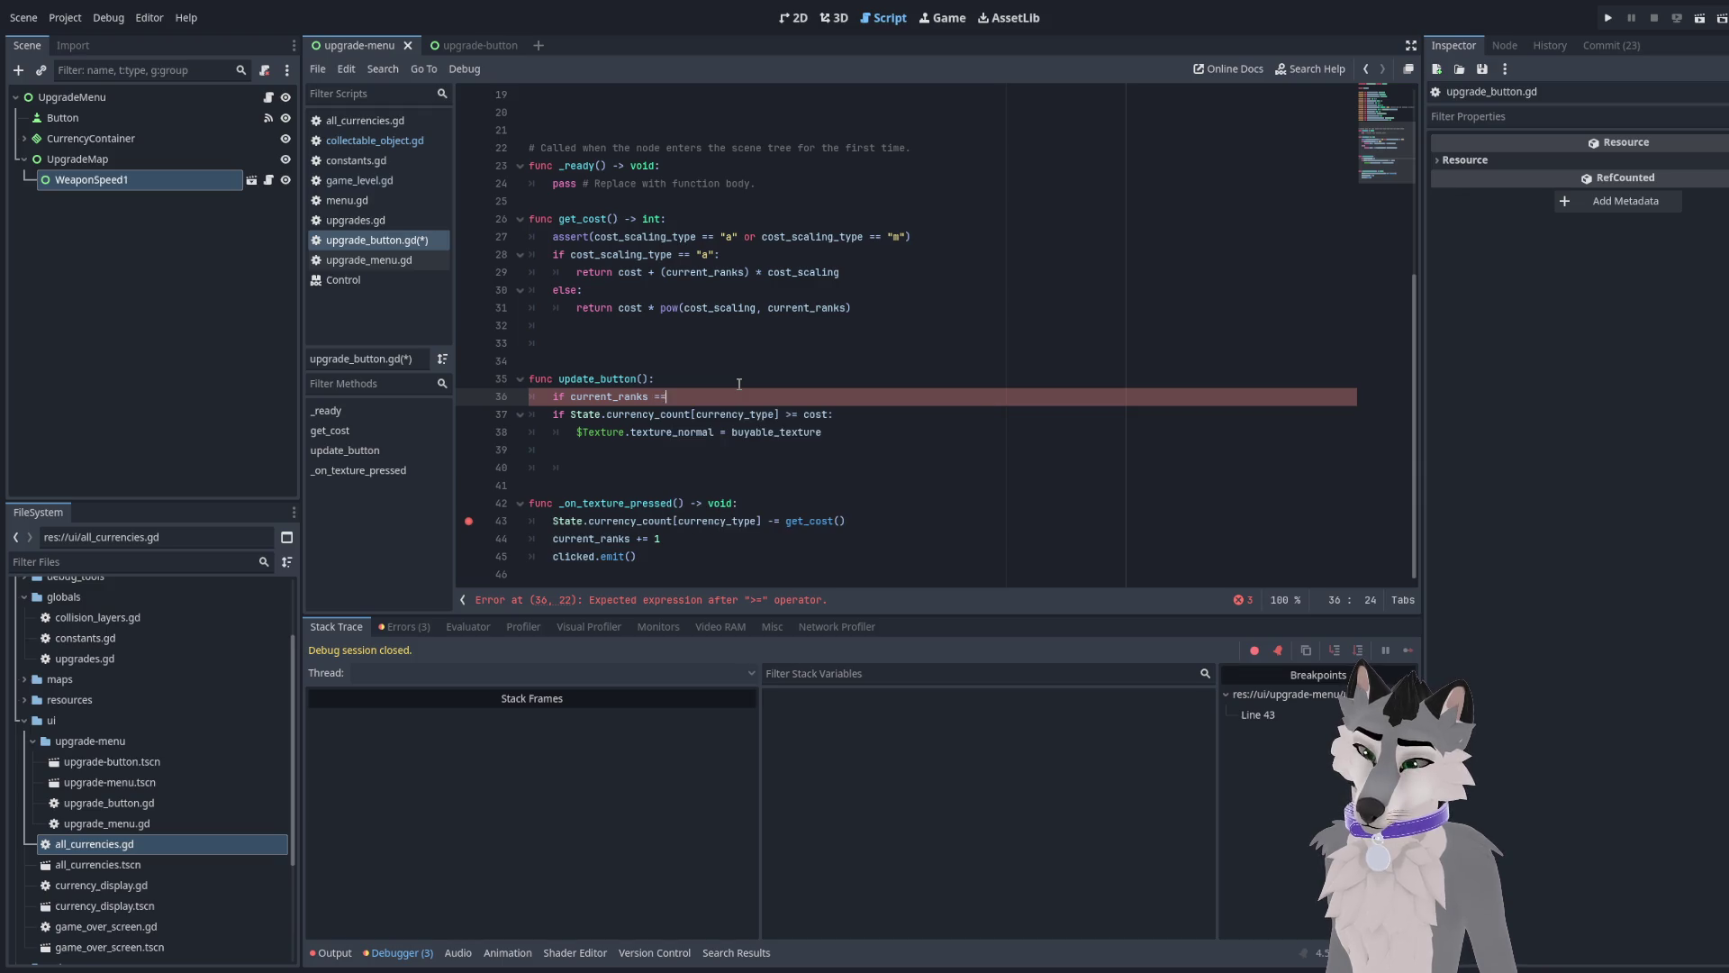
type("_ranks:")
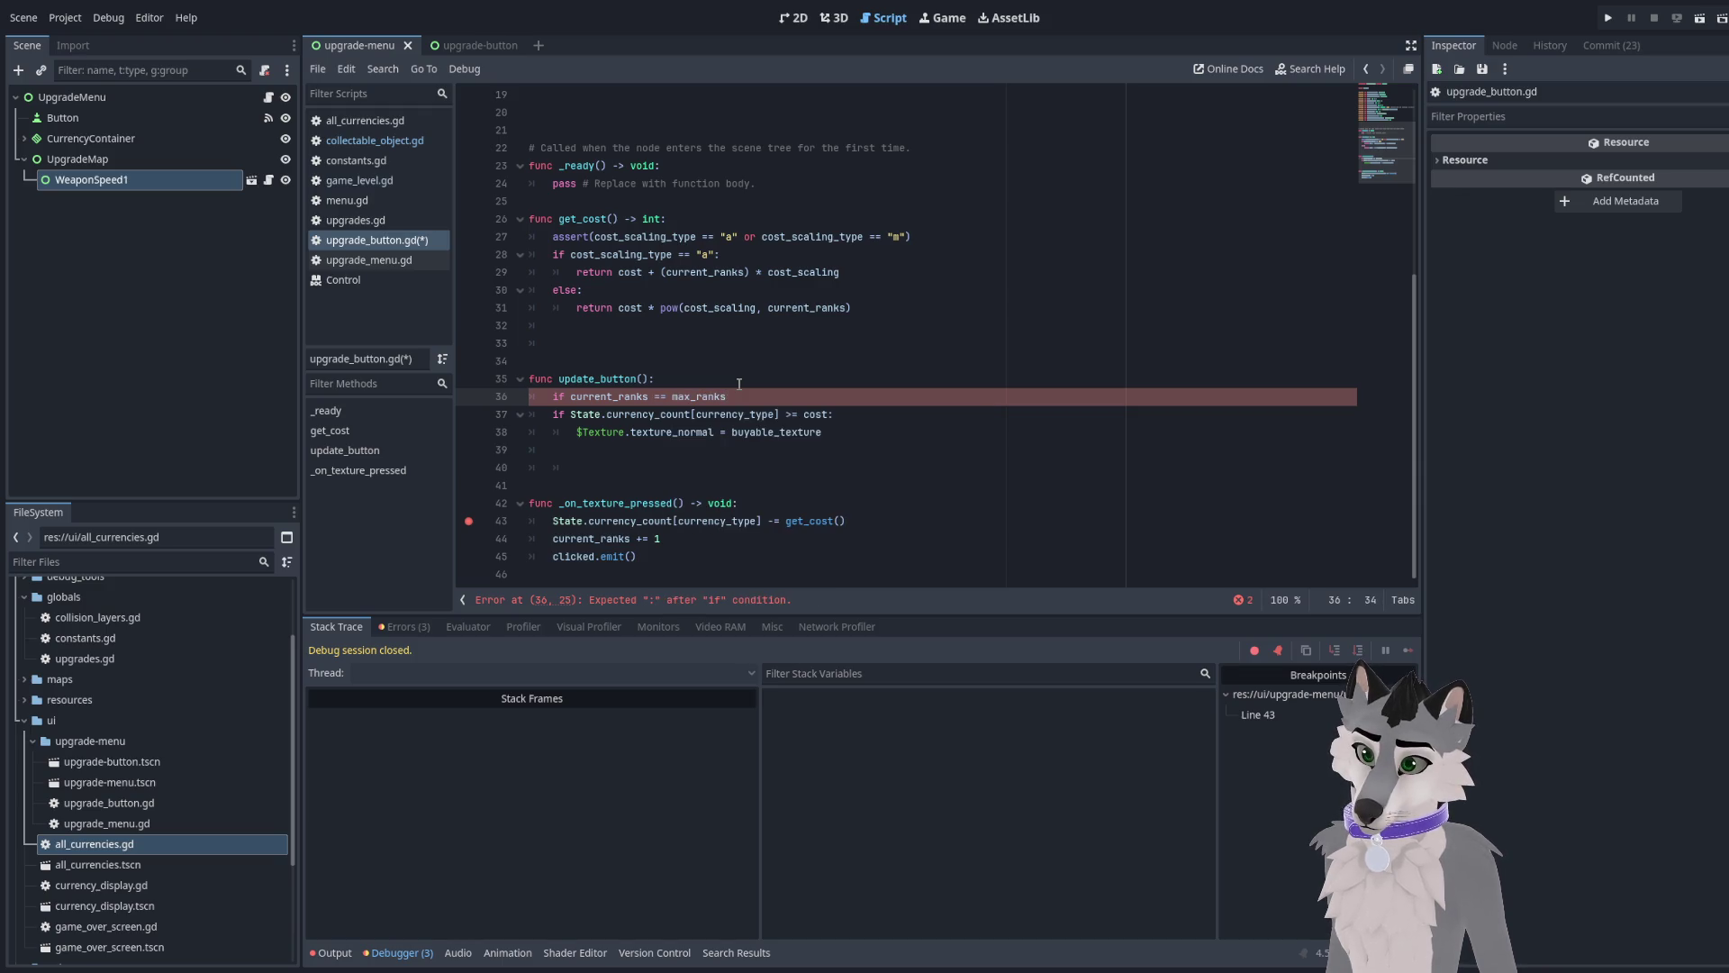
key("Return")
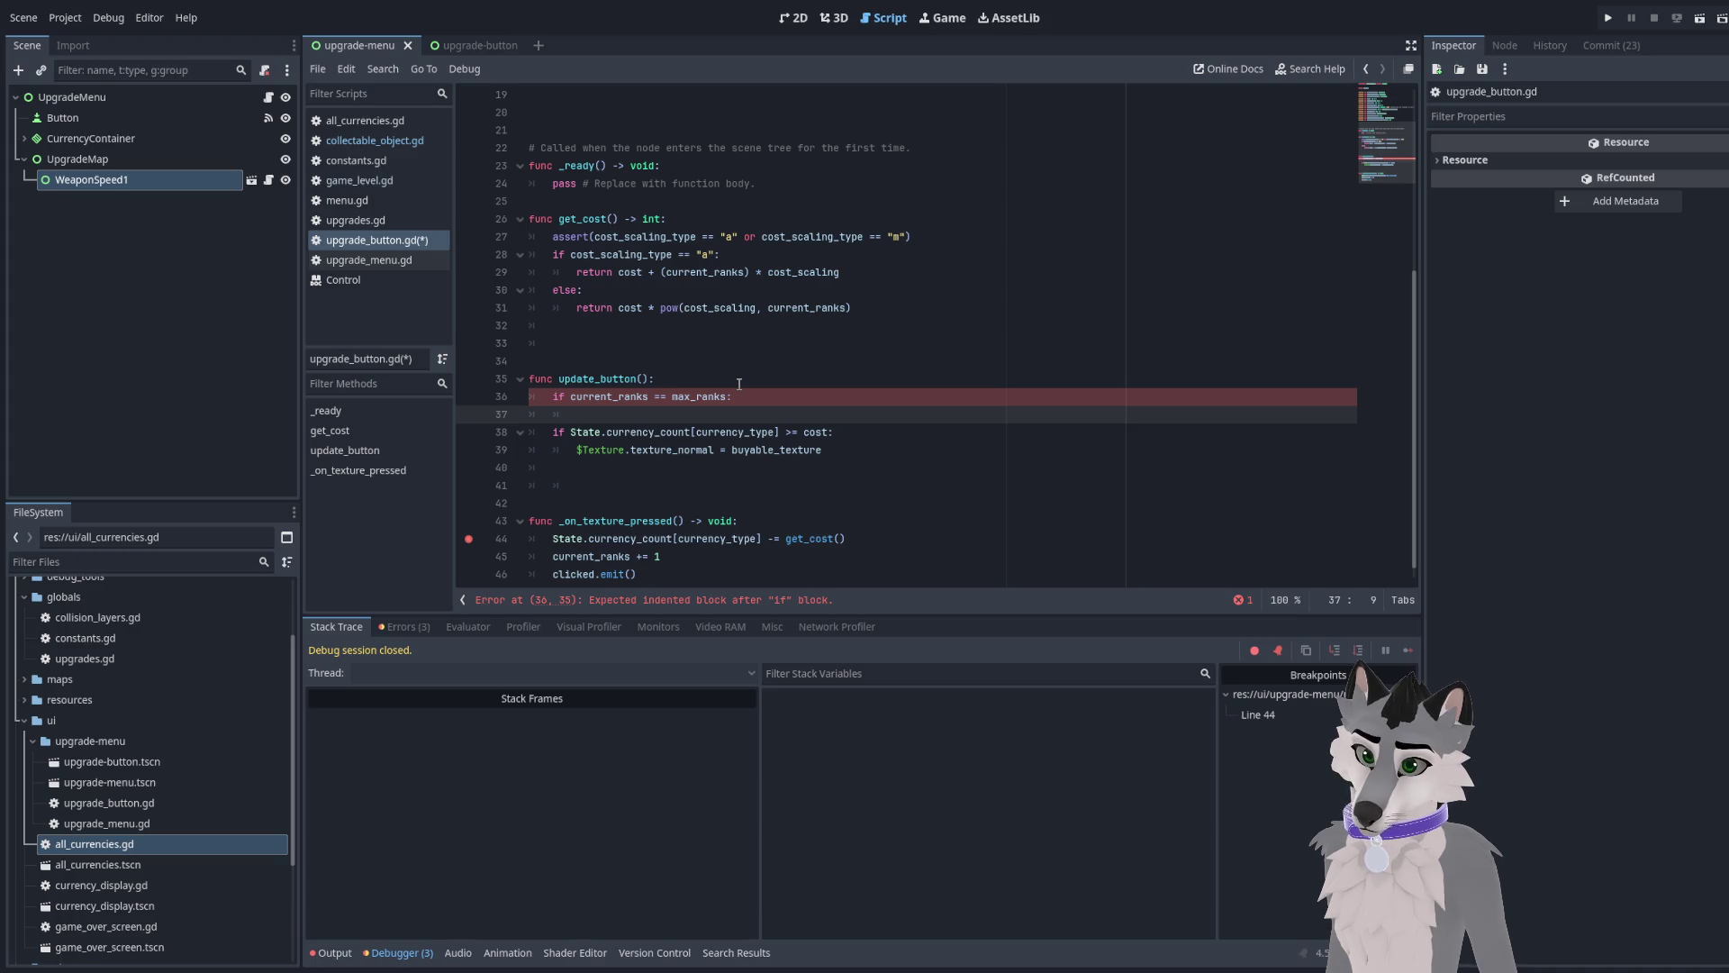
Copy the texture_normal line into the max ranks branch, switch it to unbuyable_texture, and save
key("Down")
key("Down")
key("shift+End")
key("ctrl+c")
key("Up")
key("Up")
key("ctrl+v")
key("ctrl+Left")
type("un")
key("Tab")
key("ctrl+s")
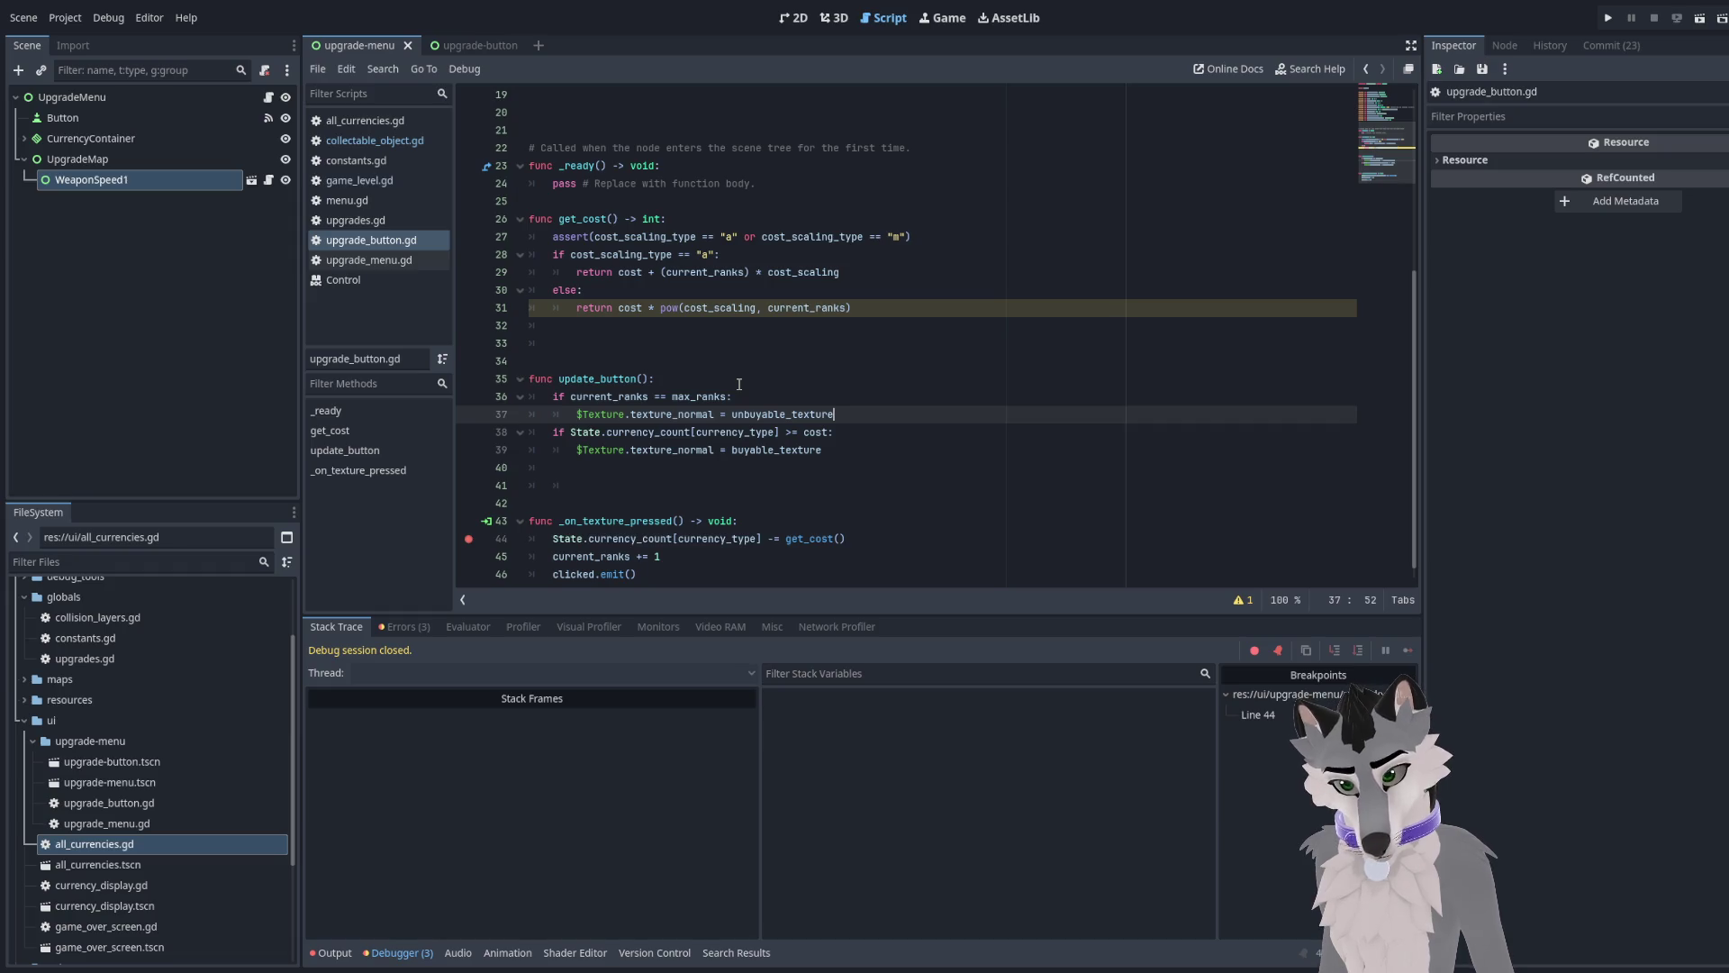
Add a blank line after the buyable branch in update_button
key("Up")
key("ctrl+Right")
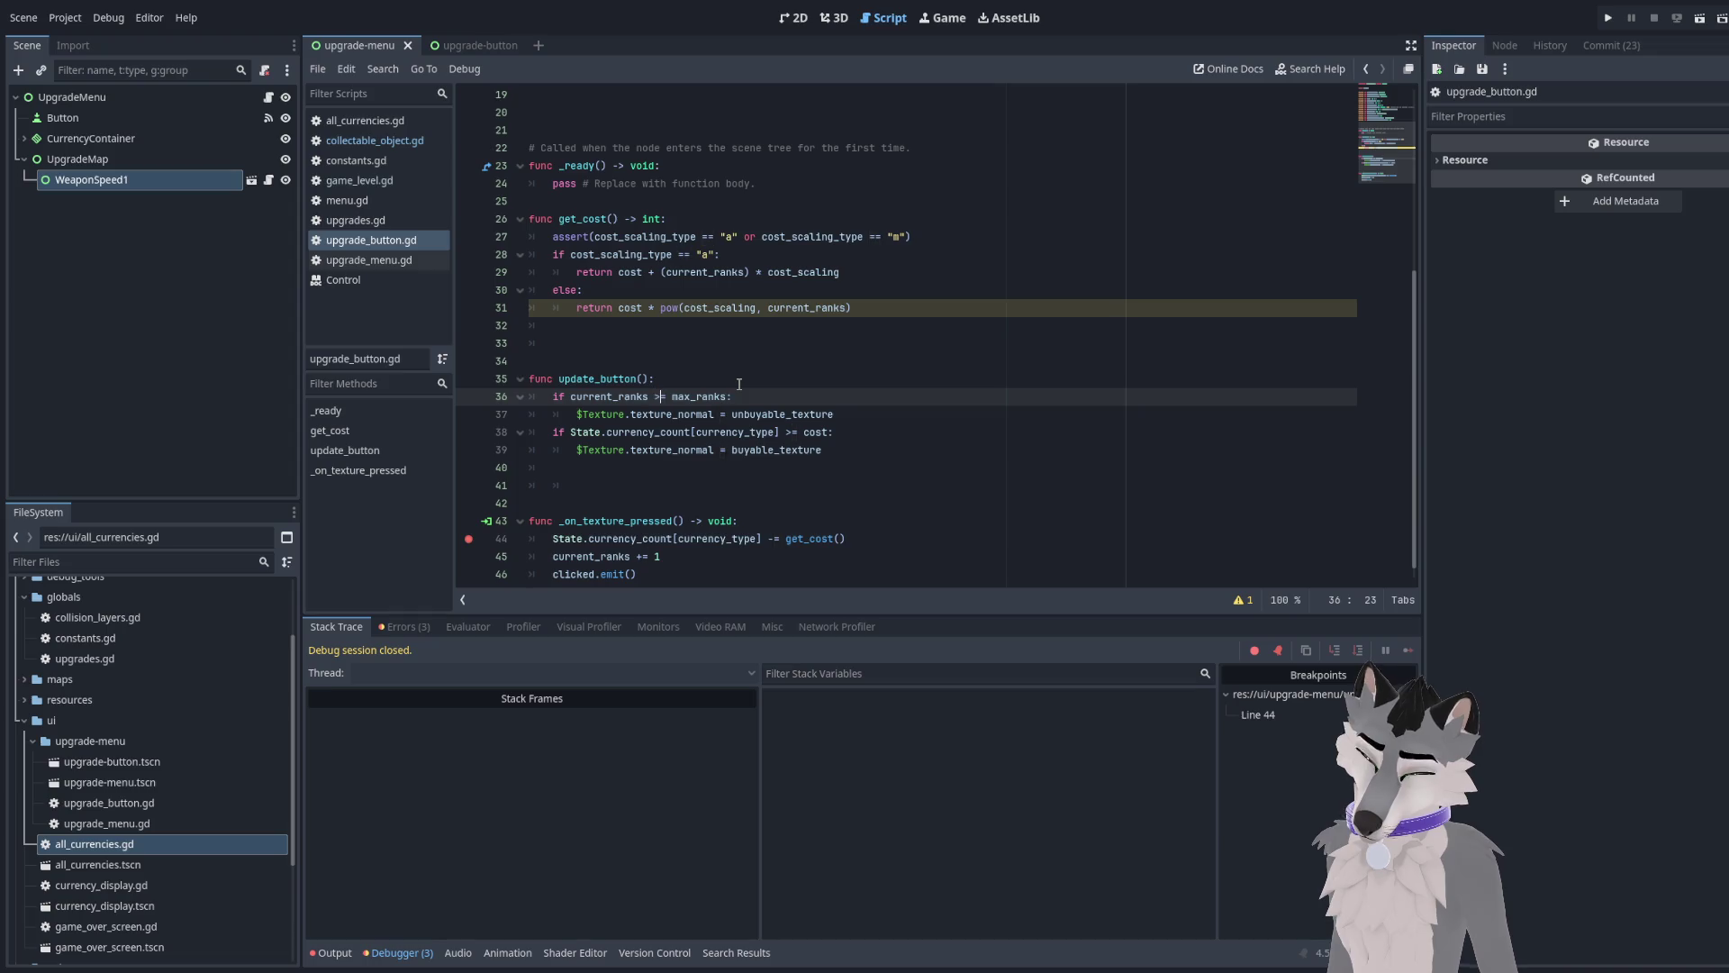
key("Down")
key("Down")
key("Down")
key("End")
key("Return")
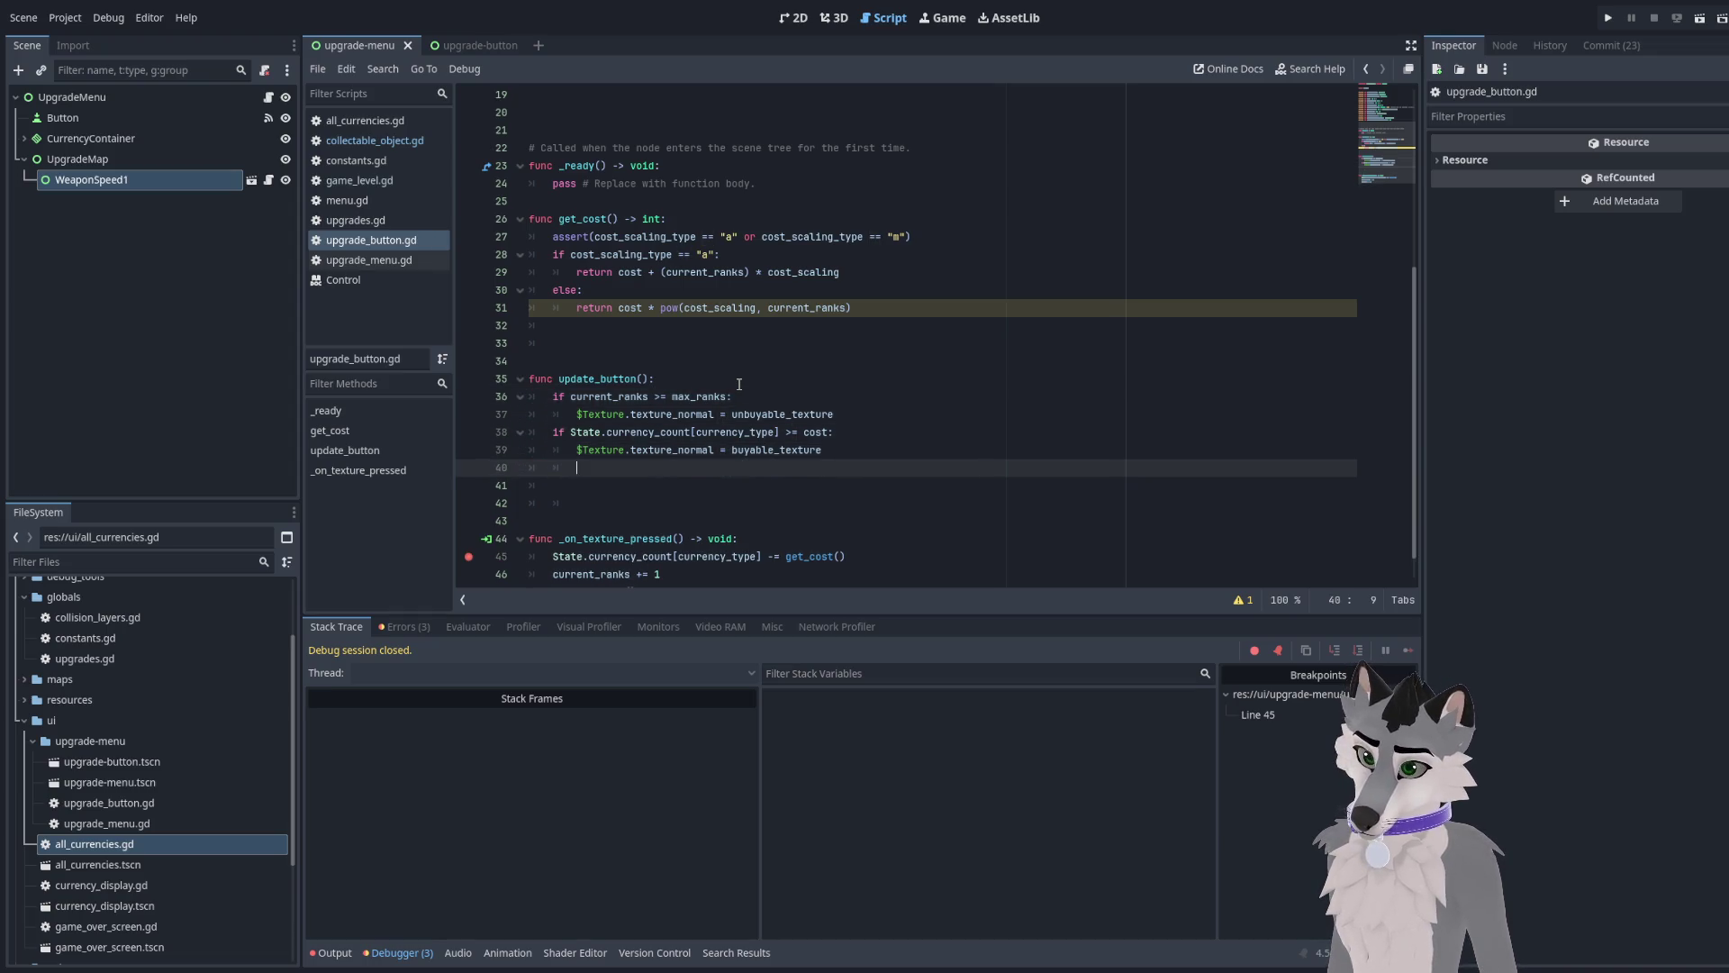
key("BackSpace")
key("Up")
key("Up")
key("Down")
key("Down")
key("Return")
key("Up")
key("Up")
Turn the affordability check into an elif and add an else branch
type("el")
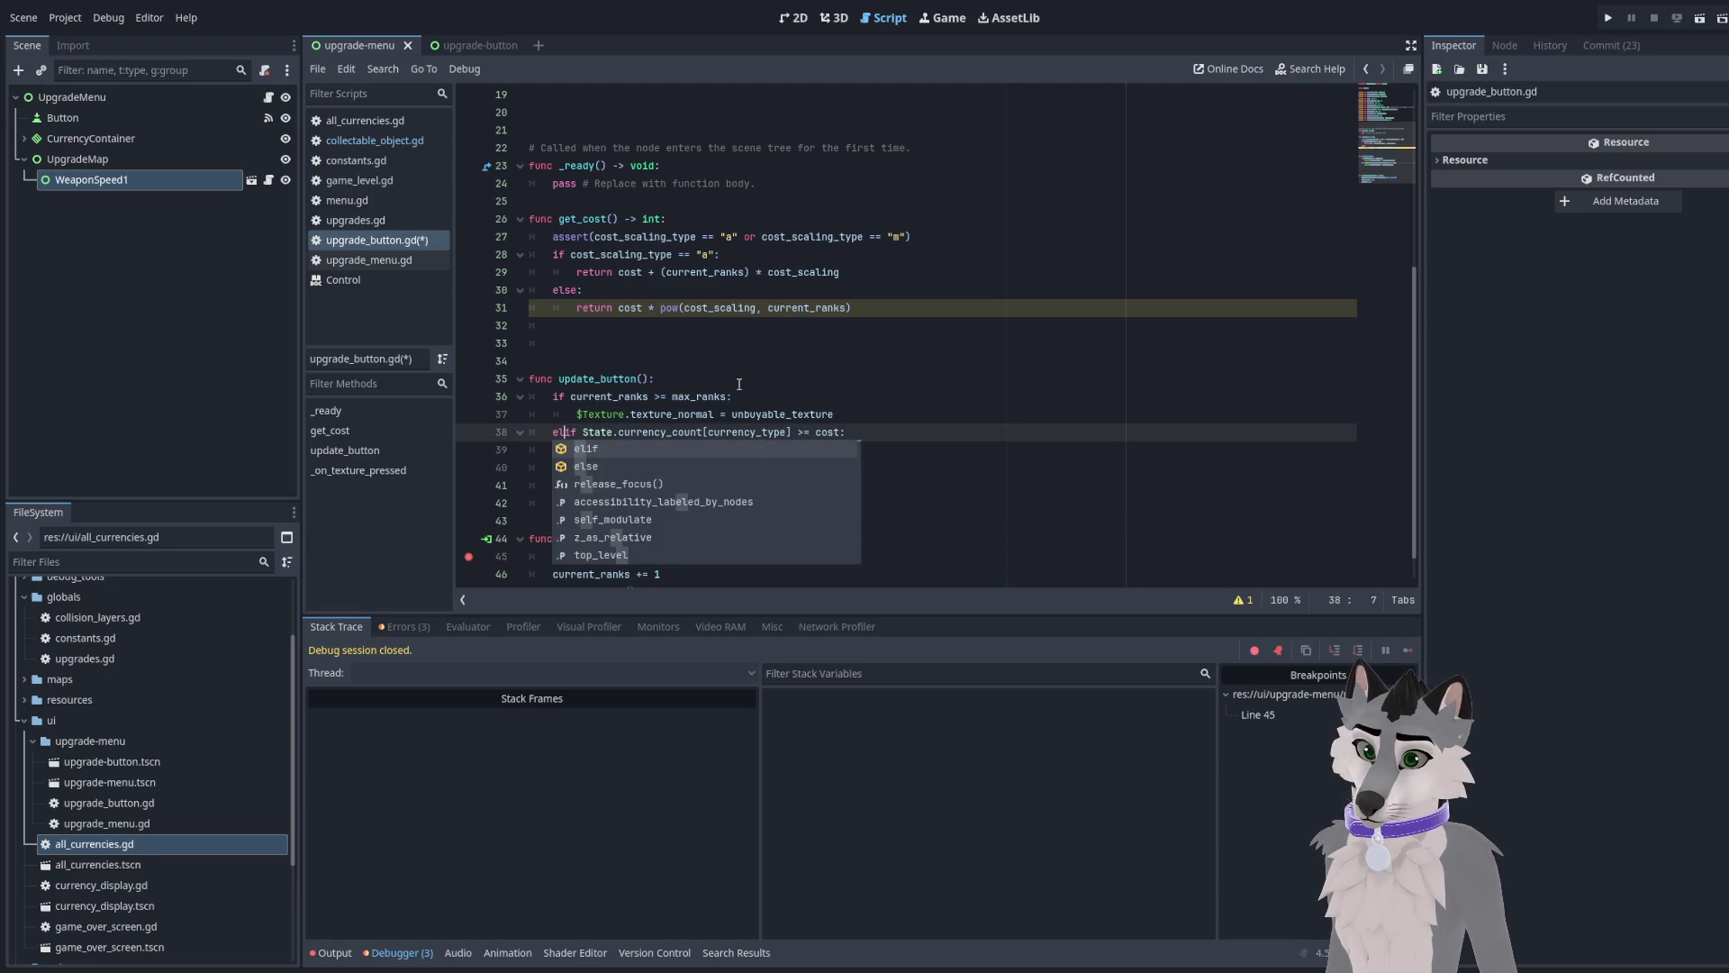
key("Escape")
key("Down")
key("Down")
type("else:")
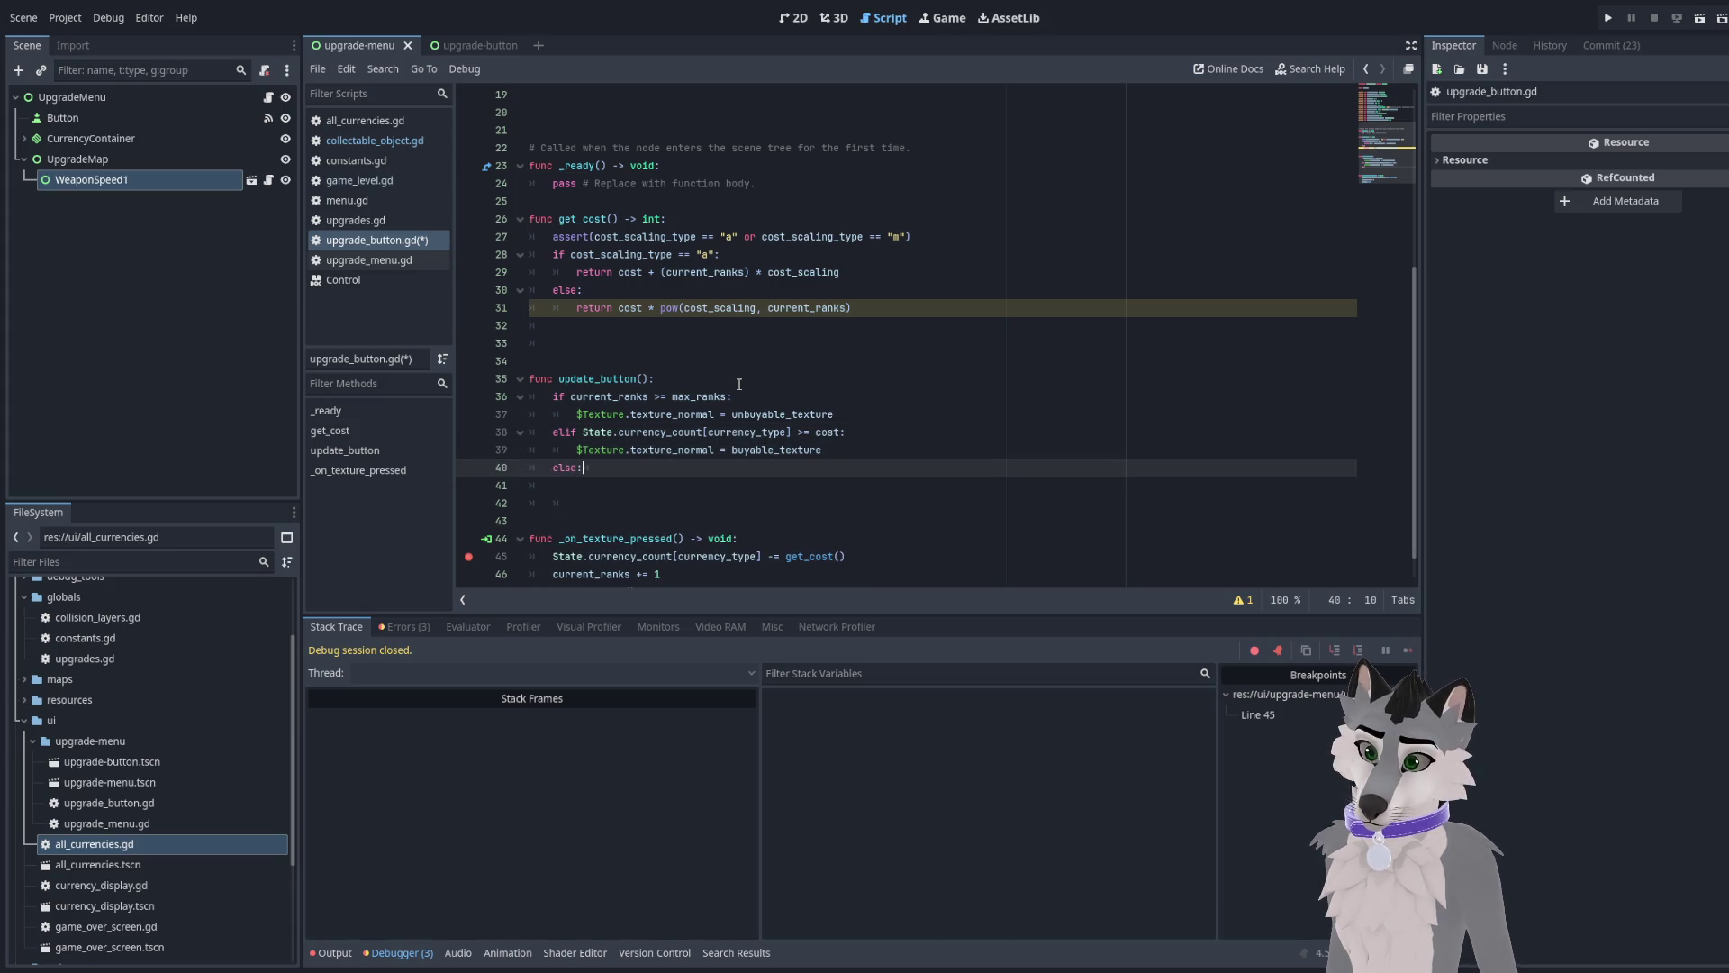
key("BackSpace")
key("BackSpace")
type("if")
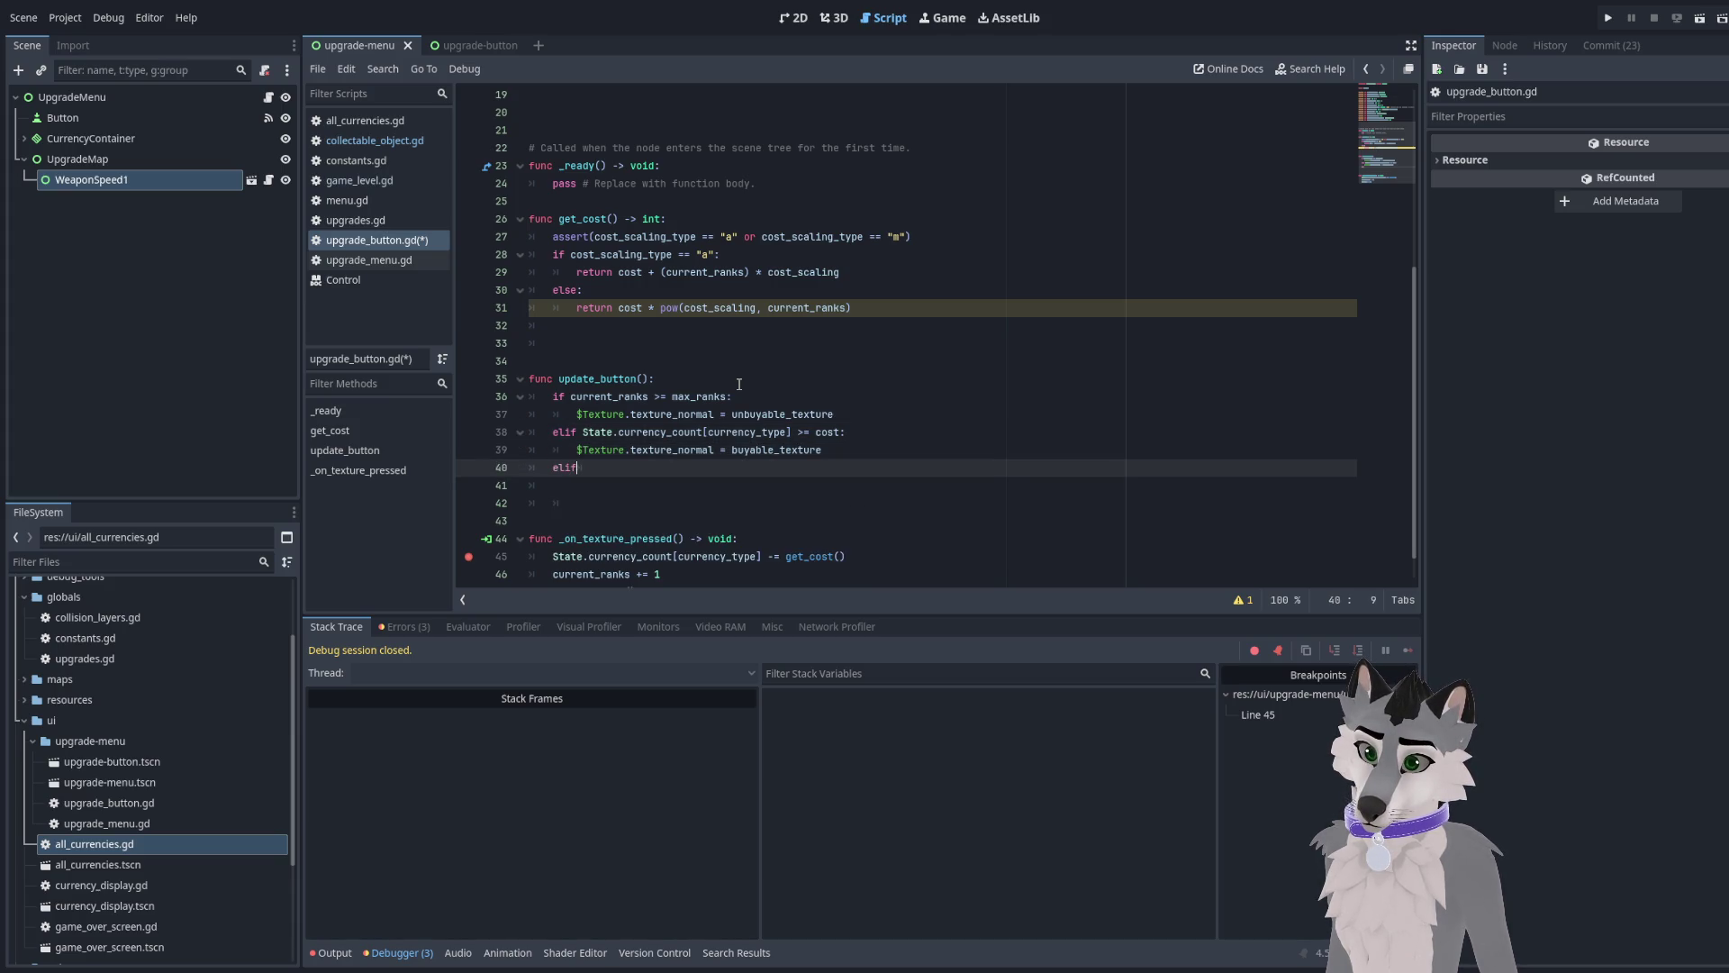
key("BackSpace")
key("BackSpace")
type("se:")
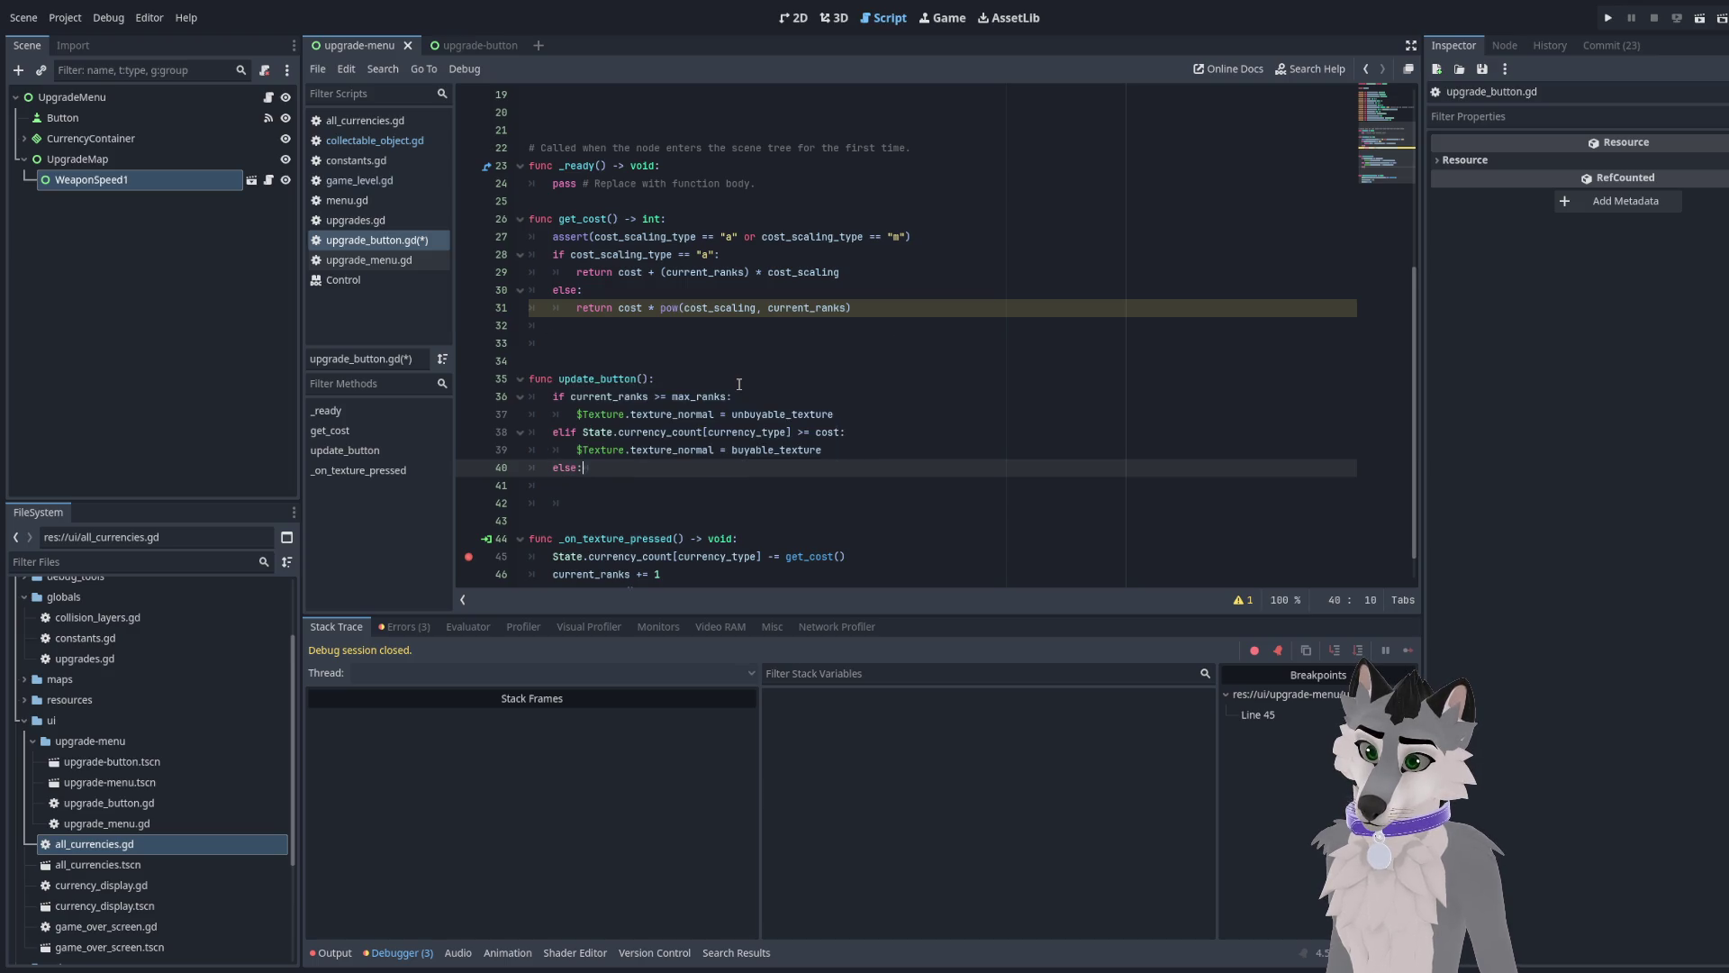
key("Return")
Add '$Texture.disabled = true' to the max ranks branch and save
key("Up")
key("Up")
key("Up")
key("Up")
key("Down")
key("Home")
key("shift+End")
key("Down")
key("Down")
key("Down")
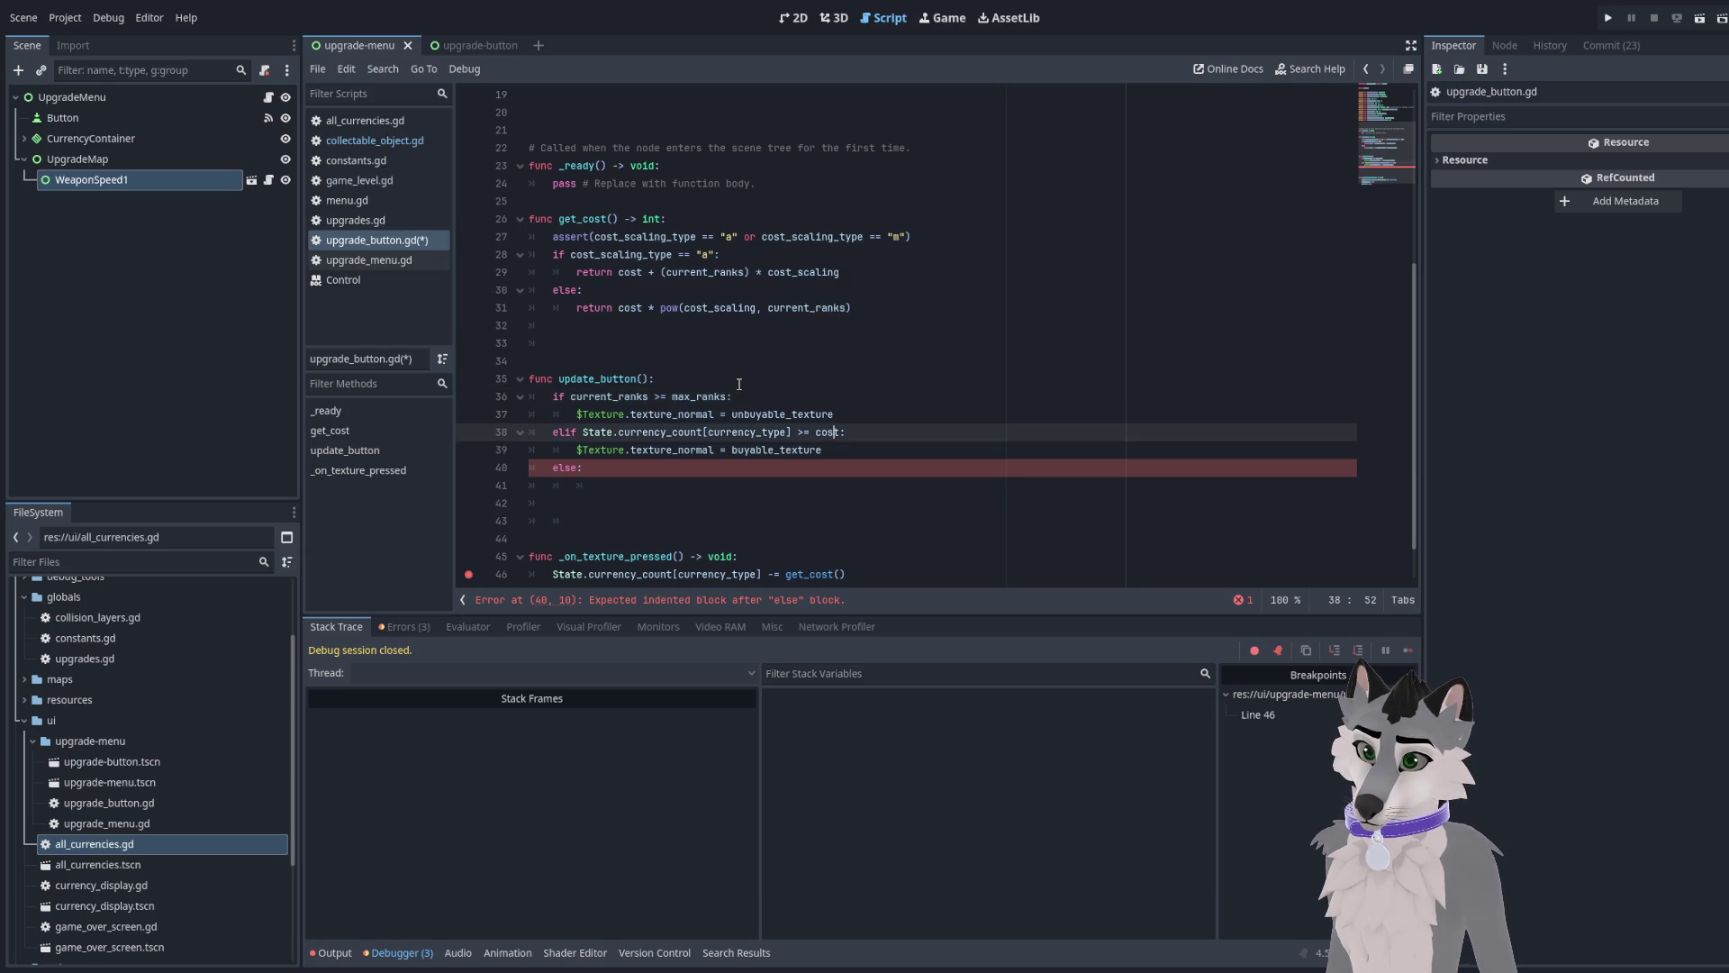
key("BackSpace")
key("Up")
key("Up")
key("Up")
key("Up")
key("ctrl+Right")
key("ctrl+Right")
key("BackSpace")
key("BackSpace")
key("BackSpace")
key("BackSpace")
key("BackSpace")
type("disabled")
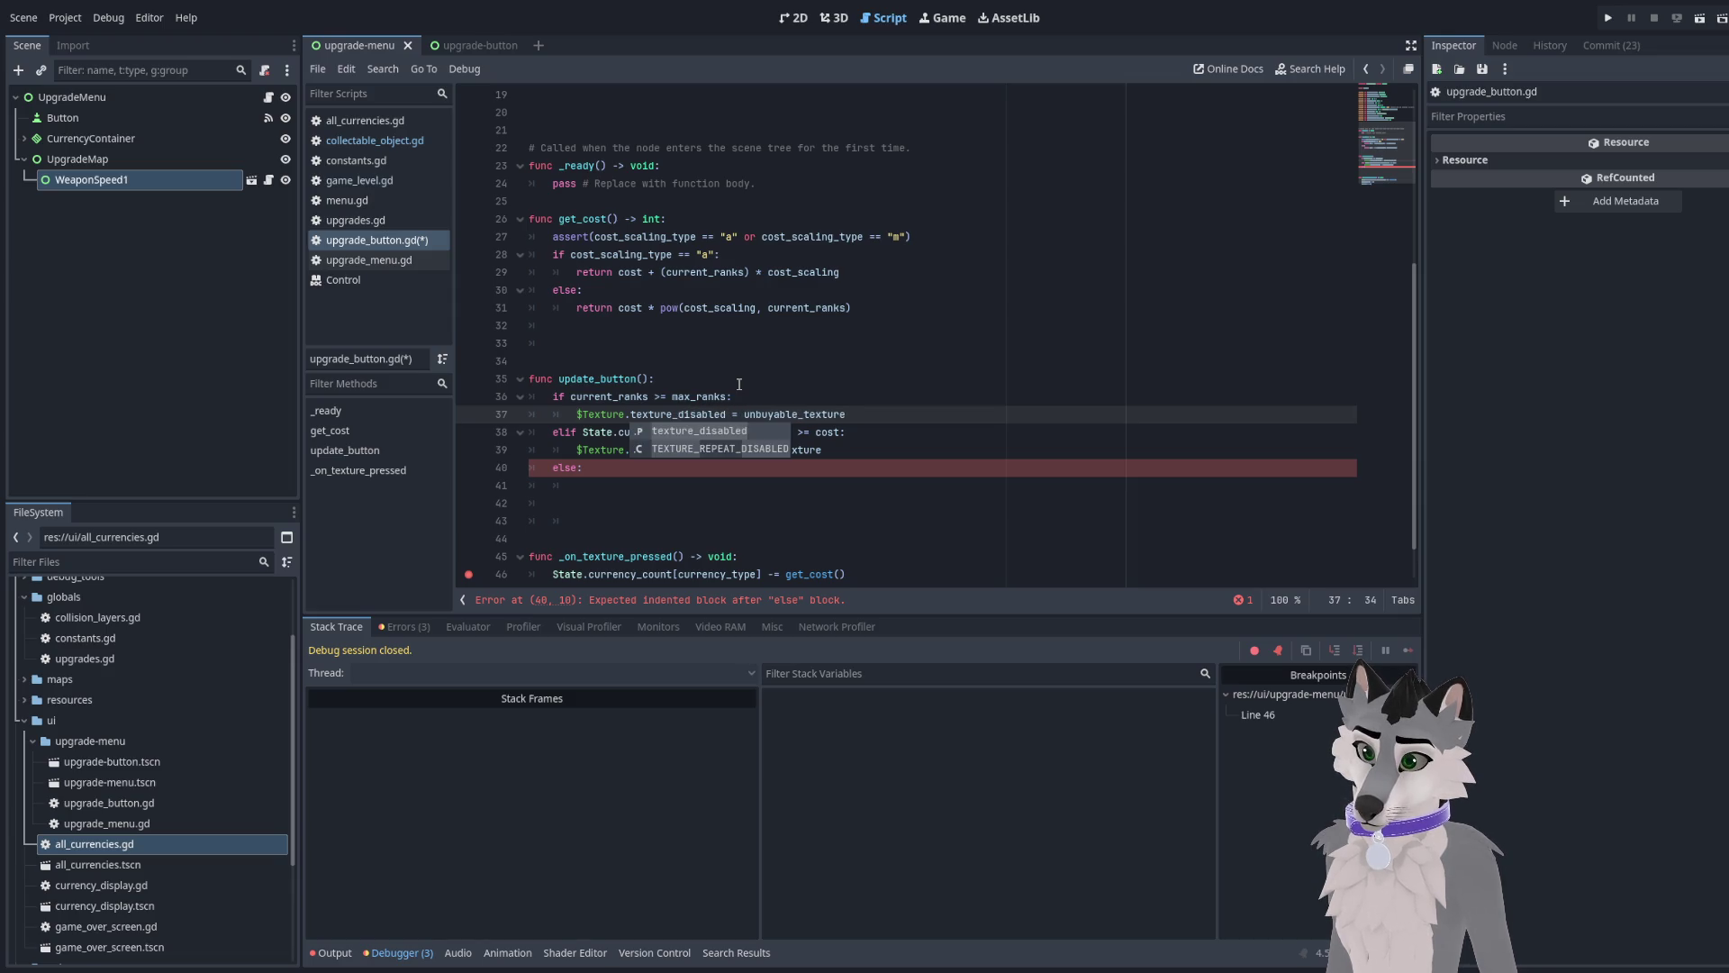
key("Escape")
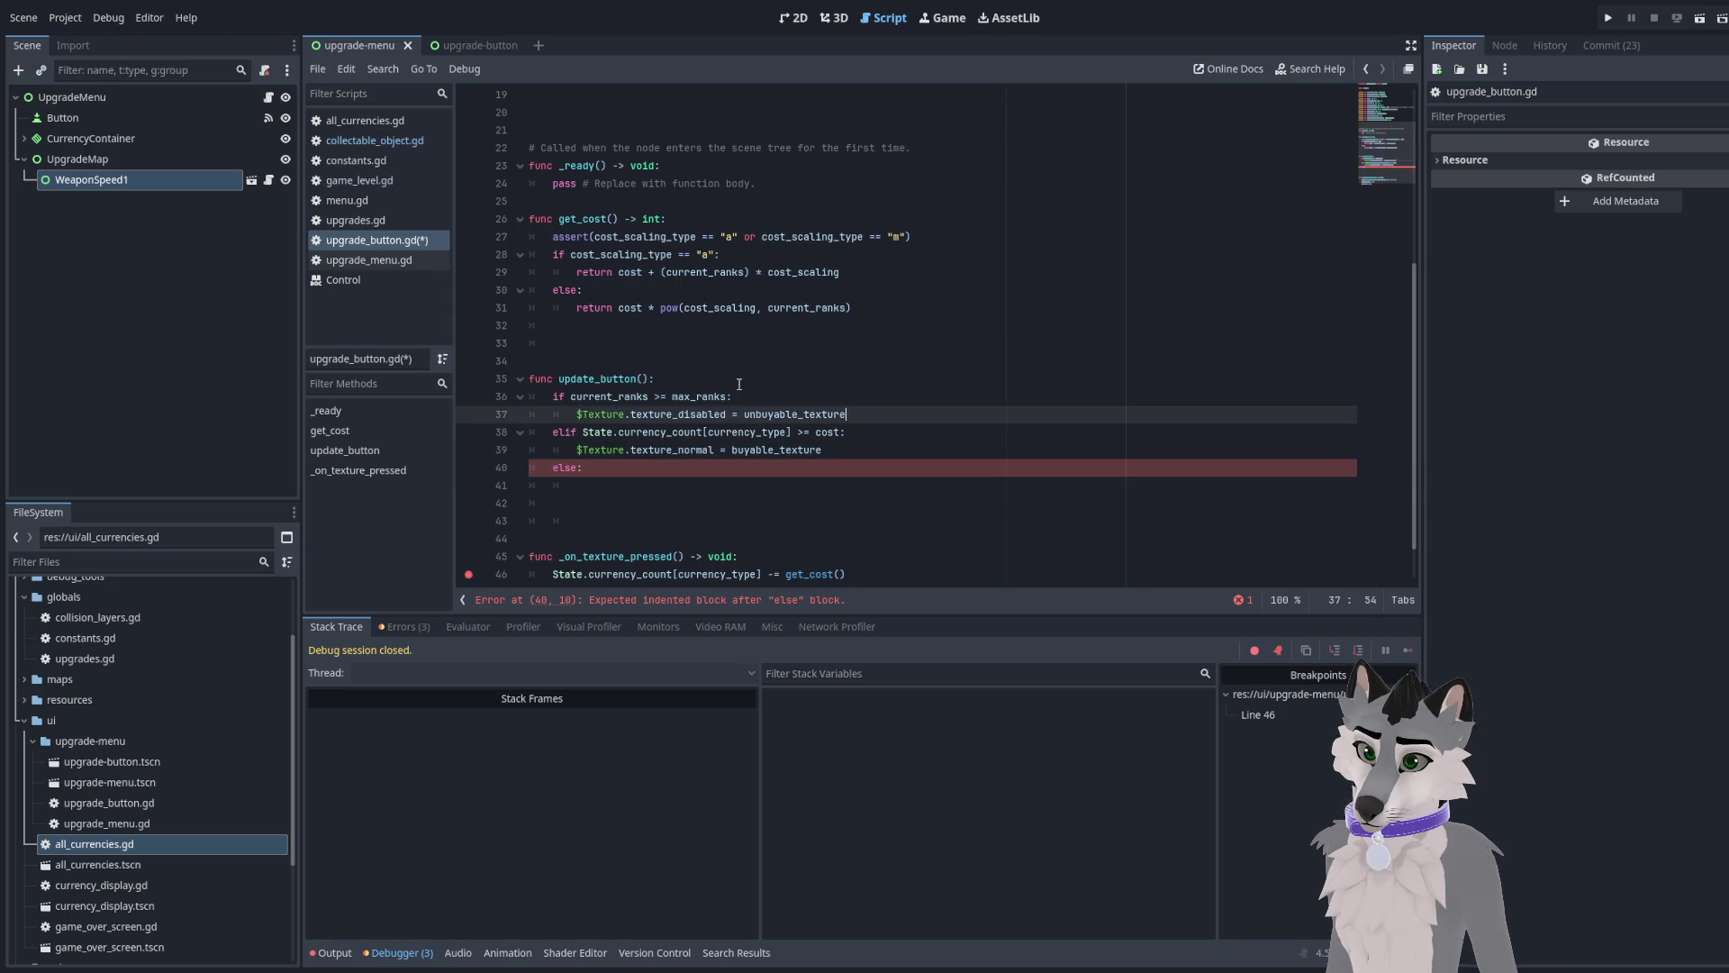
key("Return")
type("$Texture.disabled =")
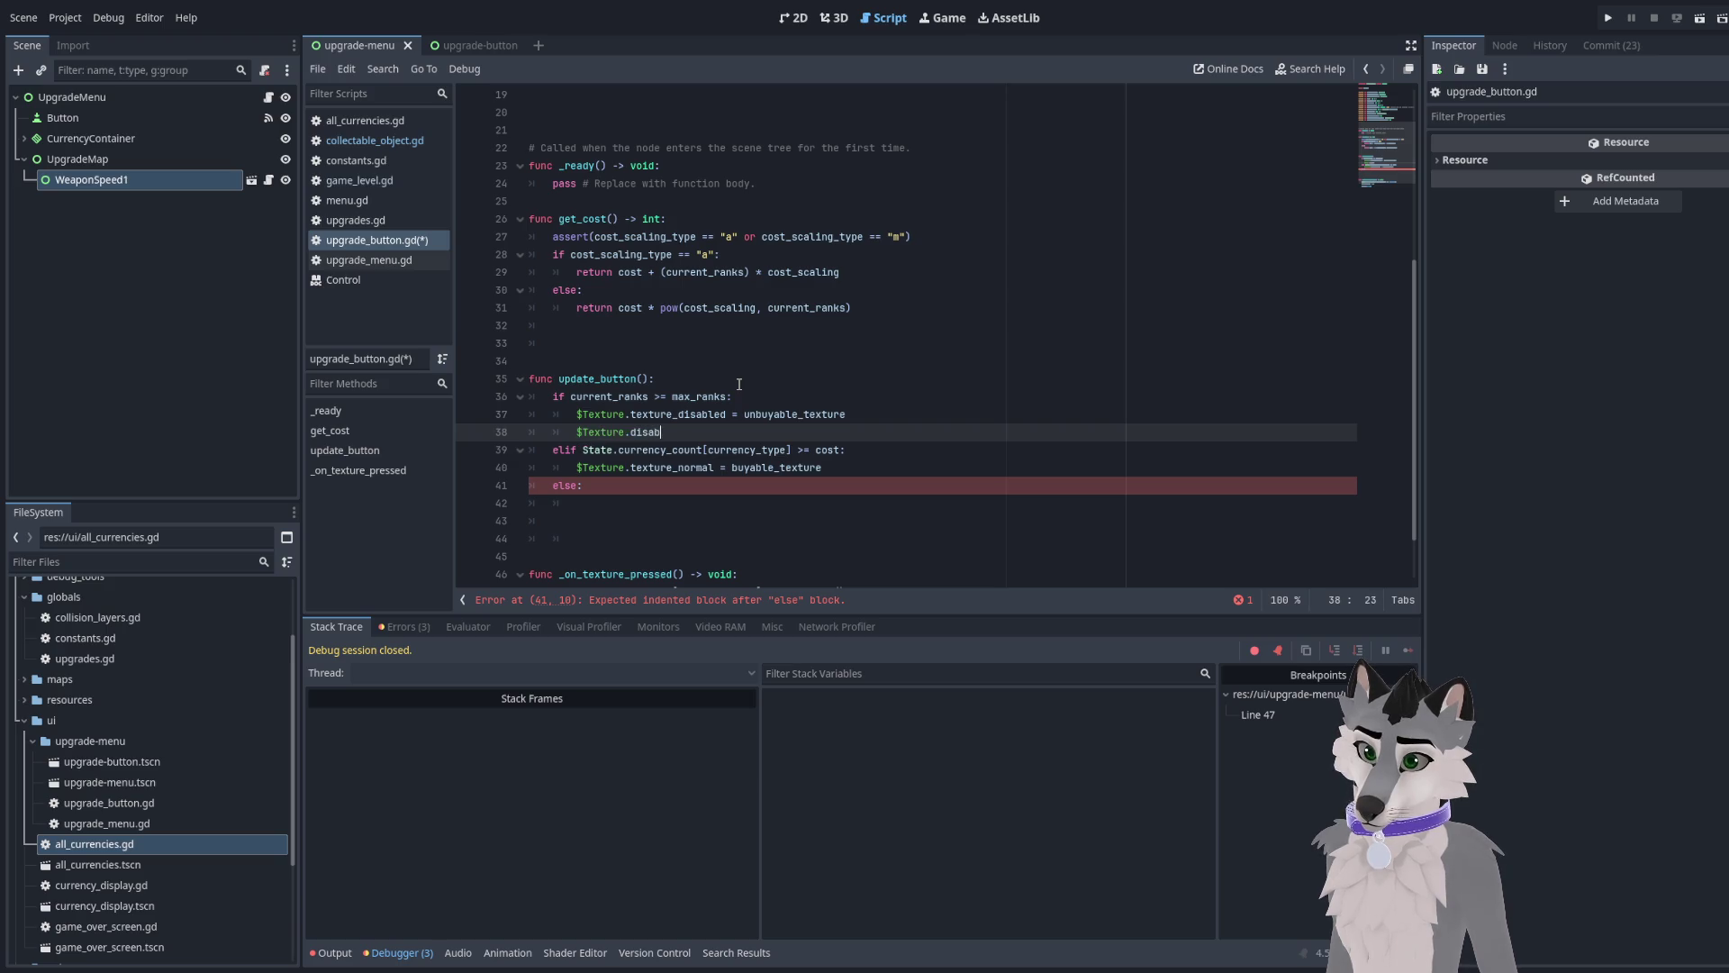
type(" true")
key("ctrl+s")
Add '$Texture.disabled = false' to the buyable branch, paste the disabled lines under else, and save
key("shift+Home")
key("ctrl+c")
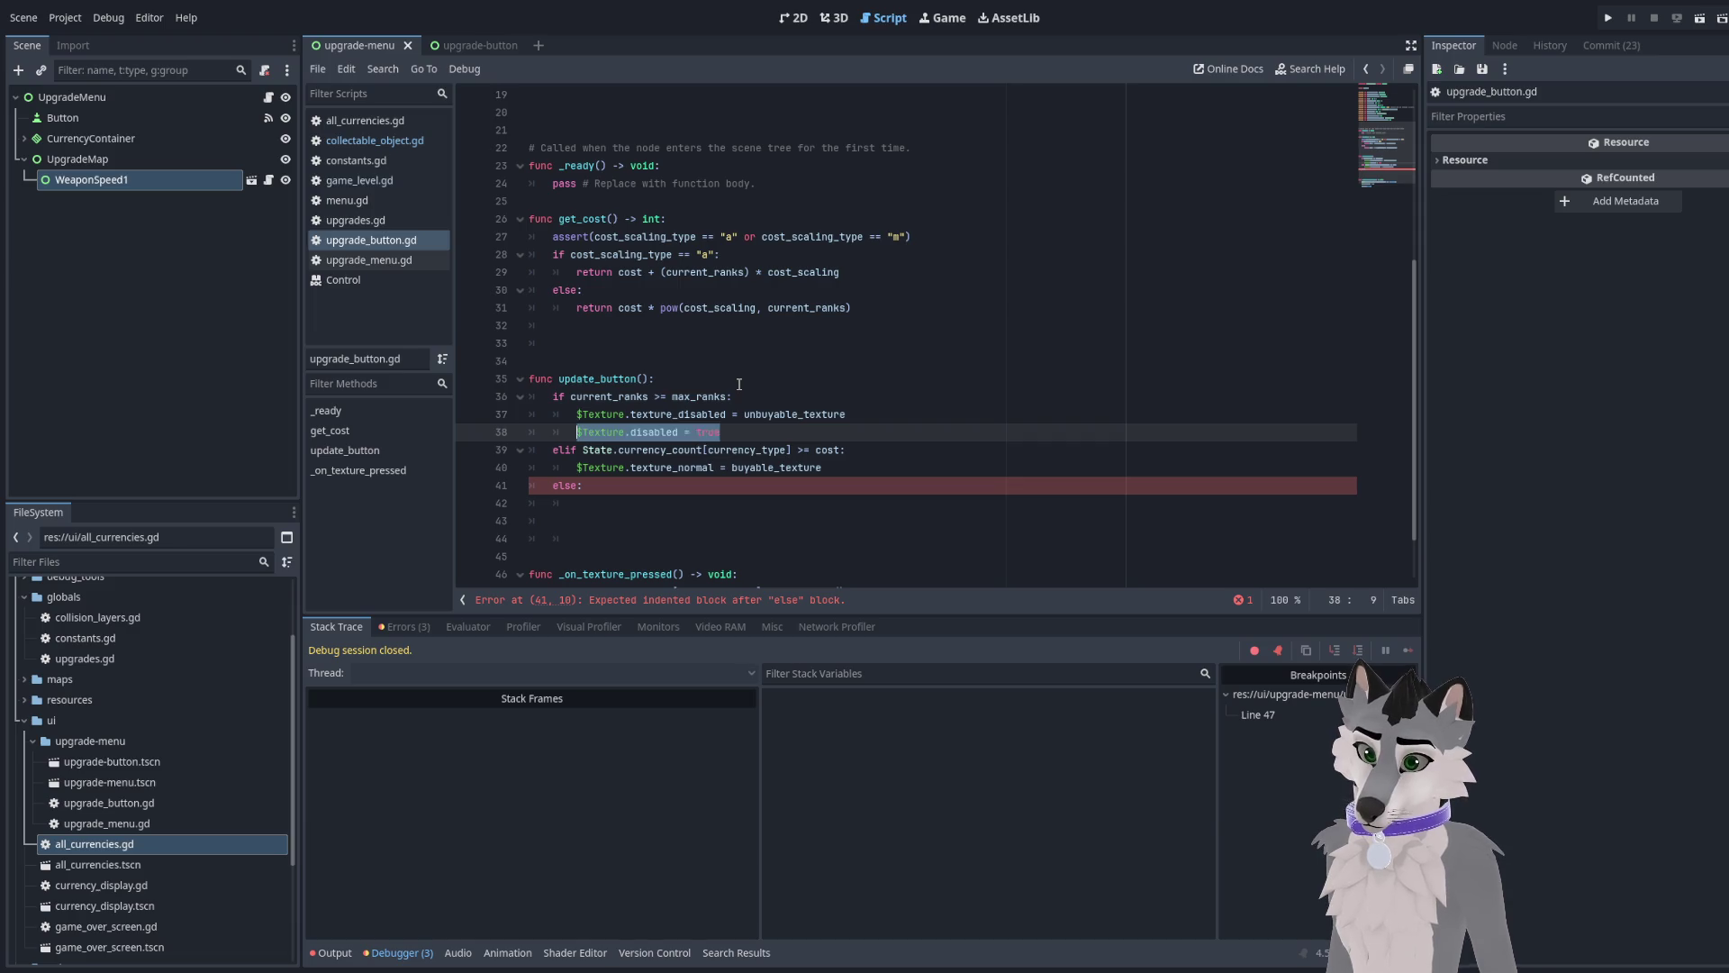
key("Down")
key("Down")
key("Return")
key("ctrl+v")
key("BackSpace")
key("BackSpace")
key("BackSpace")
type("false")
key("Down")
key("Up")
key("Up")
key("Up")
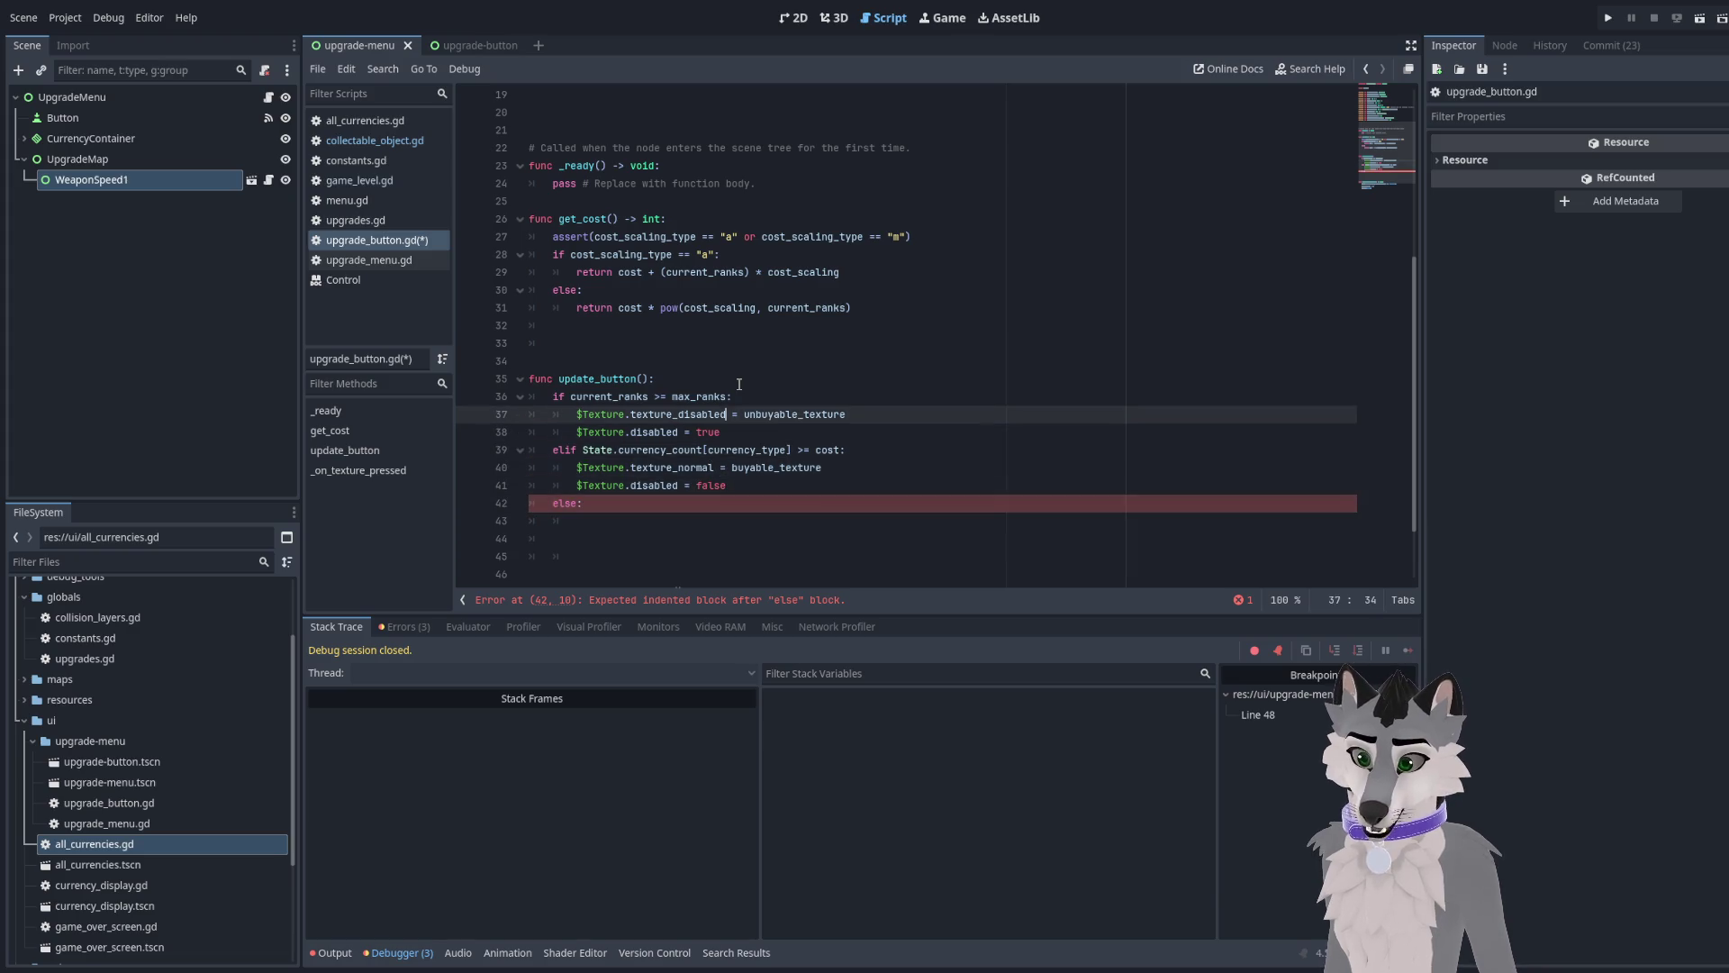
key("Down")
key("Down")
key("Down")
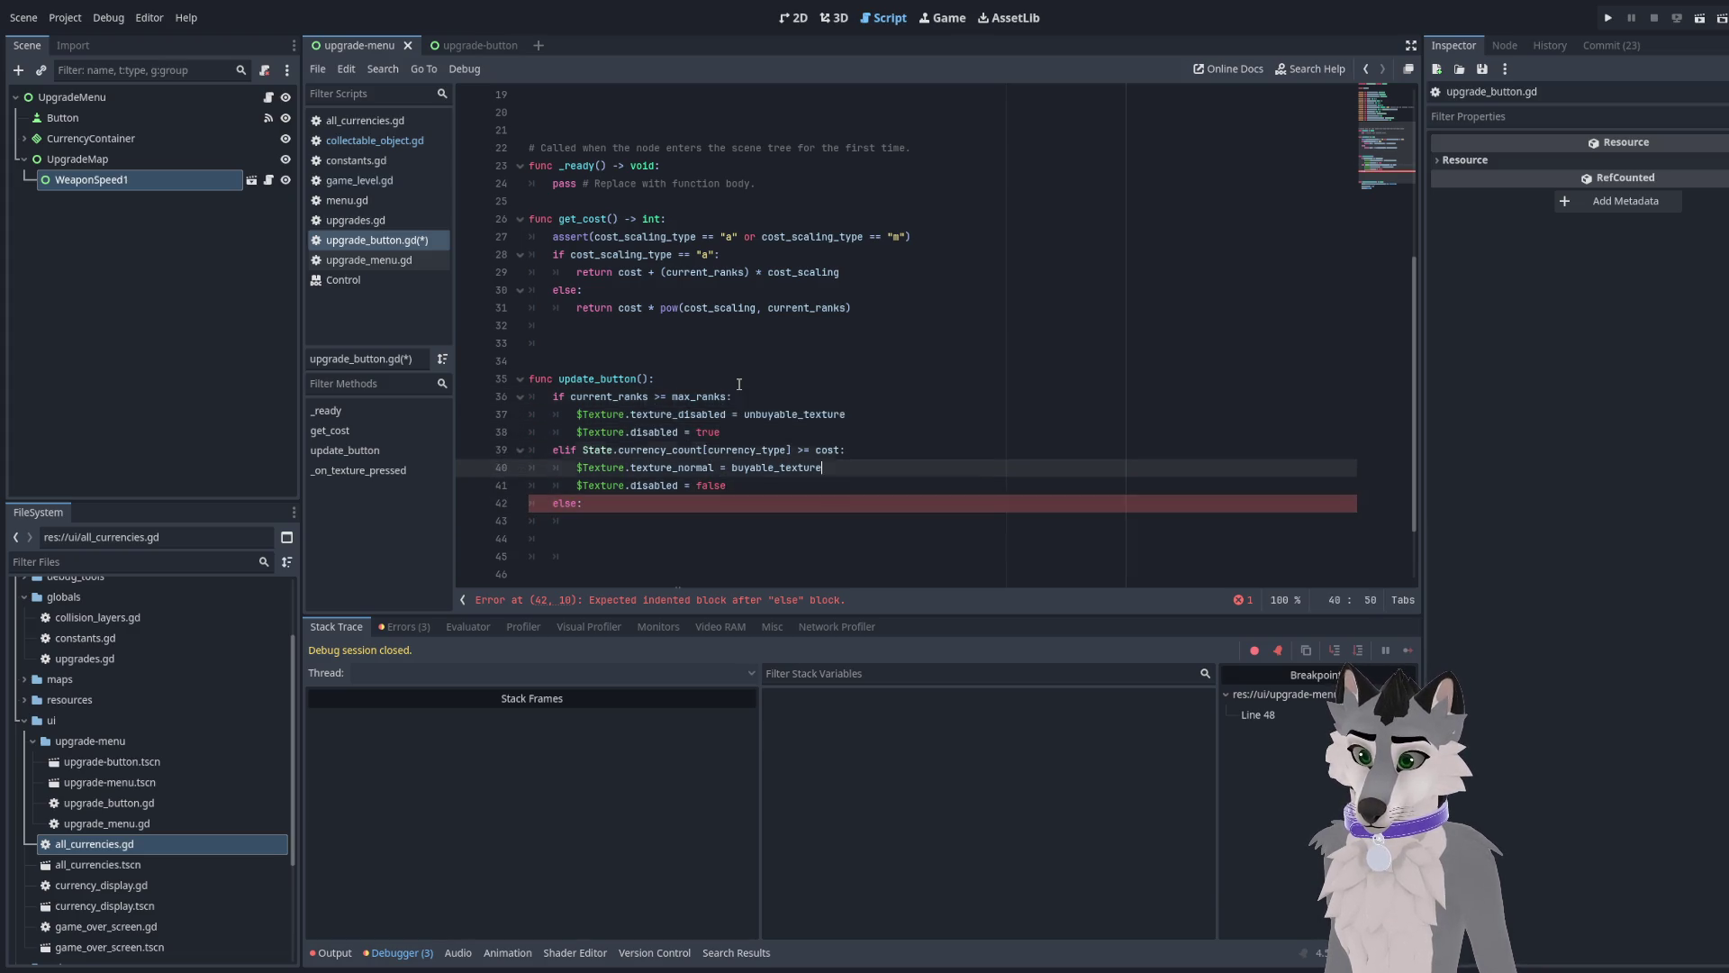
type("$Texture.texture_disabled = unbuyable_texture \t\t$Texture.disabled = true")
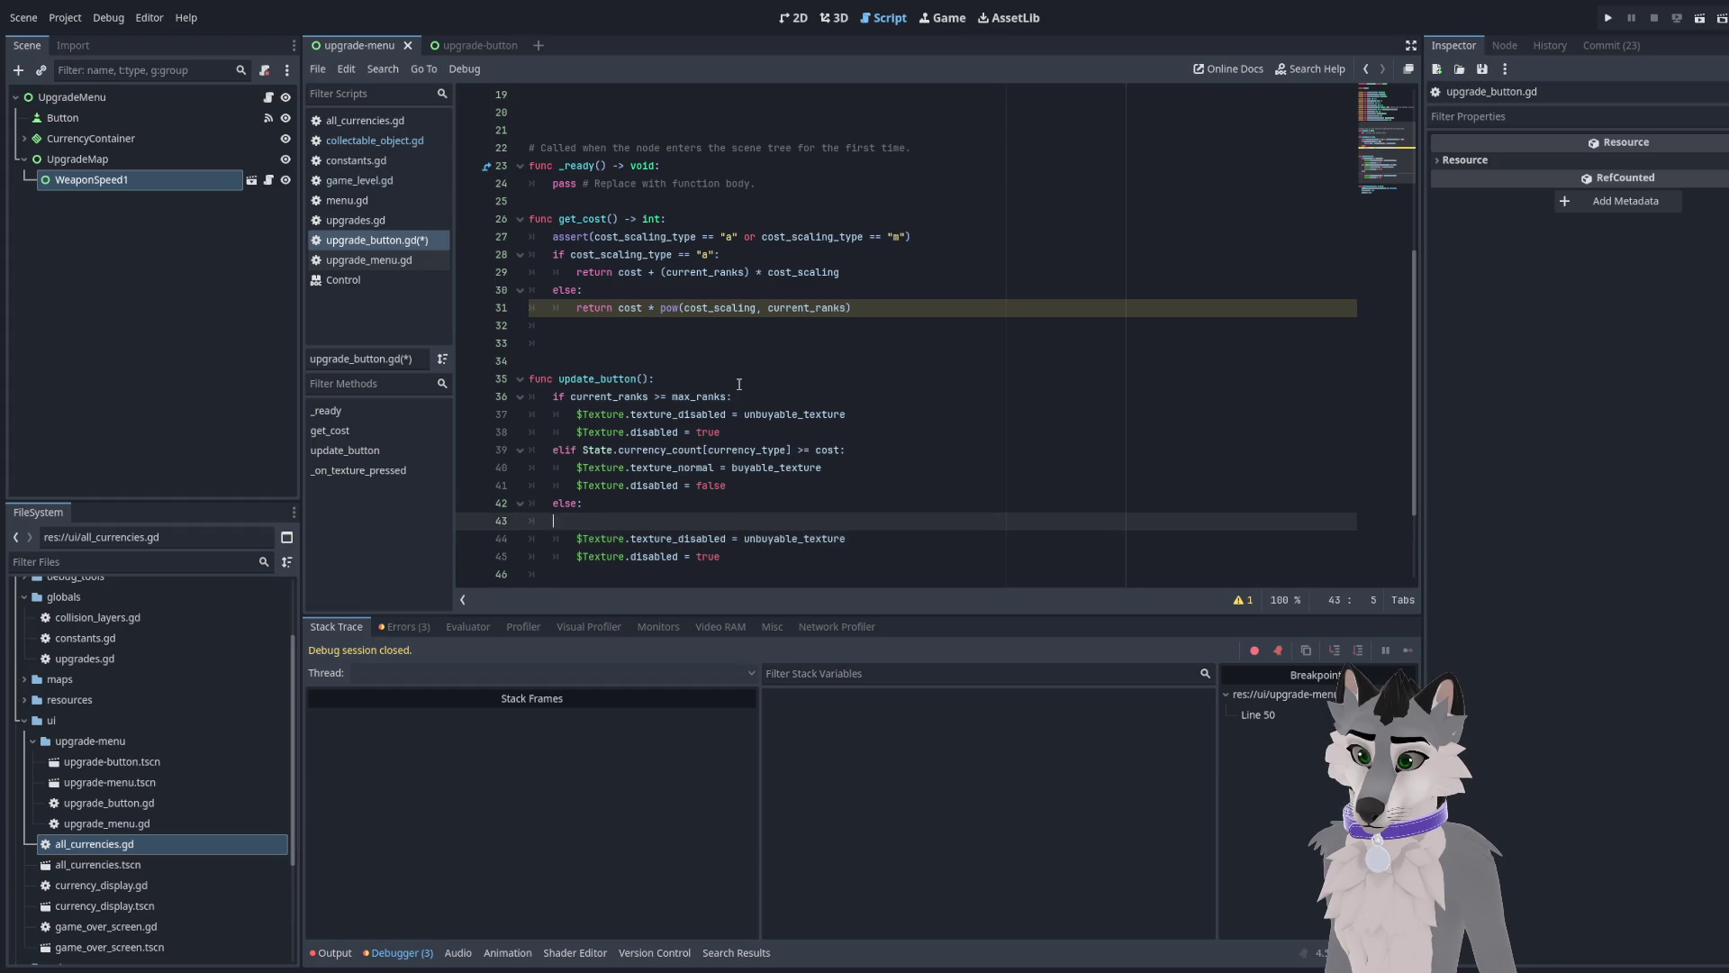
key("ctrl+shift+k")
key("ctrl+s")
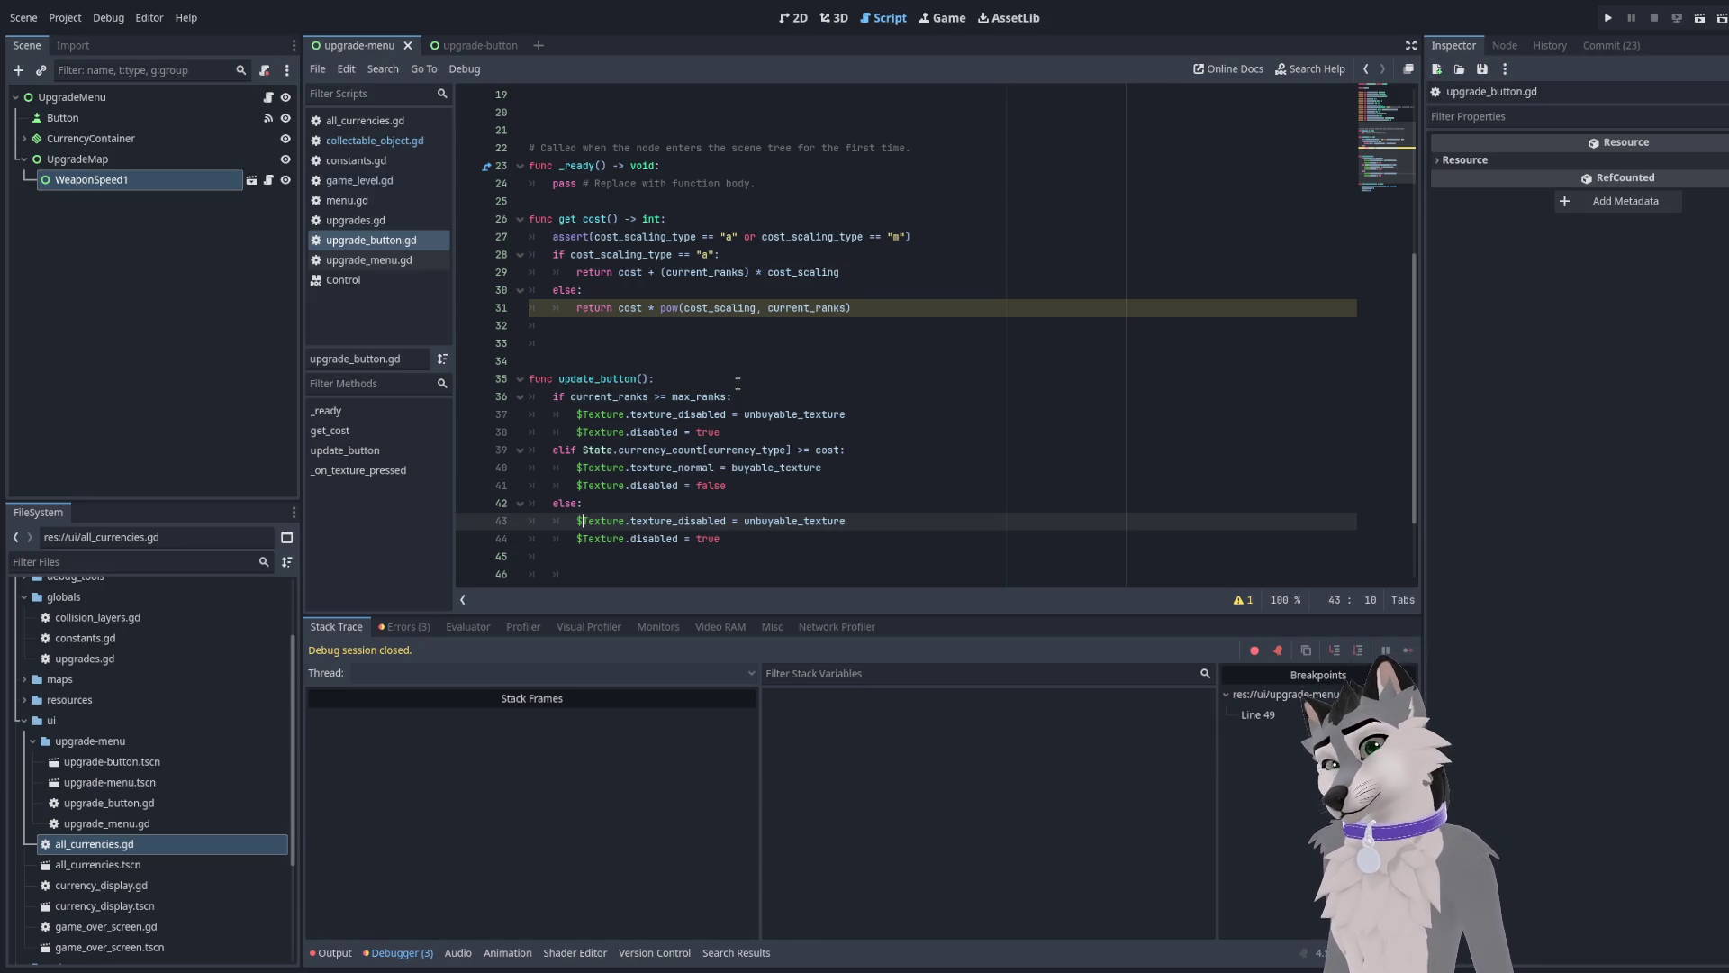
Remove the breakpoint on line 49 in _on_texture_pressed
scroll(738, 383, "down", 2)
left_click(651, 572)
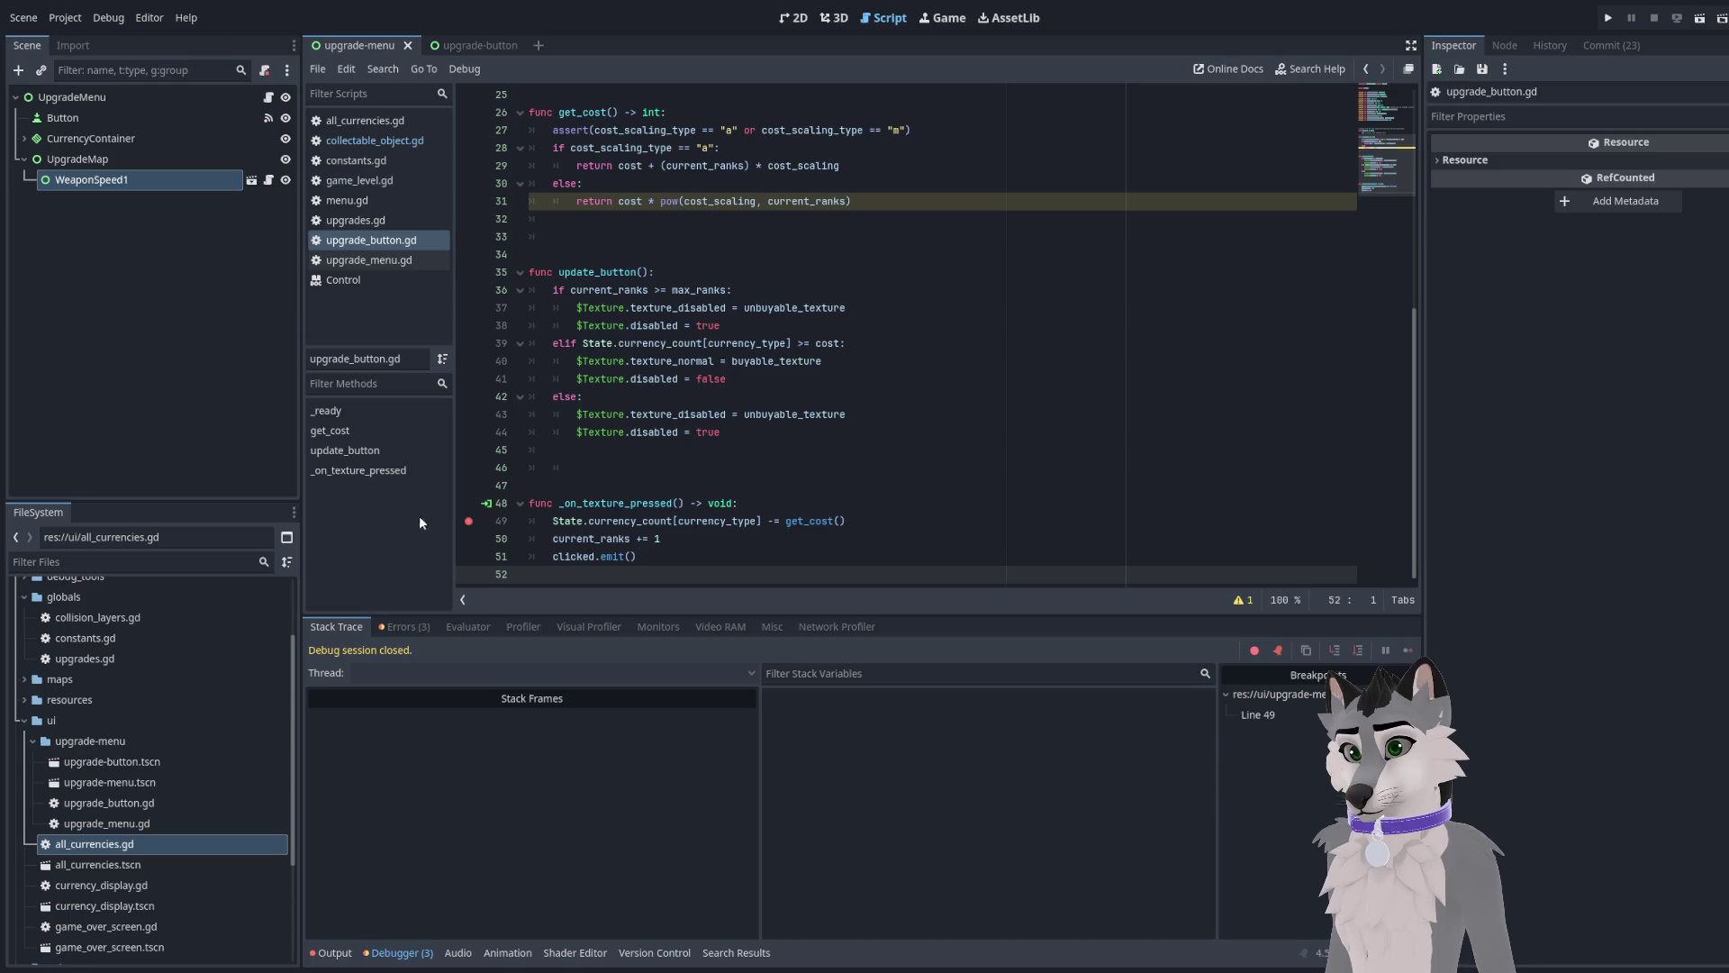
left_click(469, 521)
left_click(735, 555)
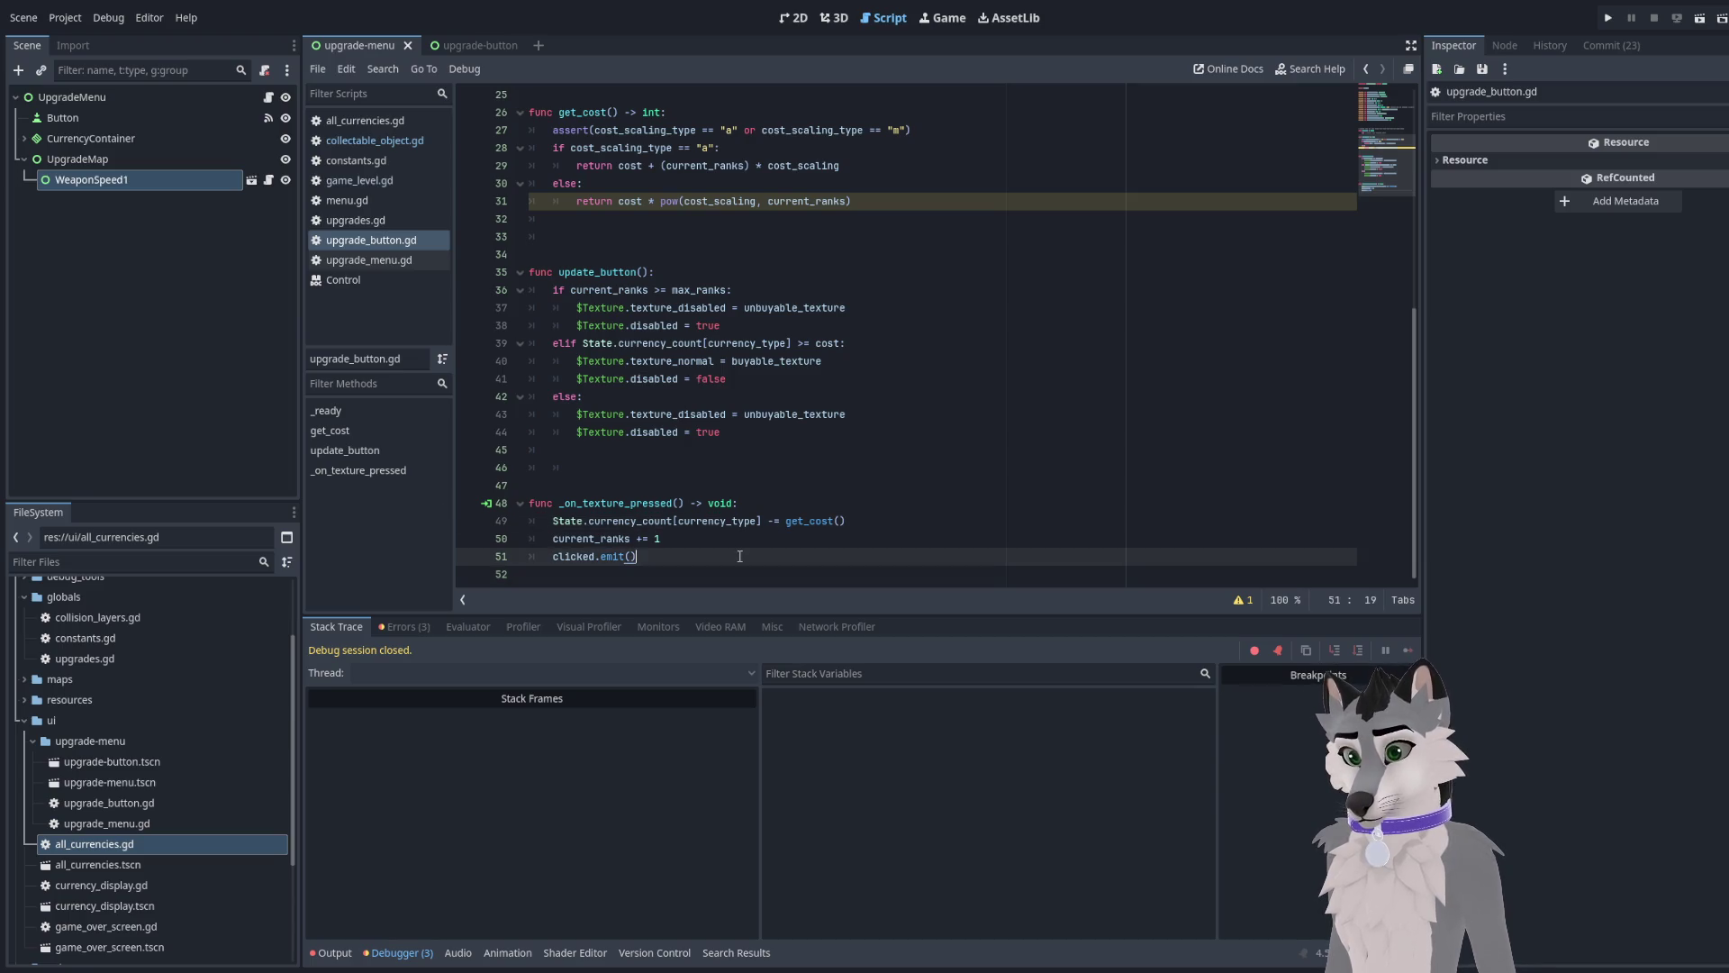
left_click(898, 521)
left_click(883, 537)
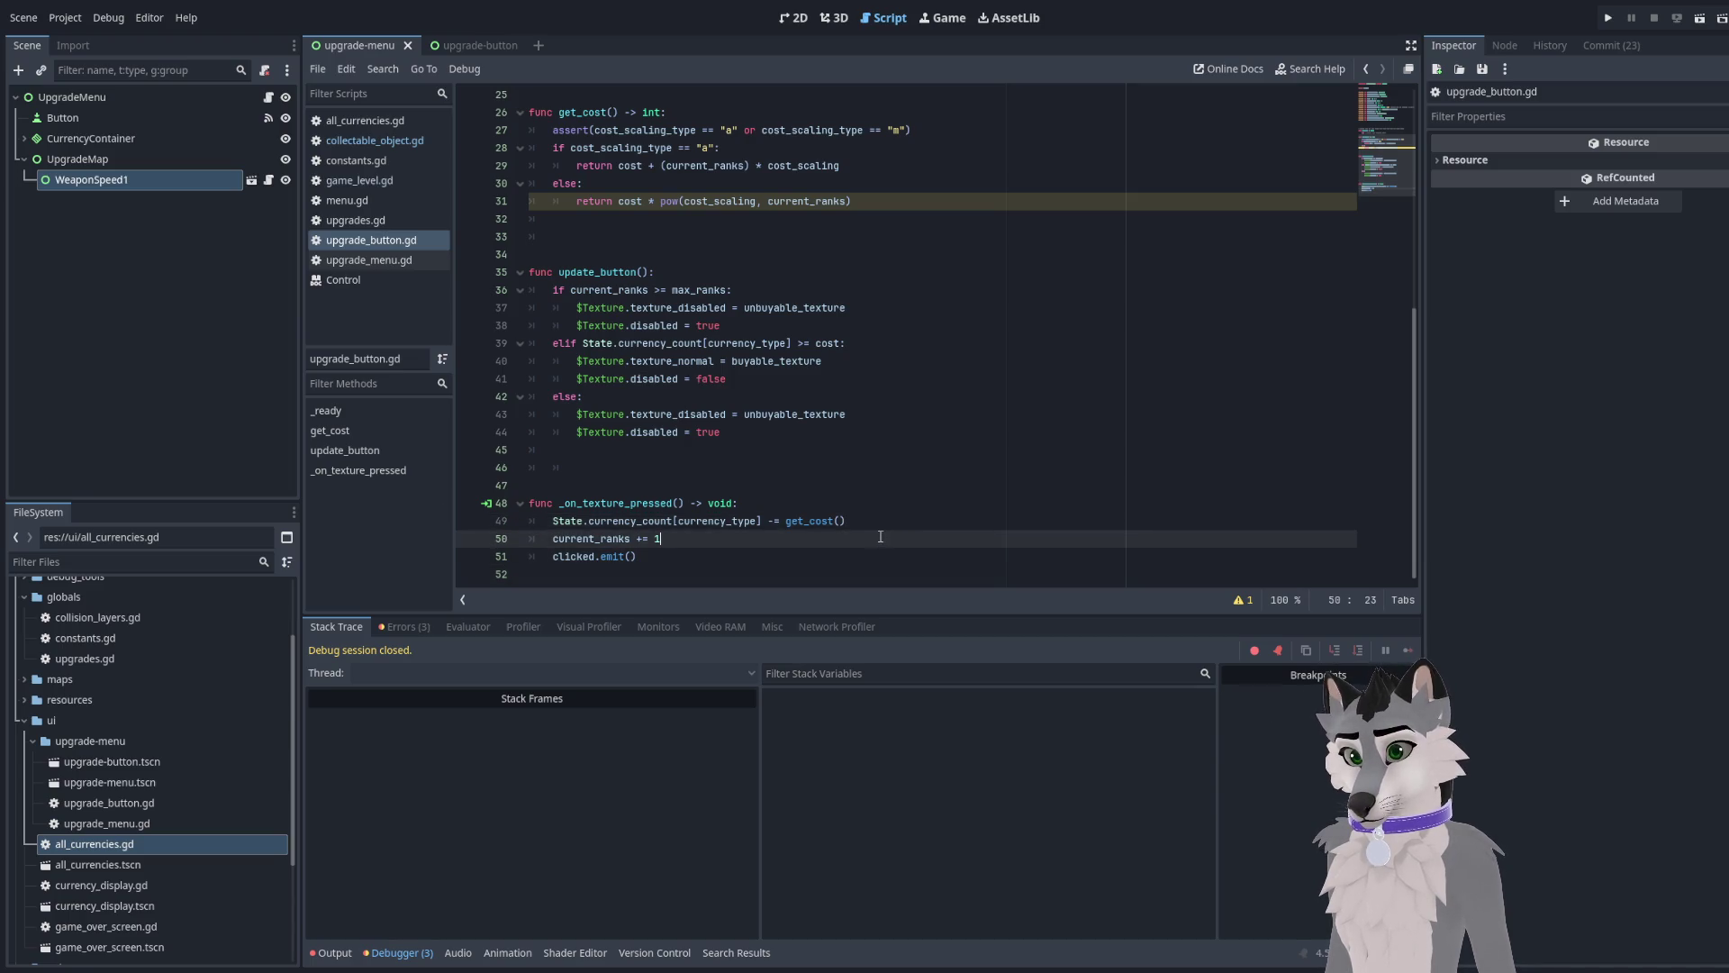
Call update_button() after current_ranks += 1, then open the upgrade-button scene
key("Return")
type("update_")
key("Return")
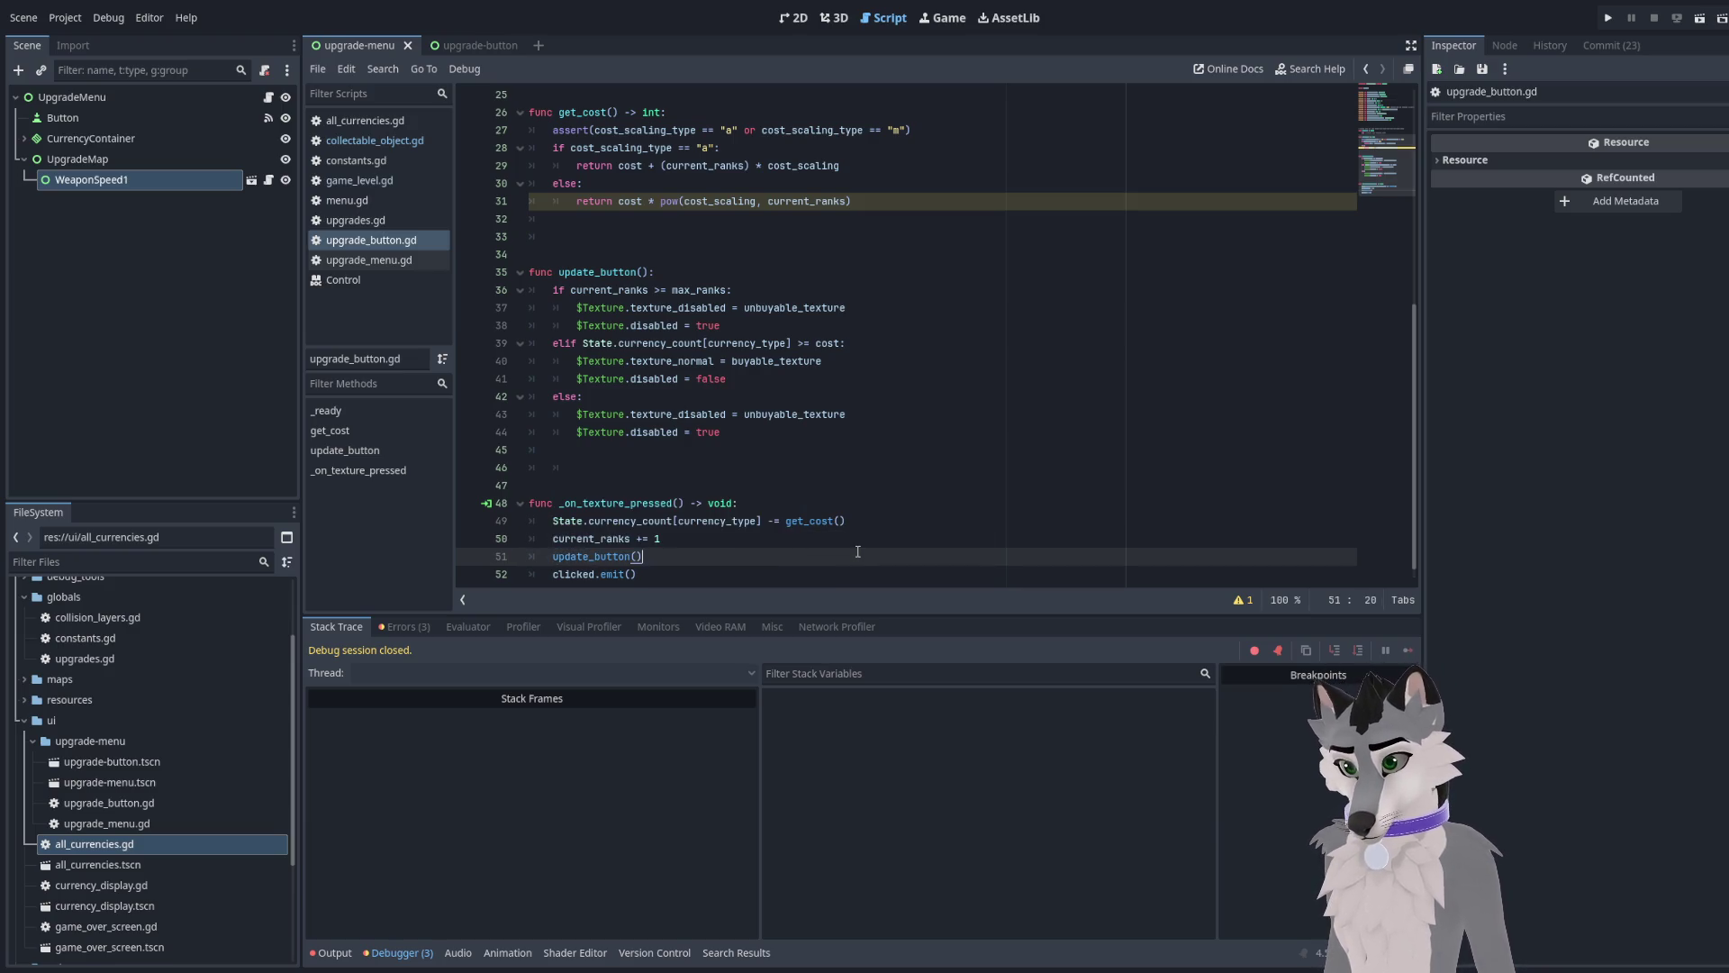
left_click(675, 468)
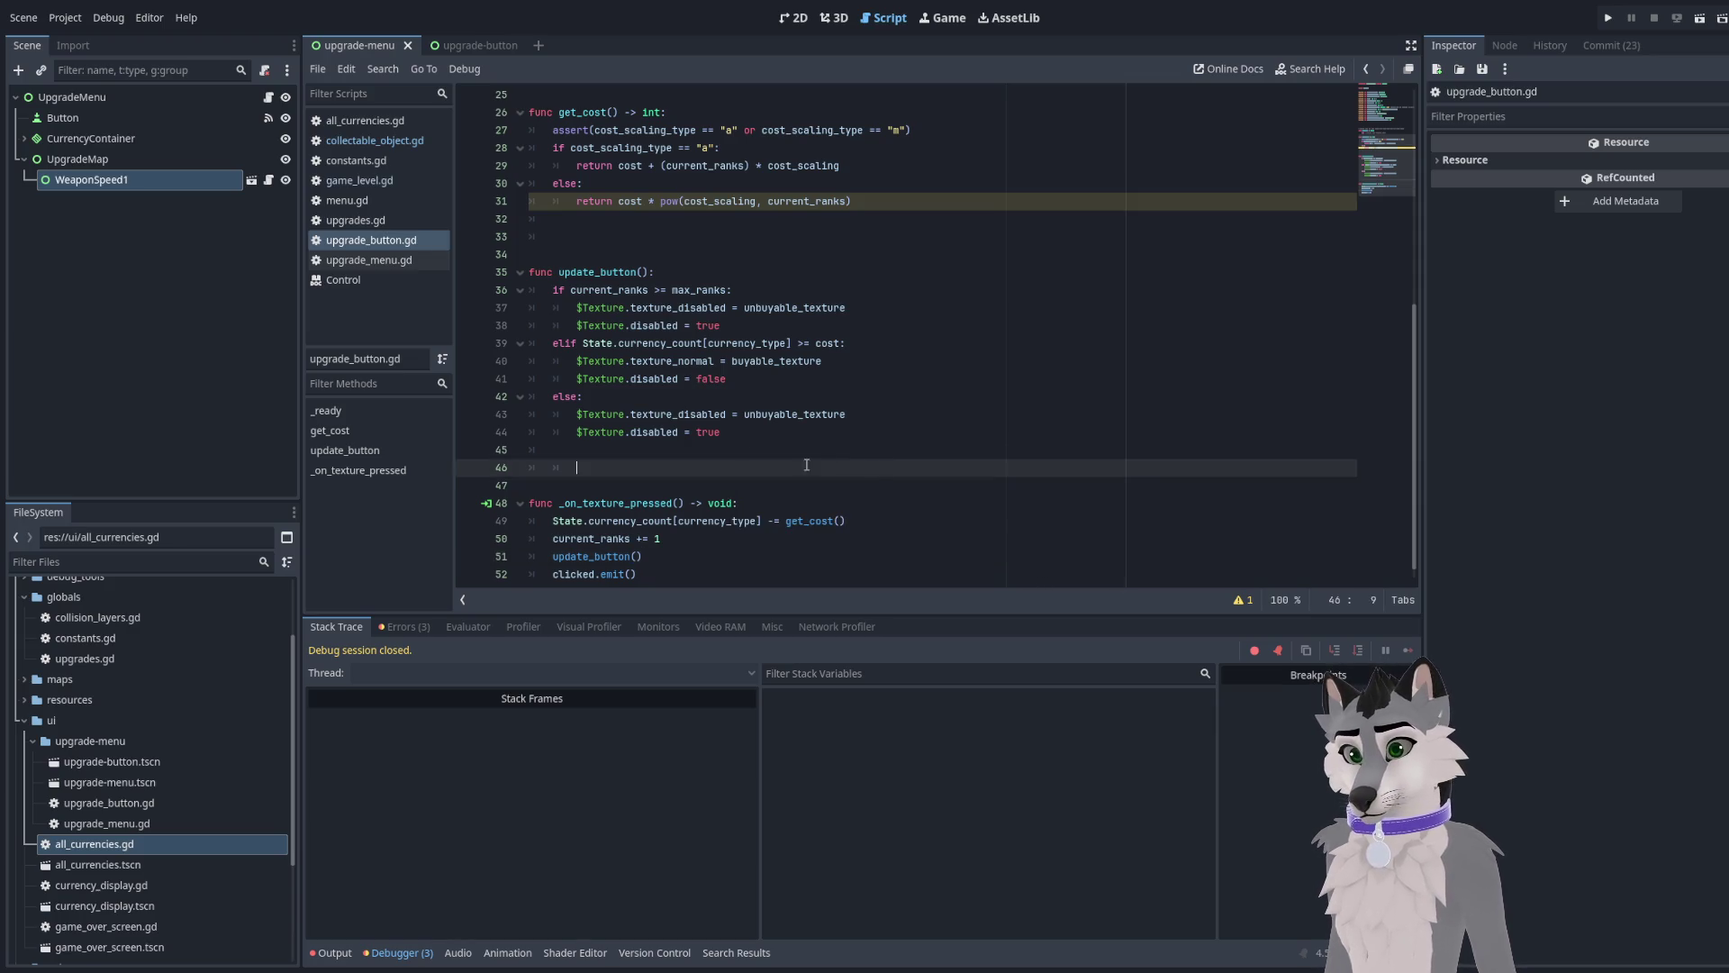
left_click(472, 45)
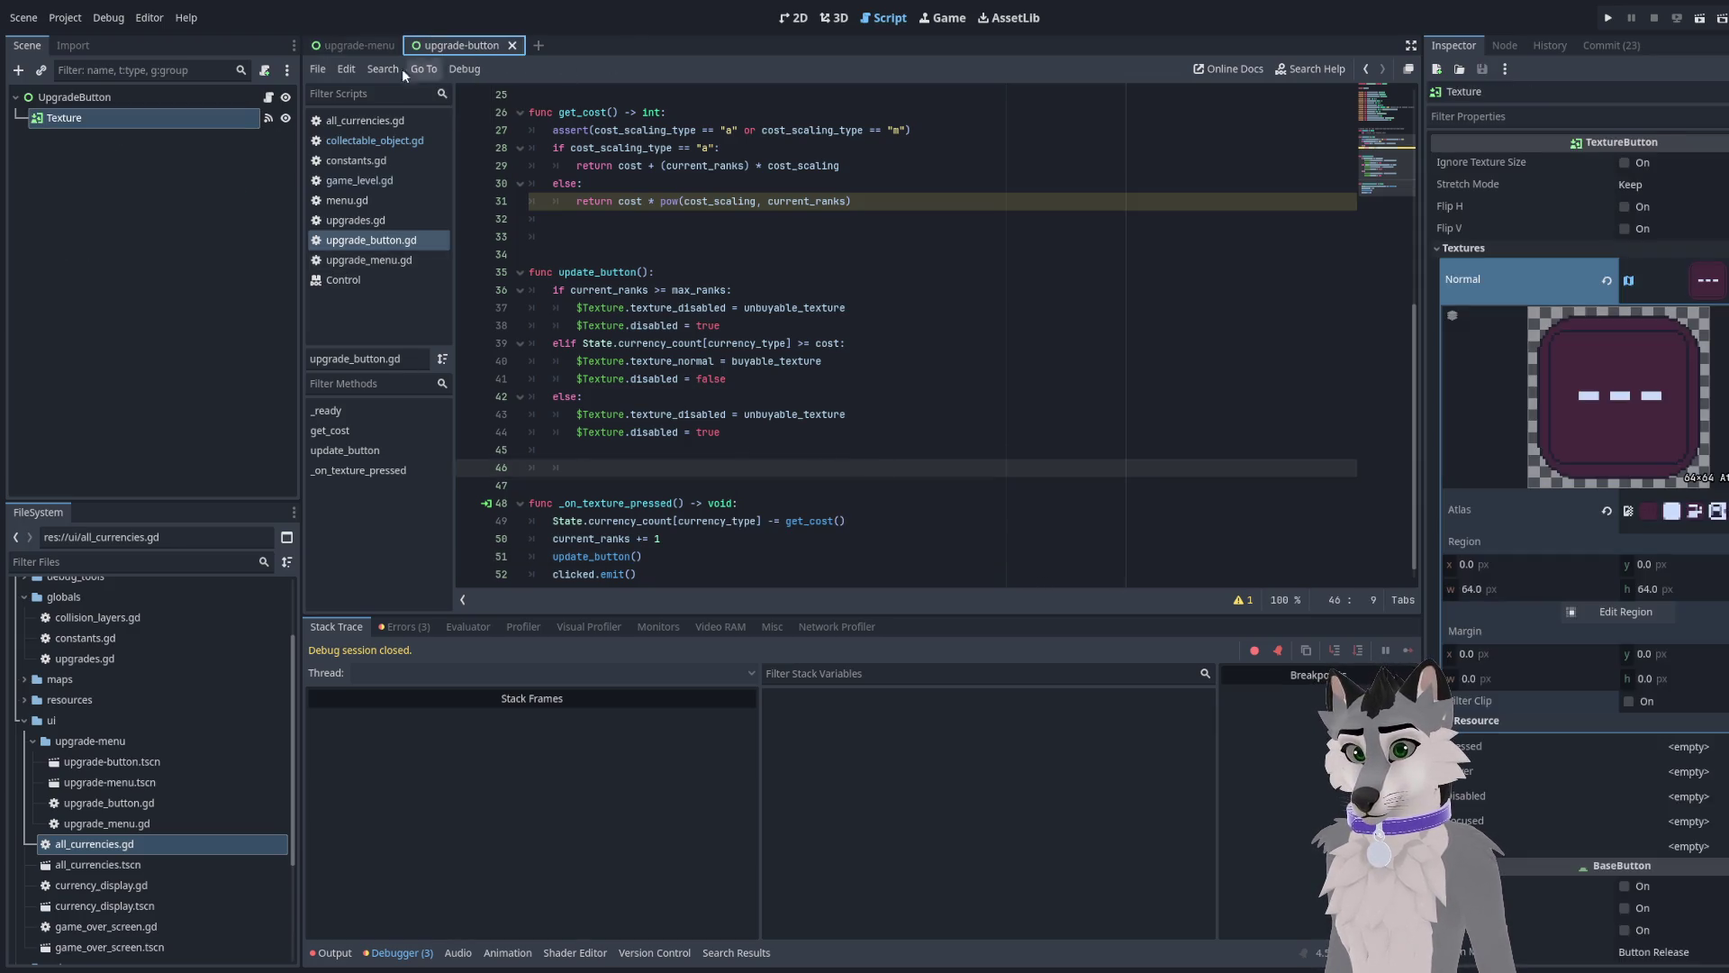
Add a Label child to UpgradeButton and move it to the button's lower right
left_click(794, 18)
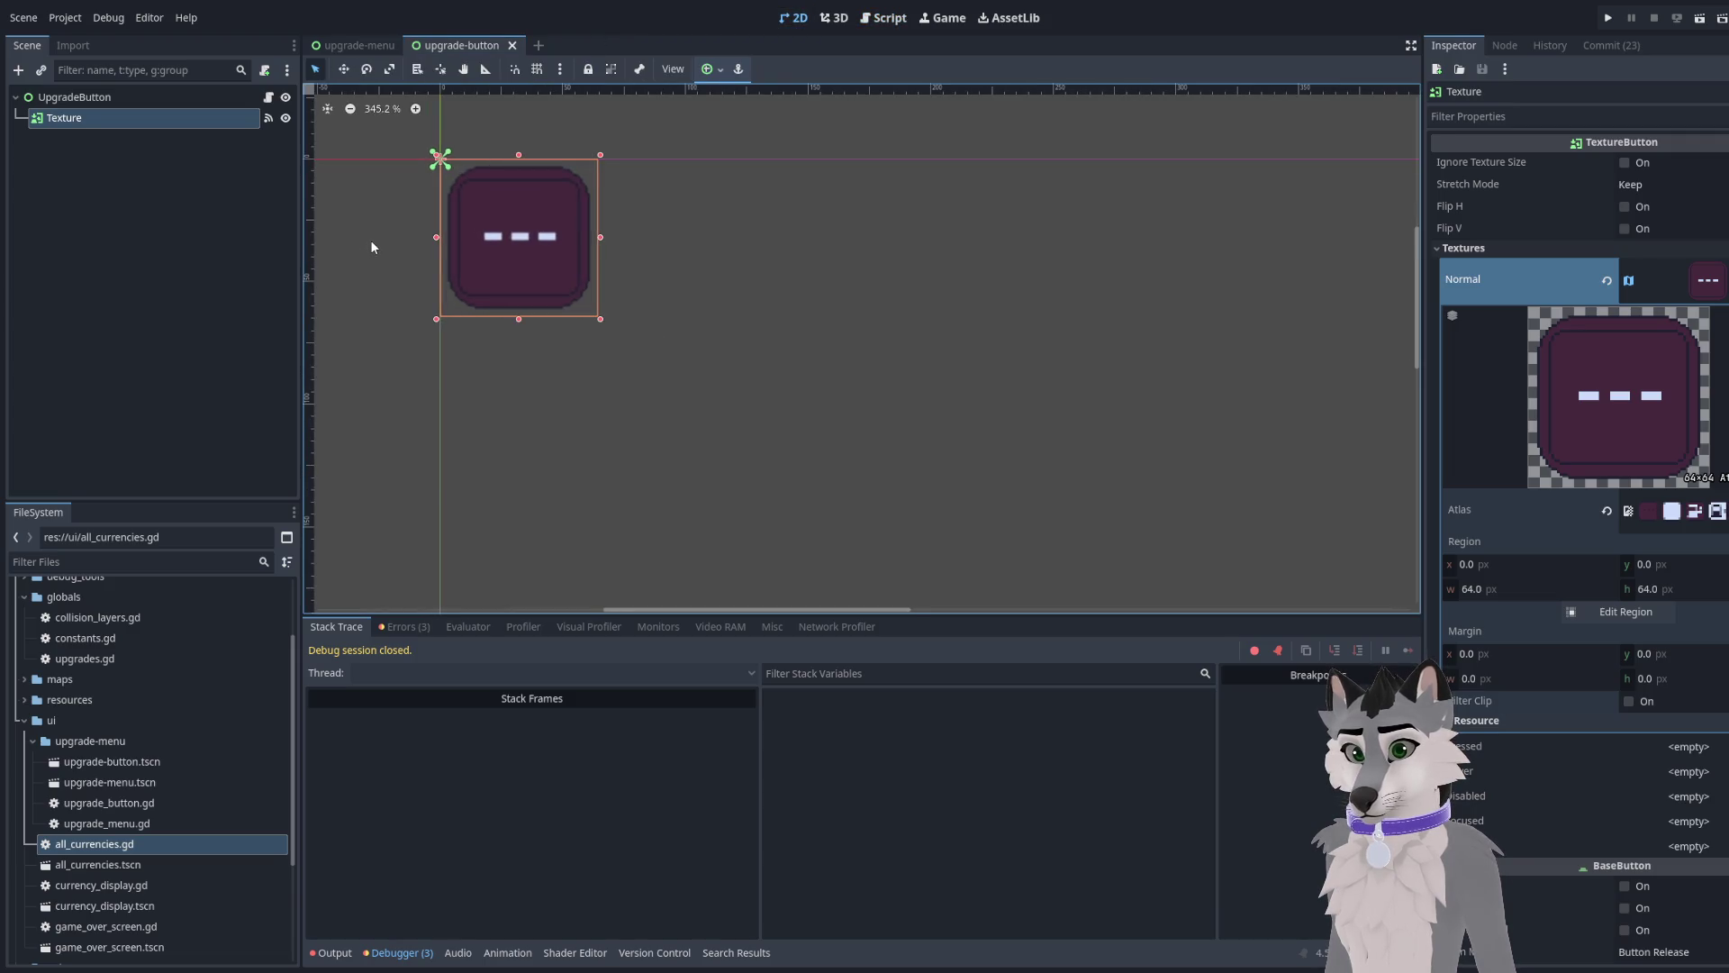
left_click_drag(677, 450, 711, 478)
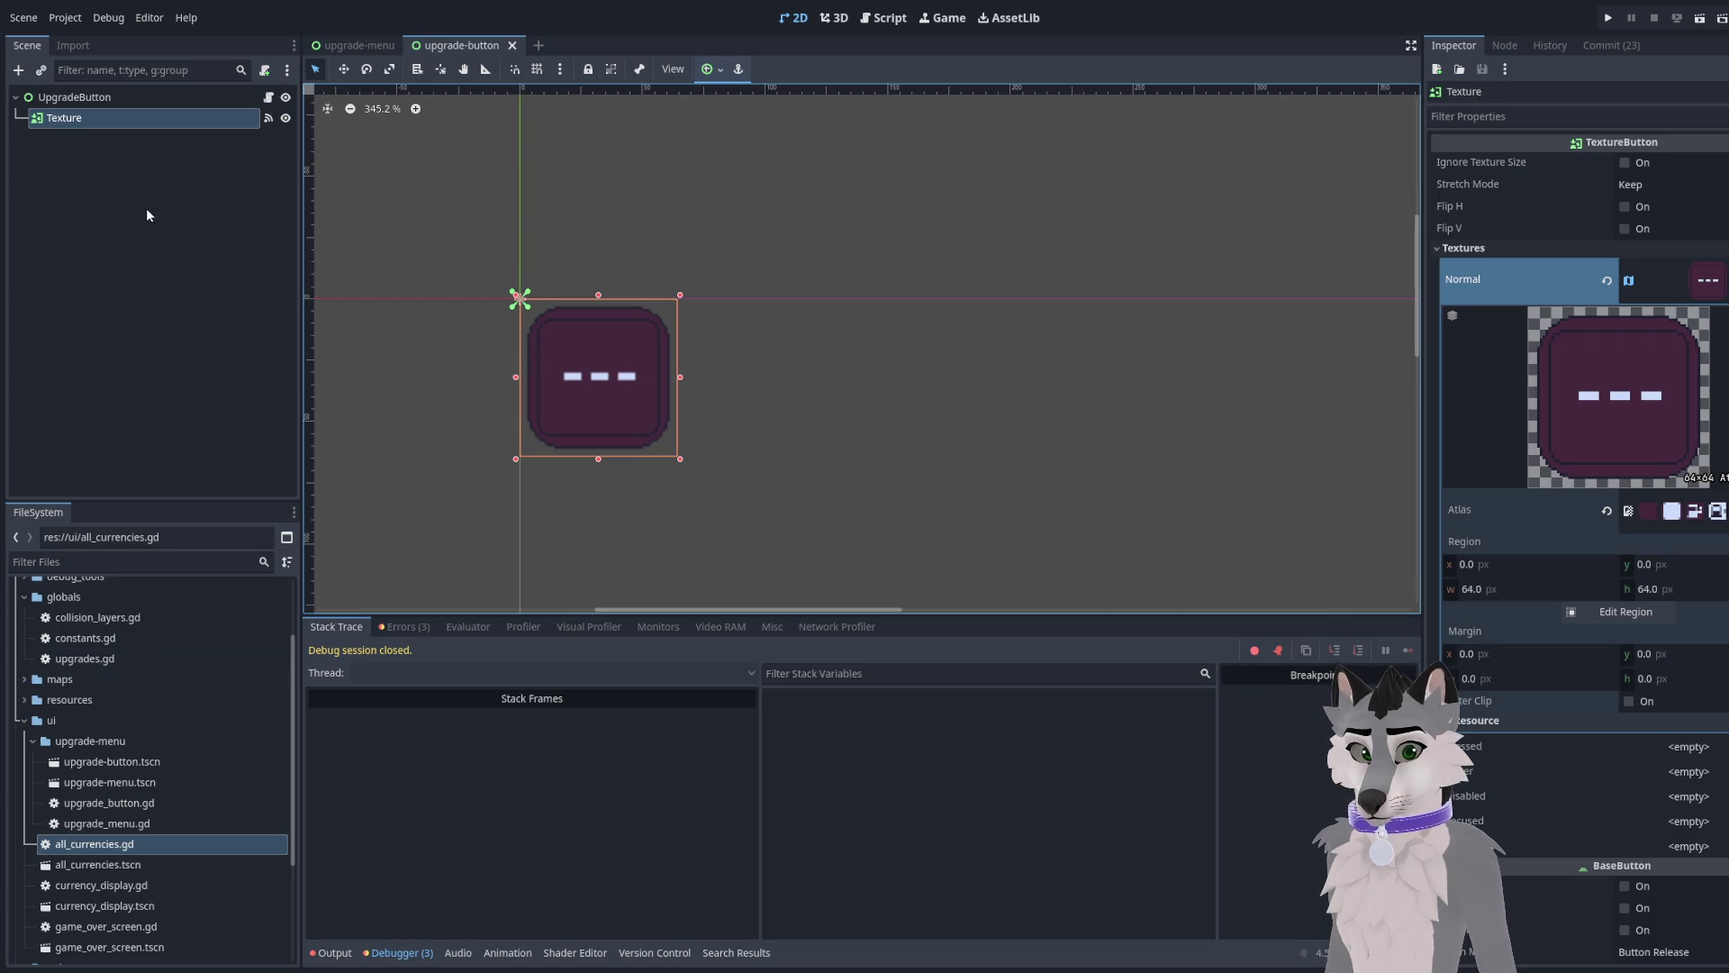
left_click(106, 98)
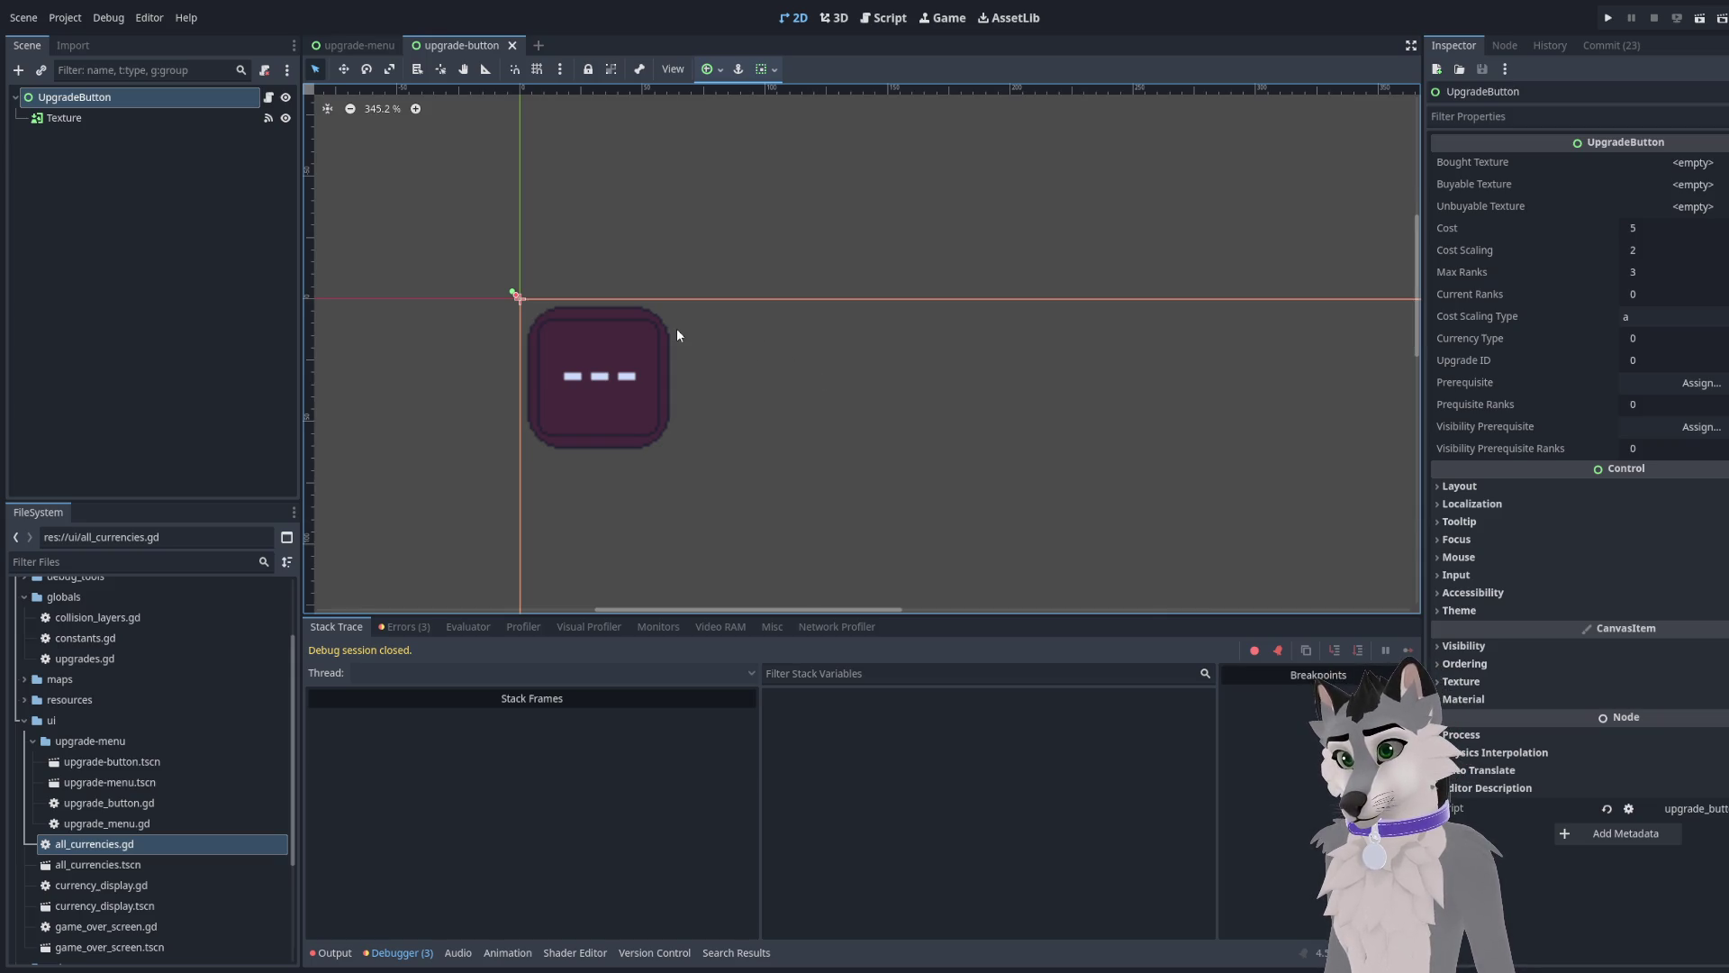
key("ctrl+v")
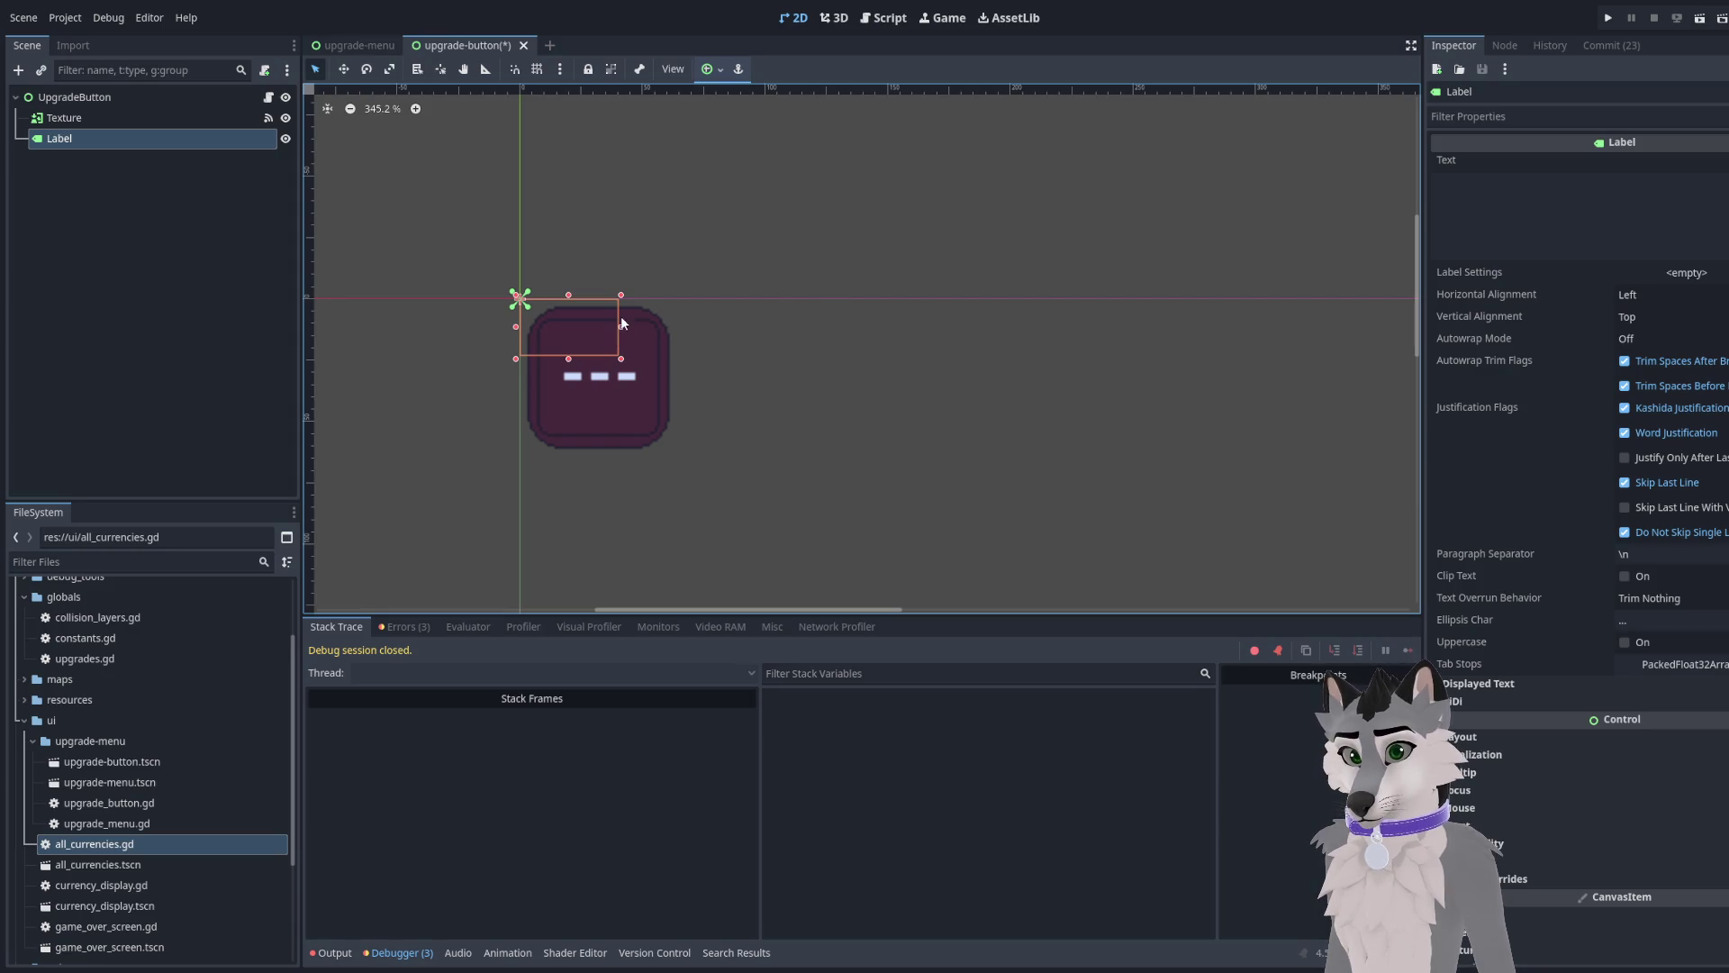
left_click(622, 320)
left_click(101, 142)
left_click_drag(517, 293, 643, 431)
Set the label's text to 0/1, rename it Ranks, and save the scene
left_click(1546, 216)
type("0/1")
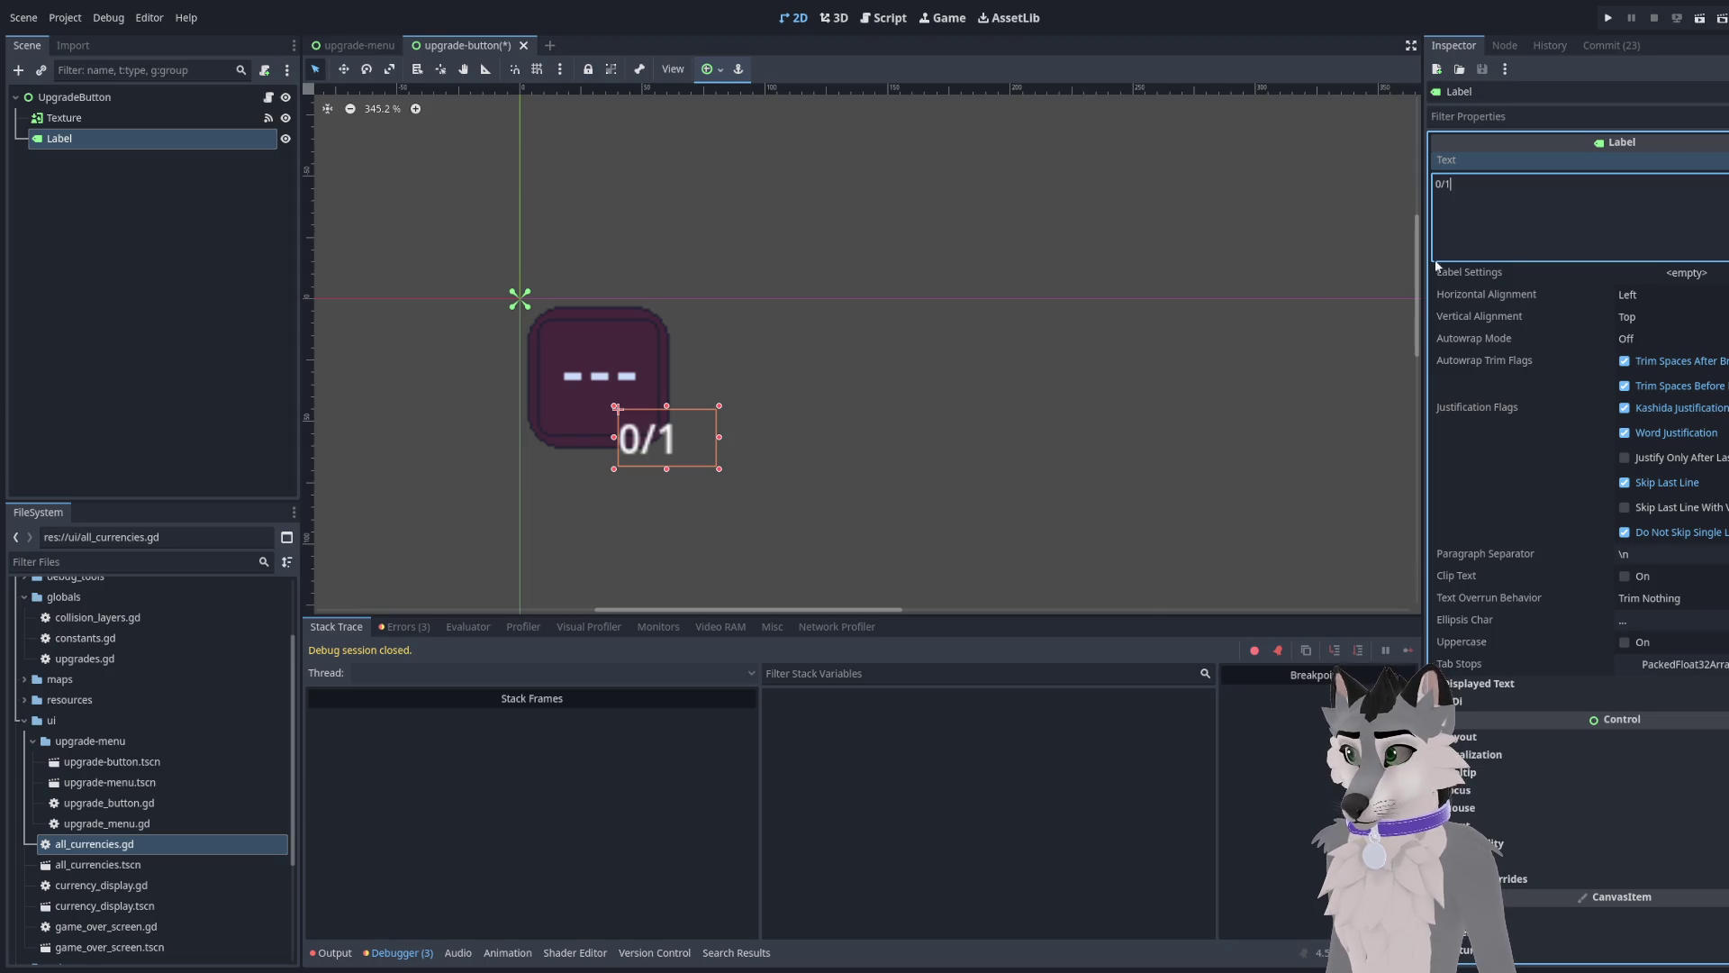
left_click(1187, 342)
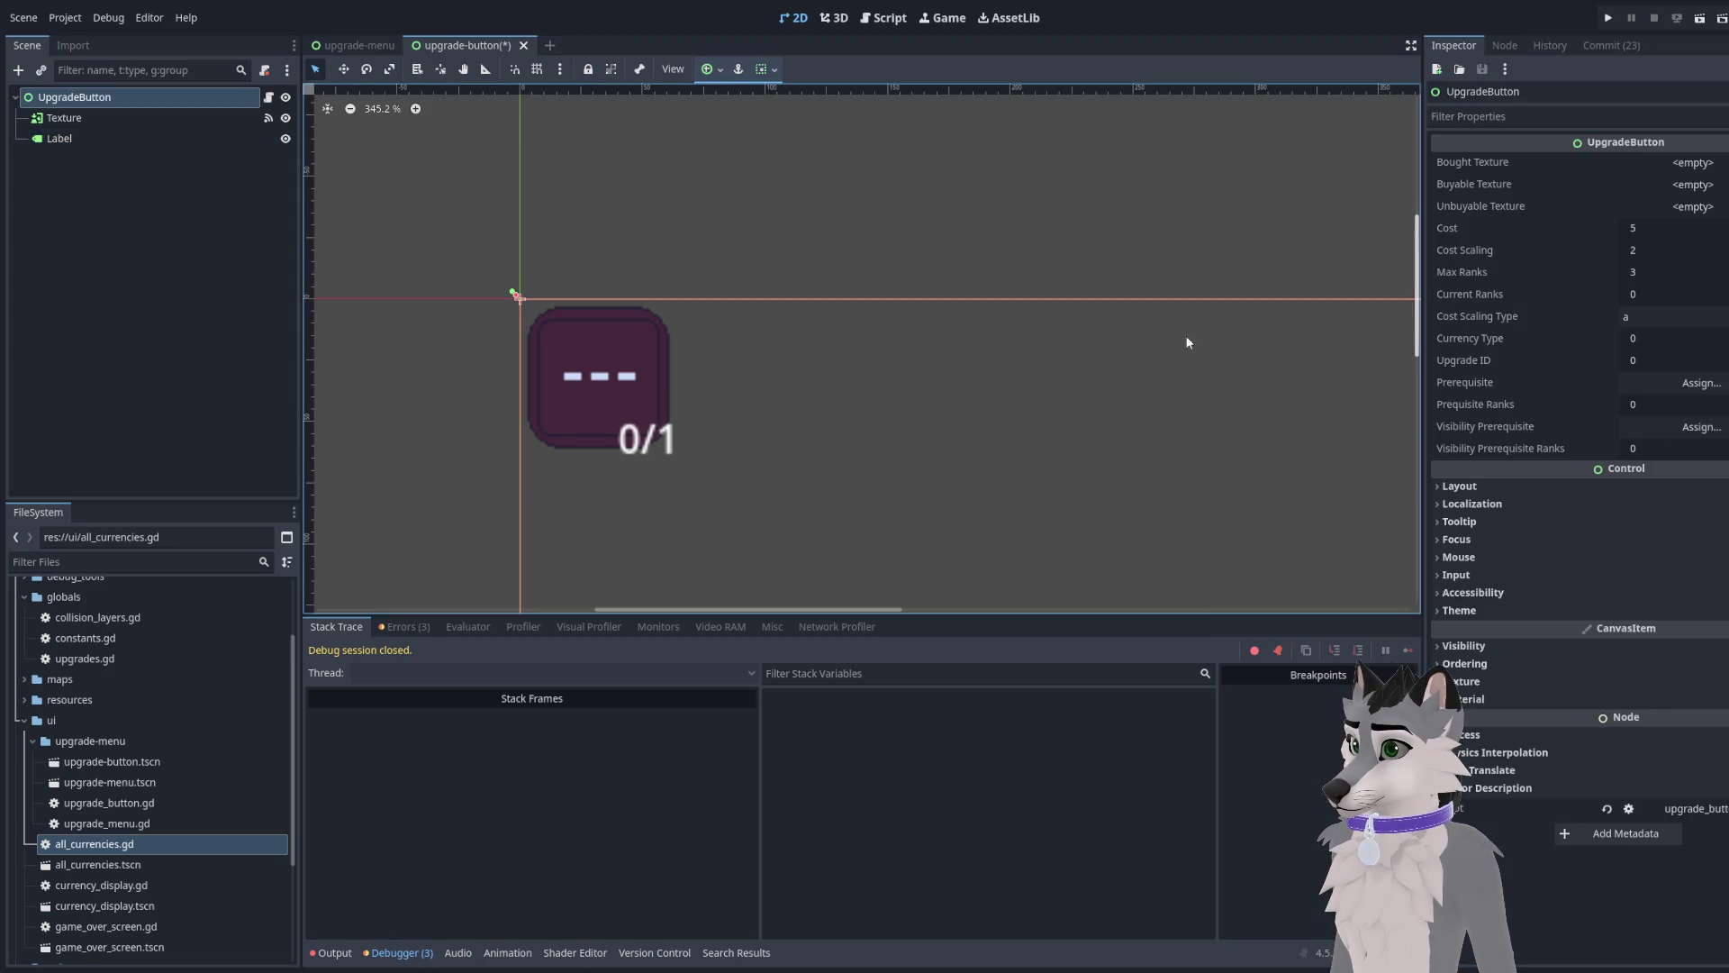
left_click(657, 450)
left_click(68, 135)
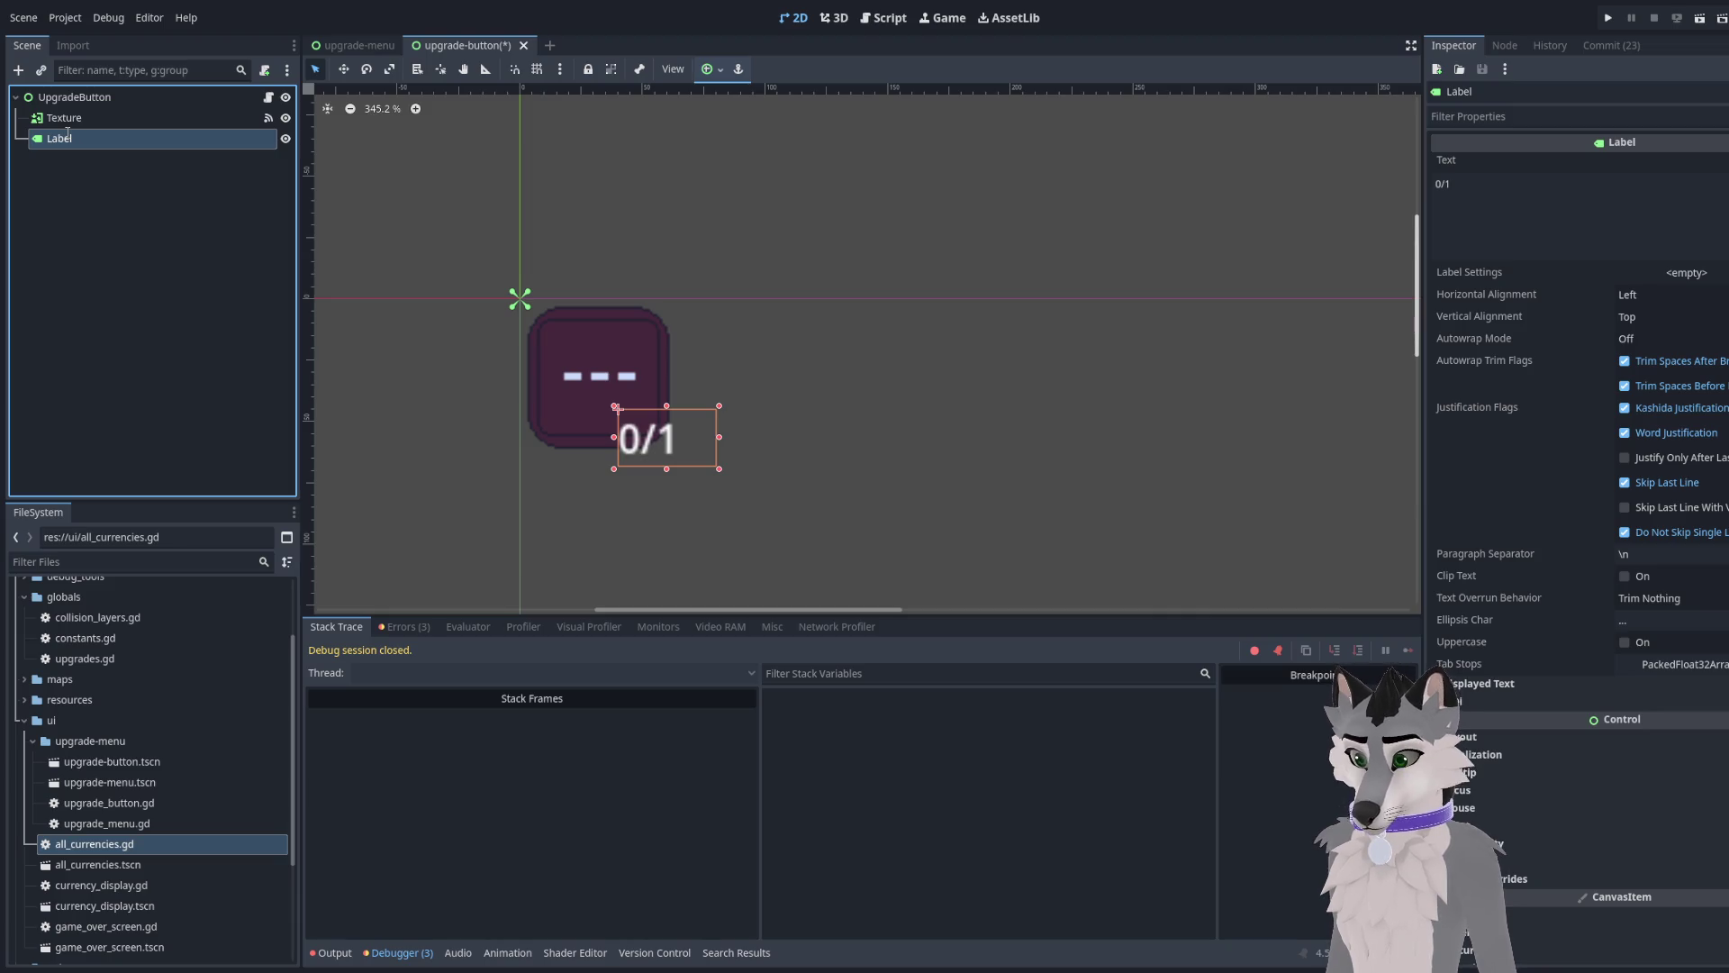
type("Ranks")
key("Return")
key("ctrl+s")
Back in the upgrade-menu scene, reopen upgrade_button.gd at line 45
left_click(359, 42)
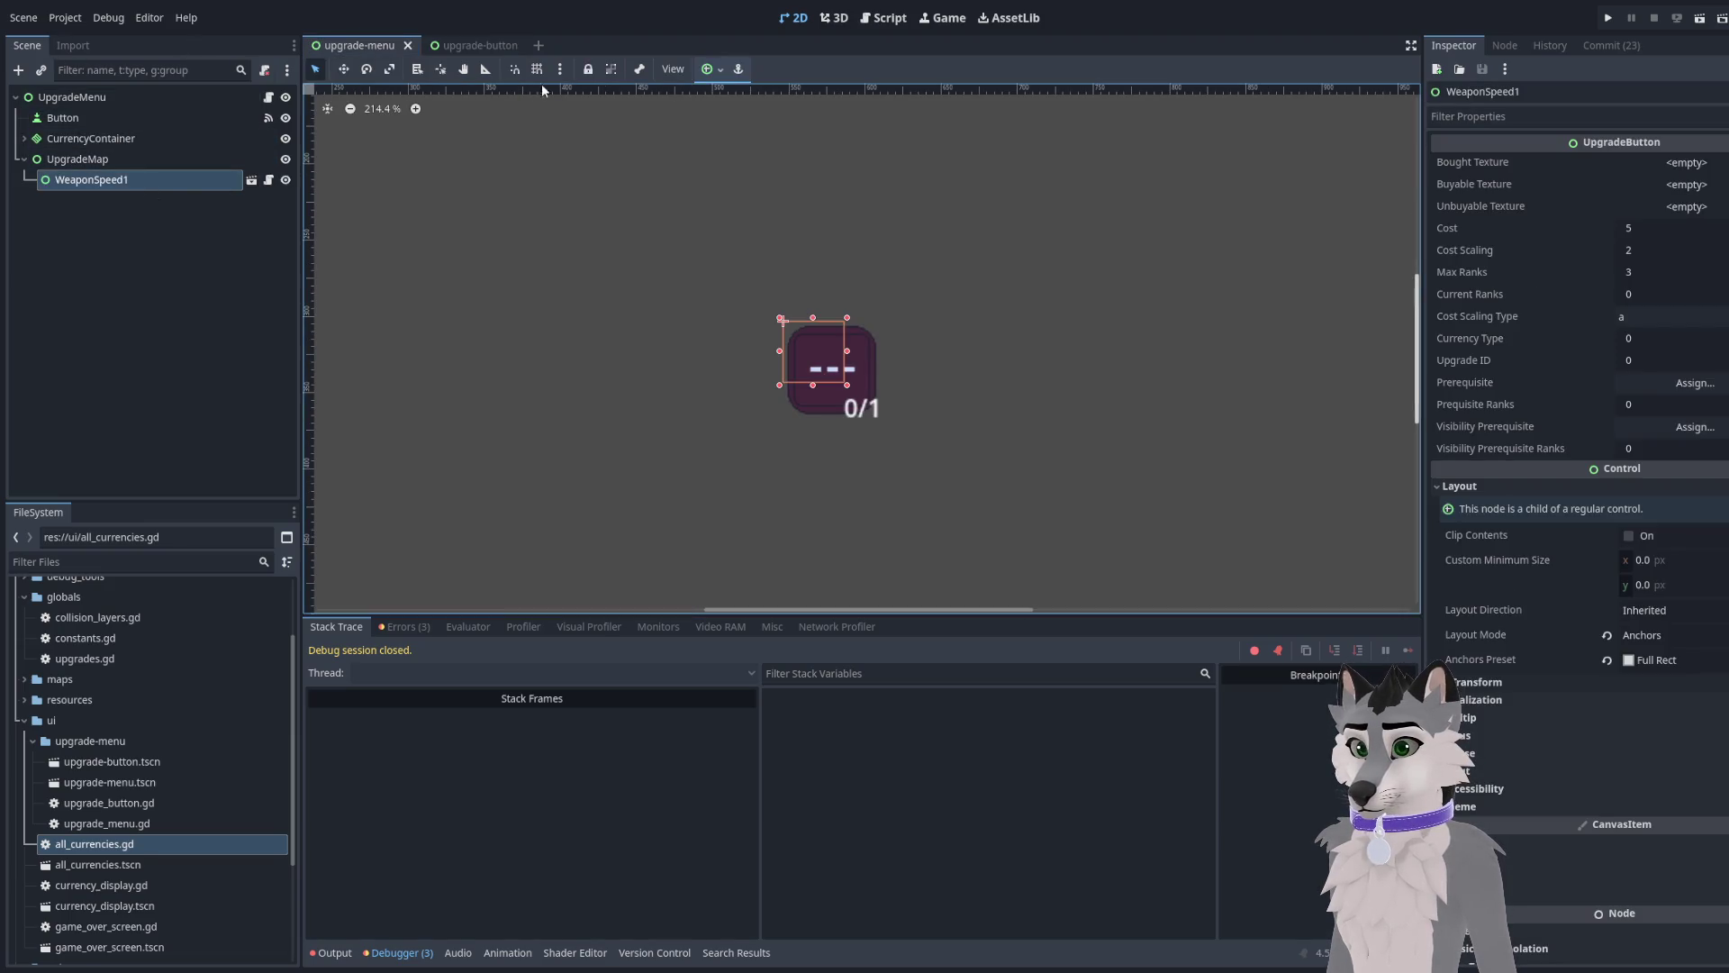
left_click(894, 29)
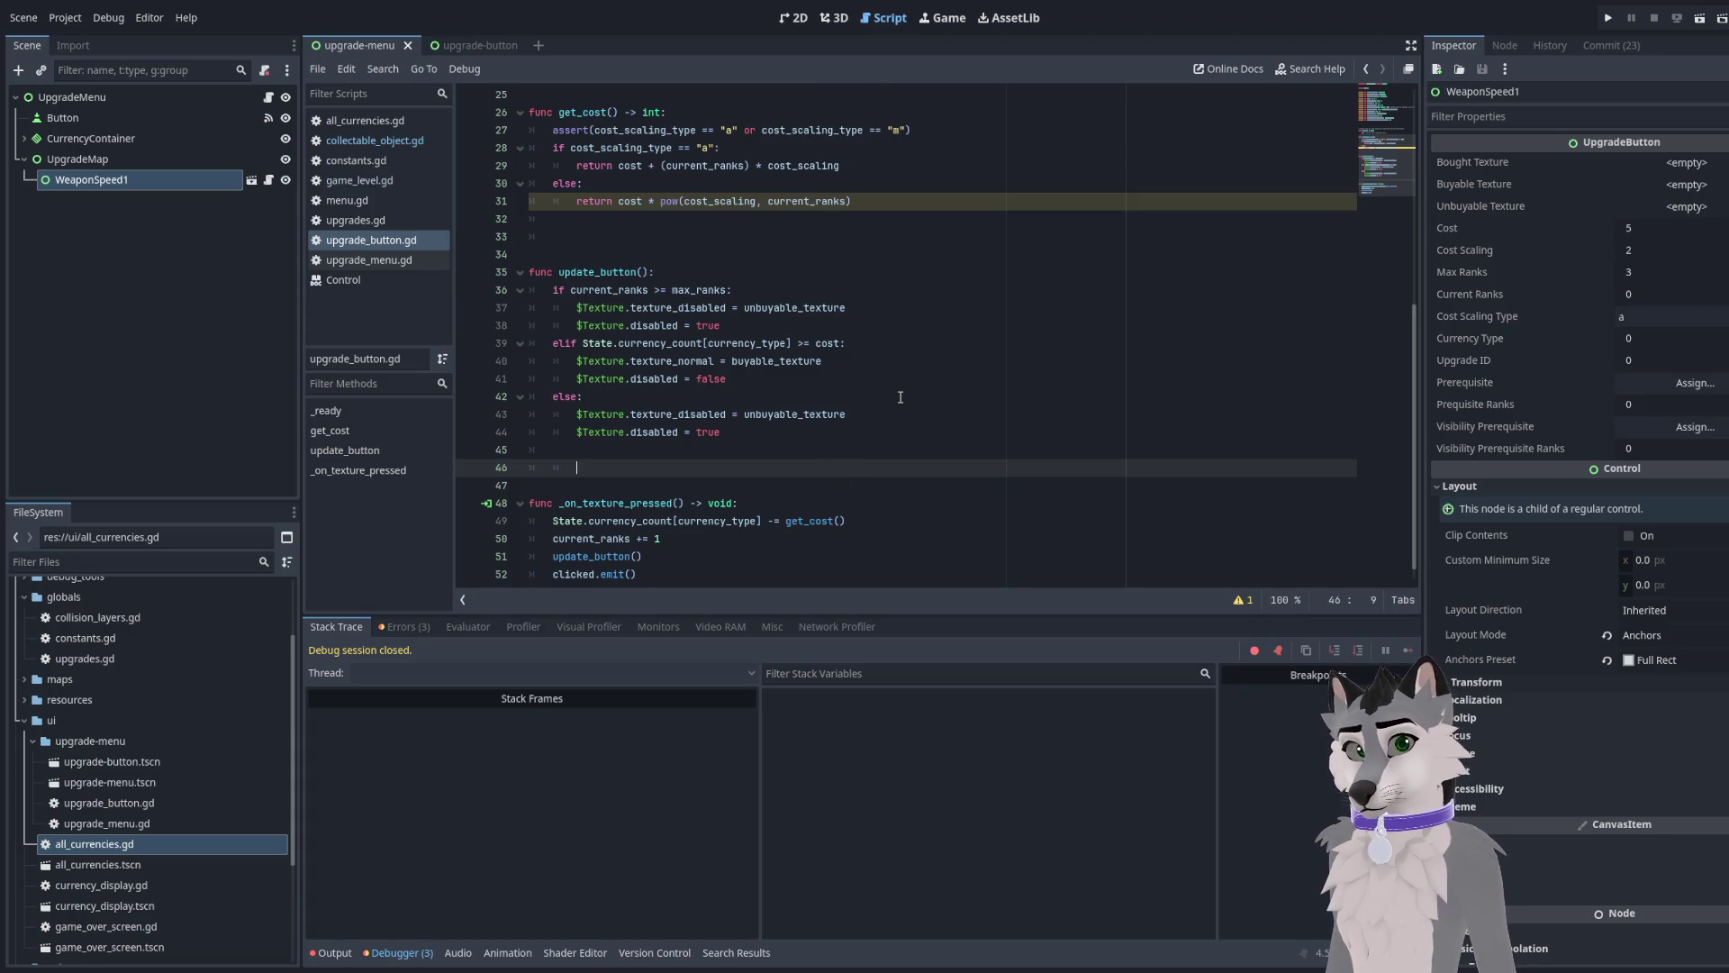
left_click(816, 448)
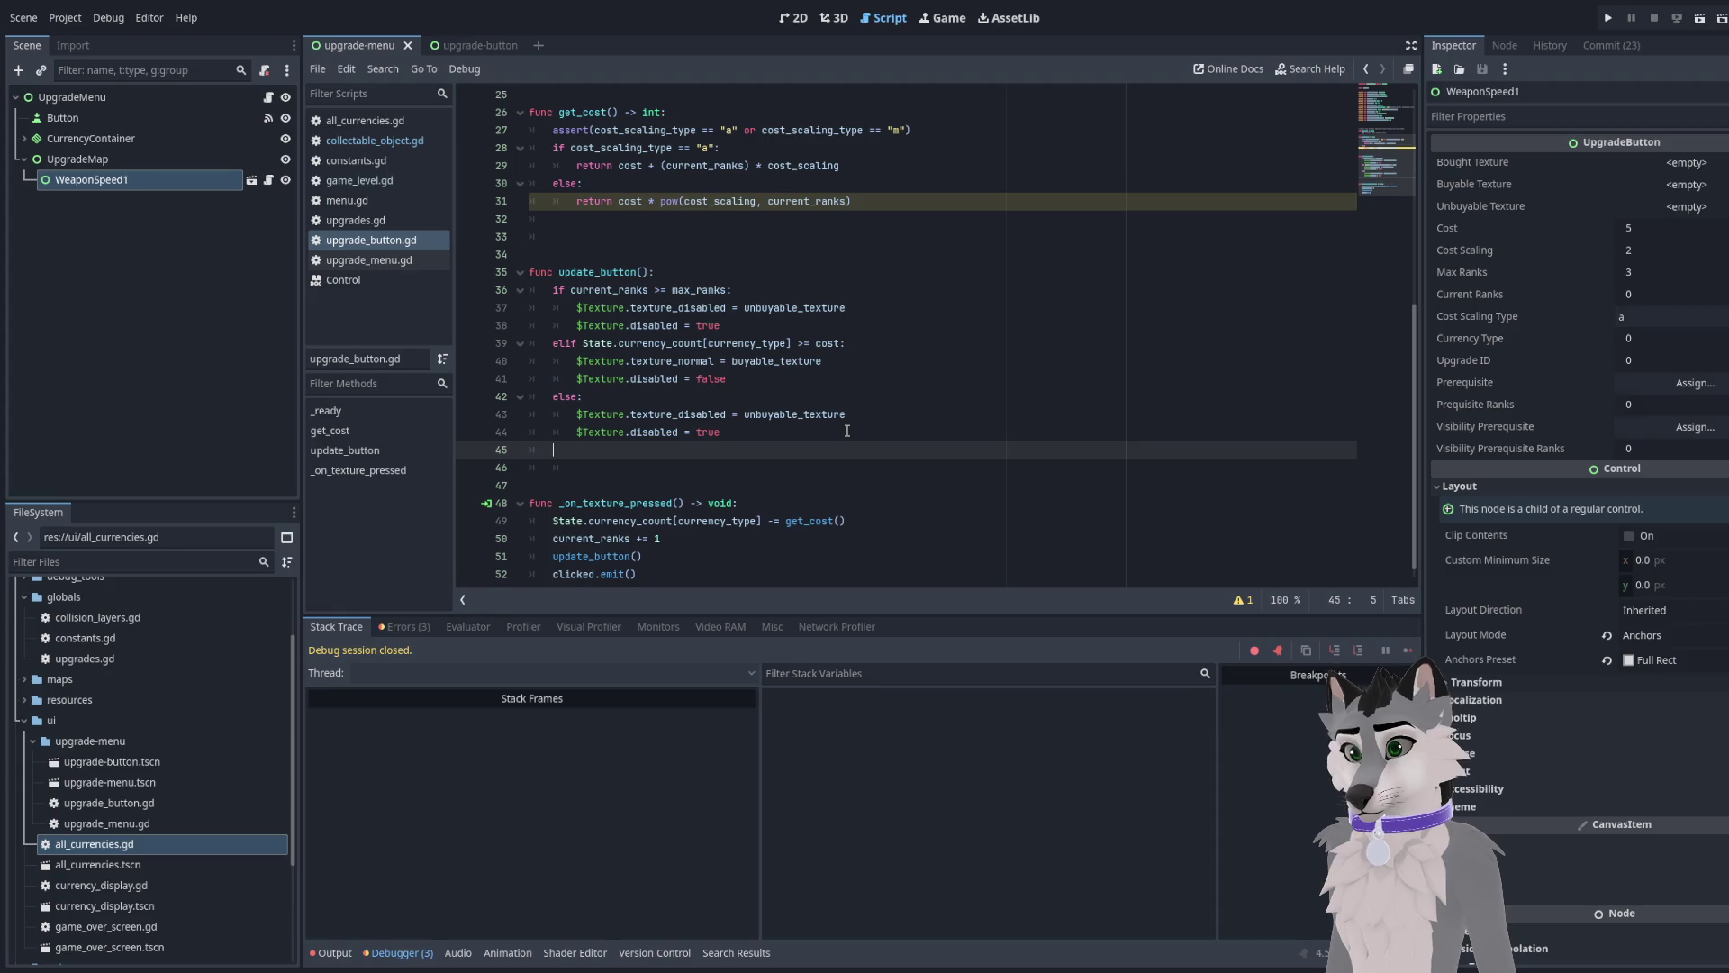
On line 45 write $Ranks.text = str(current_ranks) + "/" + str(max_ranks)
type("$Ranks")
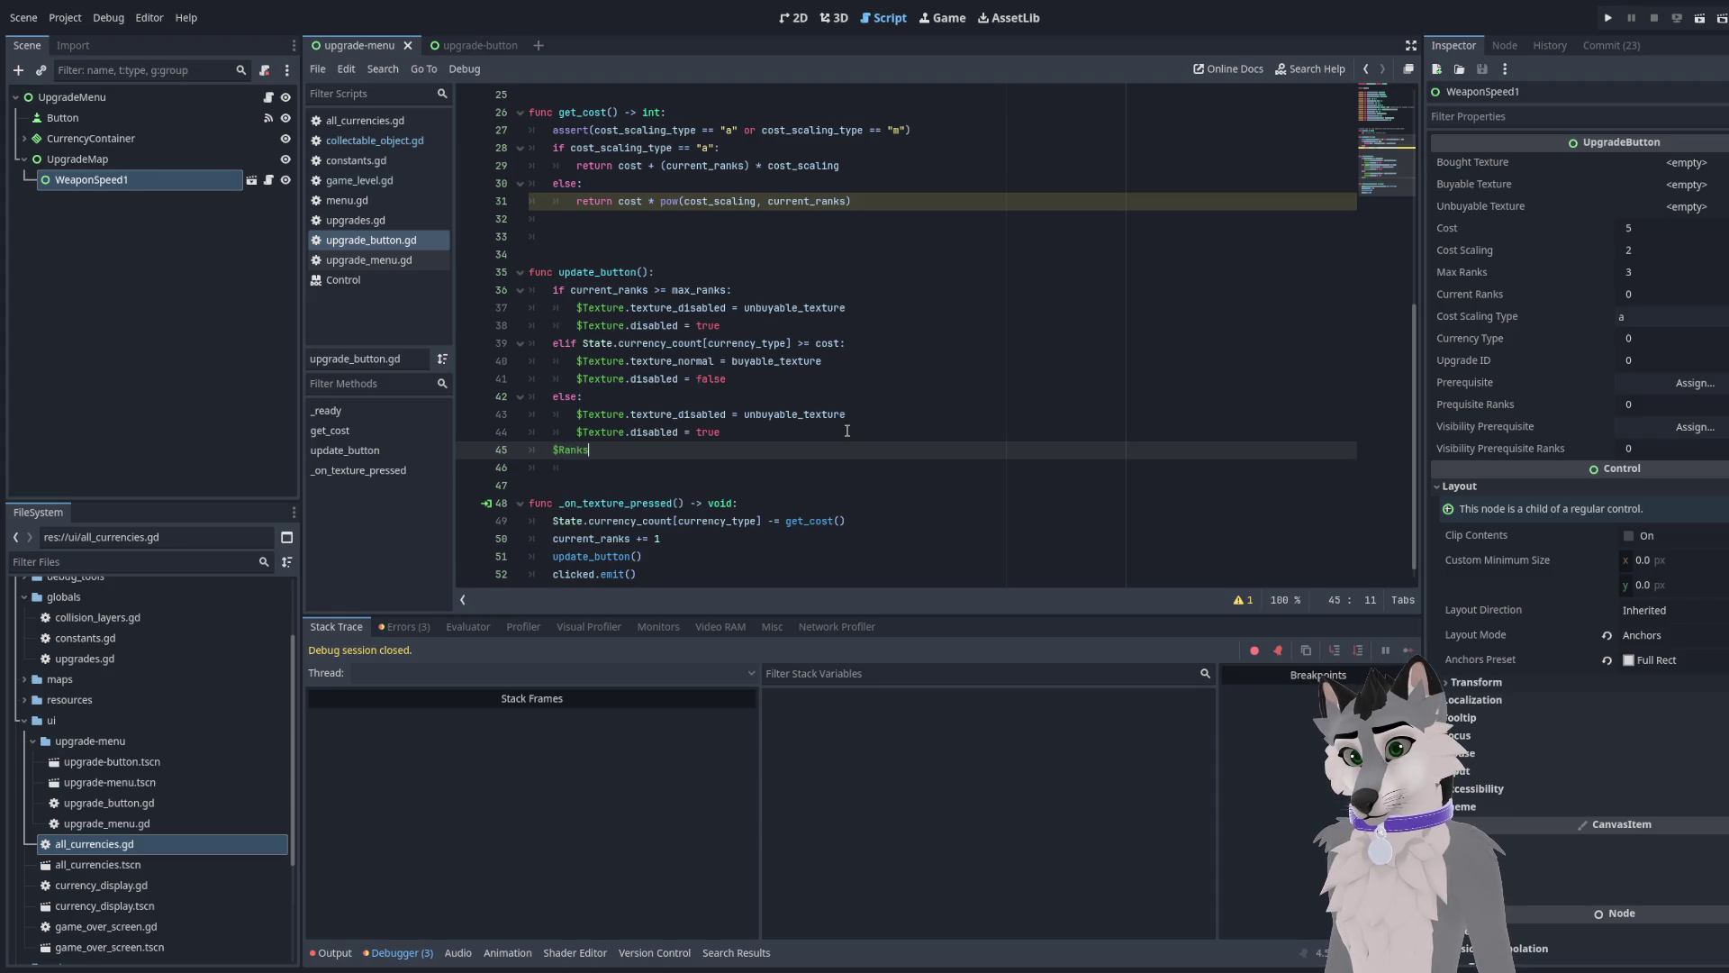
type(".text =")
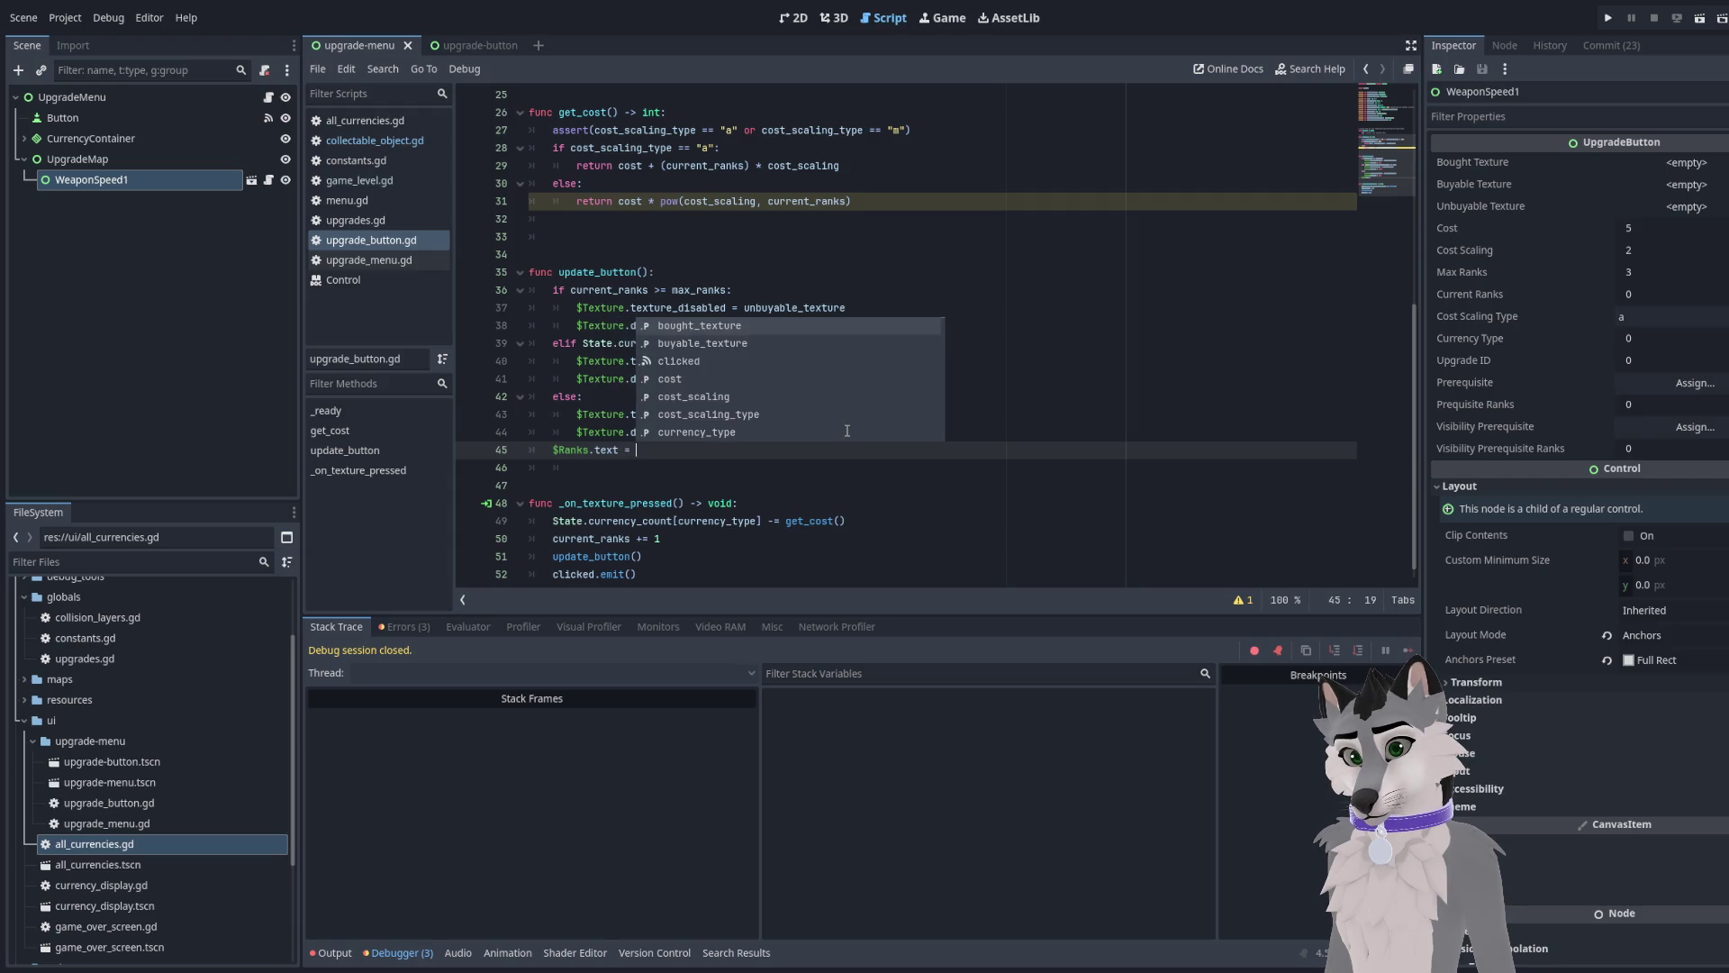
type("(rank")
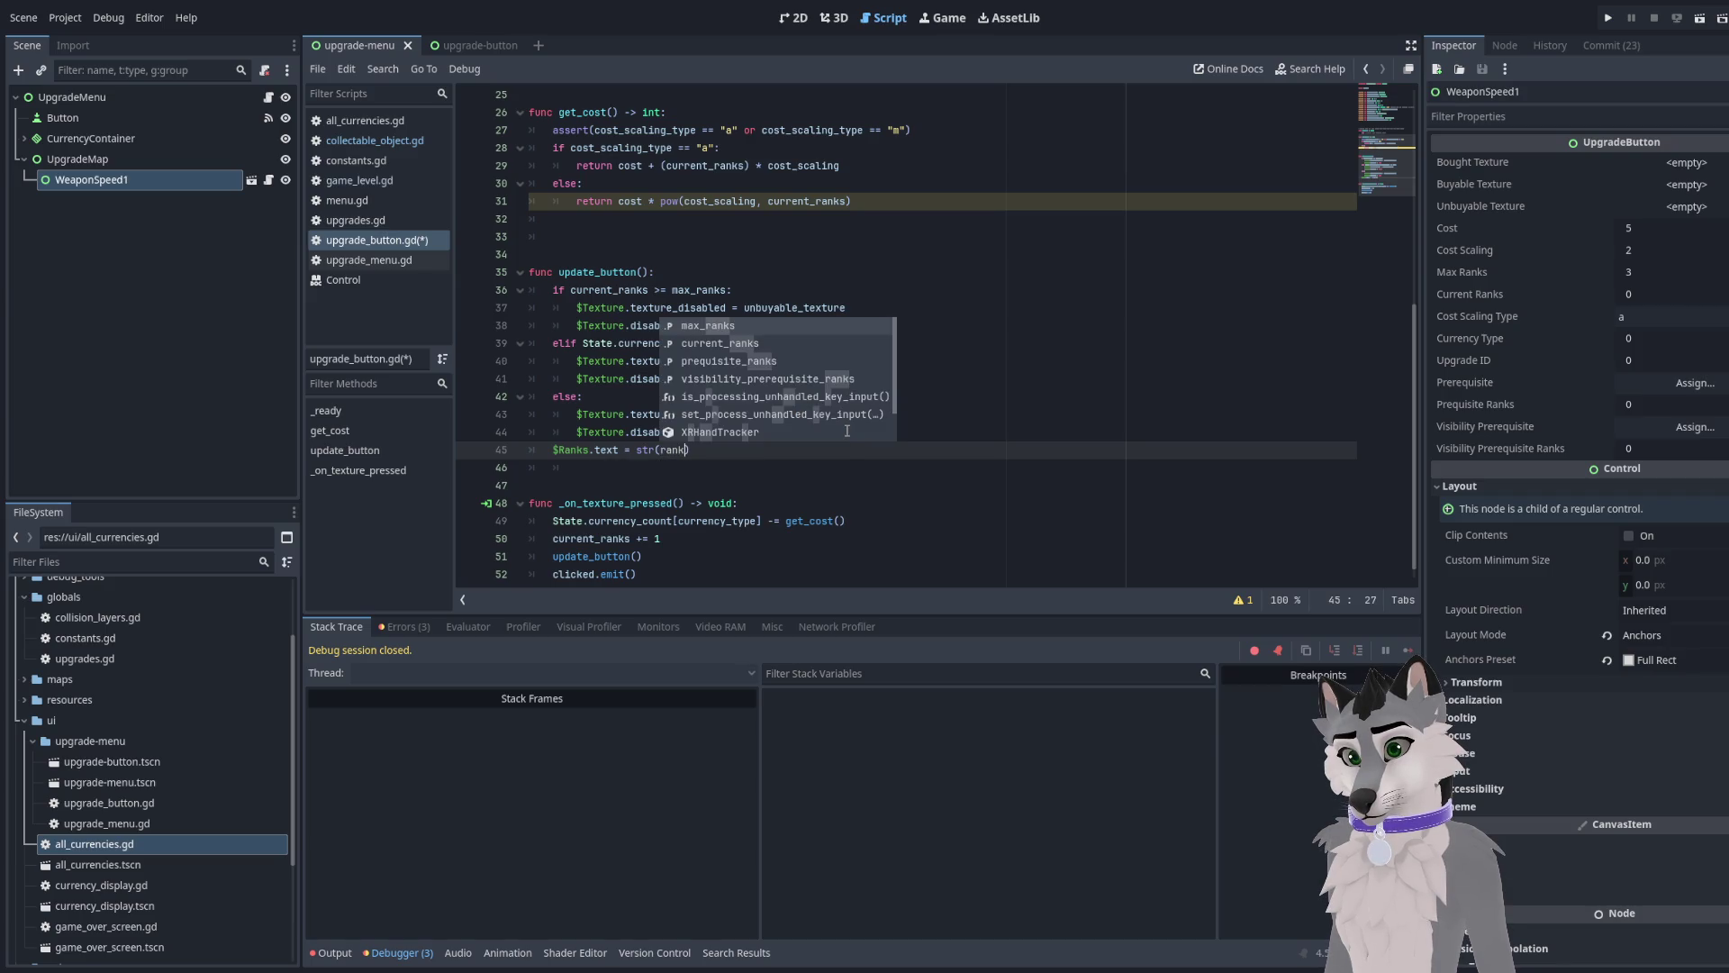
key("Down")
key("Return")
type("\"/\"")
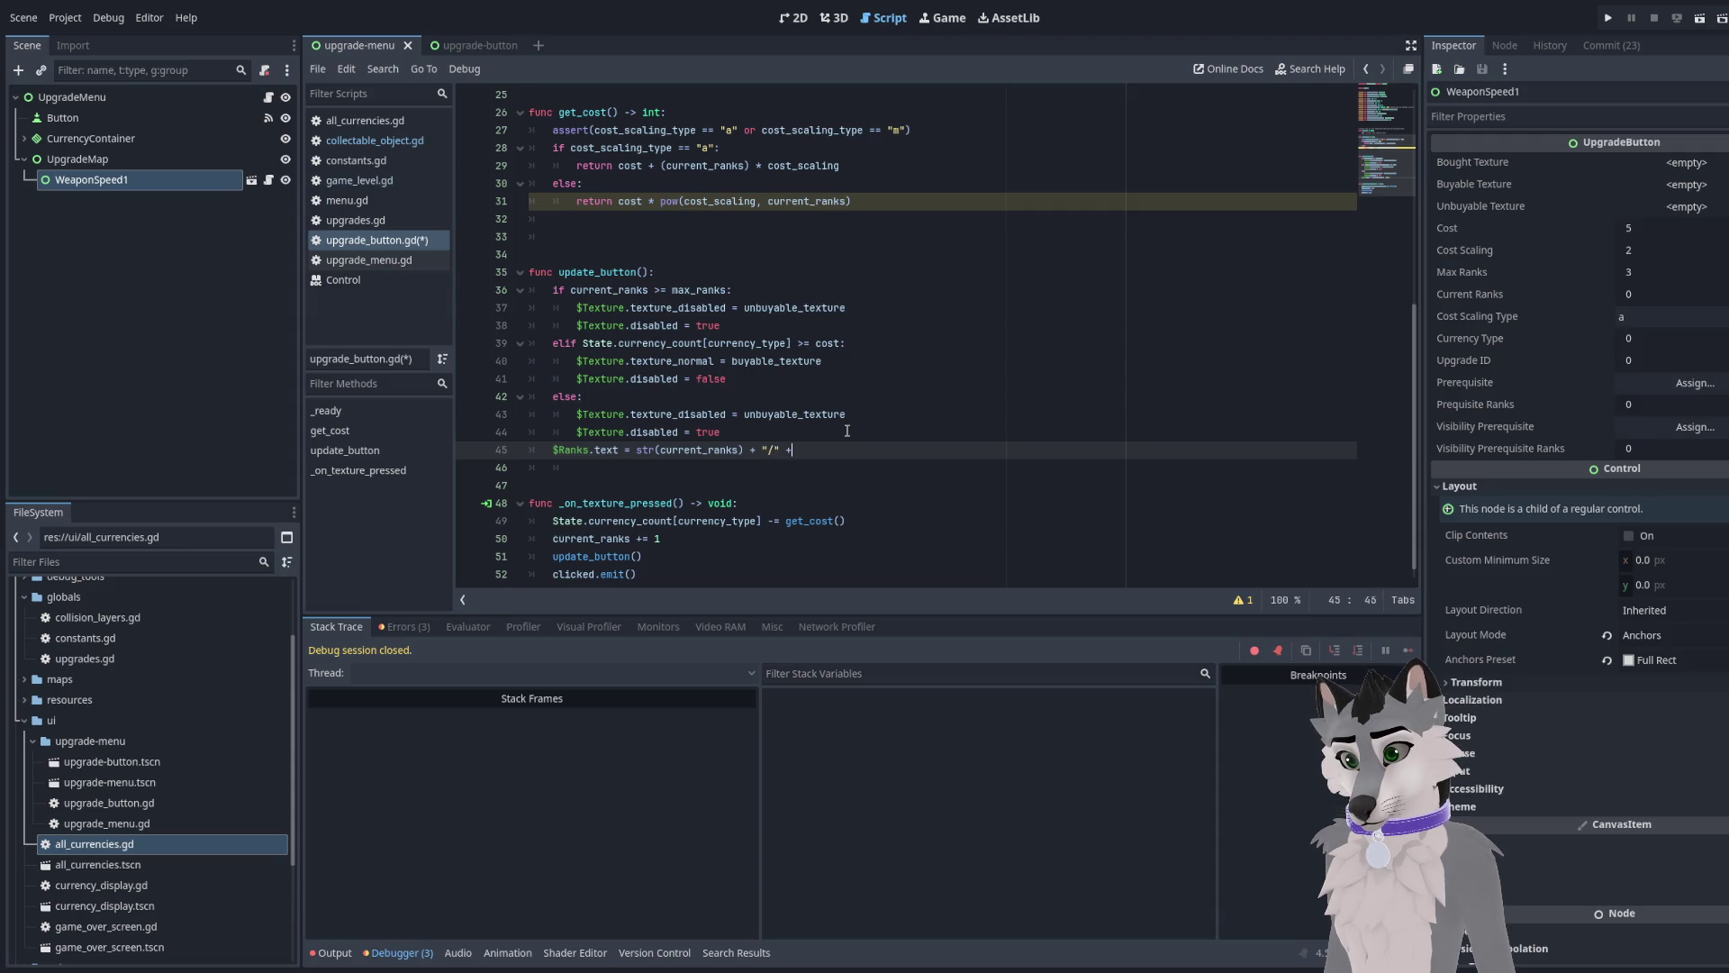
type(" + str(max_ranks)")
Test-run the game with F5 and then stop it
key("F5")
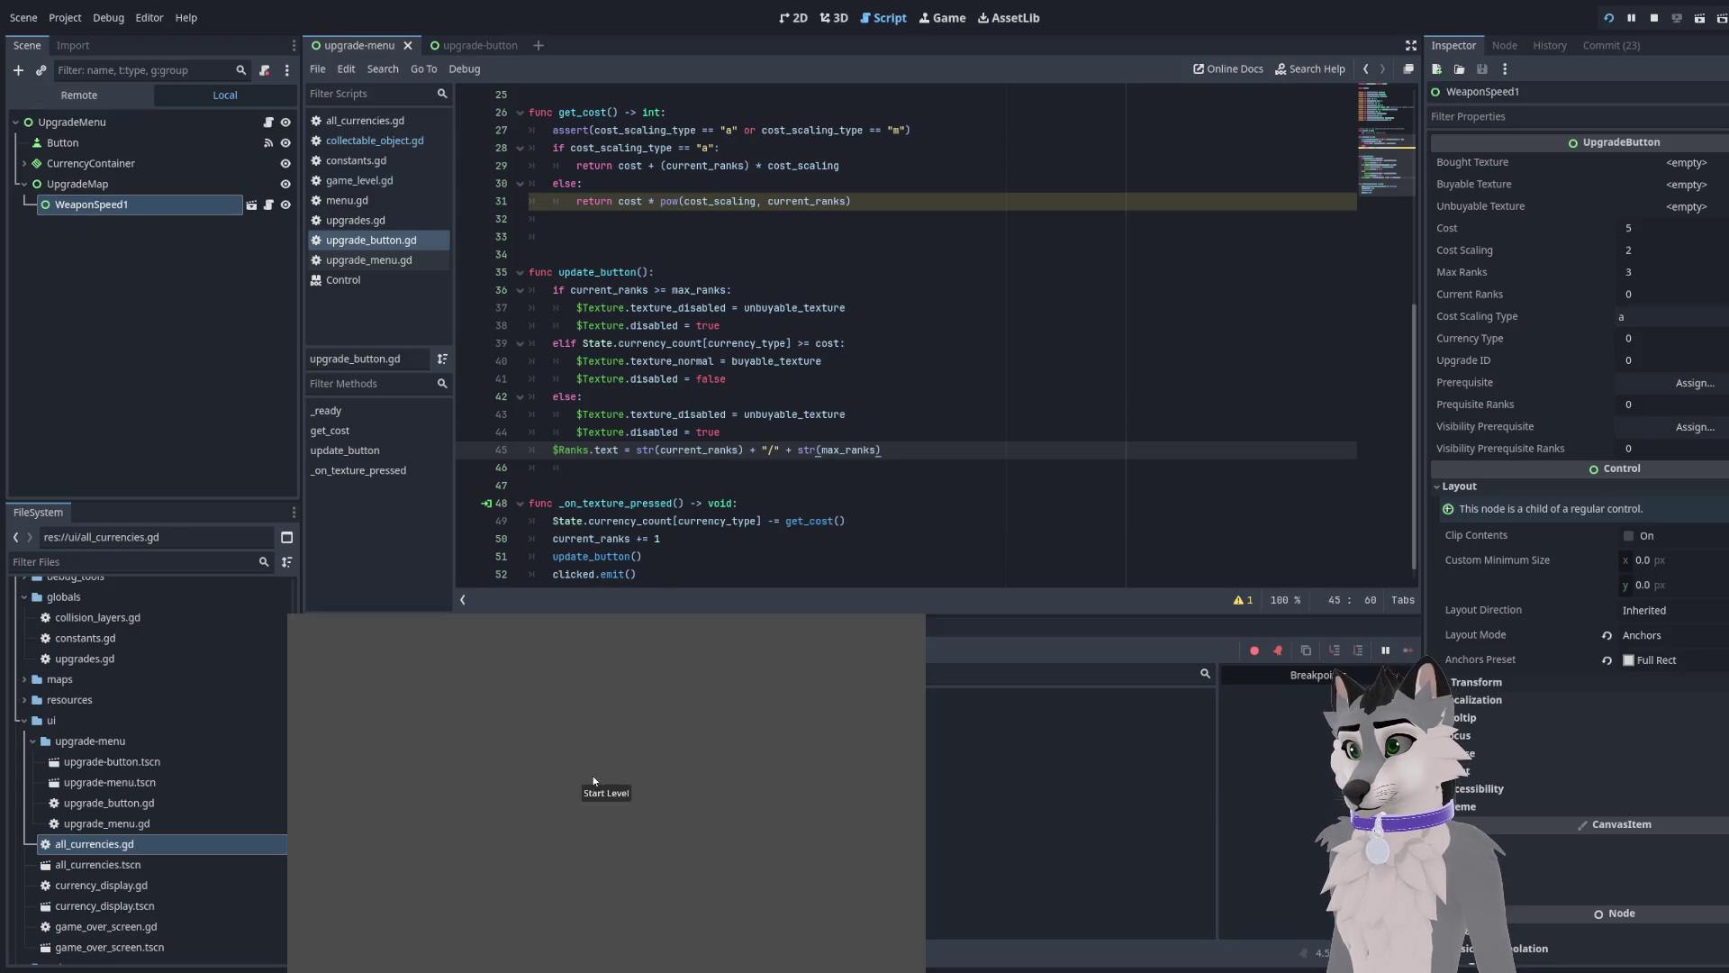
left_click(1046, 327)
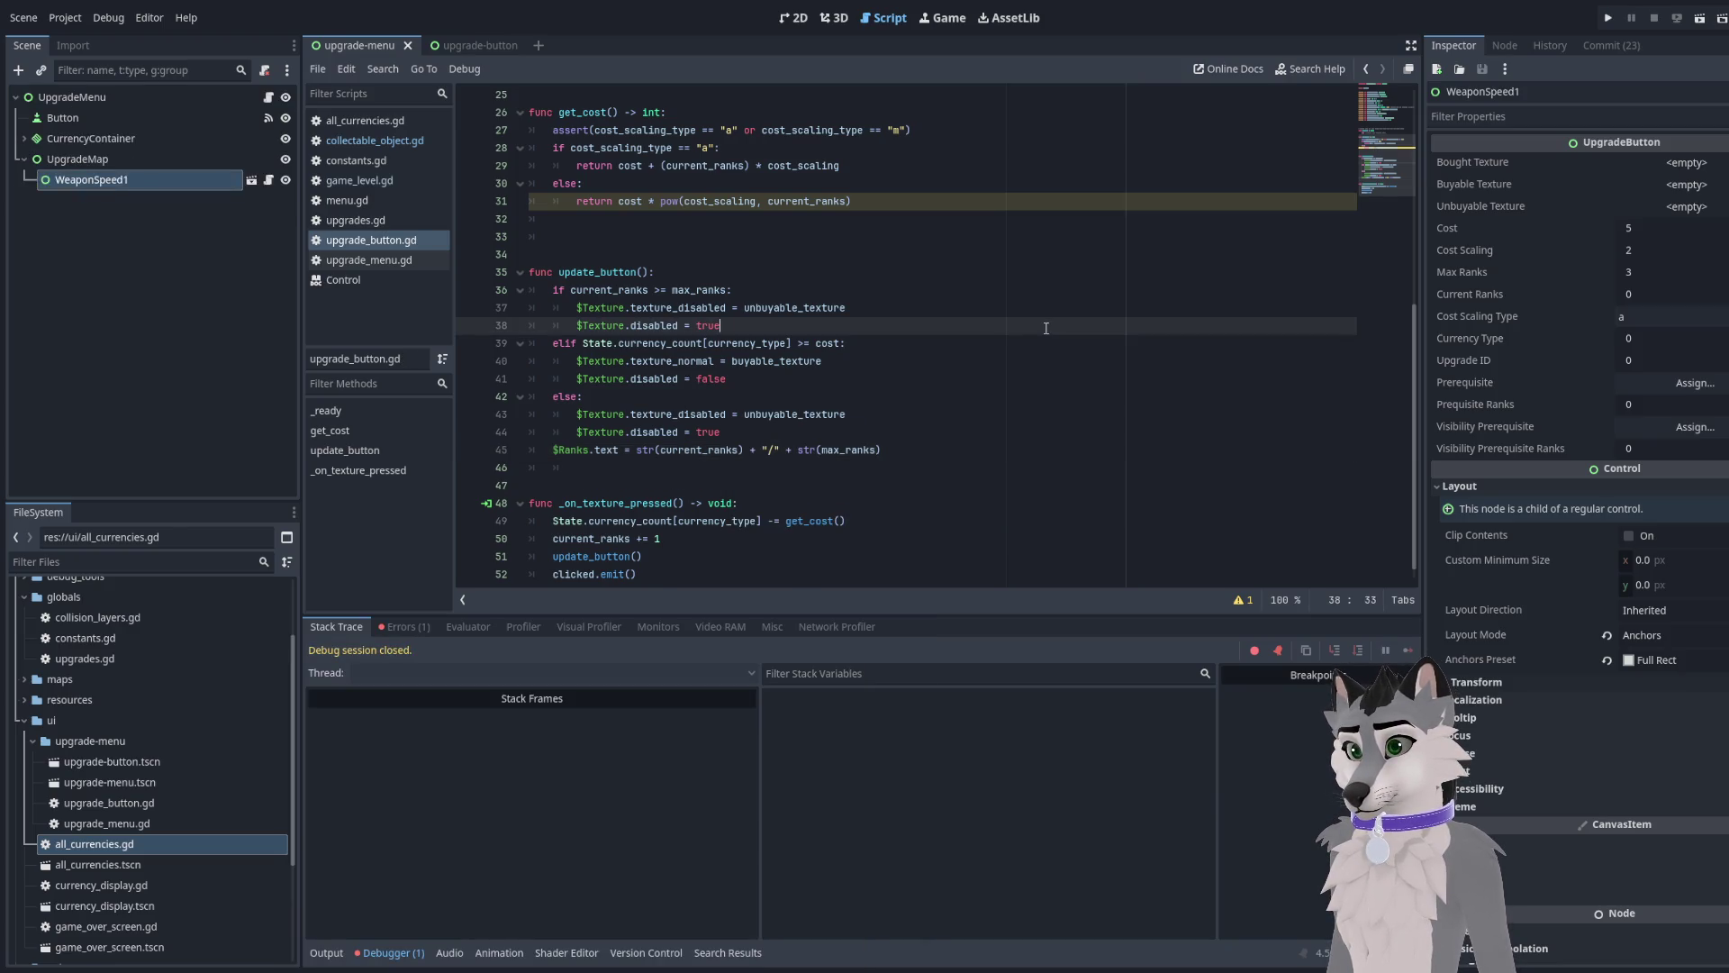
key("F5")
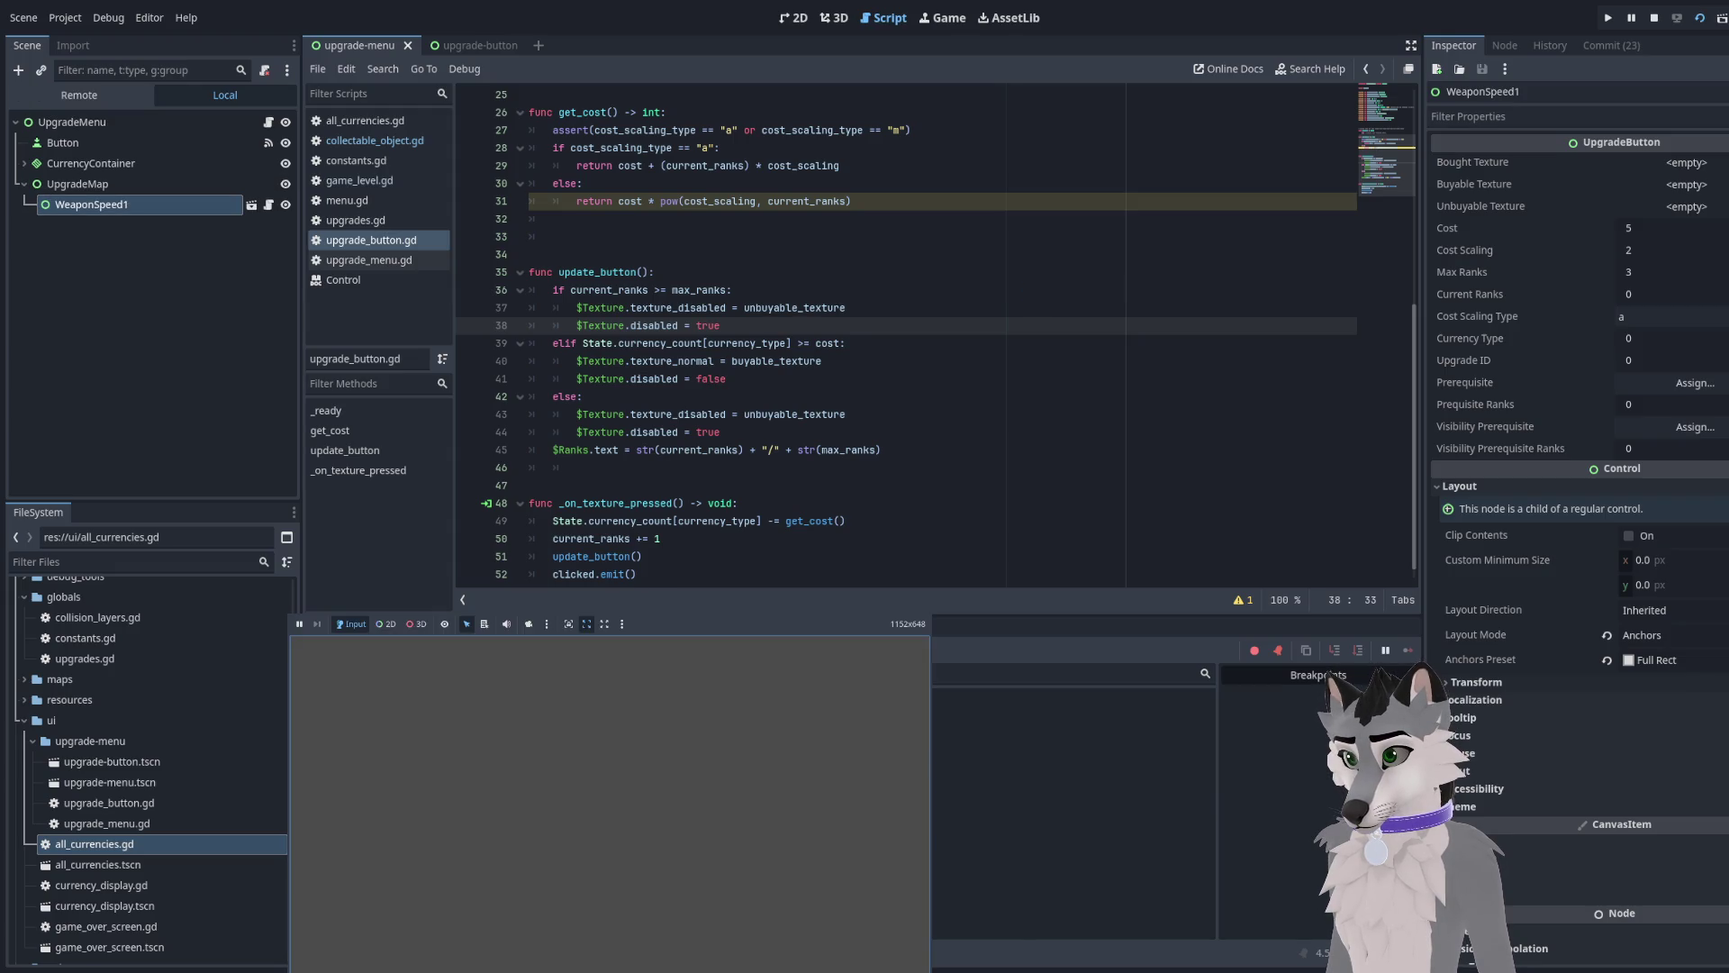
key("F8")
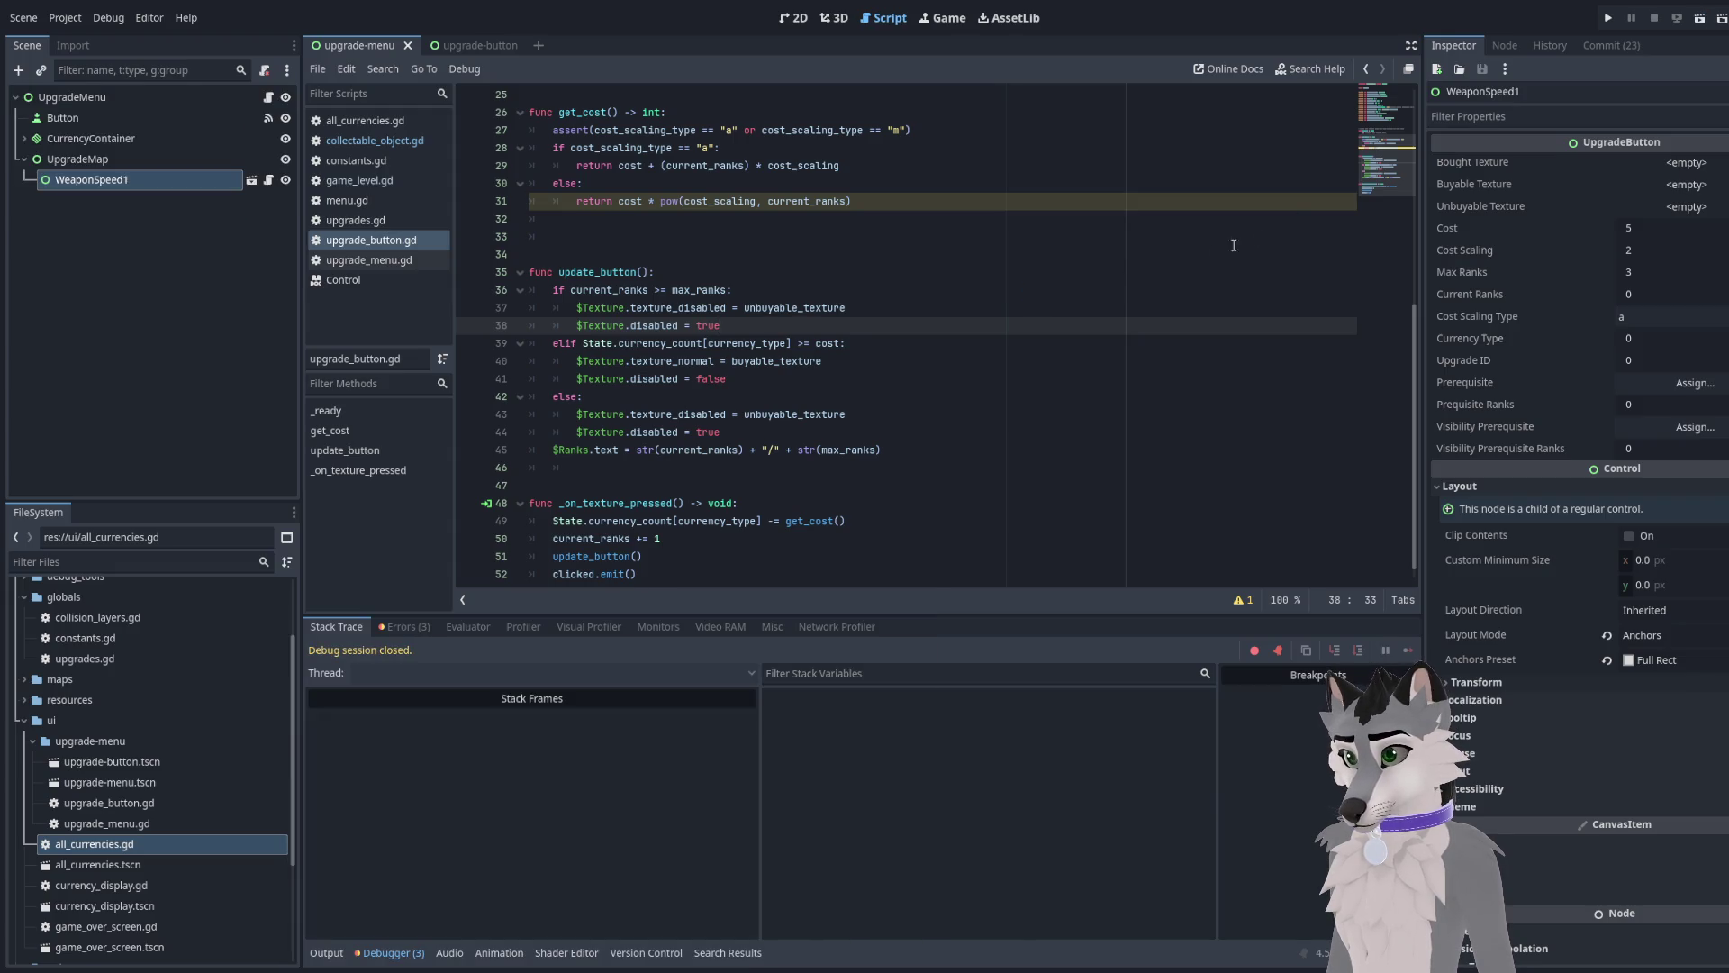
Select the new Ranks text line and review the surrounding update_button code
left_click(871, 446)
key("Up")
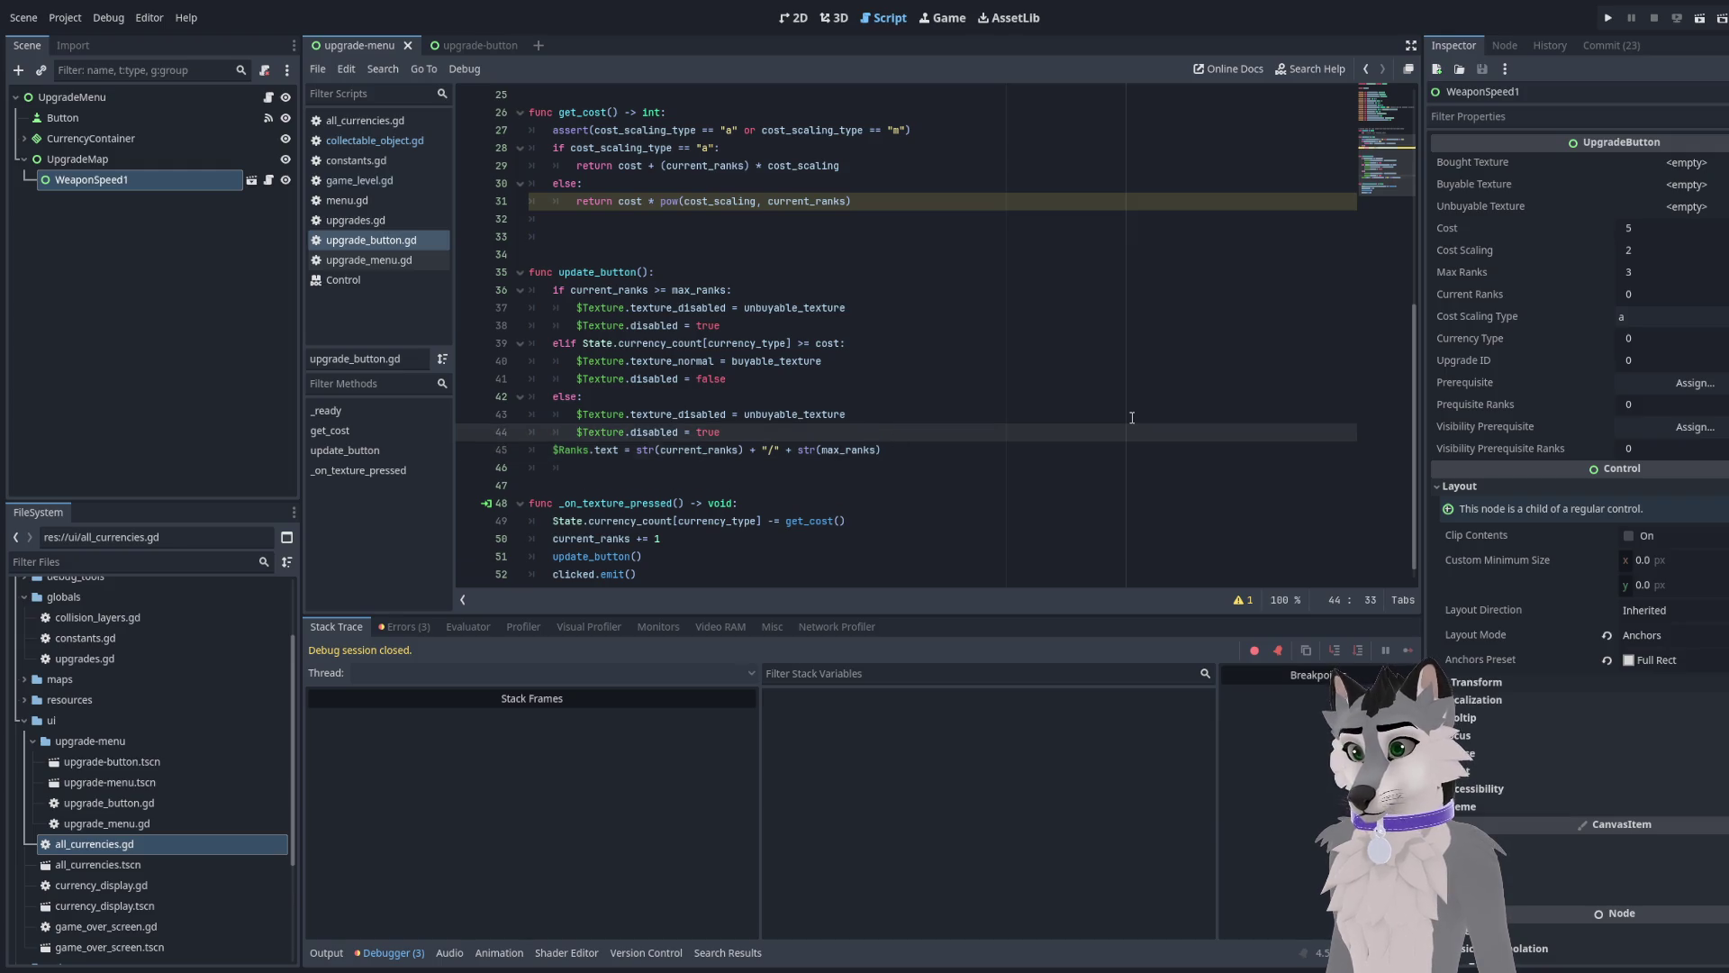
key("Down")
key("End")
key("shift+Home")
left_click(1016, 322)
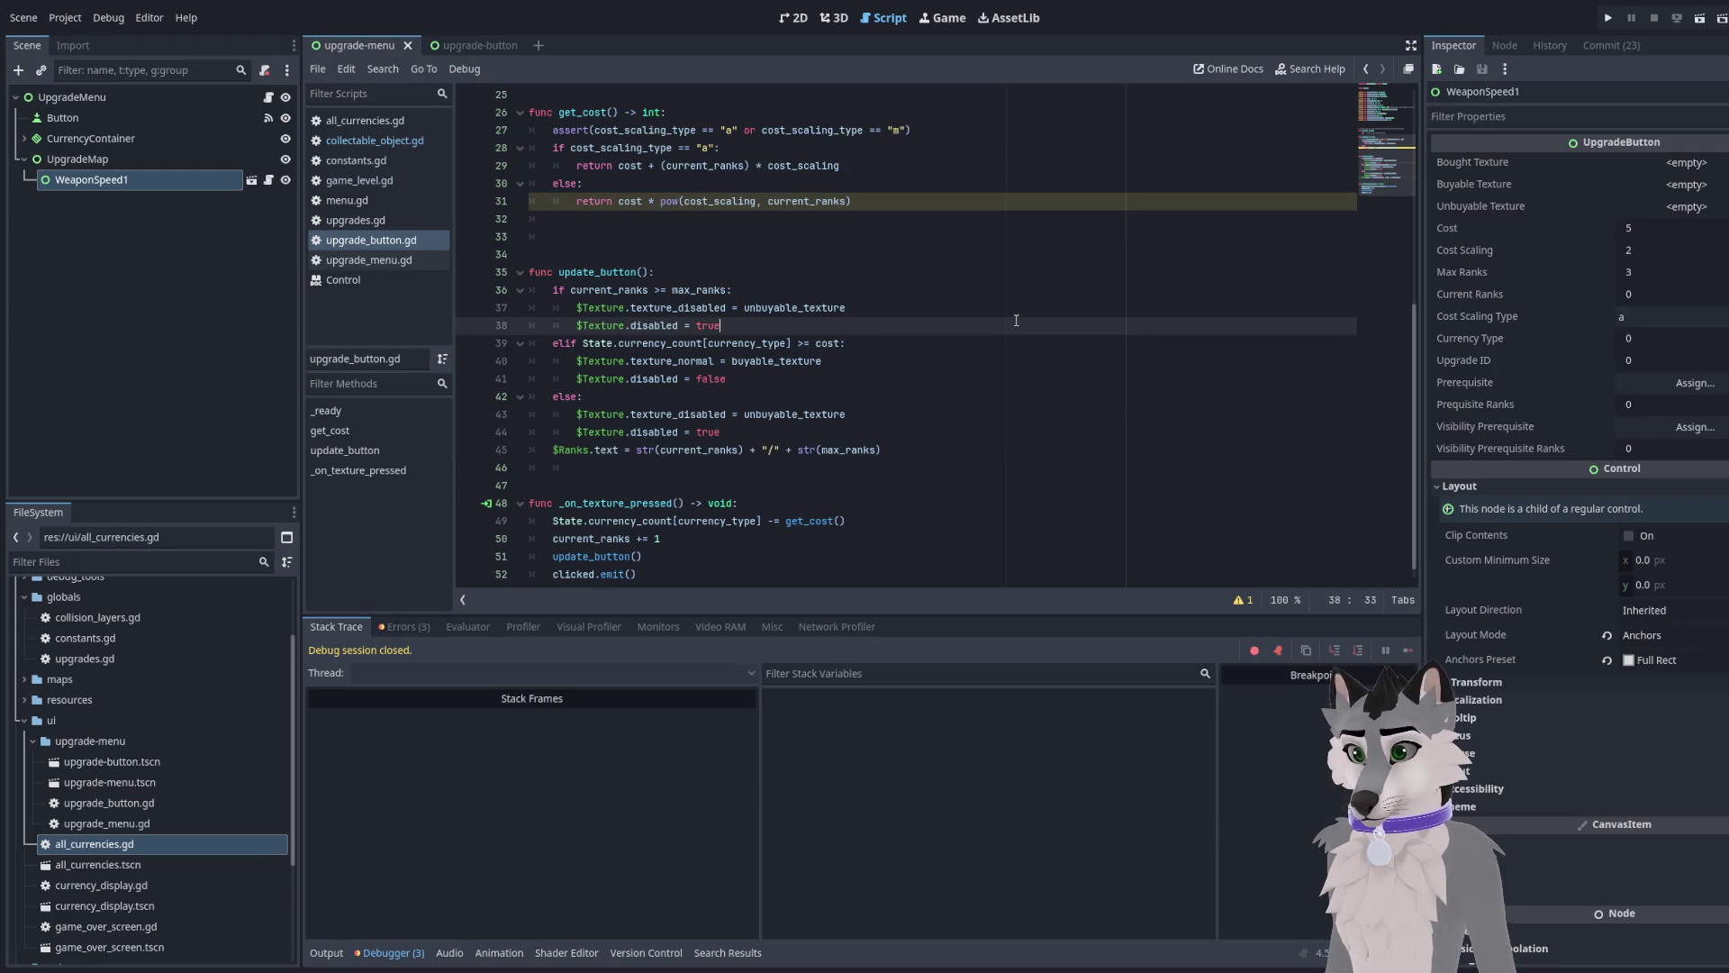
scroll(947, 343, "up", 5)
scroll(947, 342, "down", 3)
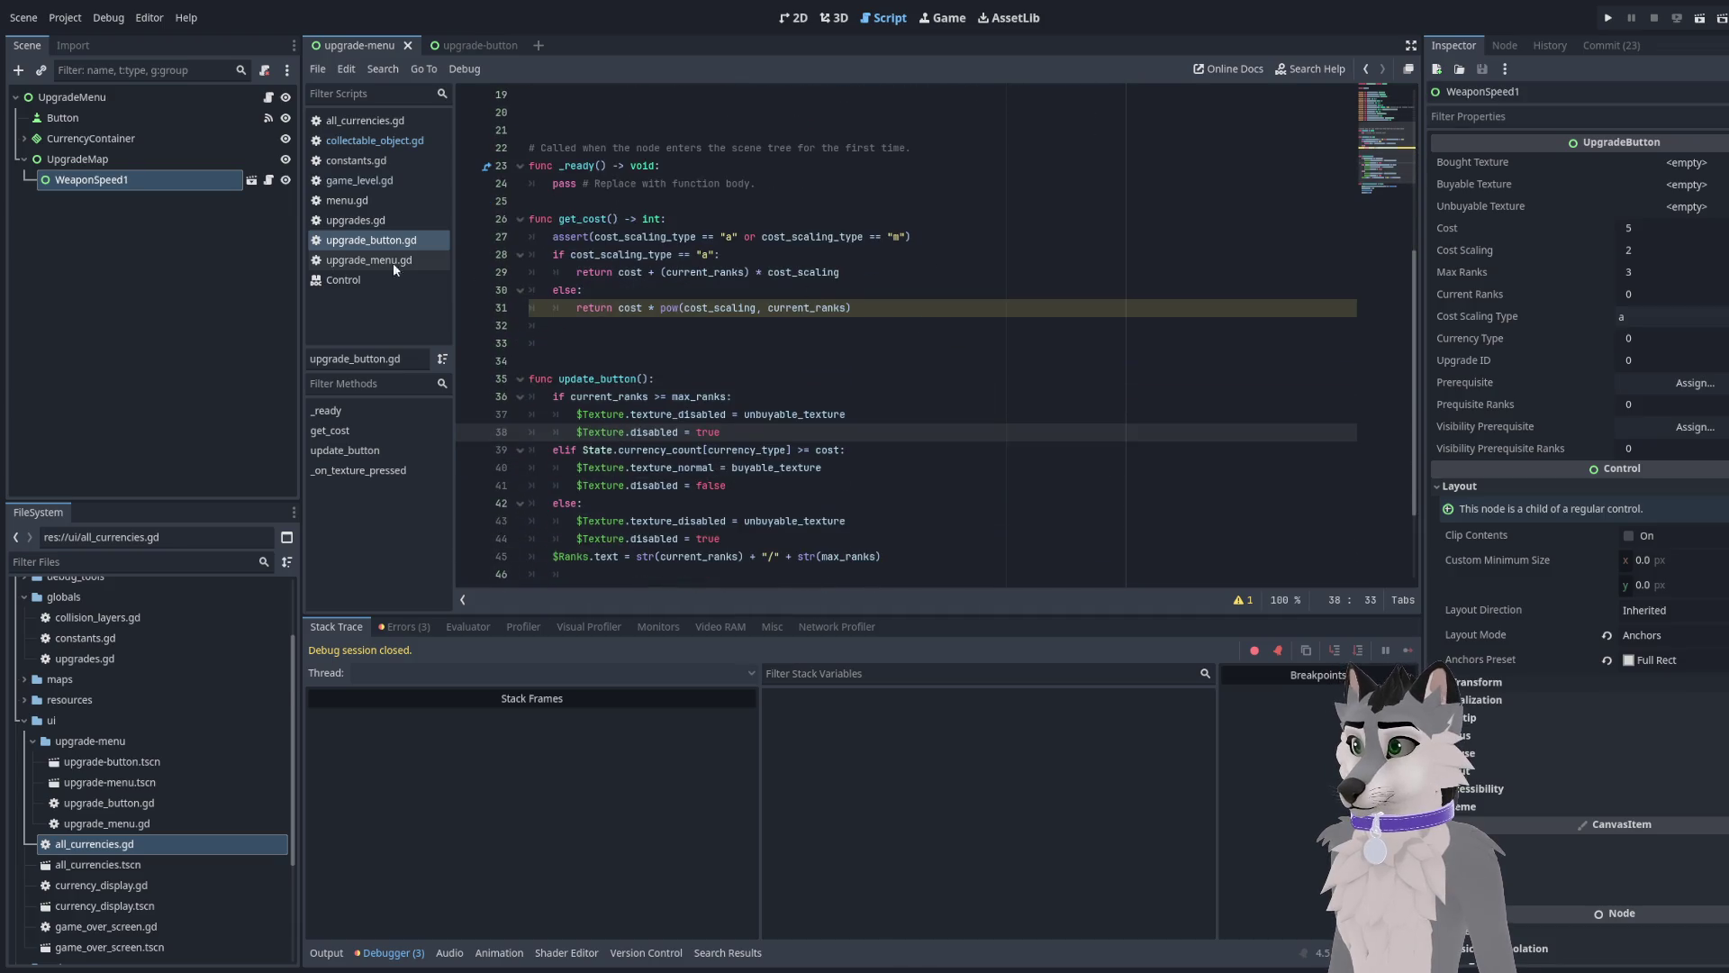
Create AtlasTextures for the Bought, Buyable and Unbuyable texture fields
scroll(262, 679, "up", 3)
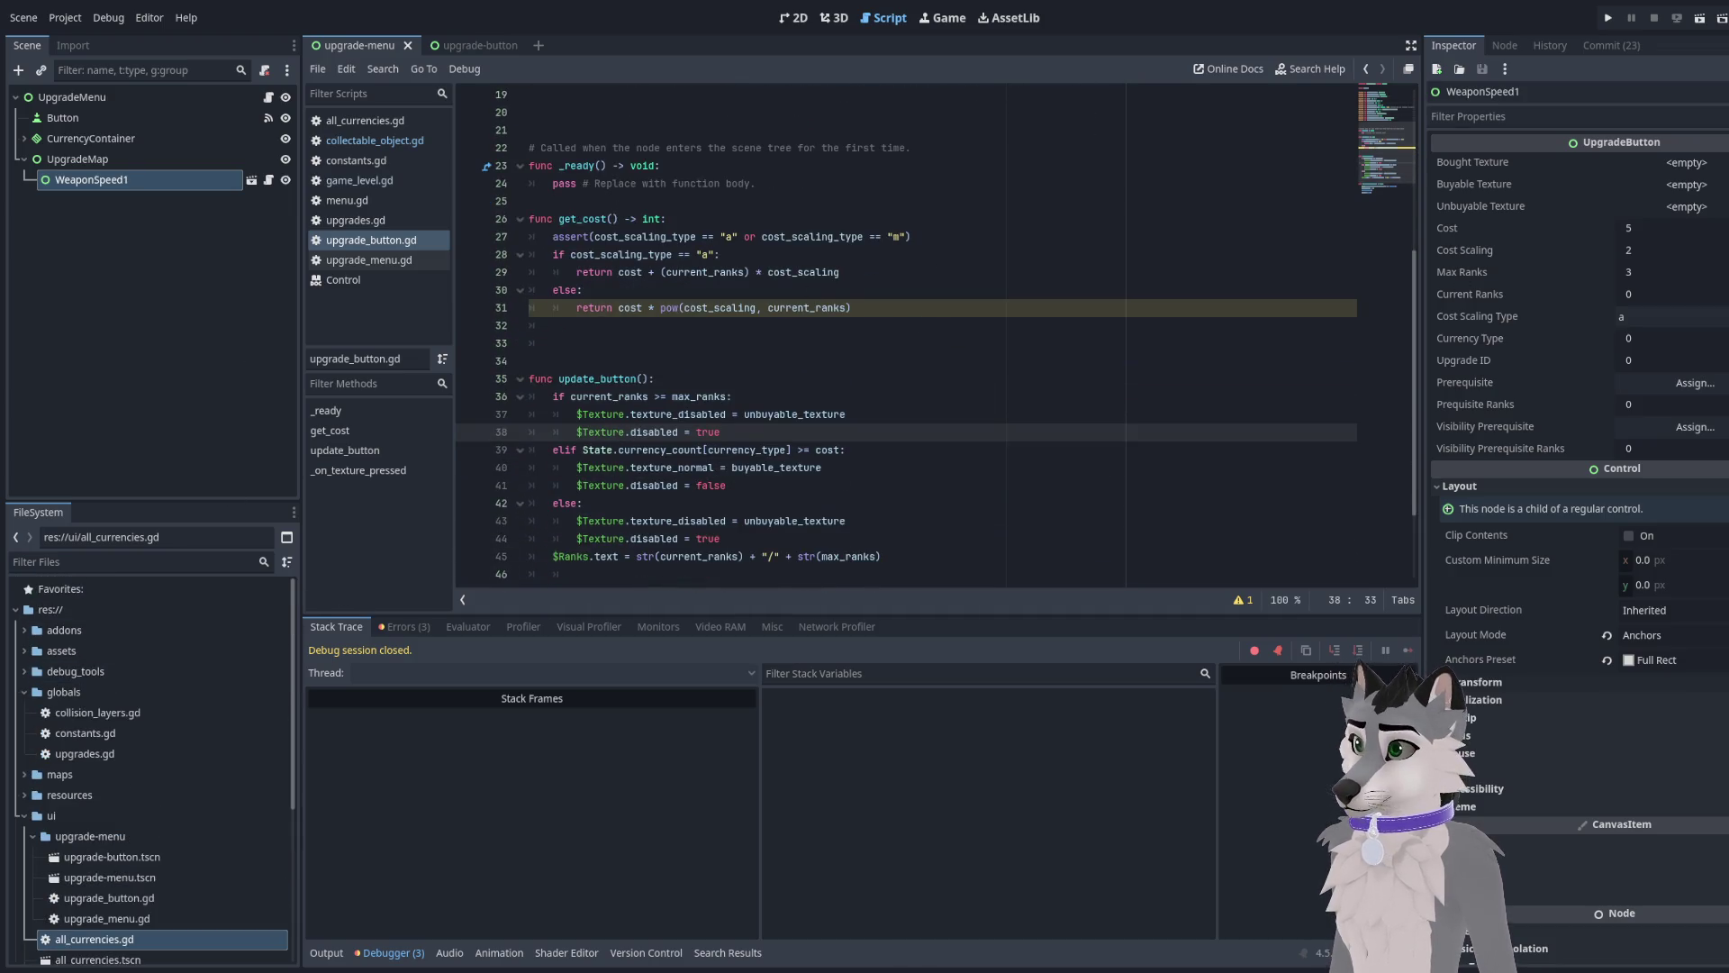
key("ctrl+v")
key("Tab")
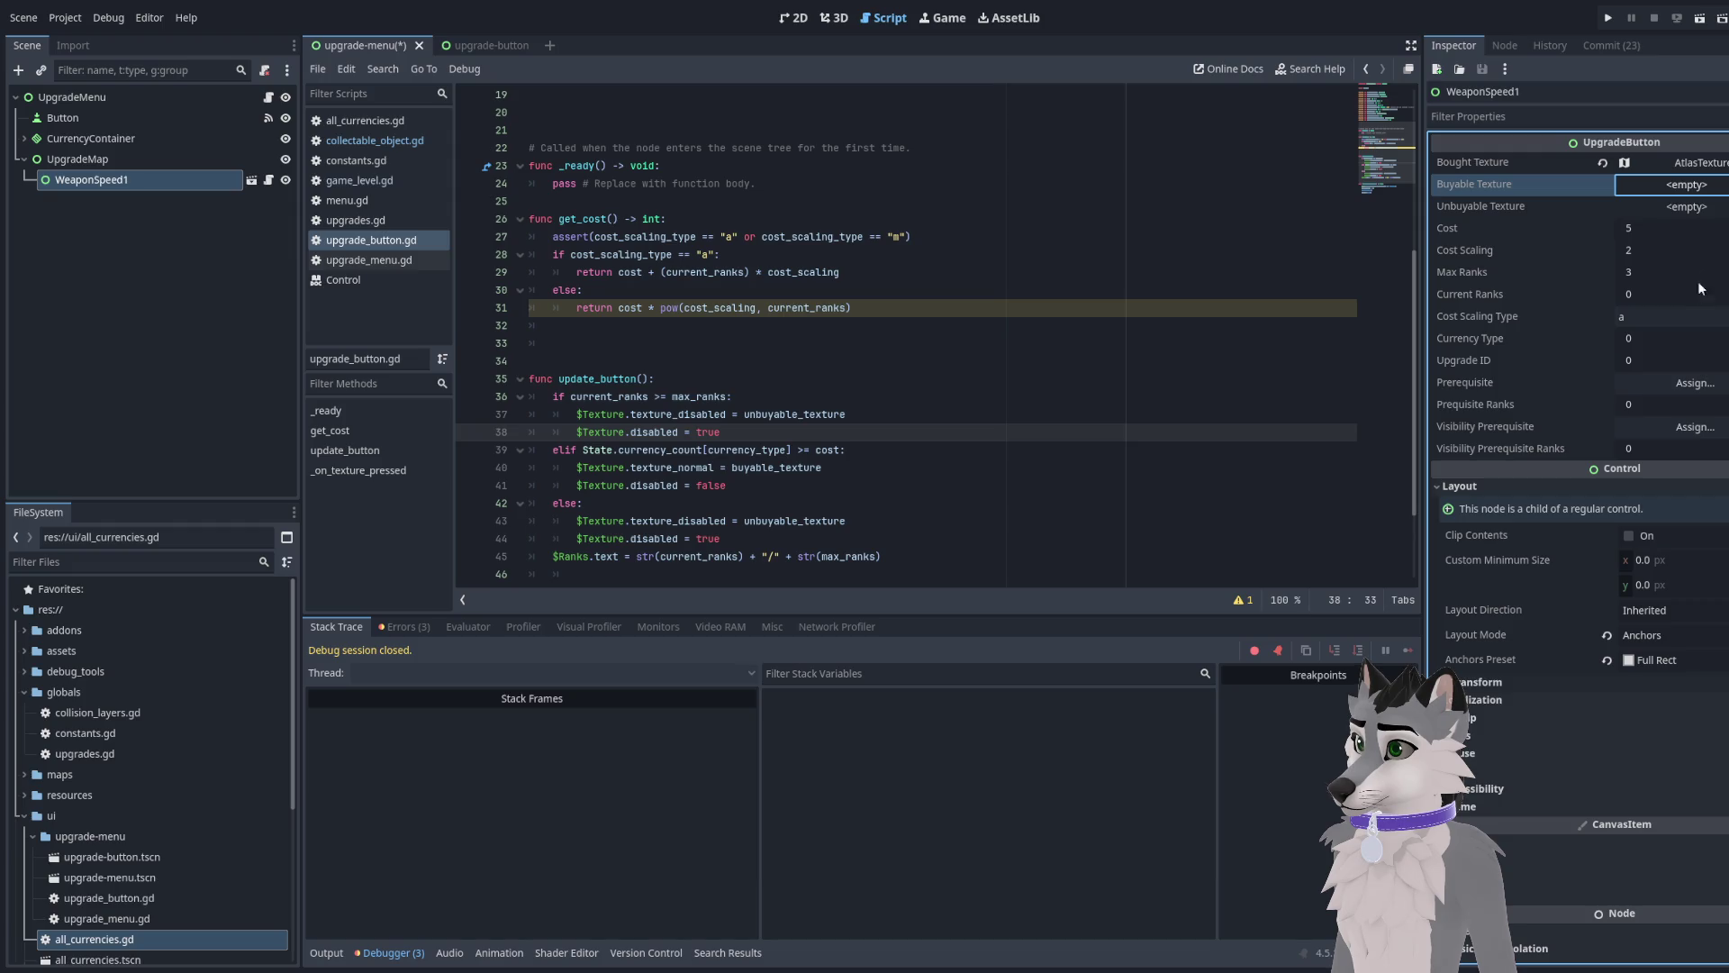
key("ctrl+v")
key("Tab")
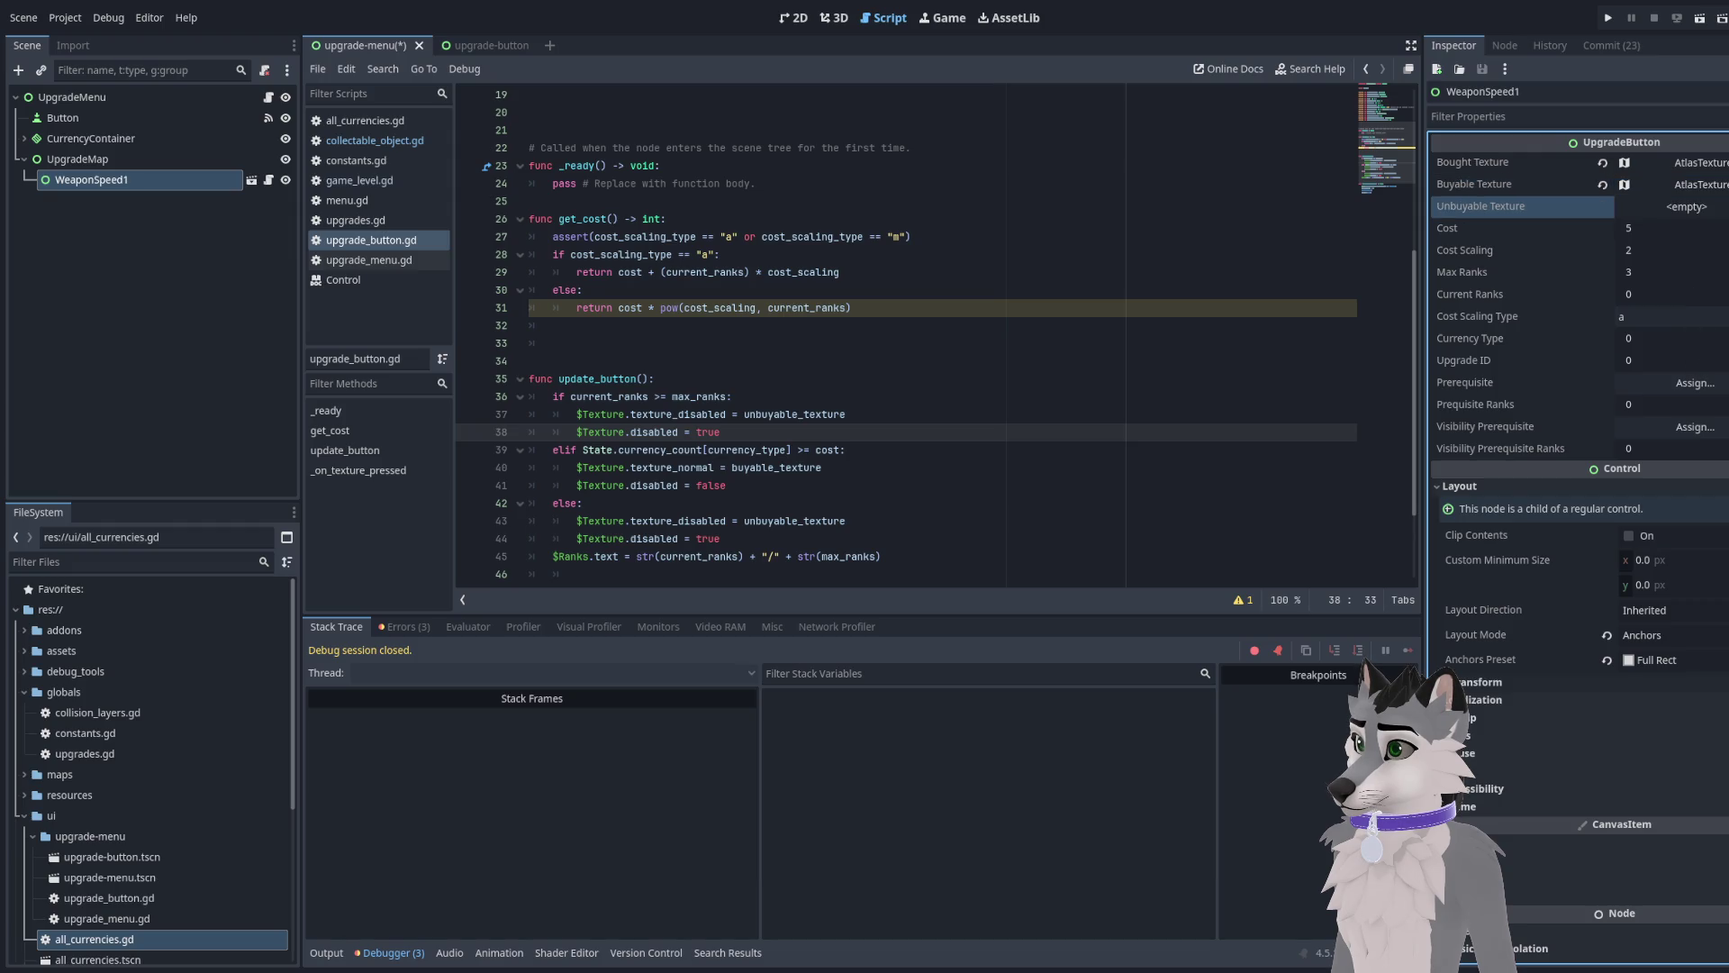
key("ctrl+v")
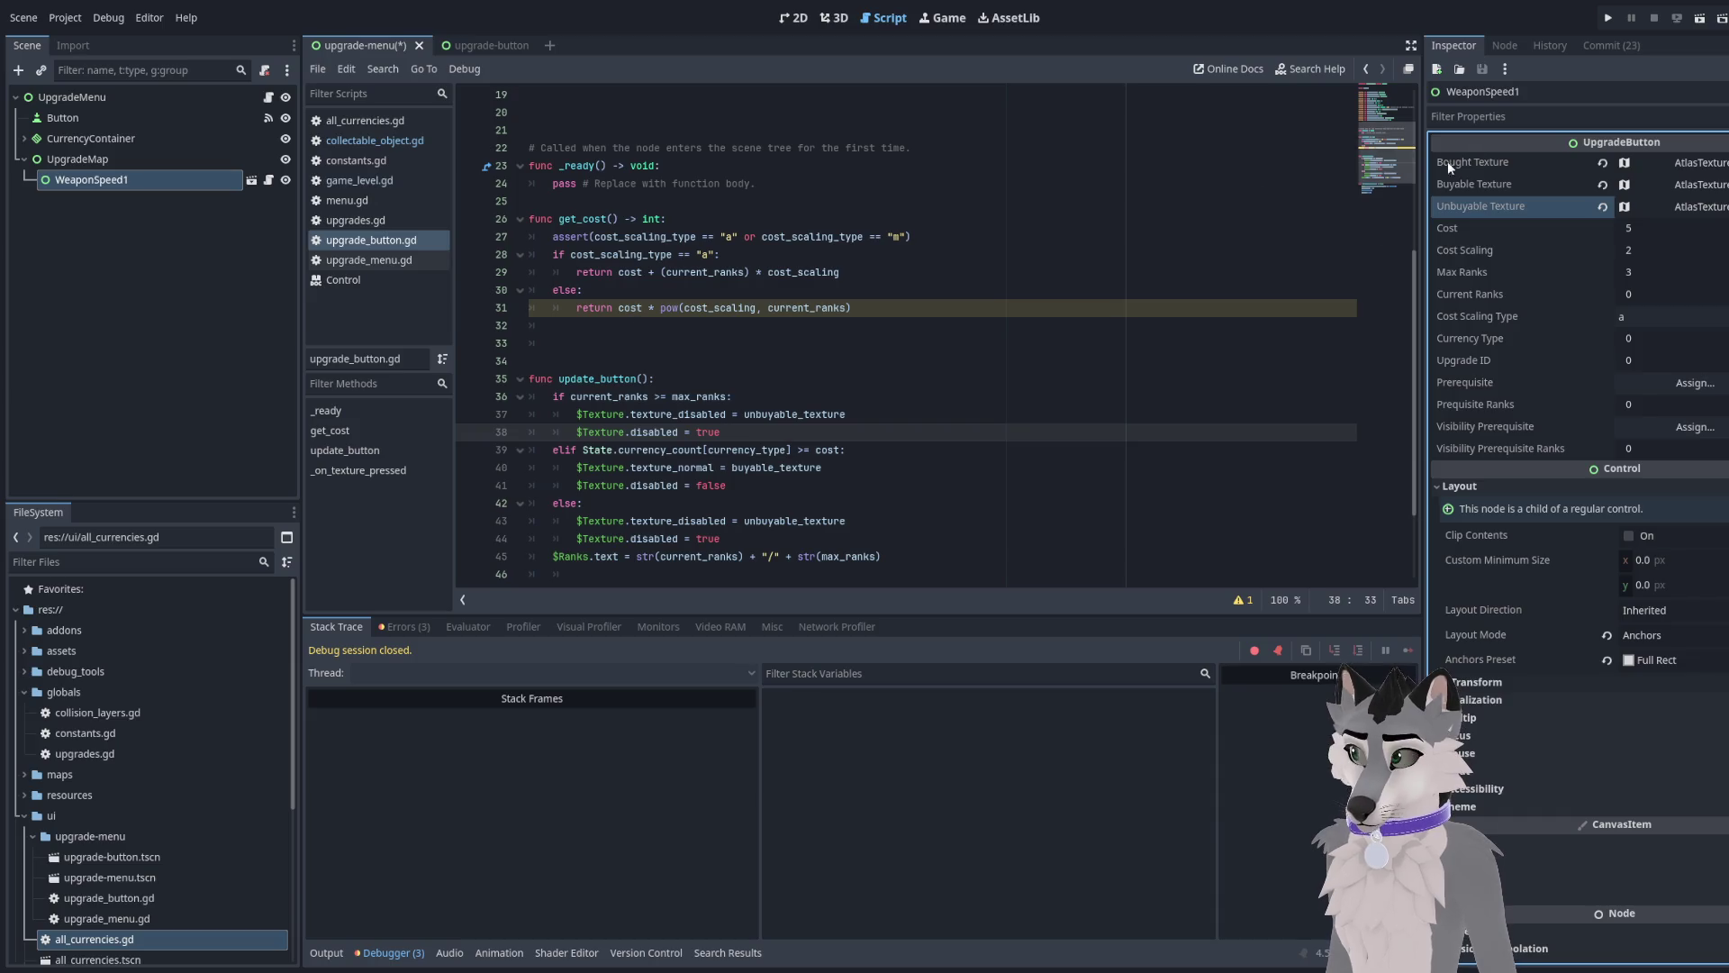
left_click(1684, 162)
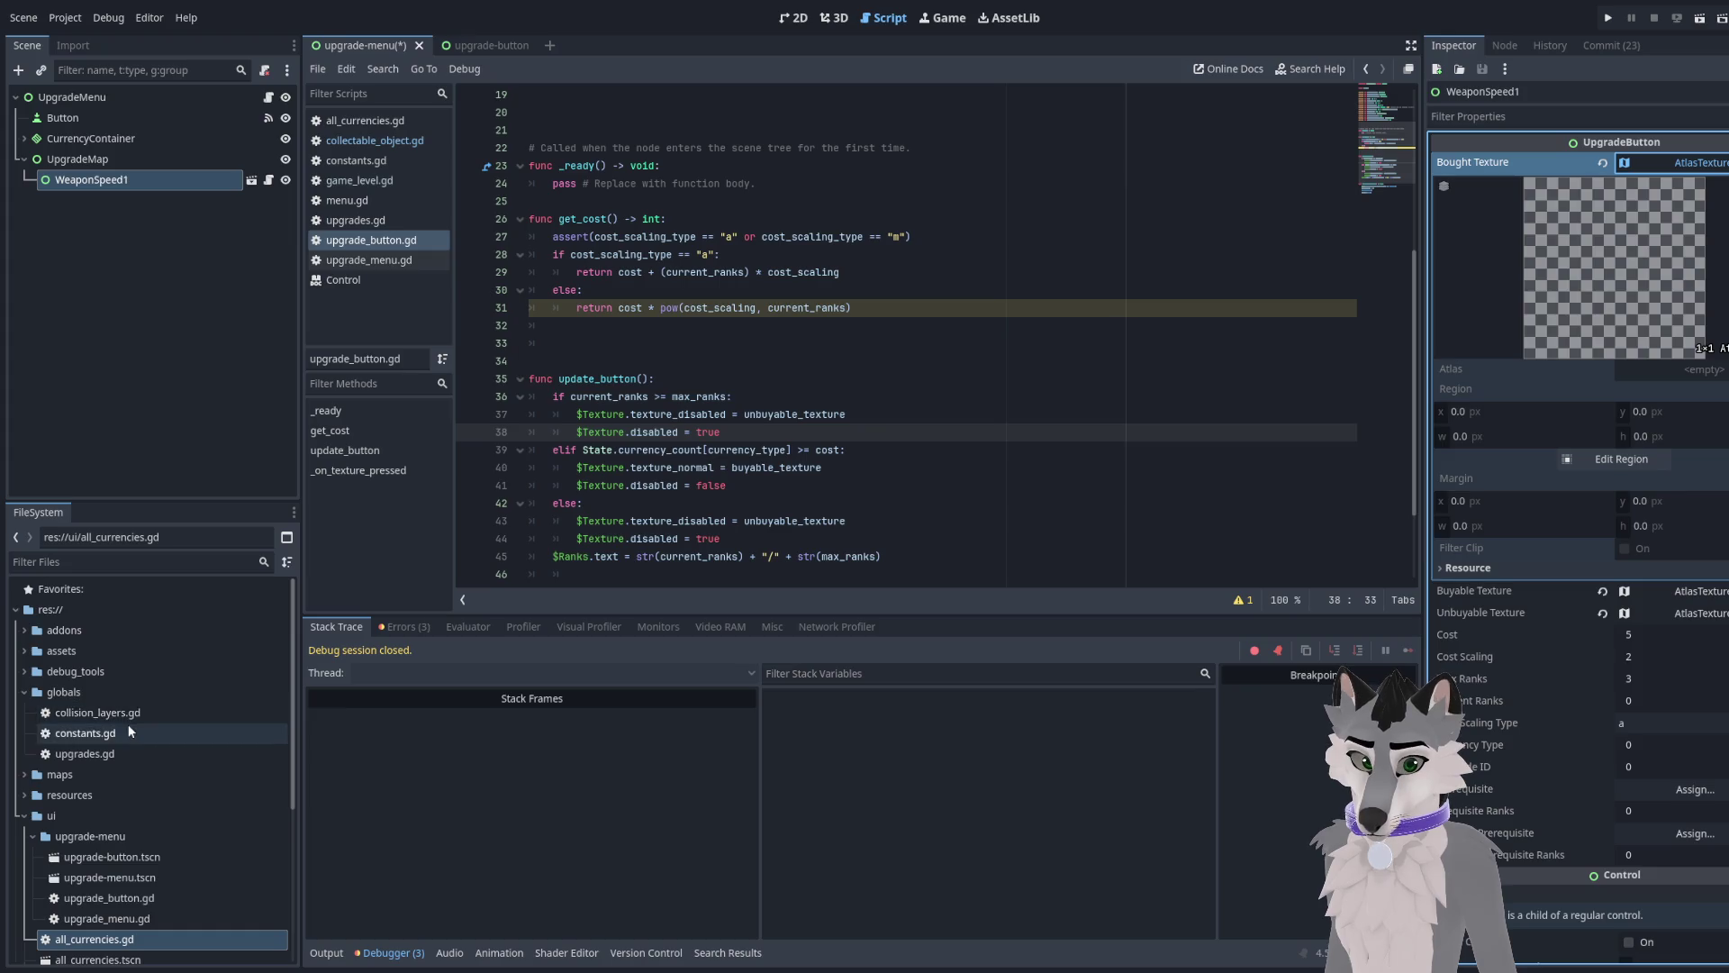
Expand assets/upgrades, try upgrade.png on the texture, and inspect the Bought Texture's resource settings
left_click(25, 652)
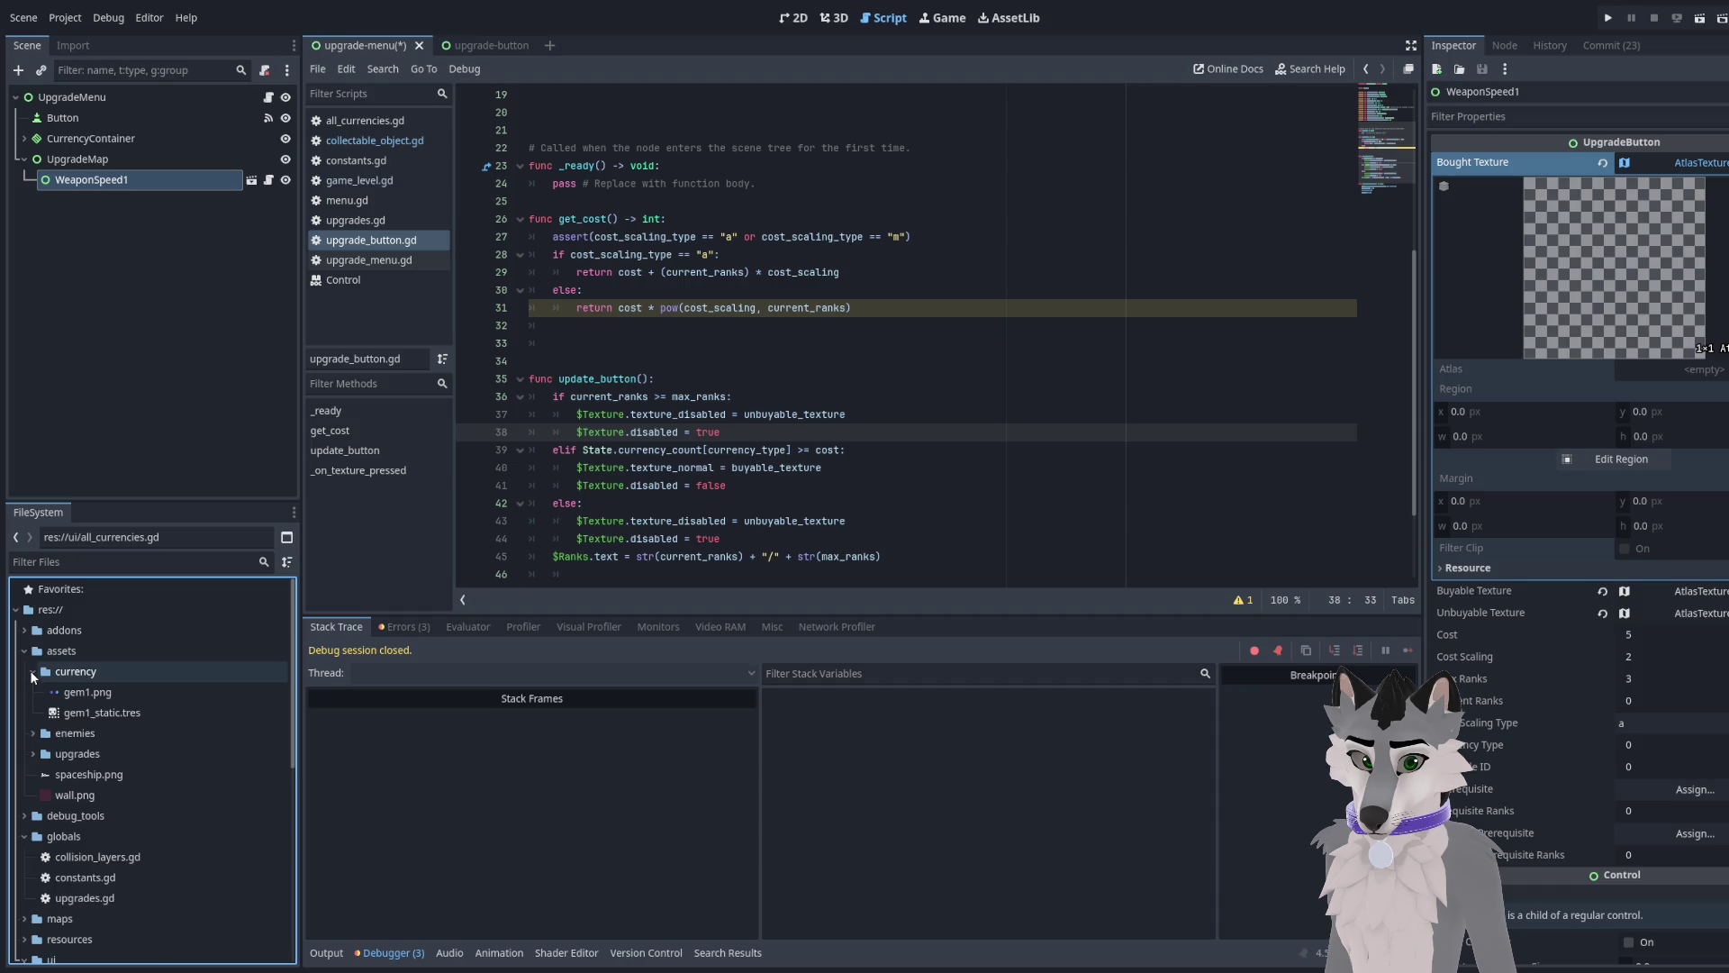
left_click(34, 672)
left_click(33, 712)
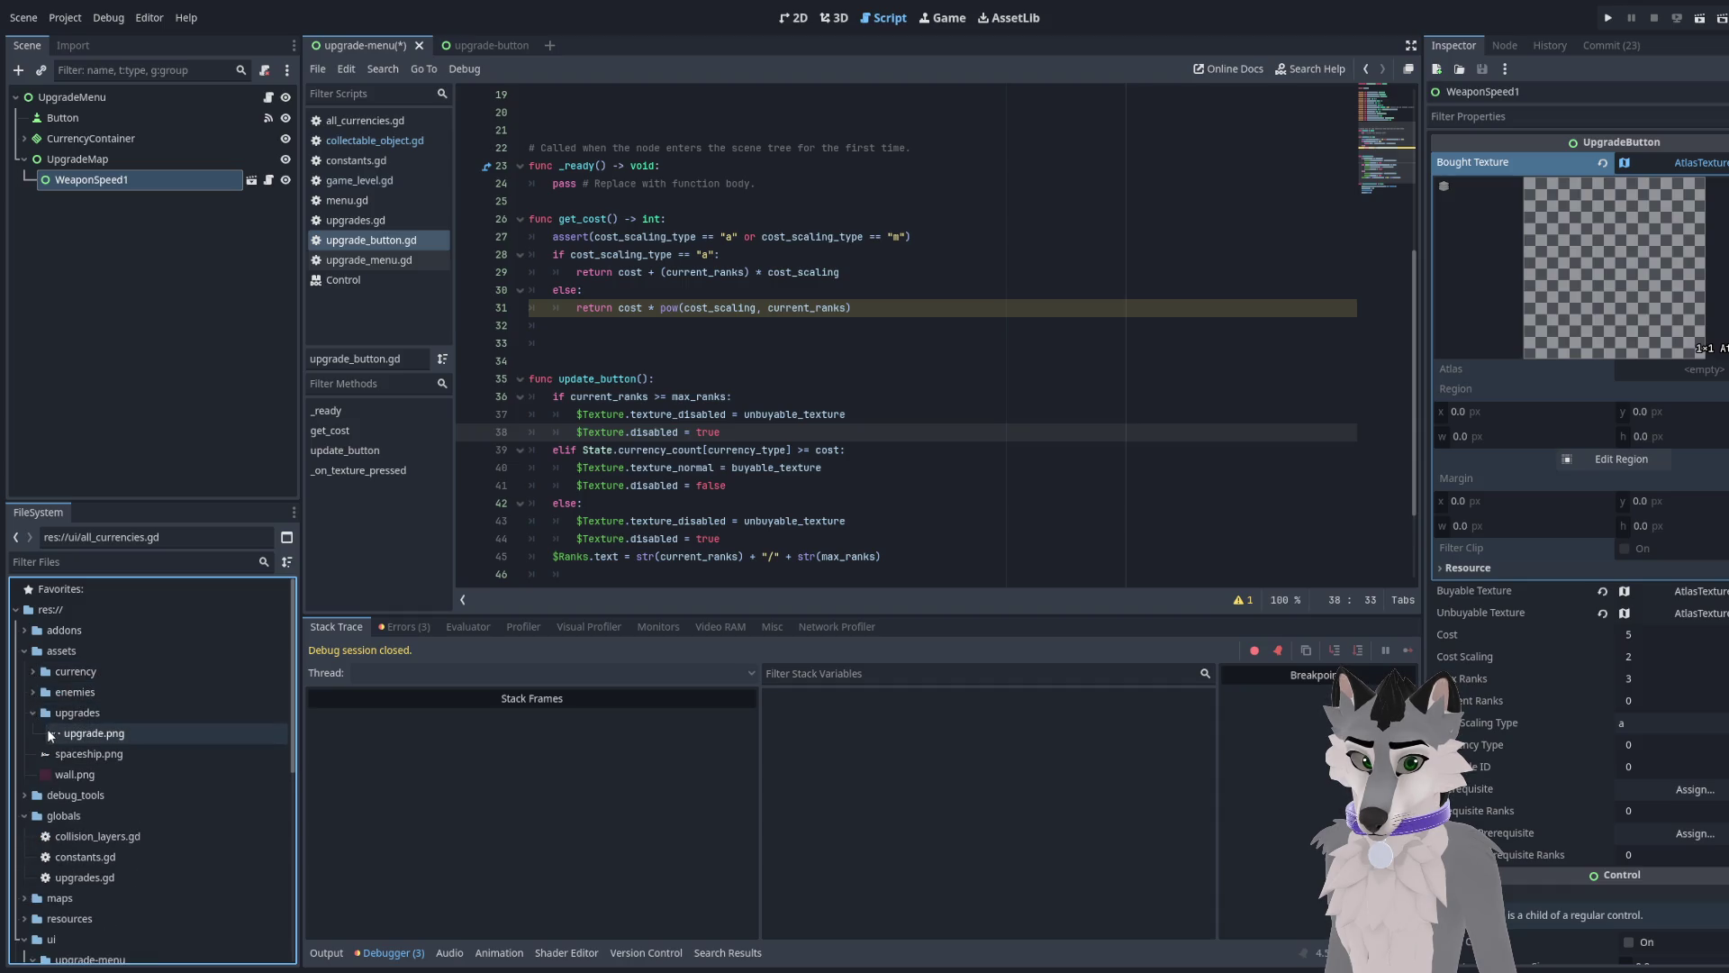
mouse_move(67, 738)
left_mouse_down()
mouse_move(1648, 605)
mouse_move(1612, 401)
mouse_move(1626, 220)
mouse_move(1680, 157)
mouse_move(1665, 428)
mouse_move(1684, 595)
mouse_move(1598, 594)
mouse_move(1554, 383)
mouse_move(1666, 369)
left_mouse_up()
left_click(1677, 371)
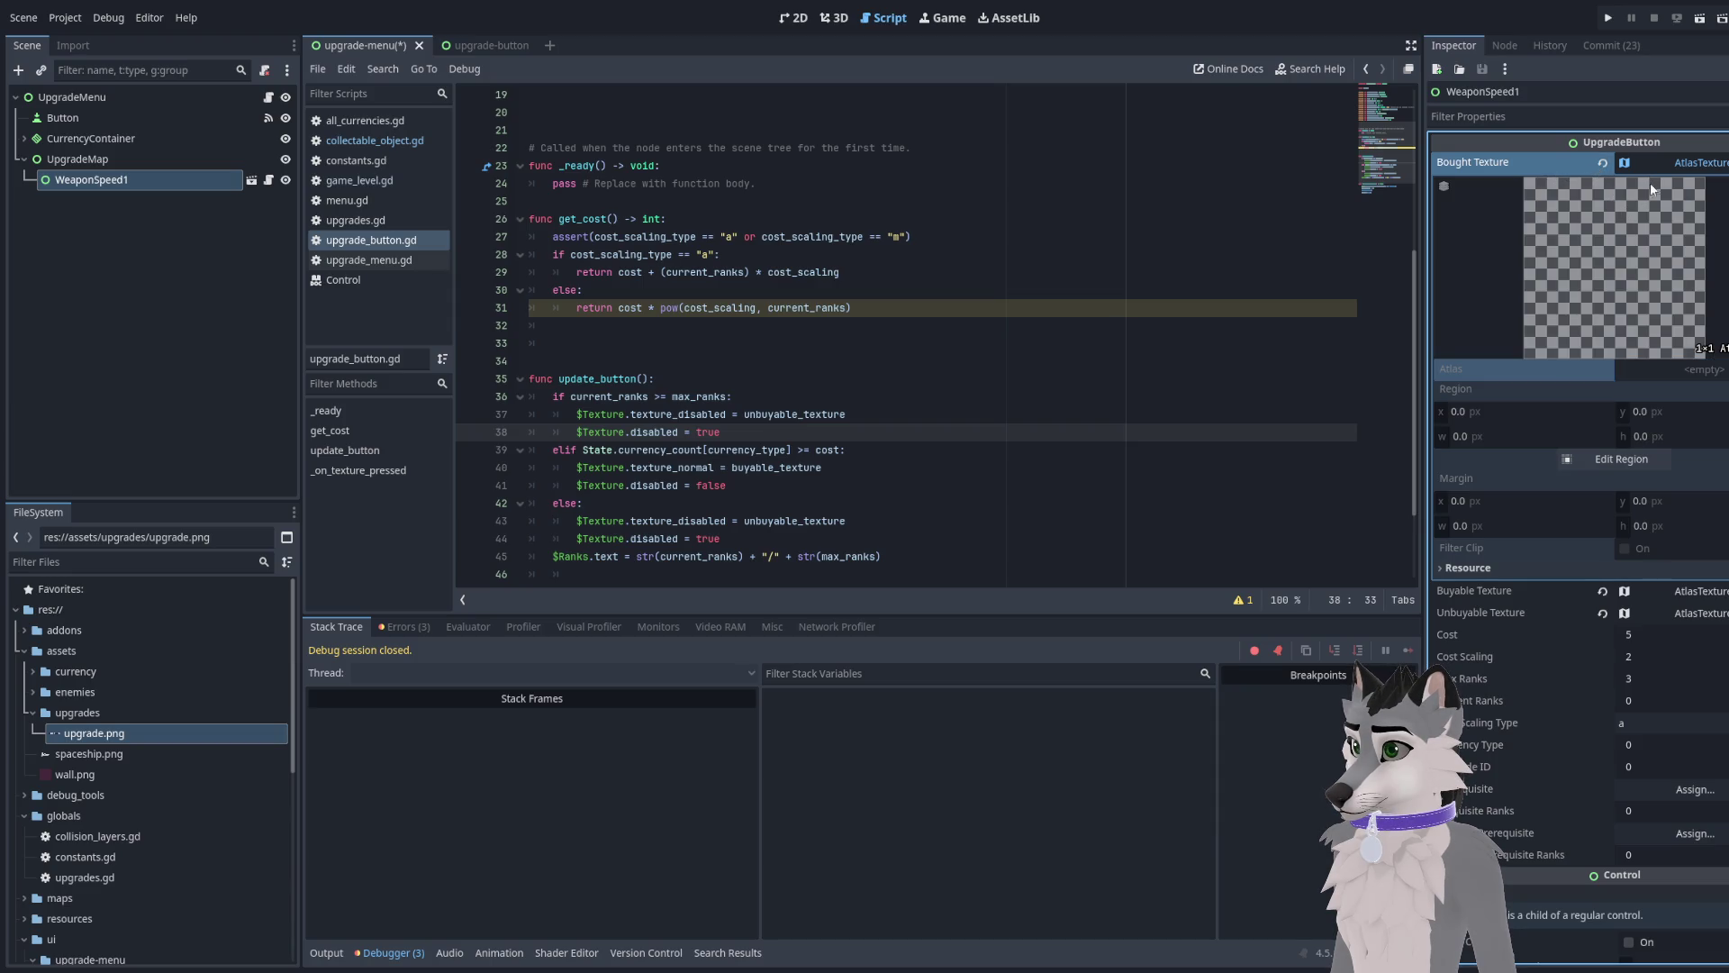
left_click(1456, 566)
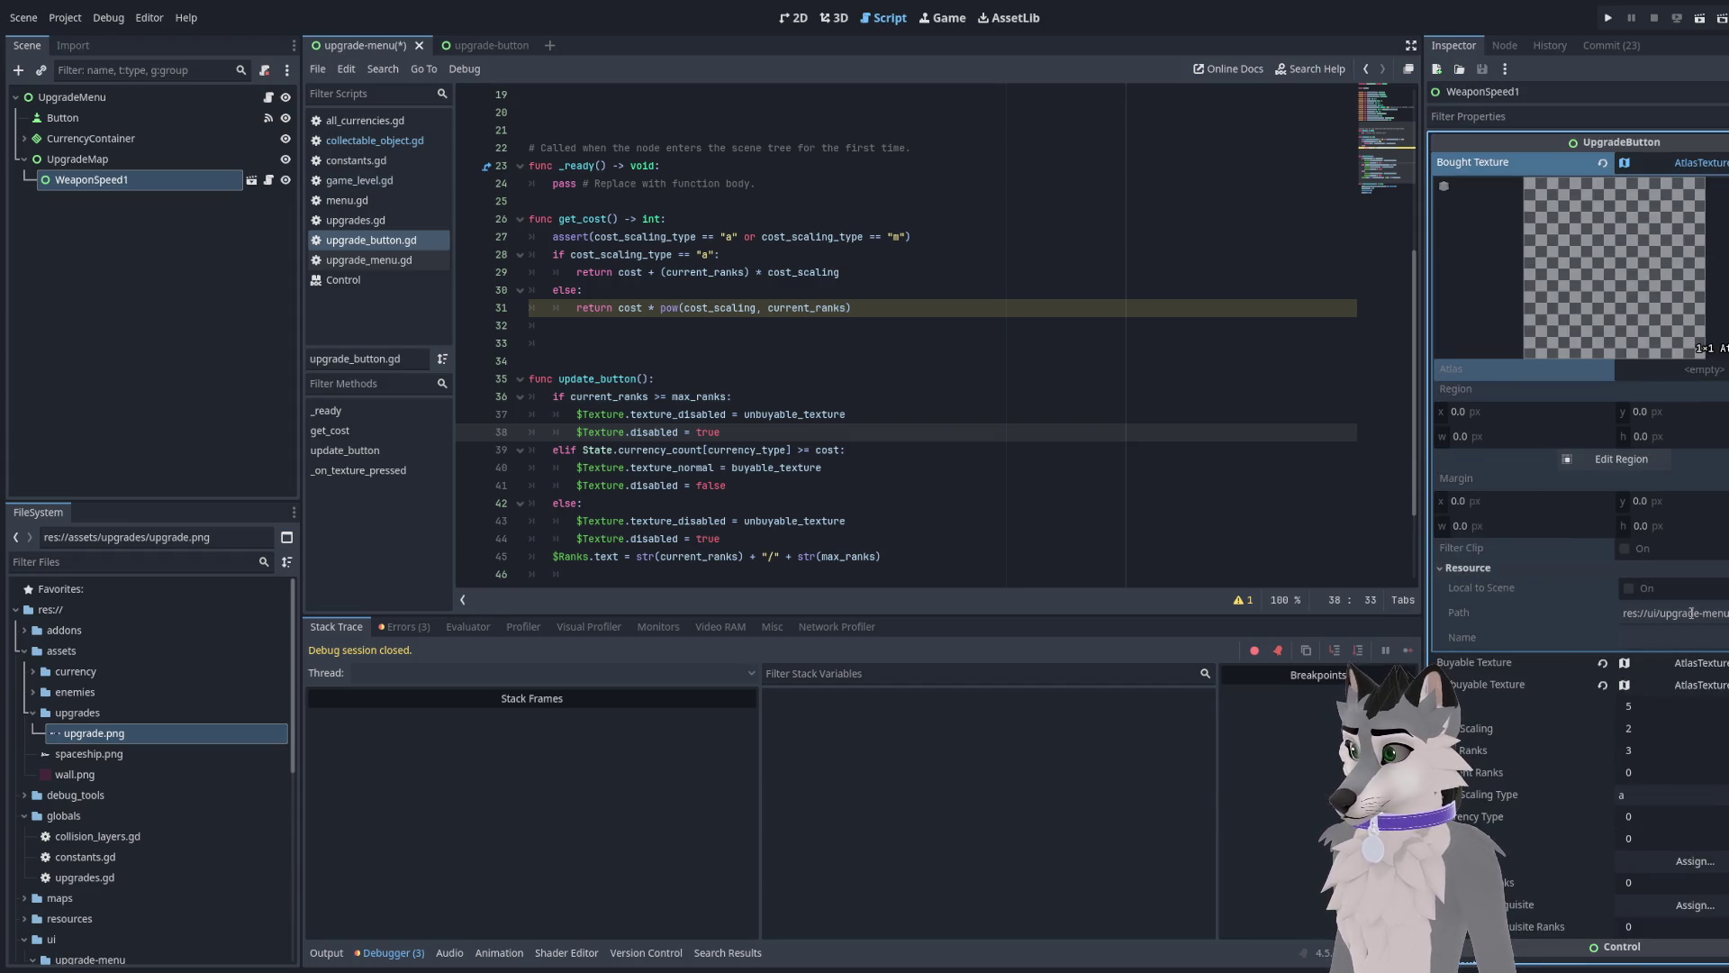
left_click(1443, 567)
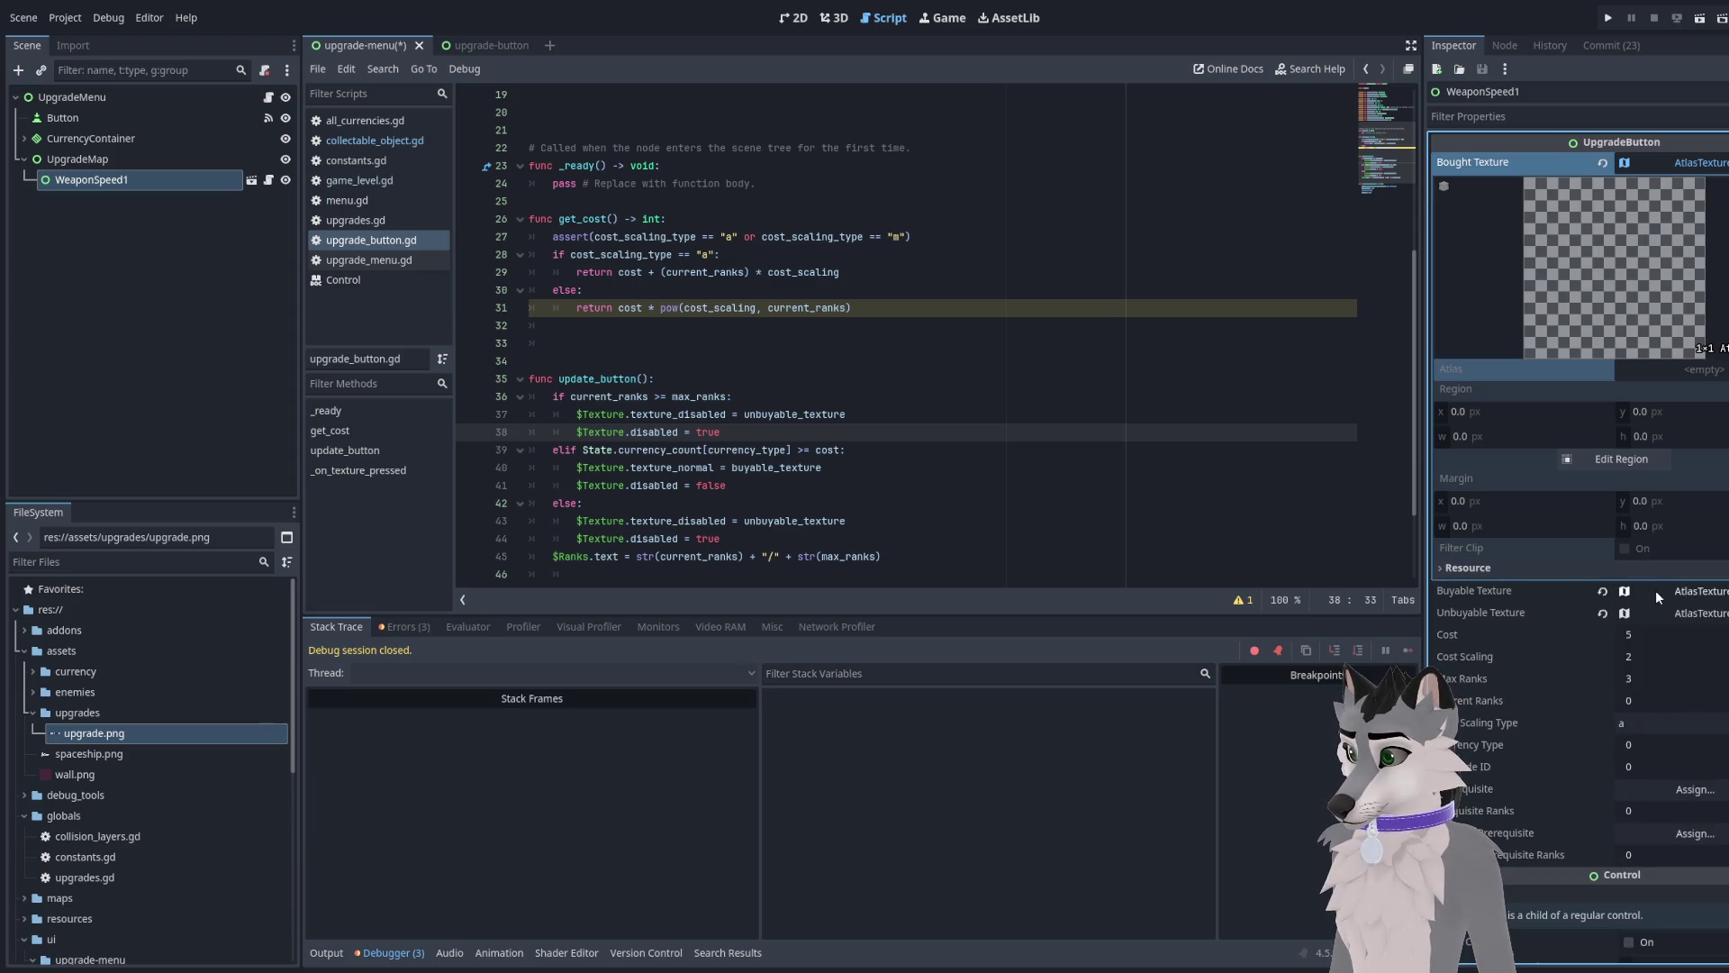
left_click(1711, 568)
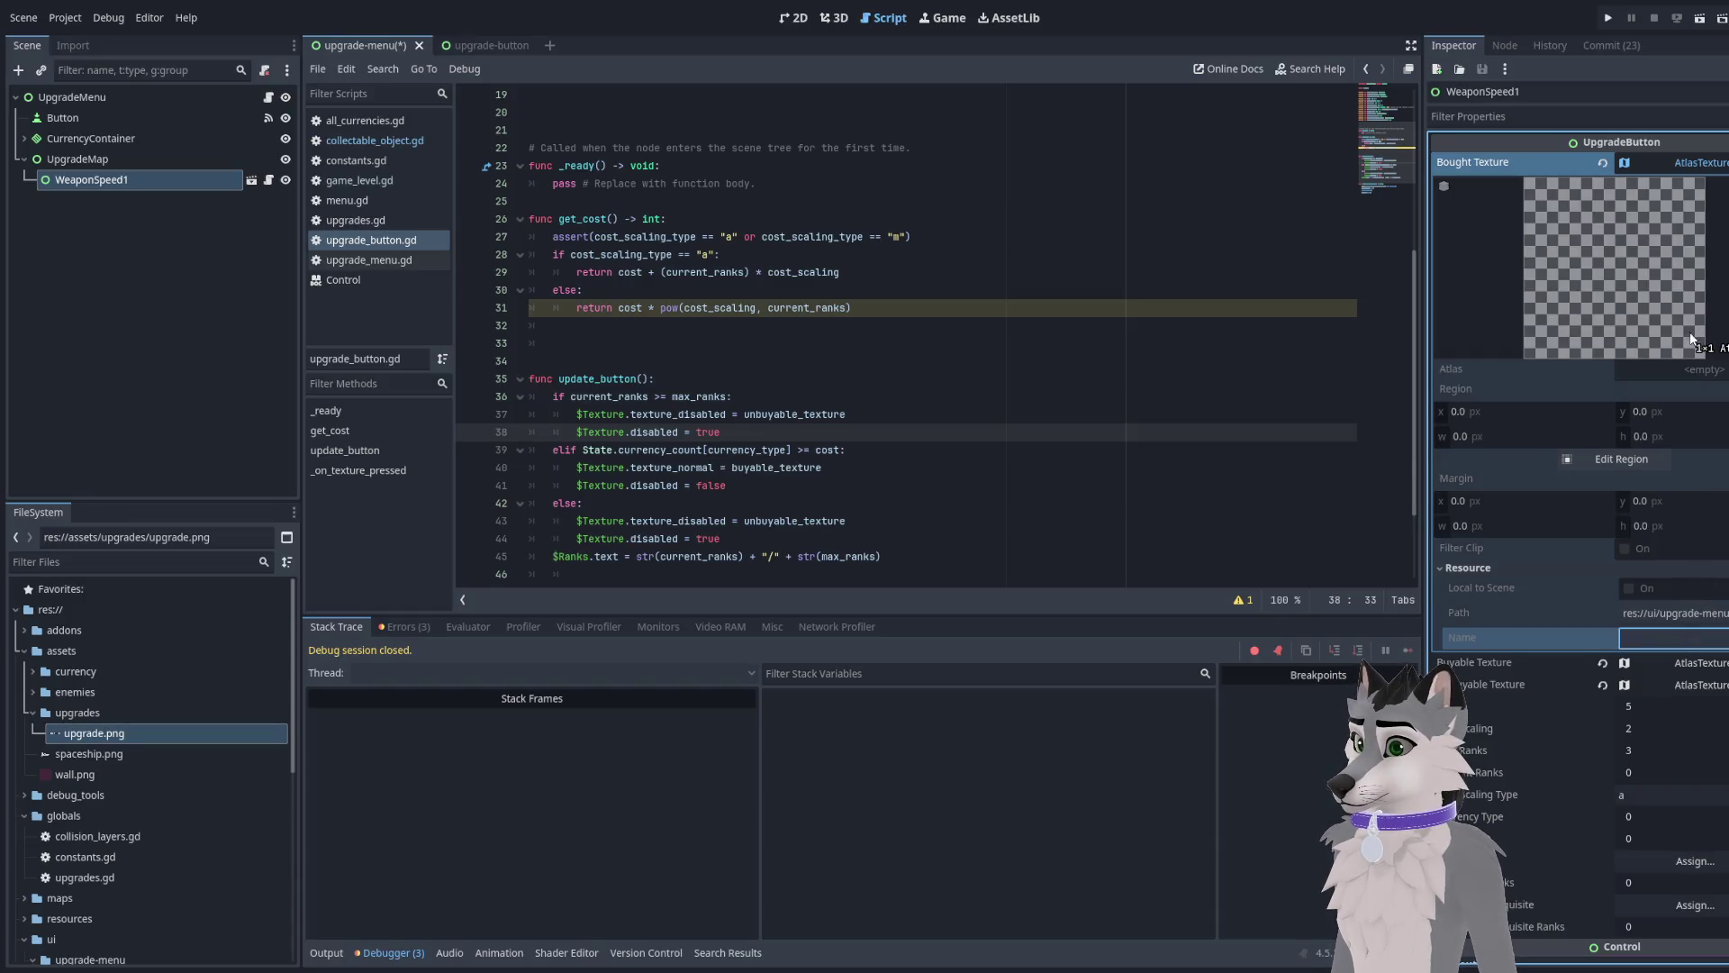
left_click(1714, 165)
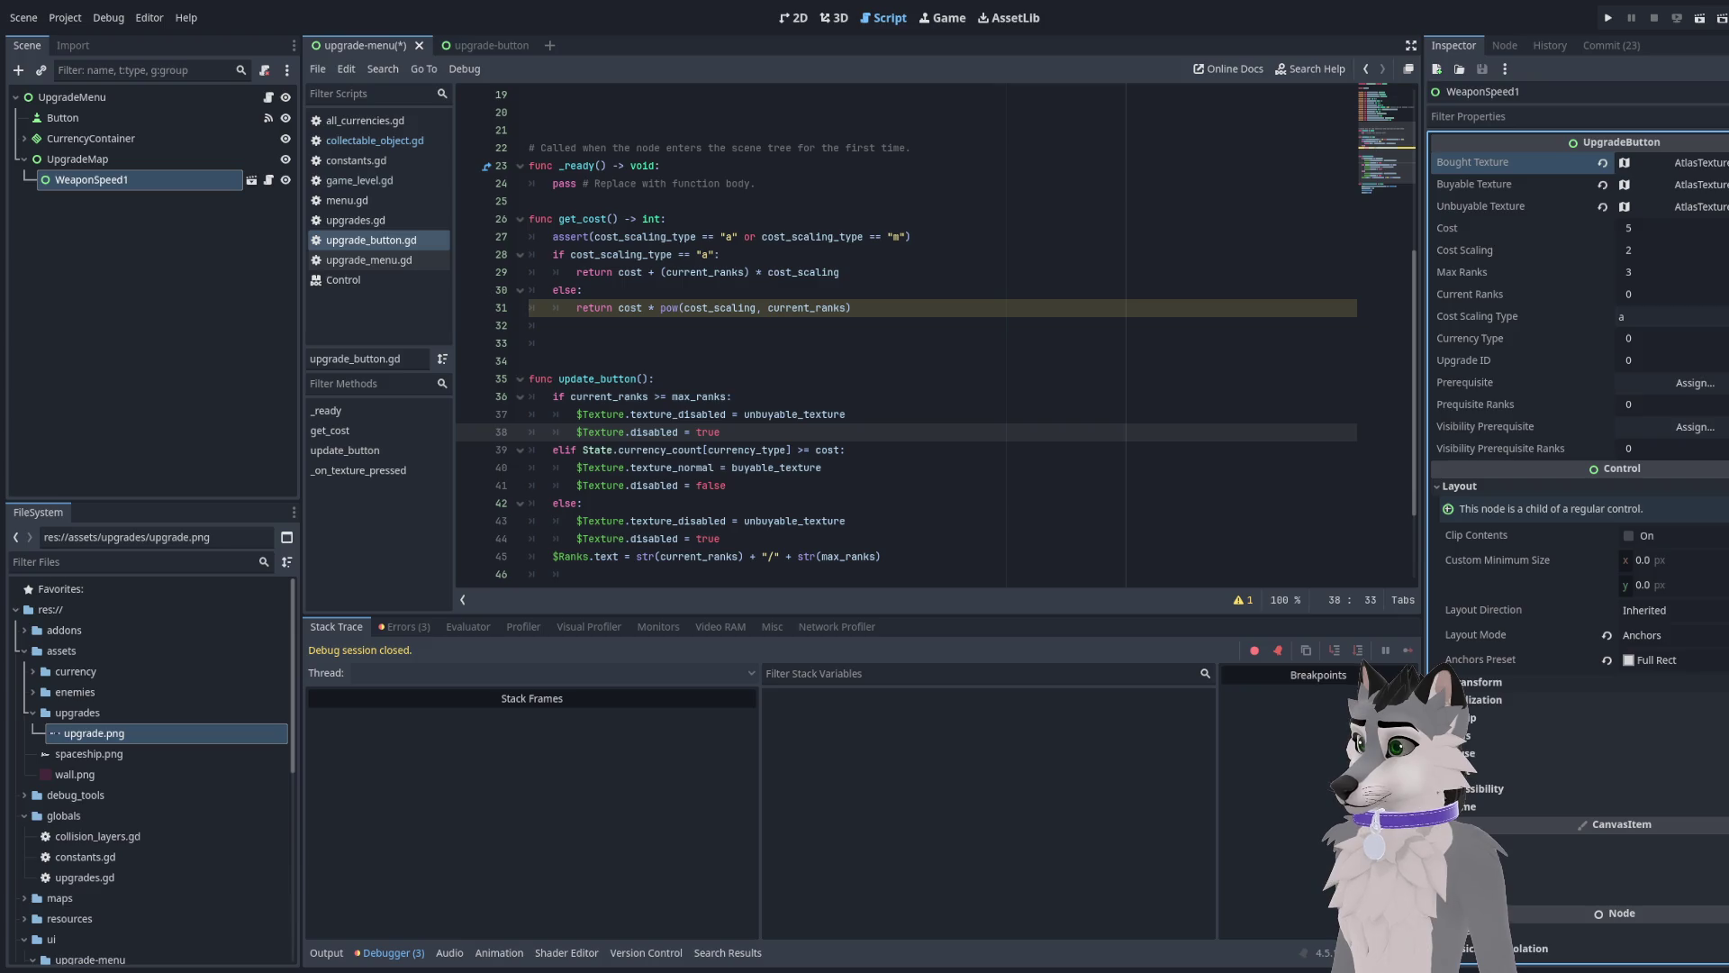
left_click(1701, 162)
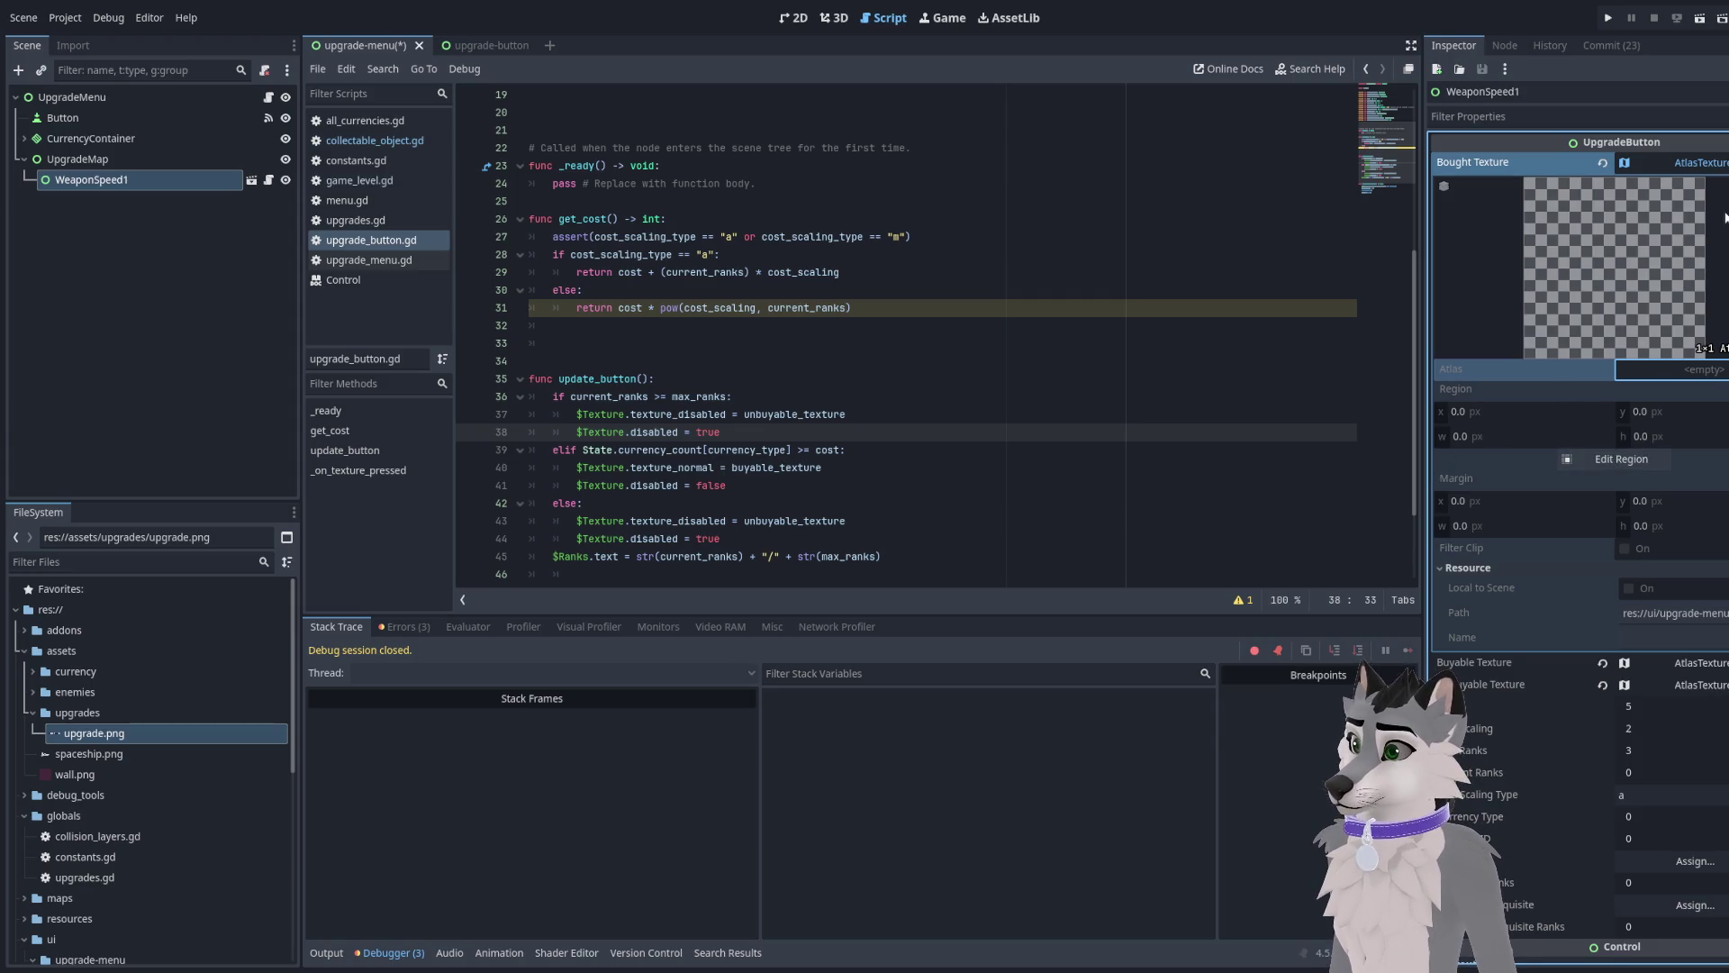
Open upgrade-button.tscn from the FileSystem panel
mouse_move(94, 733)
left_mouse_down()
mouse_move(113, 744)
mouse_move(631, 484)
mouse_move(540, 630)
mouse_move(111, 799)
mouse_move(167, 813)
left_mouse_up()
scroll(167, 812, "down", 3)
scroll(167, 812, "down", 2)
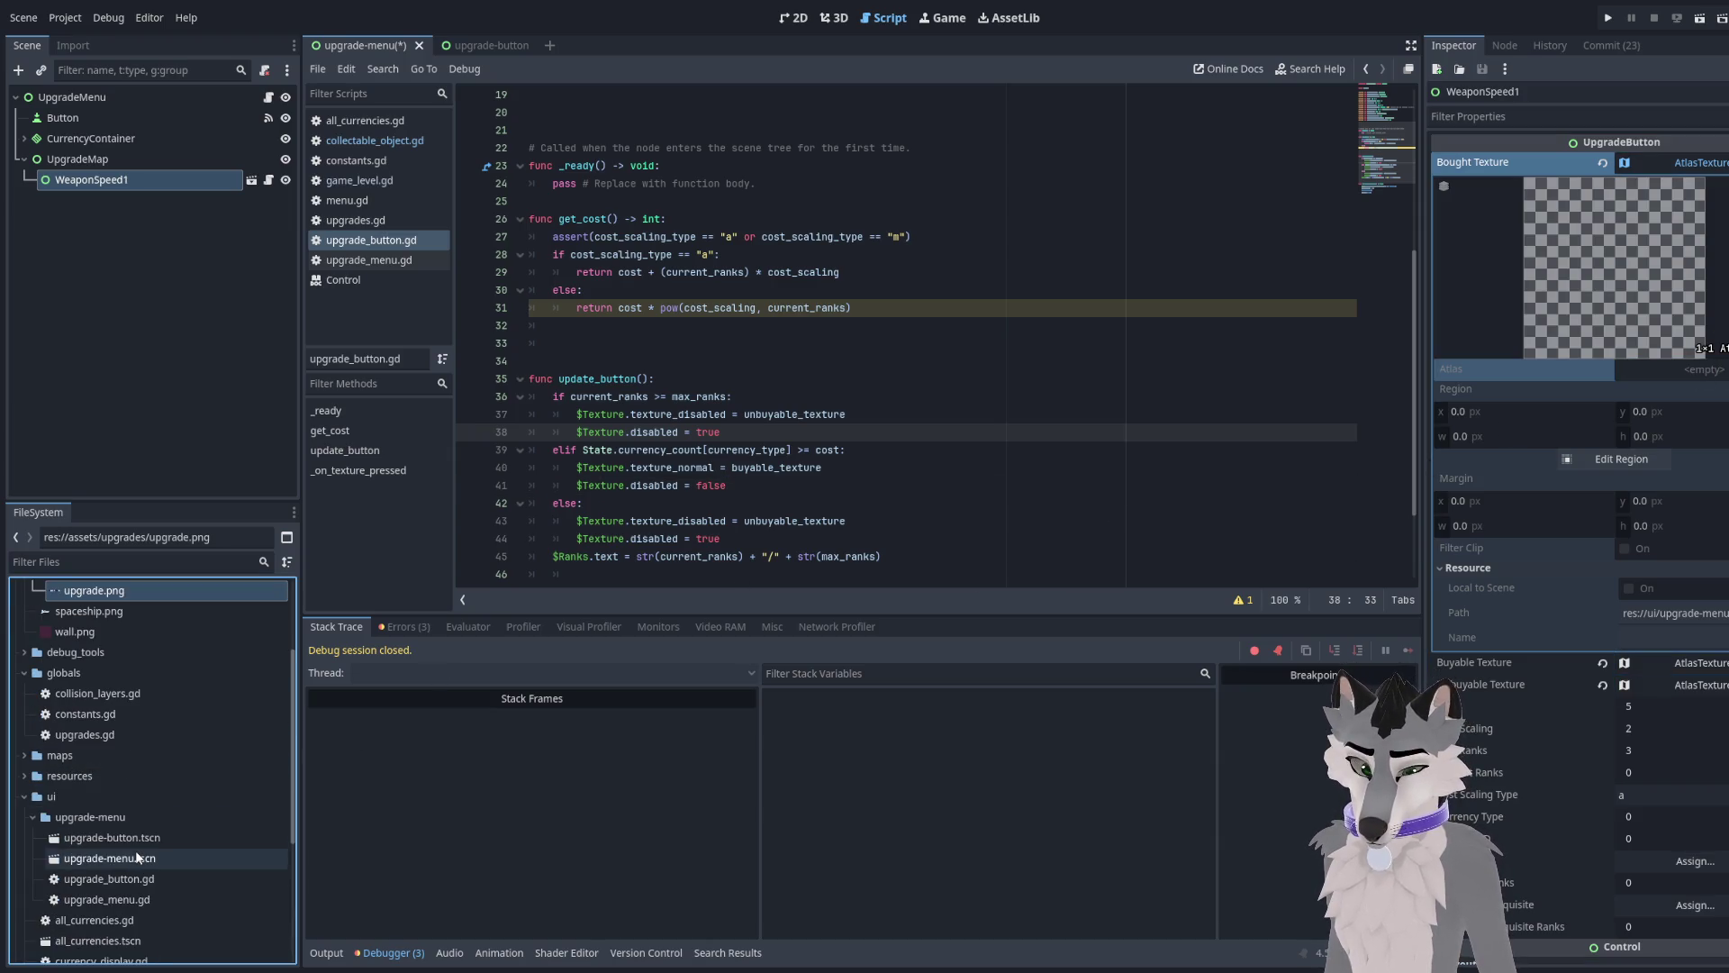
double_click(163, 840)
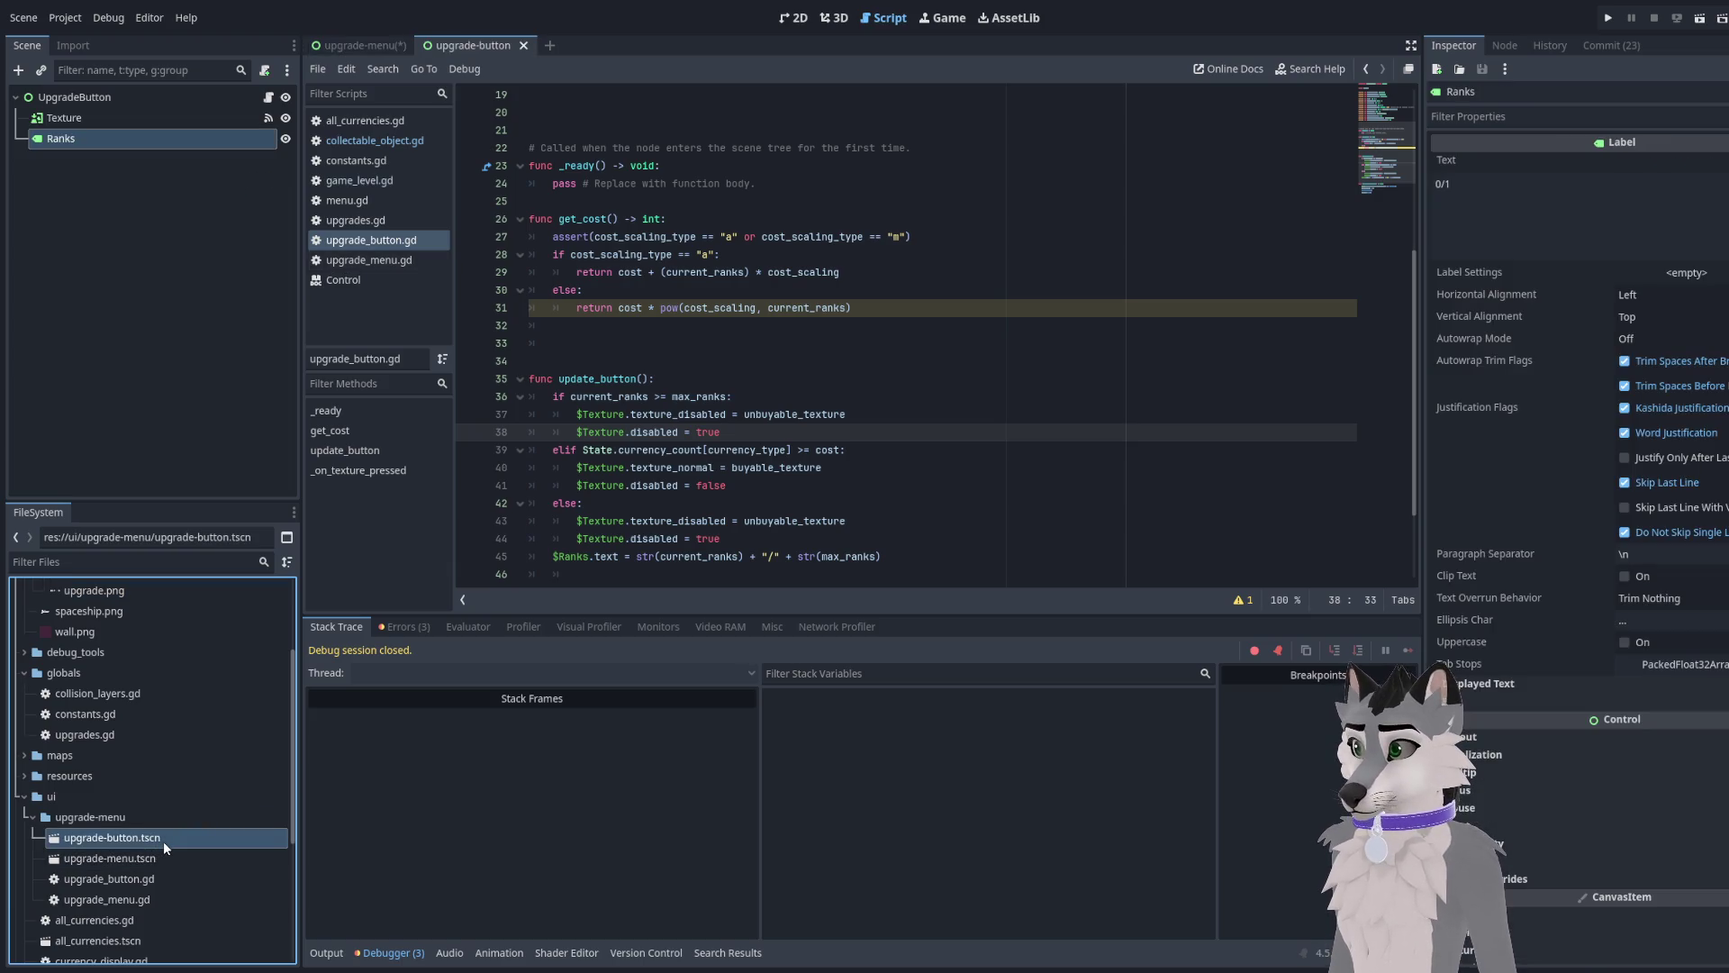
Inspect the Texture node, then drag upgrade.png over the upgrade-menu tab to switch back
left_click(78, 124)
left_click(1477, 811)
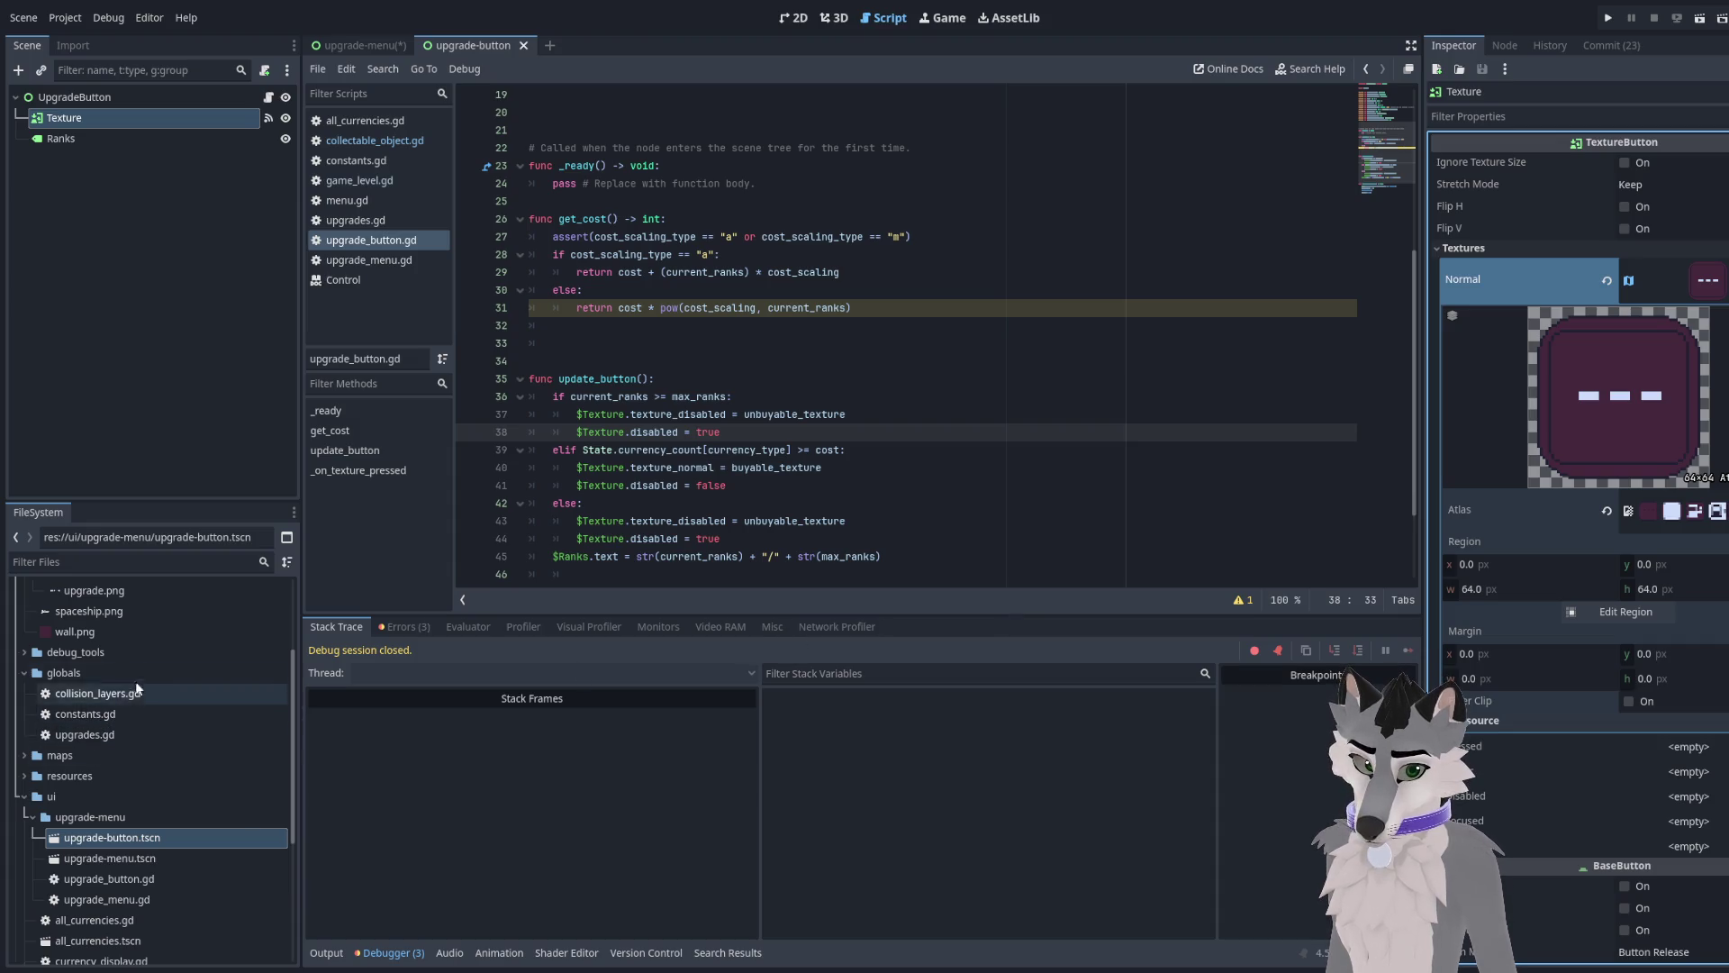
scroll(143, 668, "up", 3)
mouse_move(124, 686)
left_mouse_down()
mouse_move(631, 90)
mouse_move(375, 47)
left_mouse_up()
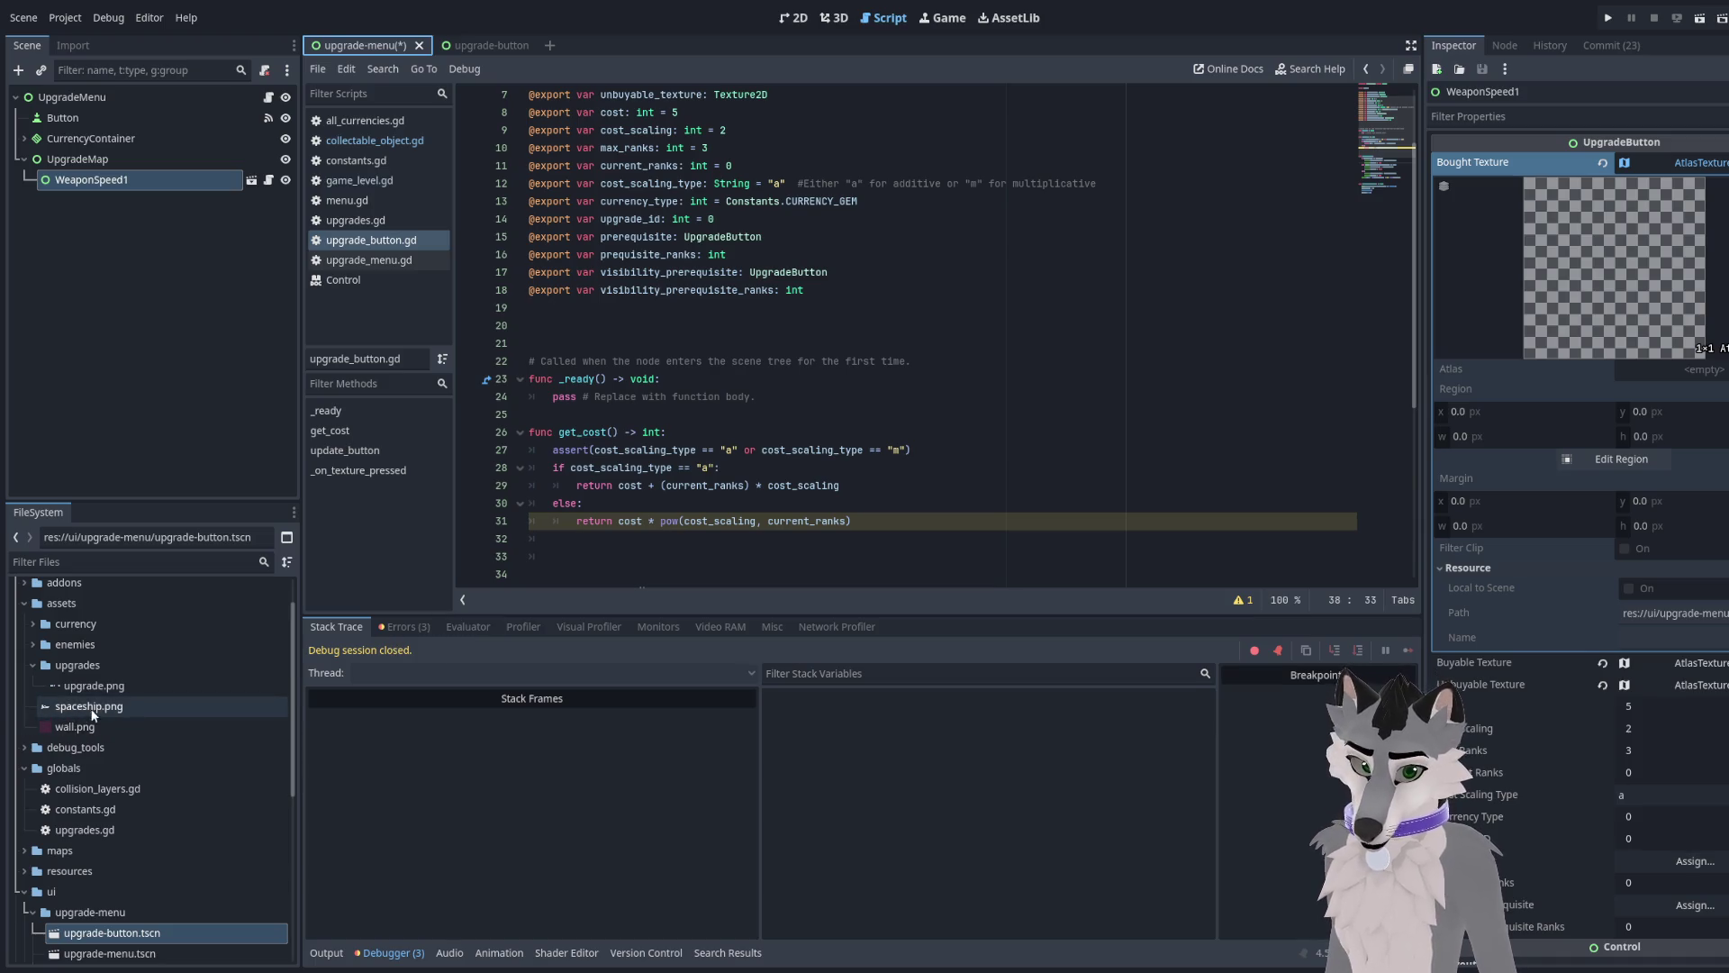
Drop upgrade.png on the Bought Texture atlas, then revert Unbuyable, Buyable and Bought textures to empty
mouse_move(90, 686)
left_mouse_down()
mouse_move(1545, 387)
mouse_move(1720, 374)
mouse_move(1688, 164)
left_mouse_up()
left_click(1684, 163)
left_click(1602, 207)
left_click(1602, 184)
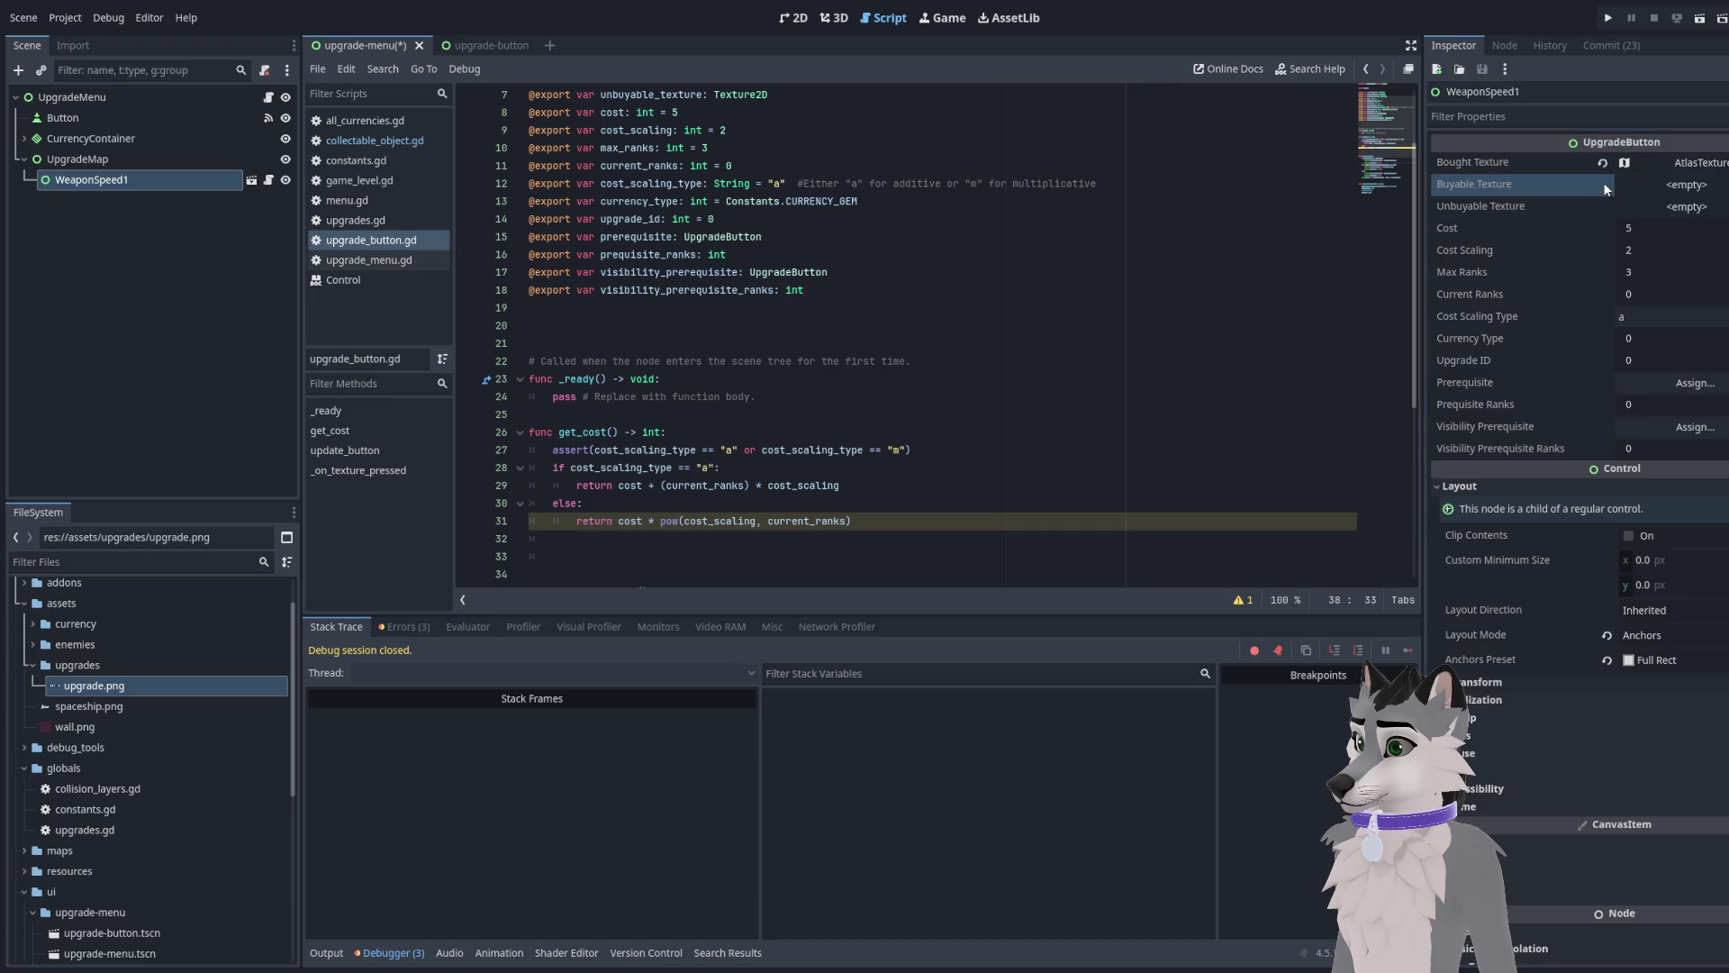
left_click(1602, 164)
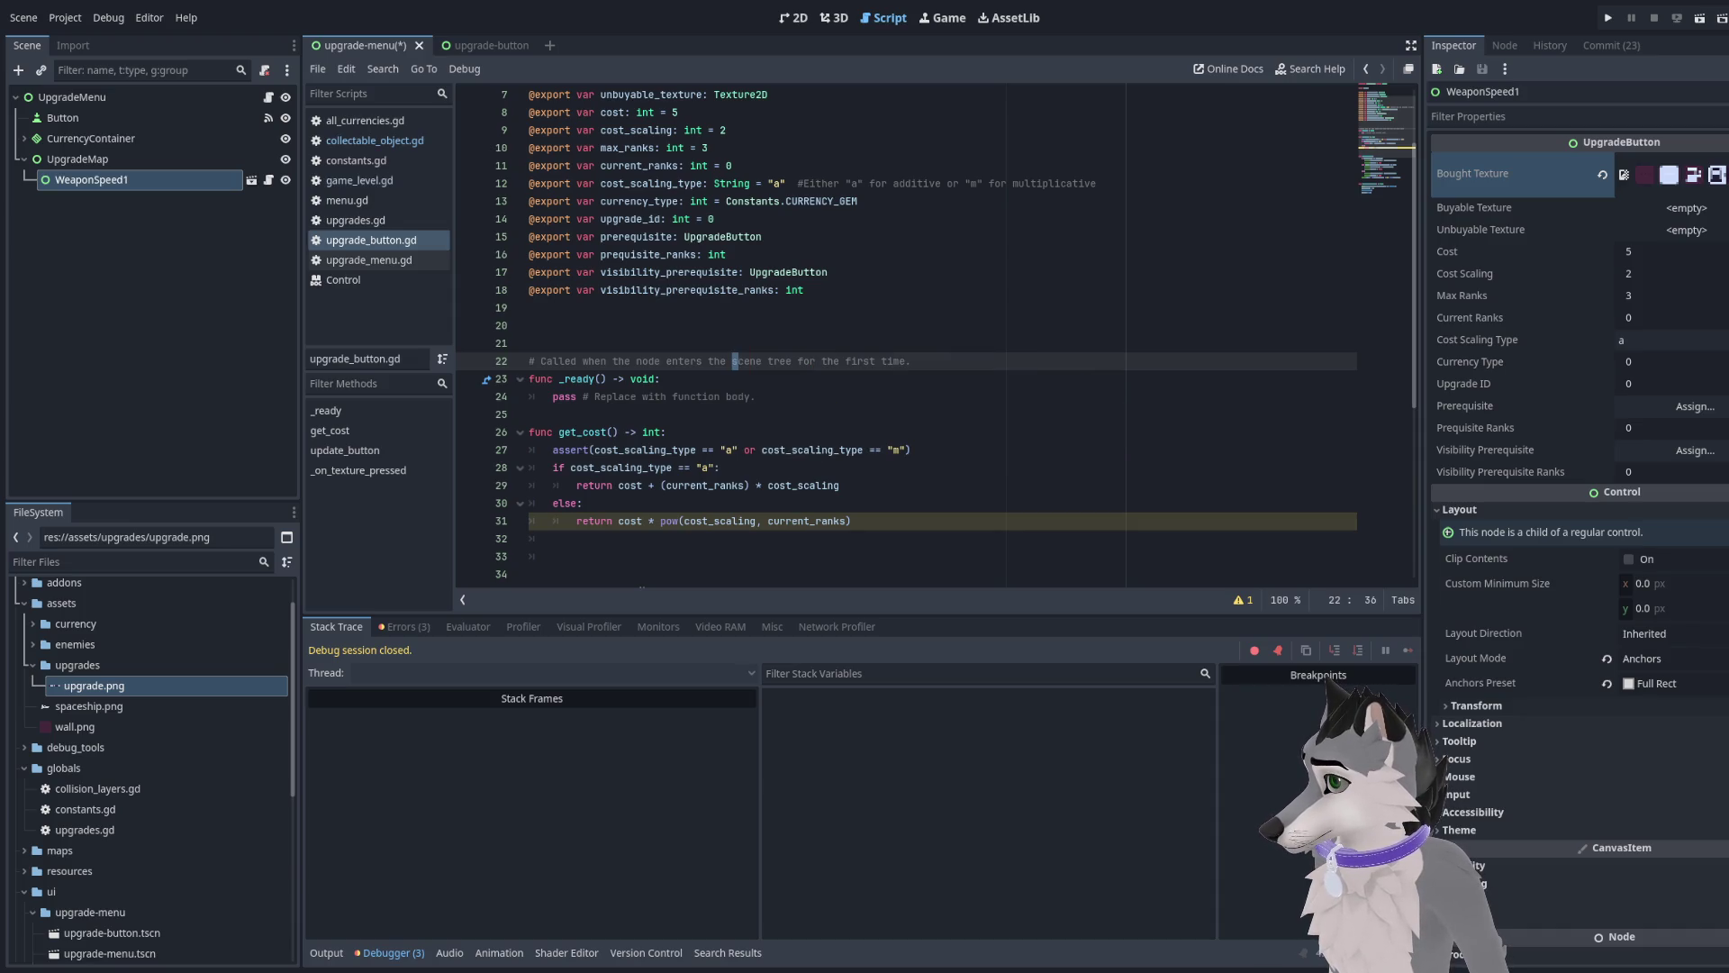
Review the script near lines 31–33 and the Bought Texture resource, then open upgrade-button.tscn
left_click(553, 556)
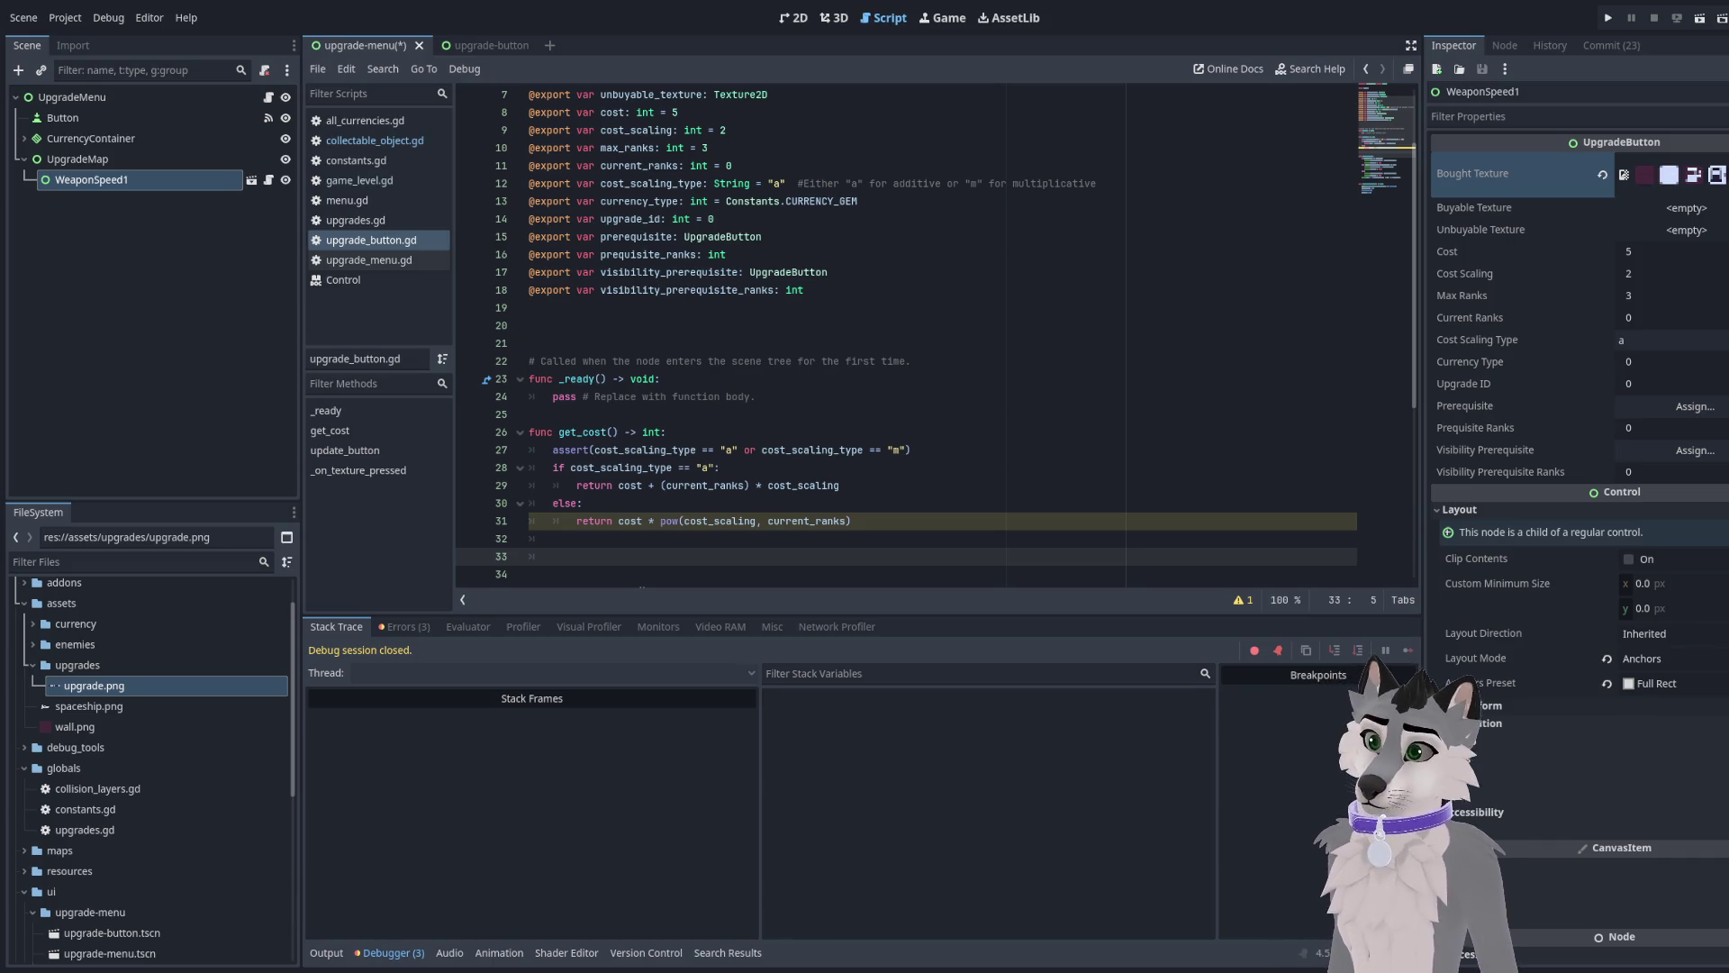
scroll(935, 469, "down", 1)
left_click(936, 468)
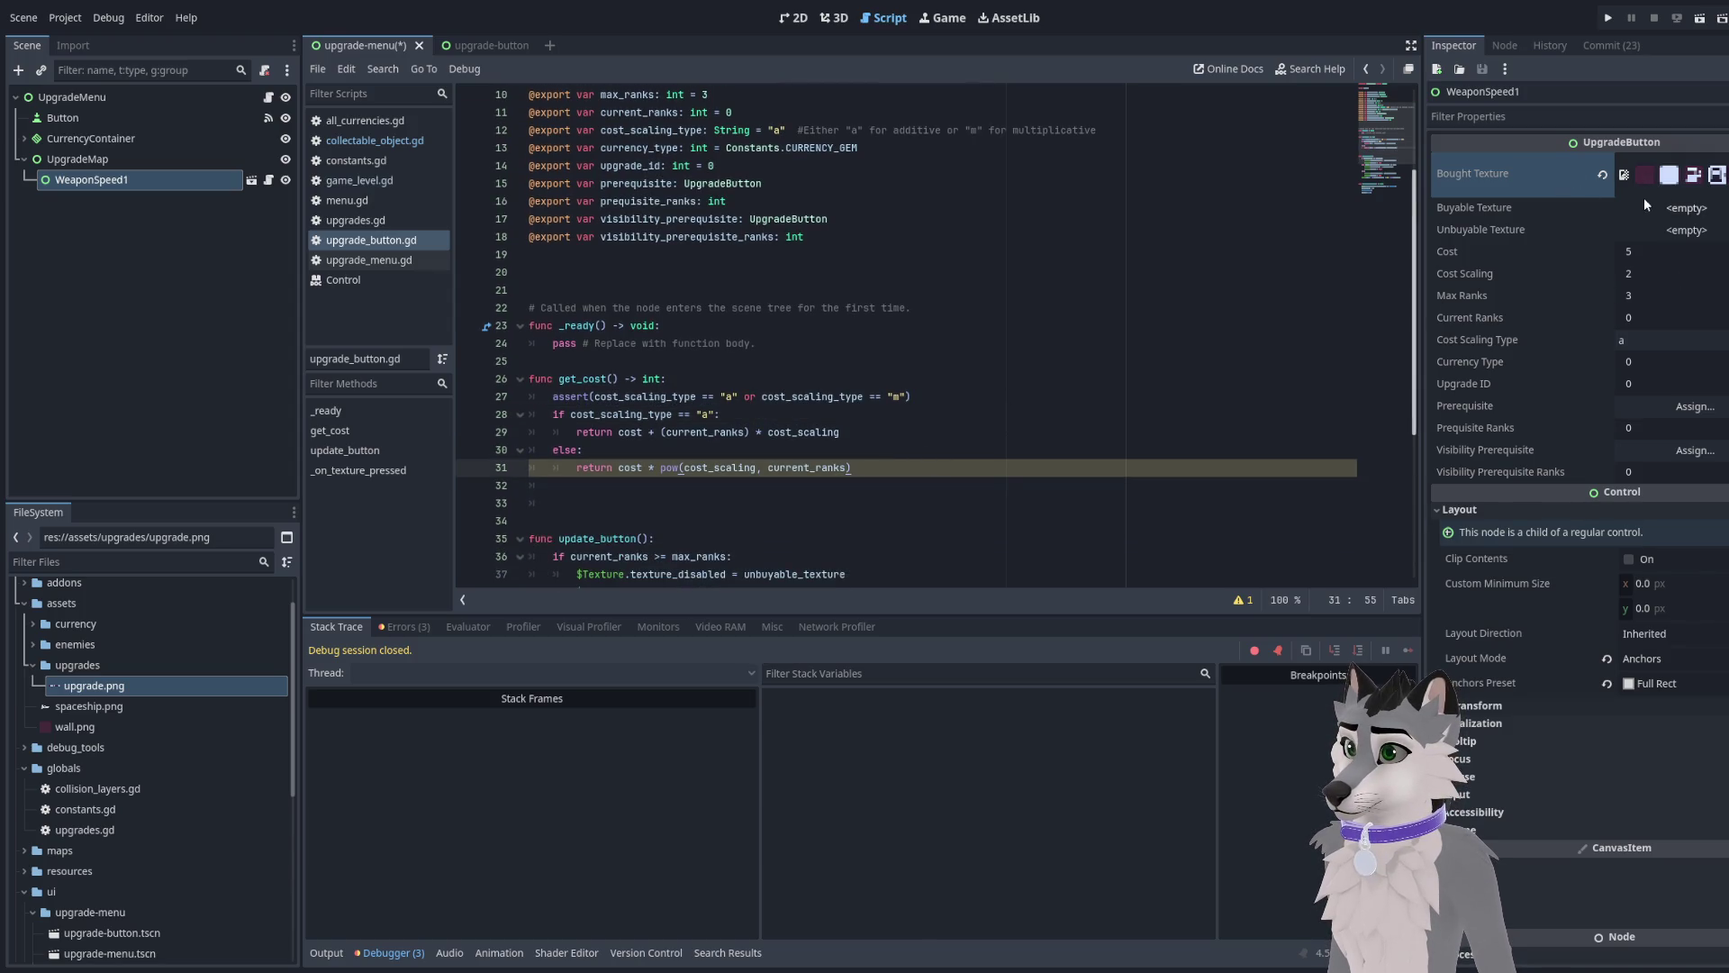
left_click(1624, 185)
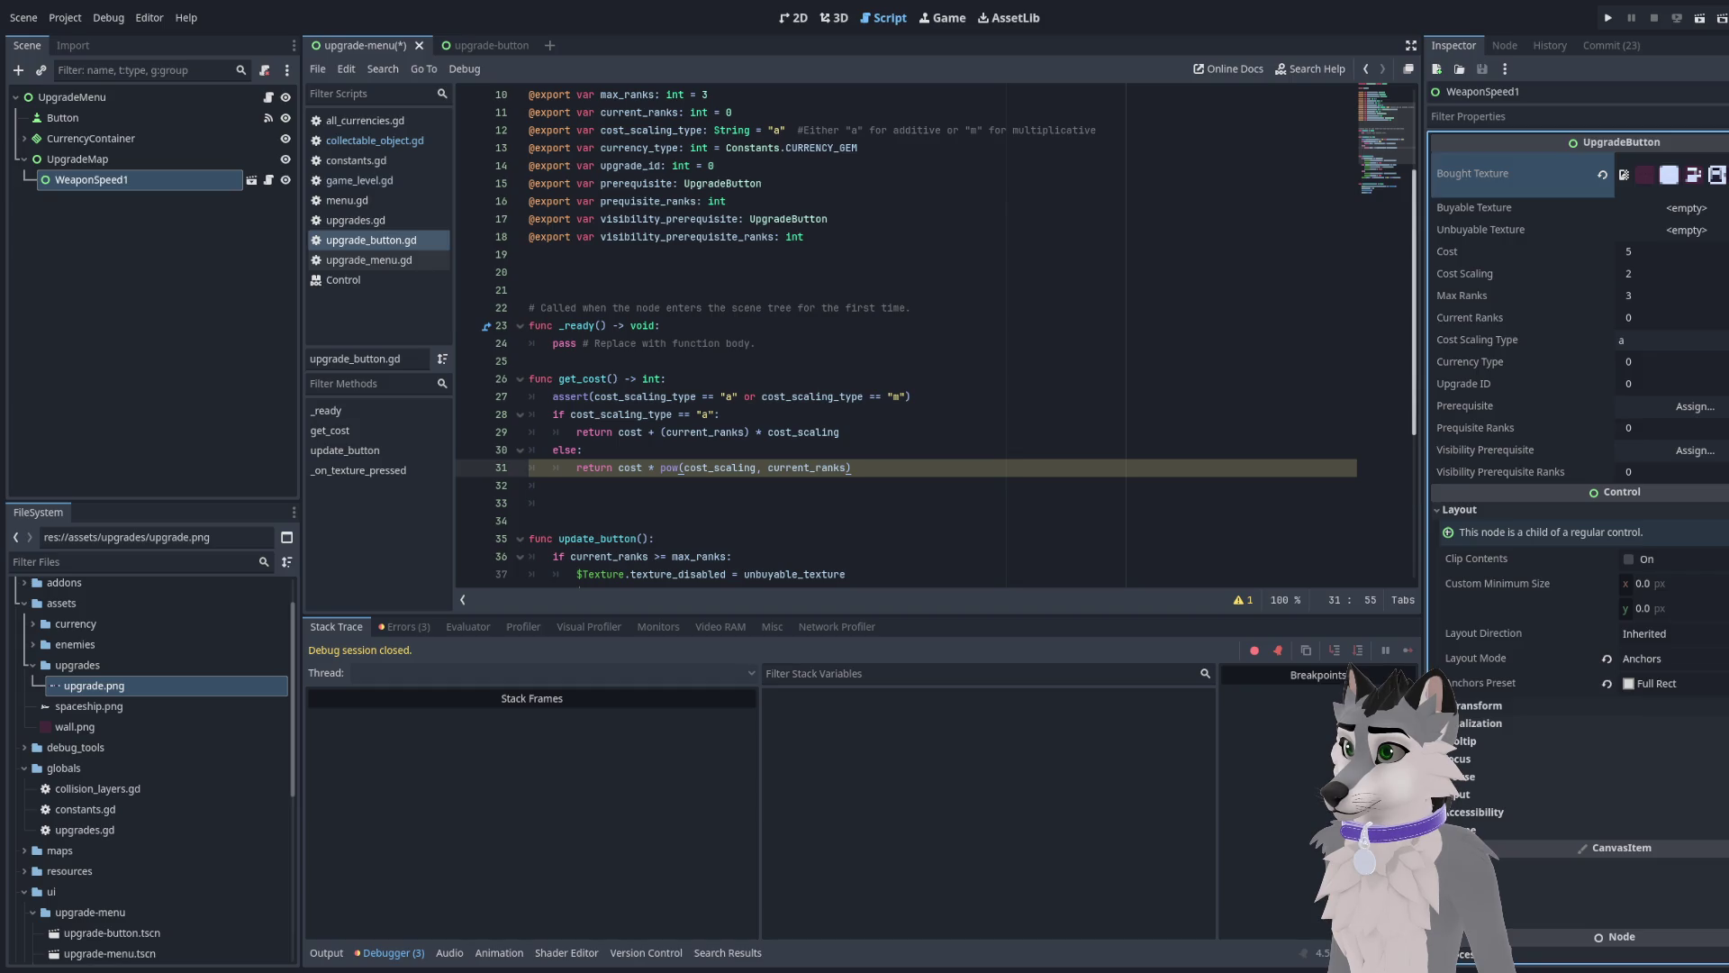
left_click(1648, 164)
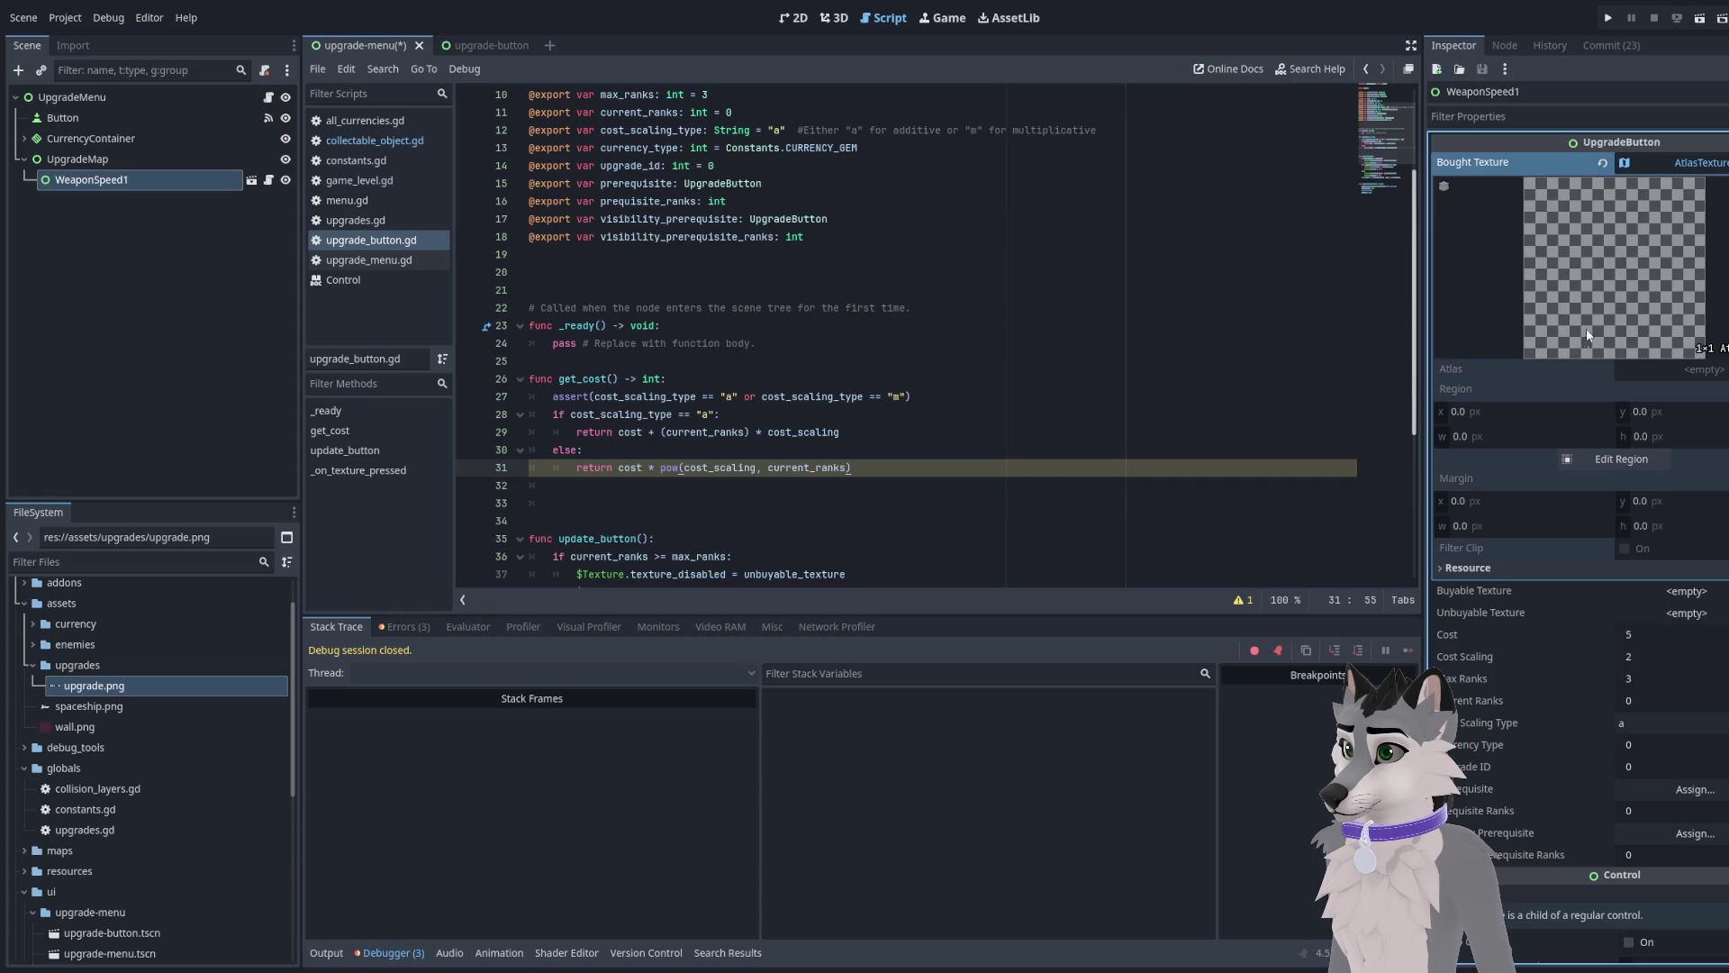
left_click(1495, 567)
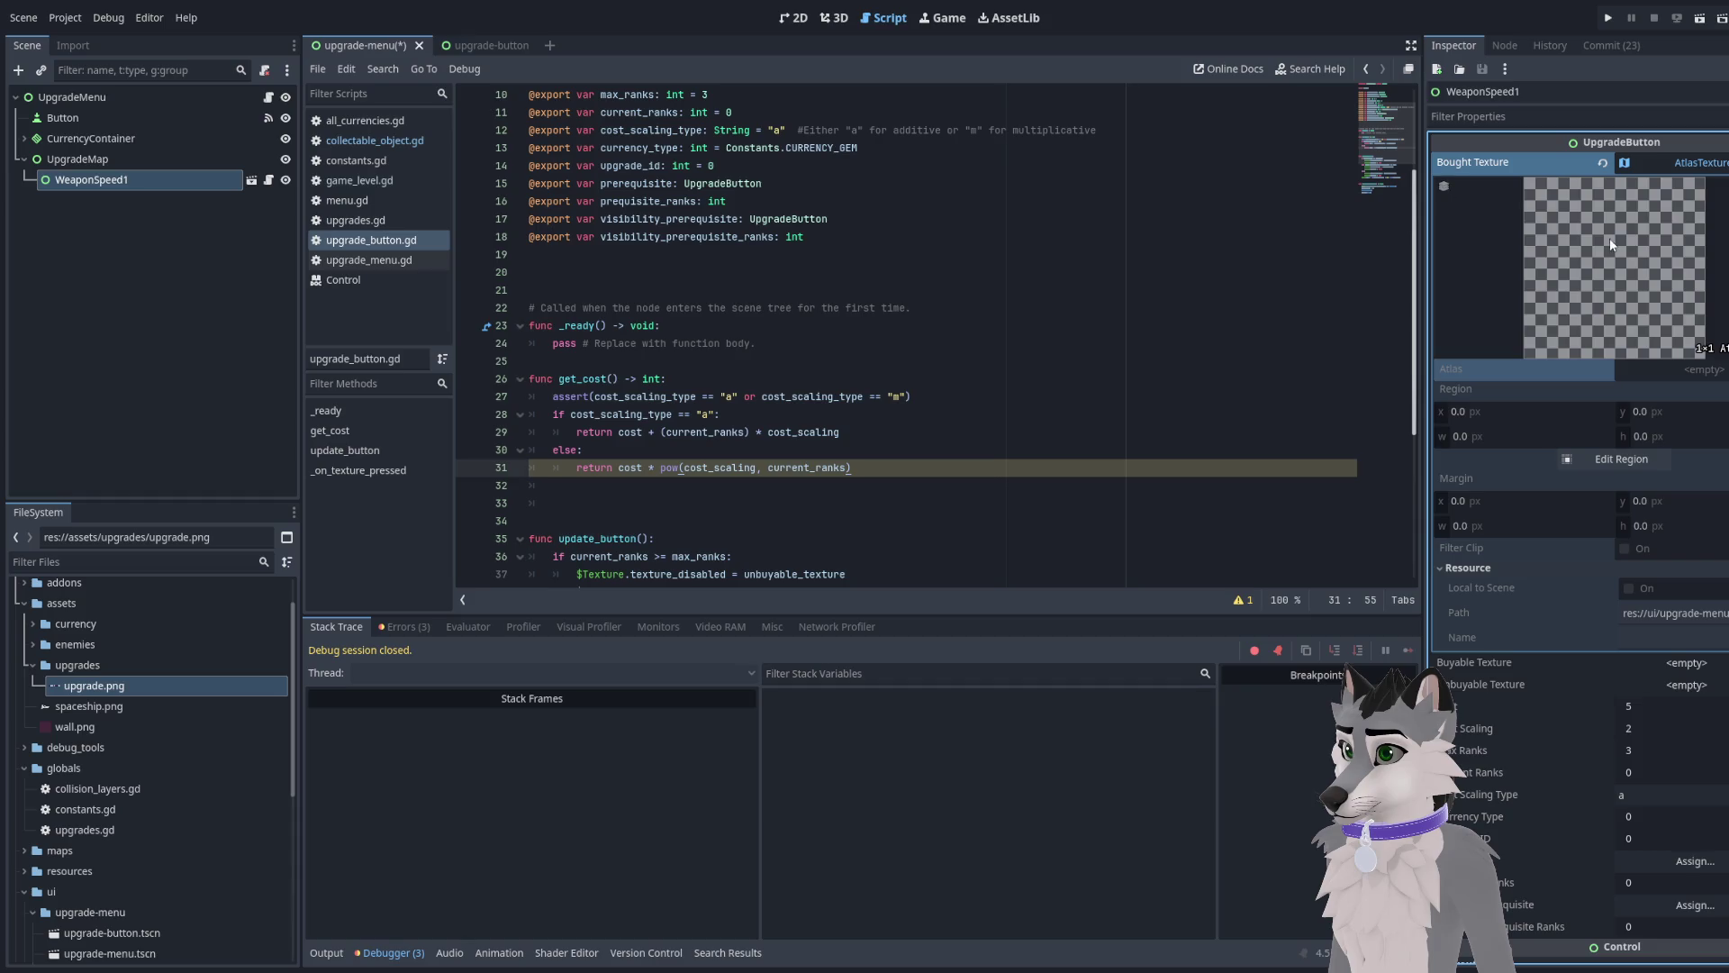
mouse_move(94, 685)
left_mouse_down()
mouse_move(718, 513)
mouse_move(631, 325)
mouse_move(1115, 664)
left_mouse_up()
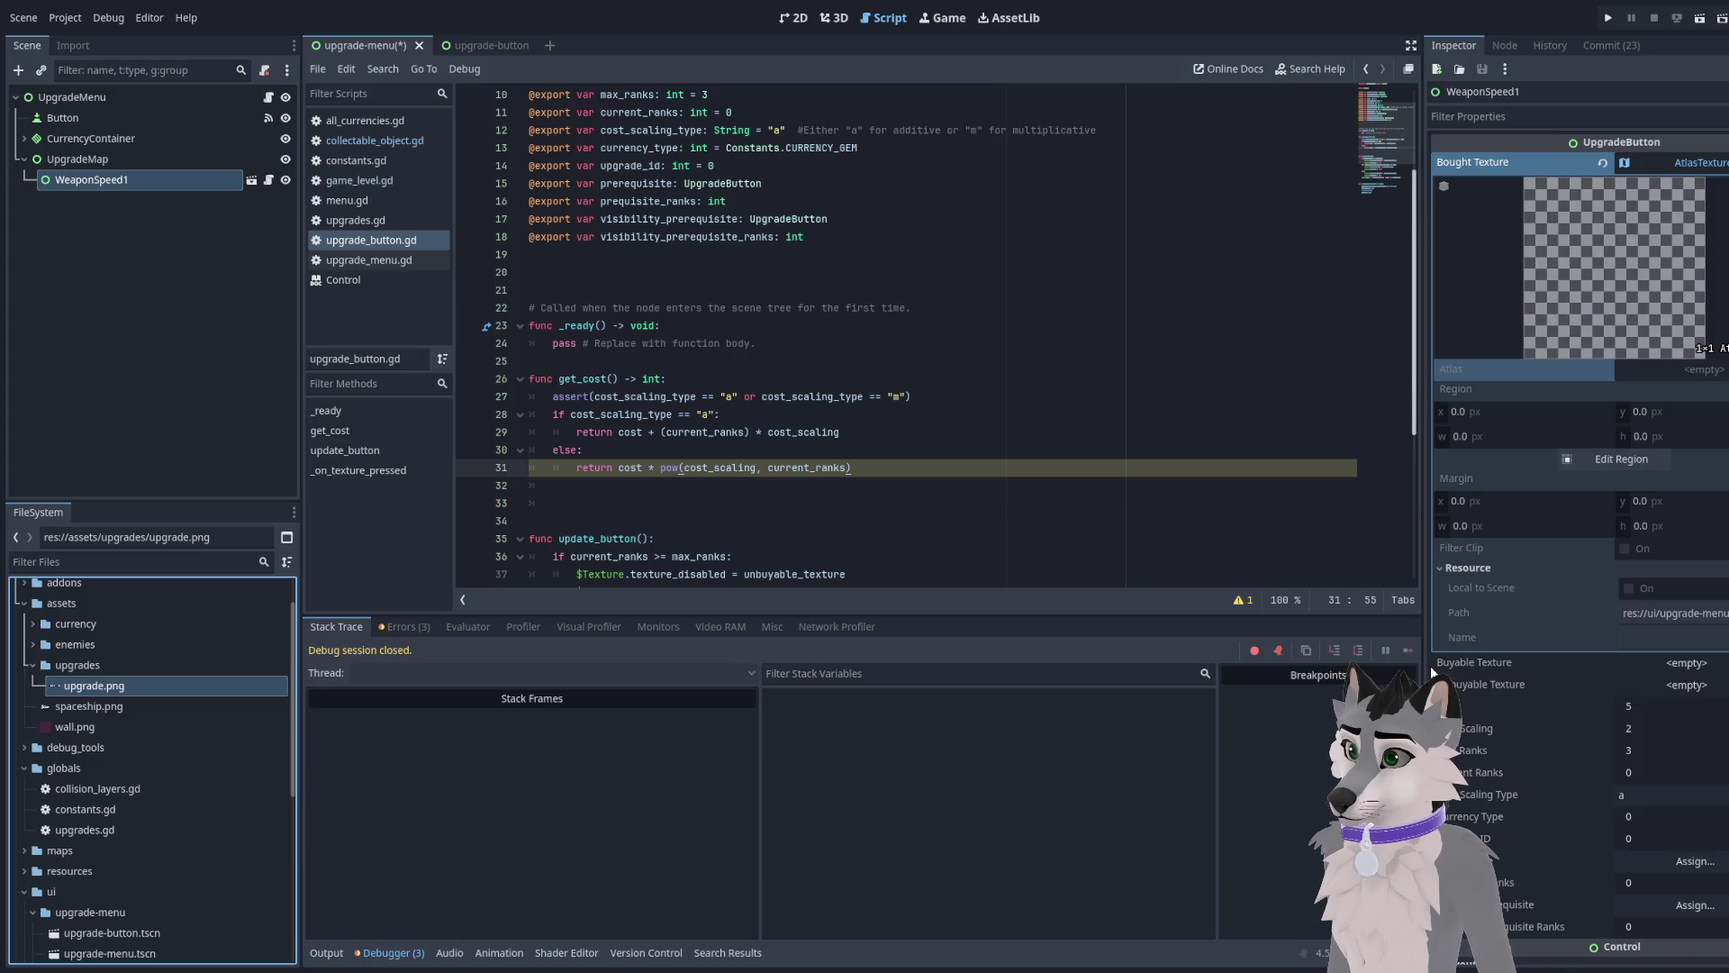
left_click(183, 938)
double_click(183, 939)
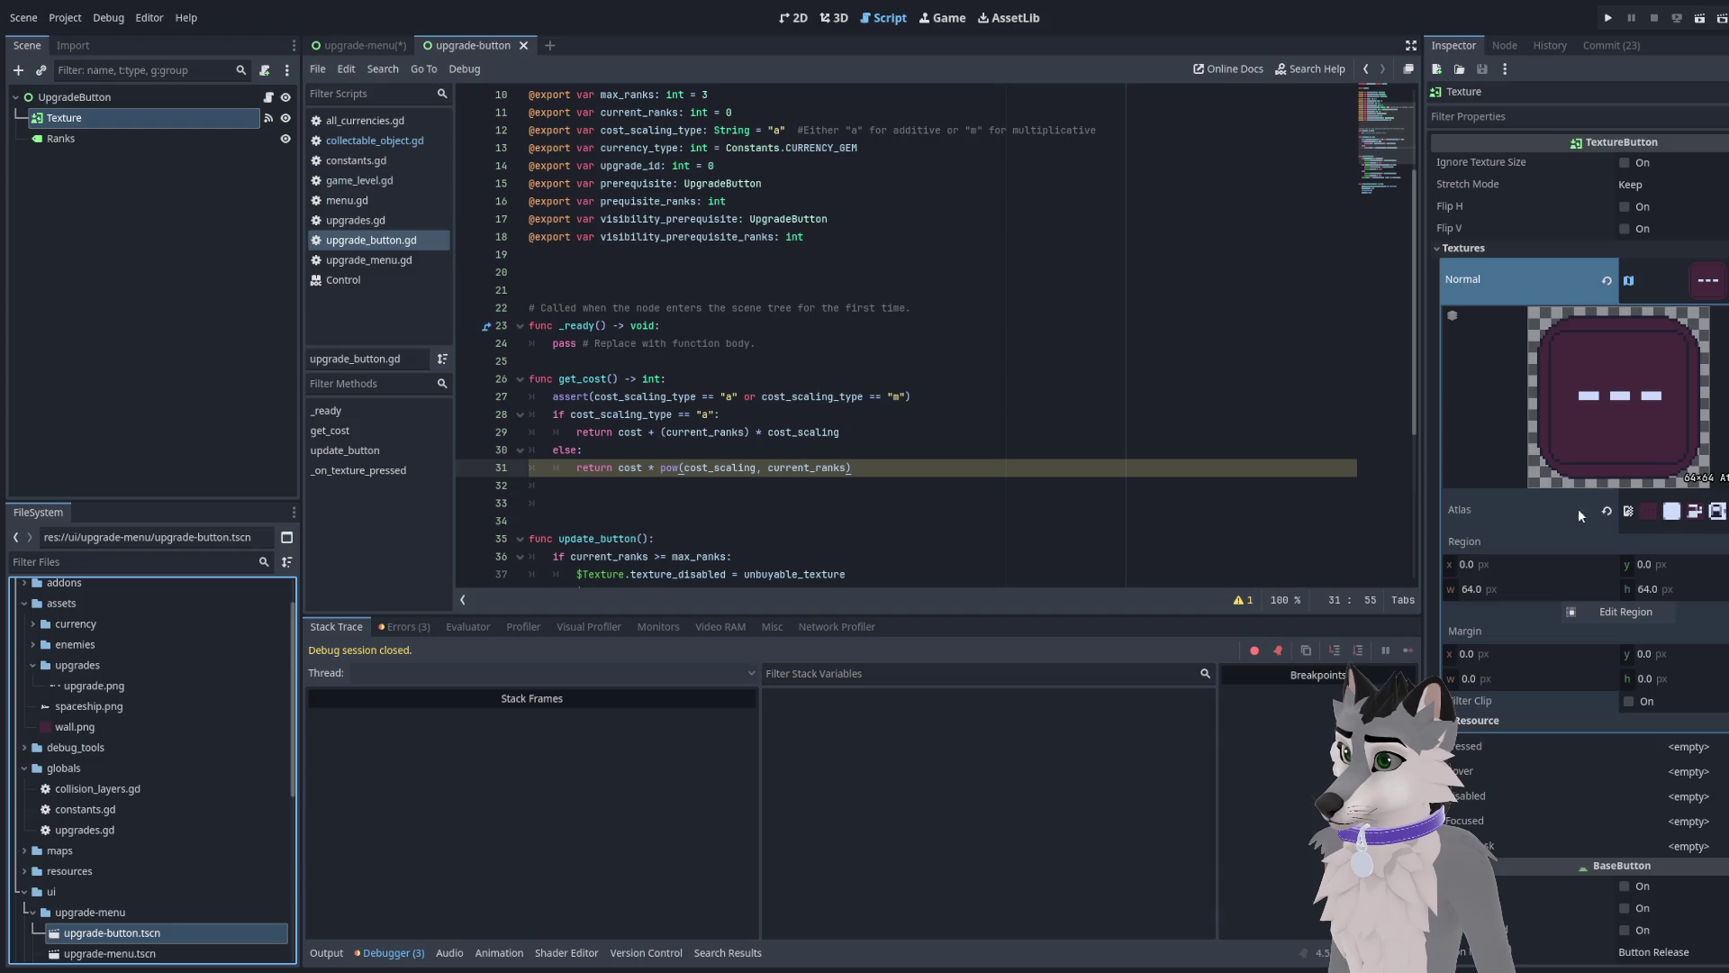
Save the Texture node's AtlasTexture as fire_rate_enabled.tres in res://assets/upgrades
left_click(1712, 330)
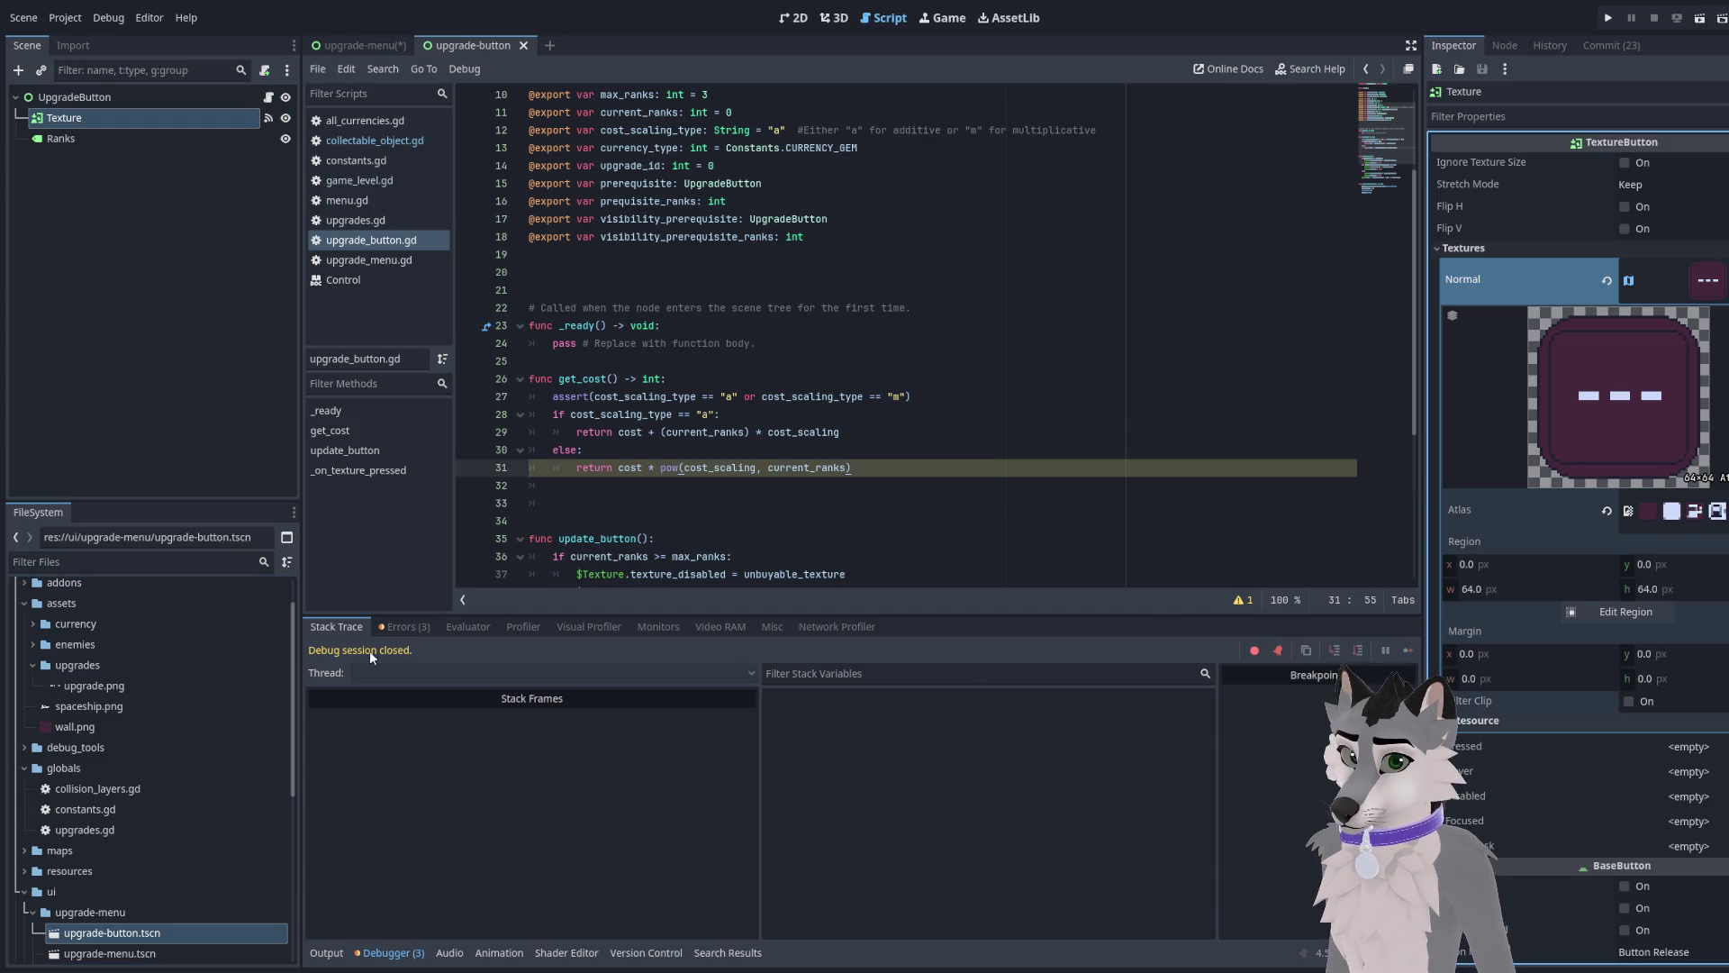
left_click(34, 666)
left_click(34, 667)
left_click(34, 667)
left_click(39, 669)
double_click(112, 669)
key("Down")
left_click(111, 669)
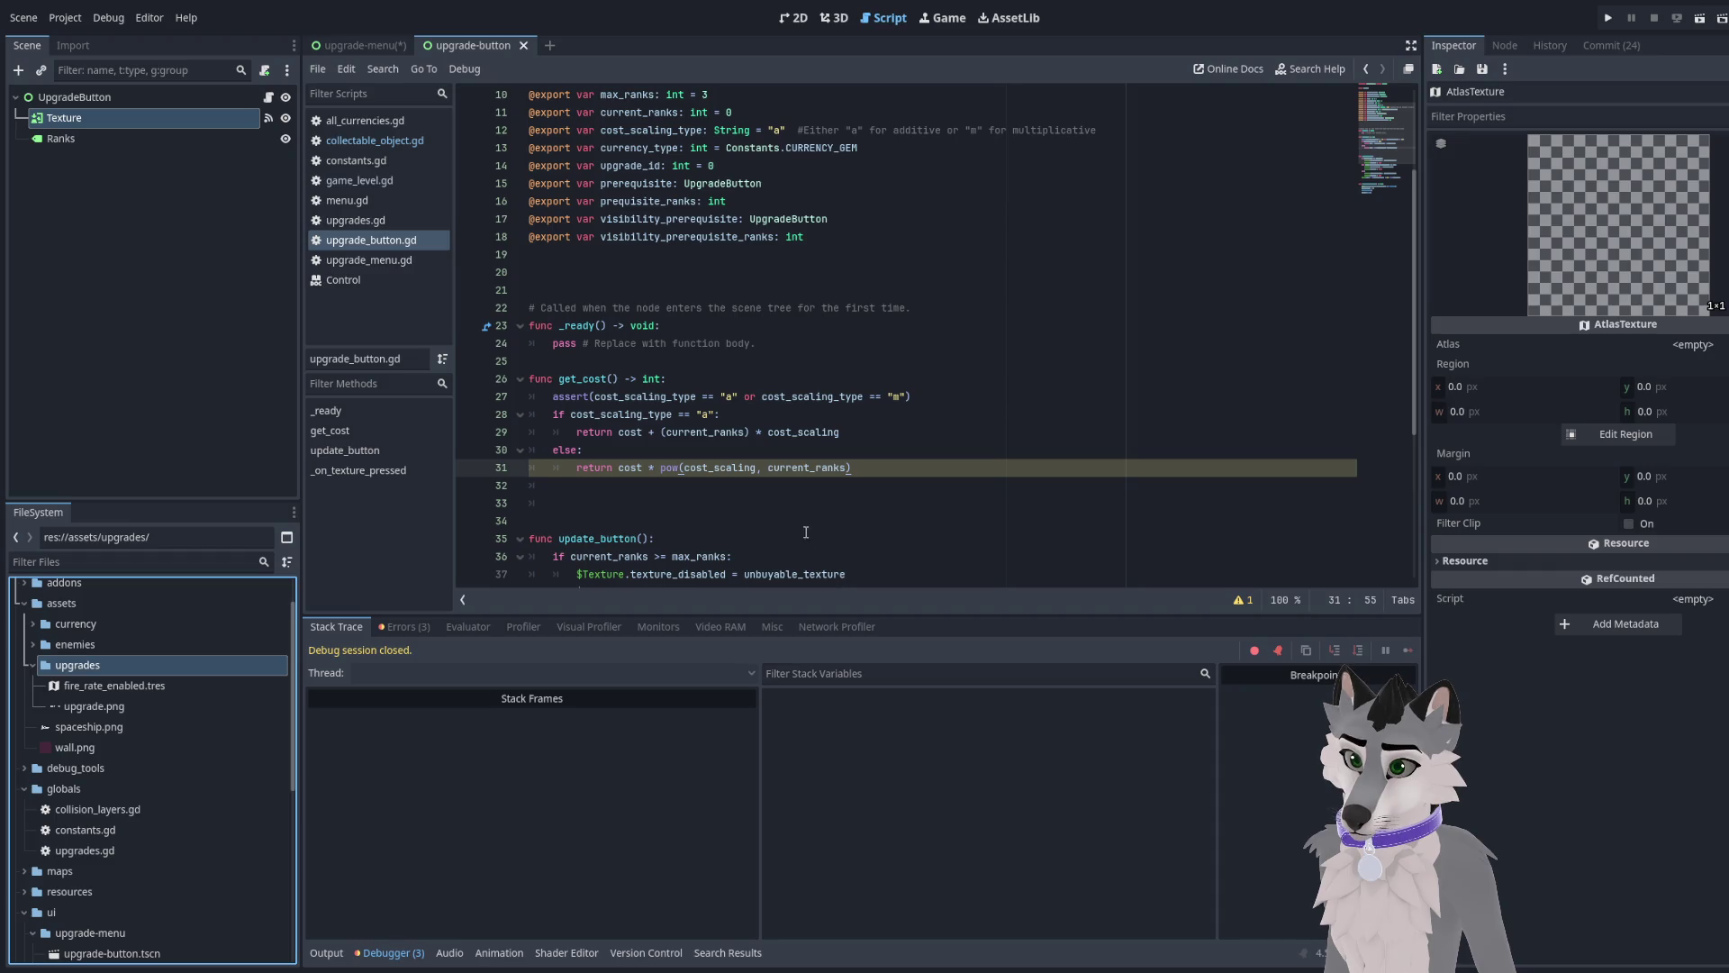
Locate the unbuyable_texture references on lines 37 and 43 of update_button
left_click(706, 489)
left_click(594, 885)
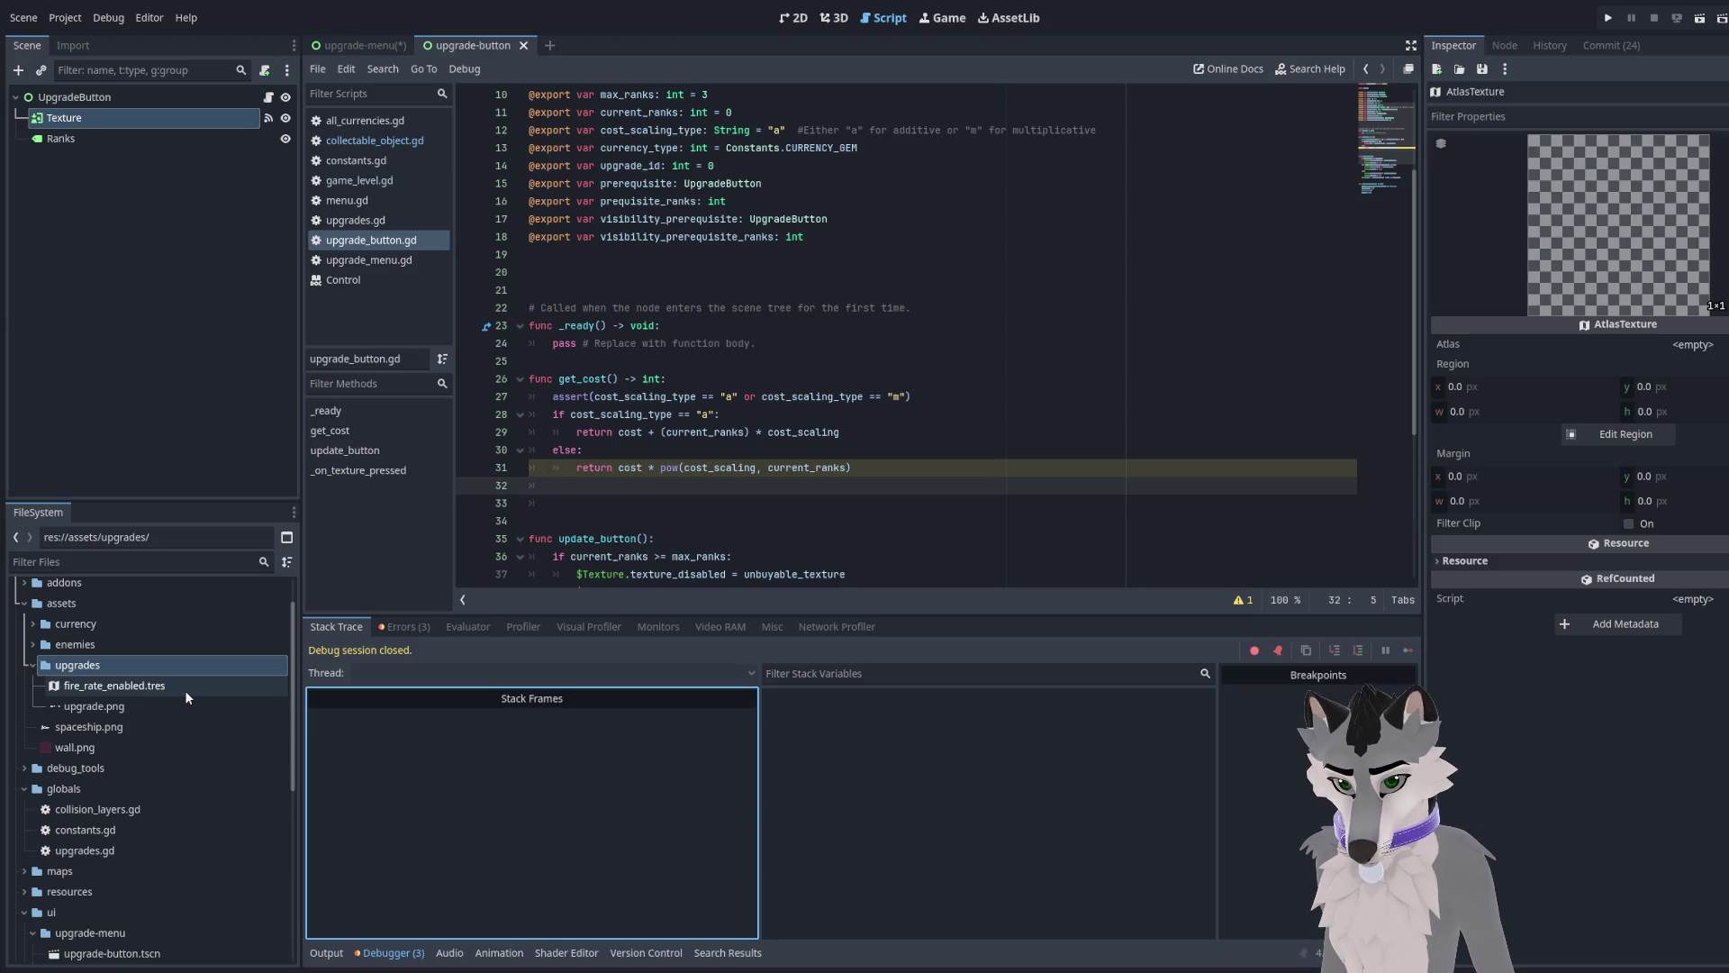
scroll(683, 535, "up", 3)
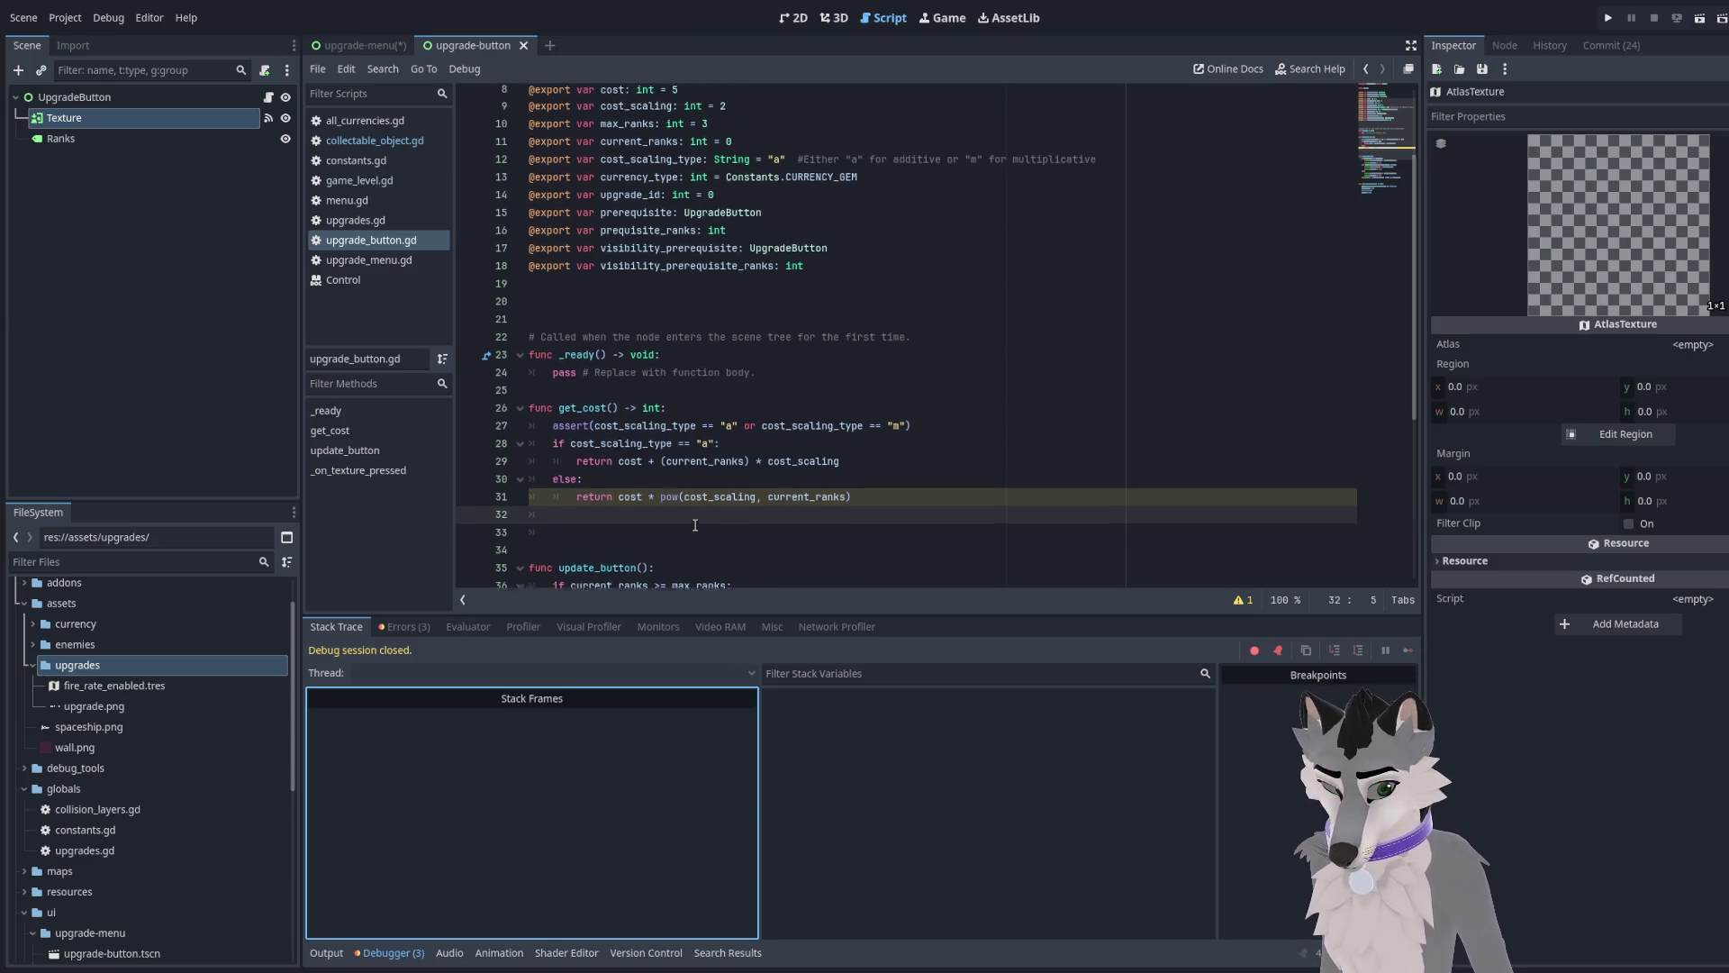
scroll(771, 397, "down", 7)
left_click(798, 478)
double_click(787, 461)
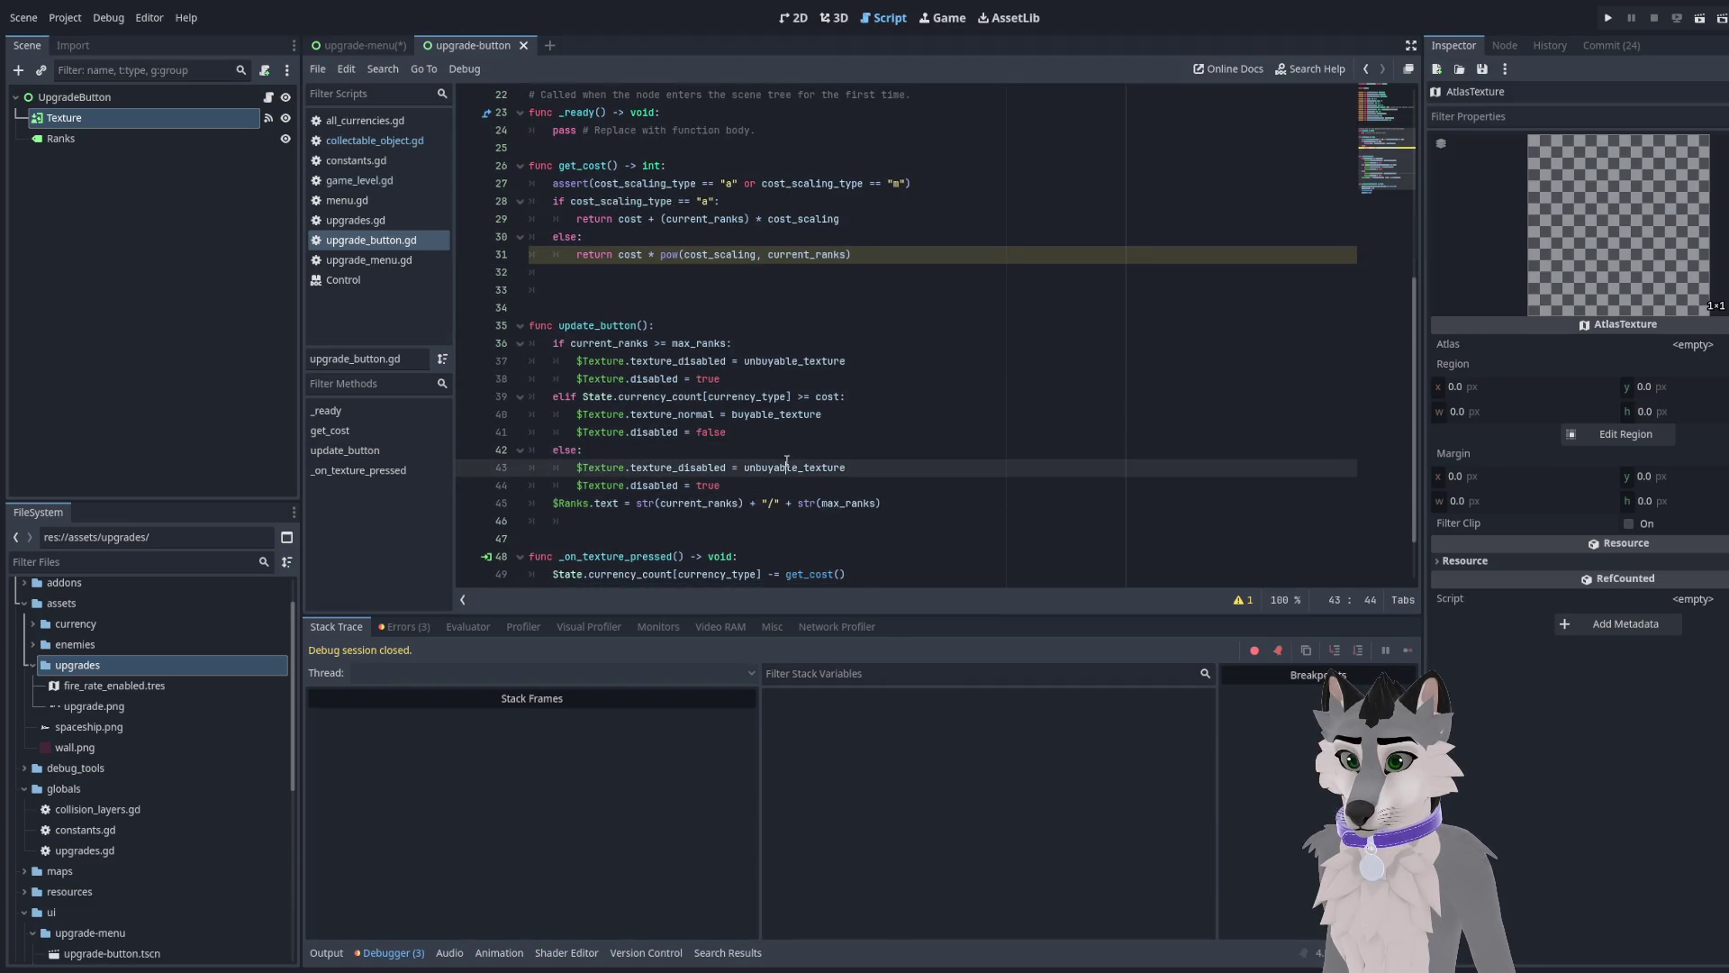
double_click(772, 368)
scroll(857, 444, "up", 5)
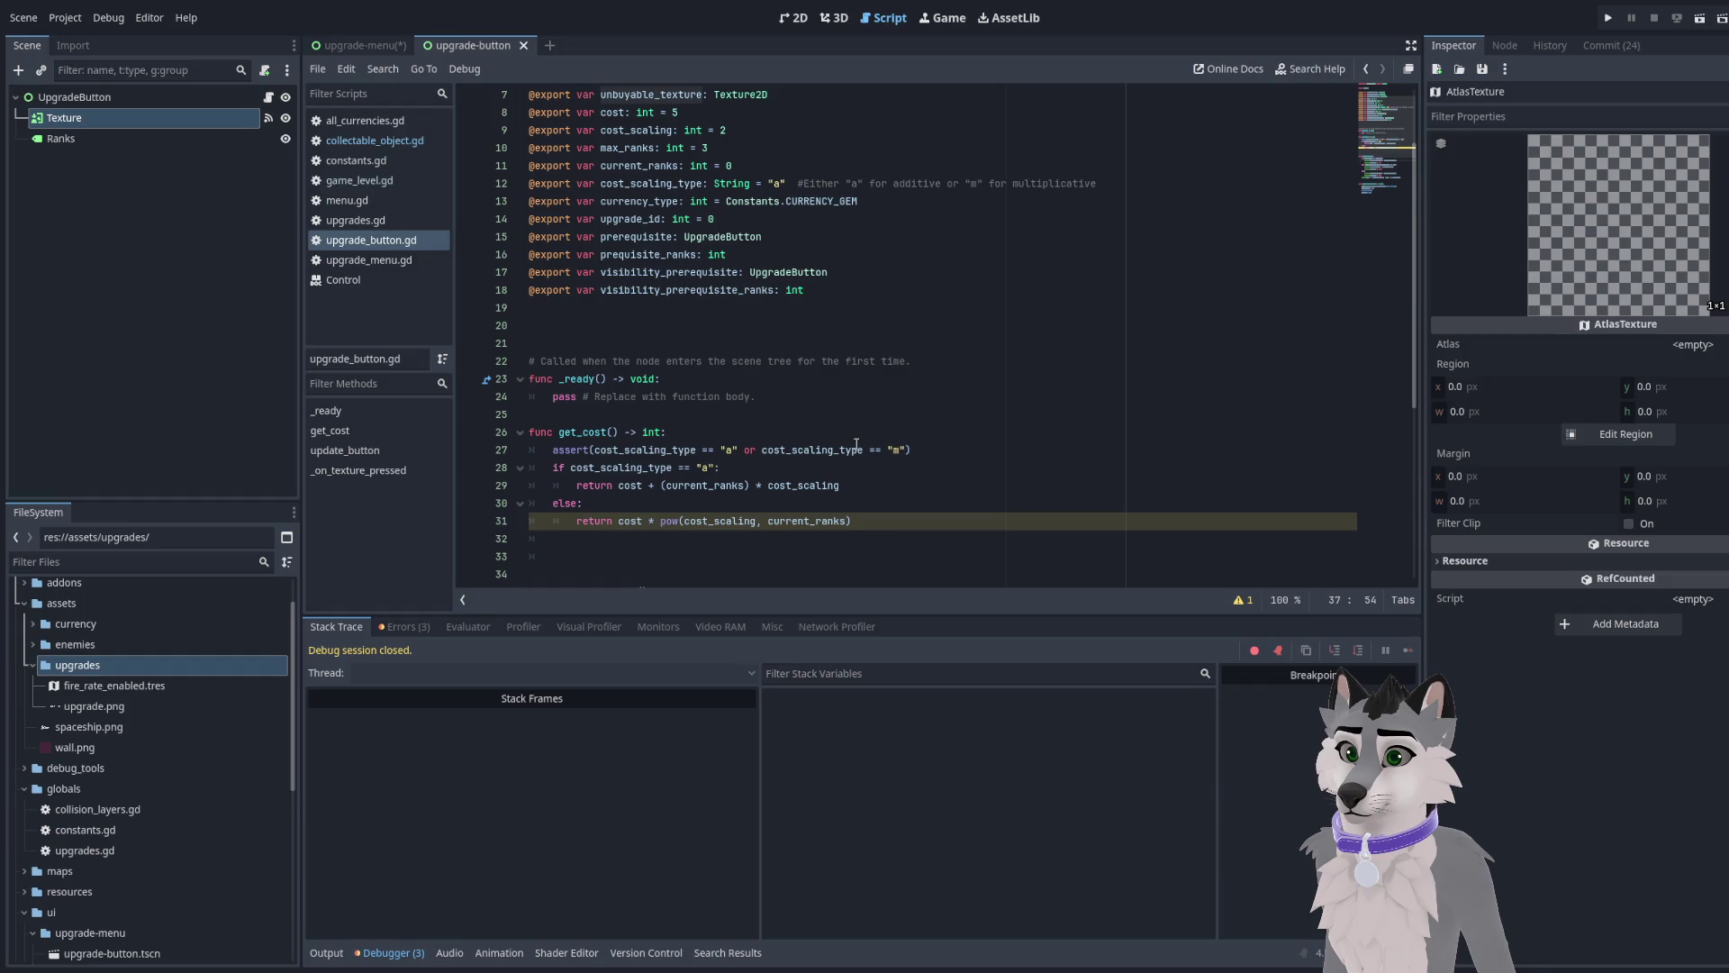
scroll(712, 325, "up", 2)
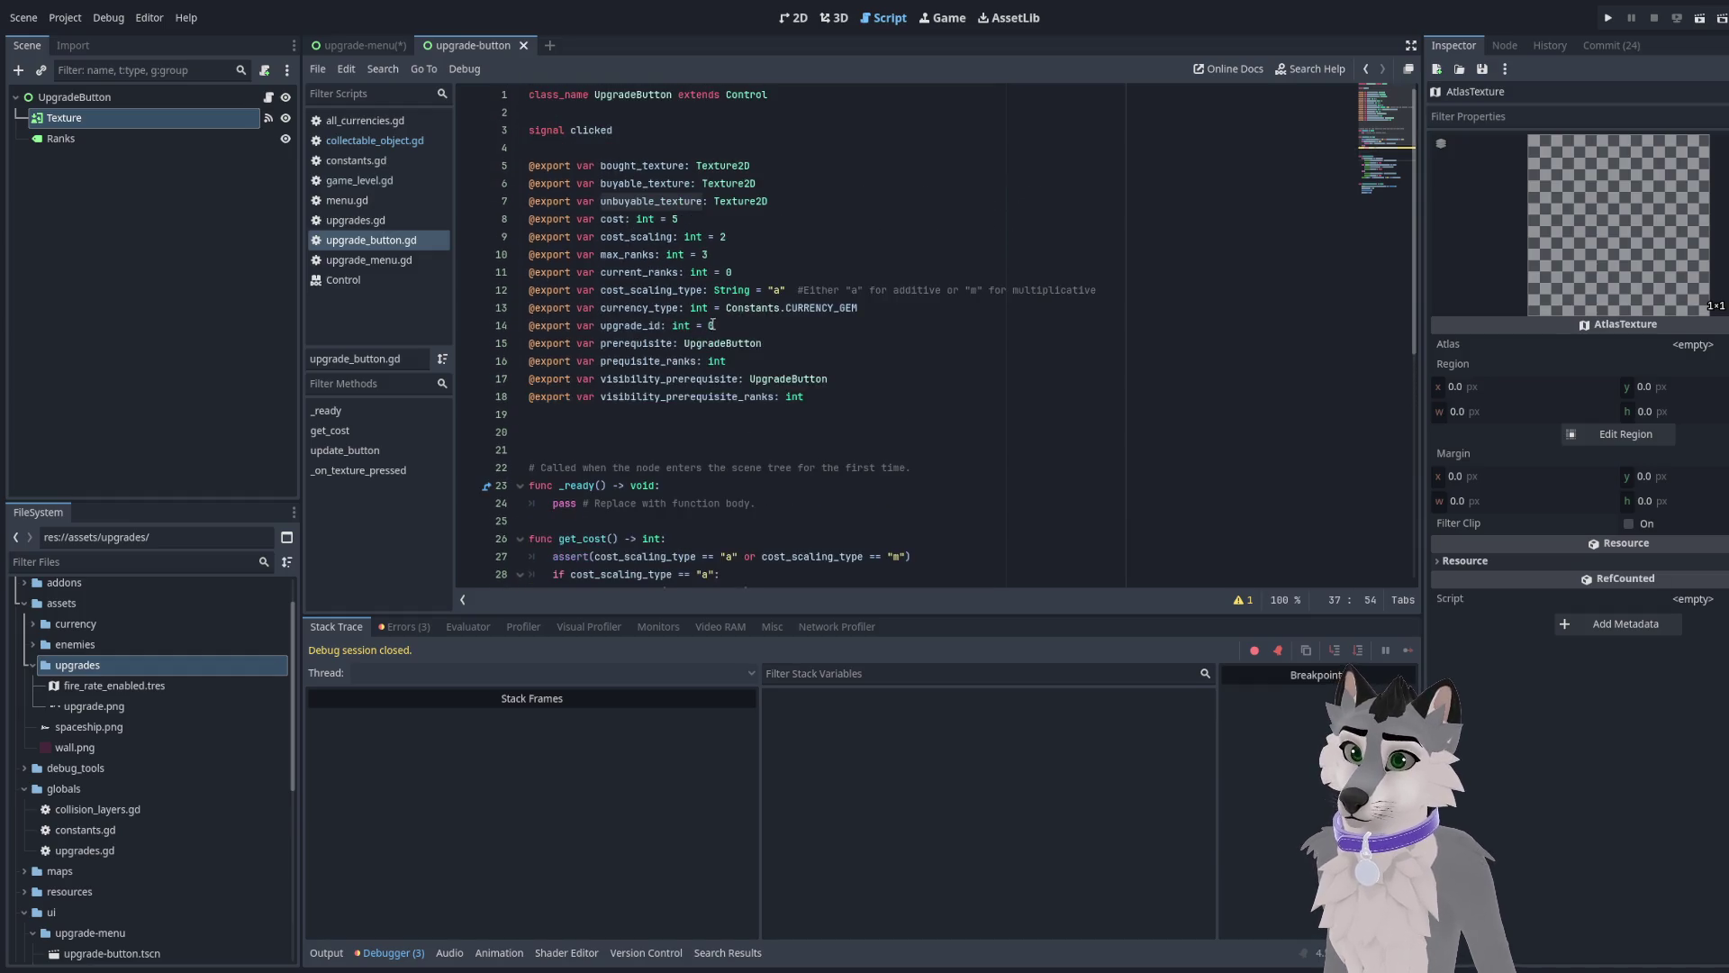
Replace unbuyable_texture on line 37 with bought_texture and save the script
double_click(667, 168)
key("ctrl+c")
scroll(705, 410, "down", 5)
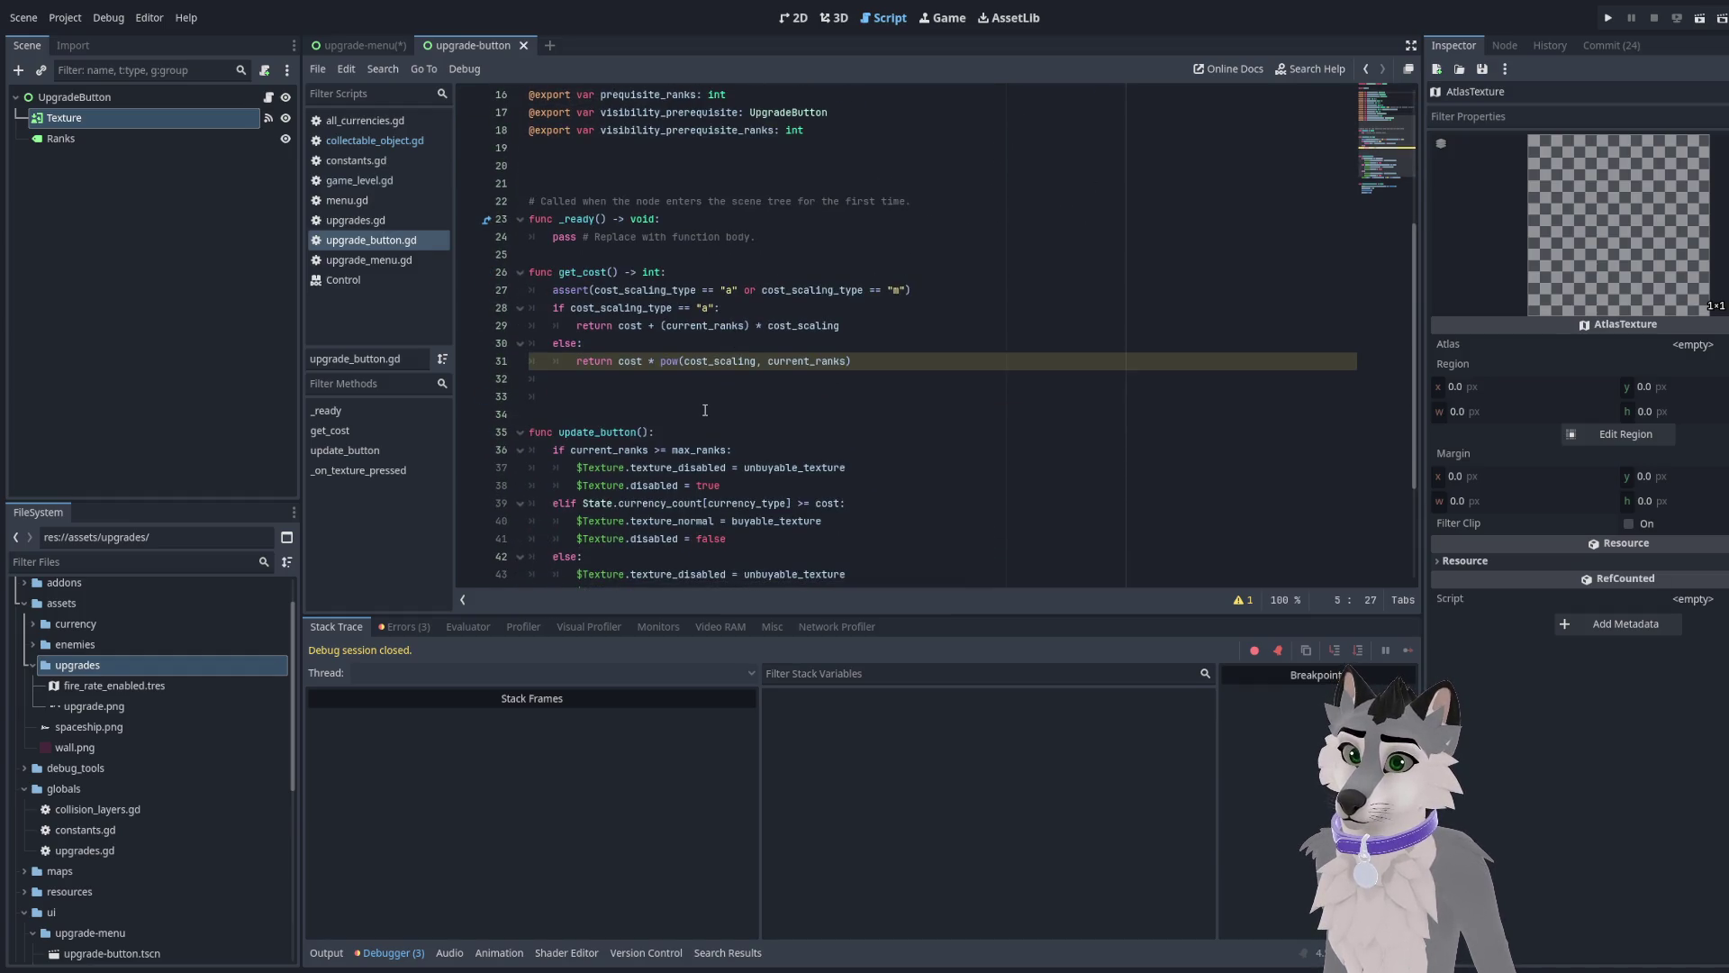
scroll(685, 448, "down", 1)
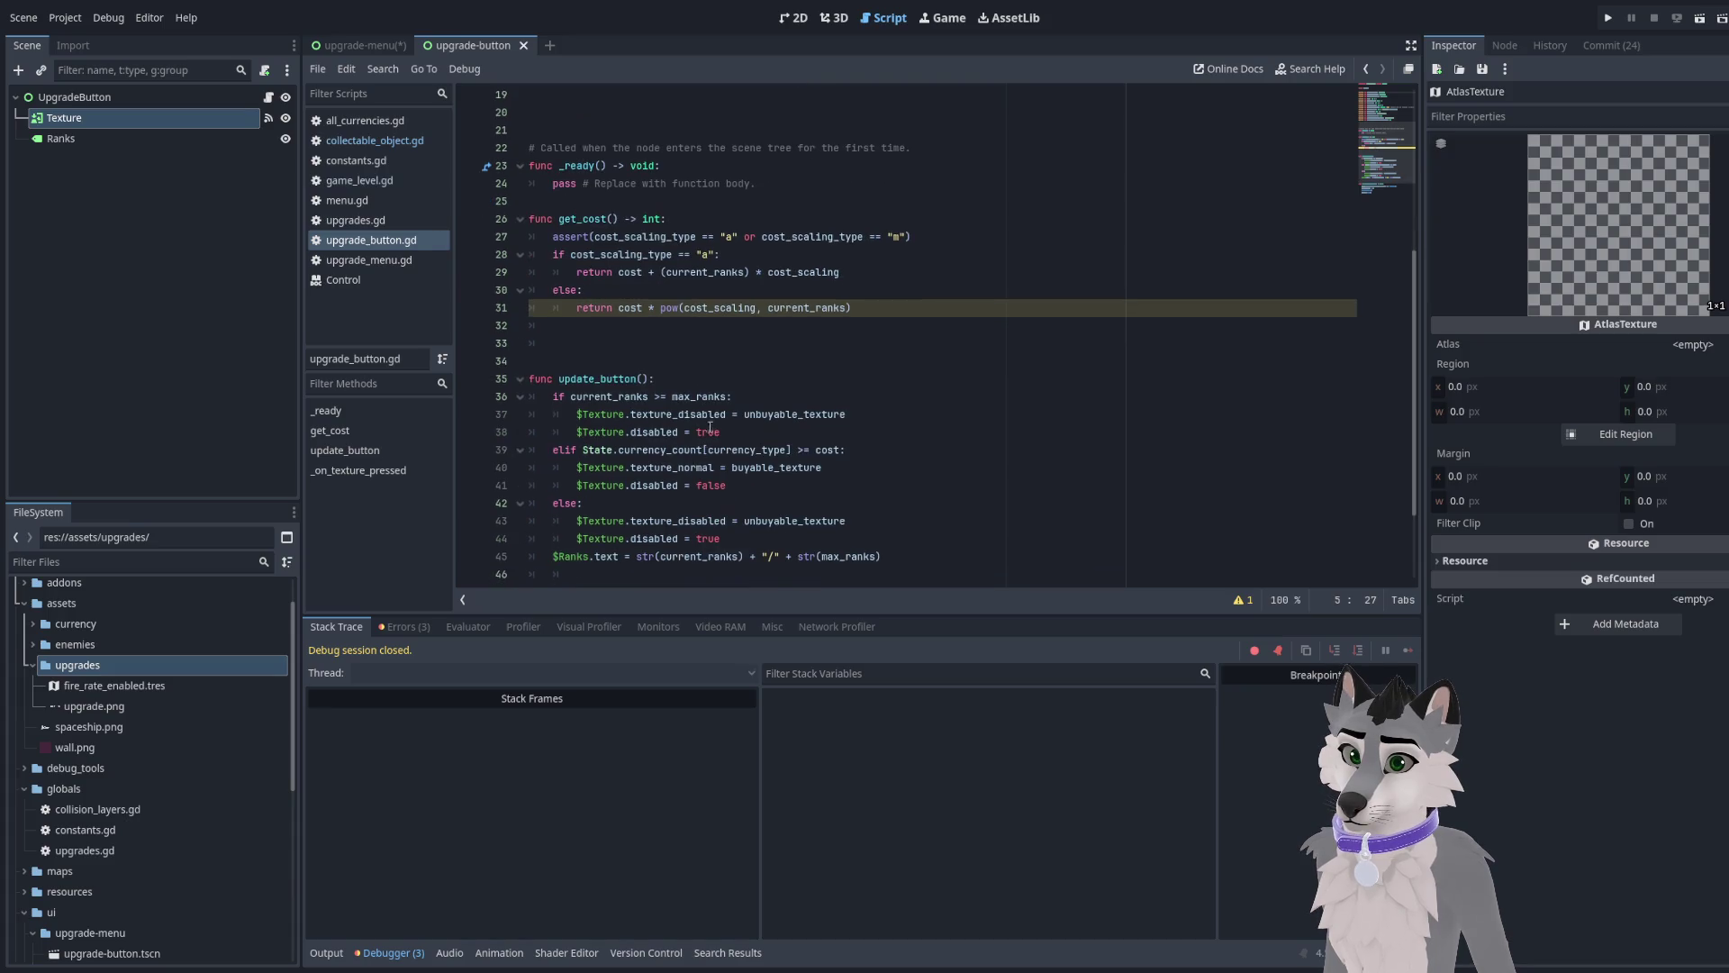
double_click(803, 421)
key("ctrl+v")
key("ctrl+s")
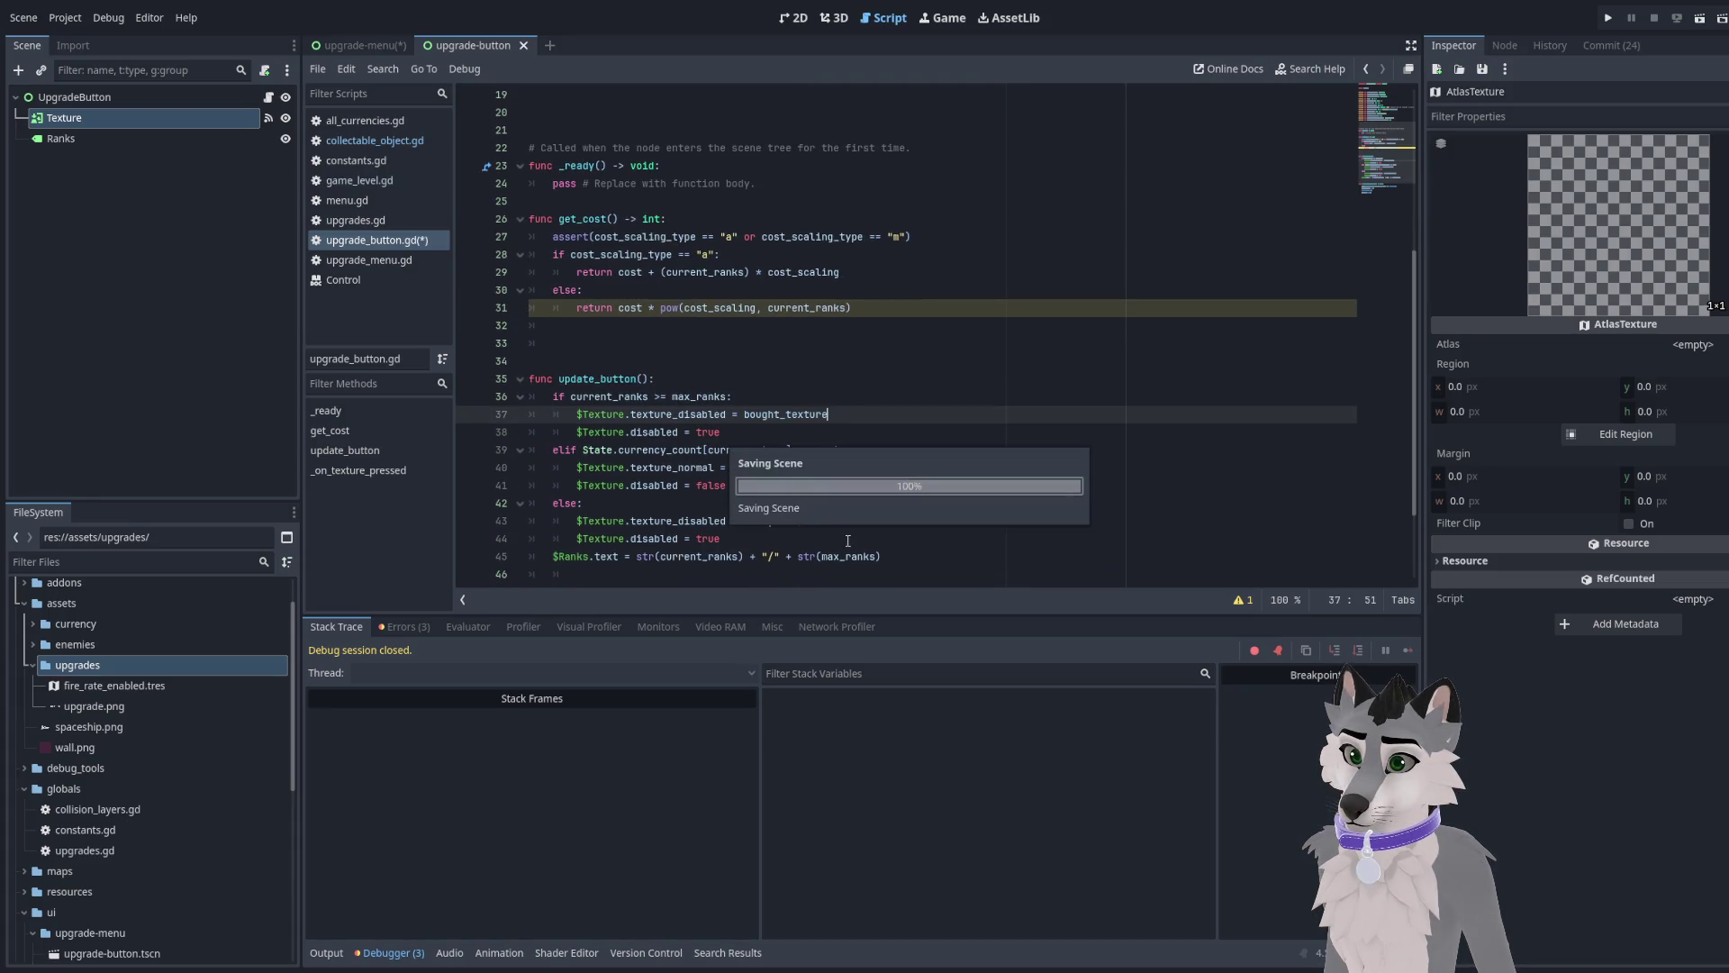
Select the else branch of update_button, then switch to the 2D view
left_click_drag(847, 541, 795, 482)
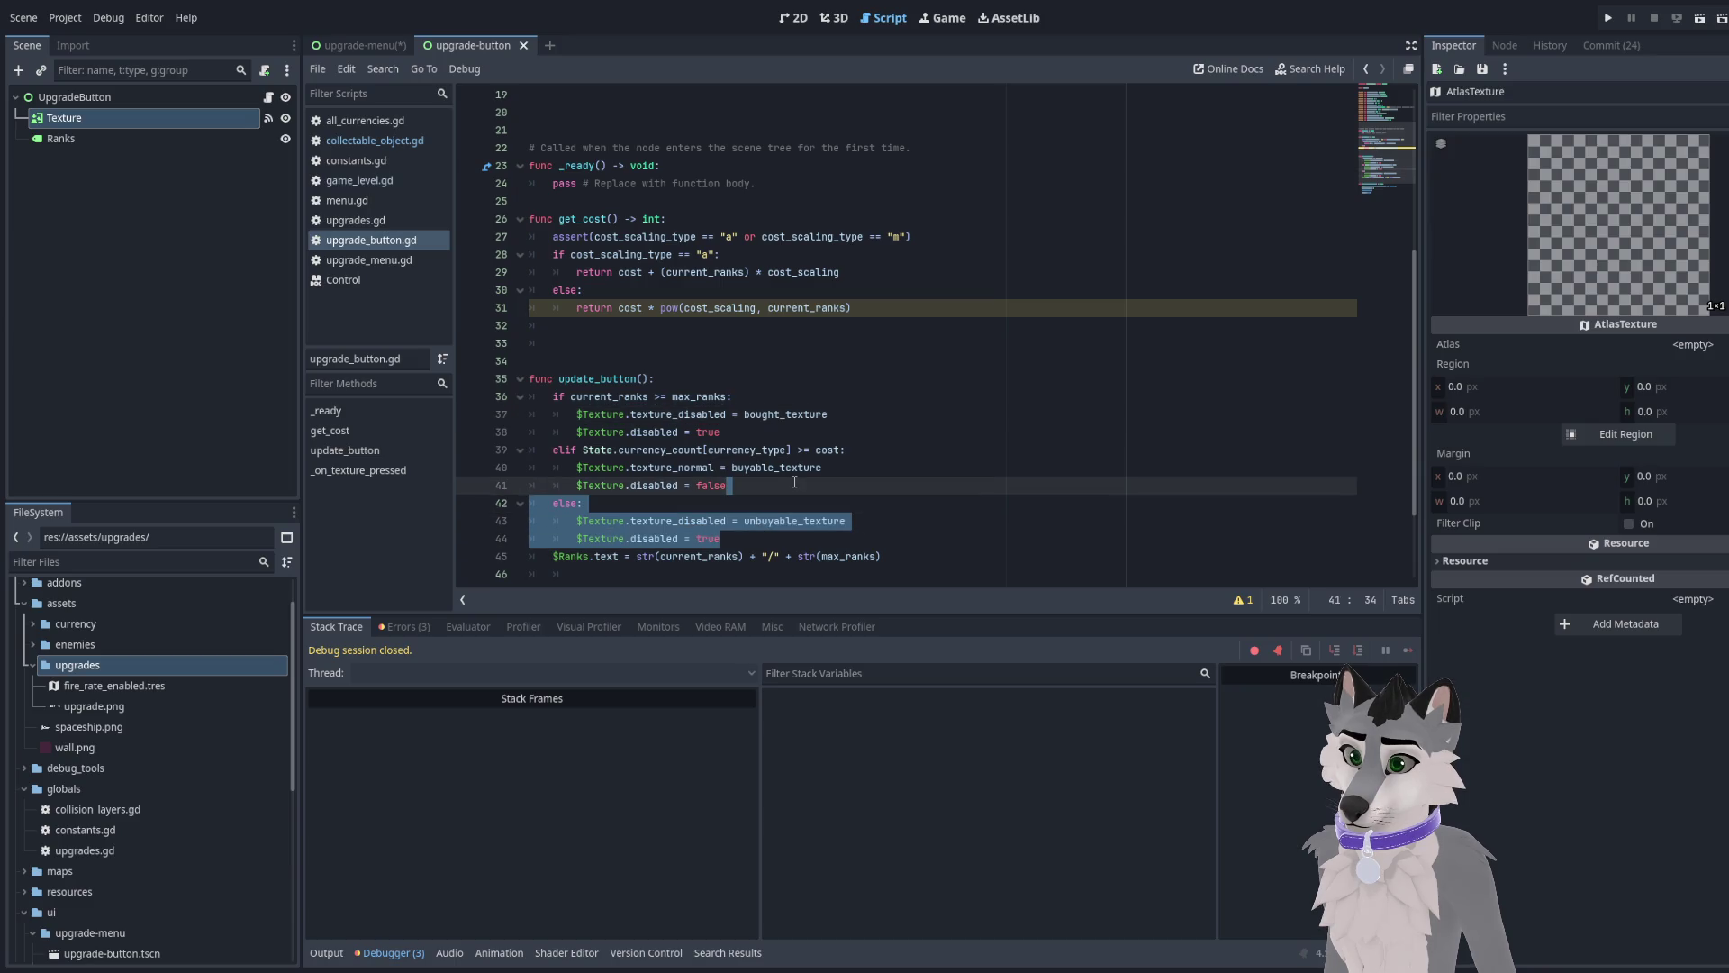
left_click(778, 520)
left_click_drag(740, 547, 790, 512)
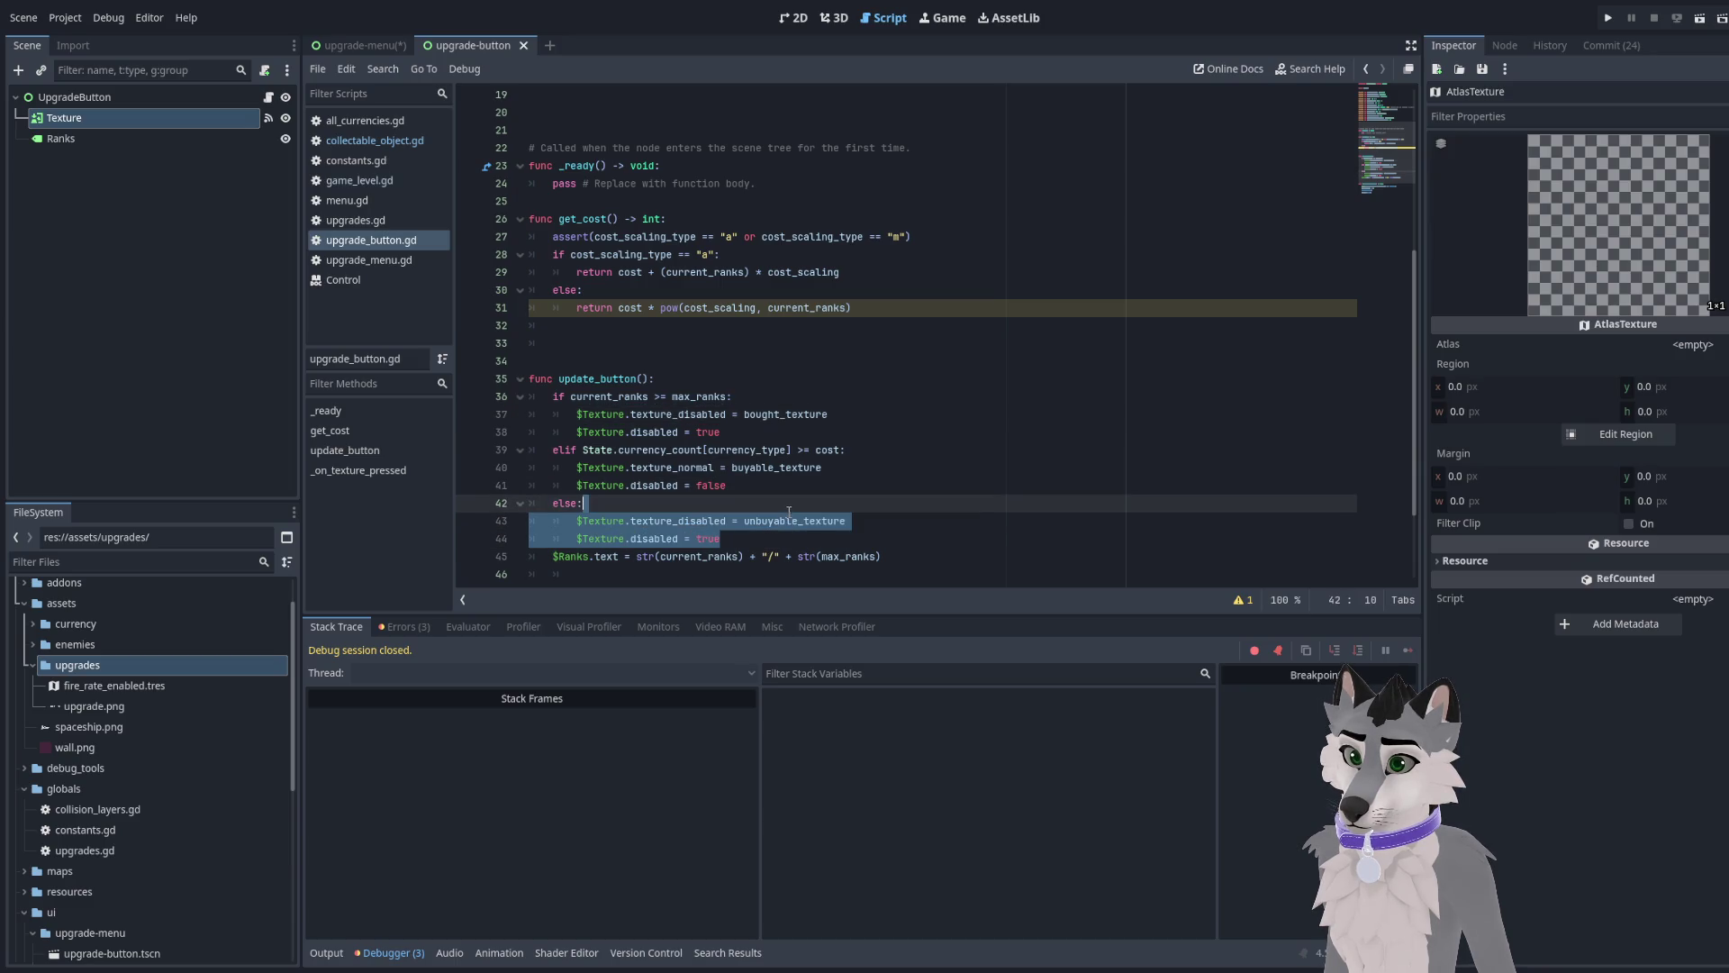
key("shift+Left")
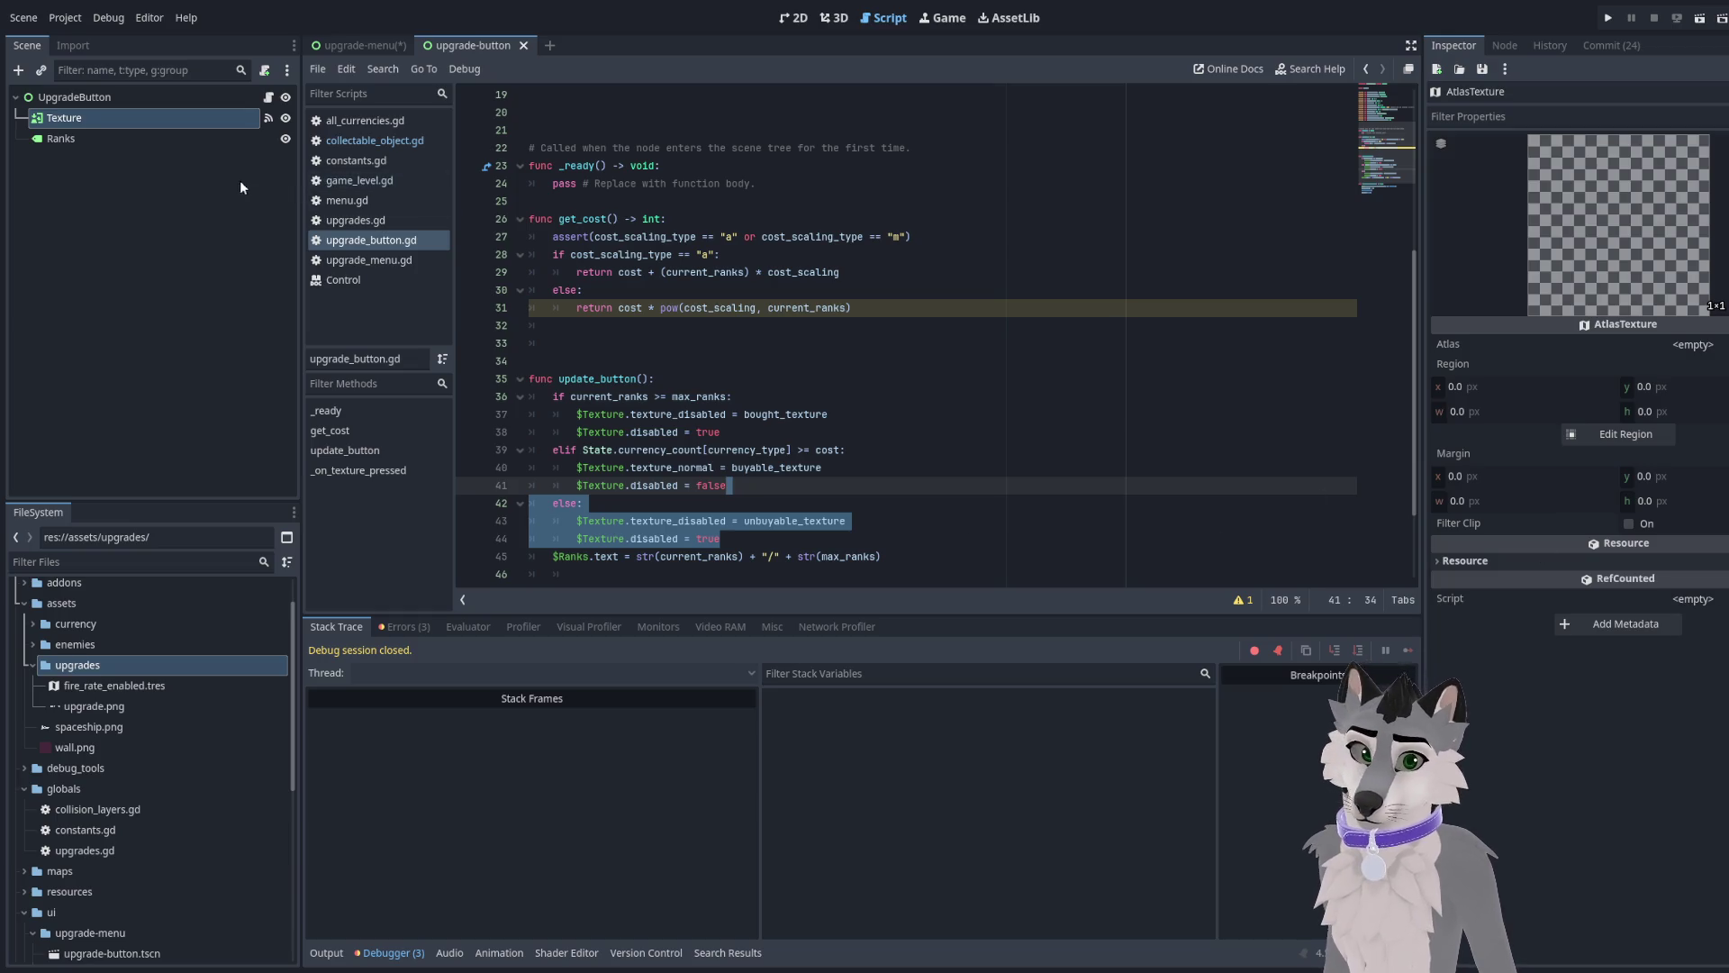
left_click(794, 17)
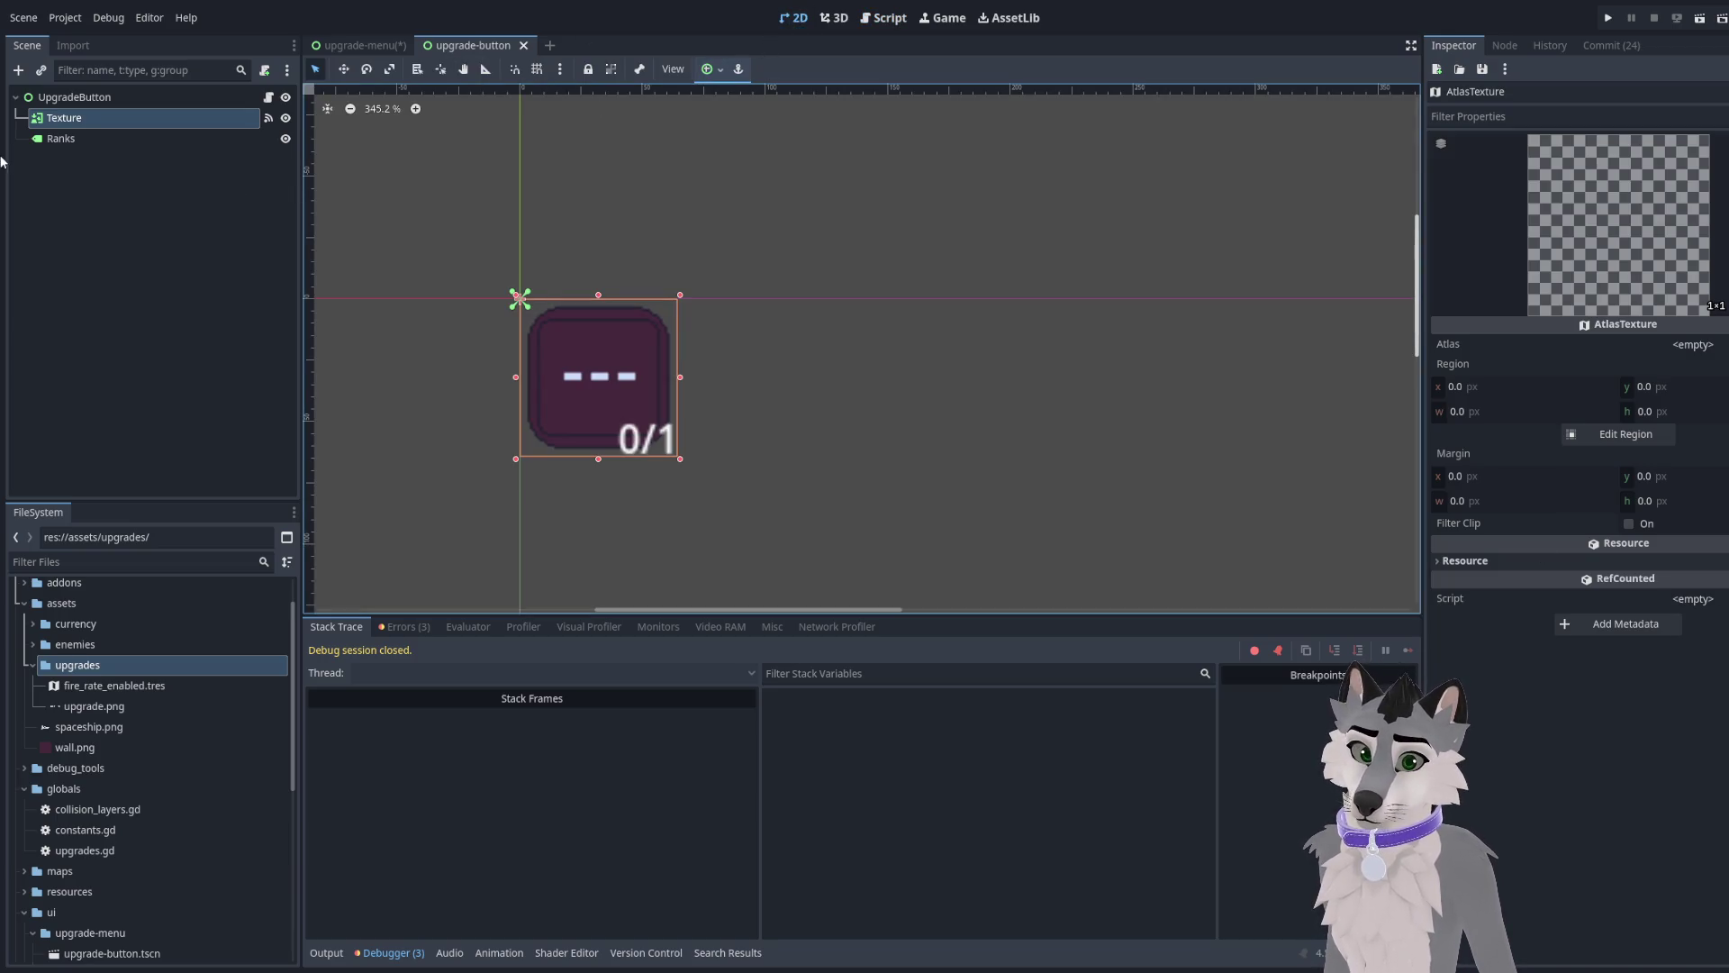
left_click(45, 143)
left_click(93, 174)
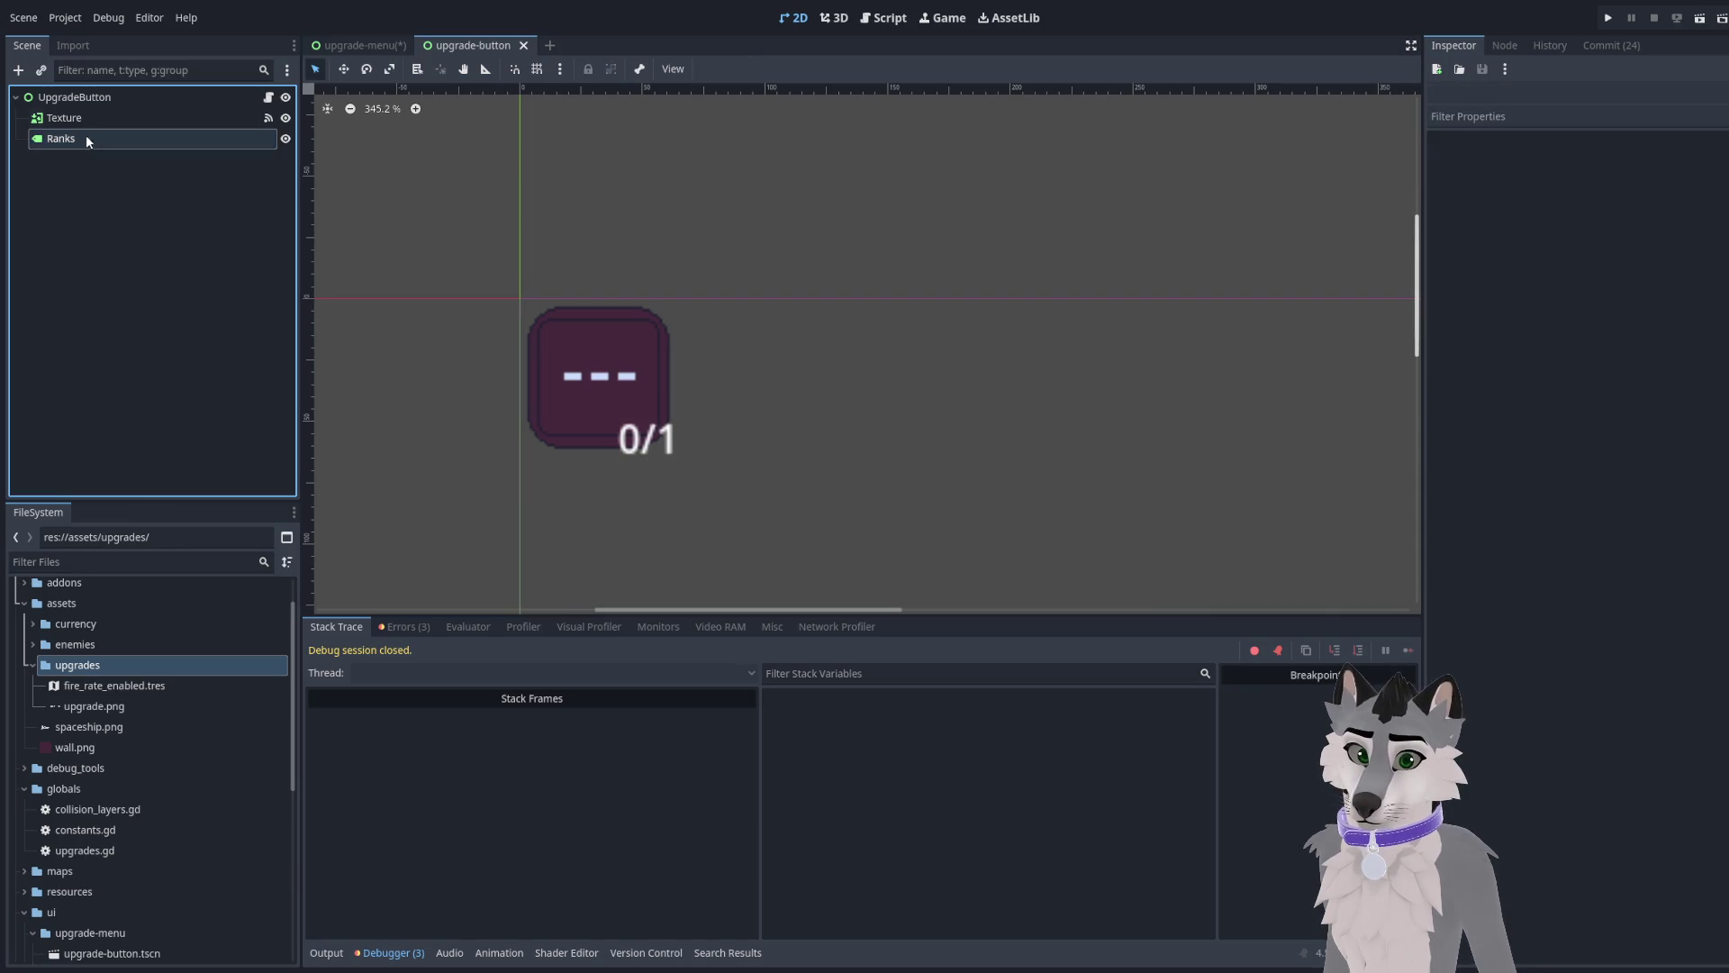
left_click(68, 100)
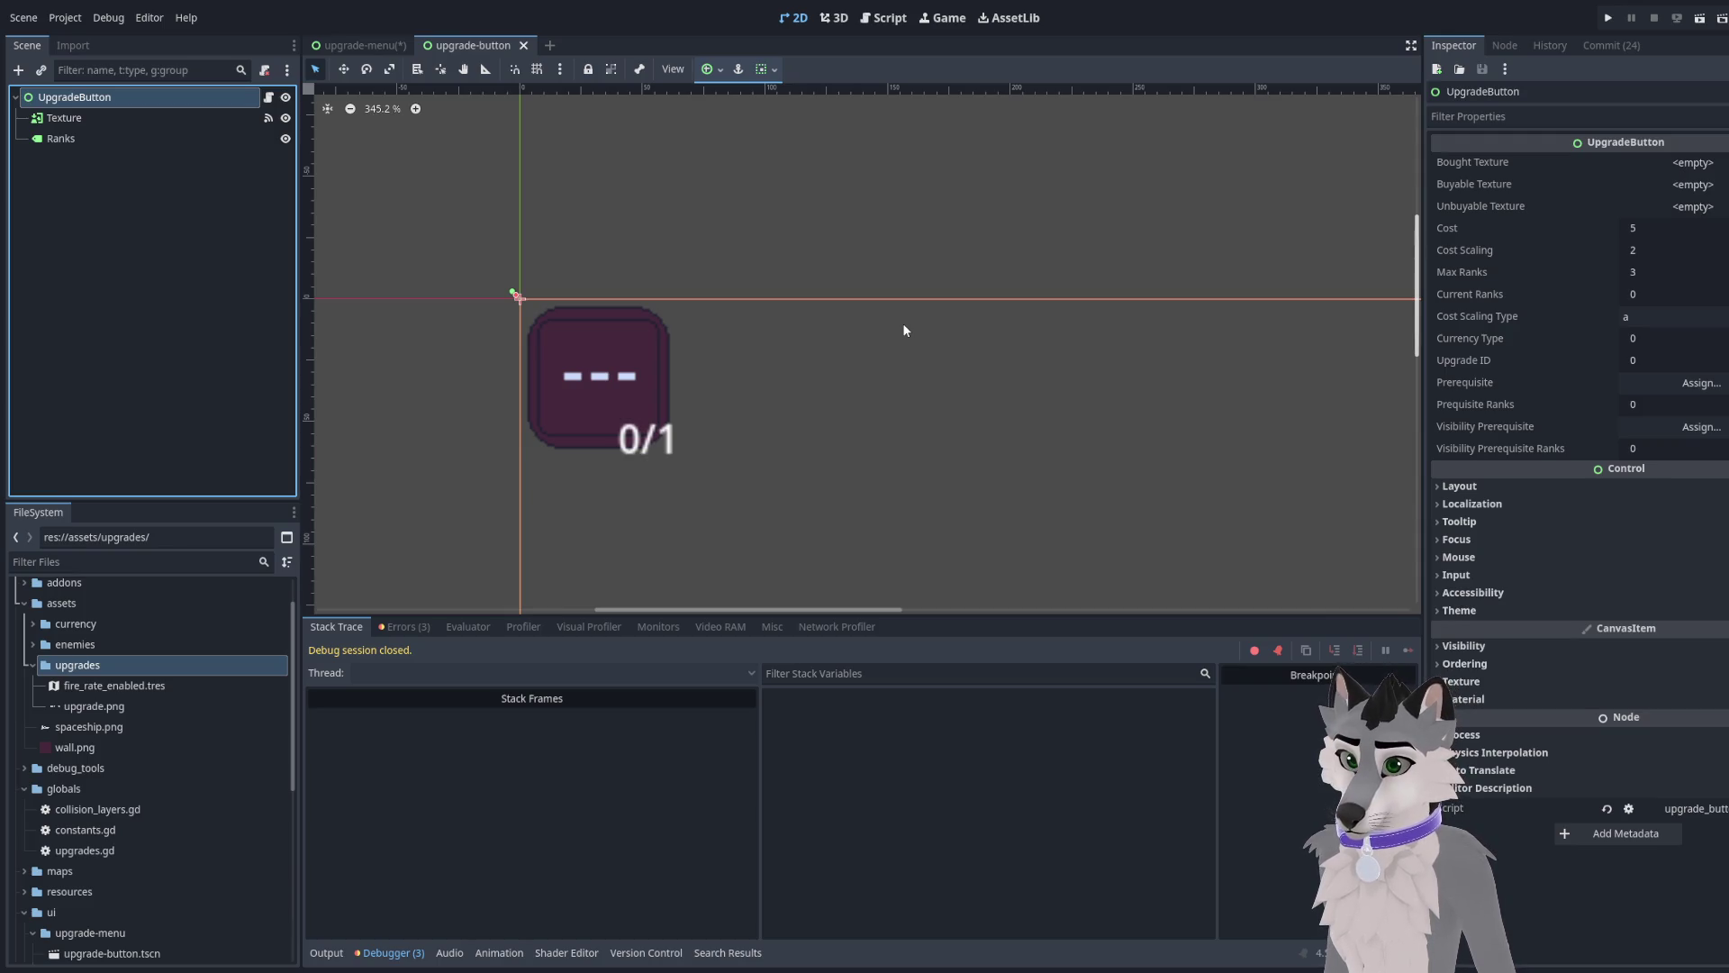
left_click_drag(904, 328, 270, 232)
scroll(1606, 598, "down", 3)
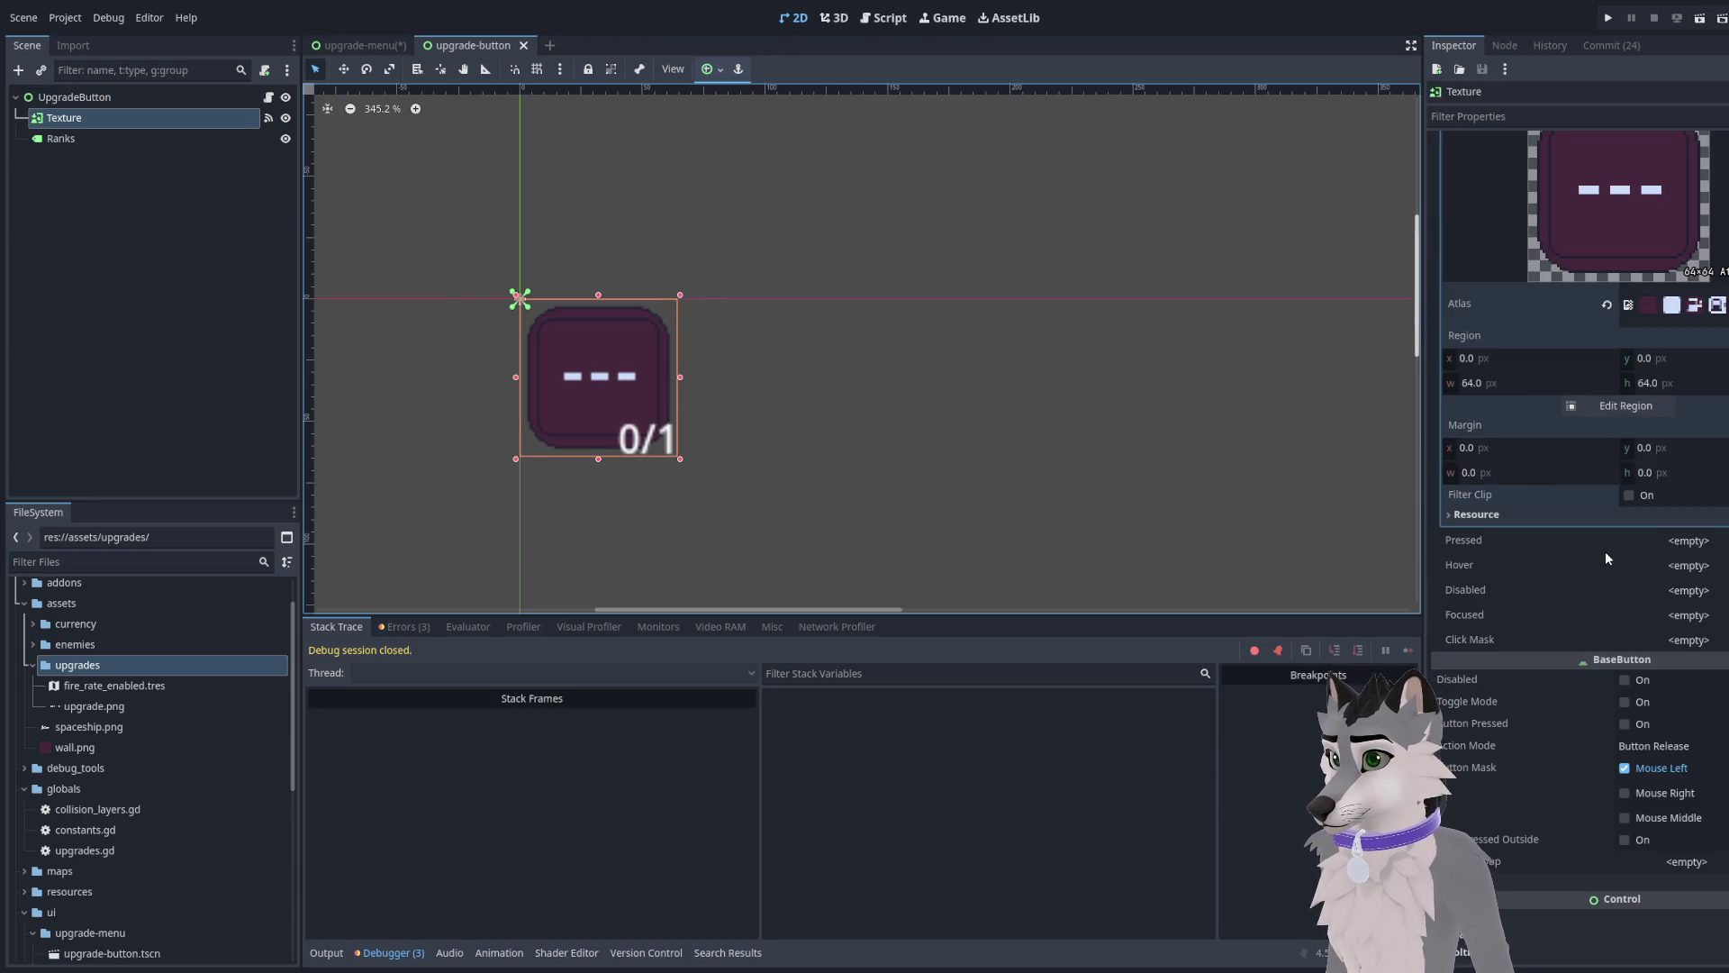
scroll(1685, 649, "down", 2)
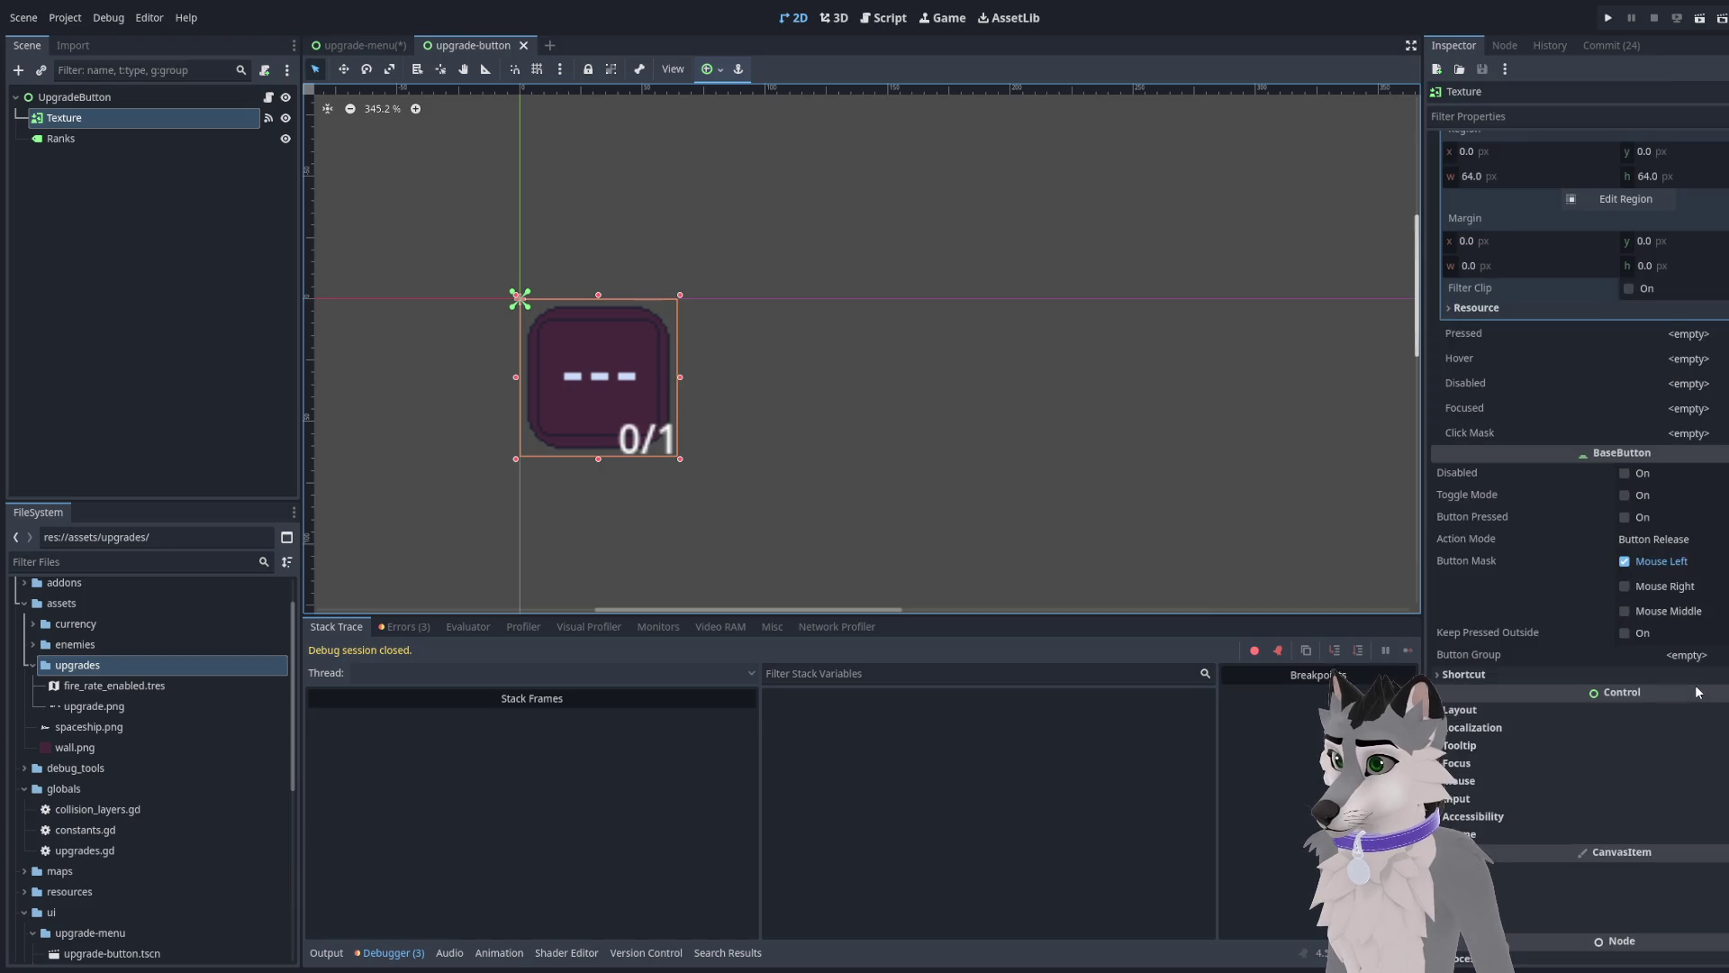
scroll(1697, 691, "up", 1)
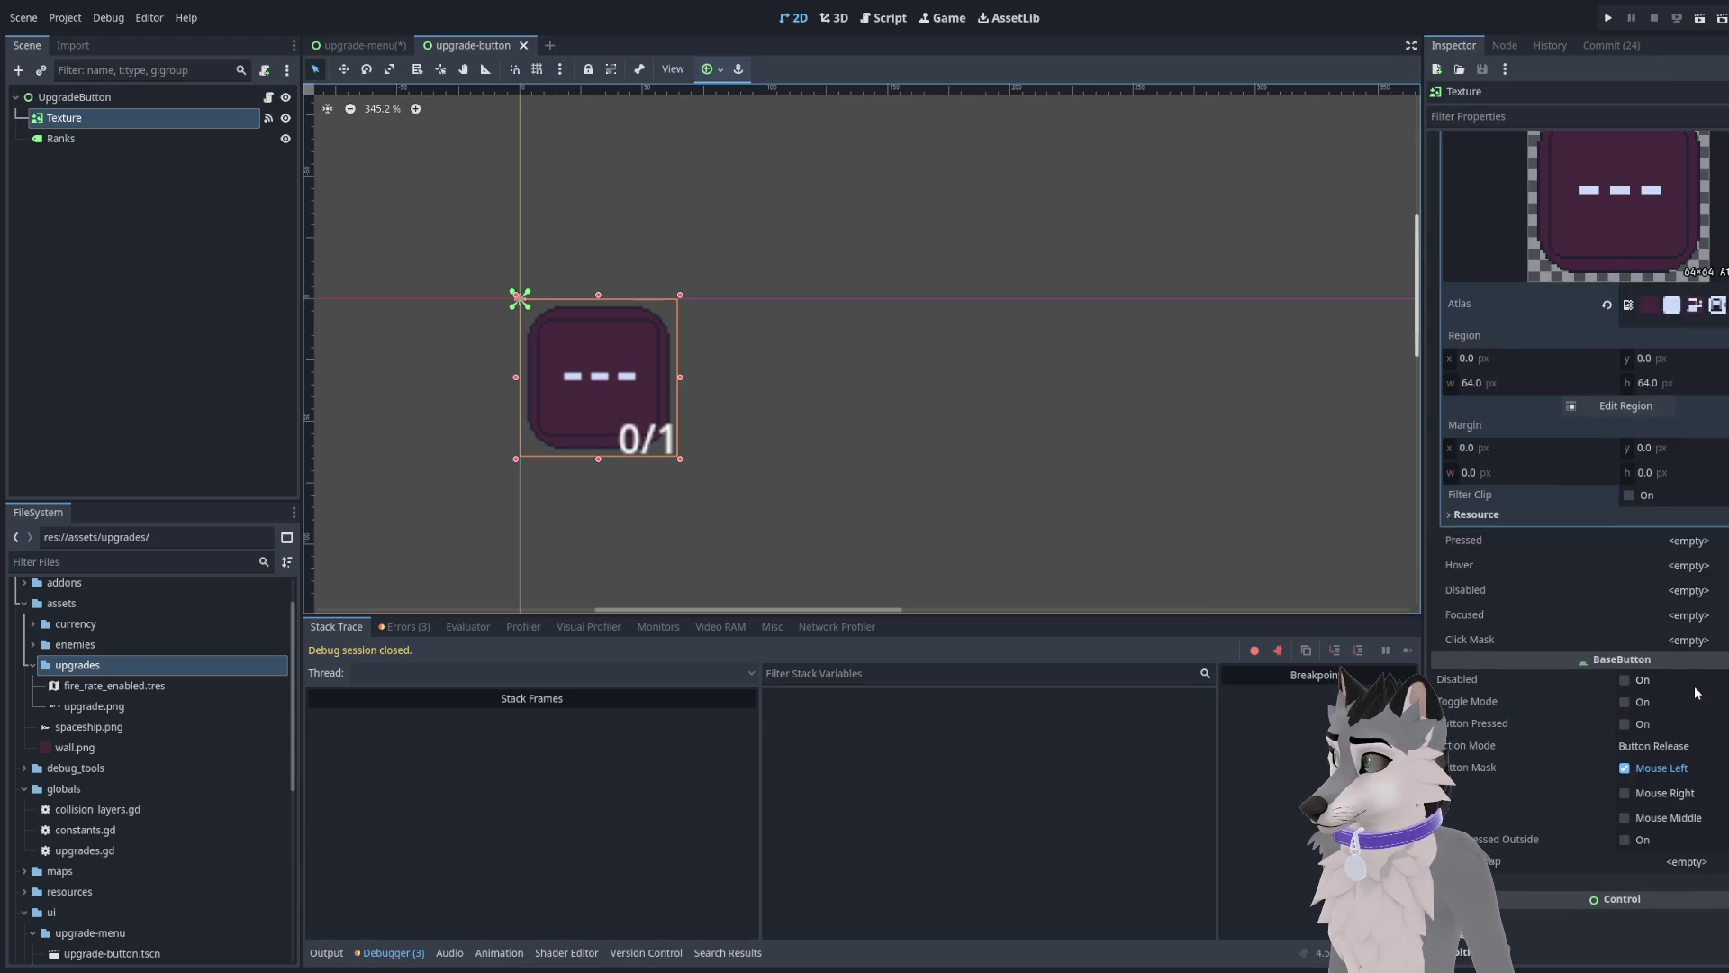
scroll(1696, 687, "up", 1)
scroll(1583, 645, "up", 1)
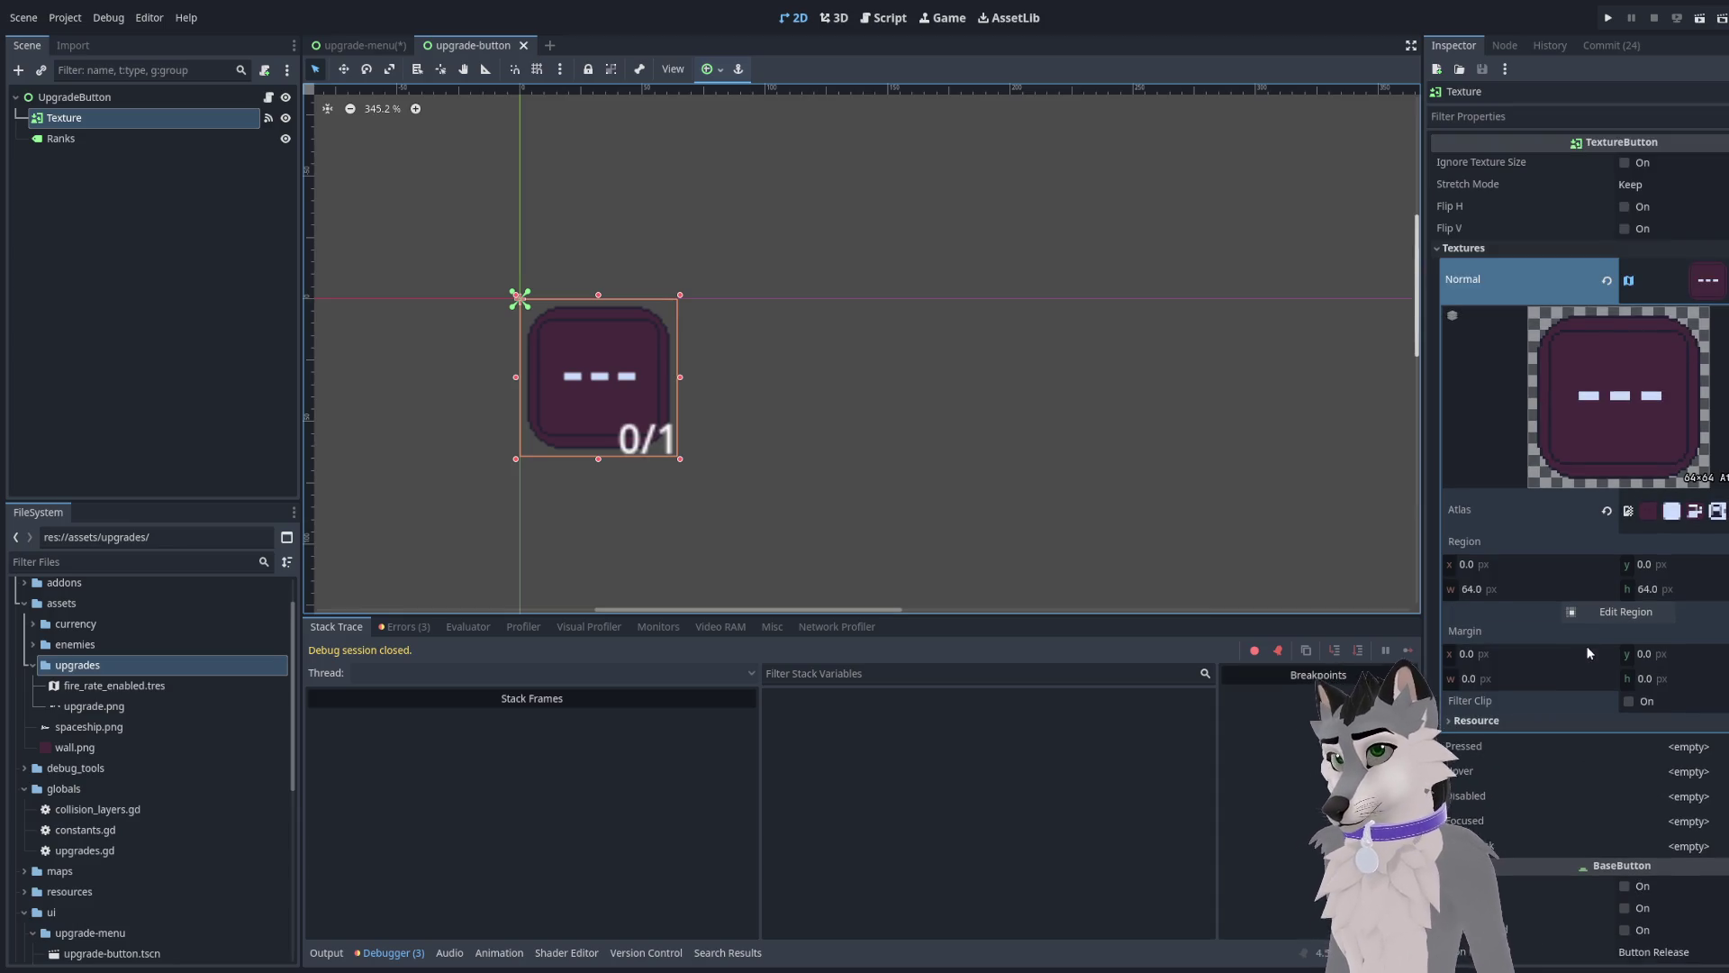
scroll(1568, 568, "down", 2)
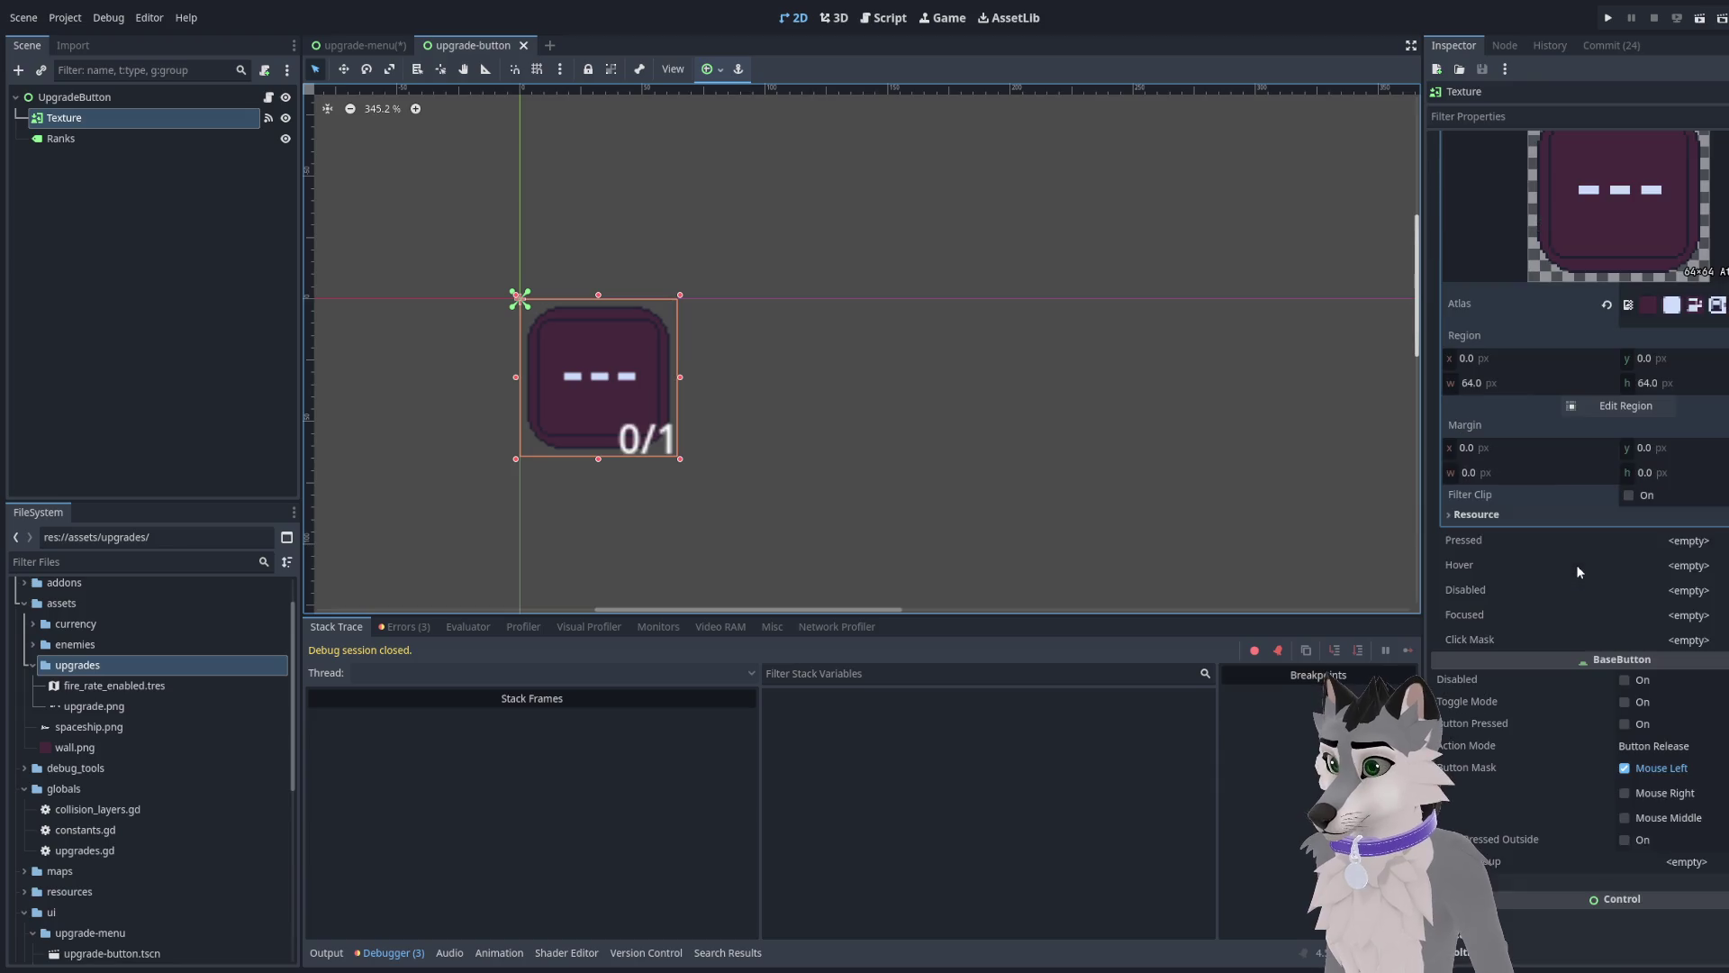
scroll(1577, 571, "down", 1)
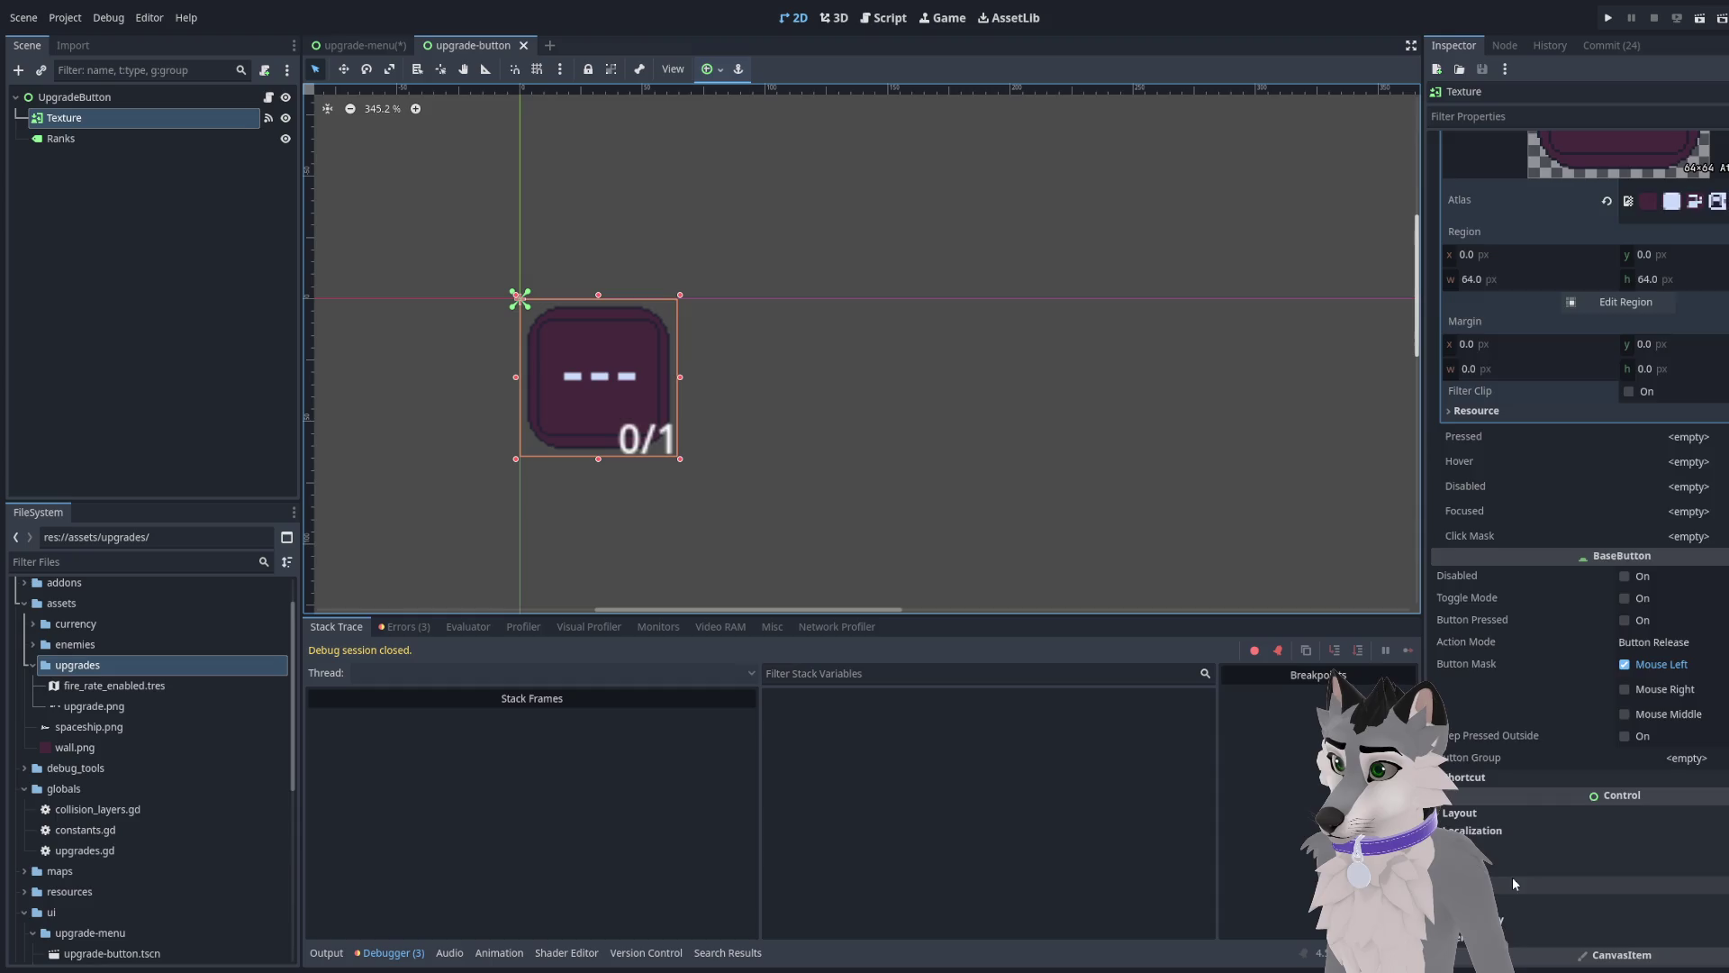
scroll(1500, 865, "down", 1)
scroll(1484, 849, "down", 1)
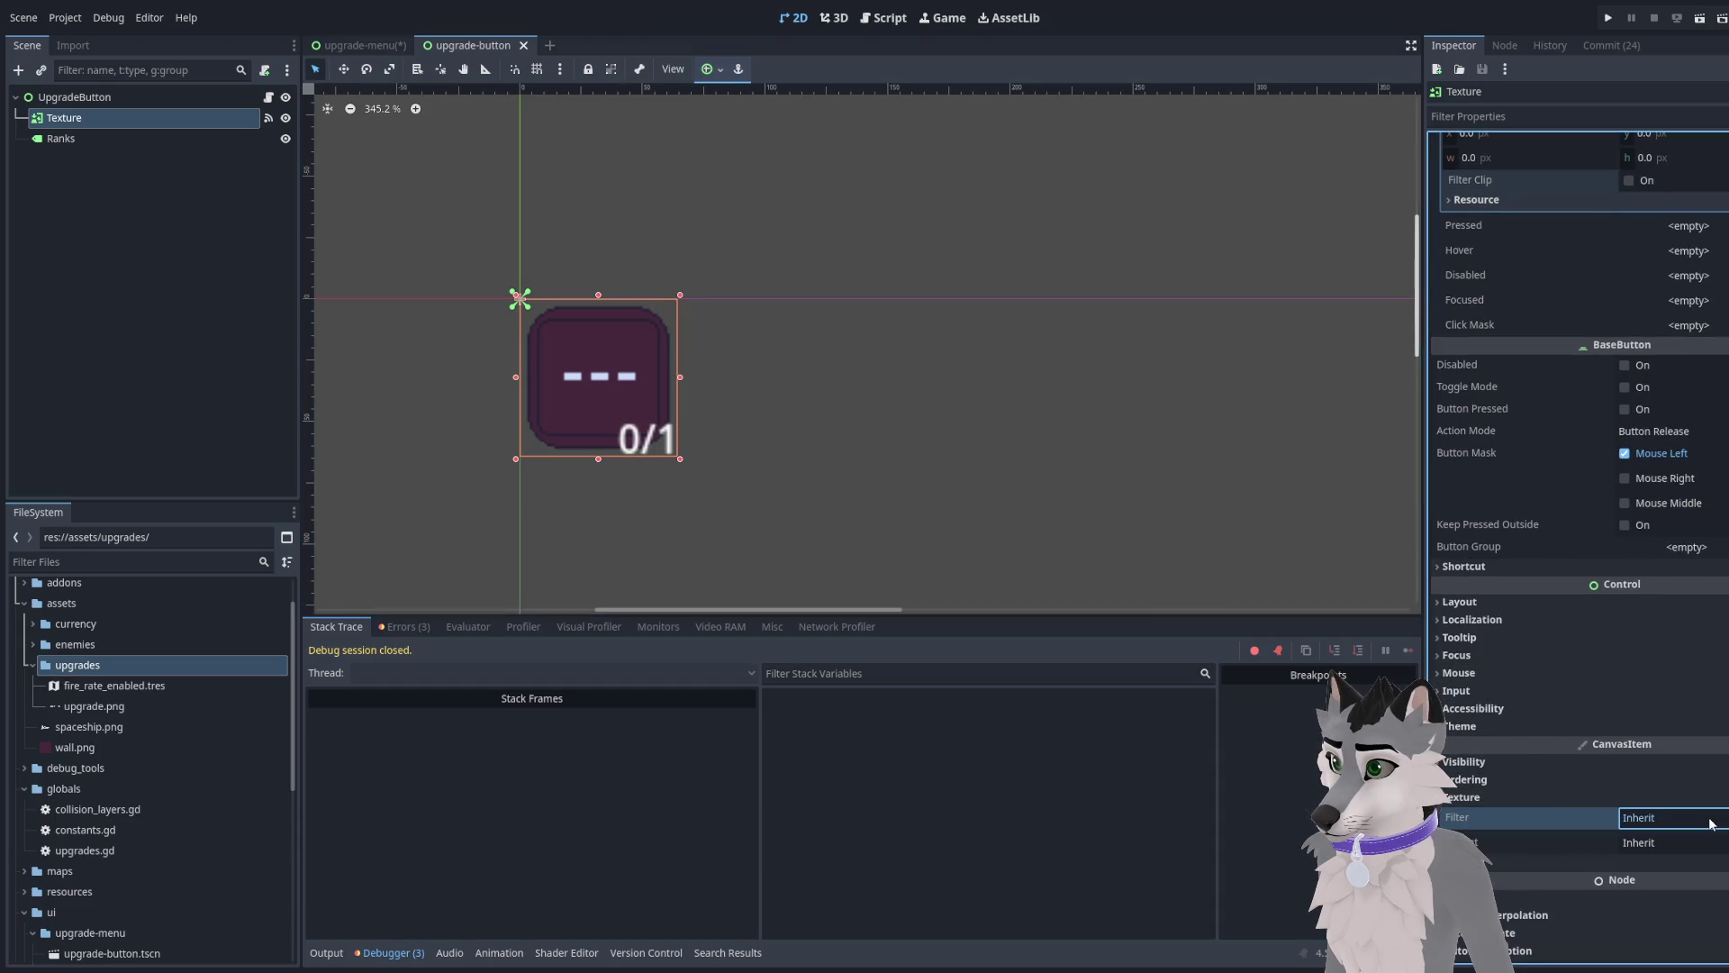
Give the Texture button a new CanvasItemMaterial with Blend Mode set to Multiply
left_click(1463, 797)
left_click(1468, 814)
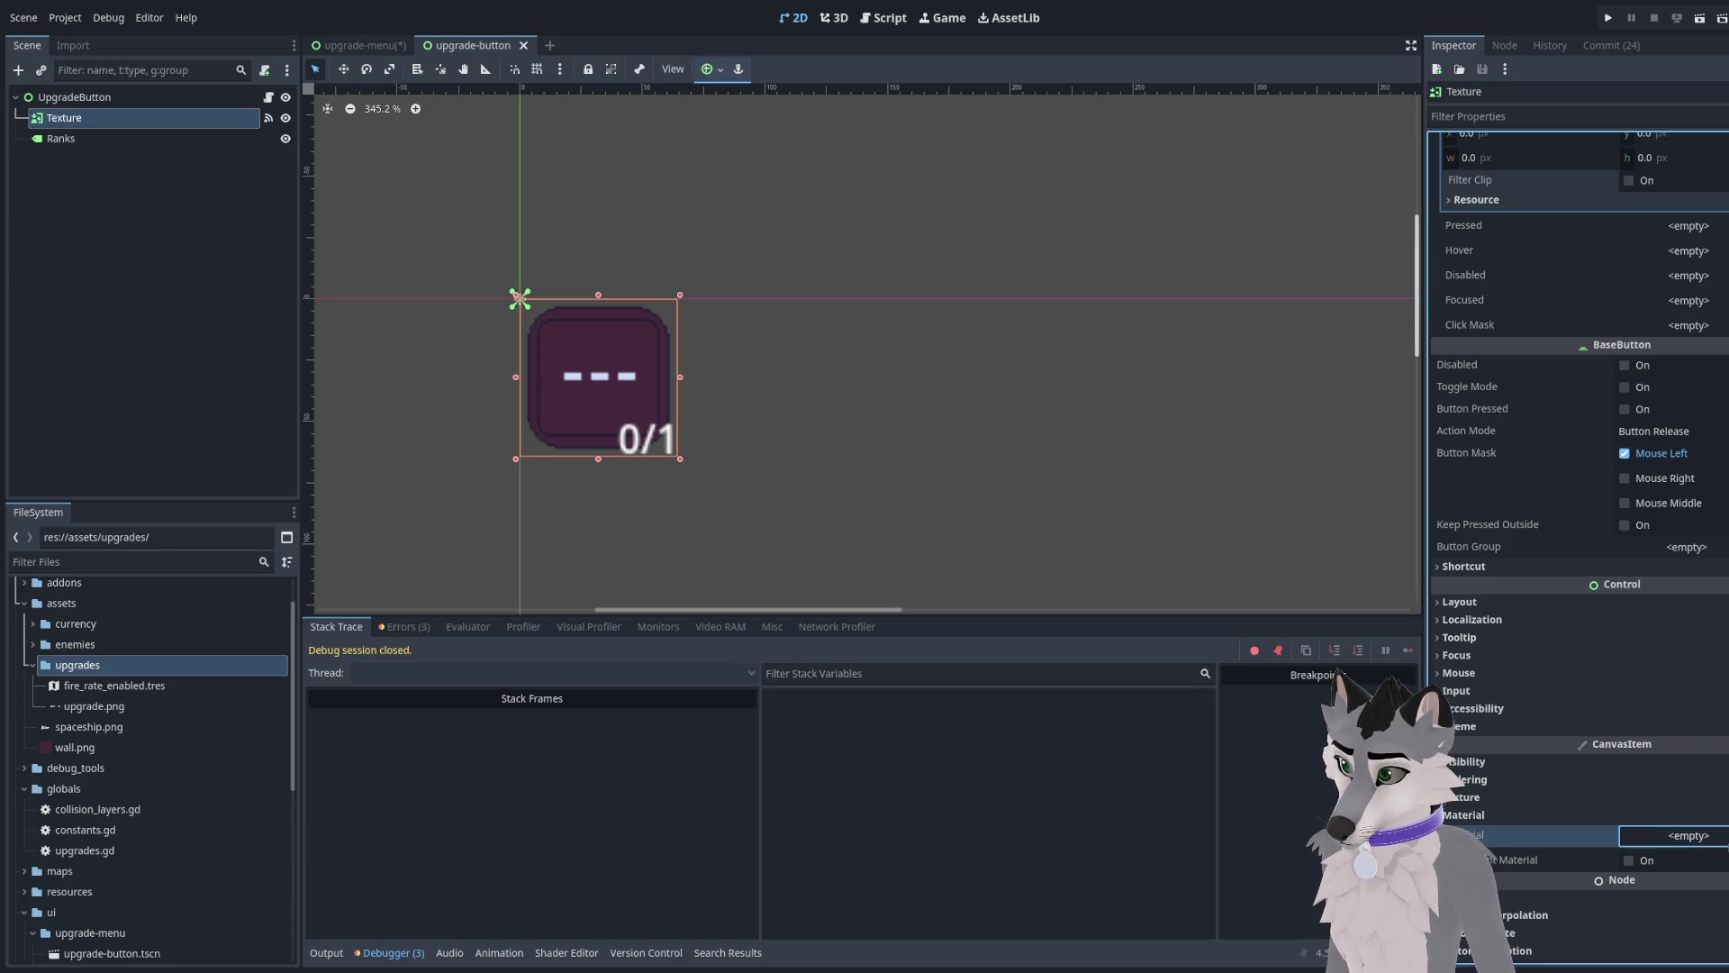
left_click(1672, 835)
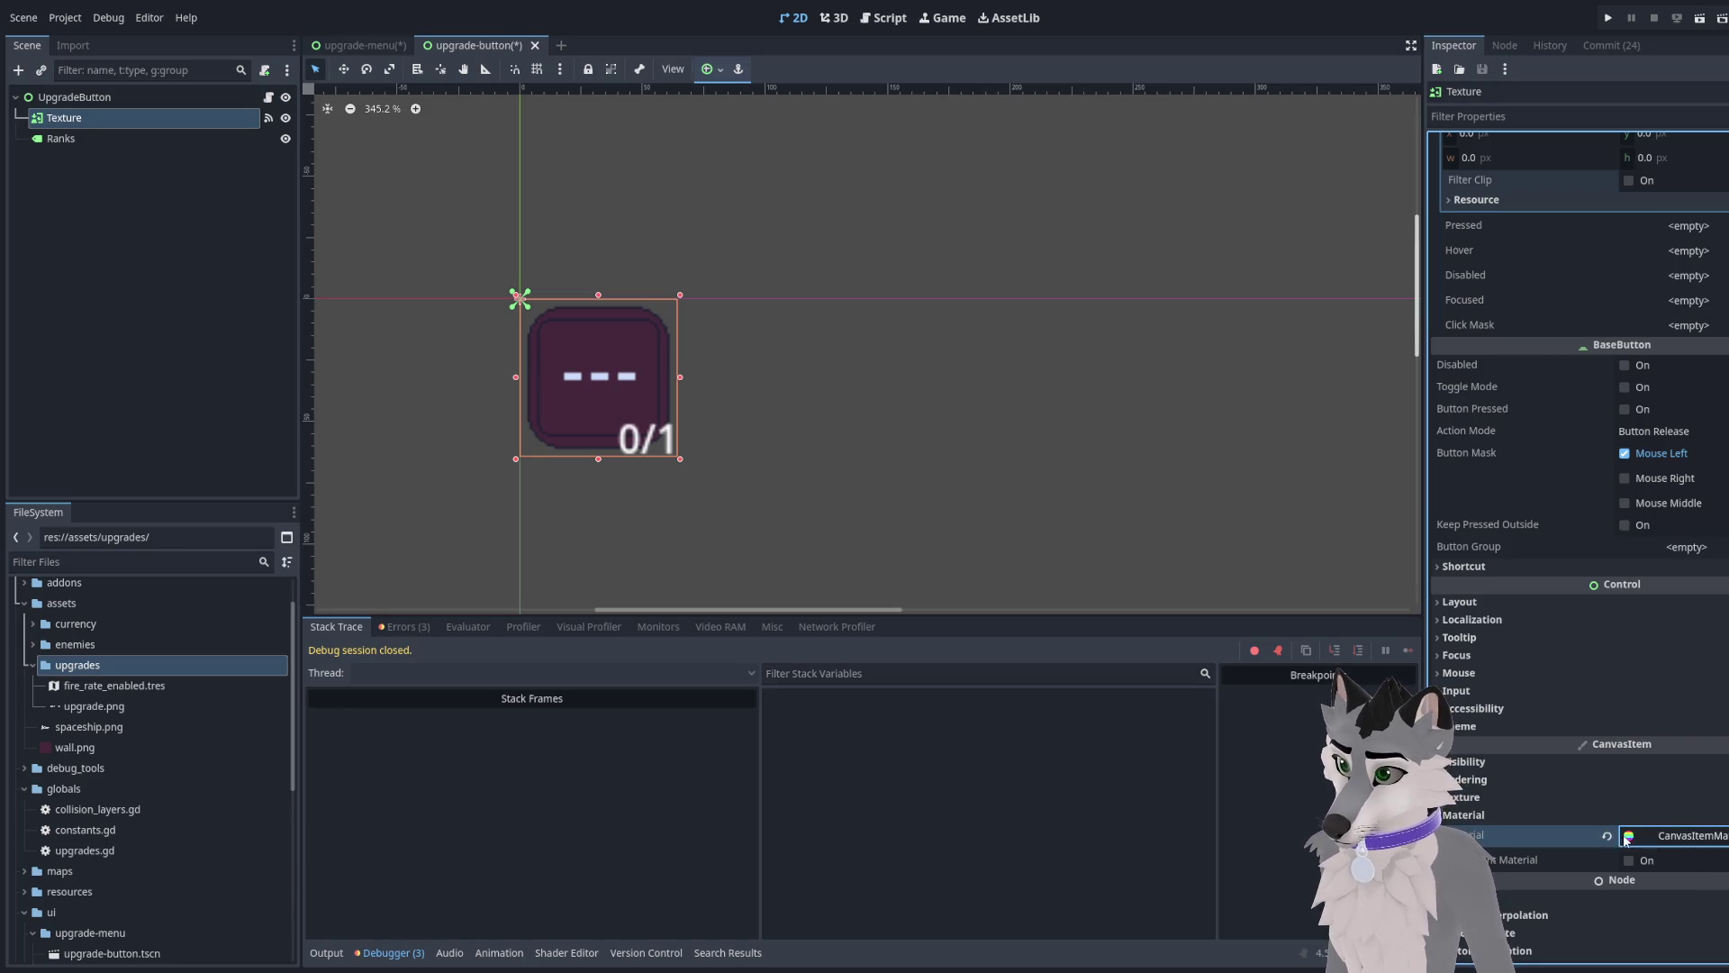
left_click(1663, 838)
scroll(1662, 847, "down", 3)
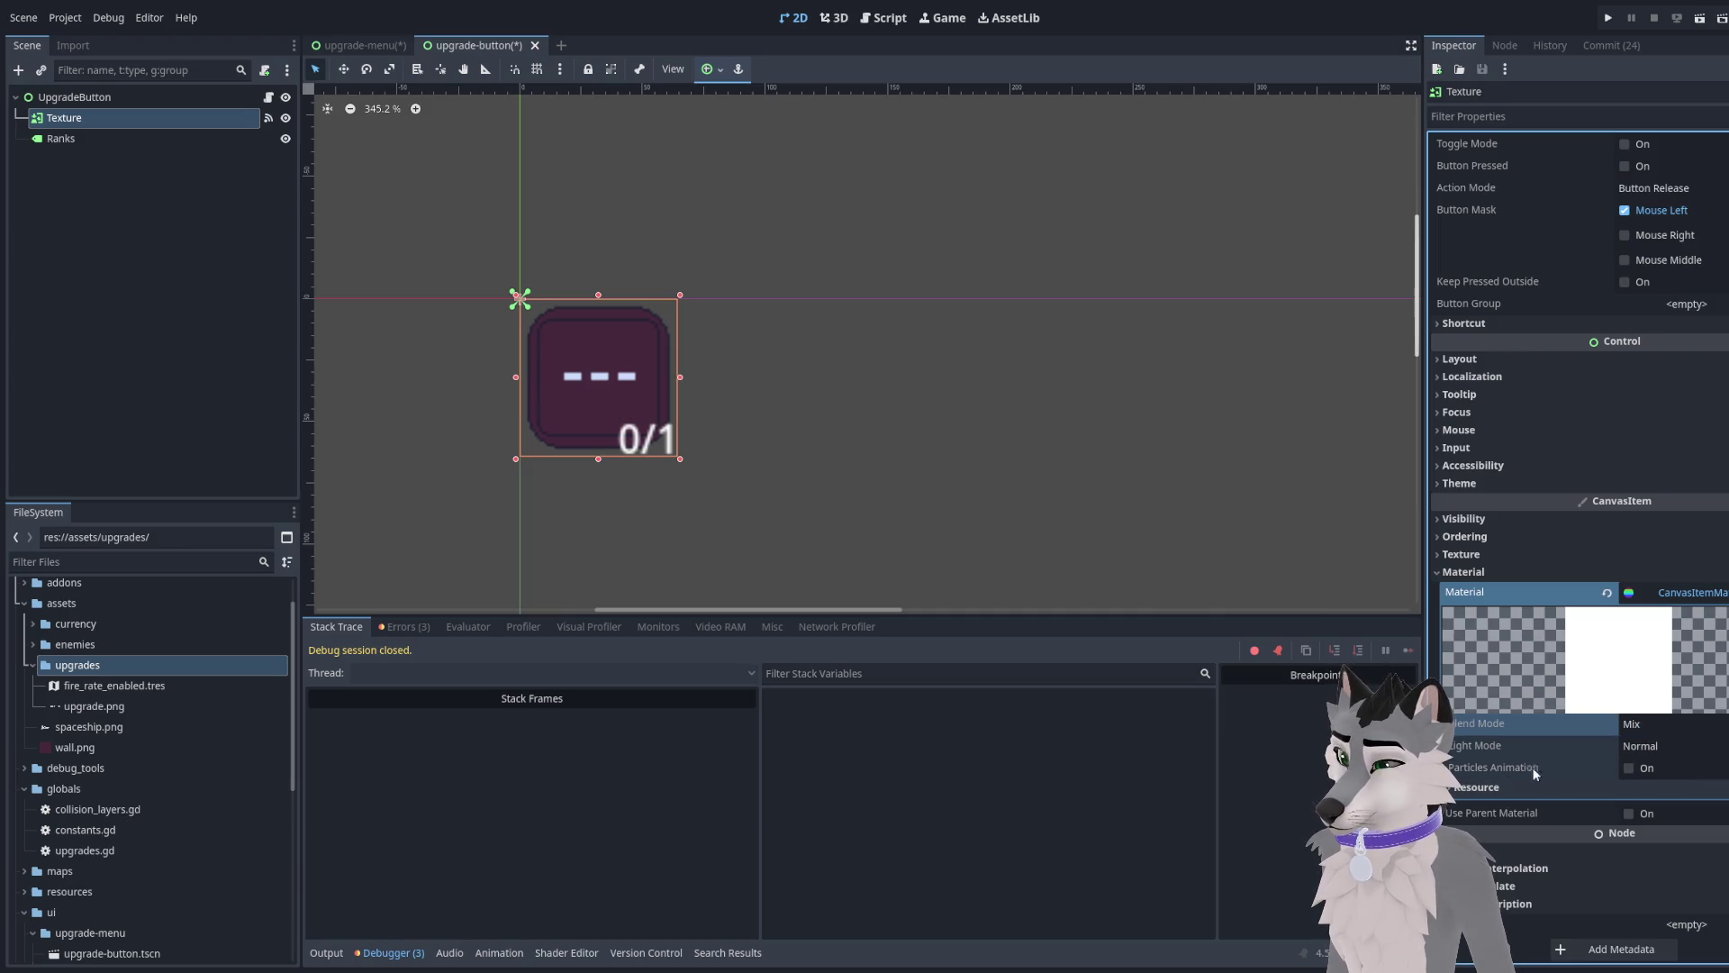
left_click(1645, 734)
left_click(1668, 805)
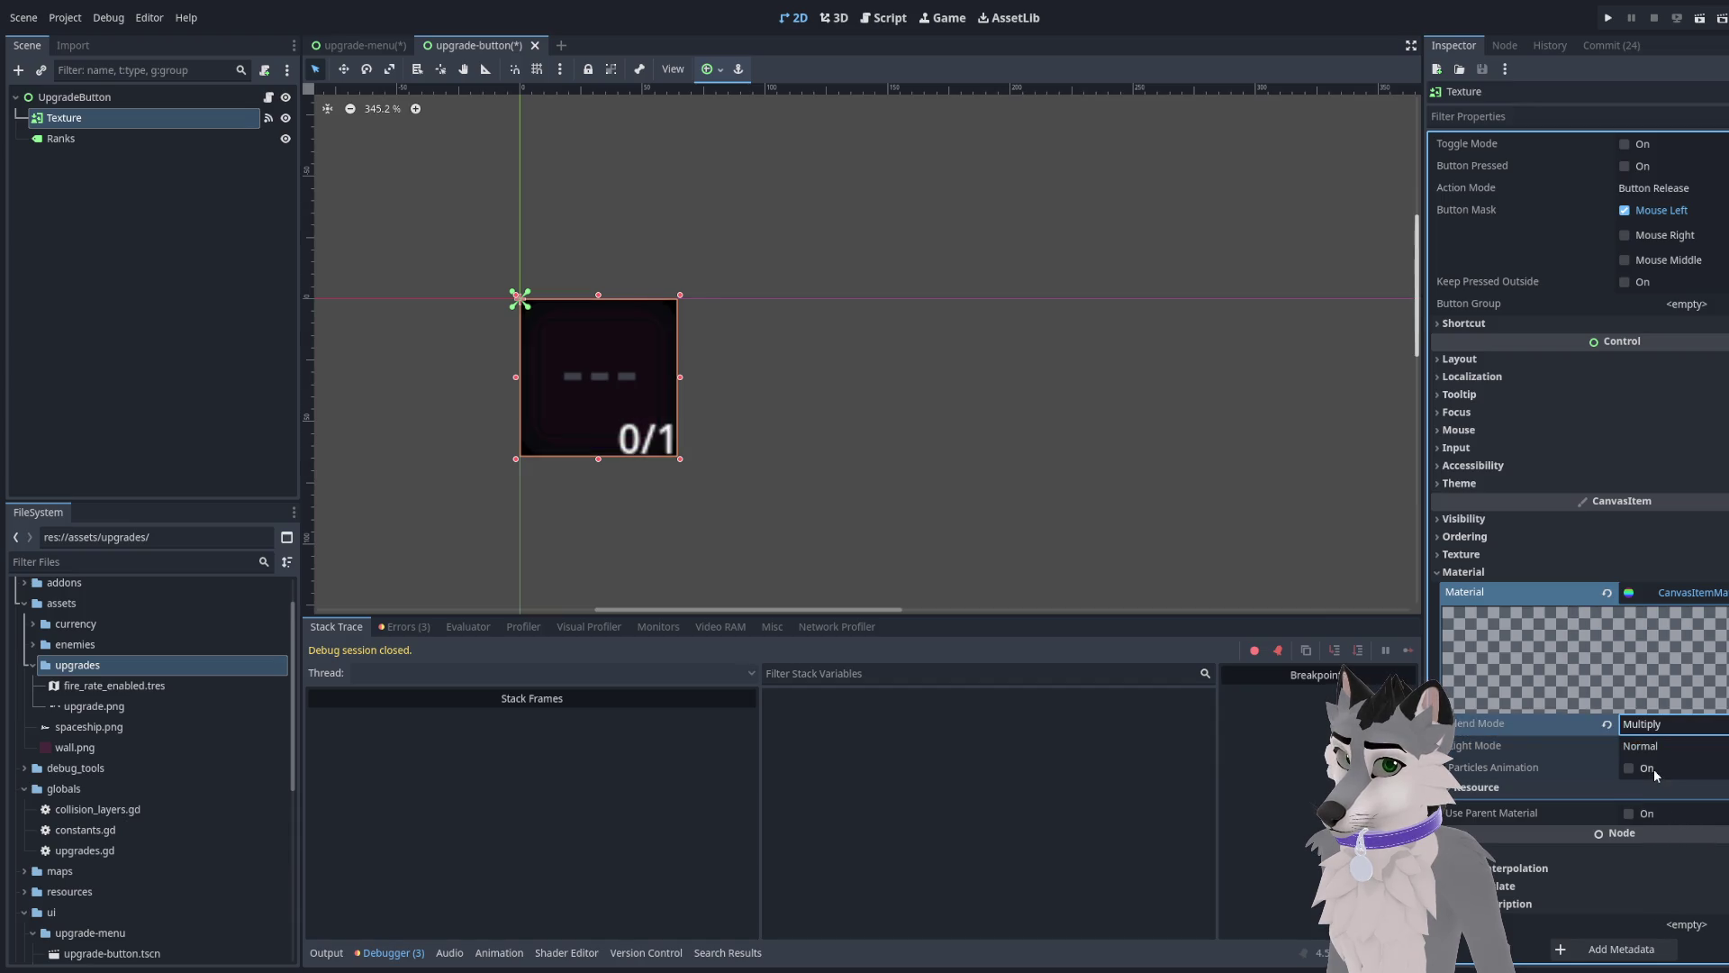
Compare light mode options and Premultiplied Alpha, Subtract and Mix blend modes on the button
key("Tab")
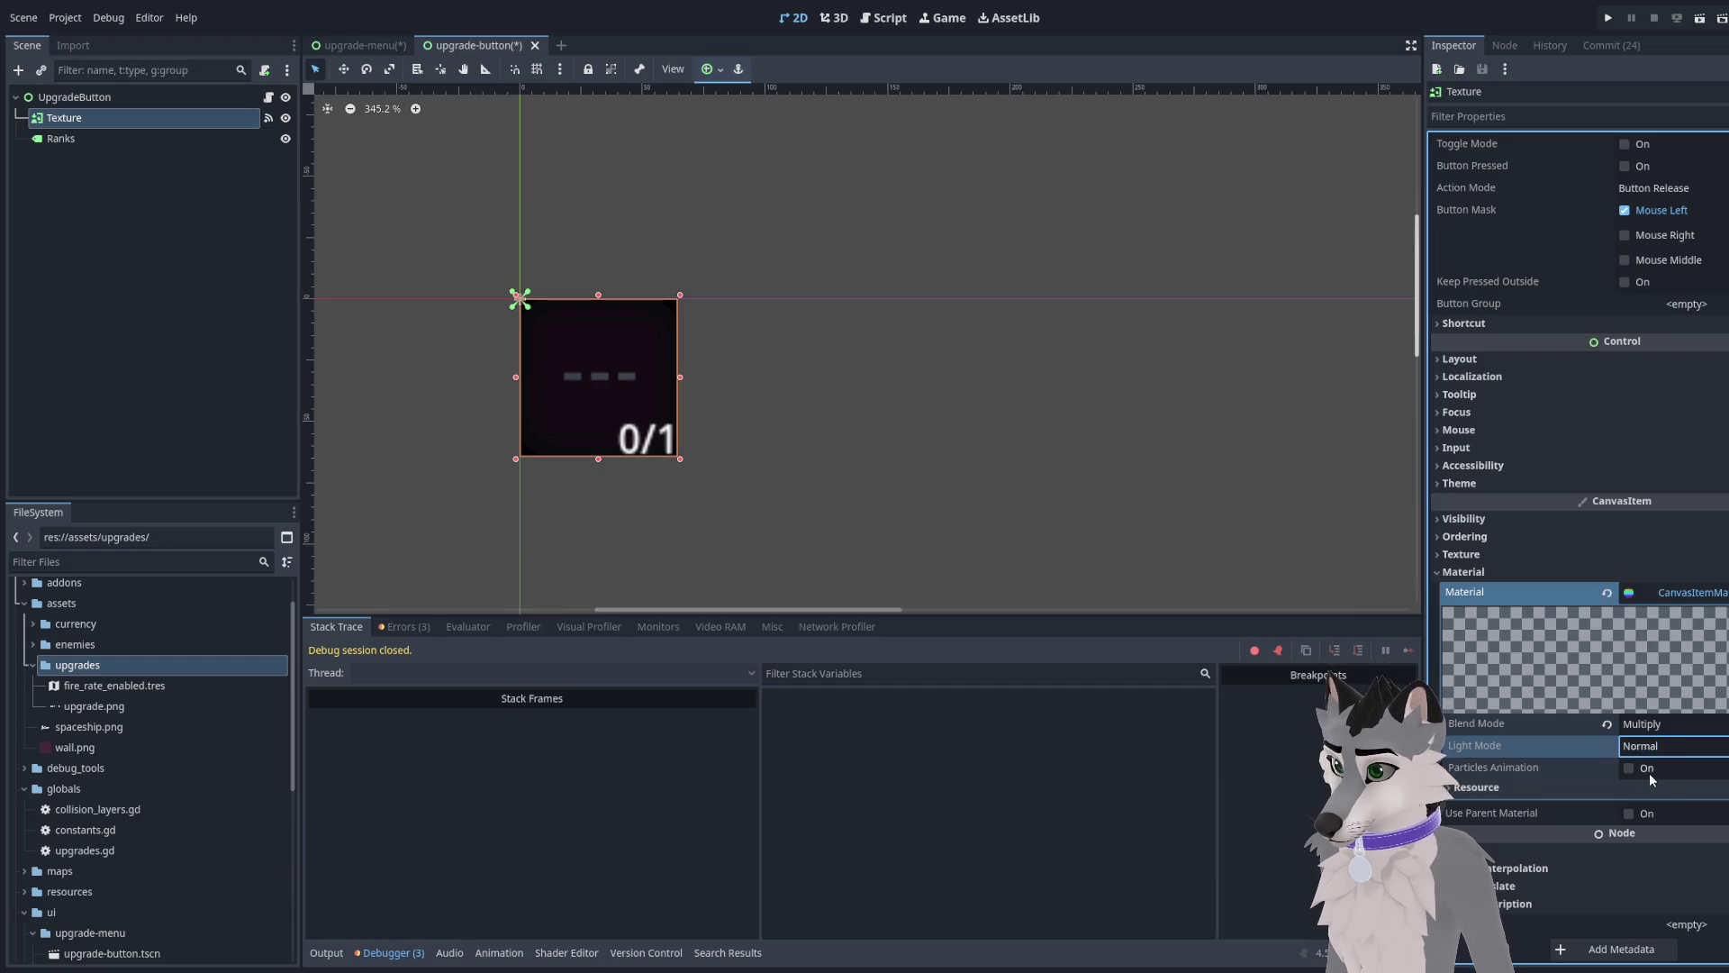
left_click(1674, 745)
left_click(1702, 771)
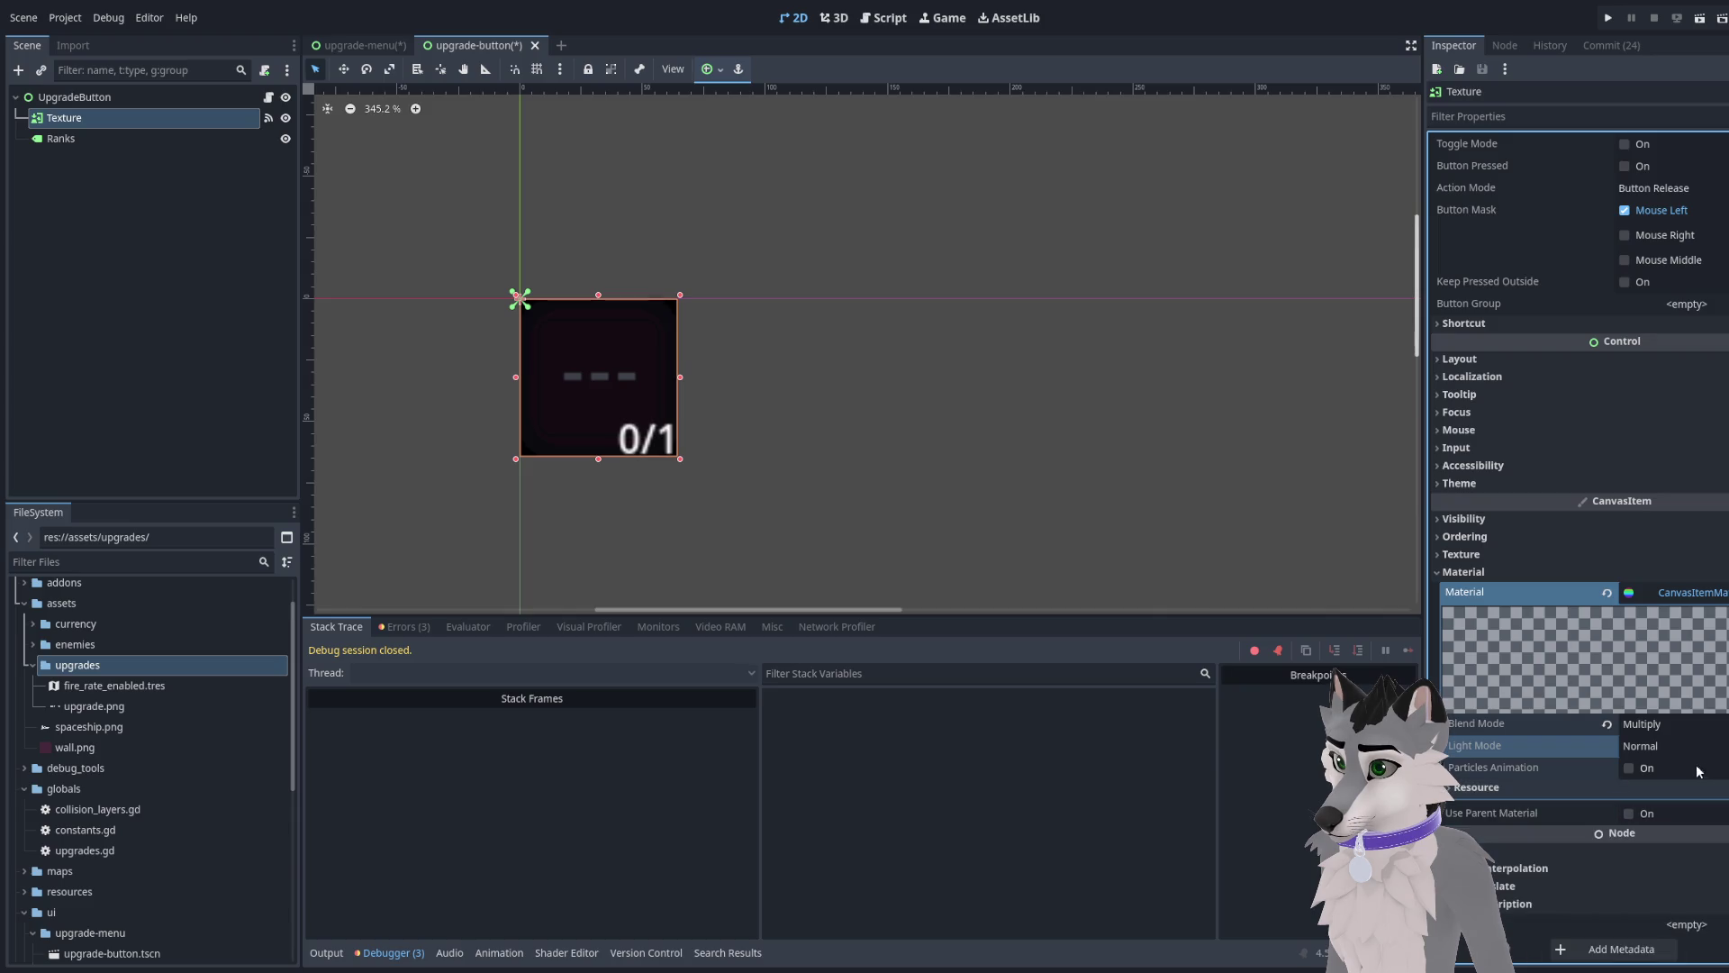
left_click(1656, 728)
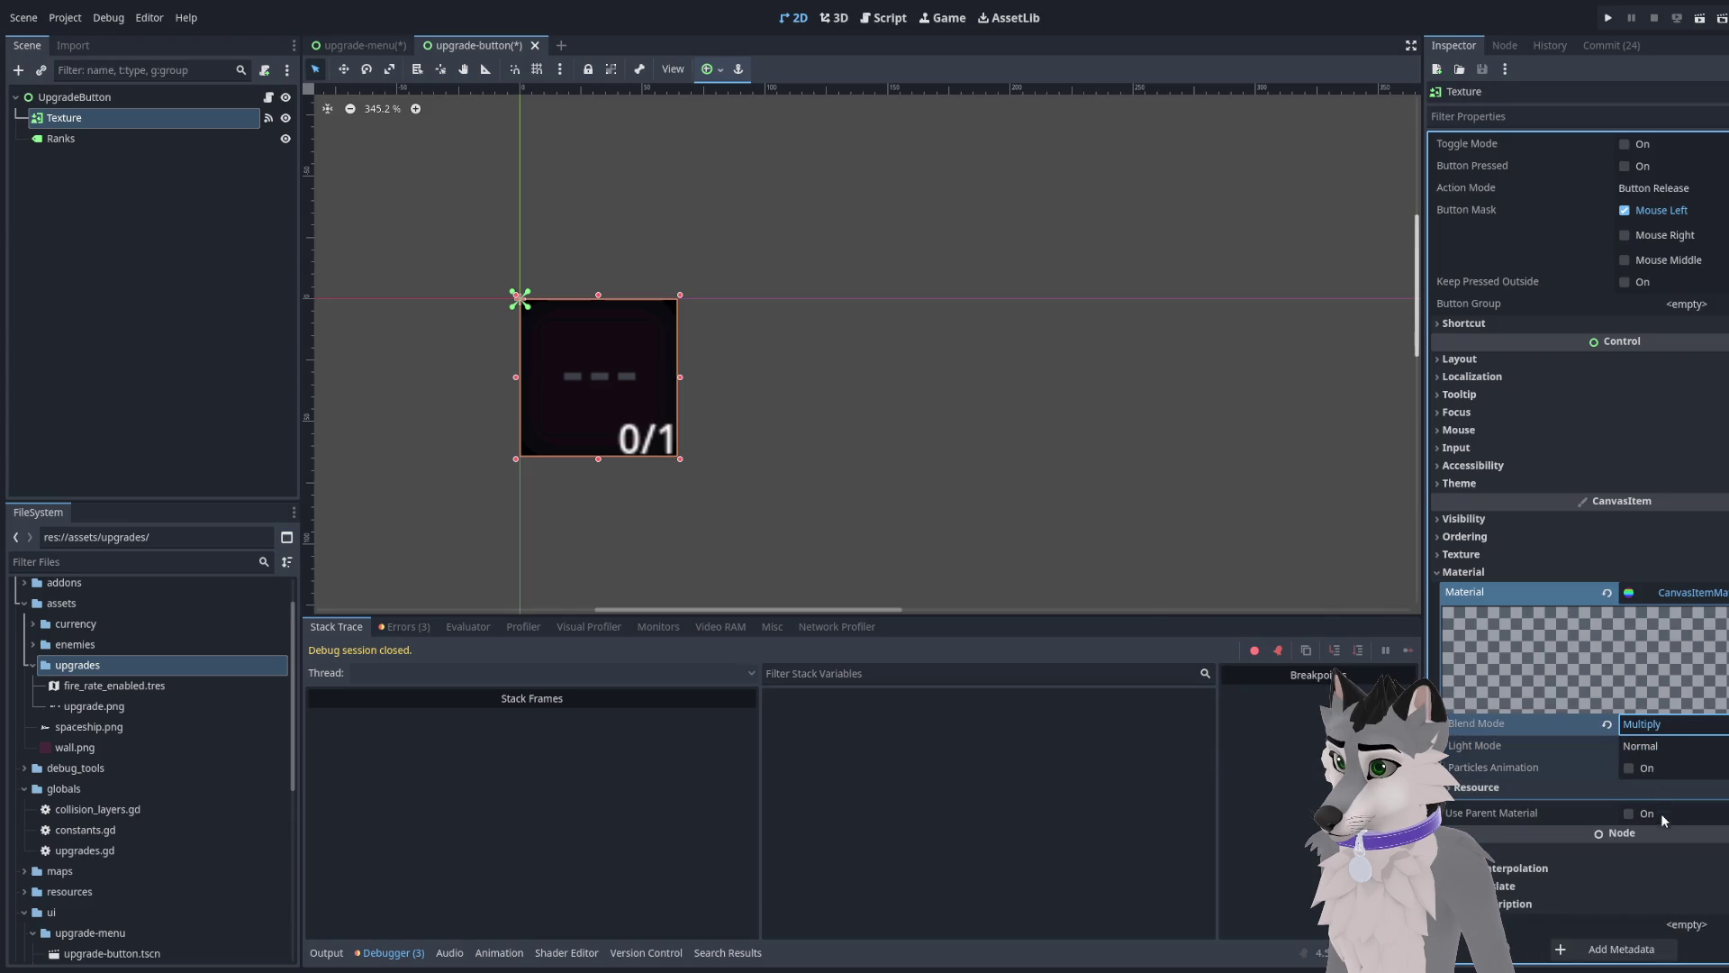
left_click(1664, 821)
left_click(1657, 725)
left_click(1663, 777)
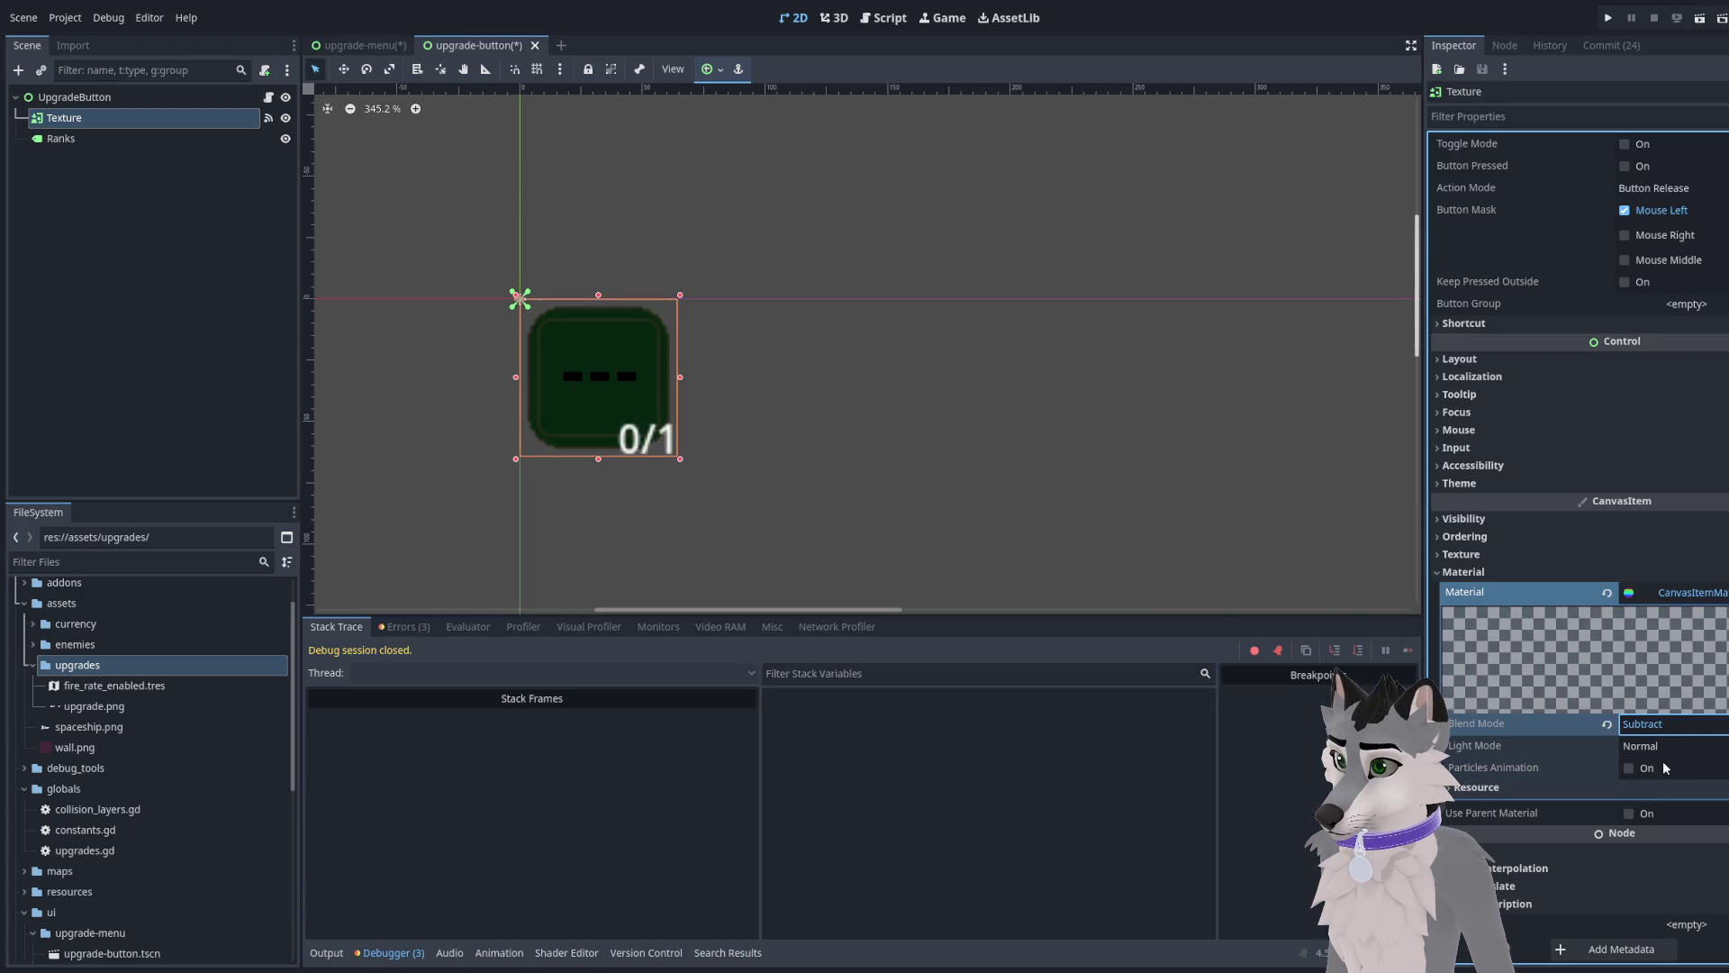
left_click(1662, 724)
left_click(1662, 735)
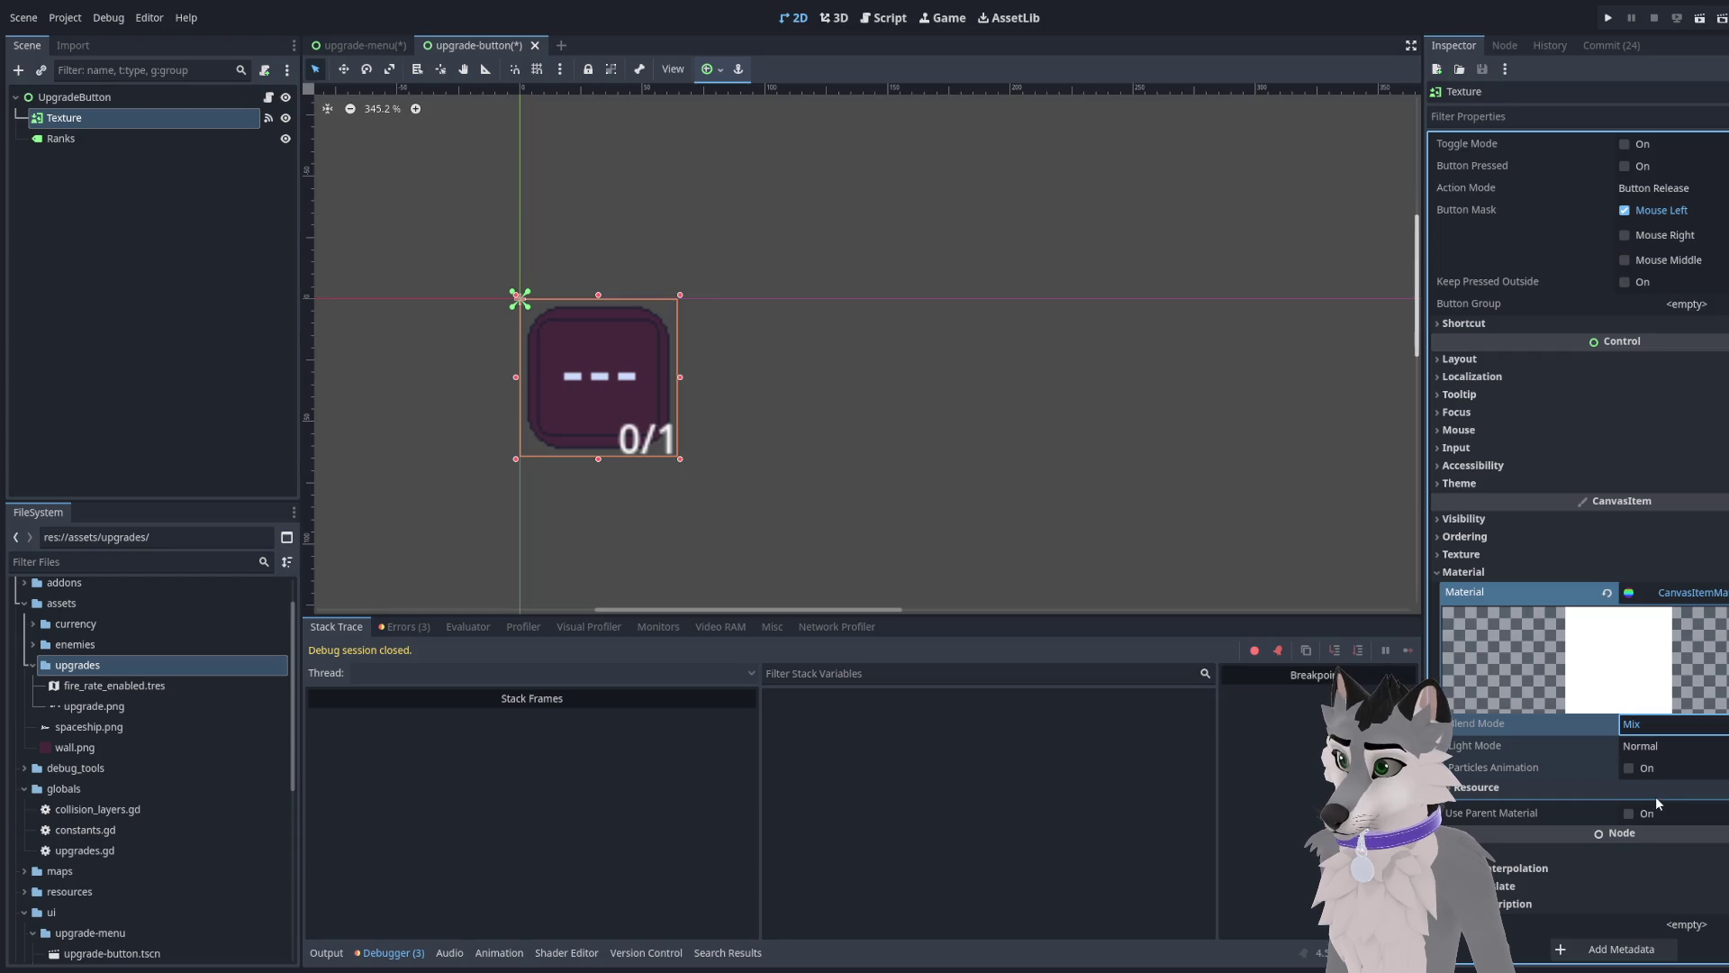
Reselect the Texture node, revisit the Multiply blend mode, and reset the material to empty
left_click(1054, 562)
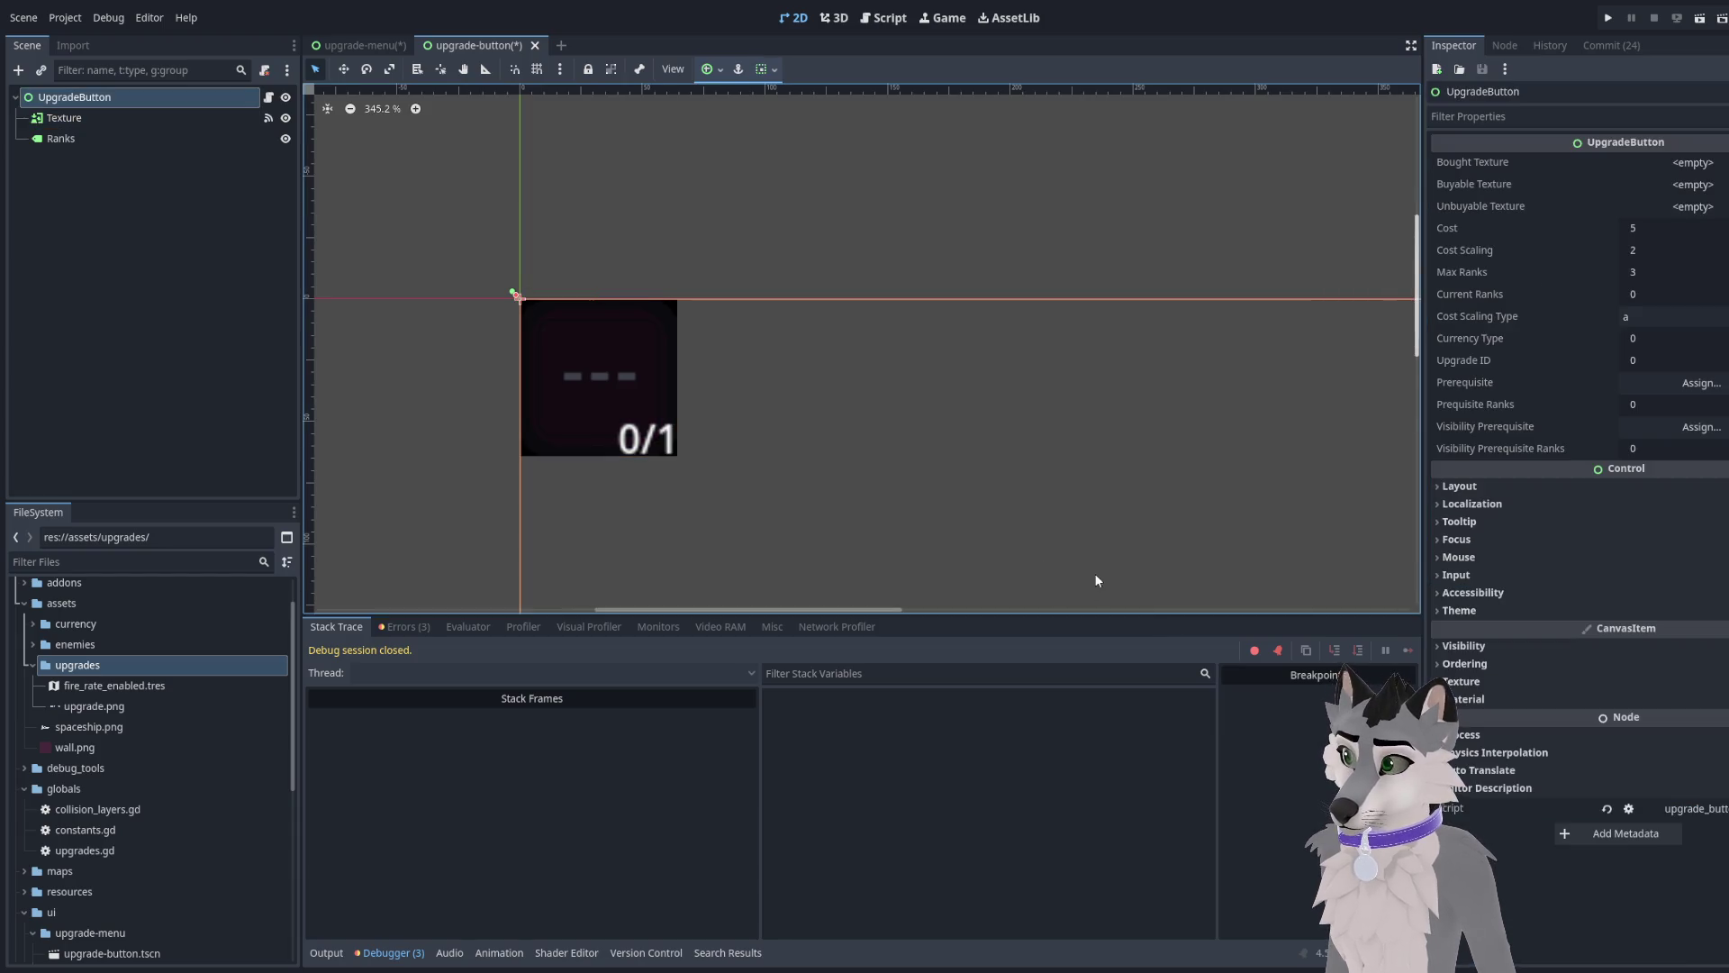
left_click(662, 380)
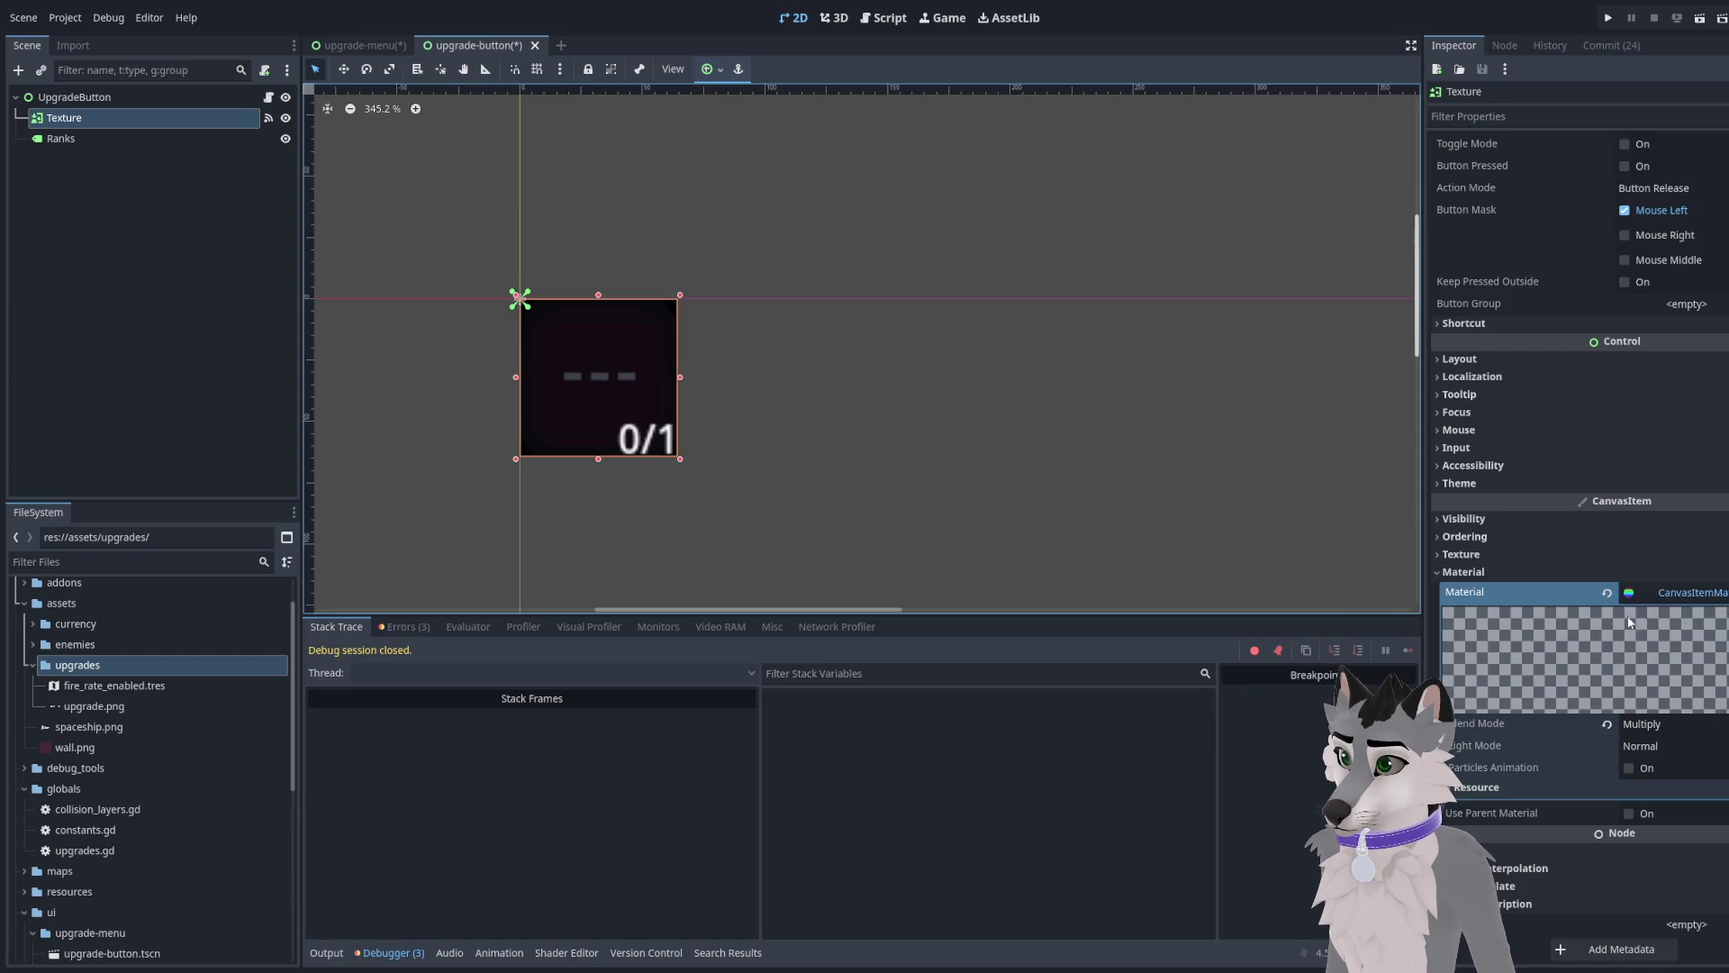
left_click(1668, 725)
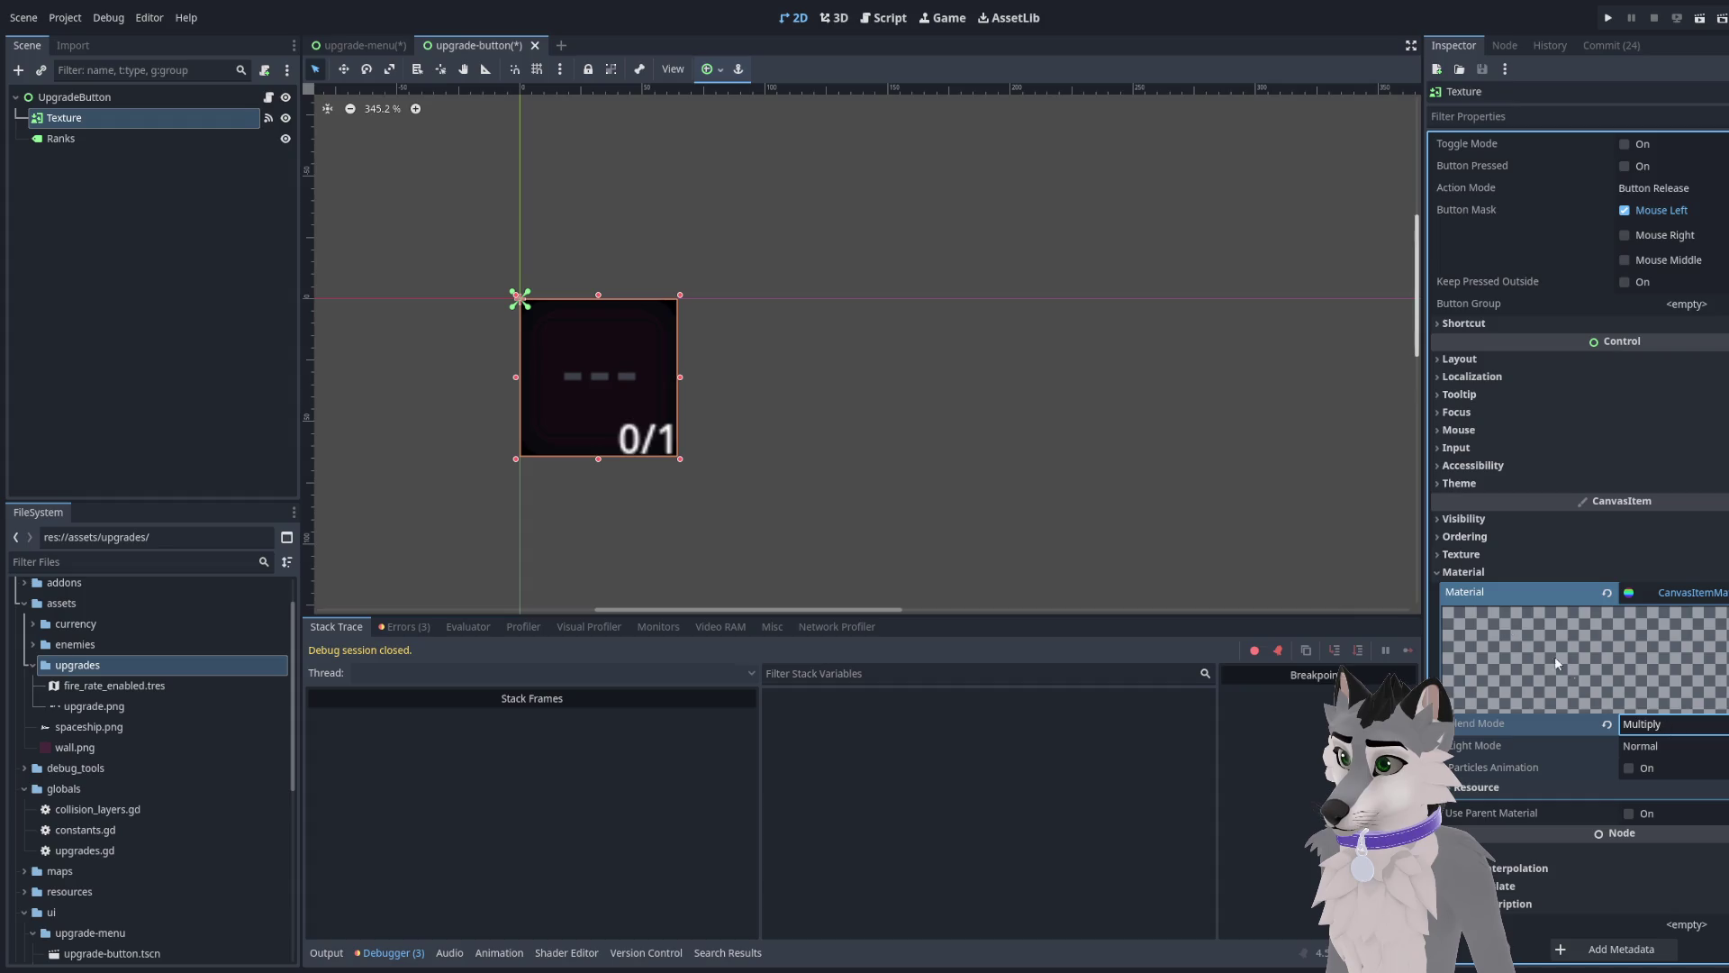
left_click(1607, 593)
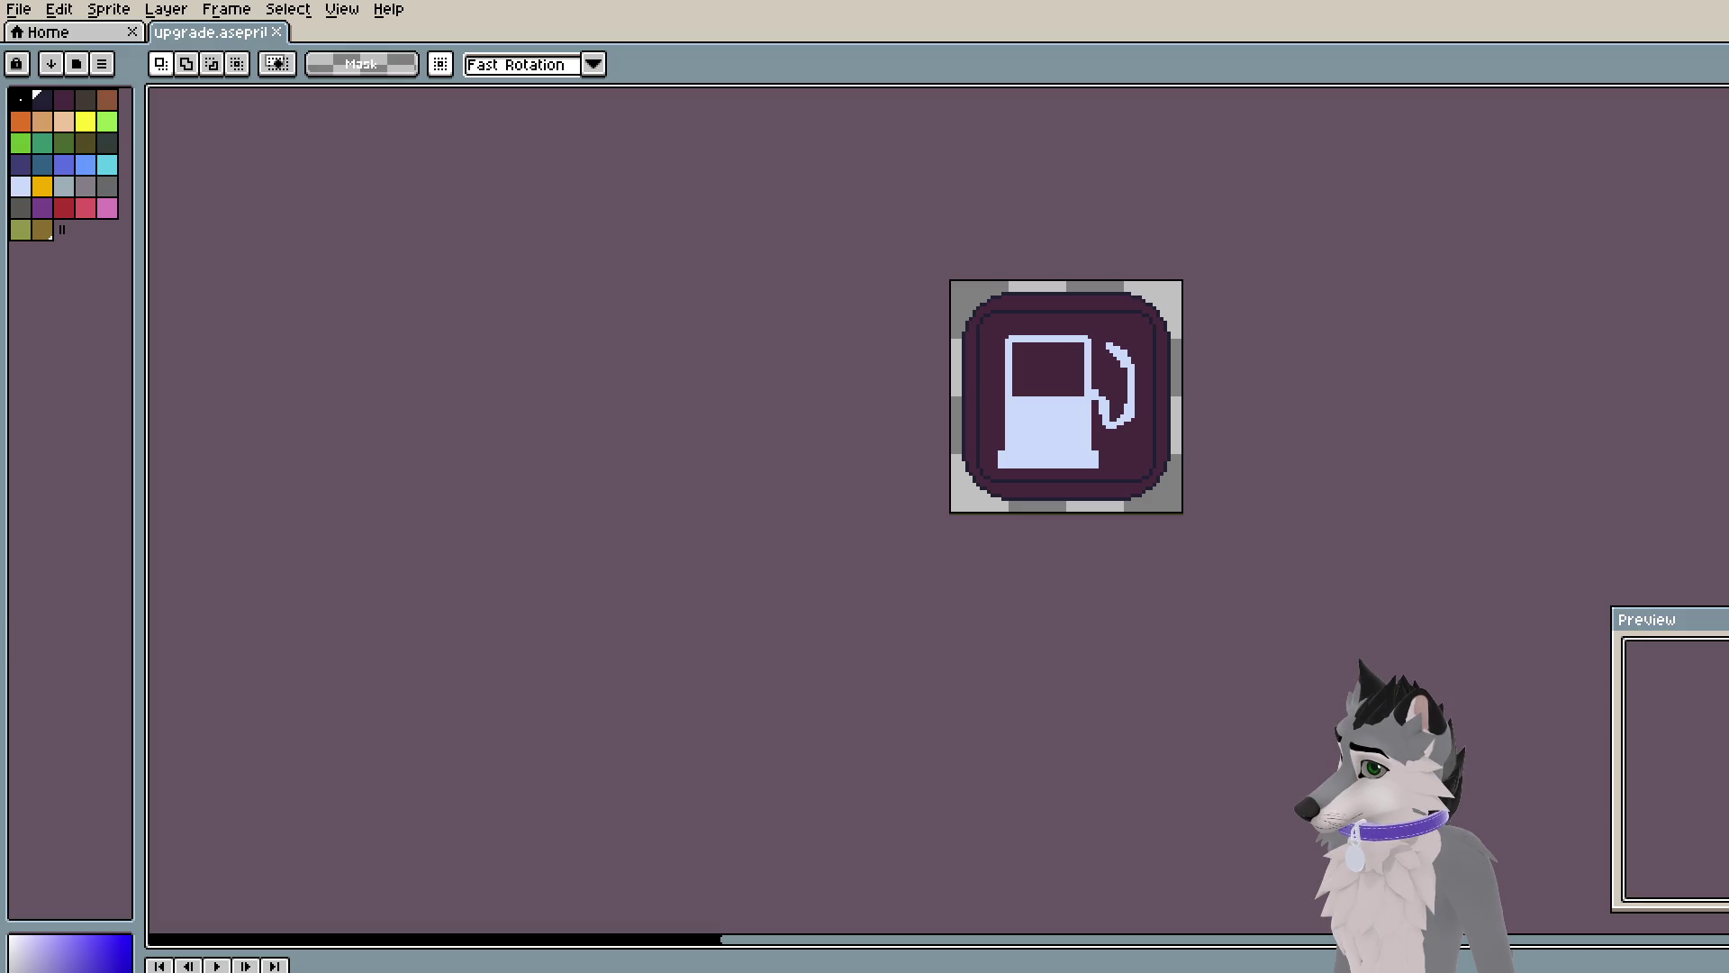
Resize the Aseprite window showing upgrade.aseprite over the Godot editor
mouse_move(270, 270)
left_mouse_down()
mouse_move(784, 540)
mouse_move(271, 269)
mouse_move(688, 489)
mouse_move(543, 456)
mouse_move(270, 269)
mouse_move(271, 1)
mouse_move(268, 267)
left_mouse_up()
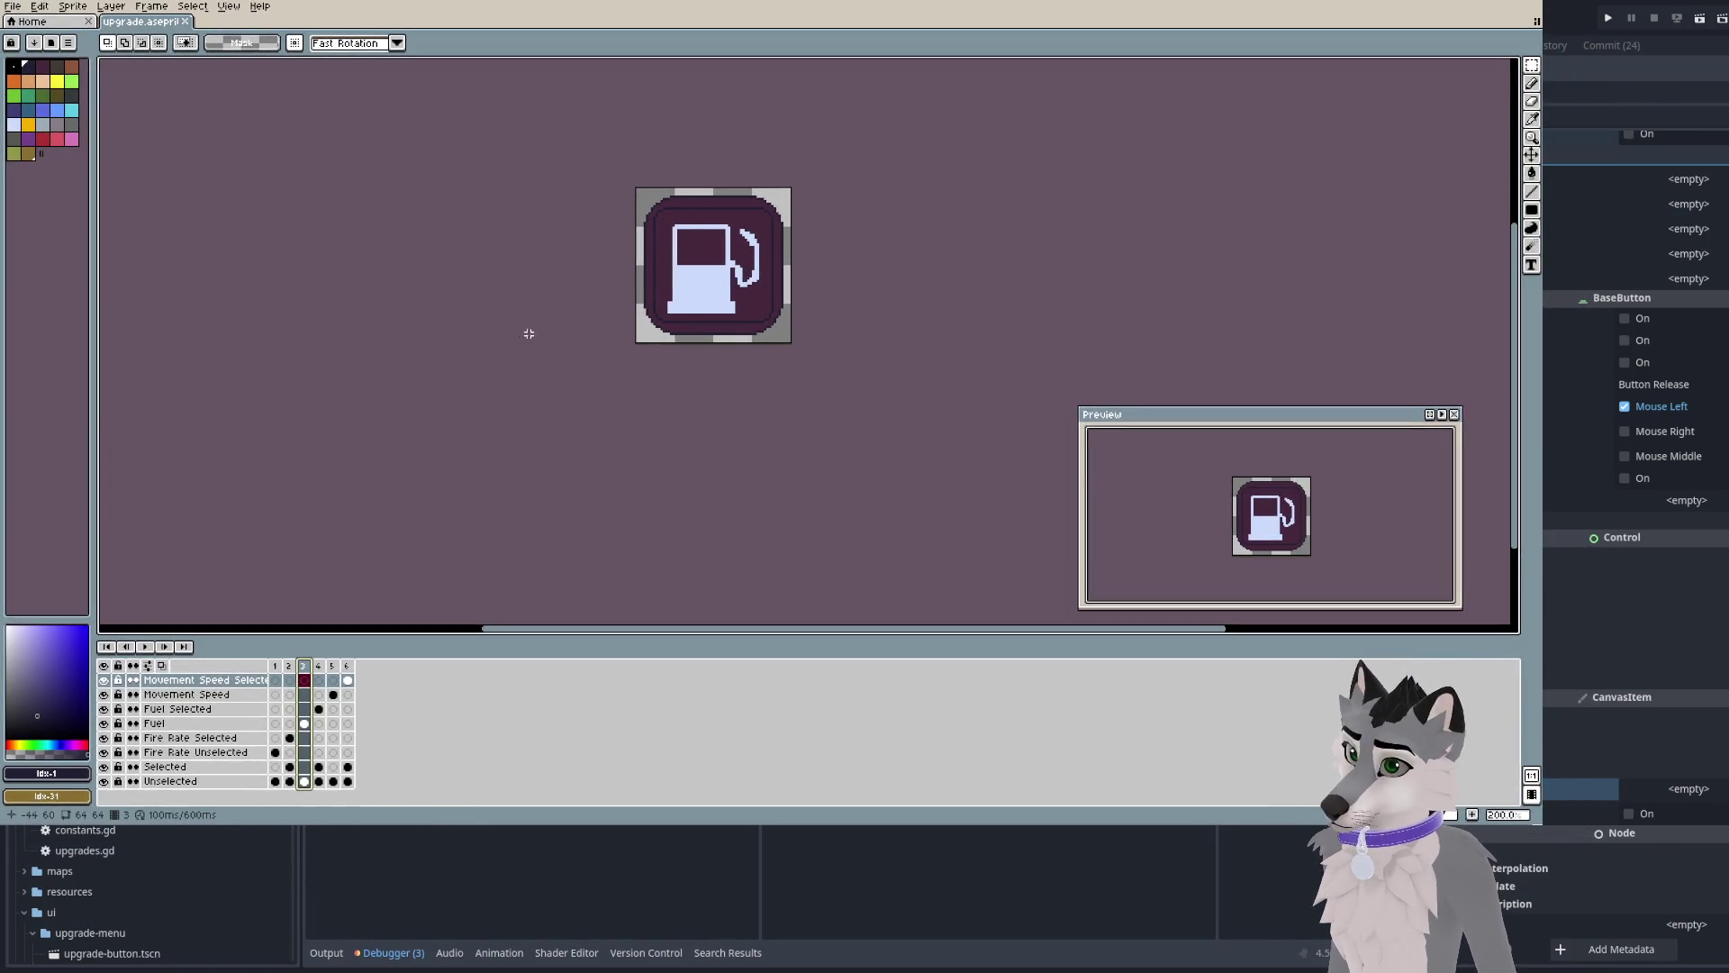
Inspect frames 2 and 3, try copying the Fire Rate Selected cel, then undo it
left_click(289, 724)
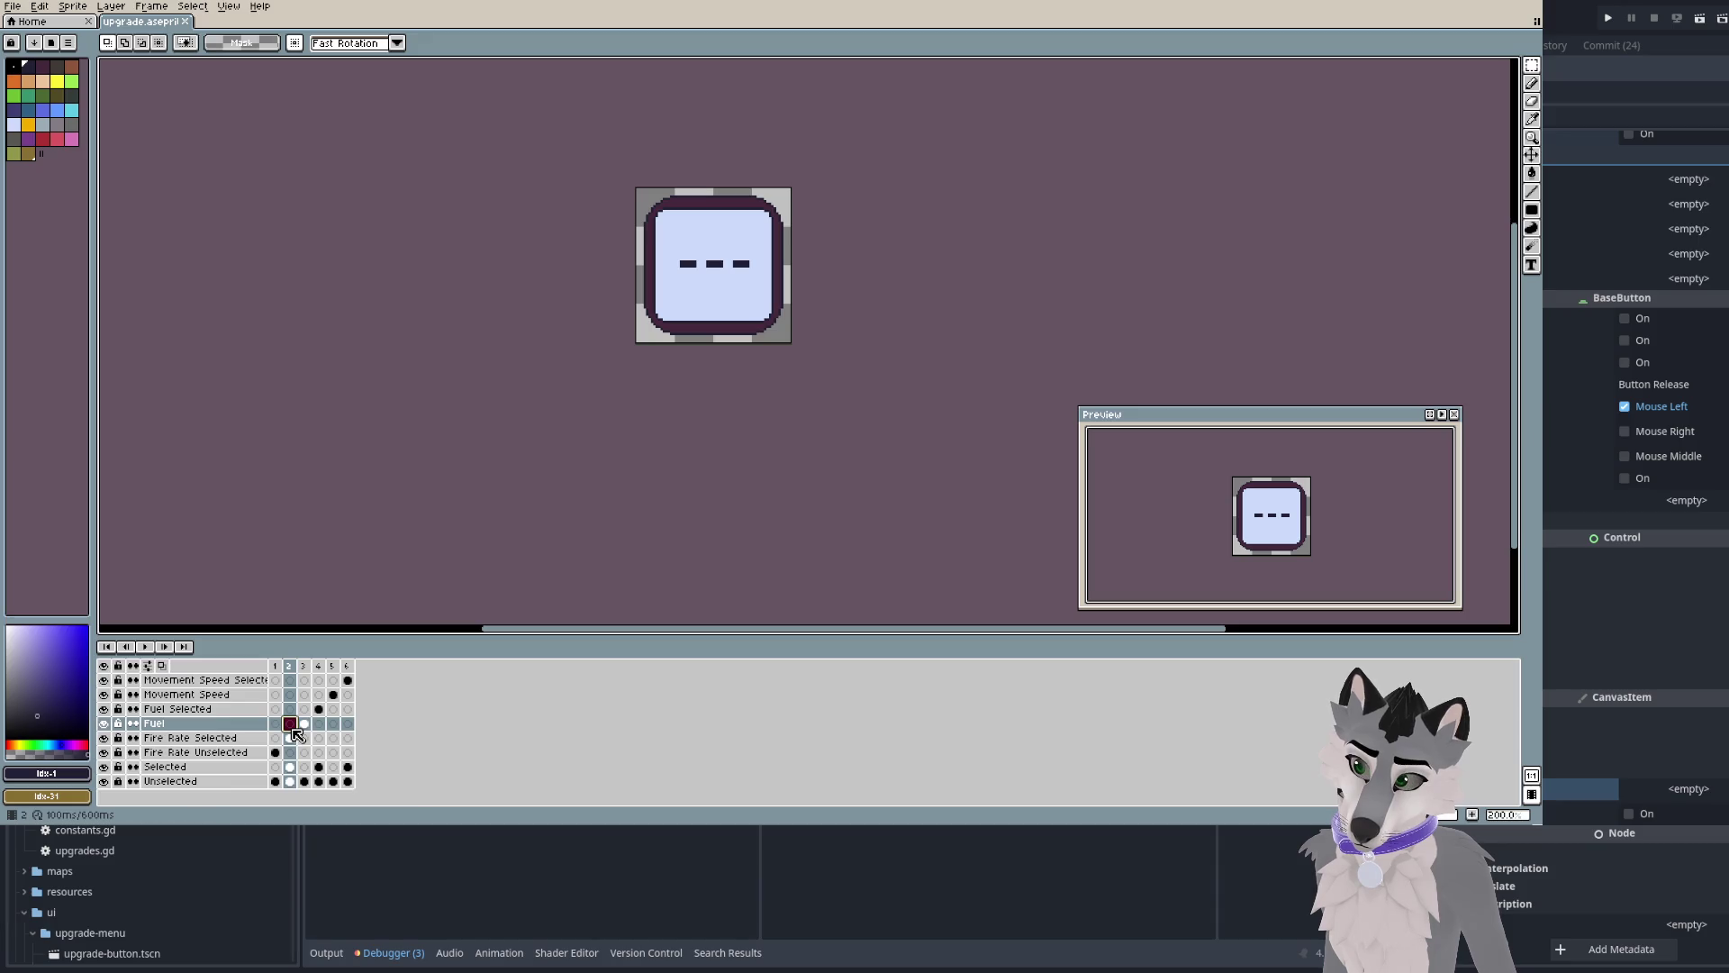
left_click(308, 668)
right_click(311, 673)
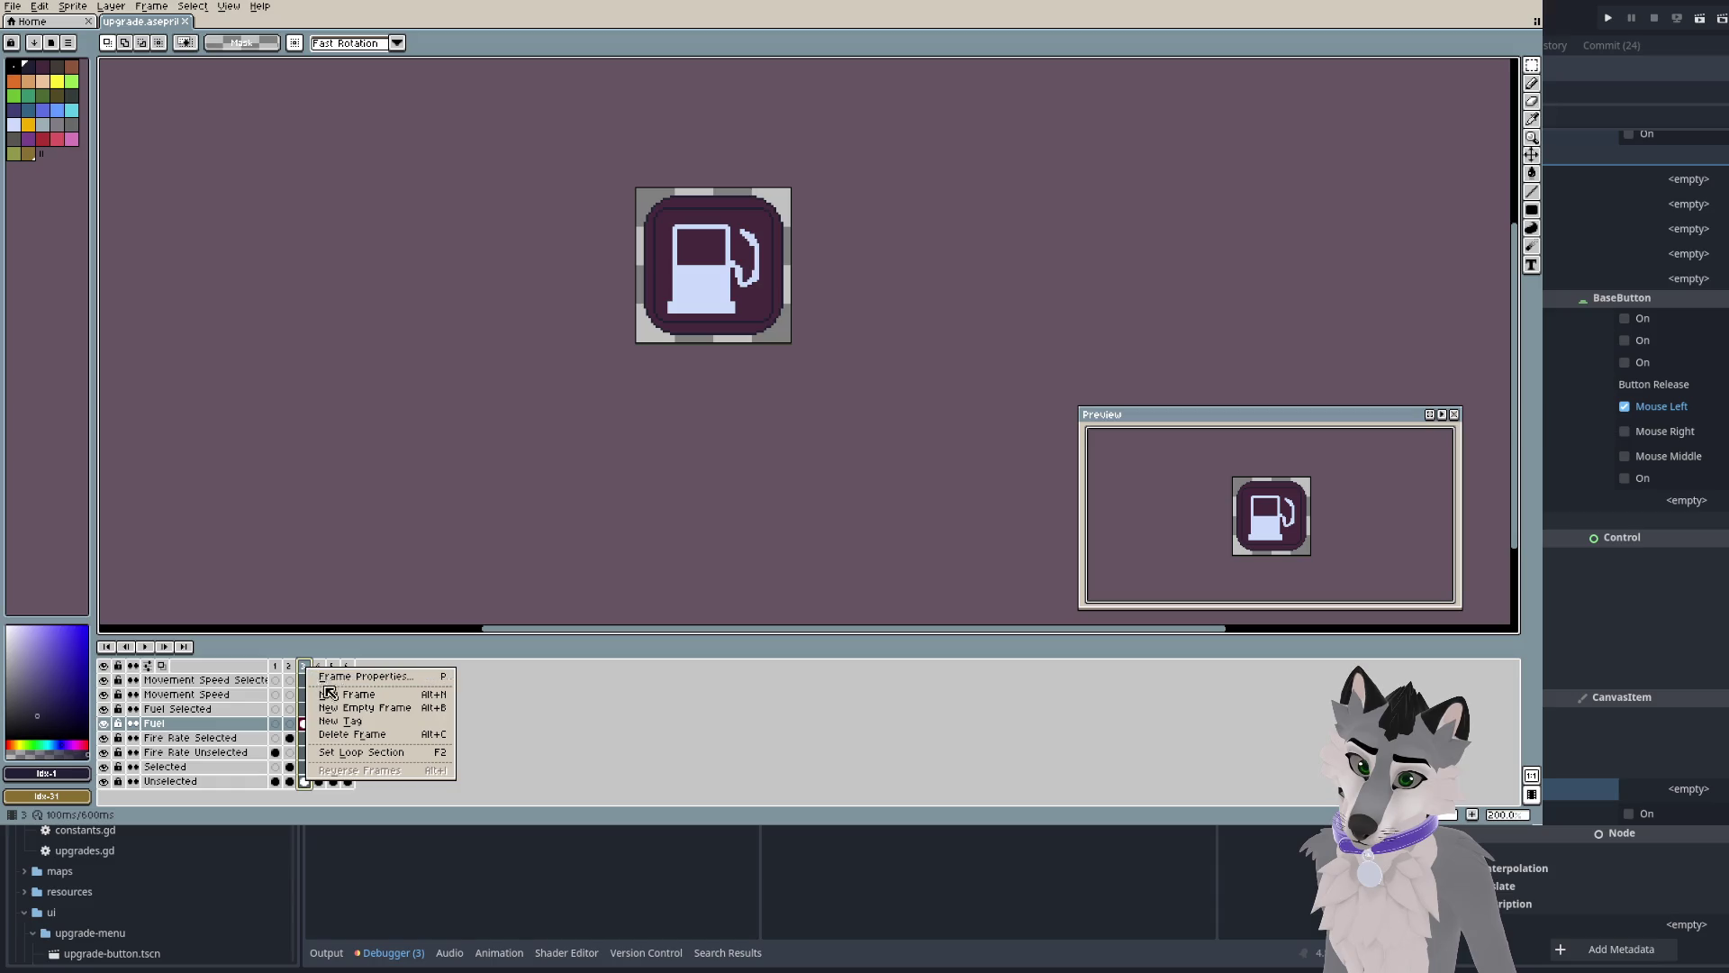
left_click(290, 738)
right_click(290, 739)
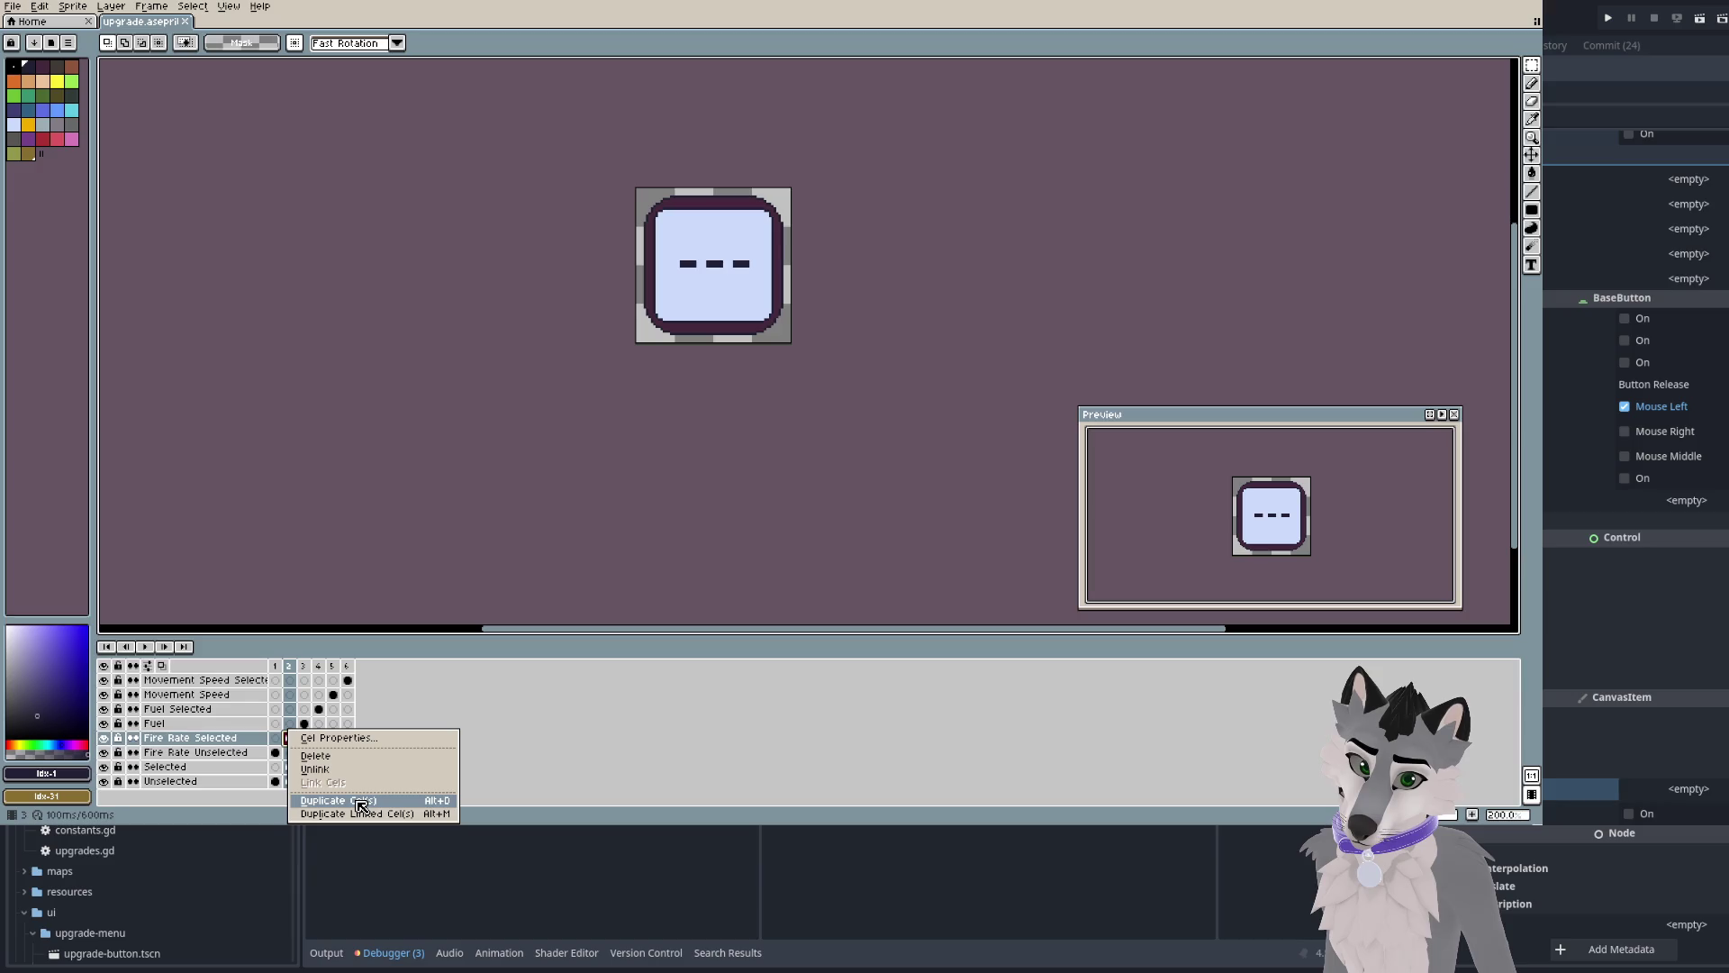
left_click(361, 804)
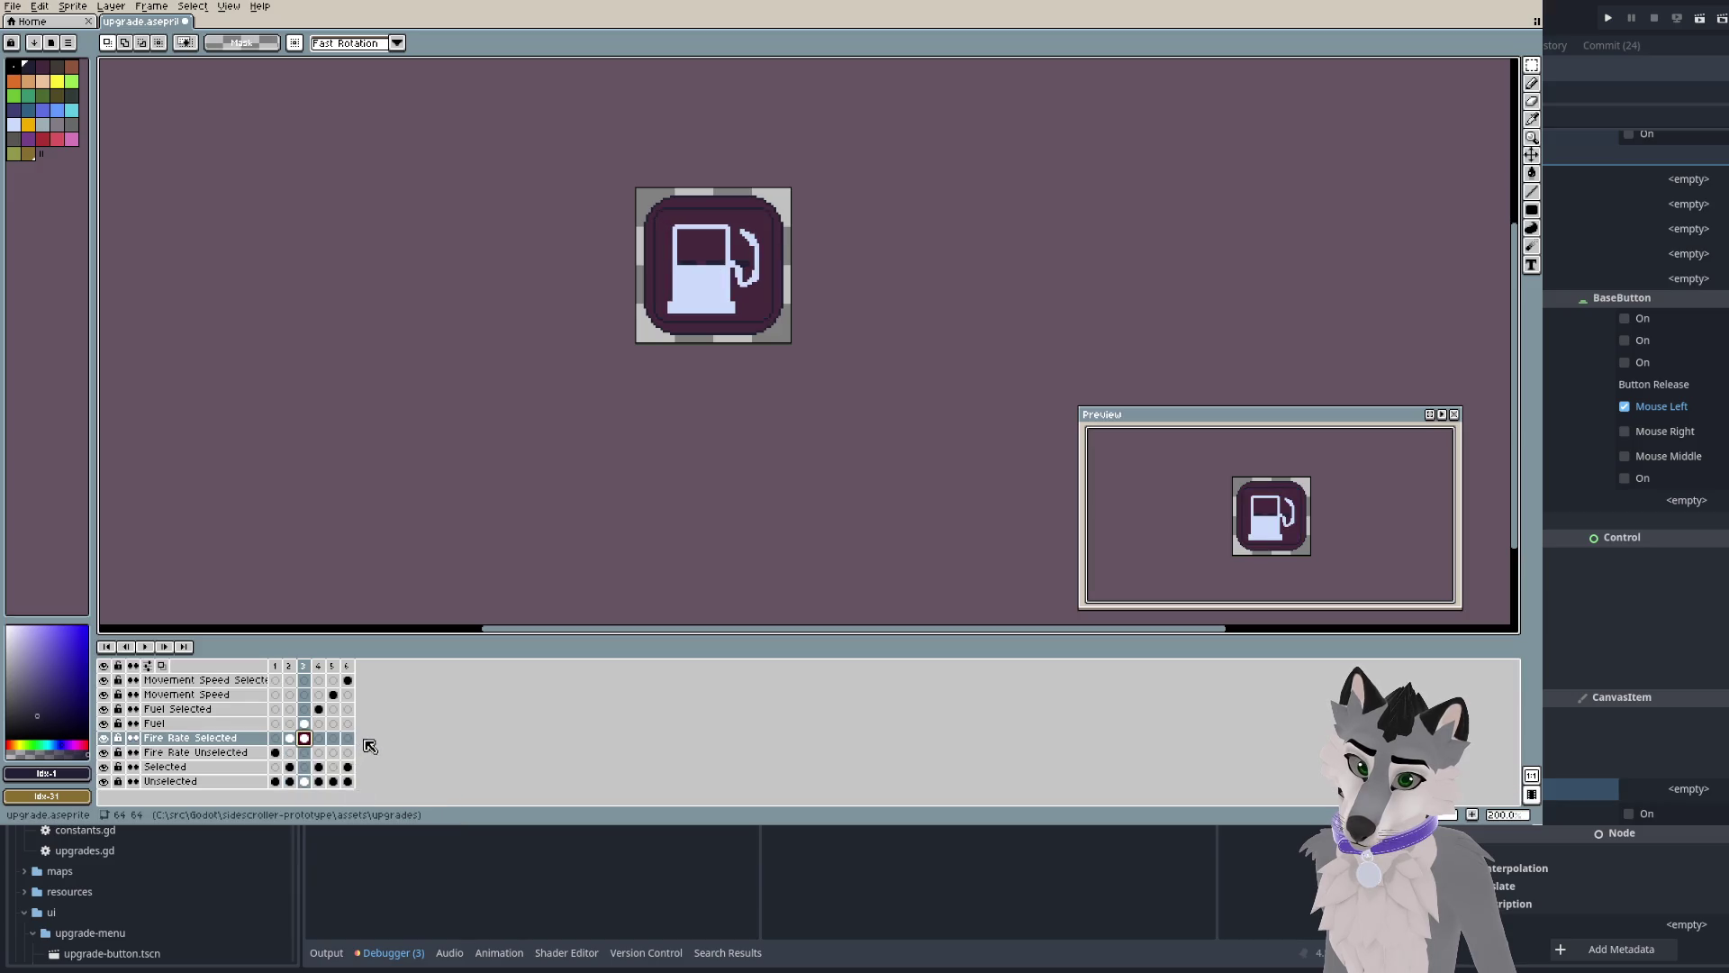
key("ctrl+z")
right_click(302, 666)
key("Escape")
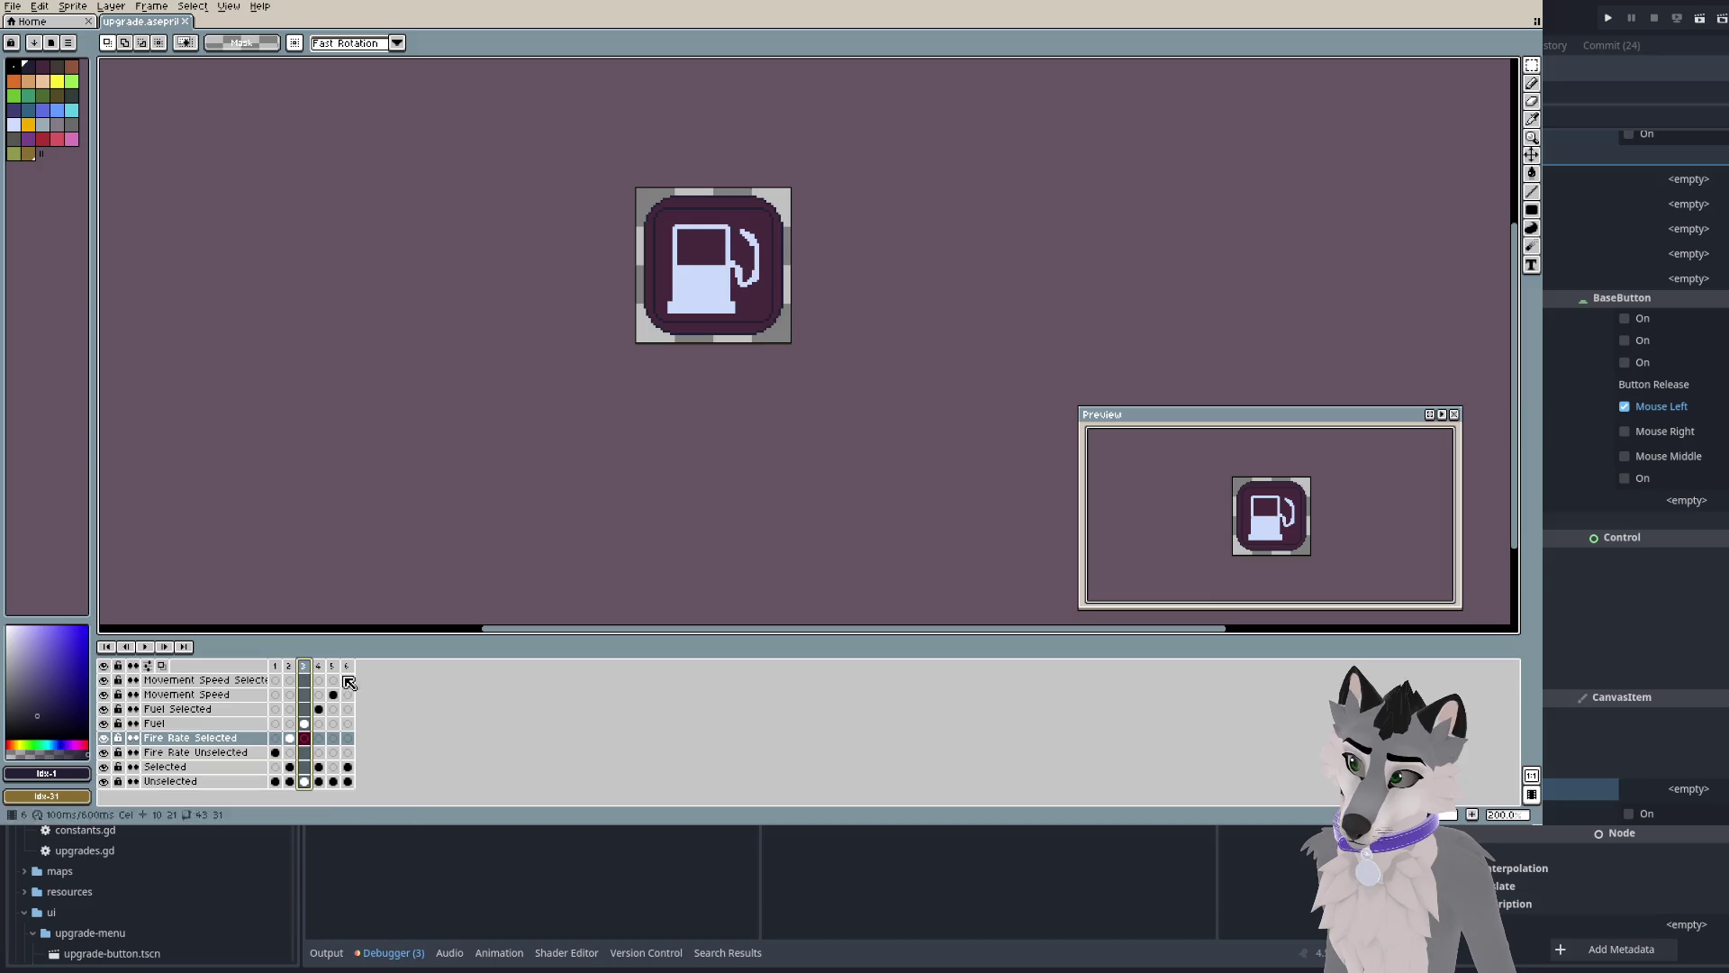
Add a new frame and duplicate the Fire Rate Selected layer
left_click(1474, 815)
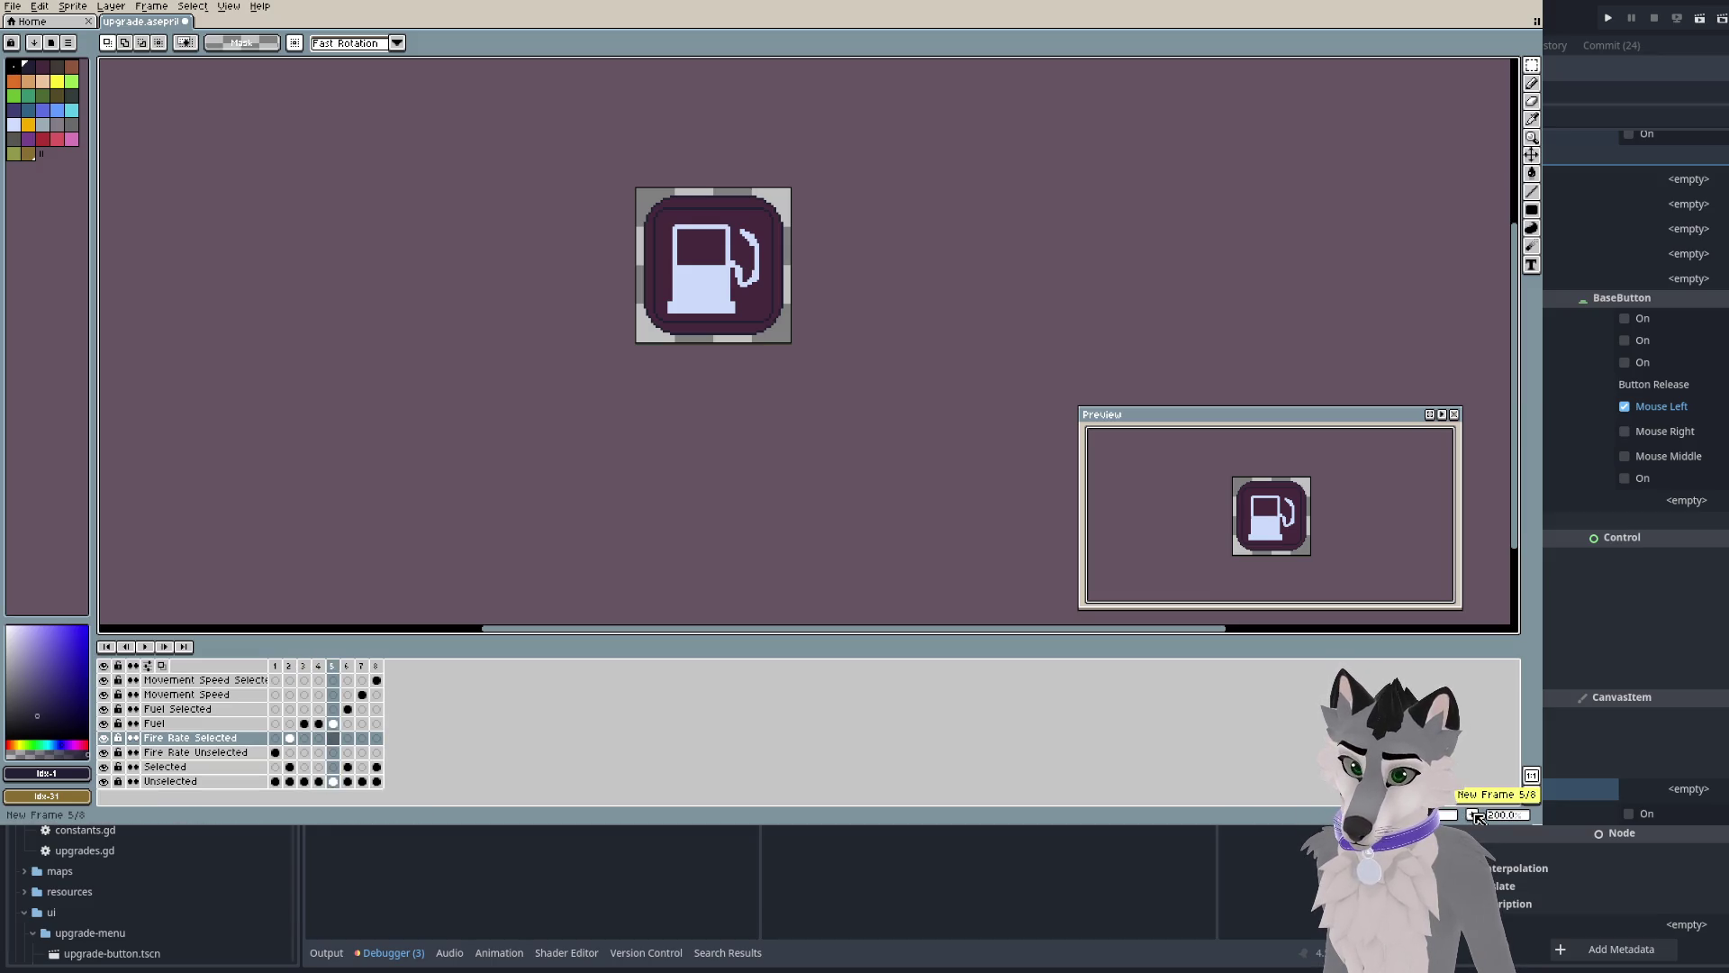
right_click(216, 737)
left_click(251, 773)
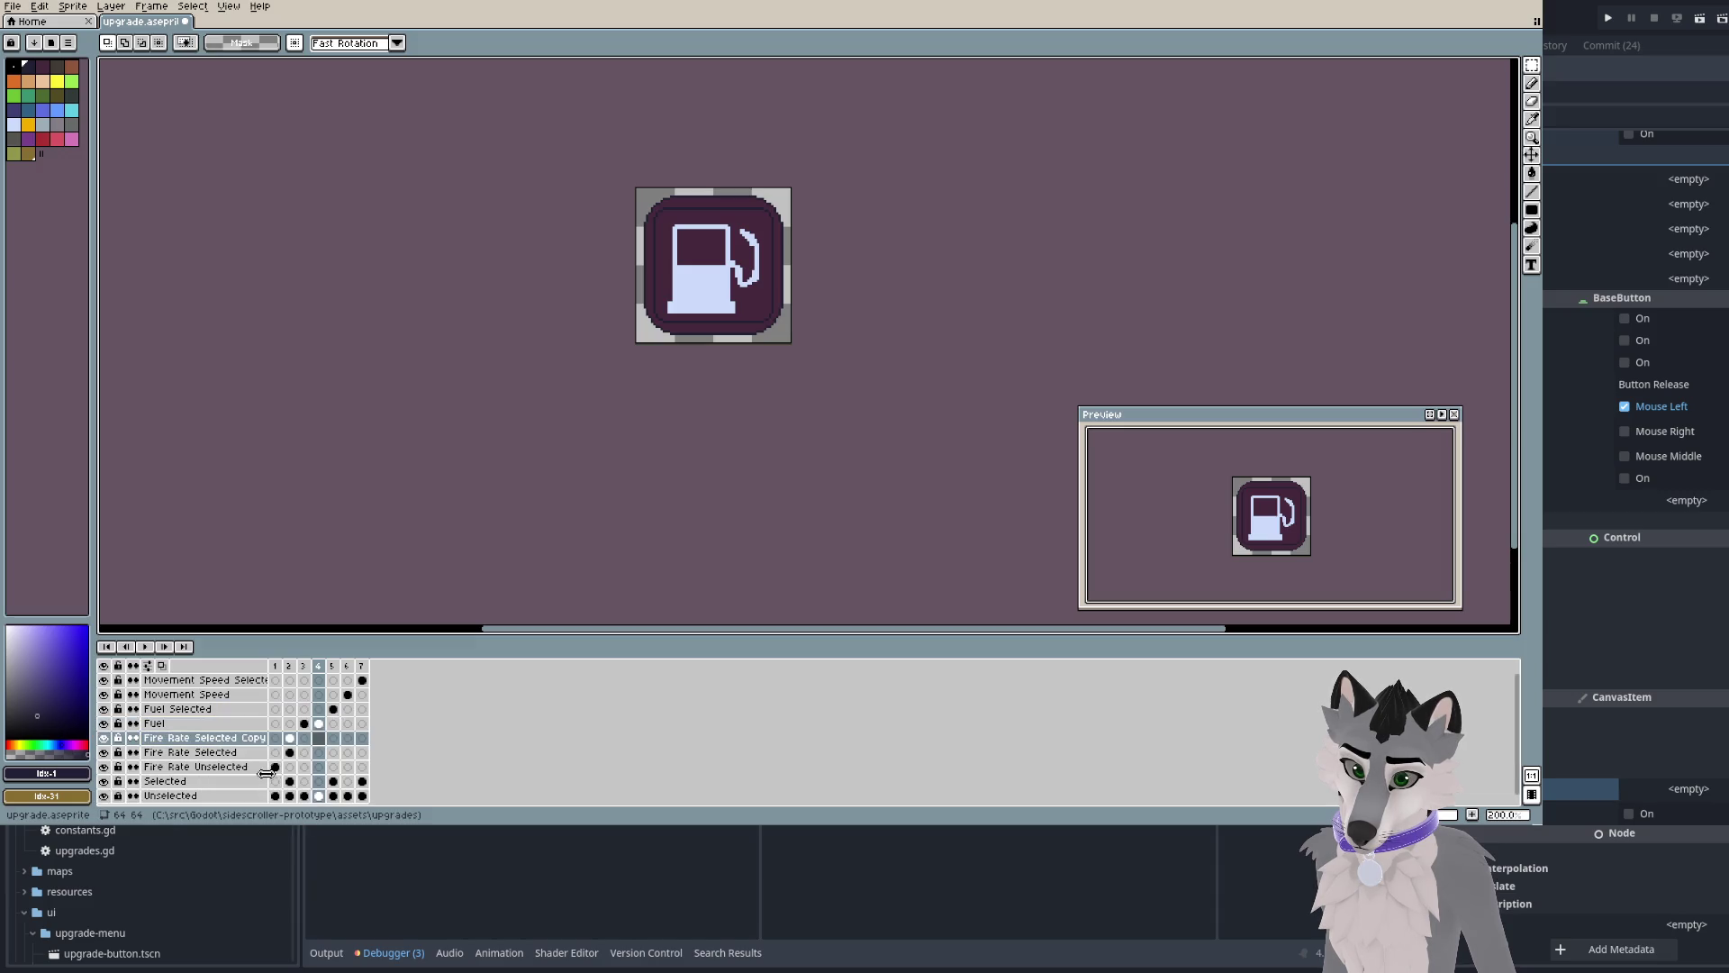
Rename the copied layer to Fire Rate Disabled and look over its frames 2 and 3
double_click(253, 738)
type("Fire Rate Disabled")
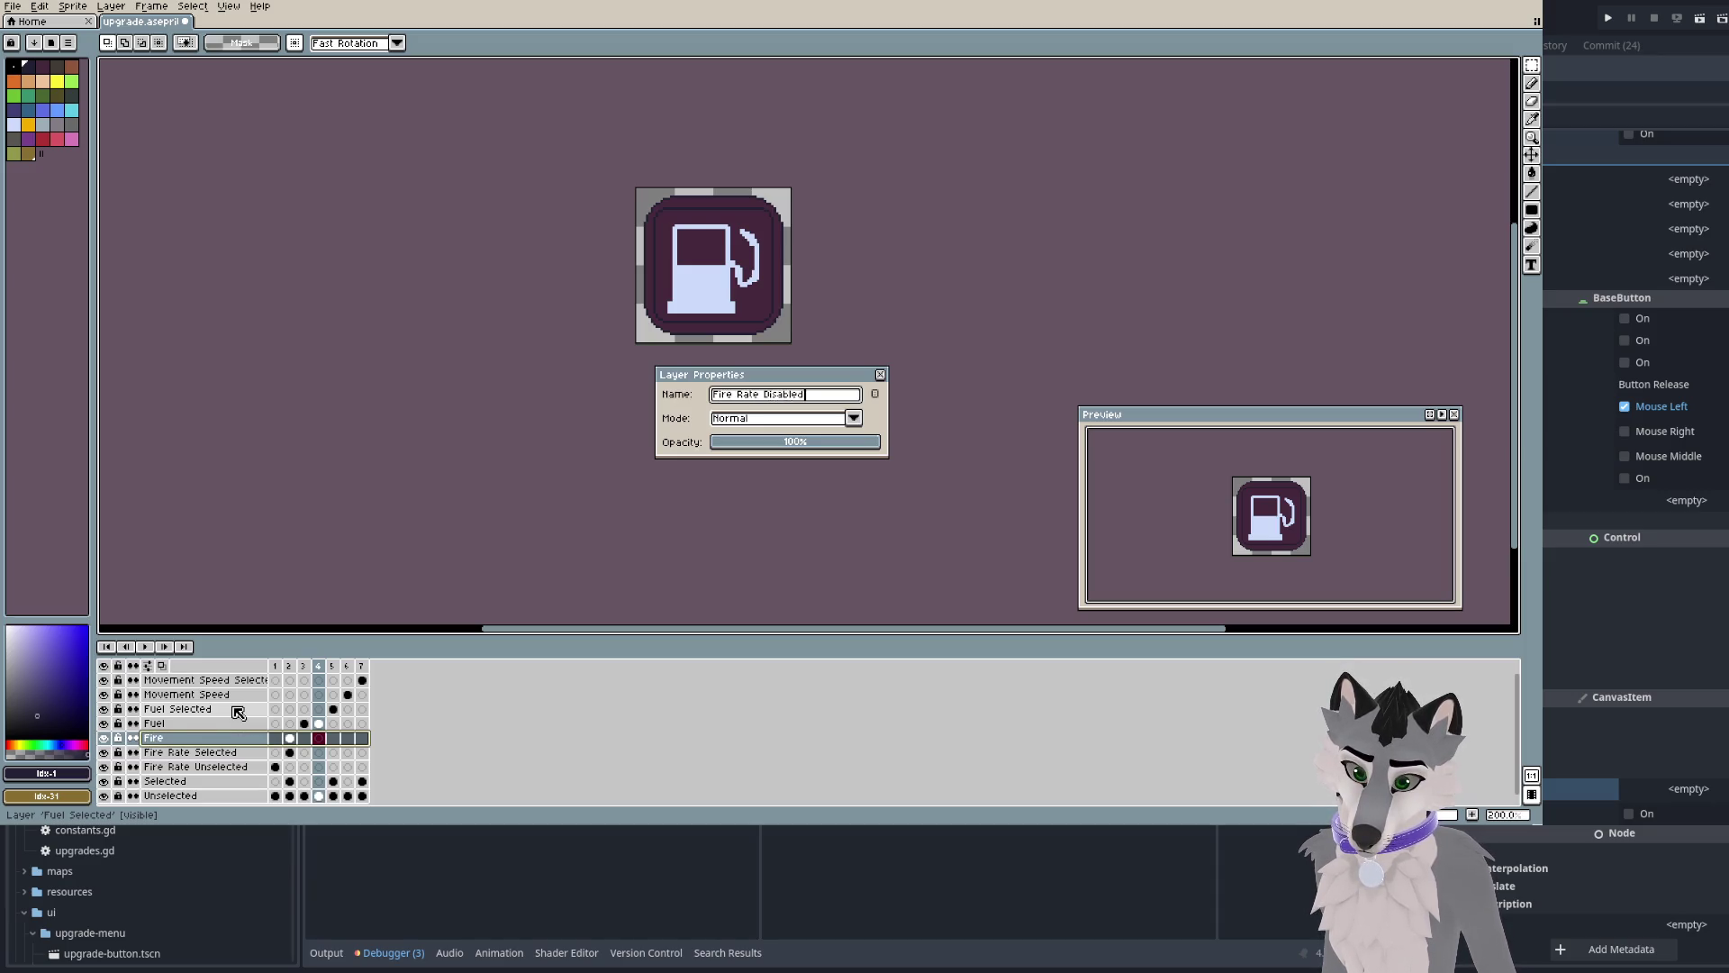
key("Return")
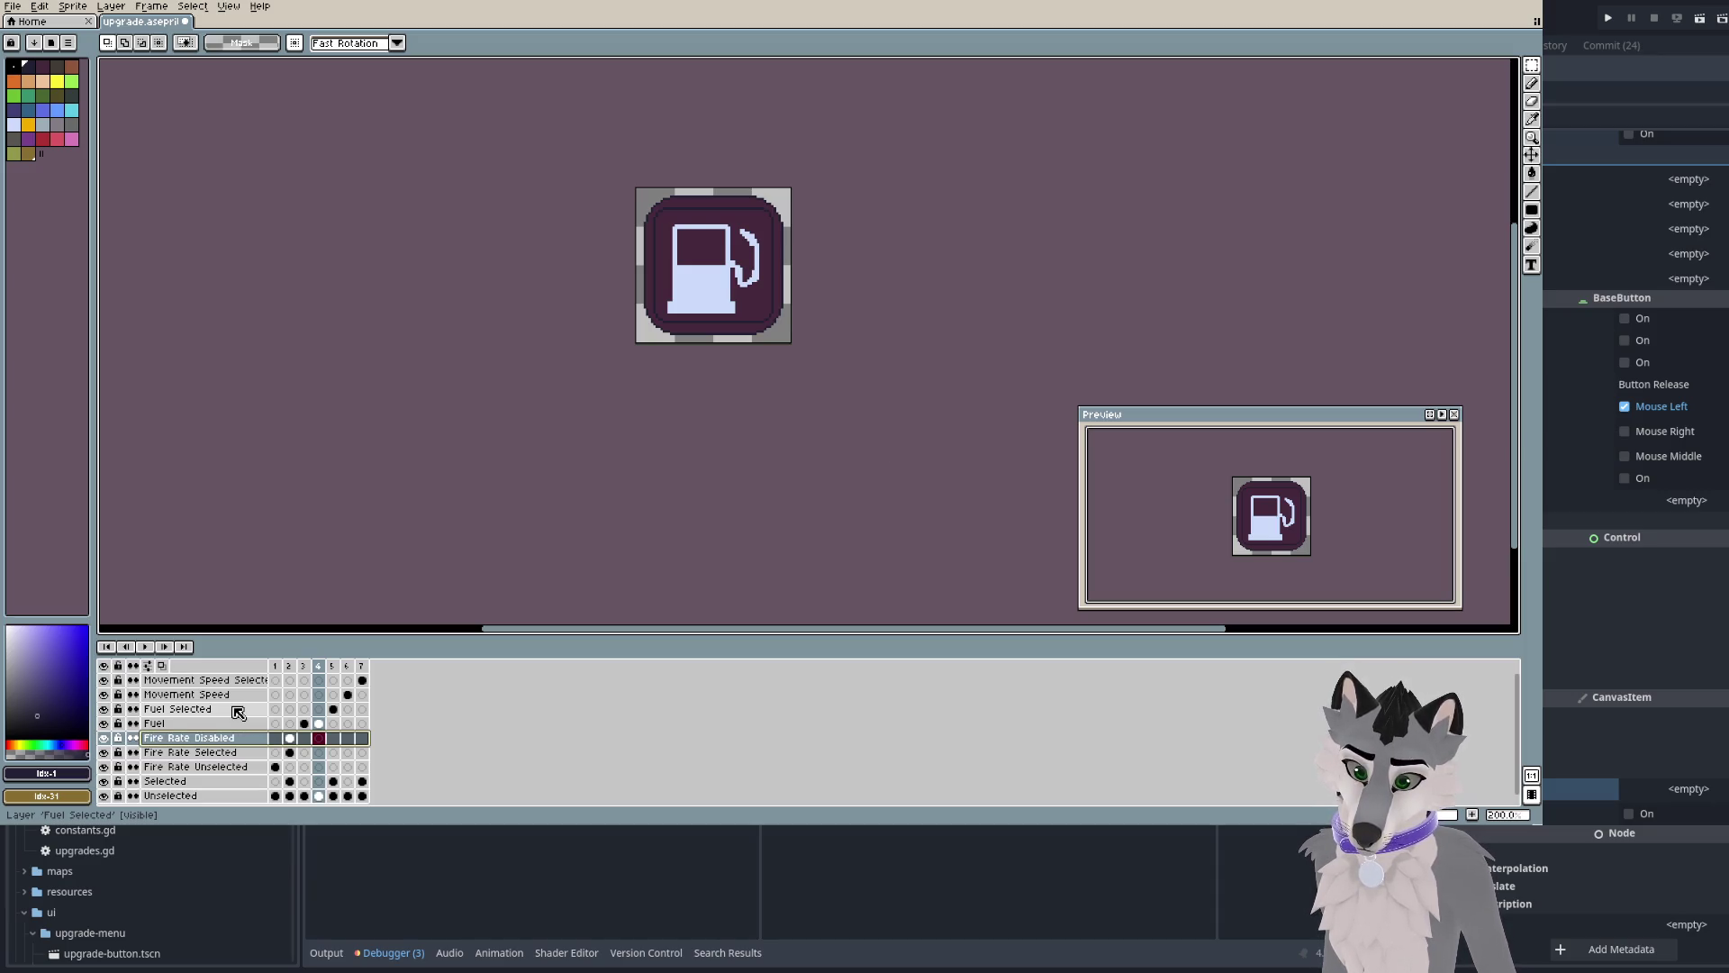
left_click(290, 739)
left_click(317, 739)
left_click(290, 738)
left_click(305, 739)
left_click(290, 738)
left_click(304, 738)
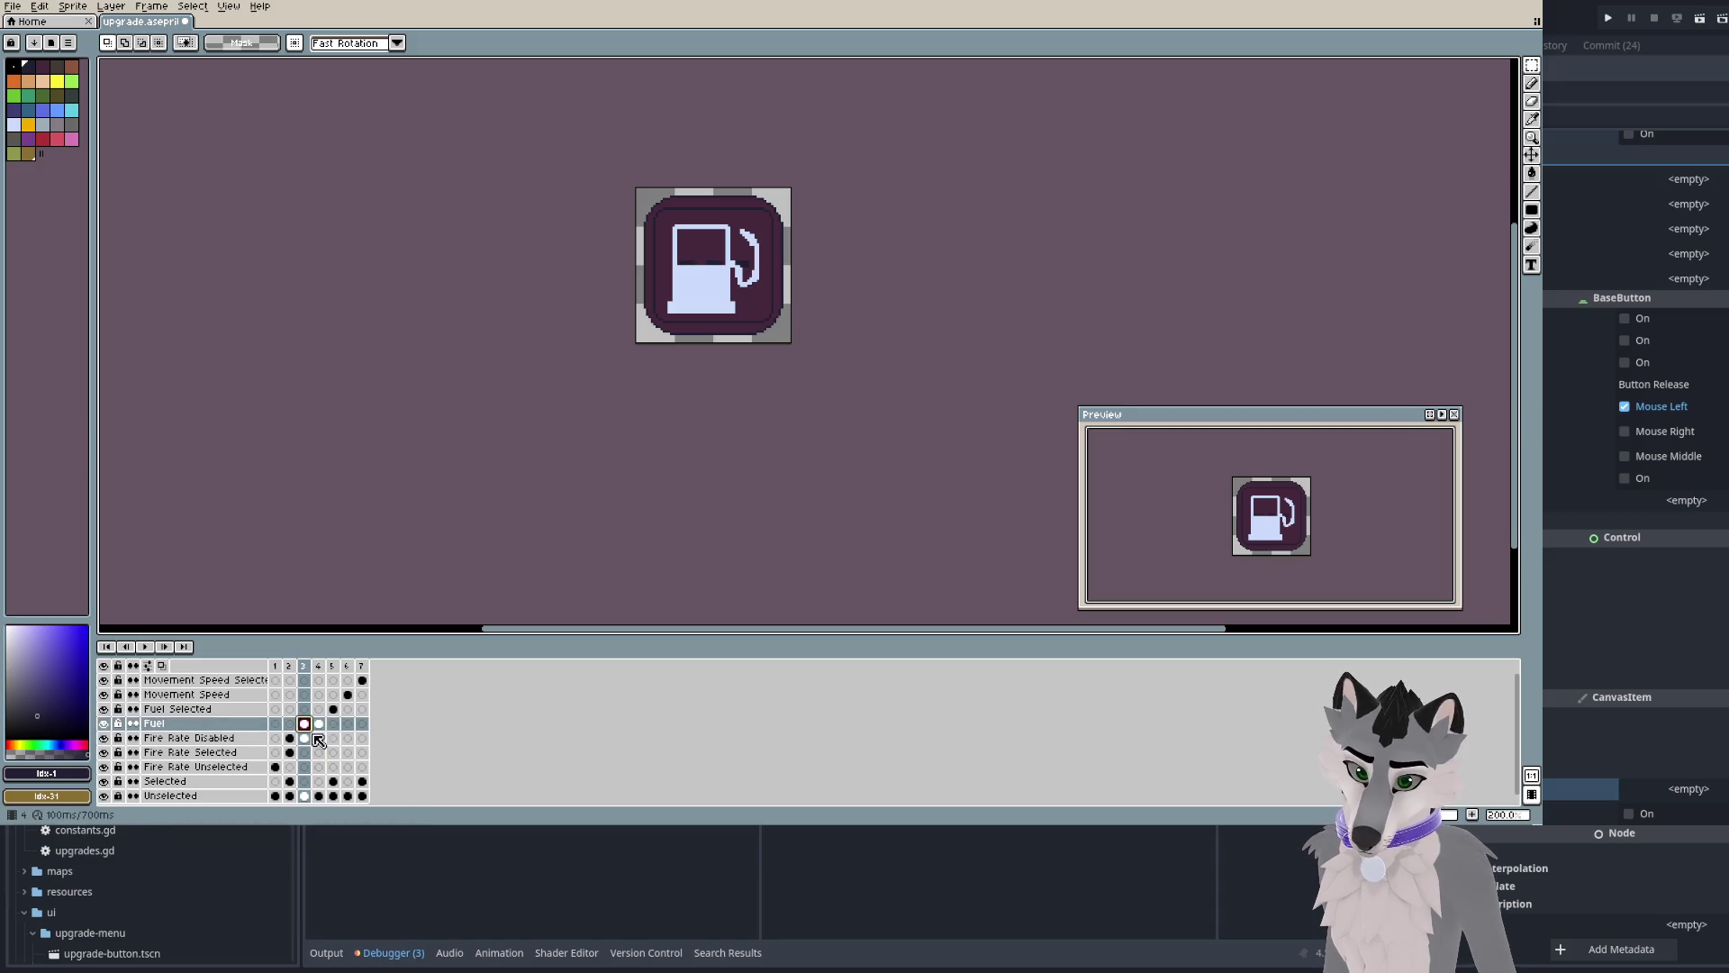
Compare the Fire Rate Disabled frame-2 and frame-3 cels with Fire Rate Unselected frame 1
key("Left")
left_click(348, 739)
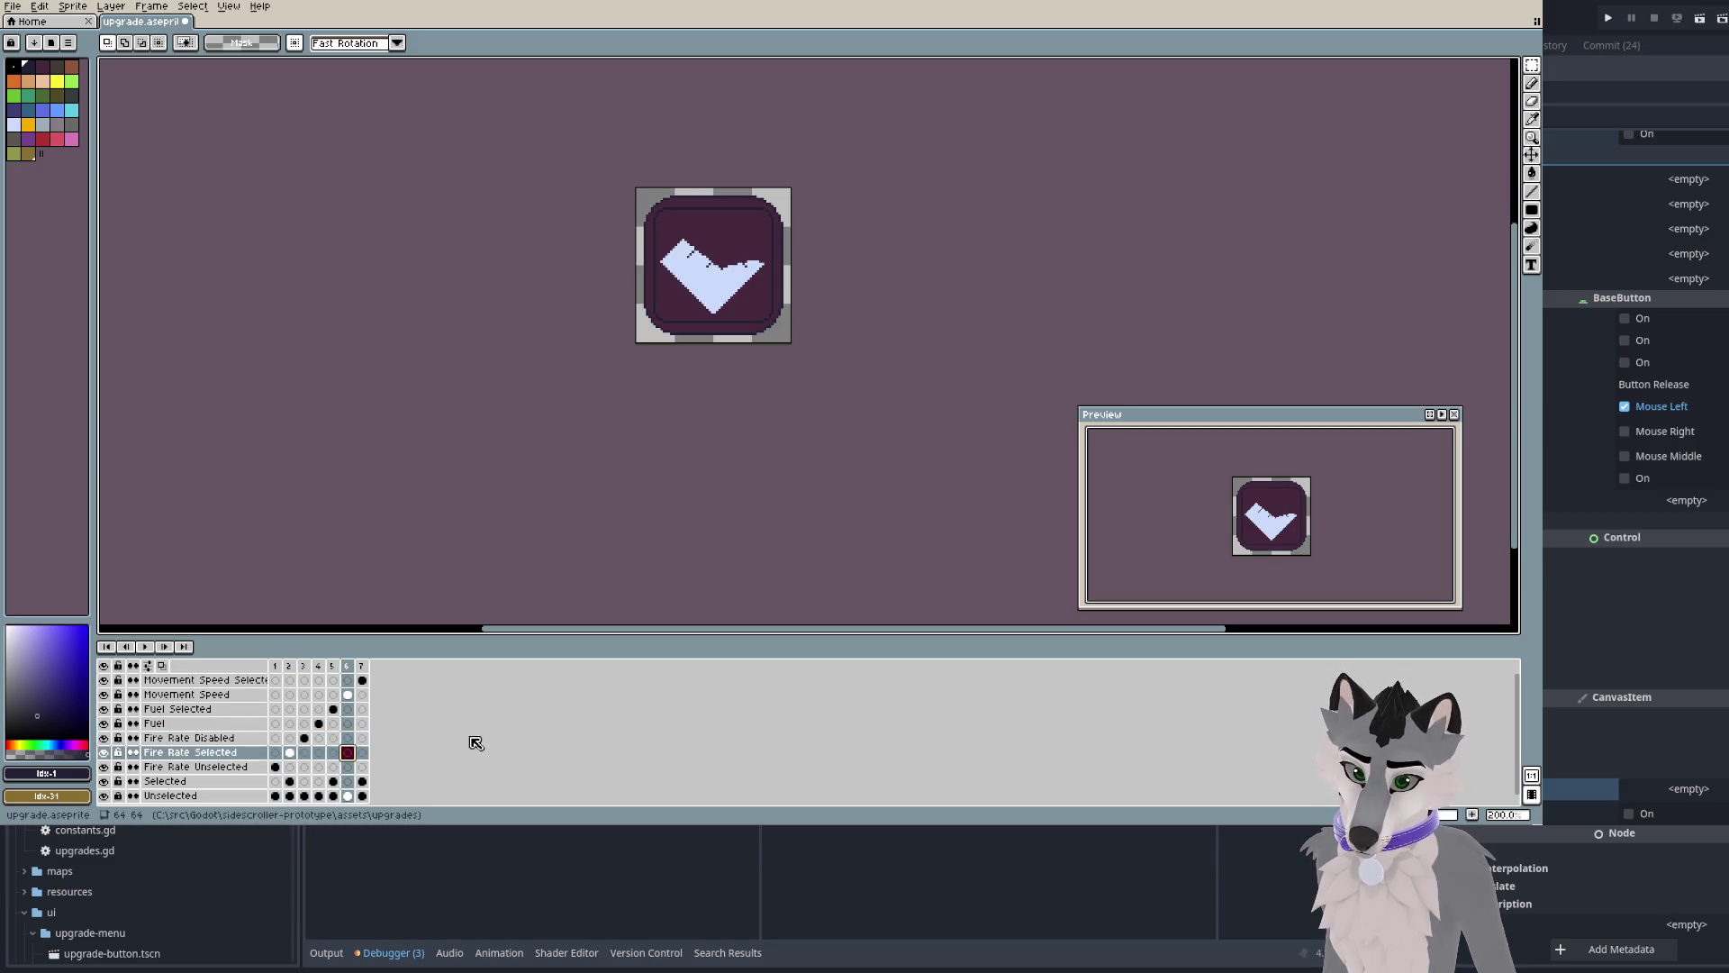
left_click(290, 739)
left_click(306, 739)
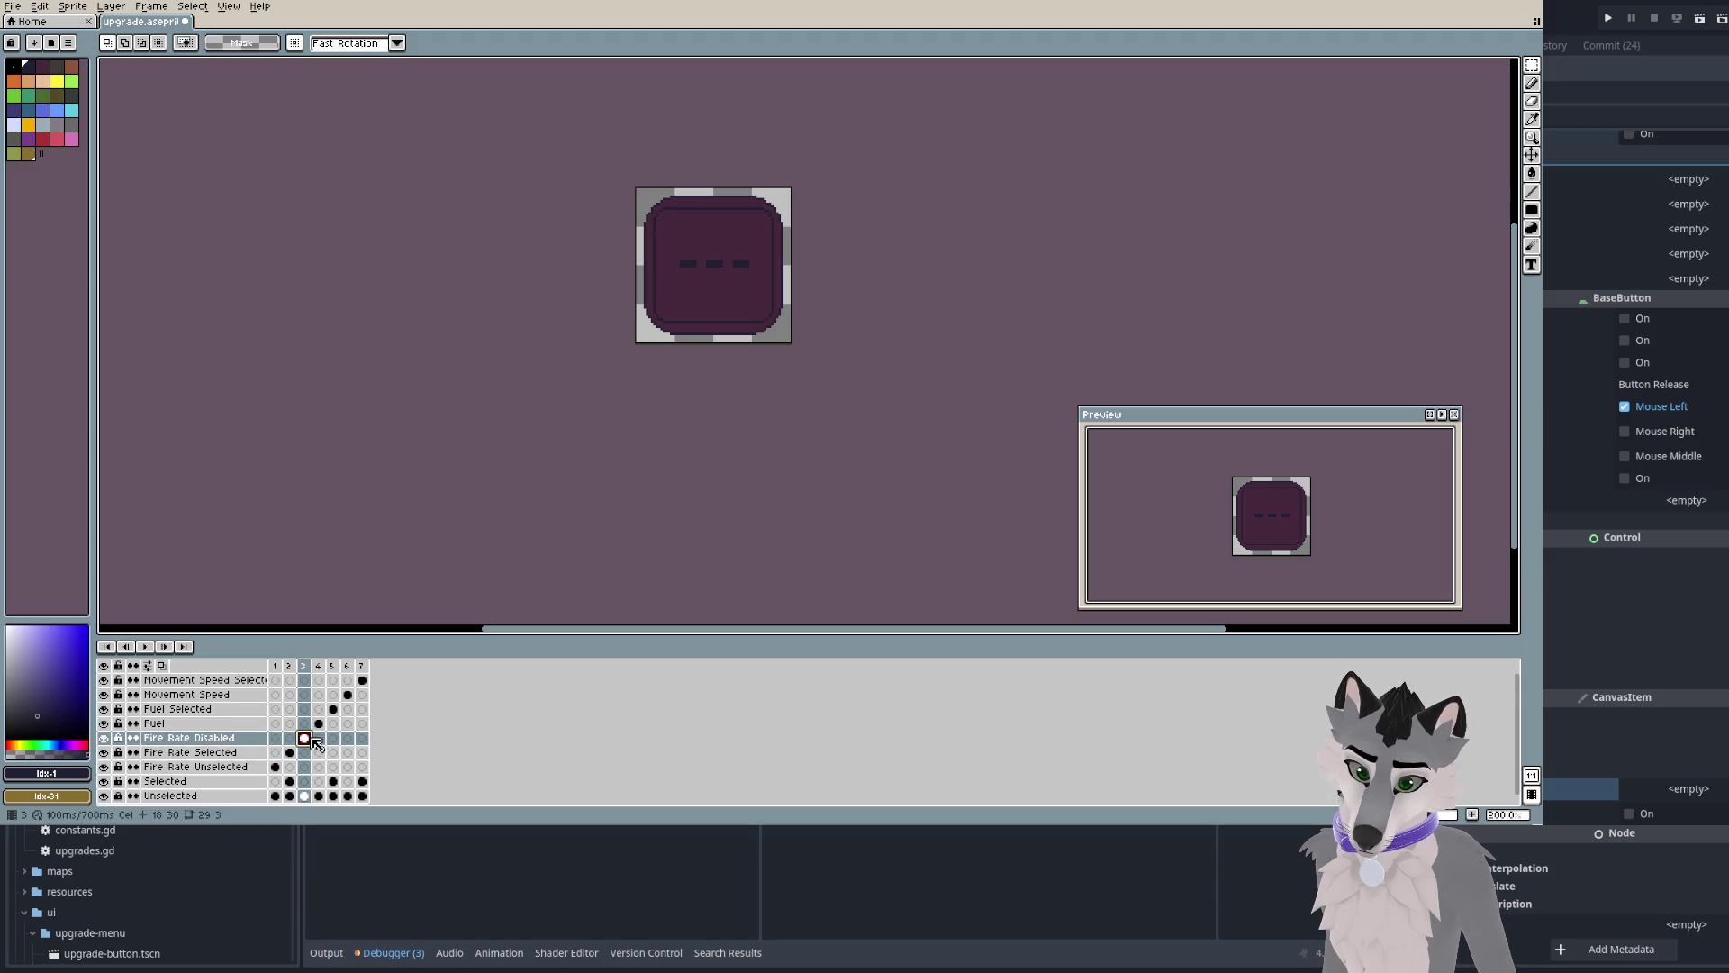
left_click(276, 766)
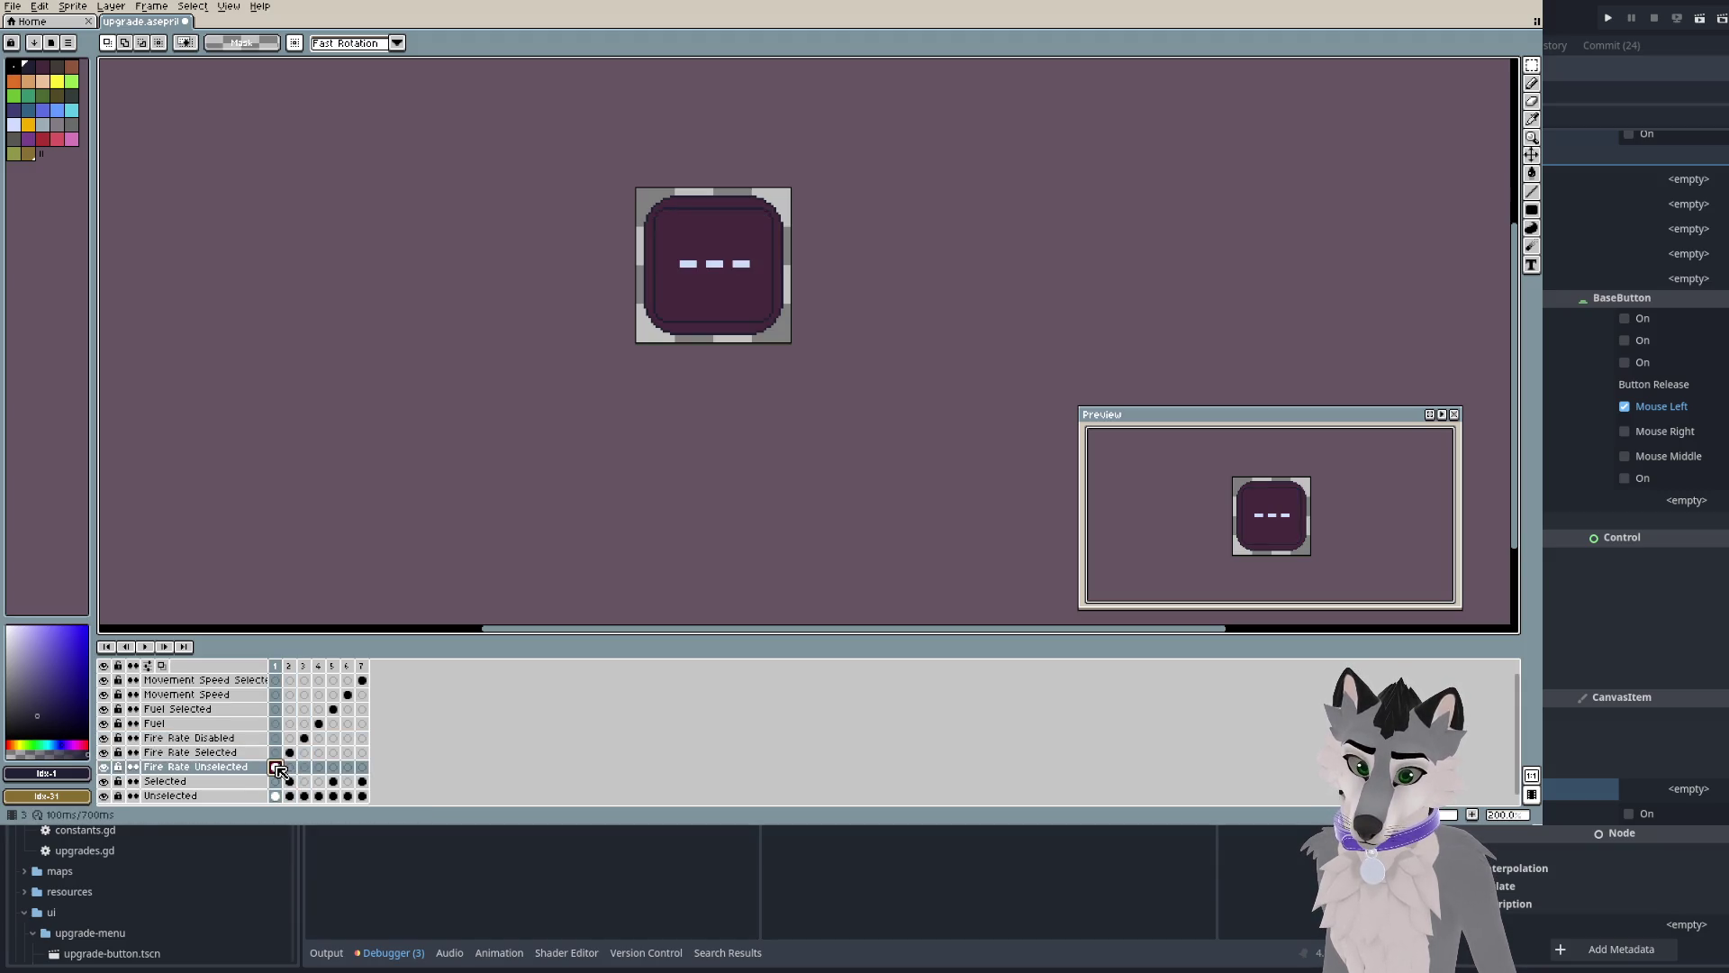
left_click(296, 758)
left_click(306, 739)
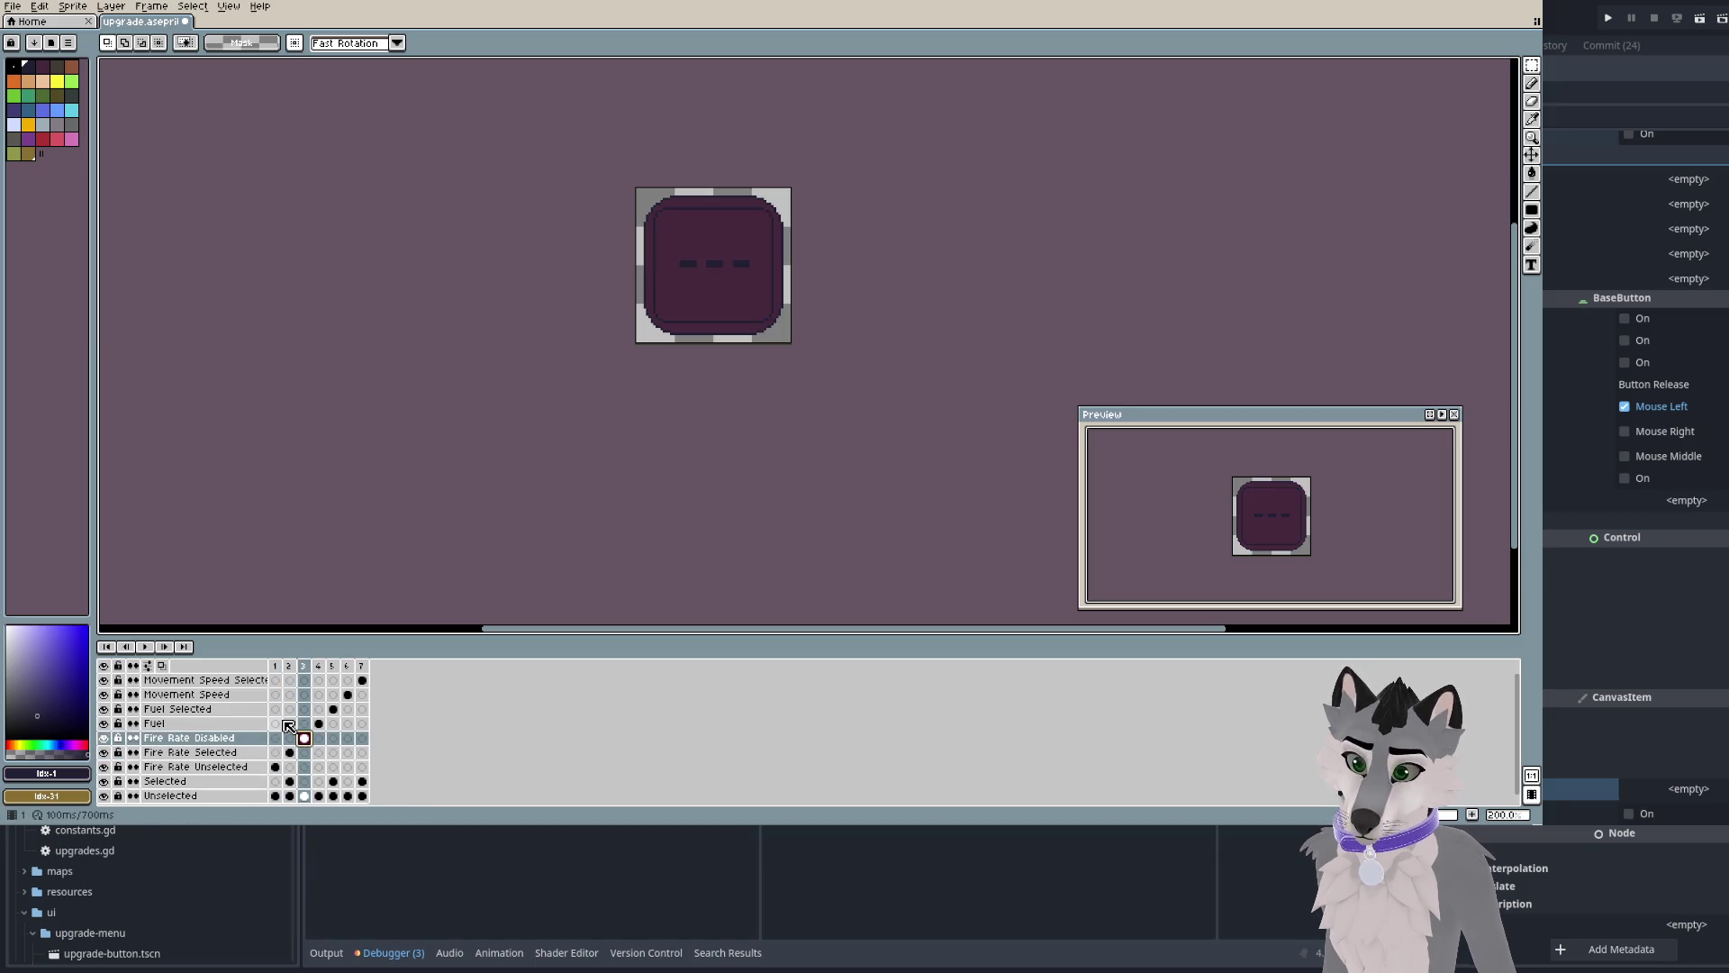
Pick a greyish palette colour and set the paint bucket to contiguous filling, undoing a trial fill
left_click(57, 124)
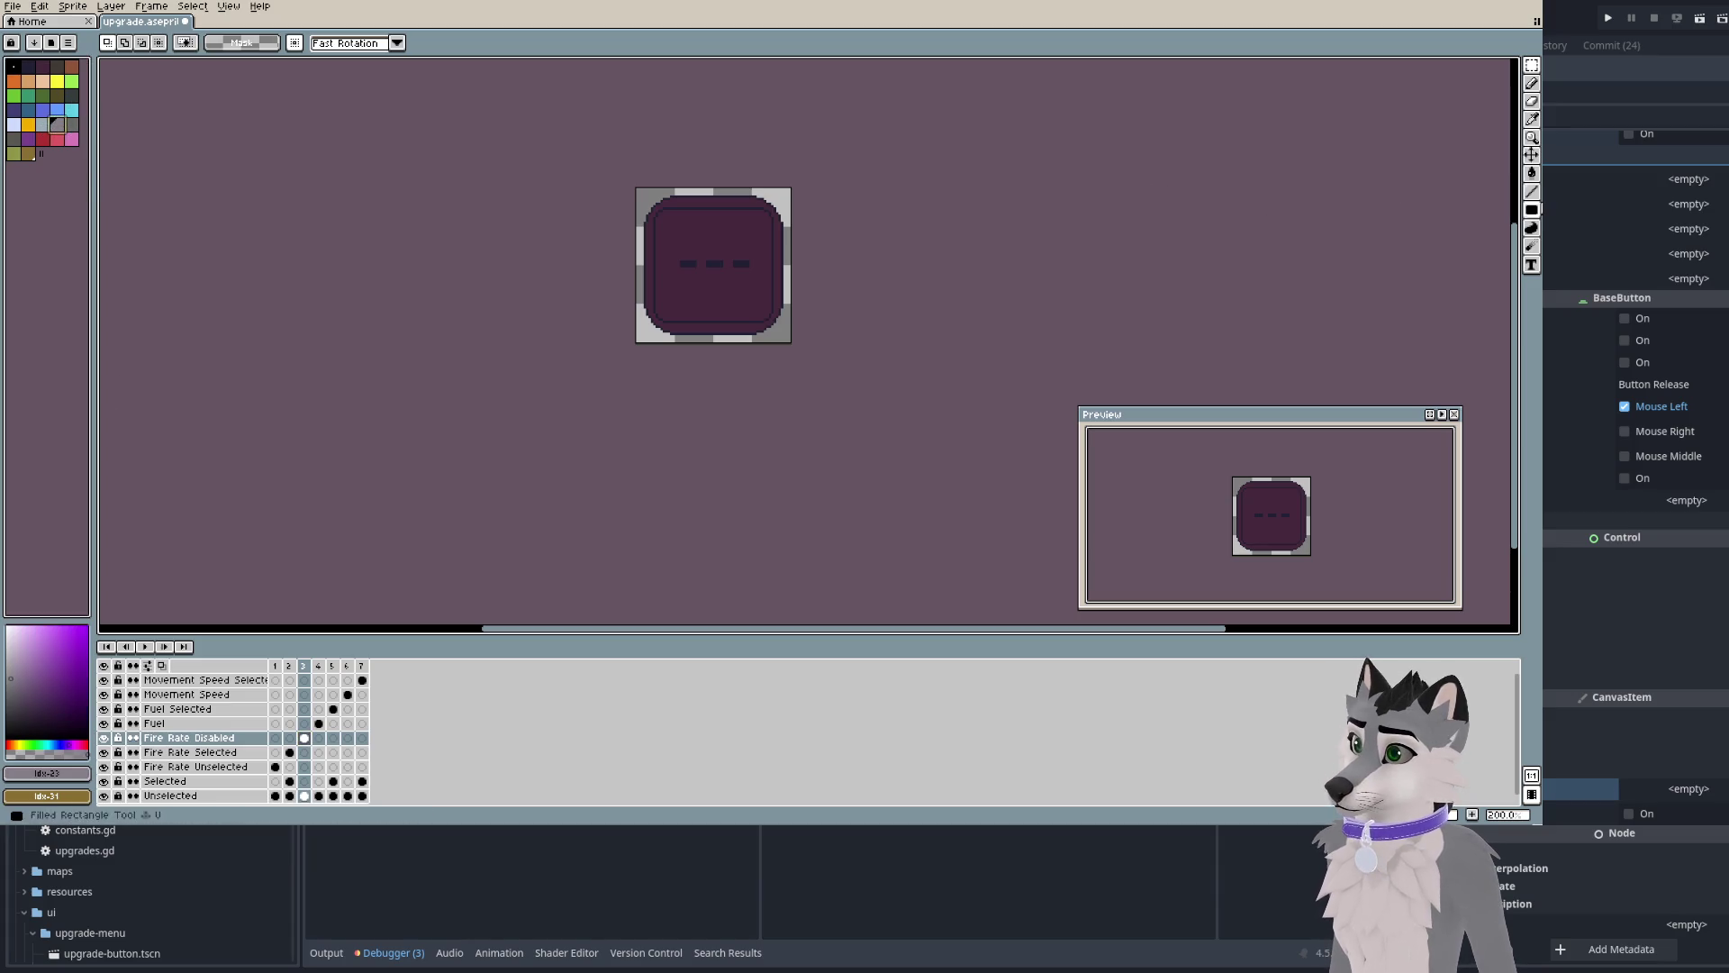
left_click(1531, 174)
left_click(677, 302)
key("ctrl+z")
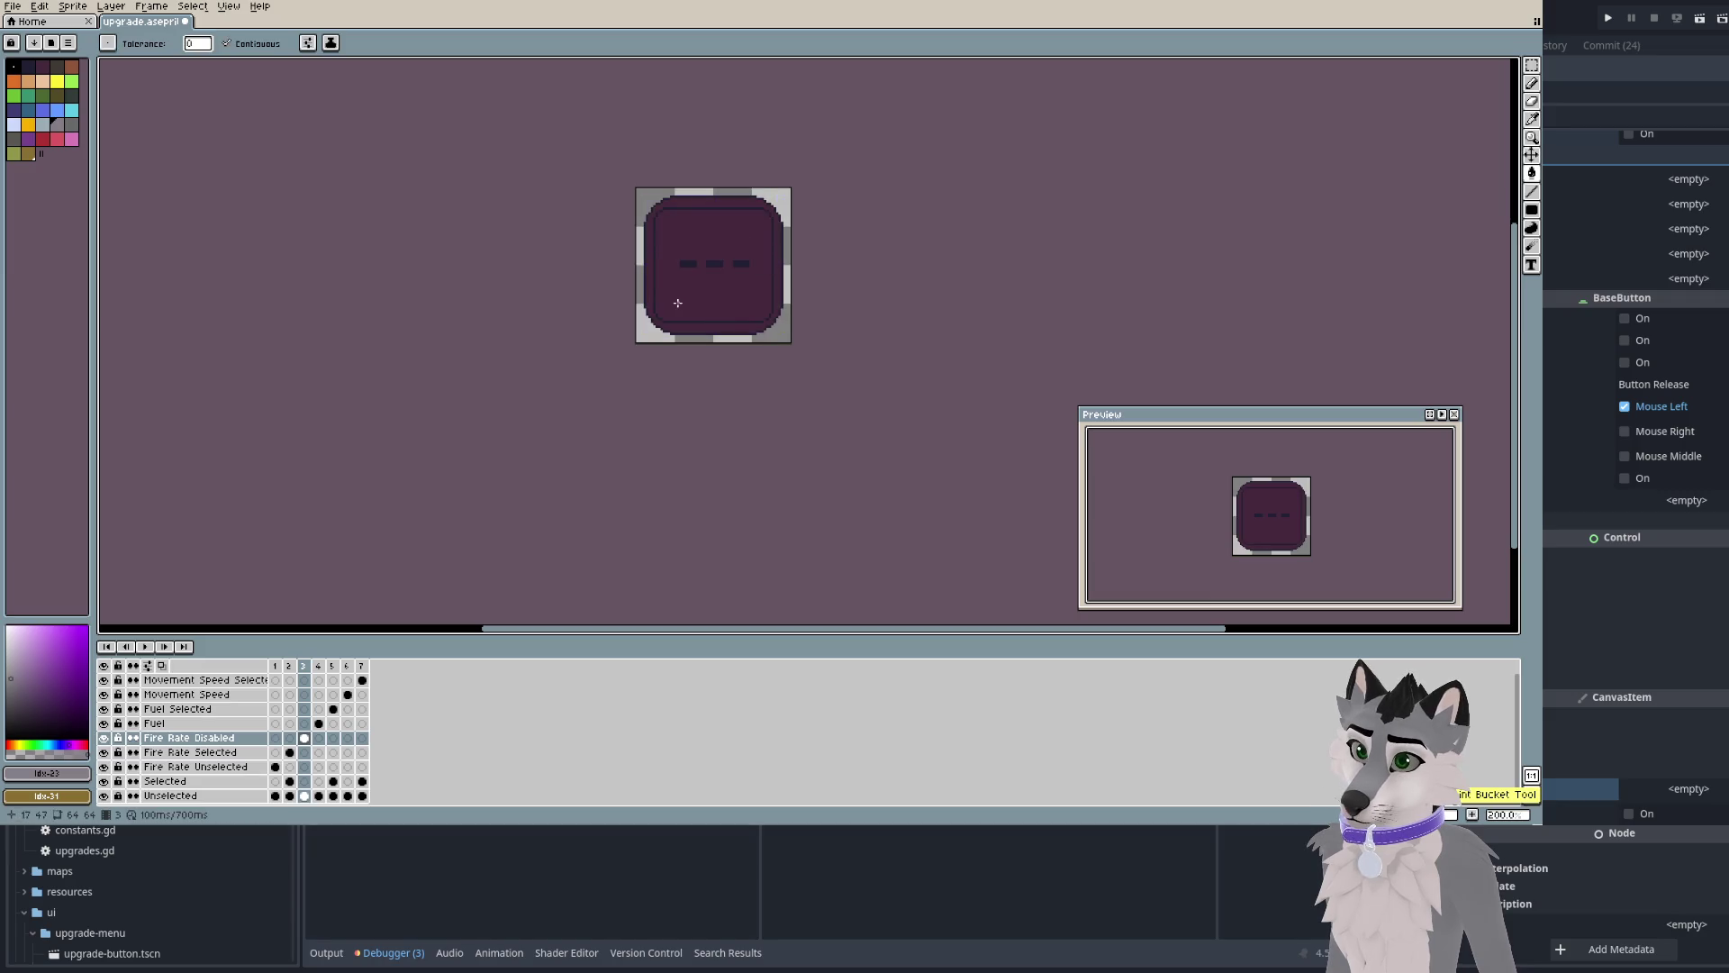
left_click(246, 51)
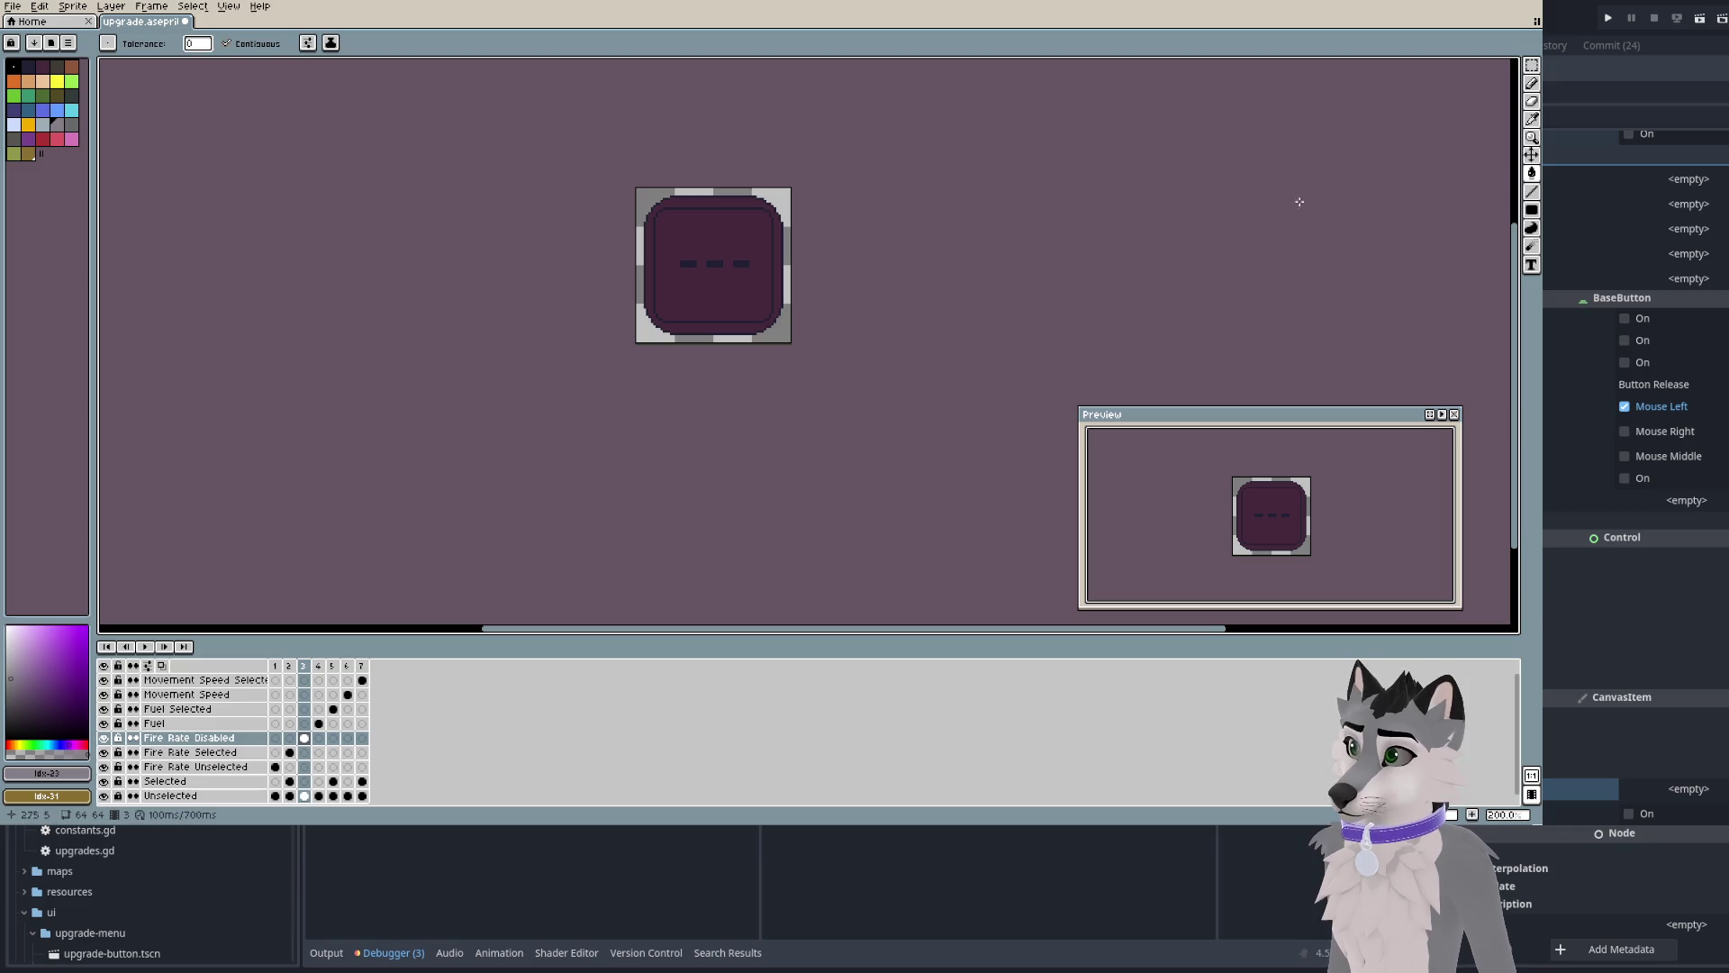
left_click(1533, 214)
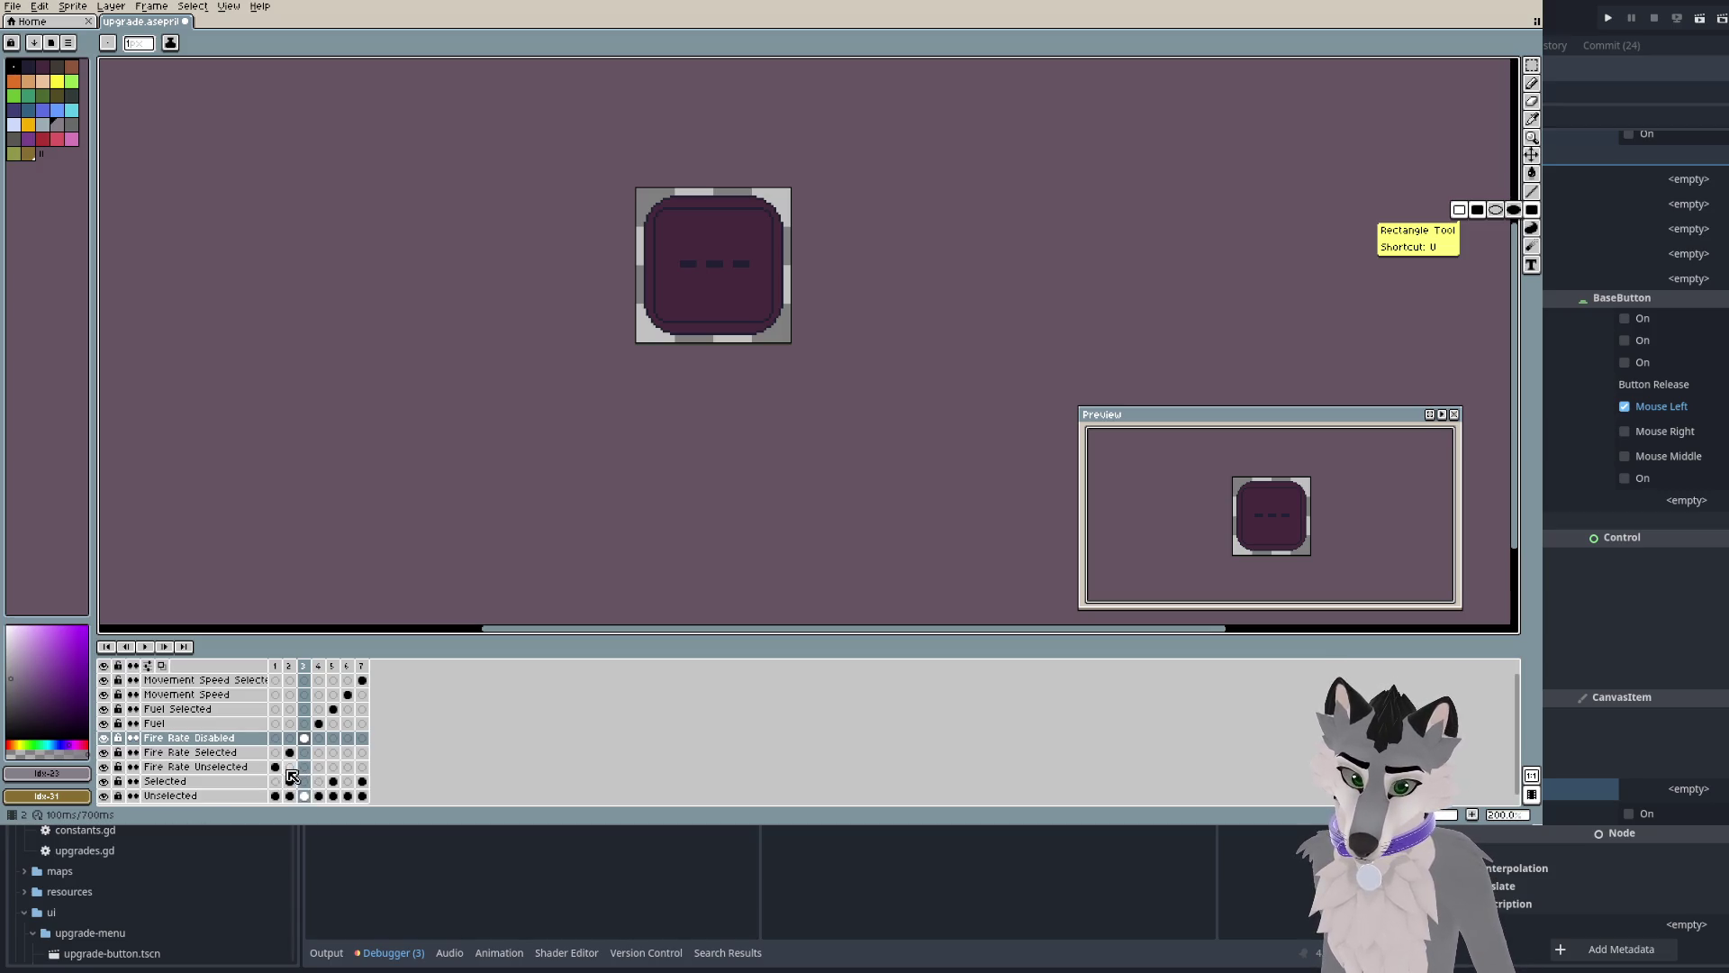
Delete the Fire Rate Disabled frame-3 cel and paste in the white-dash icon from Fire Rate Unselected frame 1
right_click(303, 736)
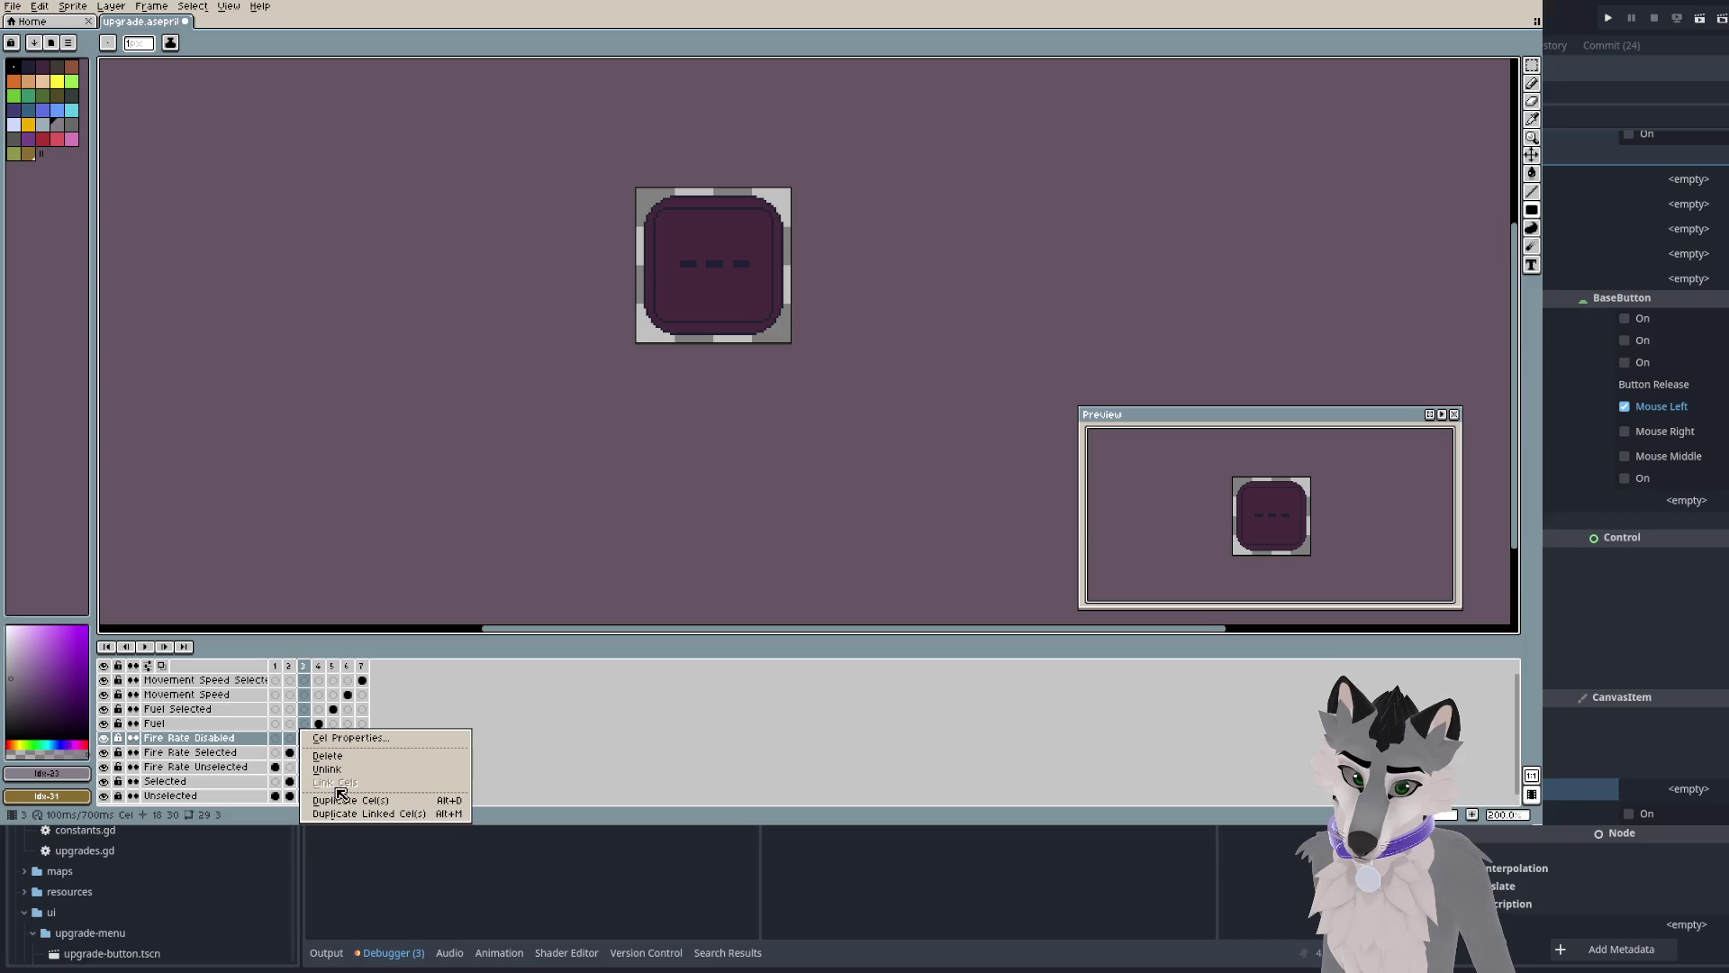
left_click(349, 755)
right_click(292, 773)
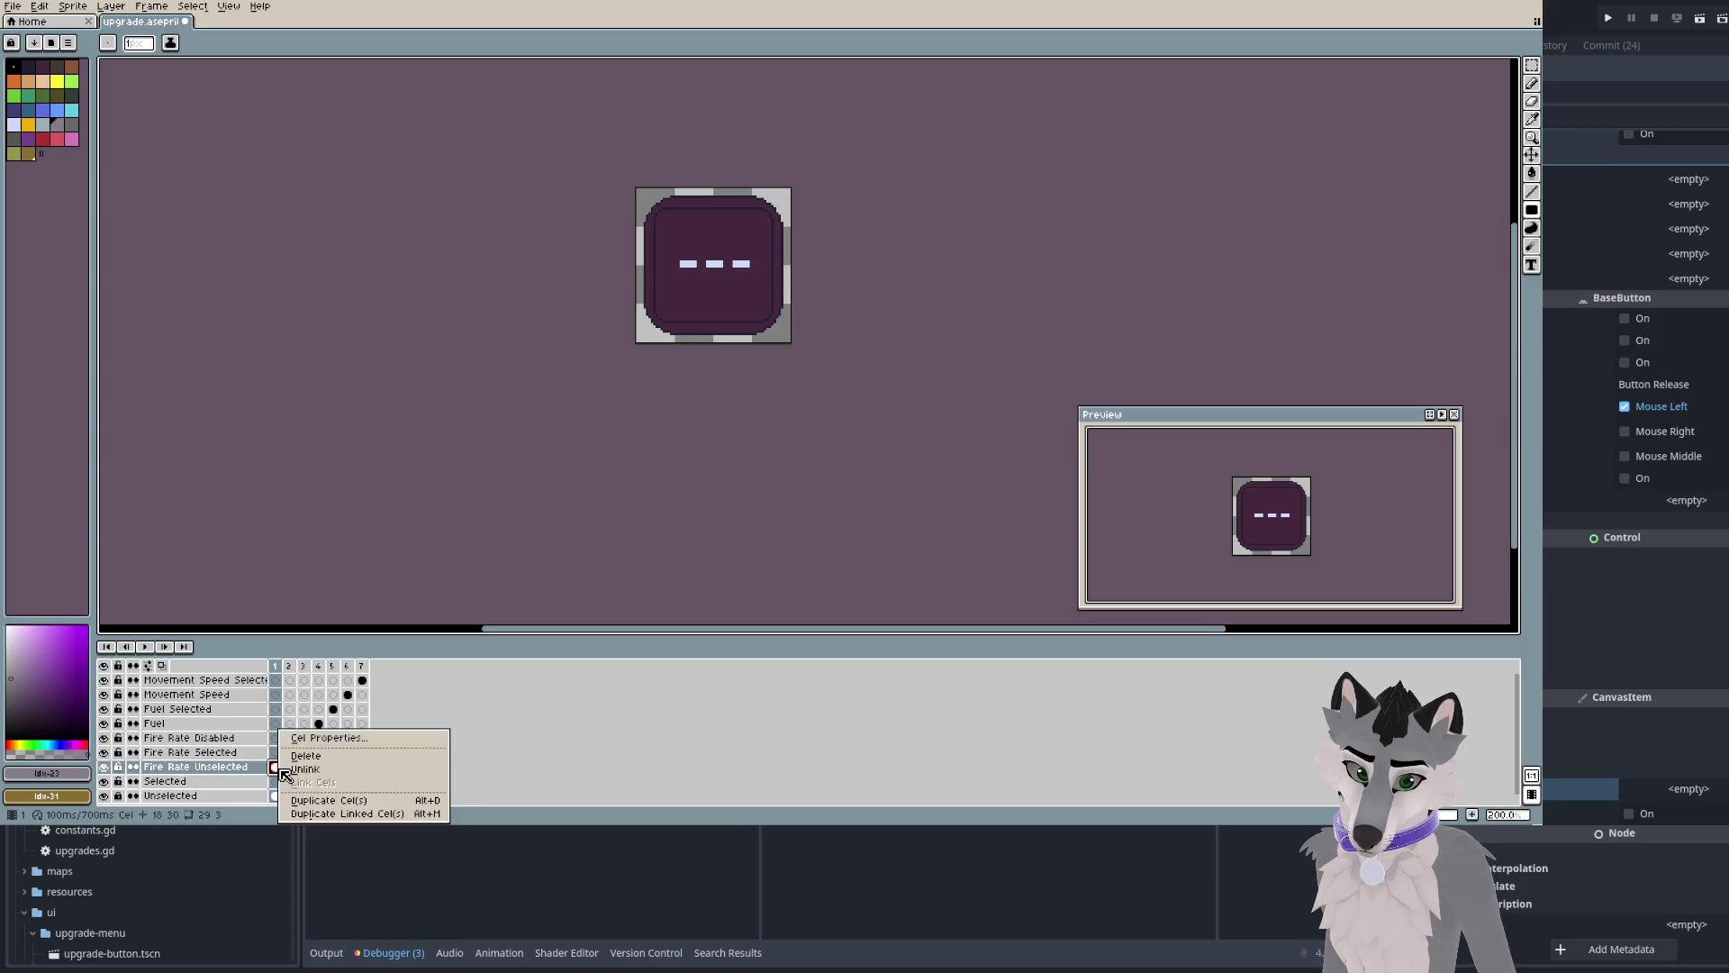
left_click(275, 768)
key("ctrl+c")
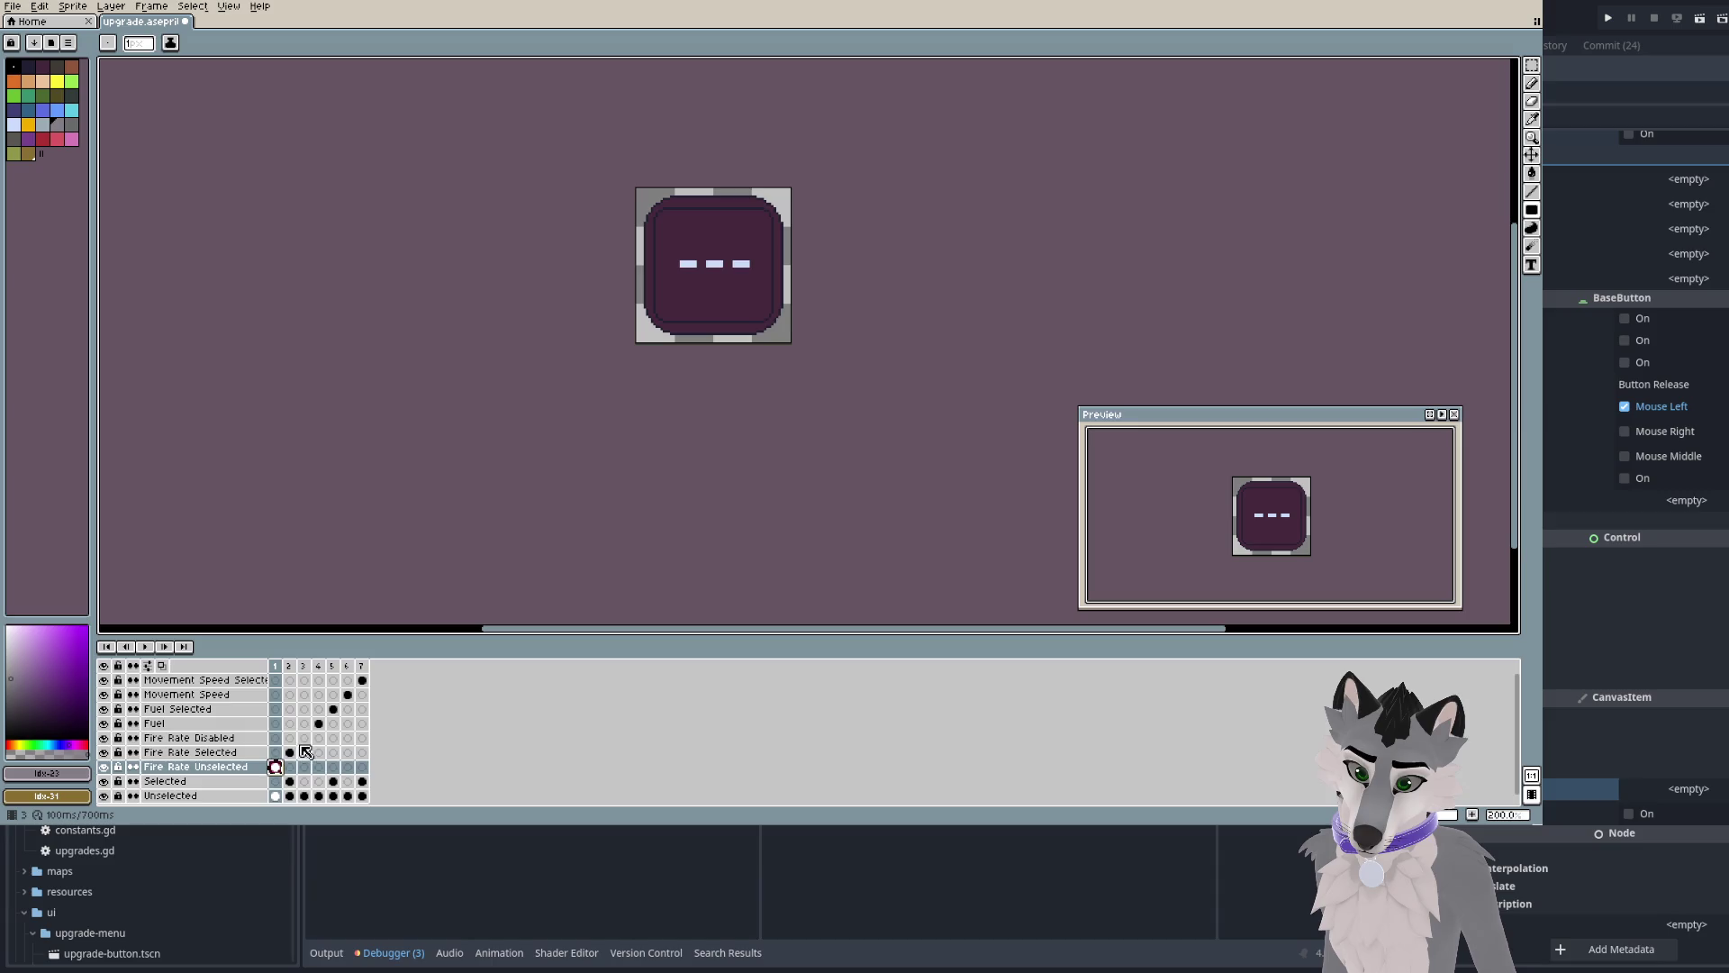
left_click(304, 737)
key("ctrl+v")
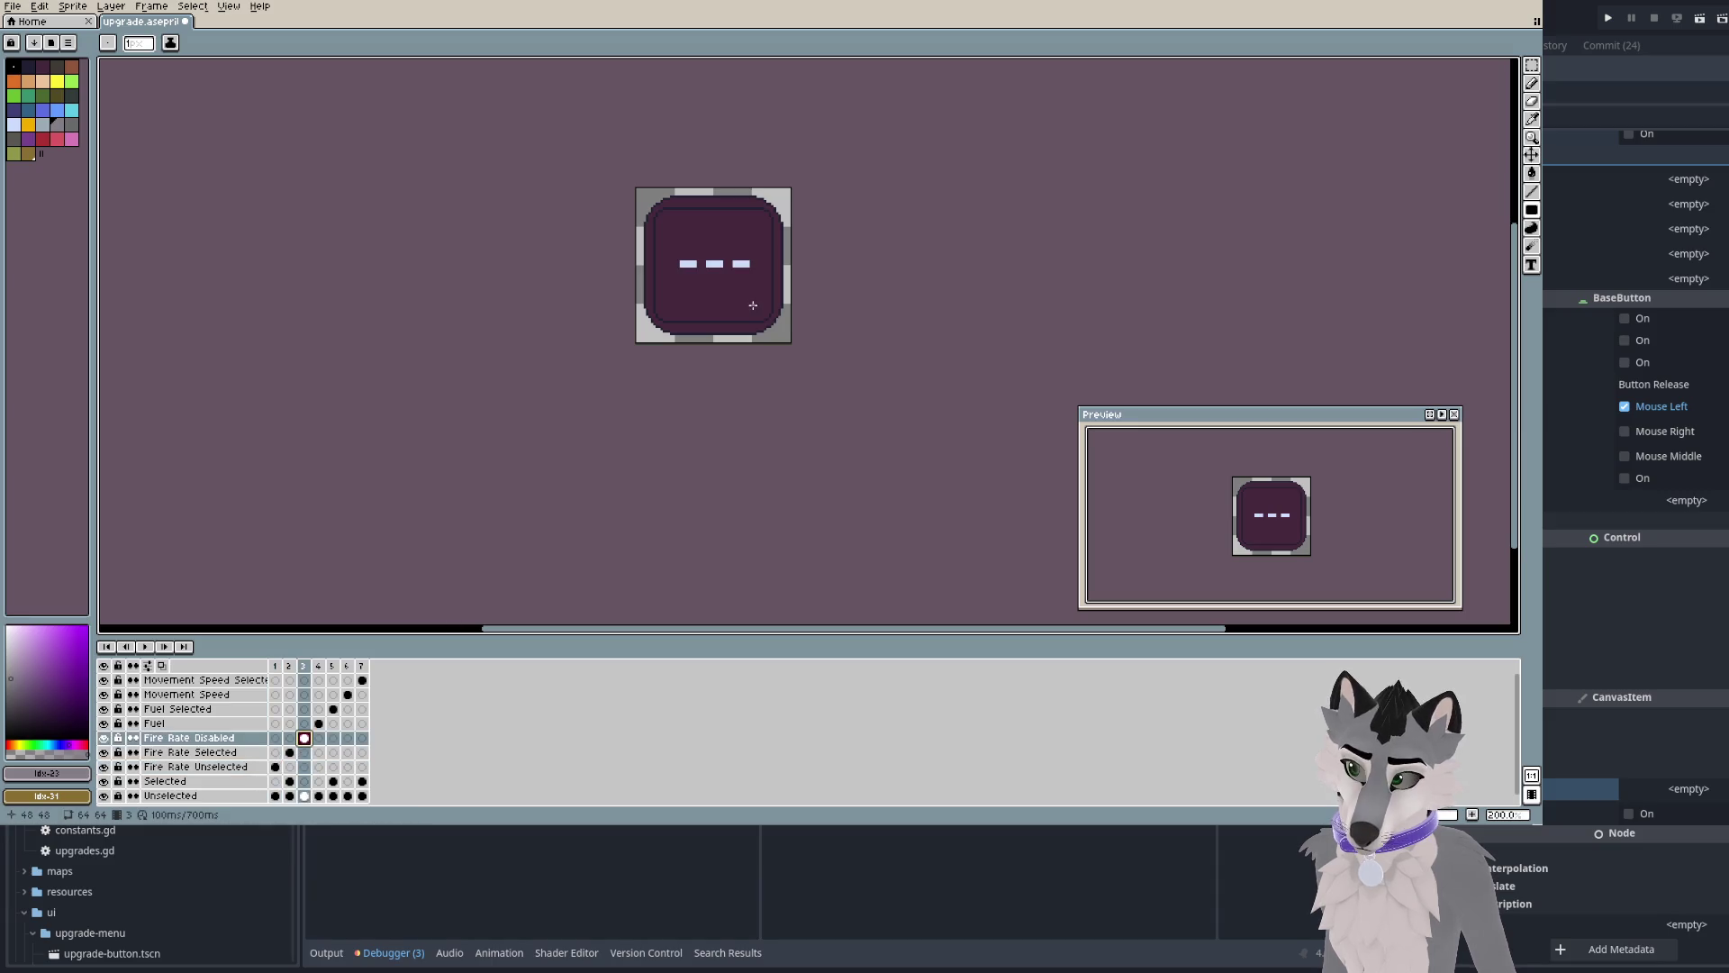
Try a light grey-blue button fill, undo it, and clear the Fire Rate Disabled frame-3 cel
left_click(42, 125)
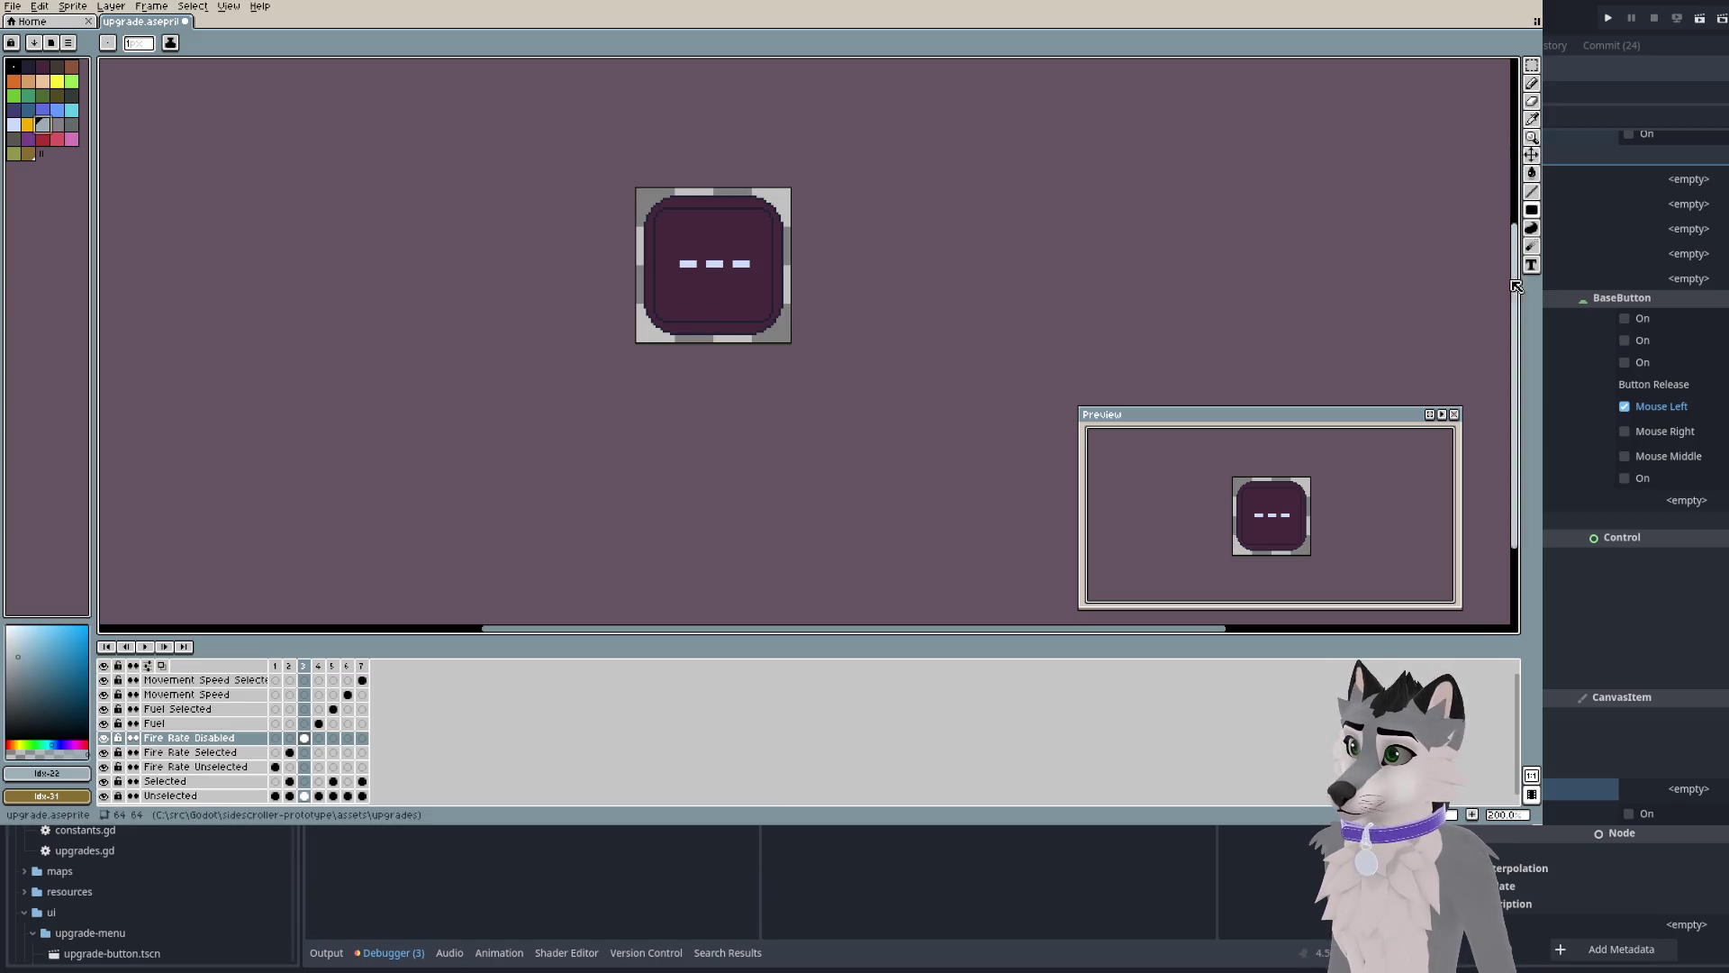
left_click(1531, 173)
left_click(686, 217)
key("ctrl+z")
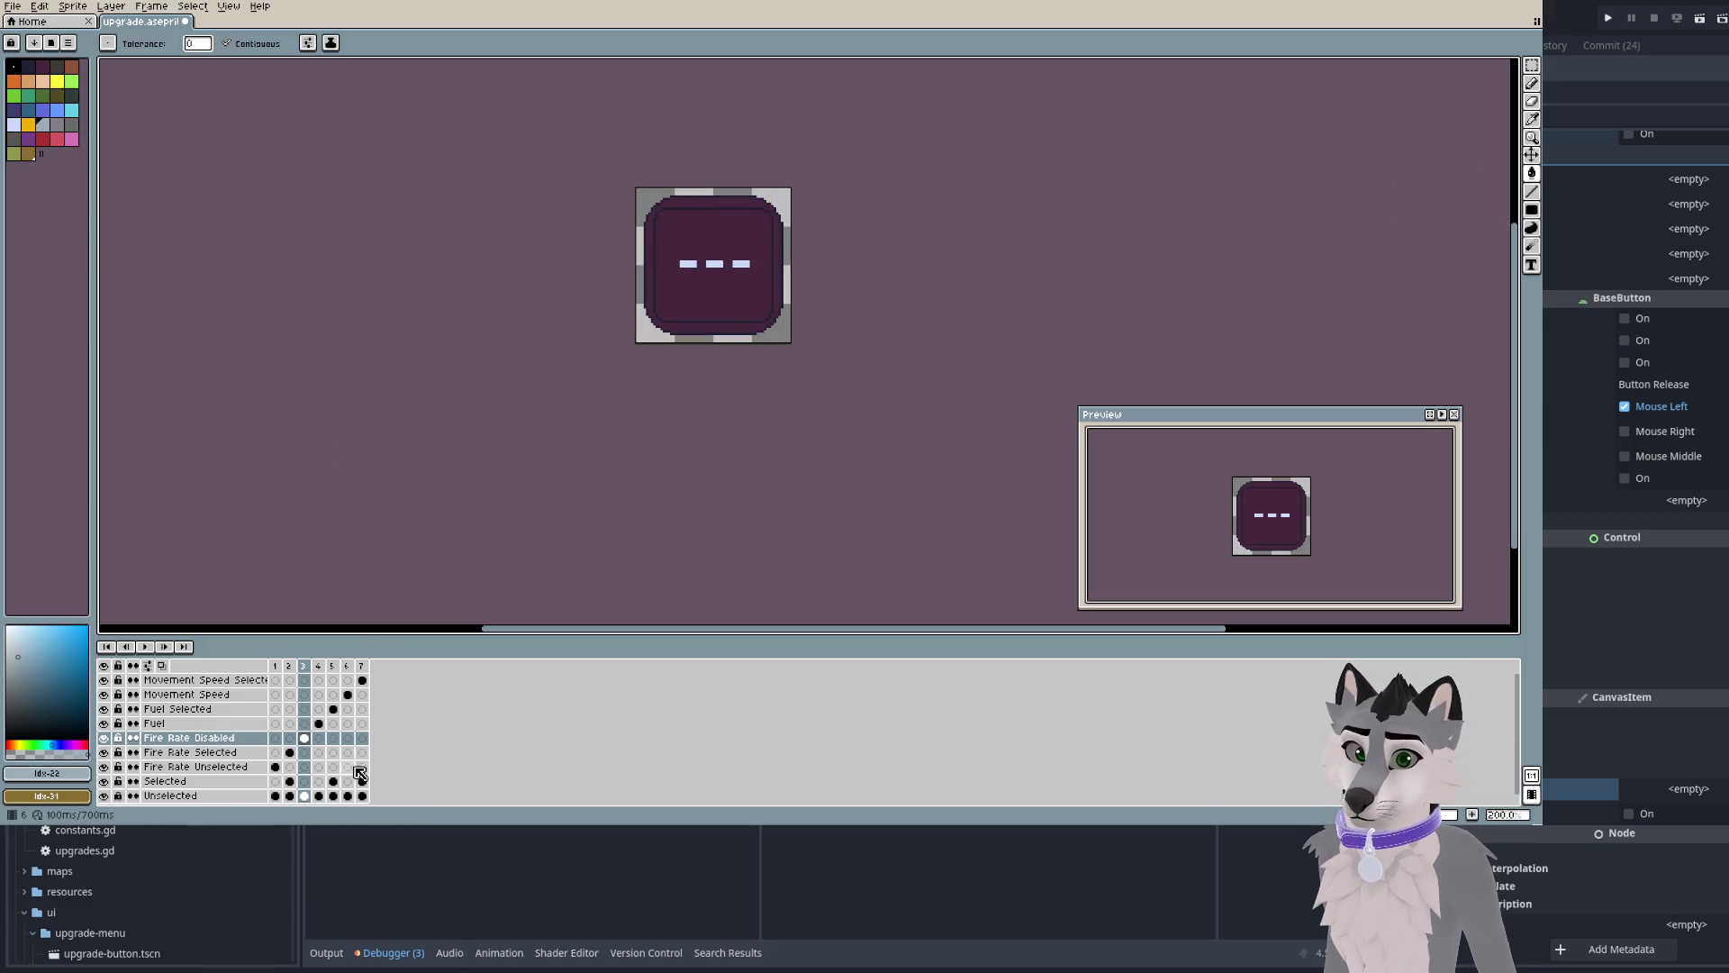
left_click(306, 797)
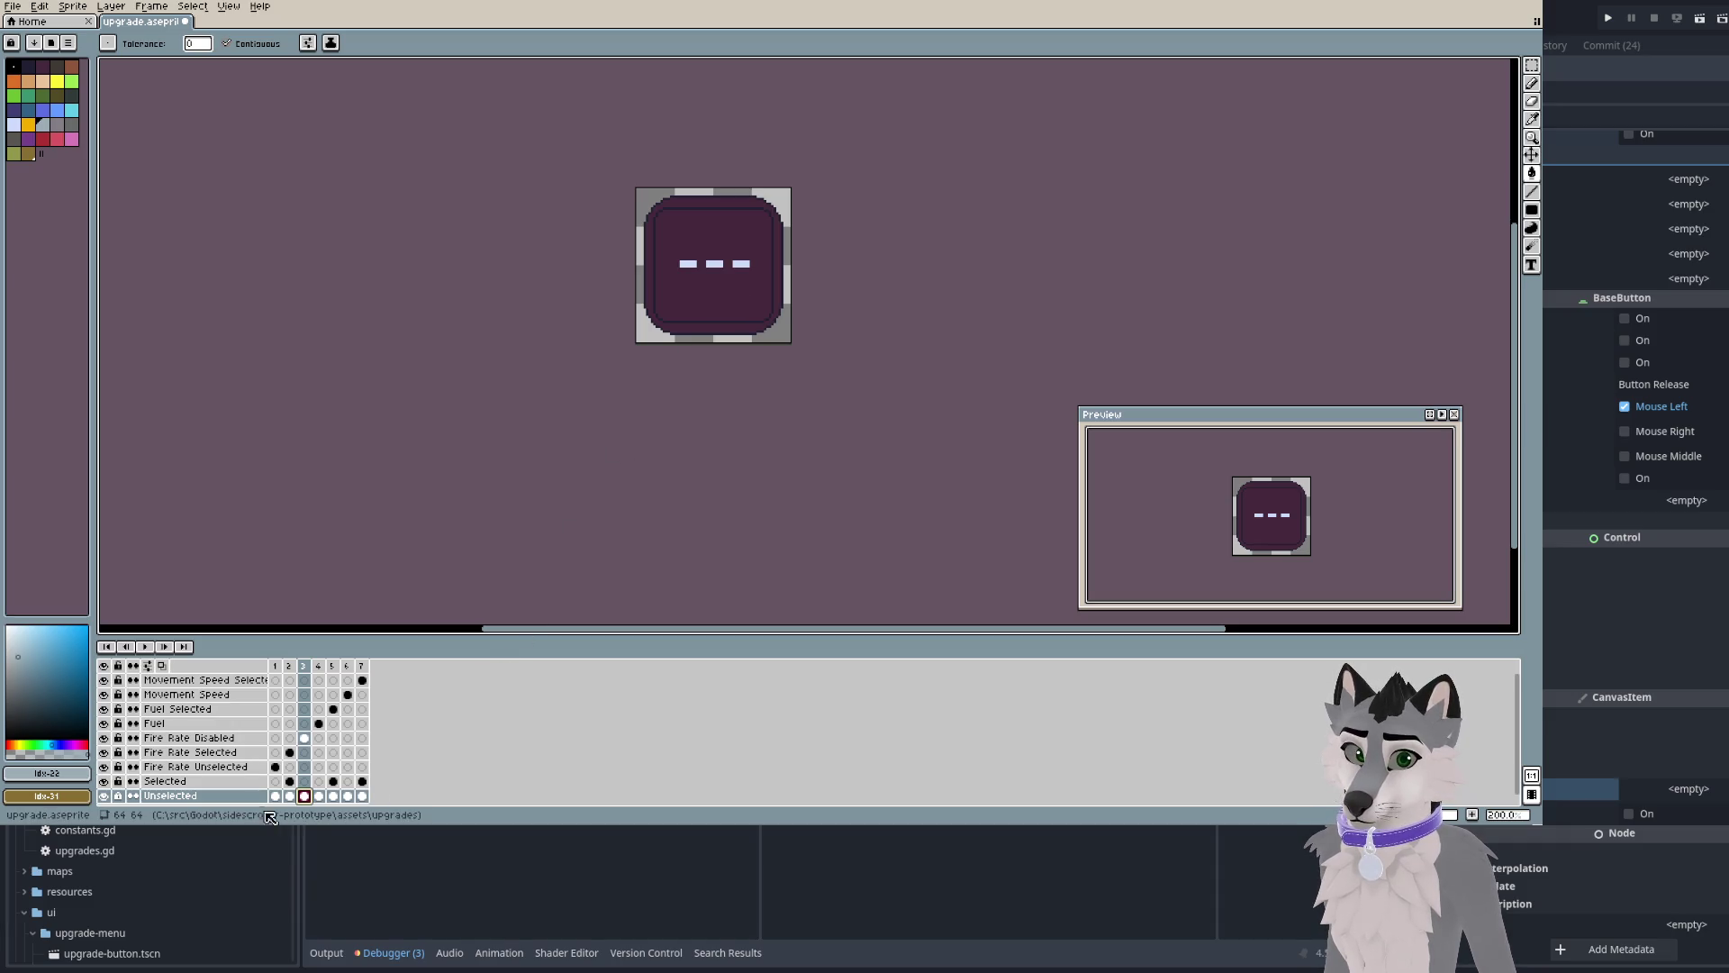
left_click(307, 739)
key("Delete")
Duplicate the Selected layer and rename the copy Disabled
right_click(217, 782)
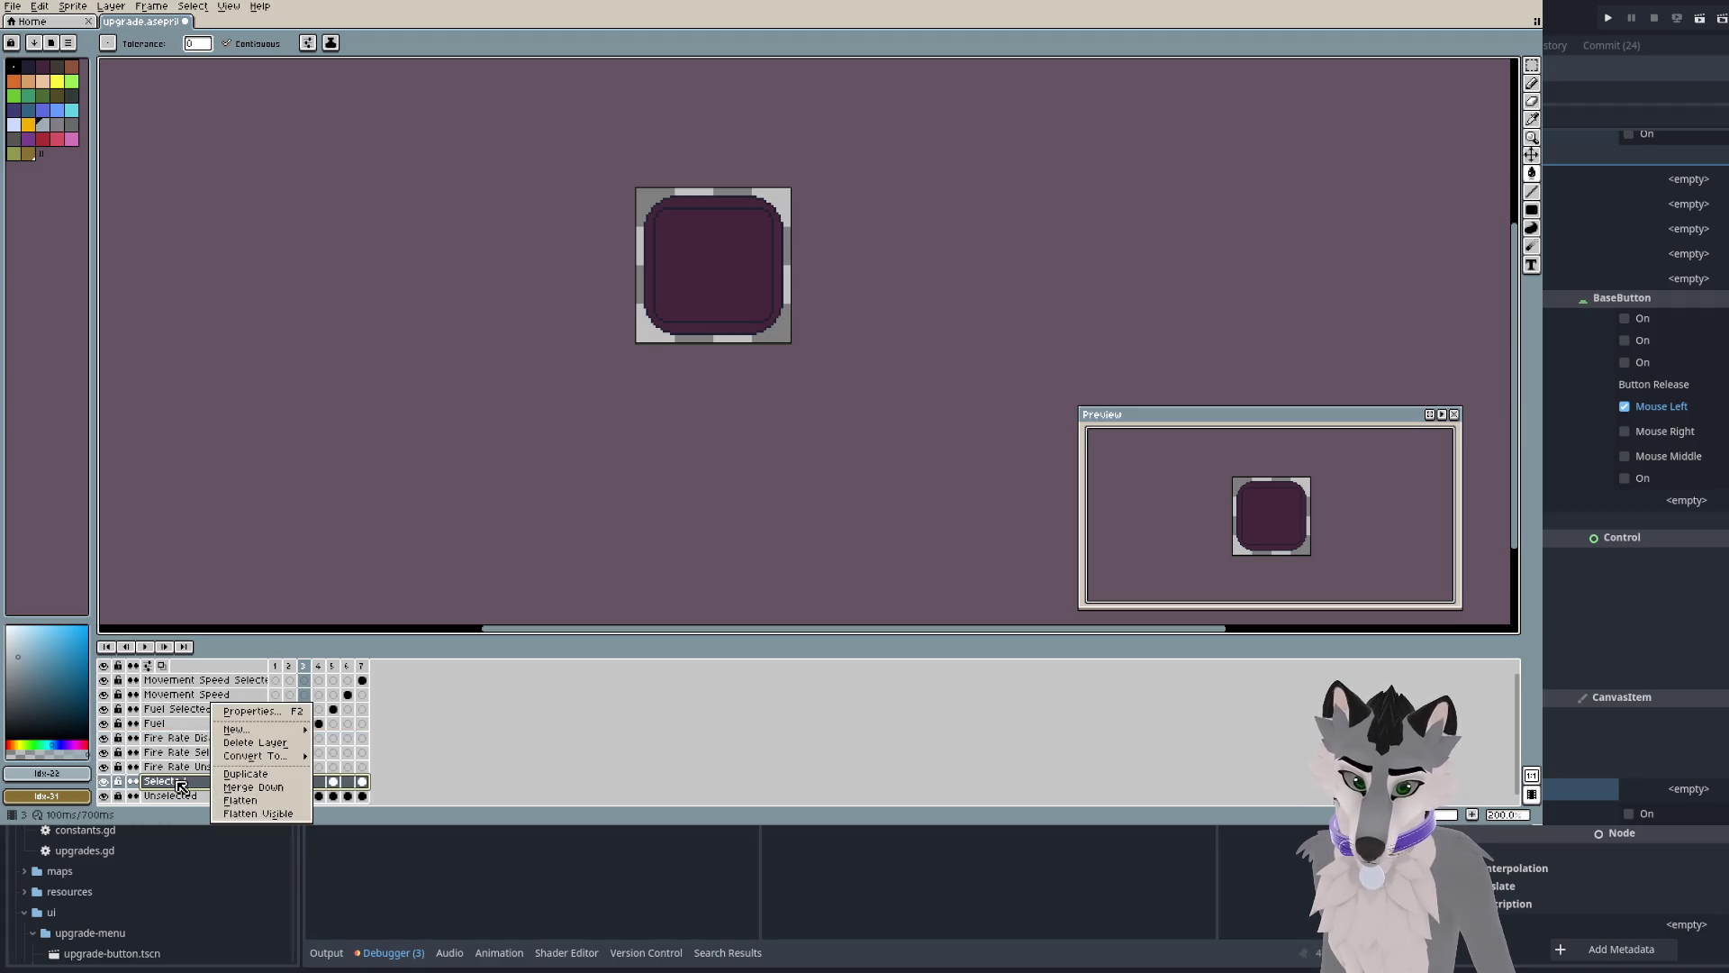
left_click(180, 784)
right_click(179, 784)
key("Escape")
right_click(179, 784)
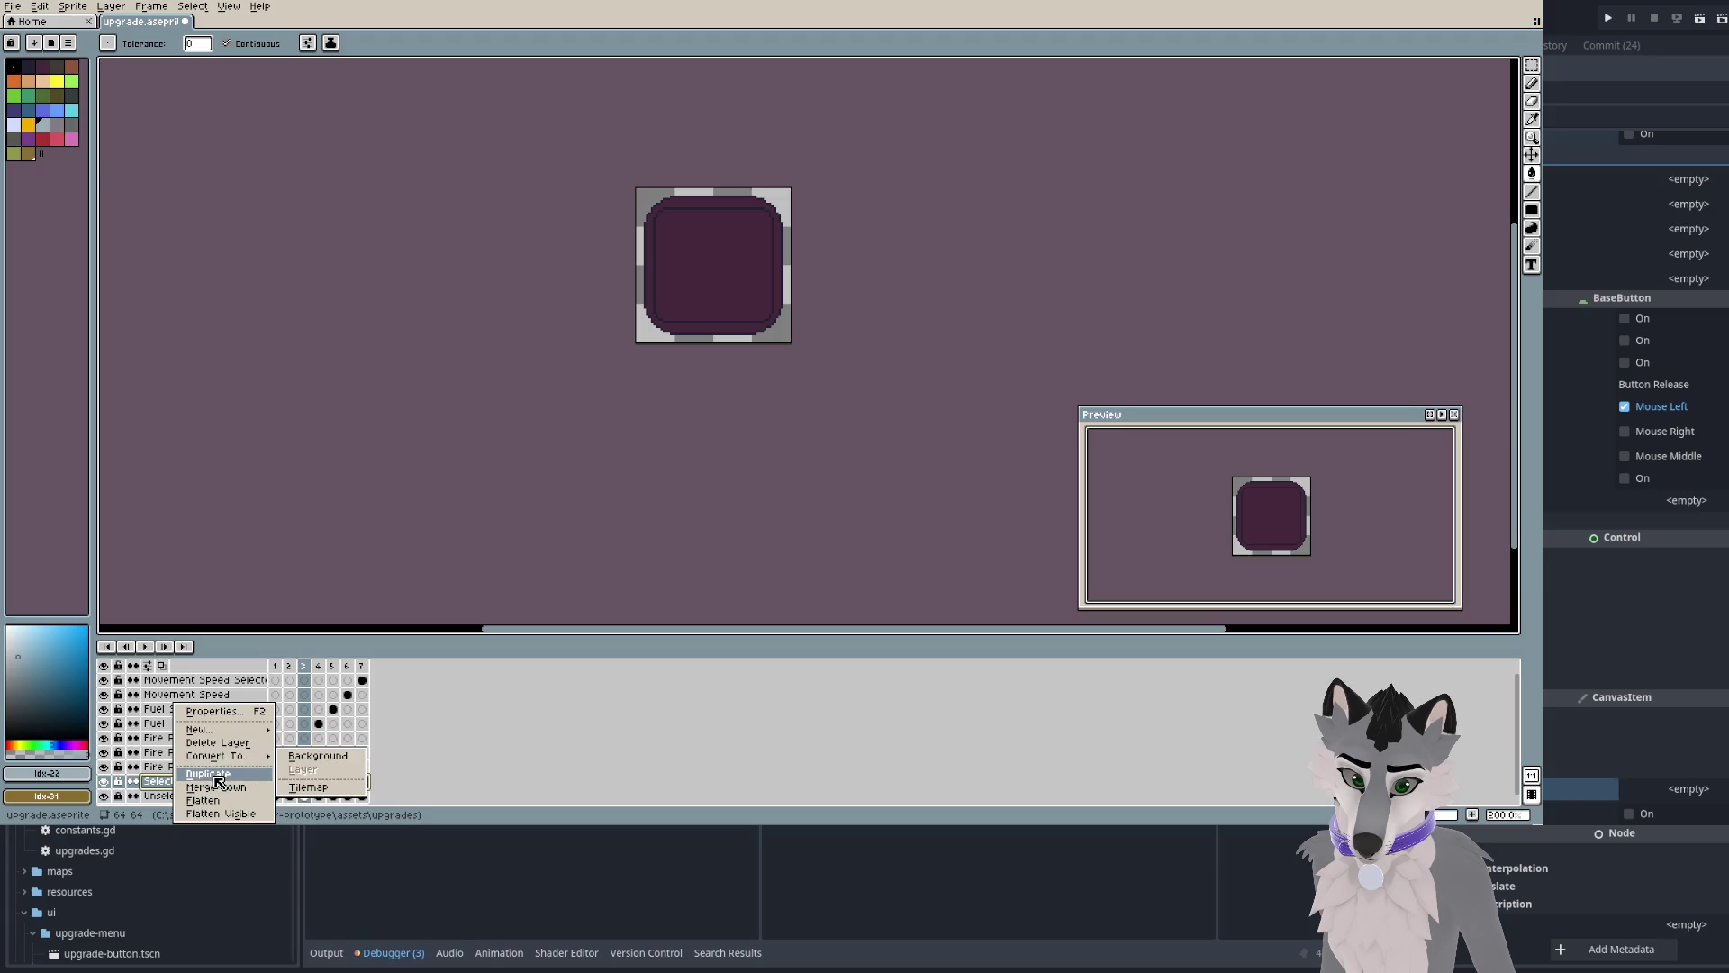
left_click(217, 773)
double_click(217, 781)
type("D")
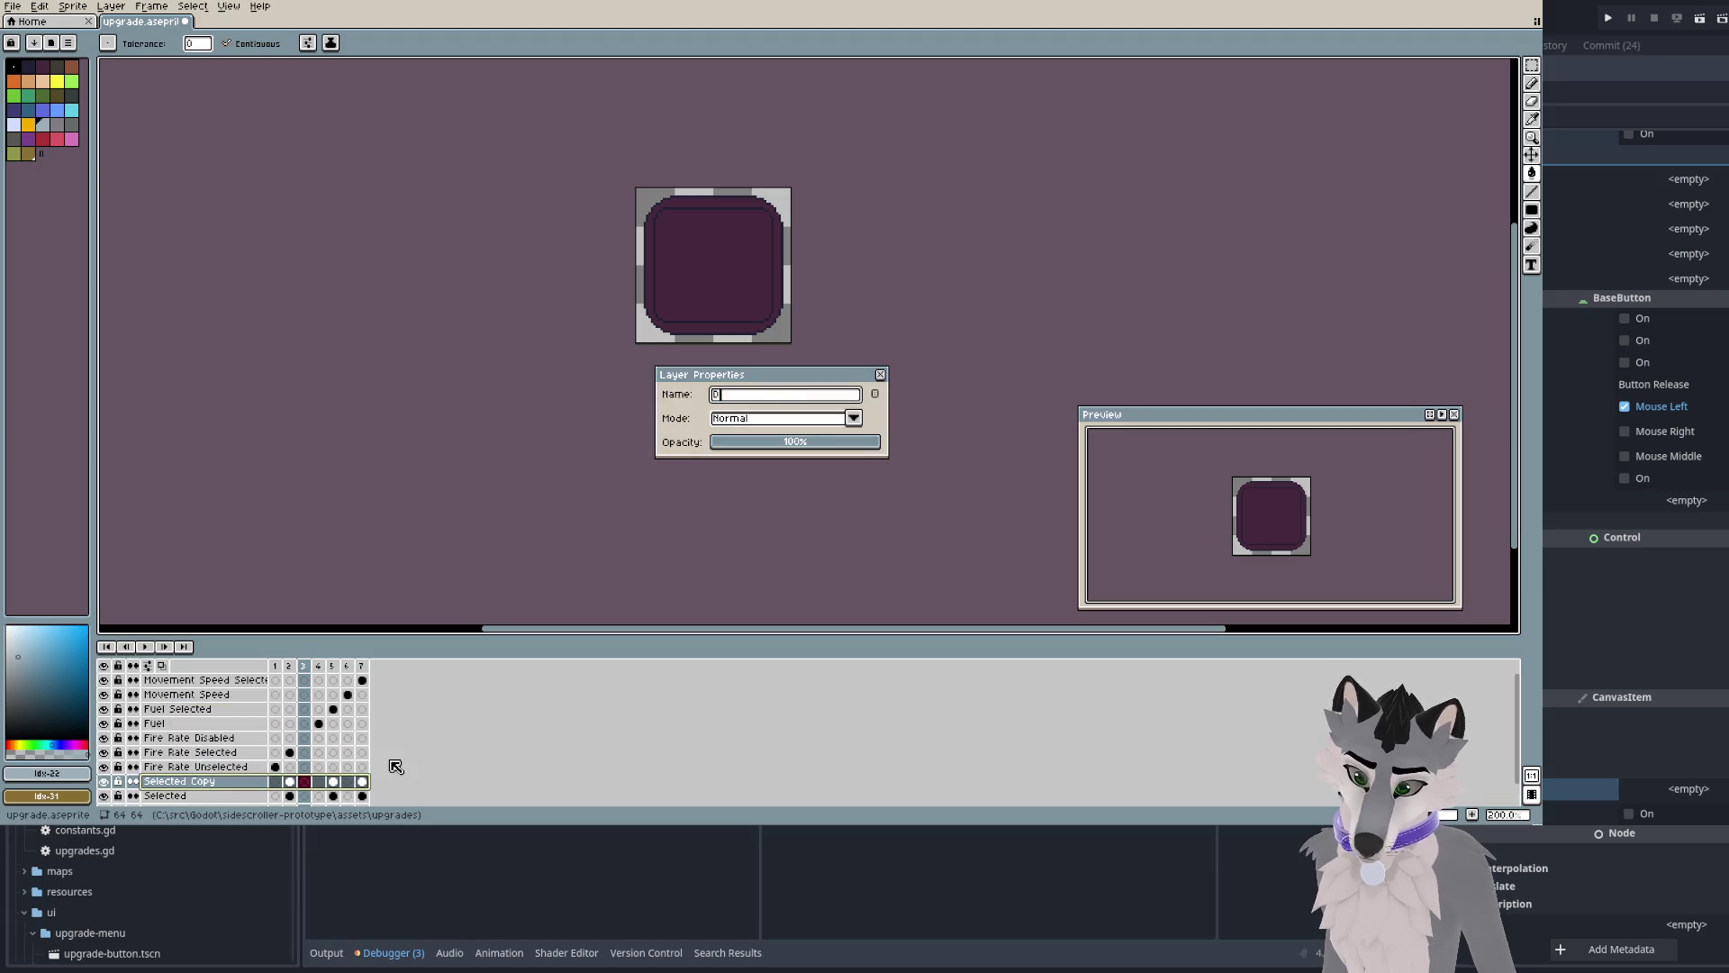
type("isabled")
key("Return")
Test grey-blue fills on the Disabled layer's frames 2 and 3, undoing each one
scroll(396, 765, "down", 2)
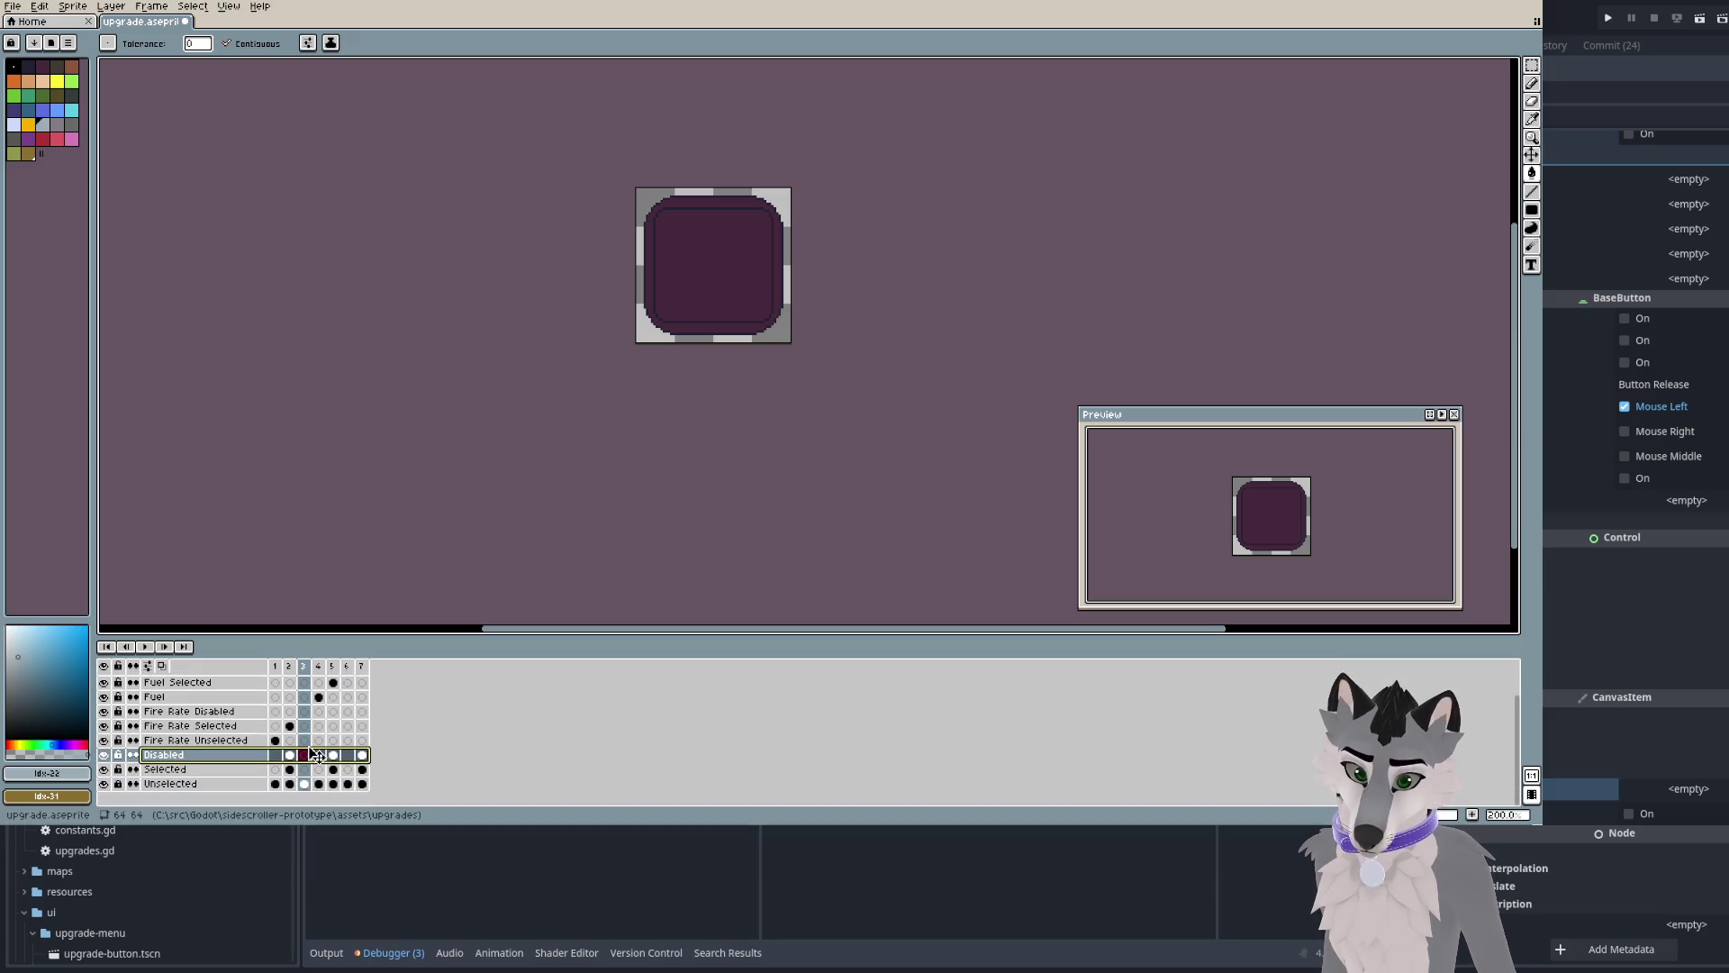
left_click(687, 294)
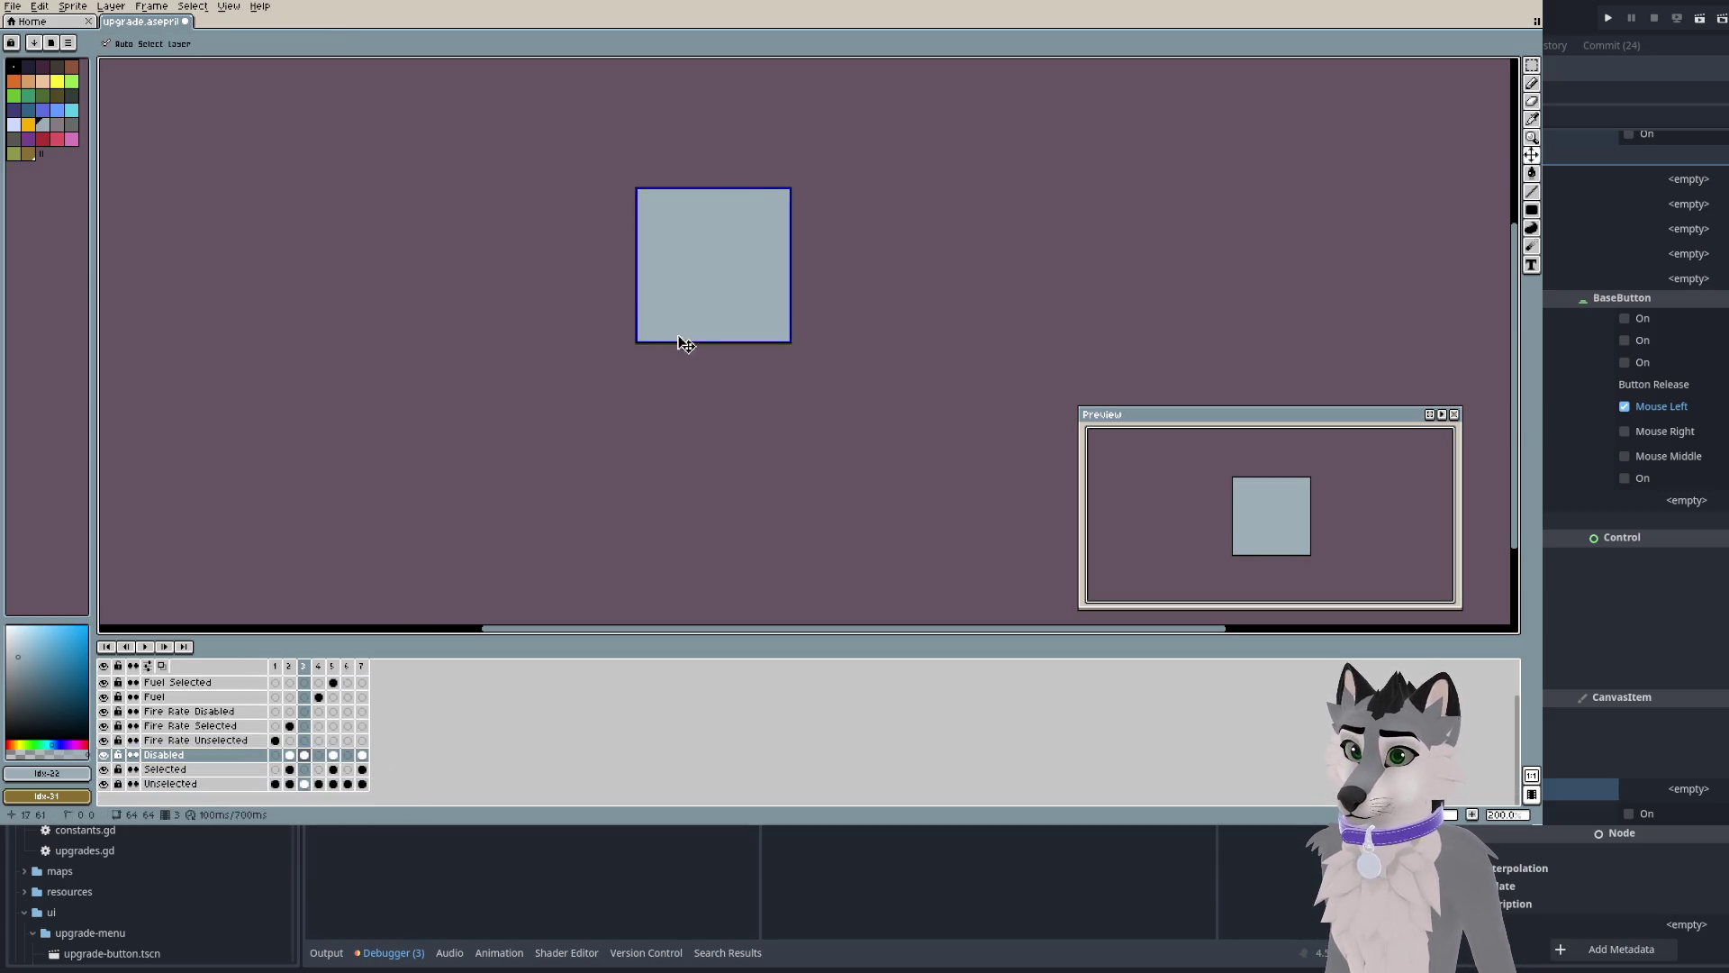
key("ctrl+z")
left_click(289, 755)
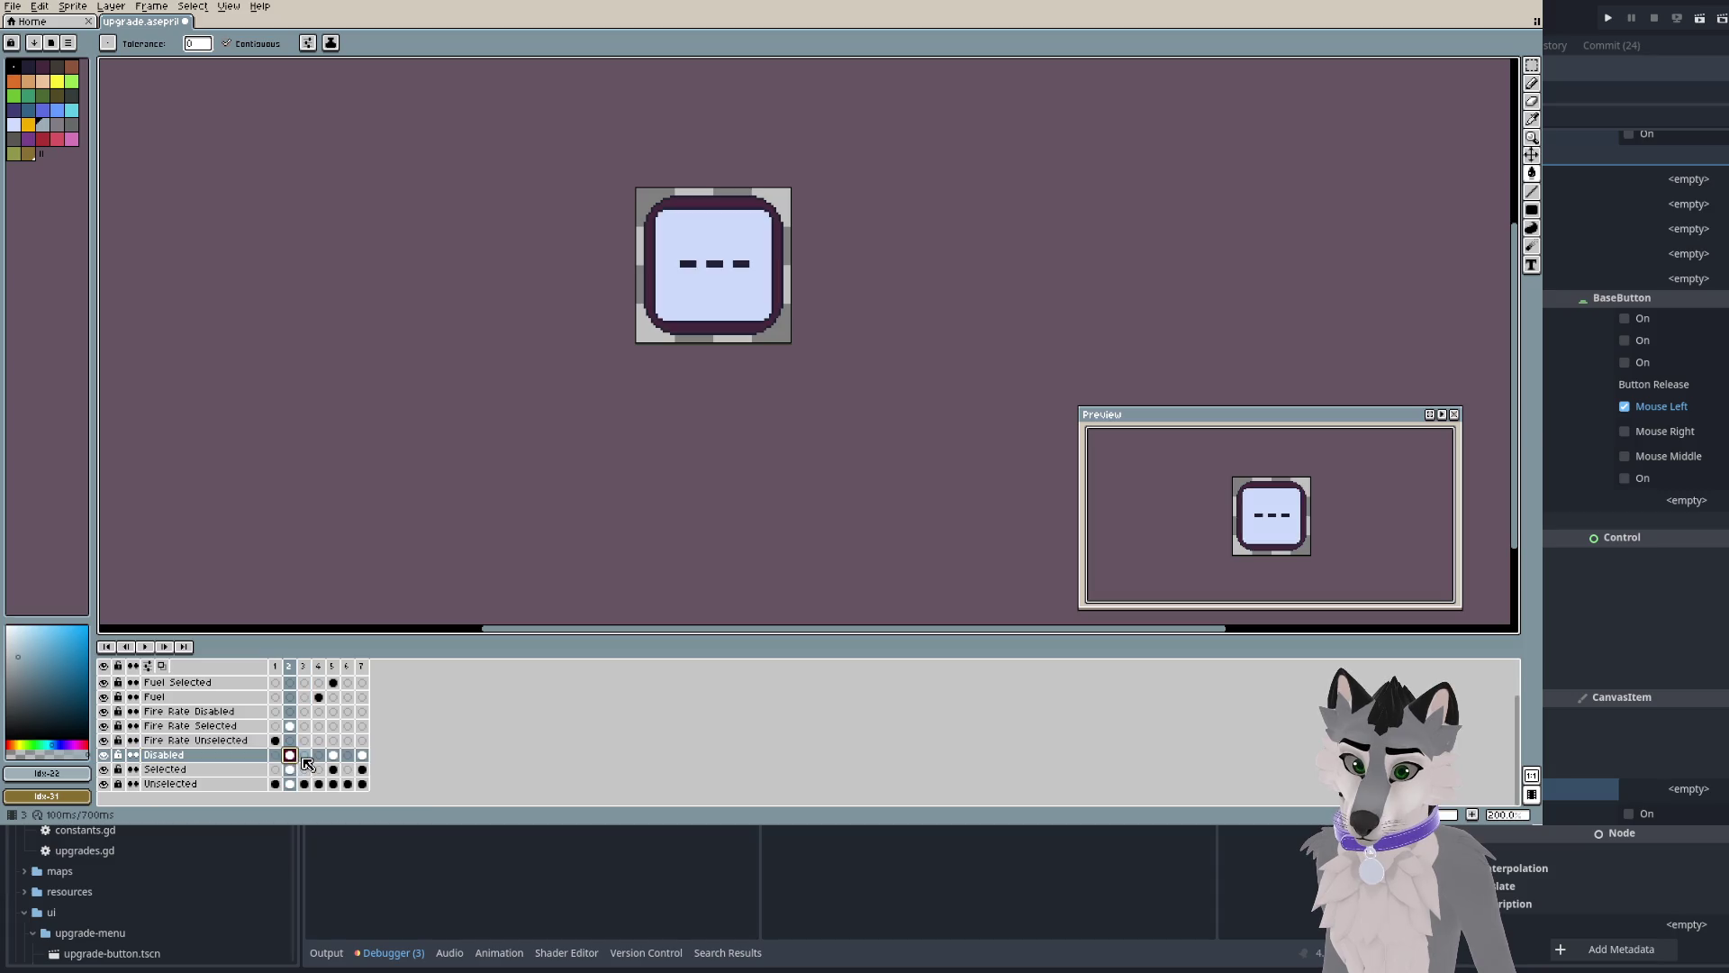
left_click(305, 756)
left_click(289, 755)
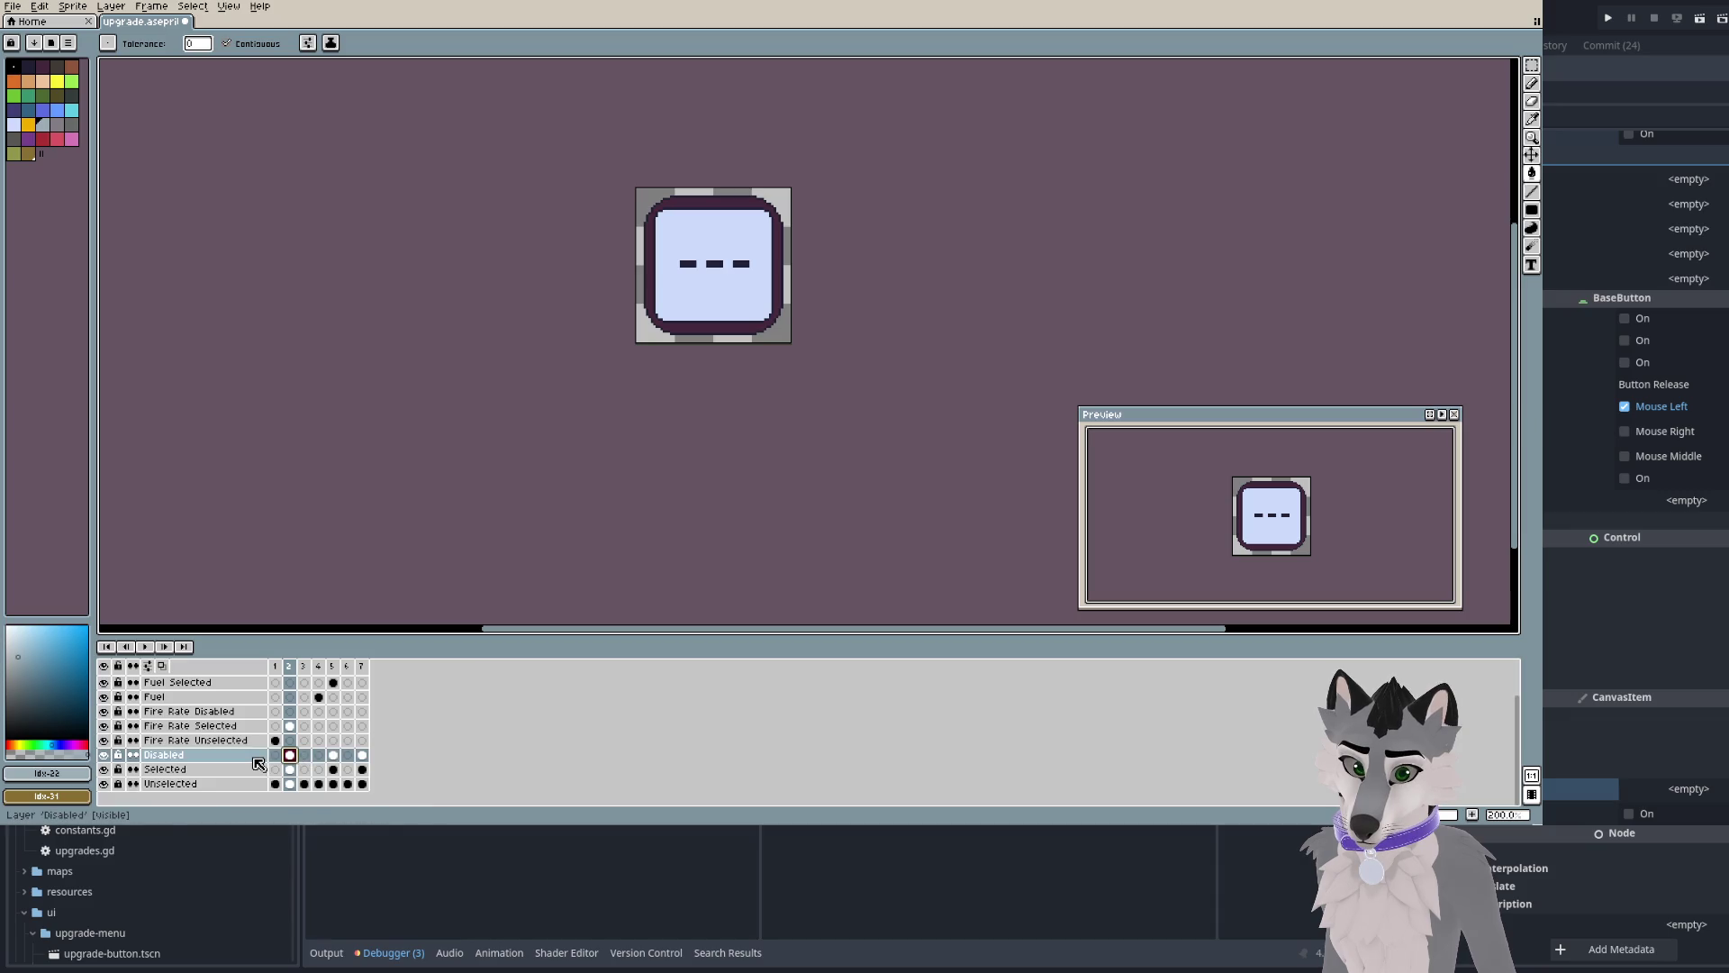
left_click(711, 303)
left_click(703, 326)
key("ctrl+z")
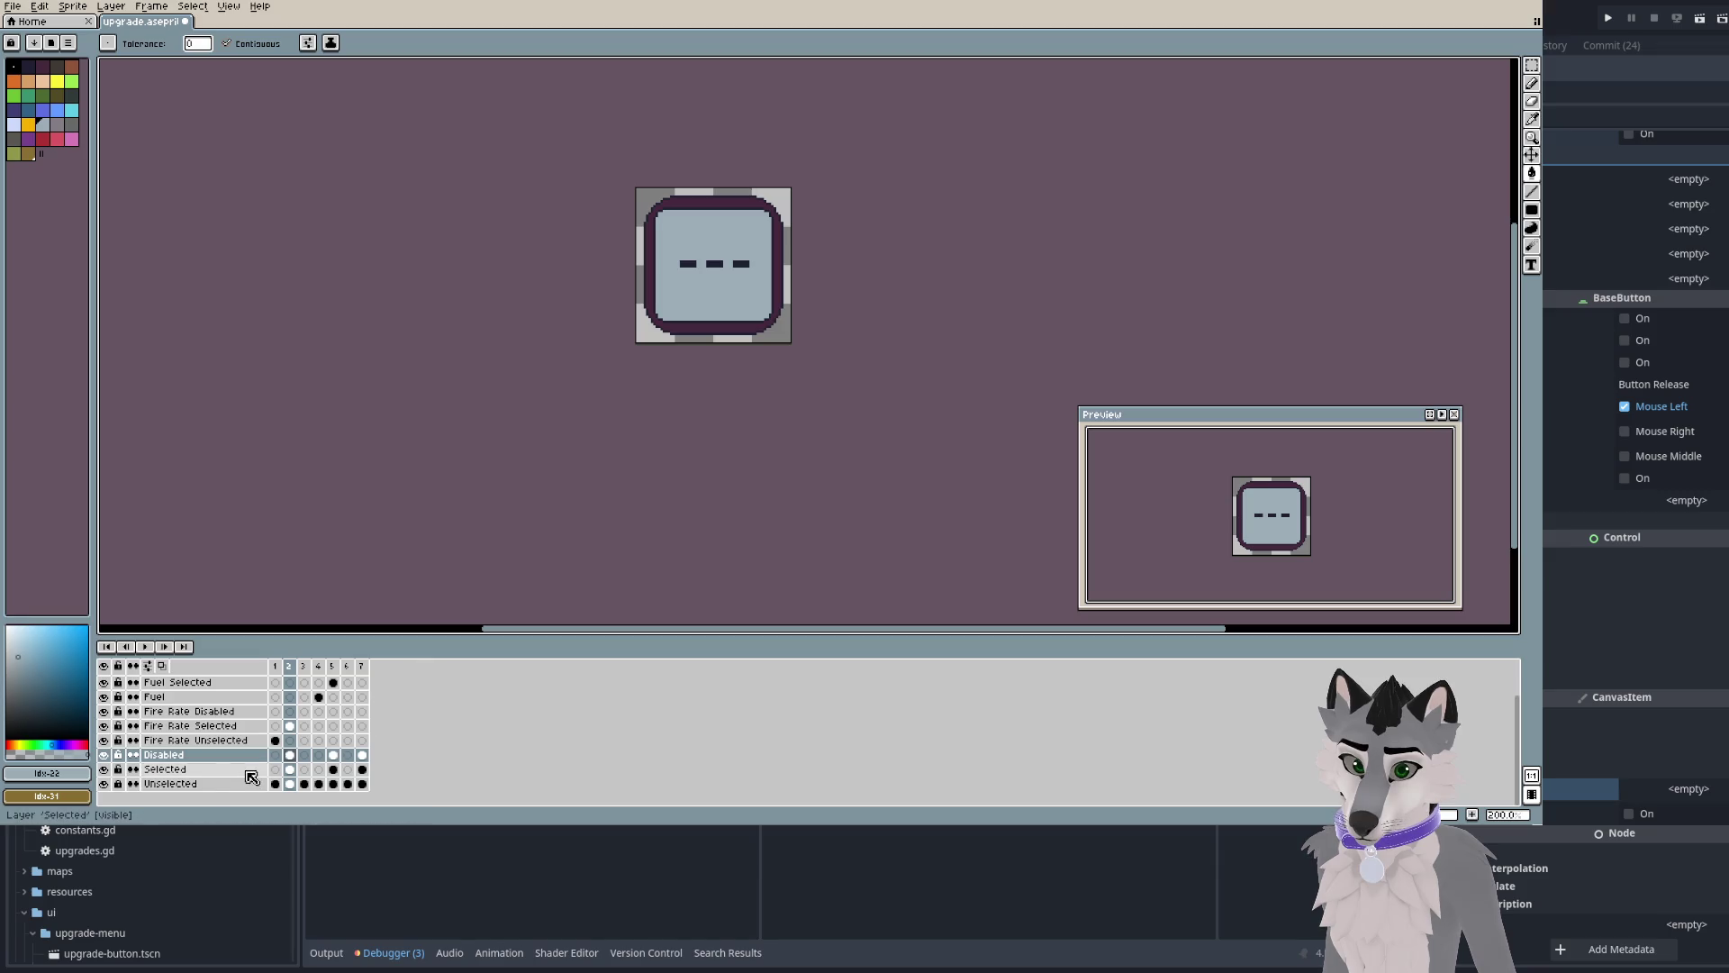
Replace the Disabled layer with a duplicate of Unselected renamed Disabled, selected with Selected
right_click(231, 755)
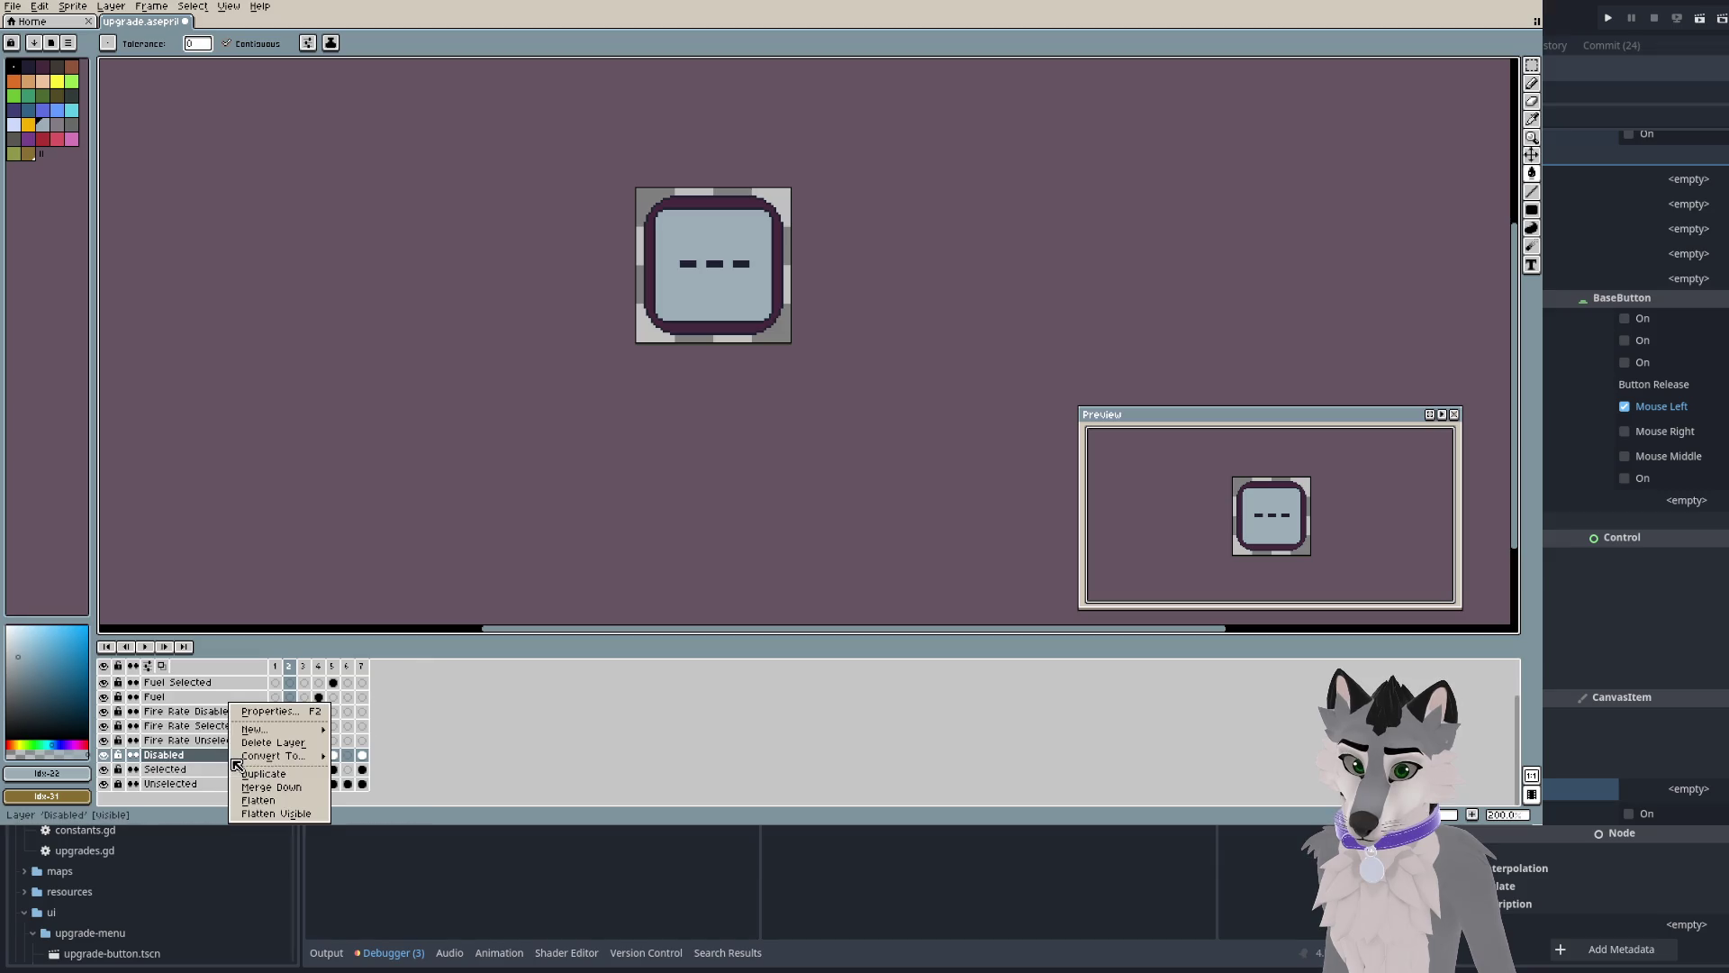
left_click(279, 742)
left_click(218, 788)
right_click(218, 788)
left_click(254, 791)
double_click(231, 785)
type("Disabled")
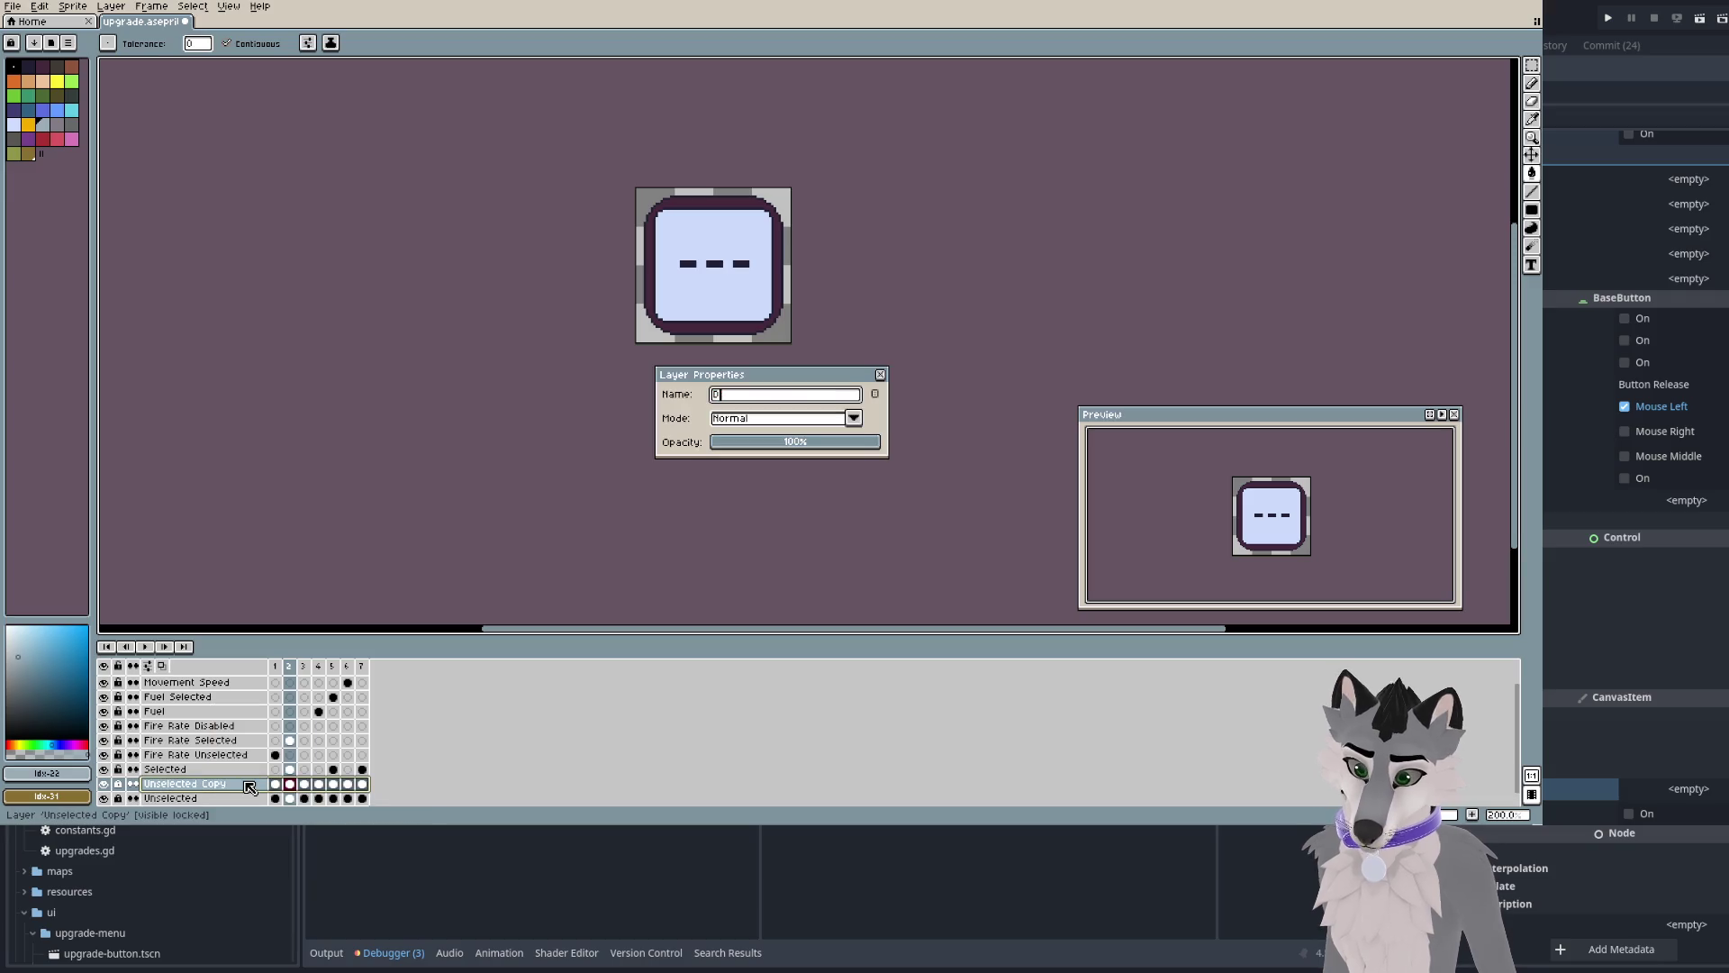
key("Return")
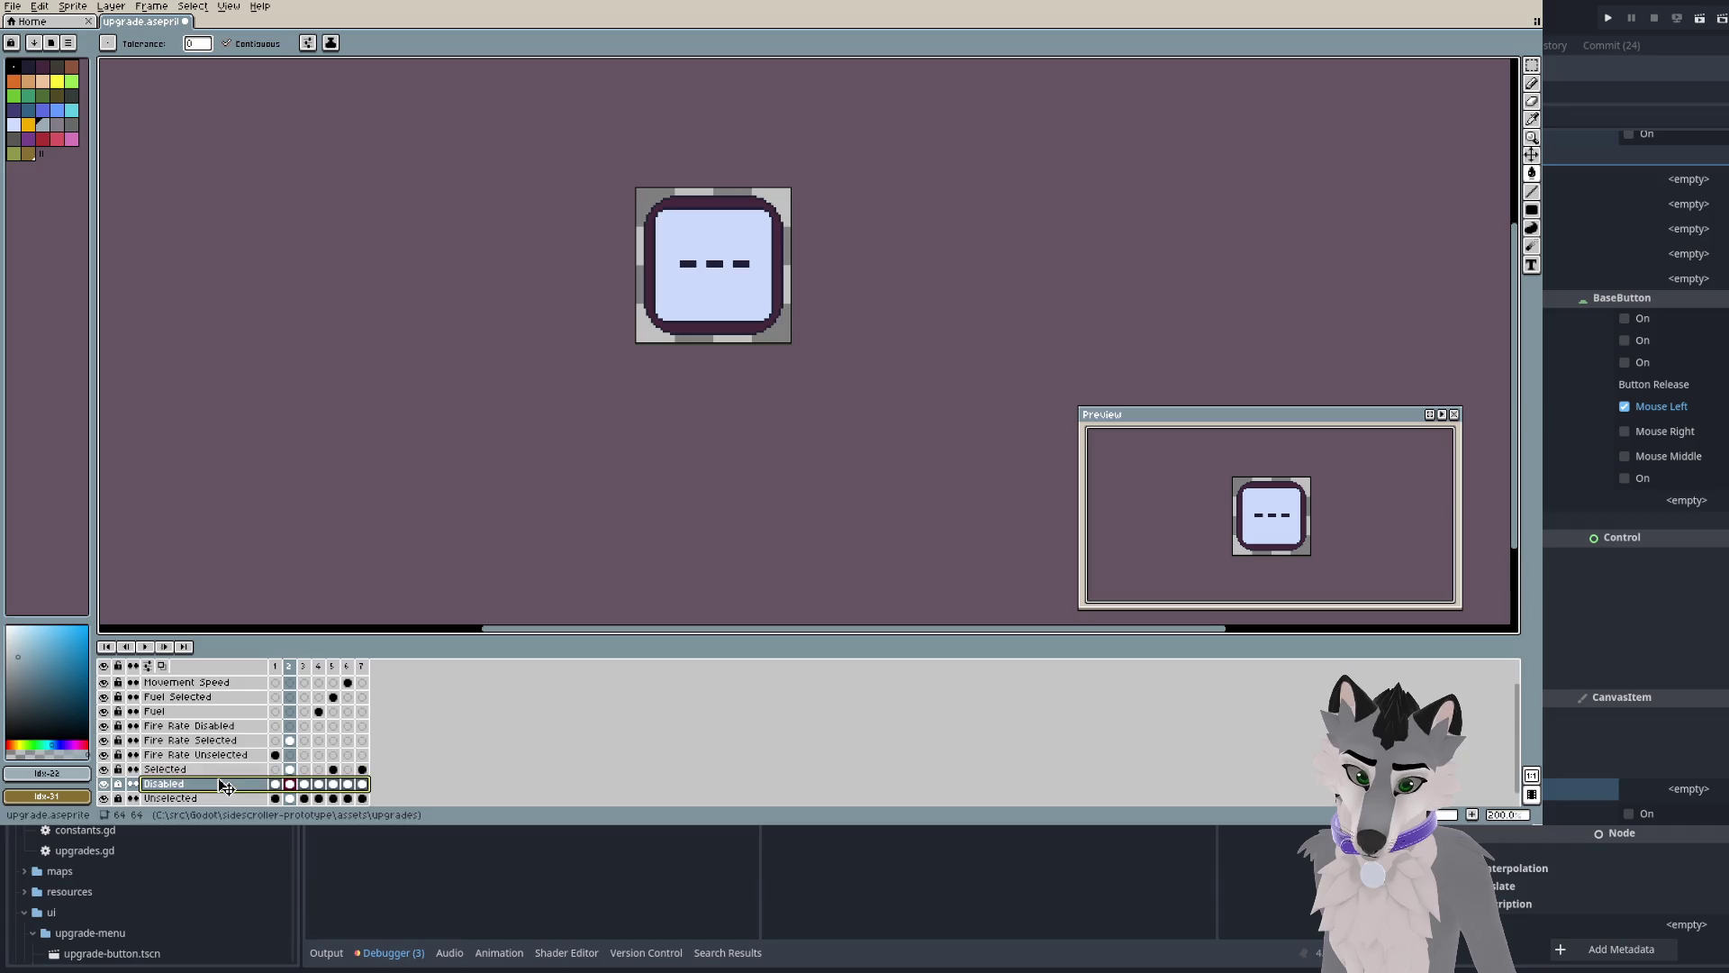
left_click(256, 772, "shift")
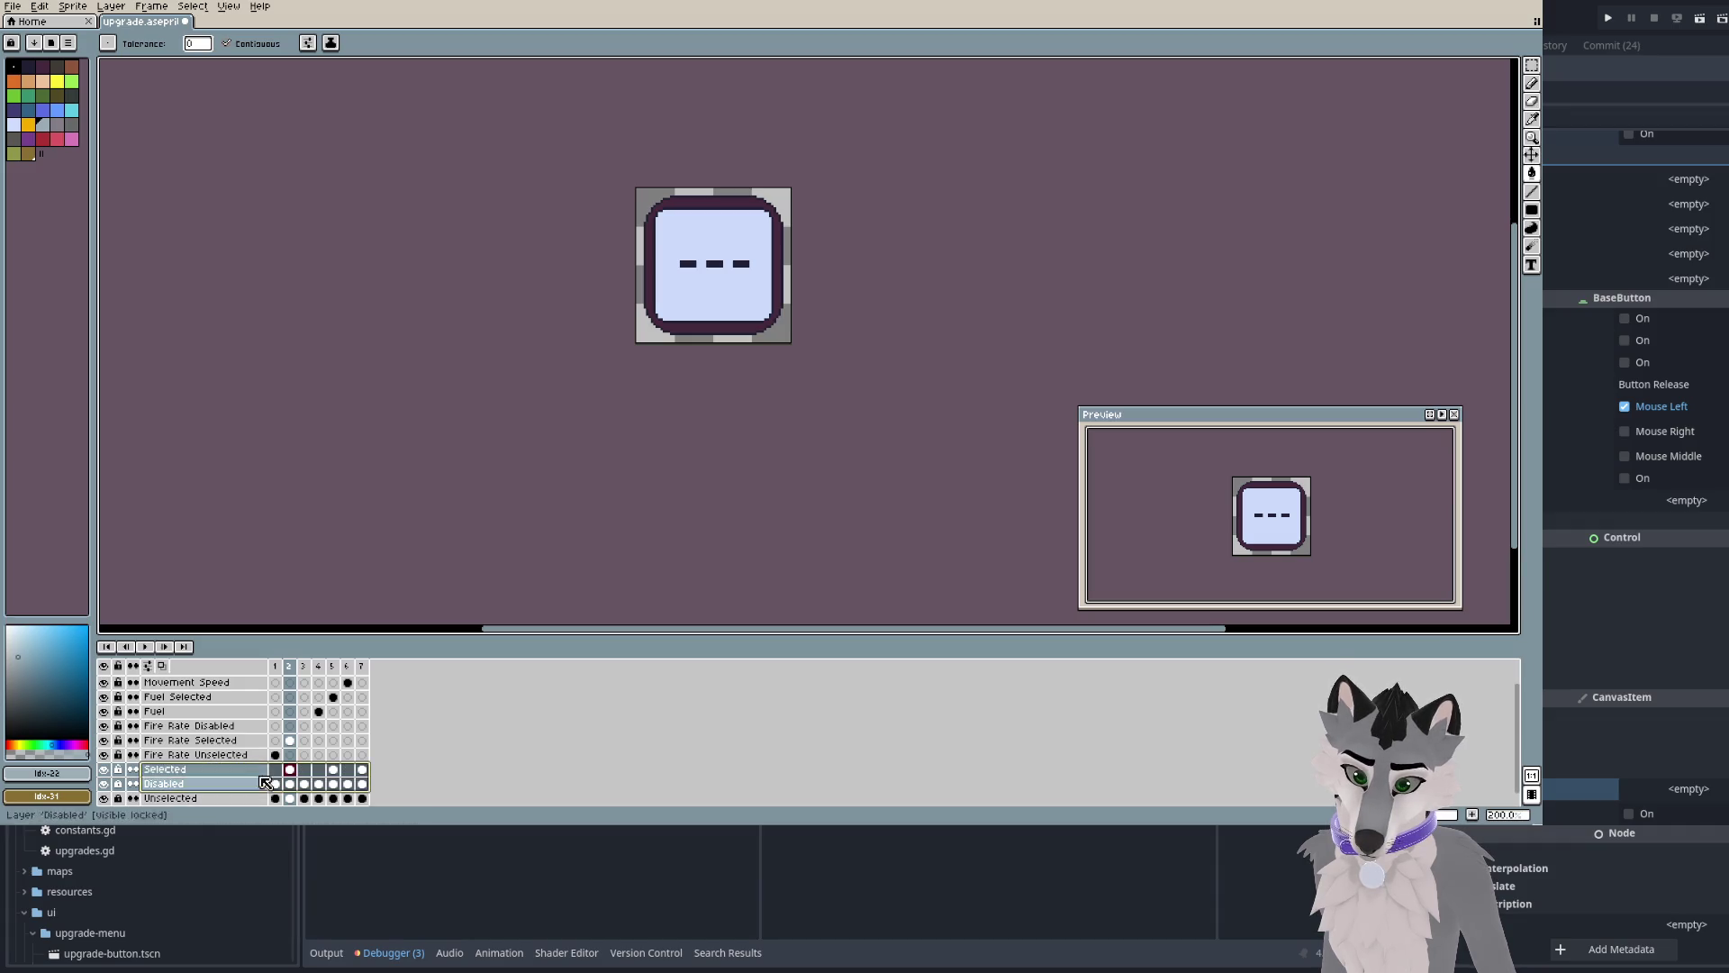
Select only the Disabled layer and compare its frames 1–3, selecting and clearing the whole canvas
left_click(180, 783)
left_click(286, 785)
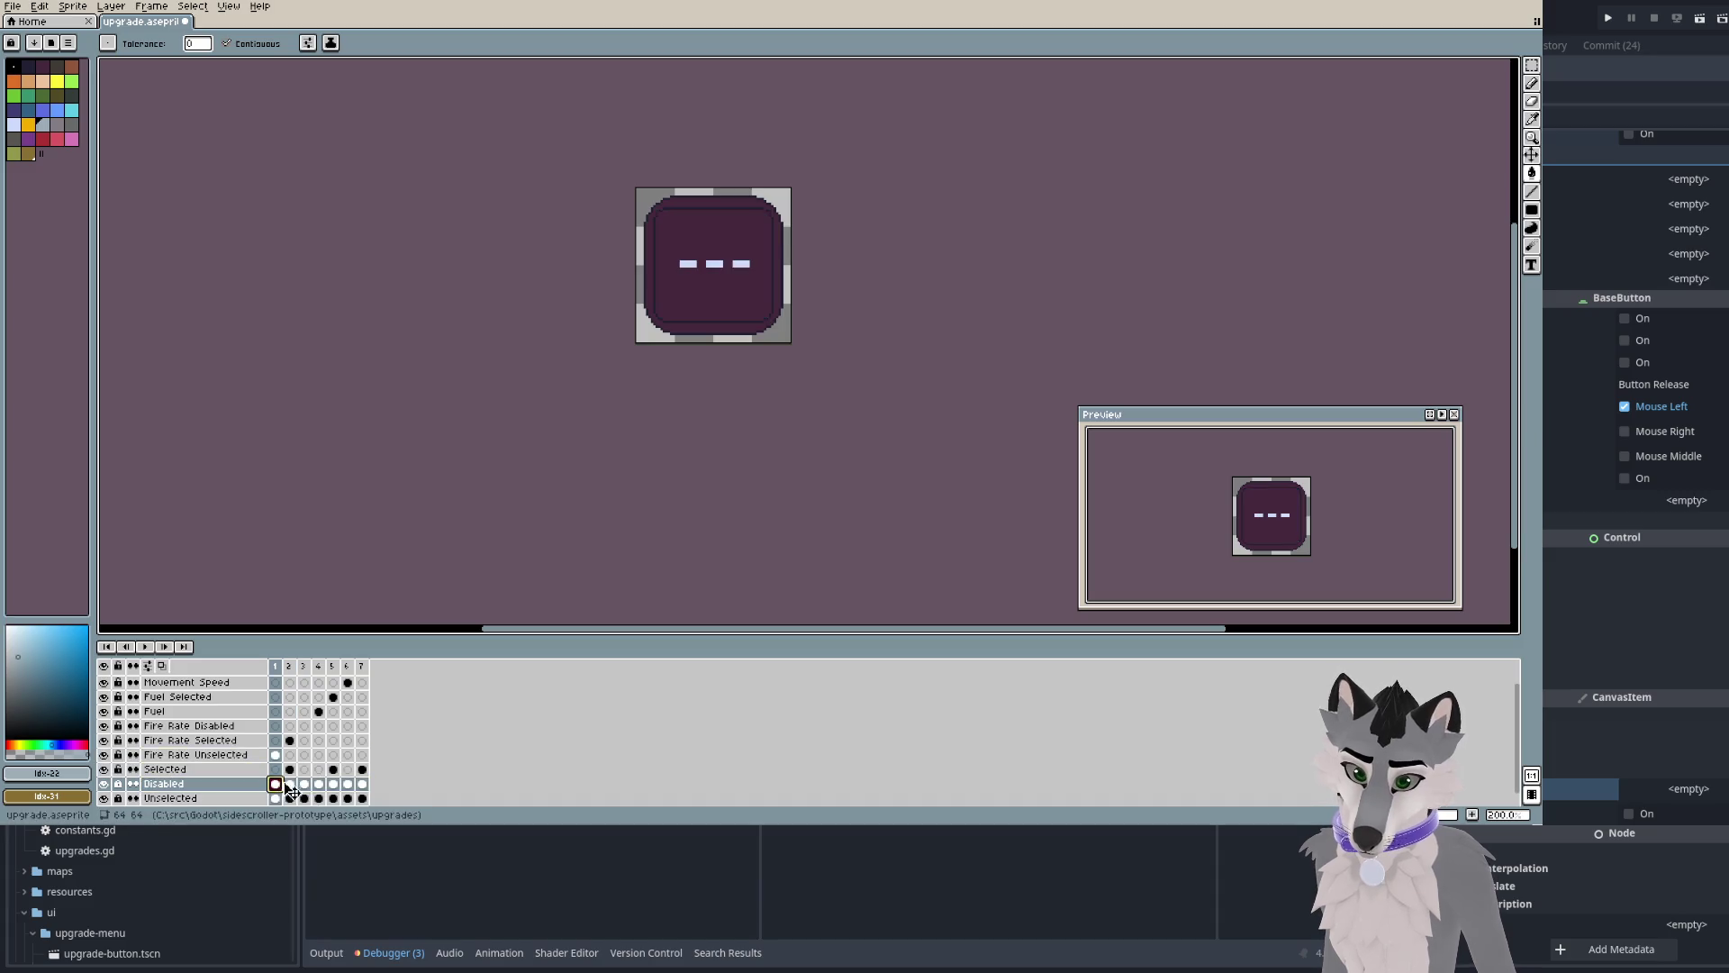
left_click(306, 786)
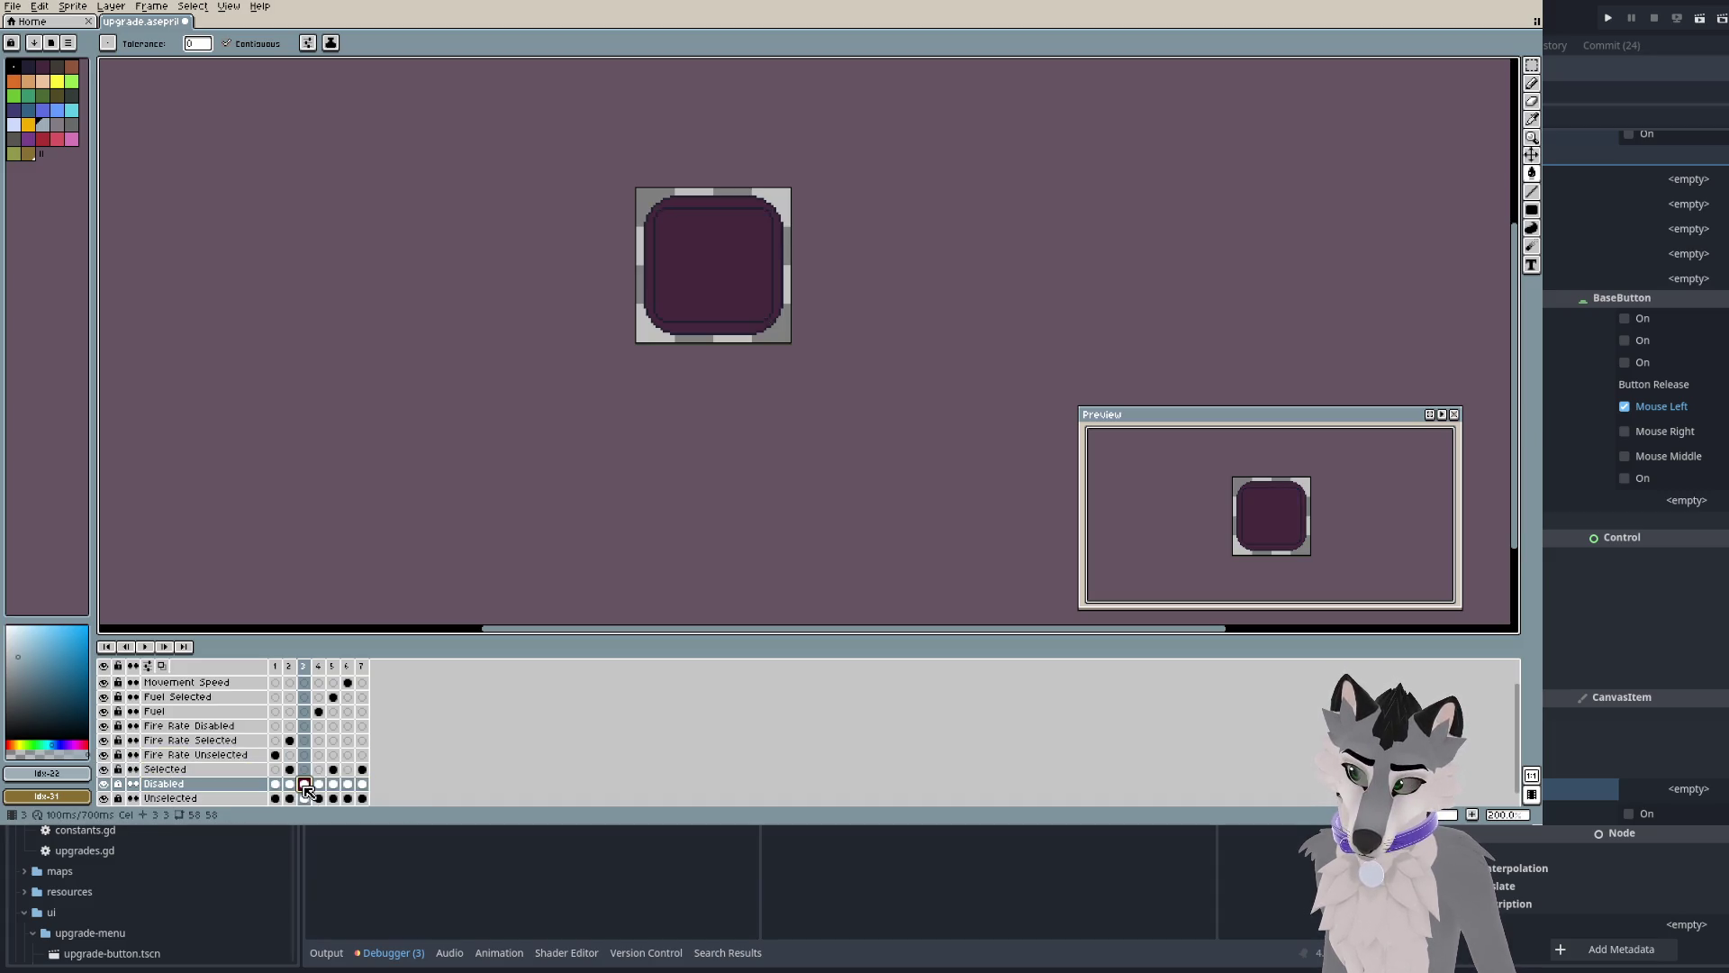
key("Home")
left_click(294, 785)
key("Left")
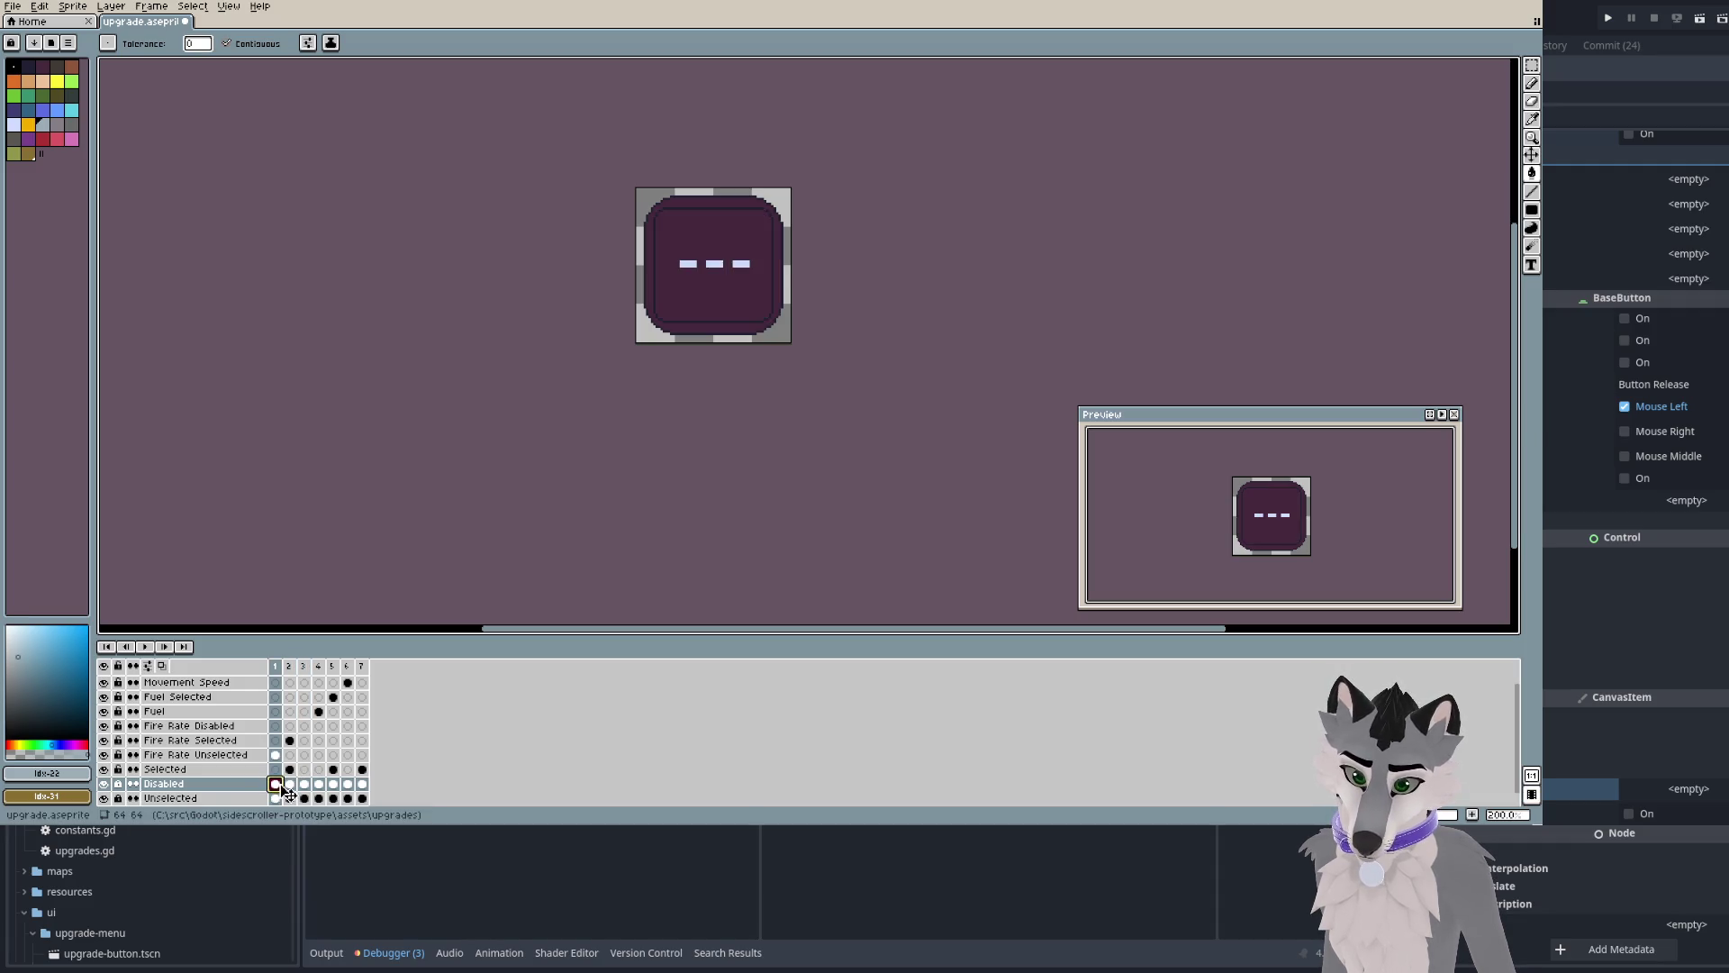
key("ctrl+a")
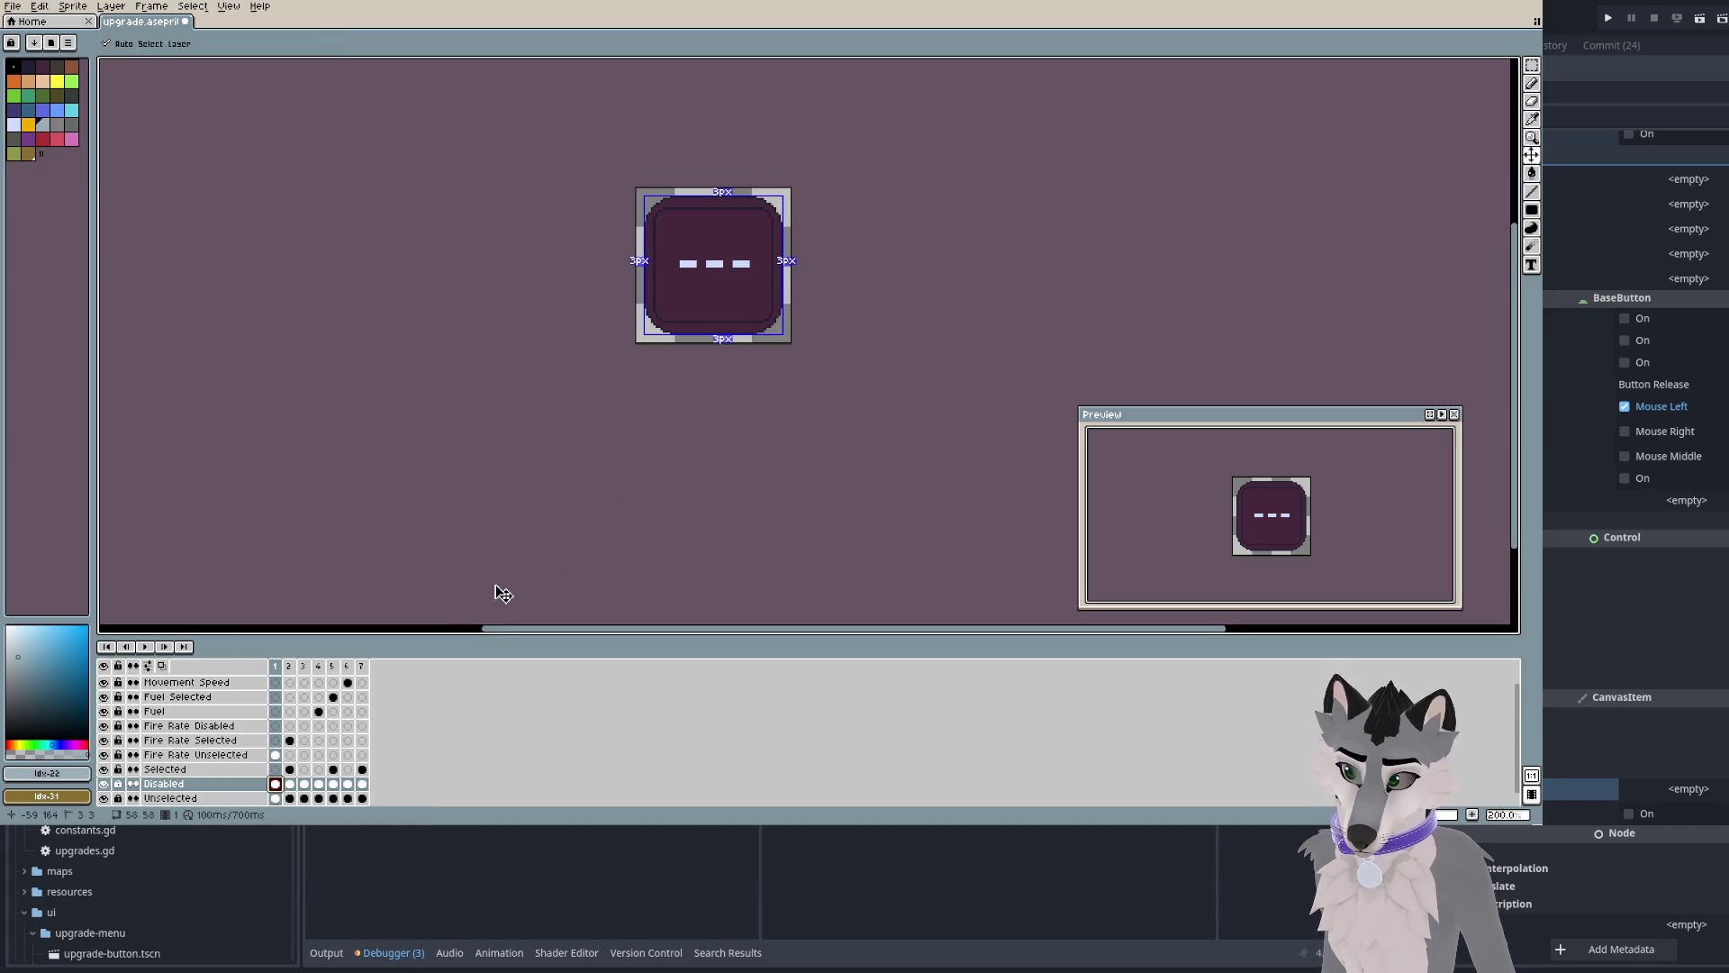
left_click(290, 784)
key("Left")
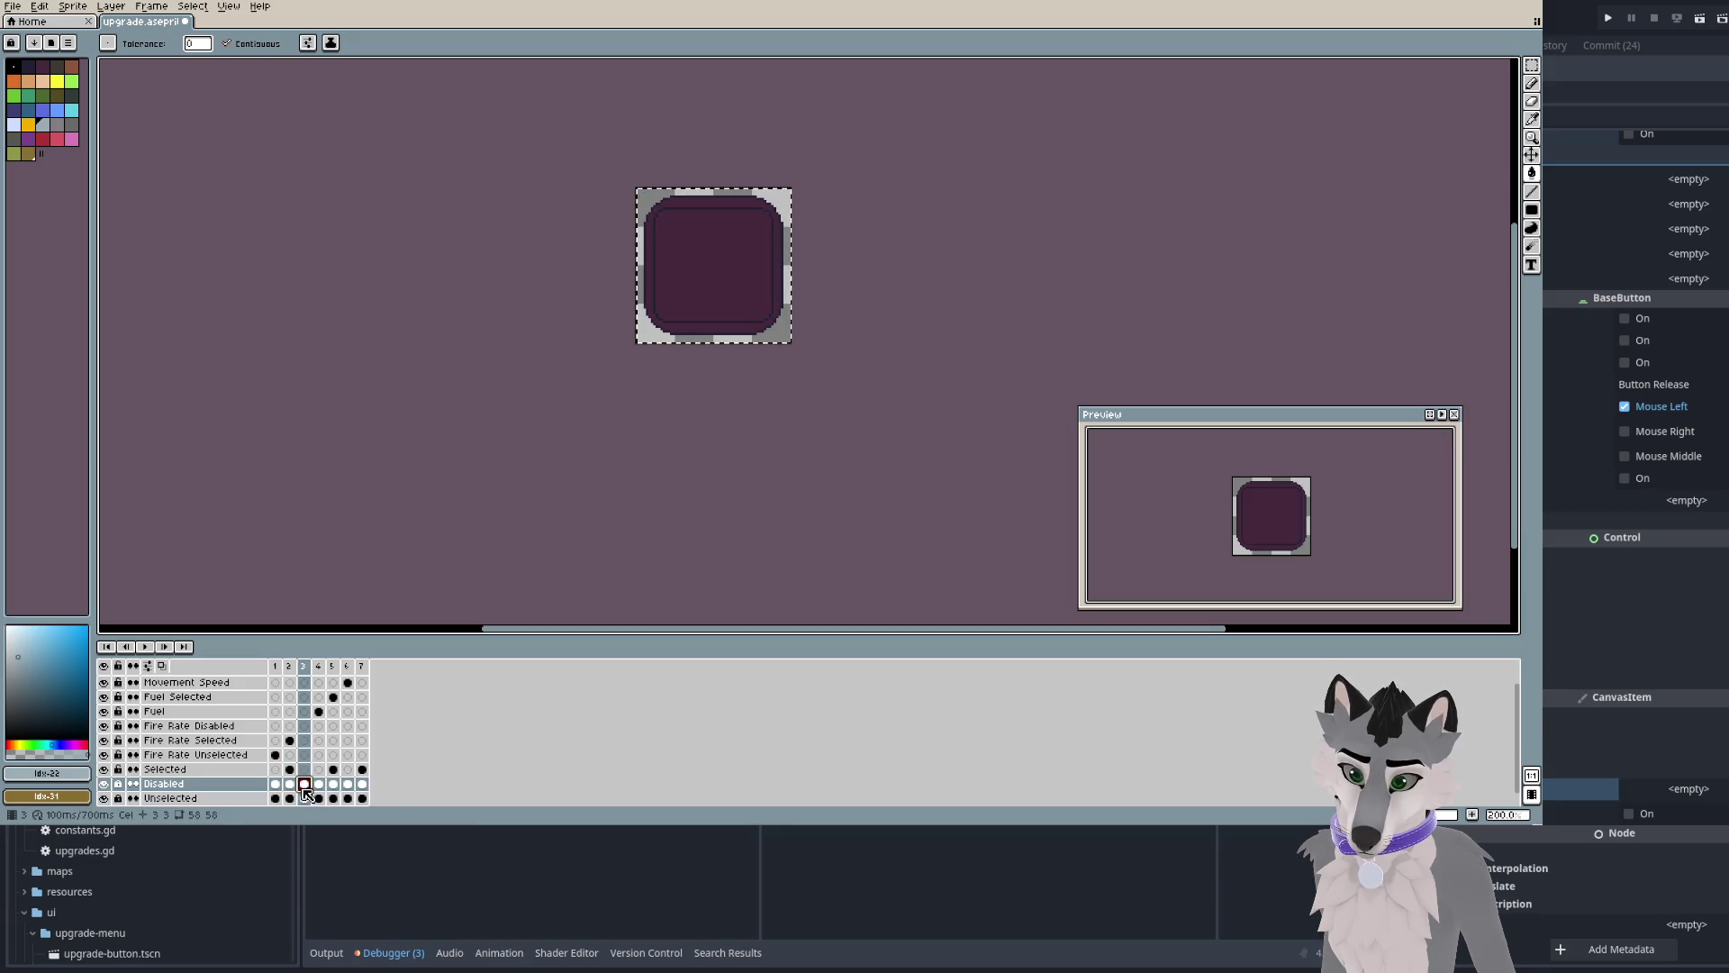
left_click(291, 785)
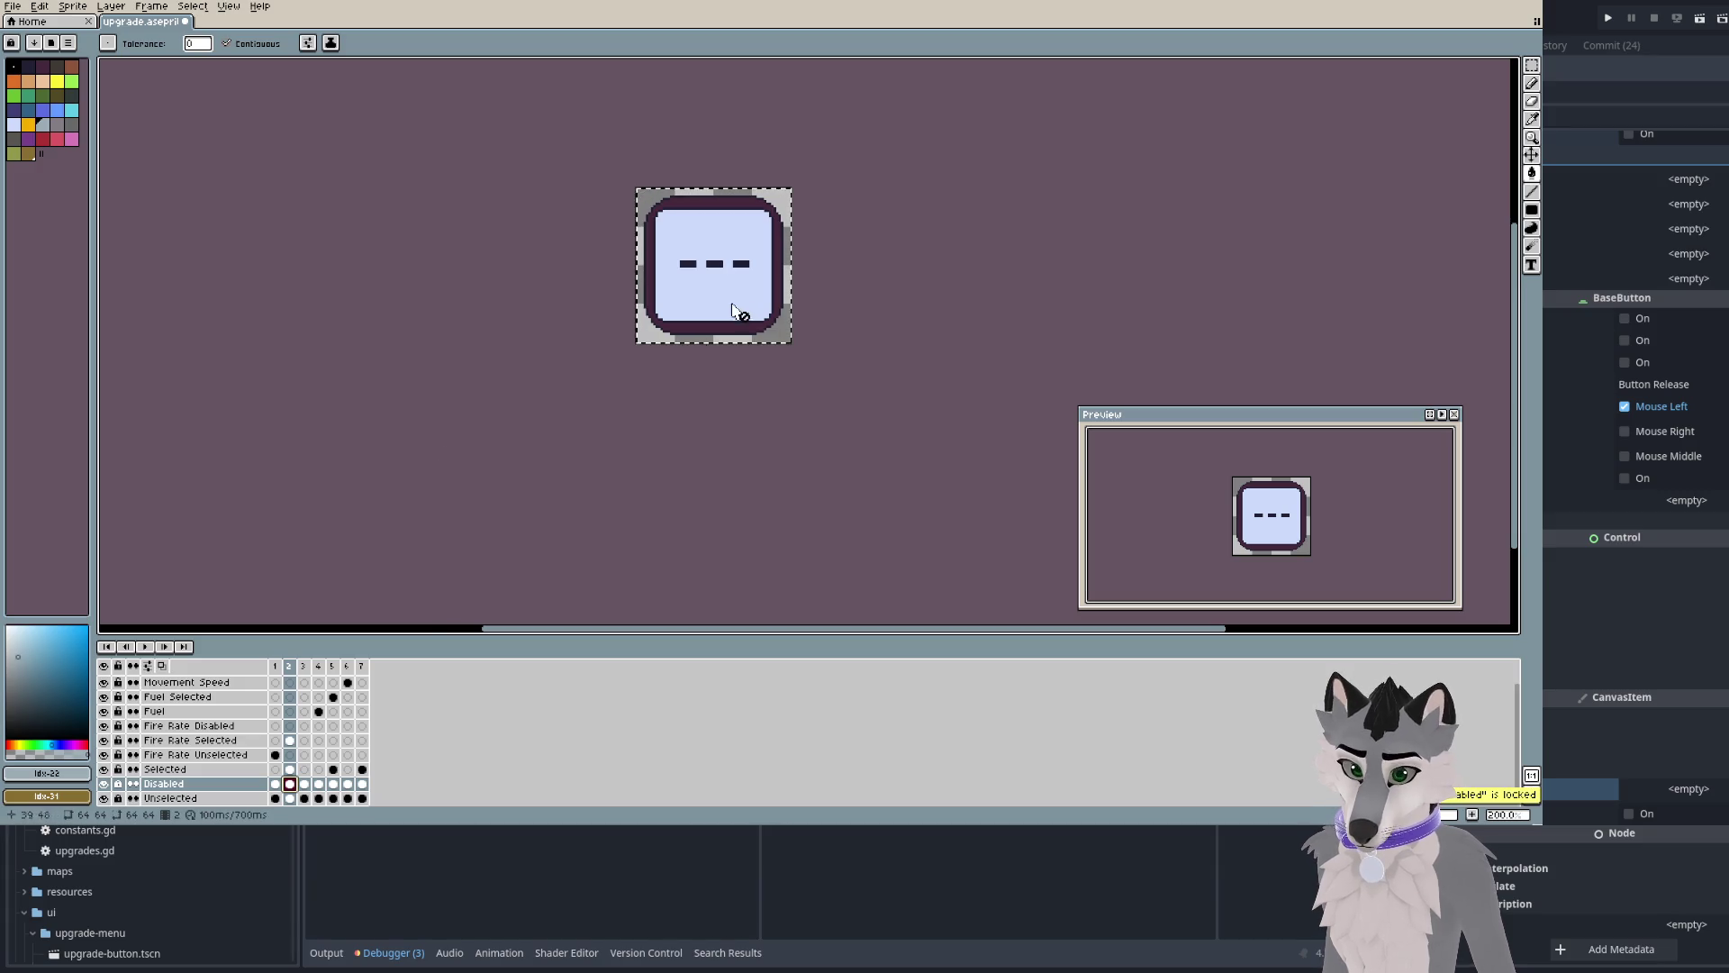
key("ctrl+d")
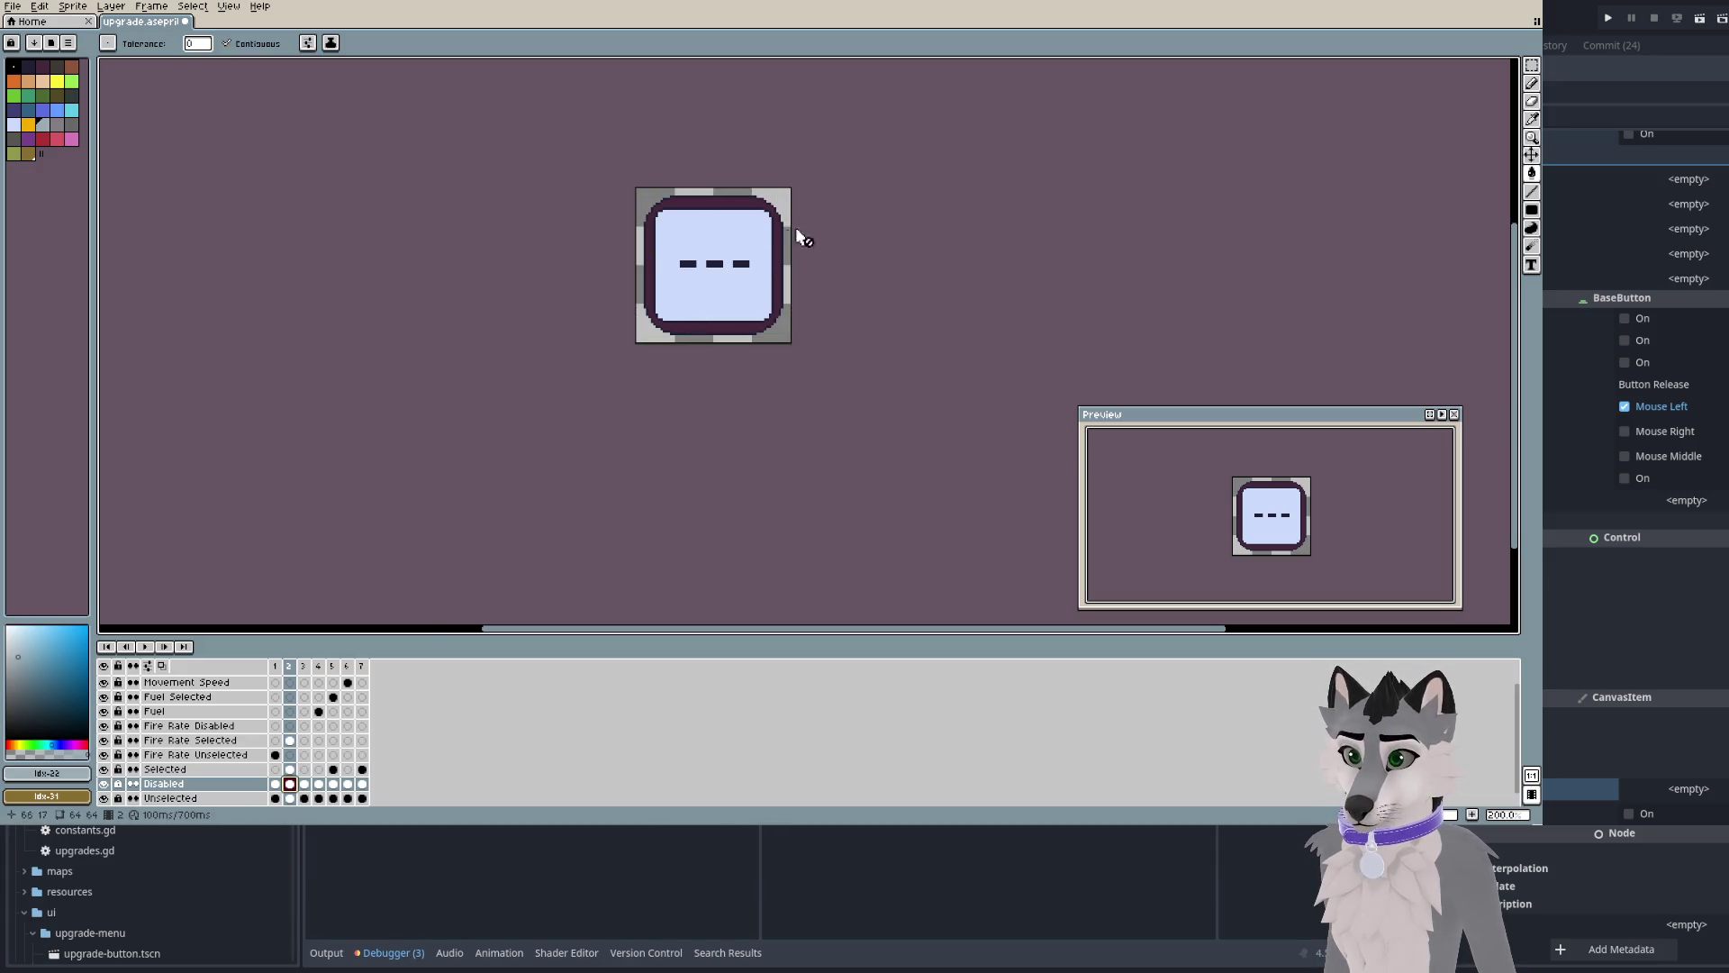
Unlock the Disabled layer and move to frame 3's plain dark button
left_click(118, 785)
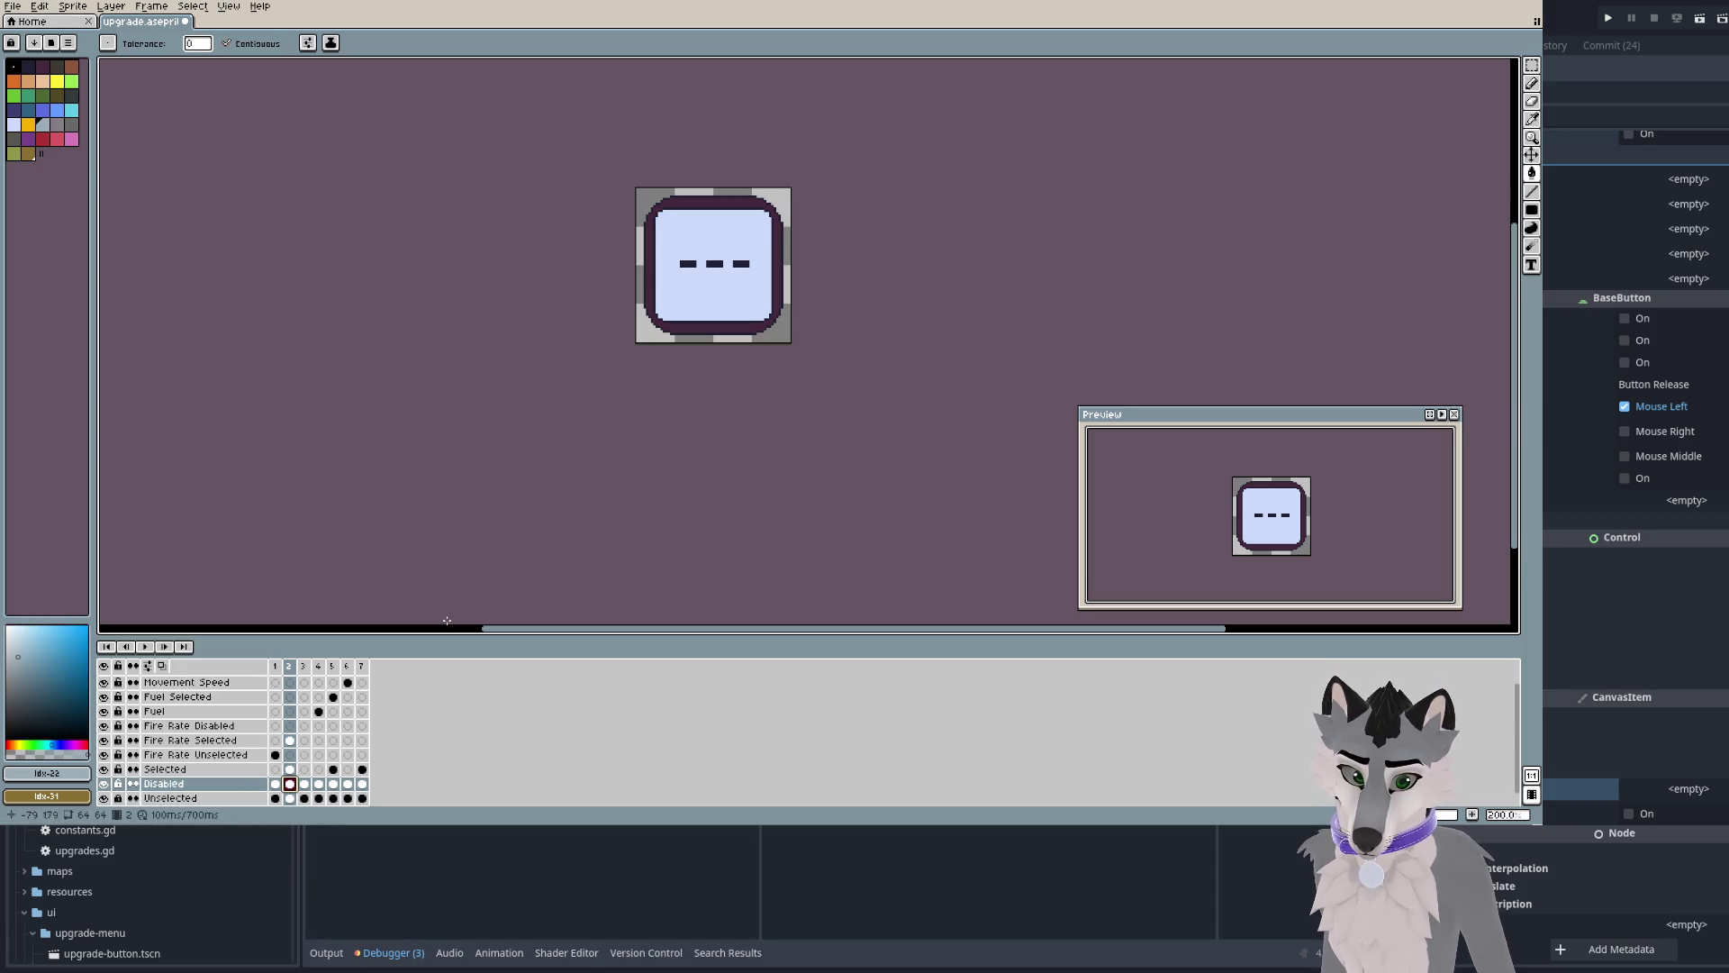
key("Left")
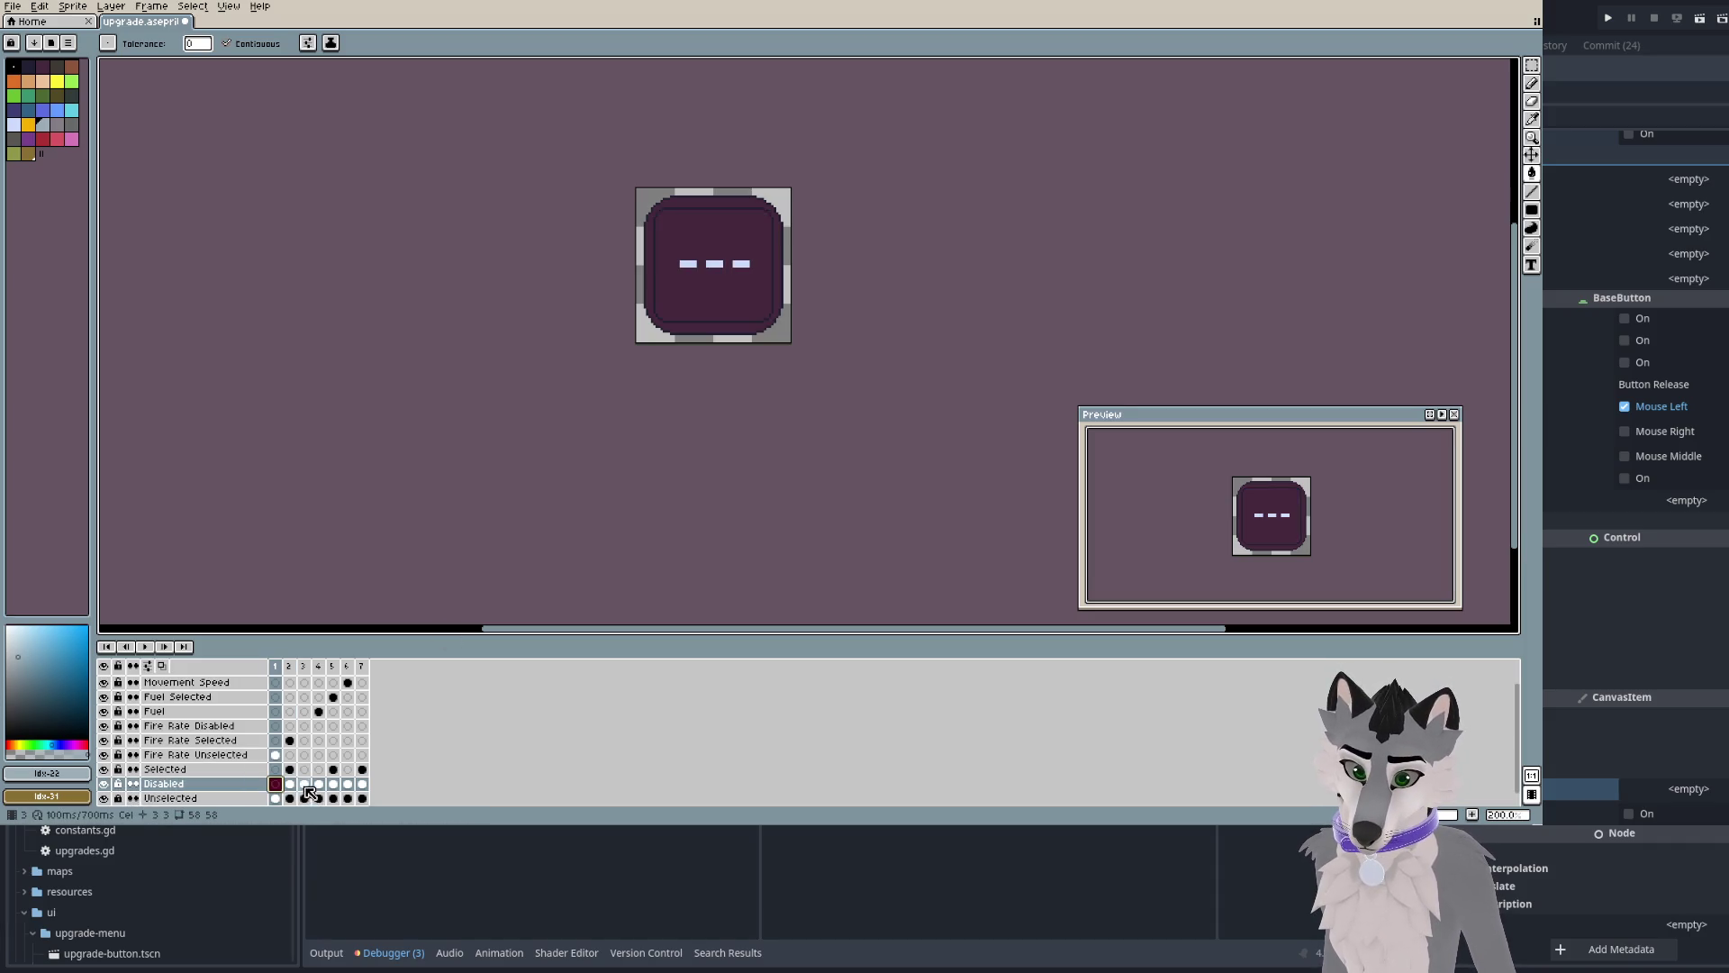
key("Right")
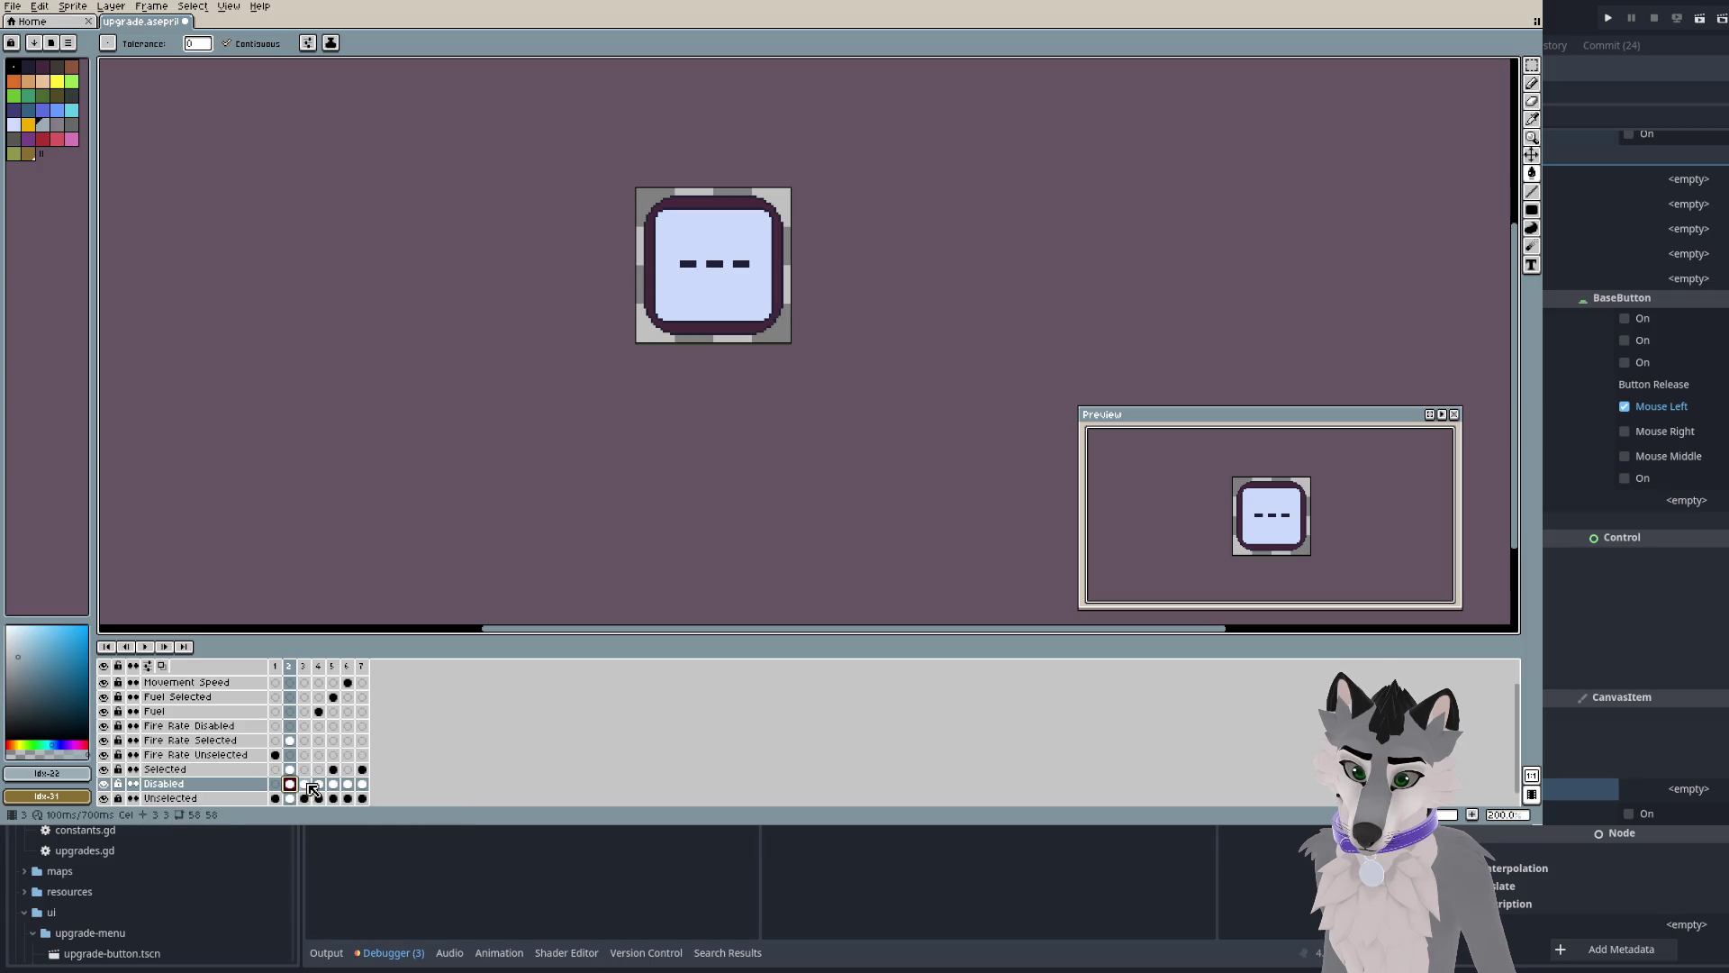
key("Right")
key("Right")
key("Right")
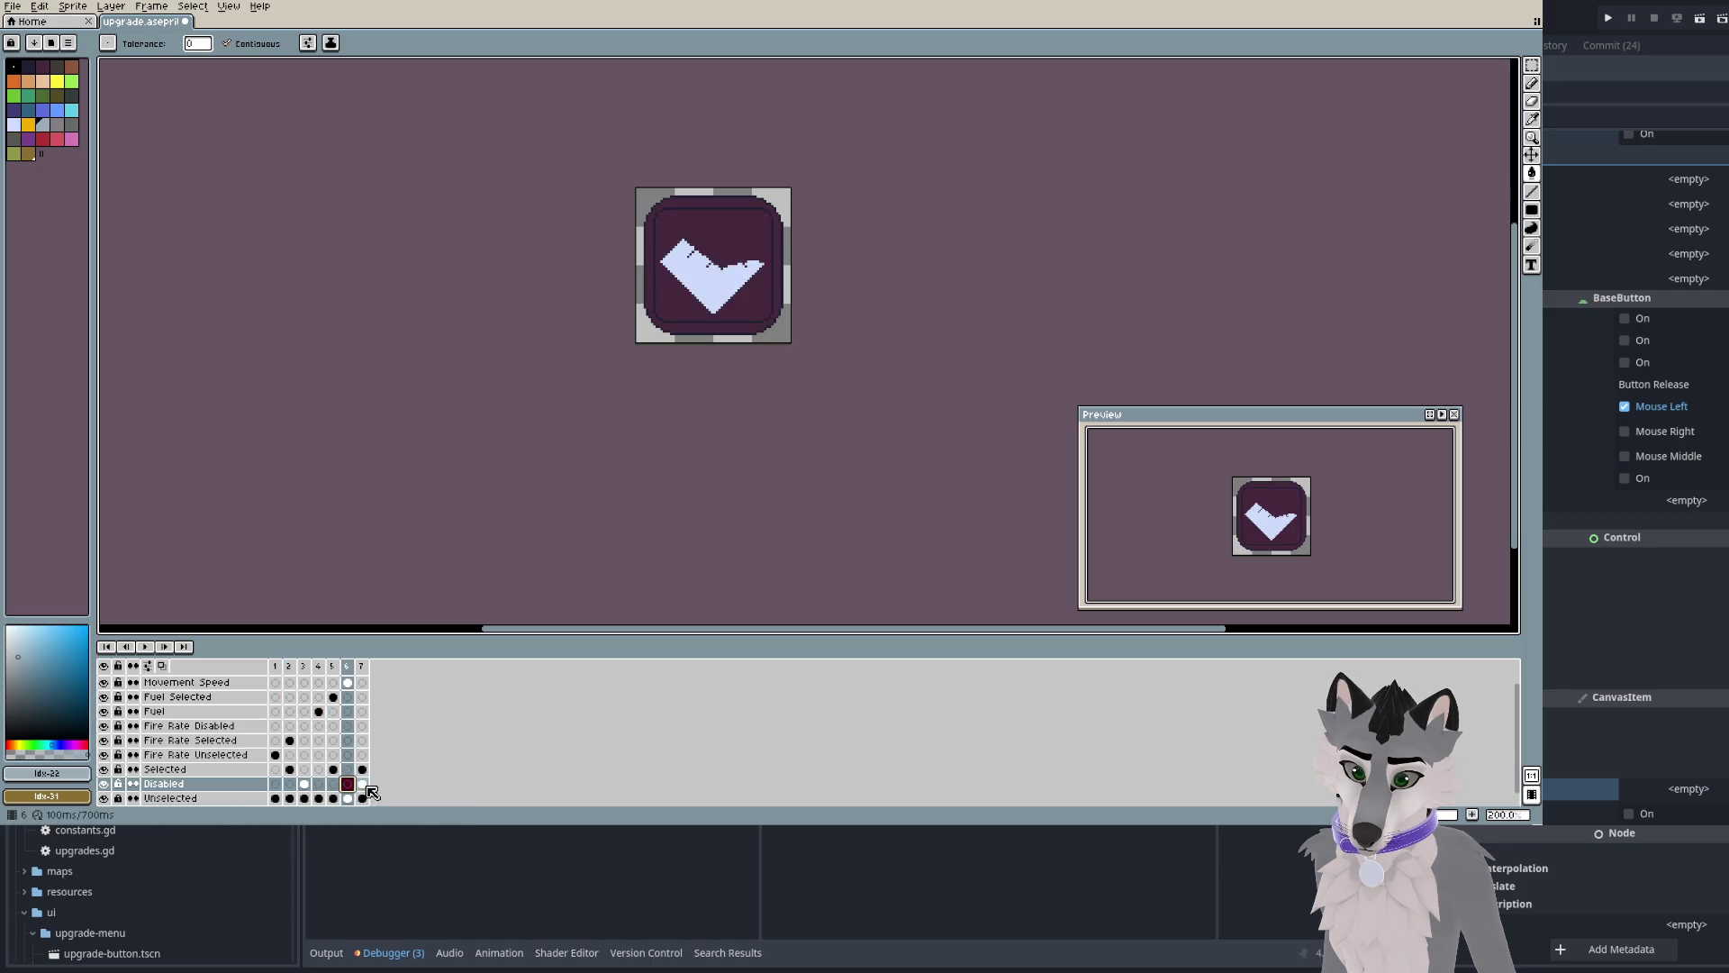
left_click(304, 783)
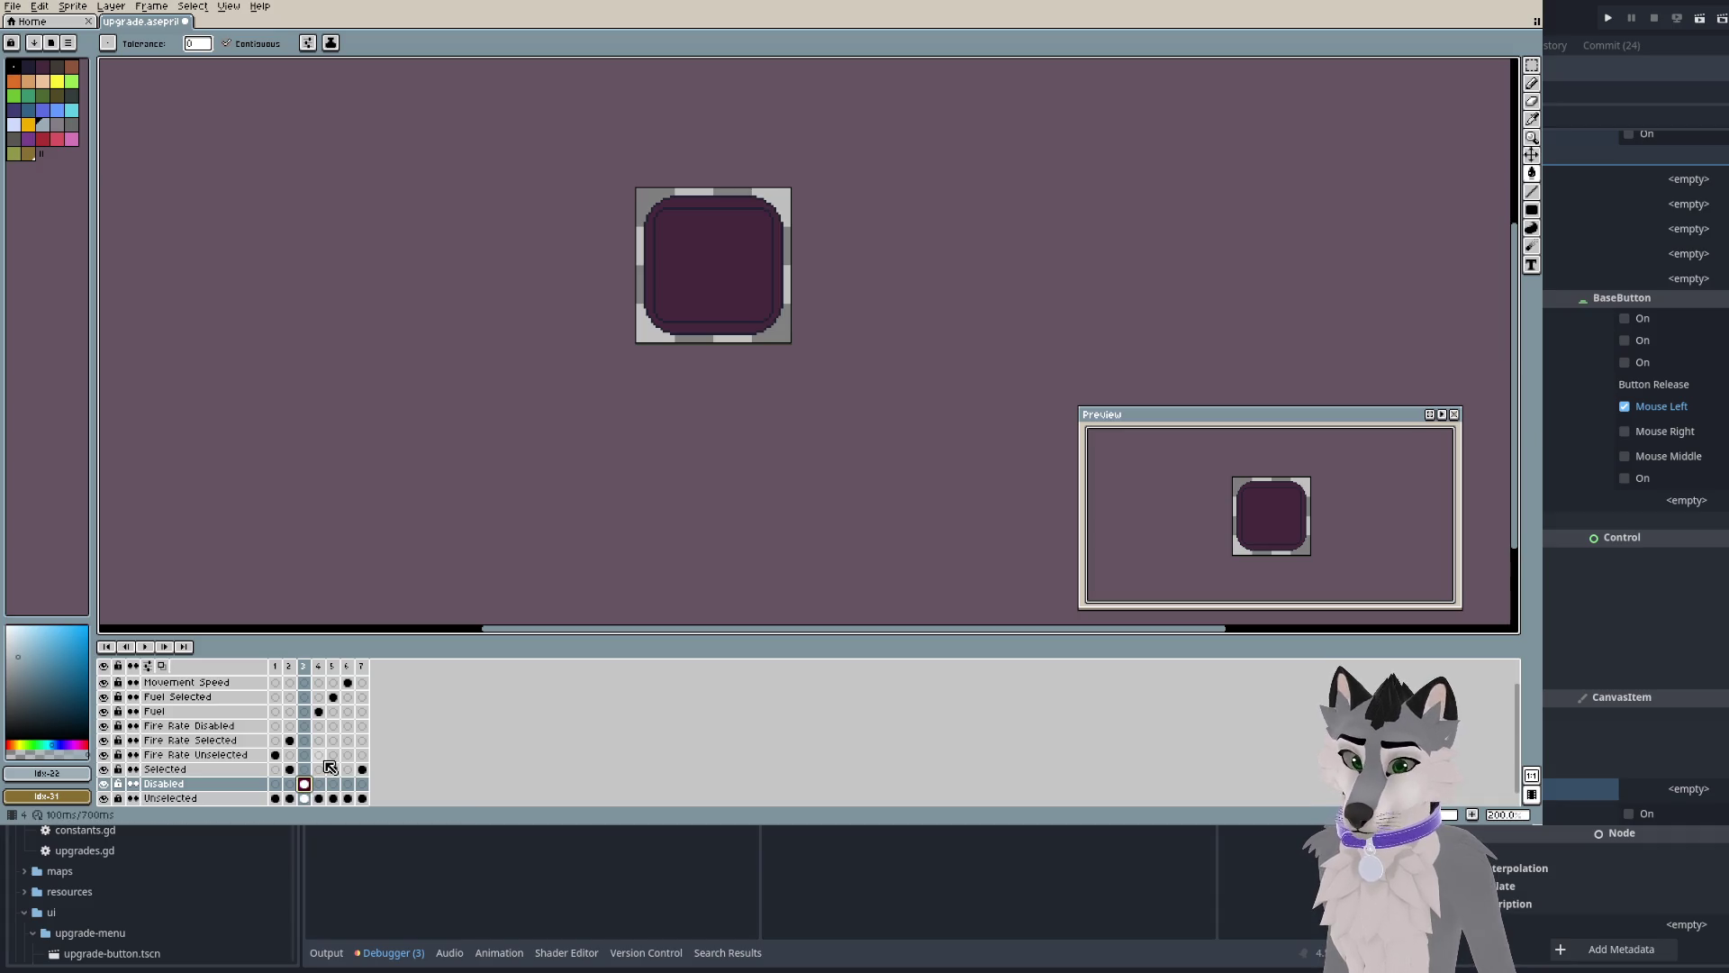
scroll(390, 775, "down", 1)
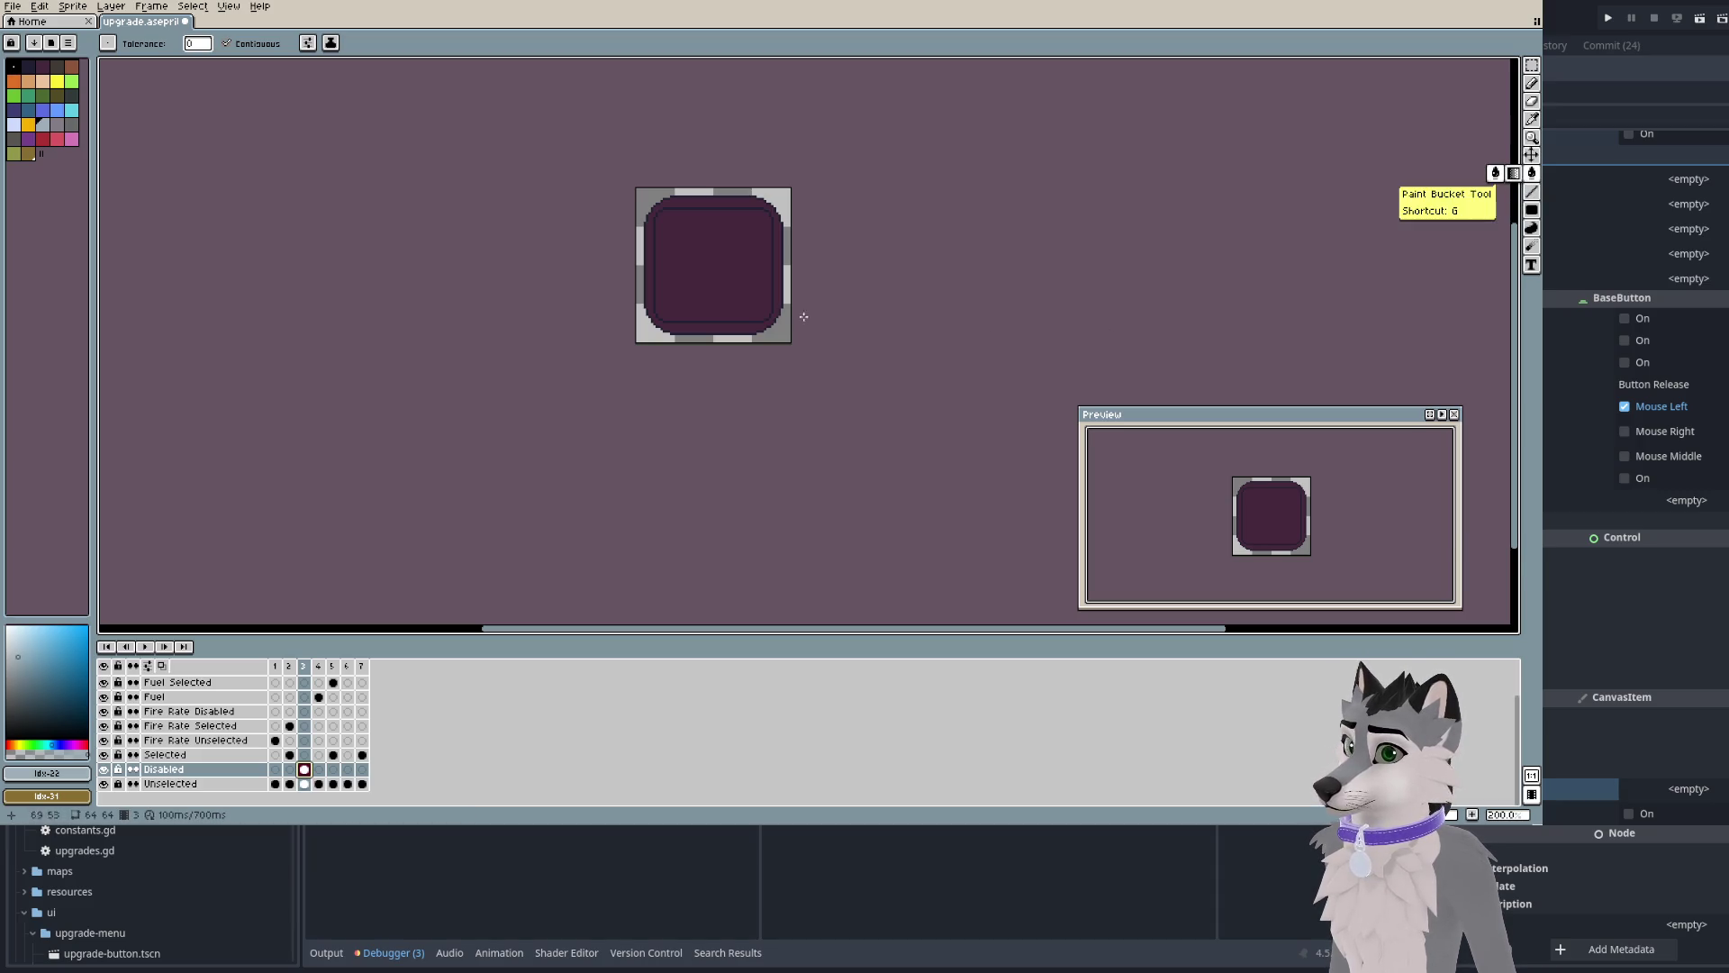
Fill the frame-3 Disabled button's interior and border light blue-grey, then compare it across frames
left_click(721, 295)
left_click(697, 331)
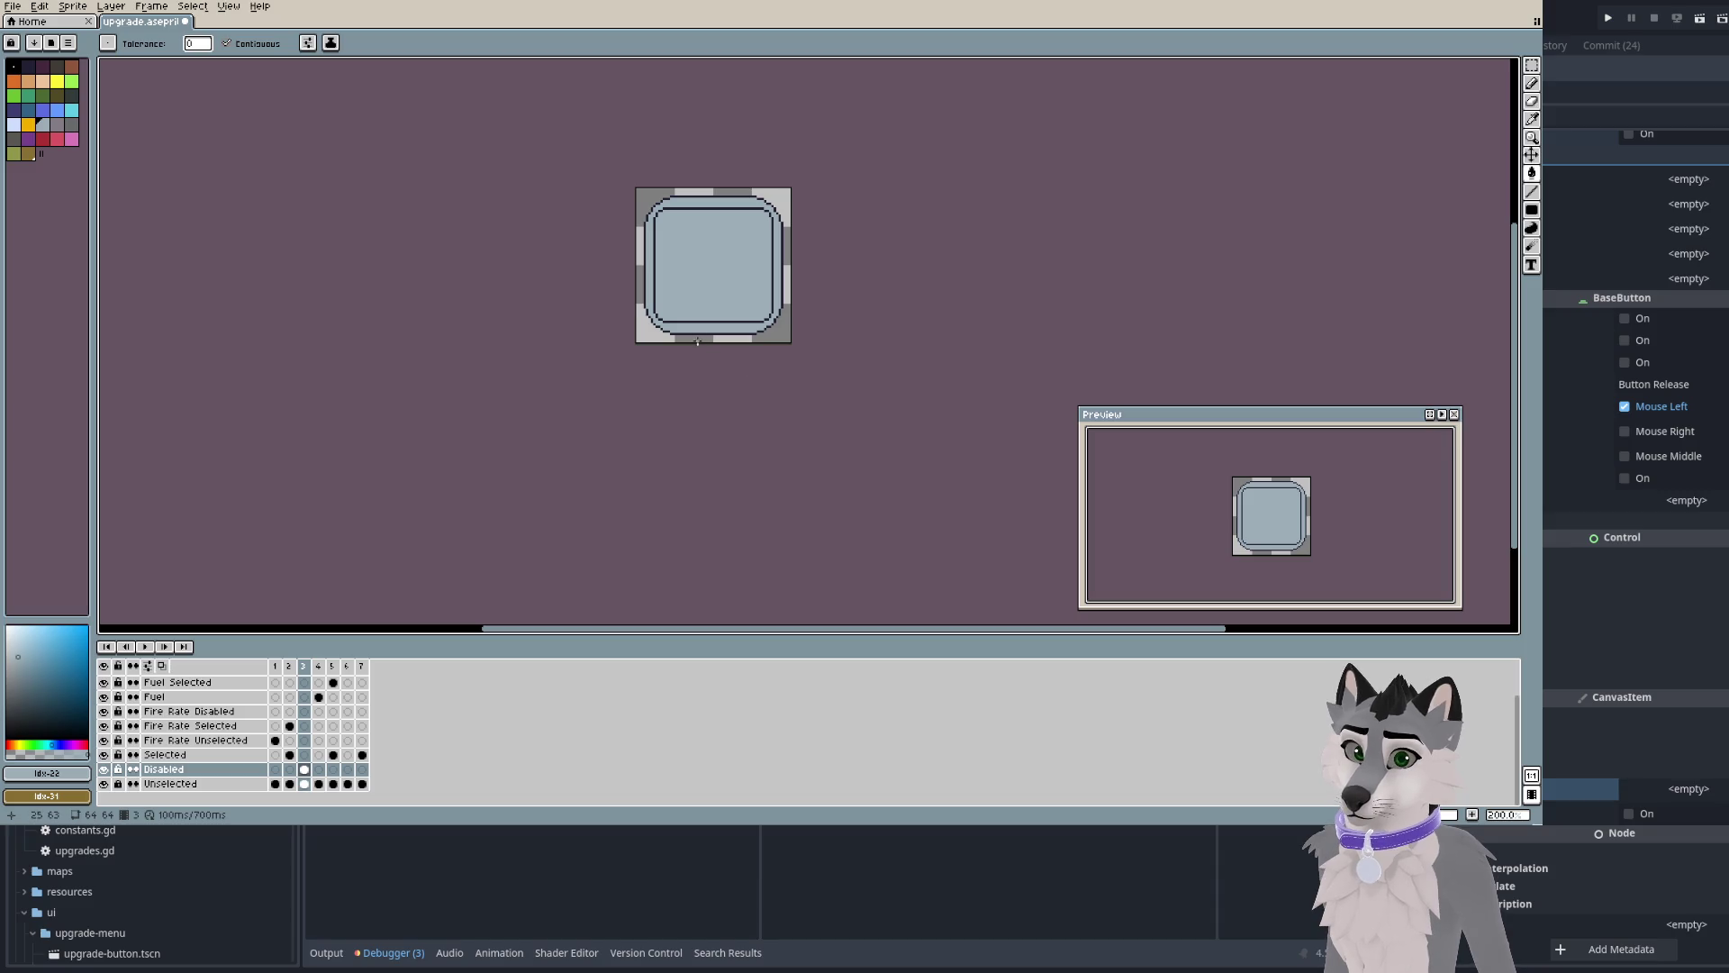
left_click(306, 727)
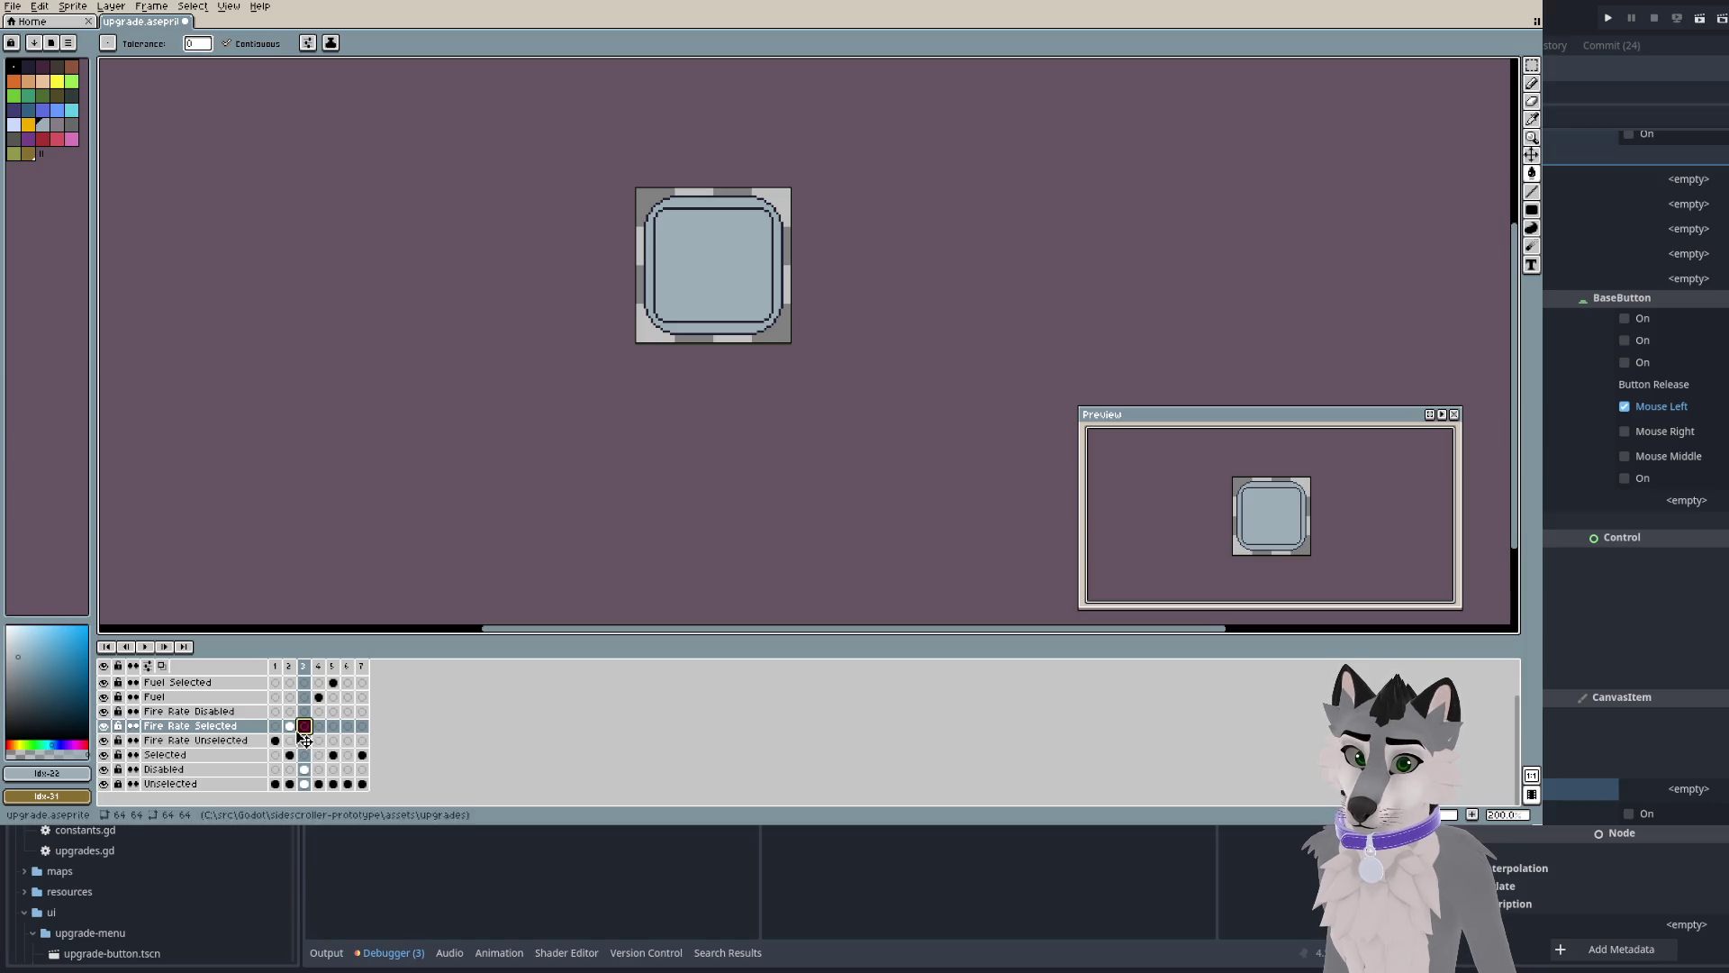
left_click(289, 727)
left_click(277, 740)
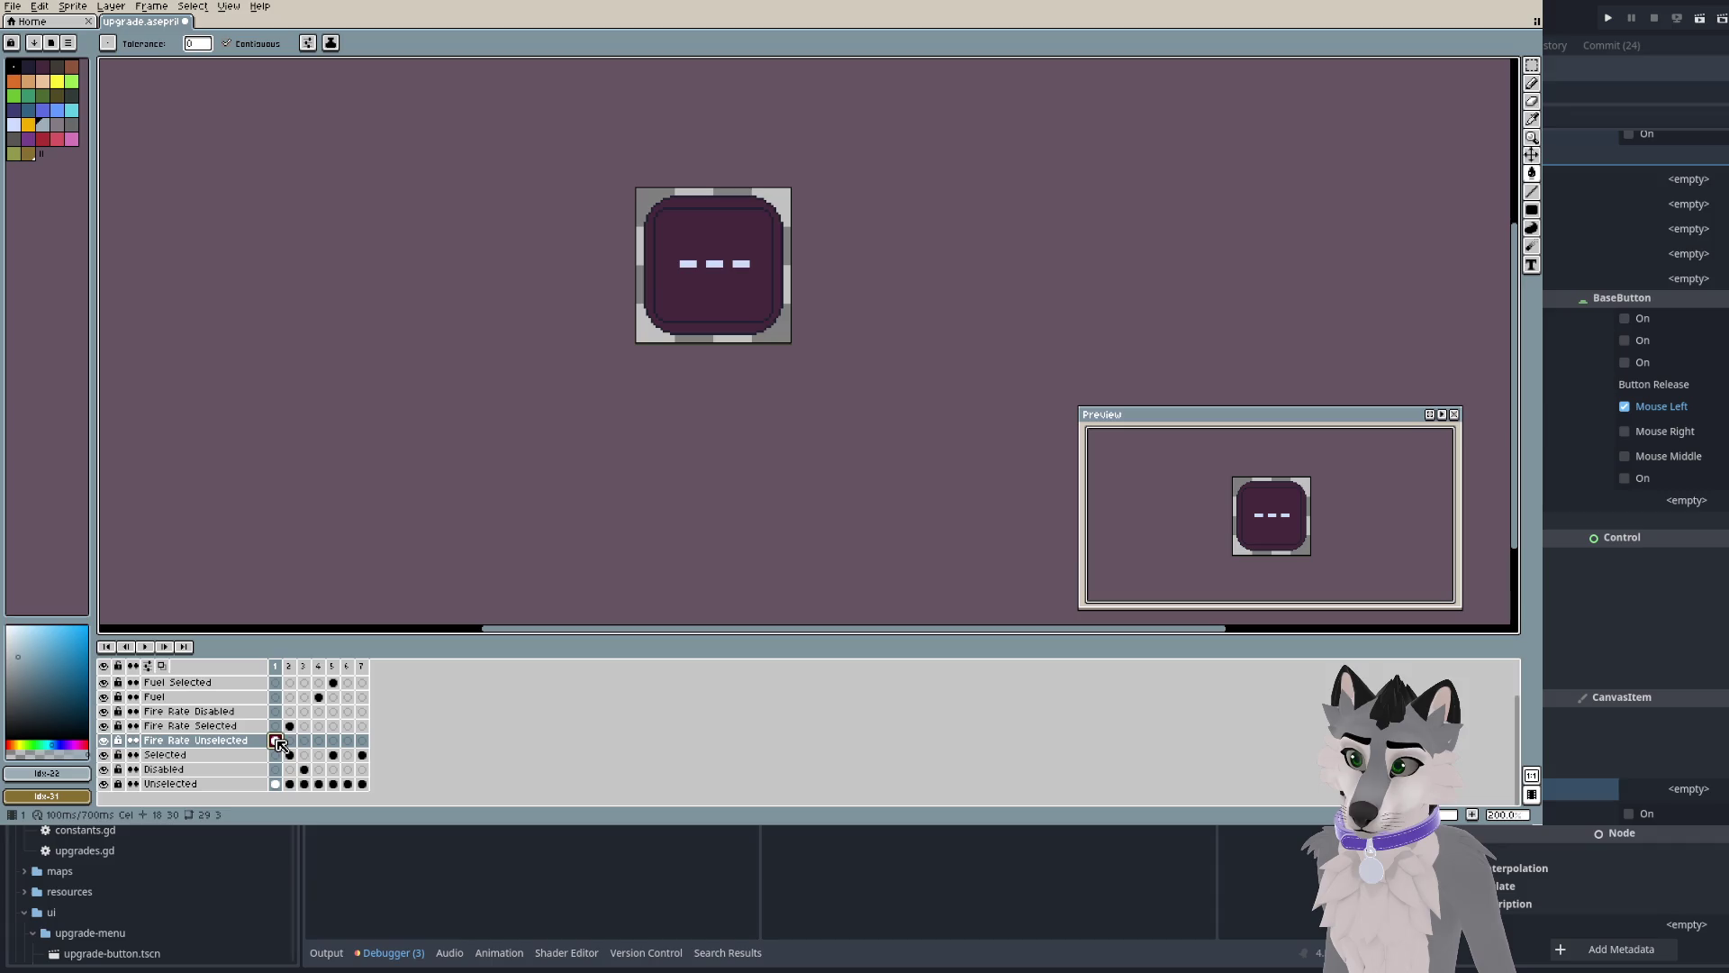
left_click(289, 726)
left_click(305, 727)
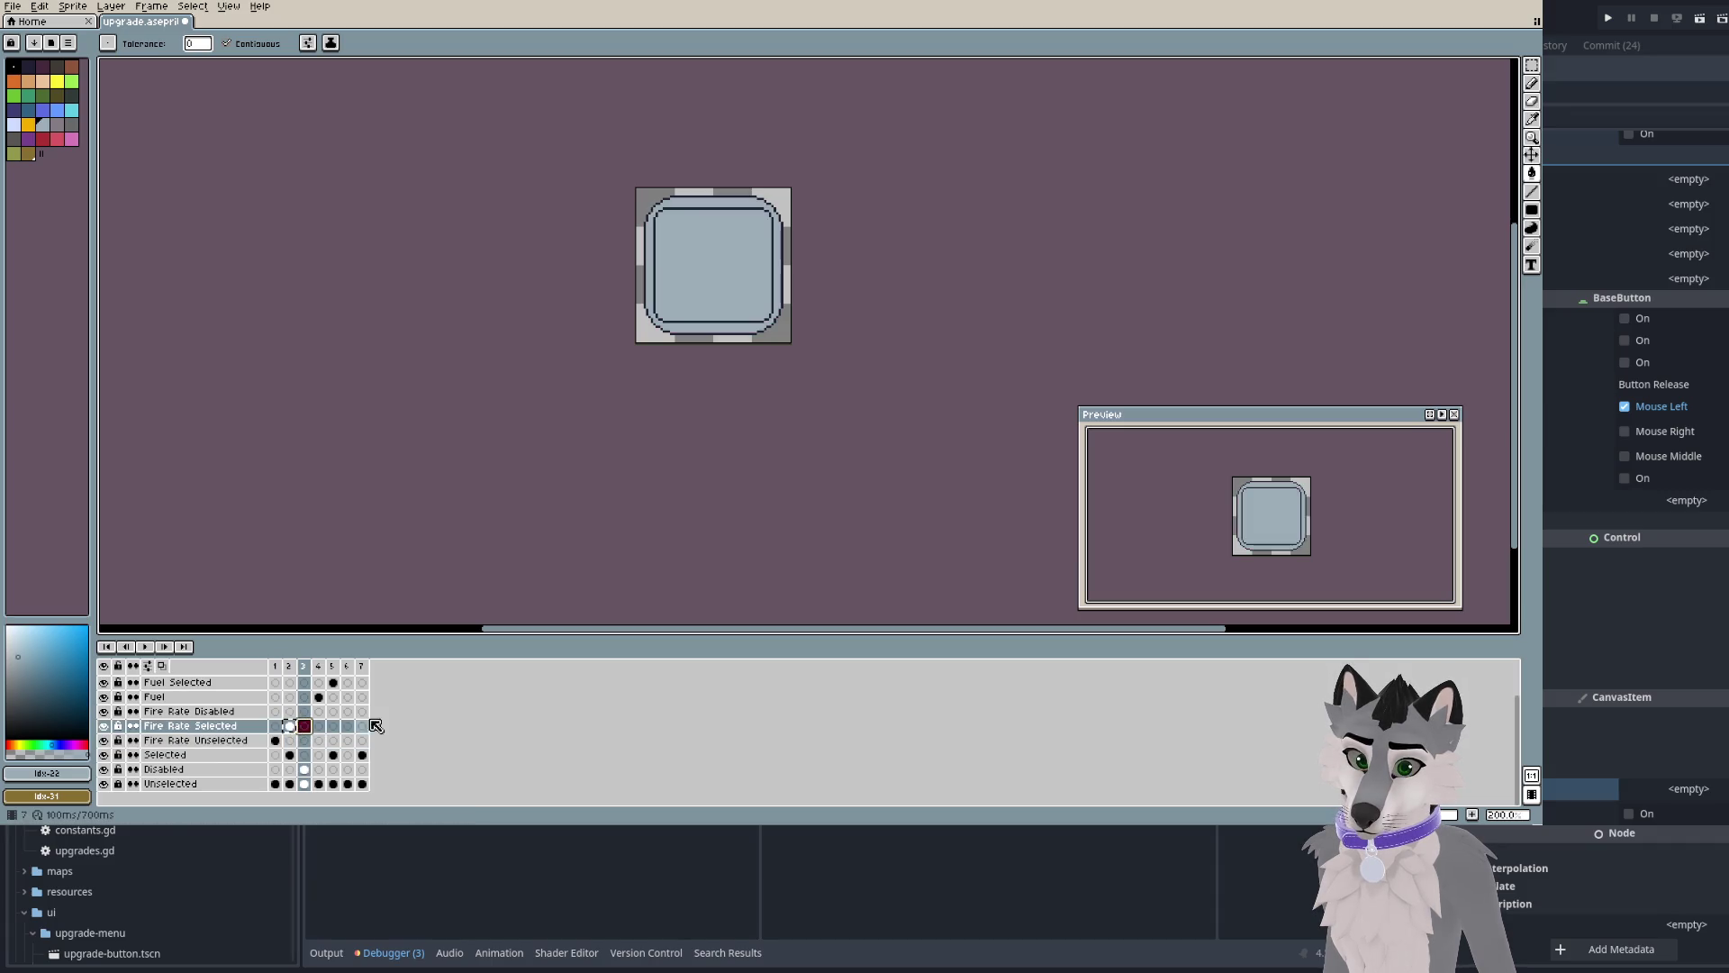
left_click(305, 769)
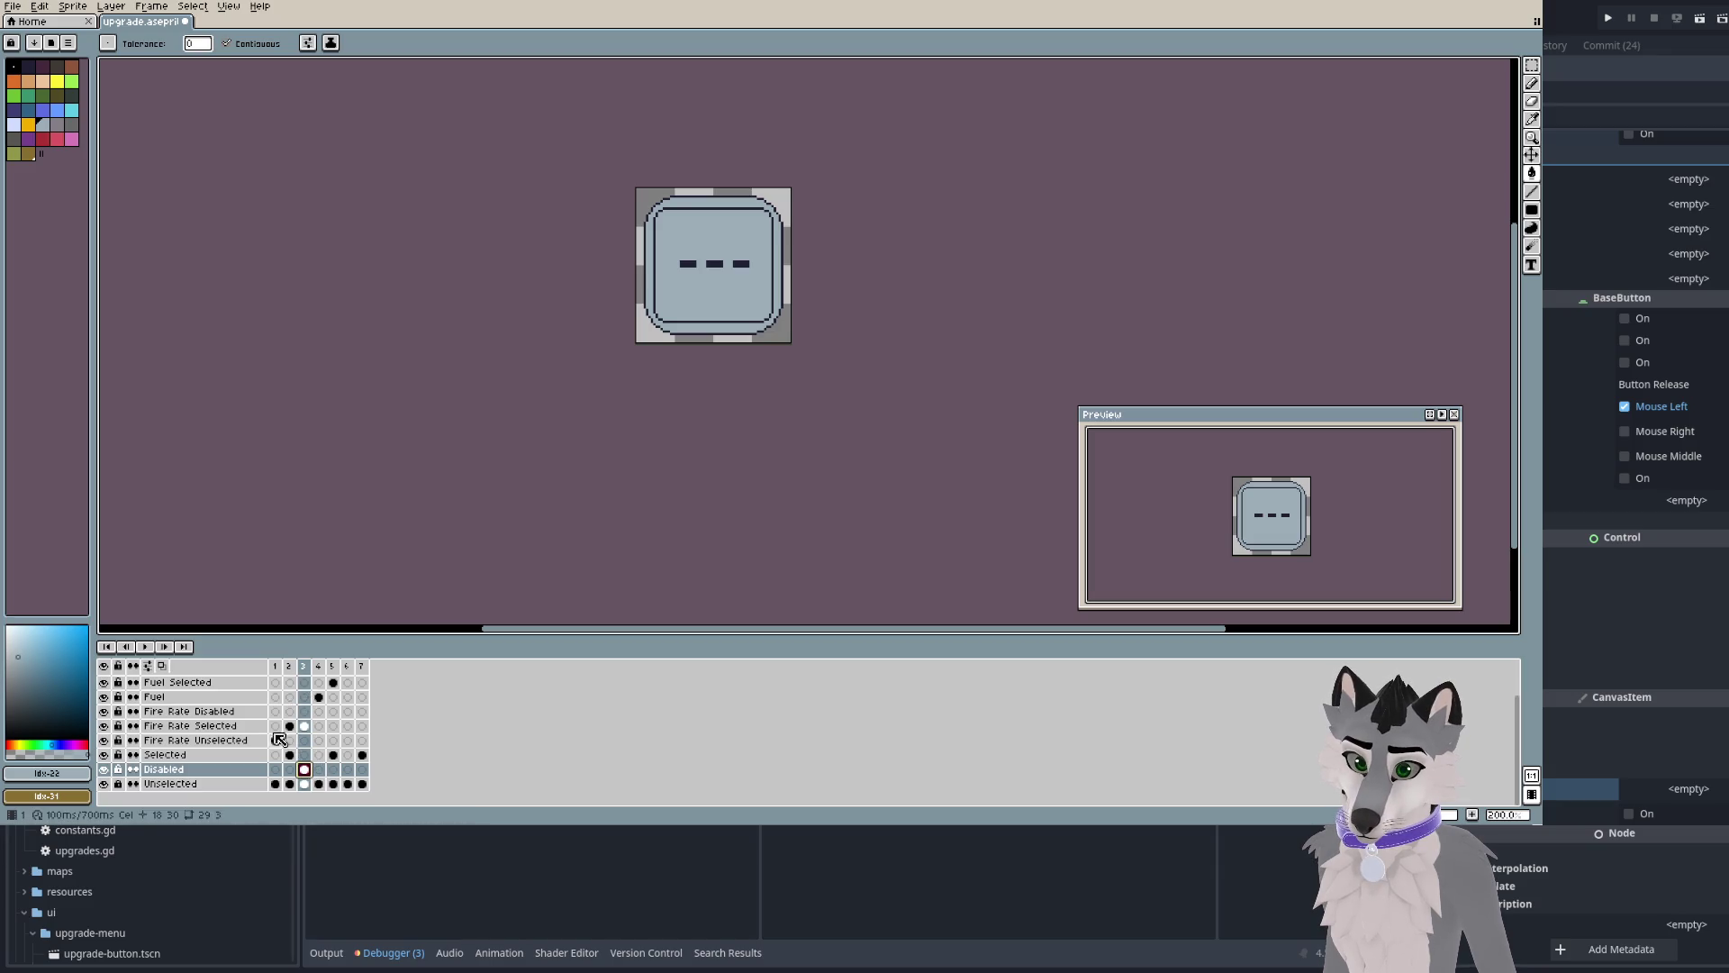
key("Return")
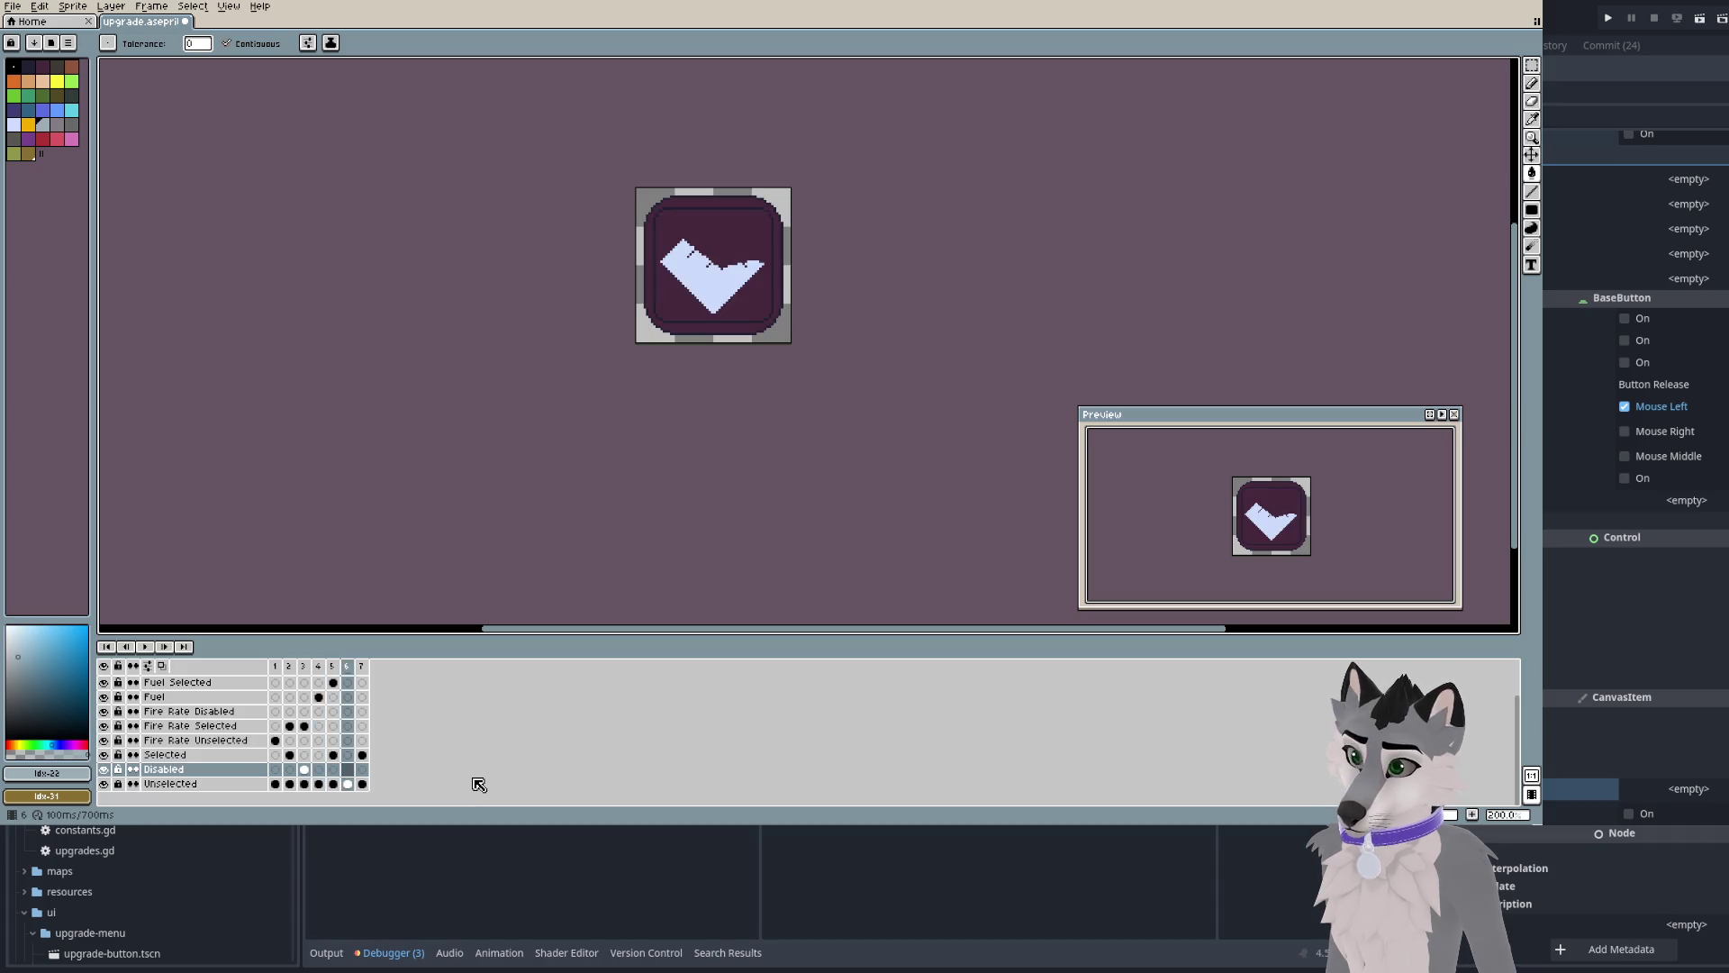
Insert a new frame 6 after frame 5 and drag the grey Disabled cel into it behind the fuel icon
left_click(333, 771)
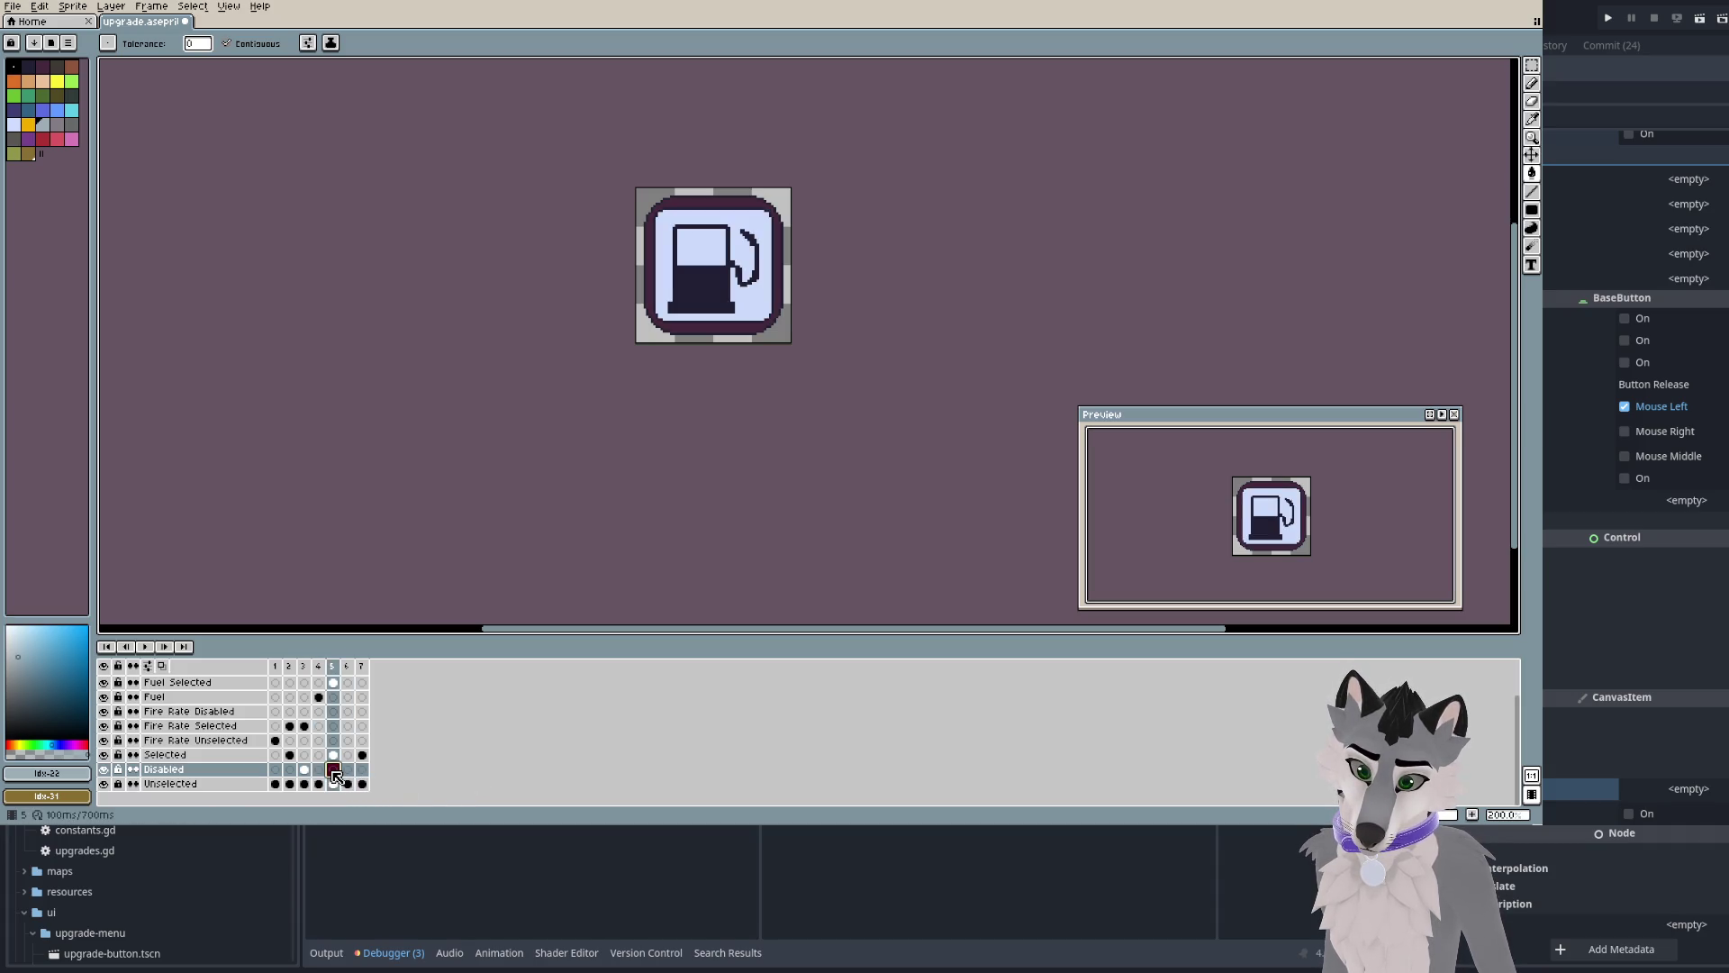
key("alt+n")
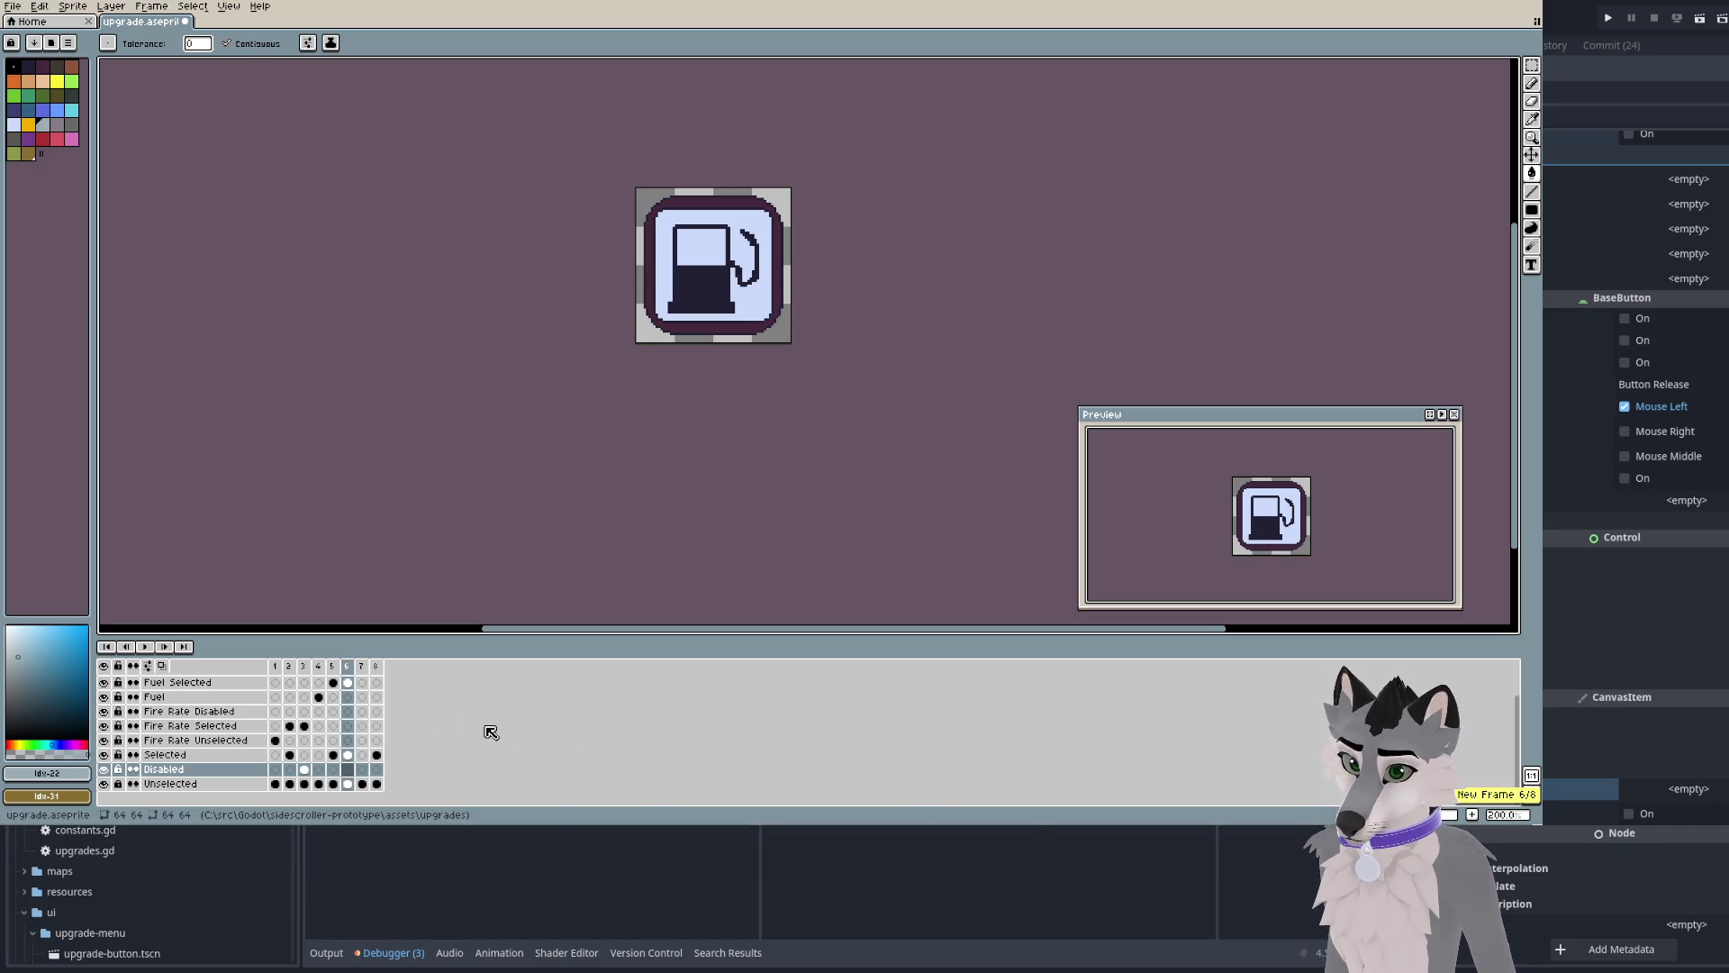
left_click(347, 759)
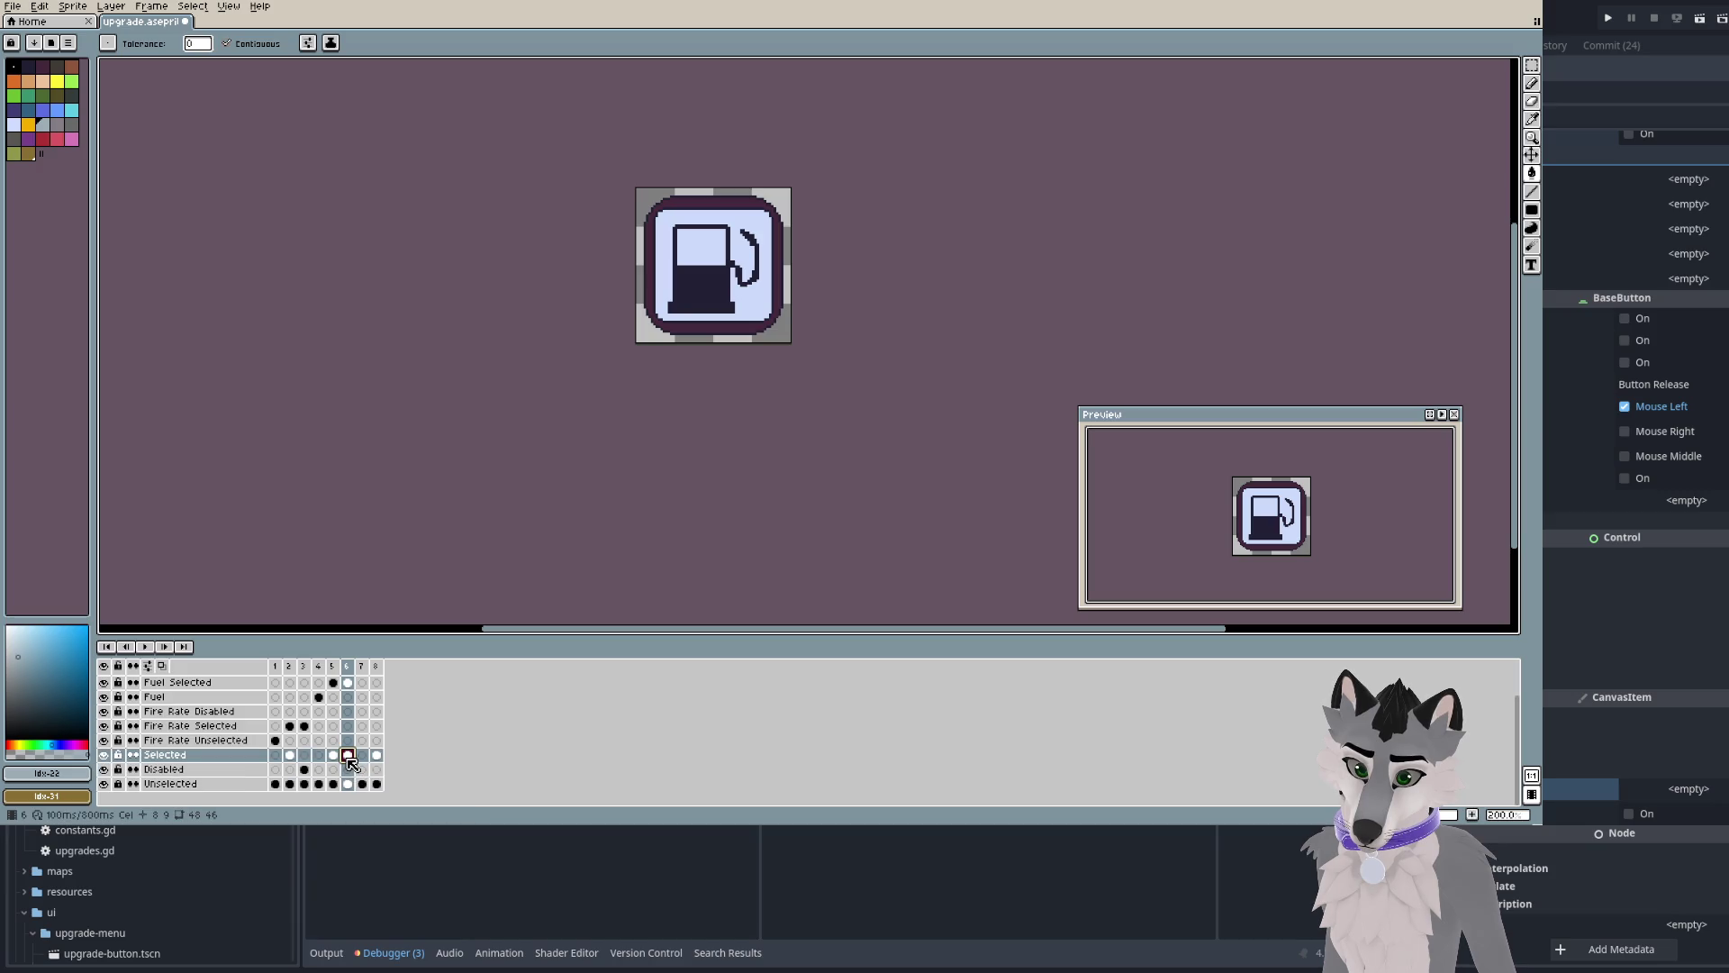
left_click_drag(304, 770, 352, 762)
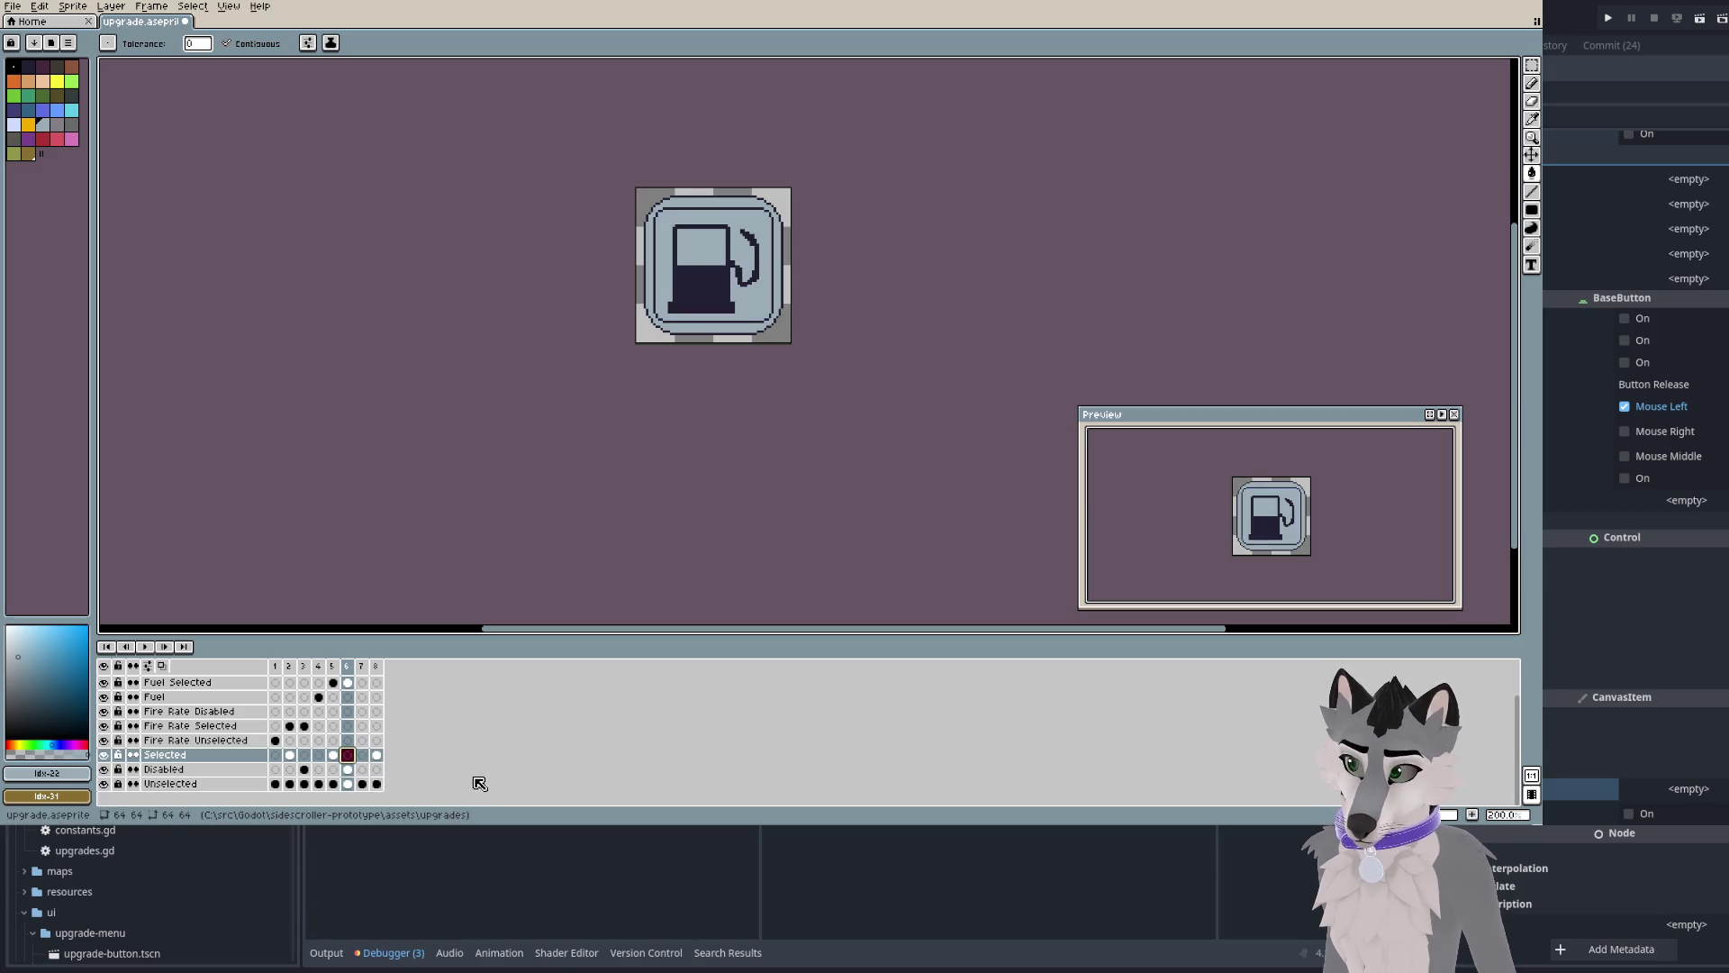